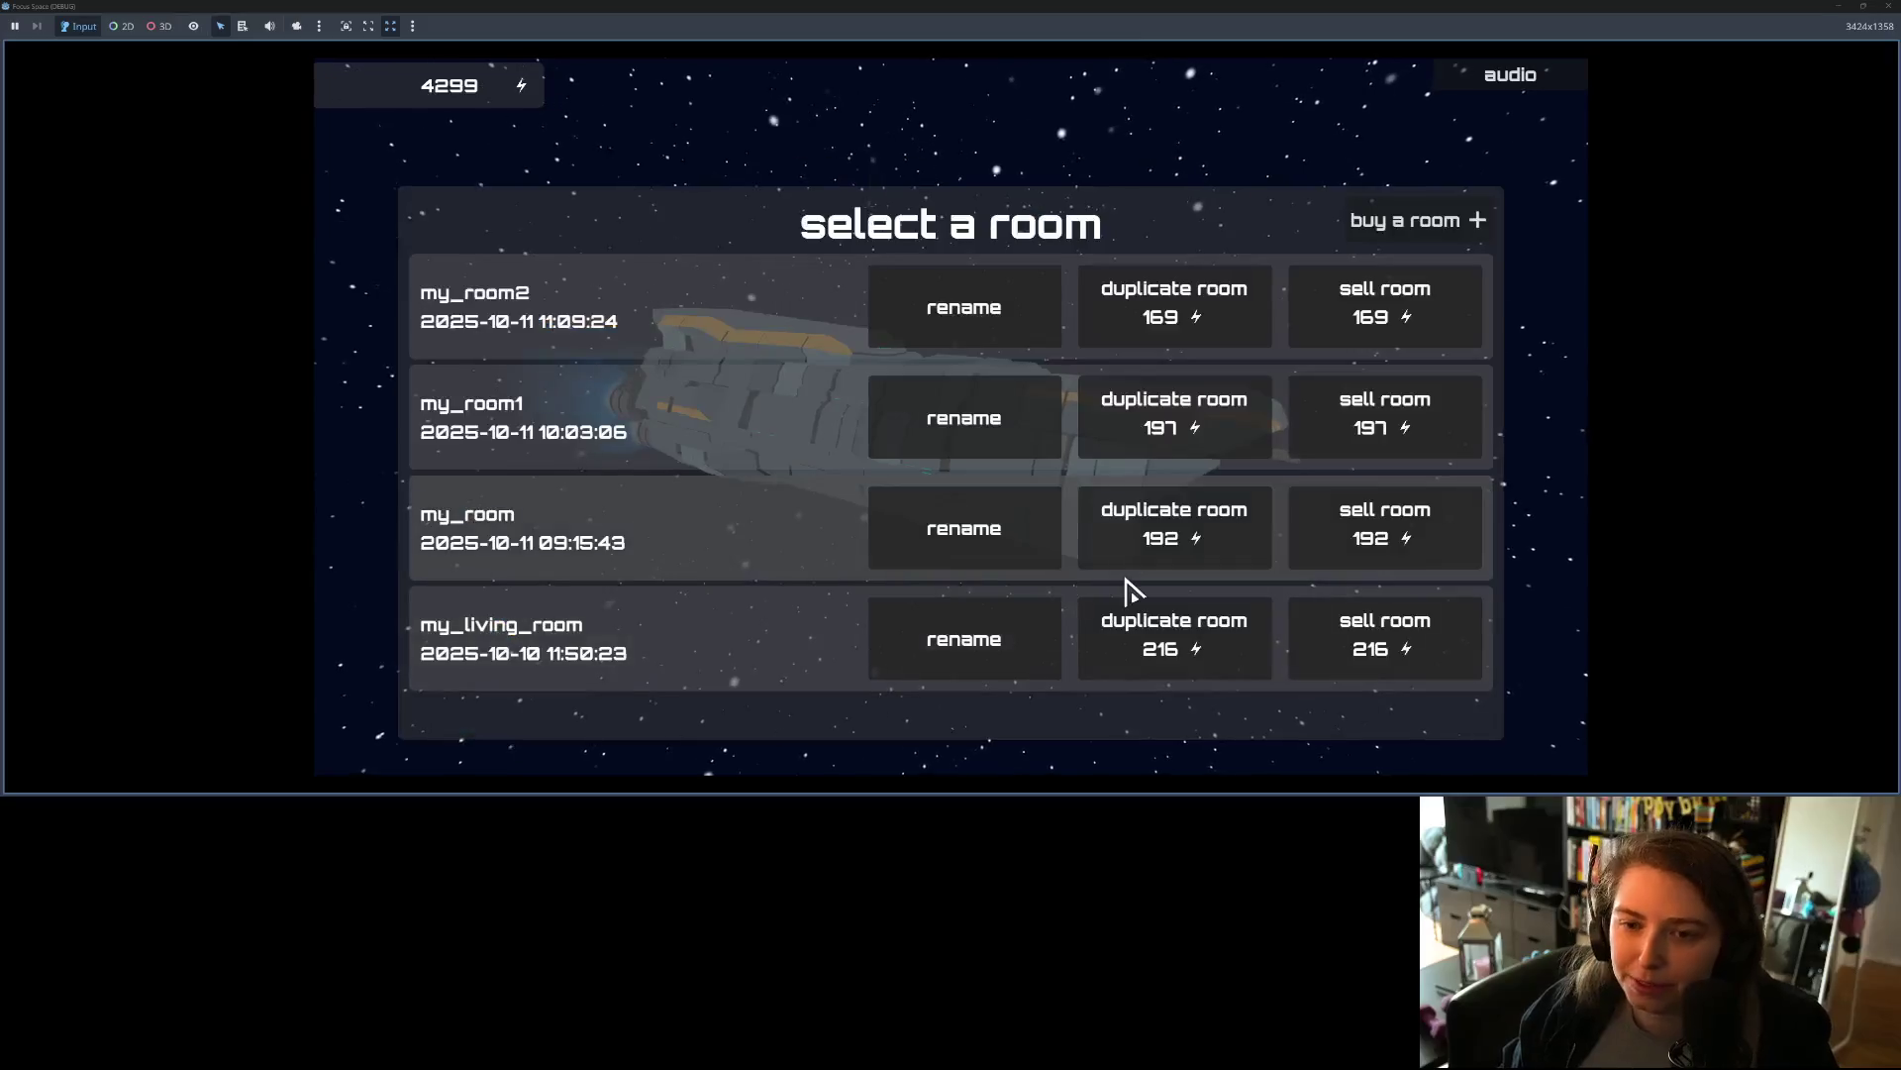
Step: Open my_room2, set the sofa on the right of the floor, and scroll its colour to green
left_click(598, 340)
left_click(806, 424)
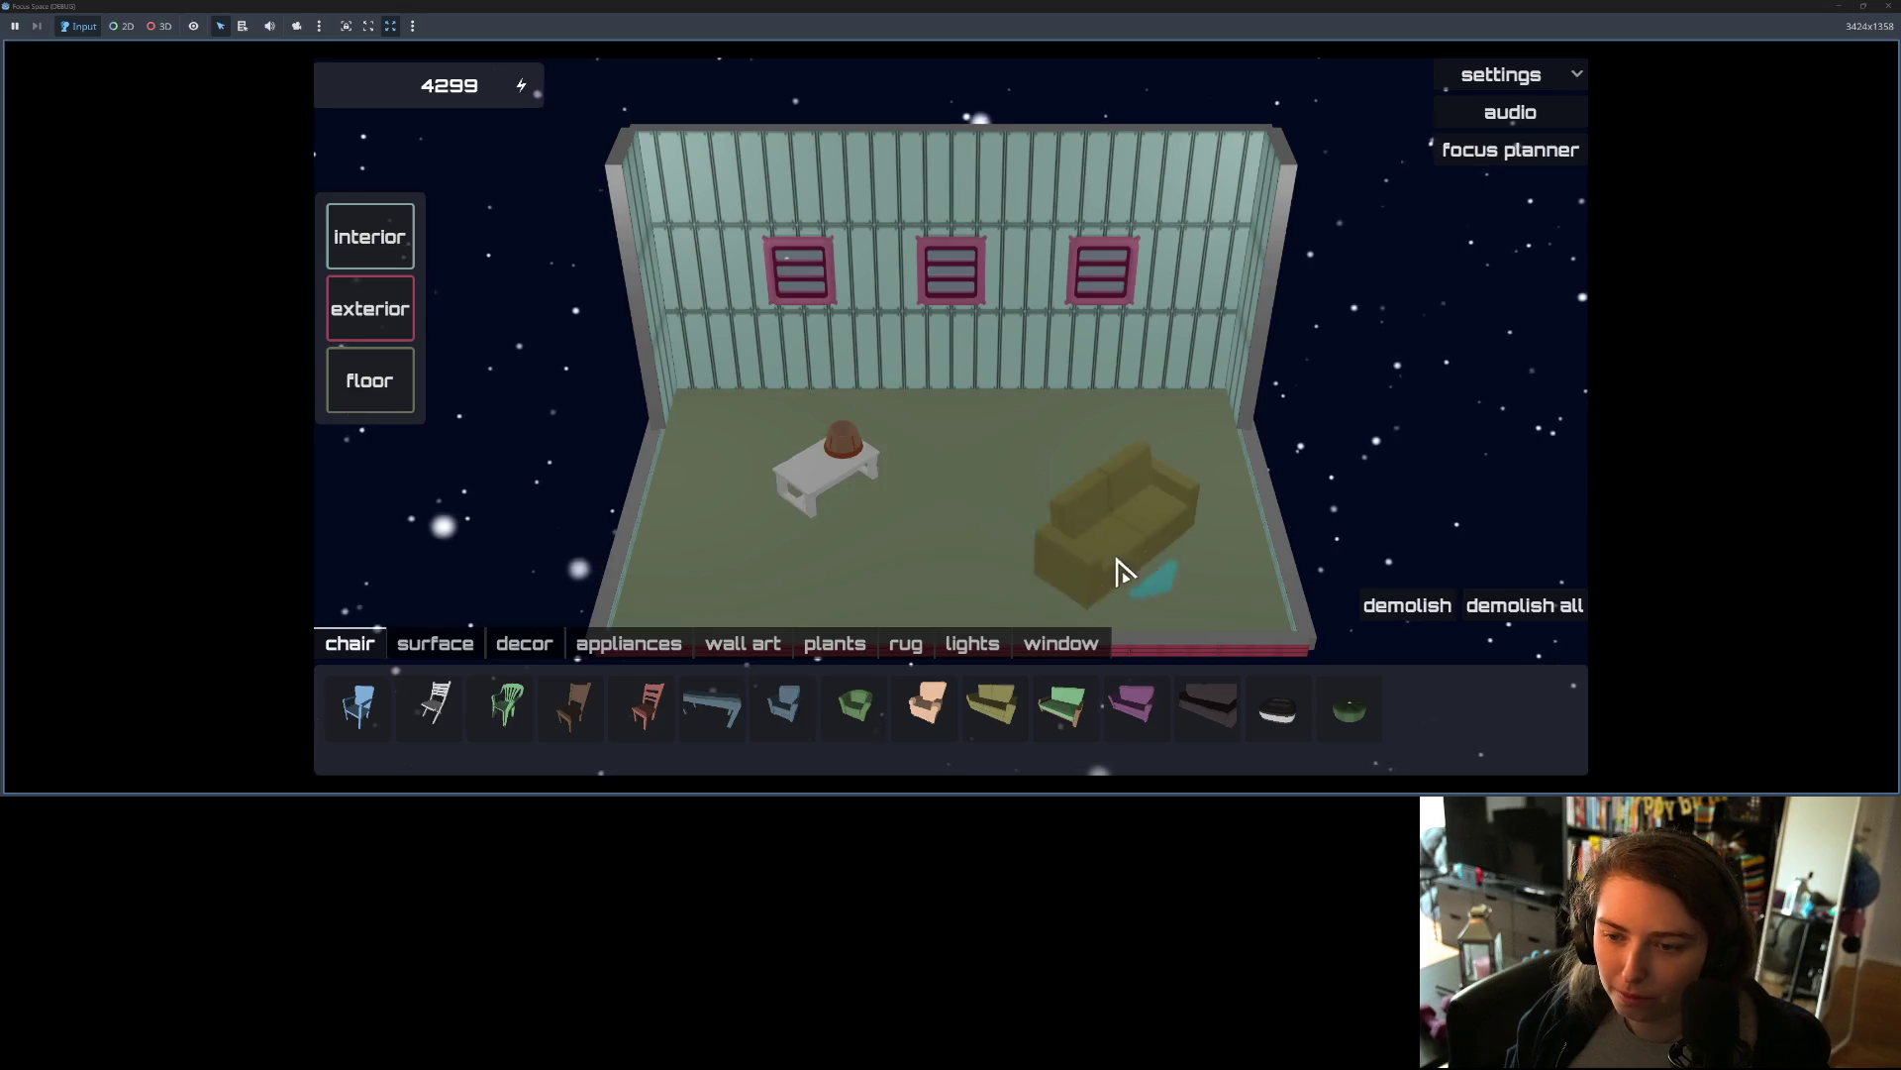
left_click(1021, 520)
scroll(1021, 520, "down", 3)
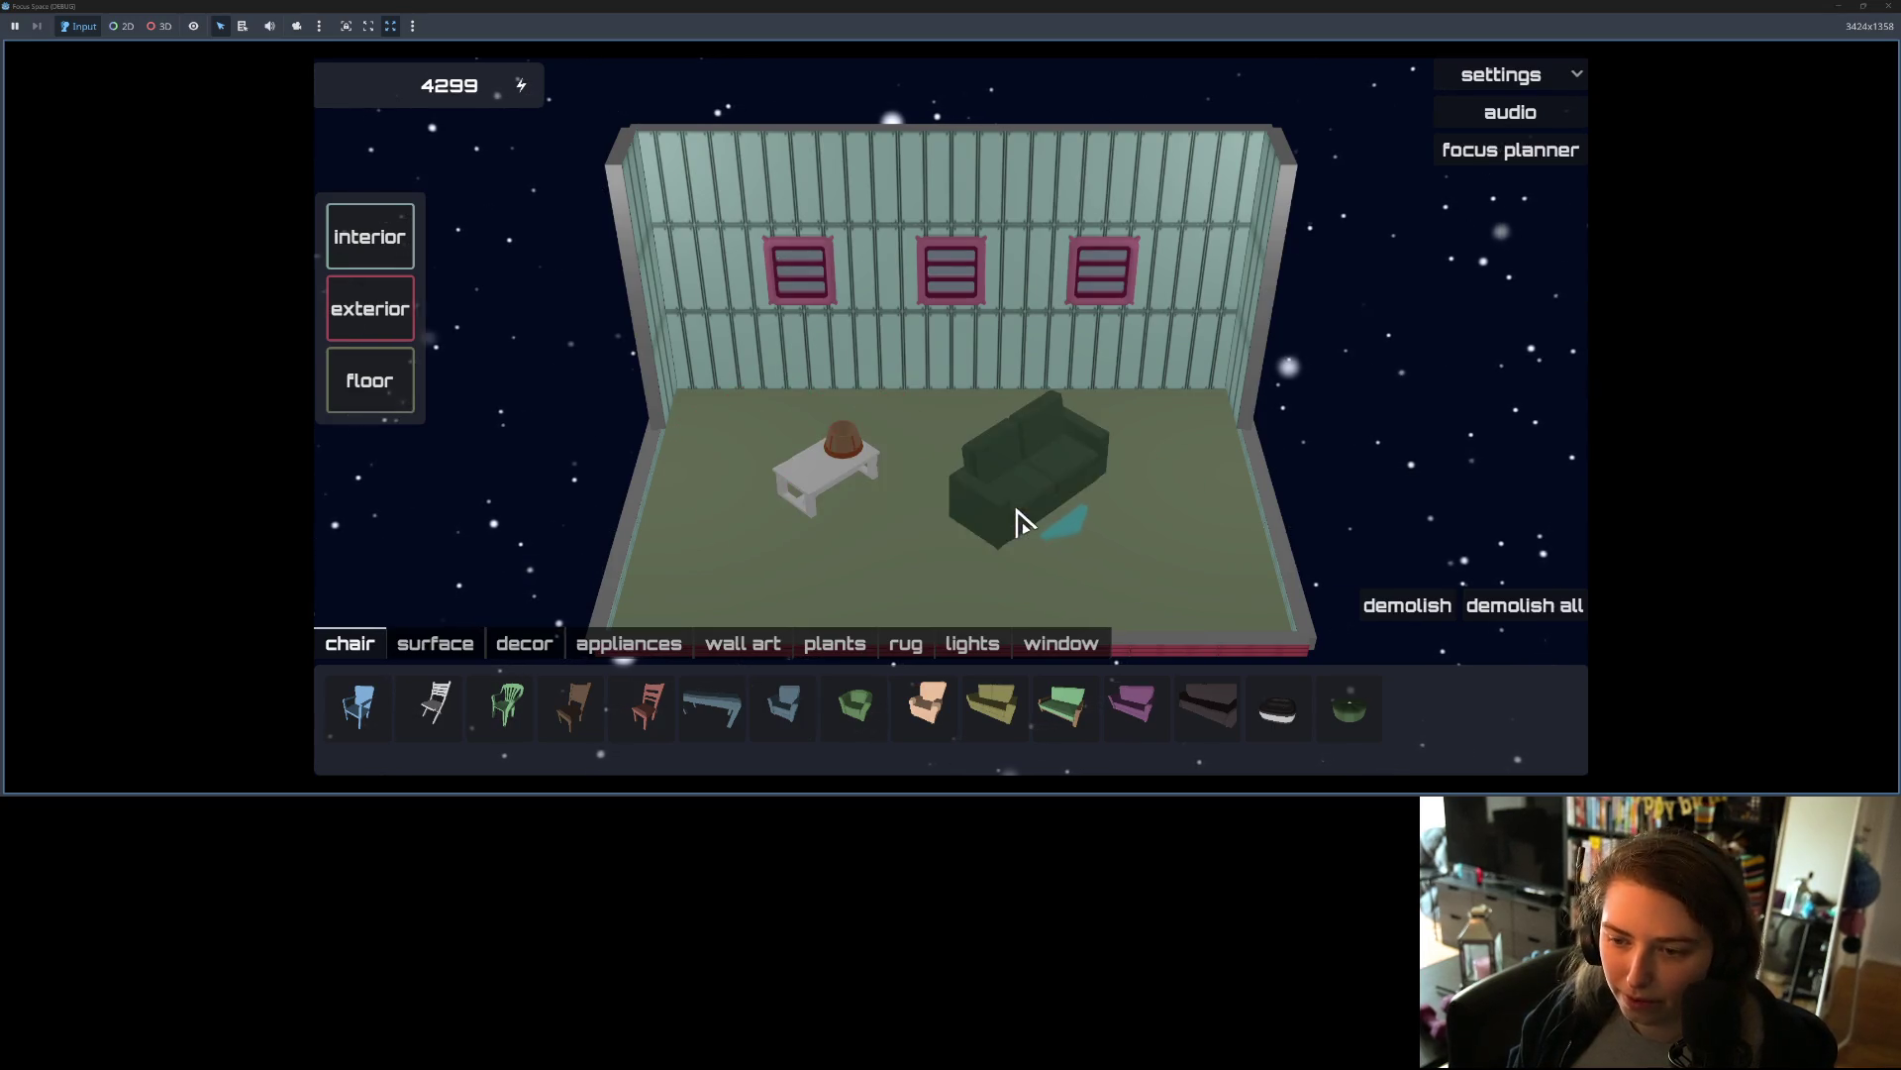
scroll(1027, 522, "down", 3)
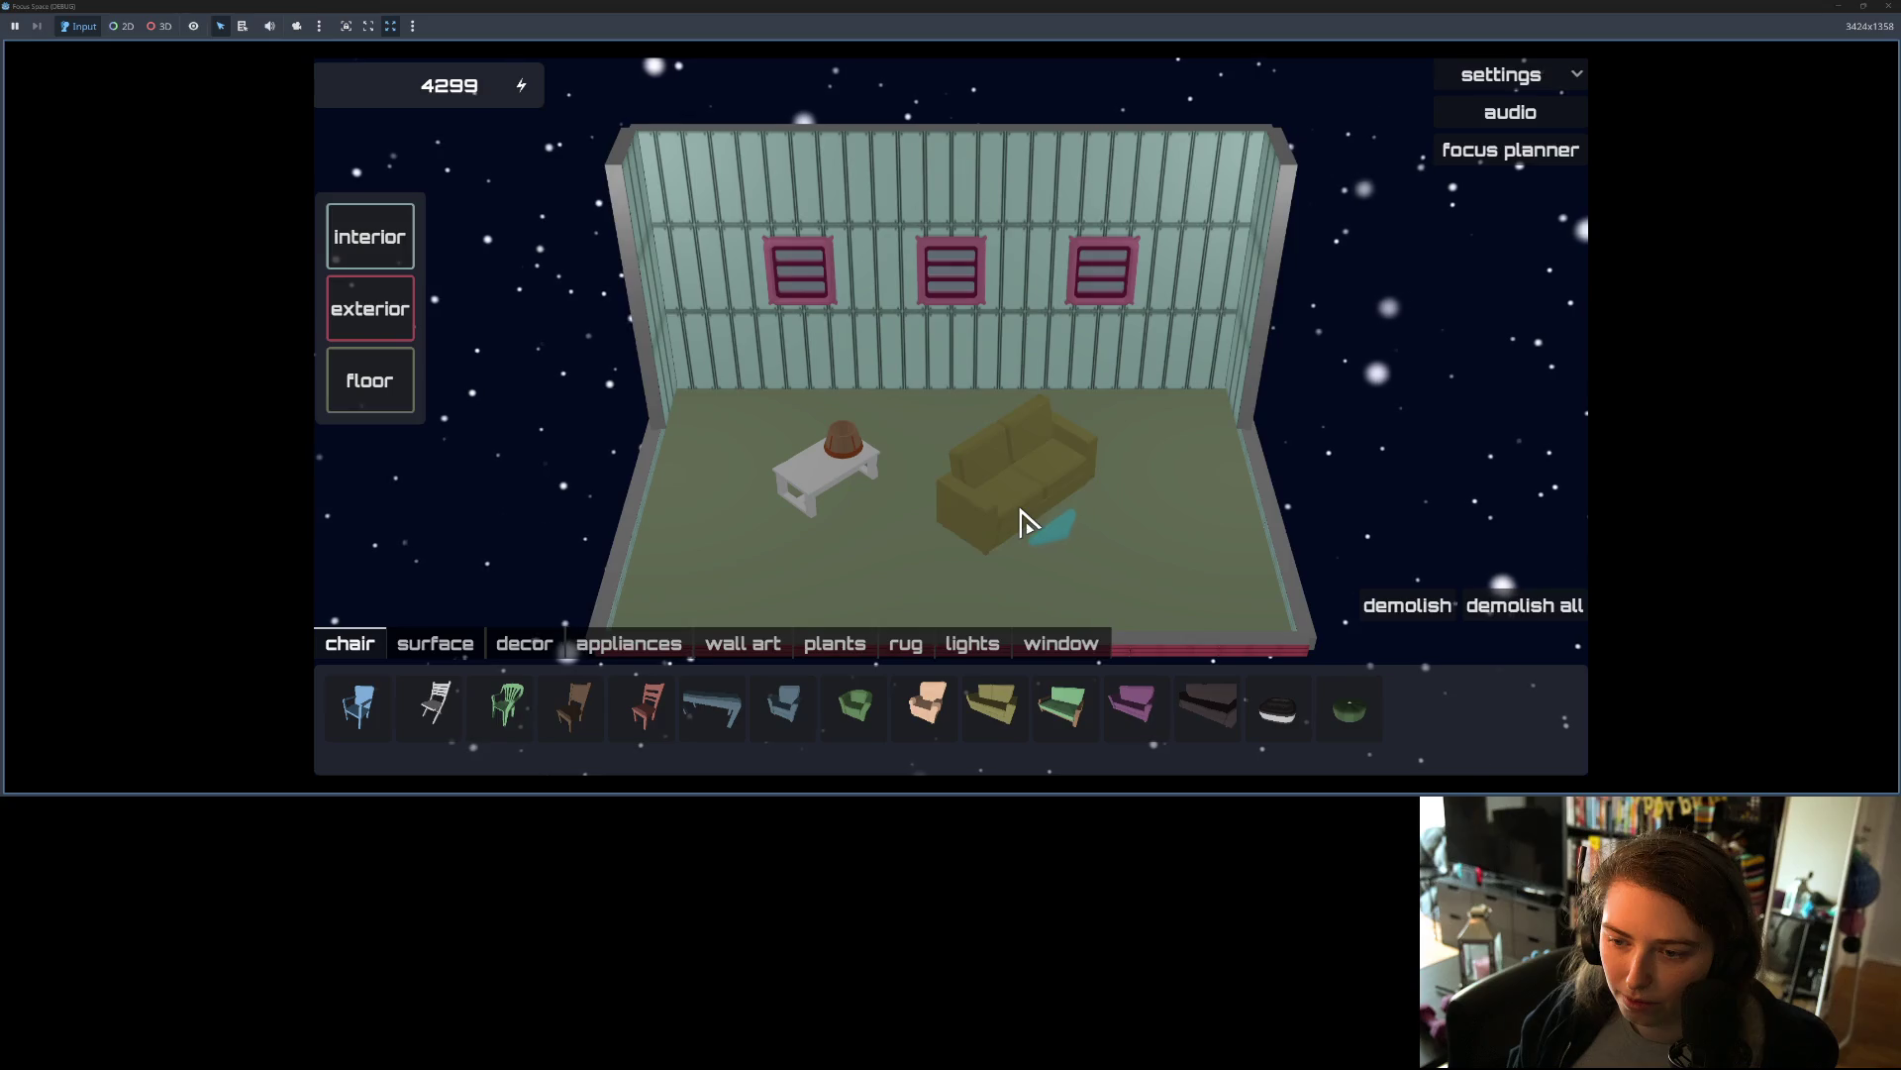
scroll(1025, 522, "down", 1)
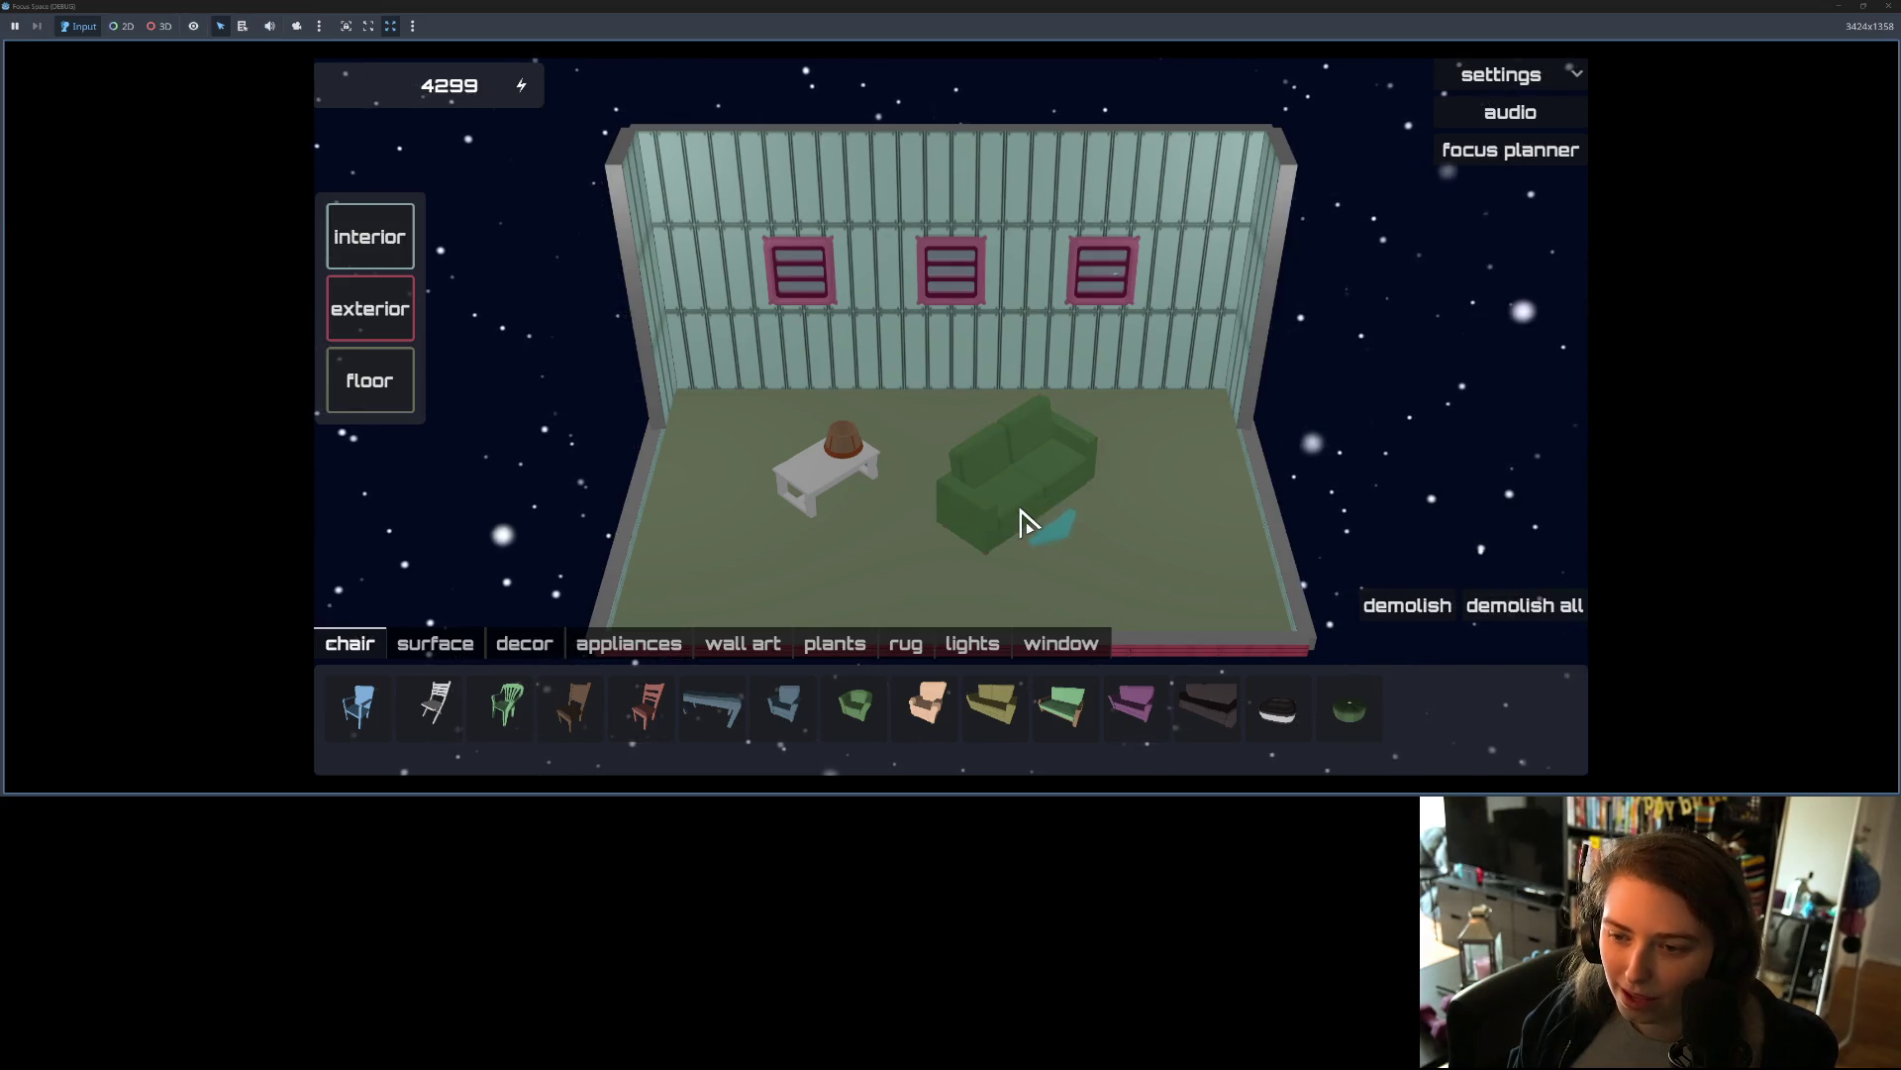
Step: Move the green sofa beside the coffee table and close the game
left_click(1025, 522)
left_click(767, 463)
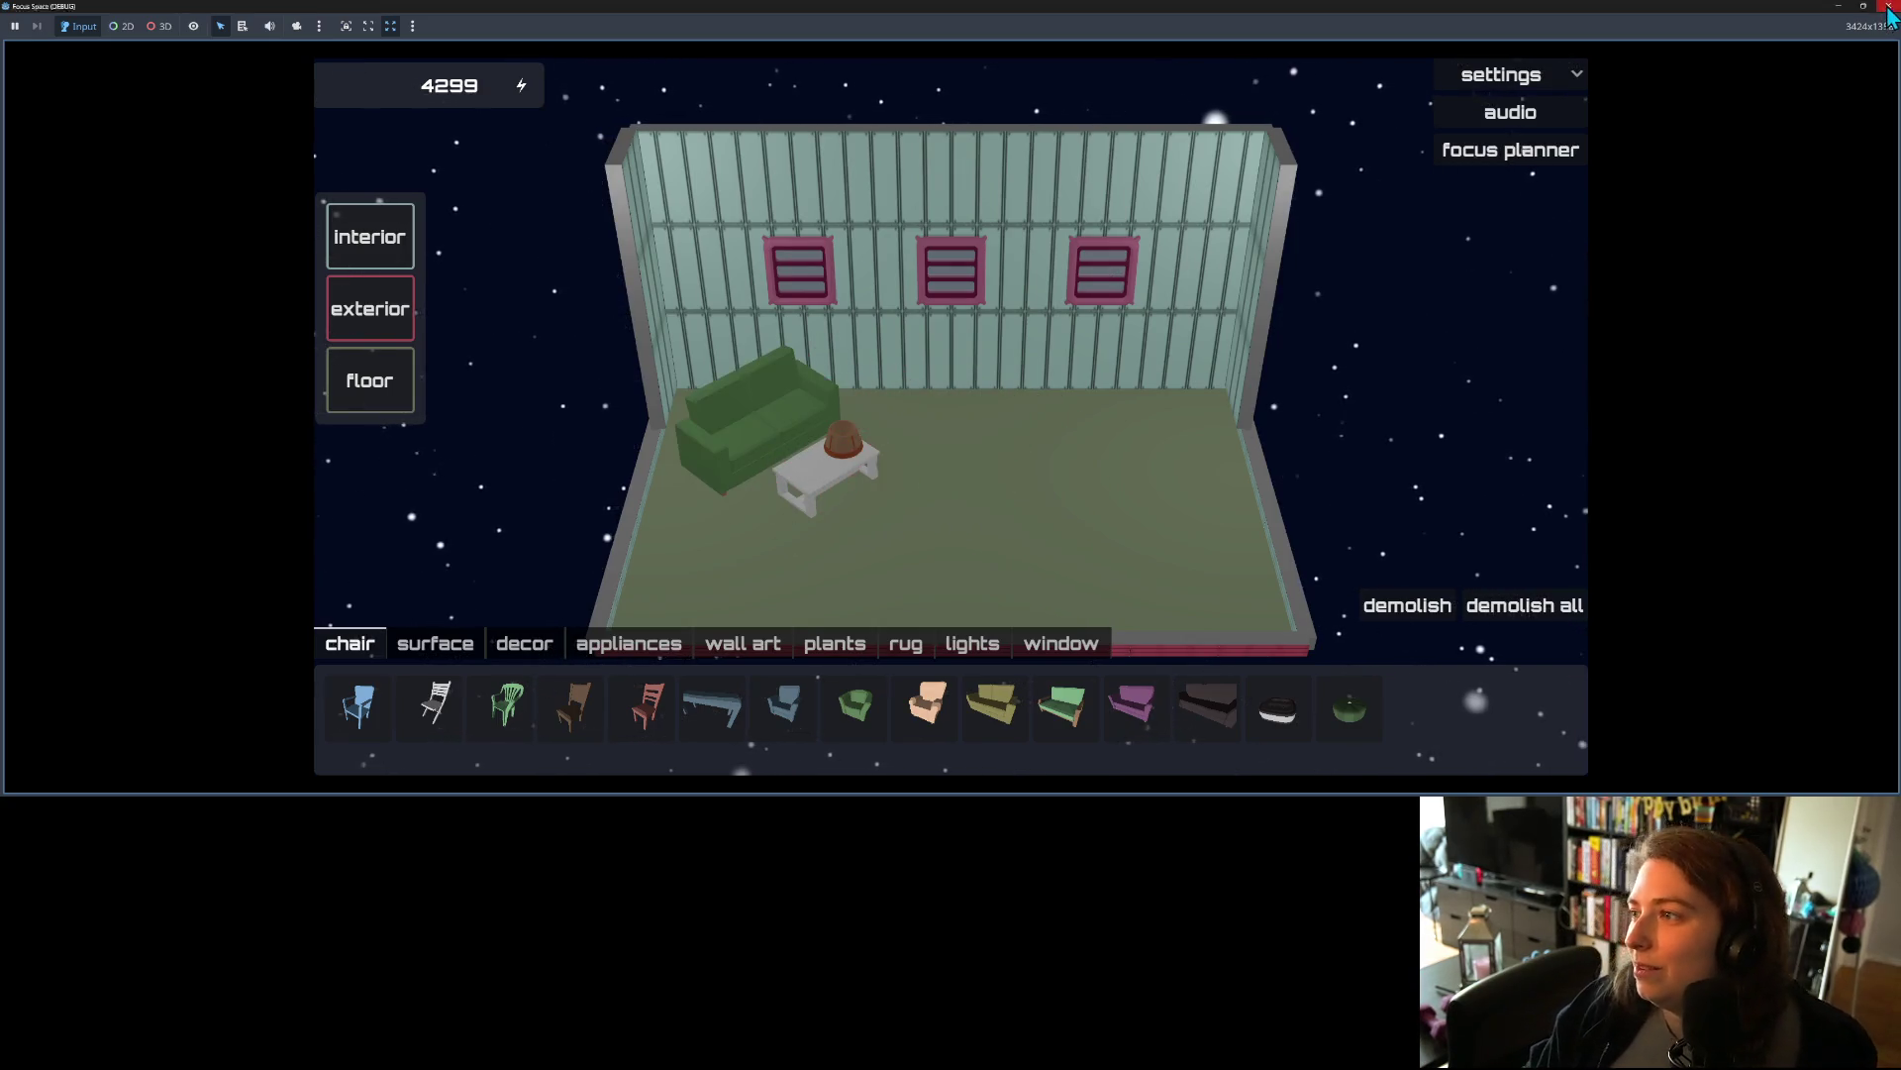
left_click(1887, 6)
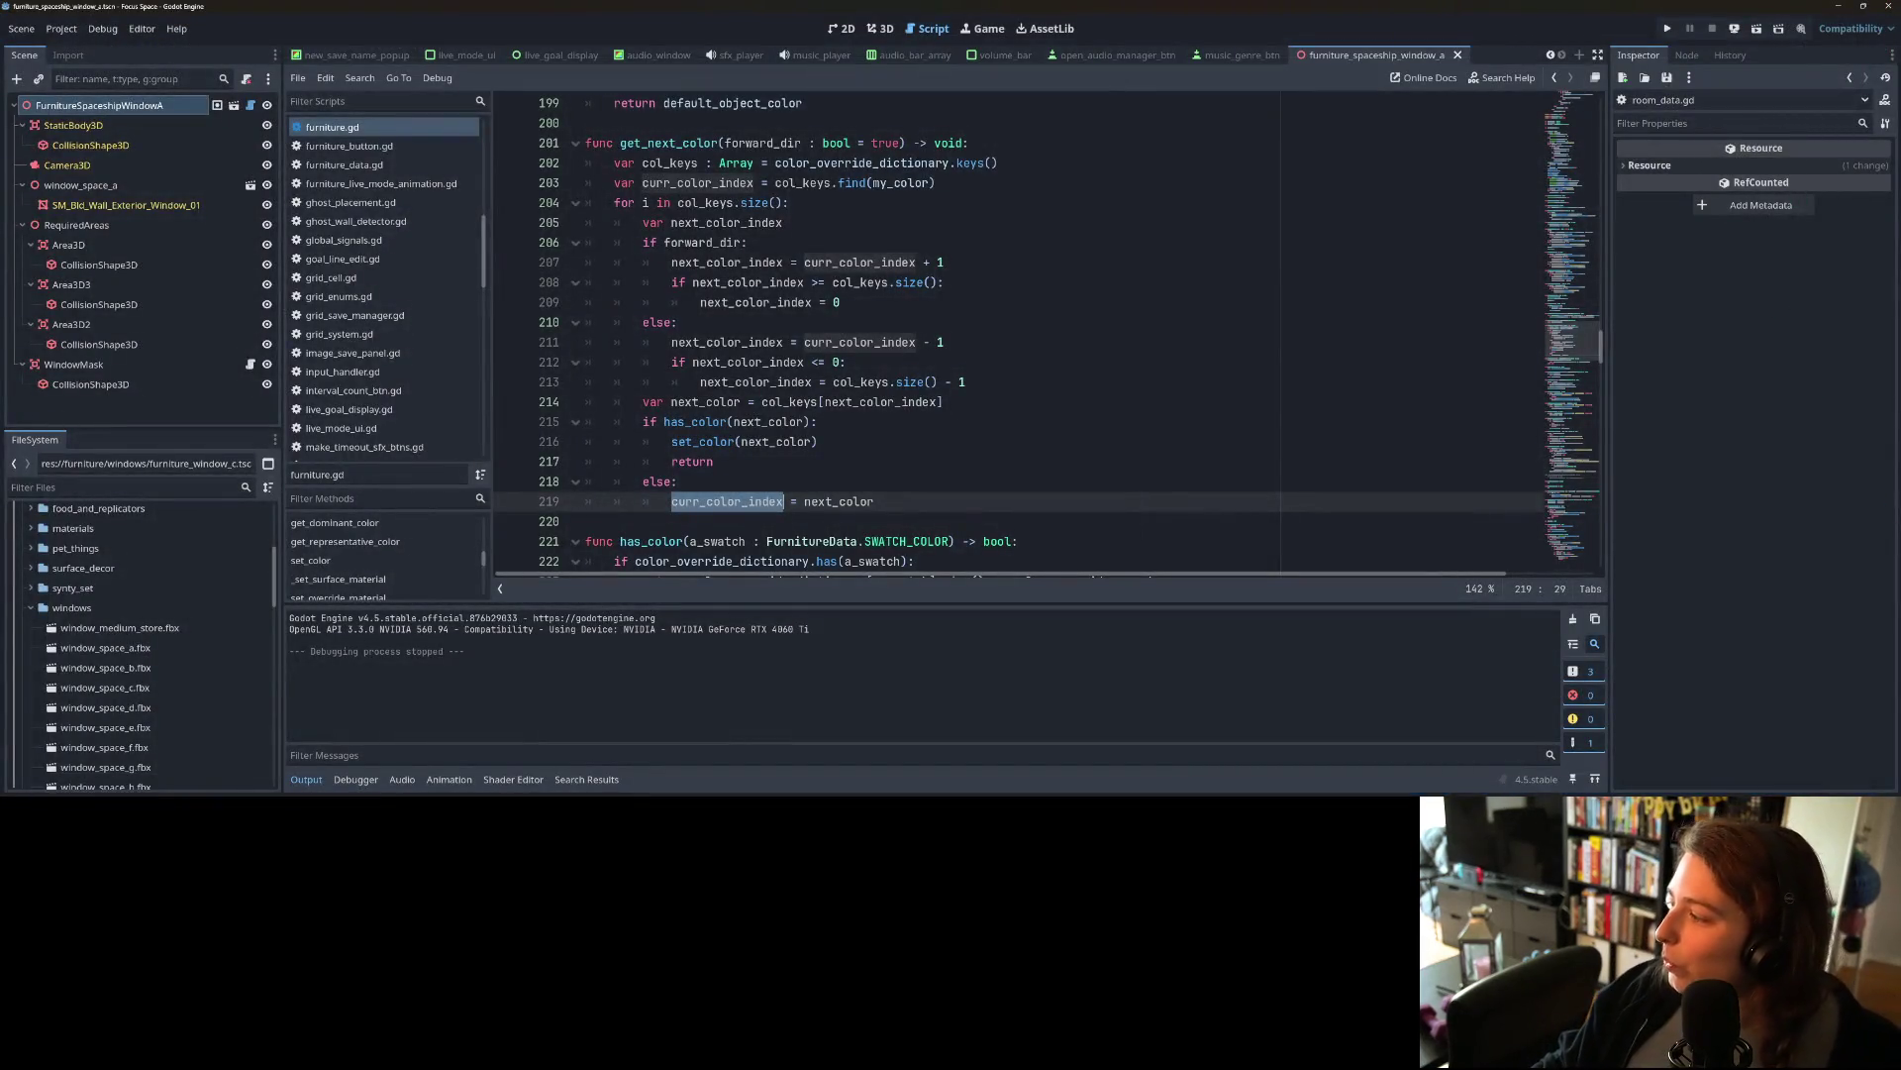
Step: Read through the furniture.gd and room_data.gd diffs in GitHub Desktop's Changes list
key("alt+Tab")
left_click(669, 280)
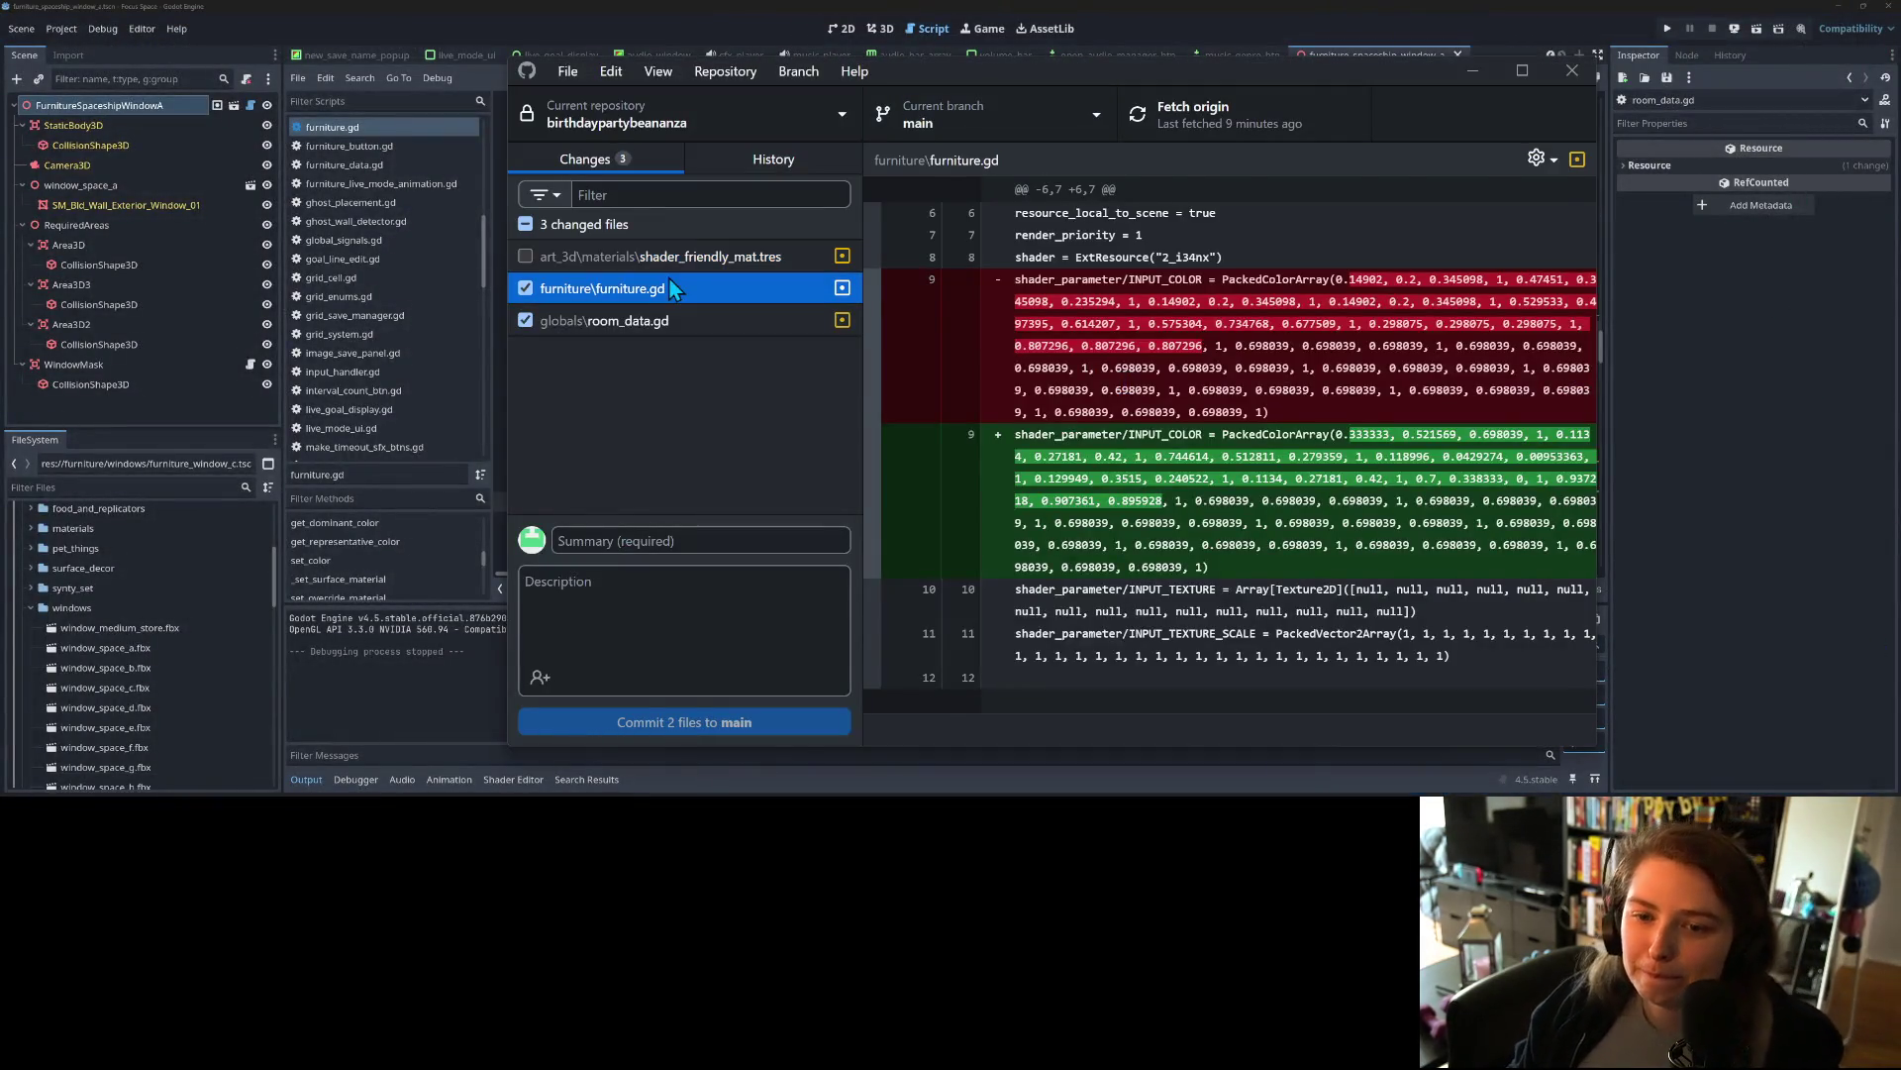
scroll(1051, 576, "down", 3)
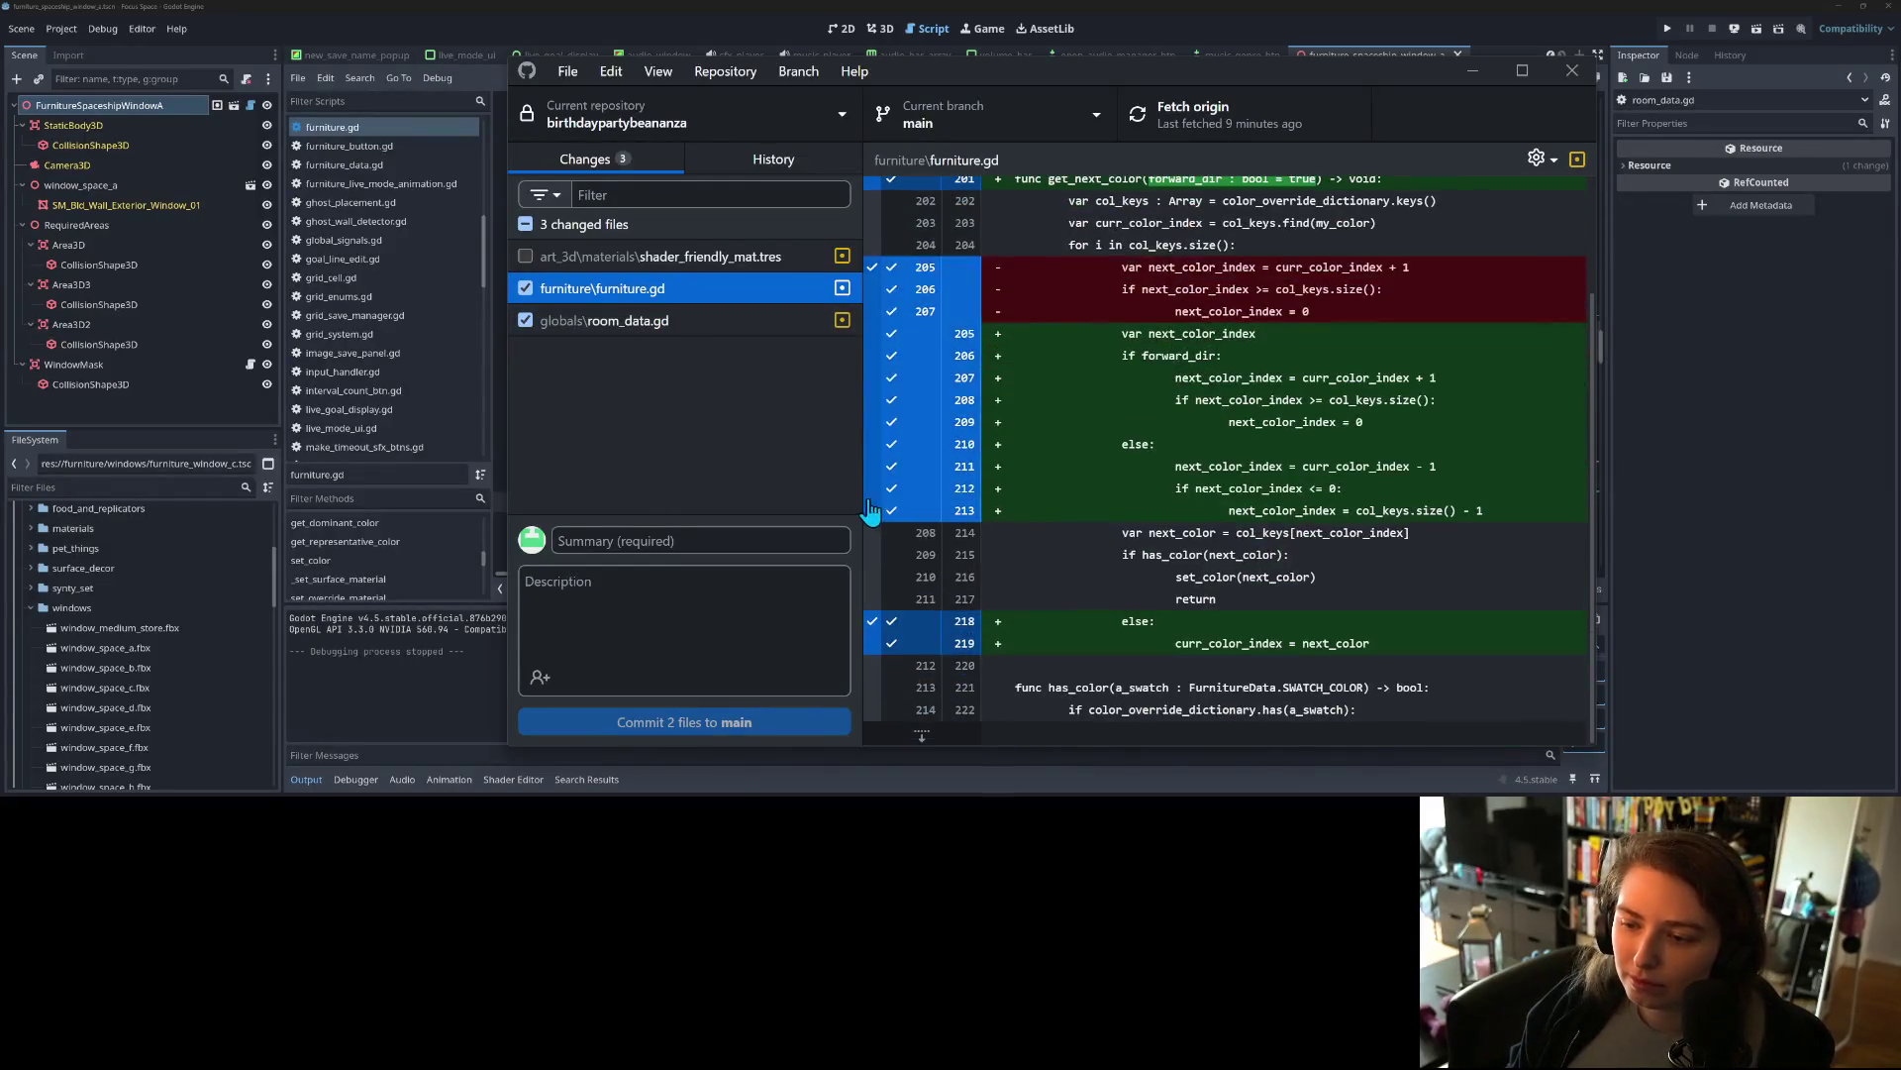
scroll(1052, 577, "up", 3)
left_click(721, 315)
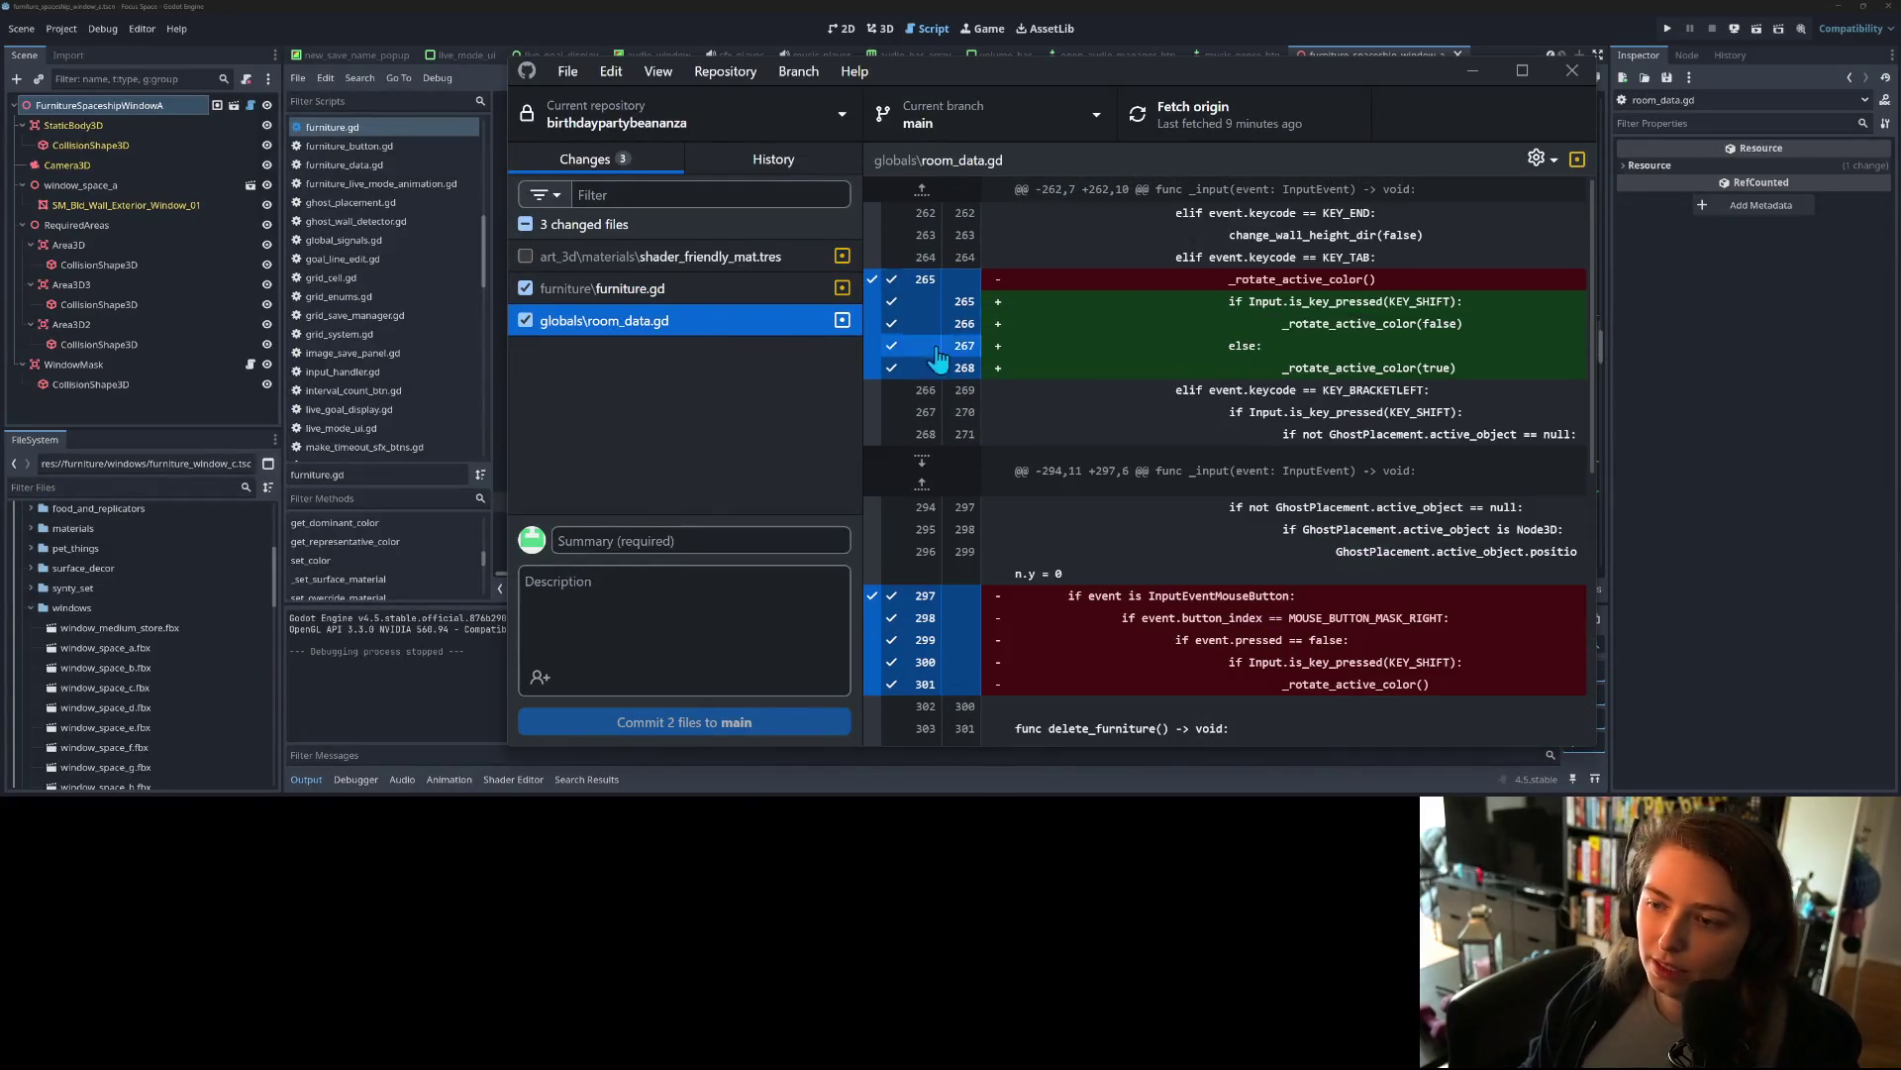
scroll(1240, 602, "down", 2)
scroll(1240, 603, "down", 8)
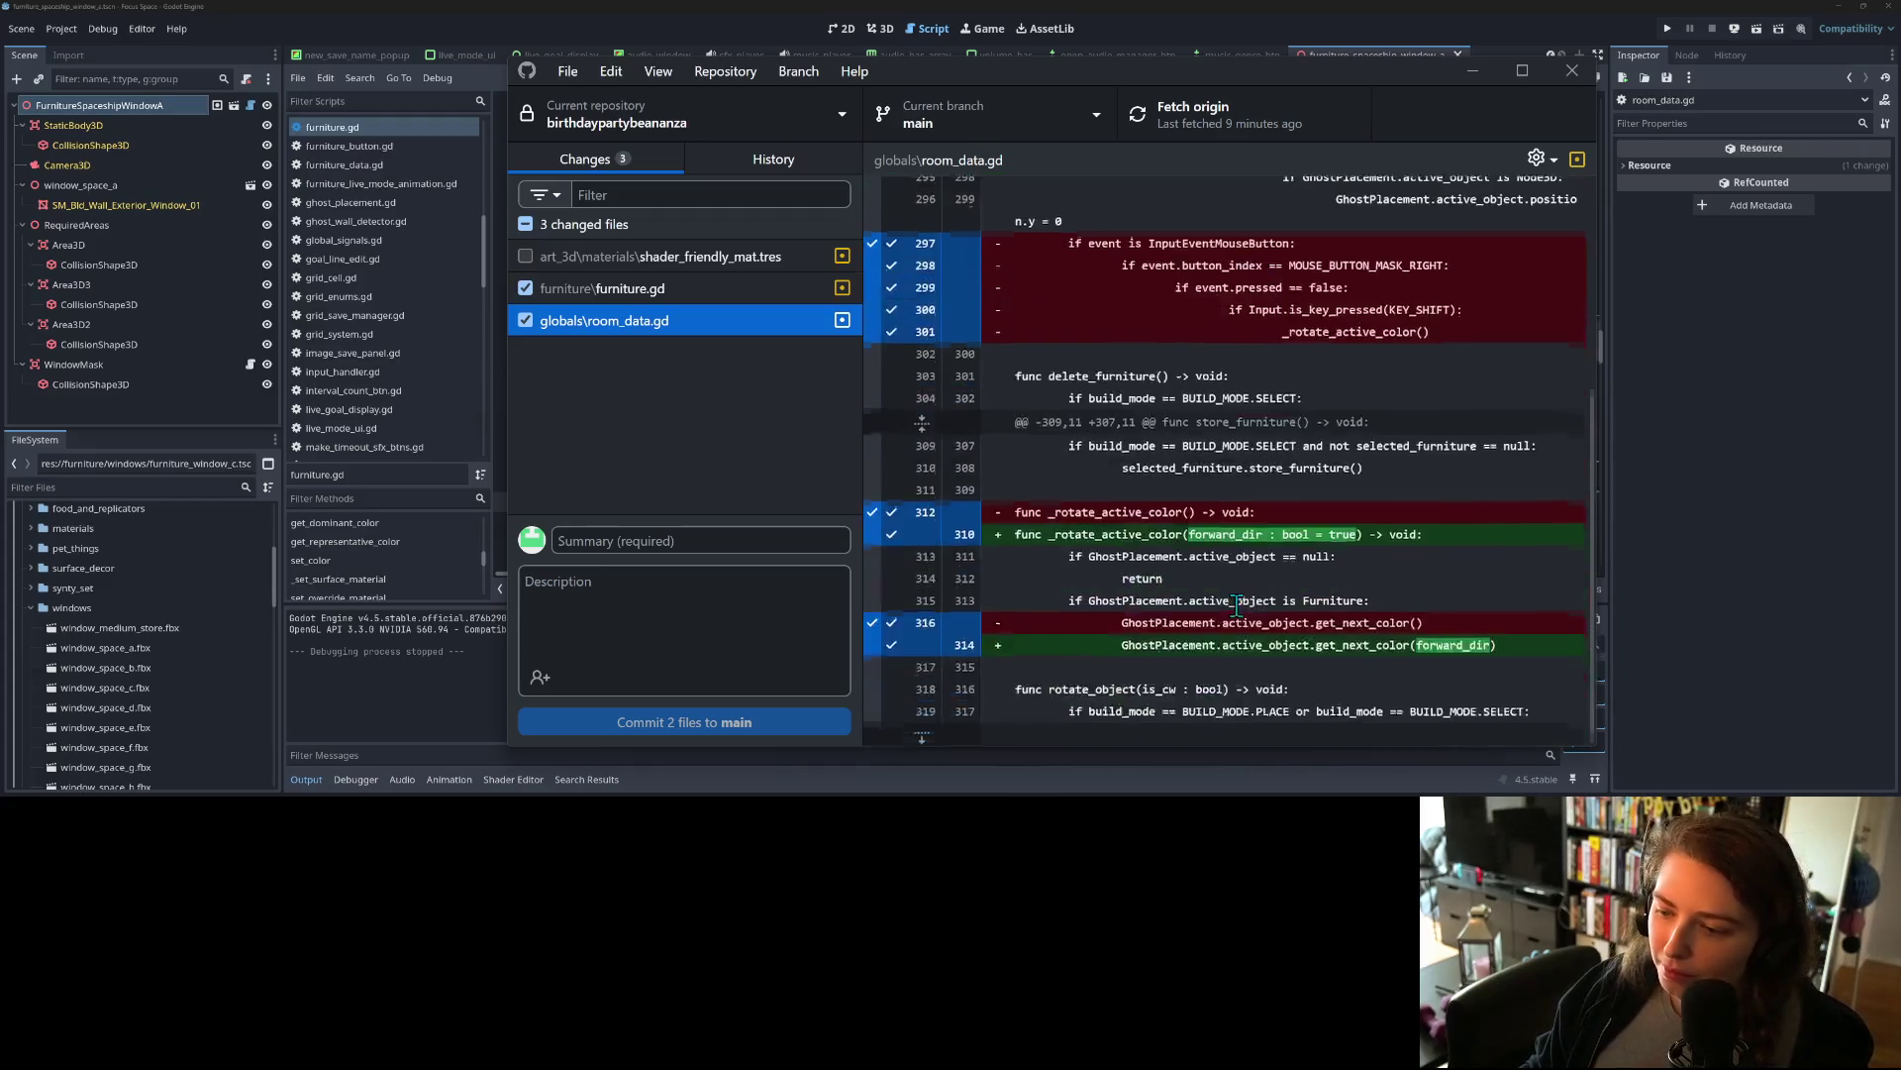
scroll(1240, 602, "up", 4)
Step: Recheck the furniture.gd diff, then return to the top of the room_data.gd diff
left_click(681, 292)
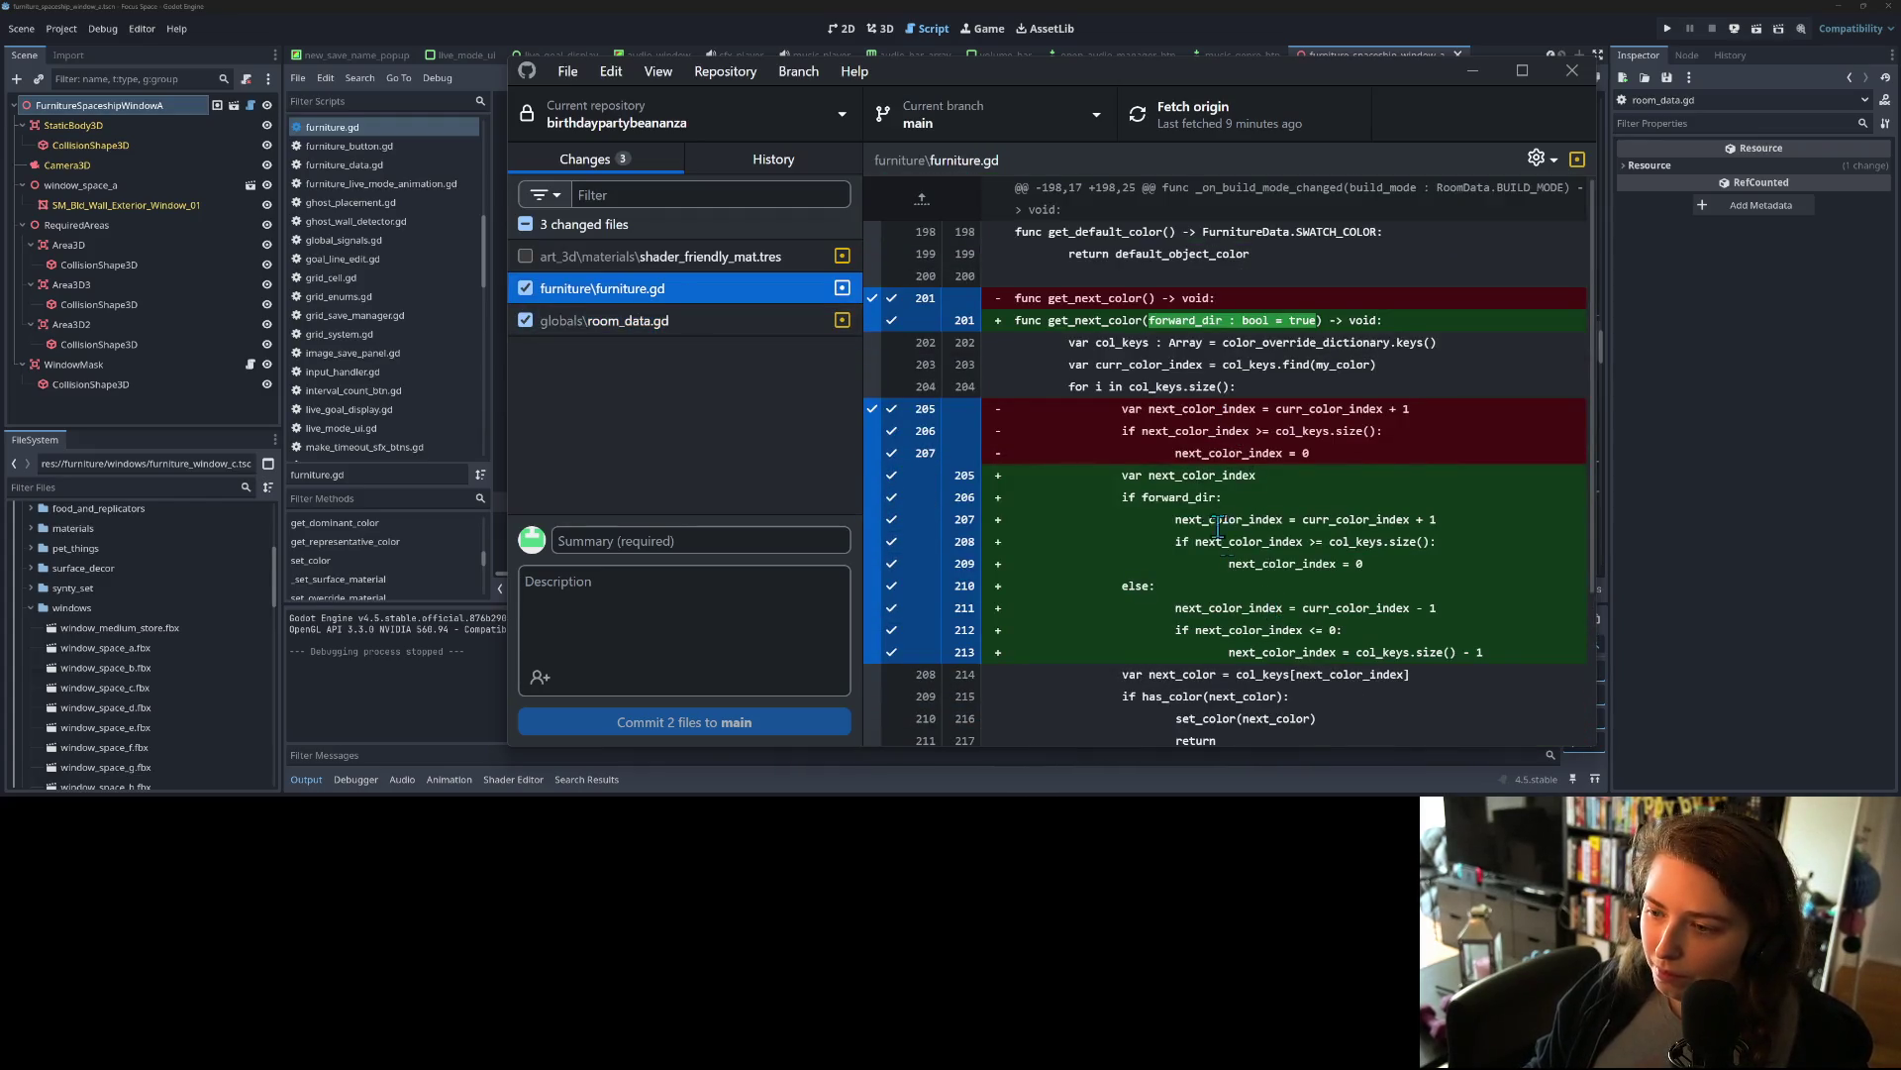
scroll(1132, 475, "down", 2)
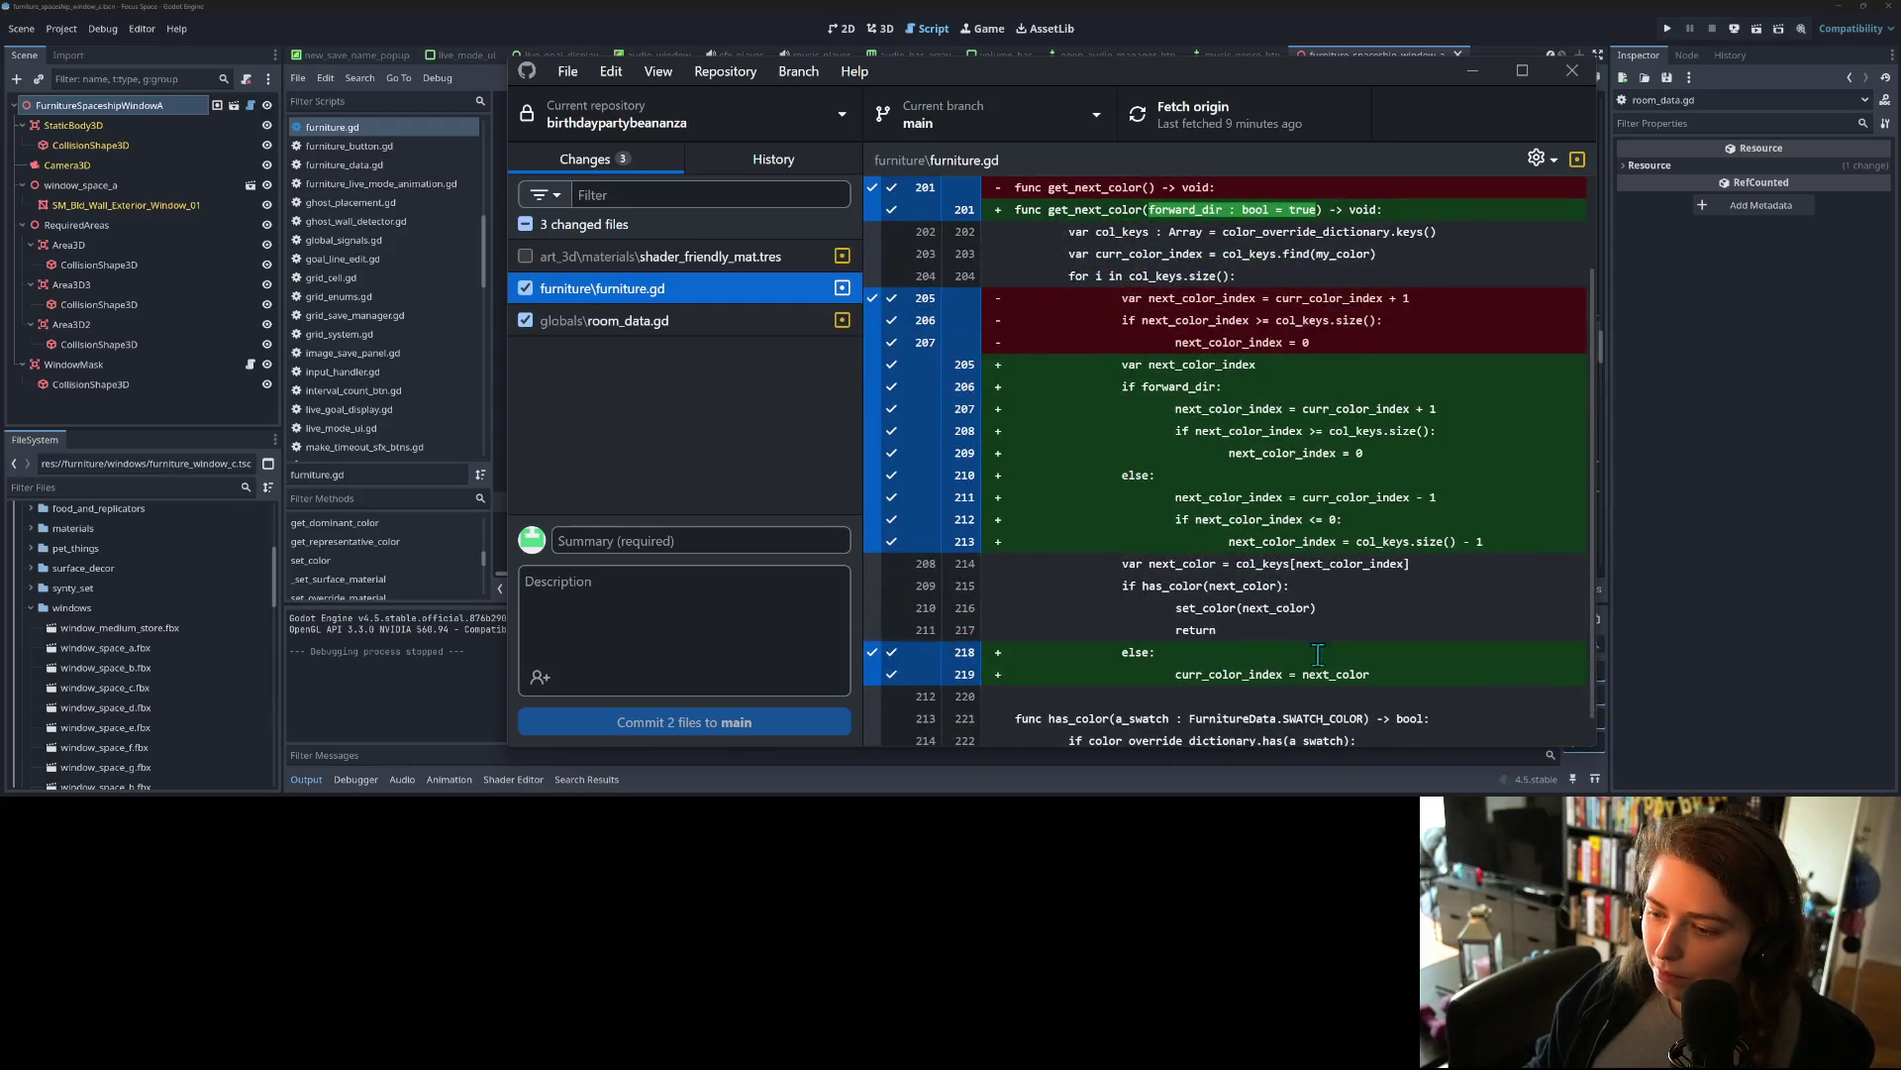
scroll(1302, 683, "up", 1)
scroll(1302, 683, "up", 1)
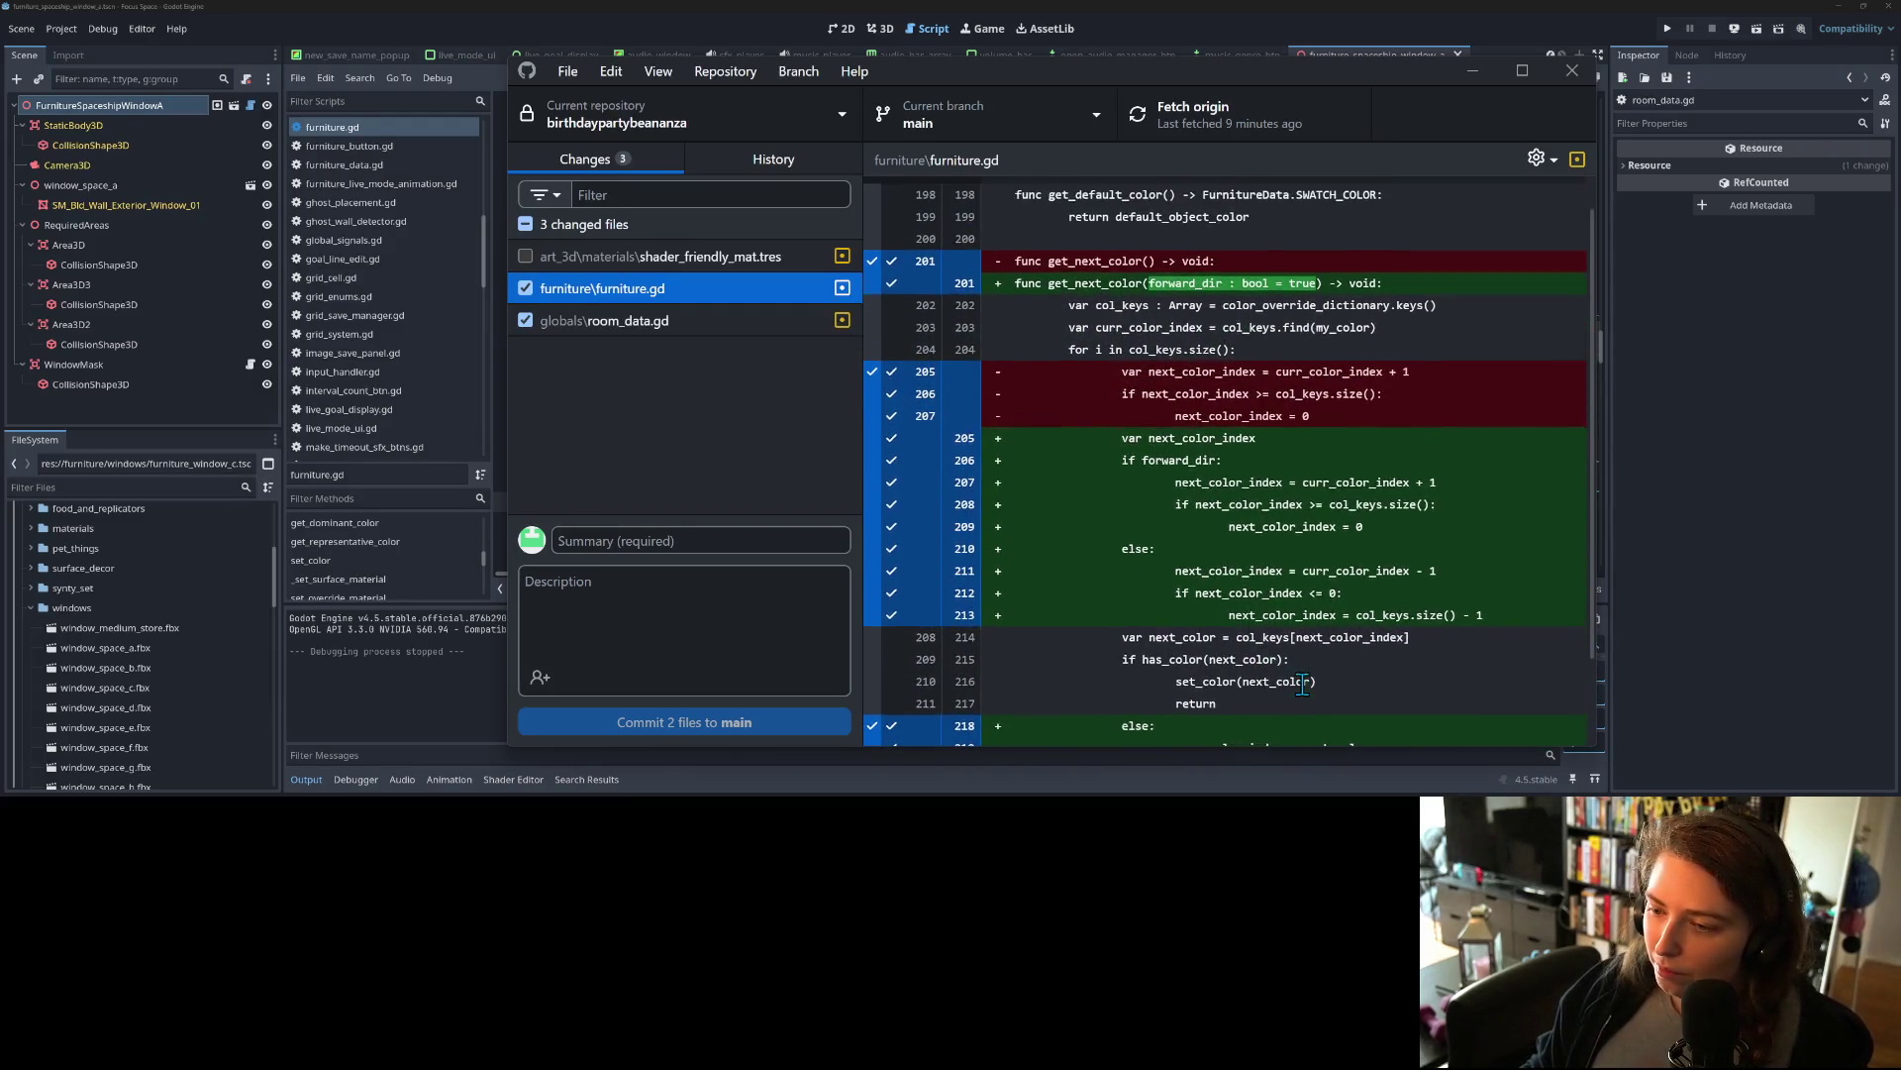
scroll(1303, 684, "down", 3)
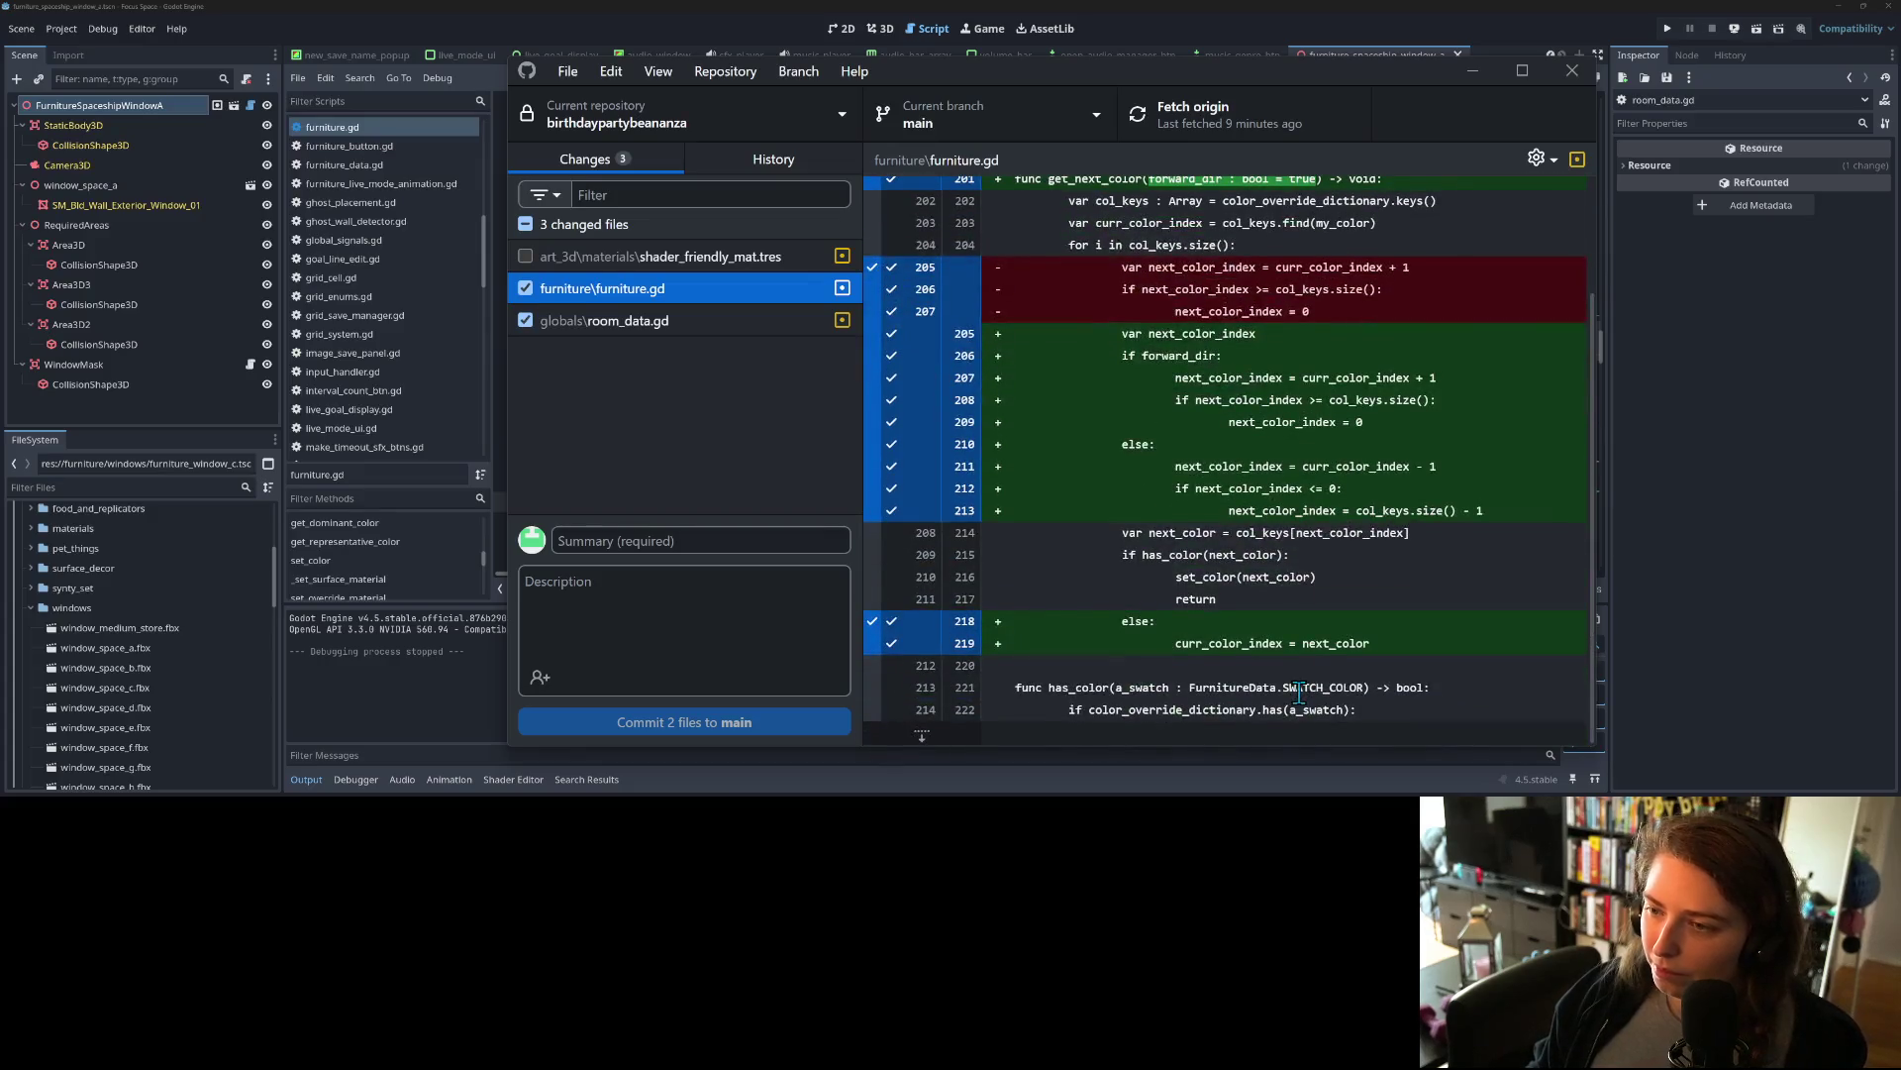
scroll(1300, 693, "up", 3)
left_click(638, 324)
scroll(1220, 561, "up", 2)
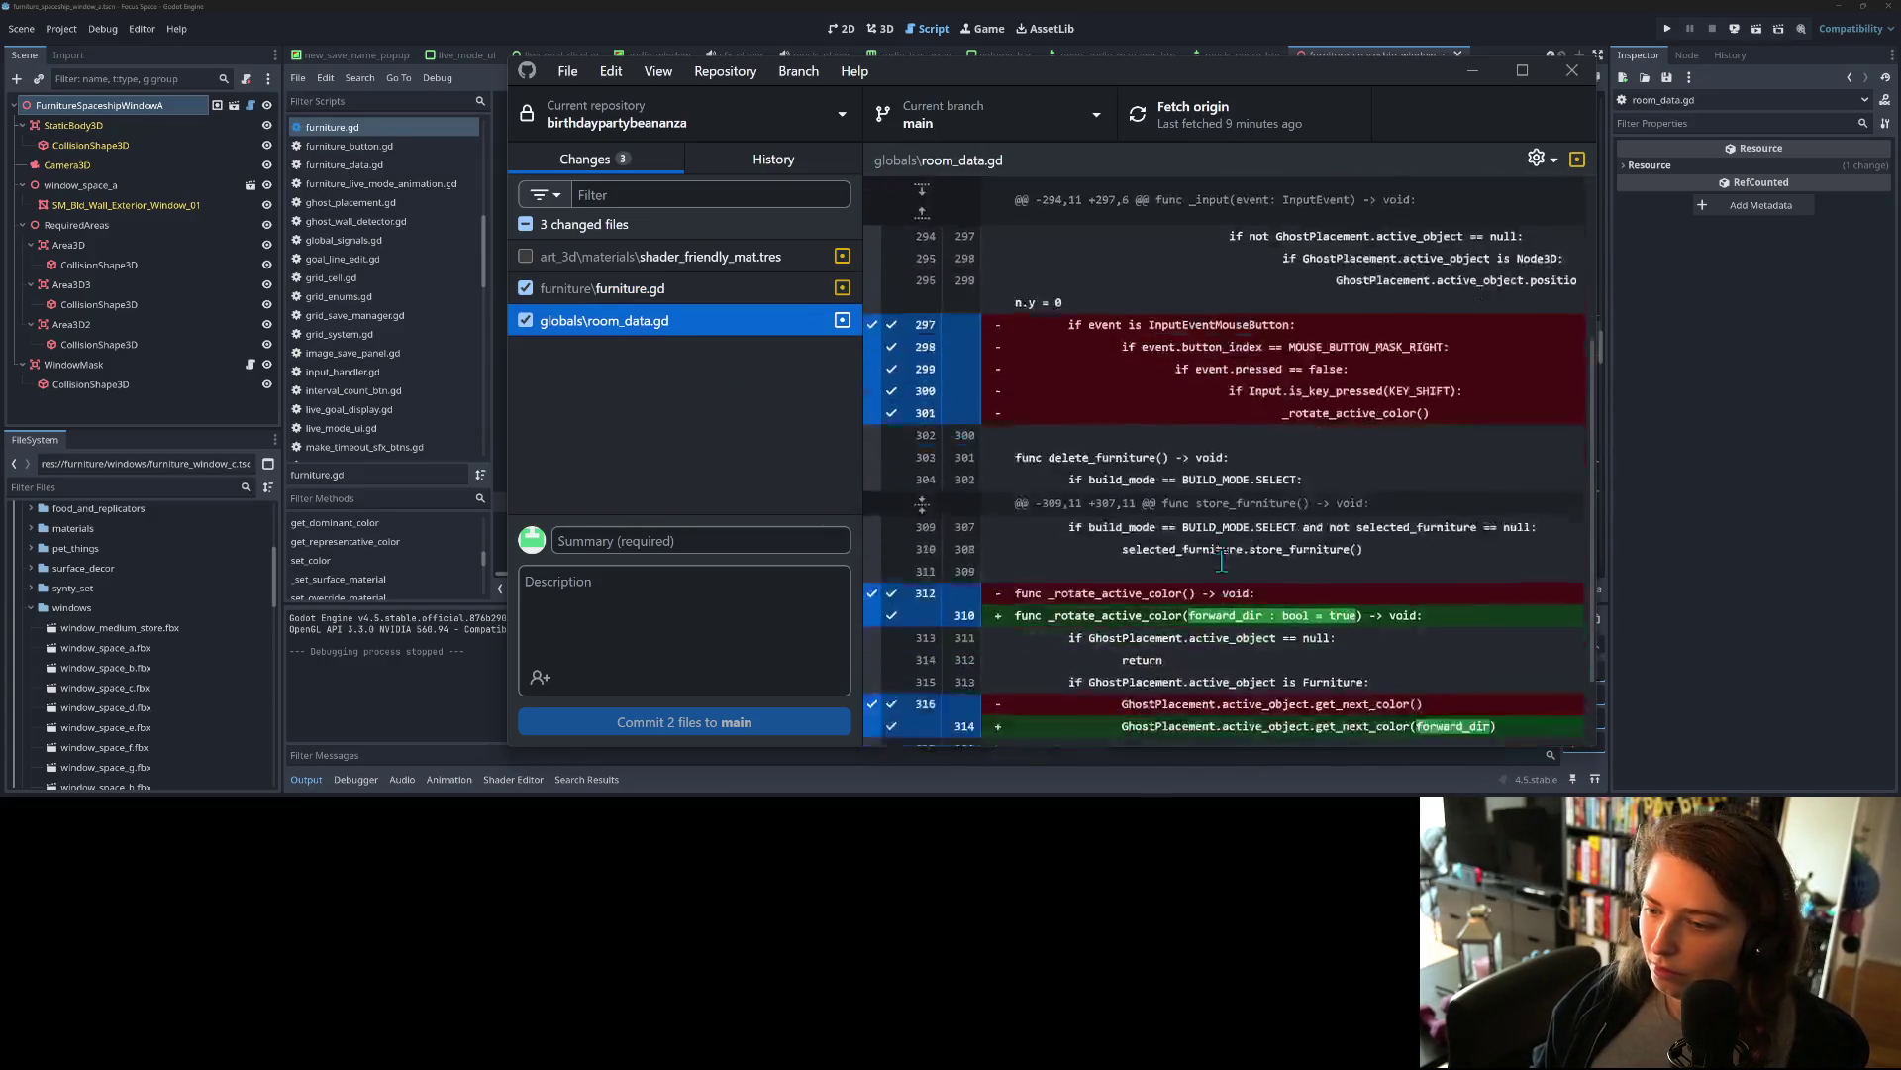
scroll(1220, 562, "up", 4)
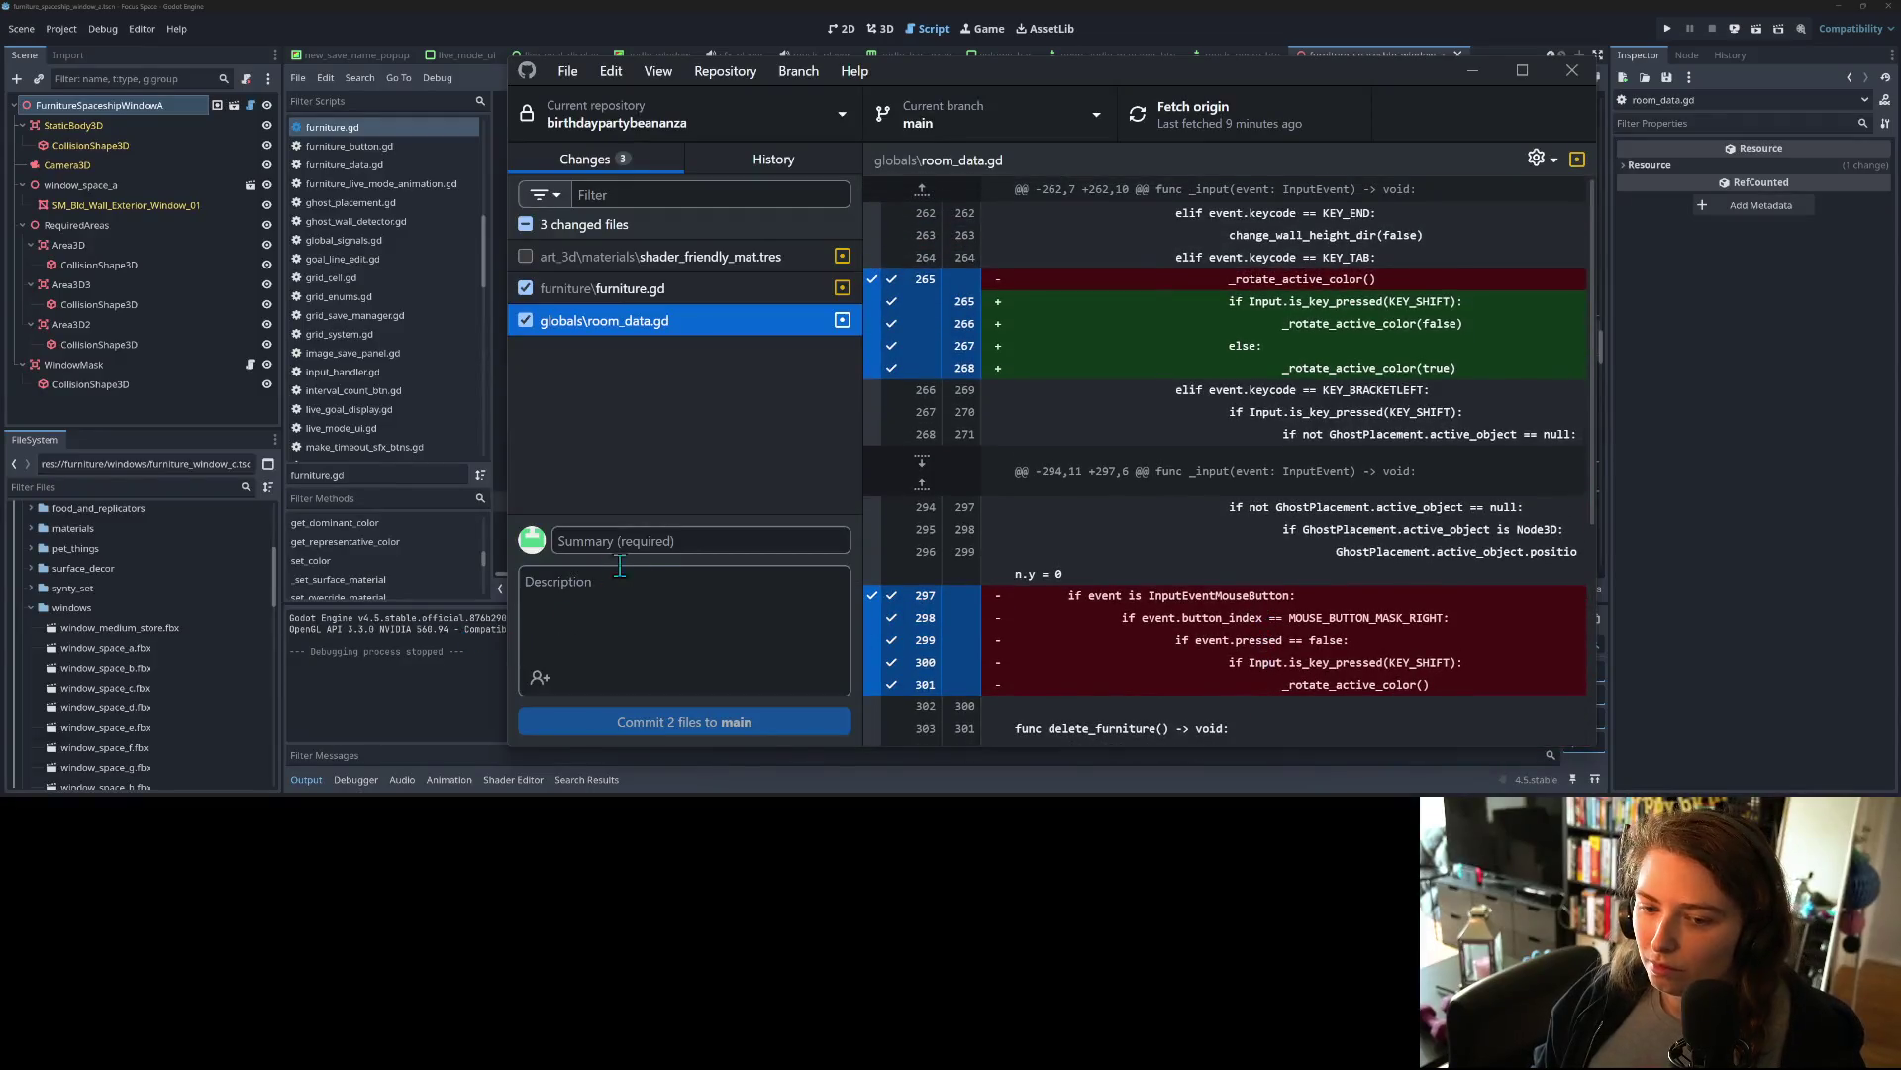
Step: Commit both files to main as 'adds rotating colors backwards through swatches' and push to origin
left_click(619, 540)
type("adds rotat")
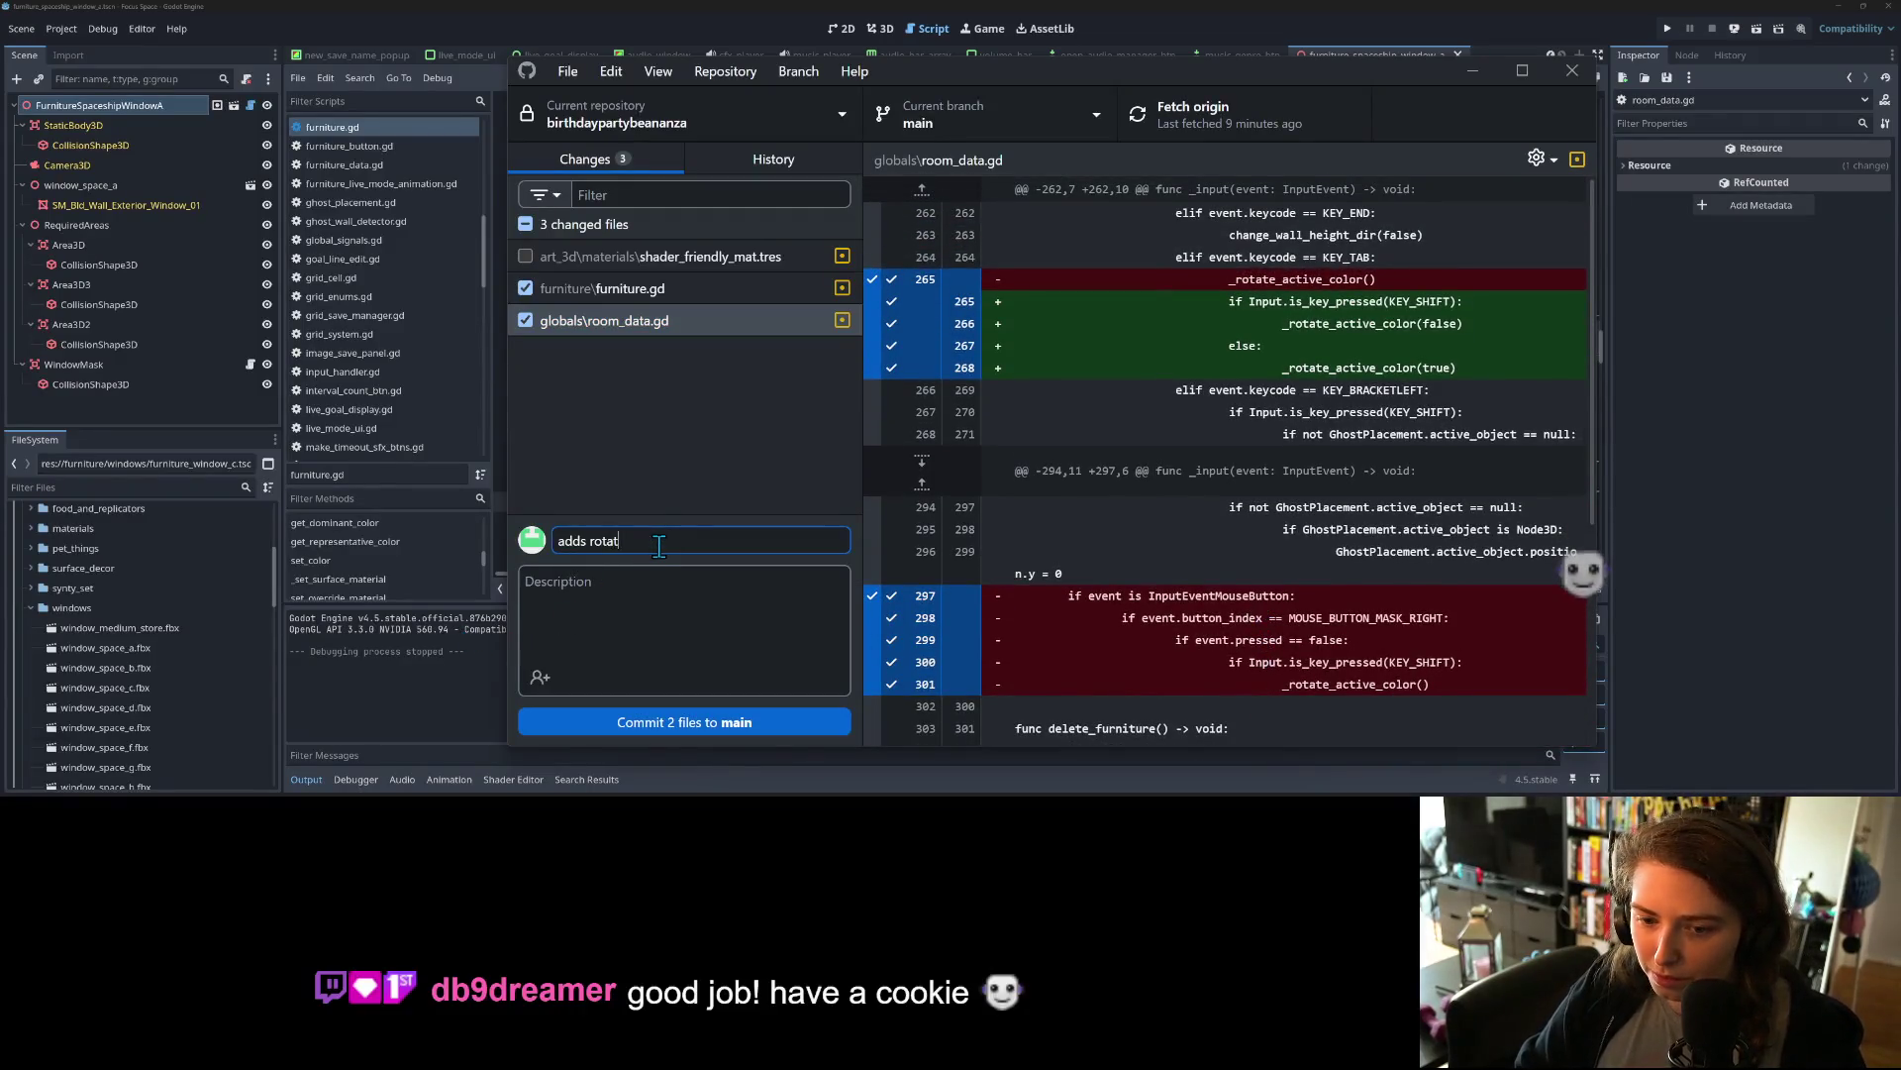
type("ing colors backward")
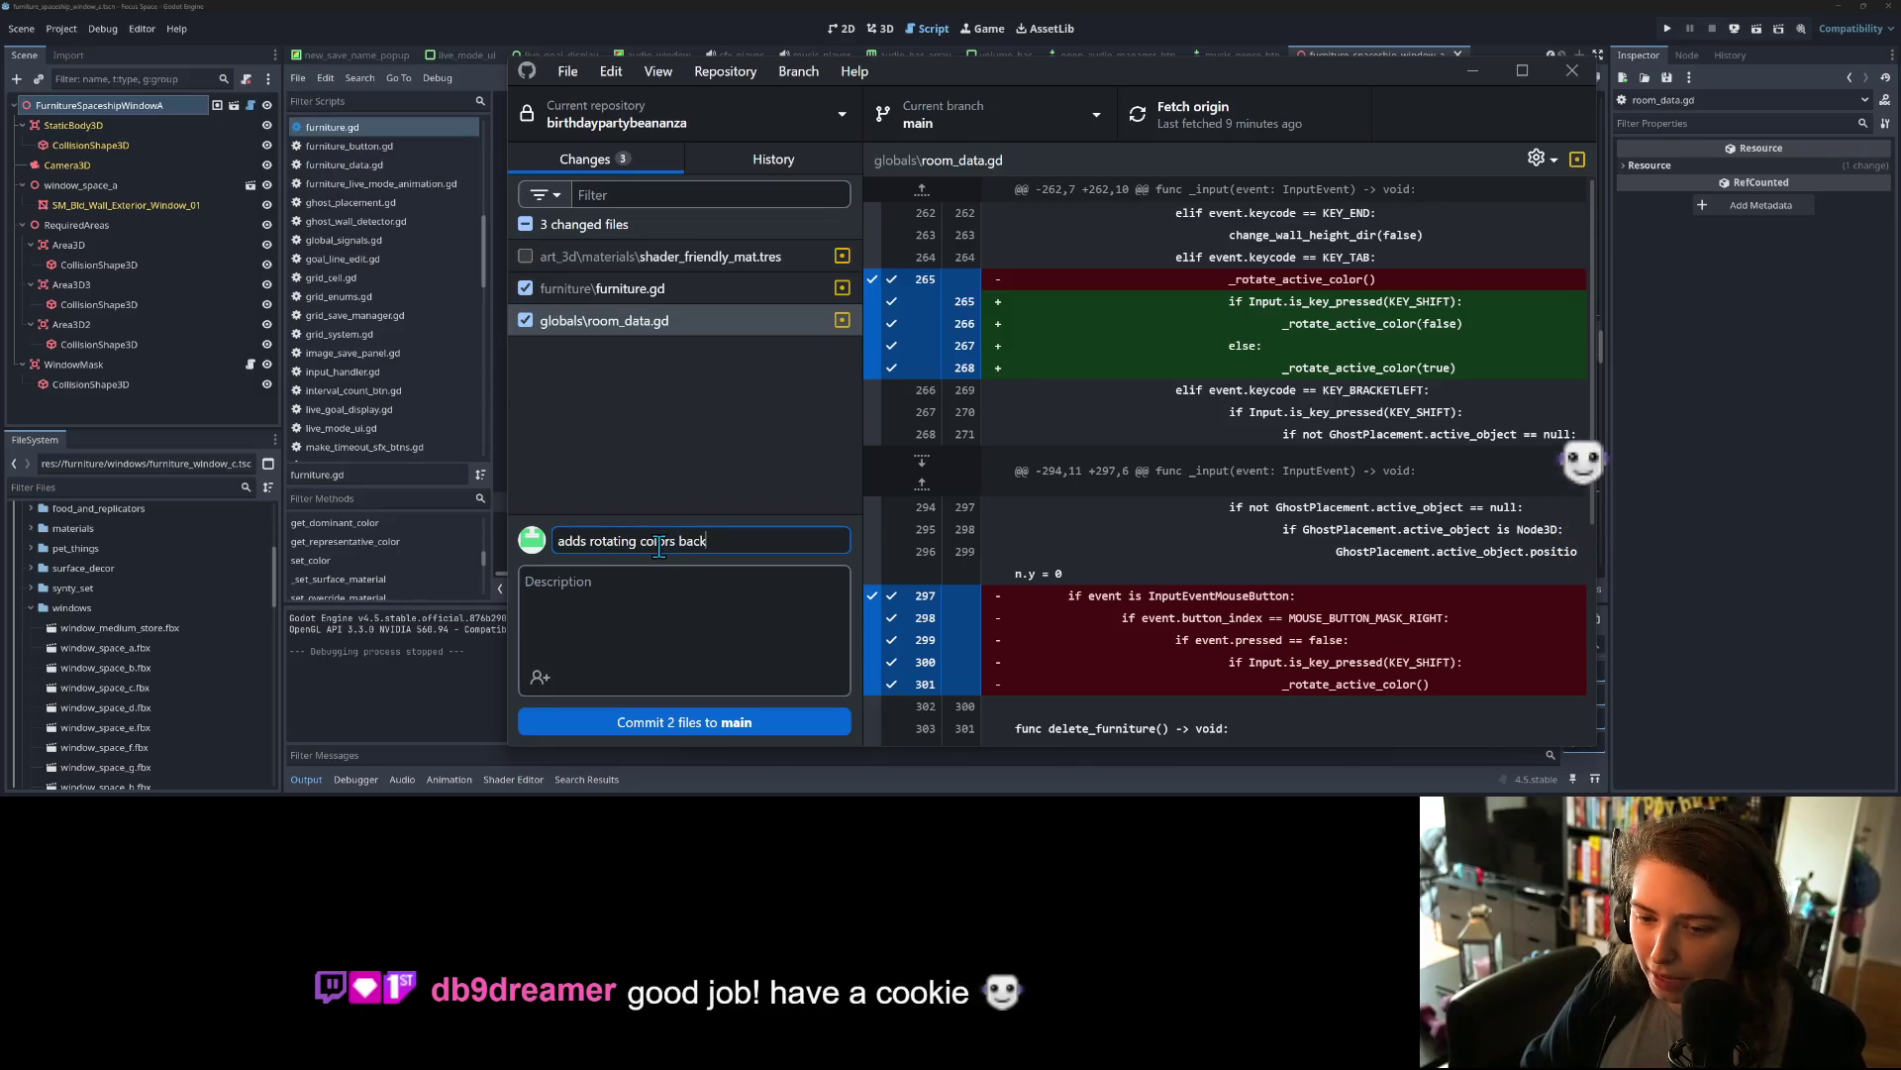
type("s through")
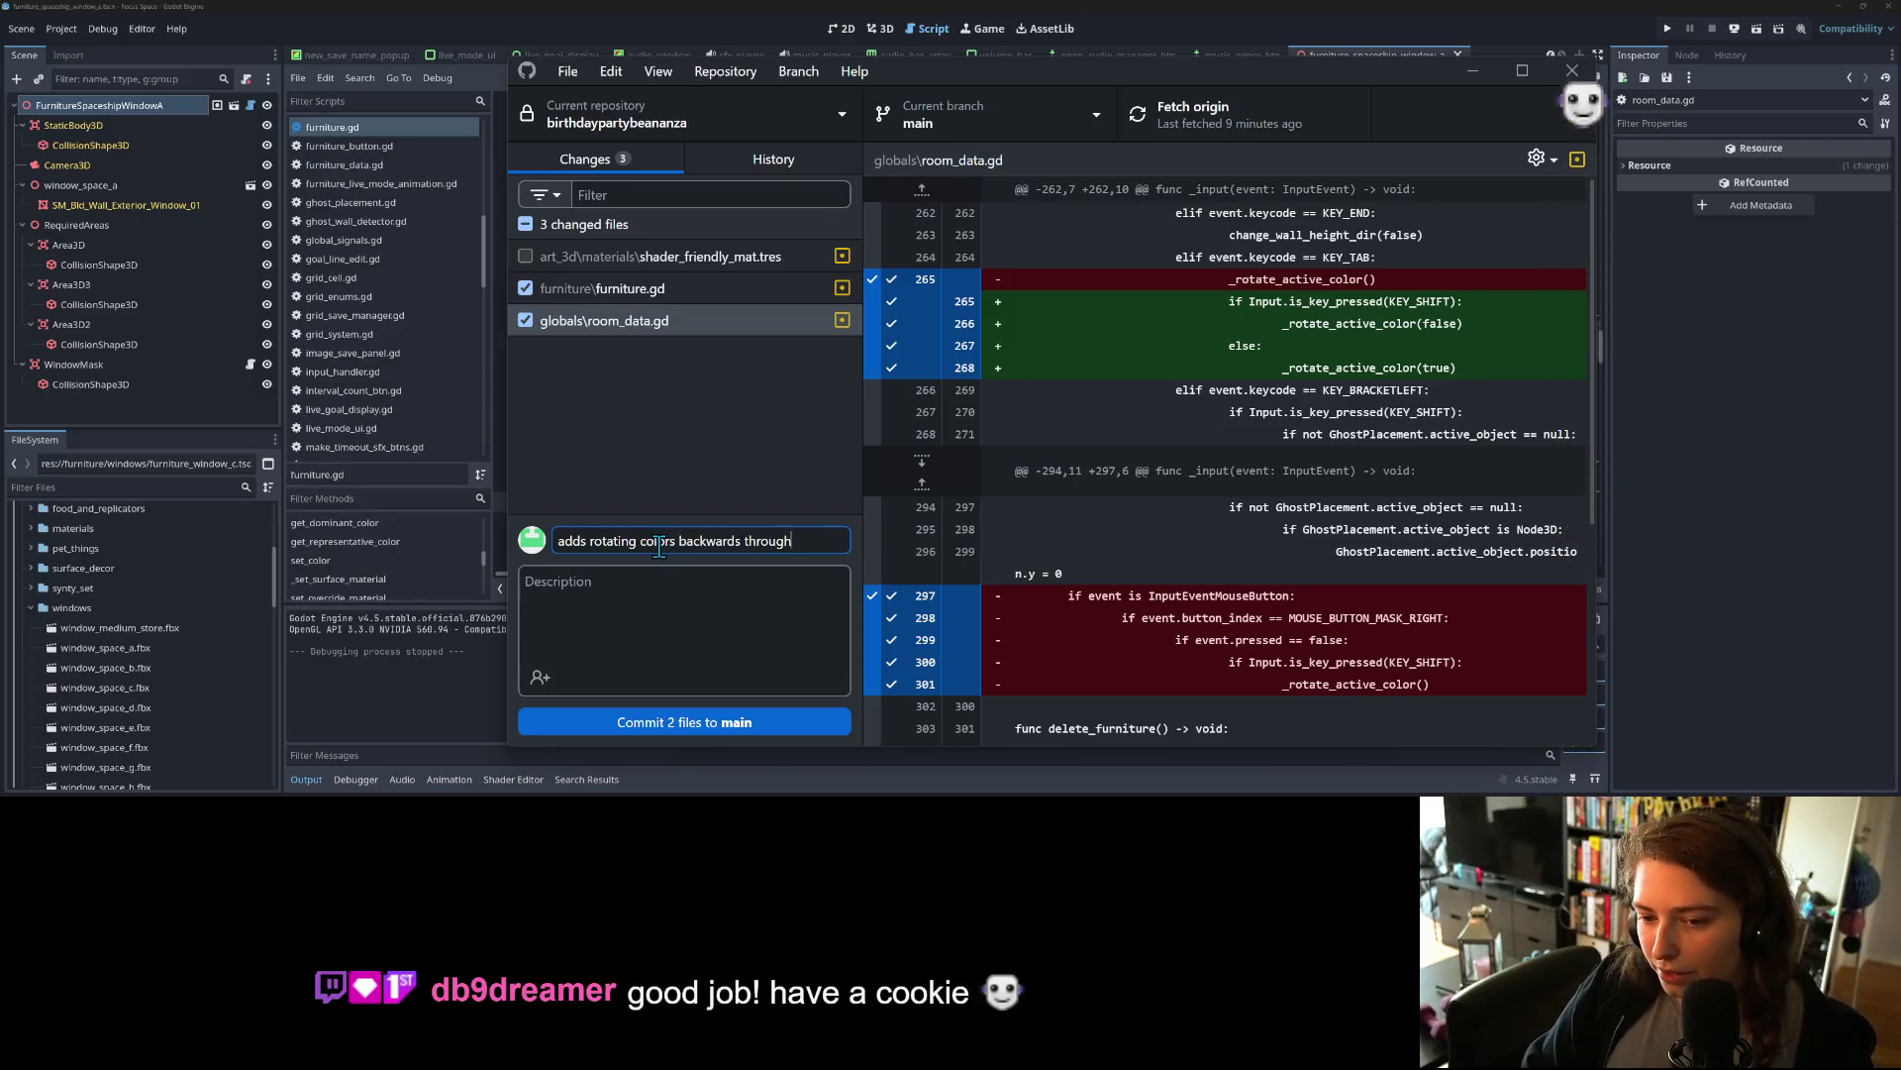
type(" swatches")
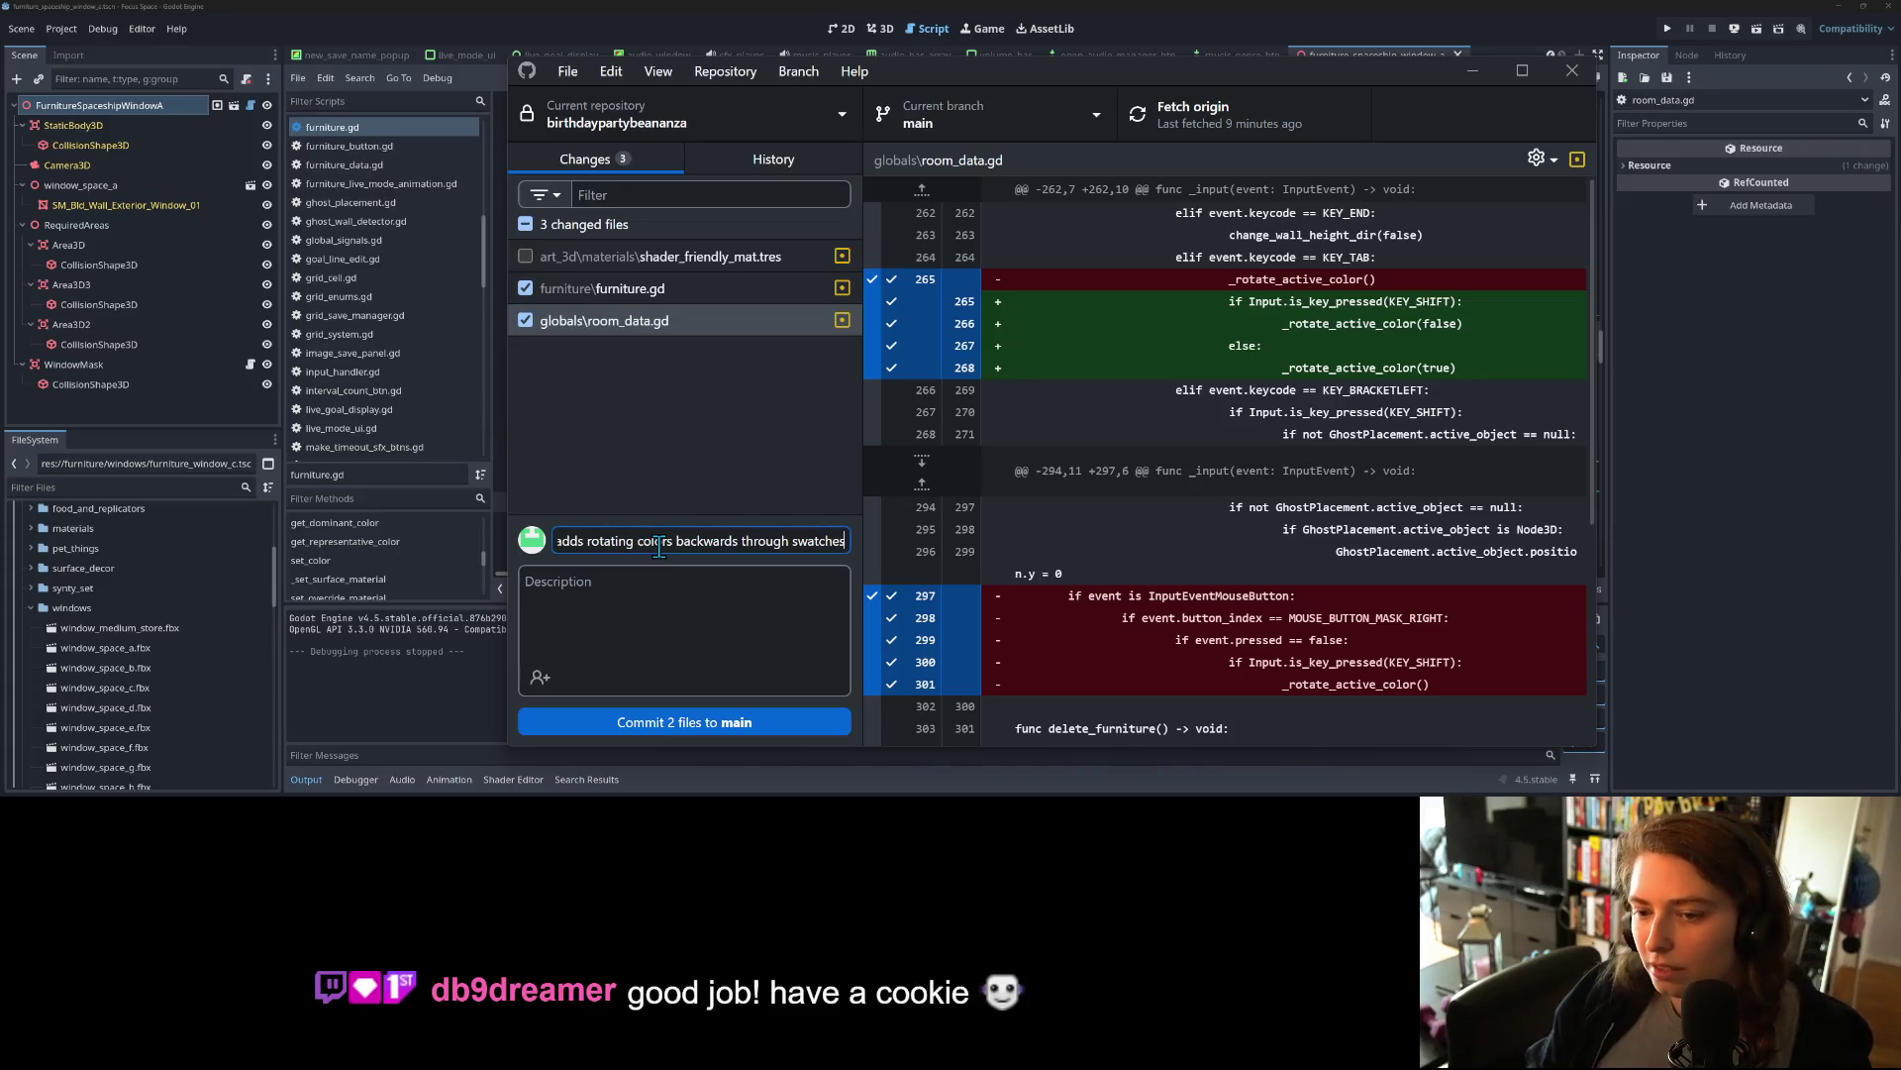
left_click(650, 715)
left_click(1268, 115)
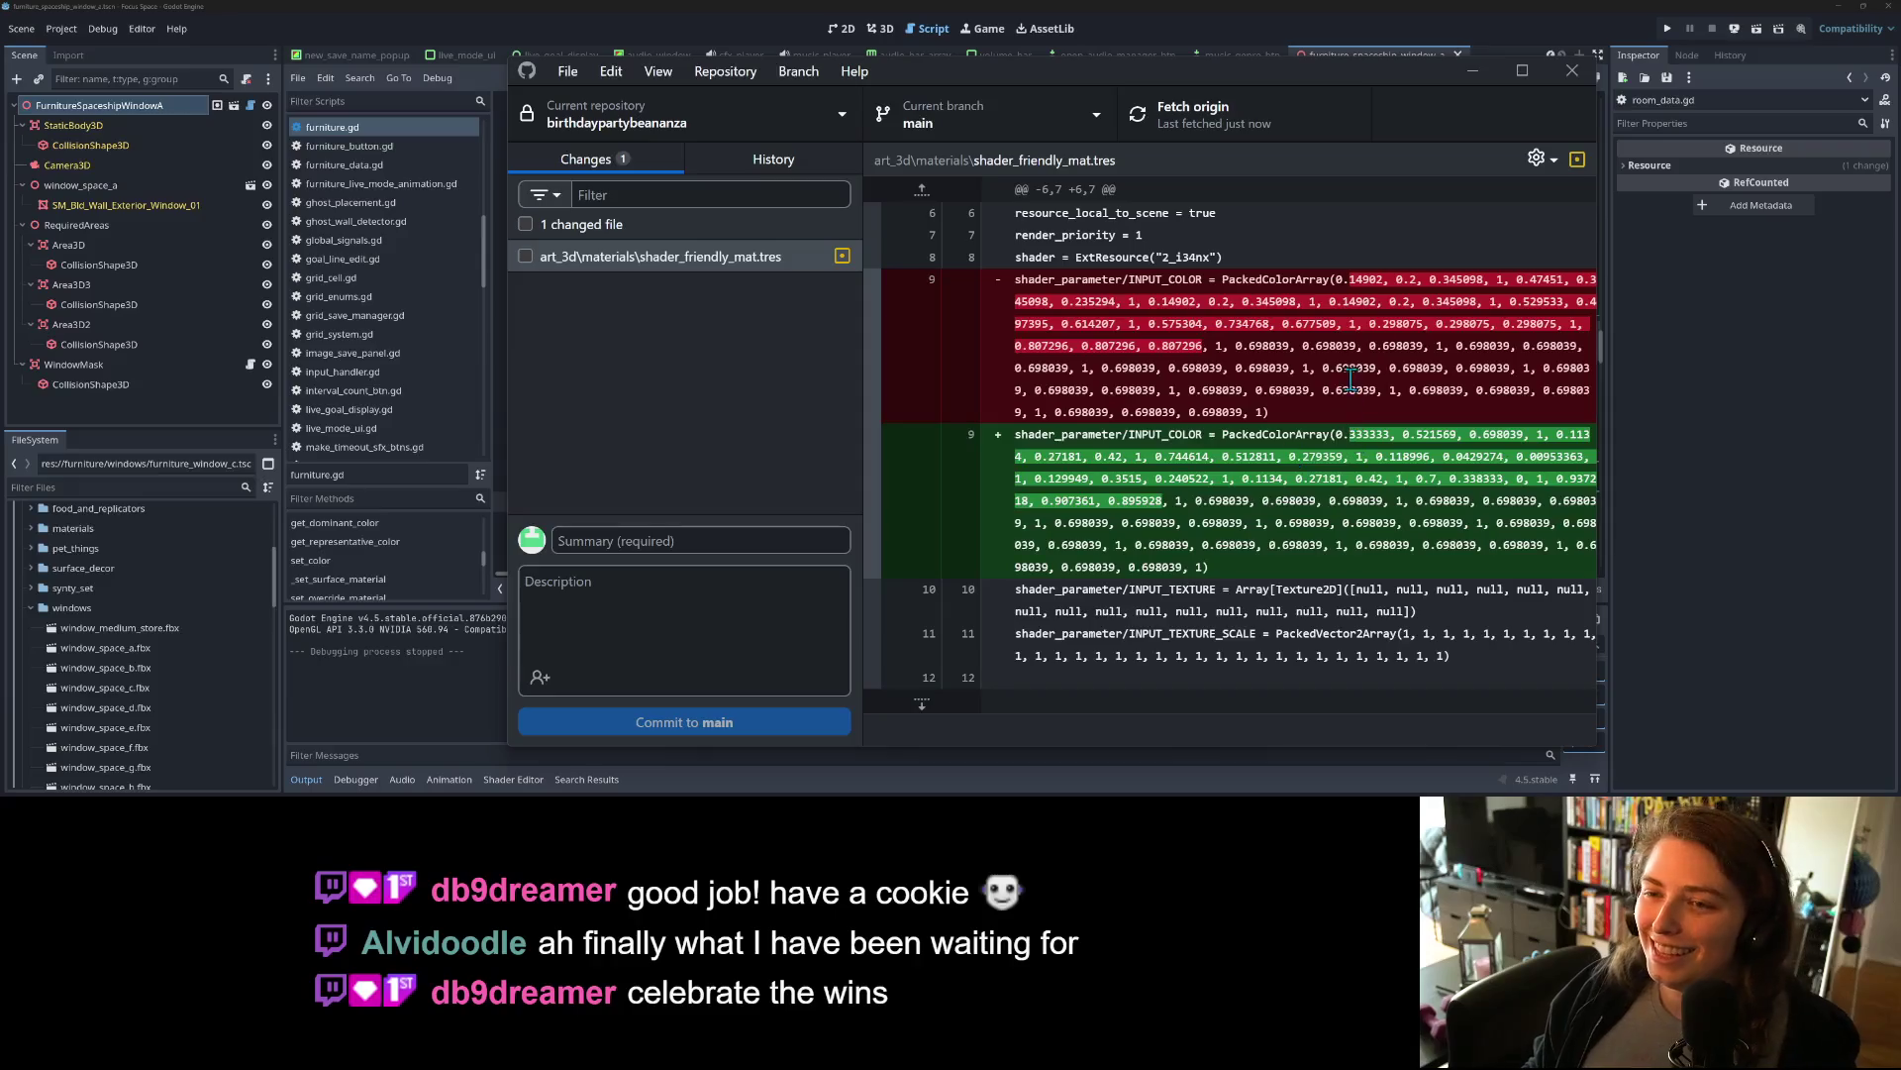
left_click(1393, 44)
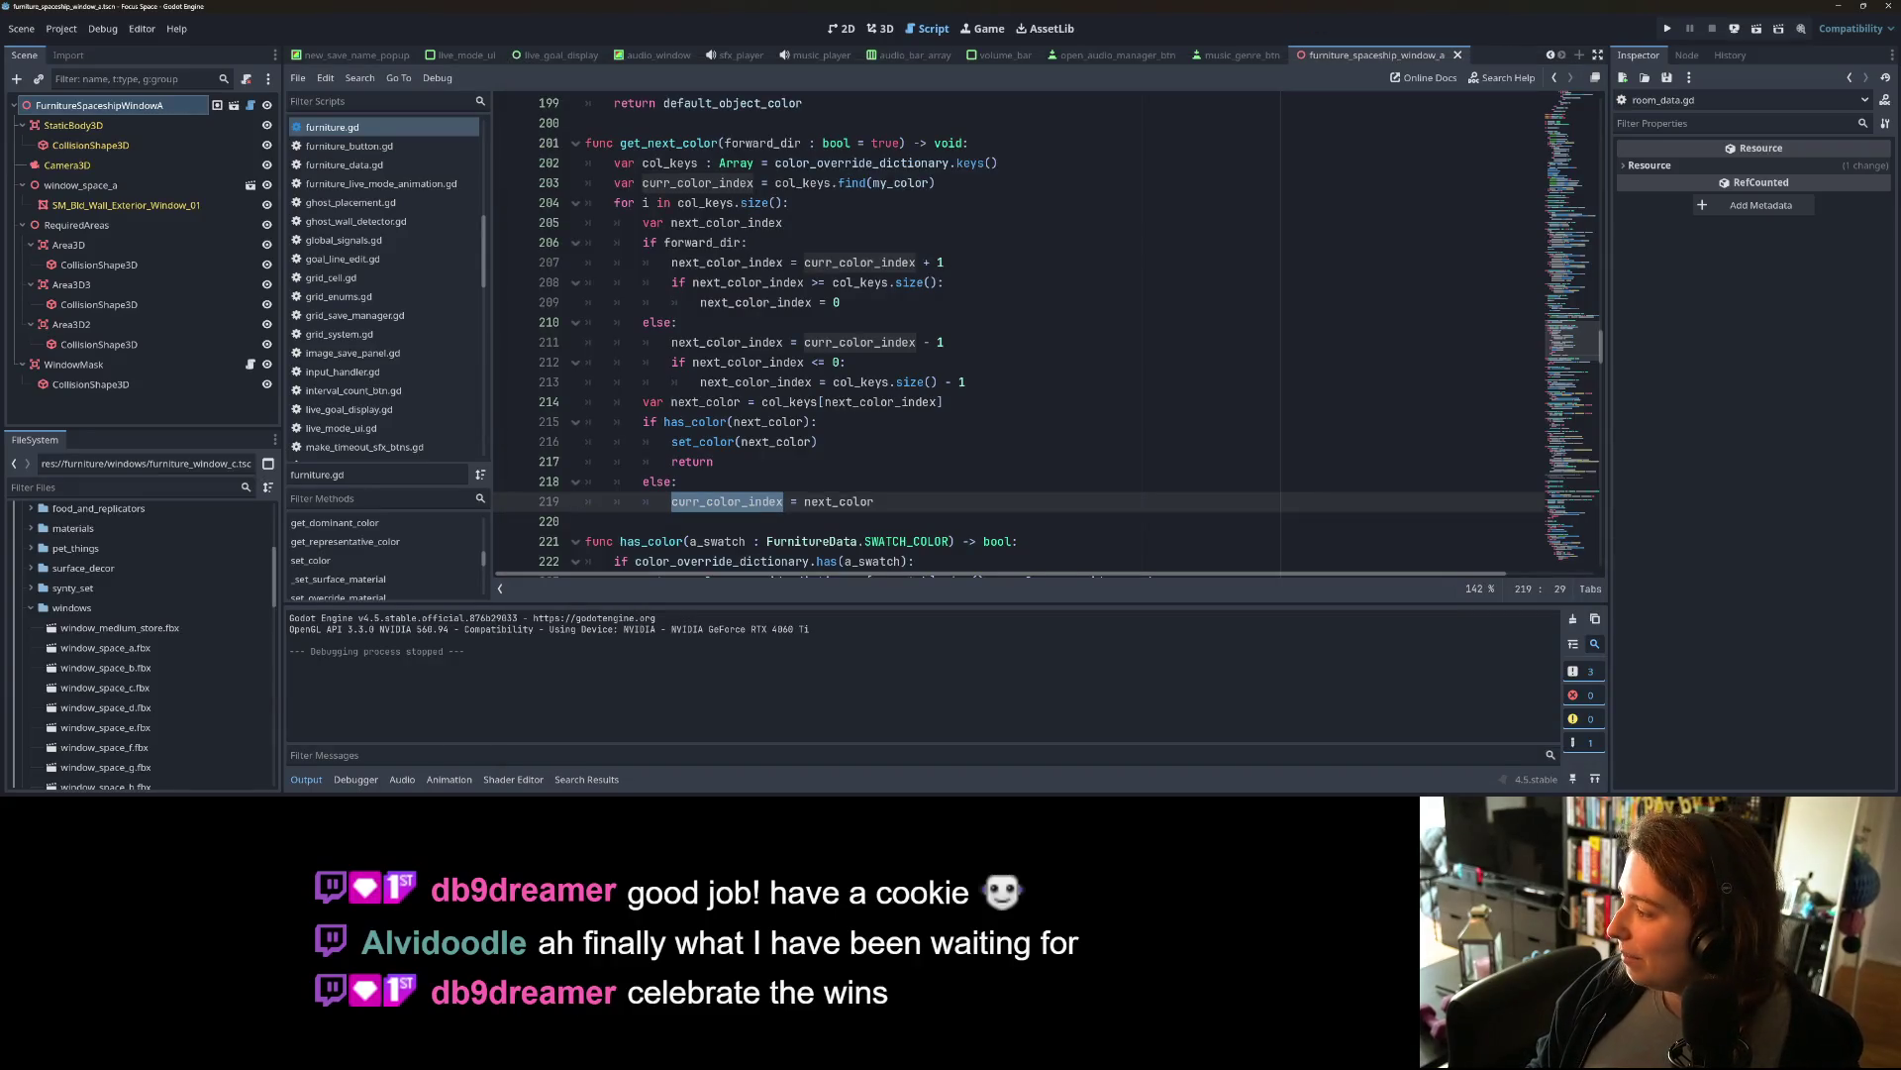
Step: On Trello, move the Shift tab colours card to Done and 'short walls textured wrong' to In Progress
key("alt+Tab")
left_click_drag(1001, 317, 1278, 307)
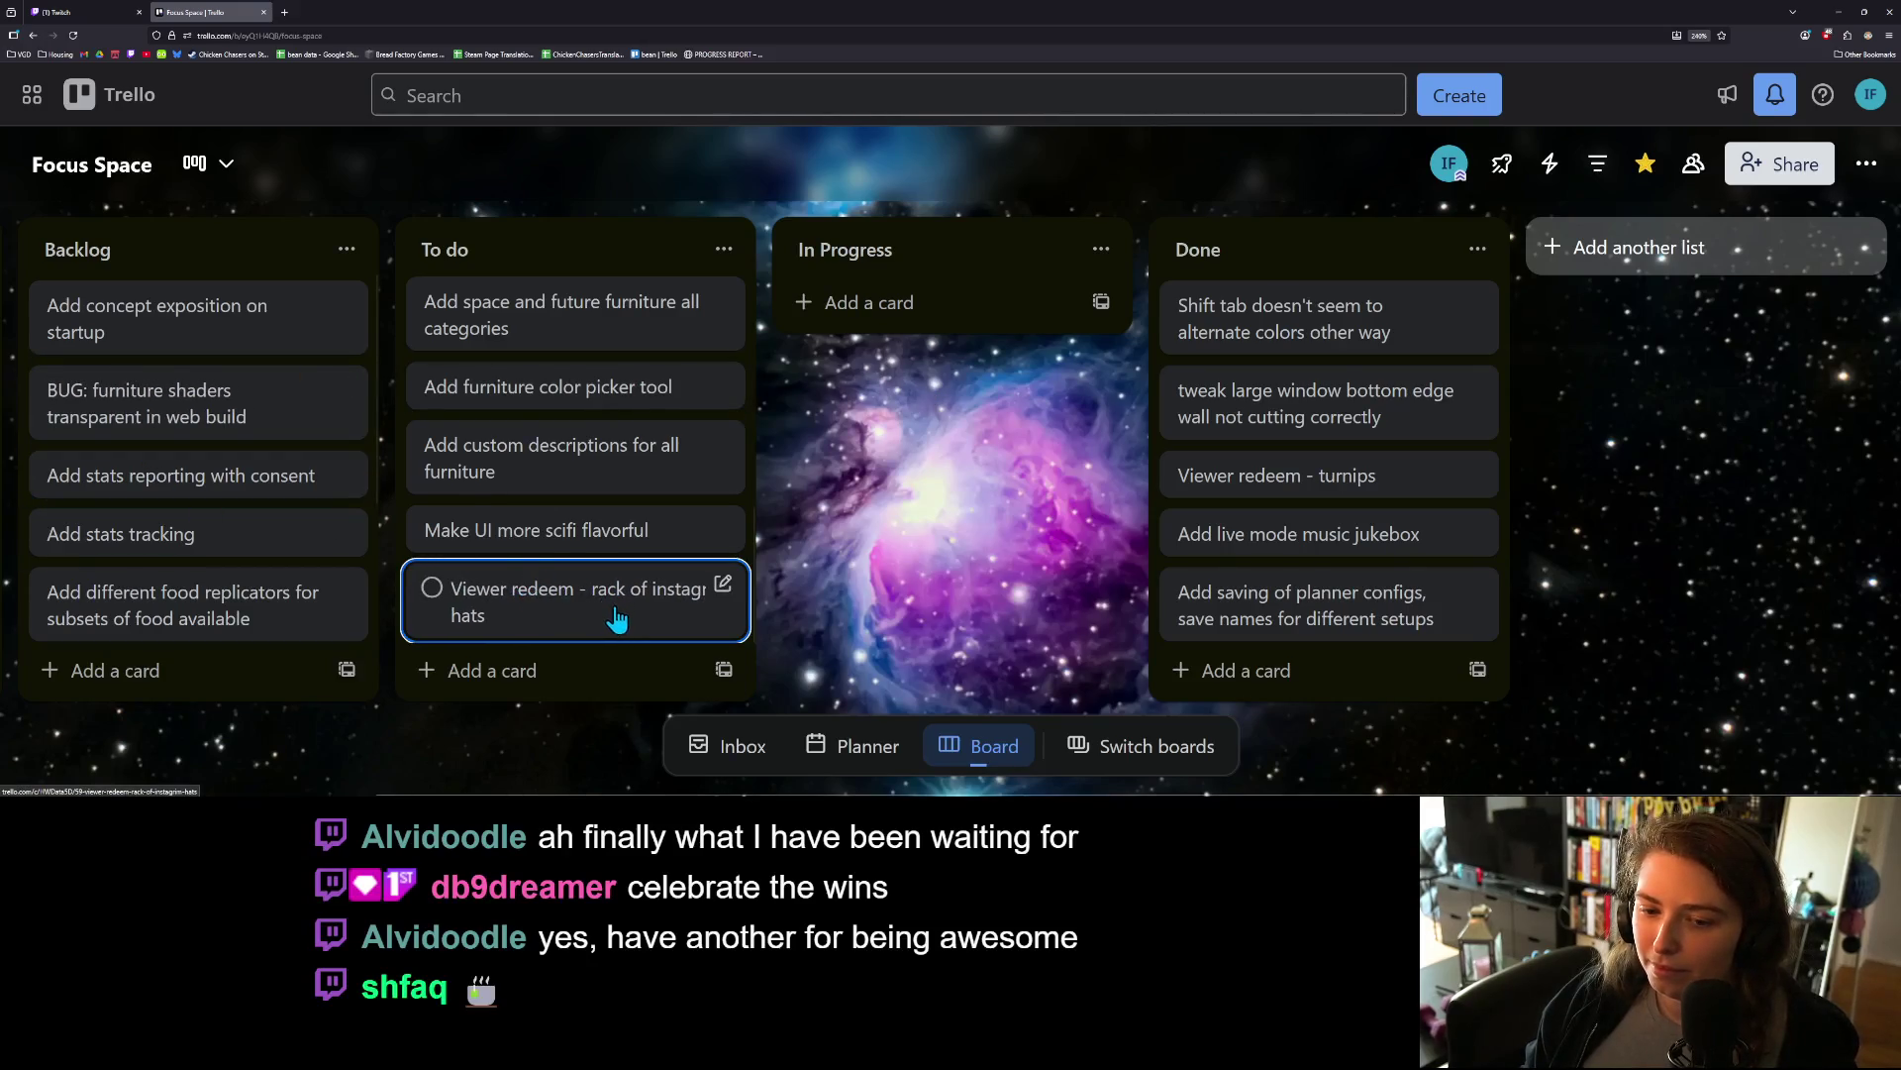
scroll(615, 619, "up", 3)
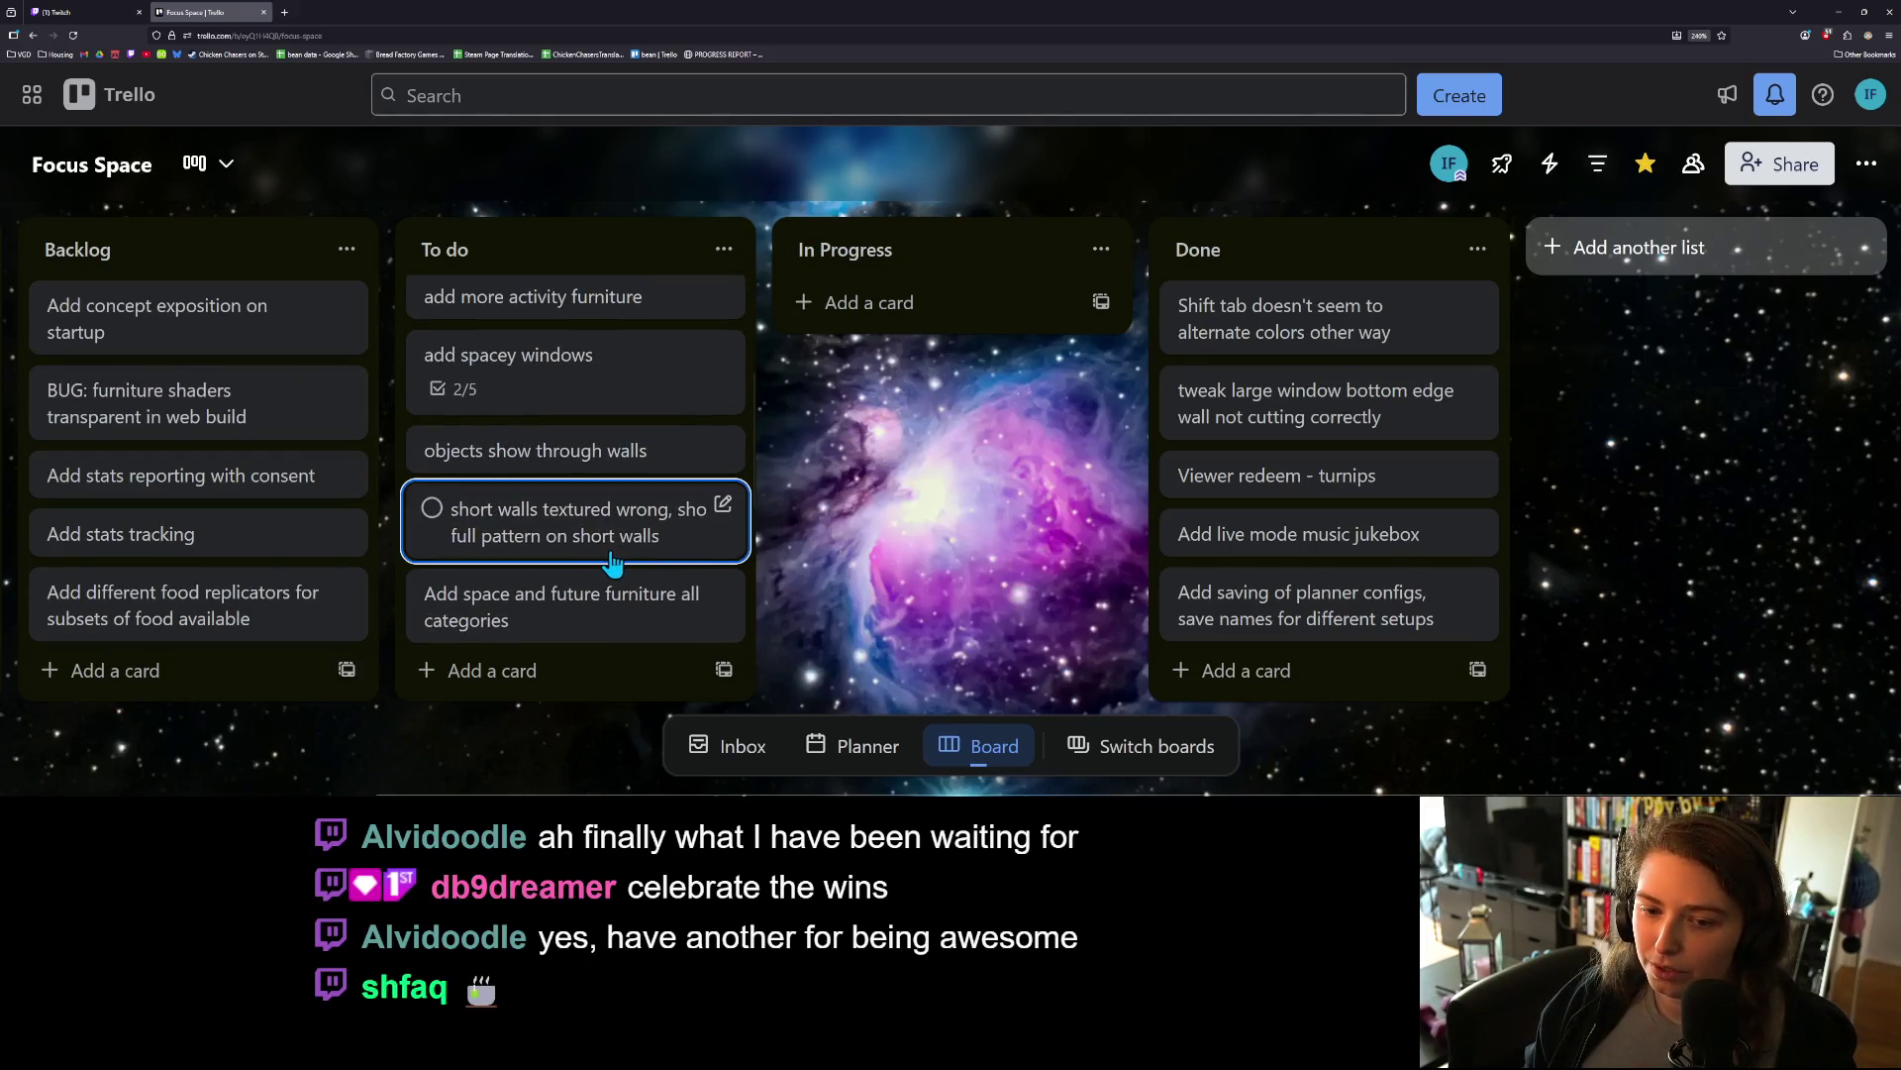
mouse_move(608, 548)
left_mouse_down()
mouse_move(900, 378)
mouse_move(906, 337)
left_mouse_up()
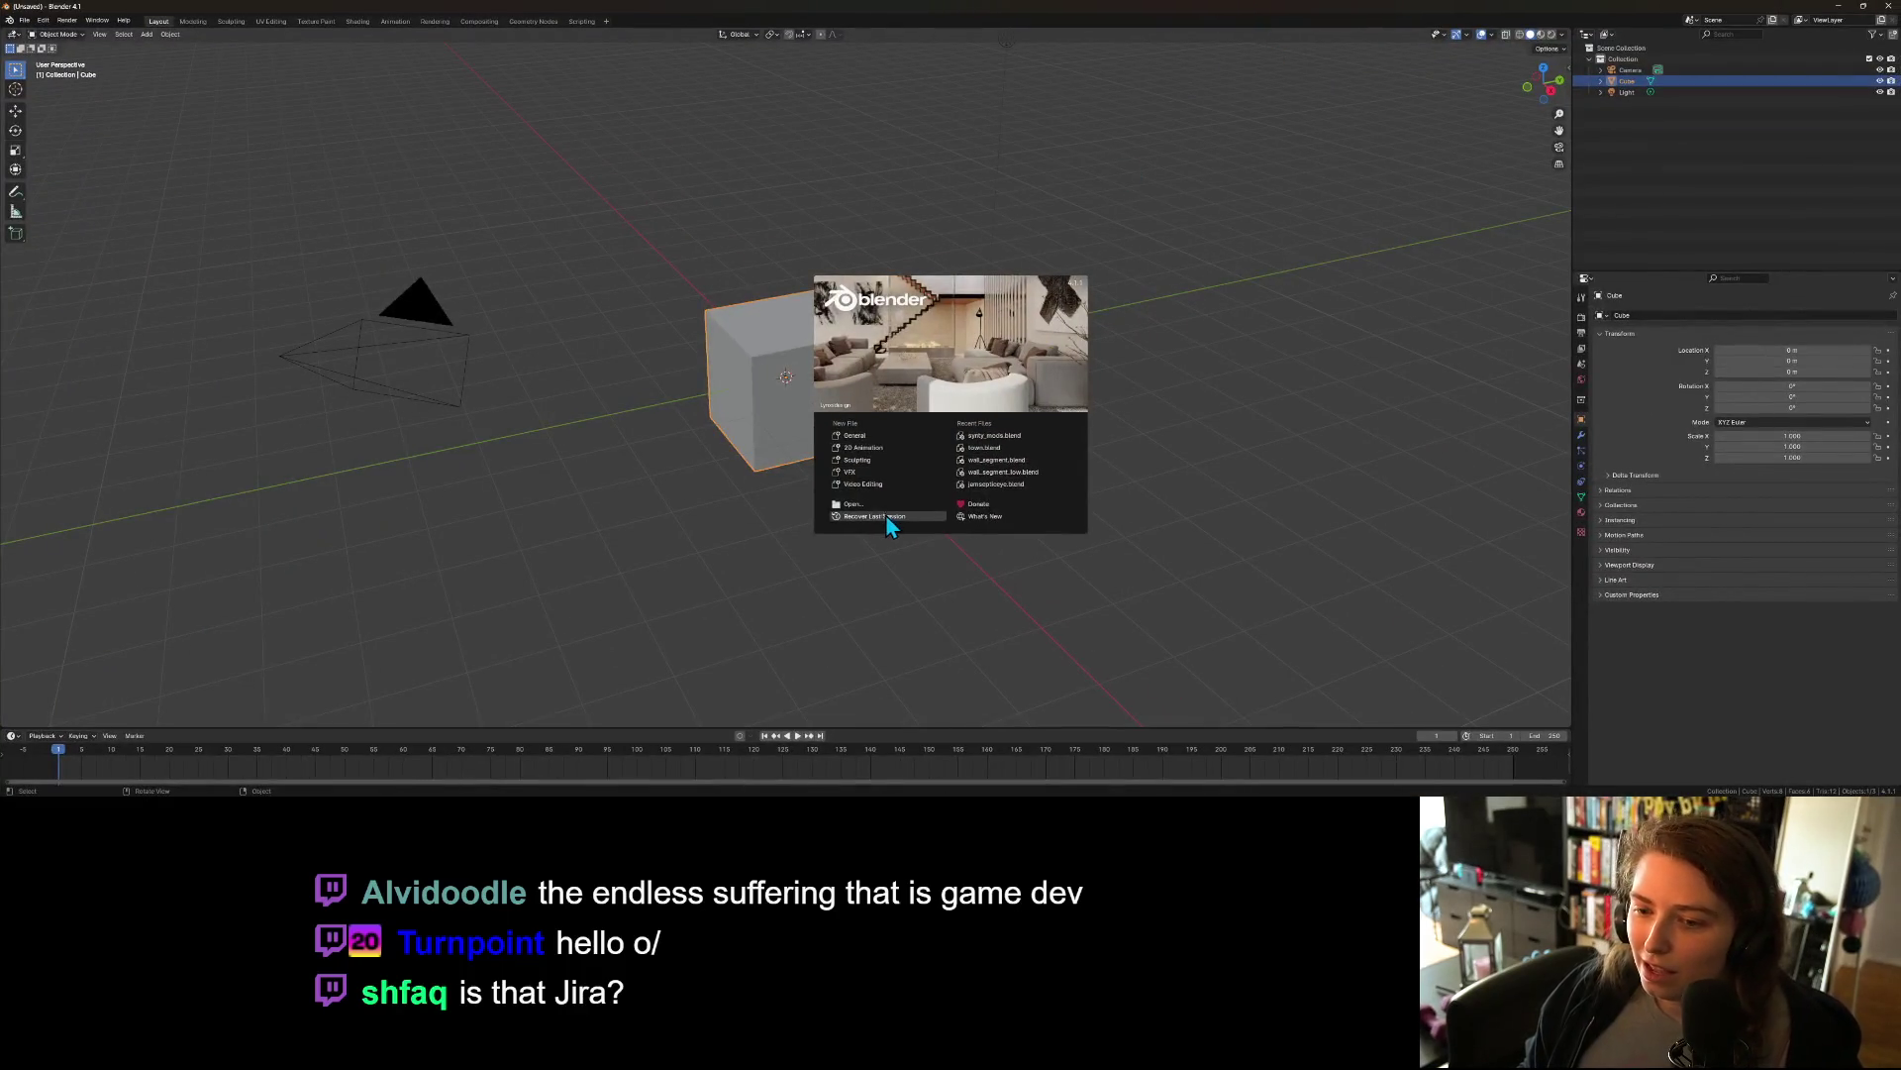
Step: Open wall_segment_low.blend and view the wall segment from the front and at an angle
left_click(1003, 473)
mouse_move(1006, 472)
left_mouse_down()
mouse_move(1125, 538)
mouse_move(970, 496)
mouse_move(1120, 615)
mouse_move(1287, 577)
mouse_move(1296, 552)
left_mouse_up()
key("KP_1")
scroll(1287, 560, "up", 4)
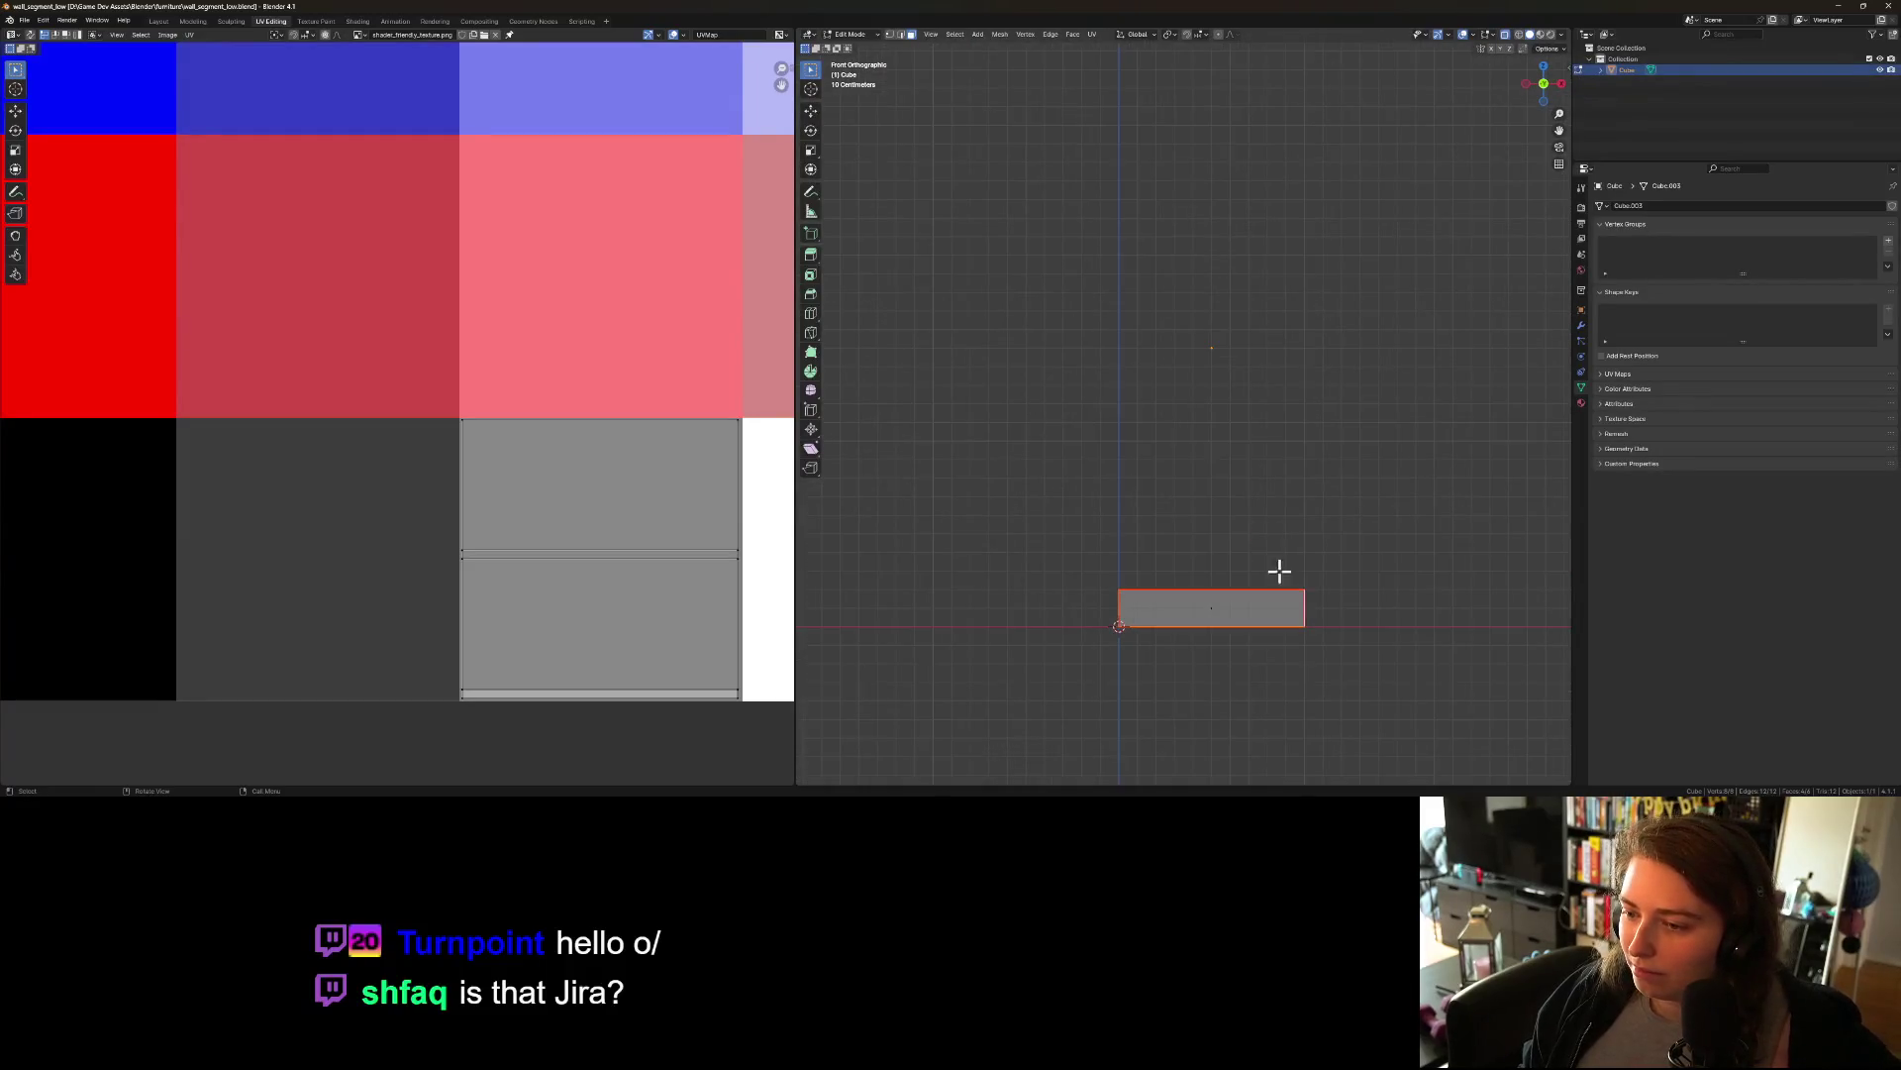
mouse_move(1426, 647)
left_mouse_down()
mouse_move(1494, 661)
mouse_move(1424, 655)
left_mouse_up()
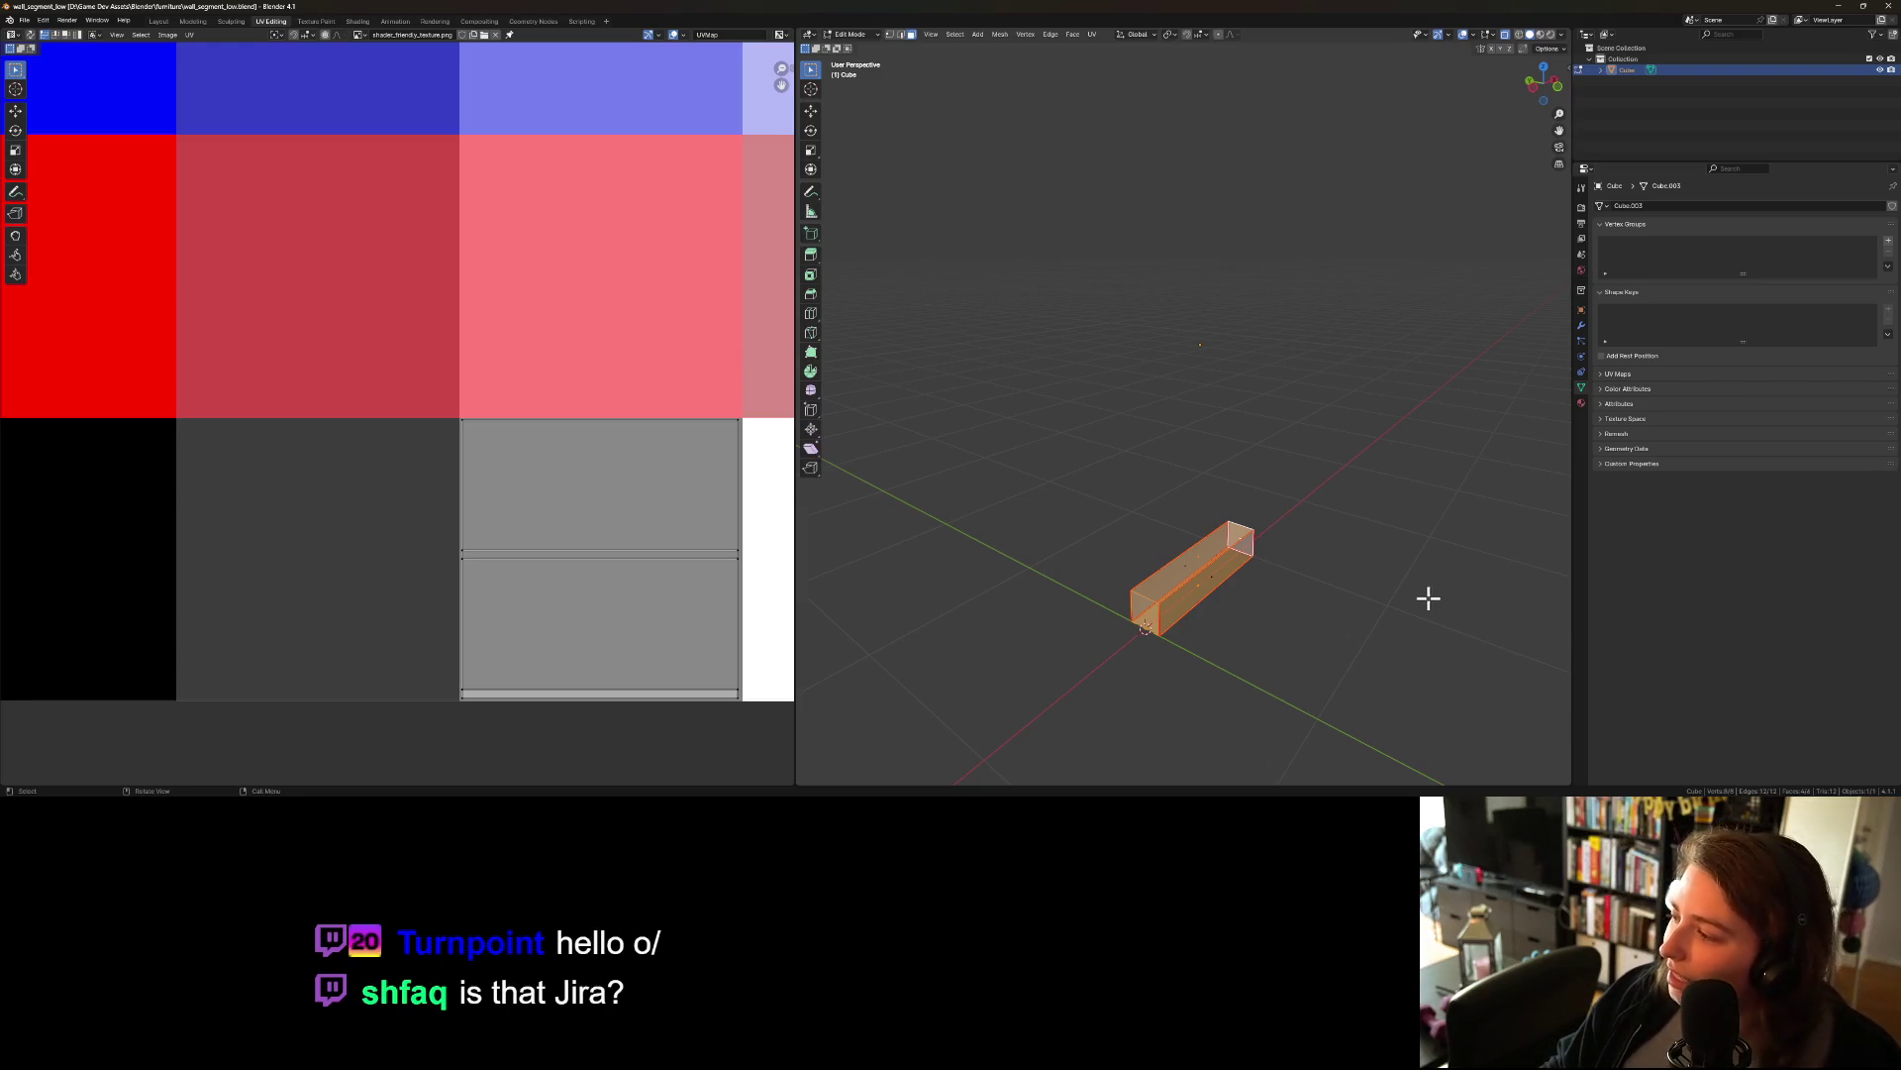
Step: Glance at the Trello board, zoom in on the segment back in Blender, then go to Godot
key("alt+Tab")
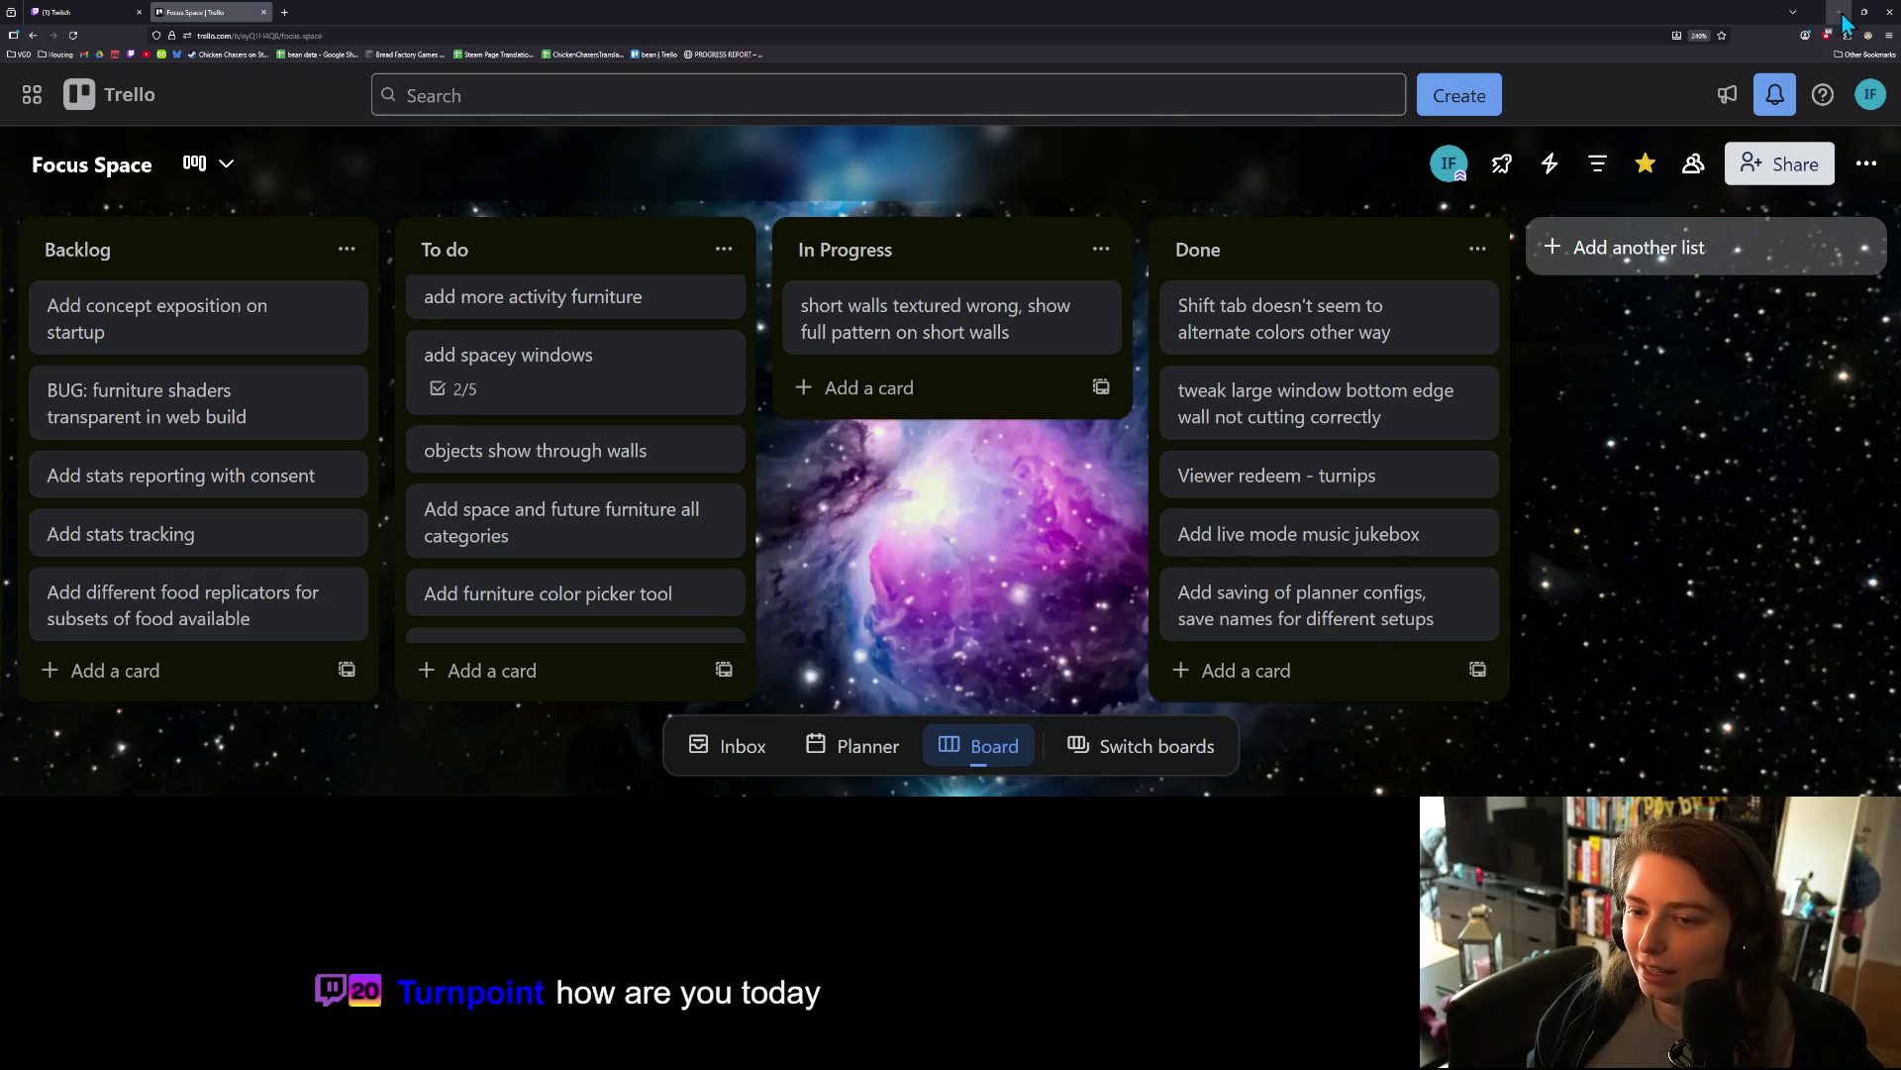
left_click(1842, 16)
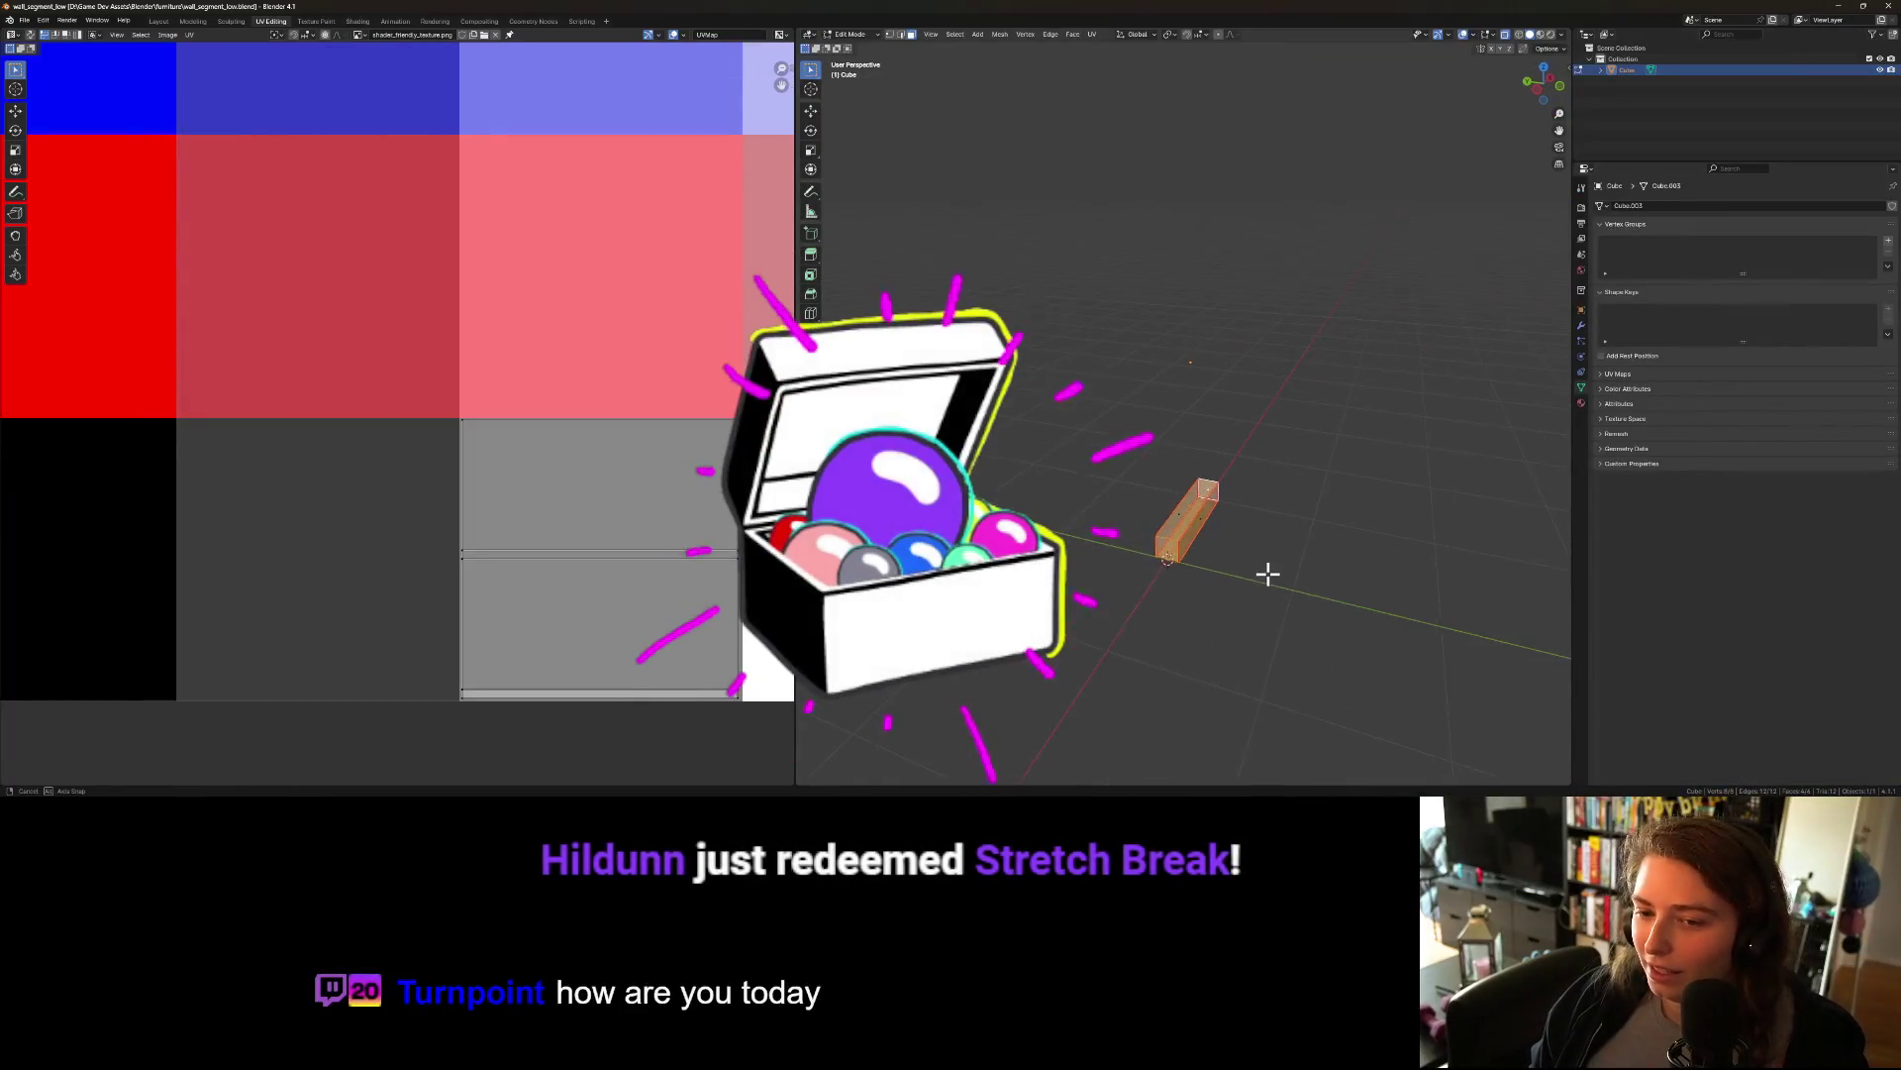
scroll(1270, 574, "up", 5)
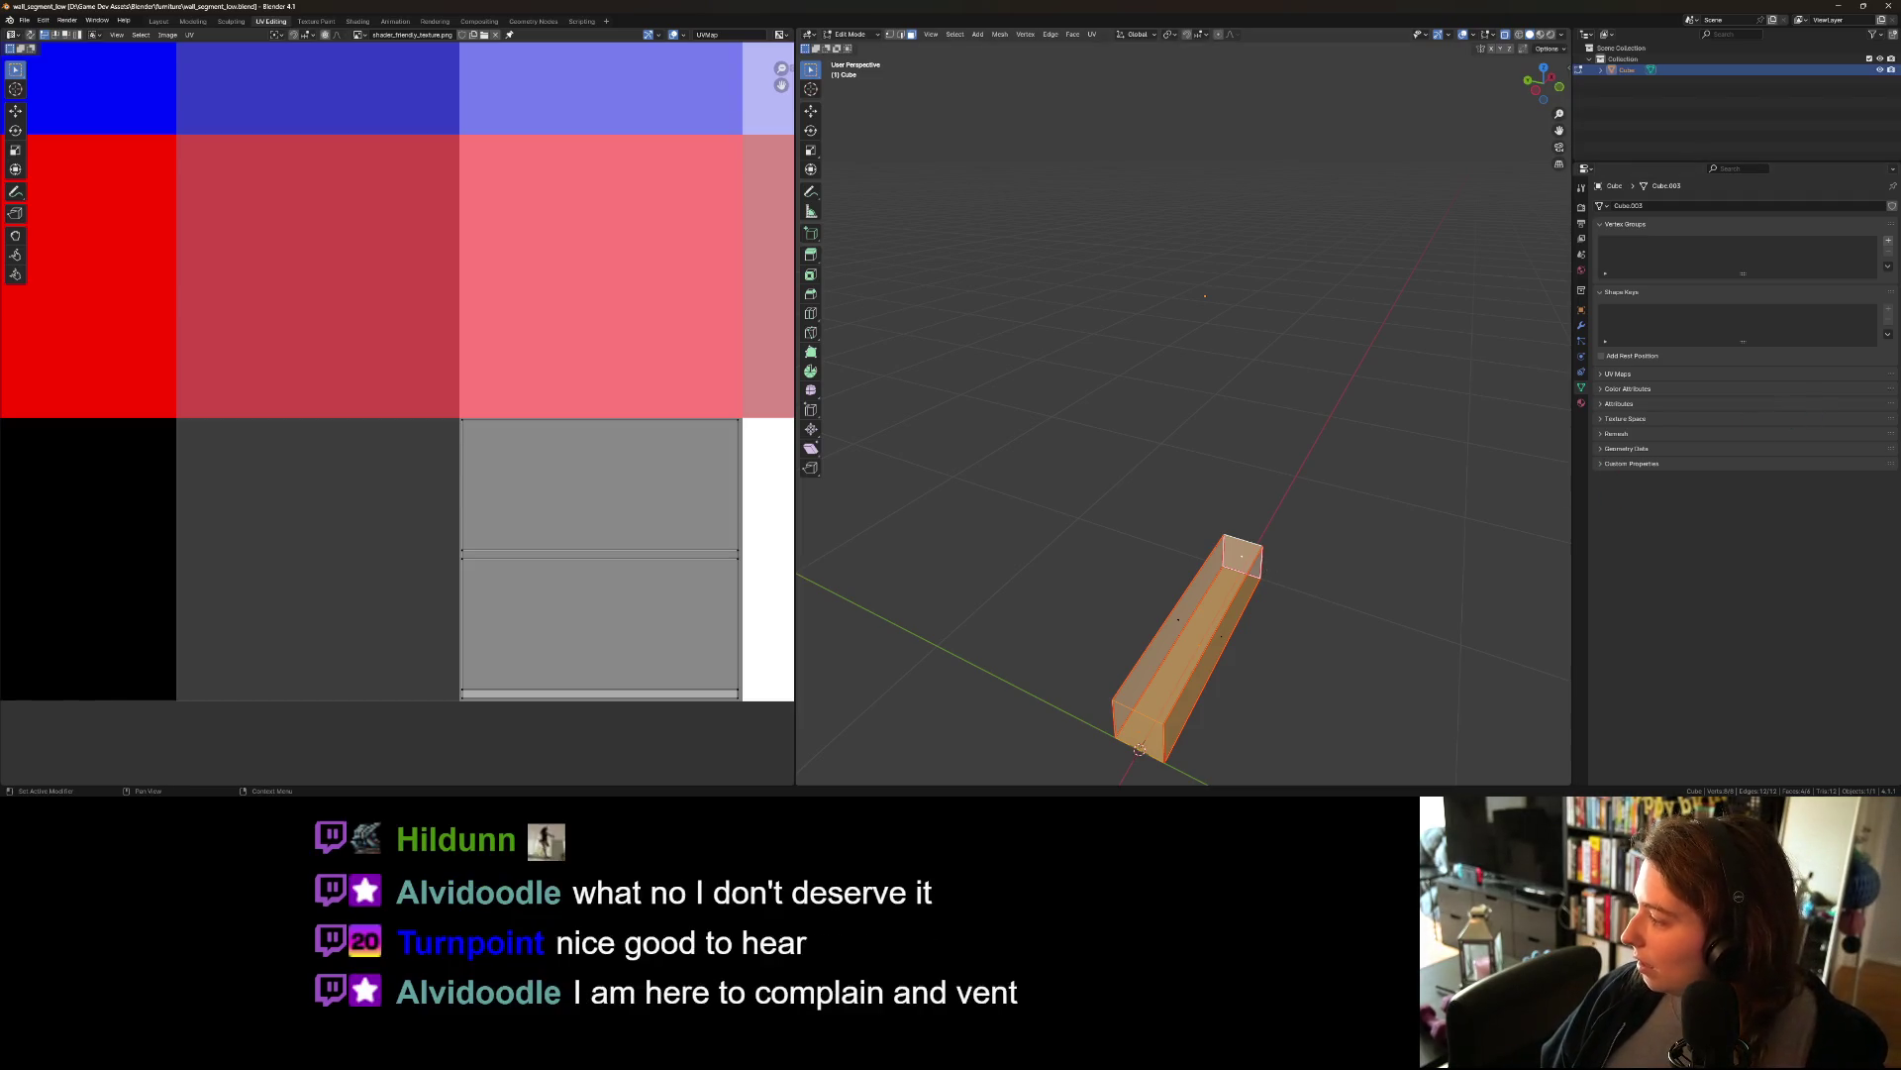
key("alt+Tab")
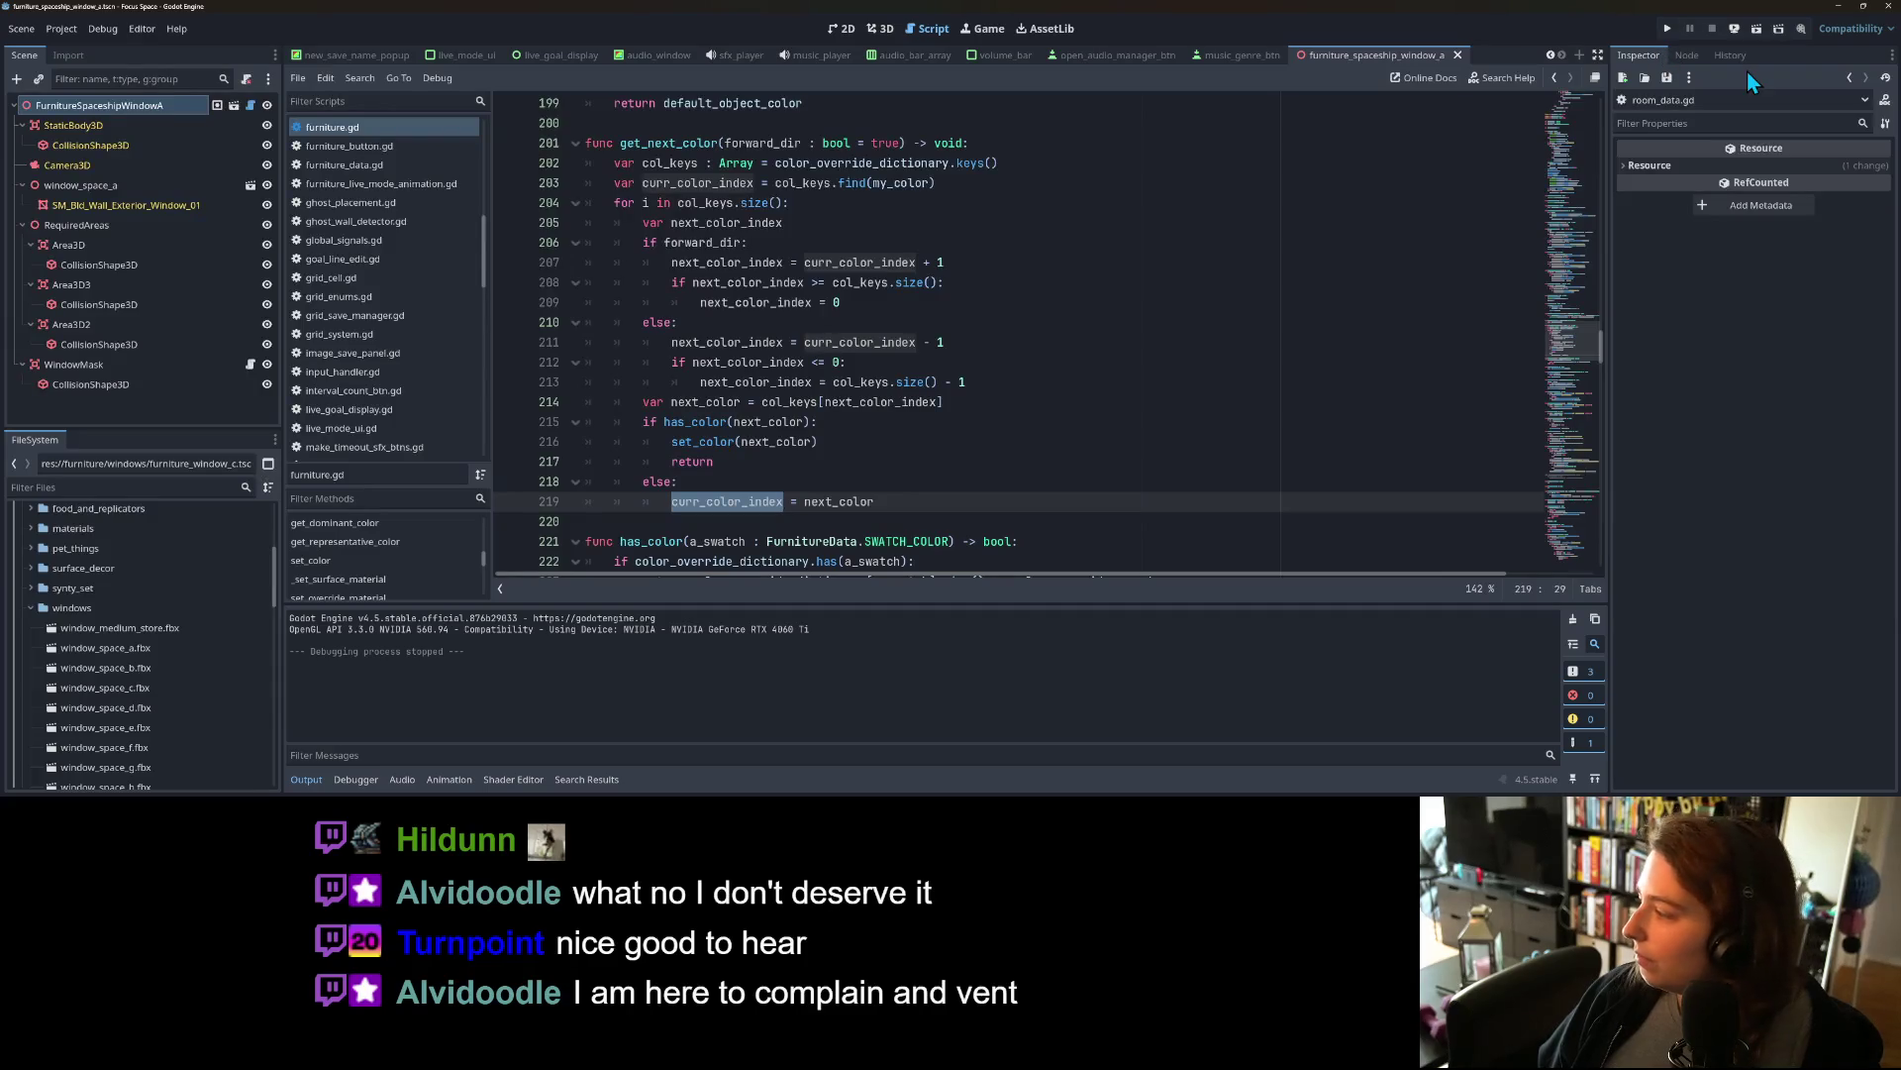
Step: Run the Focus Space project and open my_living_room from the room selection
key("alt+Tab")
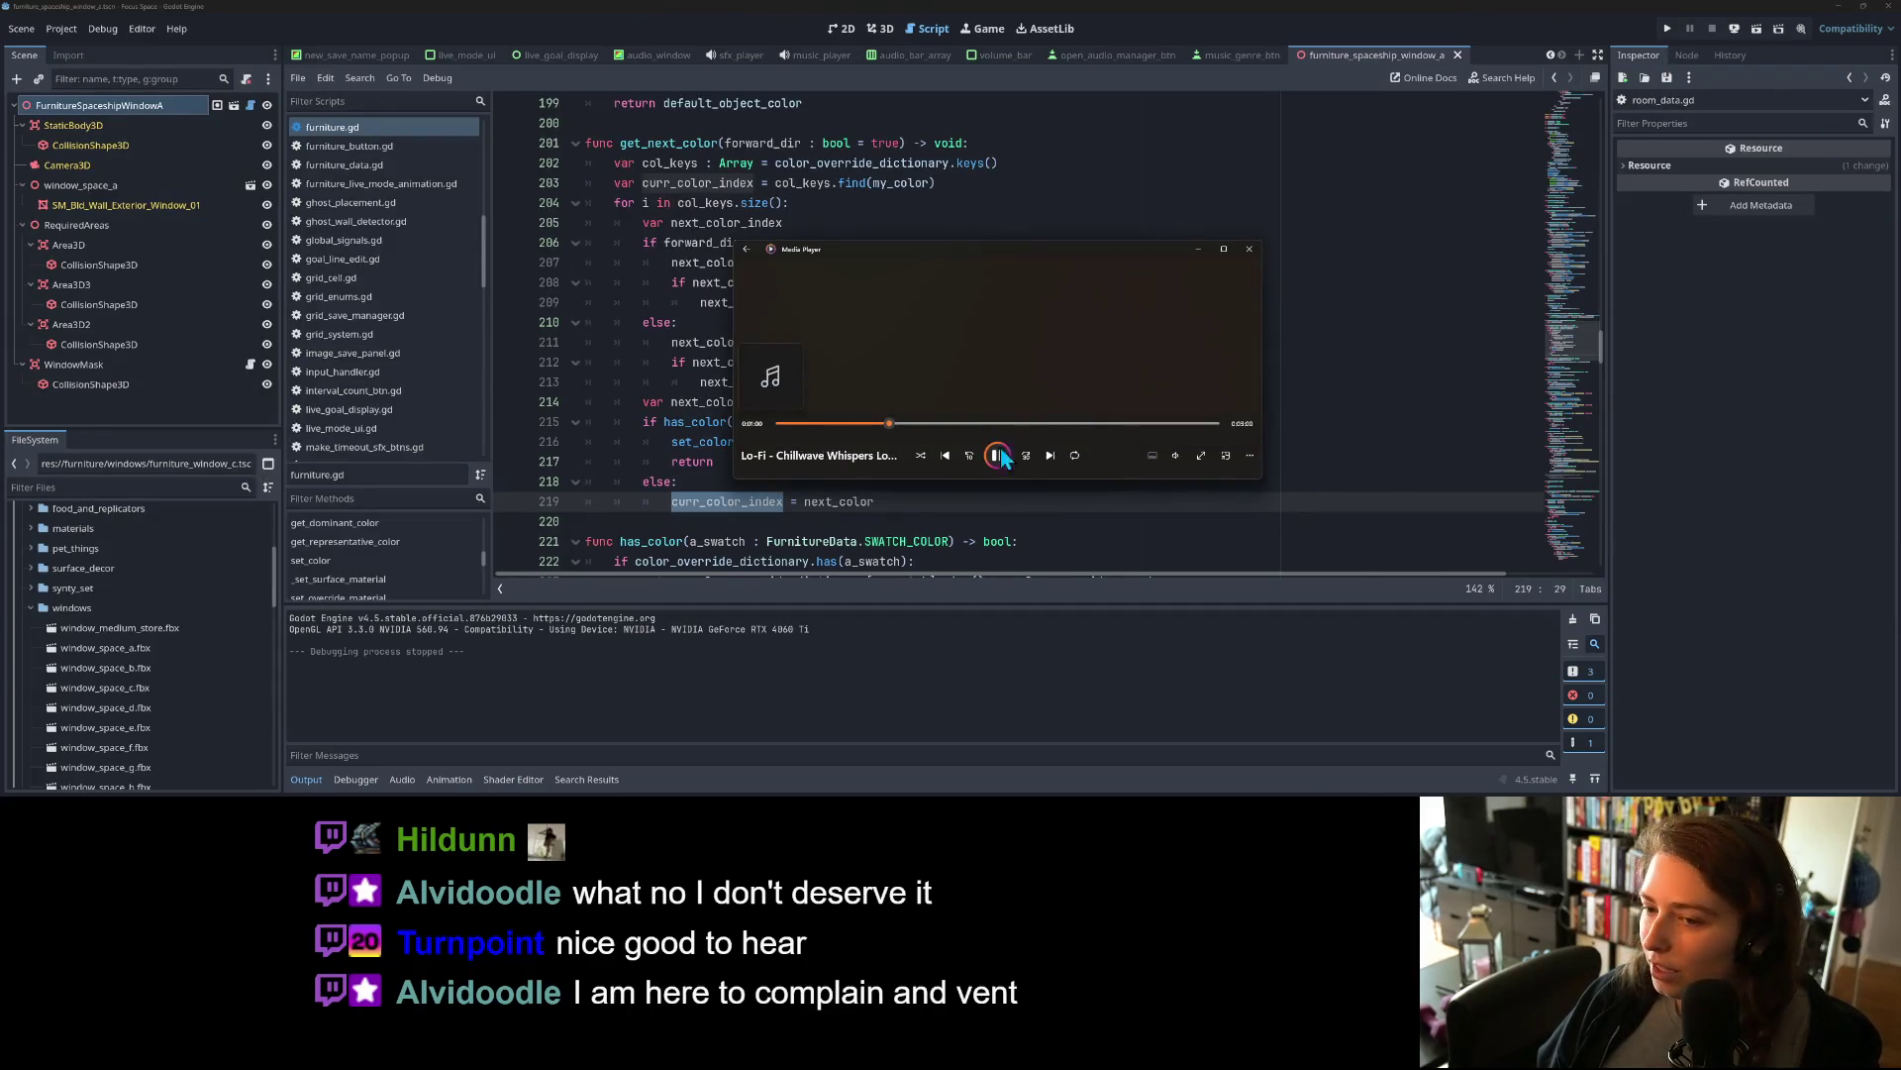
left_click(1667, 29)
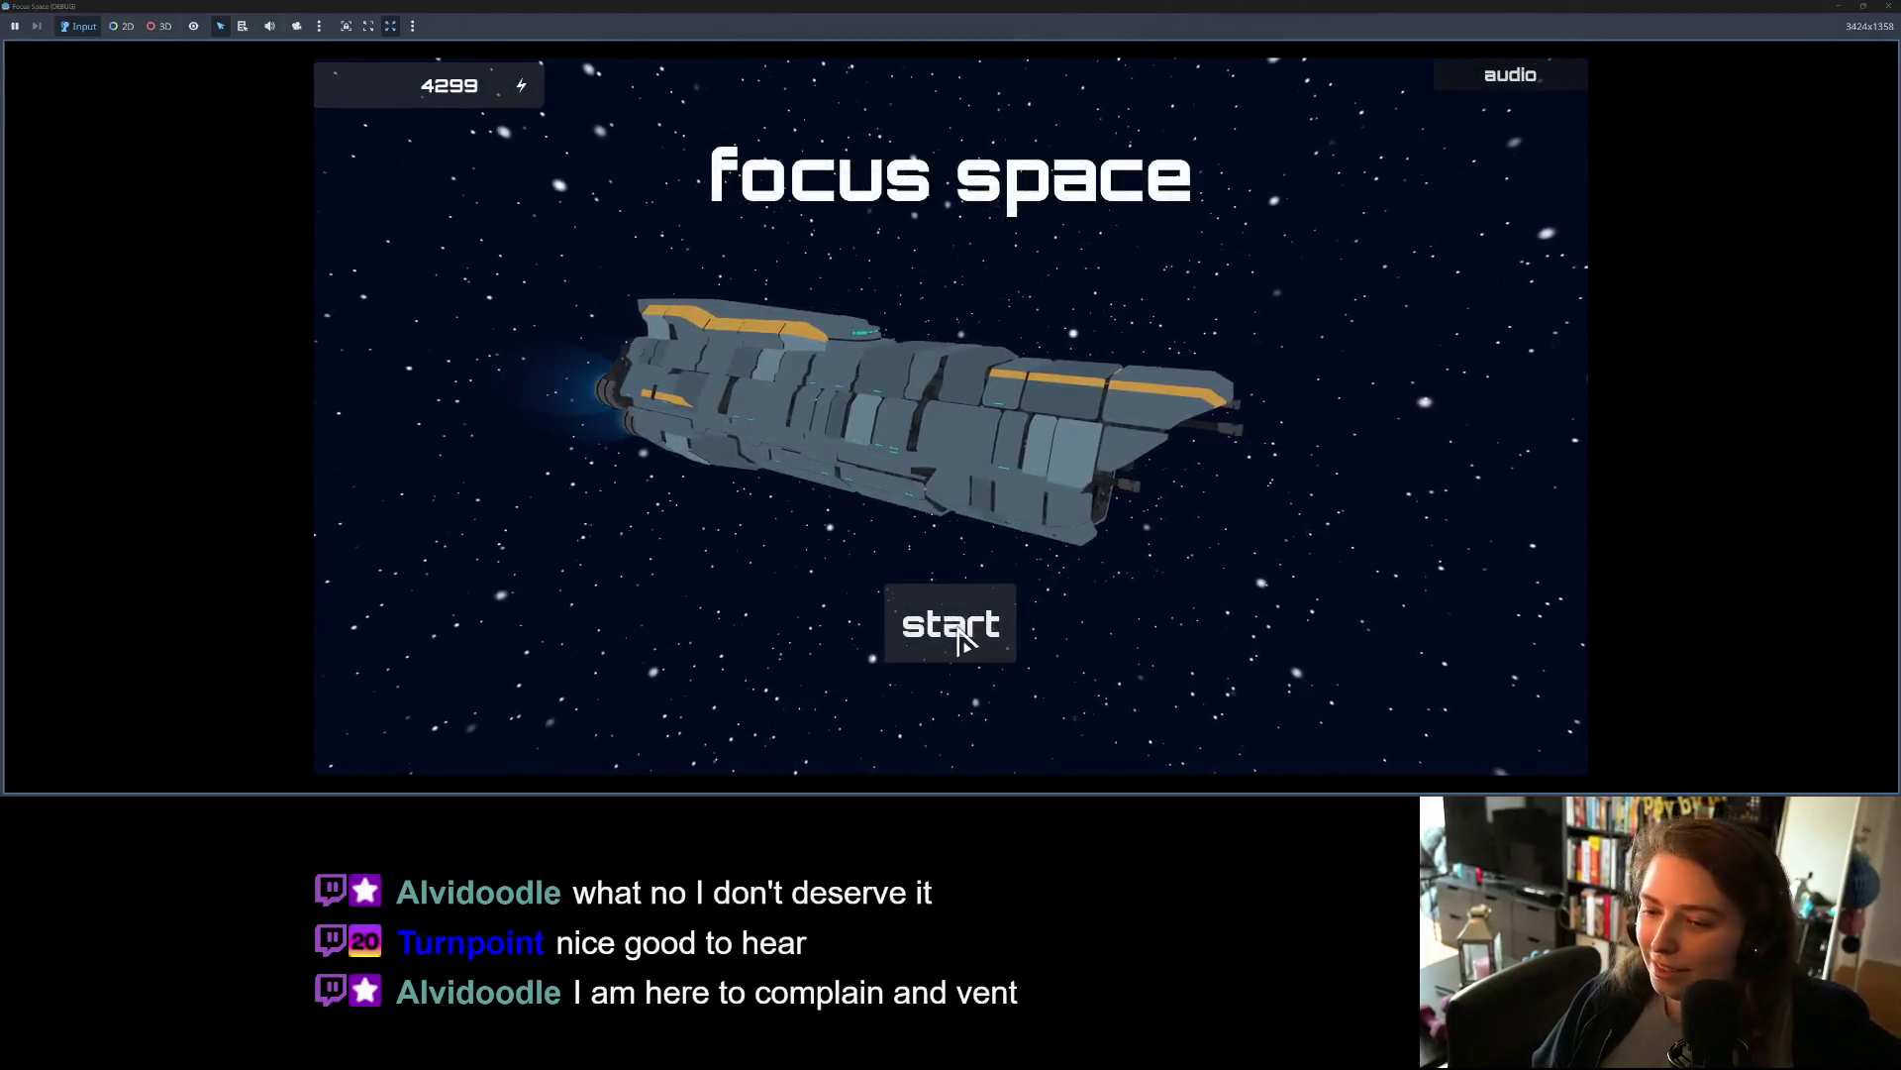
left_click(962, 634)
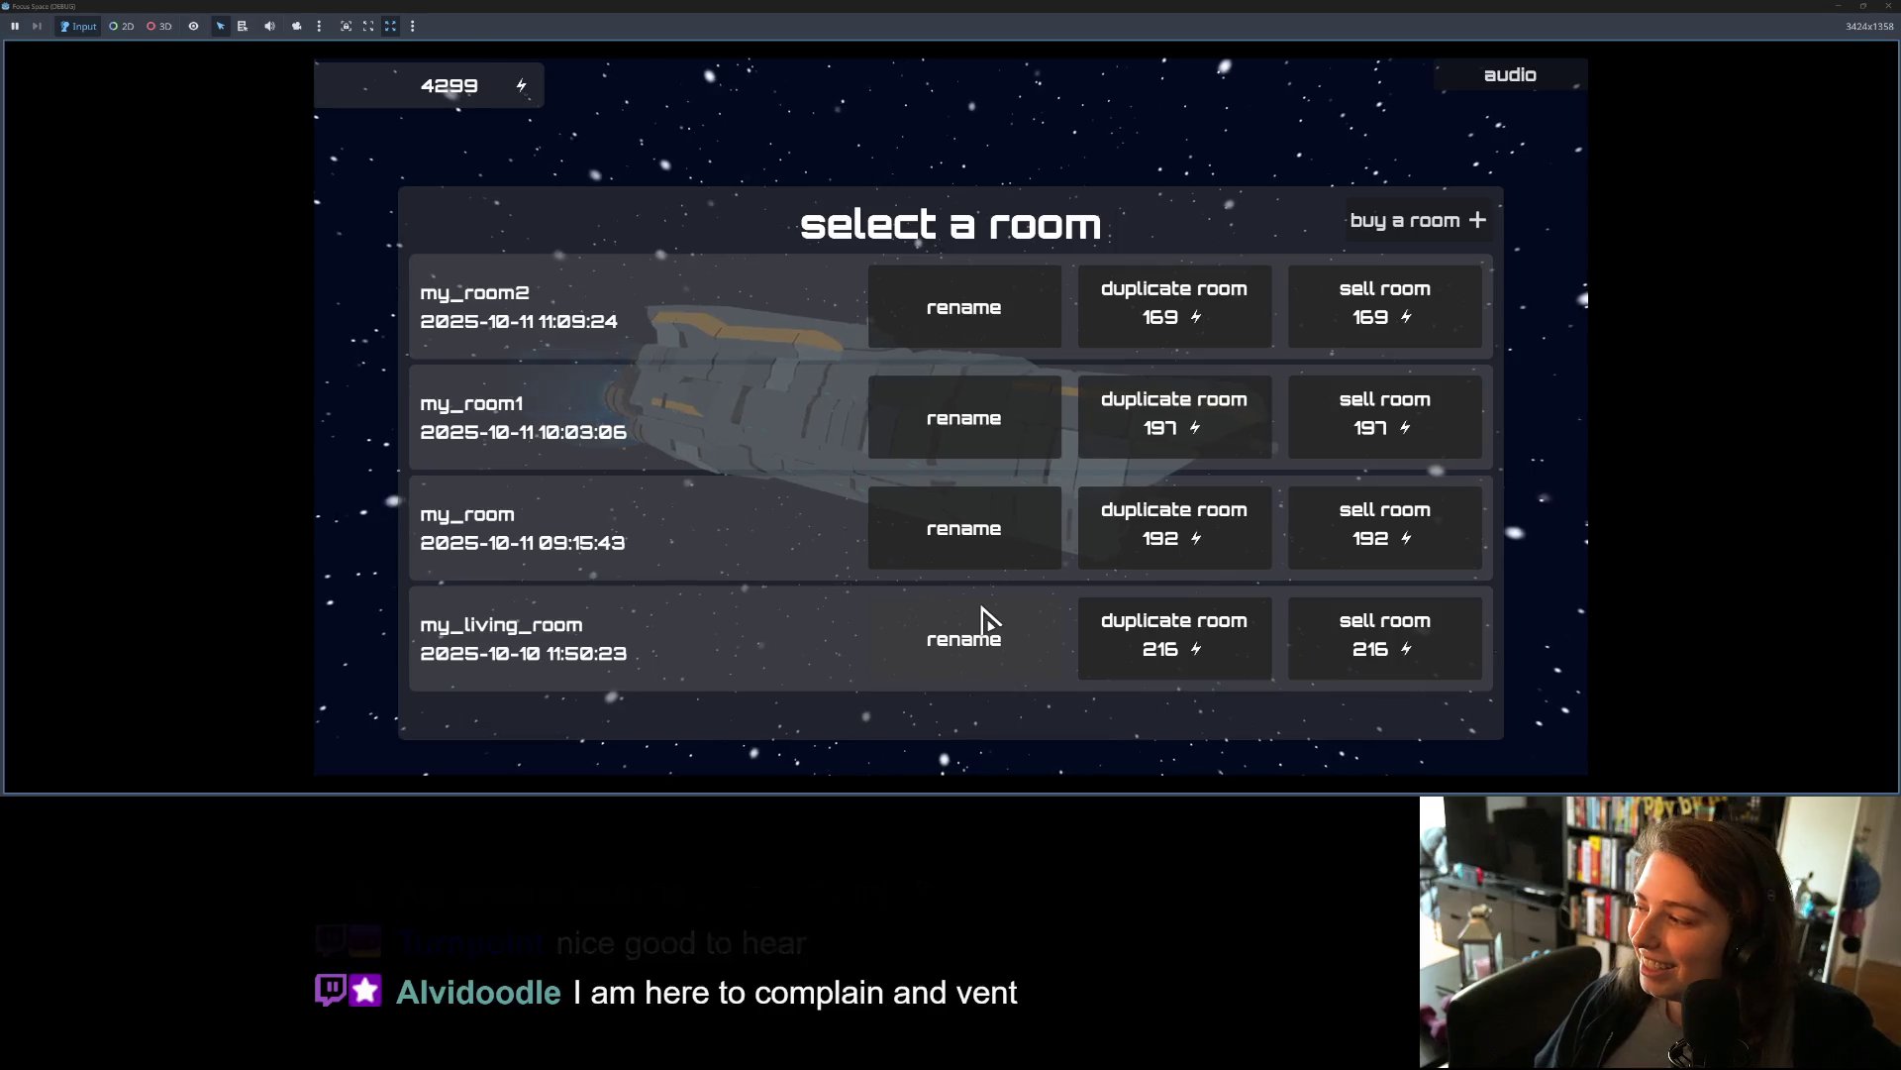
left_click(680, 629)
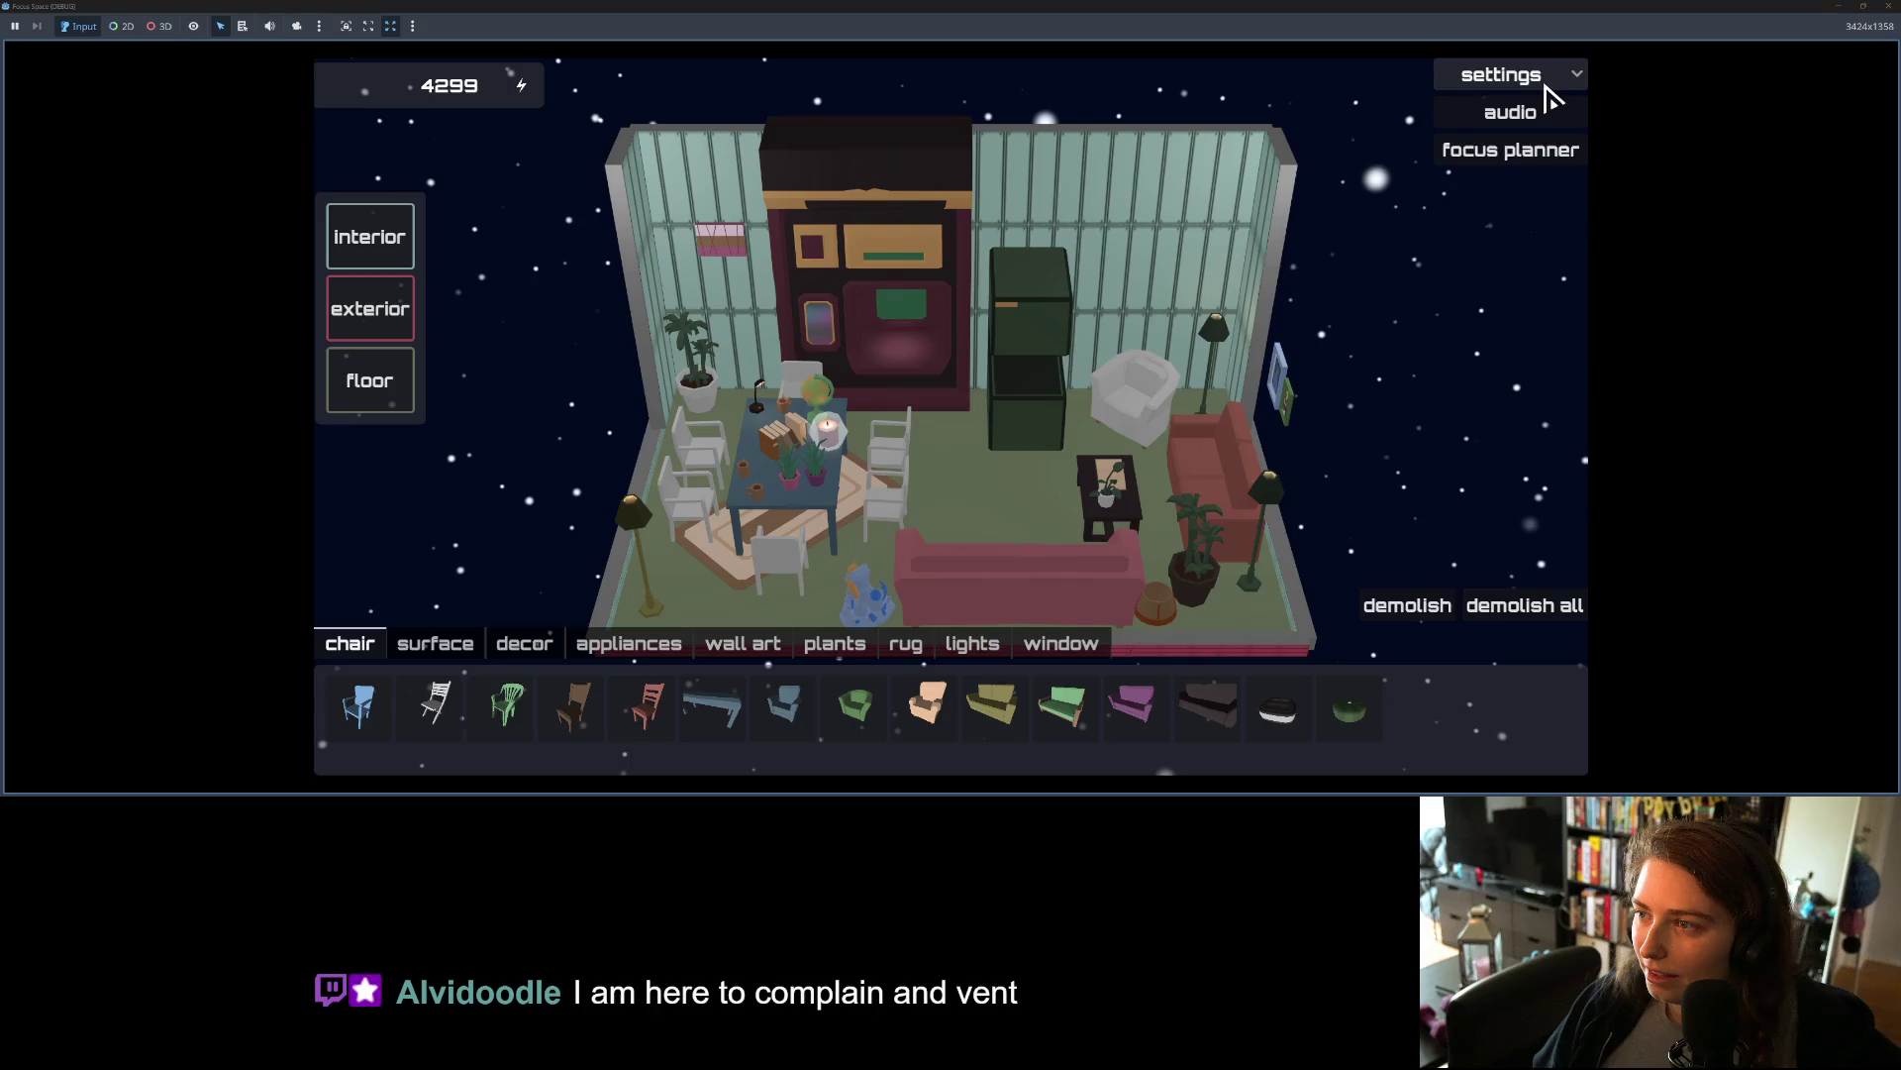
Step: Load the ad break preset, give it the goal 'ads brb', and start the 5-minute focus
left_click(1525, 151)
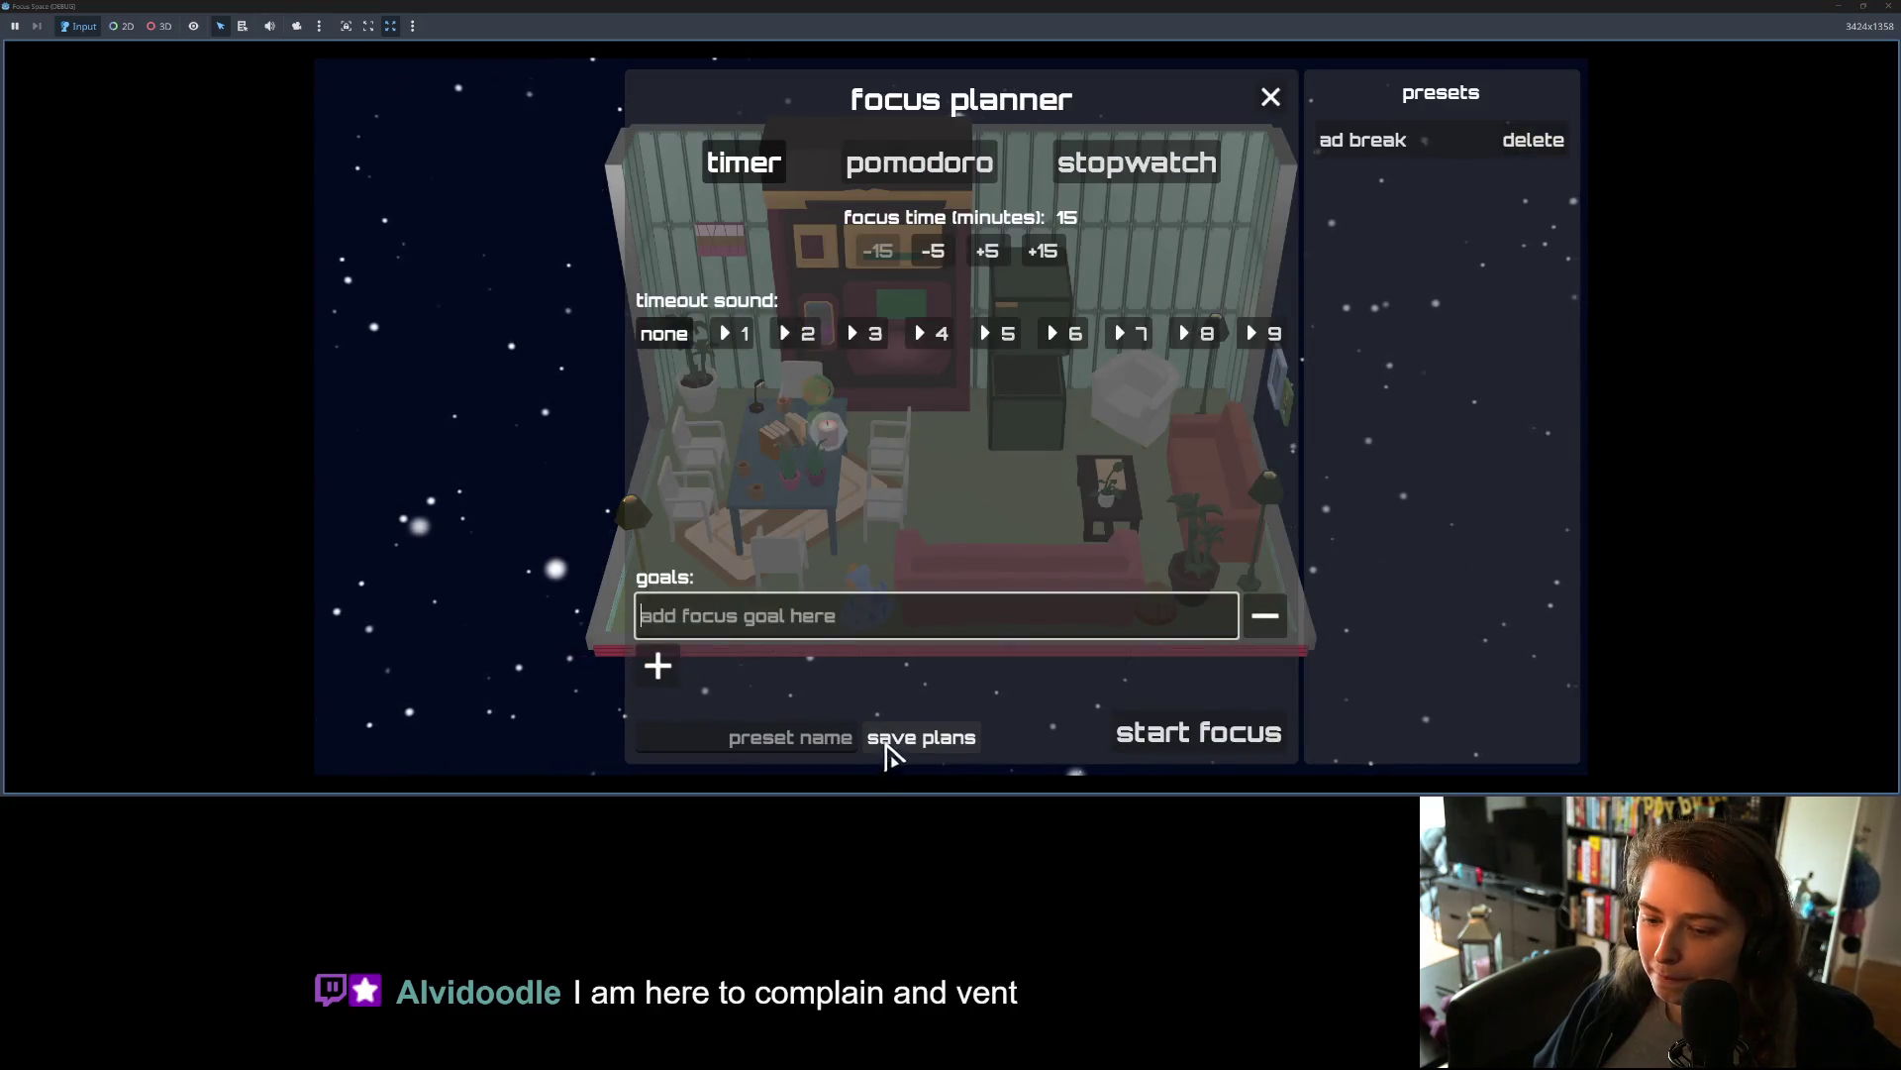
left_click(1357, 150)
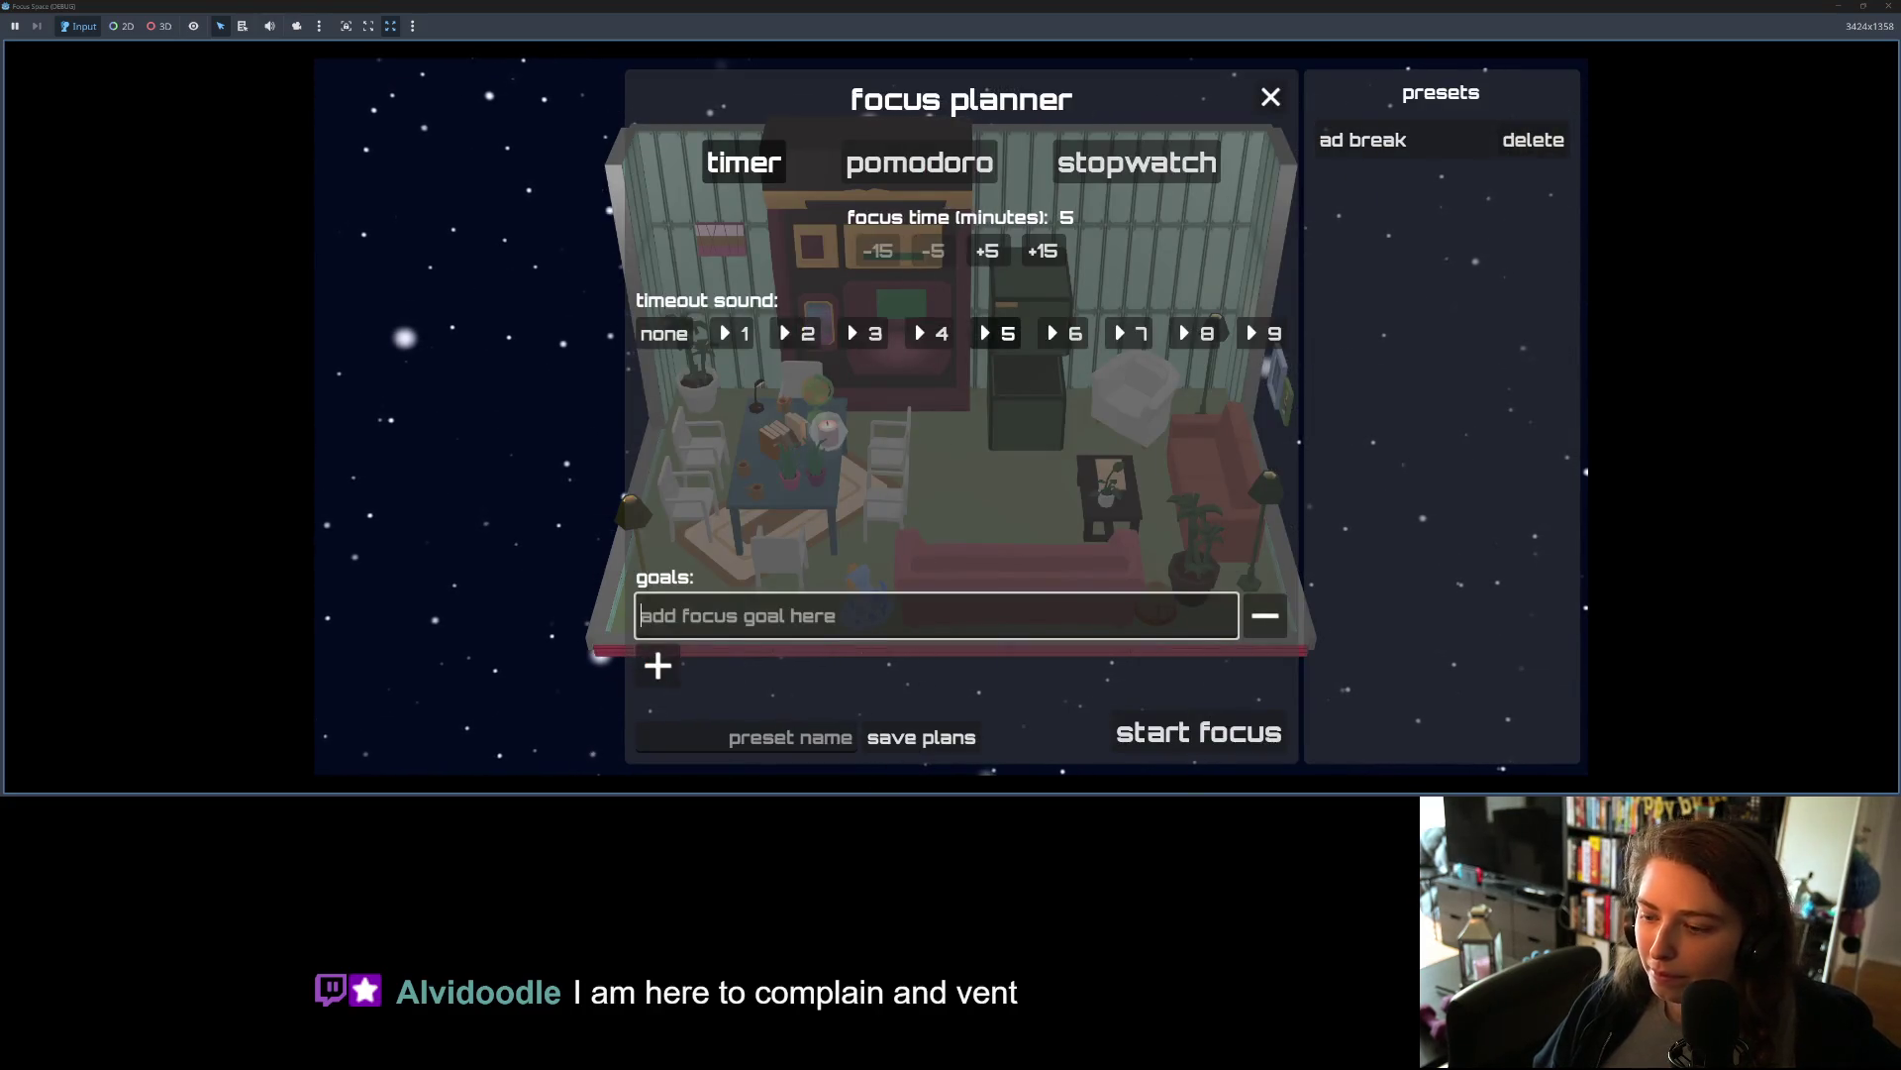
type("ads brb")
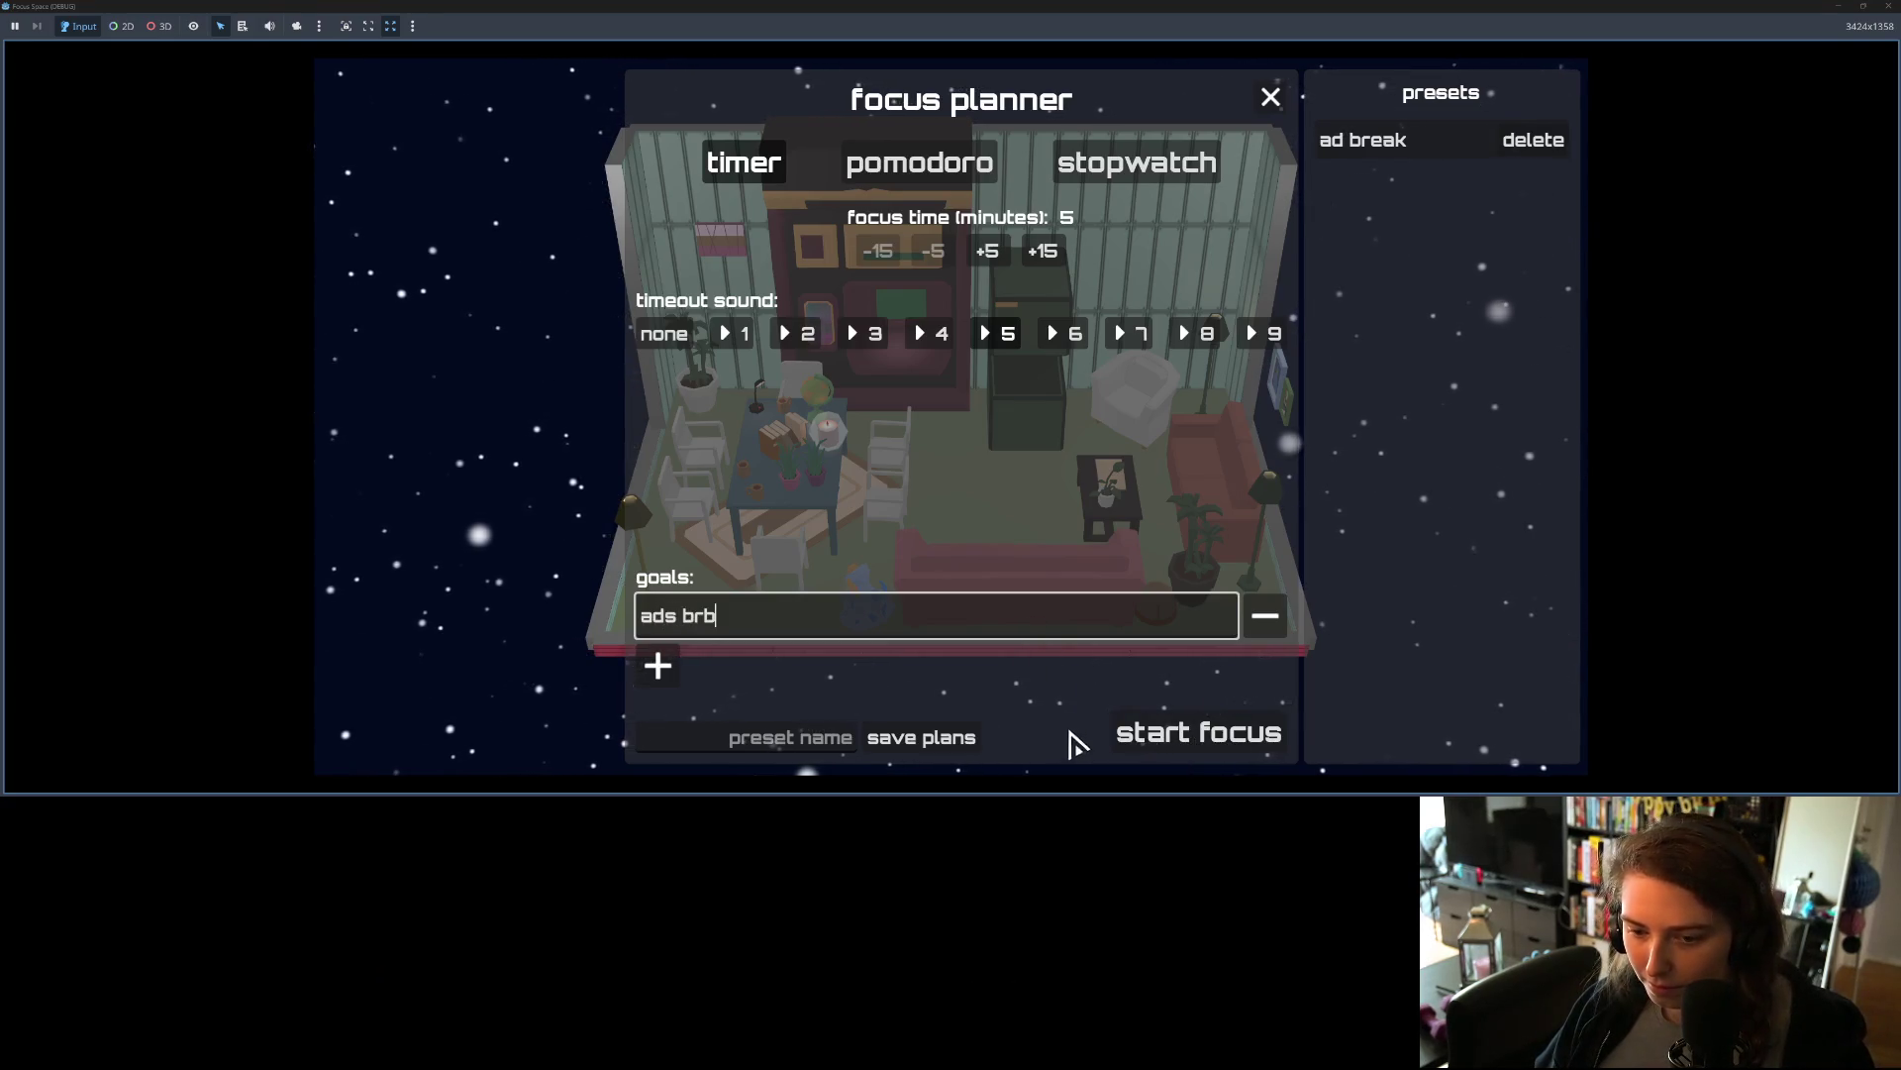
left_click(1142, 750)
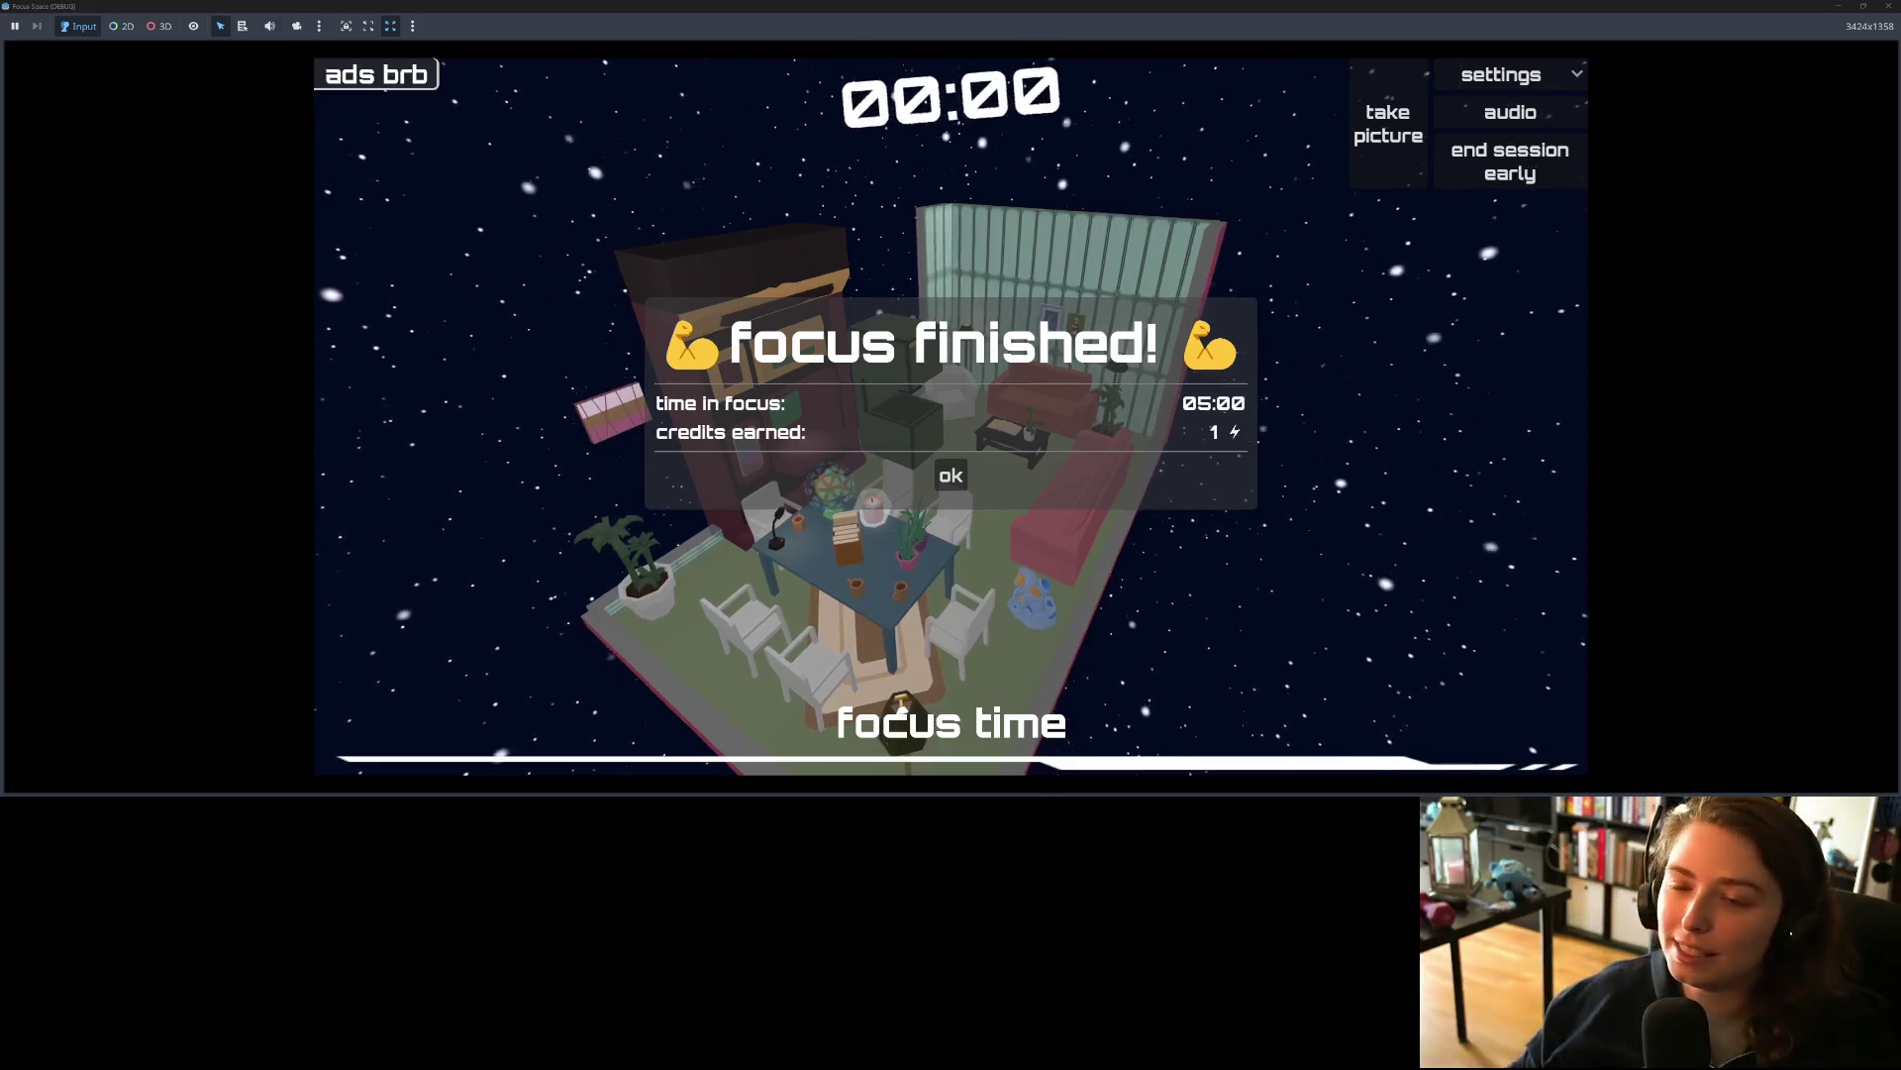
Step: Dismiss the focus finished summary, look around the room, and close the game window
left_click(968, 481)
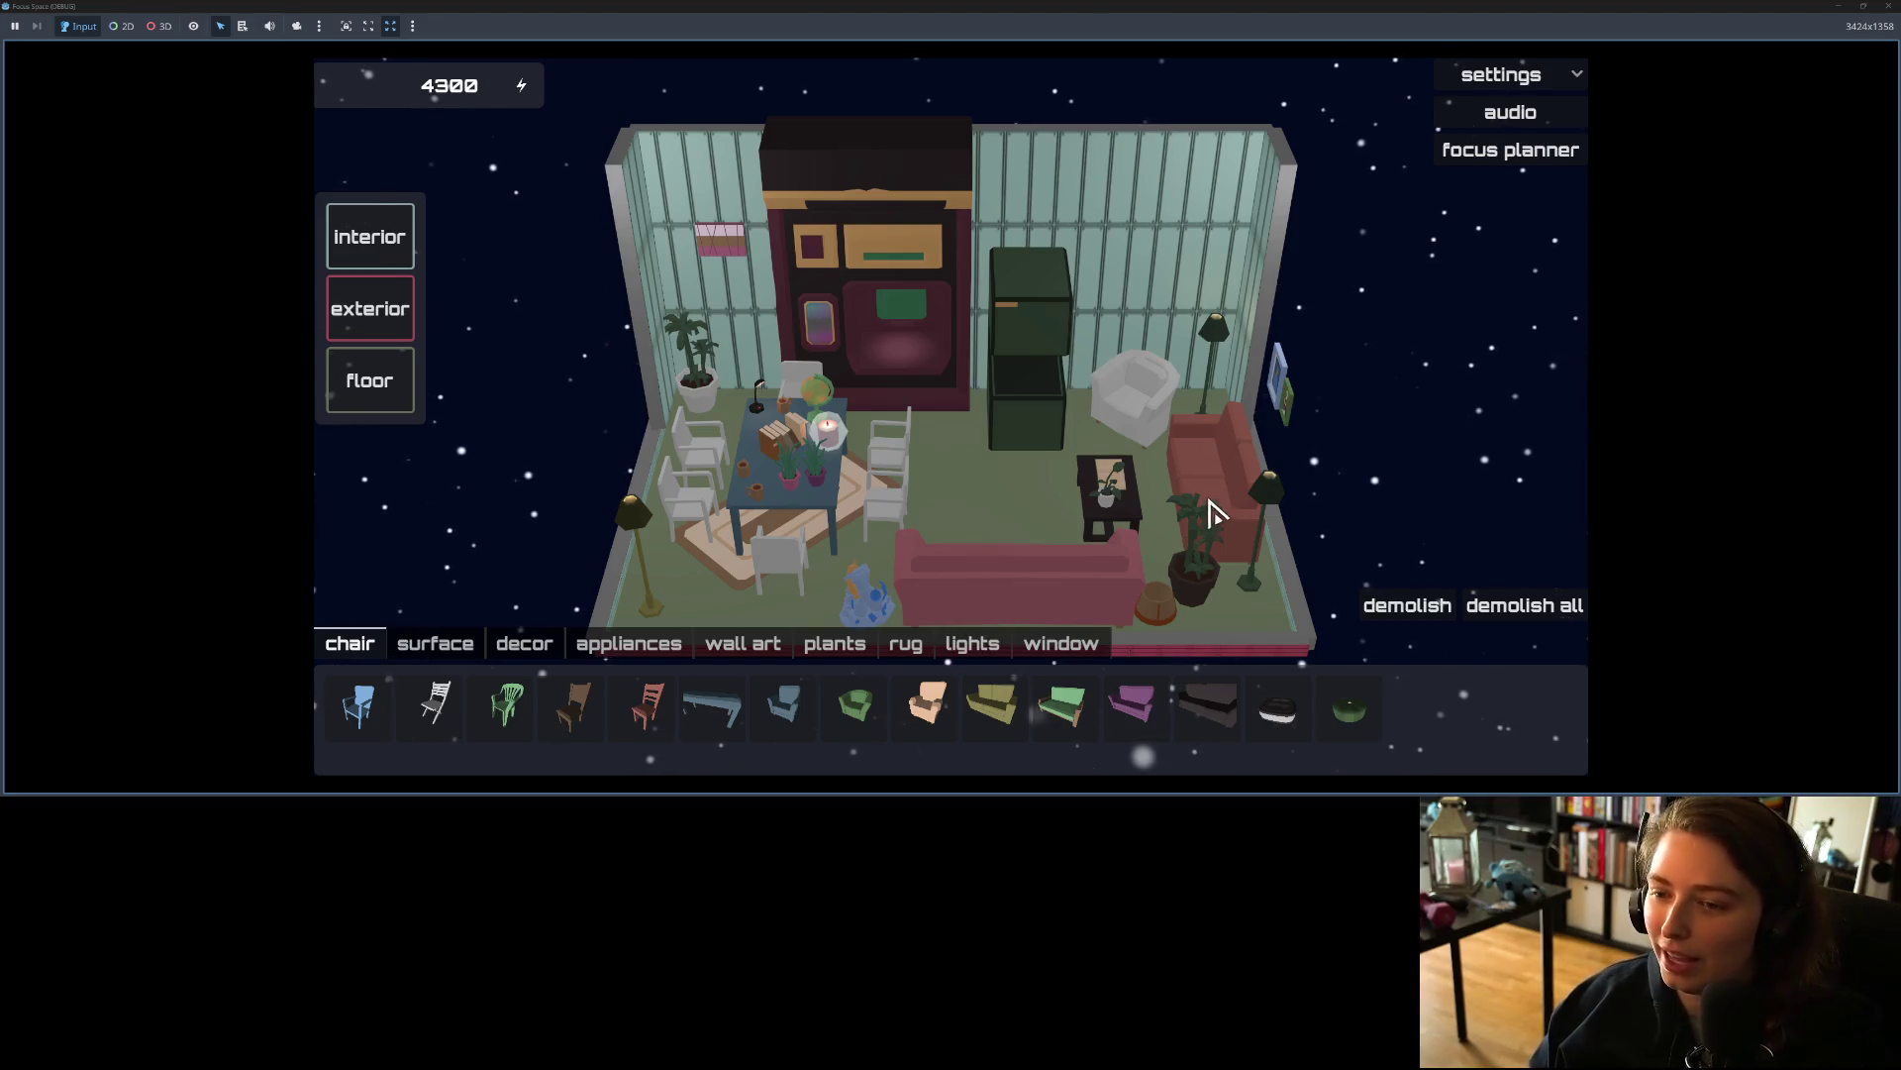
mouse_move(1188, 535)
left_mouse_down()
mouse_move(985, 543)
mouse_move(1060, 531)
left_mouse_up()
scroll(1074, 501, "up", 5)
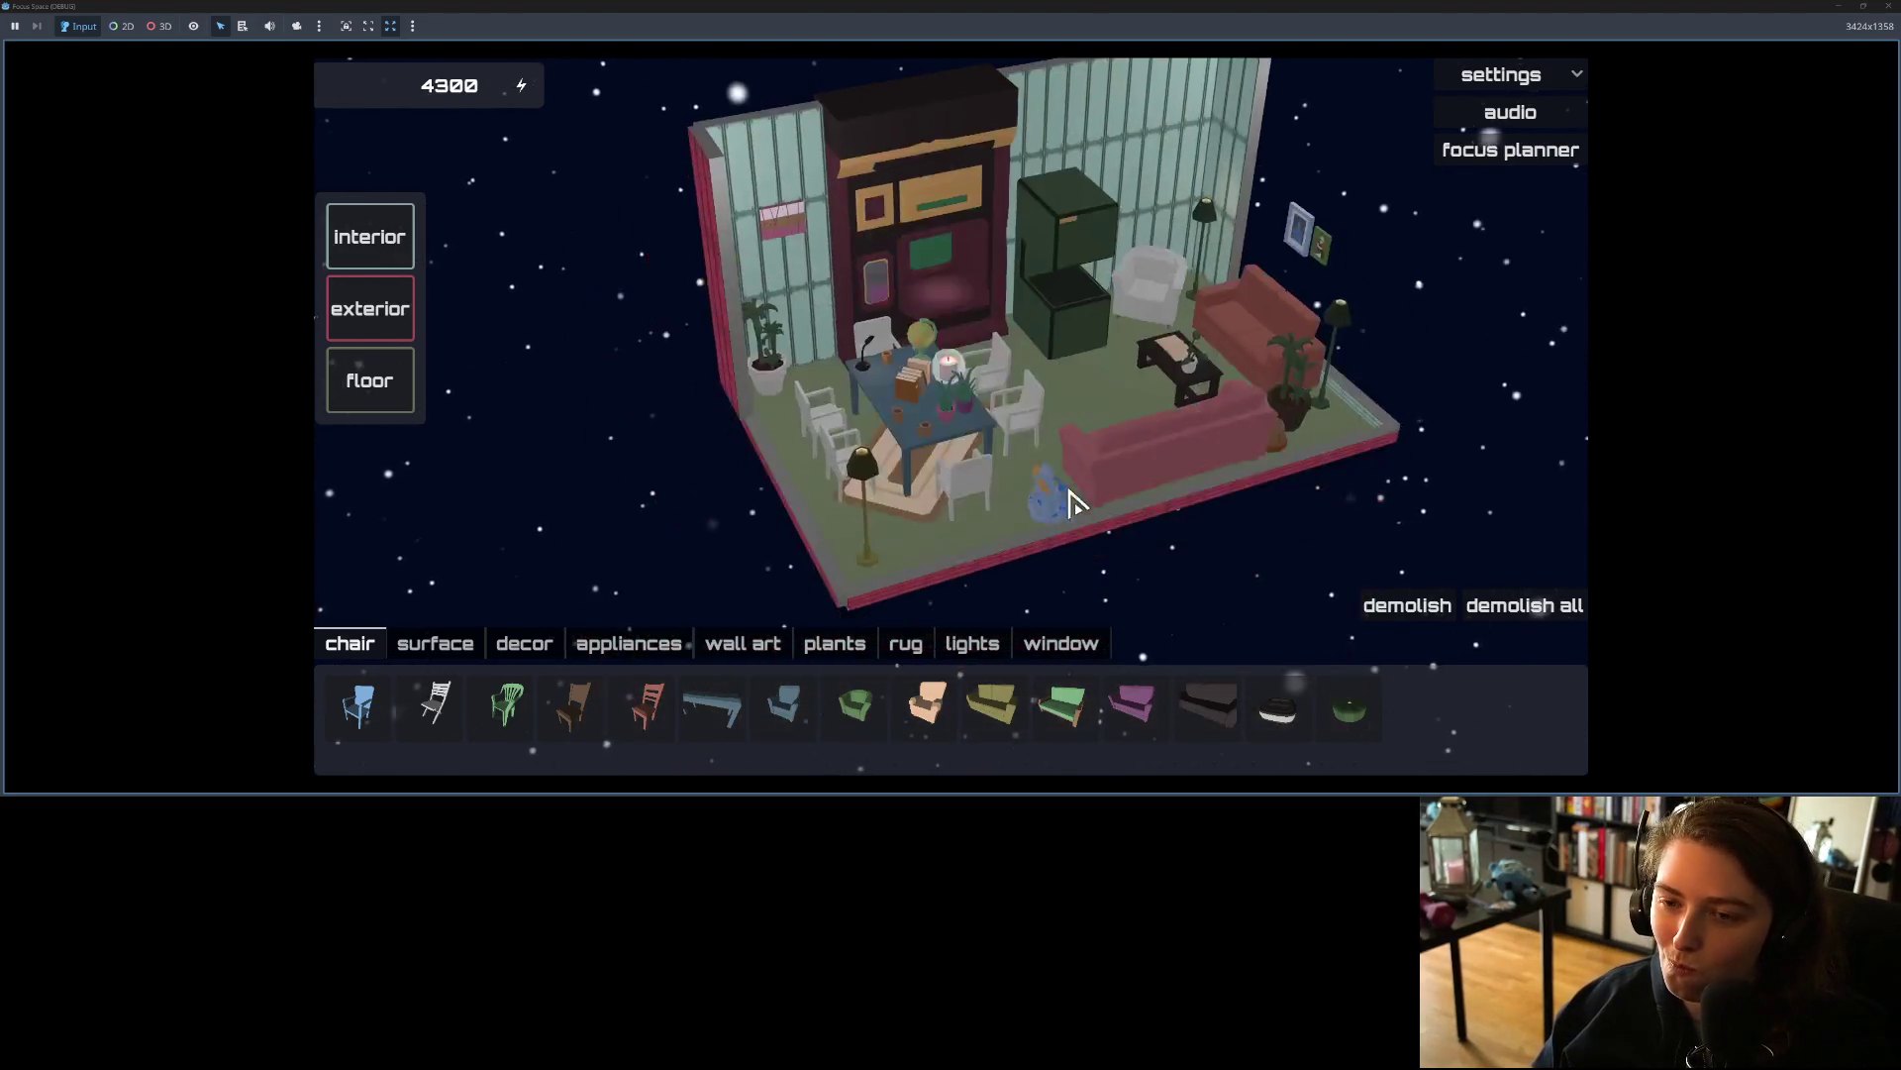
scroll(1061, 507, "down", 5)
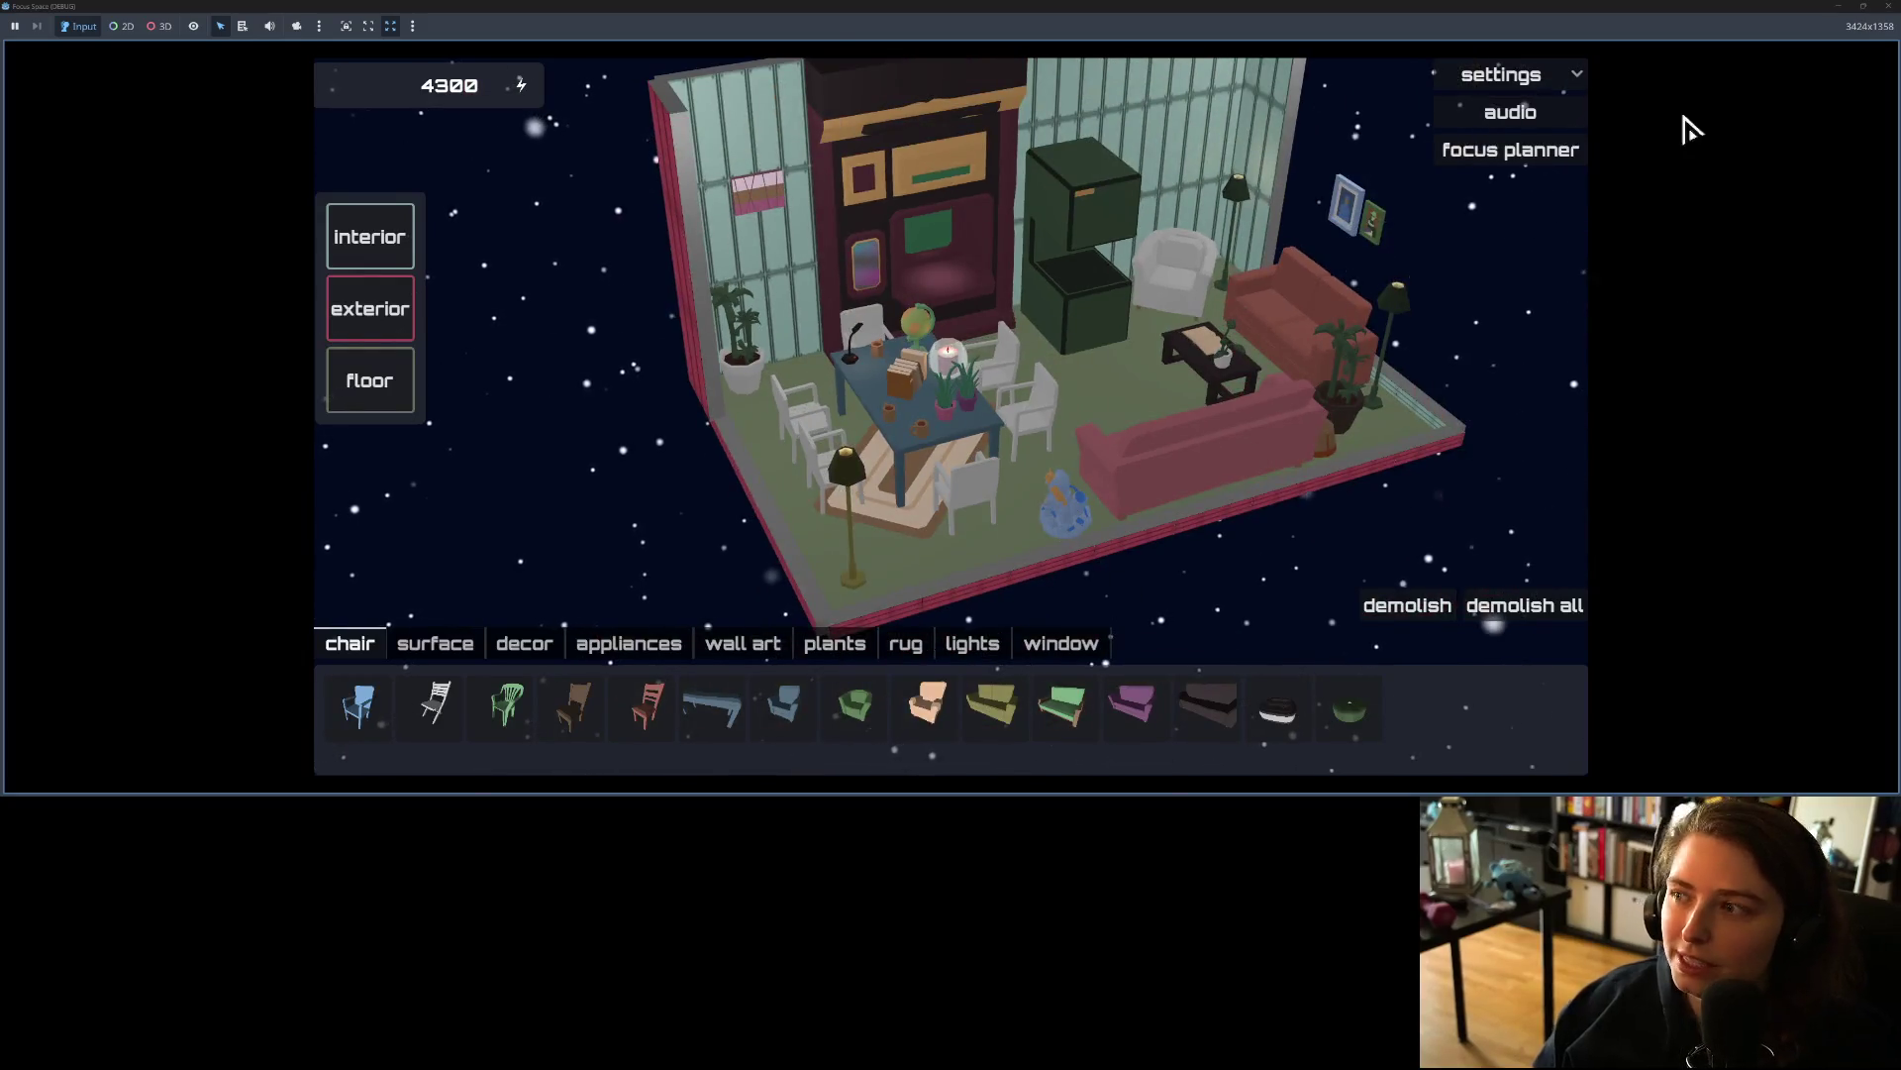
left_click(1888, 8)
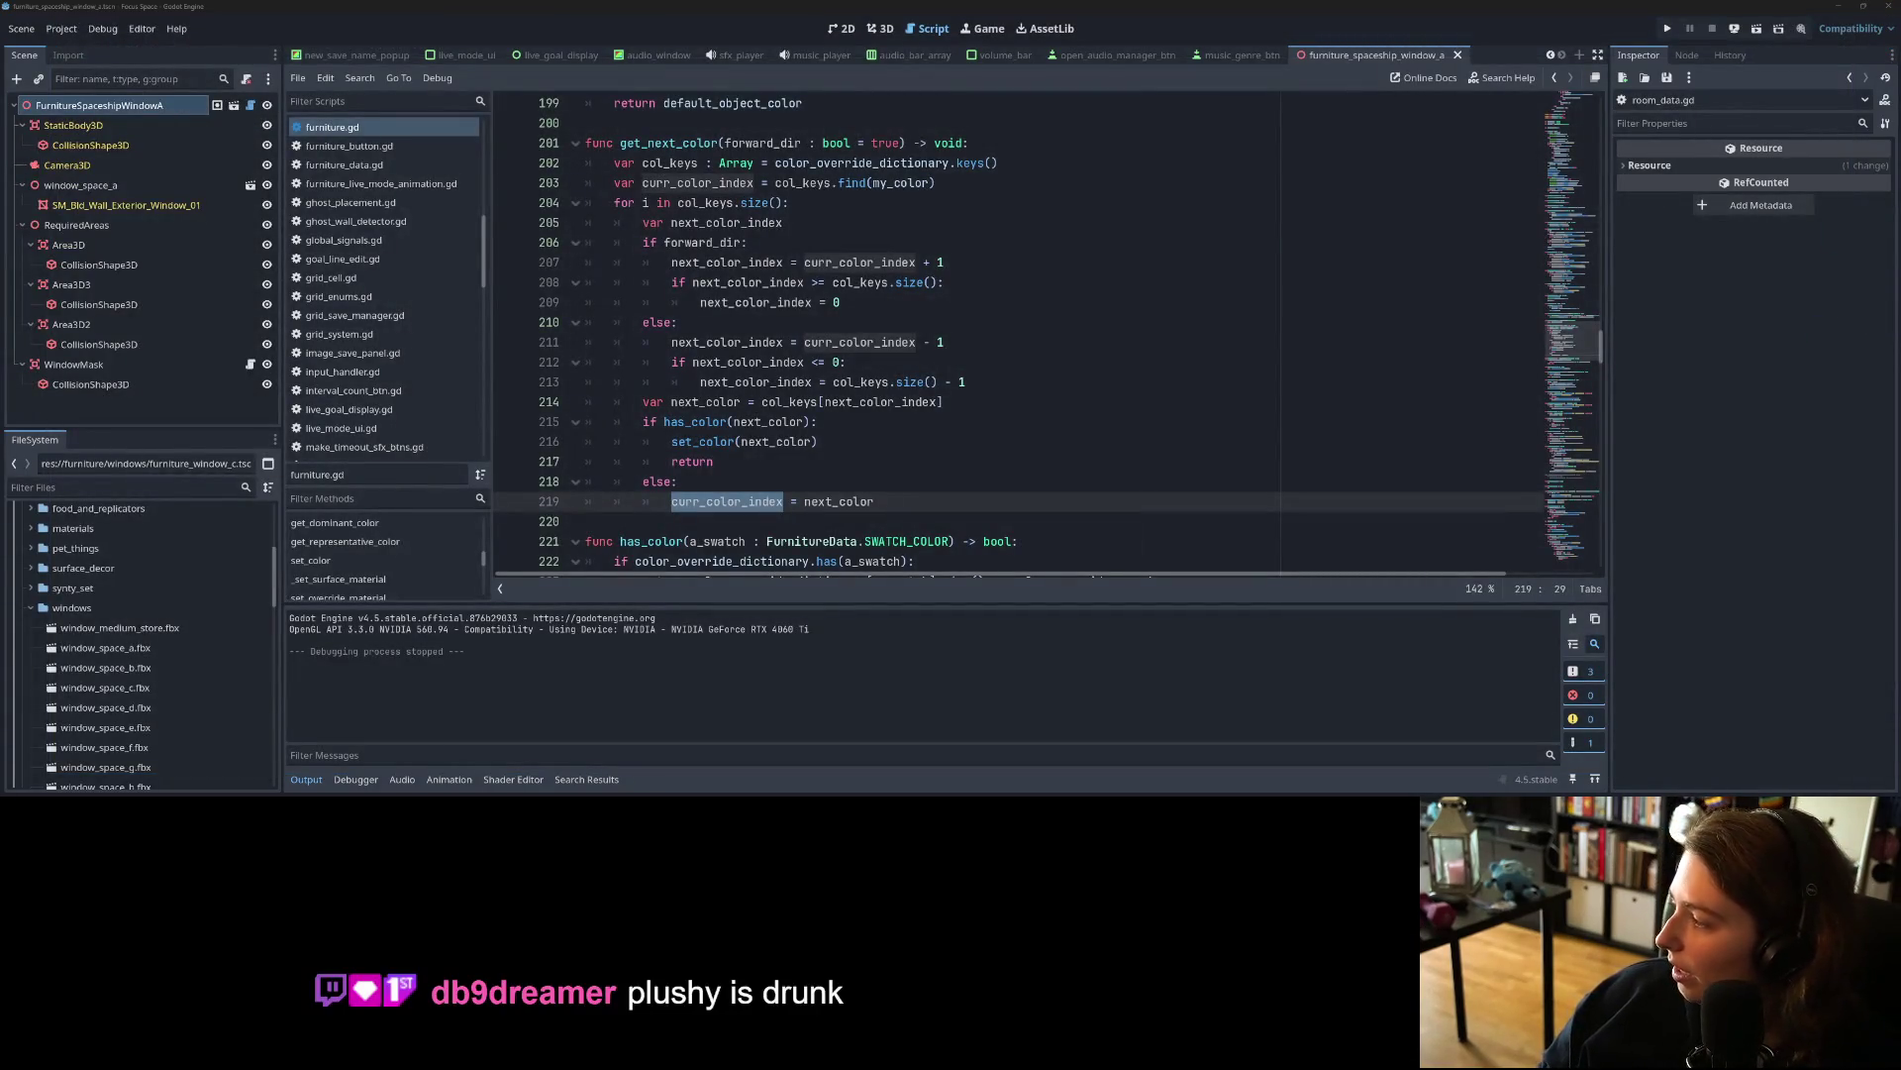
Step: Bring the furniture.gd script editor back to the front, then switch over to Blender
key("alt+Tab")
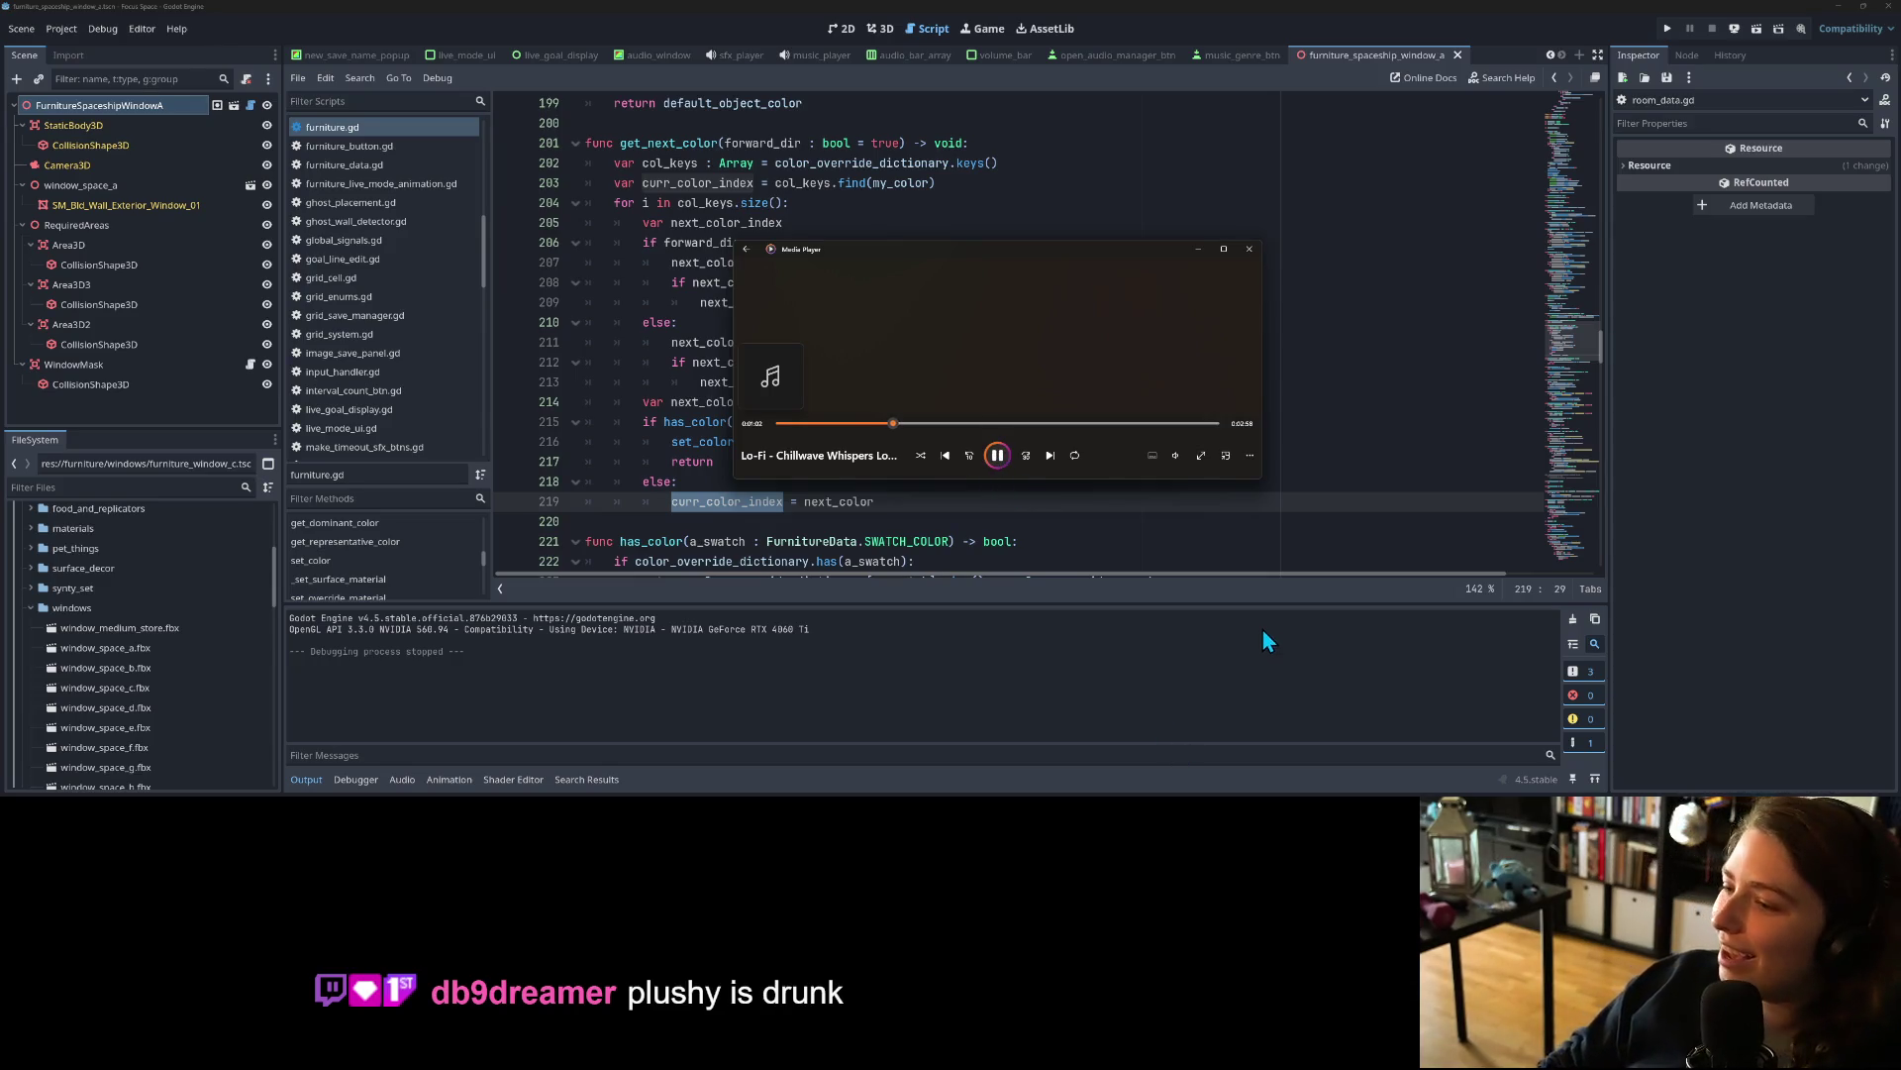
left_click(1502, 360)
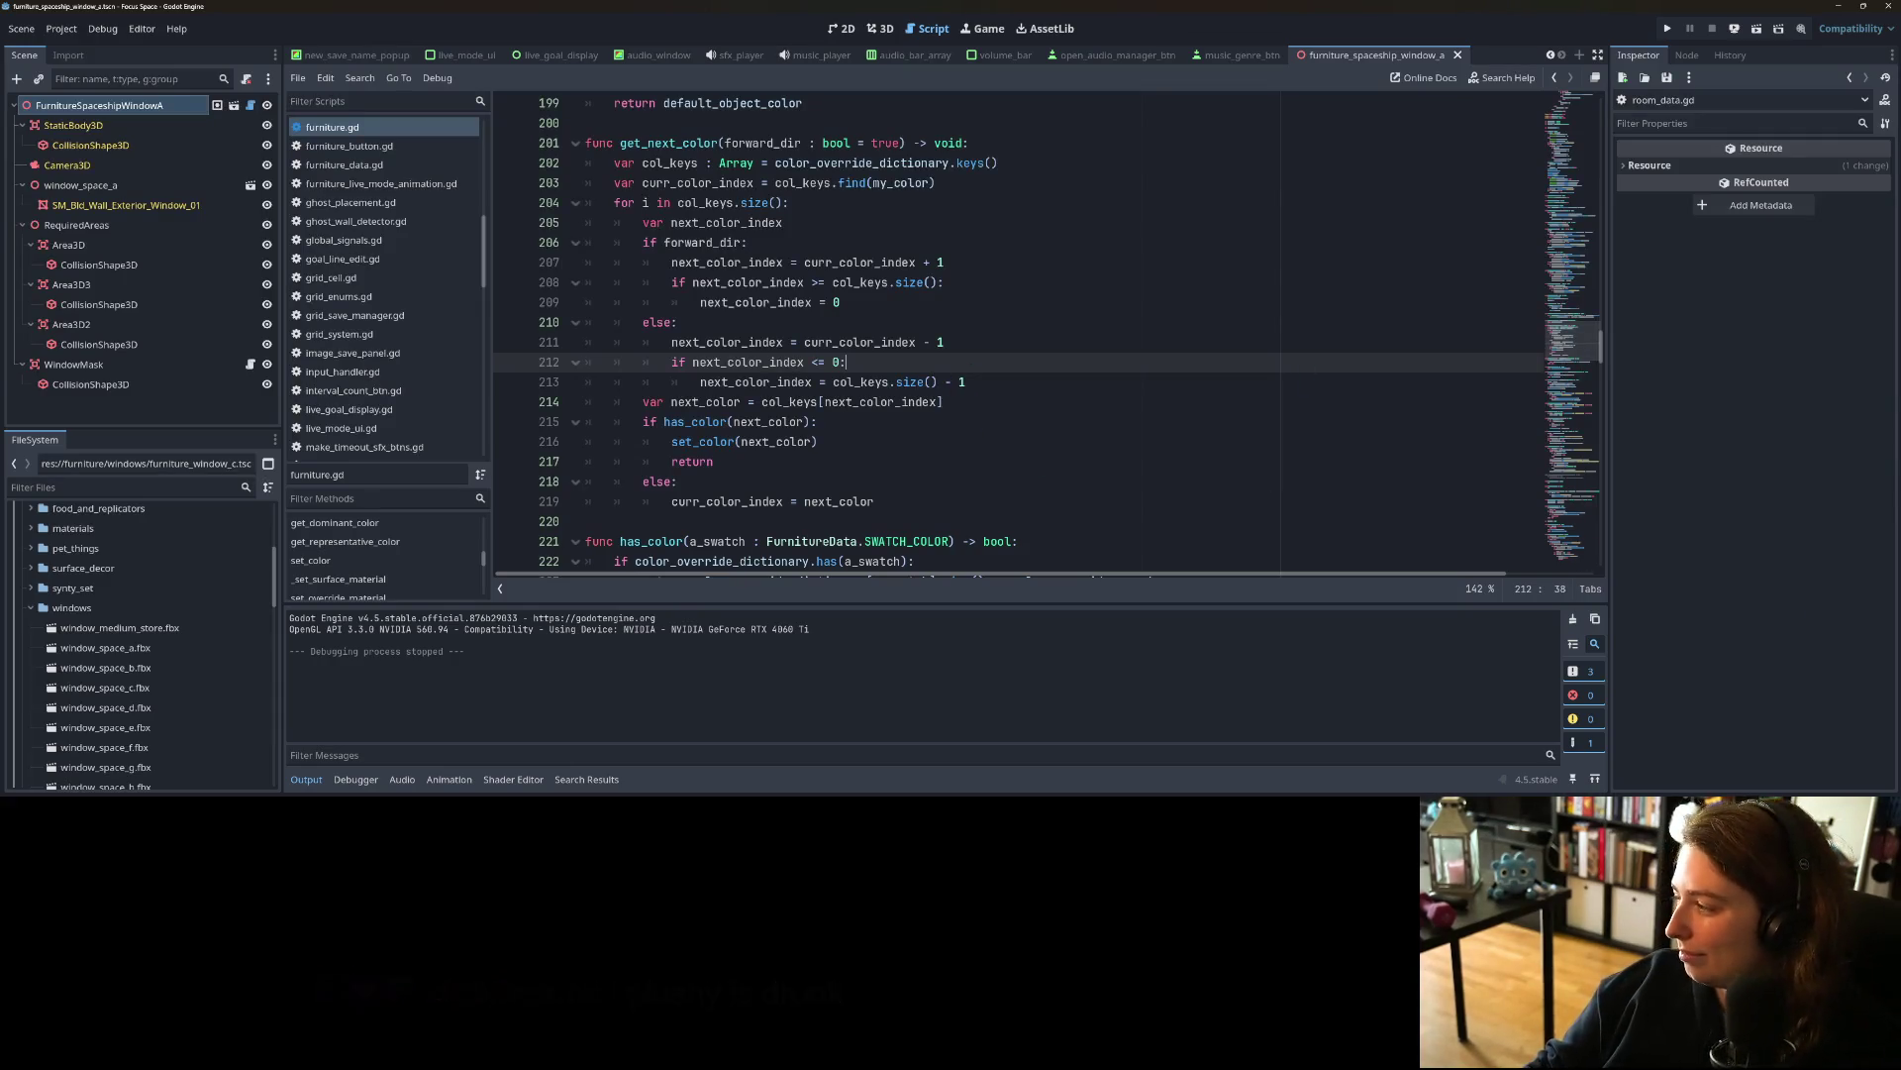
key("alt+Tab")
scroll(790, 565, "down", 2)
Step: Select the two front faces of the wall block in the 3D view
mouse_move(1002, 654)
left_mouse_down()
mouse_move(1146, 645)
mouse_move(1035, 595)
mouse_move(1072, 627)
mouse_move(1152, 504)
left_mouse_up()
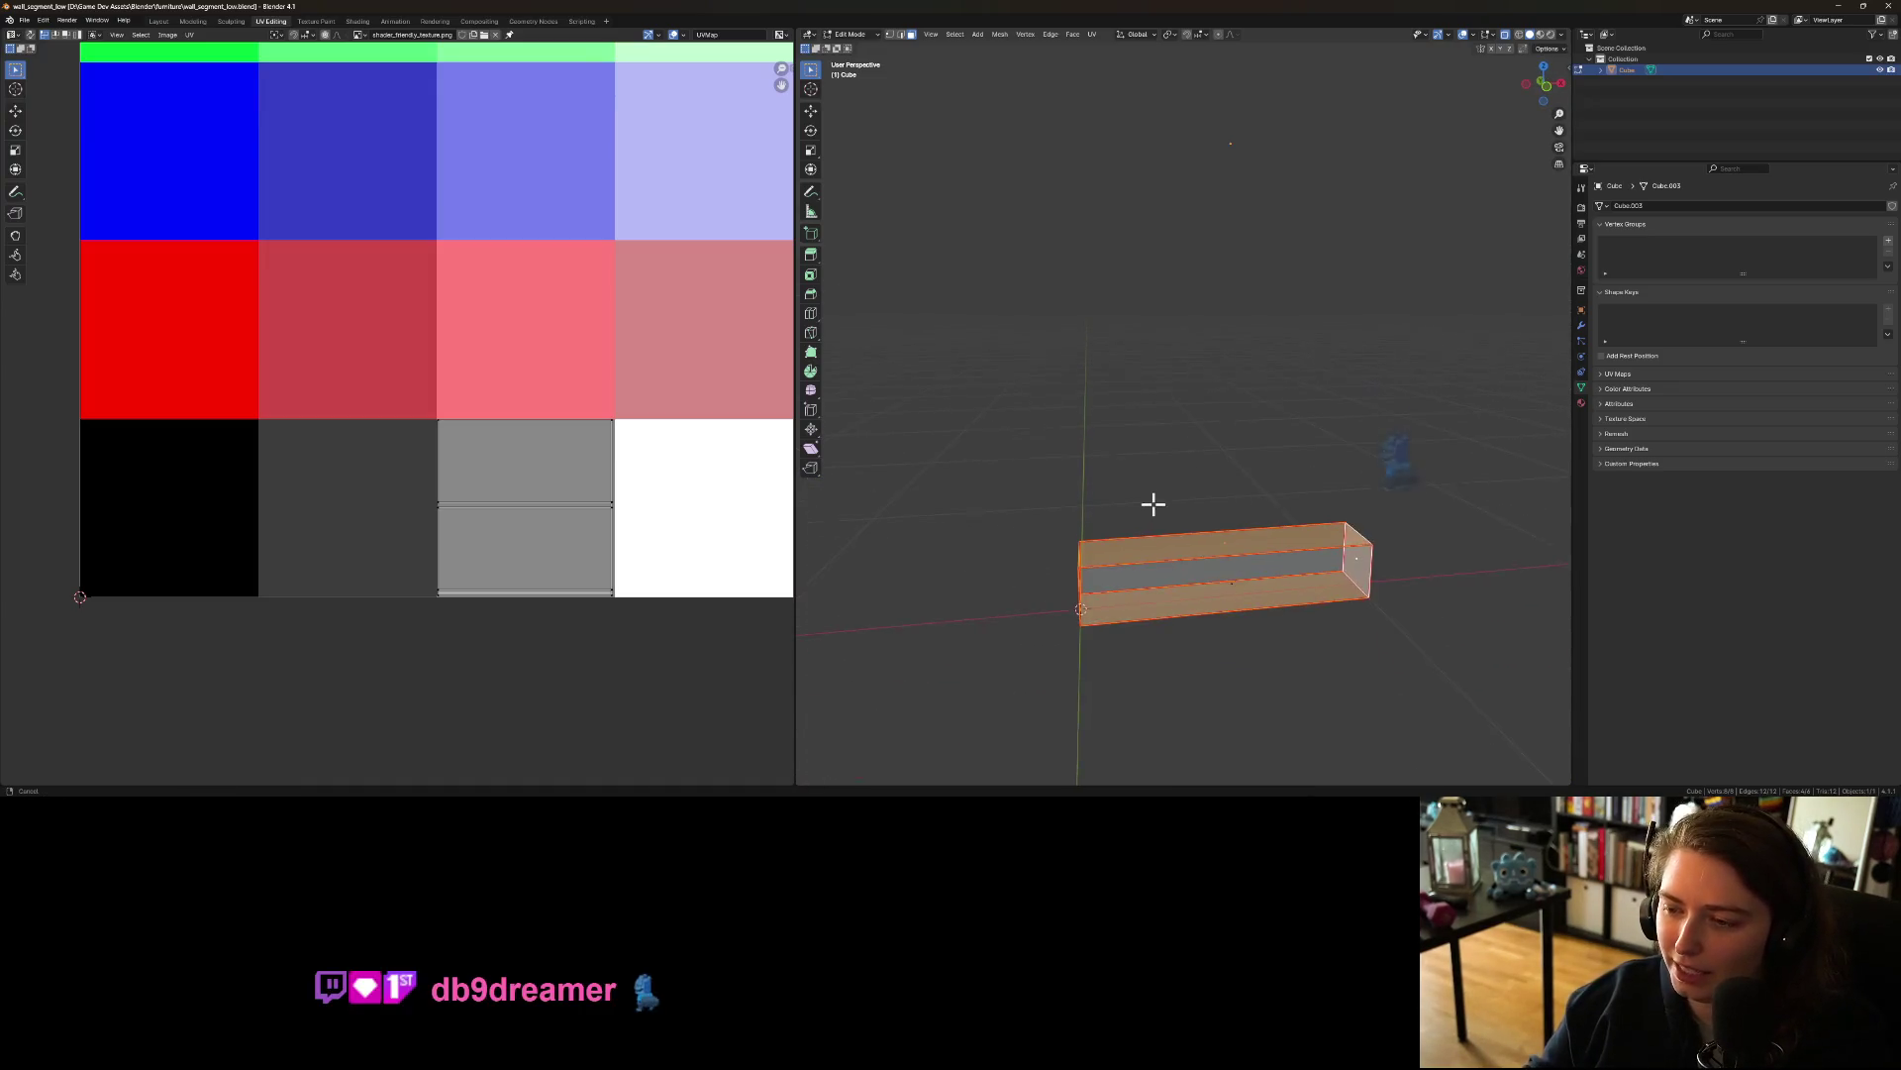
mouse_move(1307, 572)
left_mouse_down()
mouse_move(1218, 565)
mouse_move(1222, 595)
left_mouse_up()
left_click(1222, 595)
left_click(1241, 614, "shift")
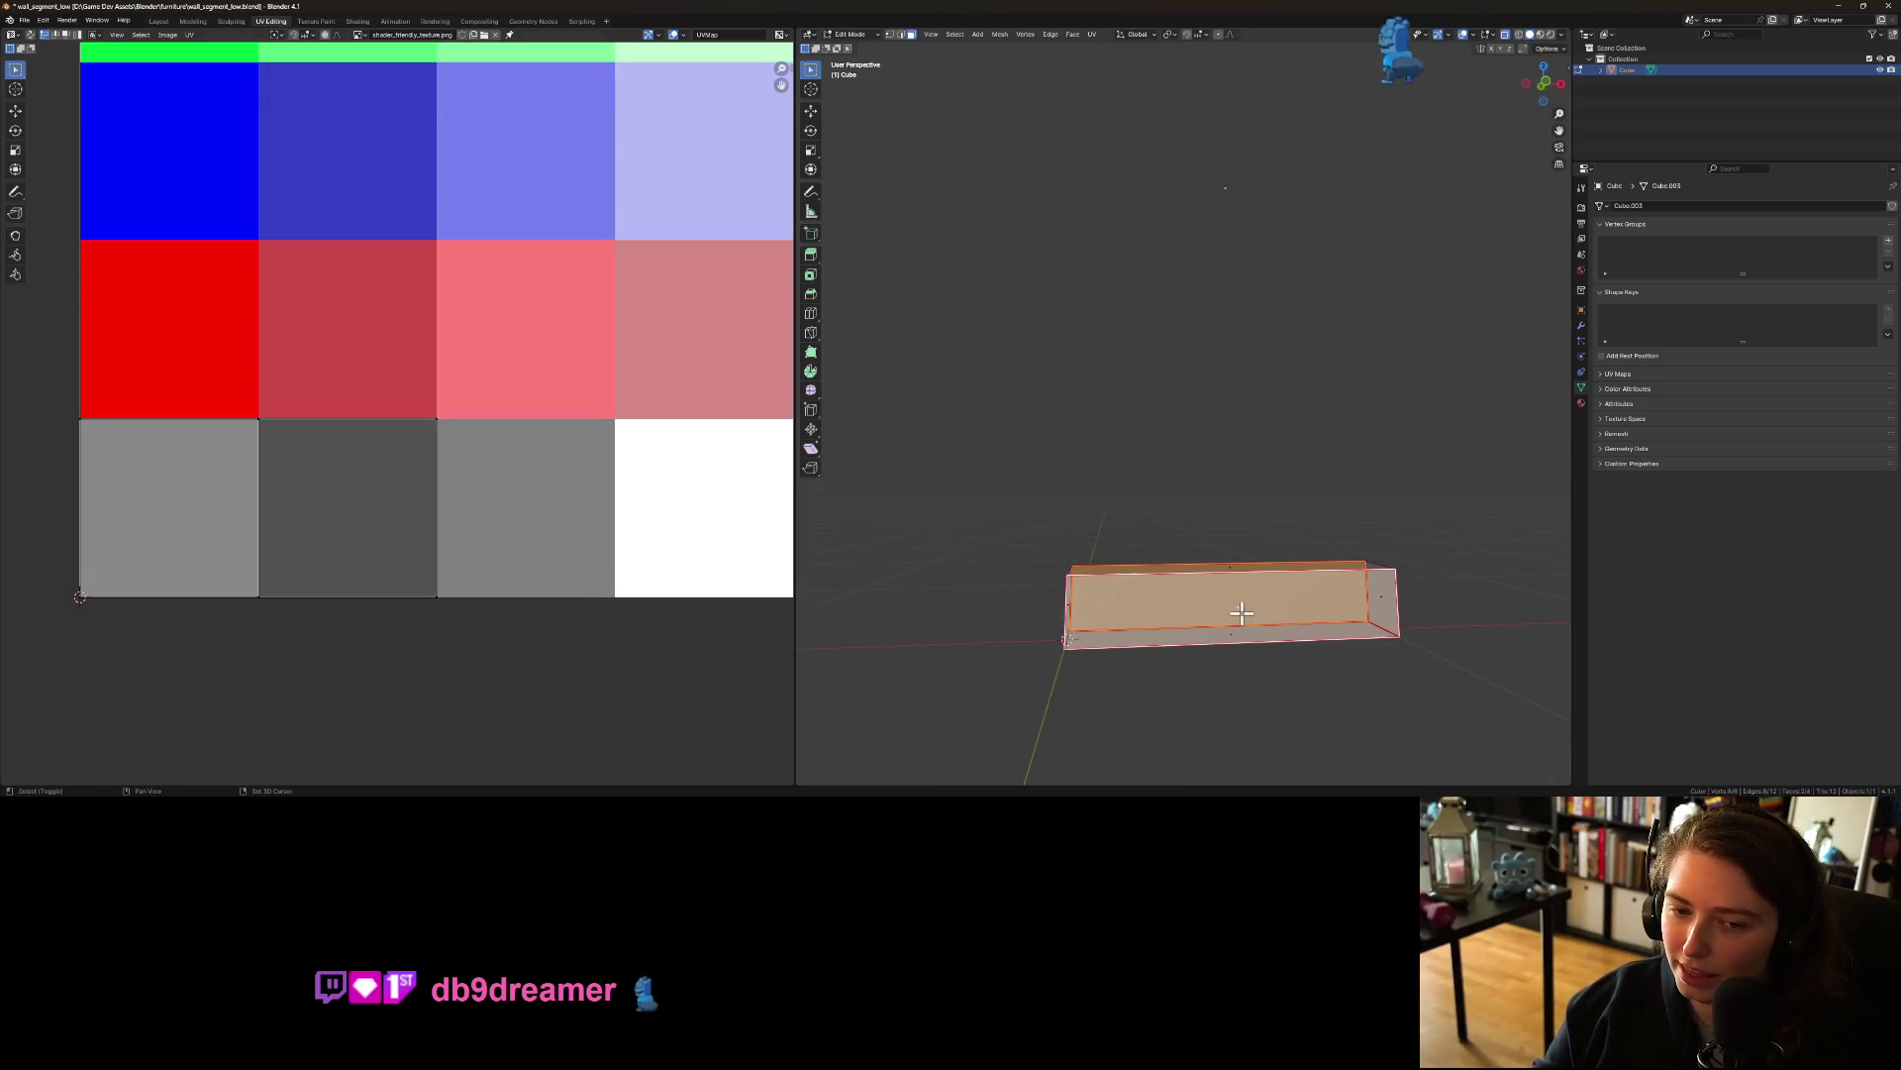
mouse_move(886, 603)
left_mouse_down()
mouse_move(1205, 654)
mouse_move(1007, 671)
left_mouse_up()
scroll(263, 552, "down", 5)
scroll(264, 543, "up", 3)
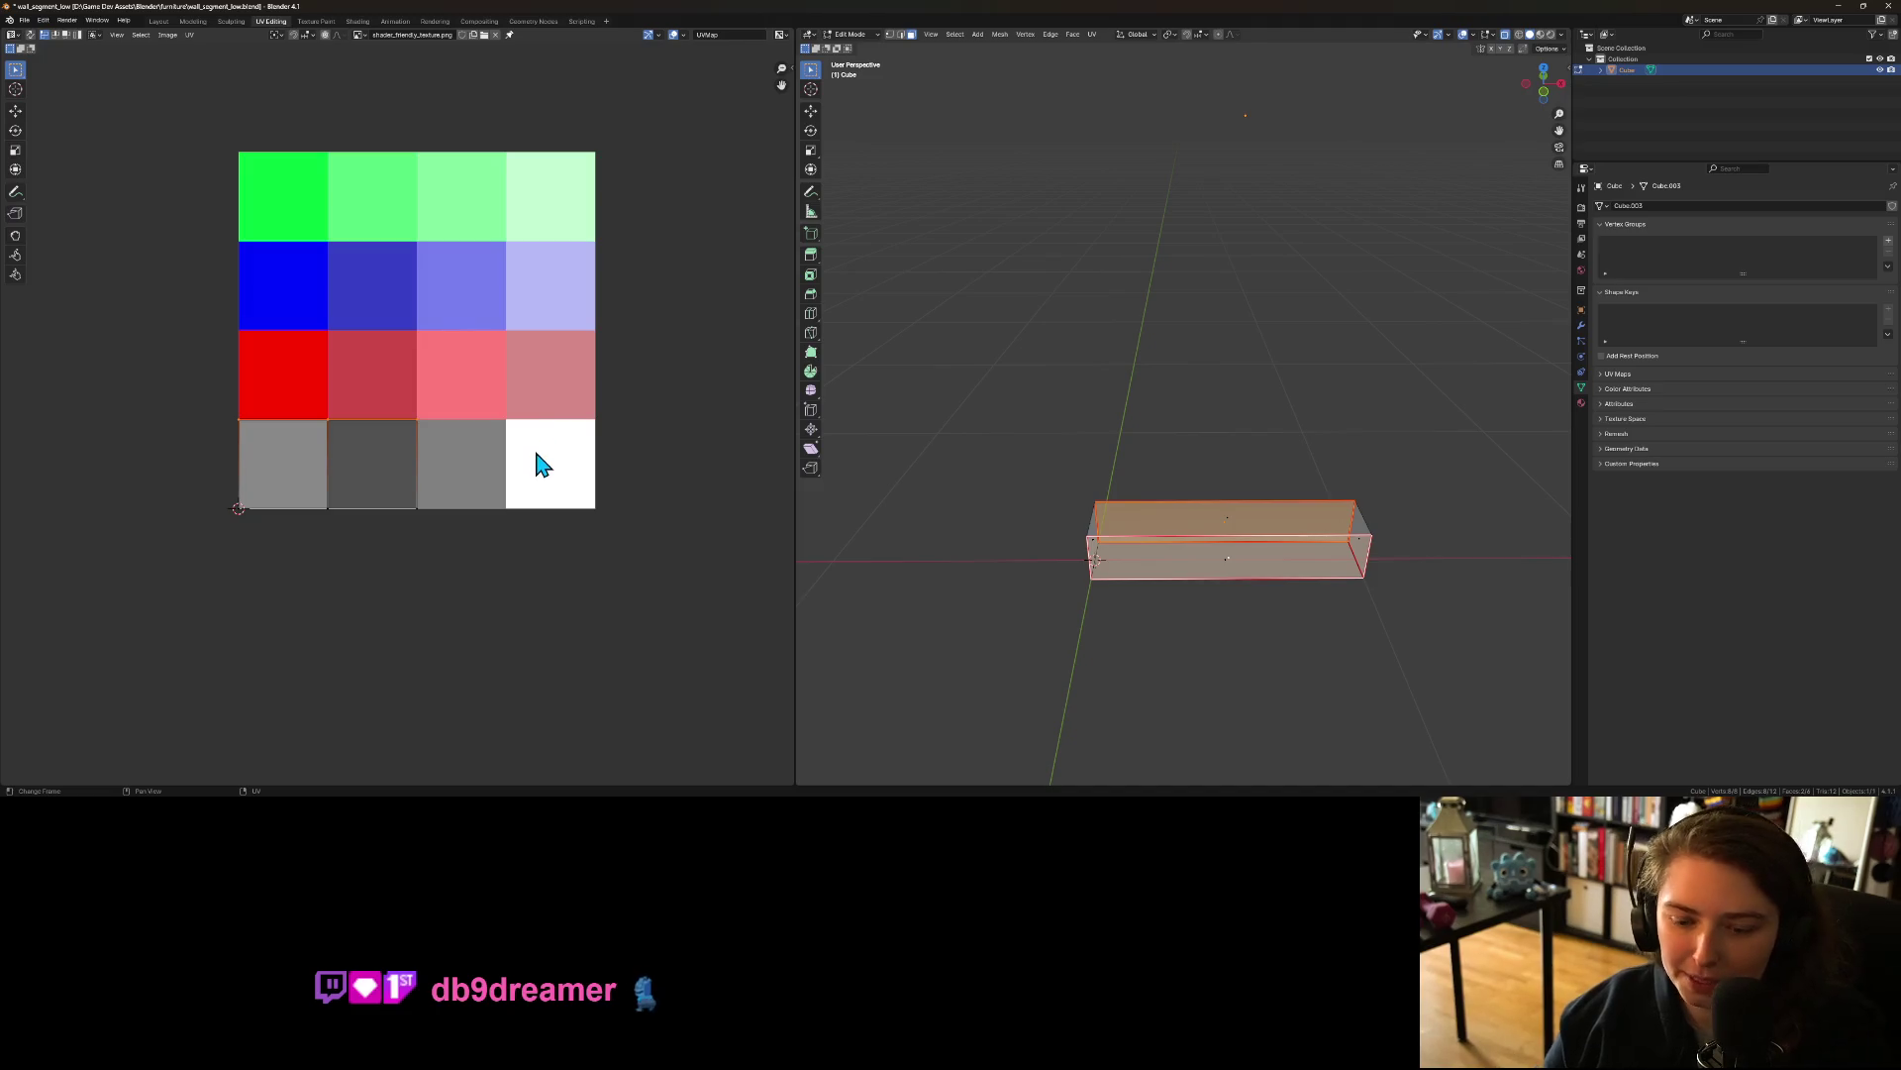
Step: Move the selected UVs straight up onto the green top row, save, and return to Object Mode
key("g")
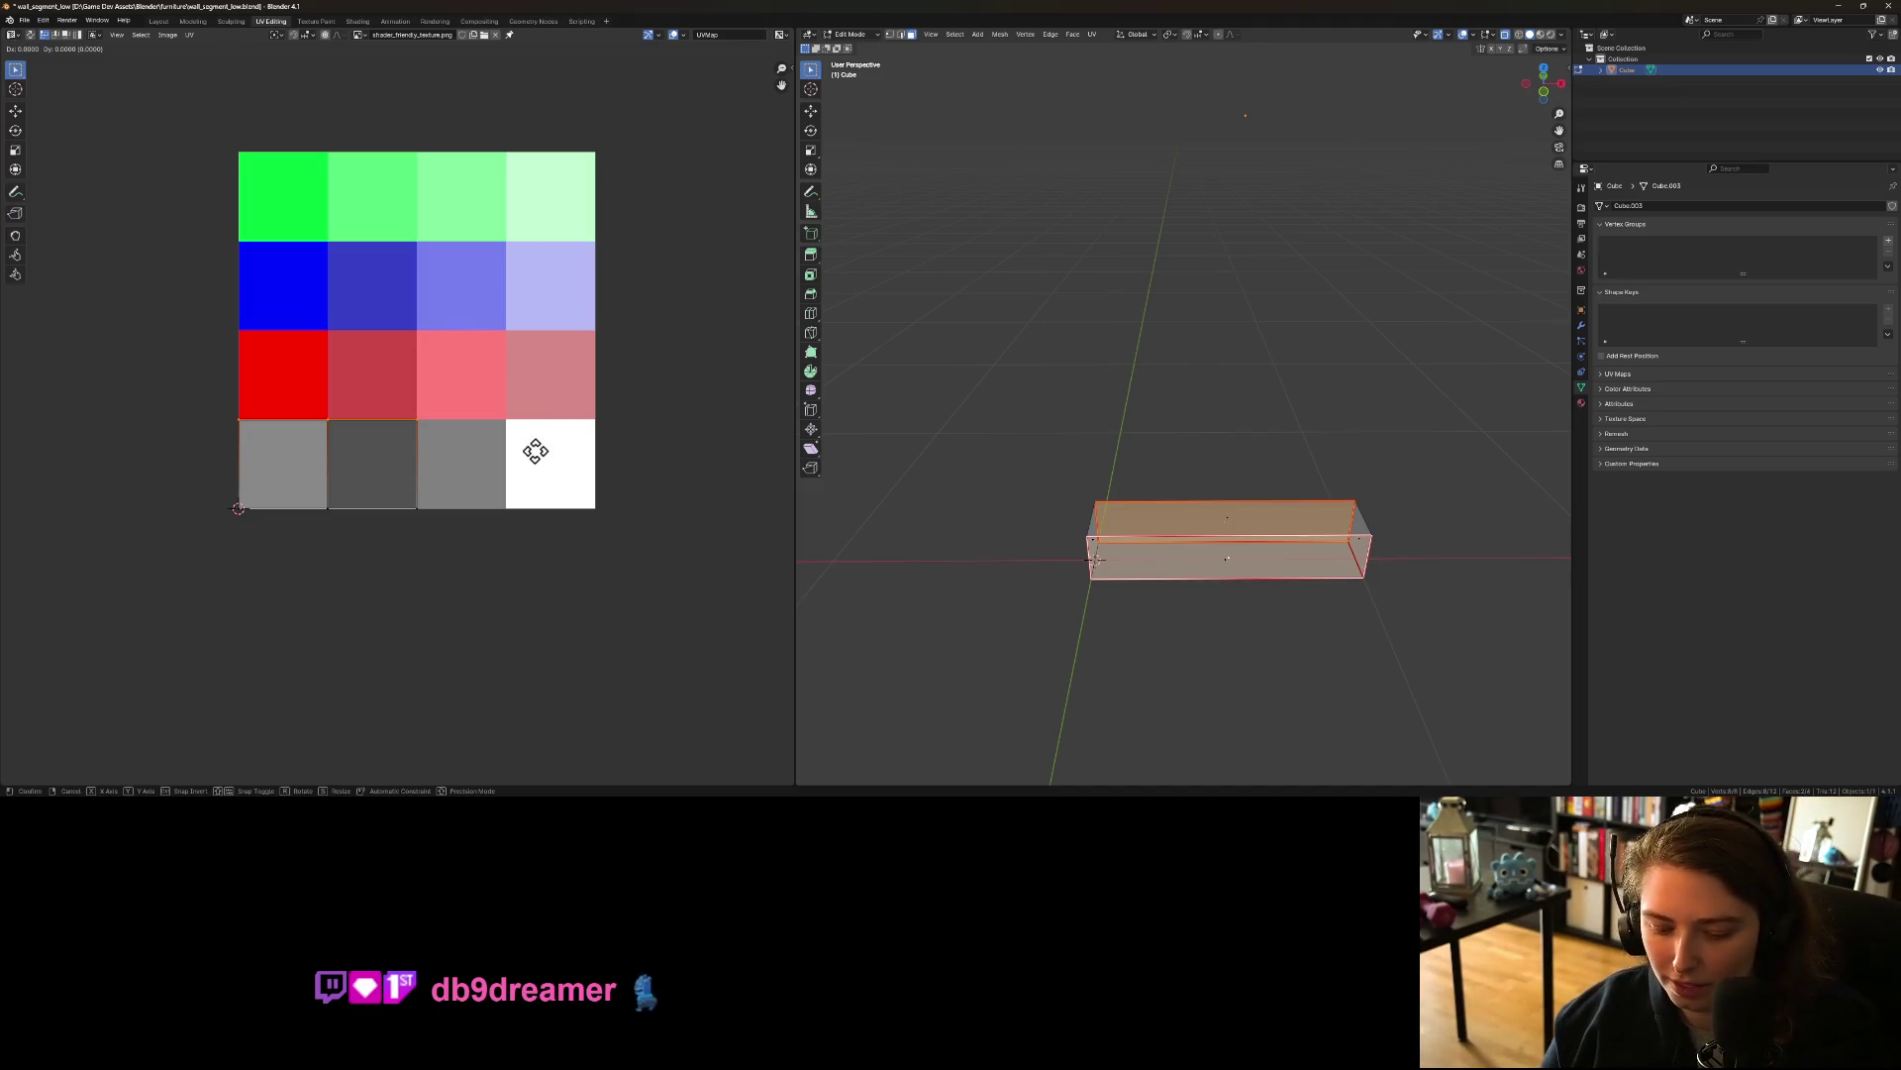
key("y")
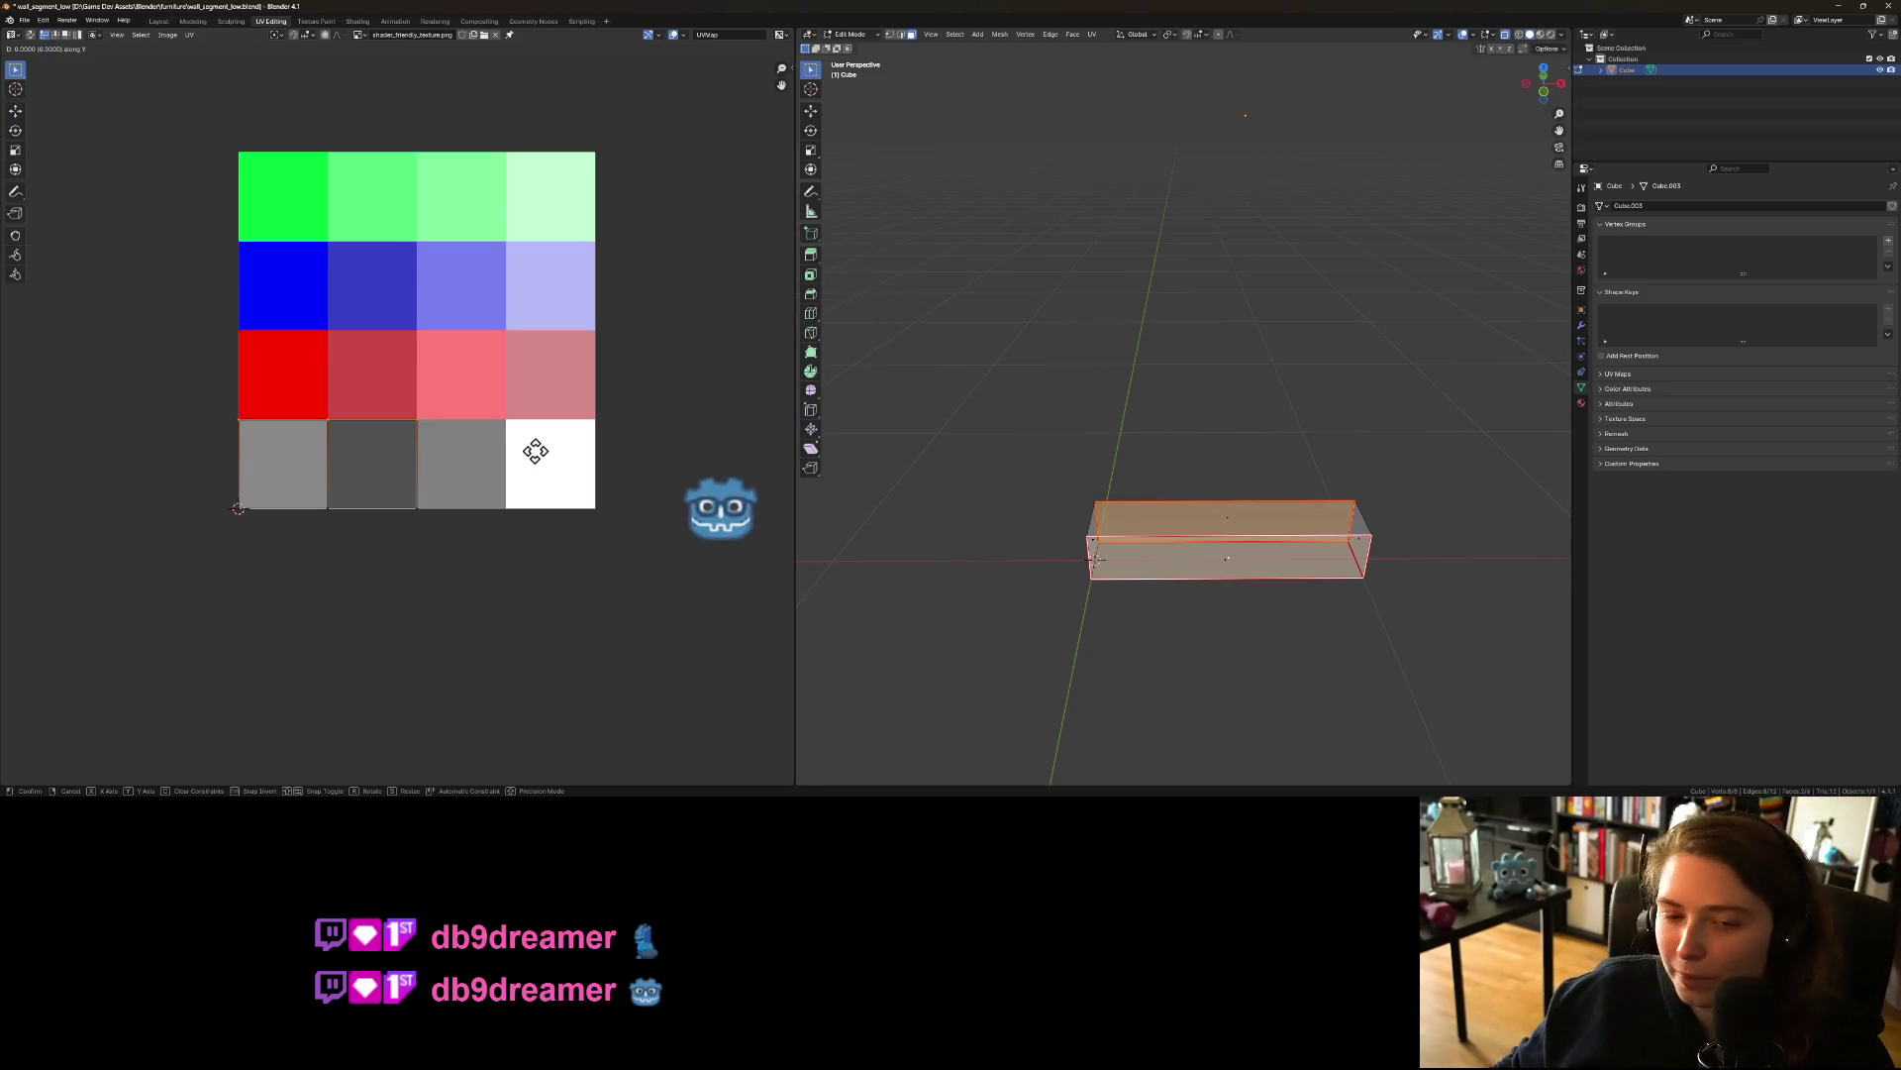
mouse_move(545, 367)
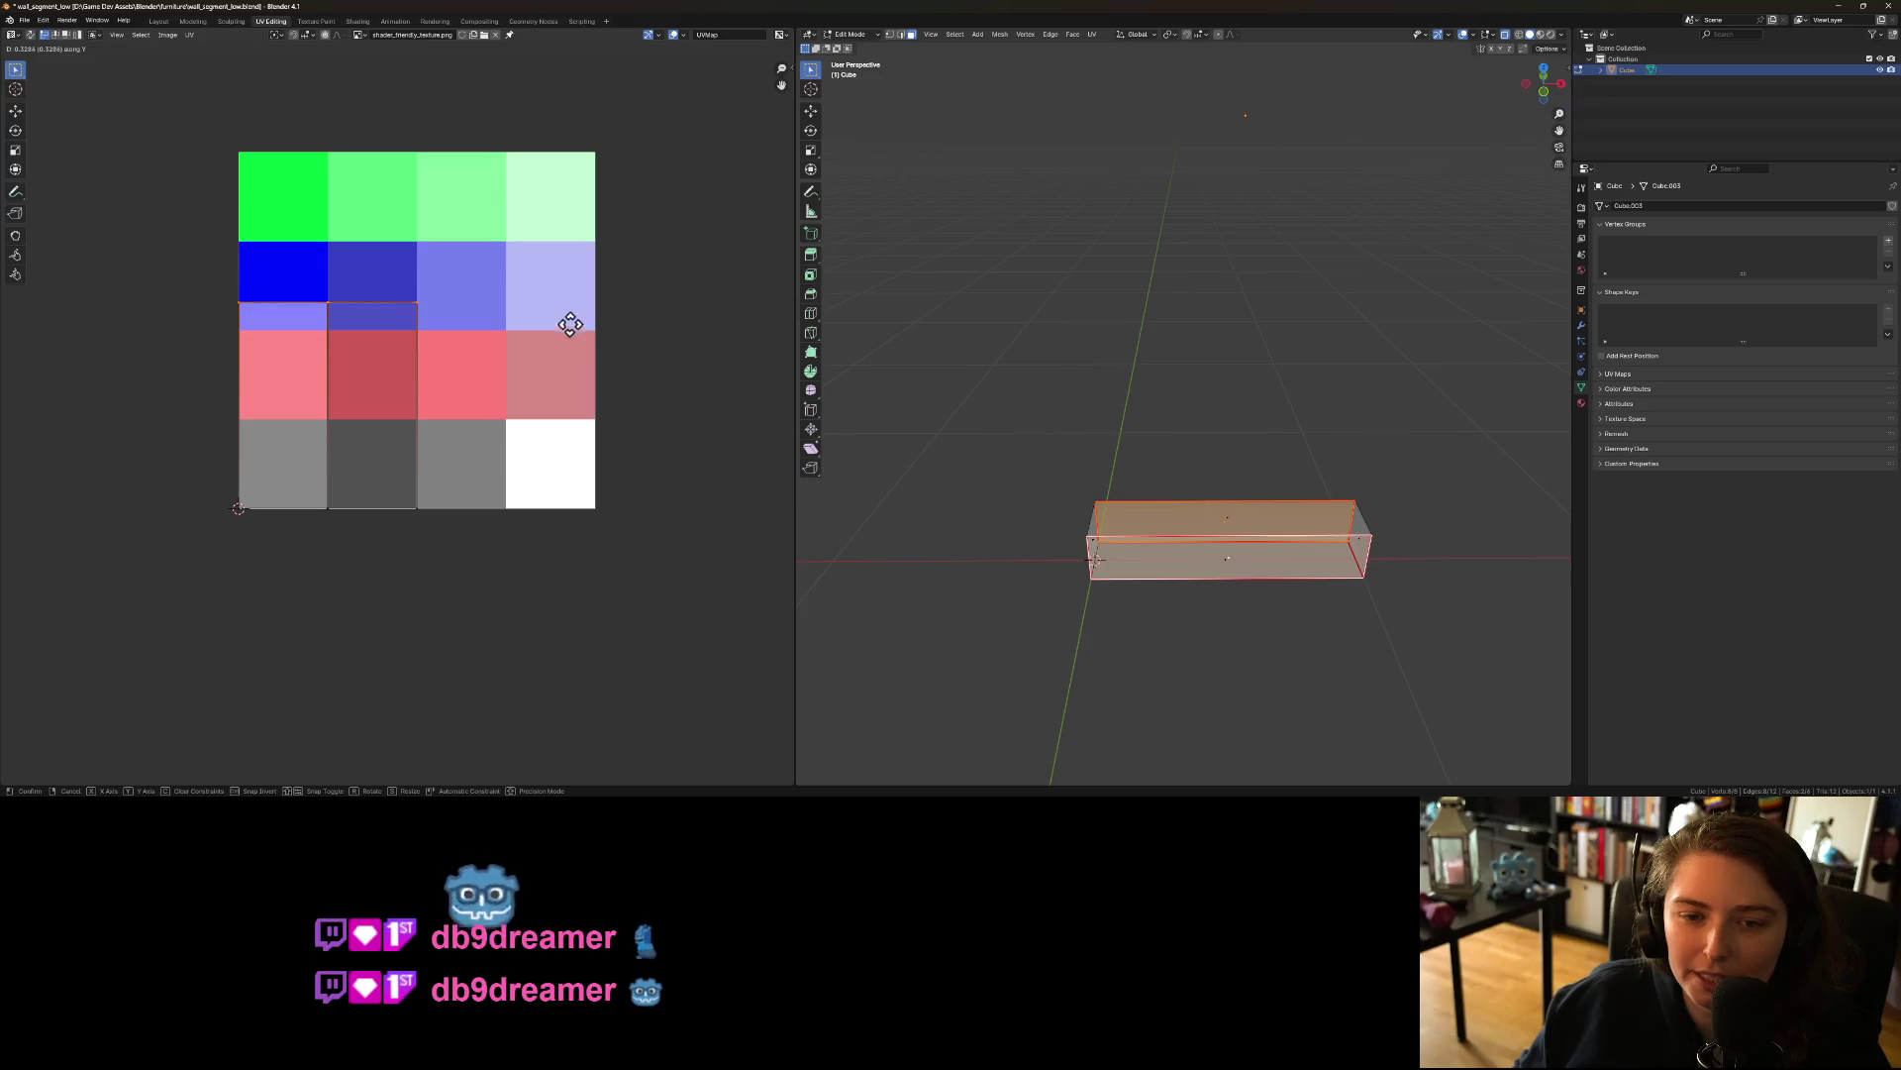
mouse_move(538, 184)
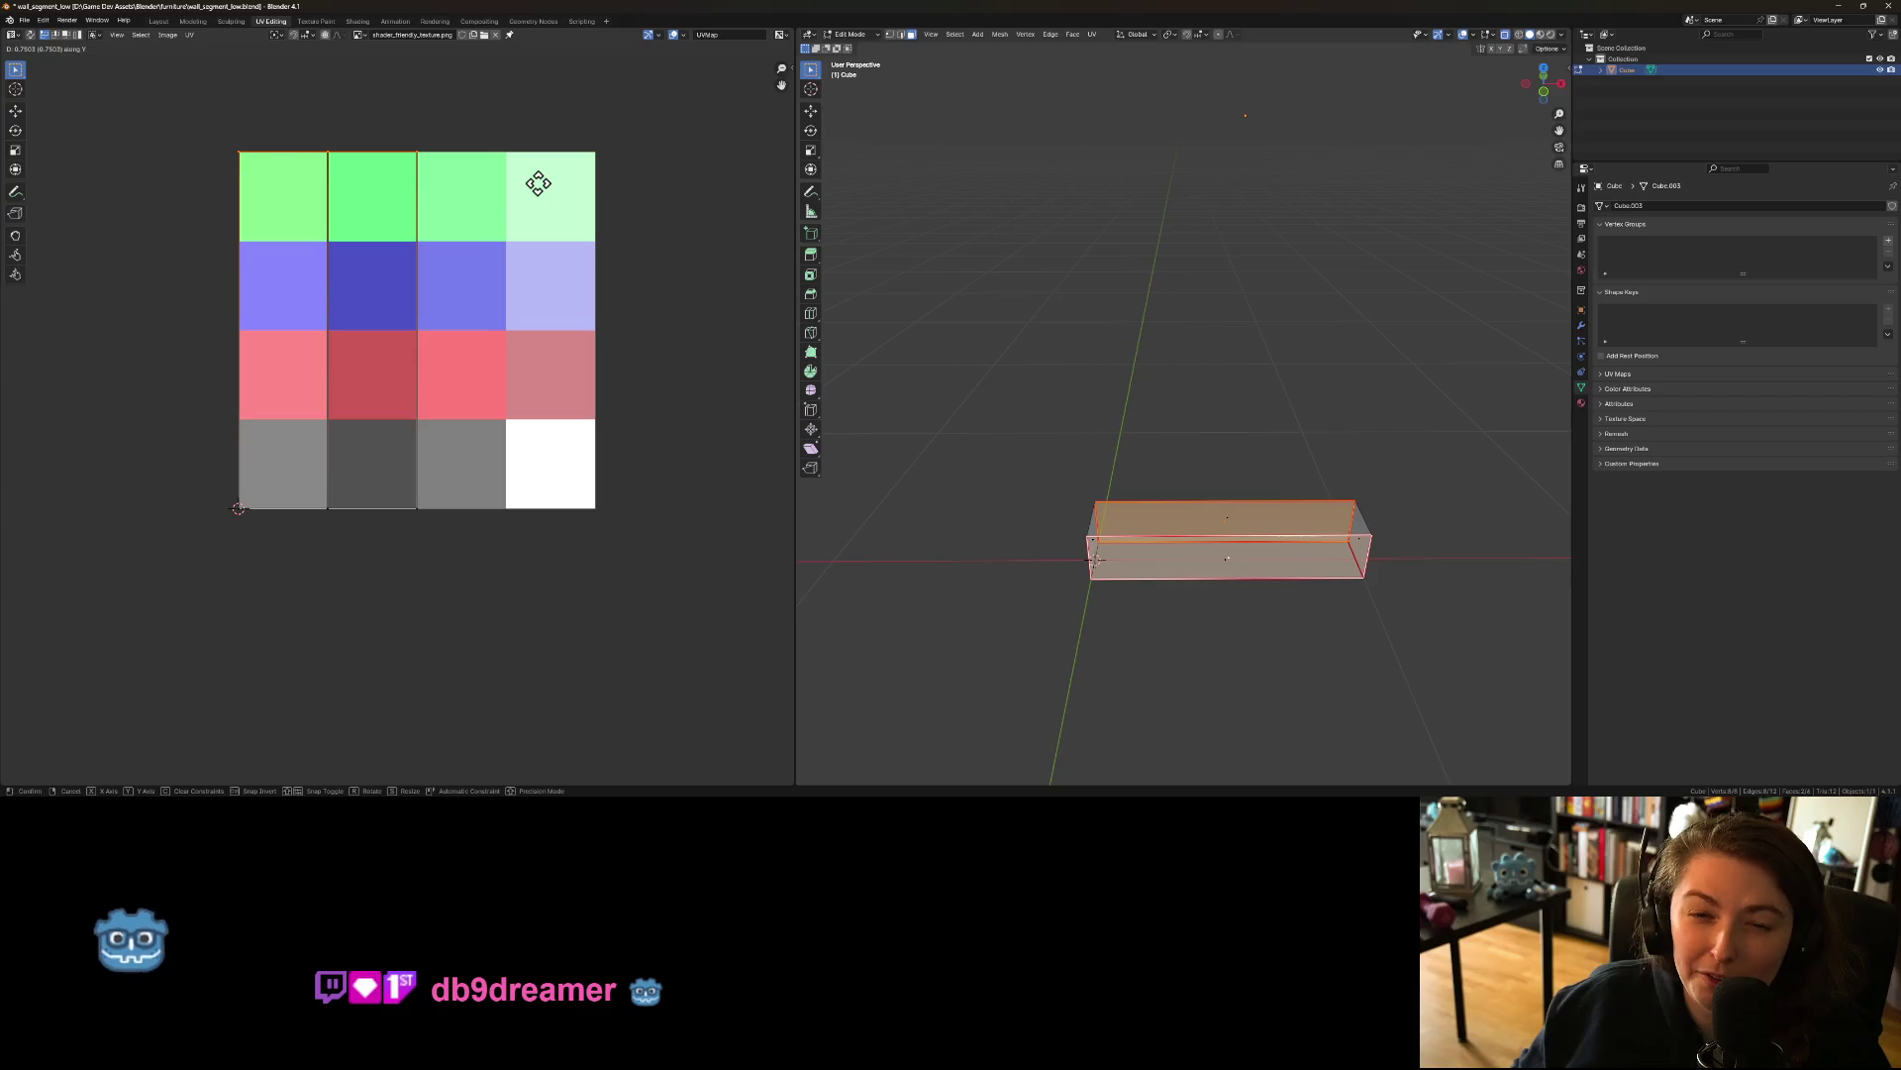
left_click(538, 183)
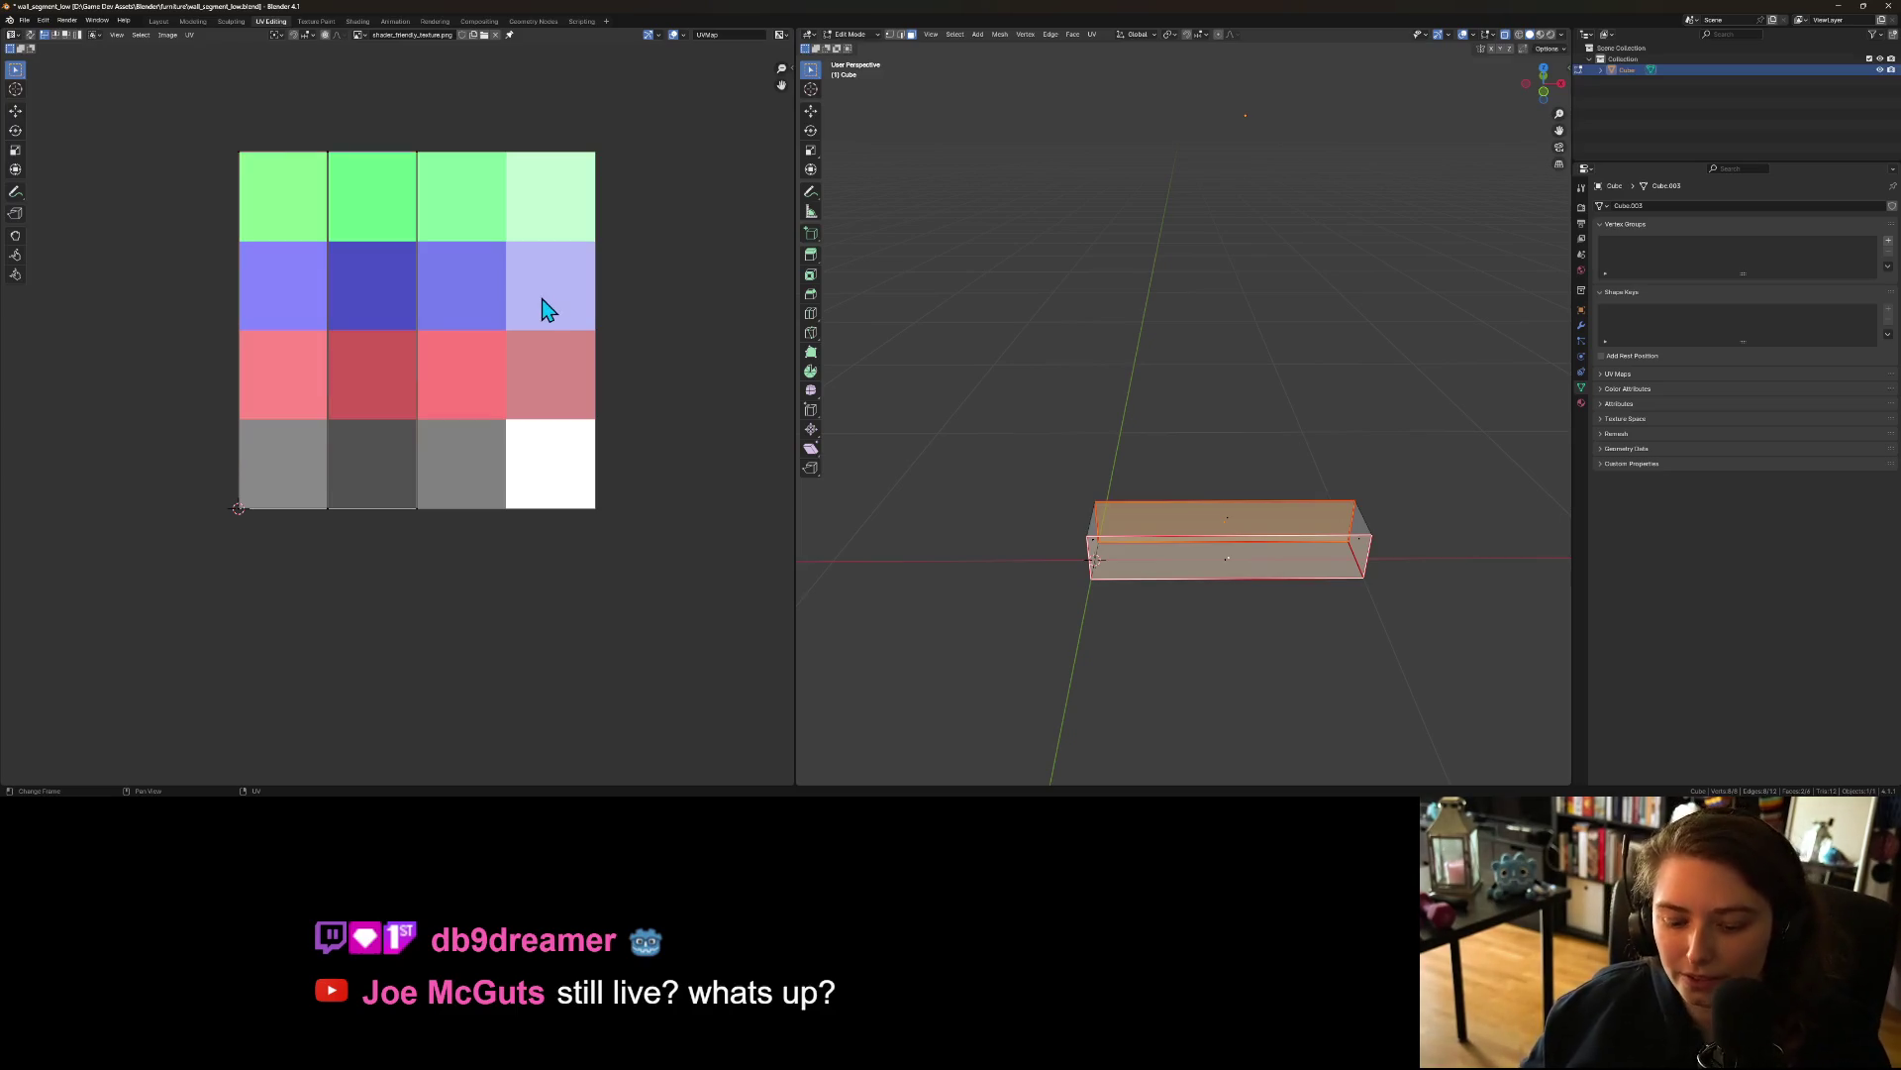
key("ctrl+s")
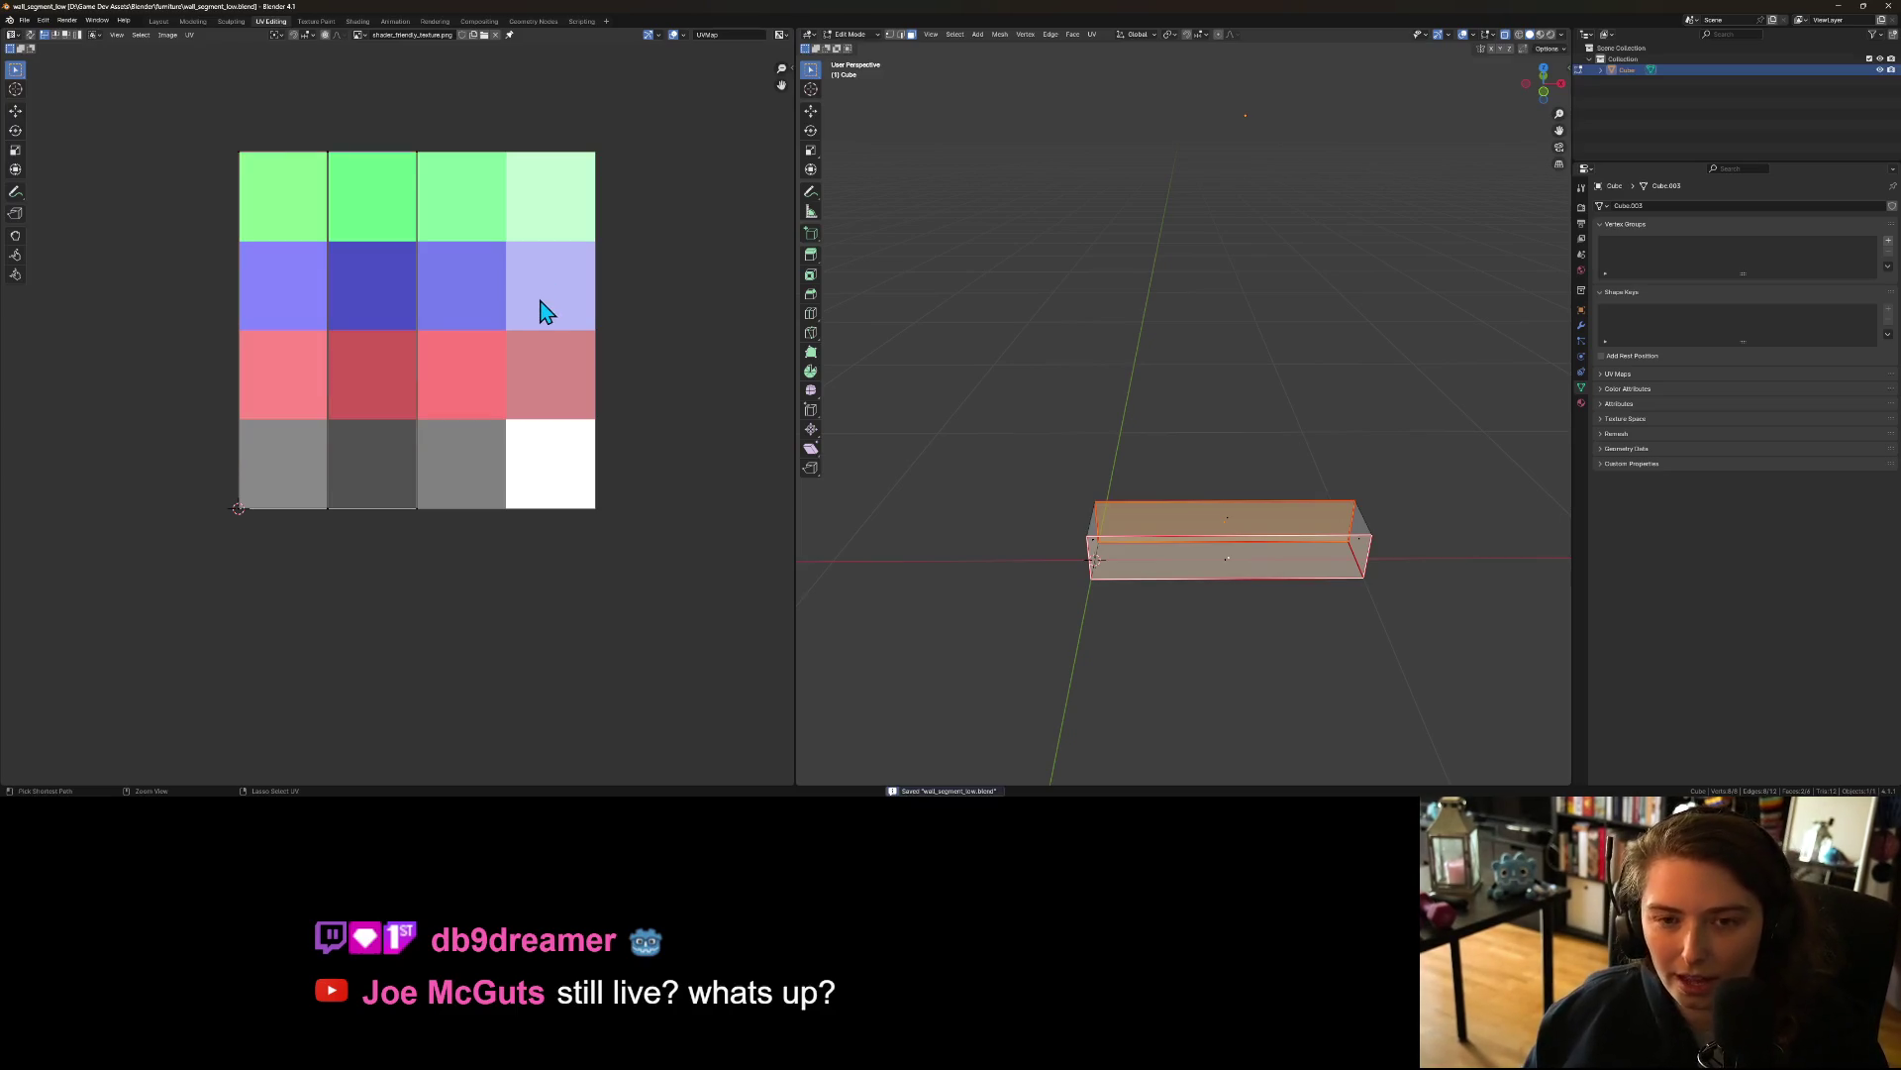
key("Tab")
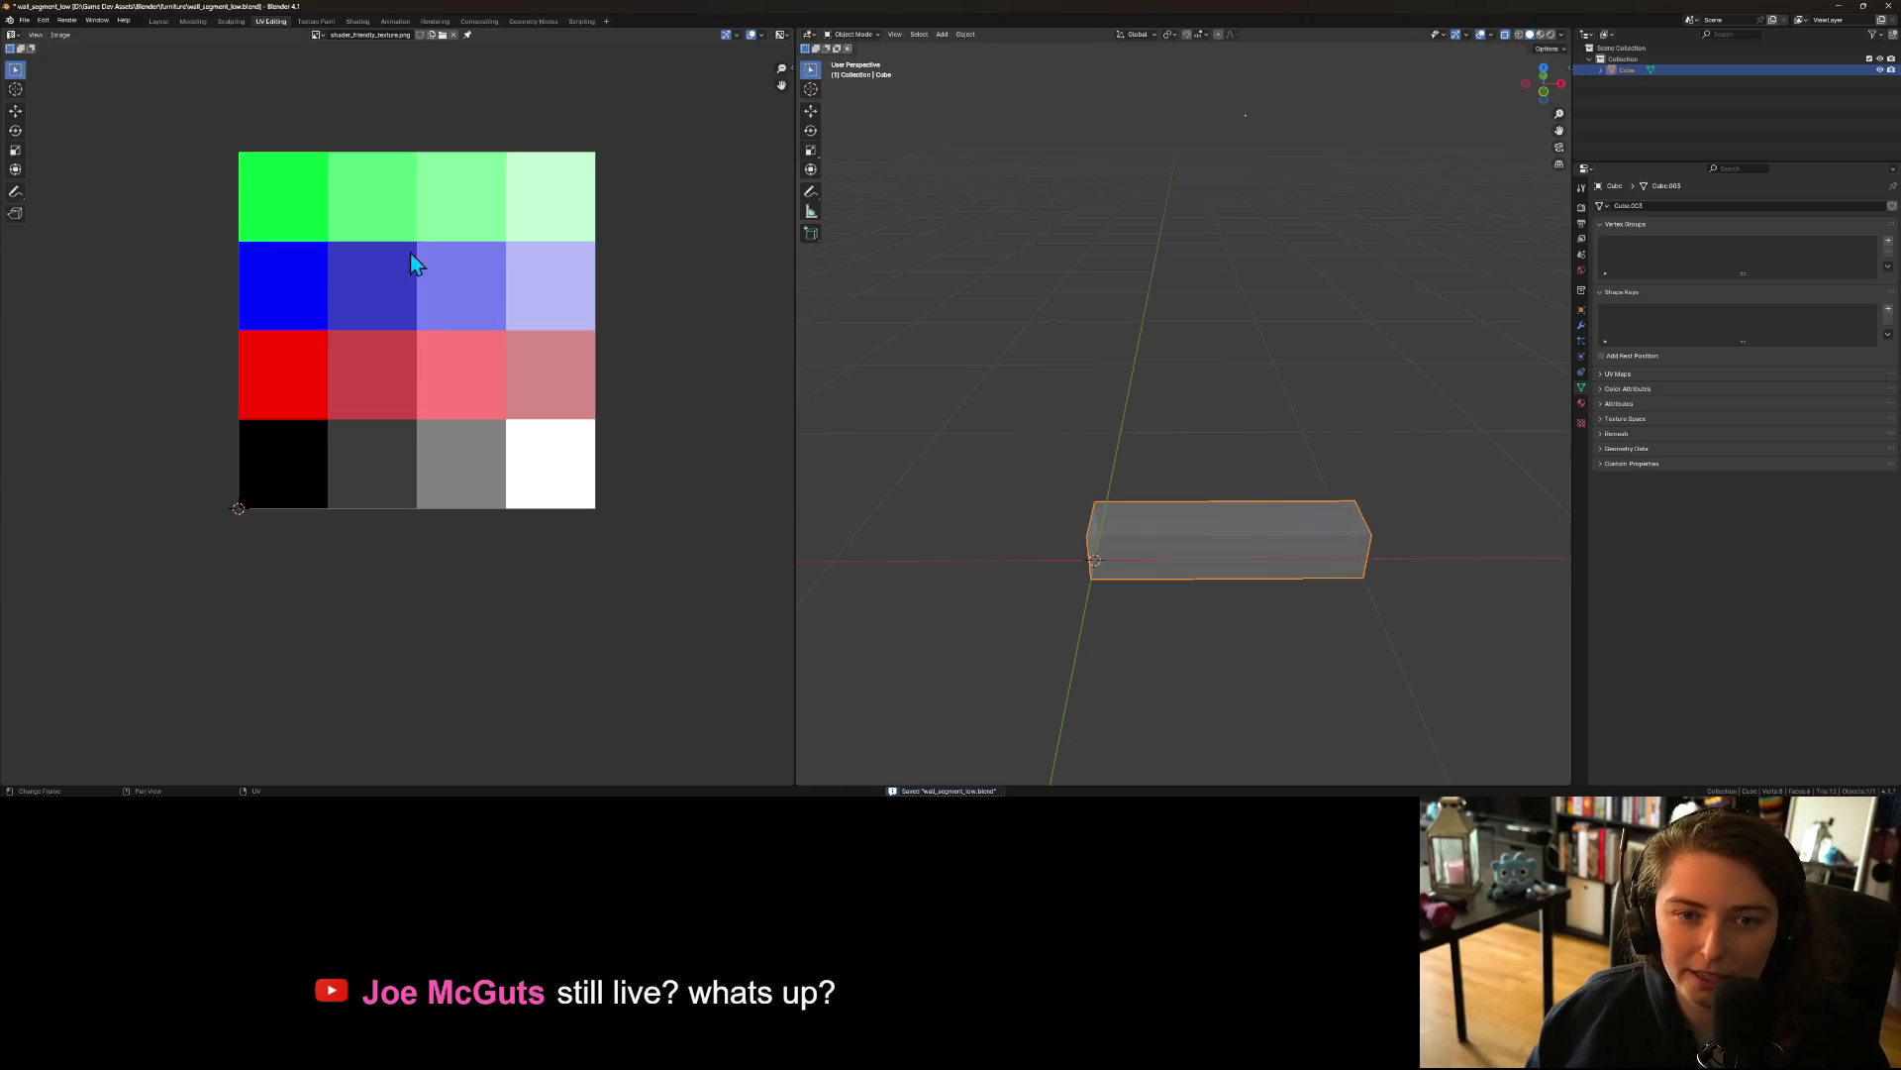
Step: Export the segment over art_3d/building/wall_segment_low.fbx, save the .blend, and minimize Blender
left_click(23, 20)
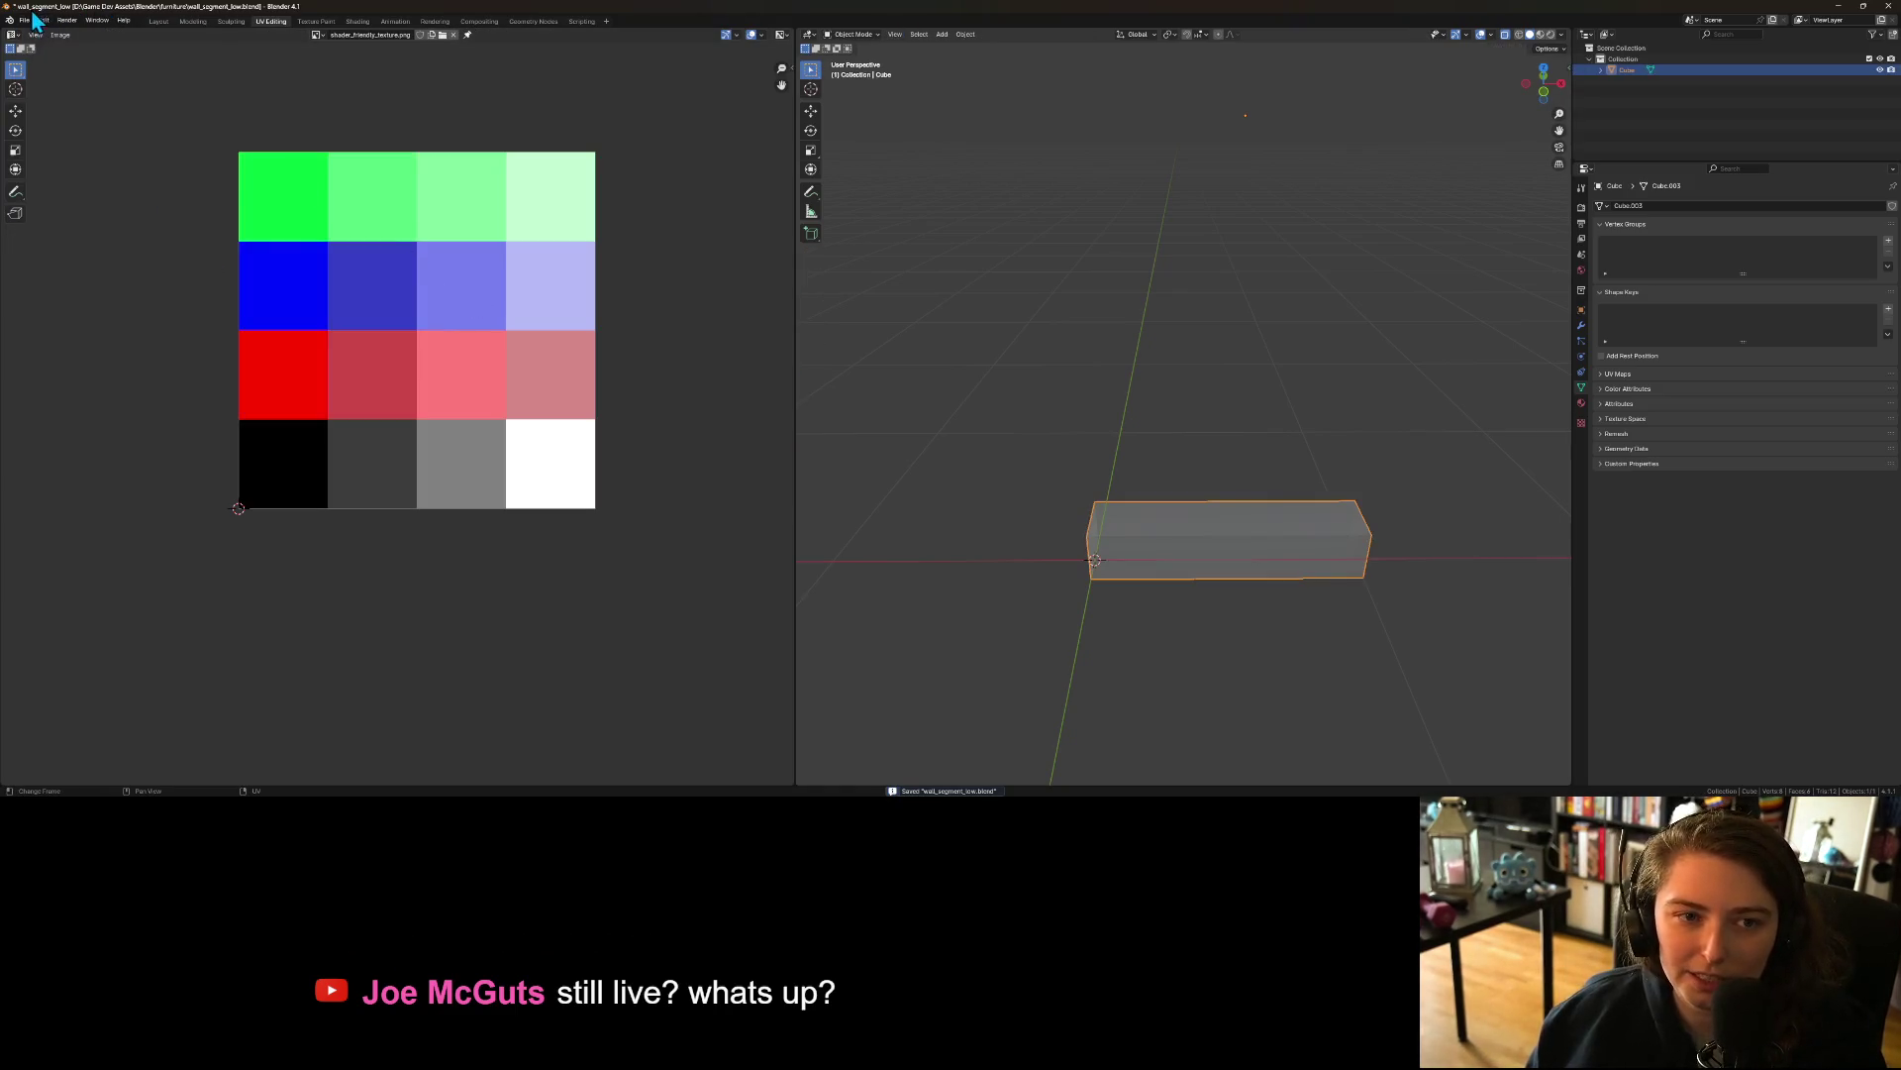
left_click(26, 20)
mouse_move(65, 188)
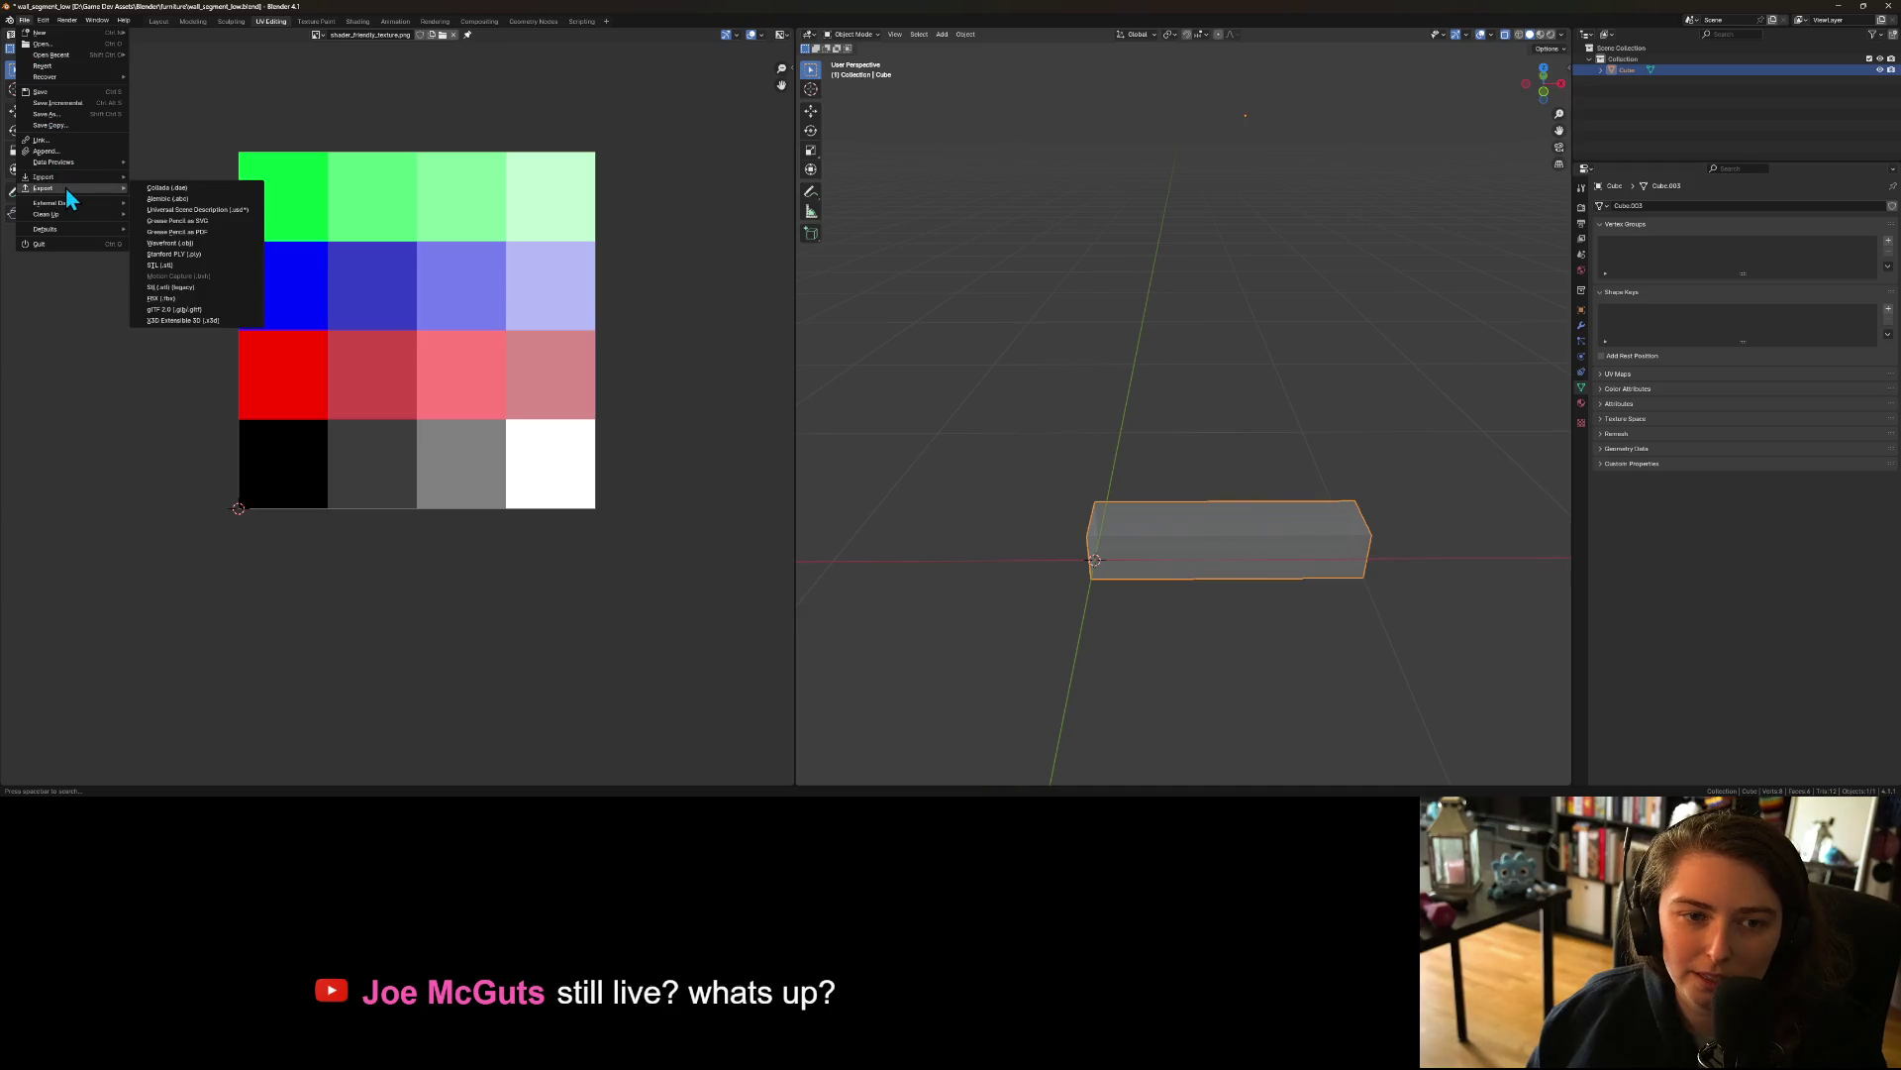
left_click(181, 296)
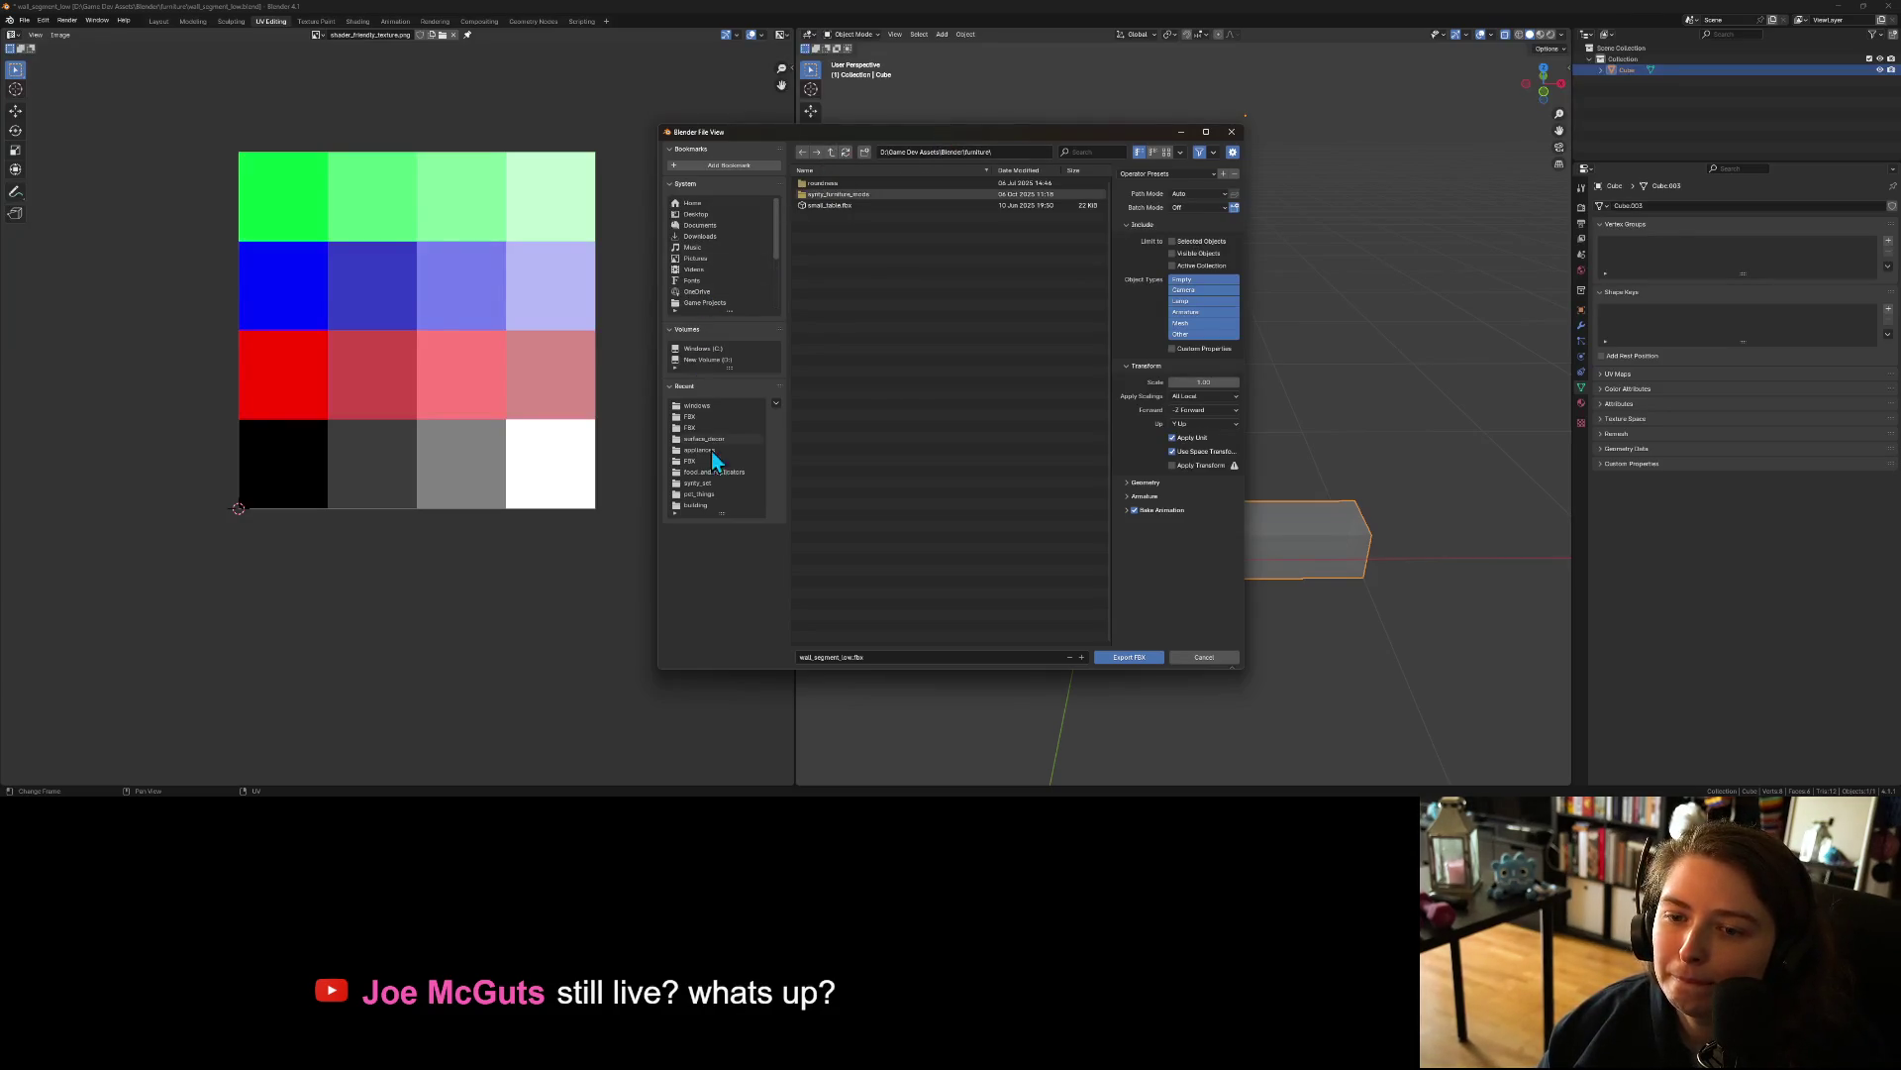
left_click(698, 417)
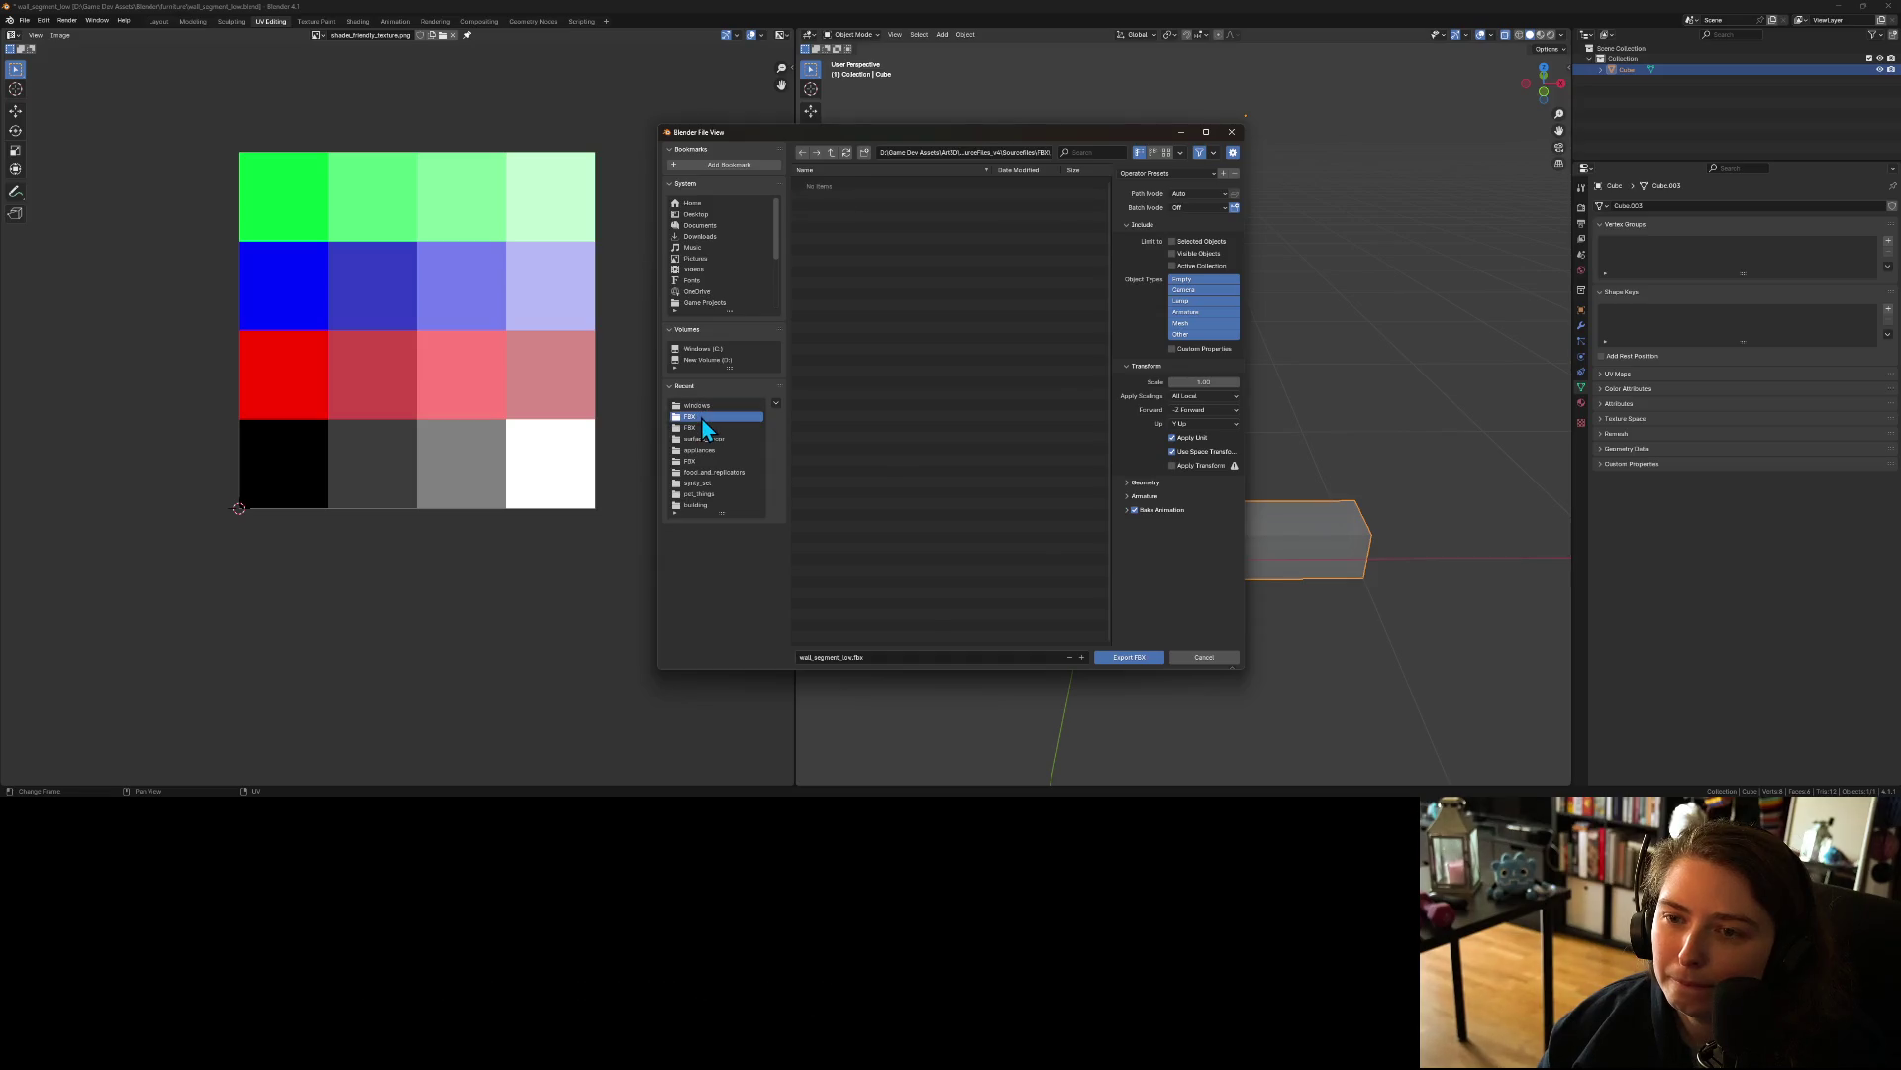
left_click(701, 406)
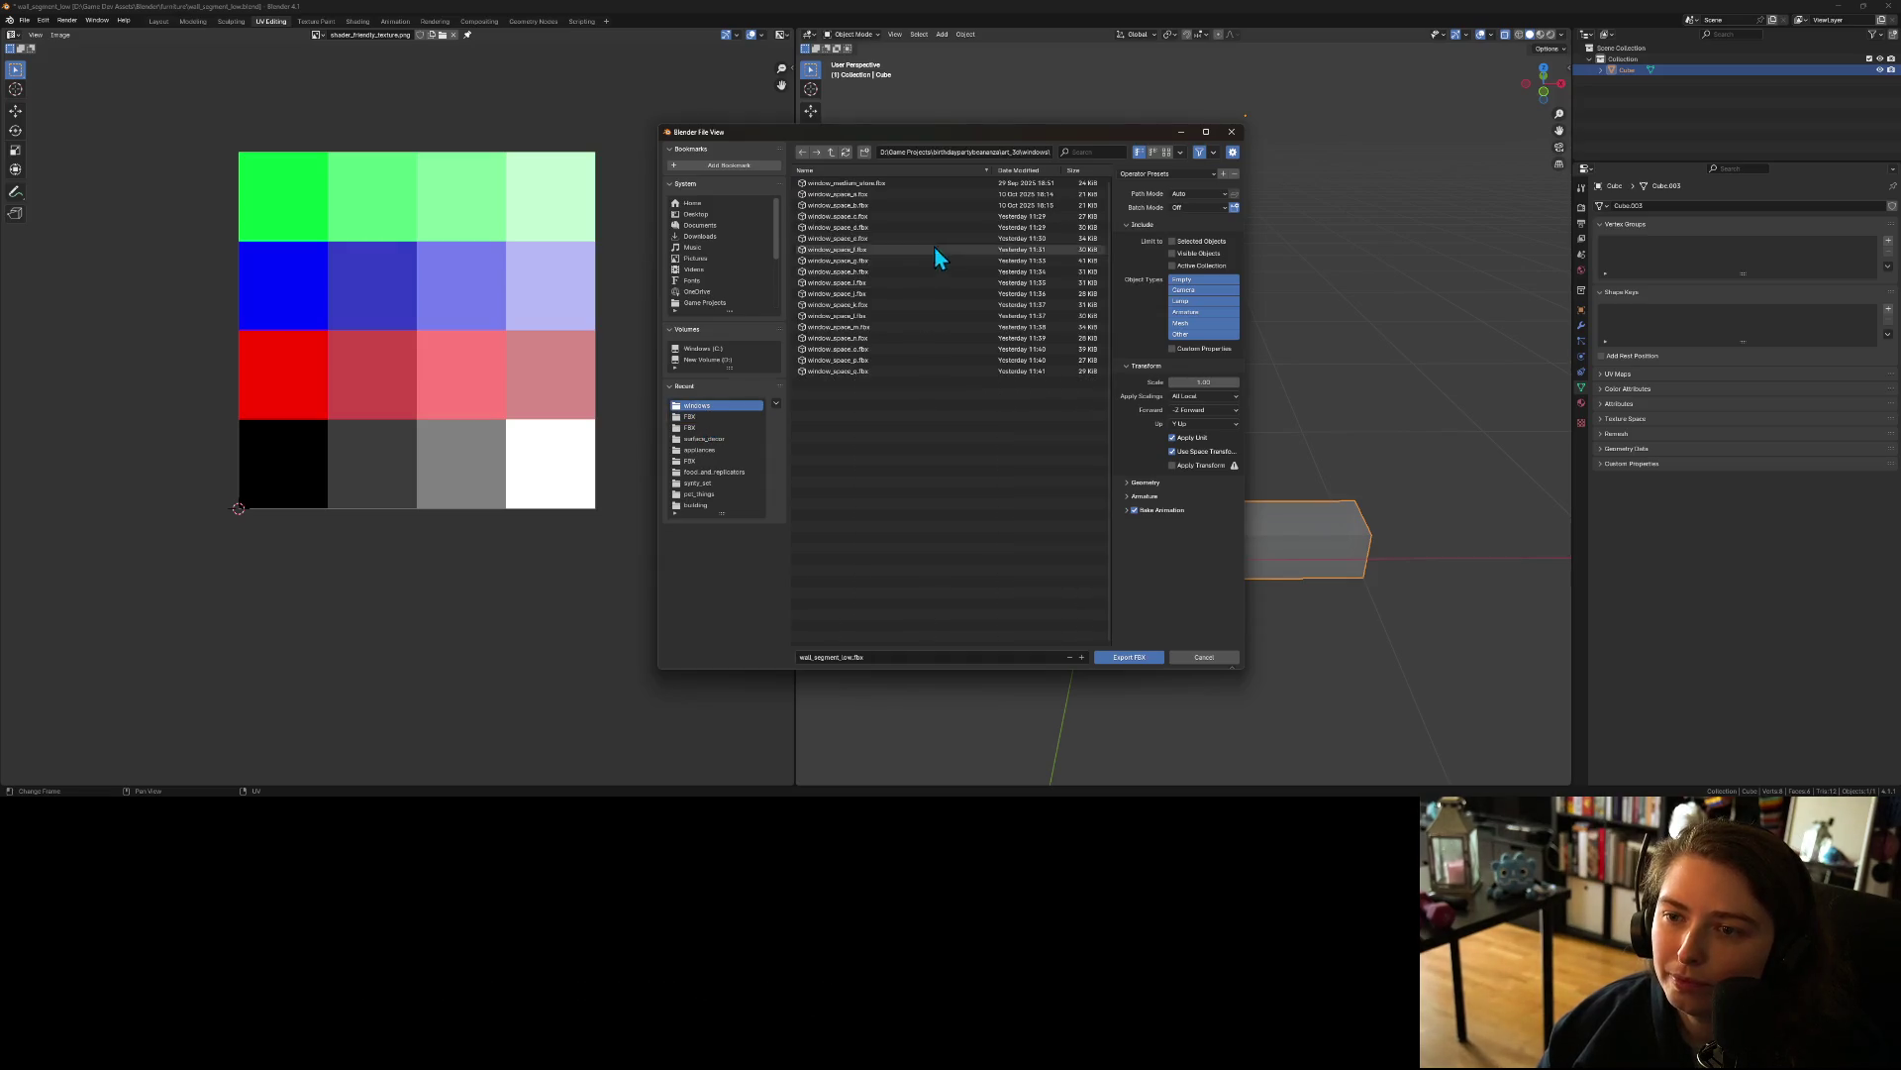
left_click(832, 152)
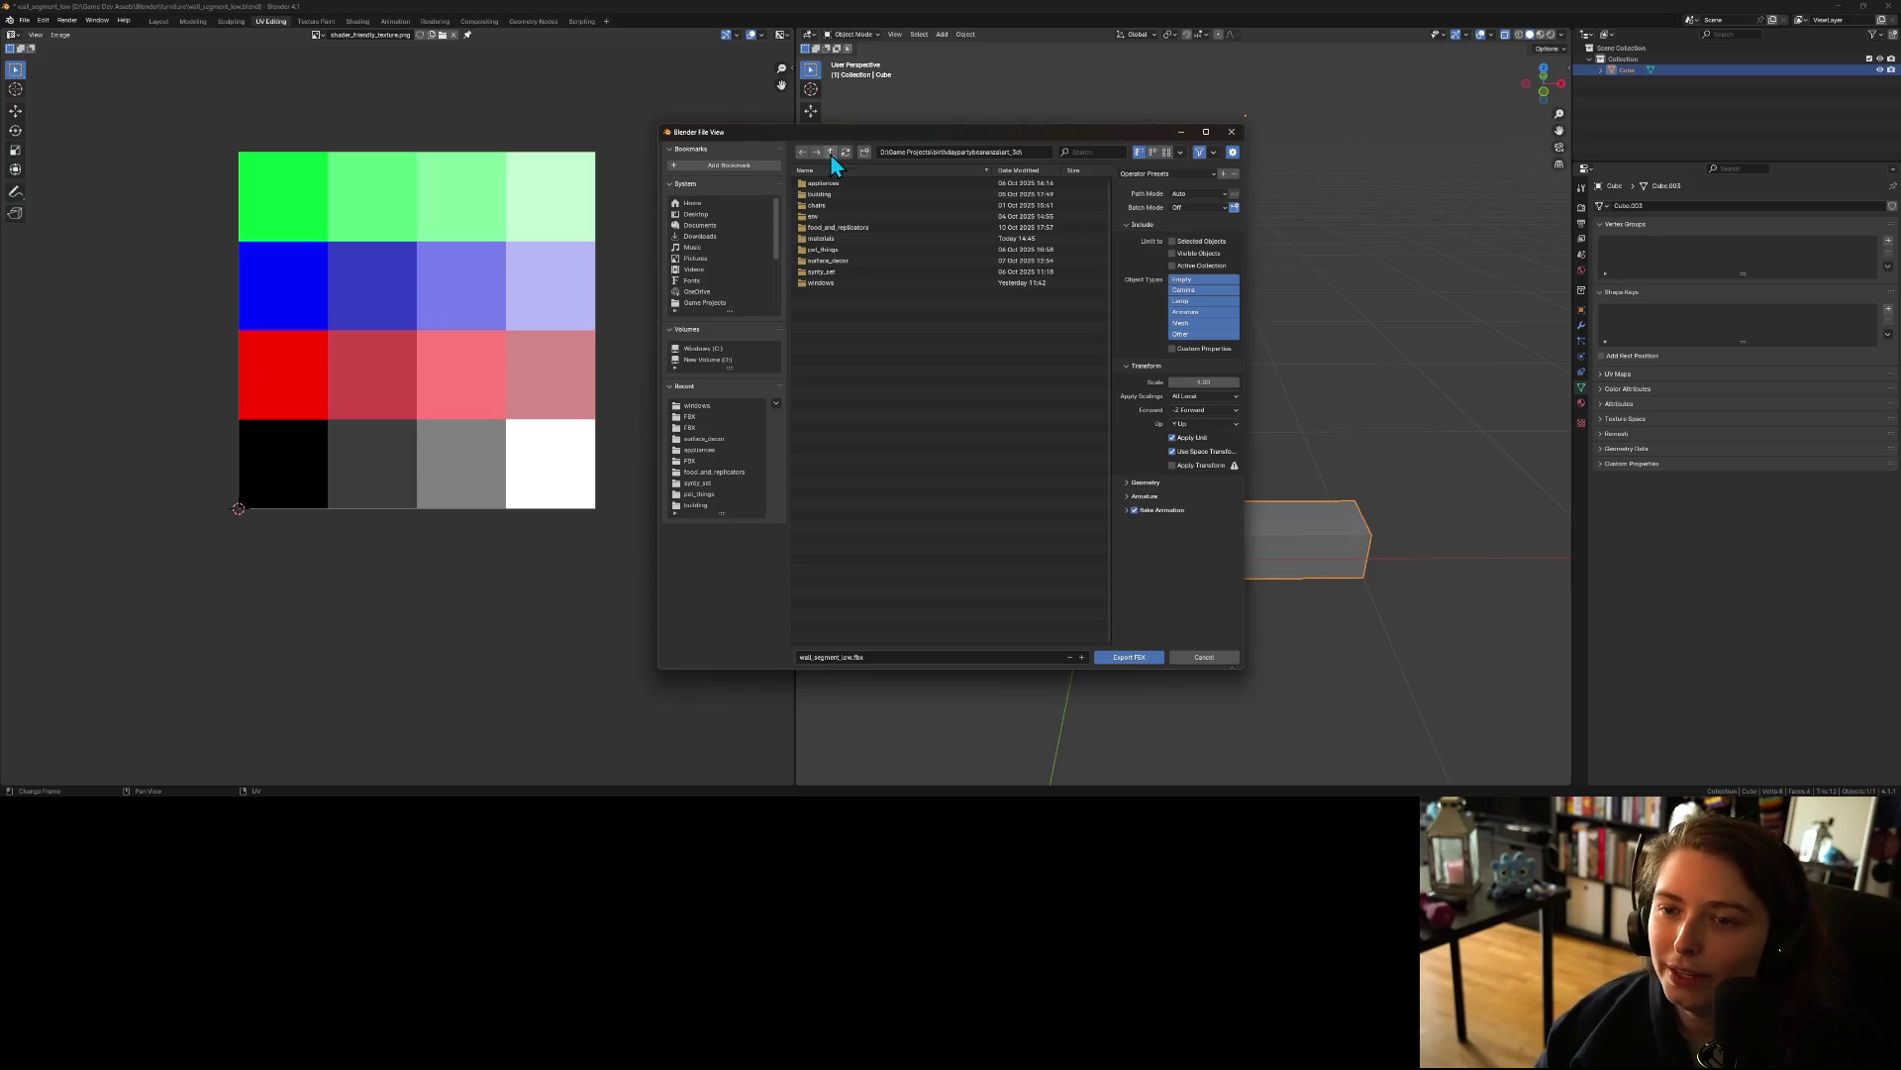
double_click(818, 194)
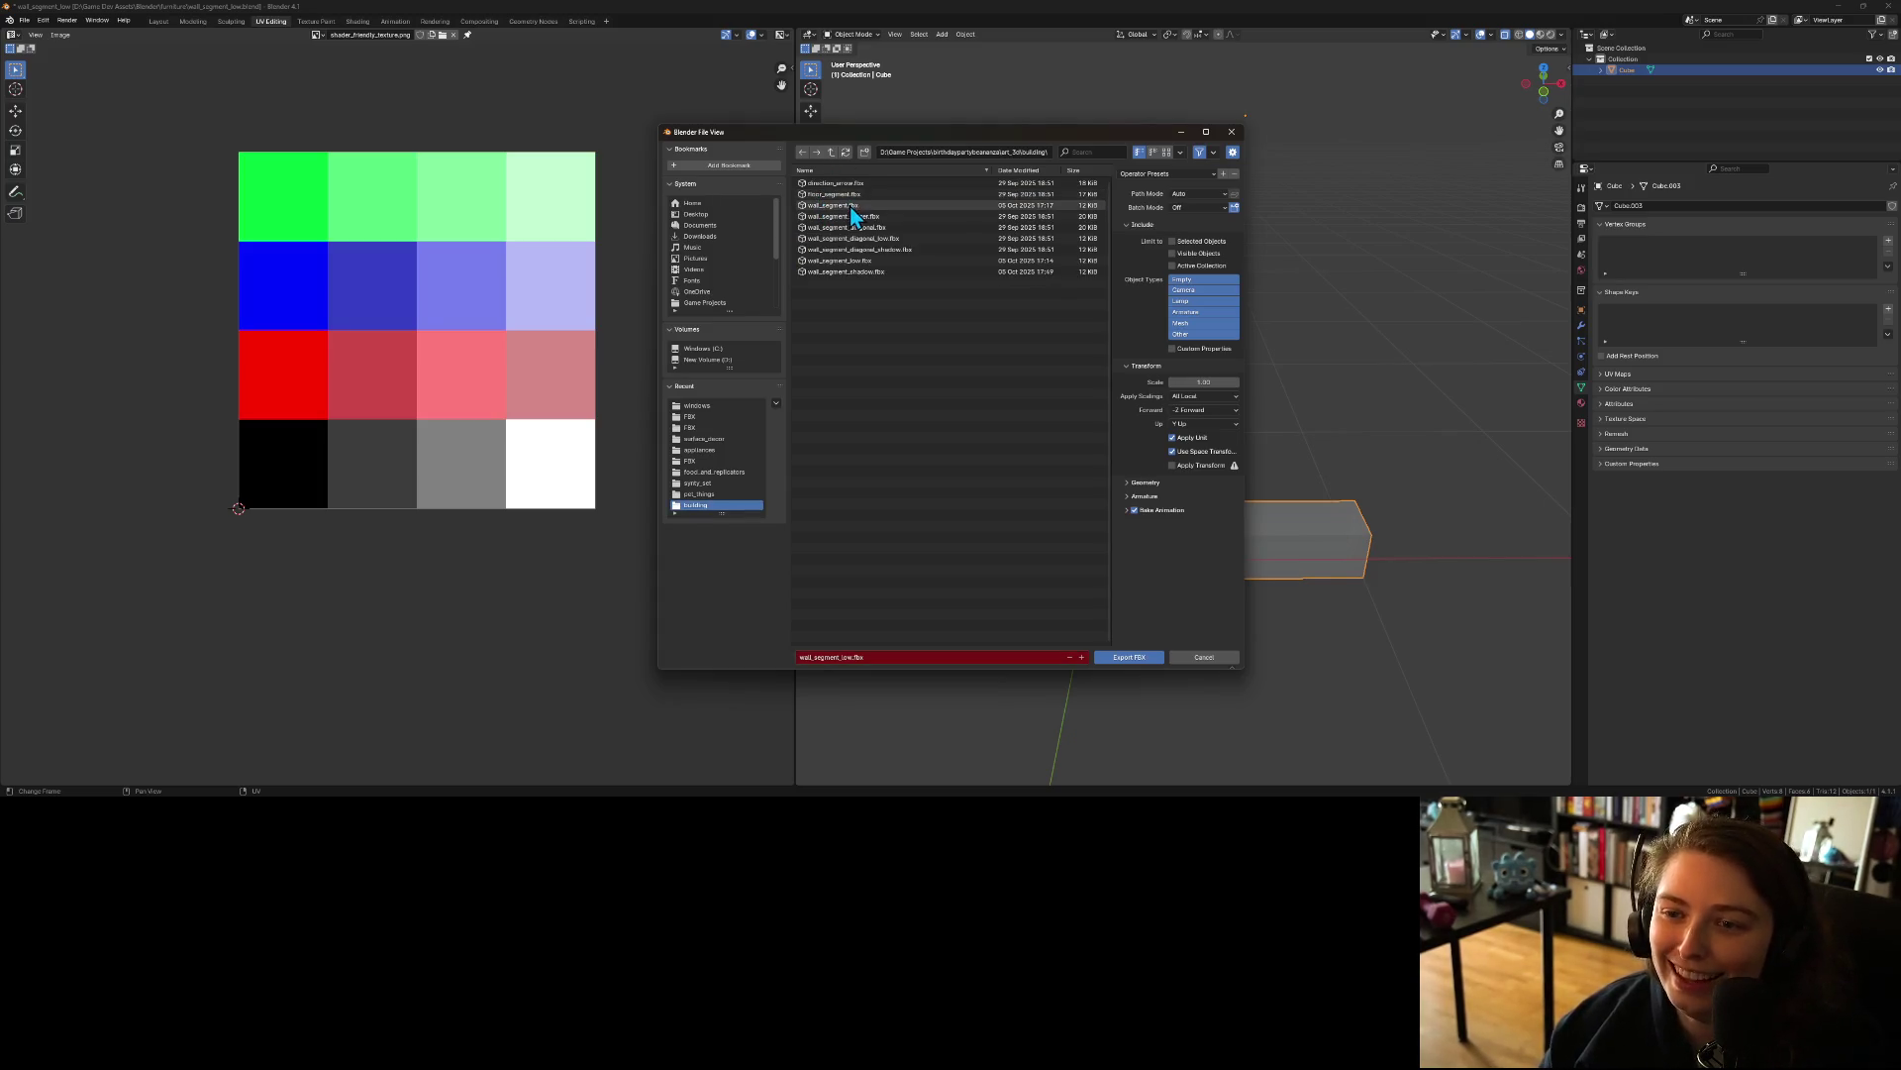
left_click(869, 261)
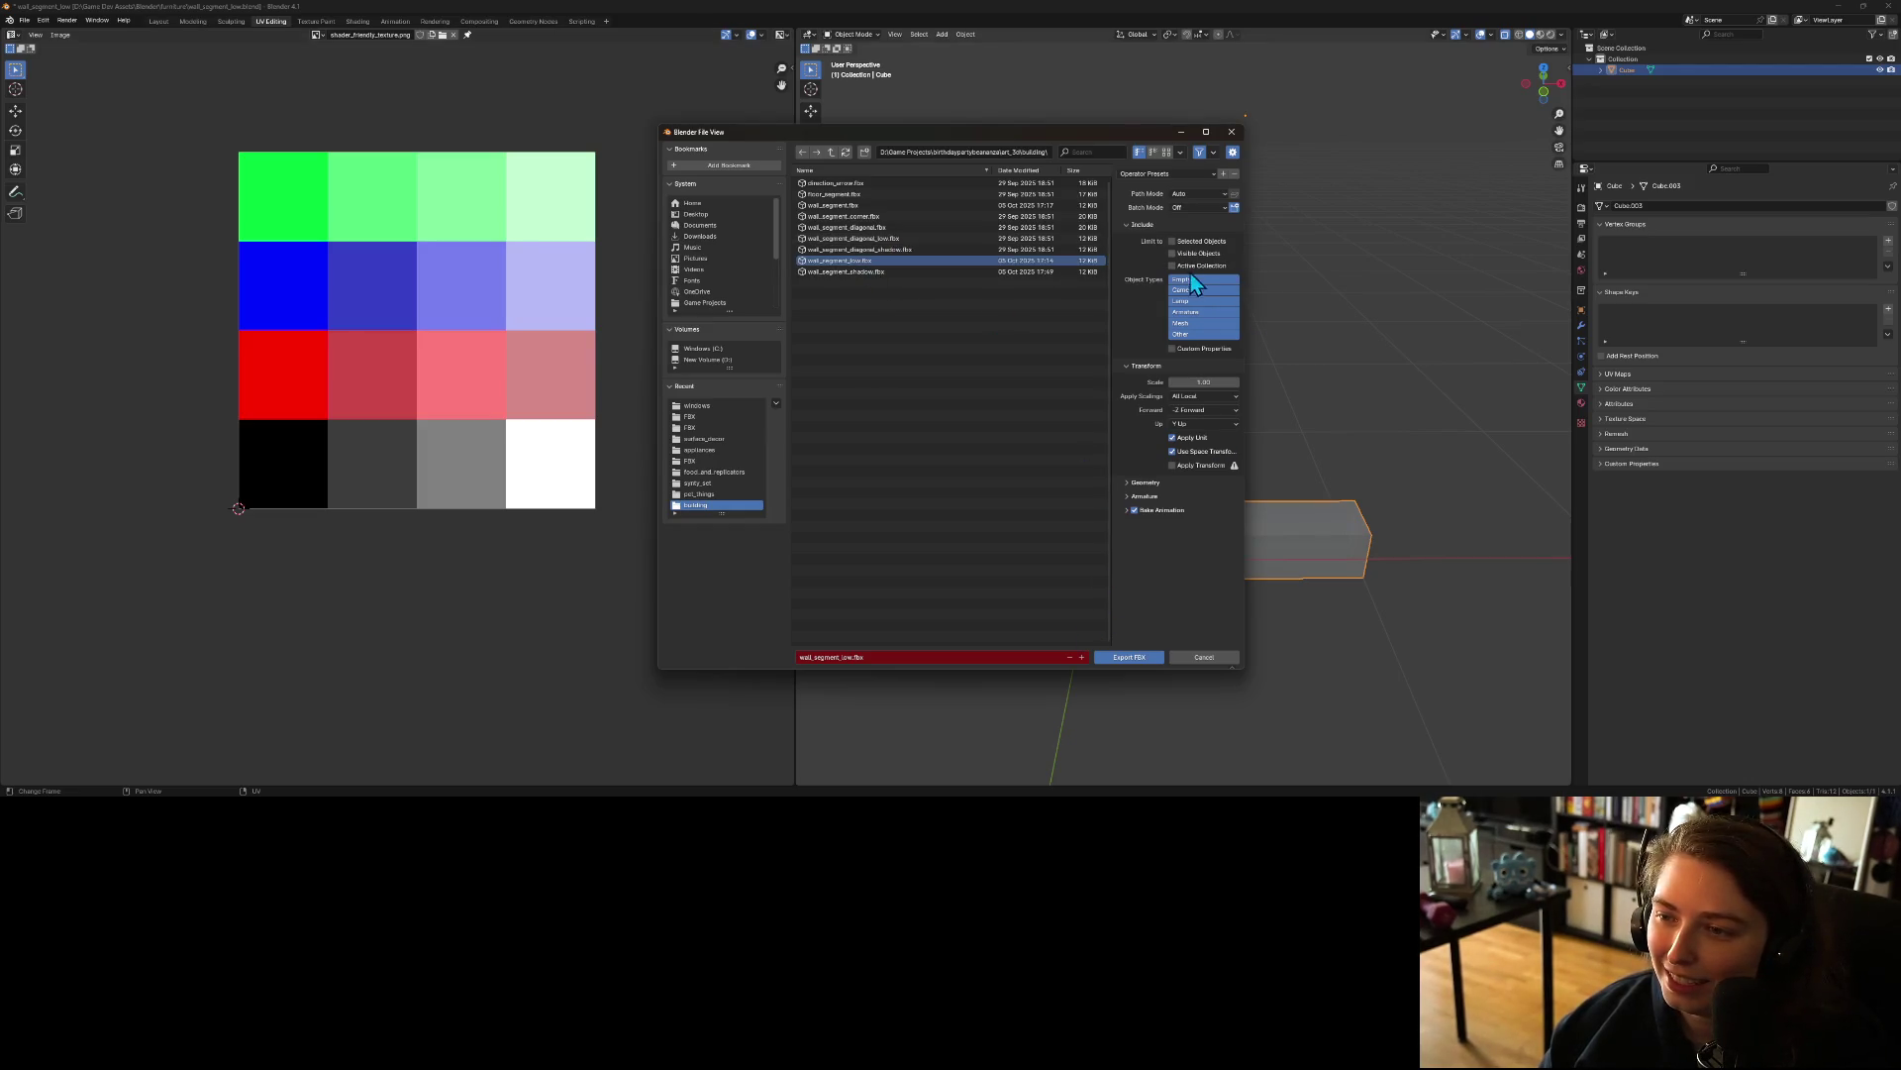
left_click(1138, 657)
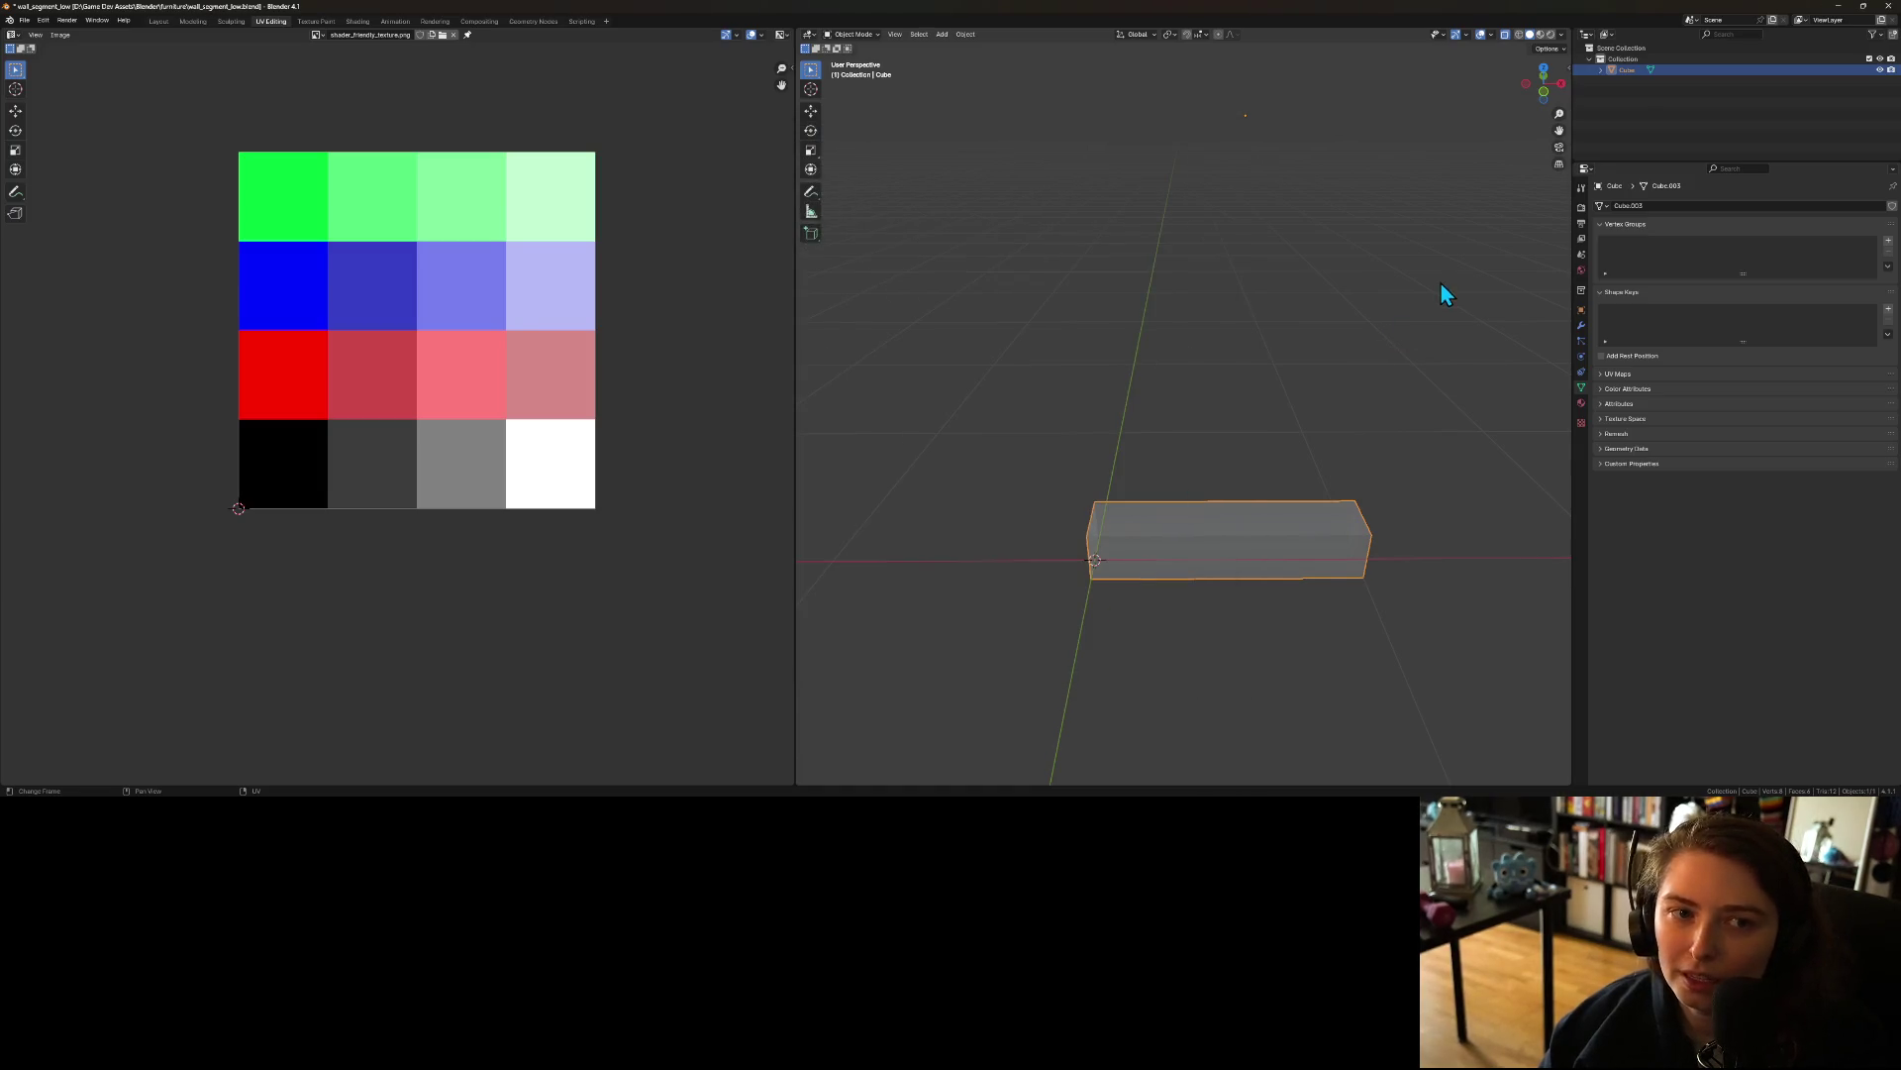
key("ctrl+s")
left_click(1839, 7)
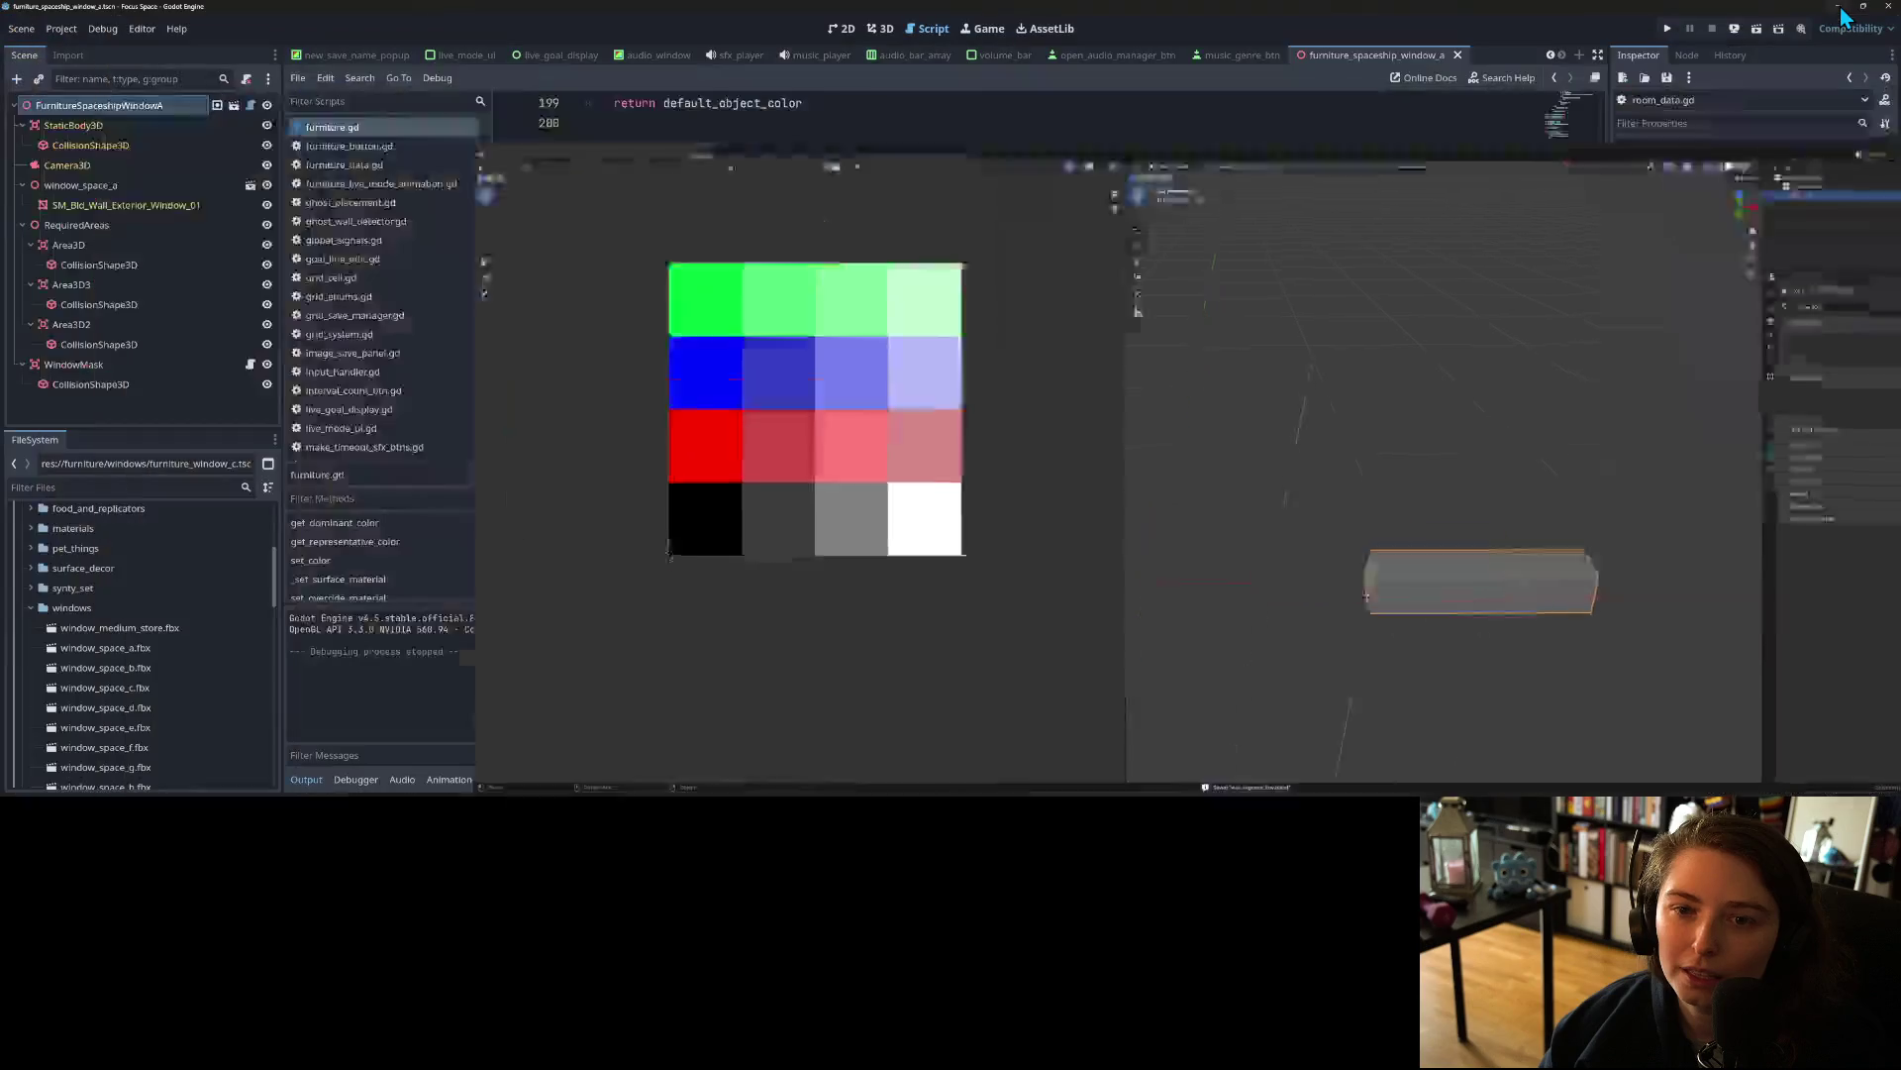
left_click(1668, 30)
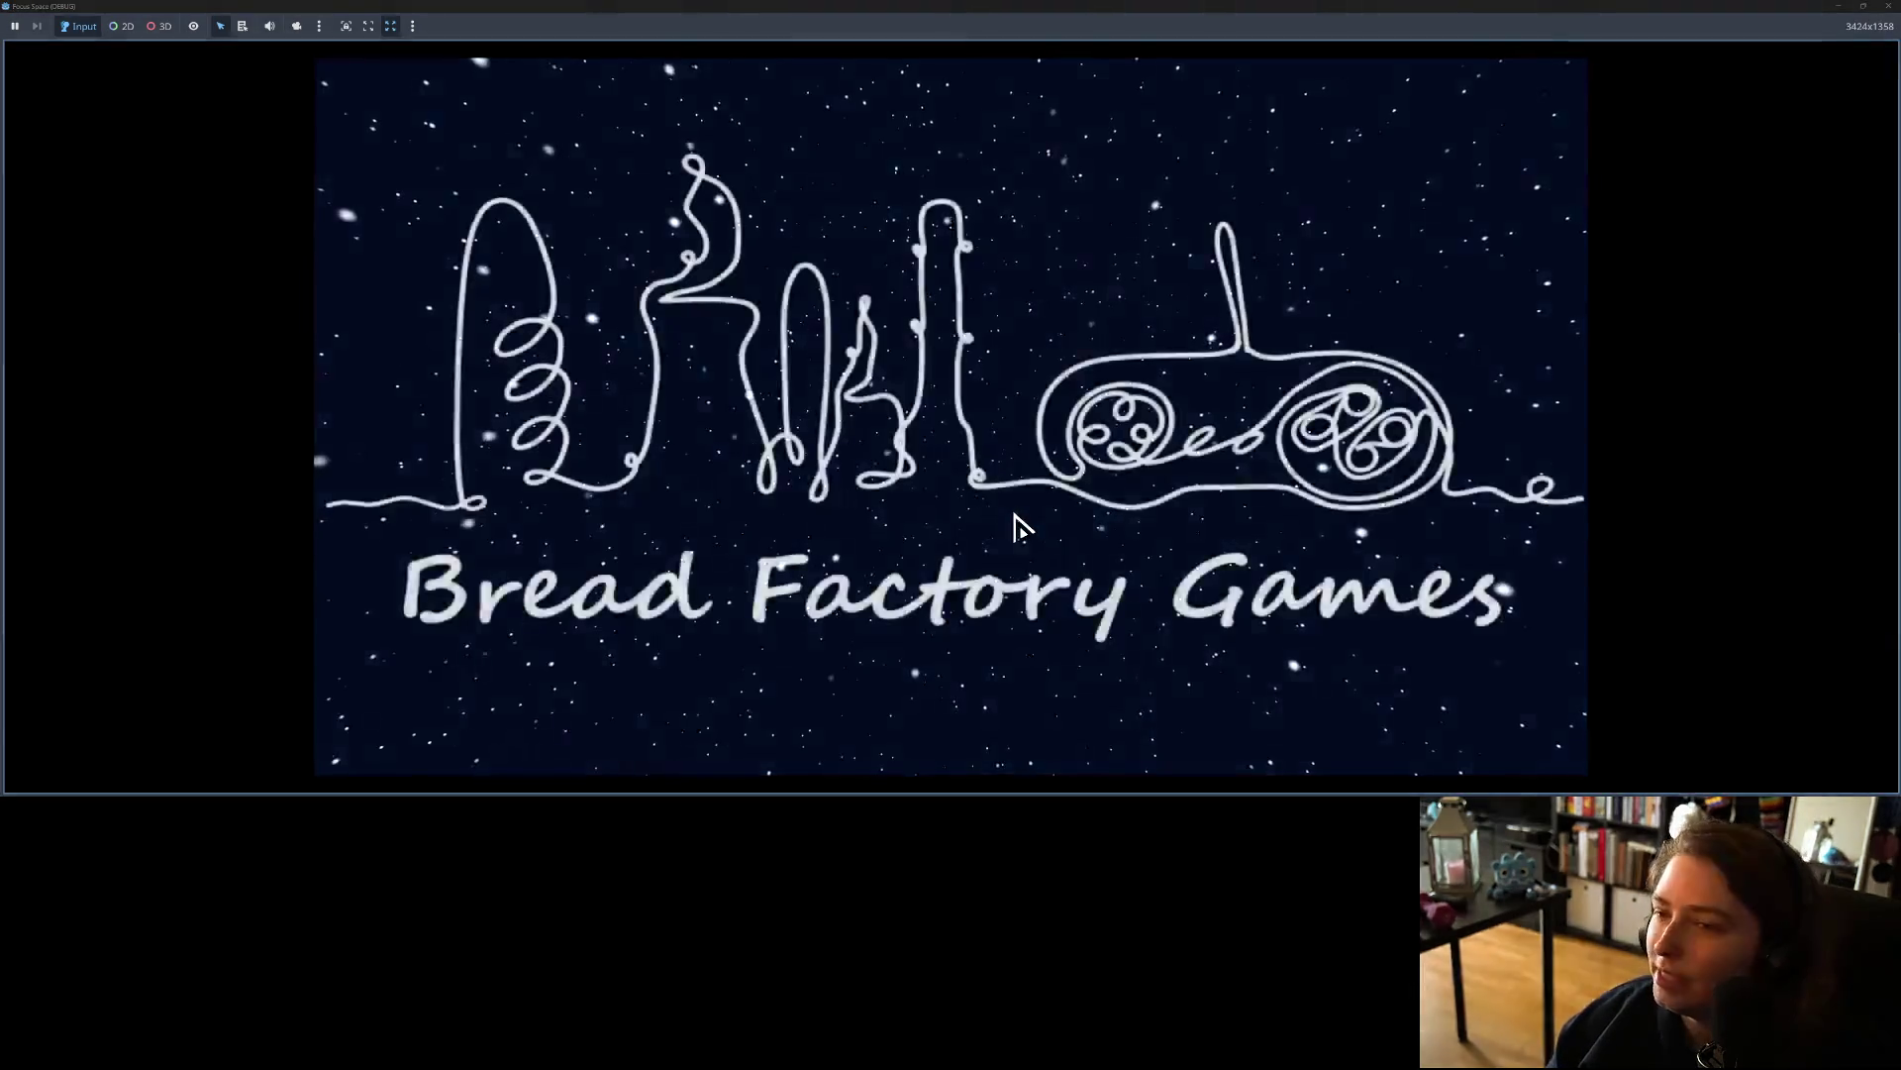
left_click(951, 624)
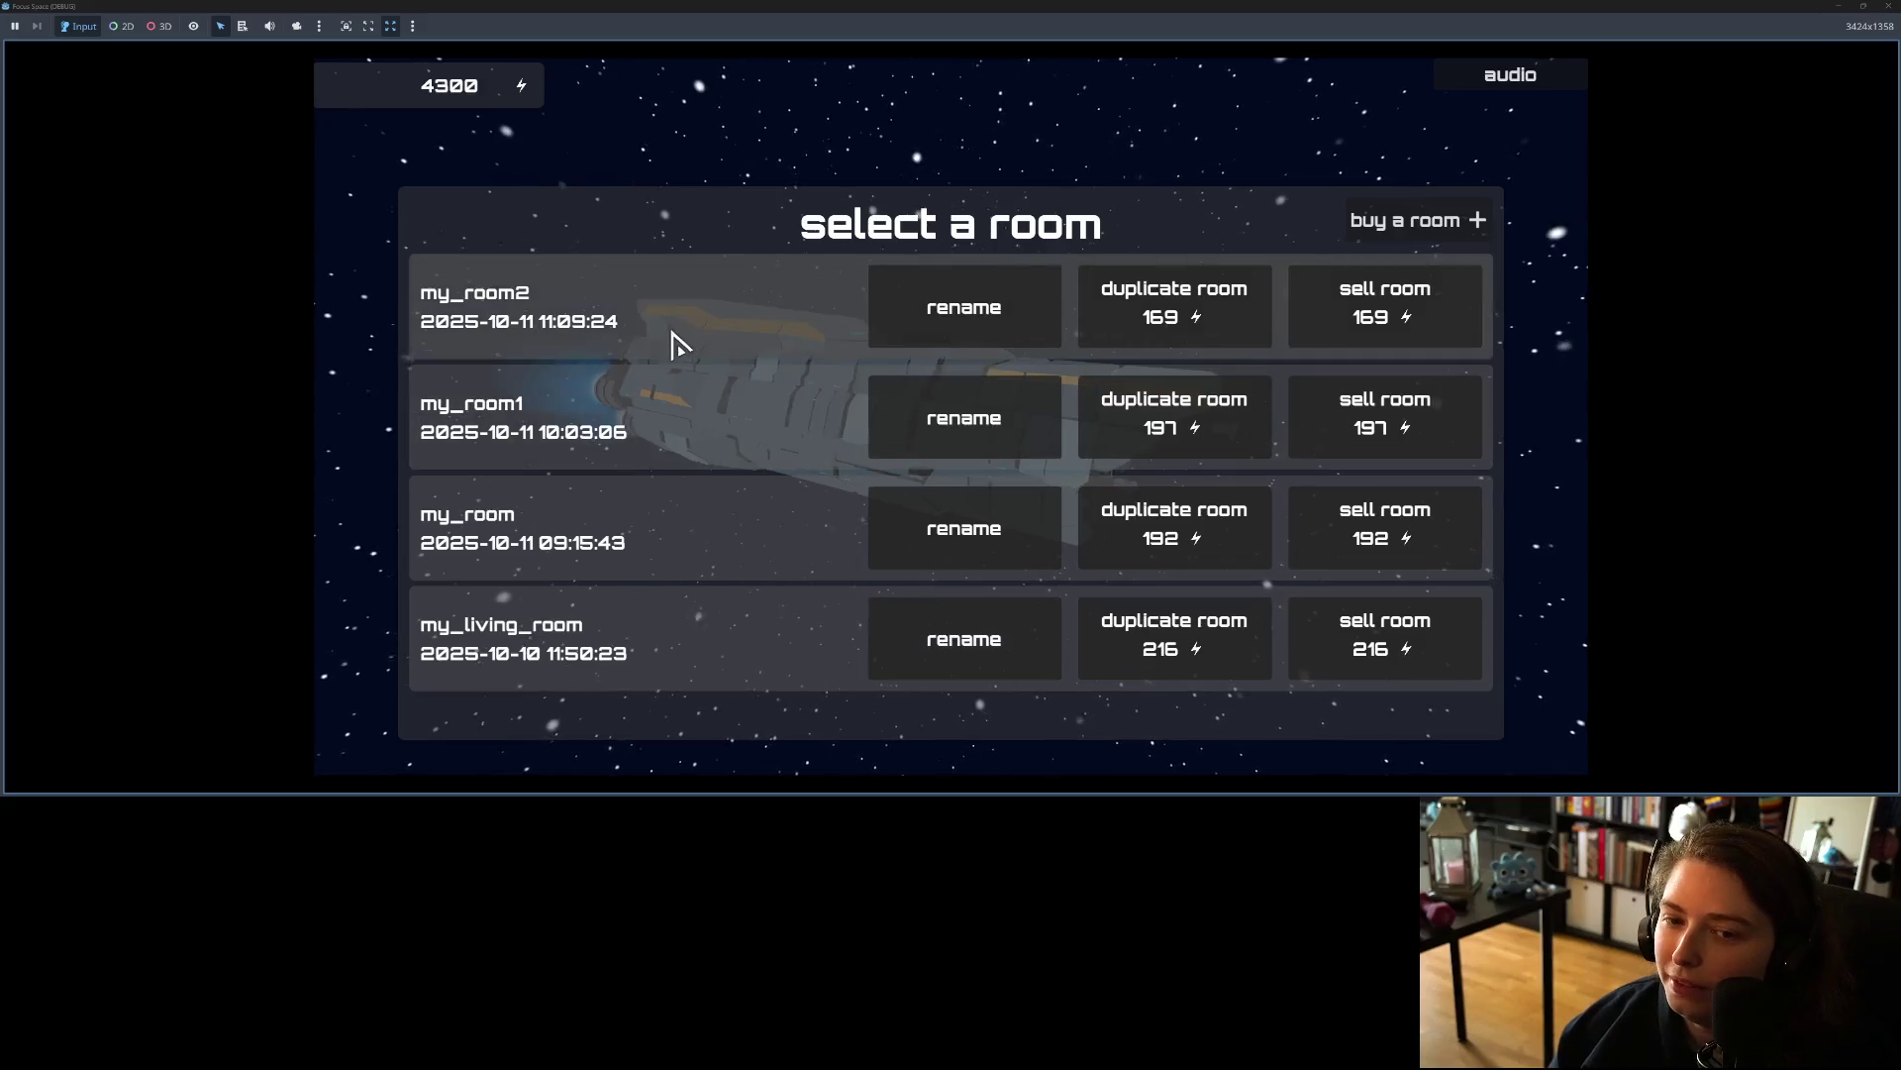
left_click(670, 340)
scroll(975, 515, "up", 3)
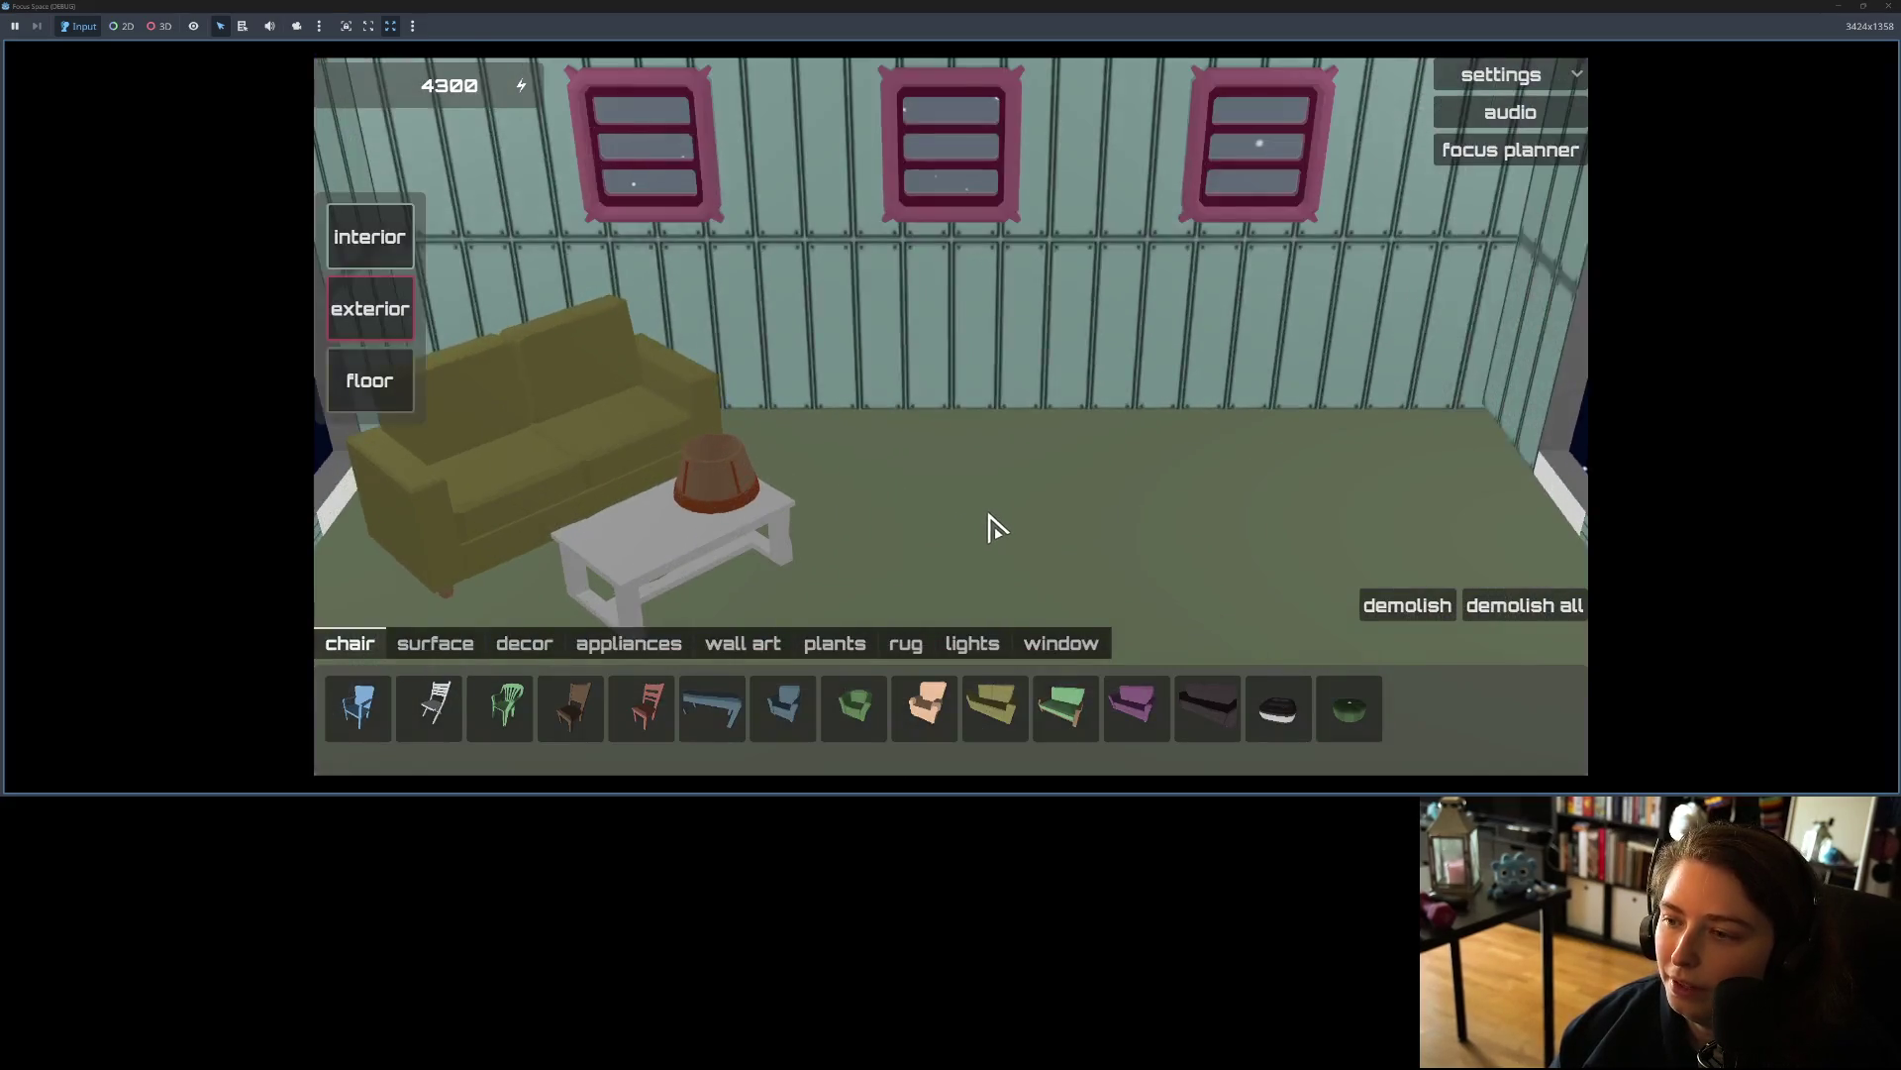
scroll(994, 527, "down", 5)
scroll(1000, 530, "up", 2)
scroll(1005, 533, "down", 3)
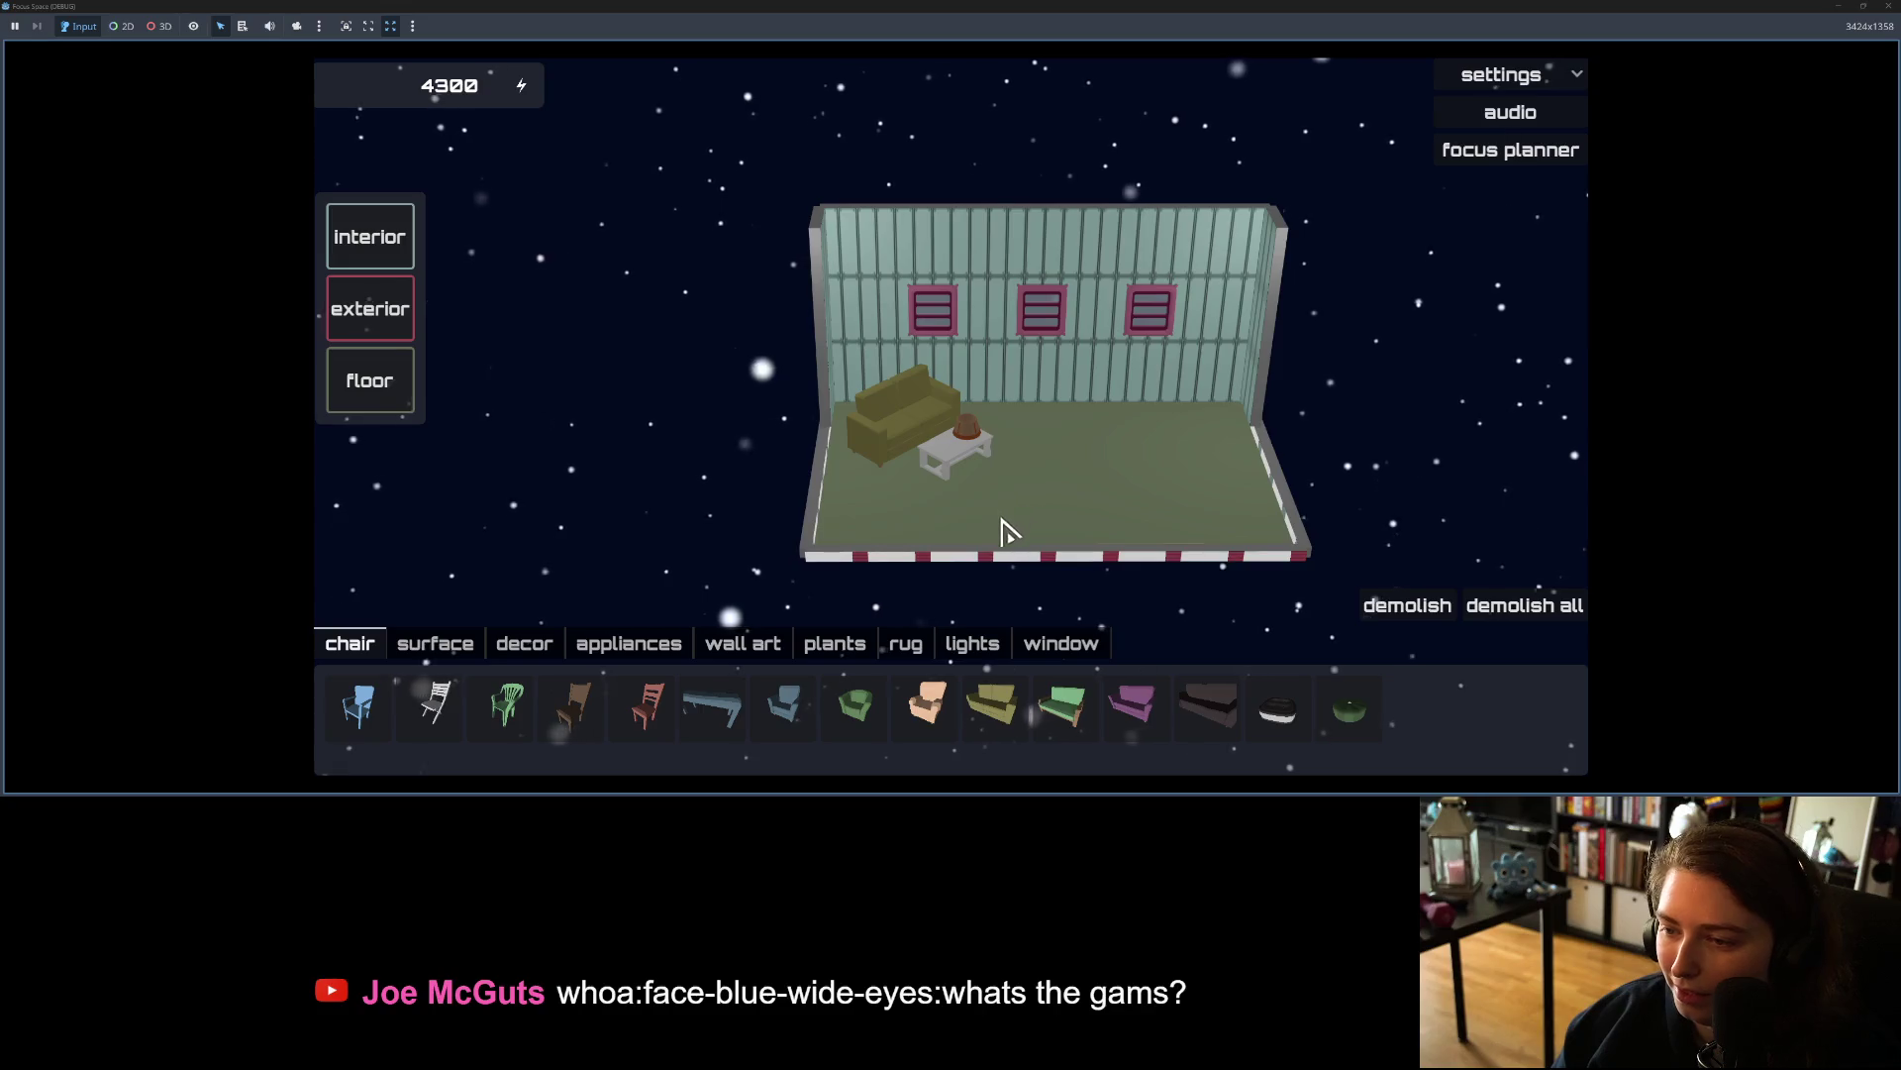
scroll(991, 530, "up", 3)
scroll(975, 535, "up", 2)
scroll(976, 535, "up", 3)
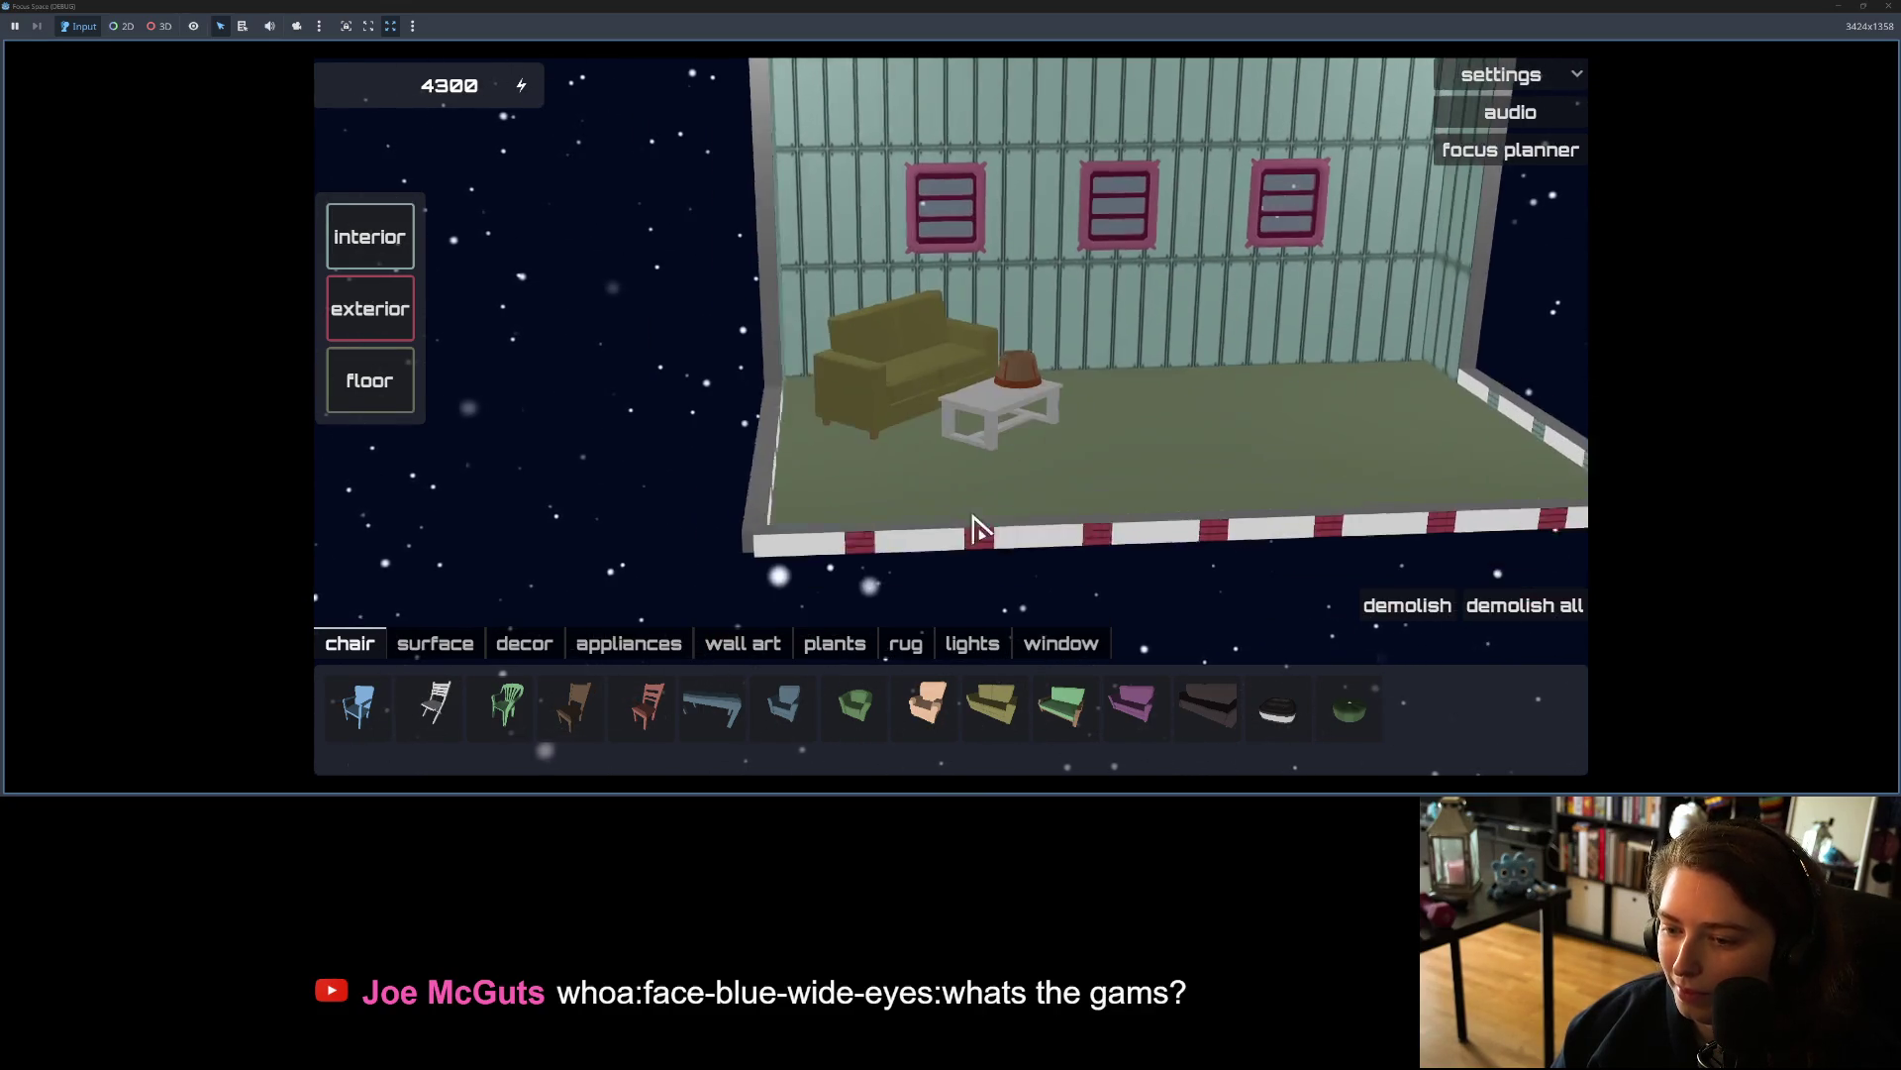
scroll(973, 531, "down", 5)
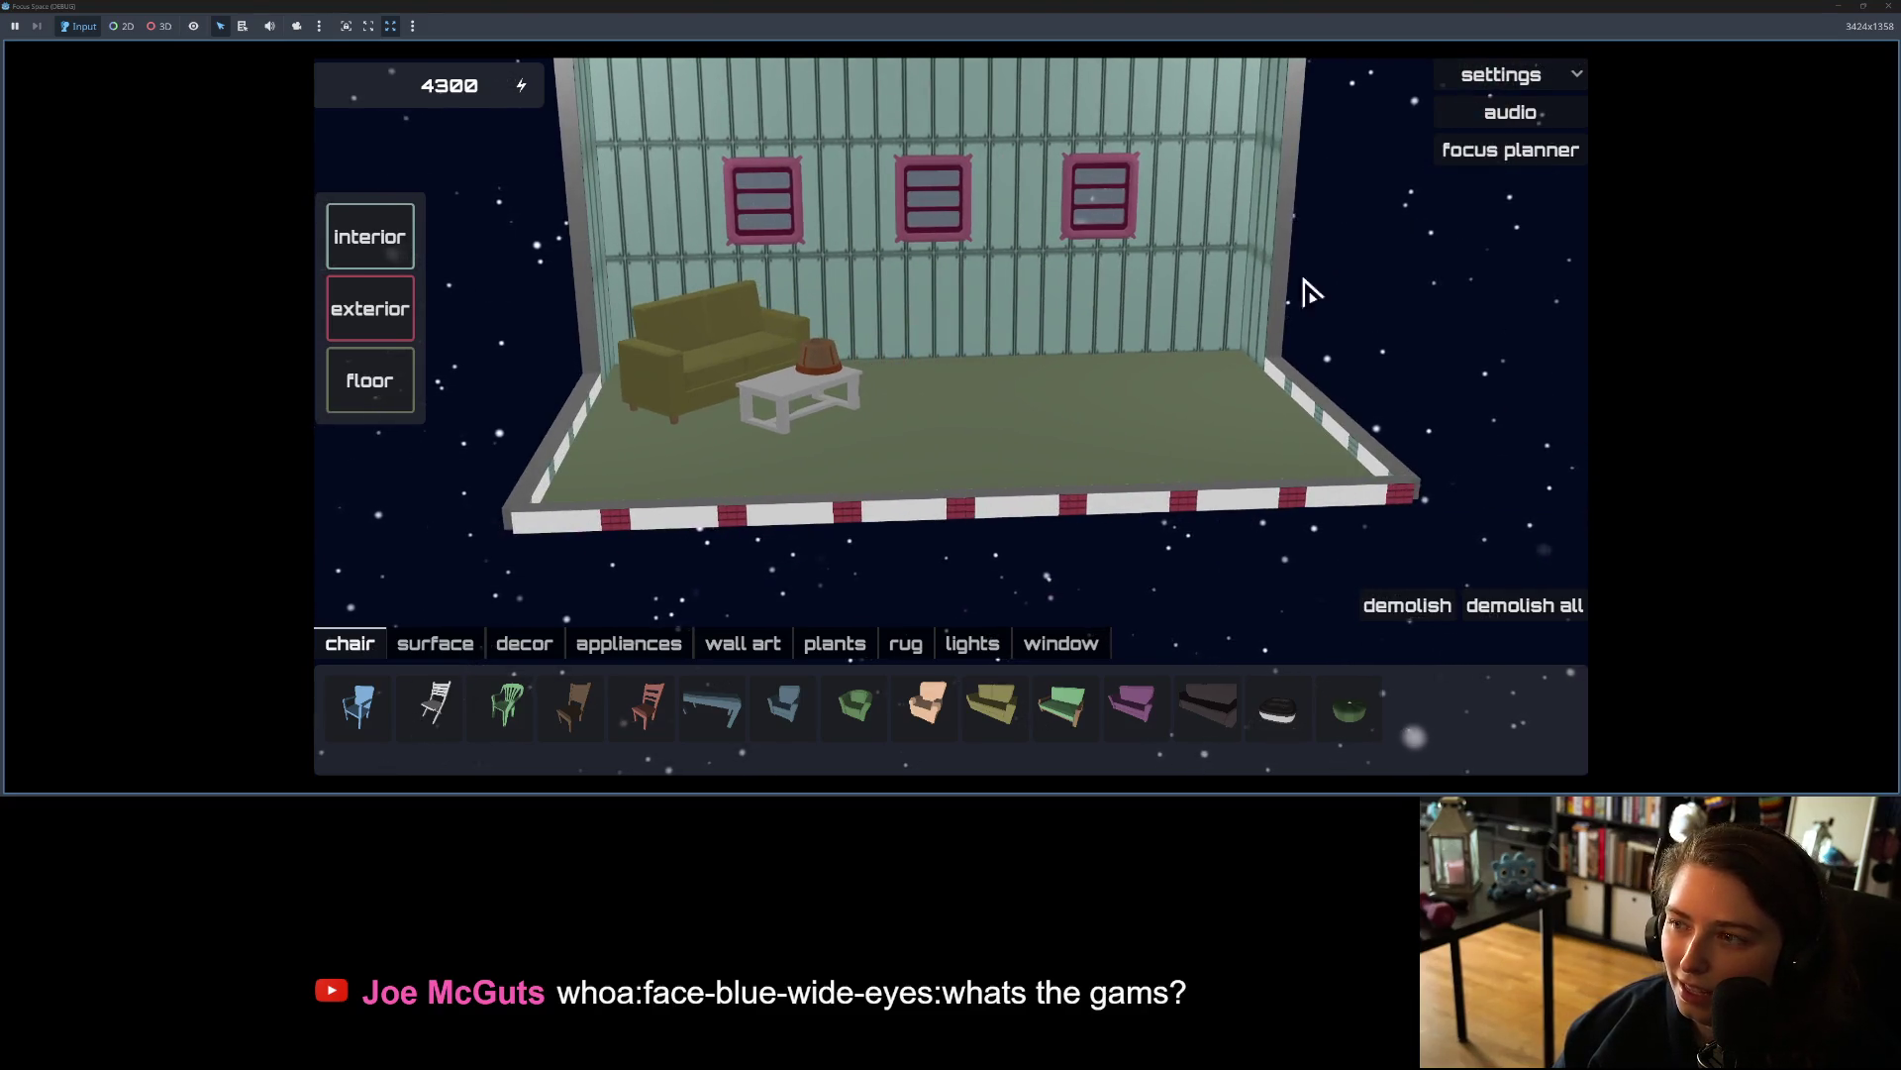
left_click(1888, 6)
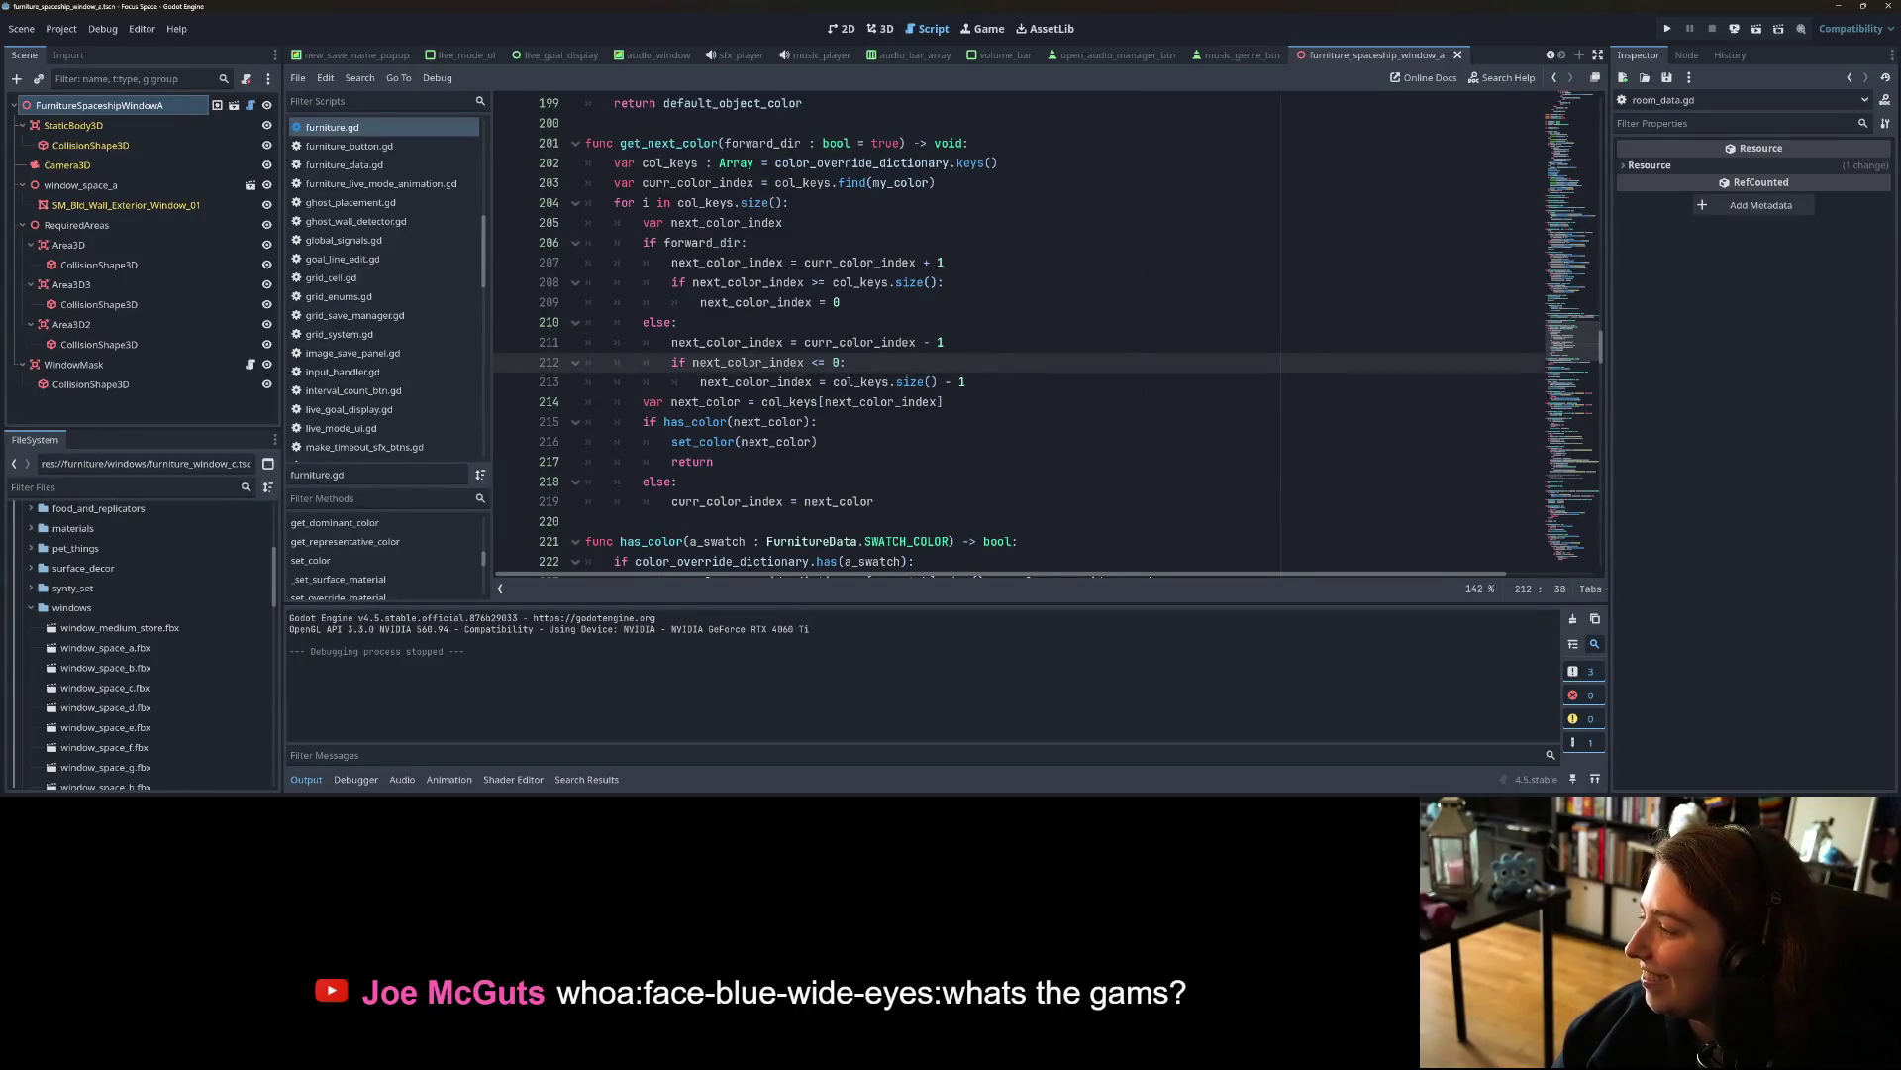
Step: Move the wall's top UV edge down onto the texture's bottom black row and save wall_segment_low.blend
key("alt+Tab")
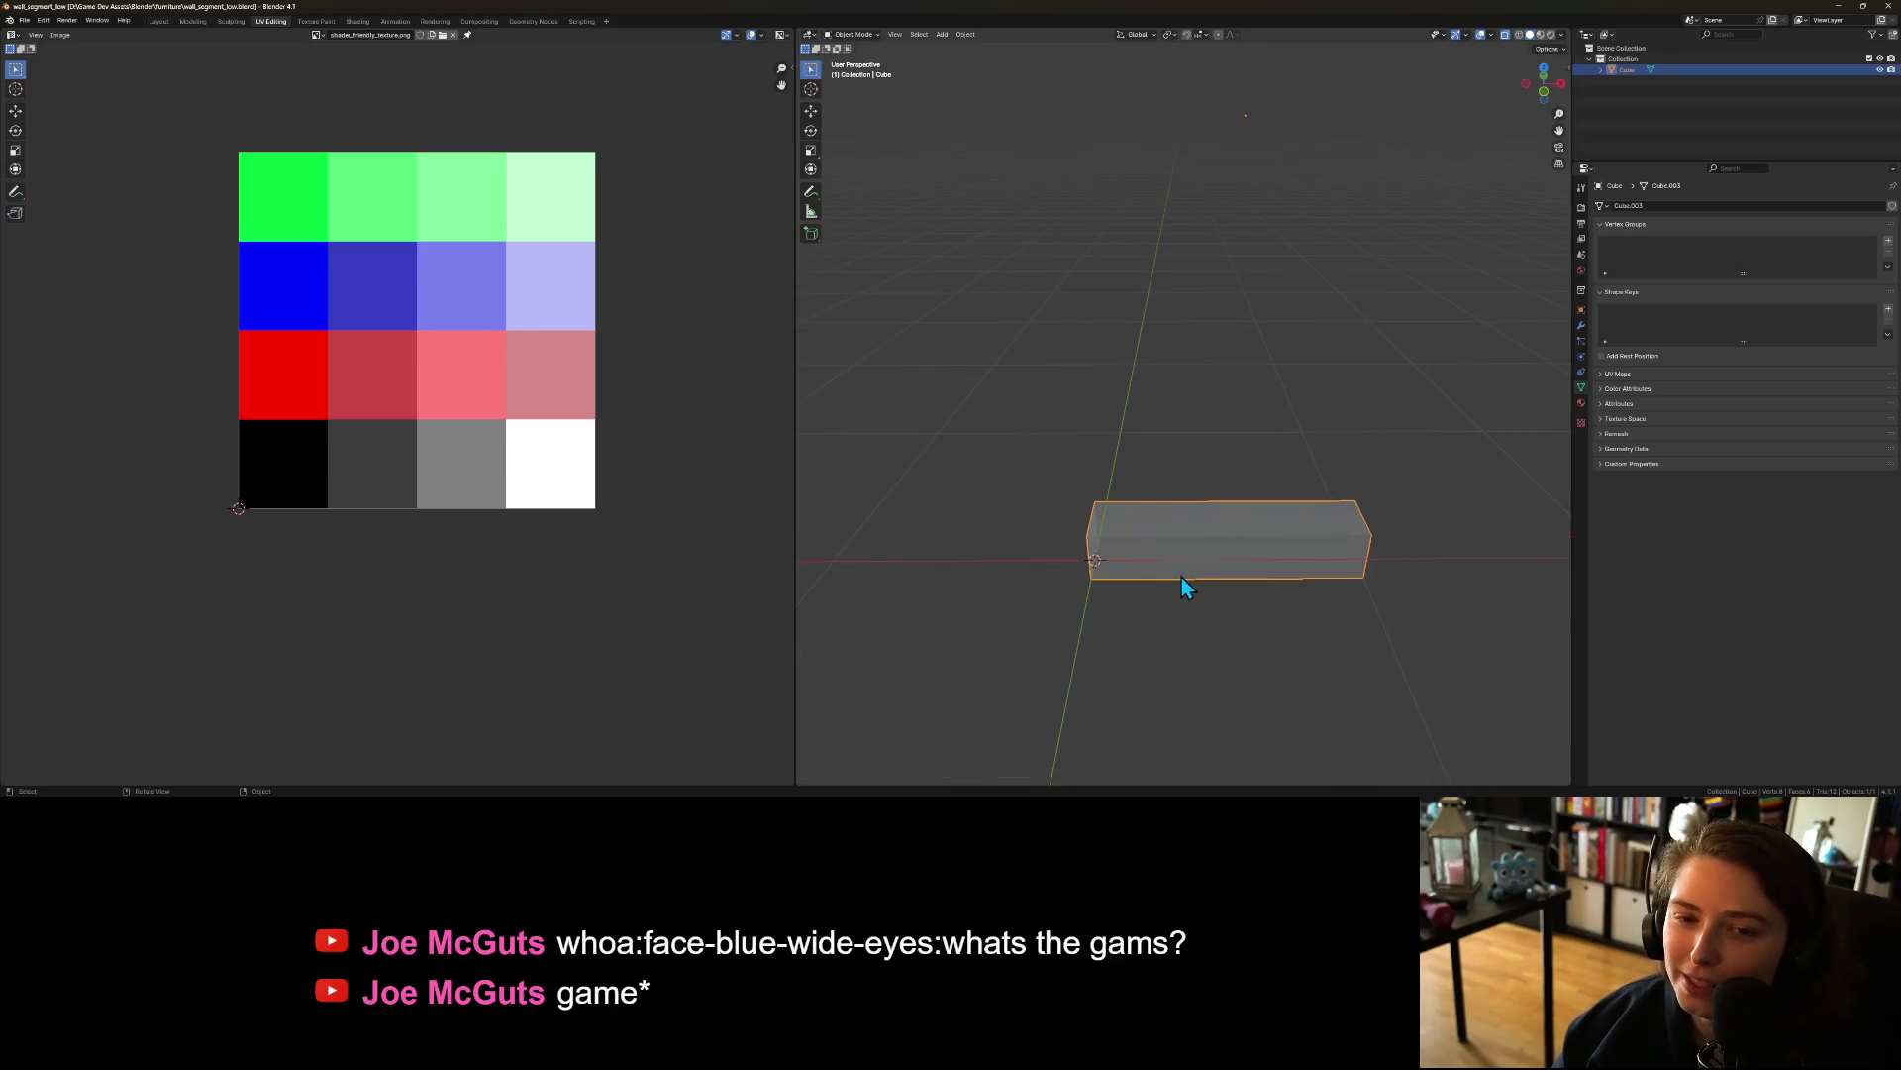
key("Tab")
scroll(672, 526, "down", 1)
scroll(1004, 609, "up", 1)
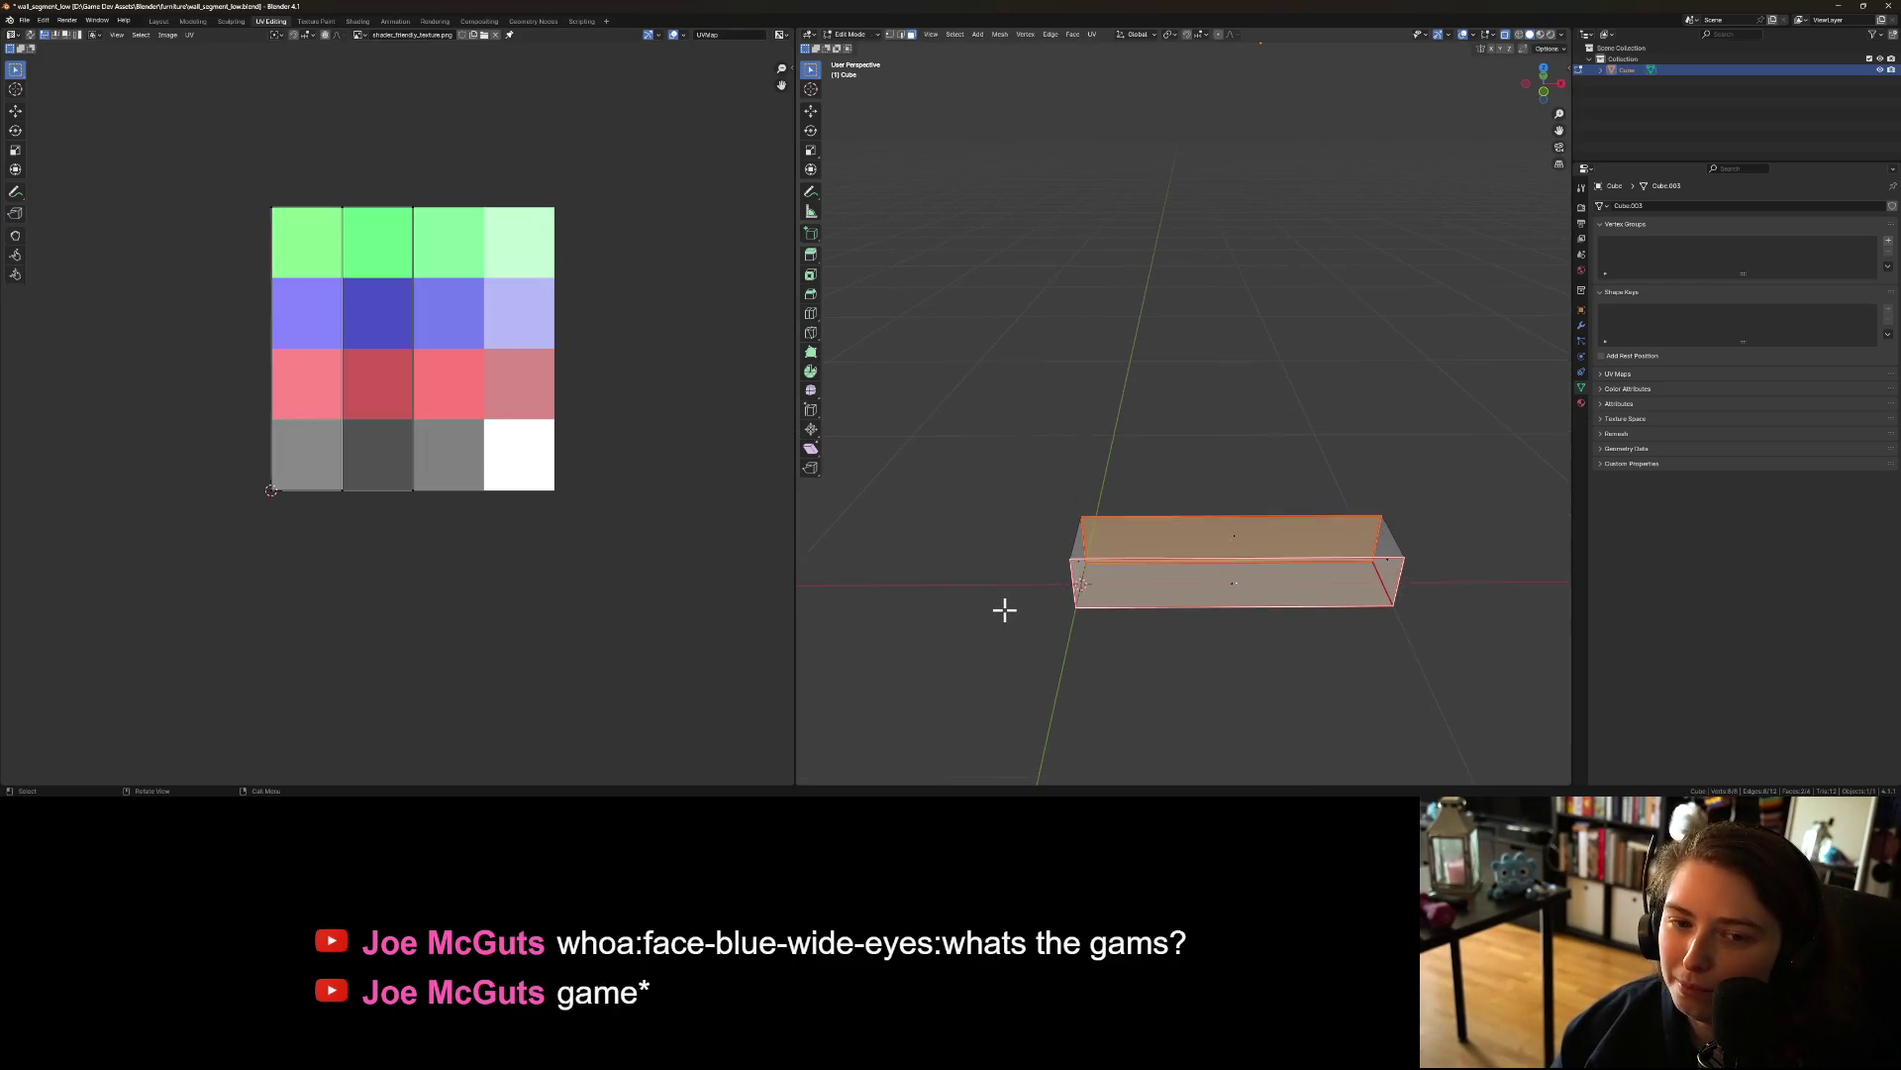
left_click_drag(236, 168, 508, 264)
key("g")
key("y")
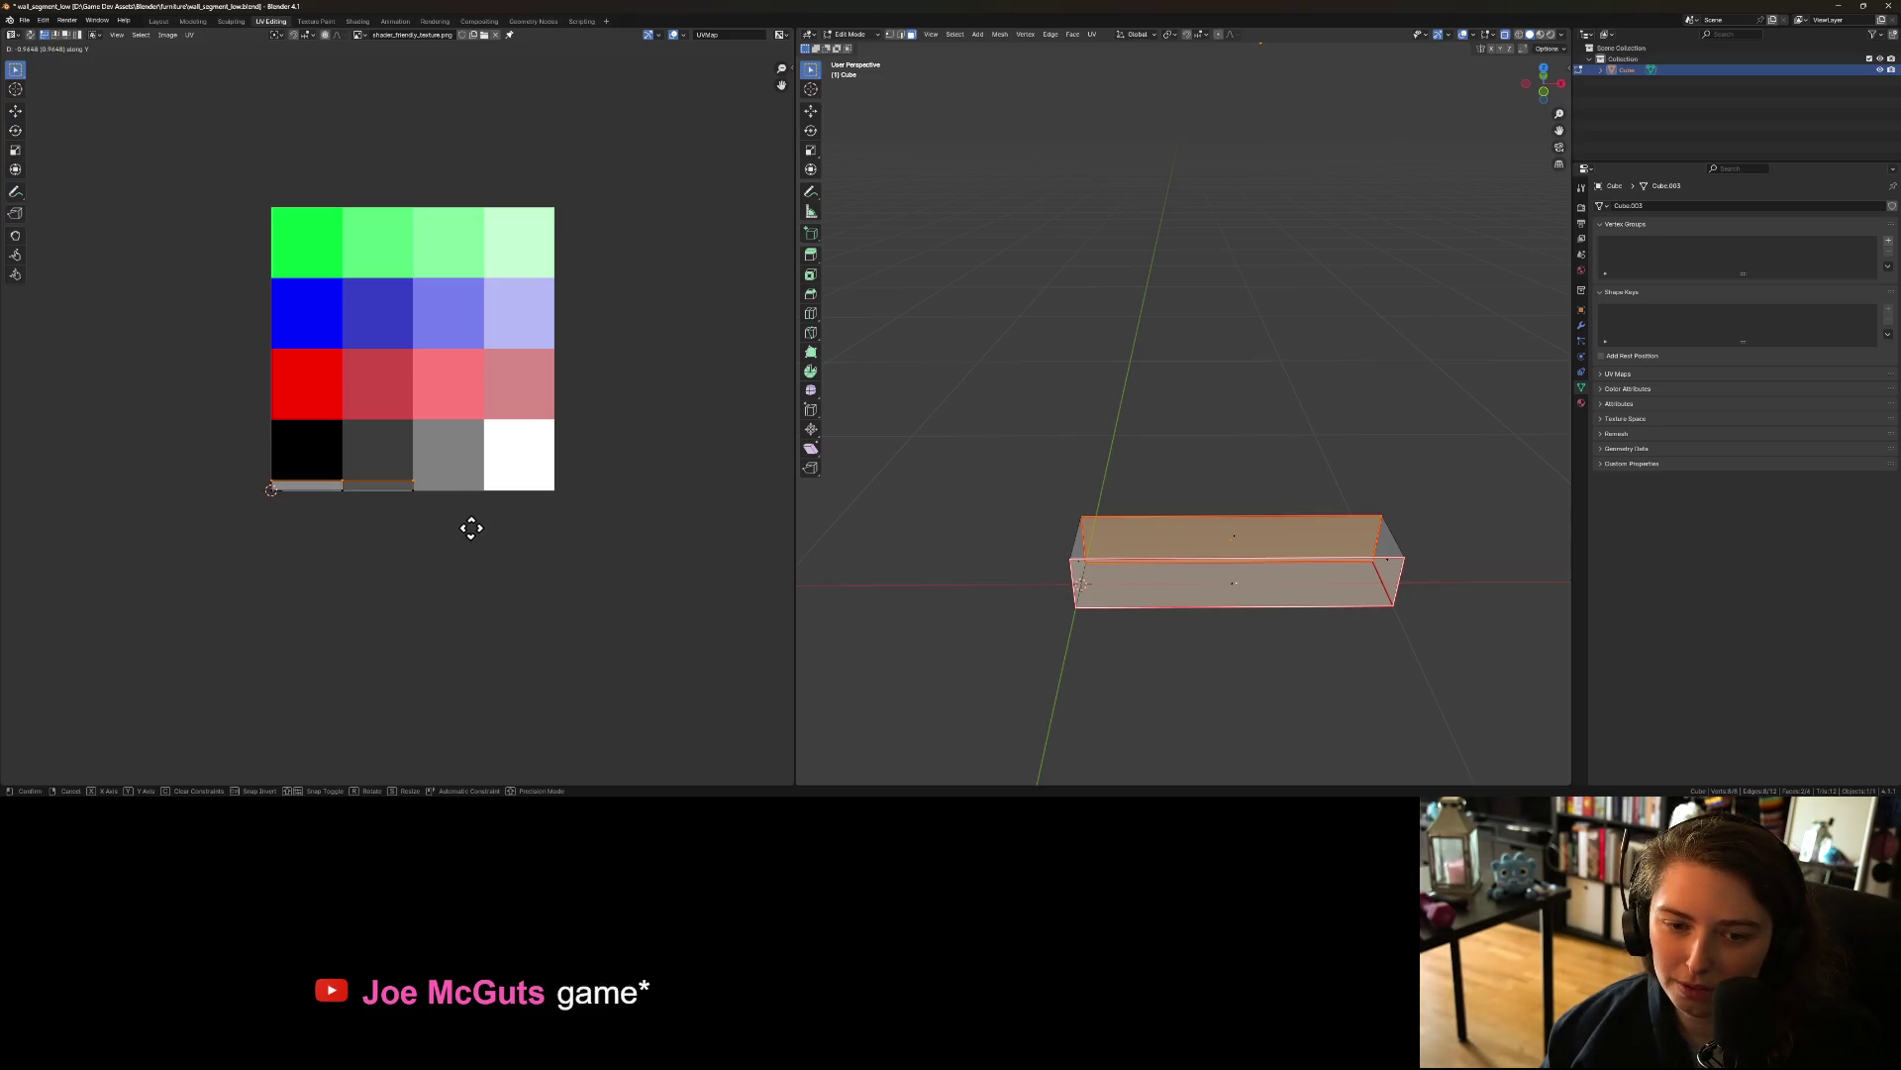
left_click(471, 527)
key("ctrl+s")
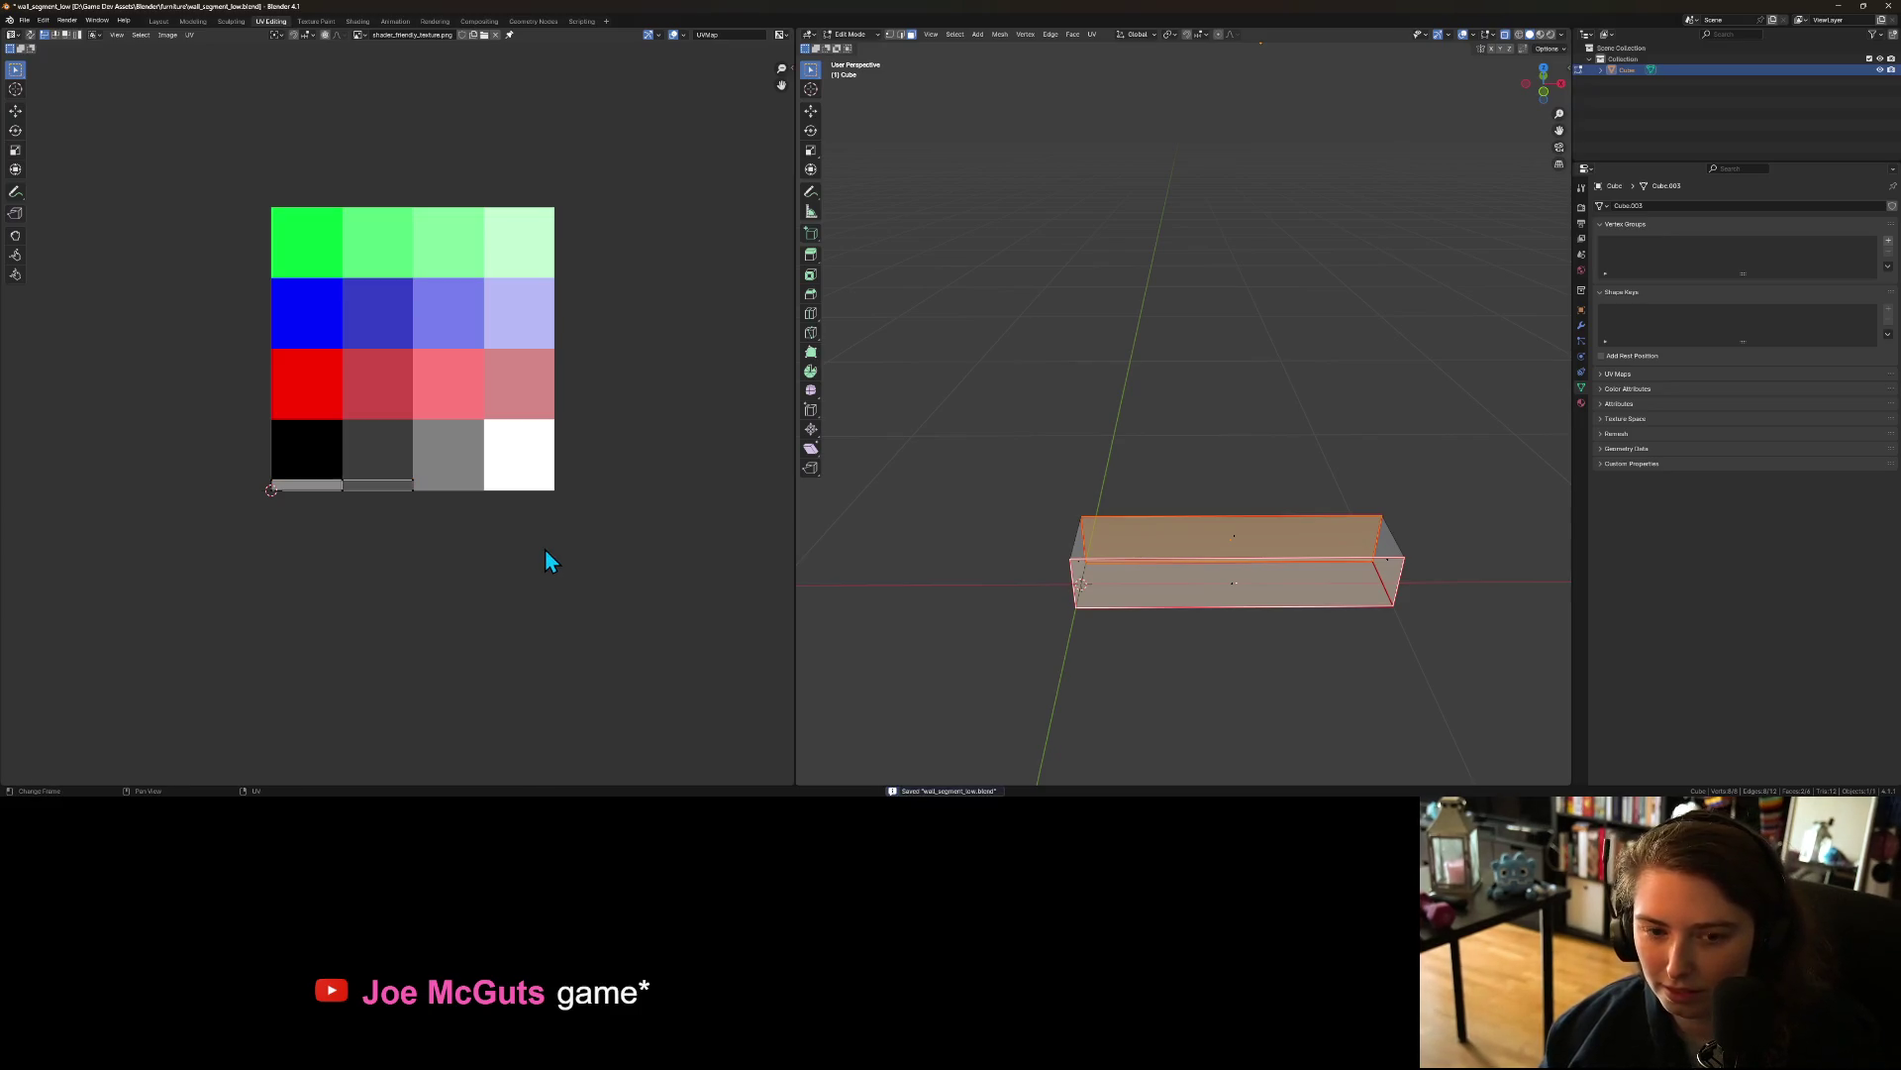
Step: Back in Object Mode, export the wall segment as an FBX file
key("Tab")
left_click(30, 21)
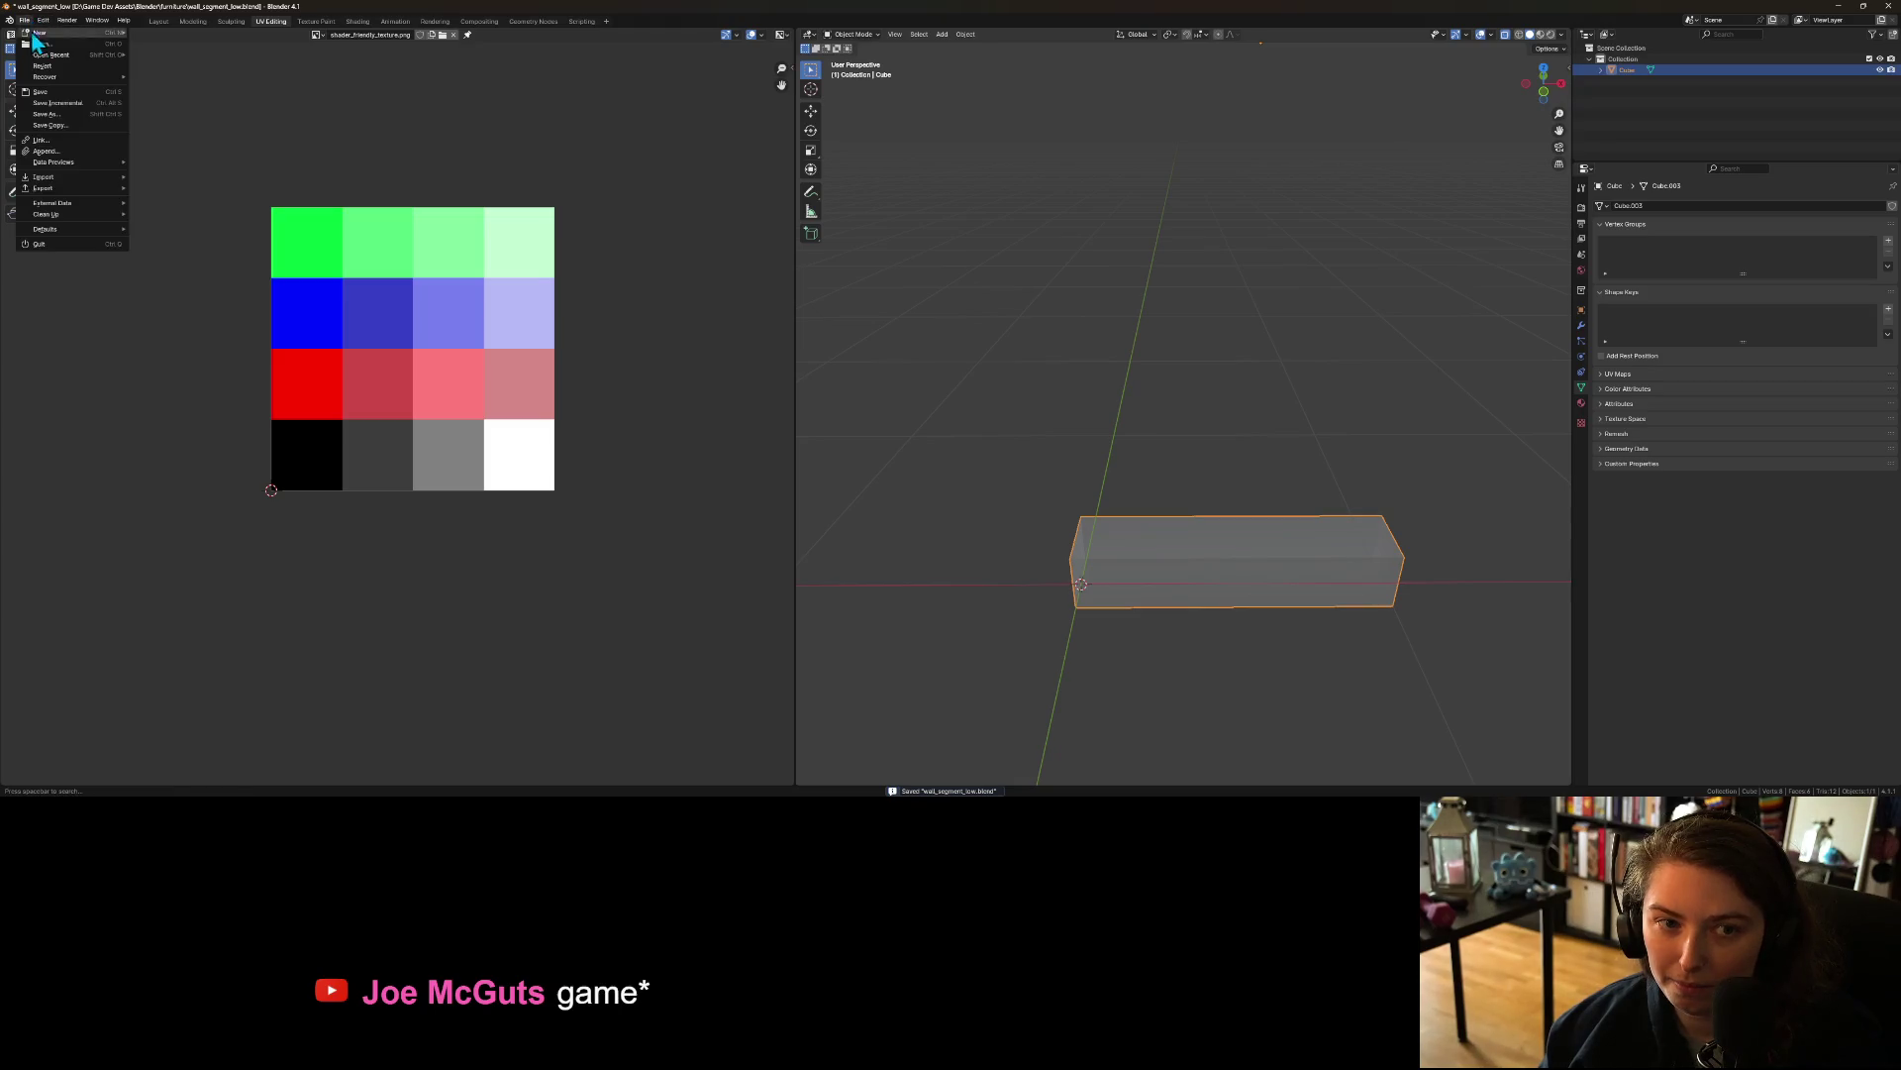
mouse_move(83, 189)
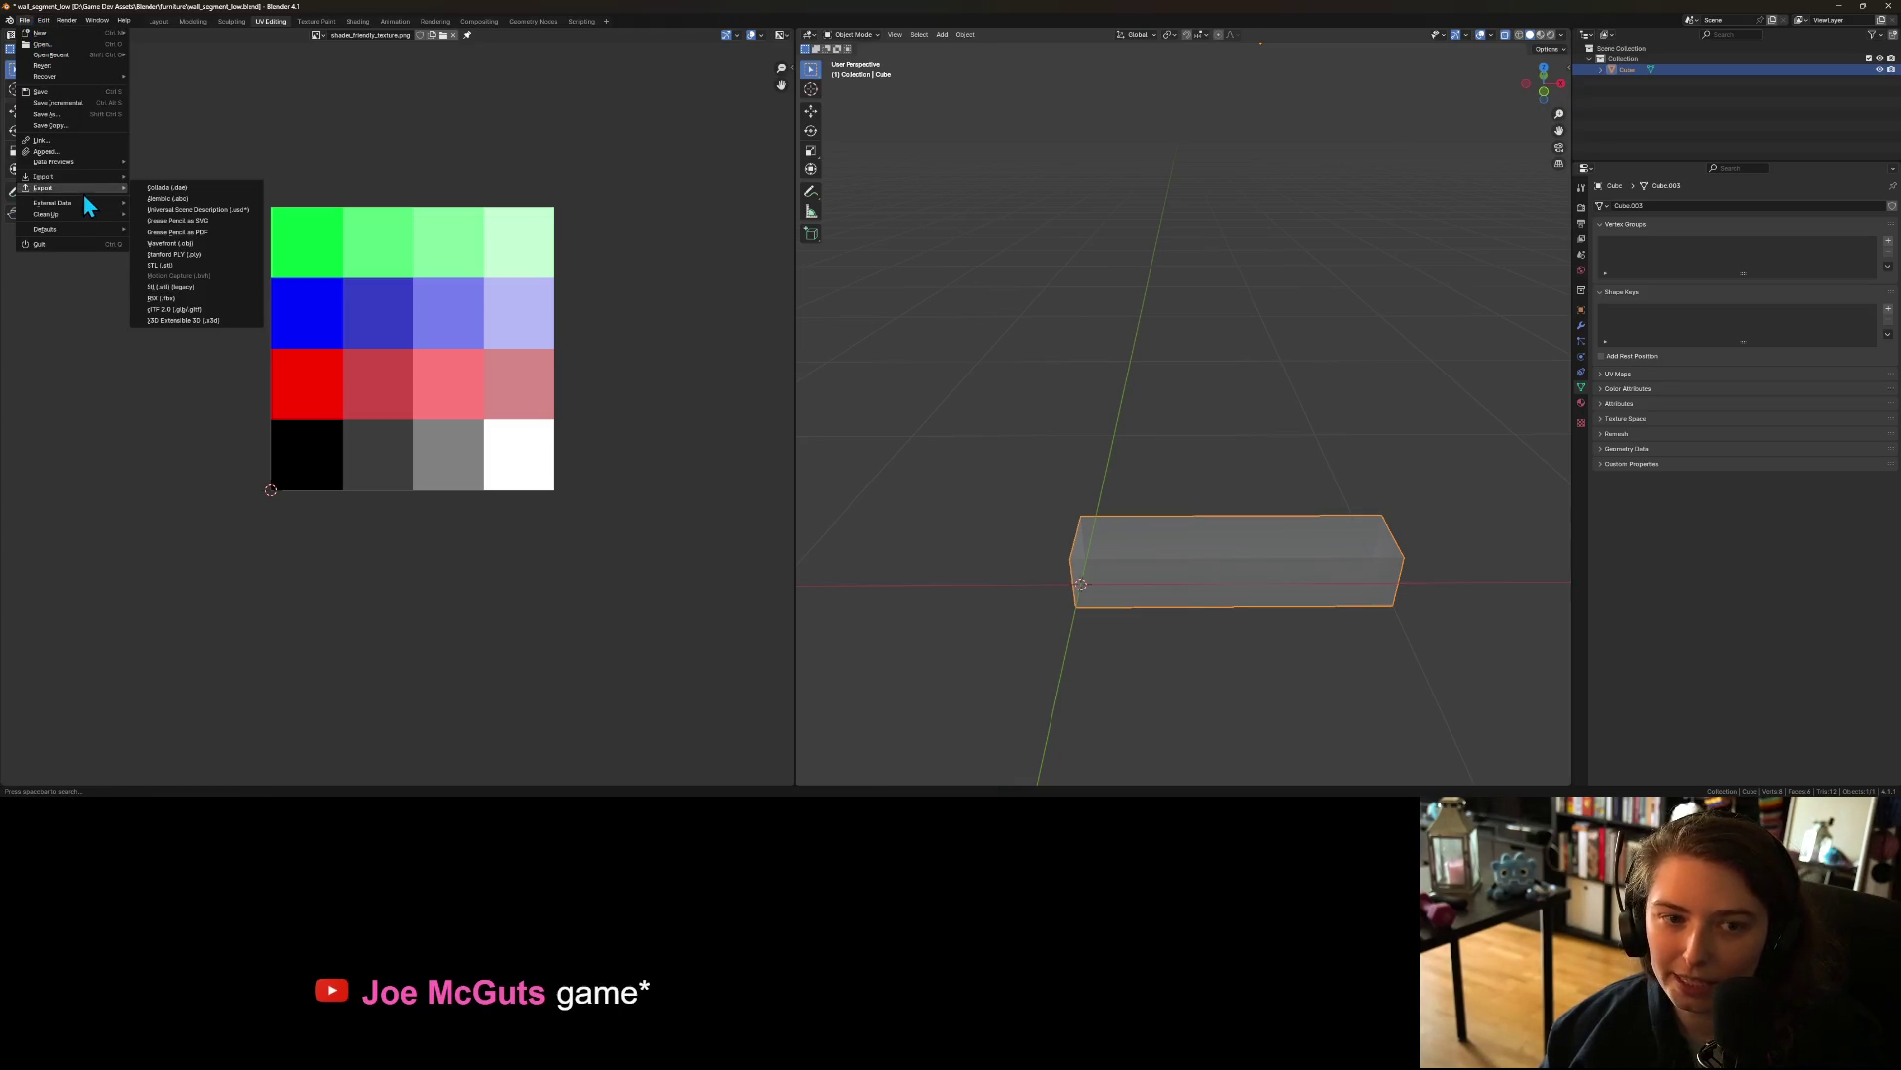
left_click(210, 297)
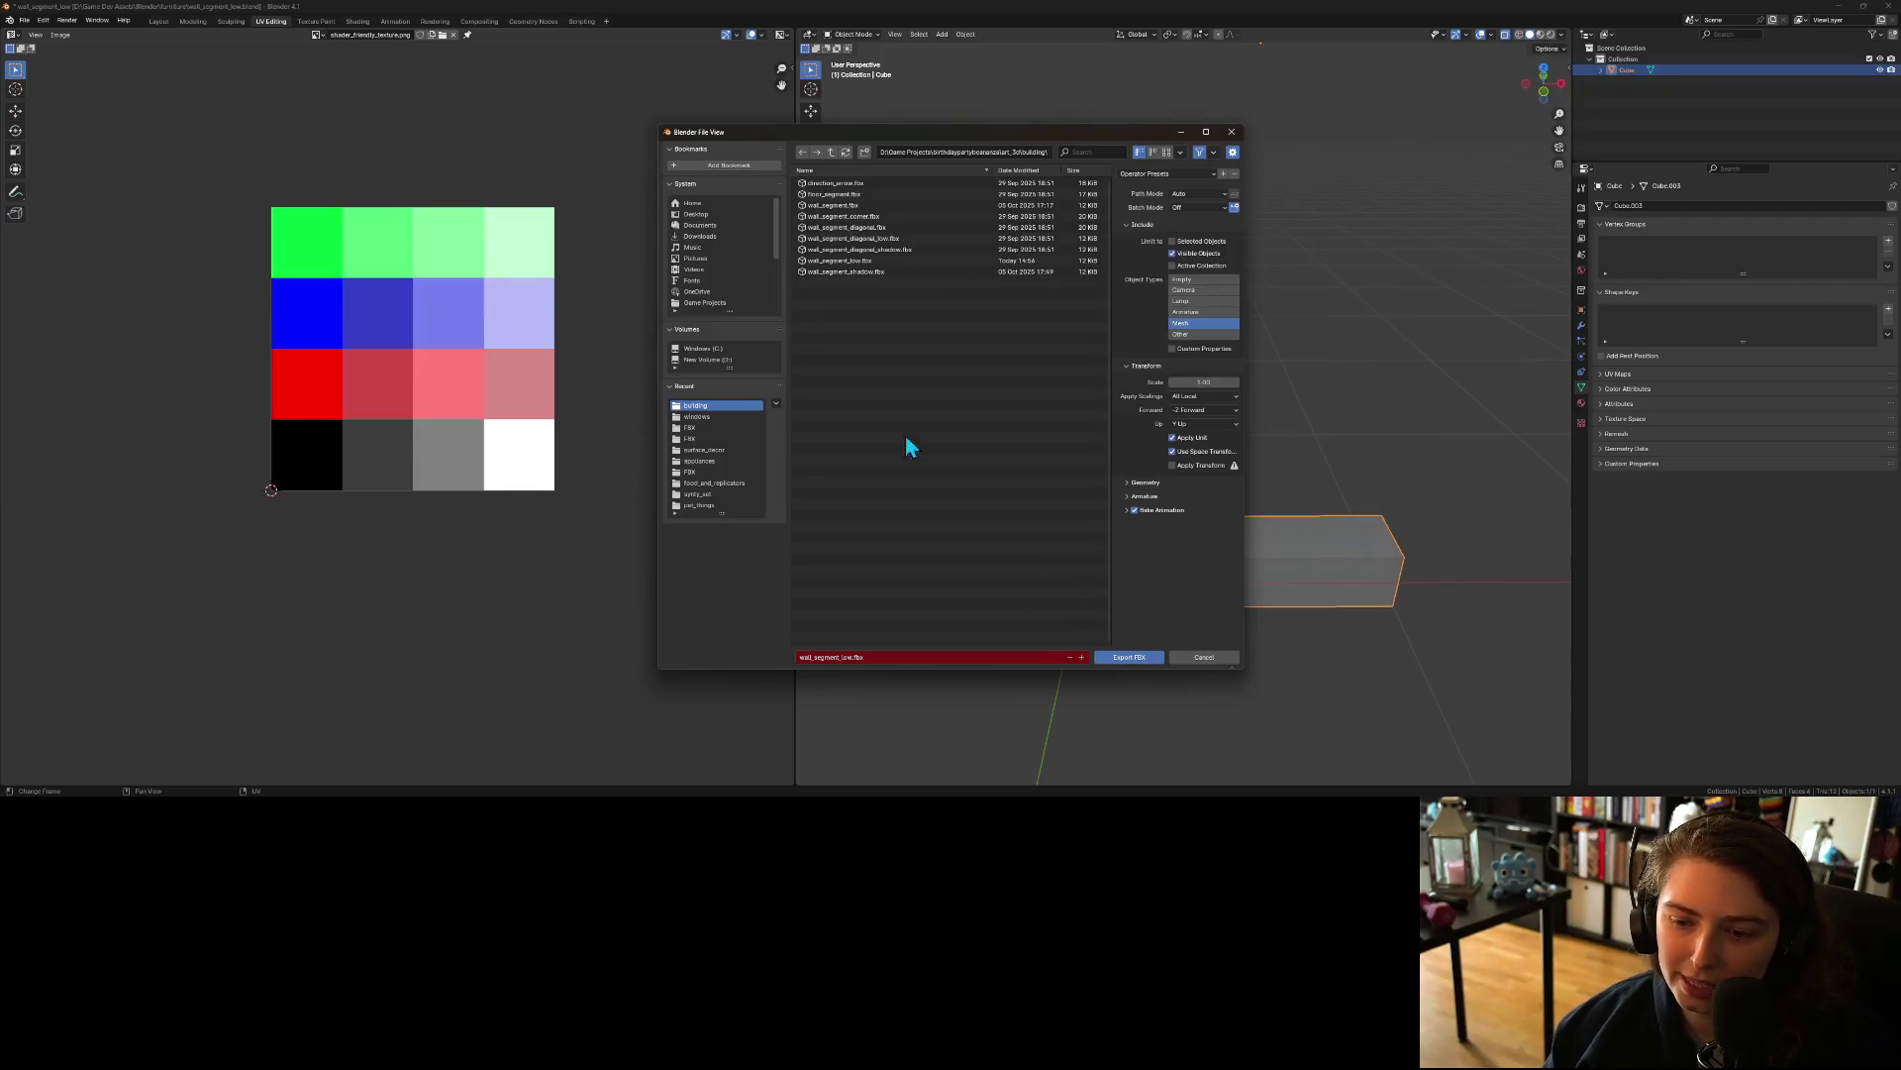
left_click(1129, 657)
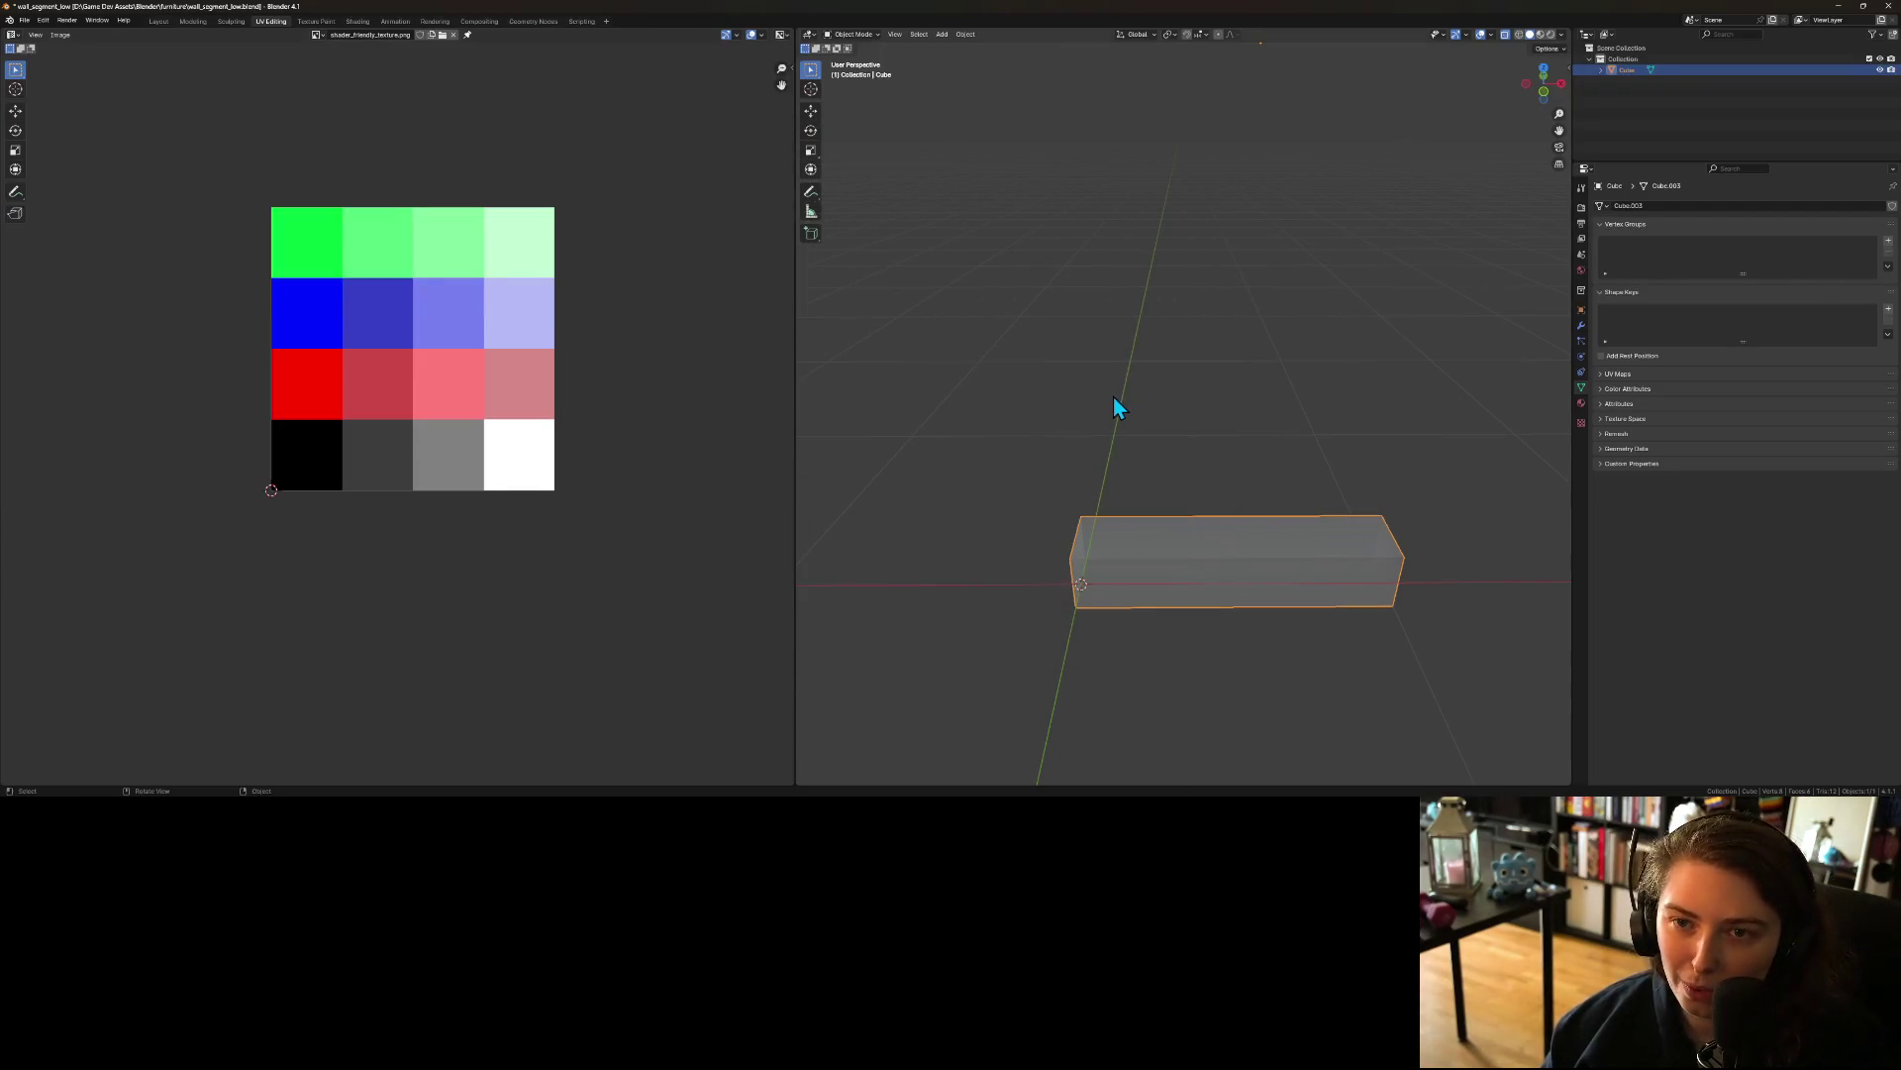
Step: Deselect the wall, save the .blend, and minimise Blender
left_click(1117, 406)
key("ctrl+s")
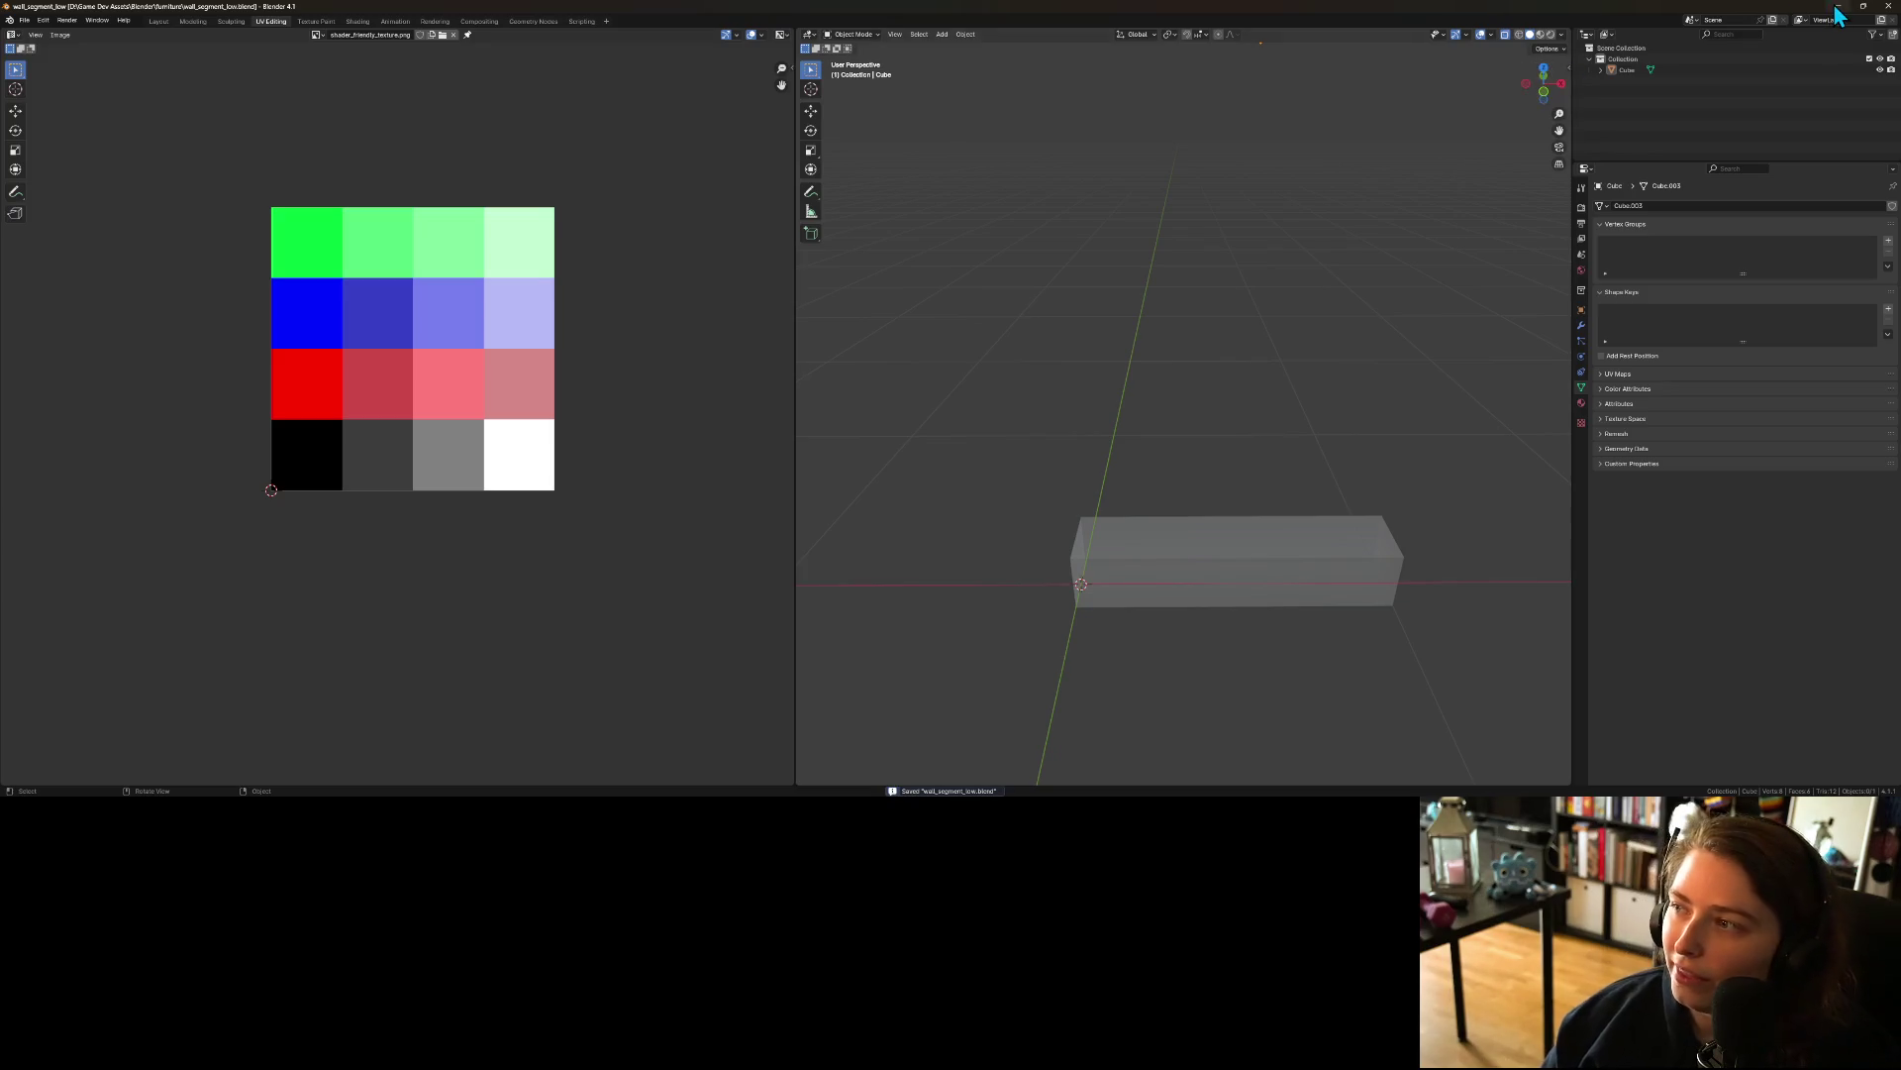
left_click(1837, 7)
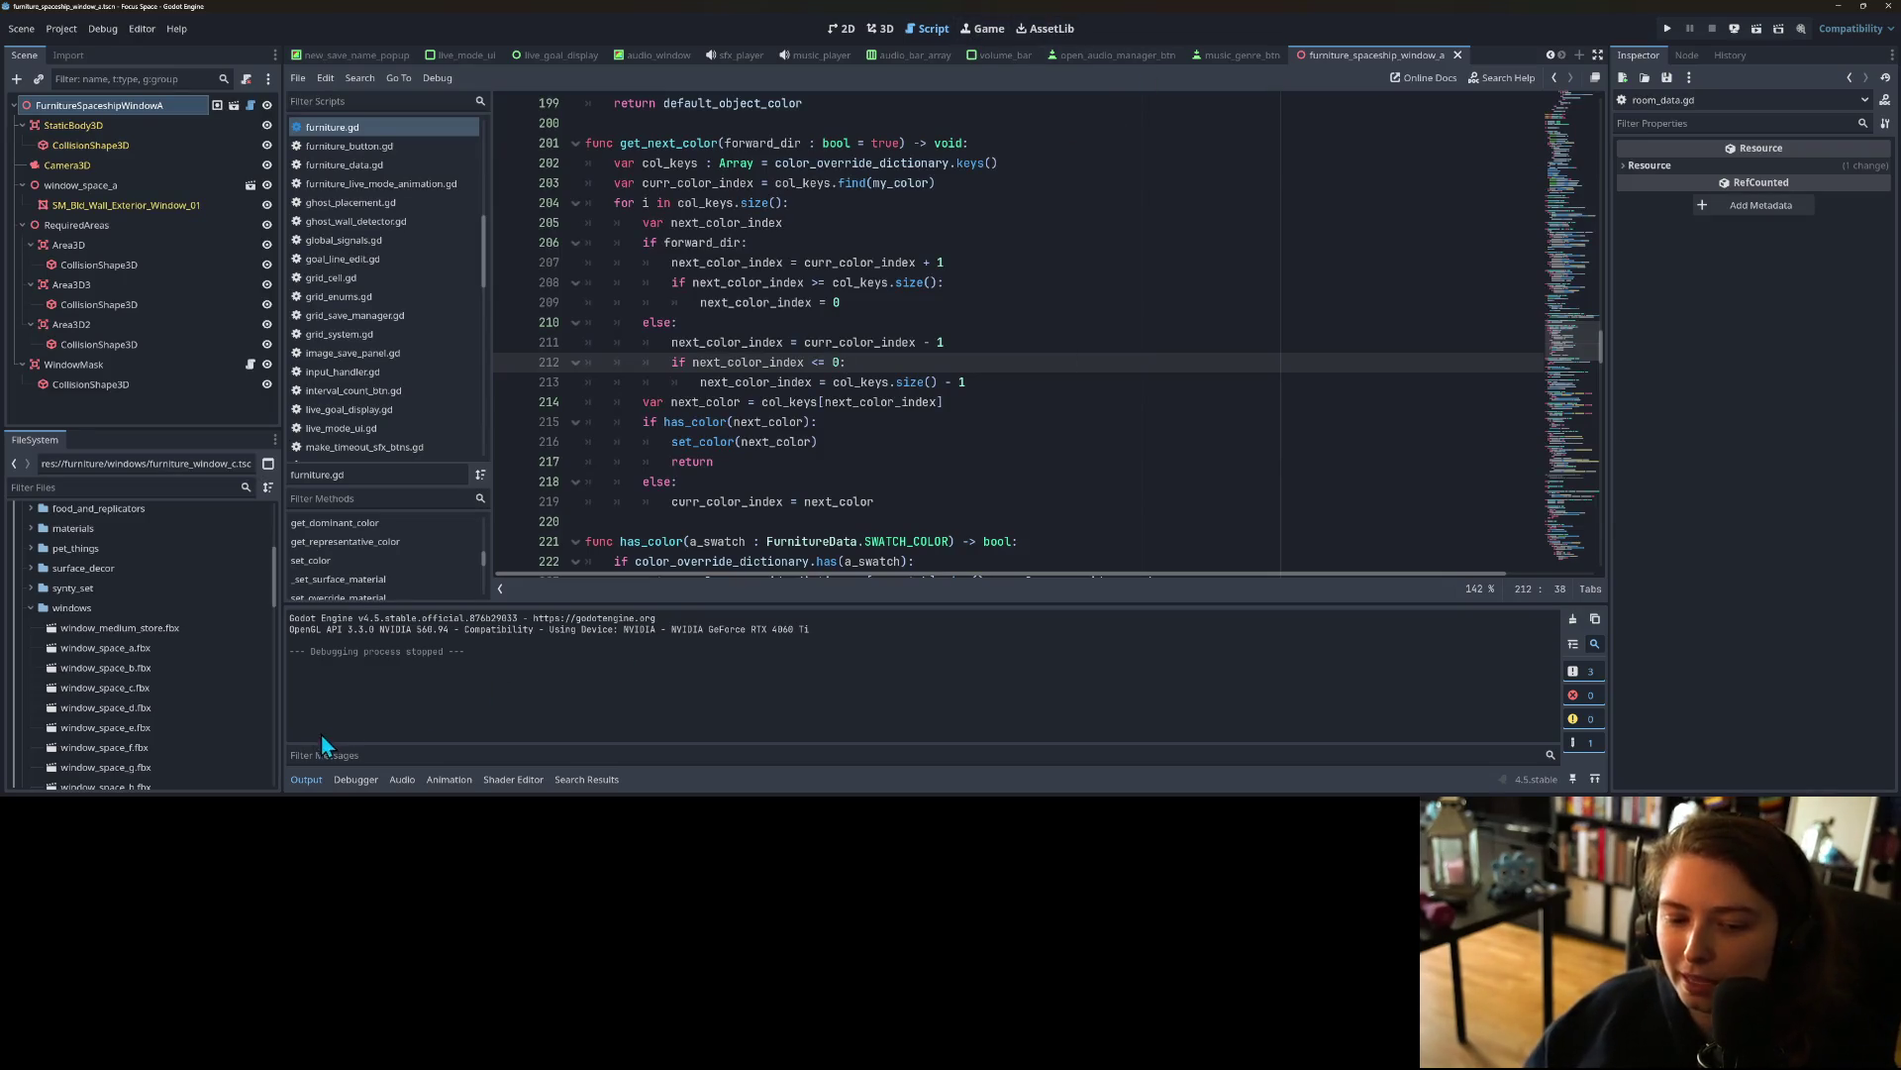
Step: Collapse the Output panel, run the game and open a saved room in the room editor
left_click(308, 782)
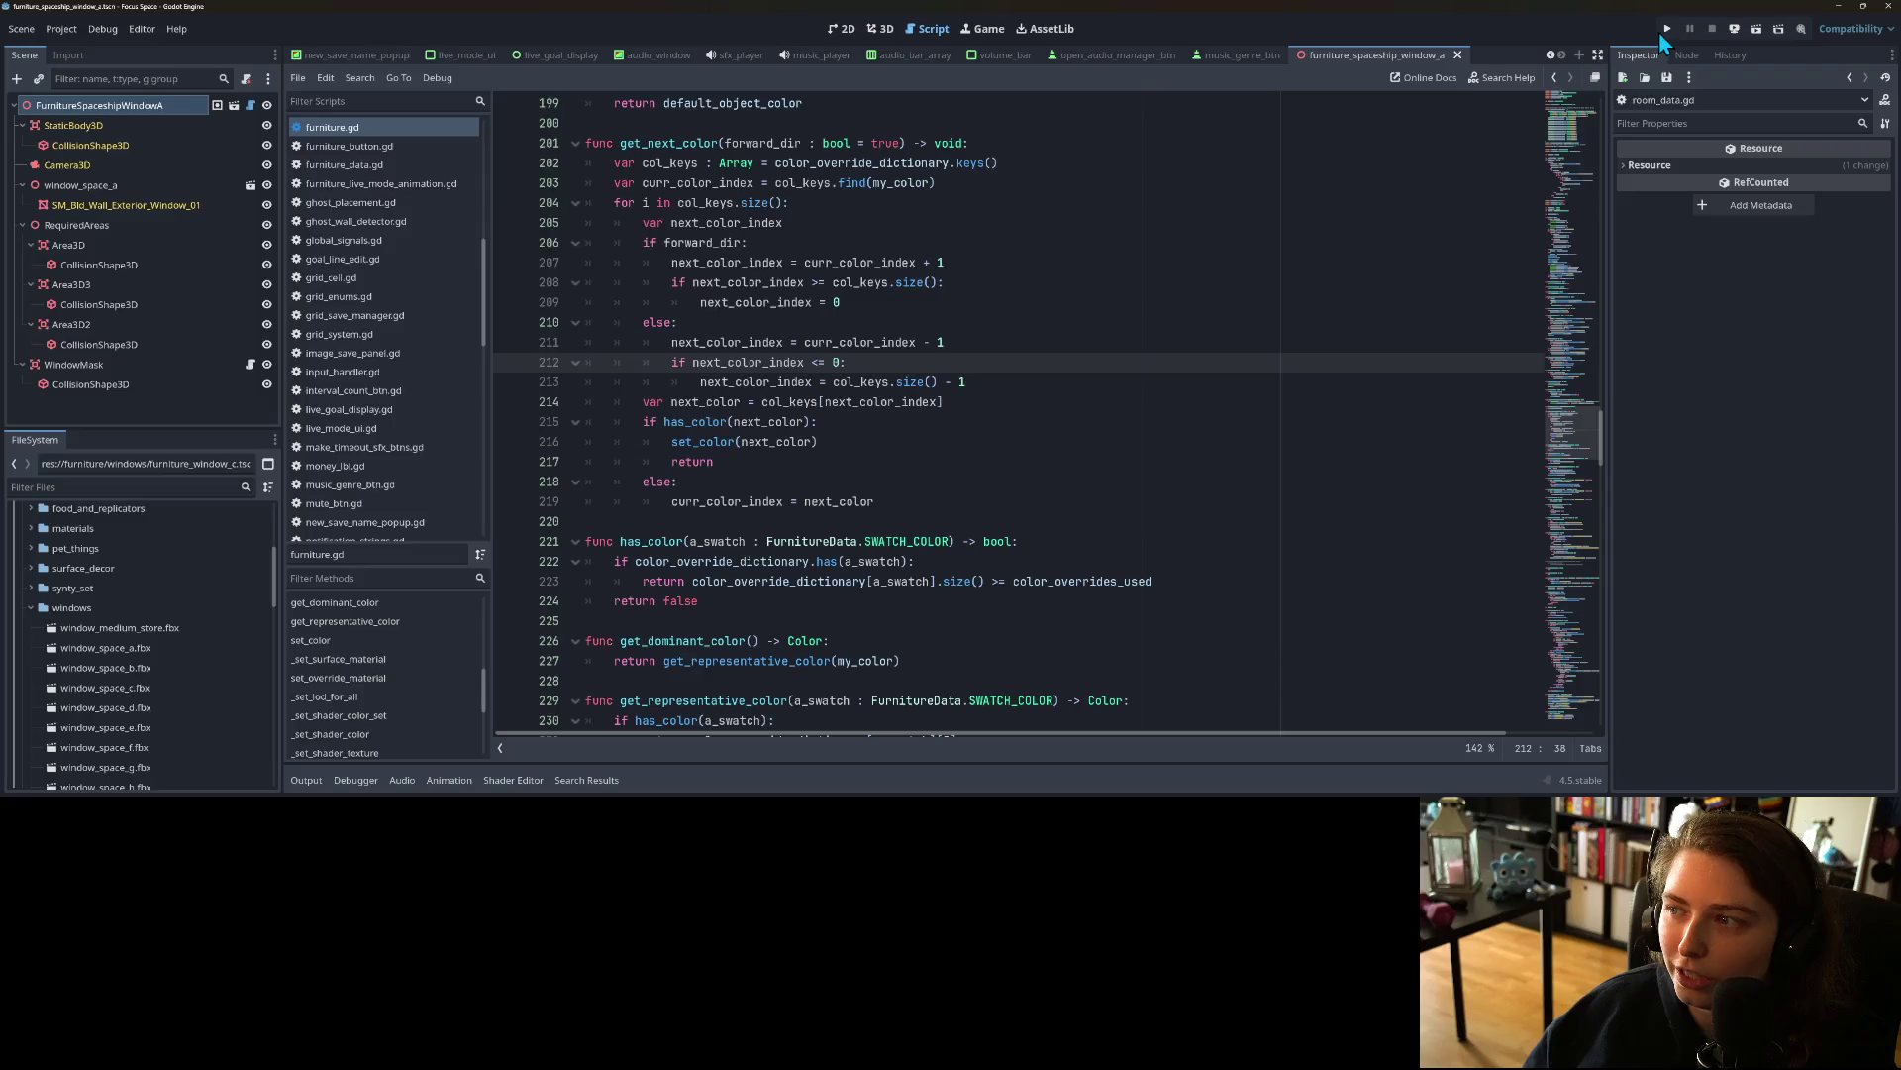
left_click(1668, 31)
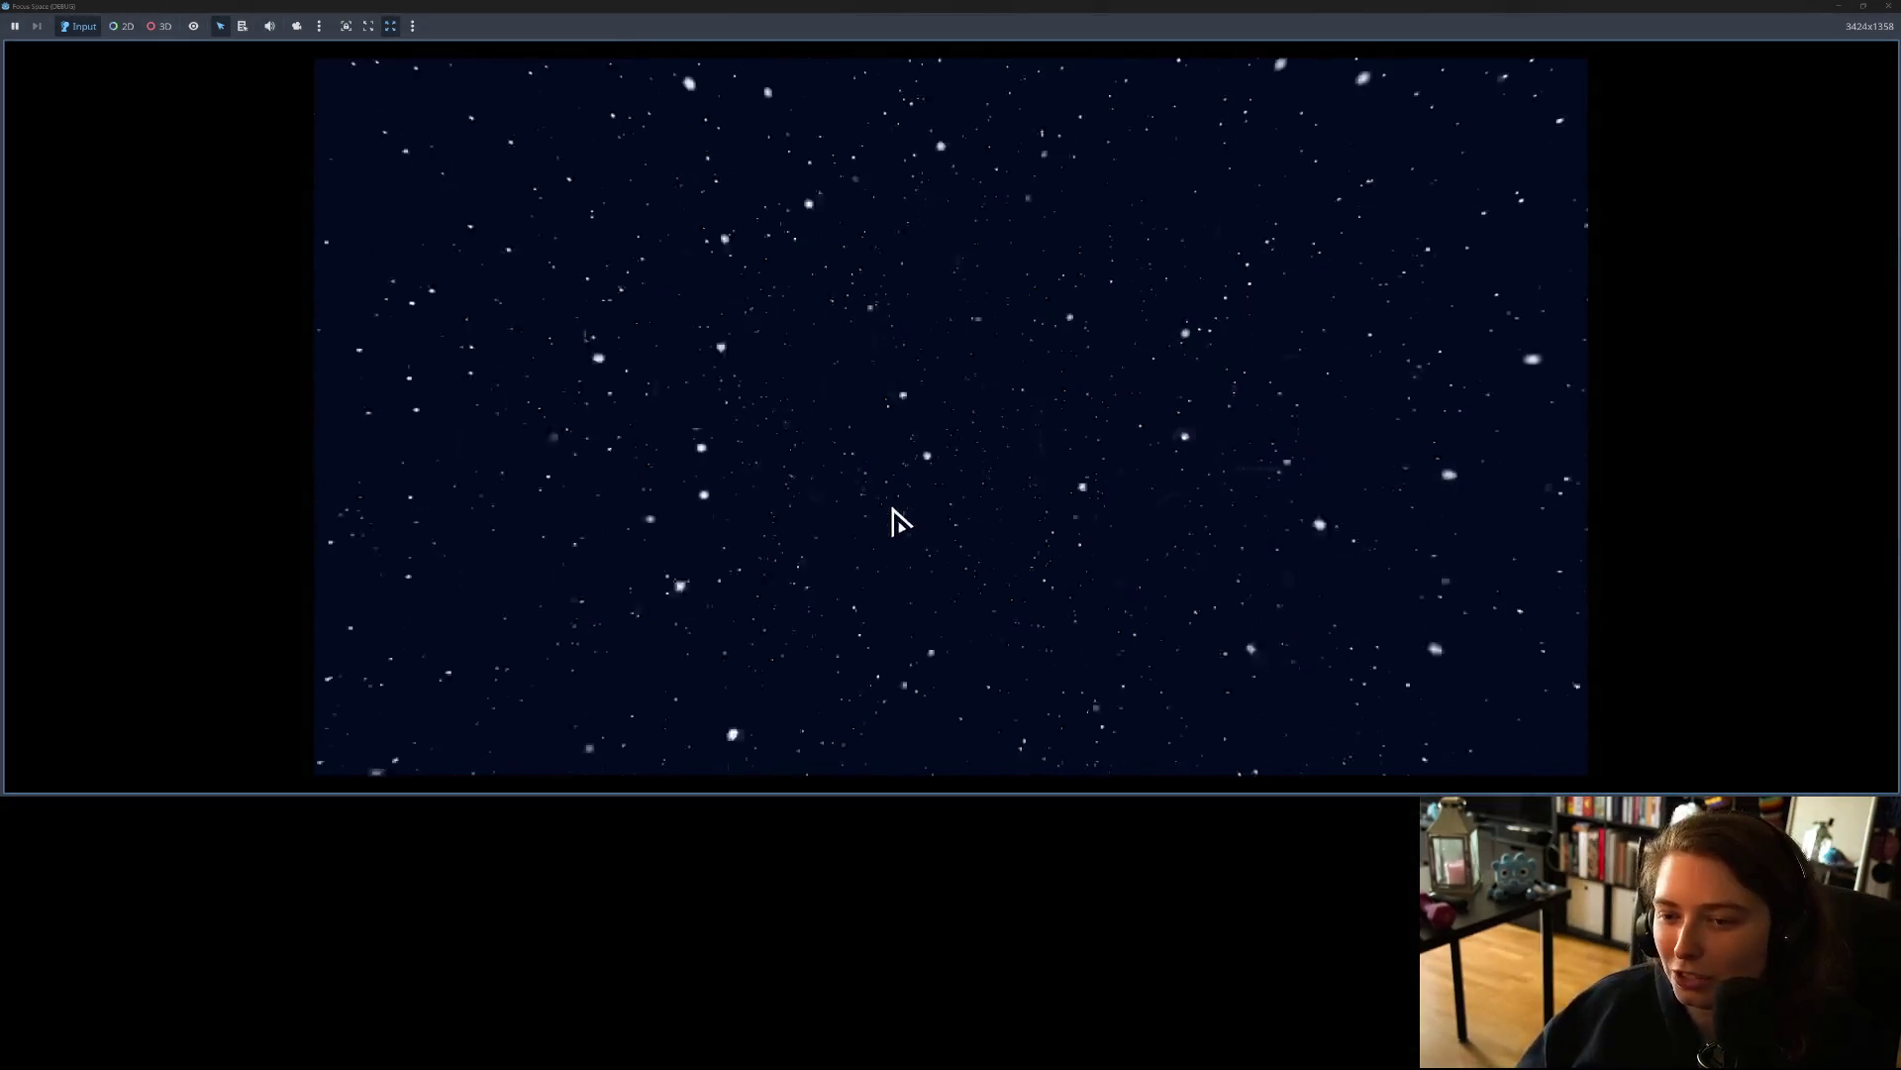
left_click(946, 624)
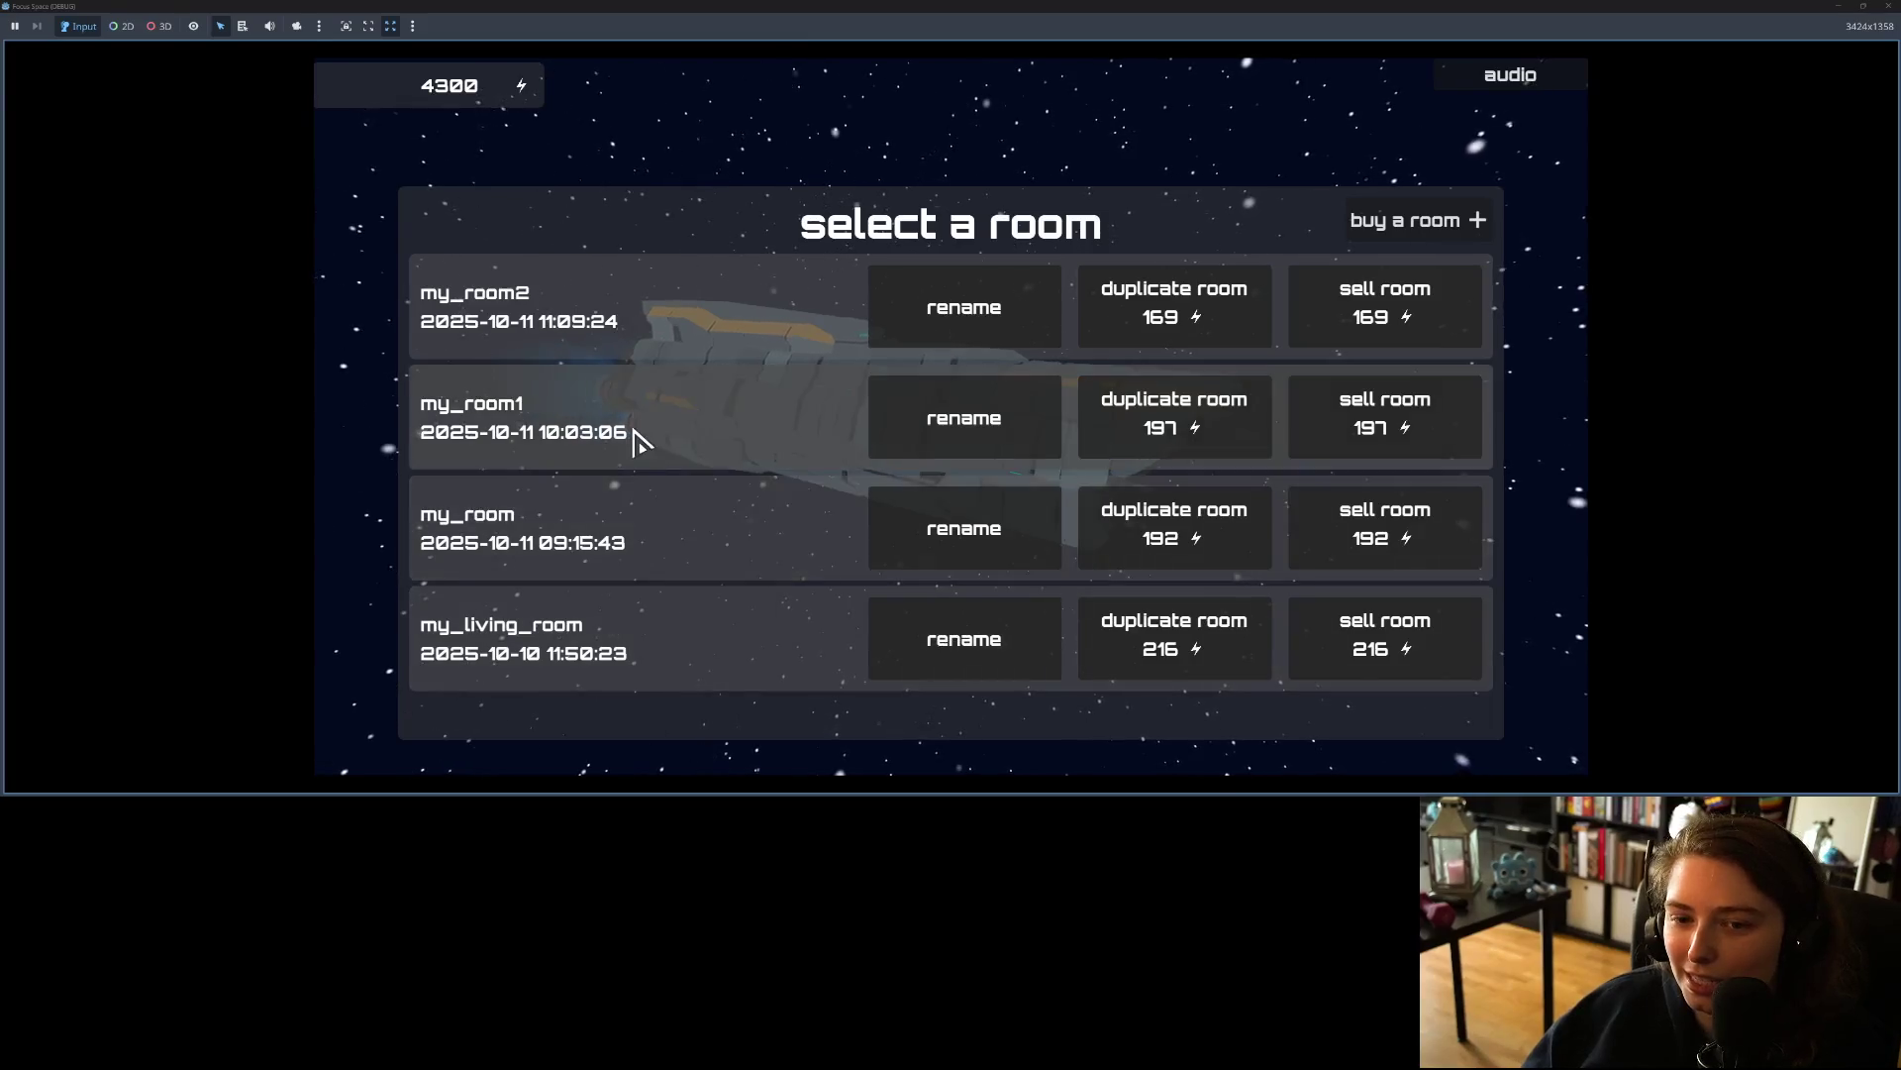
left_click(679, 442)
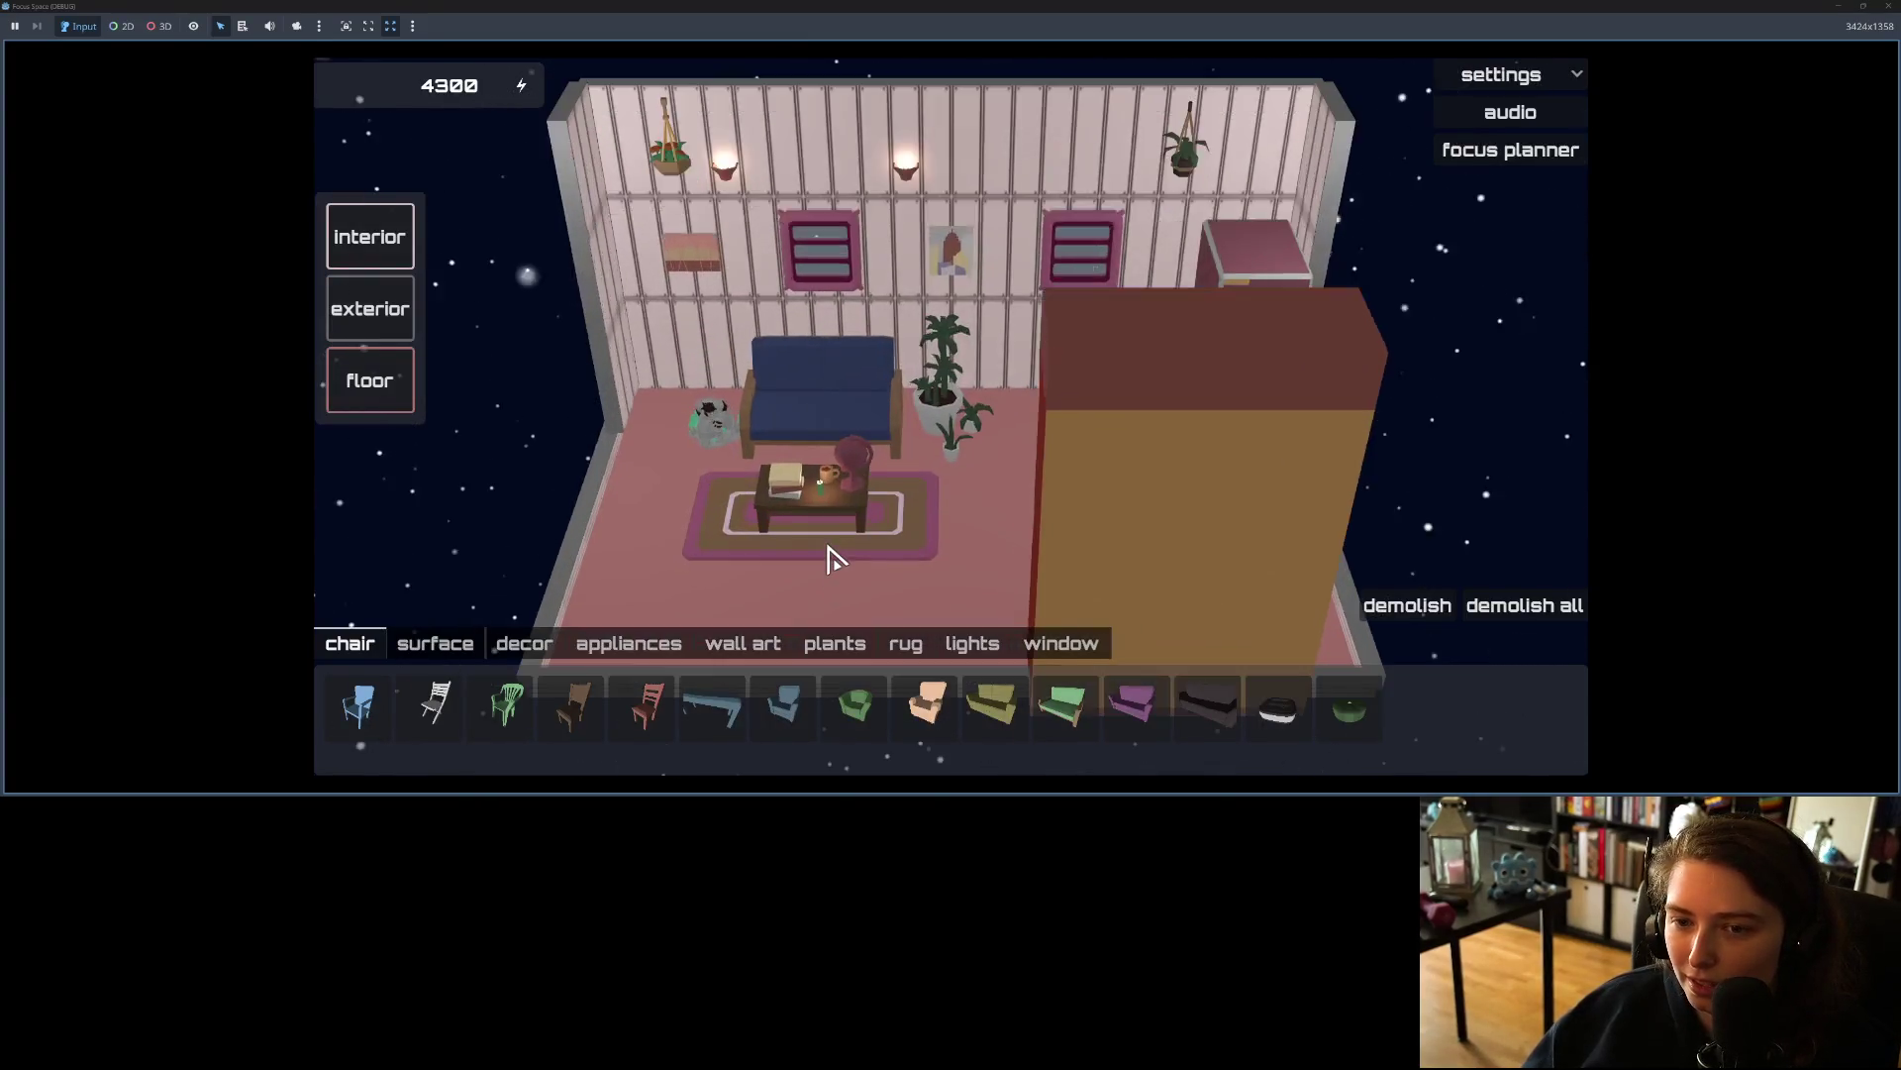
Step: Orbit and zoom around the furnished room, then stop the game
scroll(839, 556, "down", 3)
mouse_move(866, 551)
left_mouse_down()
mouse_move(930, 387)
mouse_move(908, 538)
left_mouse_up()
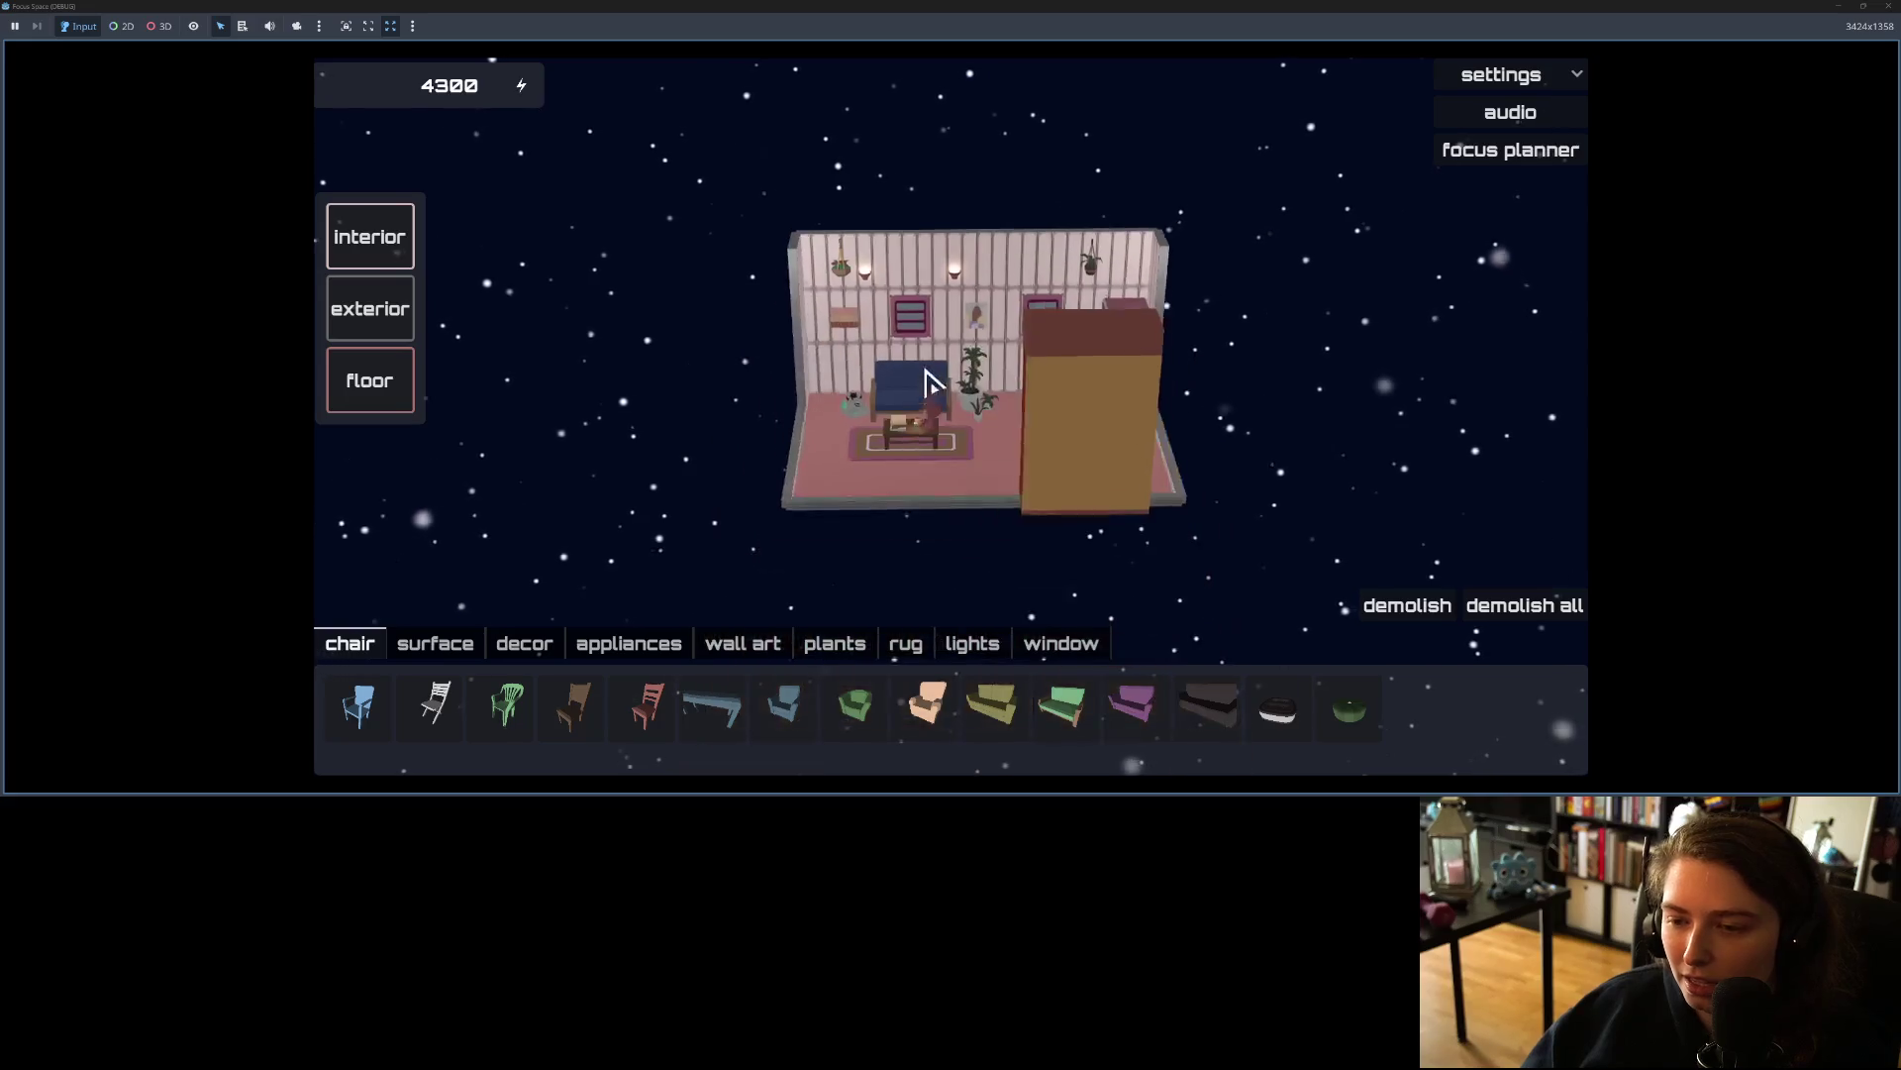
scroll(908, 539, "up", 5)
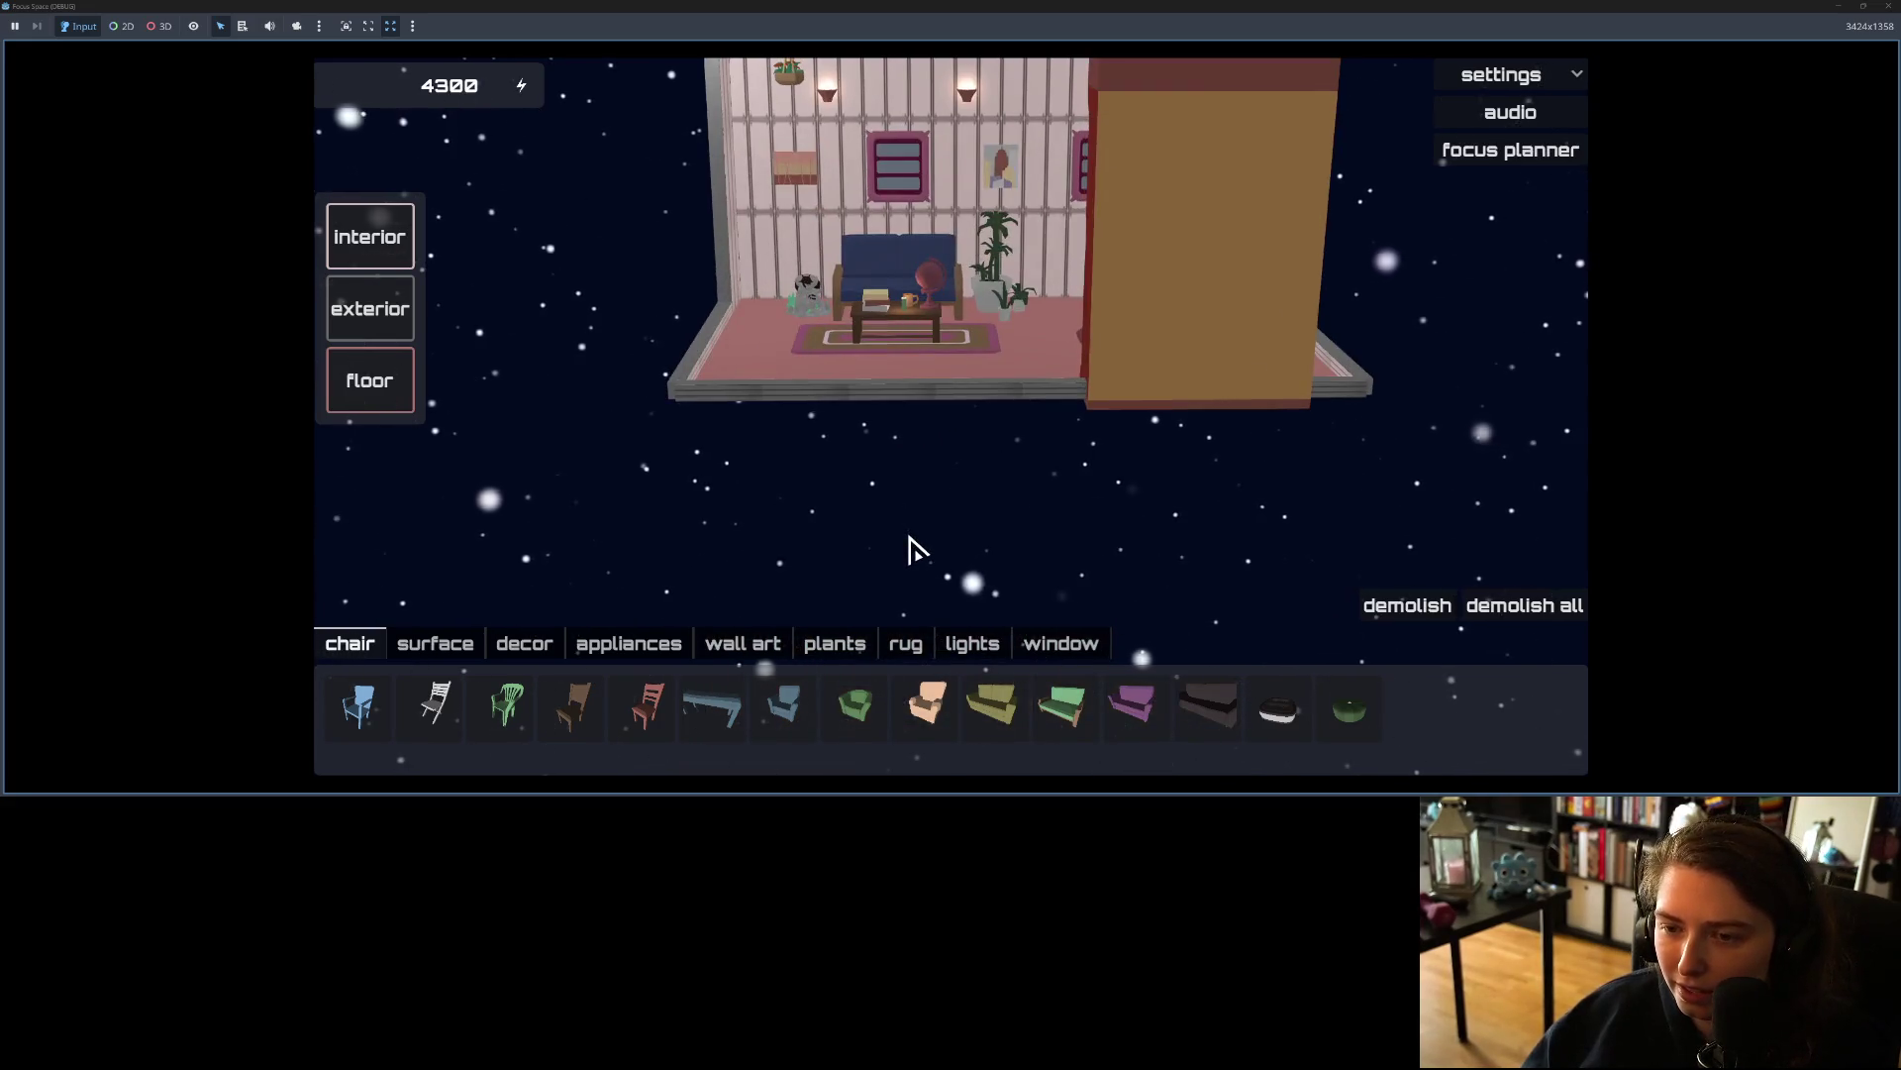
scroll(913, 549, "up", 2)
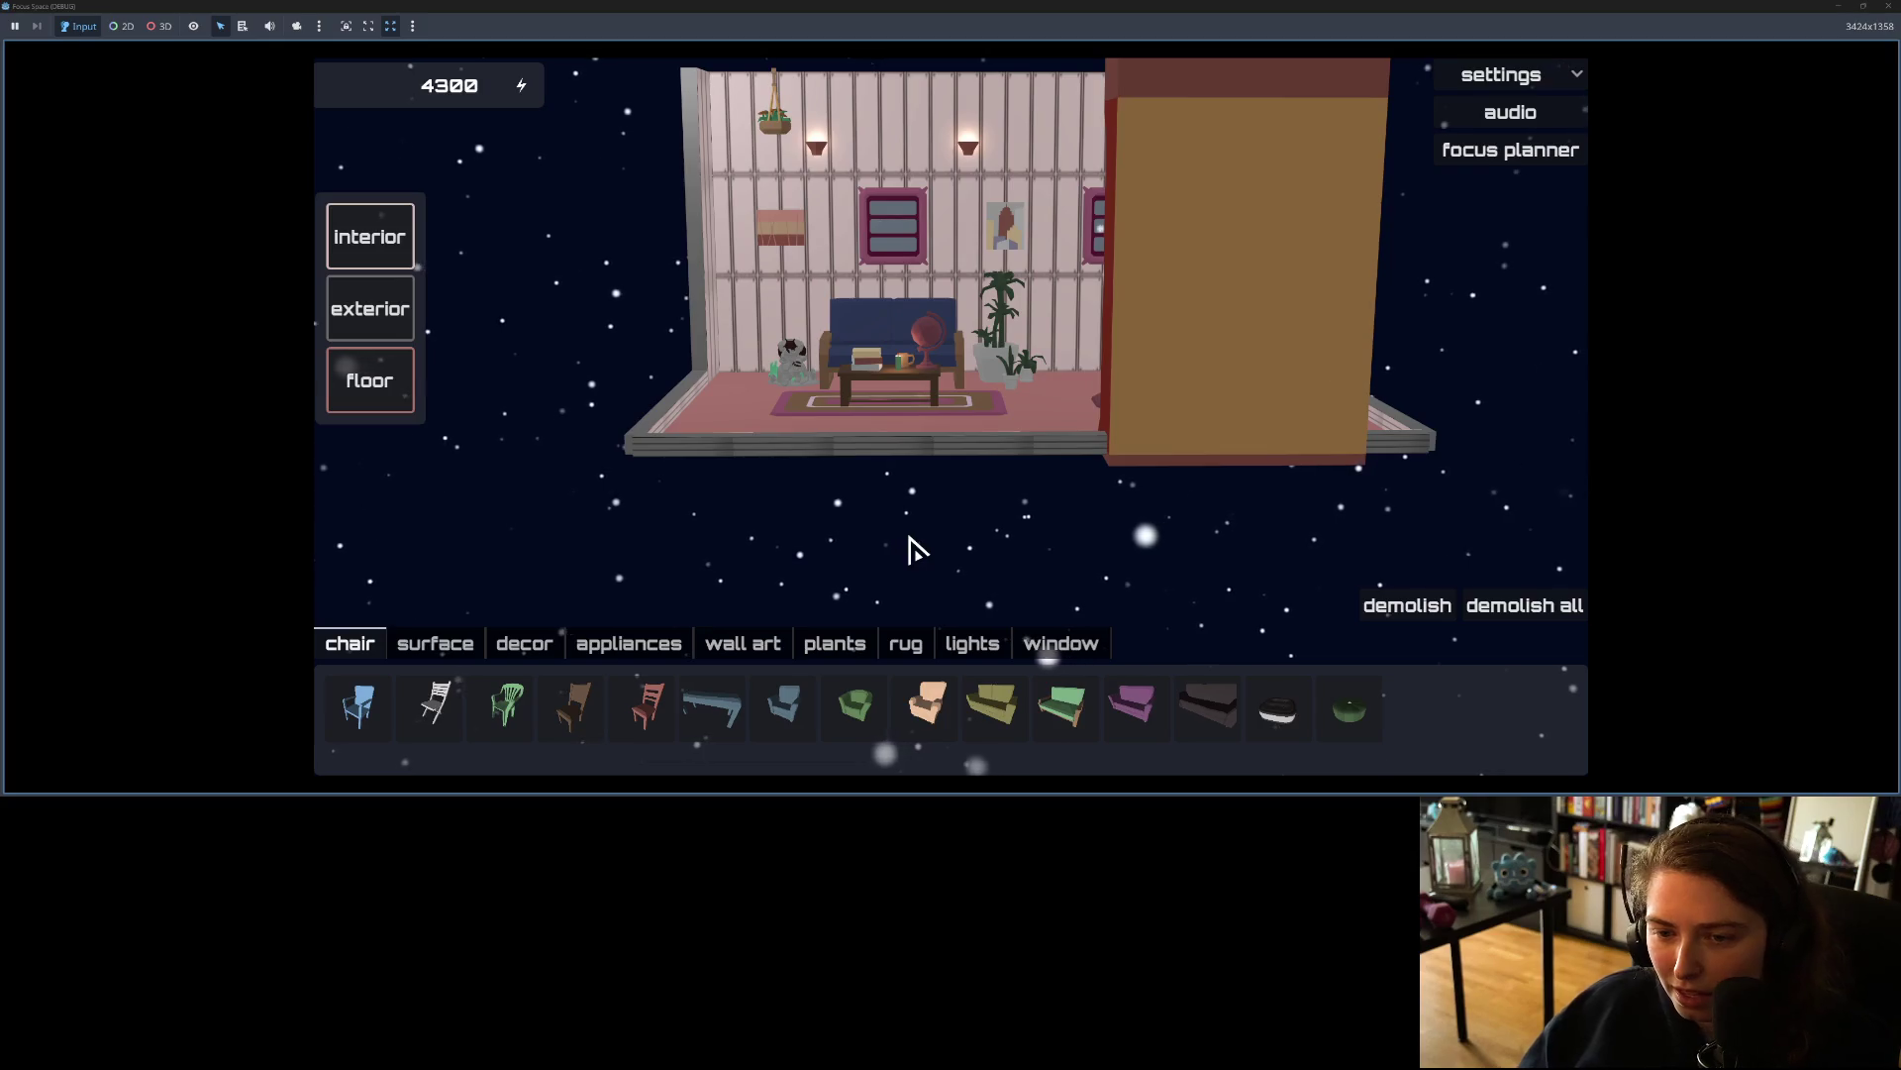
left_click_drag(910, 539, 914, 529)
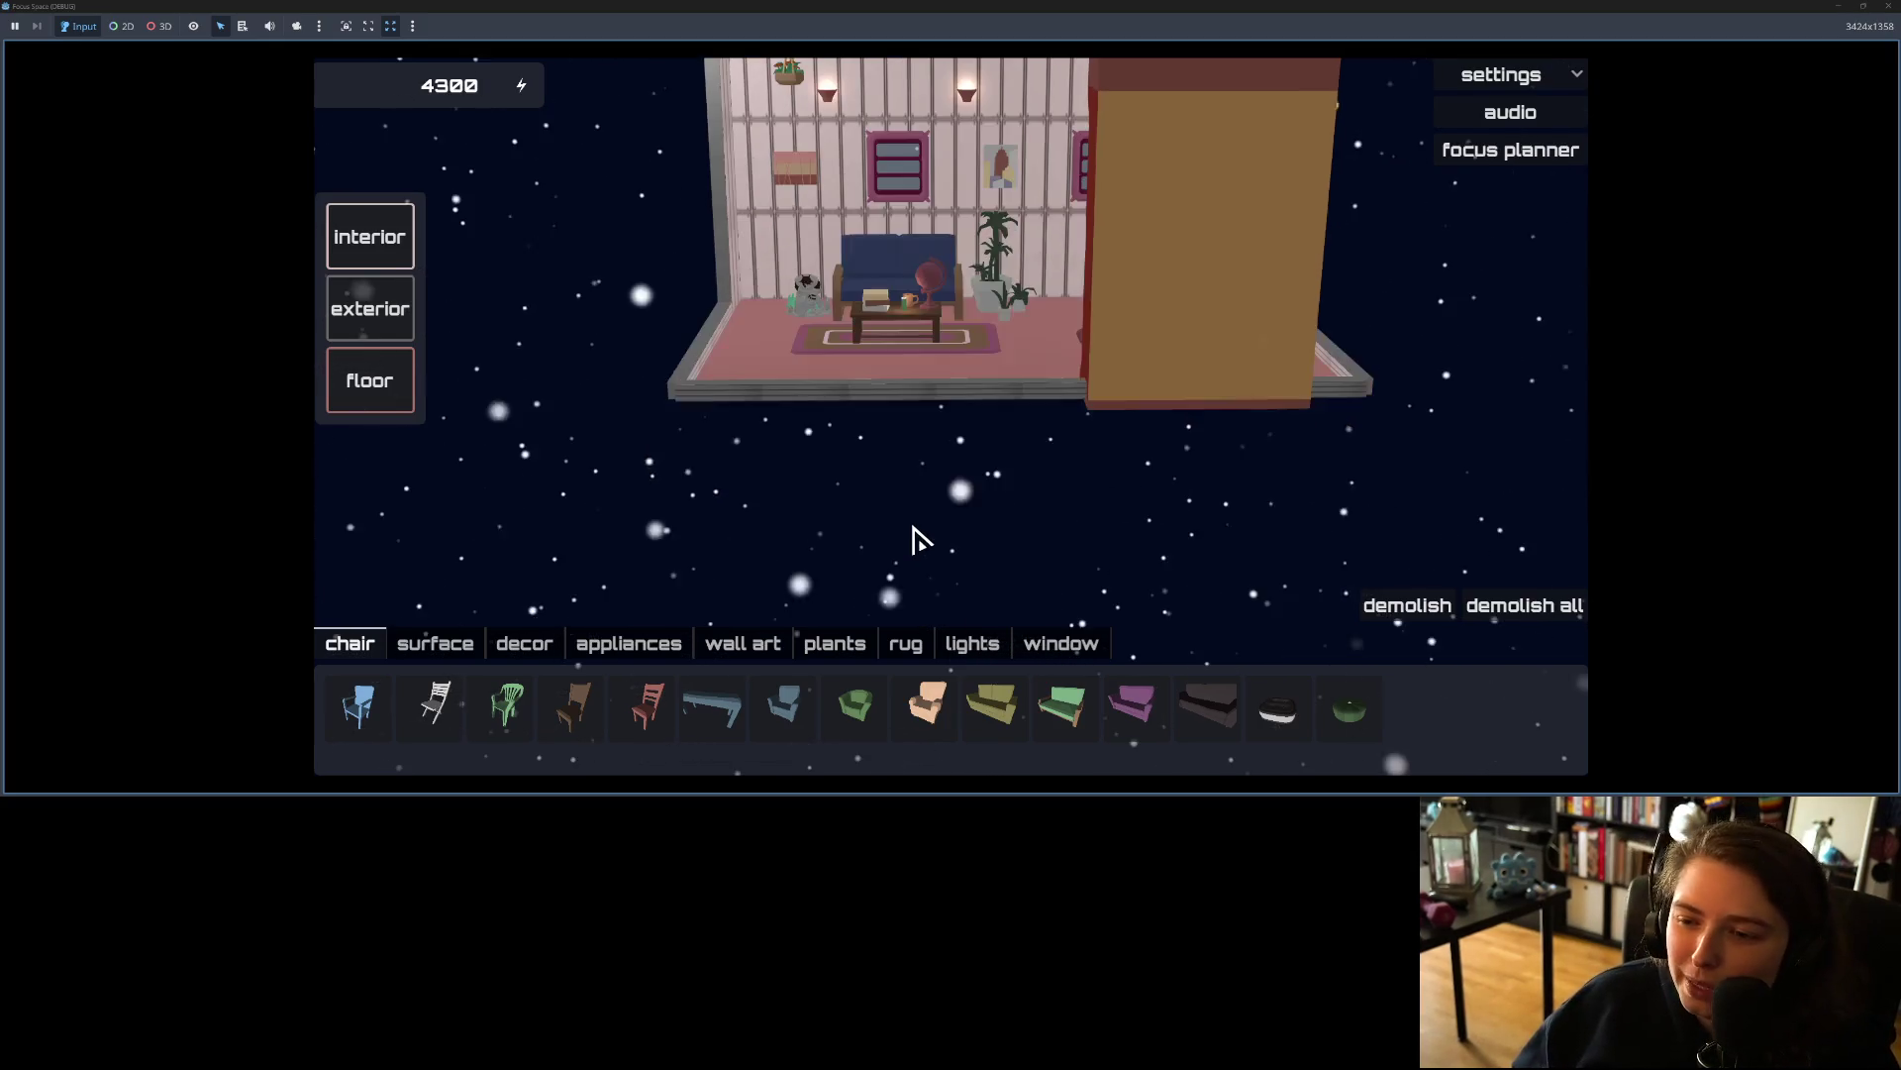
scroll(912, 538, "up", 2)
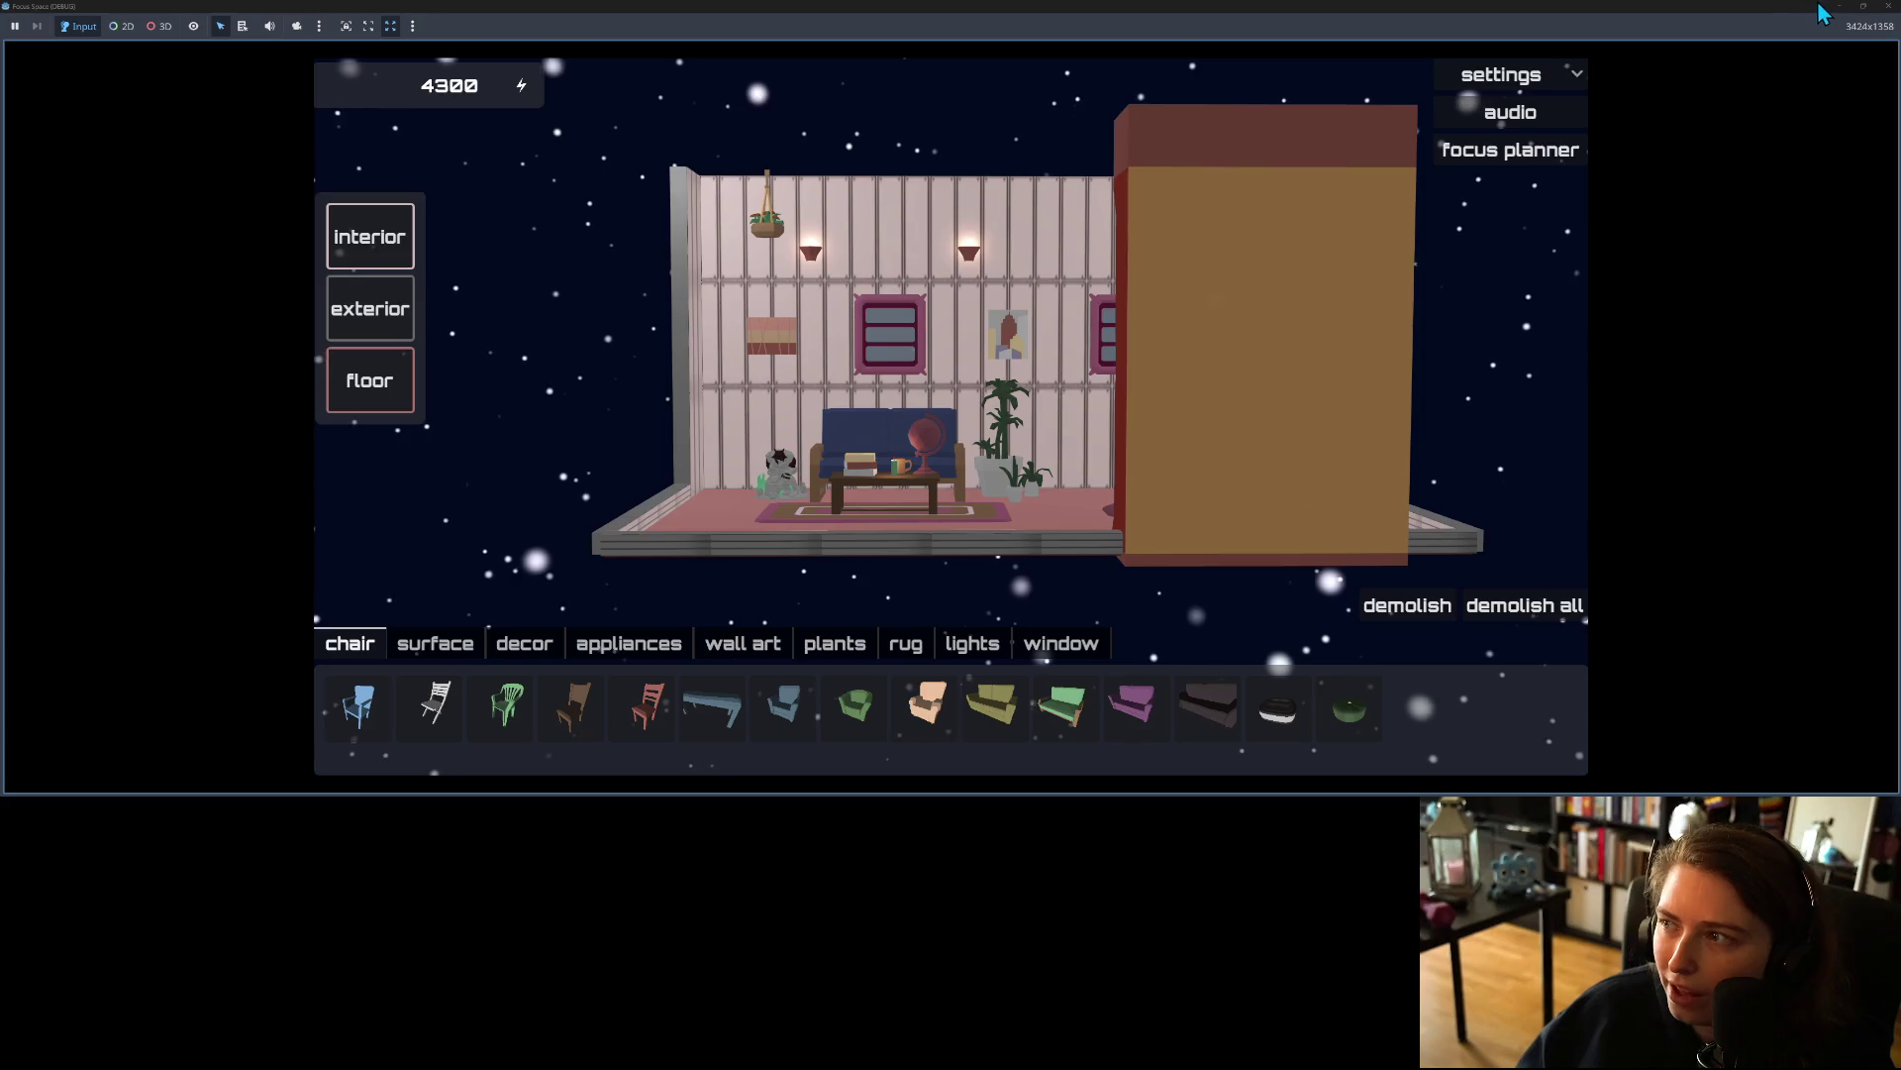
left_click(1884, 6)
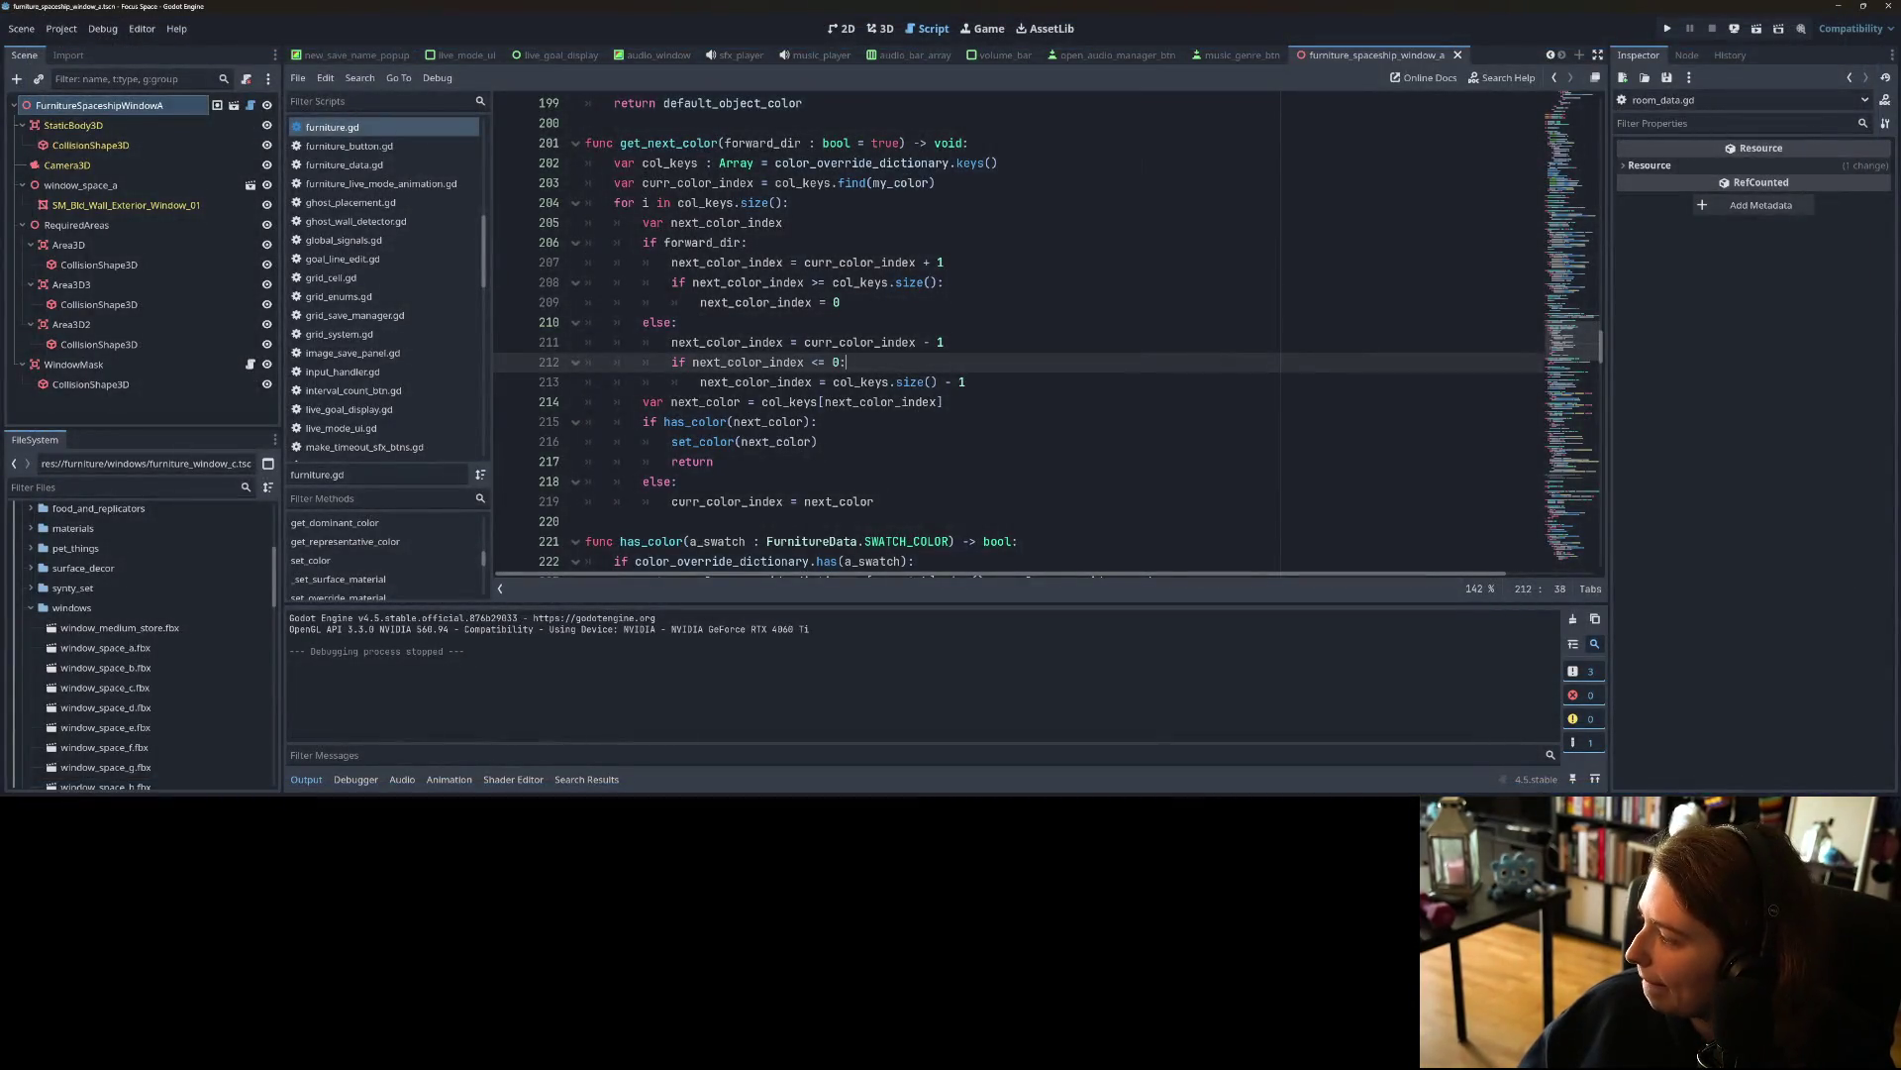
Step: In Edit Mode, raise the bottom UV strip vertically into the texture's bottom swatch row
key("alt+Tab")
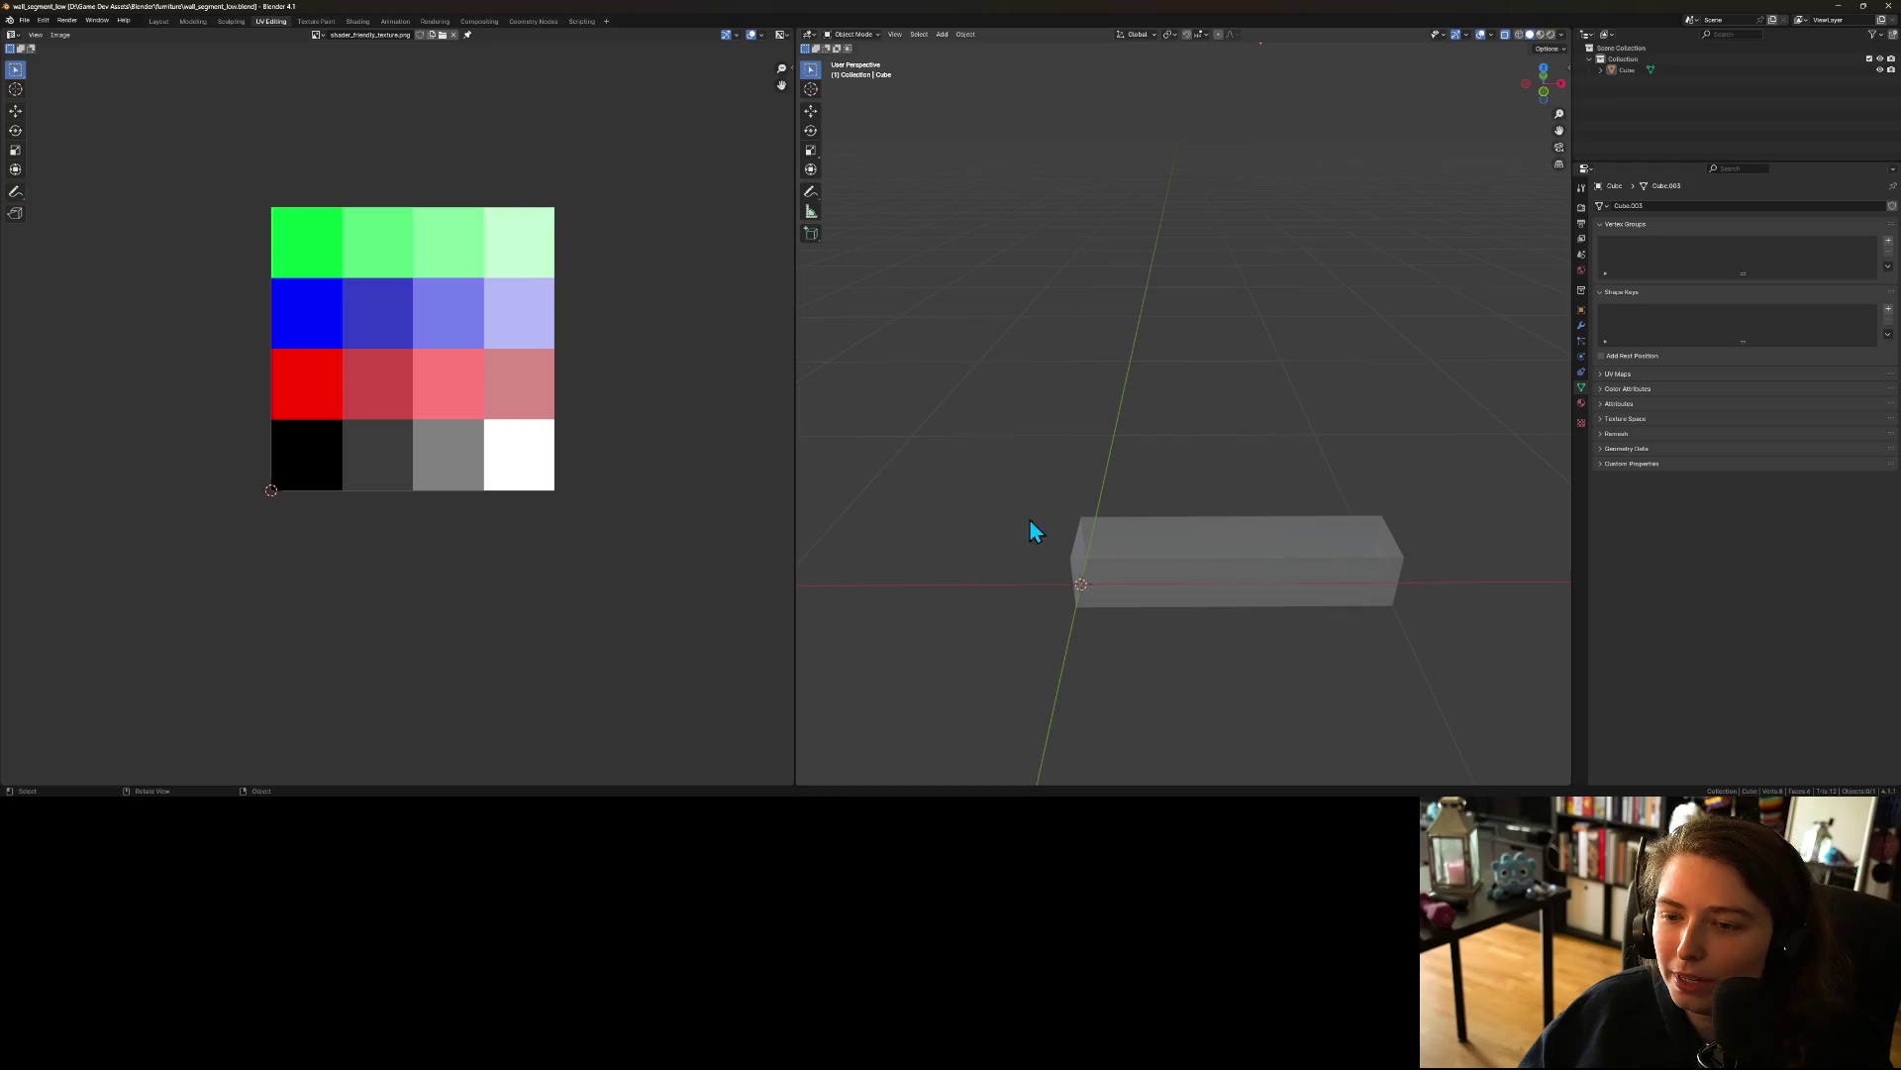
key("Tab")
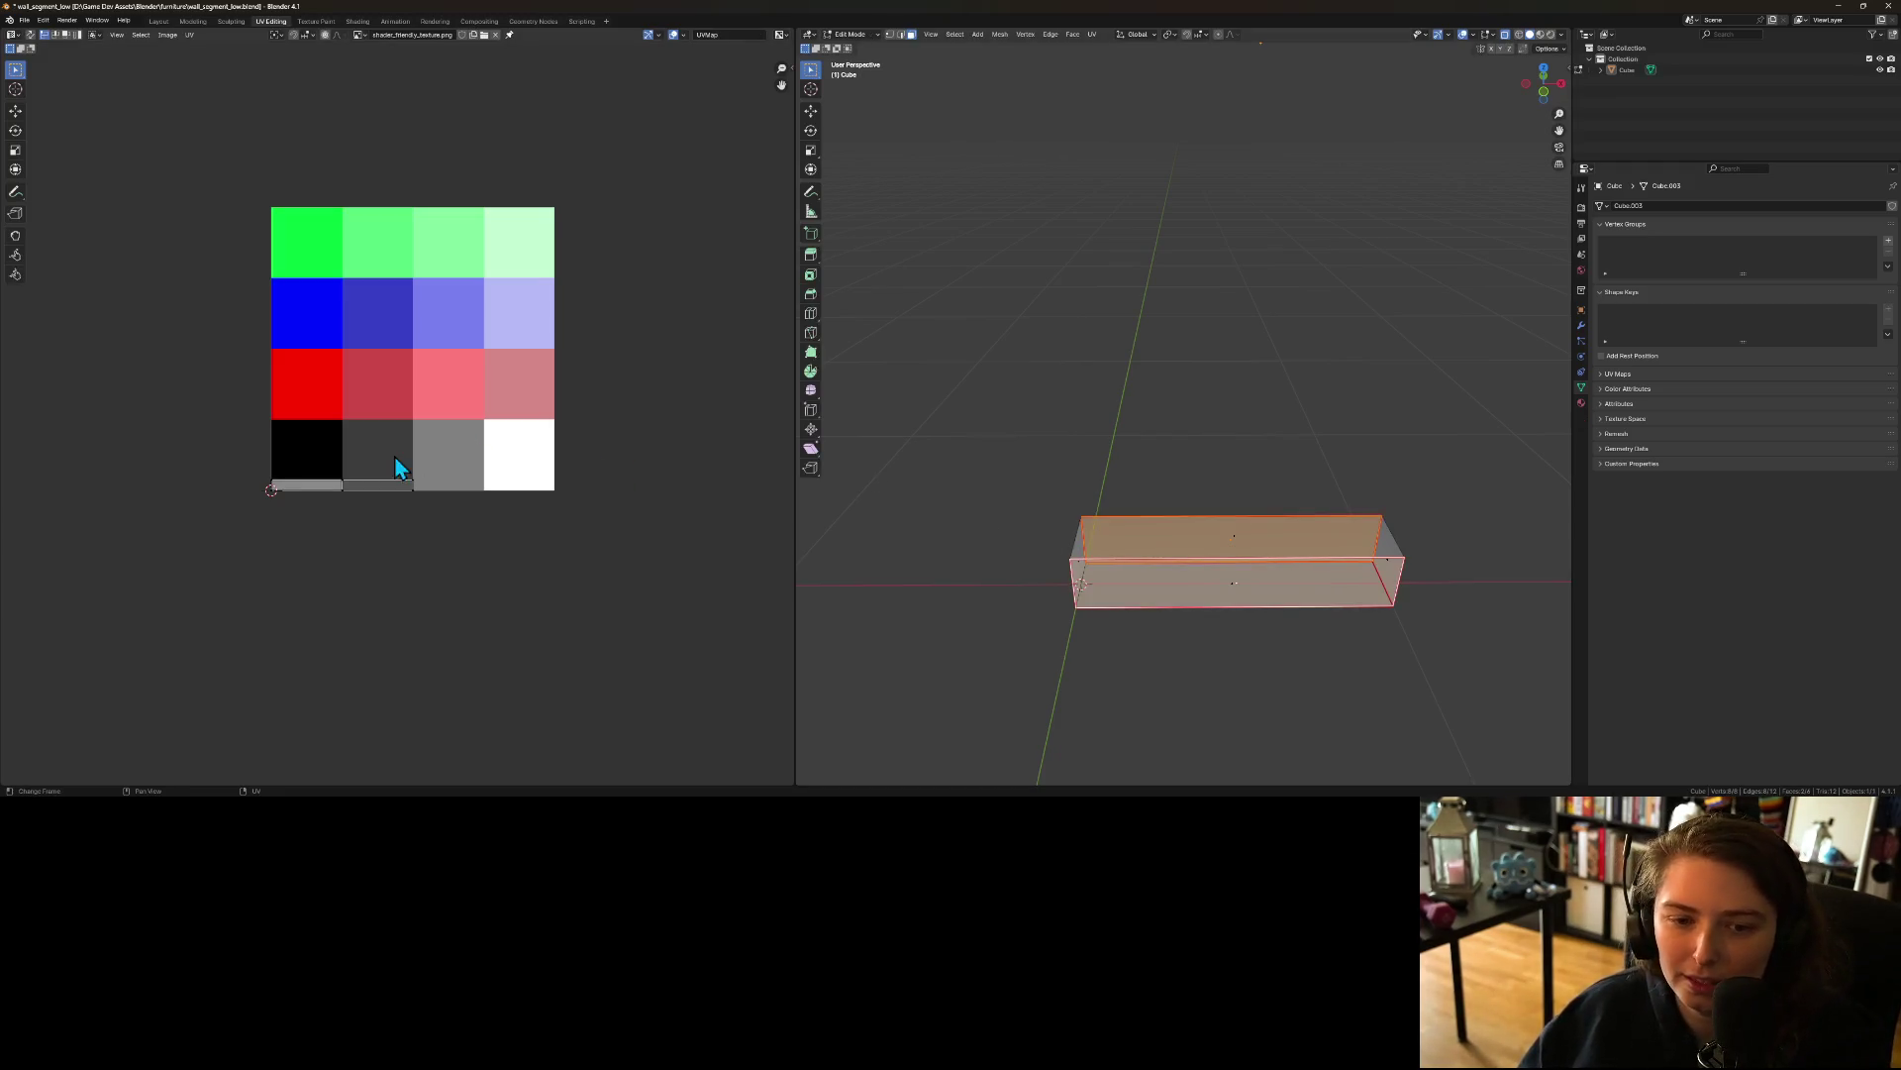
left_click_drag(210, 456, 449, 483)
key("g")
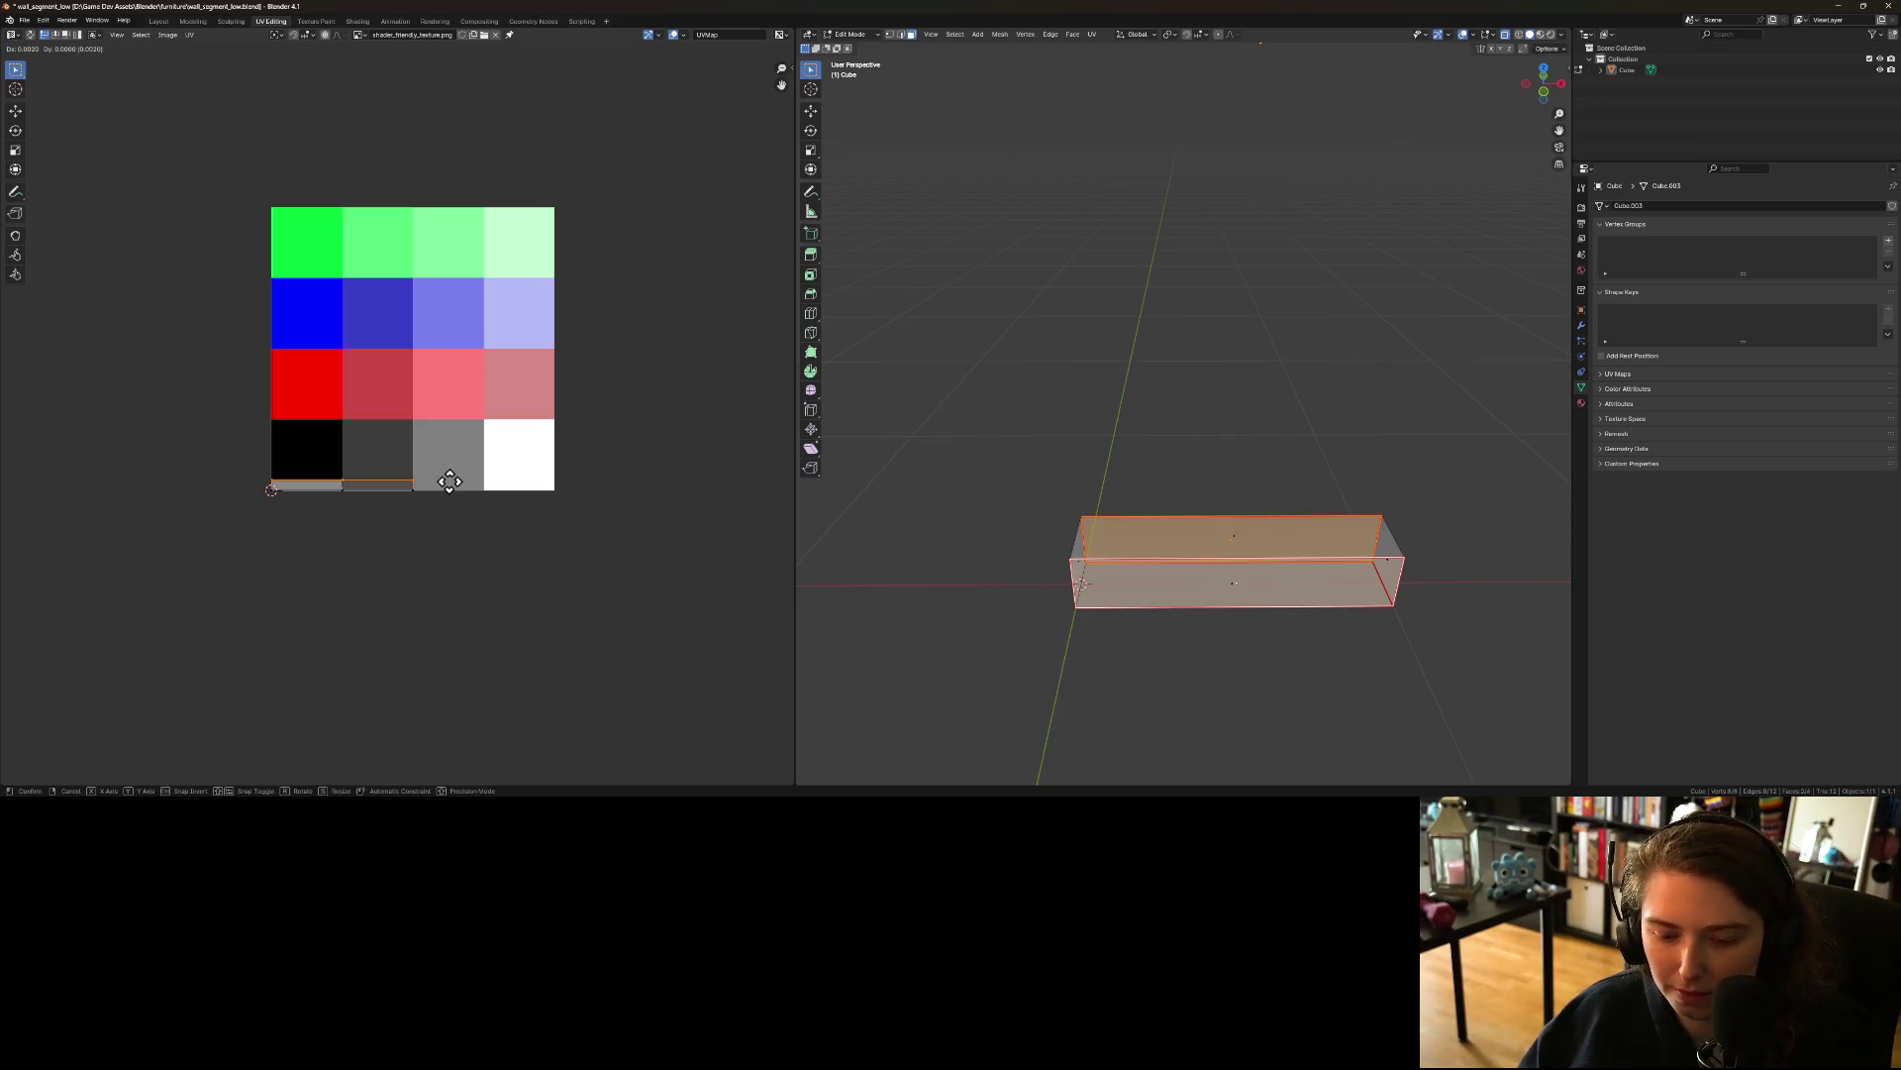
key("y")
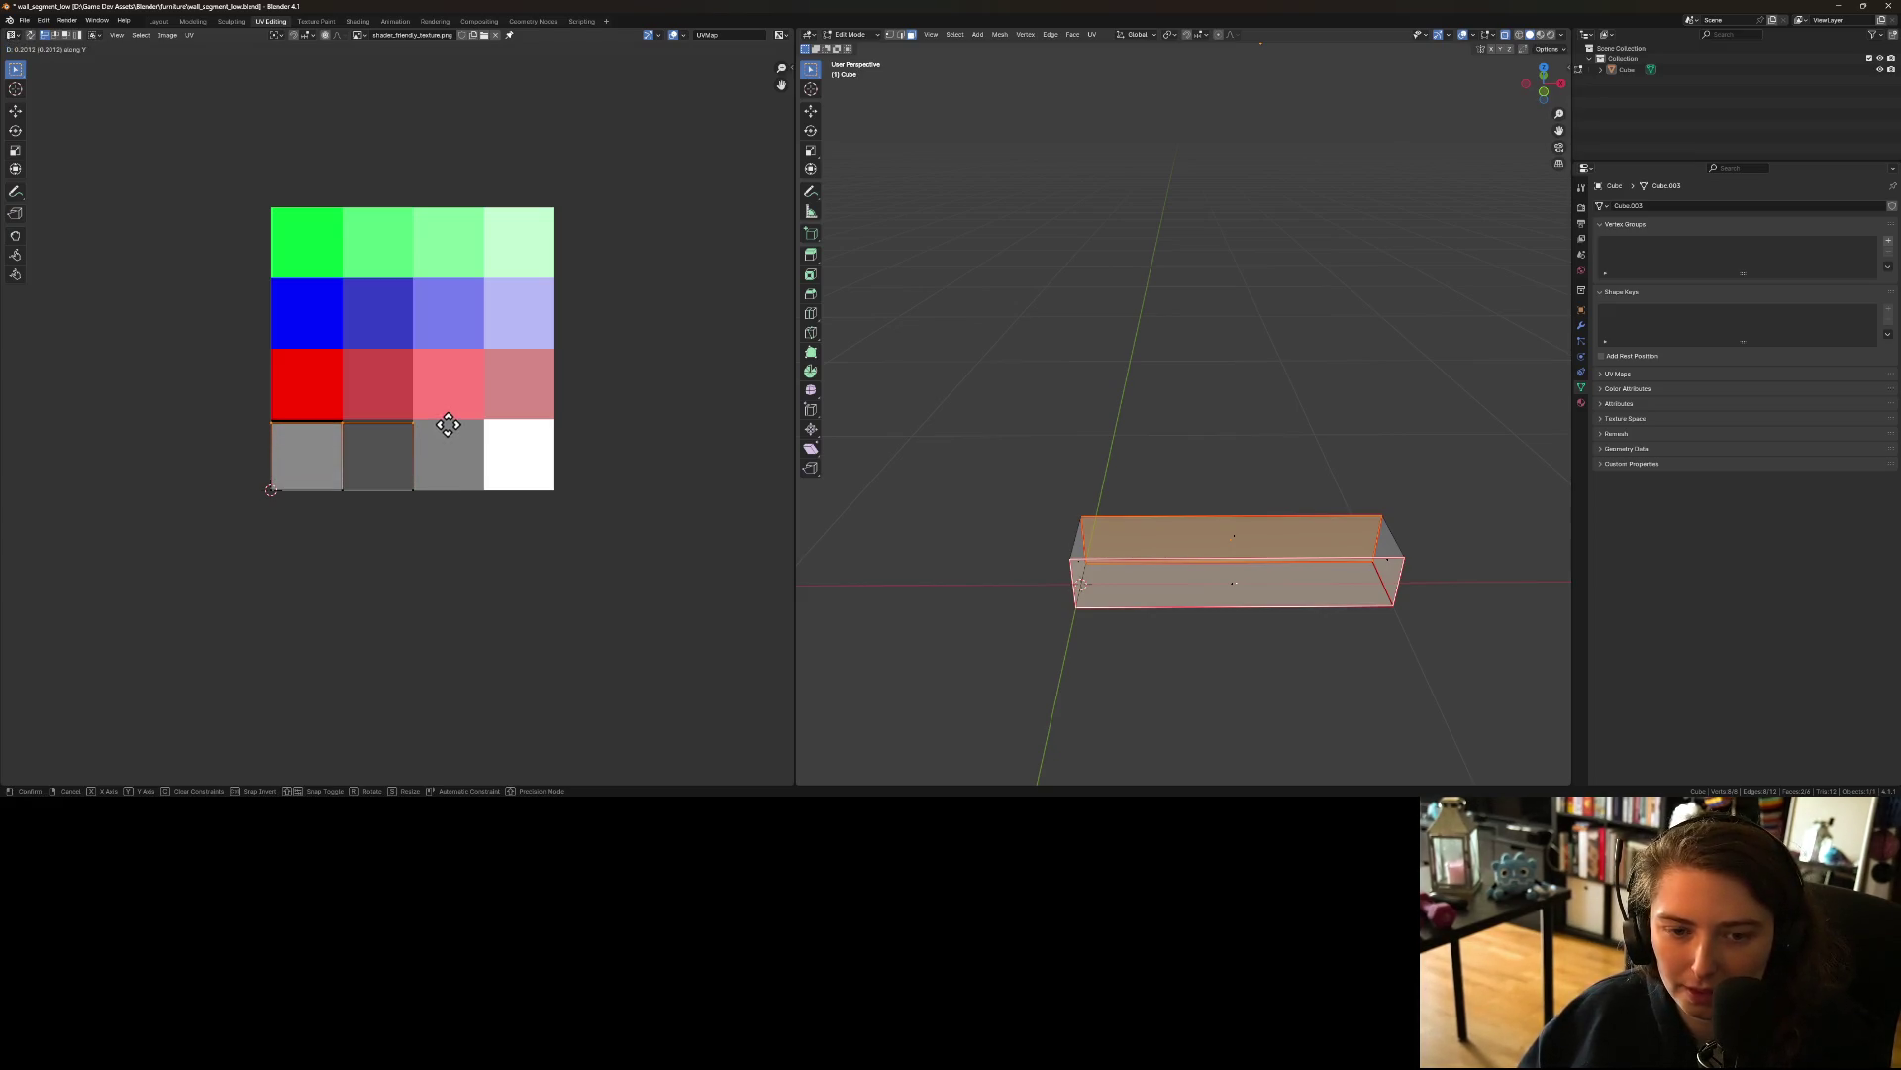
left_click(449, 422)
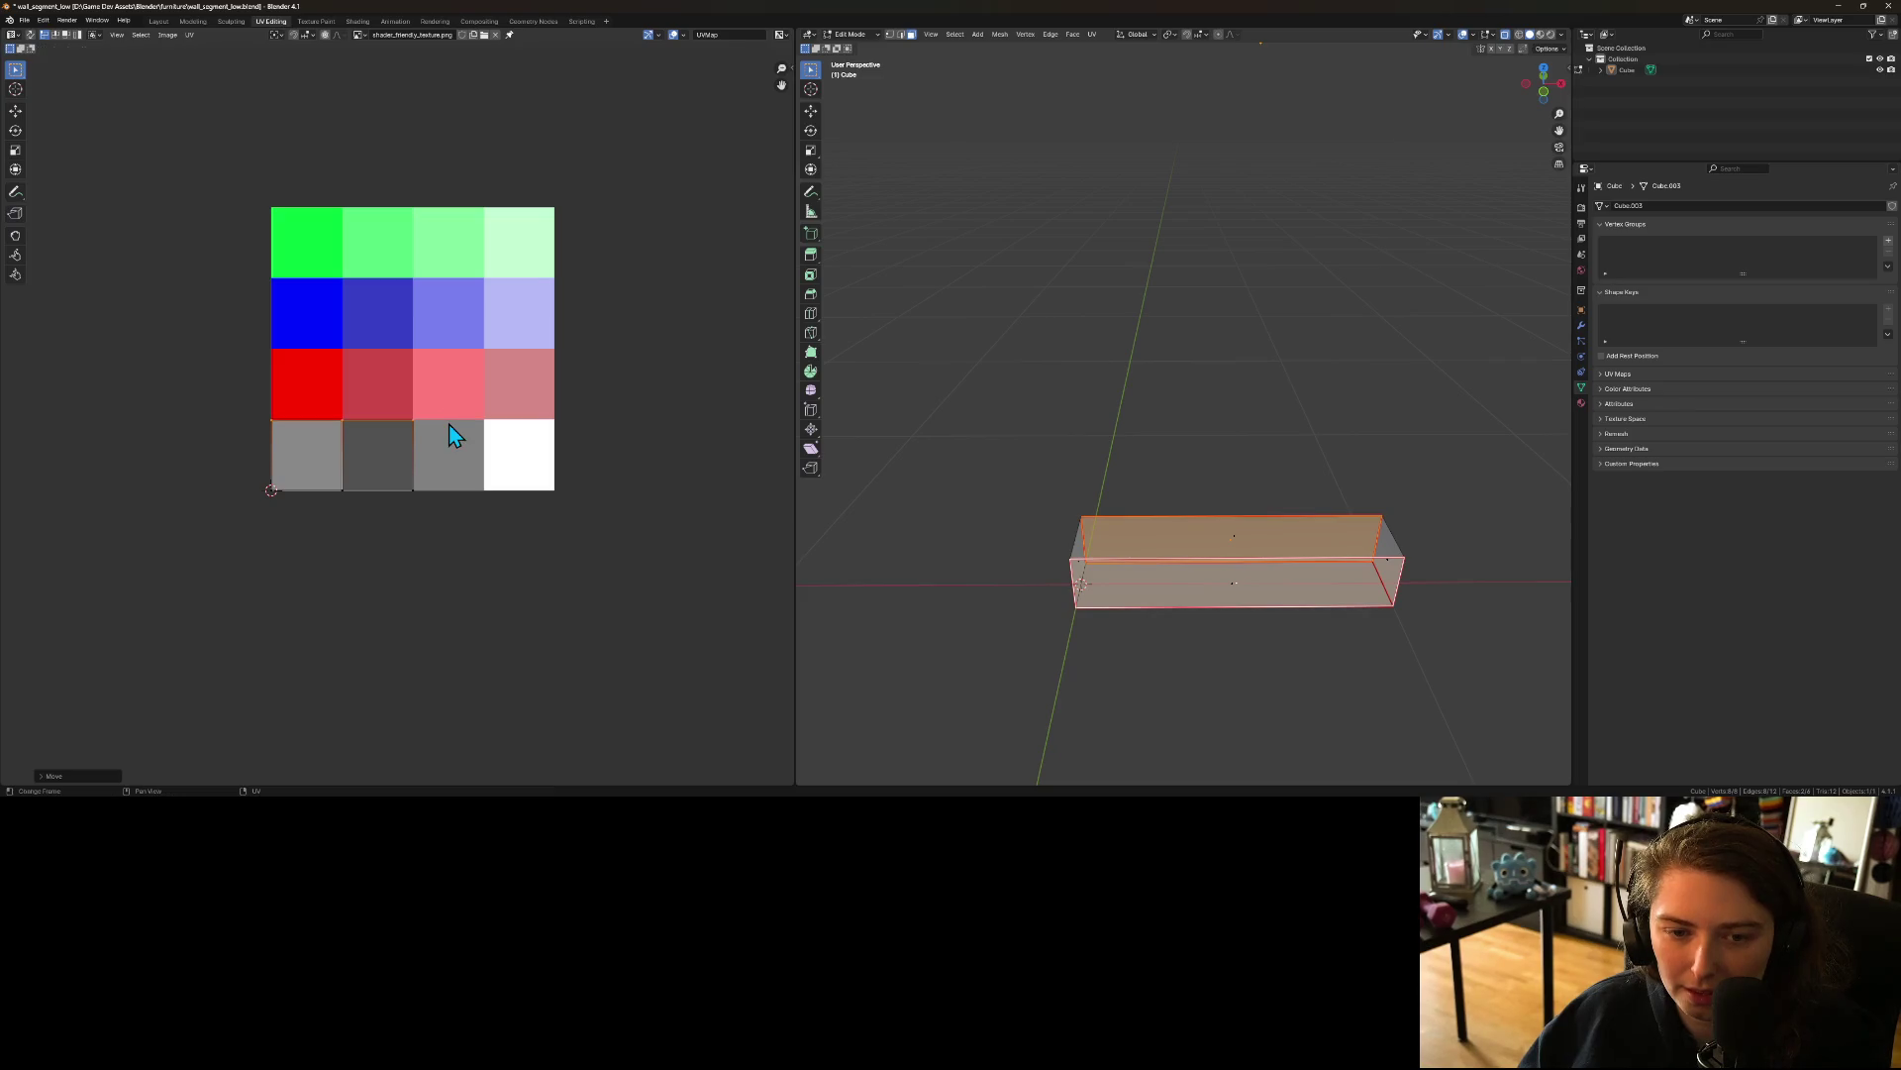
scroll(388, 485, "up", 5)
scroll(439, 527, "down", 1)
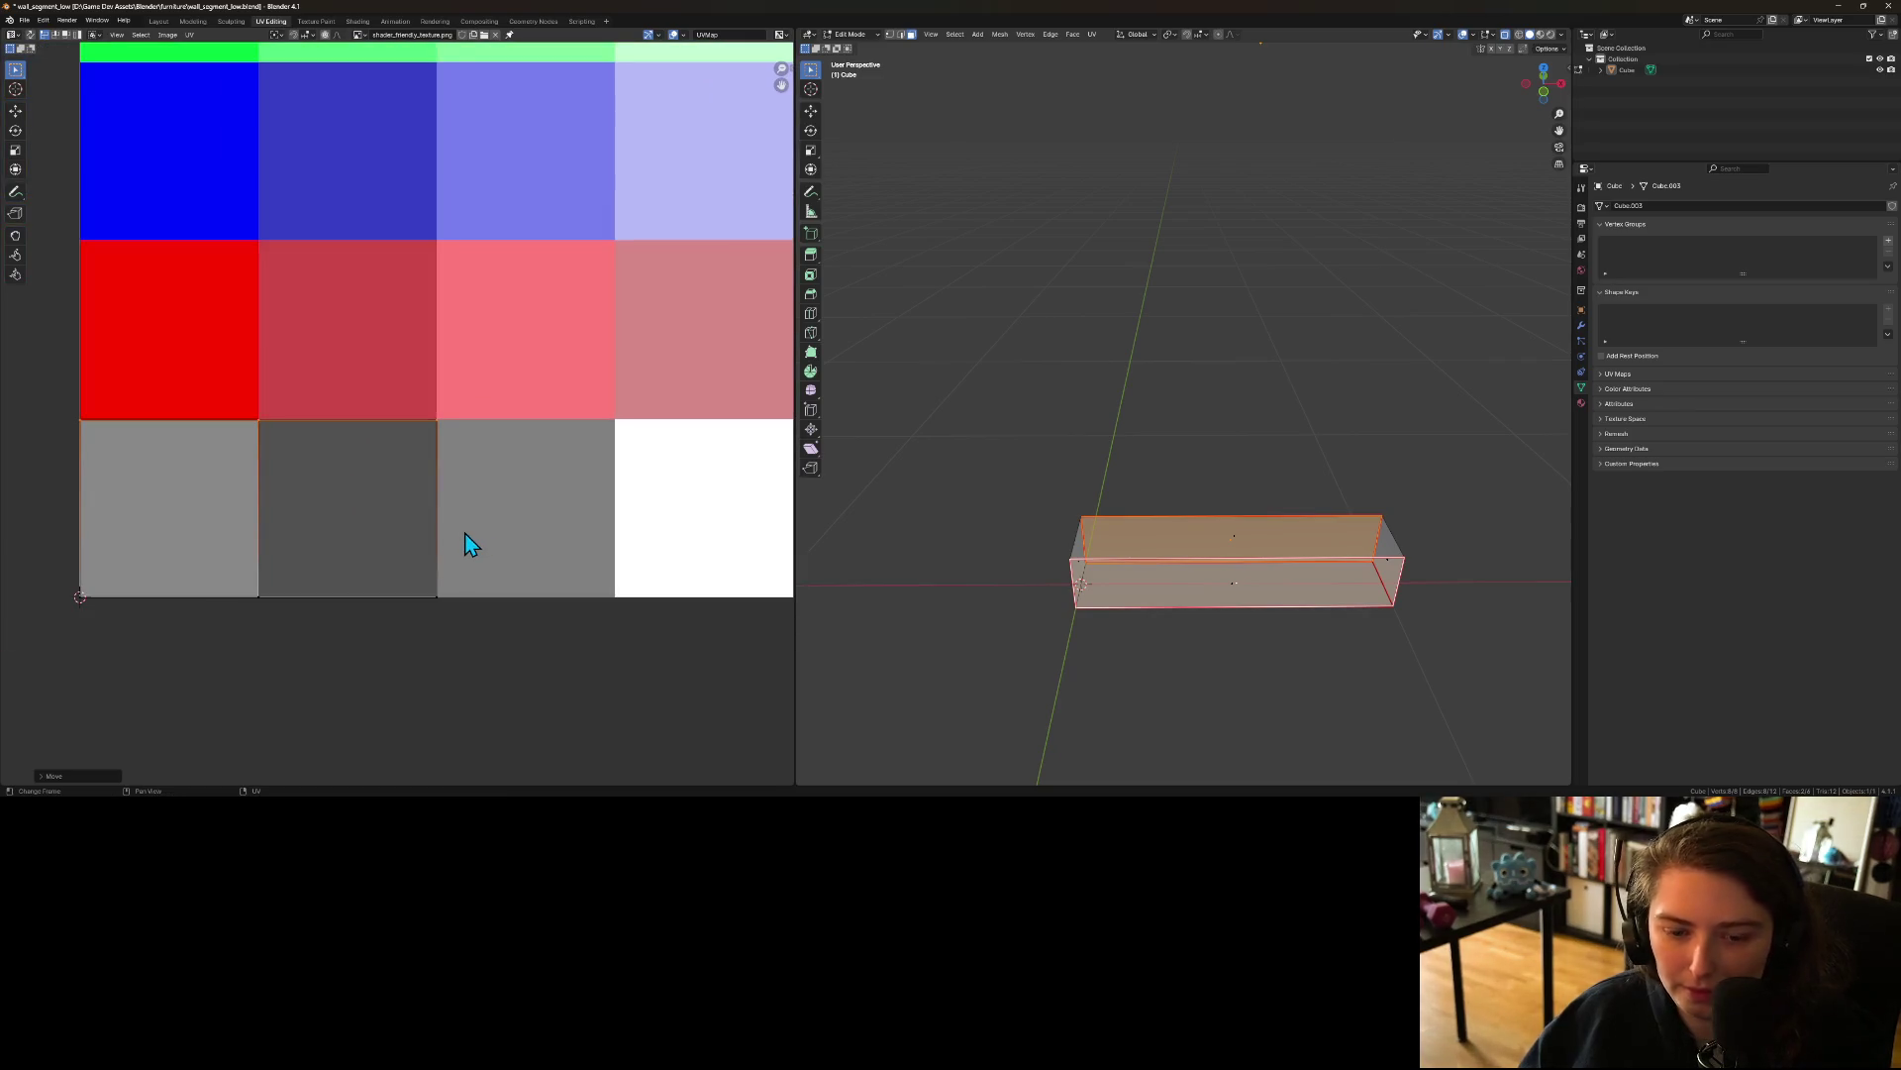
key("g")
key("y")
left_click(465, 529)
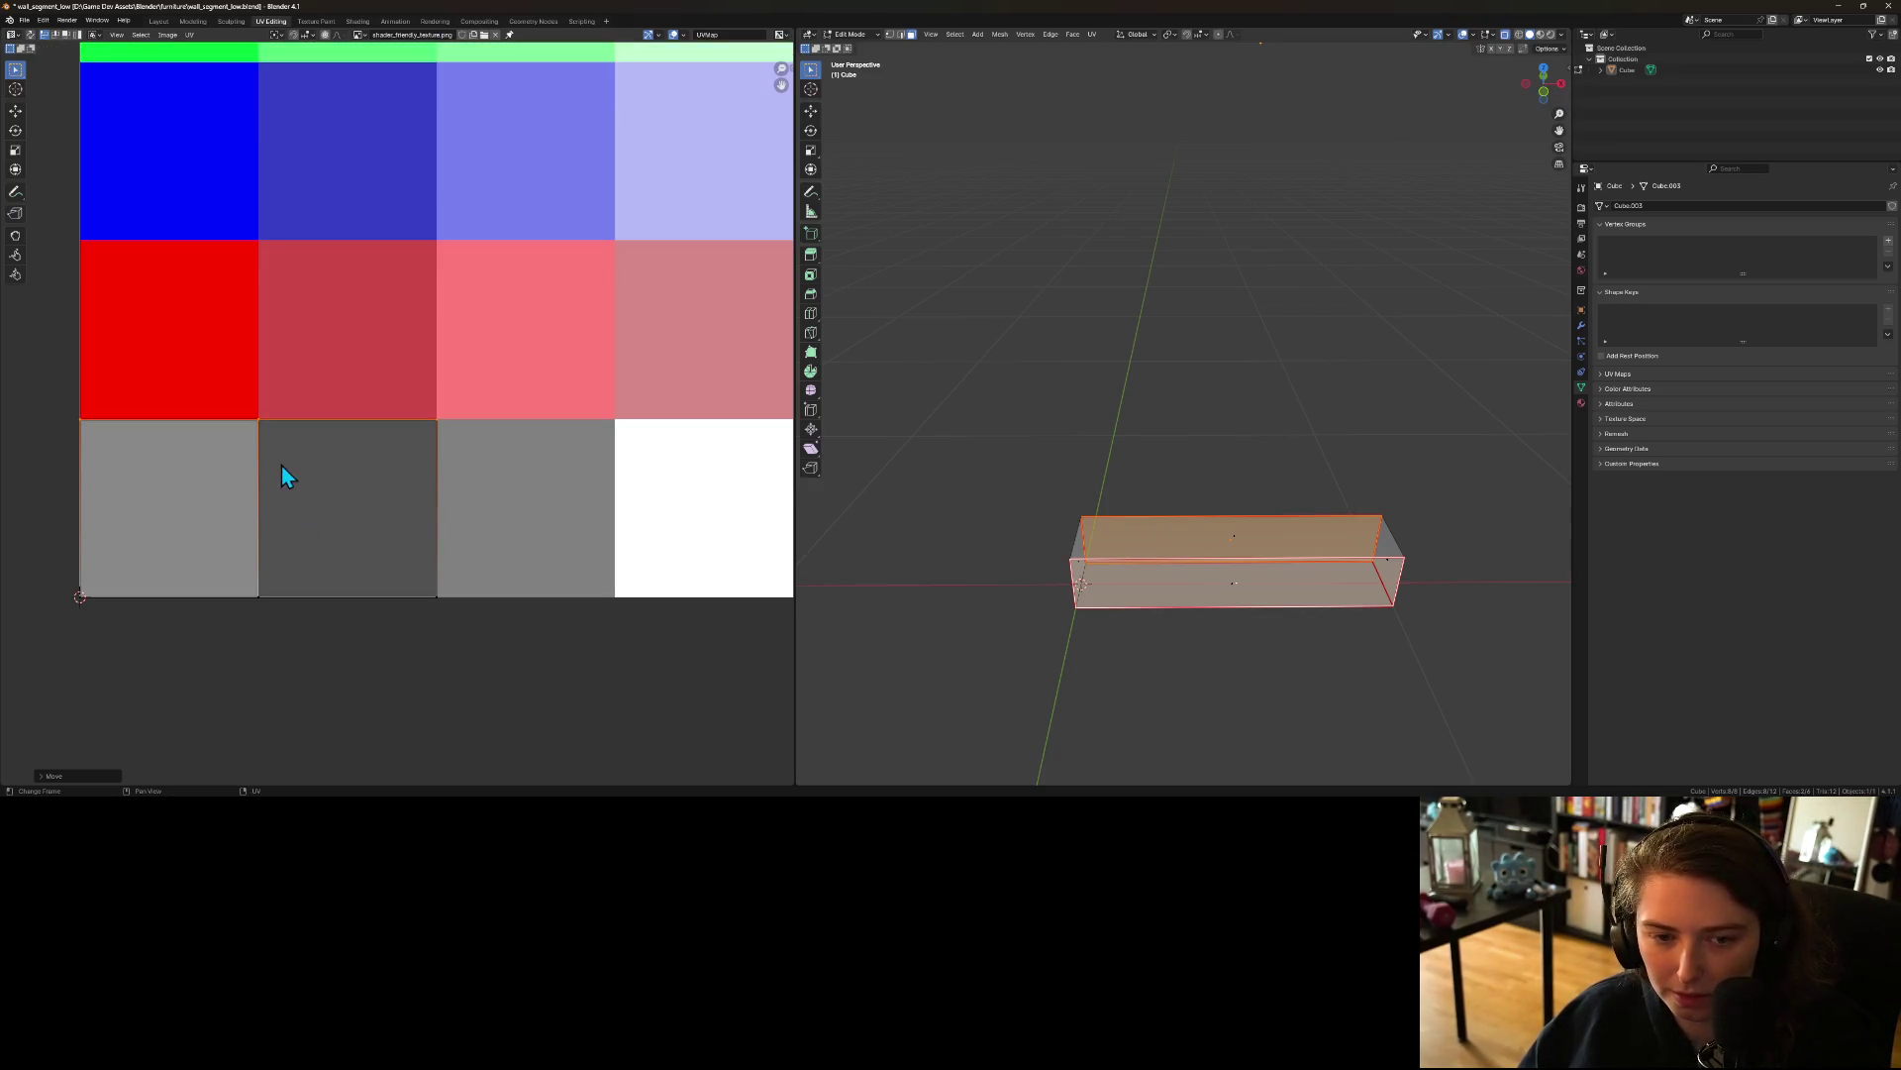
Step: Select the middle vertical UV edge and slide it horizontally
left_click(336, 565)
left_click_drag(429, 389, 441, 487)
key("g")
key("x")
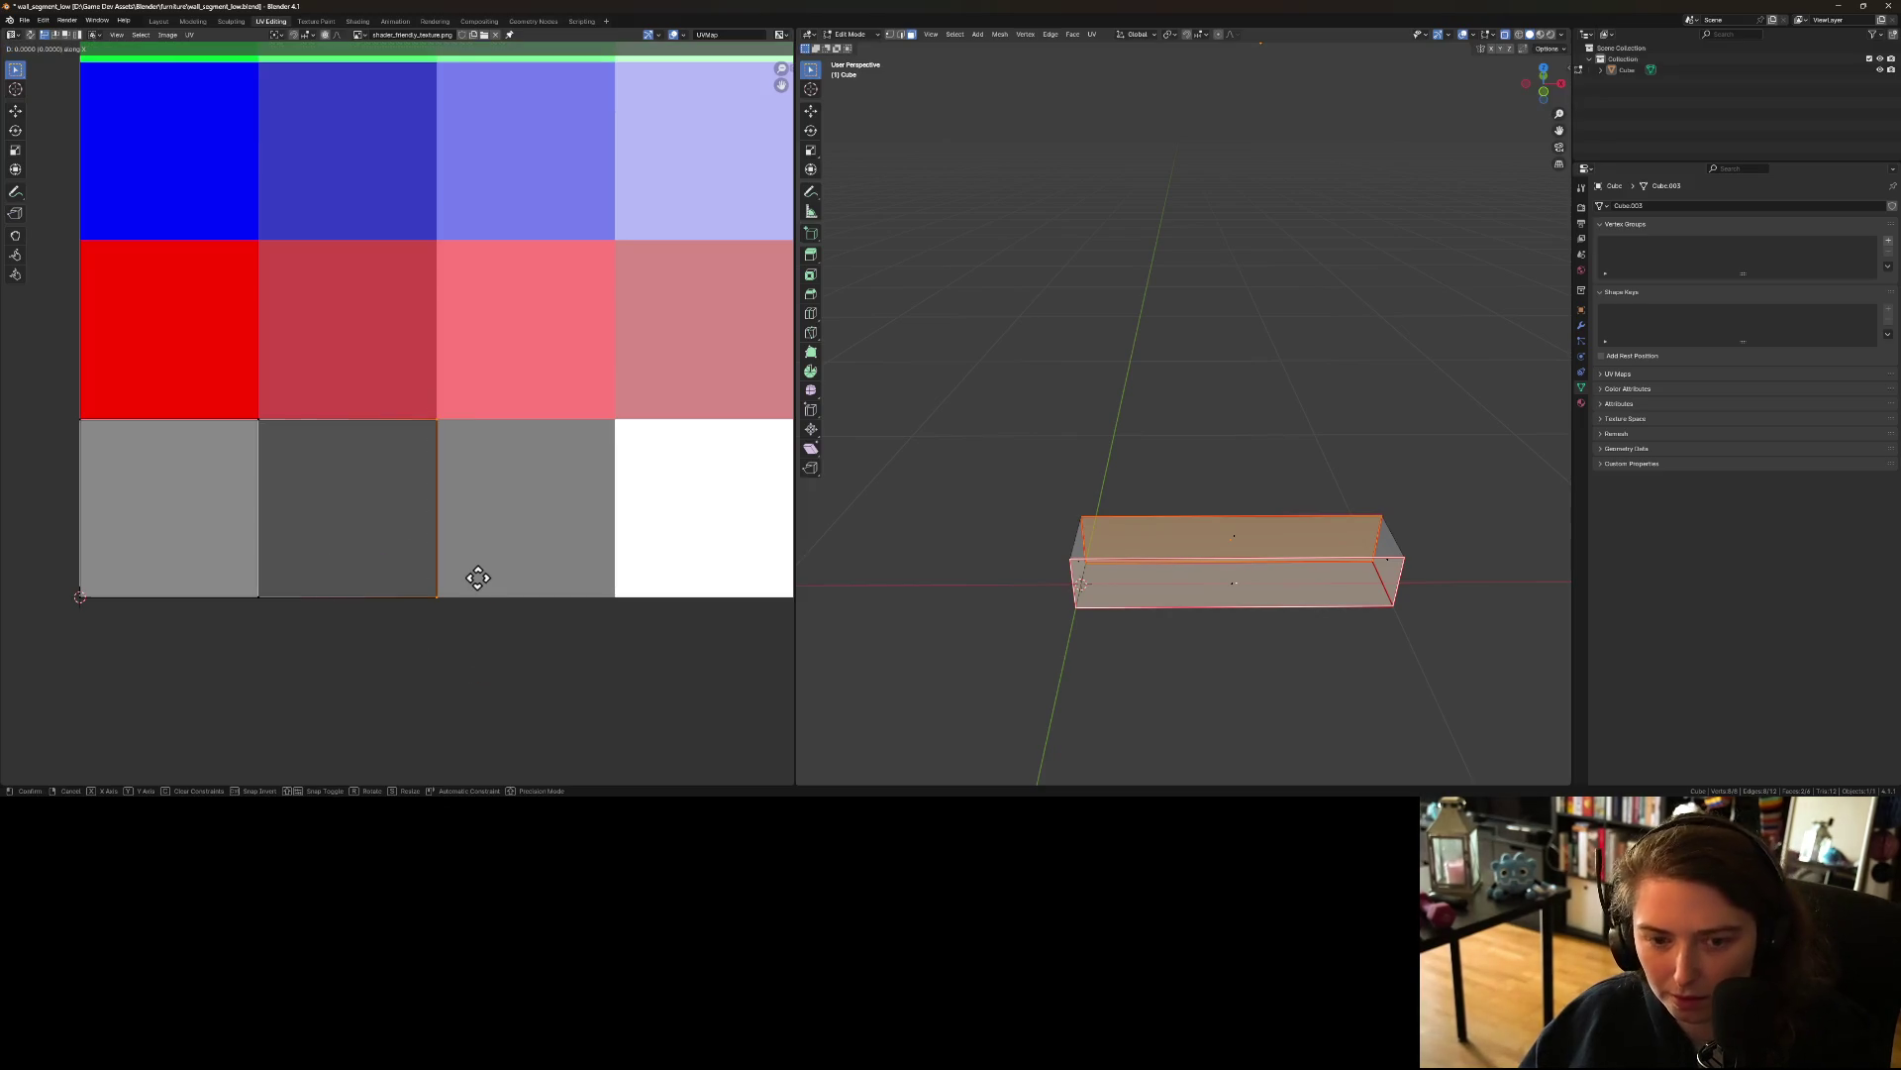
left_click(323, 583)
Step: Select the large grey UV face together with its corner edges
scroll(186, 503, "up", 4)
mouse_move(347, 563)
left_mouse_down()
mouse_move(679, 466)
mouse_move(792, 410)
left_mouse_up()
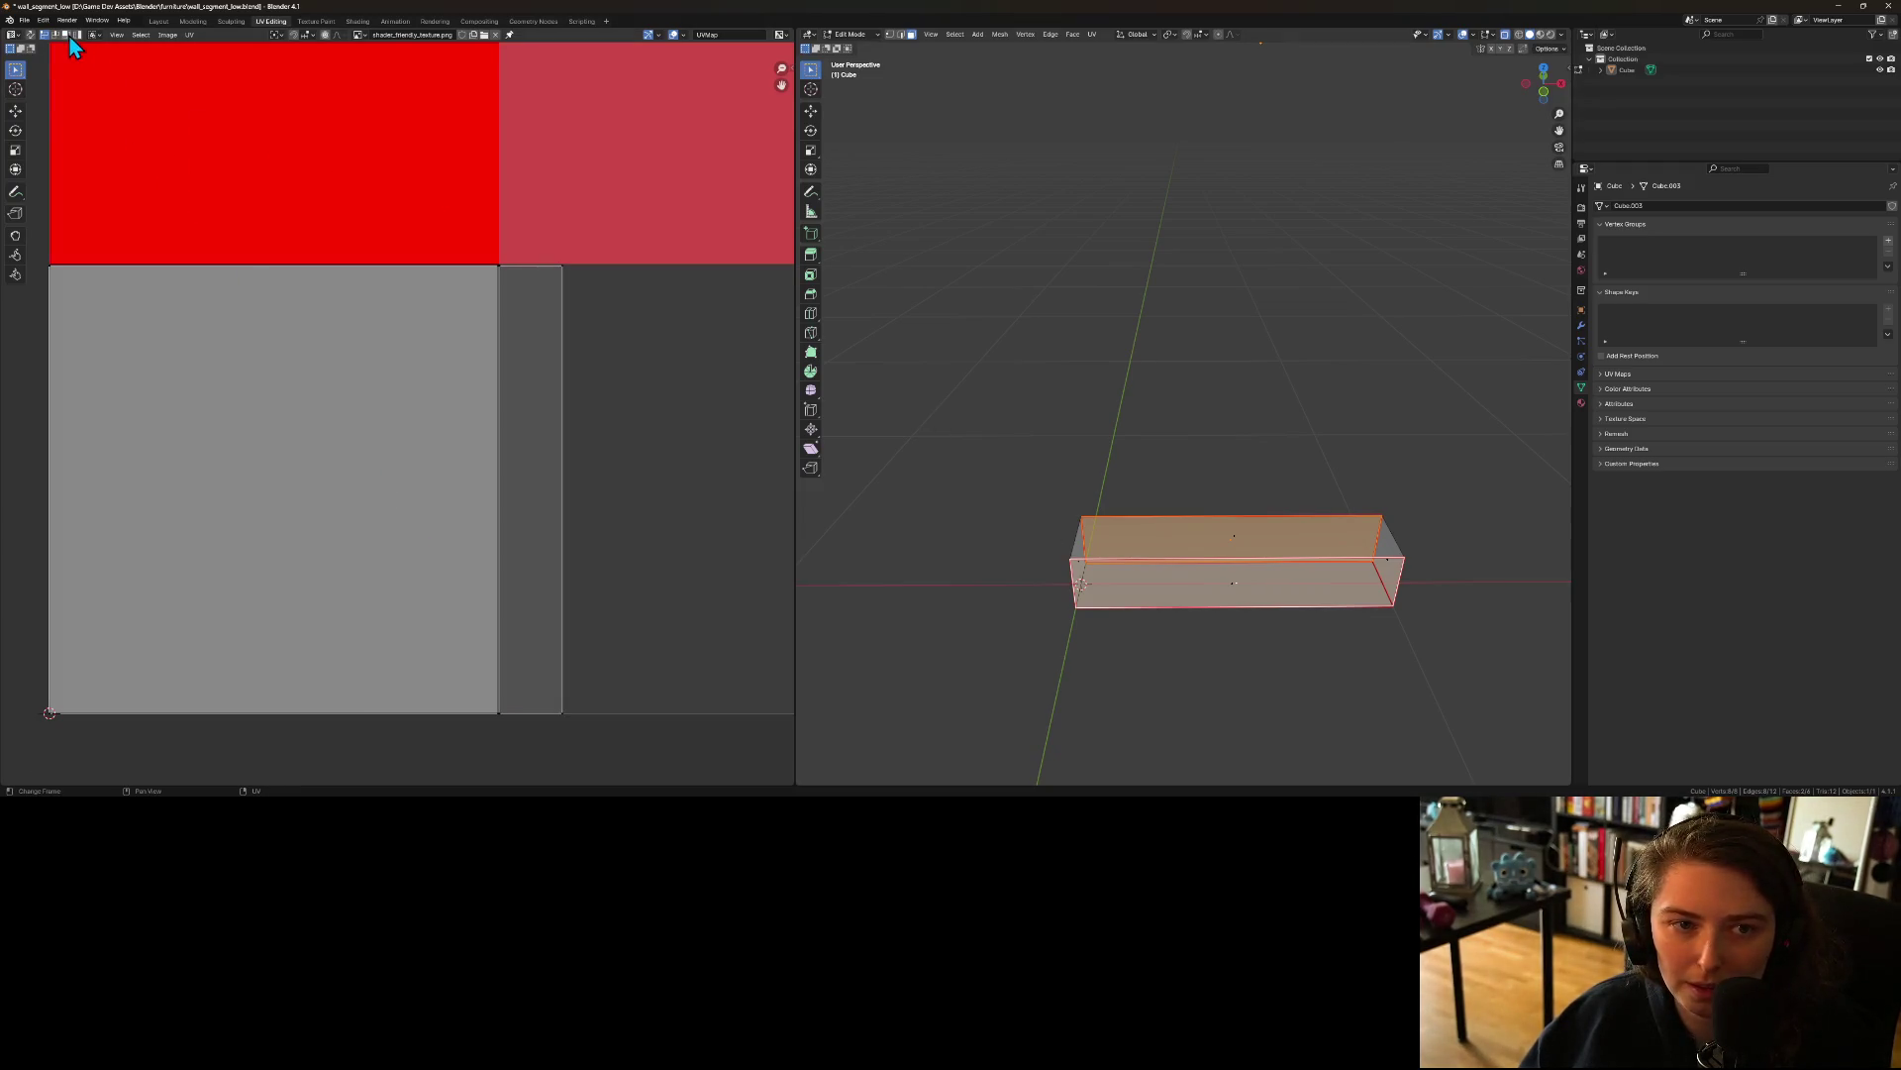
left_click(327, 497)
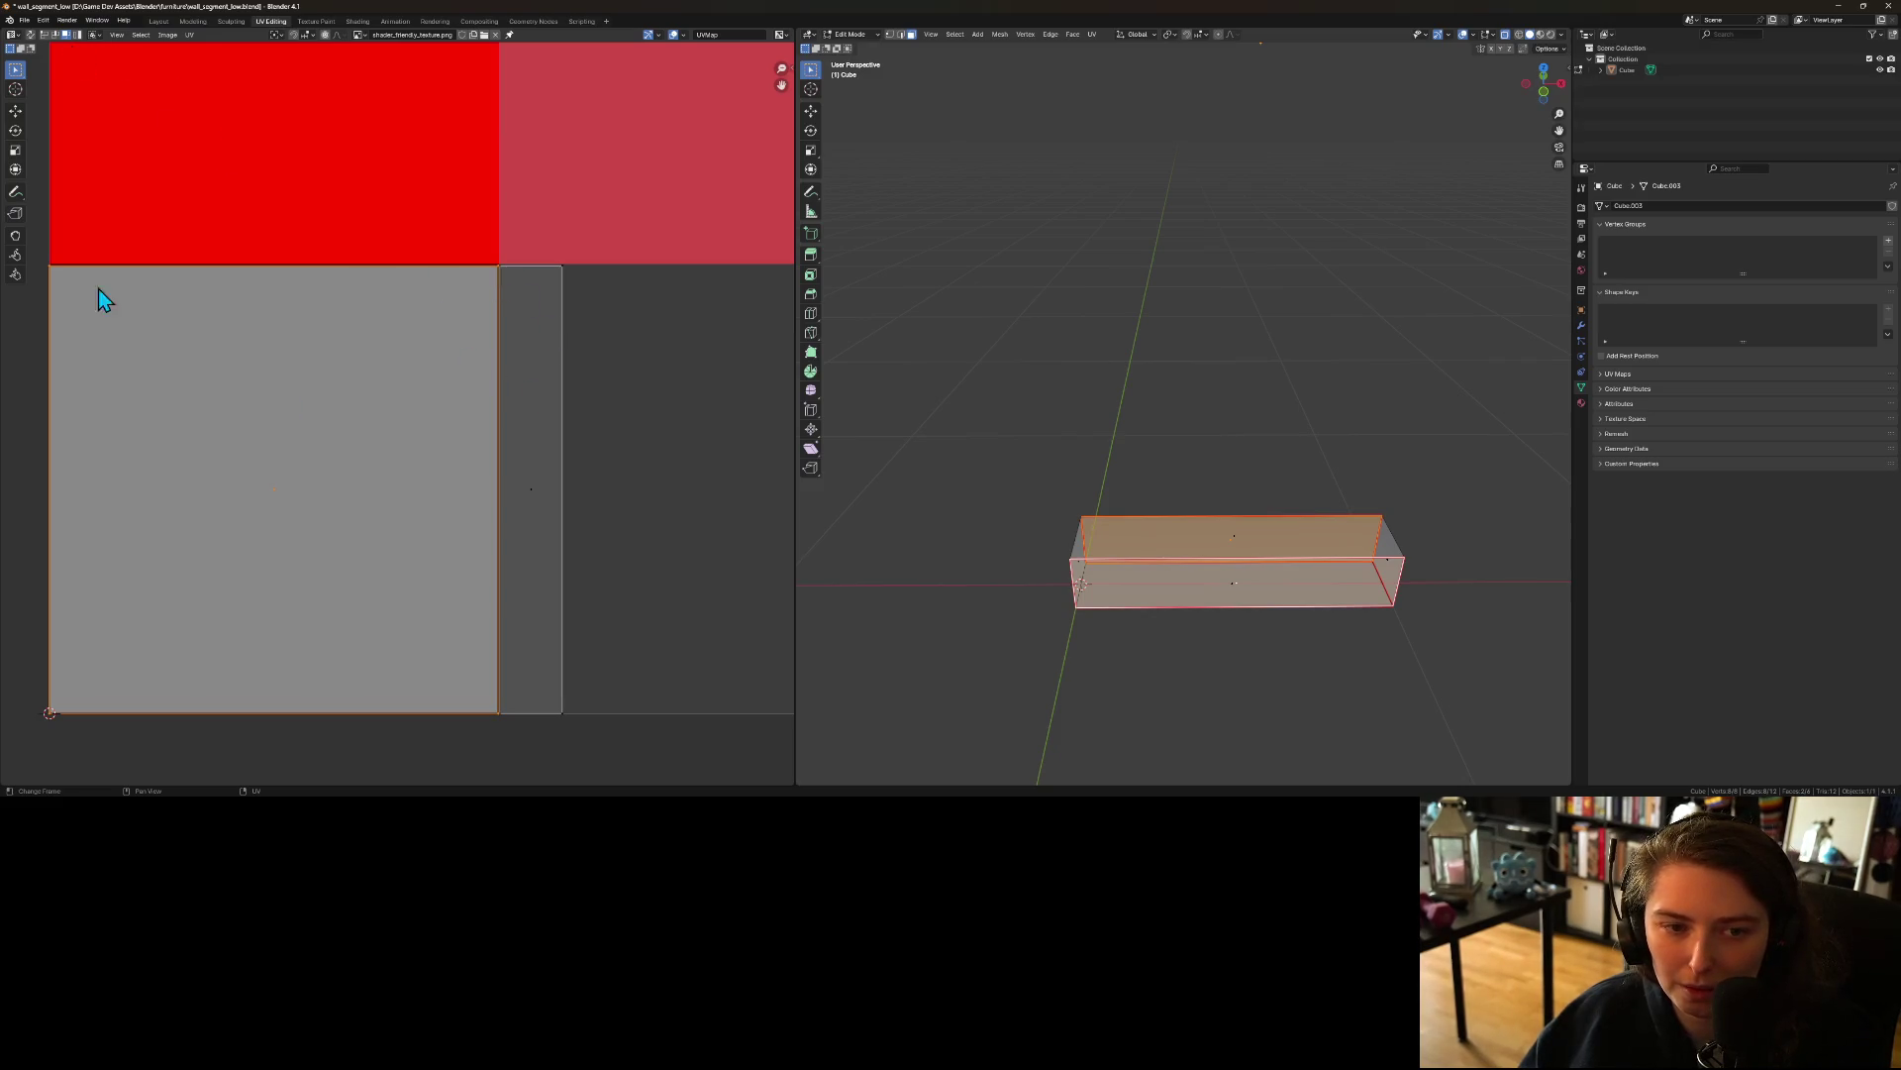
left_click(53, 278, "ctrl")
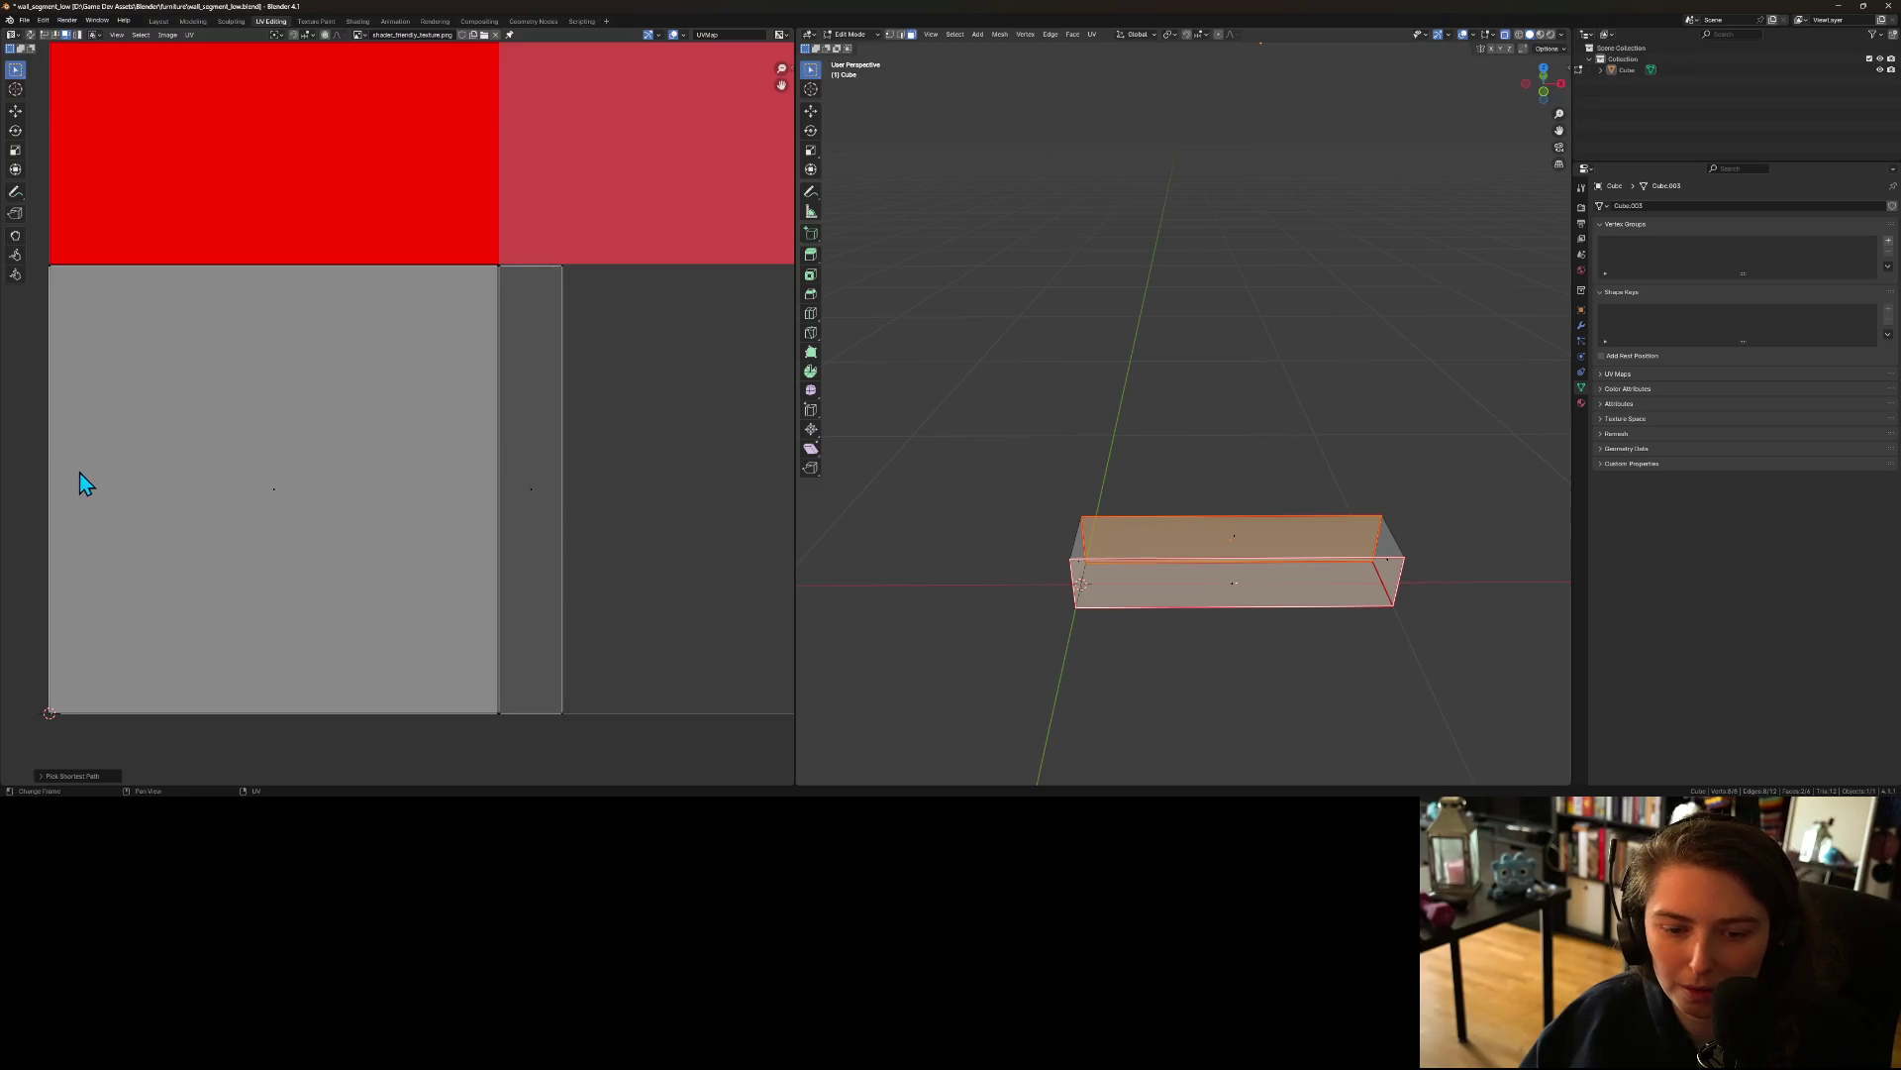
left_click(163, 472)
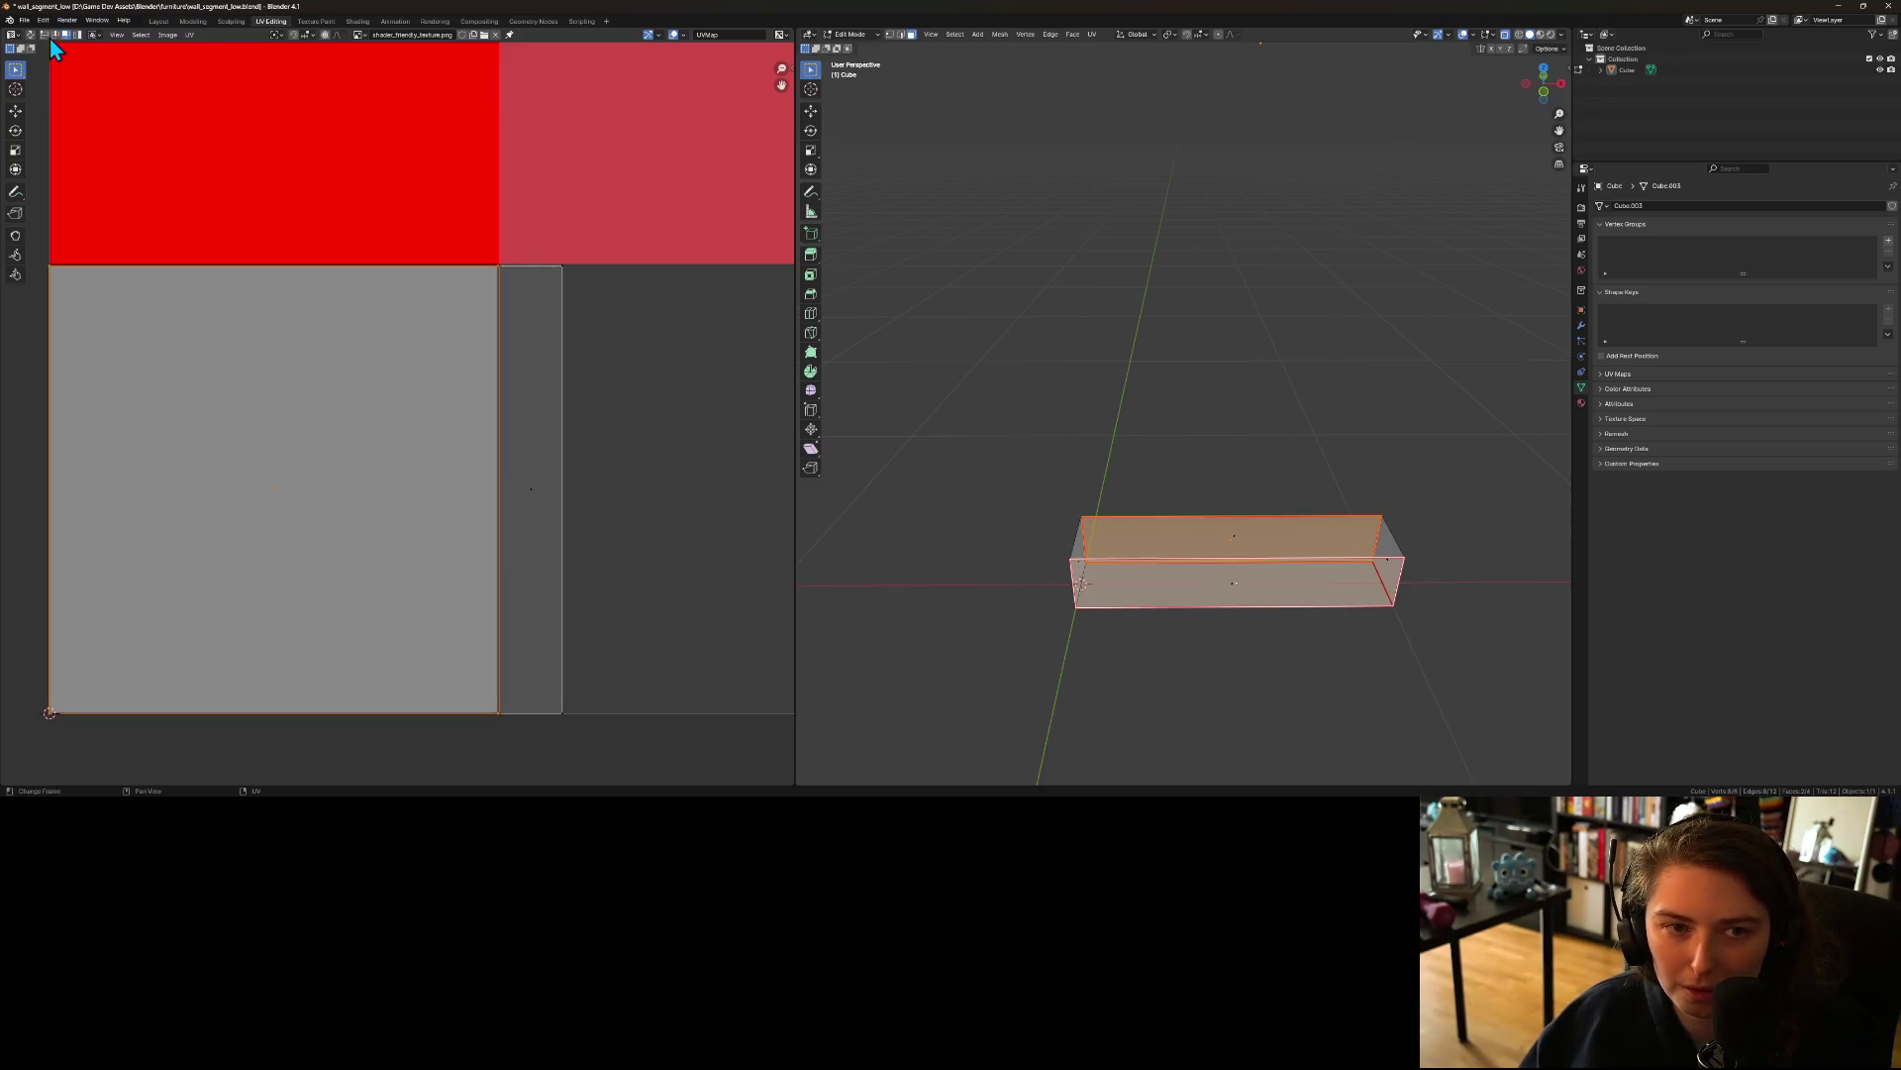
left_click(51, 266, "shift")
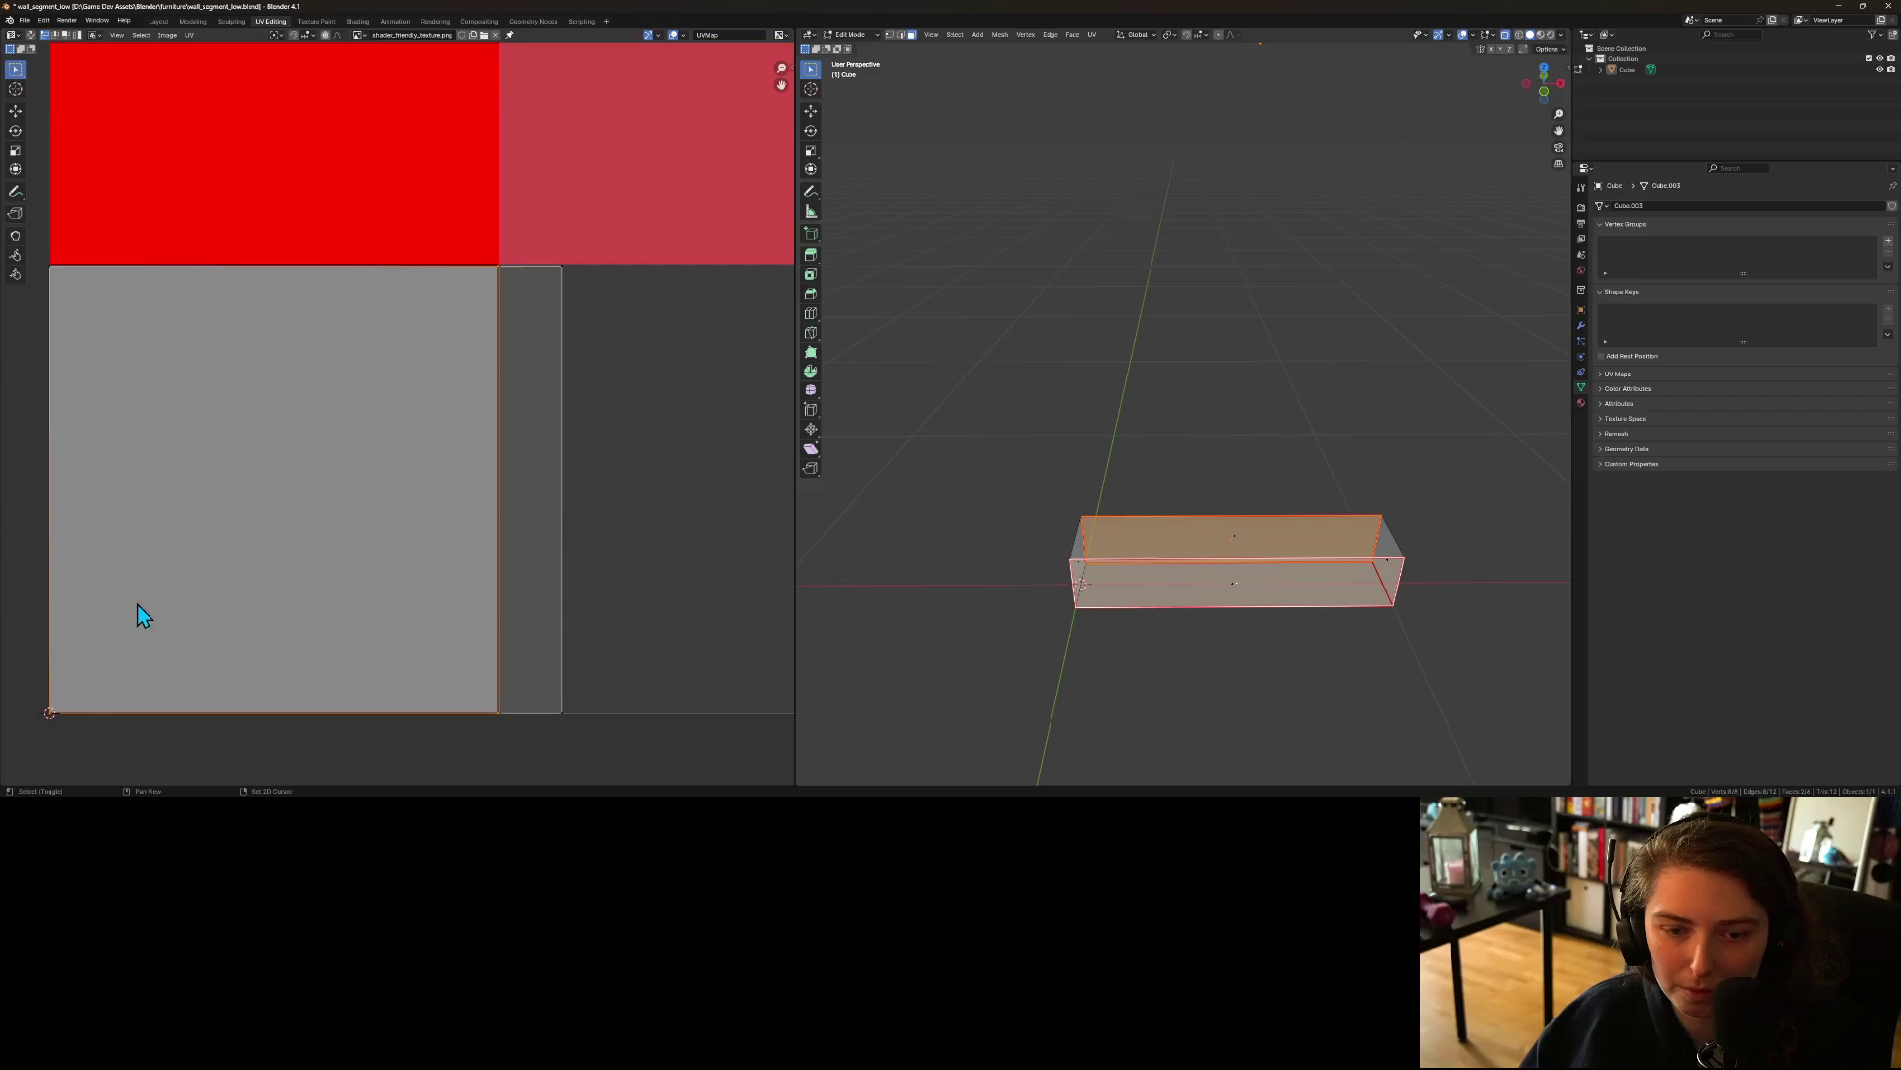
left_click(45, 719, "shift")
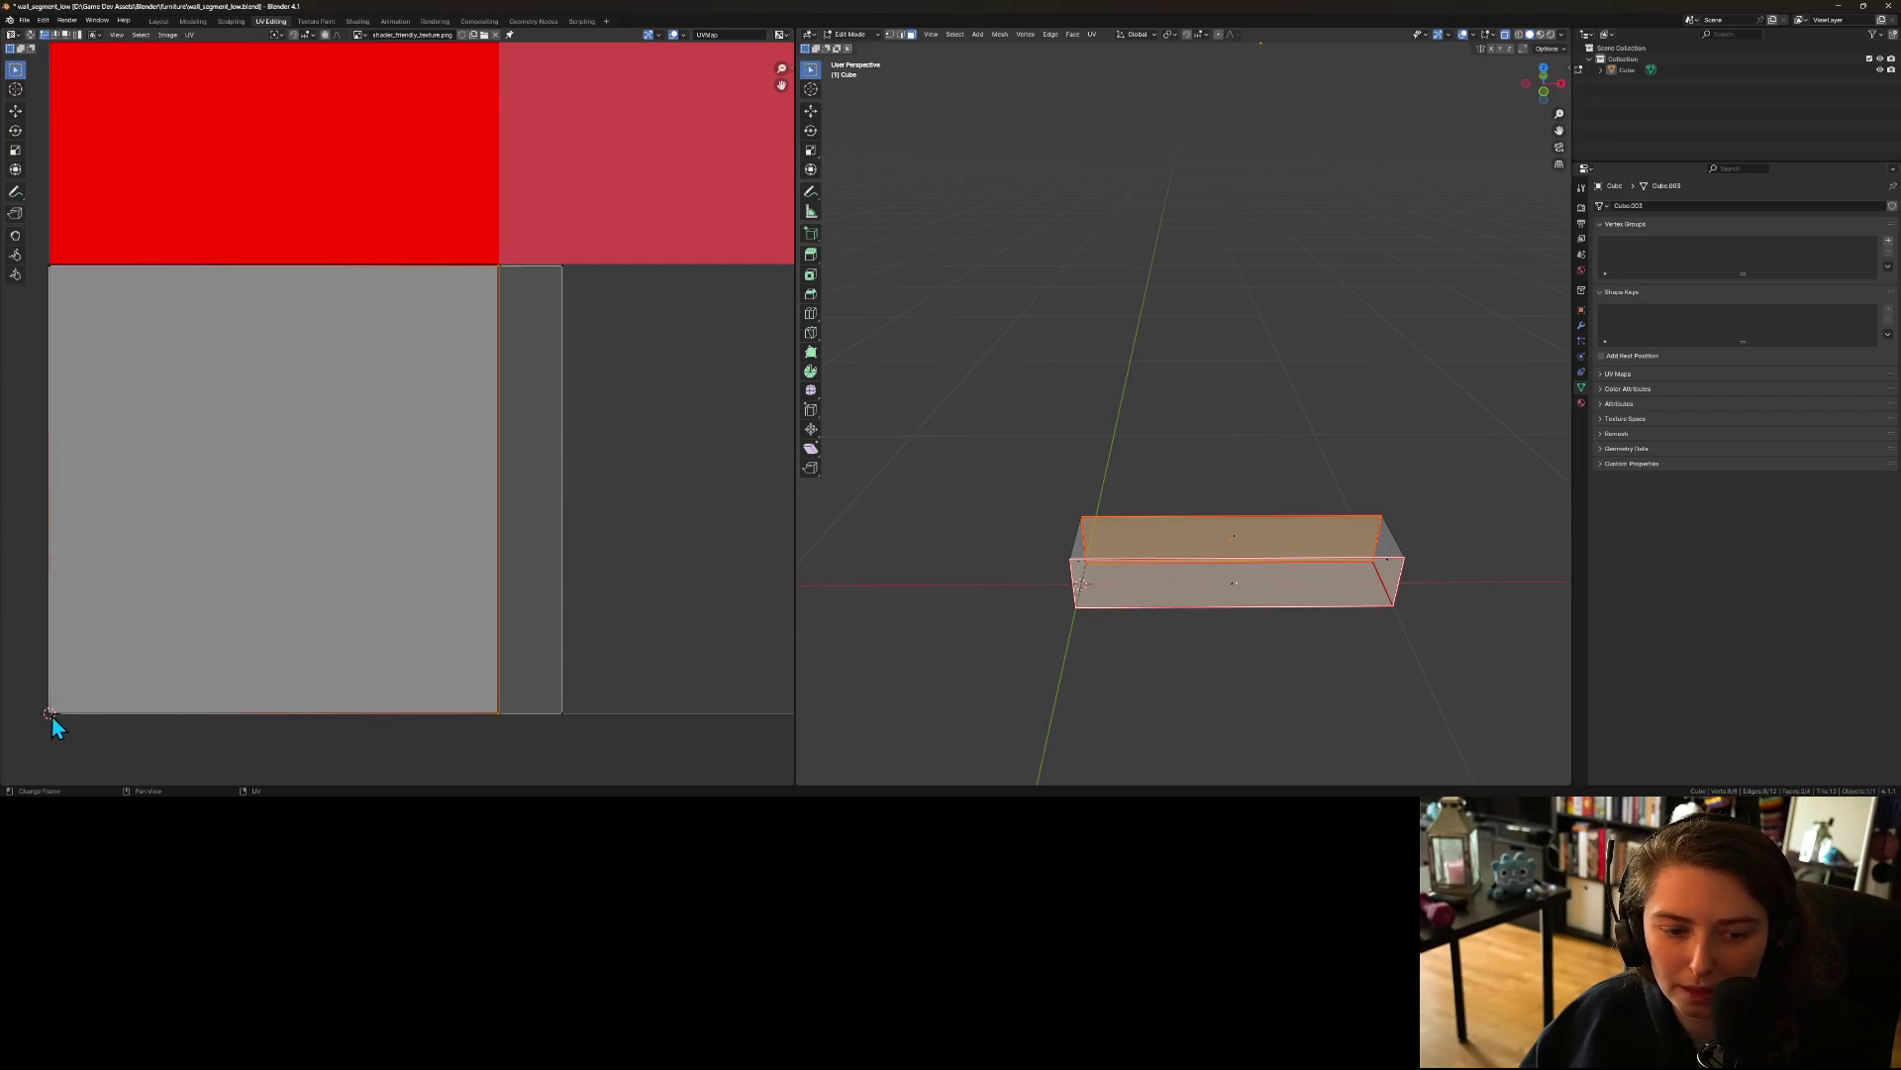
Step: Slide the selected face horizontally over the black cell and save wall_segment_low.blend
key("g")
key("x")
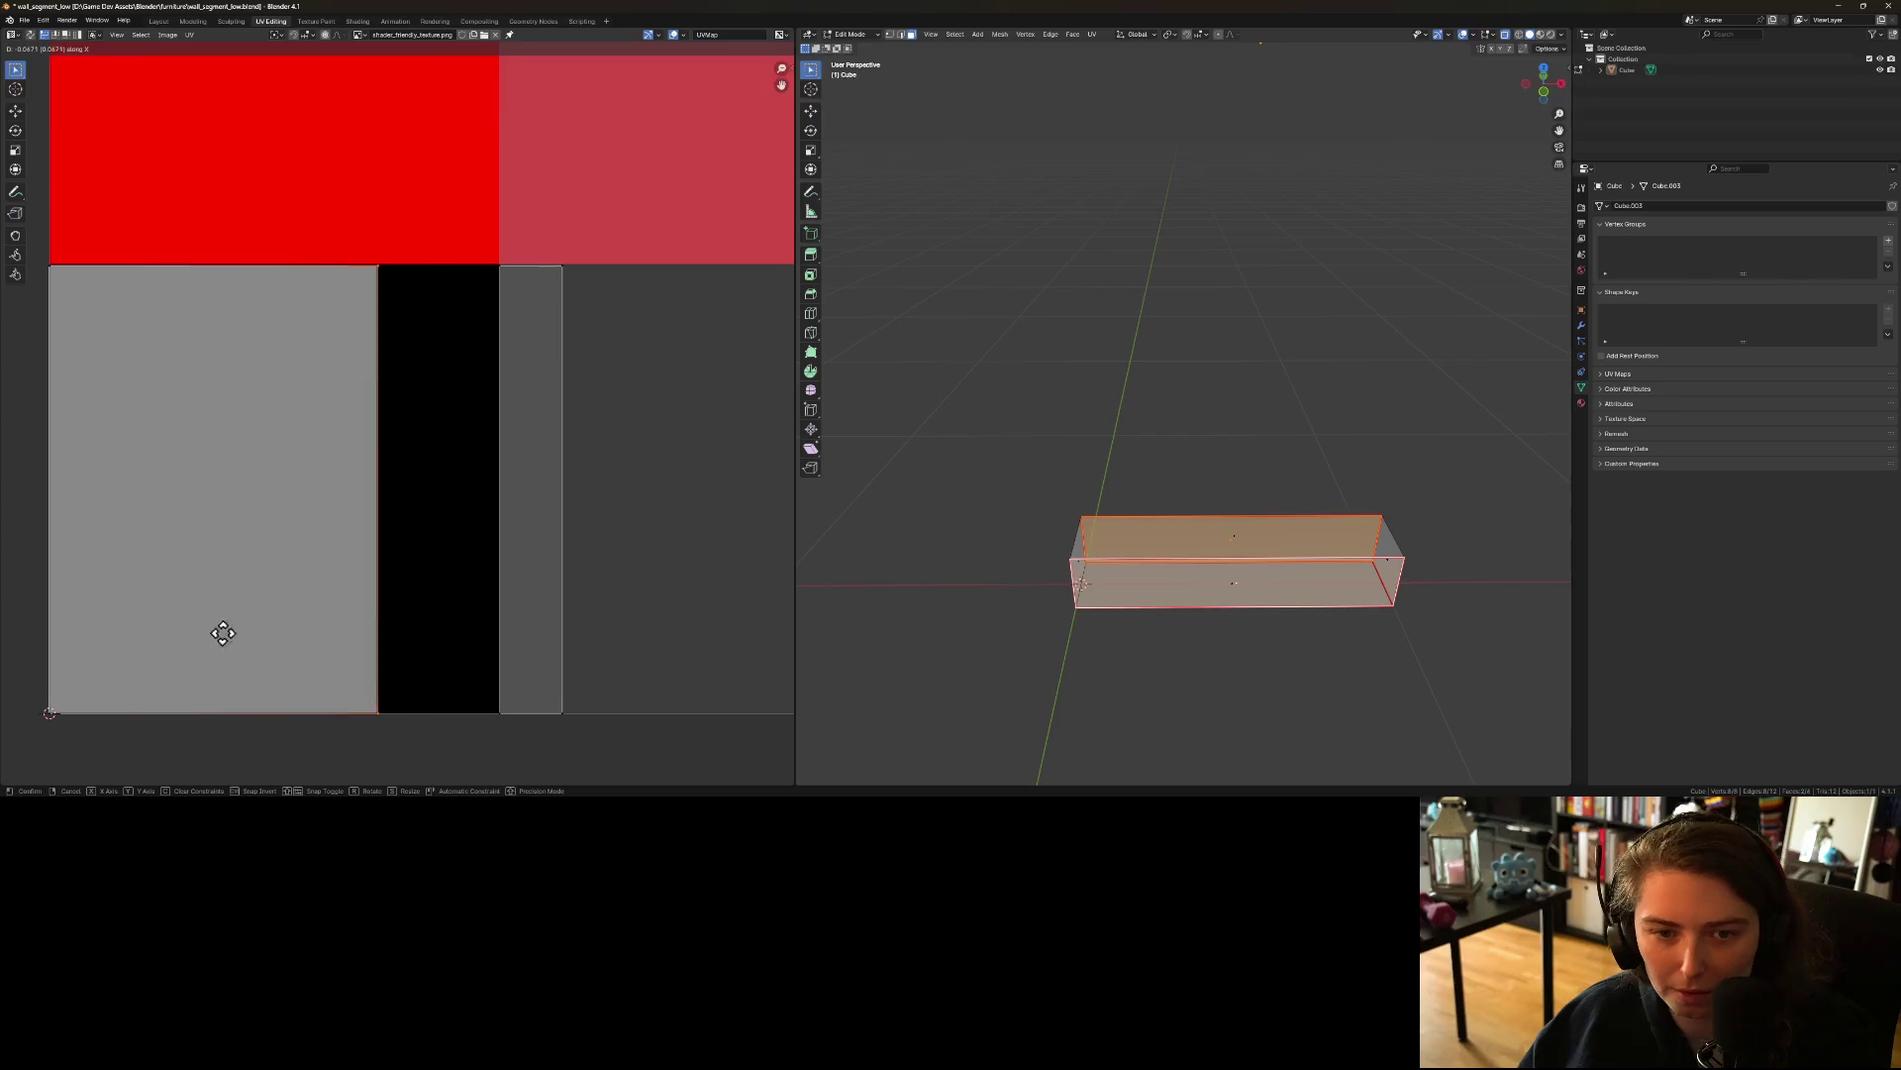
left_click(752, 615)
scroll(676, 579, "down", 3)
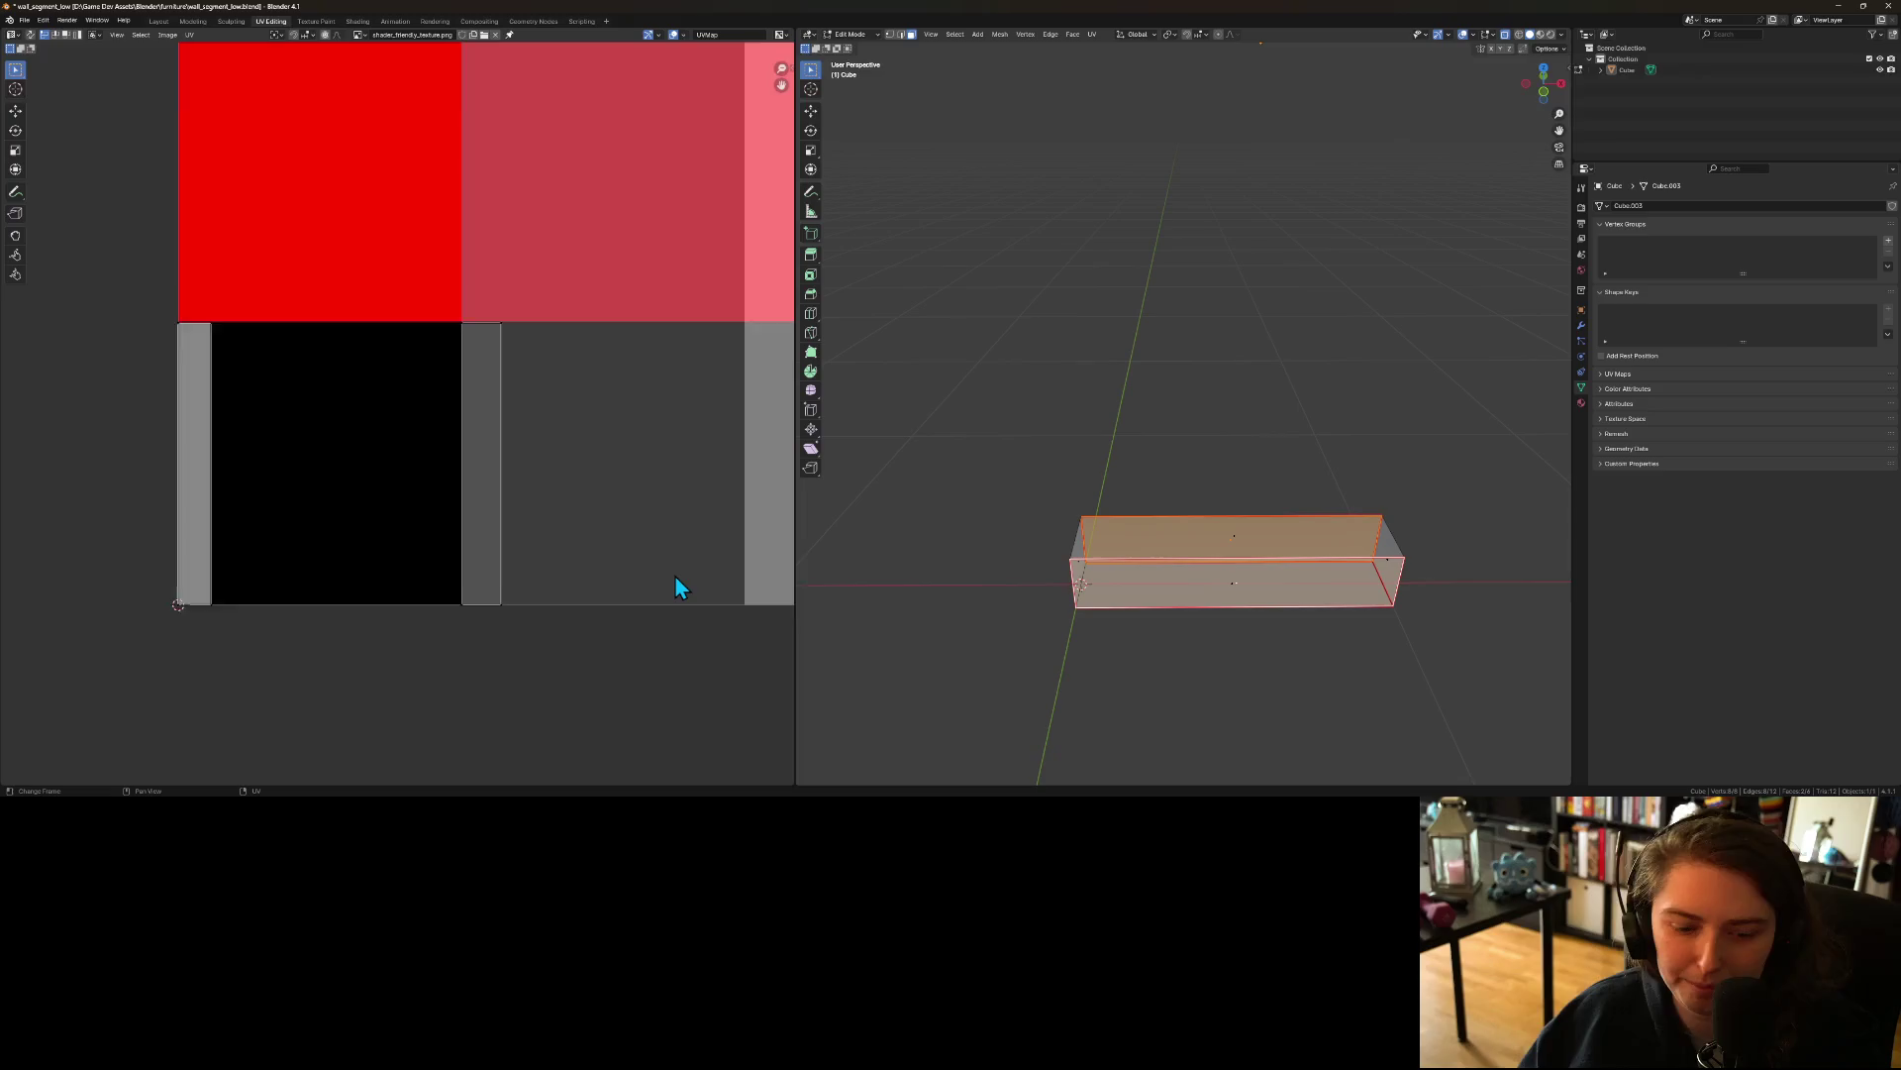
key("ctrl+s")
Step: Export the reworked wall from Object Mode over wall_segment_low.fbx and minimise Blender
key("Tab")
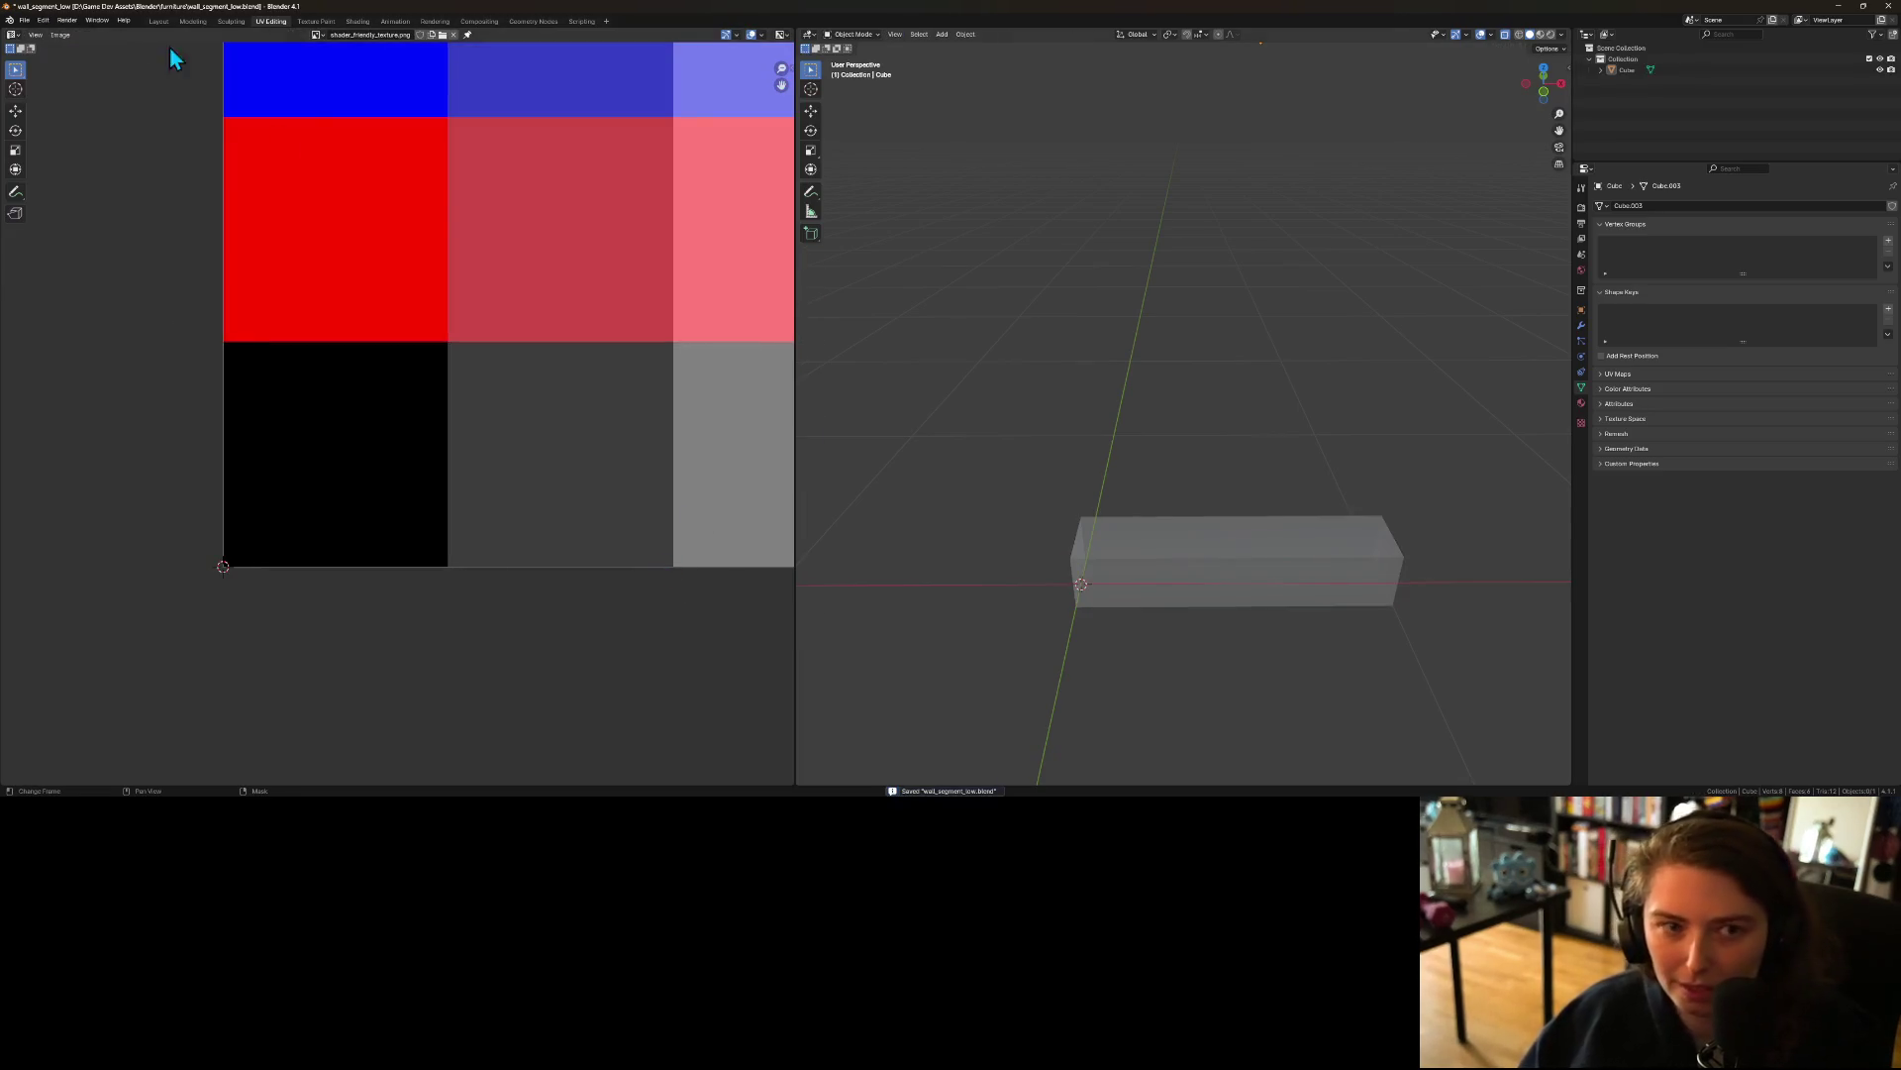
left_click(24, 20)
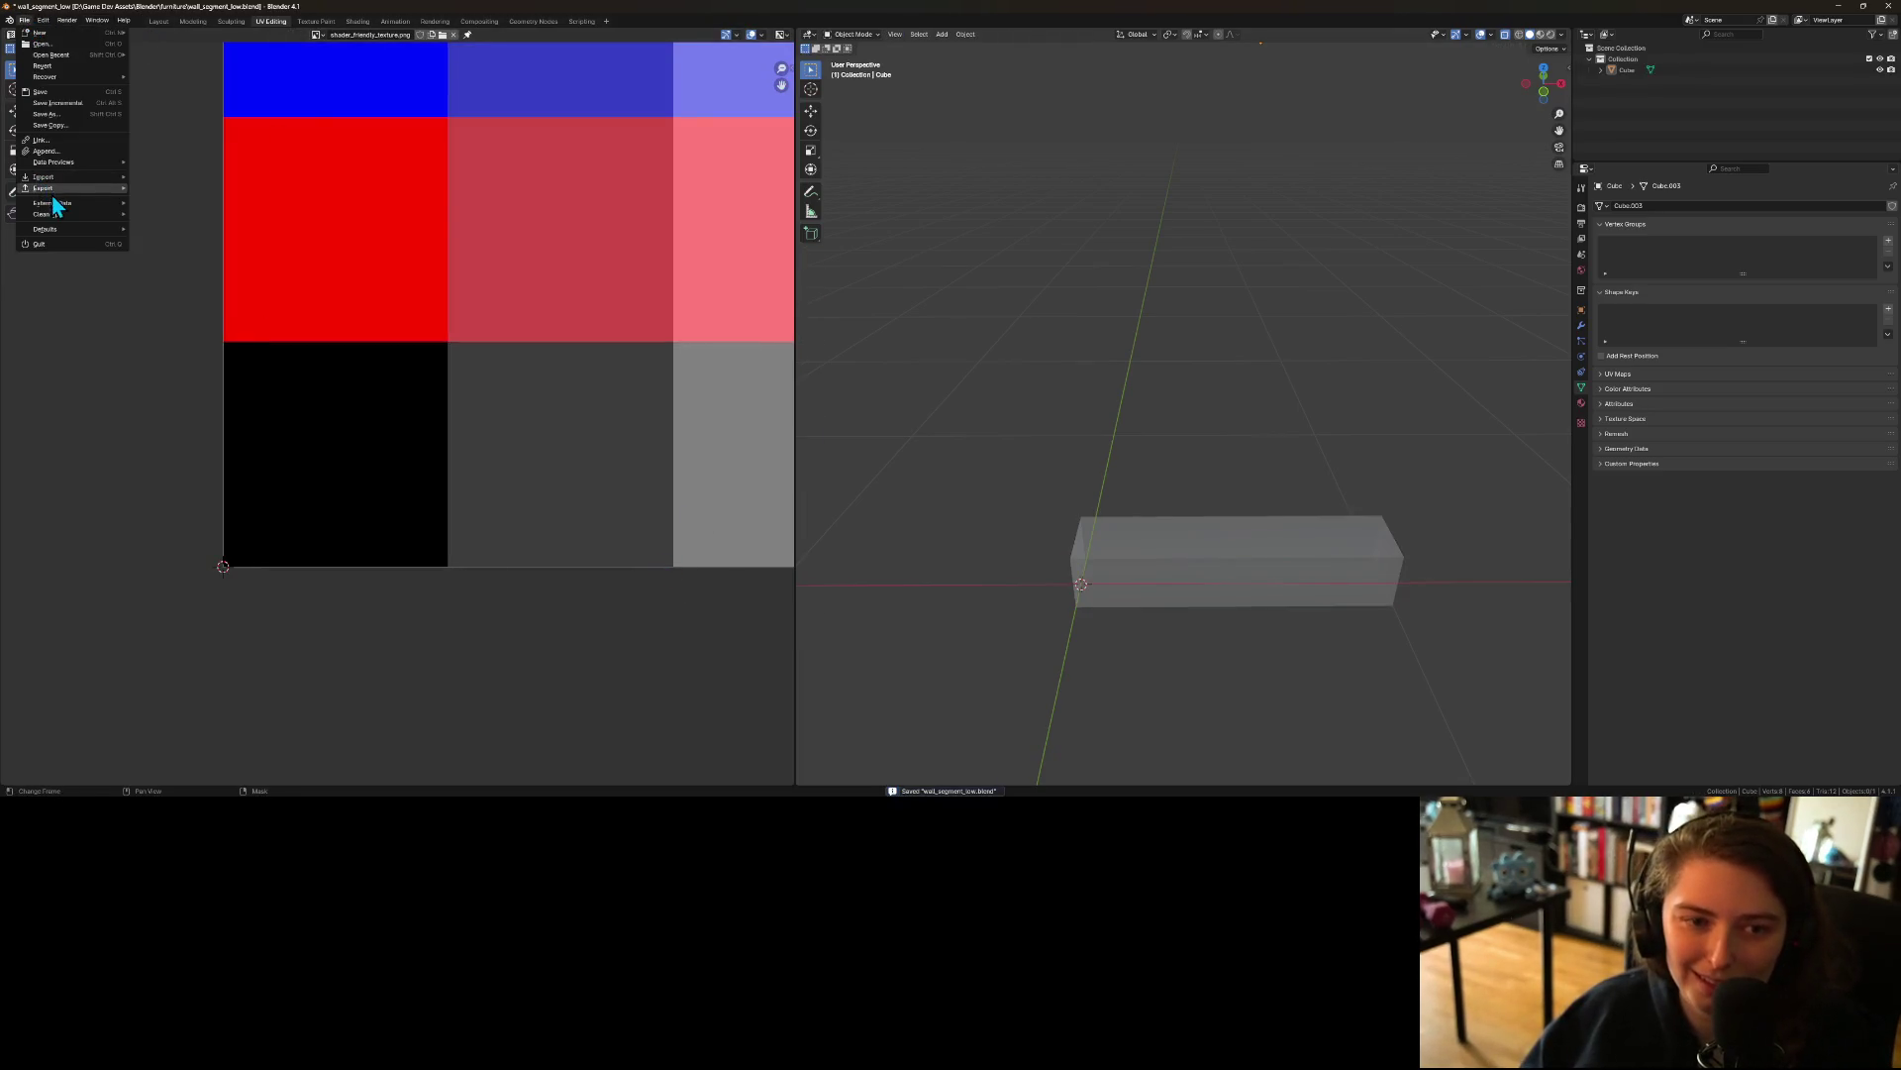
mouse_move(45, 188)
left_click(188, 313)
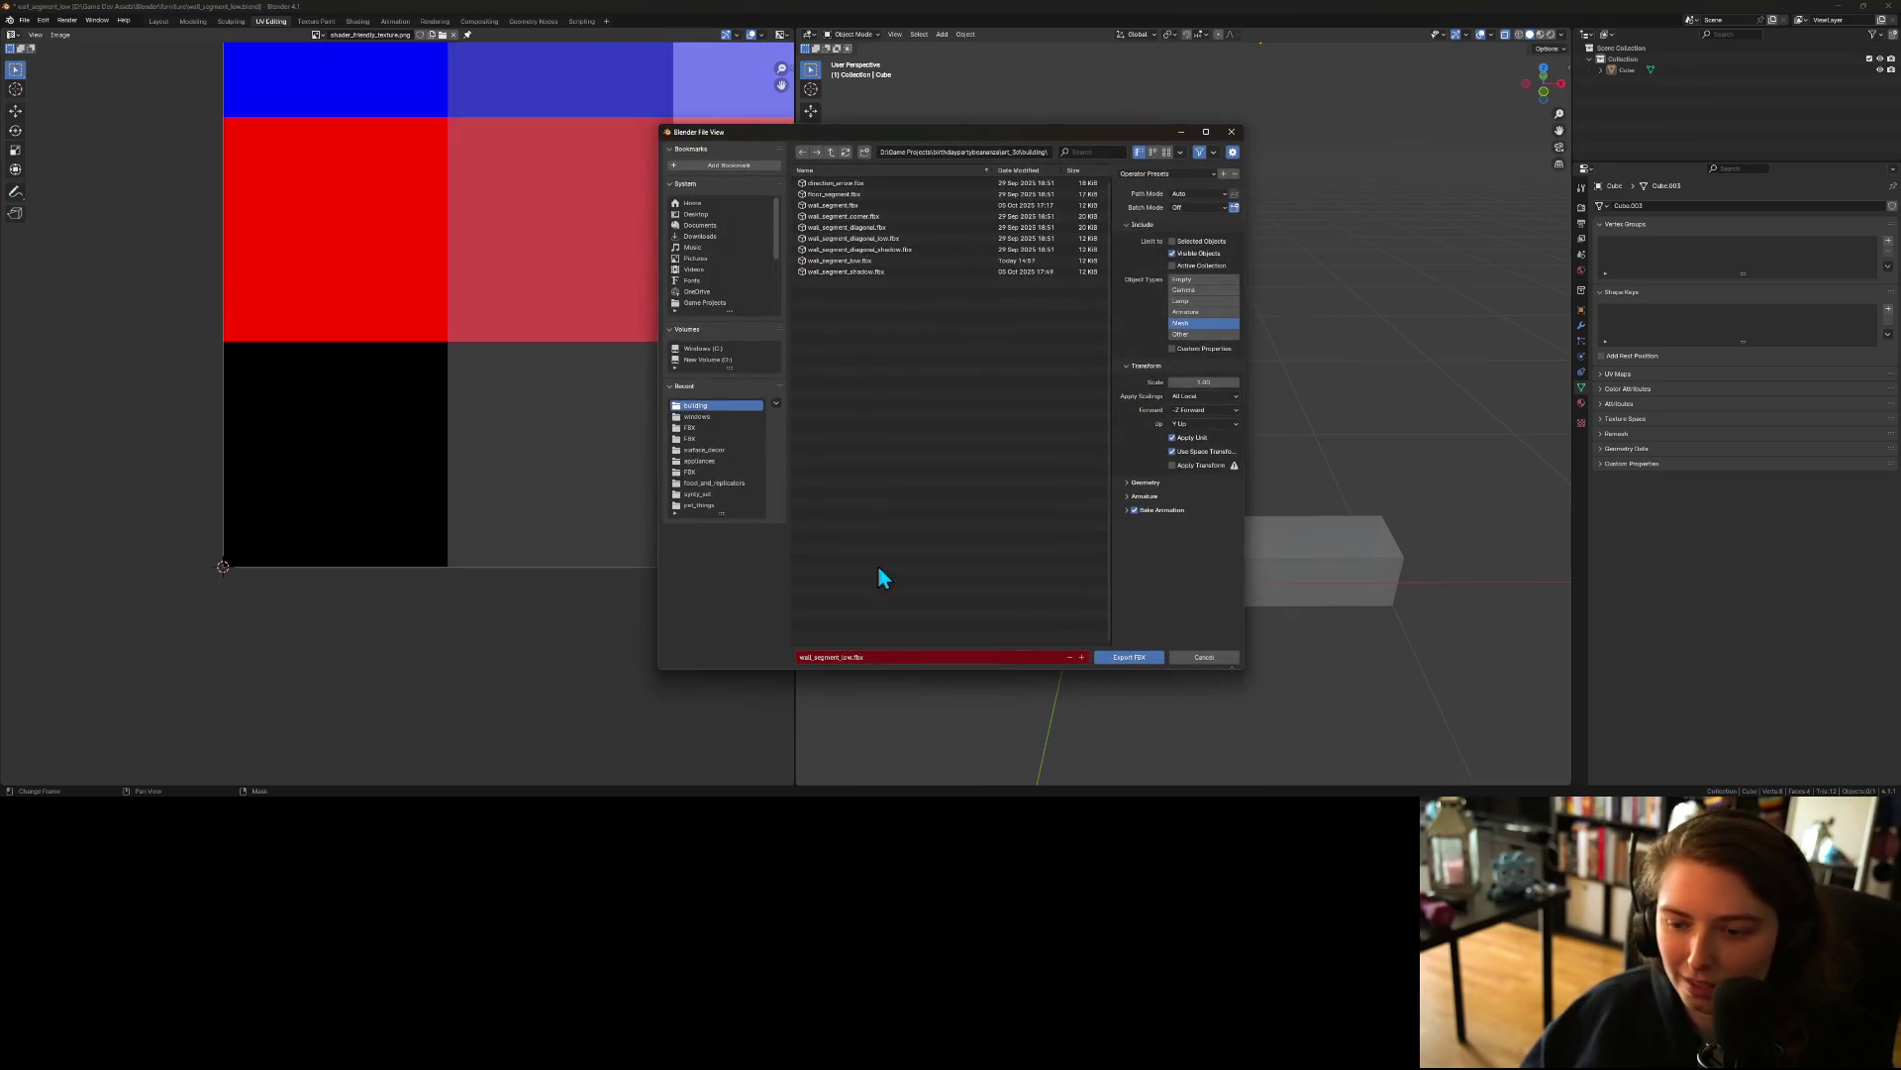
left_click(1123, 656)
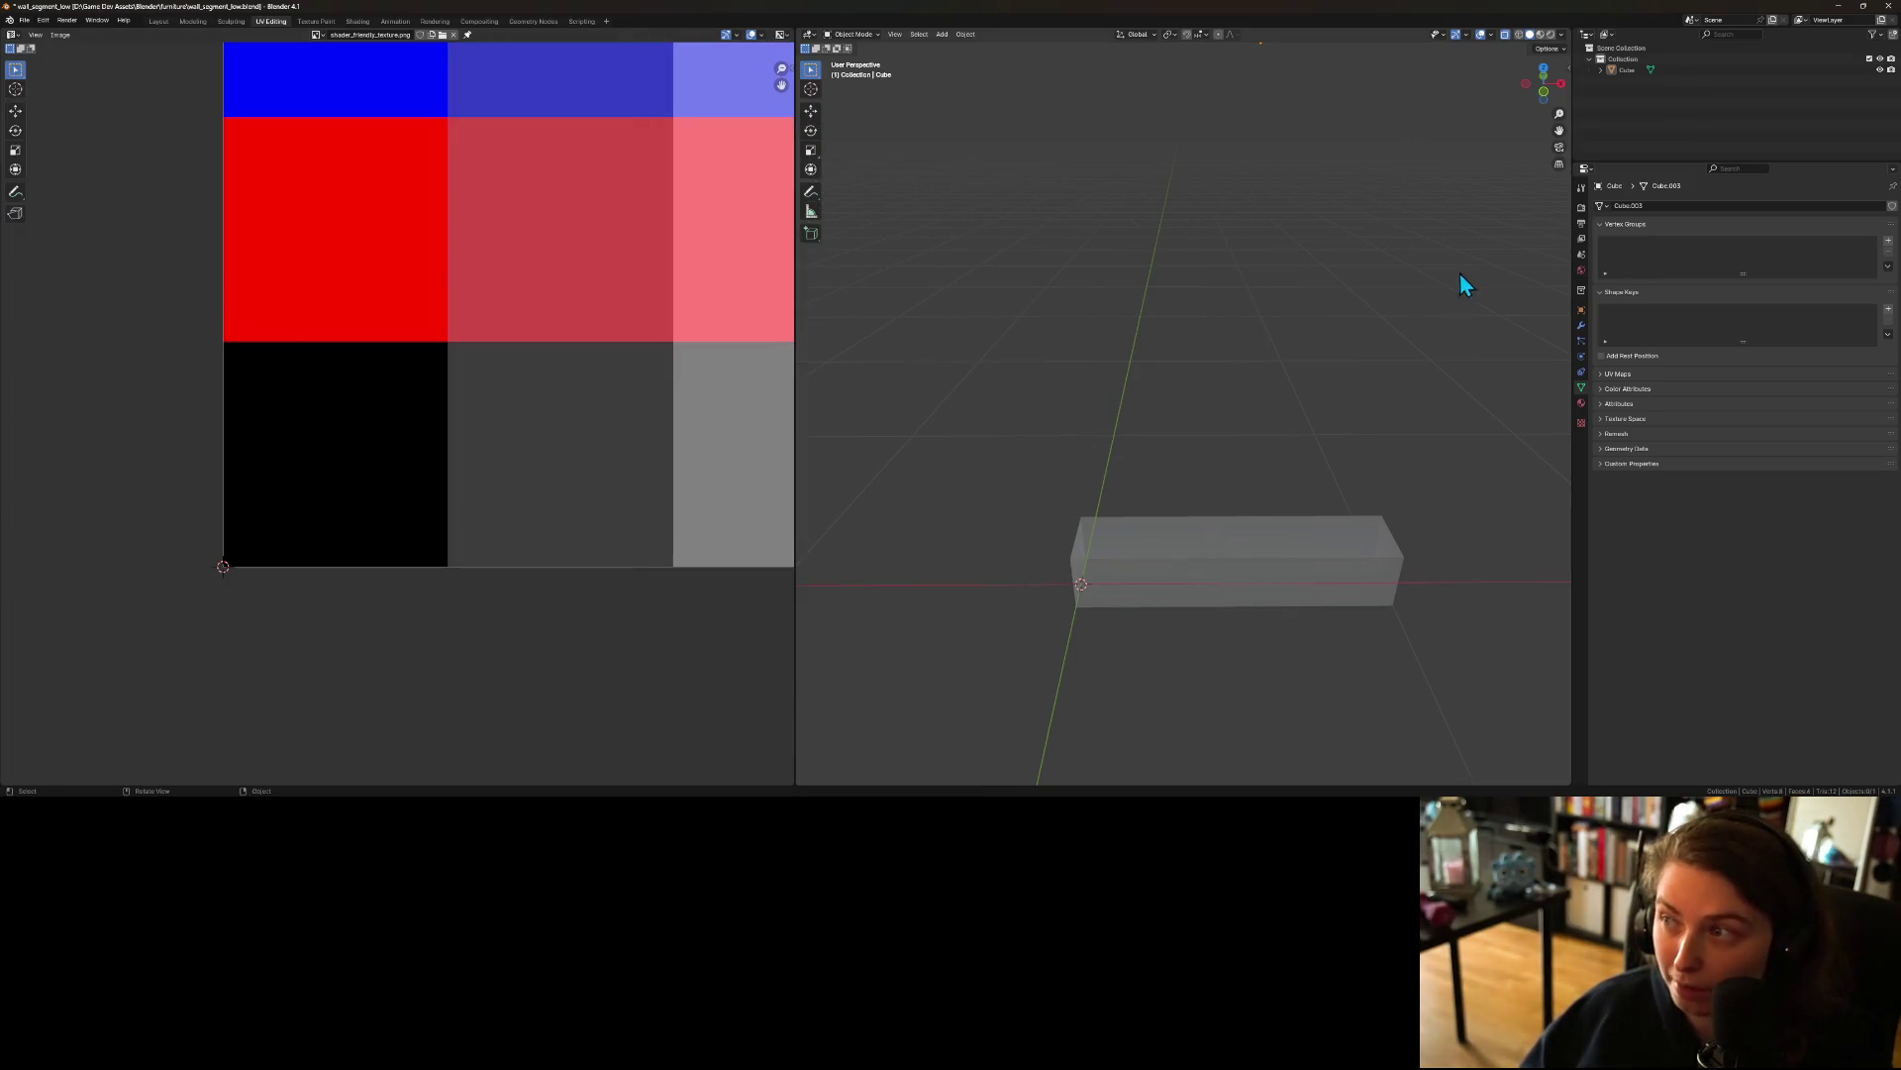
left_click(1838, 7)
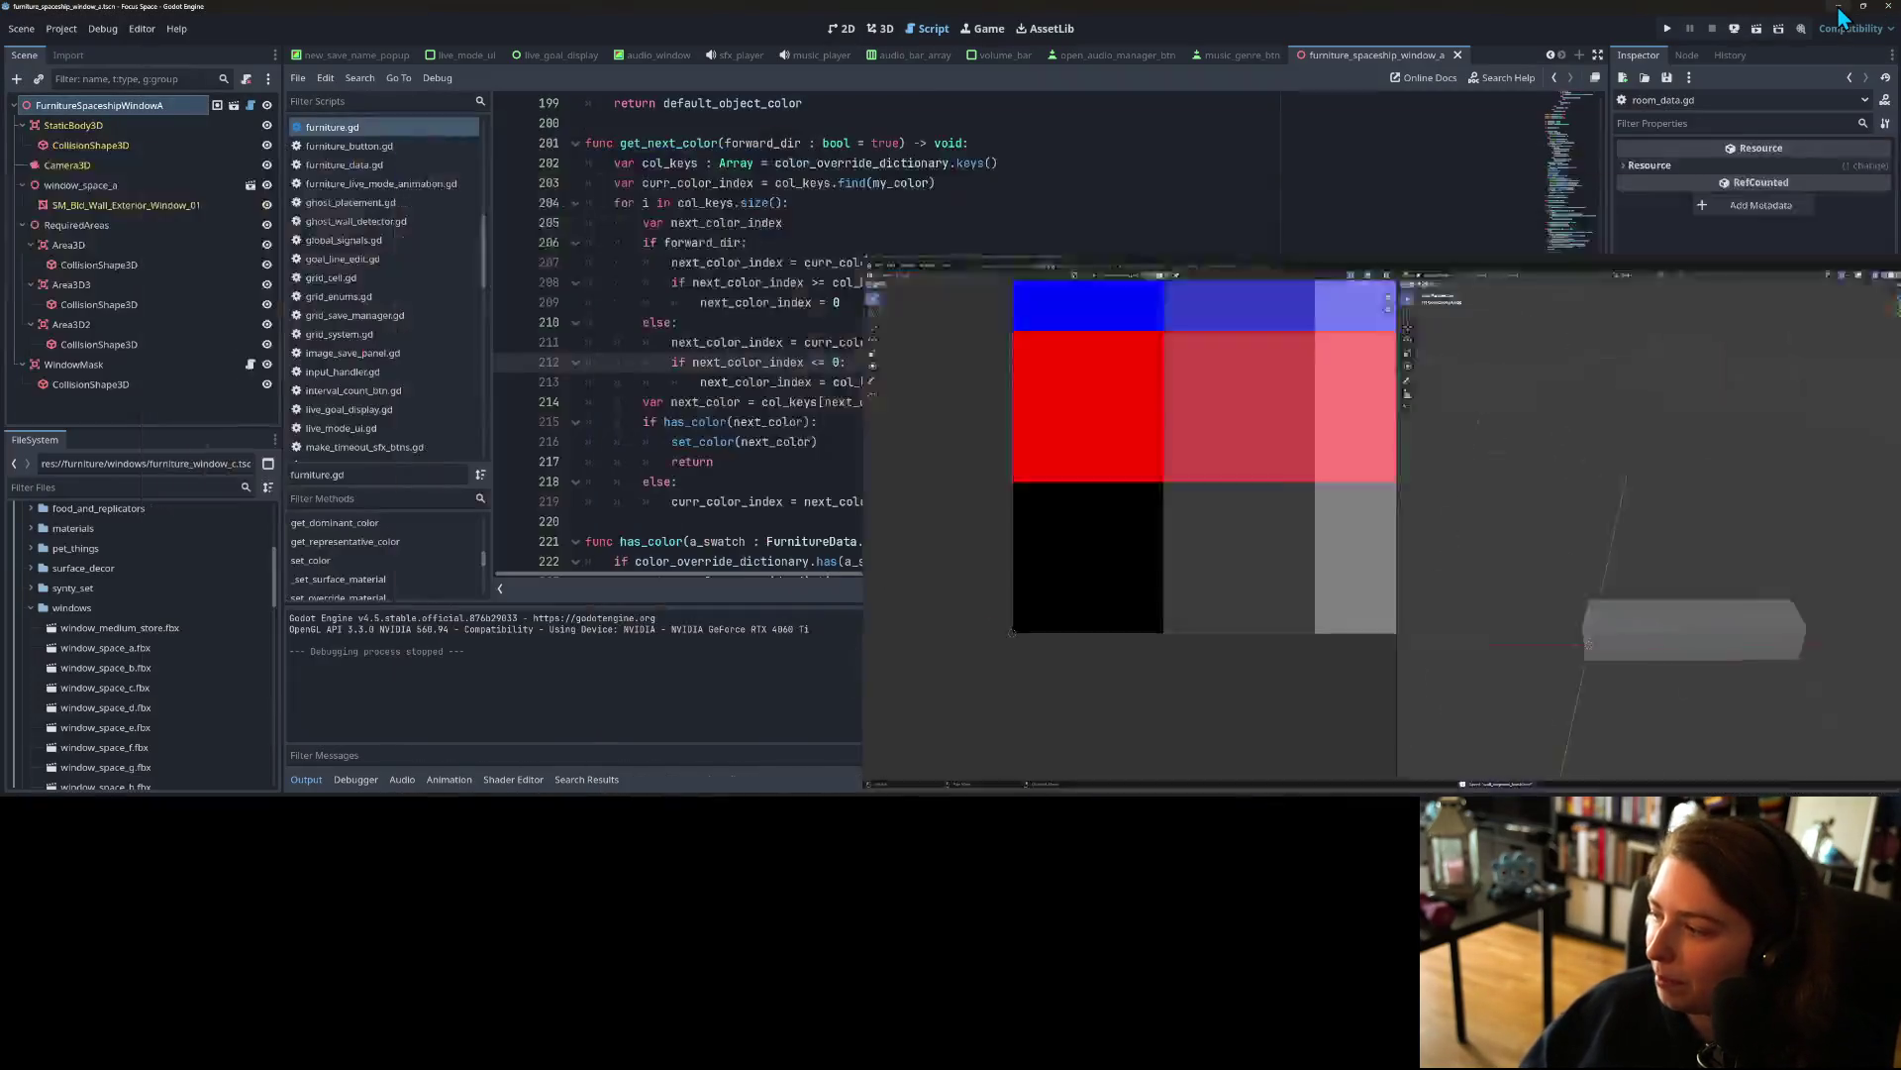
Step: Run the game, open a saved room, and zoom and orbit around it to inspect the new low walls
left_click(1668, 27)
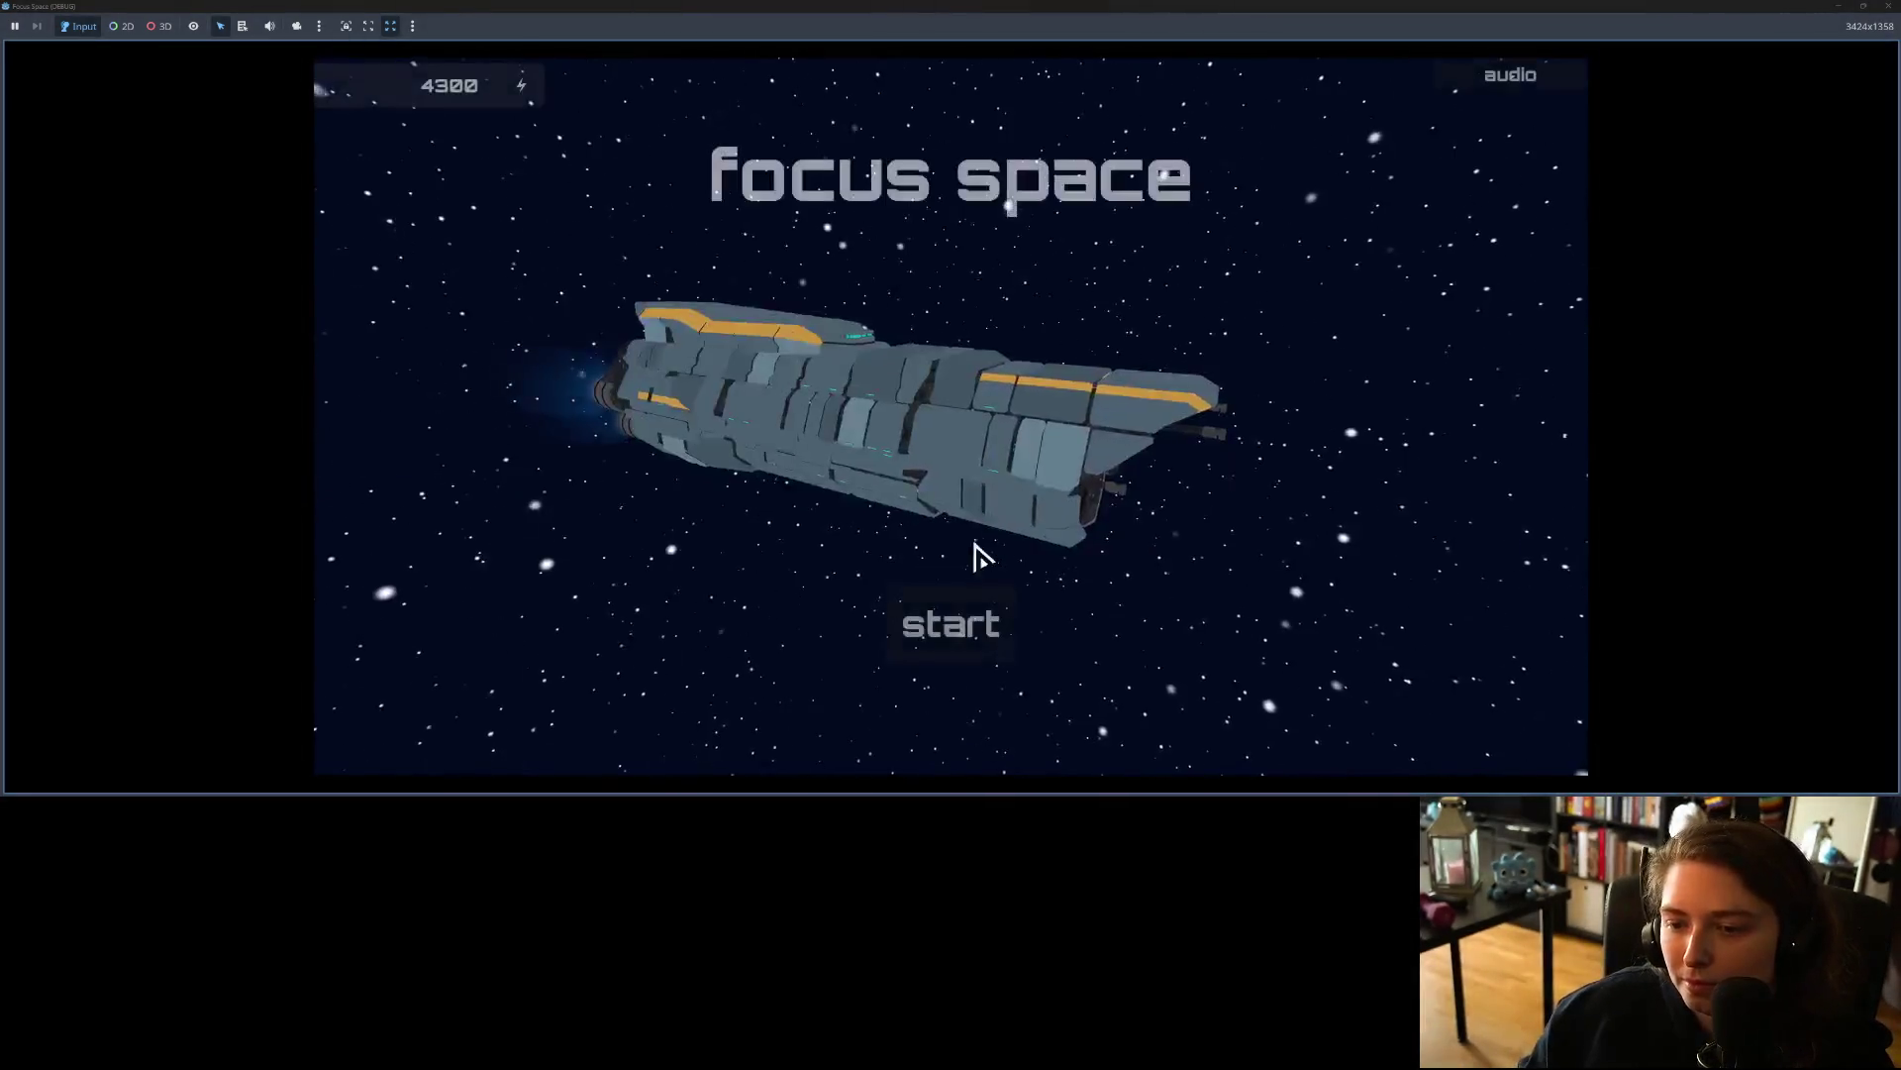
left_click(965, 631)
left_click(609, 393)
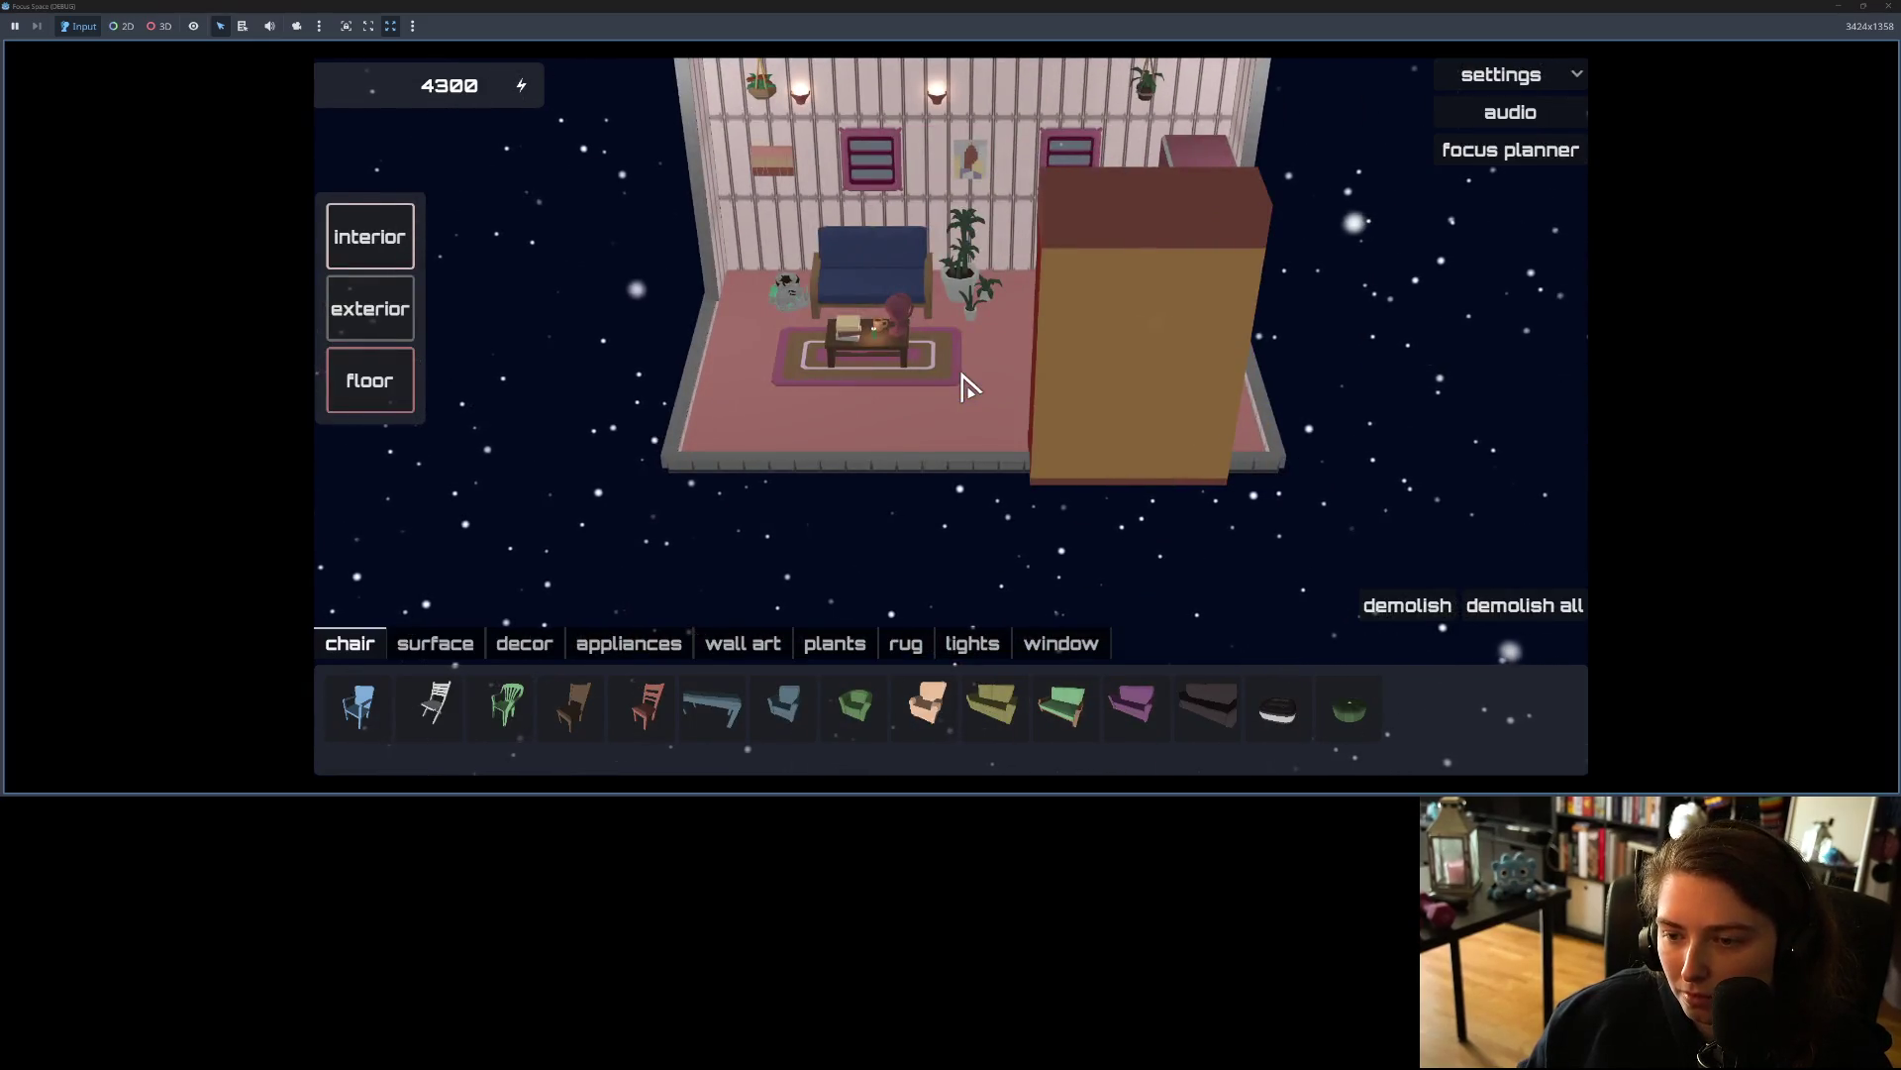
scroll(966, 387, "up", 1)
scroll(966, 391, "up", 1)
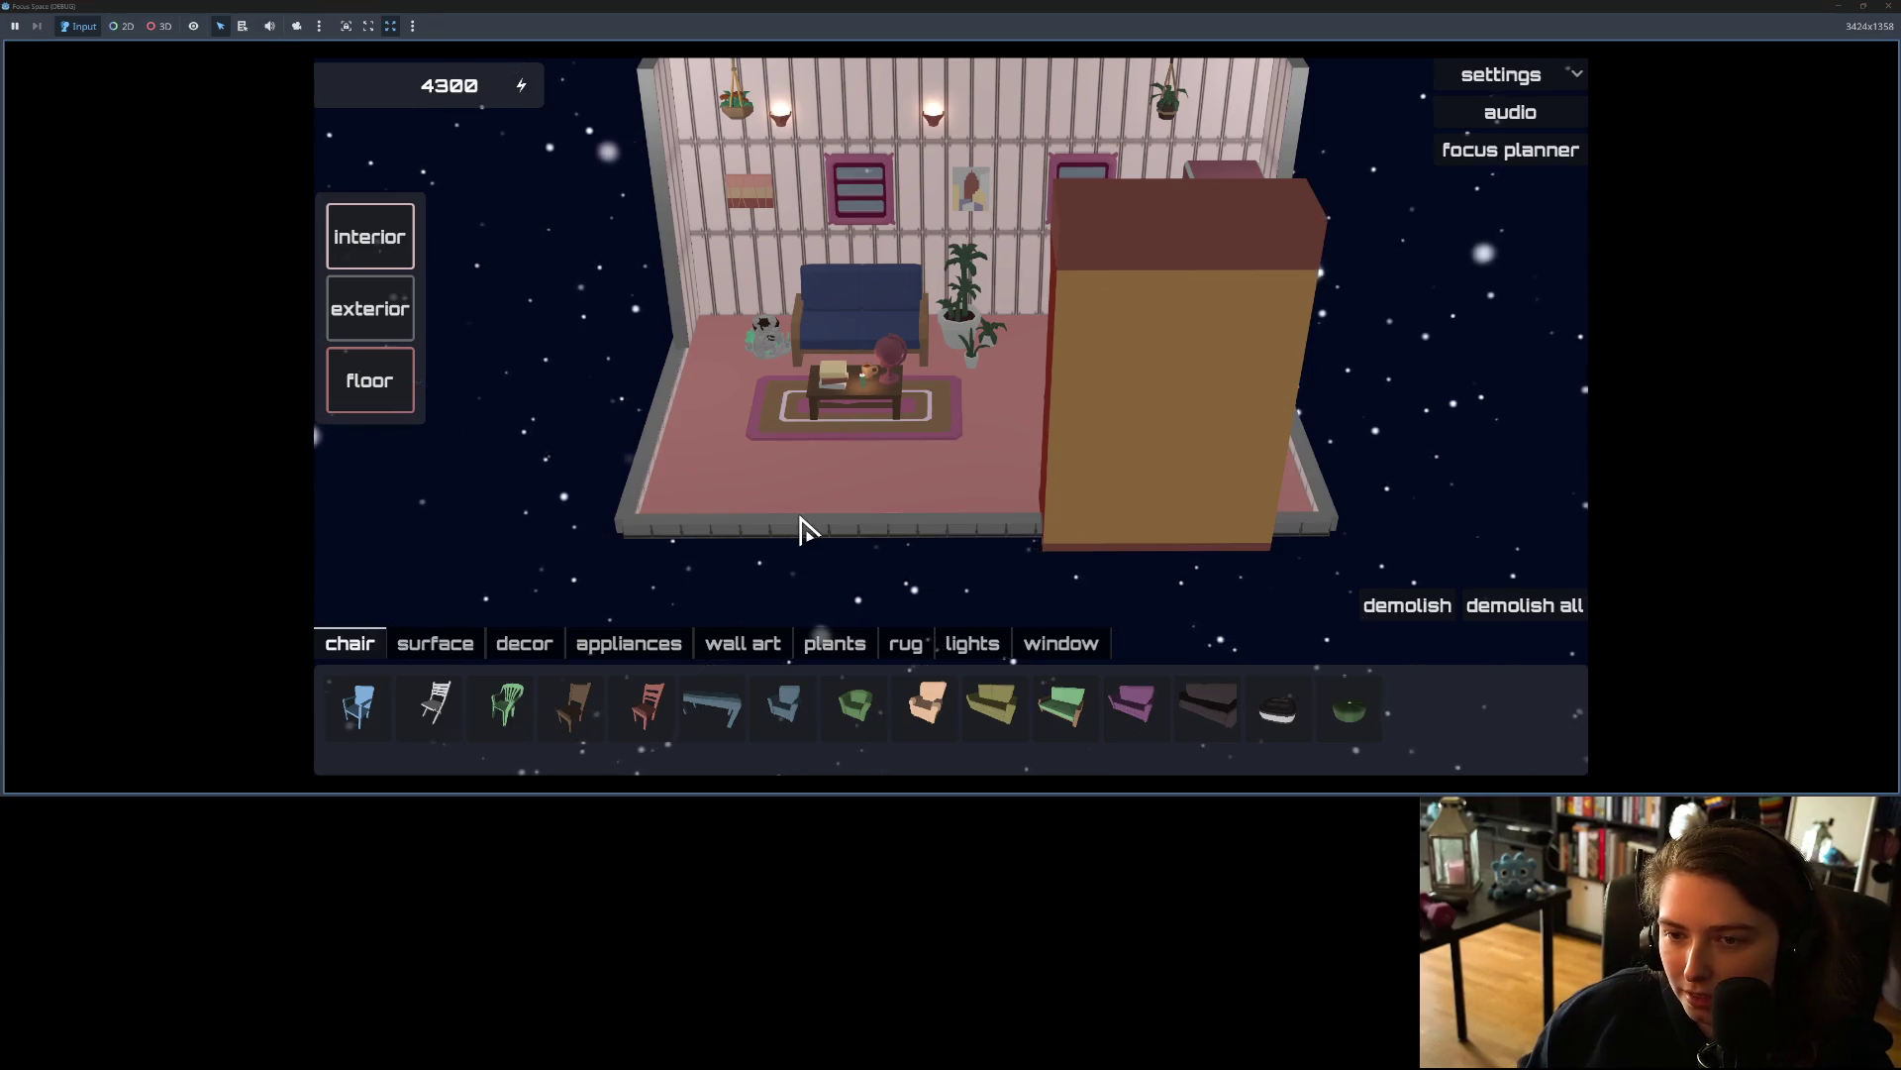
scroll(806, 544, "up", 3)
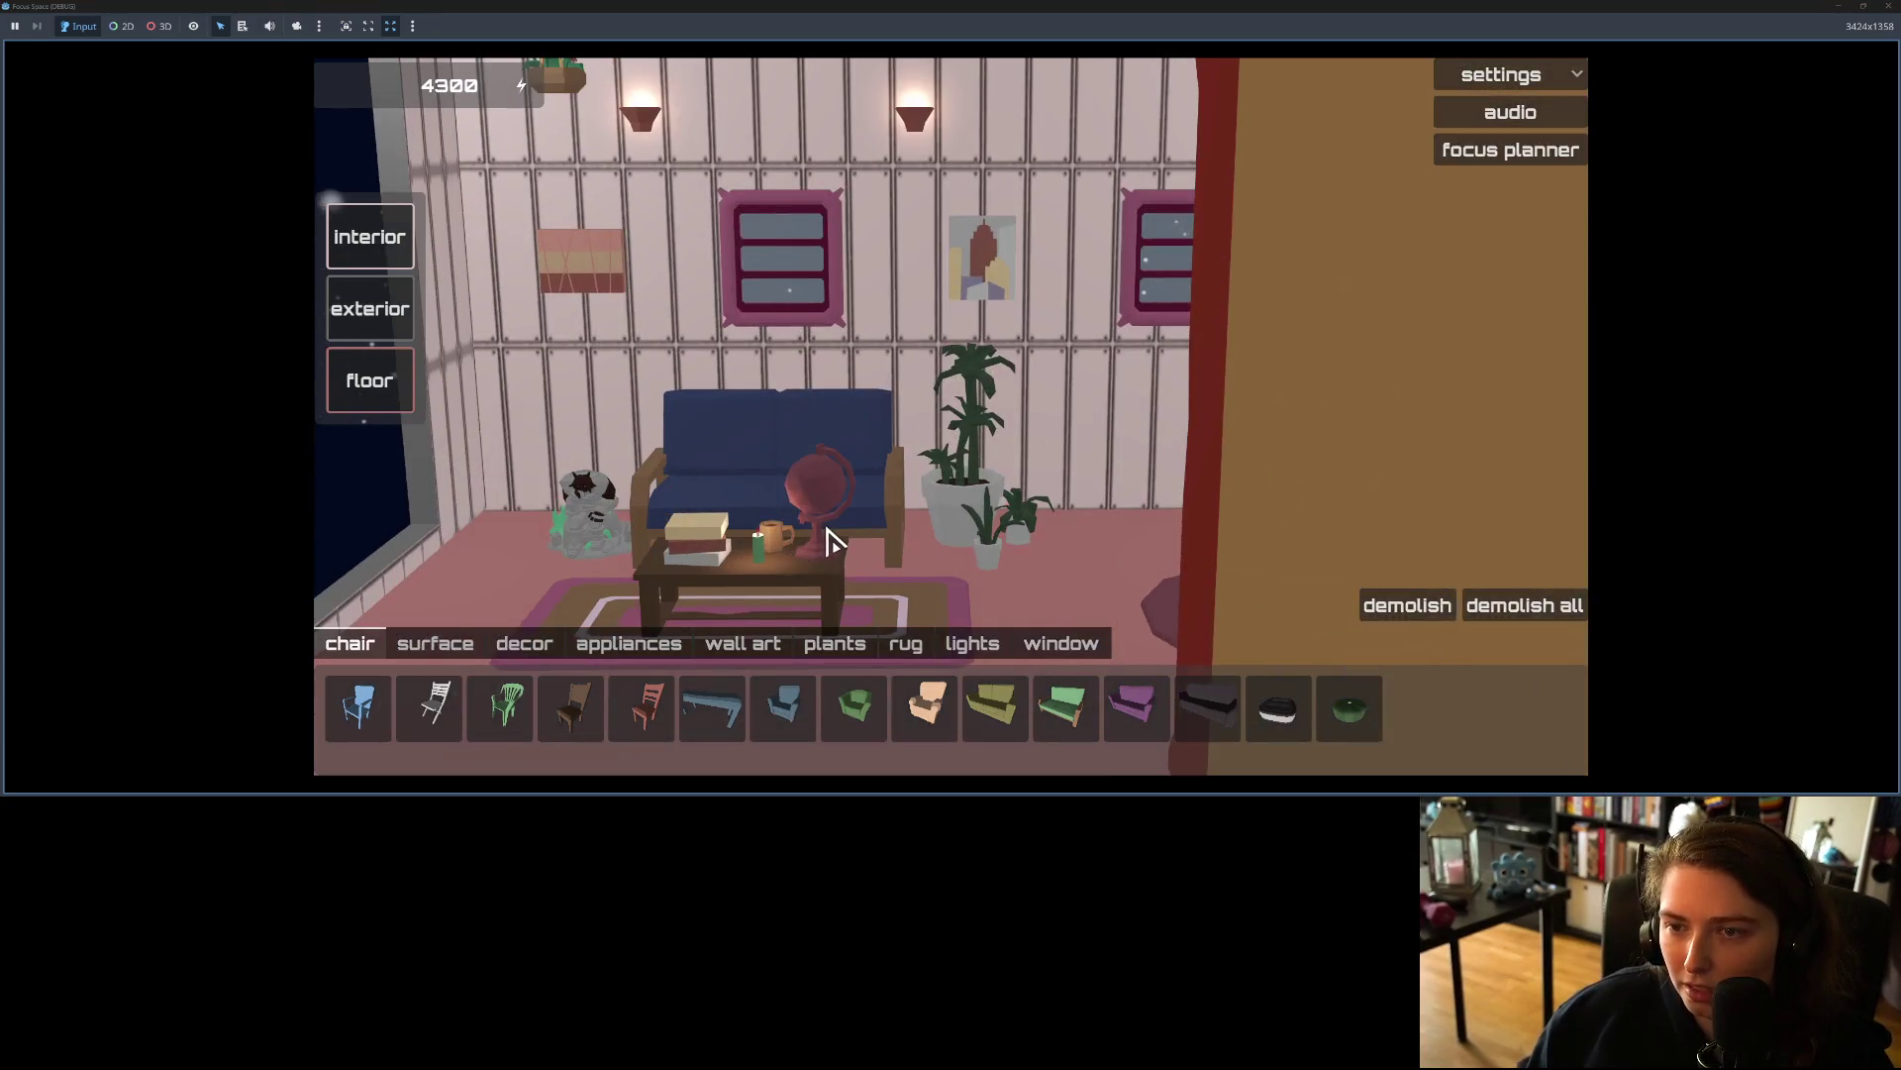
scroll(836, 545, "down", 5)
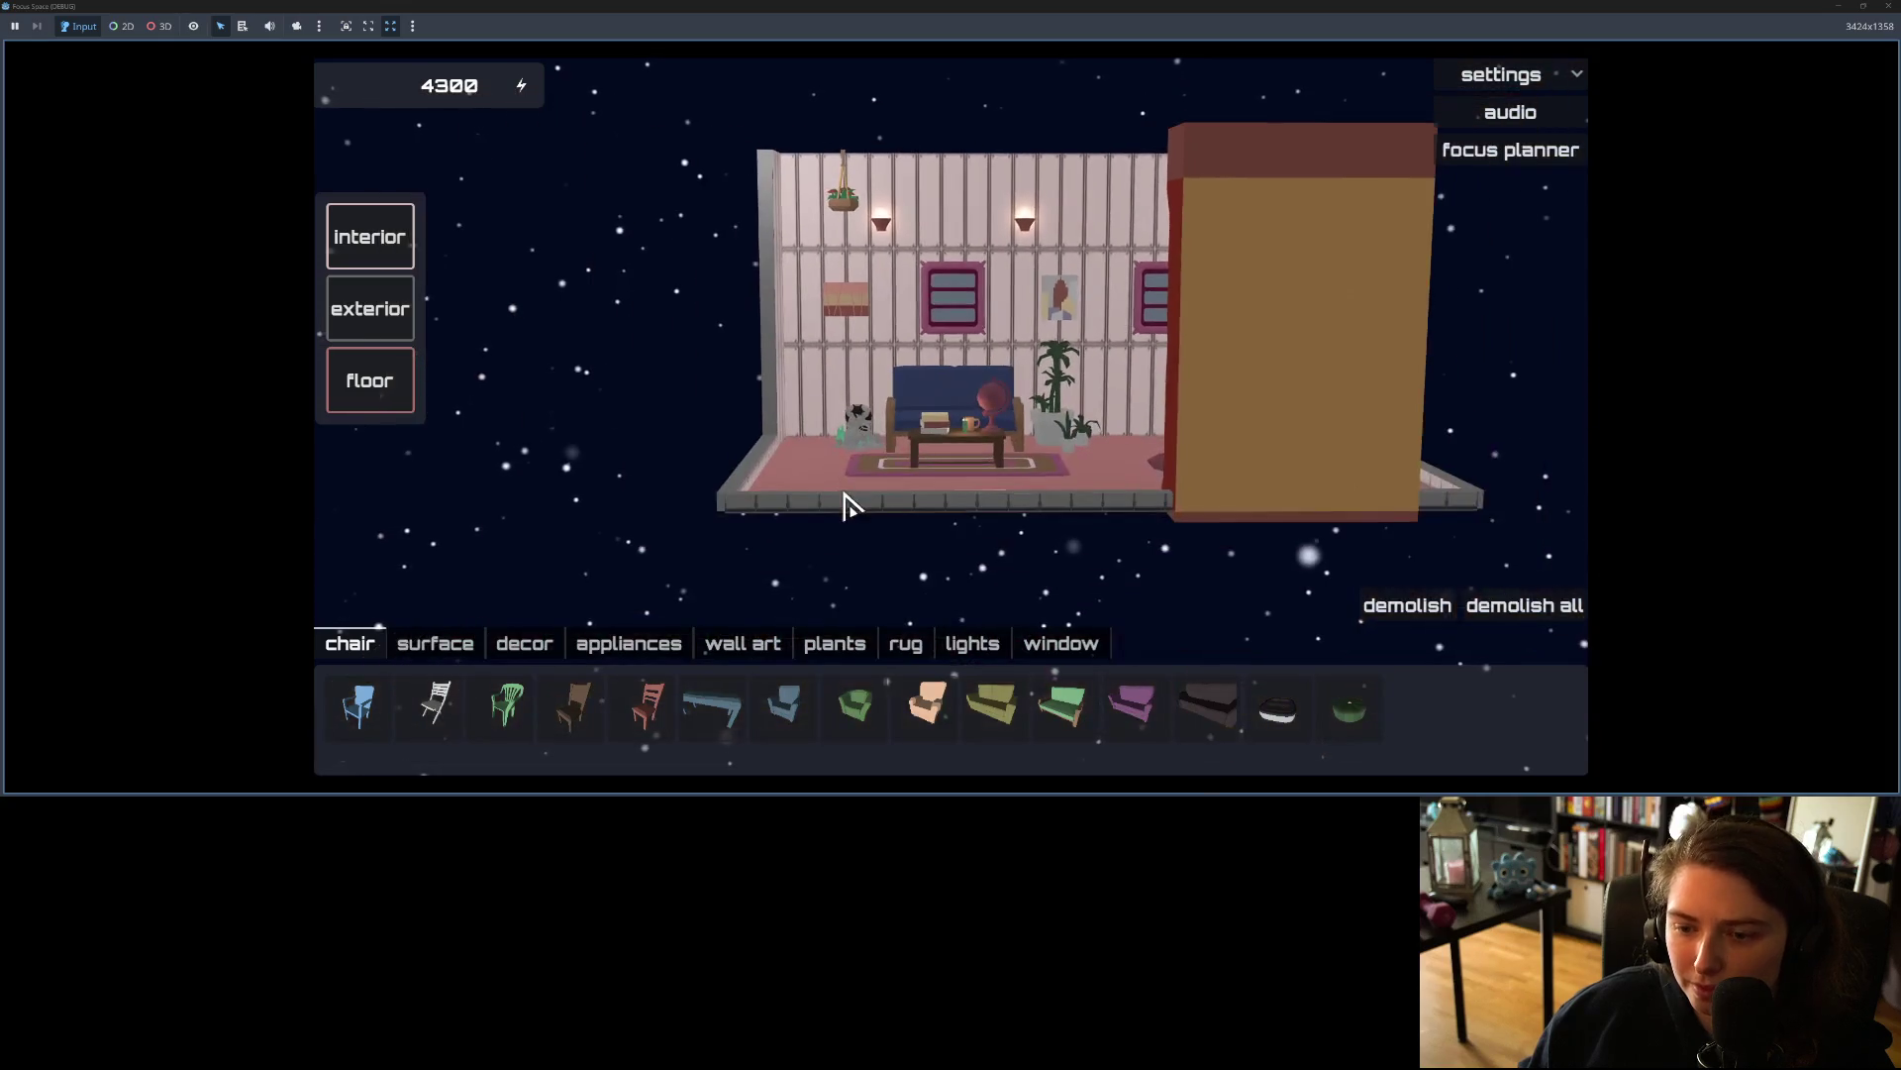
mouse_move(850, 513)
left_mouse_down()
mouse_move(904, 522)
mouse_move(747, 472)
mouse_move(836, 501)
mouse_move(626, 513)
left_mouse_up()
scroll(841, 467, "down", 2)
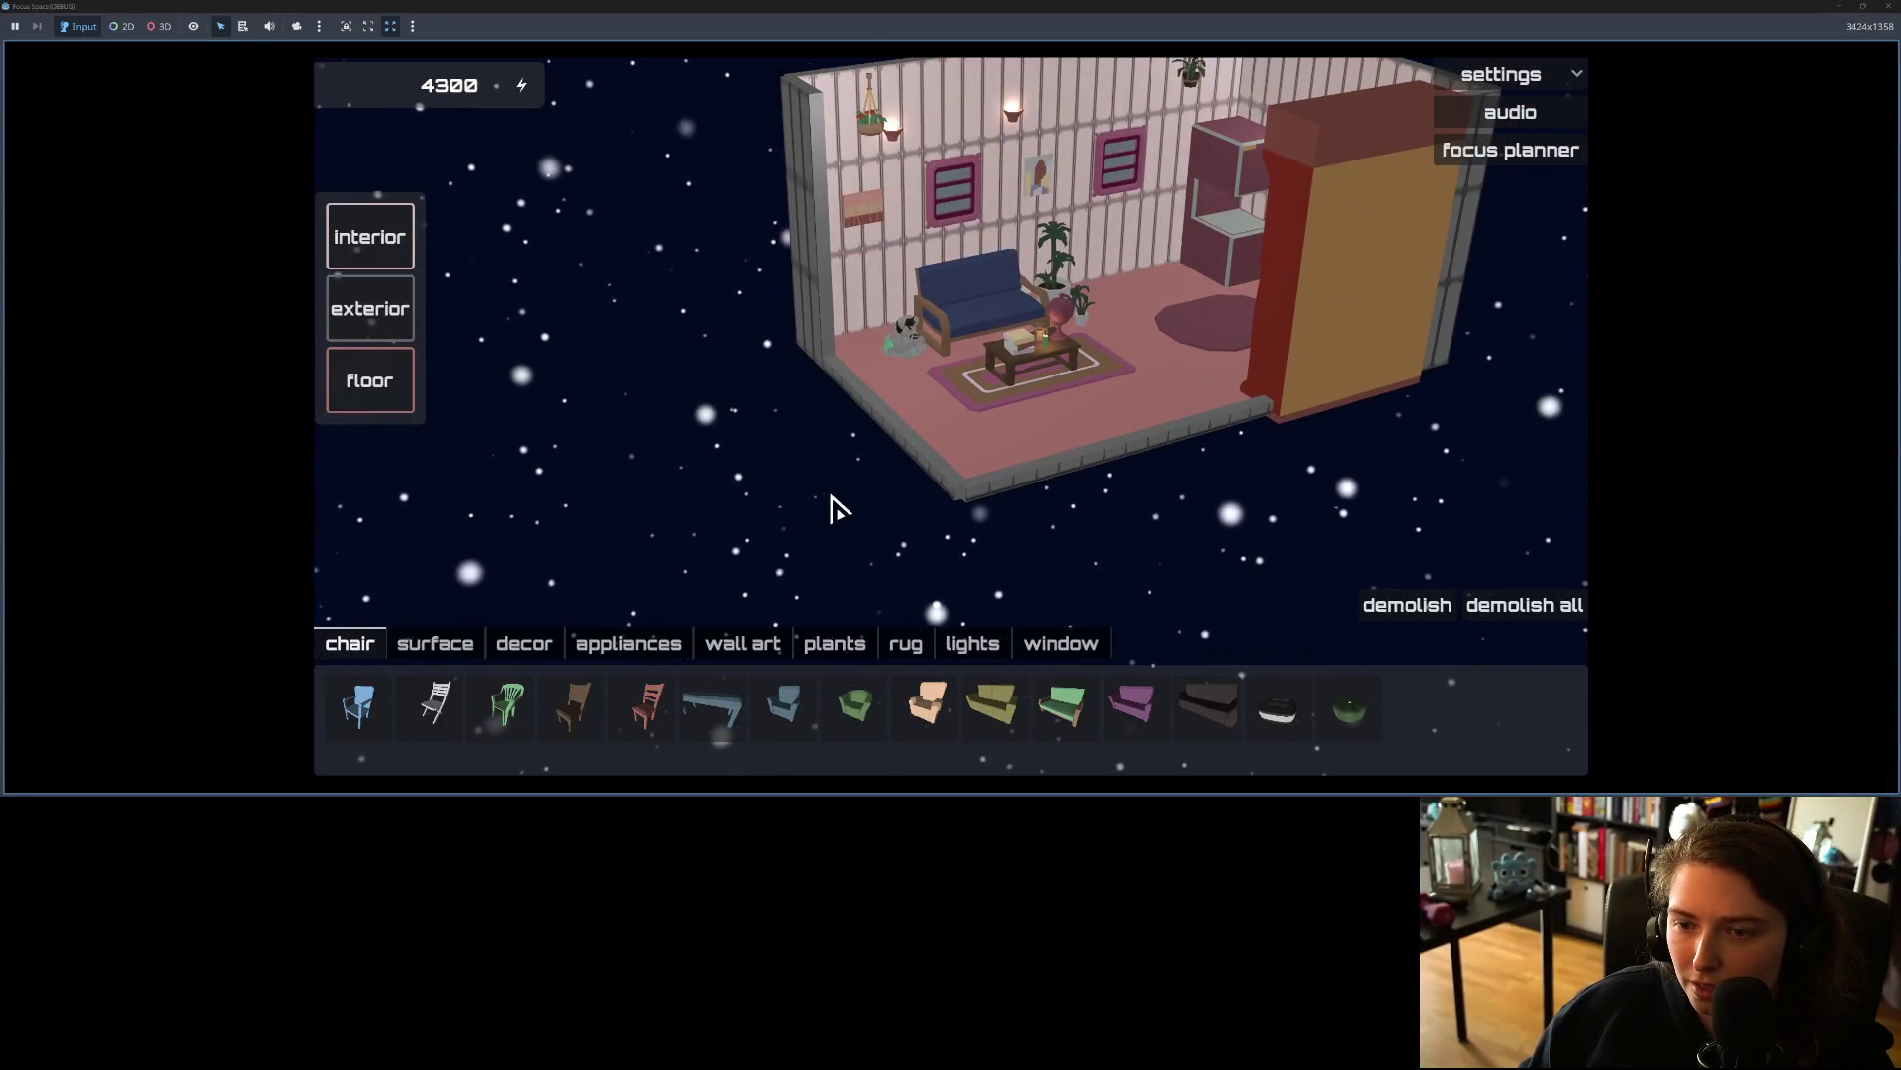
scroll(838, 503, "up", 2)
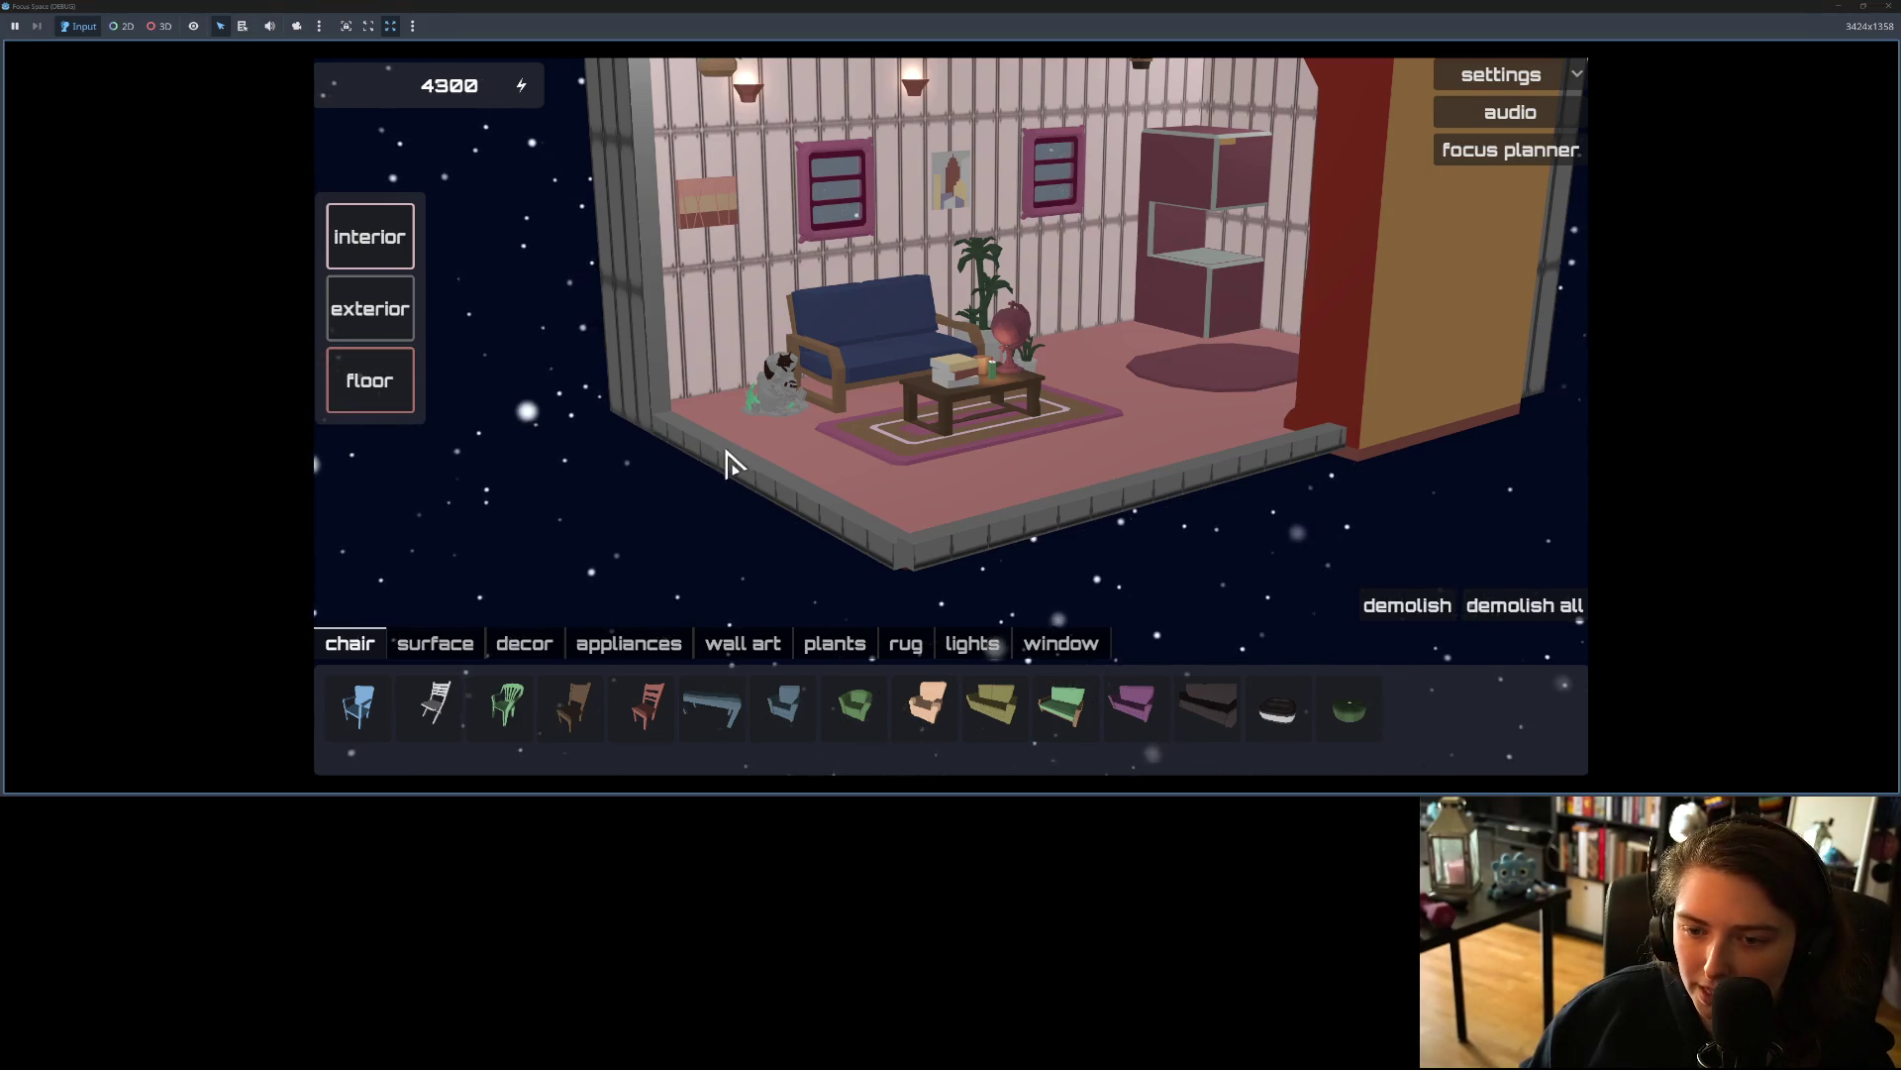
scroll(1239, 544, "down", 3)
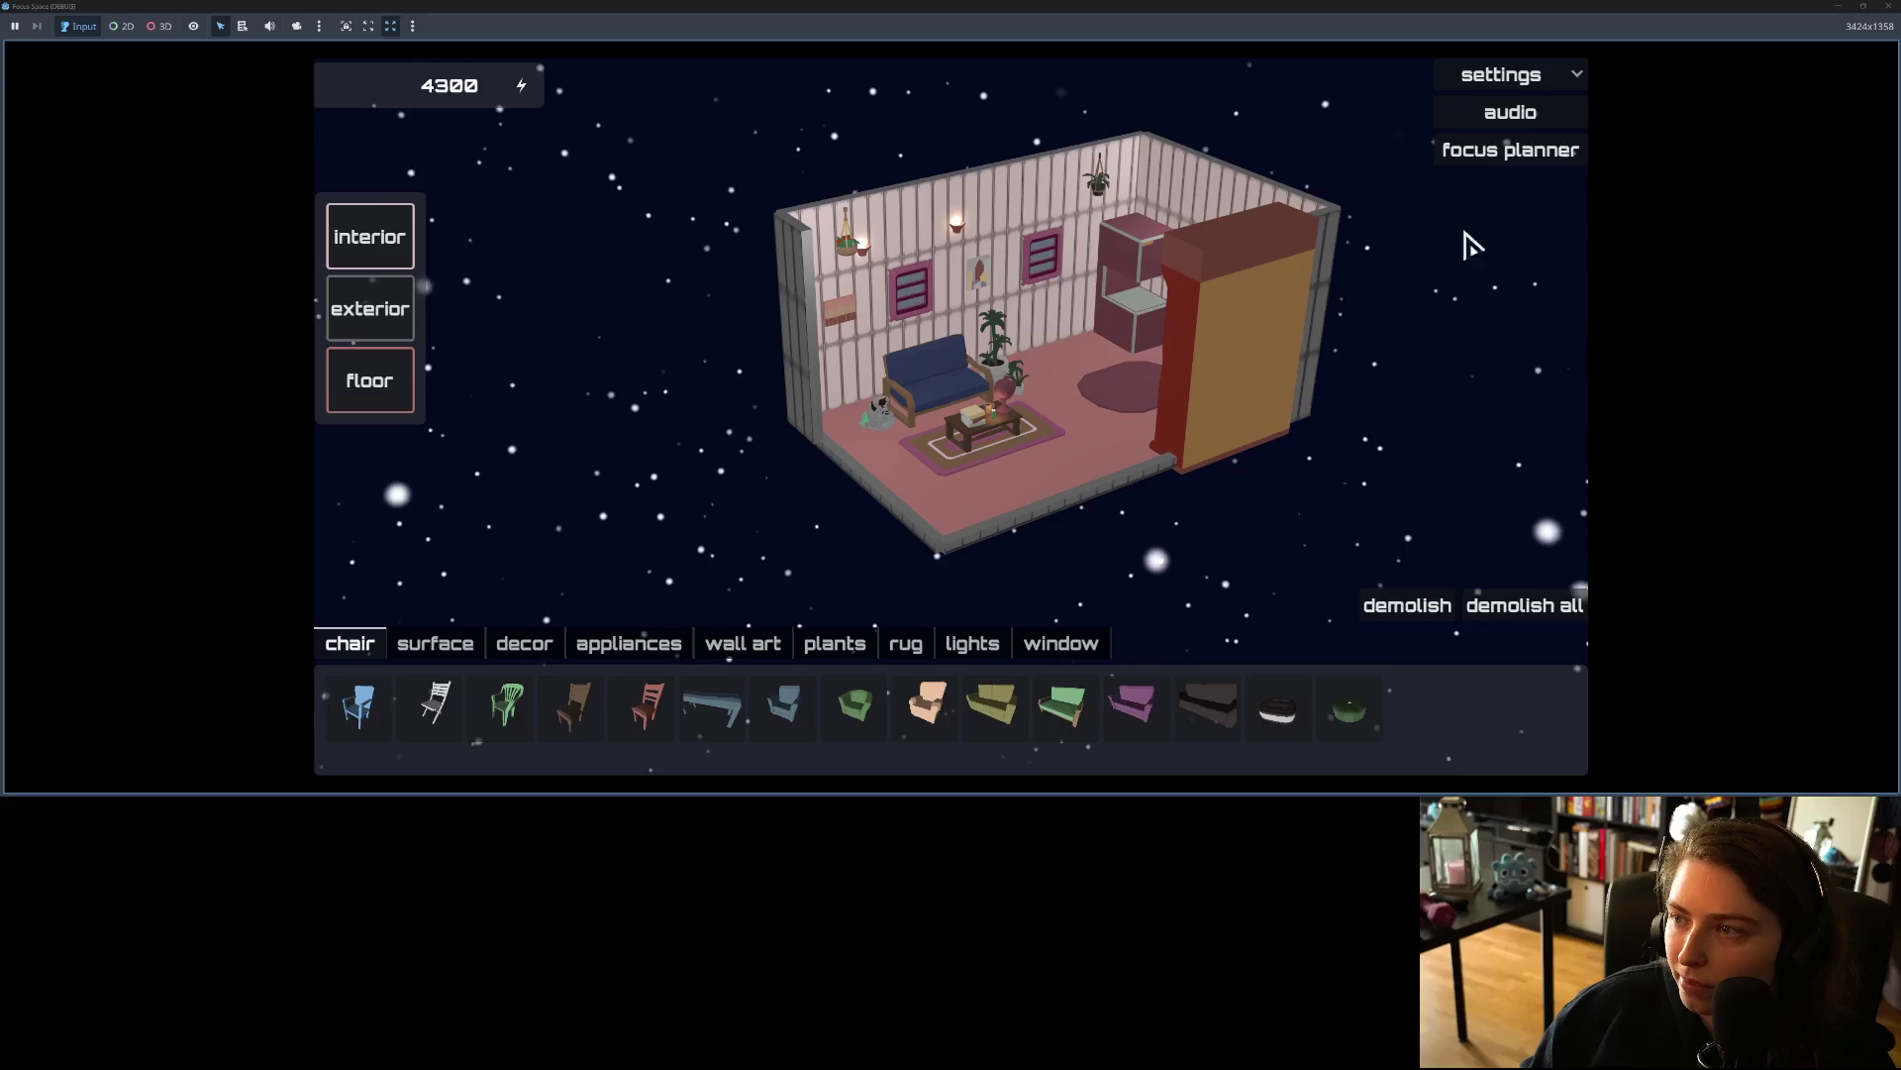
Step: Stop the game and select the wall_segment_low.fbx change in GitHub Desktop
key("F8")
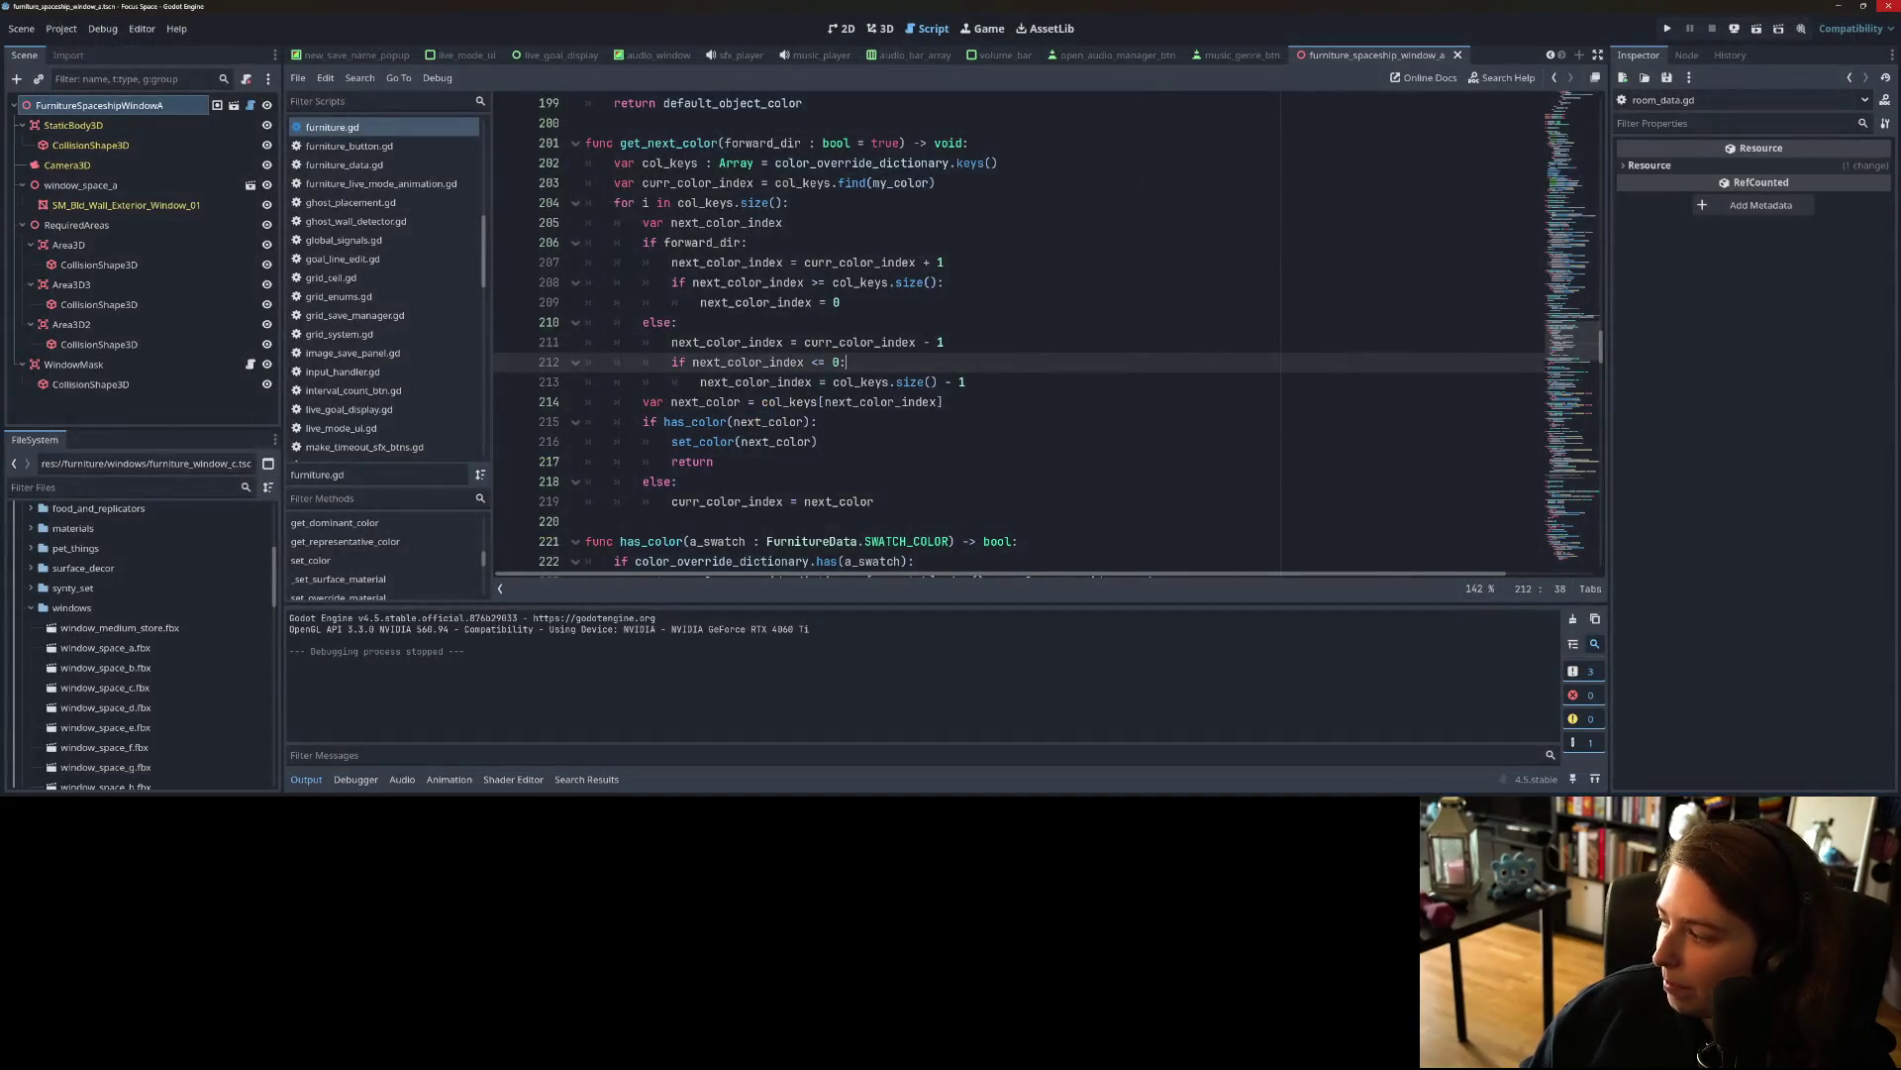
key("alt+Tab")
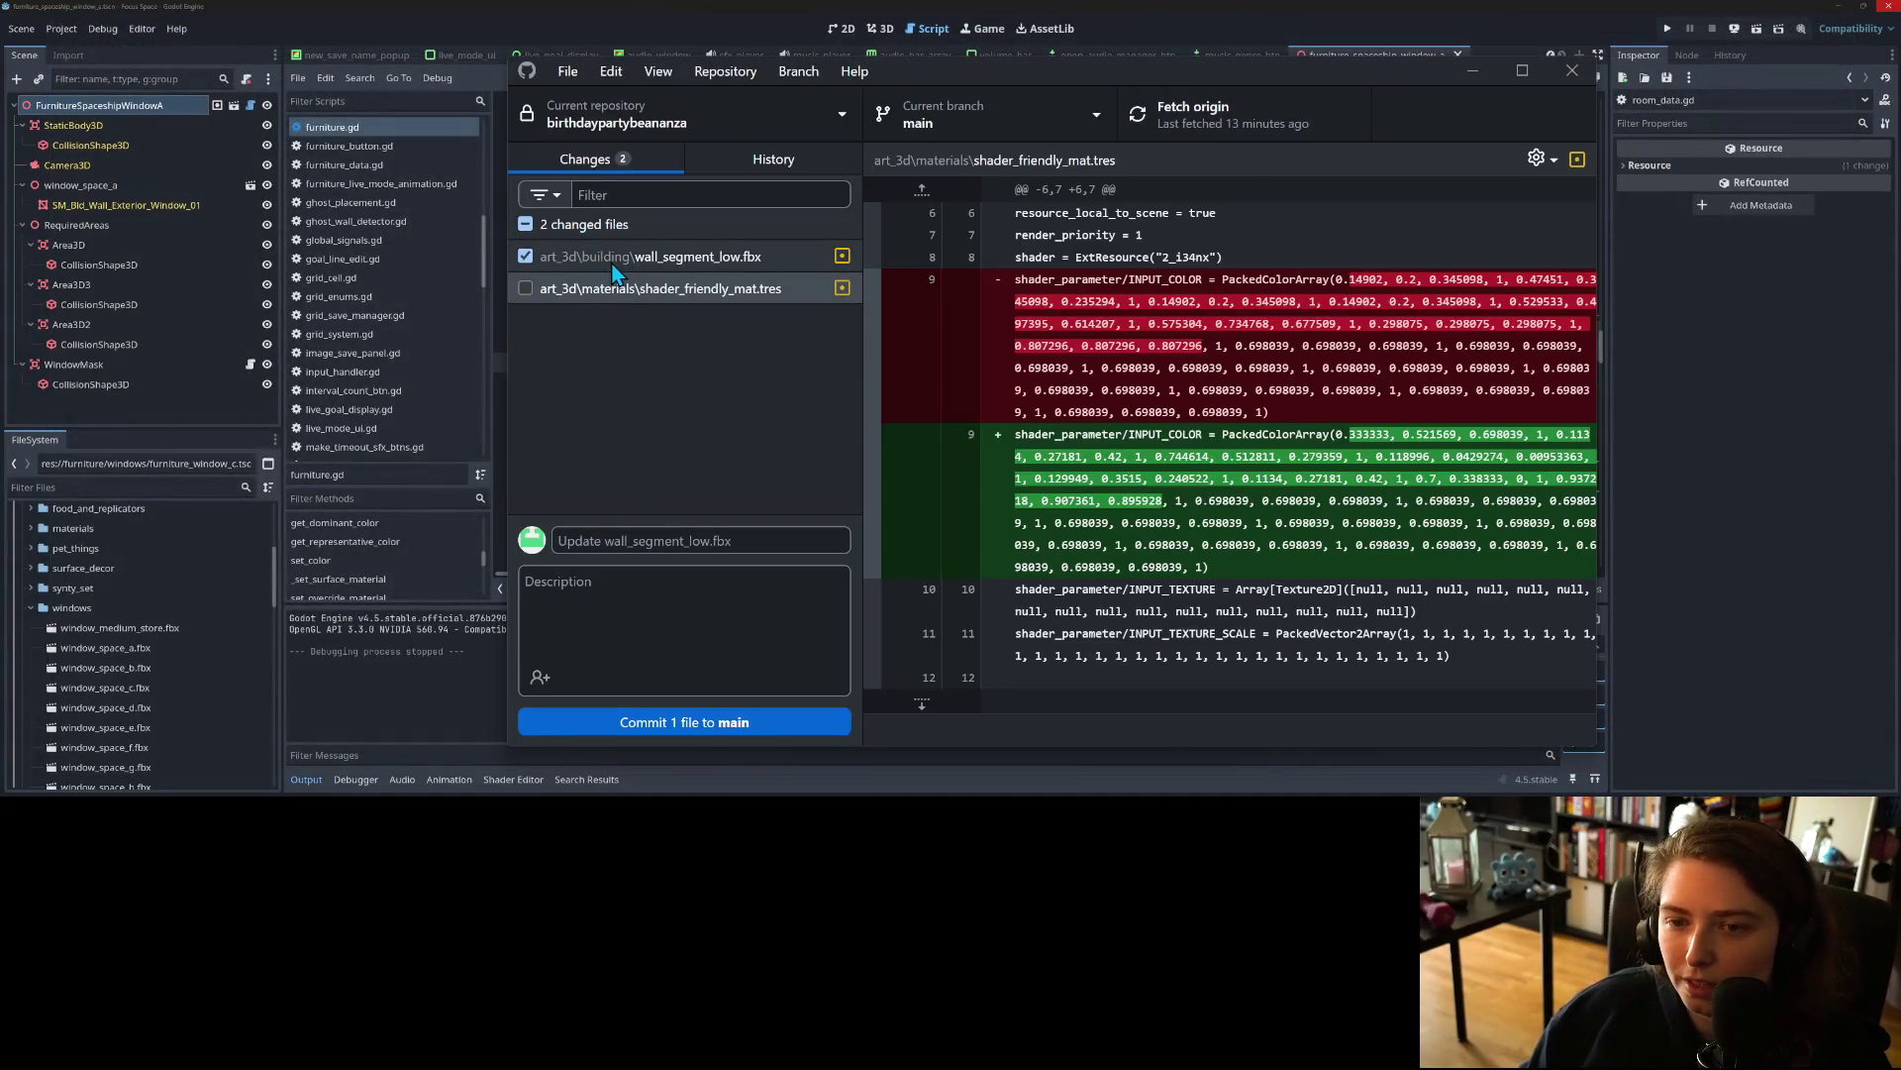
left_click(679, 255)
Step: Commit it to main as 'adjusts low wall uv mapping' and minimise the git client
left_click(682, 540)
type("ad")
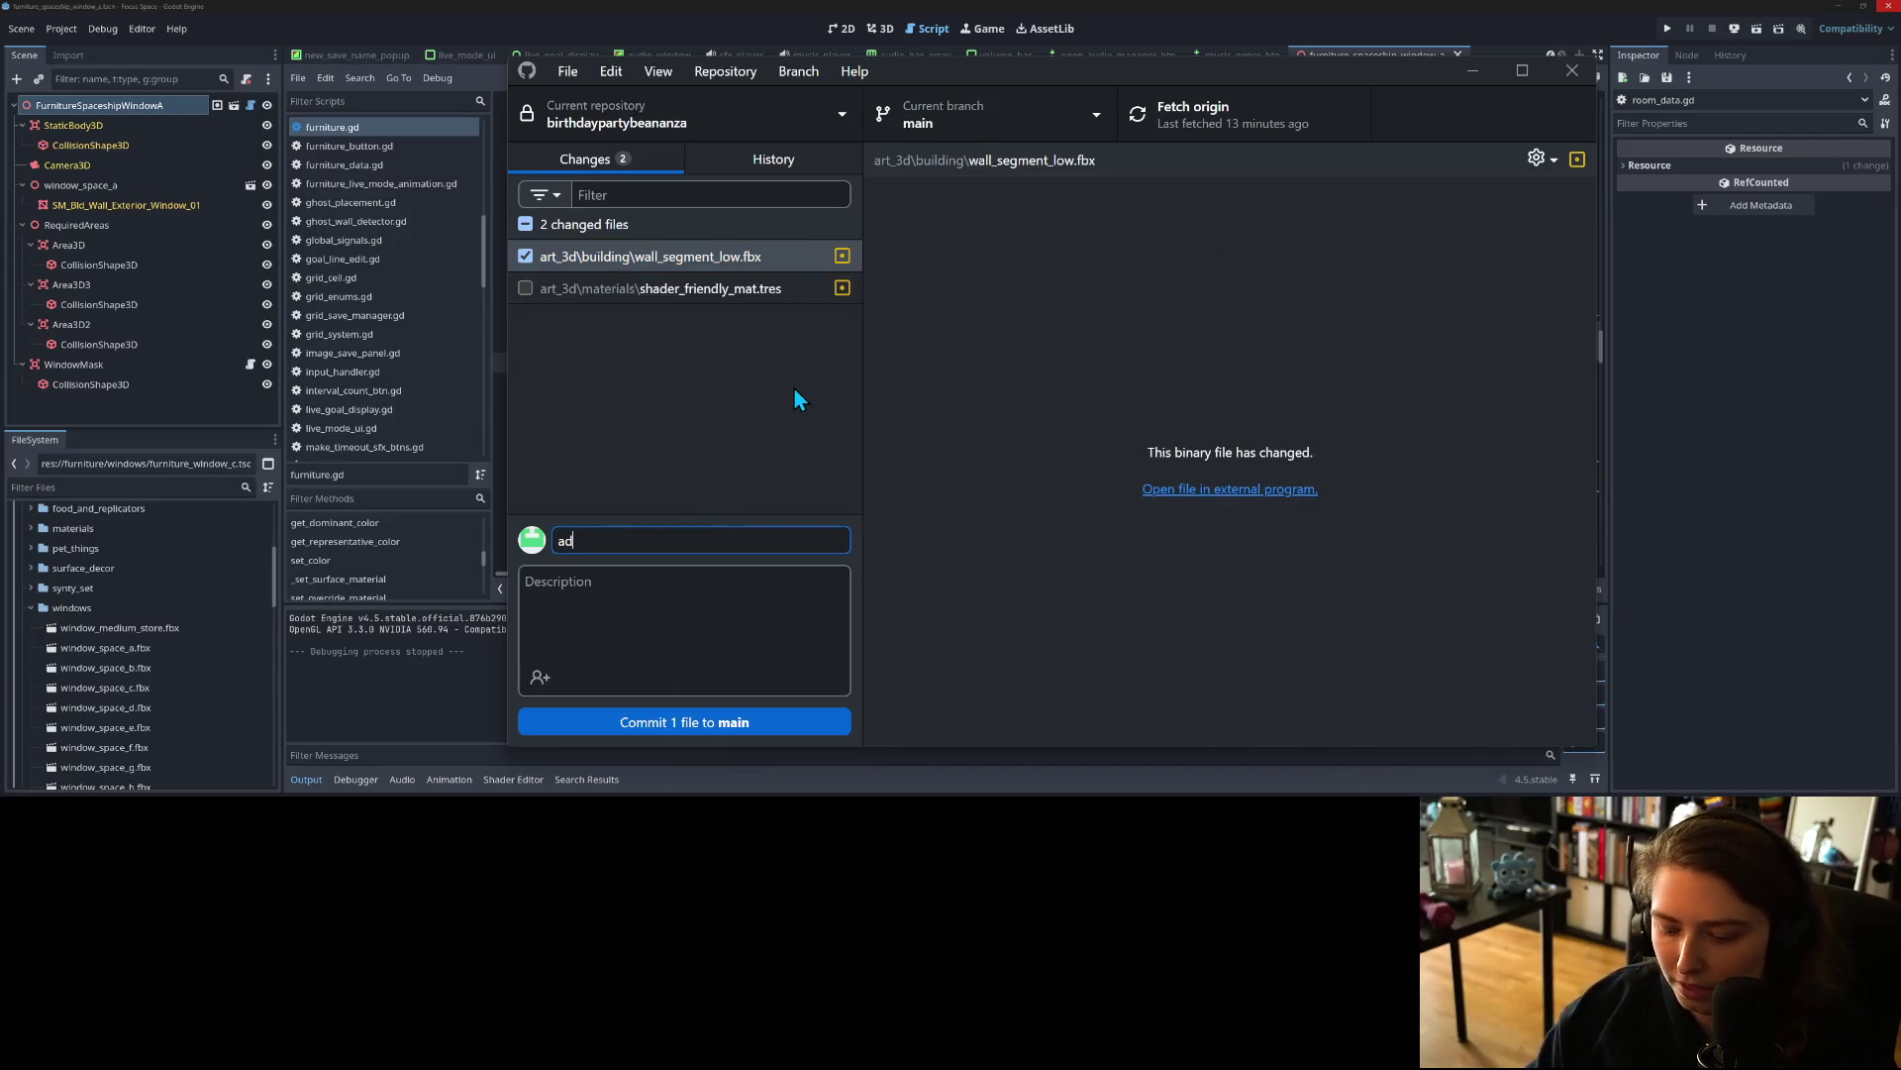
type("justs ")
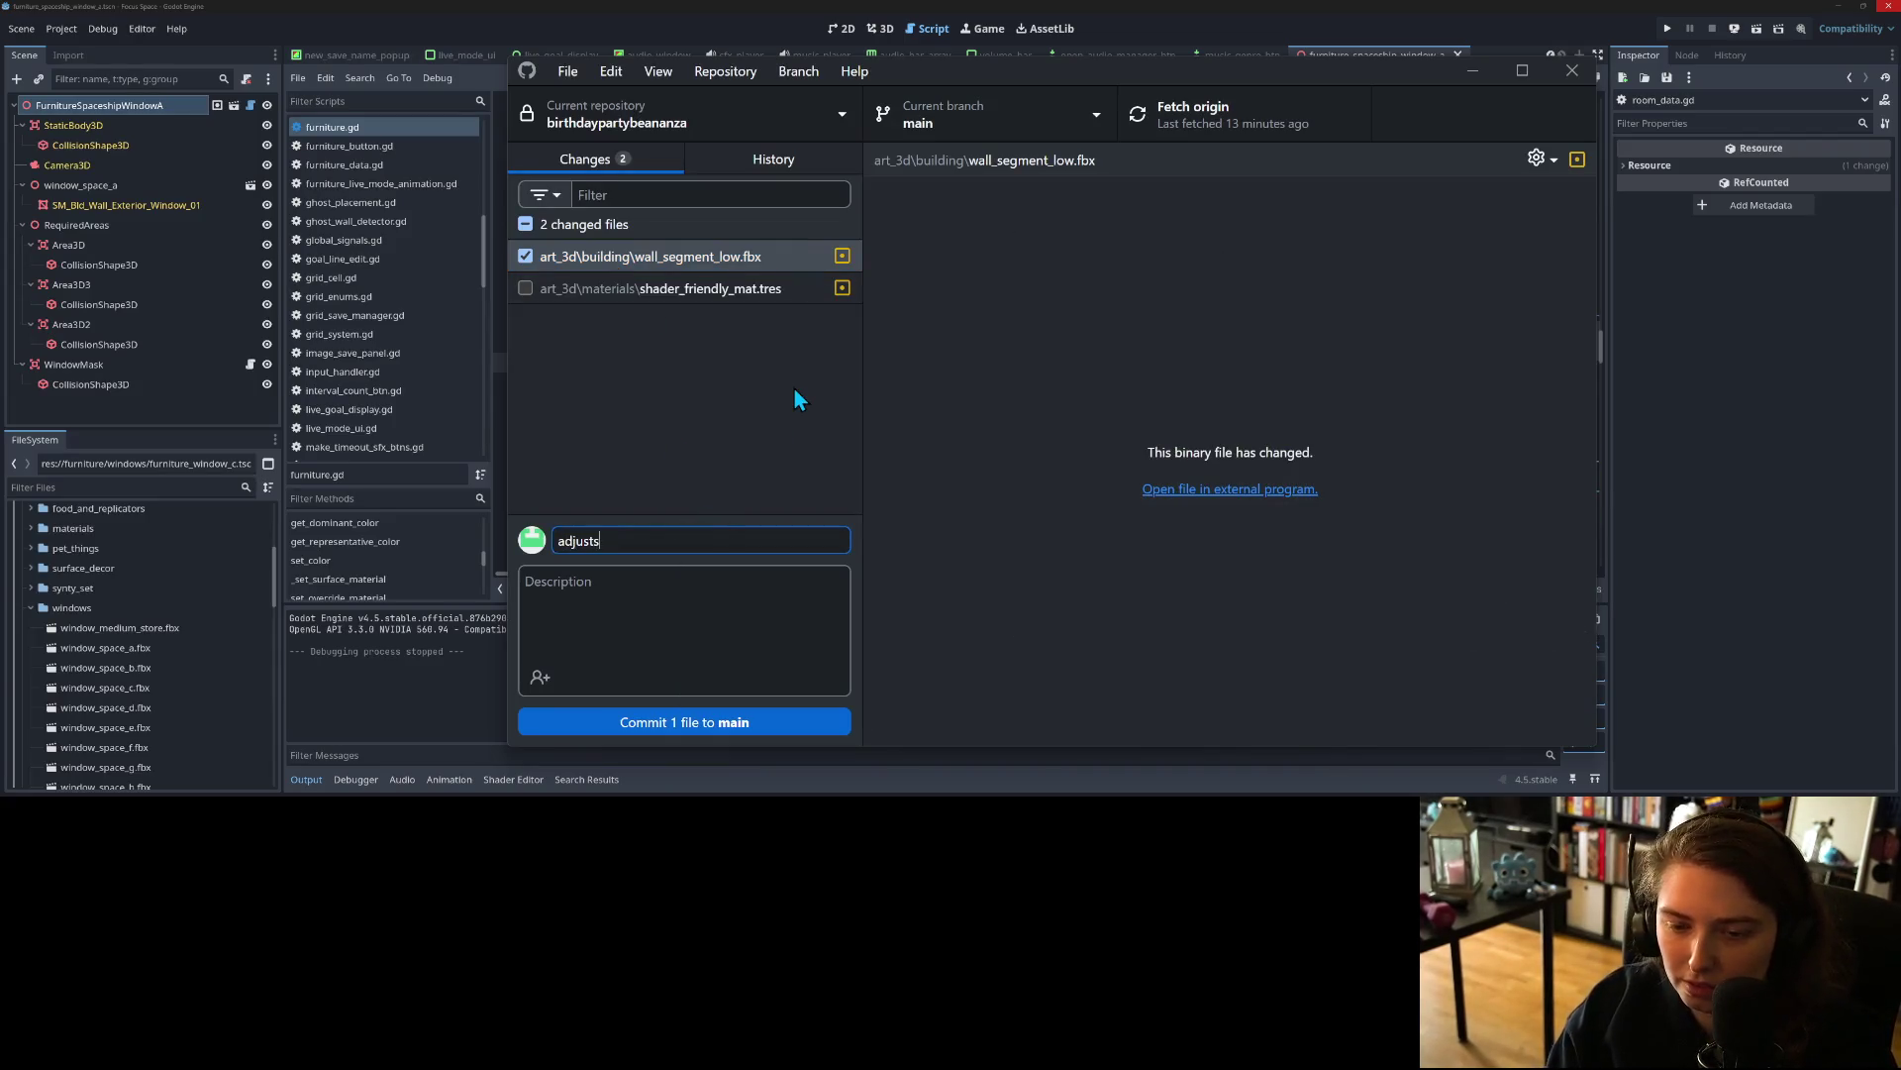
type("low wall ub")
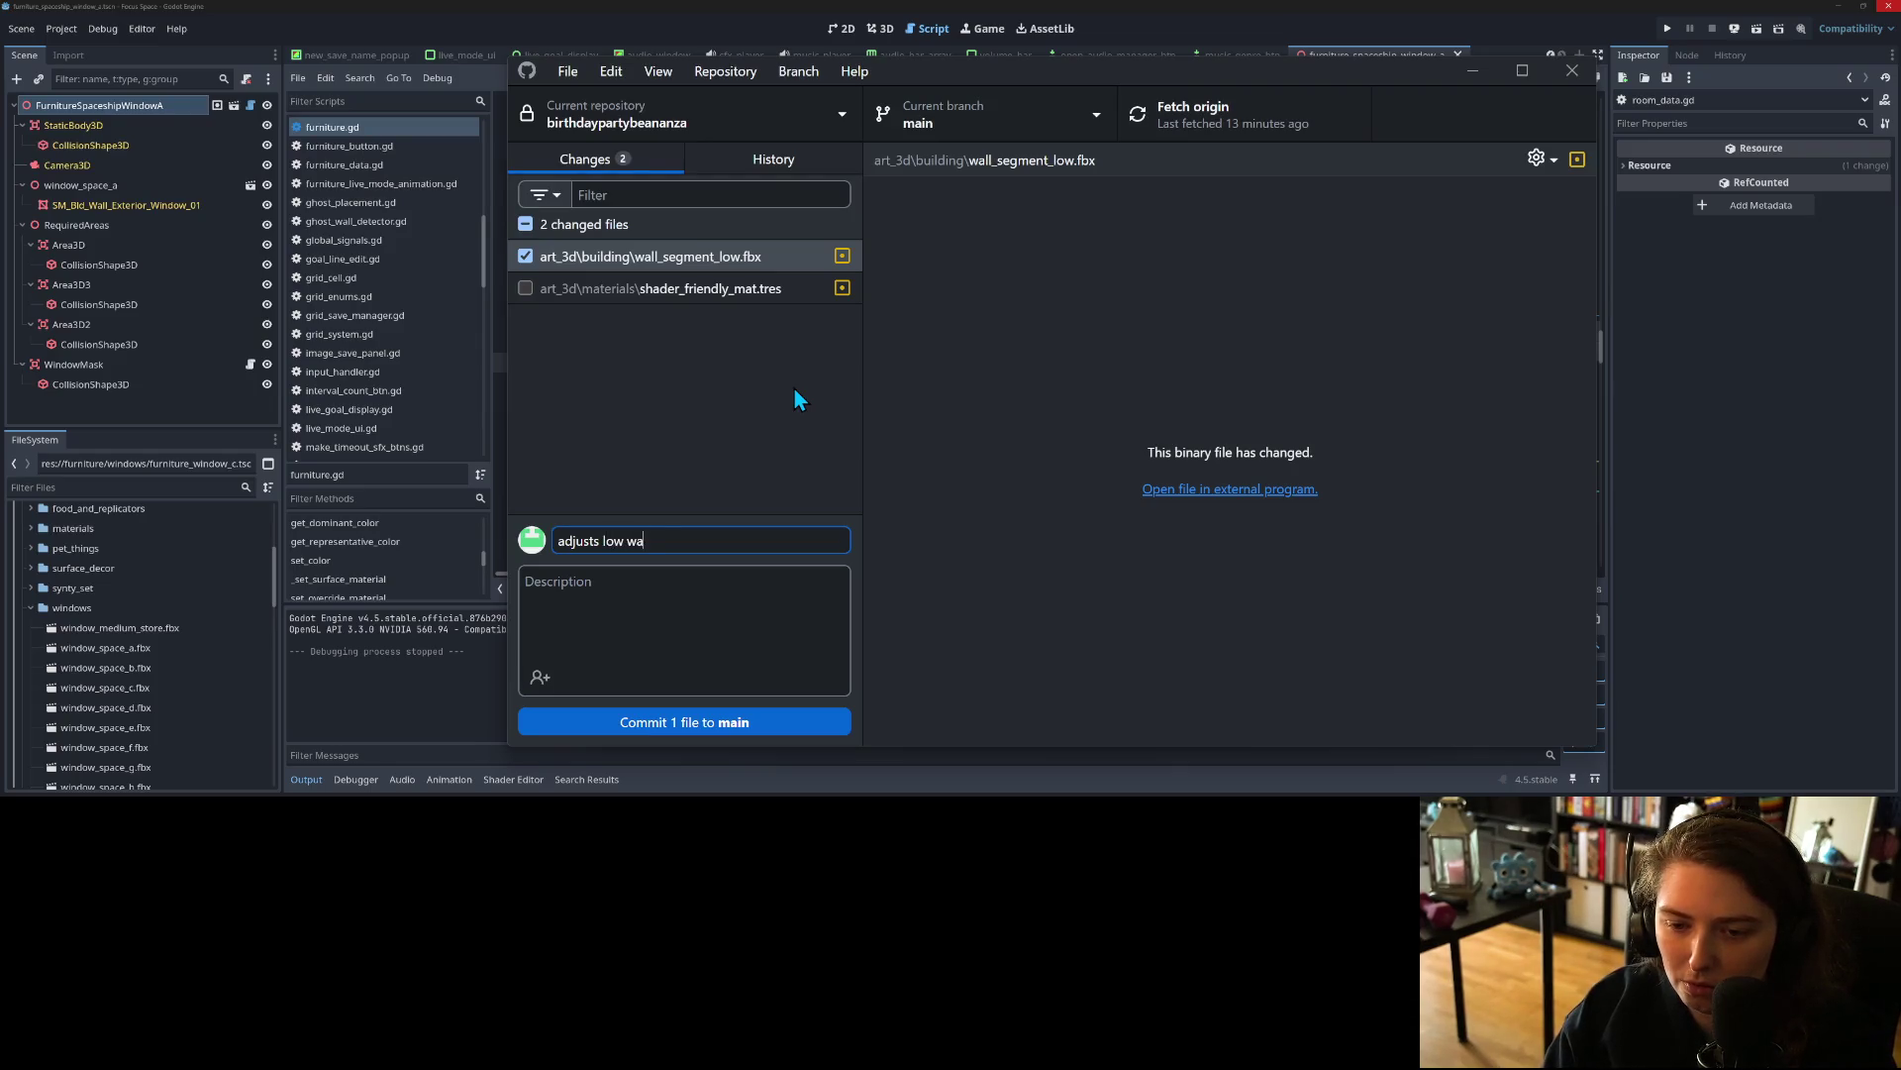
key("BackSpace")
type("v mapping")
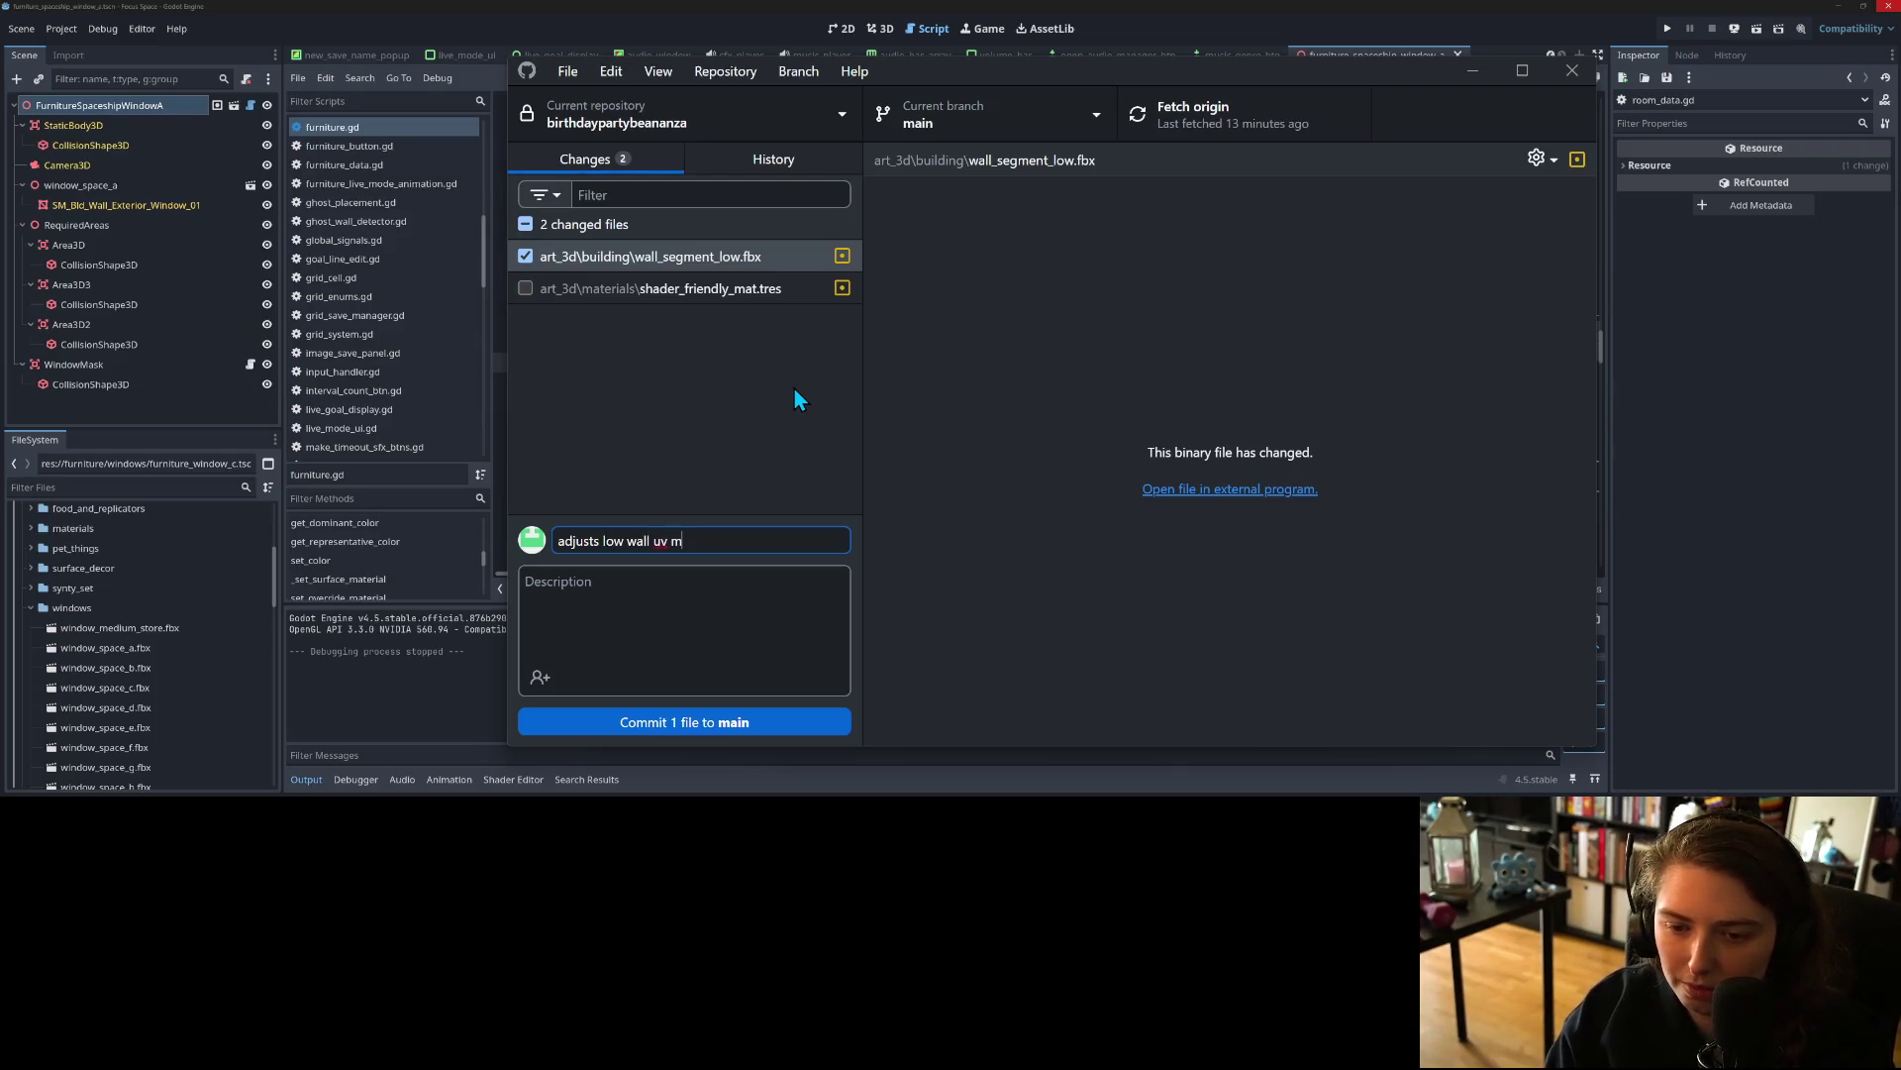
left_click(800, 729)
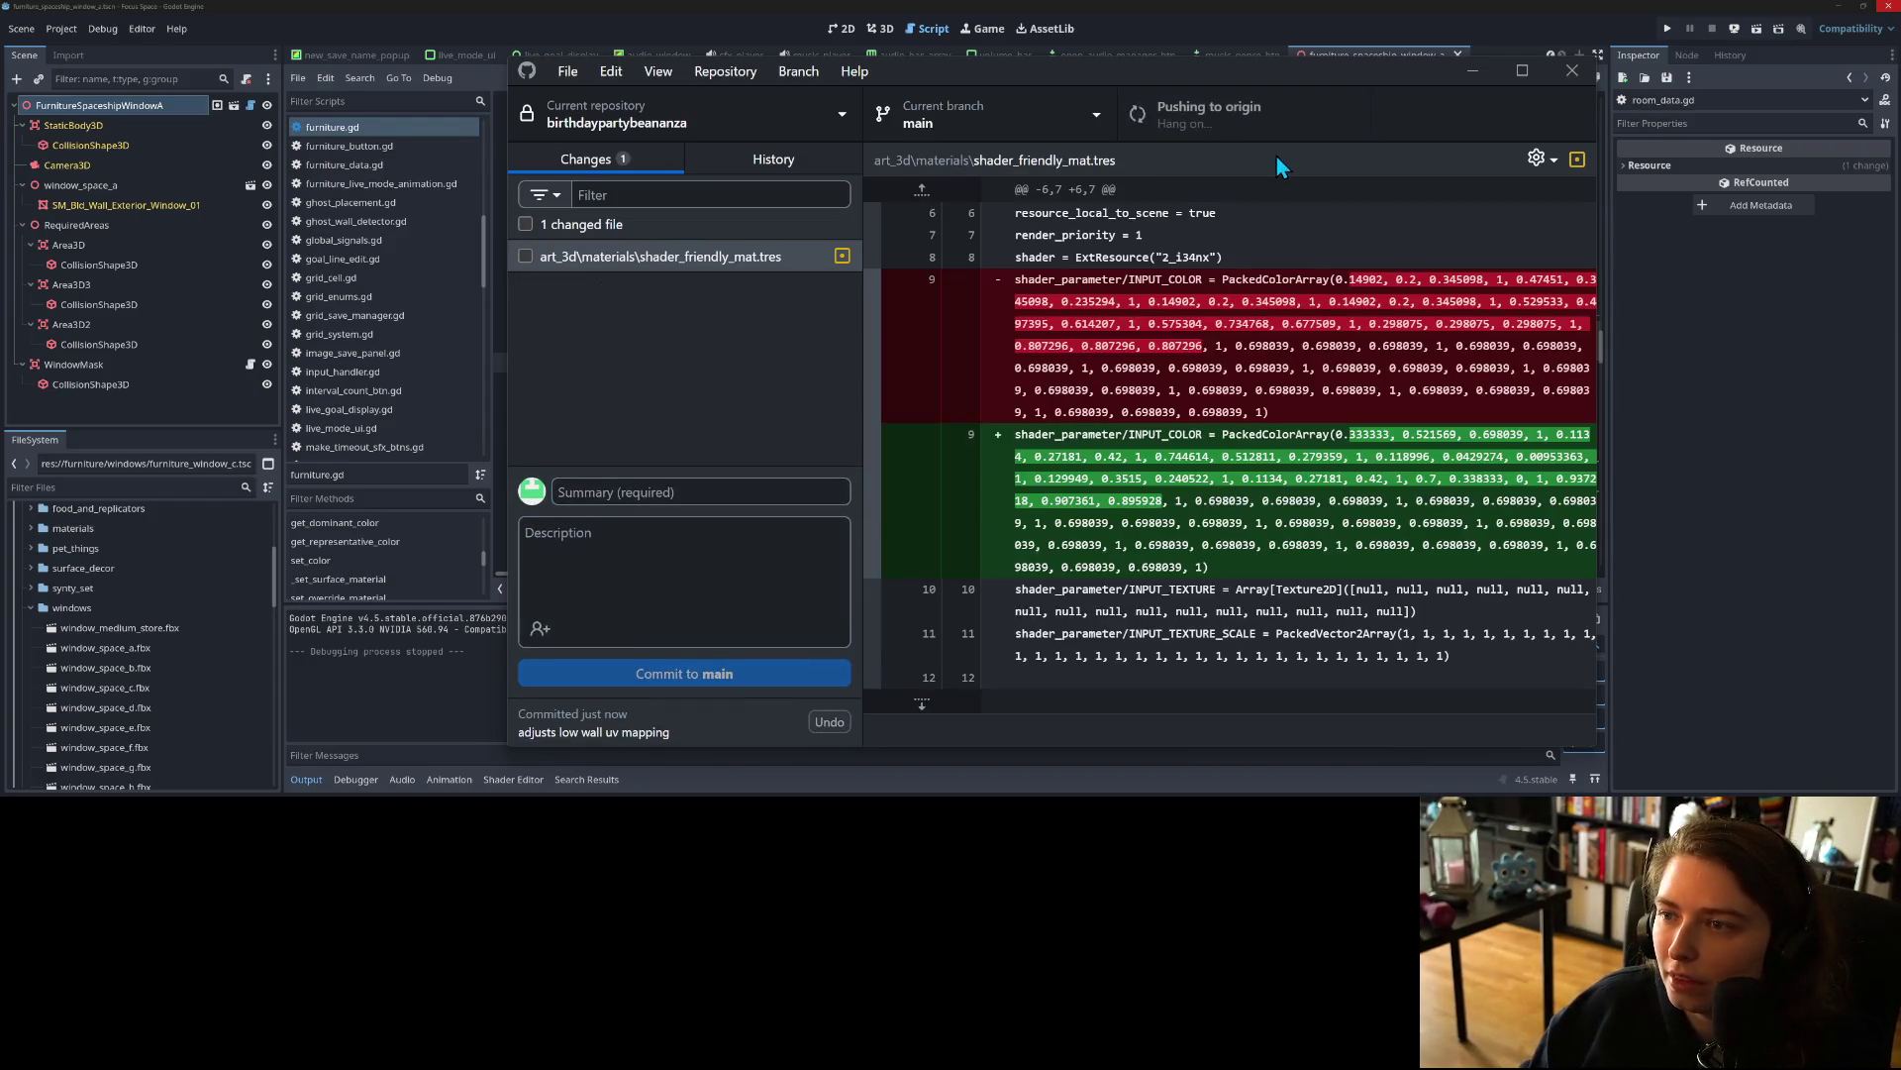
left_click(1473, 73)
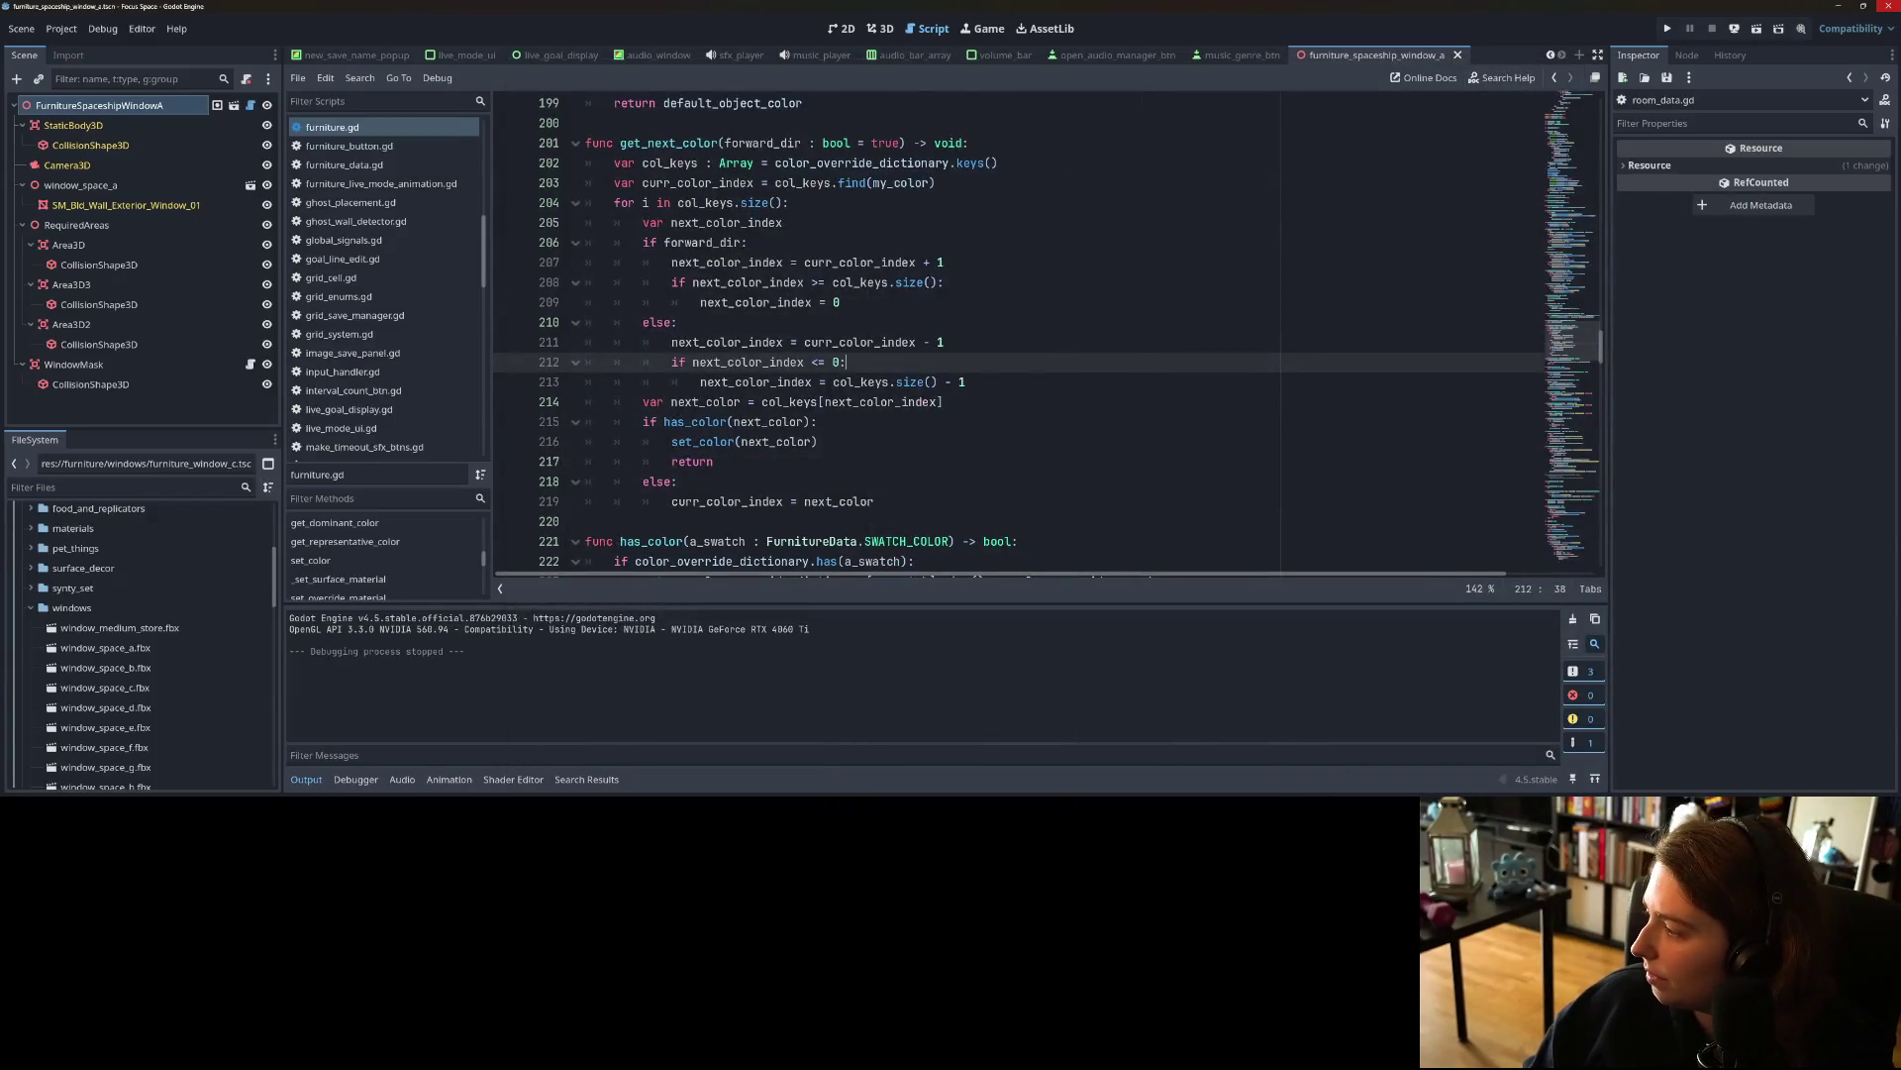
key("alt+Tab")
Step: Move the short-walls card to Done and the floor-plan directories card to In Progress
left_click_drag(966, 351, 1286, 339)
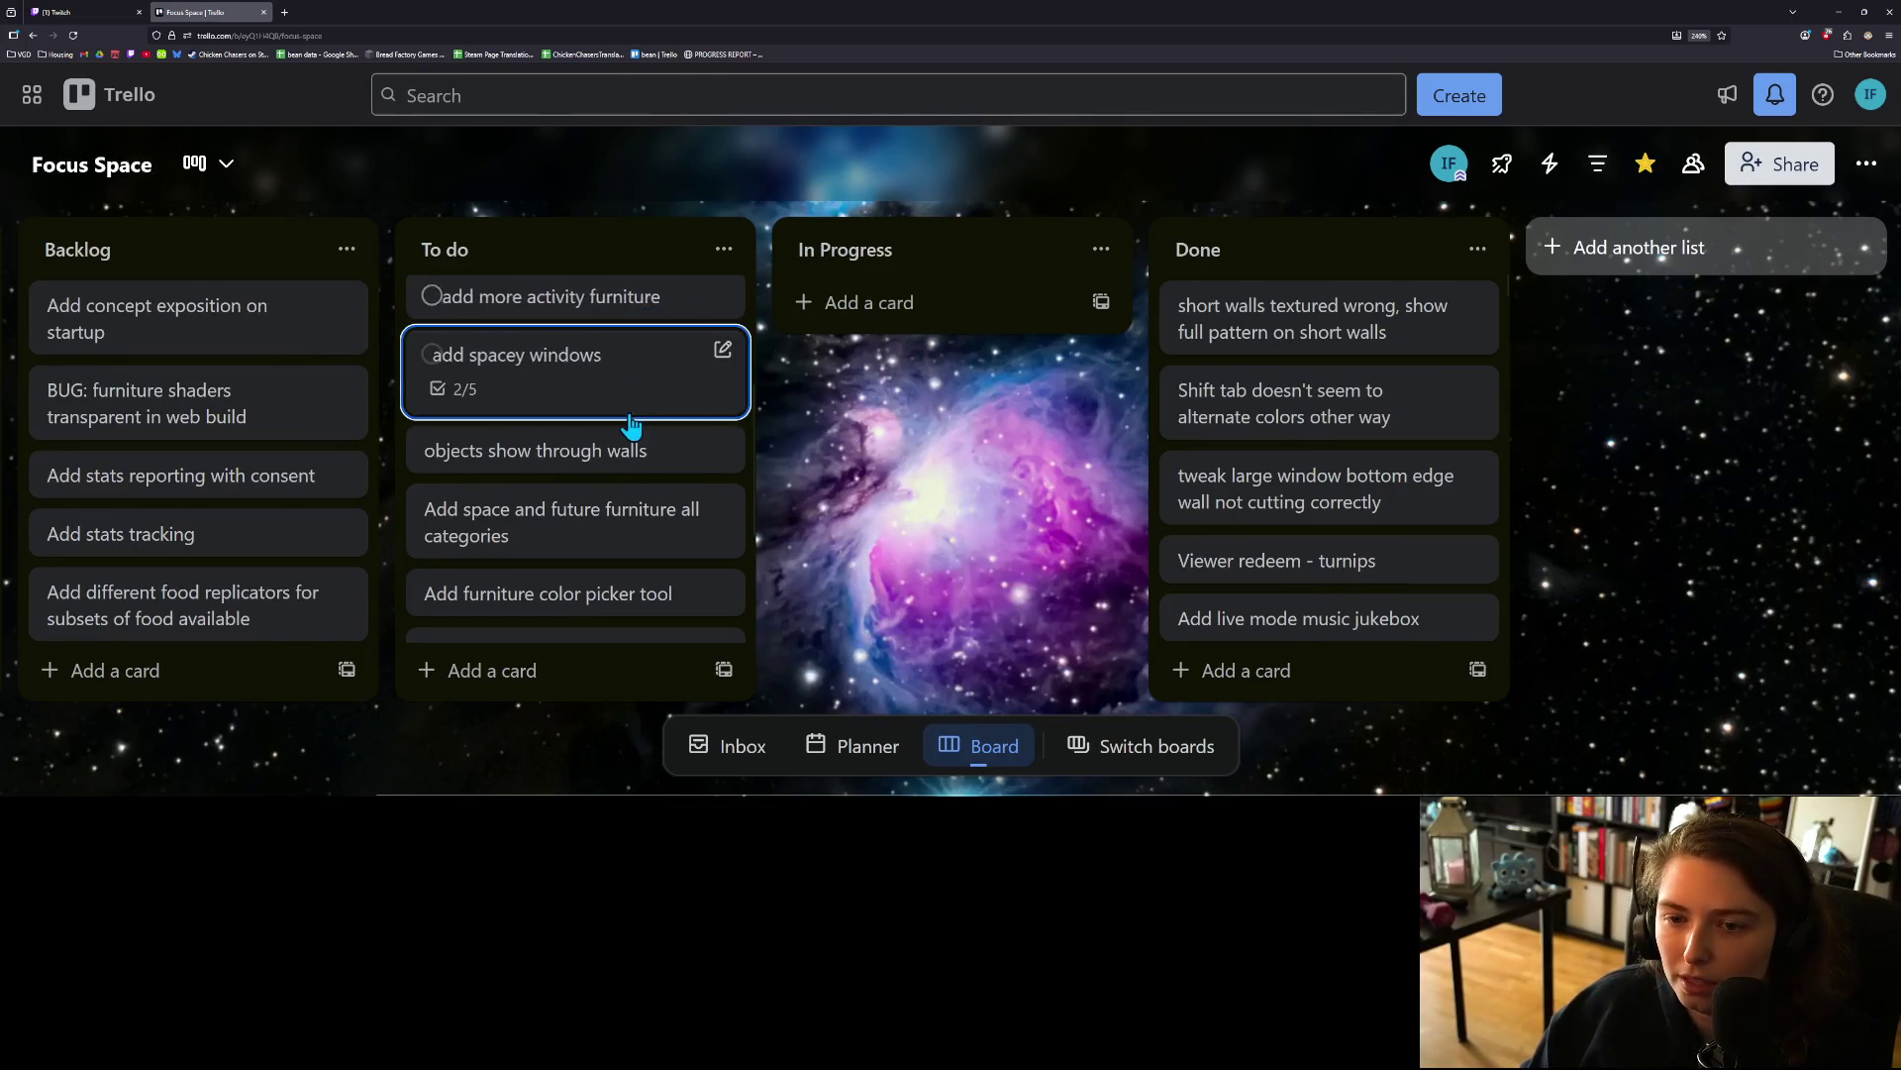
scroll(628, 430, "up", 2)
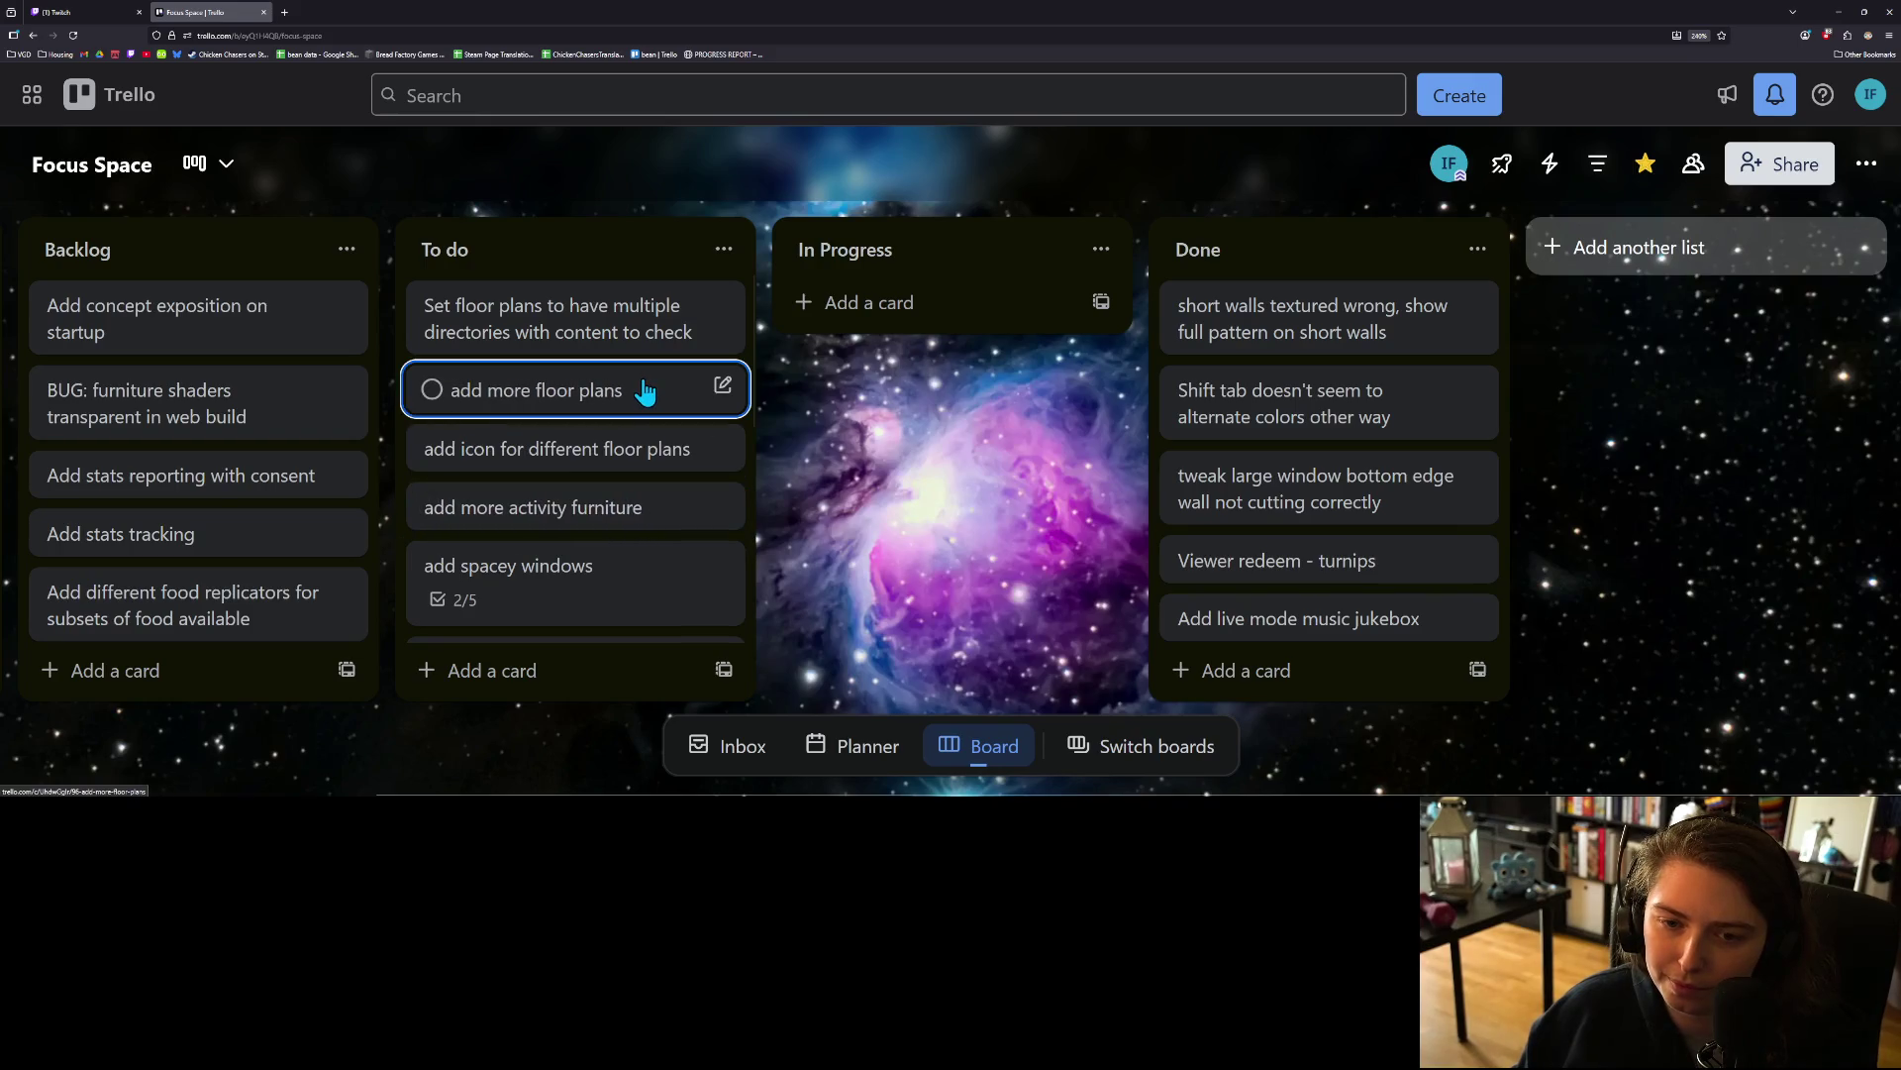
left_click_drag(662, 363, 936, 356)
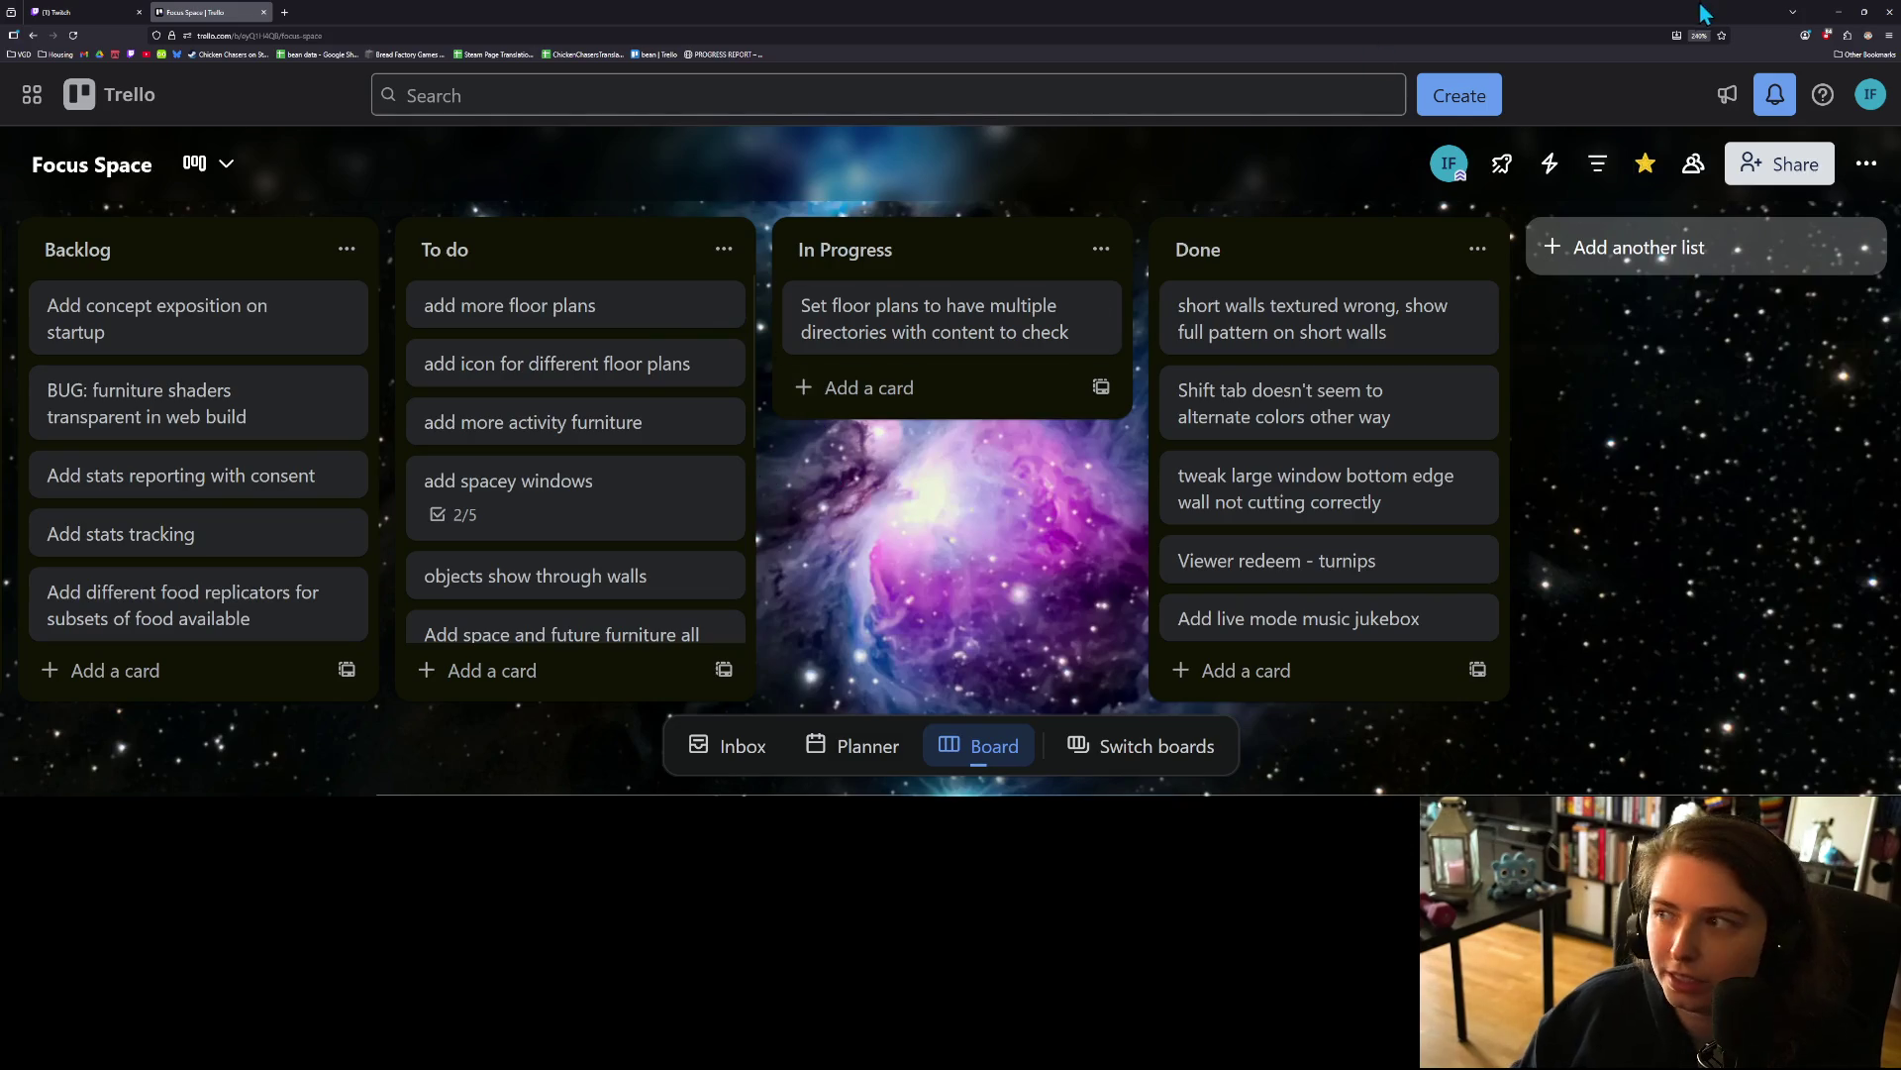
left_click(1841, 15)
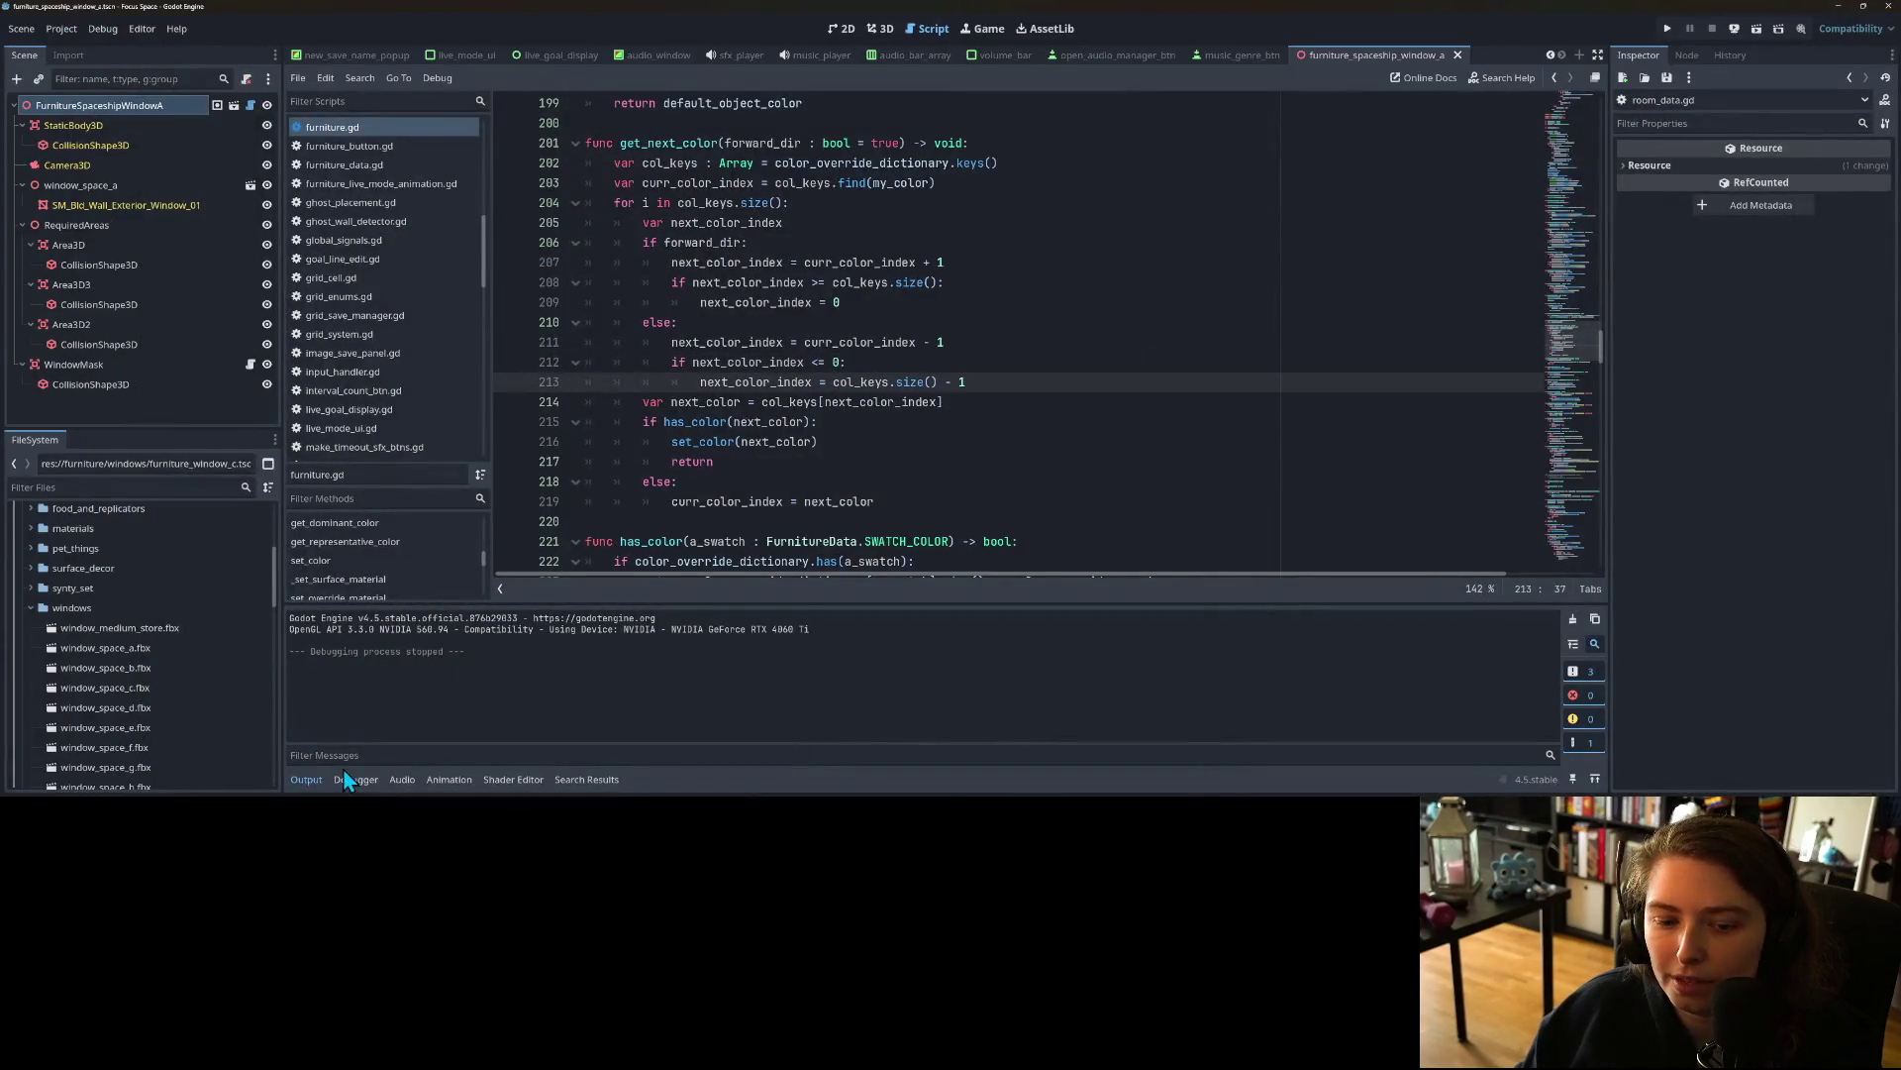
Step: Collapse the Output panel and drag the splitter up to make the FileSystem panel taller
left_click(313, 780)
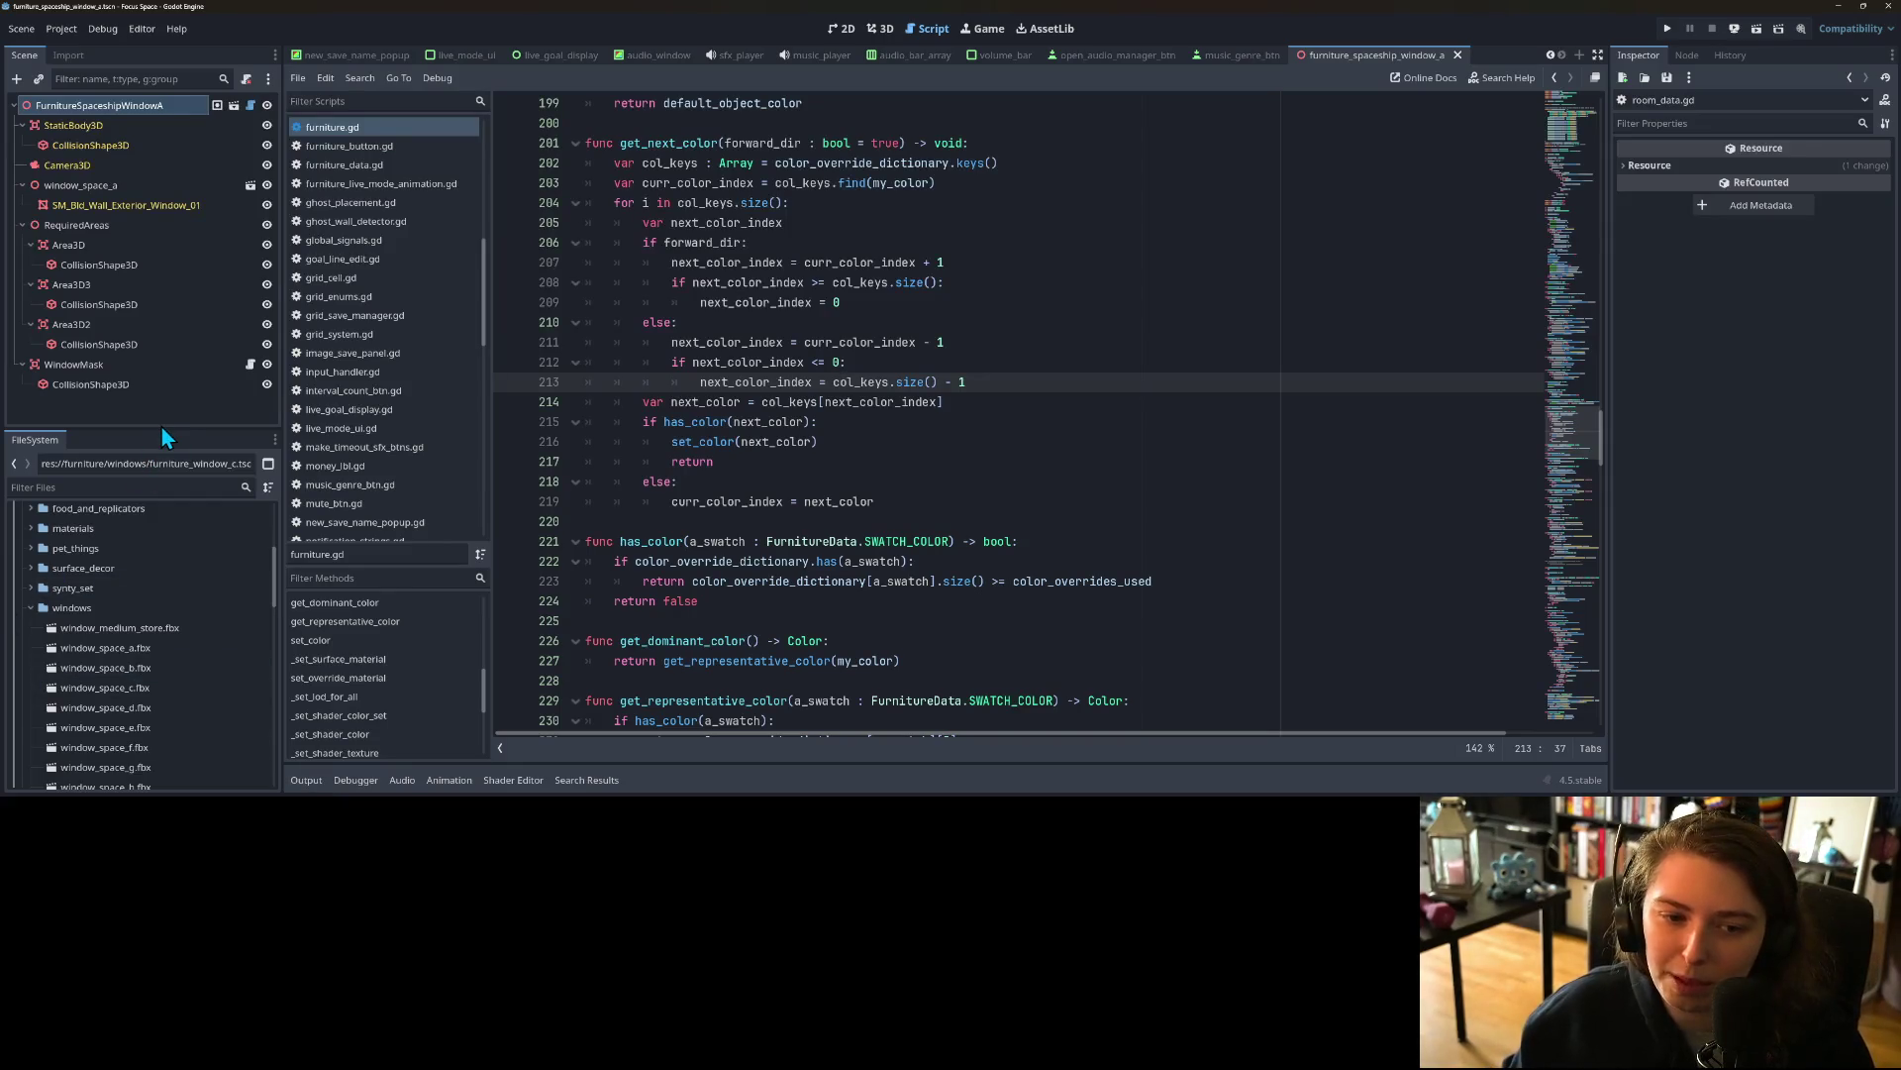
left_click_drag(159, 428, 206, 247)
scroll(99, 462, "up", 1)
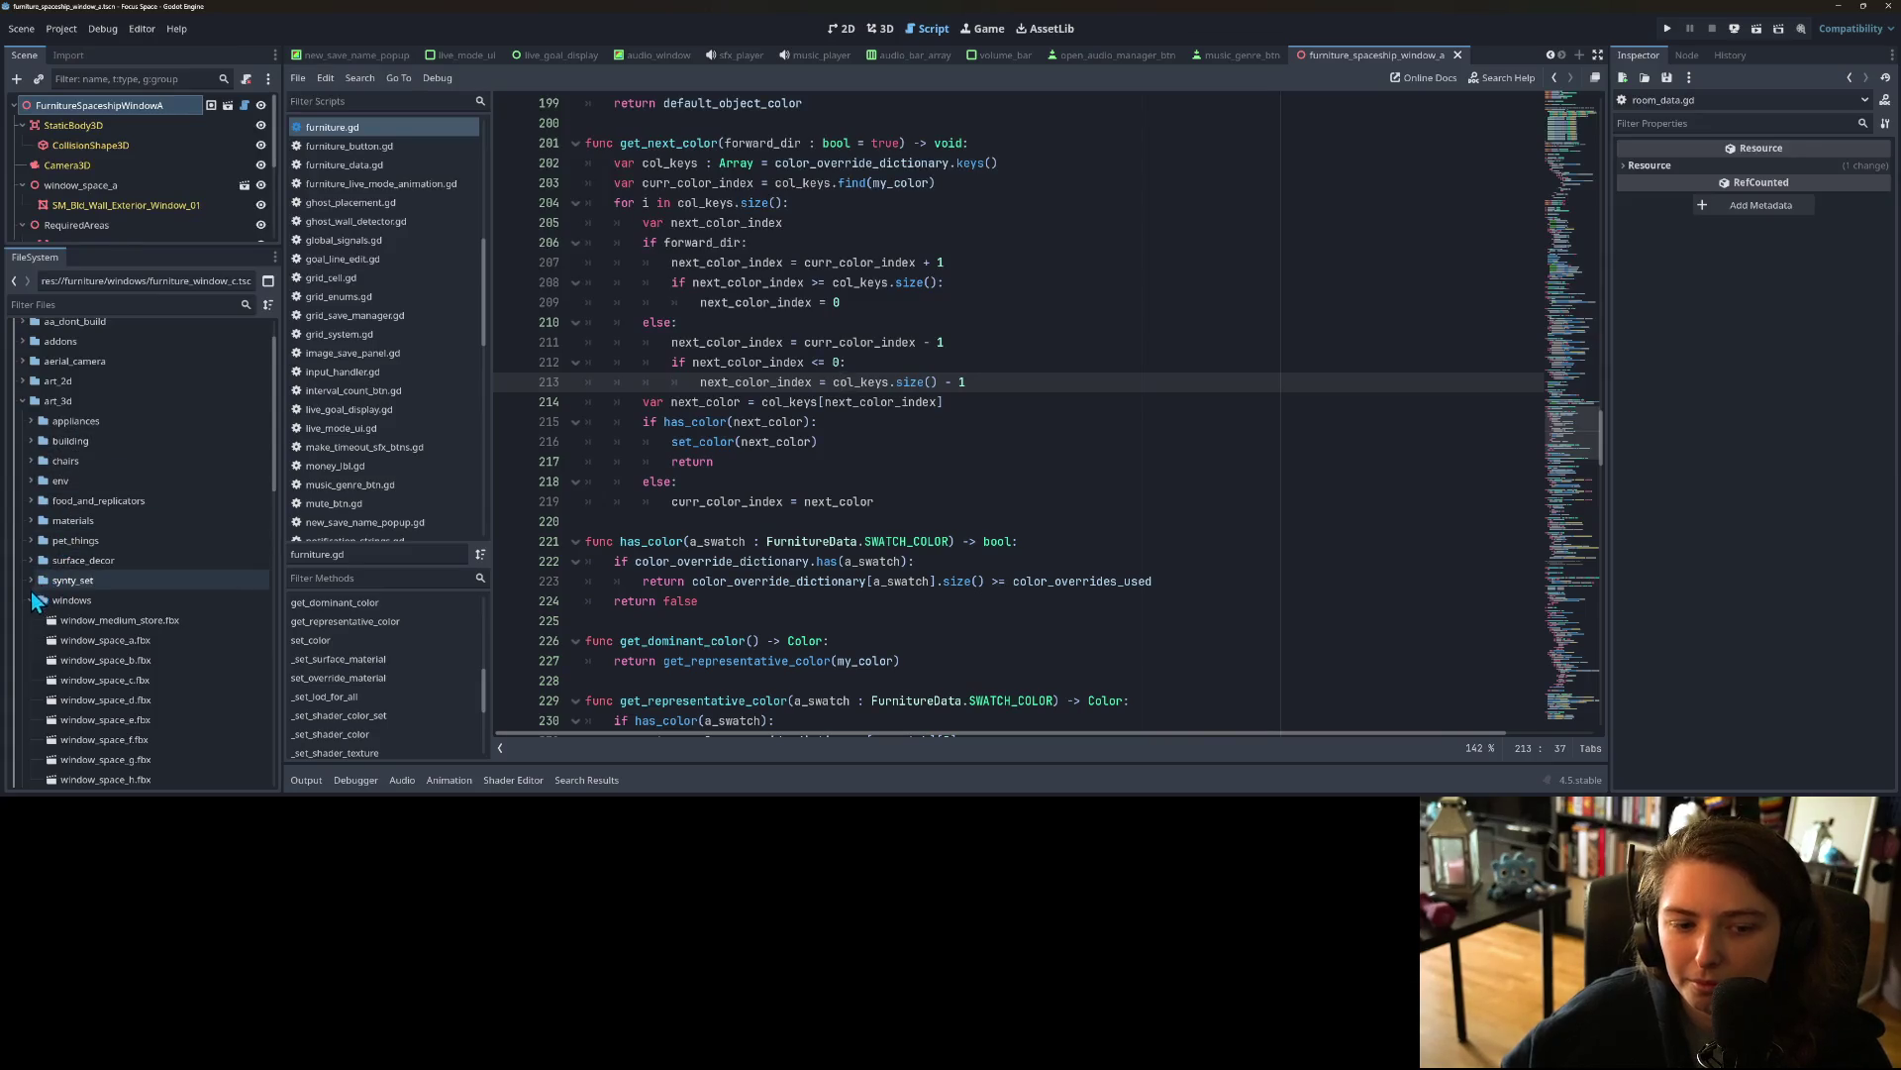
Step: Collapse the windows, art_3d, doors and furniture folders, then expand premade_floorplans
left_click(31, 601)
left_click(20, 402)
scroll(21, 416, "up", 2)
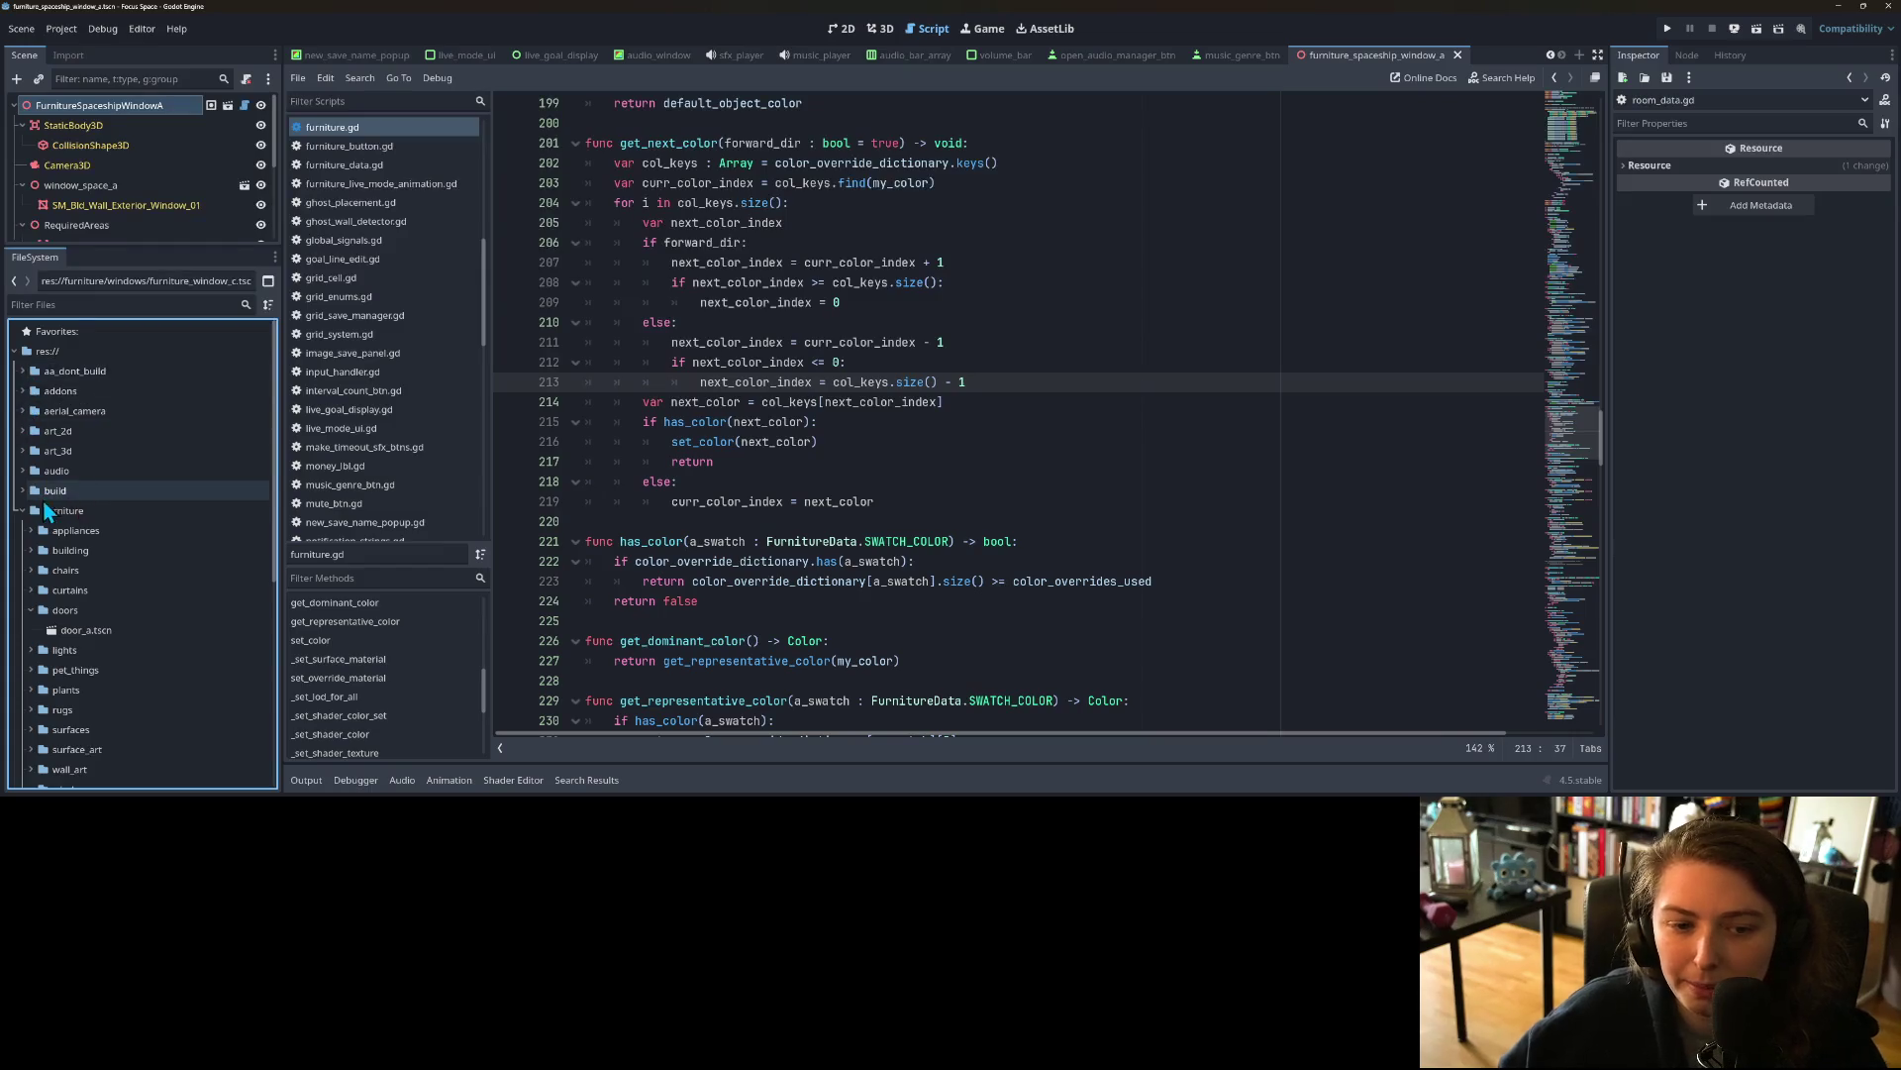
left_click(31, 610)
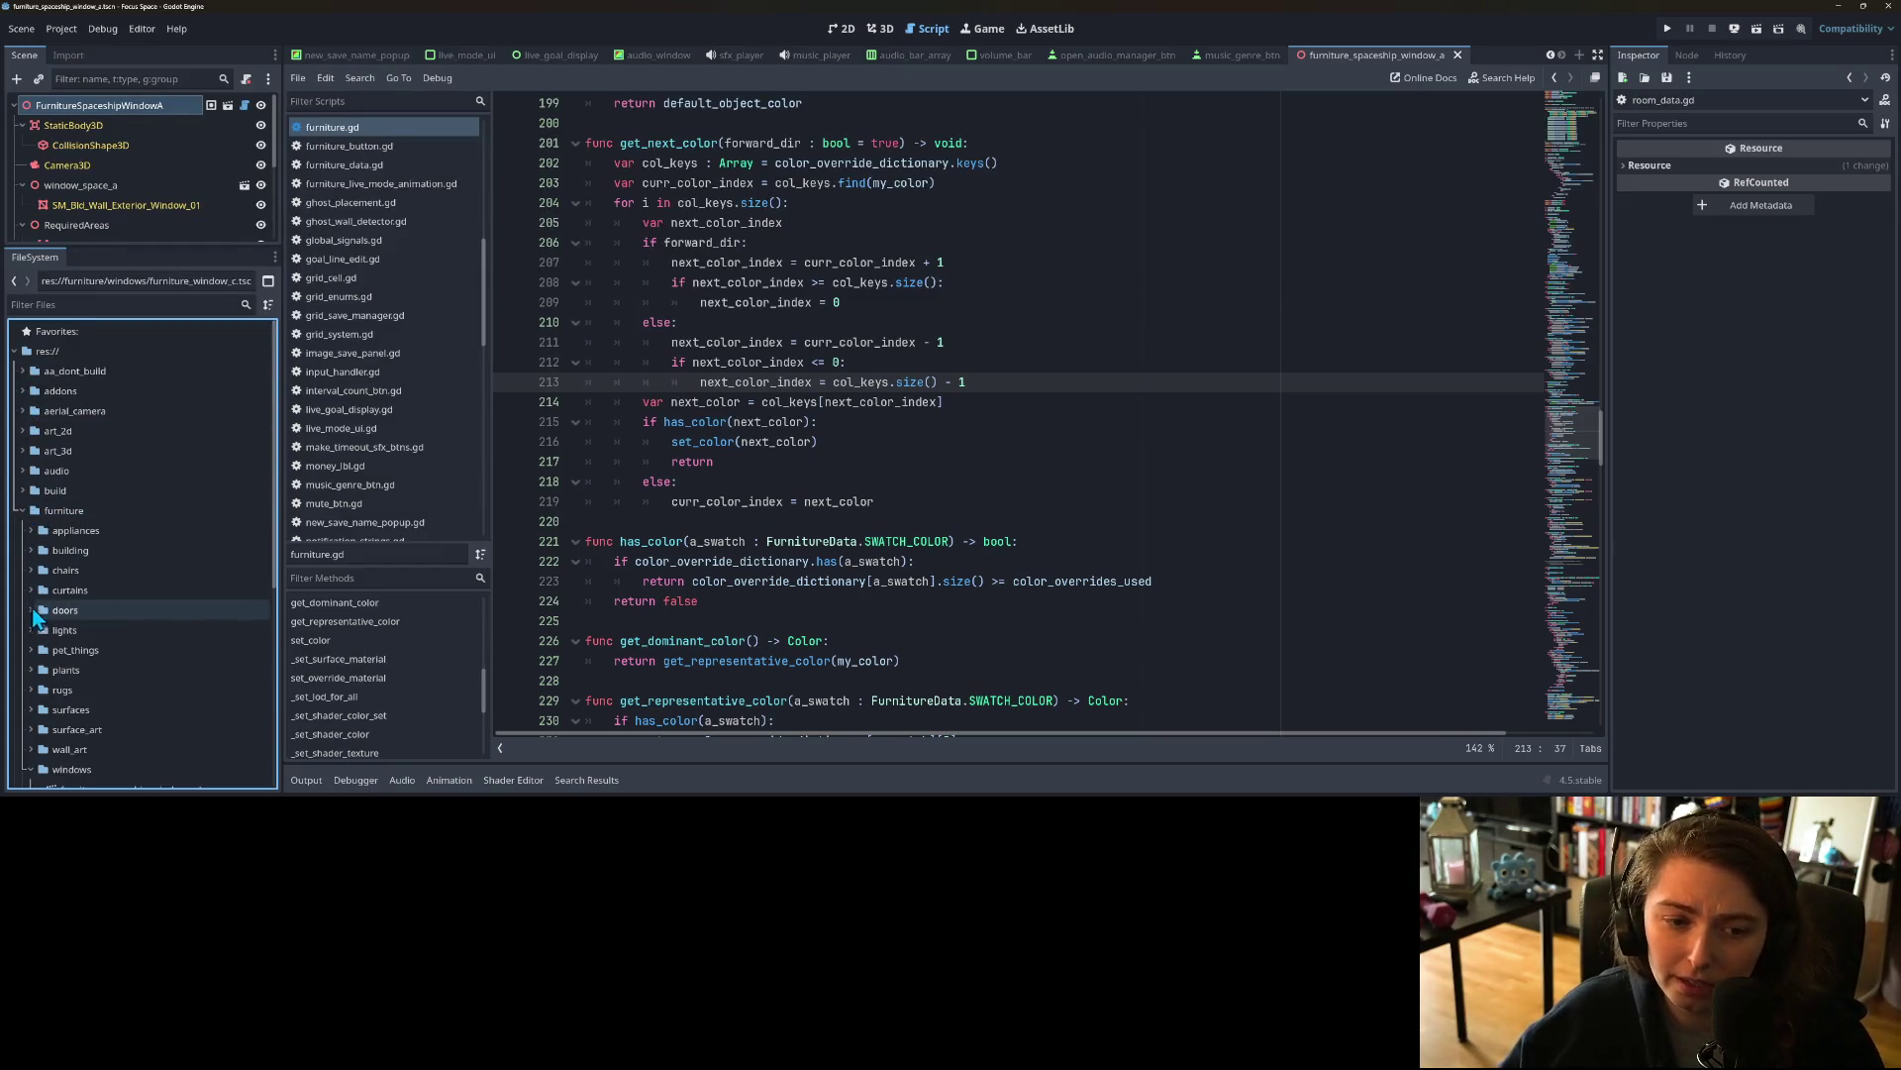
left_click(21, 511)
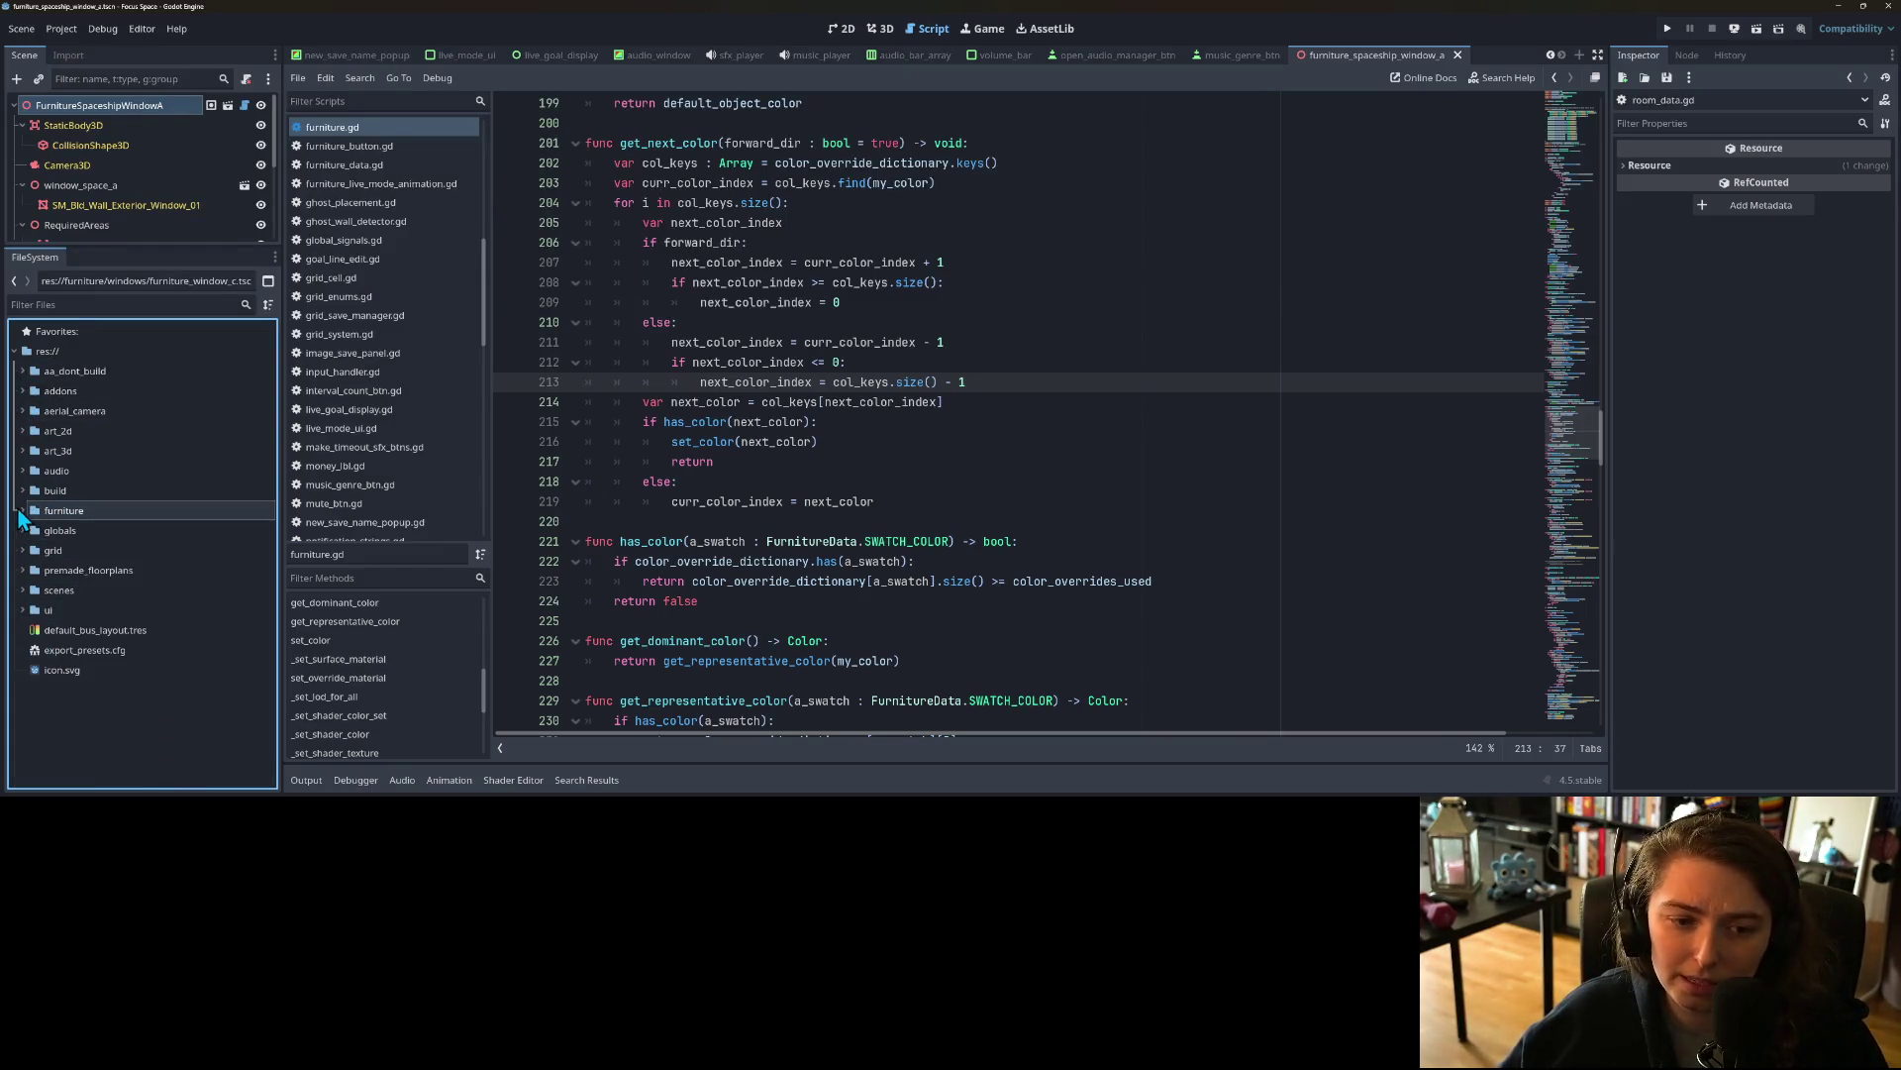
left_click(22, 571)
left_click(85, 575)
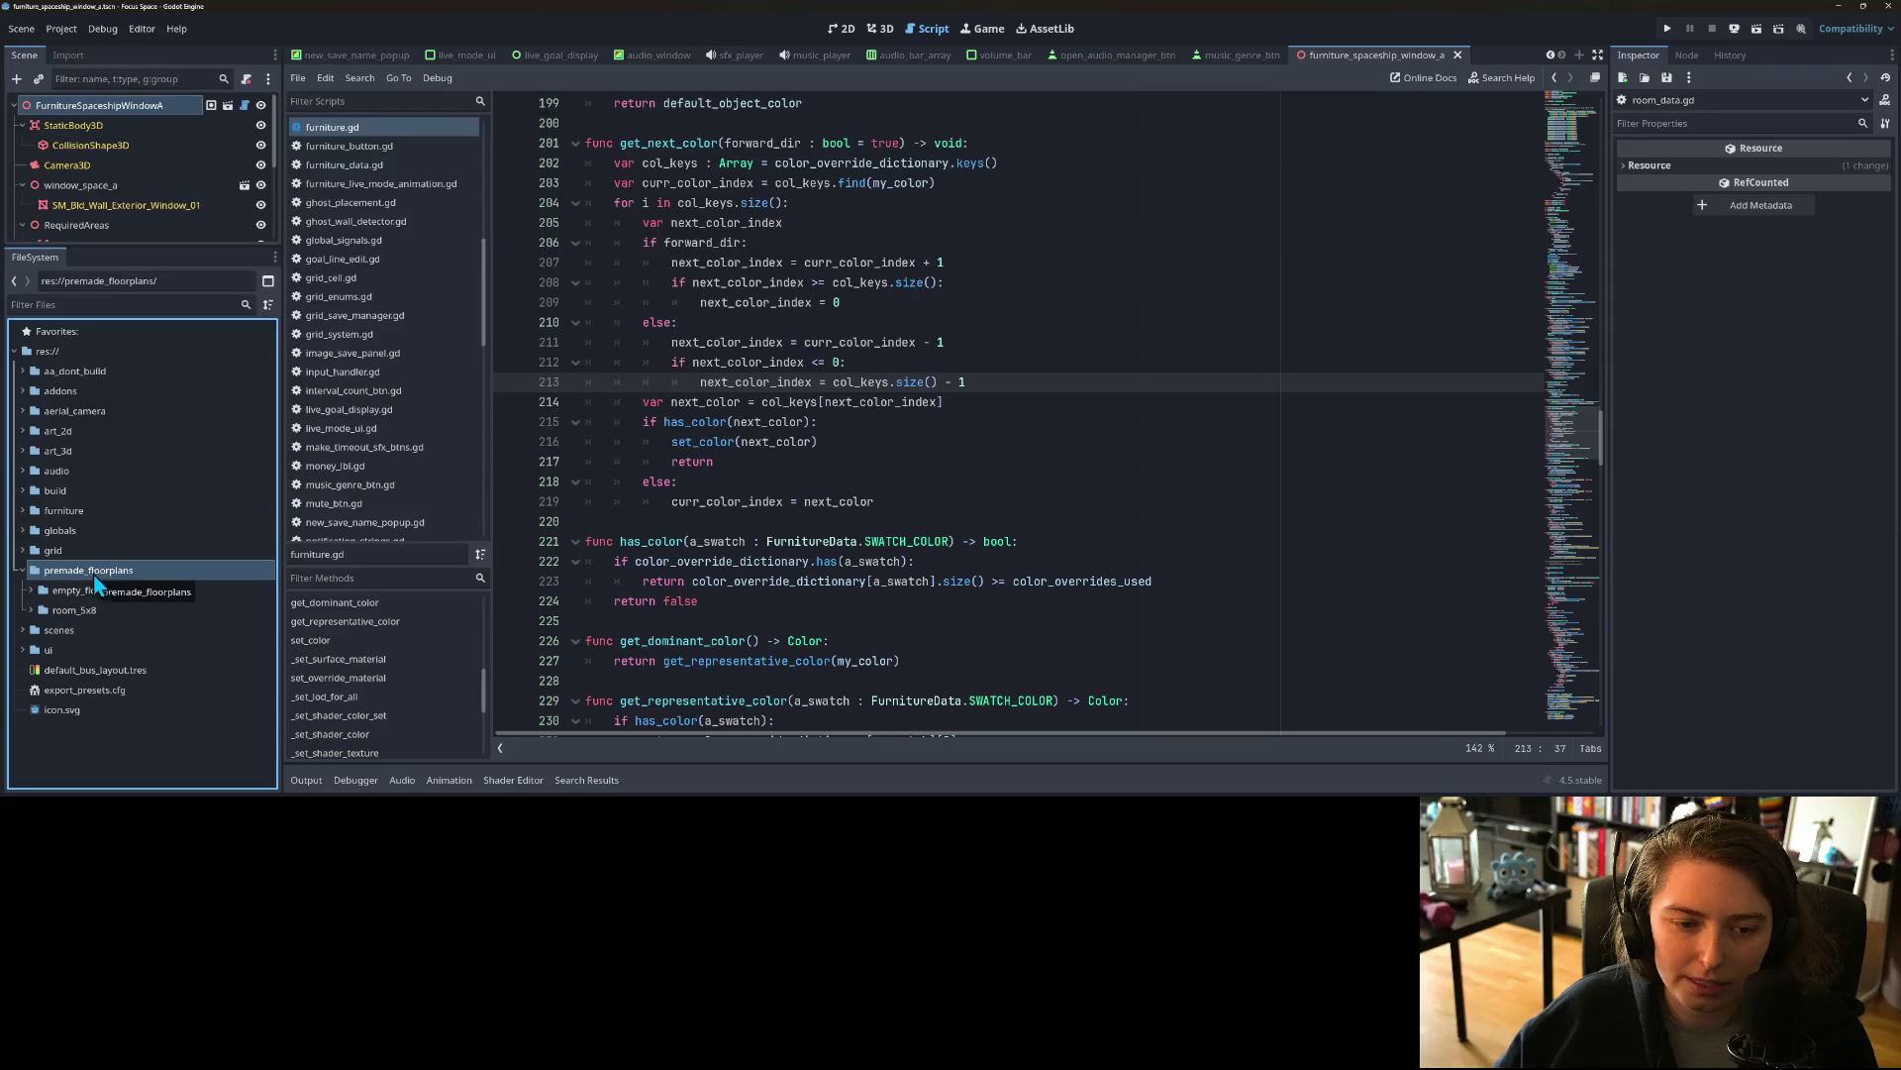
Step: Look through focus_plans.gd and floor_plan_btn.gd, then open select_premade_floorplan_menu.gd
left_click(752, 319)
scroll(418, 337, "up", 5)
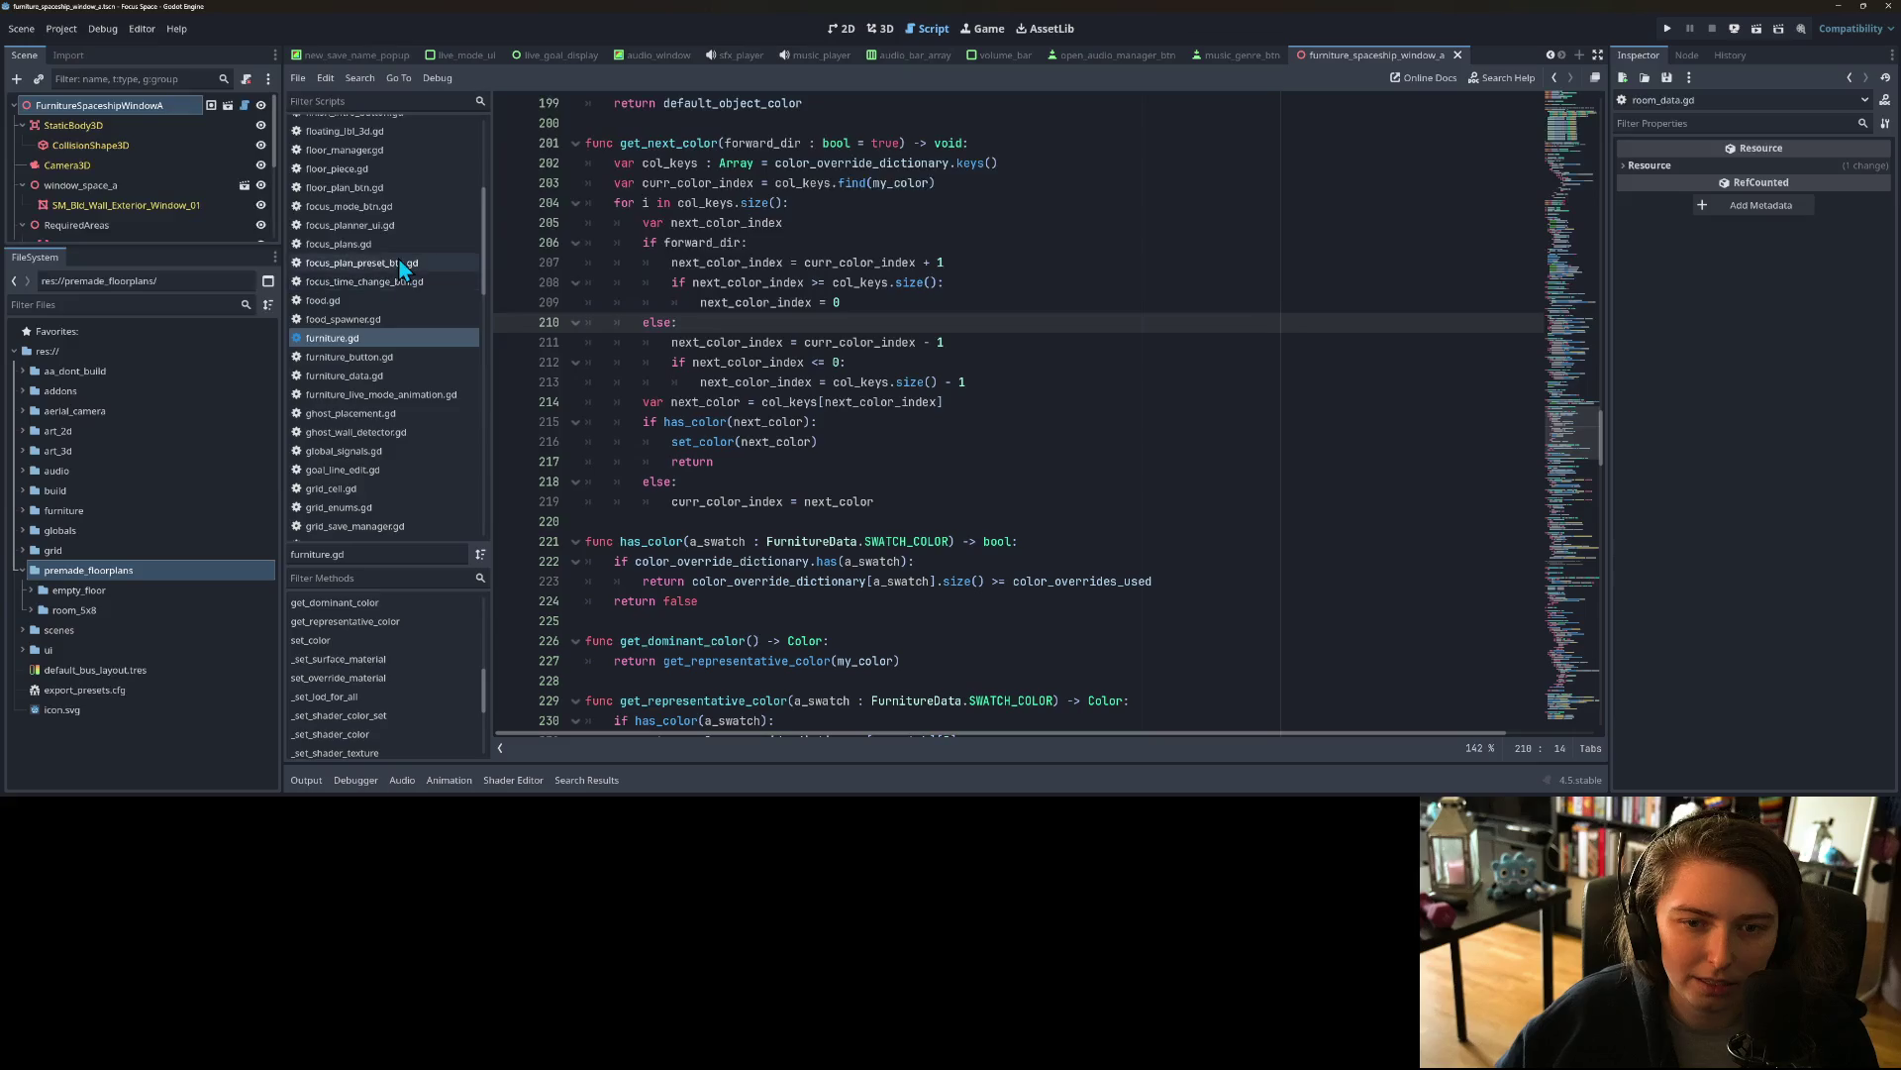
left_click(357, 245)
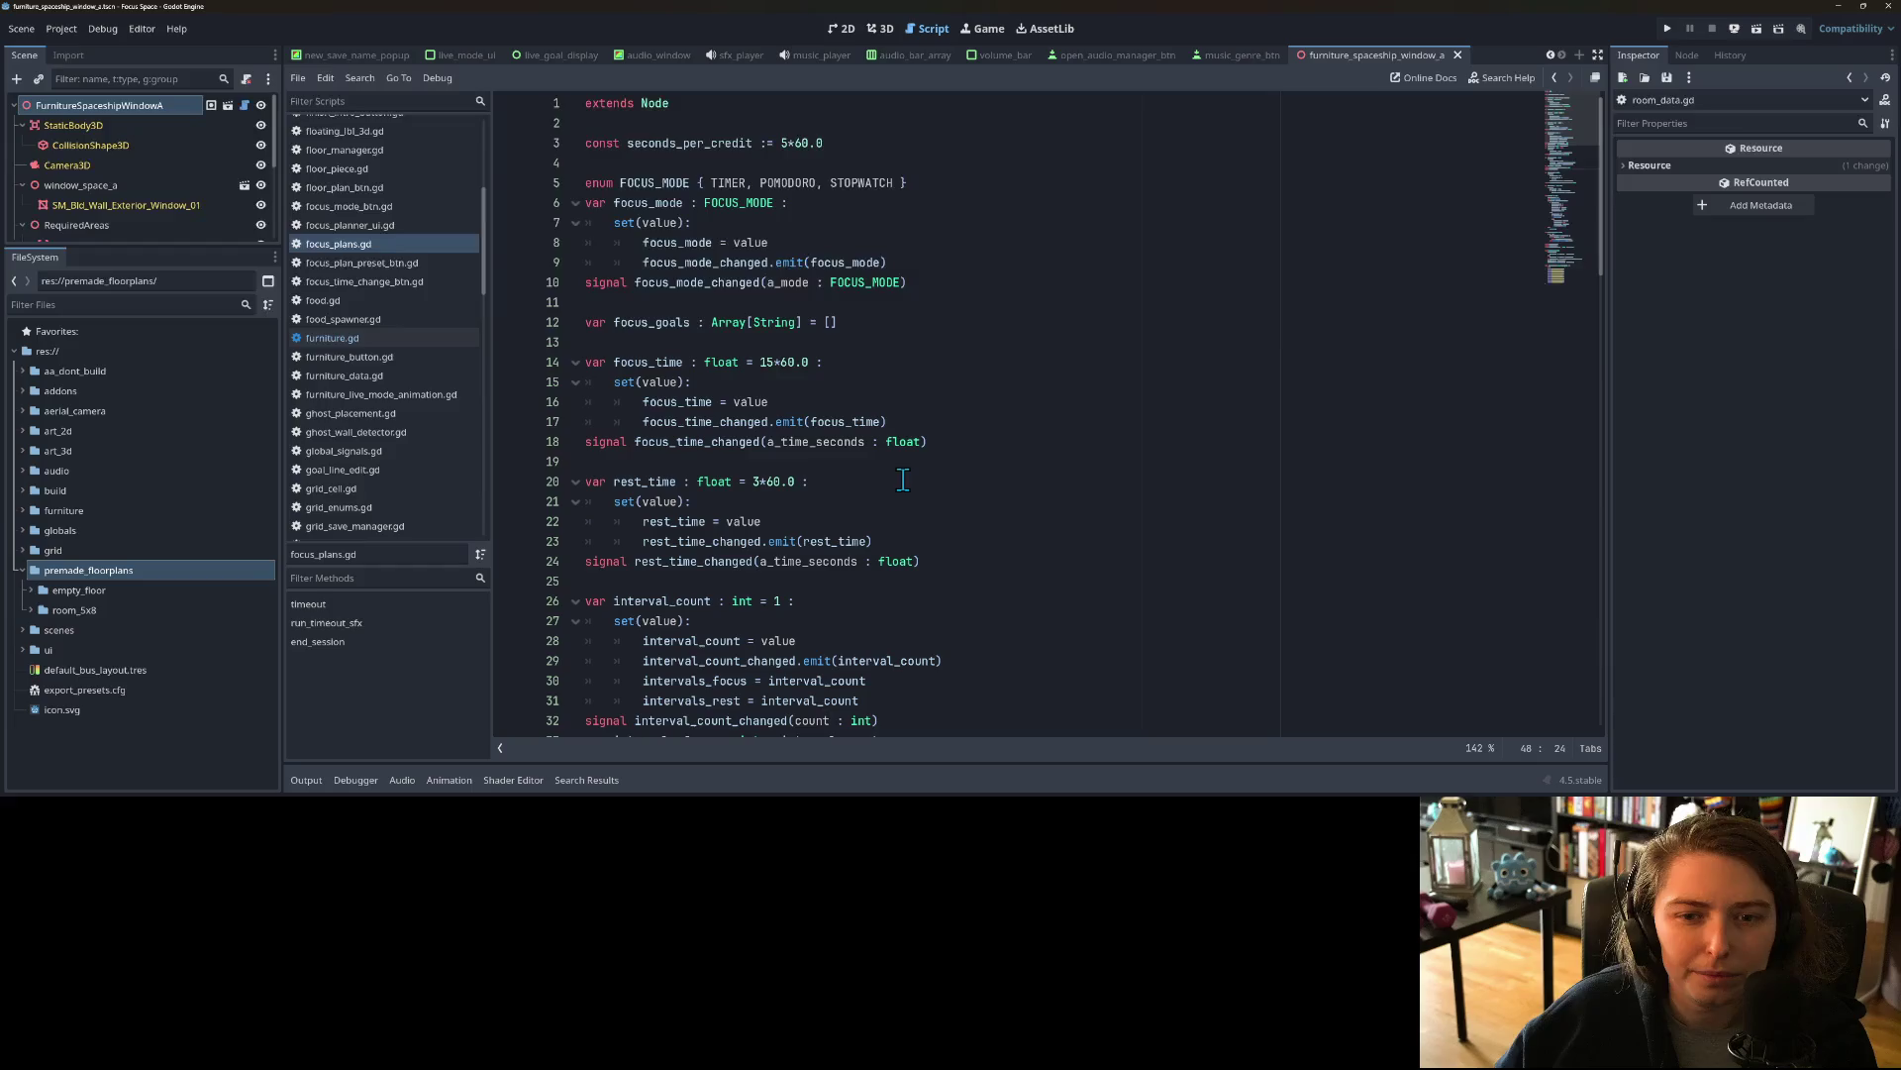
left_click(356, 187)
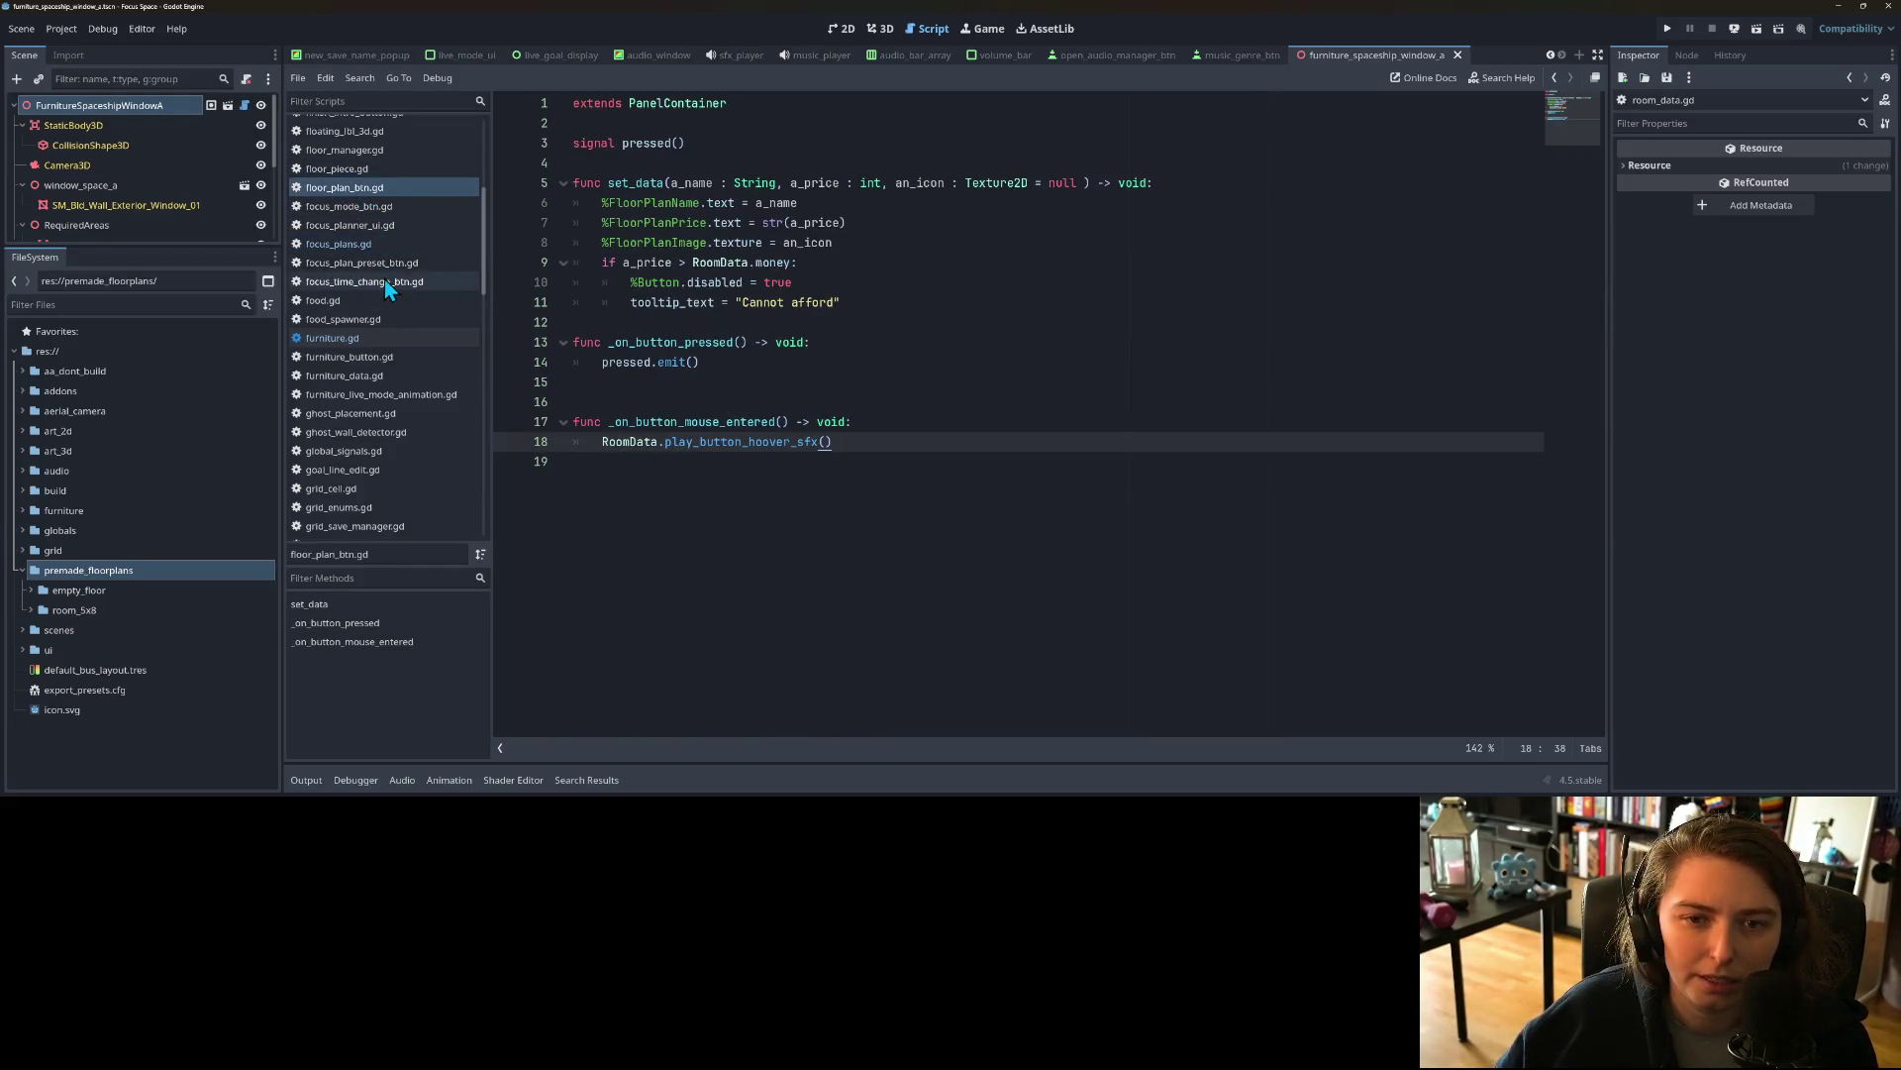
scroll(384, 280, "up", 2)
scroll(382, 270, "up", 5)
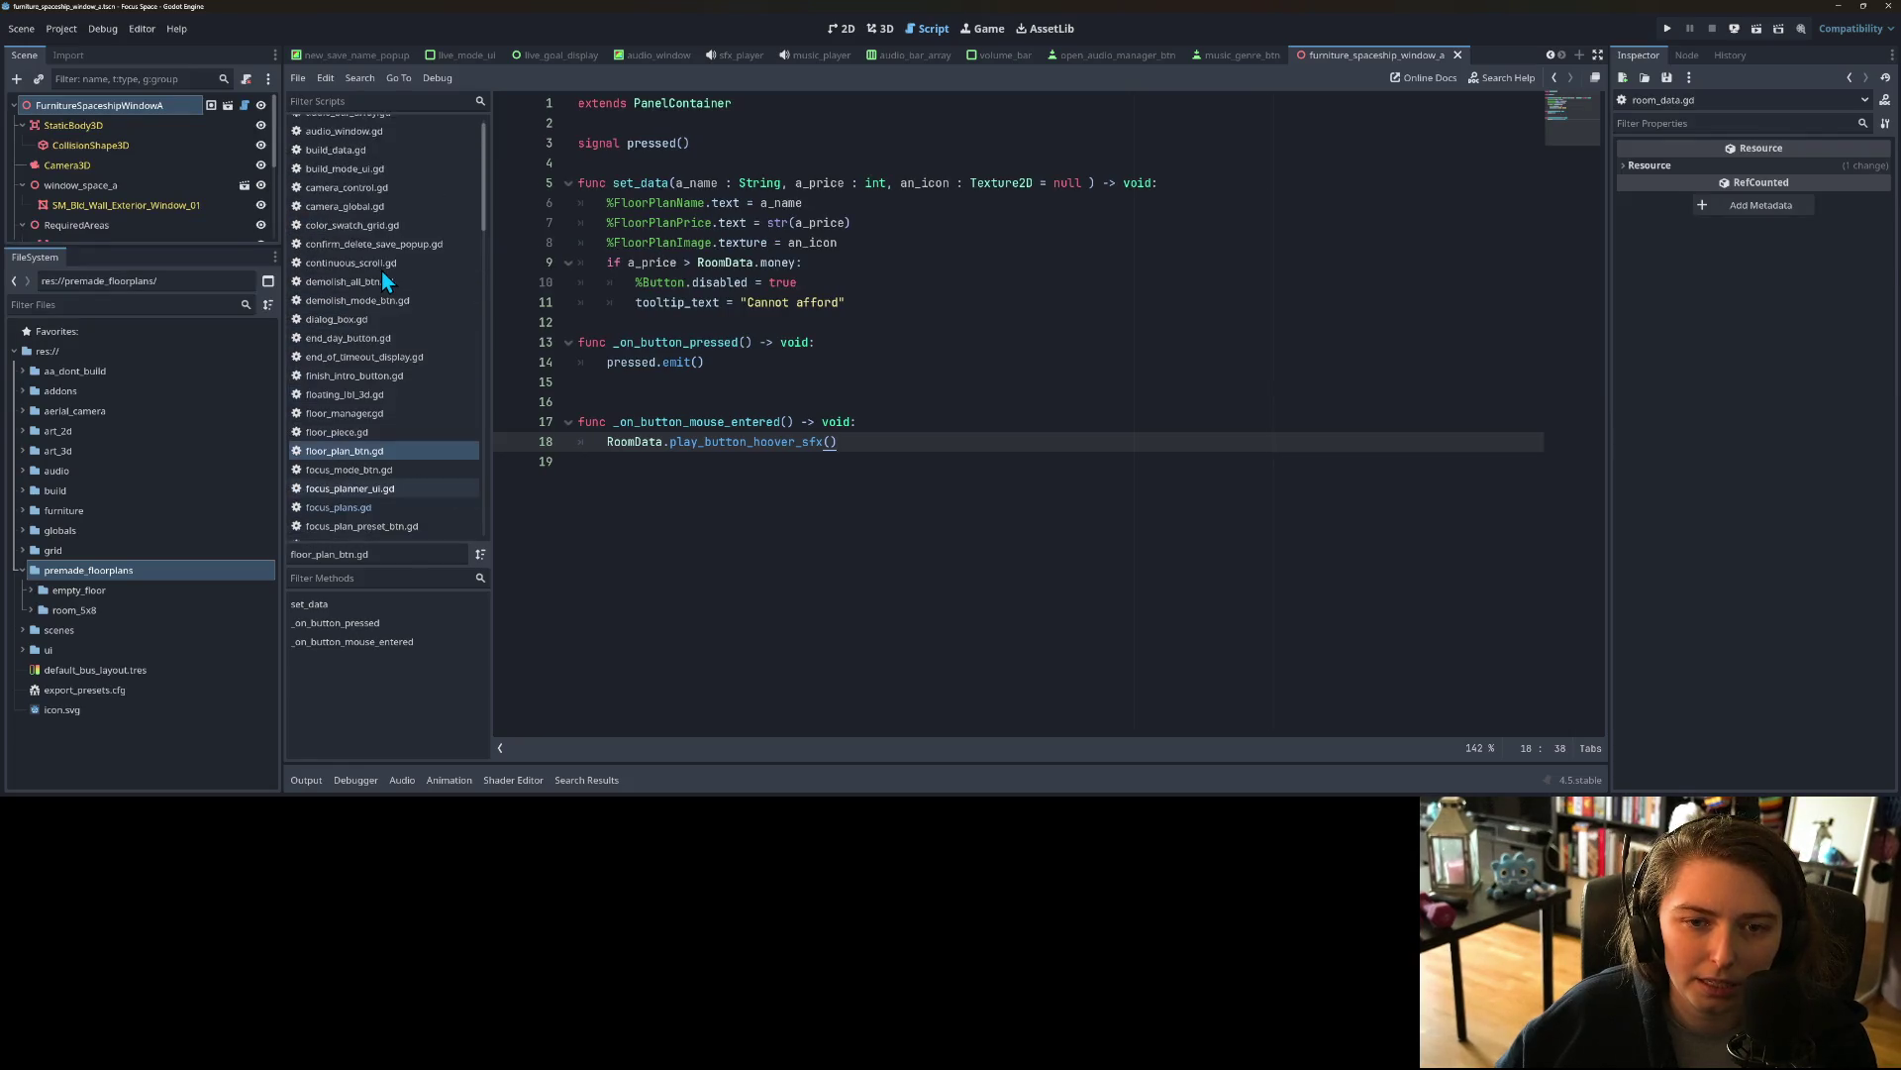
scroll(410, 291, "down", 10)
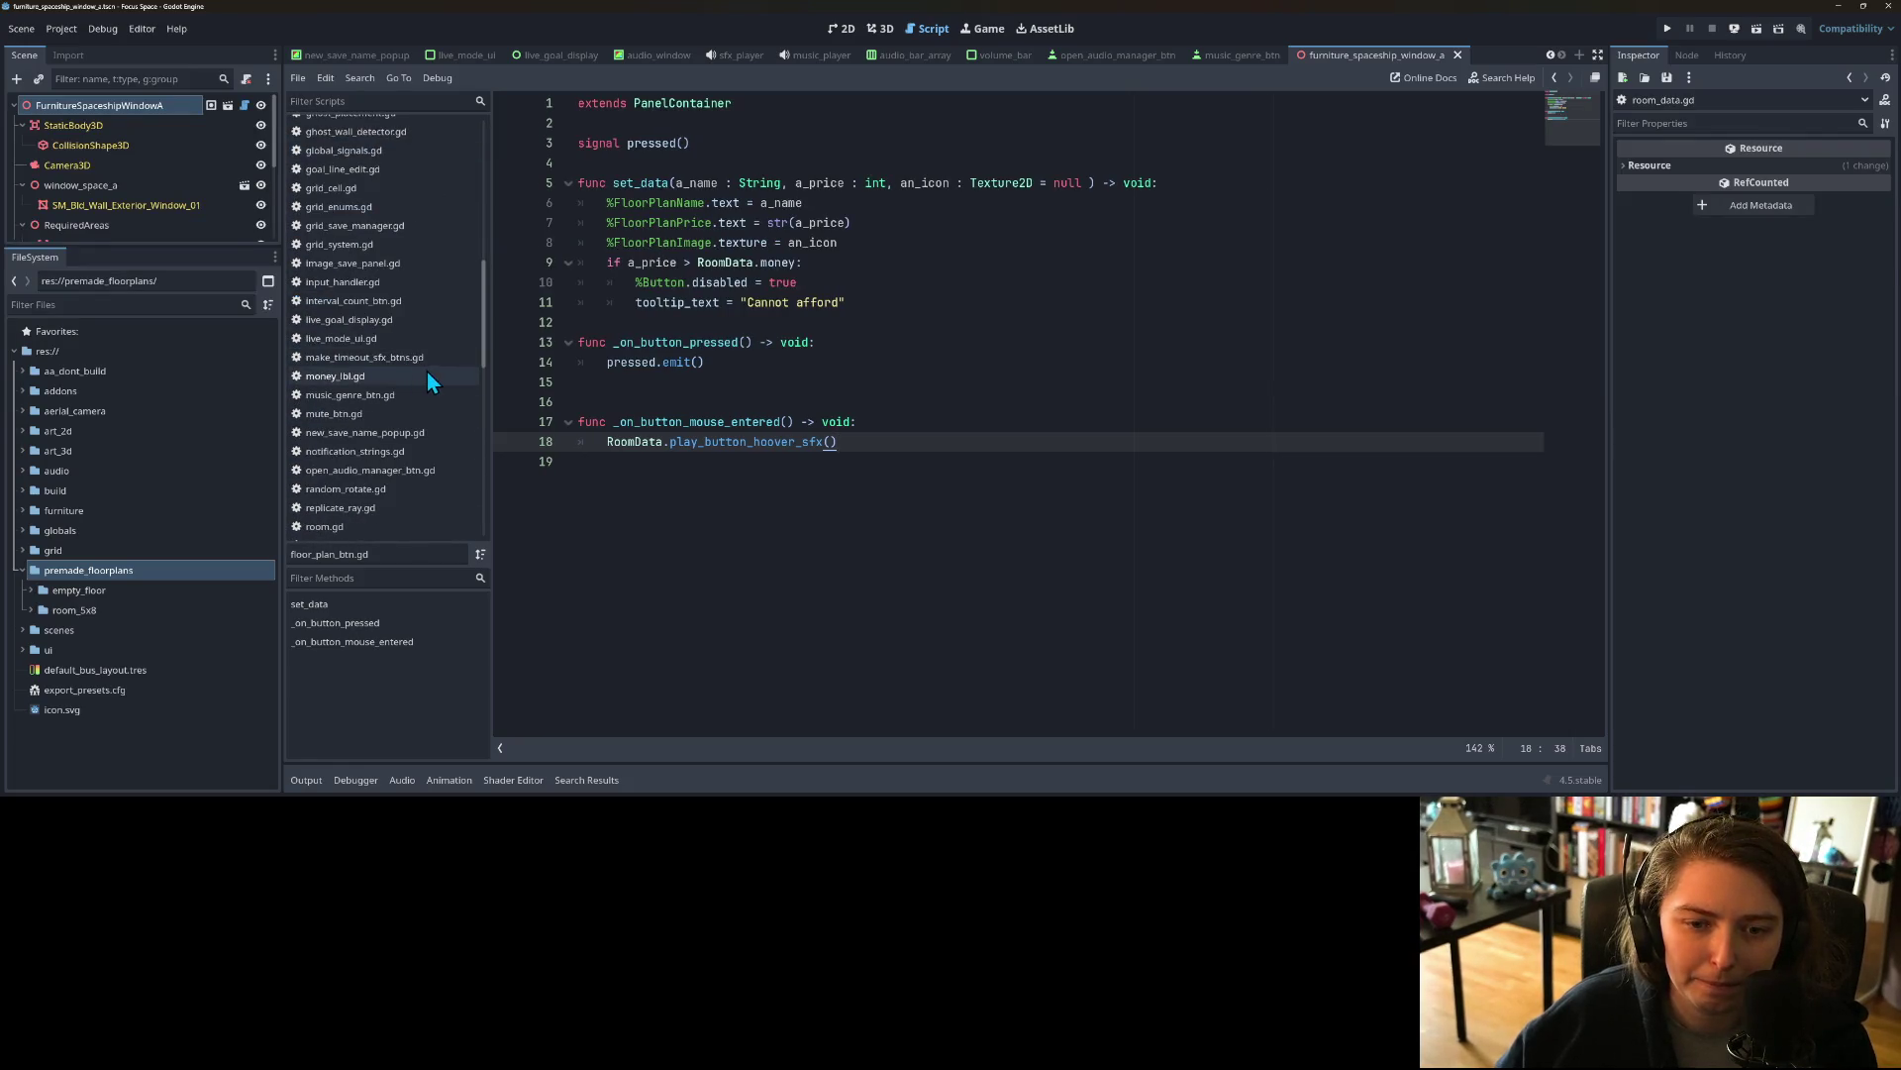
scroll(389, 440, "down", 1)
left_click(378, 414)
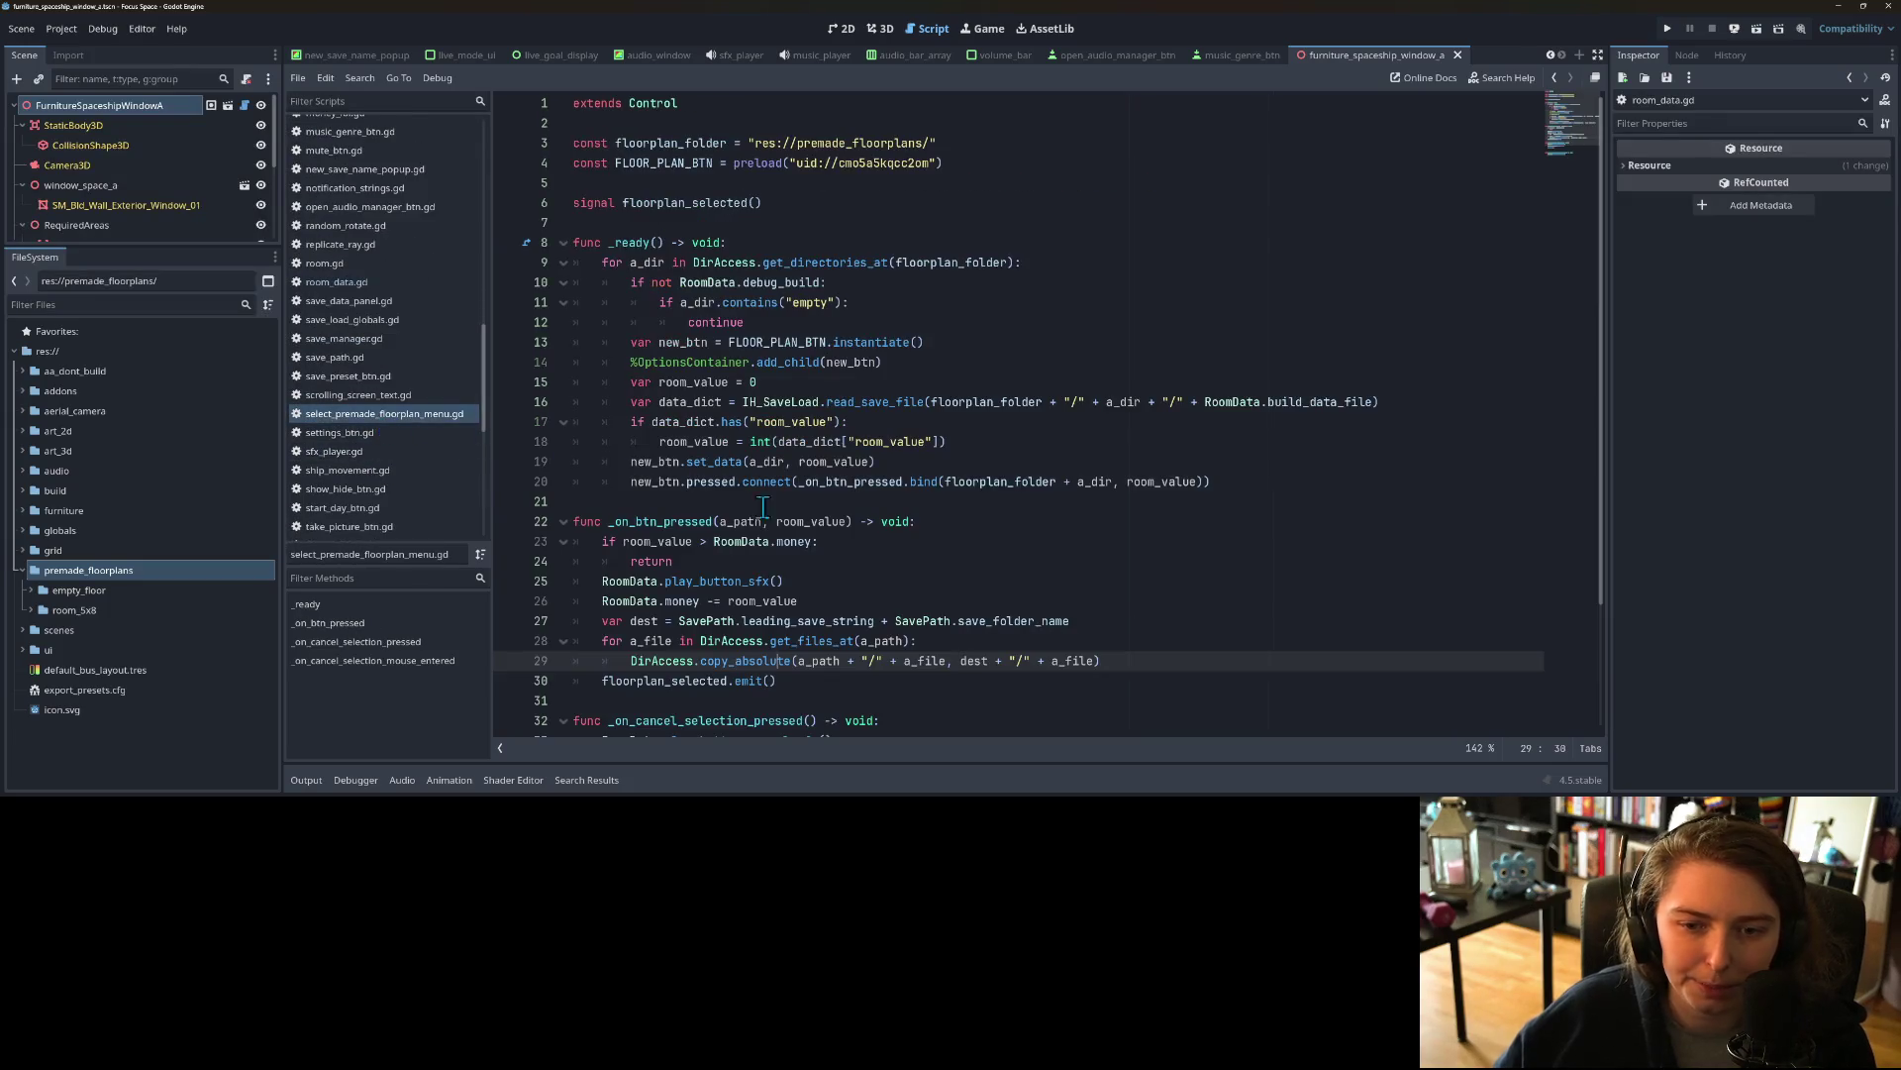
Step: Review the DirAccess copy loop, the premade_floorplans path constant and the a_dir loop variable
scroll(855, 538, "down", 3)
left_click(850, 561)
left_click(750, 482)
mouse_move(749, 482)
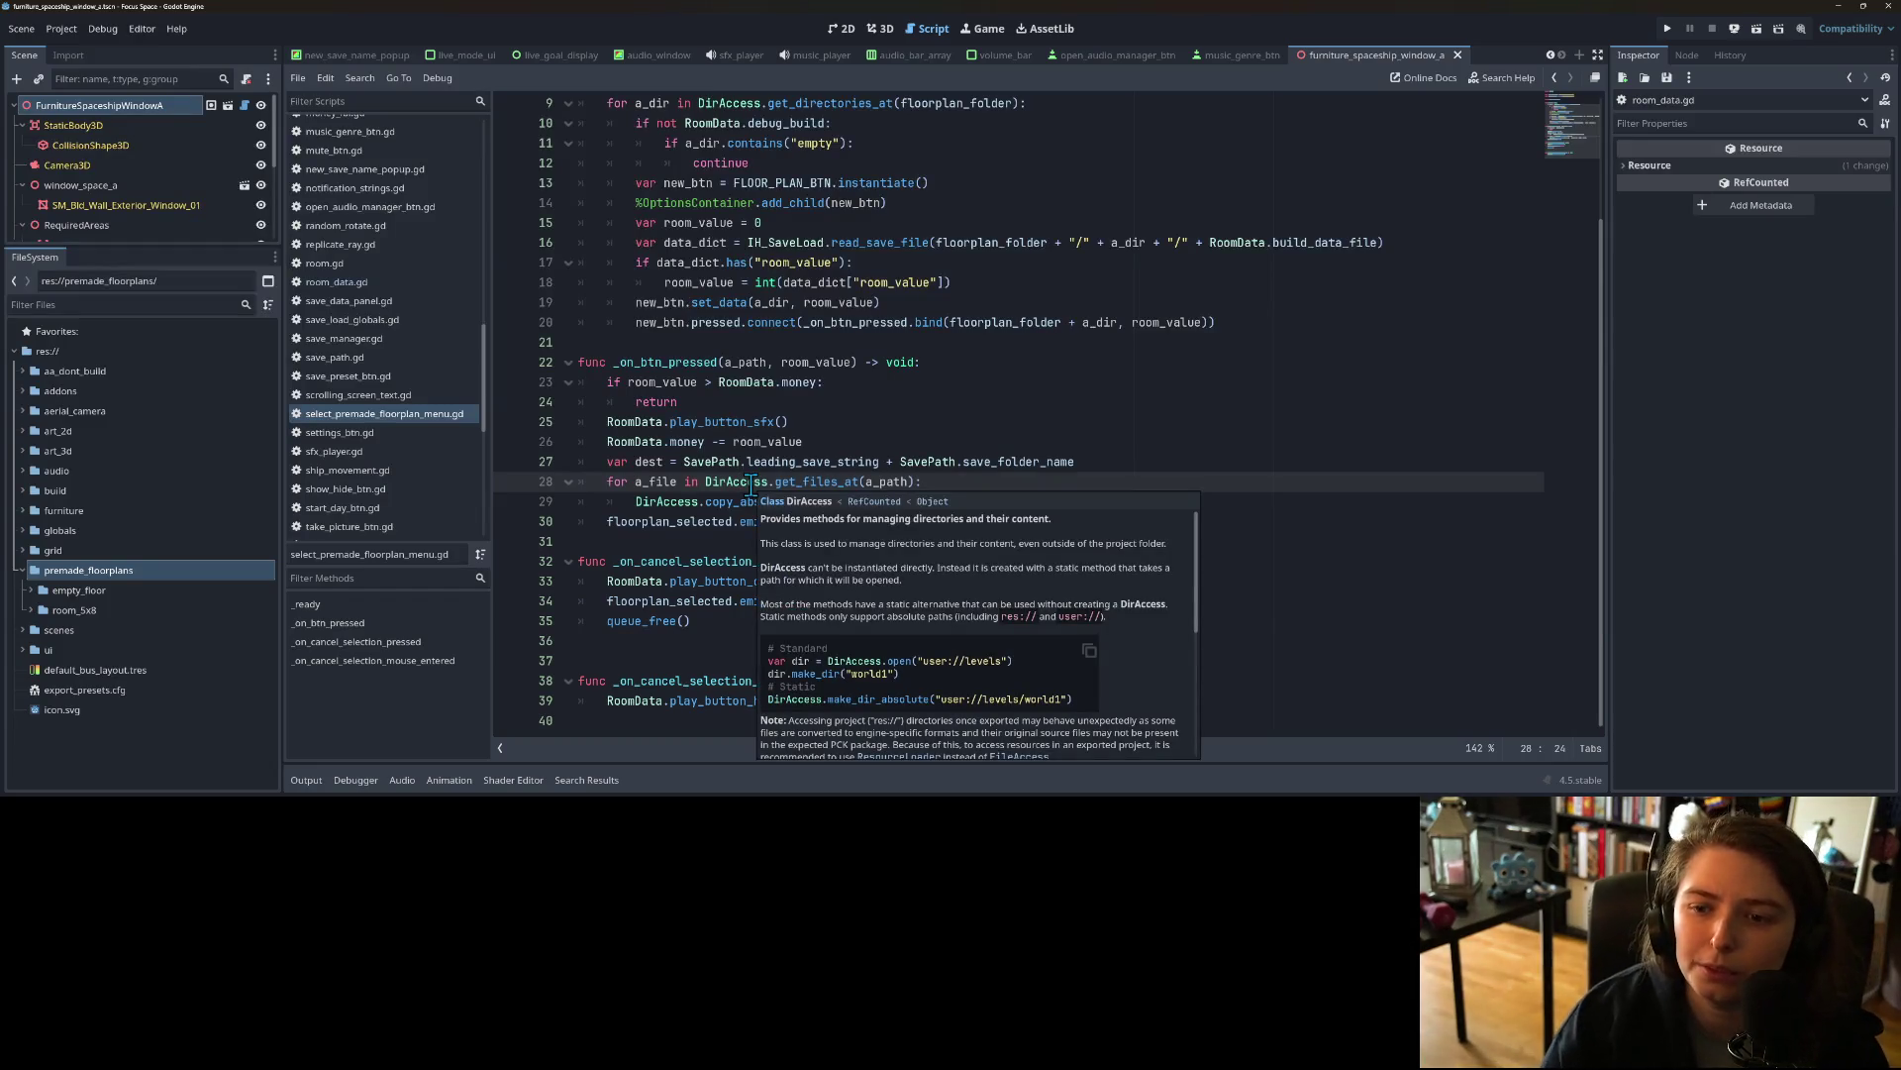
scroll(727, 441, "up", 3)
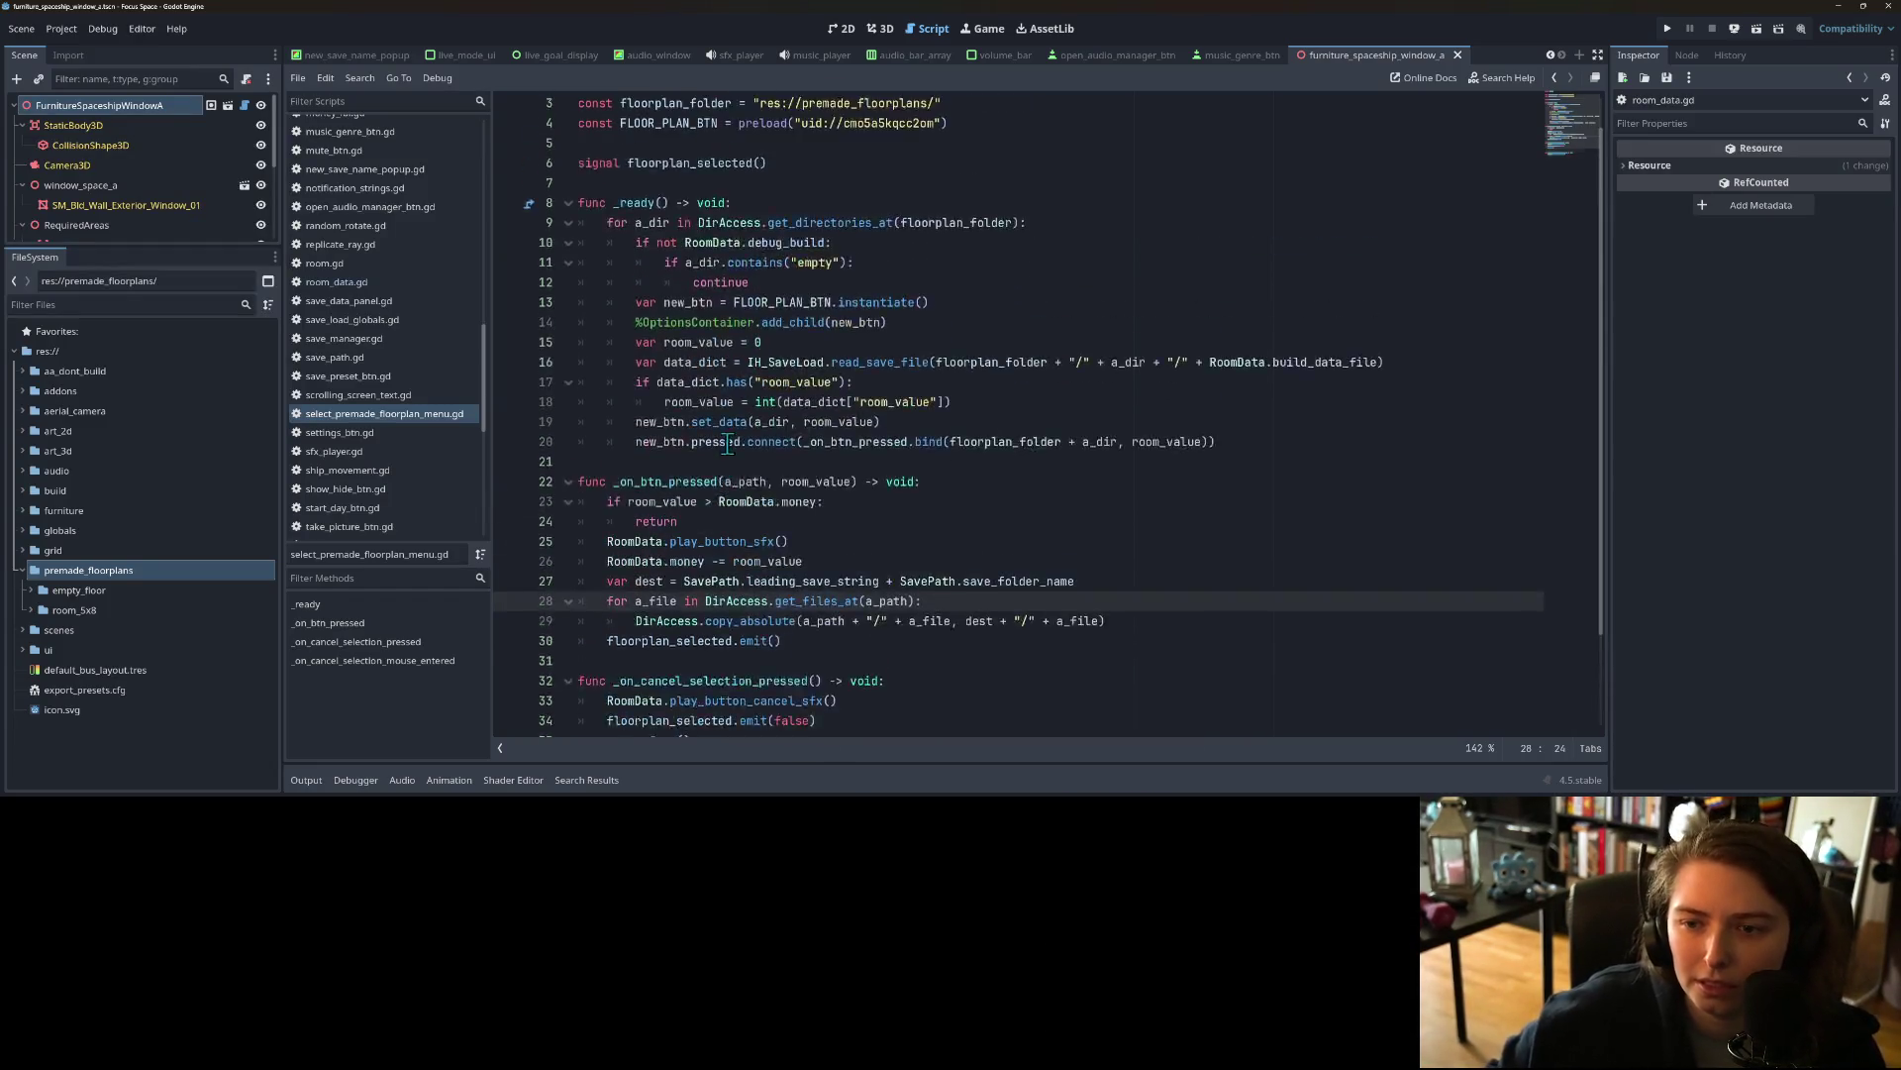
double_click(840, 143)
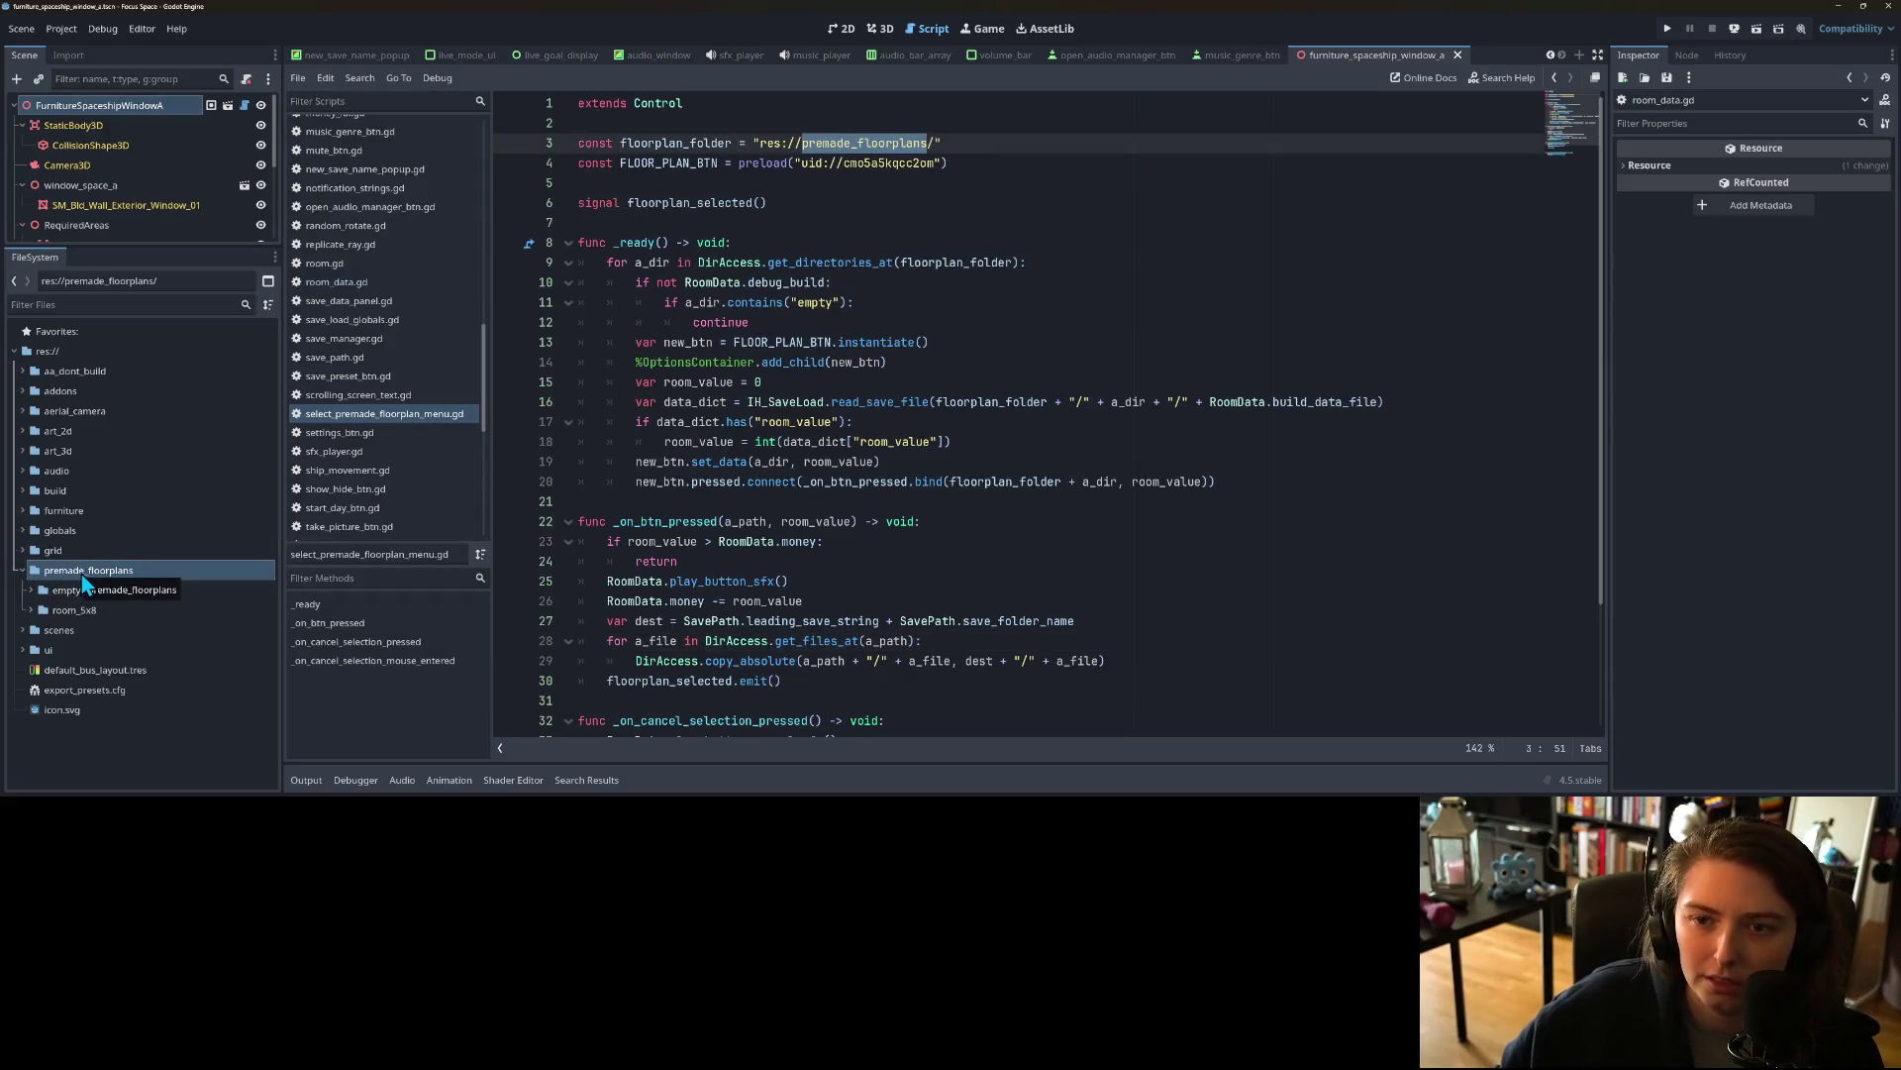
left_click(847, 154)
left_click(751, 278)
left_click(709, 265)
key("ctrl+Left")
key("ctrl+Left")
key("ctrl+Left")
key("ctrl+shift+Right")
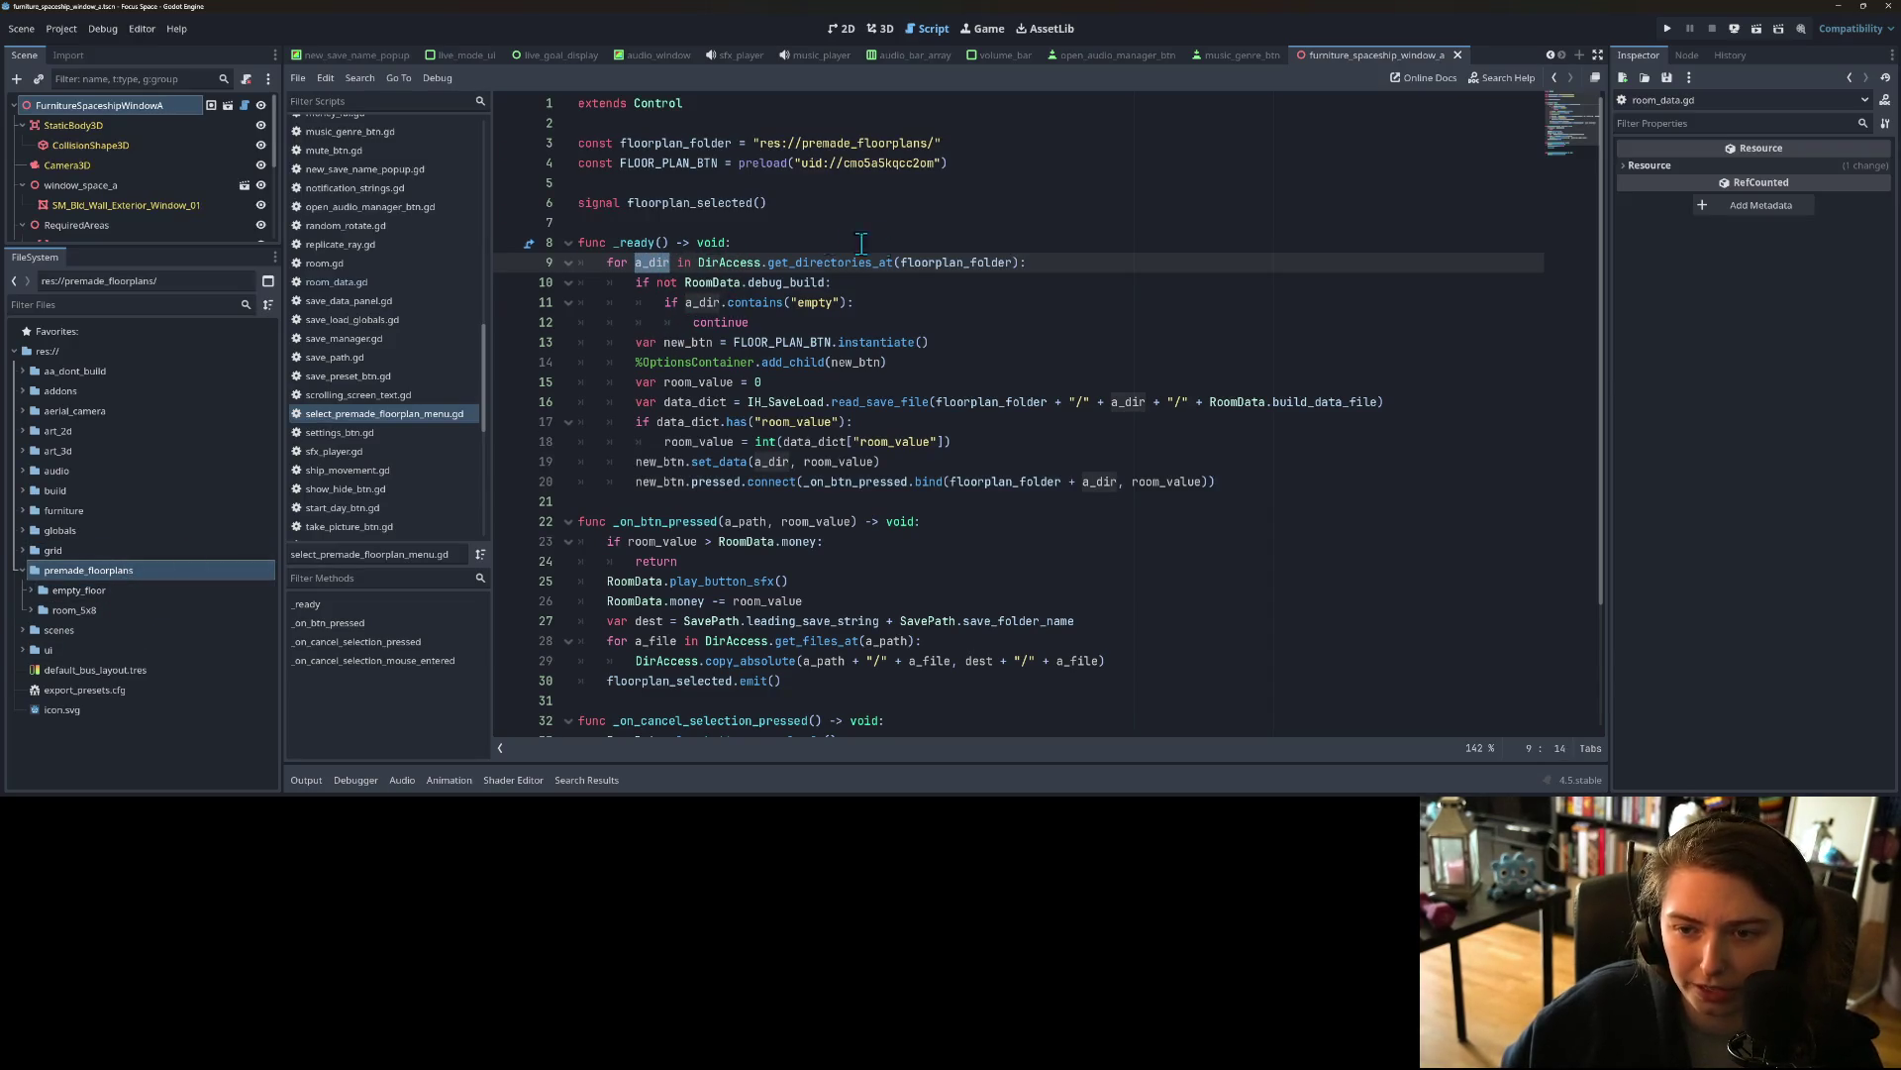
Step: Check the loop's empty-folder, button and set_data lines, then add a blank line atop _ready
left_click(777, 324)
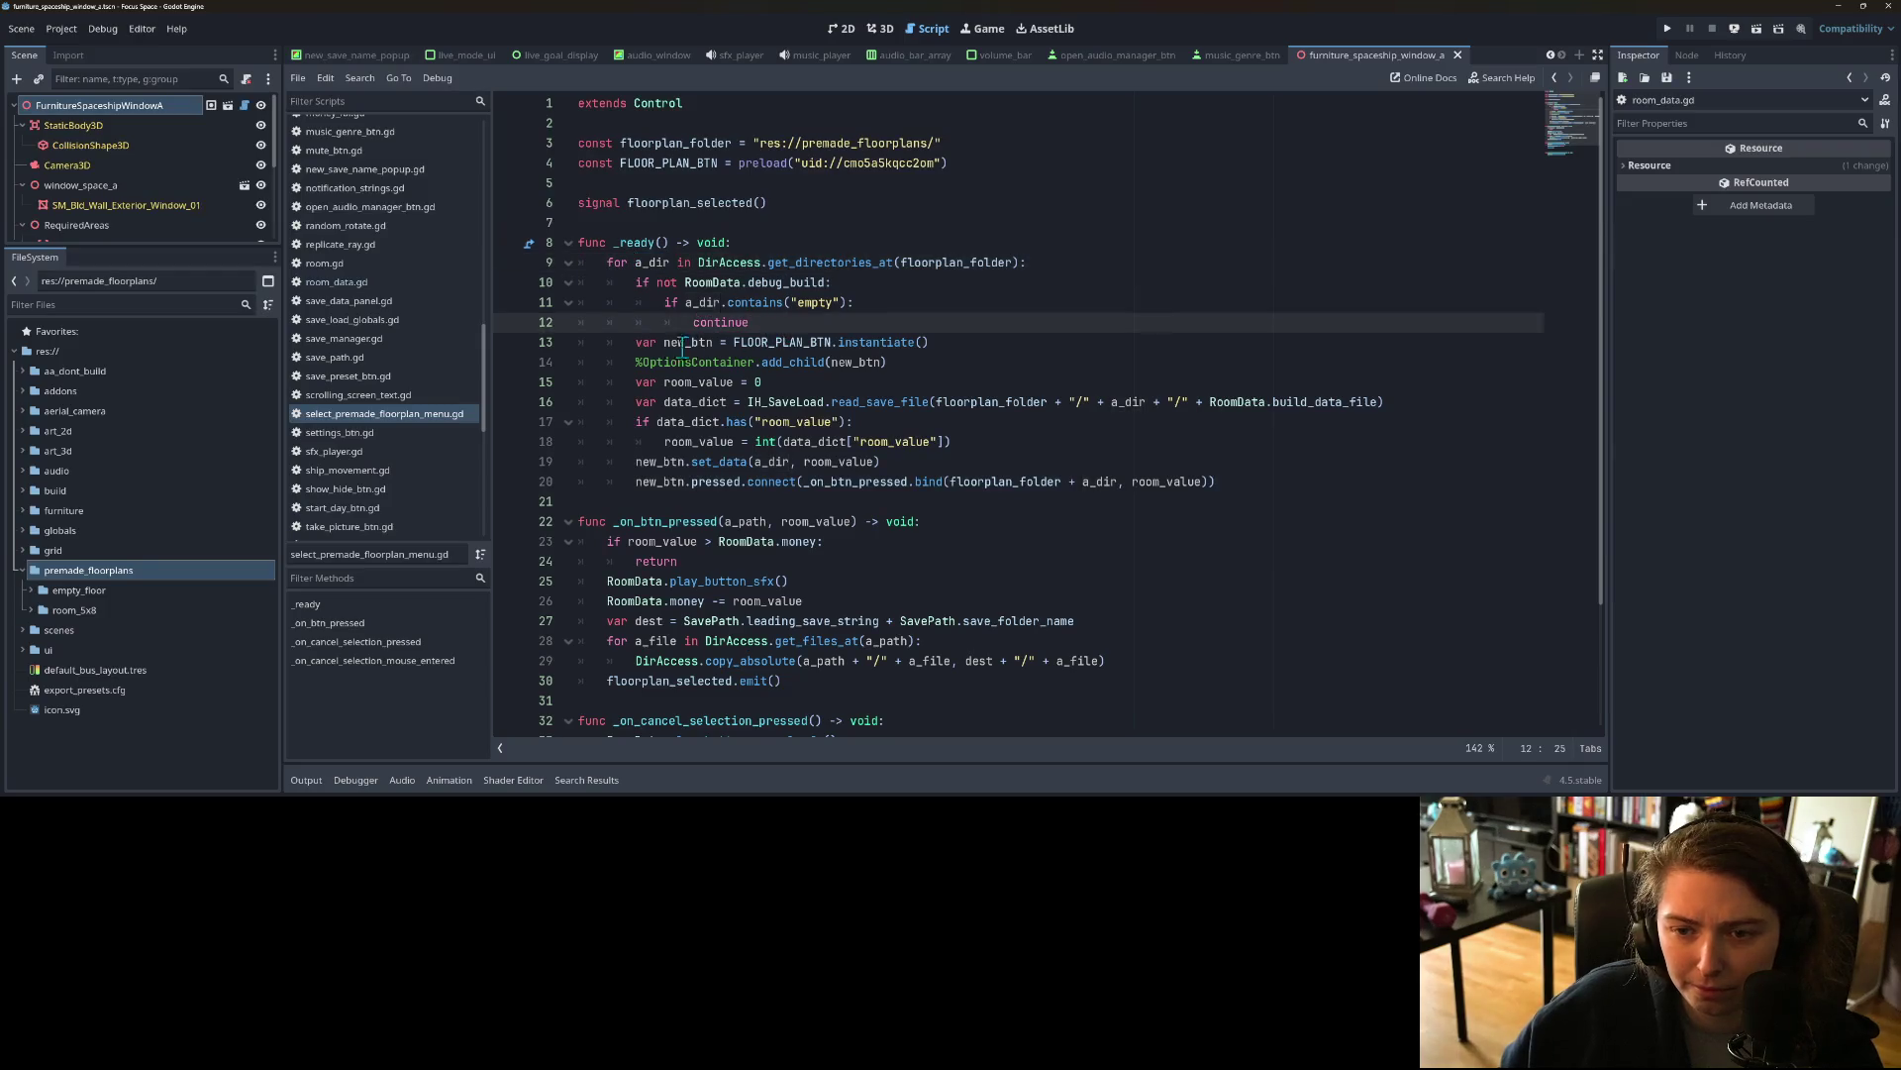
left_click(635, 344)
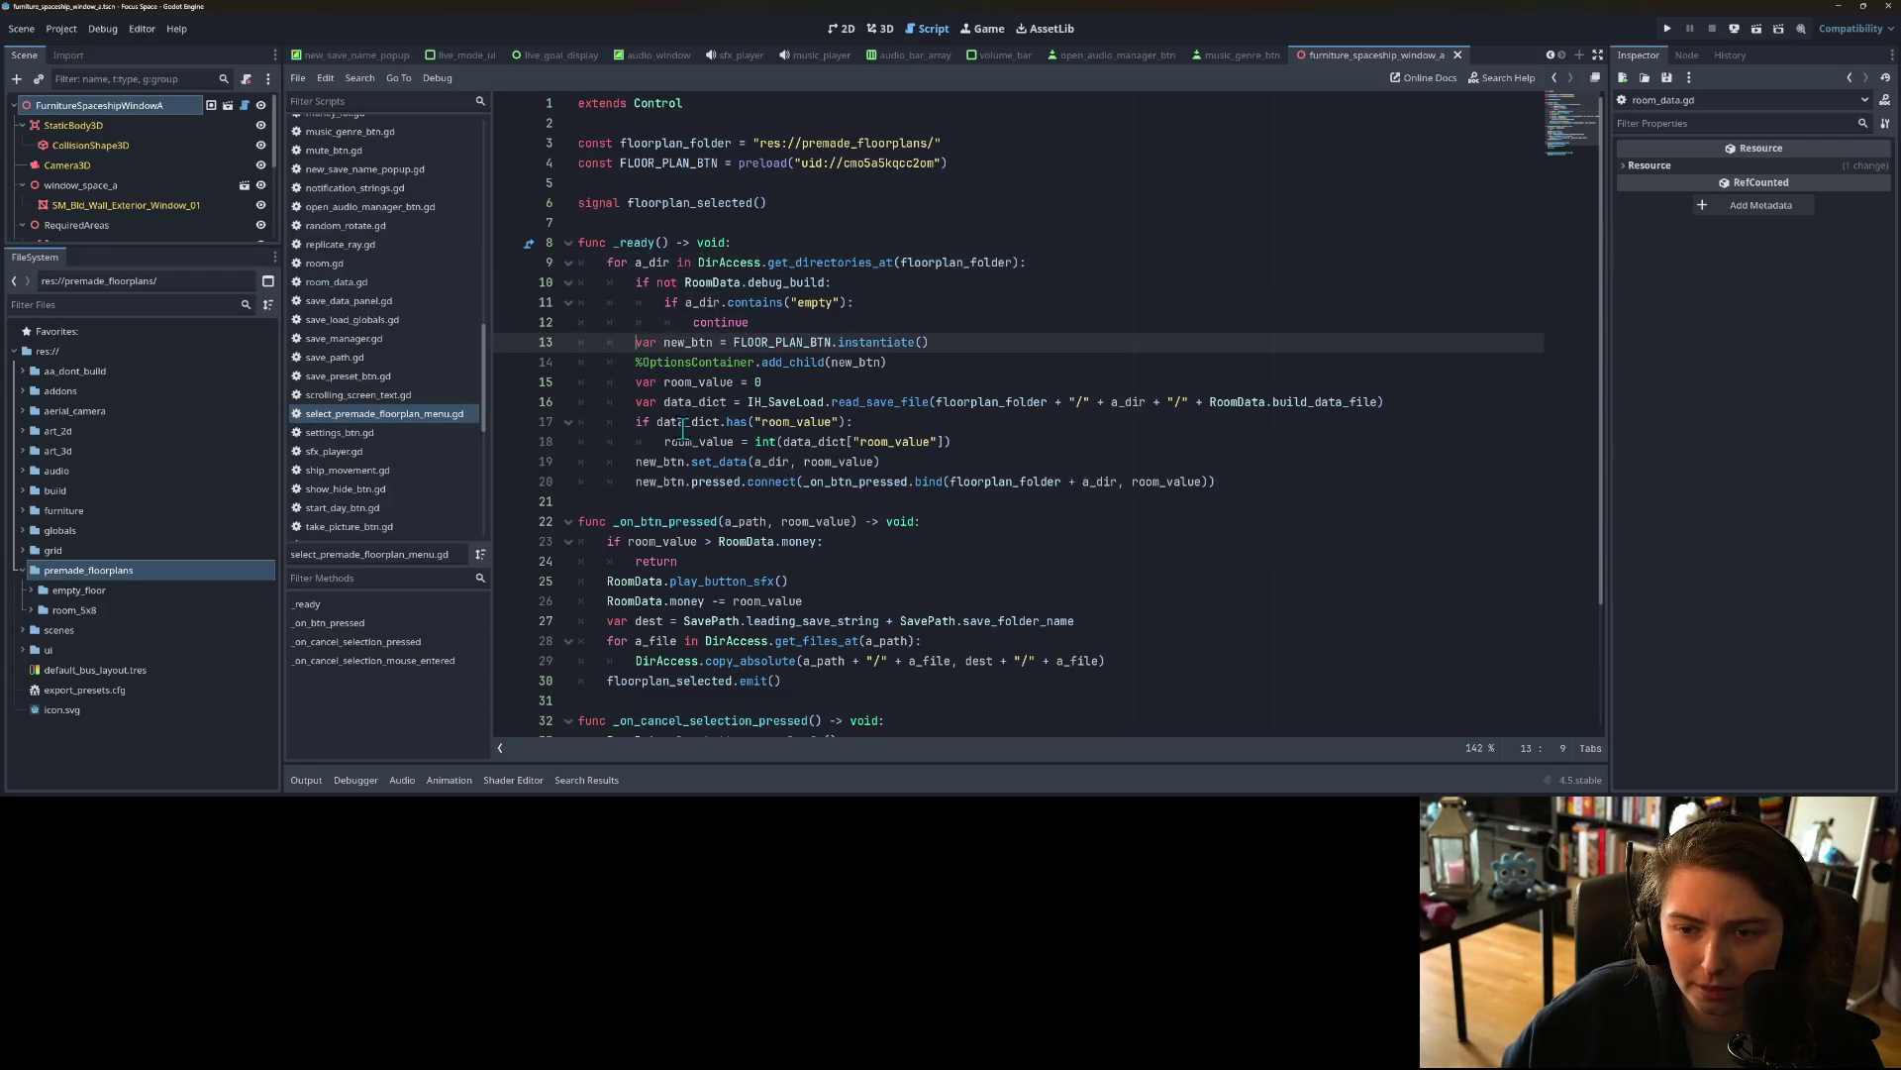
left_click(705, 461)
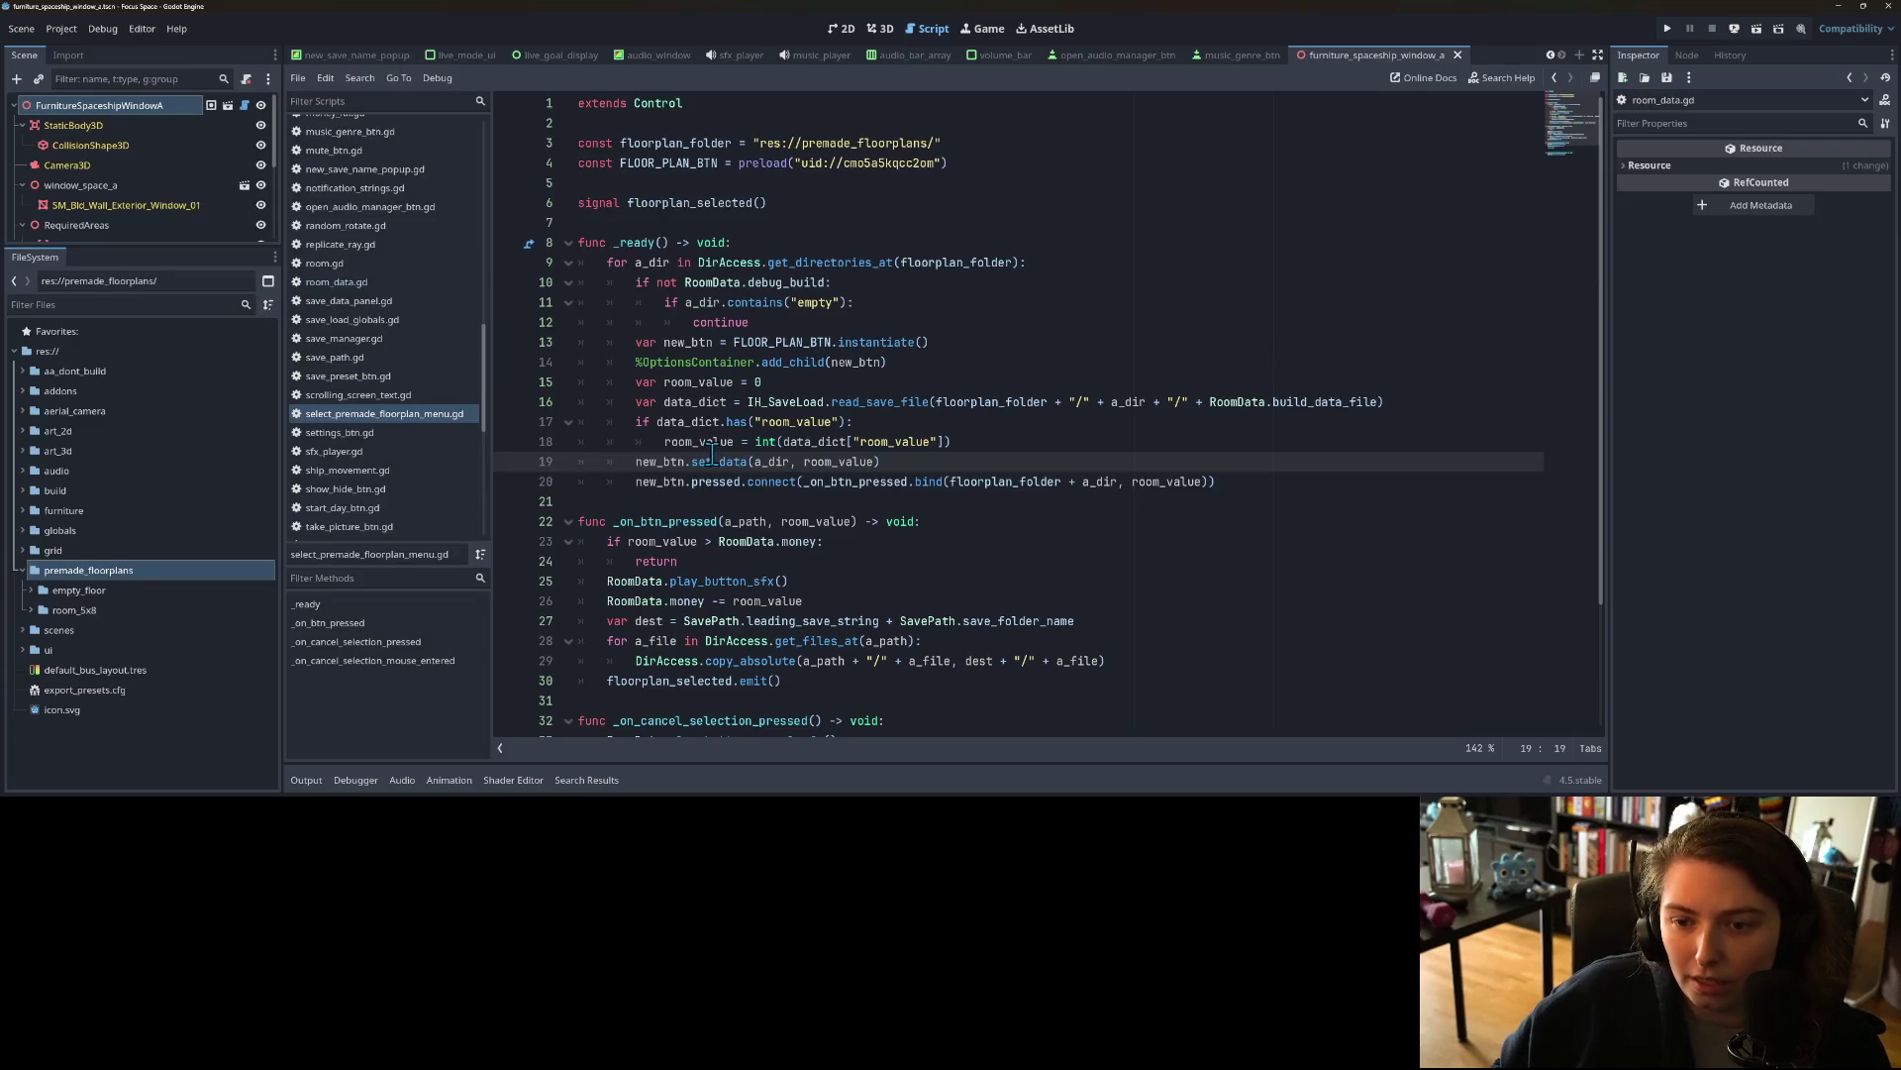
left_click(746, 260)
left_click(761, 244)
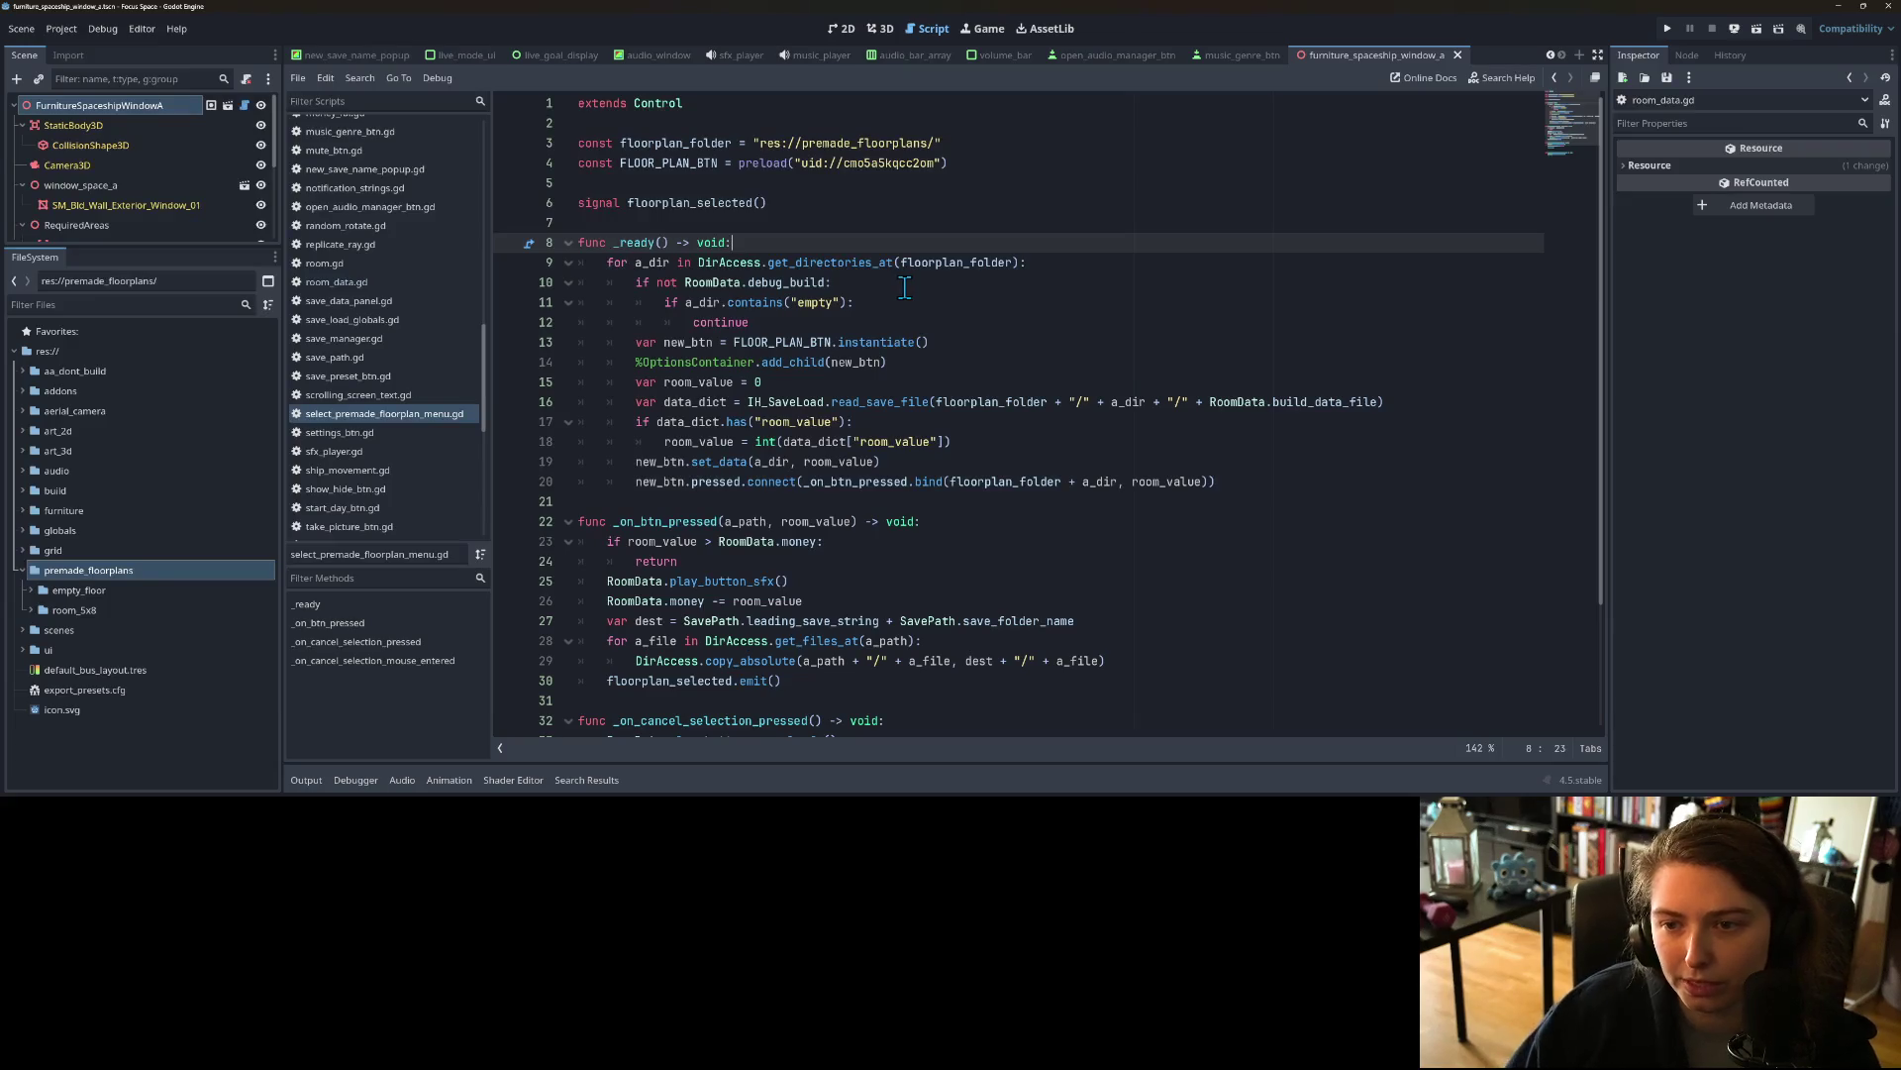
key("Return")
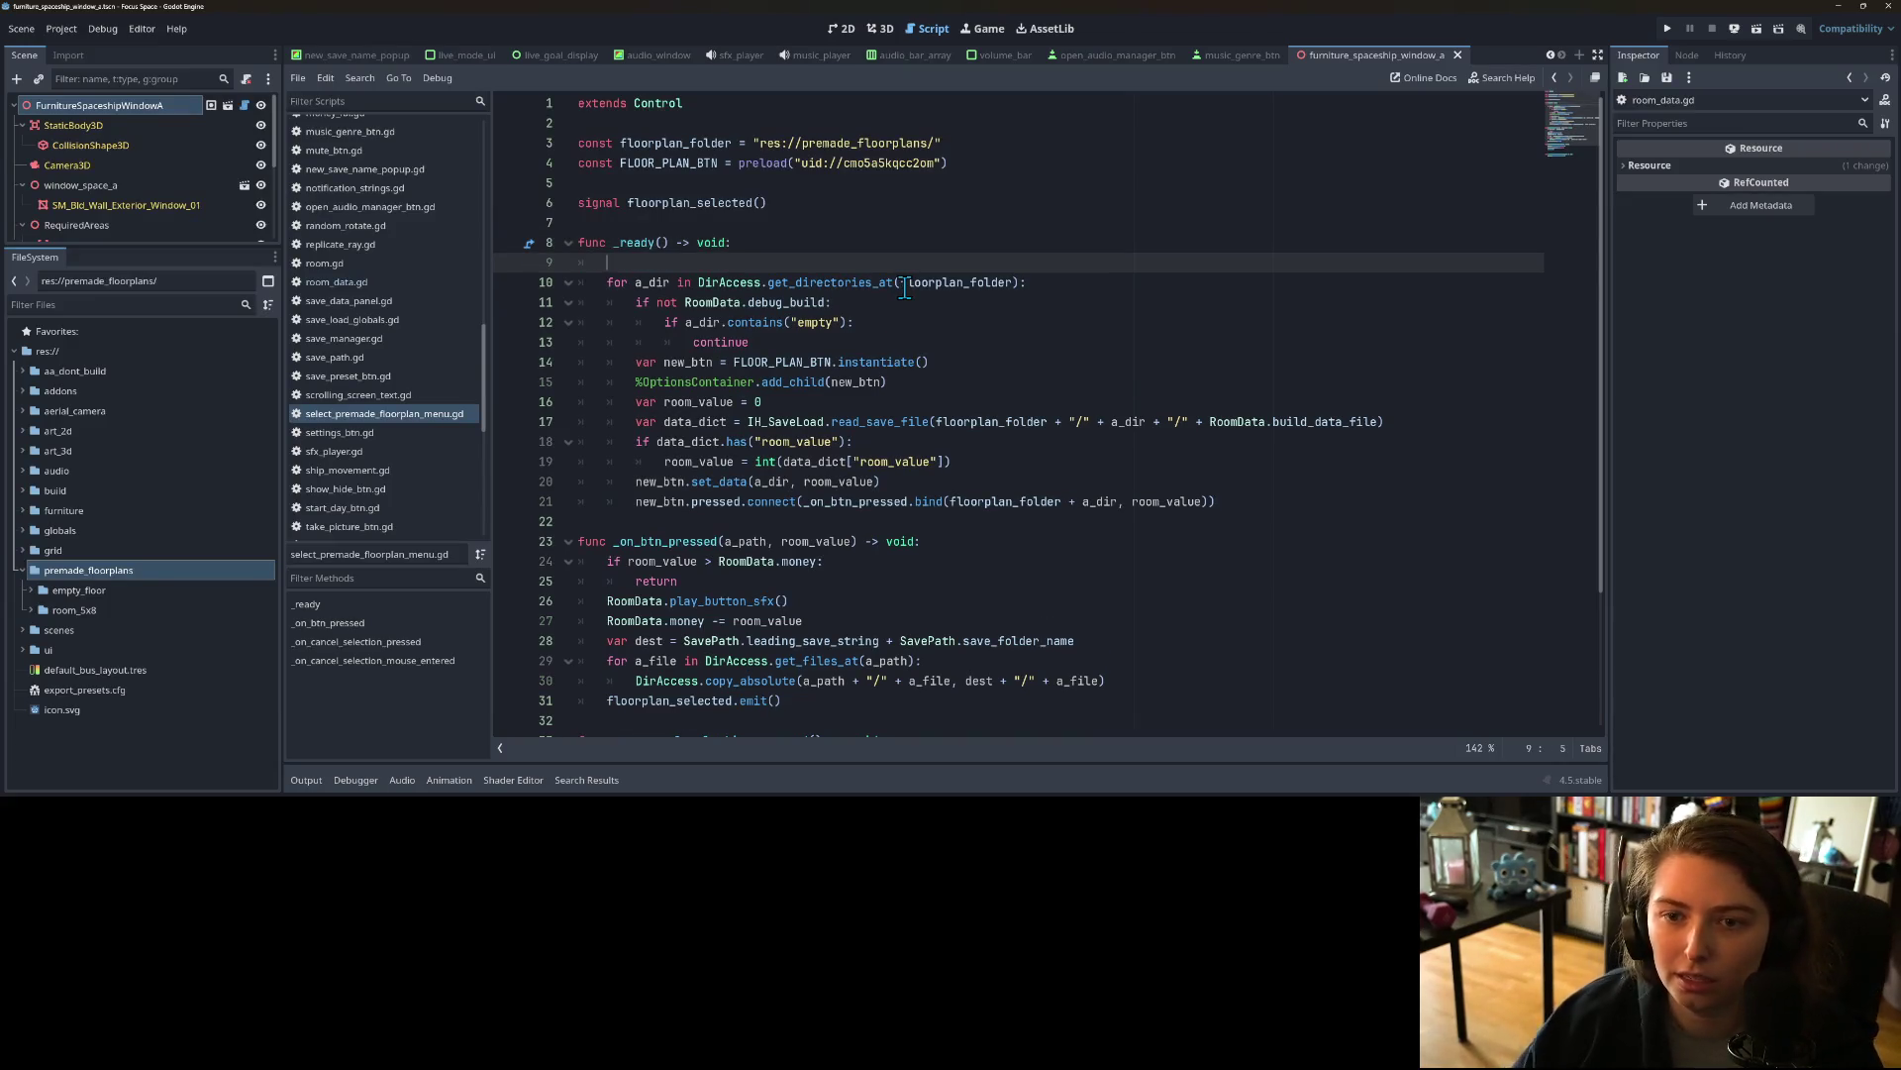
Step: Rename the constant to floorplan_folders as an array ["res://premade_floorplans/"] and save
left_click(967, 146)
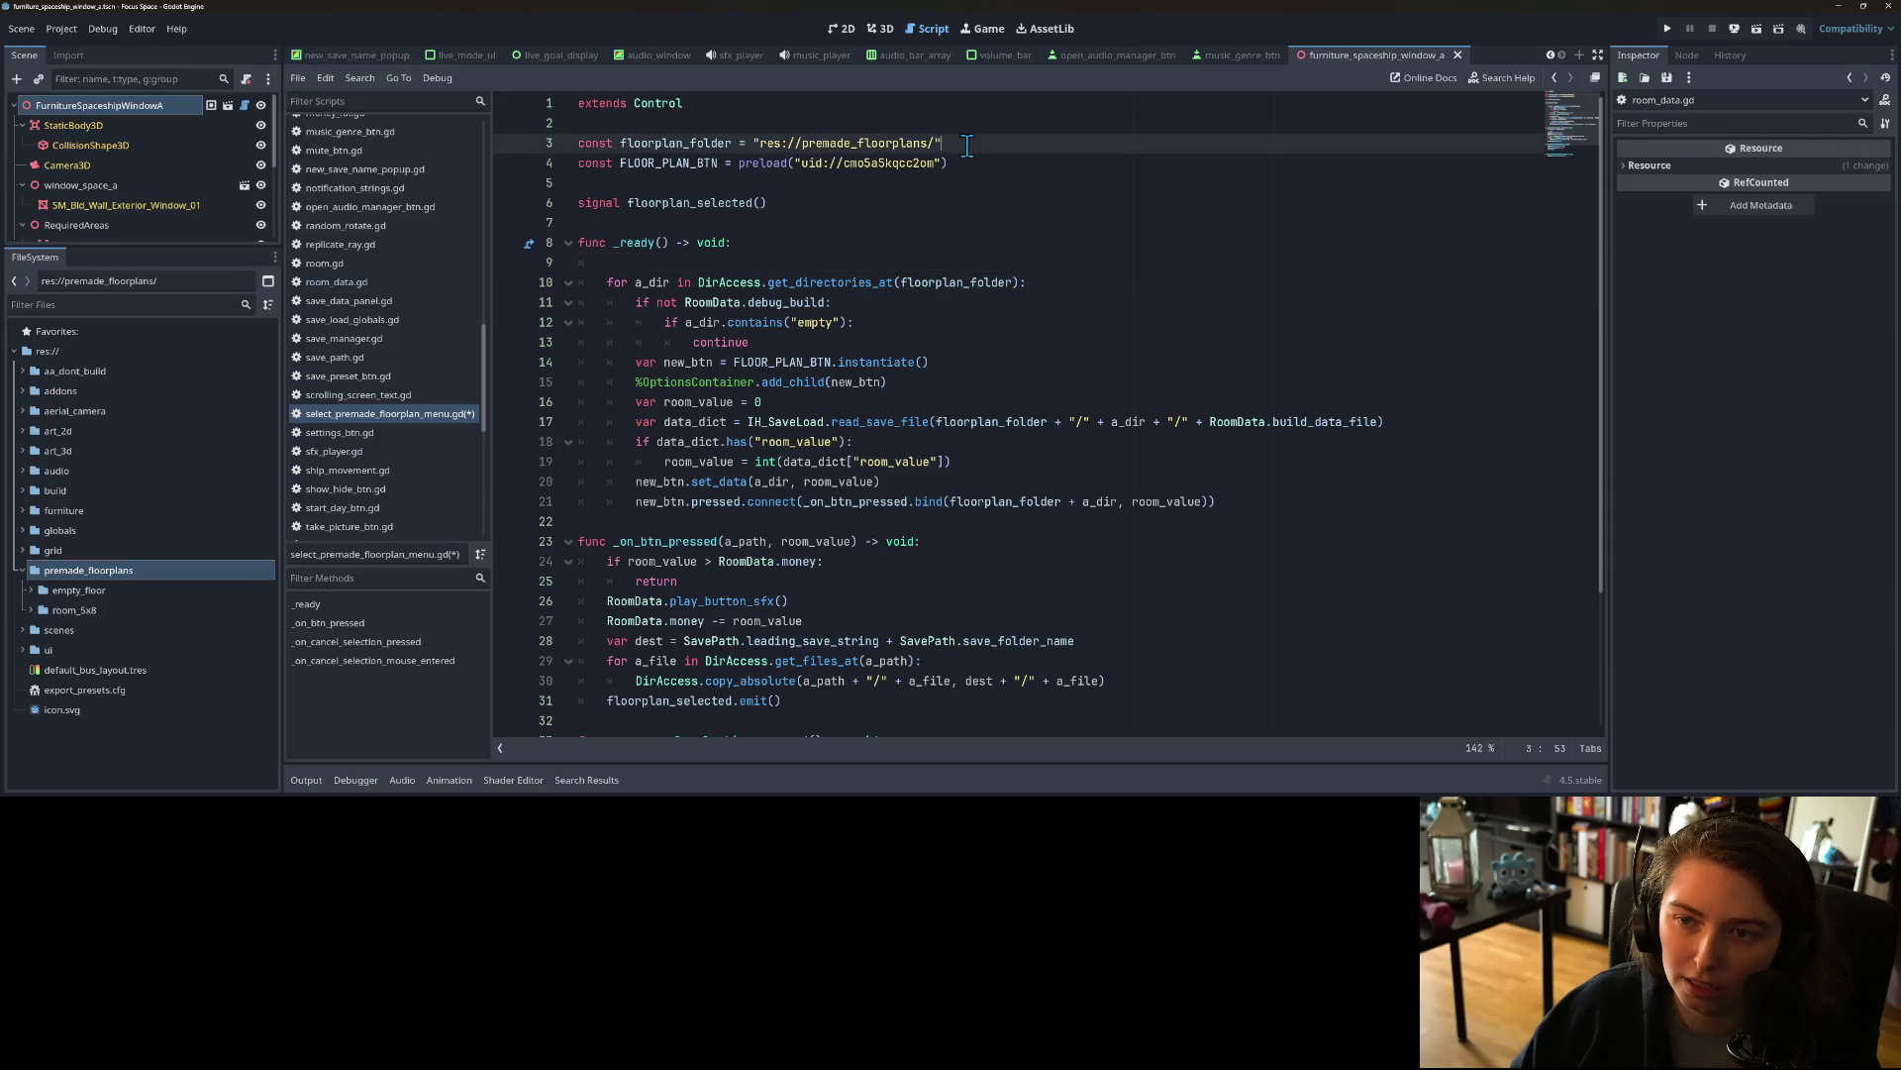
key("Return")
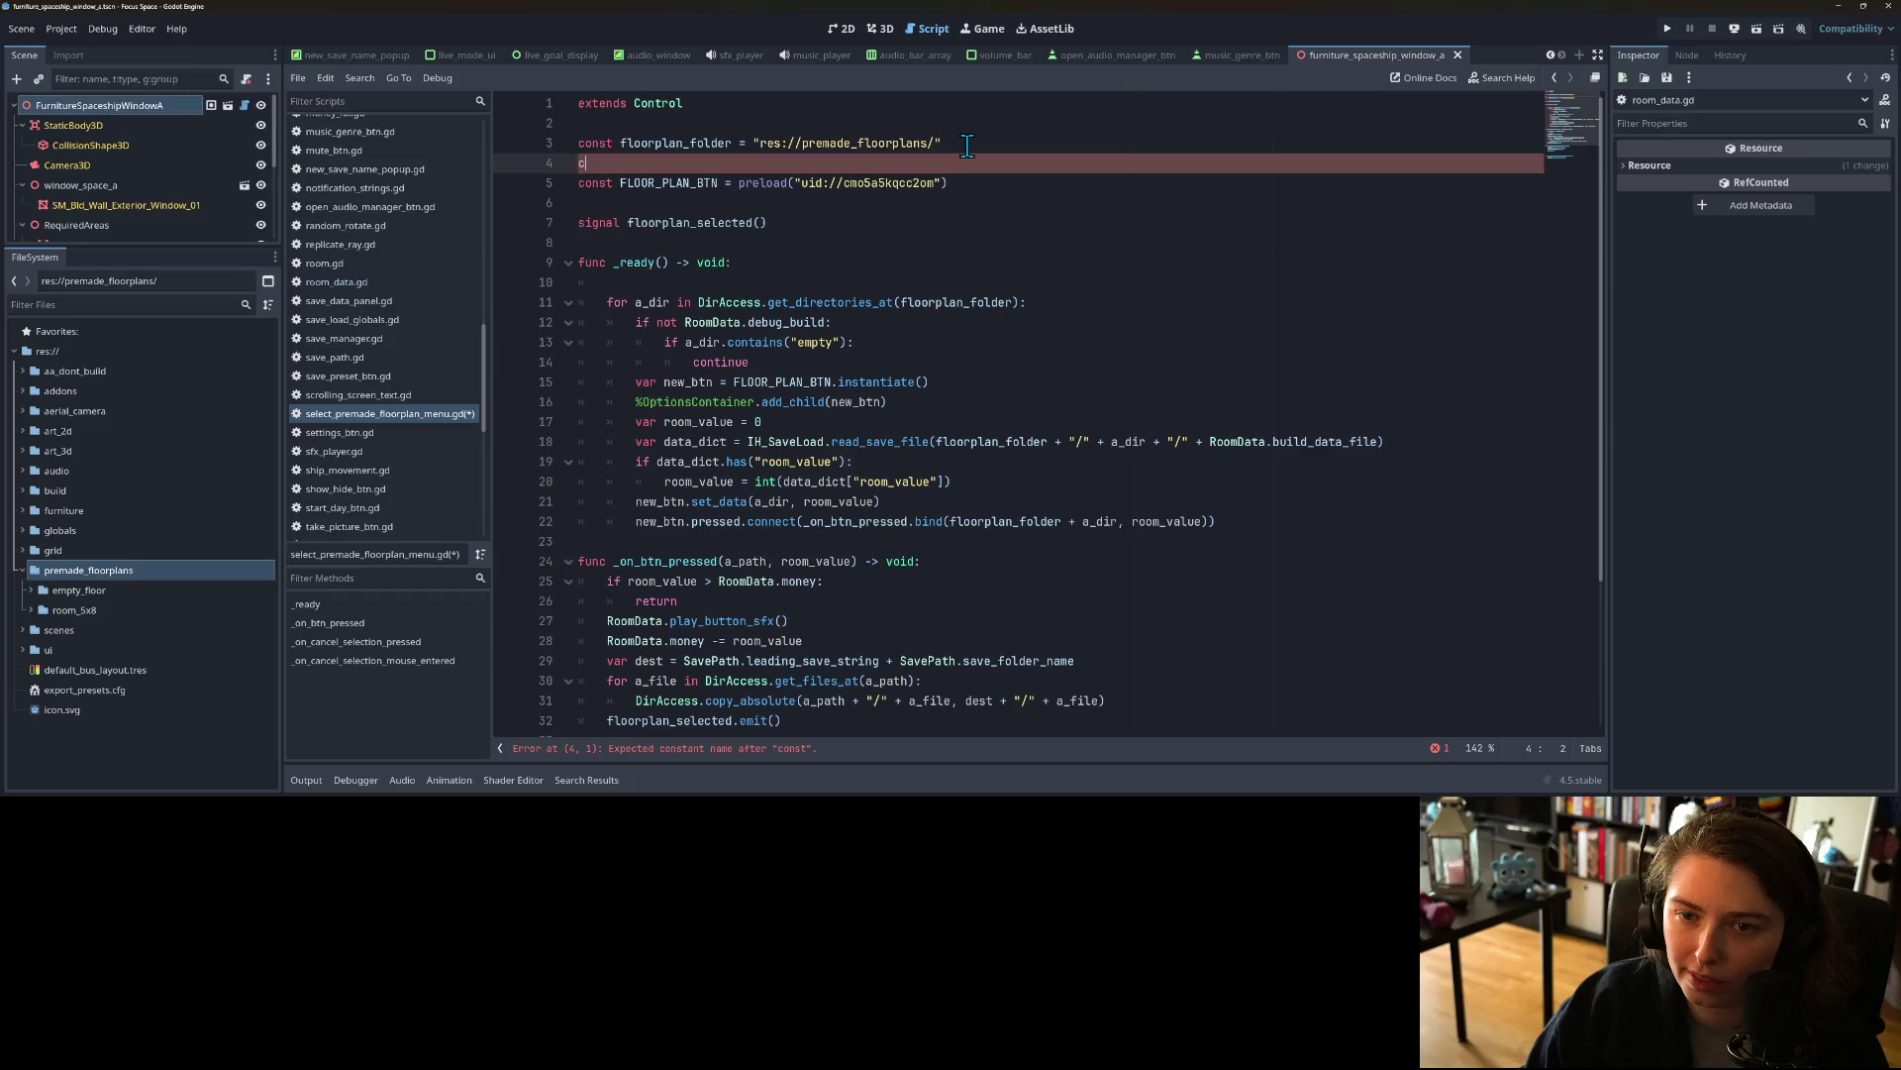
key("BackSpace")
key("BackSpace")
left_click(732, 143)
type("s")
key("Right")
key("Right")
key("Right")
type("[")
key("End")
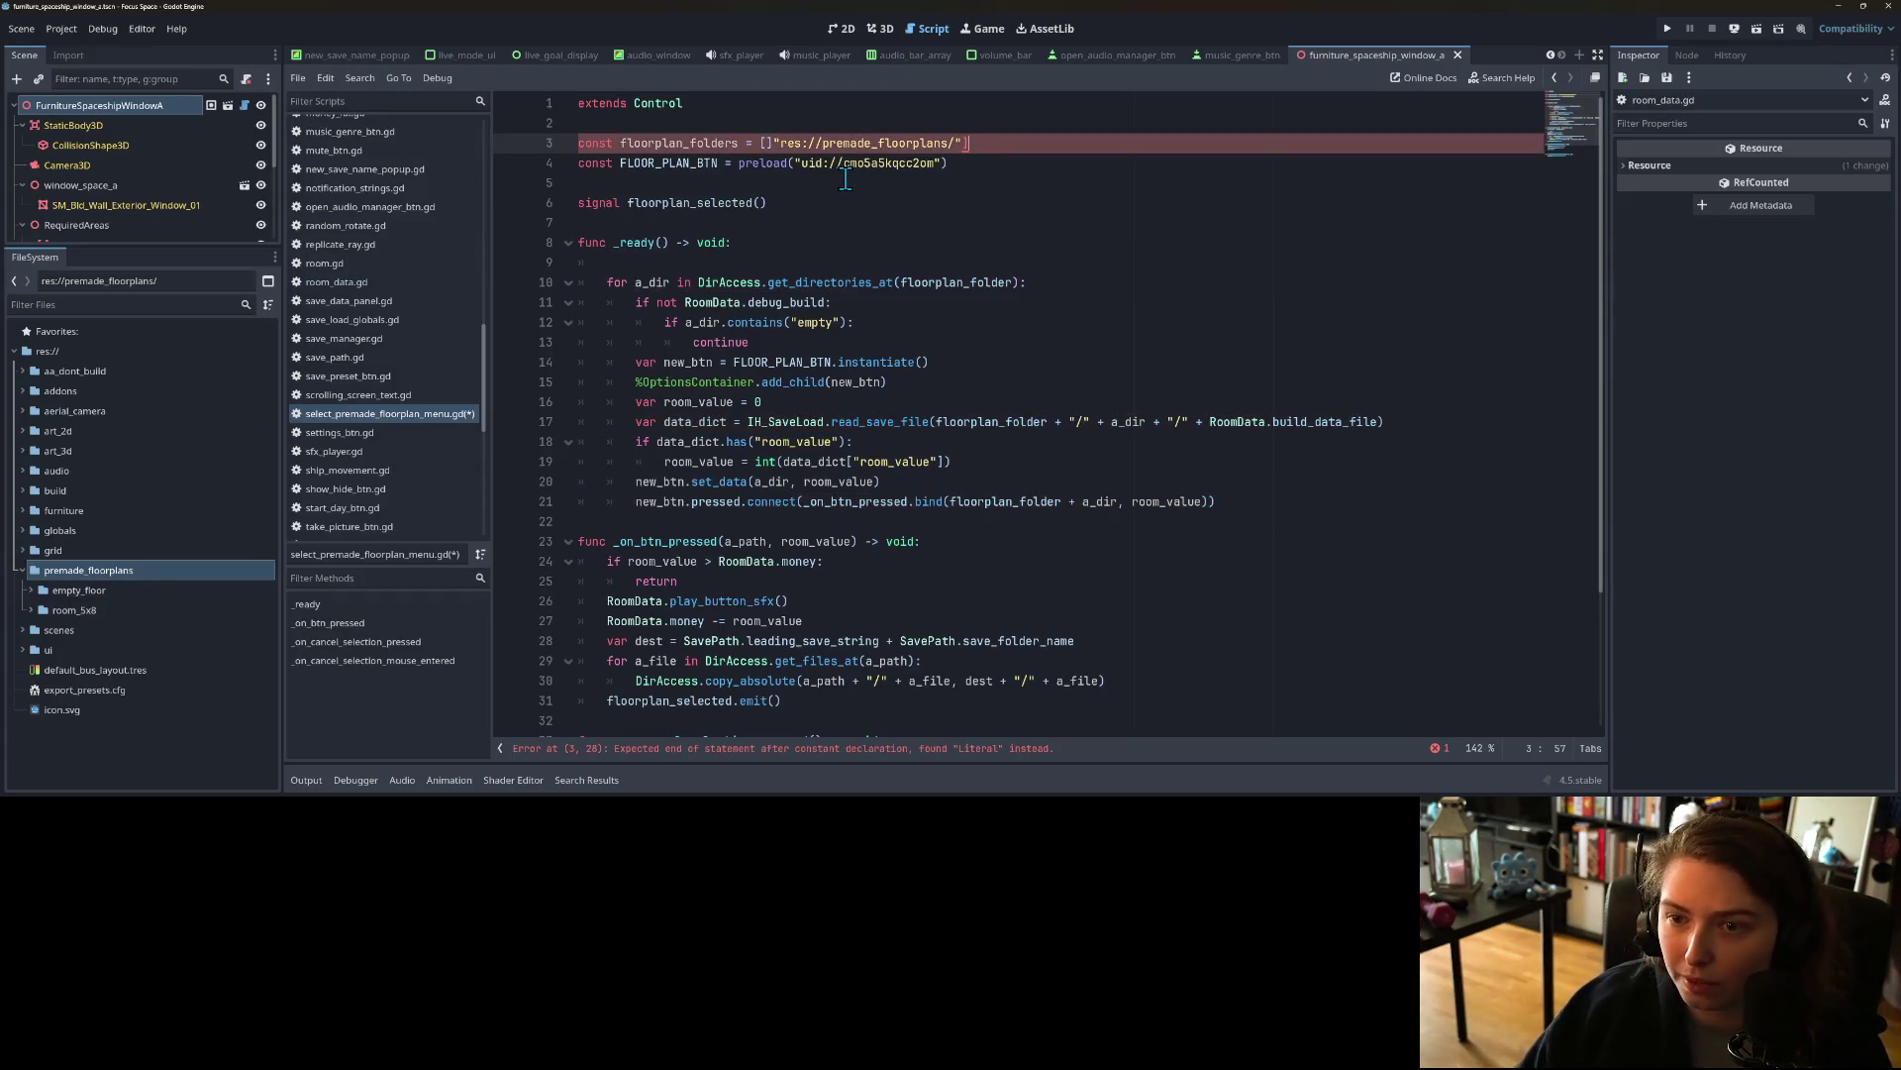
left_click(775, 144)
key("BackSpace")
key("ctrl+s")
double_click(683, 143)
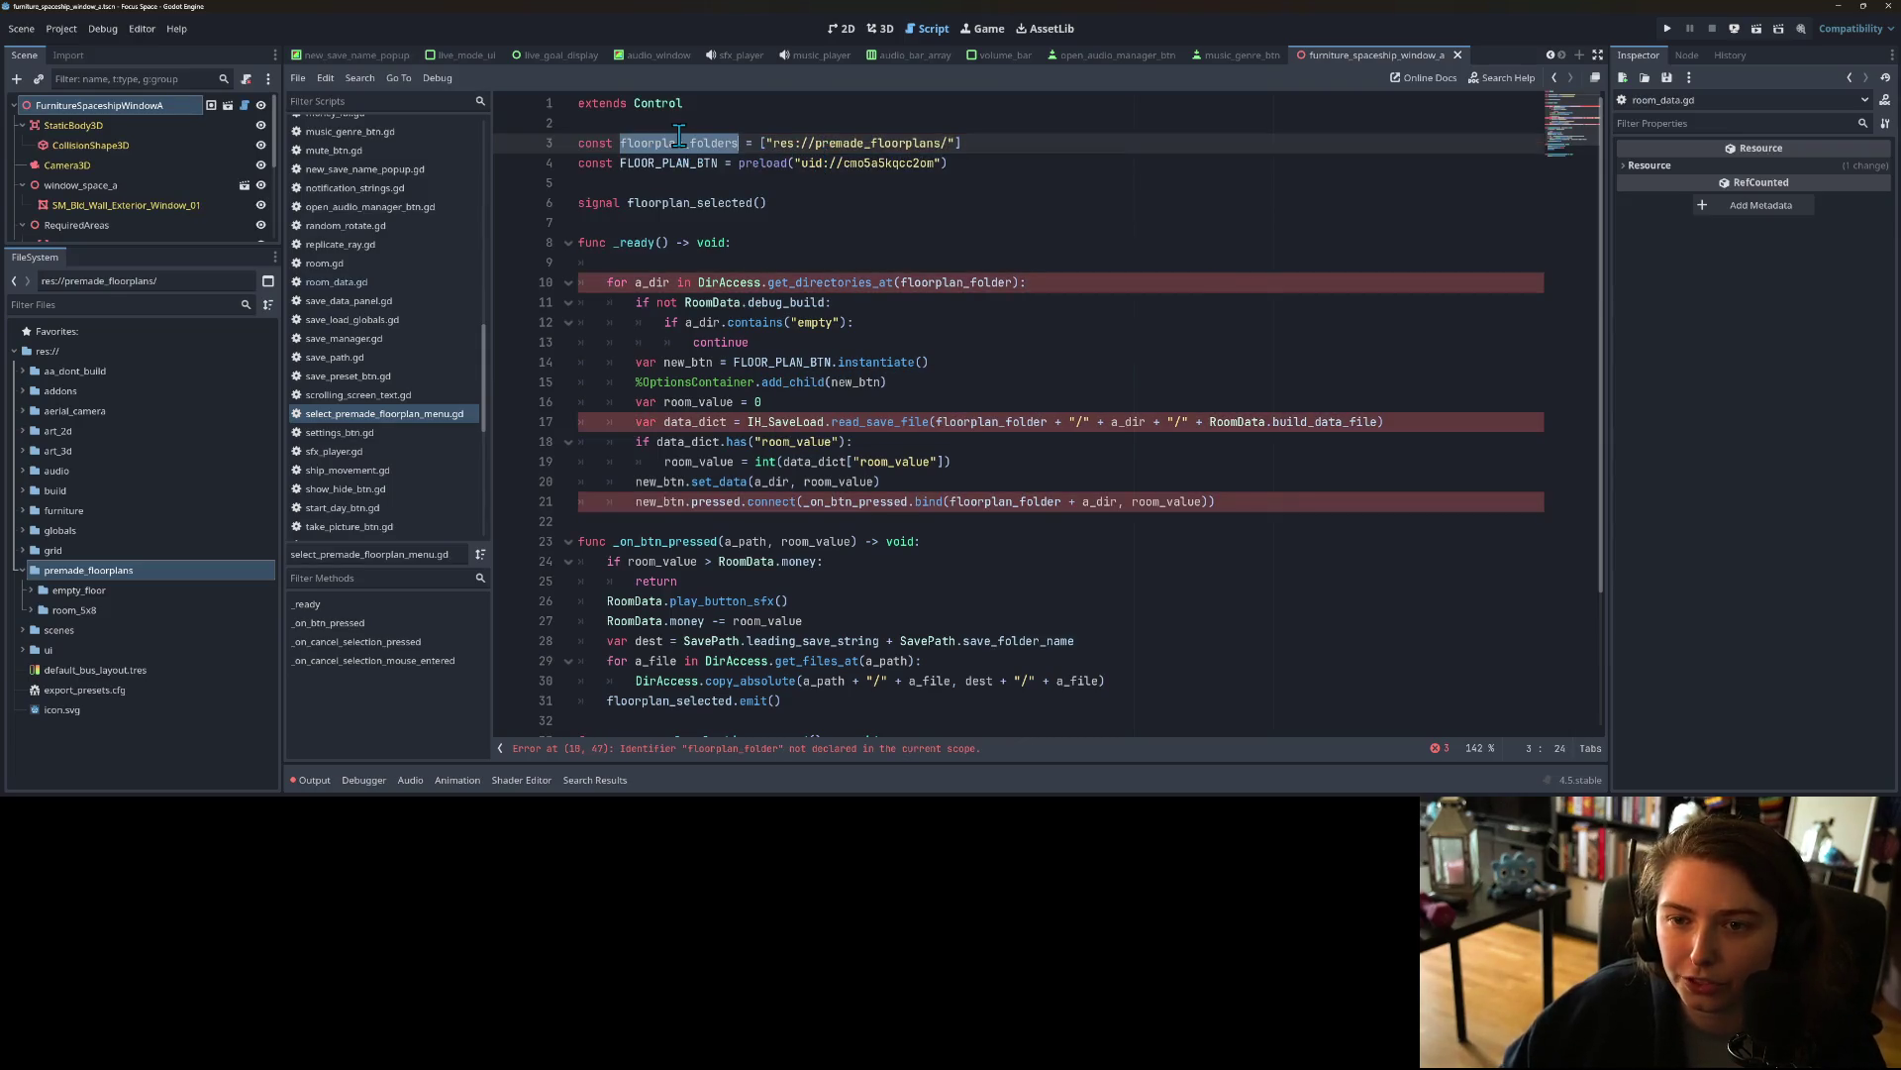
left_click(720, 260)
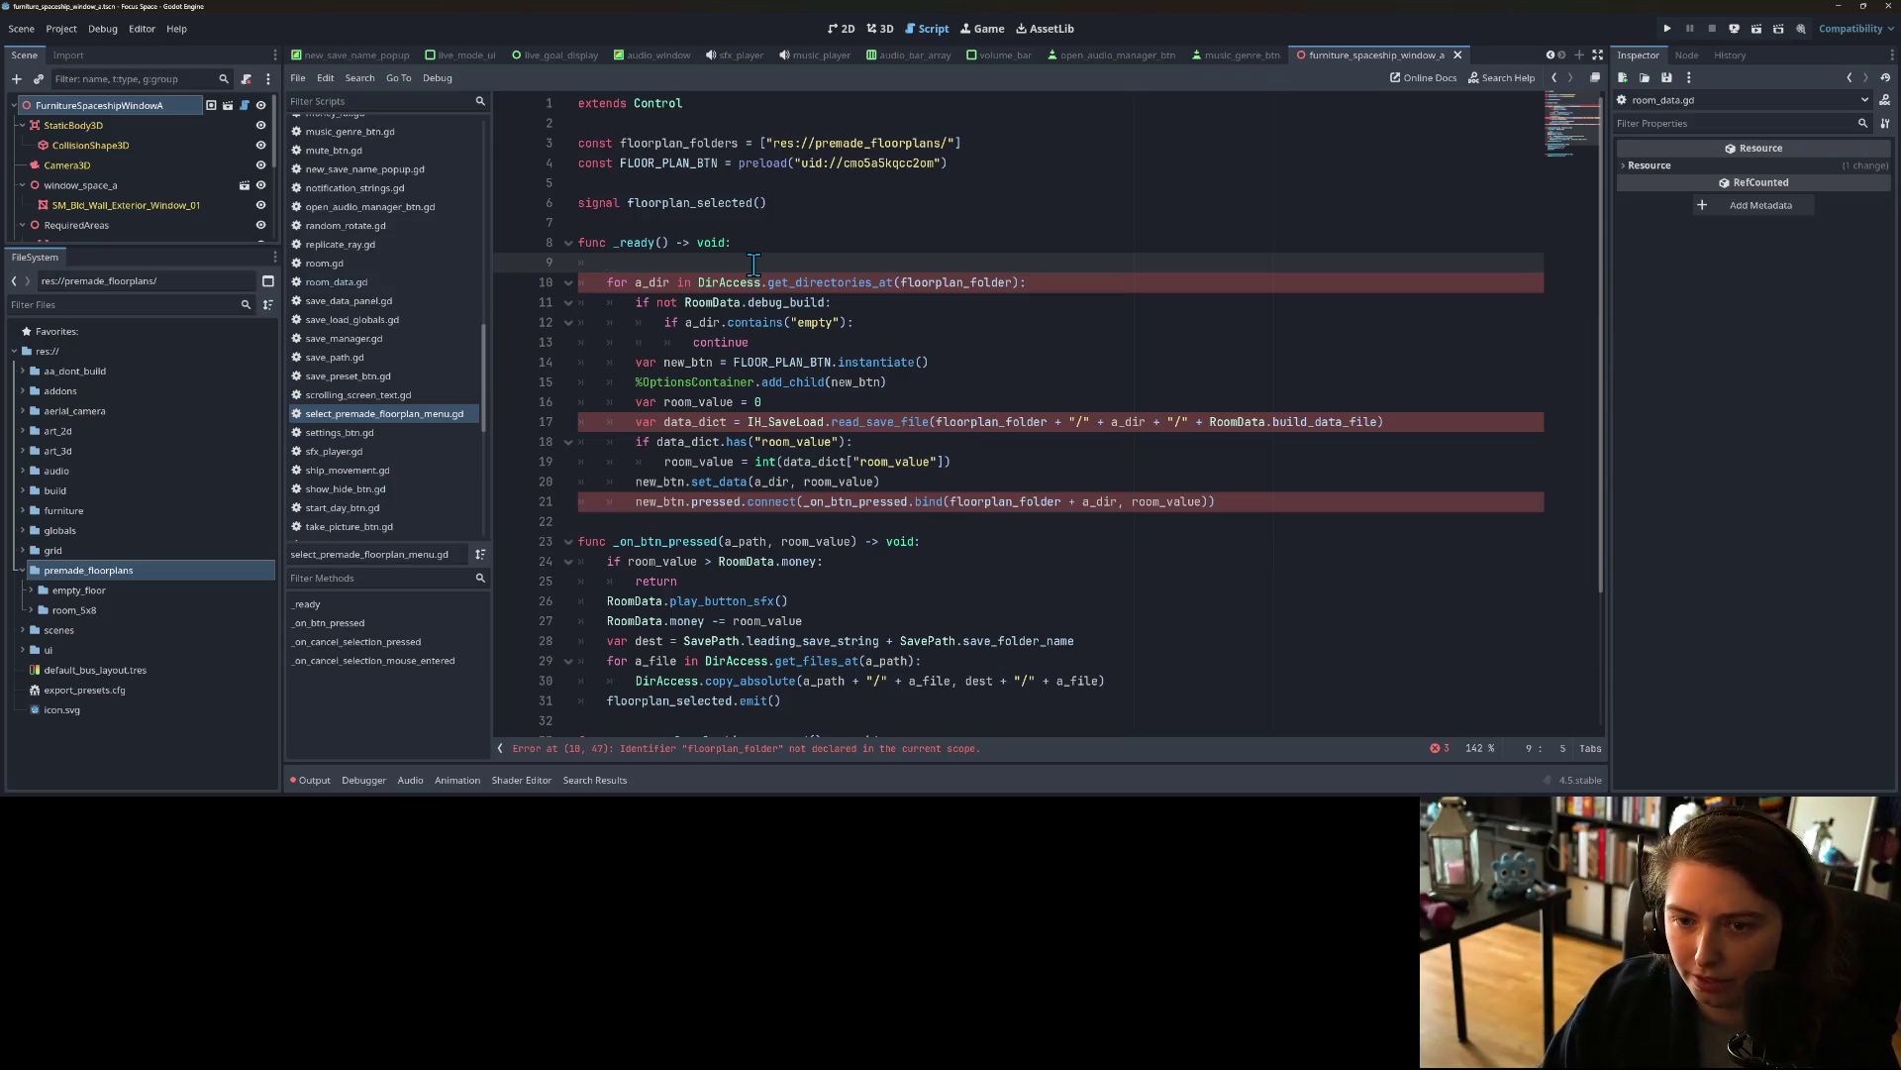
Step: Declare var floorplans = [] at the top of _ready
type("var fl")
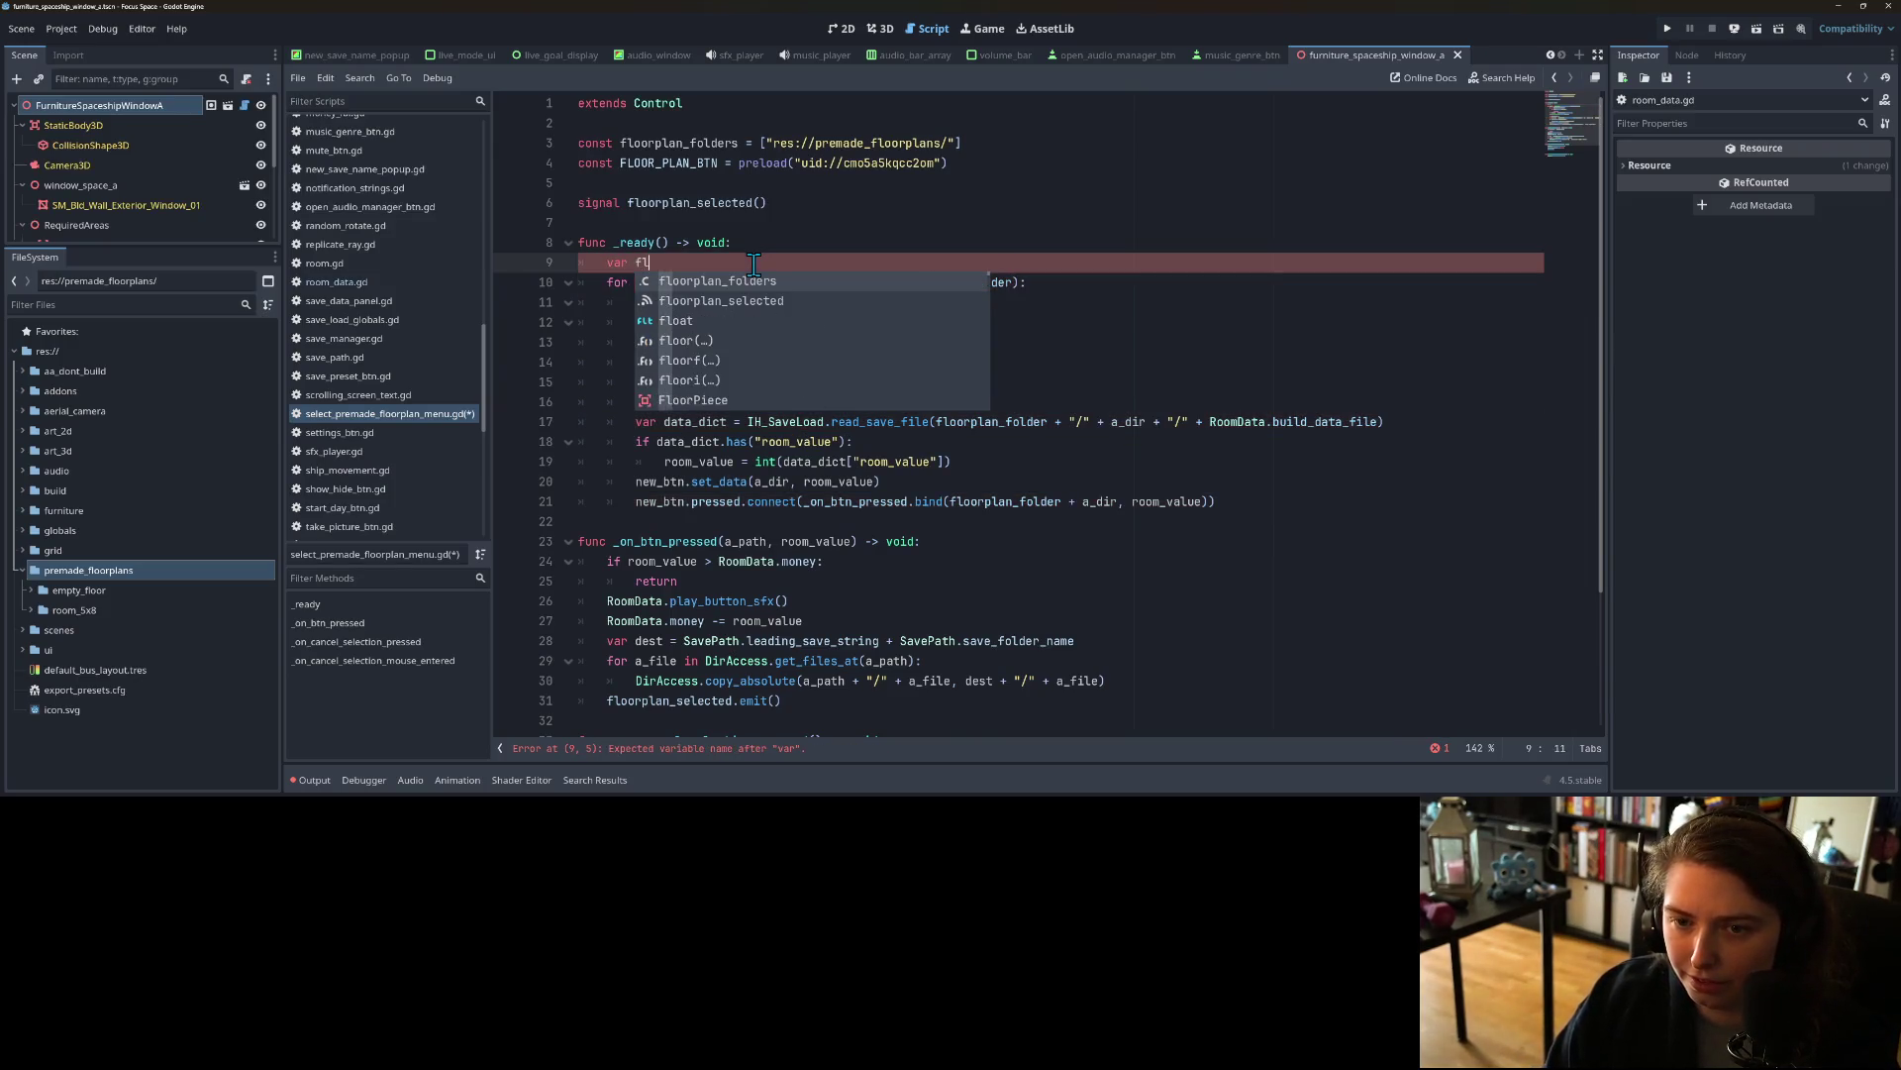
type("oor_plan_d")
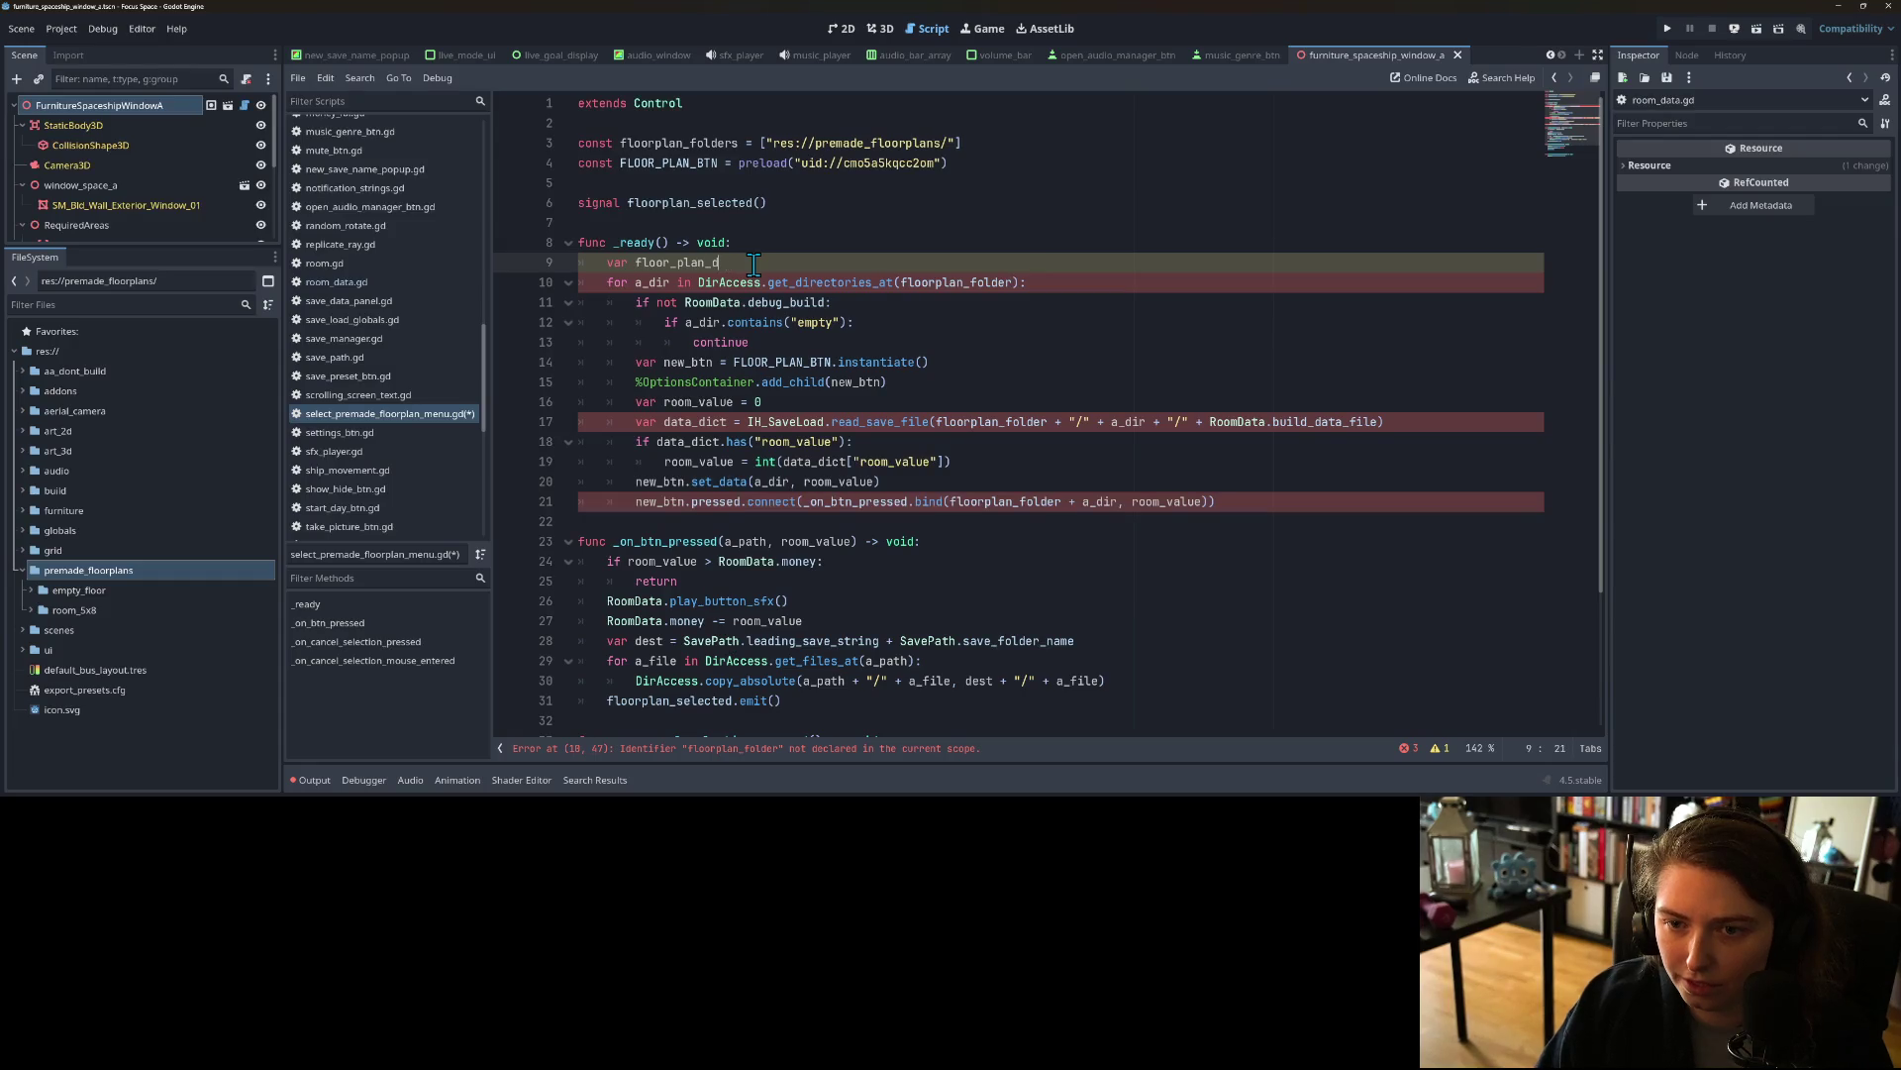
type("rpla")
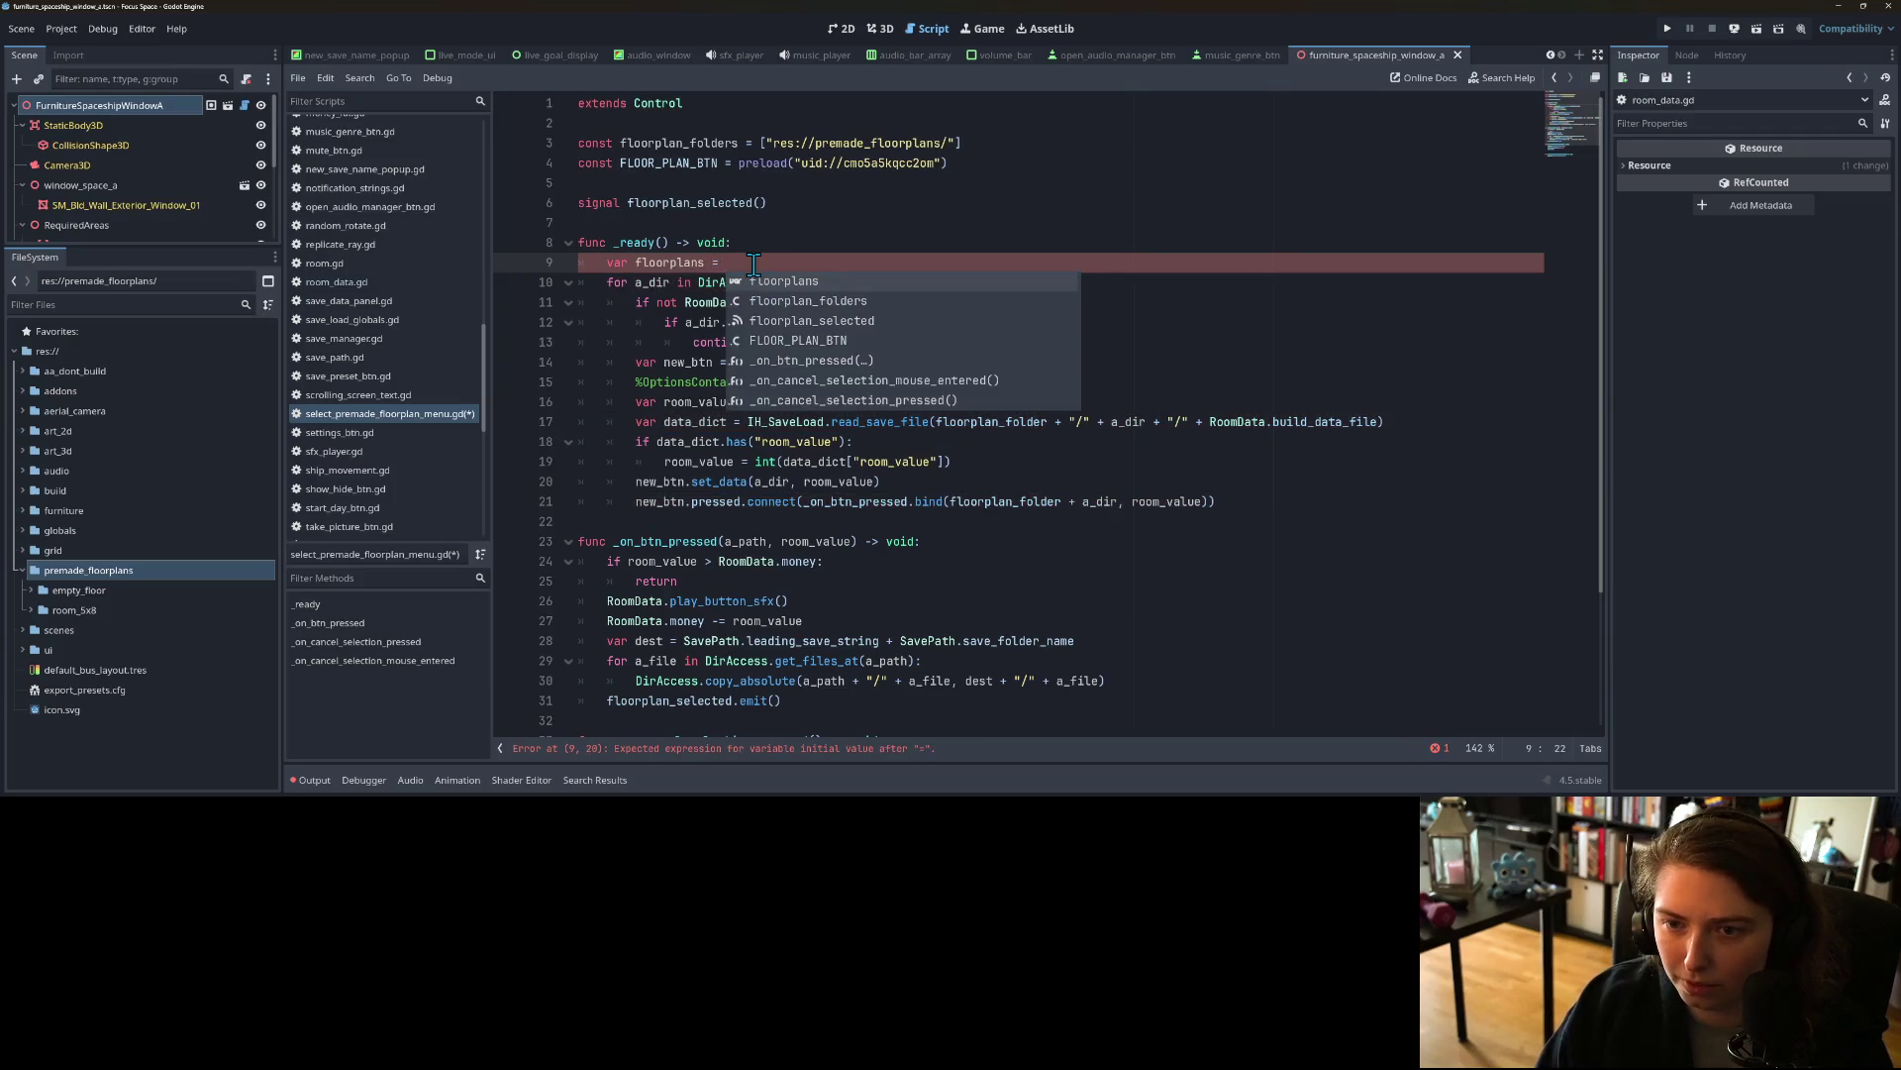
mouse_move(699, 284)
left_mouse_down()
mouse_move(1050, 289)
mouse_move(1022, 284)
left_mouse_up()
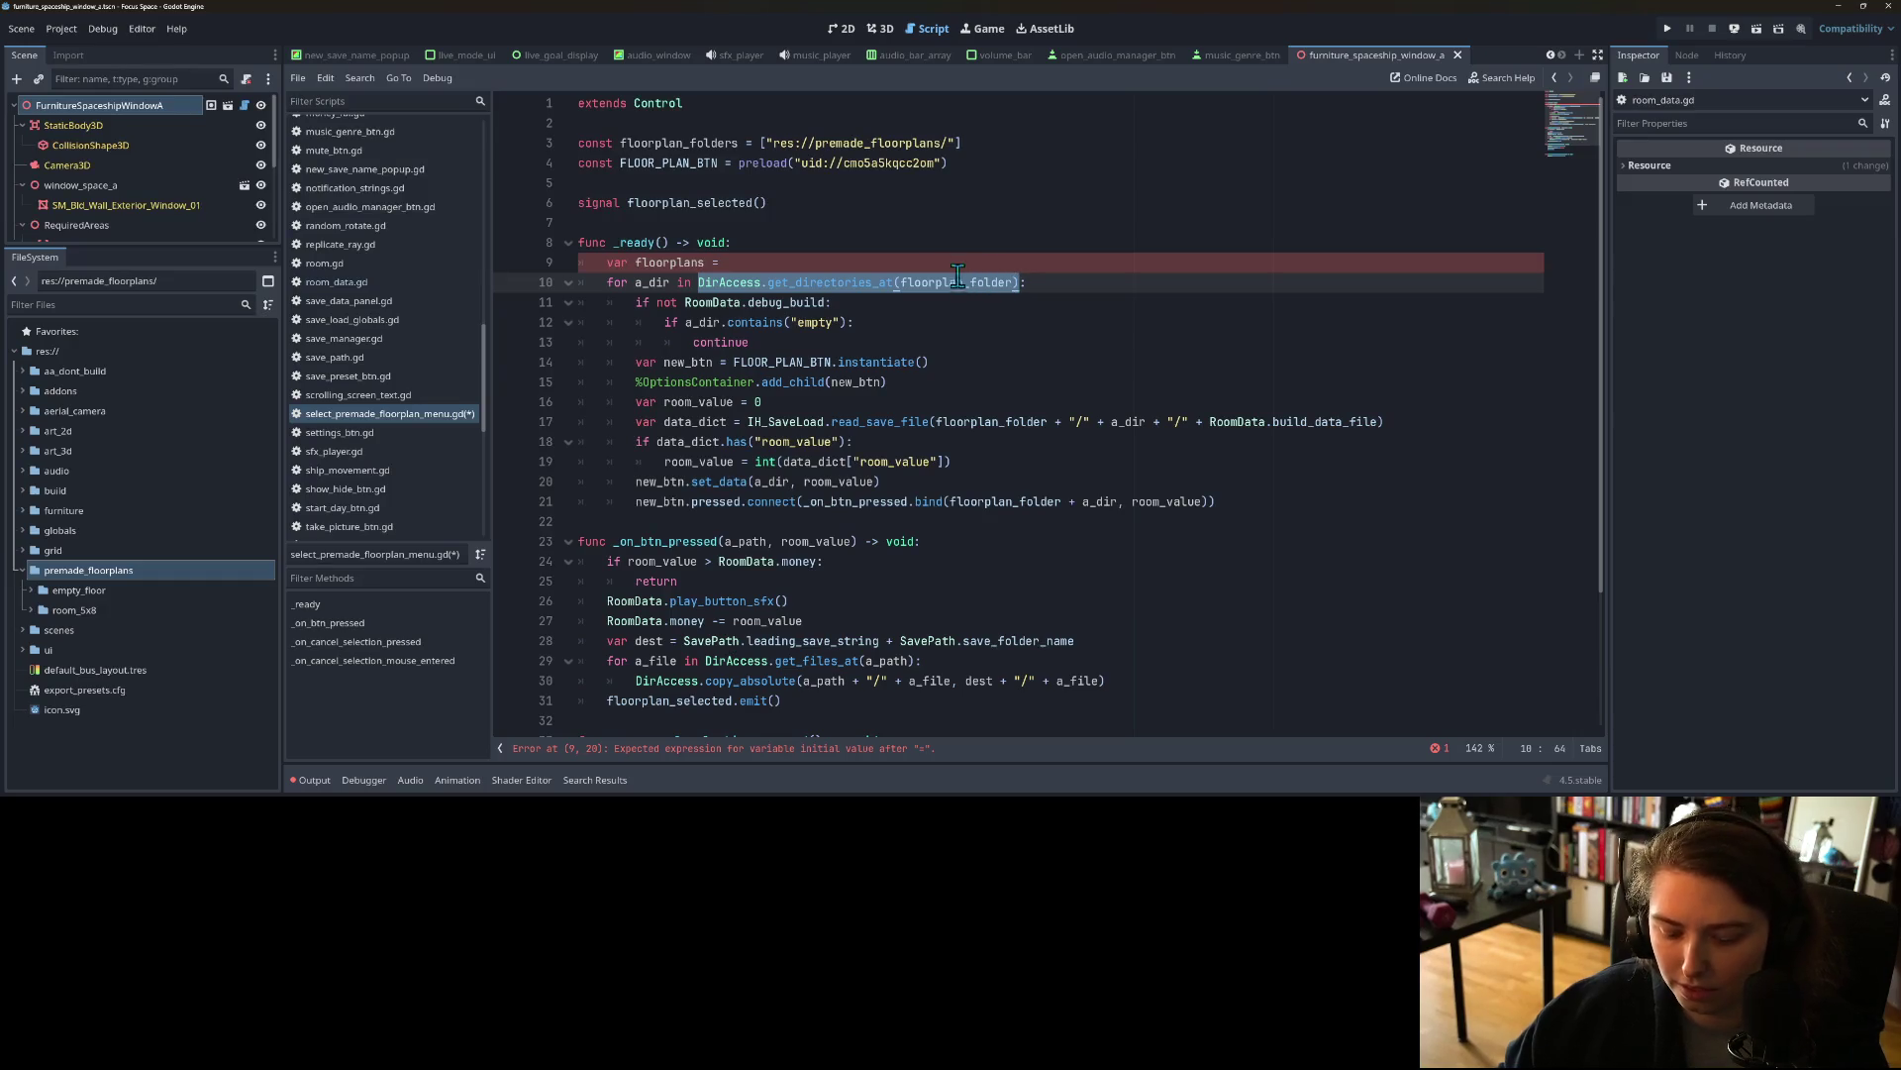
left_click(931, 258)
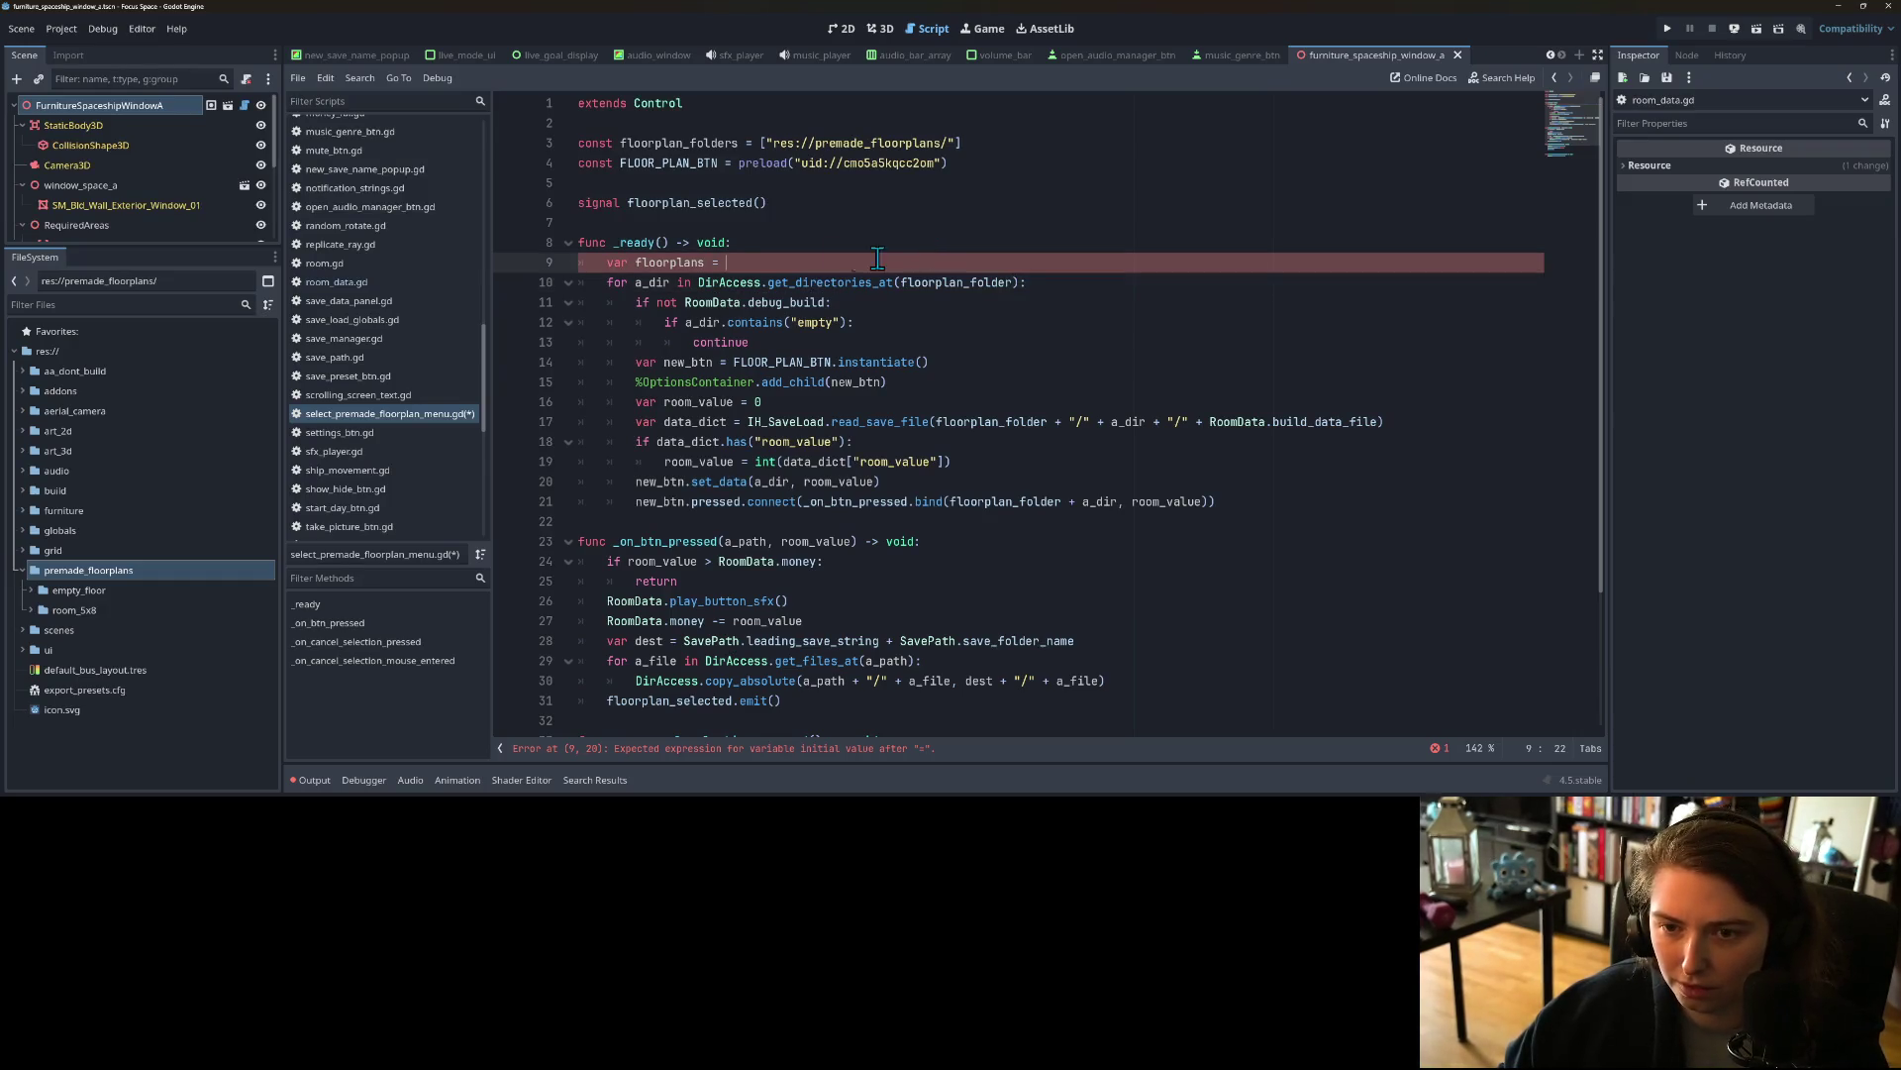
type("[]")
key("Return")
Step: Add a for a_folder in floorplan_folders loop calling DirAccess.get_directories_at(a_folder)
type("for a")
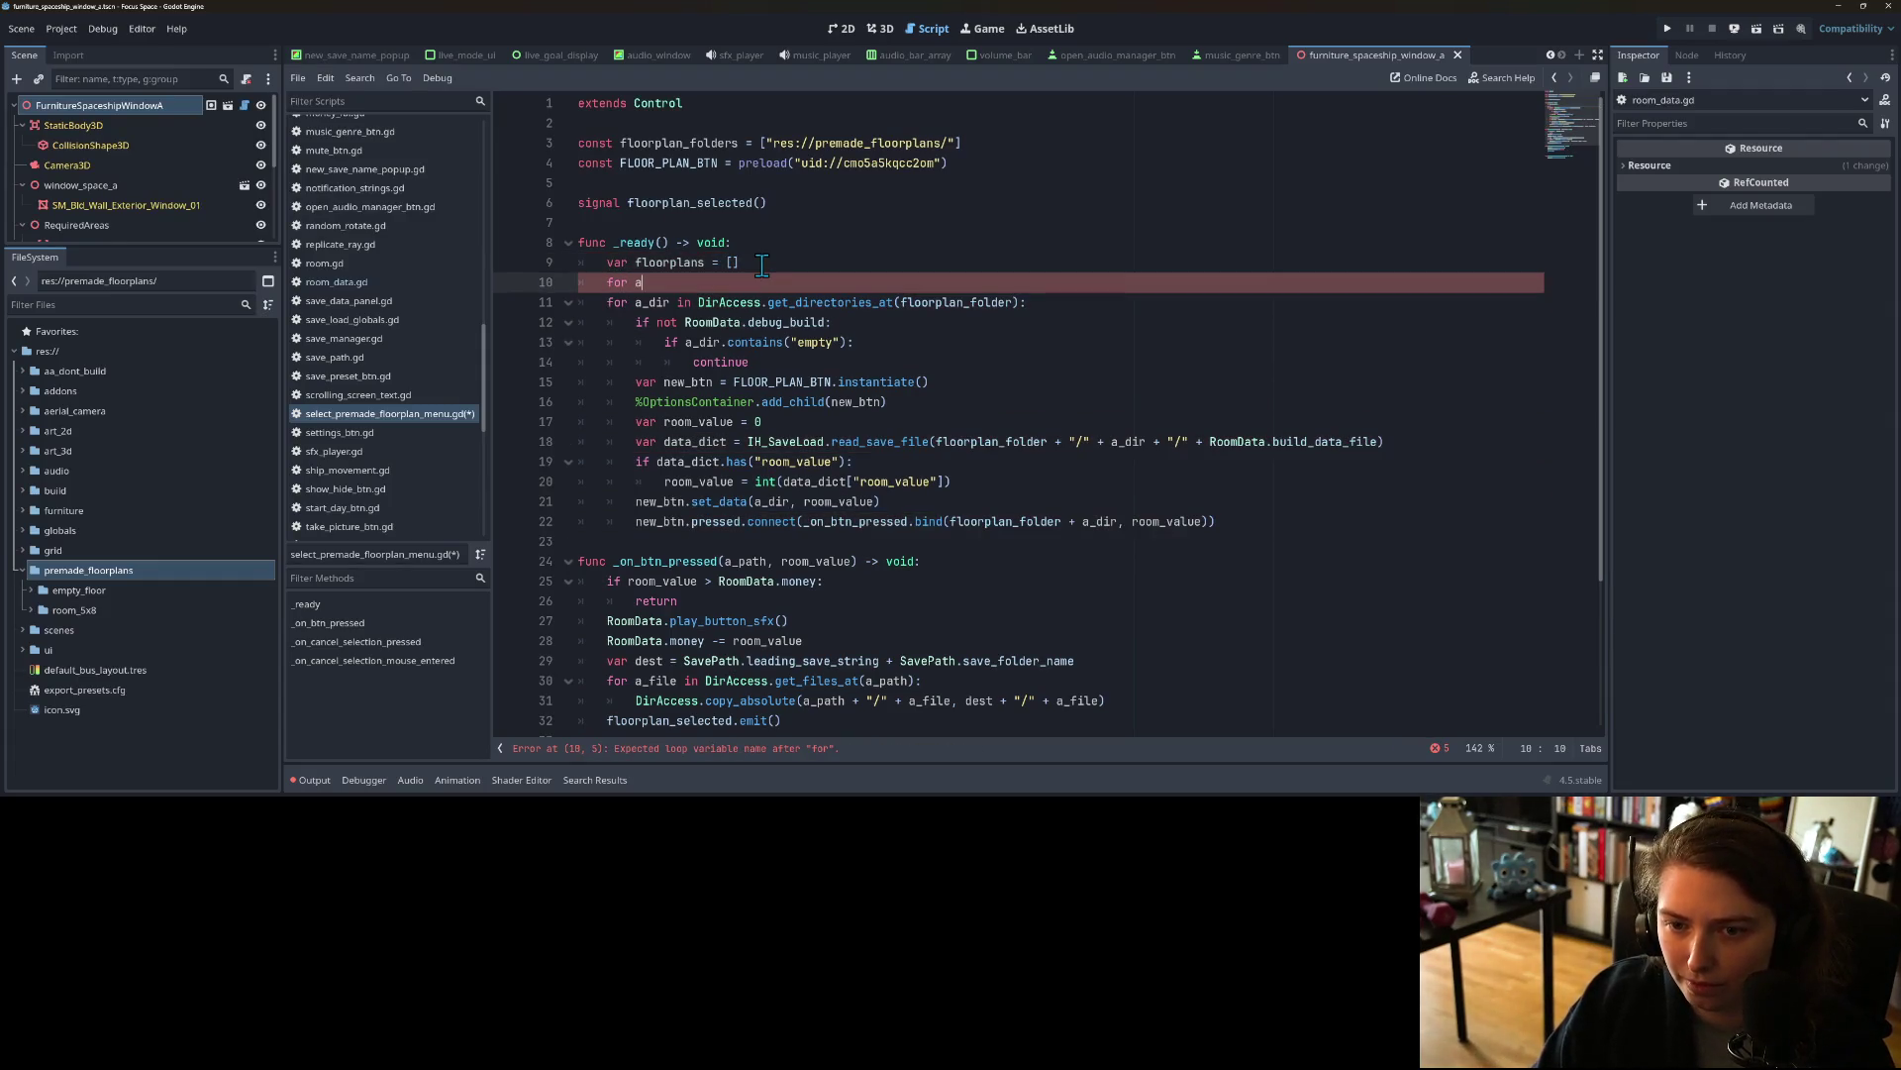
type("_")
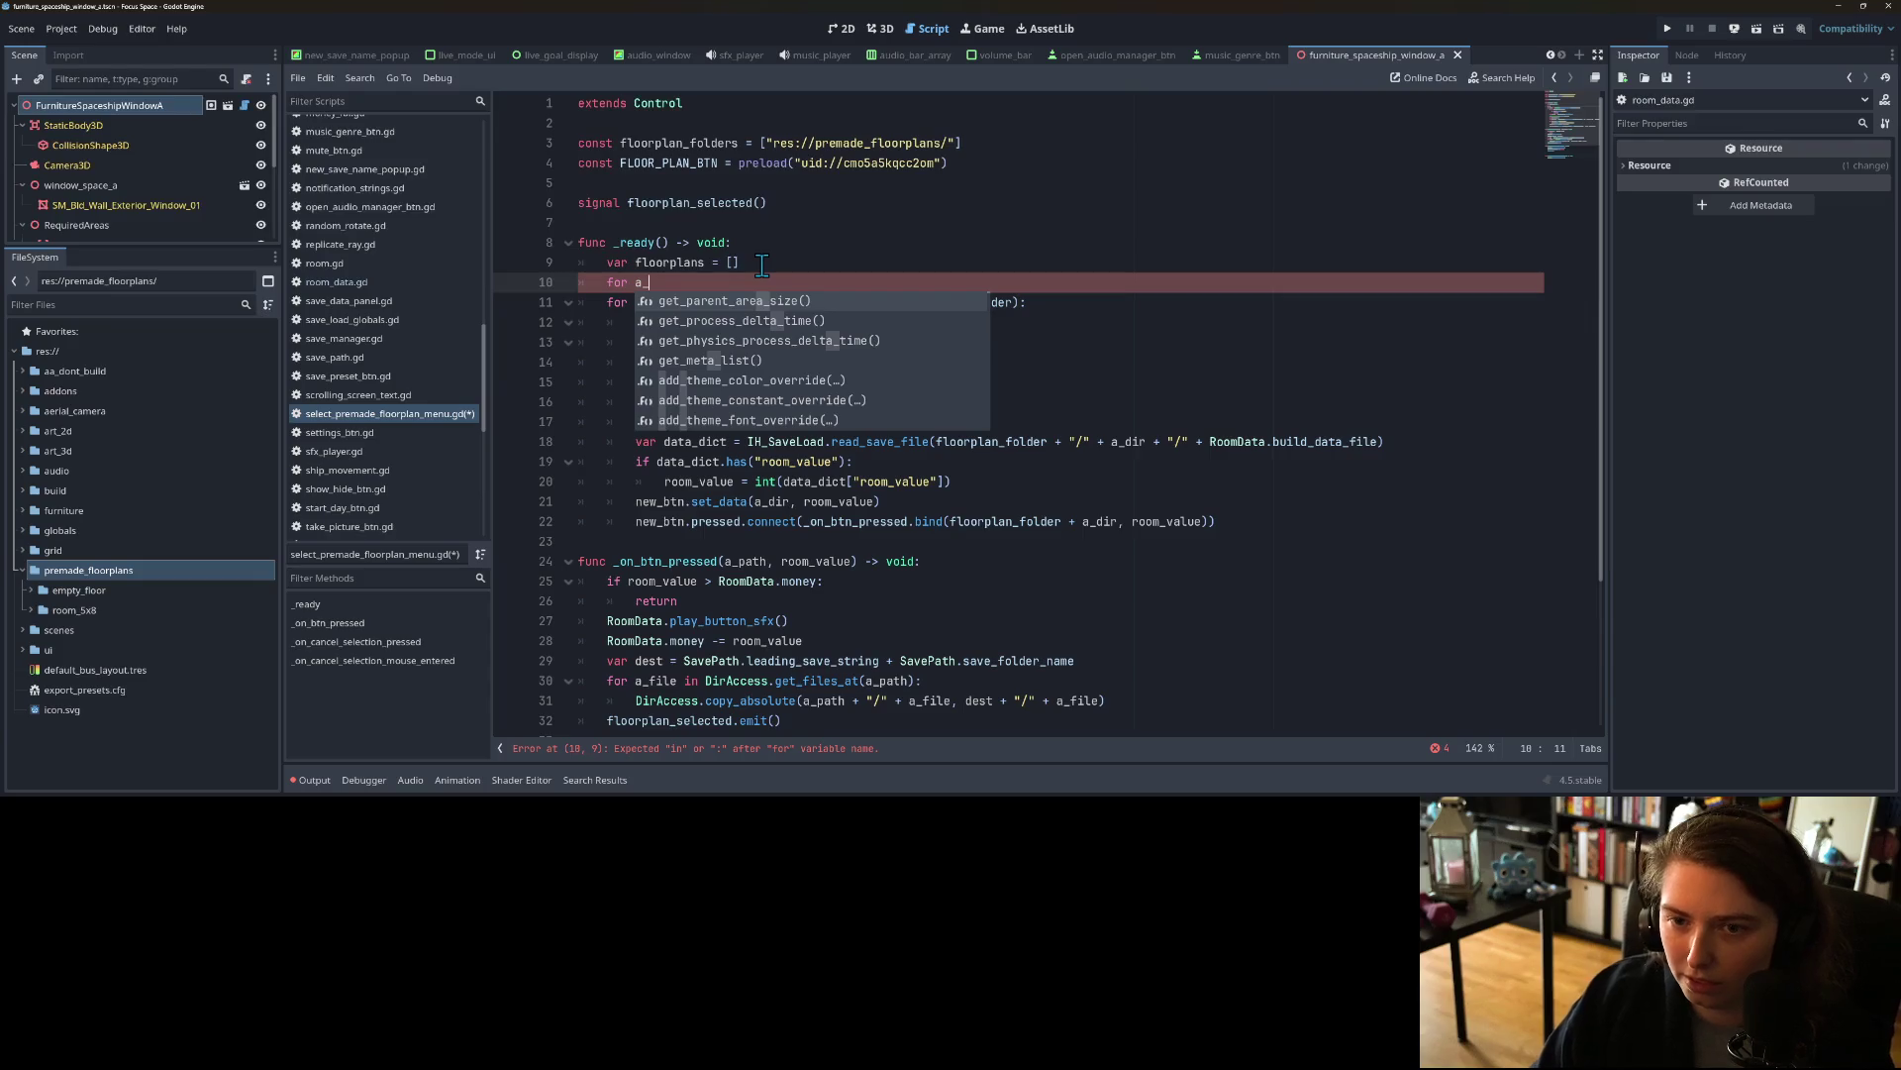
type("folder in ")
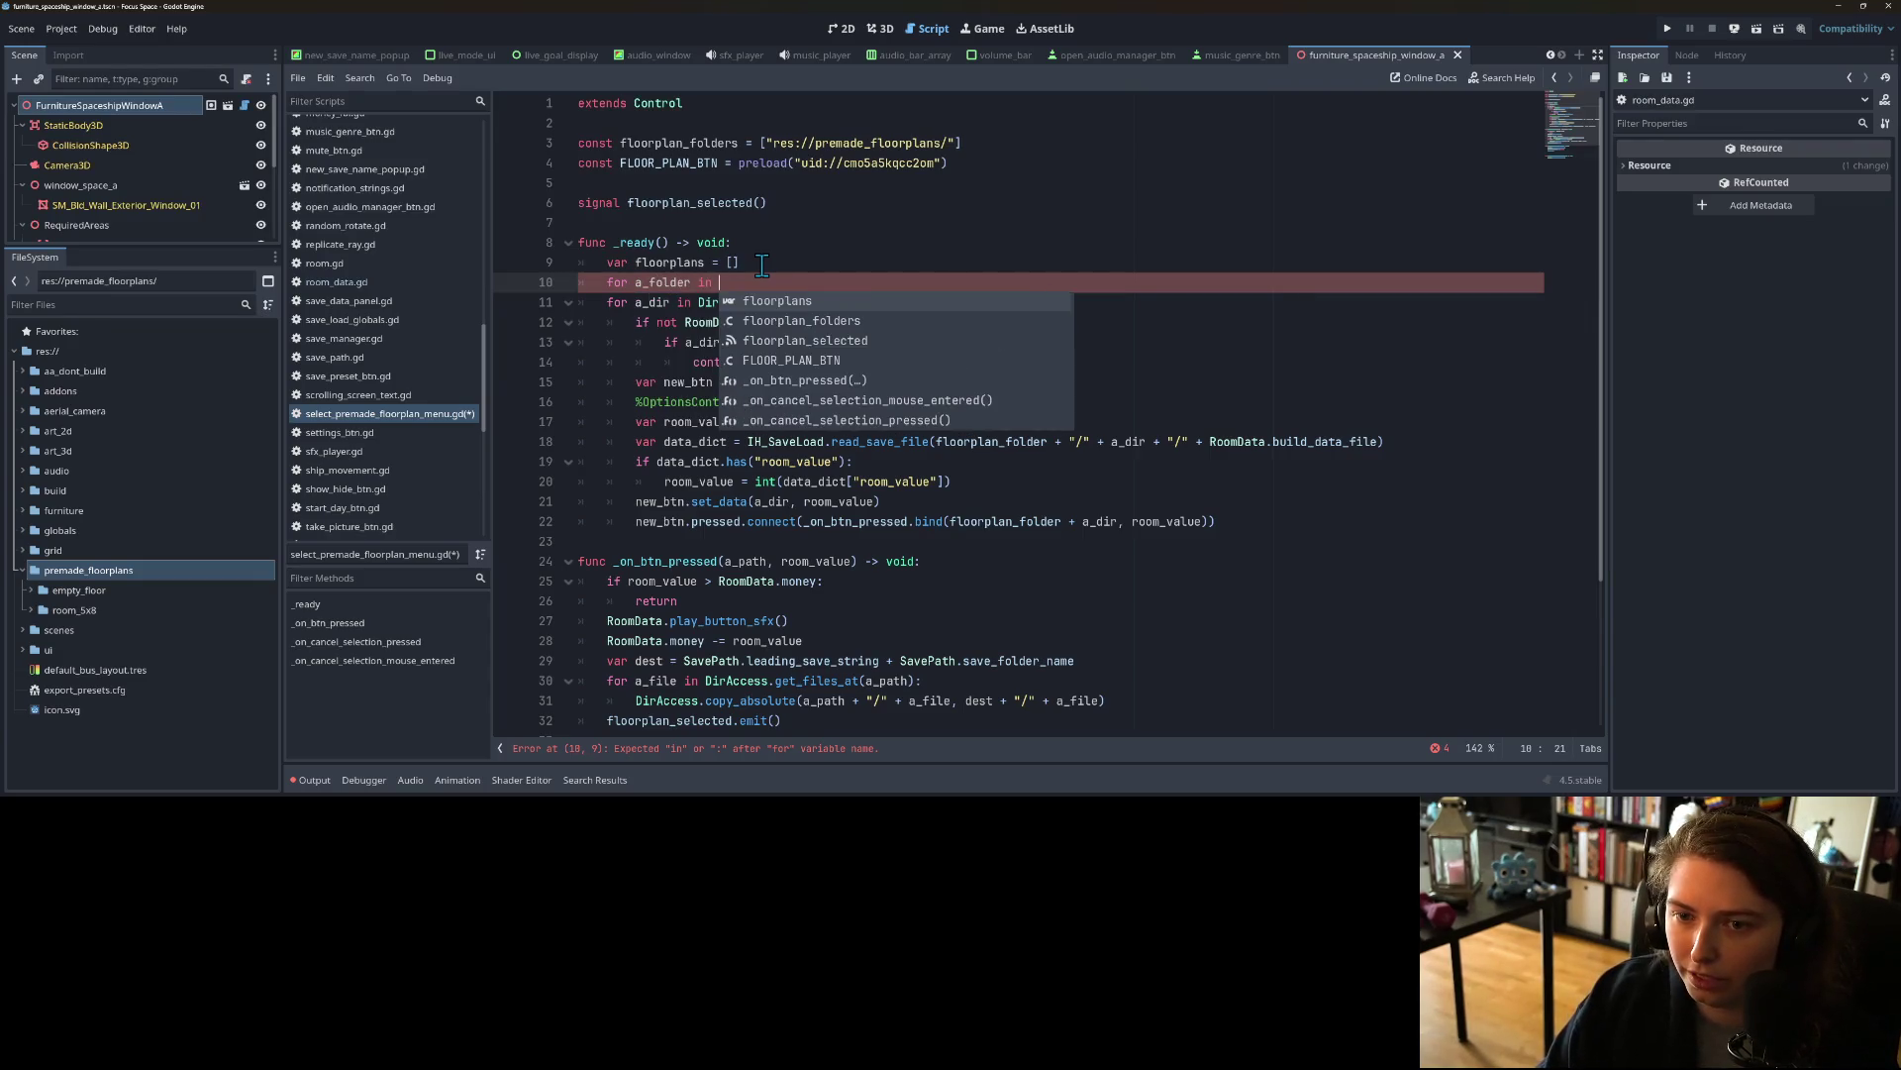
type("floorplan_")
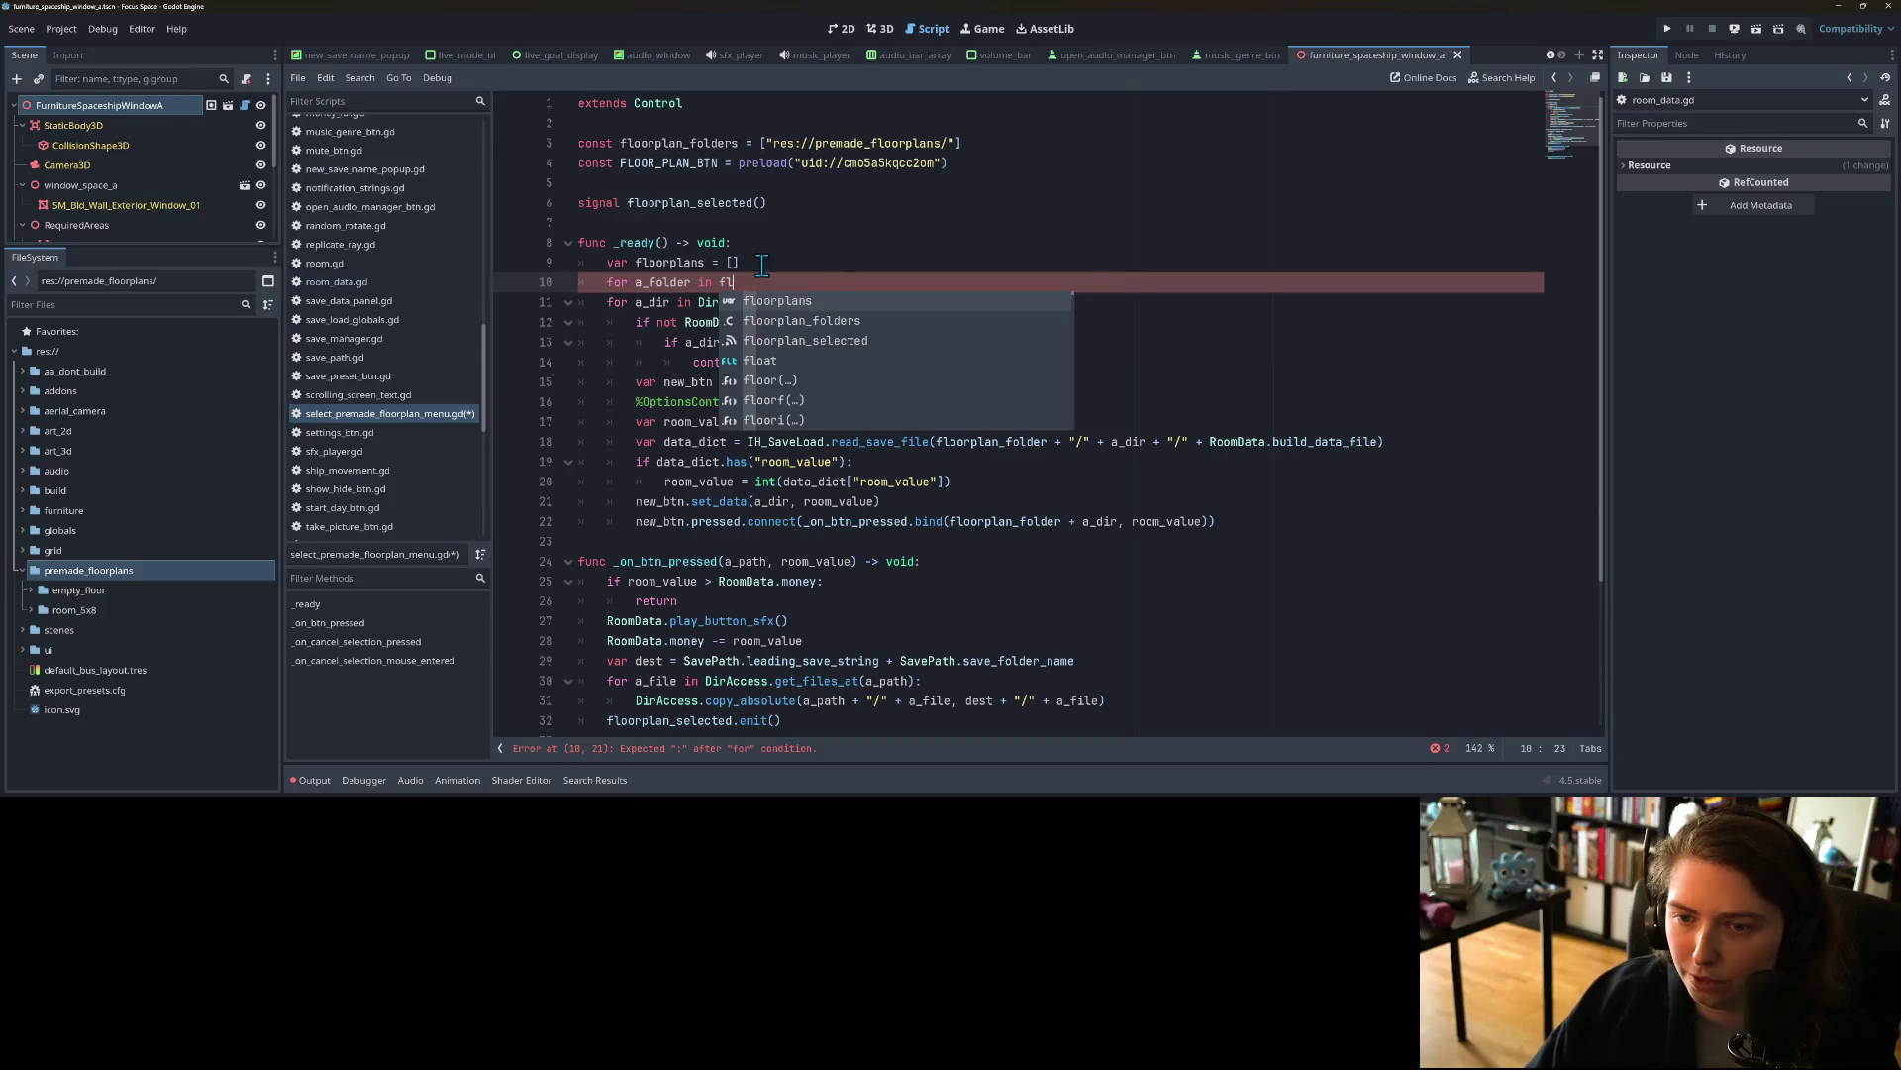
key("Return")
key("Return")
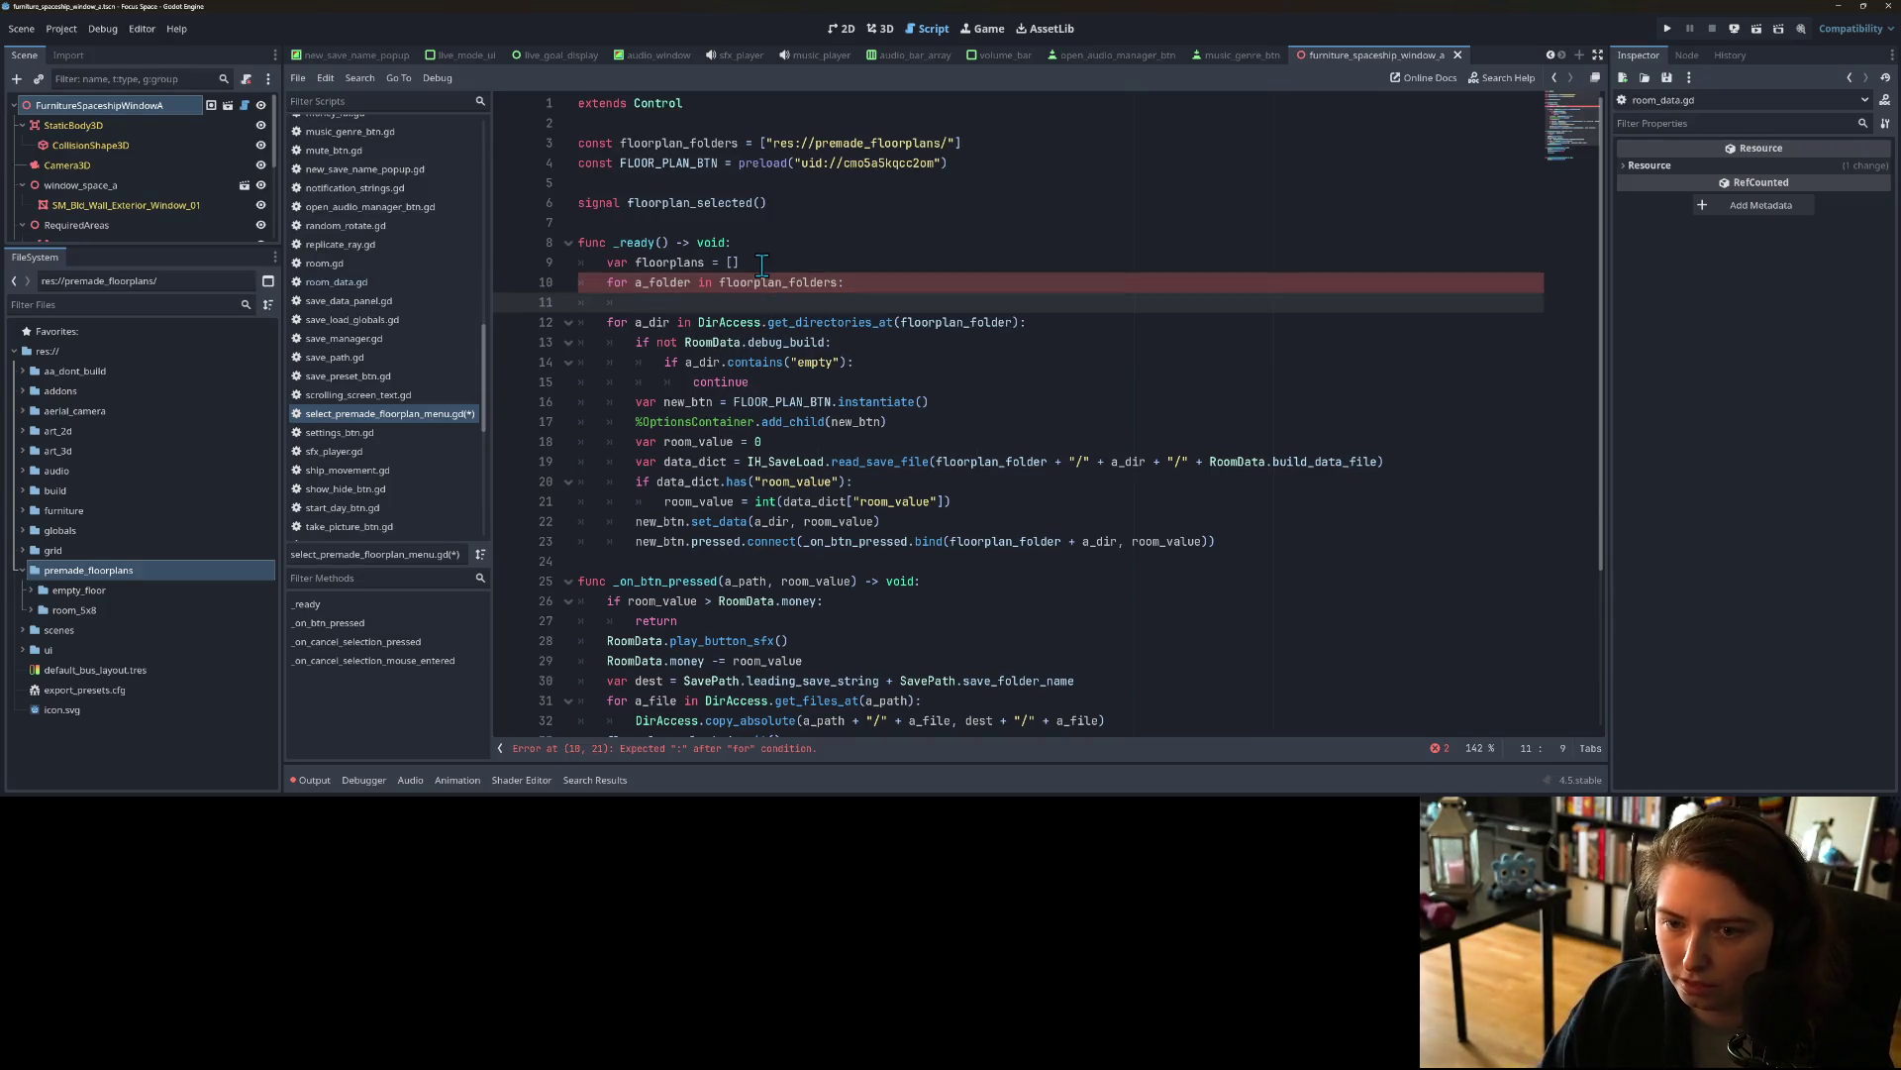
type("DirAccess.get_directories_at(floorplan_folder)")
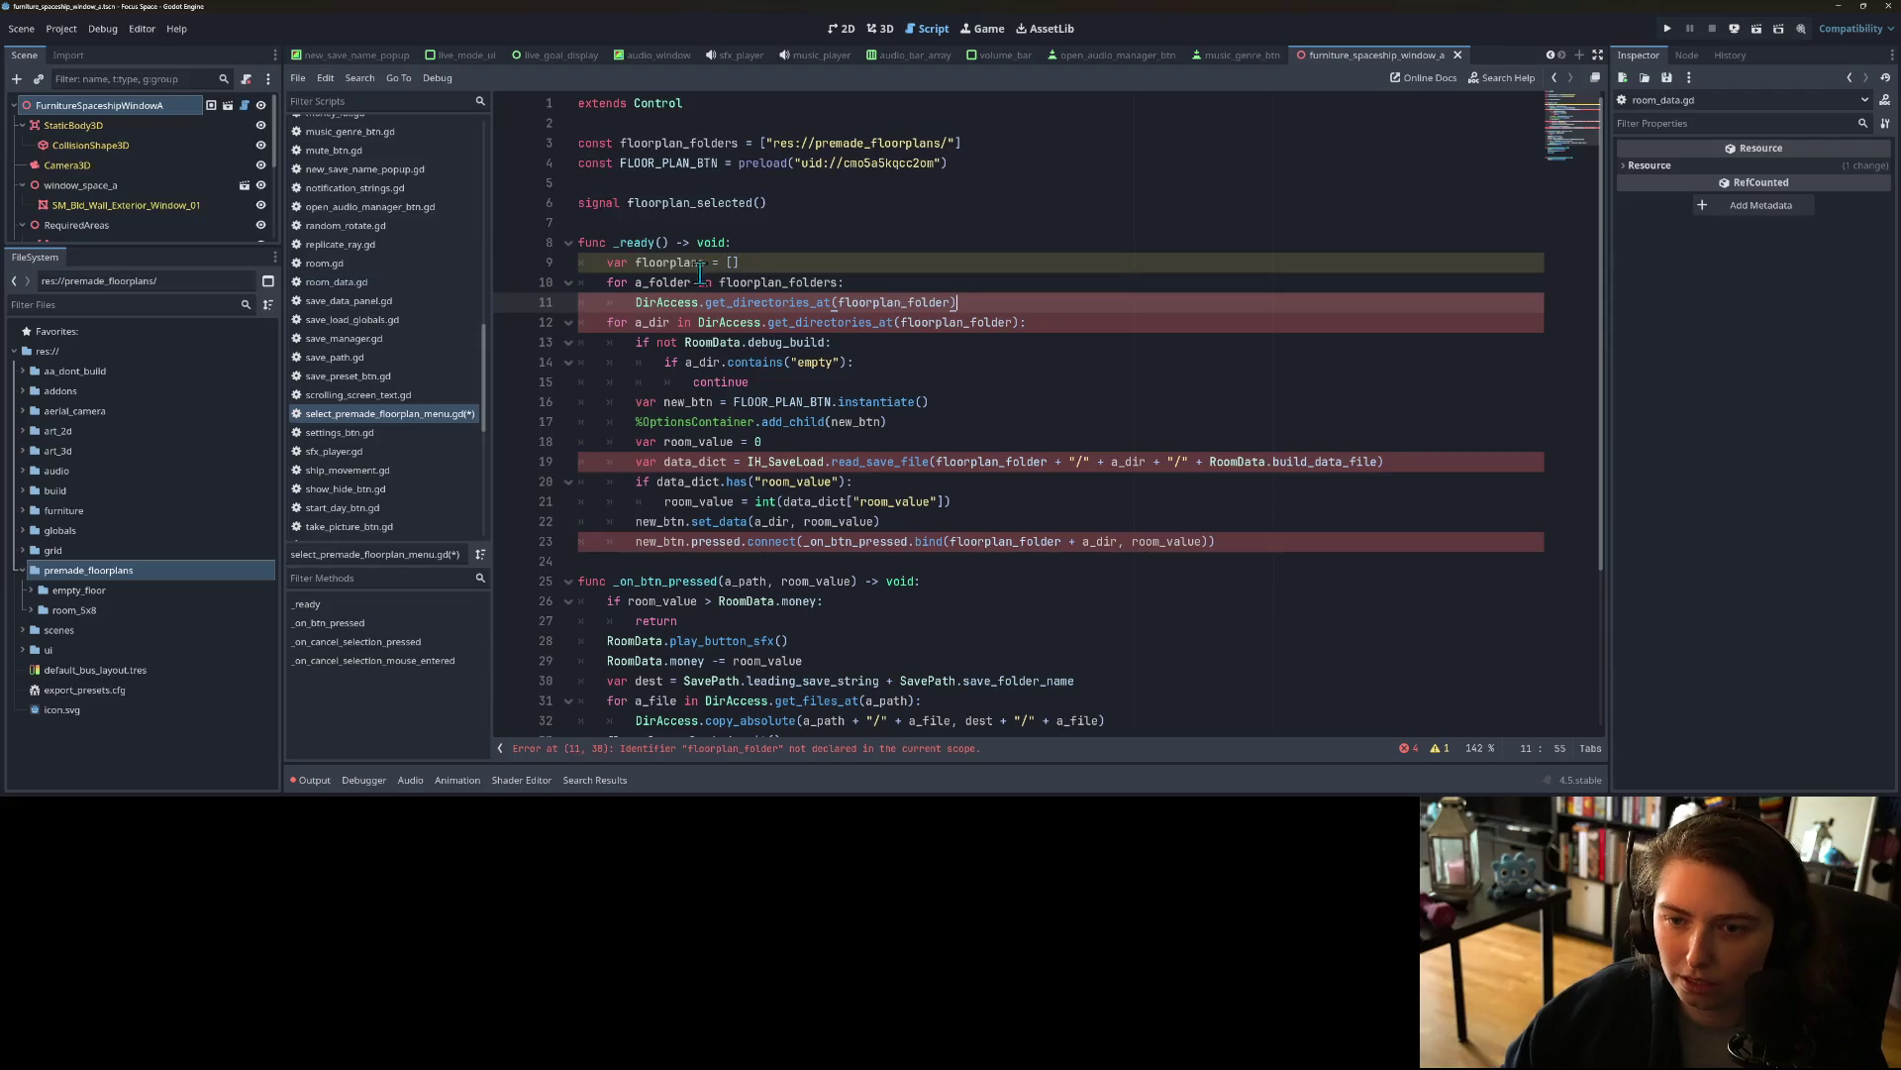
double_click(662, 282)
key("ctrl+c")
double_click(896, 302)
key("ctrl+v")
Step: Wrap that directory lookup in floorplans.append_array(...)
double_click(670, 262)
key("ctrl+c")
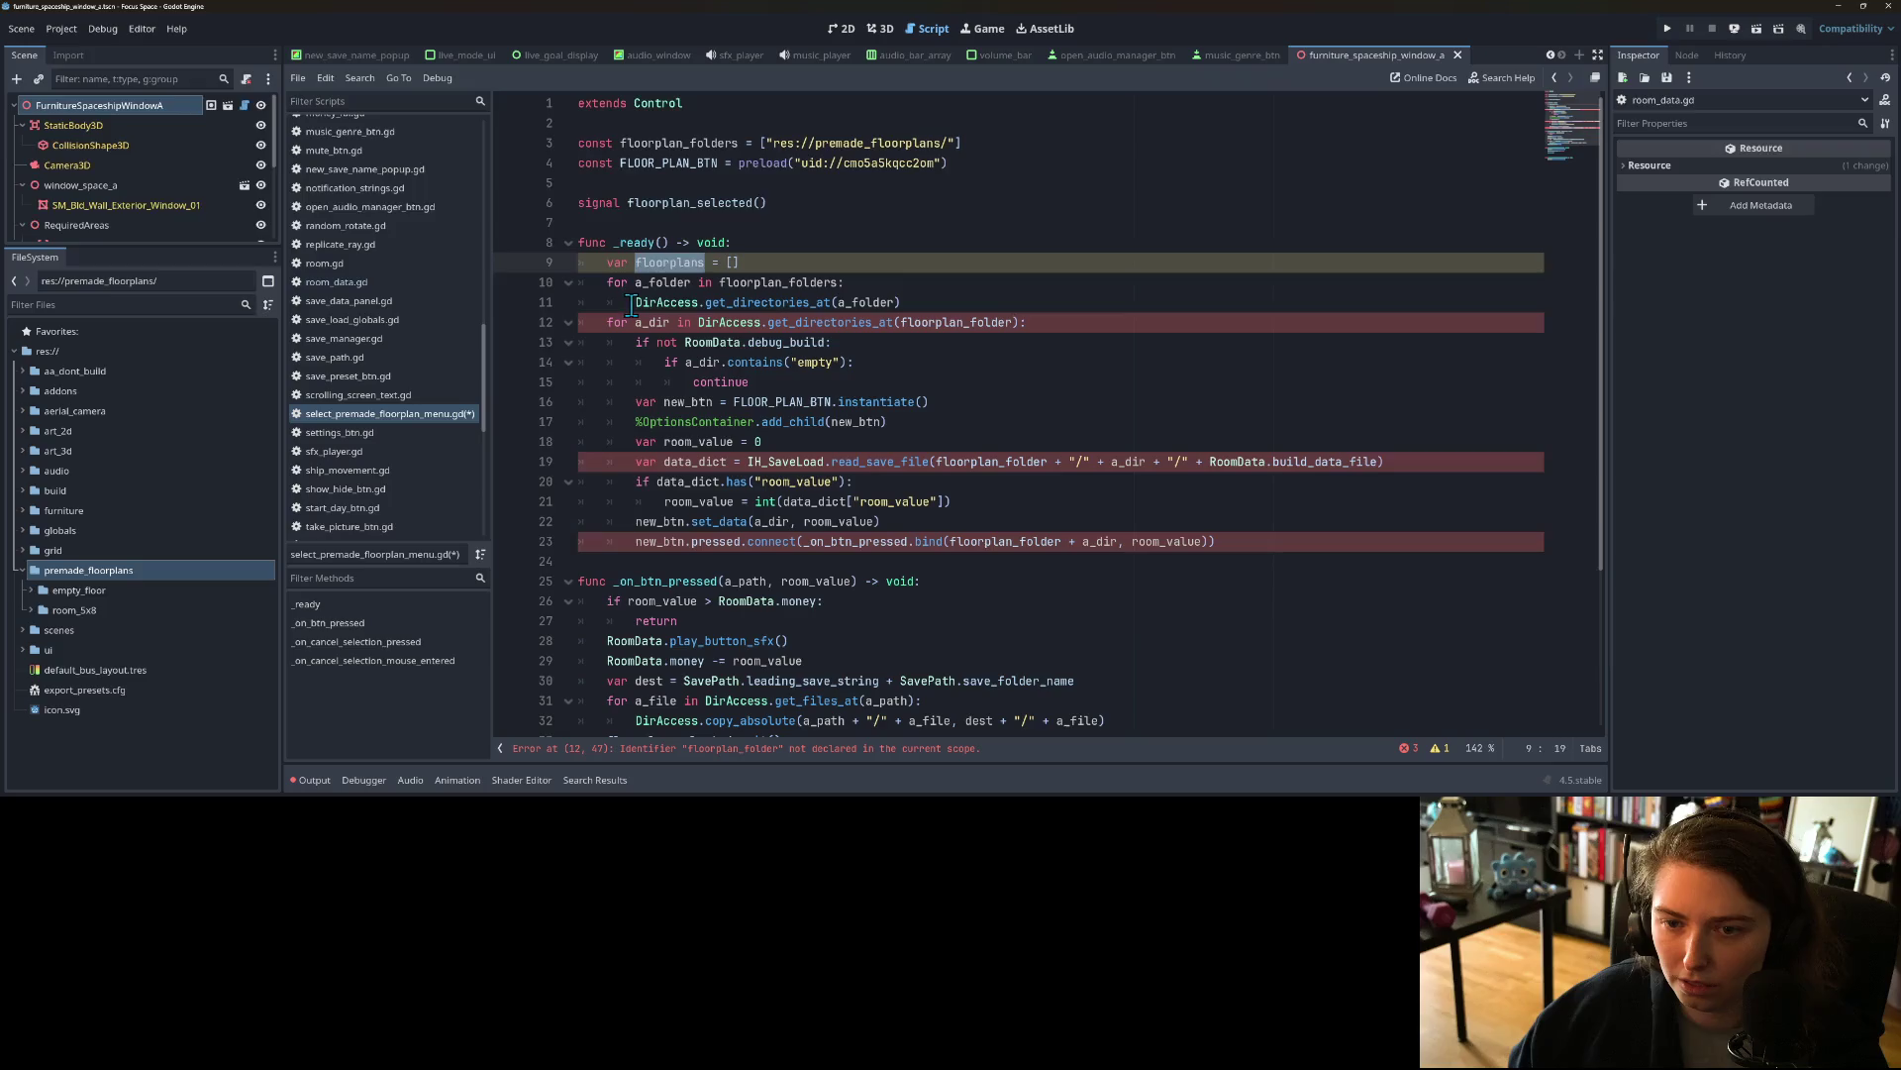
left_click(637, 302)
key("ctrl+v")
type(".append_arra")
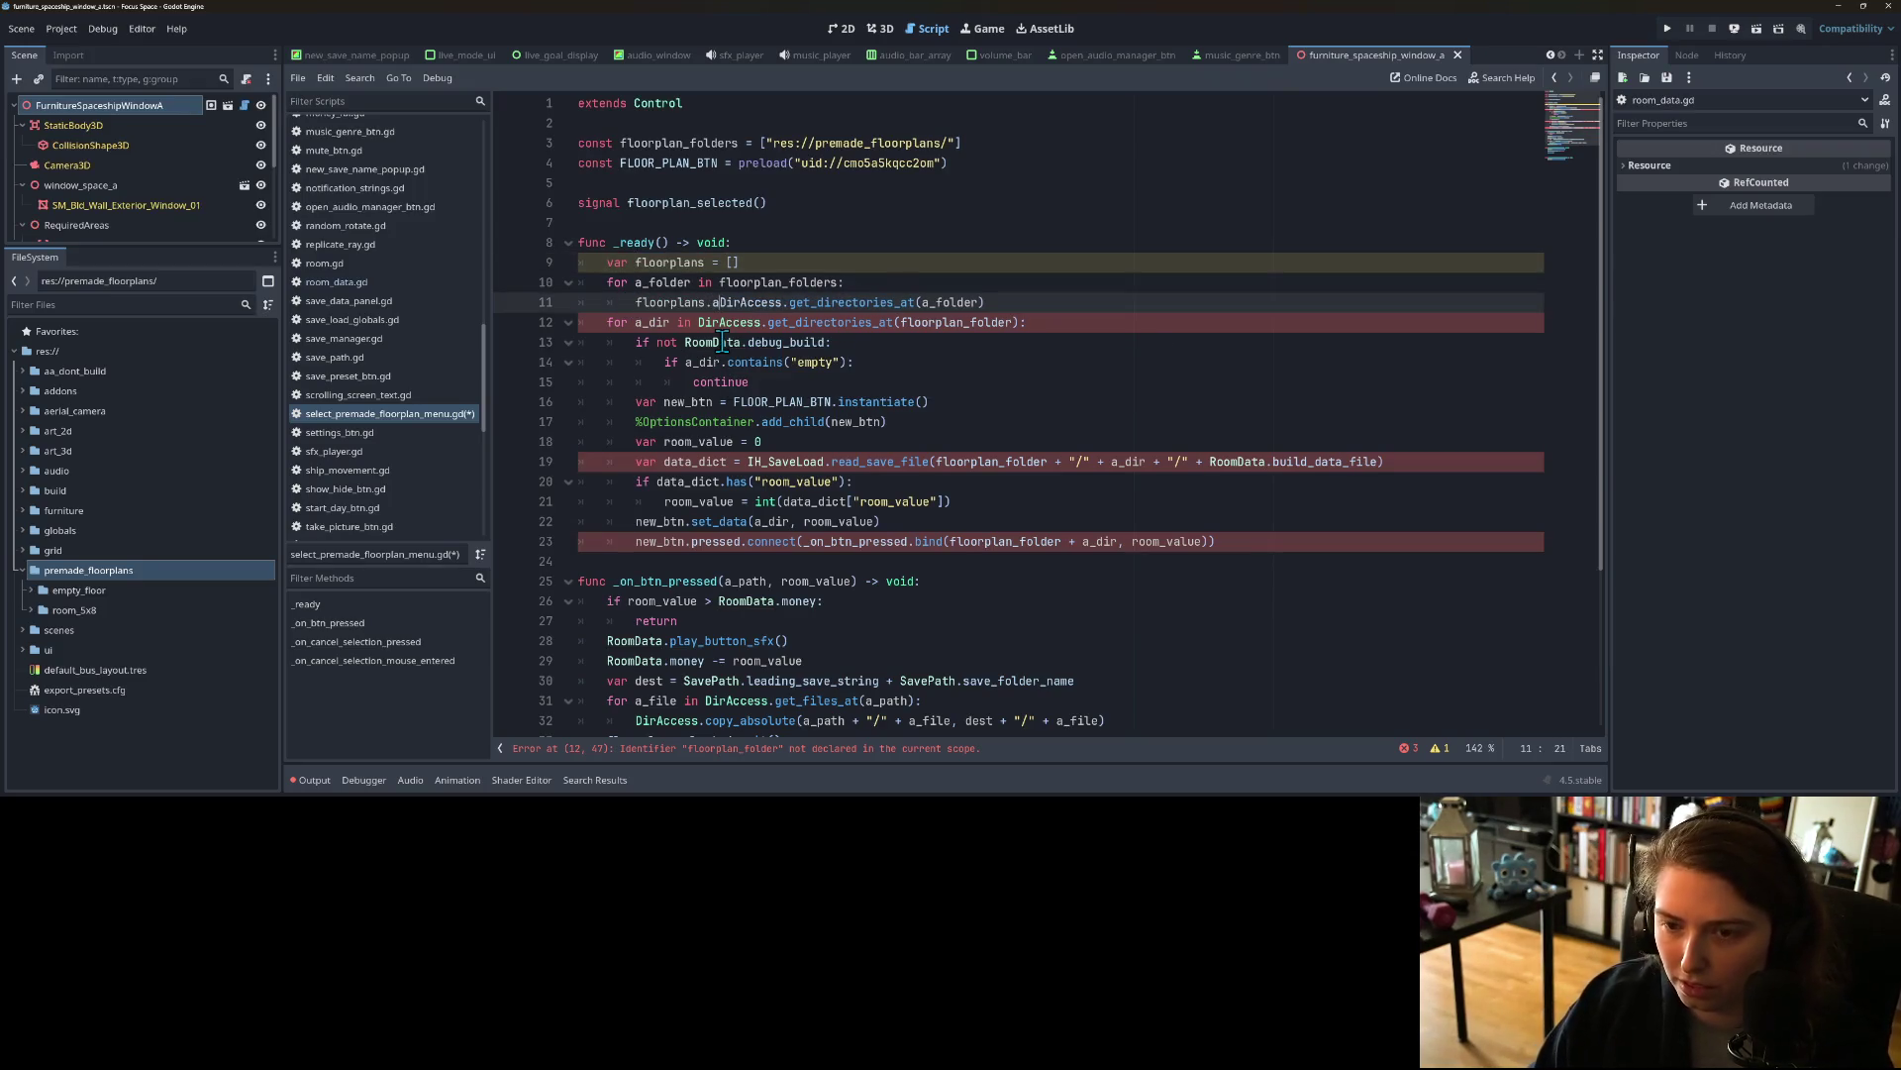
type("y(")
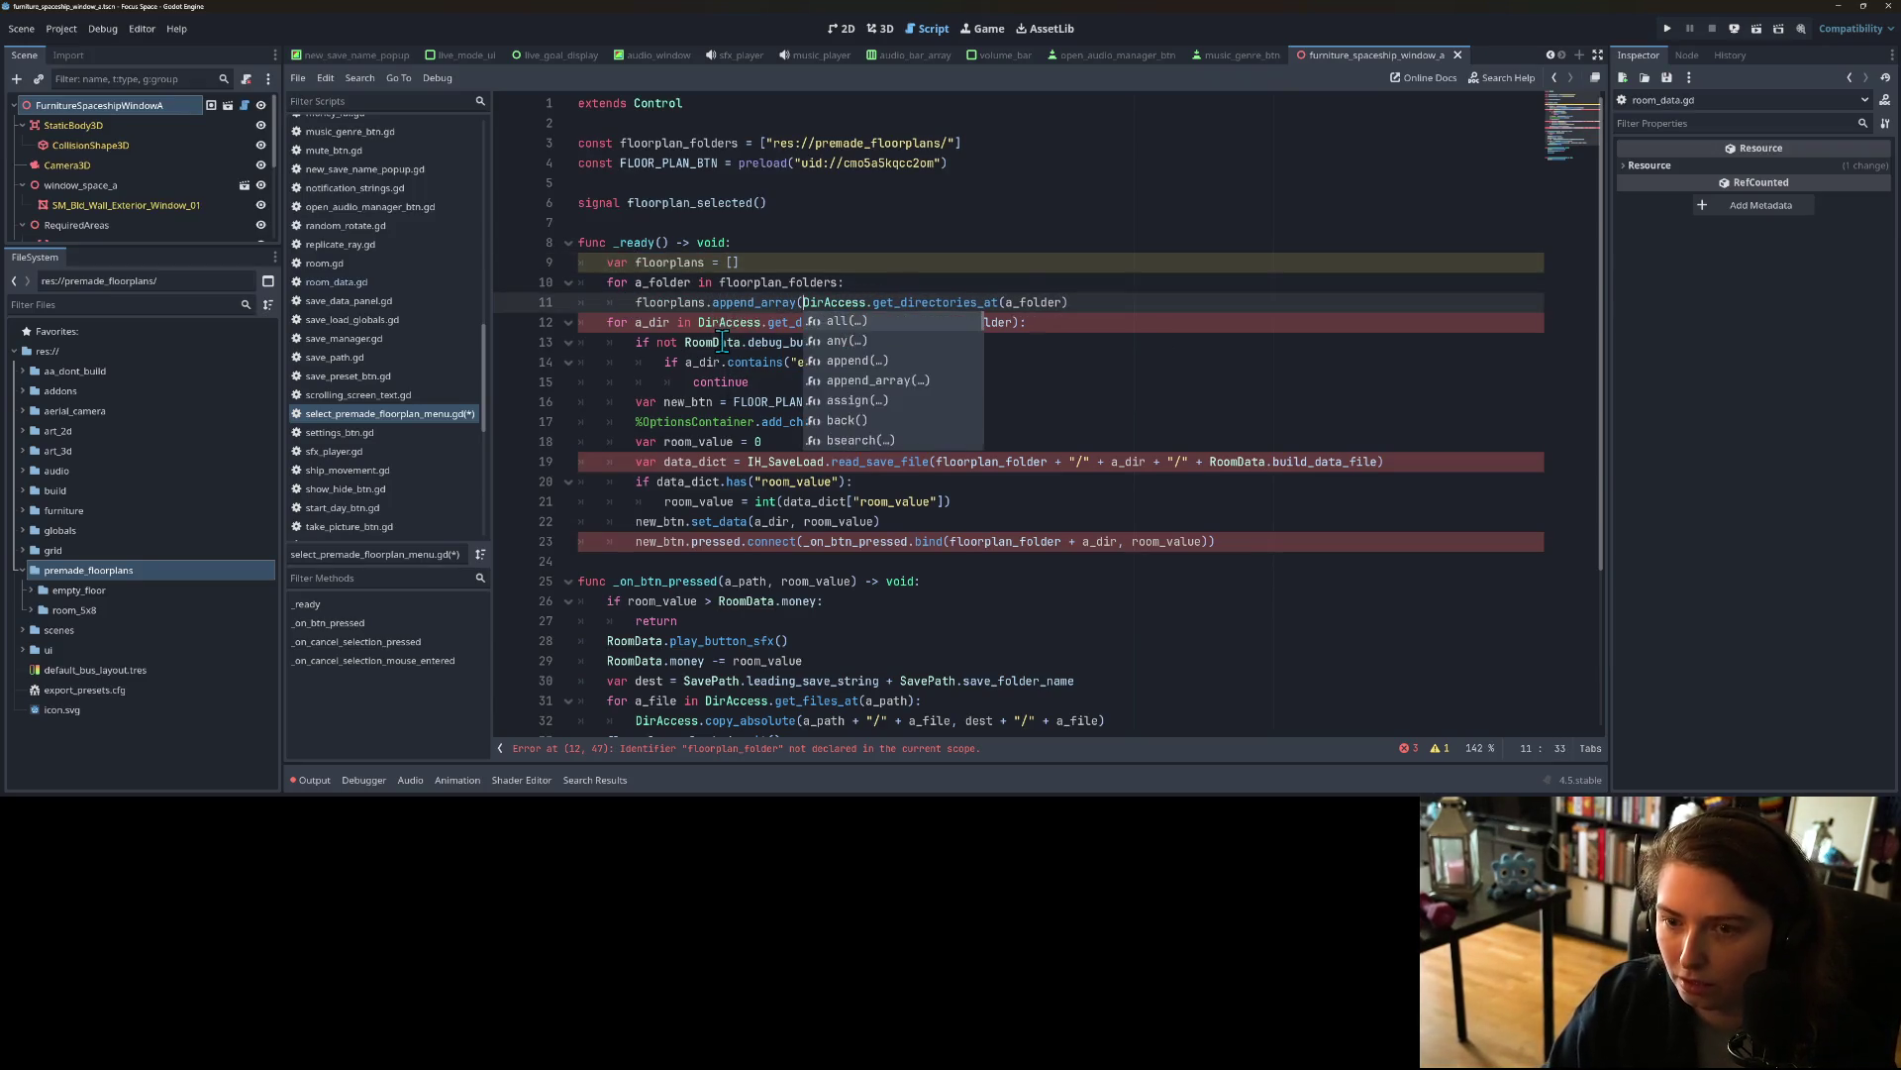
key("End")
type(")")
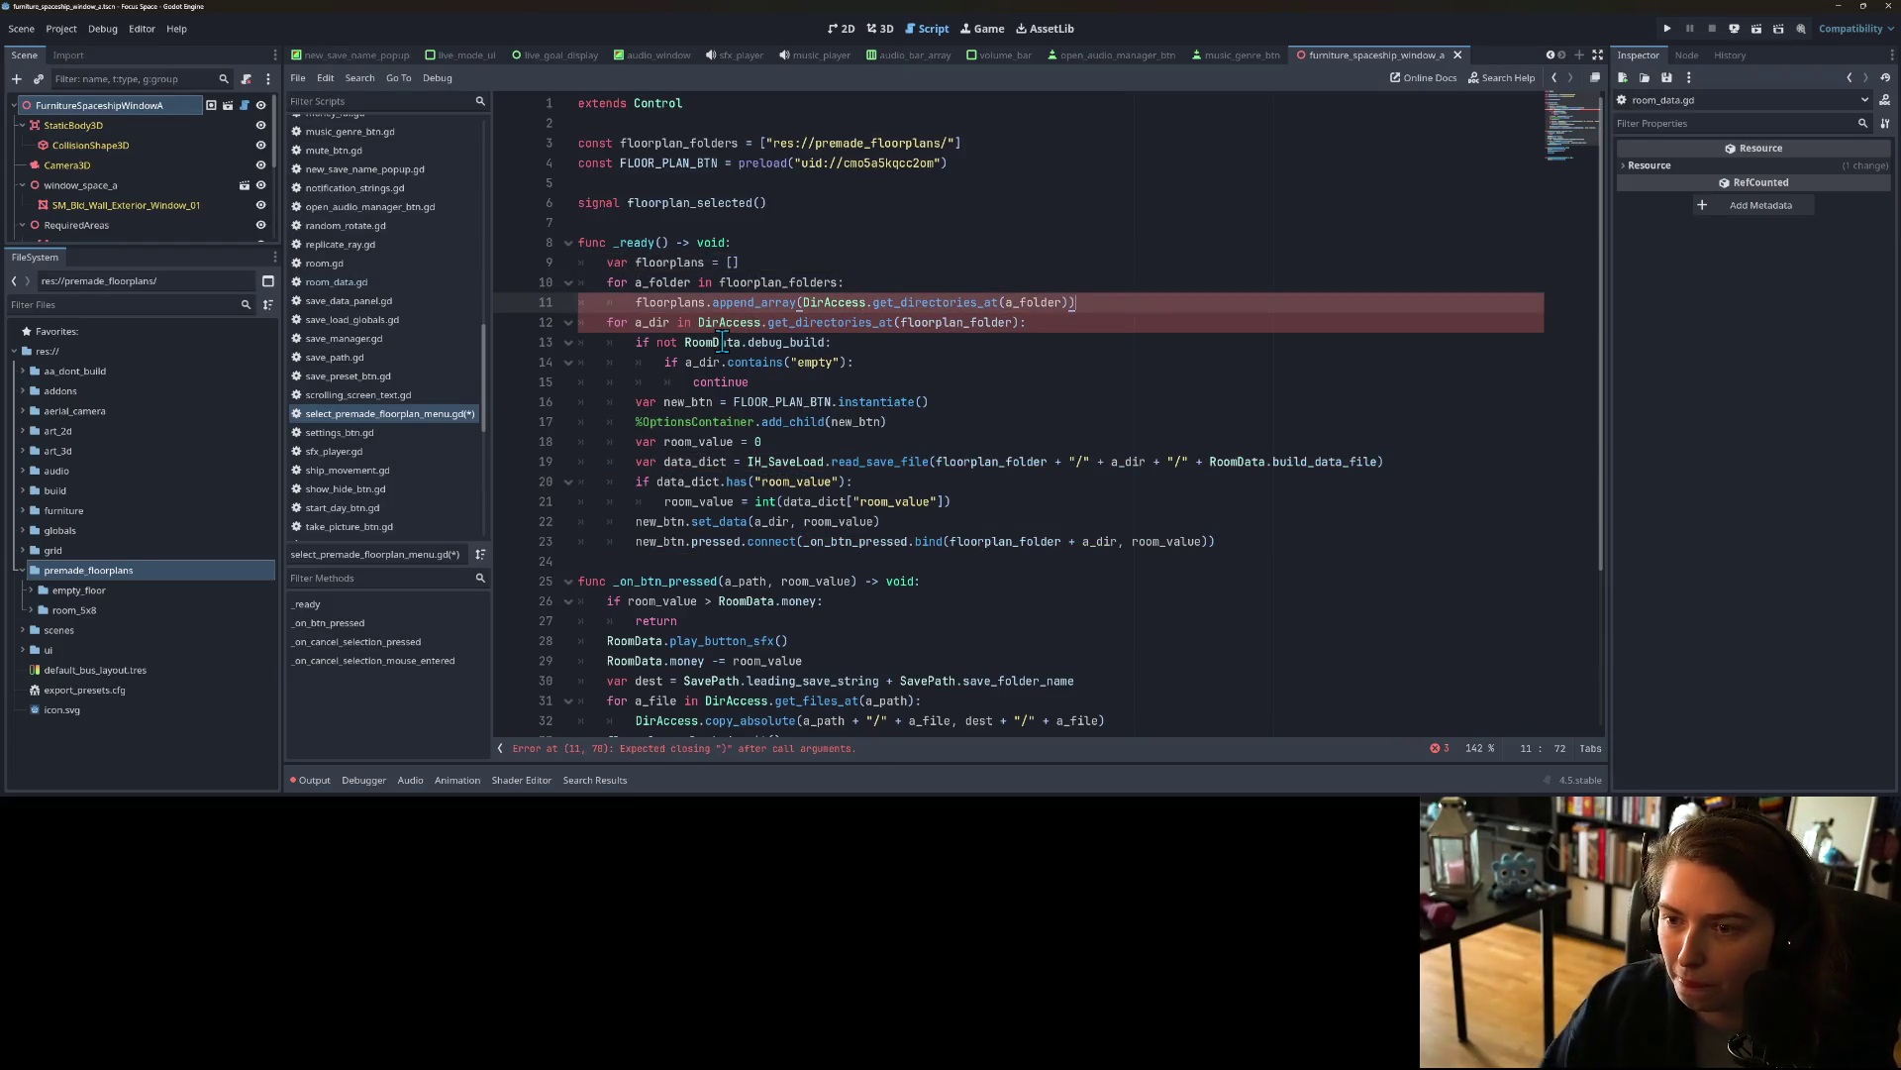
Step: Make the a_dir loop iterate over floorplans and save the script
double_click(670, 305)
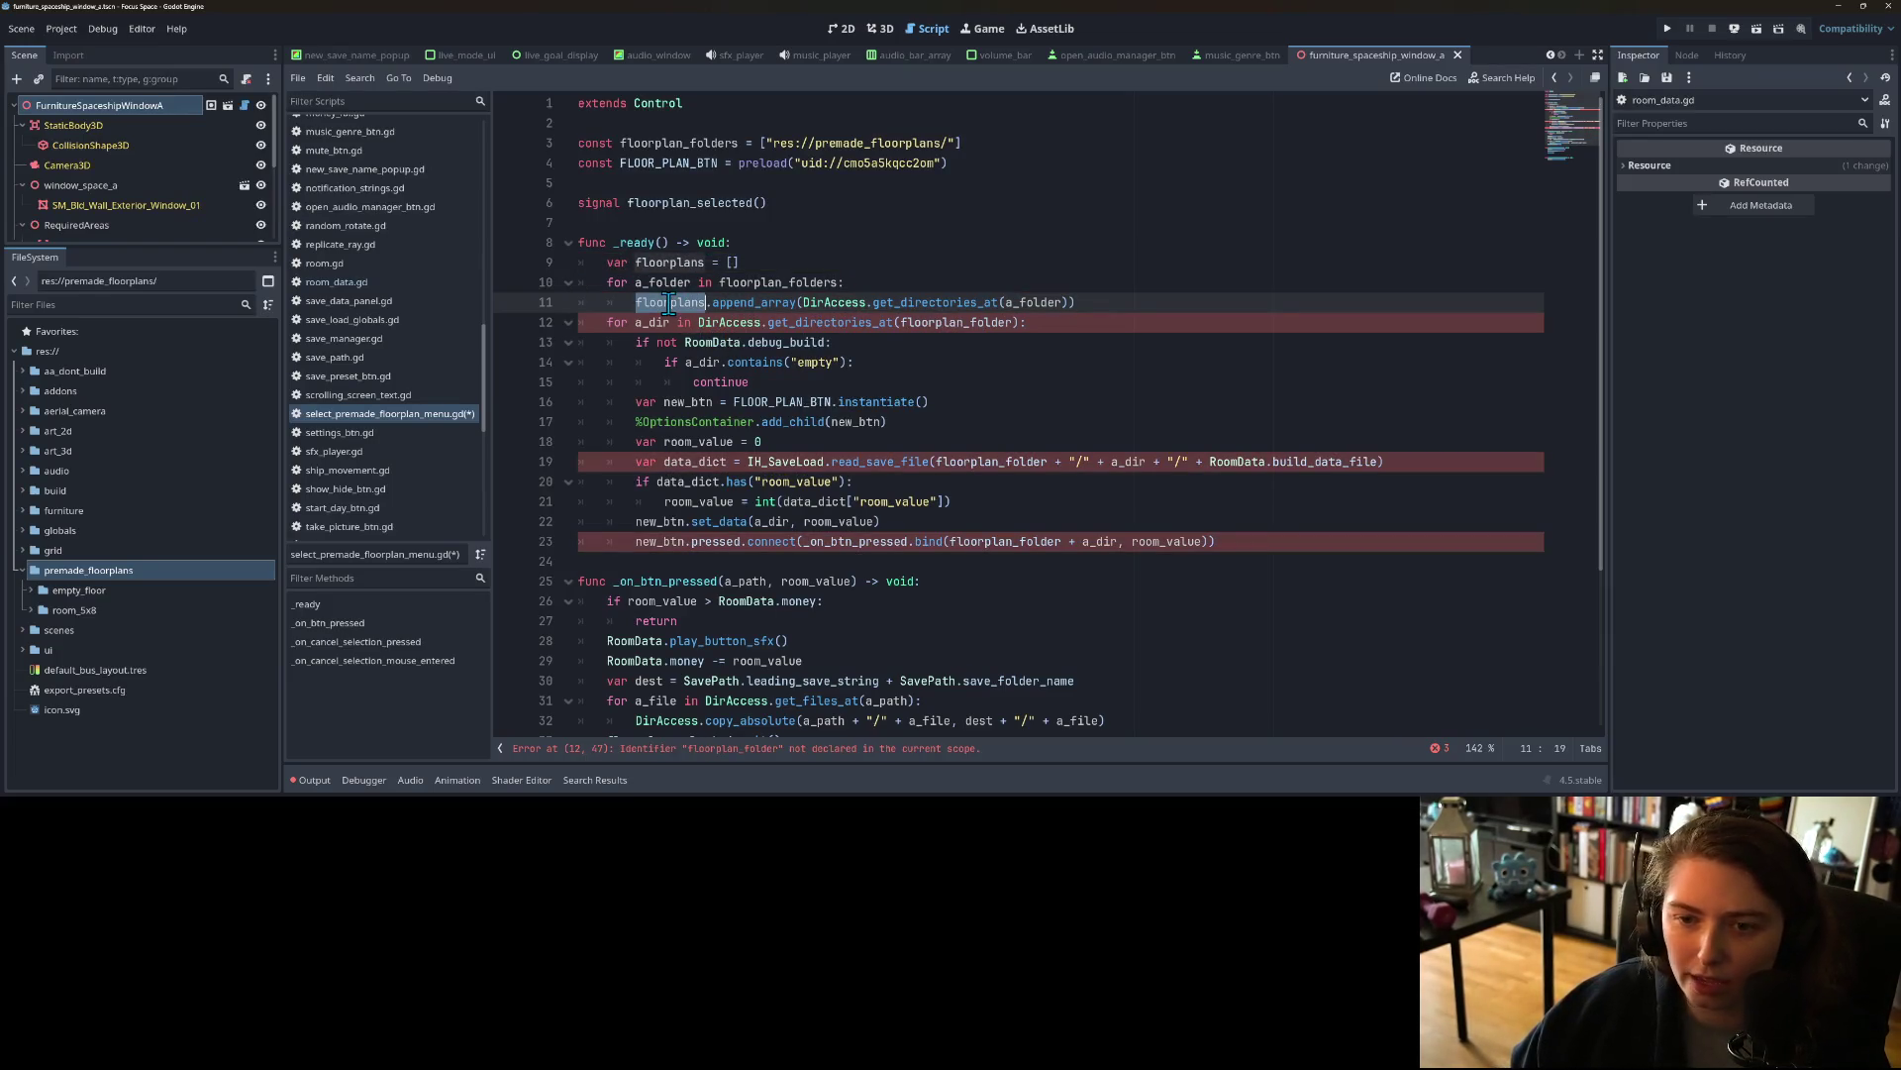
double_click(669, 263)
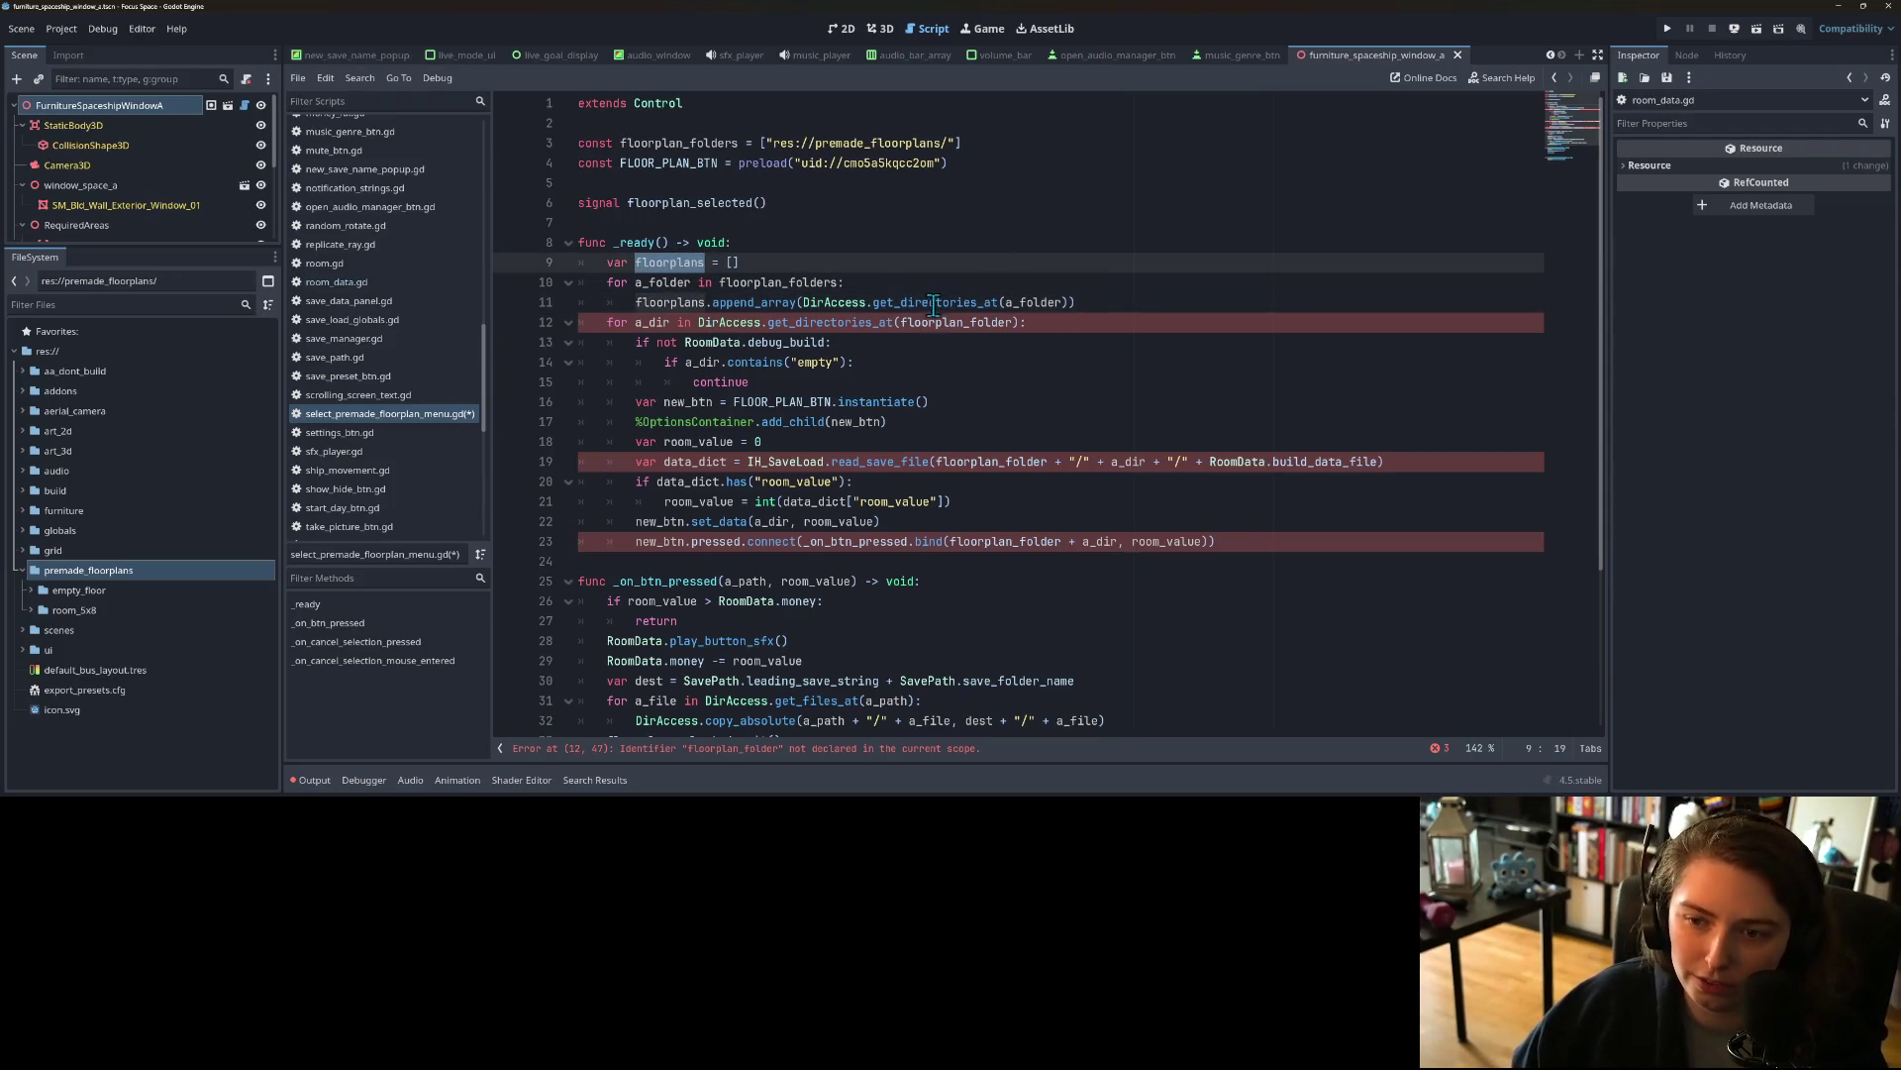
left_click(663, 304)
double_click(669, 304)
key("ctrl+c")
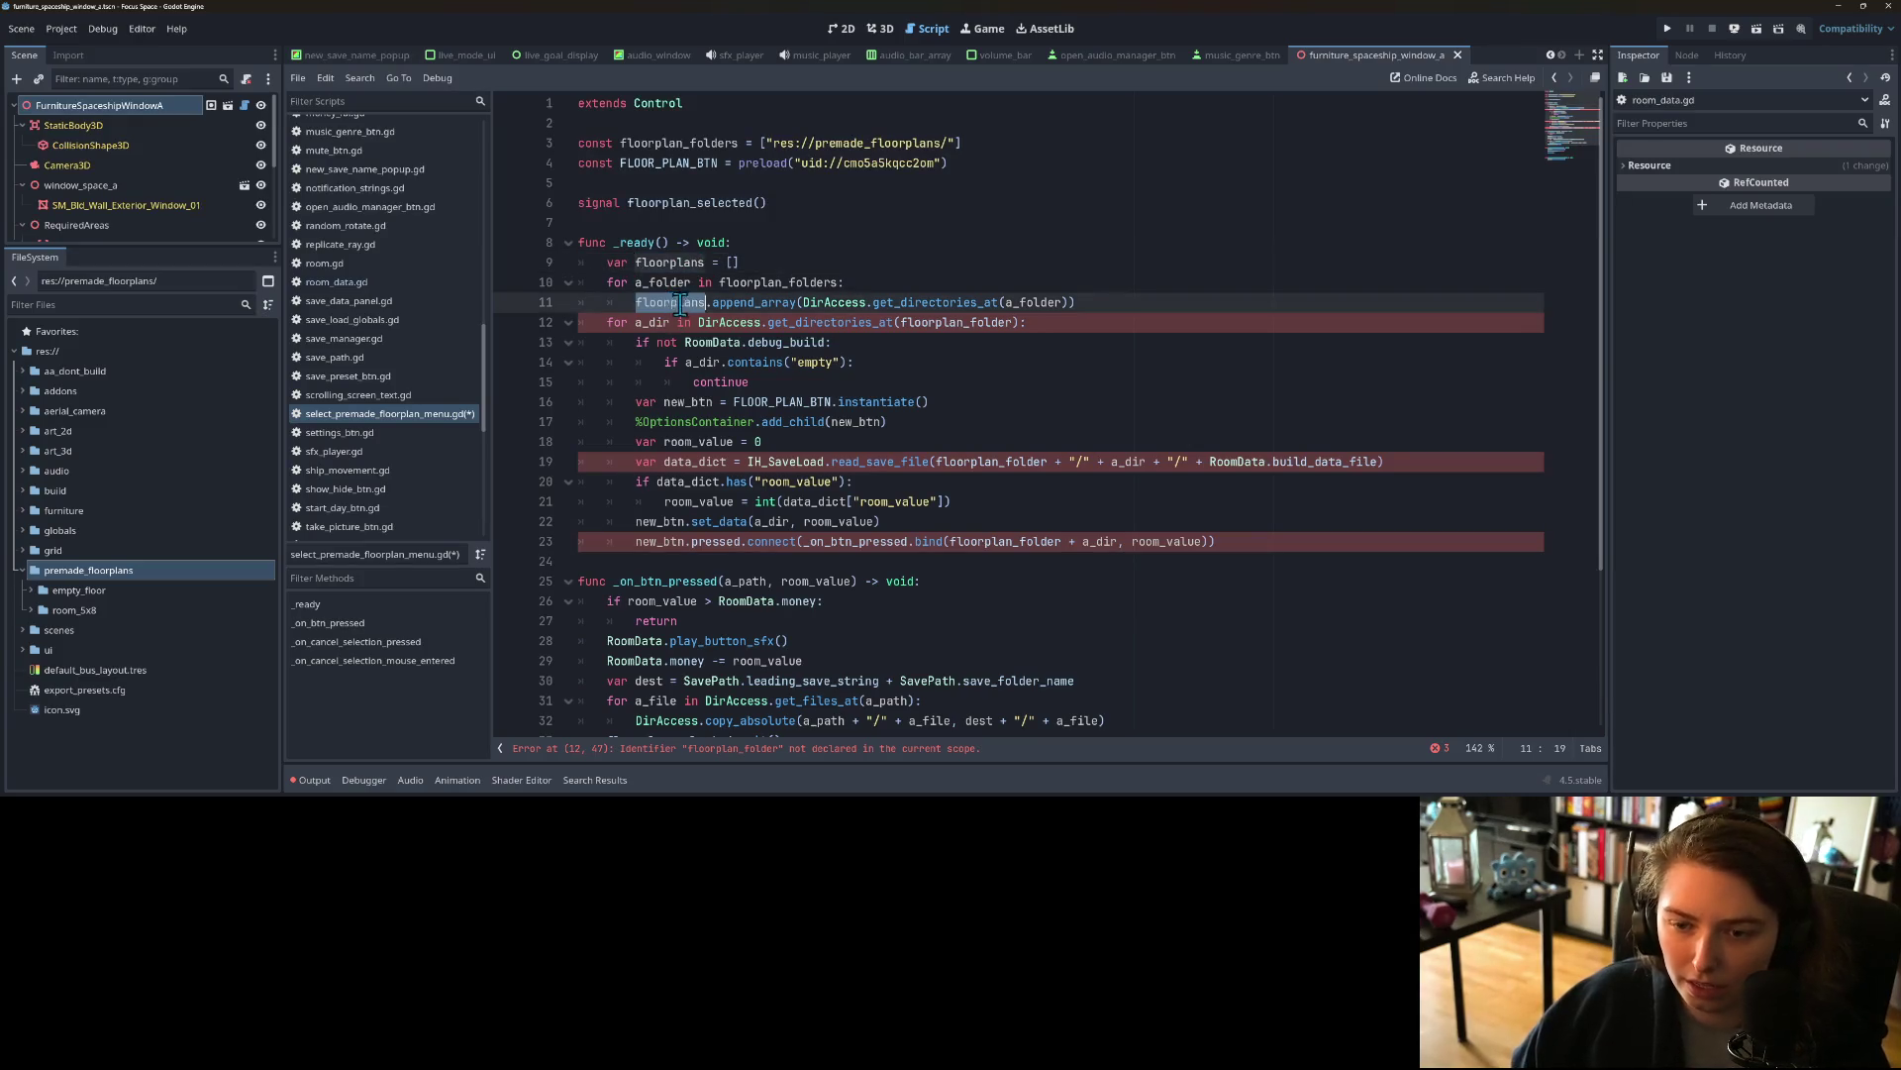
left_click_drag(698, 322, 1020, 322)
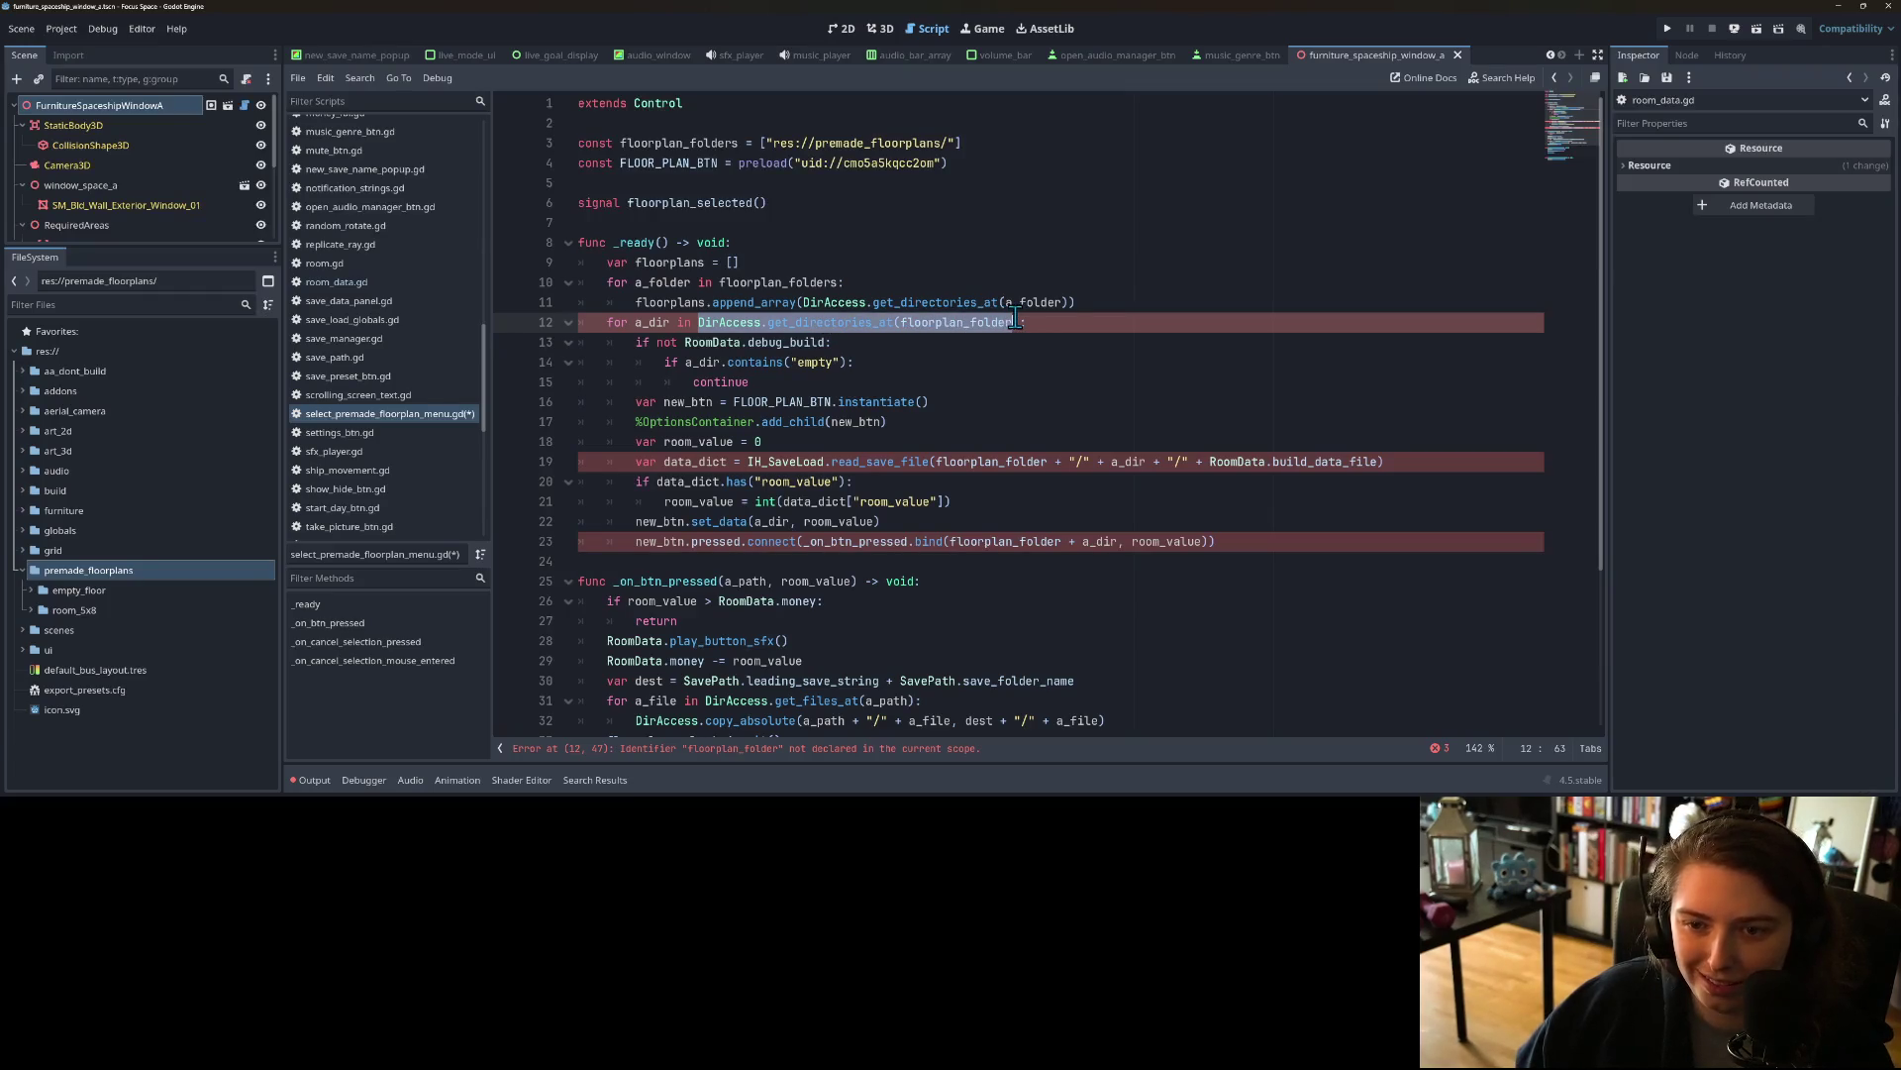
key("ctrl+v")
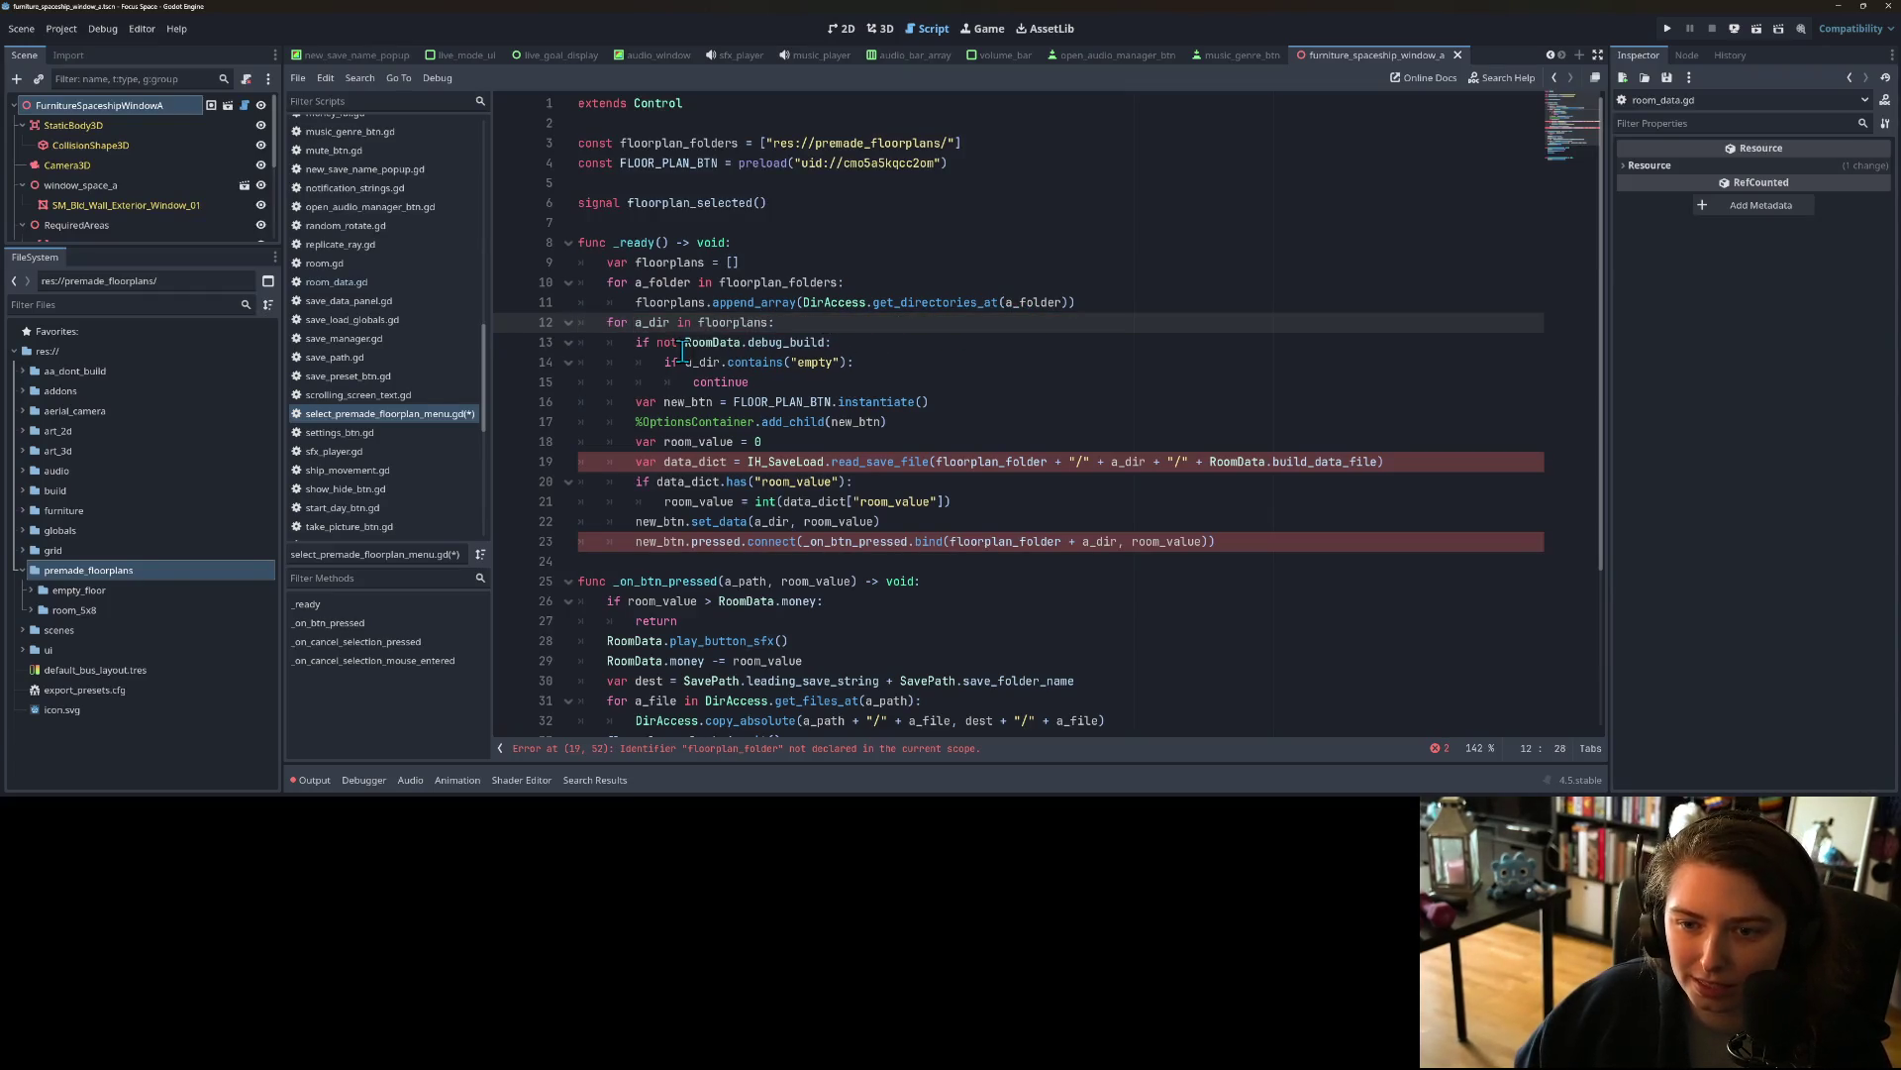
left_click(694, 381)
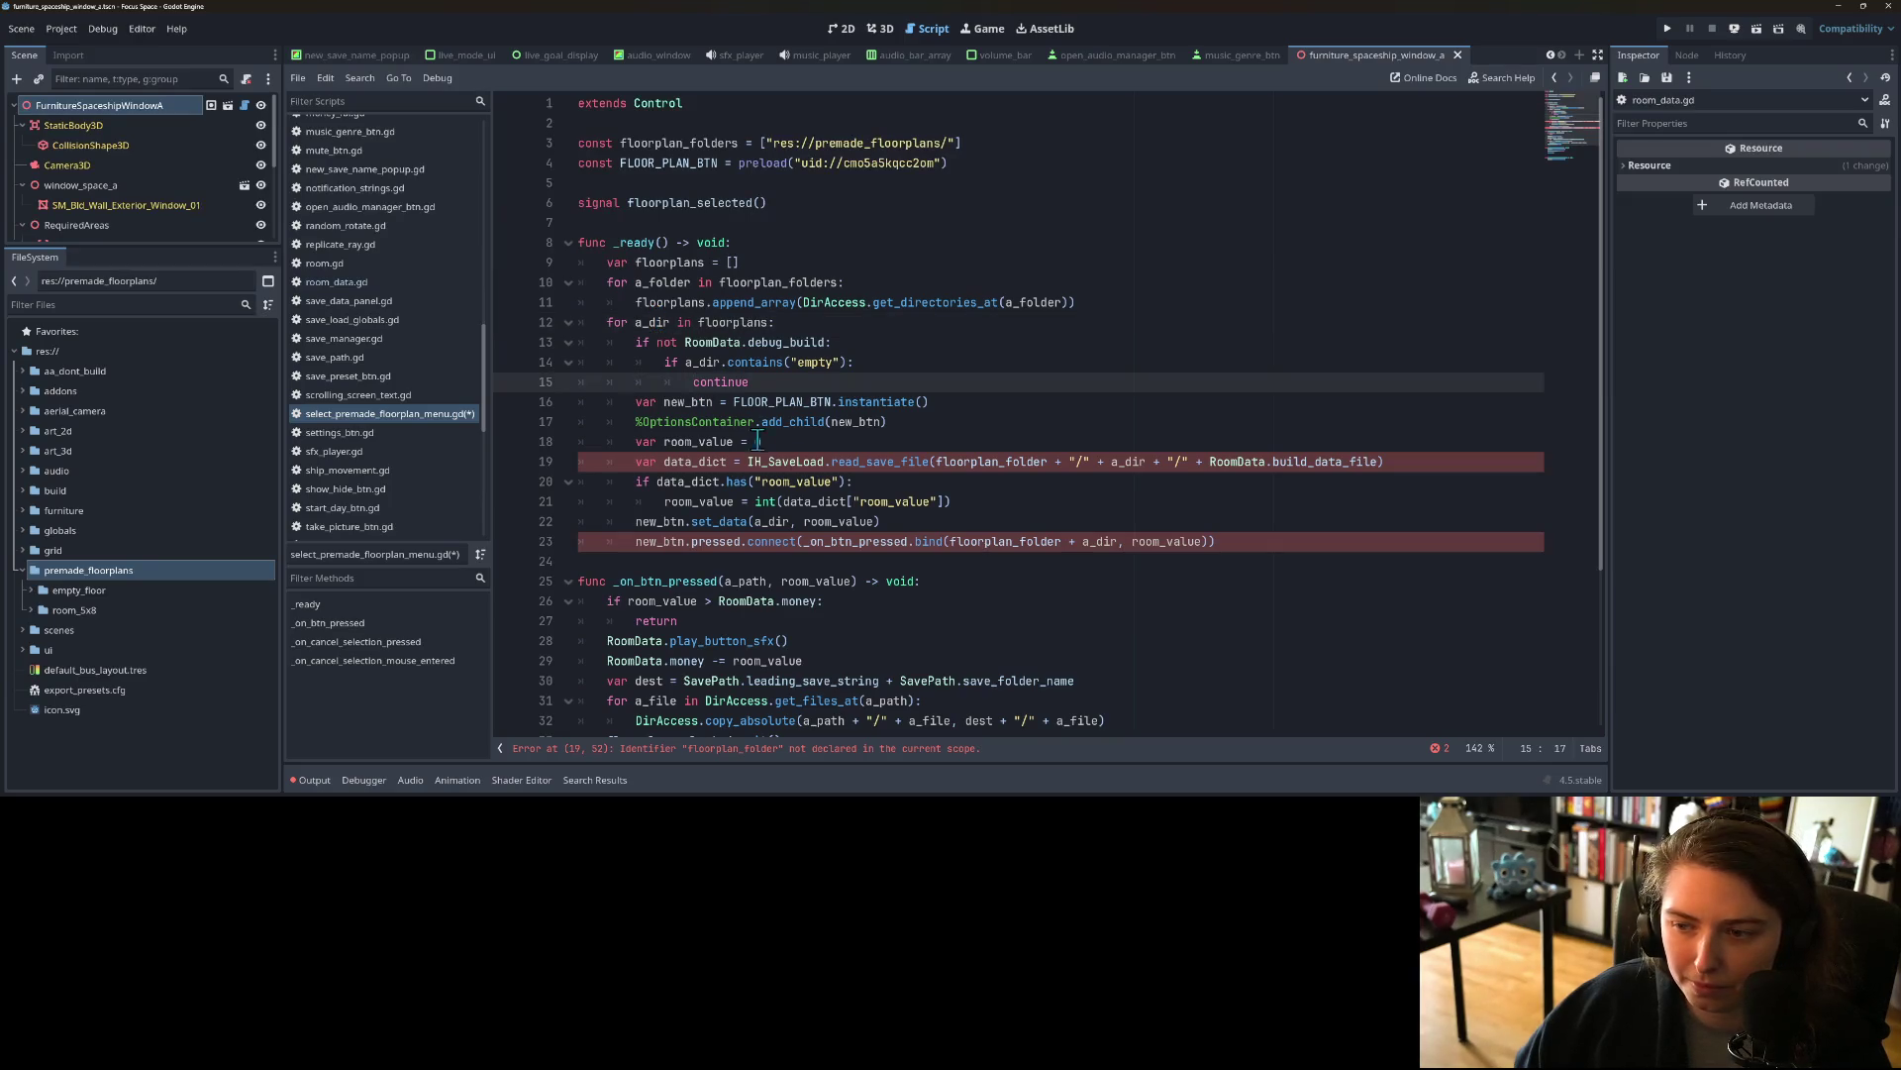
key("ctrl+s")
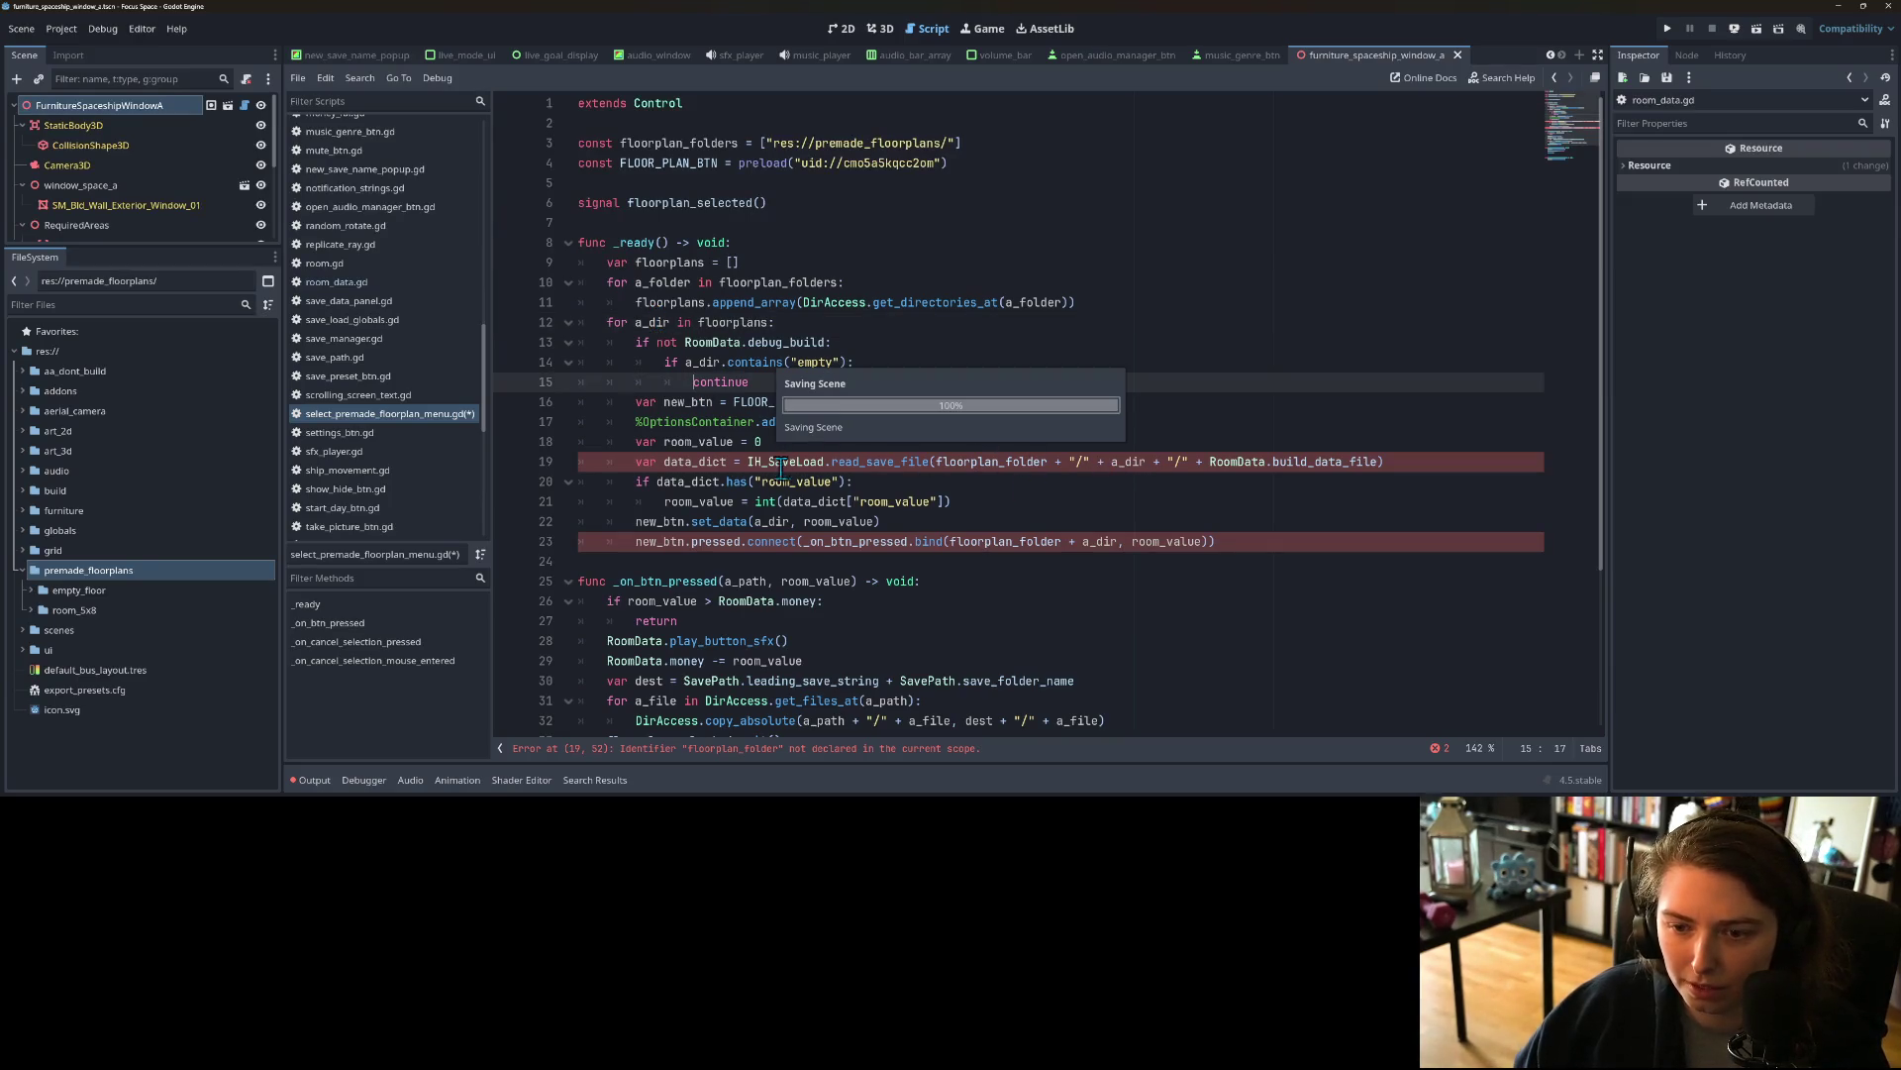
double_click(695, 462)
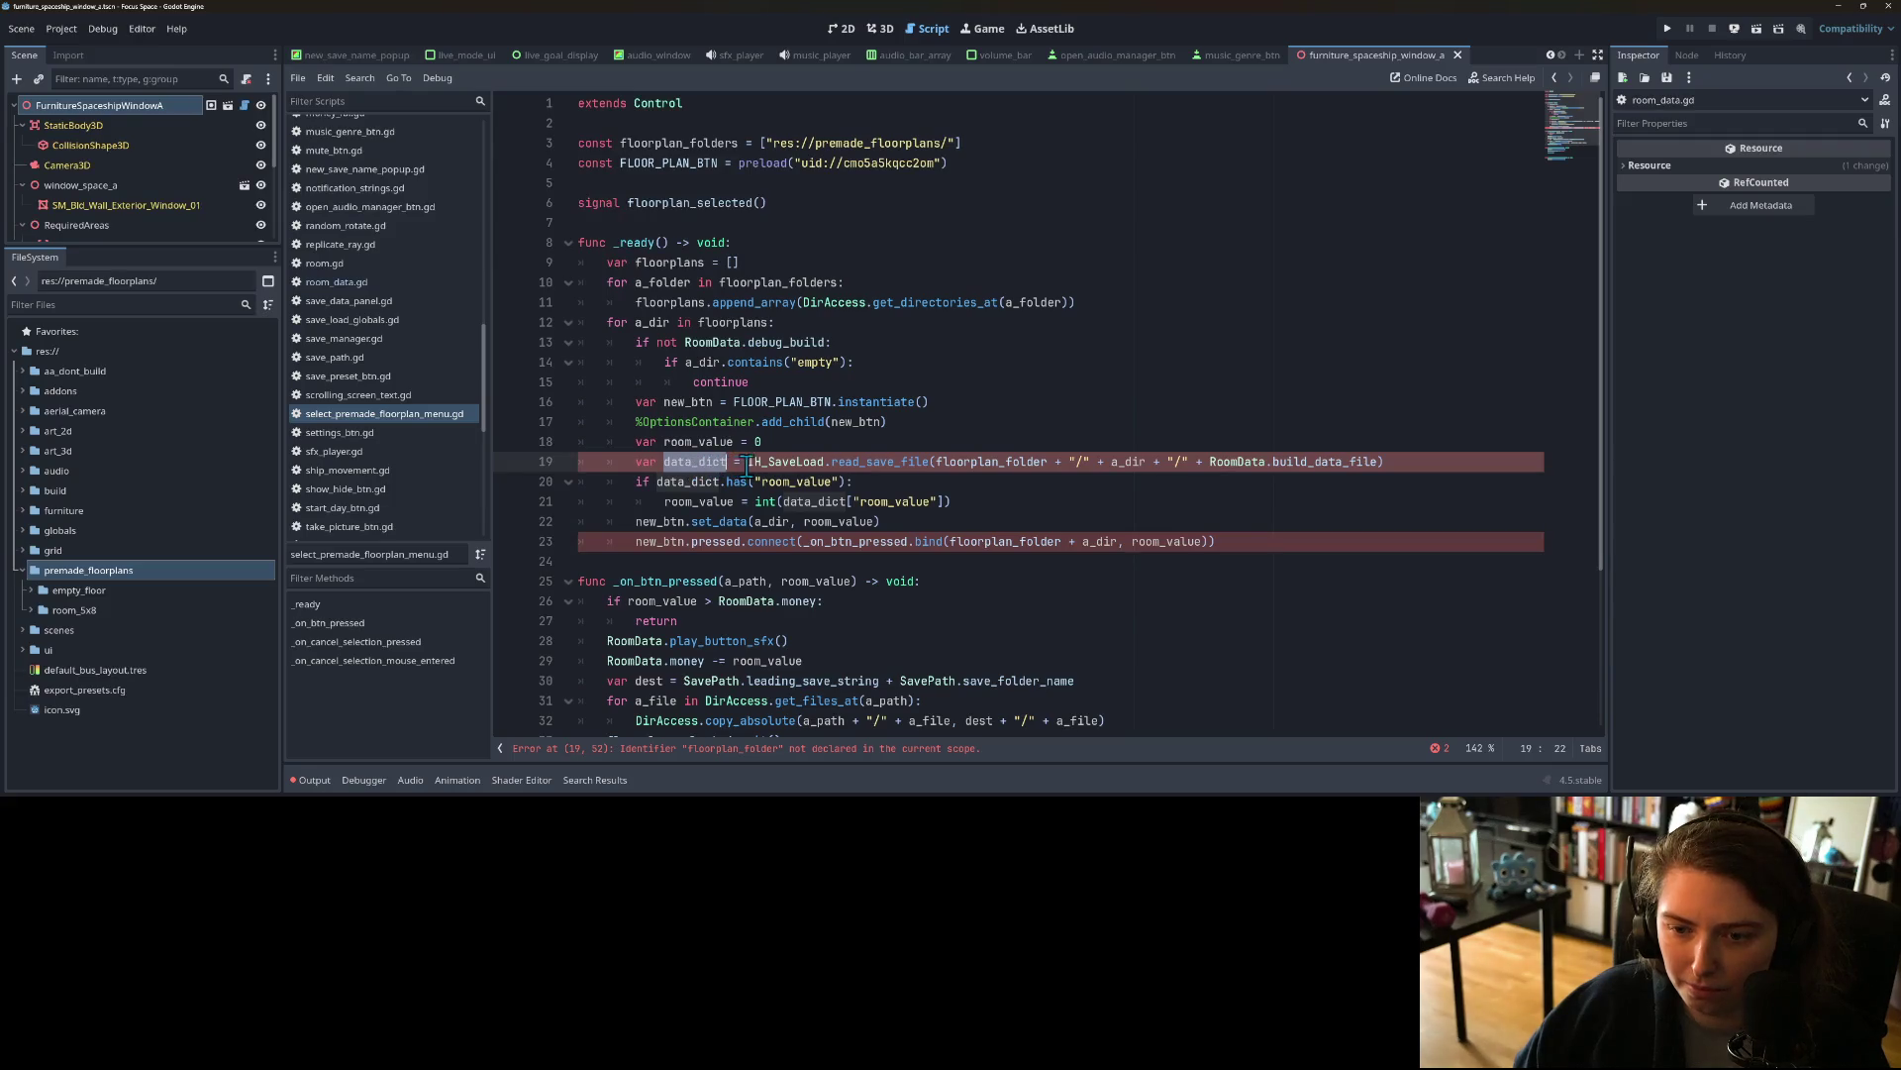
double_click(792, 463)
scroll(896, 455, "down", 1)
Step: Make floorplans {} and use merge({a_folder : DirAccess.get_directories_at(a_folder)}), then save
double_click(1032, 401)
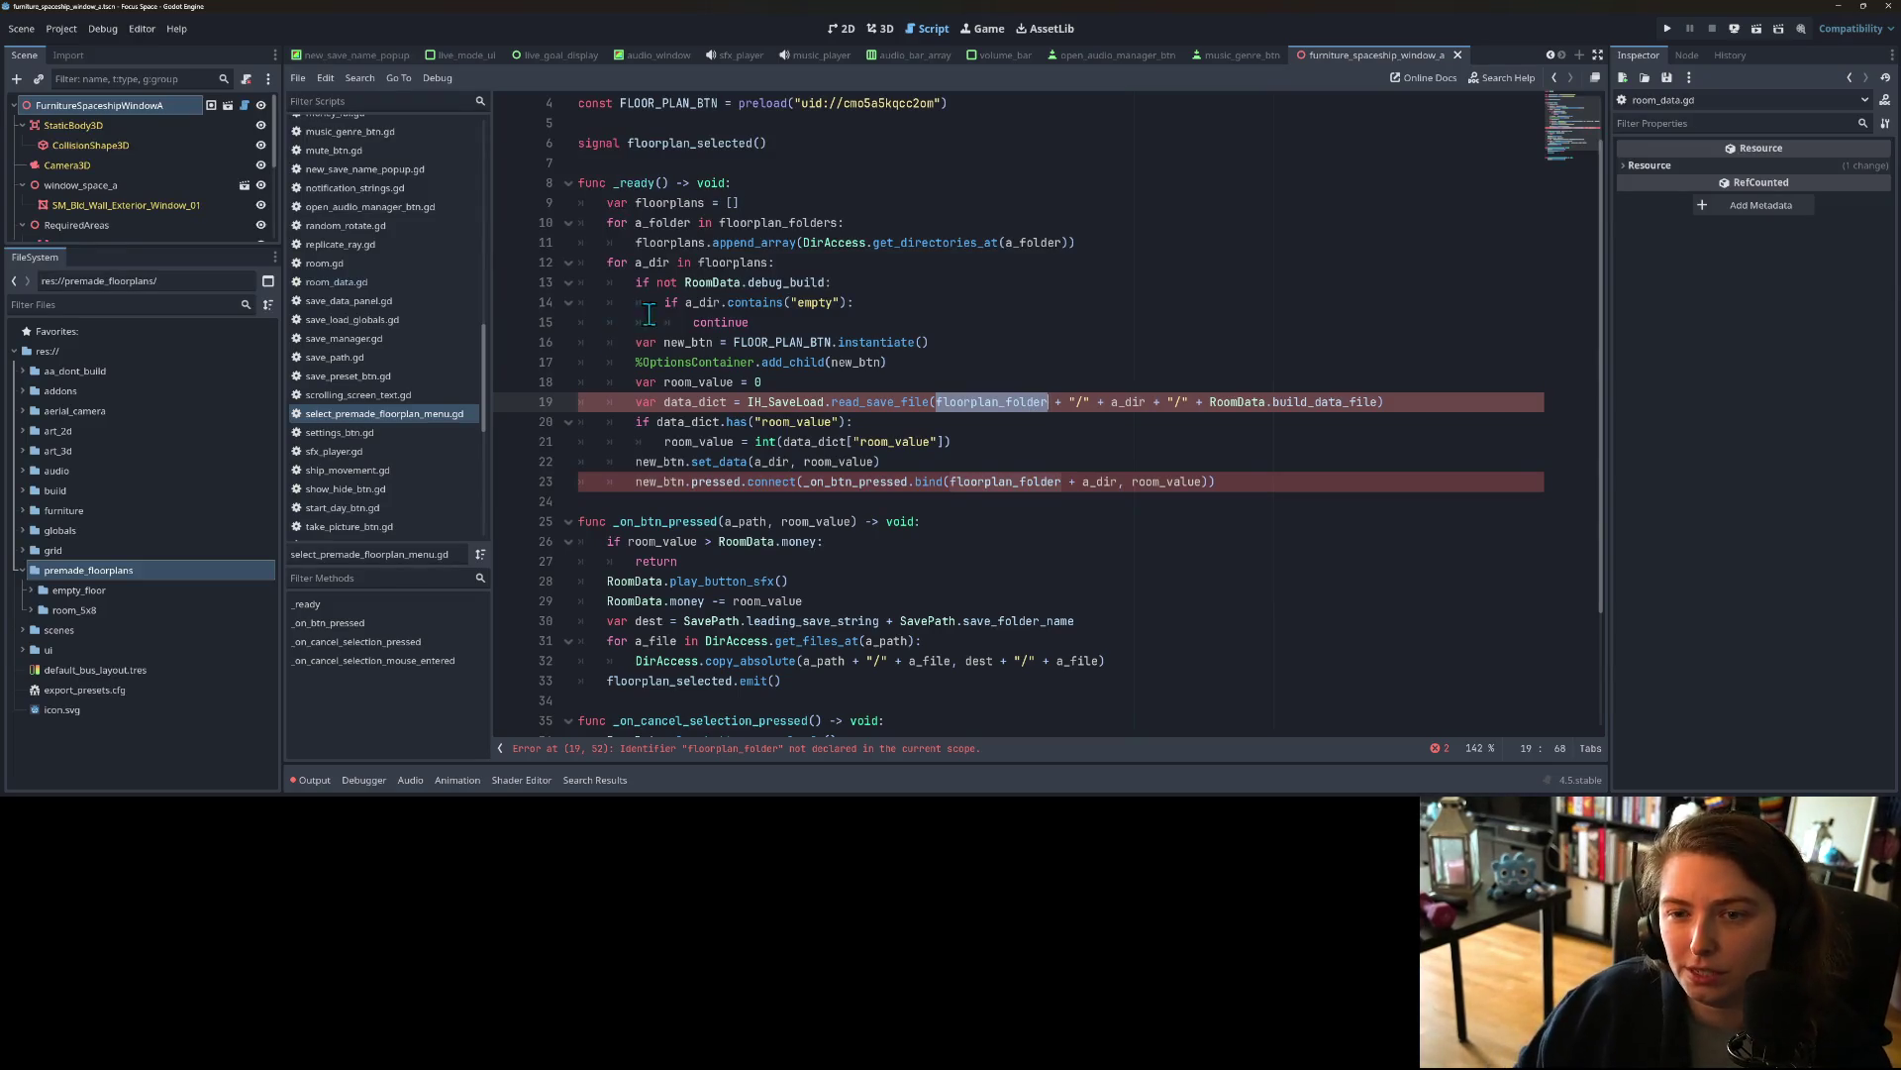
left_click(722, 202)
key("BackSpace")
key("BackSpace")
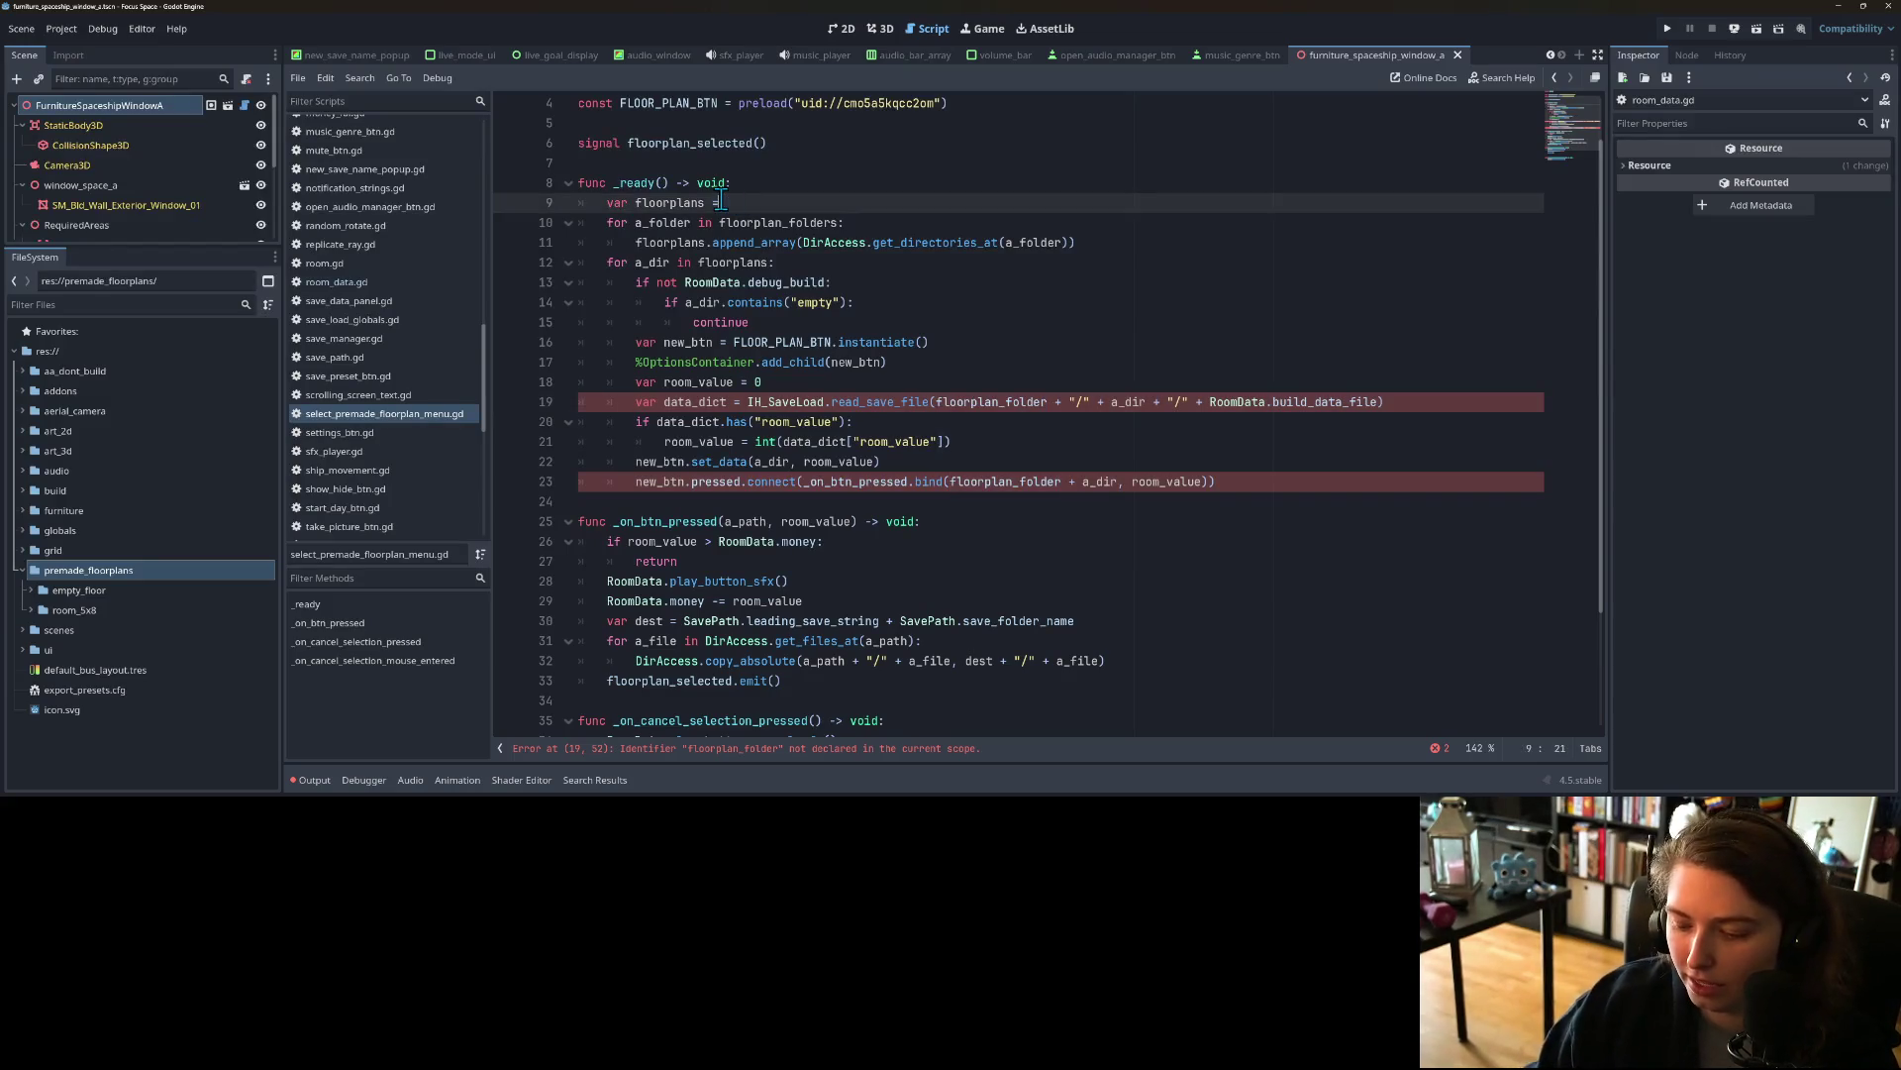
type("{}")
type("[")
double_click(721, 242)
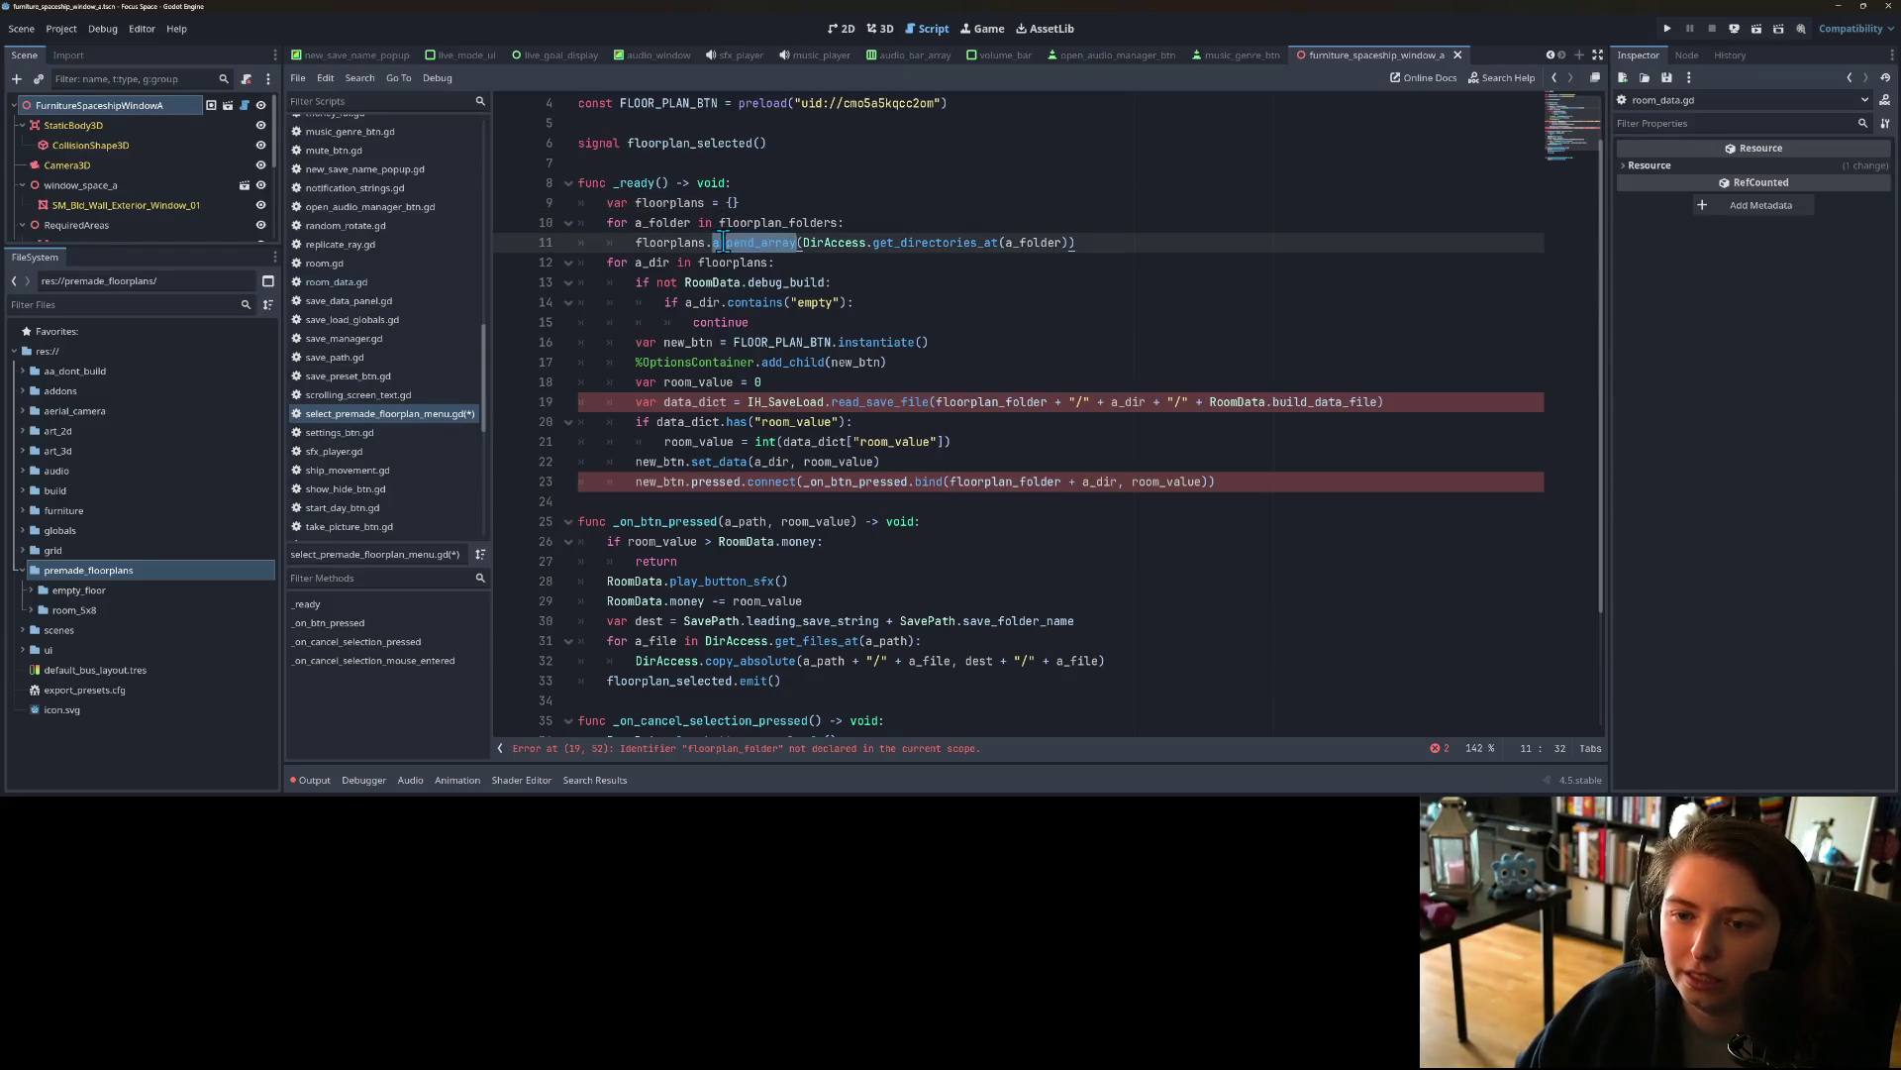
type("merge(")
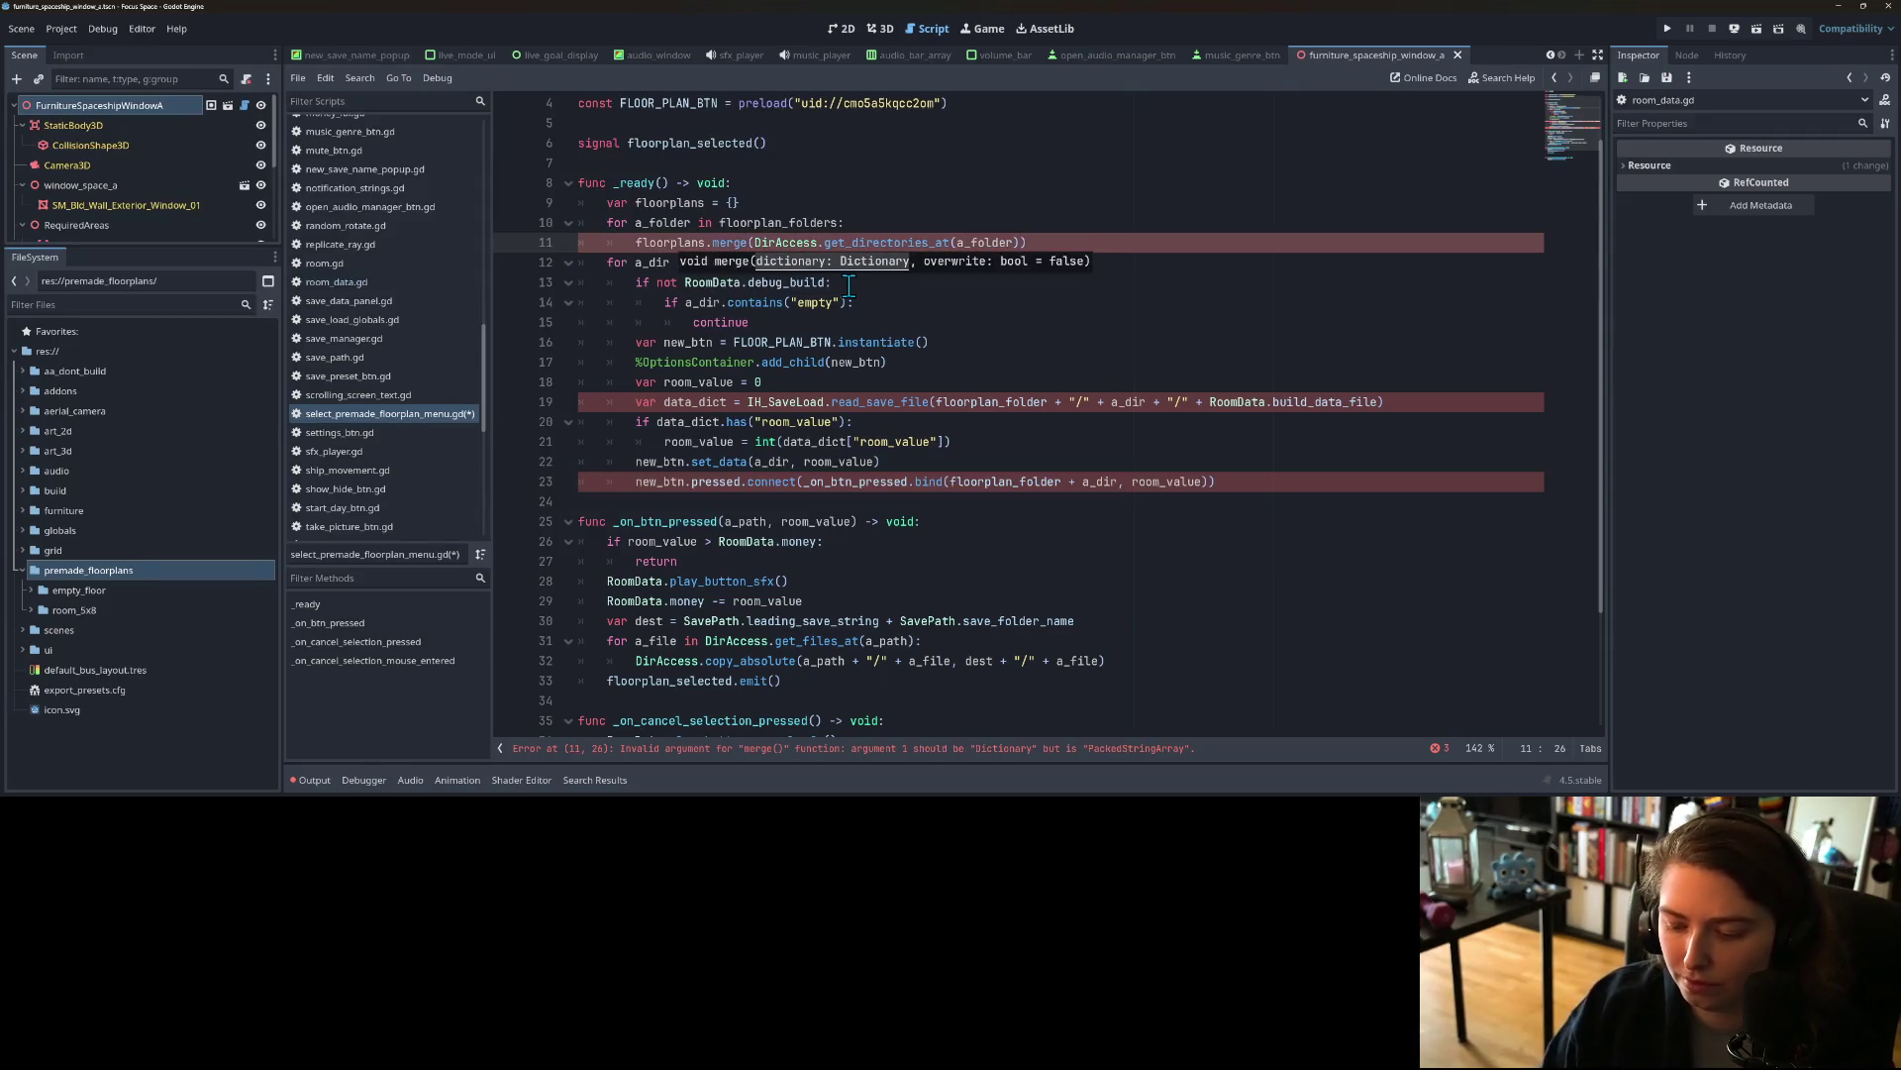
type("{")
left_click(1030, 243)
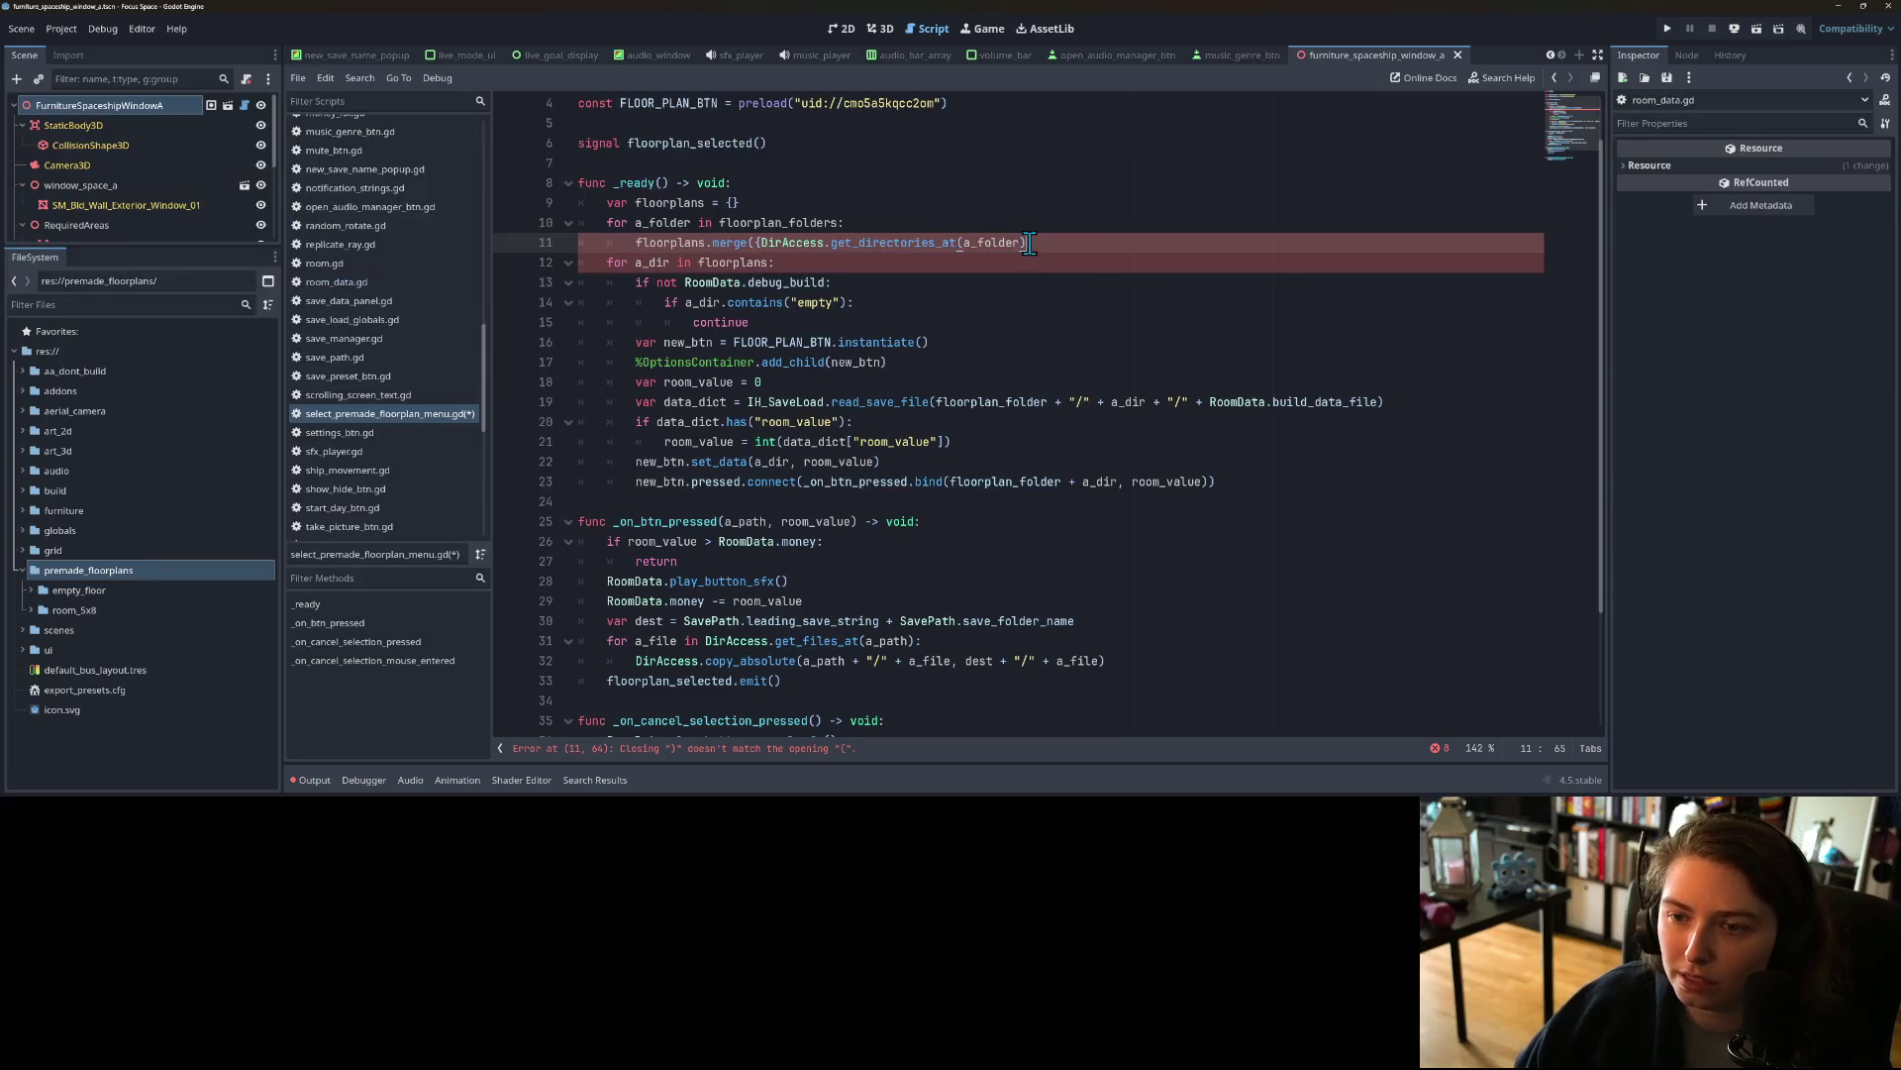
type("}")
left_click(761, 242)
double_click(662, 222)
key("ctrl+c")
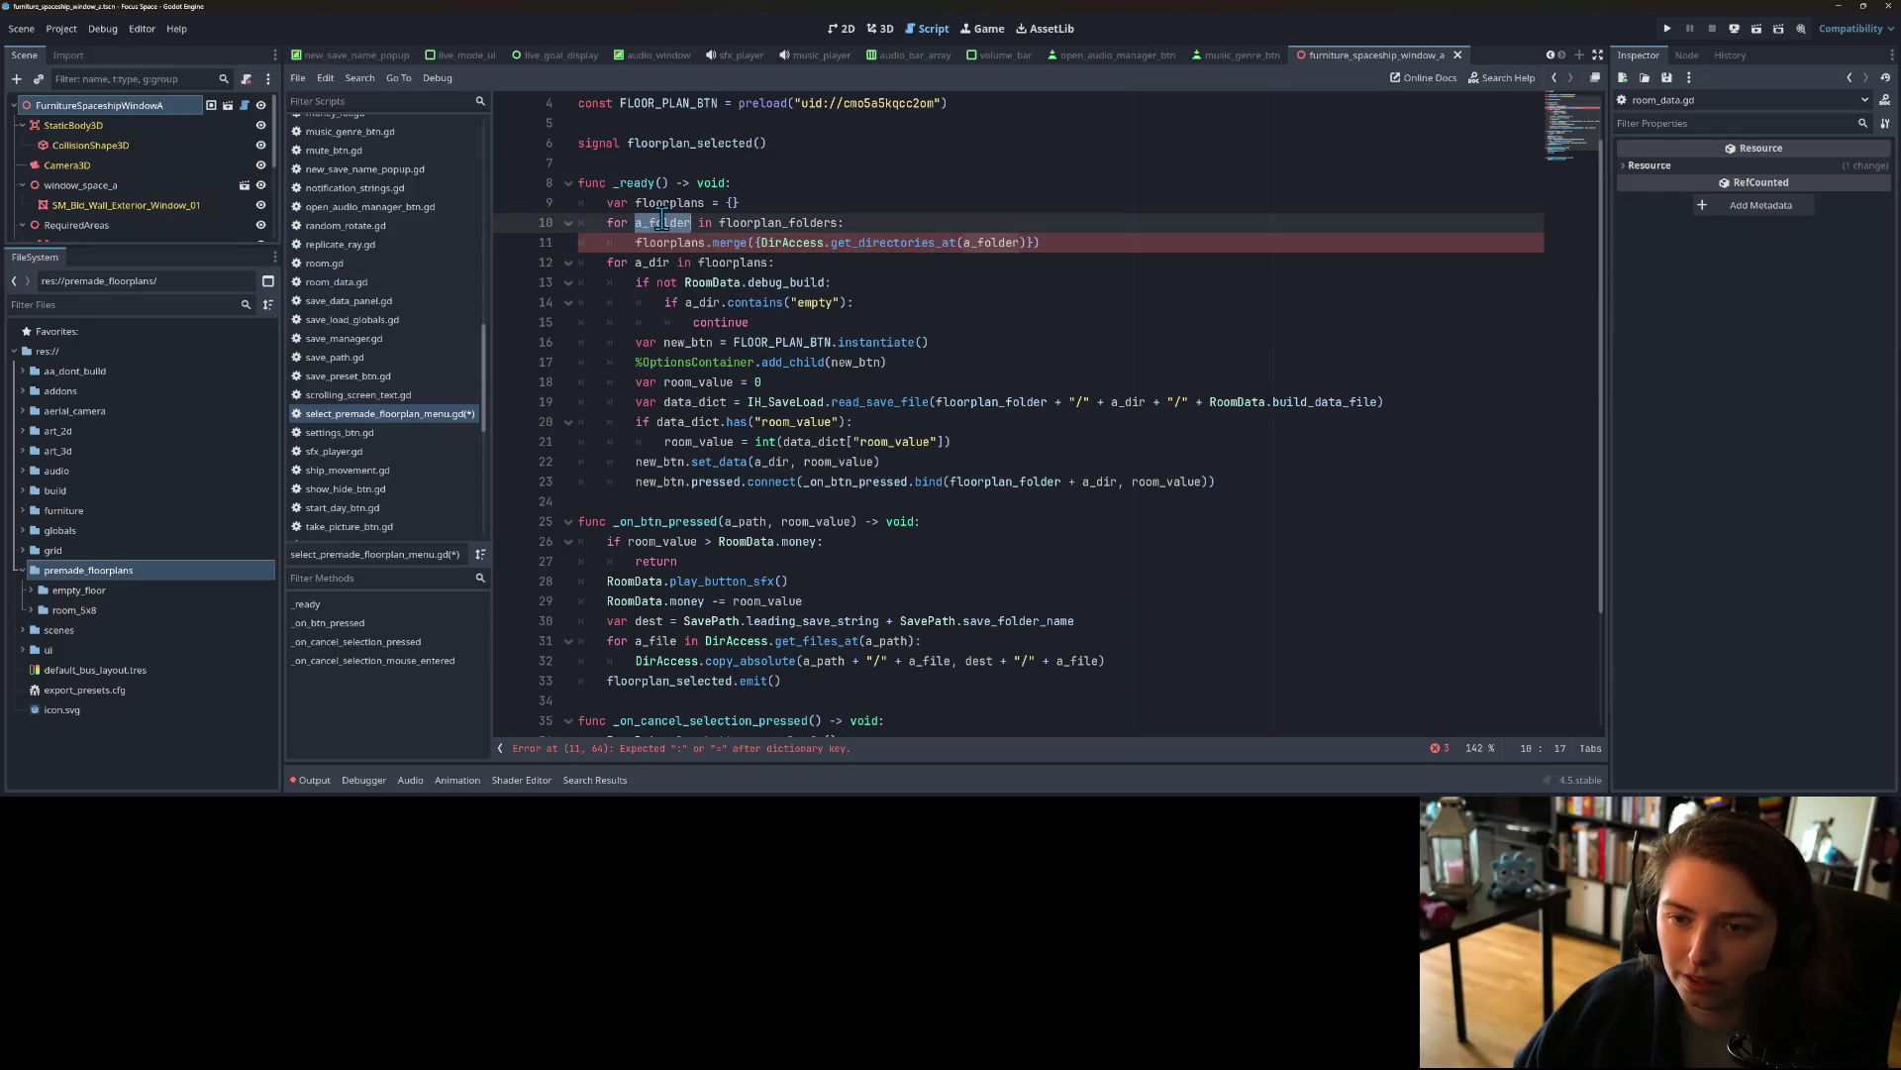
left_click(761, 242)
key("ctrl+v")
type(":")
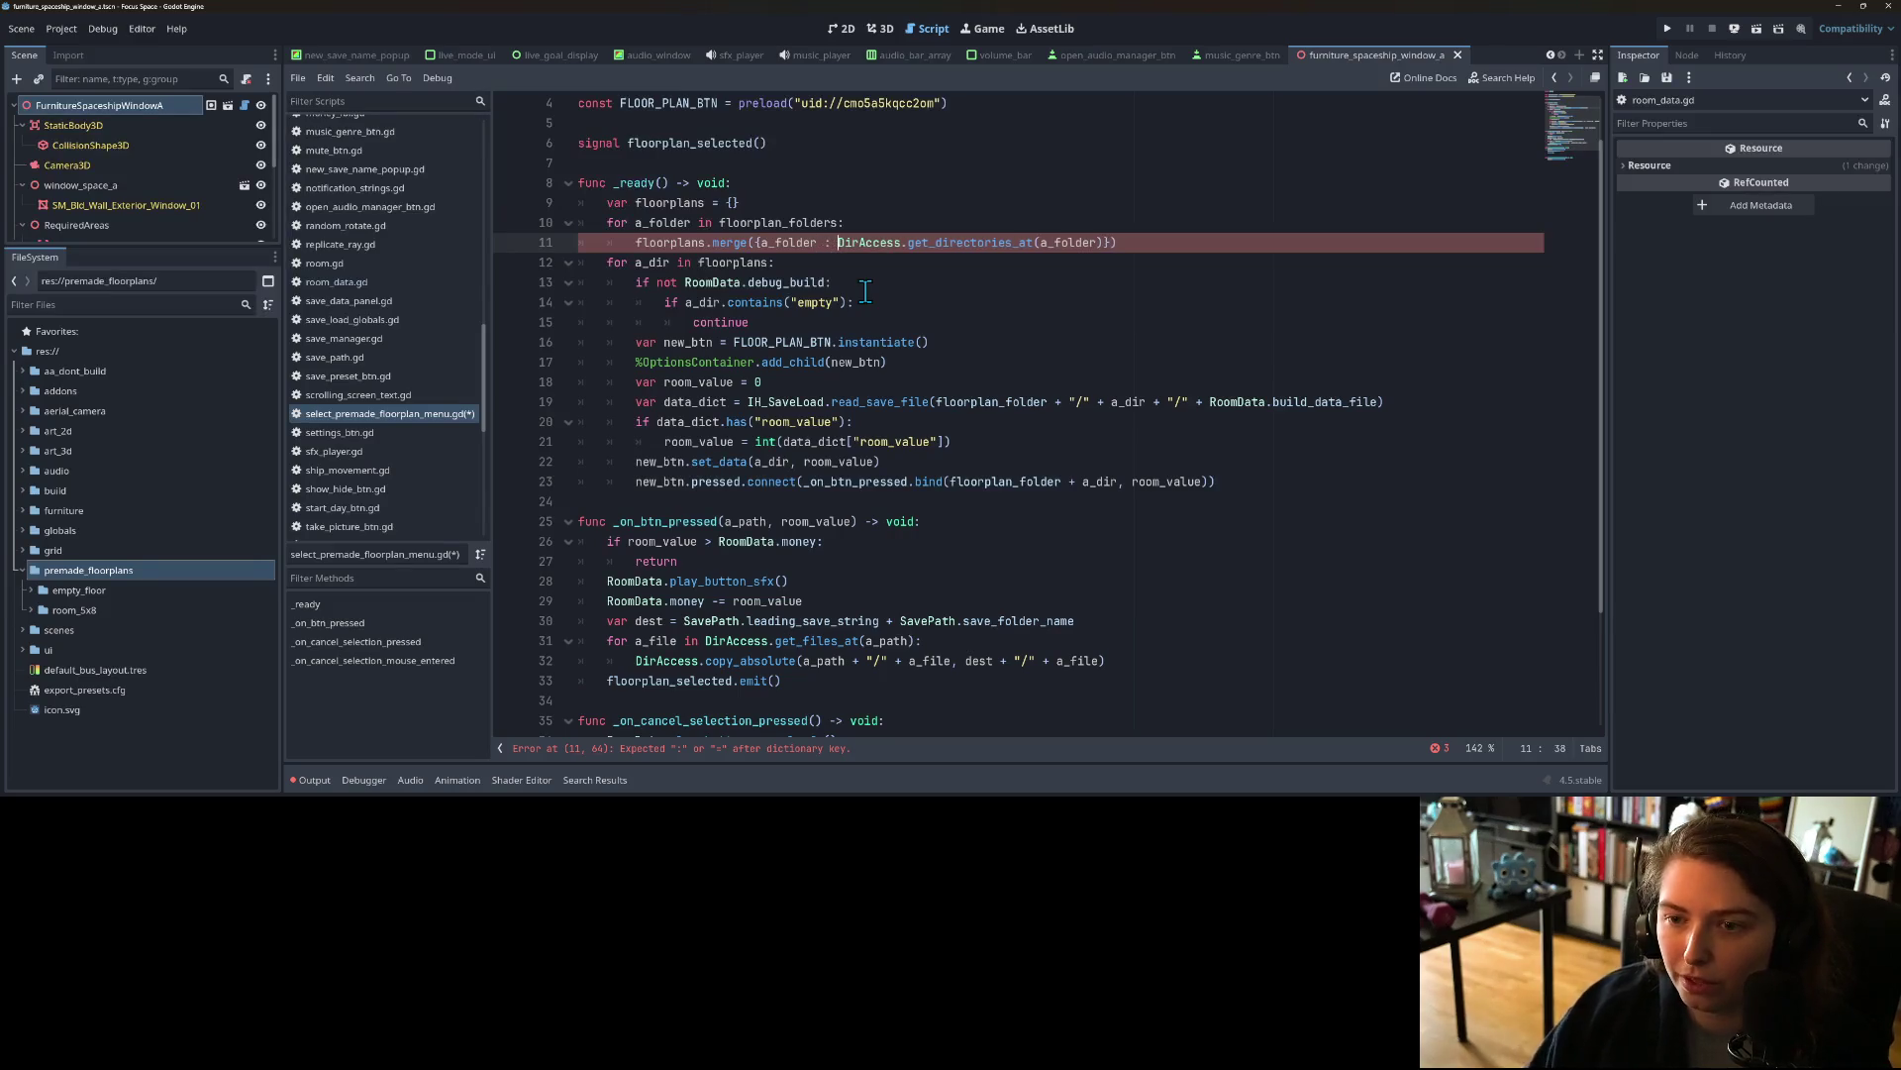
key("ctrl+s")
Step: Indent the a_dir button-building loop (lines 12–23) one level deeper
double_click(787, 243)
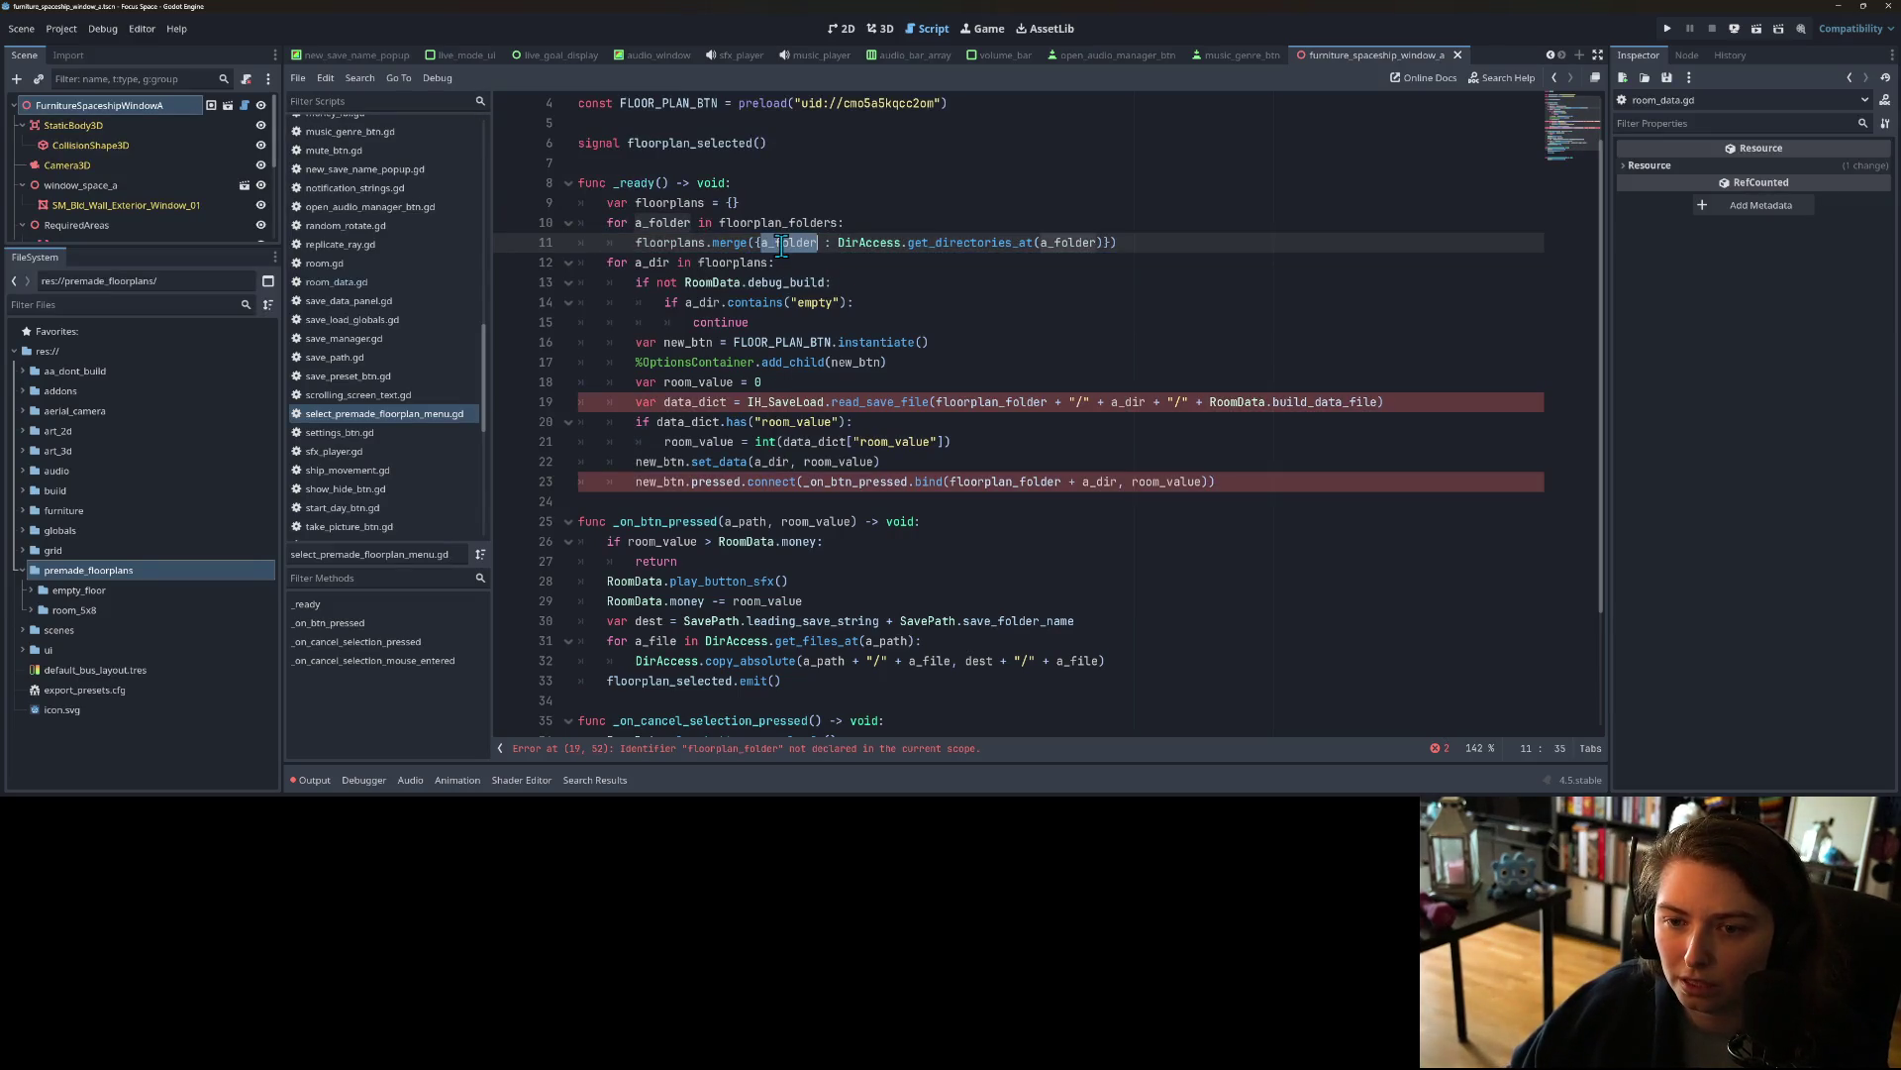
left_click(706, 302)
left_click(706, 262)
double_click(643, 262)
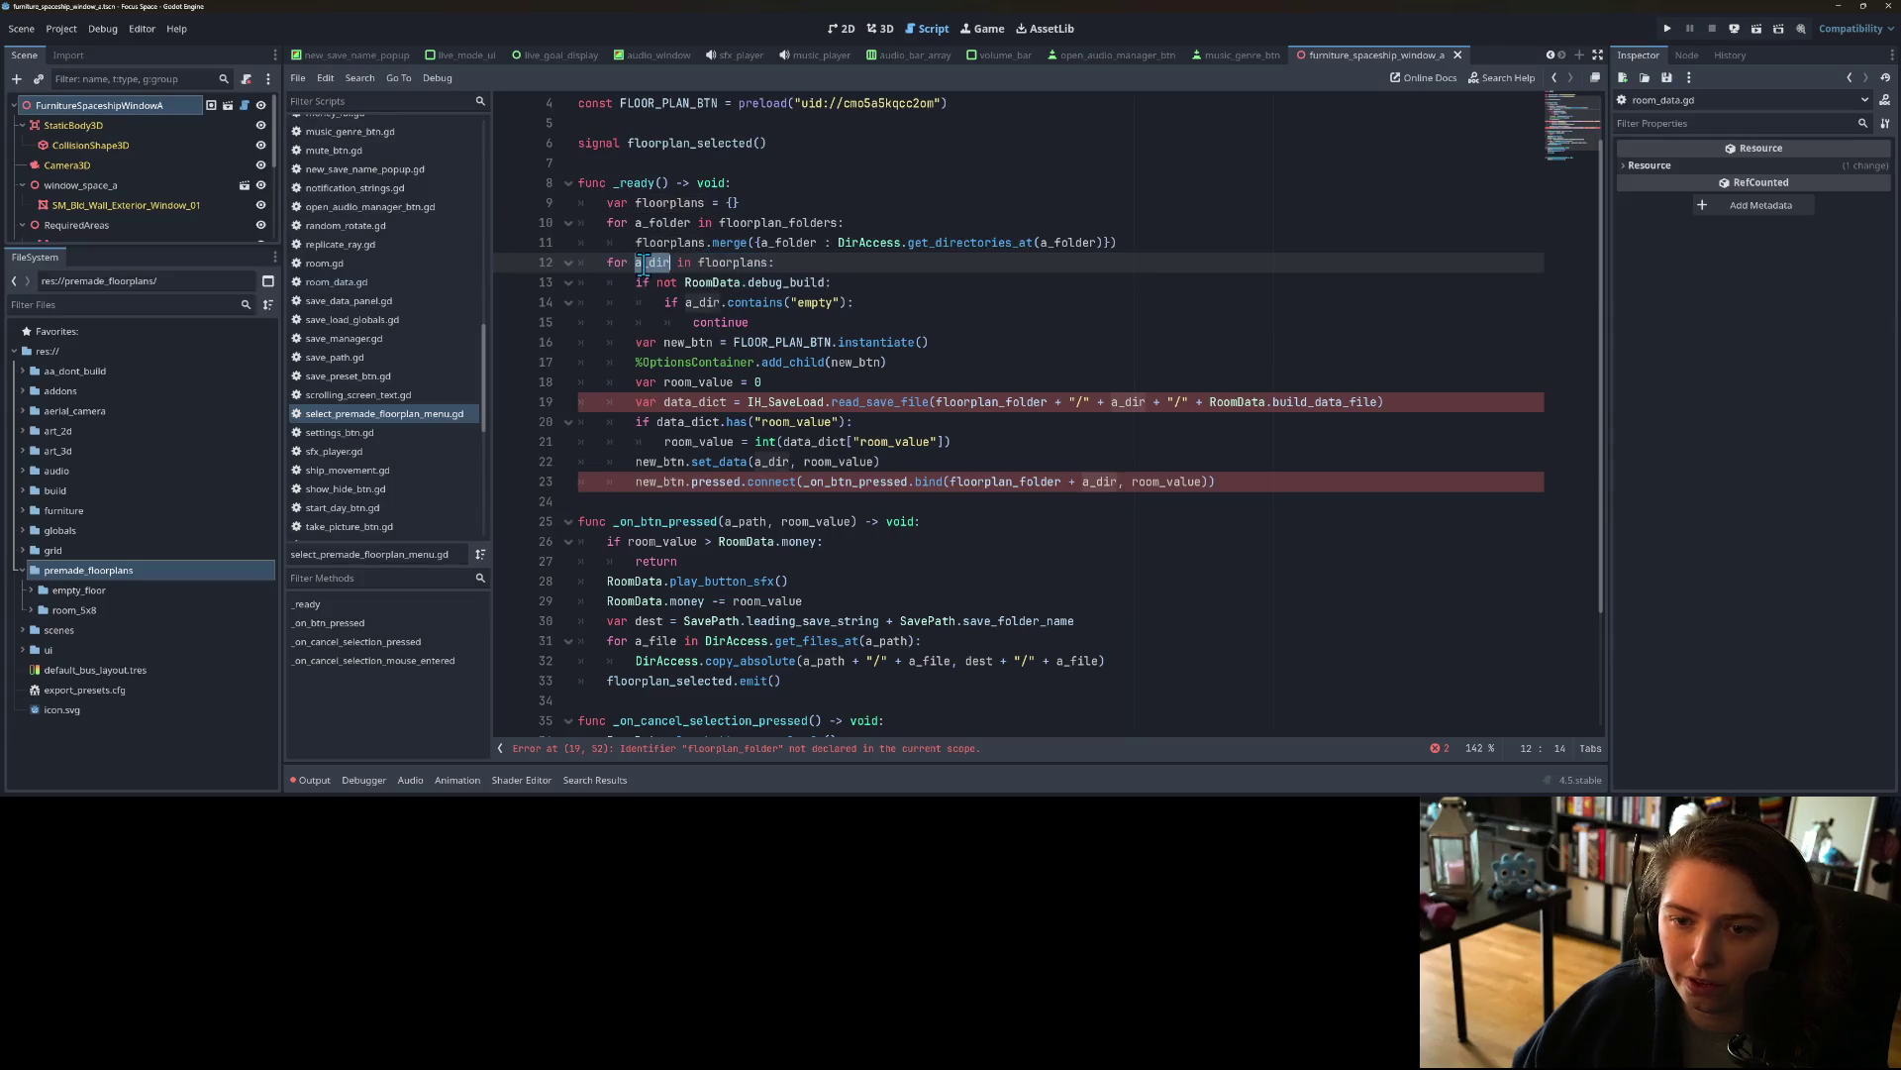
double_click(725, 263)
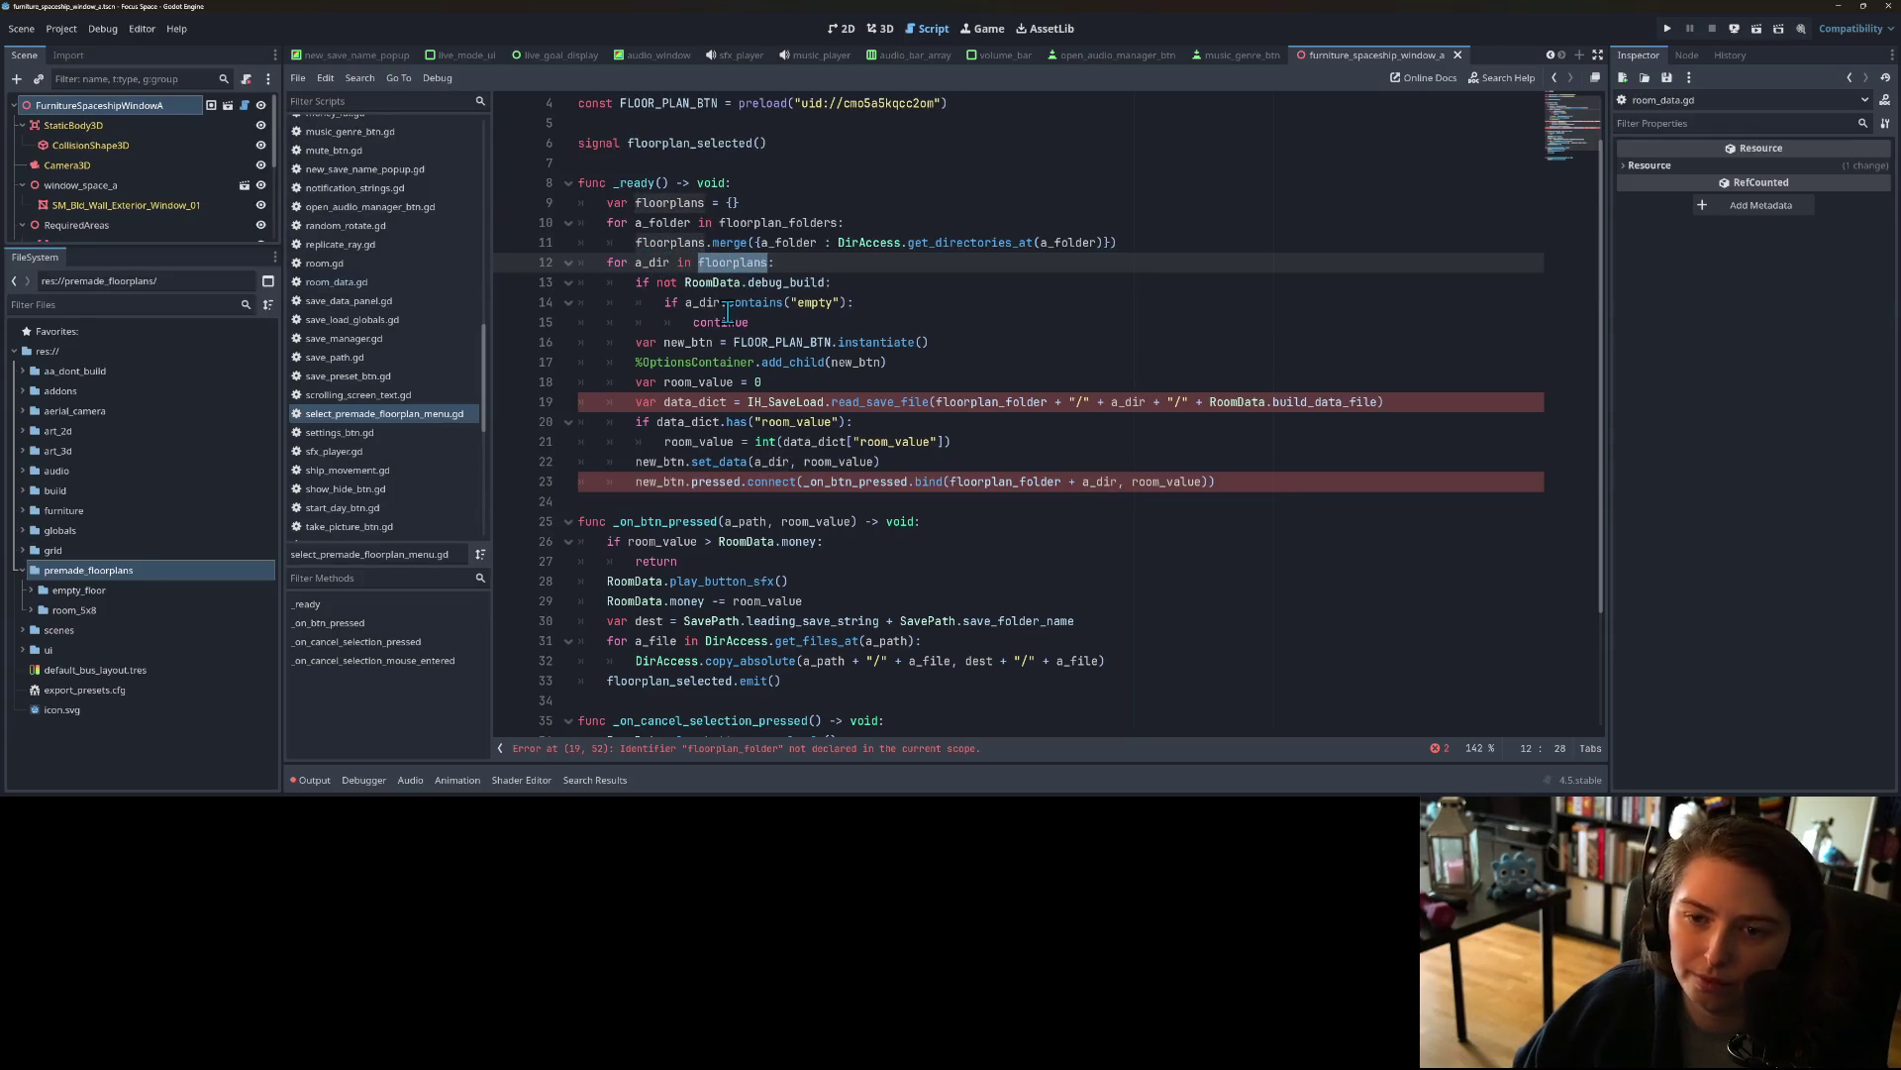
left_click(709, 287)
double_click(648, 263)
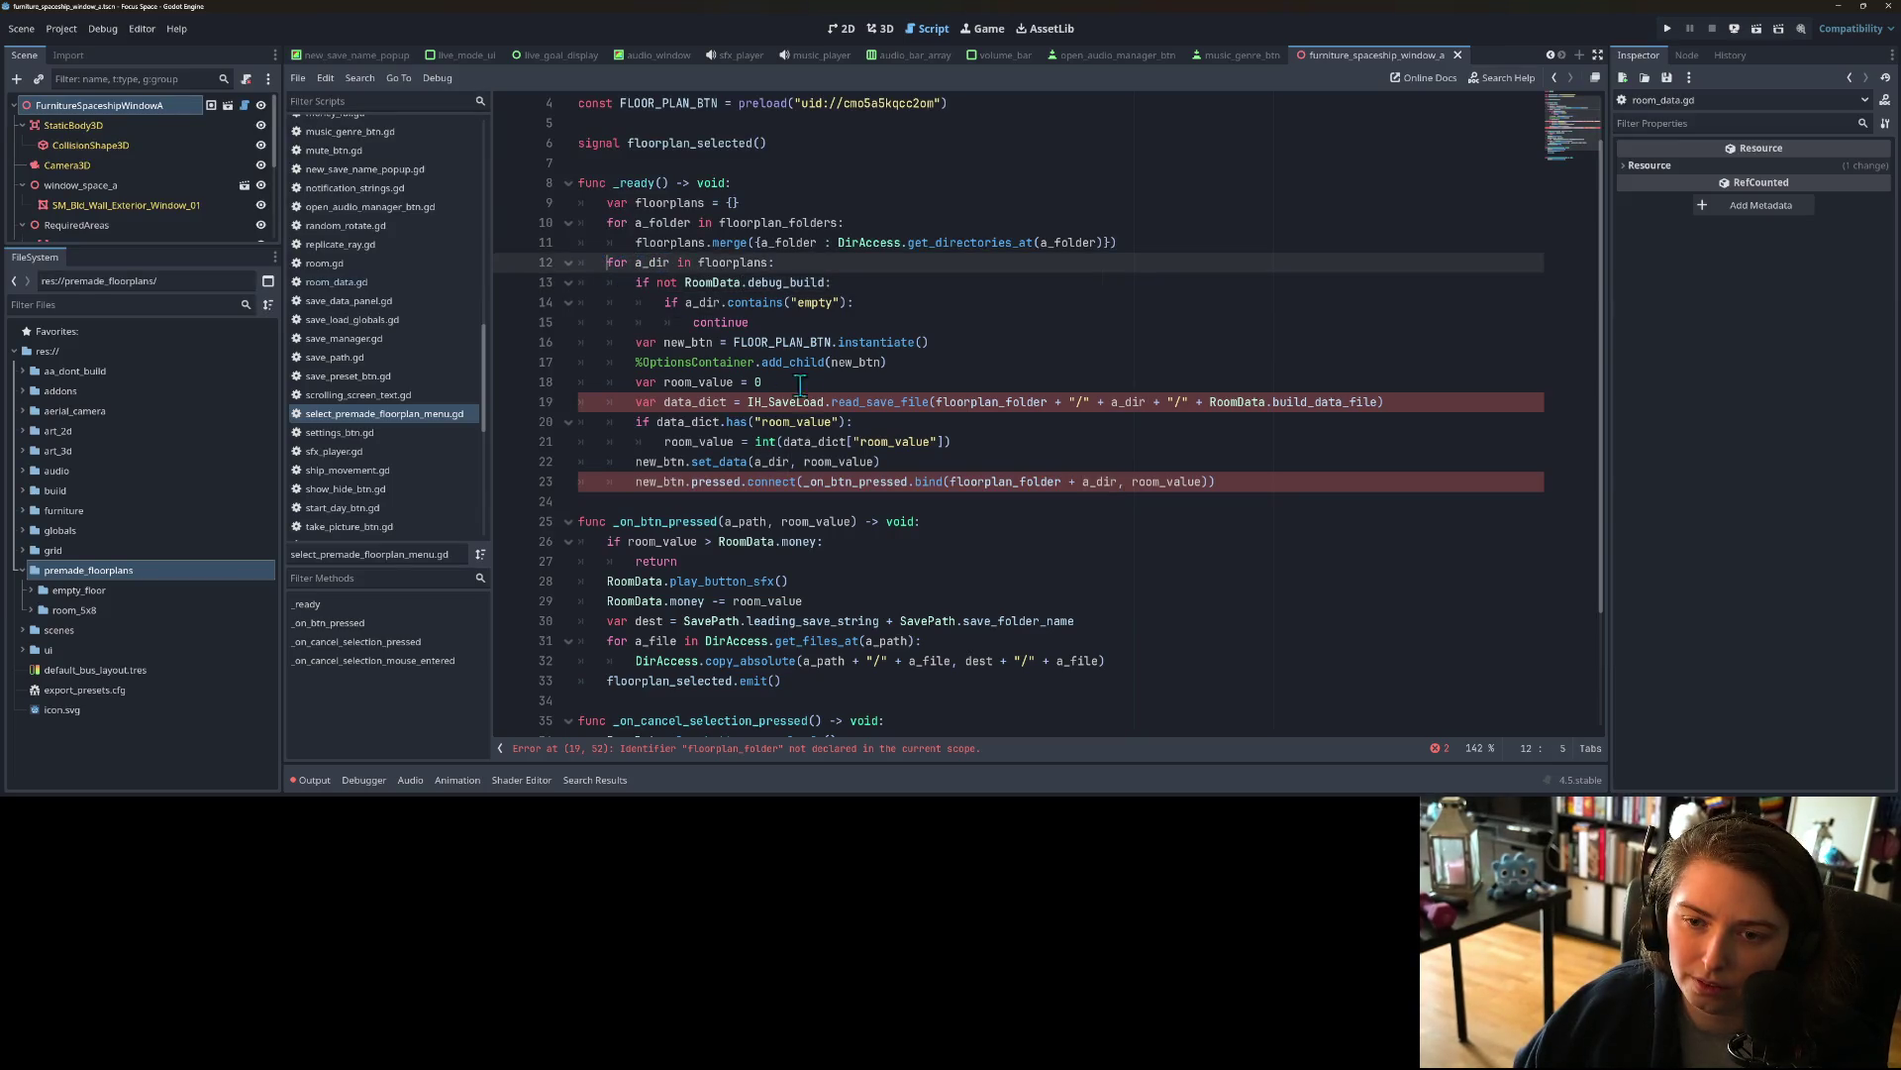
scroll(634, 337, "up", 1)
left_click_drag(607, 322, 750, 540)
key("Tab")
Step: Discard a half-written loop line and delete the var floorplans = {} declaration
left_click(635, 322)
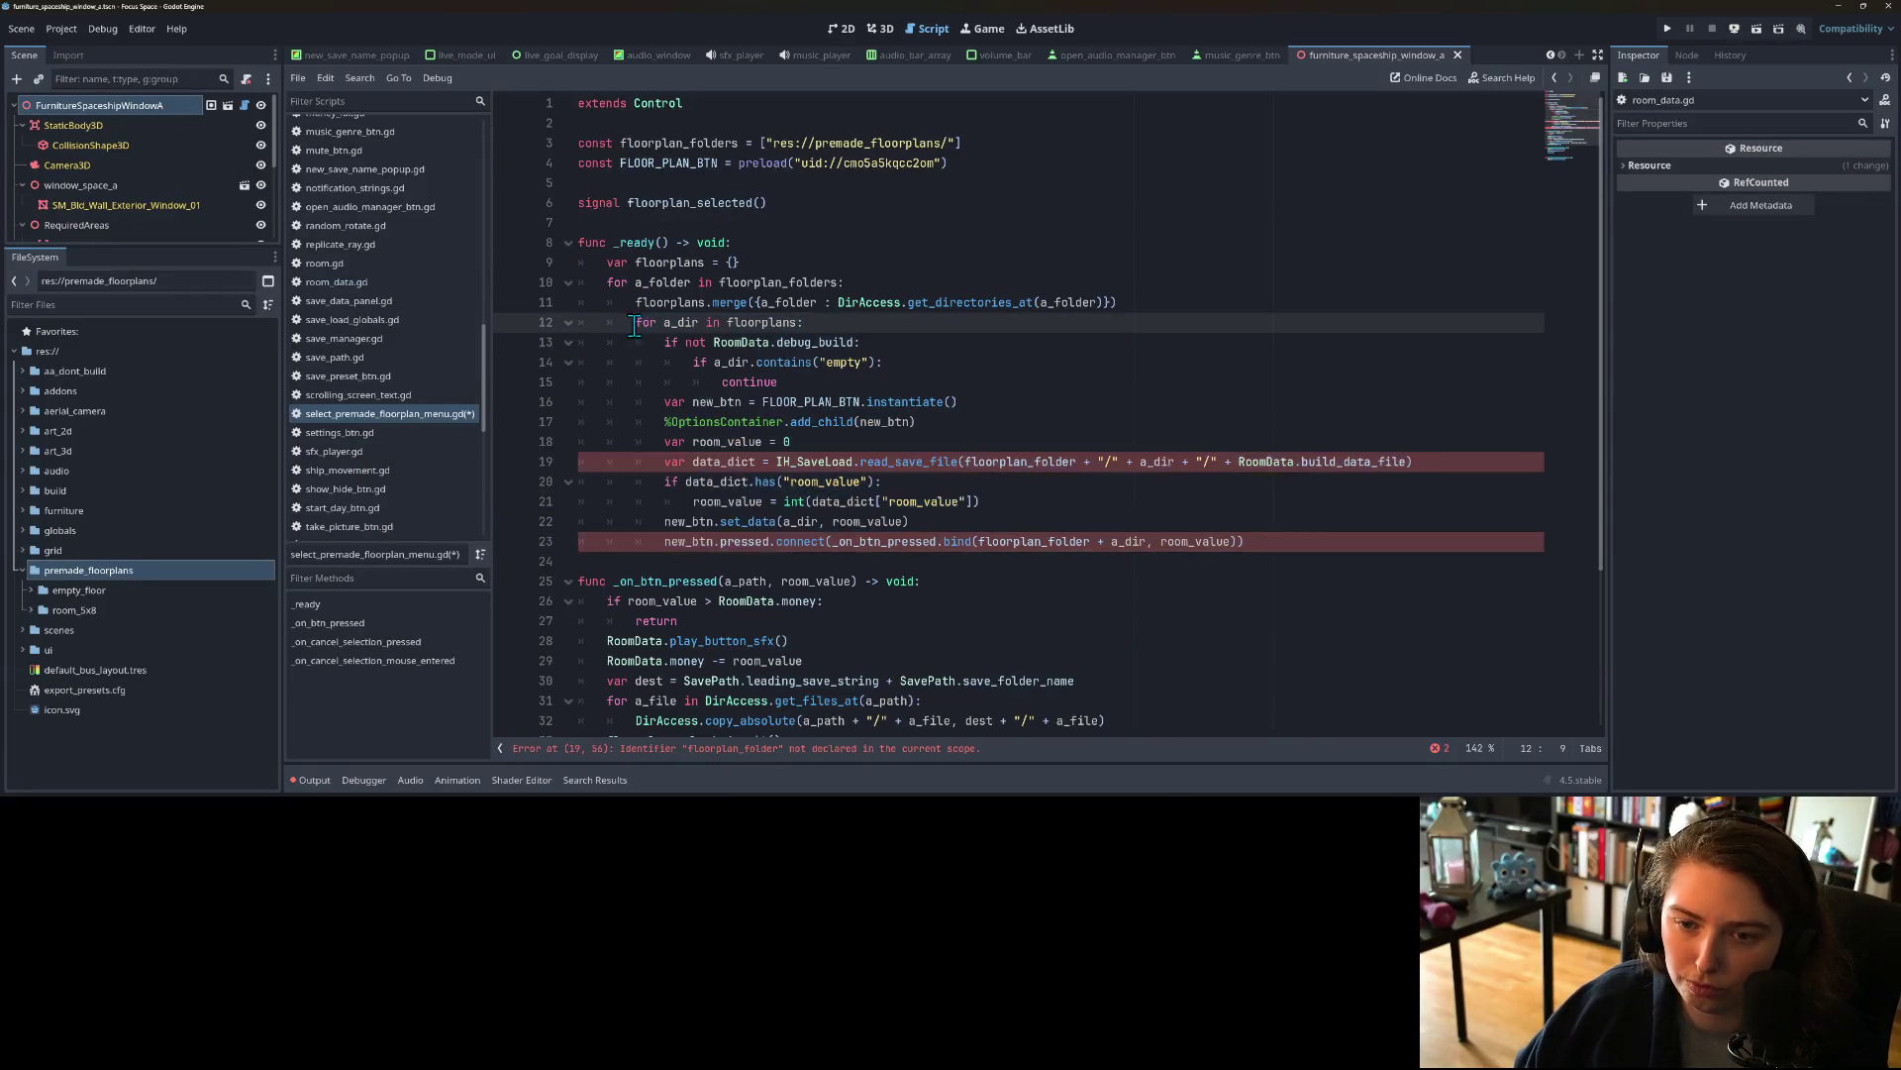
key("Return")
type("for")
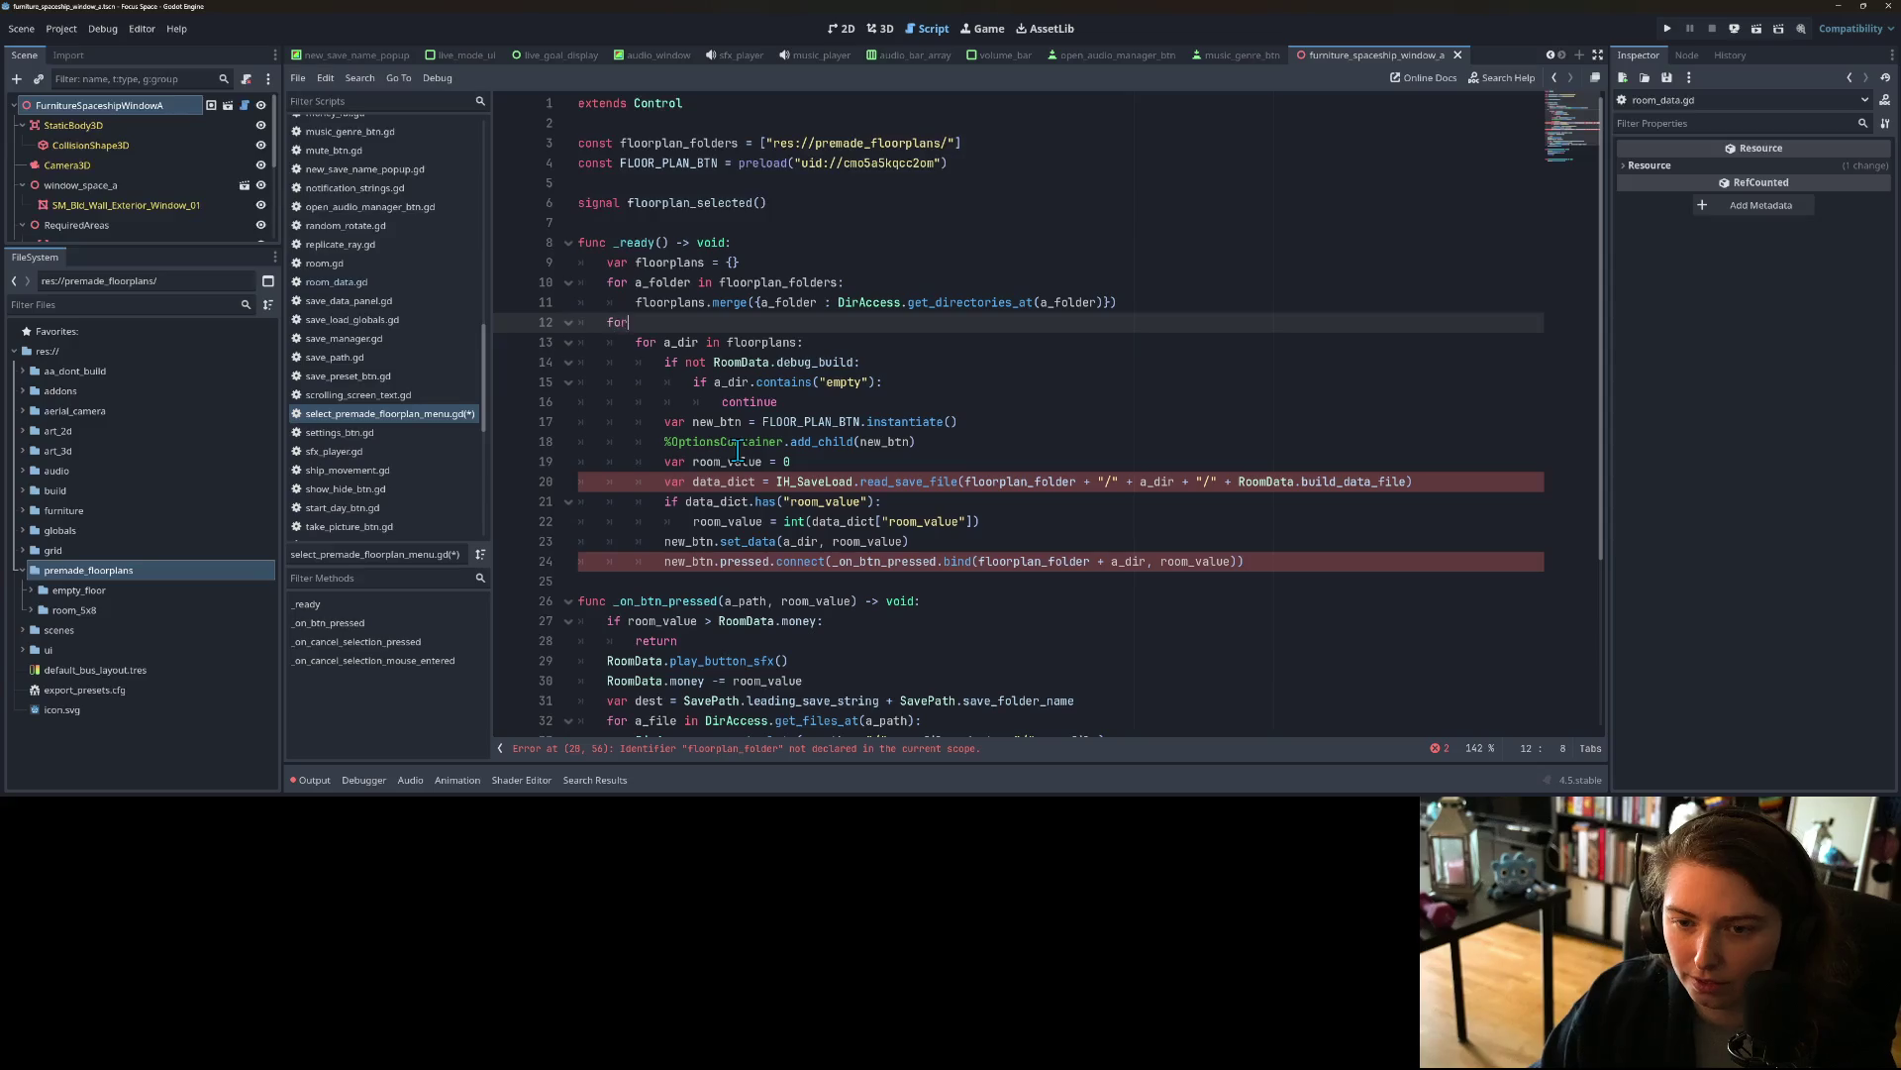
type(" a_foler")
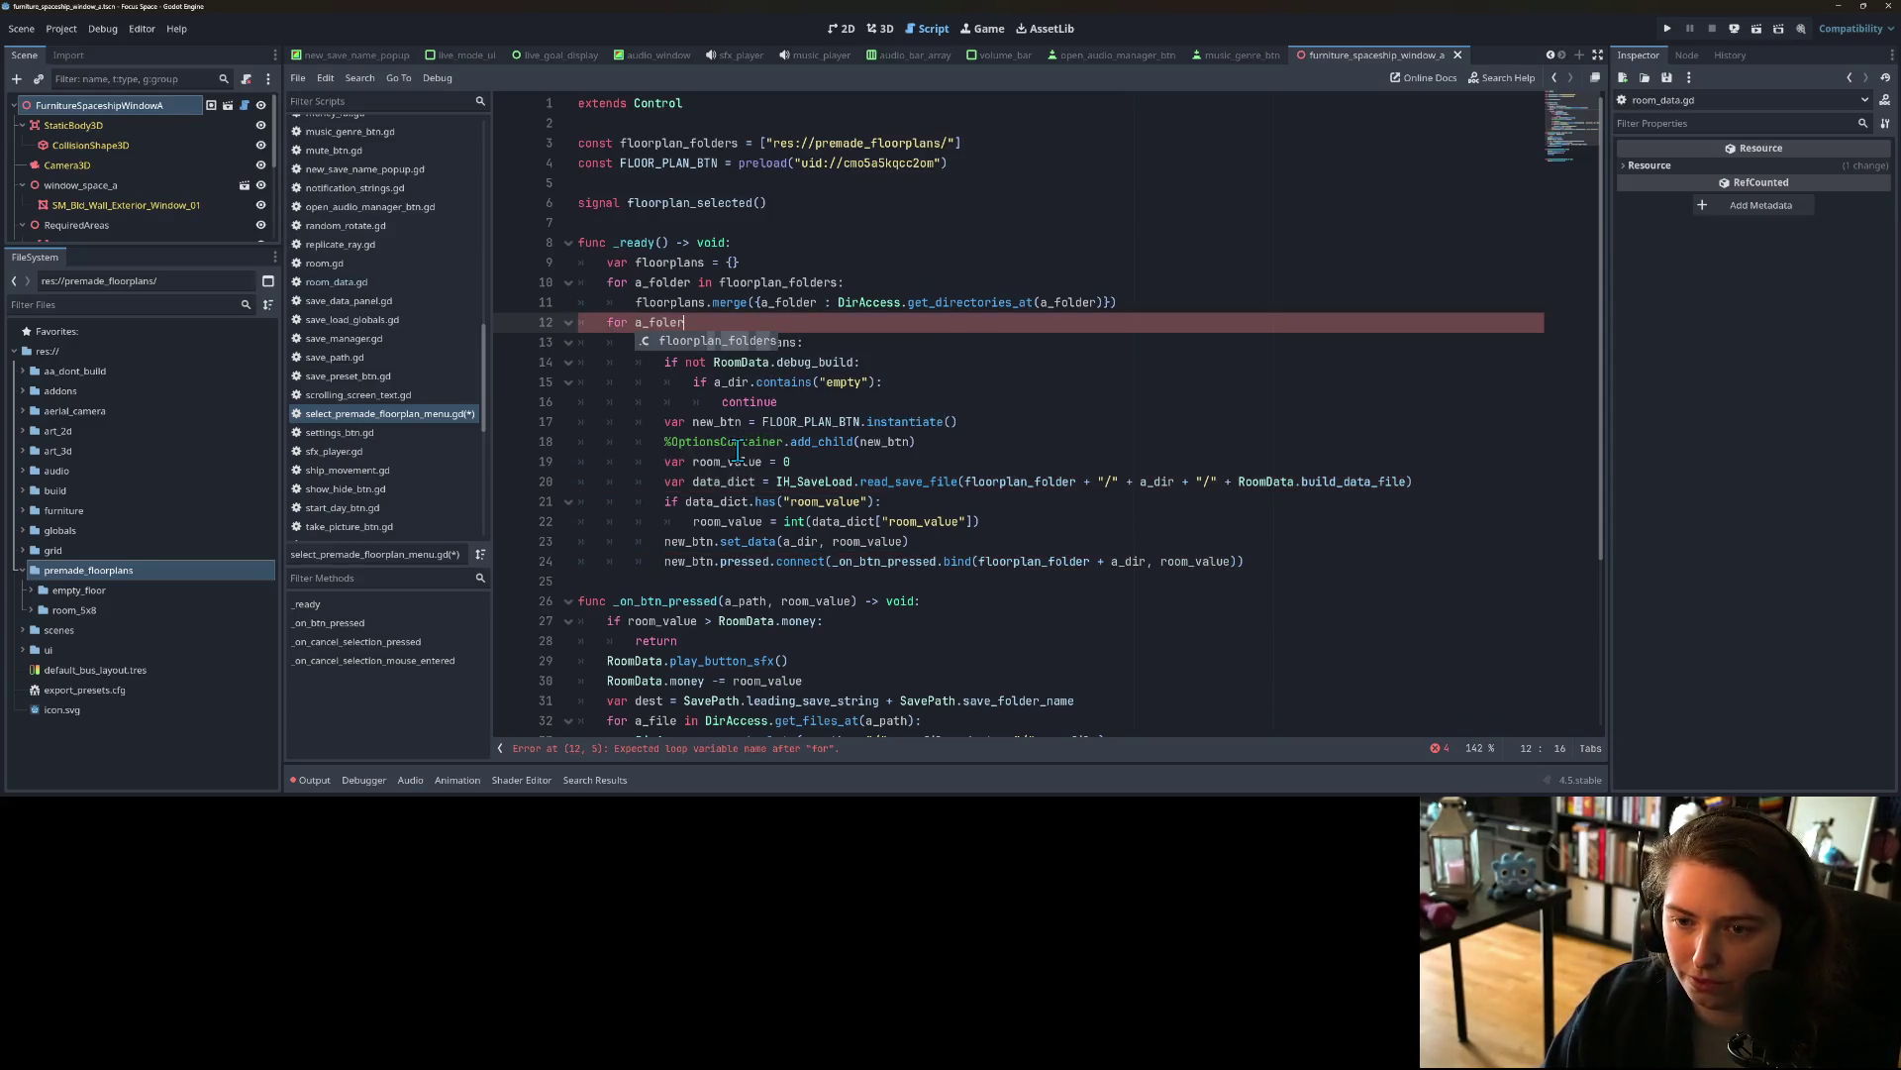
key("BackSpace")
key("BackSpace")
key("BackSpace")
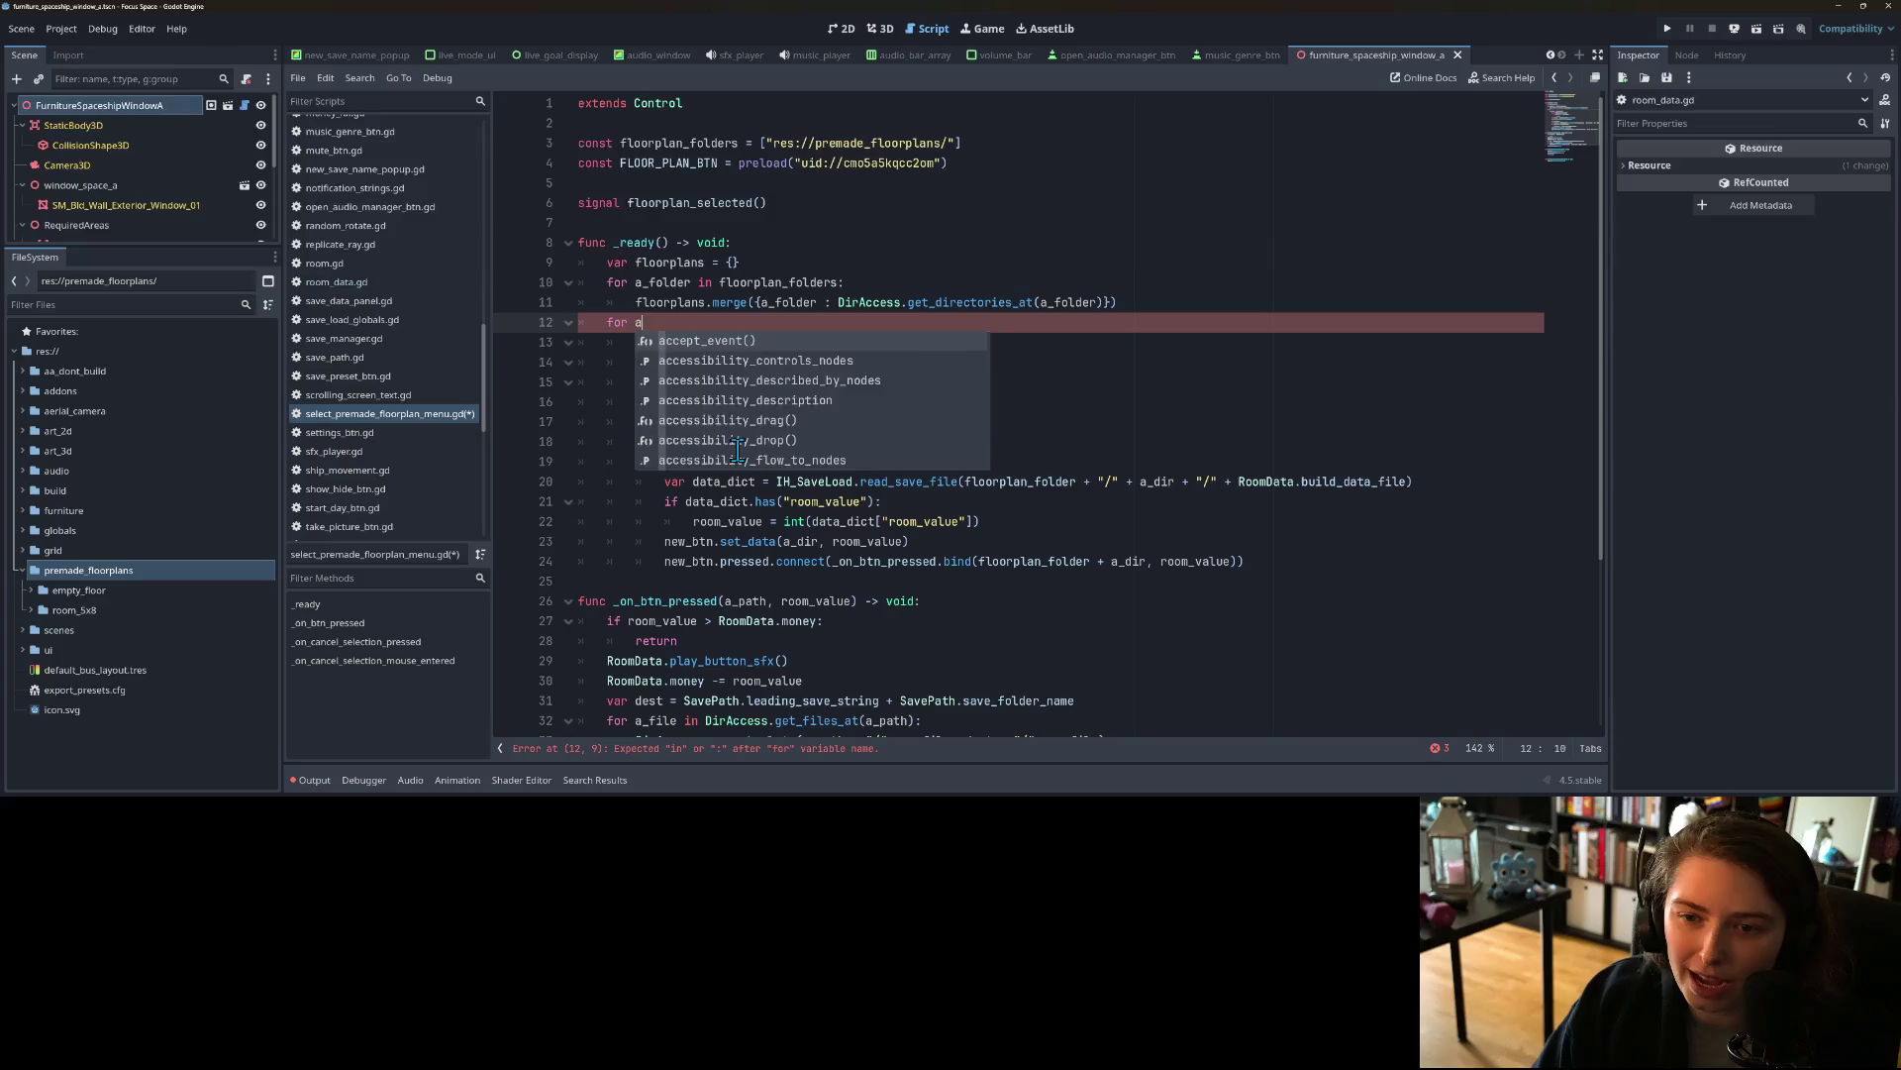
key("BackSpace")
key("BackSpace")
key("BackSpace")
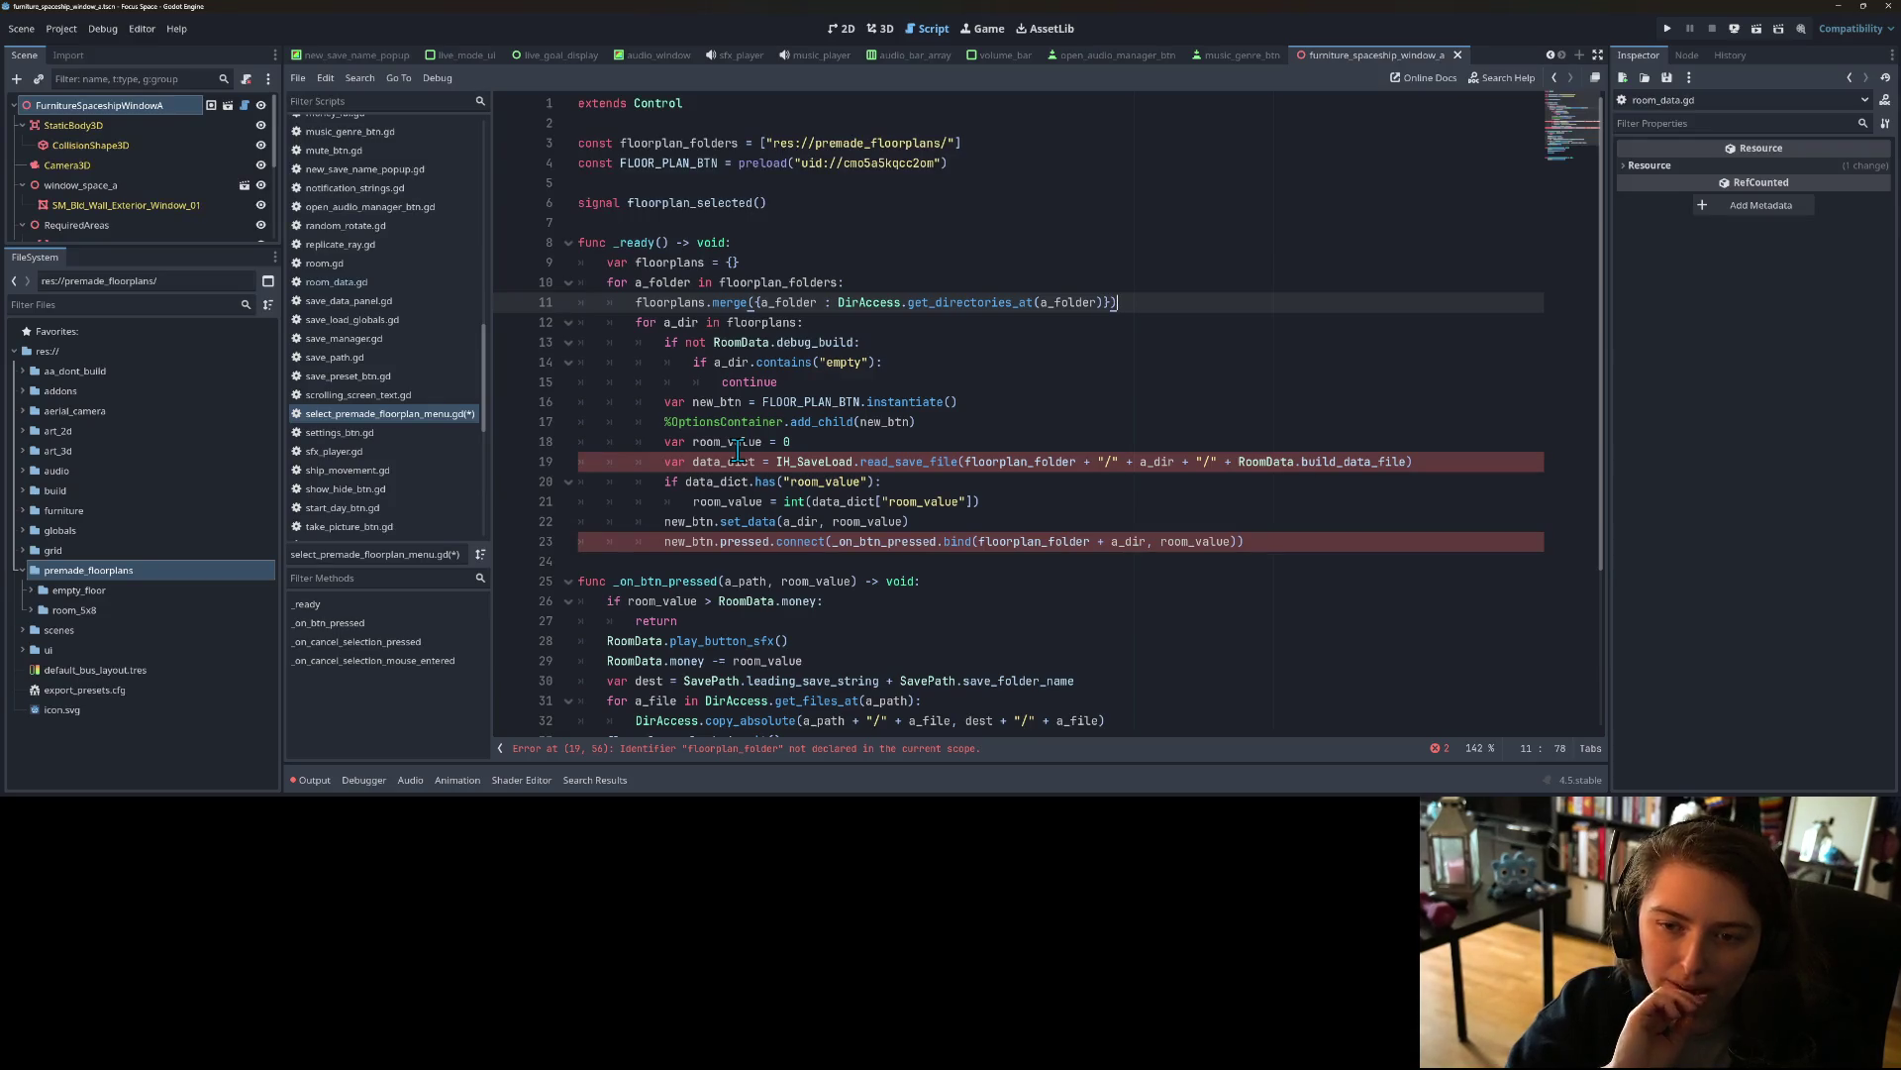
double_click(659, 303)
left_click_drag(751, 262, 537, 260)
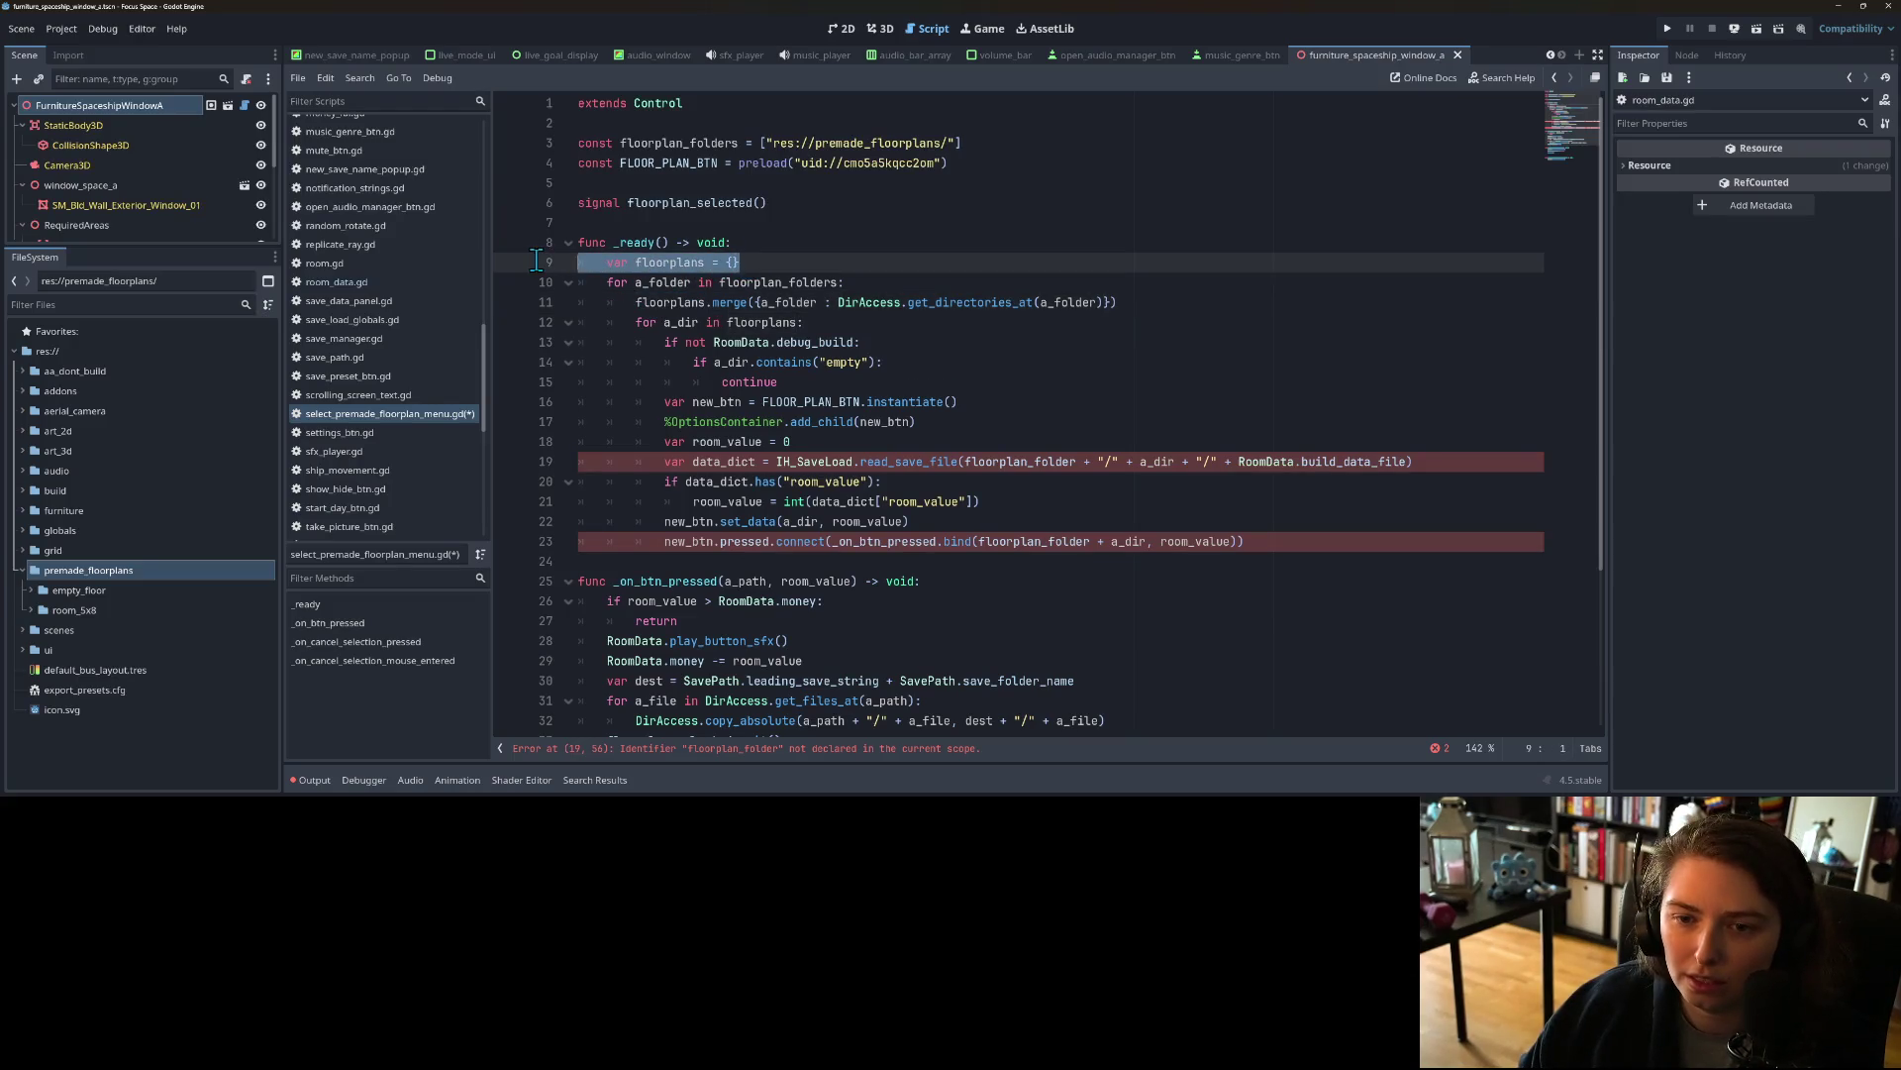
key("BackSpace")
key("BackSpace")
Step: Move DirAccess.get_directories_at(a_folder) into the inner loop header and delete the merge line
left_click(686, 285)
double_click(687, 286)
double_click(662, 262)
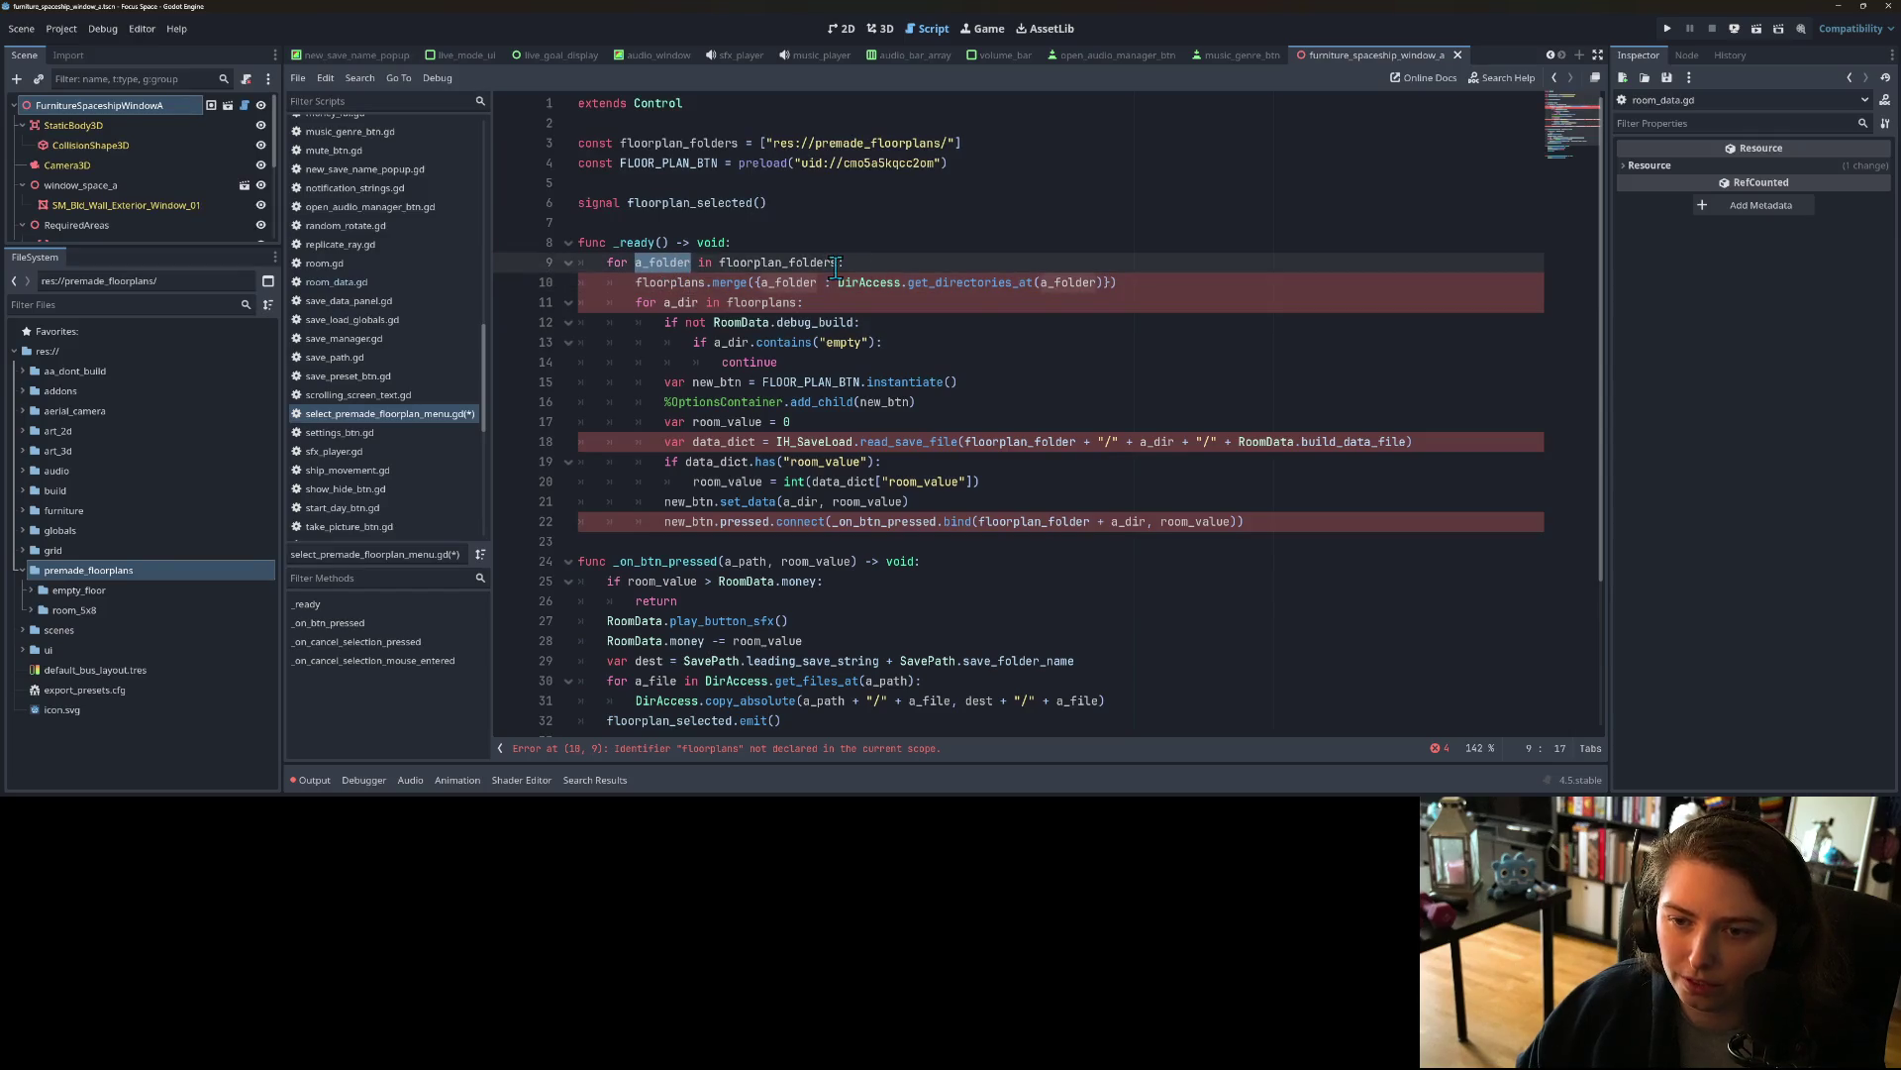
left_click_drag(838, 282, 1108, 281)
key("ctrl+x")
double_click(762, 302)
key("ctrl+v")
left_click_drag(853, 282, 606, 294)
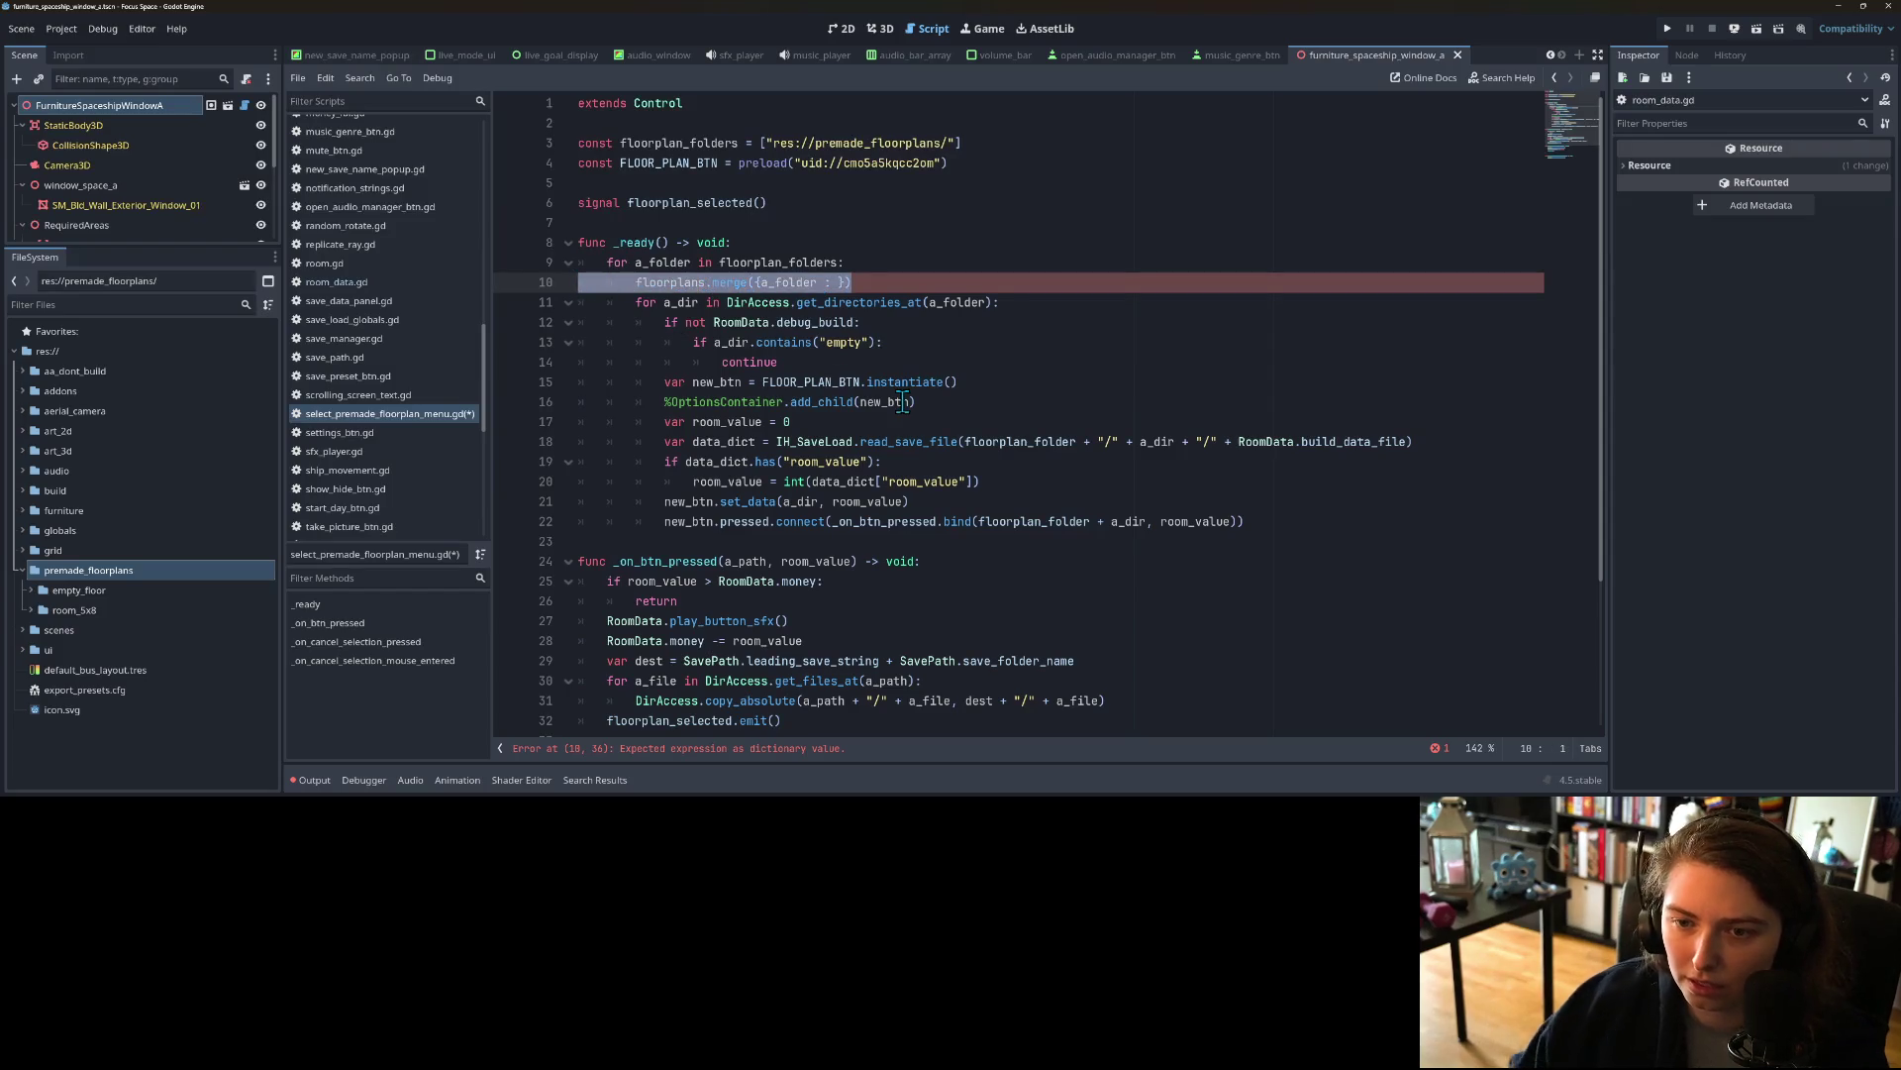
key("BackSpace")
key("BackSpace")
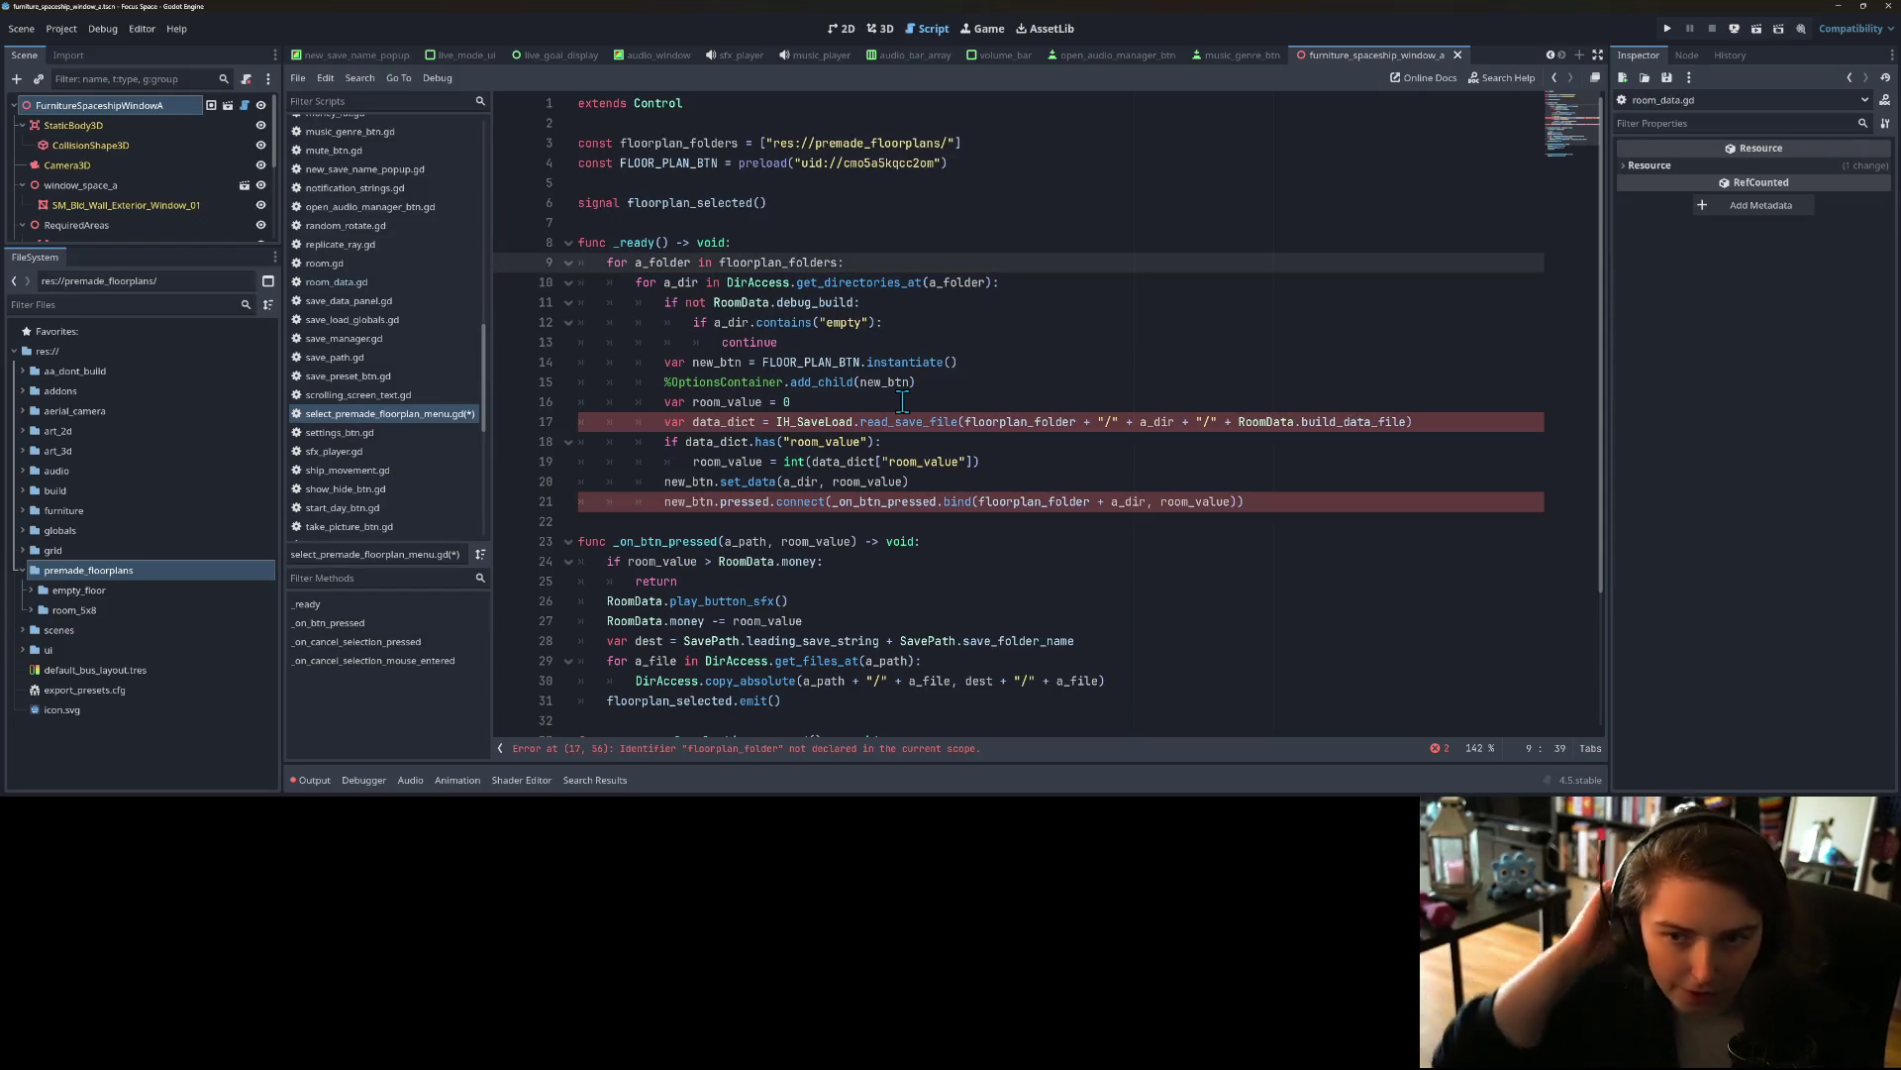
Step: Replace floorplan_folder with a_folder in the save-file path and the button binding
double_click(689, 283)
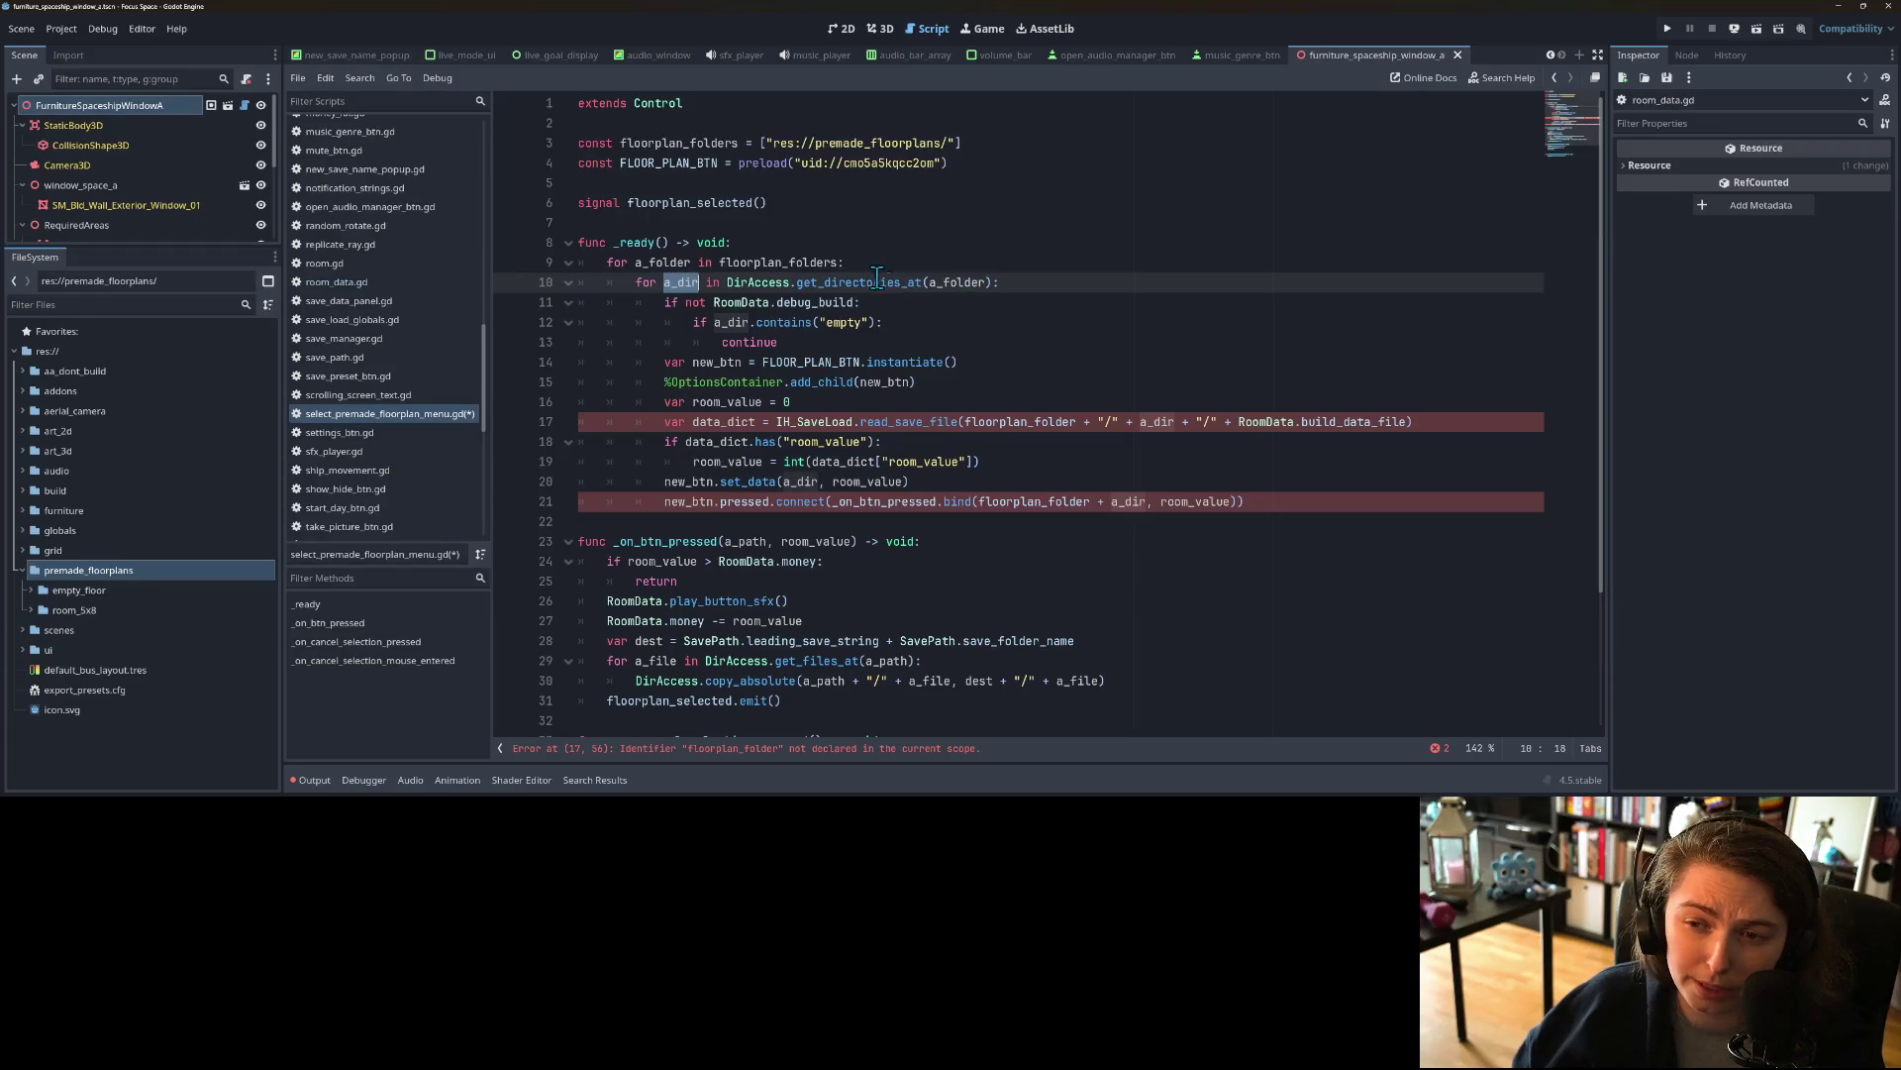
mouse_move(956, 293)
double_click(650, 265)
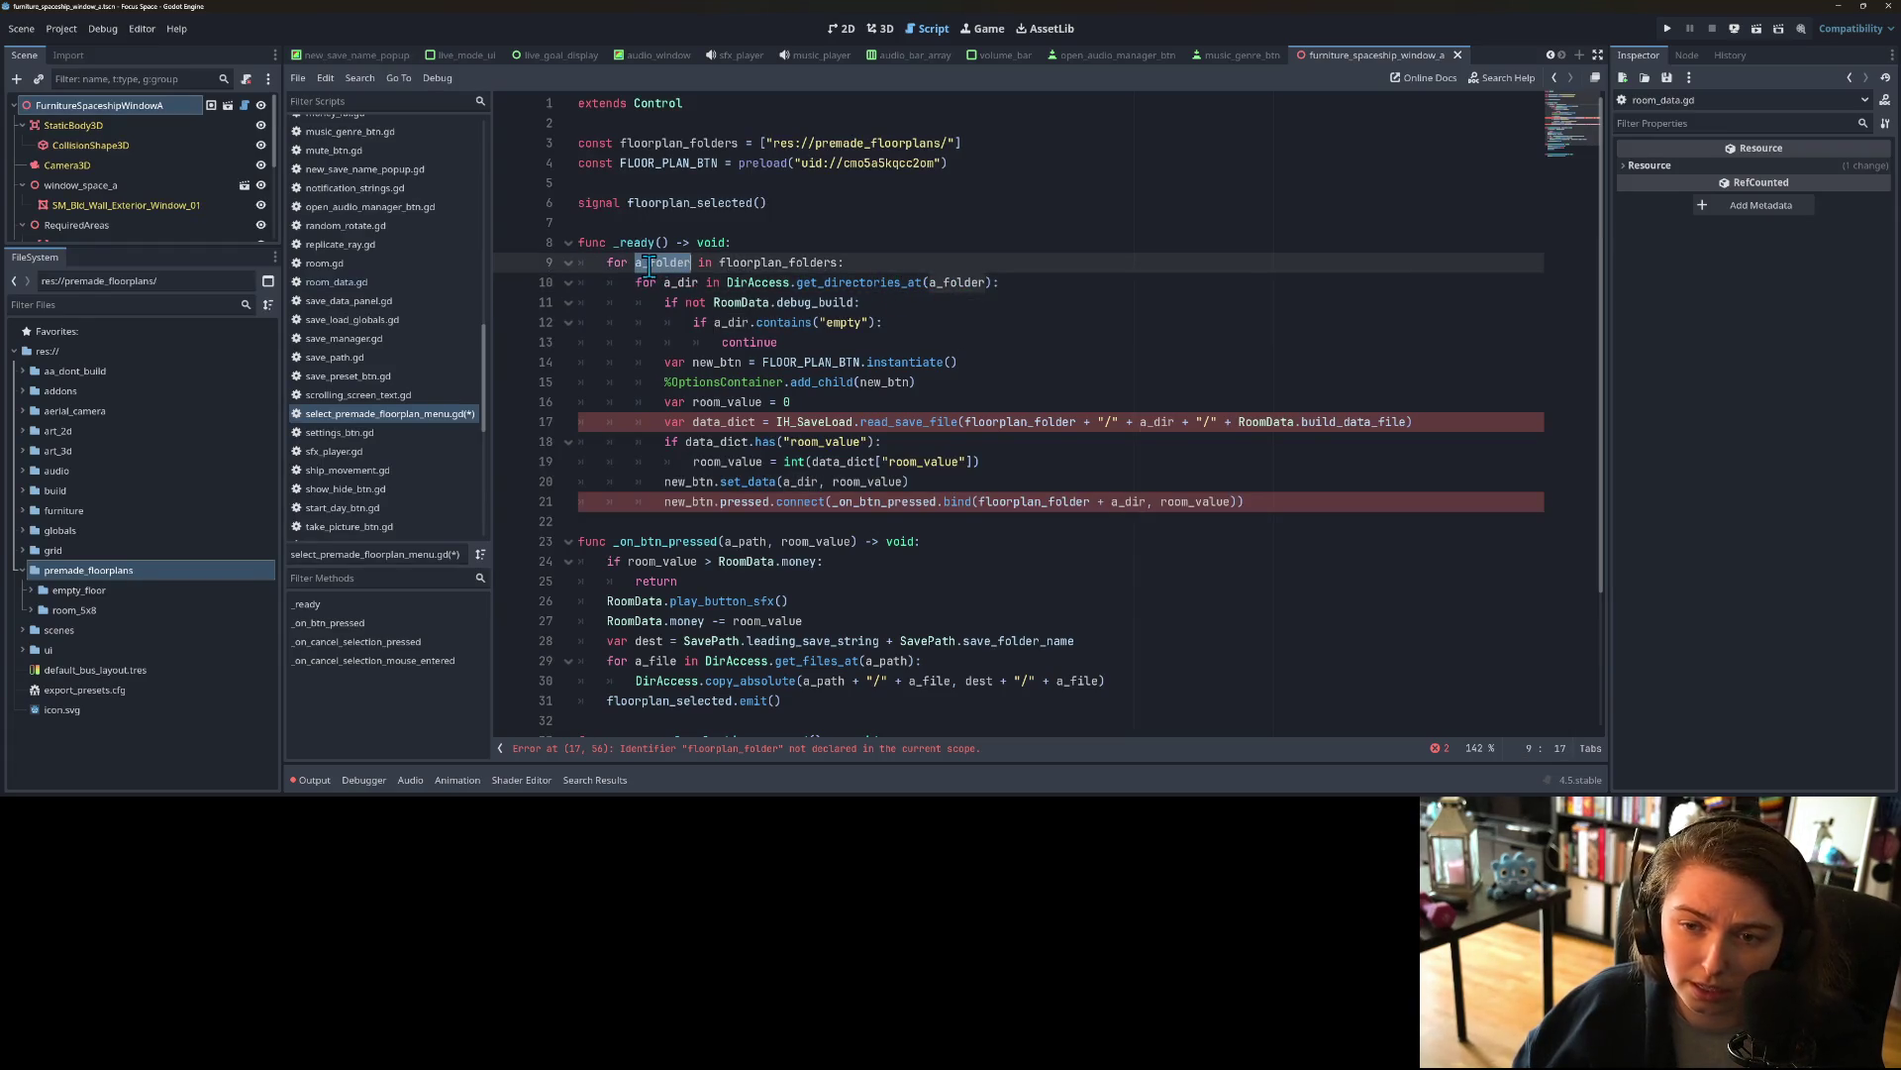
double_click(1022, 423)
key("ctrl+v")
double_click(1048, 503)
key("ctrl+v")
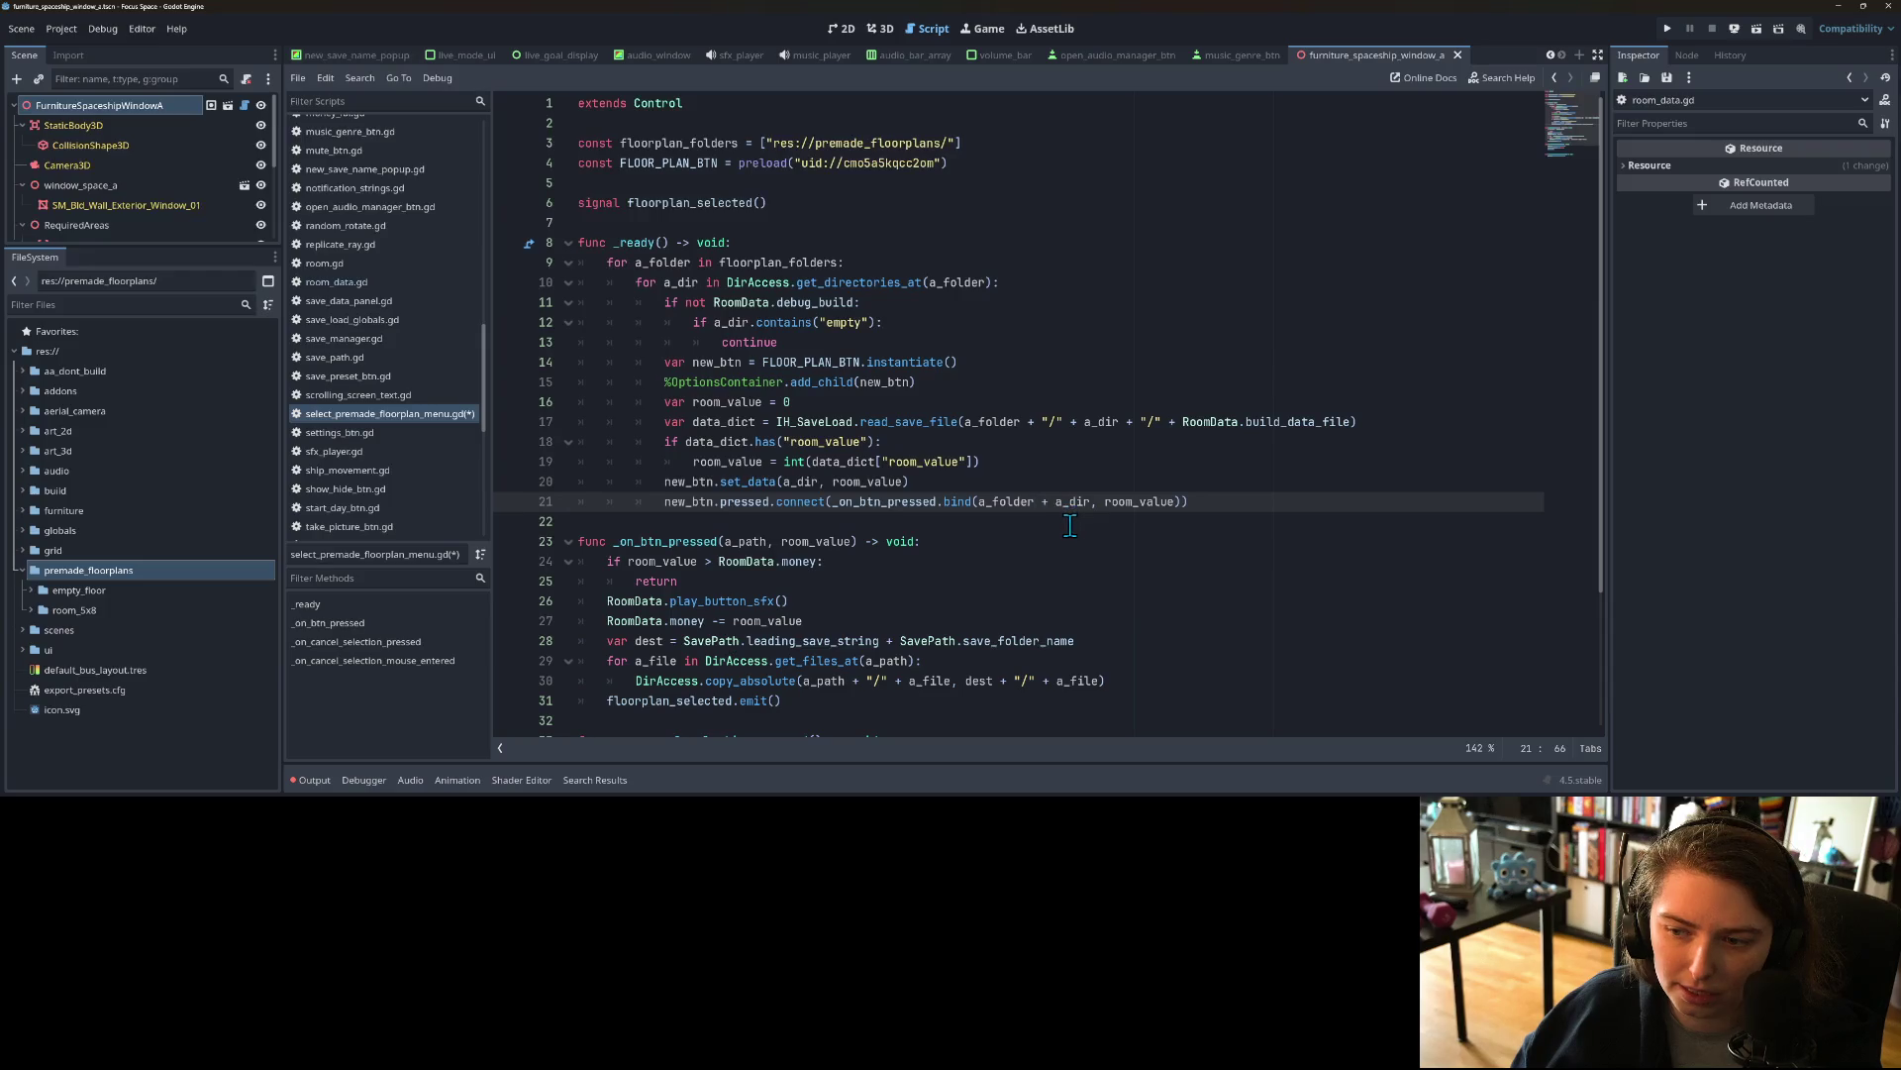
Step: Review the button press connection, a_dir uses and the slash in the save-file path
left_click(795, 503)
left_click(1075, 422)
double_click(1101, 422)
double_click(1013, 505)
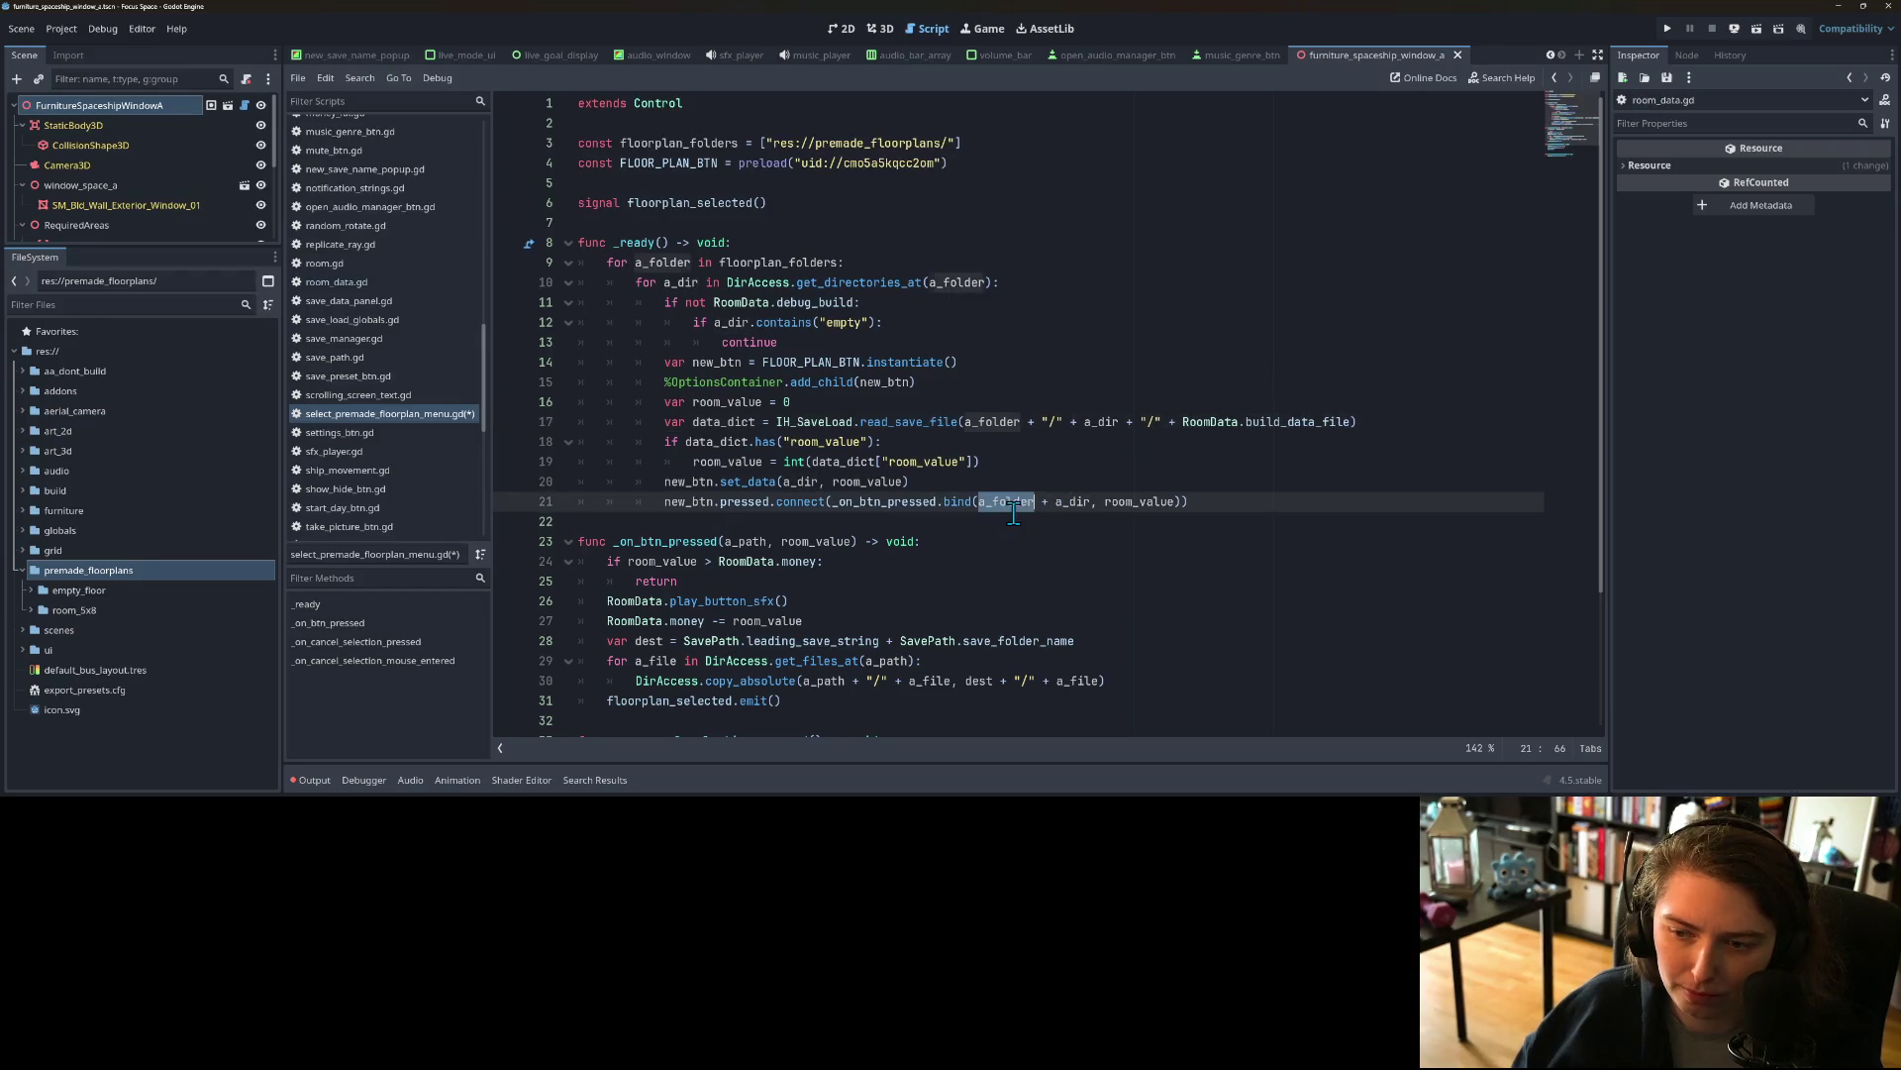
double_click(908, 505)
left_click(741, 561)
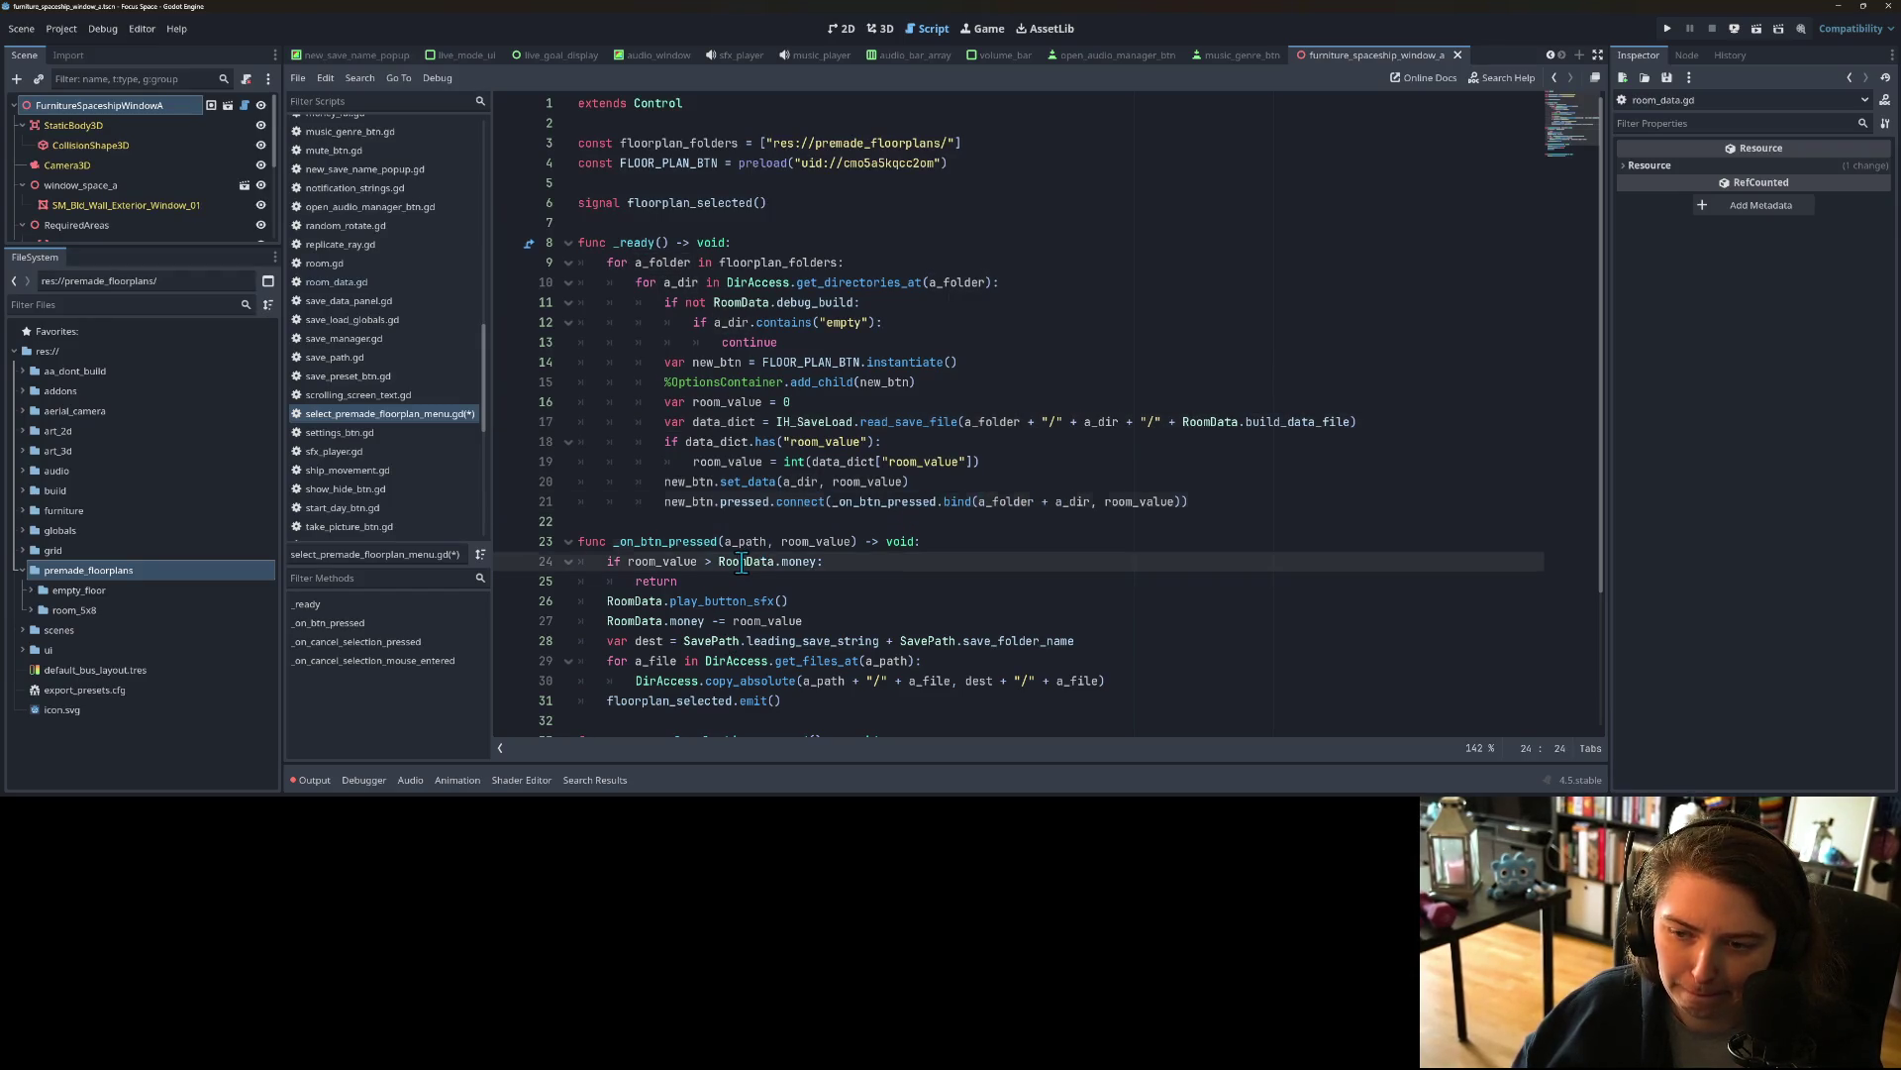
double_click(1019, 504)
double_click(1075, 505)
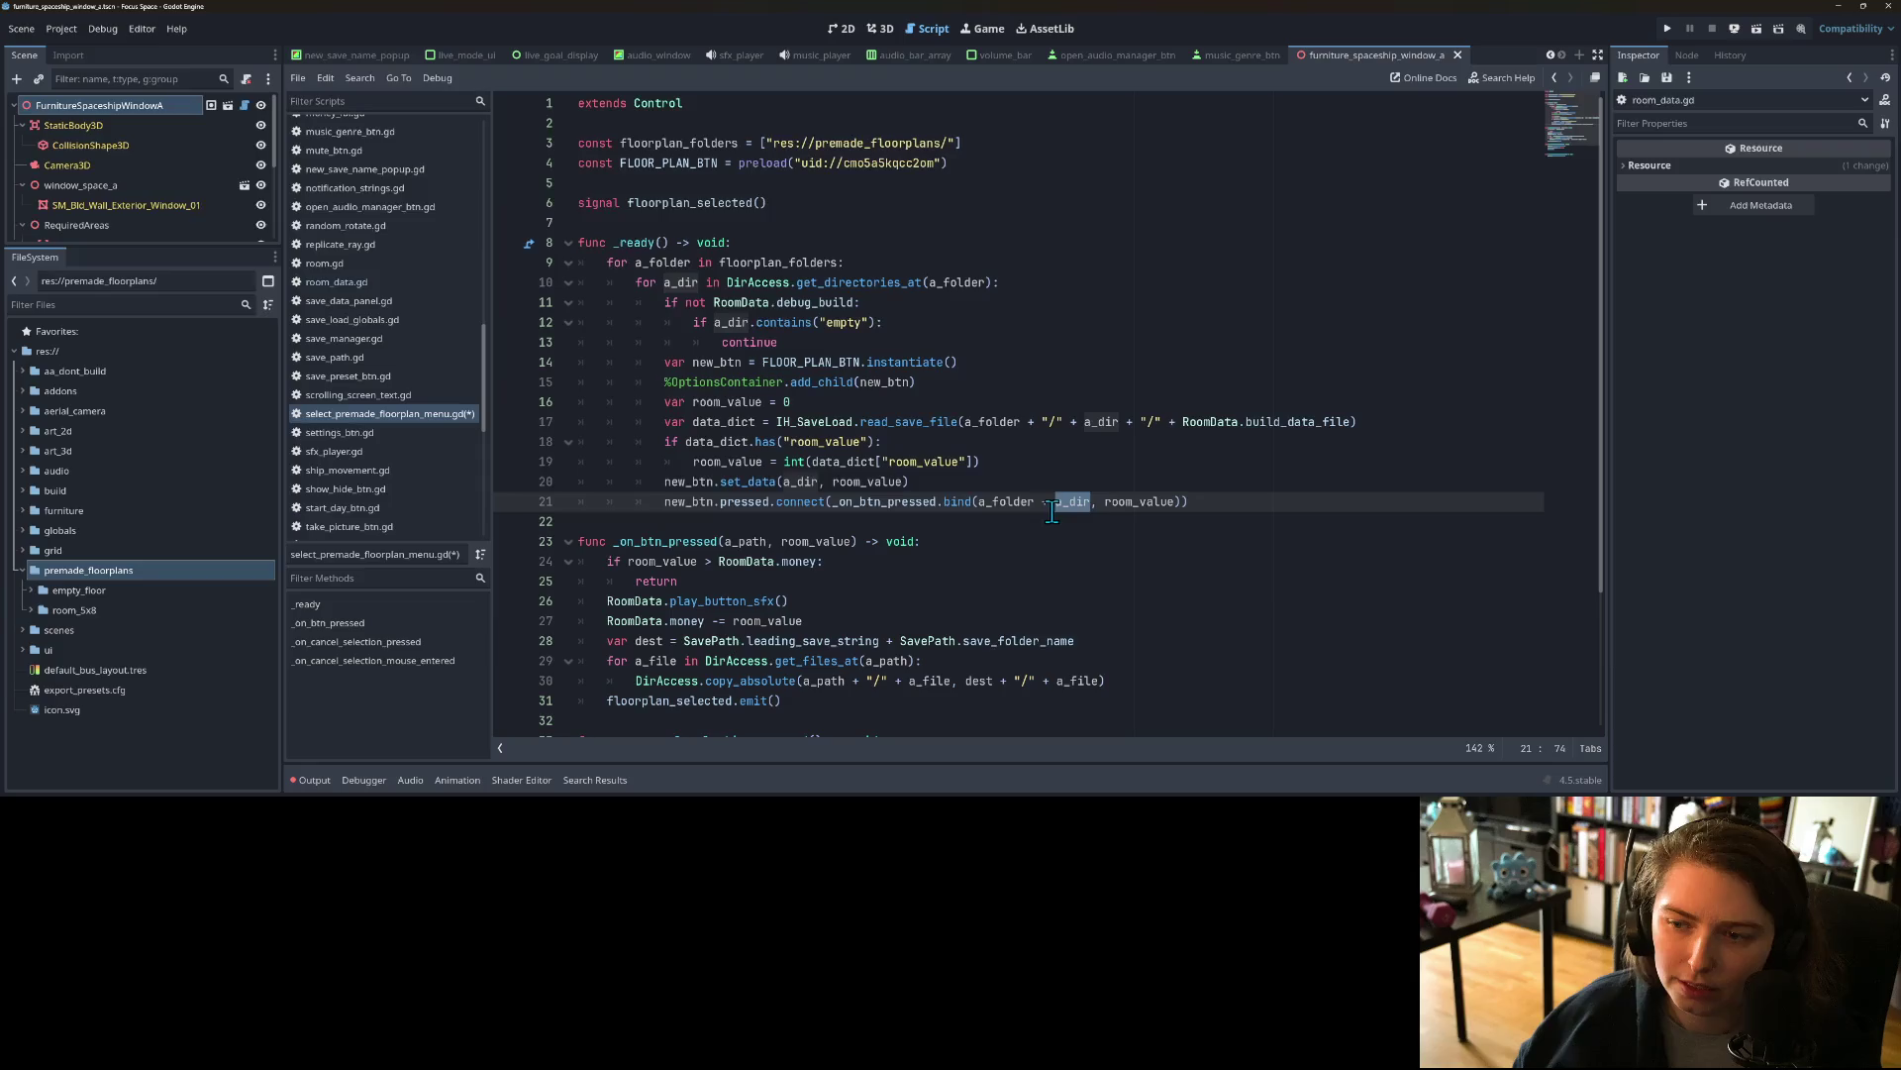
left_click(1101, 424)
left_click(1064, 428)
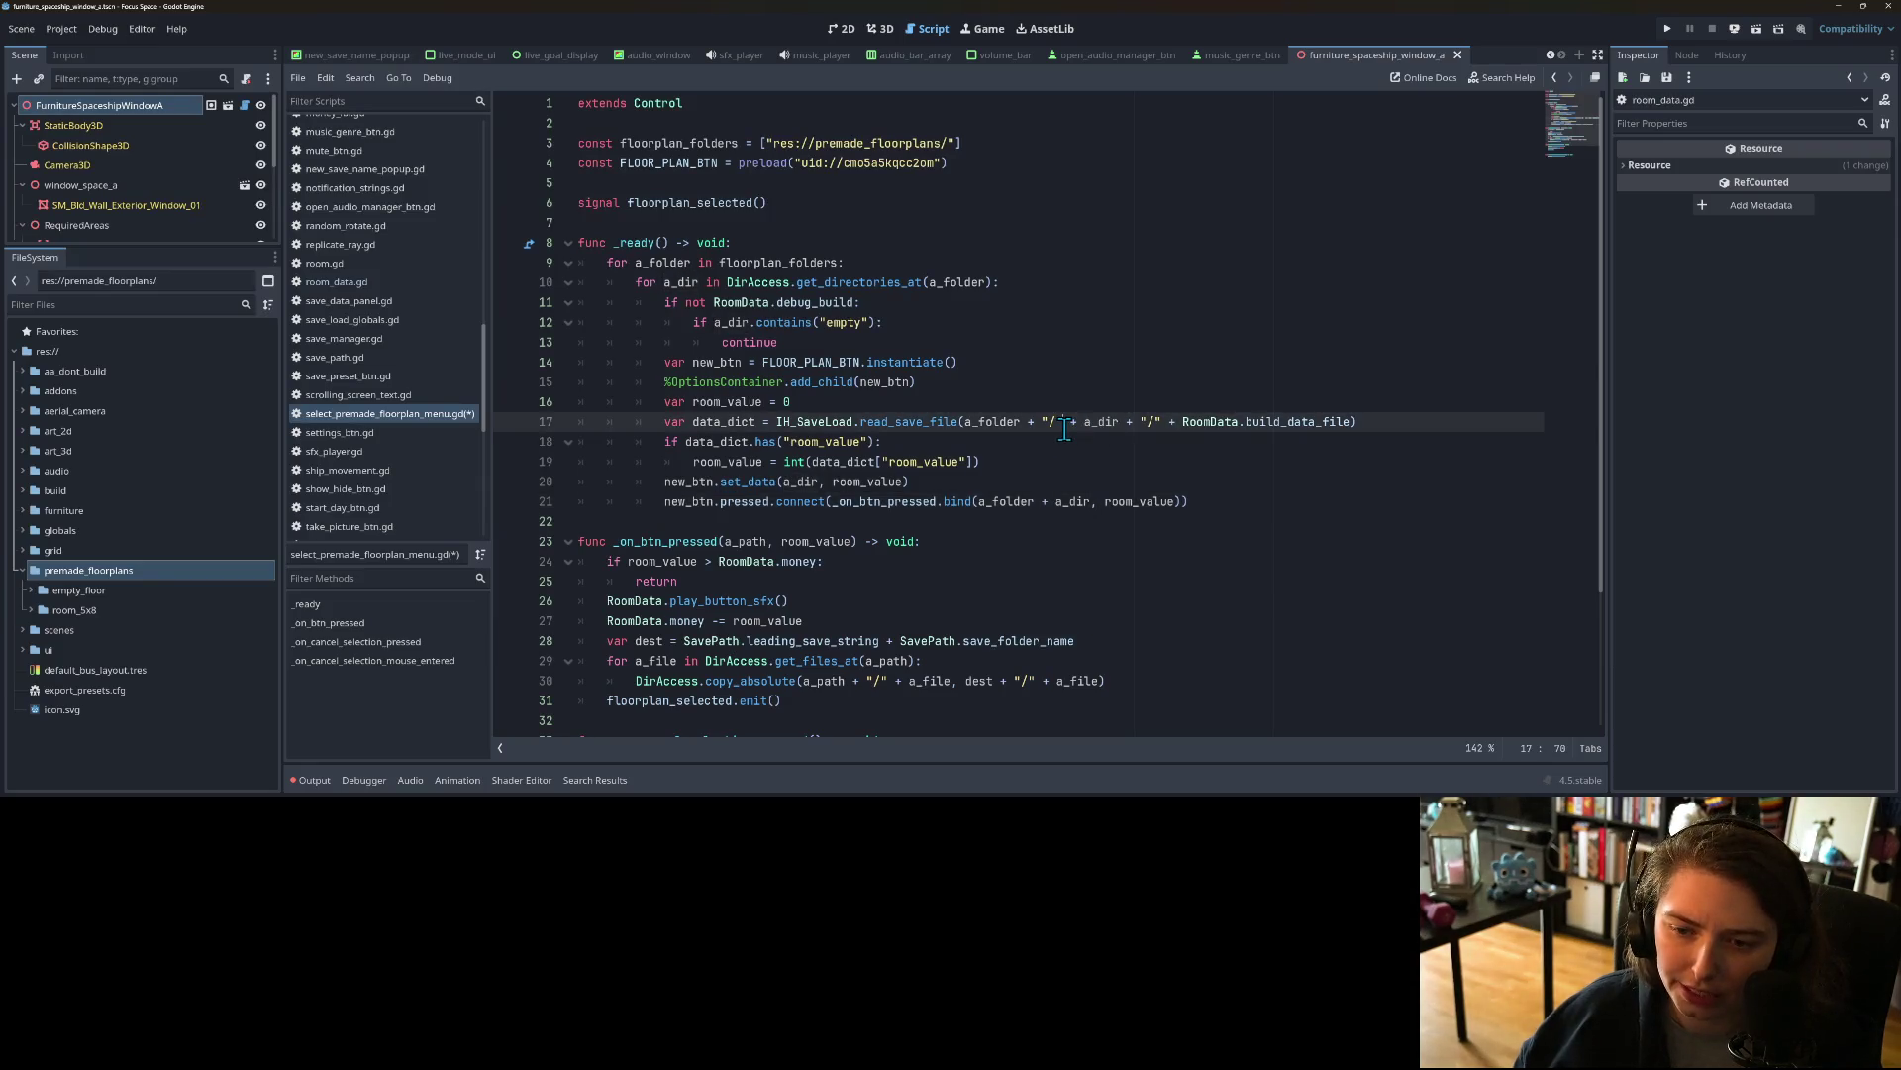
scroll(1065, 435, "down", 1)
left_click(999, 441)
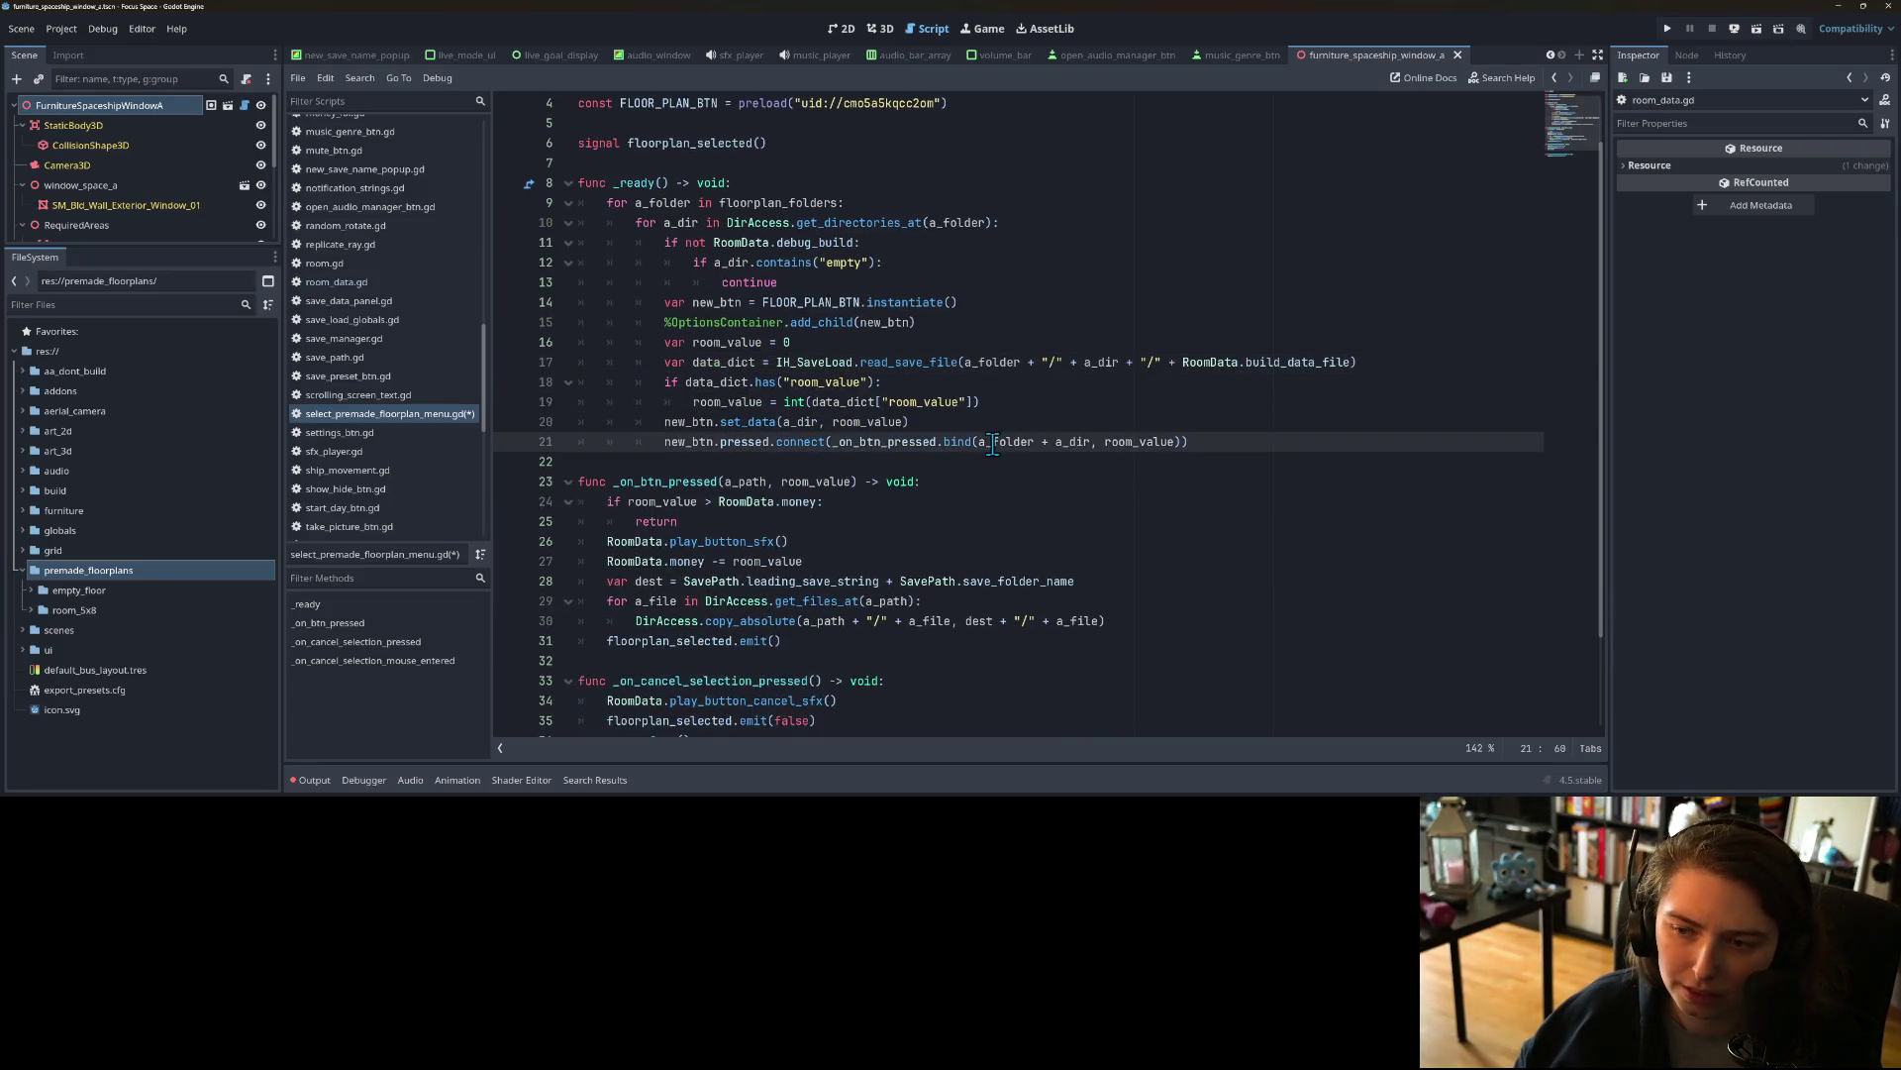
Step: Review the _on_btn_pressed handler, its a_path uses and the floorplan_folders paths list
double_click(884, 441)
scroll(822, 442, "down", 2)
double_click(742, 363)
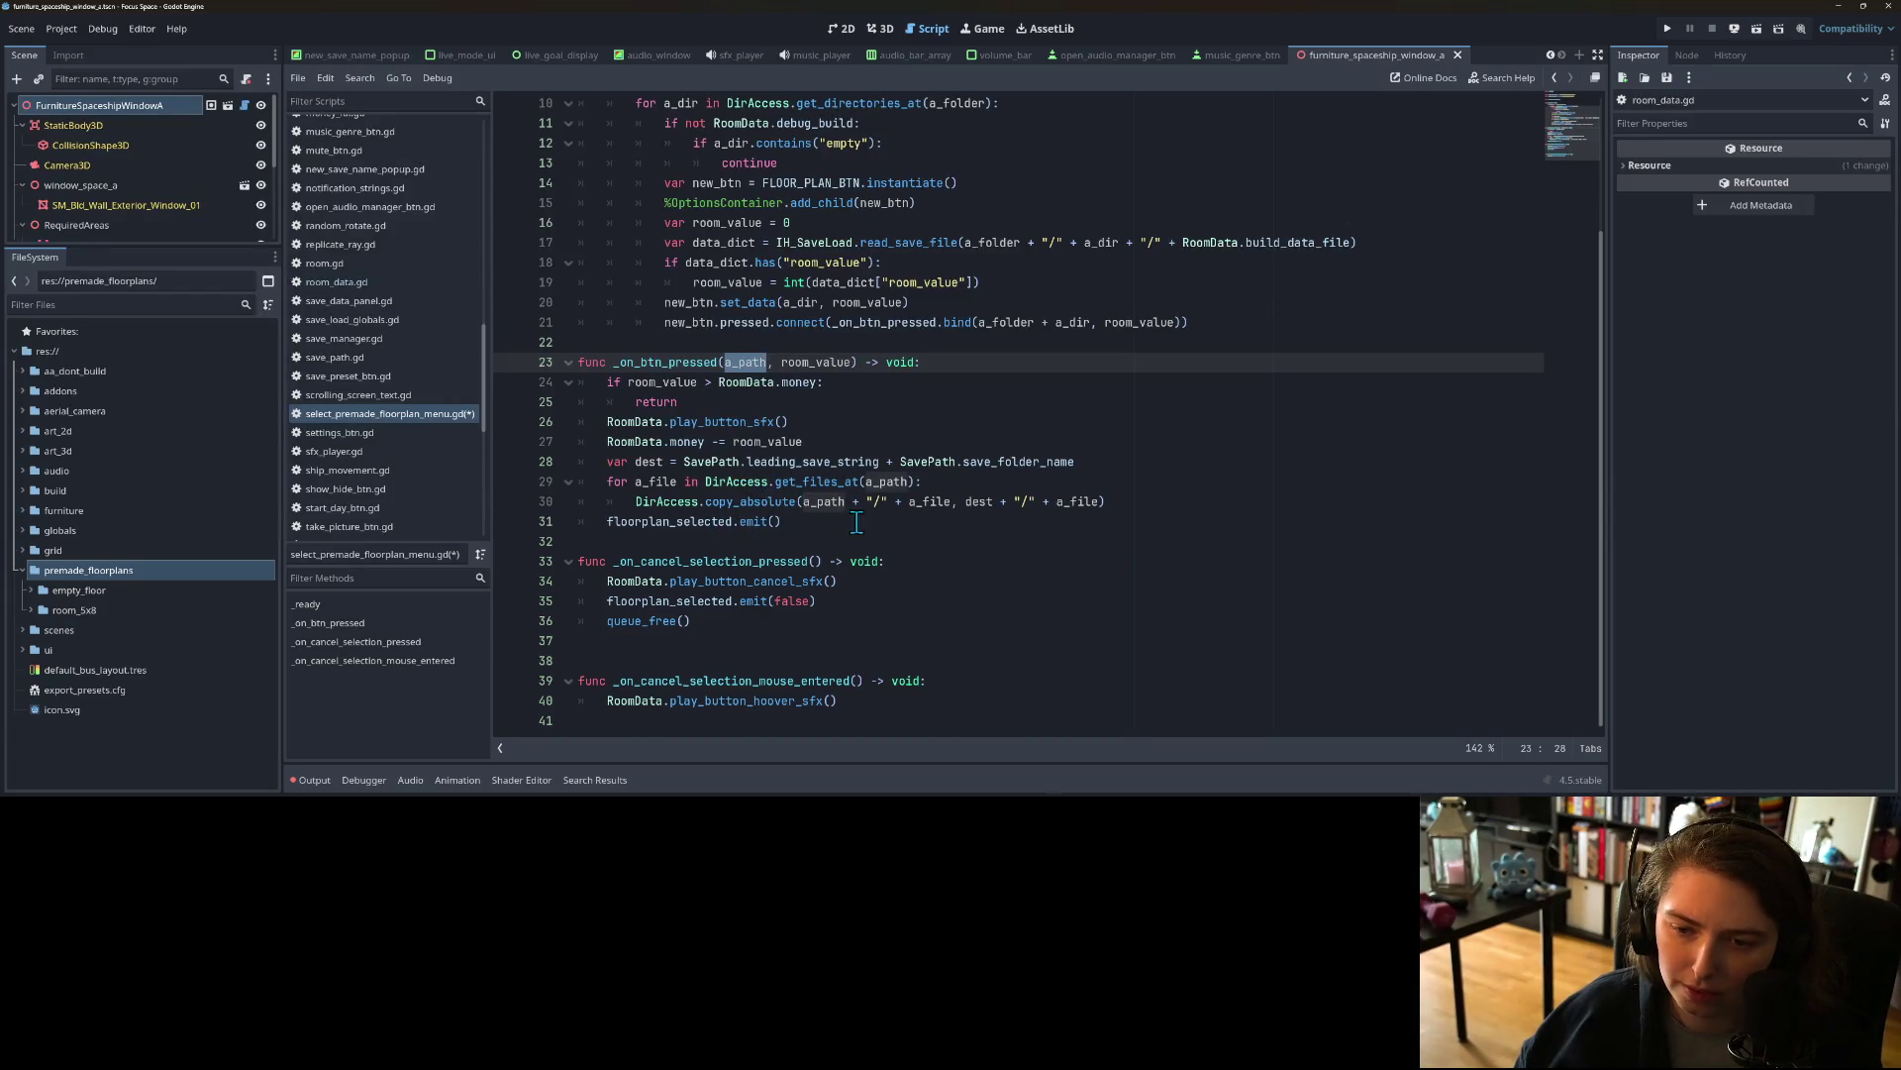
left_click(785, 502)
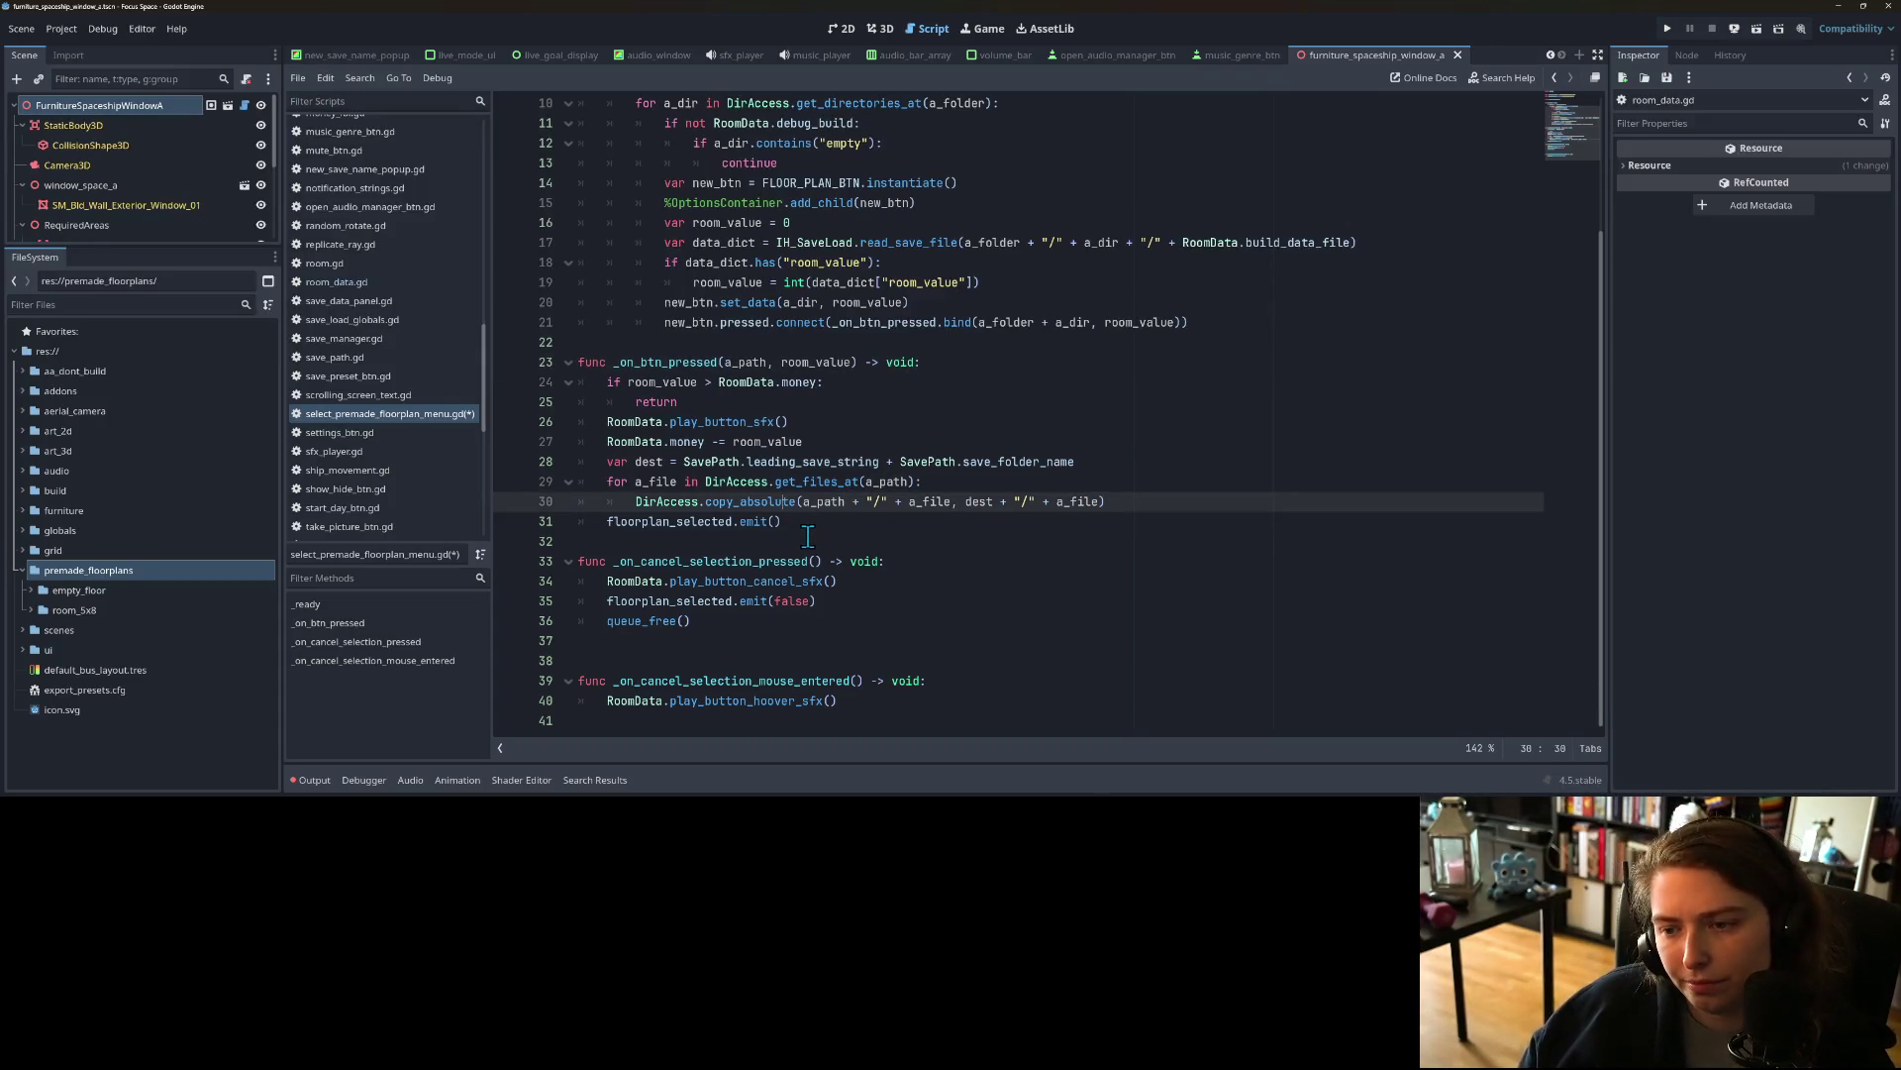
scroll(842, 535, "up", 2)
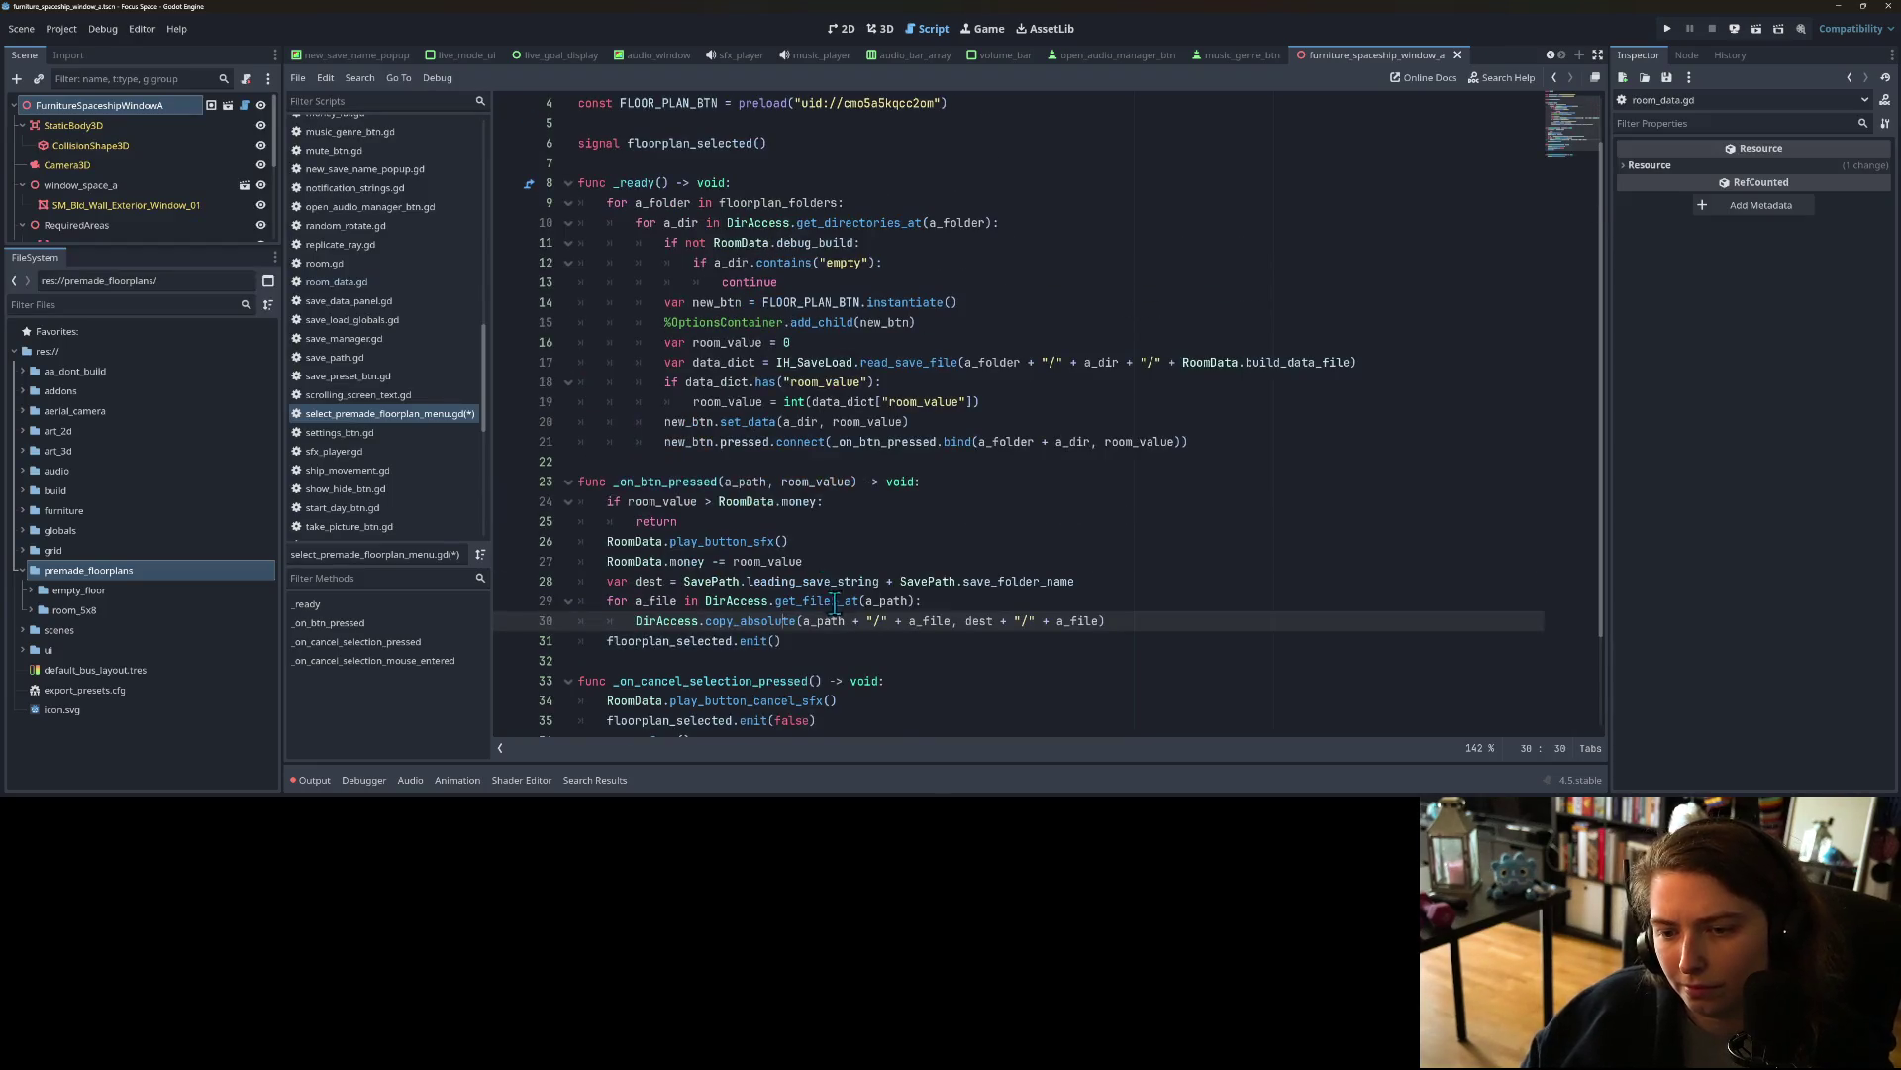
scroll(834, 602, "up", 1)
double_click(1008, 502)
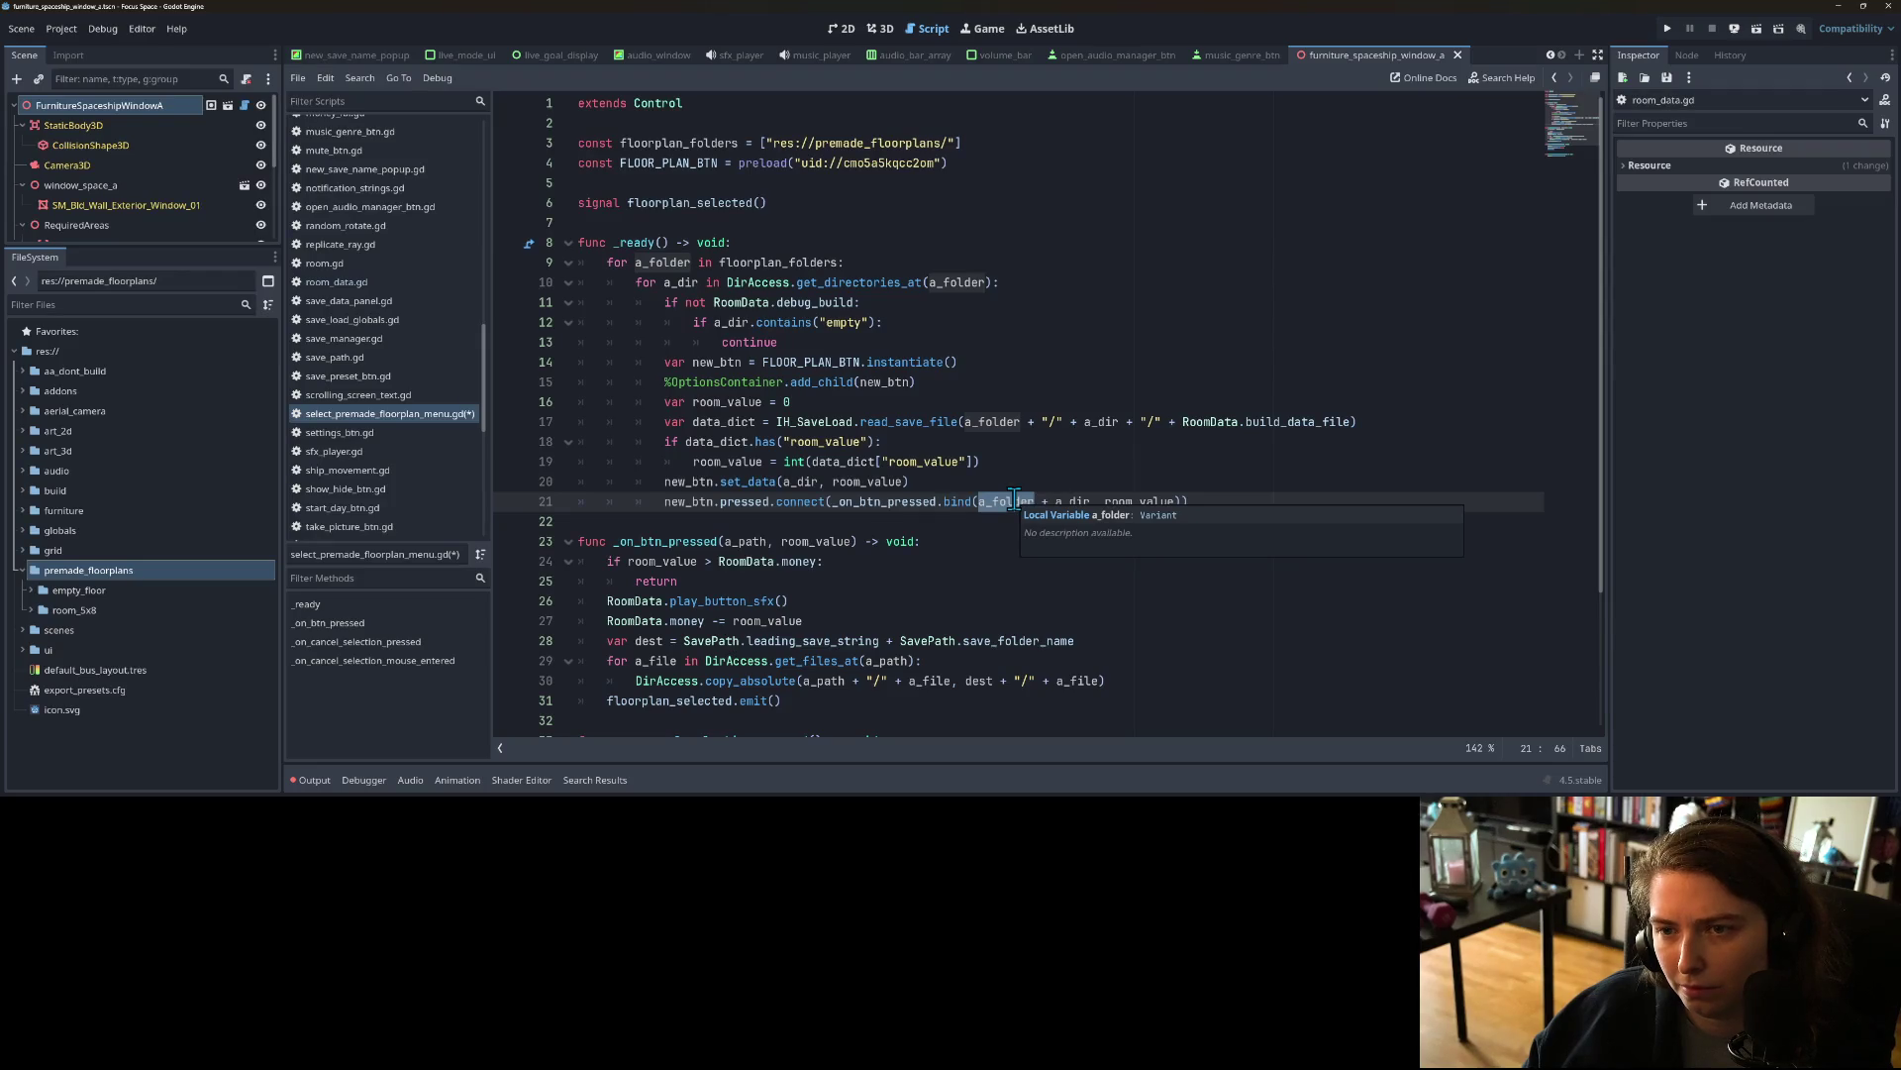
left_click(945, 146)
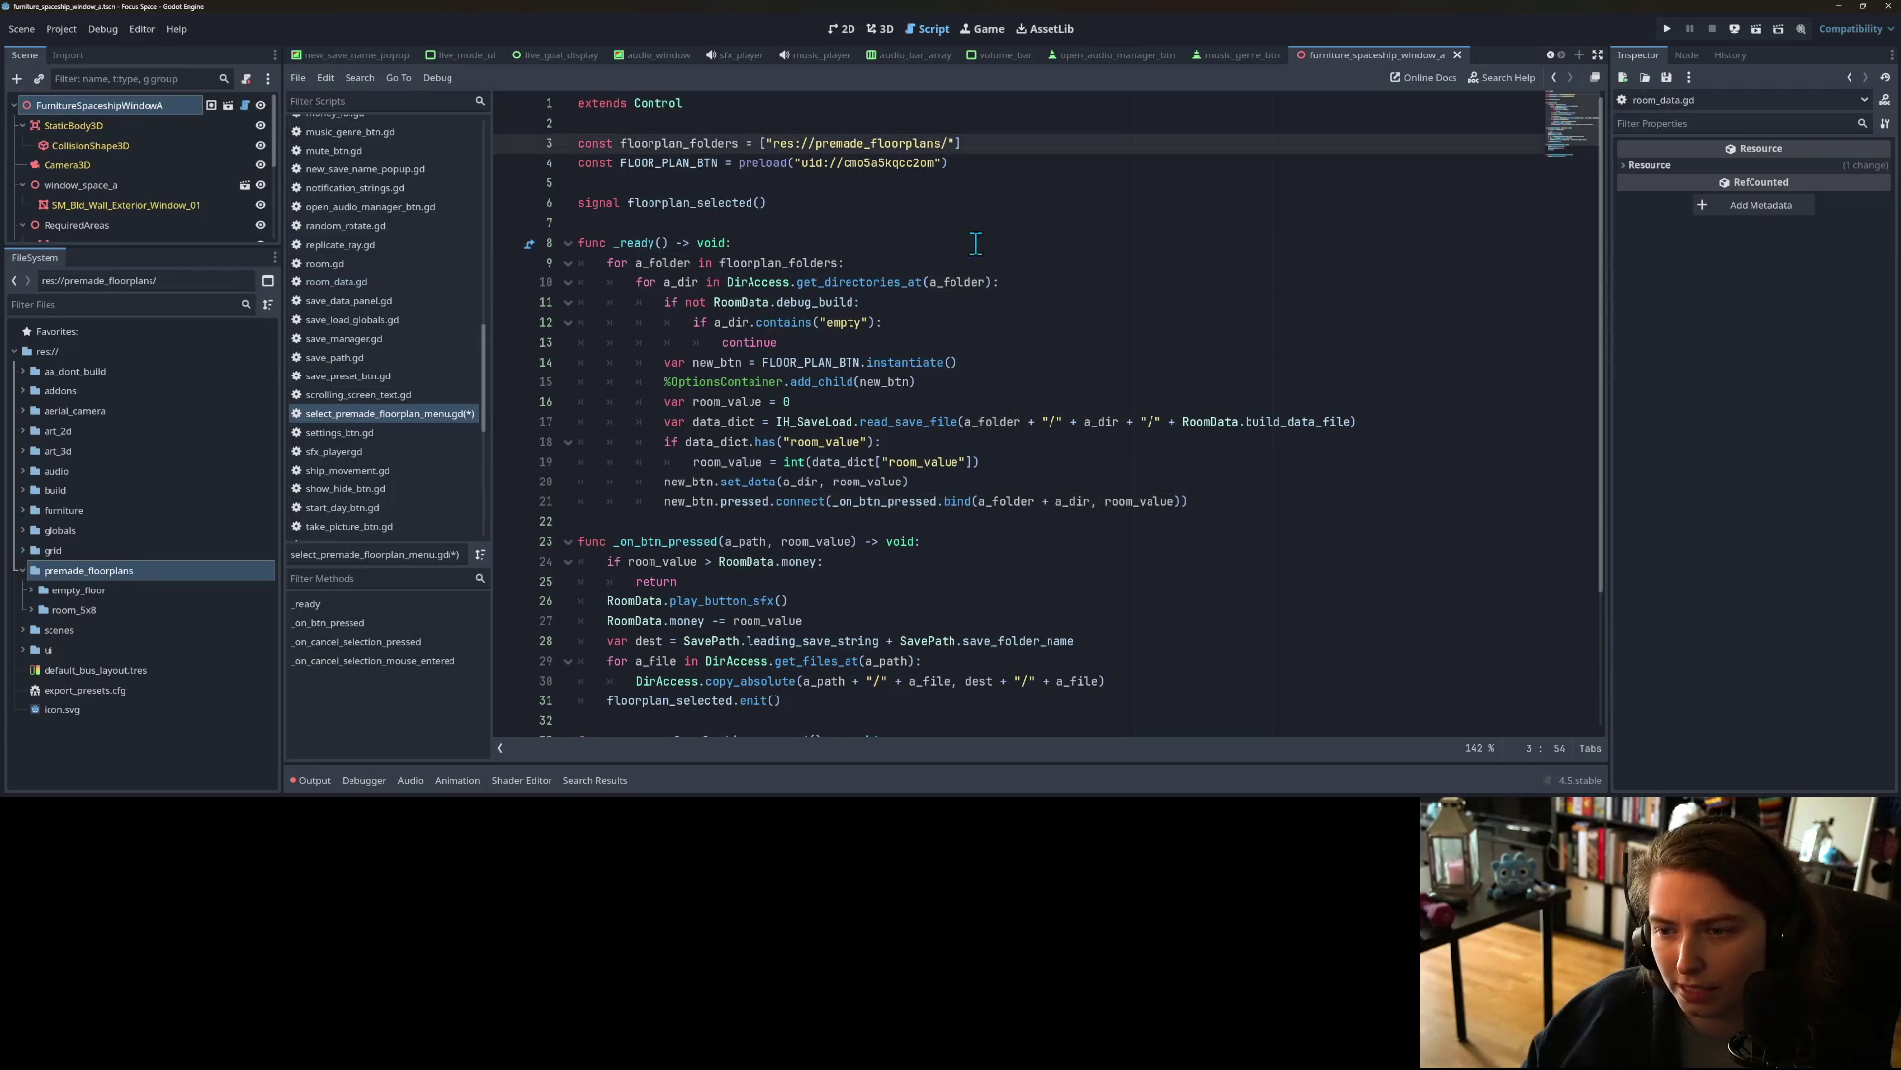
Step: Delete the extra "/" + between a_folder and a_dir in the save path and save
mouse_move(1083, 421)
left_mouse_down()
mouse_move(1025, 420)
mouse_move(1042, 421)
left_mouse_up()
key("BackSpace")
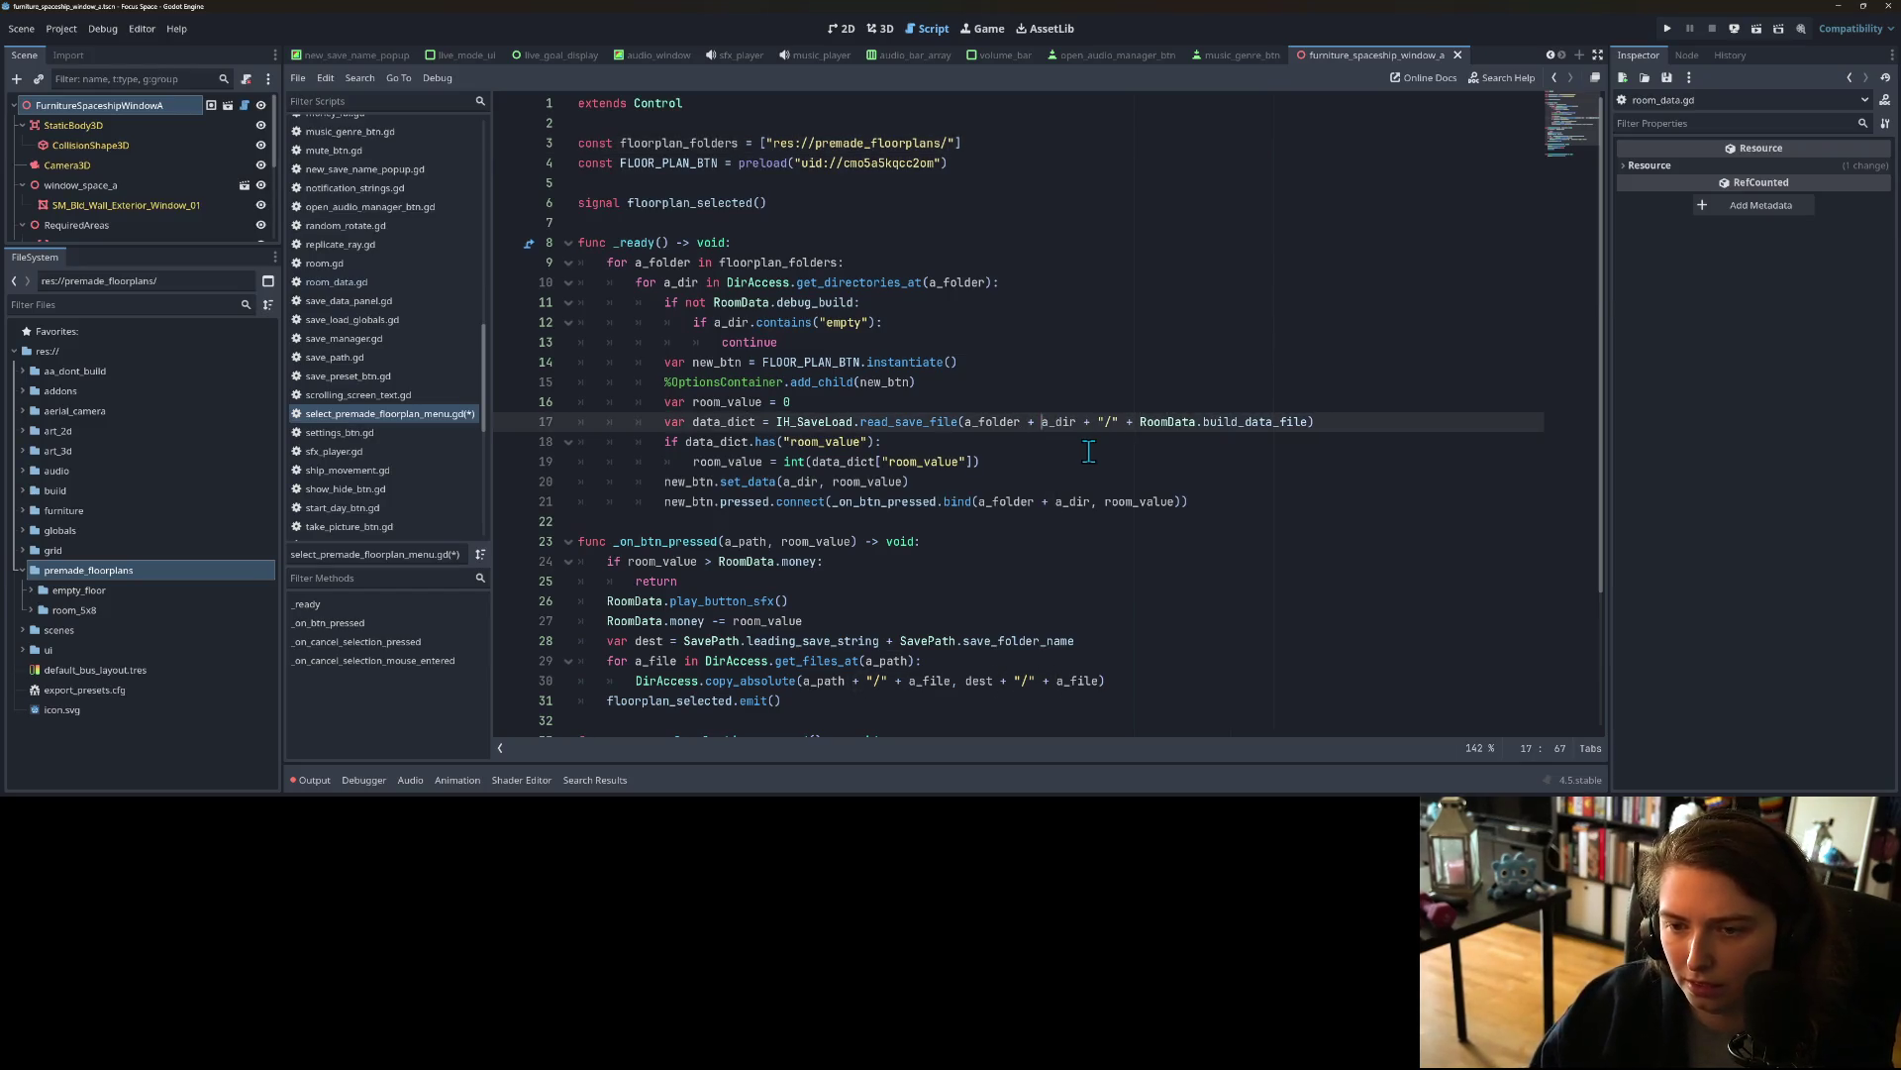
key("ctrl+s")
mouse_move(1219, 421)
left_click(1120, 421)
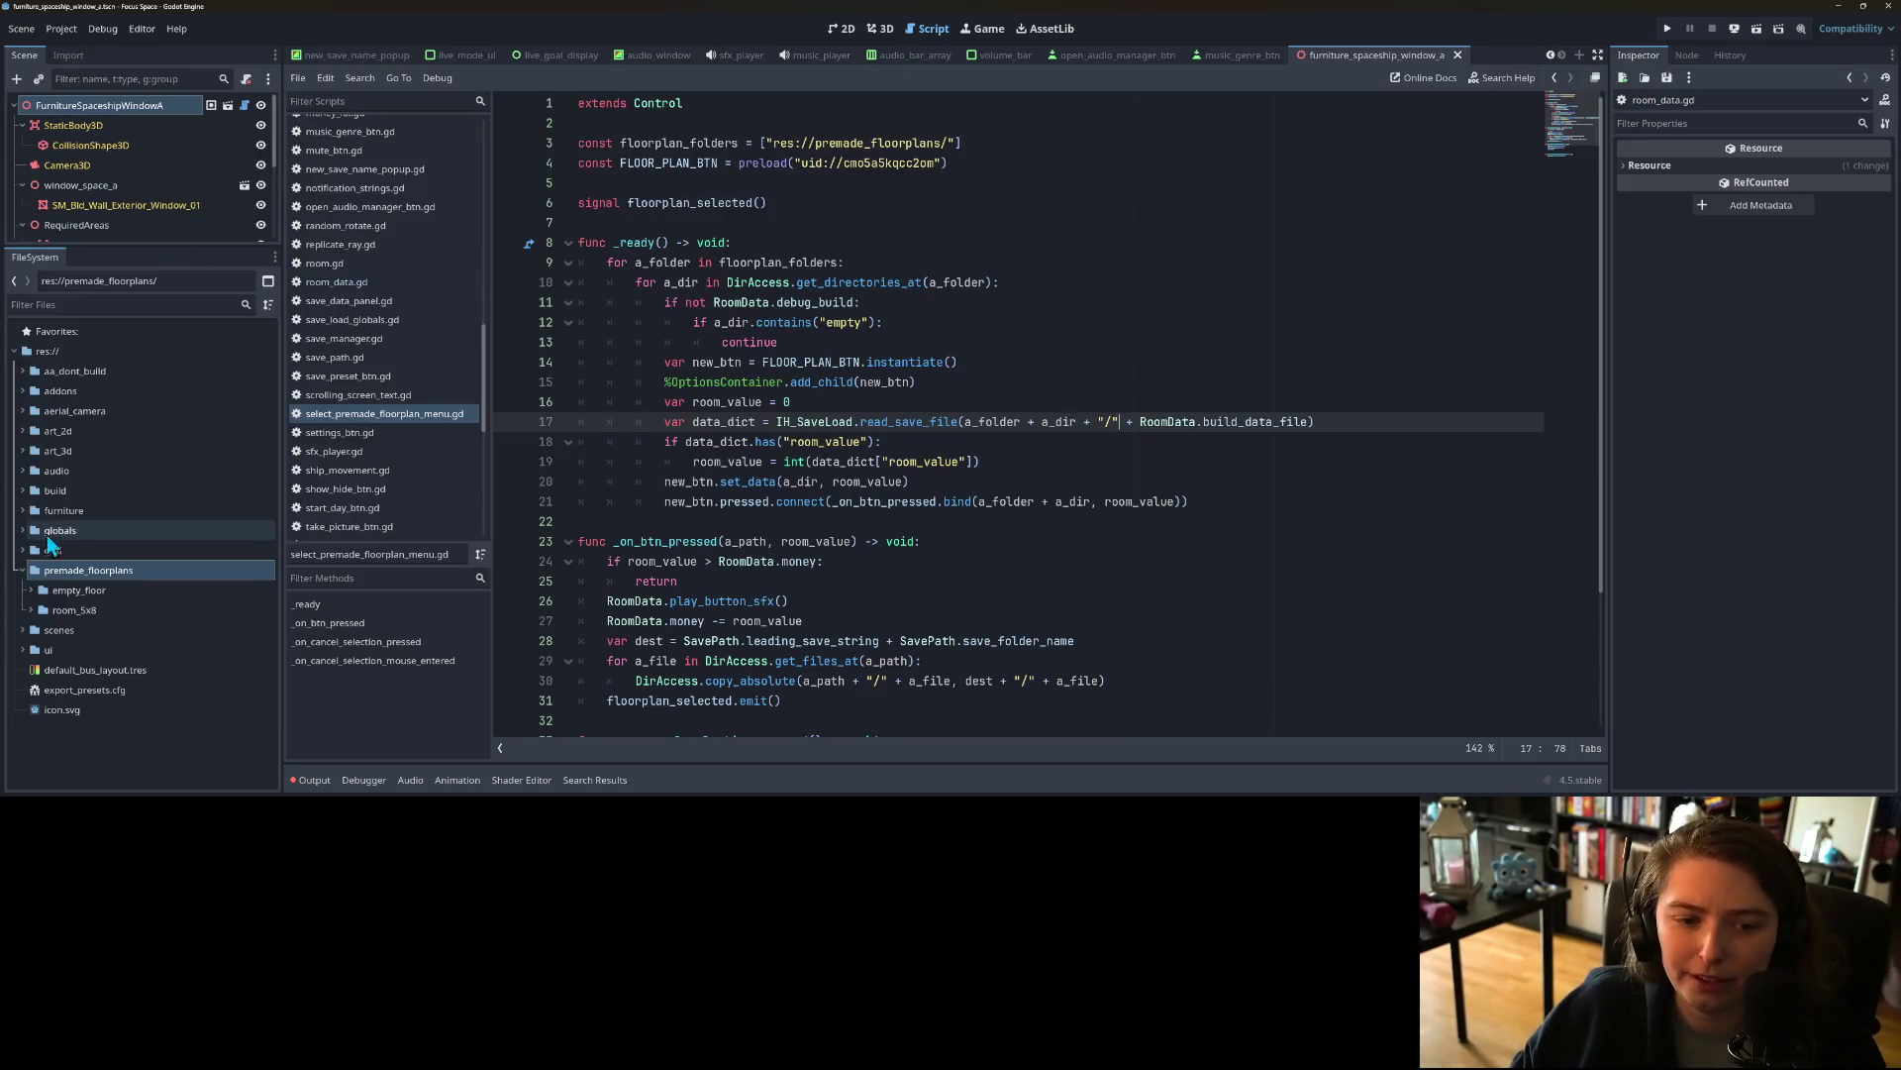
right_click(63, 354)
Step: Create a folder named content_update_dec_2025 at the project root and open it
mouse_move(75, 358)
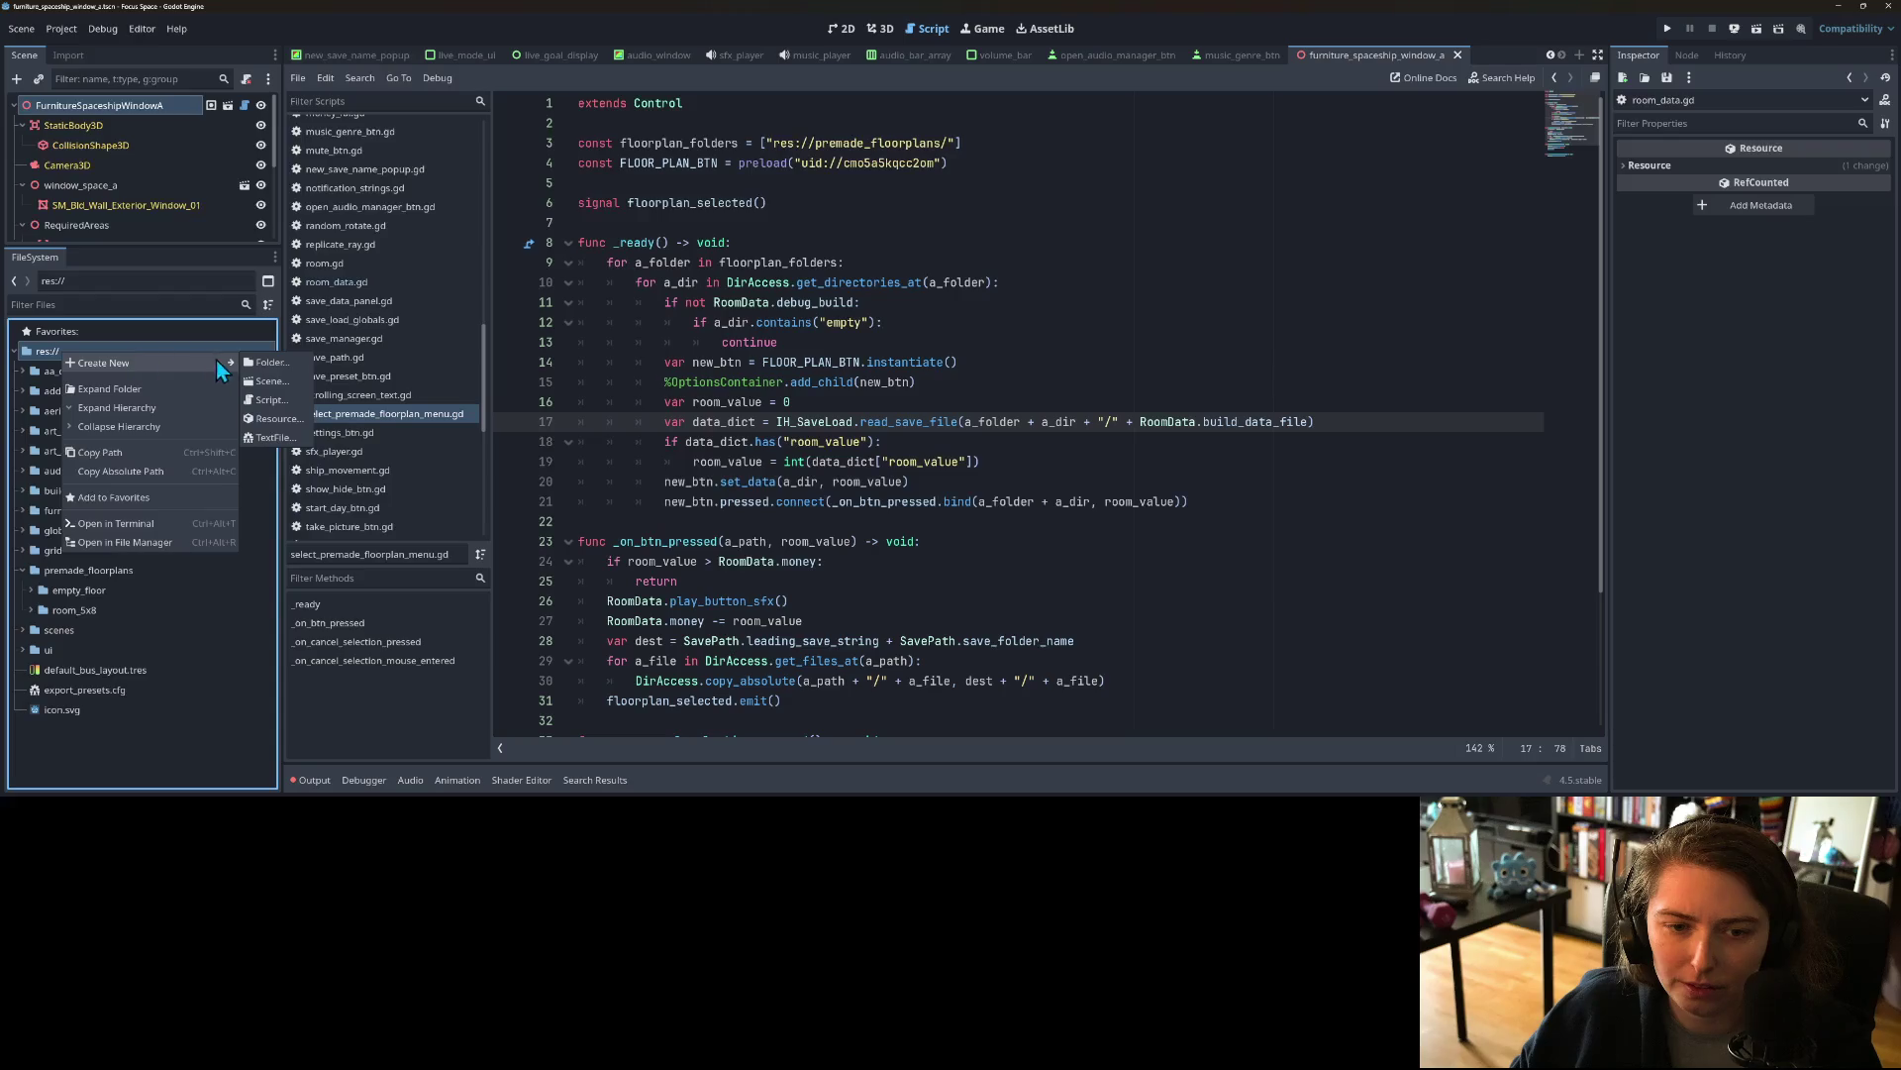
left_click(270, 363)
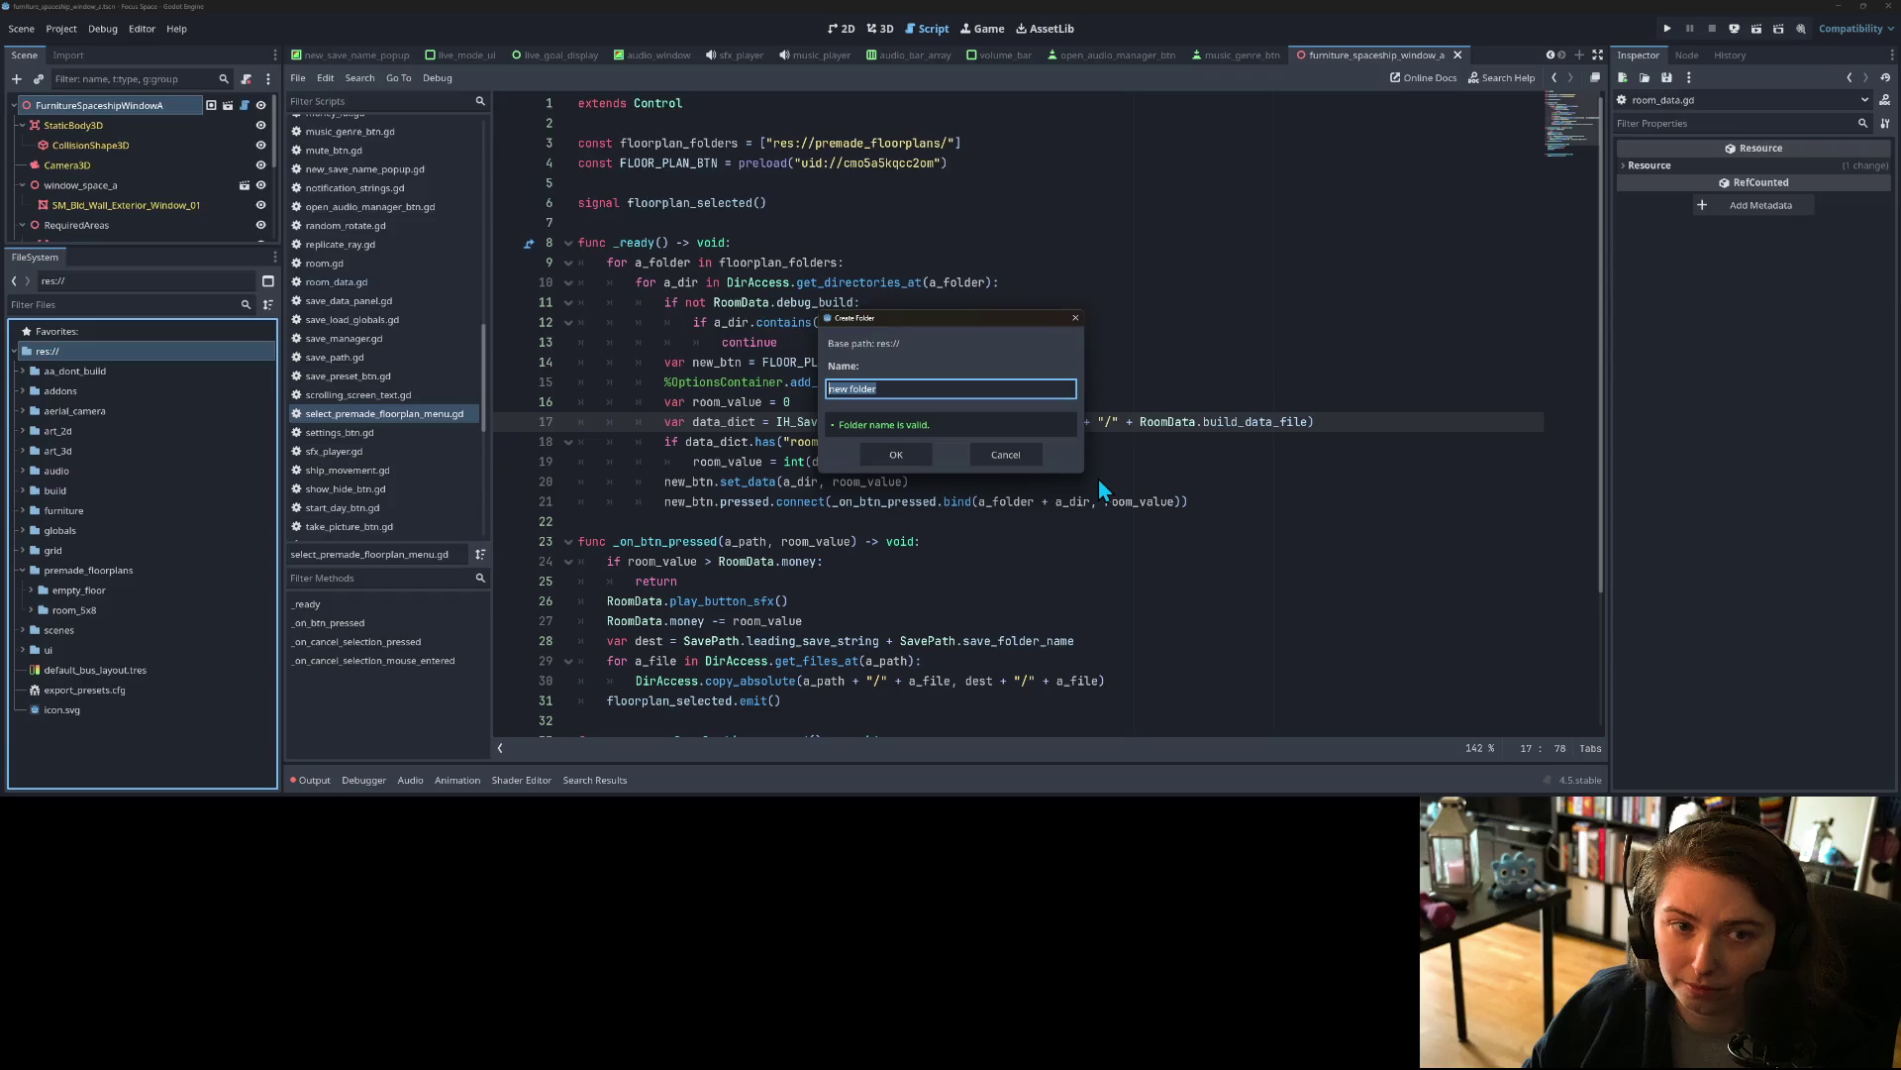
type("conte")
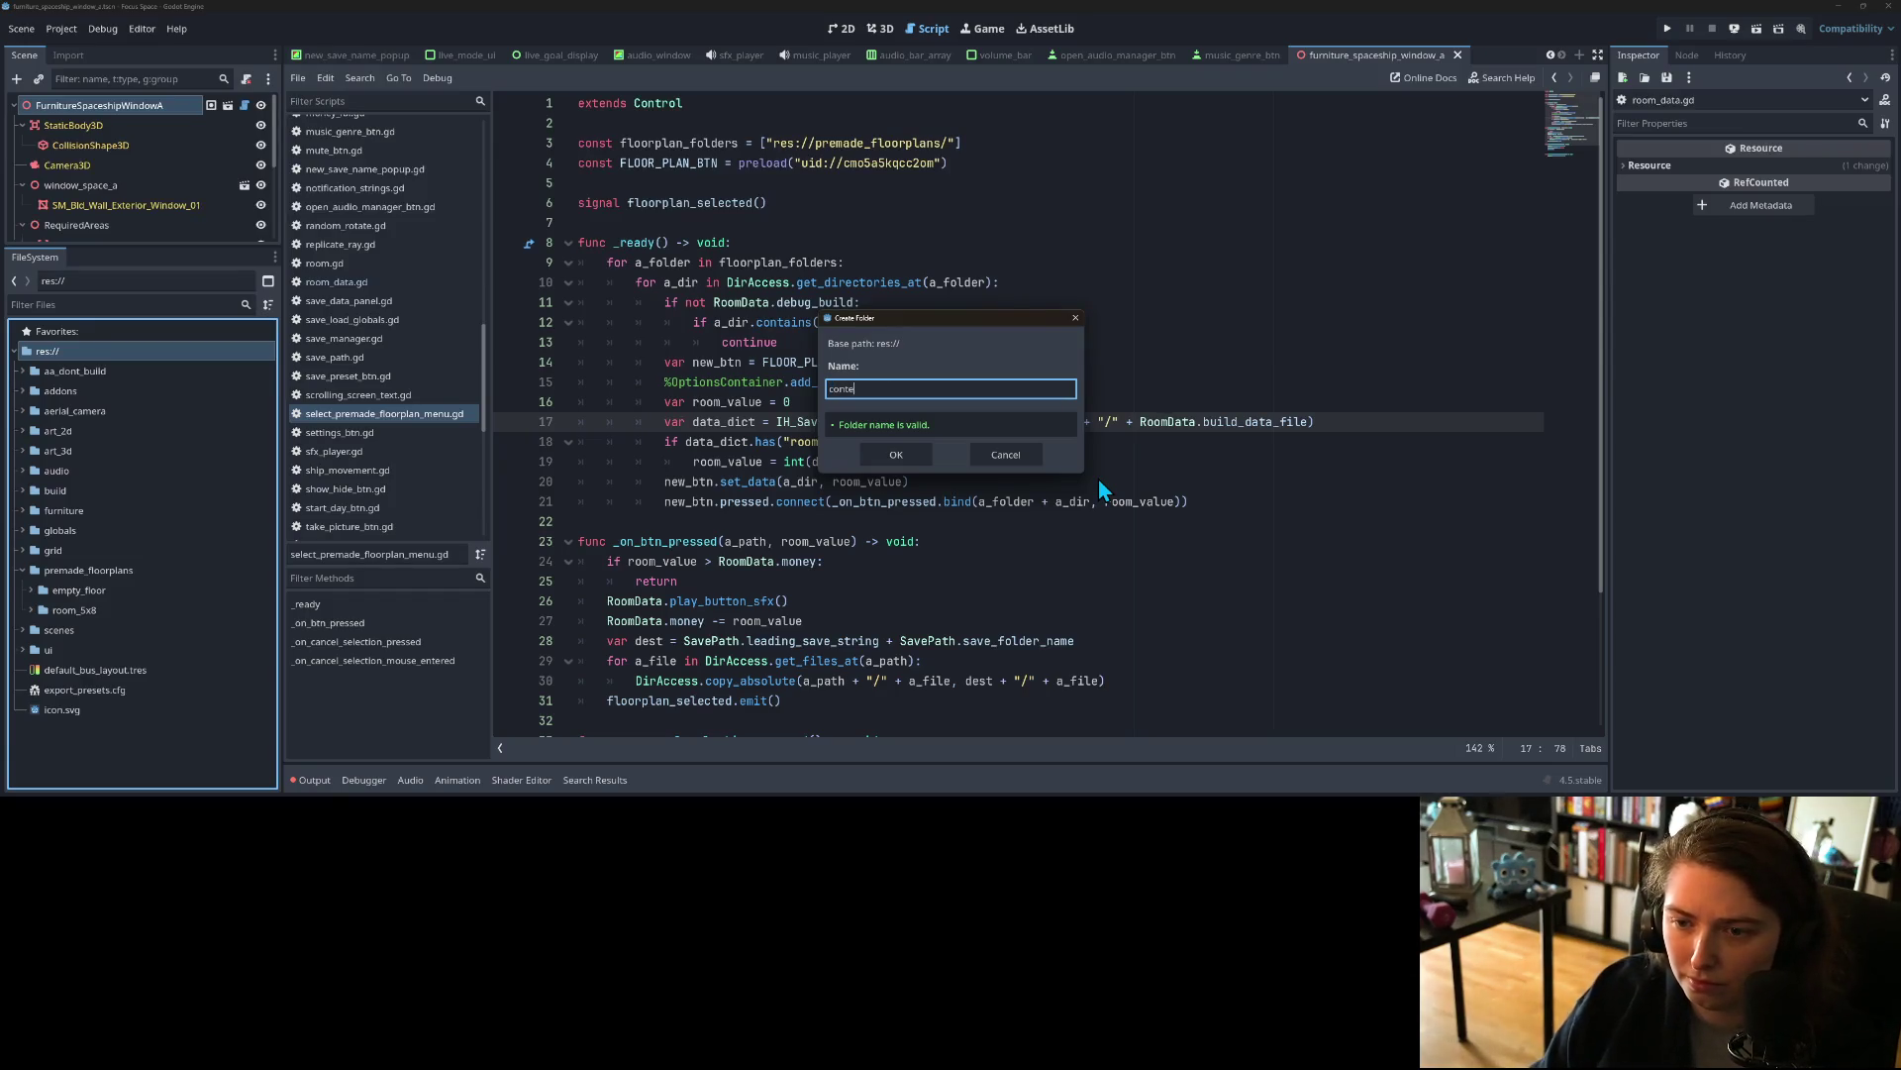
type("nt_push")
key("BackSpace")
key("BackSpace")
key("BackSpace")
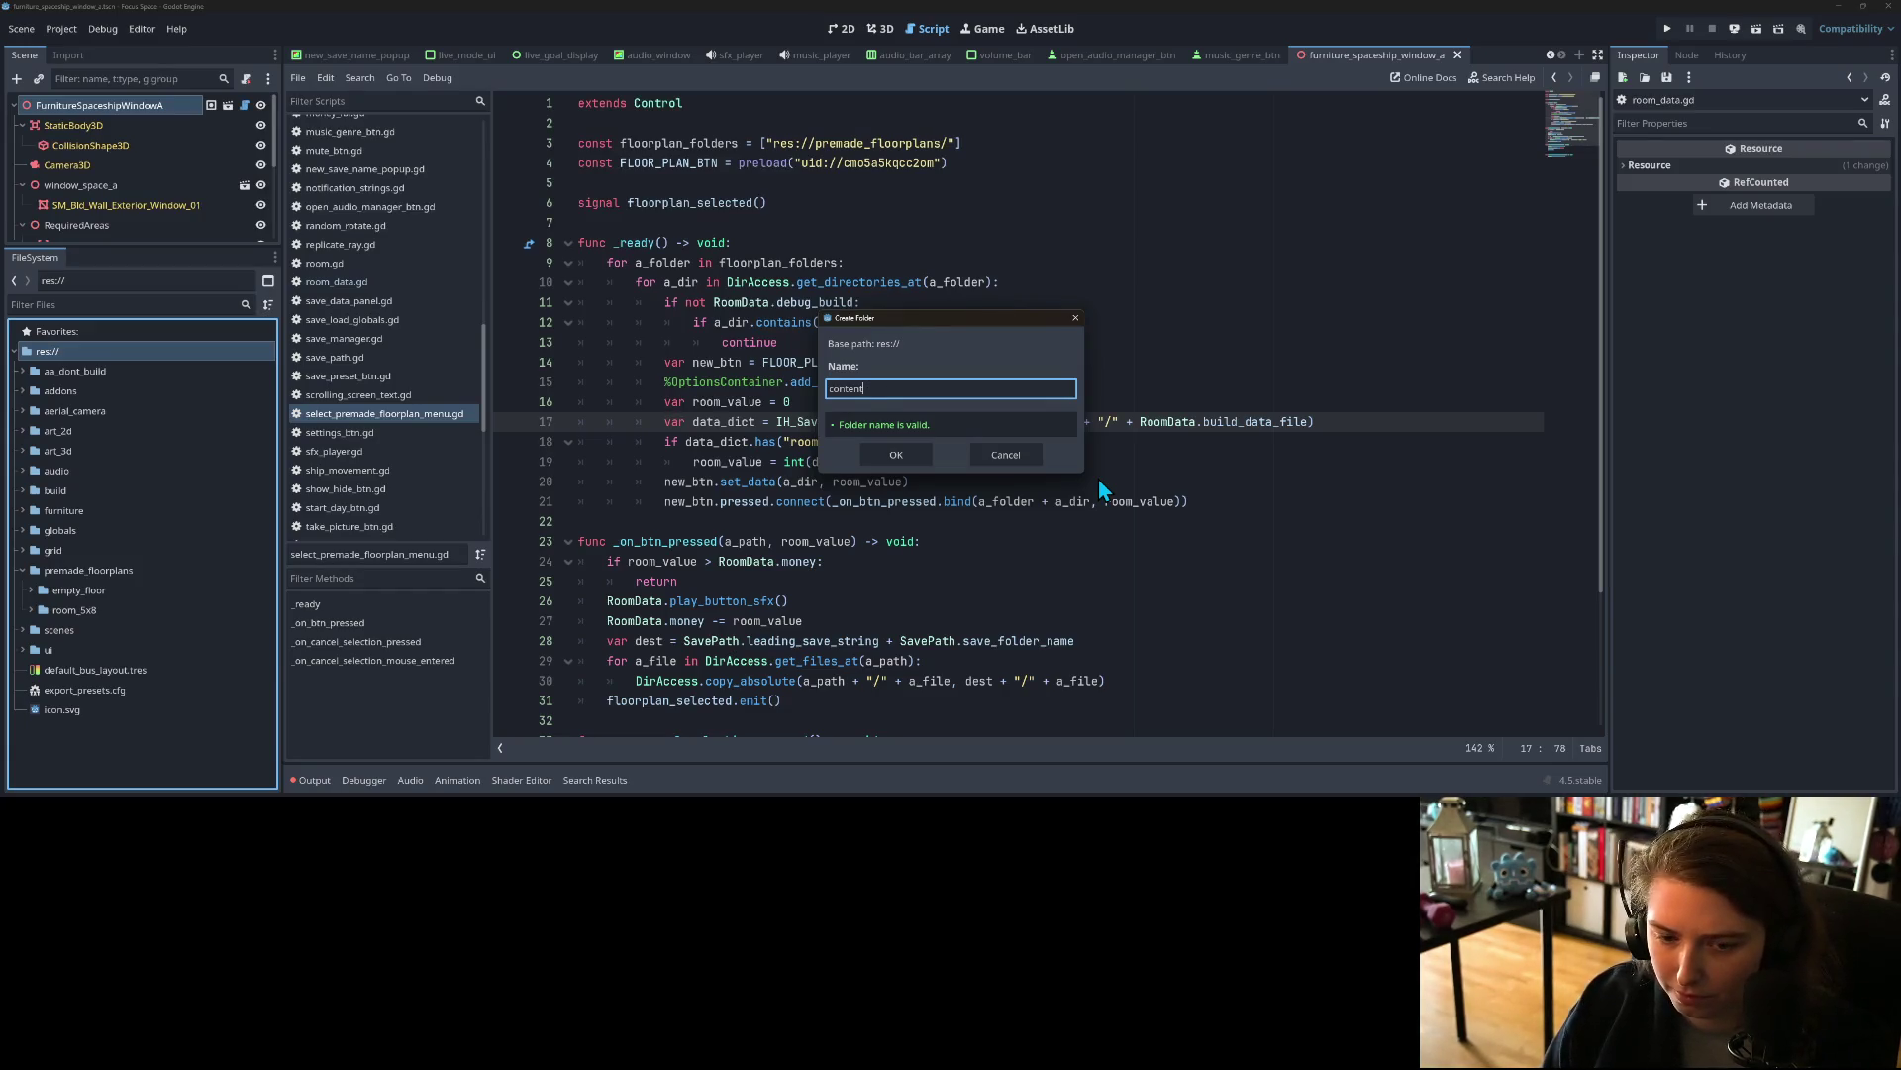
key("BackSpace")
key("BackSpace")
key("BackSpace")
type("content_update_")
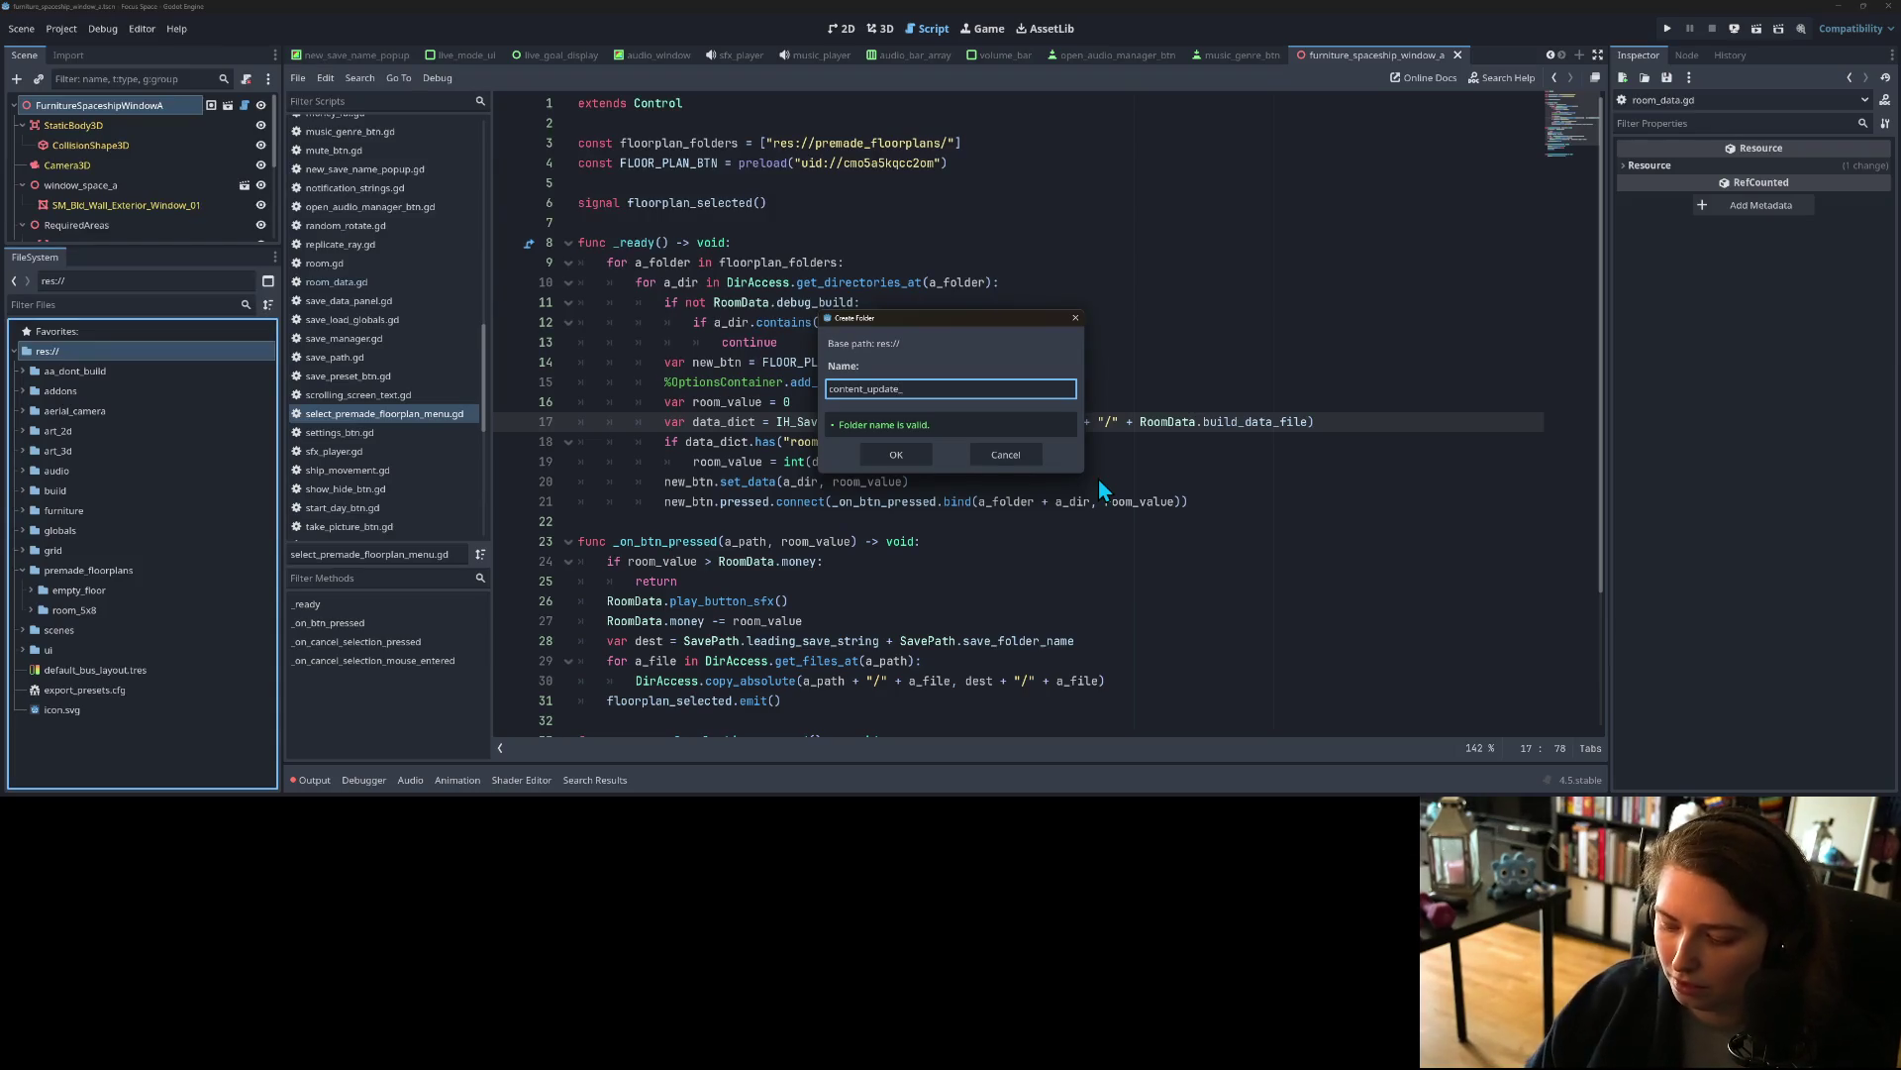
type("De")
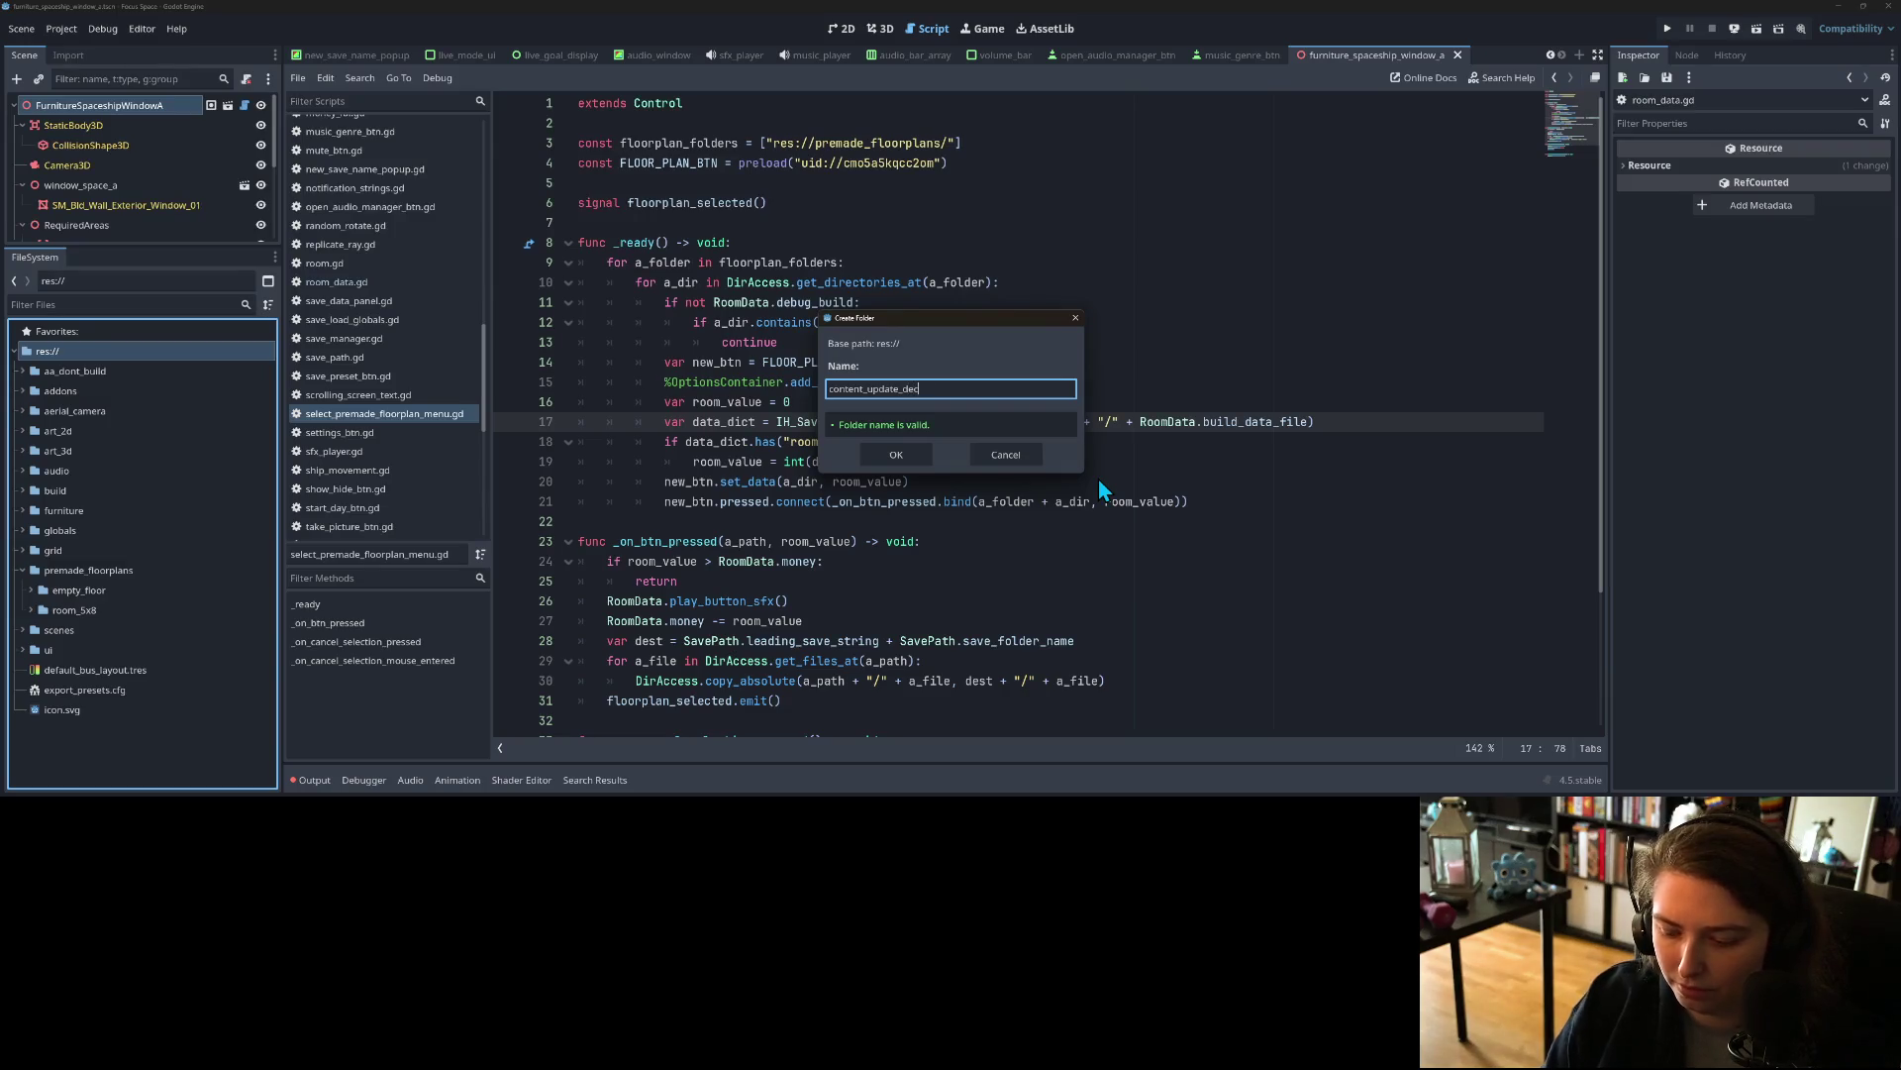
type("2025")
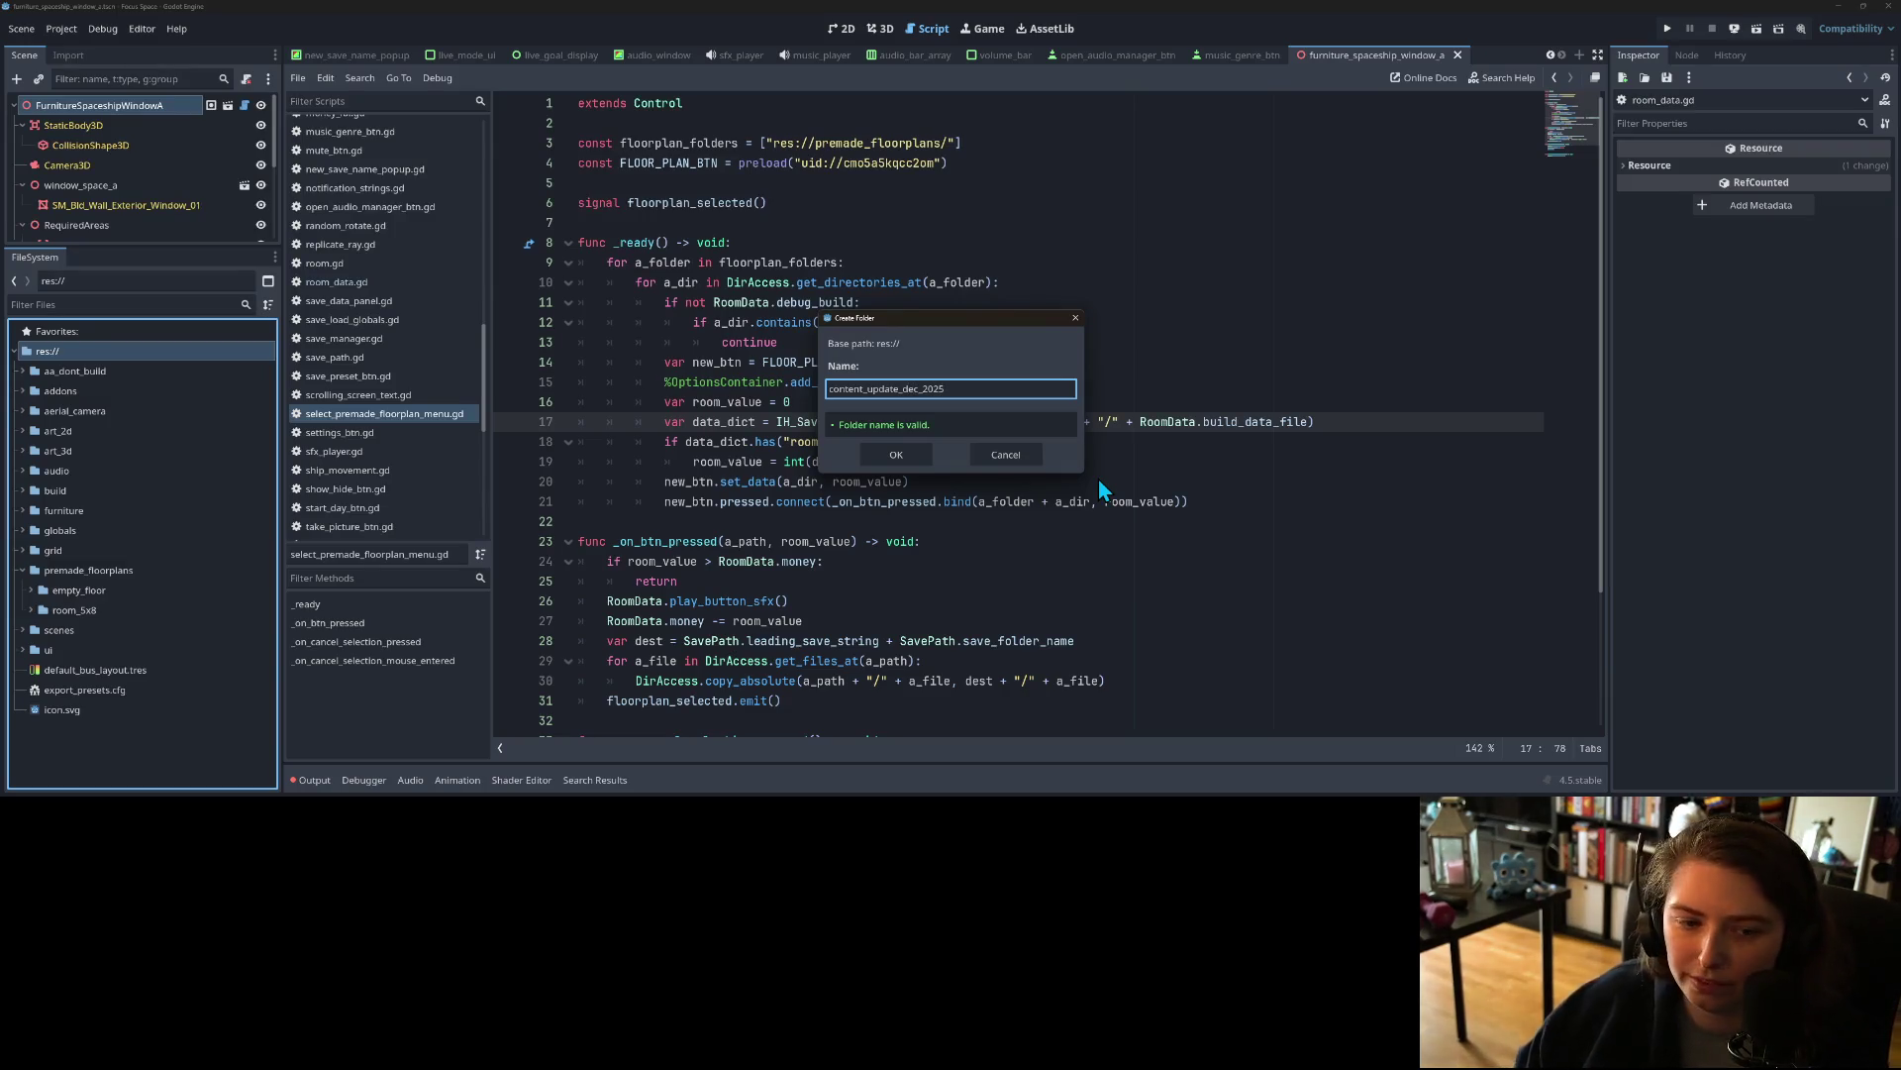
key("Return")
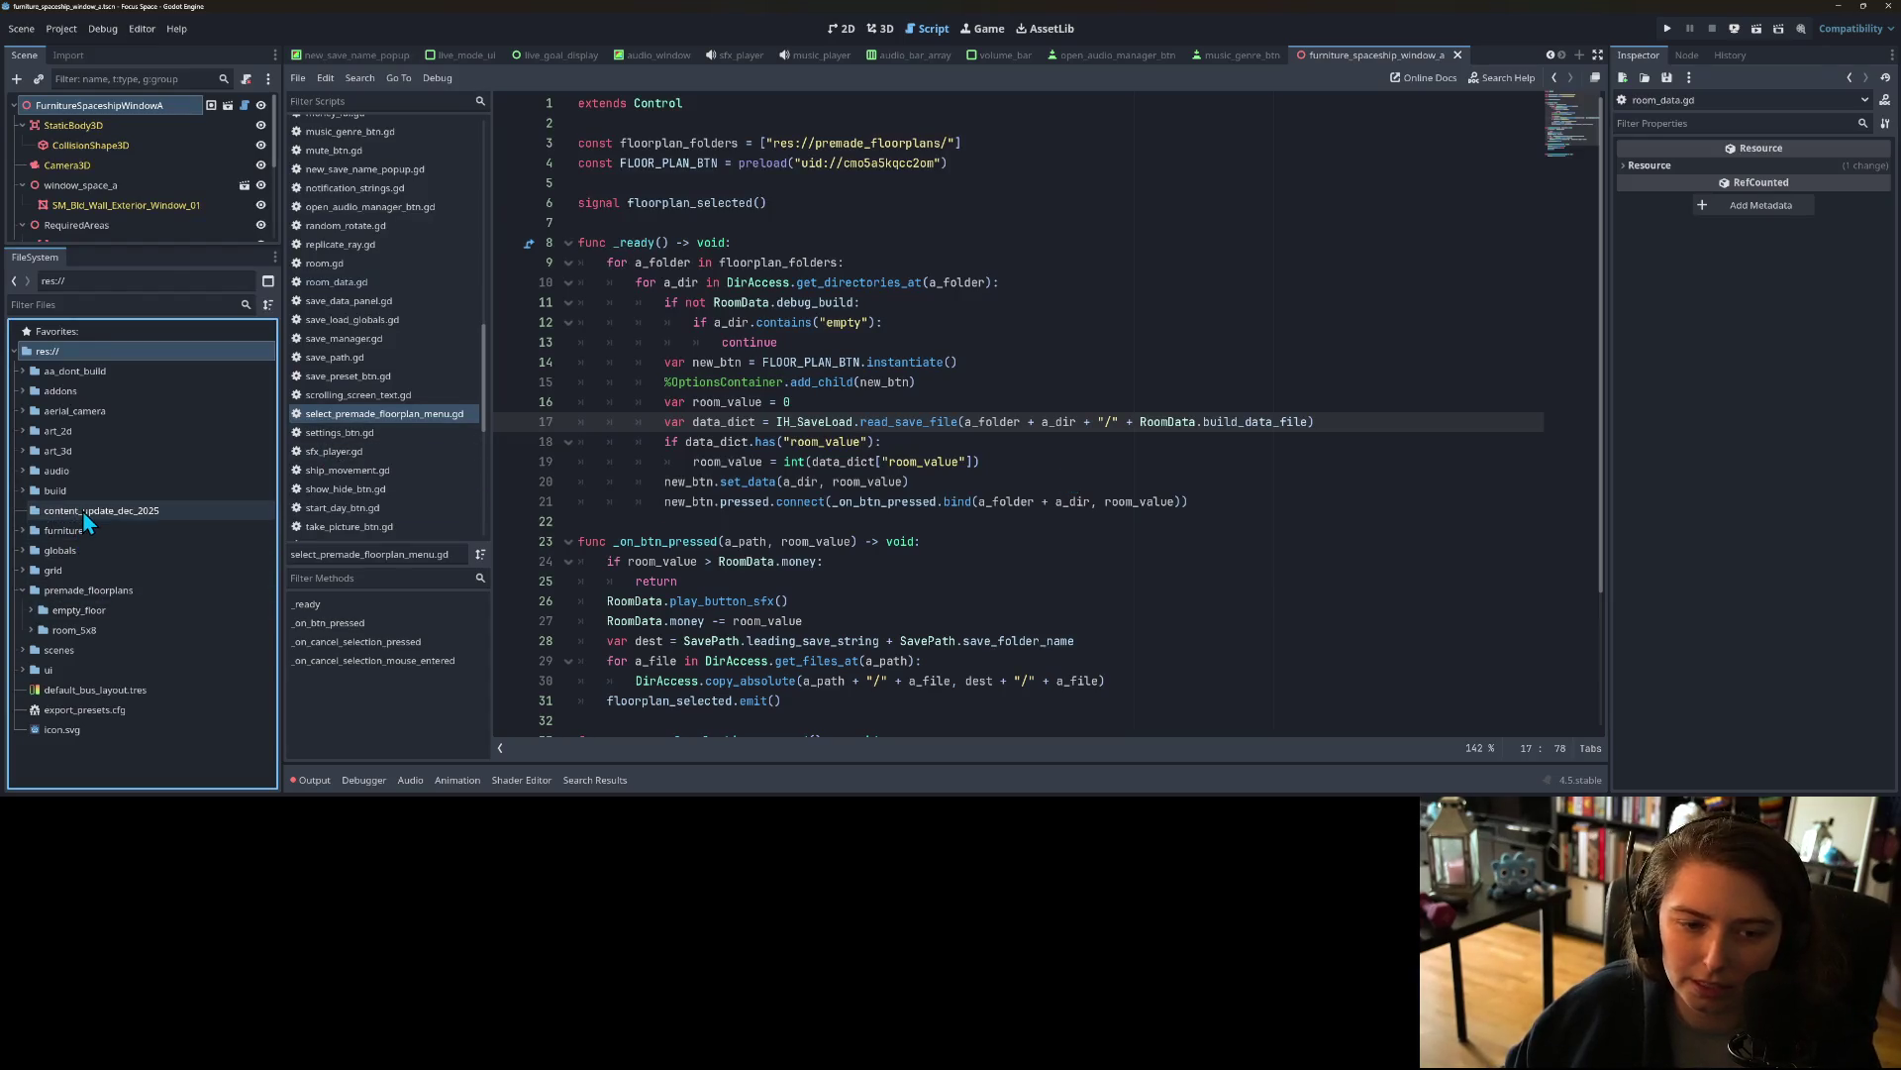
left_click(81, 510)
Step: Try pasting room_5x8 and moving its four JSON files into content_update_dec_2025, then cancel
left_click(82, 630)
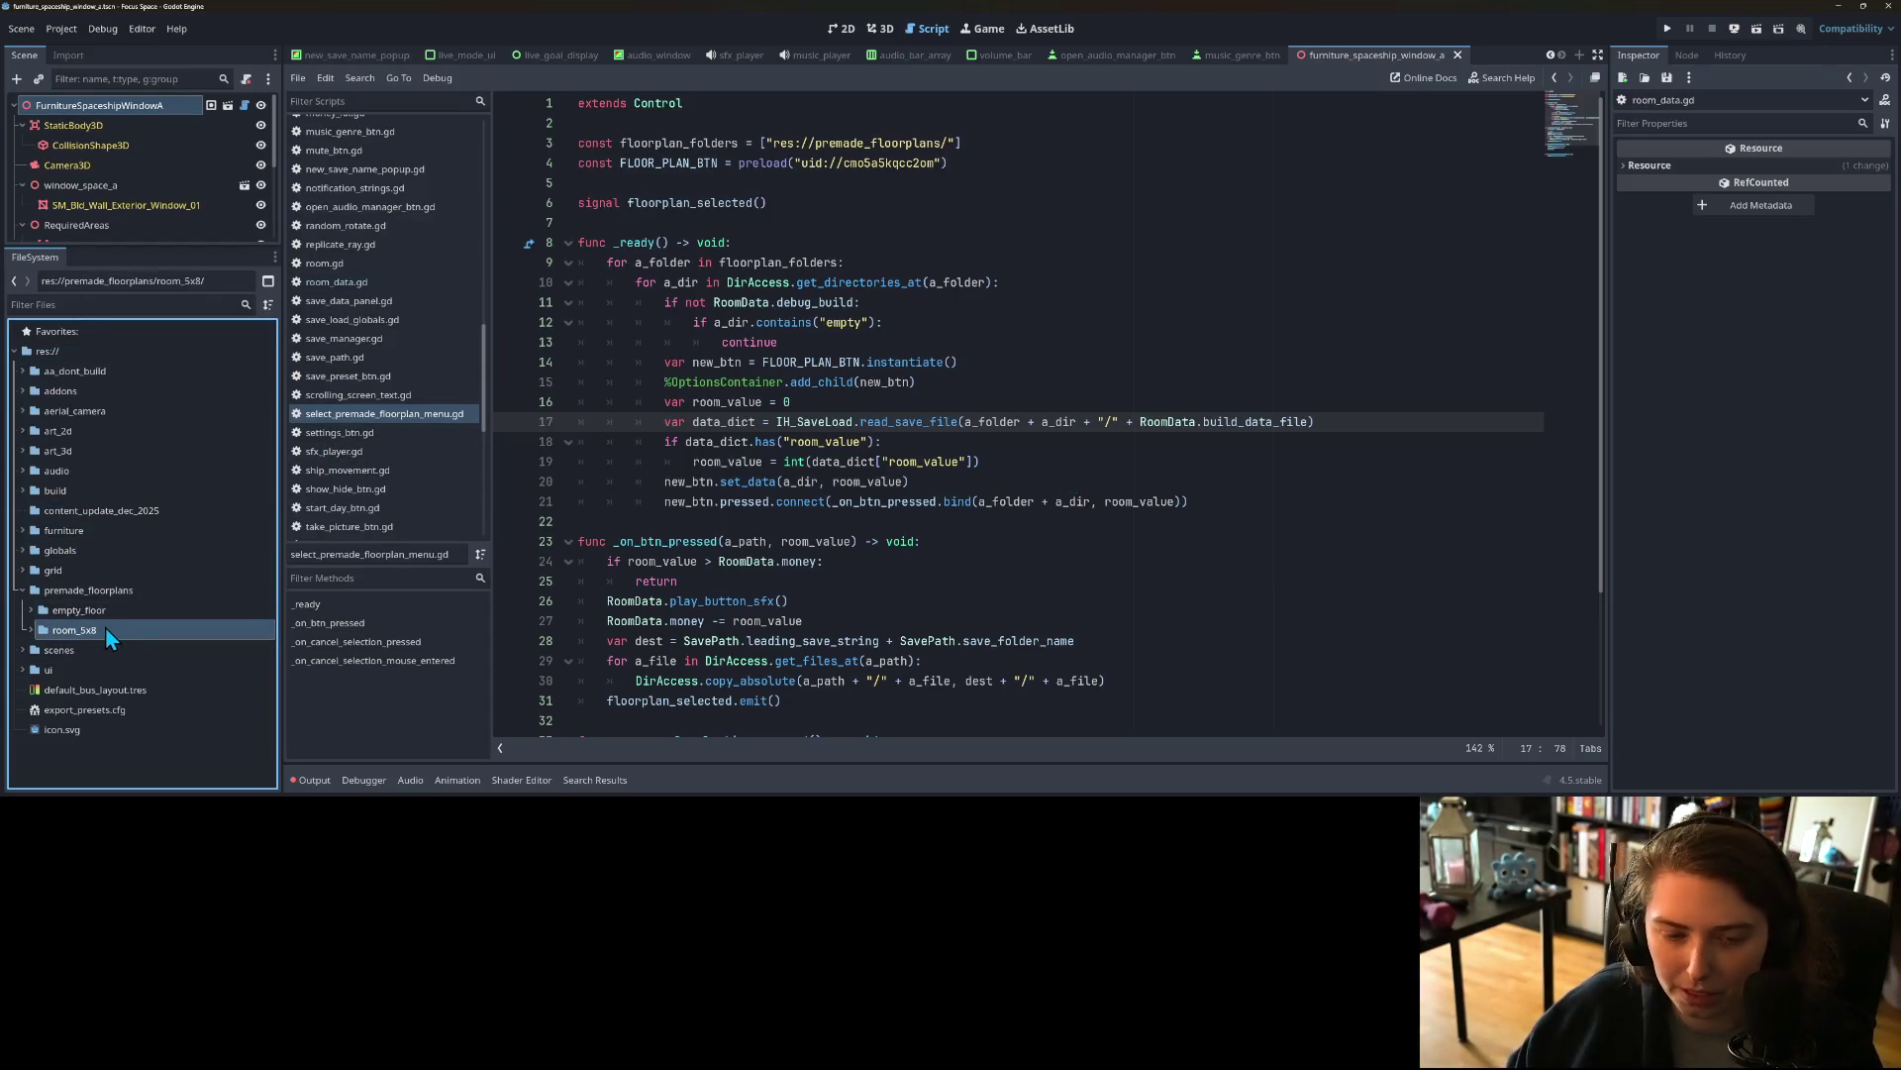
left_click(85, 512)
key("ctrl+v")
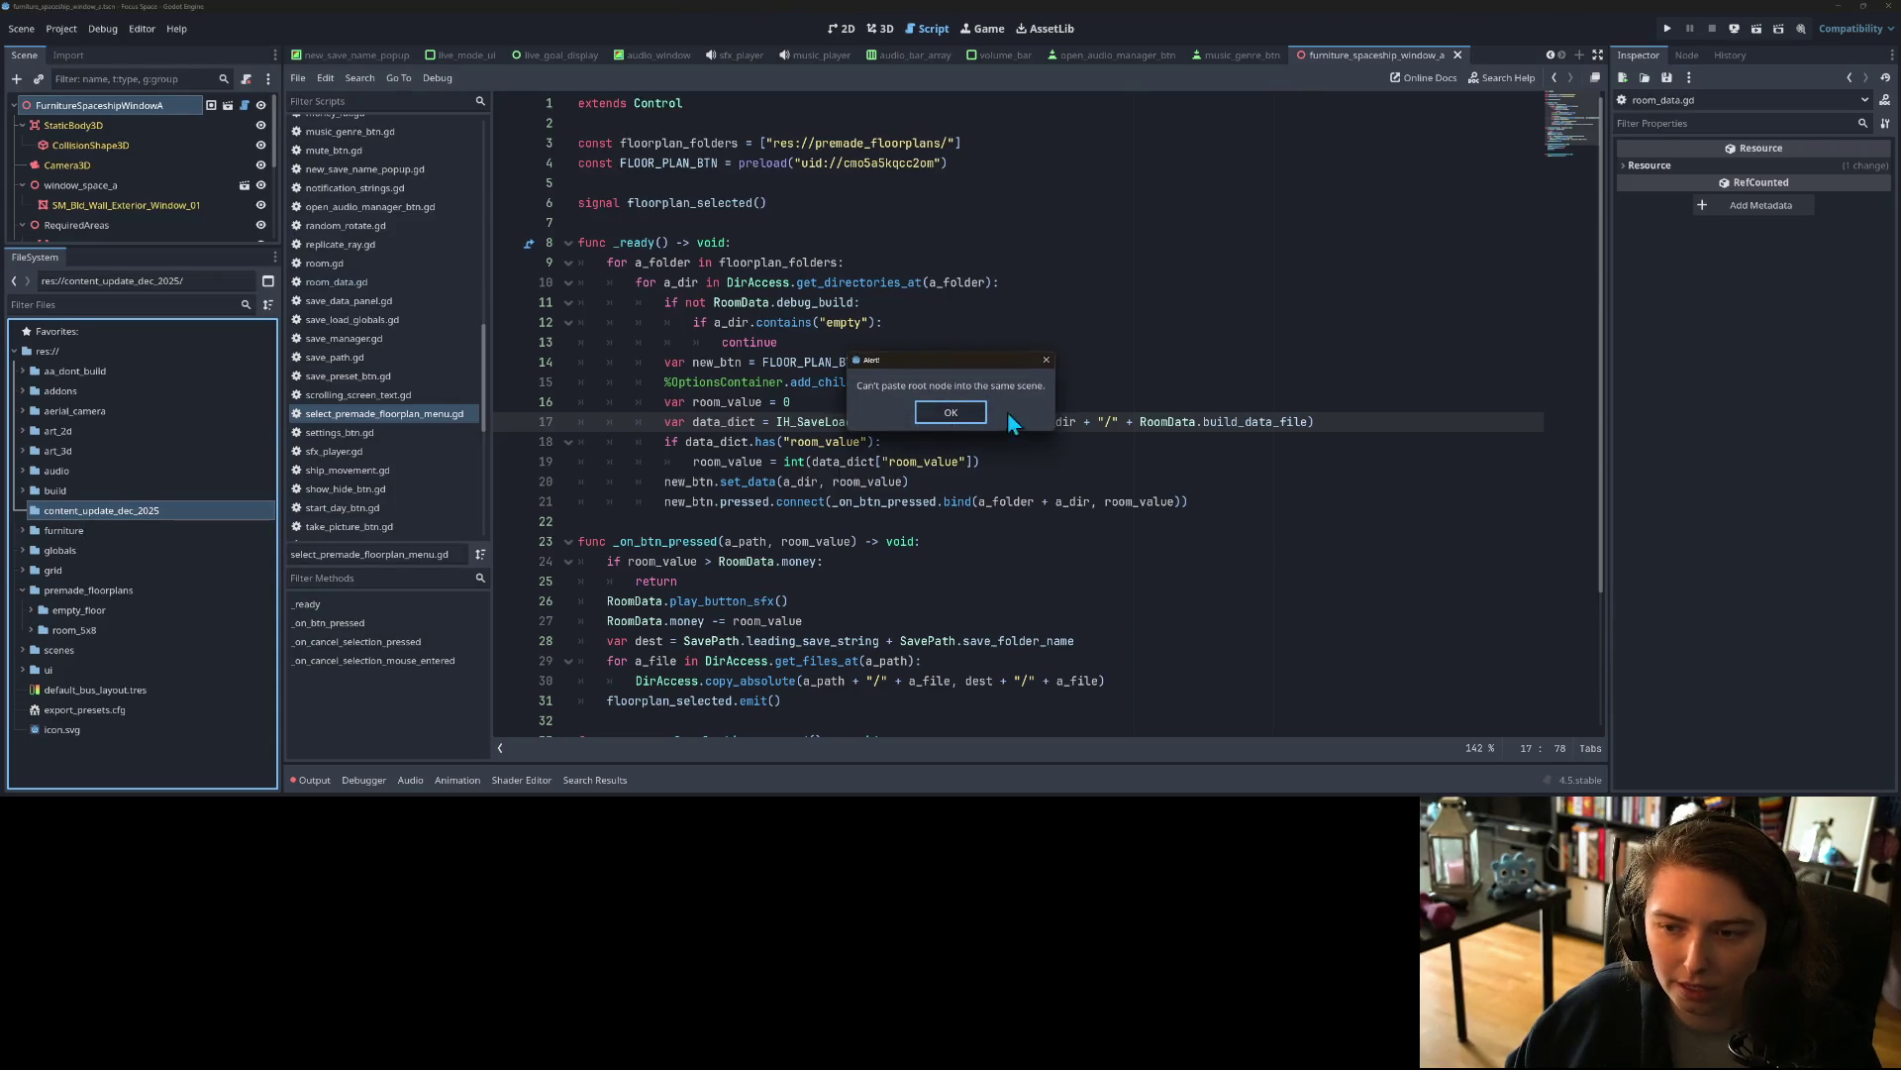
left_click(951, 414)
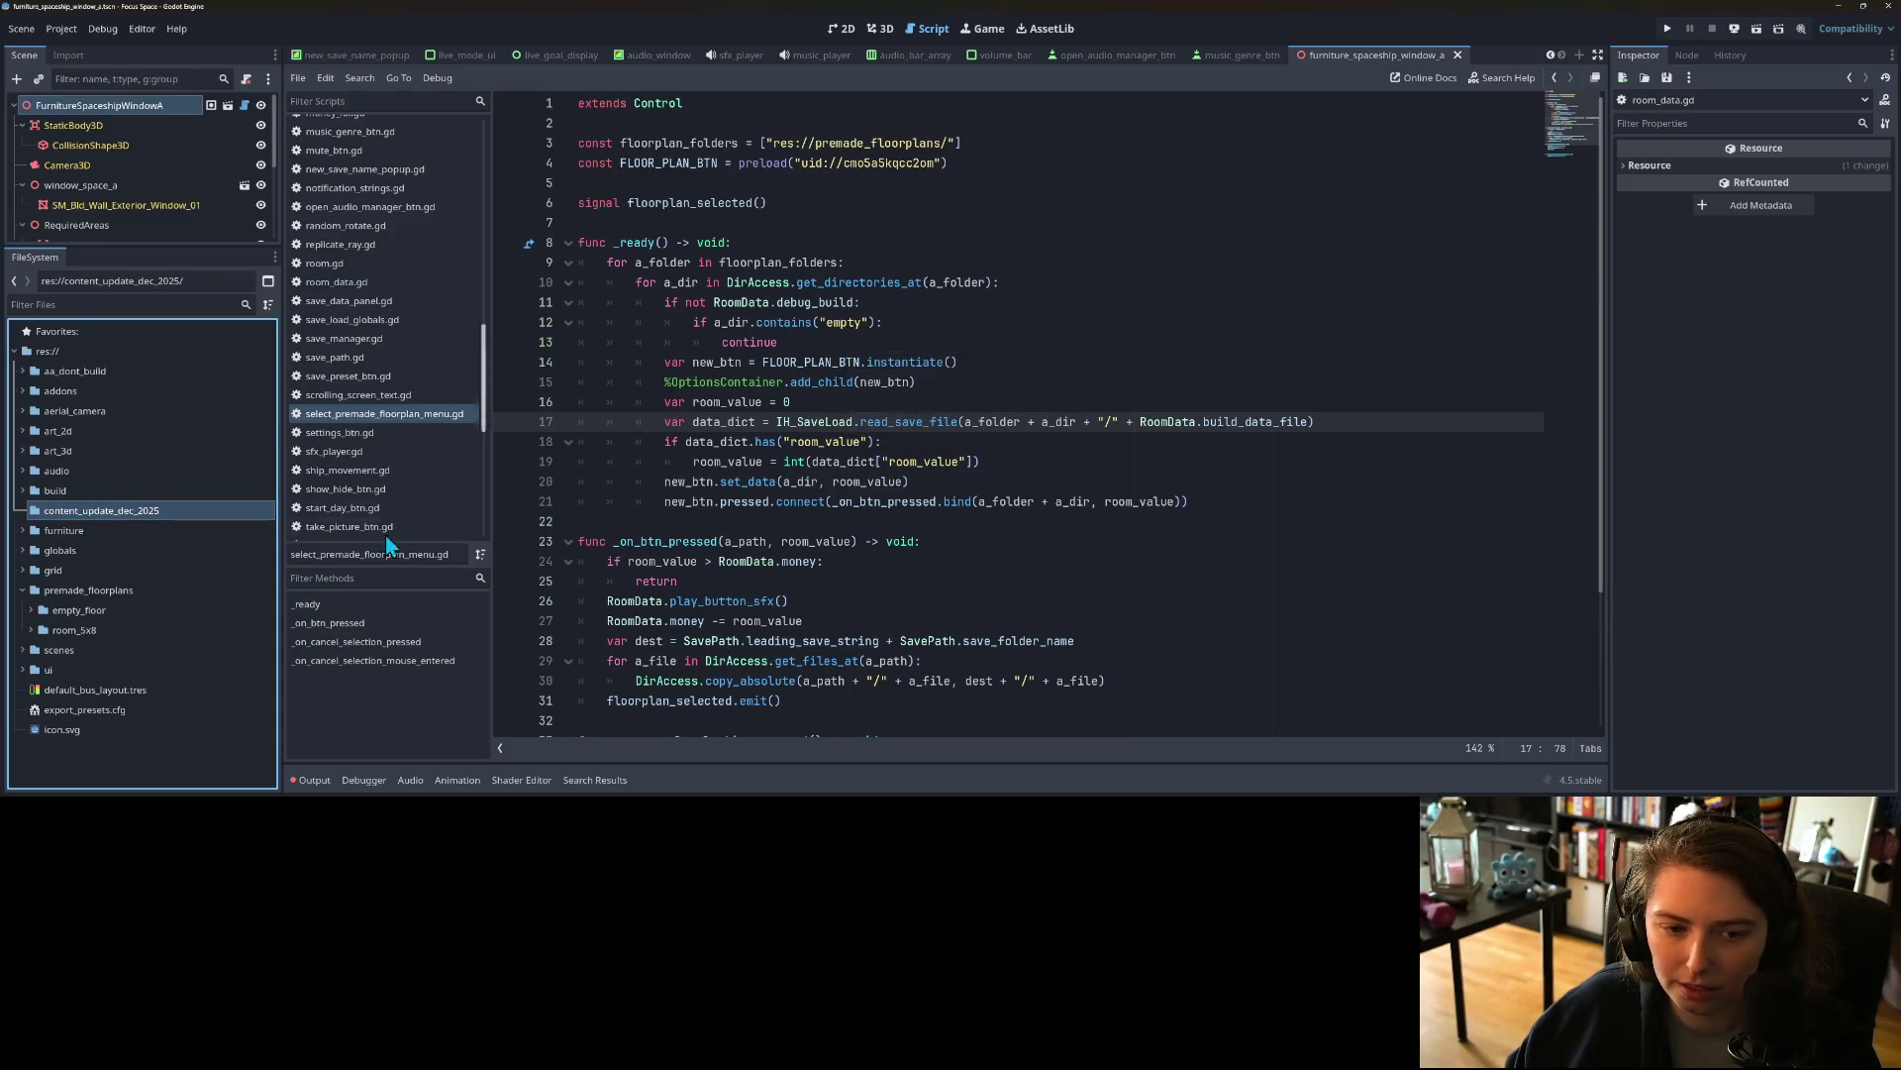
right_click(79, 632)
left_click(92, 621)
left_click(31, 632)
left_click(79, 649)
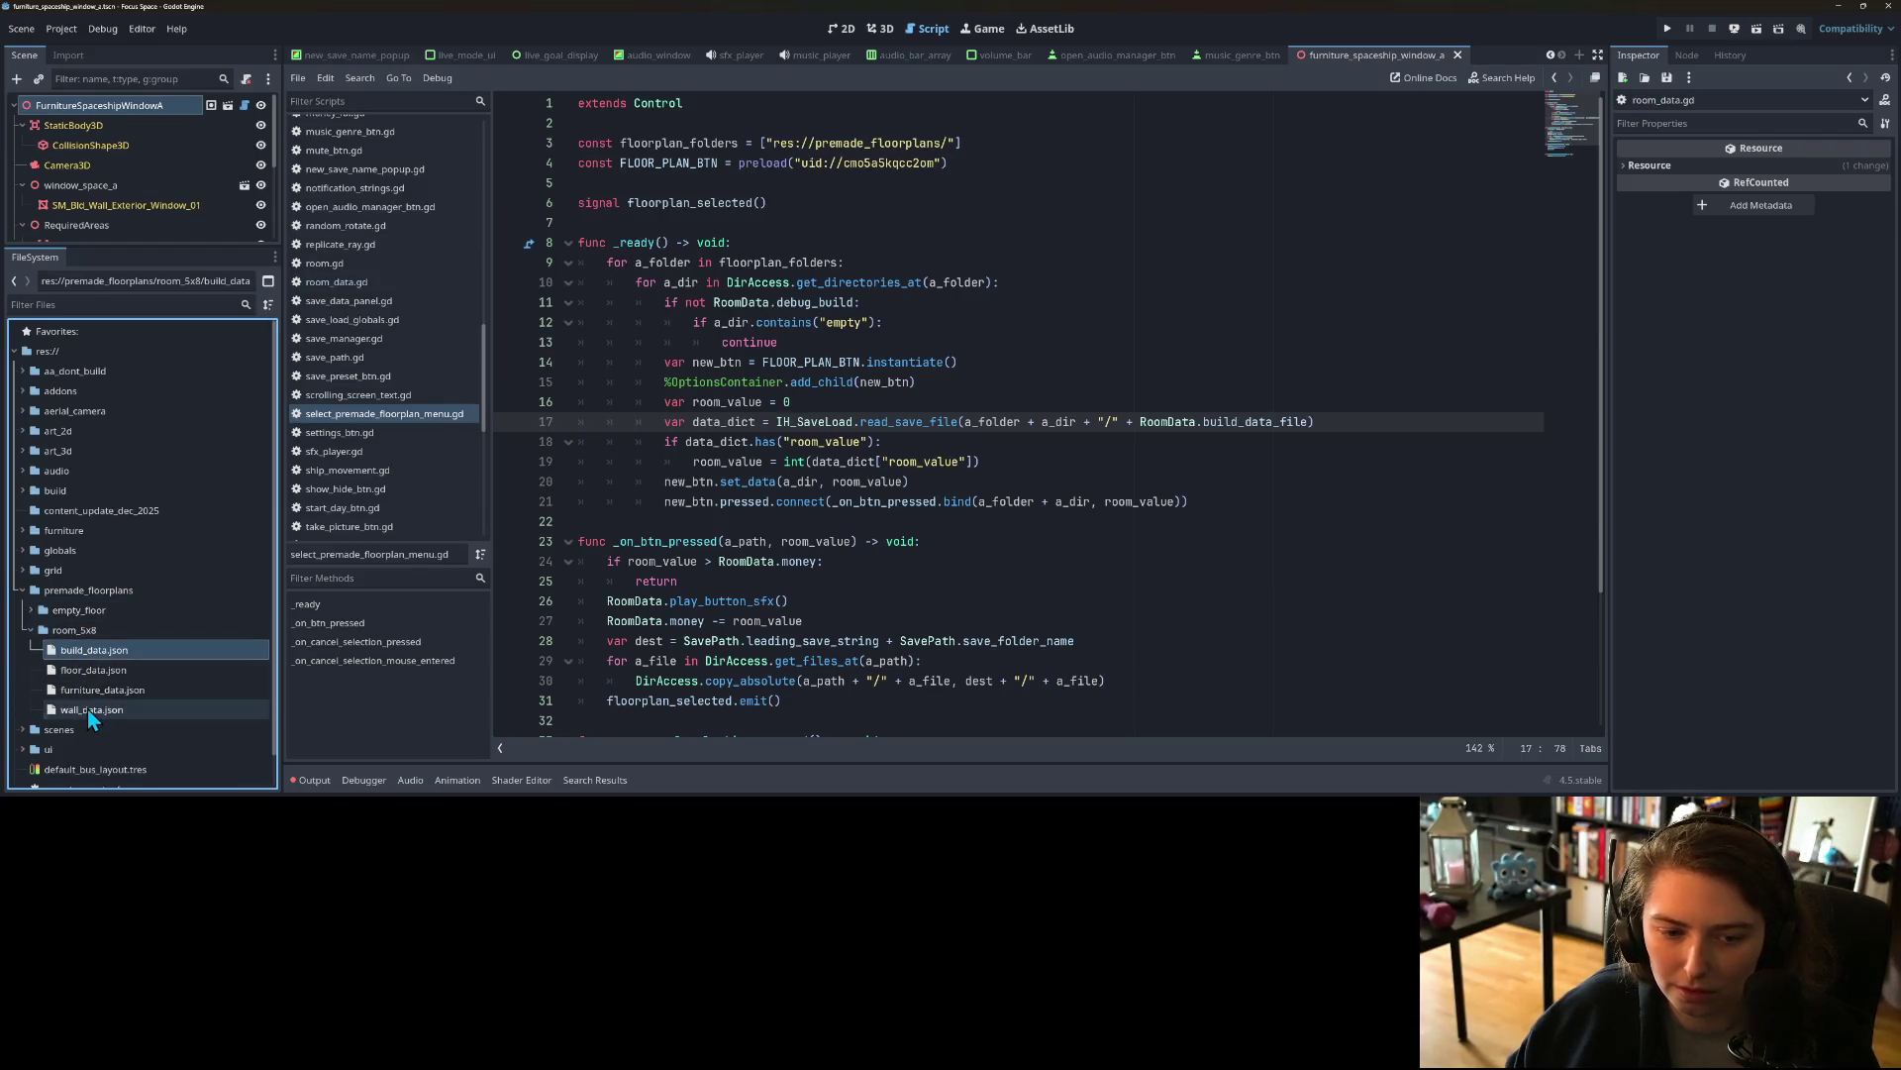
left_click(87, 710, "shift")
right_click(91, 677)
left_click(151, 676)
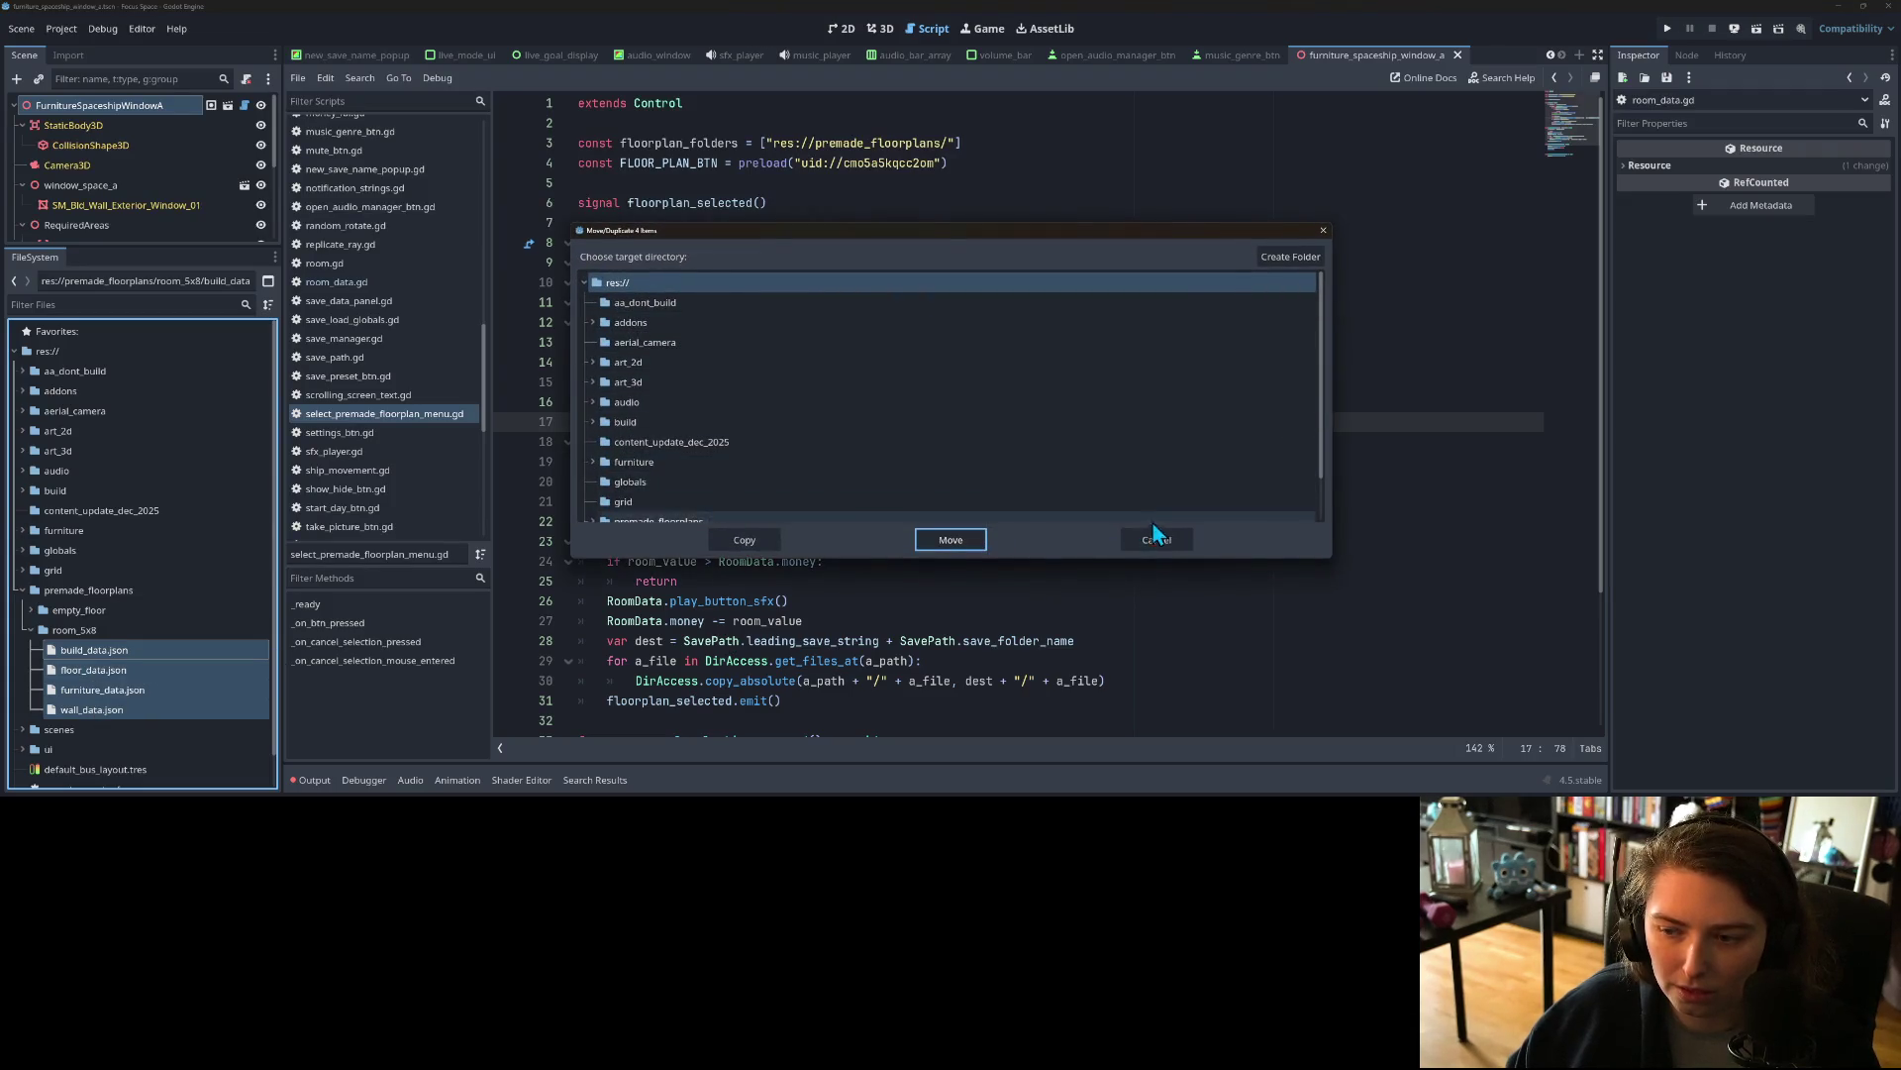
left_click(1179, 541)
Step: Duplicate the room_5x8 folder as room_new and drag it into content_update_dec_2025
left_click(122, 634)
right_click(122, 634)
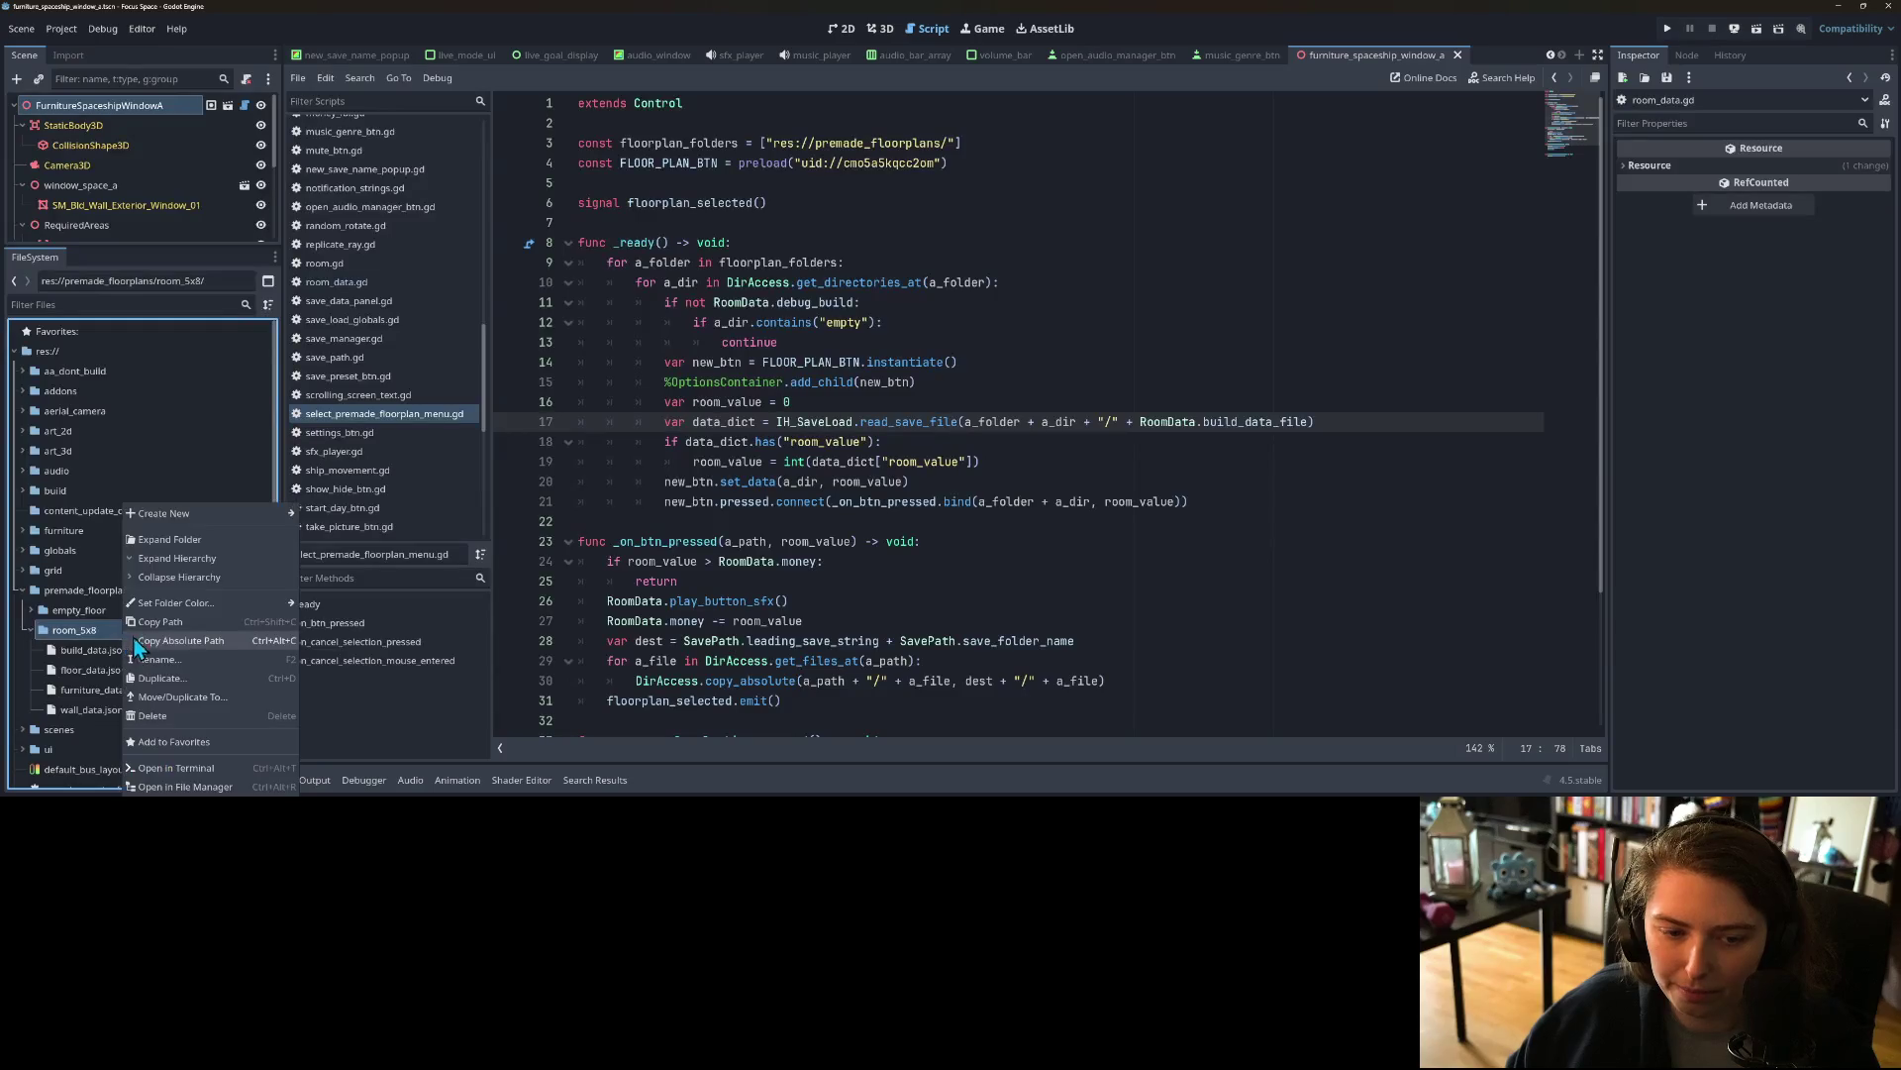
left_click(216, 677)
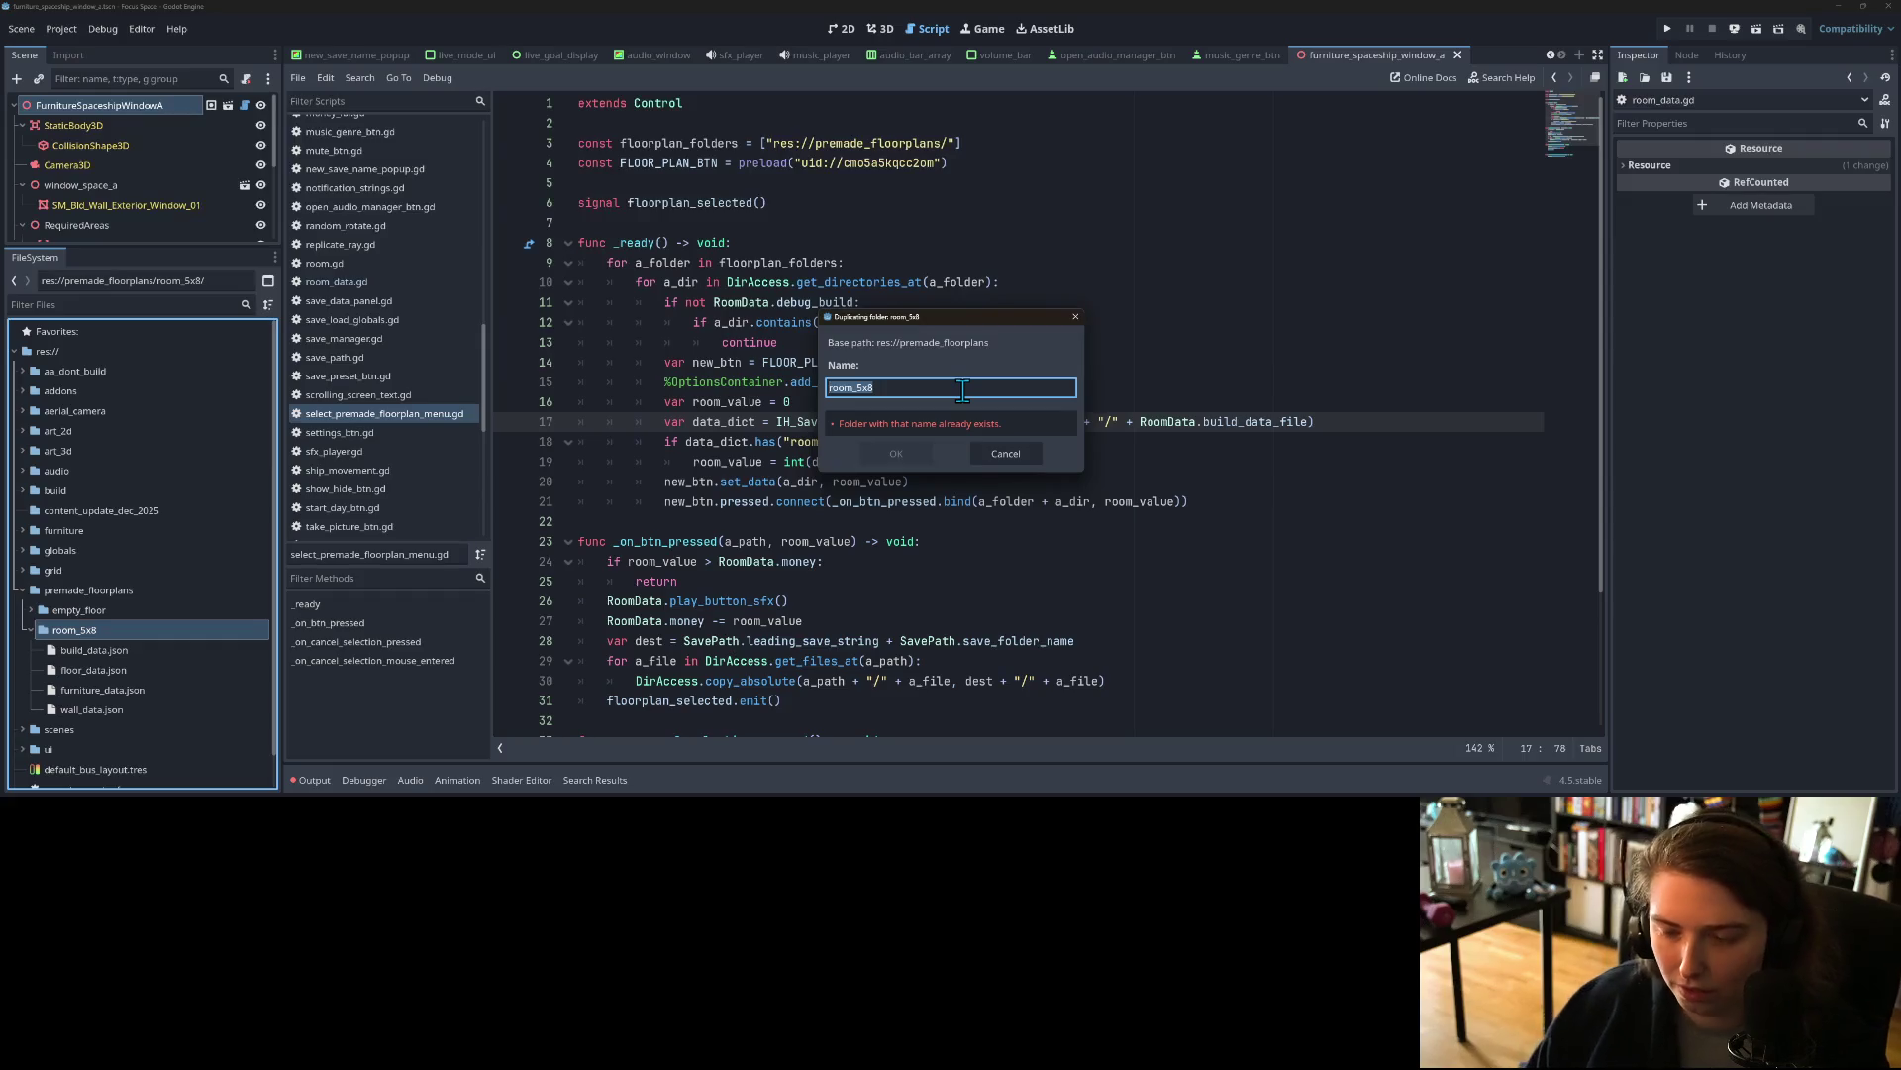
type("room_5new")
key("Return")
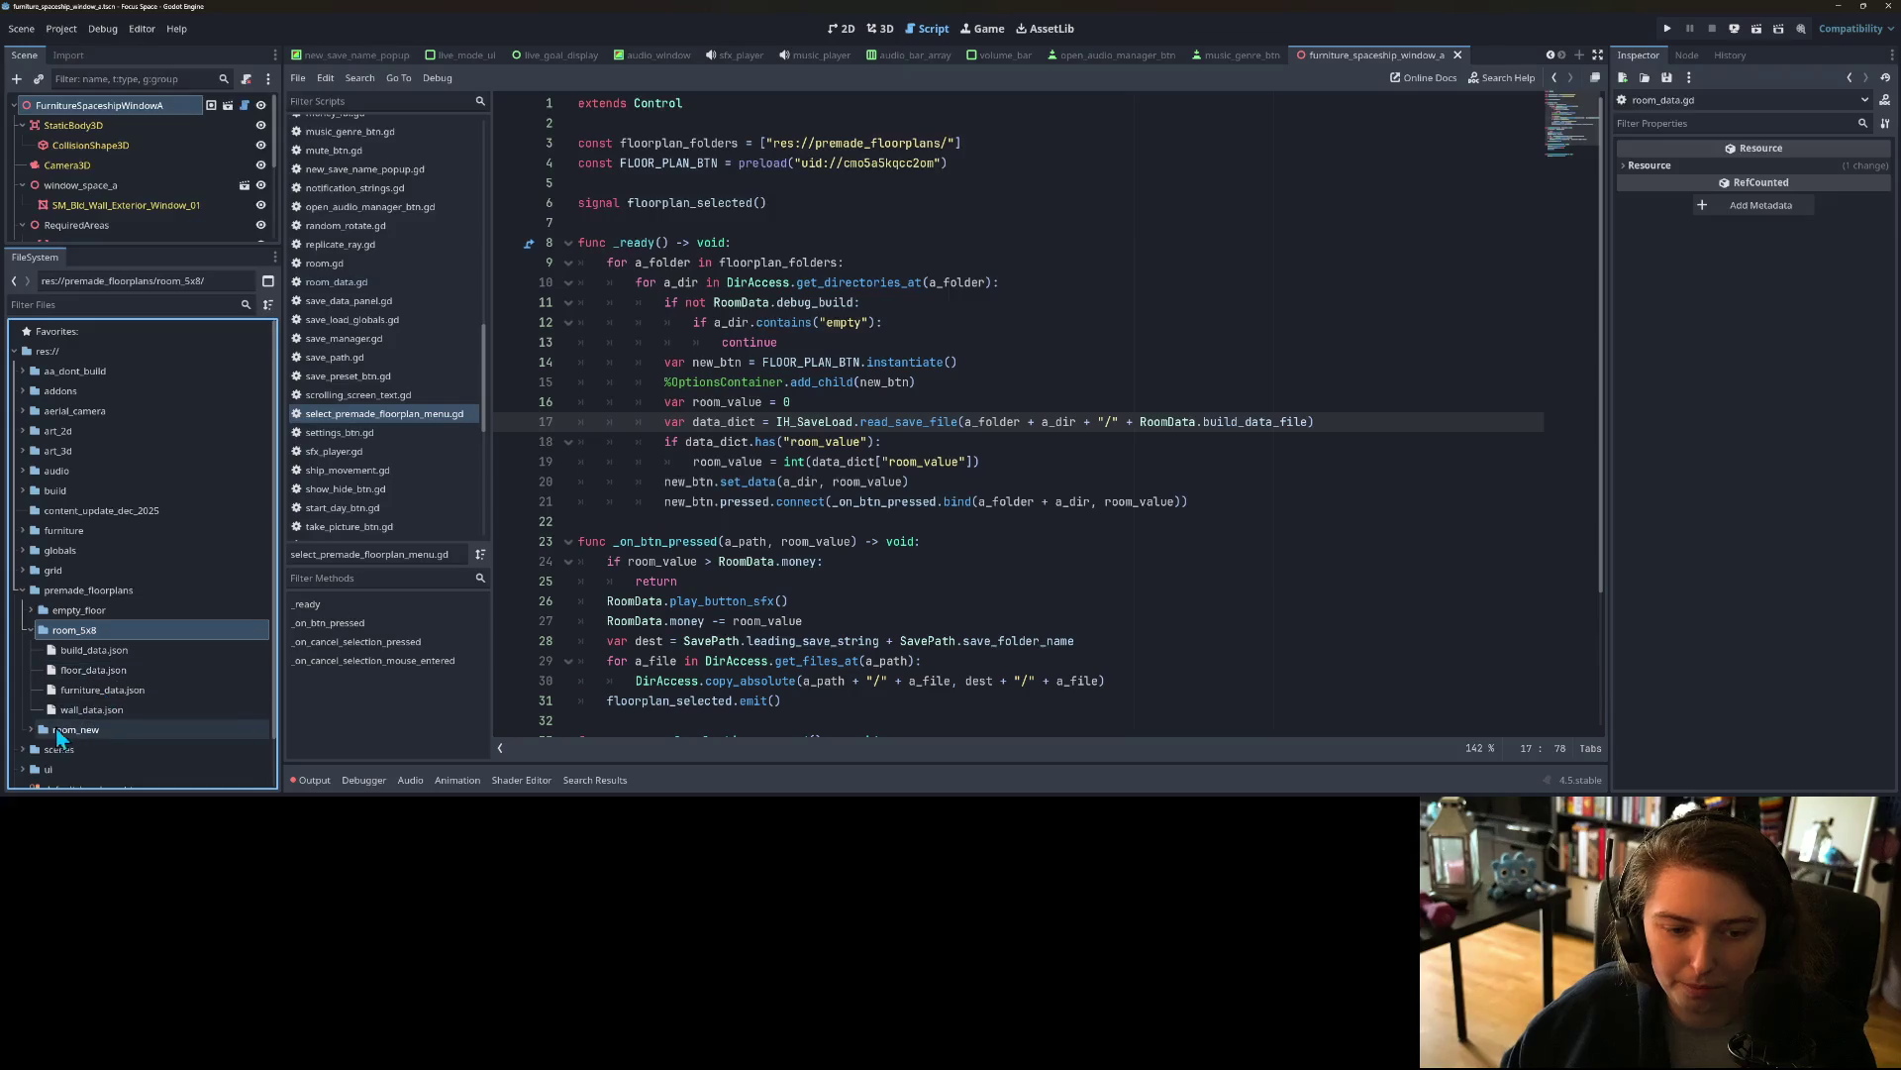
left_click_drag(45, 731, 113, 511)
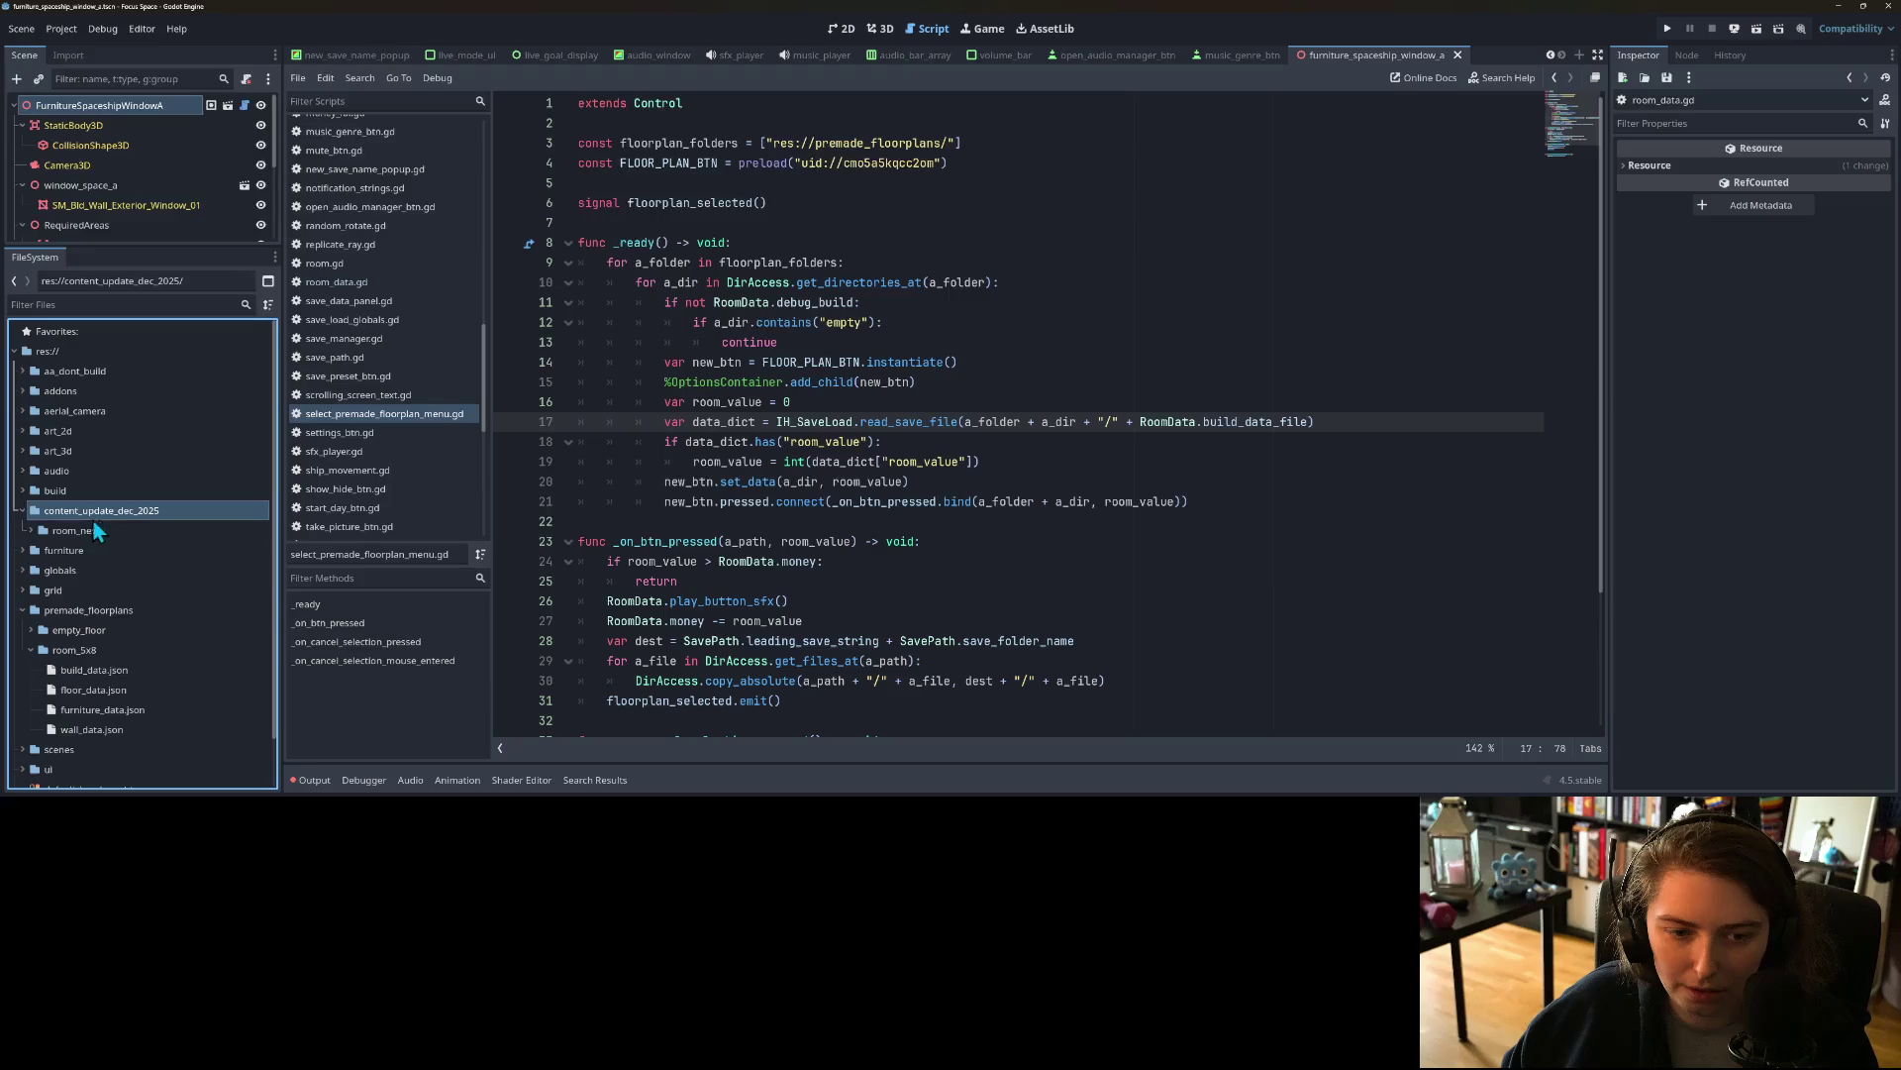
Step: Add the content_update_dec_2025 path after the first entry on line 3 of floorplan_folders
left_click(956, 142)
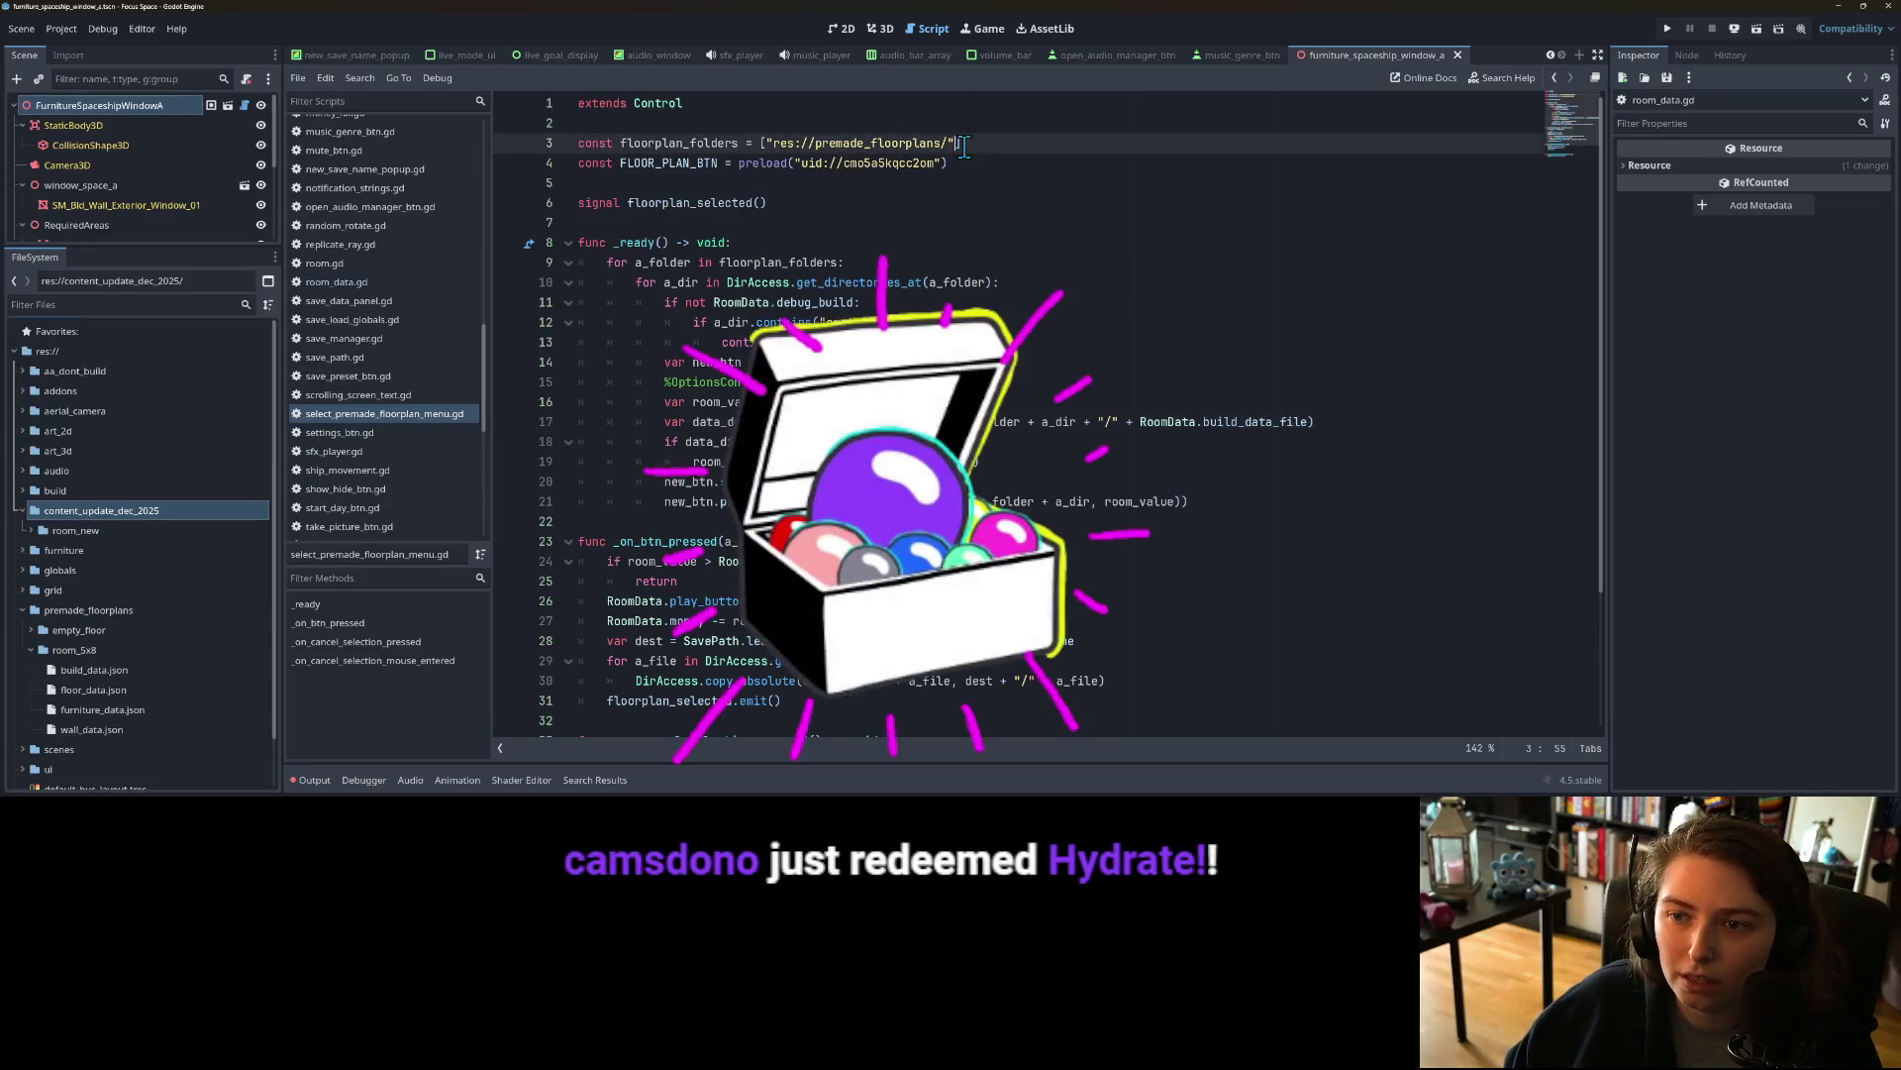
type(",")
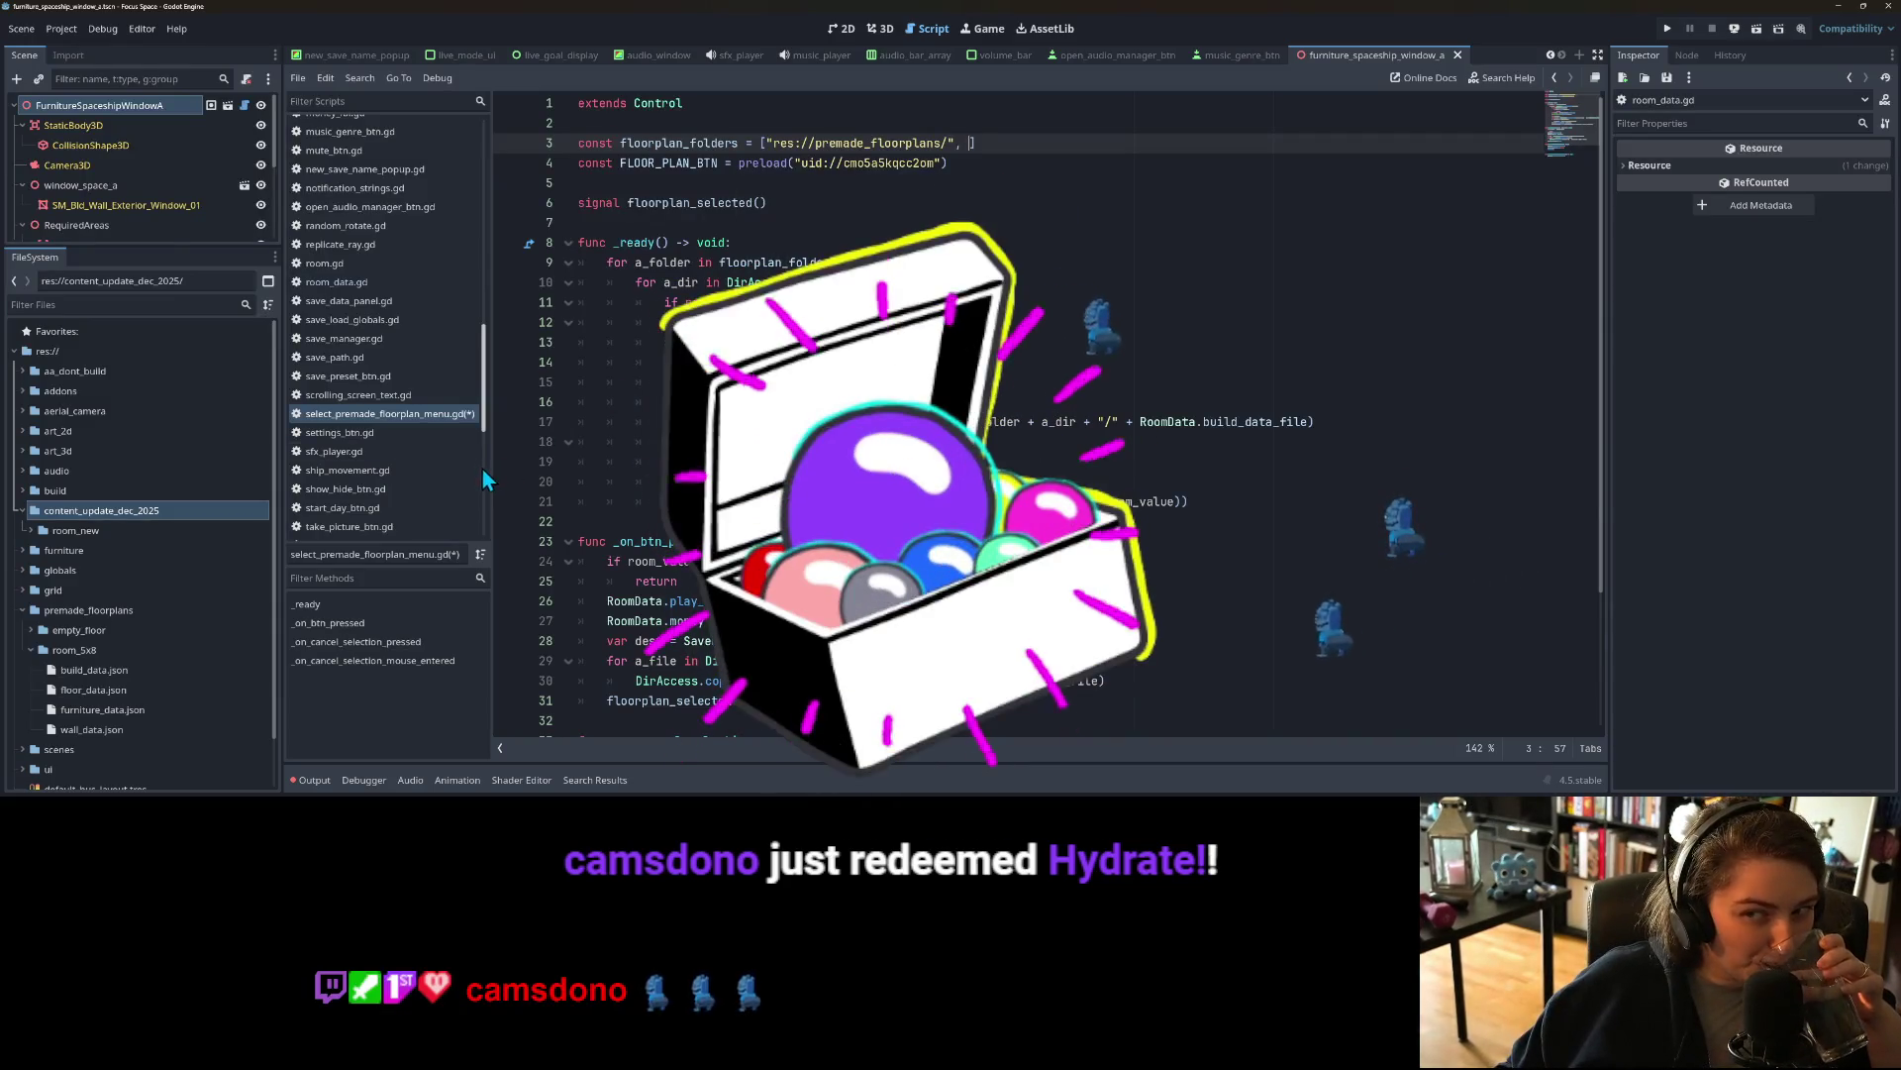
left_click(75, 531)
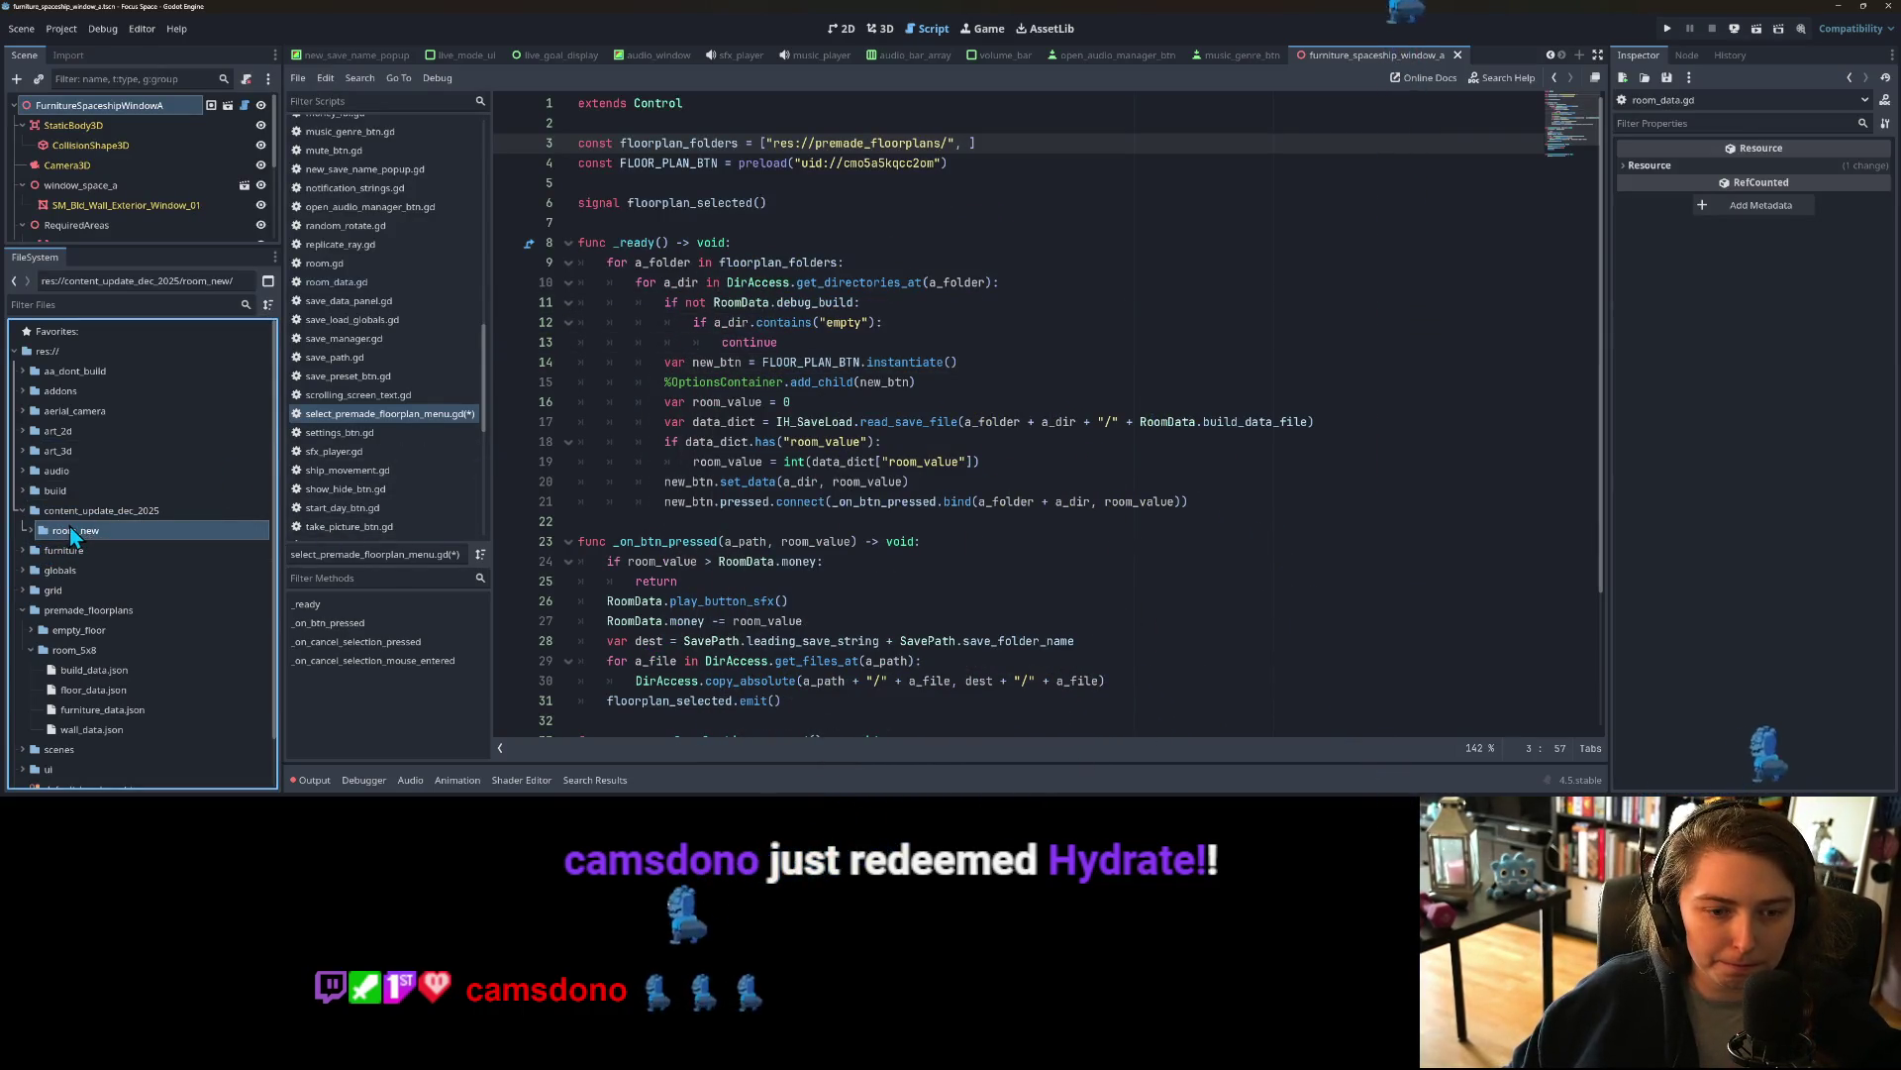
mouse_move(79, 509)
left_mouse_down()
mouse_move(996, 139)
mouse_move(970, 142)
left_mouse_up()
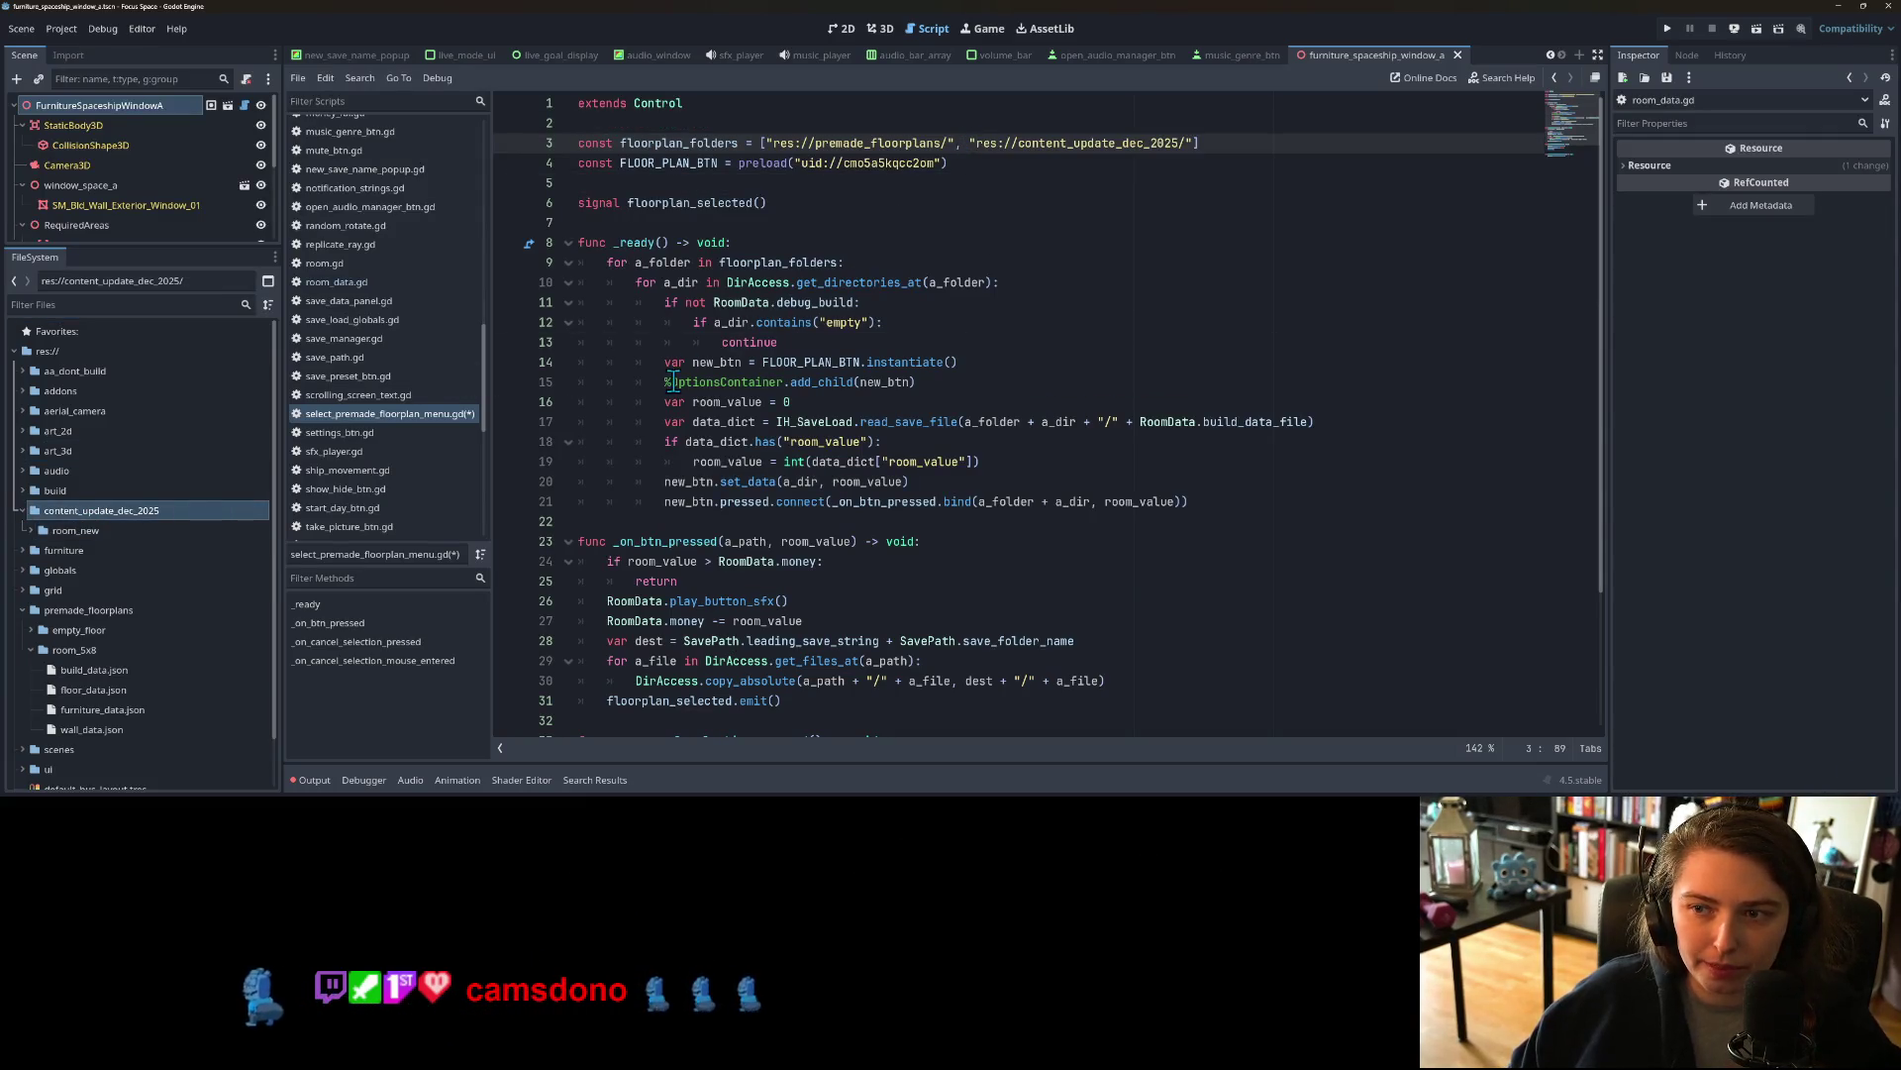
Step: Create a floor_plans folder inside content_update_dec_2025 and move room_new into it
right_click(88, 511)
left_click(284, 509)
type("f")
type("lan")
key("Return")
left_click_drag(87, 532, 92, 542)
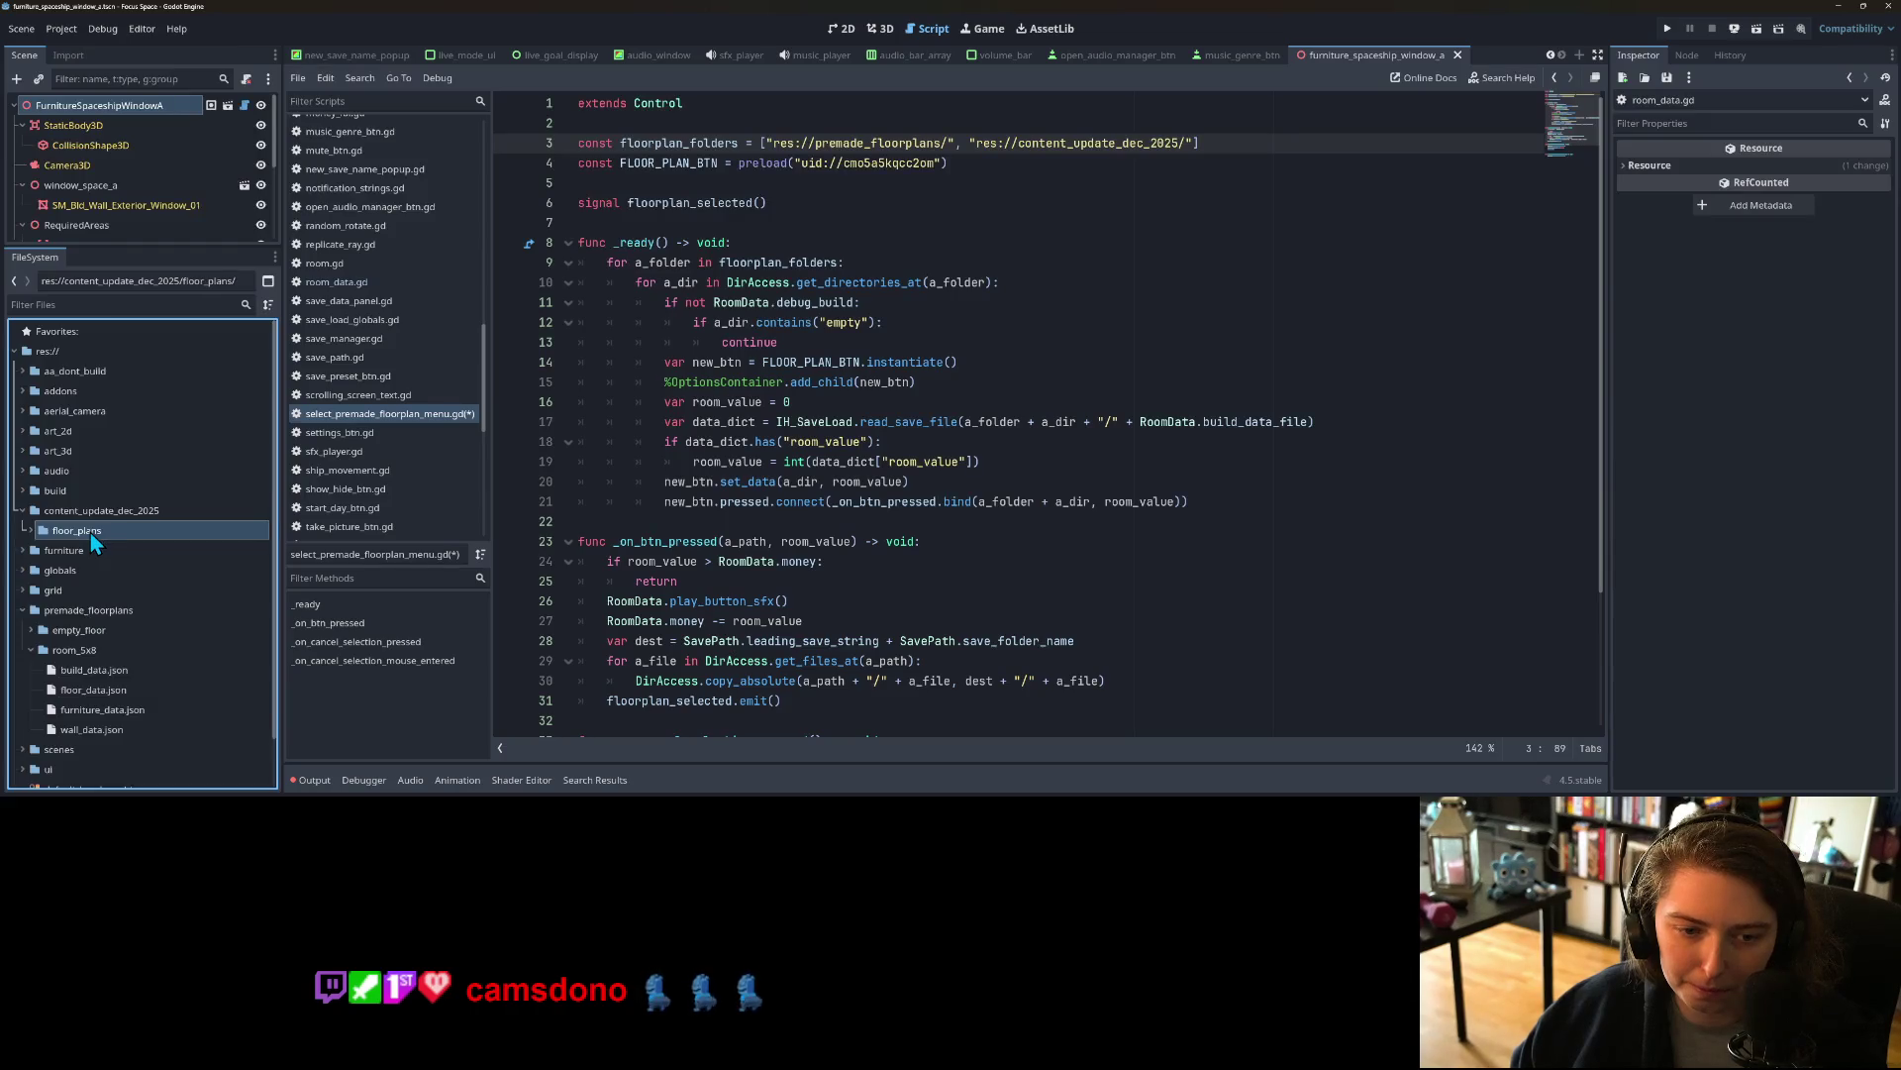
Step: Correct the path to res://content_update_dec_2025/floor_plans/, put it on its own line, and save
type("floorp")
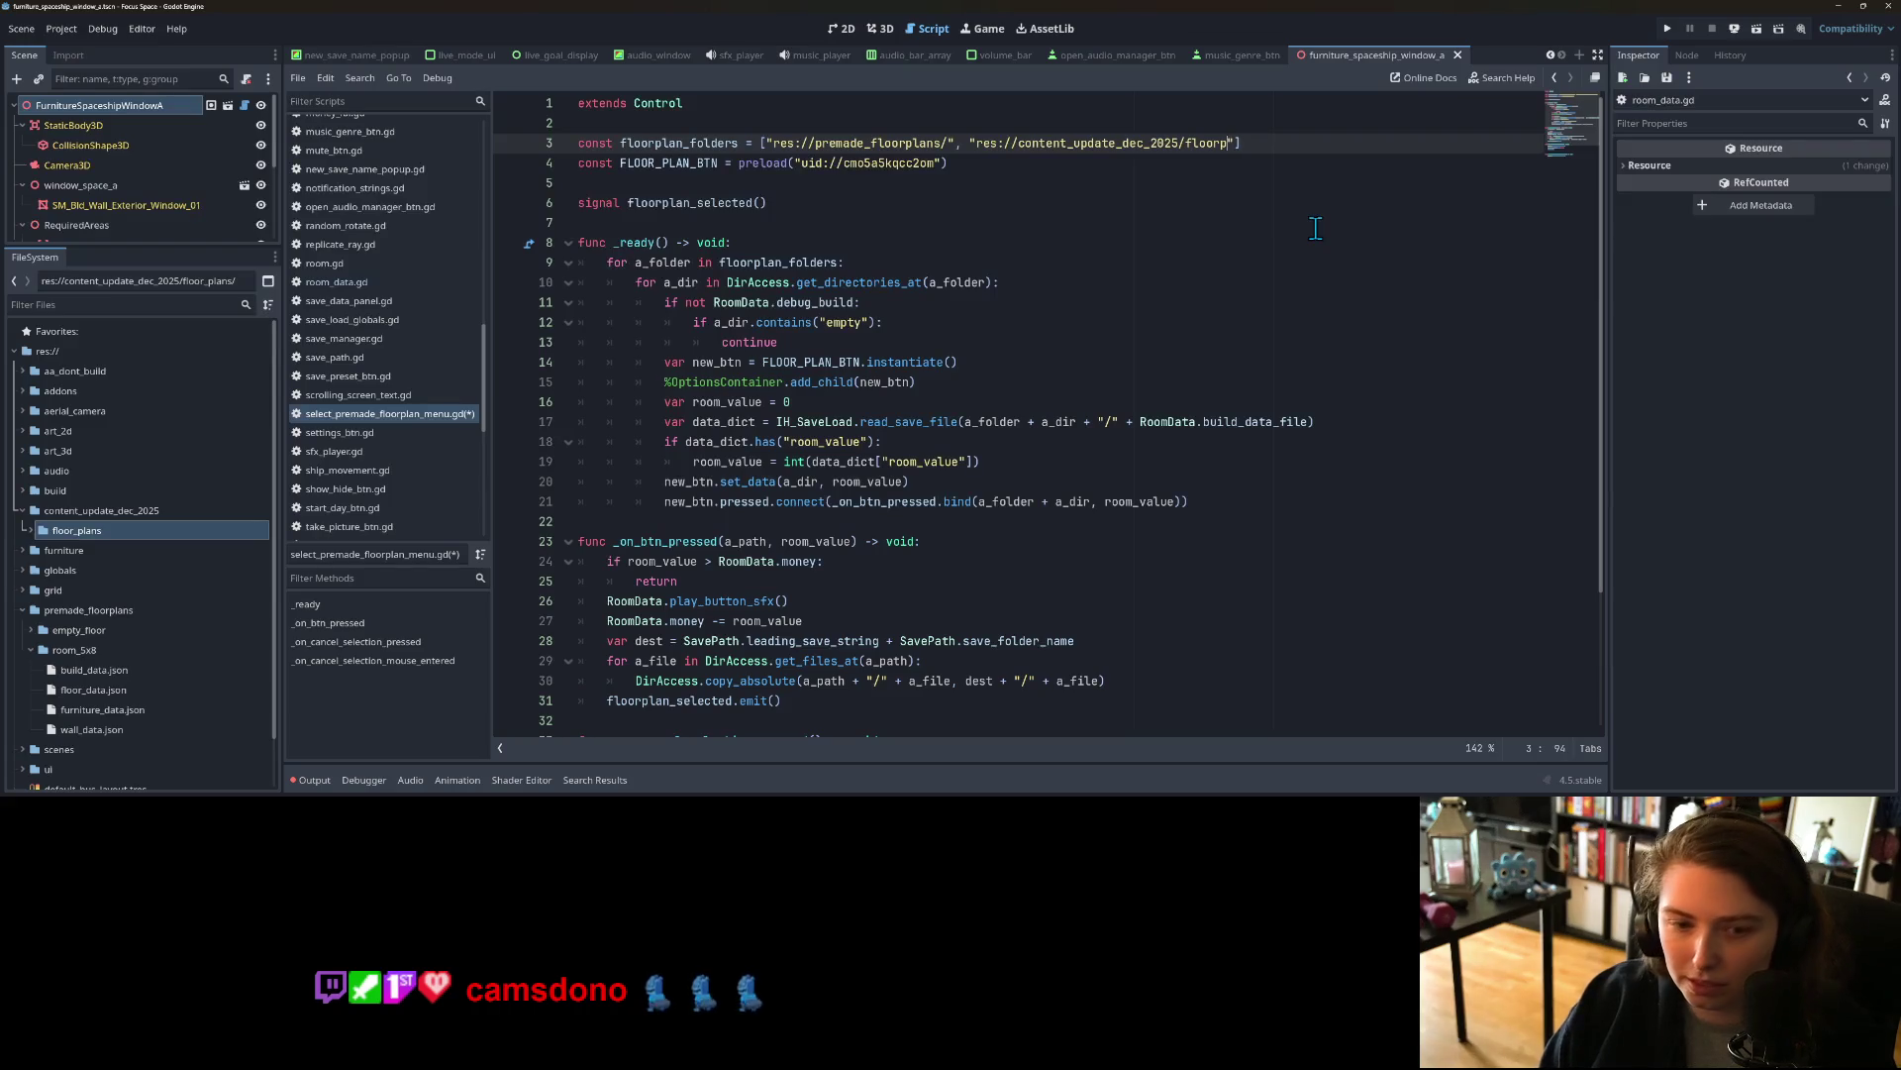
key("BackSpace")
key("BackSpace")
key("BackSpace")
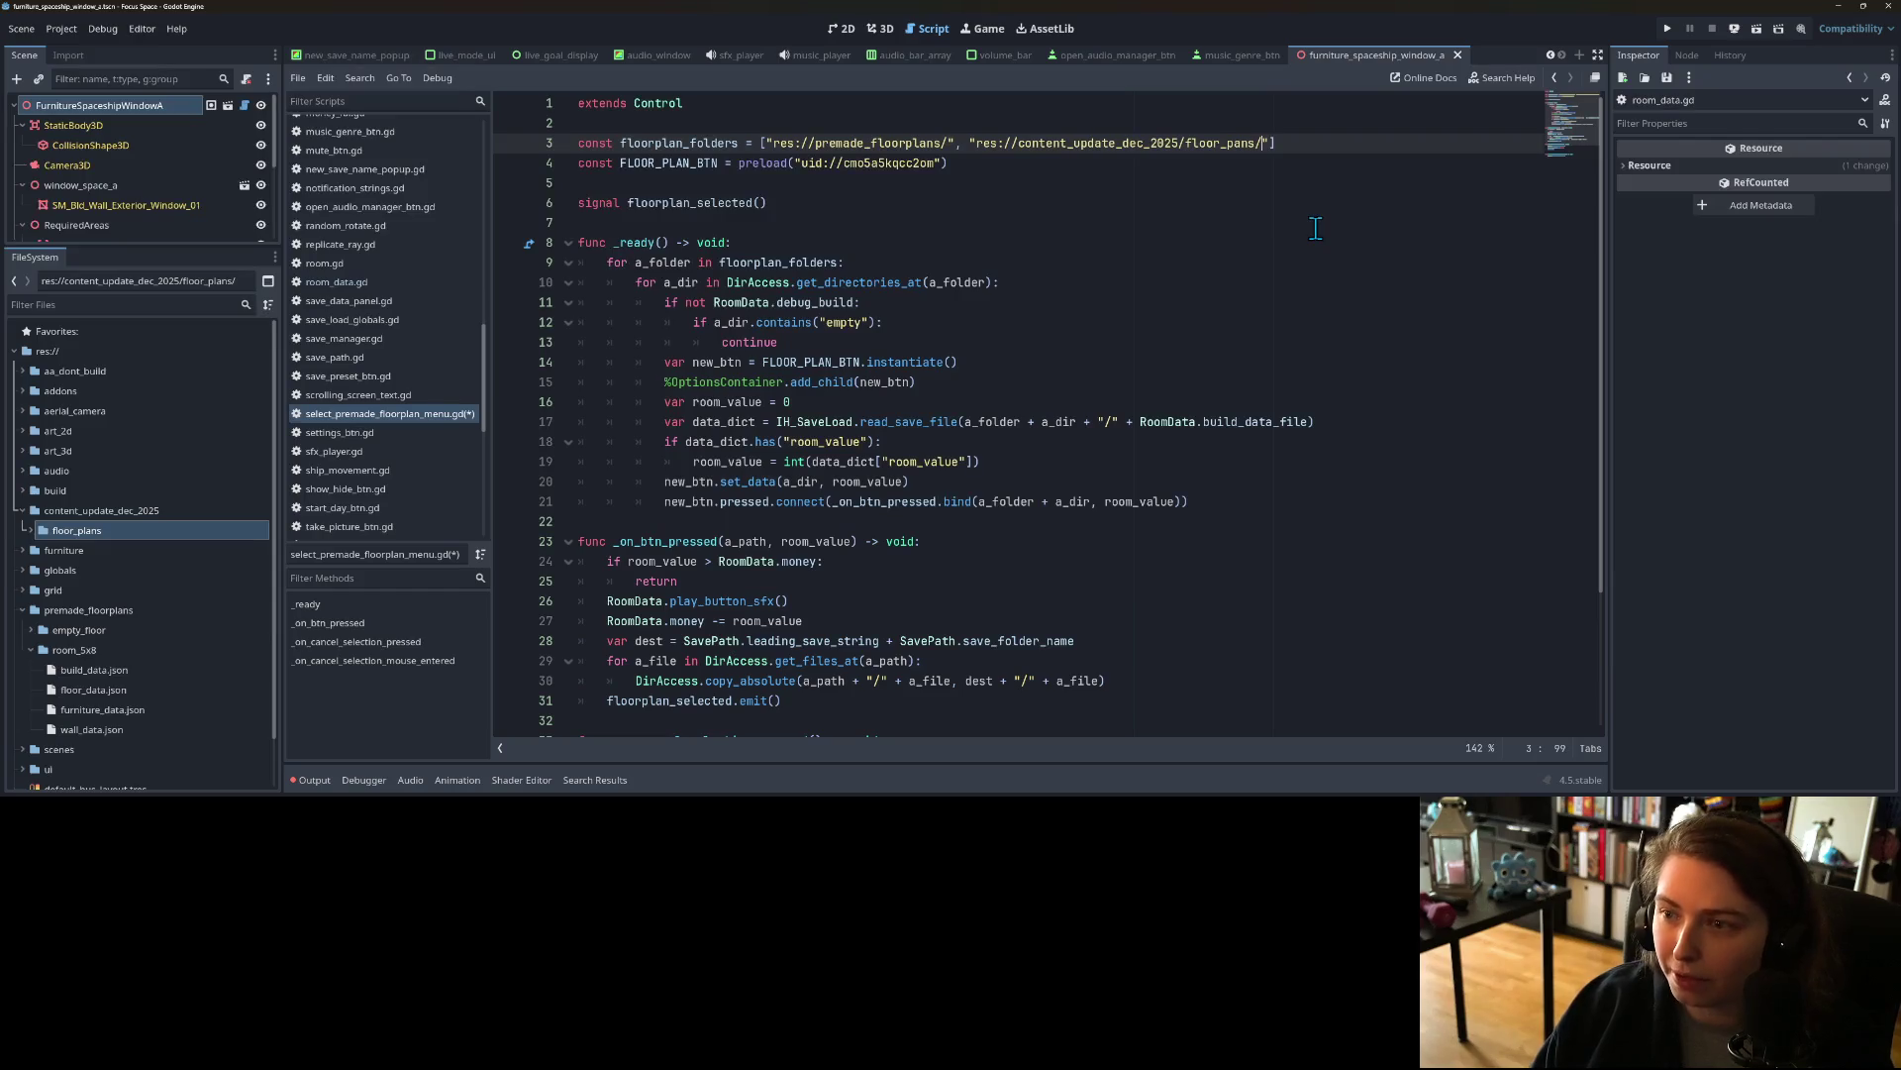
key("ctrl+s")
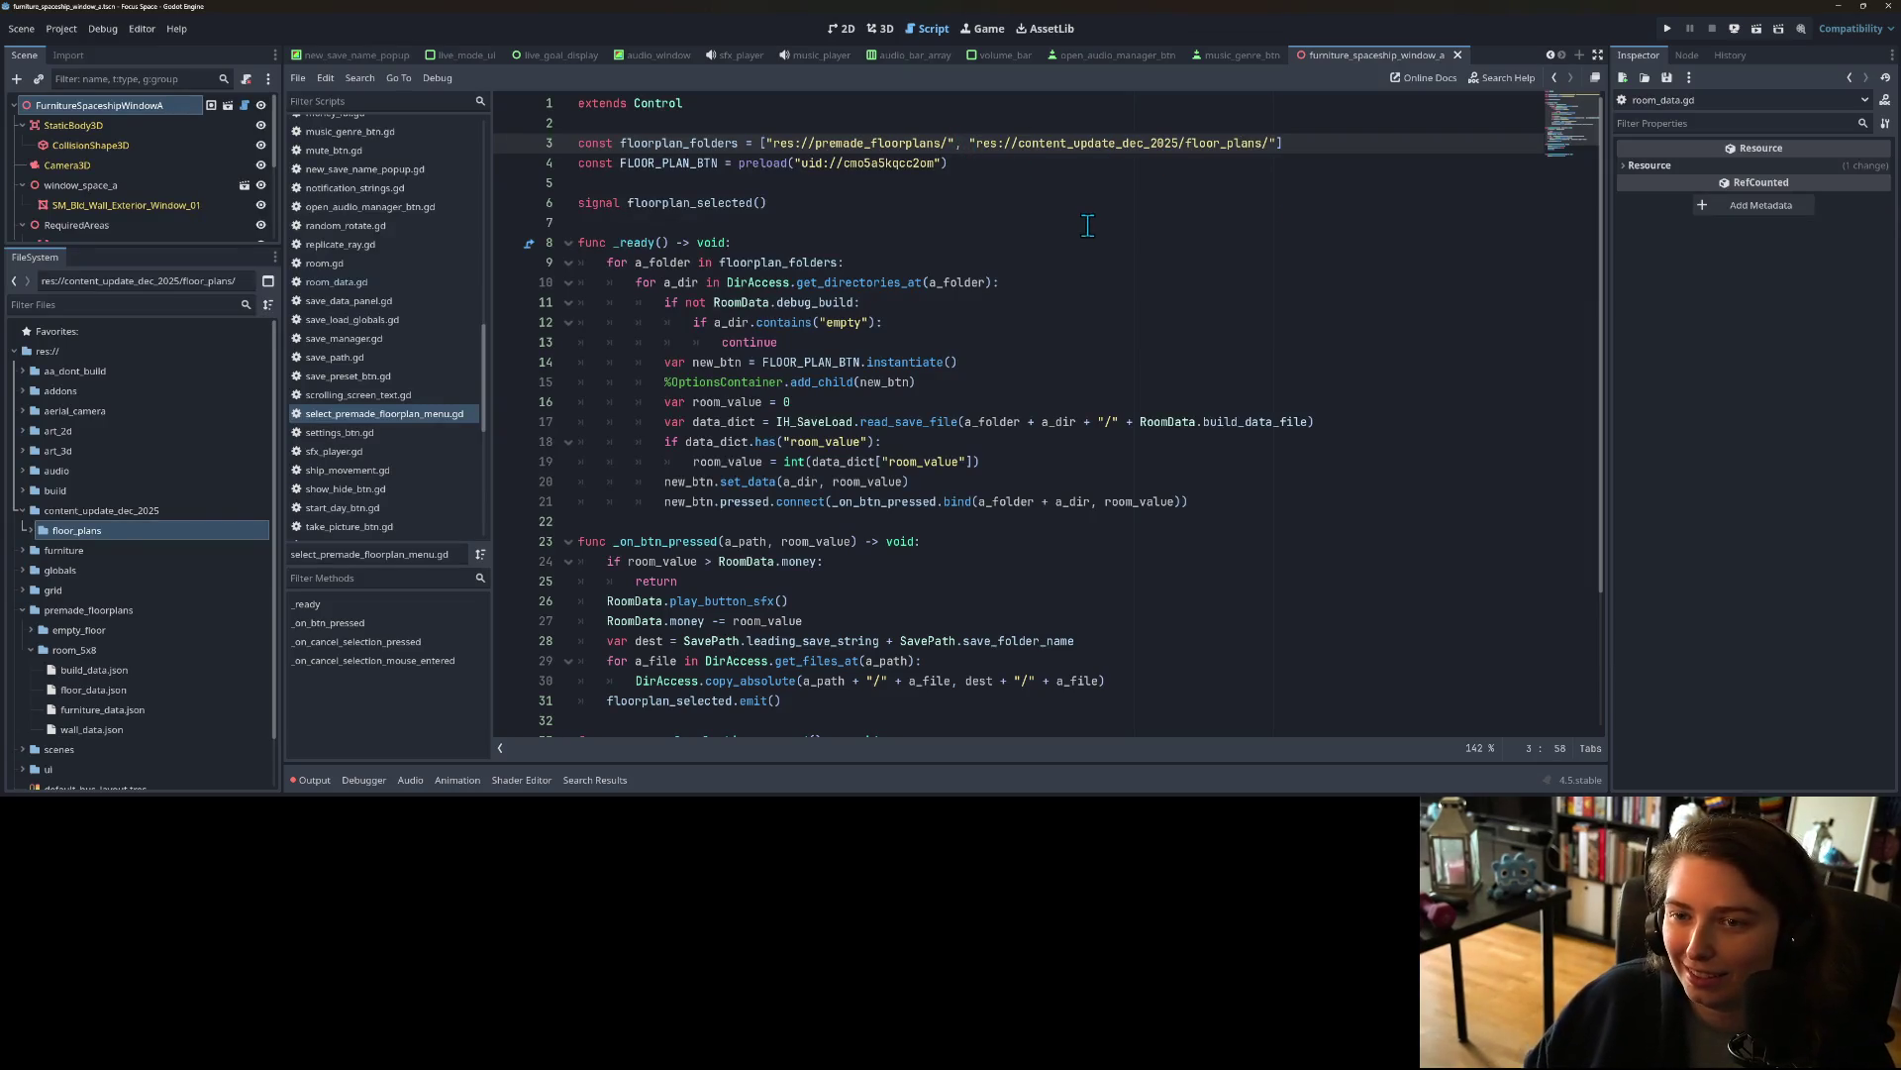
key("Return")
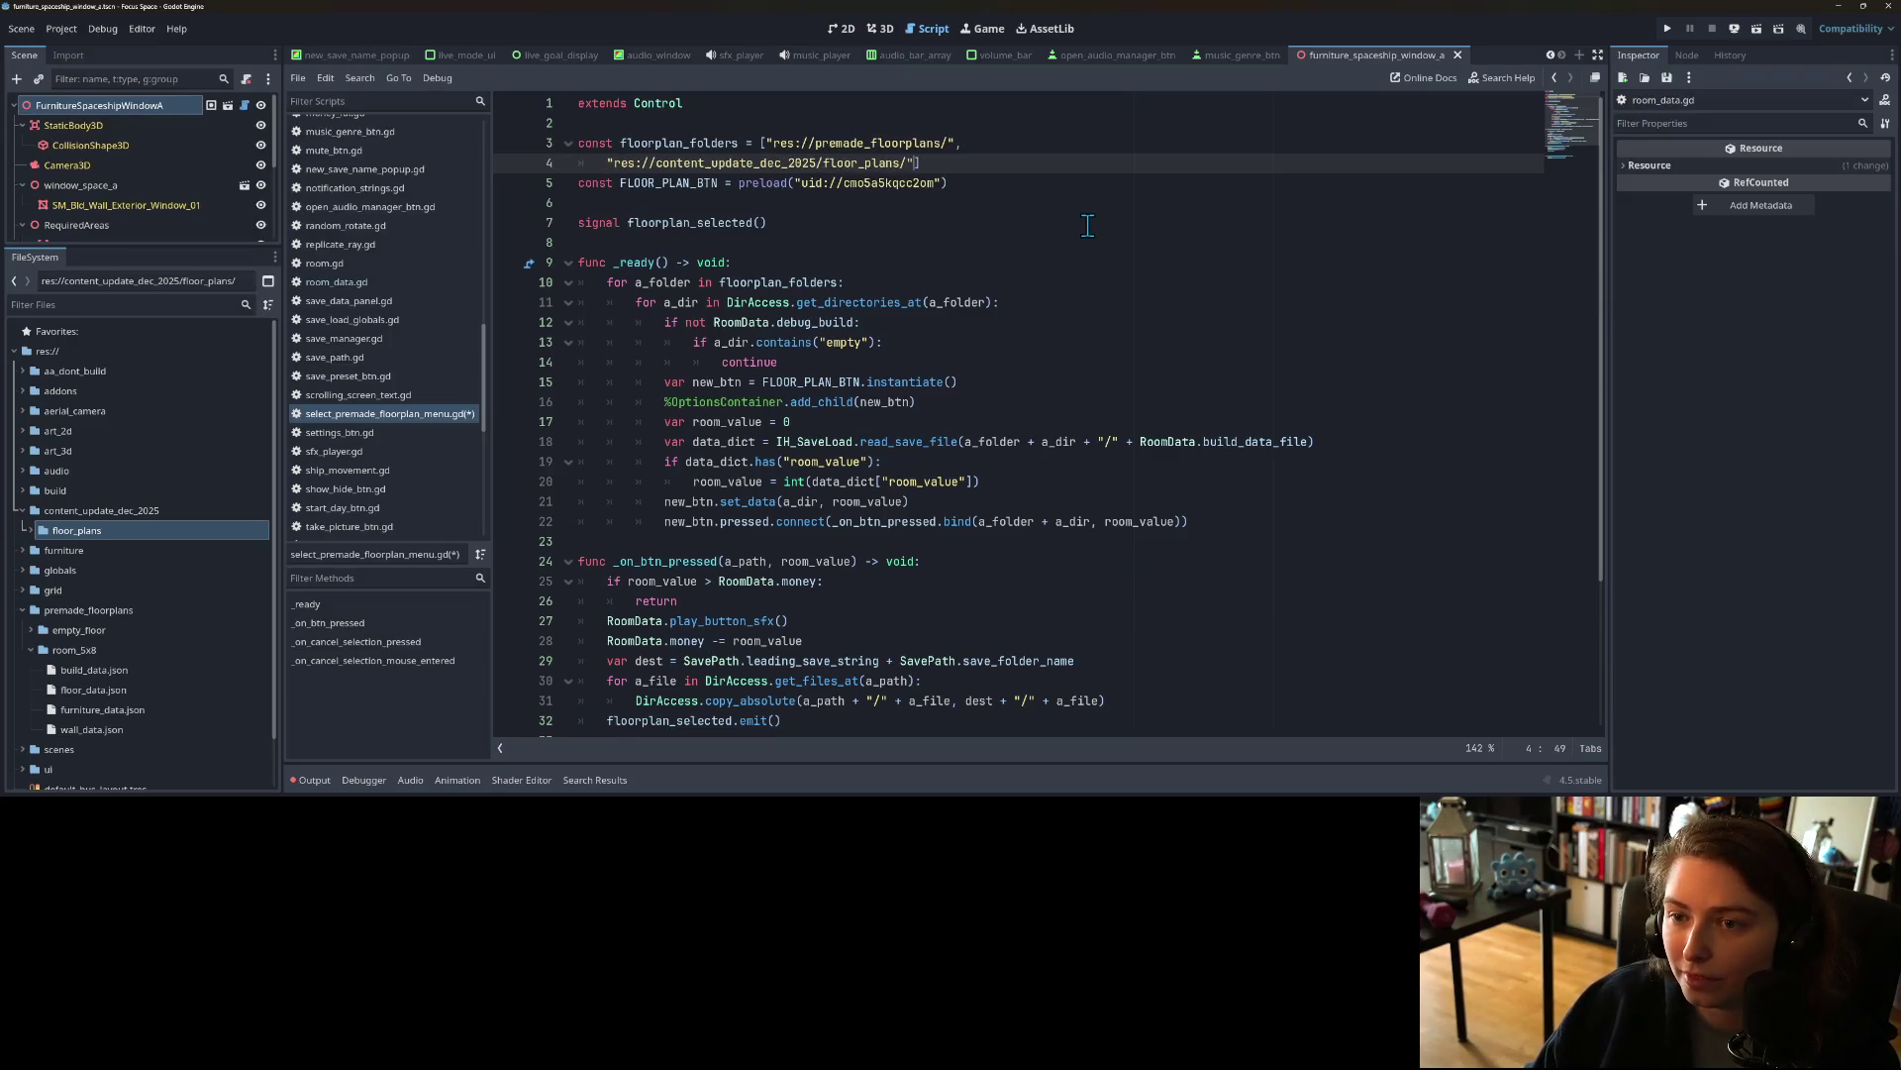
key("Return")
key("ctrl+s")
Step: Add a trailing comma after the line 4 path and run the project
left_click(976, 173)
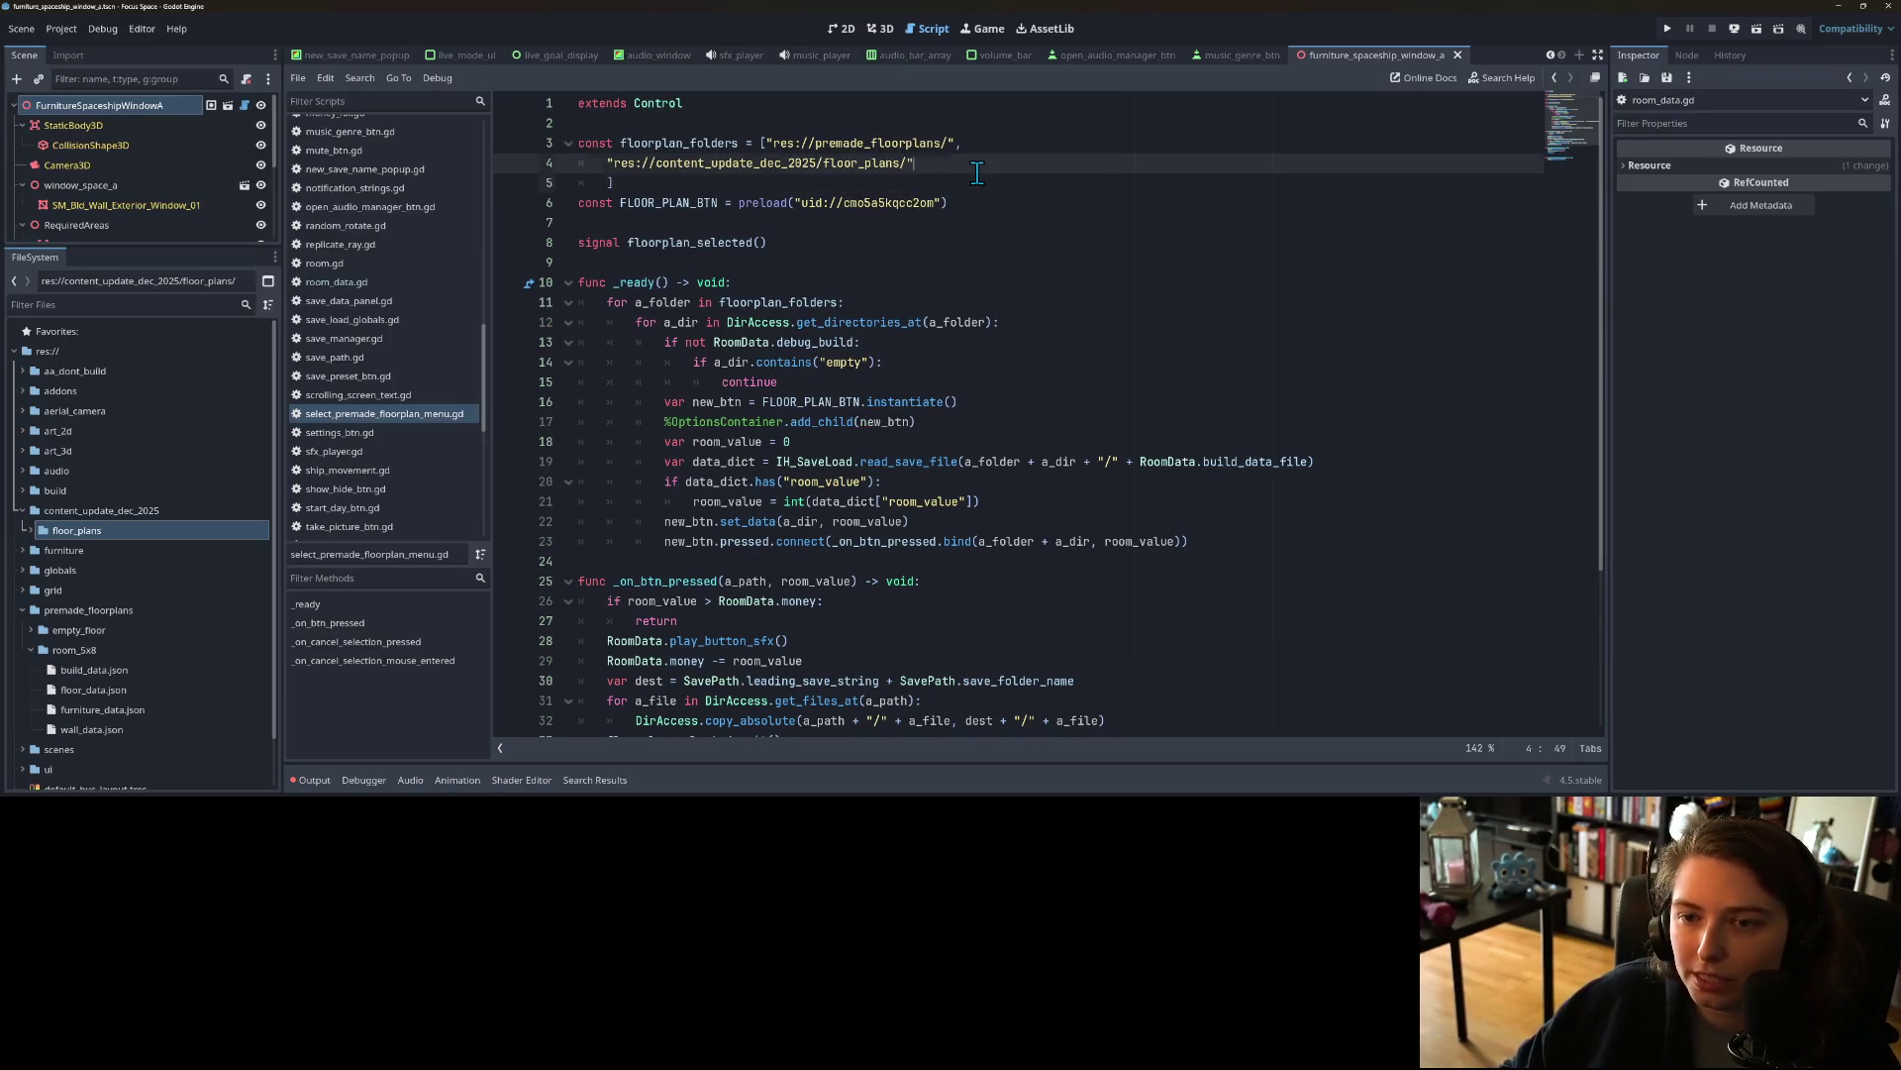
type(",")
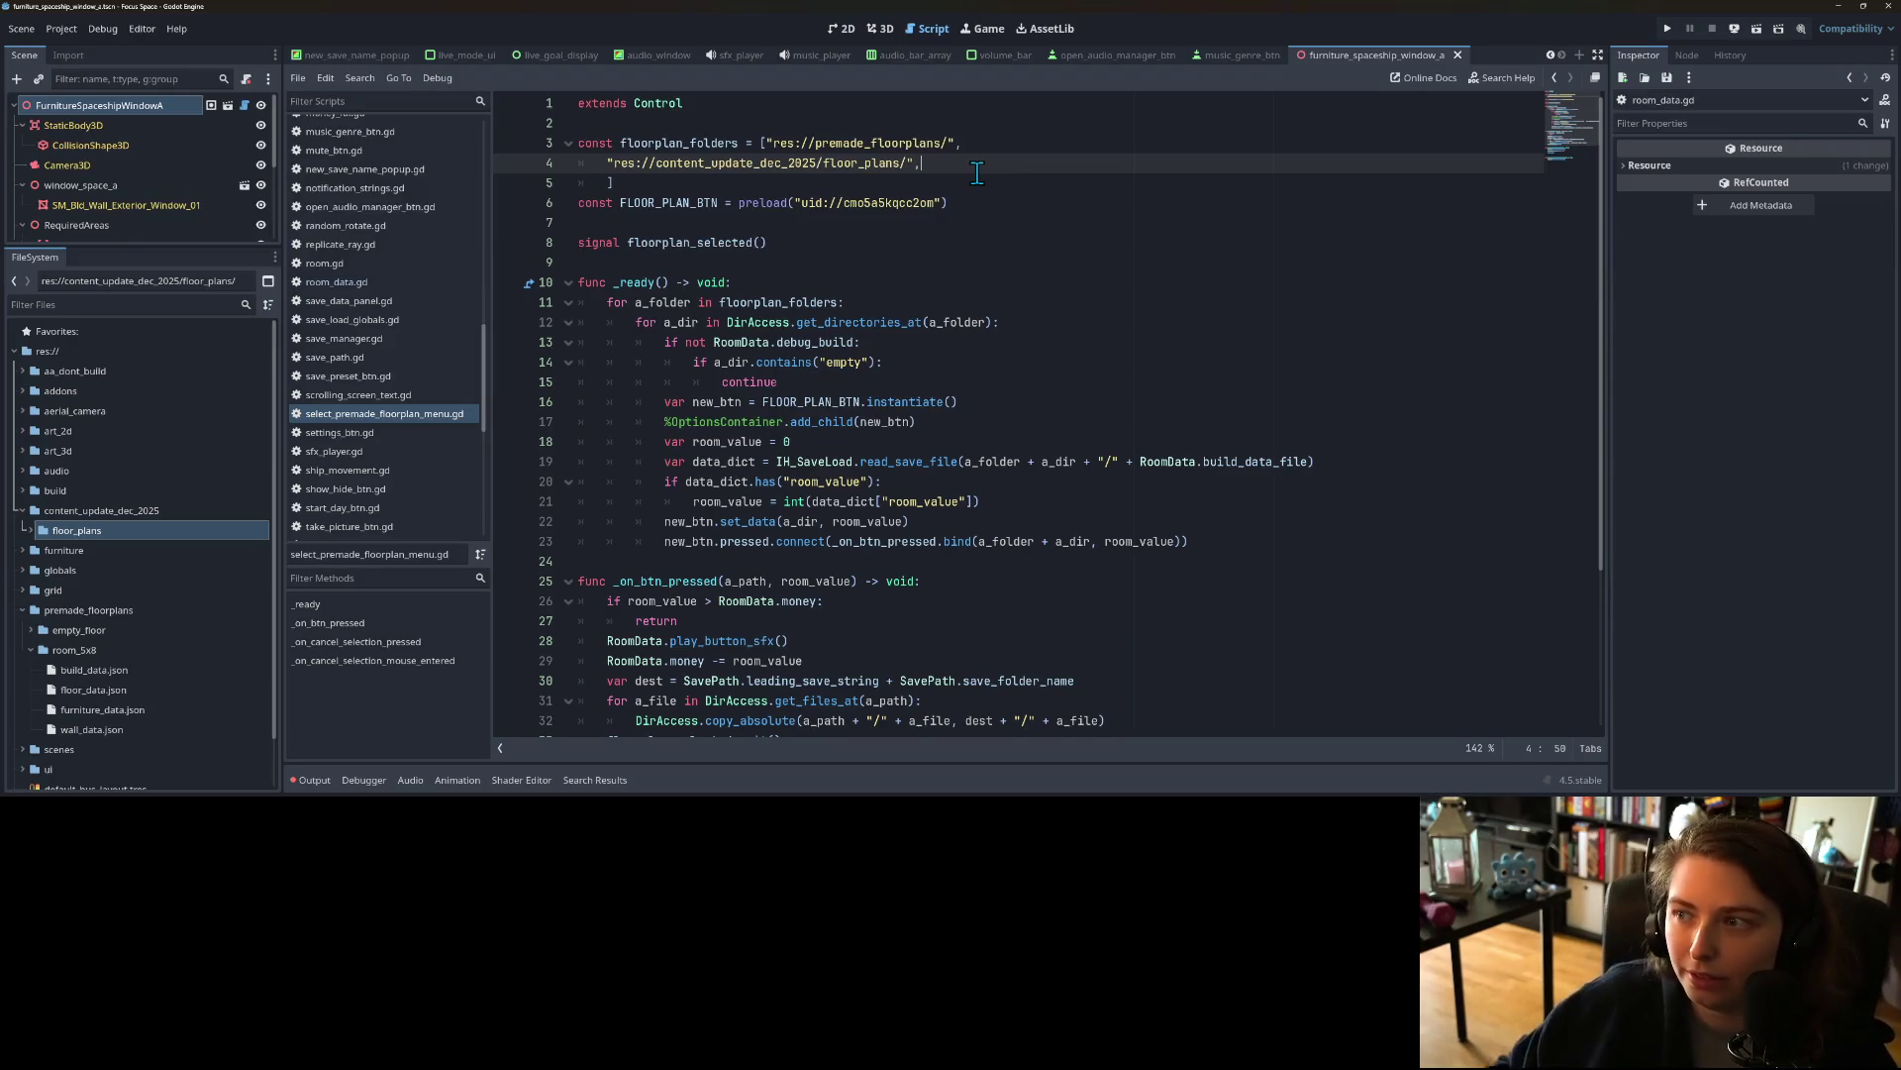
left_click(1004, 352)
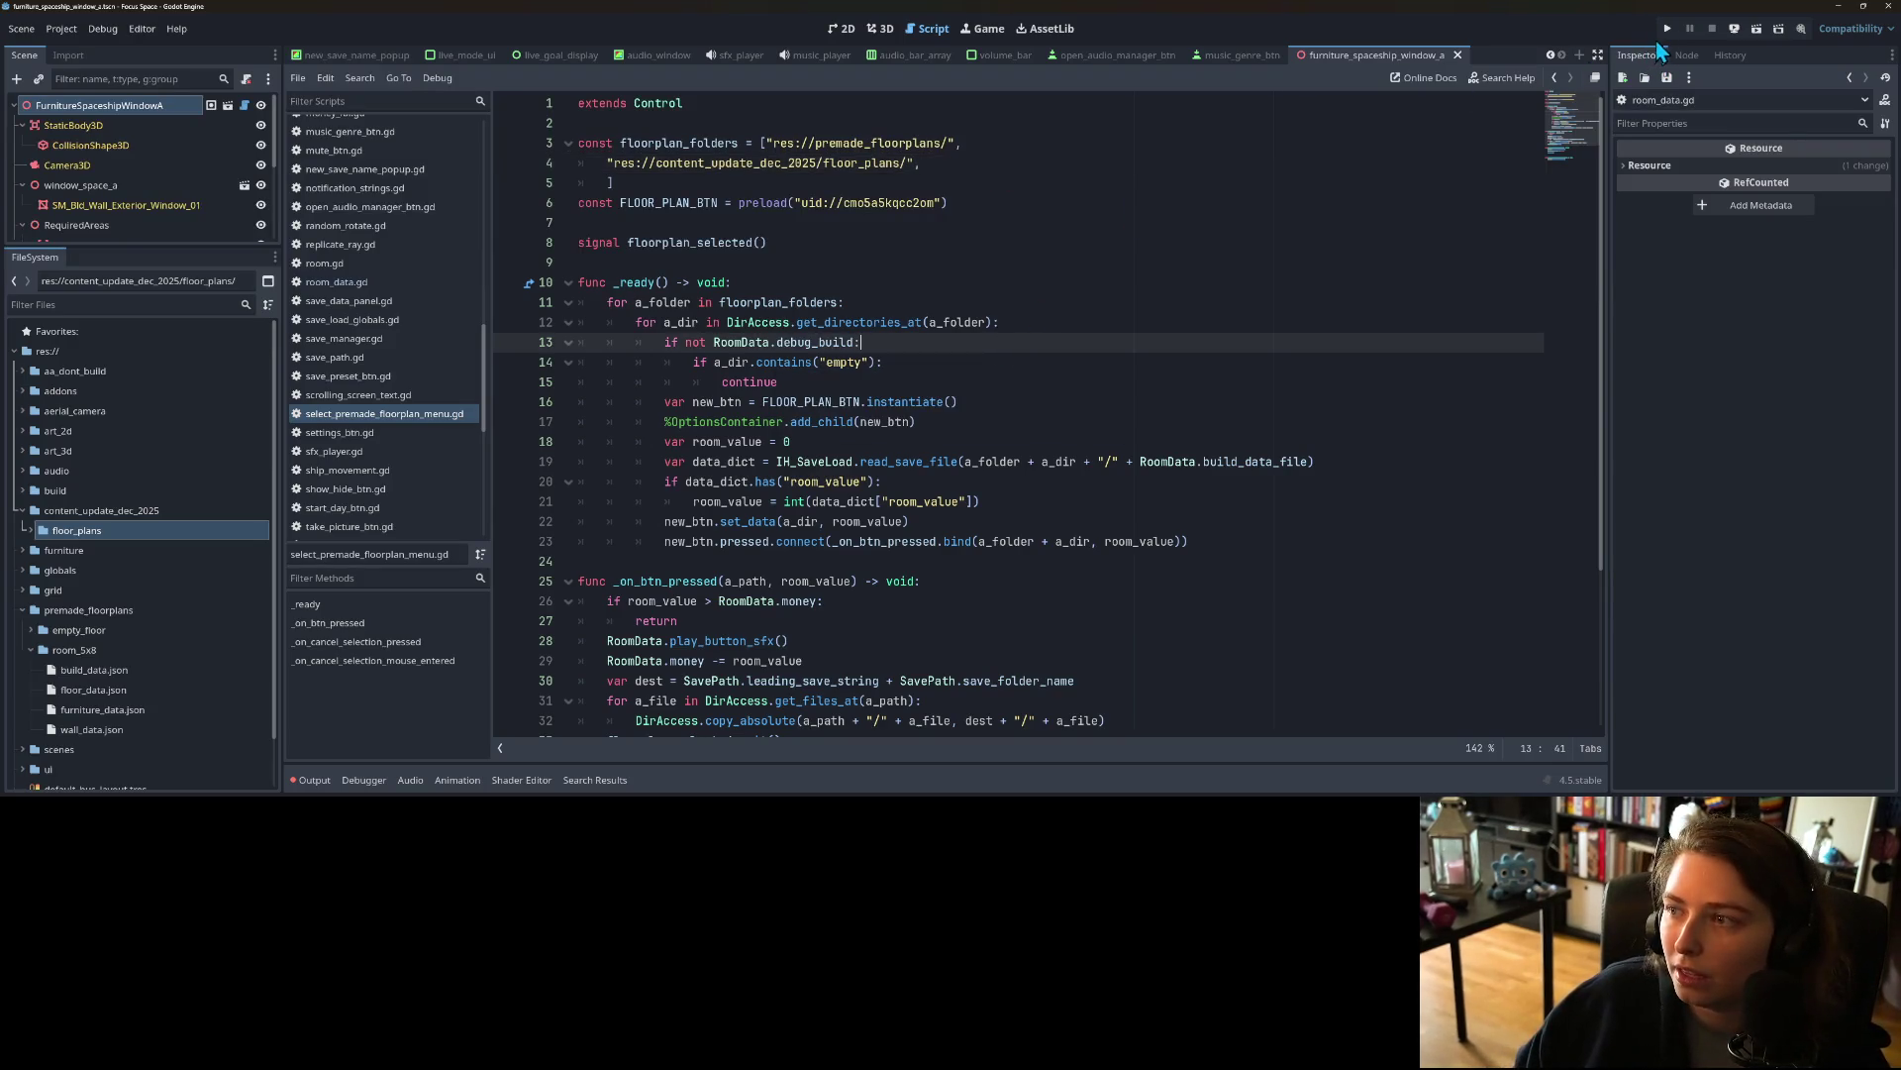
left_click(1667, 33)
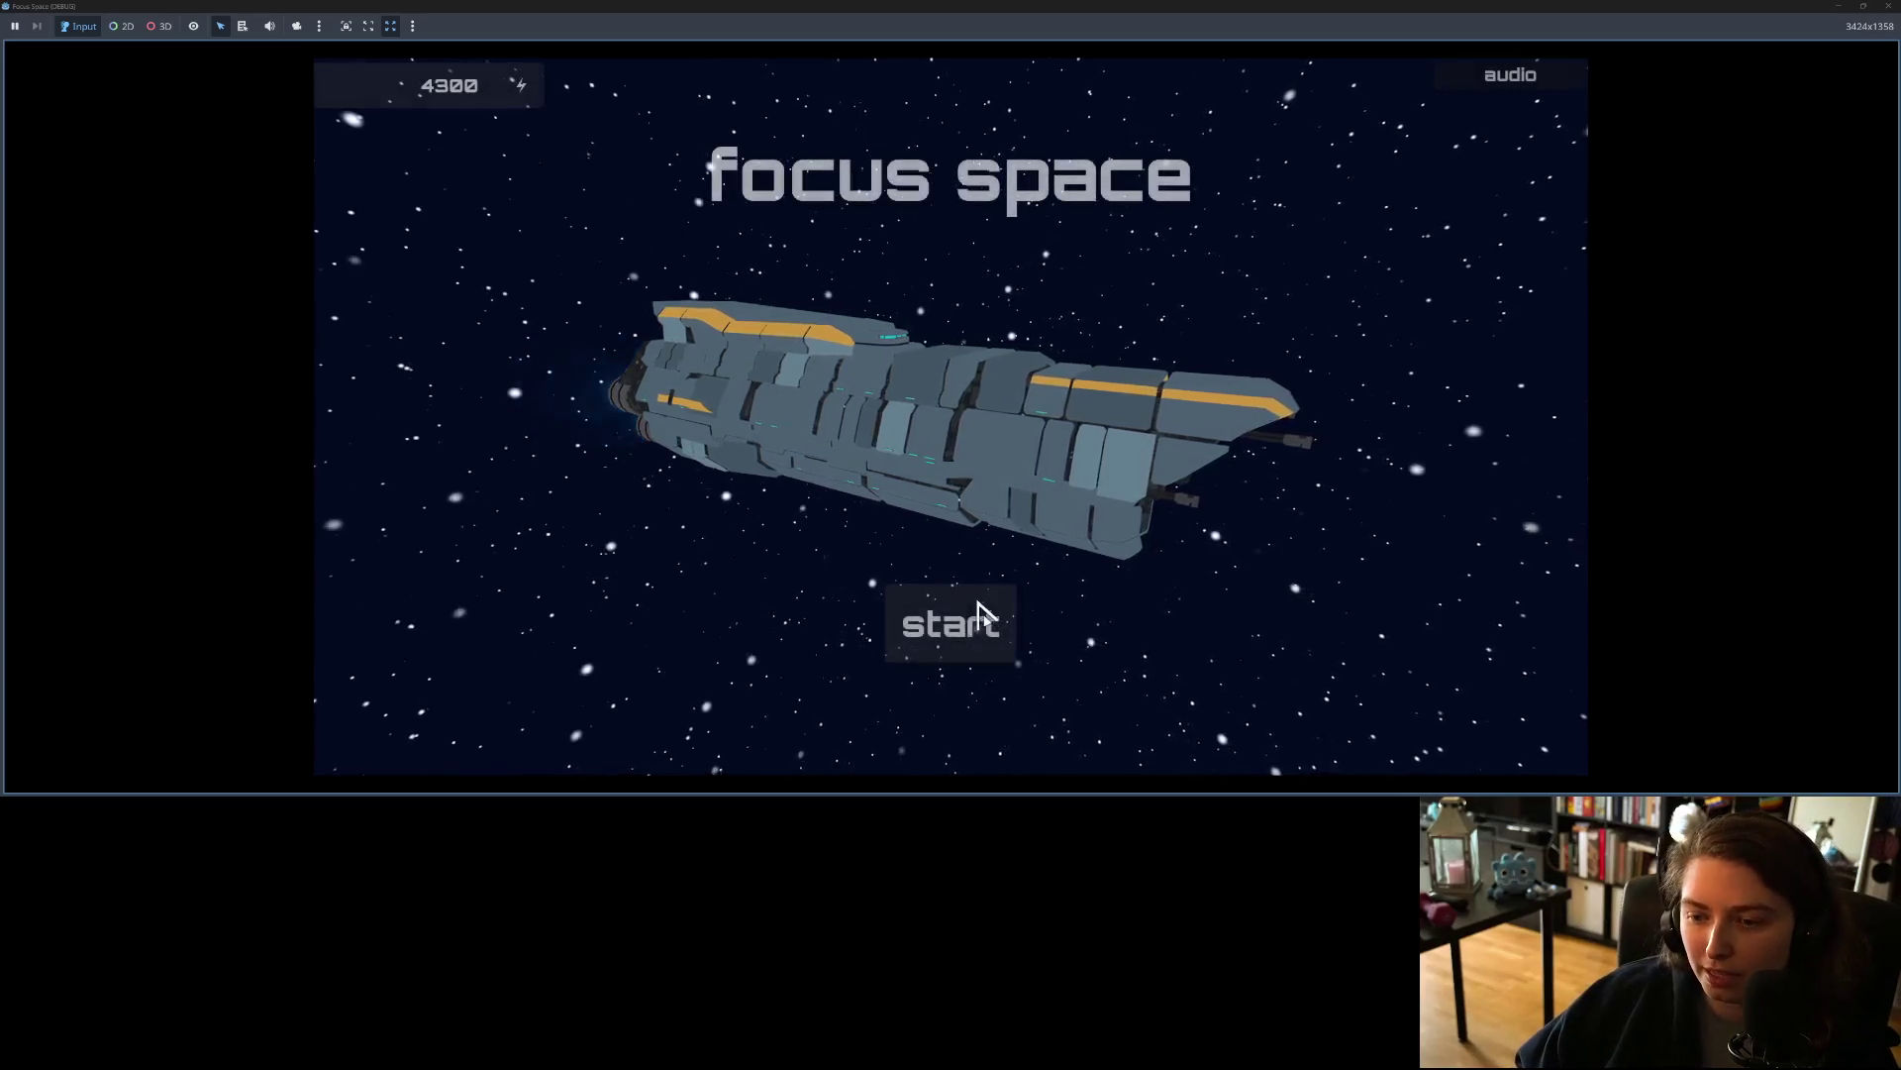
Step: Buy a room named my_room3, confirm room_new appears as a 160-credit floor plan, then stop
left_click(976, 616)
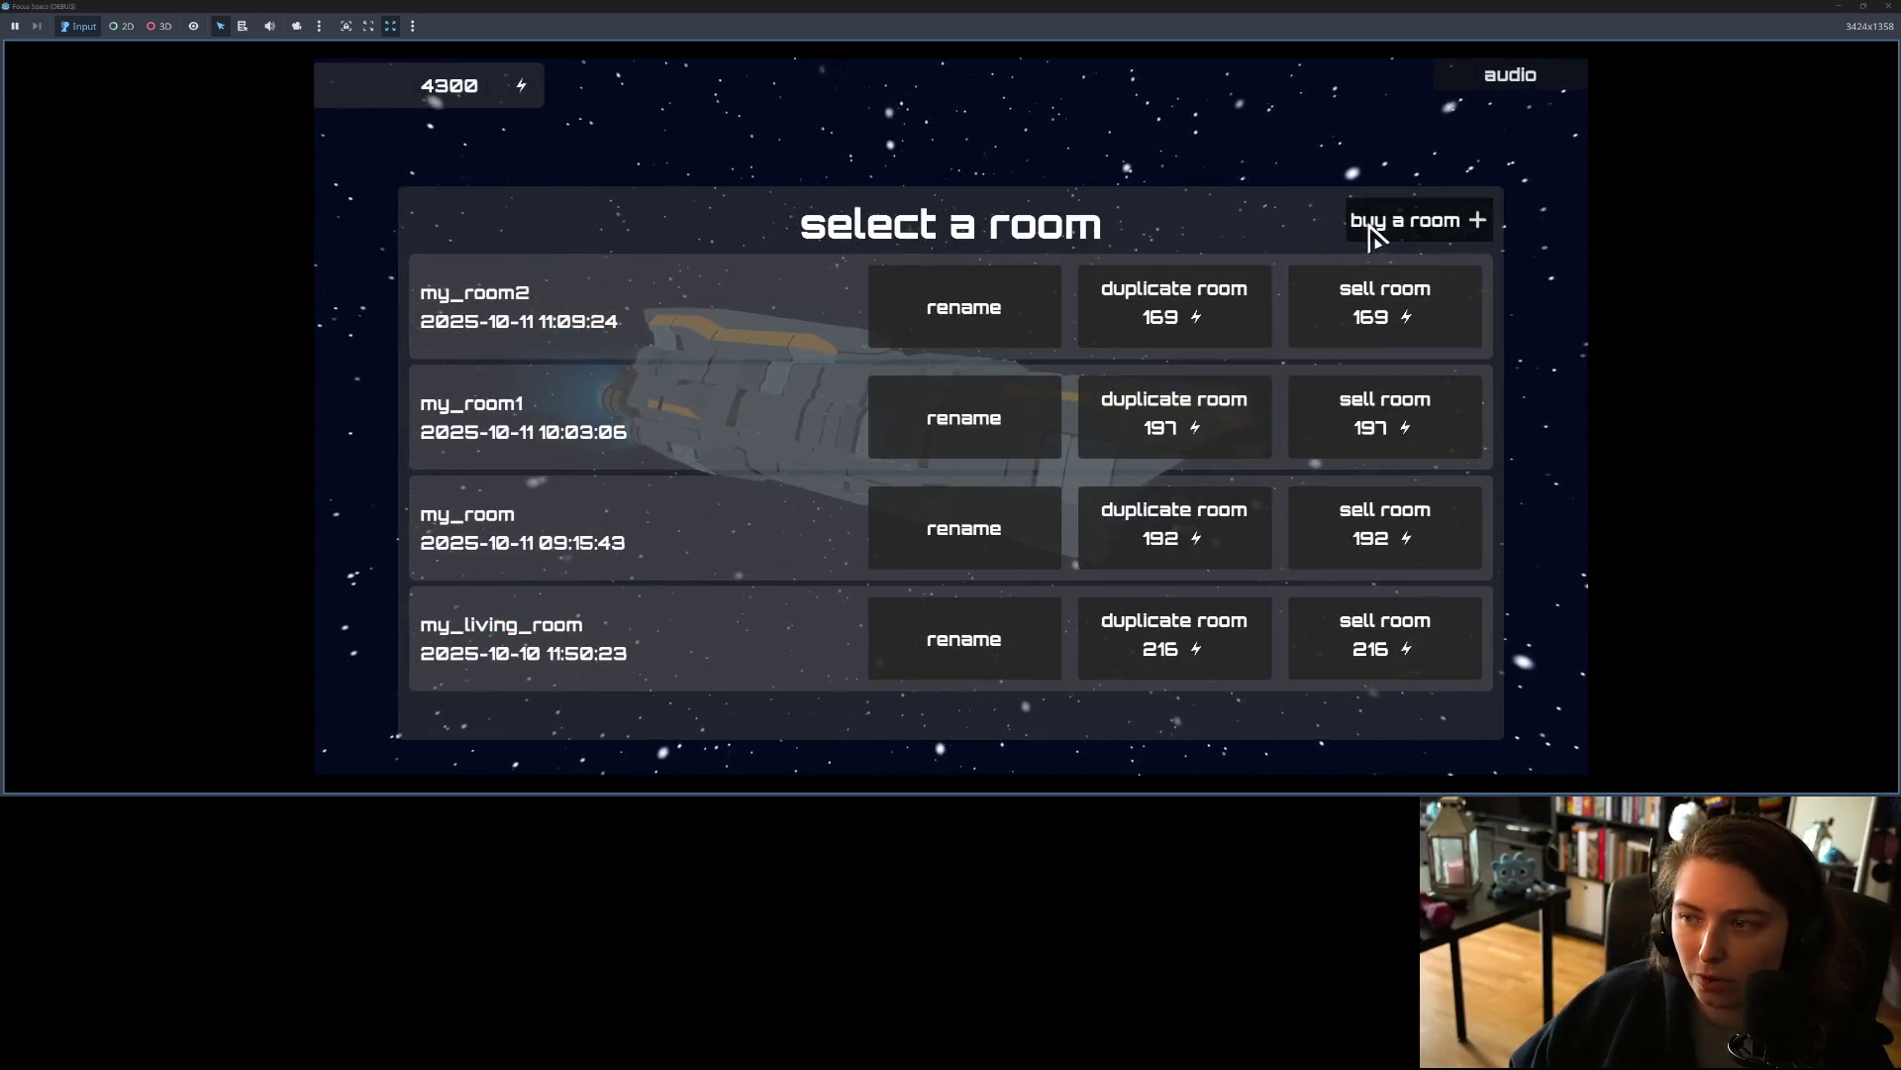
left_click(1375, 235)
type("my_room3")
left_click(1172, 456)
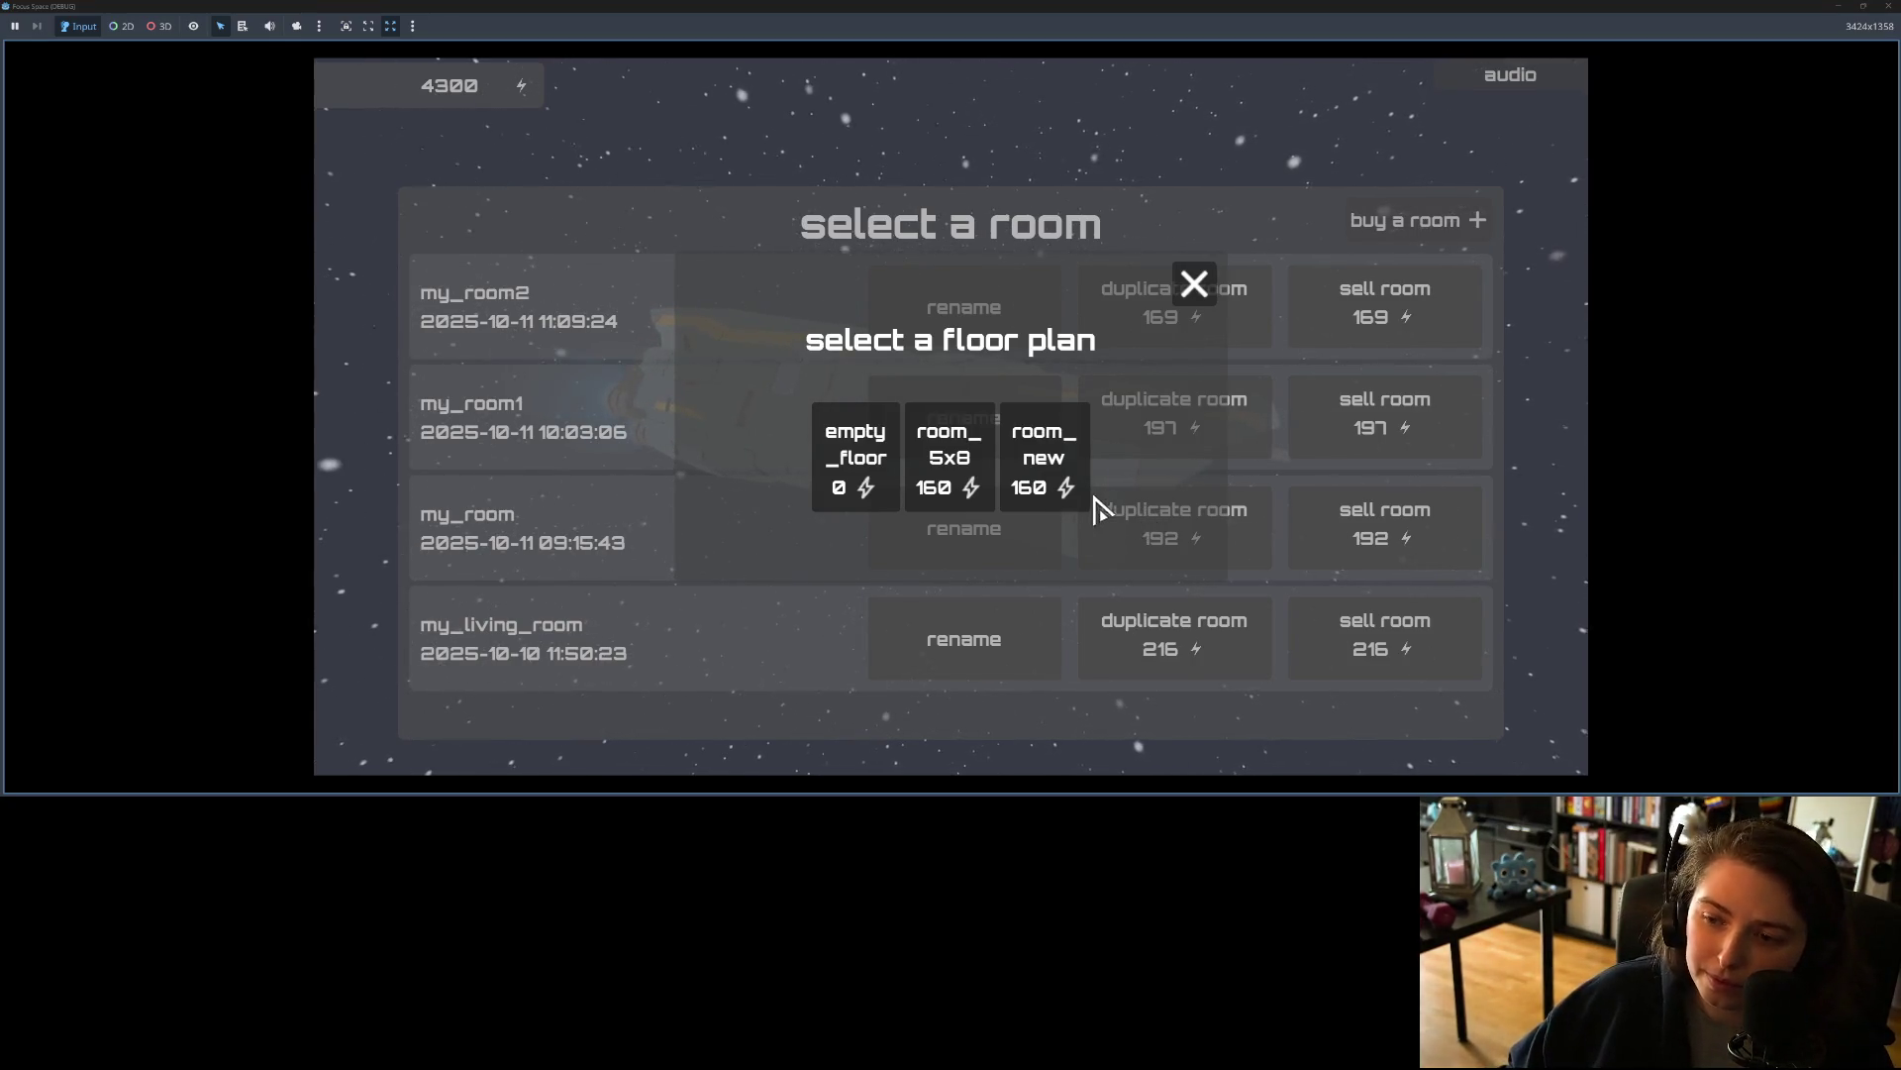
left_click(1202, 345)
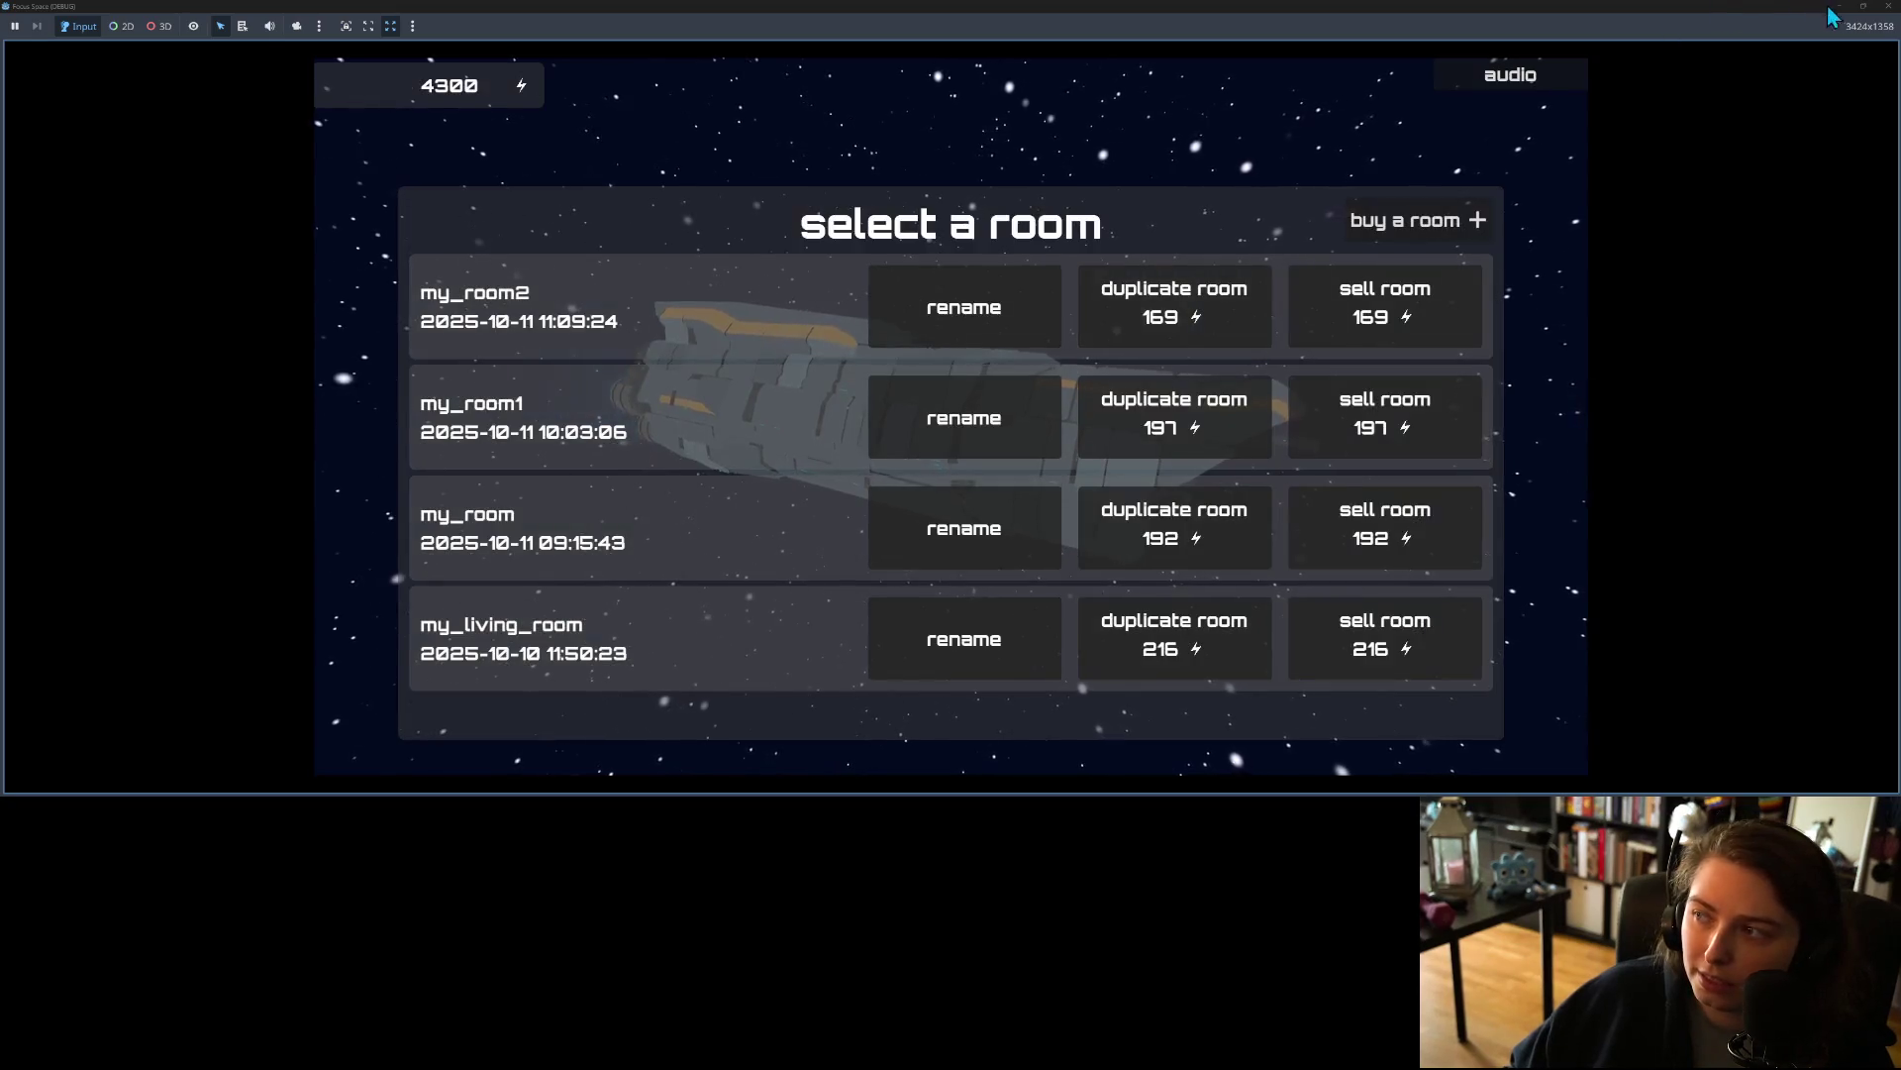
key("F8")
left_click(634, 162)
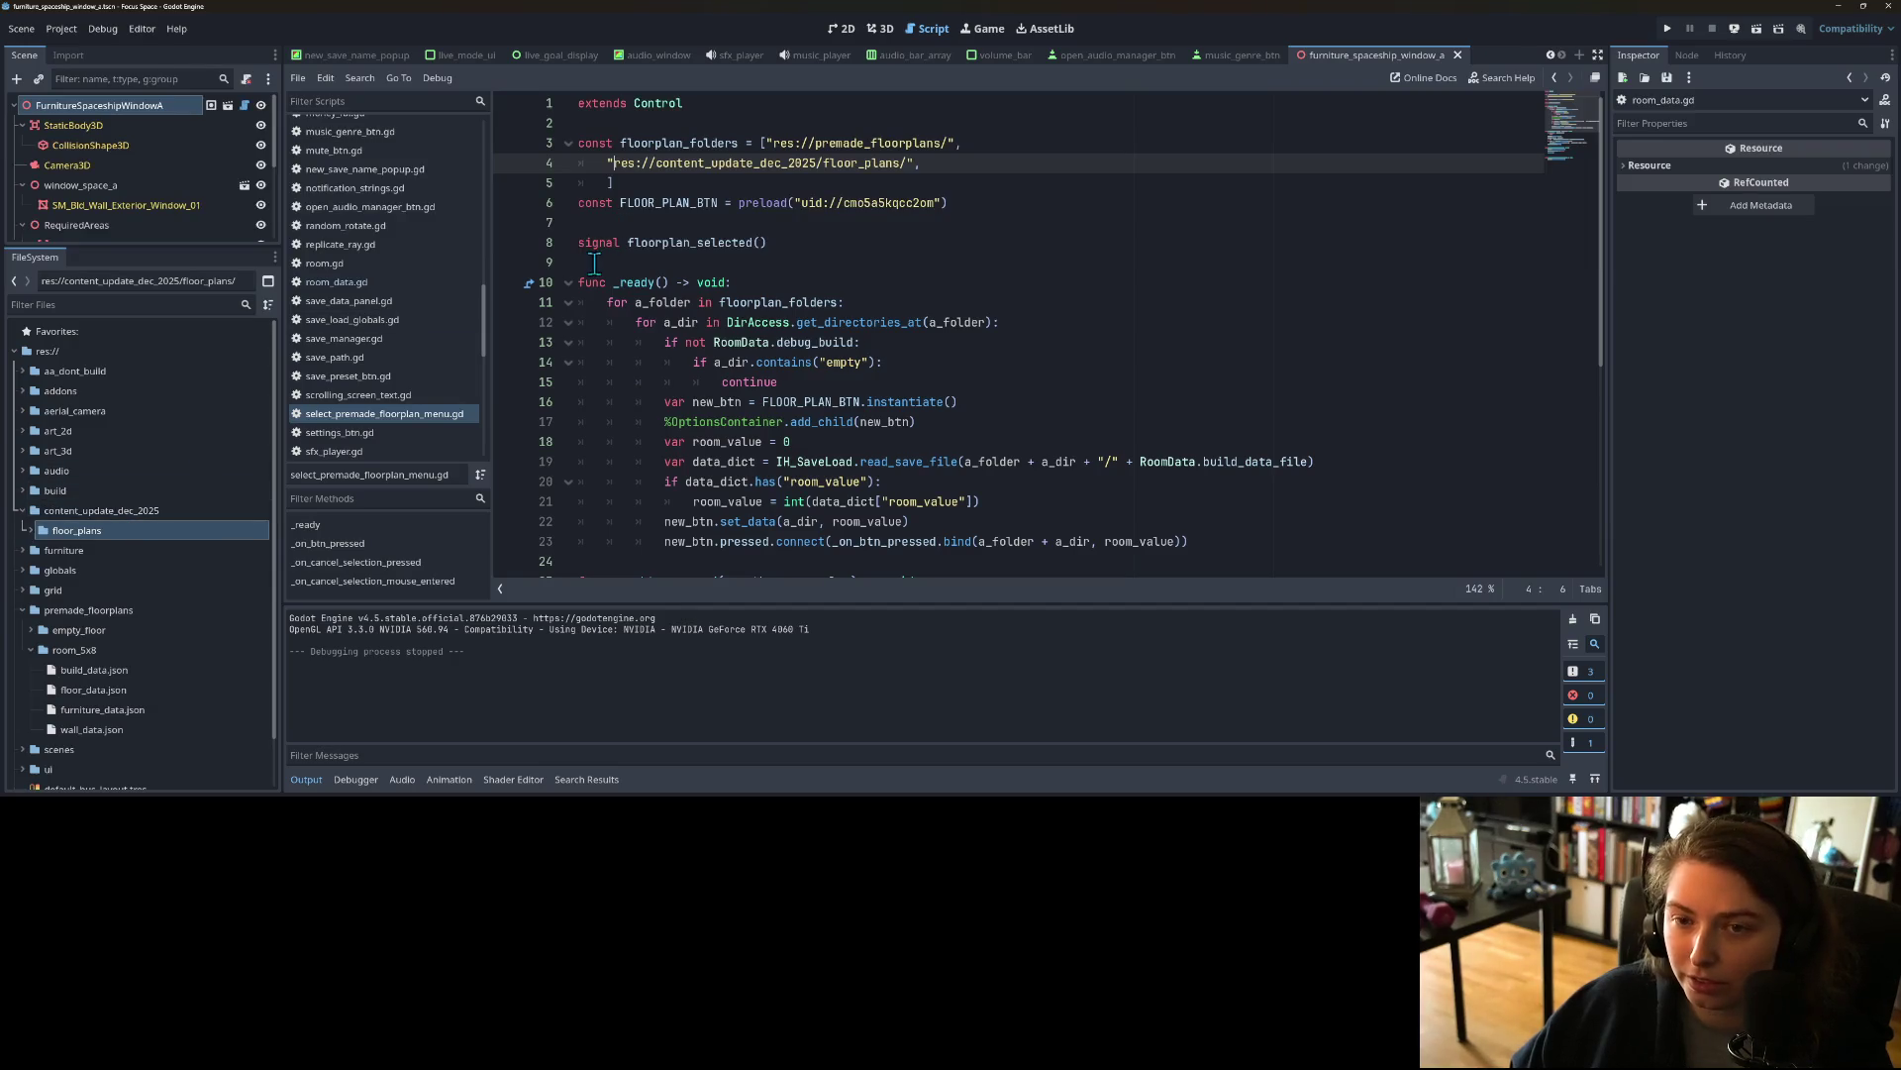
Step: Comment out the line 4 path with Ctrl+K and re-run to confirm only empty_floor and room_5x8 appear
key("ctrl+k")
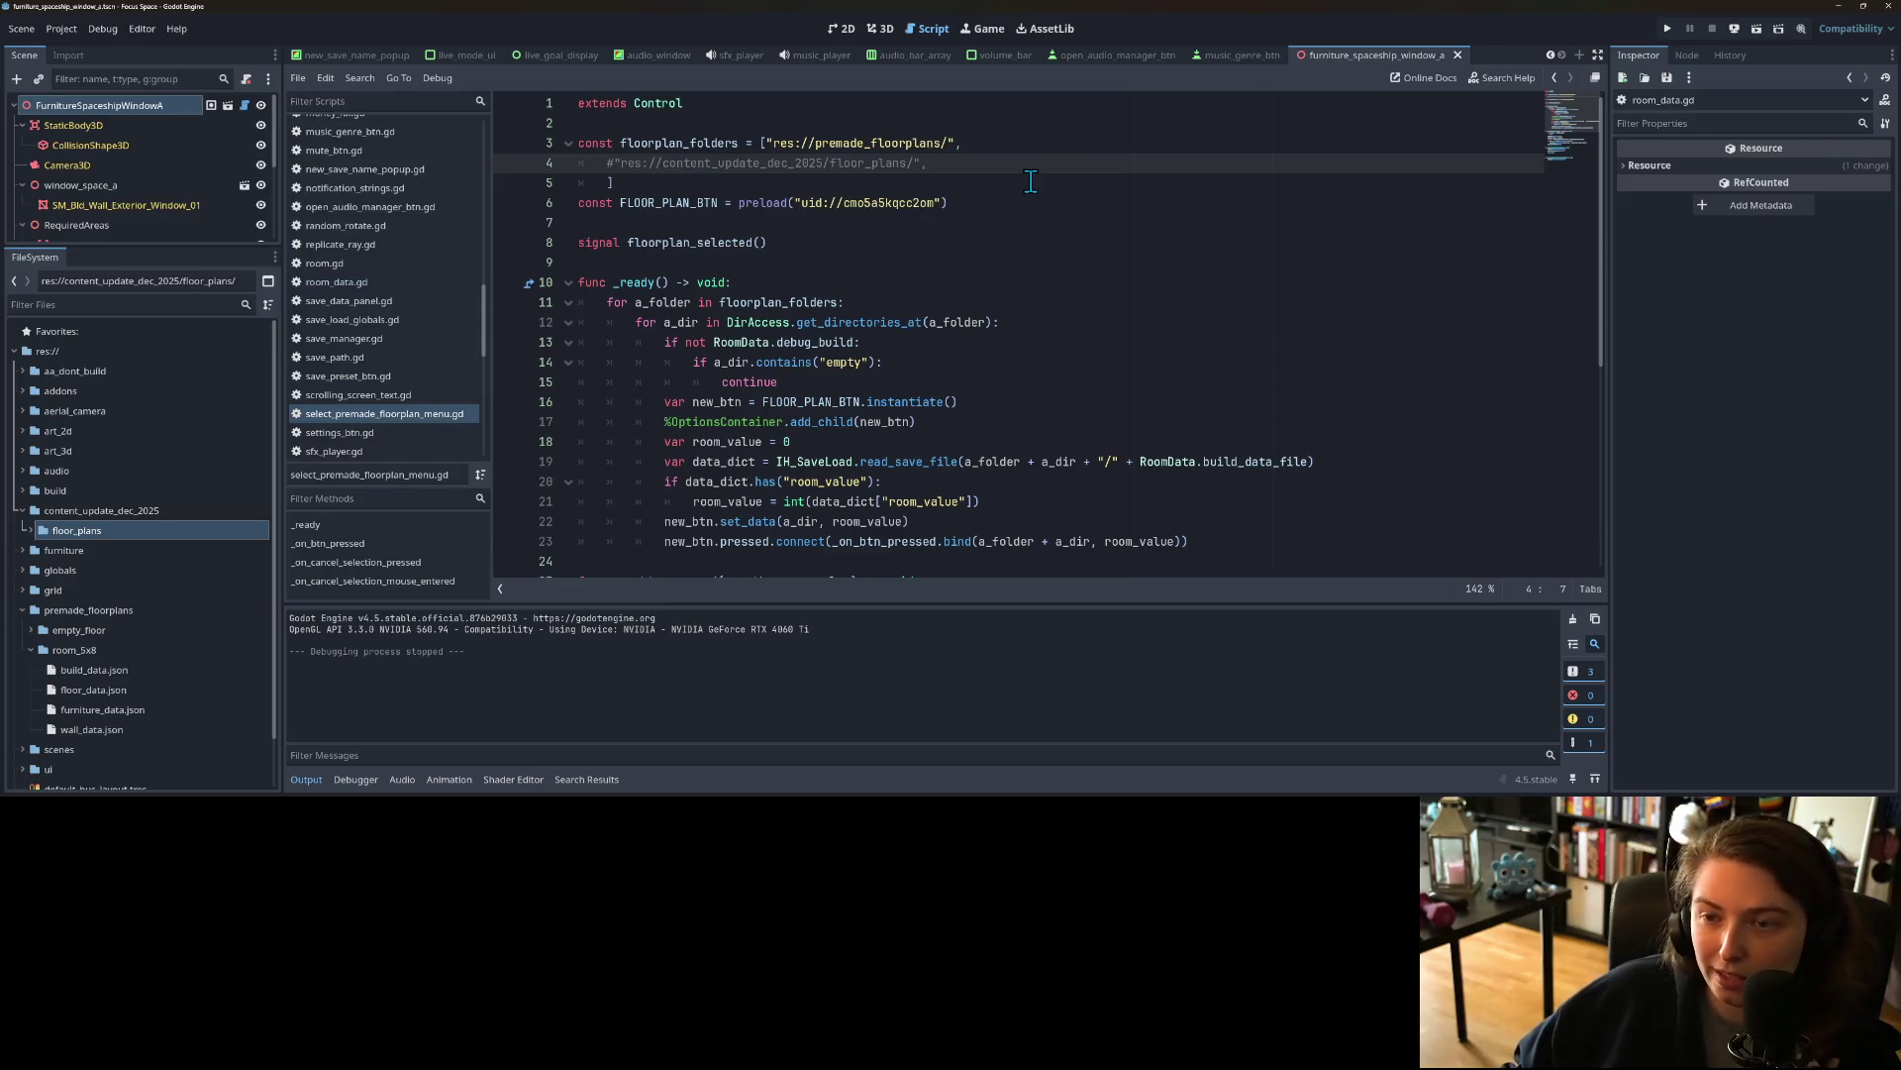
left_click(1668, 28)
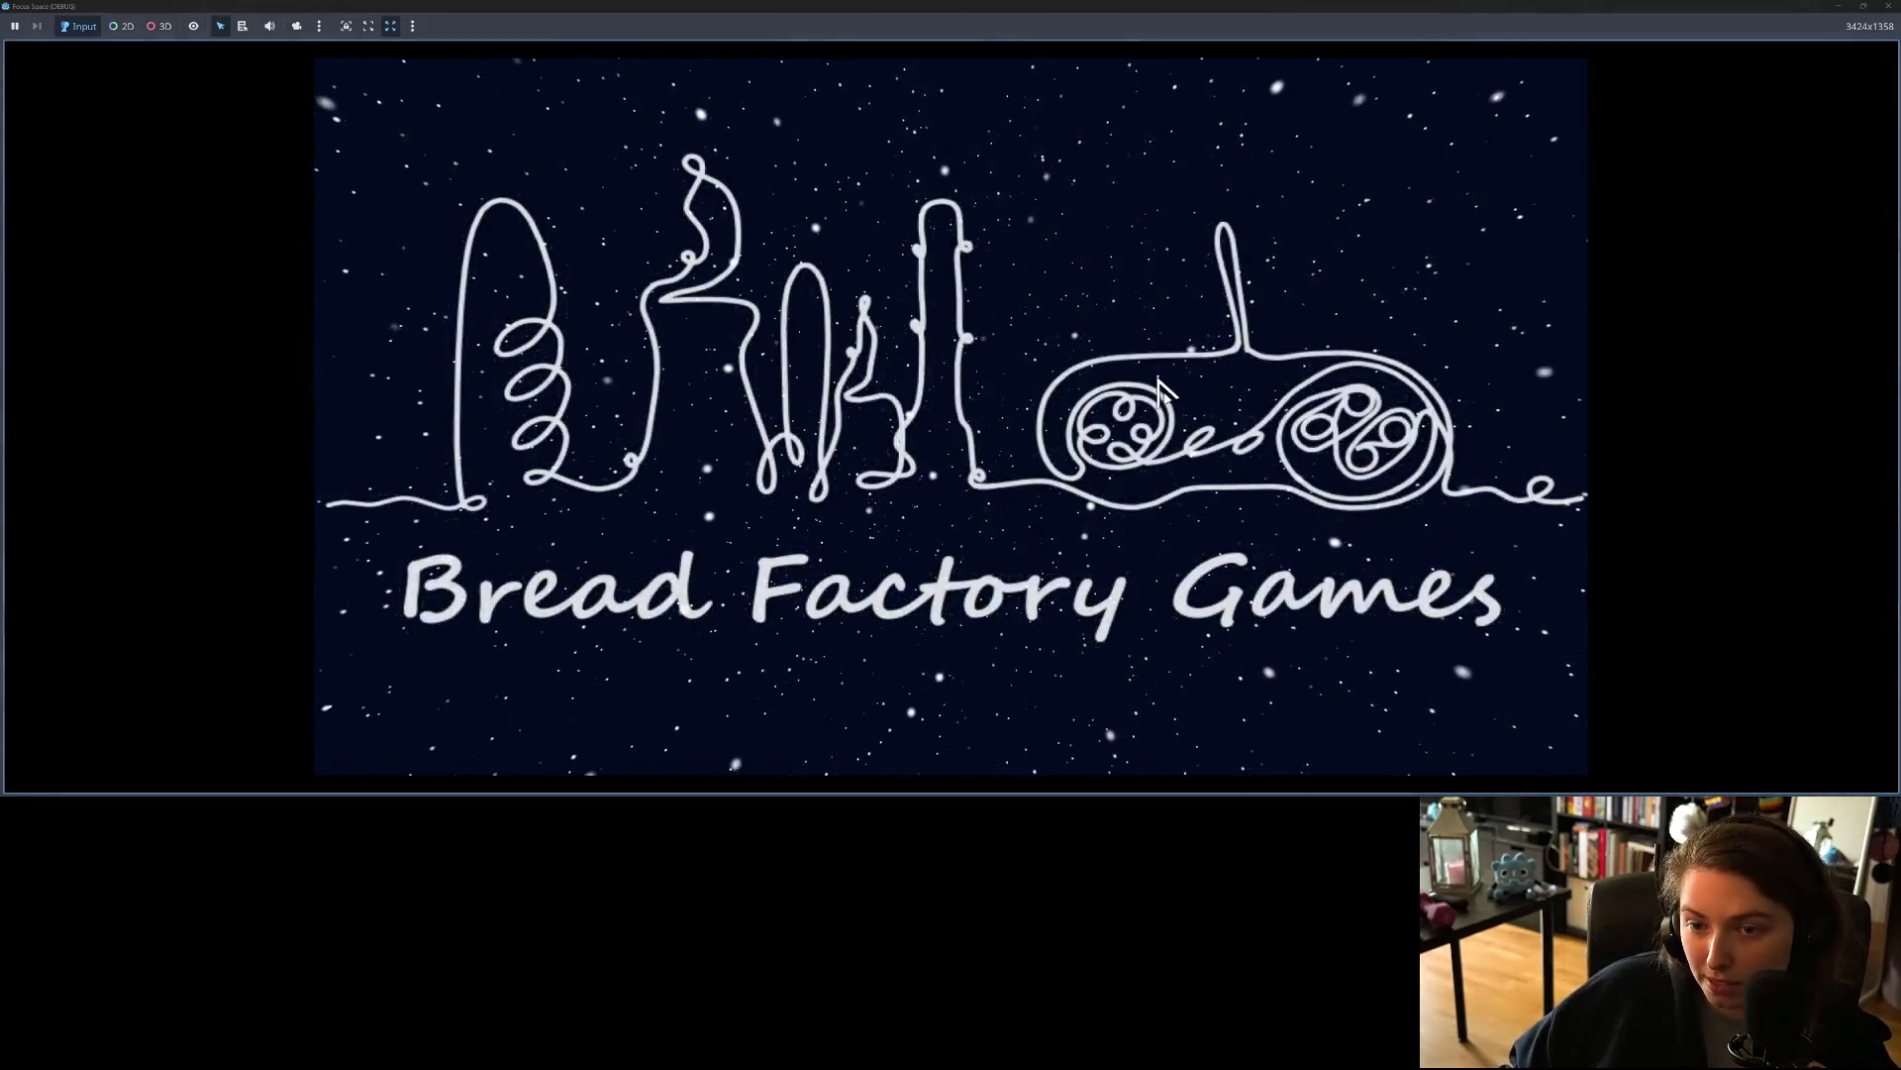
left_click(945, 626)
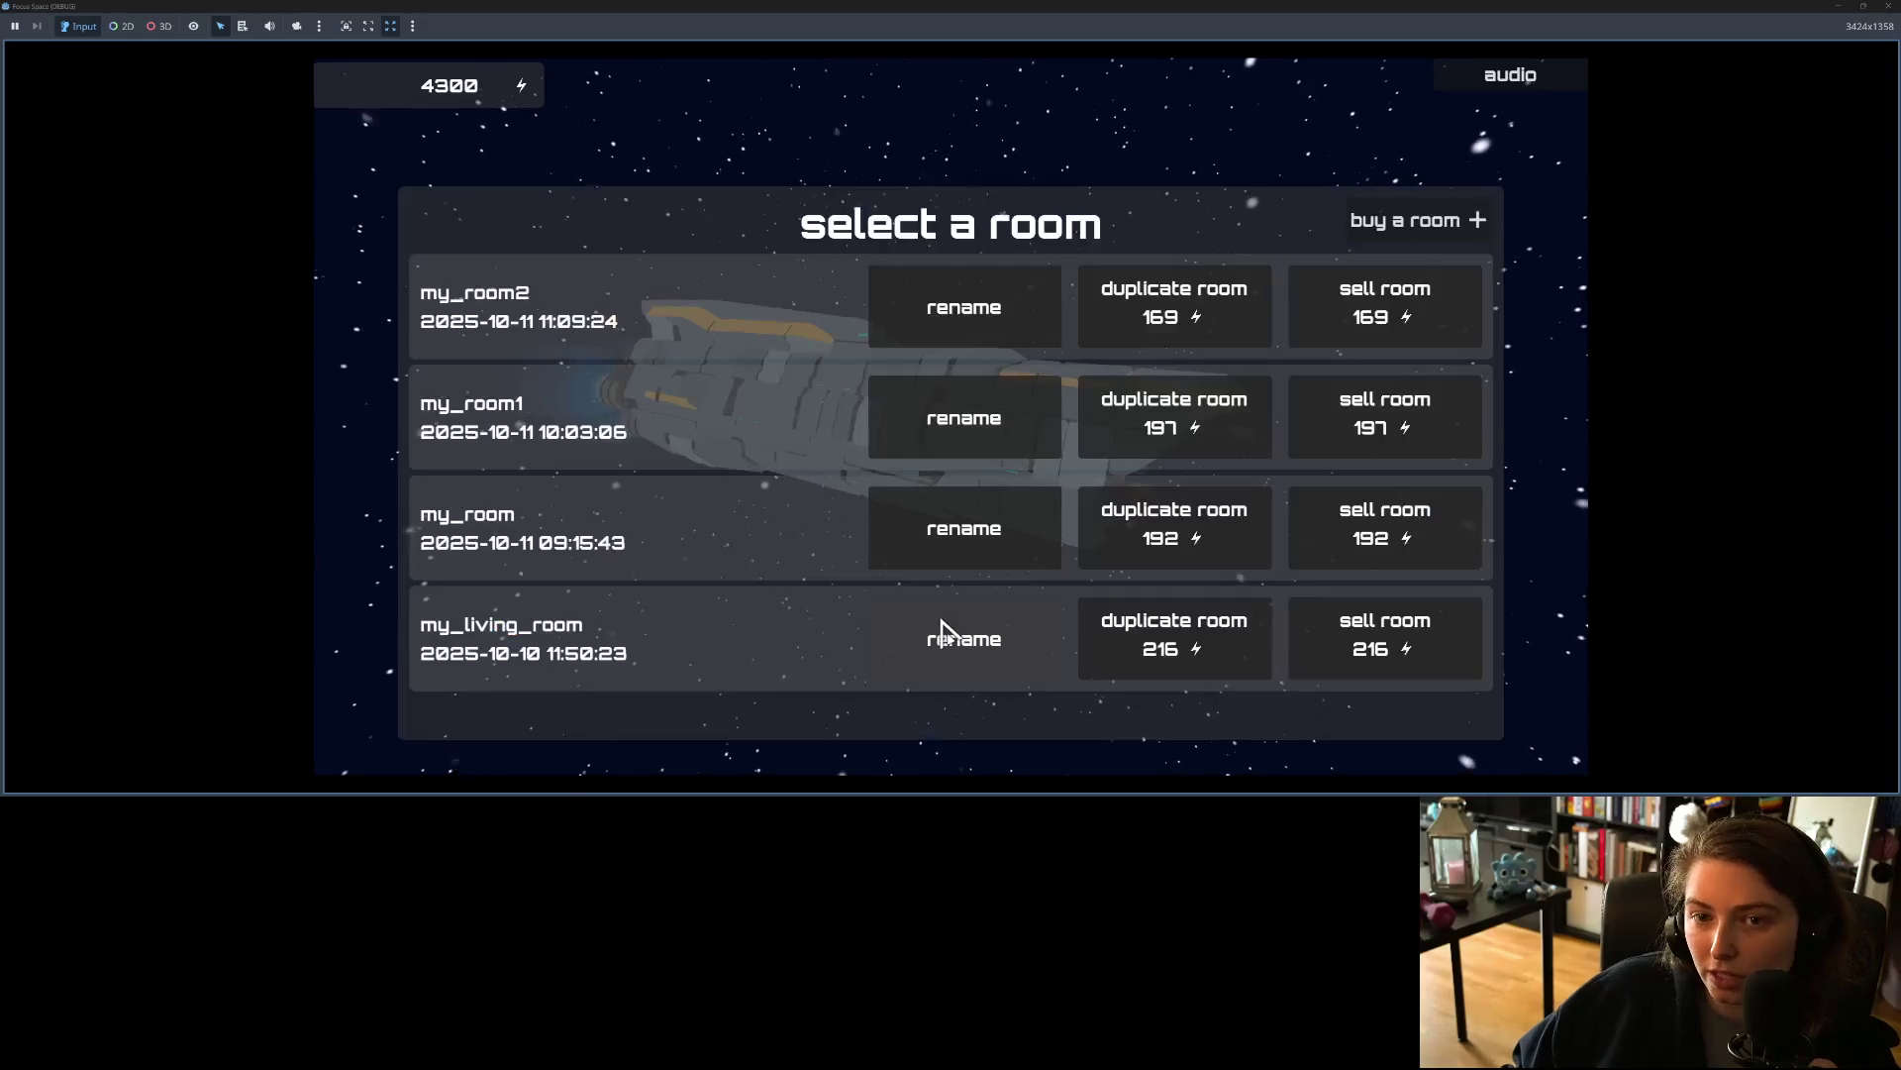
left_click(1459, 230)
left_click(1169, 457)
left_click(1170, 460)
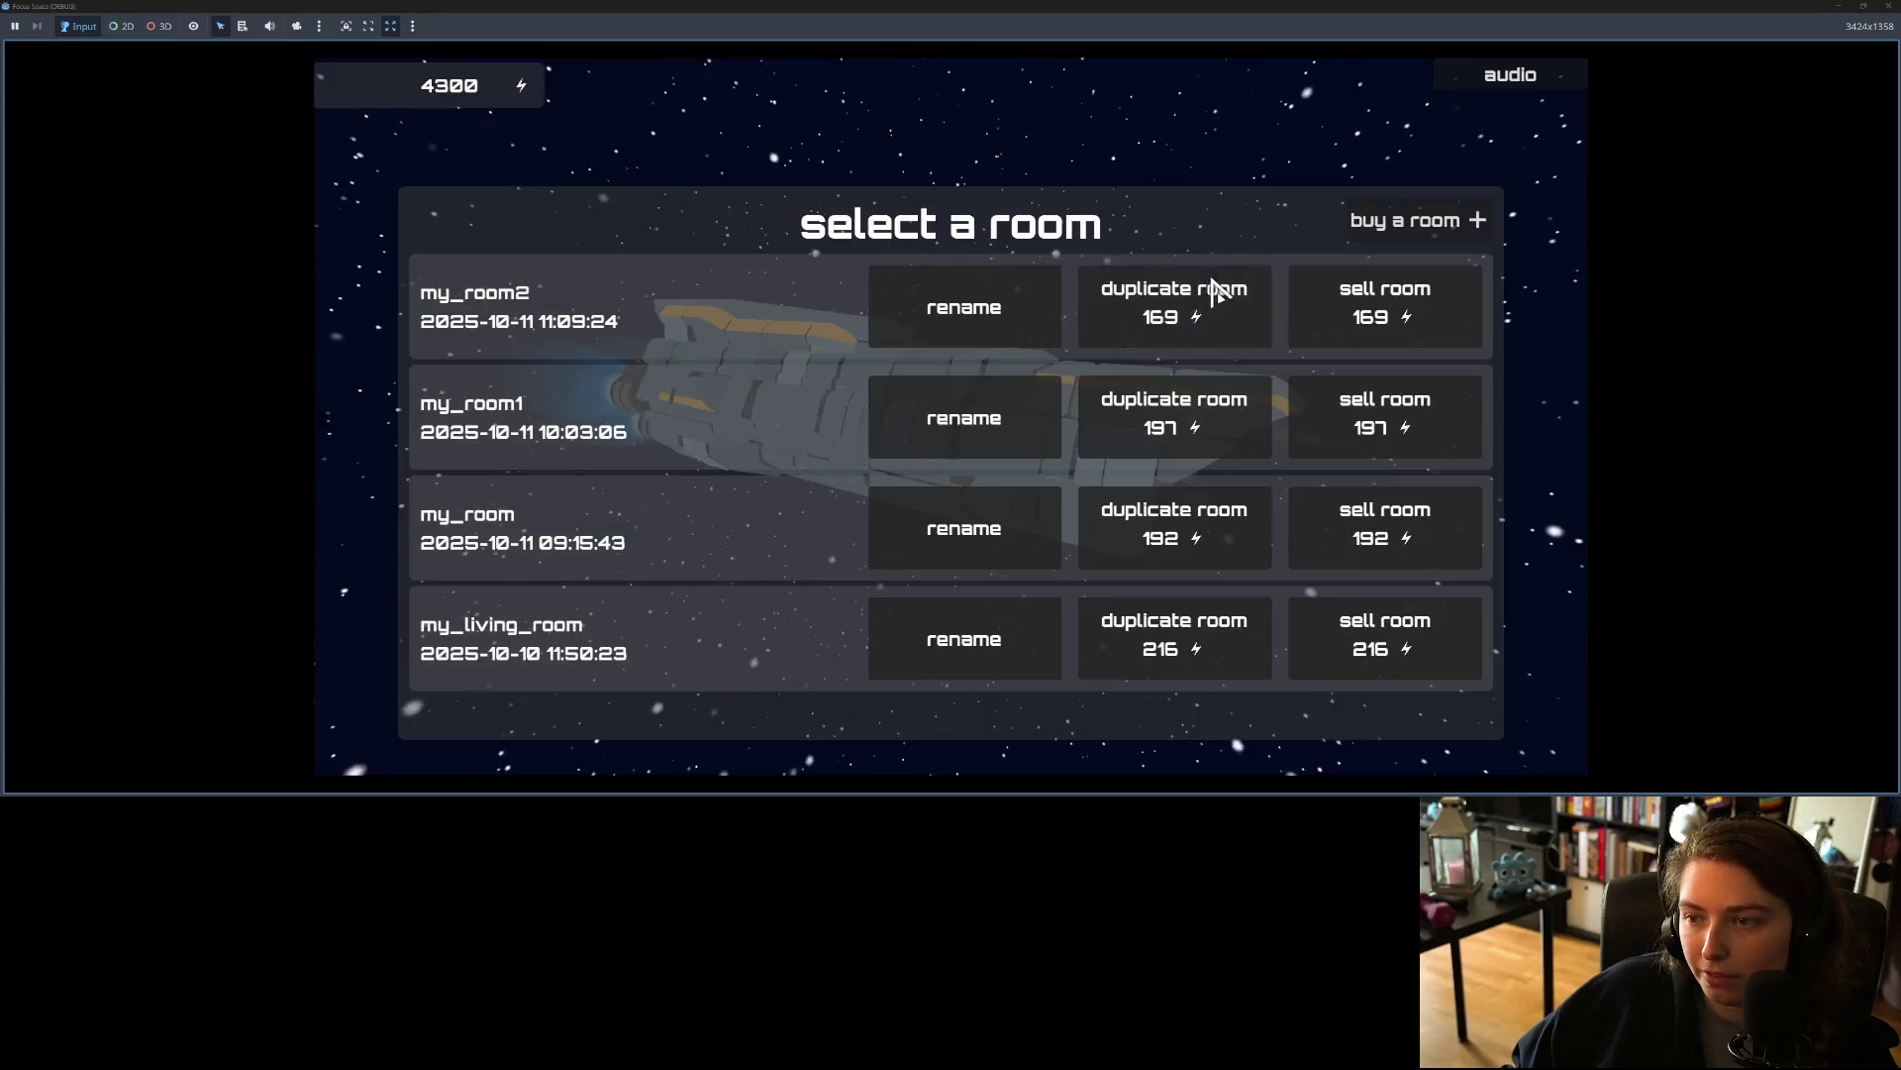
left_click(1200, 284)
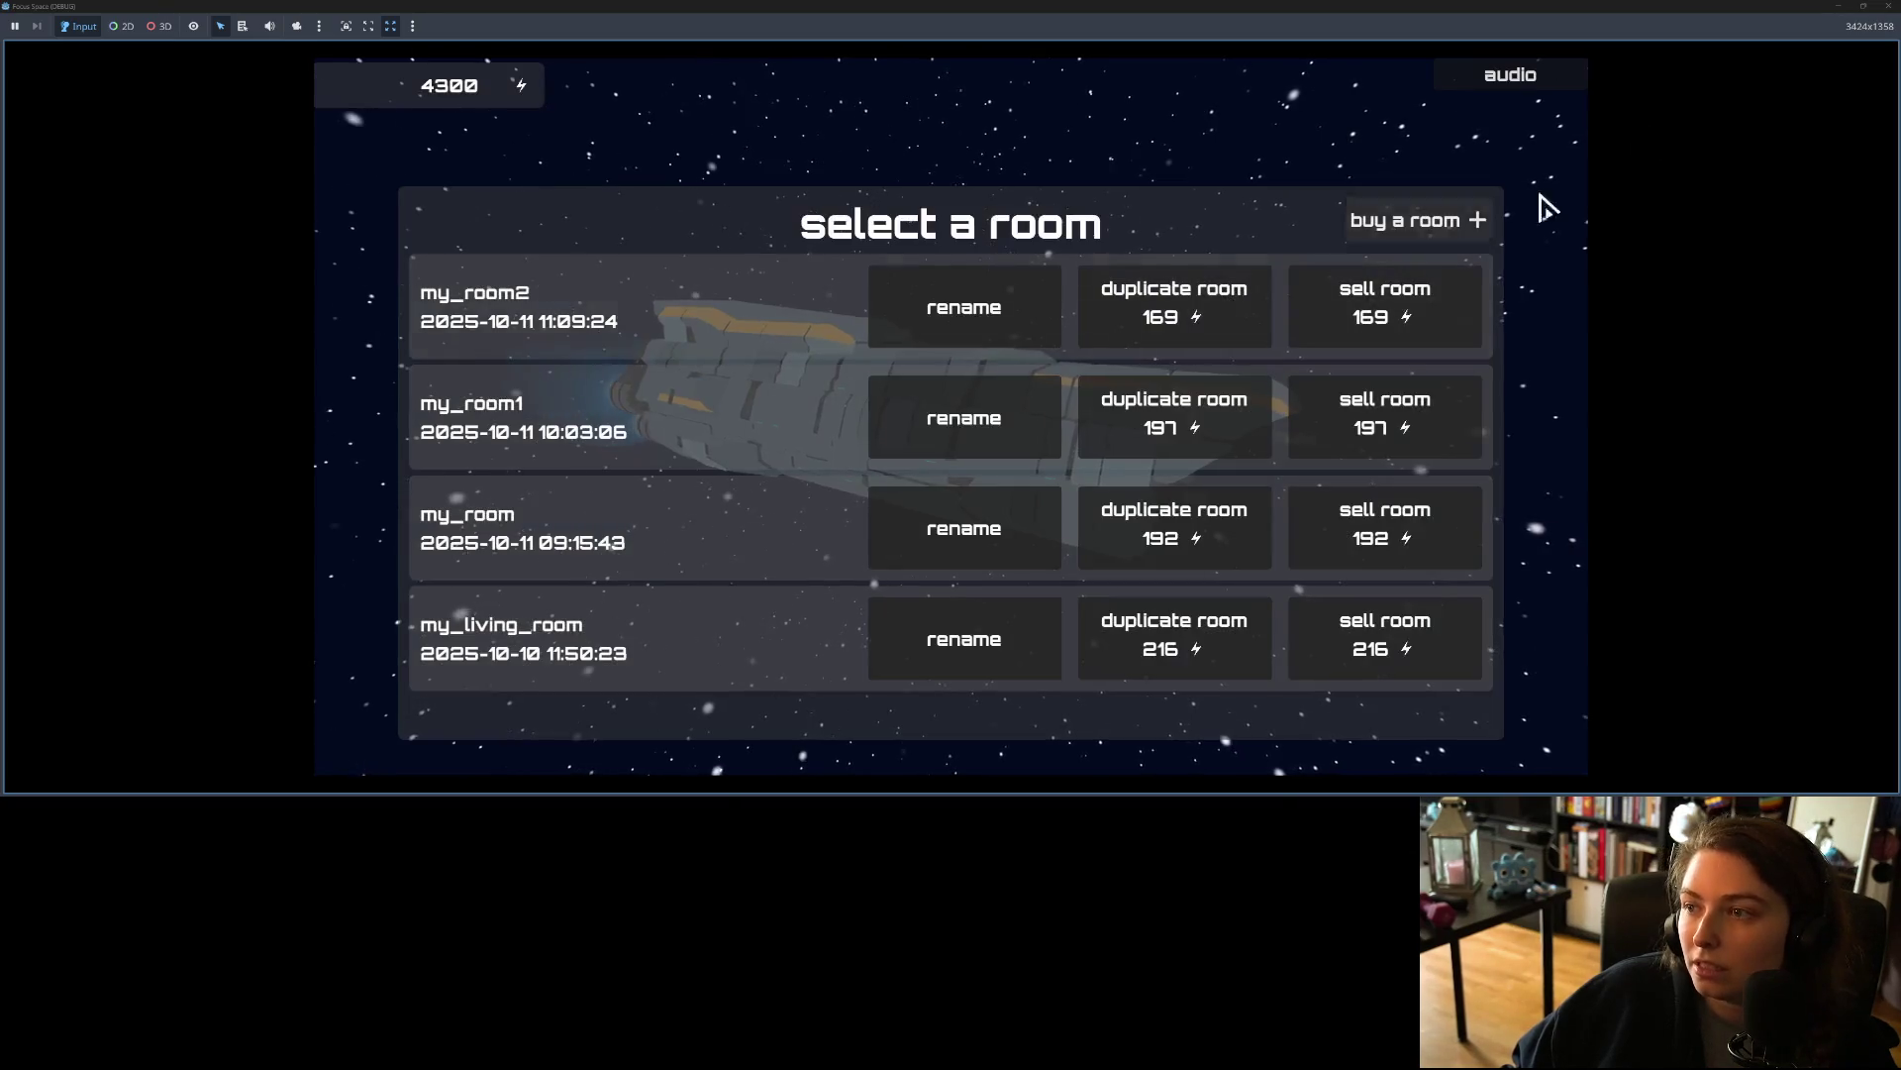
key("F8")
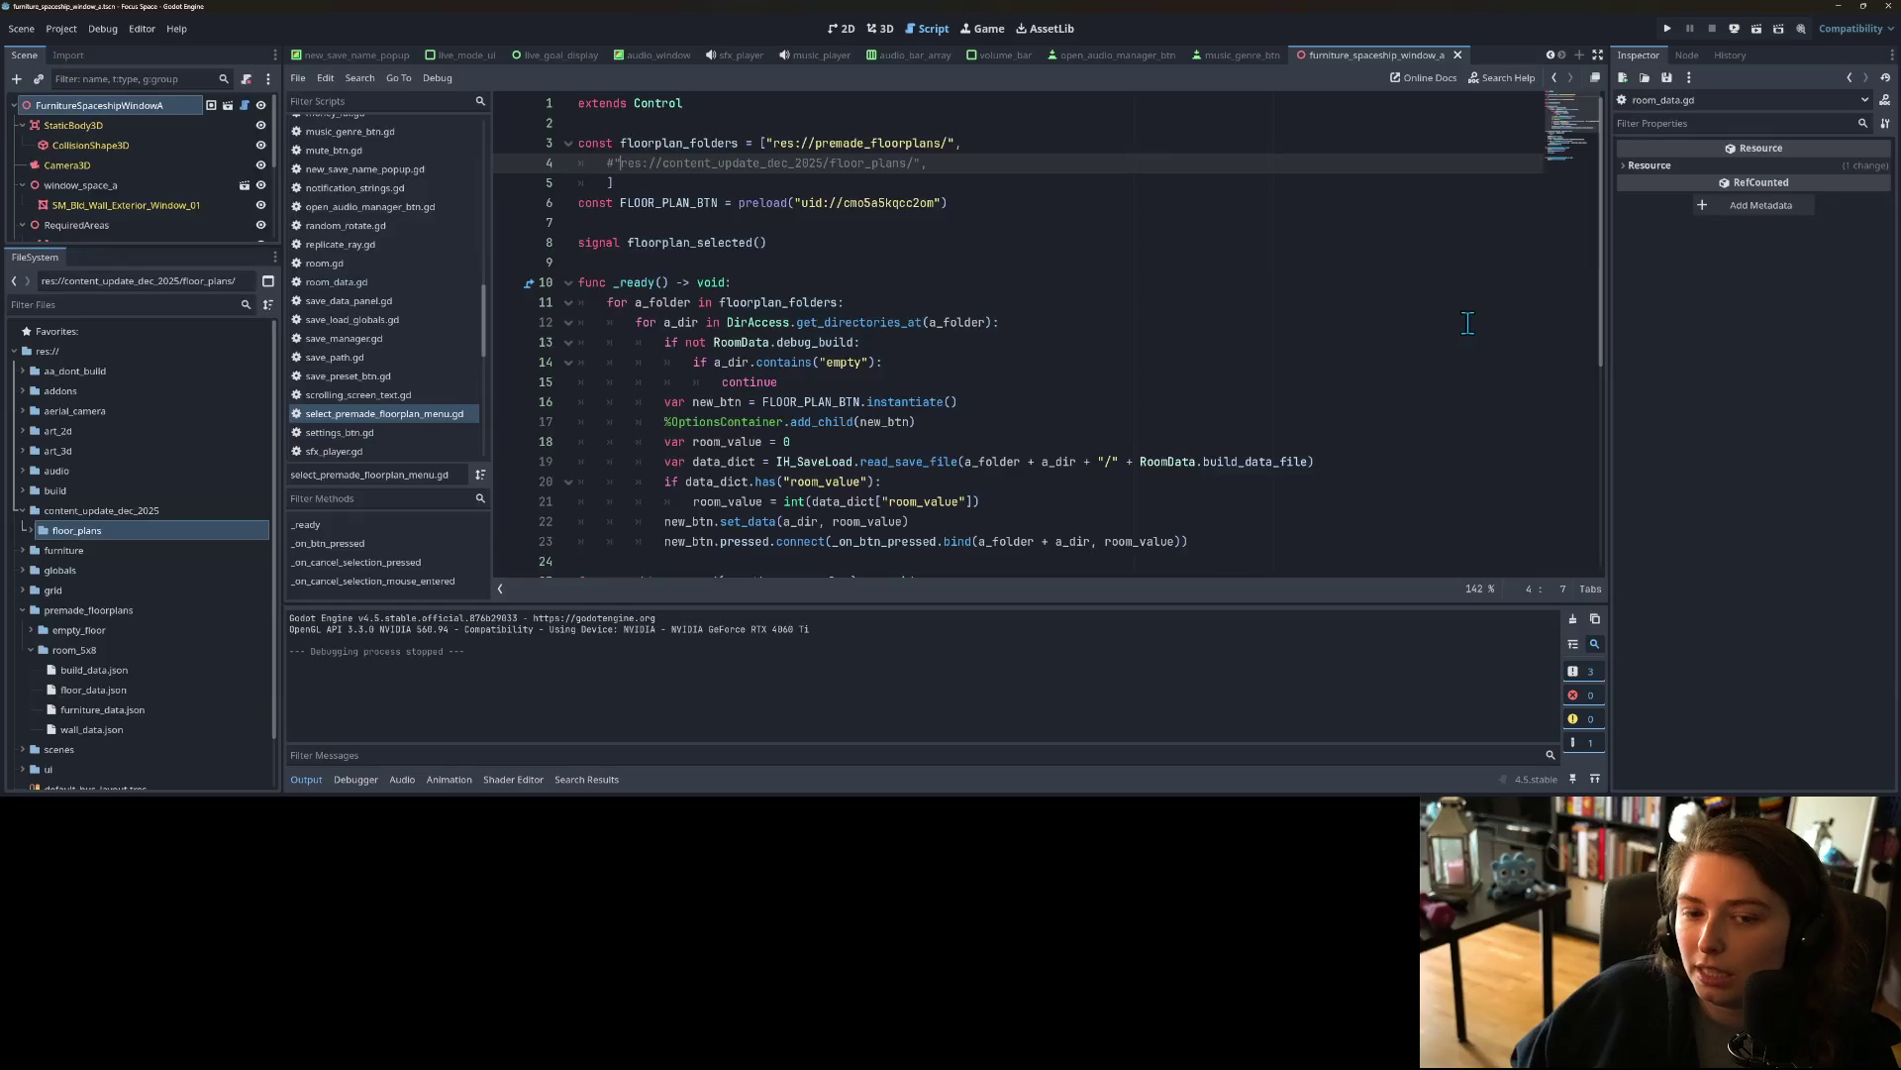
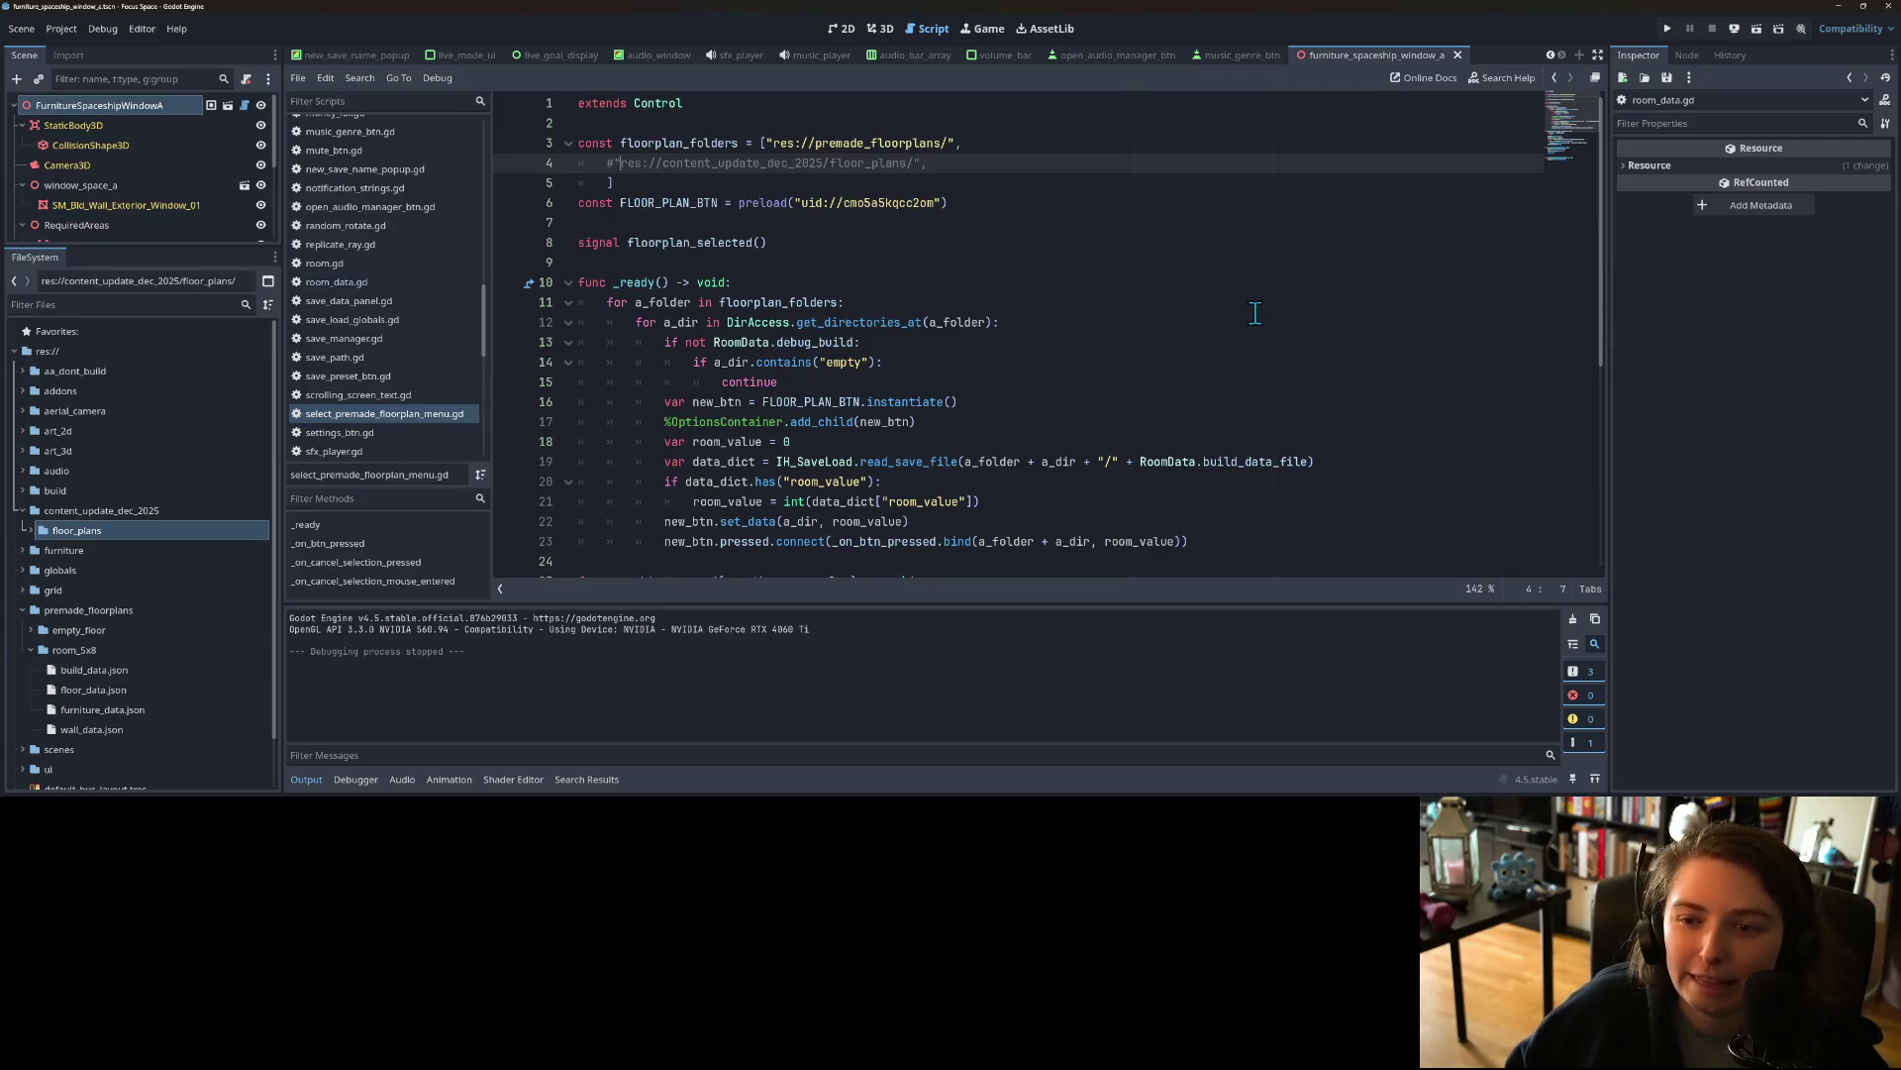
Step: Place the caret at the ends of script lines 8, 3 and 4
left_click(1006, 250)
left_click(768, 144)
left_click(987, 165)
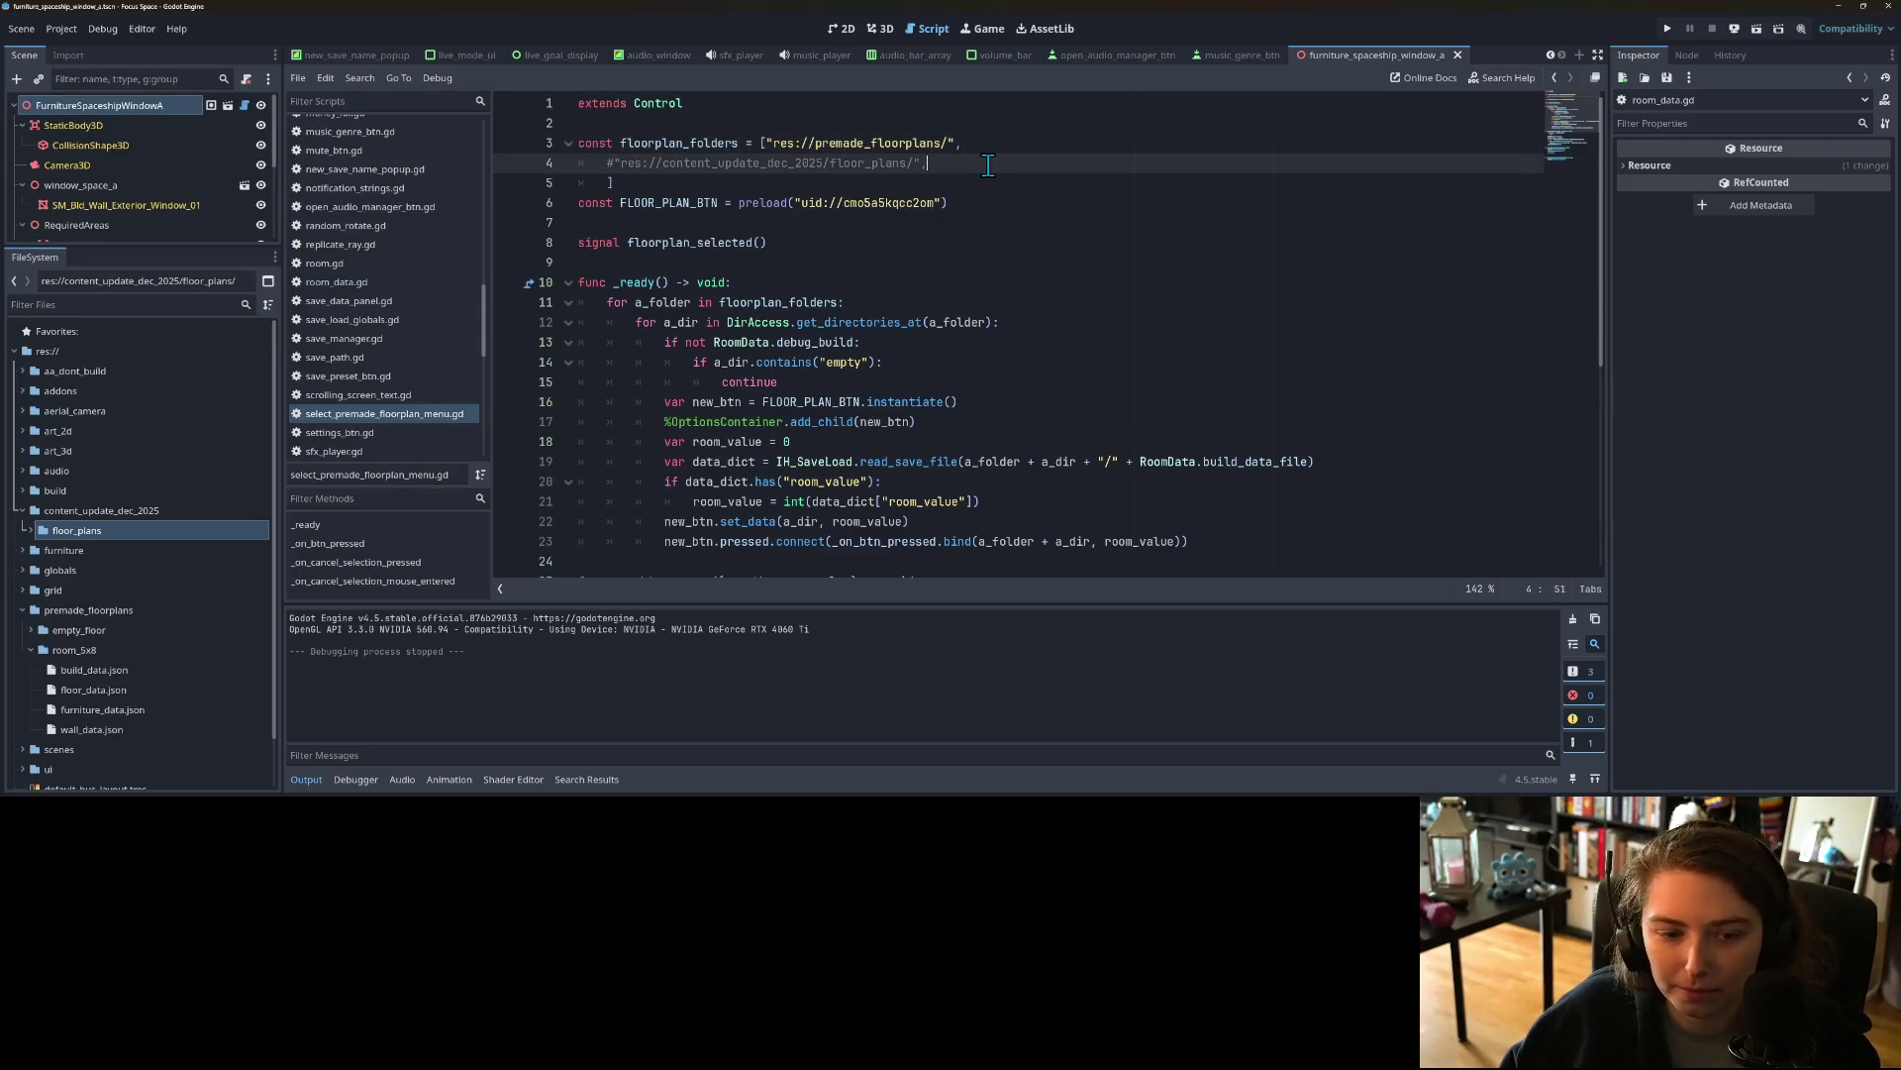
Step: In FileSystem, expand floor_plans to select room_new, then collapse room_5x8
left_click(40, 535)
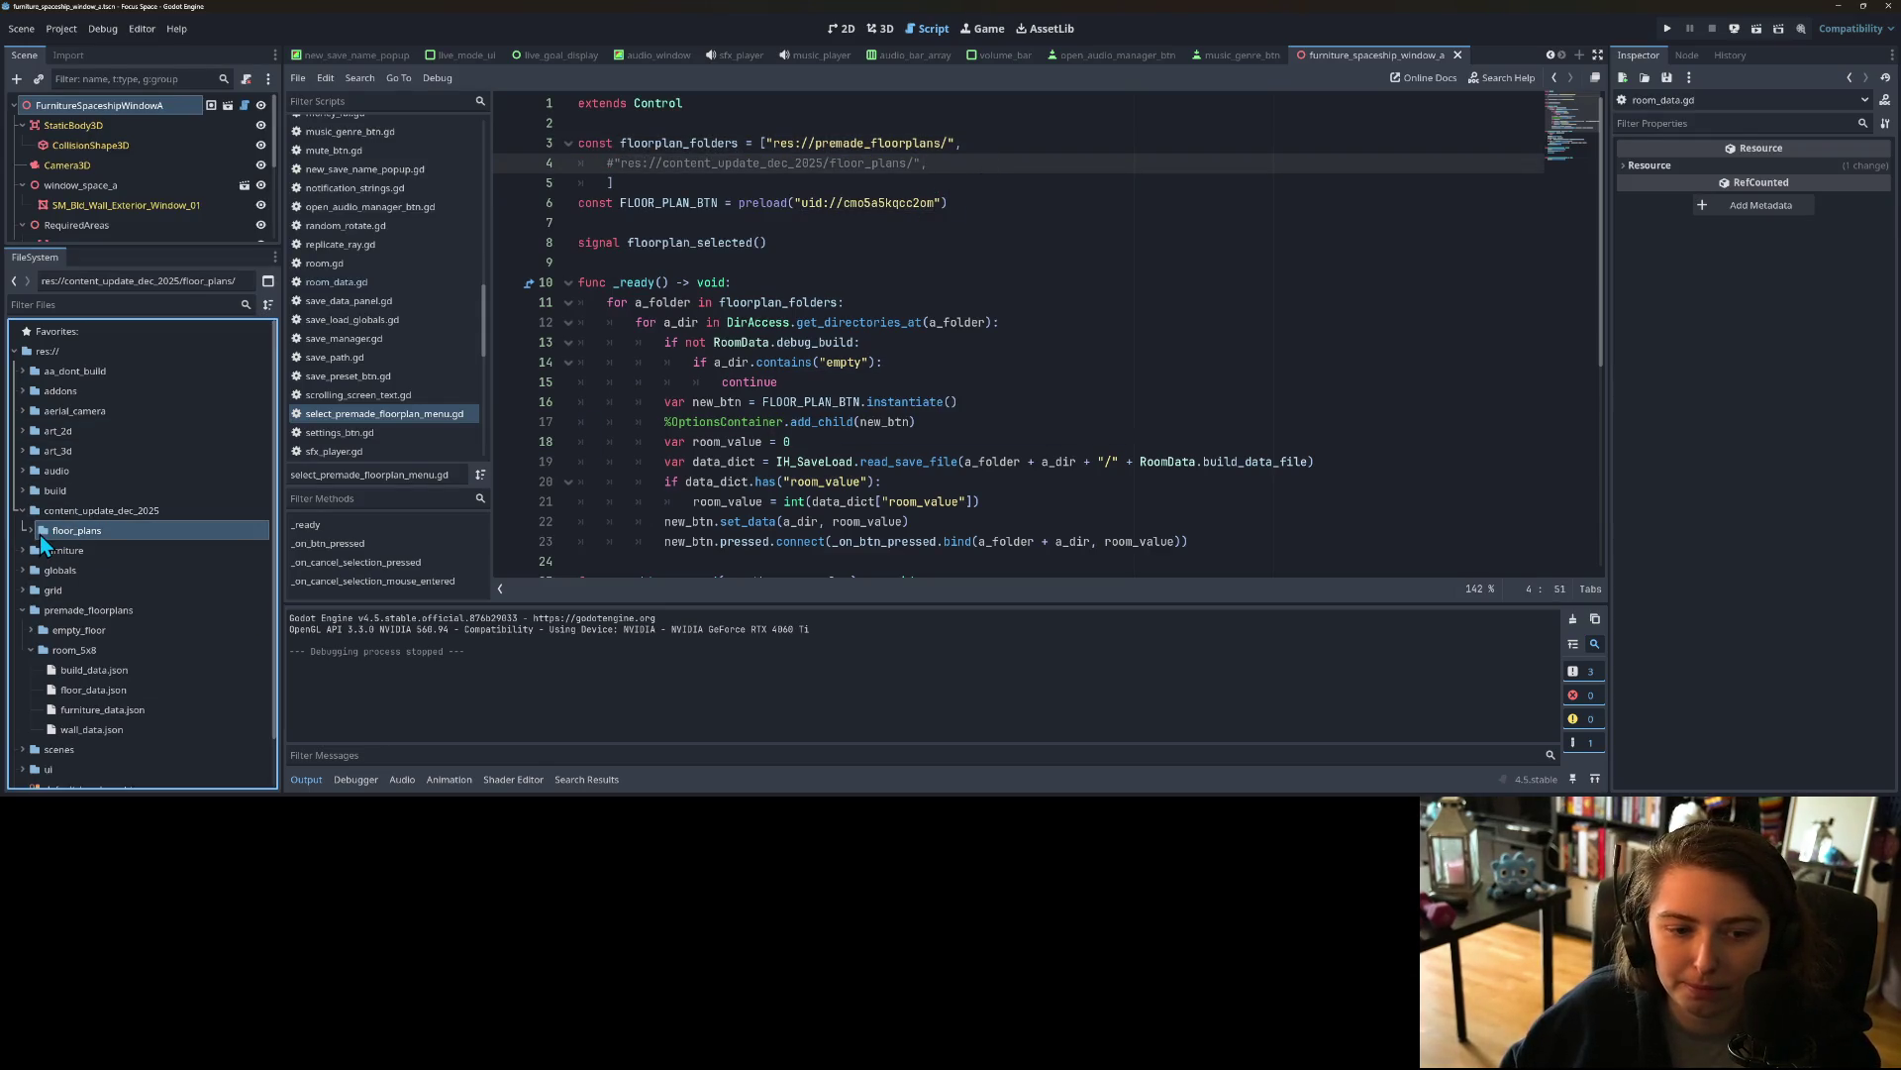
left_click(32, 533)
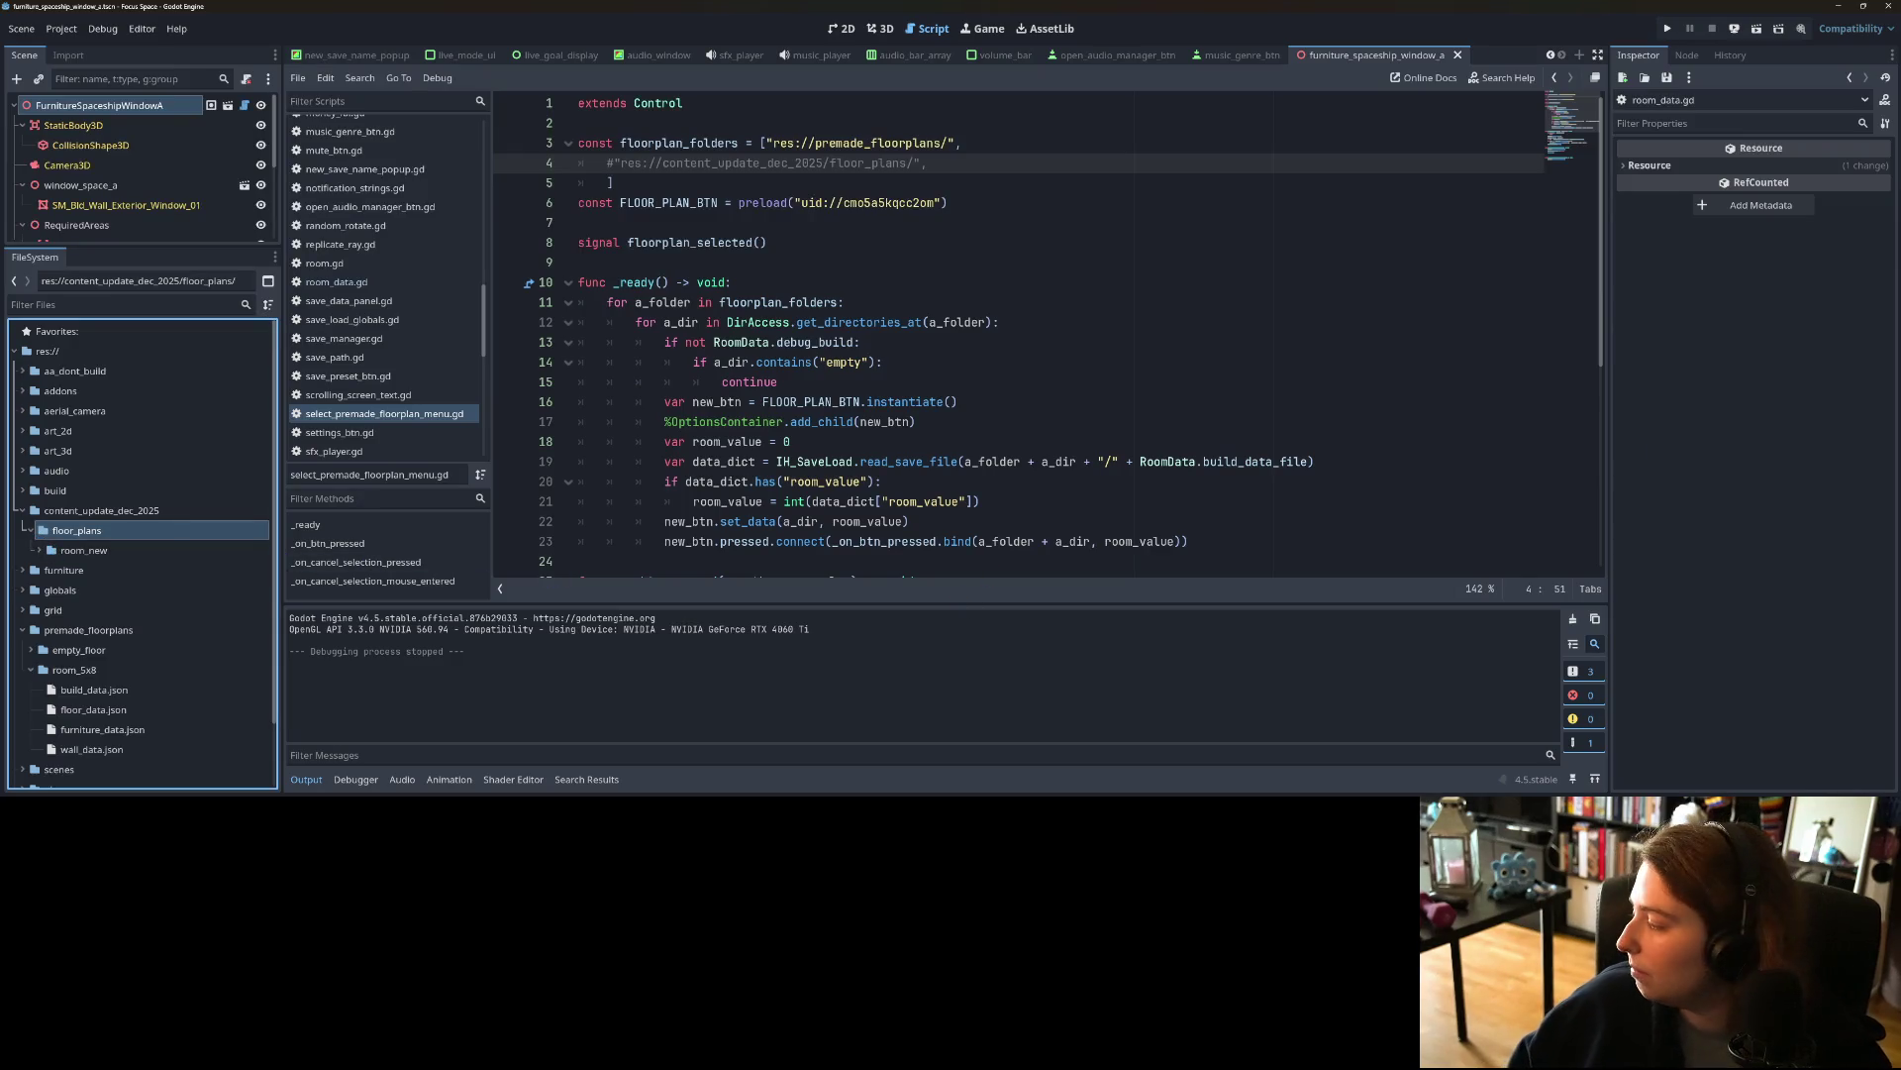
left_click(101, 550)
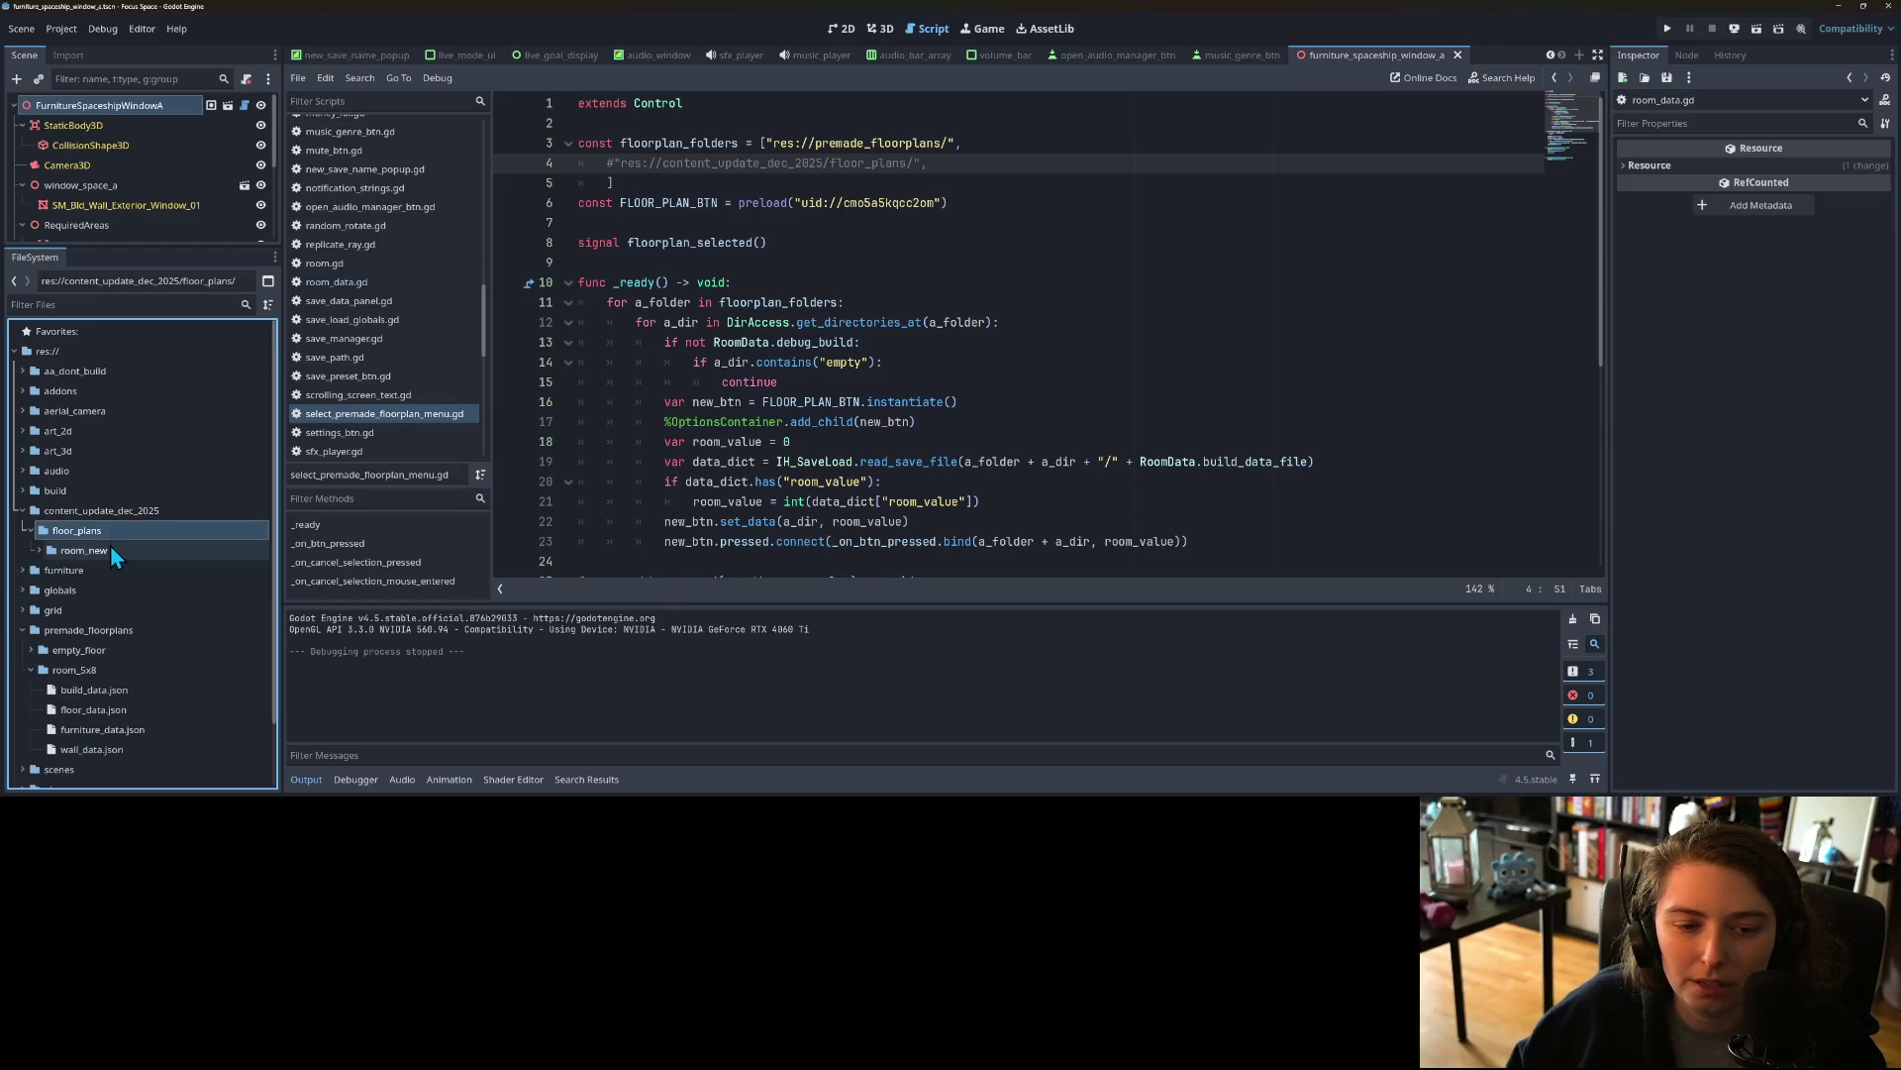
left_click(34, 671)
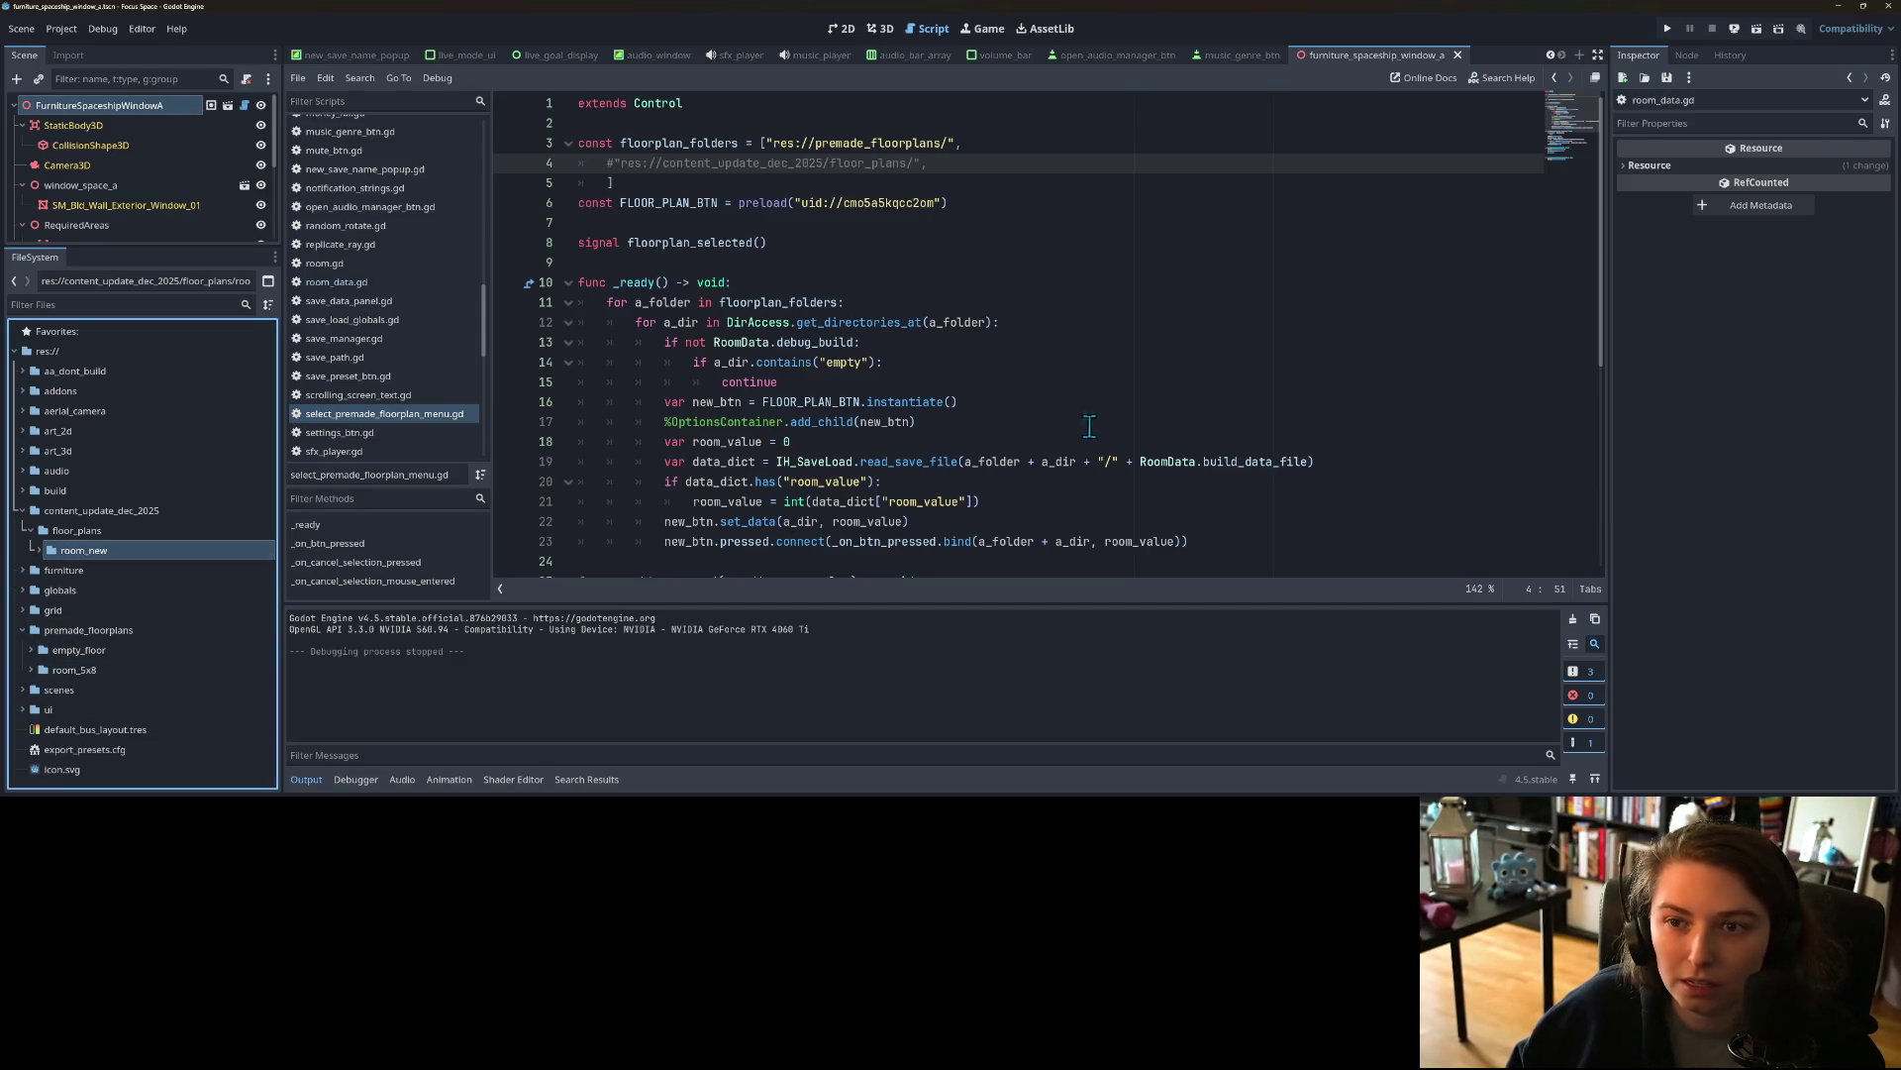
Step: Review the select_premade_floorplan_menu.gd diff in GitHub Desktop
key("alt+Tab")
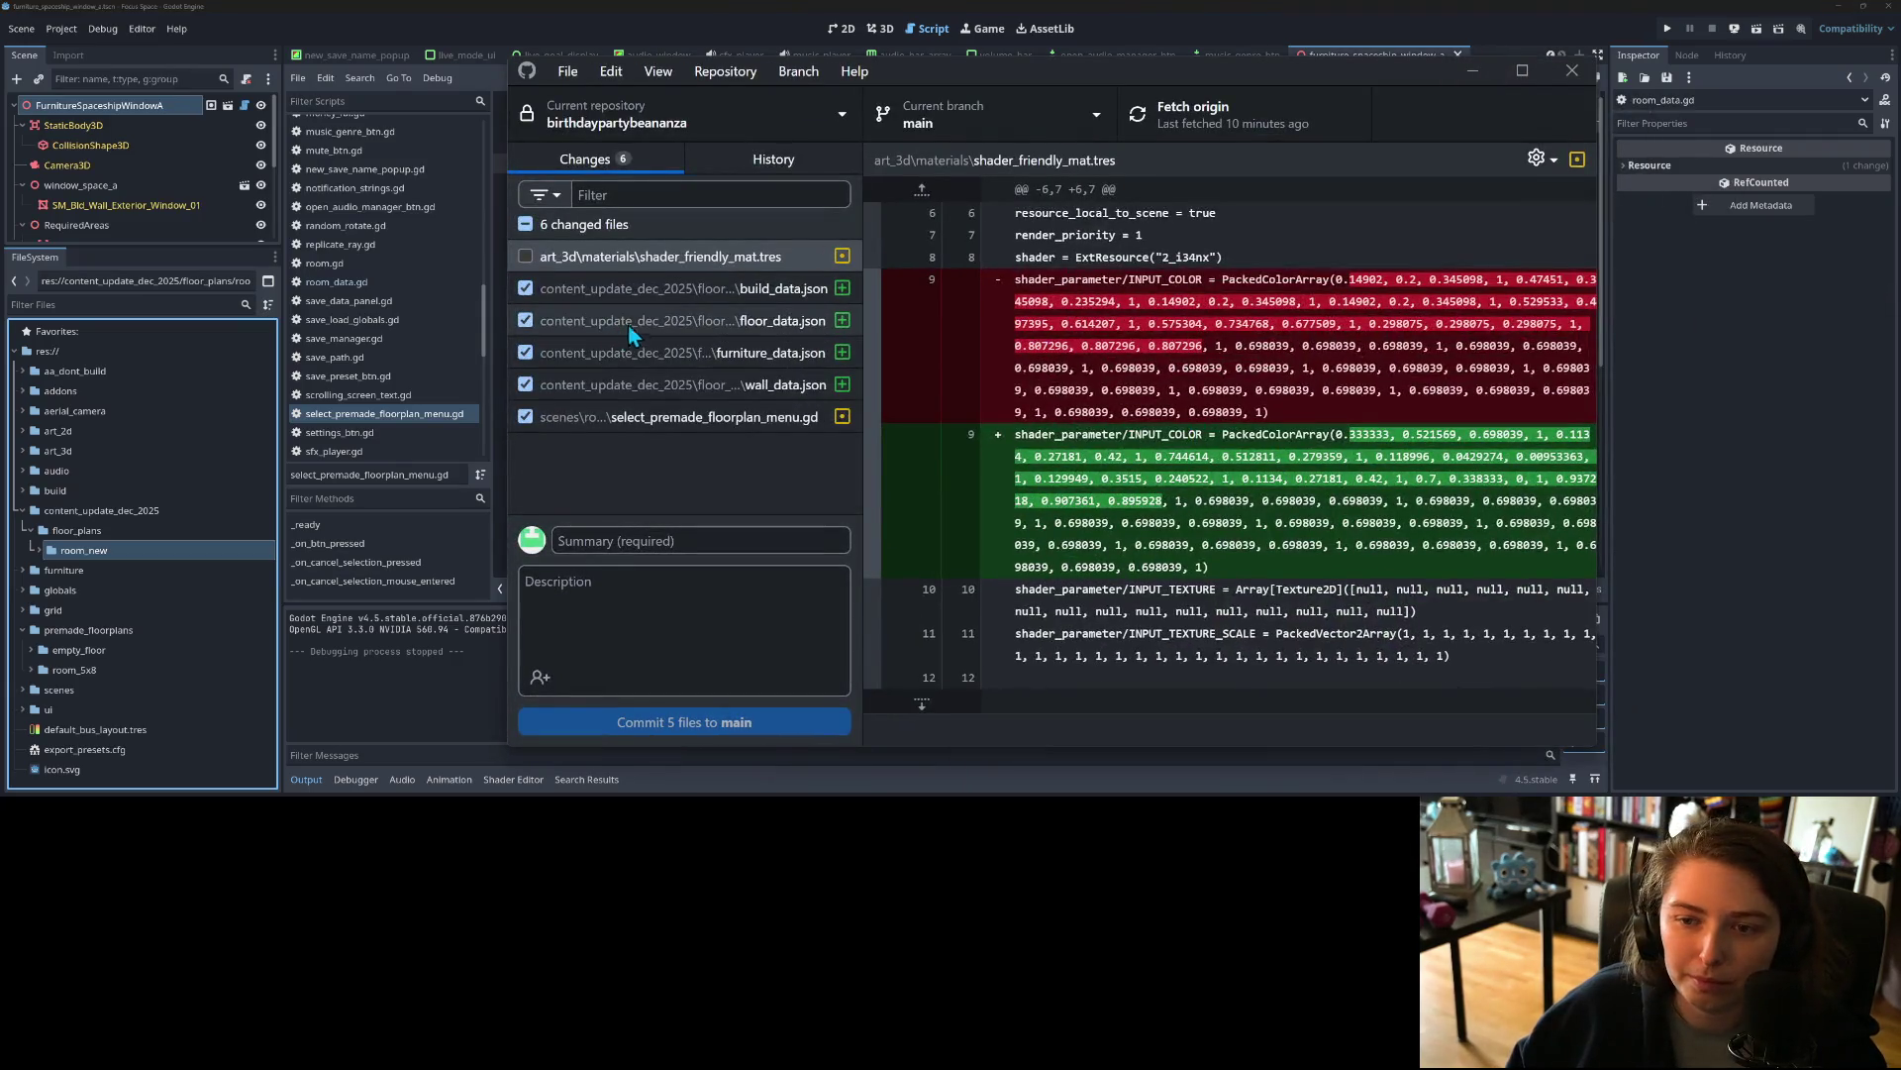
left_click(693, 427)
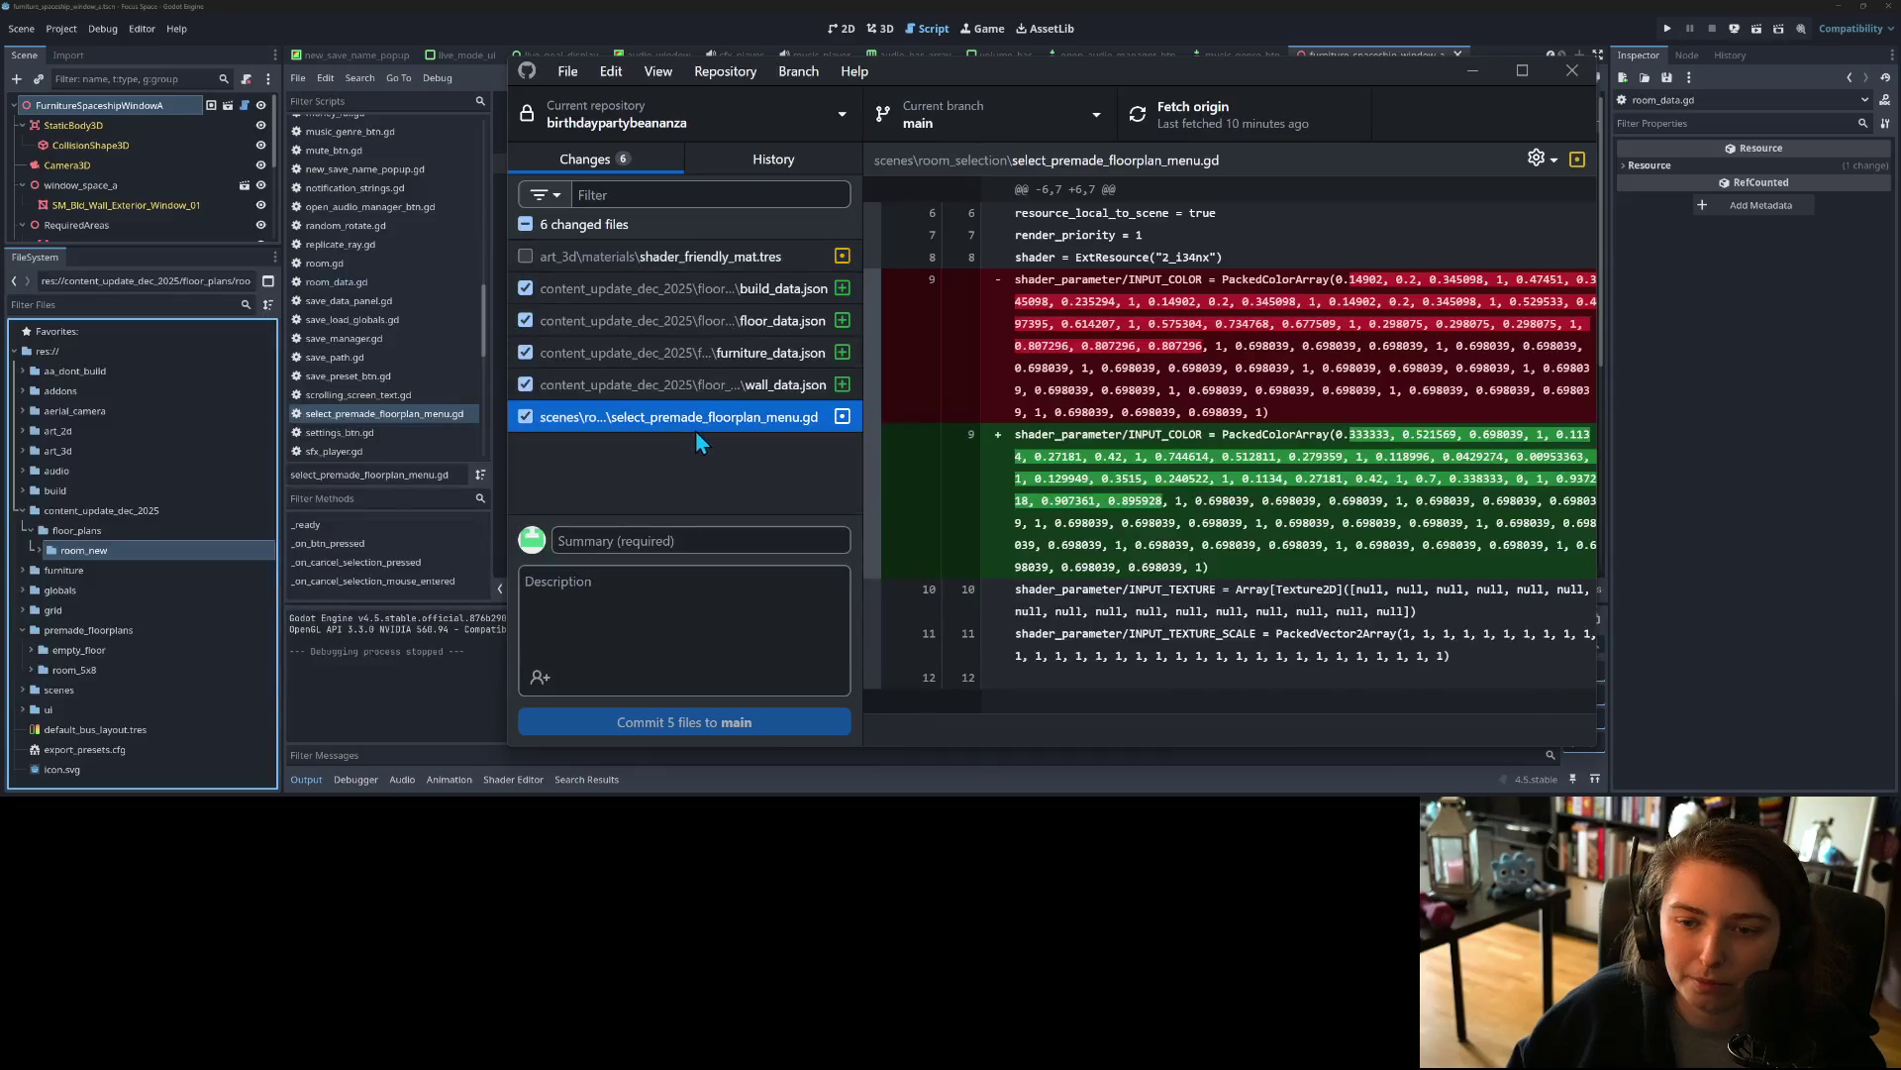
scroll(1038, 581, "down", 5)
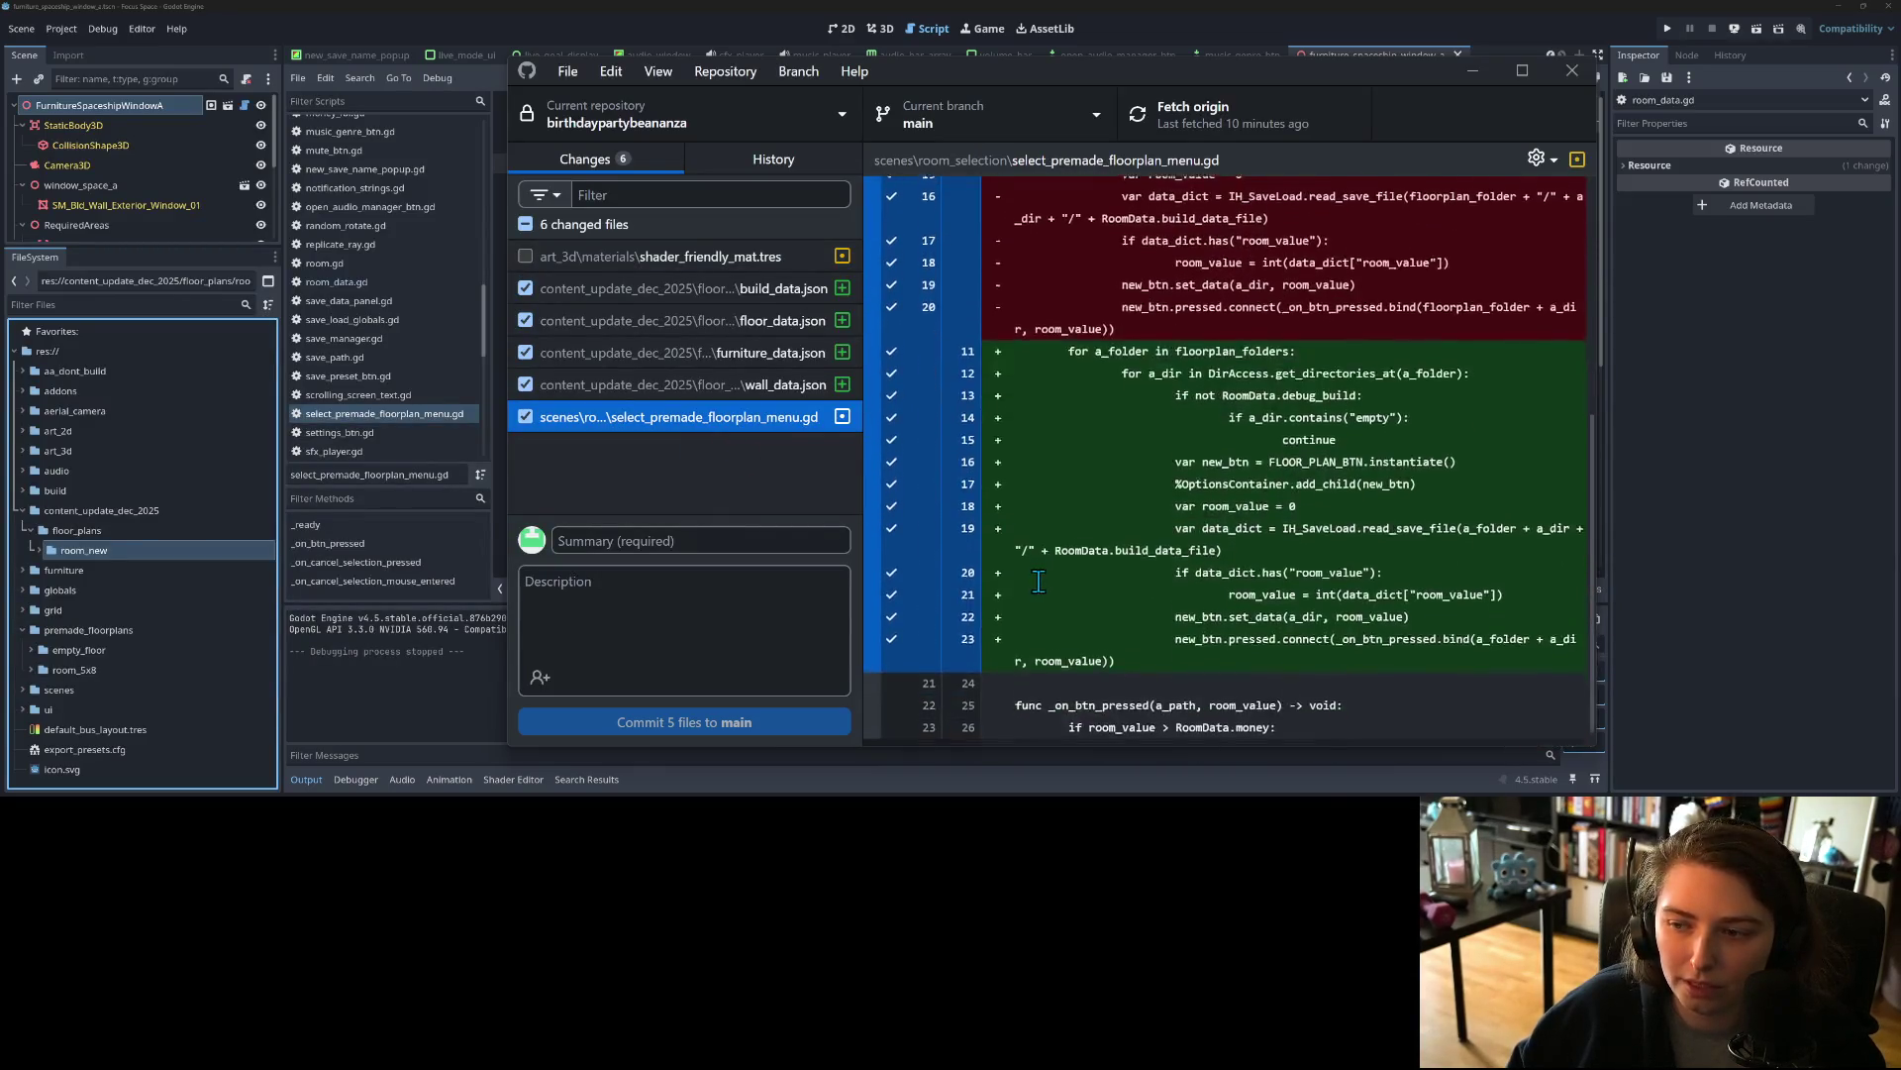
scroll(1038, 581, "up", 5)
Step: Commit five files to main as 'adds pulling floorplans from multiple directories for easy limiting access' and push
left_click(693, 541)
type("adds pulling ")
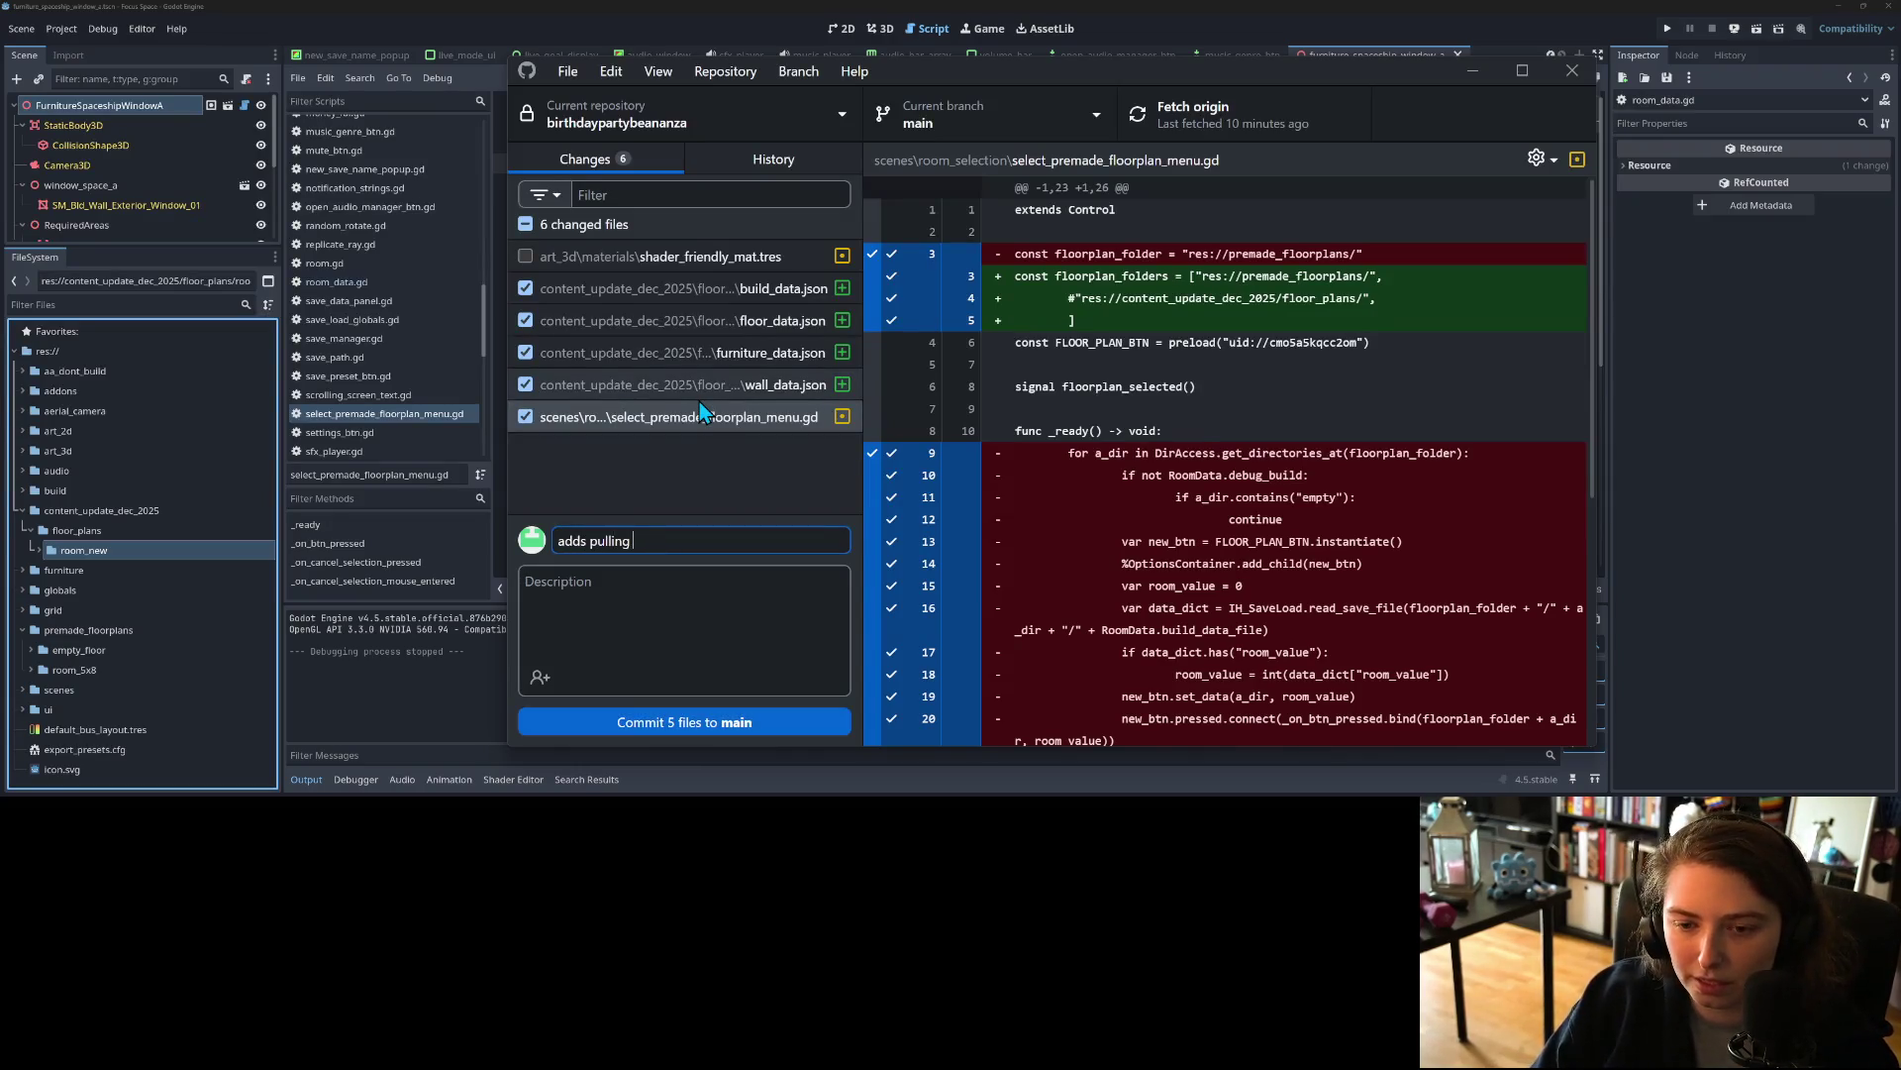
type("floor p")
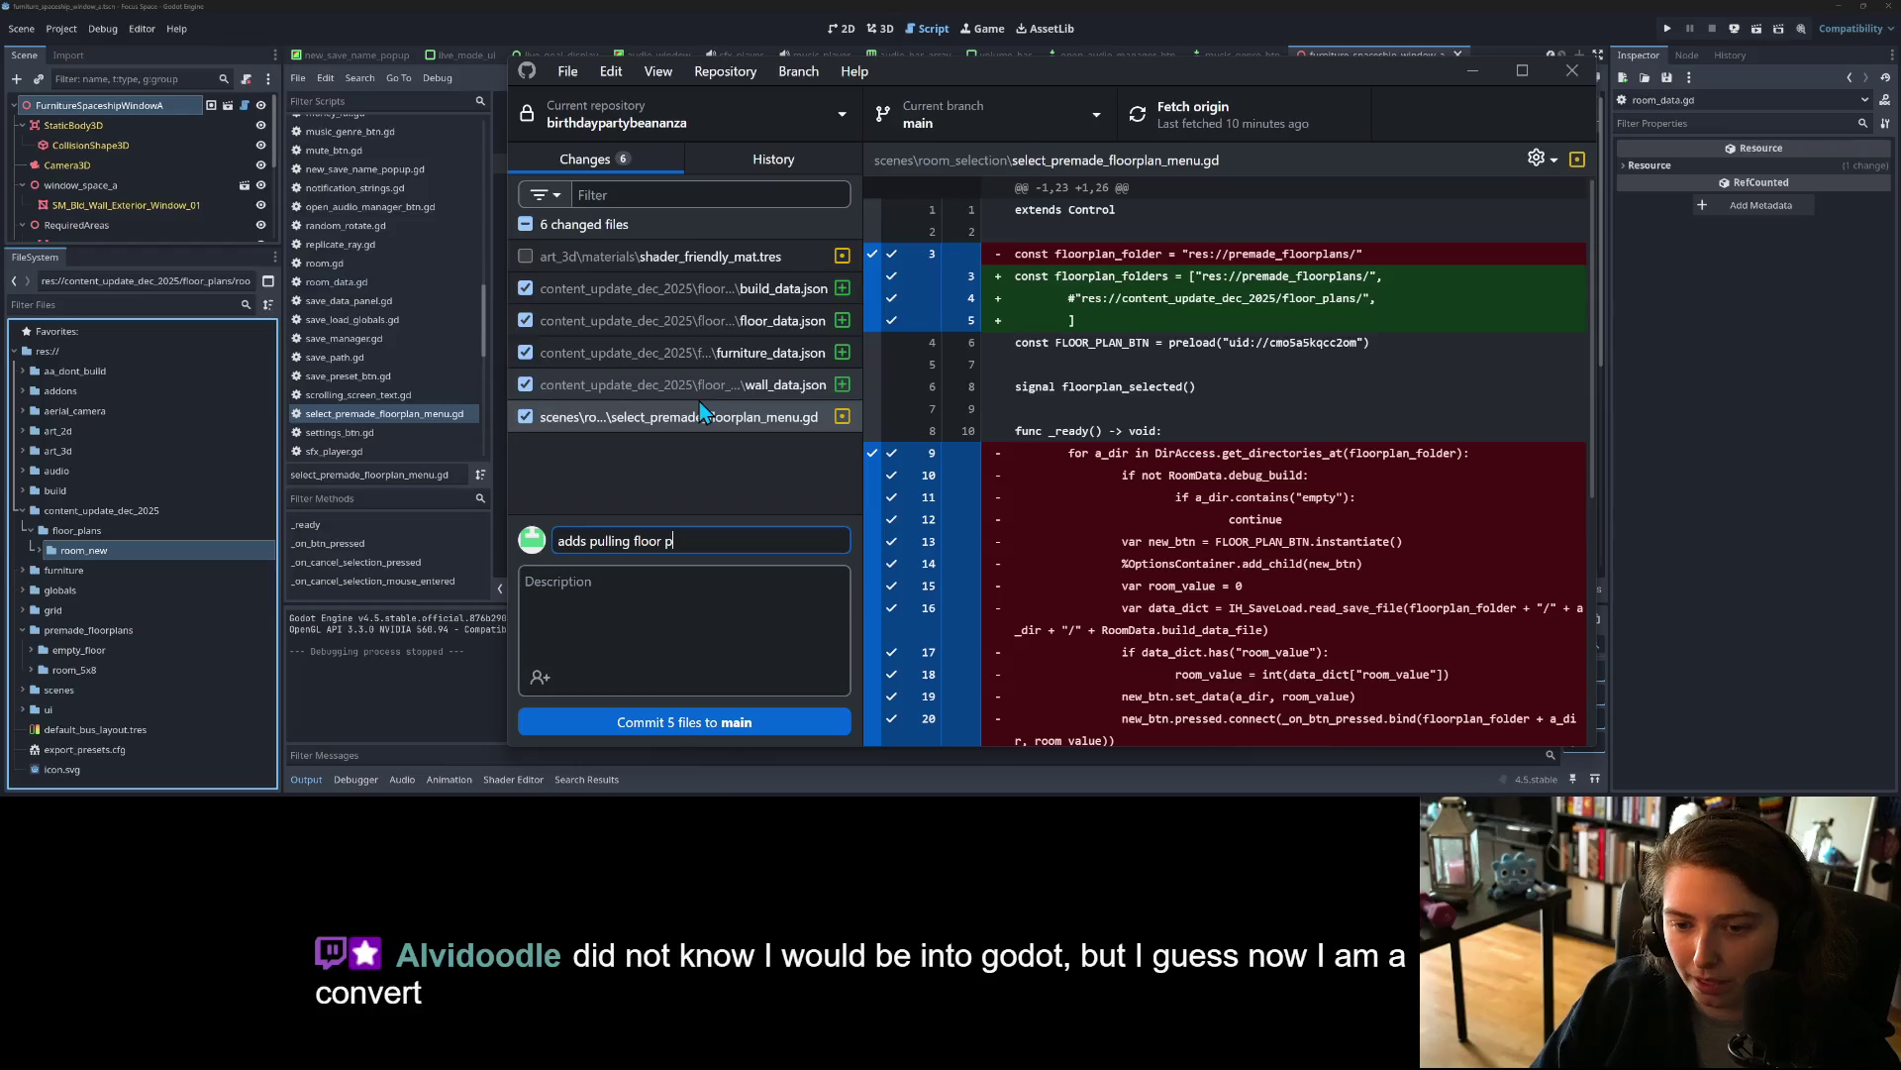
key("BackSpace")
key("BackSpace")
type("plans from ")
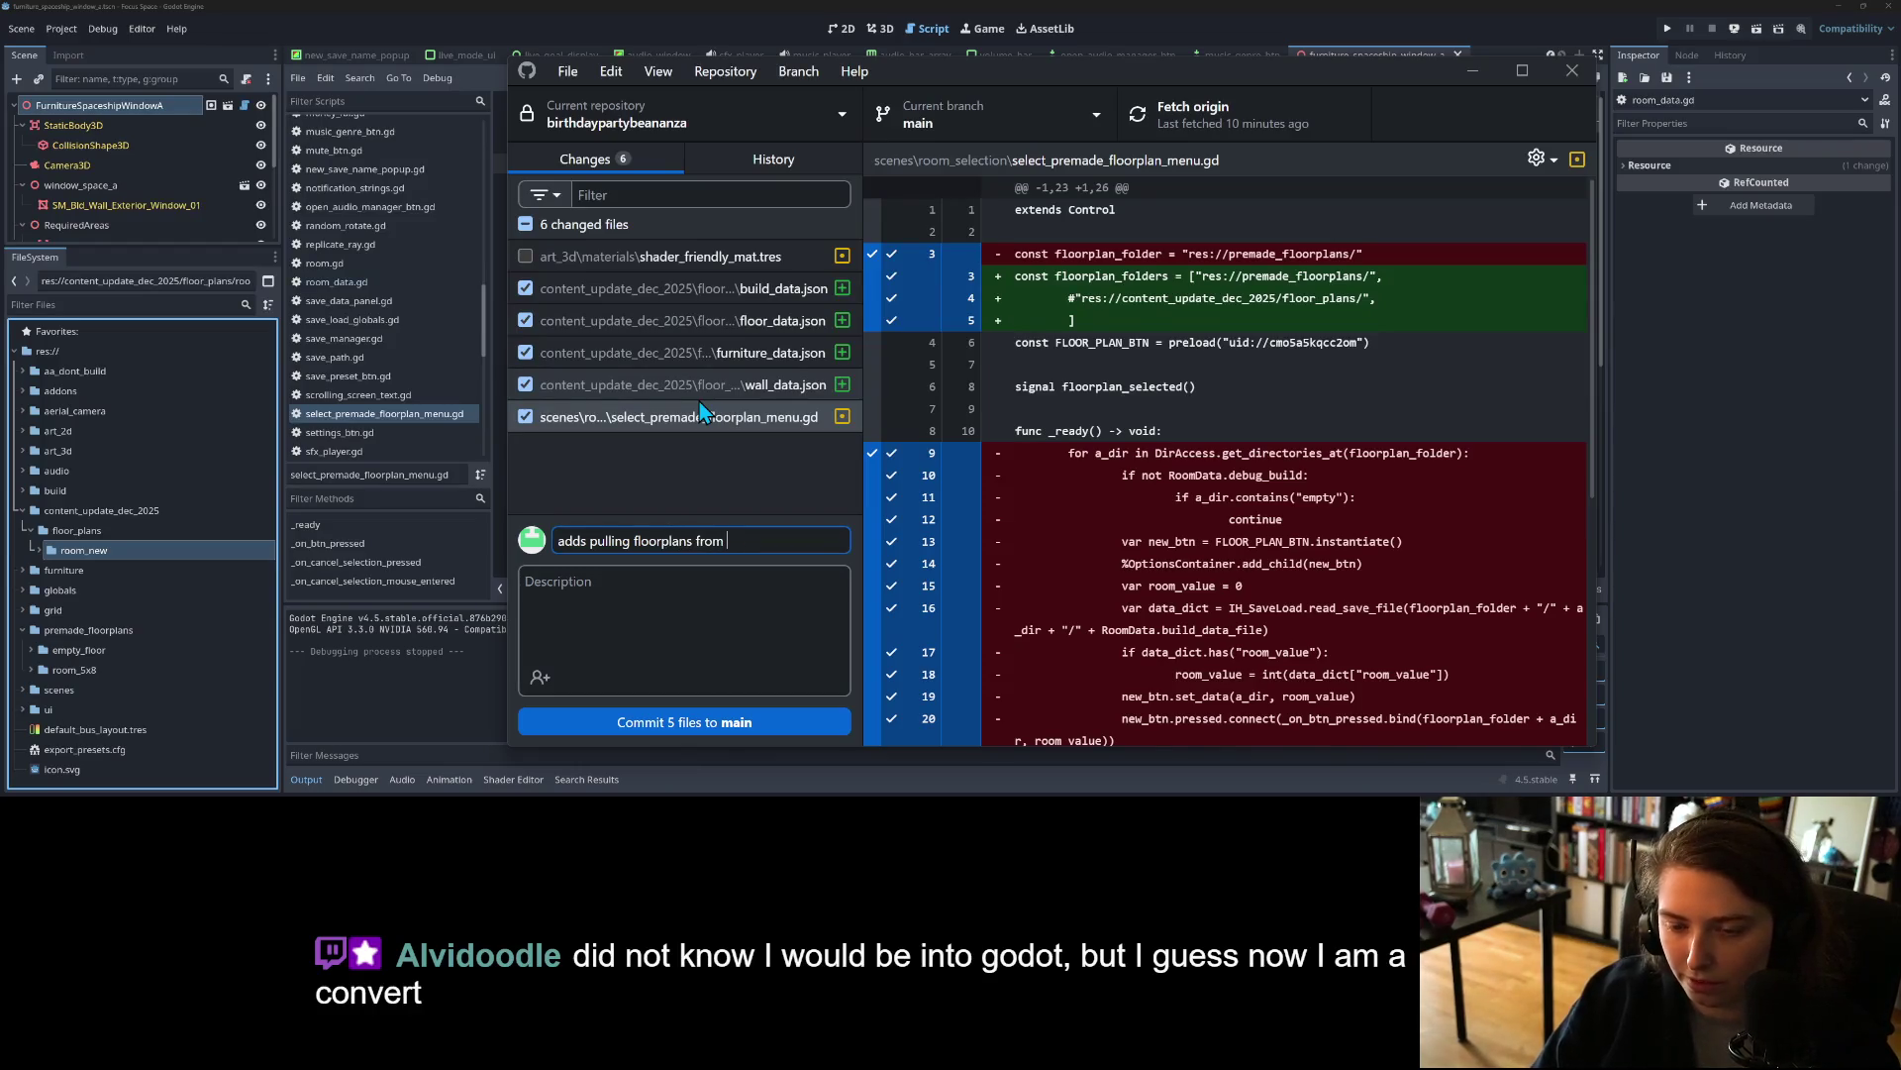
type("multiple directrore")
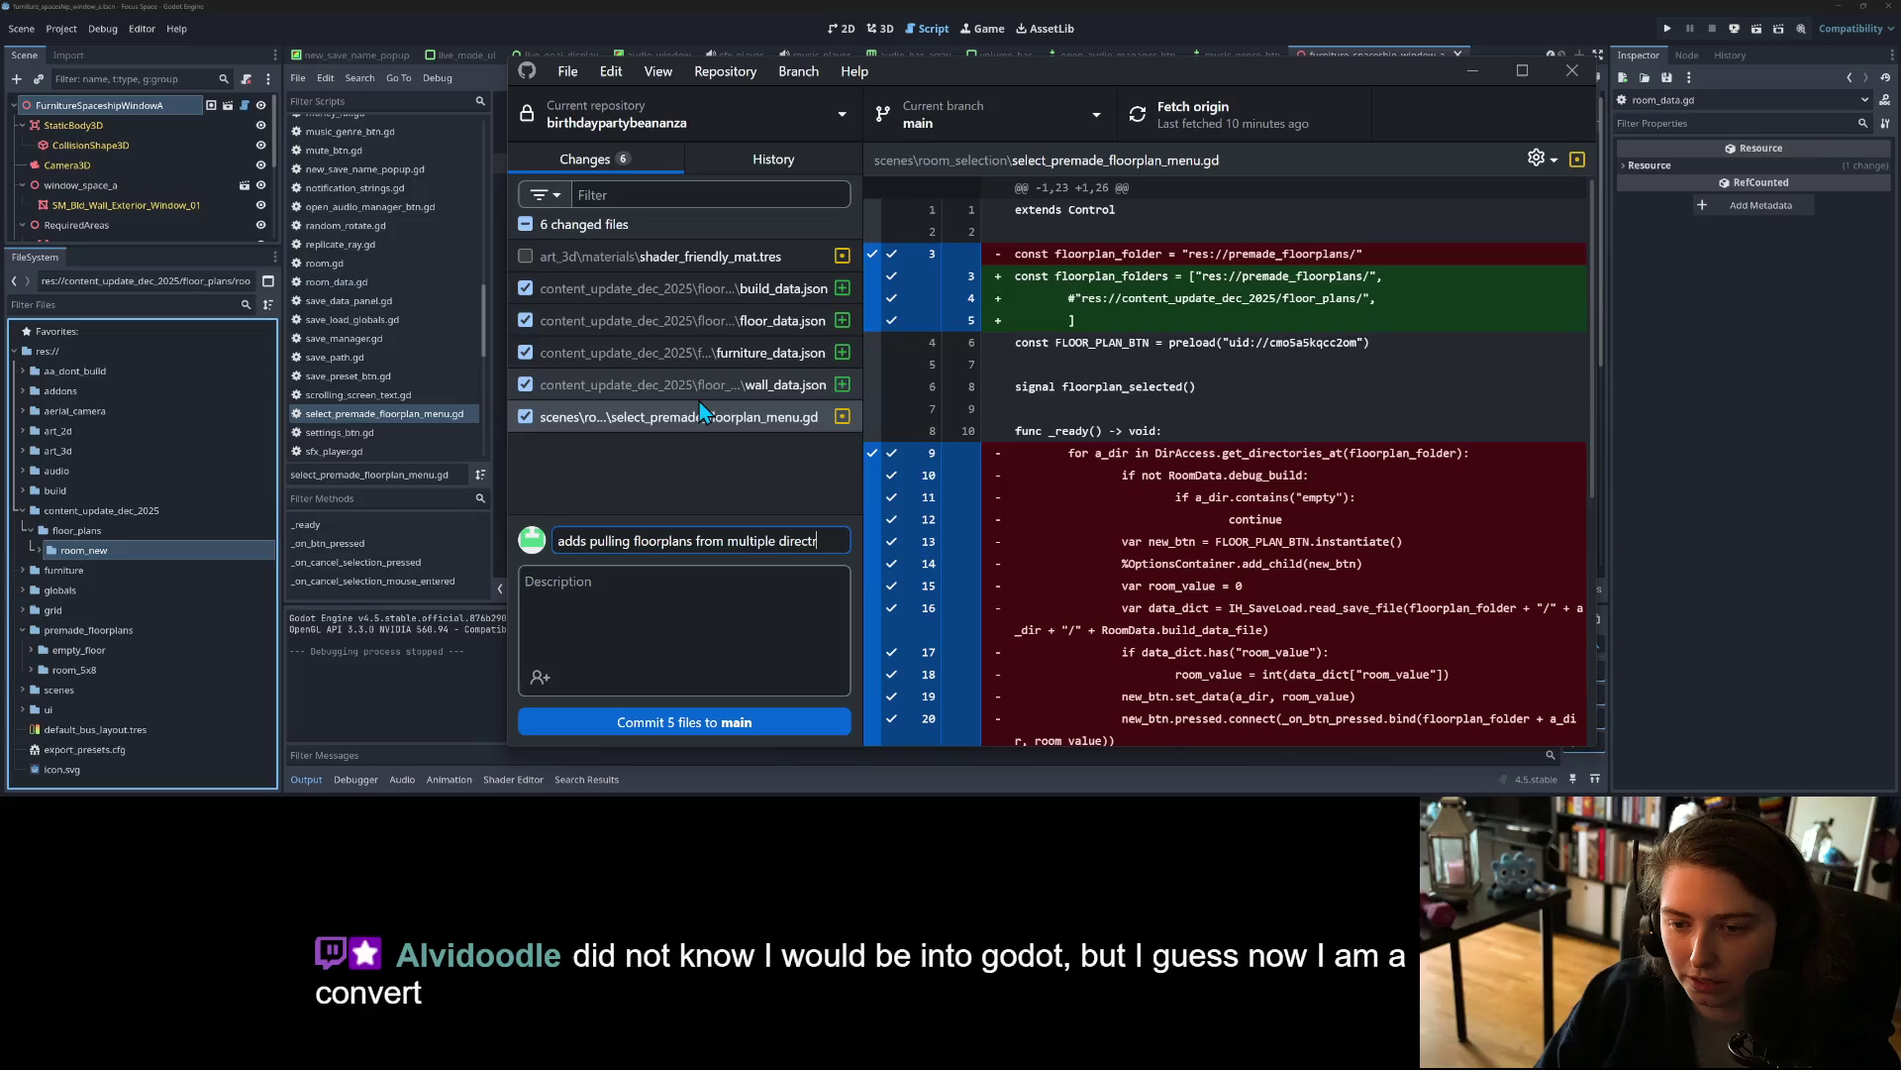
key("BackSpace")
type("ories")
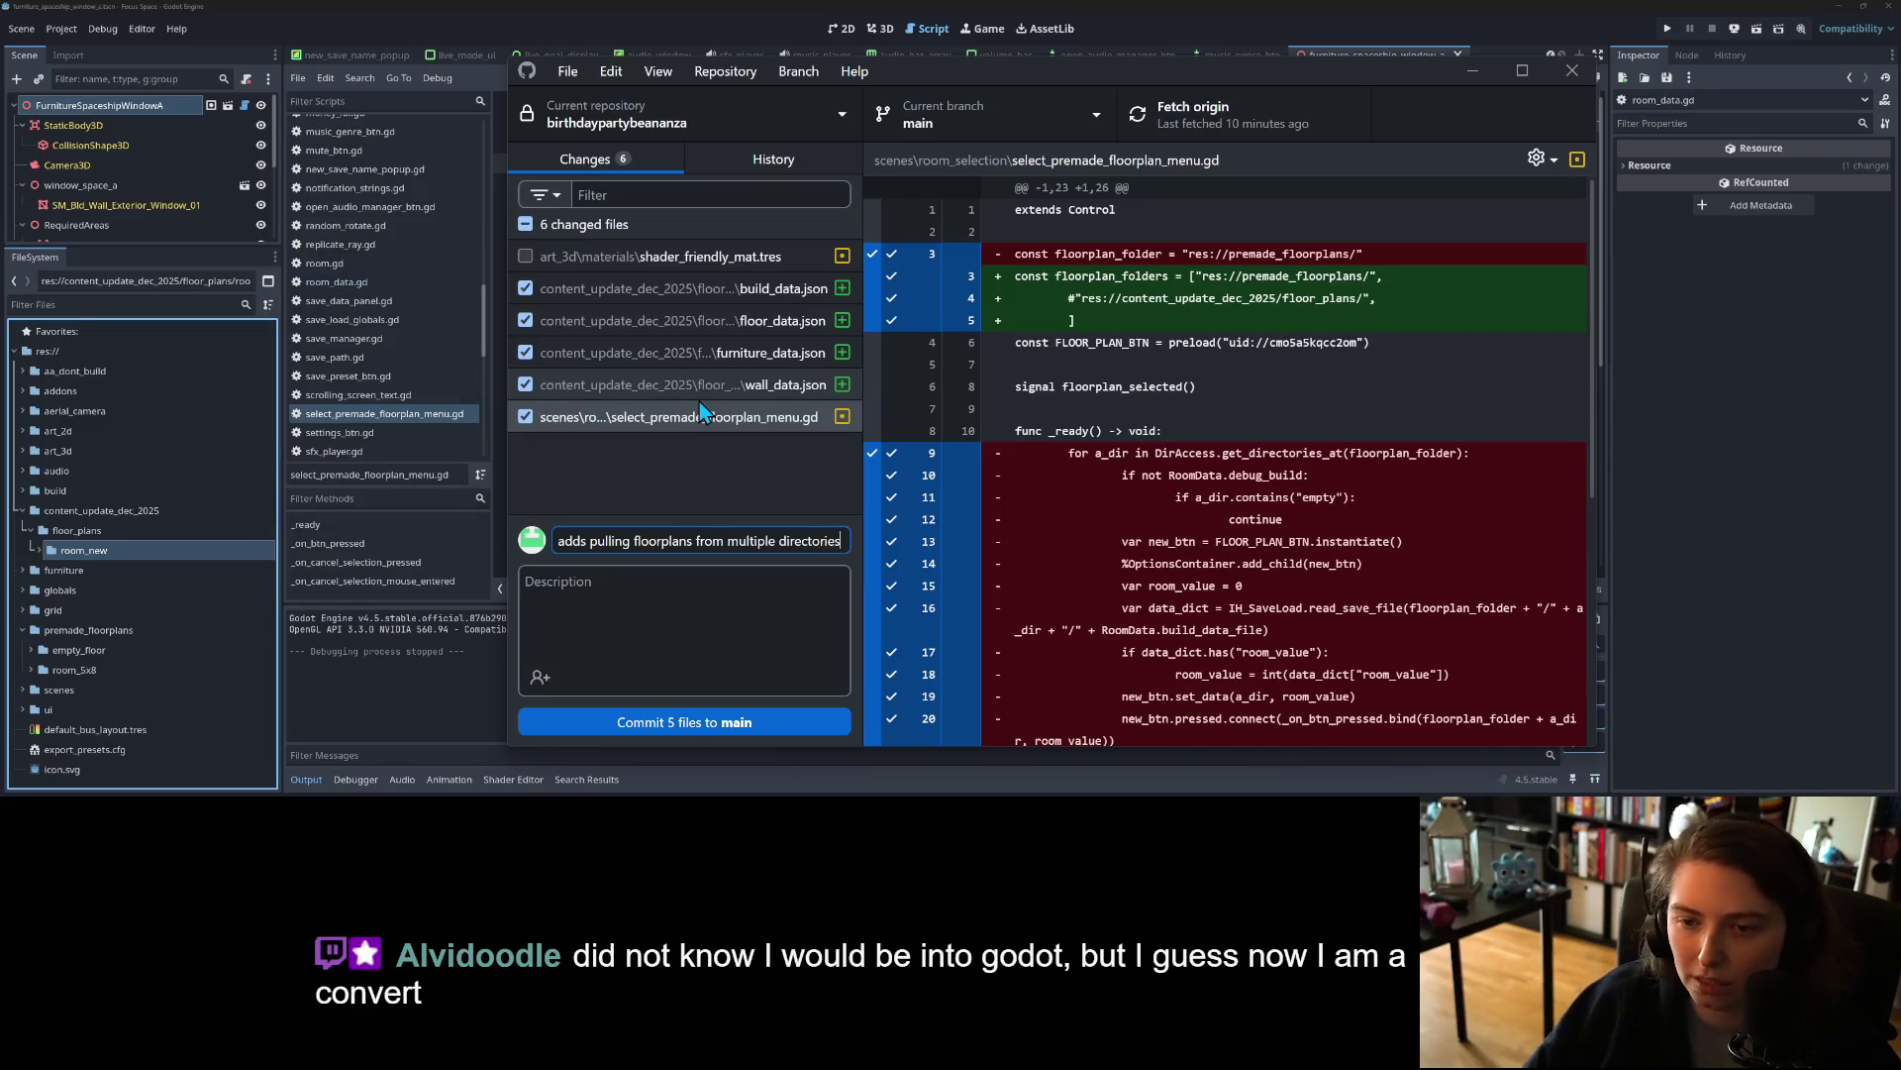
type(" for easy limiting access")
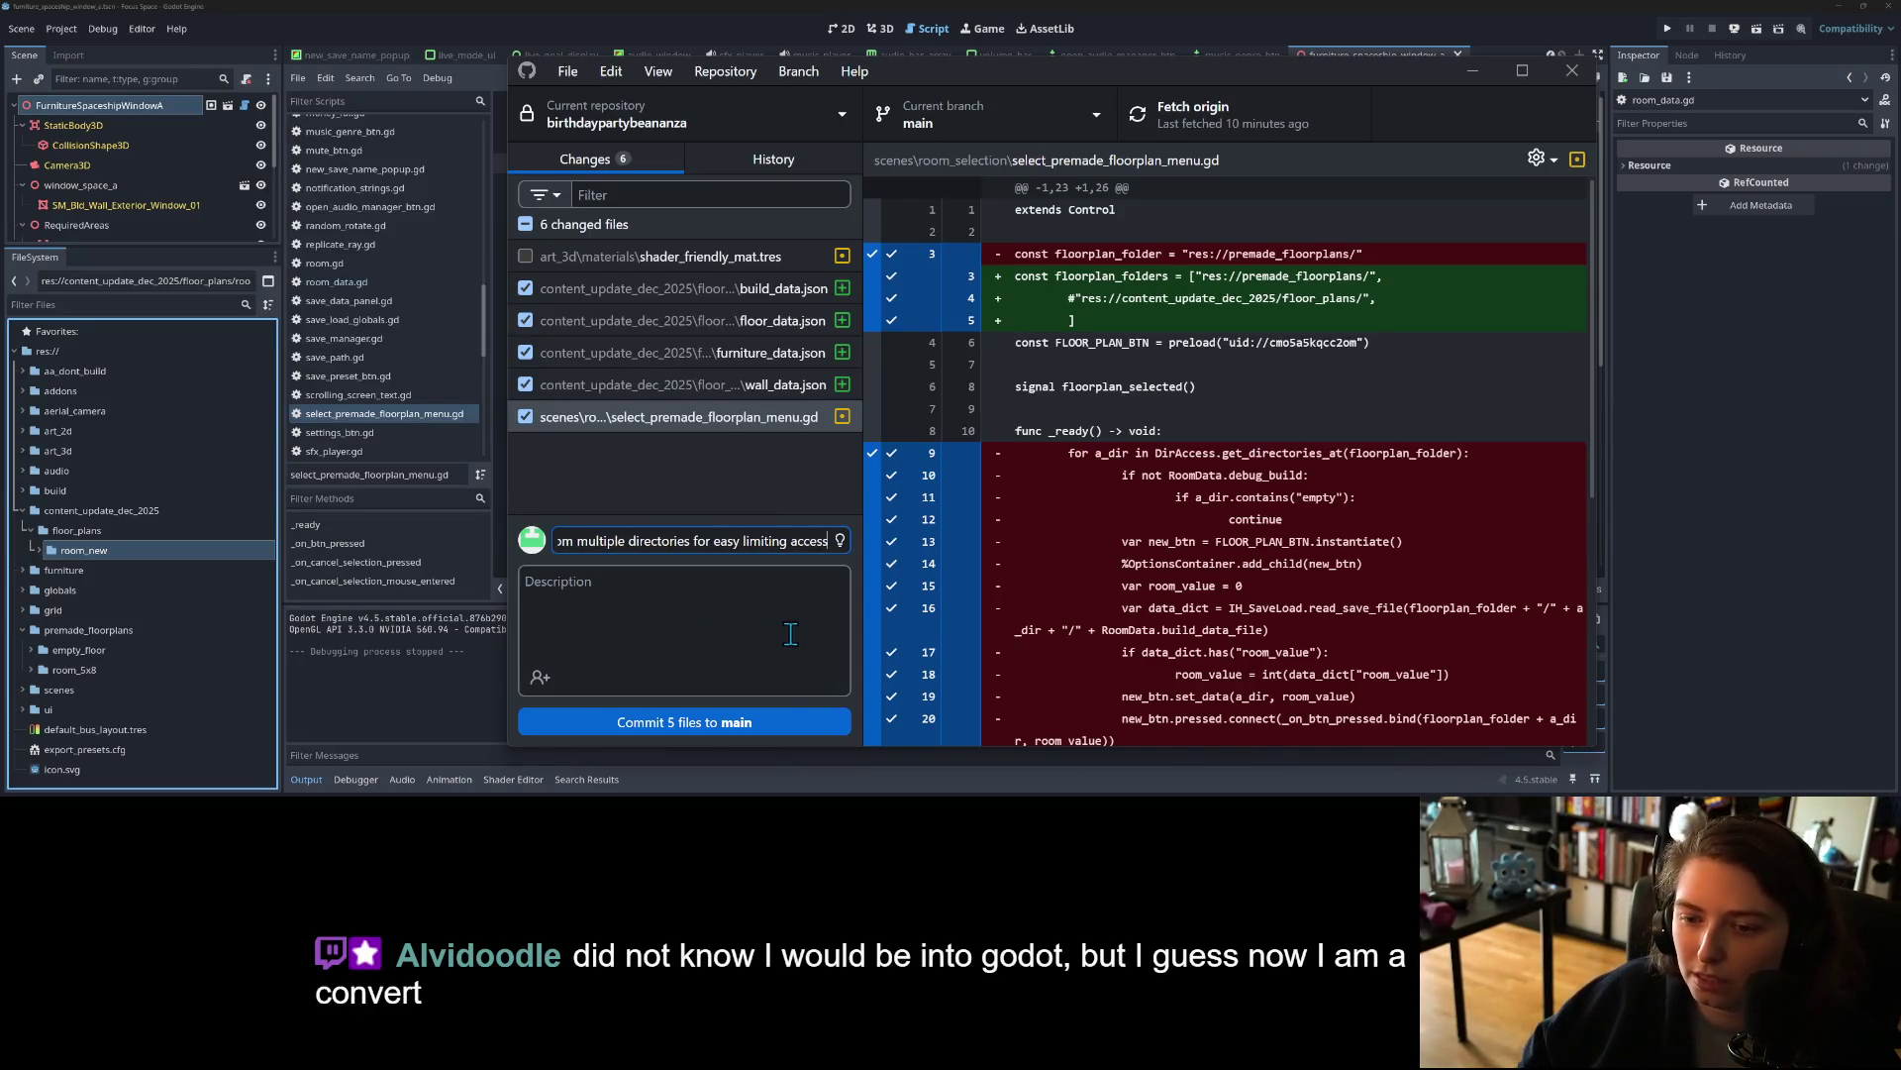
left_click(787, 734)
left_click(1297, 109)
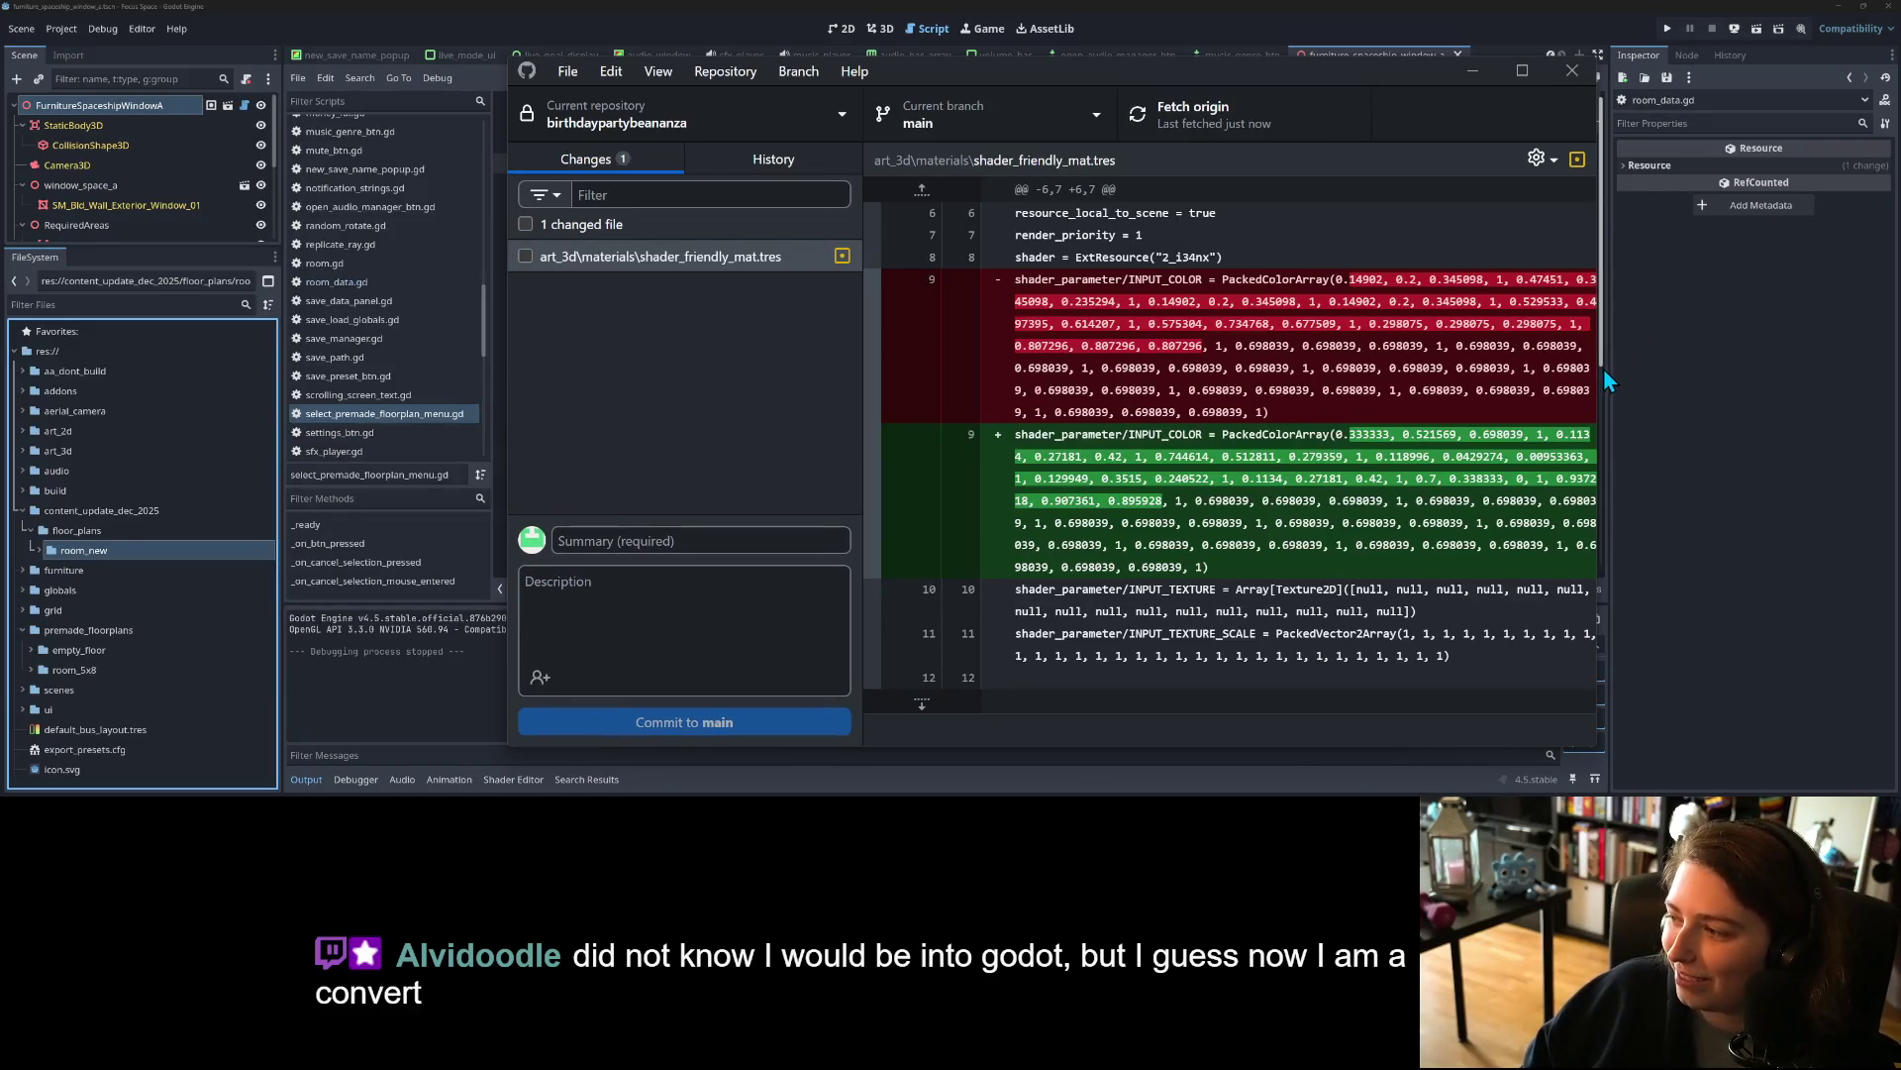
left_click(1474, 85)
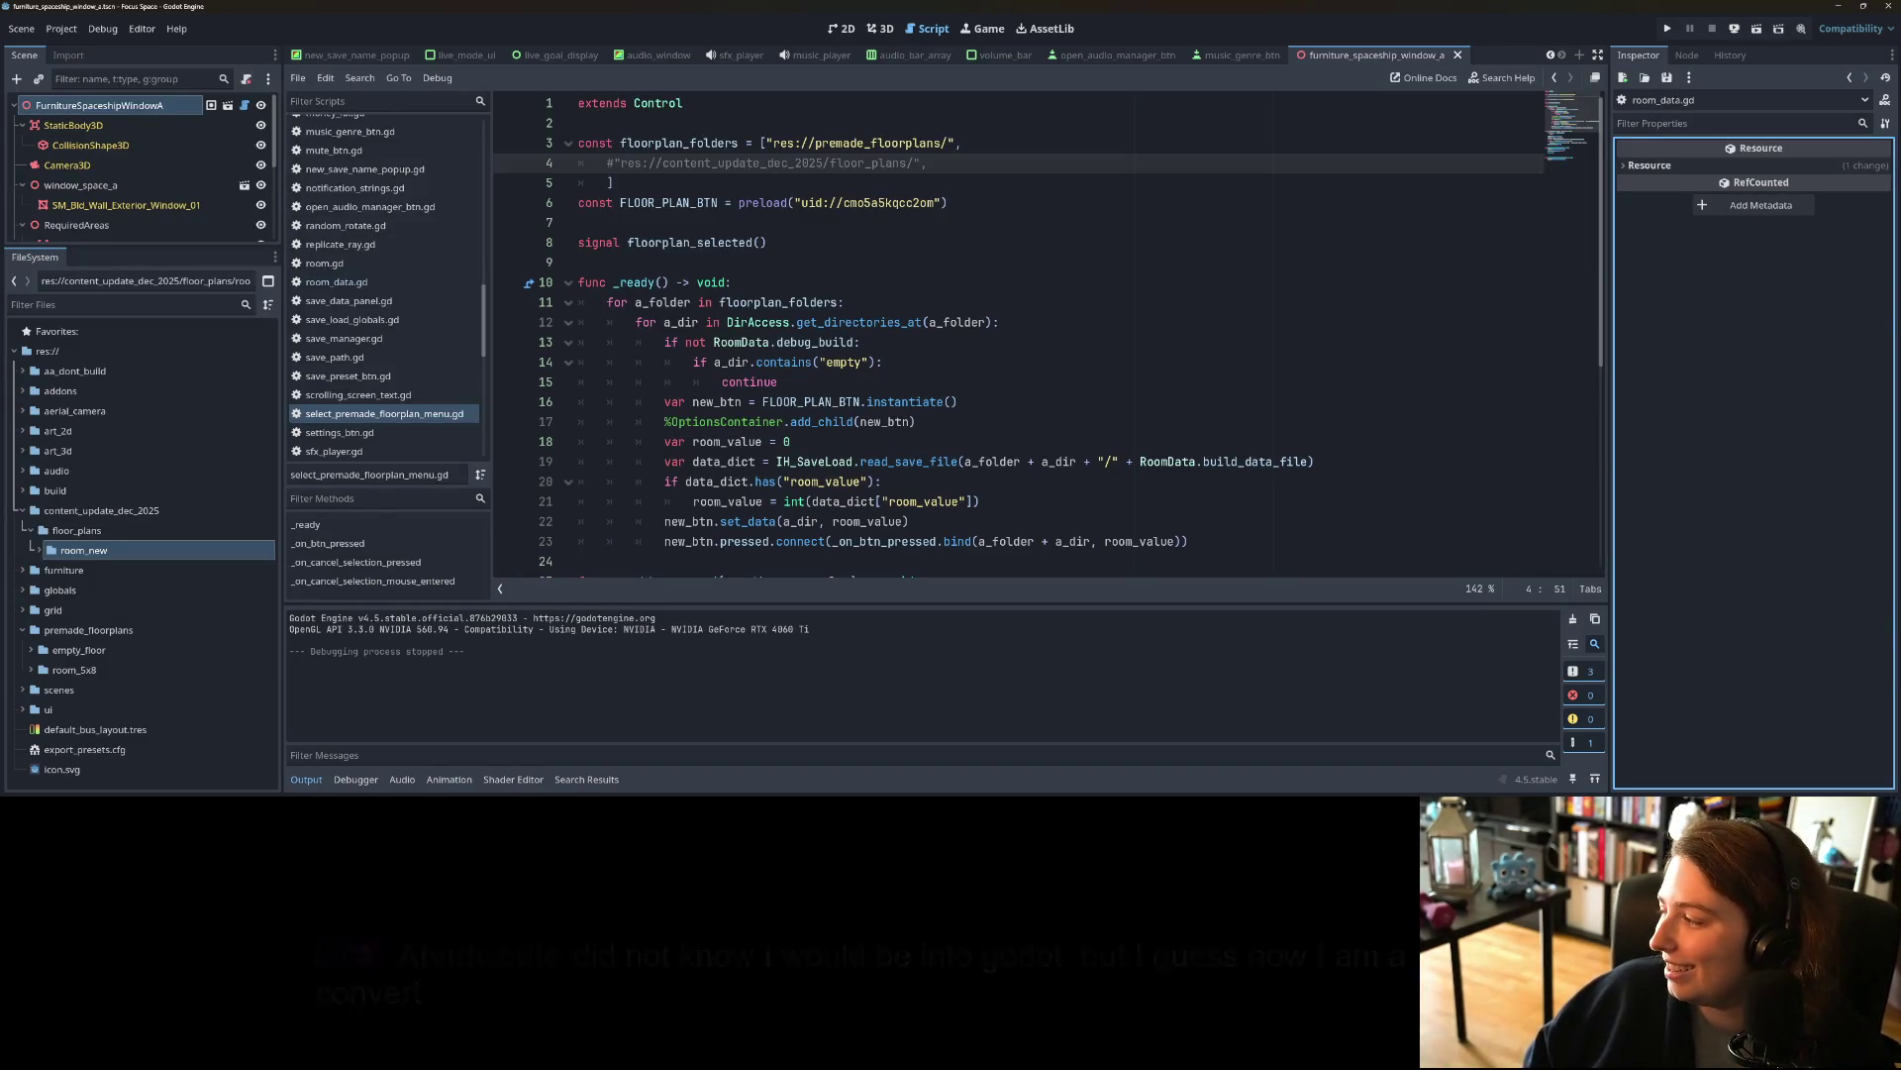
Step: On the Focus Space Trello board, move the multiple-directories card to Done and 'add more floor plans' to In Progress
key("alt+Tab")
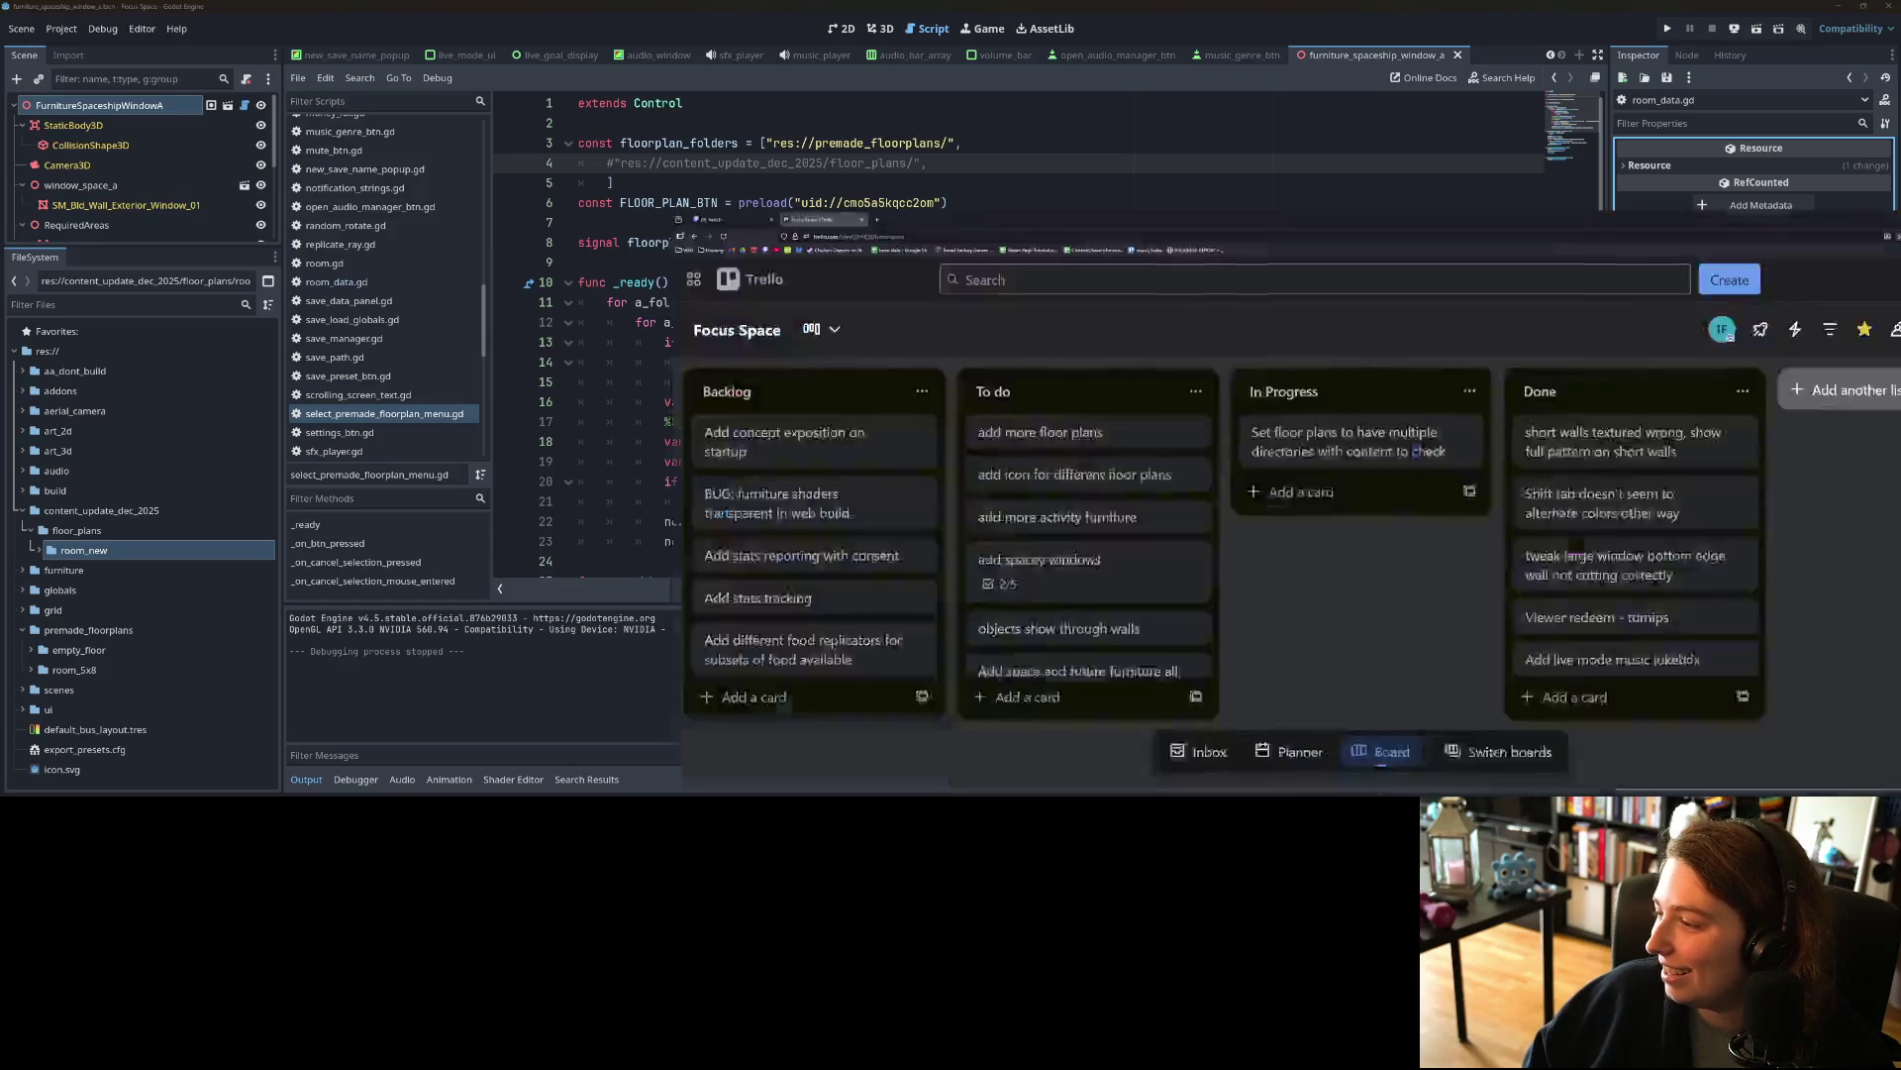
left_click_drag(936, 327, 1310, 332)
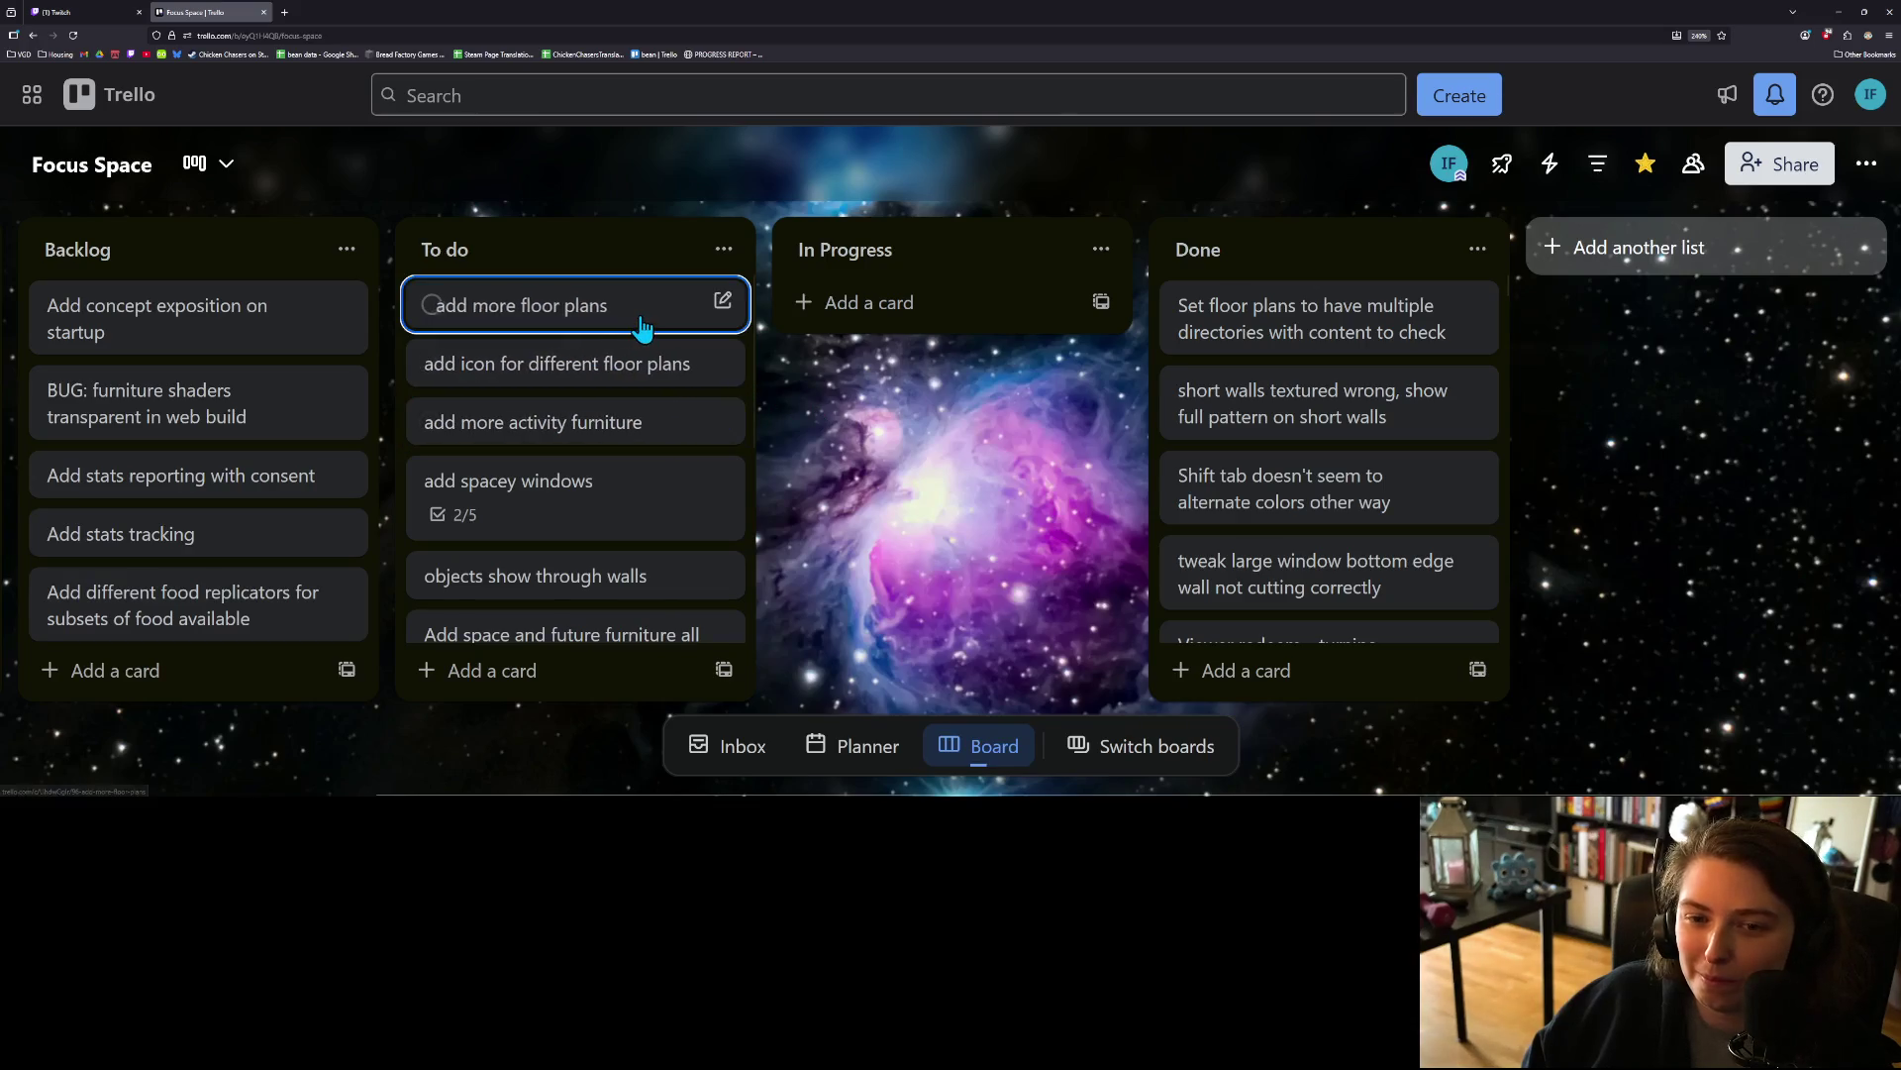
left_click_drag(607, 308, 881, 315)
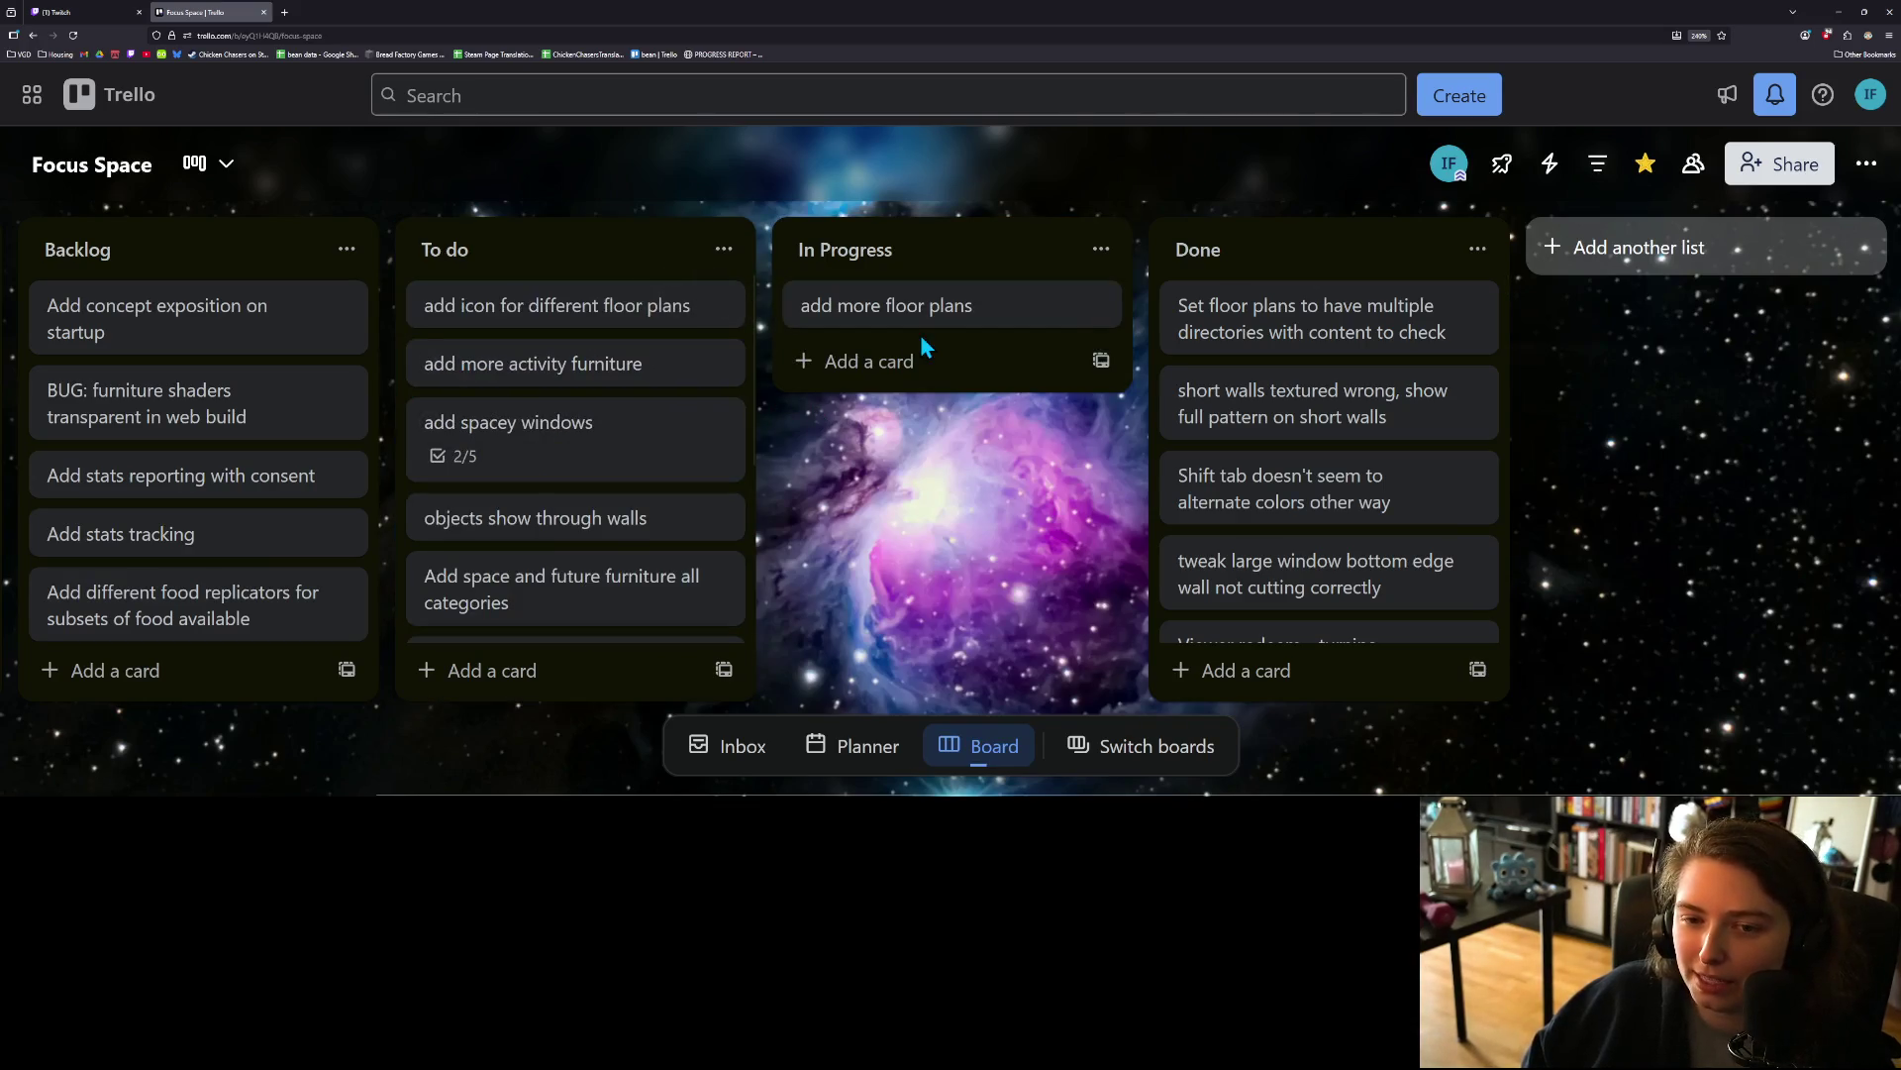
left_click(1838, 12)
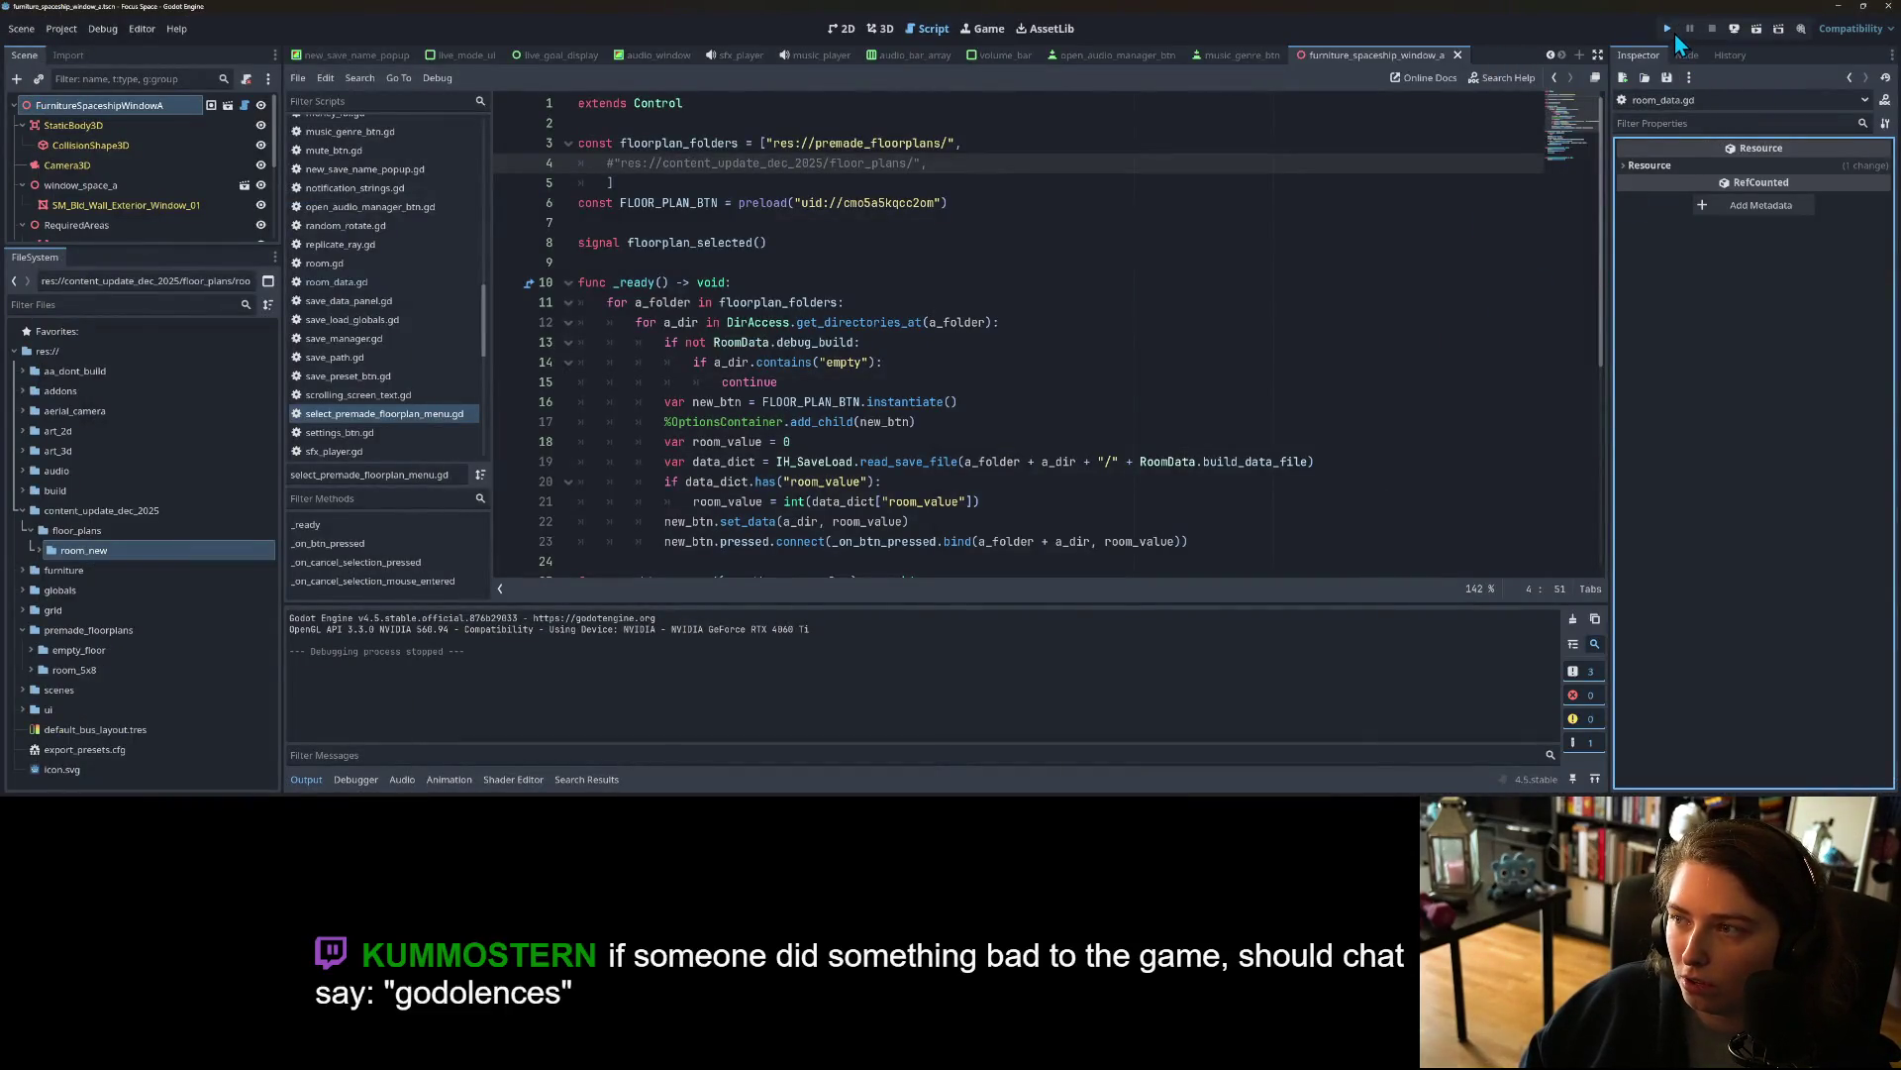
Step: Run the project in debug mode, start the game and begin buying a room
left_click(1670, 30)
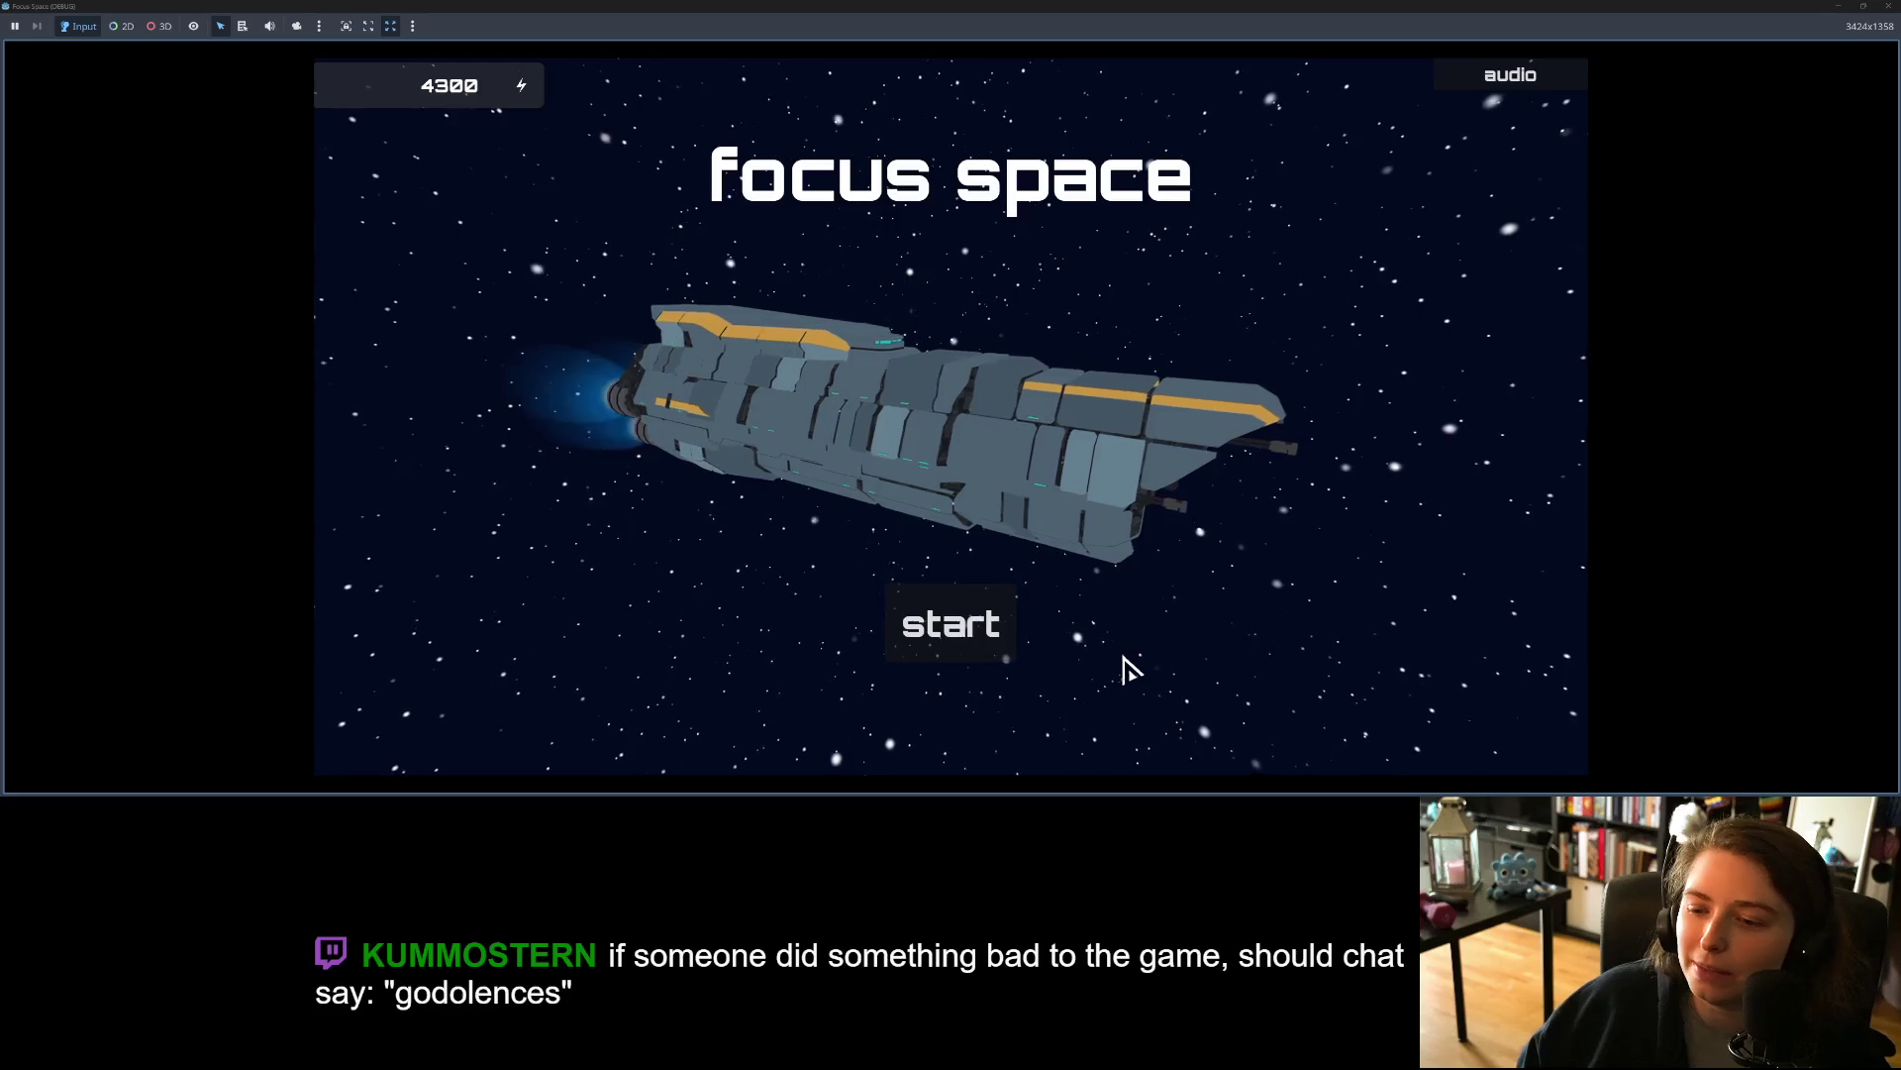
left_click(974, 644)
left_click(1448, 232)
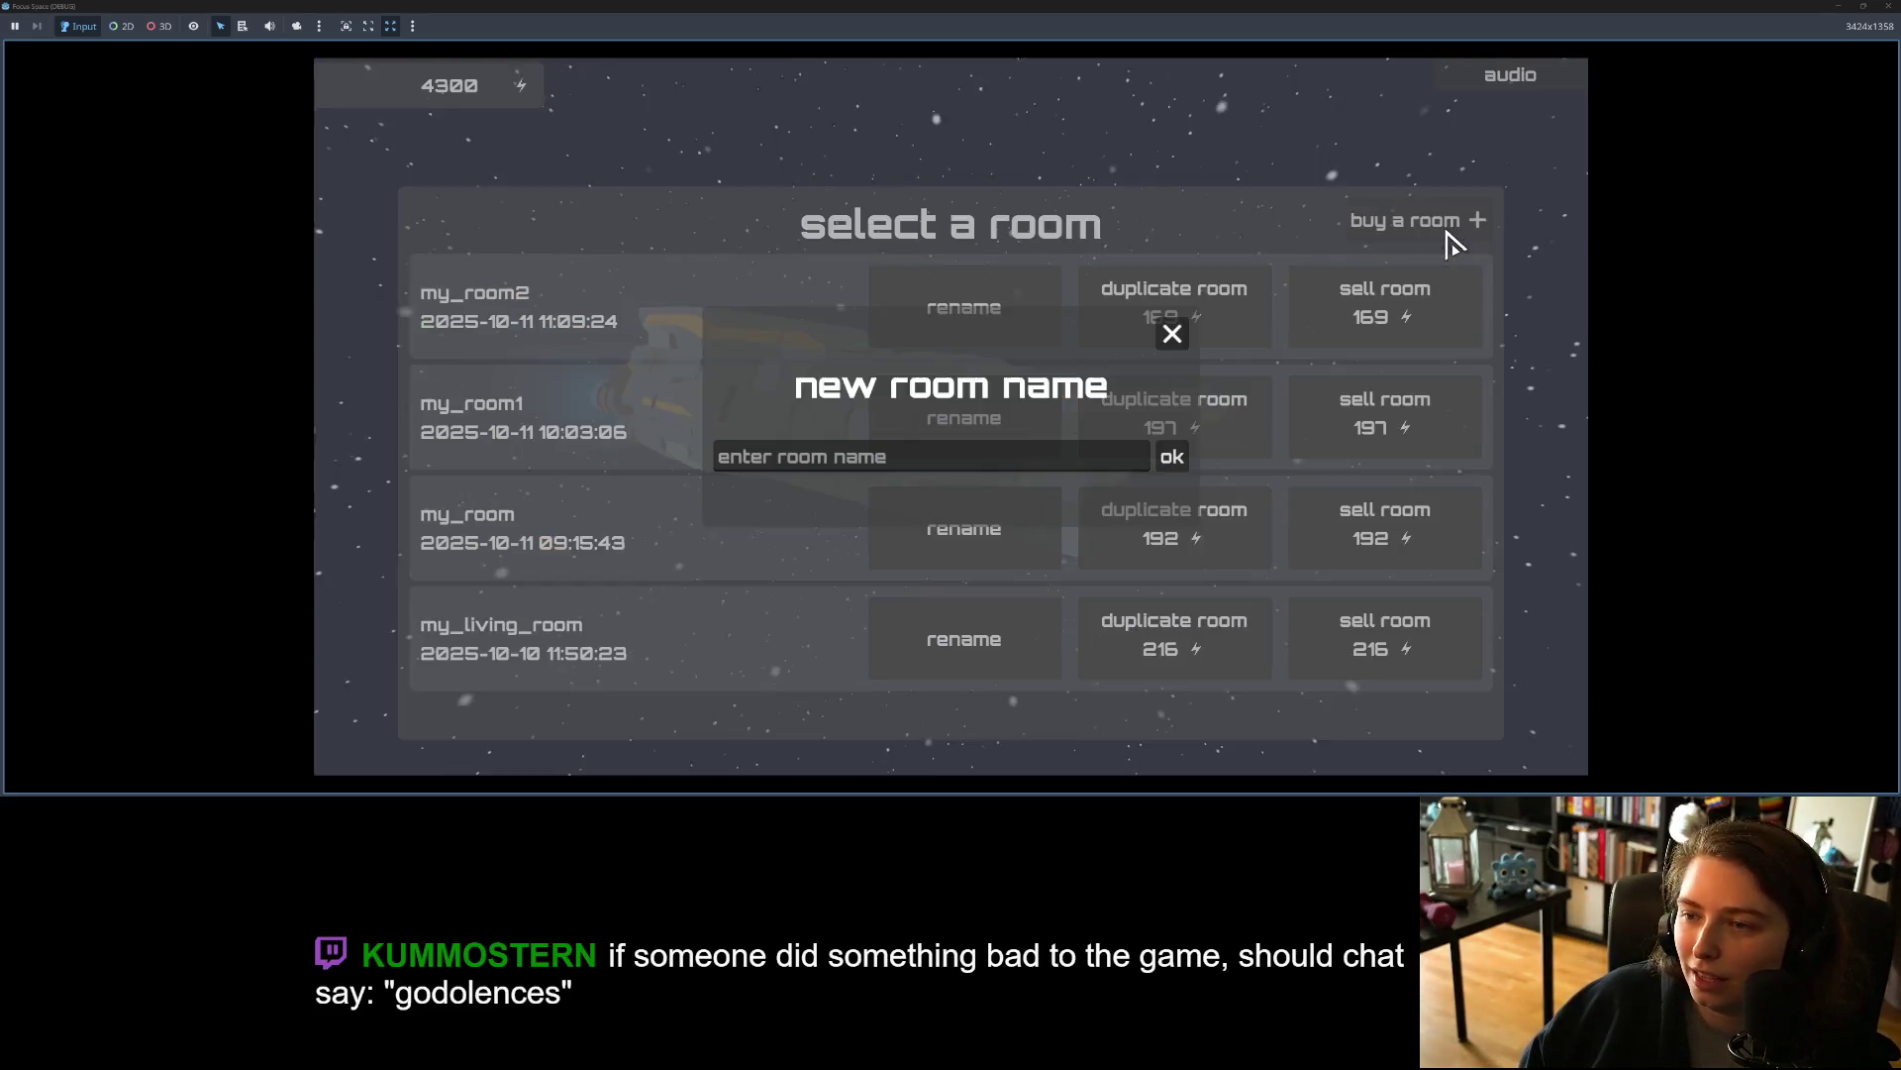
Step: Name the new room floorplan_8x12 and confirm it
left_click(1036, 460)
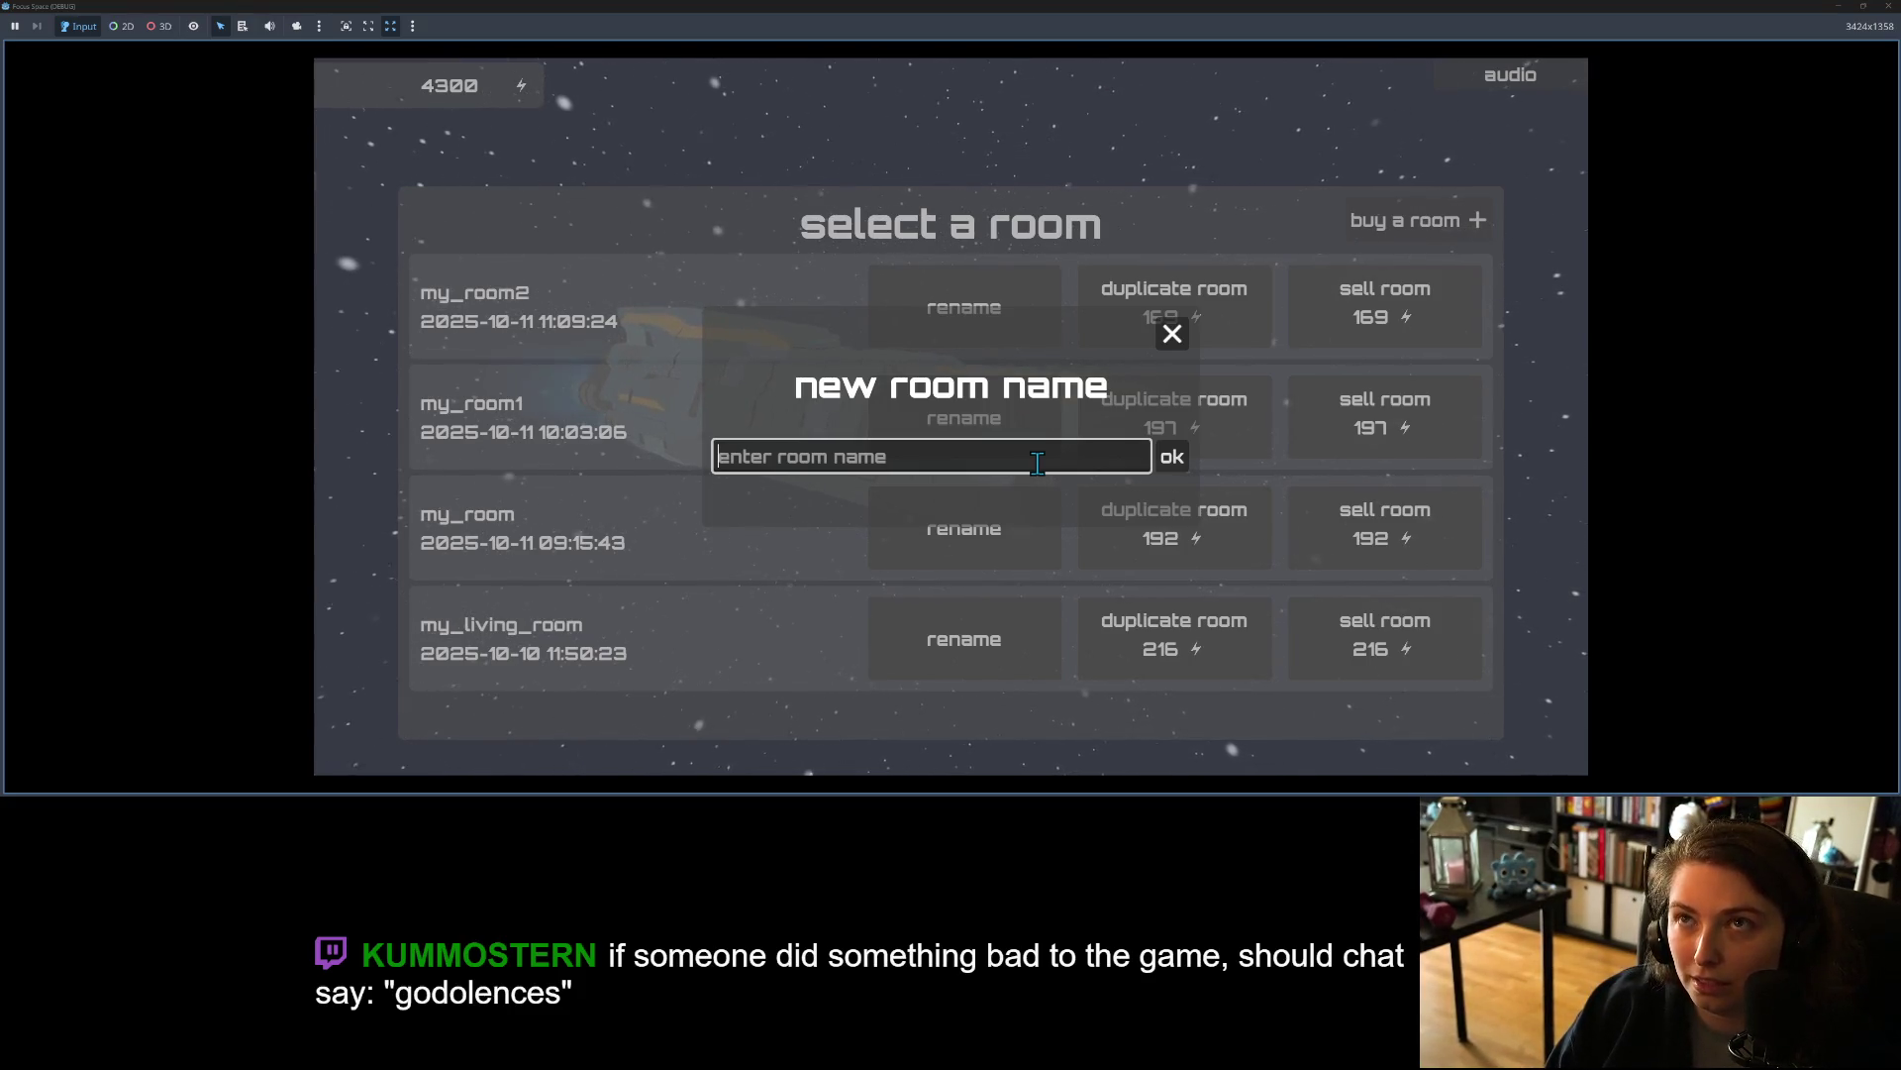
type("f")
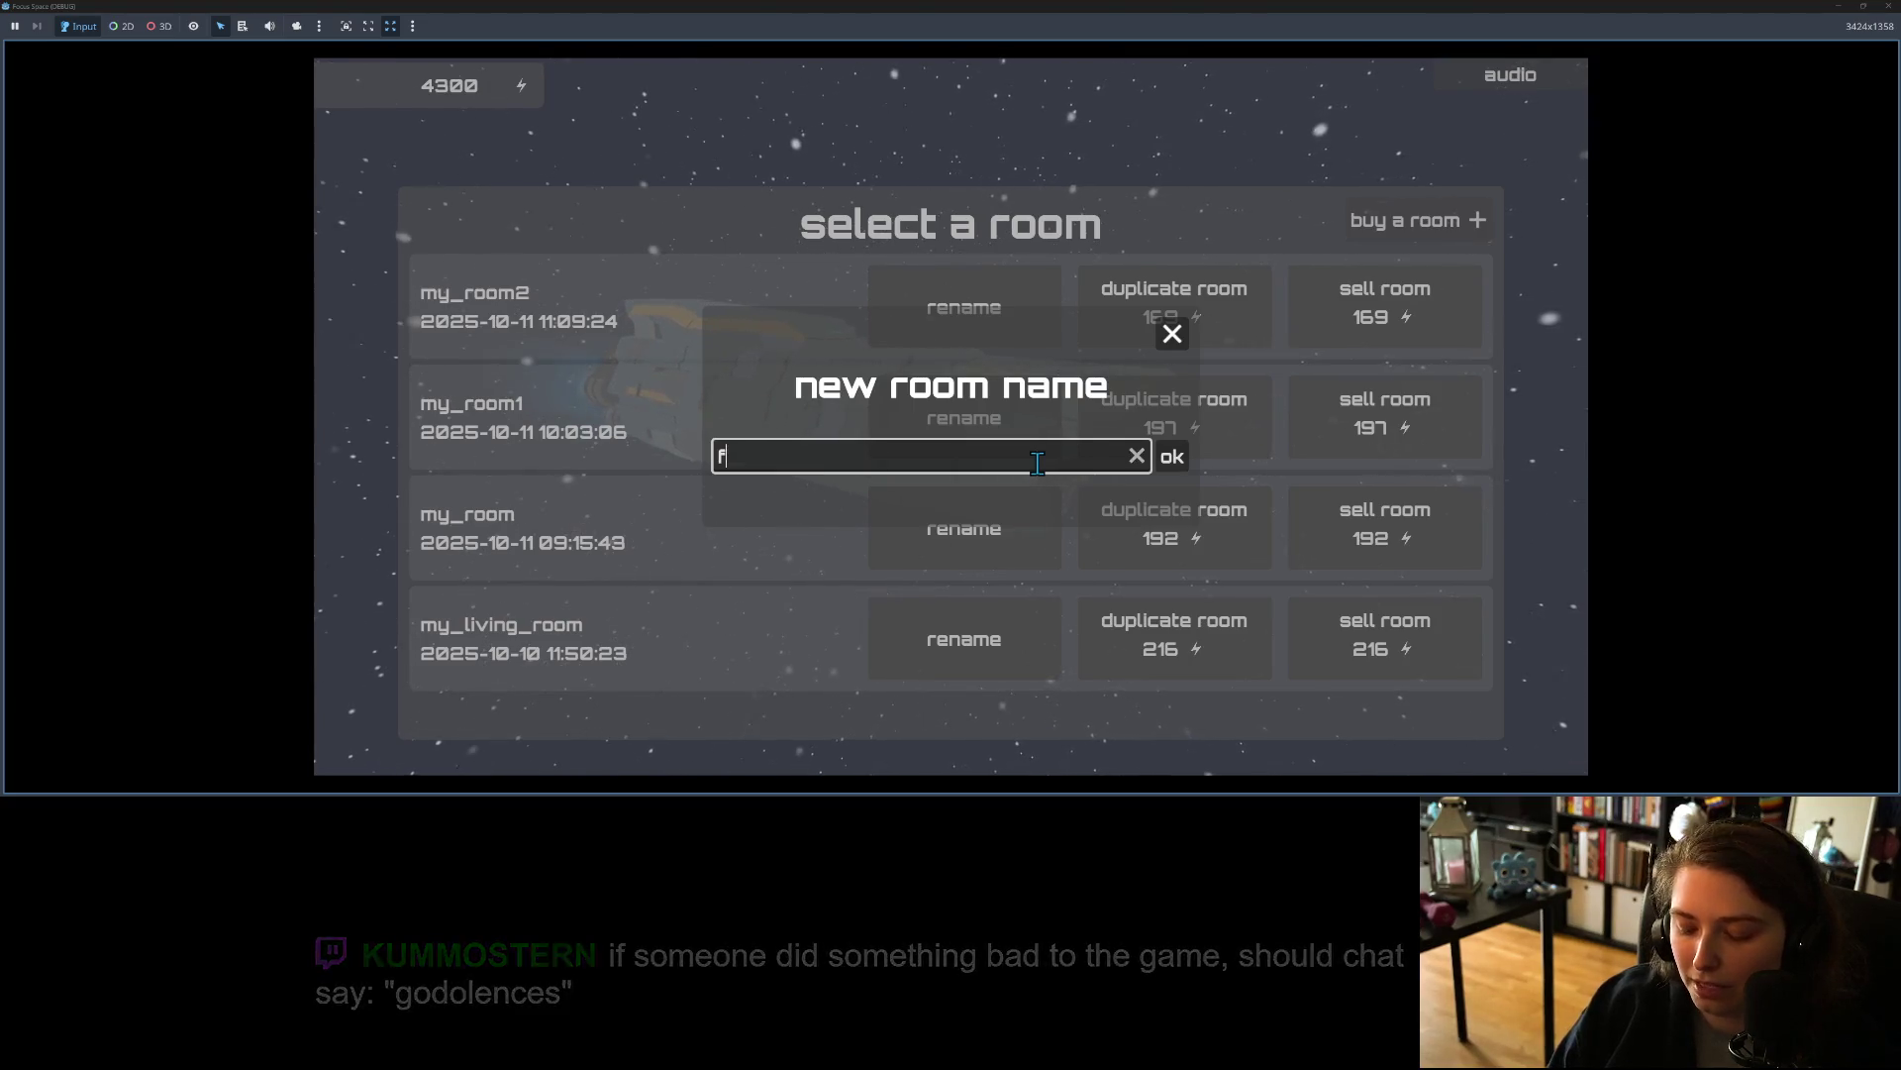
type("loor_plan_")
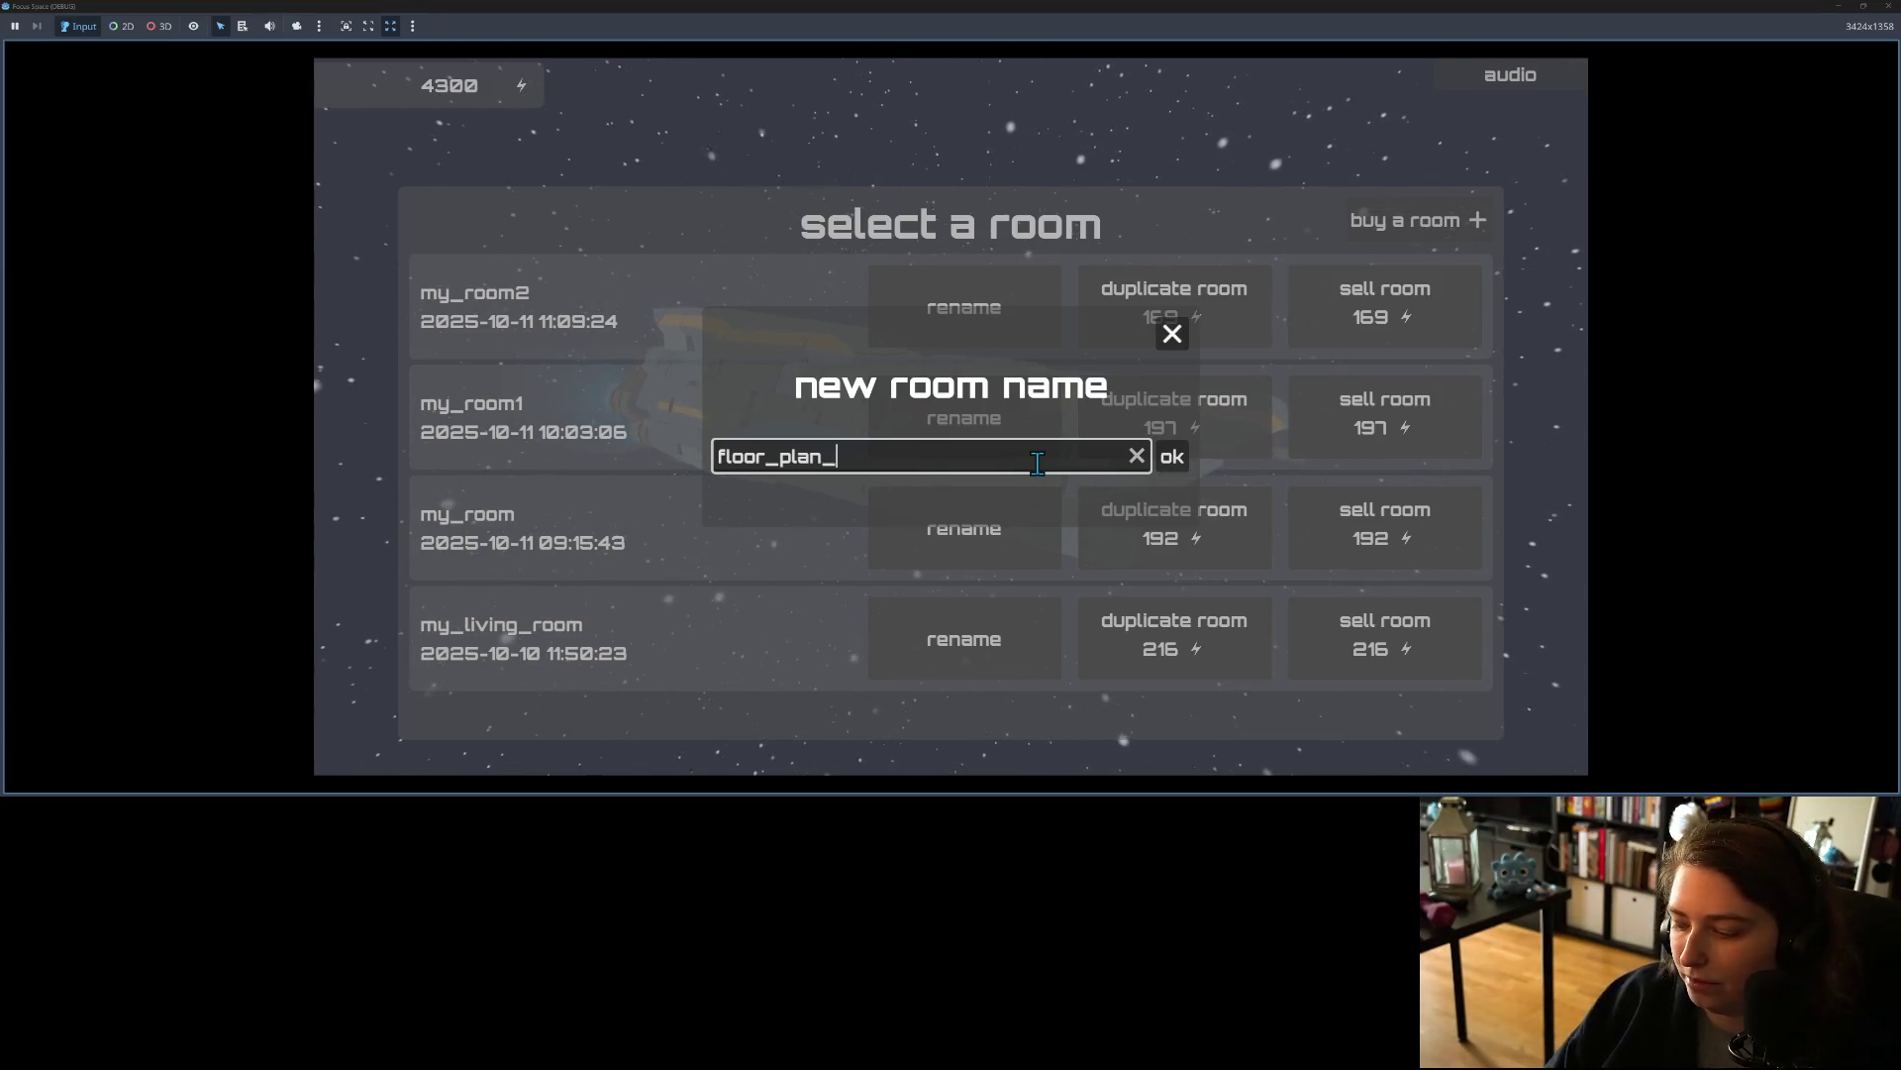
key("BackSpace")
key("BackSpace")
key("BackSpace")
key("BackSpace")
key("BackSpace")
type("plan_8")
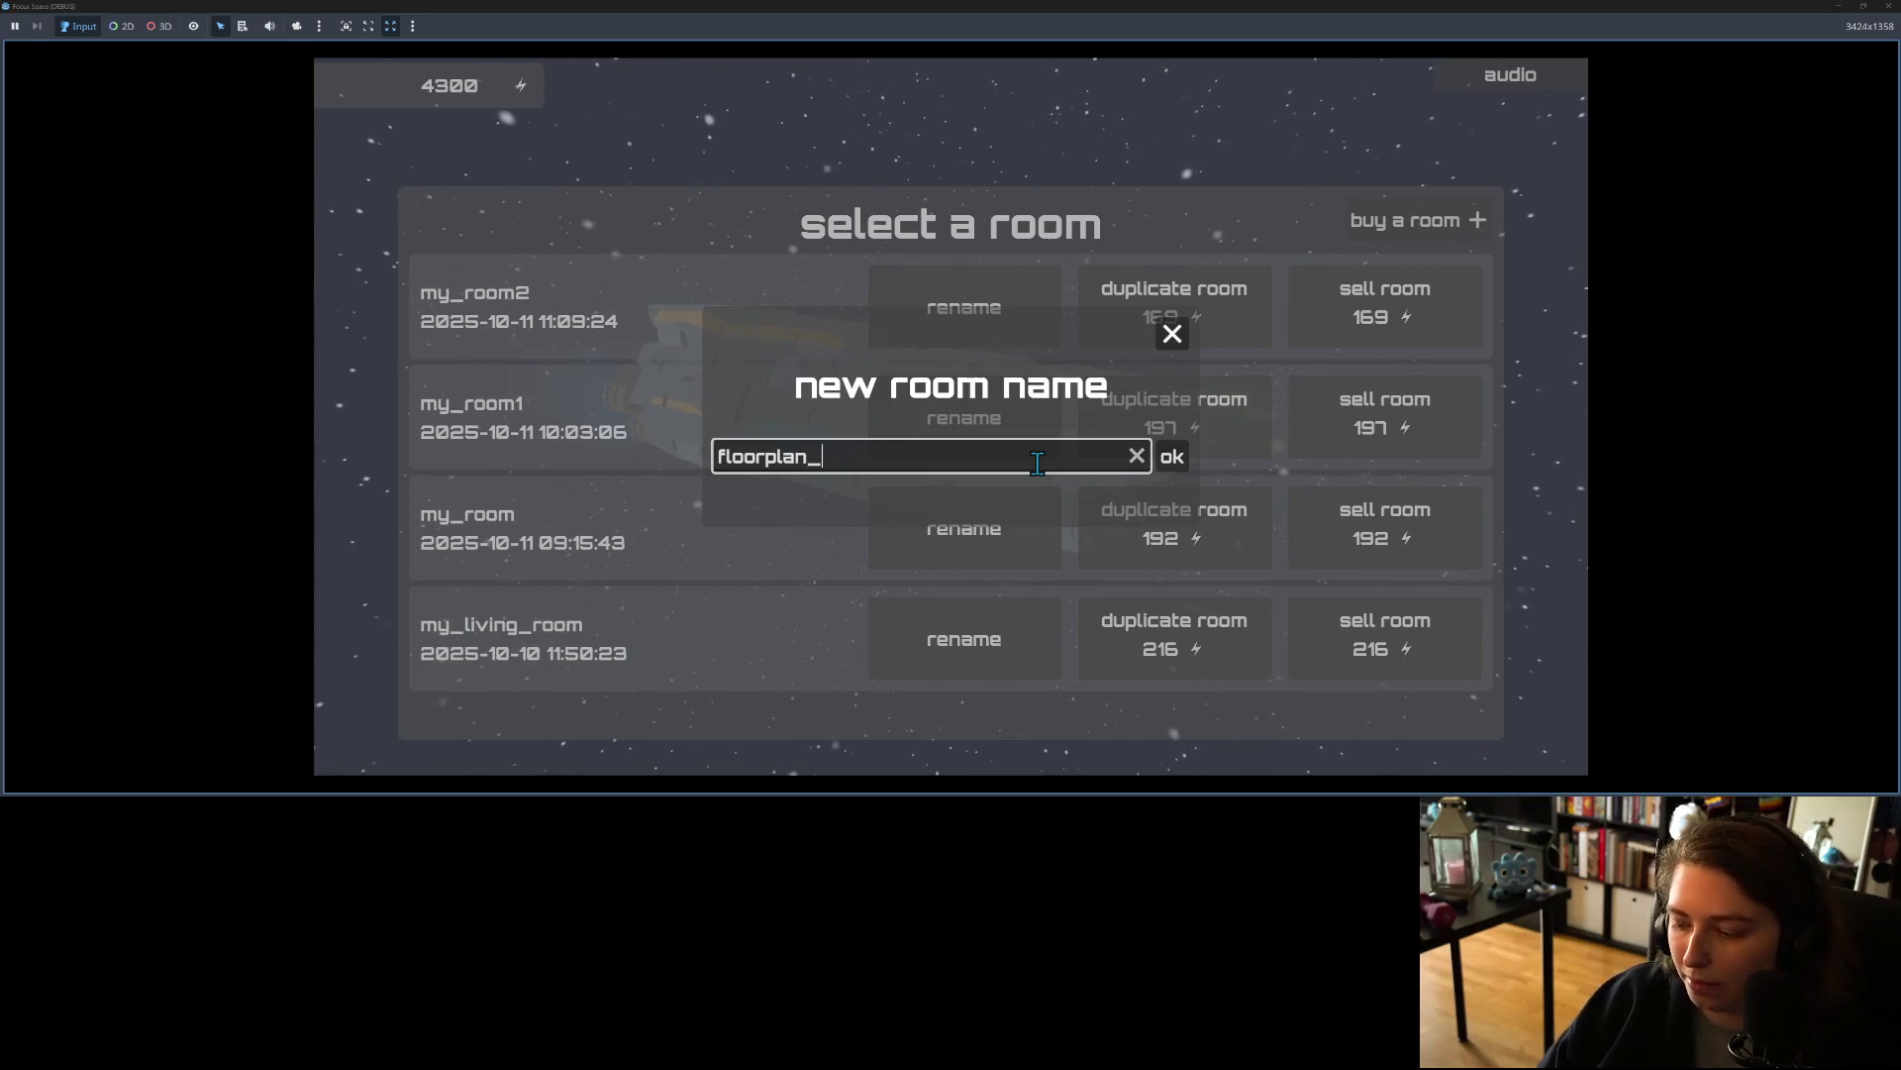
type("x12")
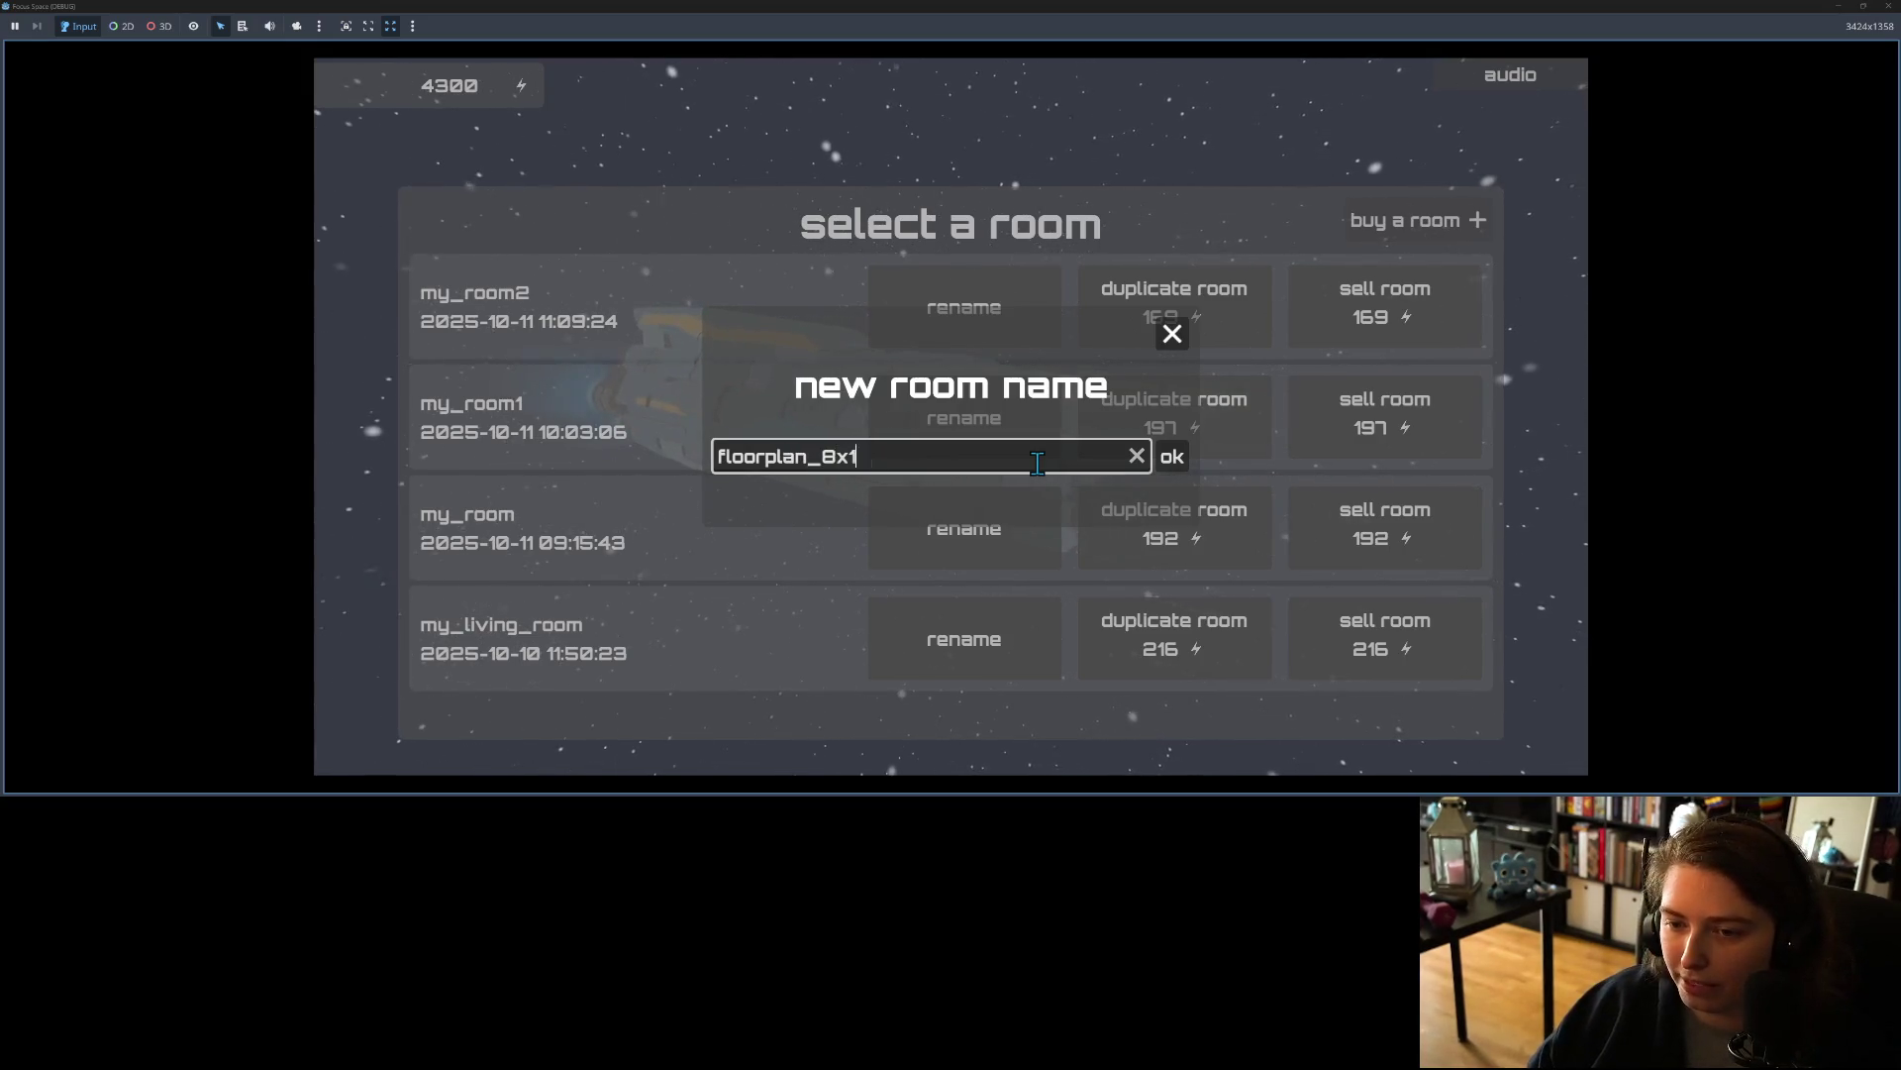
left_click(1192, 461)
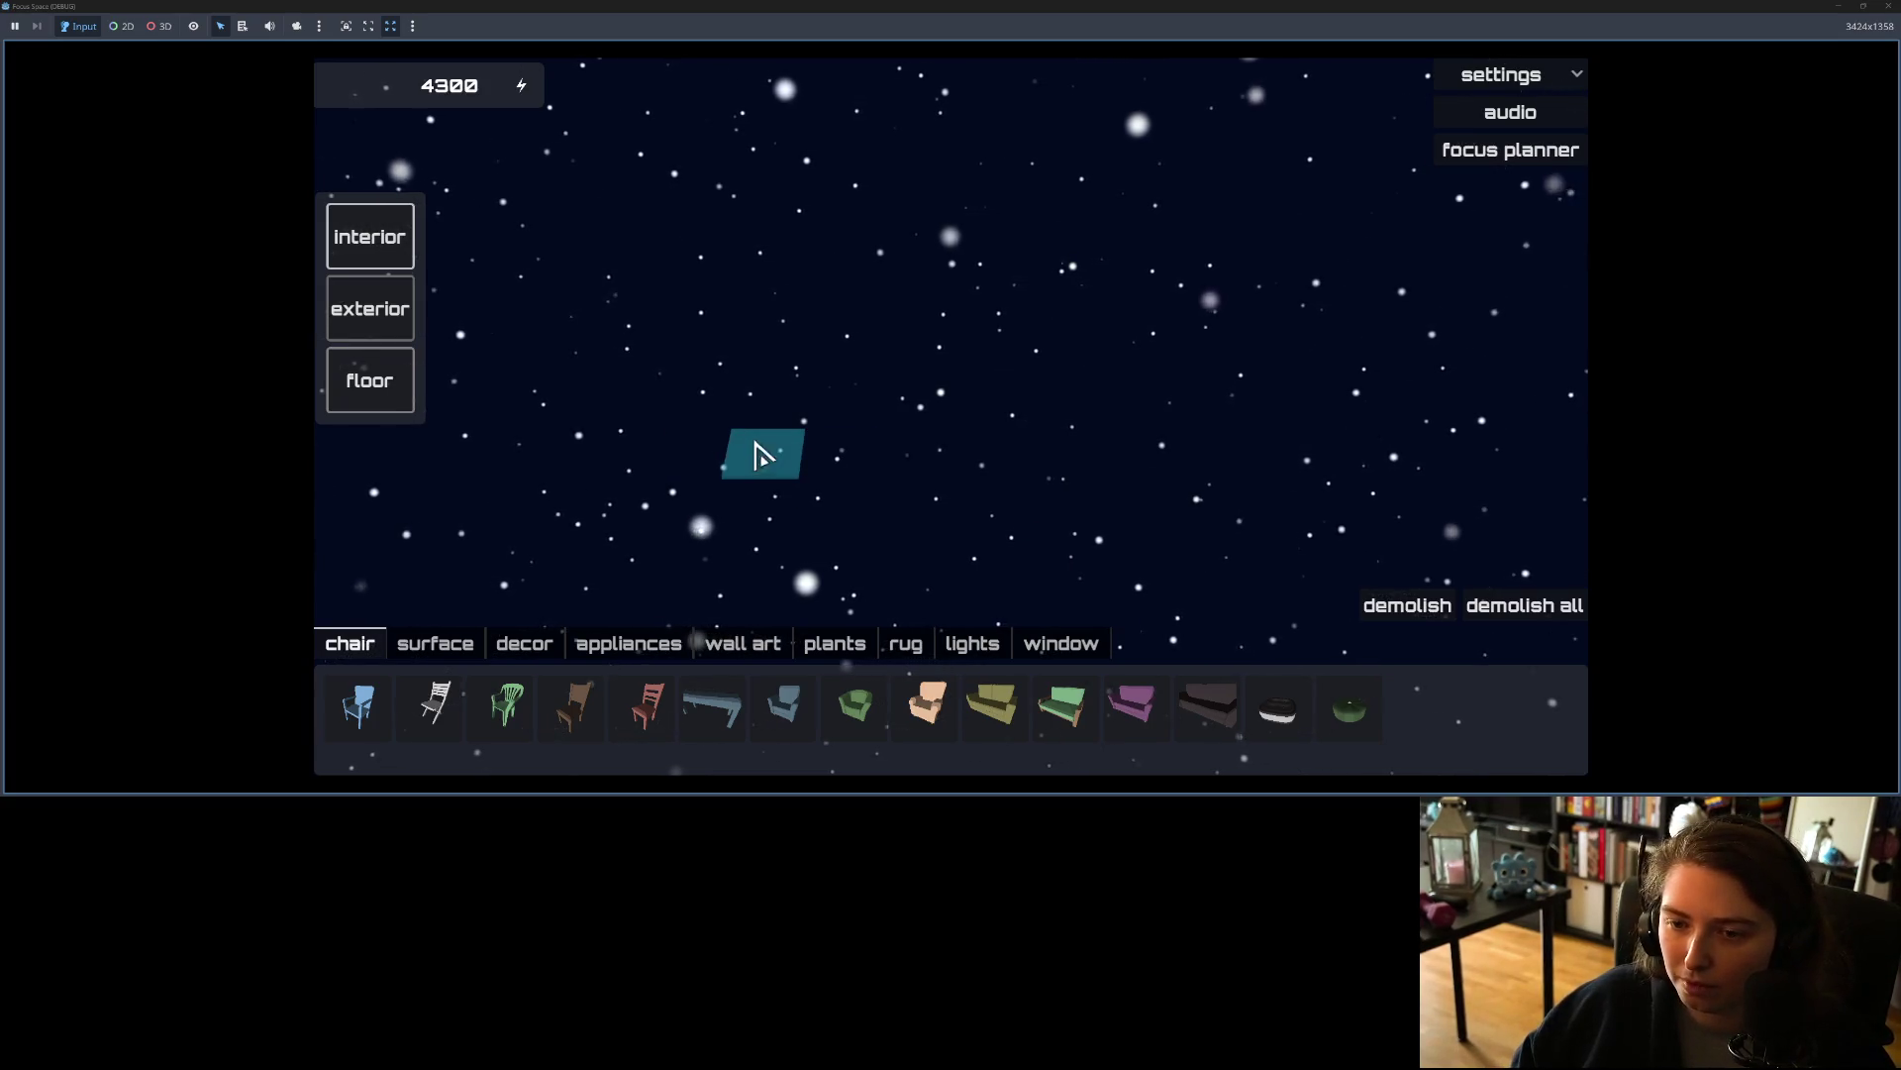
Step: Extend the floor tile strip left and right and link the lower-left tile
left_click_drag(745, 458, 971, 459)
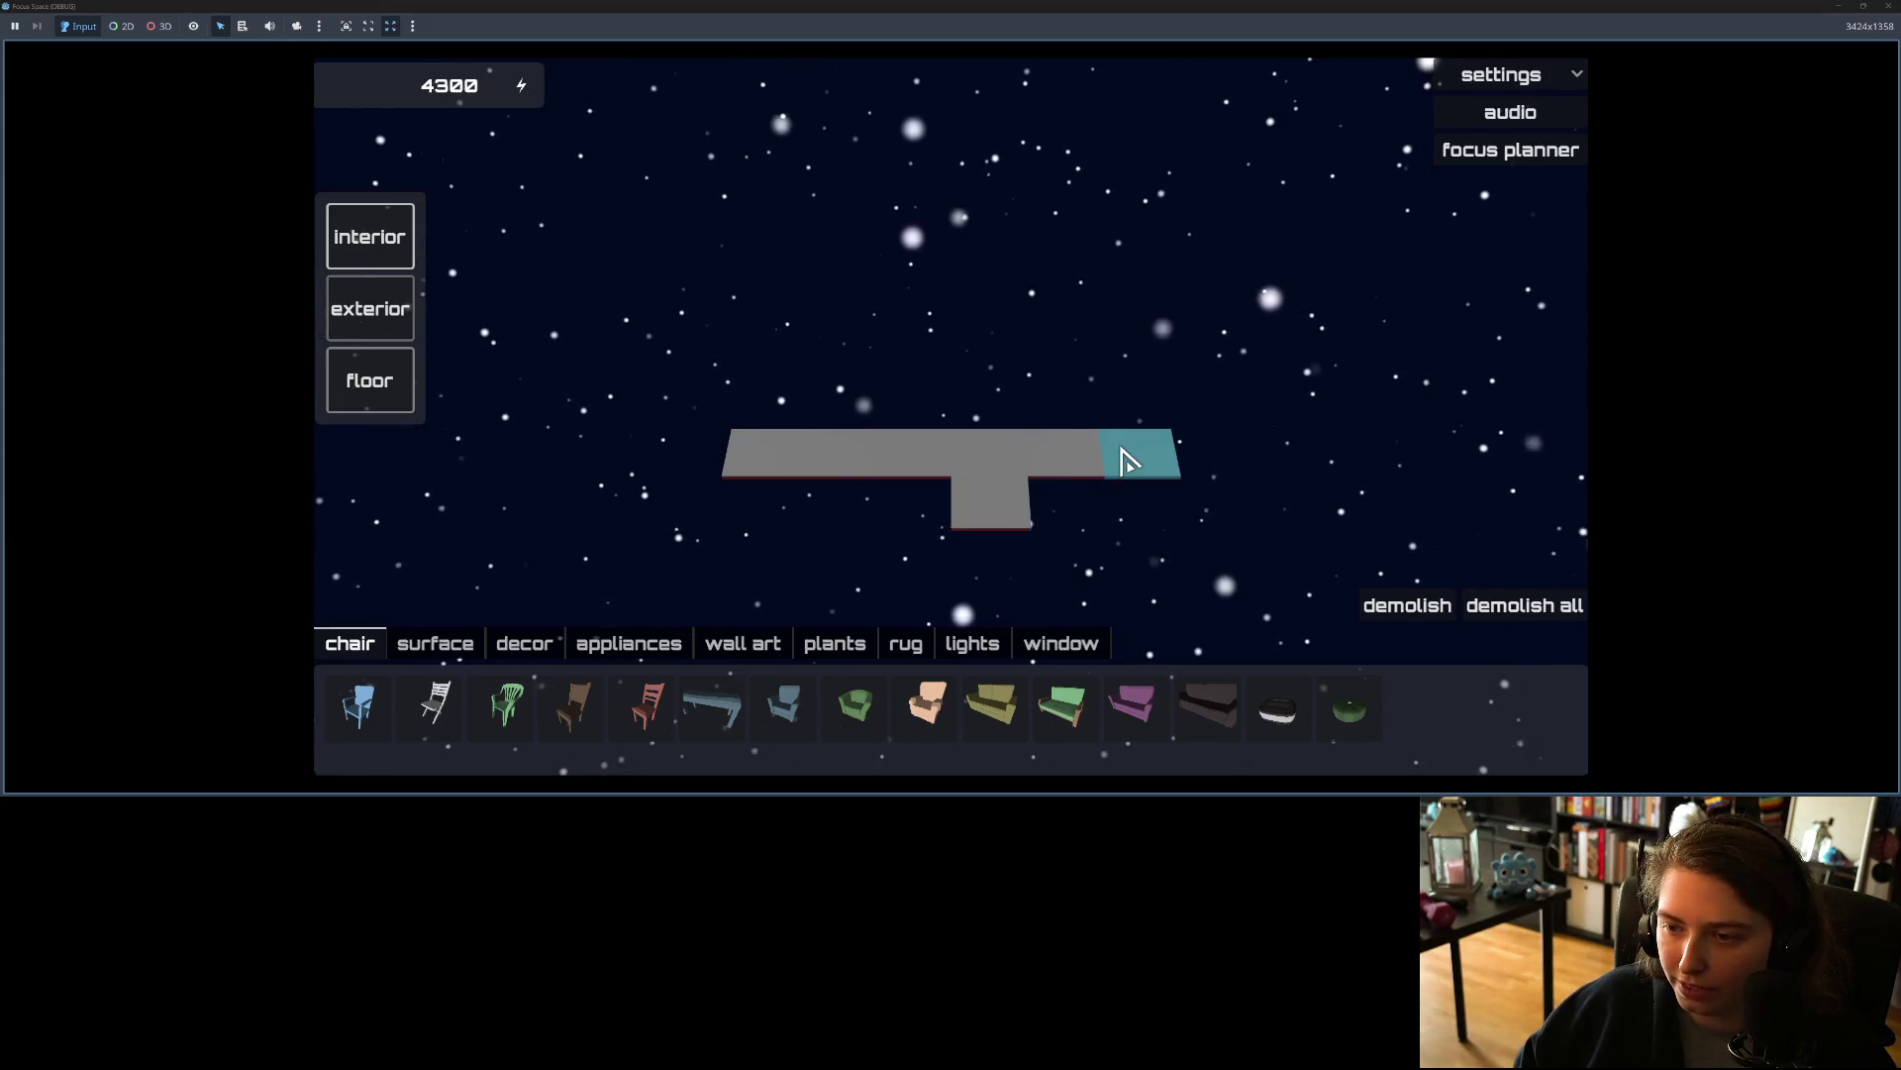
left_click_drag(1196, 460, 679, 459)
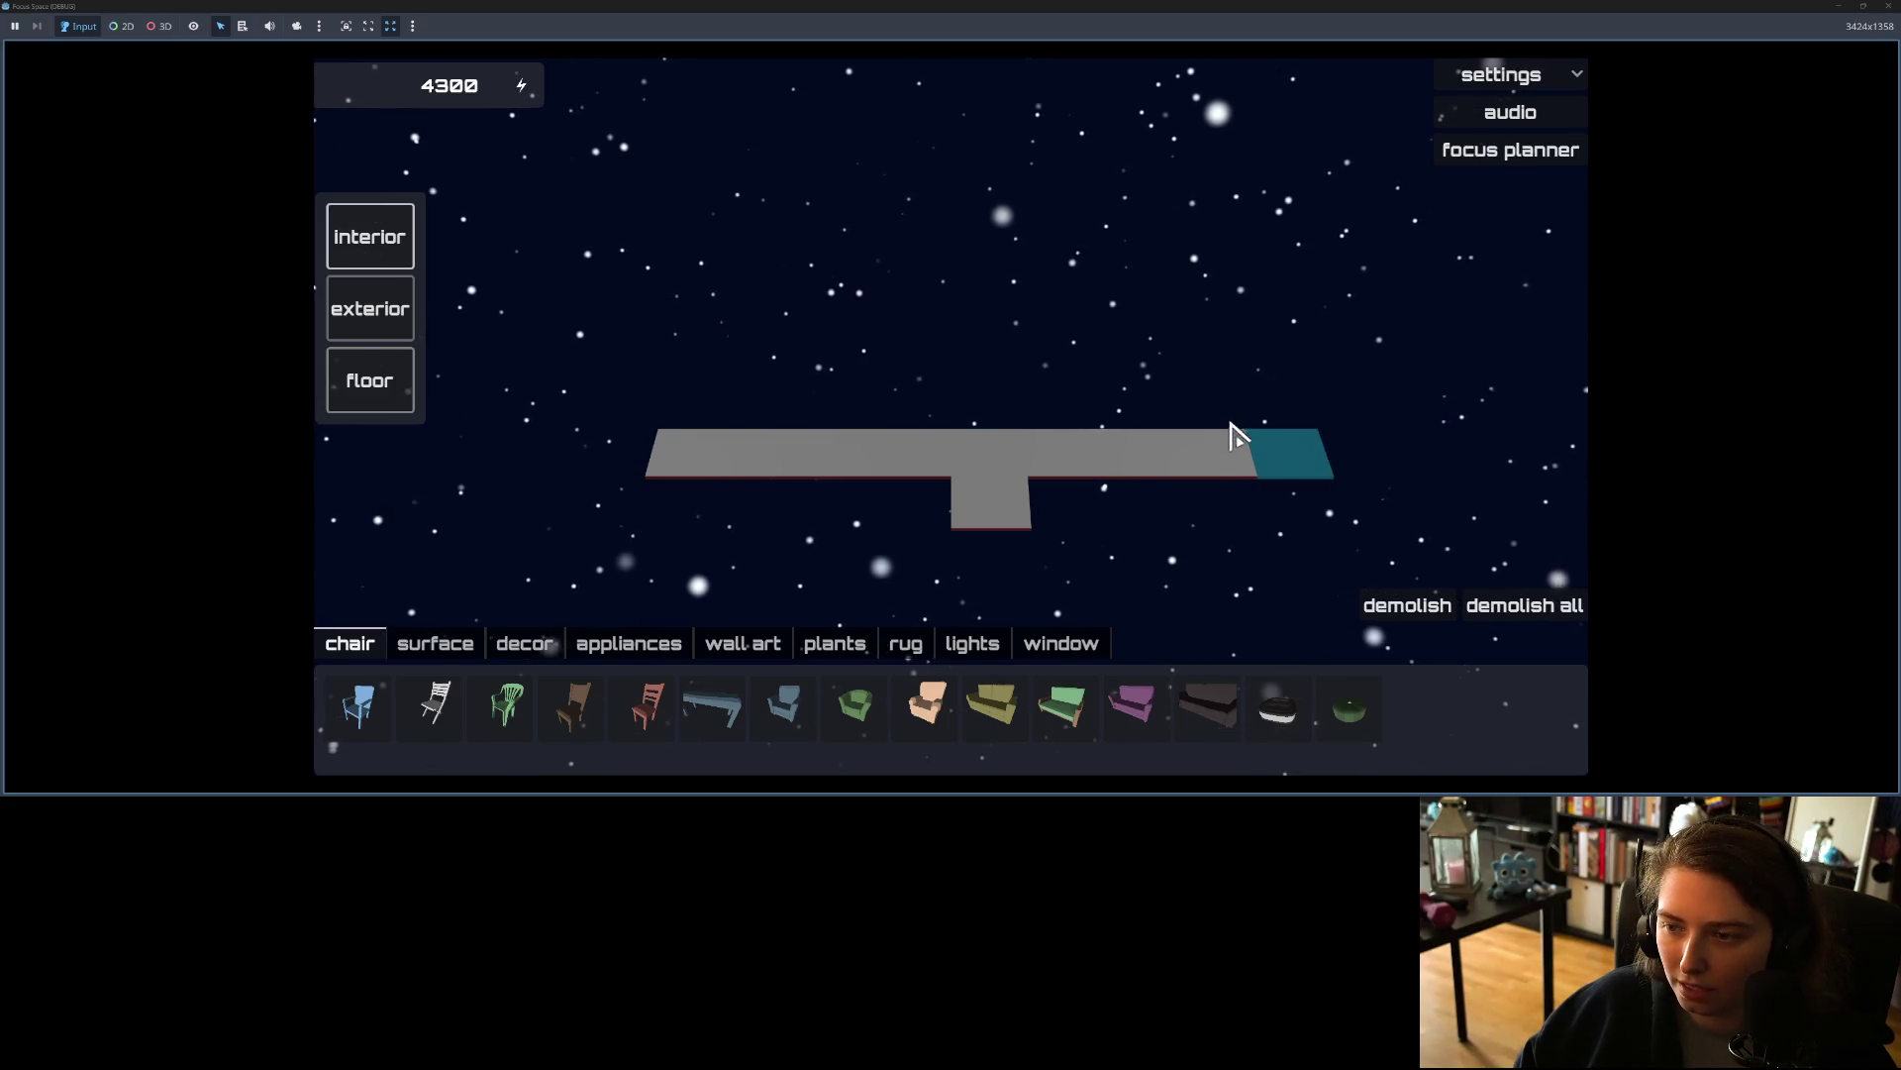
left_click(1349, 456)
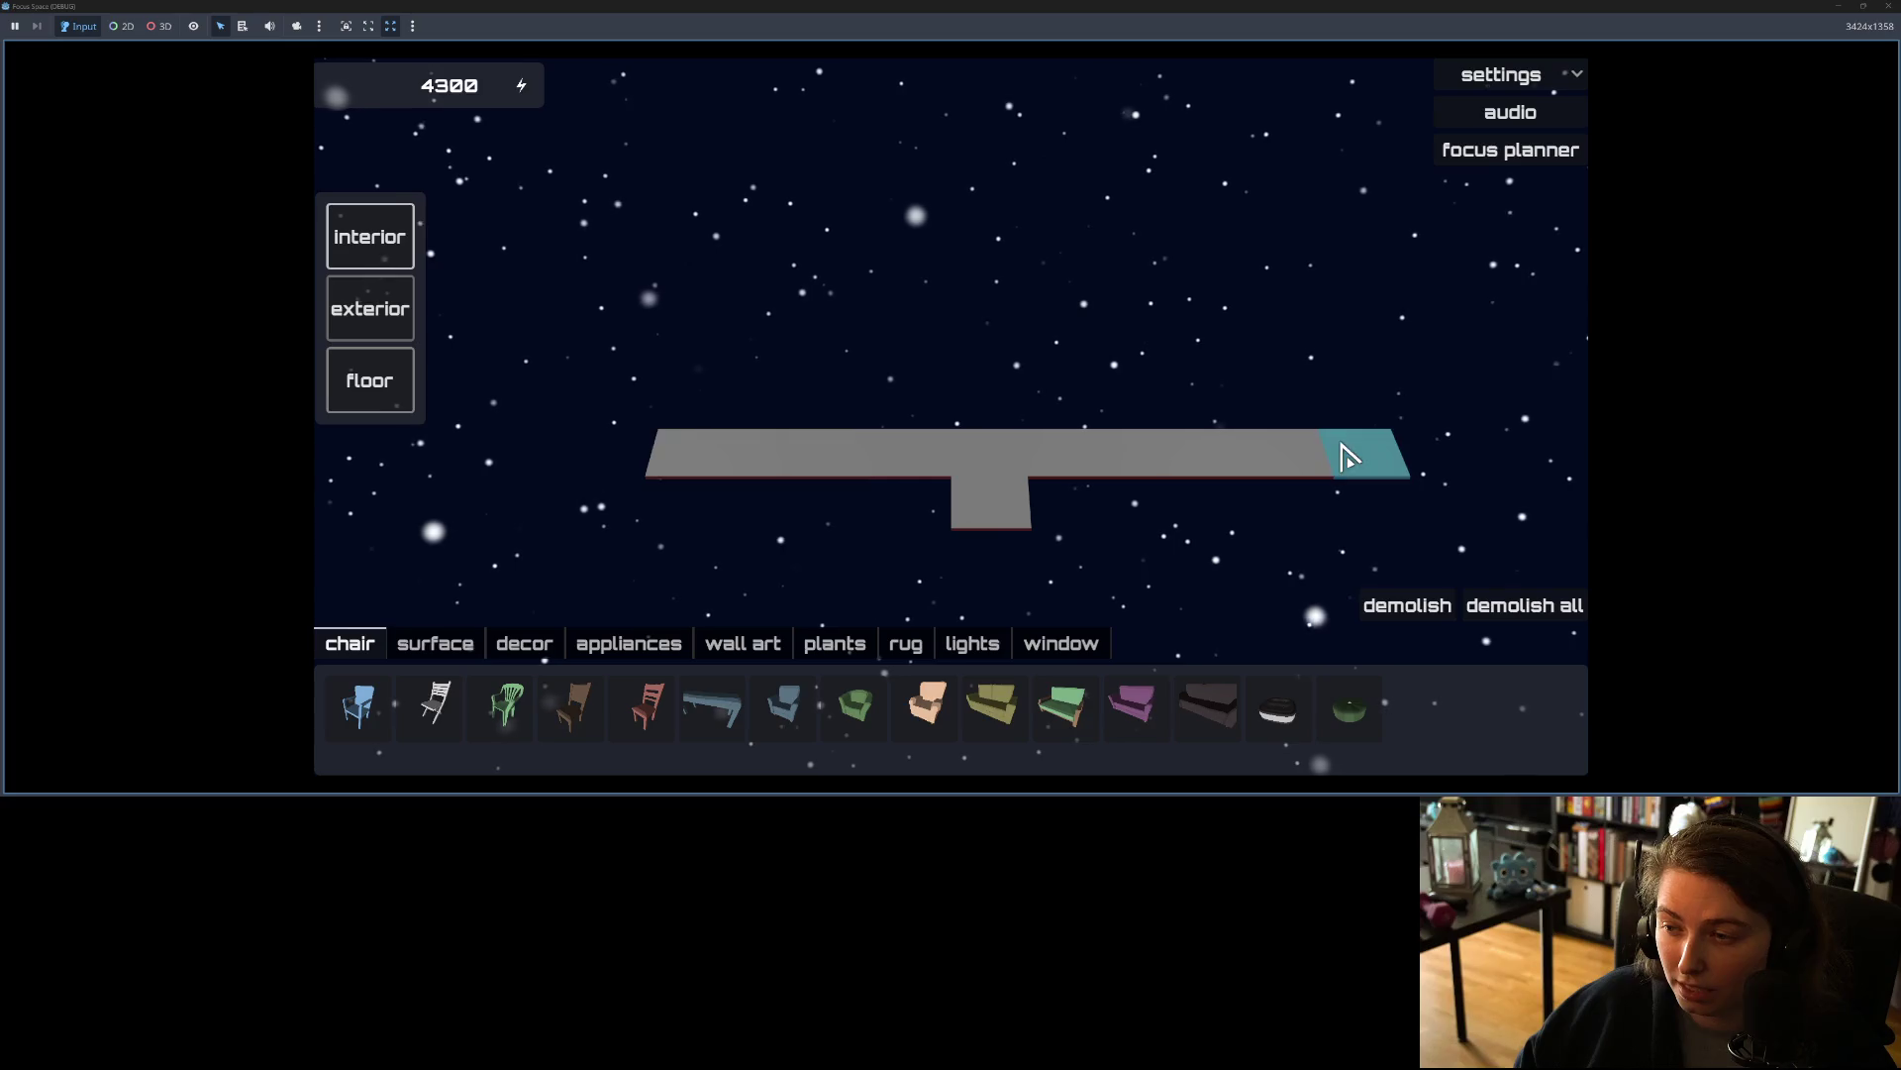
left_click(555, 451)
left_click(526, 448)
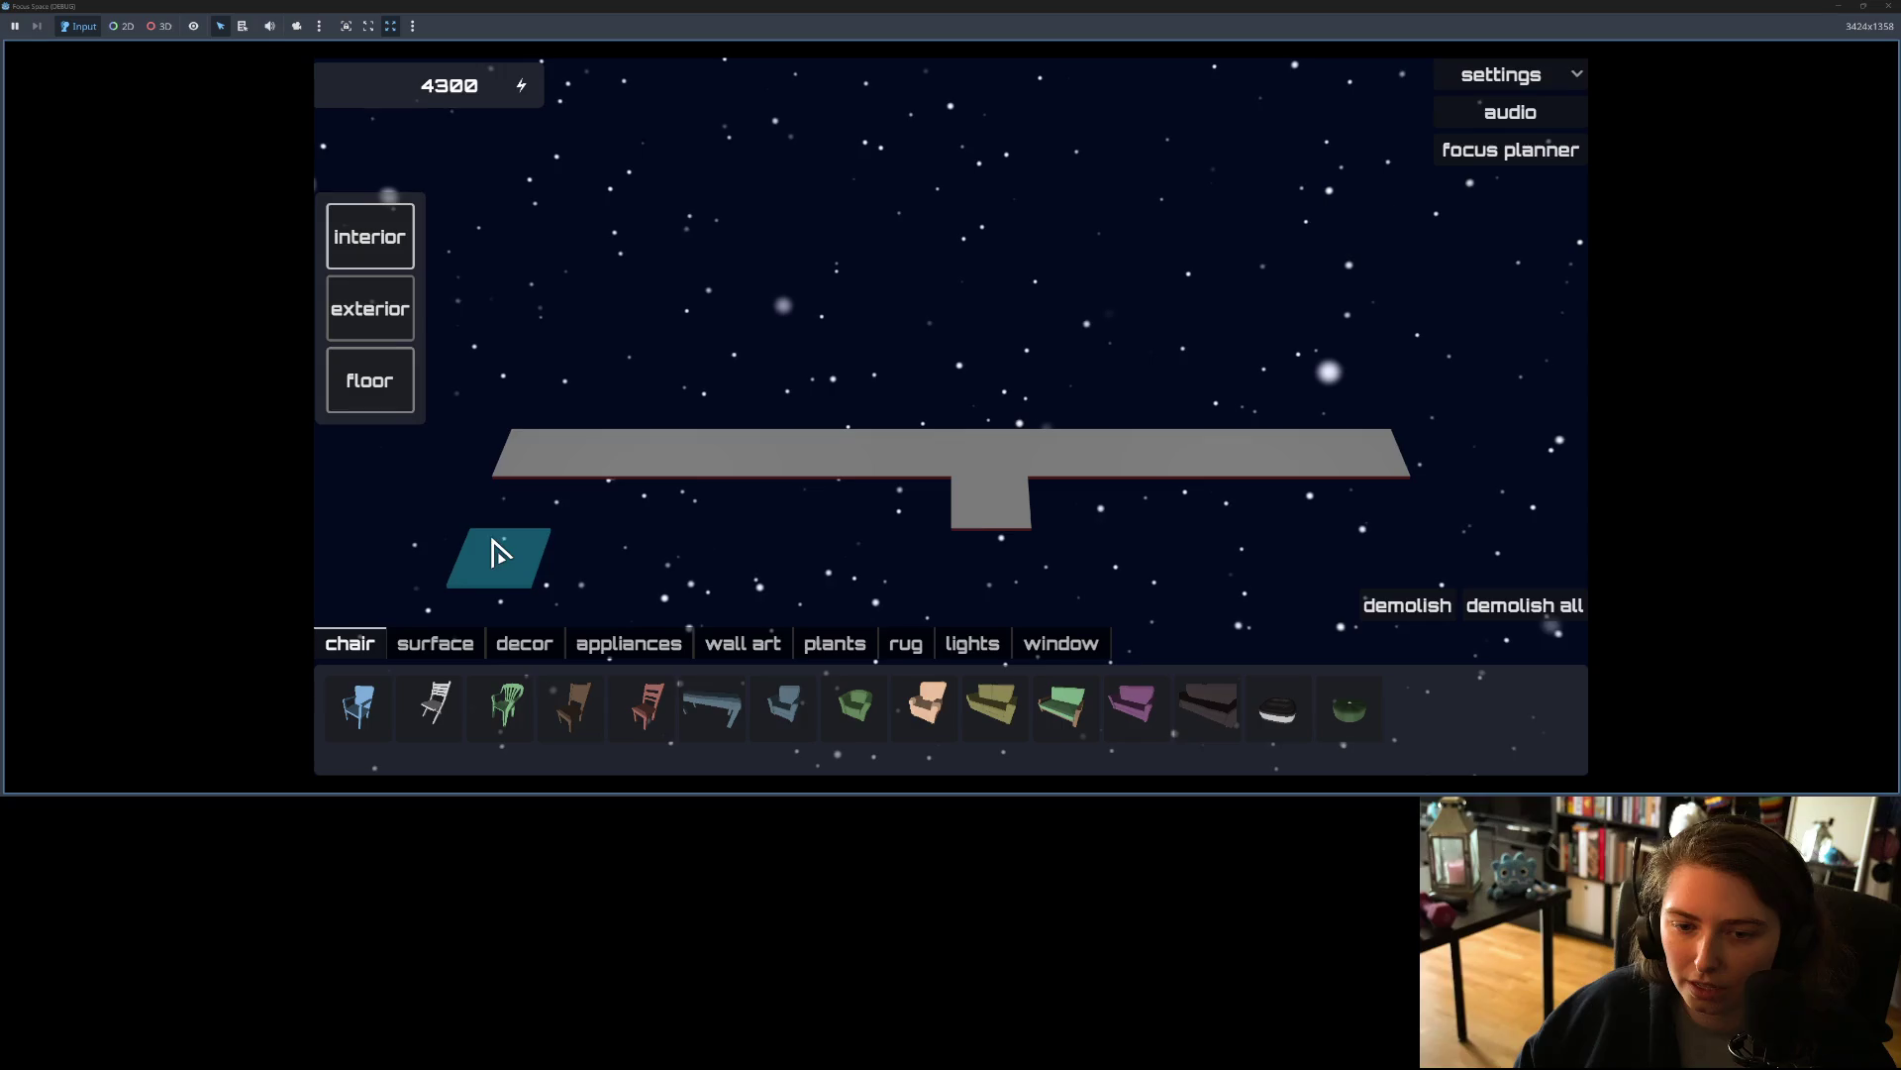
left_click(497, 551)
left_click(516, 505)
Step: Extend the left floor leg up and down, then fill a large rectangular floor area
left_click(556, 407)
left_click(574, 364)
left_click(593, 323)
left_click(481, 609)
mouse_move(544, 607)
left_mouse_down()
mouse_move(900, 509)
mouse_move(1140, 474)
mouse_move(1282, 403)
mouse_move(1317, 317)
mouse_move(1228, 302)
mouse_move(1286, 317)
mouse_move(1303, 297)
mouse_move(1366, 585)
left_mouse_up()
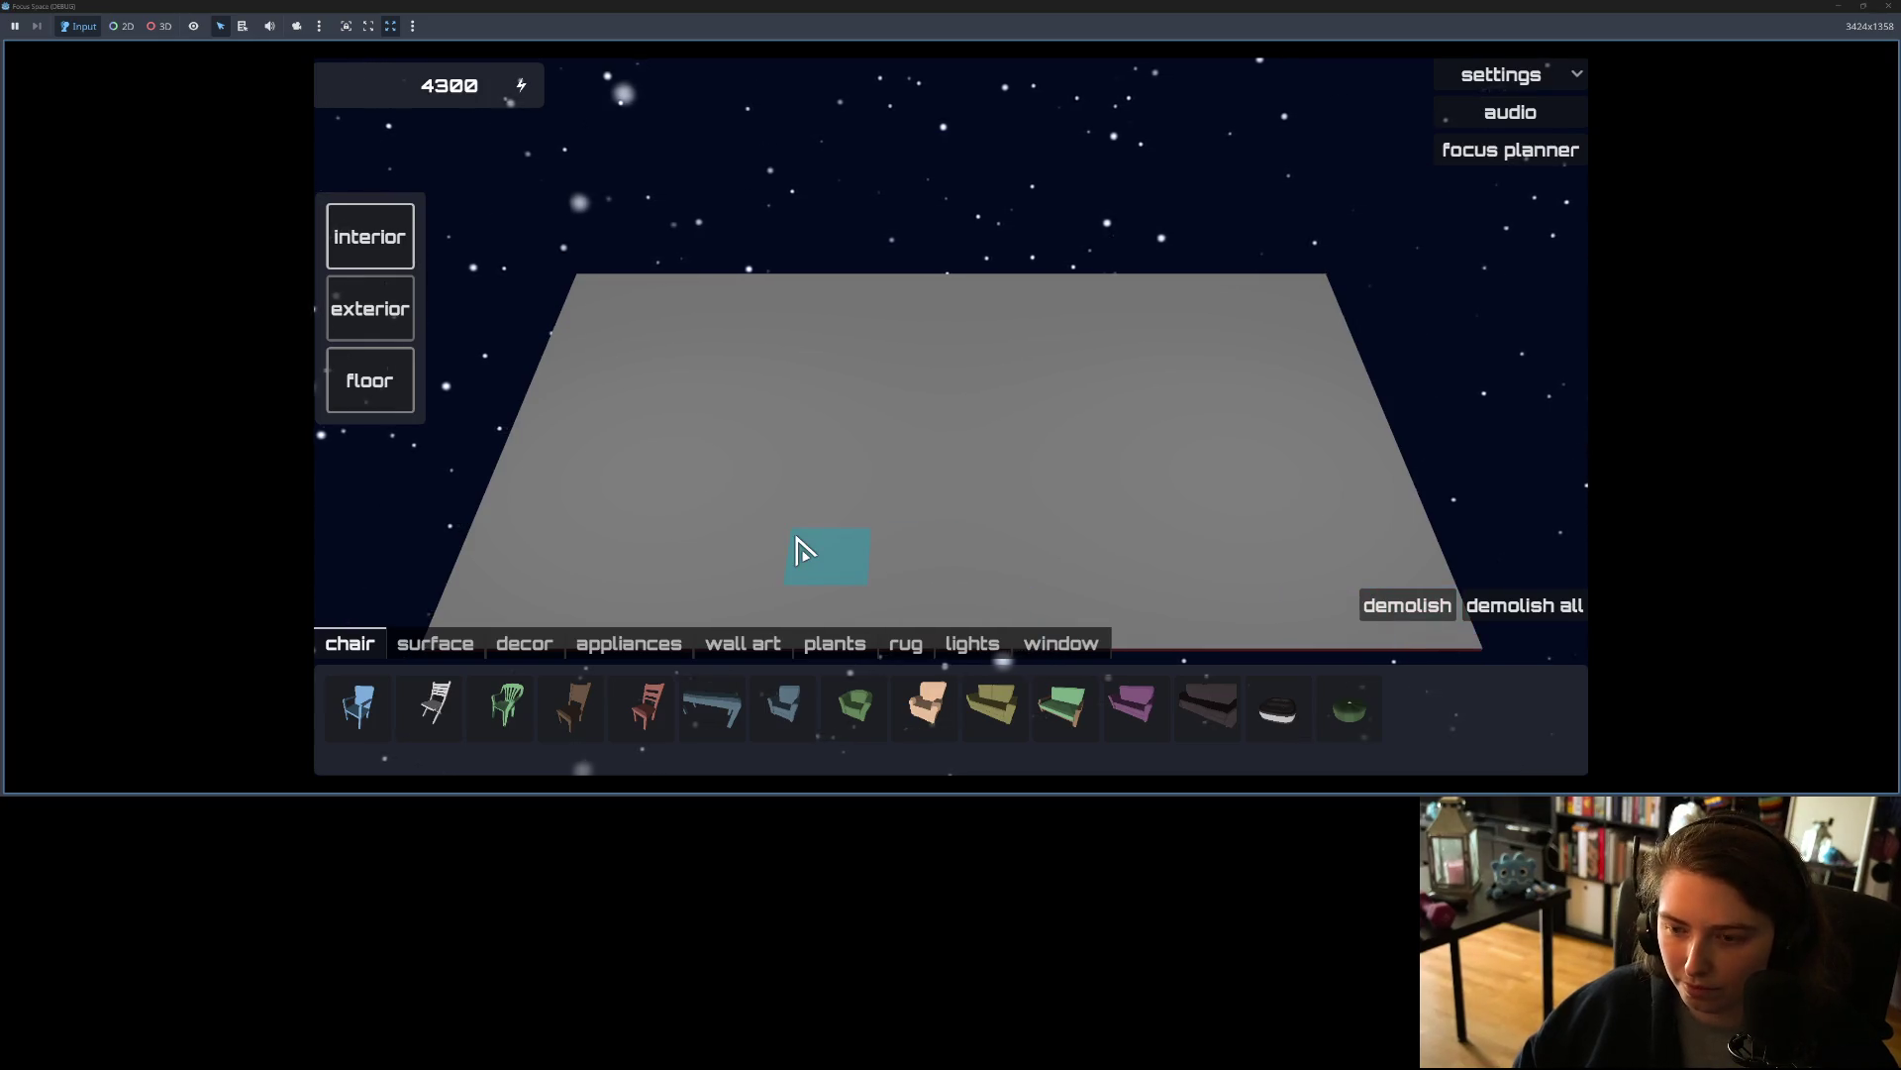
scroll(802, 551, "down", 2)
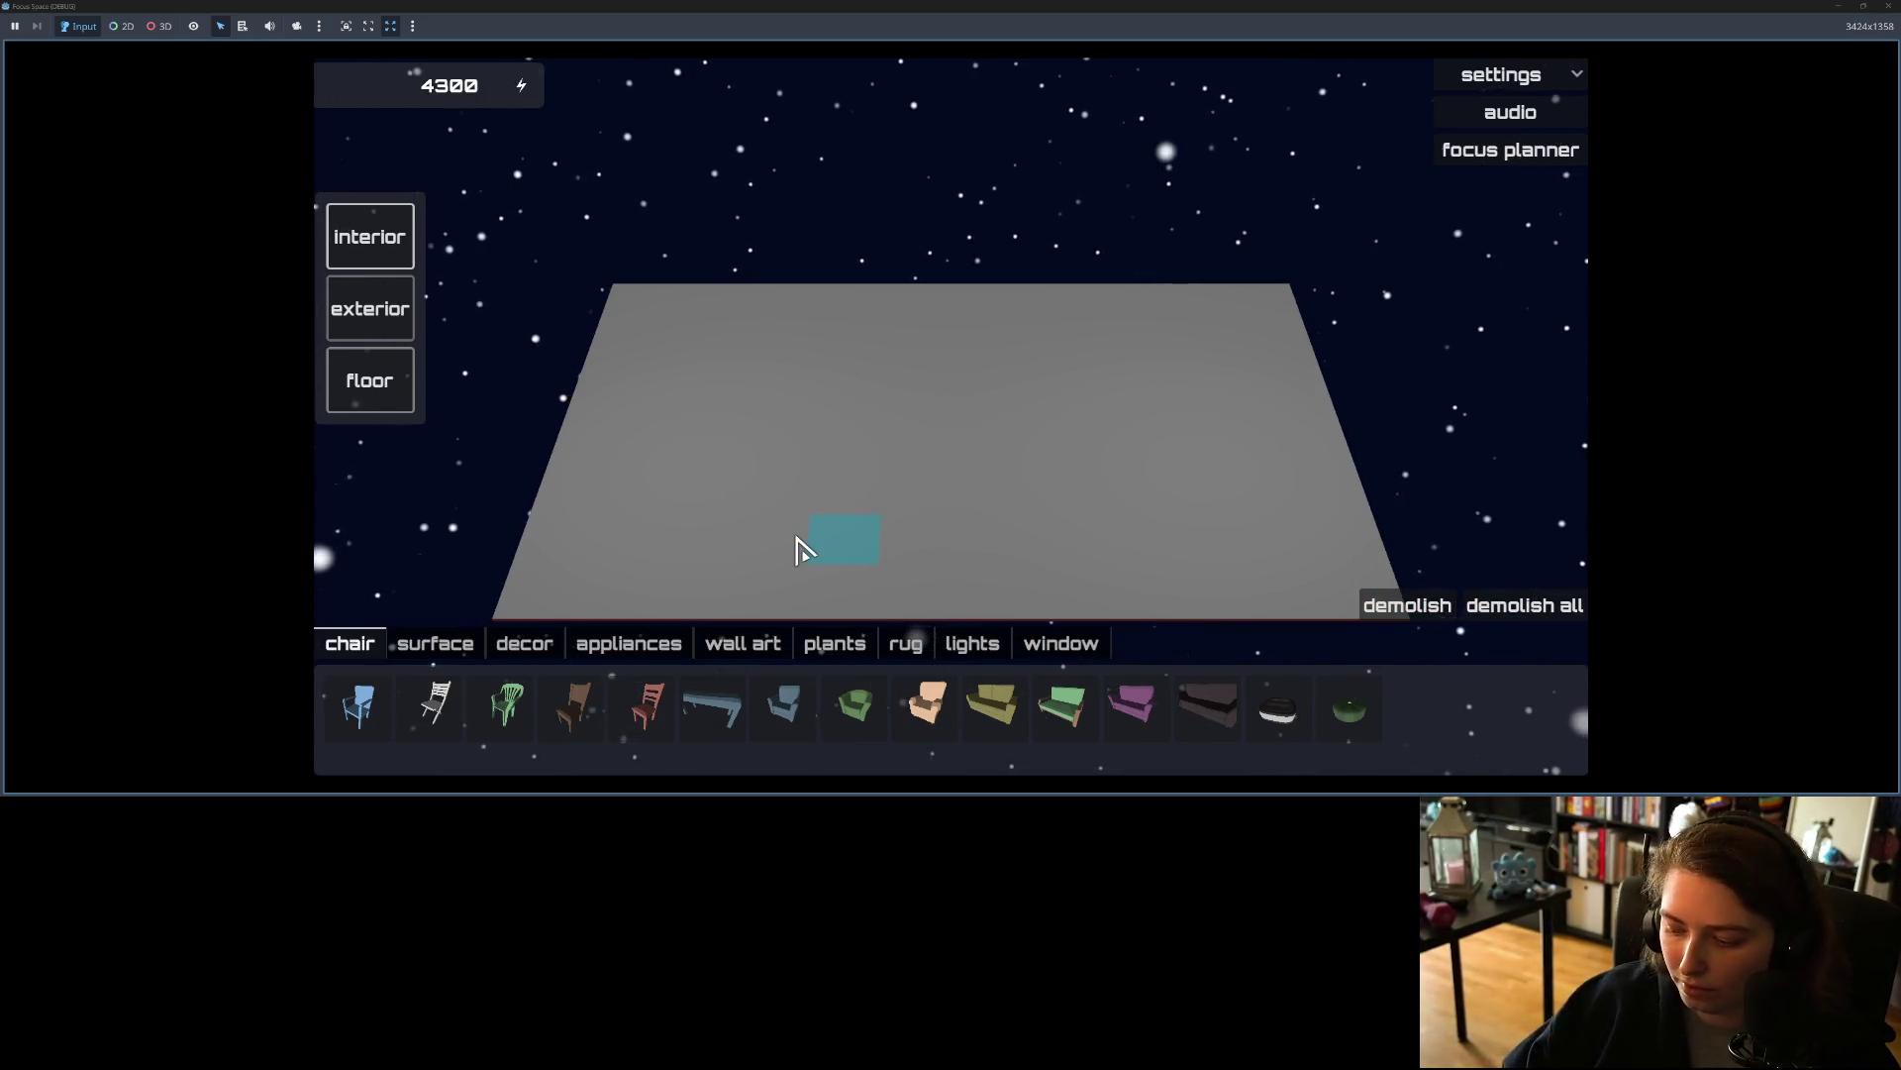
Step: Build walls around the floor and demolish the front walls
left_click(624, 306)
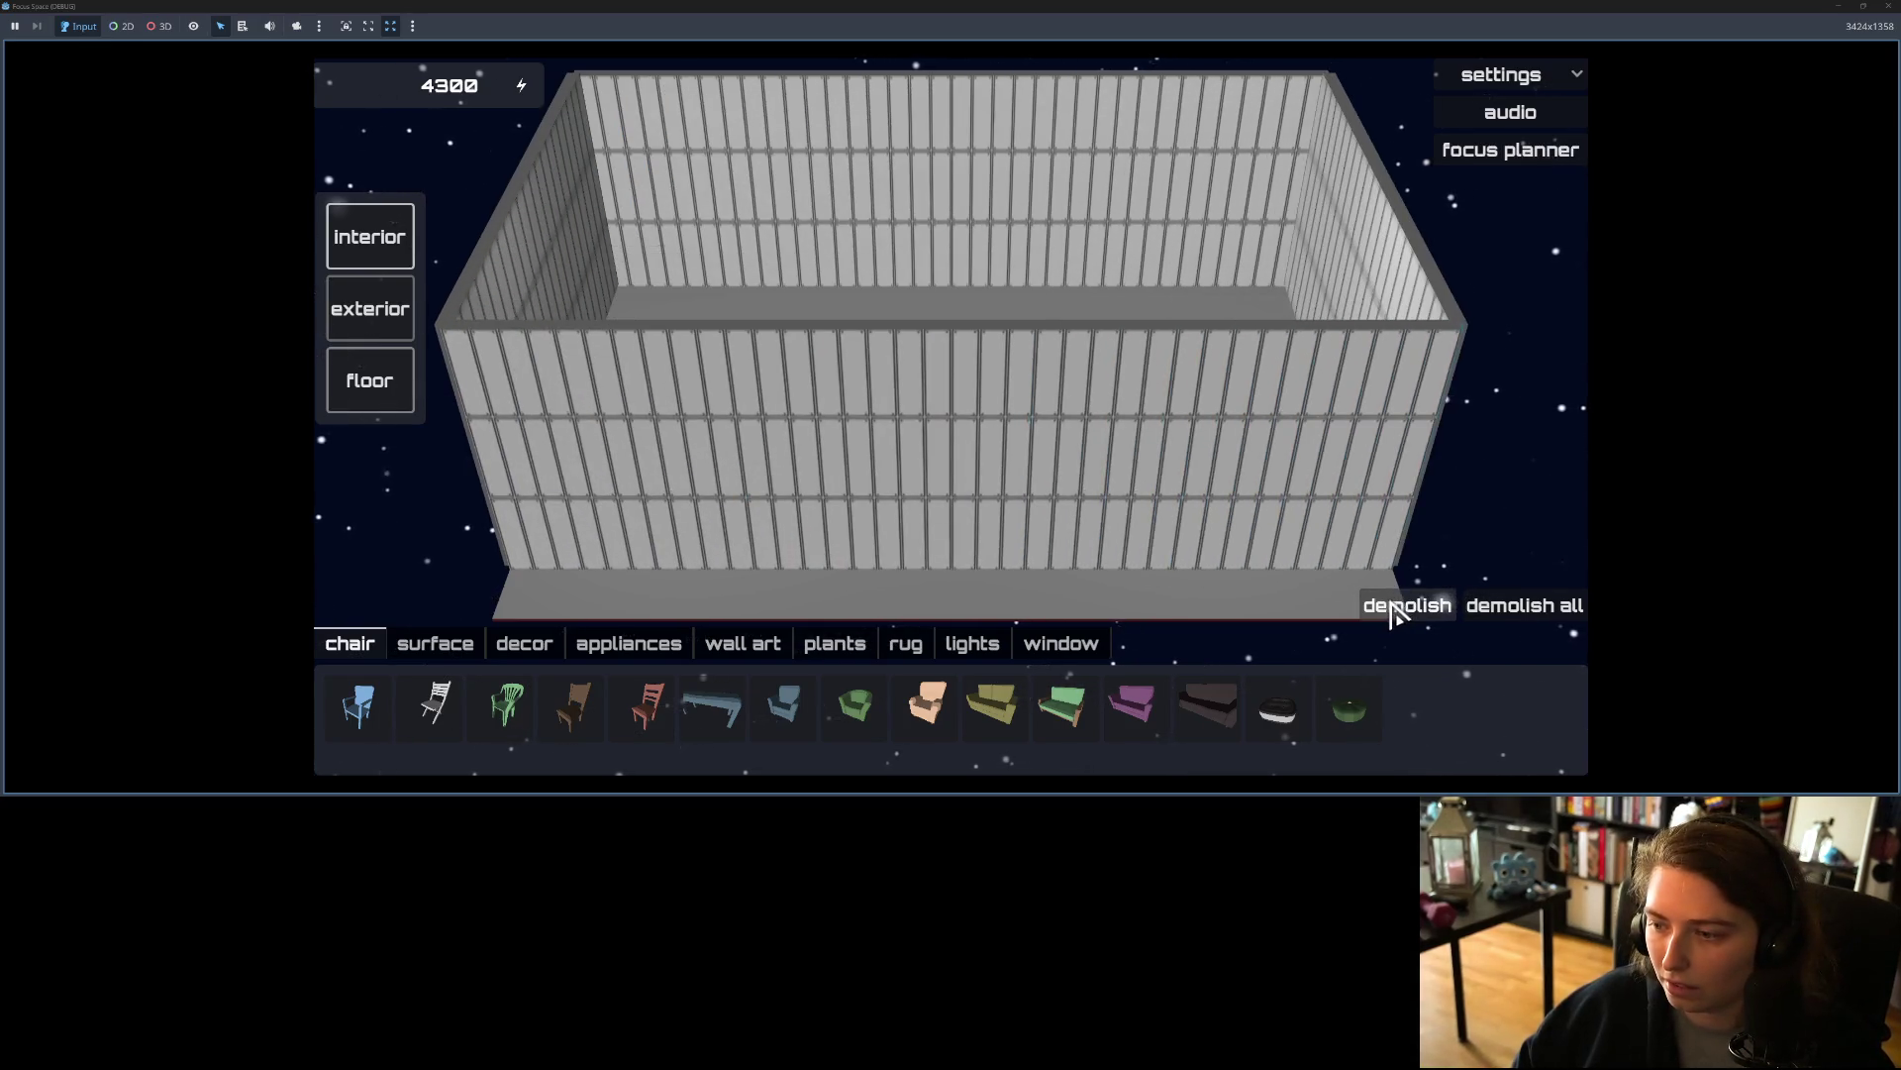
scroll(1397, 634, "up", 2)
left_click(1402, 605)
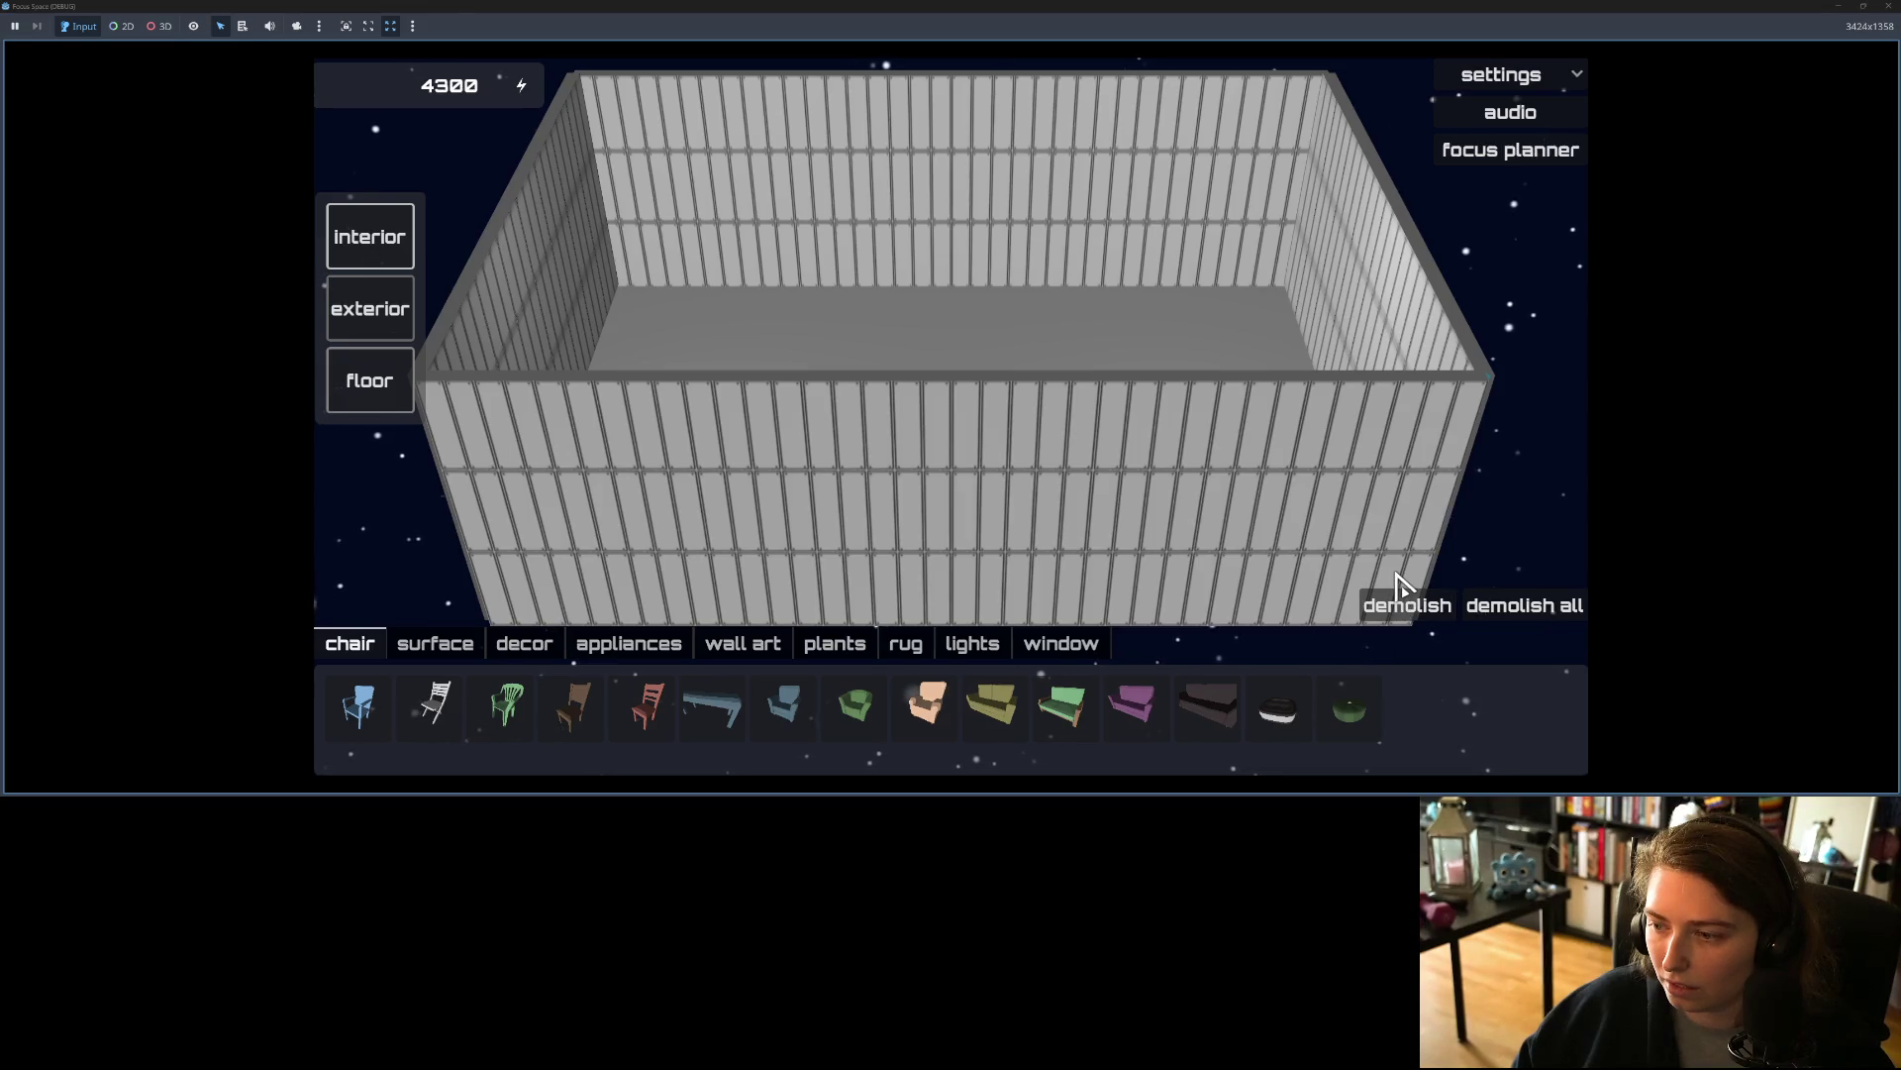
left_click(1386, 592)
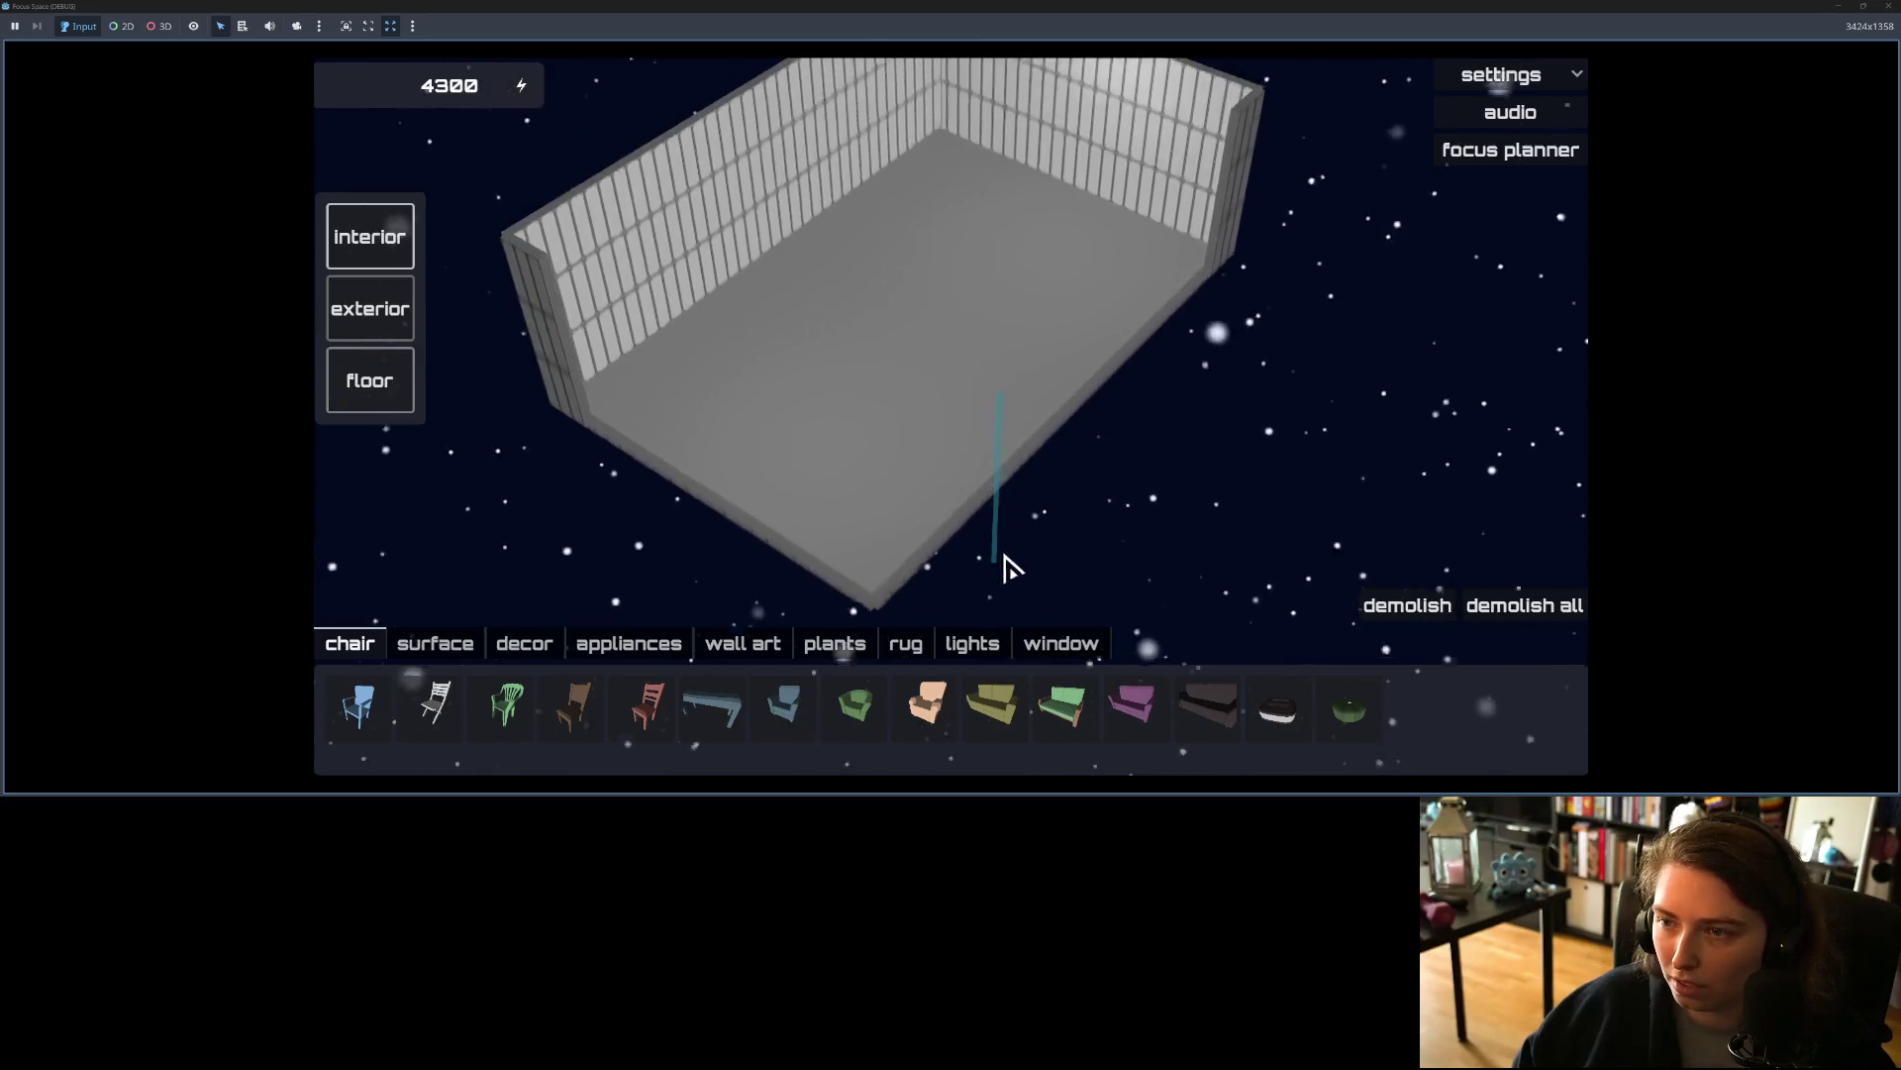
mouse_move(1232, 585)
left_mouse_down()
mouse_move(1071, 582)
mouse_move(1159, 579)
left_mouse_up()
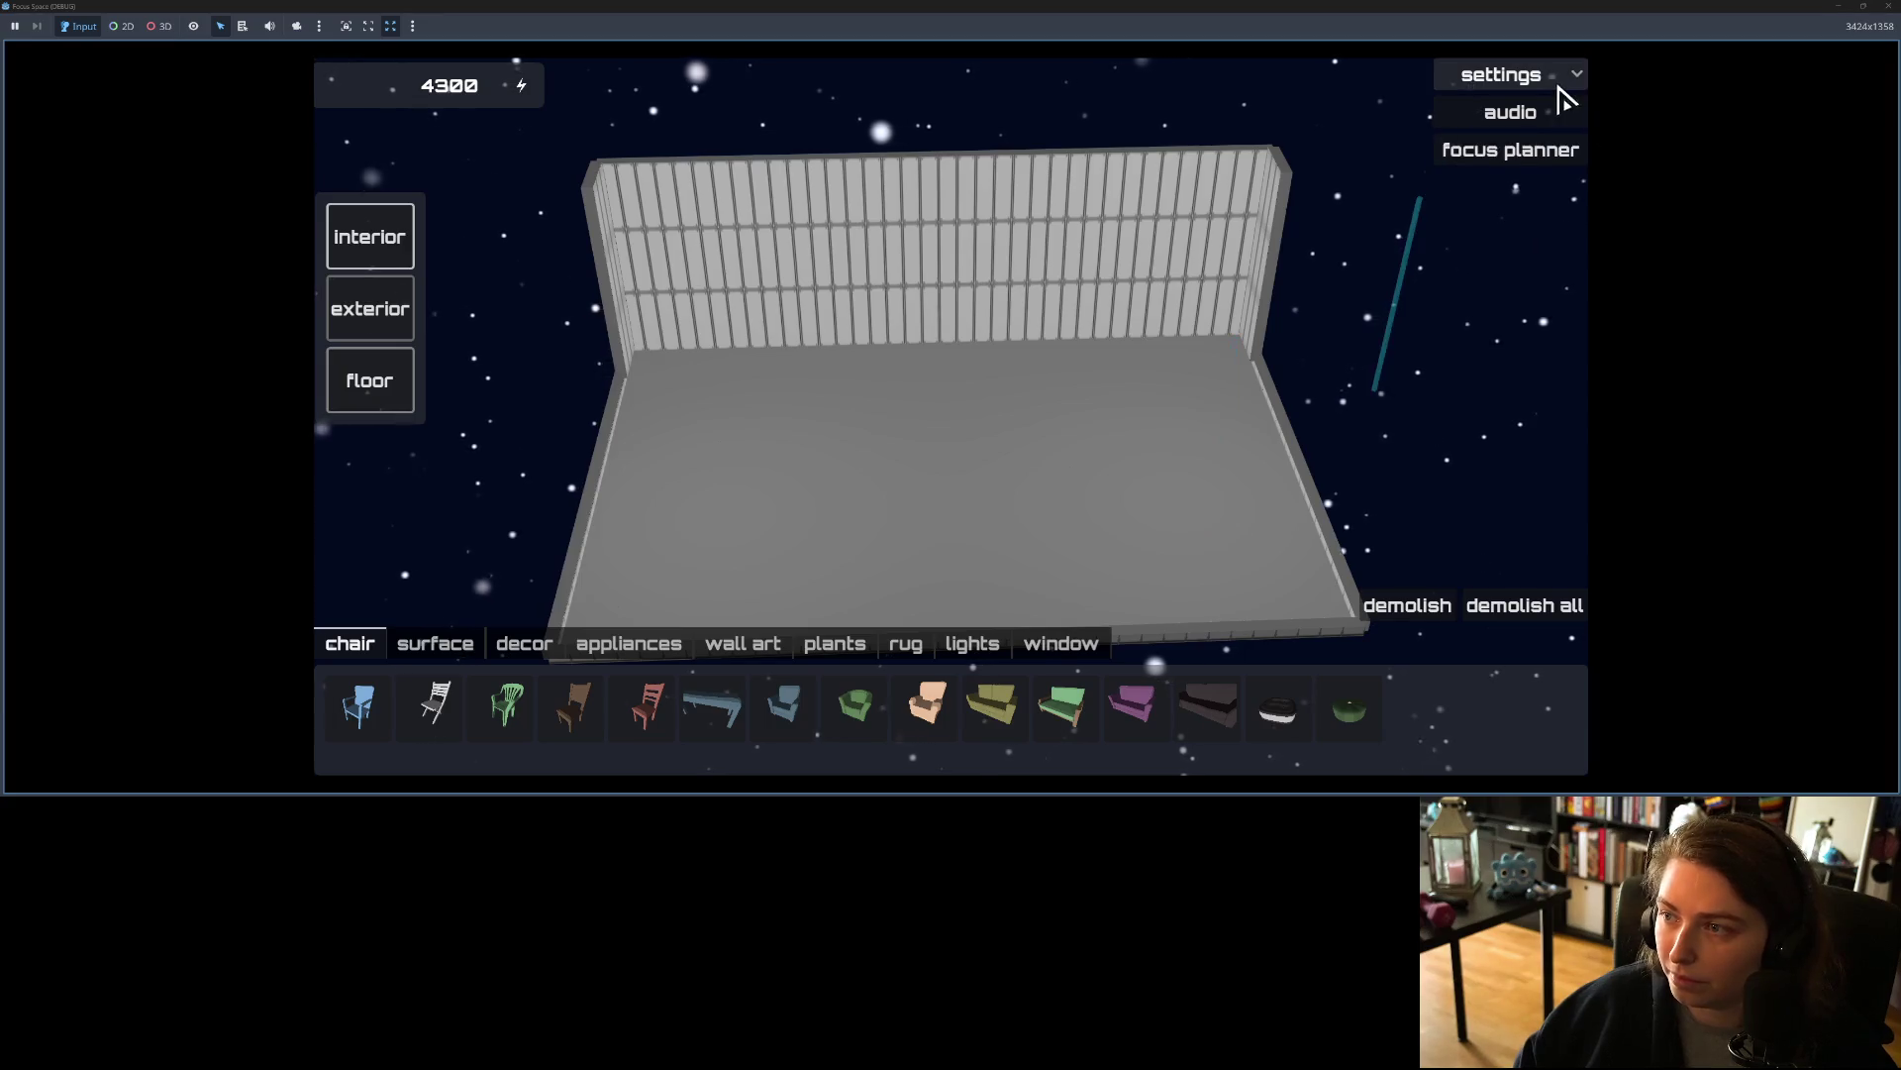
Step: Switch to the interior walls and bring up their colour picker
left_click(1501, 109)
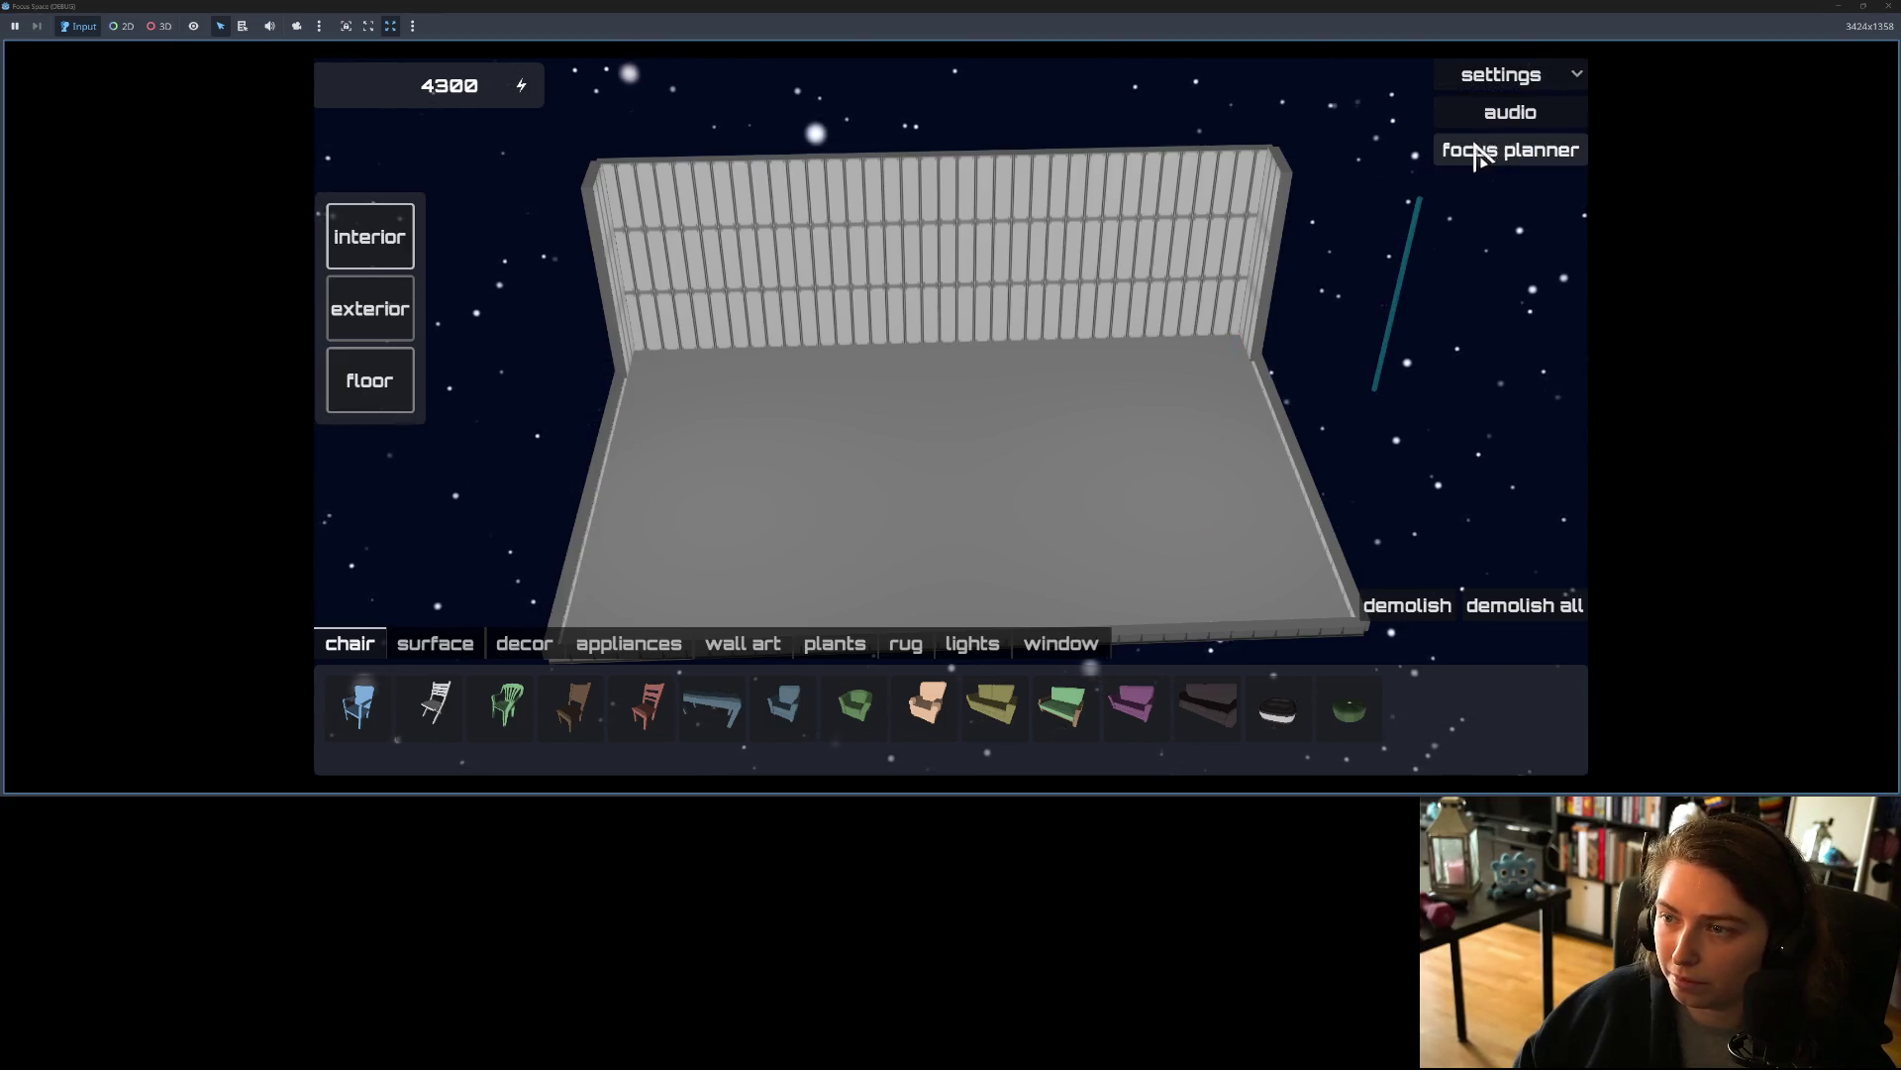
left_click(365, 240)
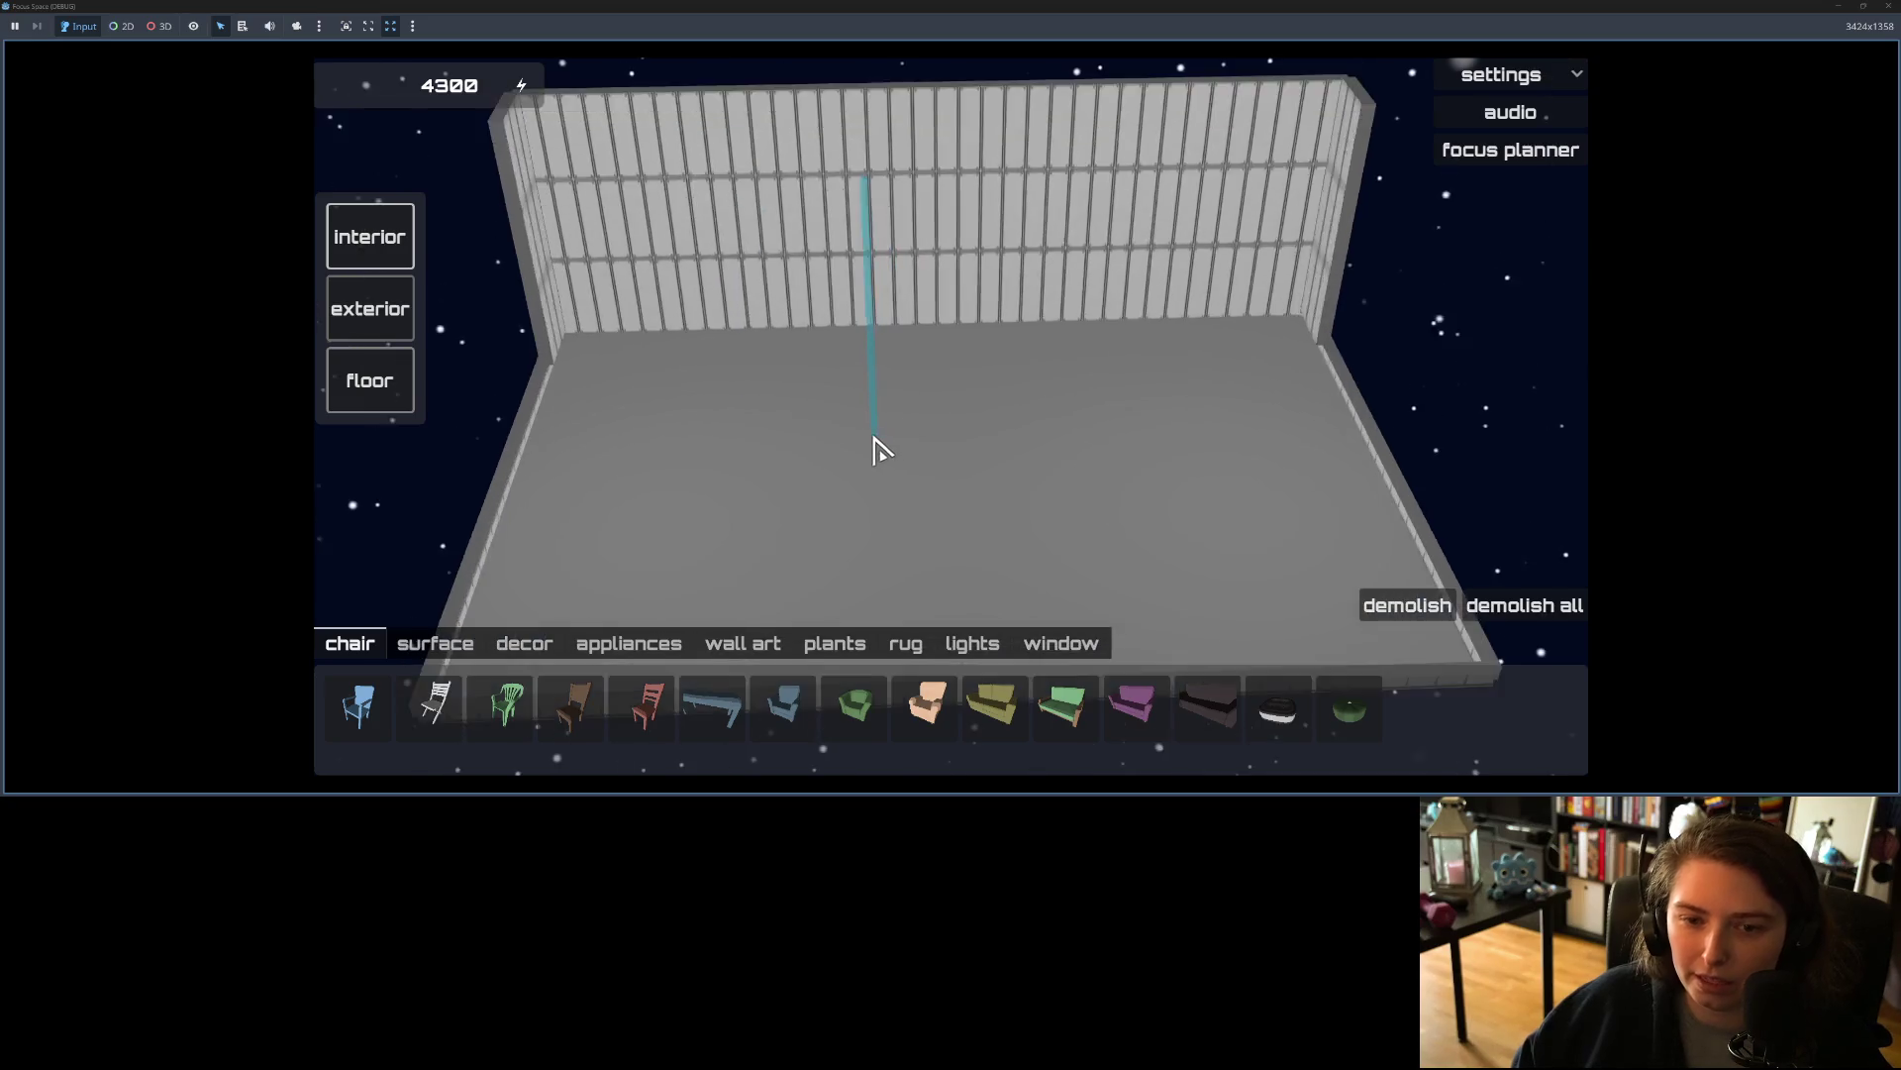
scroll(871, 451, "down", 5)
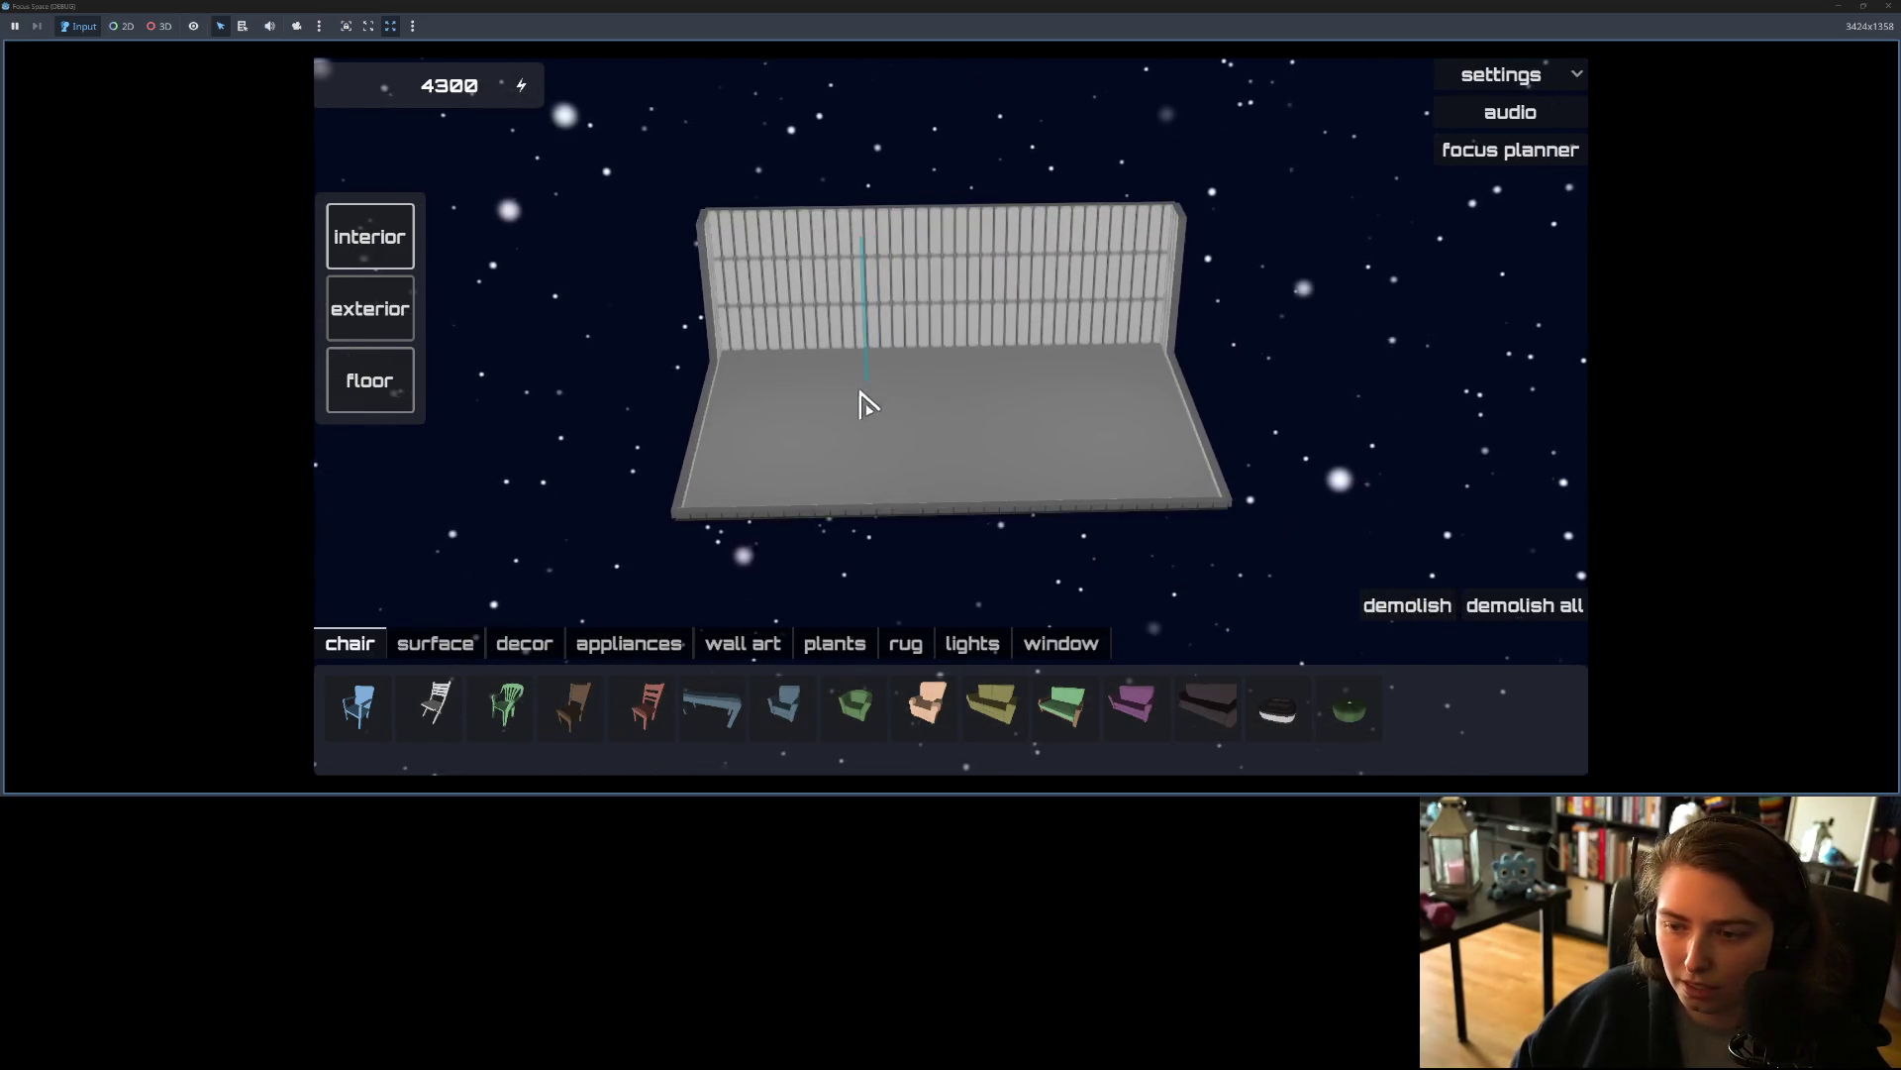
scroll(853, 426, "up", 3)
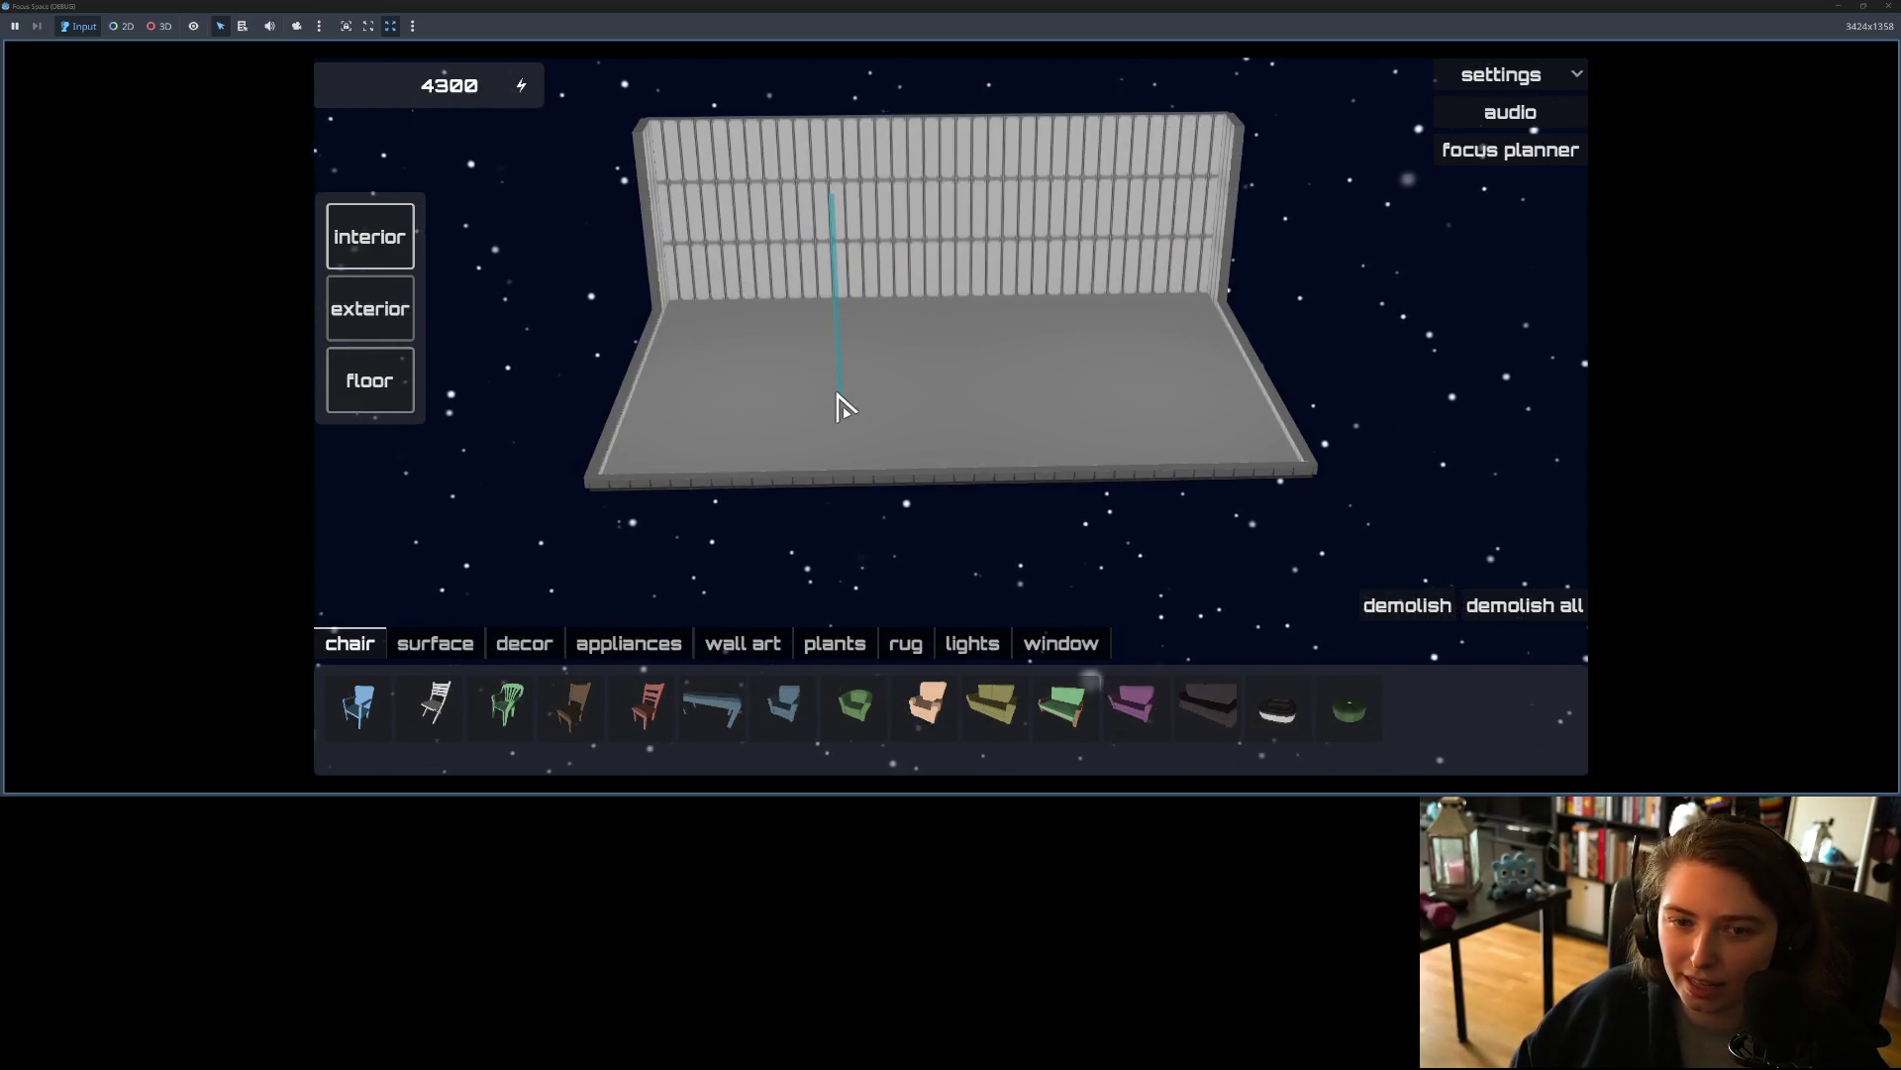
scroll(838, 396, "down", 3)
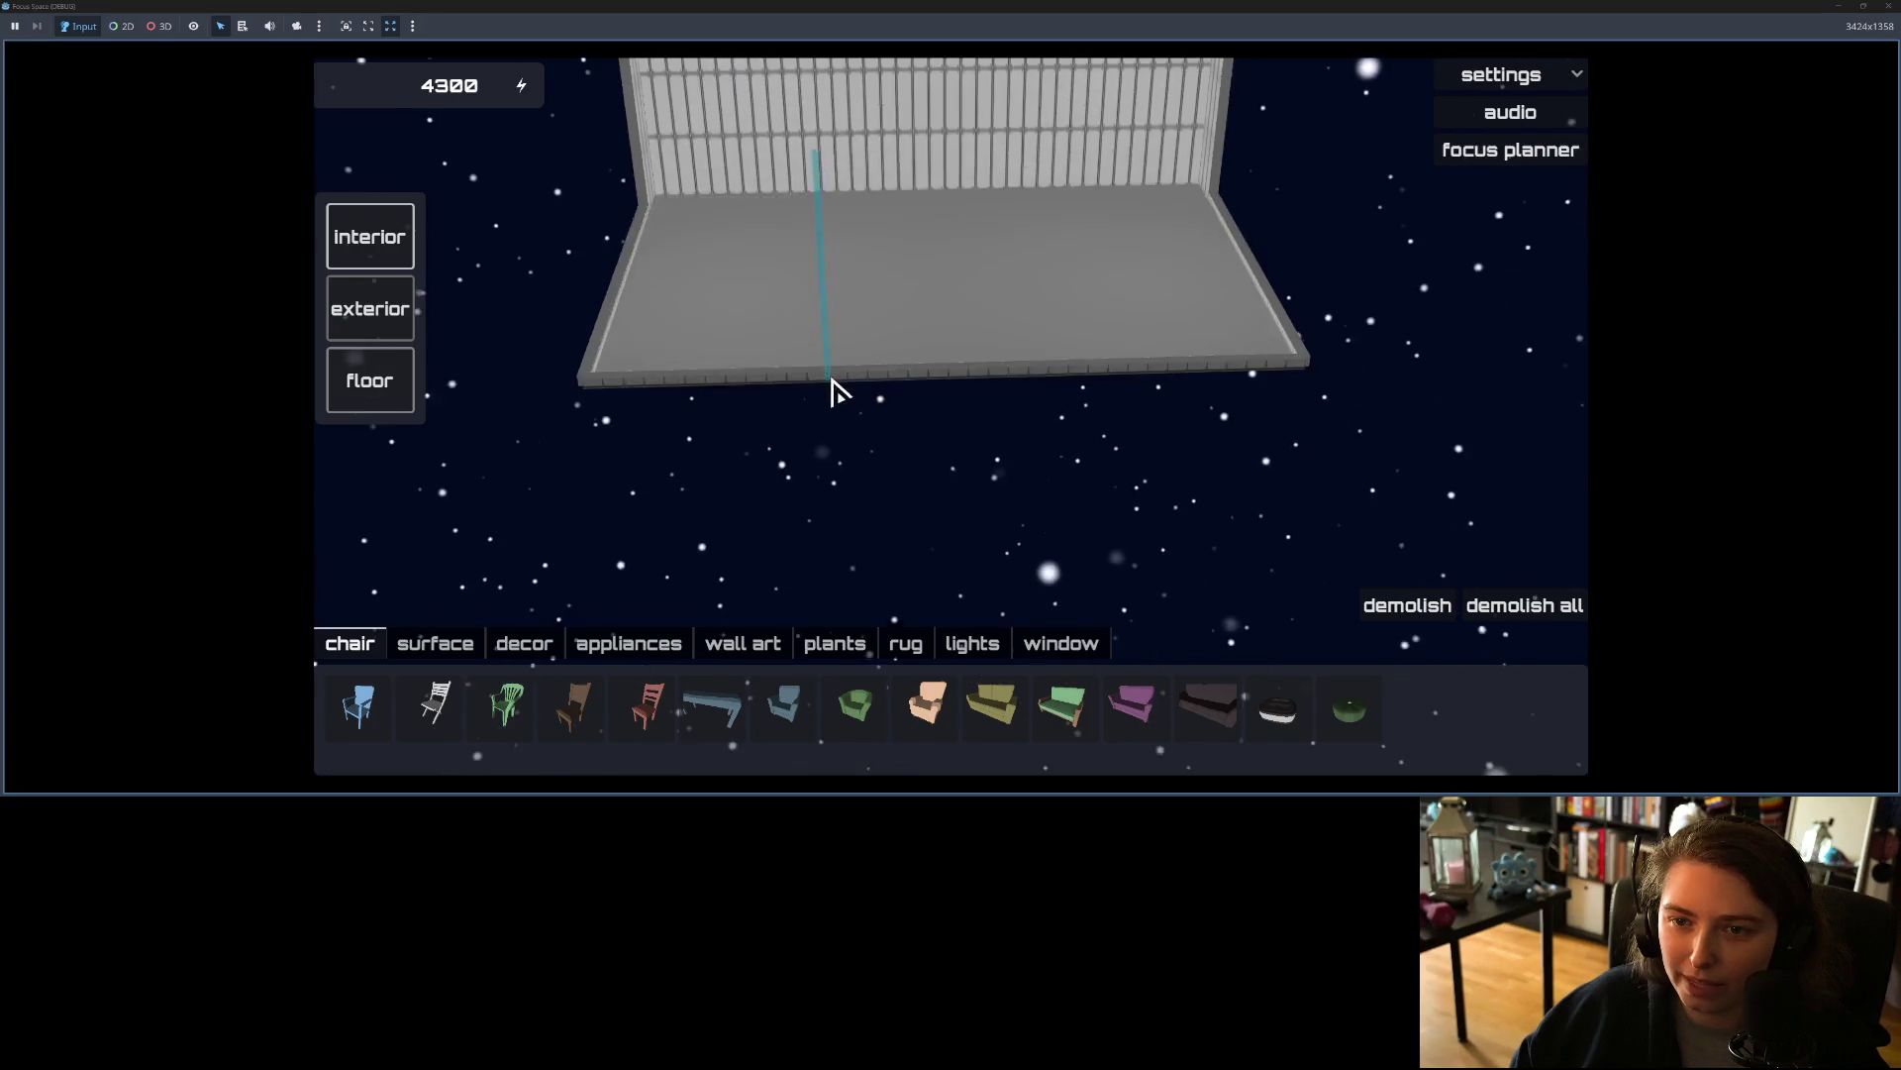
scroll(840, 414, "up", 3)
left_click(359, 260)
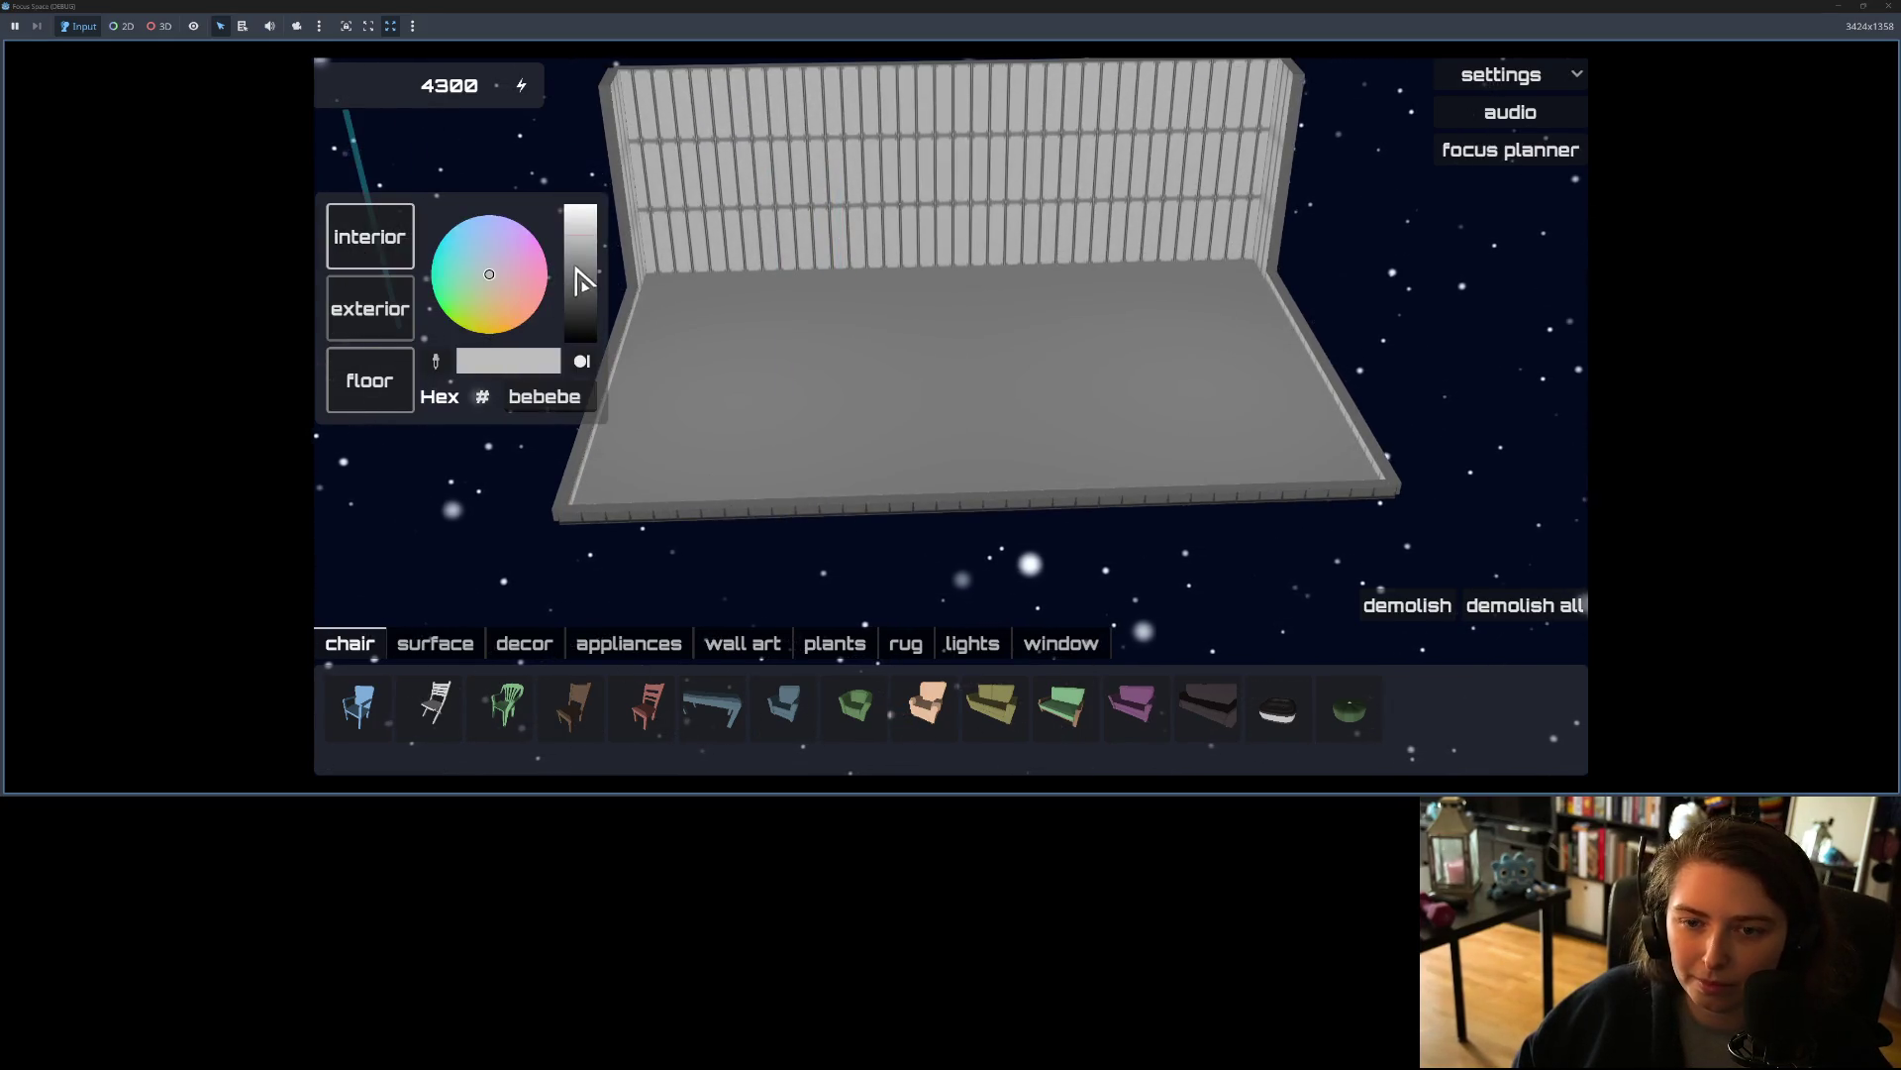
Step: Tint the interior walls pale blue-grey b7c0c3 and close the colour picker
left_click(482, 277)
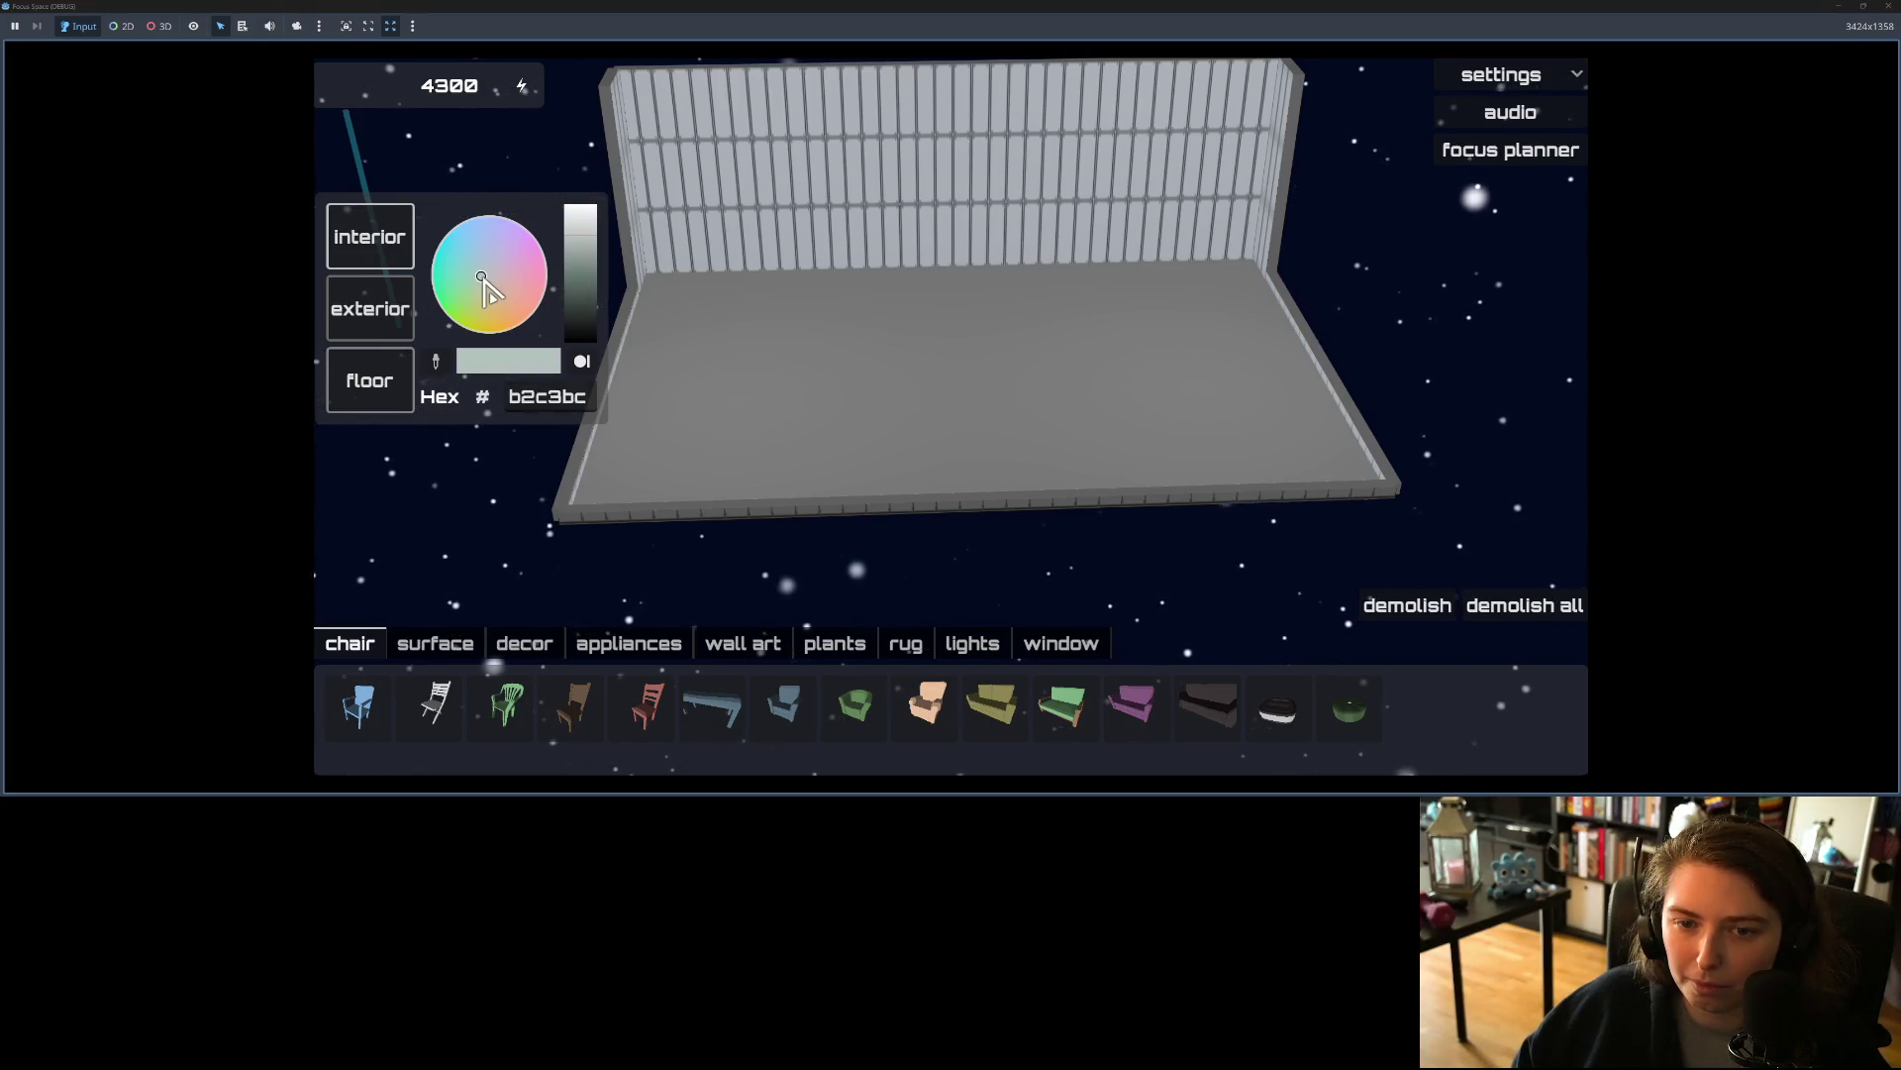
left_click(484, 278)
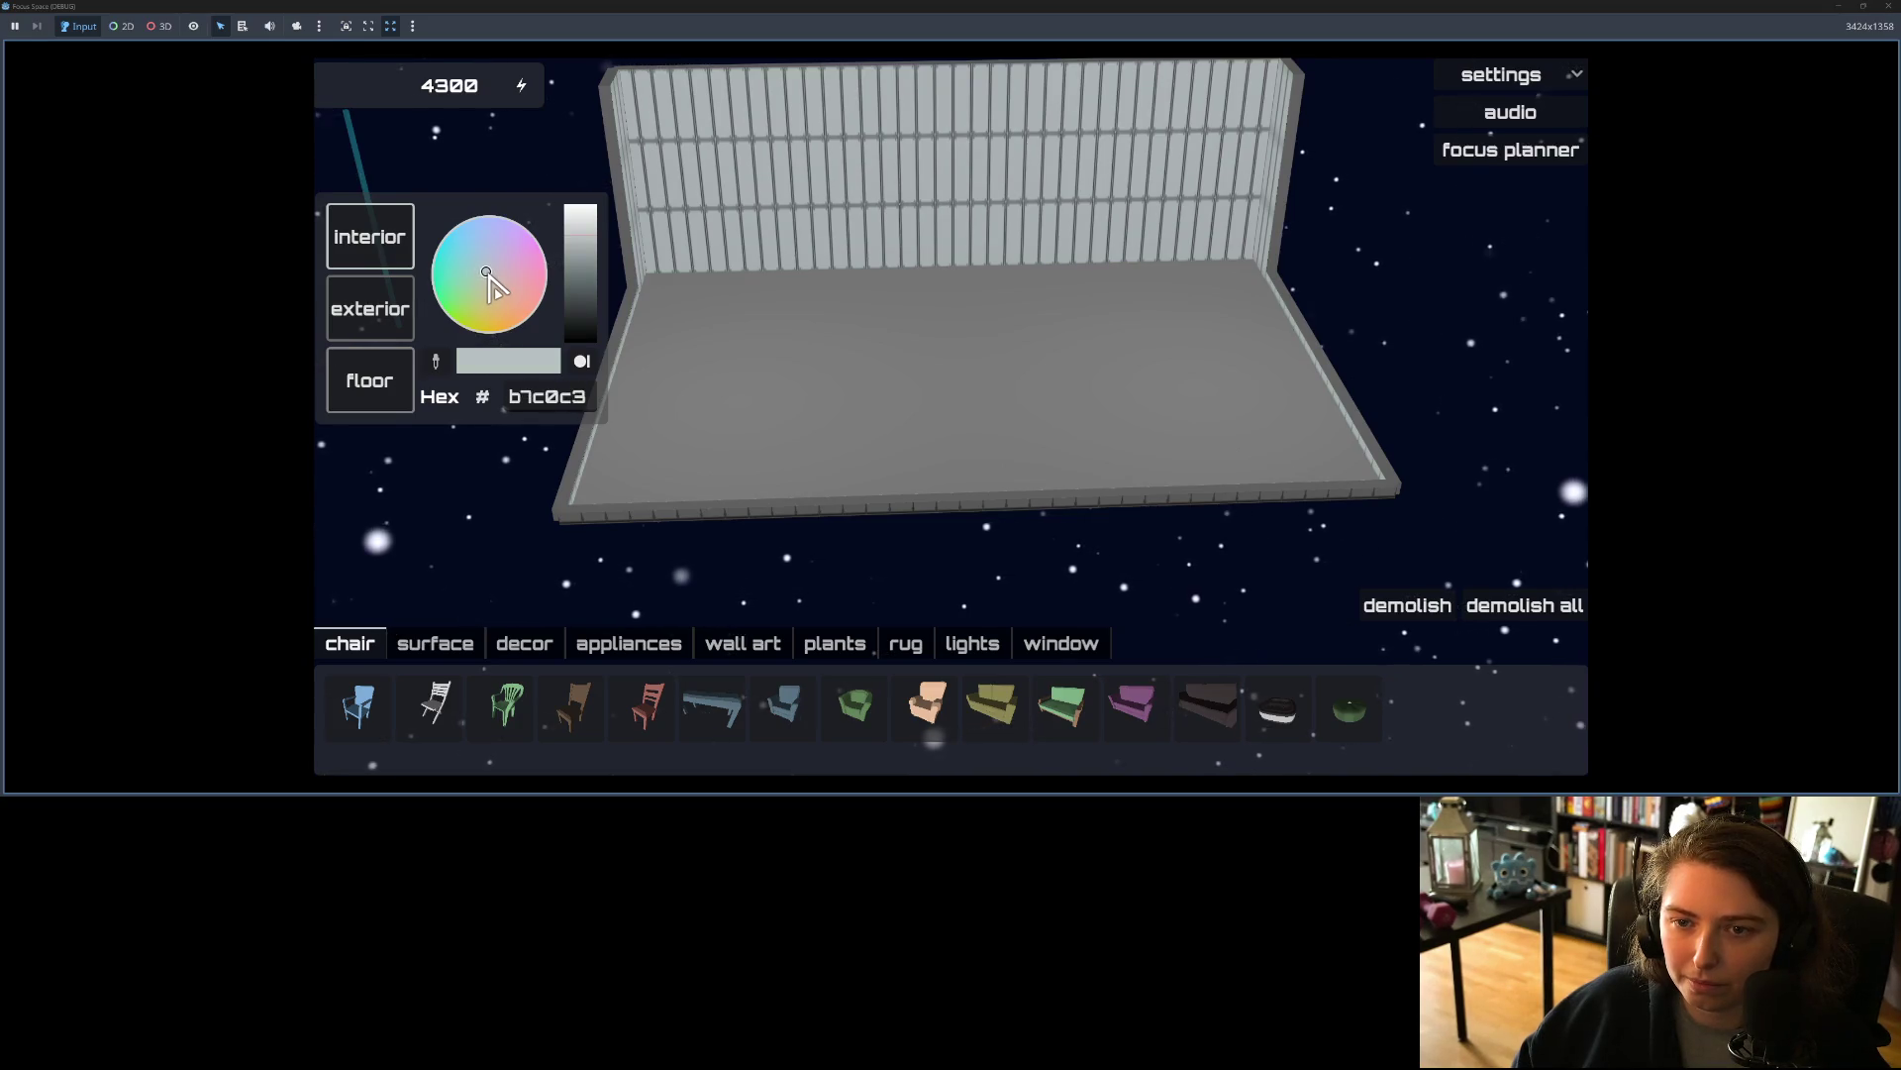
left_click(369, 252)
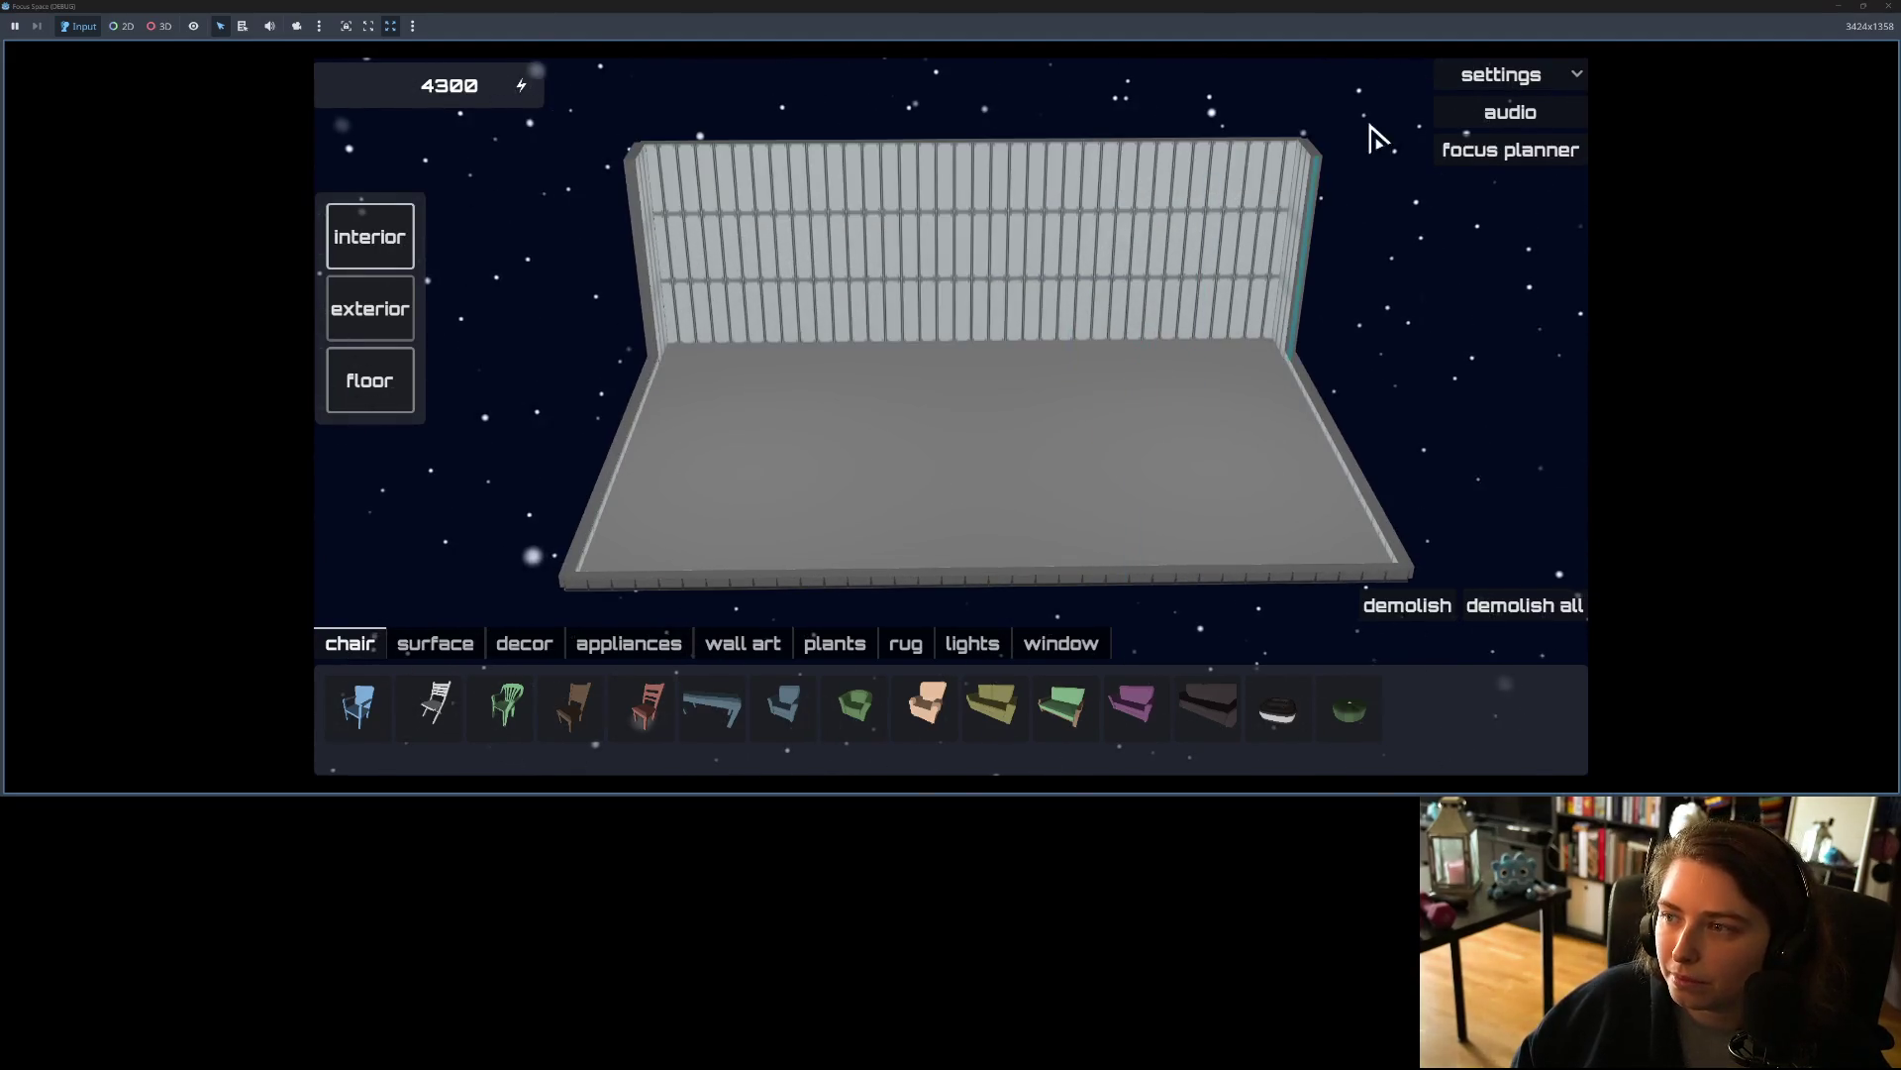
Step: Return to the Focus Space title screen through the settings options
left_click(1437, 88)
left_click(1490, 136)
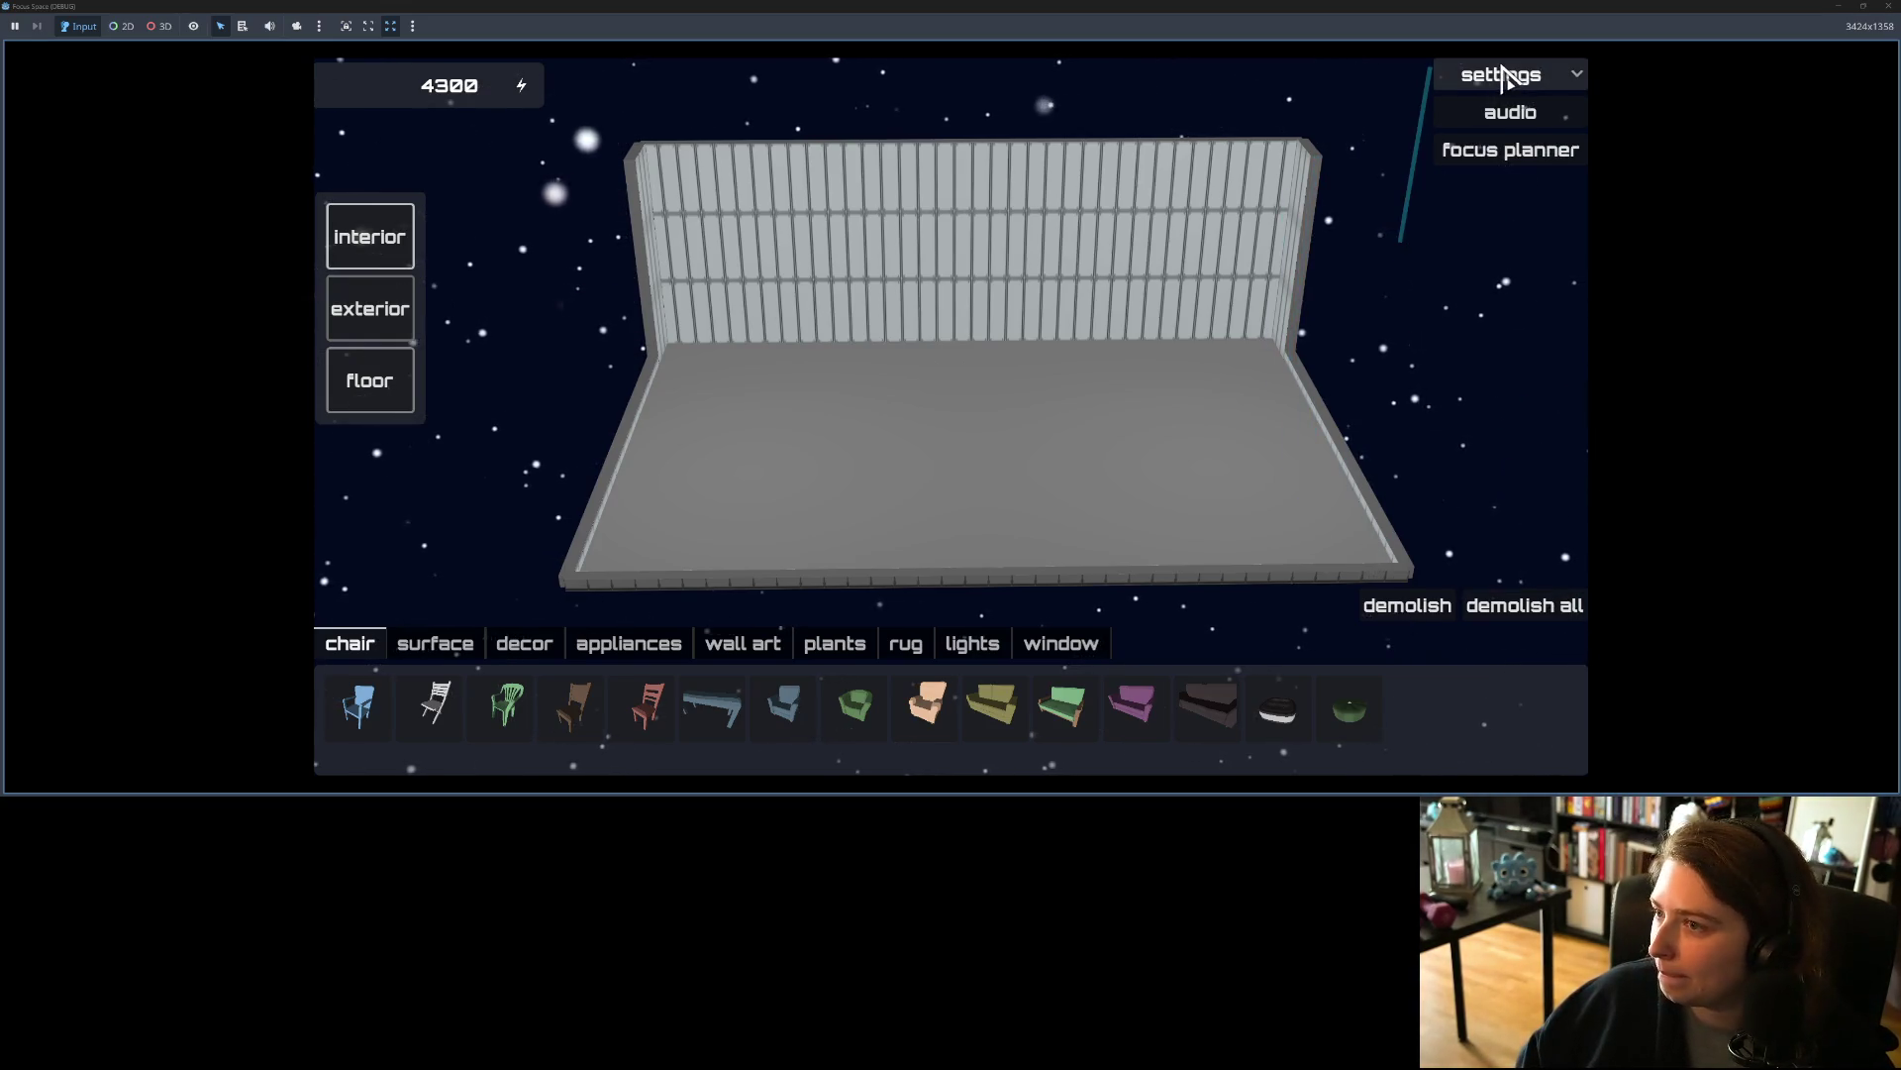
left_click(1501, 80)
left_click(1485, 164)
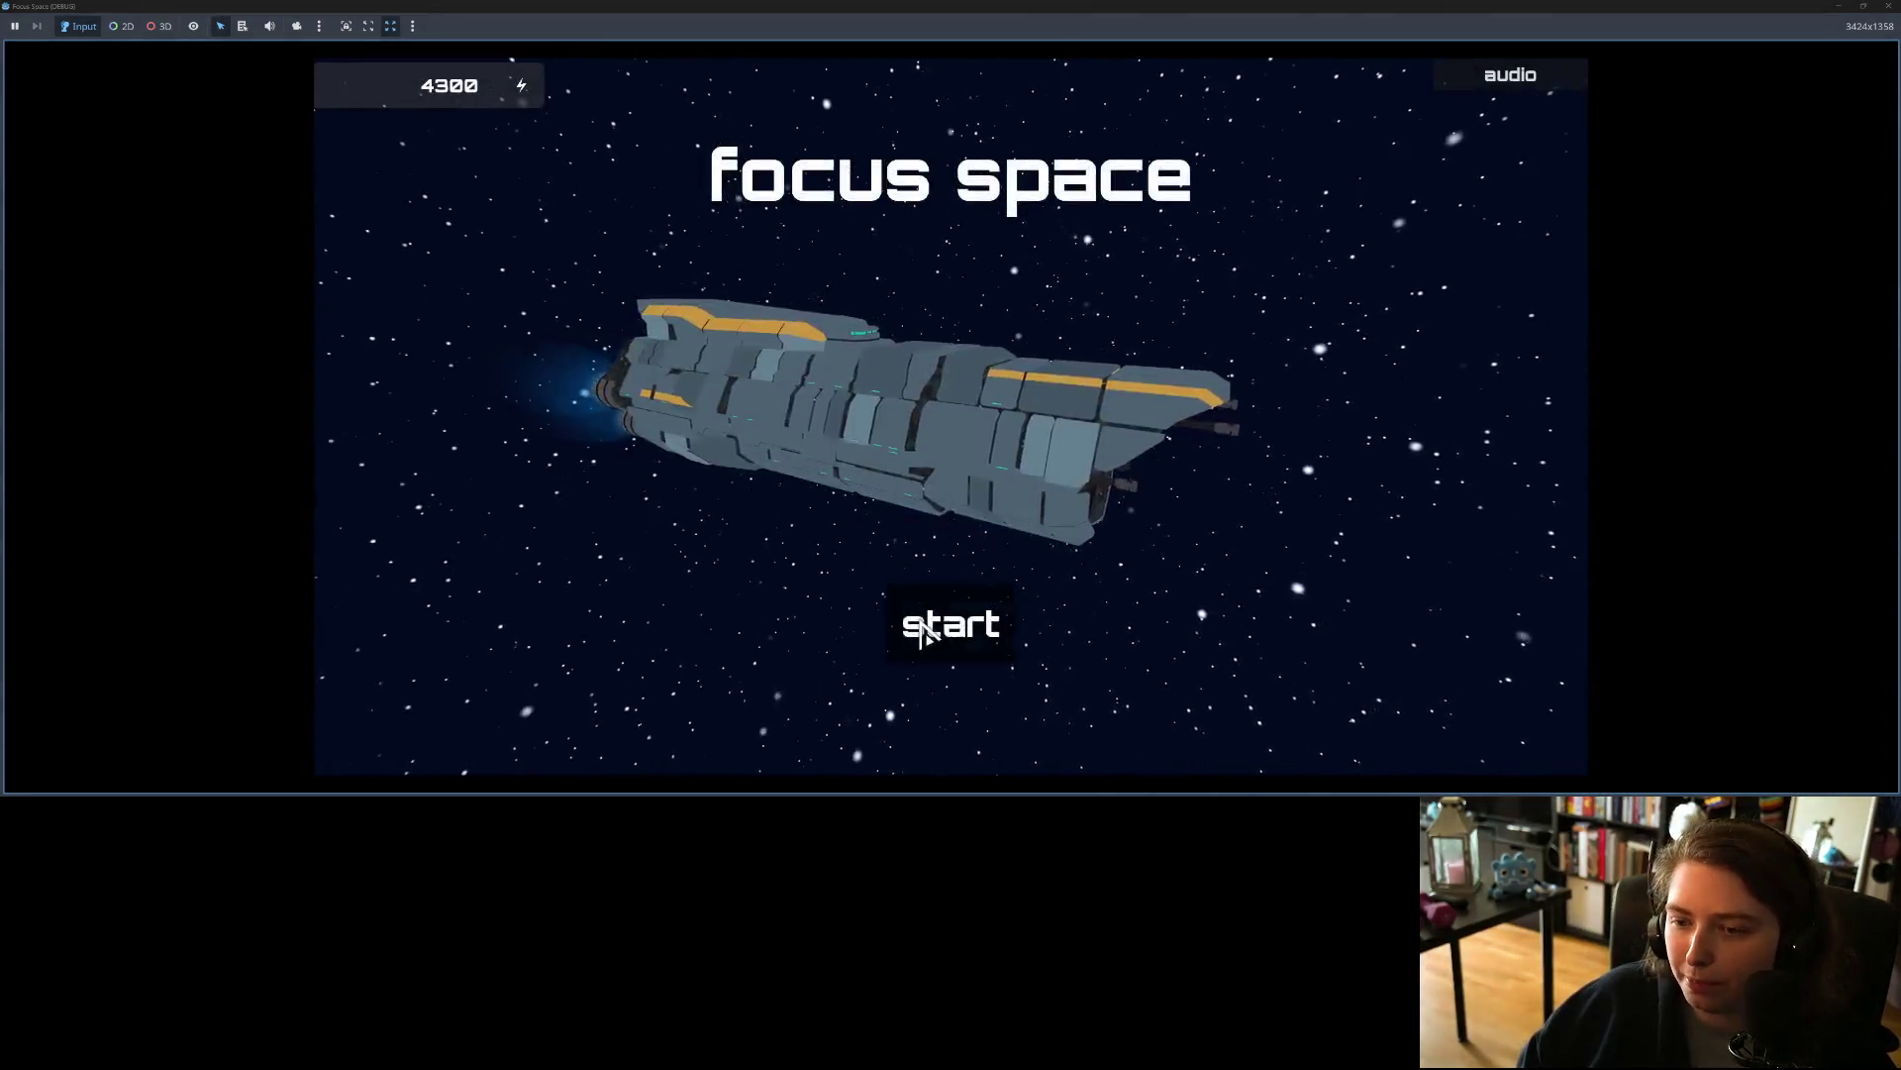
Step: Buy a room named floorplan_4x3_4x6 on empty_floor and lay two tiles extending right
left_click(926, 634)
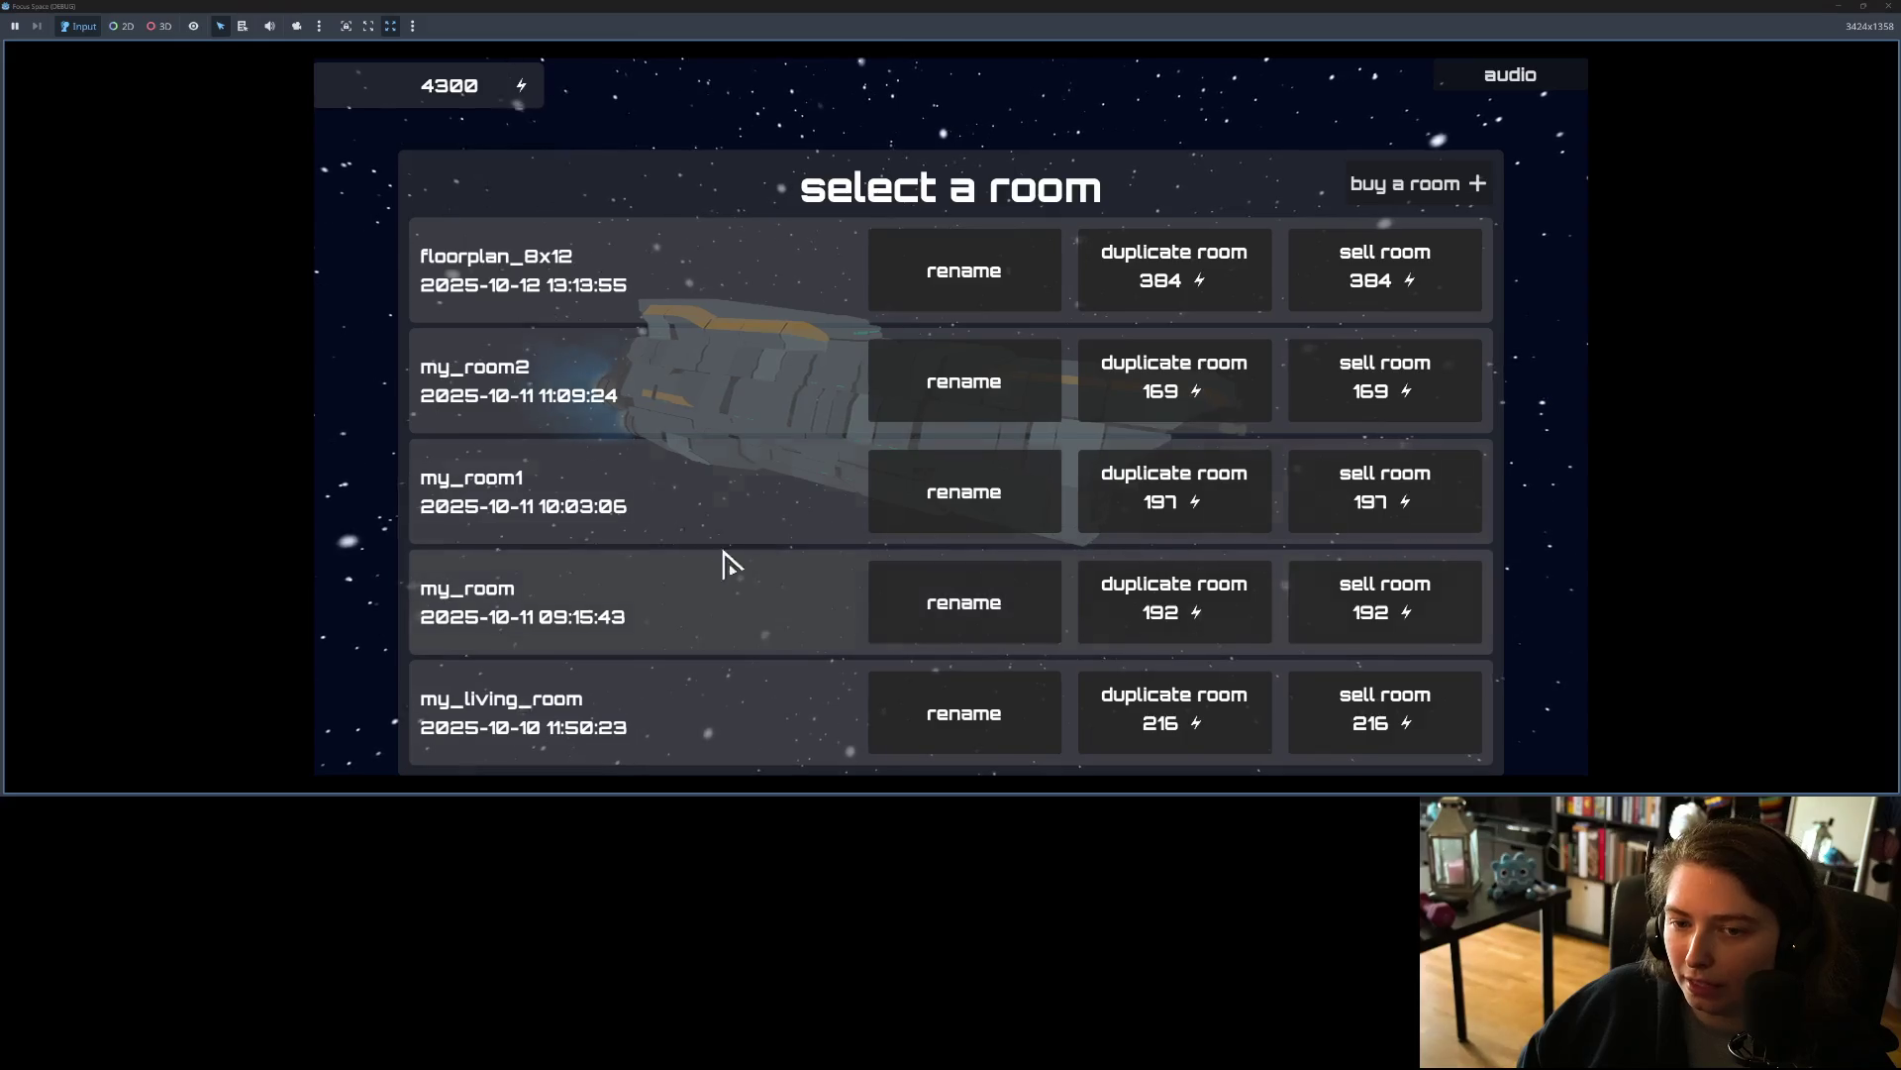
left_click(1409, 194)
left_click(986, 456)
type("floorplan_4x3_4x6")
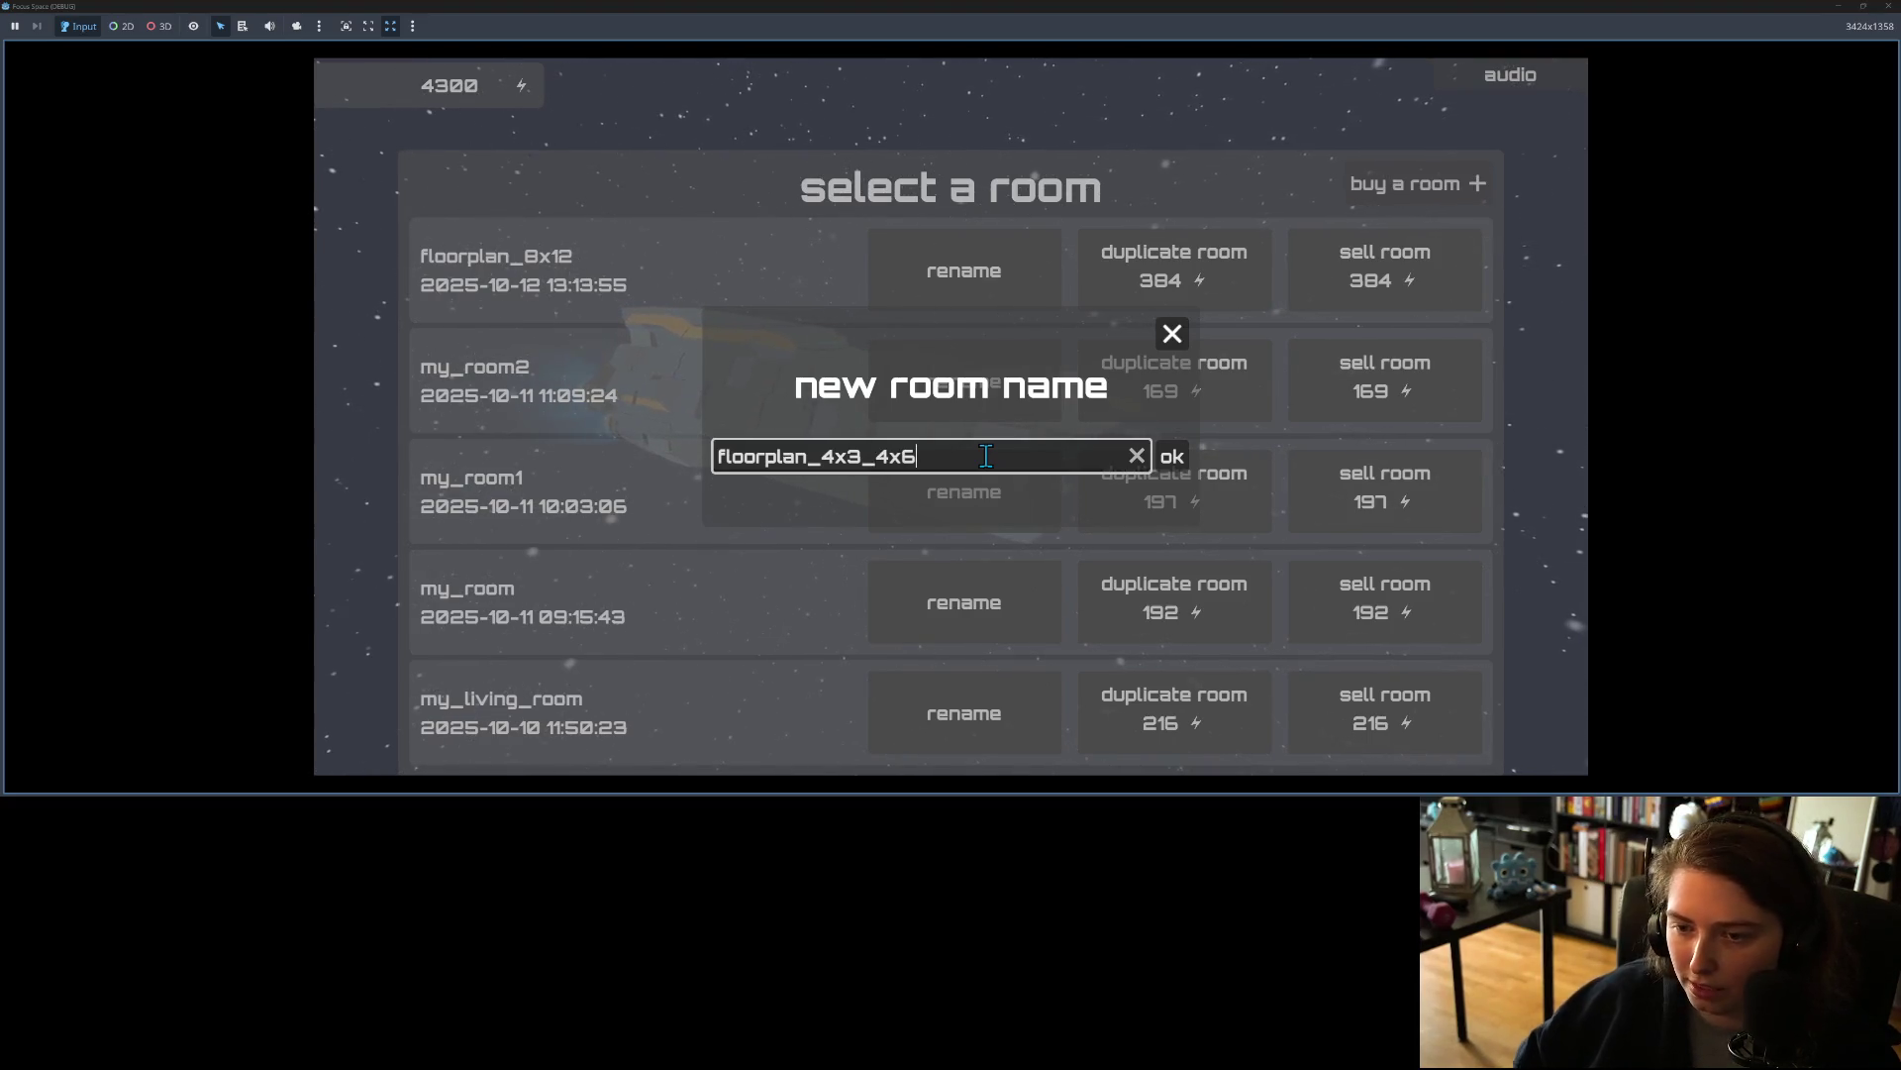
left_click(1175, 457)
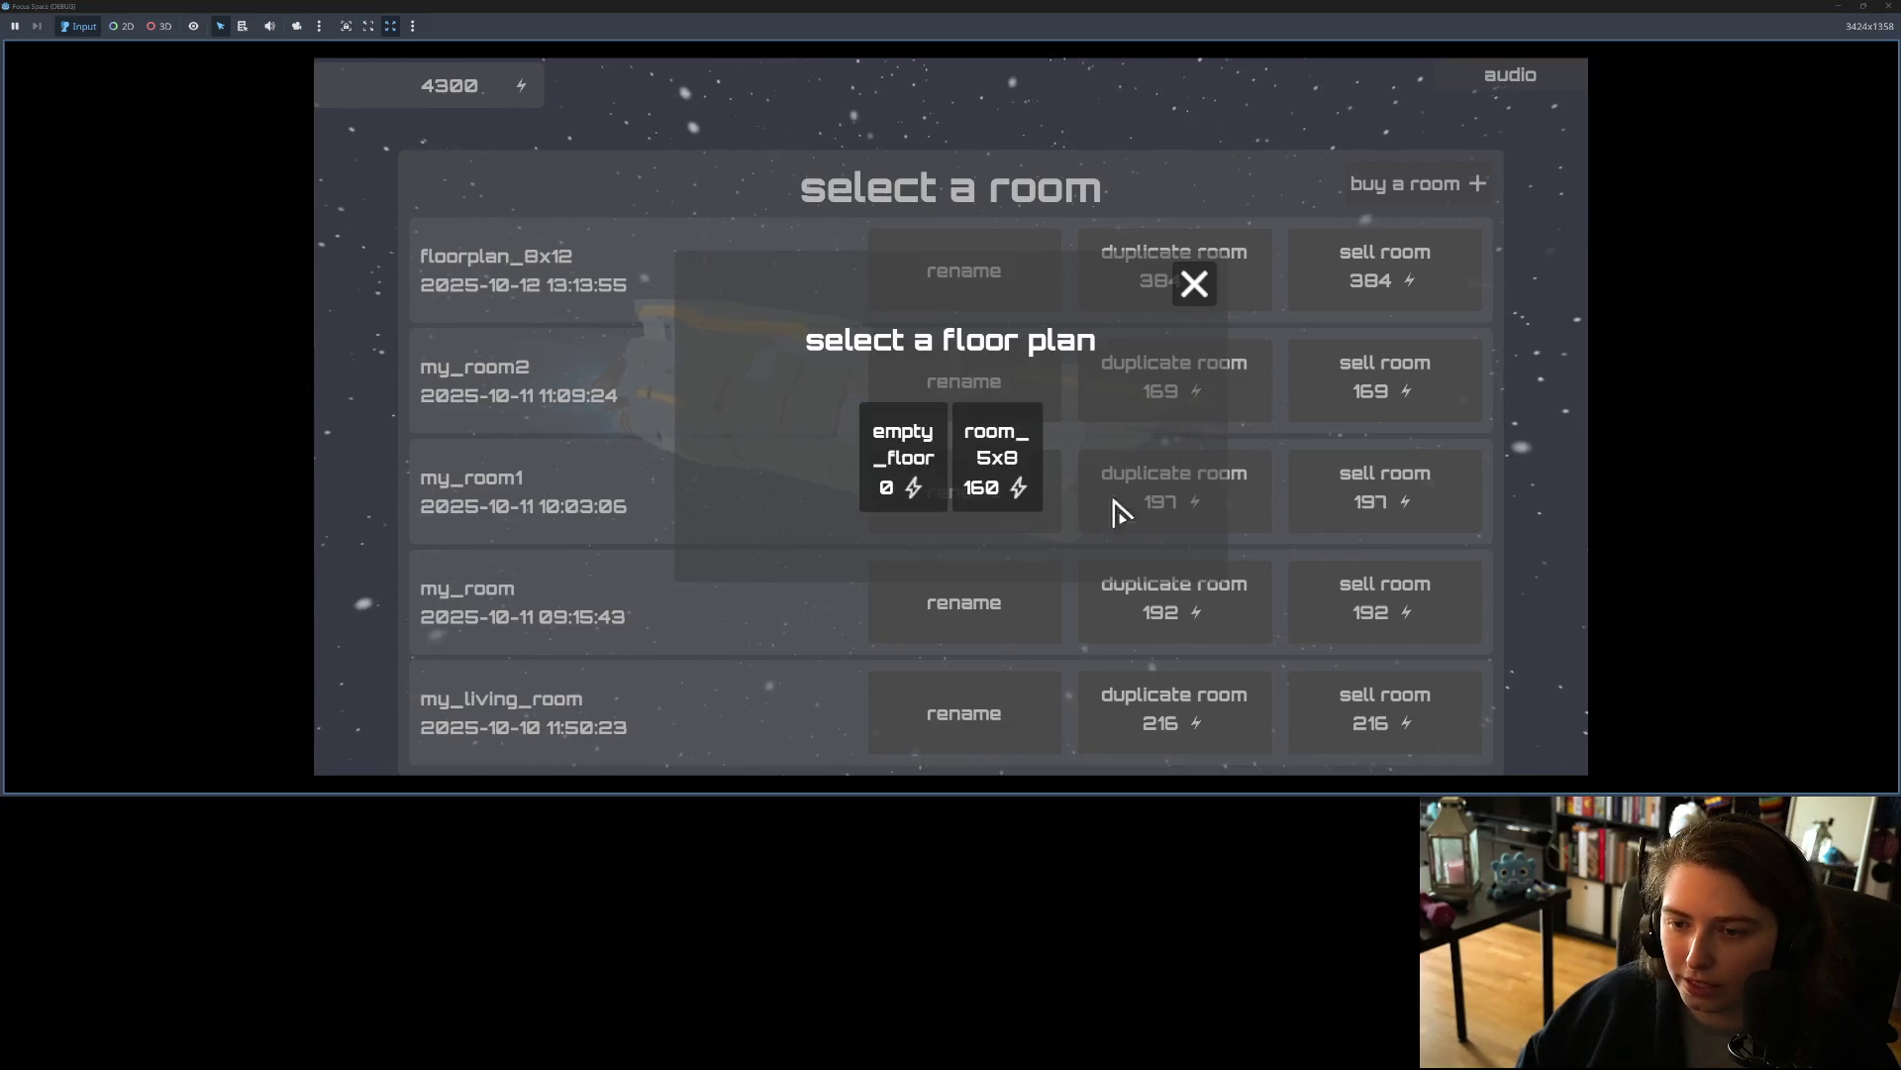
left_click(902, 455)
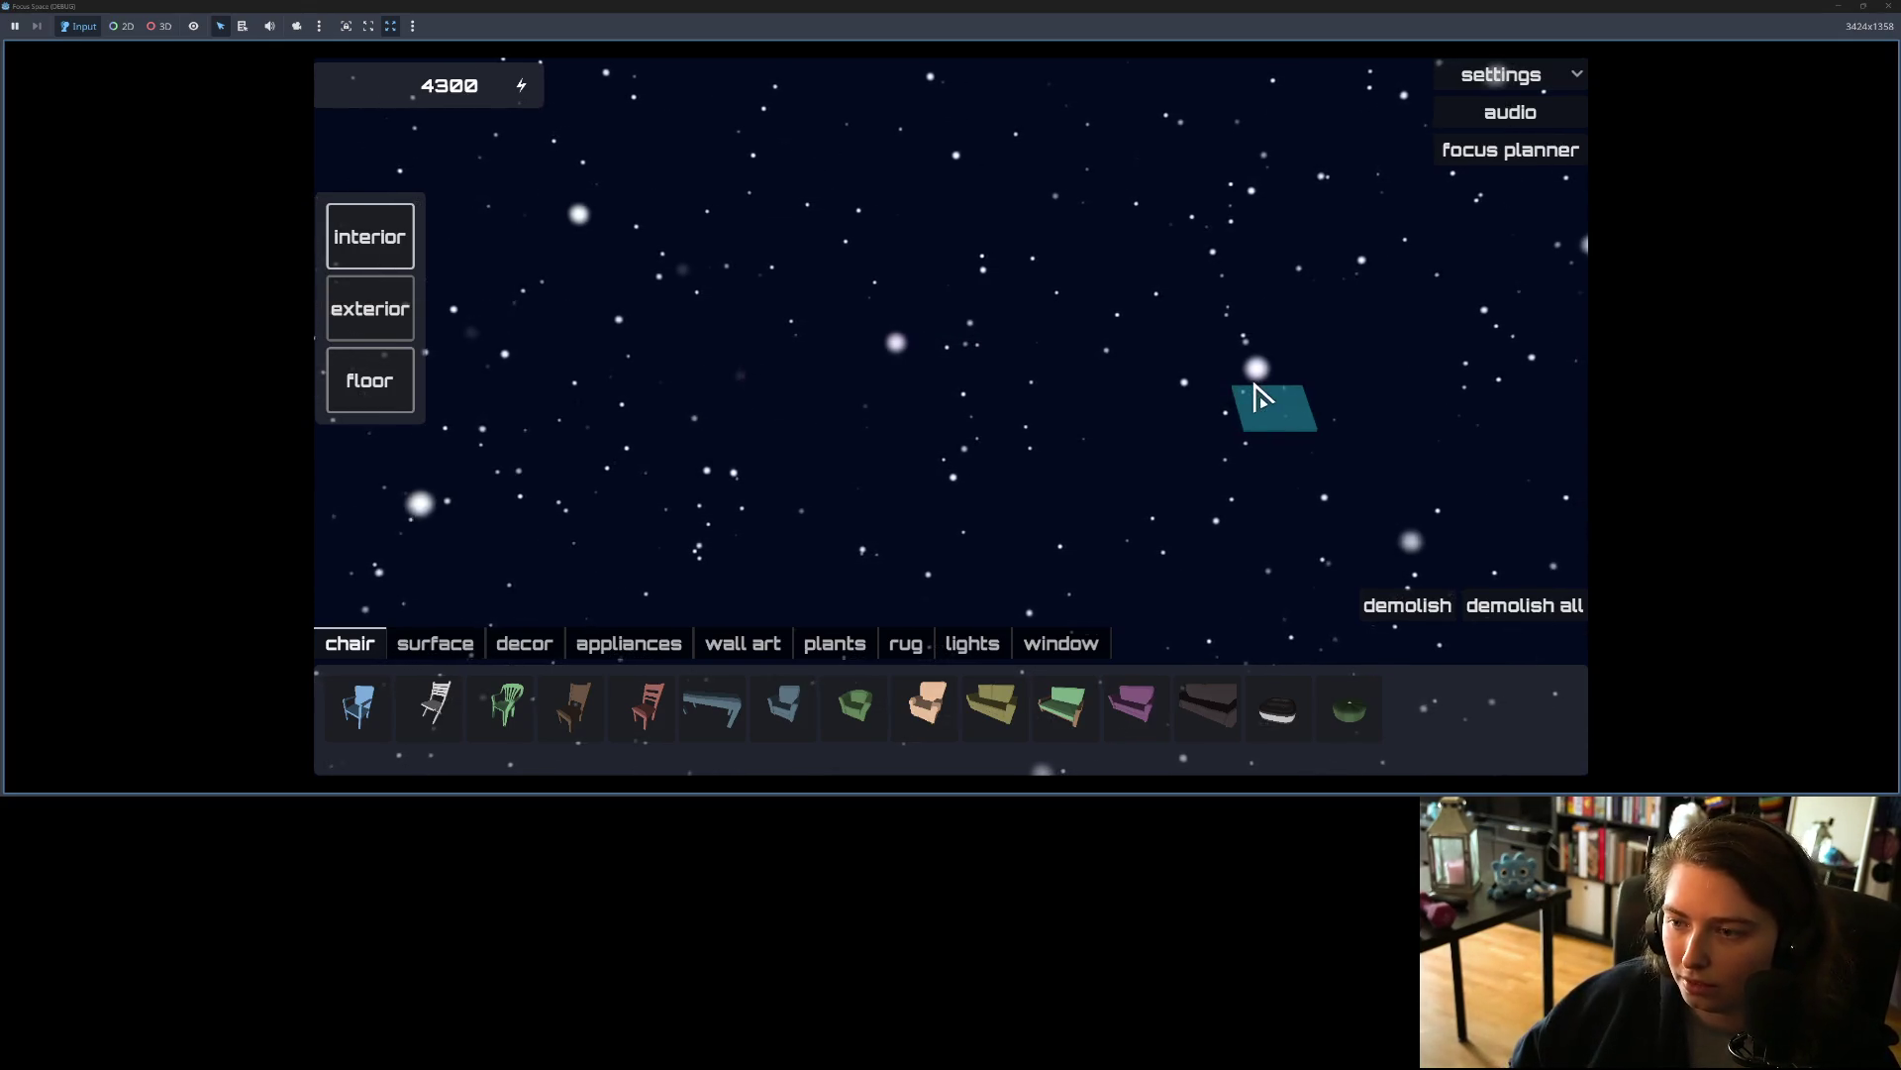
left_click_drag(1256, 396, 1337, 403)
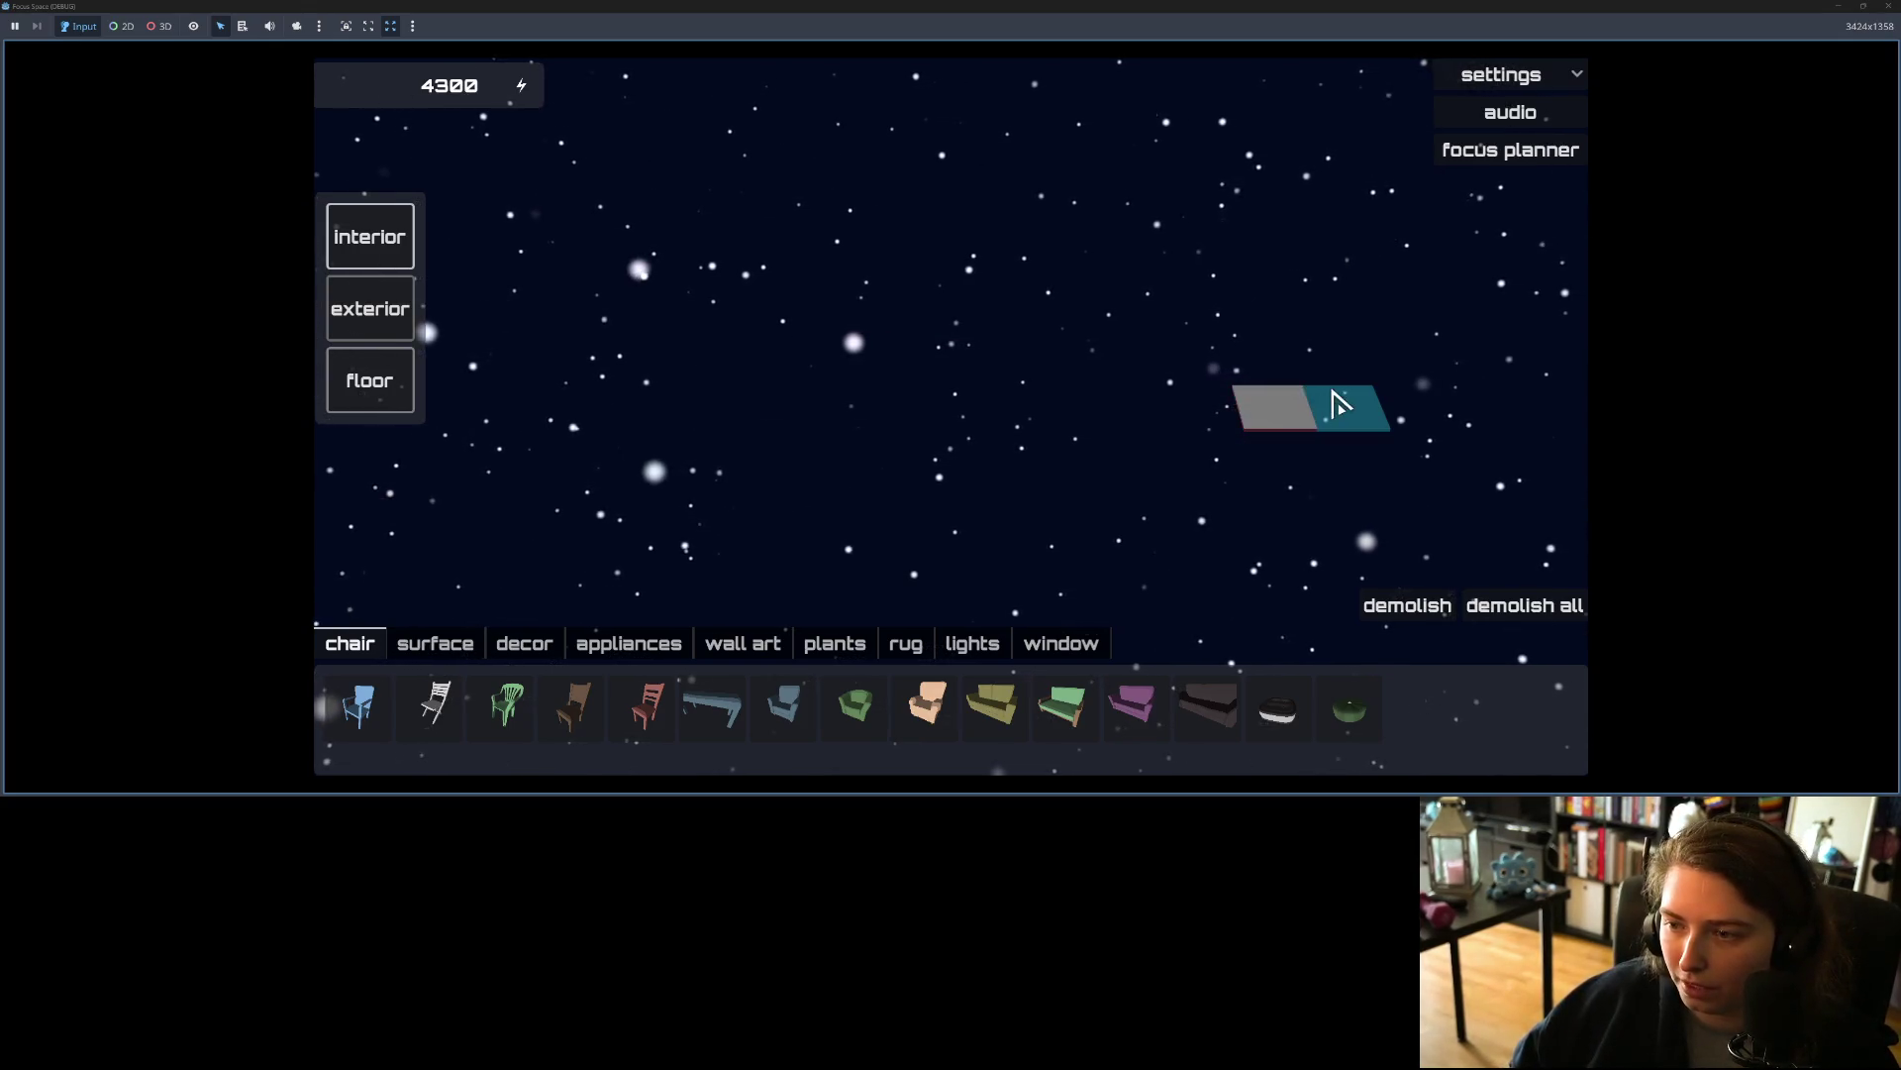
Step: Place floor tiles below the first row and around the left side of the floor
left_click(1288, 465)
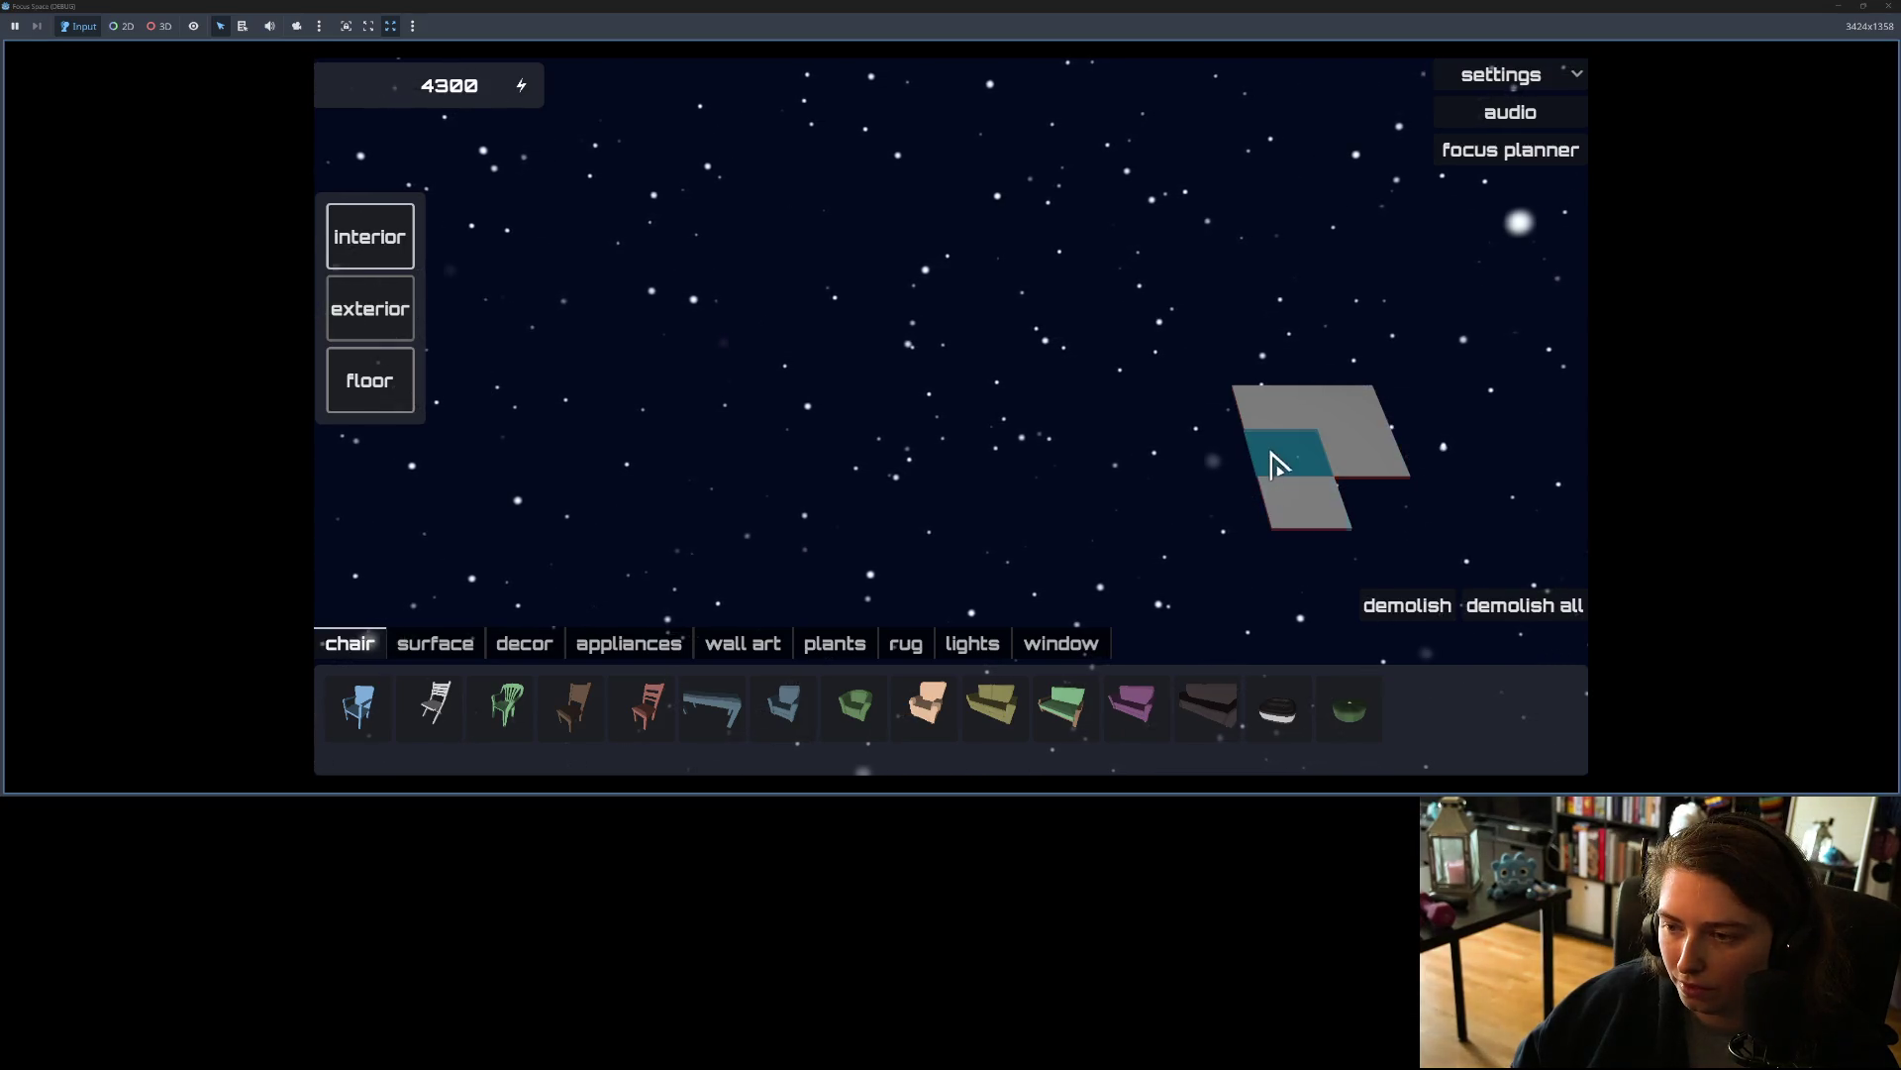
left_click(1287, 500)
left_click(1397, 557)
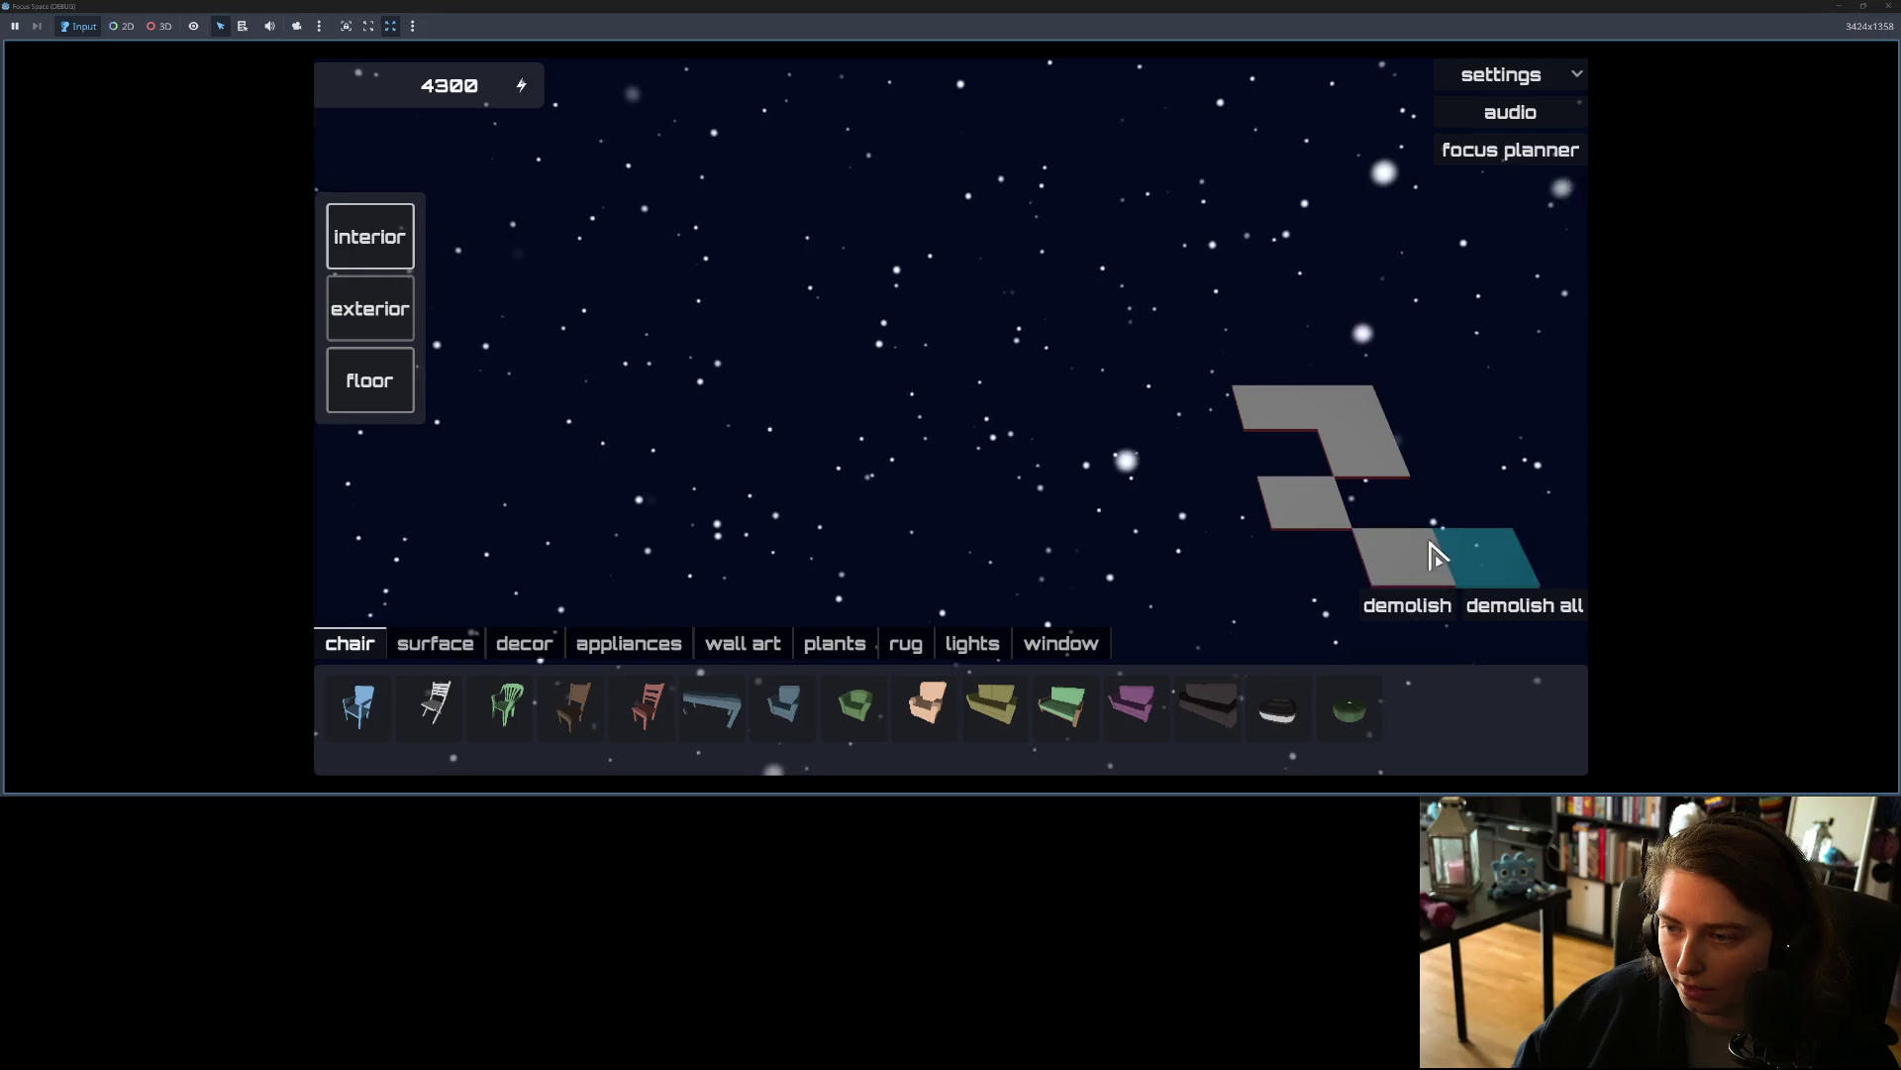
left_click(1220, 561)
left_click(1214, 456)
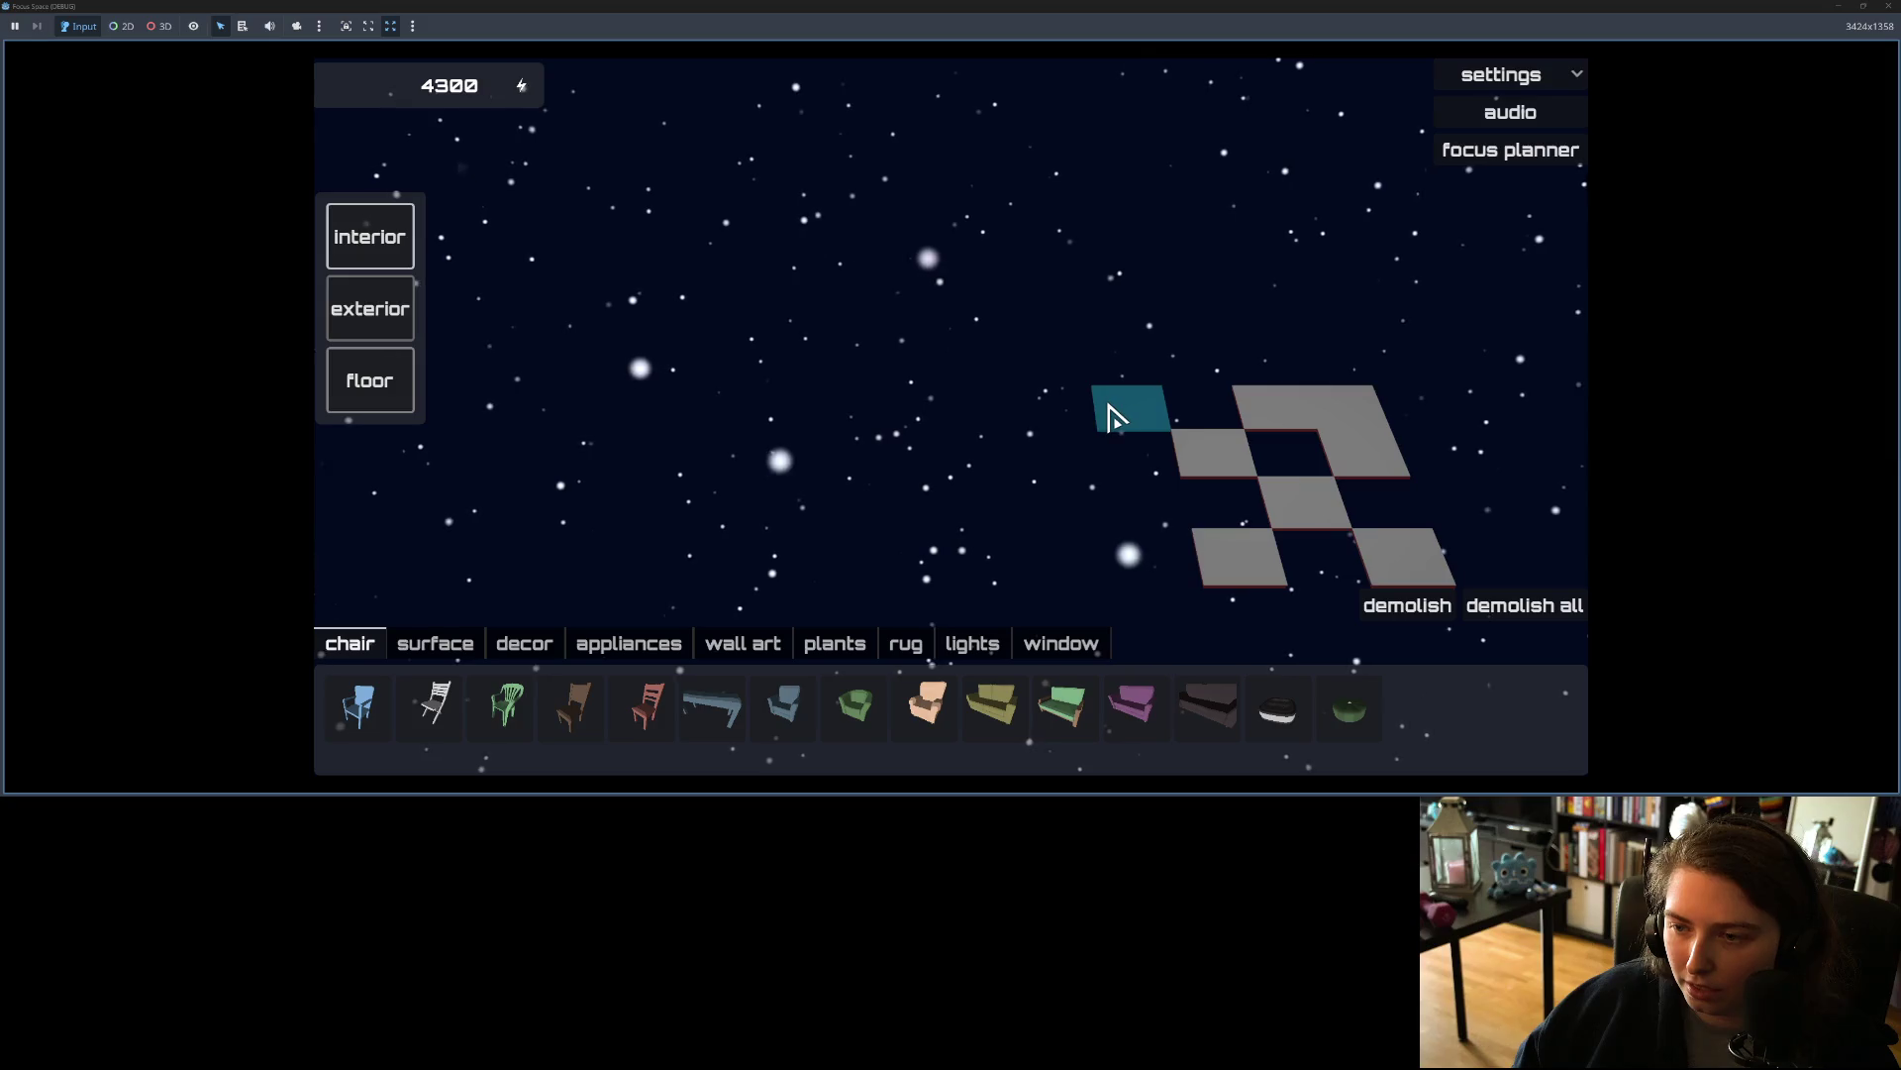
left_click(1111, 414)
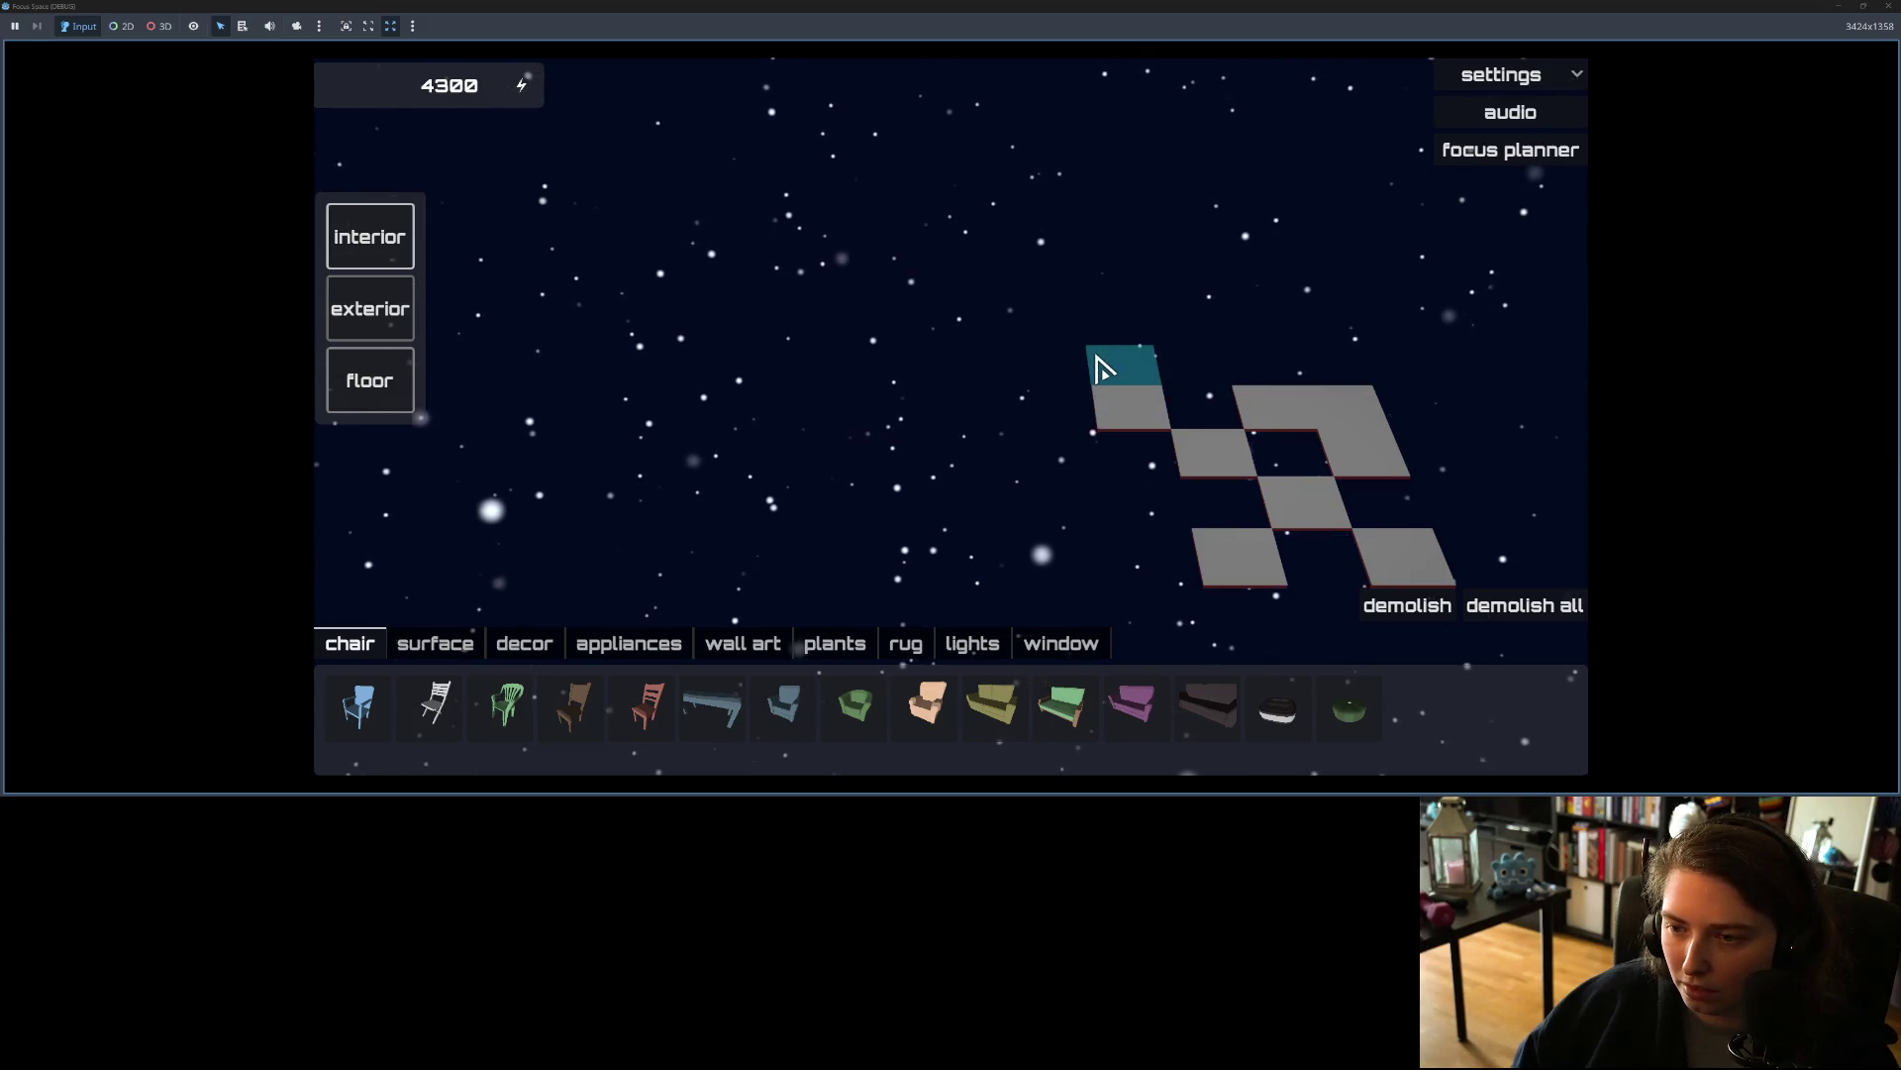
left_click(1105, 373)
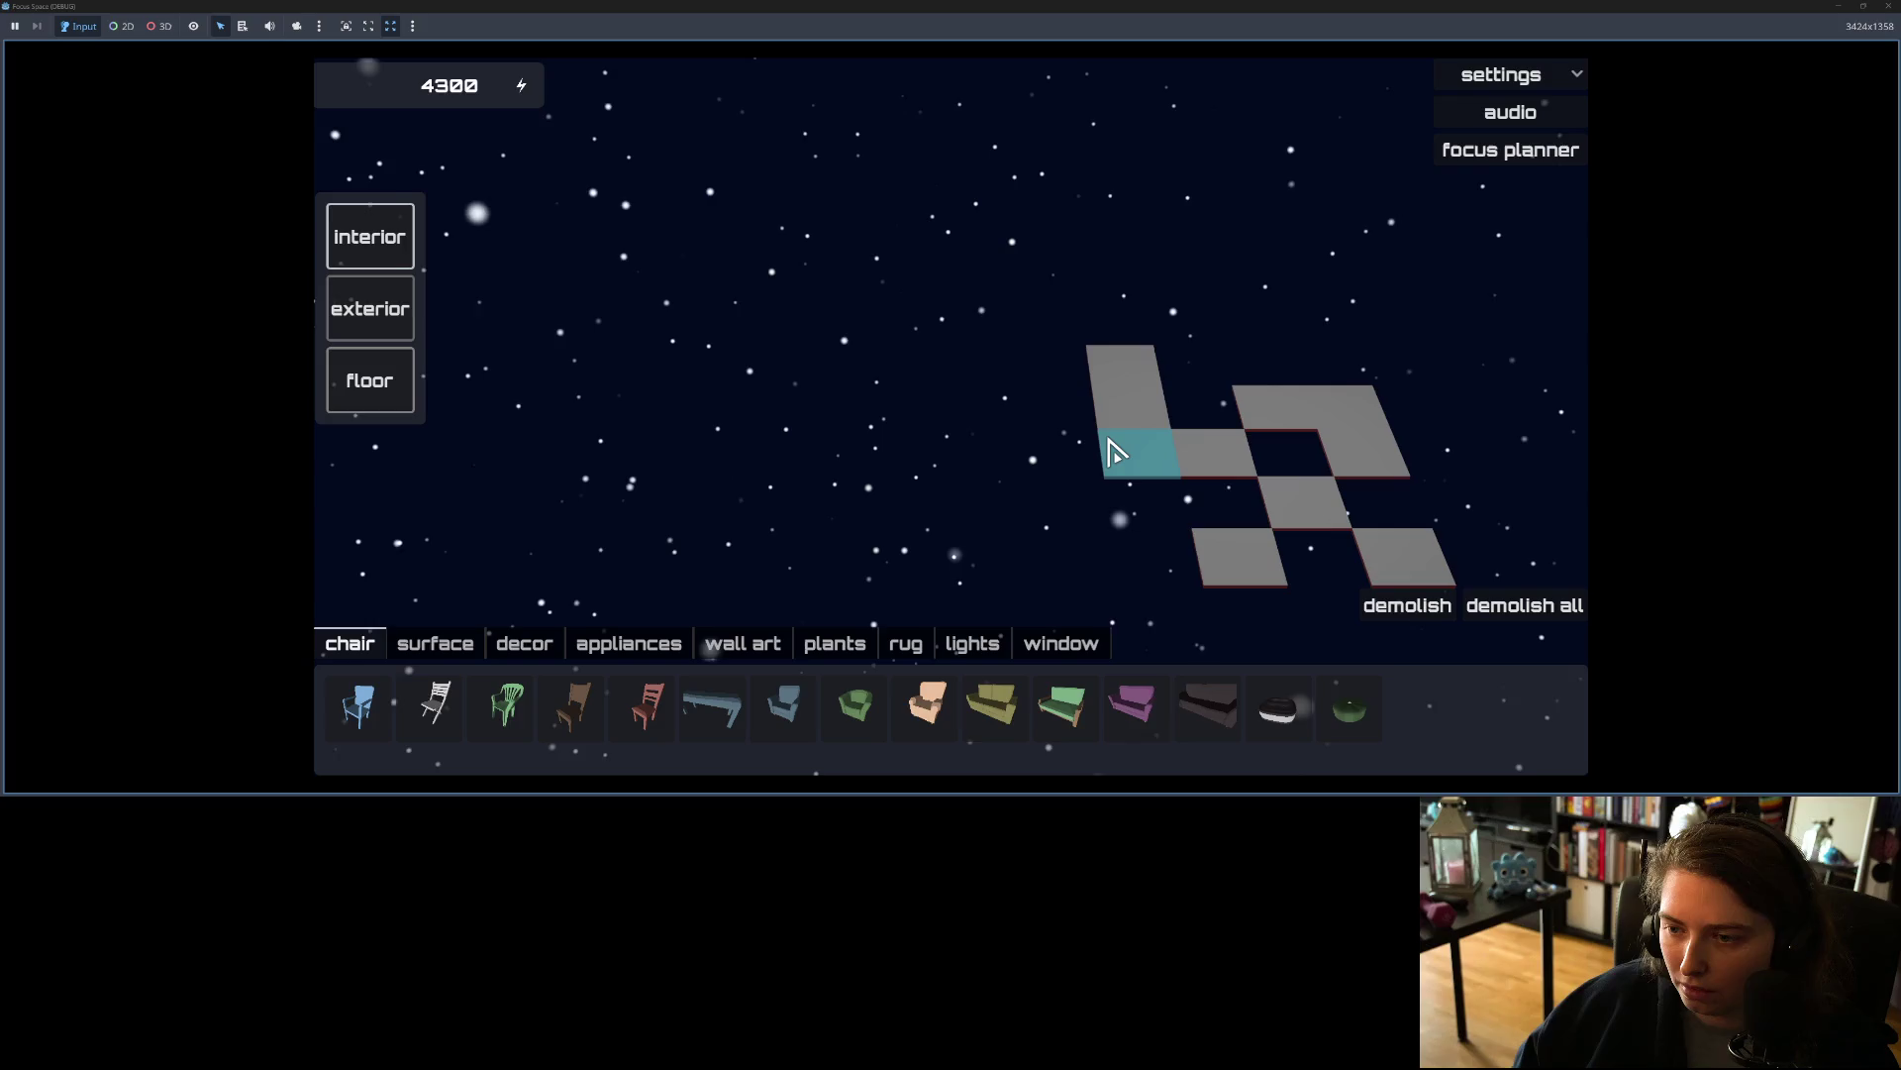
left_click(1116, 451)
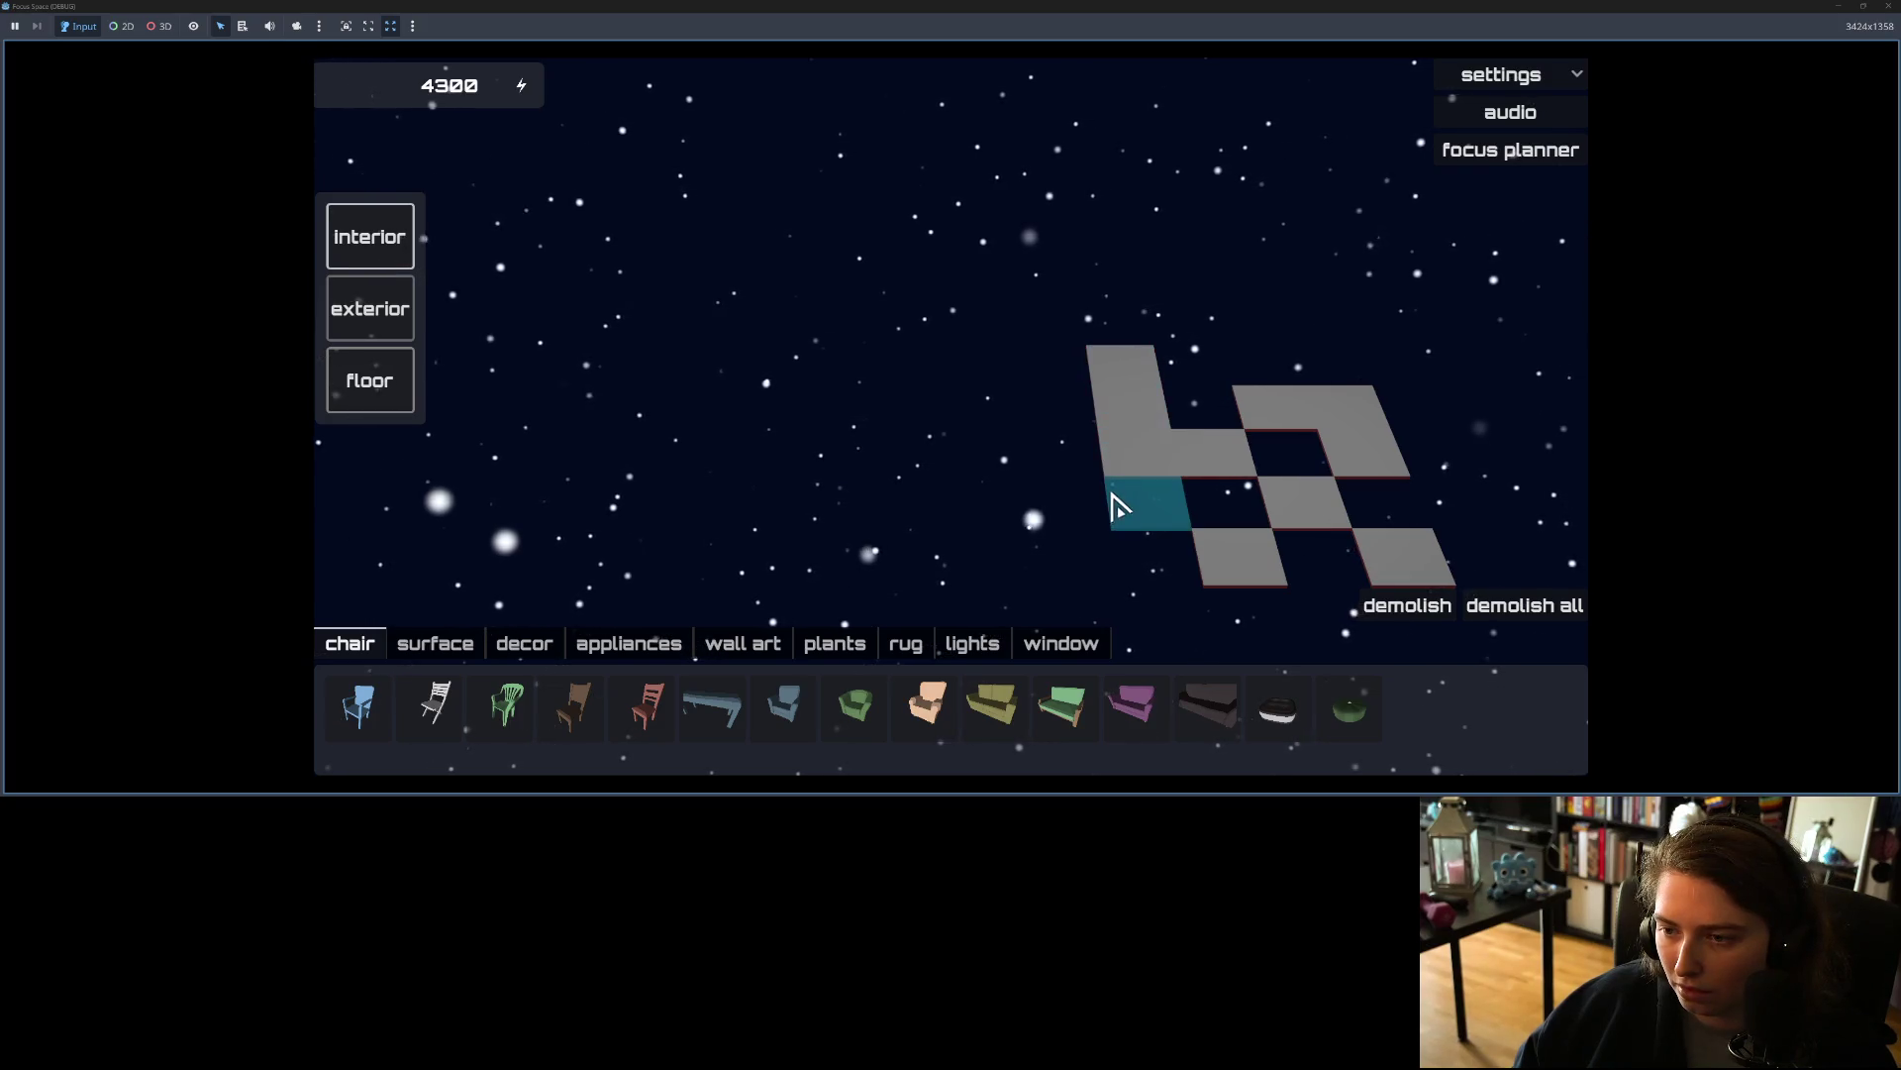
left_click(1036, 400)
left_click(1114, 388)
left_click(1070, 515)
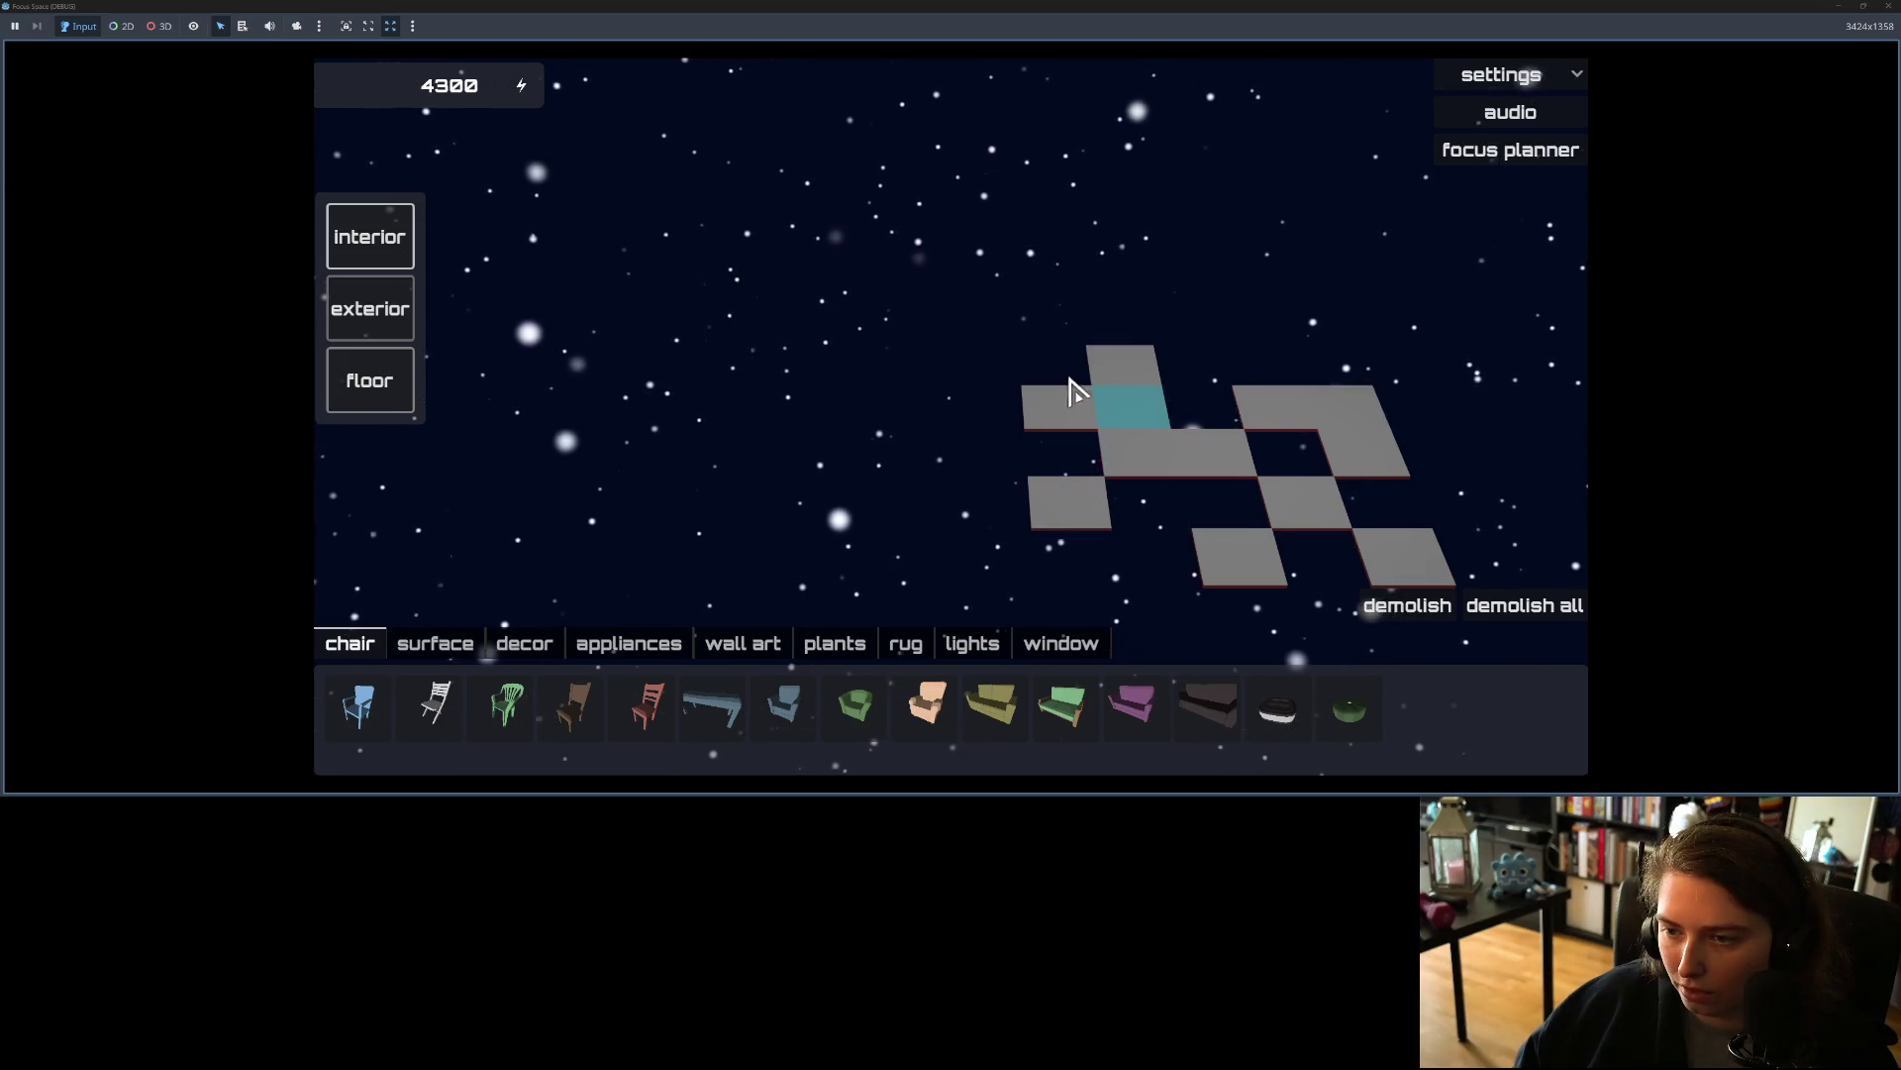
left_click(1144, 567)
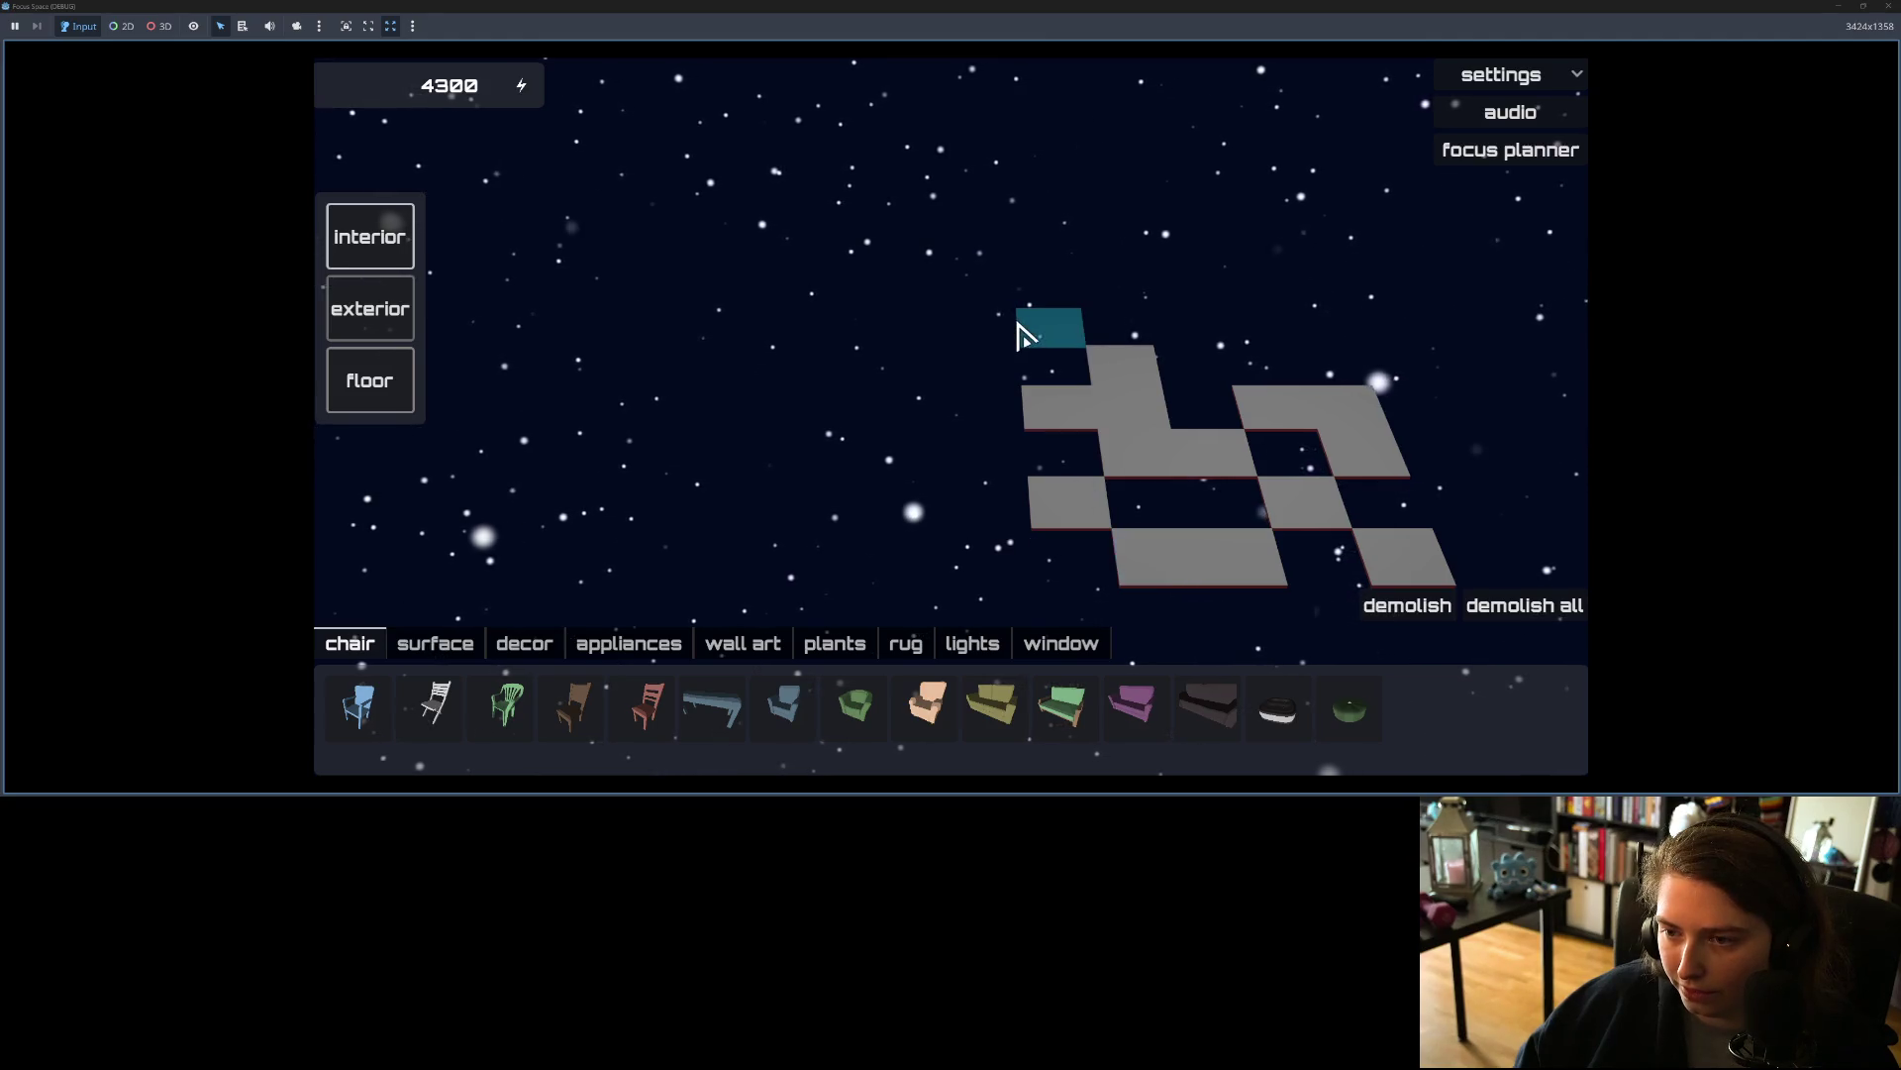
Step: Fill remaining gaps in the upper-left, right side and bottom row of the floor
left_click(1025, 324)
left_click(1025, 406)
left_click(1093, 327)
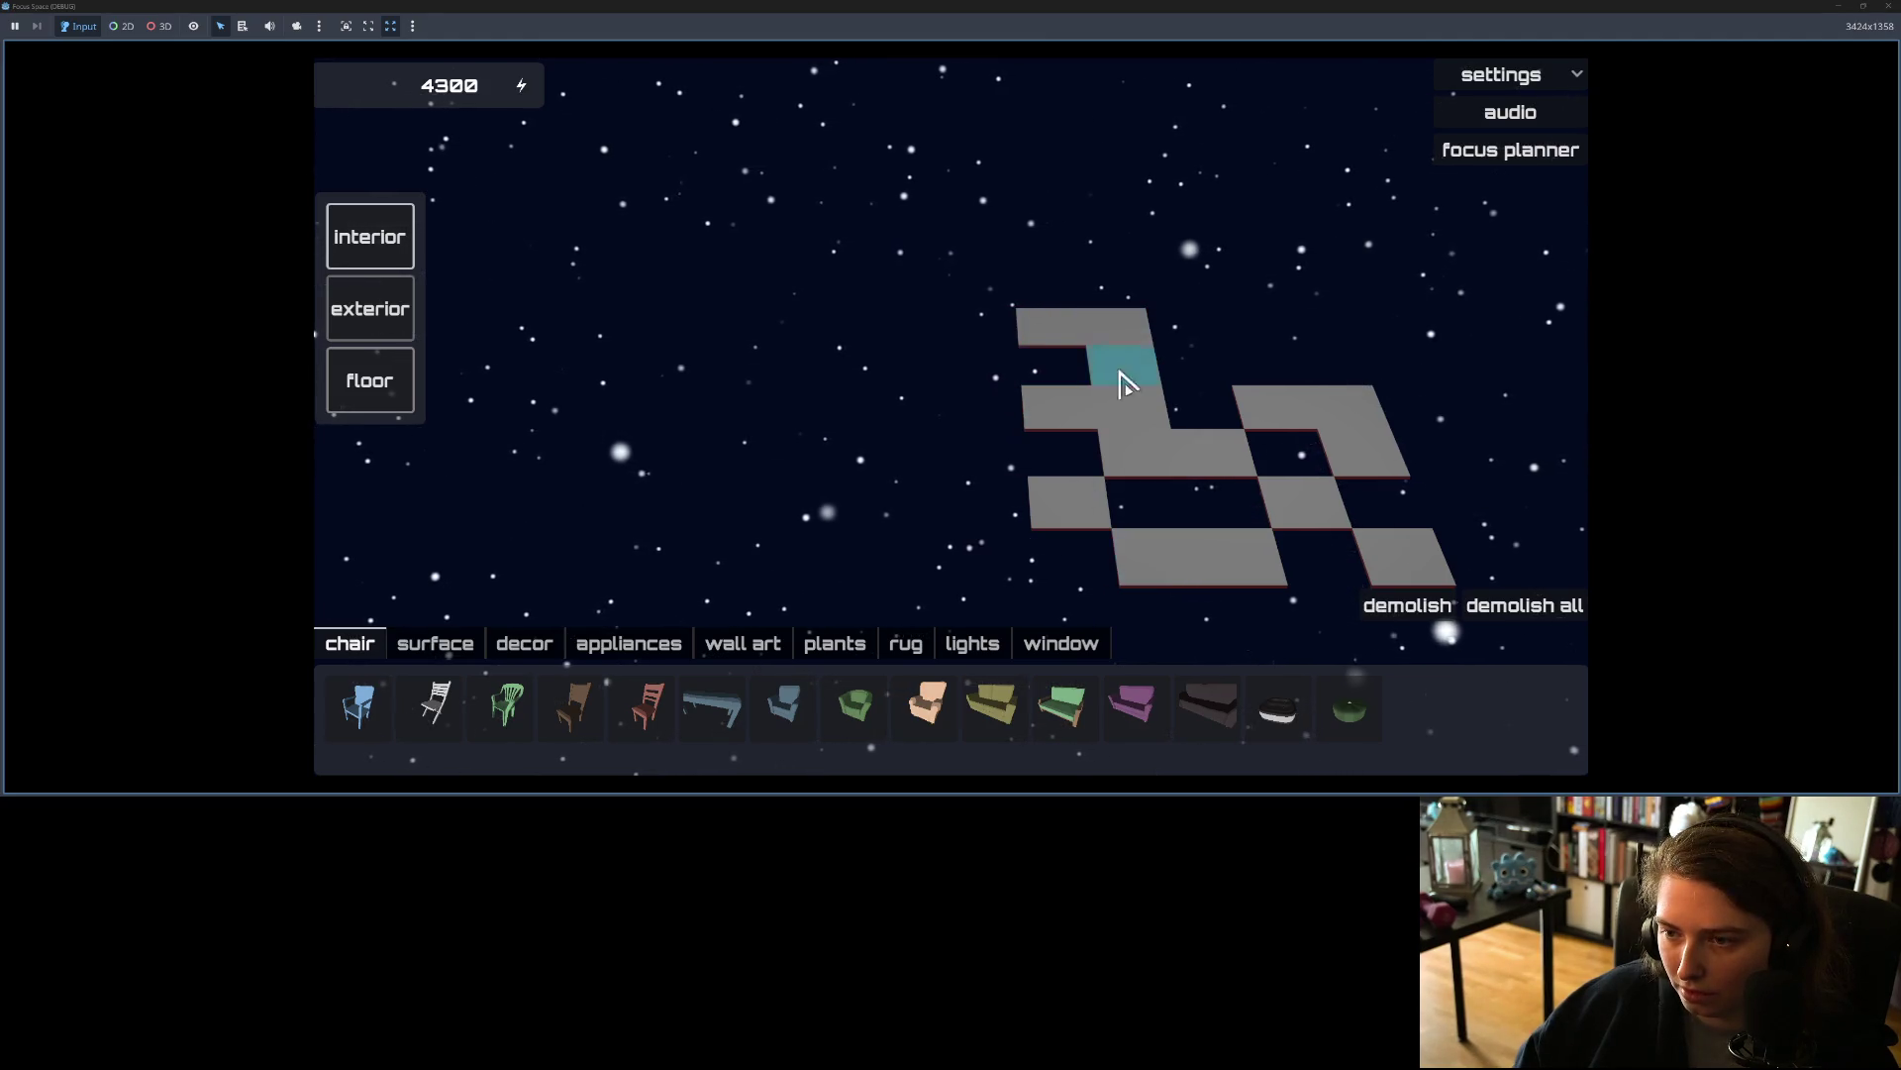
left_click(1194, 410)
left_click(1233, 507)
left_click(1345, 500)
left_click(1313, 540)
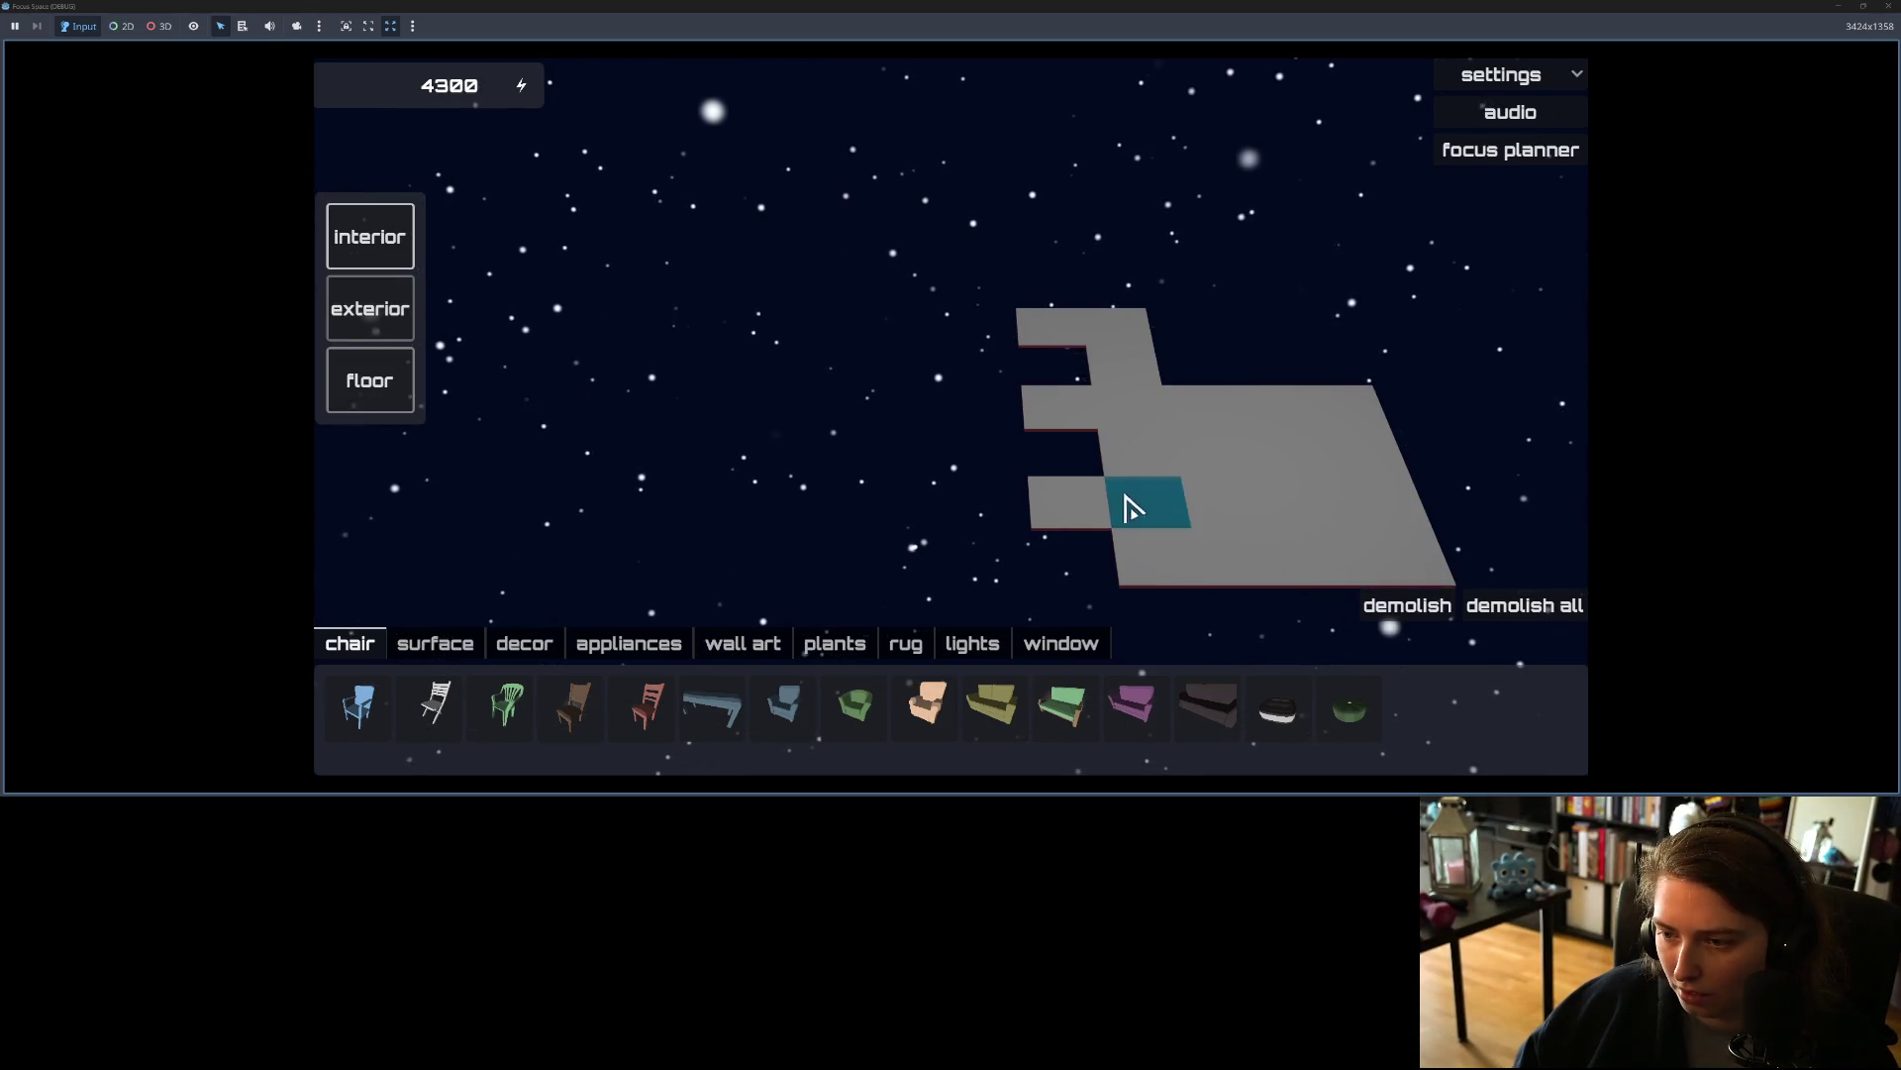
left_click(1139, 549)
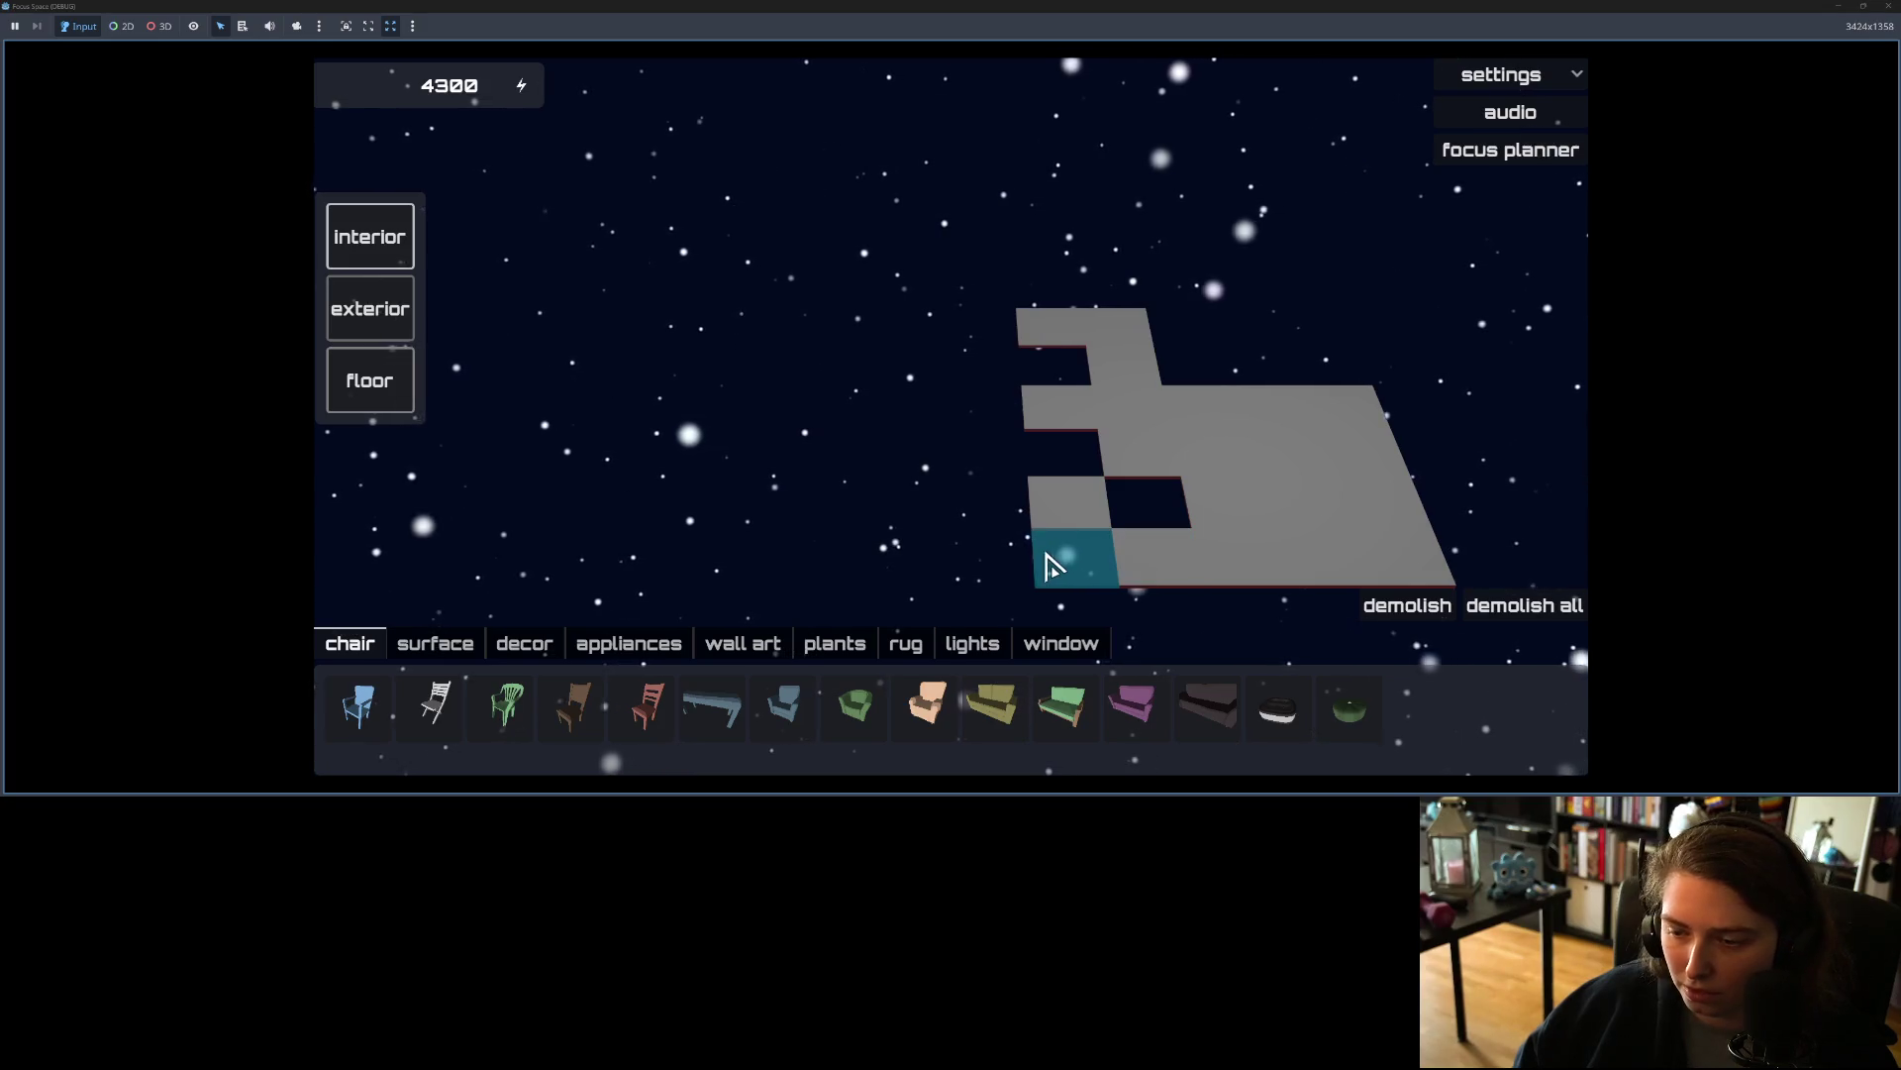
Step: Add a scattered row of floor tiles extending toward the left
left_click(967, 568)
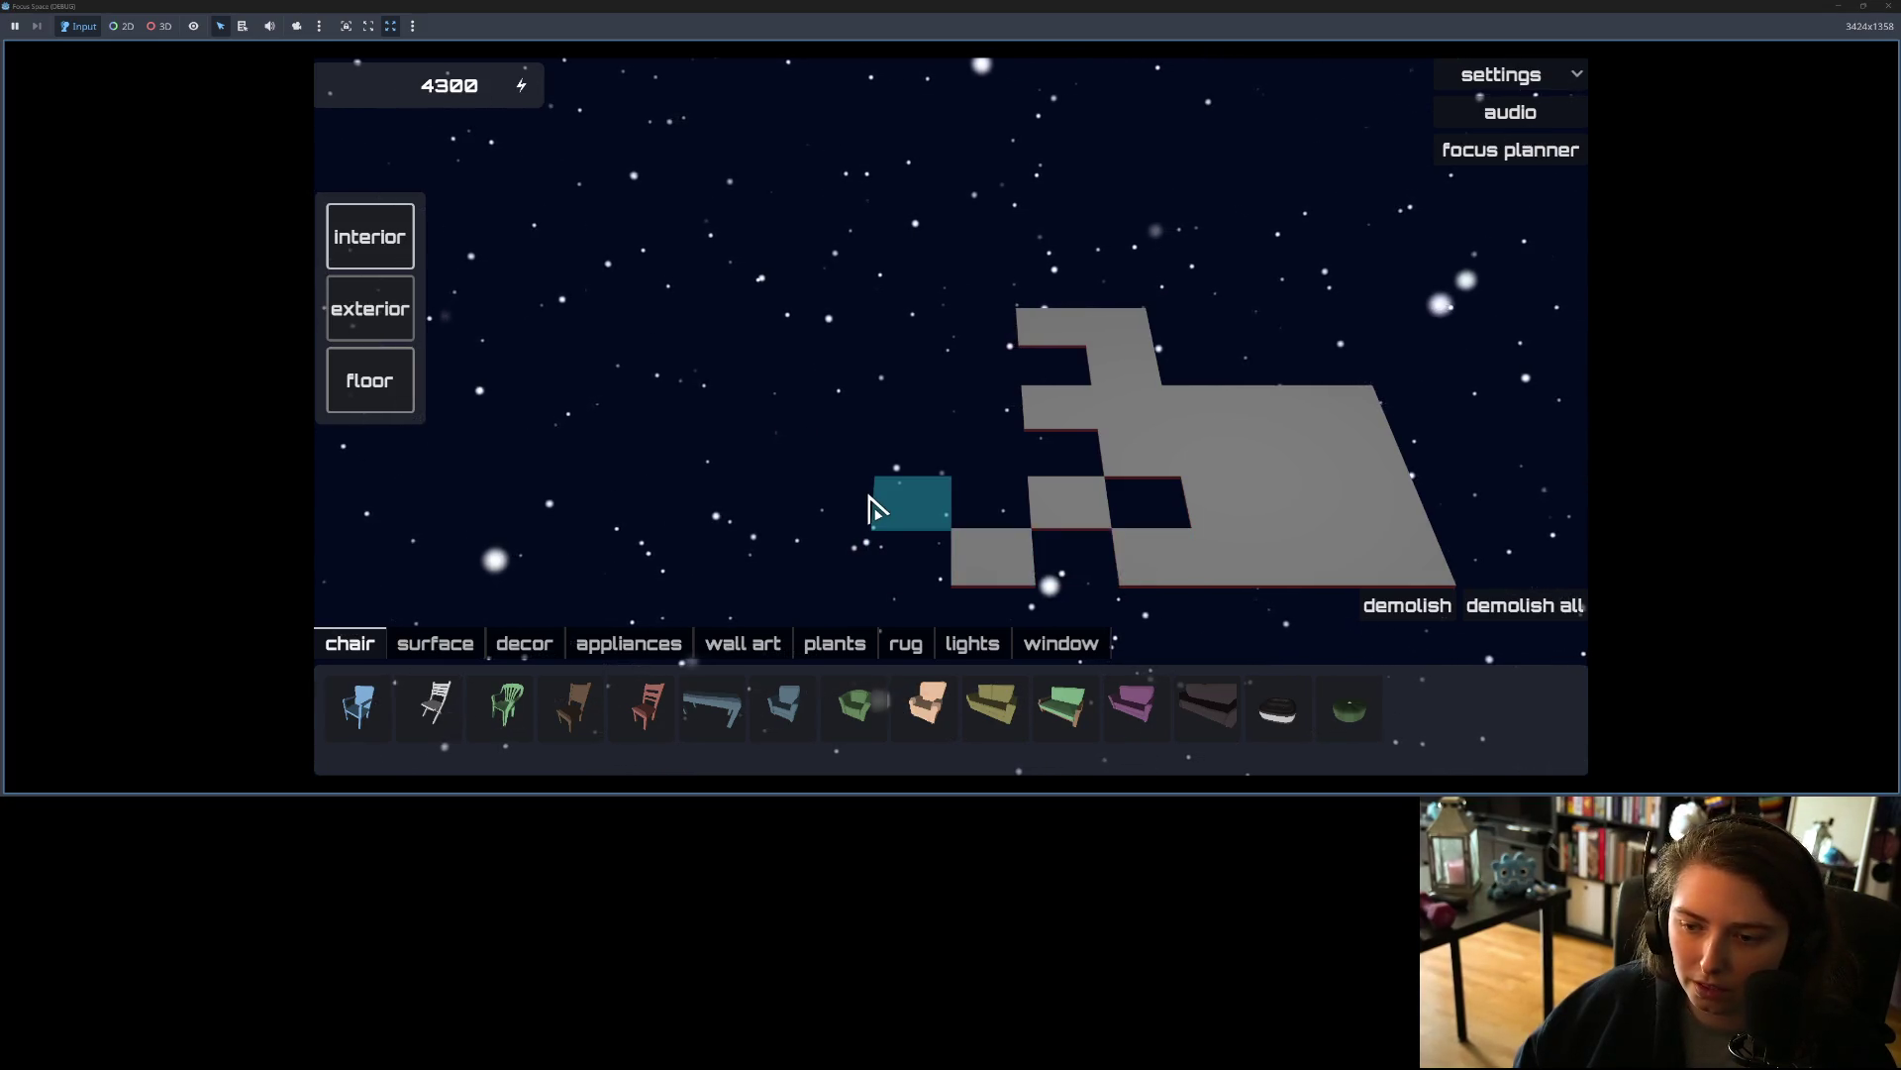
left_click(861, 514)
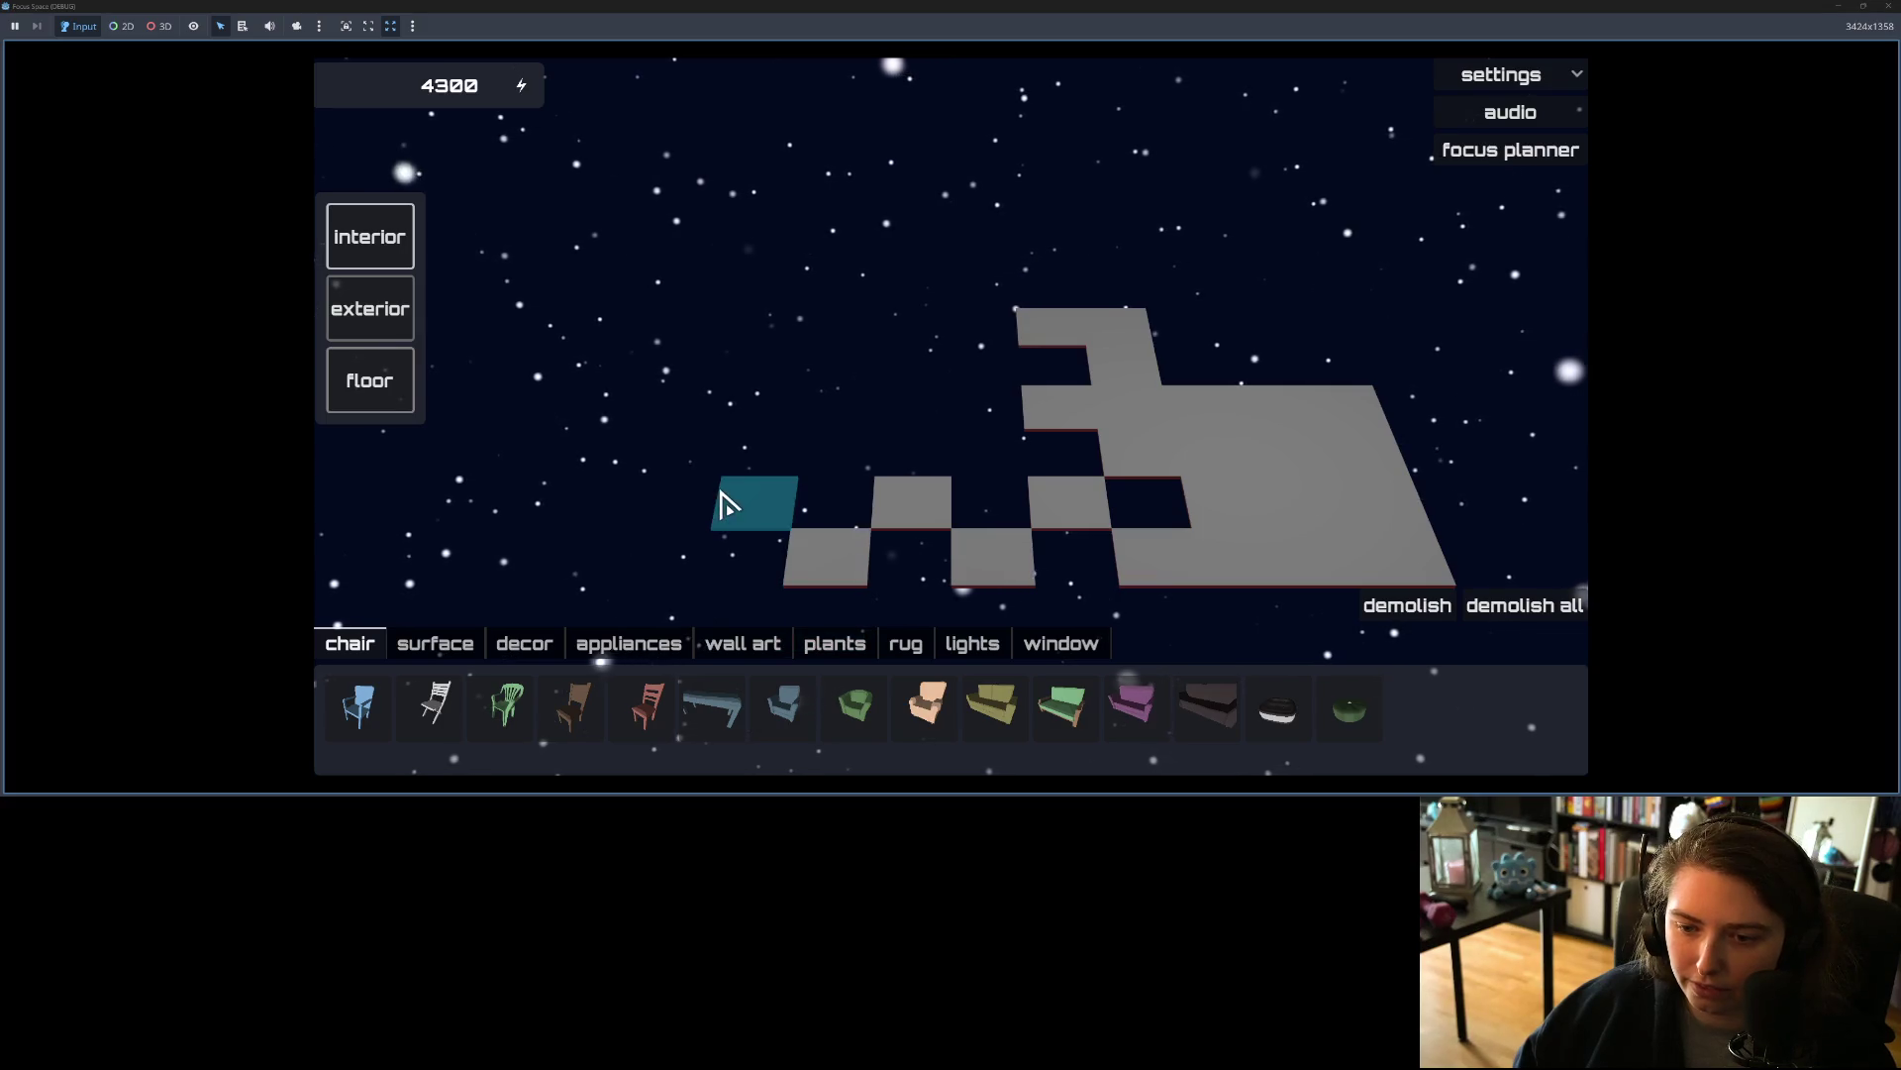
left_click(725, 504)
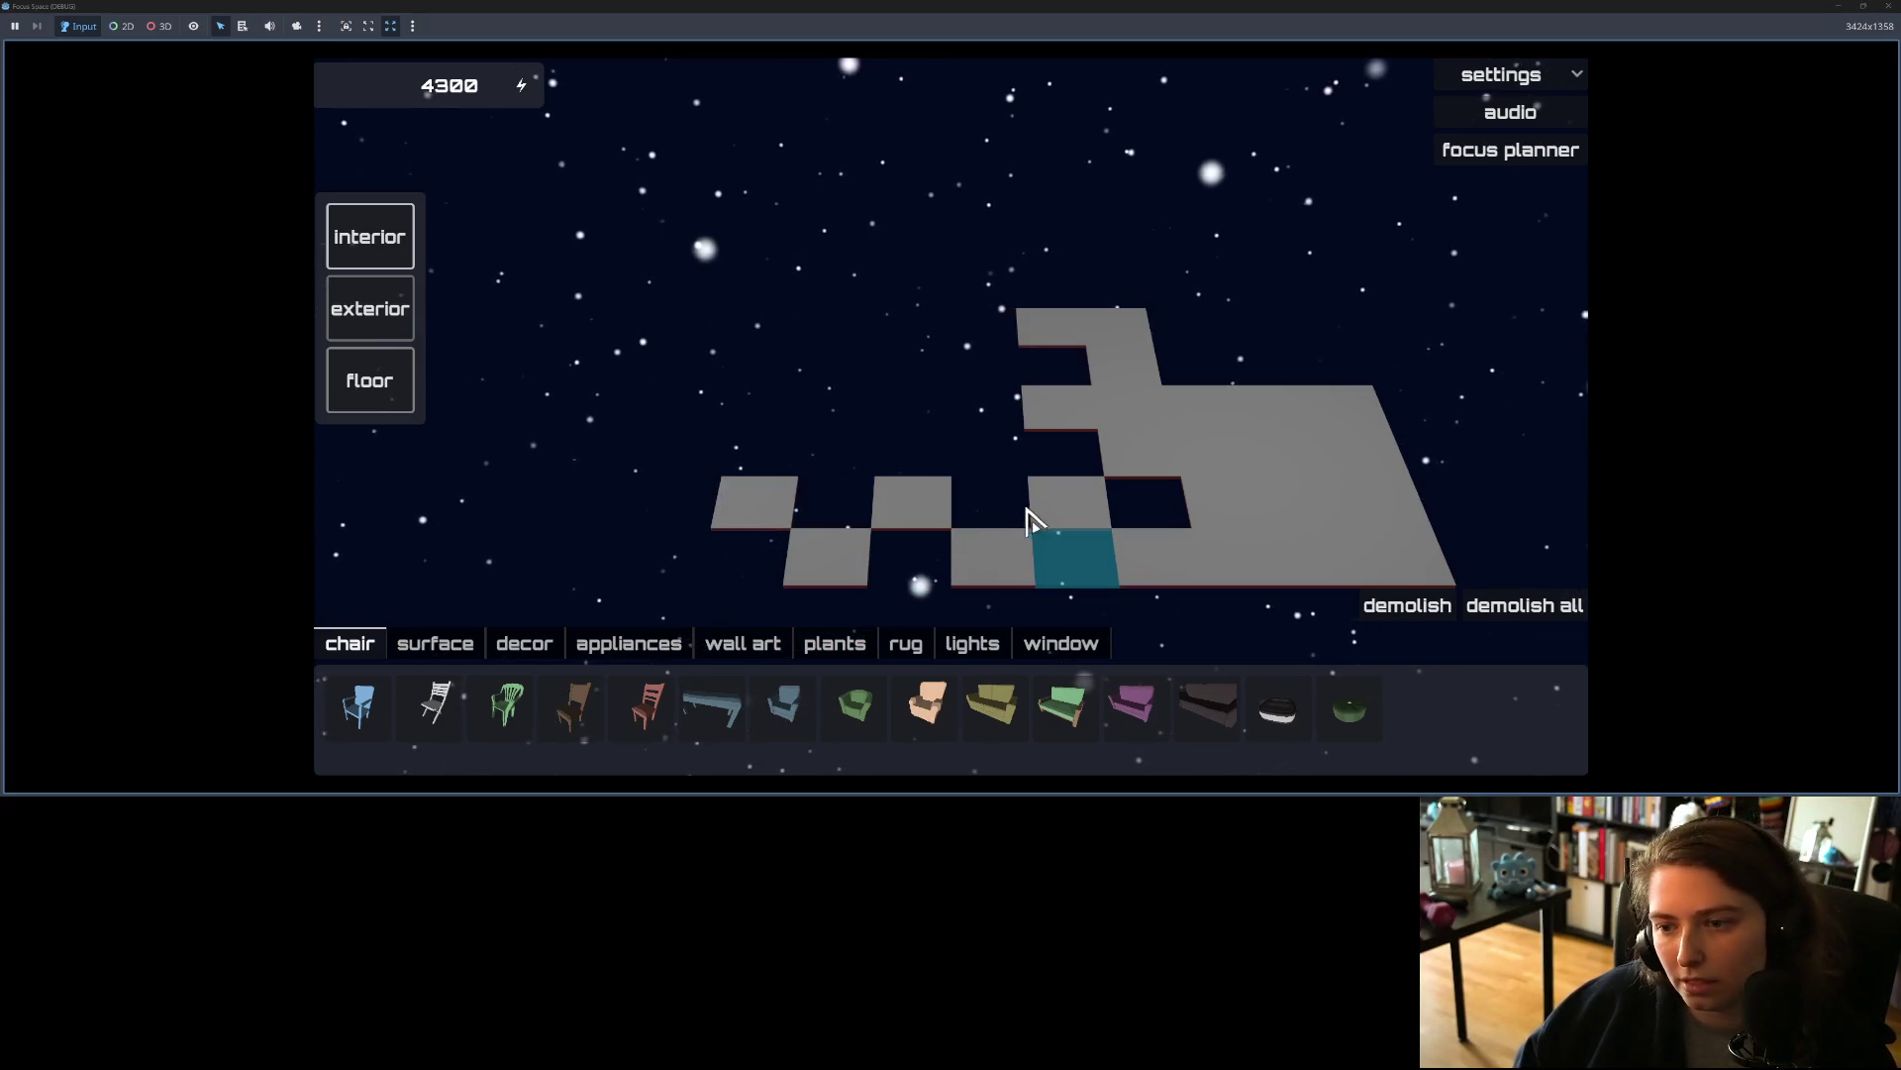
left_click(713, 546)
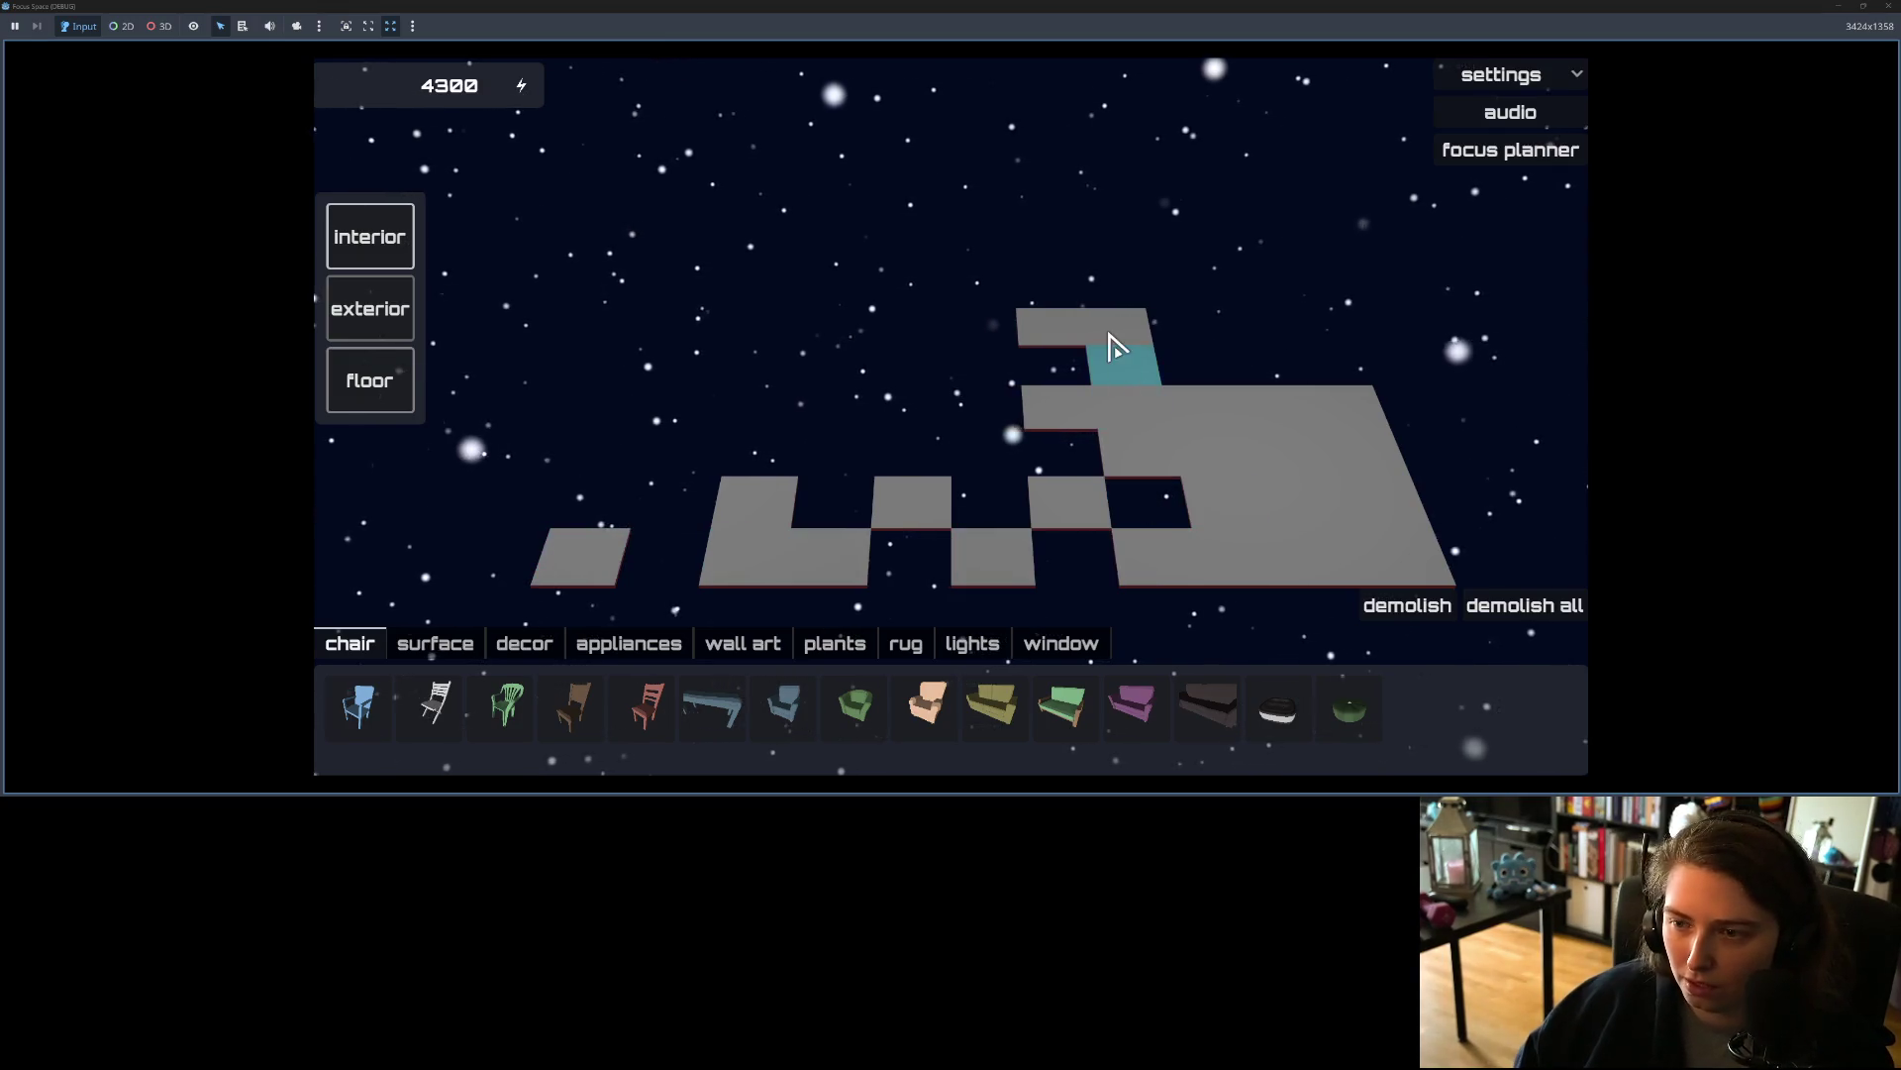
Step: Remove the right-side floor tiles and fill the gap cells in the floor
left_click(983, 361)
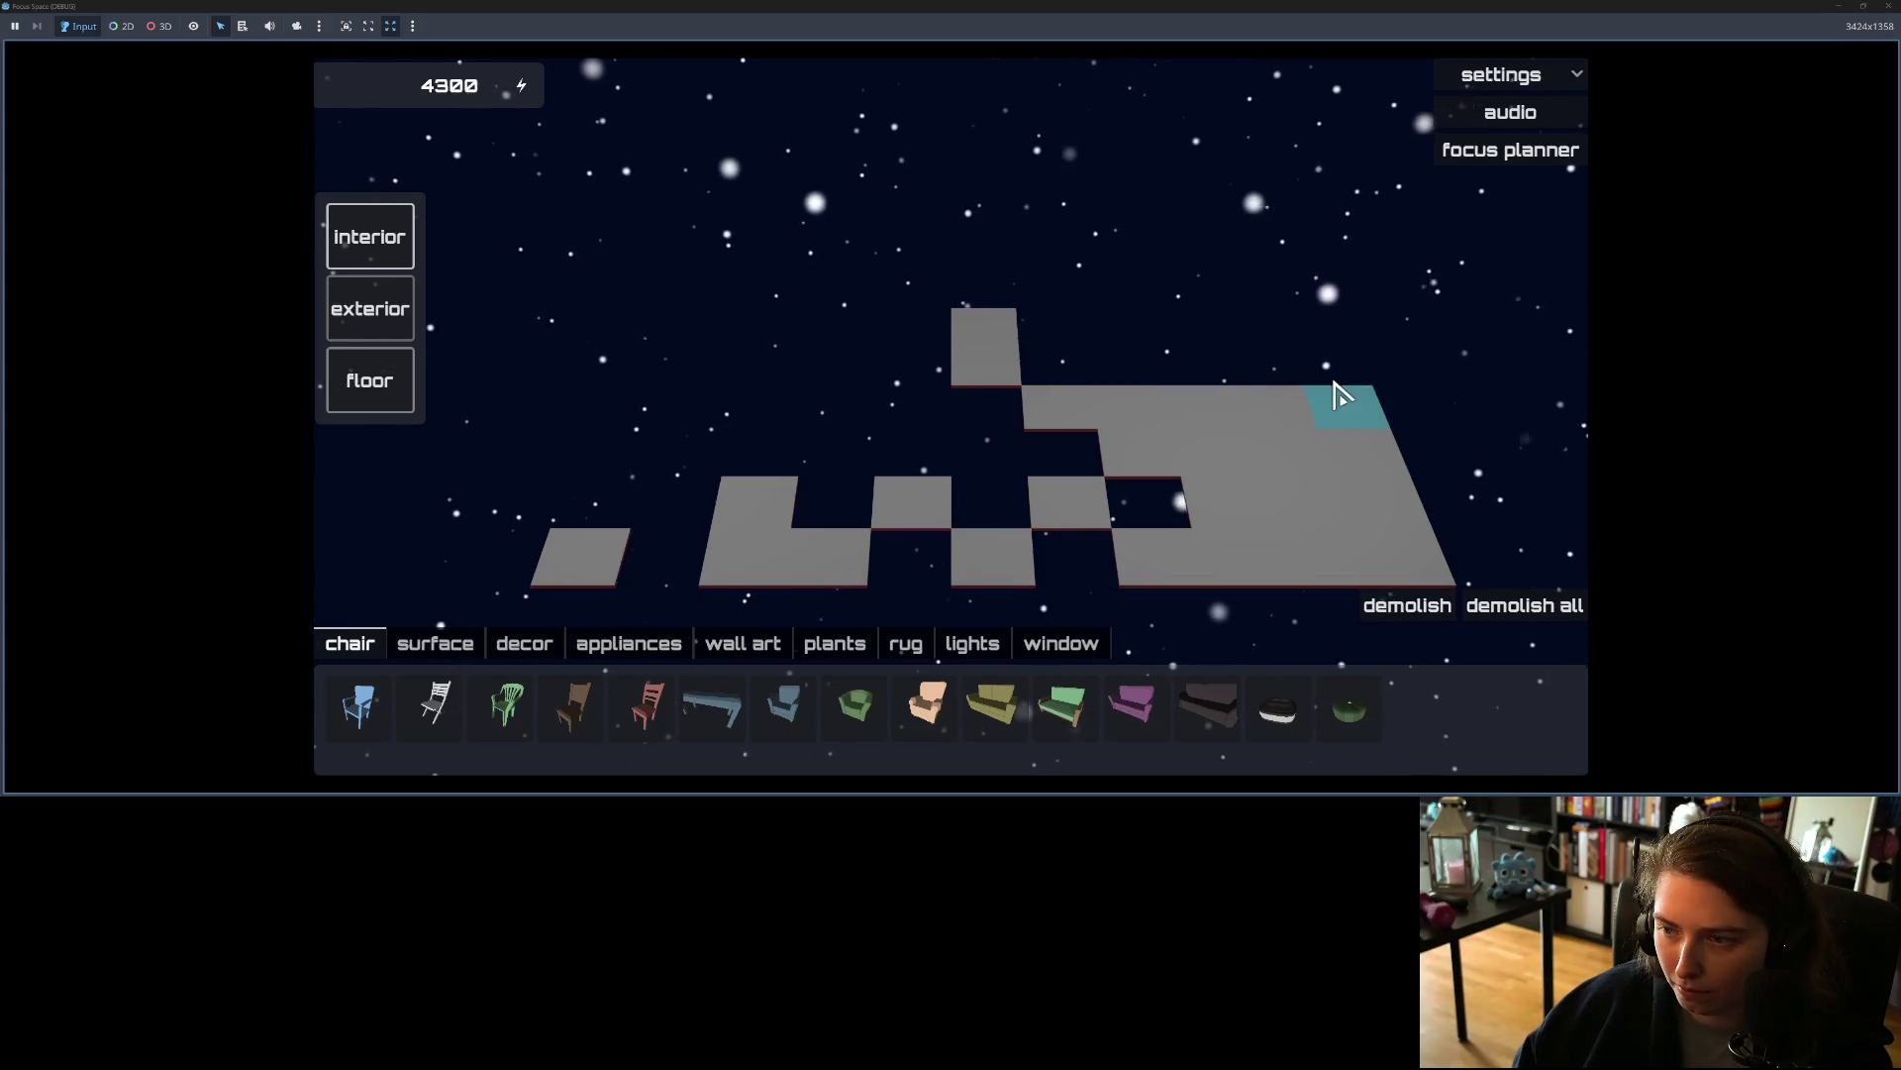
mouse_move(1347, 416)
left_mouse_down()
mouse_move(1316, 574)
mouse_move(1294, 552)
mouse_move(1173, 537)
left_mouse_up()
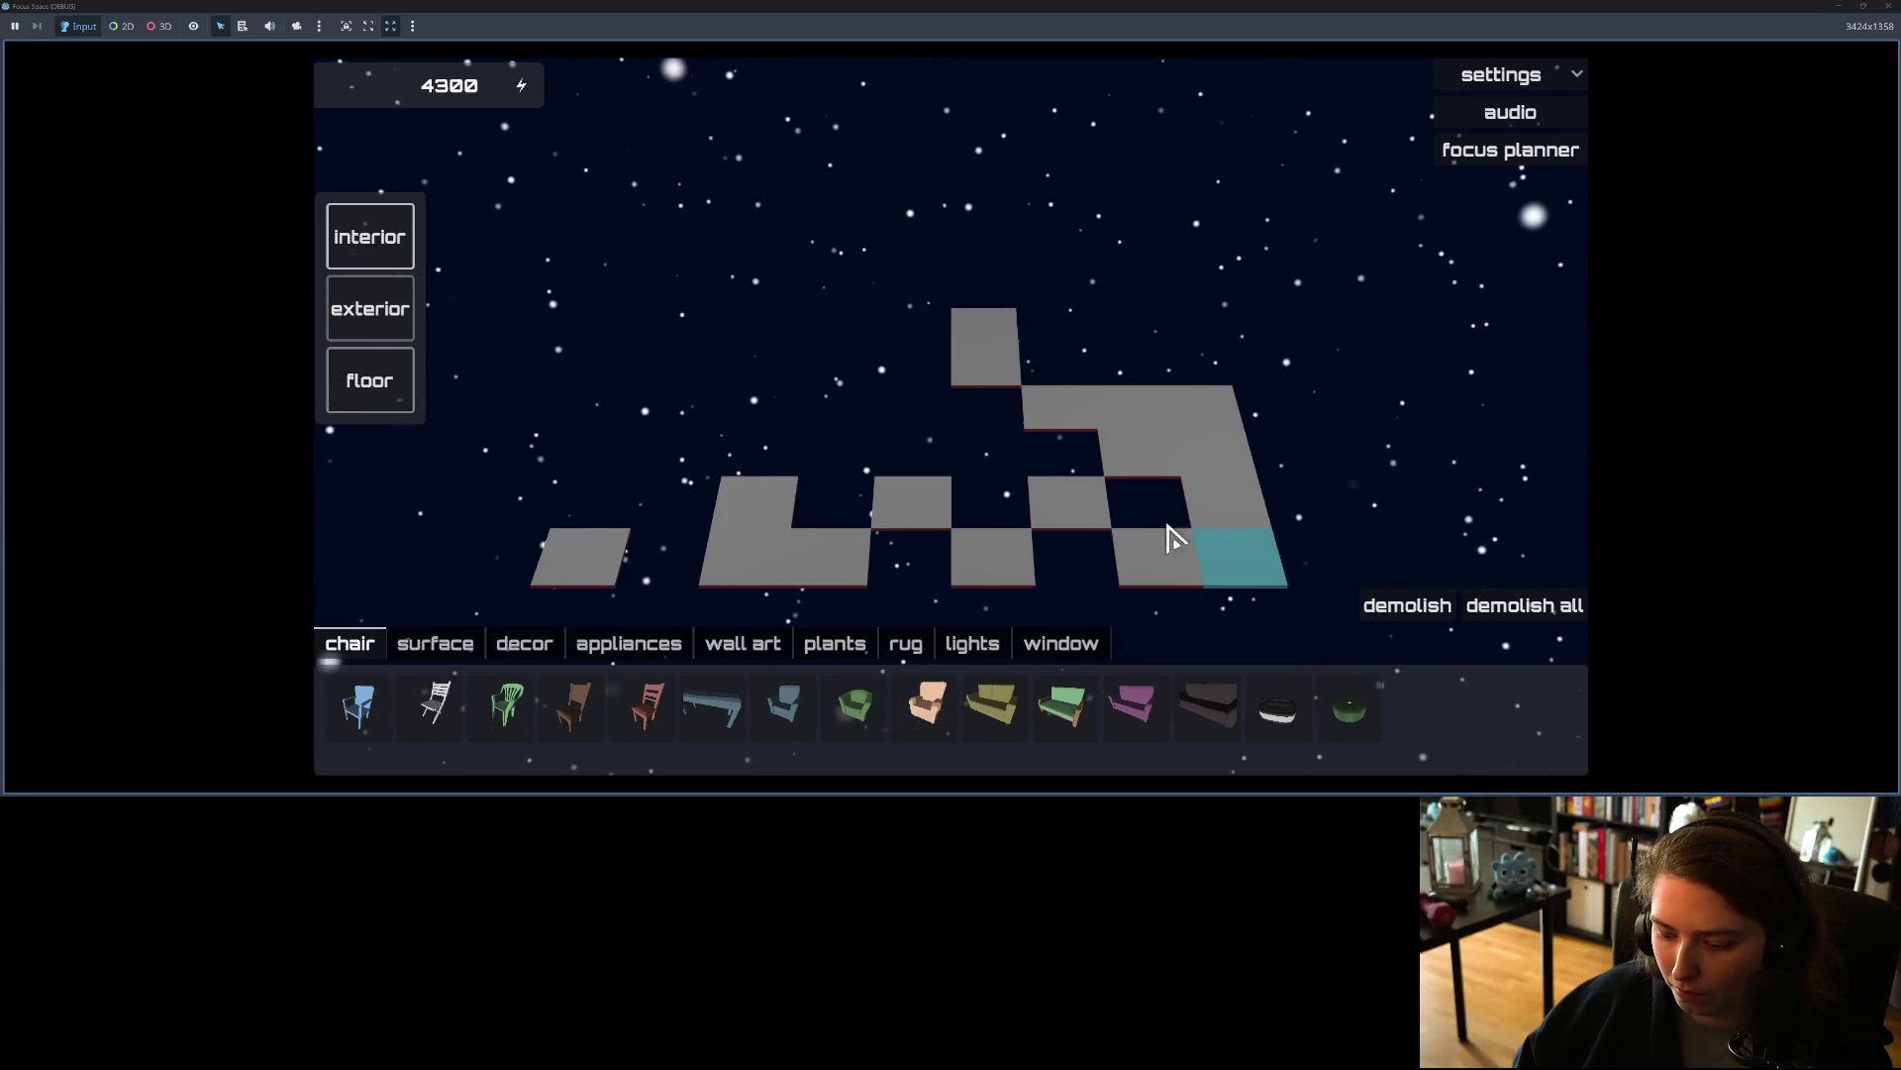
left_click(1070, 459)
mouse_move(1065, 510)
left_mouse_down()
mouse_move(1074, 556)
mouse_move(1150, 505)
left_mouse_up()
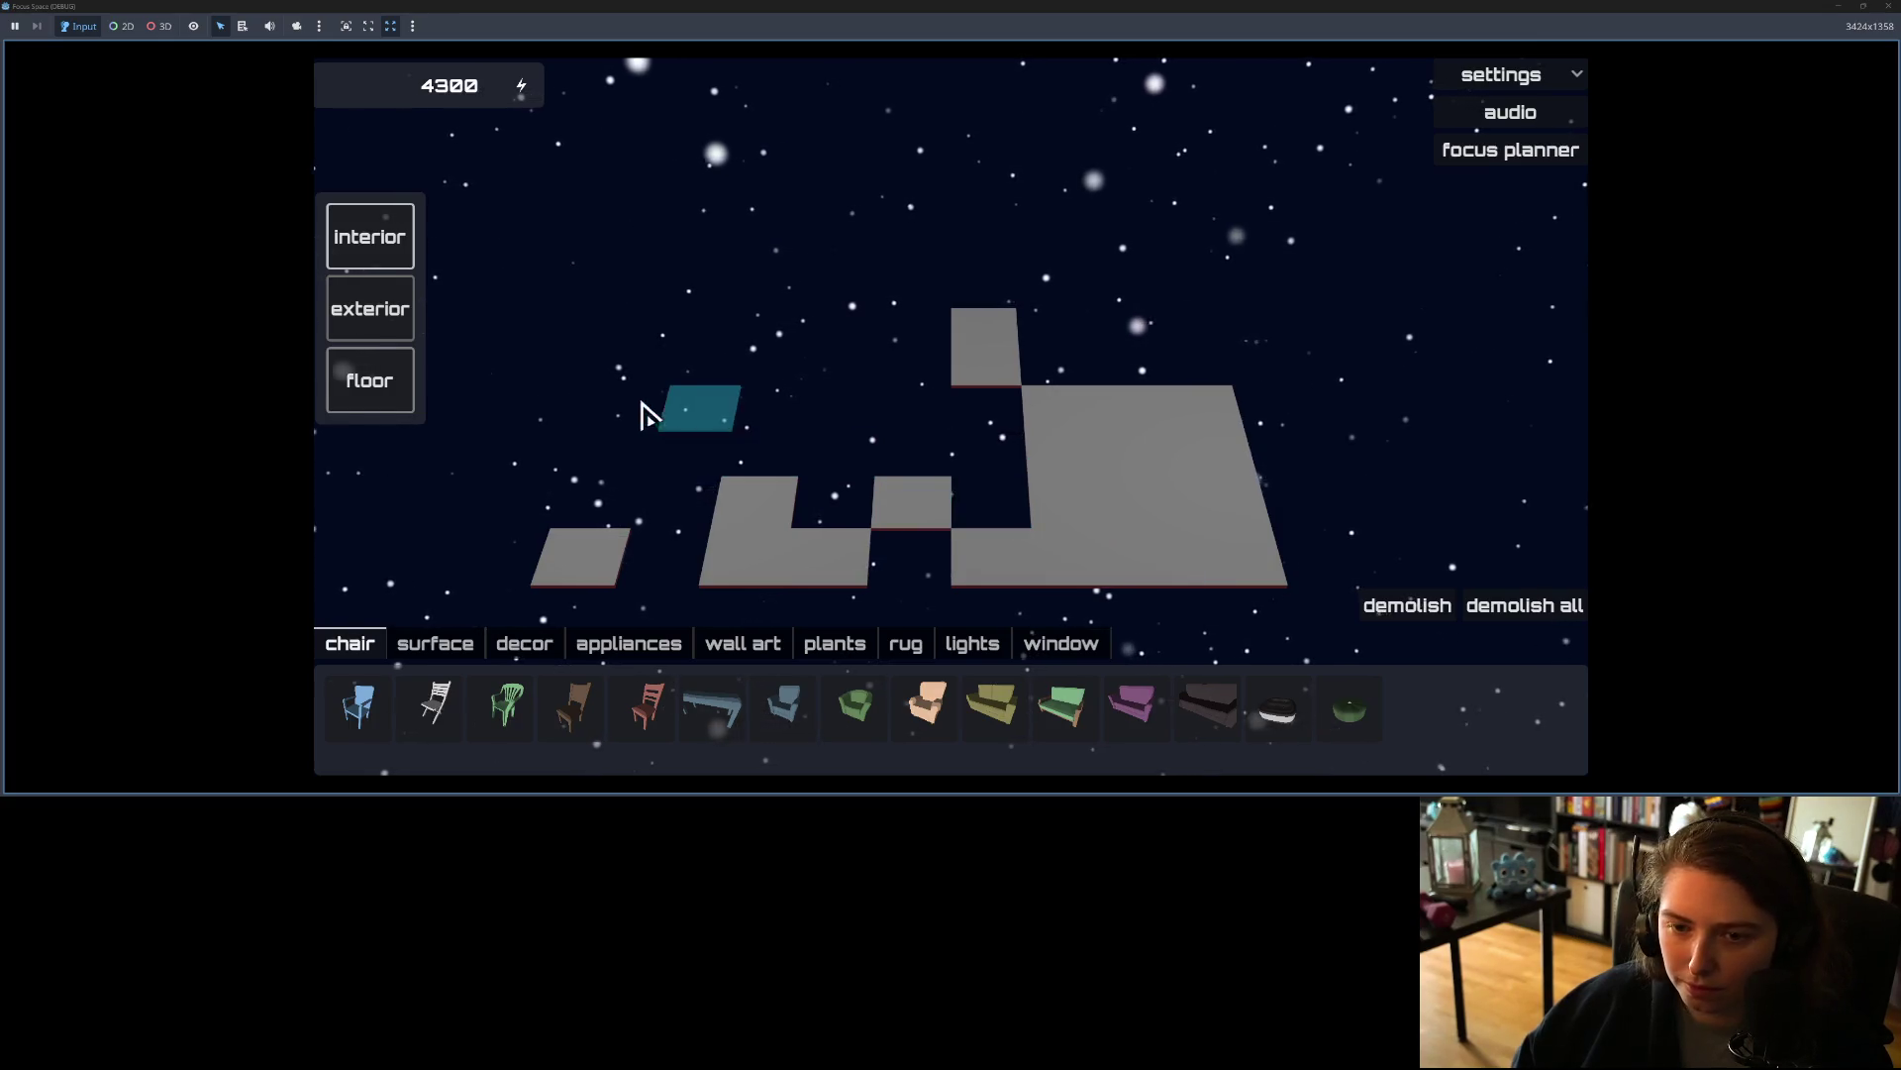
Step: Add floor tiles across the upper-left area and fill the bottom row into a continuous strip
left_click(918, 330)
left_click(851, 328)
left_click(772, 360)
left_click(880, 375)
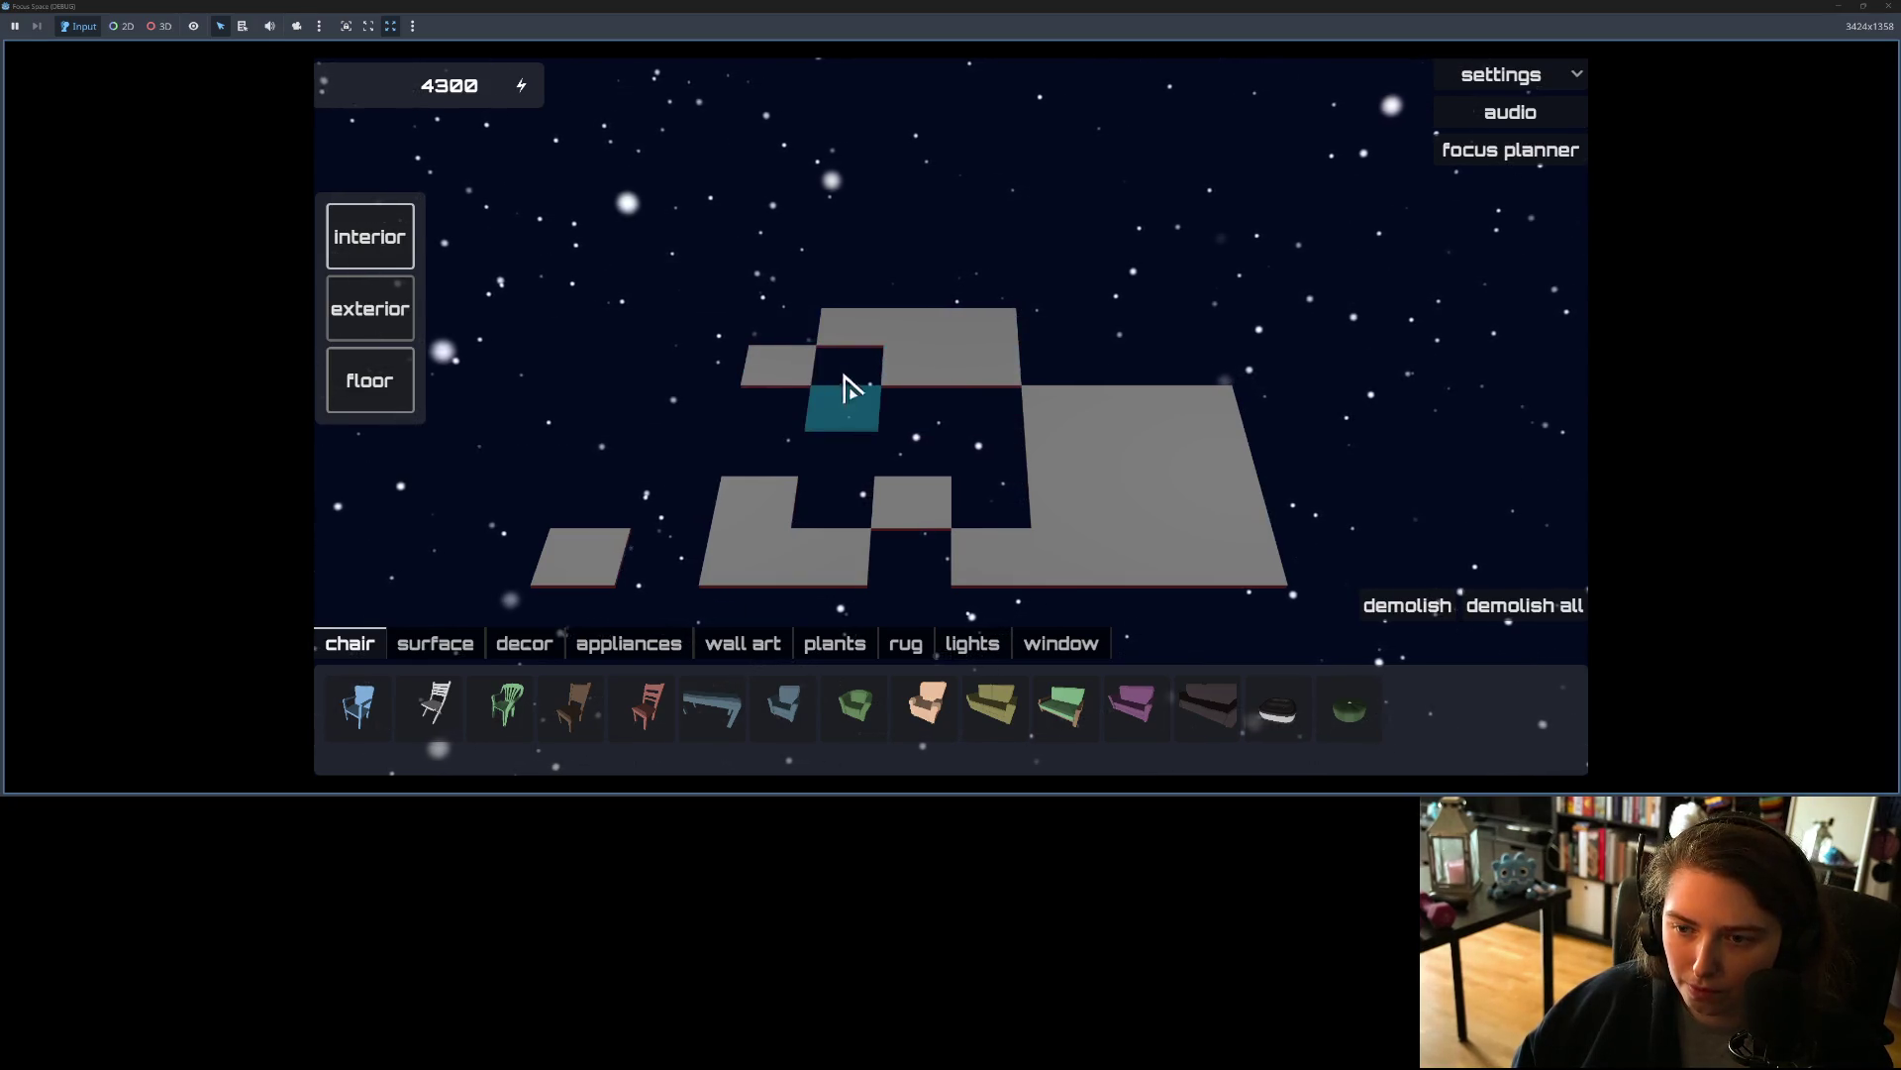
left_click(984, 330)
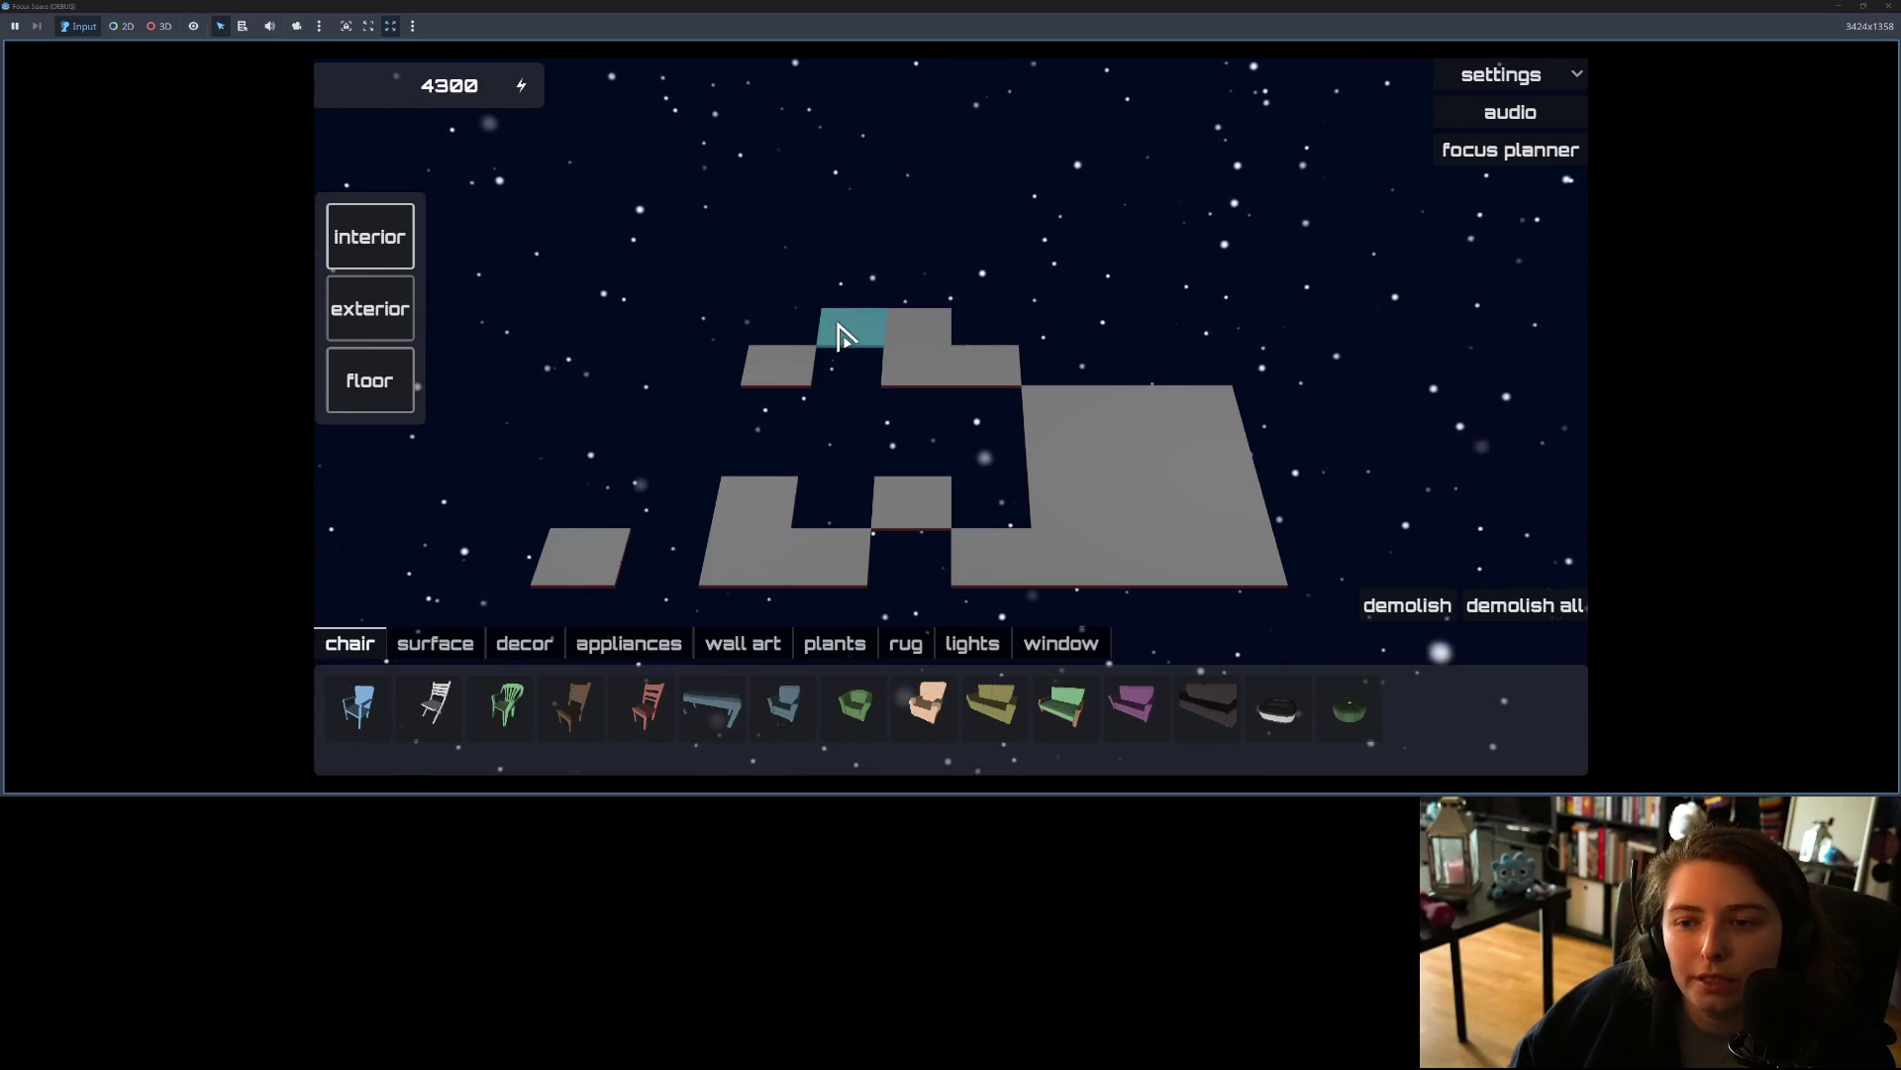
left_click(711, 335)
left_click(628, 368)
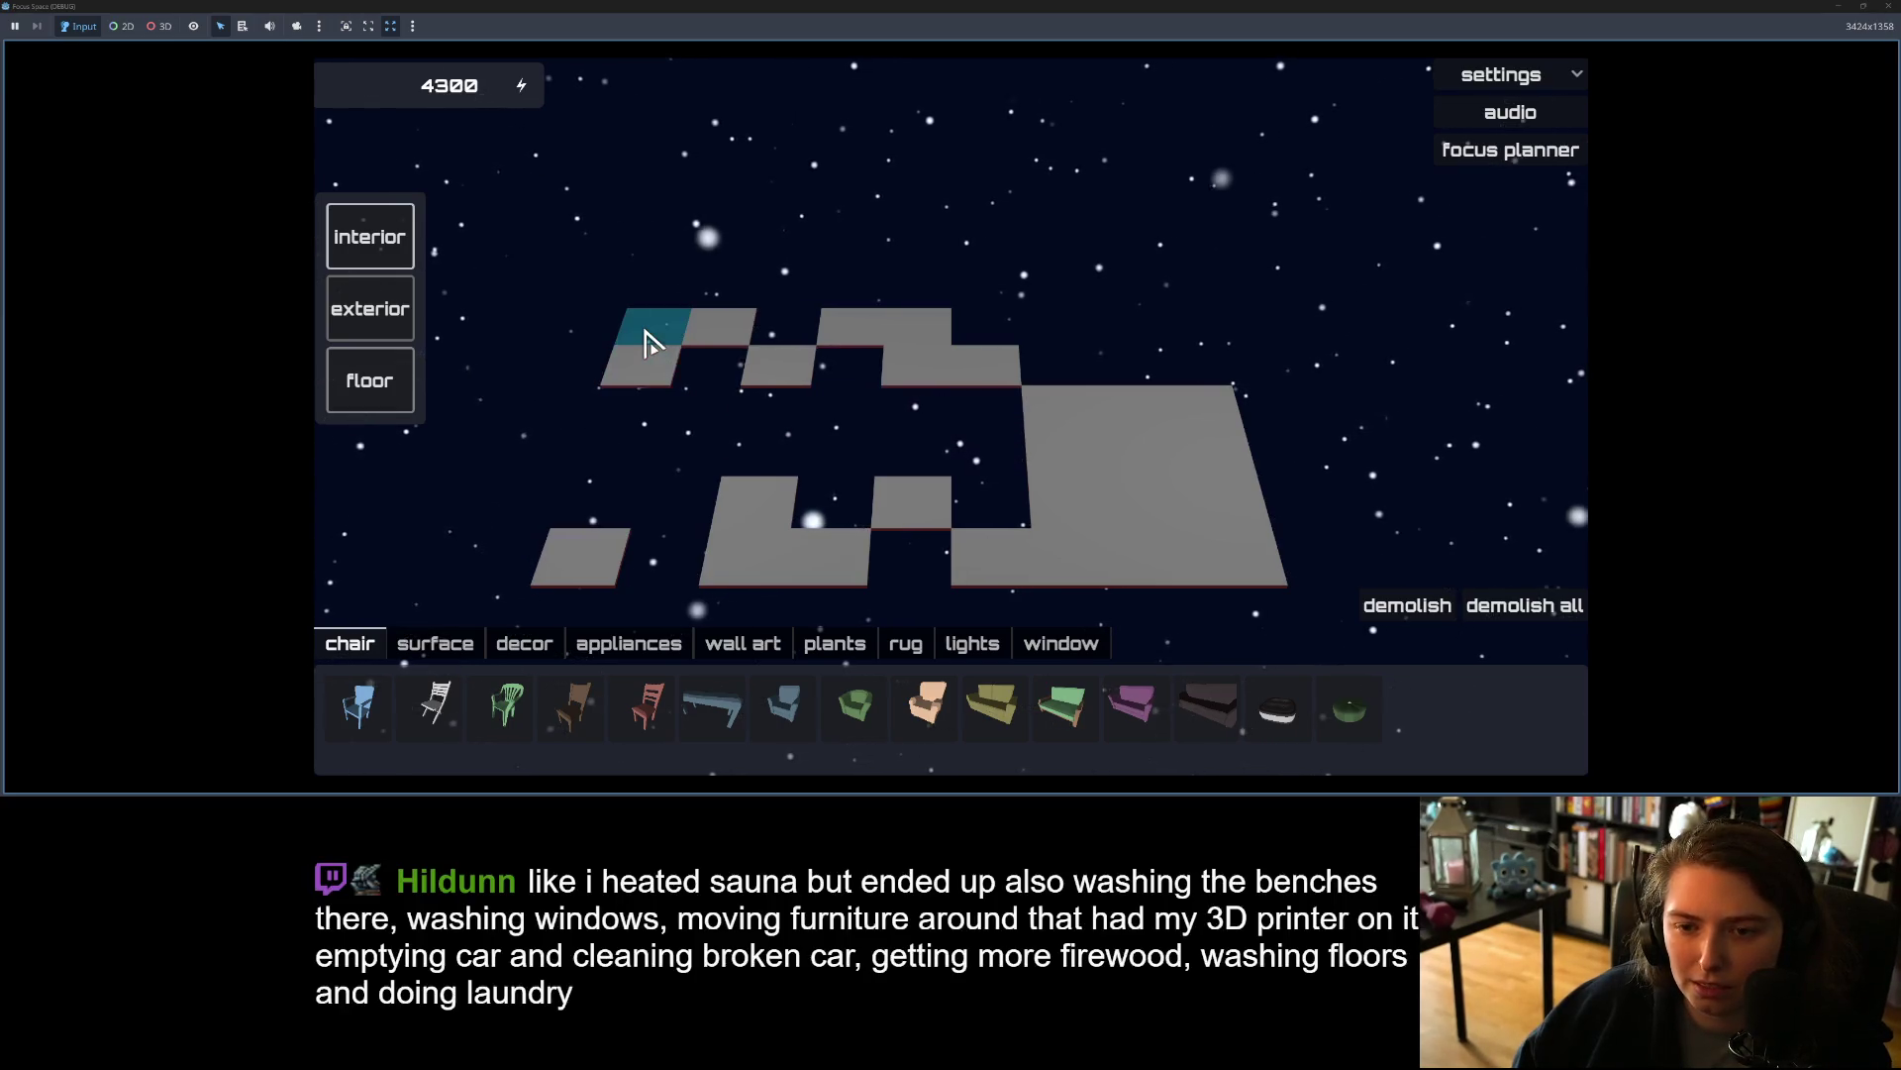
left_click_drag(579, 562, 911, 556)
Step: Fill the gaps into one L-shaped floor and draw walls along its back, left and front edges
mouse_move(633, 353)
left_mouse_down()
mouse_move(645, 327)
mouse_move(925, 459)
mouse_move(951, 501)
left_mouse_up()
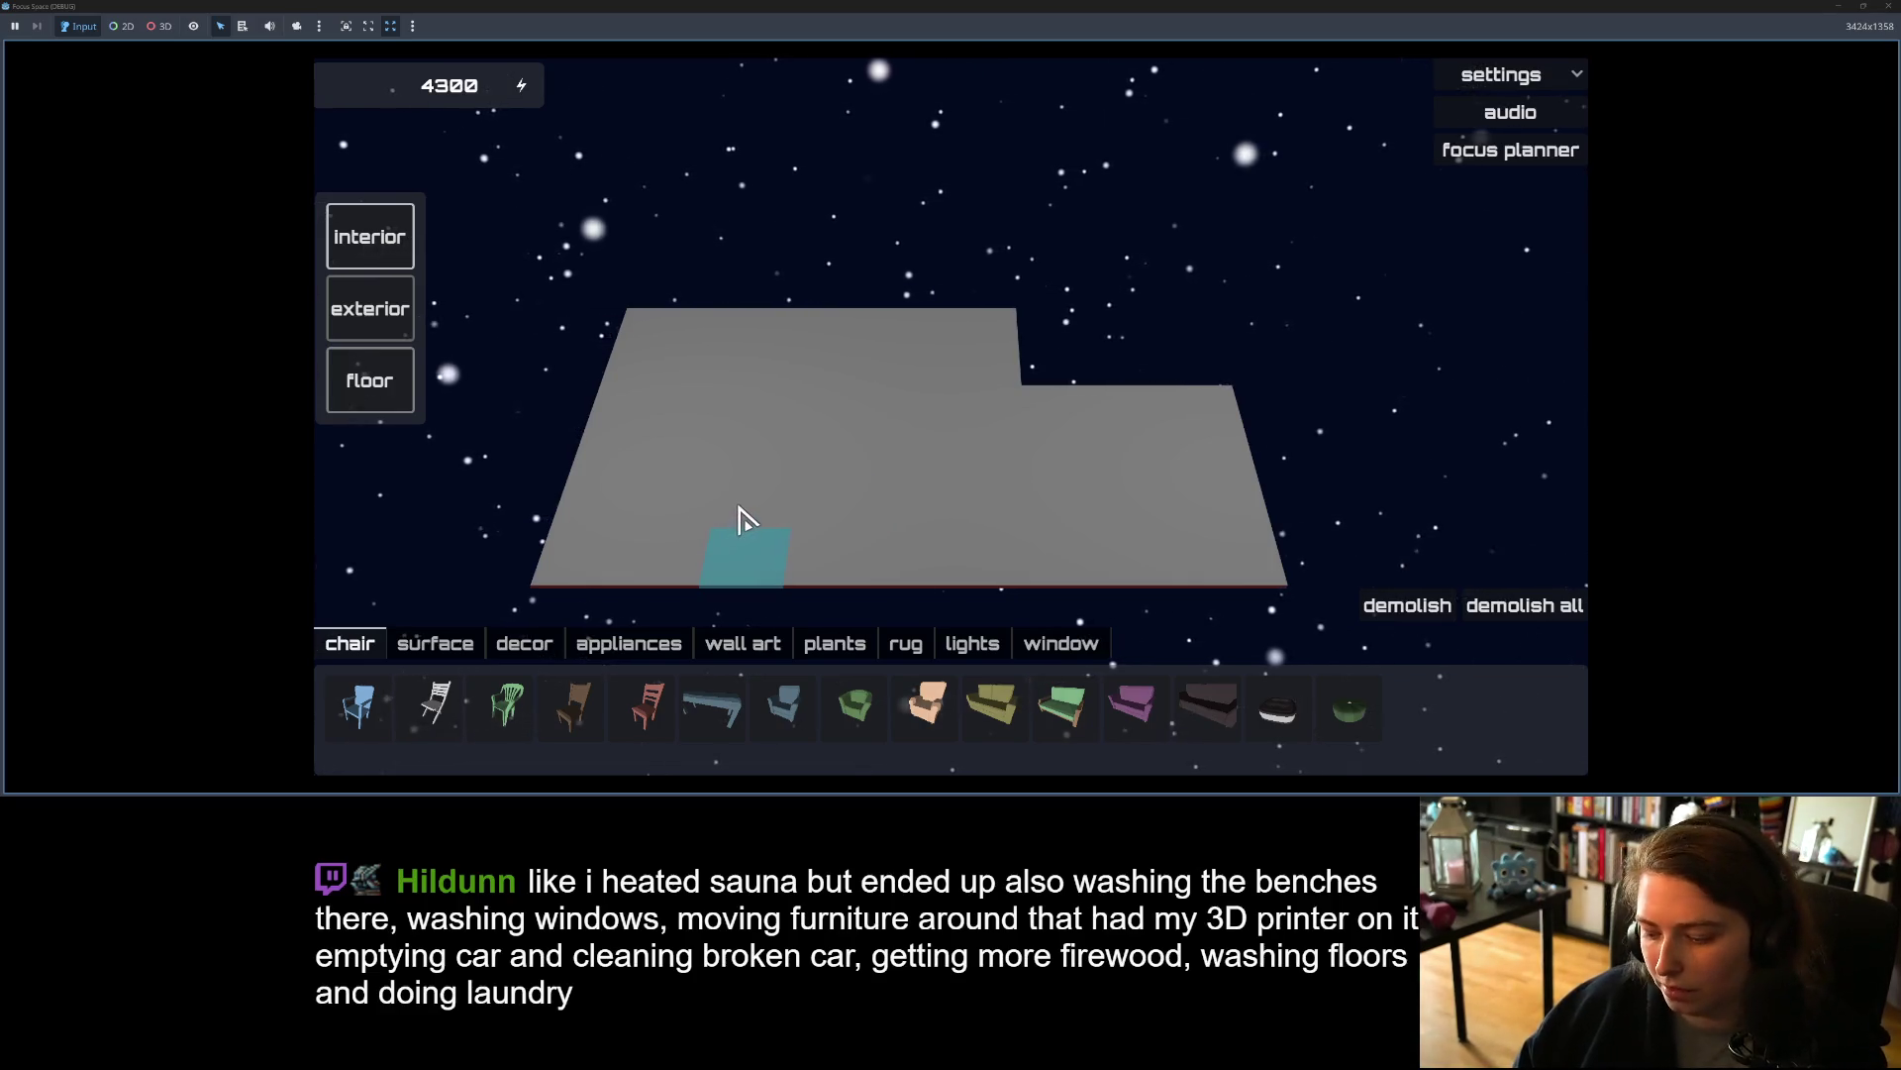
mouse_move(661, 325)
left_mouse_down()
mouse_move(830, 338)
mouse_move(693, 318)
mouse_move(1010, 319)
left_mouse_up()
left_click_drag(617, 338, 551, 586)
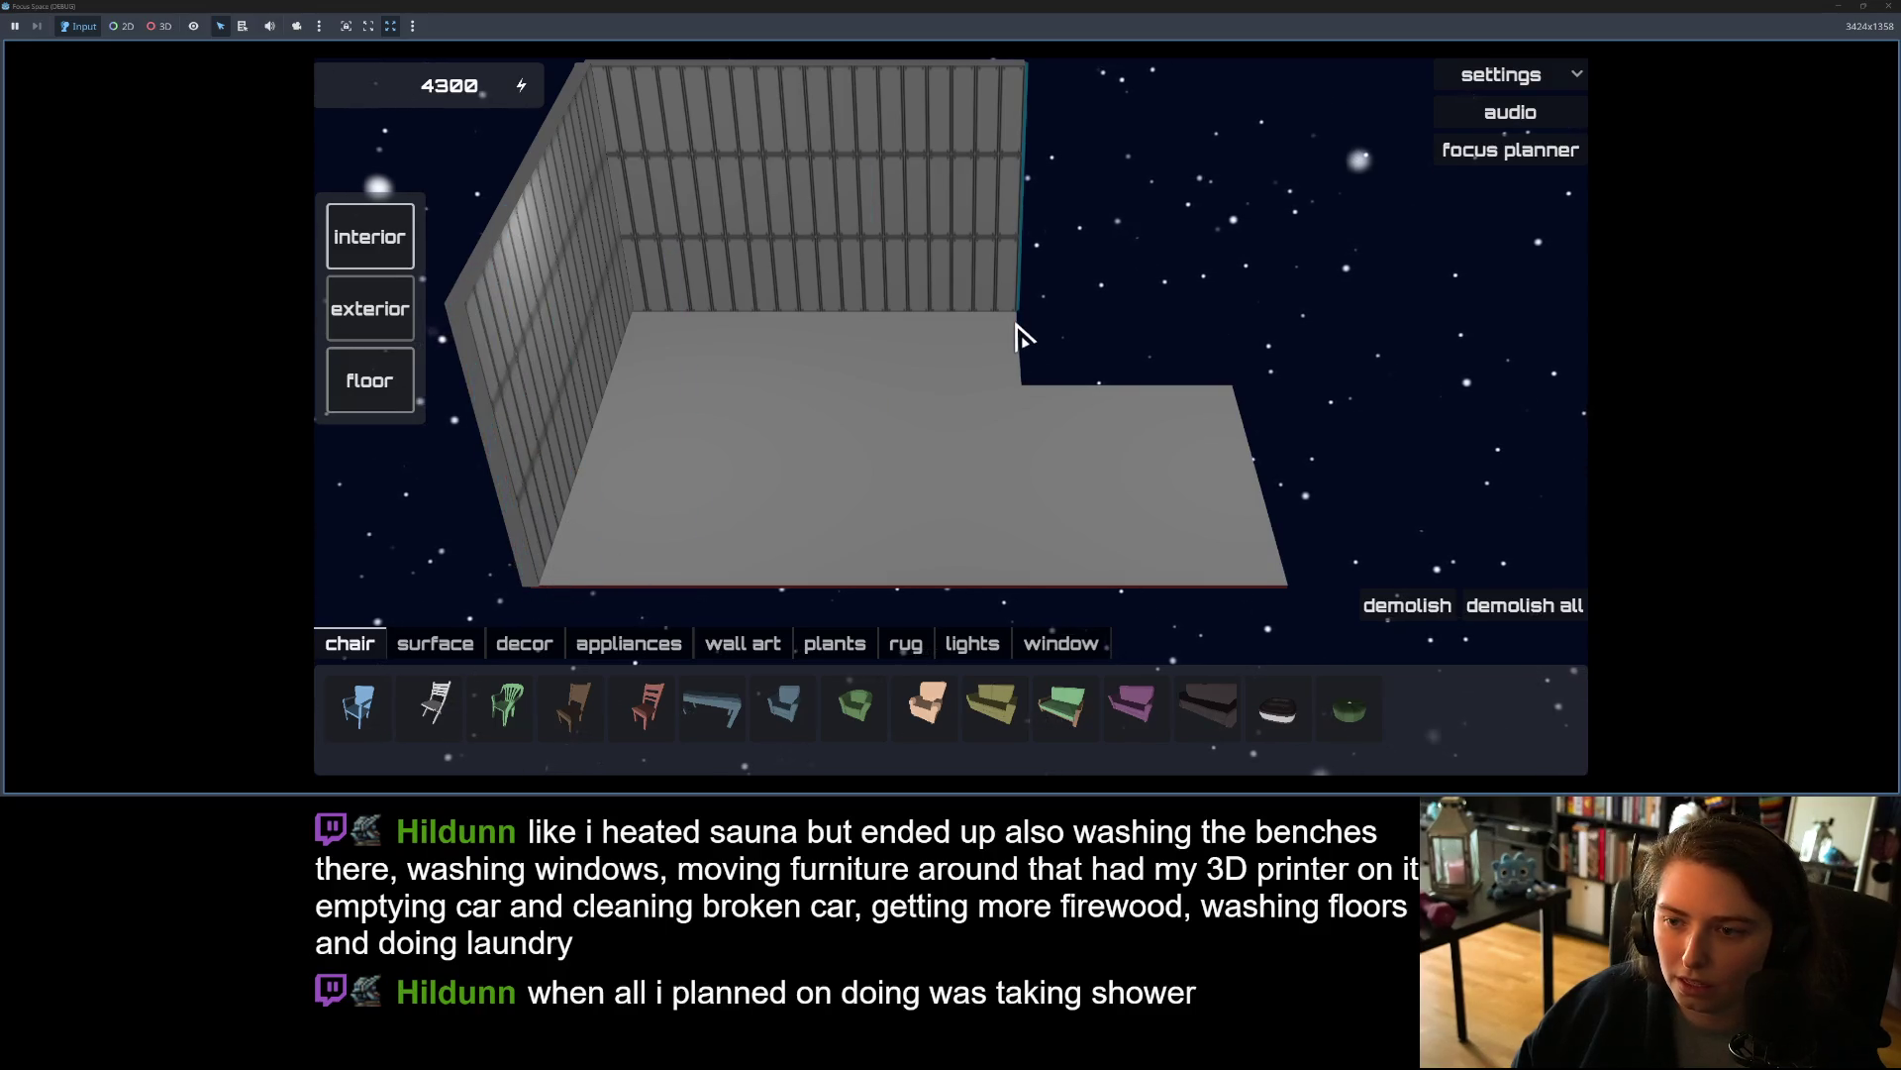
mouse_move(1016, 332)
left_mouse_down()
mouse_move(1015, 381)
mouse_move(1146, 412)
mouse_move(1090, 407)
mouse_move(1228, 404)
left_mouse_up()
mouse_move(1244, 485)
left_mouse_down()
mouse_move(1268, 585)
mouse_move(1070, 598)
mouse_move(574, 564)
mouse_move(591, 573)
left_mouse_up()
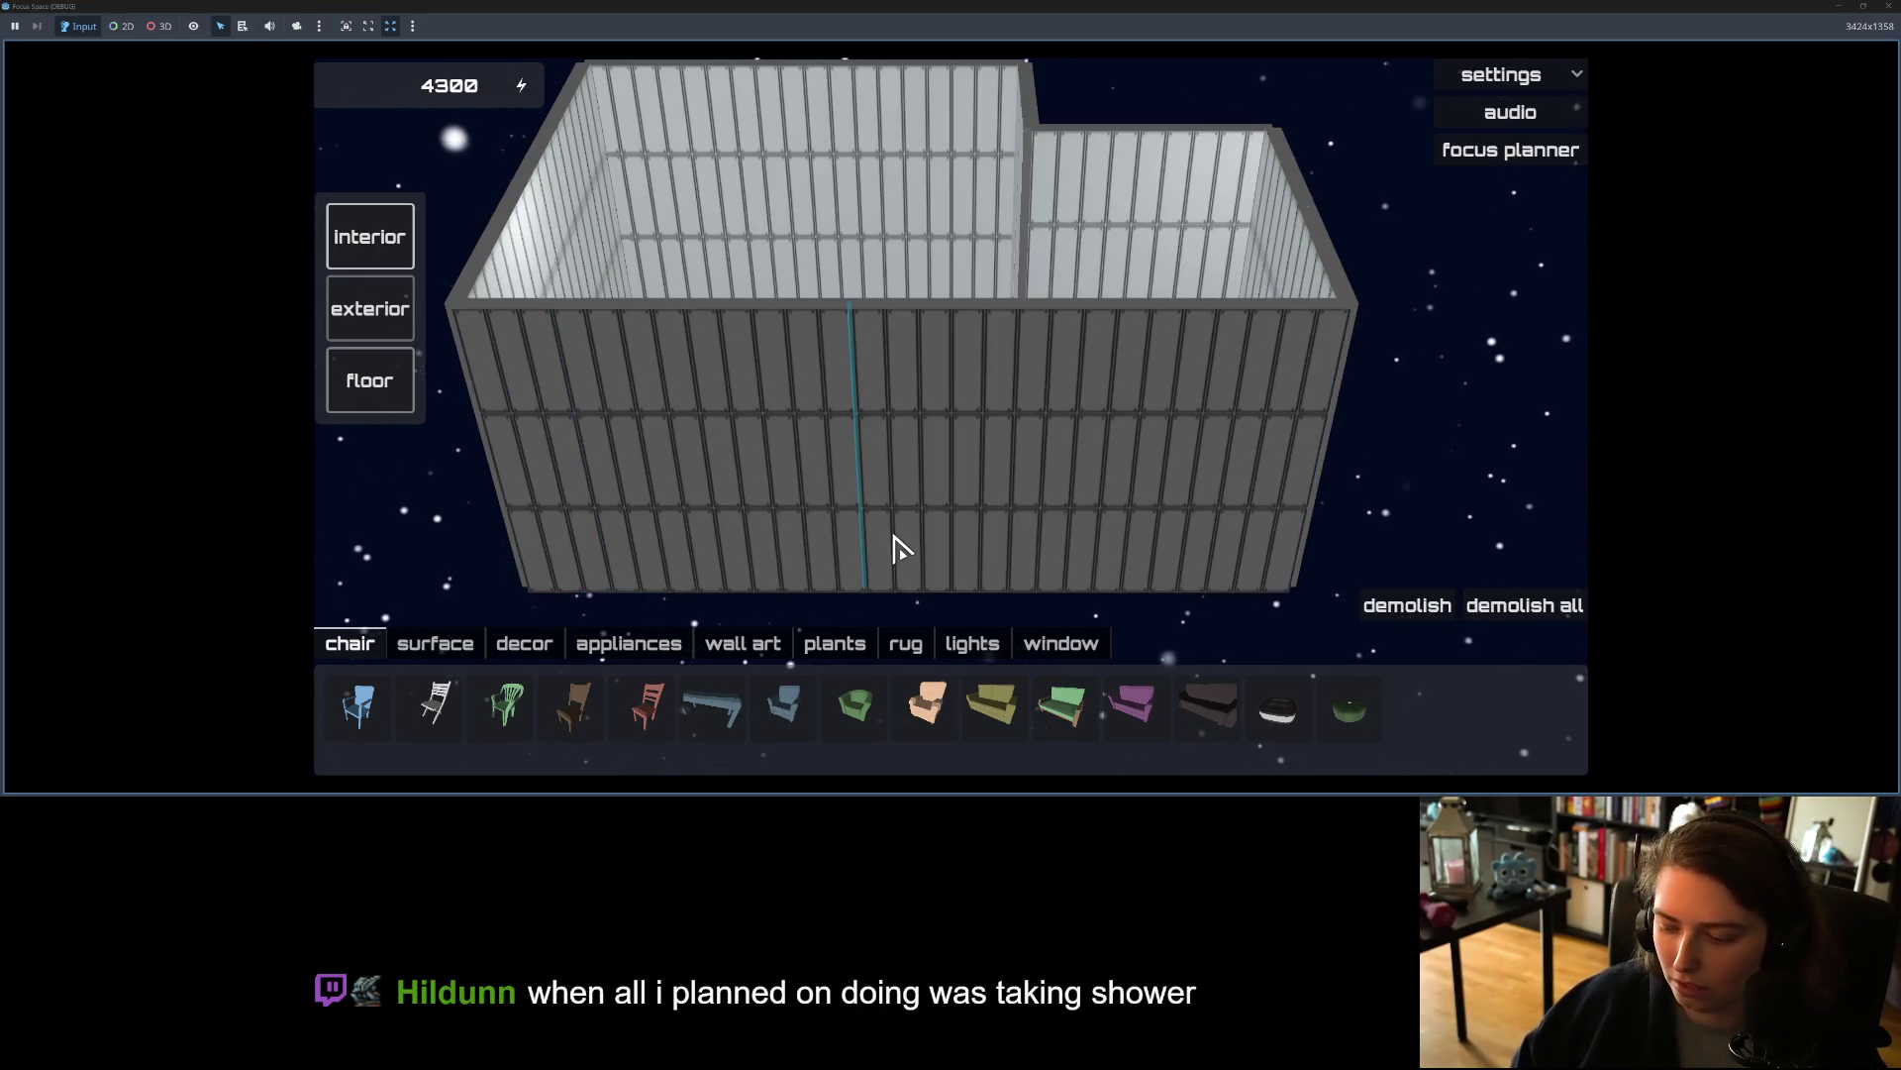
key("Tab")
key("Tab")
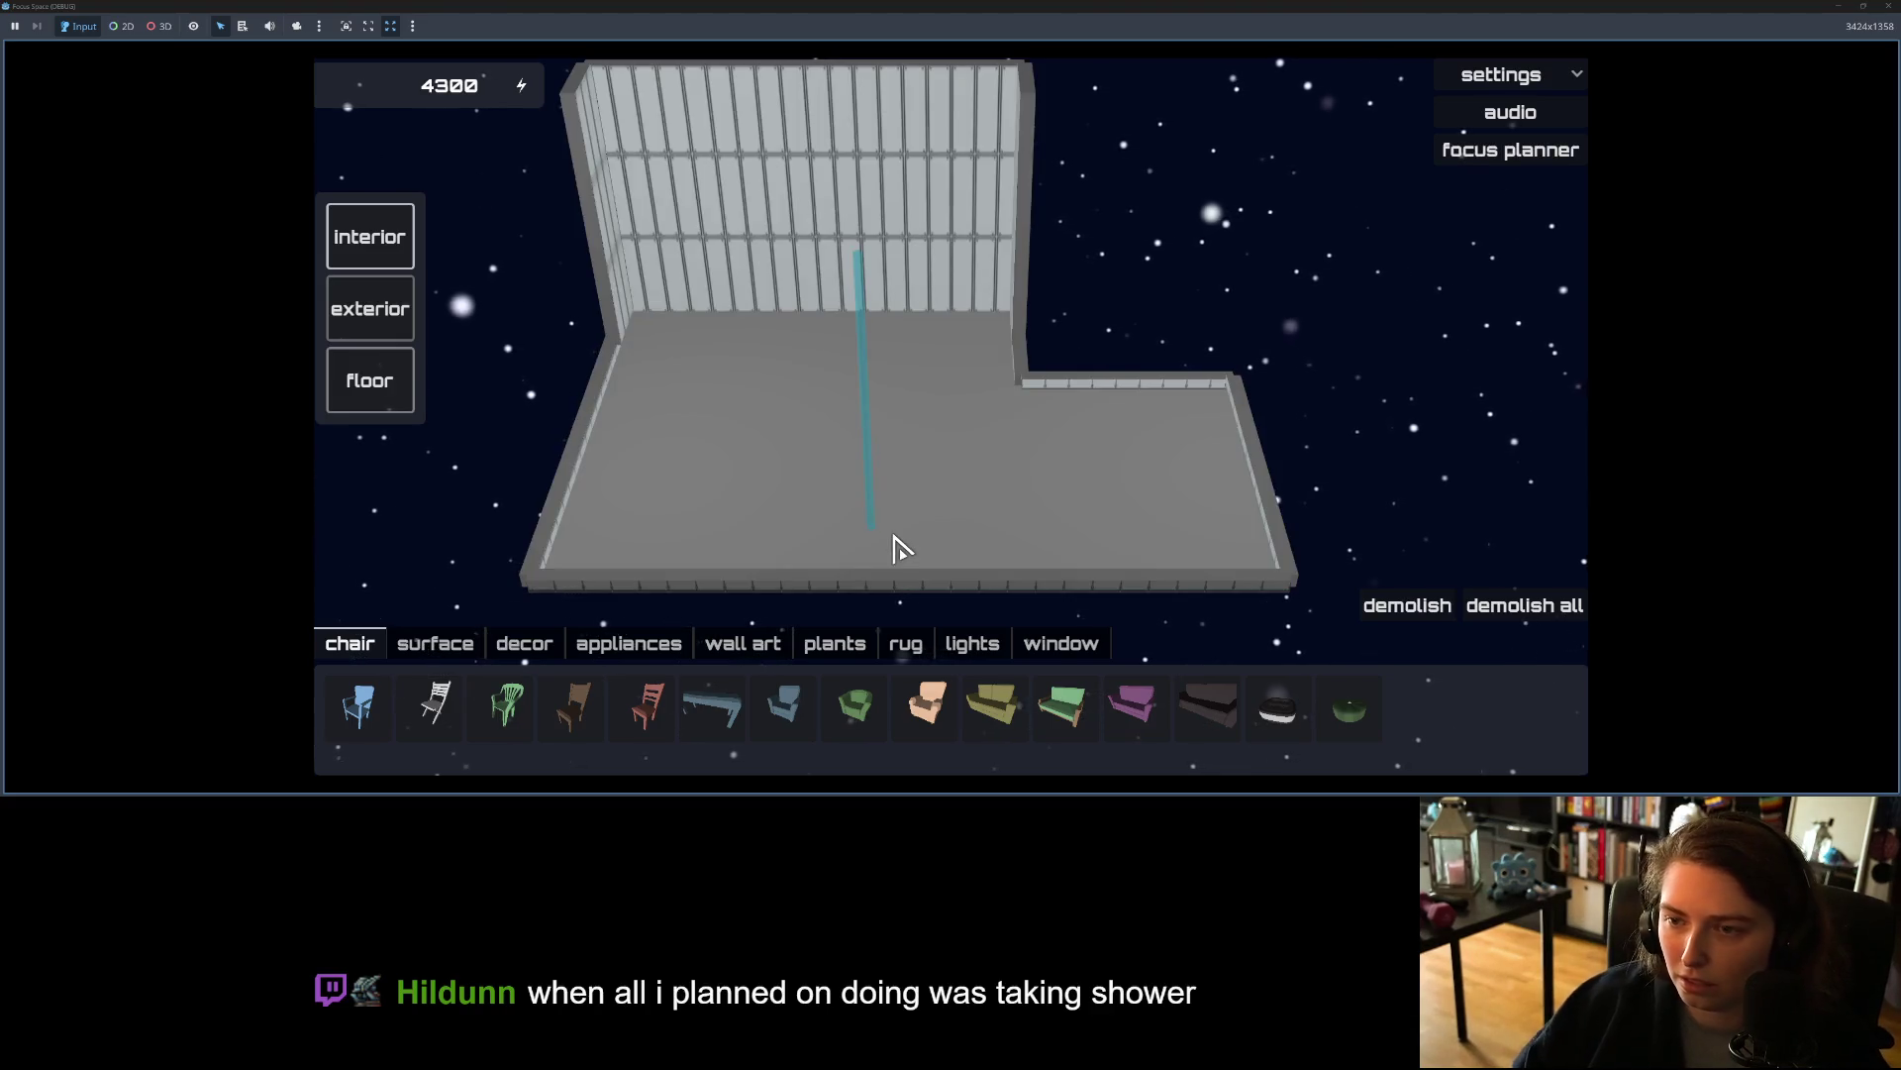
key("e")
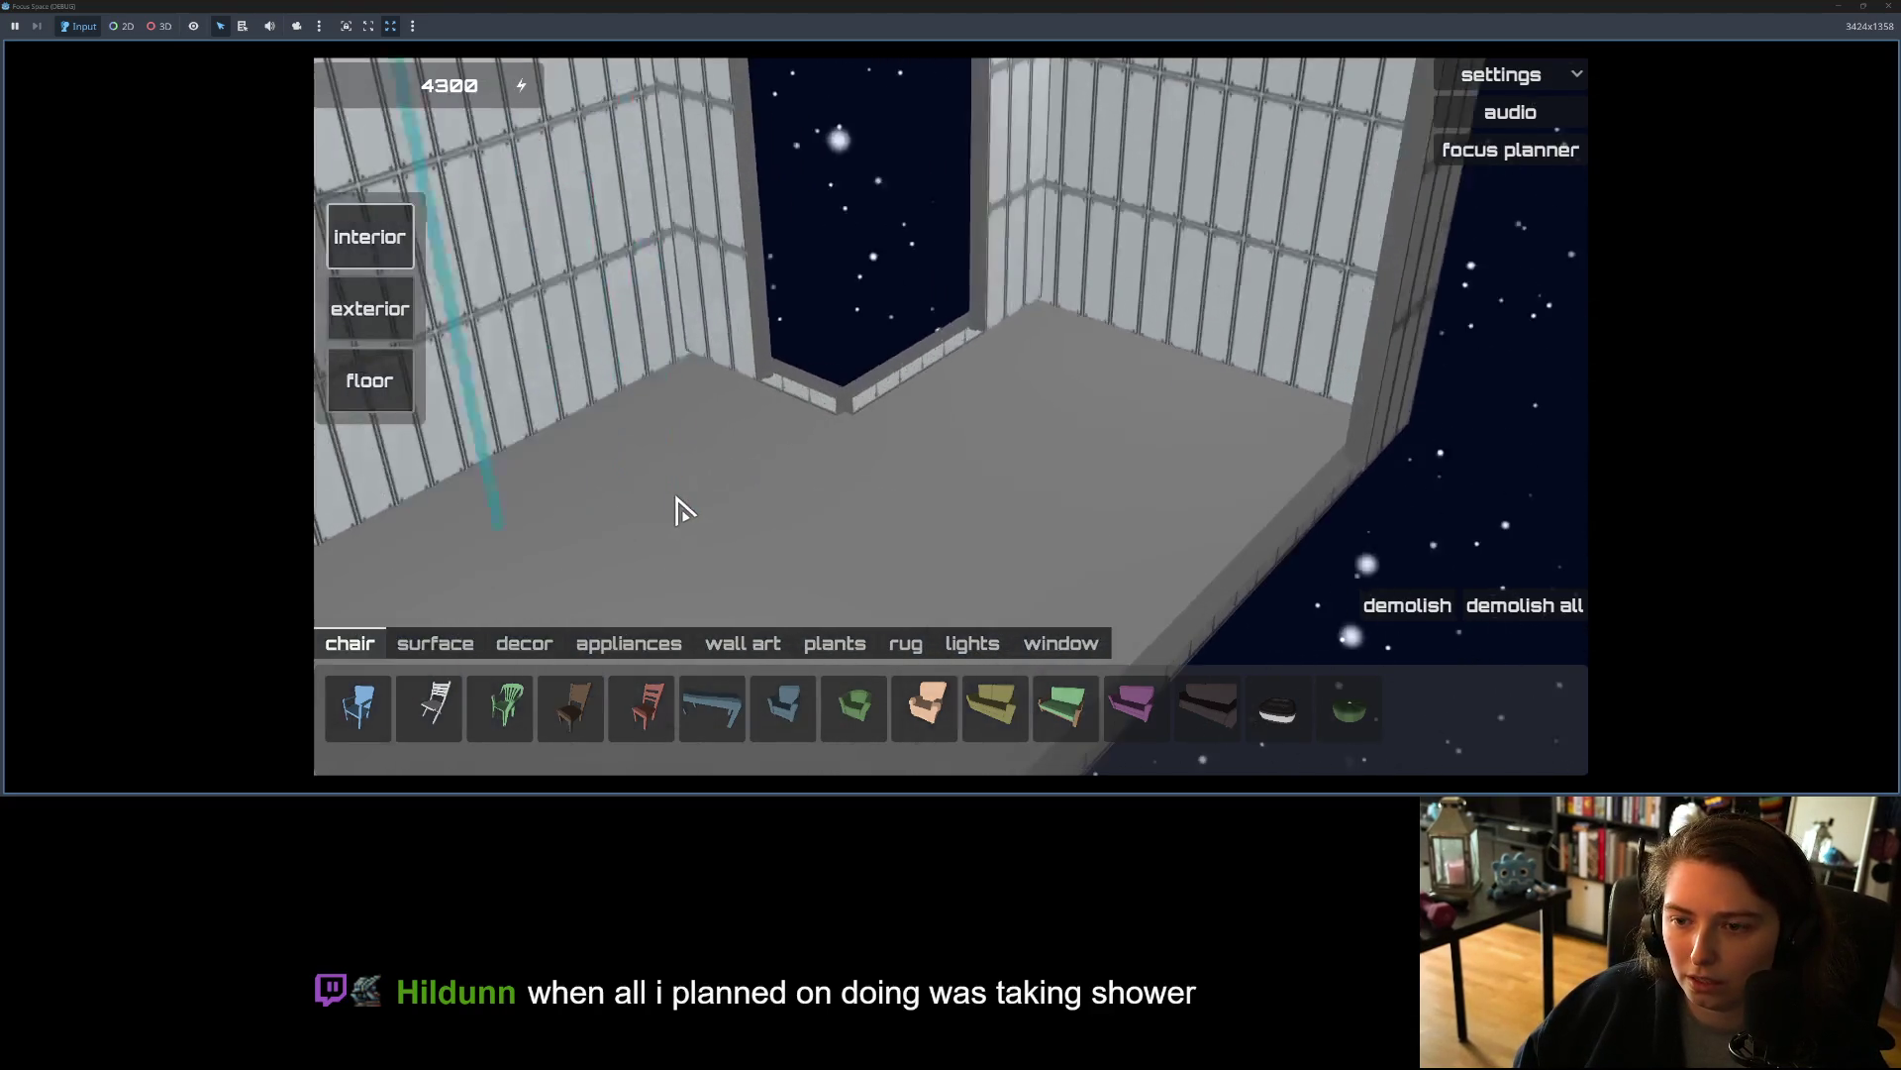
key("e")
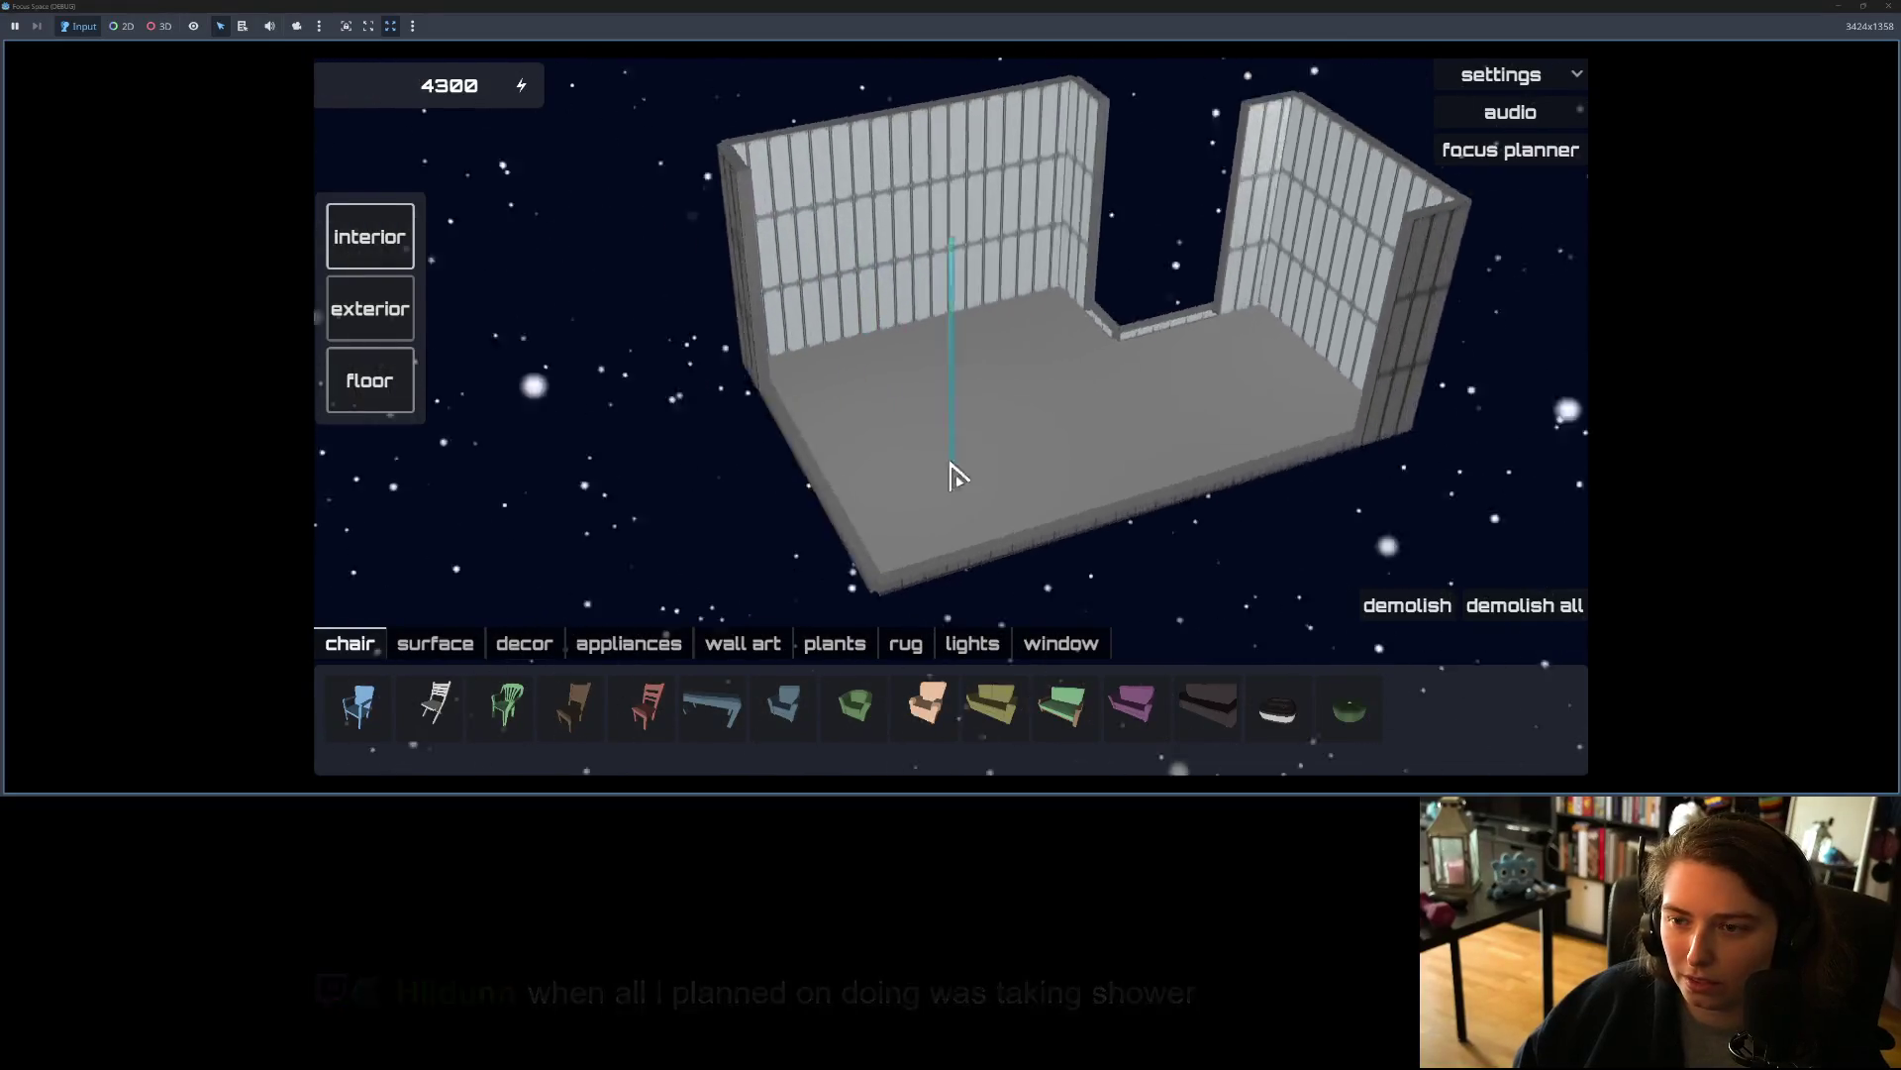
key("e")
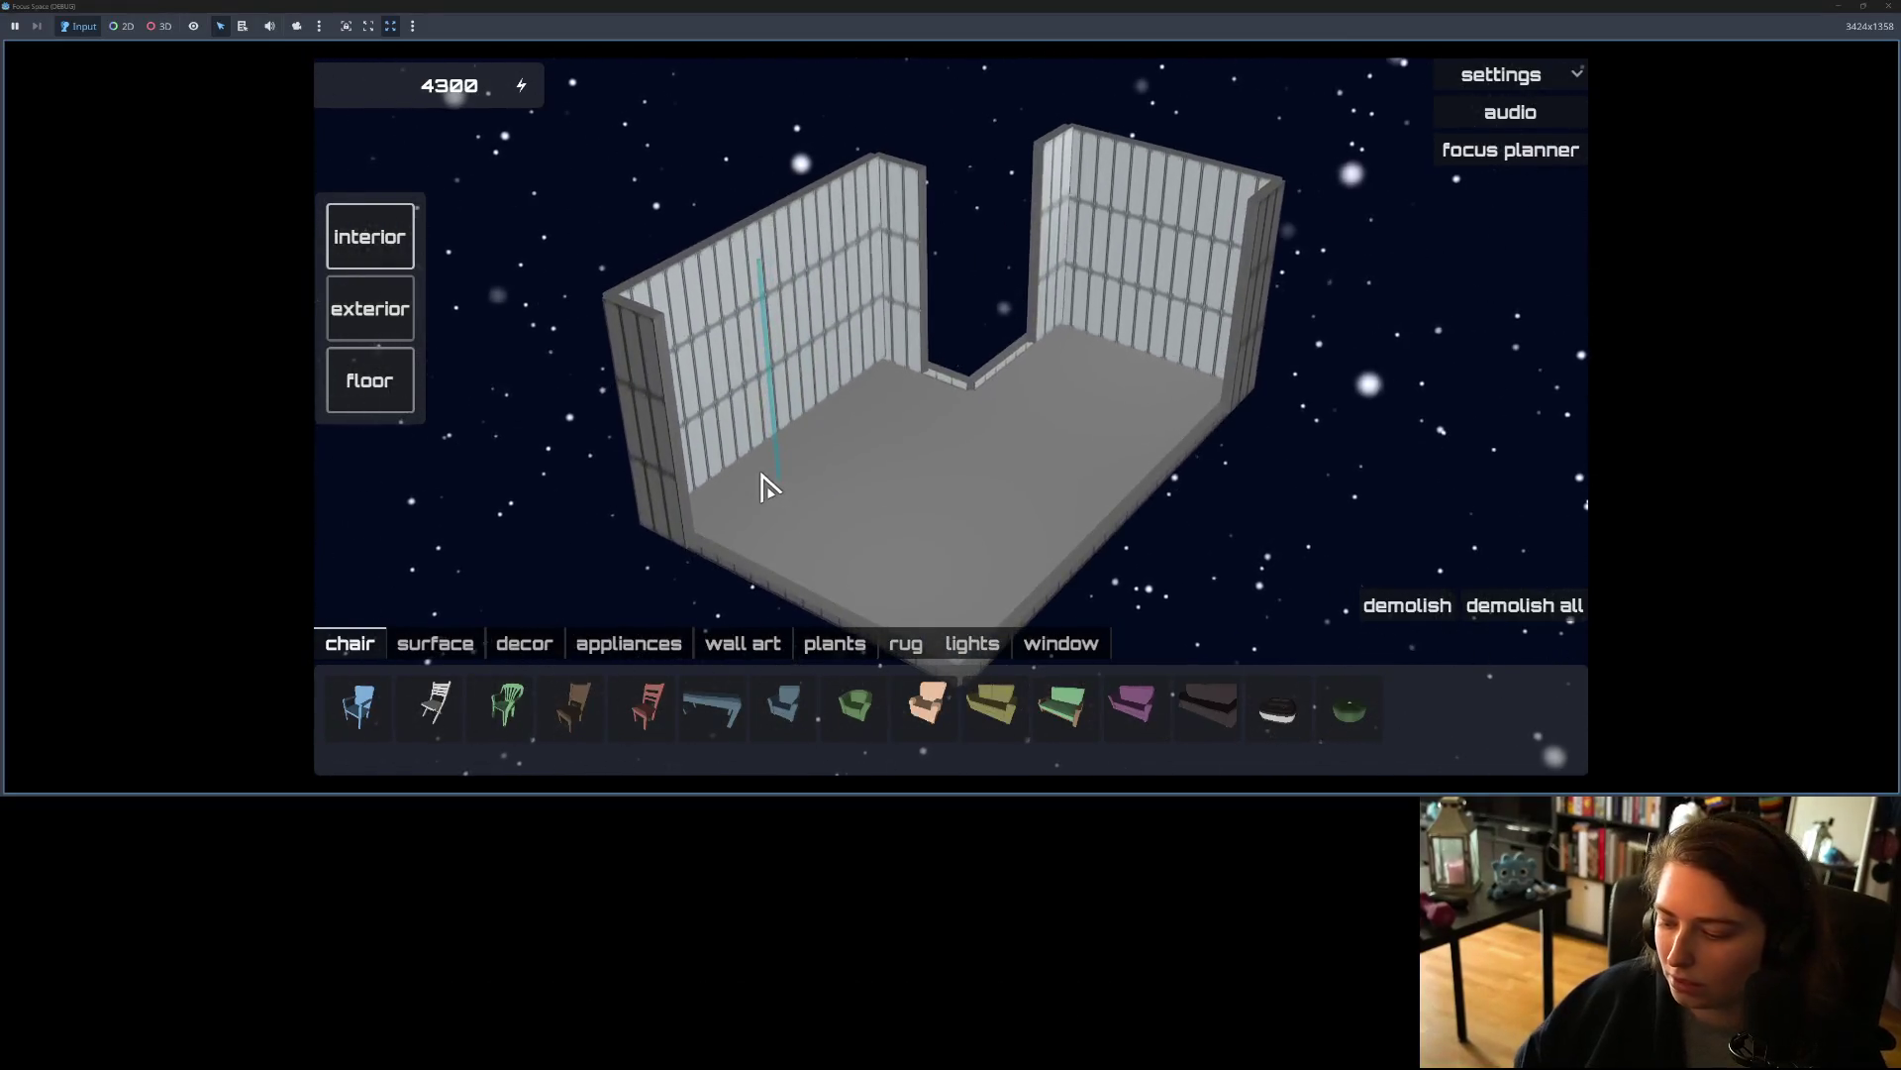
key("Tab")
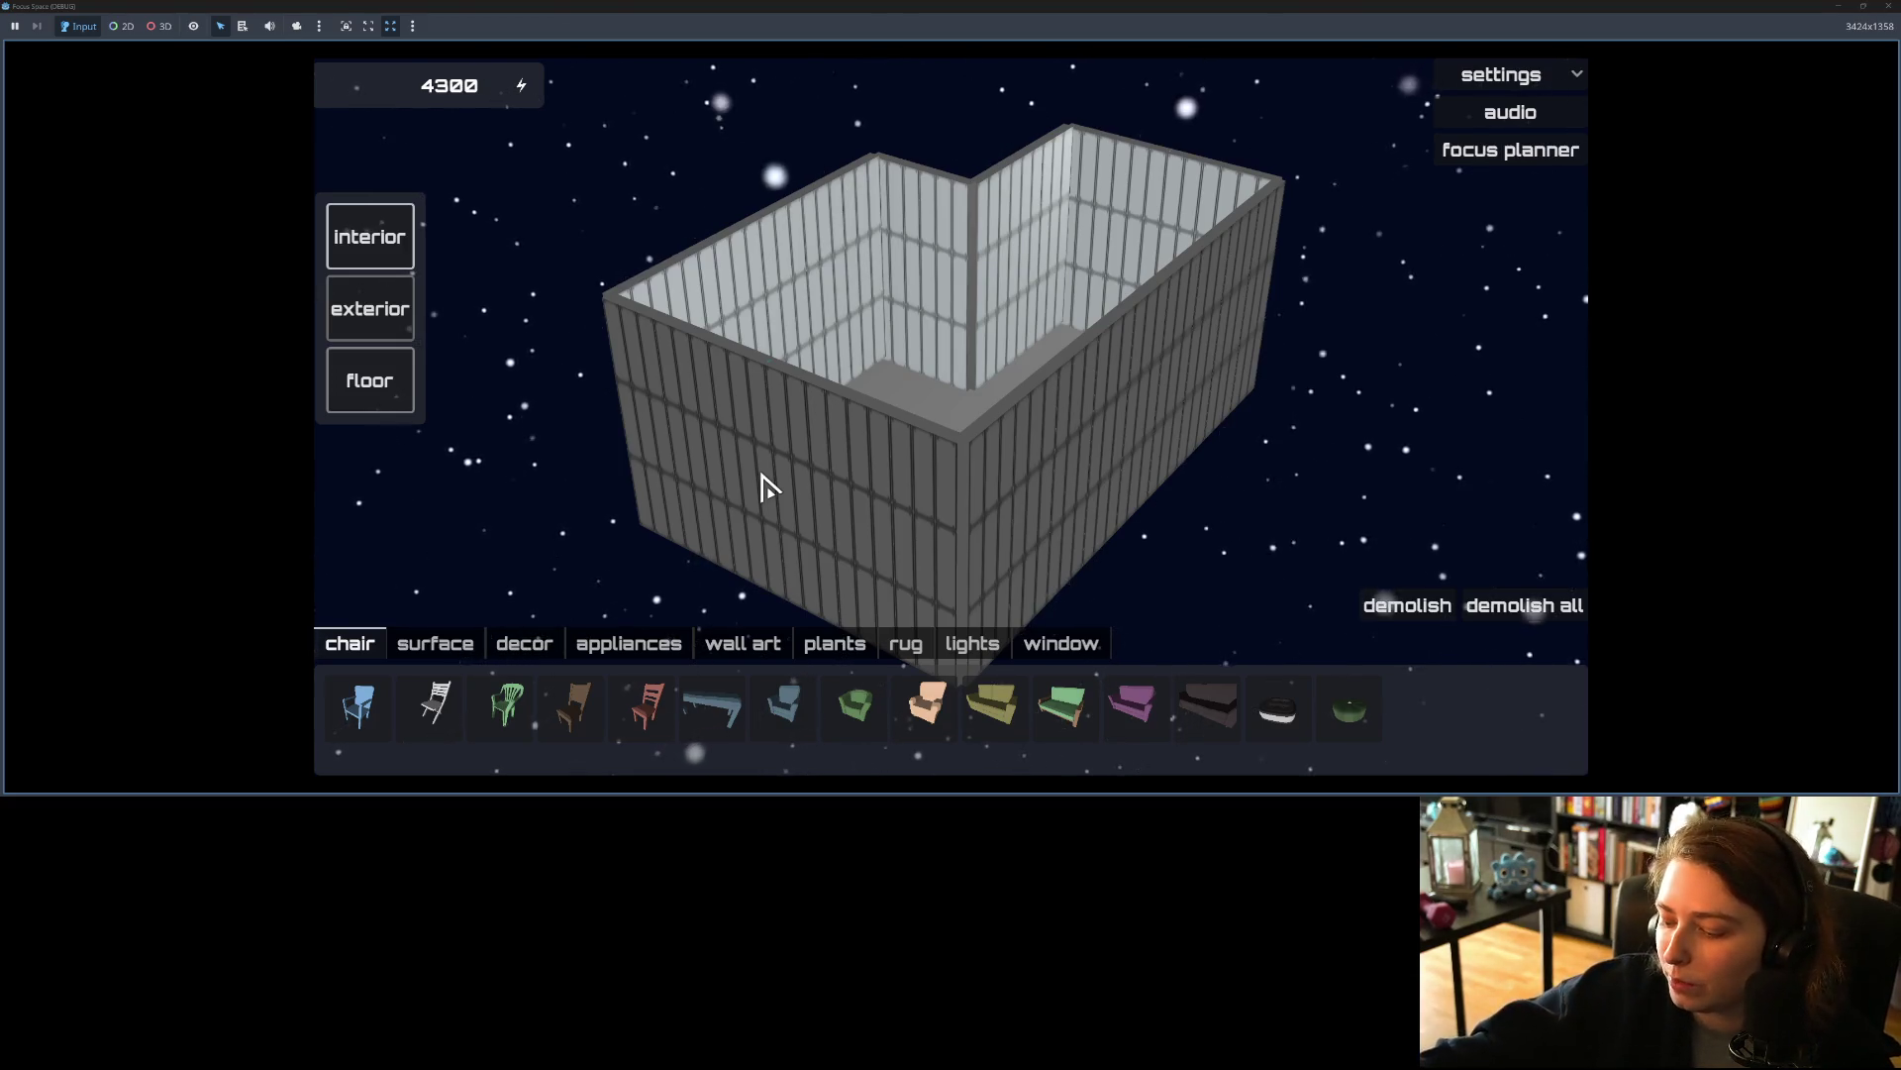
left_click(766, 485)
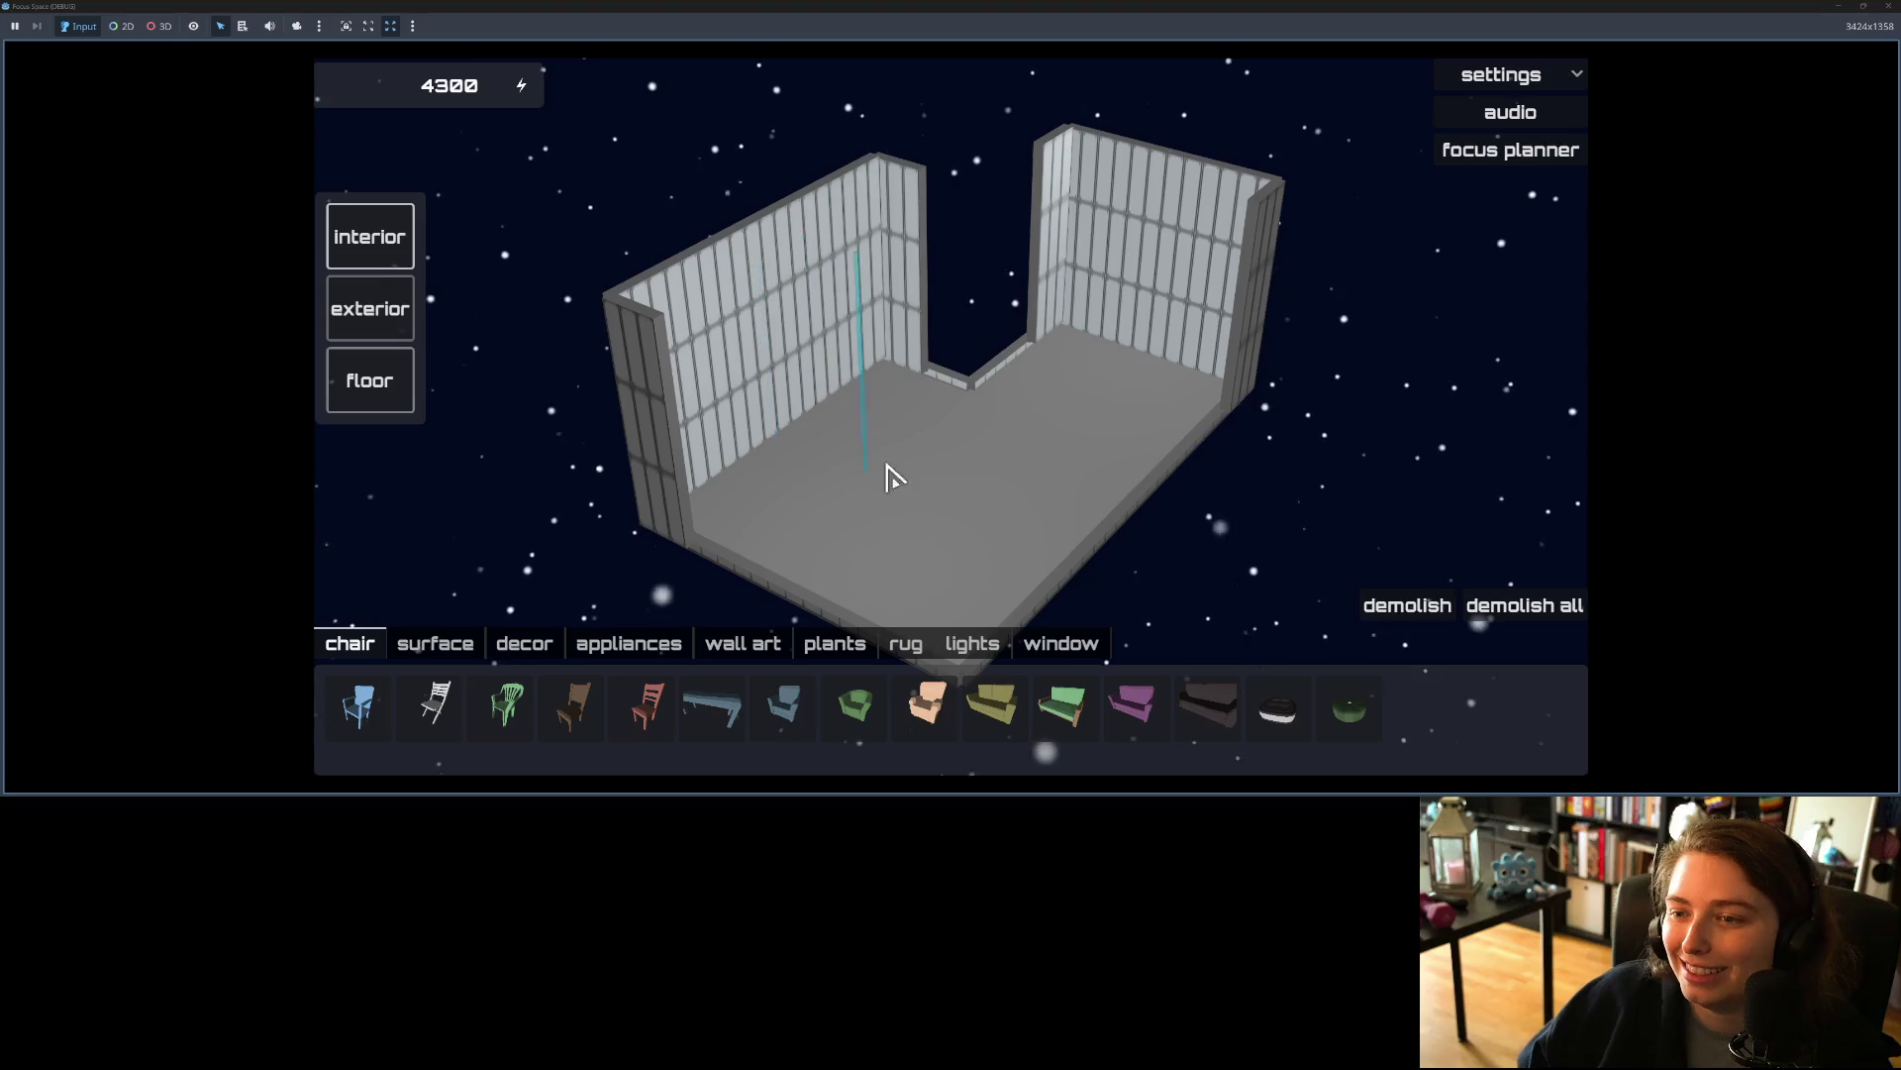
Step: Add floor beside the back wall, cut a square from the front-right corner, and demolish the short inner wall
mouse_move(1065, 450)
left_mouse_down()
mouse_move(679, 416)
mouse_move(389, 428)
left_mouse_up()
mouse_move(837, 459)
left_mouse_down()
mouse_move(670, 449)
mouse_move(1031, 454)
mouse_move(693, 446)
mouse_move(1002, 437)
left_mouse_up()
mouse_move(722, 466)
left_mouse_down()
mouse_move(1404, 465)
mouse_move(722, 403)
mouse_move(993, 404)
mouse_move(938, 416)
mouse_move(955, 420)
left_mouse_up()
key("a")
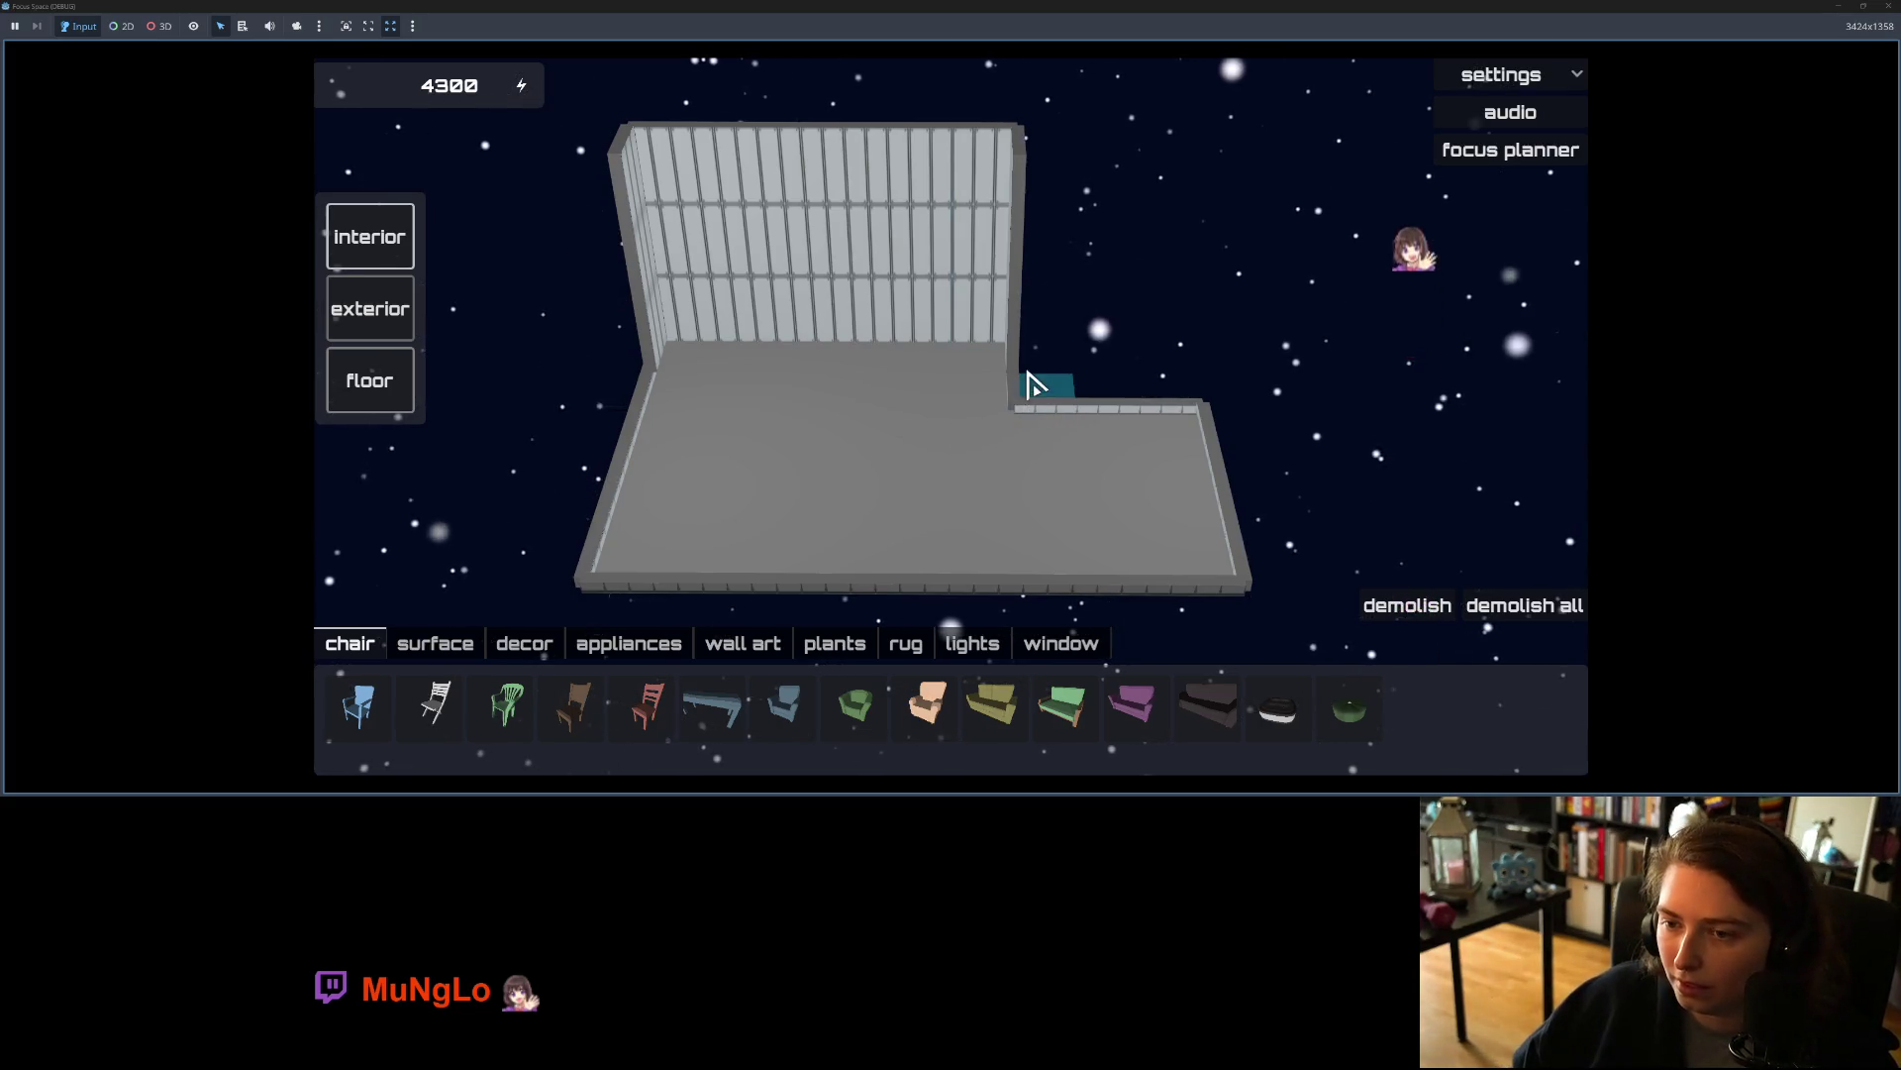
left_click_drag(1027, 377, 1147, 382)
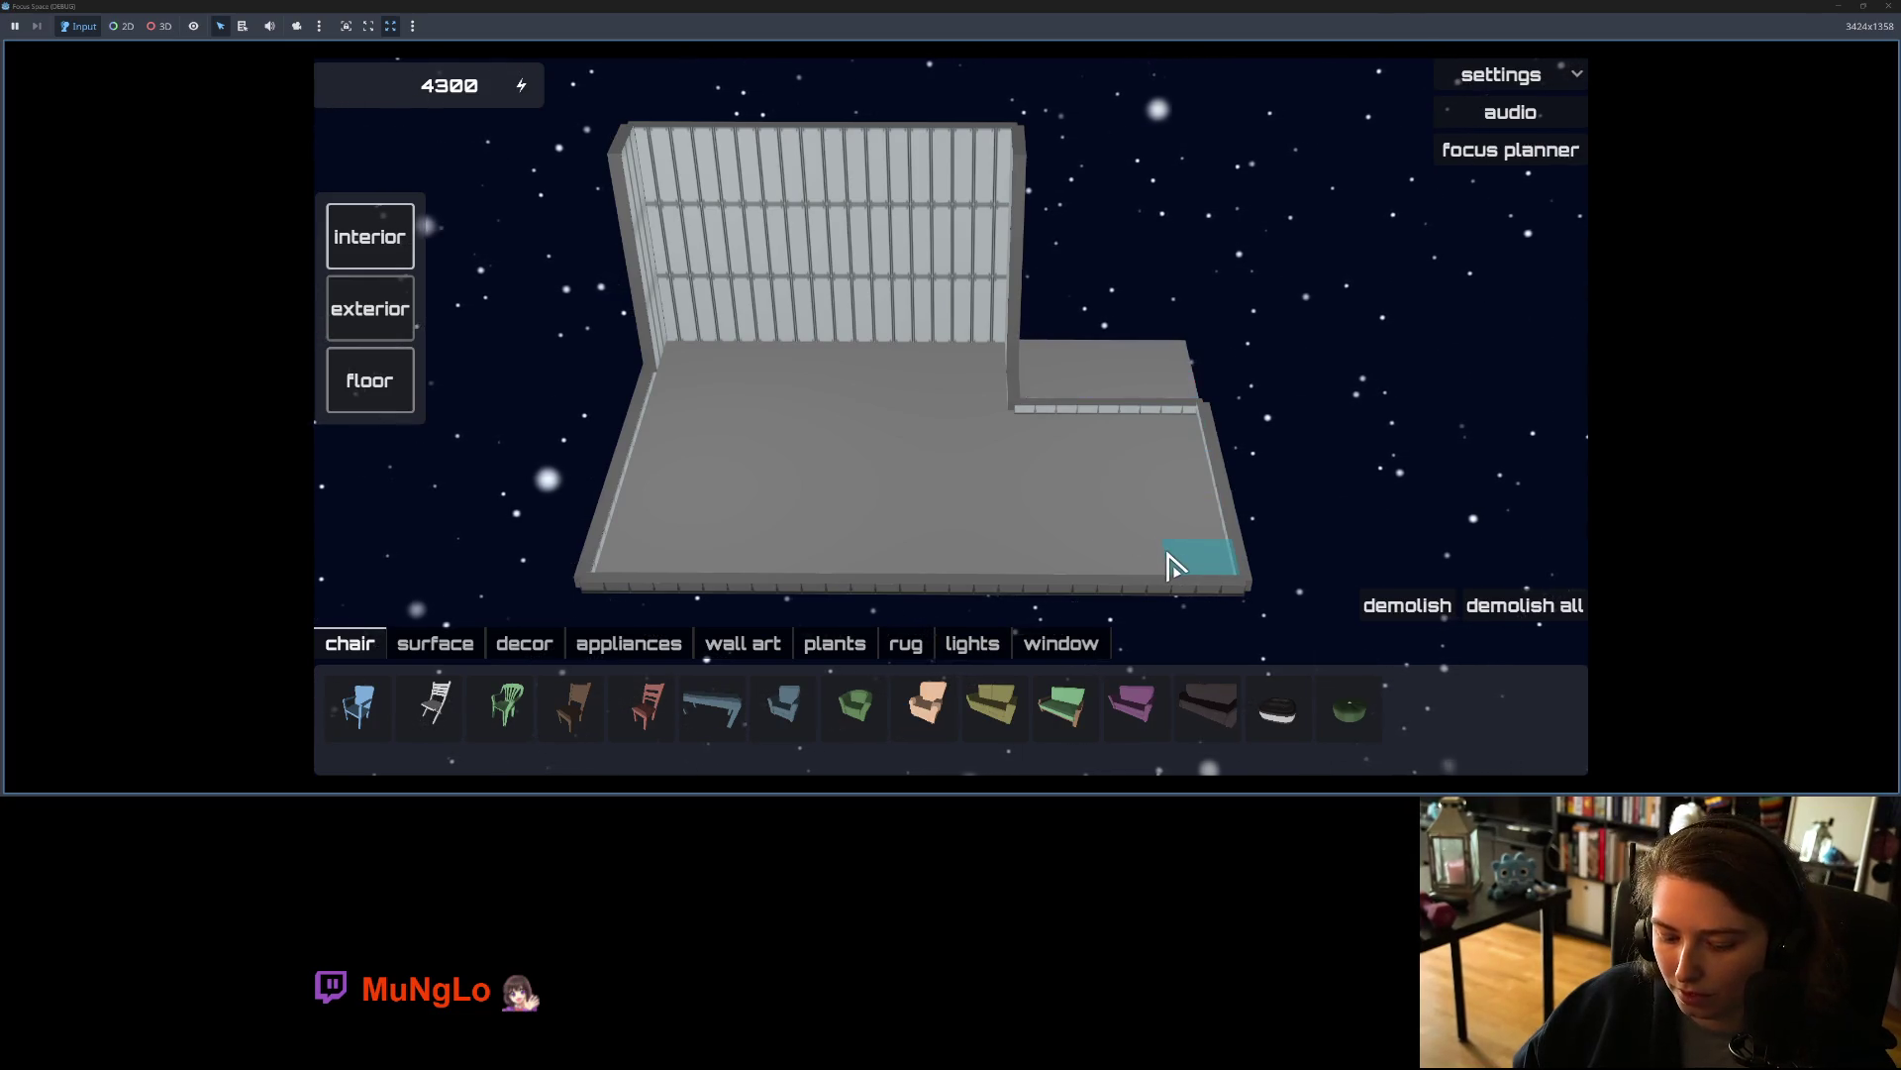
left_click_drag(1090, 538, 1051, 527)
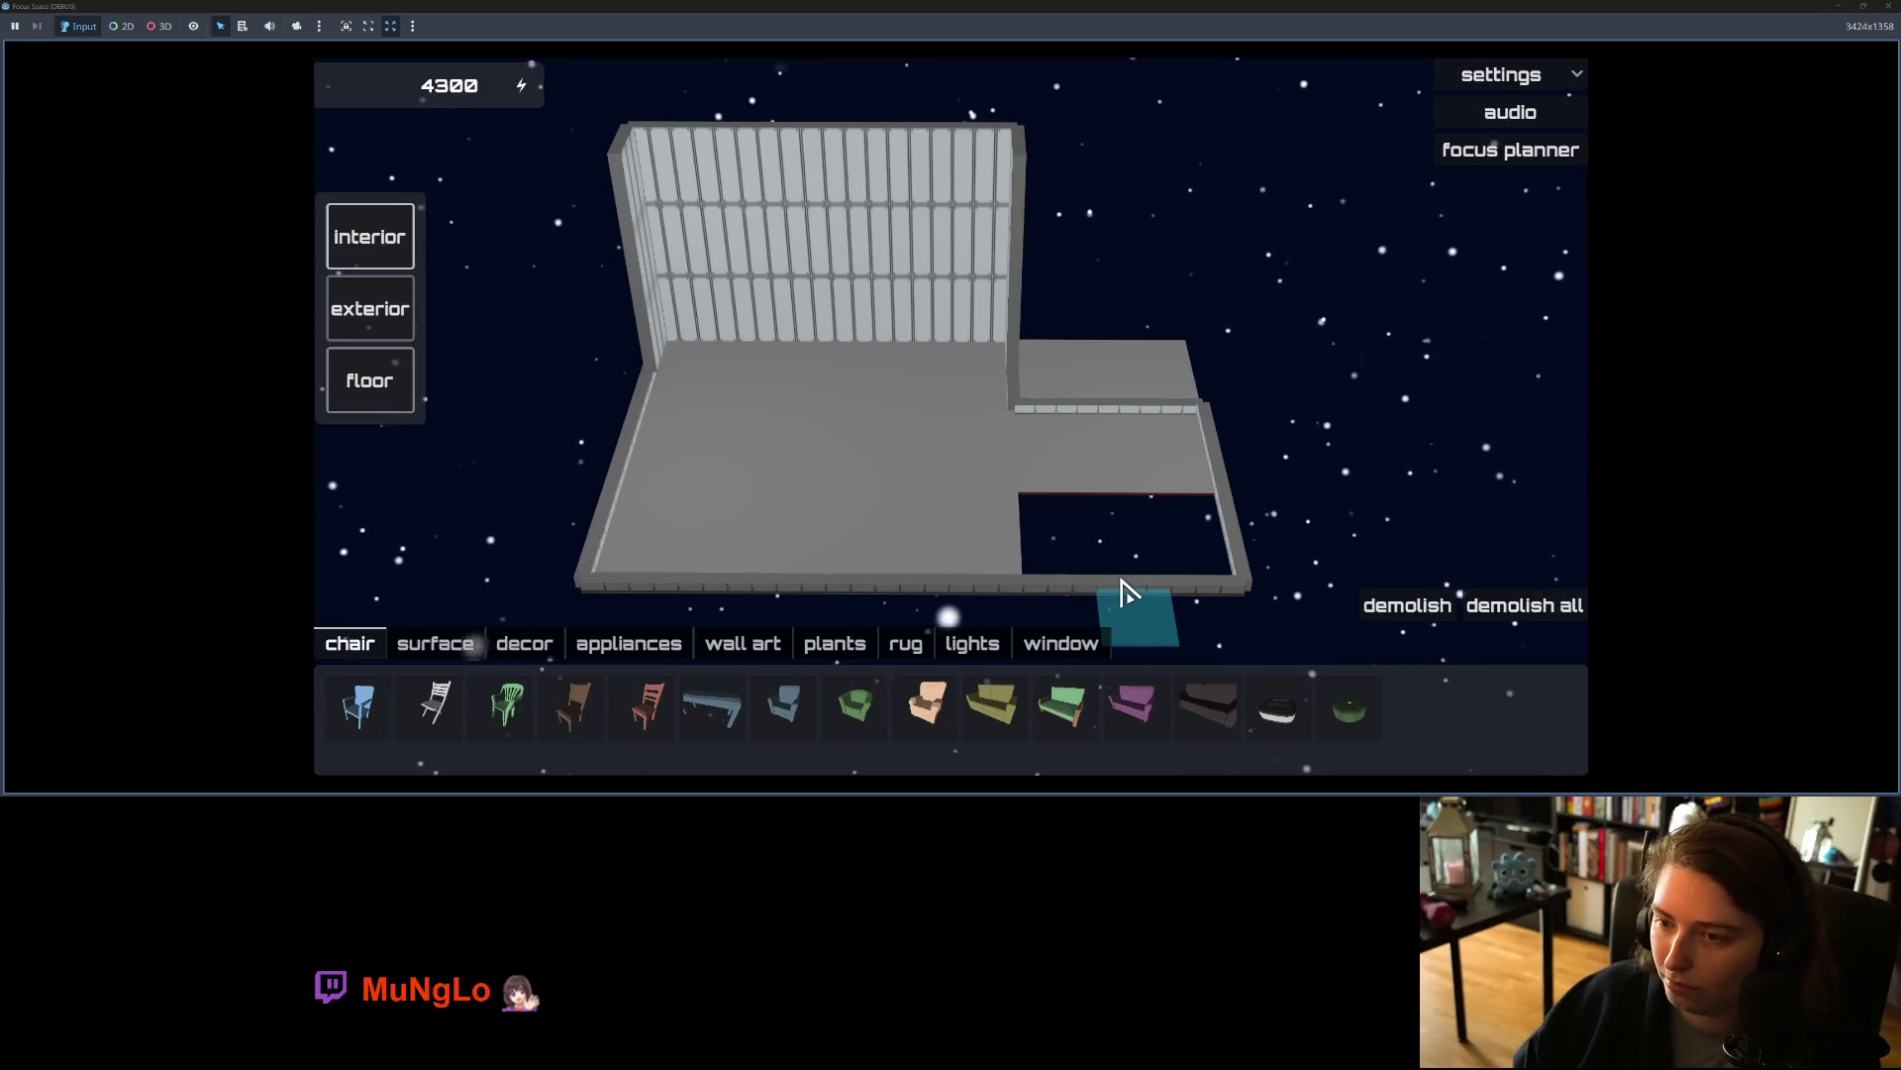
left_click(1020, 352)
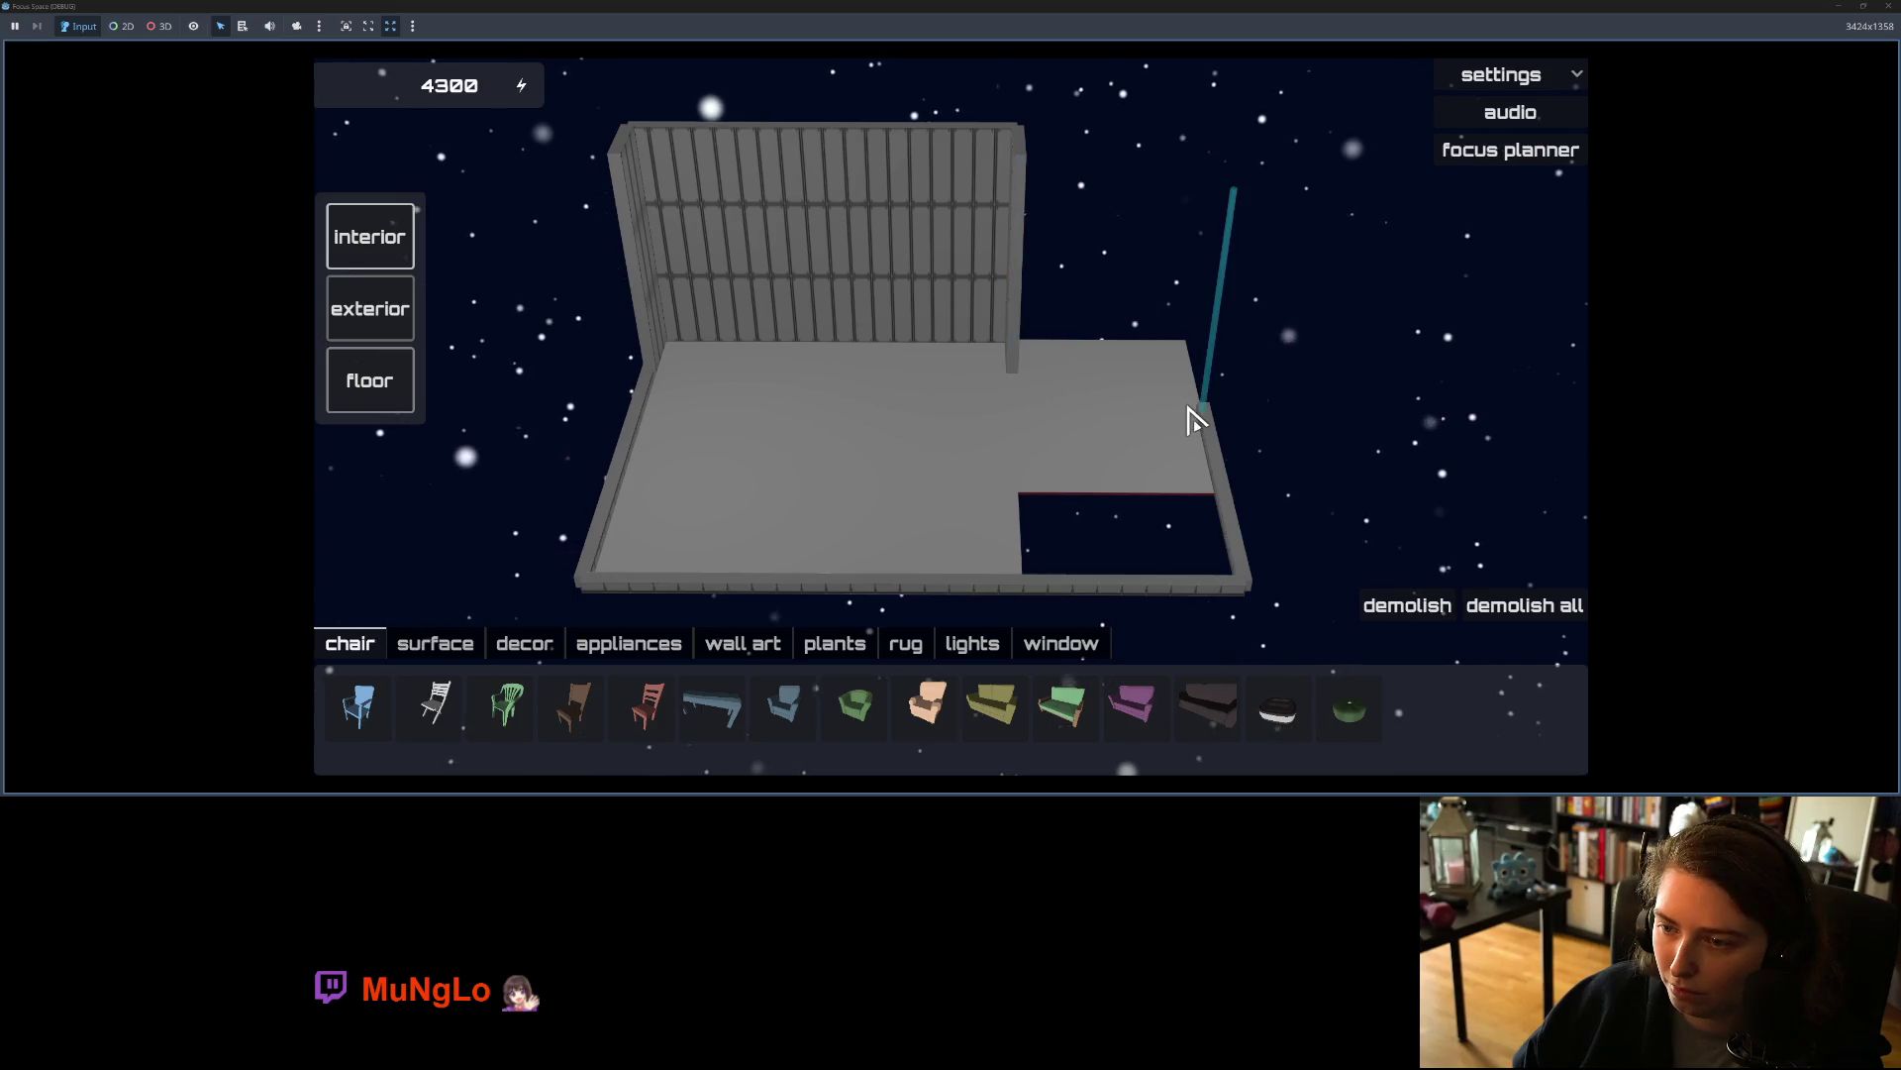
Step: Demolish the back post and the low right and bottom walls, then build walls along the right and back edges
left_click(1018, 344)
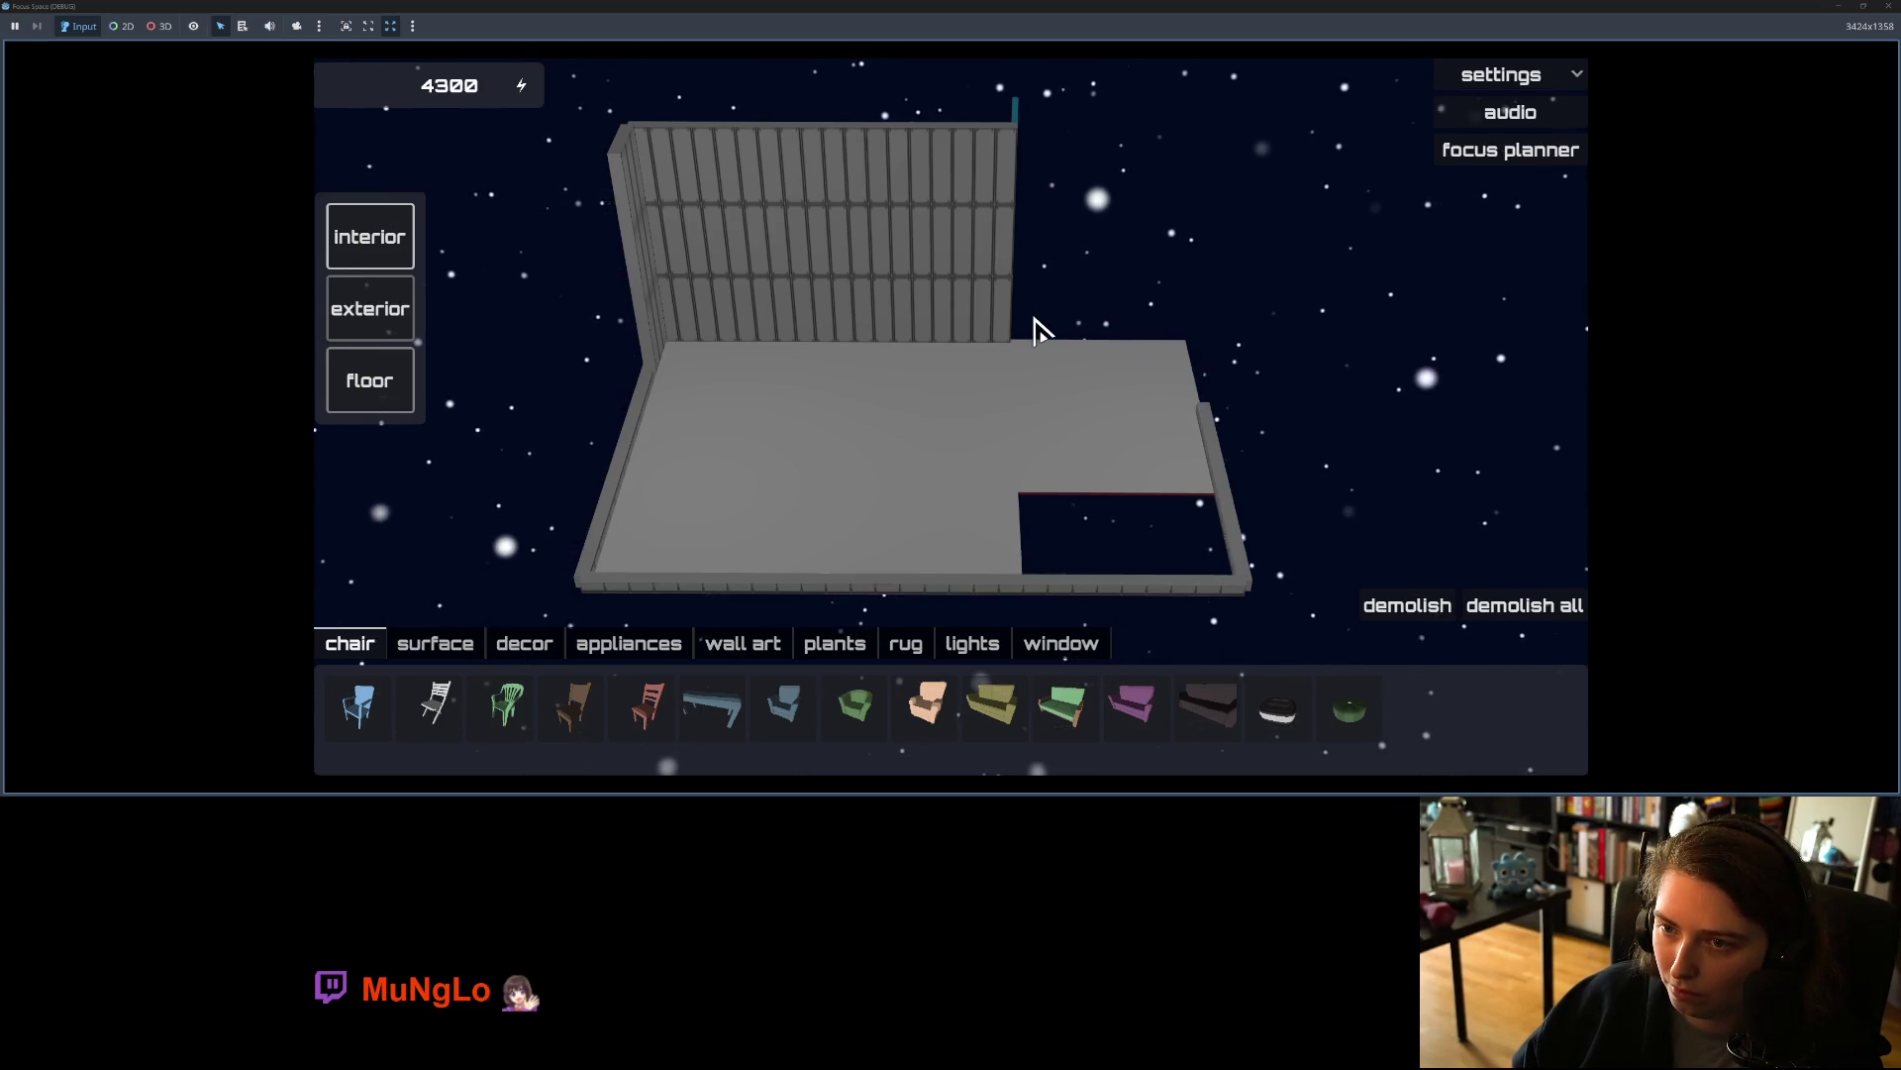
left_click(1203, 420)
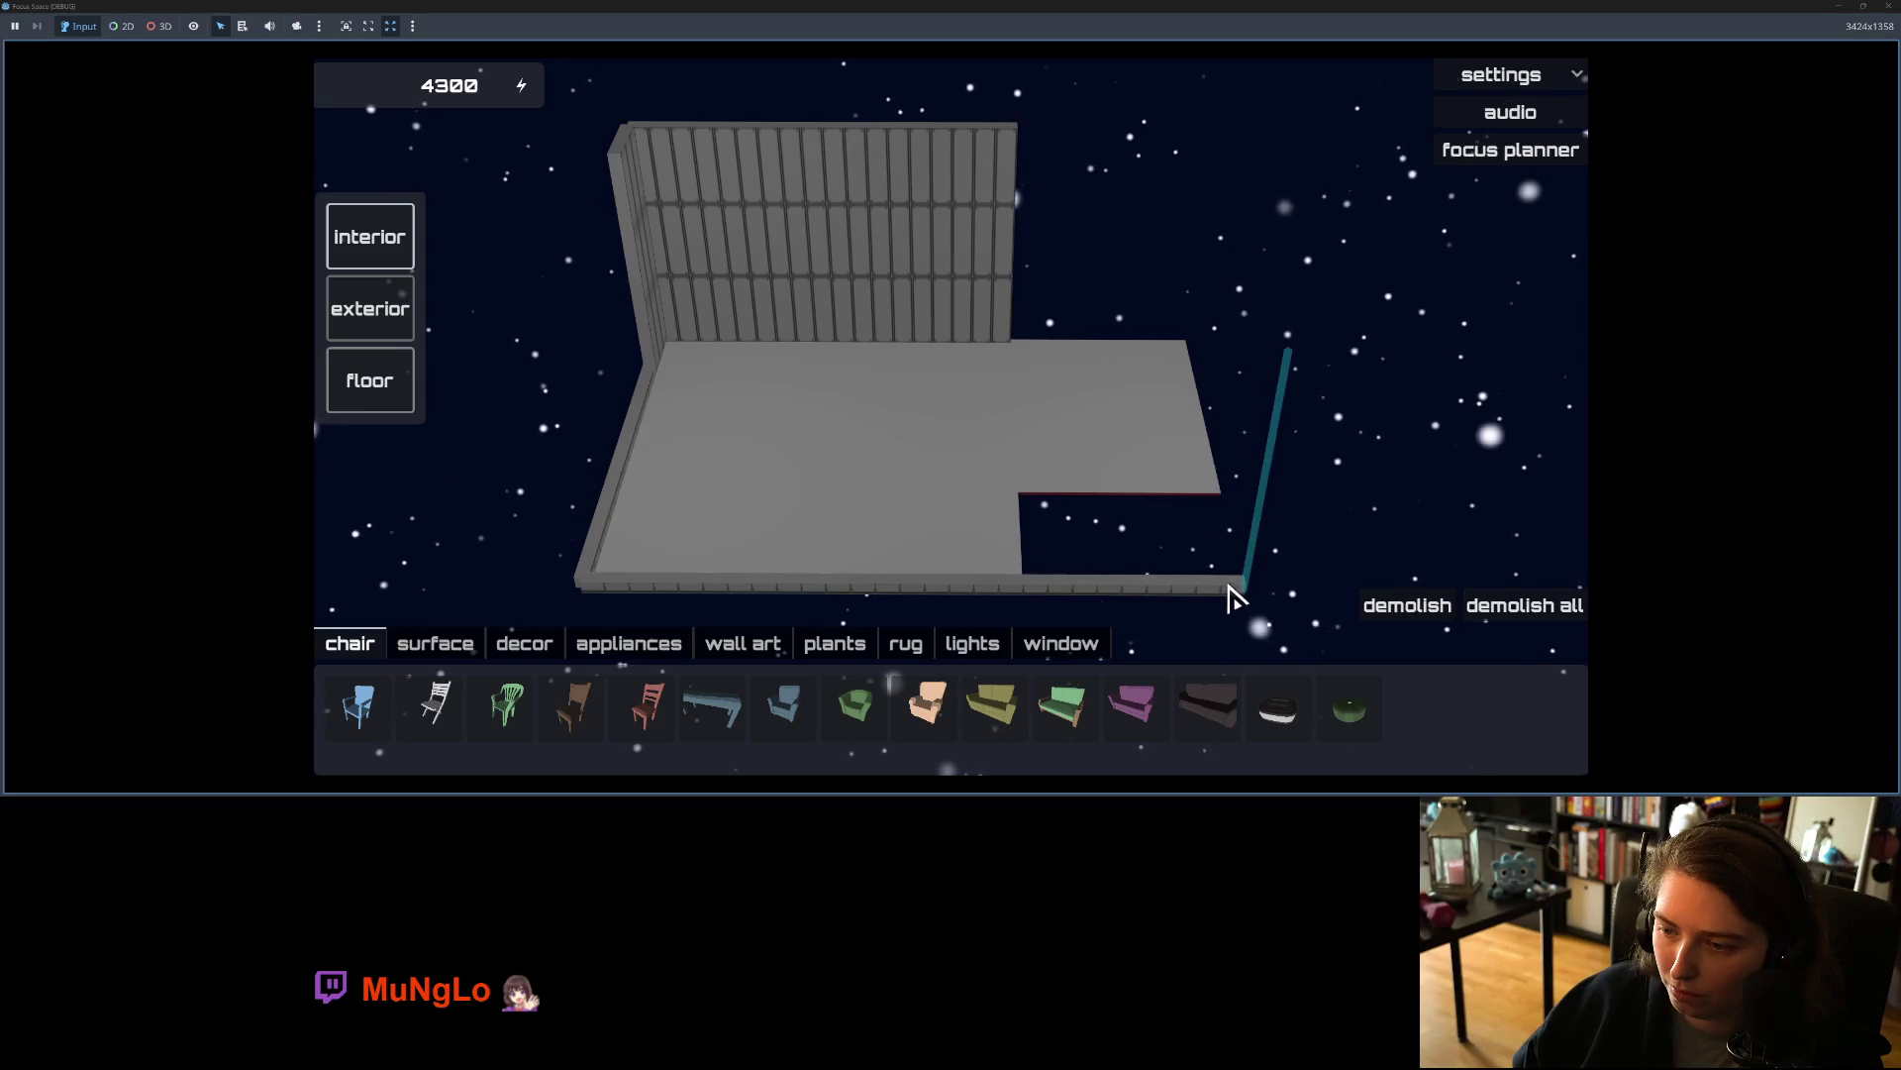
left_click(1121, 588)
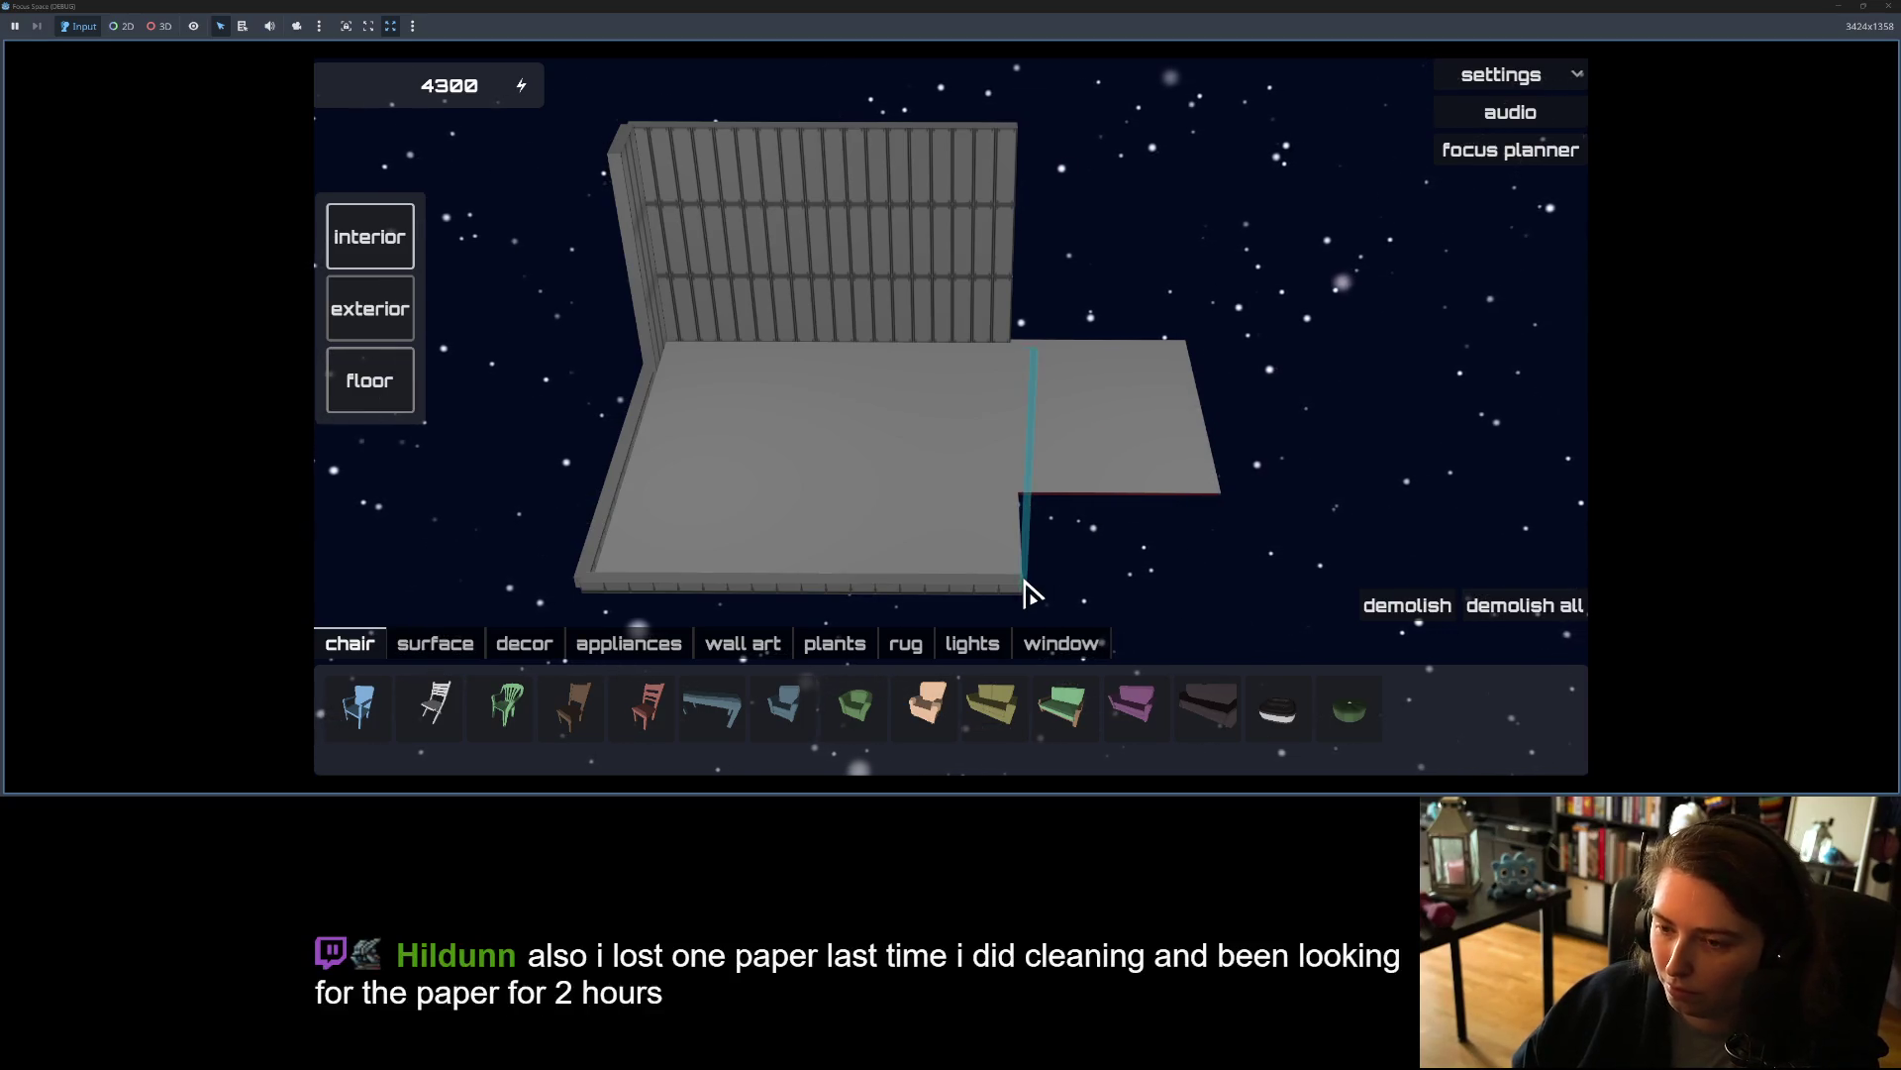
mouse_move(1016, 505)
left_mouse_down()
mouse_move(1198, 507)
mouse_move(861, 420)
mouse_move(700, 458)
mouse_move(749, 312)
left_mouse_up()
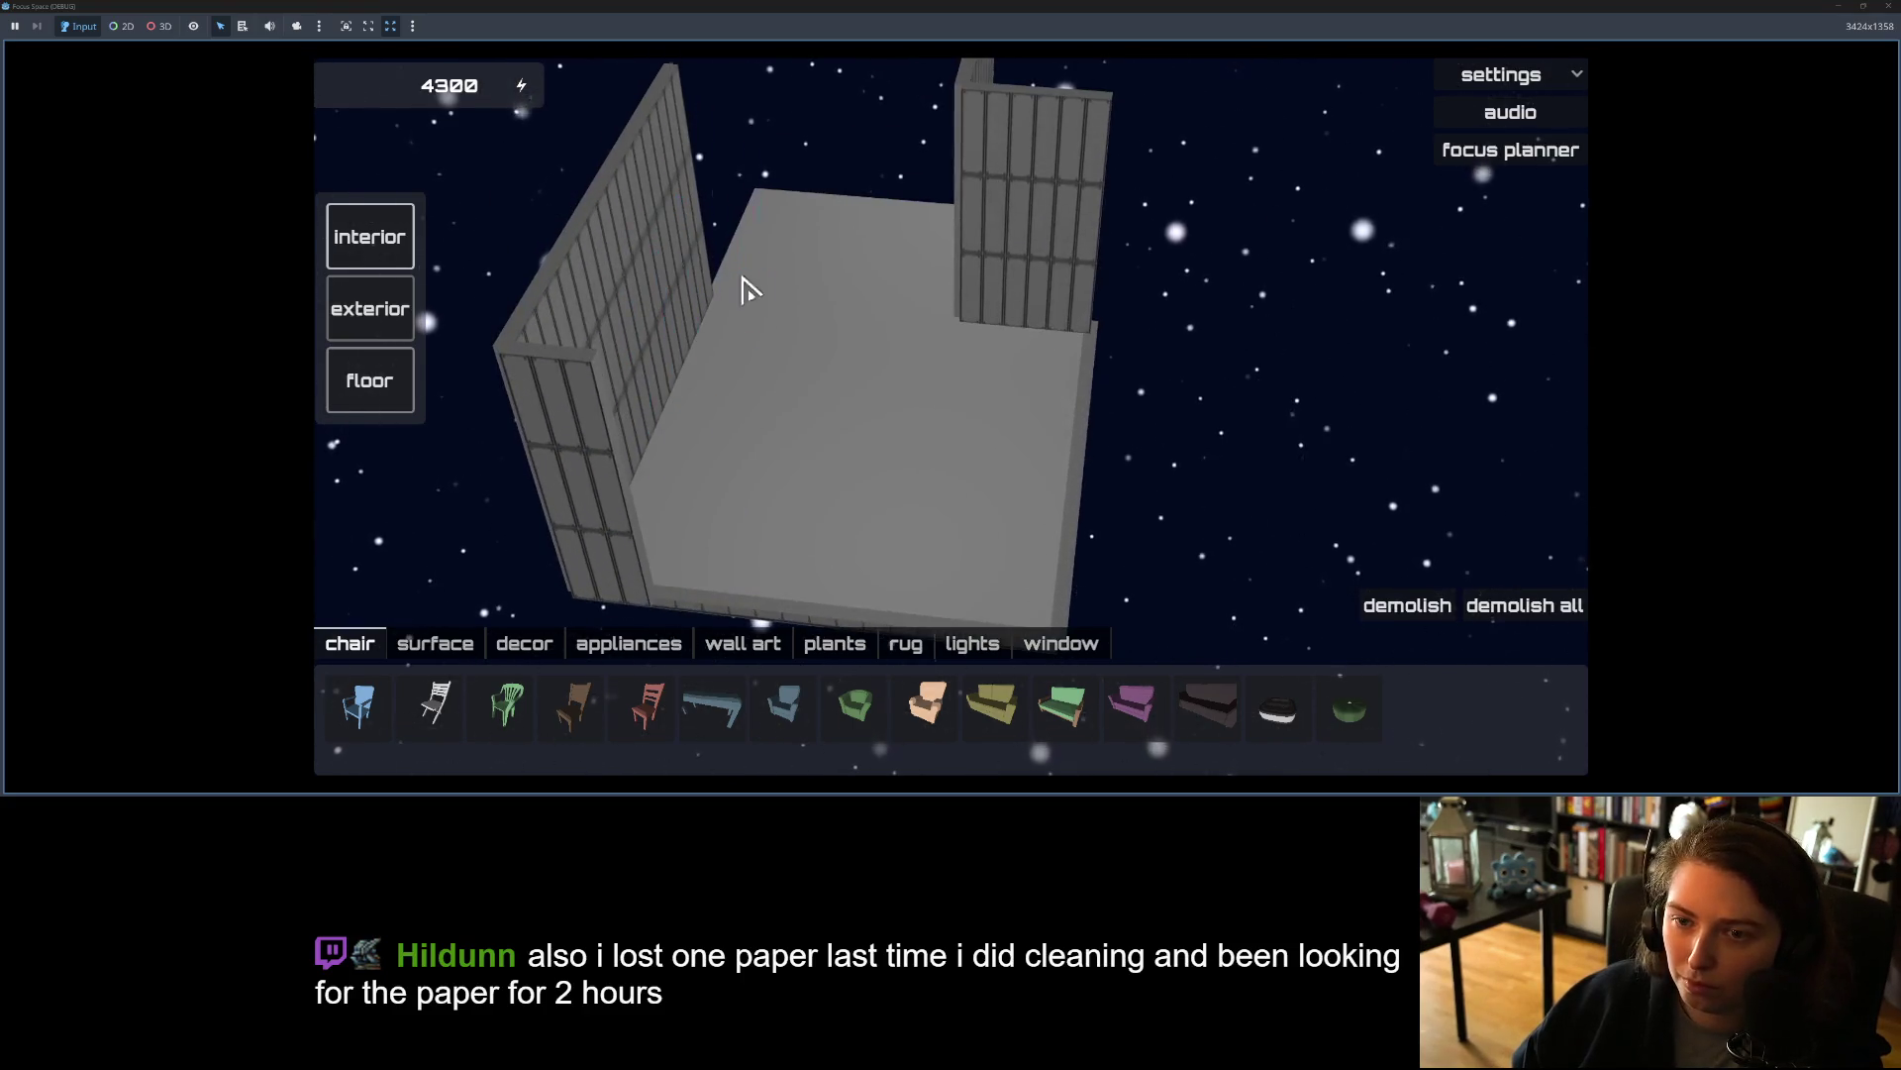
mouse_move(768, 199)
left_mouse_down()
mouse_move(998, 234)
mouse_move(875, 170)
mouse_move(871, 191)
mouse_move(764, 234)
mouse_move(768, 199)
mouse_move(711, 297)
mouse_move(832, 297)
mouse_move(908, 242)
mouse_move(1019, 454)
mouse_move(1152, 401)
mouse_move(1002, 373)
mouse_move(968, 449)
mouse_move(1046, 486)
mouse_move(1370, 492)
mouse_move(1039, 449)
mouse_move(1129, 446)
mouse_move(1185, 391)
mouse_move(1056, 396)
left_mouse_up()
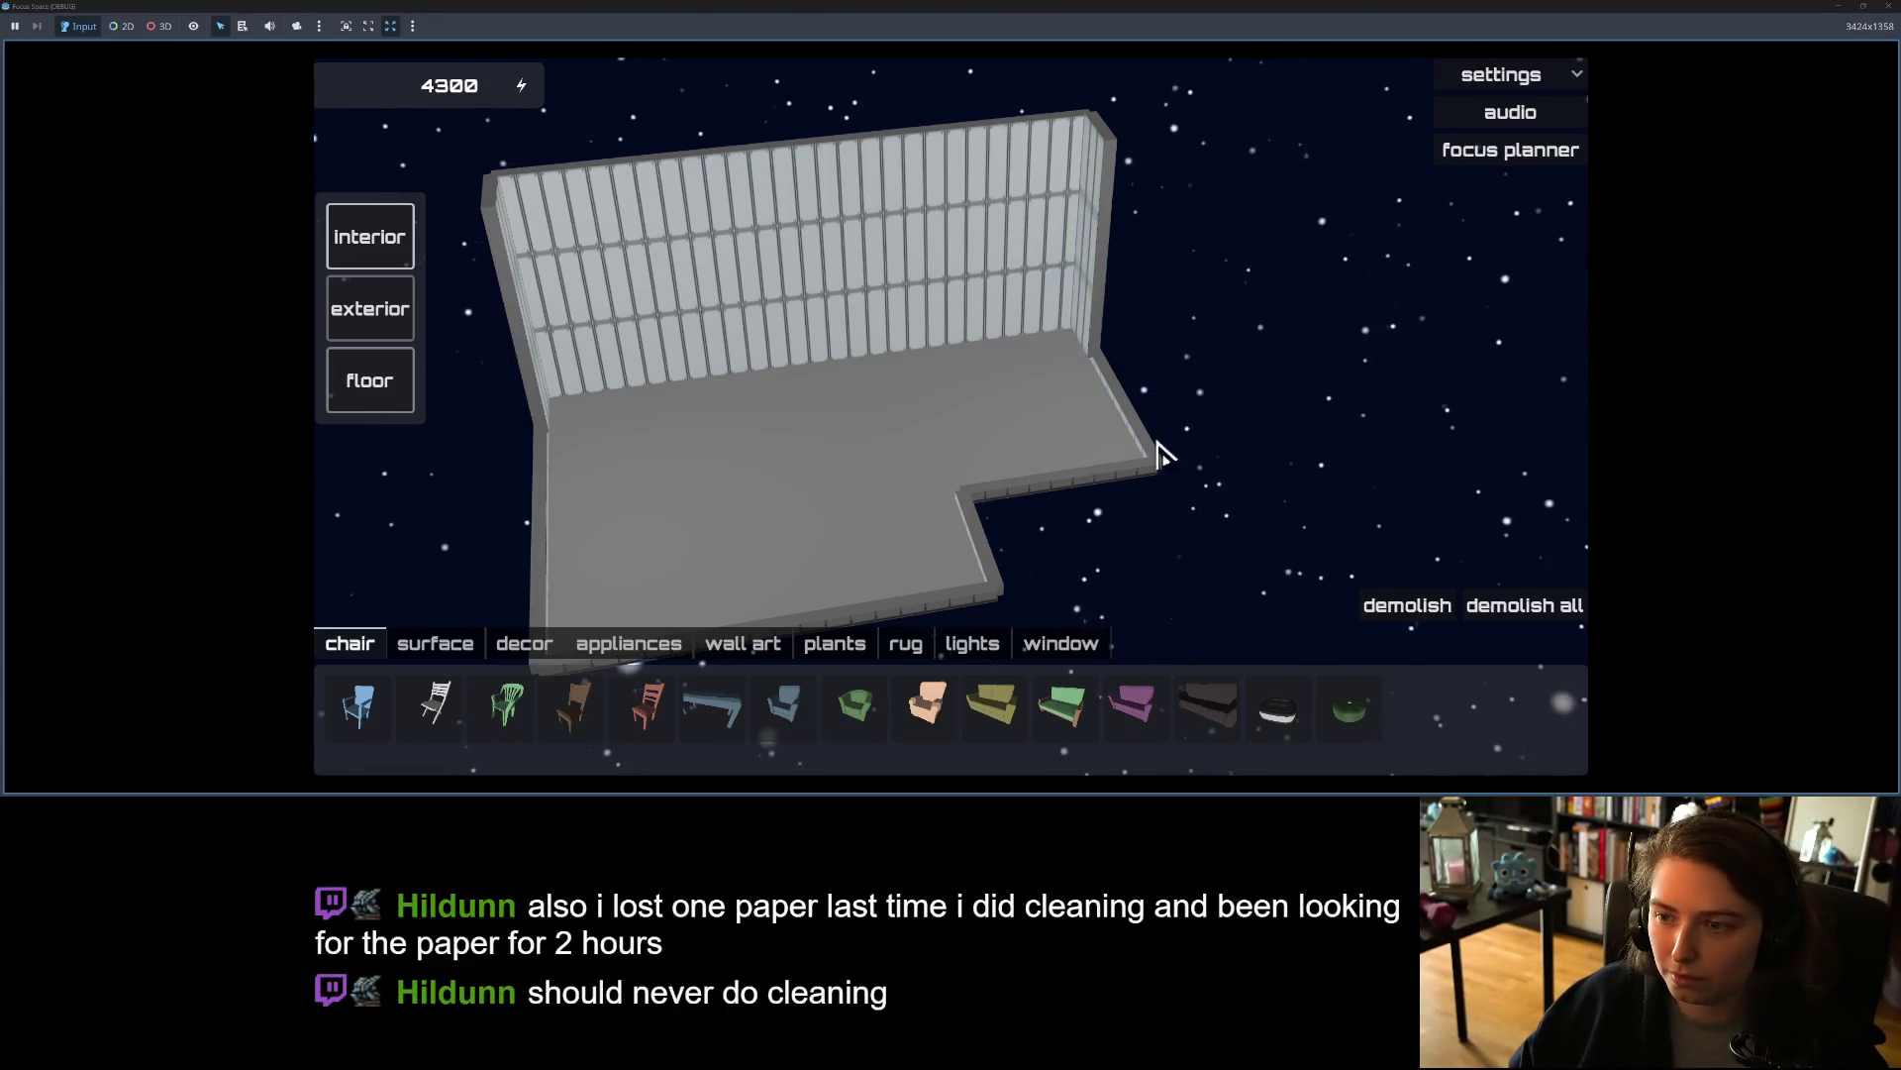
Step: Bring up the settings panel and orbit the room to check the new walls
left_click(1510, 74)
left_click(1491, 109)
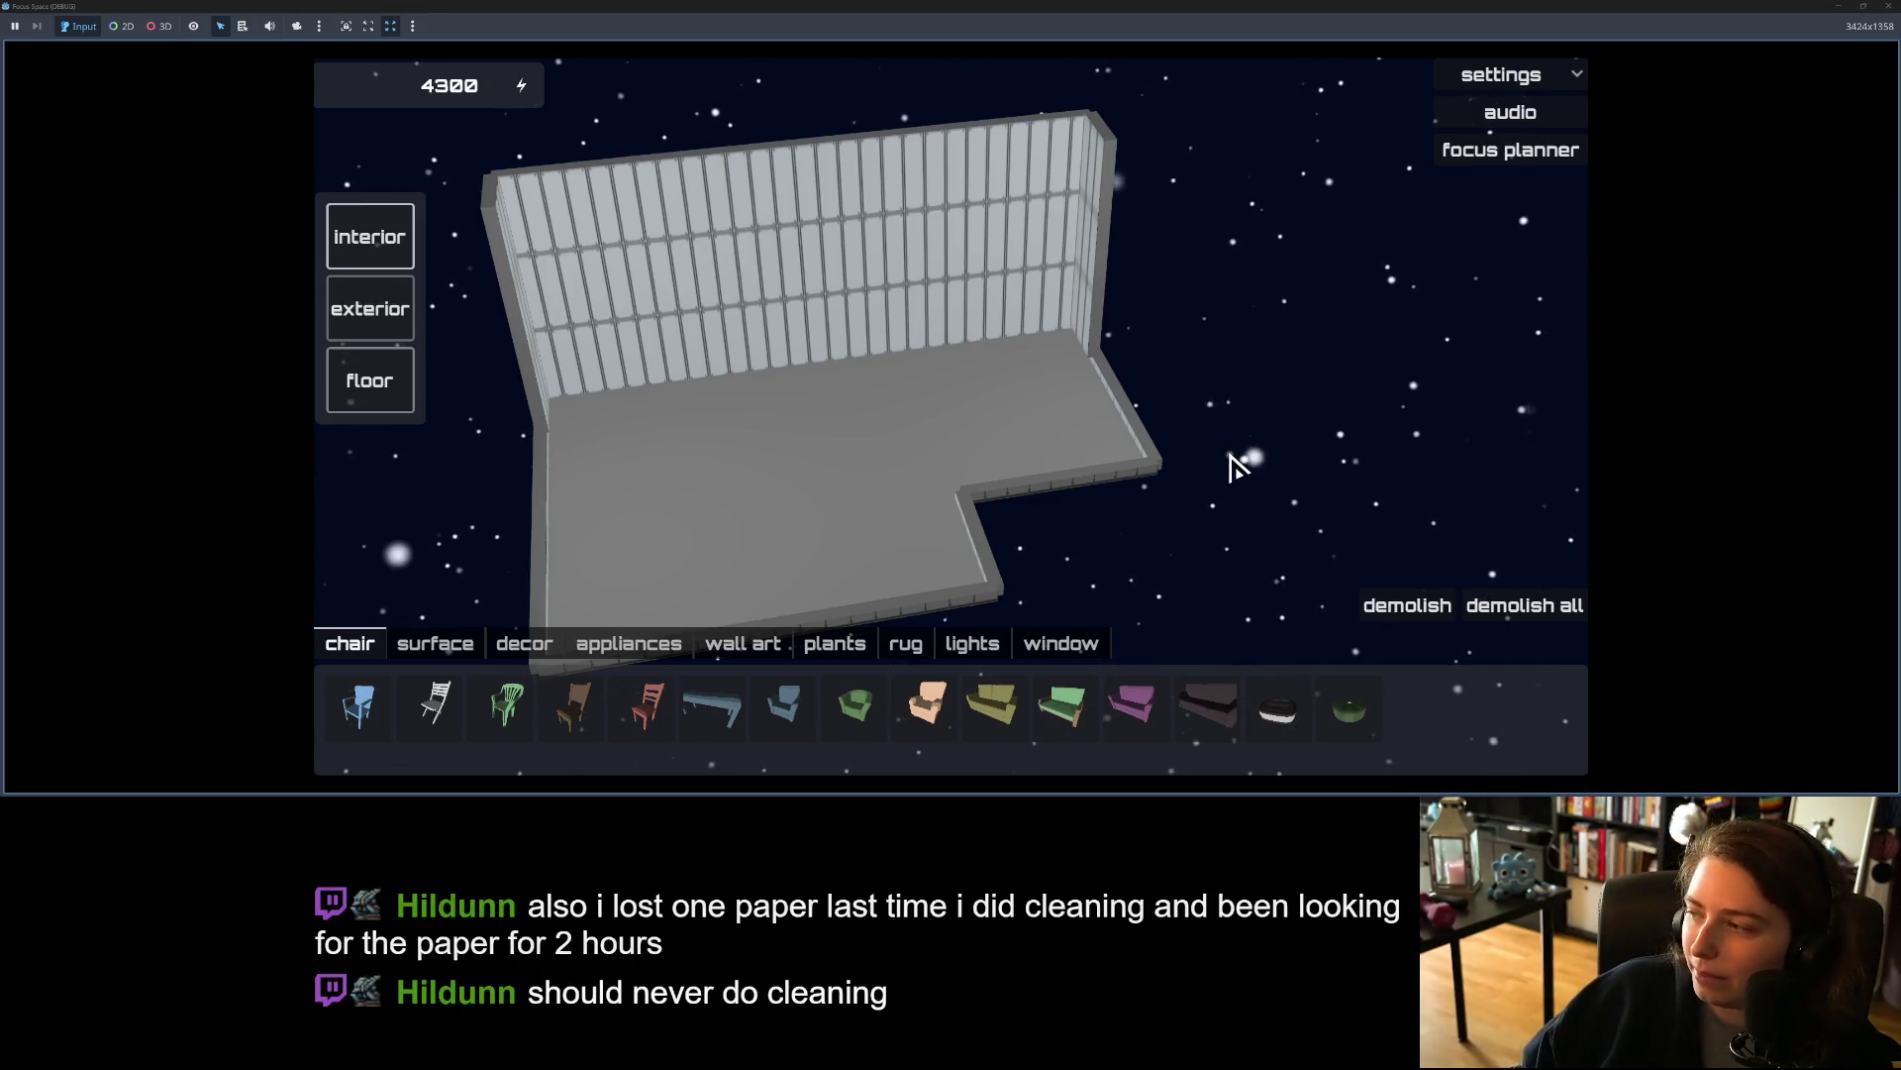
left_click_drag(1221, 492, 1158, 509)
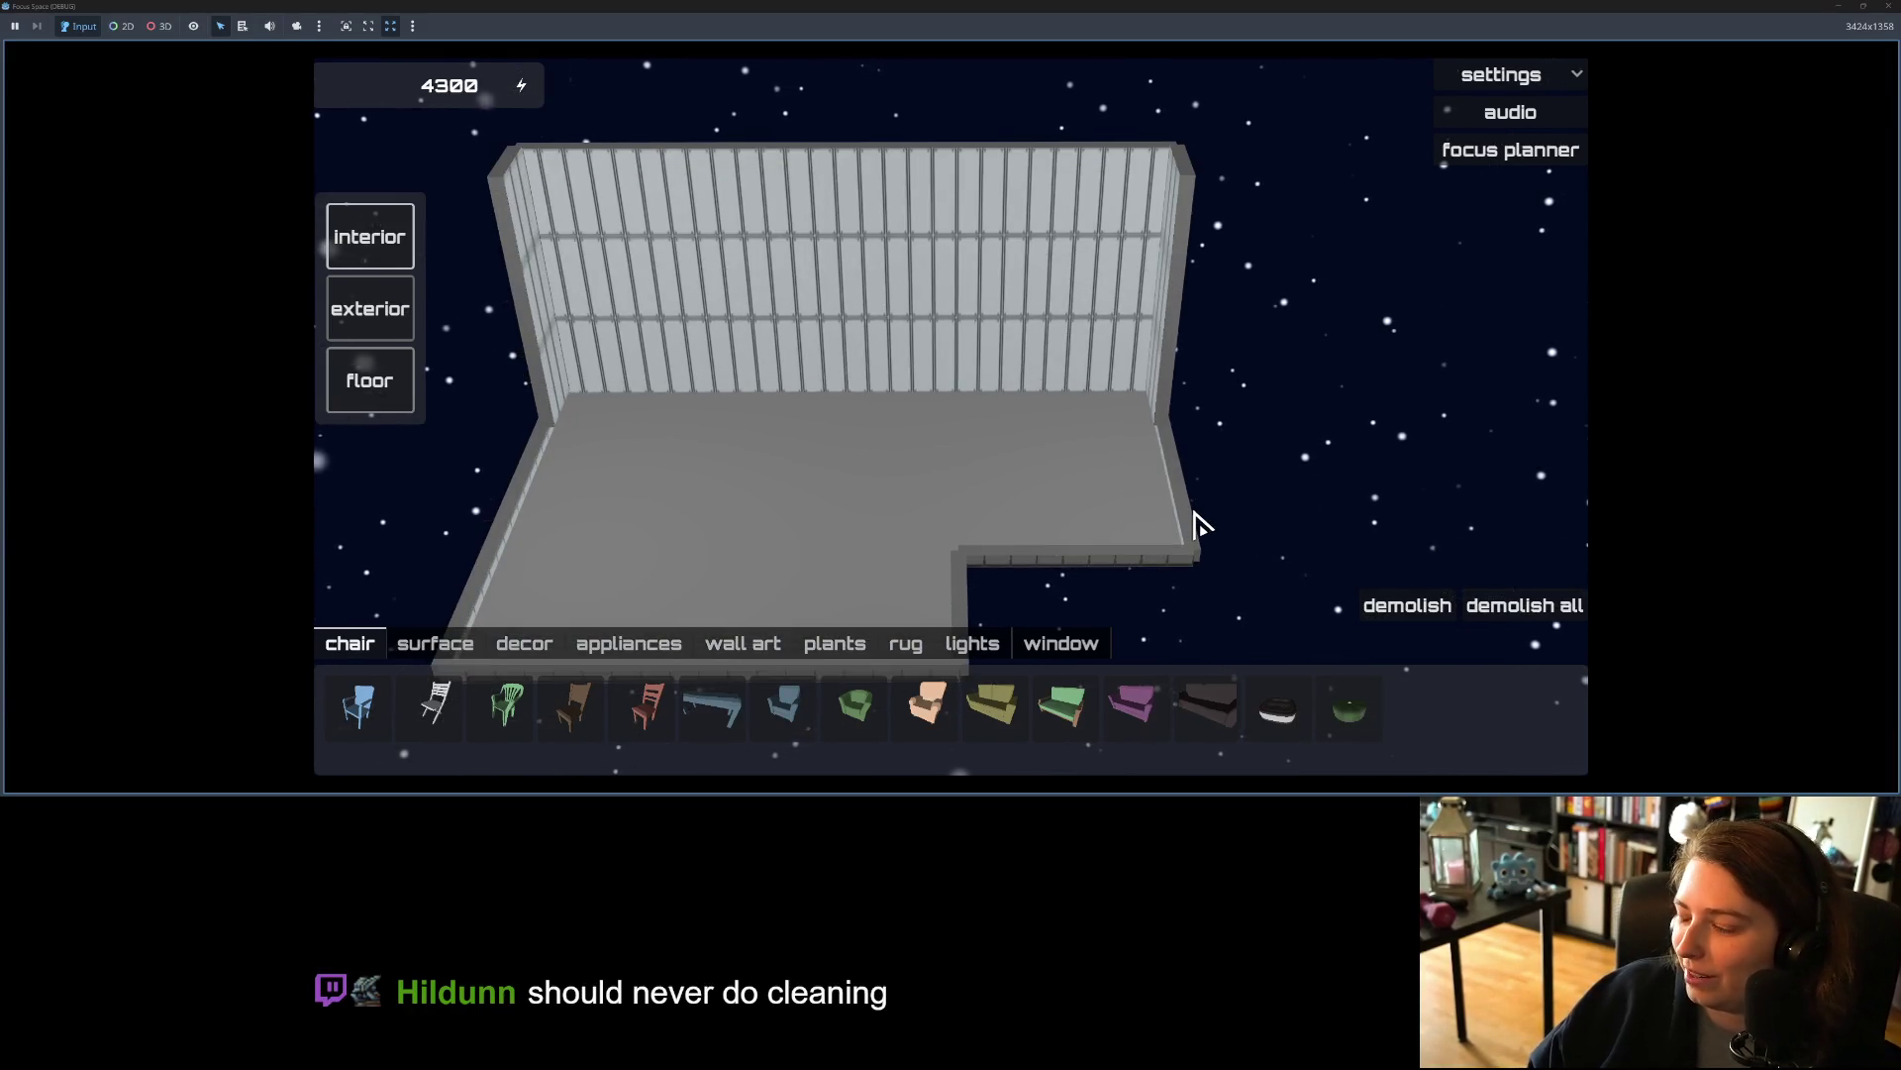
mouse_move(1036, 547)
left_mouse_down()
mouse_move(961, 552)
mouse_move(1080, 523)
left_mouse_up()
scroll(1067, 527, "up", 2)
Step: Quit Focus Space from the game menu and switch to the user data folder window
left_click(1553, 85)
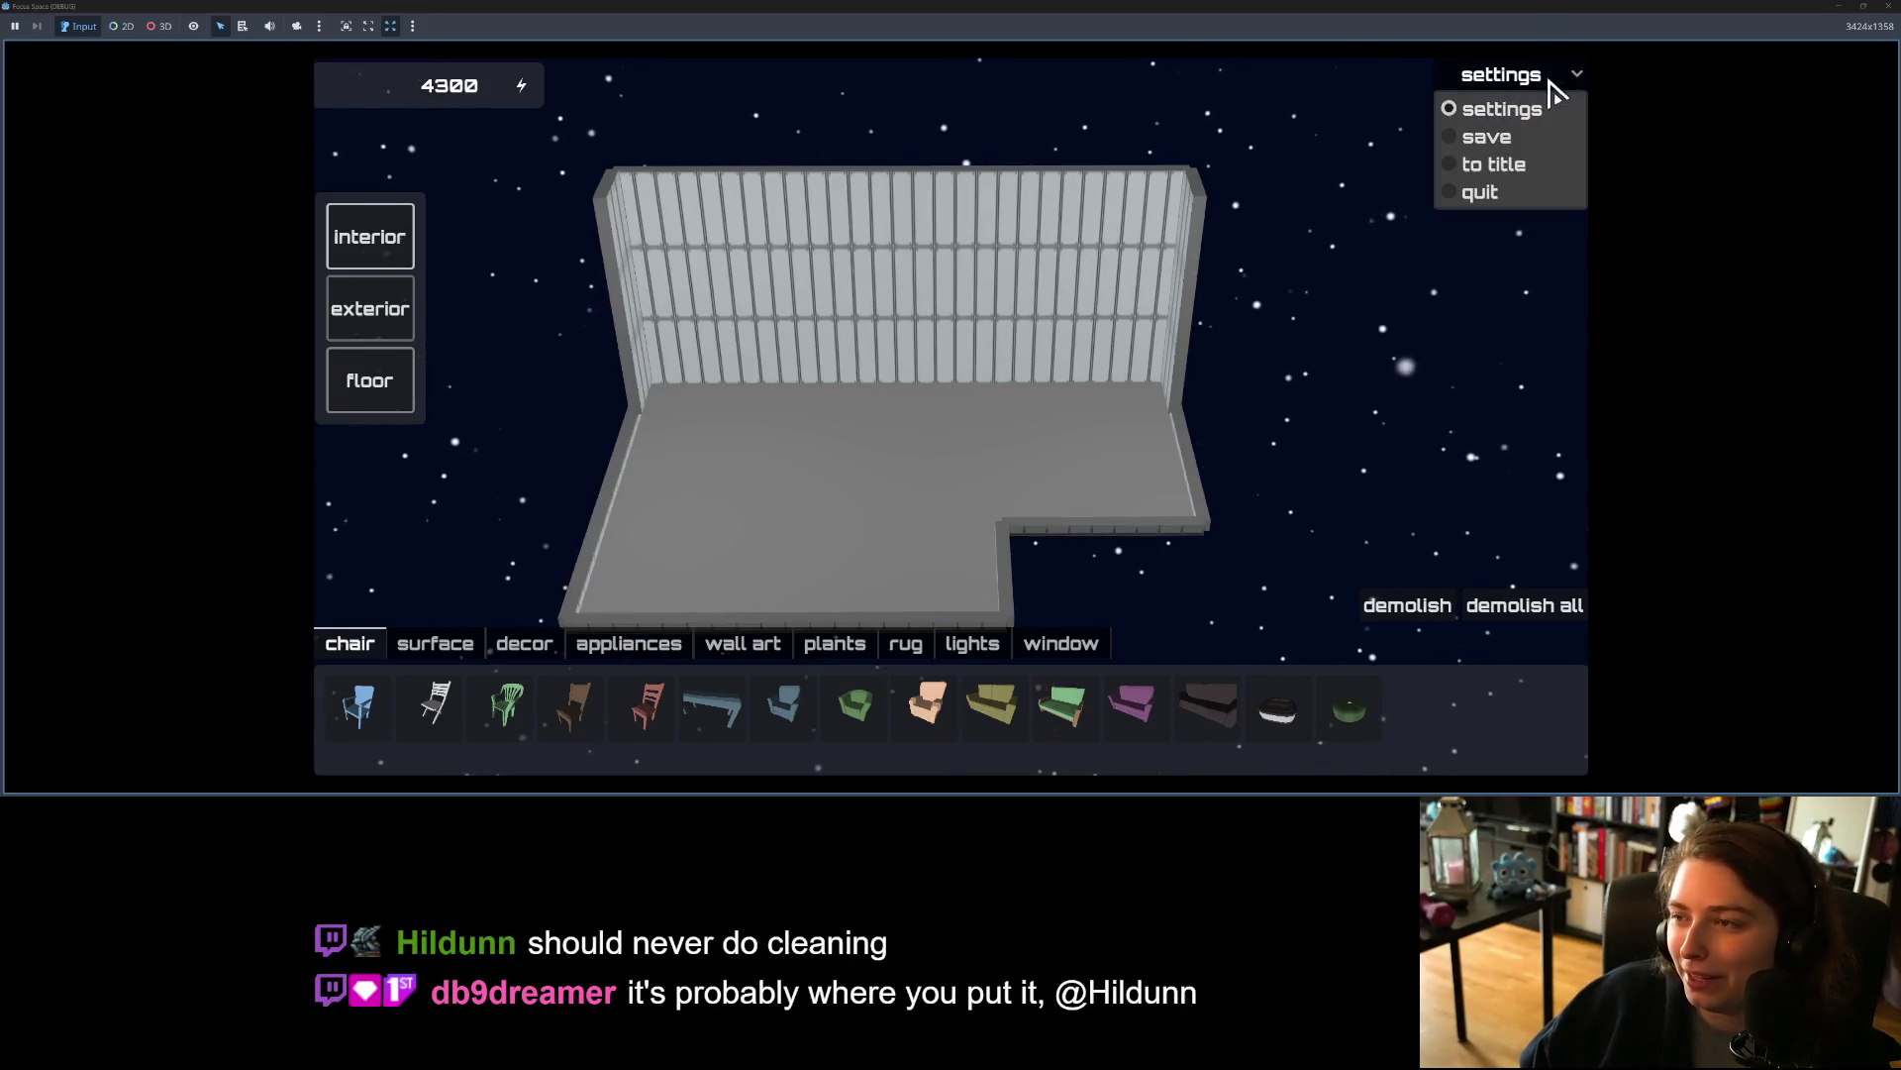
left_click(1500, 164)
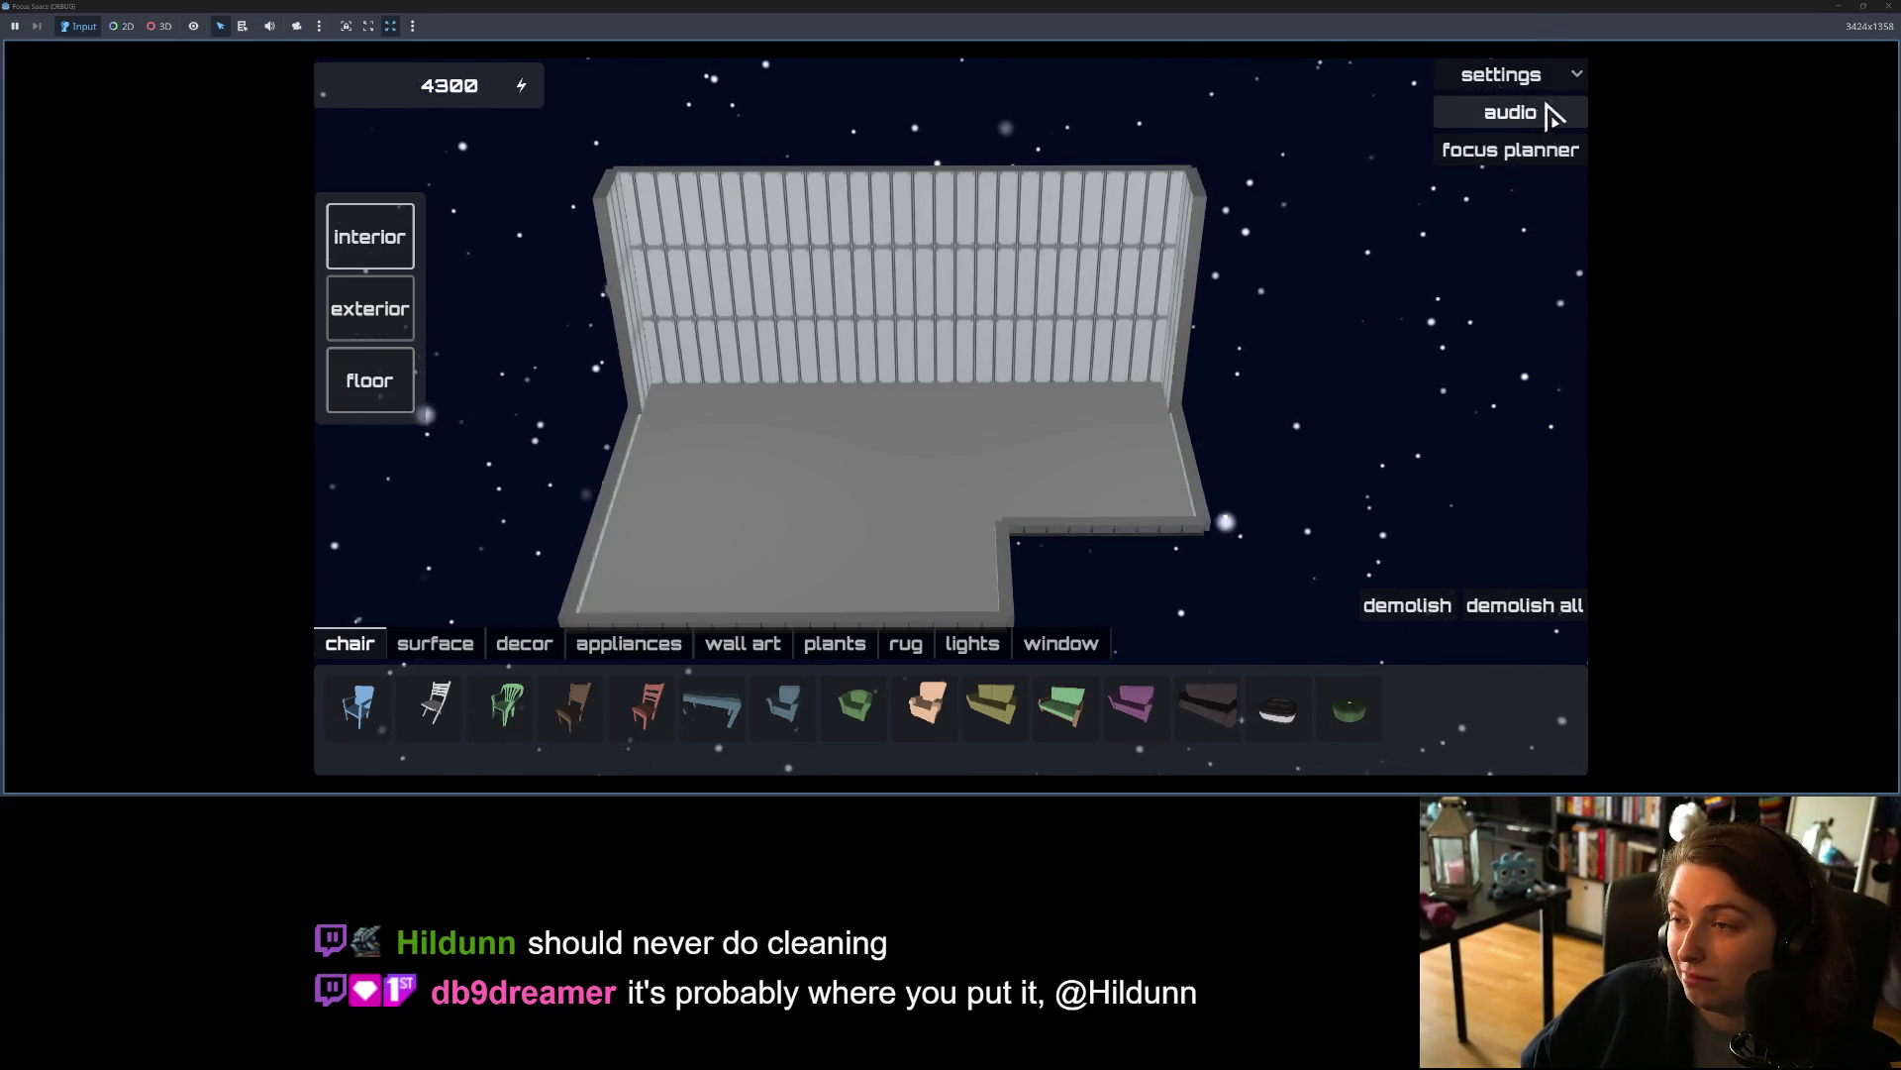
left_click(1570, 79)
left_click(1525, 195)
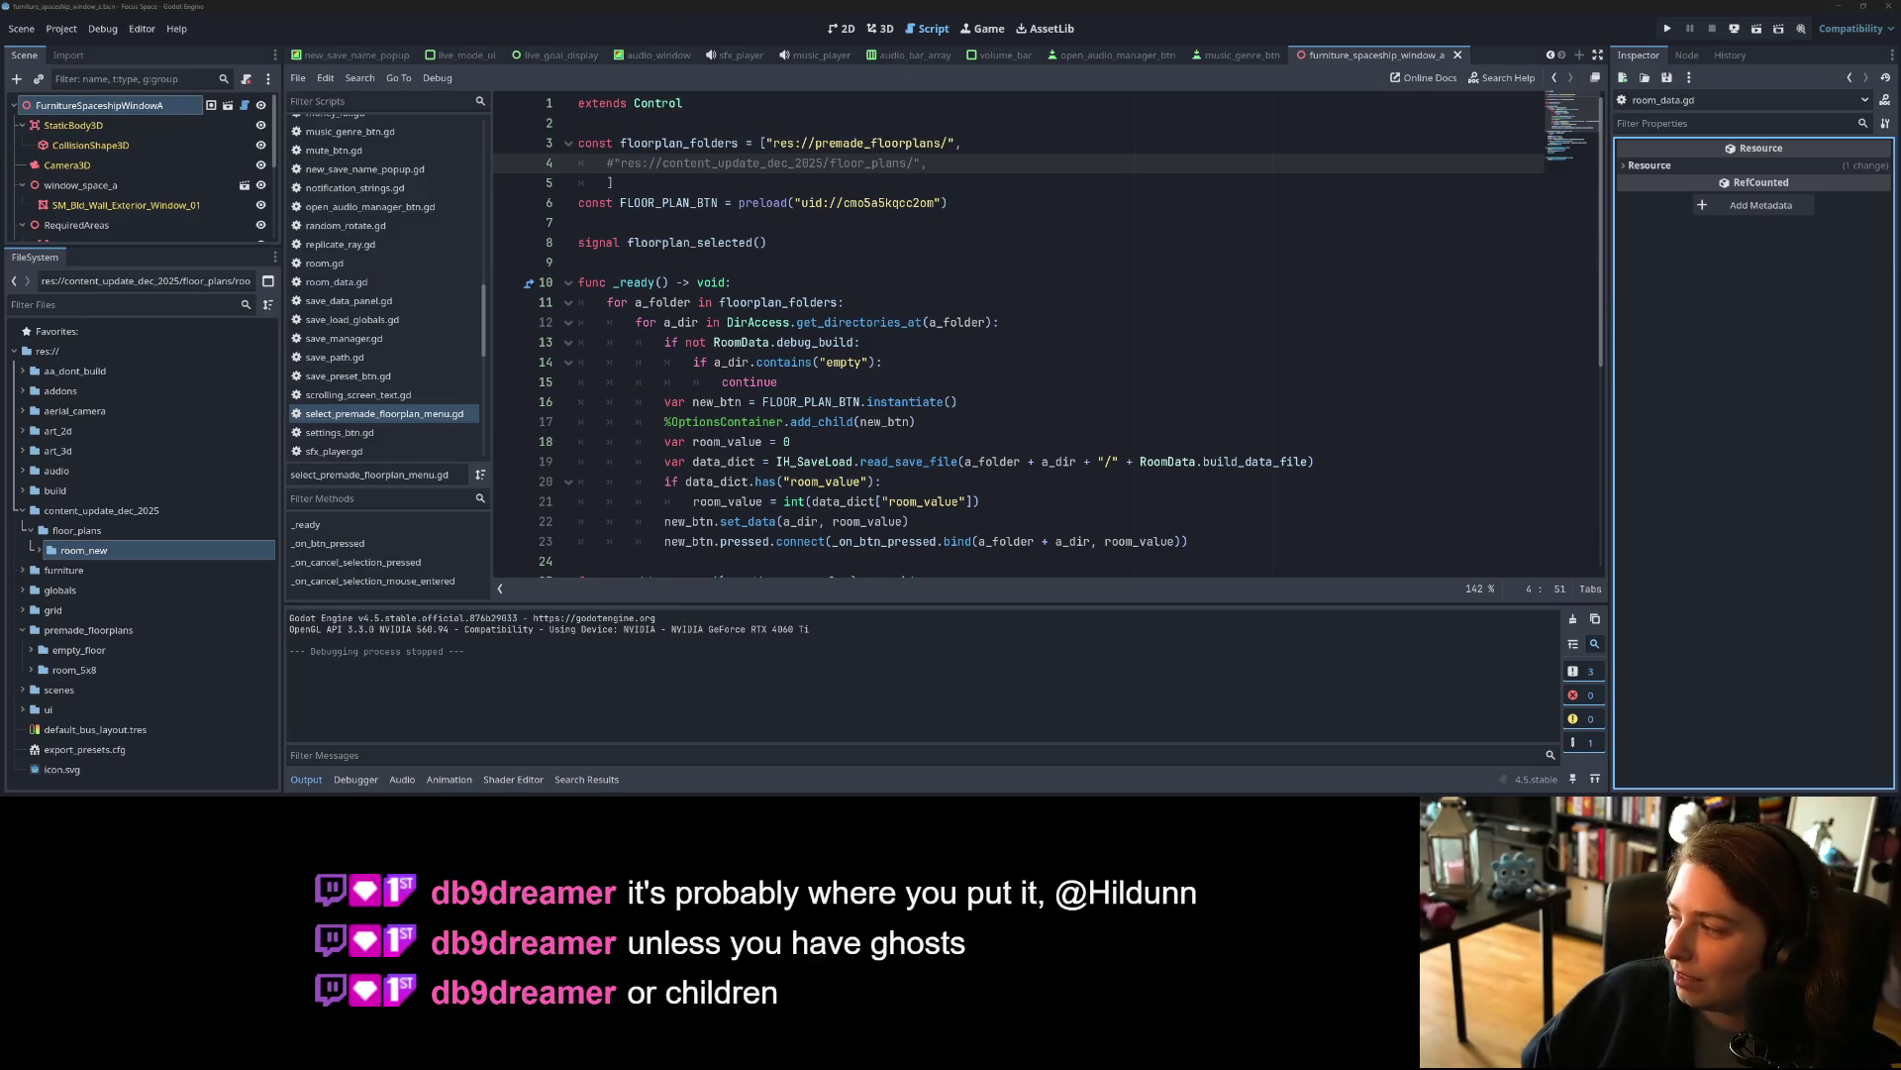
key("alt+Tab")
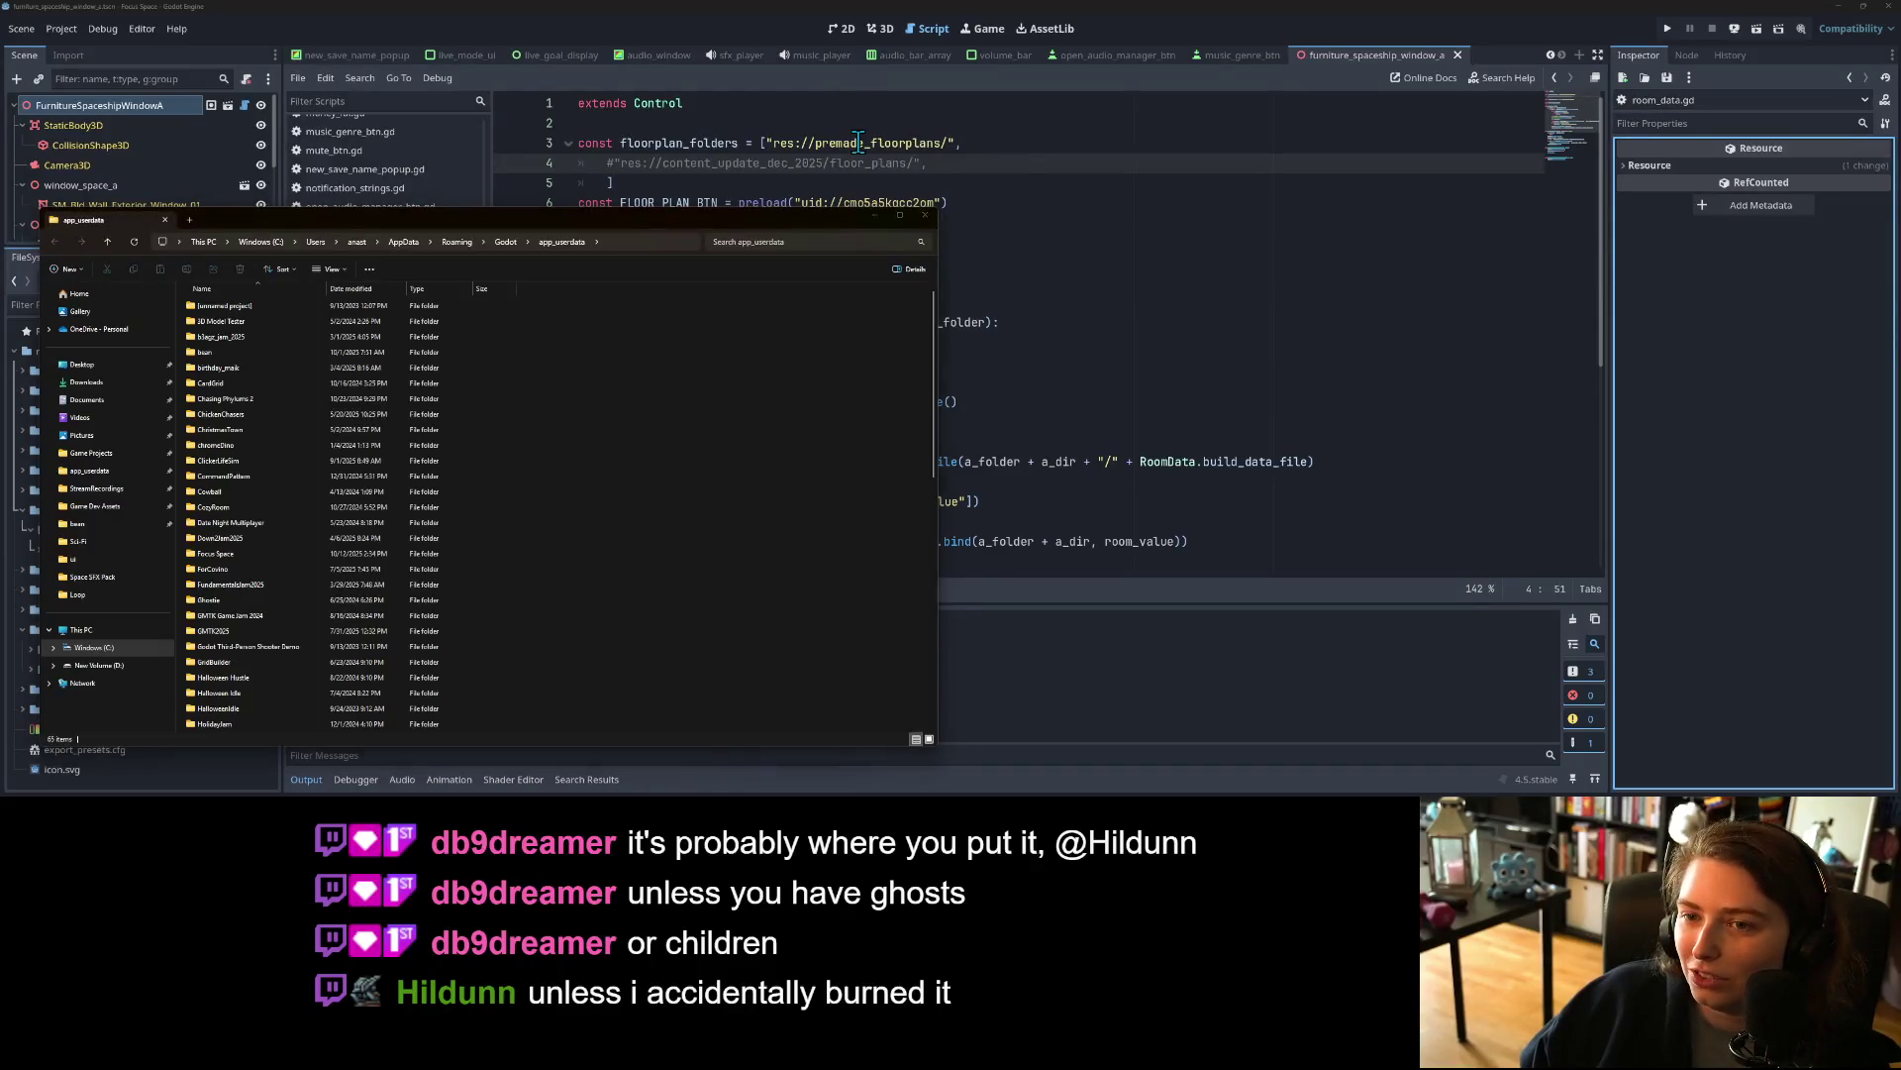
Step: Open premade_floorplans in File Explorer and place it beside the user data window
left_click(858, 142)
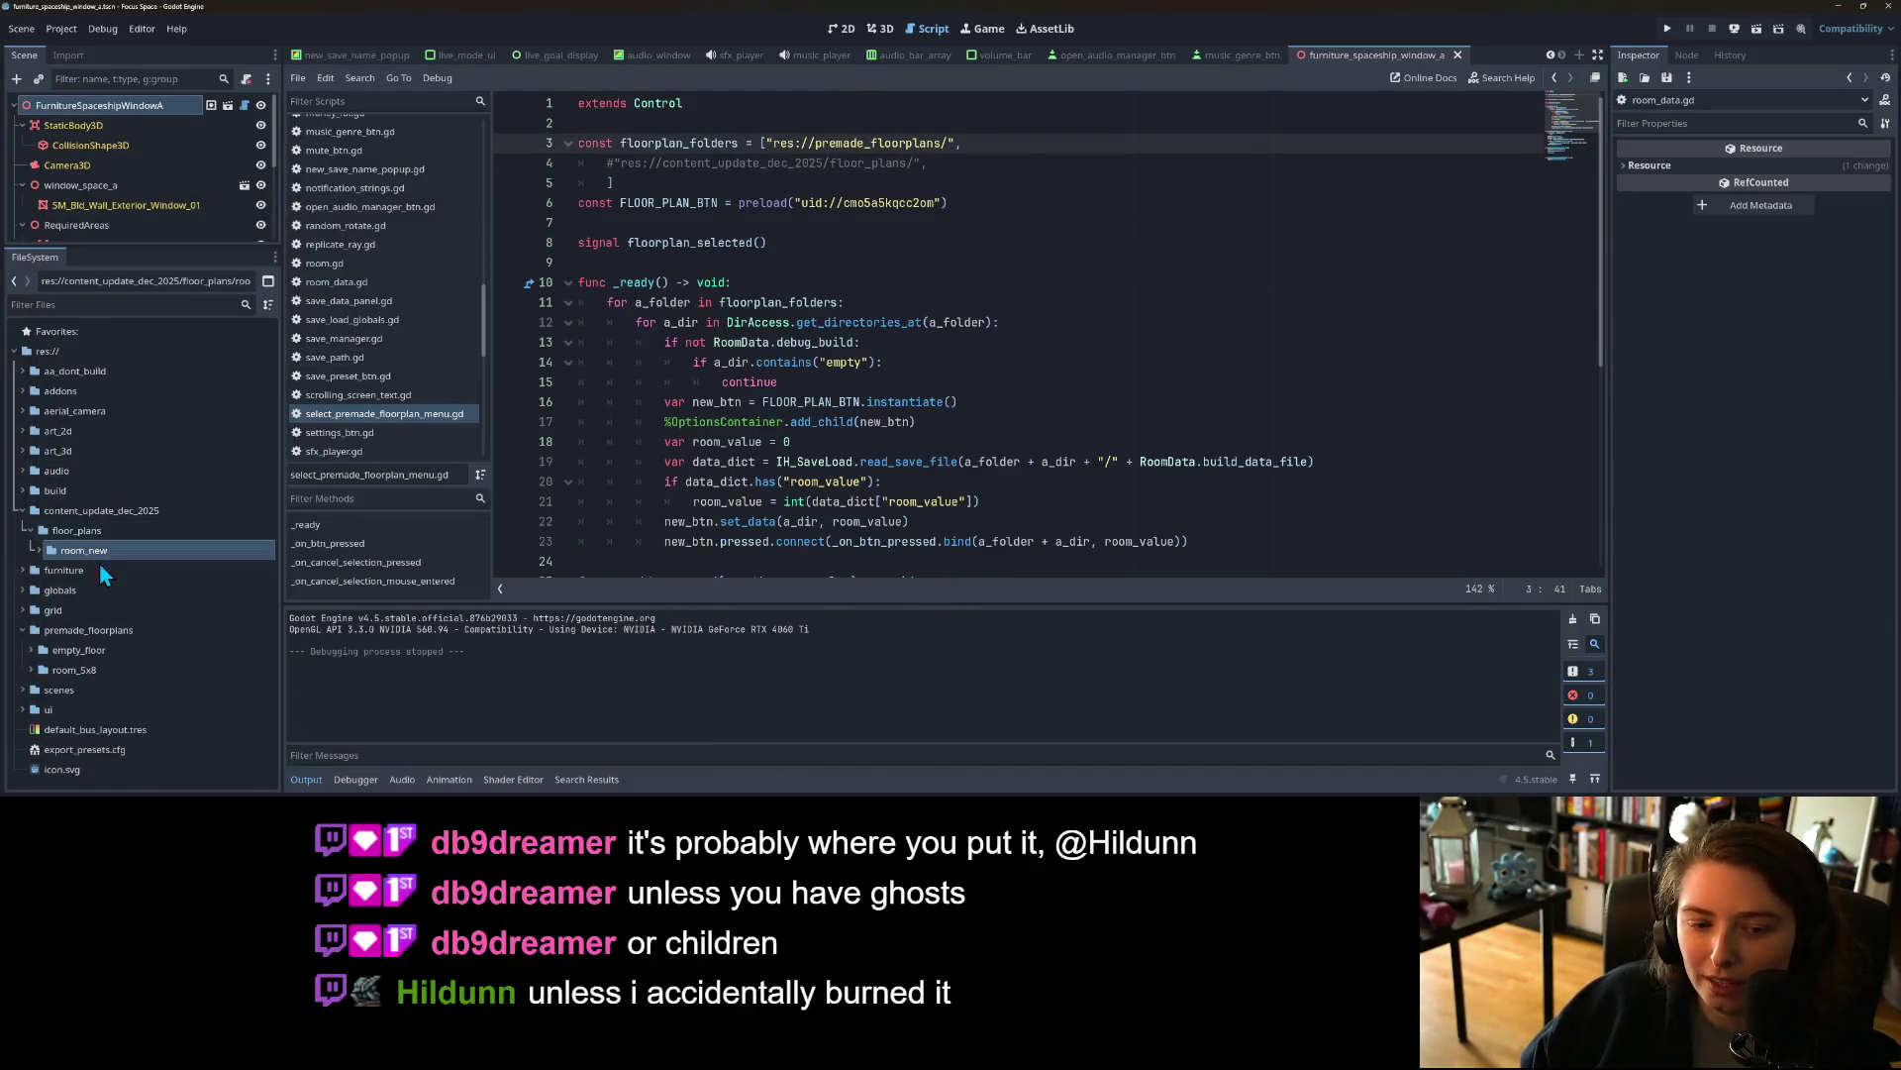
right_click(52, 634)
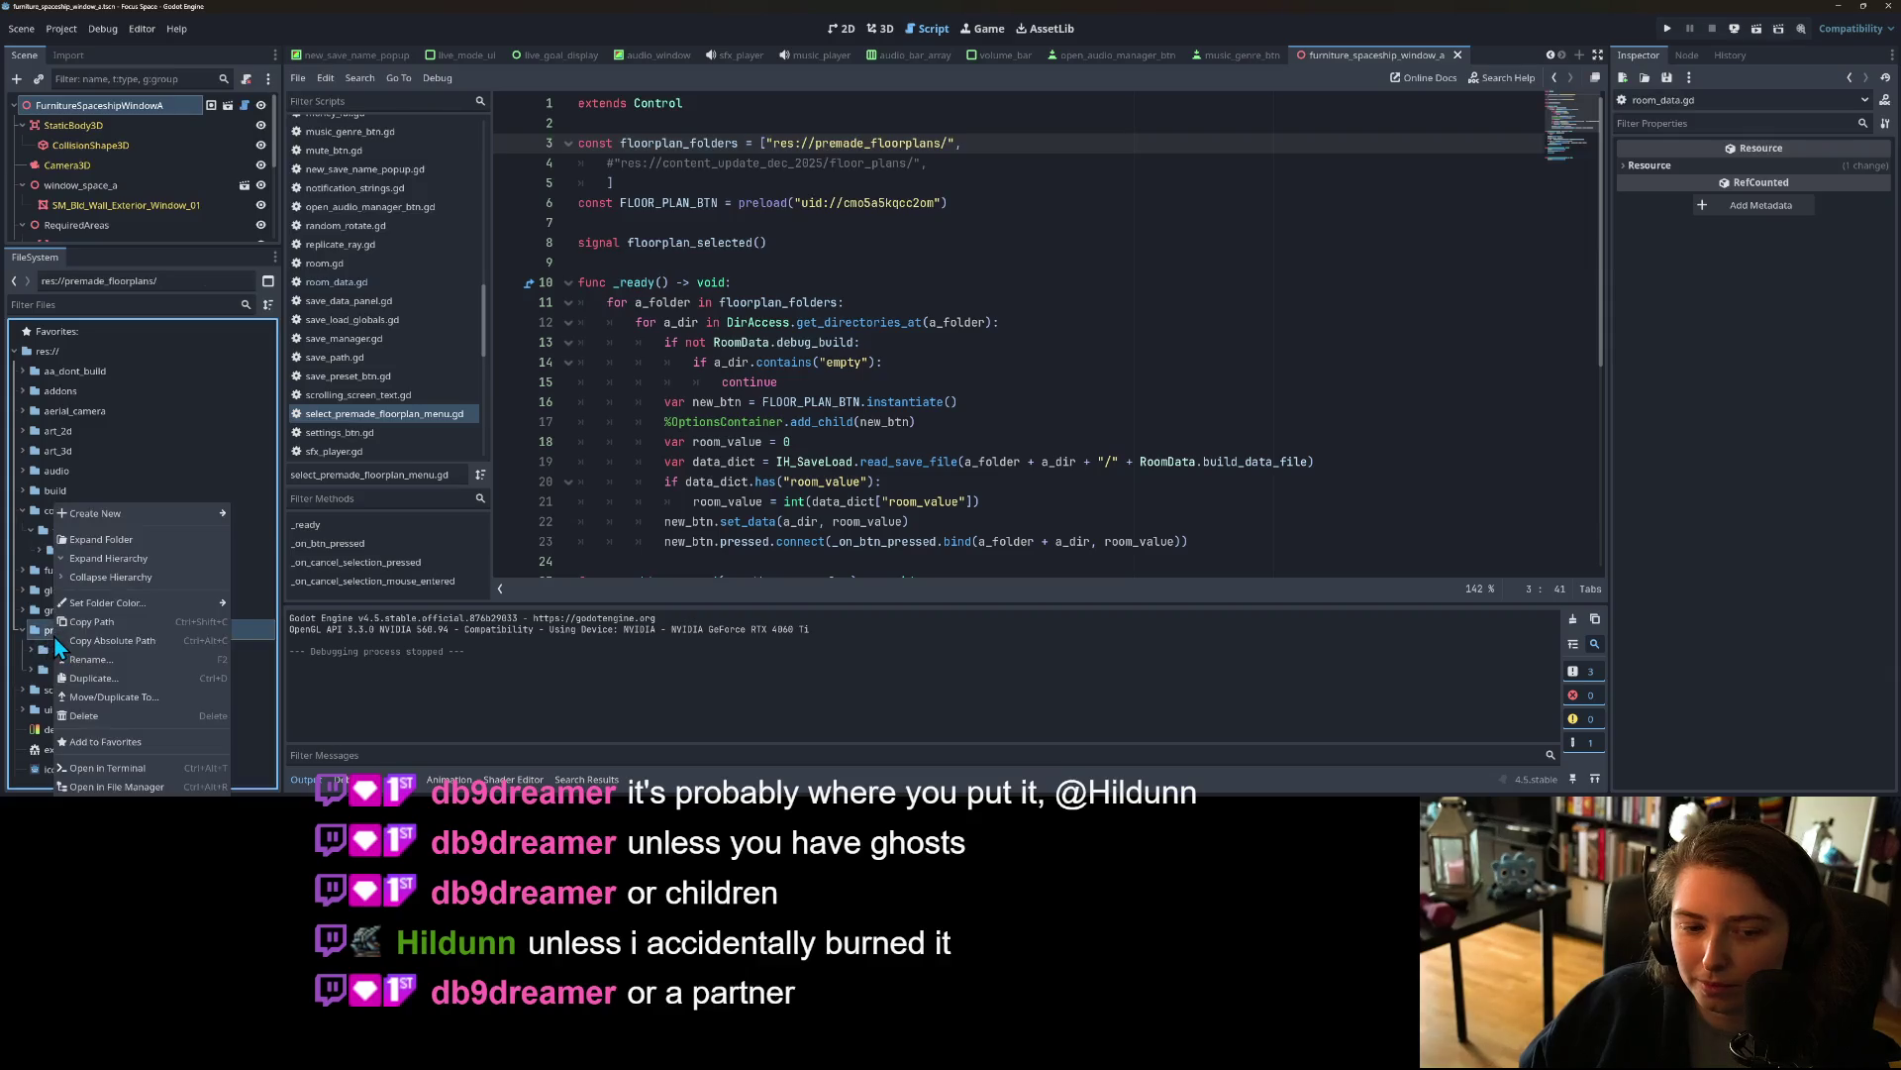
left_click(117, 786)
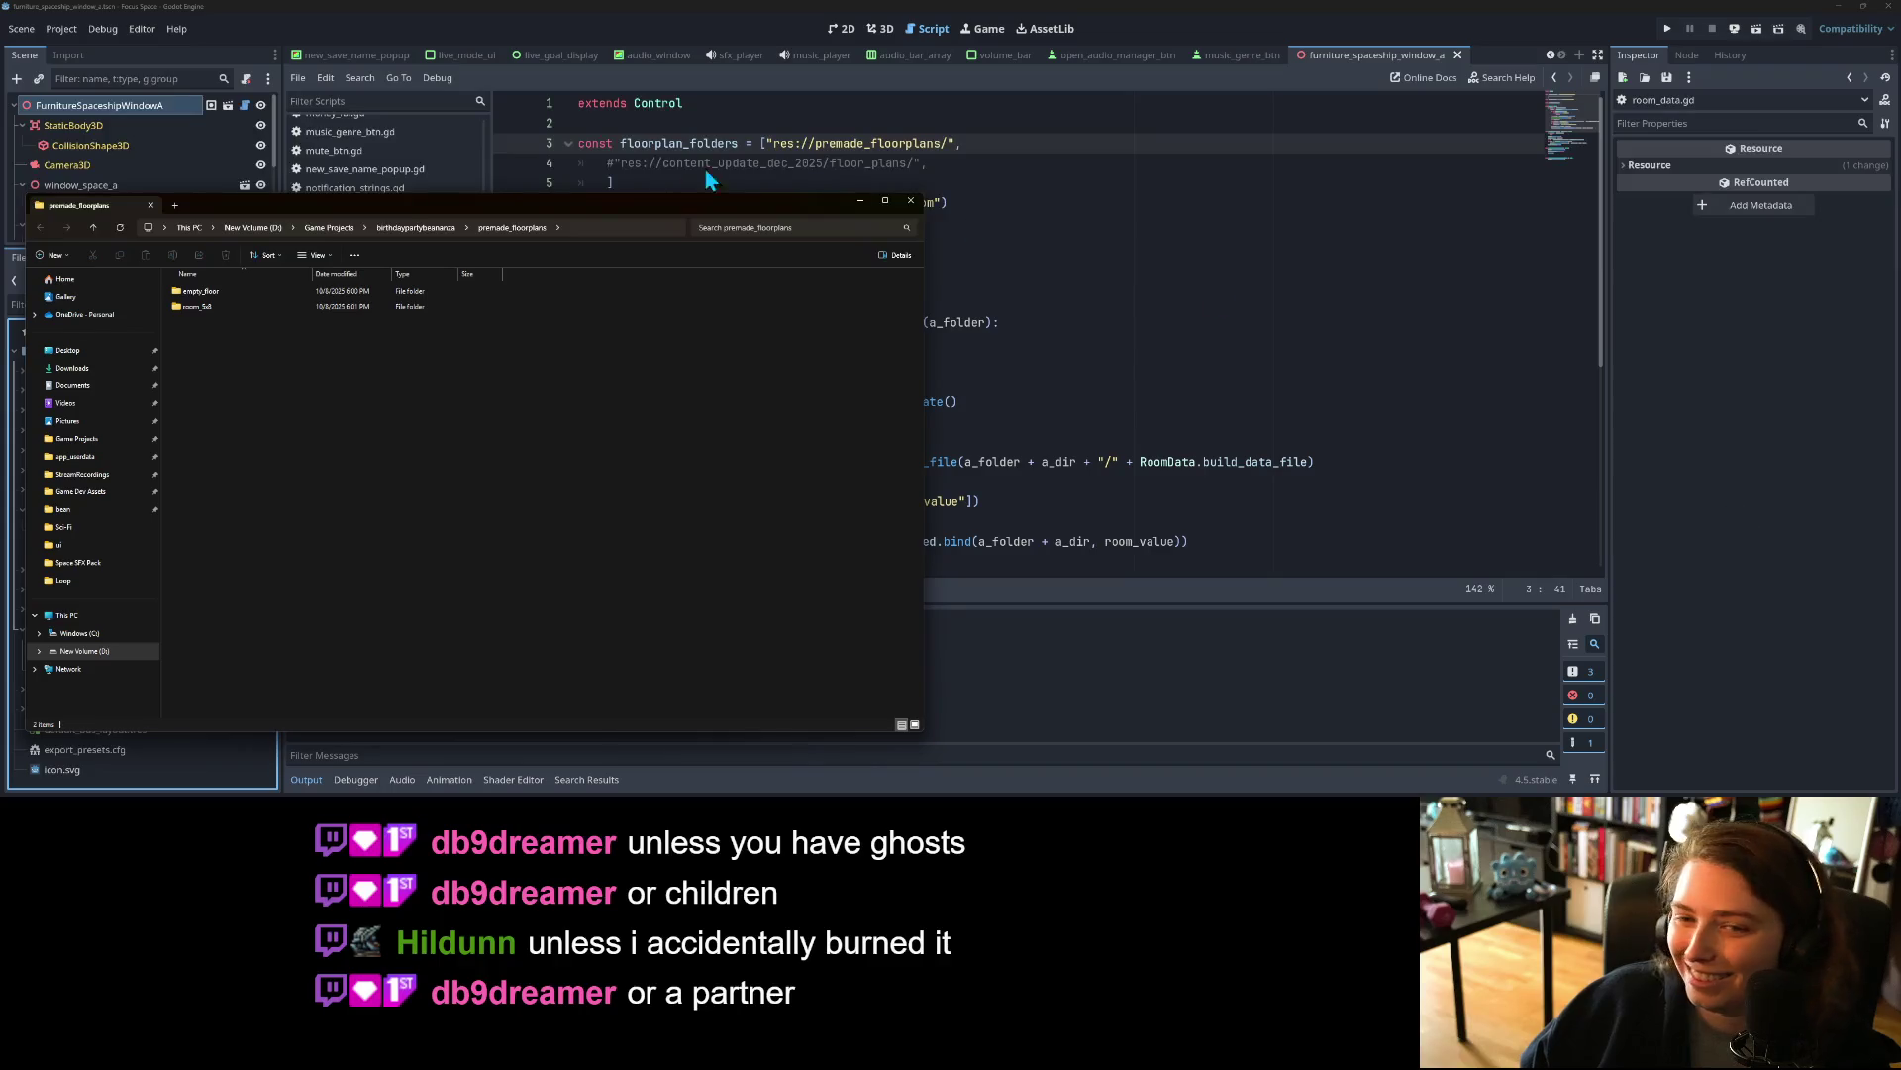
mouse_move(519, 214)
left_mouse_down()
mouse_move(934, 188)
mouse_move(575, 205)
left_mouse_up()
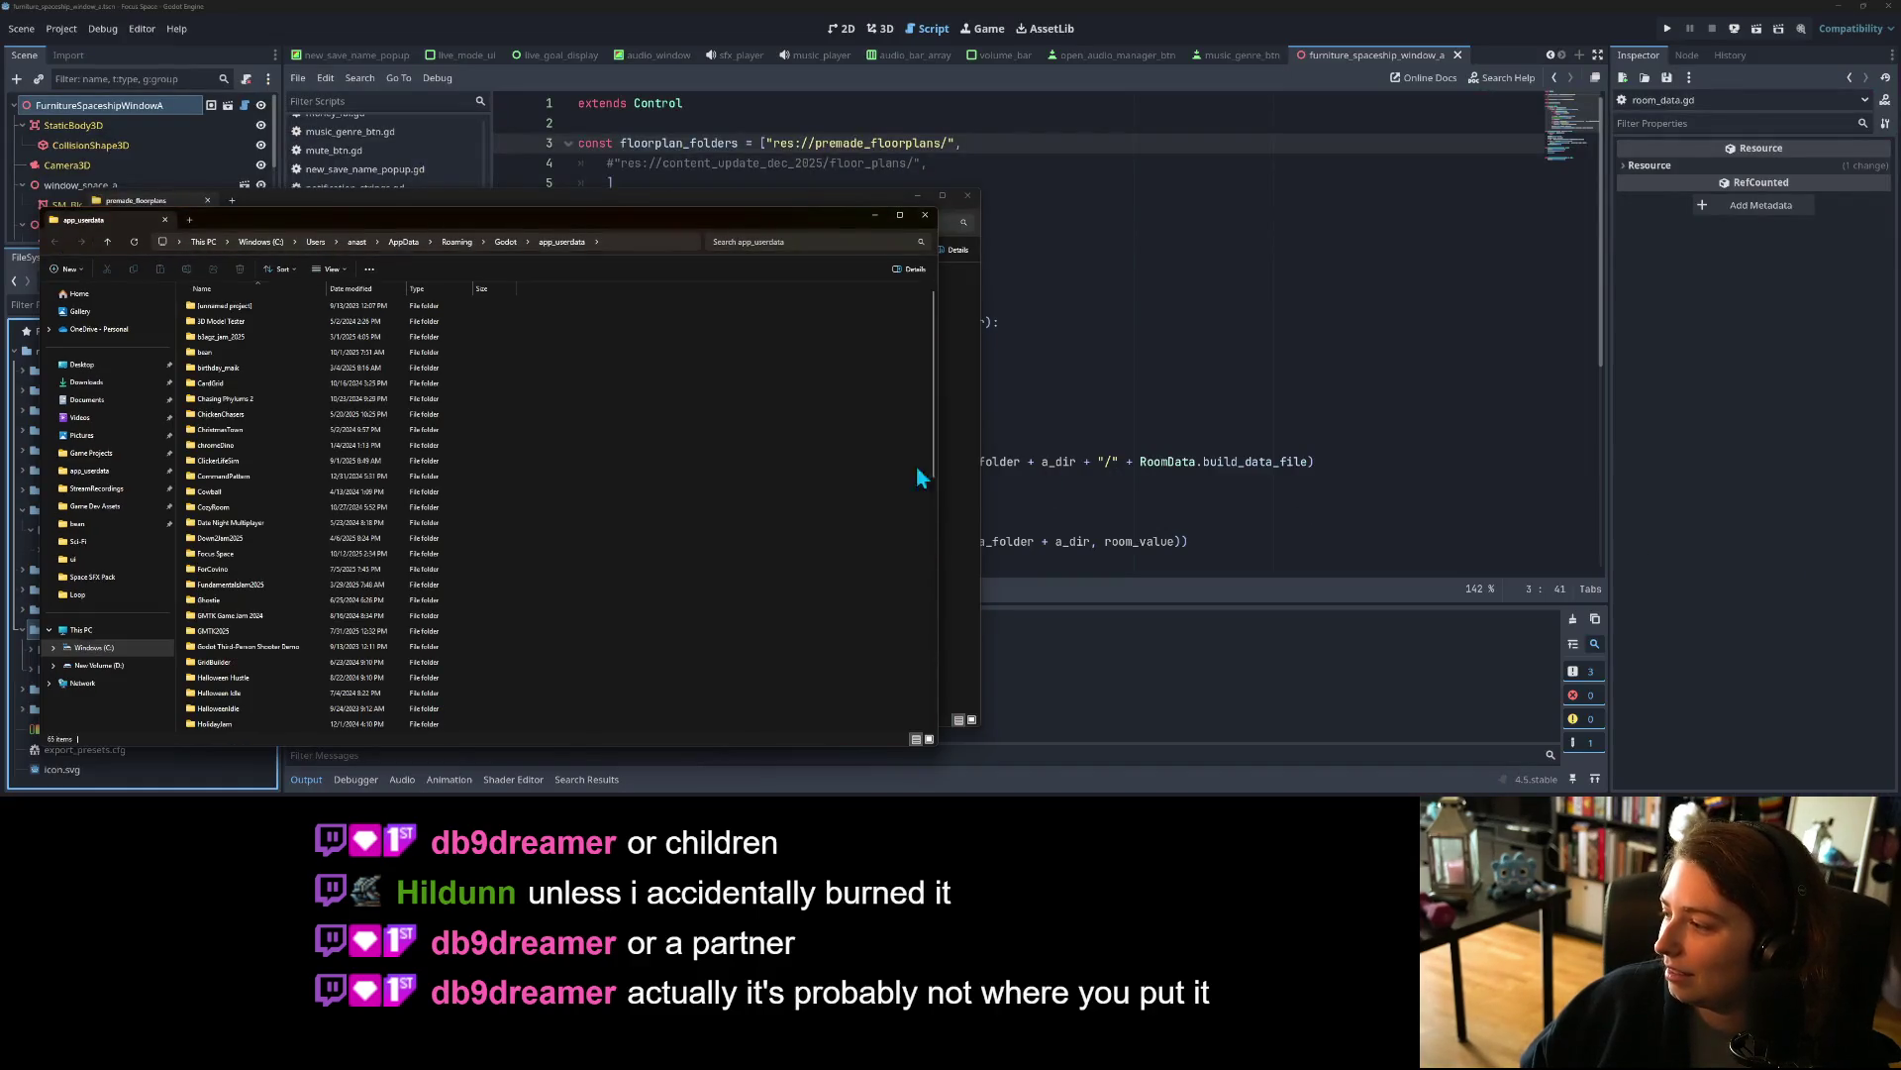
mouse_move(535, 224)
left_mouse_down()
mouse_move(1135, 304)
mouse_move(1318, 227)
mouse_move(1460, 216)
left_mouse_up()
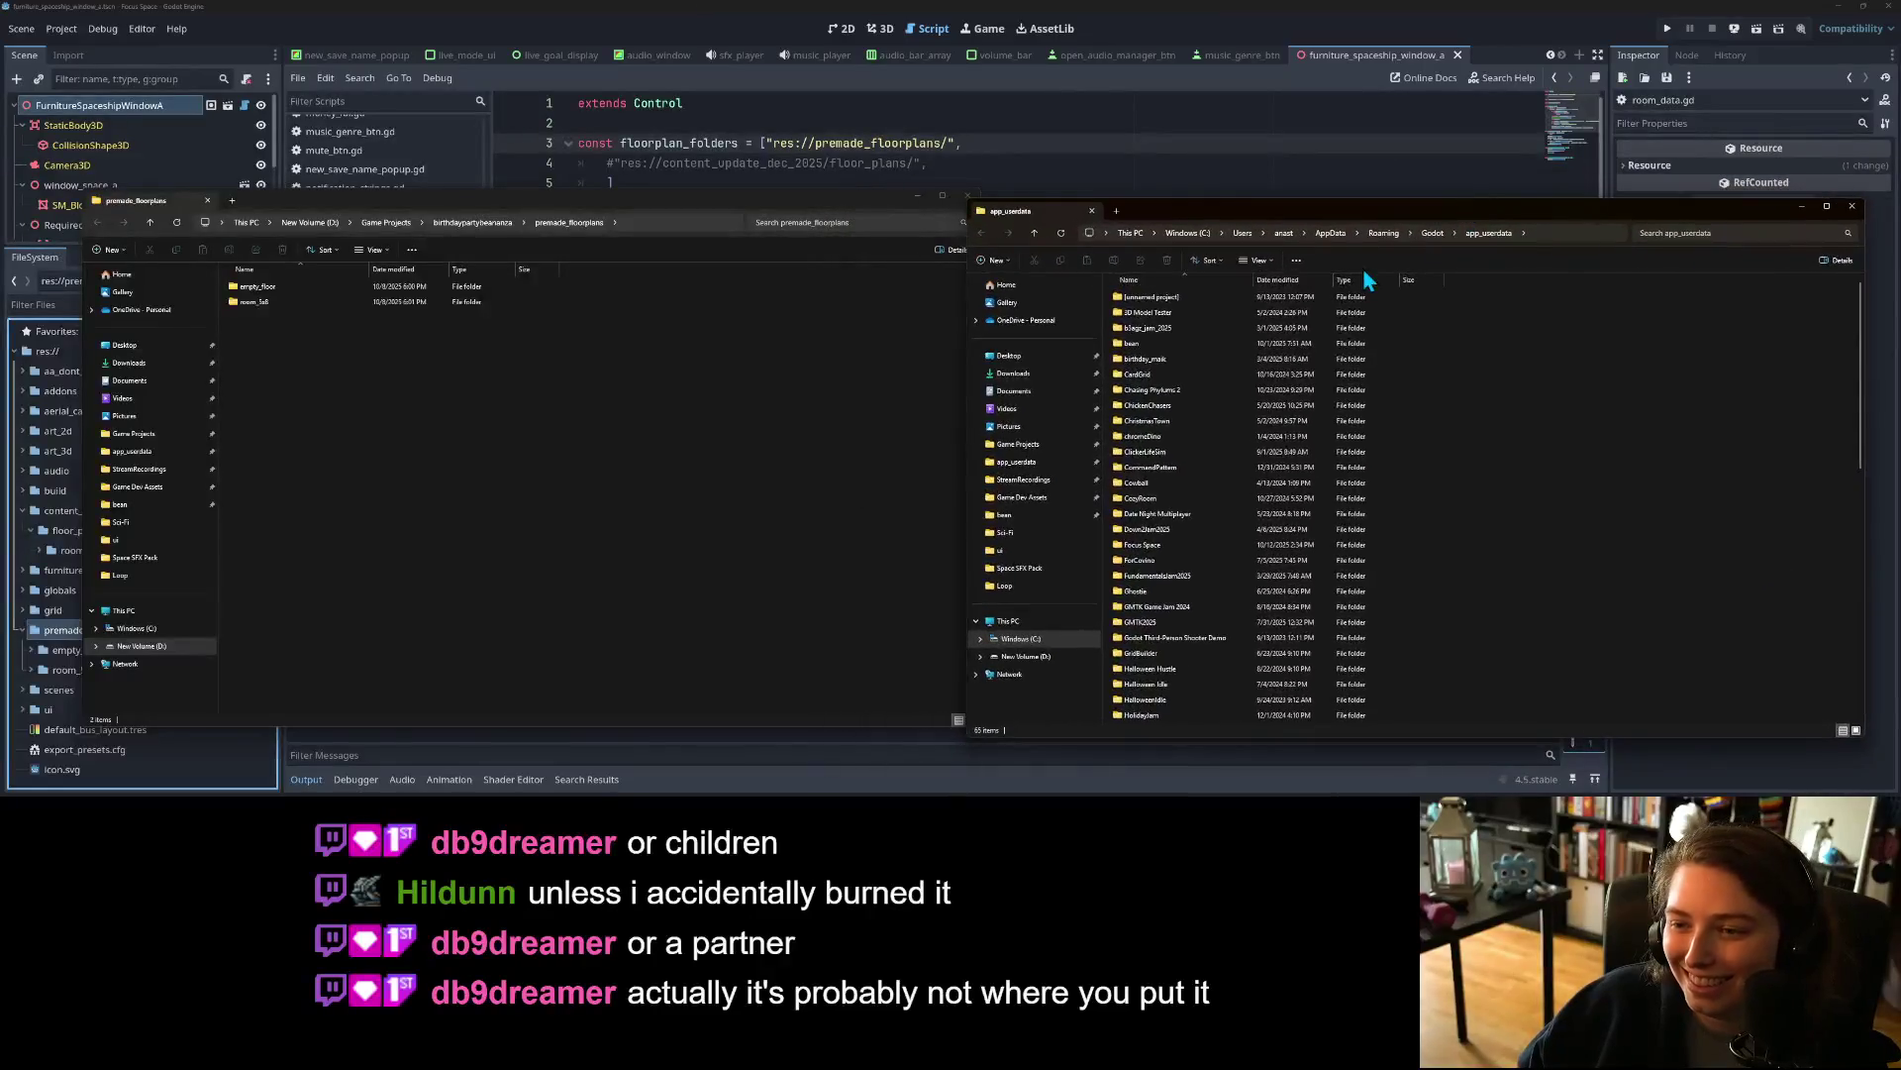
Step: Browse to Focus Space\game_saves and select the first floorplan save folder
double_click(1141, 545)
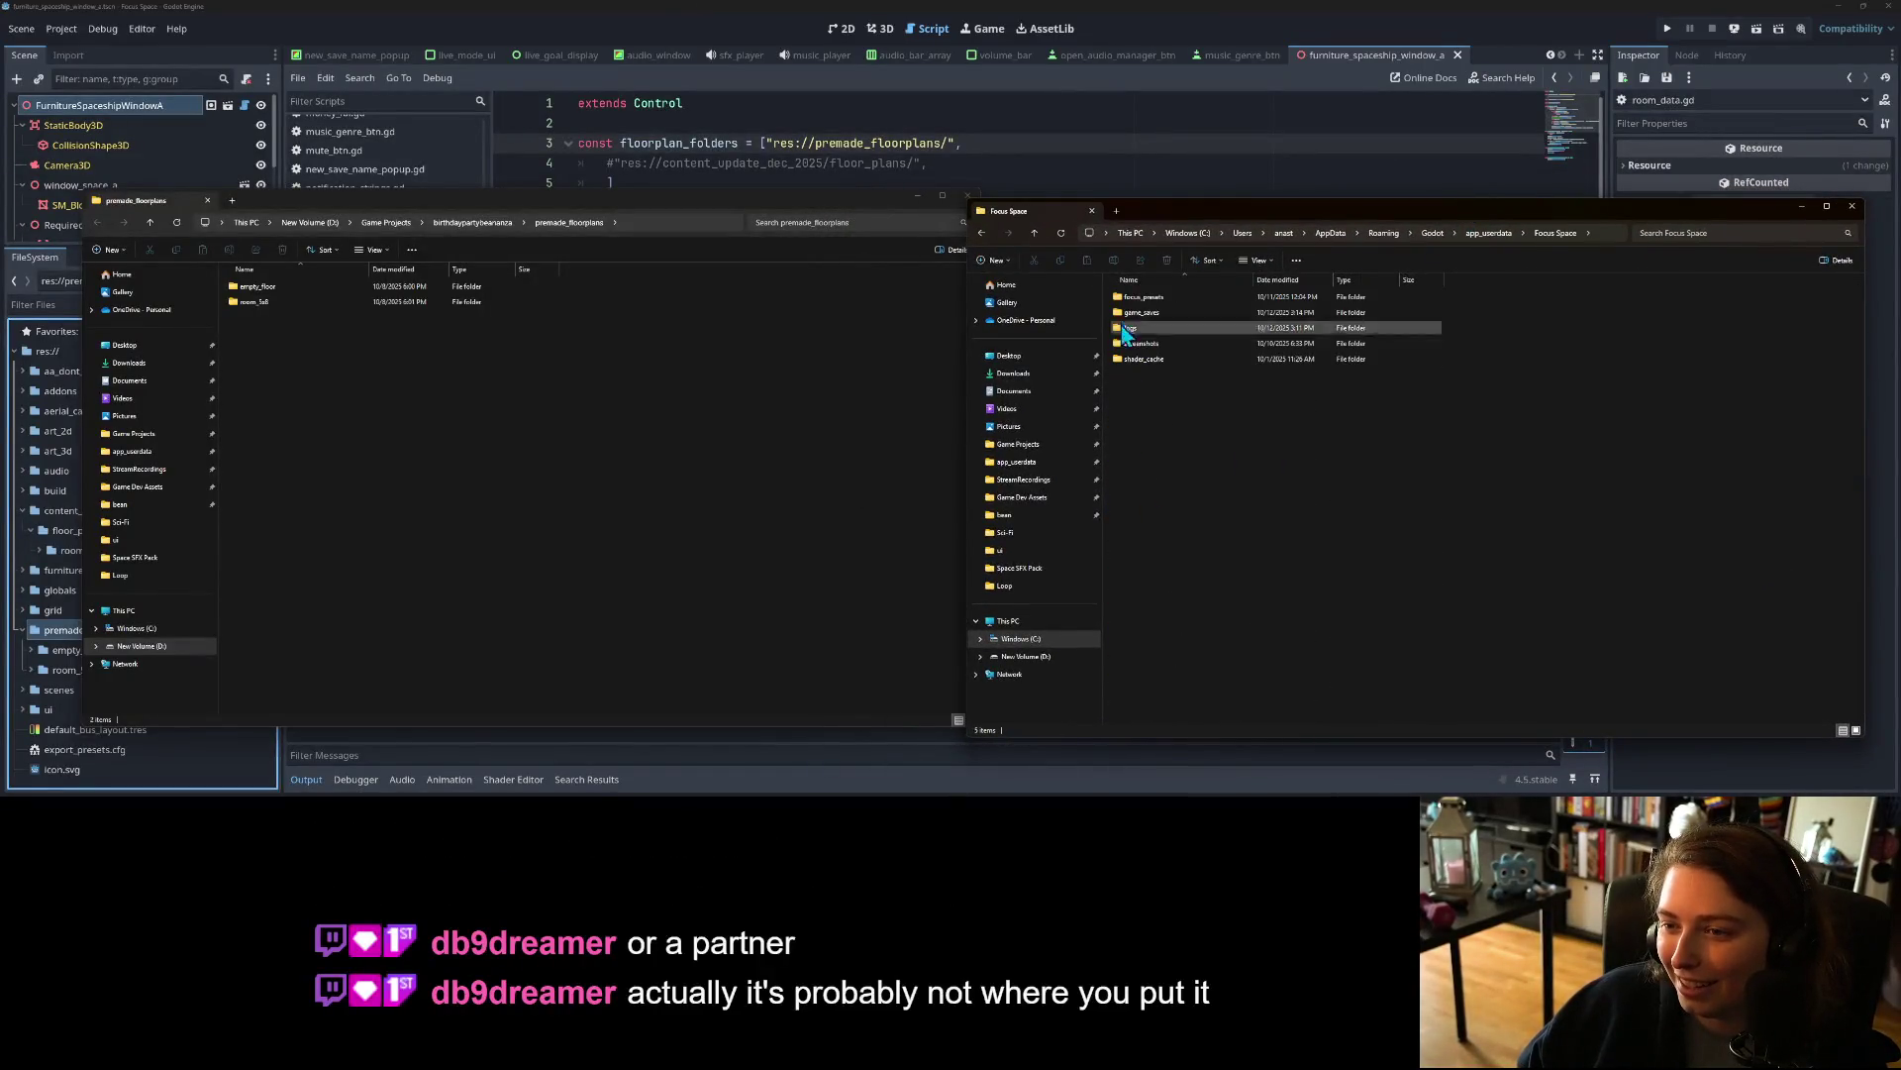
double_click(1156, 311)
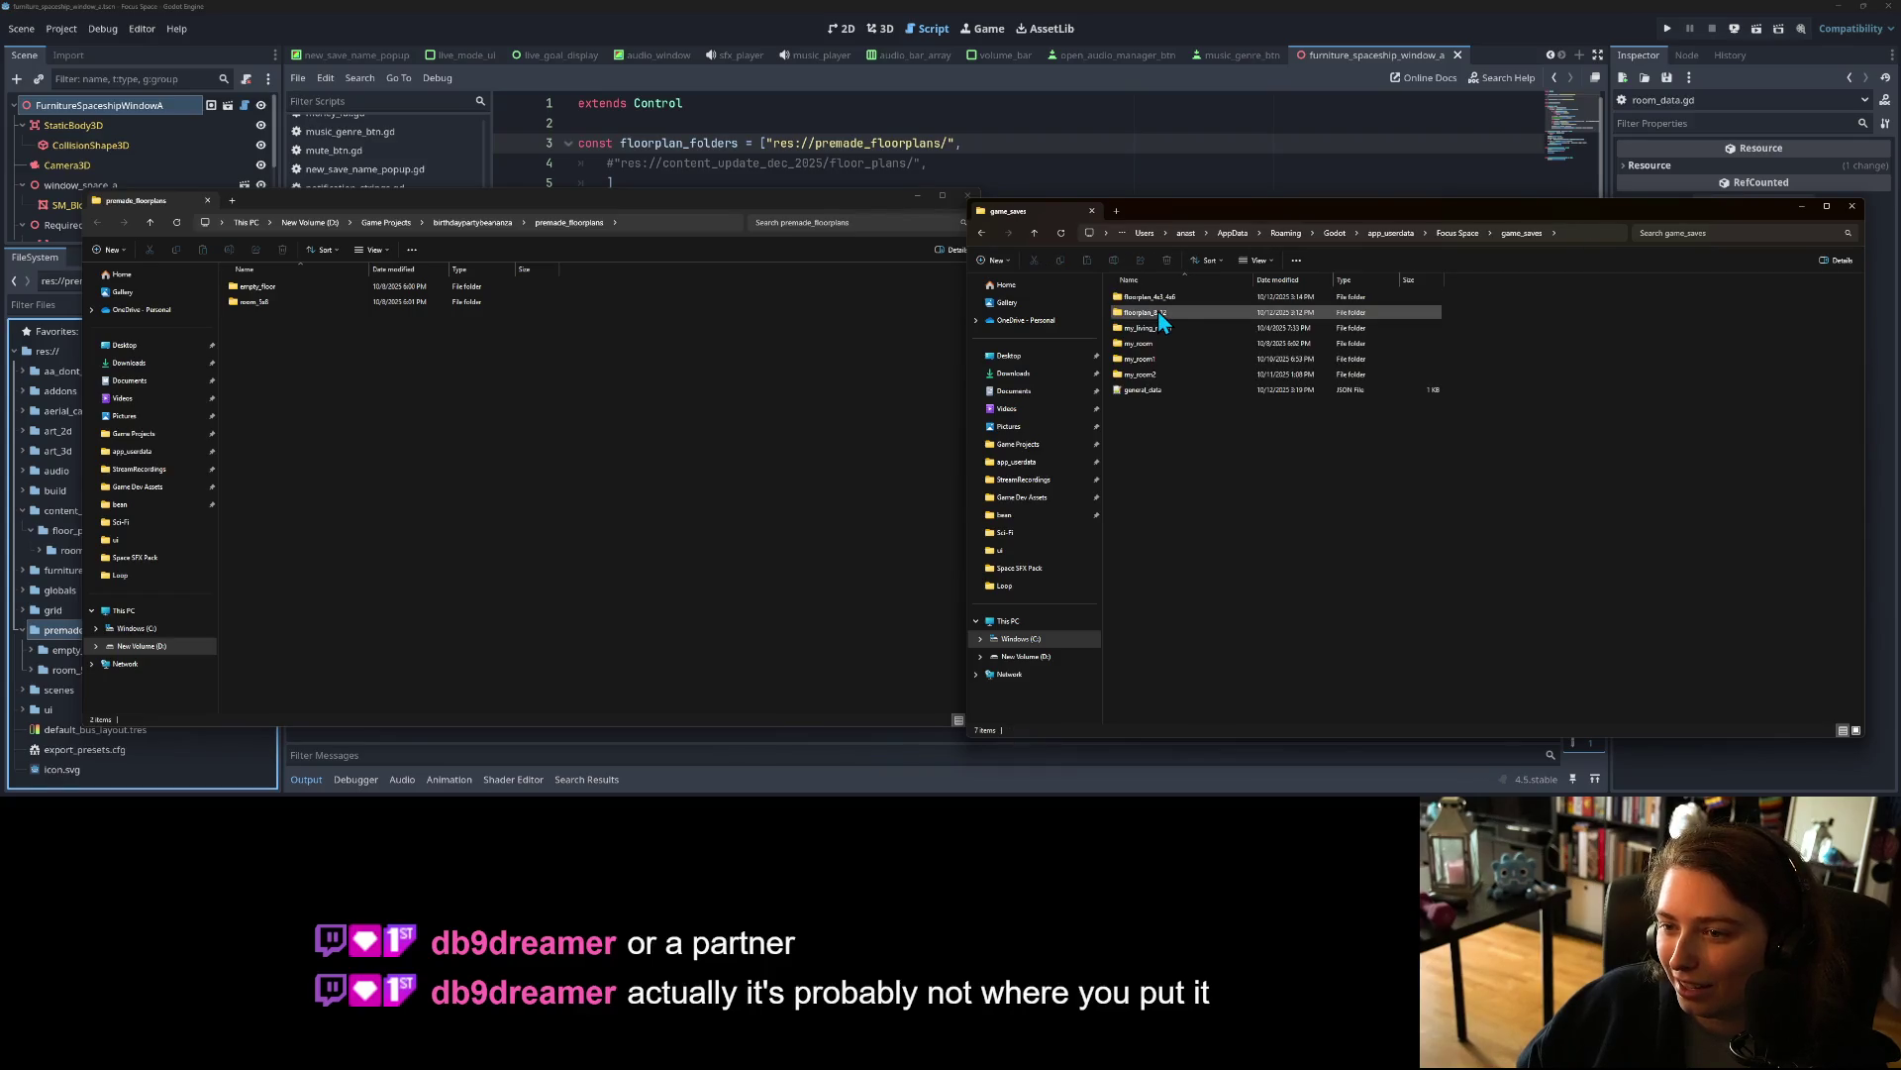
right_click(1203, 297)
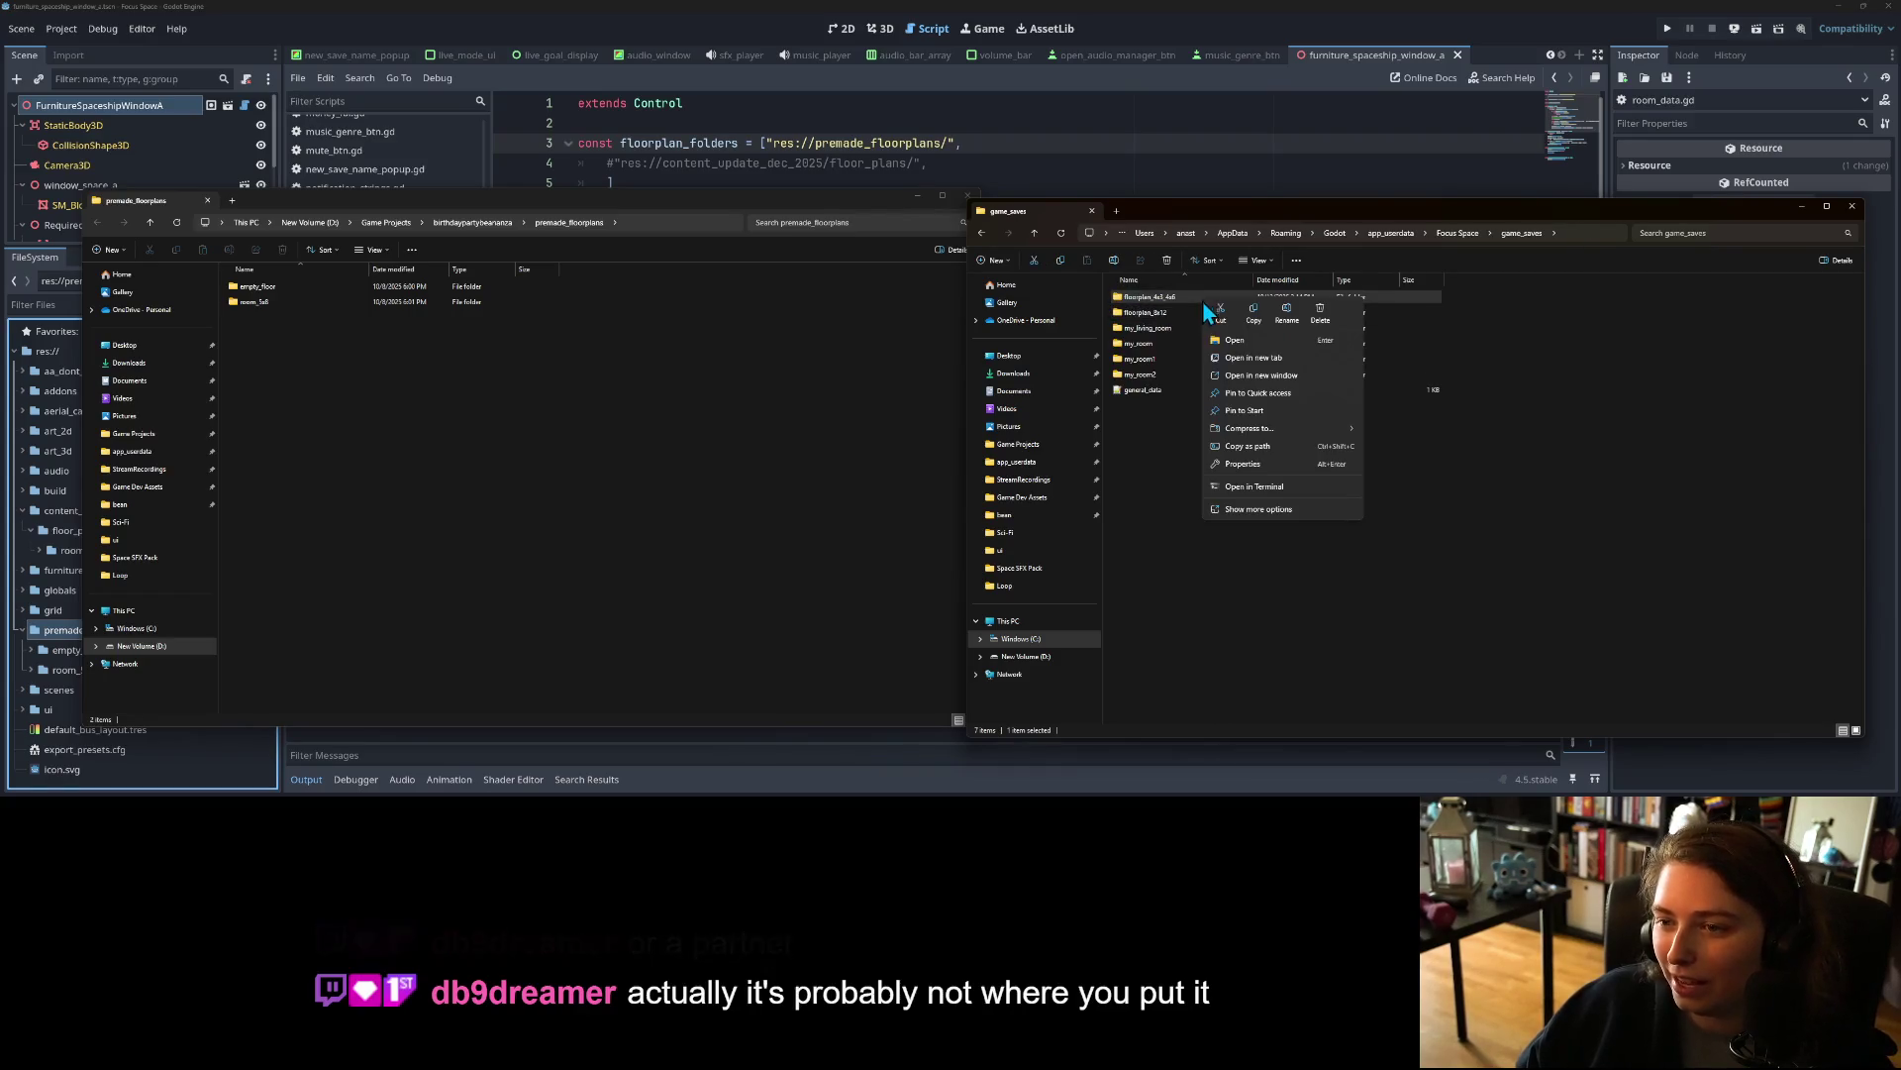
left_click(1286, 315)
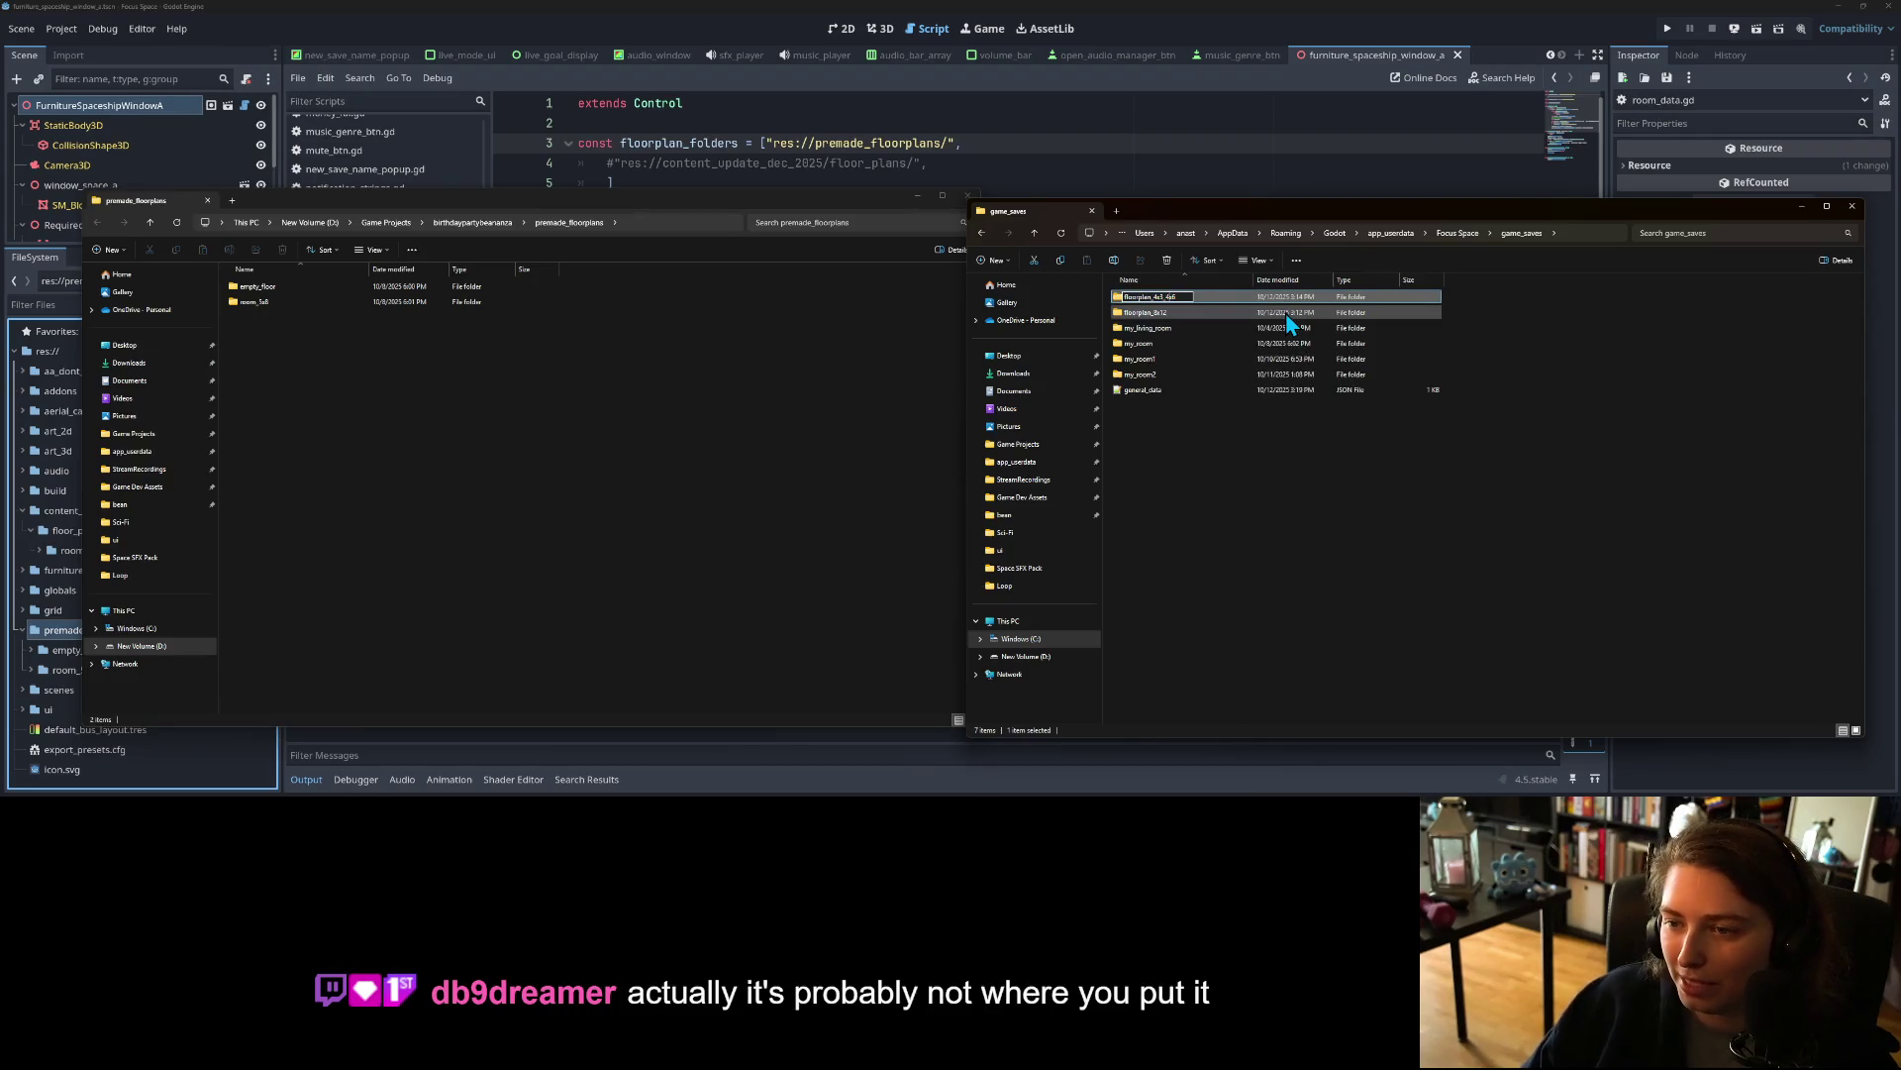
key("Return")
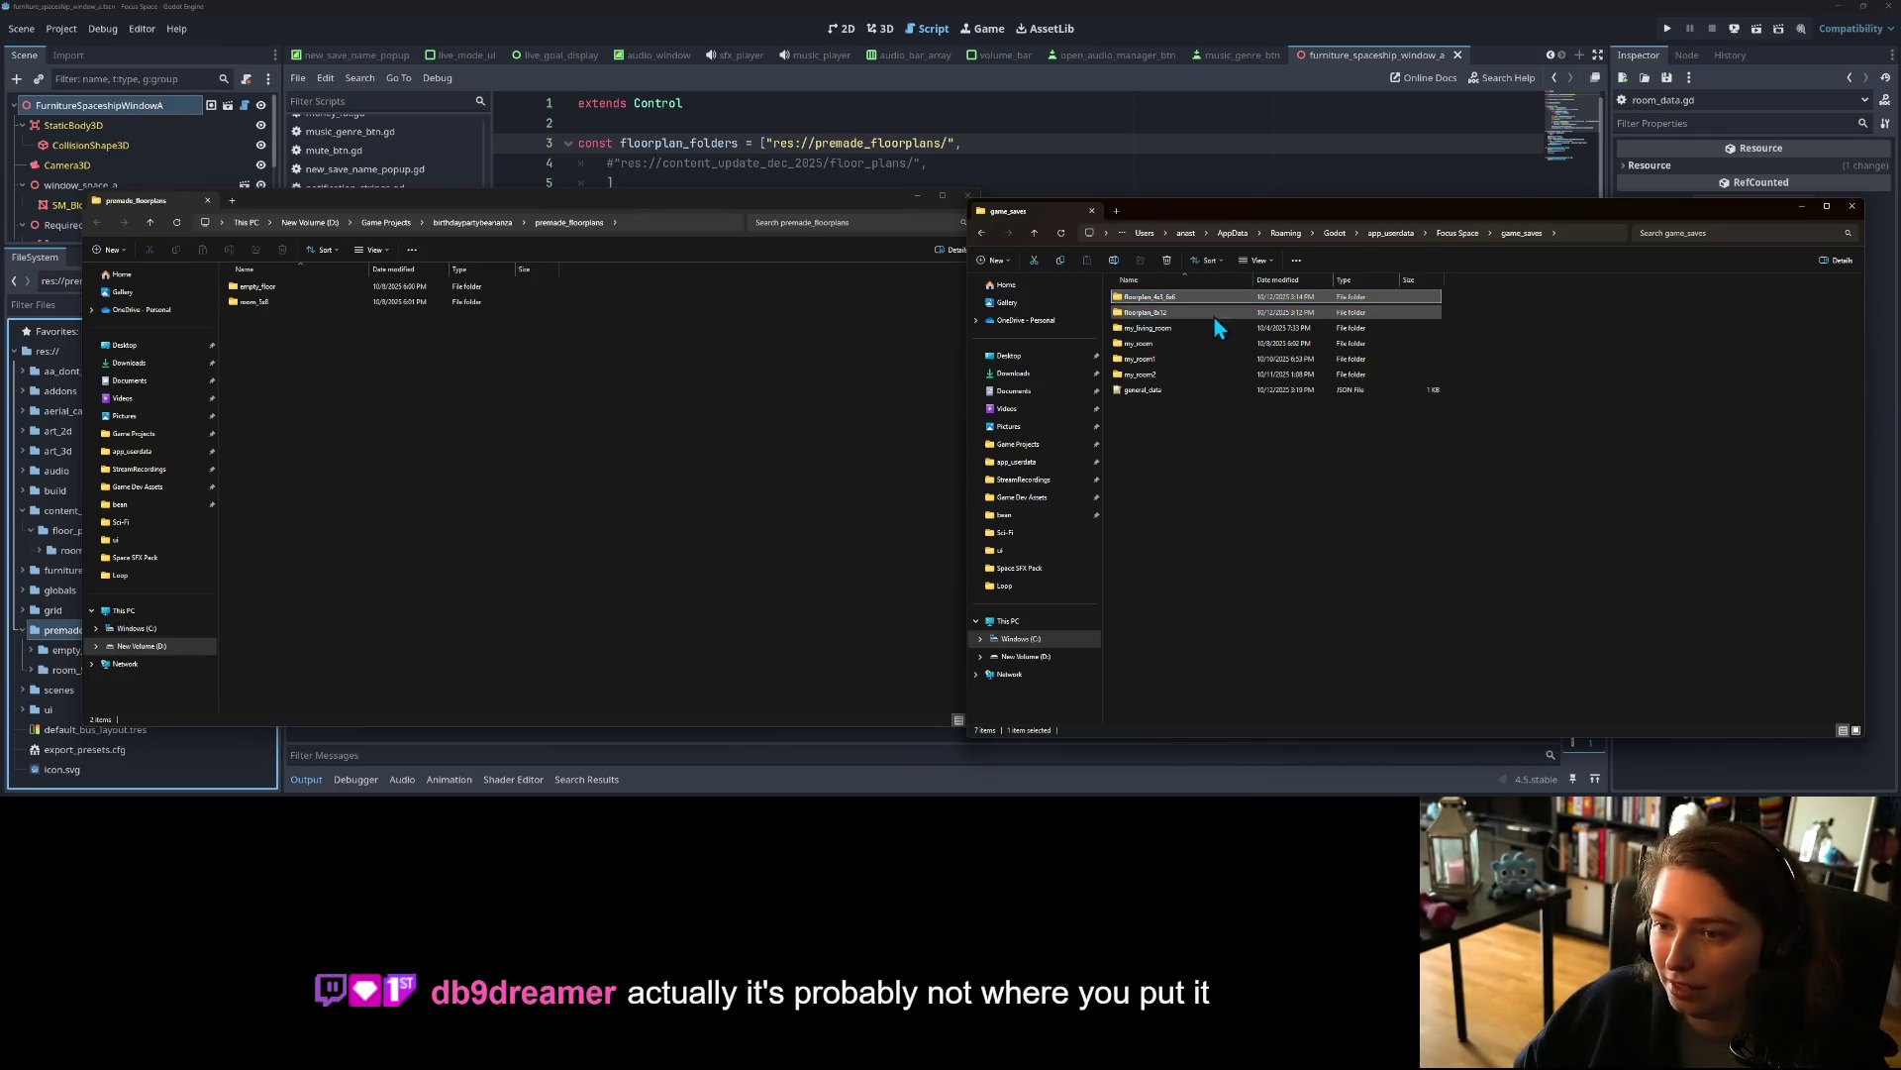
key("F2")
Step: Copy both floorplan folders and paste them into premade_floorplans
left_click(1161, 311, "ctrl")
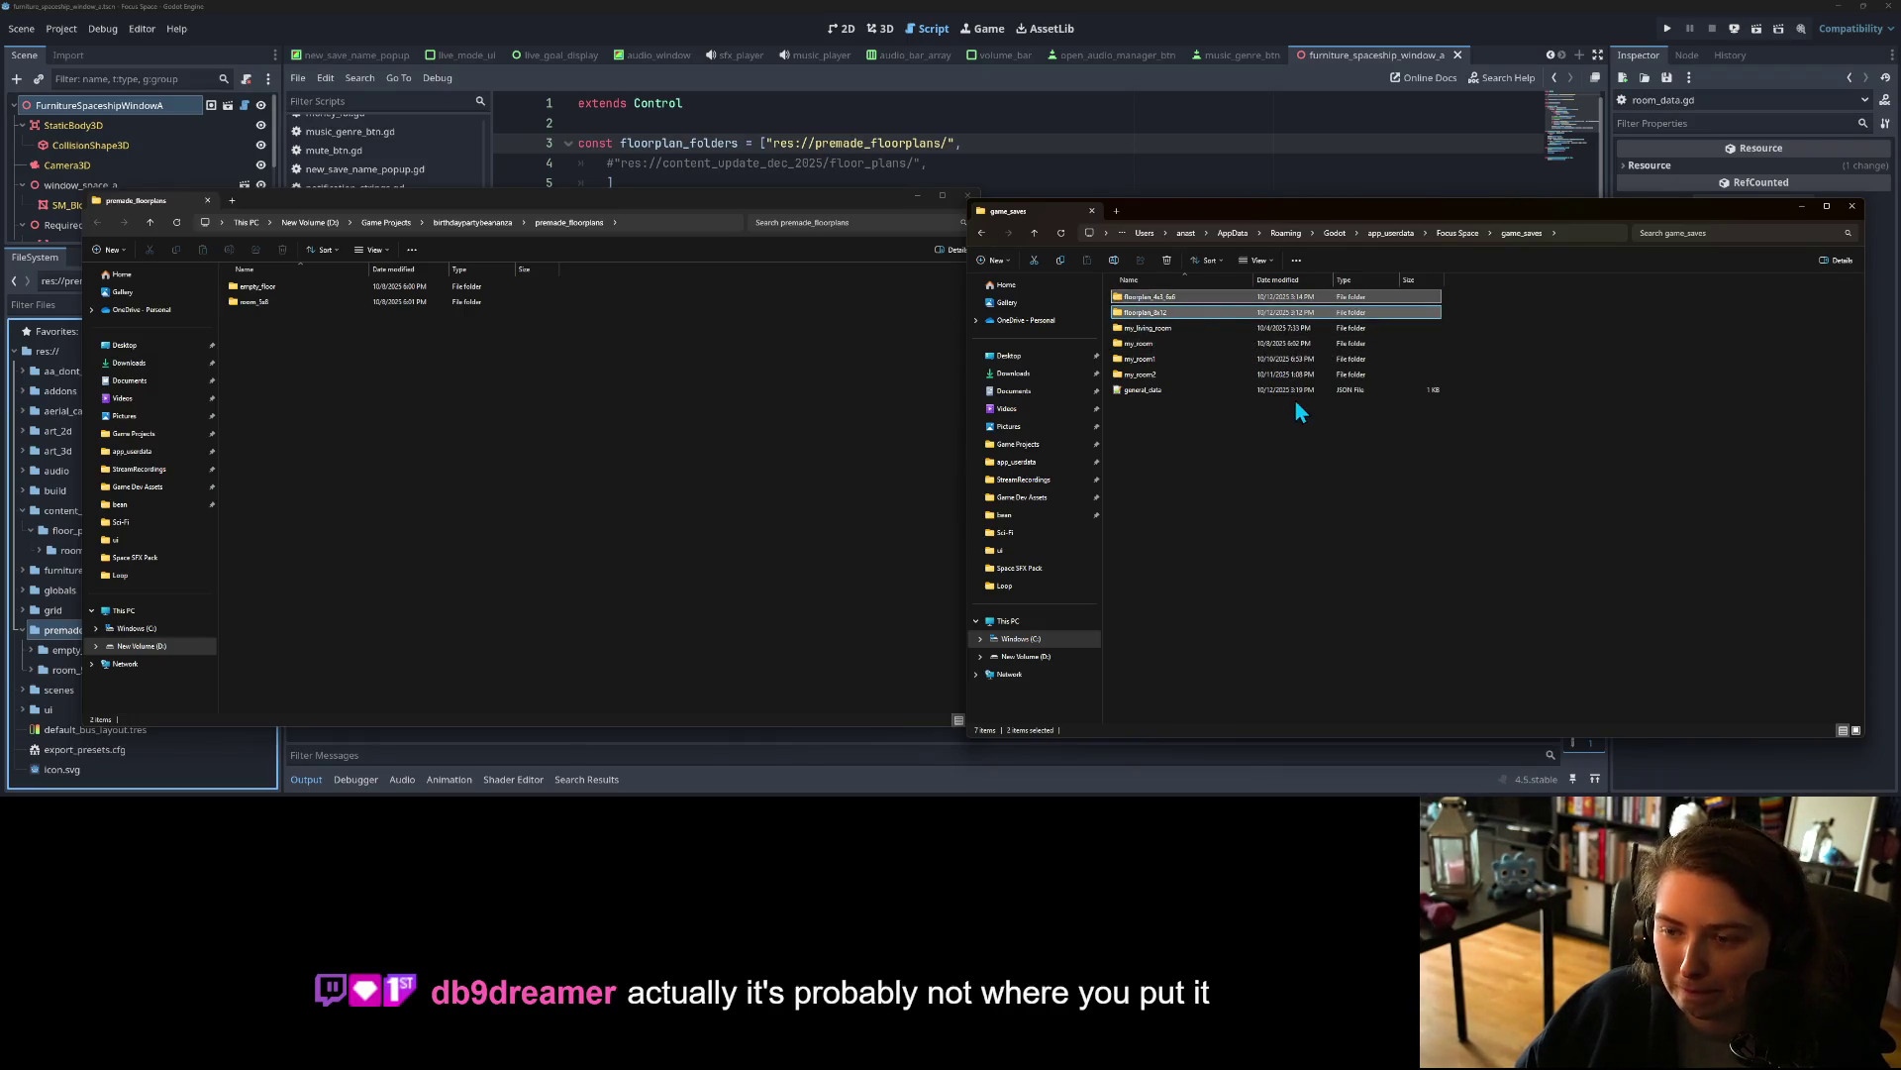
key("ctrl+c")
left_click(771, 477)
key("ctrl+v")
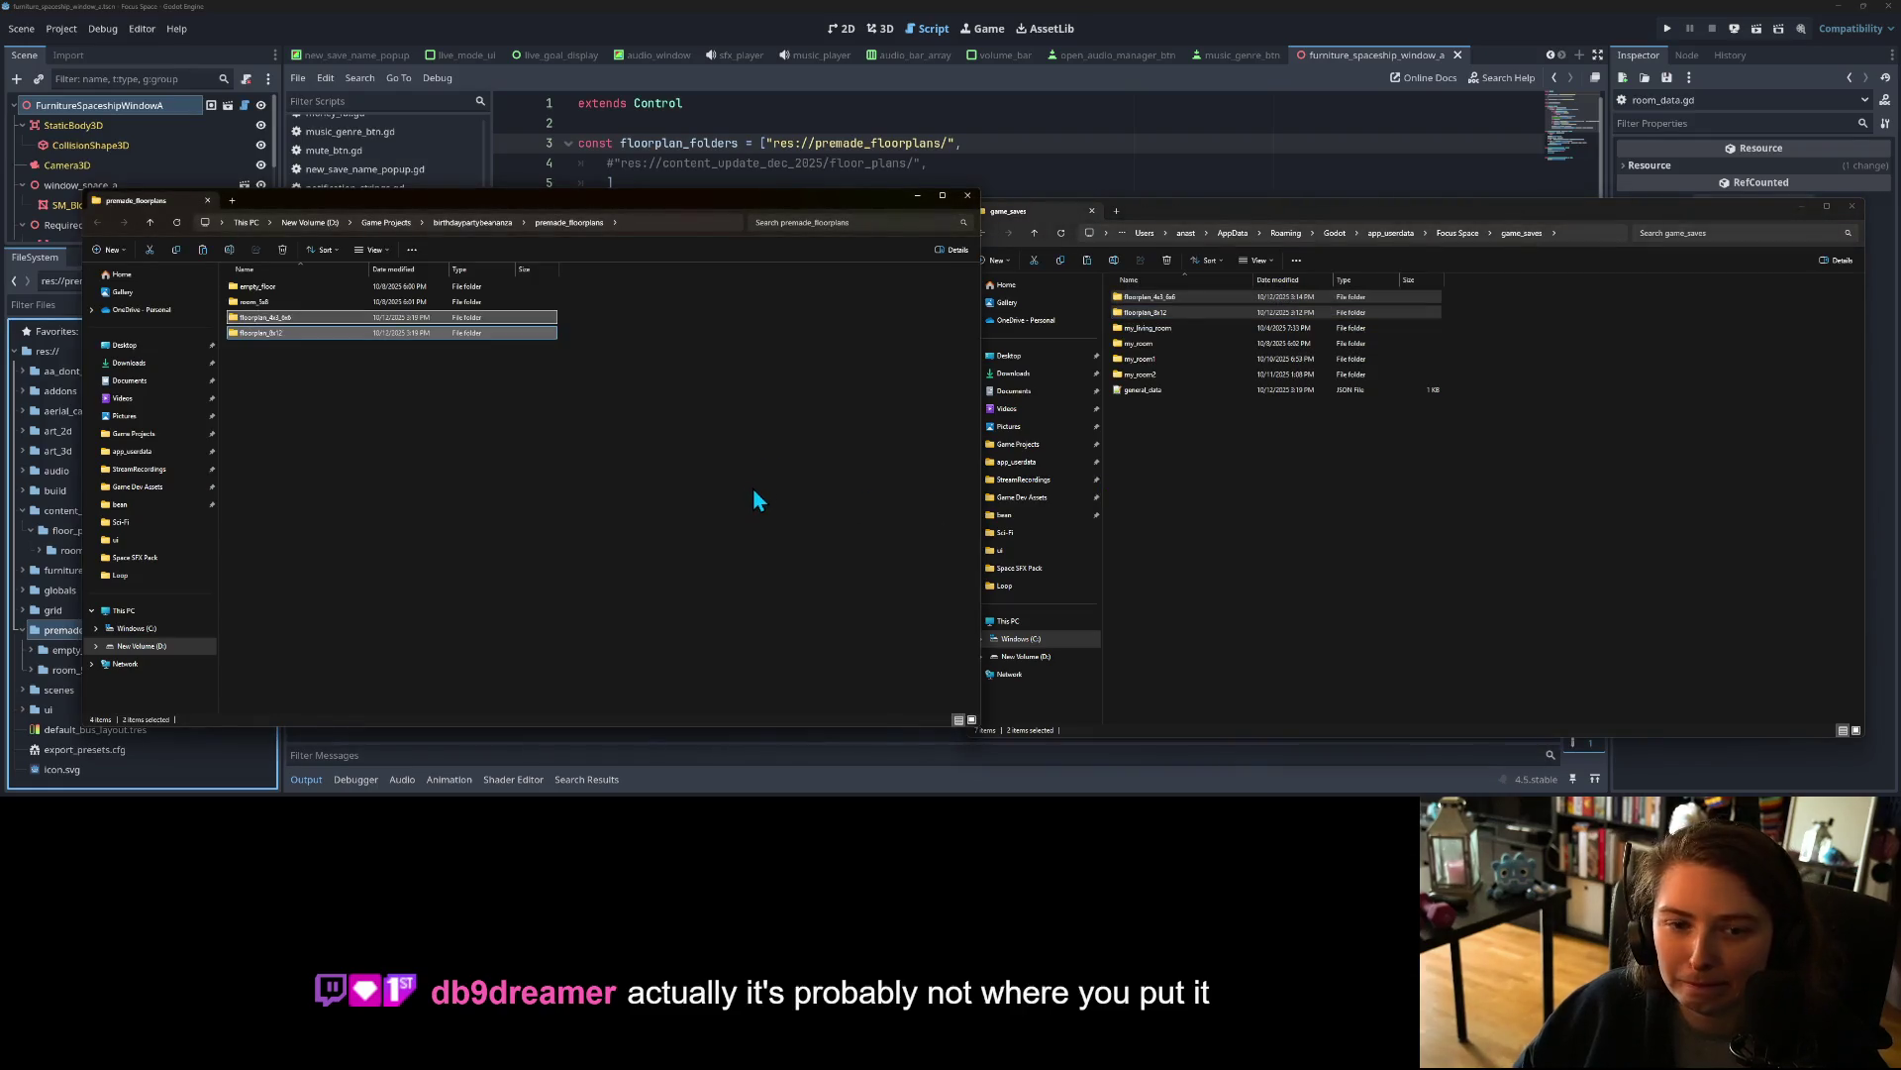
Step: Rename the copied floorplan_4x3_6x6 folder to room_4x3_6x6
right_click(267, 323)
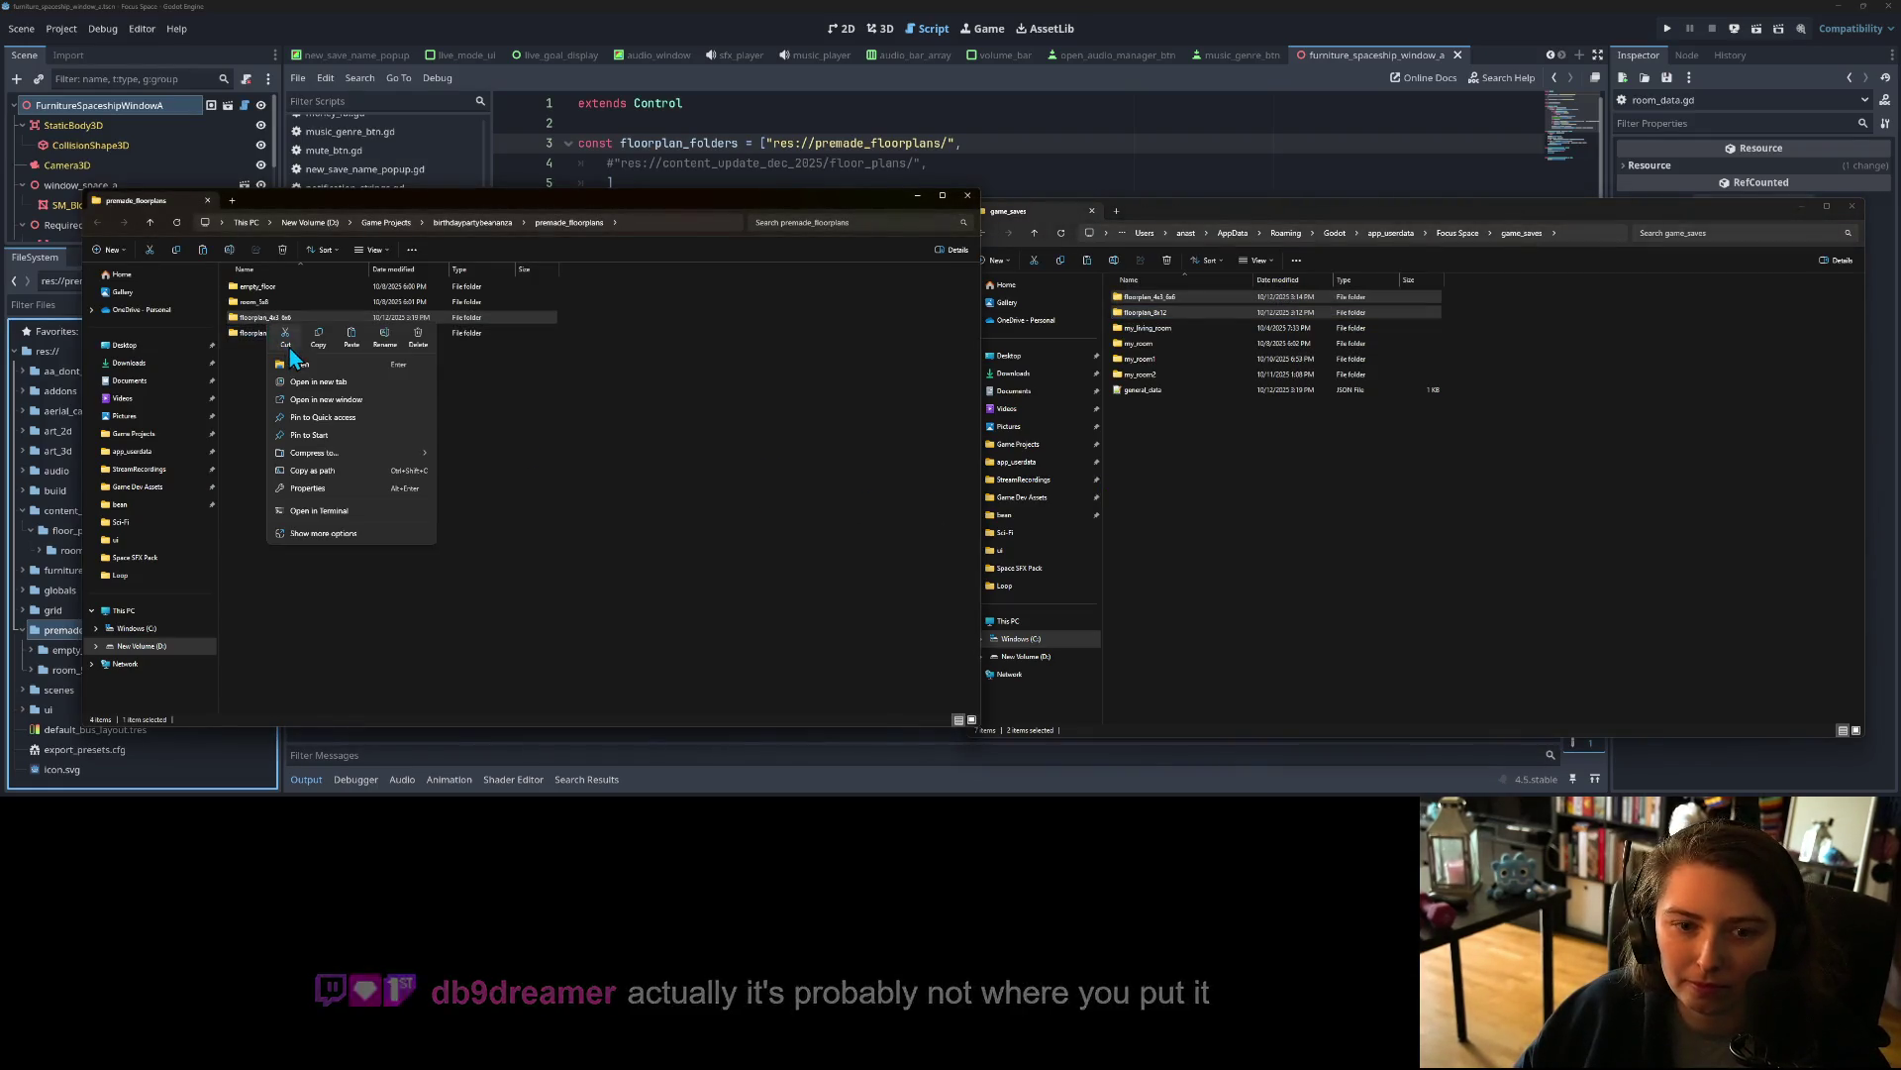
left_click(394, 344)
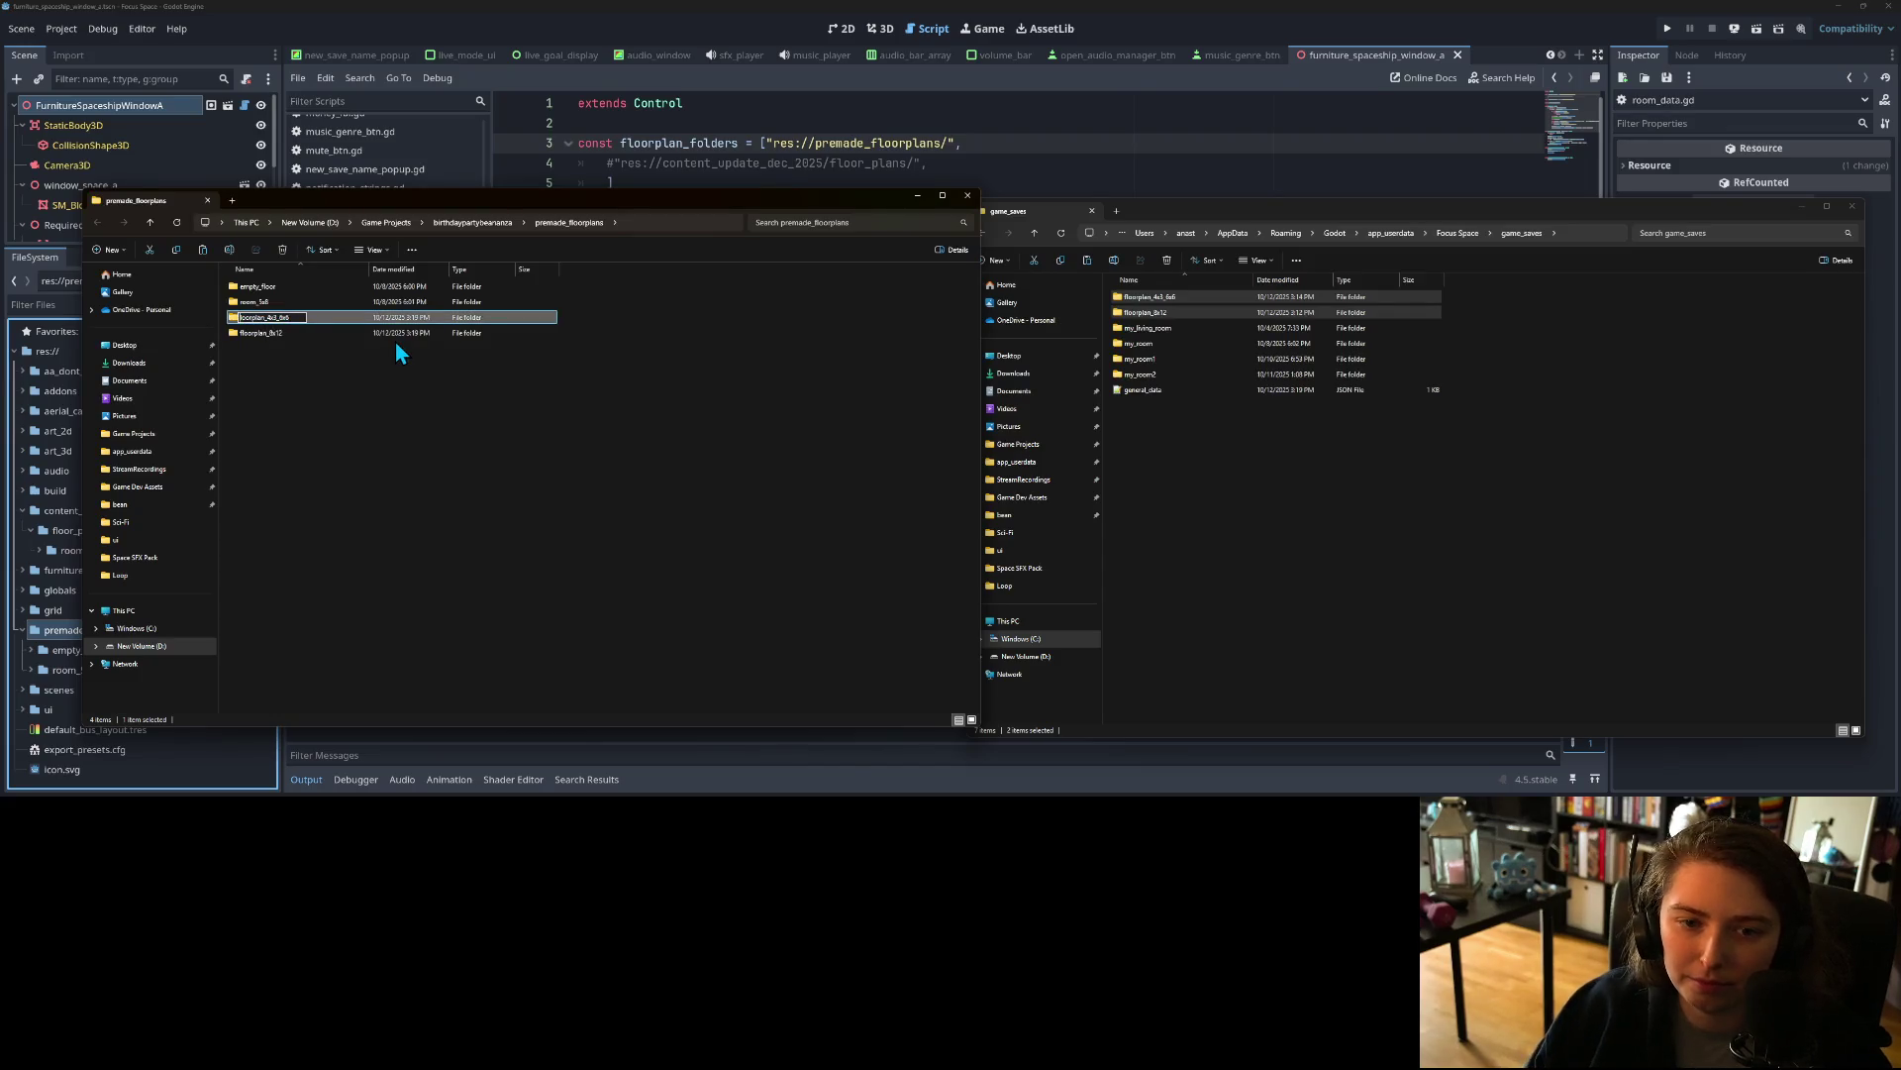
key("Delete")
type("room")
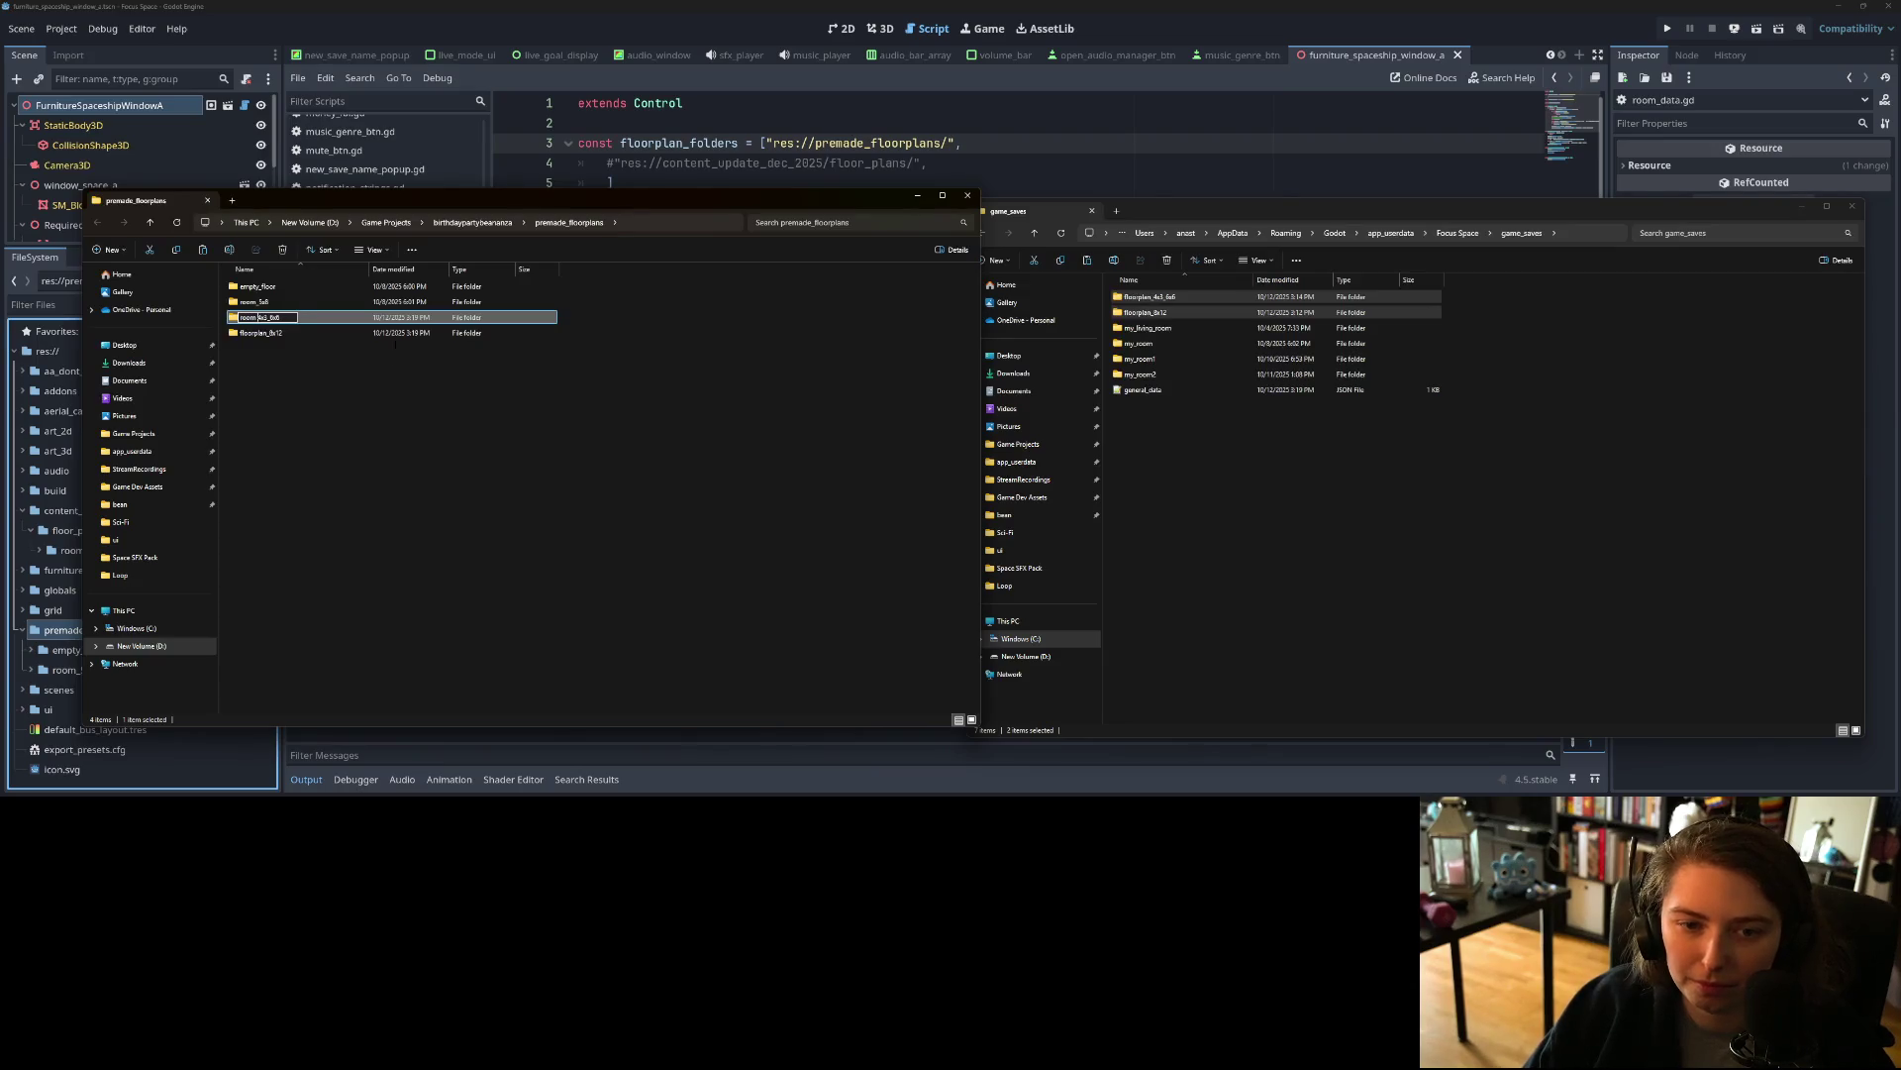
key("Return")
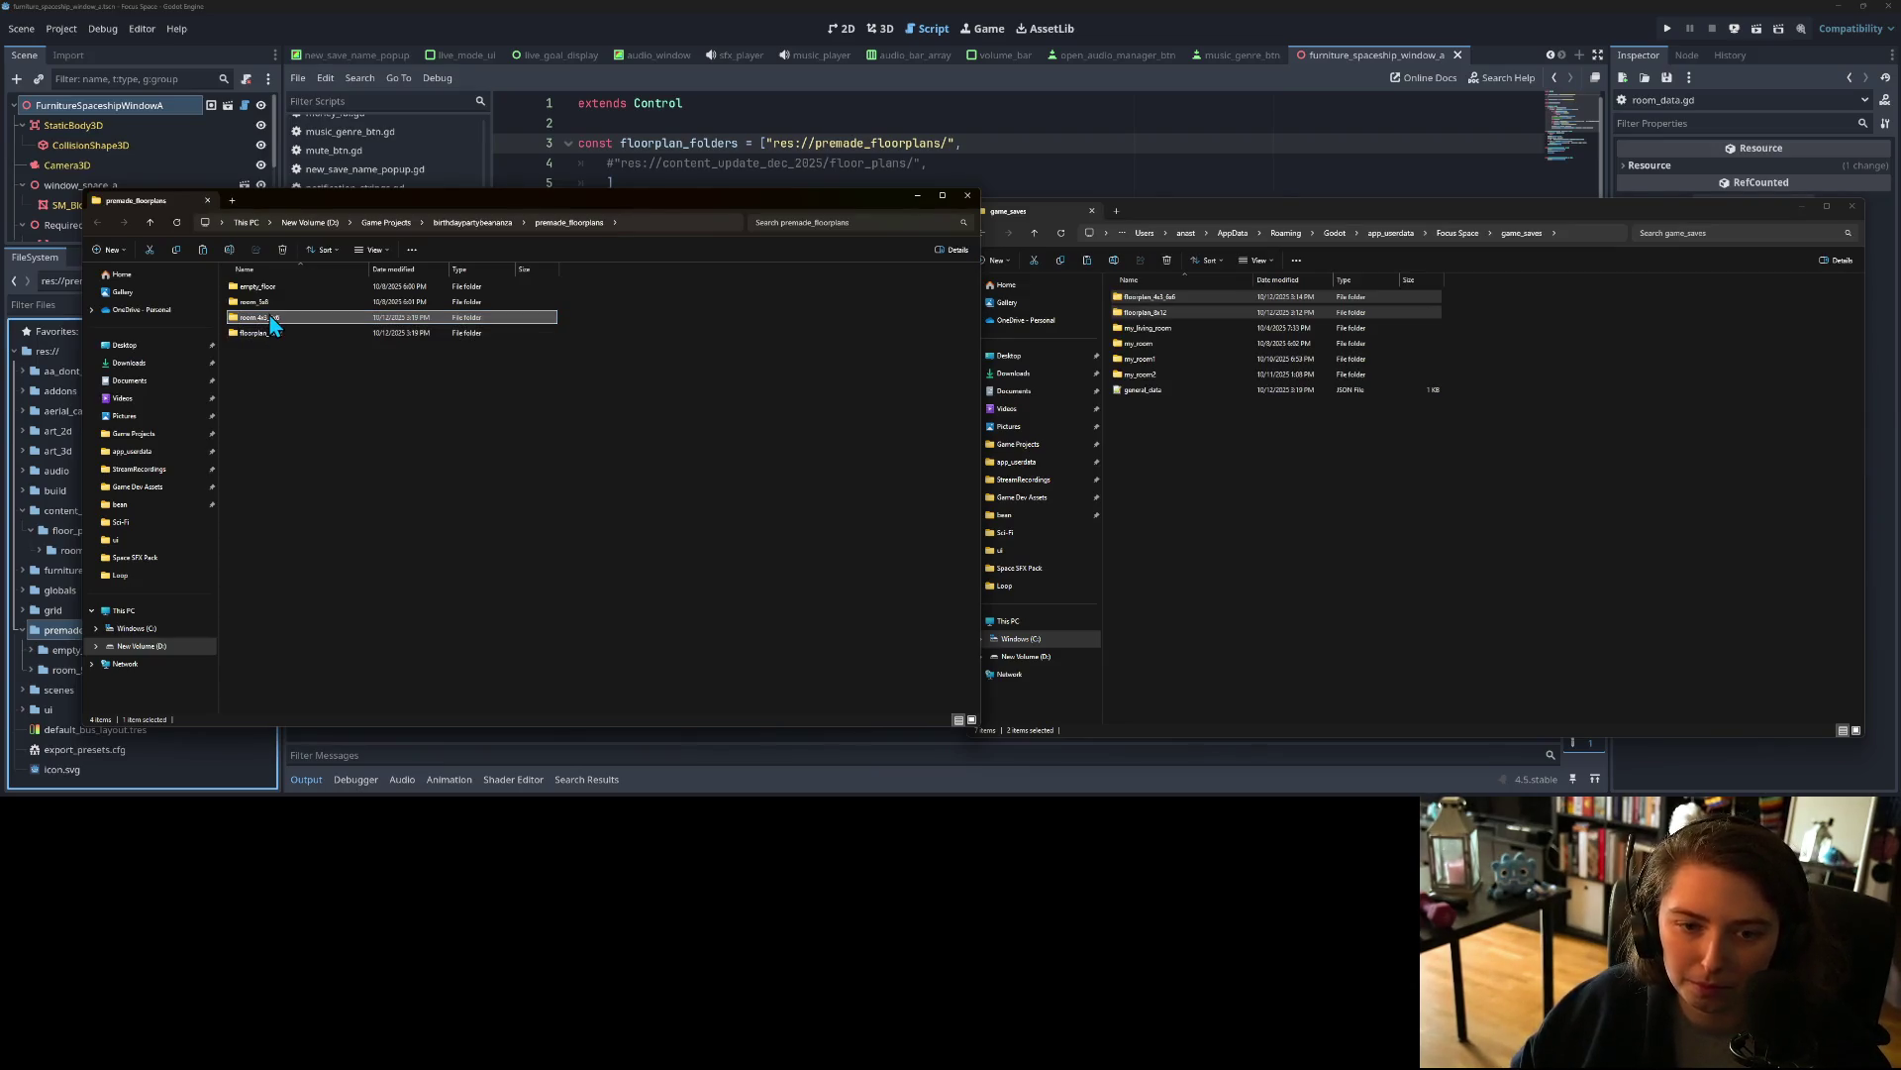
Step: Reopen the rename on room_4x3_6x6 and confirm the name
right_click(279, 318)
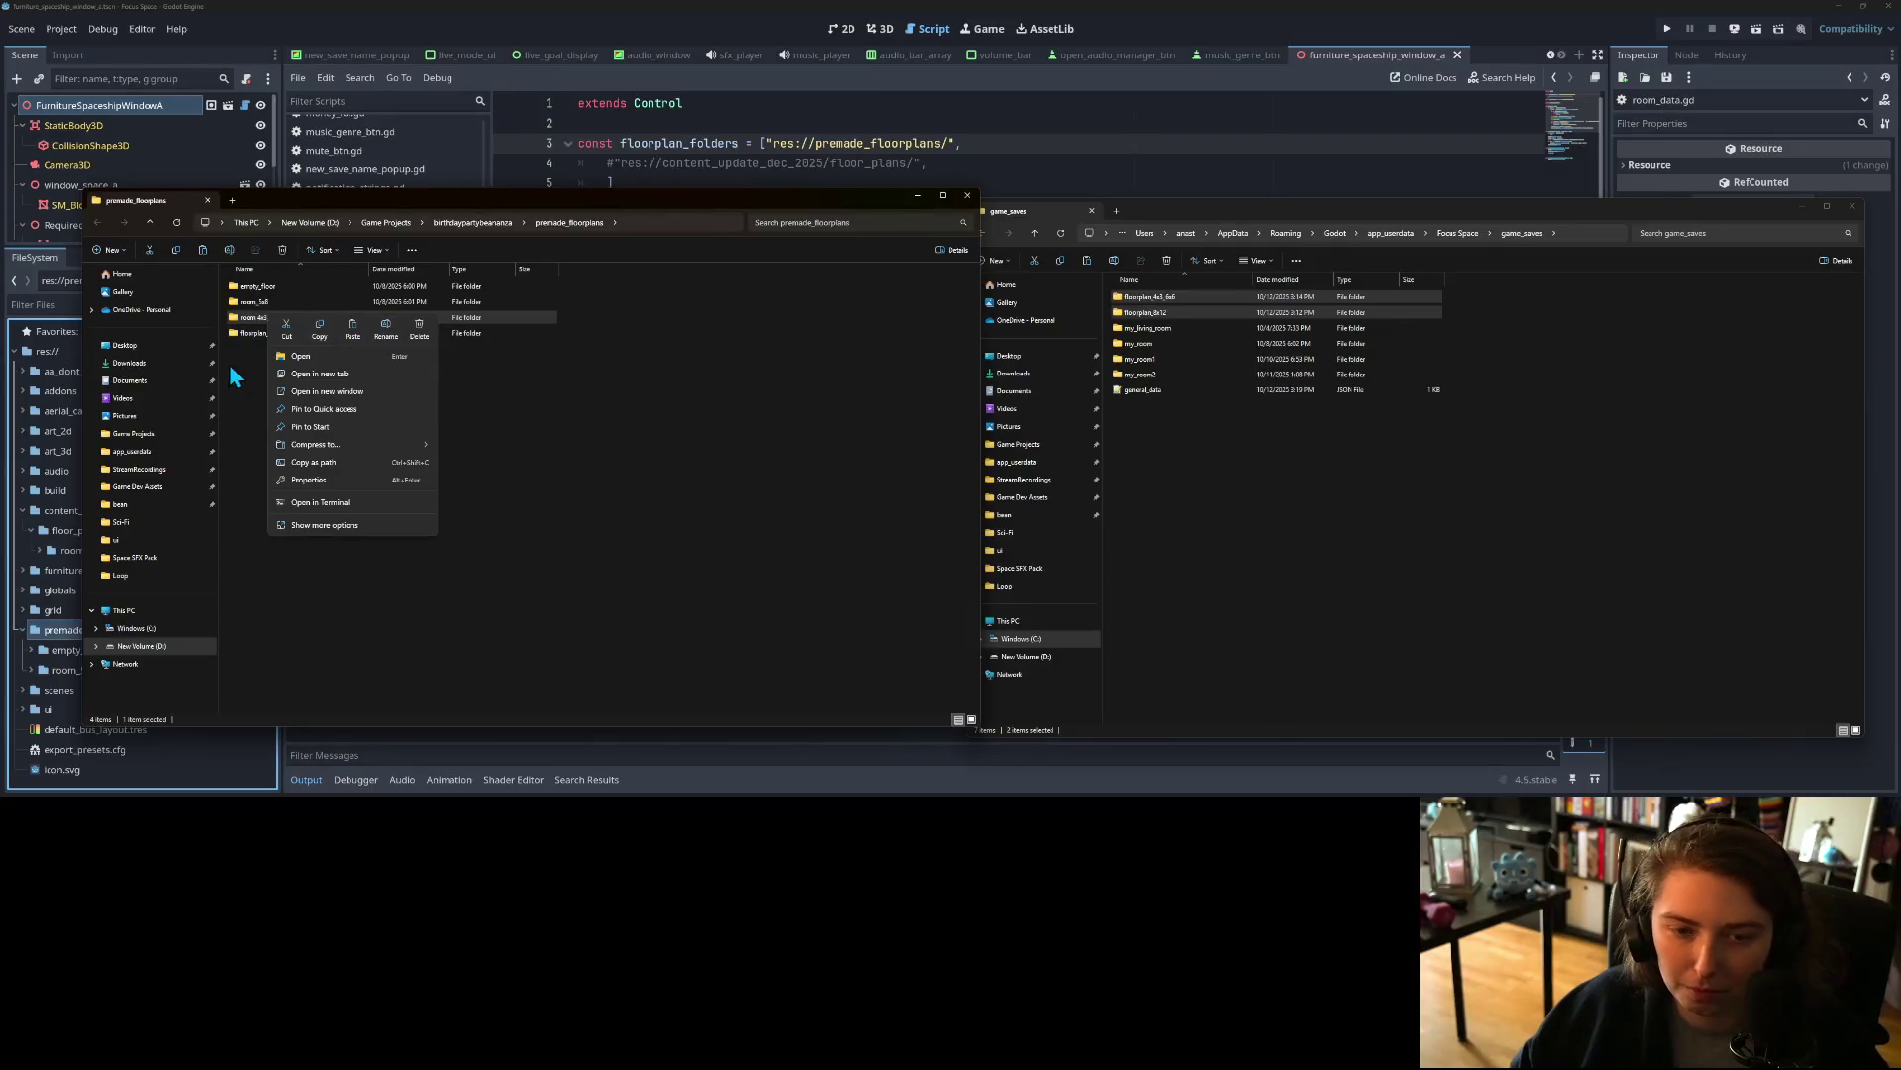
left_click(235, 376)
right_click(261, 318)
left_click(249, 319)
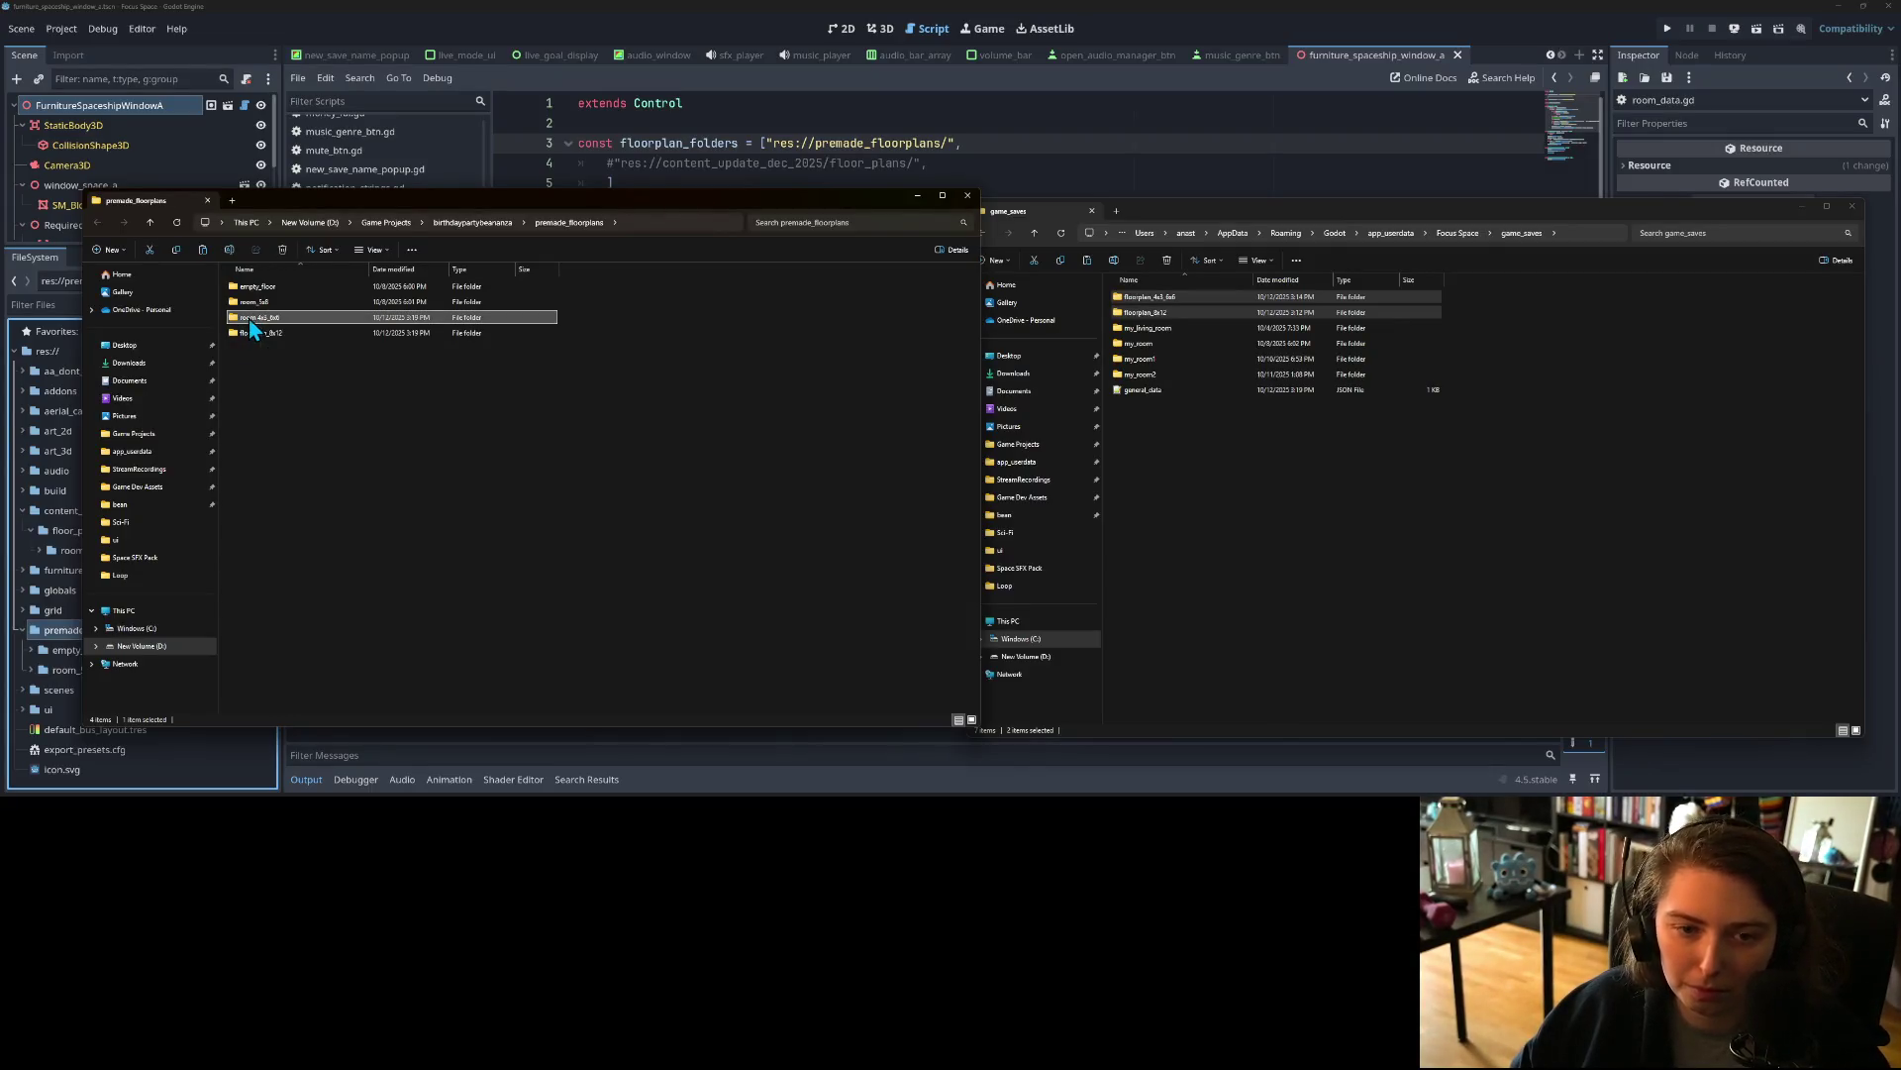
right_click(270, 324)
left_click(259, 318)
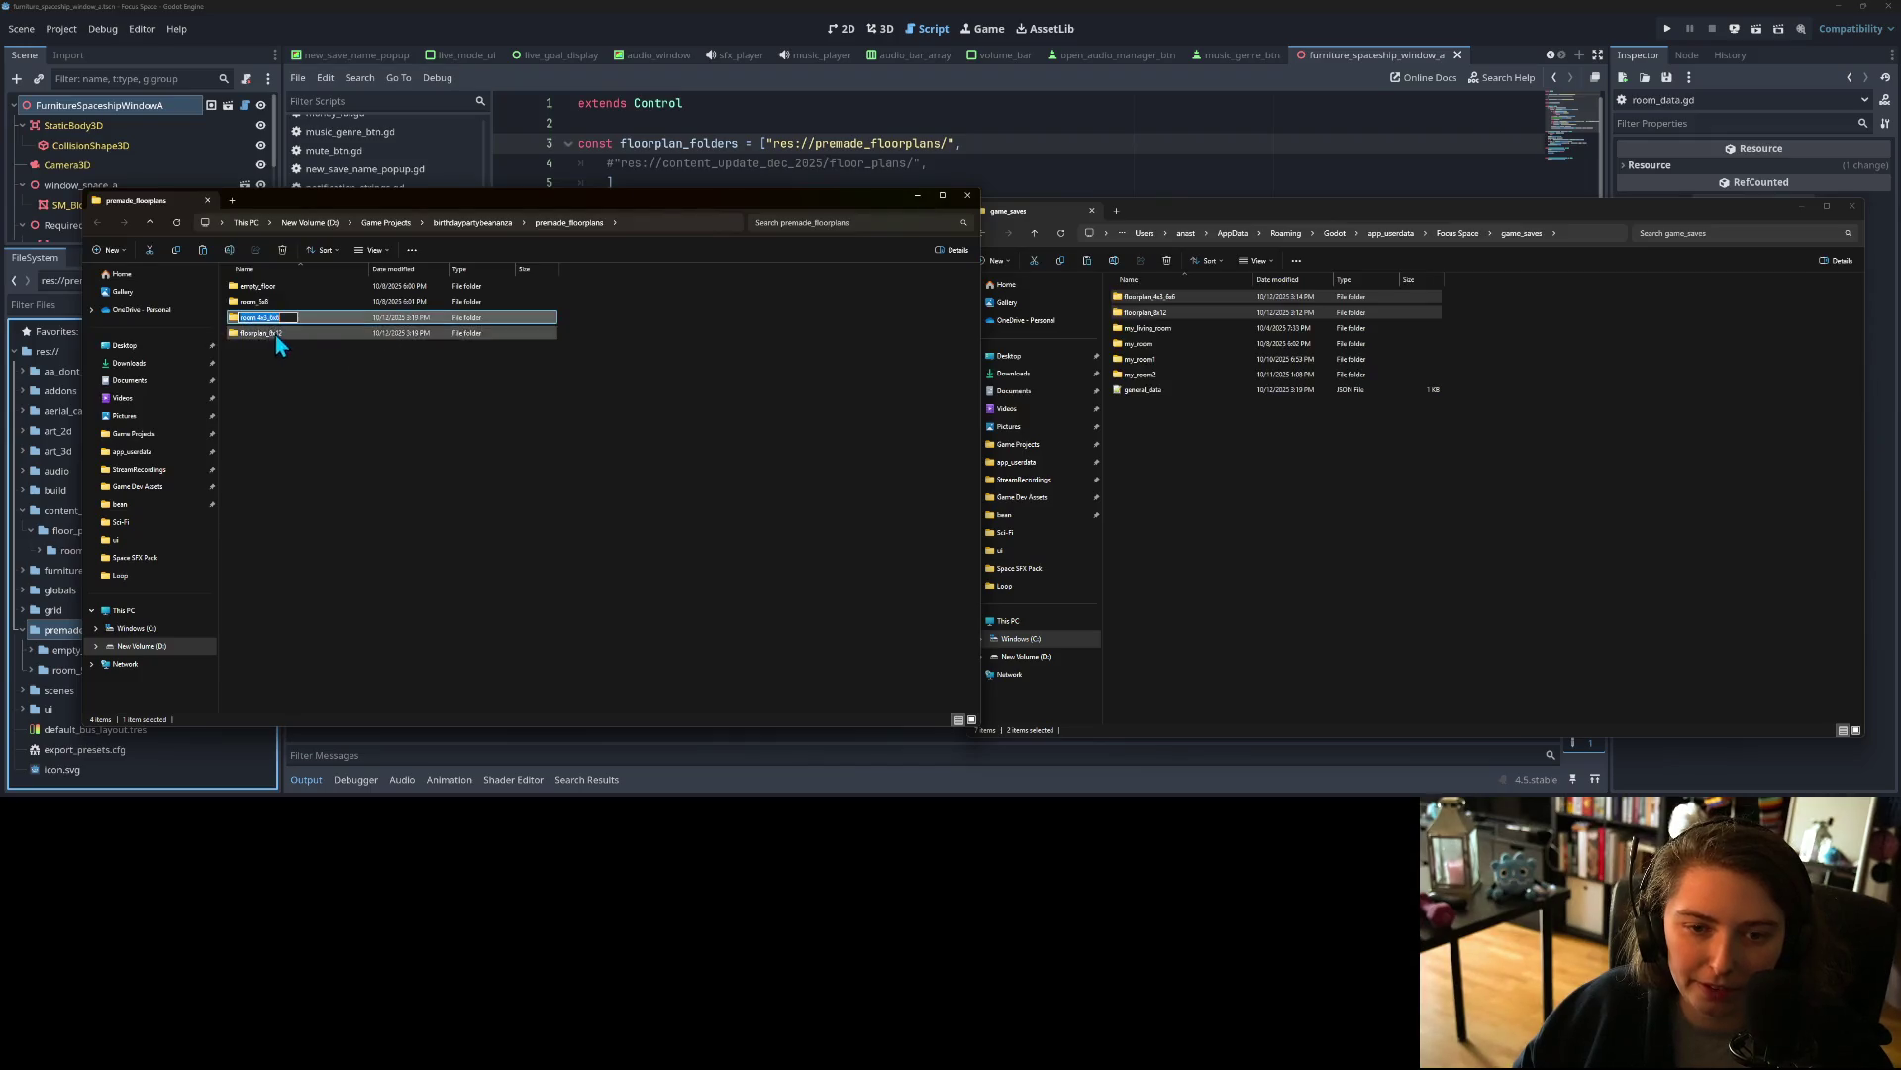
right_click(267, 327)
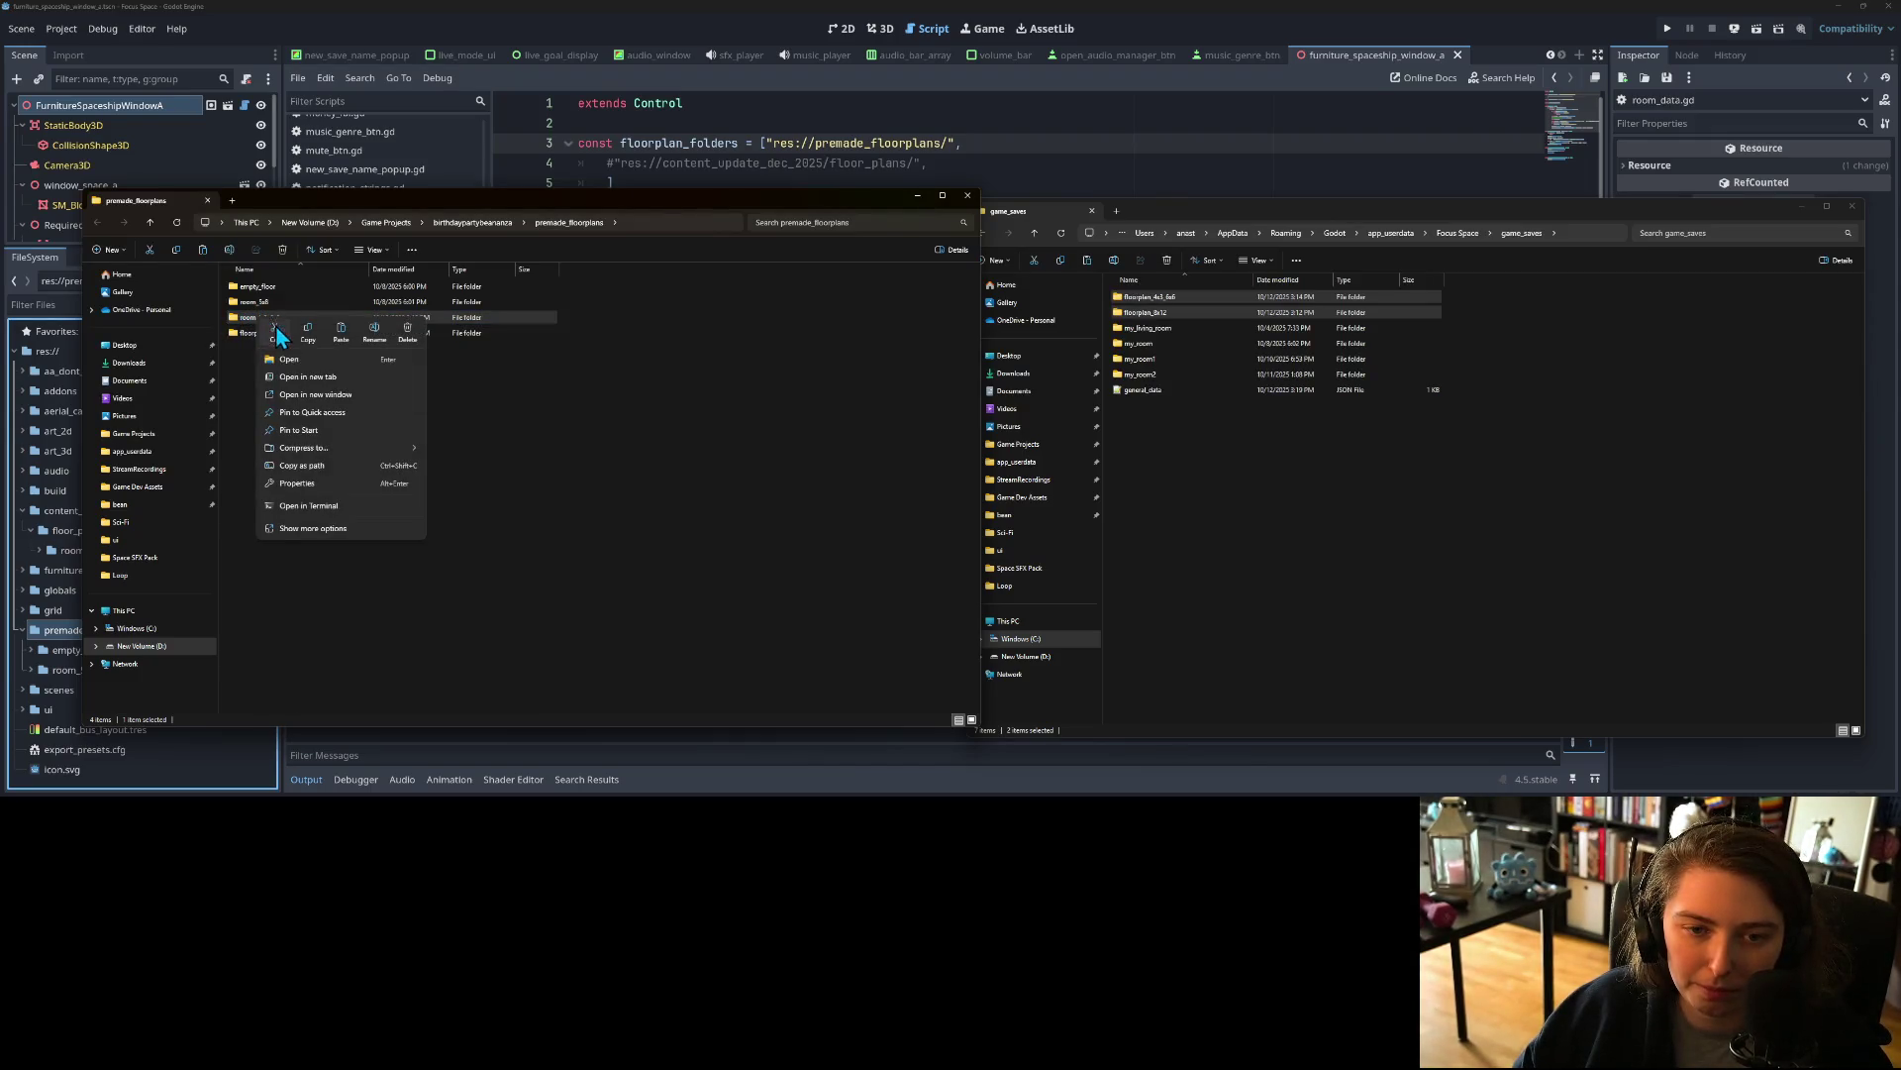
left_click(372, 337)
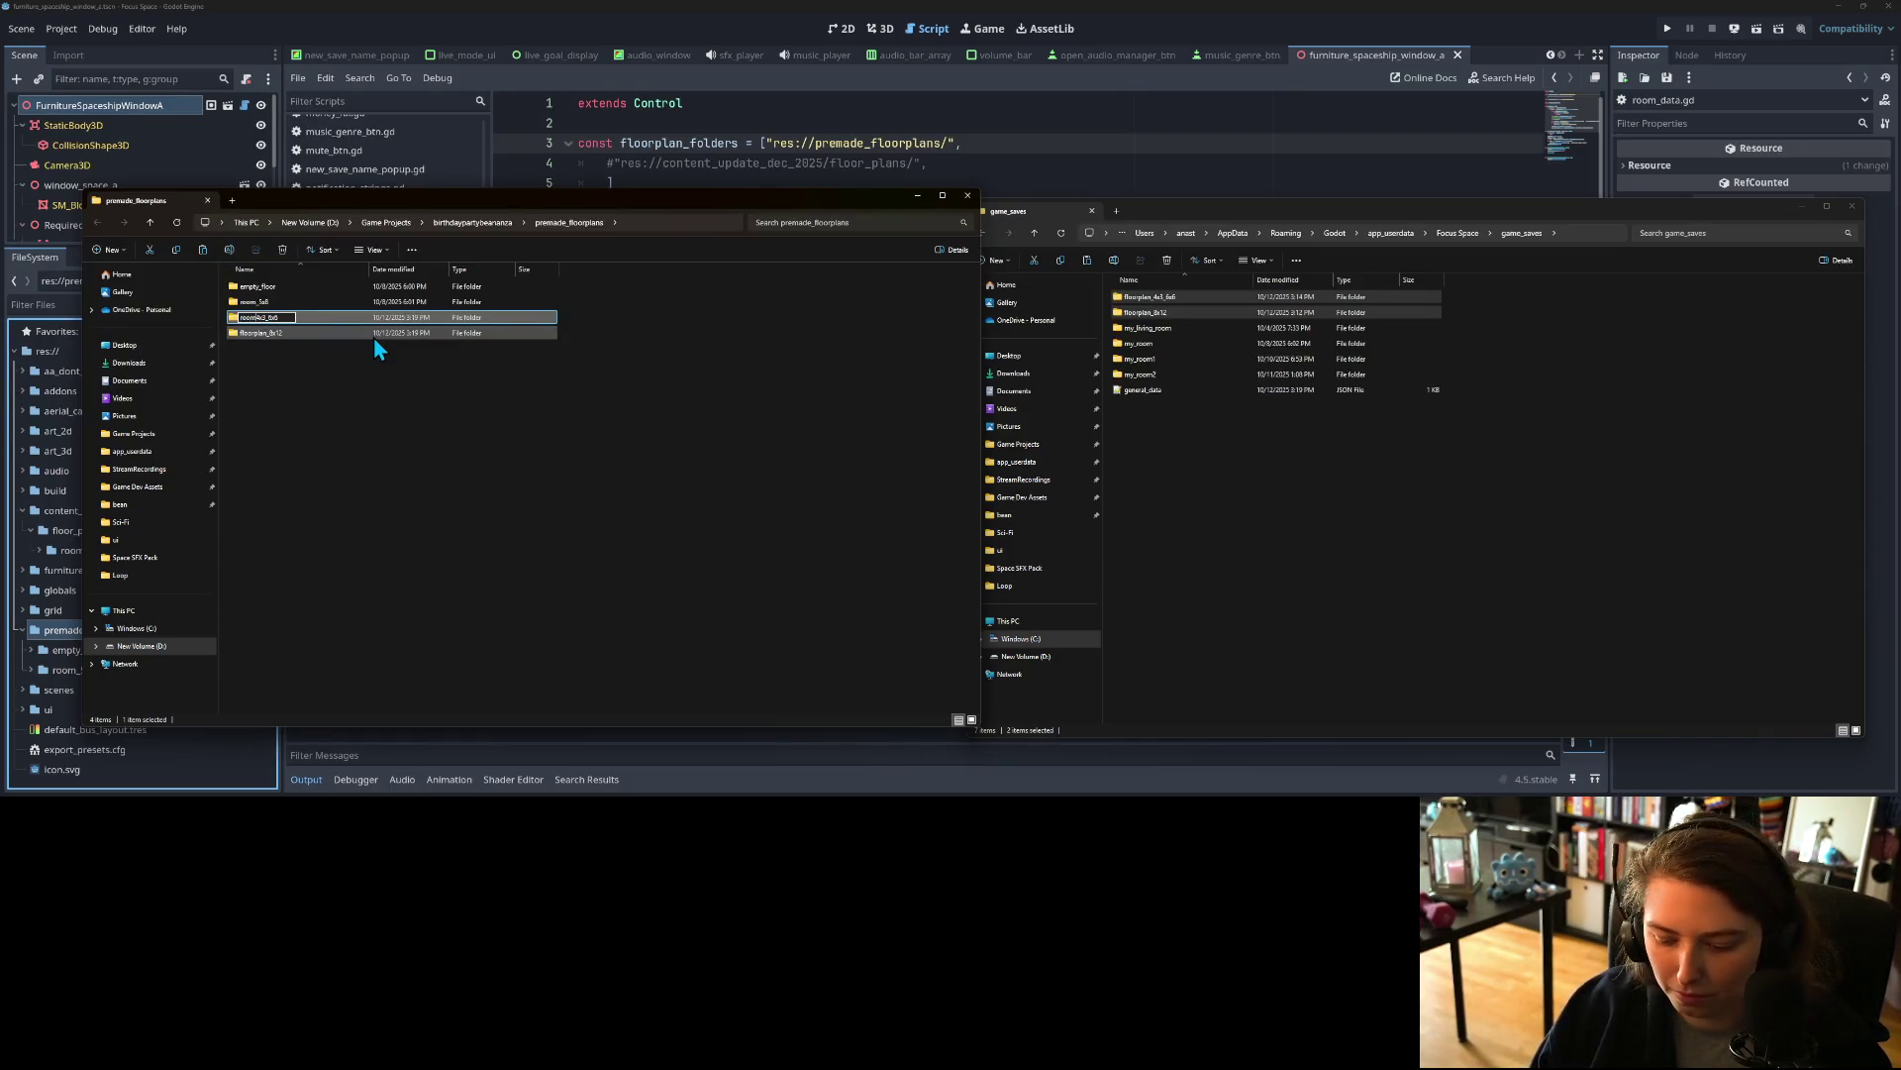
key("Return")
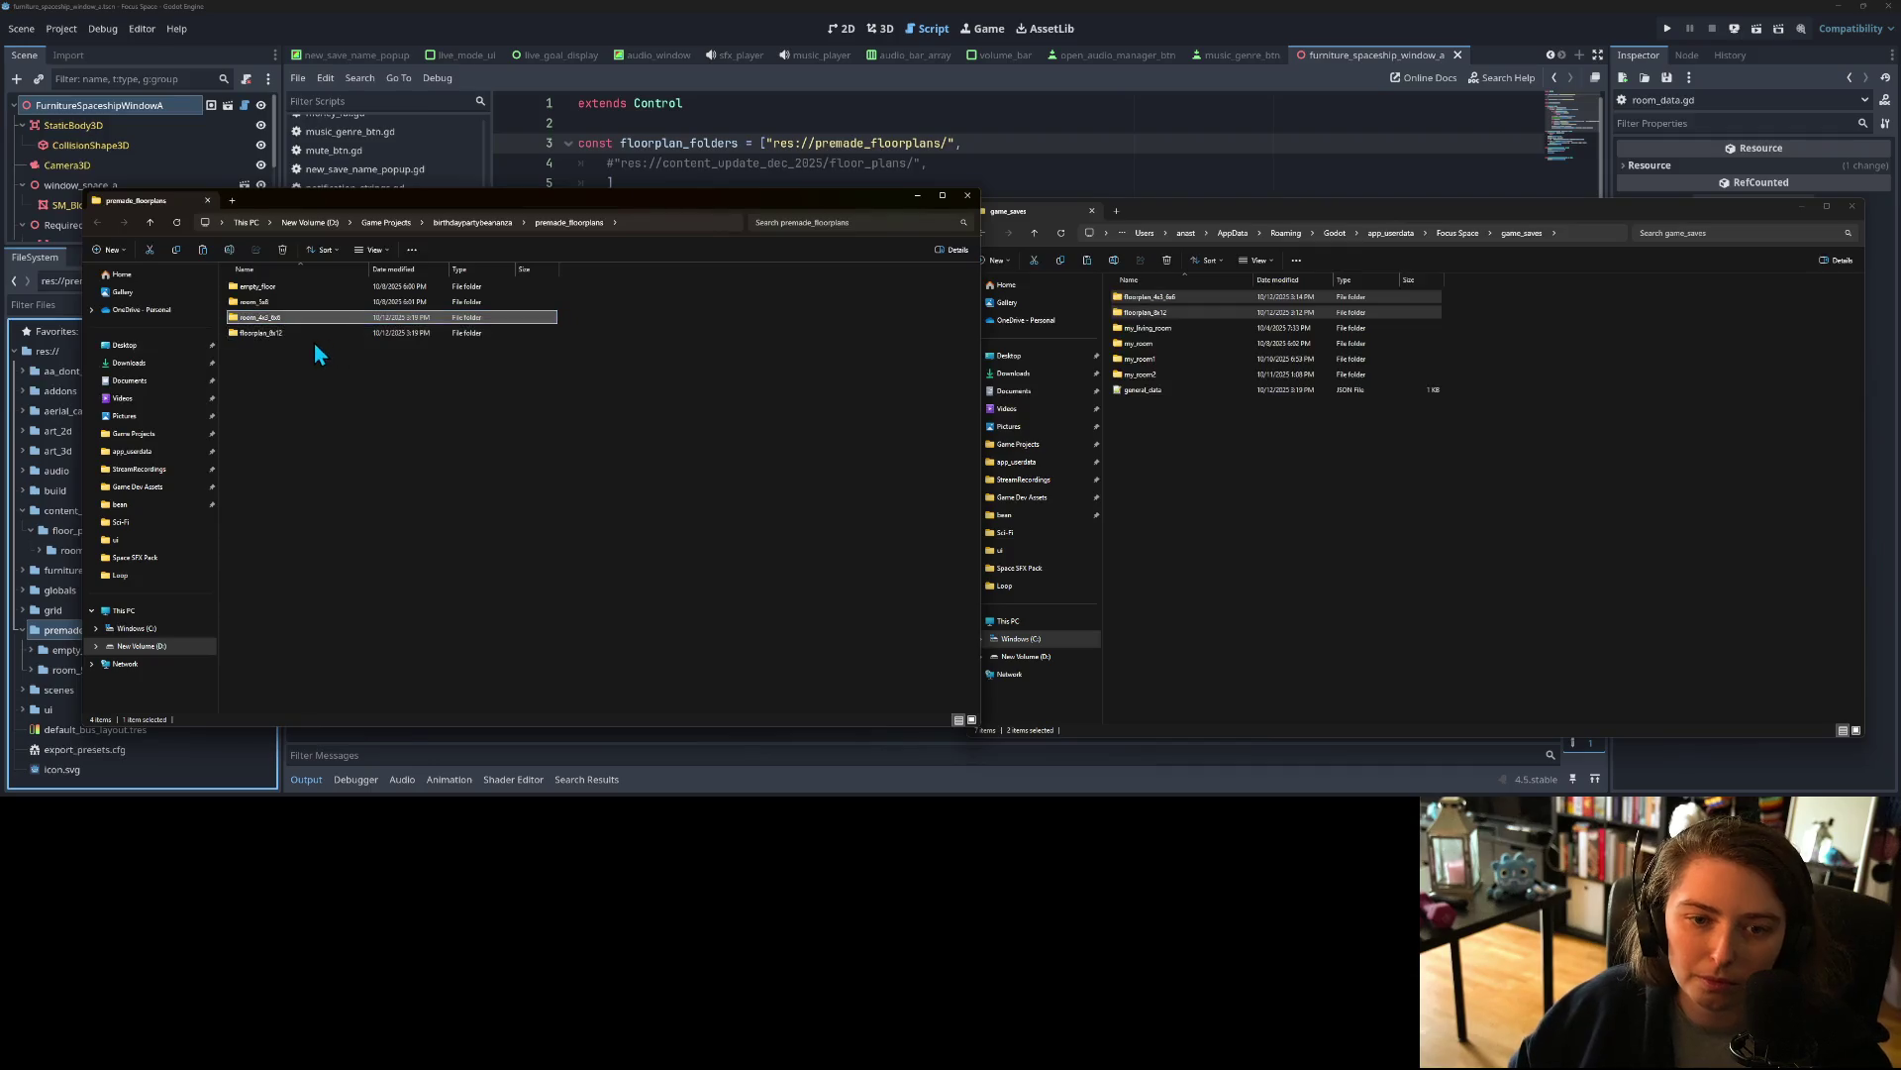
Step: Rename the floorplan_8x12 folder to room_8x12
right_click(283, 328)
left_click(259, 334)
right_click(260, 334)
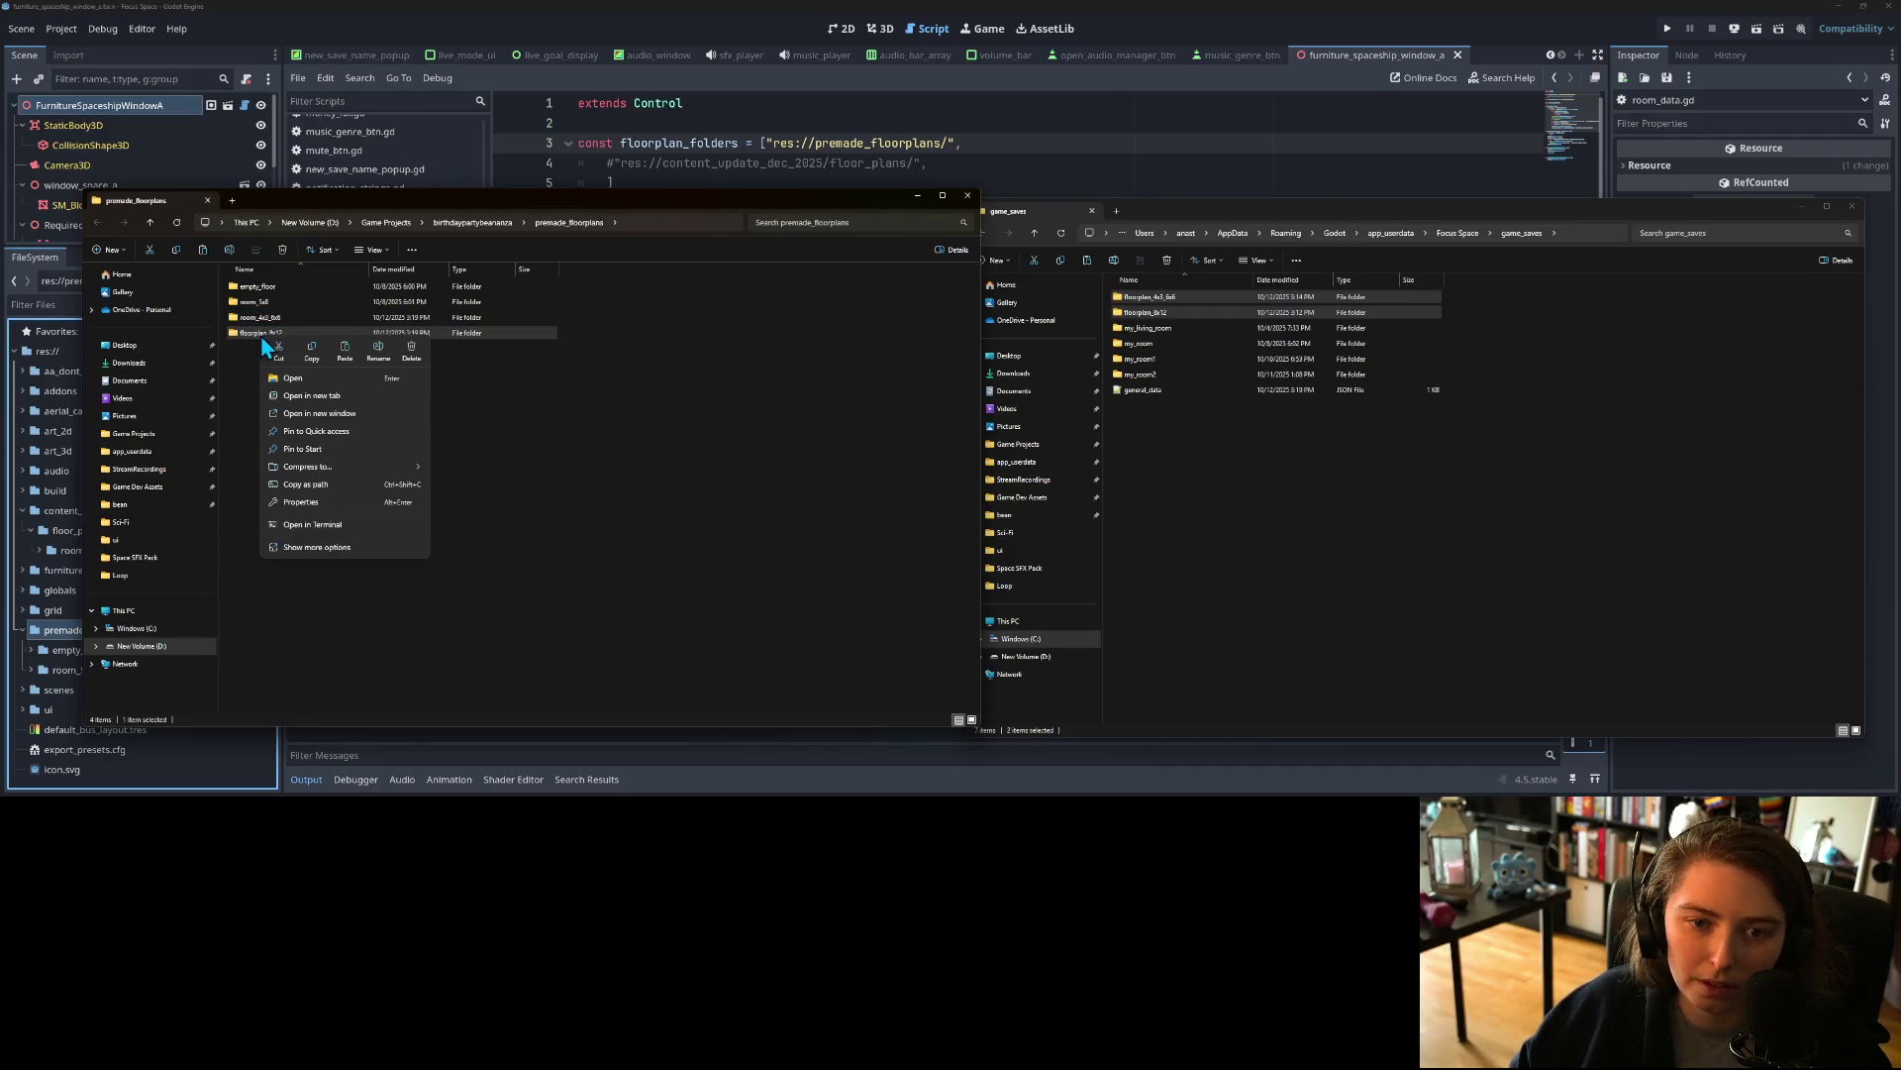
left_click(373, 348)
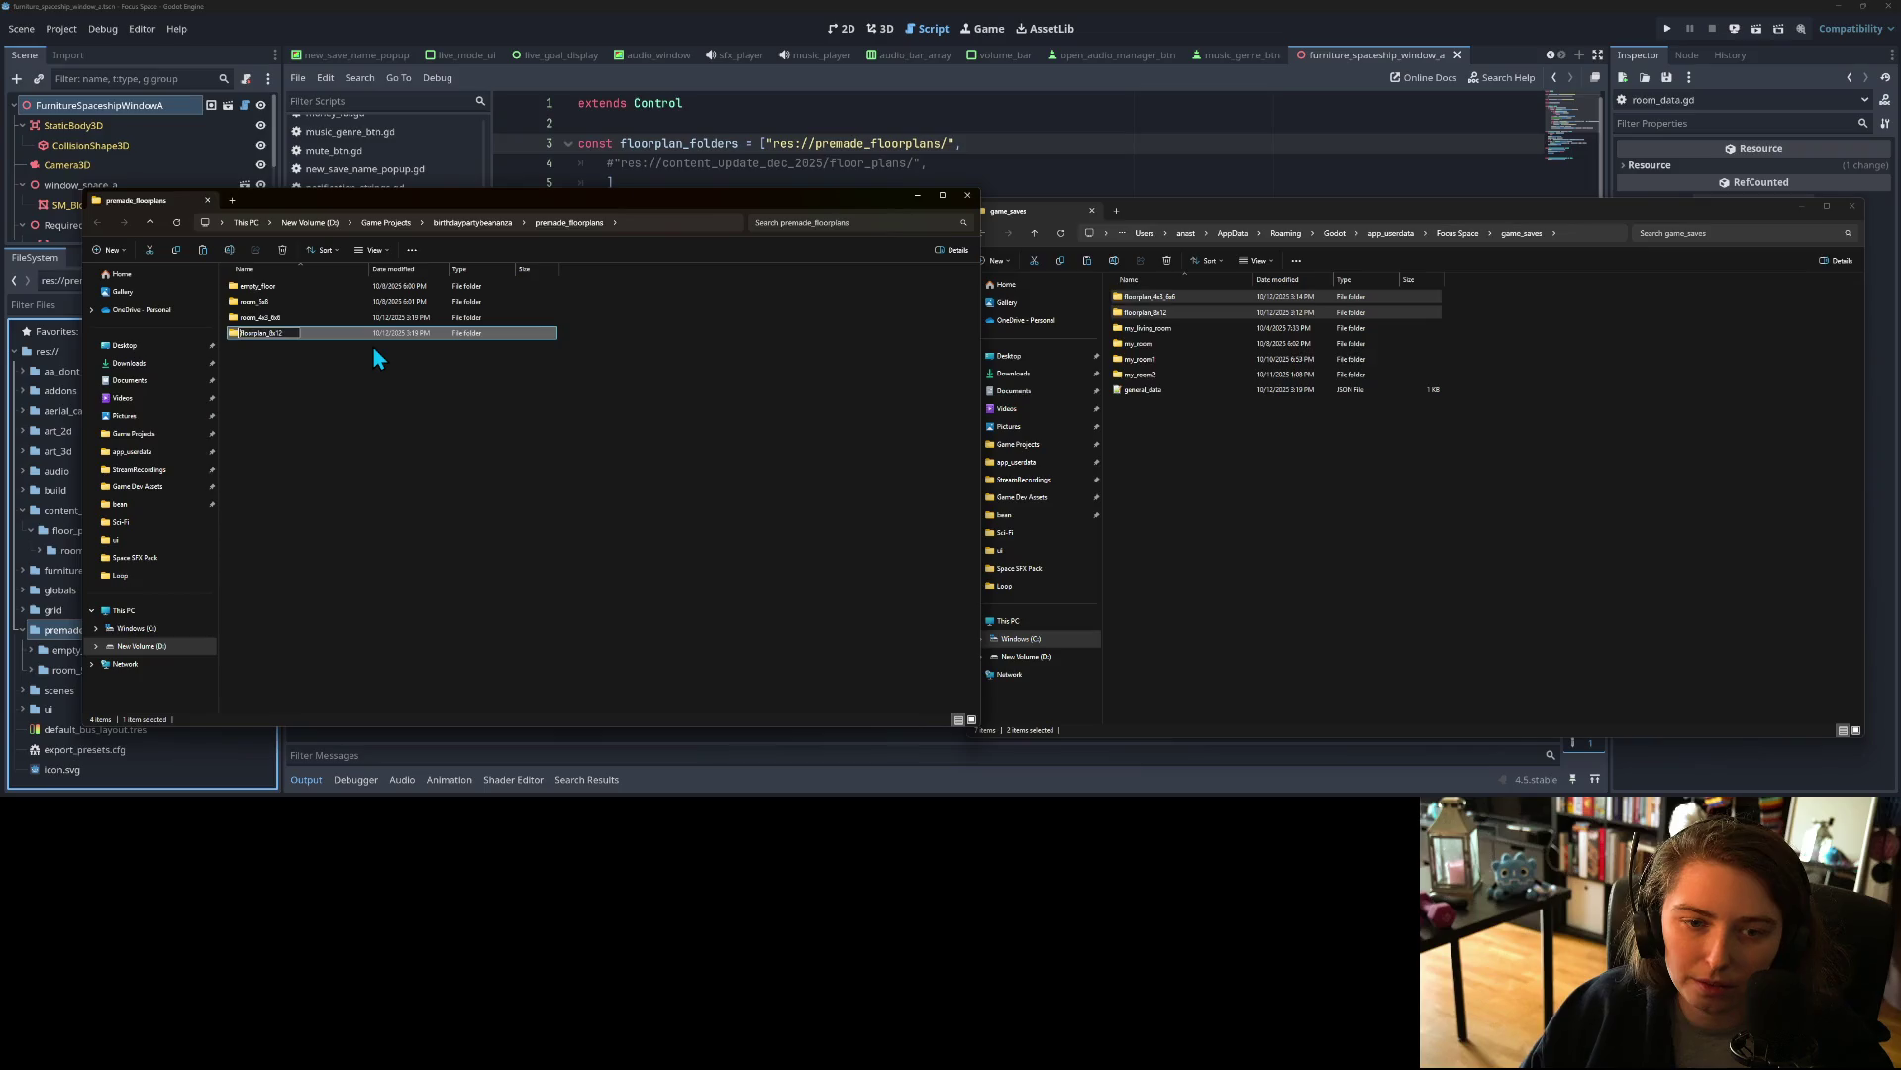
key("BackSpace")
key("BackSpace")
key("BackSpace")
type("room")
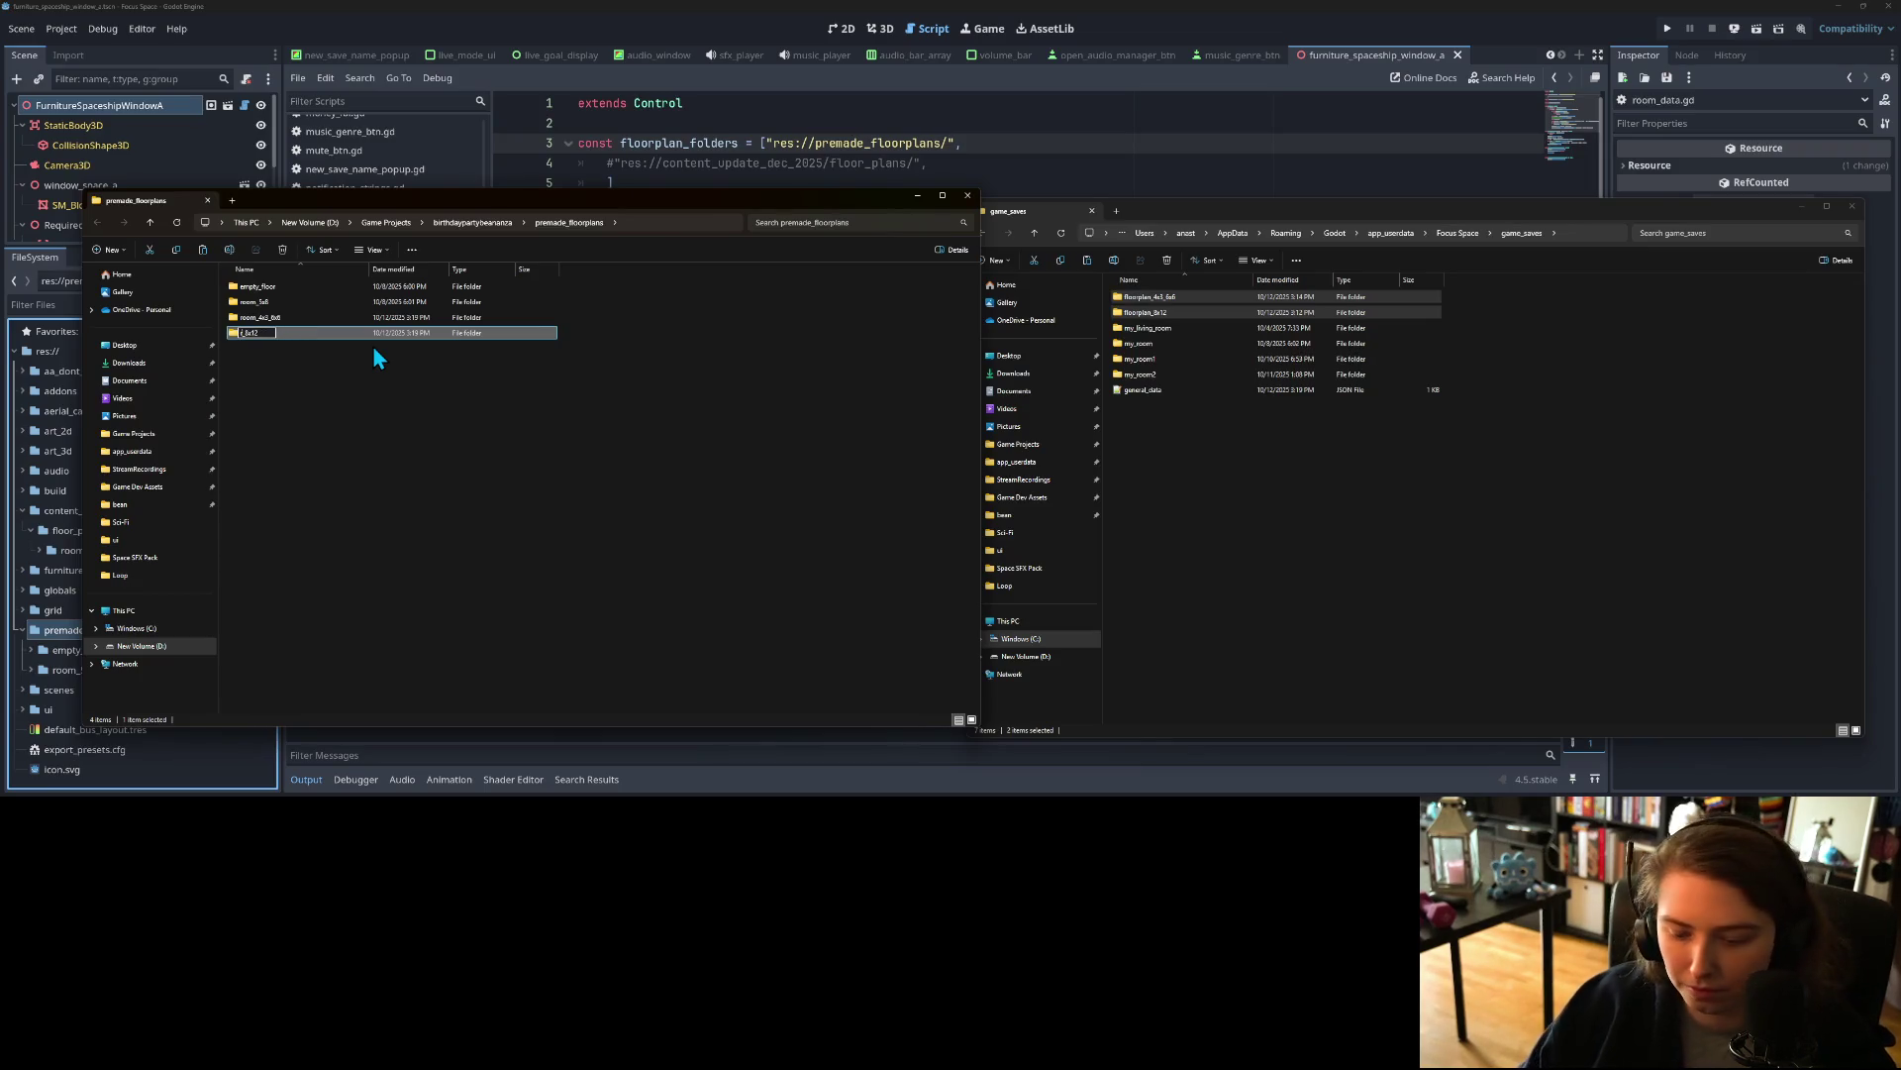
type("m")
key("Return")
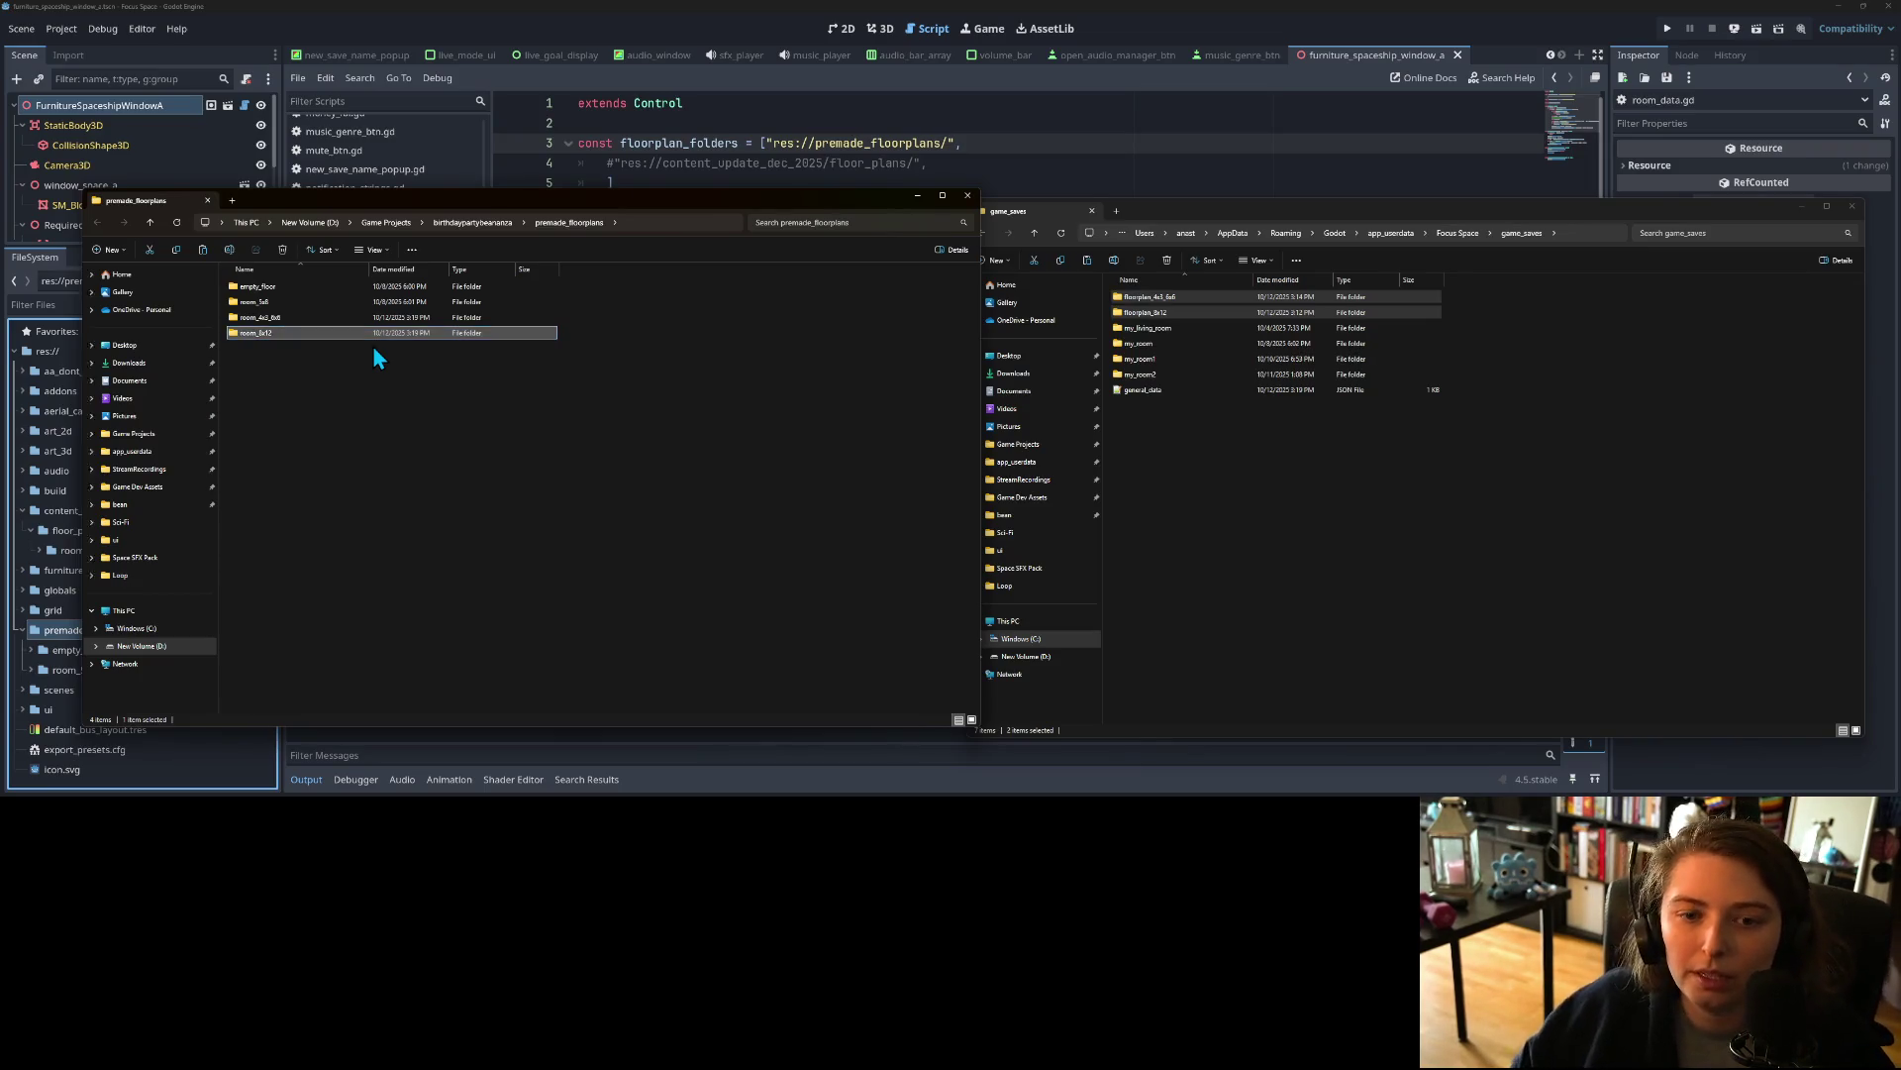
left_click(495, 441)
left_click(1336, 14)
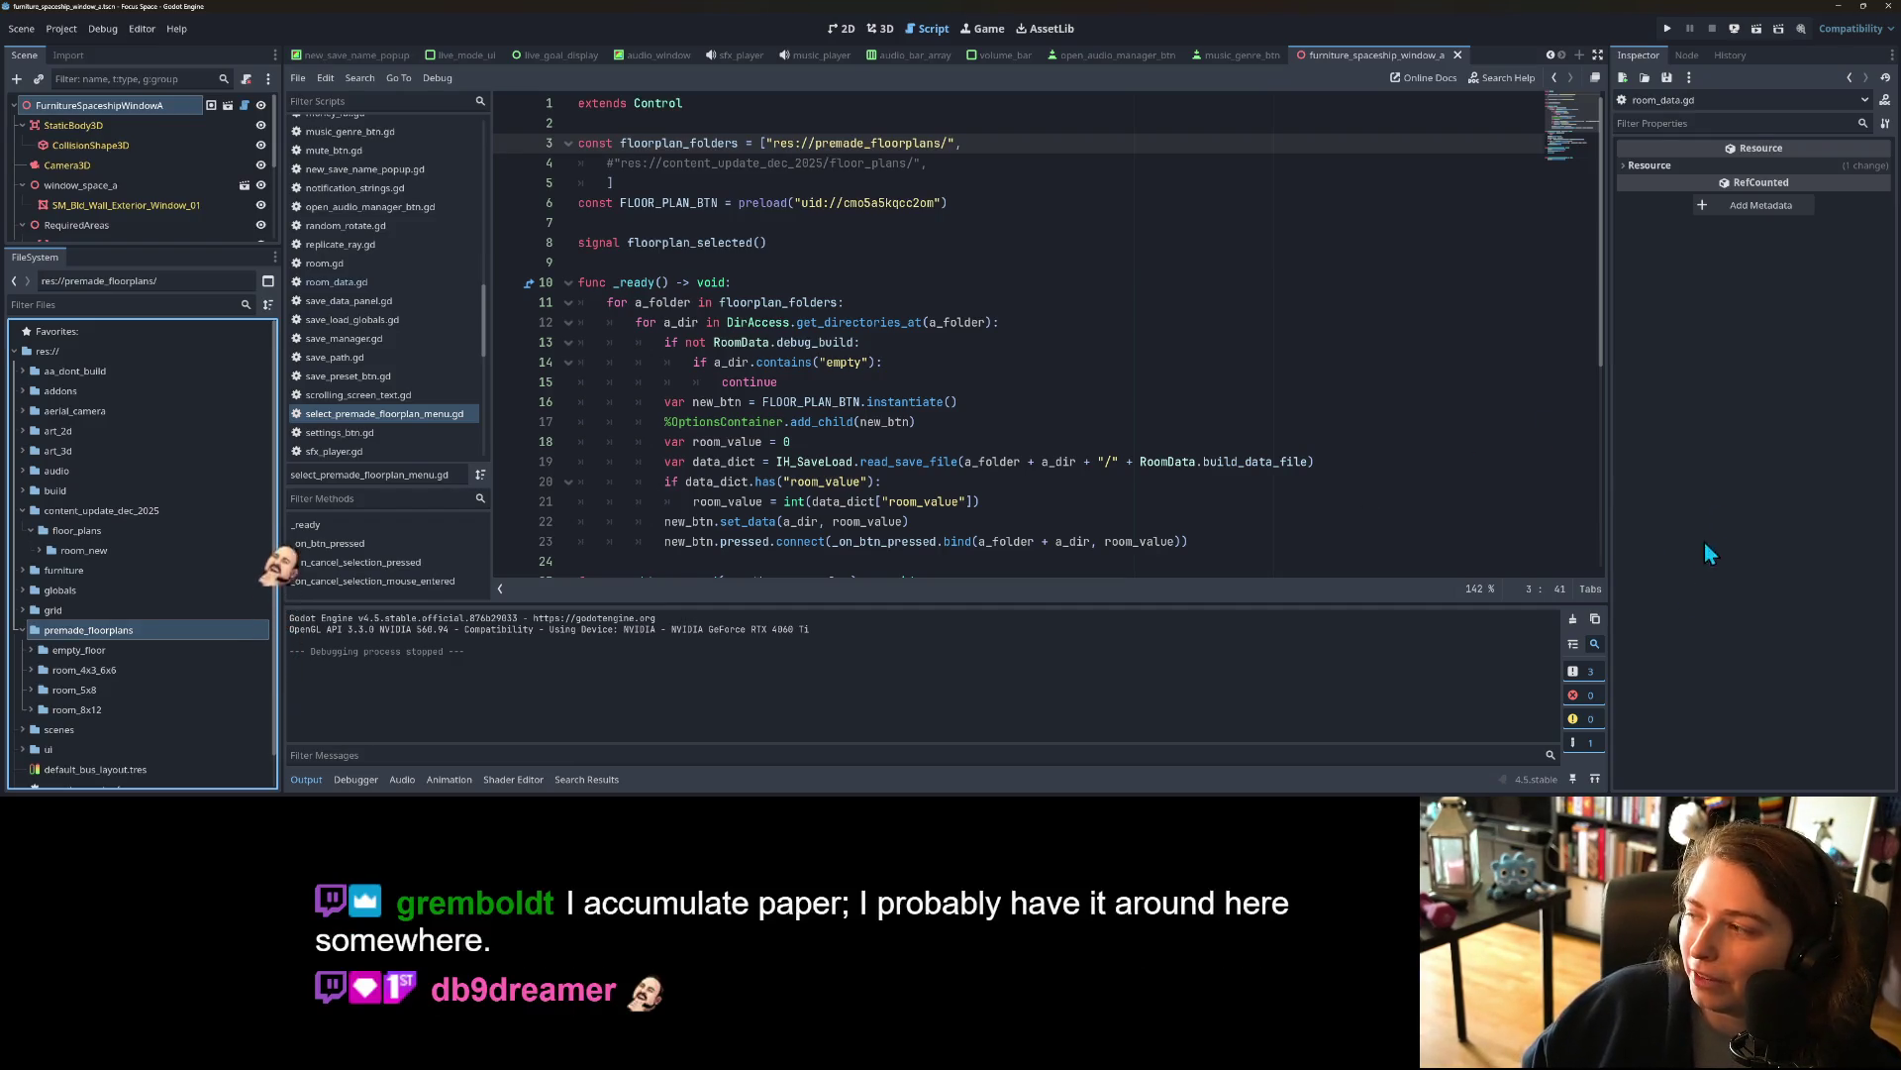
Step: Run the project and buy a room named my_room3 using the room_4x3_6x6 floor plan
left_click(1668, 28)
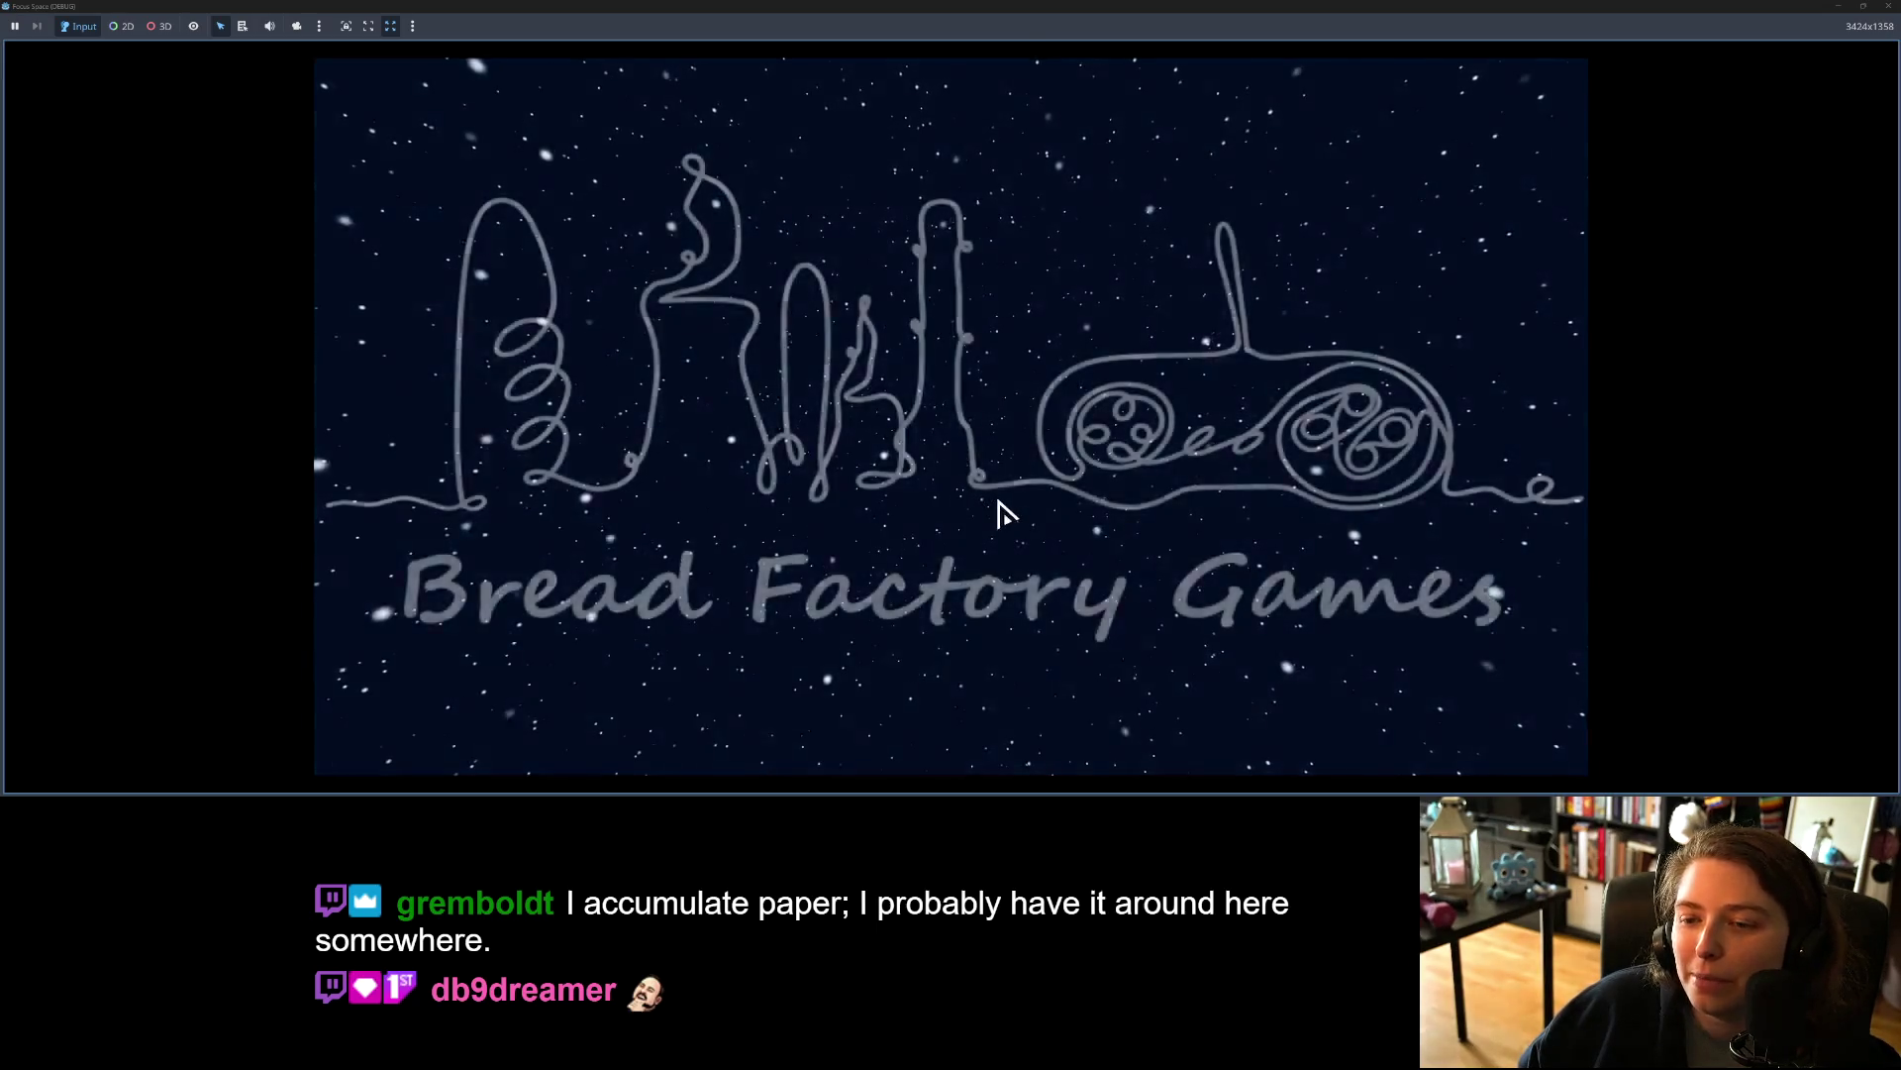
left_click(955, 612)
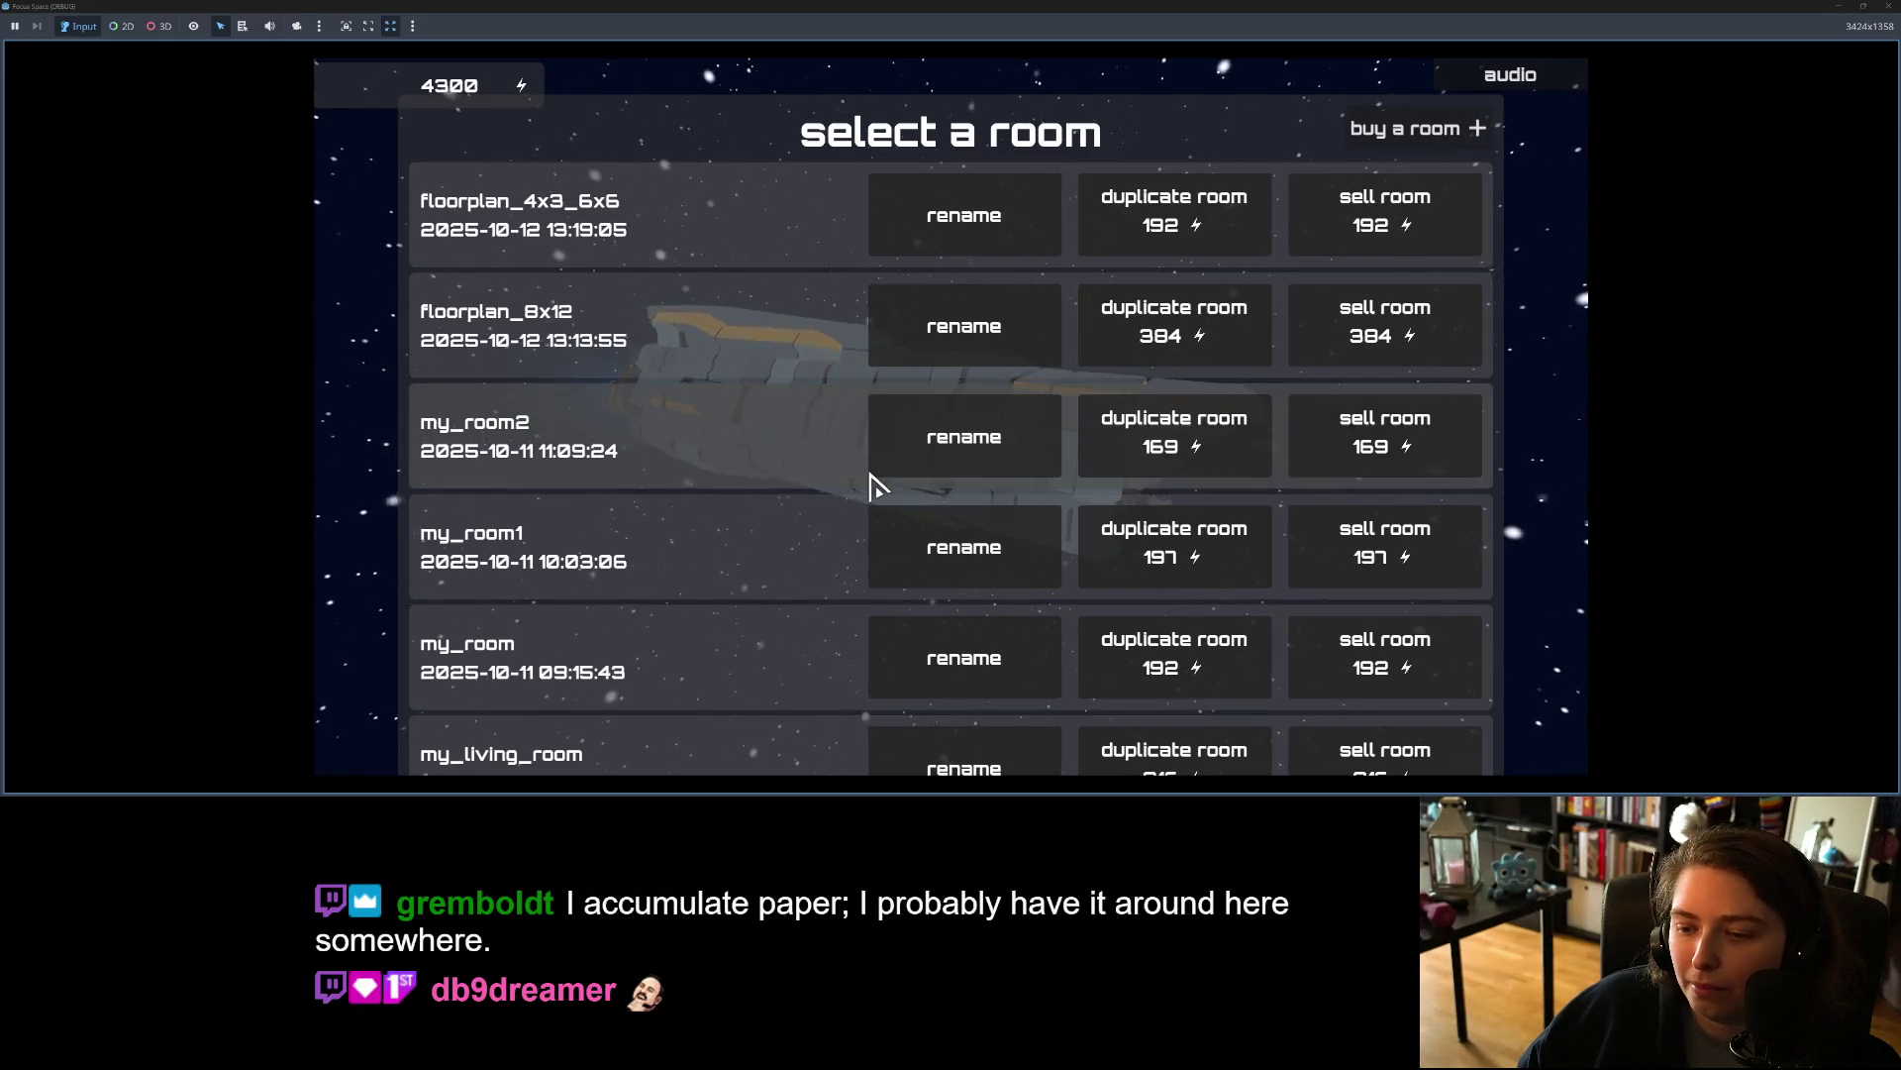
left_click(1483, 133)
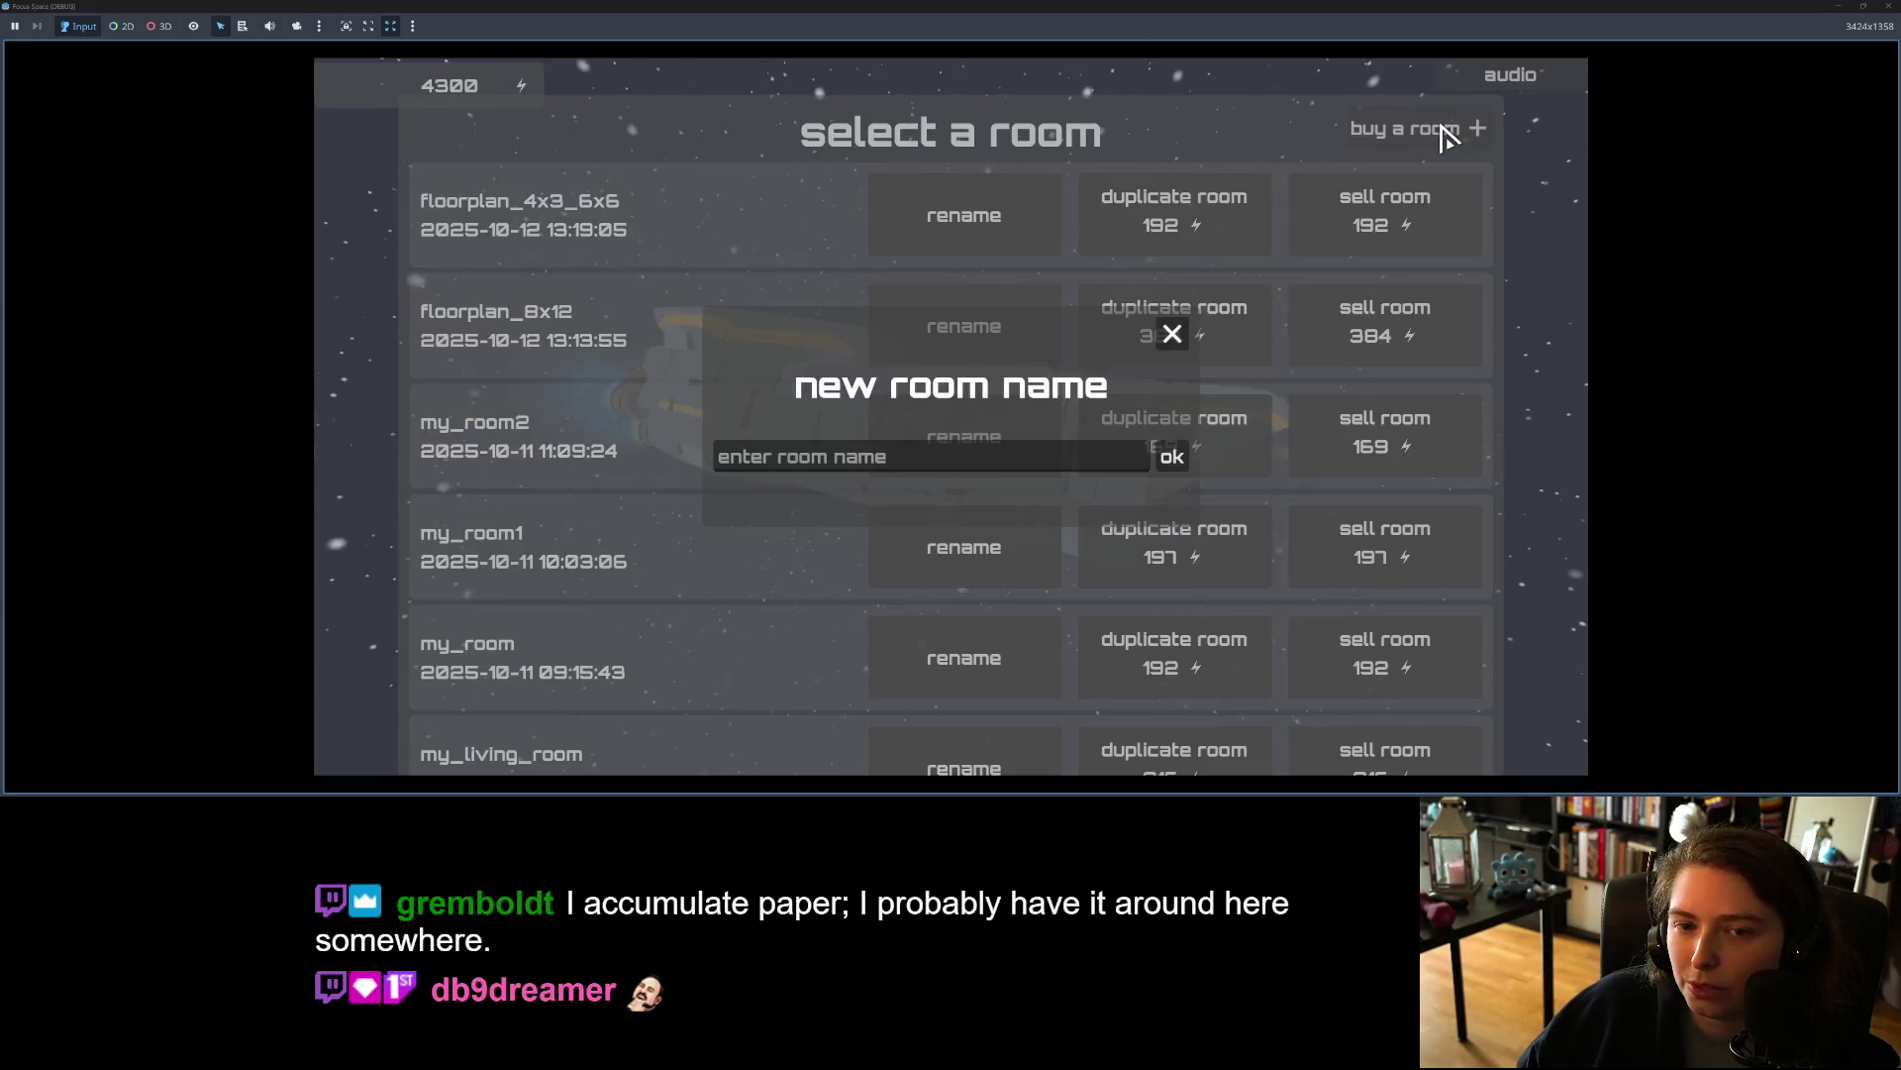
type("my_room3")
left_click(1178, 466)
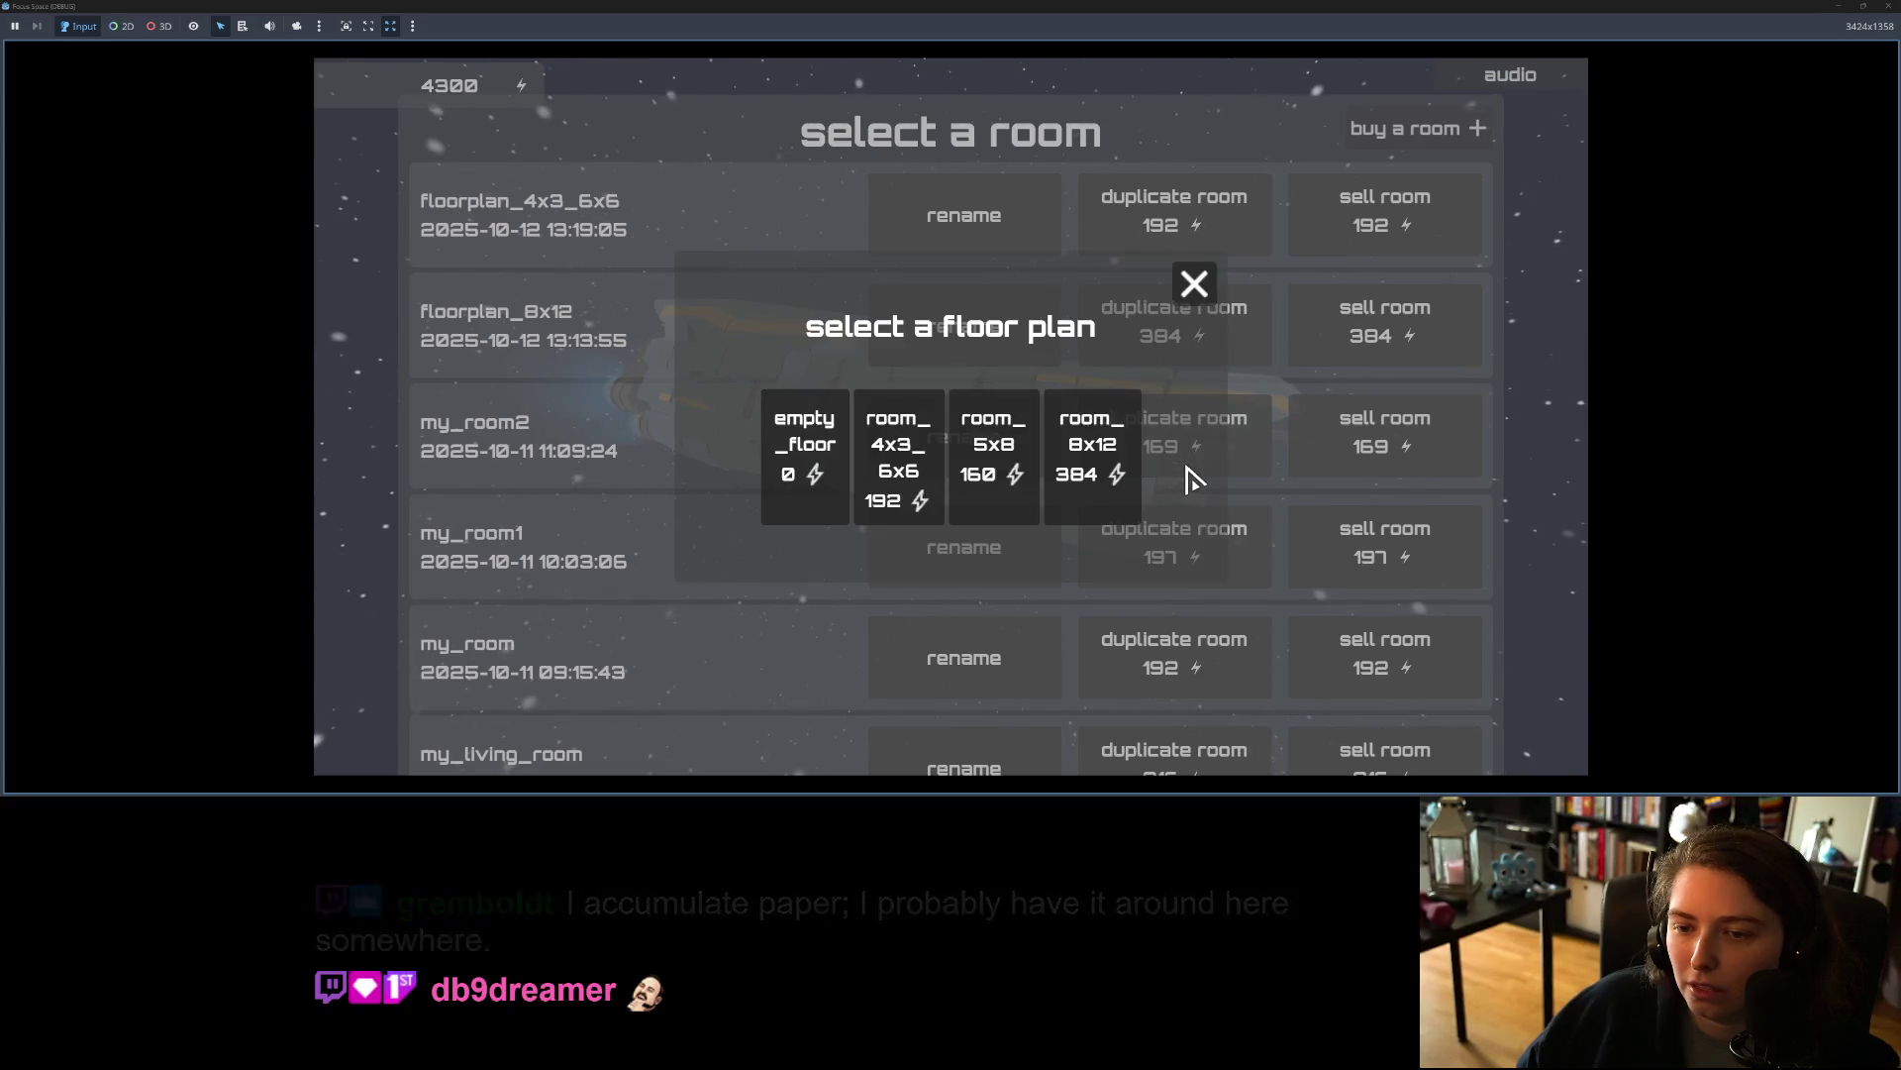
left_click(902, 495)
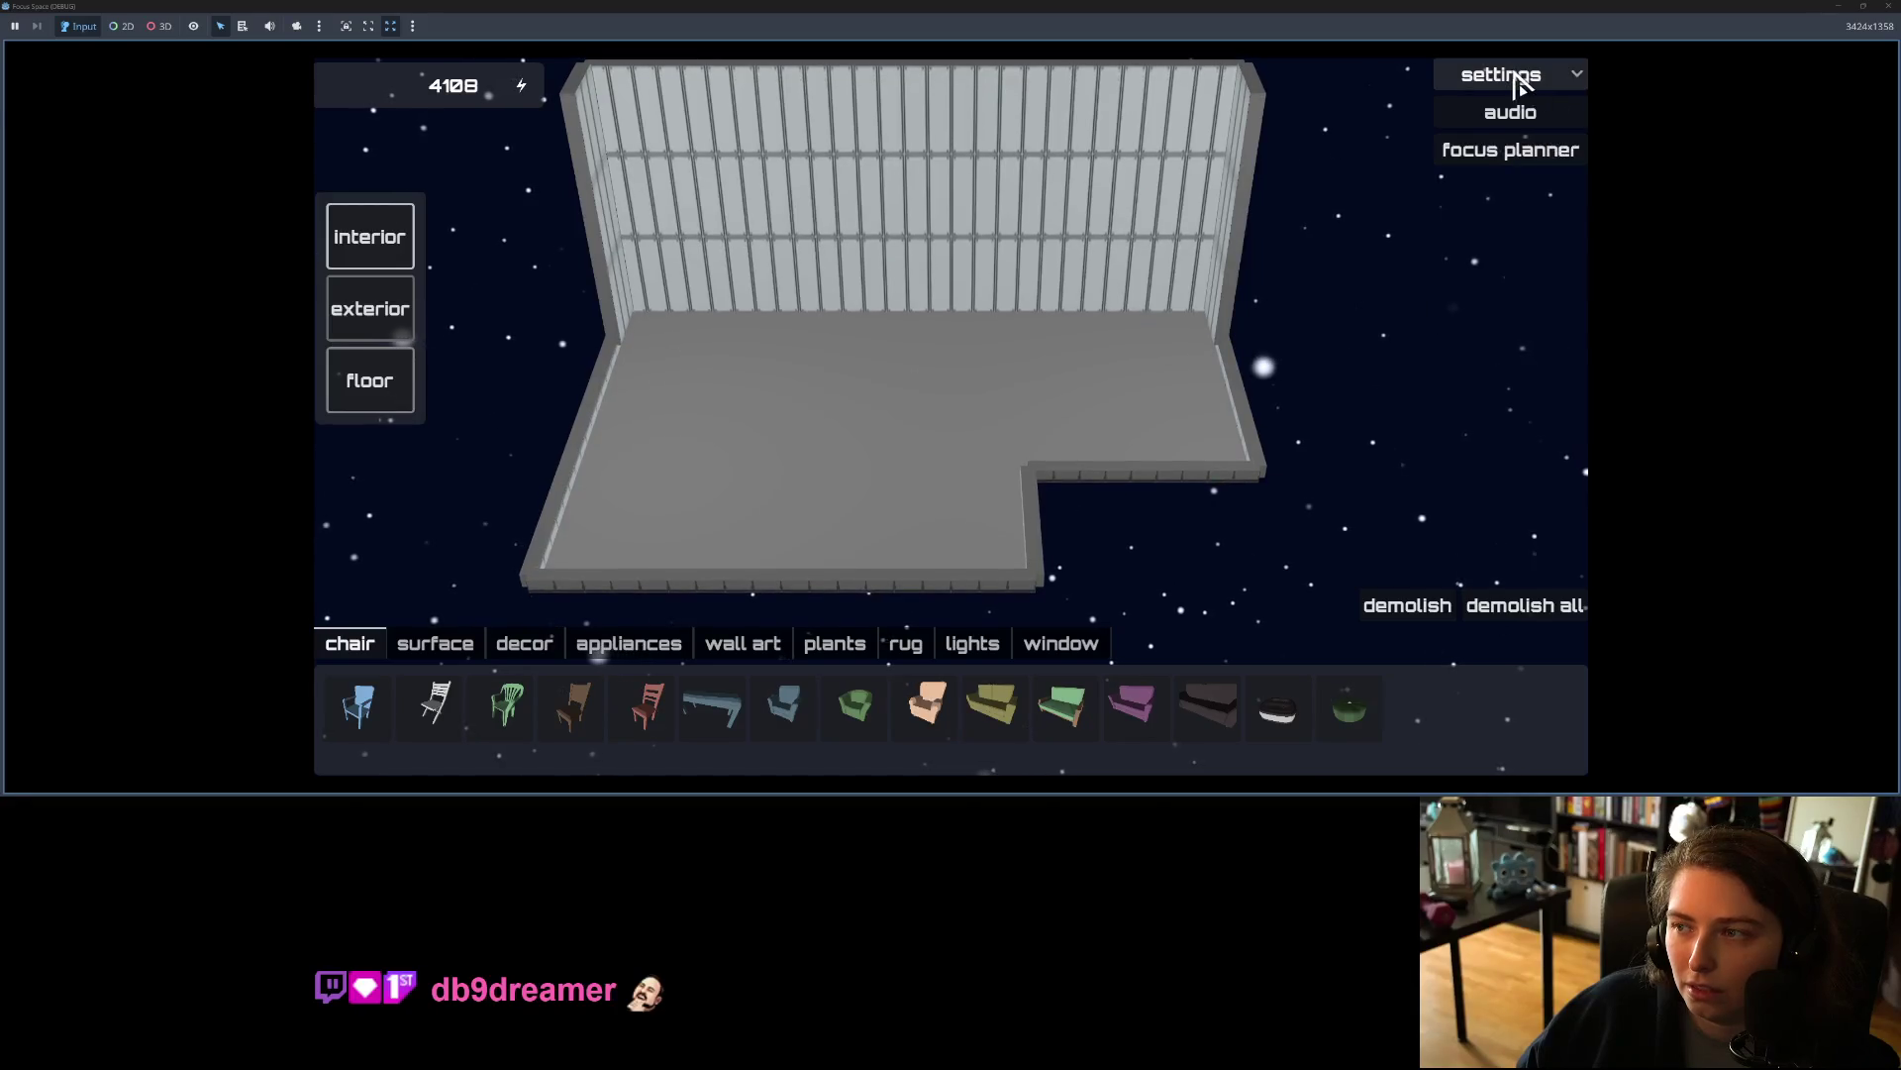
Step: Go back to the title screen and start again to reach the room list
left_click(1517, 74)
left_click(1507, 166)
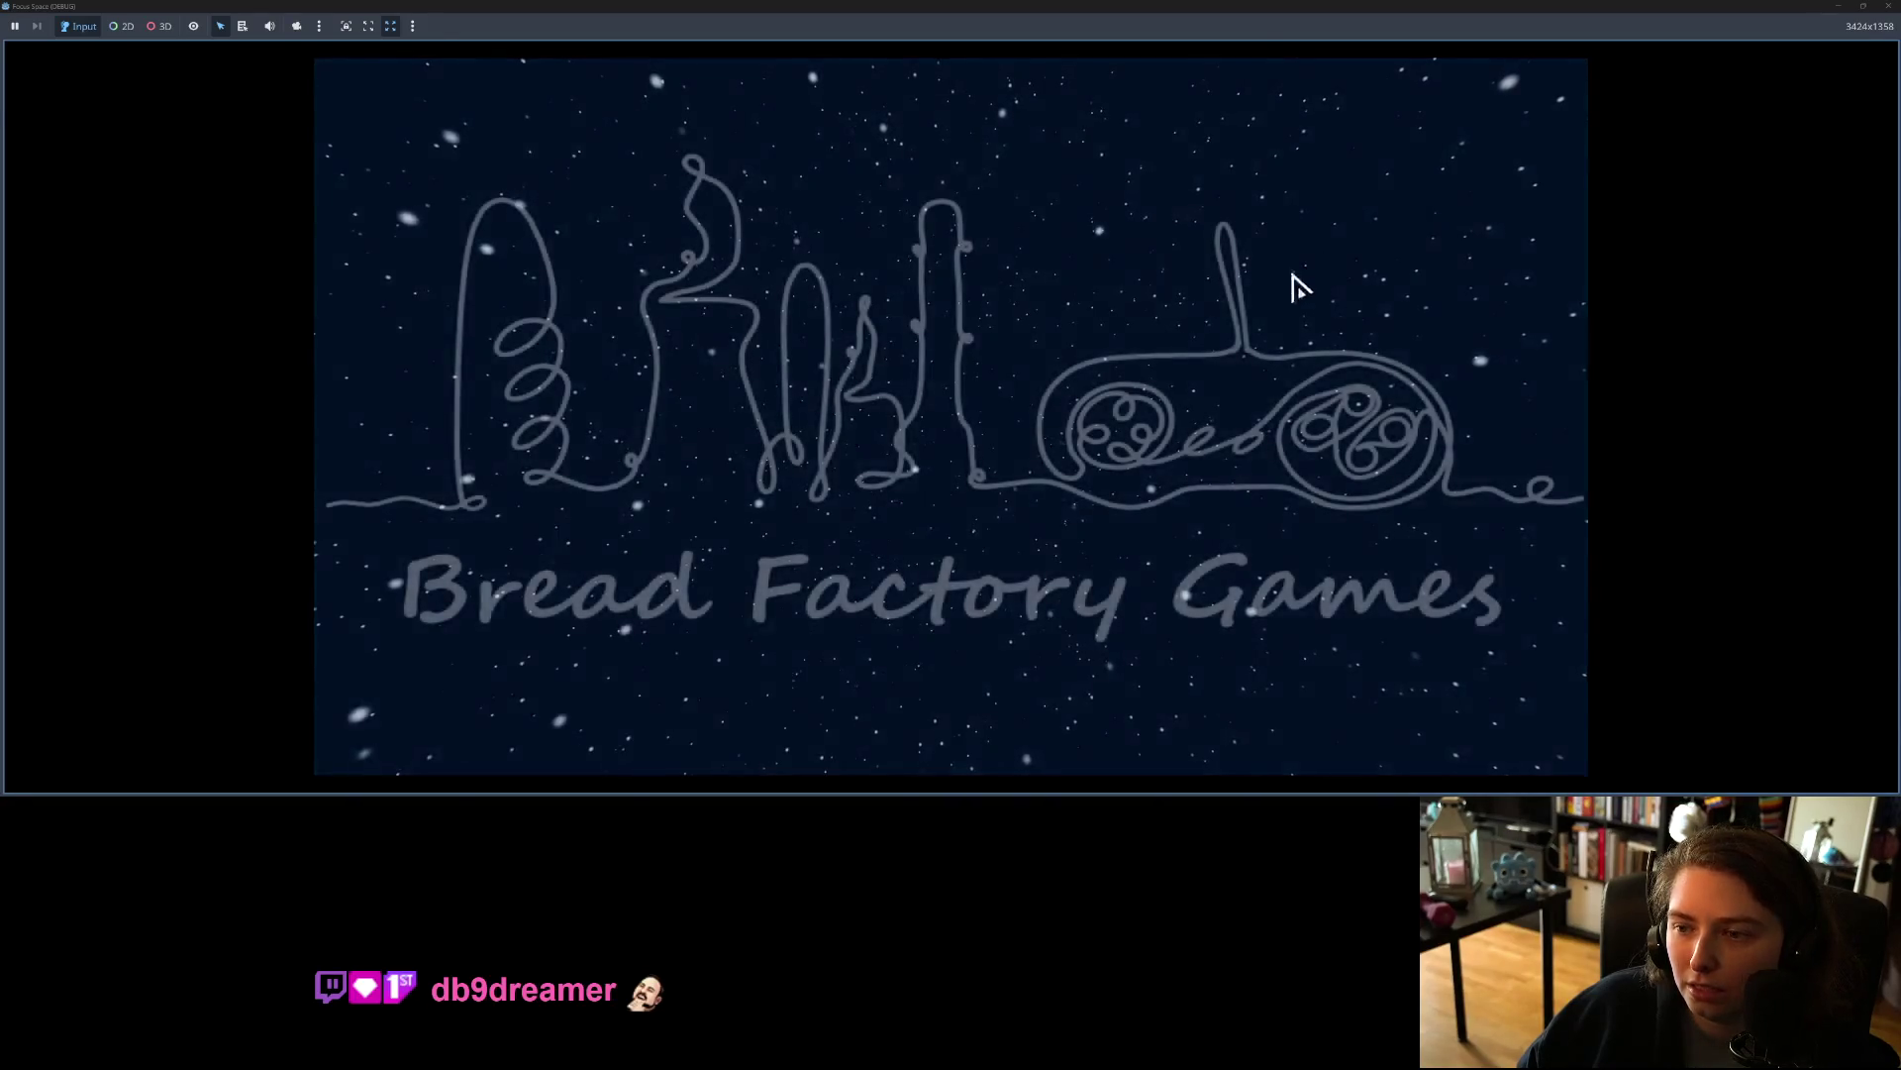
left_click(901, 619)
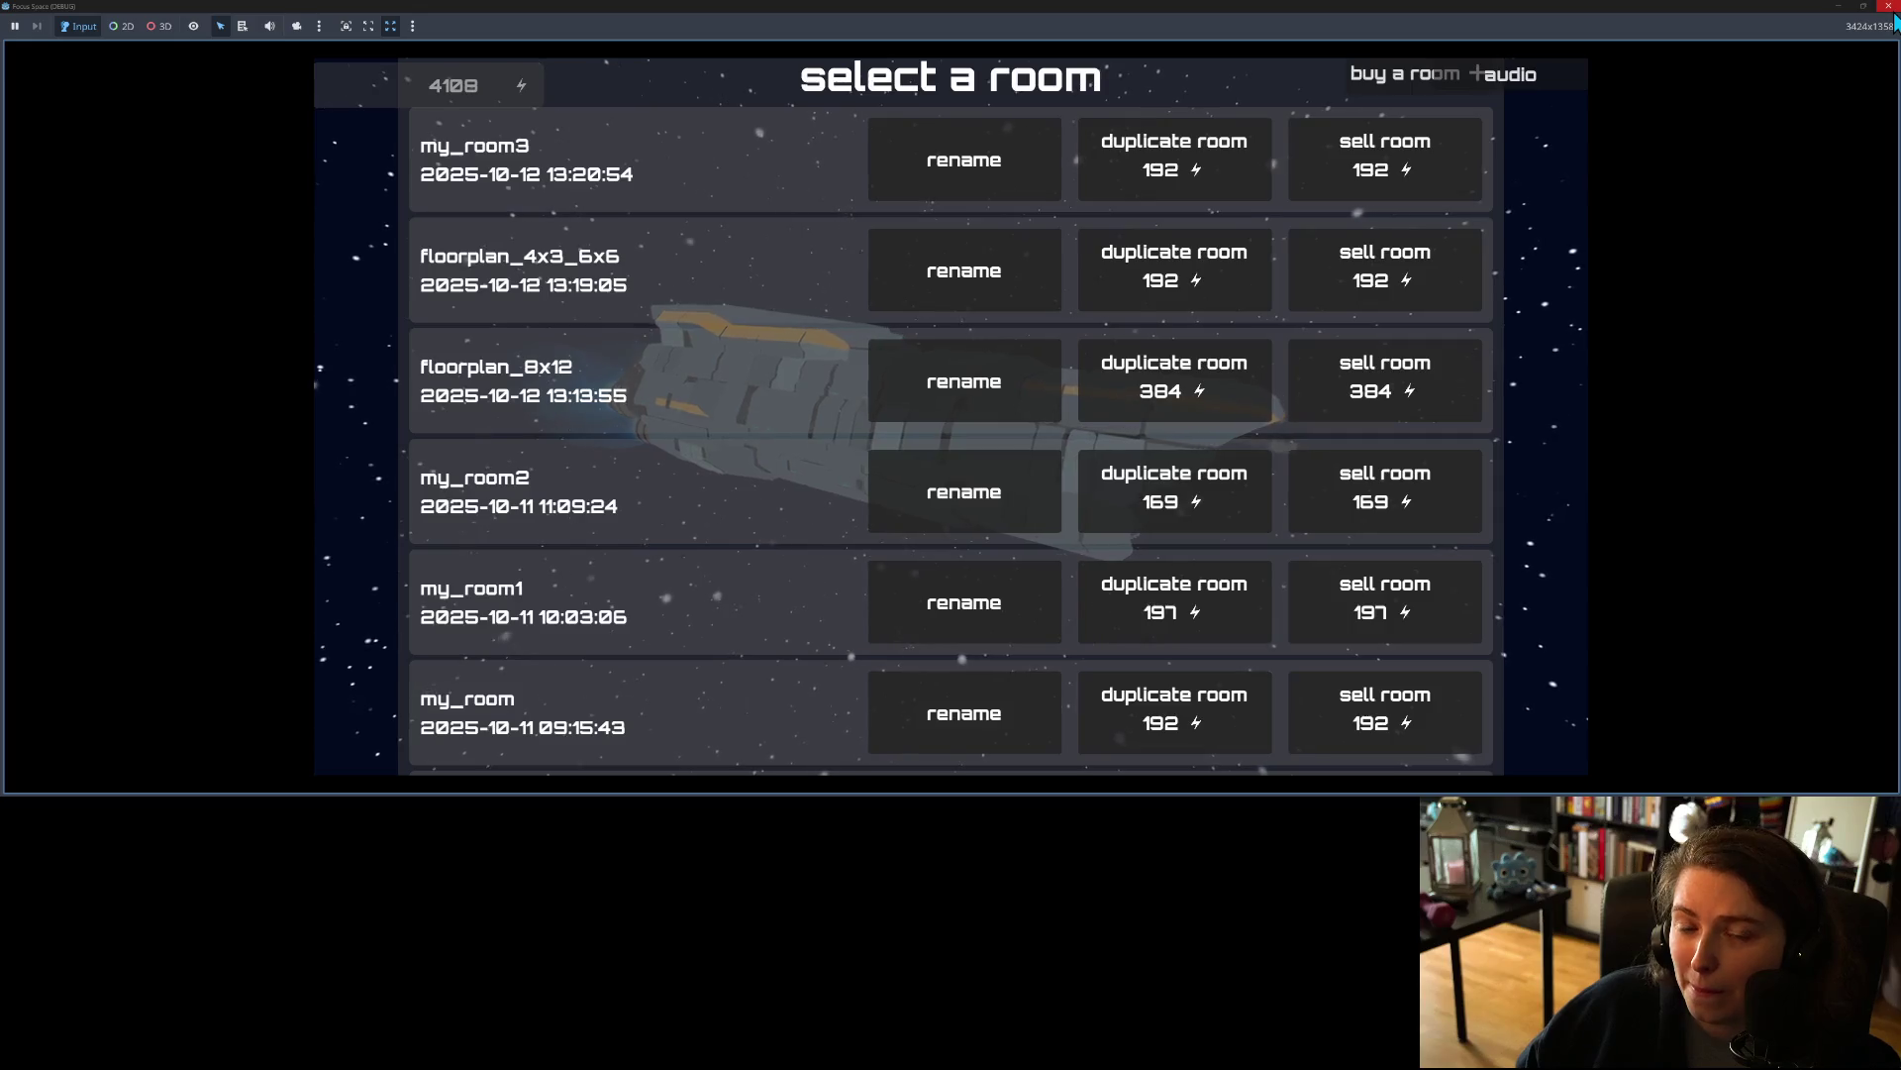
Step: Sell my_room3, floorplan_4x3_6x6, floorplan_8x12 and my_room2, confirming each sale
left_click(1378, 175)
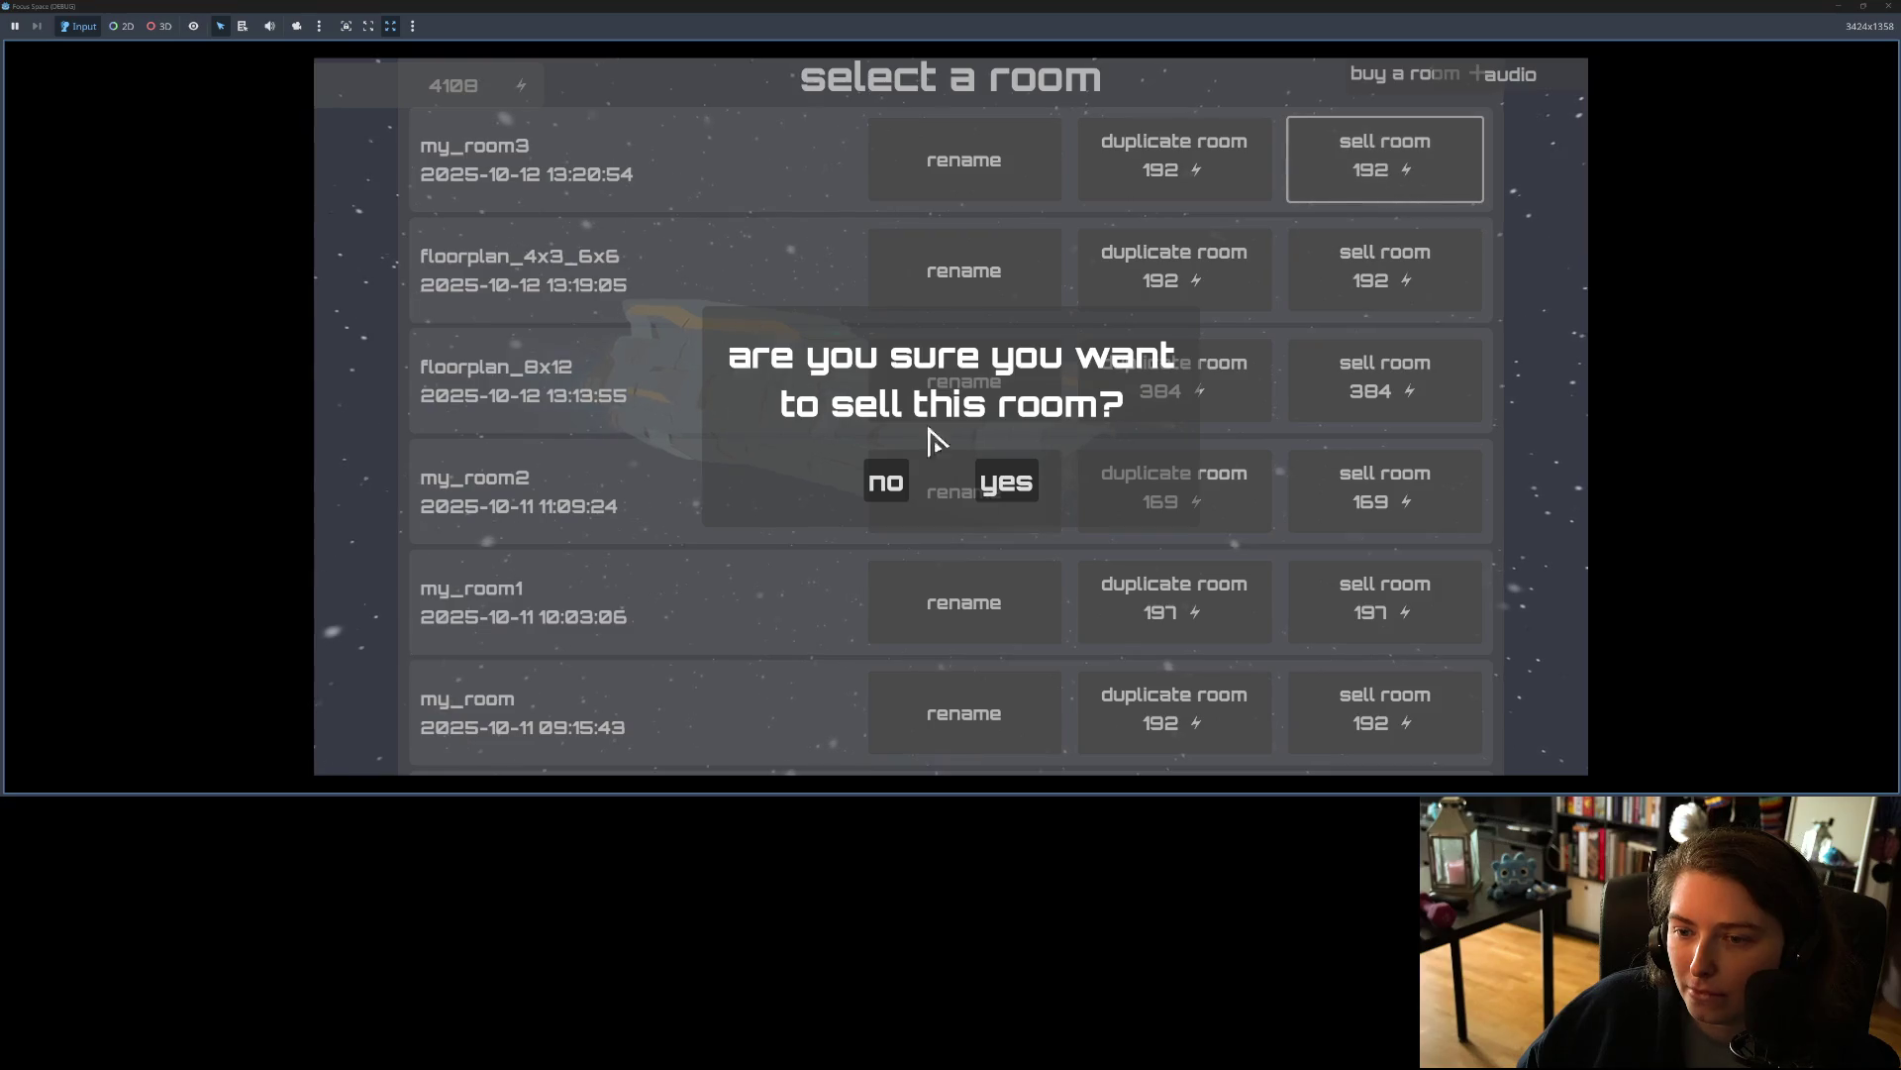
left_click(979, 483)
left_click(1380, 238)
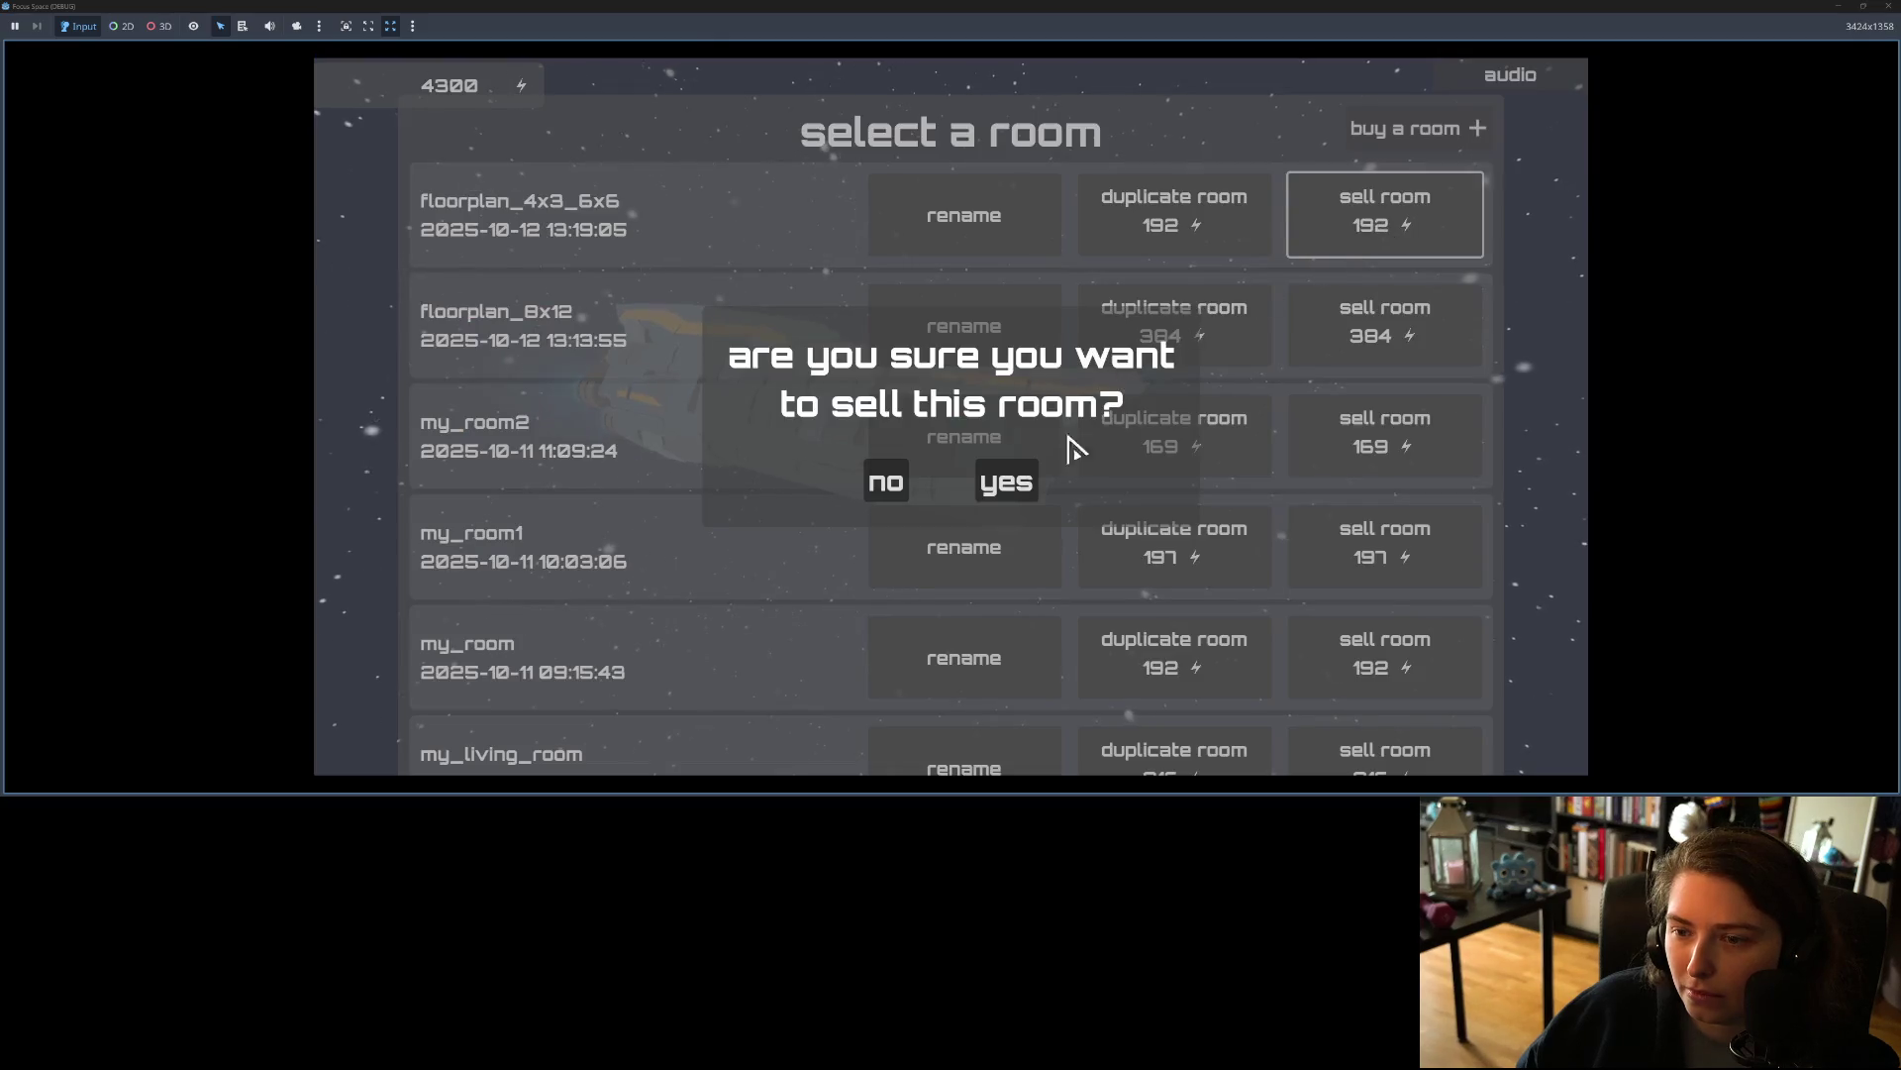
left_click(1006, 482)
left_click(1446, 280)
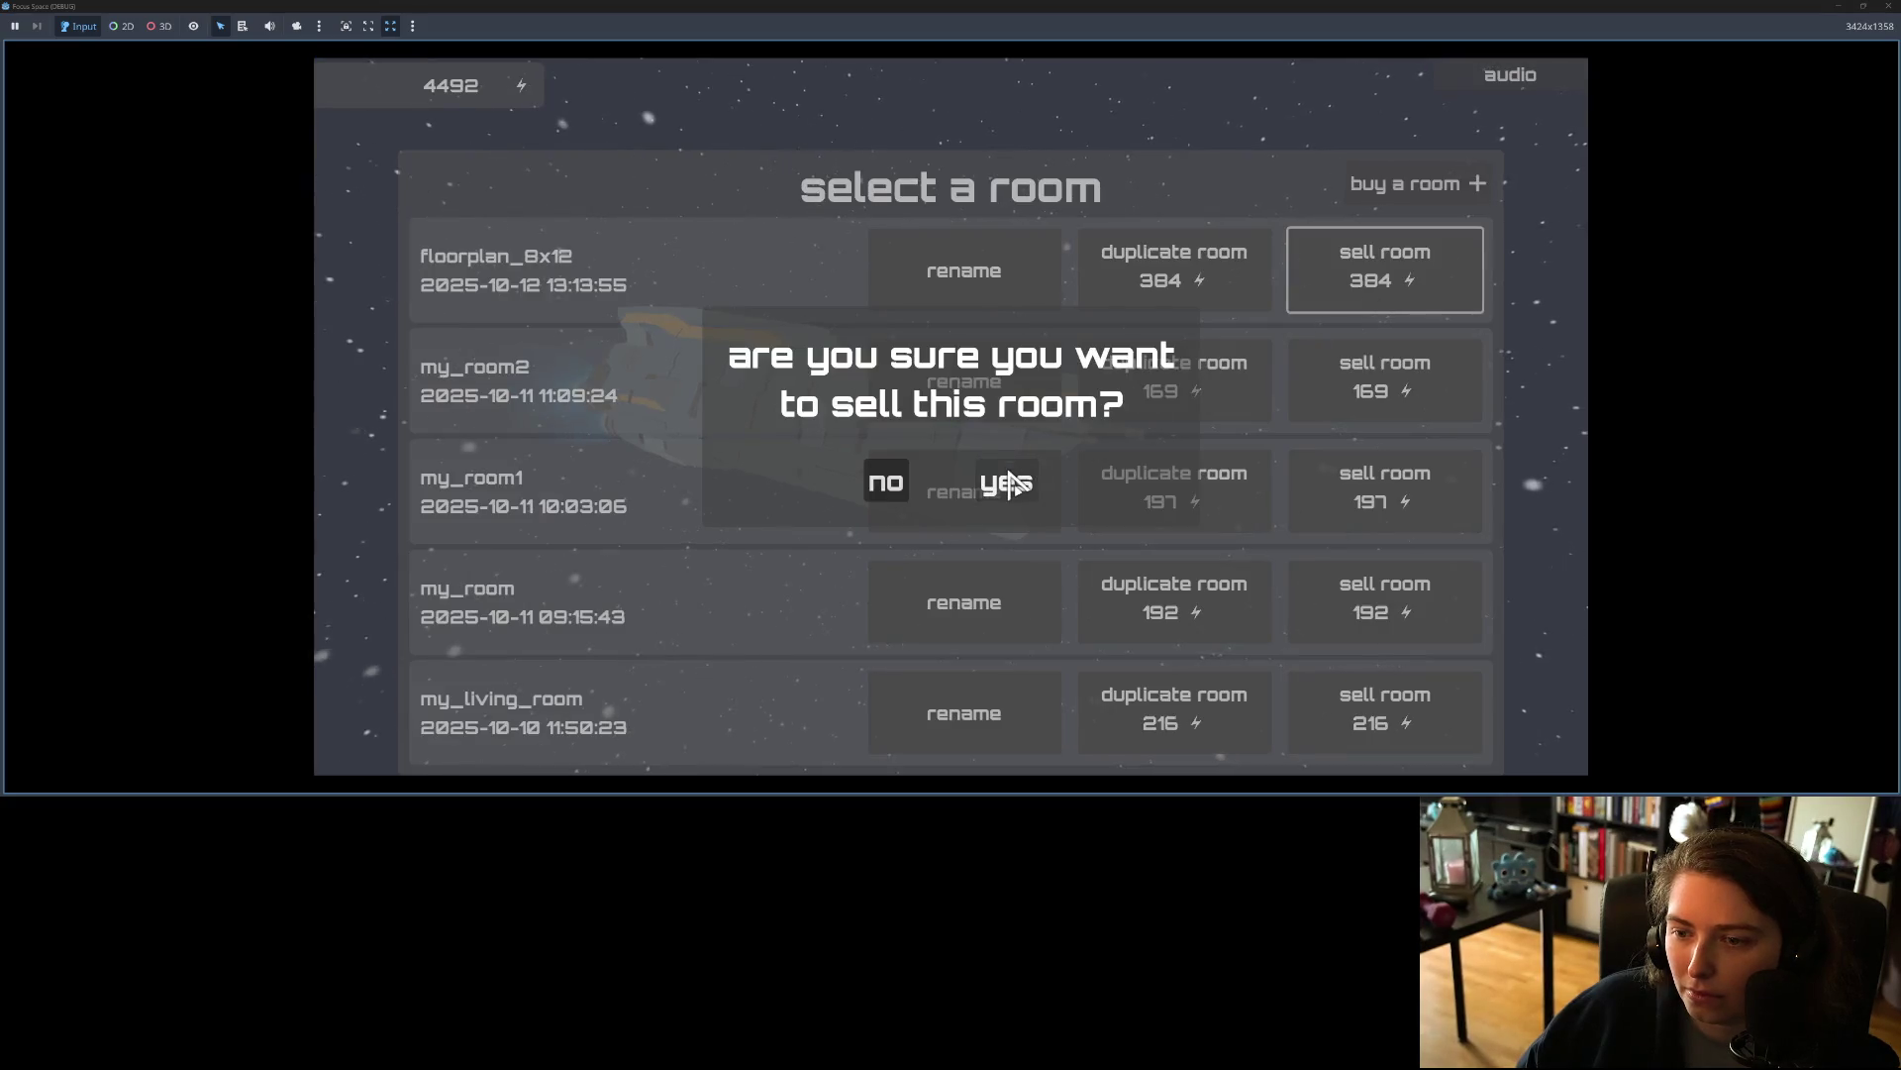
left_click(1012, 482)
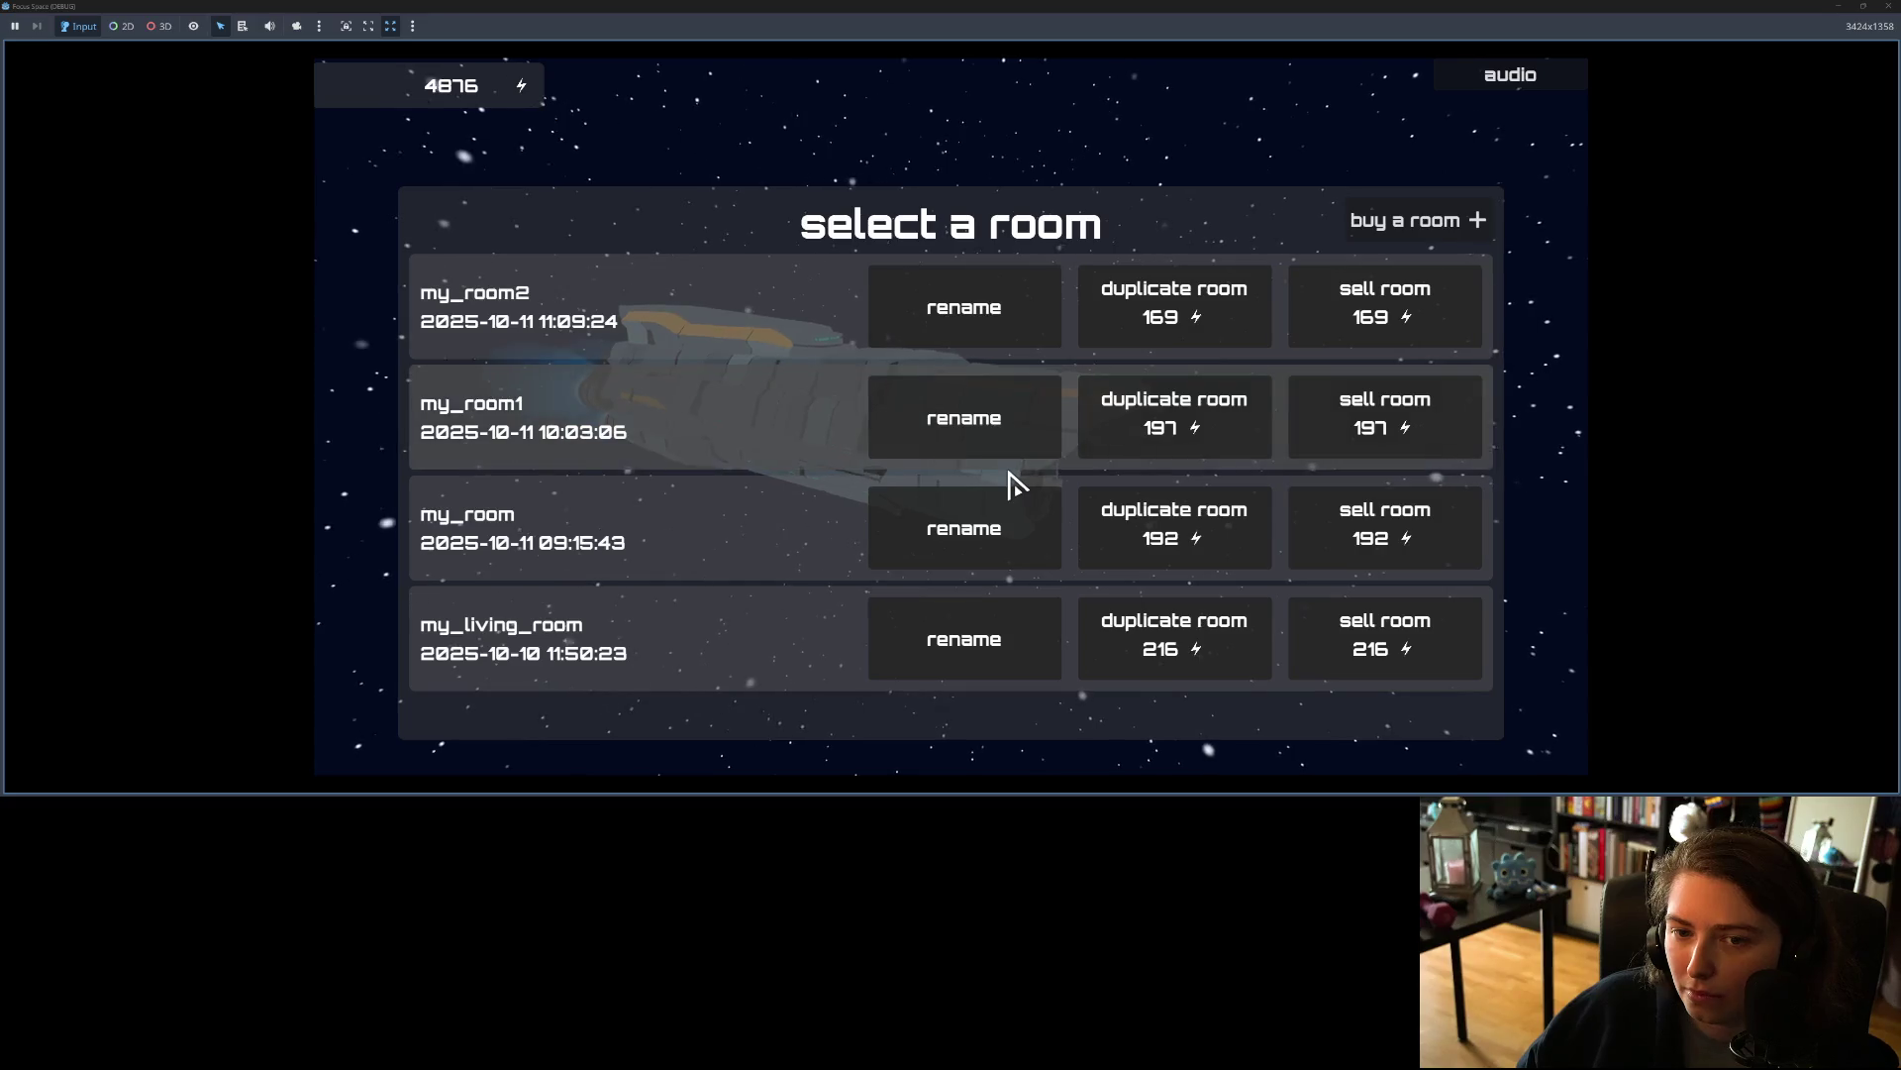
left_click(1438, 332)
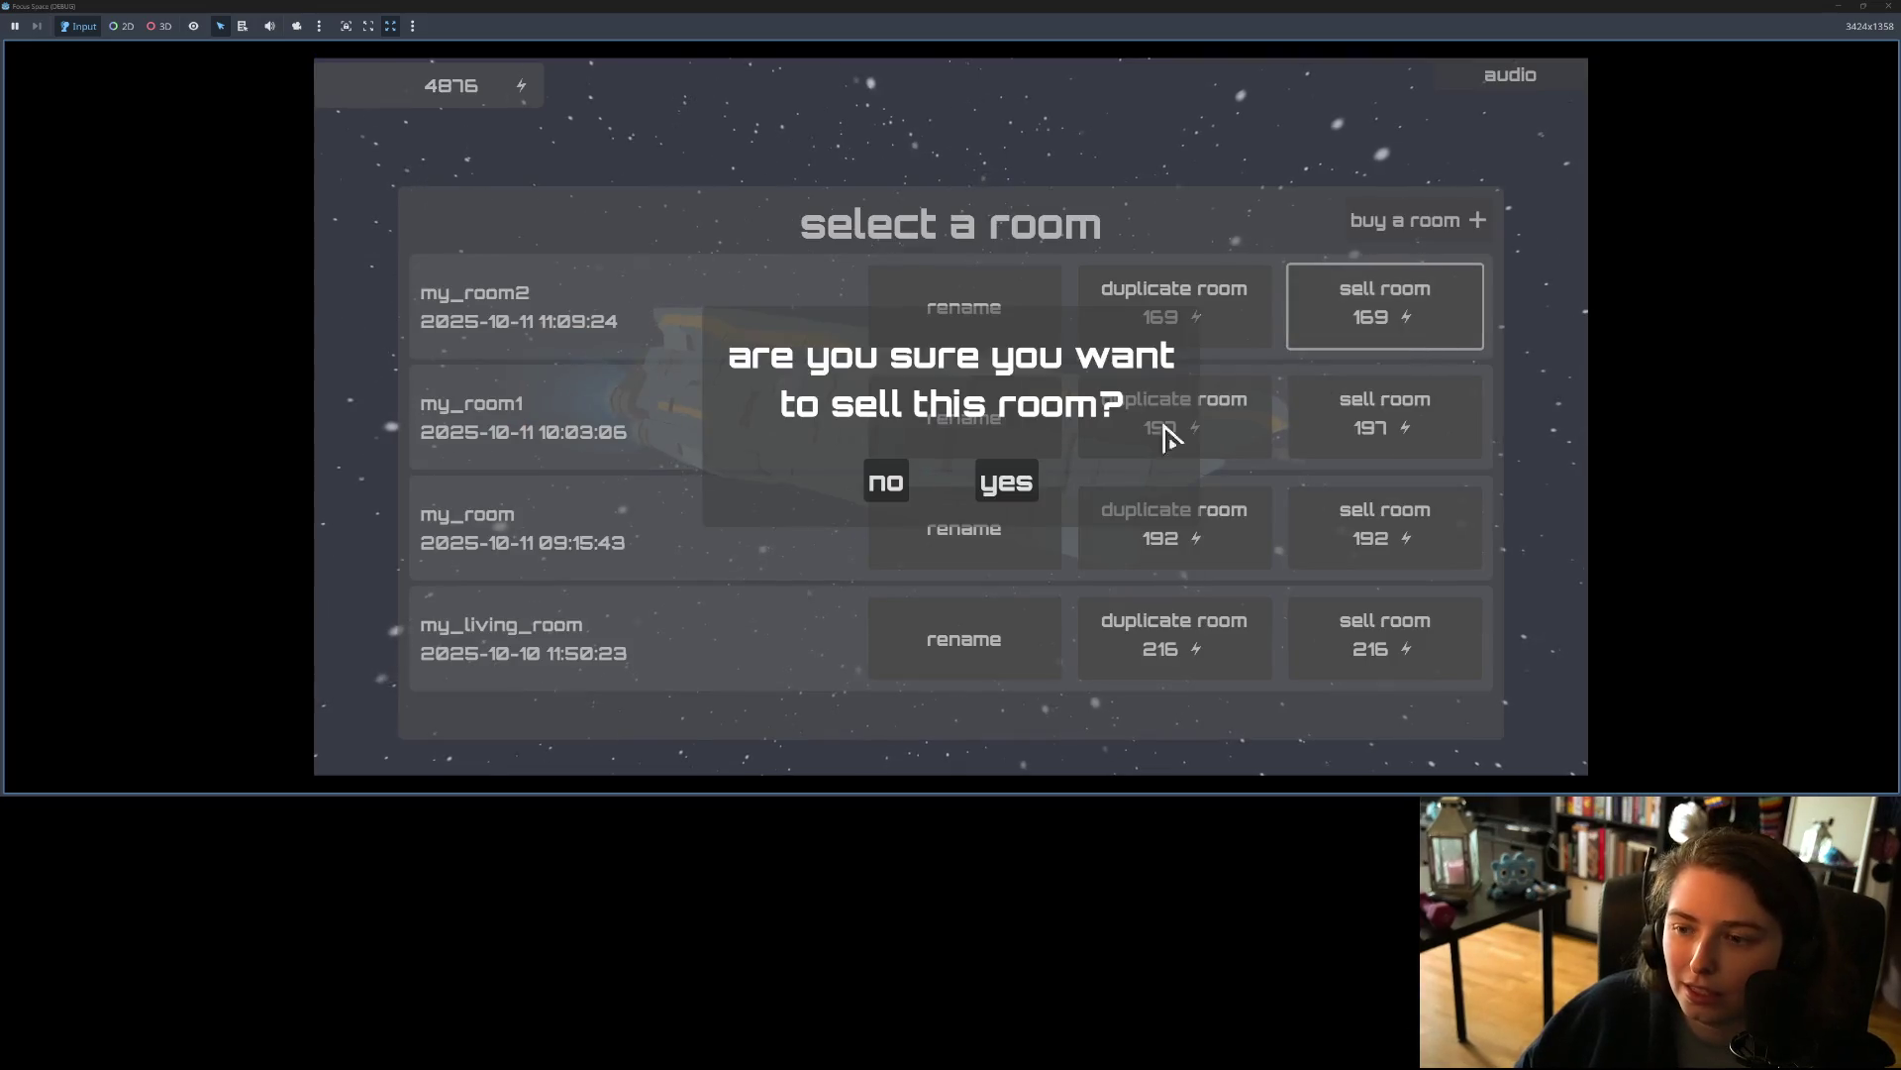
left_click(1010, 483)
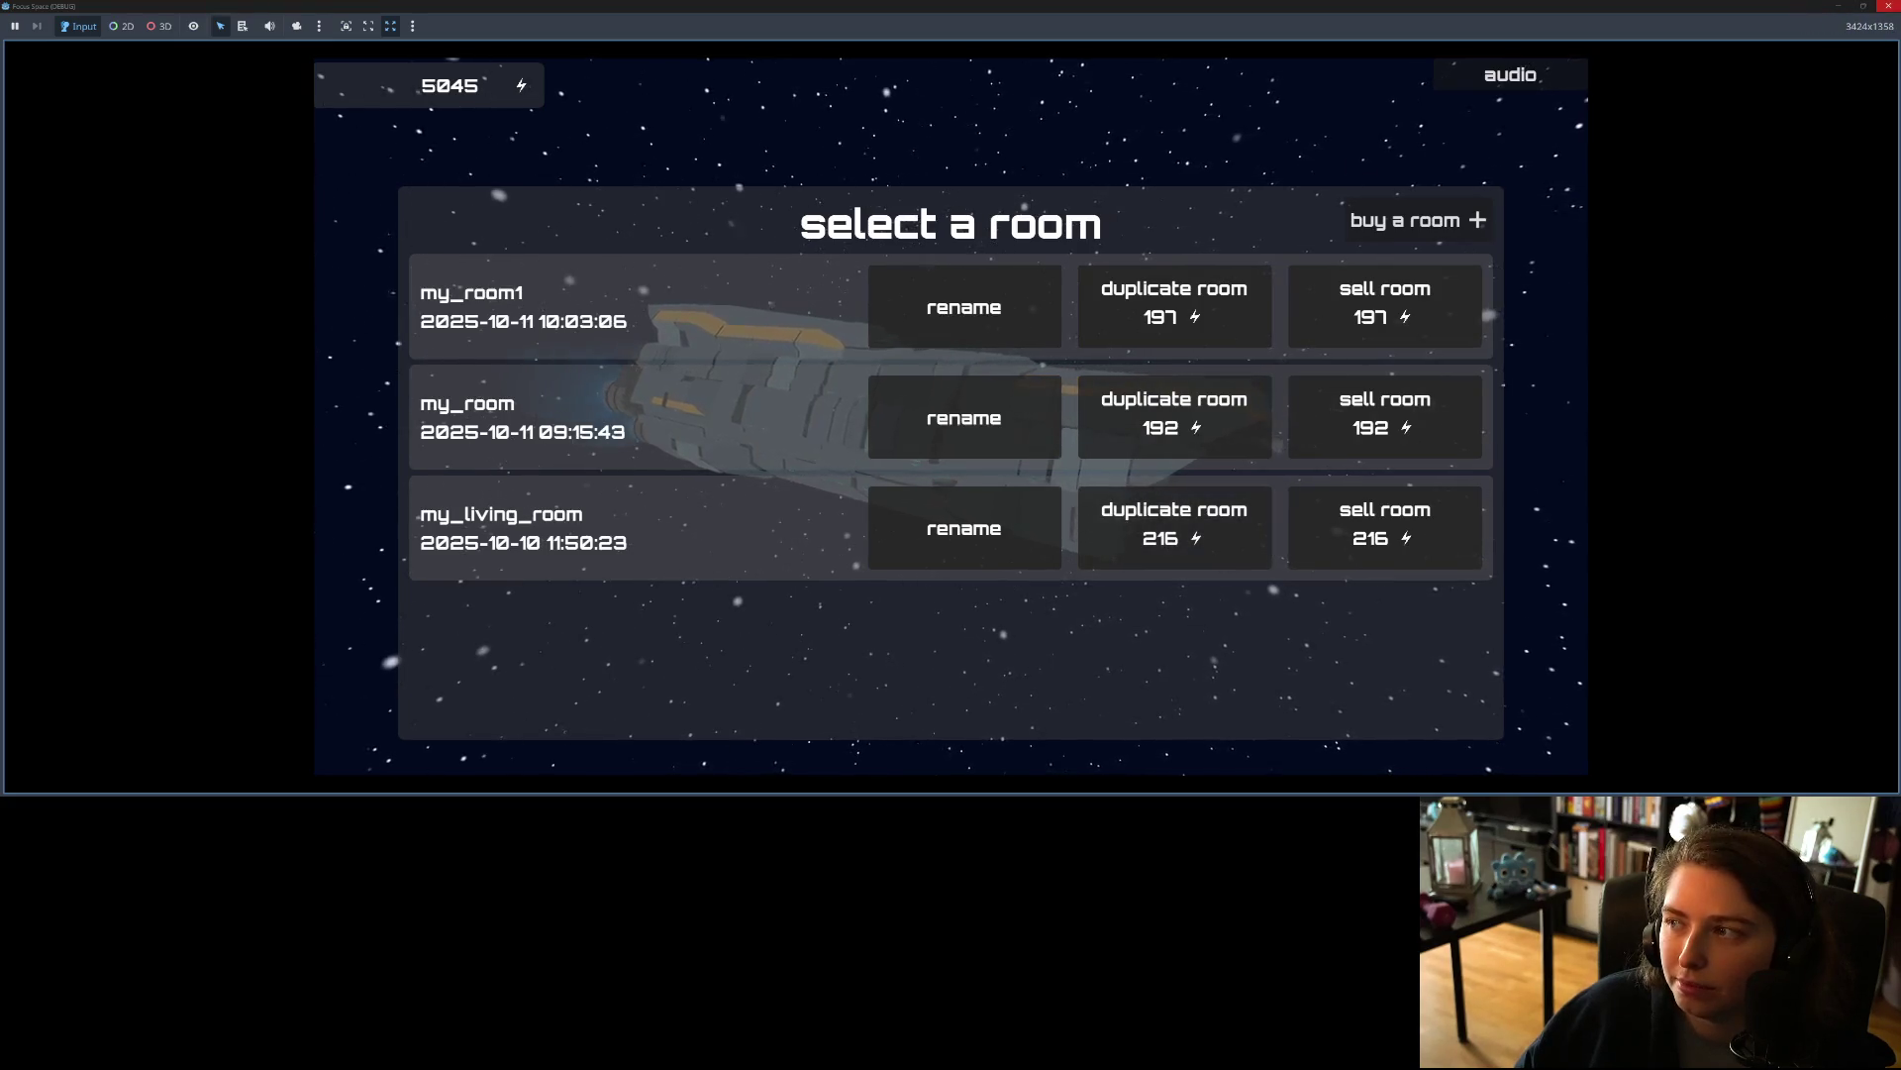
Step: Close the running game and go to line 19 of the script
left_click(1887, 7)
left_click(892, 461)
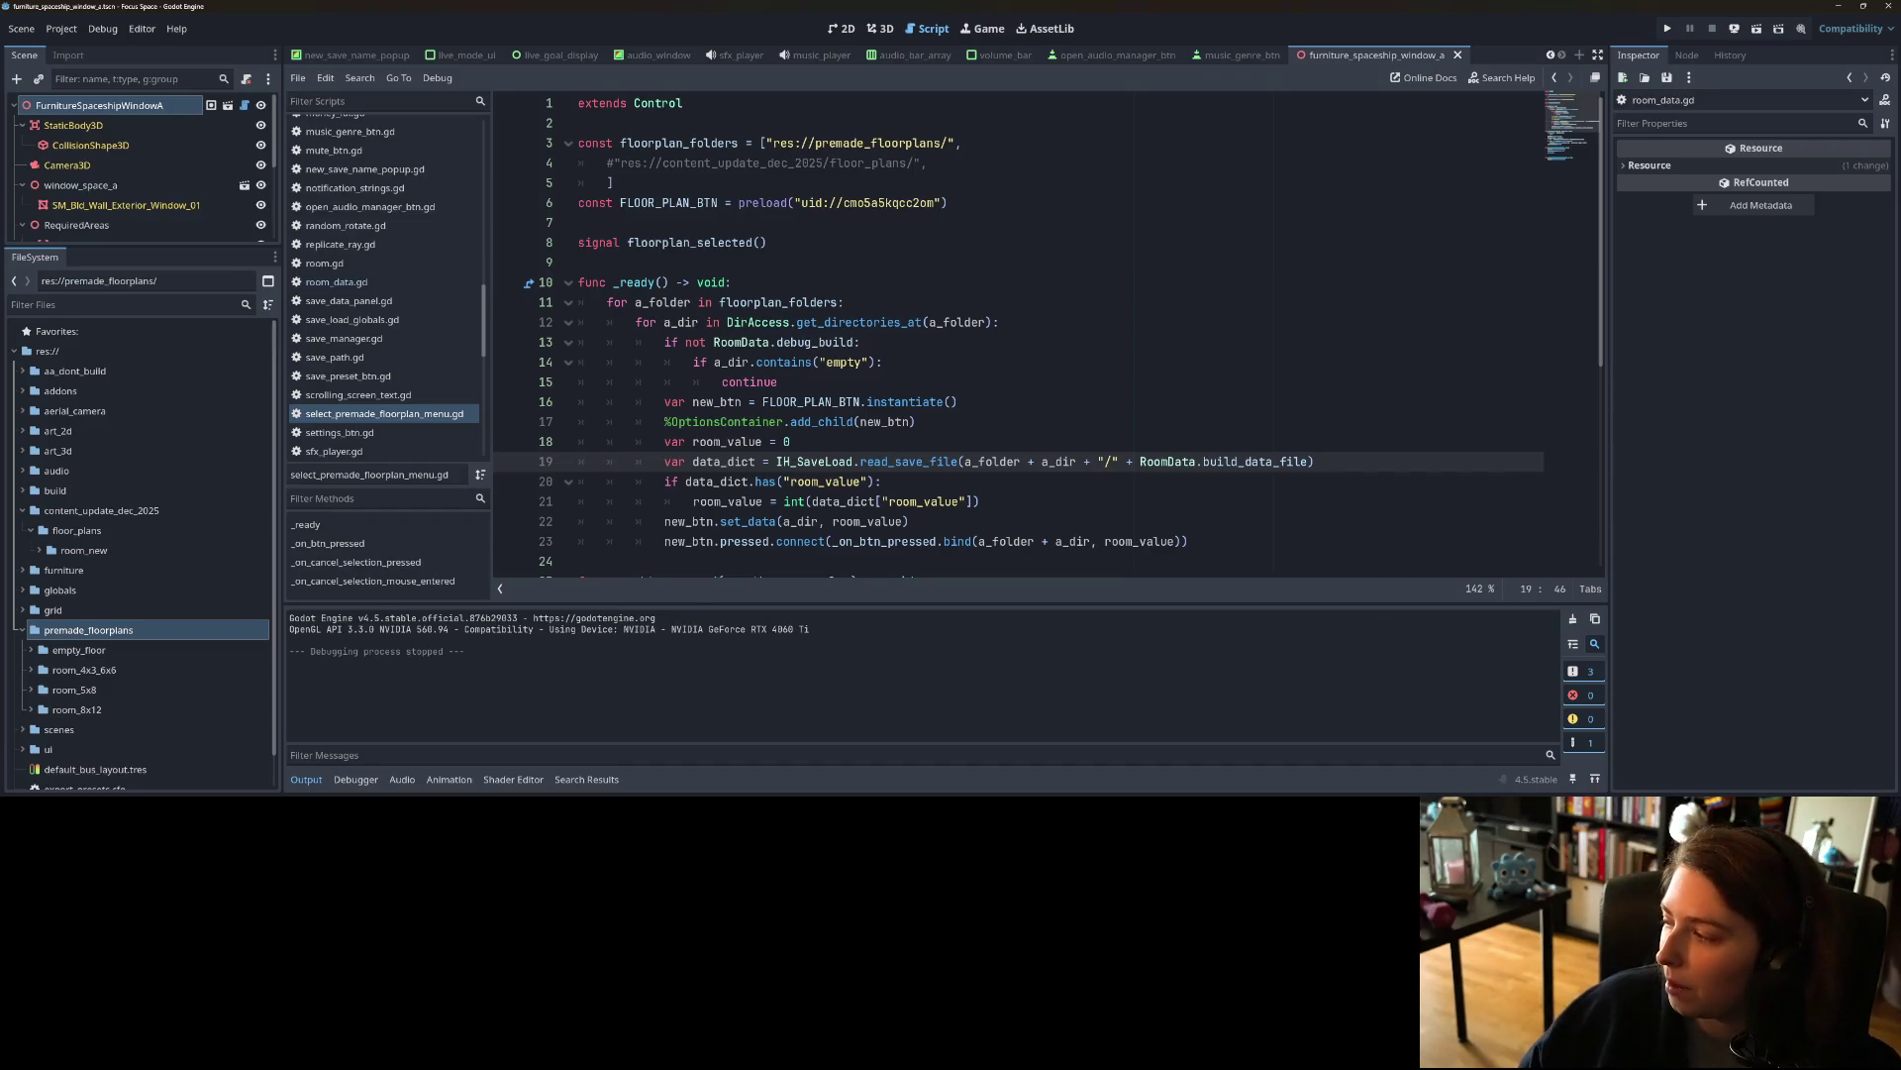
key("alt+Tab")
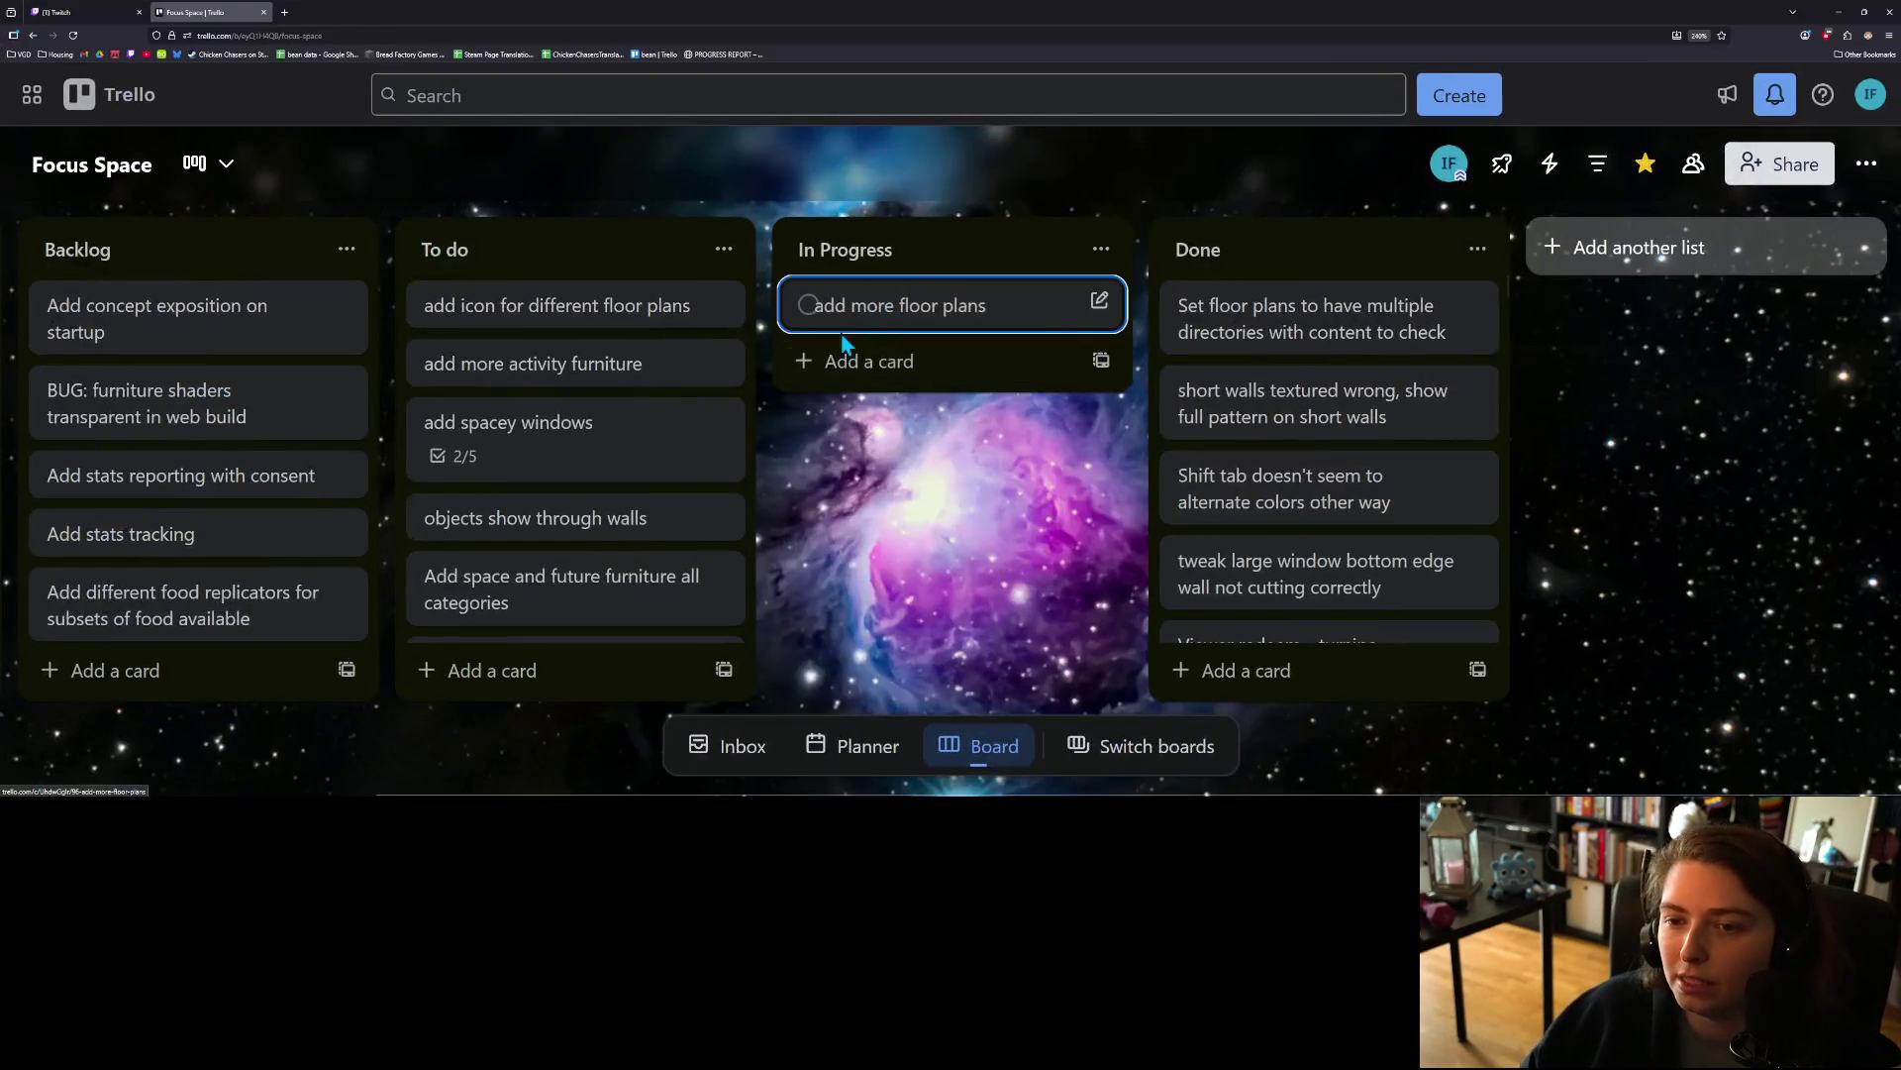
Step: Create the card 'add scroll container to saves list' and move it into the To do list
left_click(844, 361)
type("add sc")
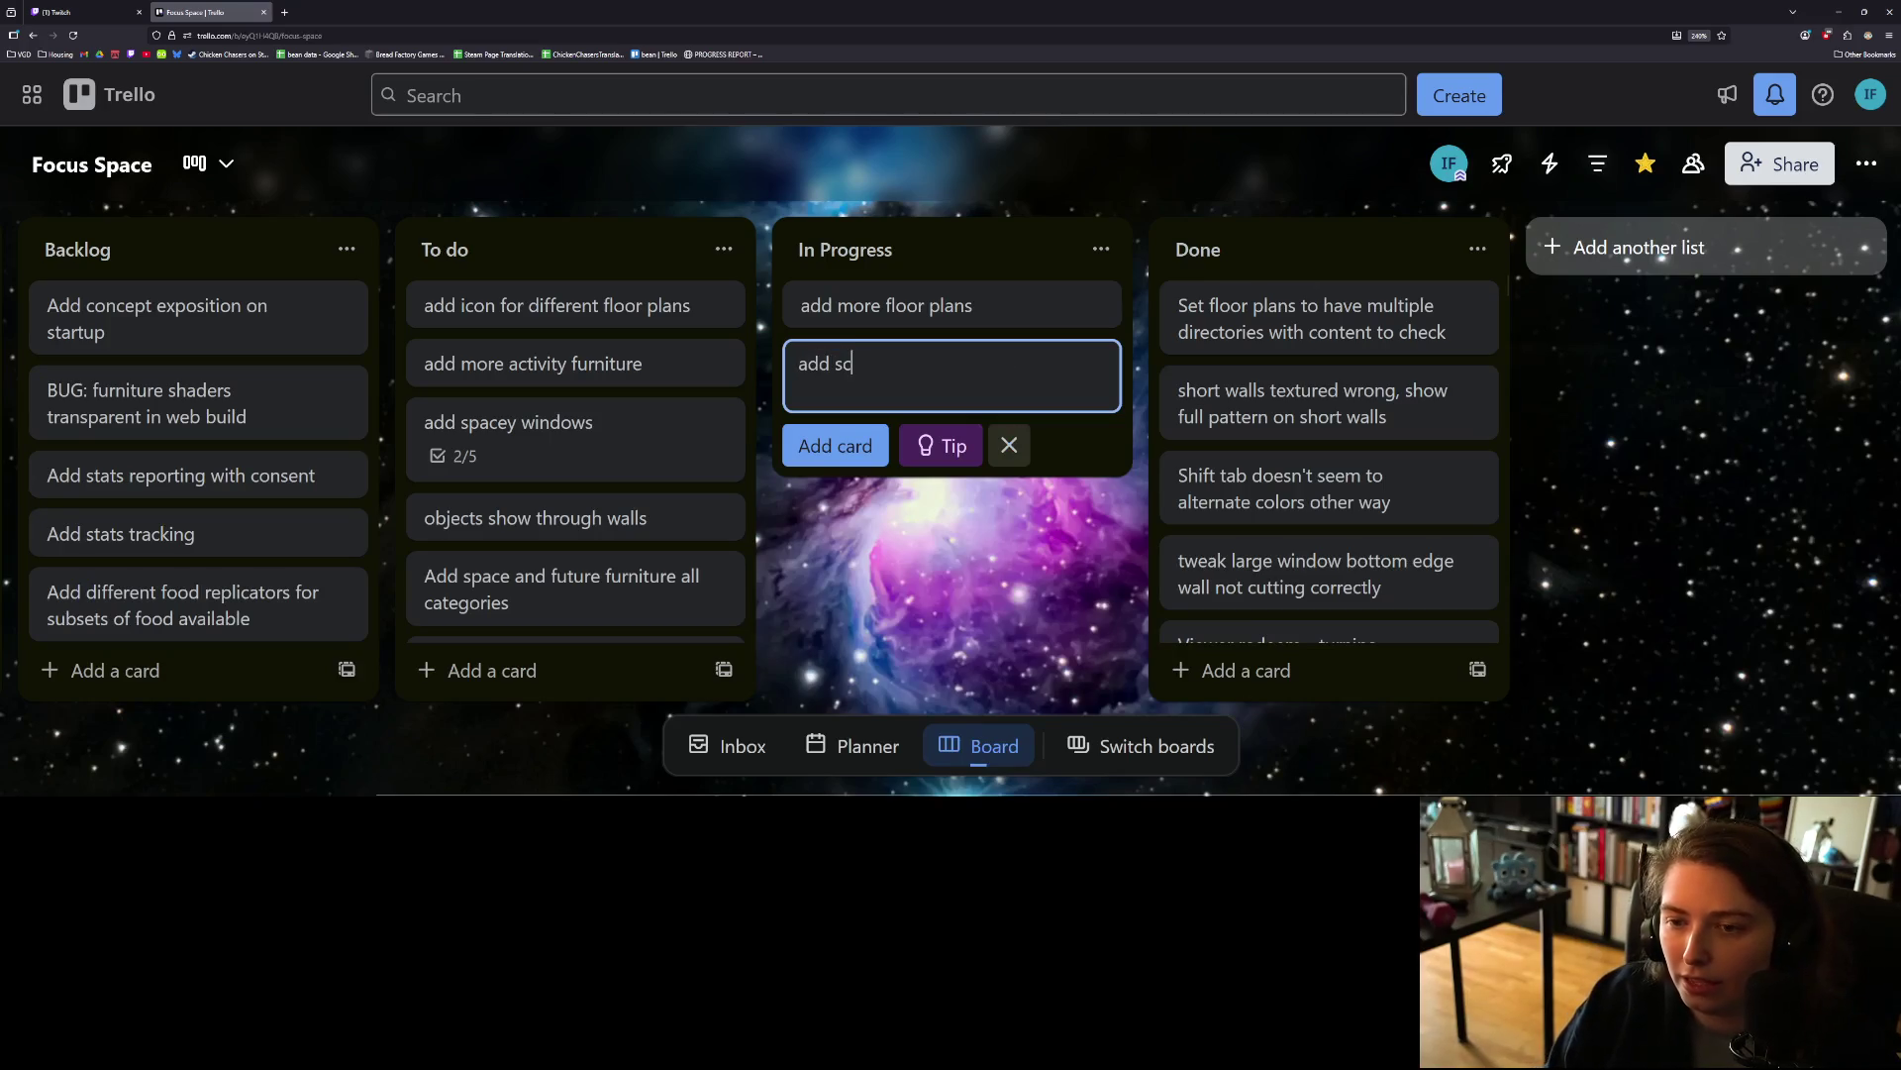
type("to")
type("conta")
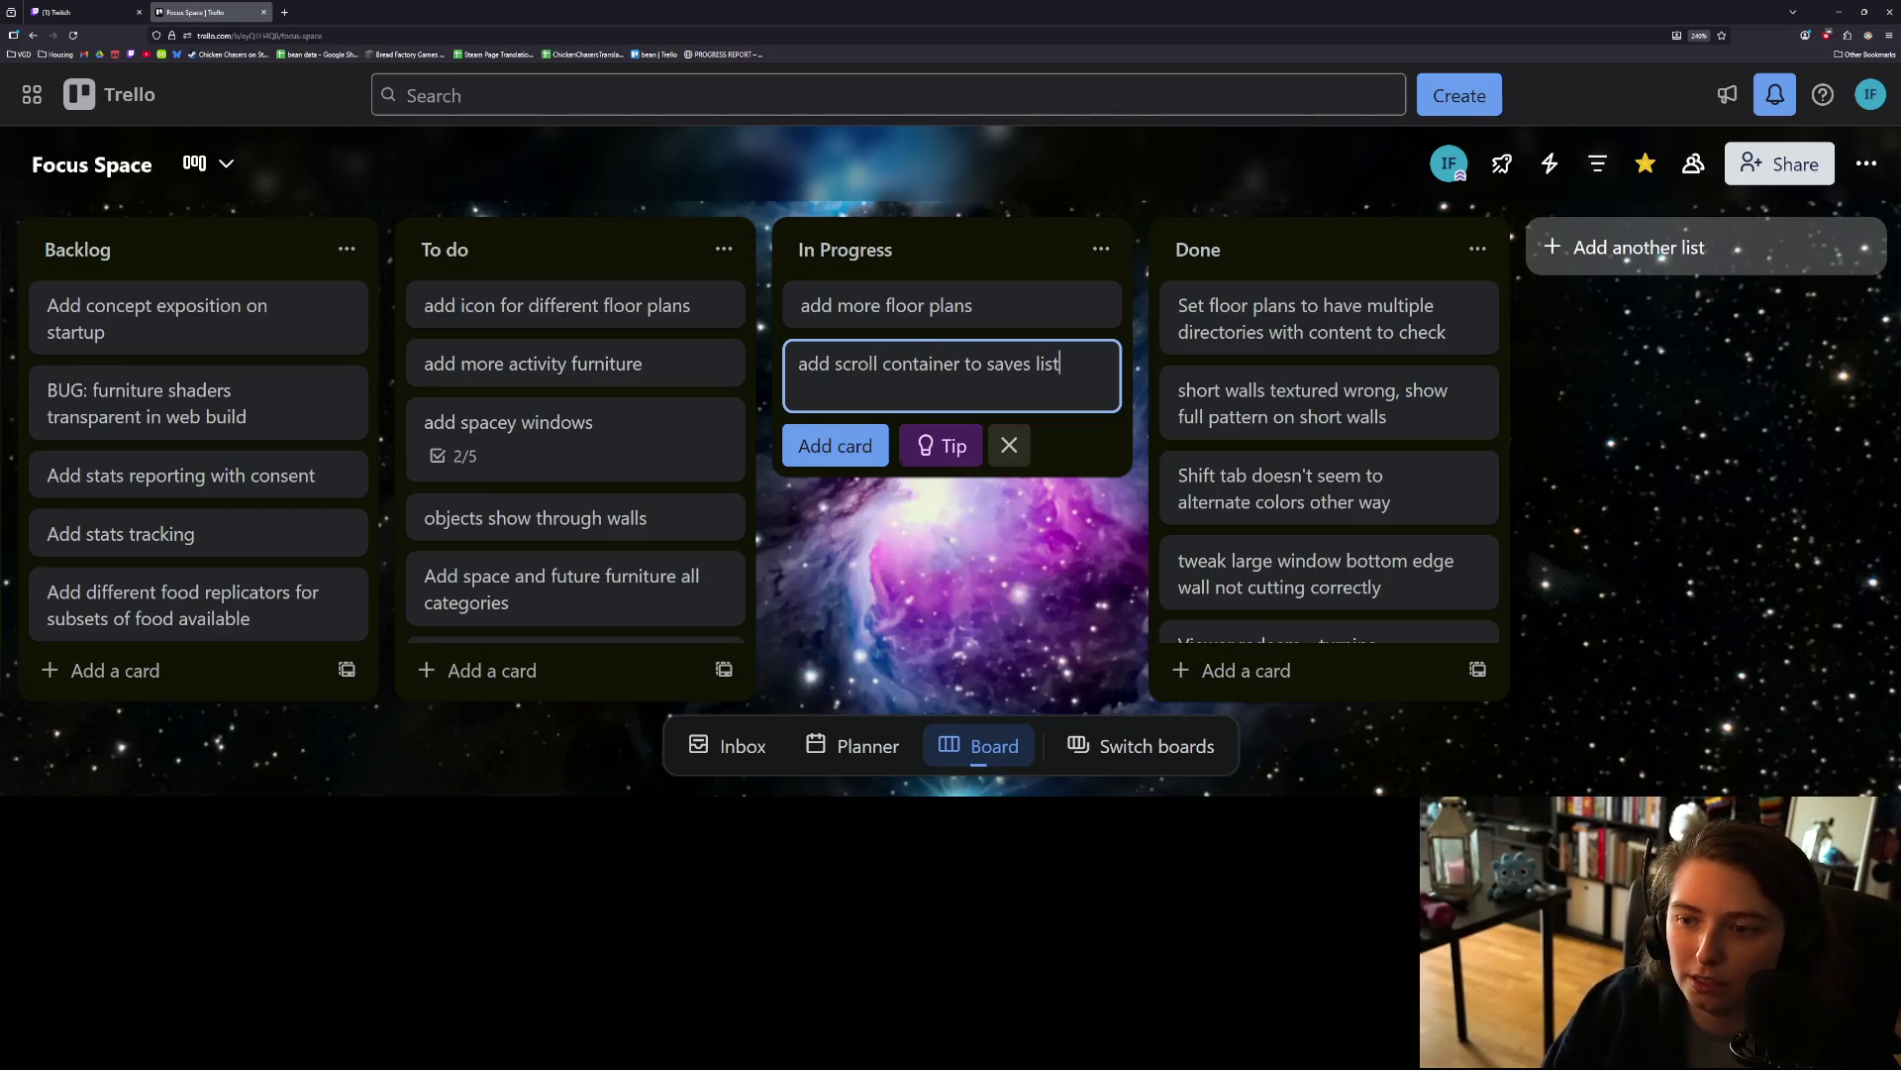
key("Return")
mouse_move(990, 362)
left_mouse_down()
mouse_move(633, 376)
mouse_move(700, 374)
left_mouse_up()
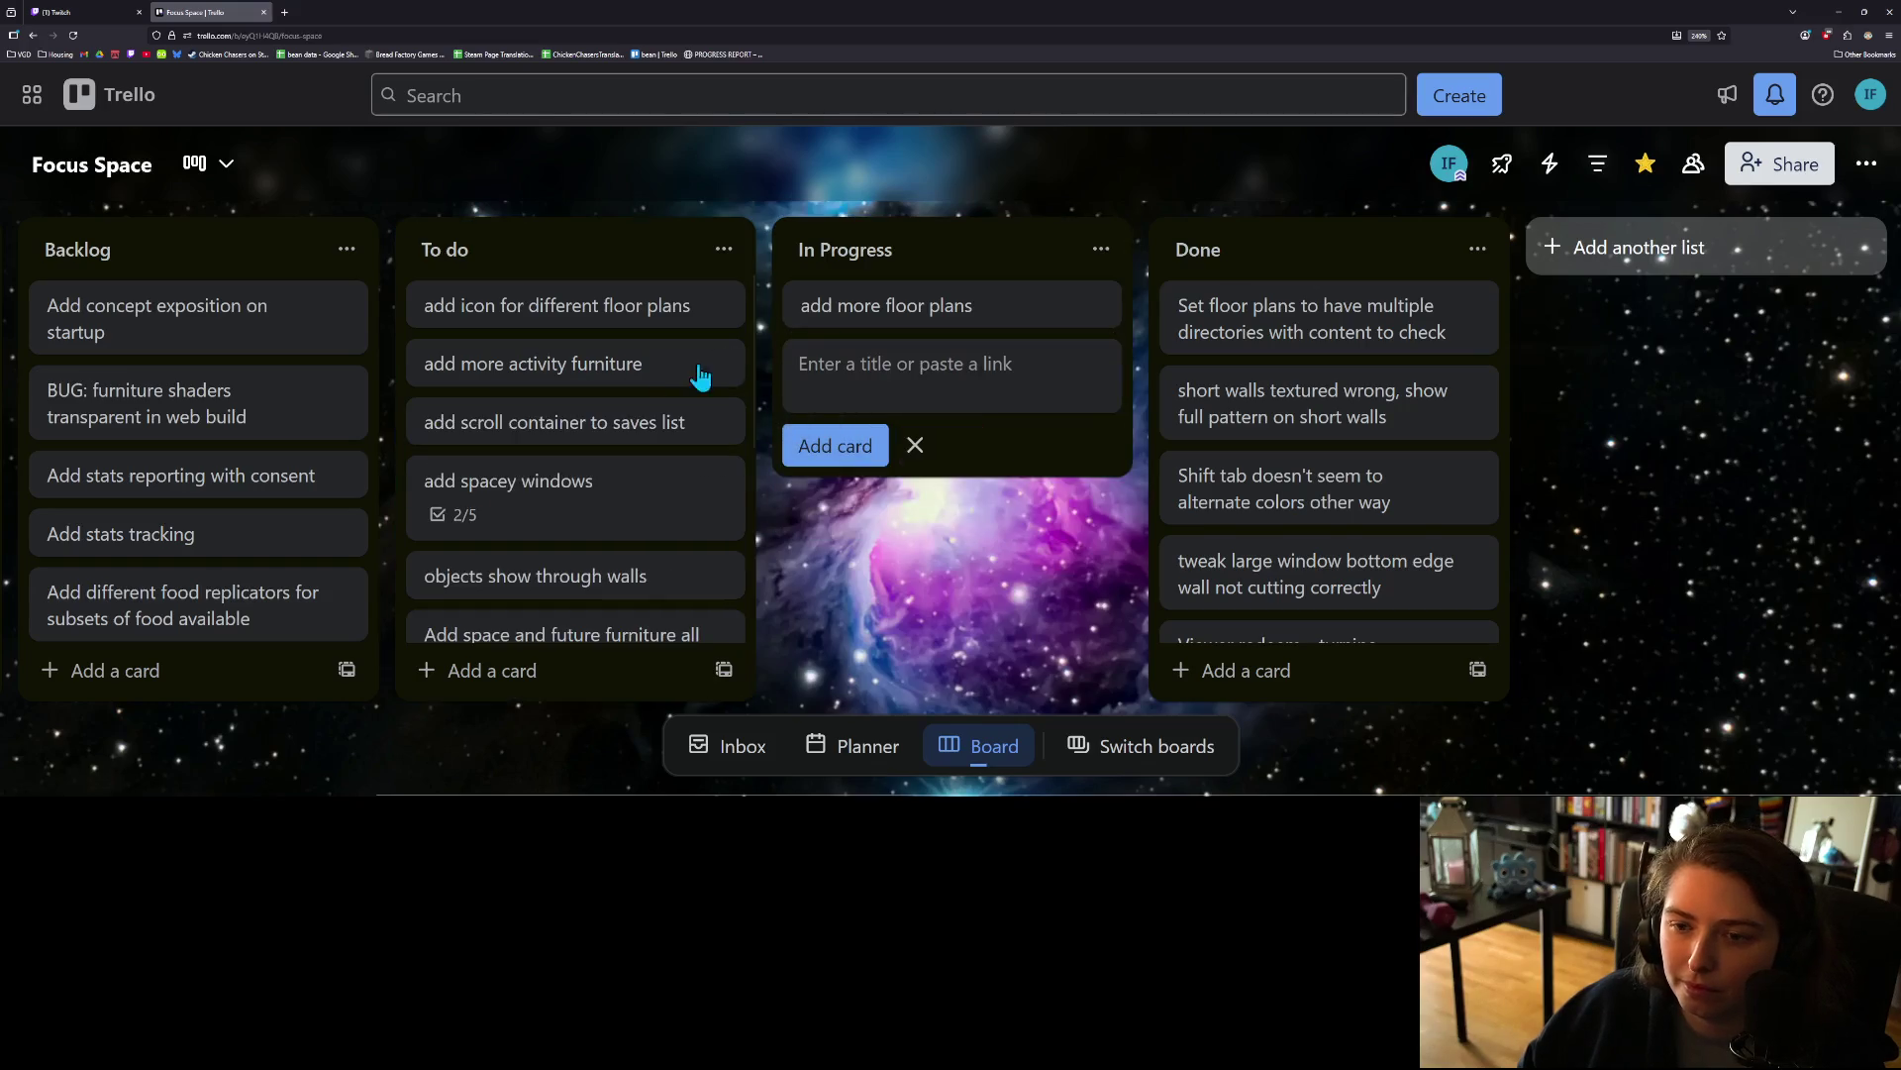
left_click(1015, 510)
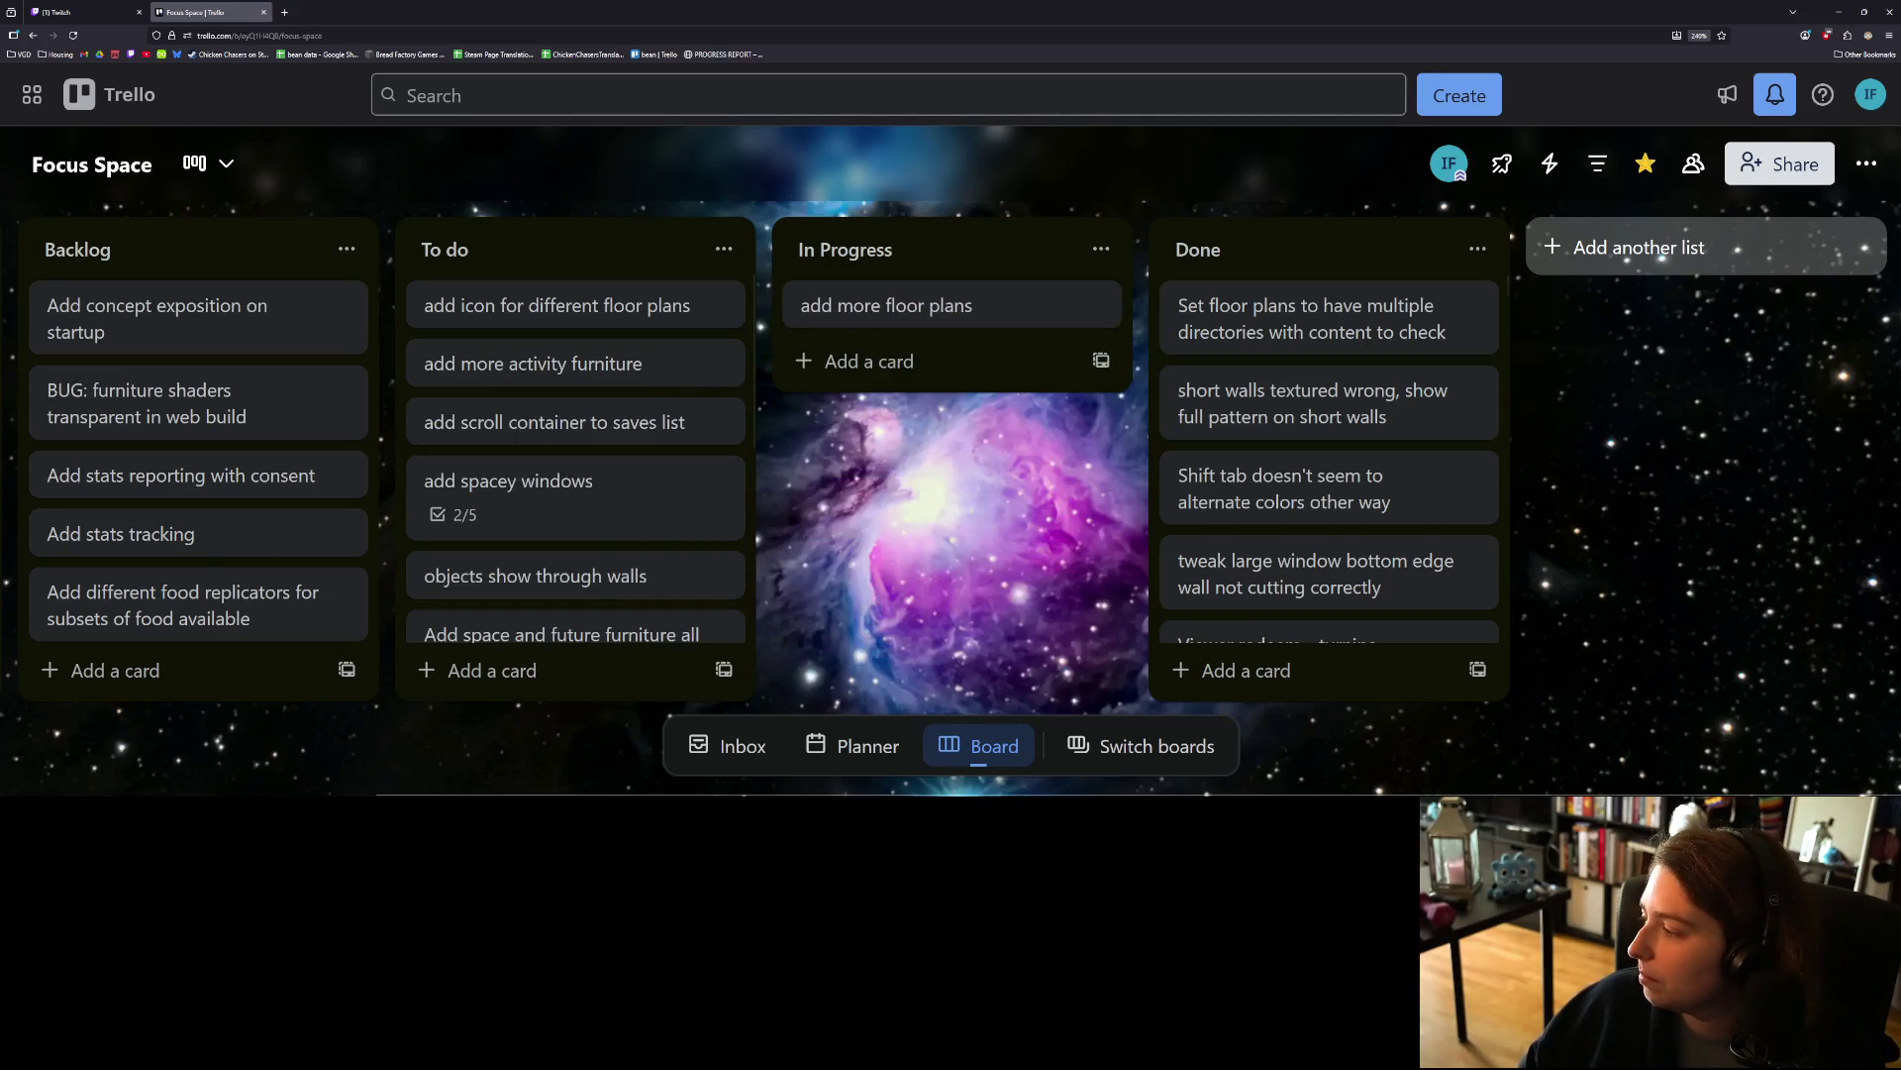
Step: Enter the commit summary 'adds more floor plans for bigger and odd shaped rooms'
key("alt+Tab")
scroll(768, 498, "down", 1)
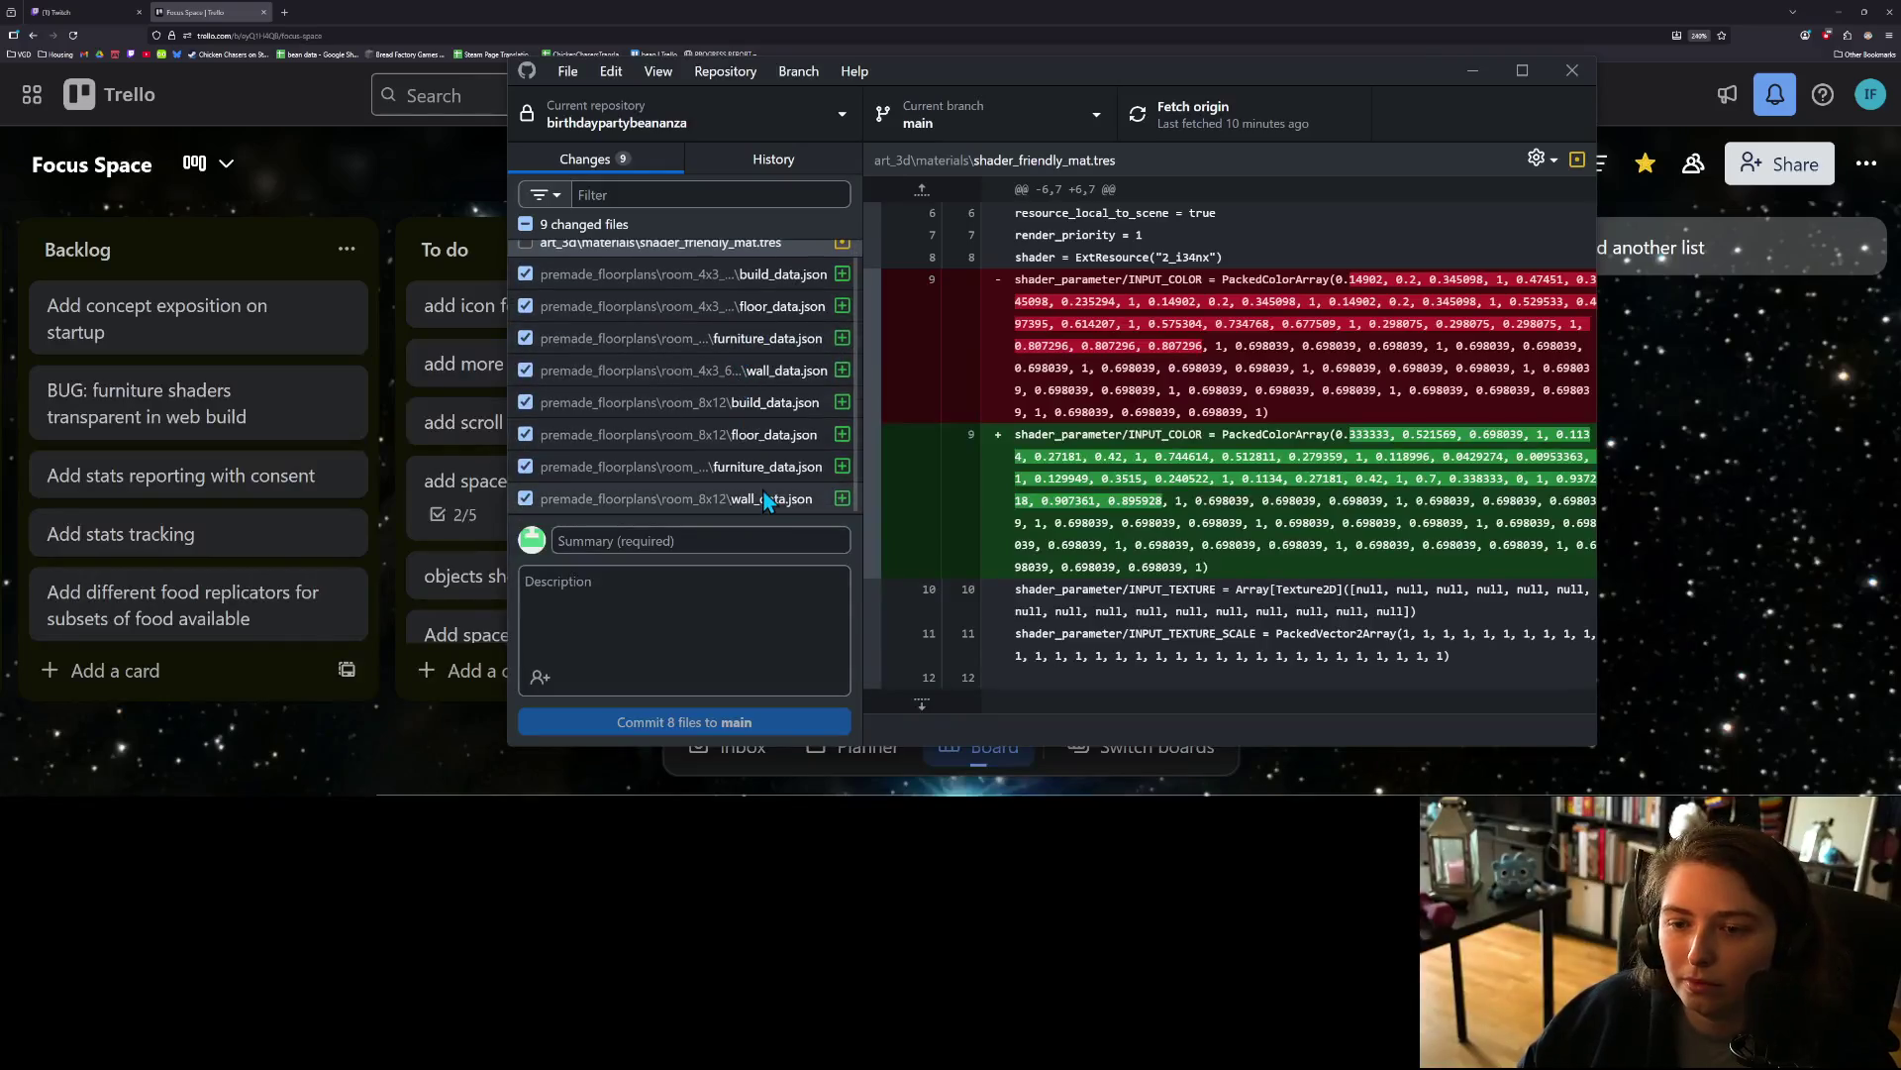
left_click(748, 540)
type("ad")
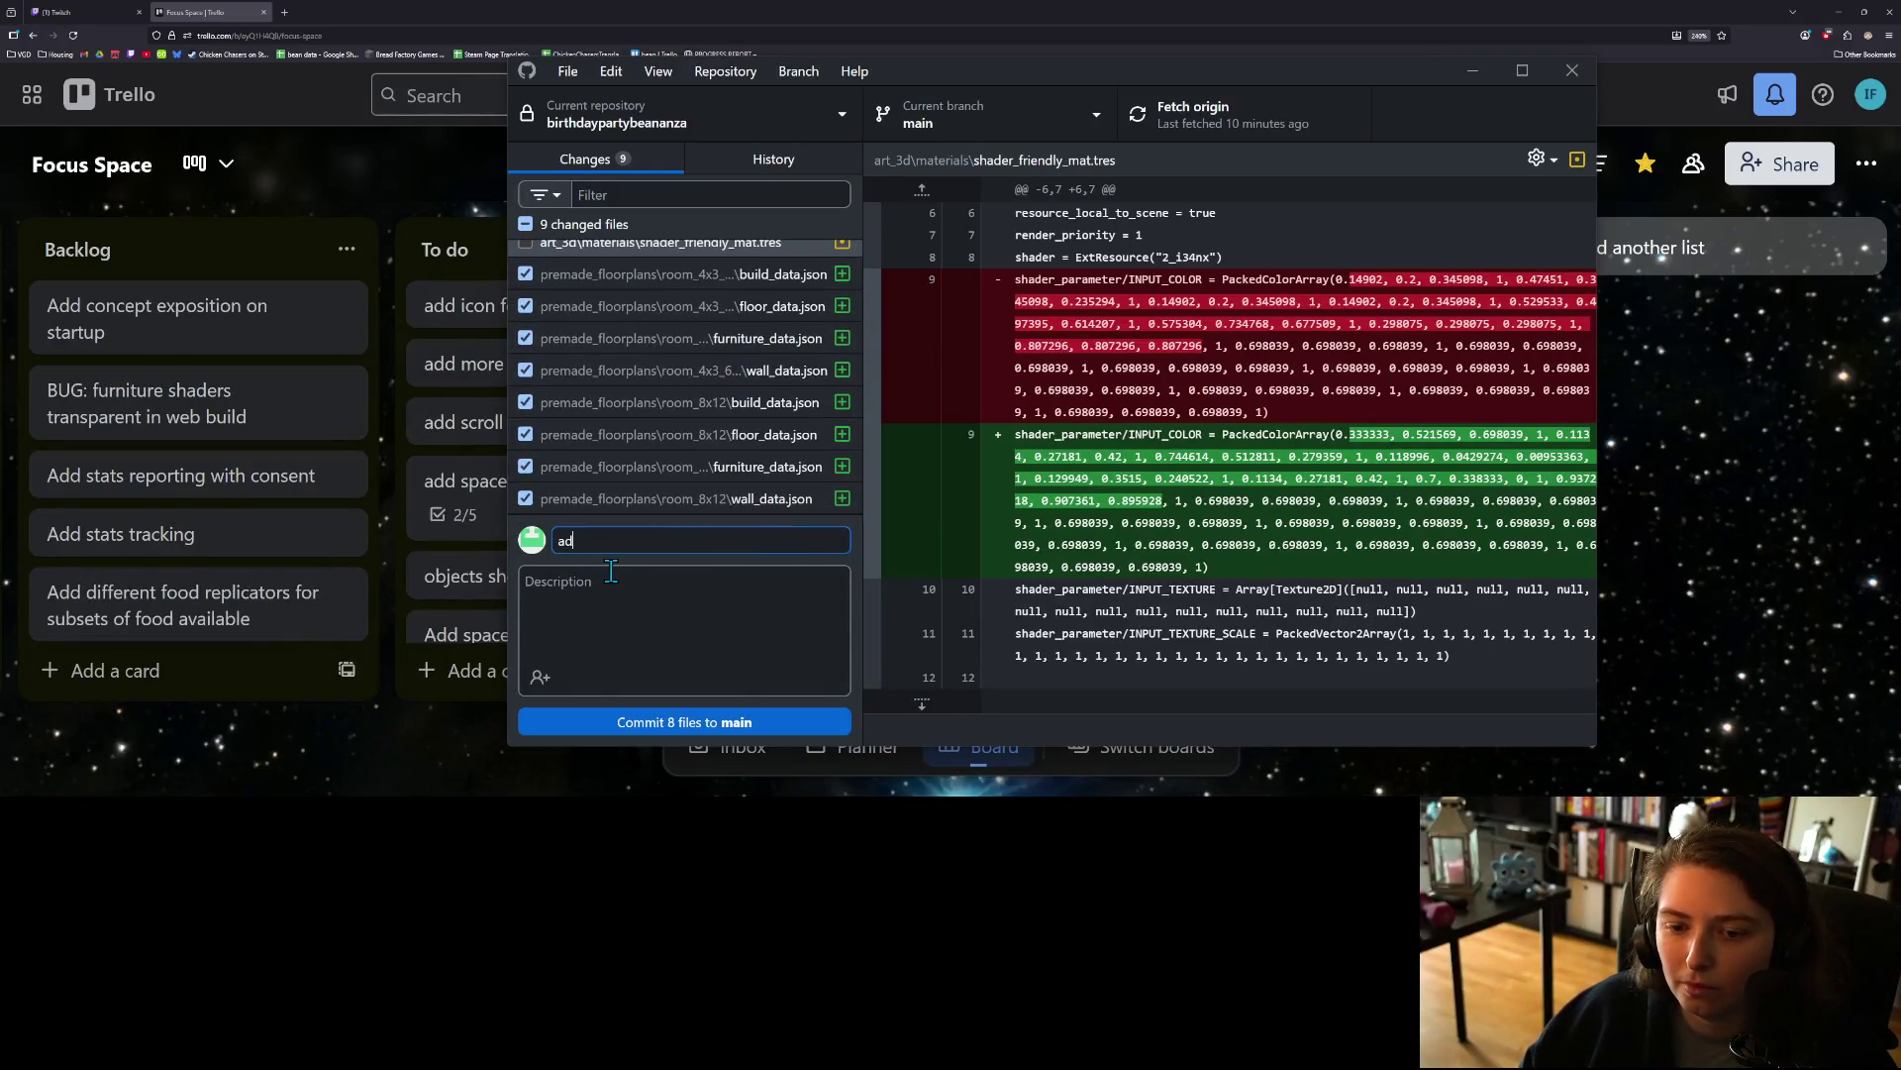
type("ds more floor plans")
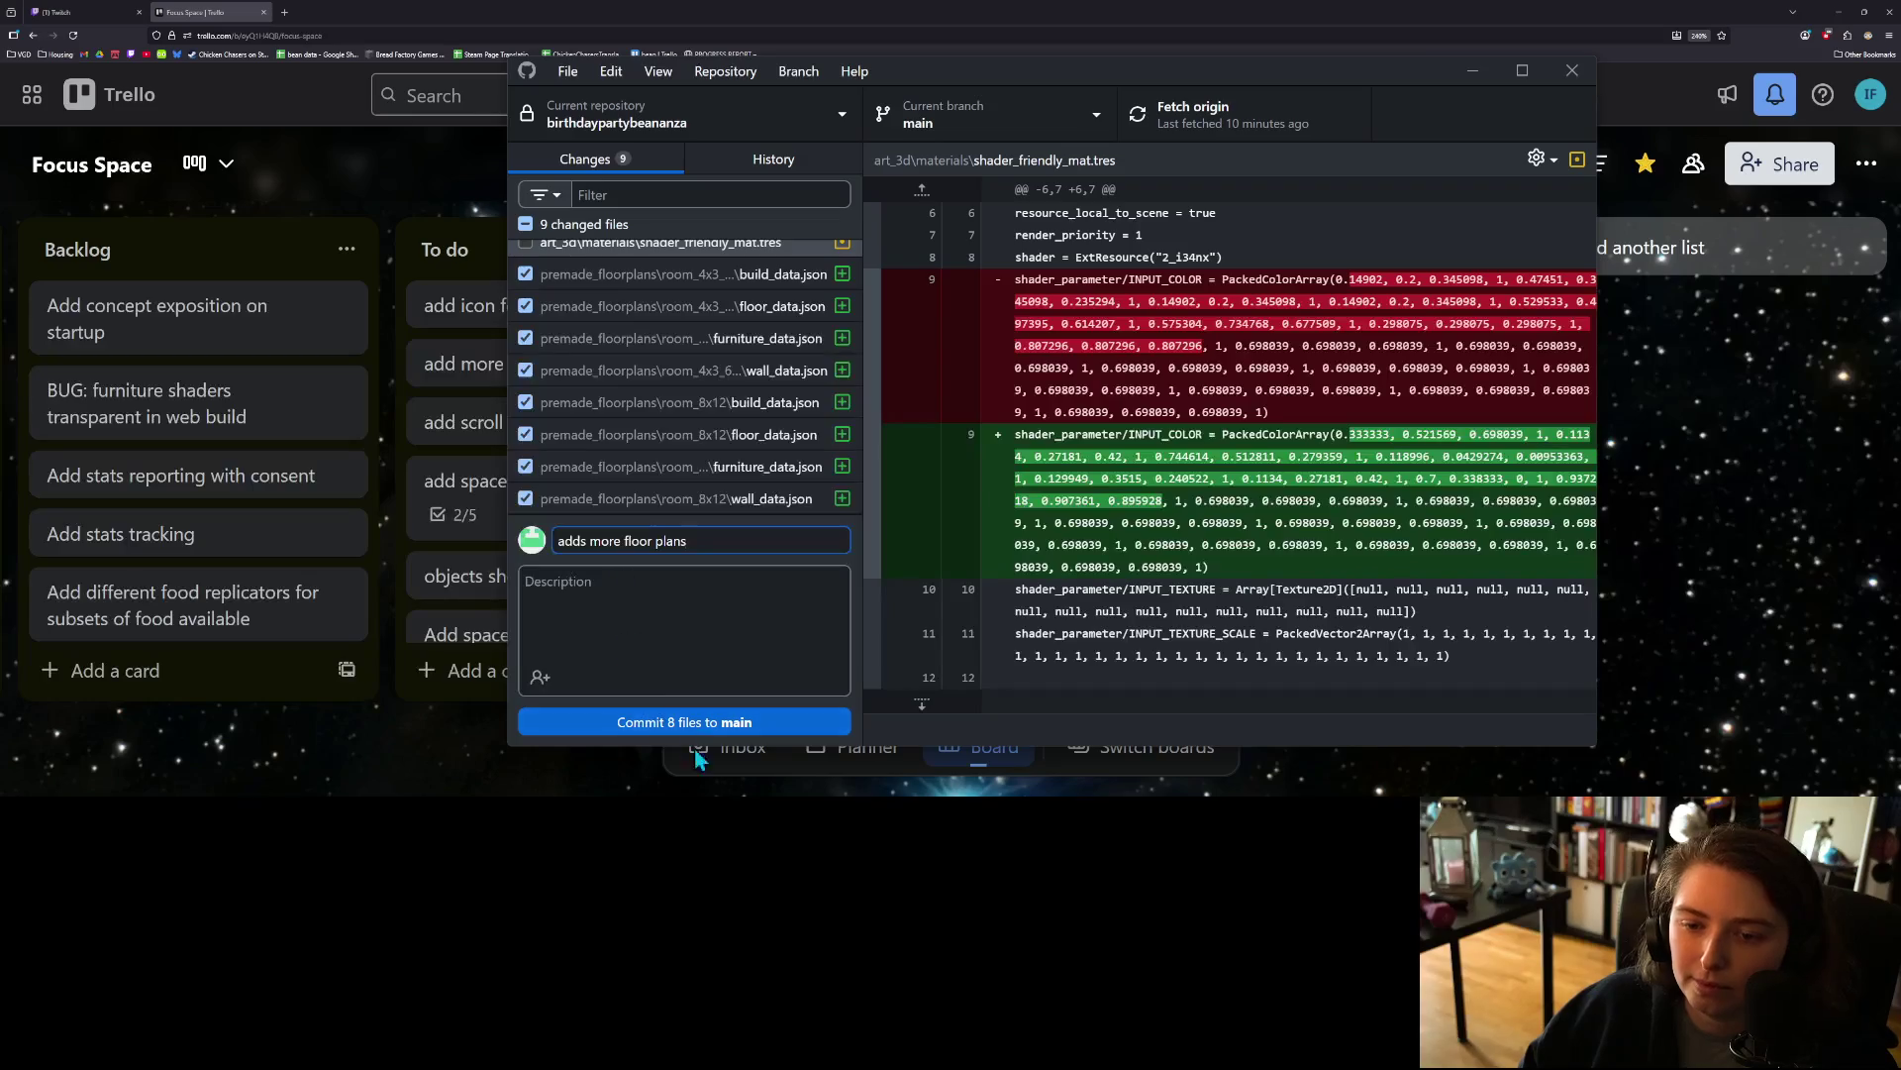
type("for bigger and of")
key("BackSpace")
type("dd shaped rooms")
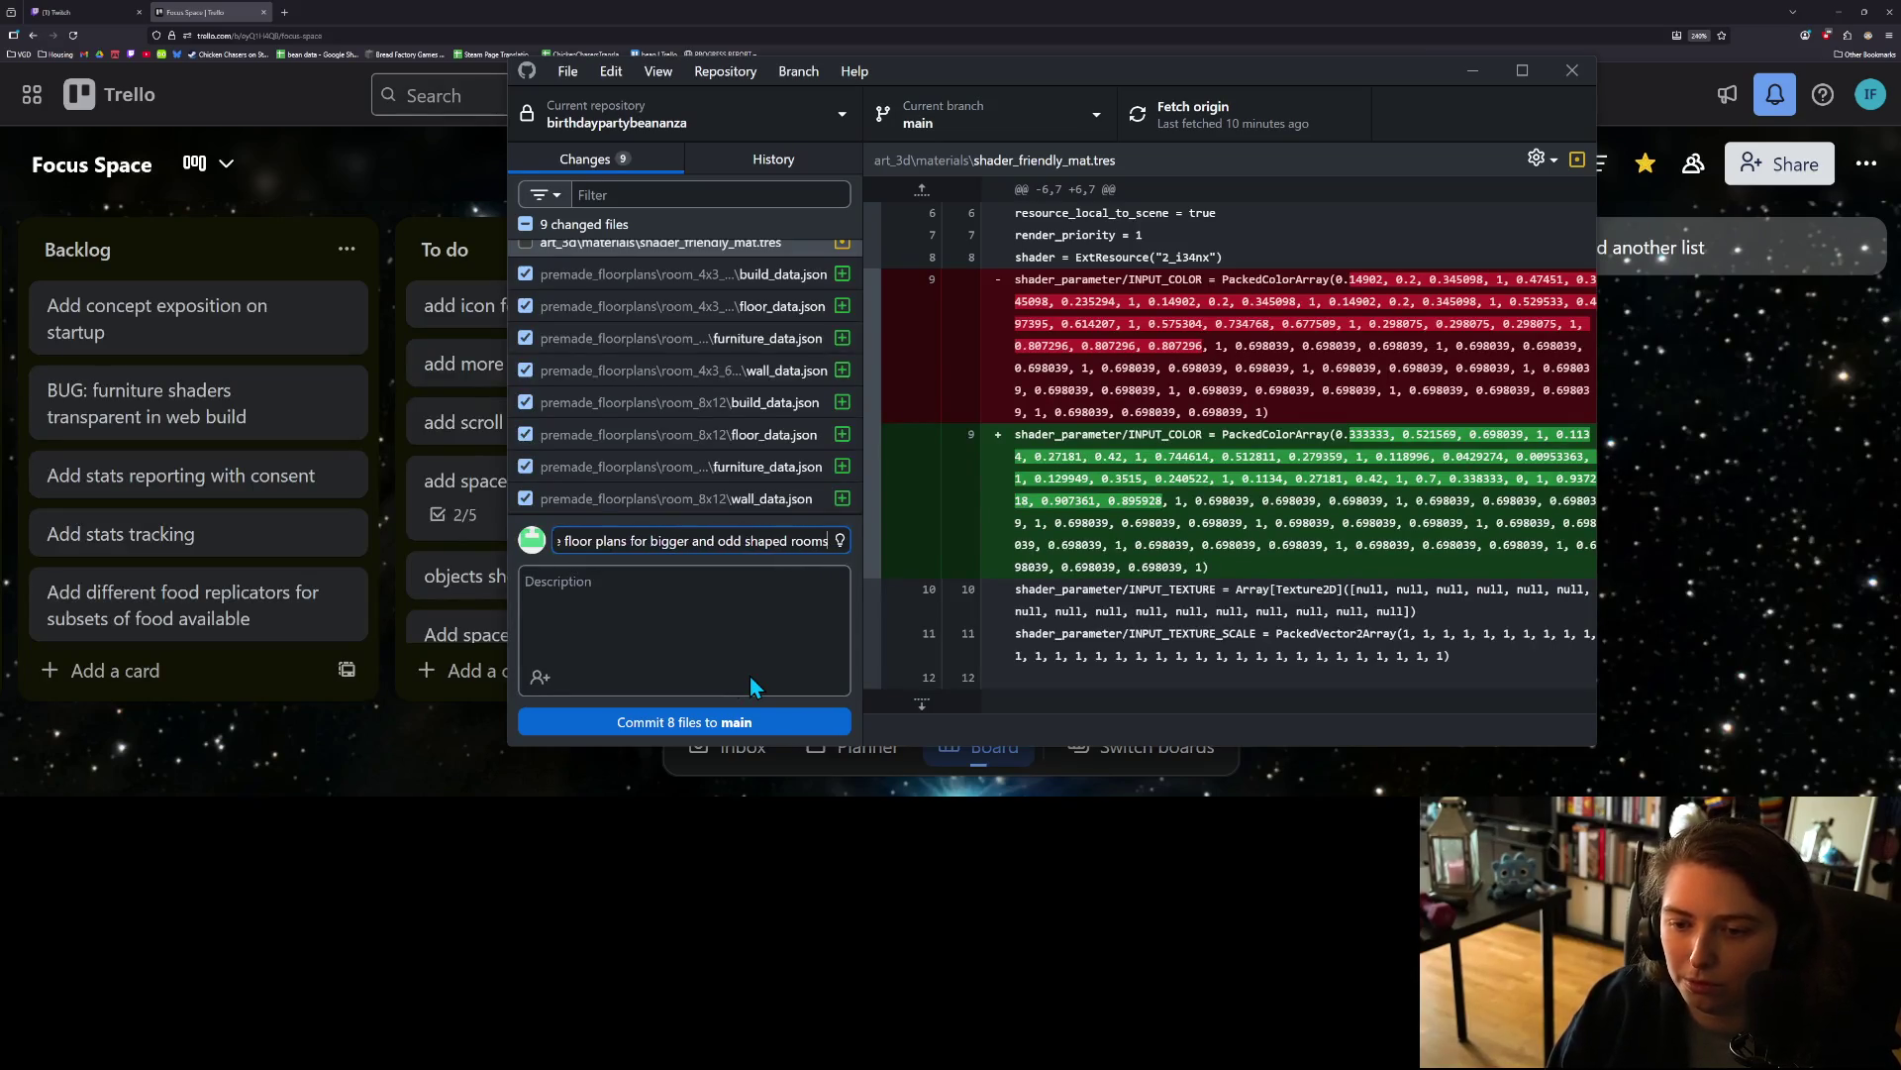
Step: Commit the 8 files to main and push them to origin
left_click(722, 722)
left_click(1279, 123)
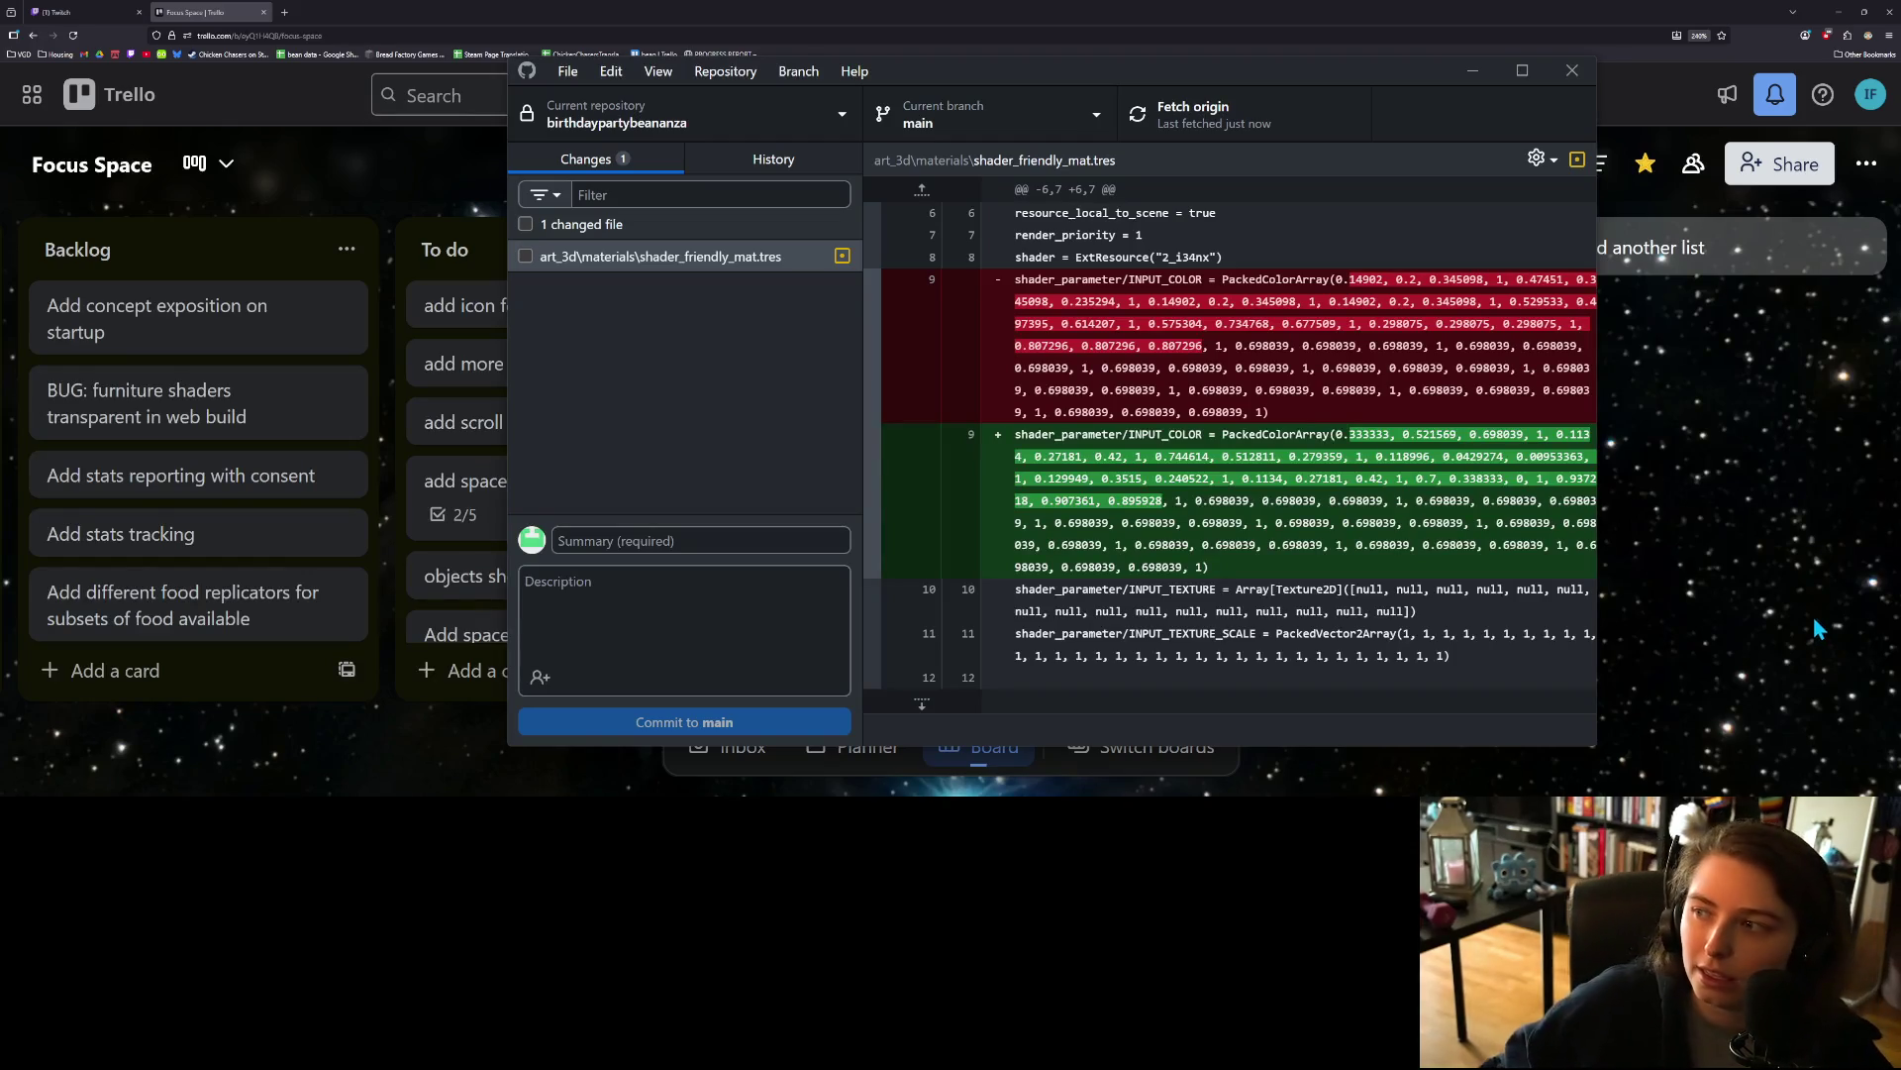
left_click(1839, 11)
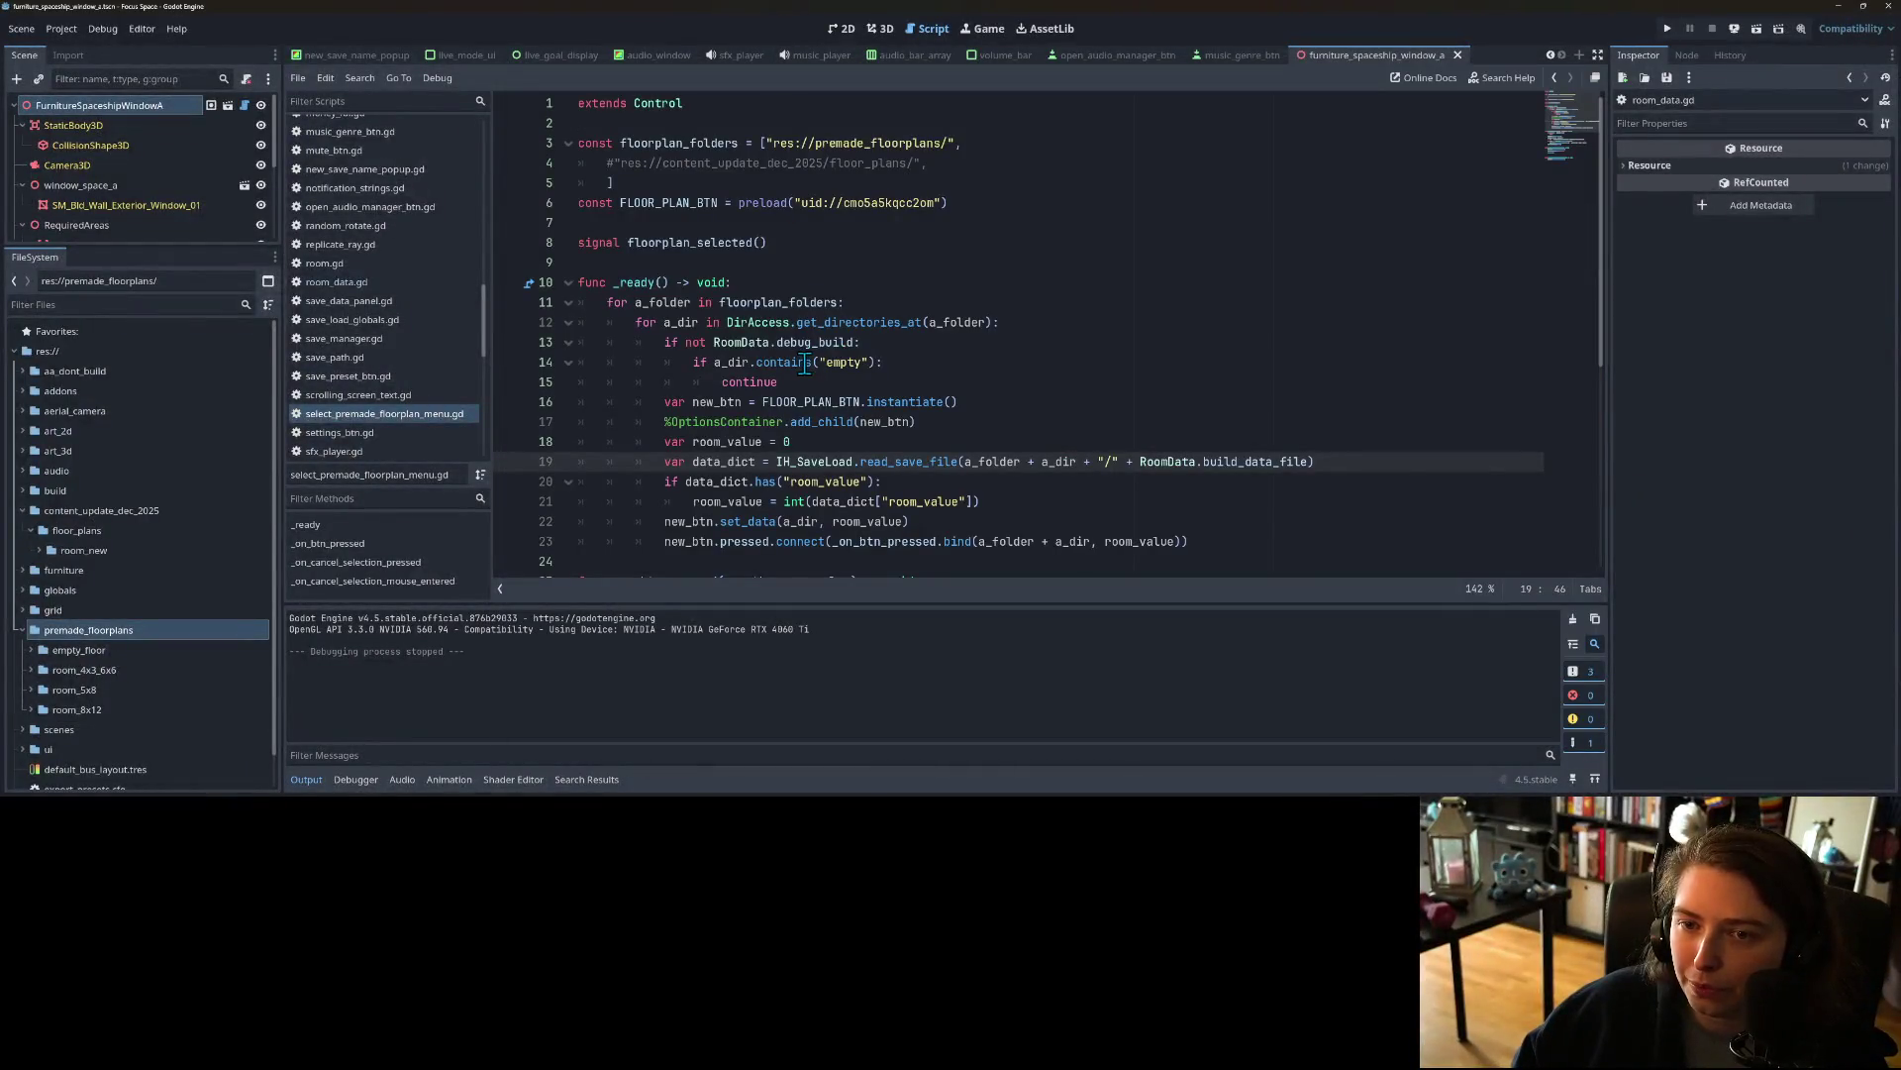
Step: Open build_data.json in the room_5x8 and room_4x3_6x6 floor plan folders
left_click(835, 205)
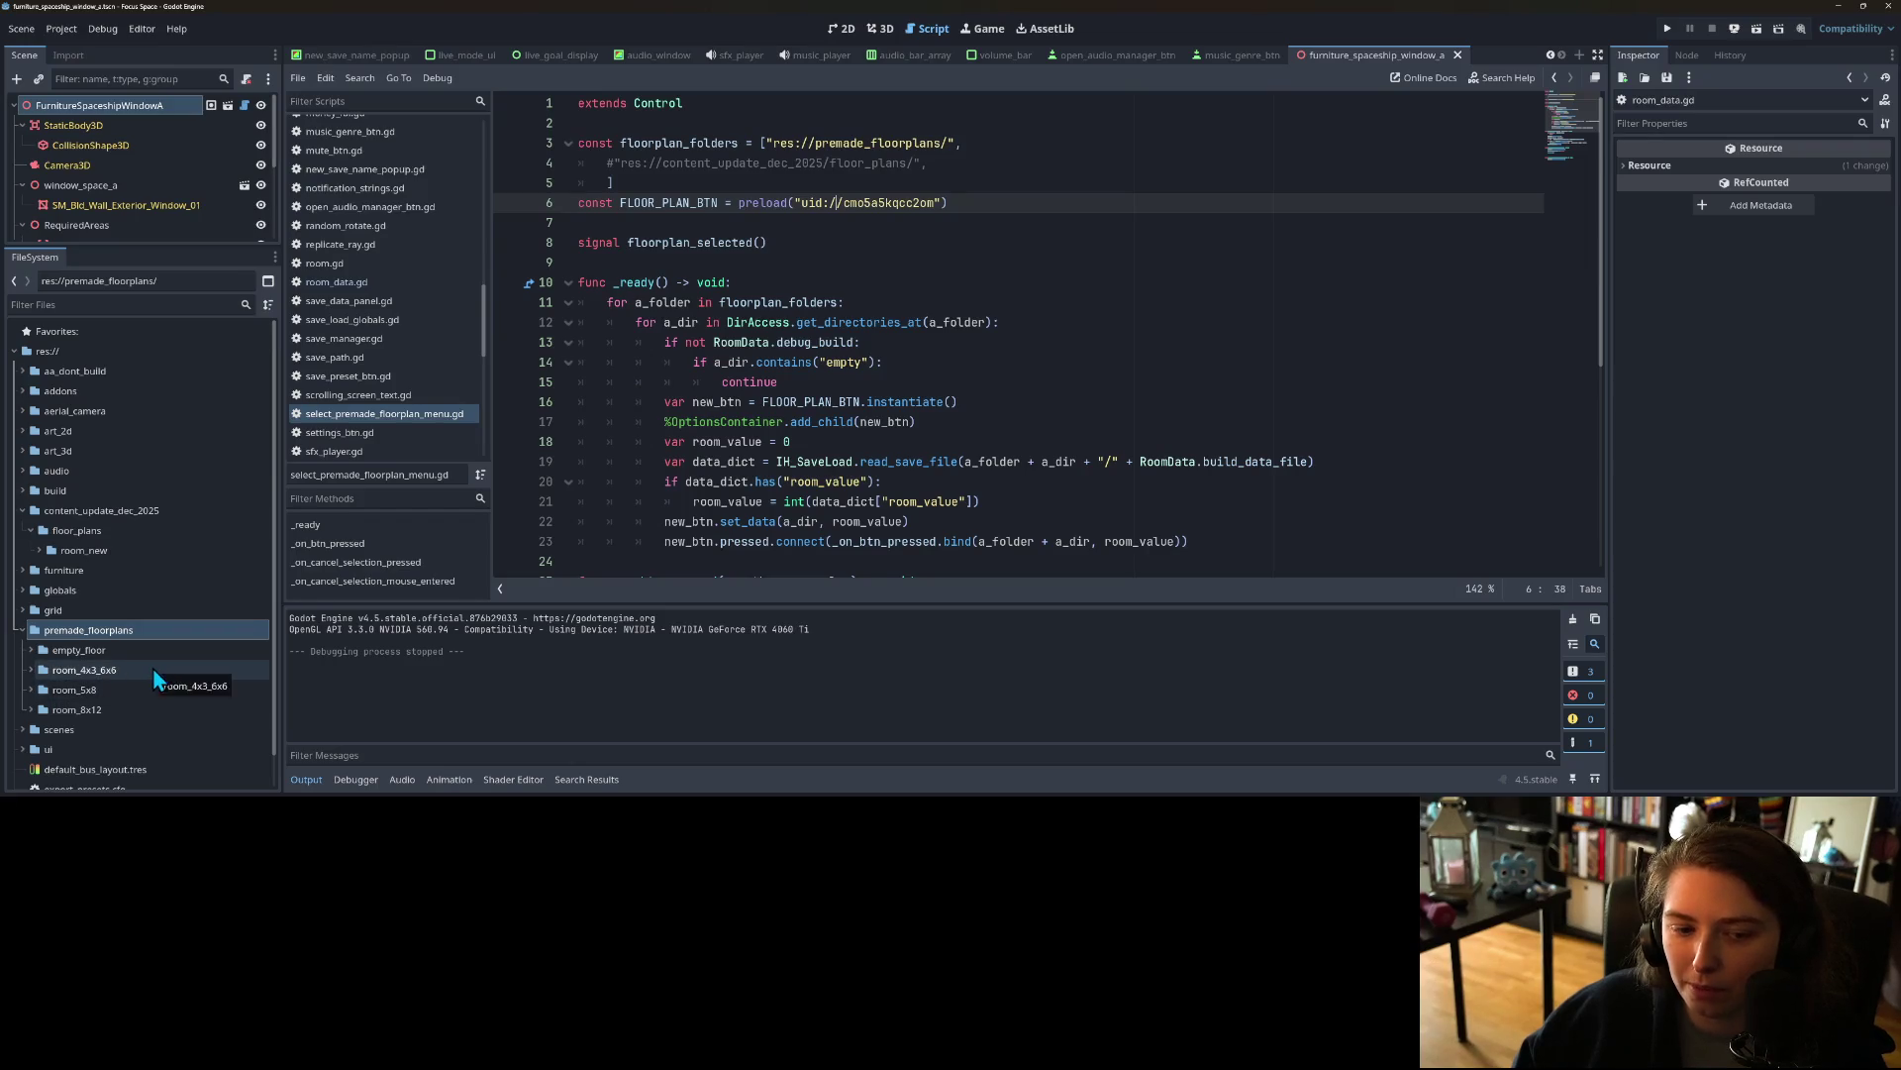
left_click(107, 689)
left_click(32, 688)
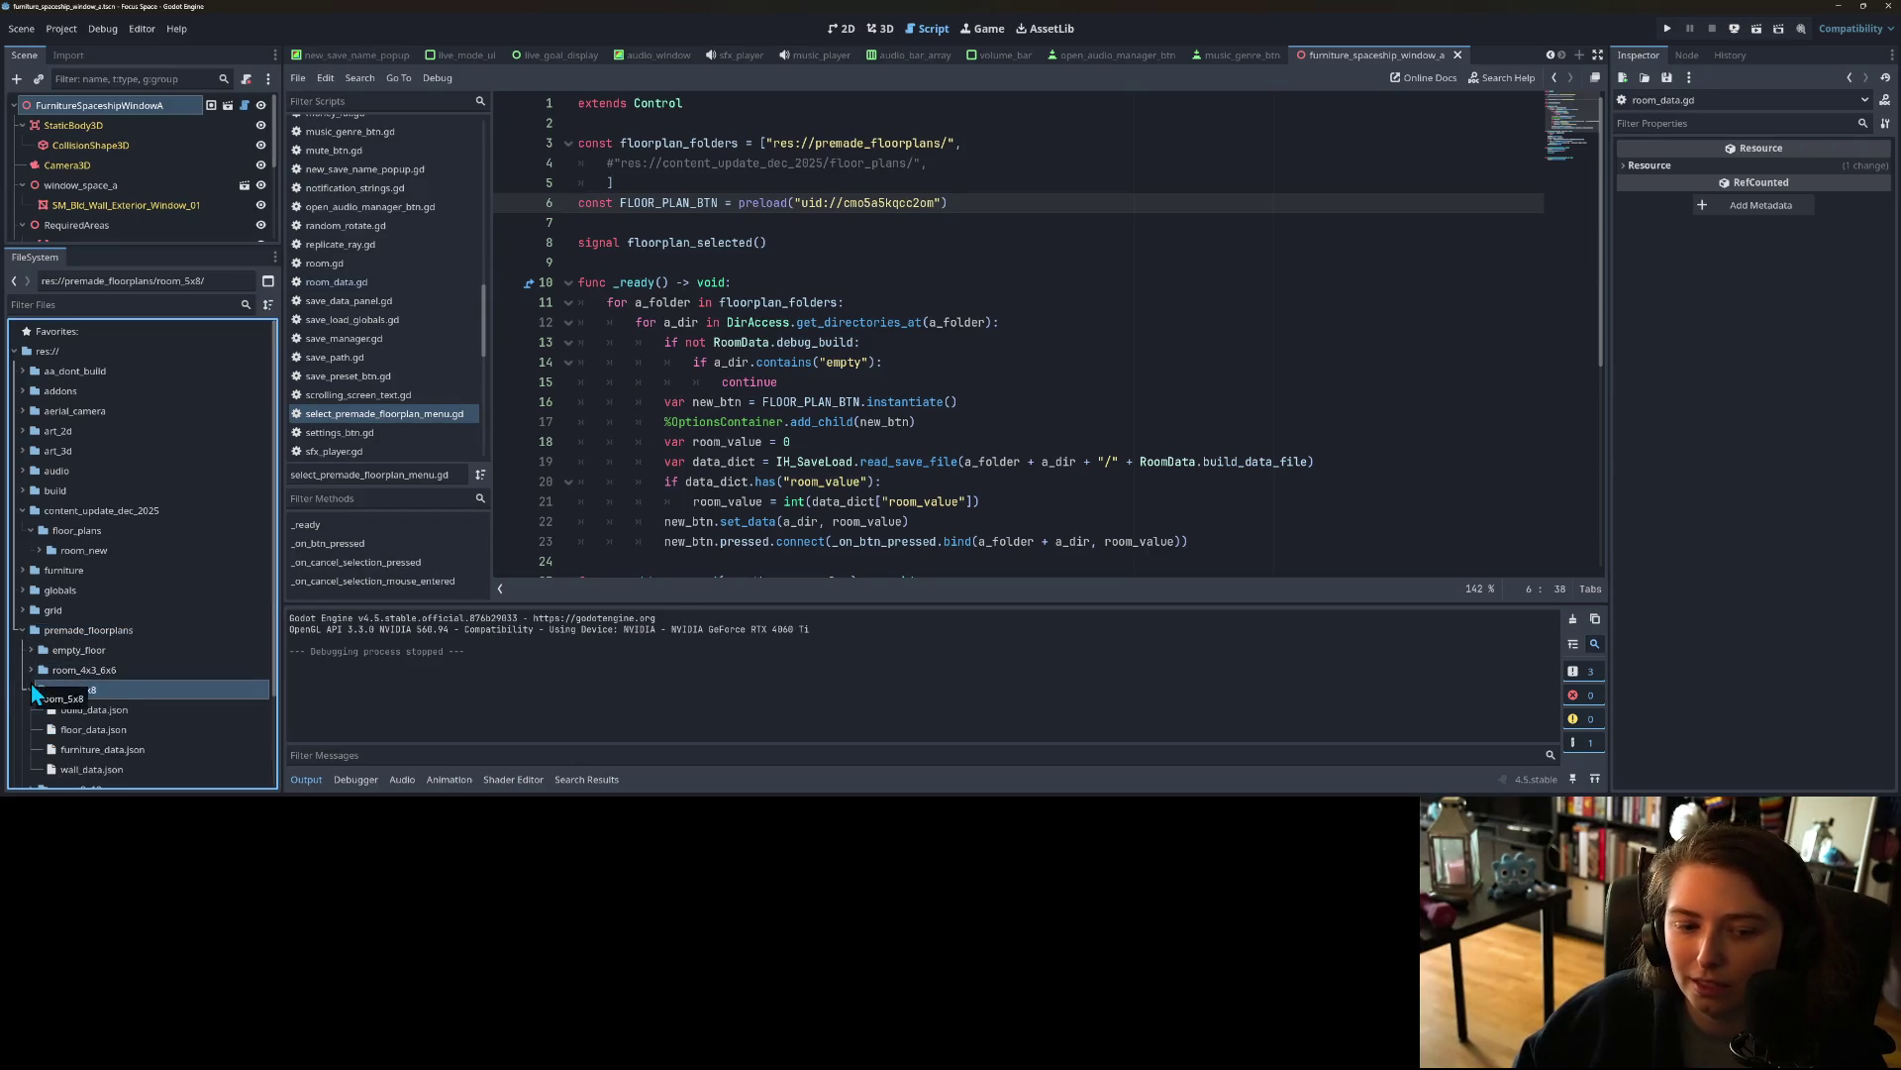
double_click(85, 711)
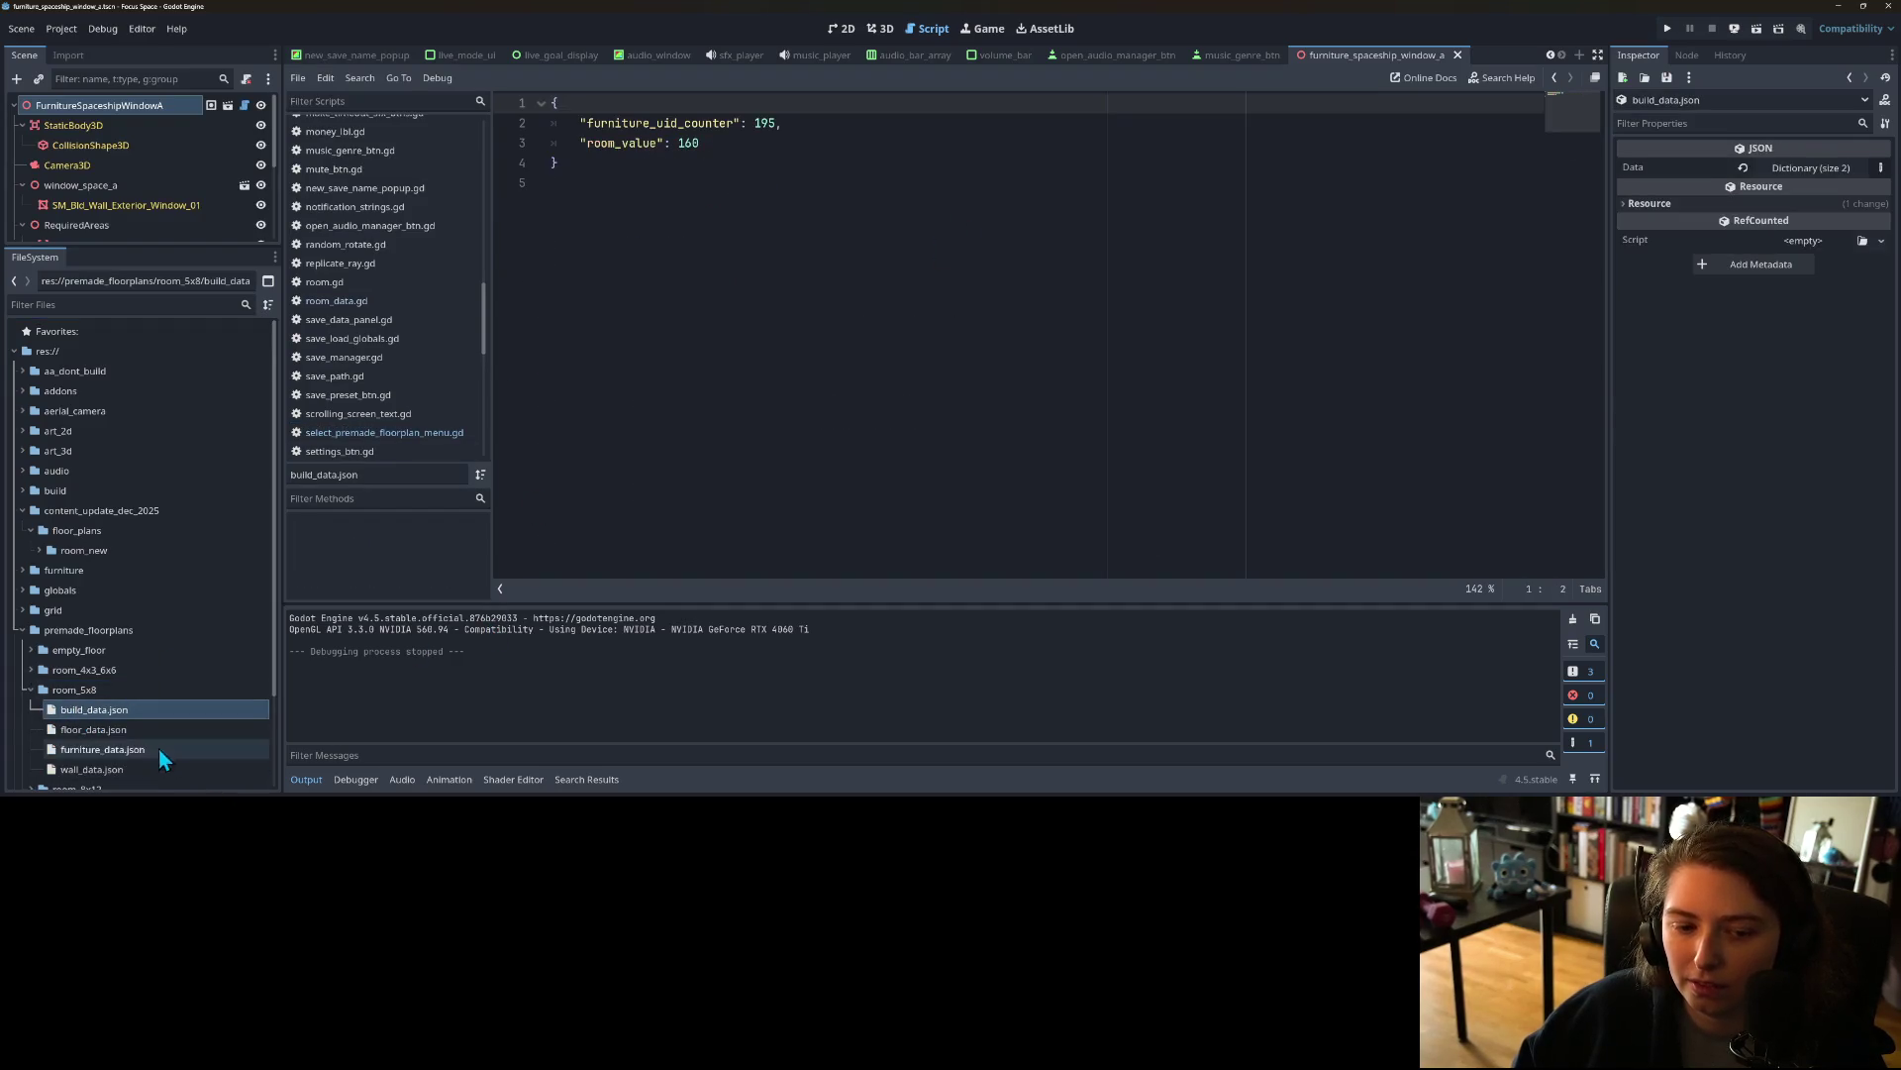
left_click(30, 669)
double_click(75, 691)
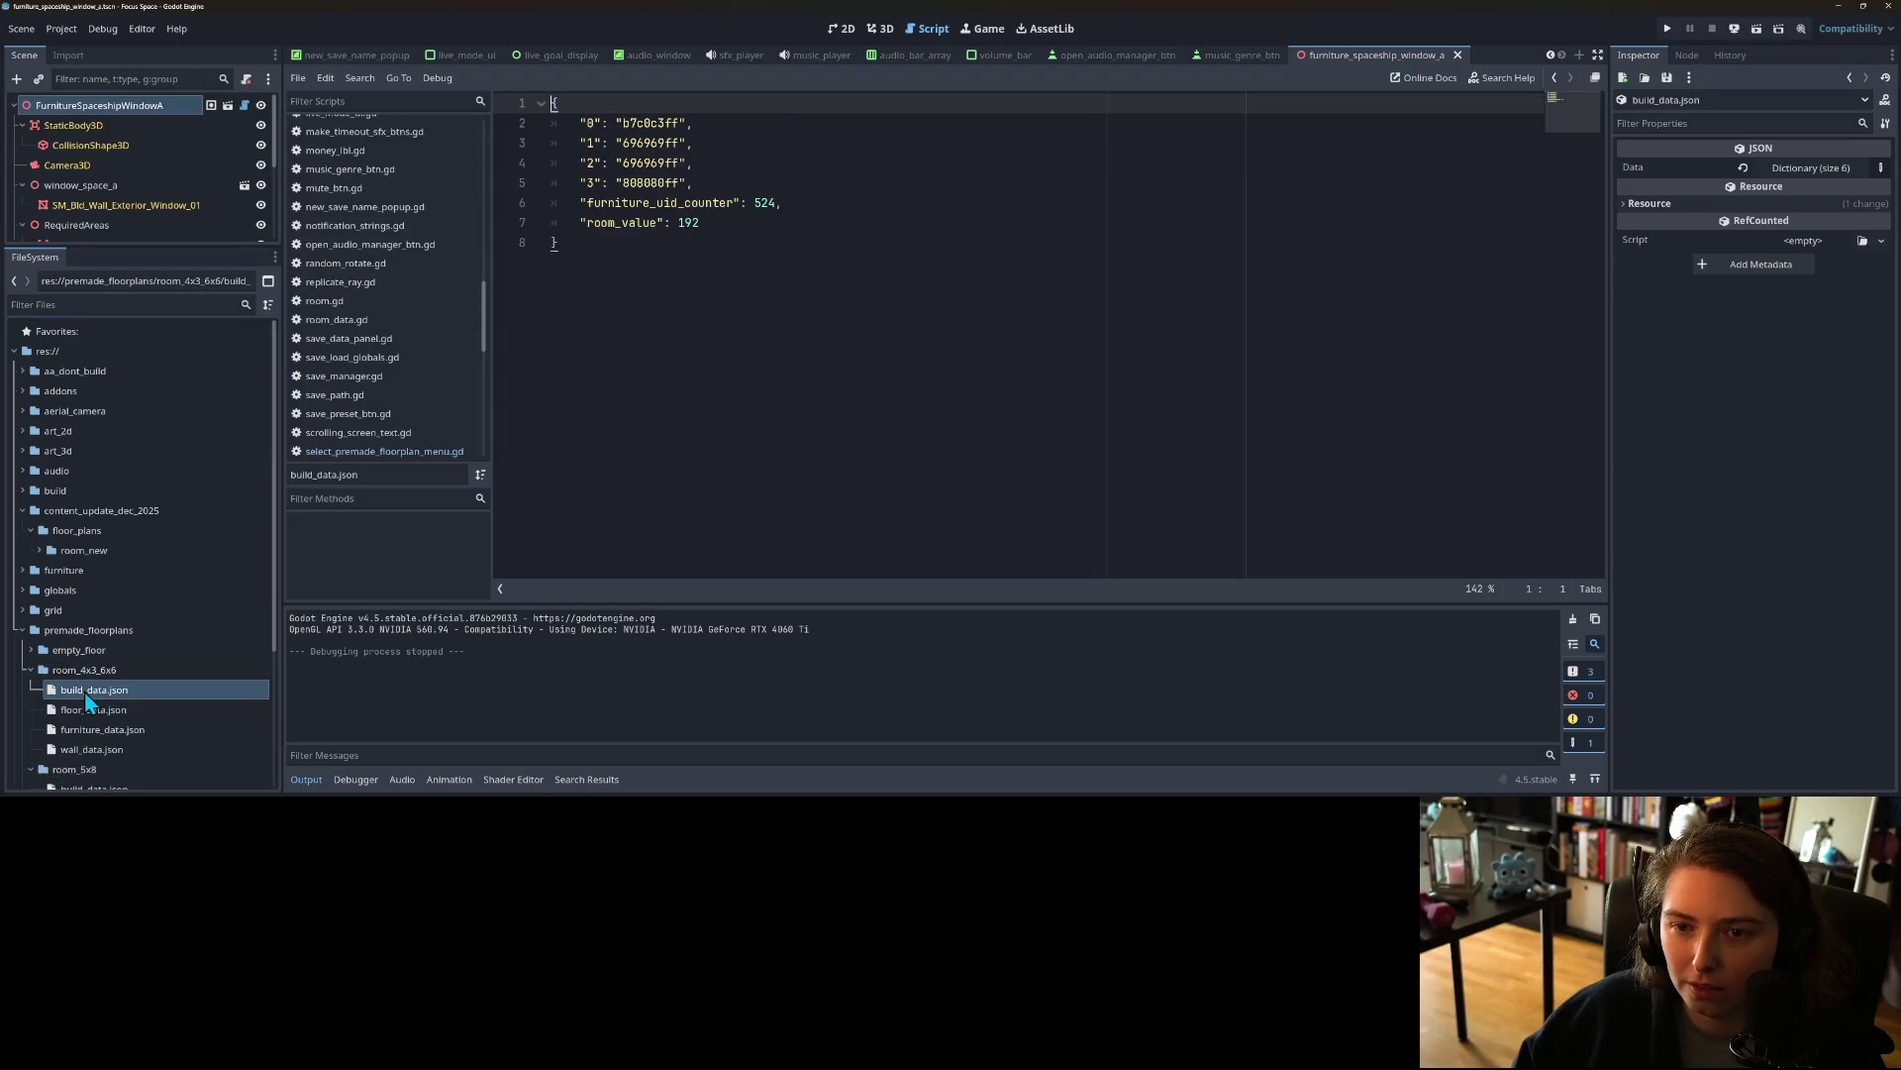
Step: Close the extra scene tabs, such as music_genre_btn and volume_bar, then minimise the editor
left_click(1455, 59)
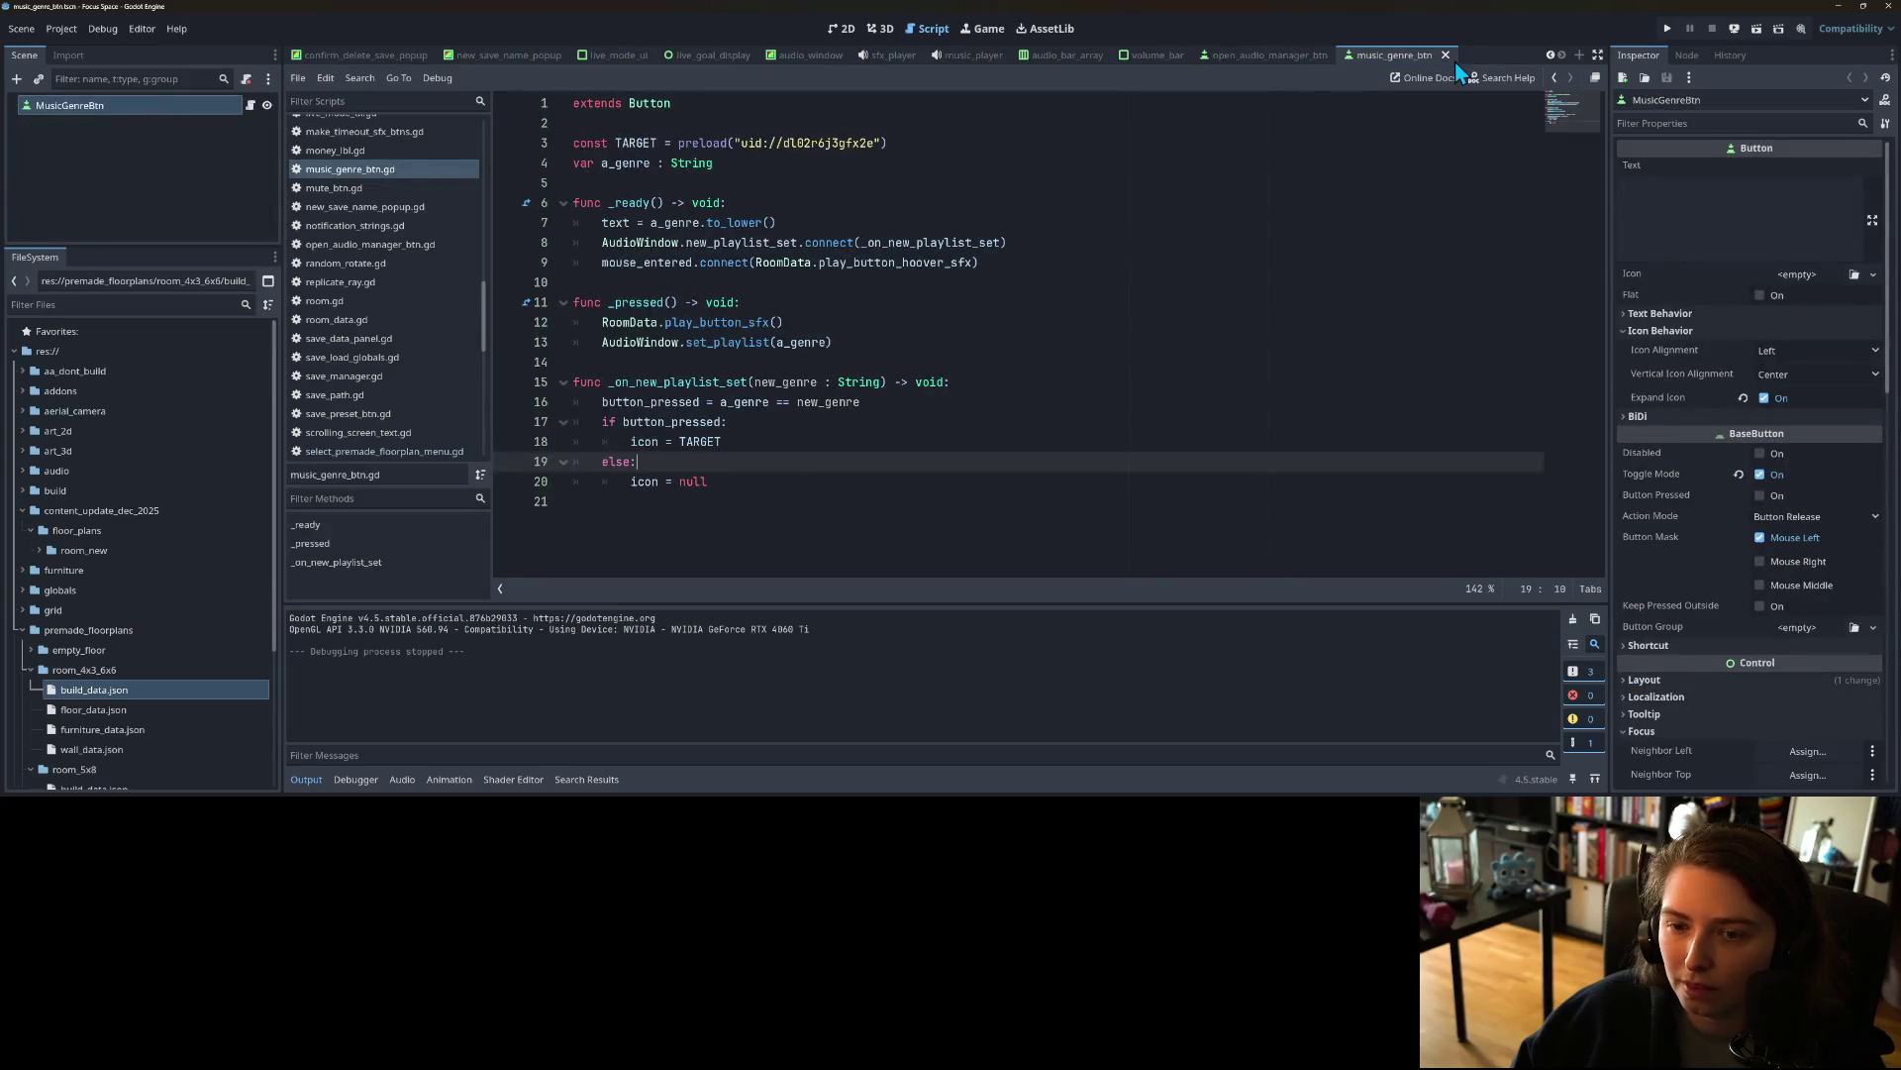
left_click(842, 28)
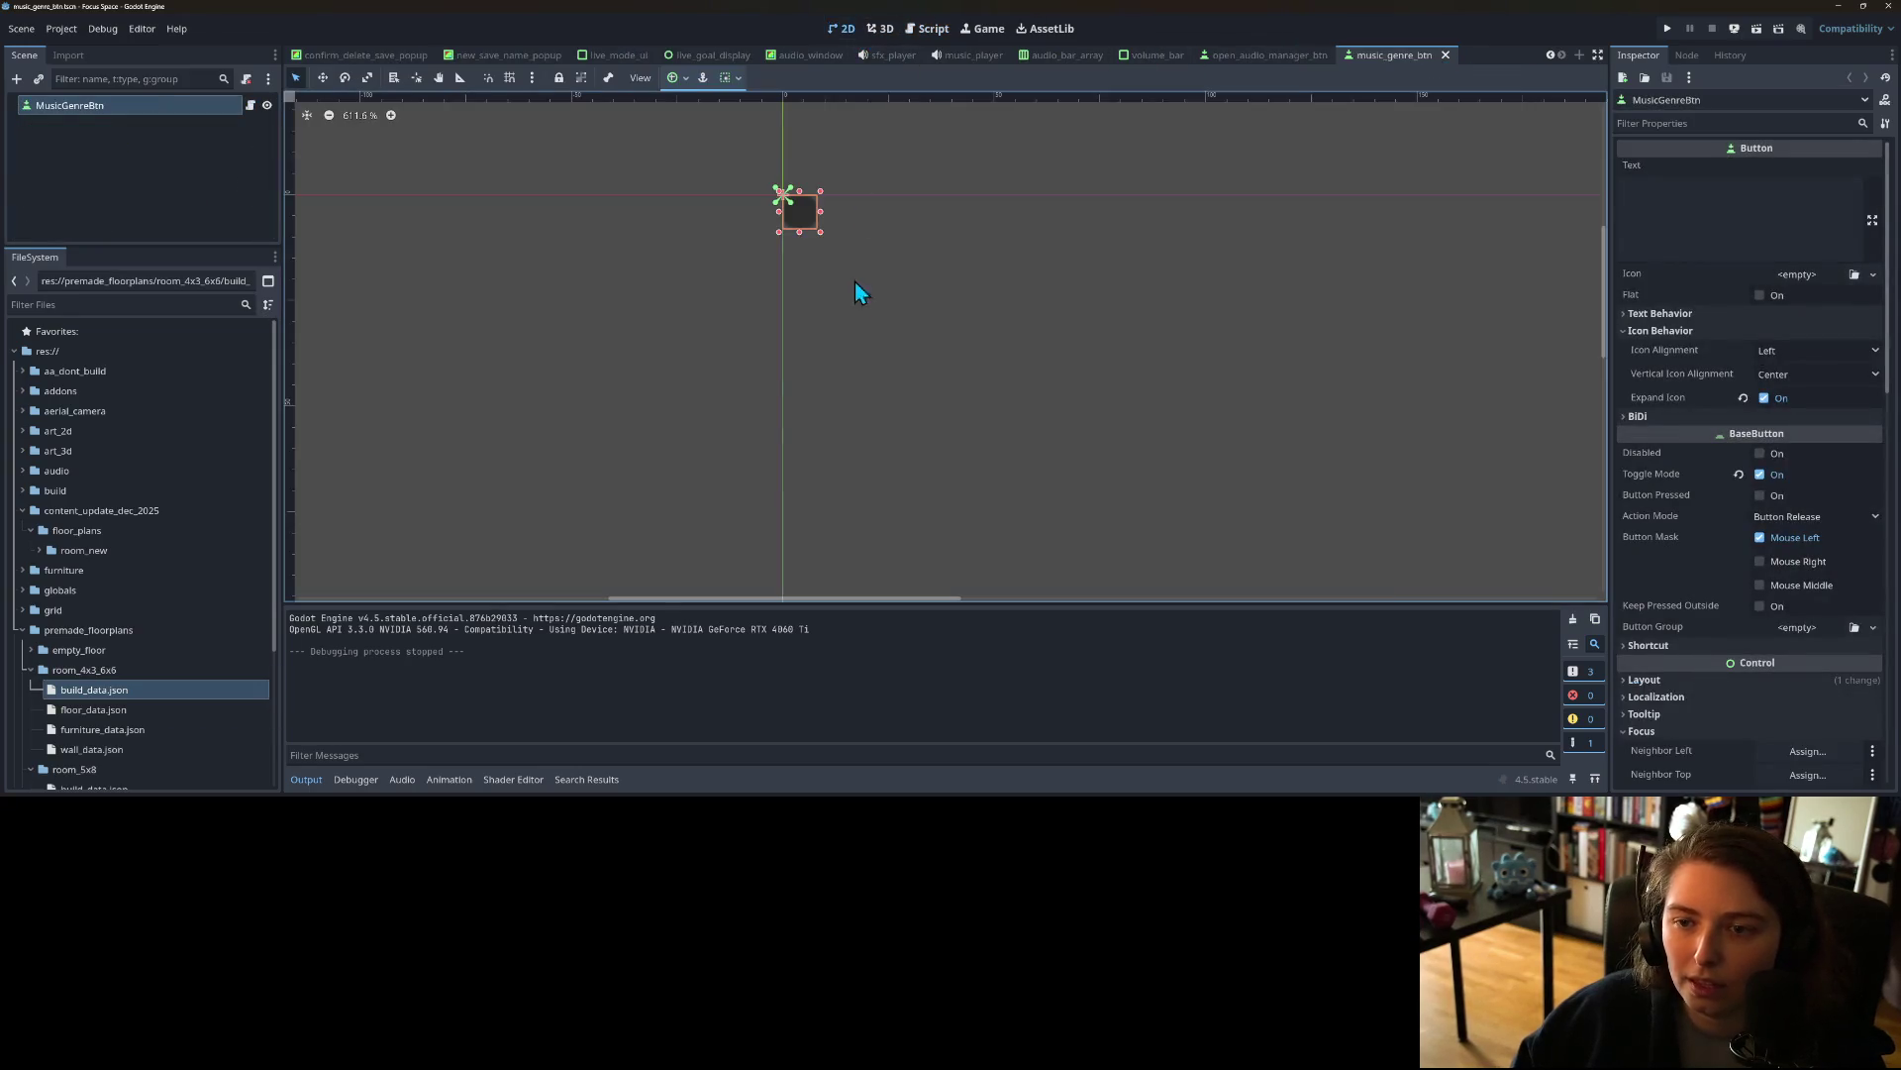
left_click(921, 31)
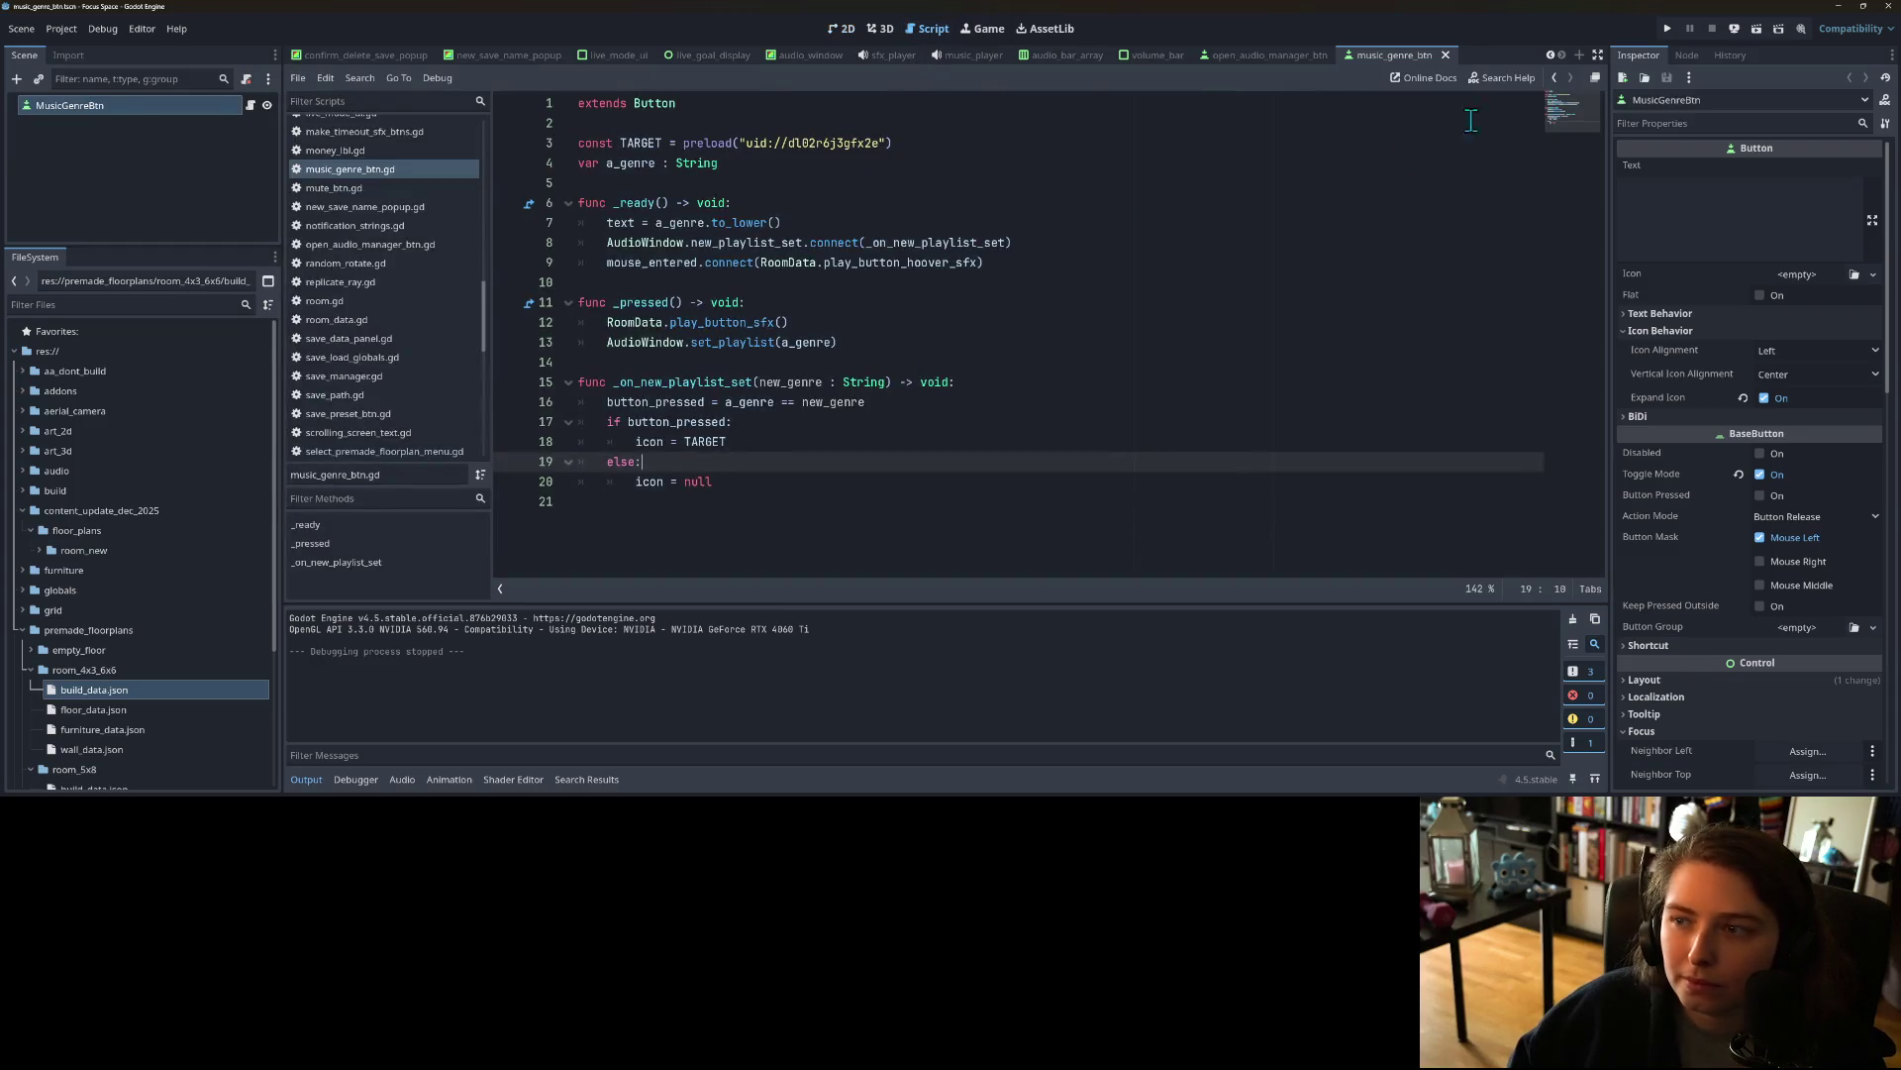
left_click(1446, 56)
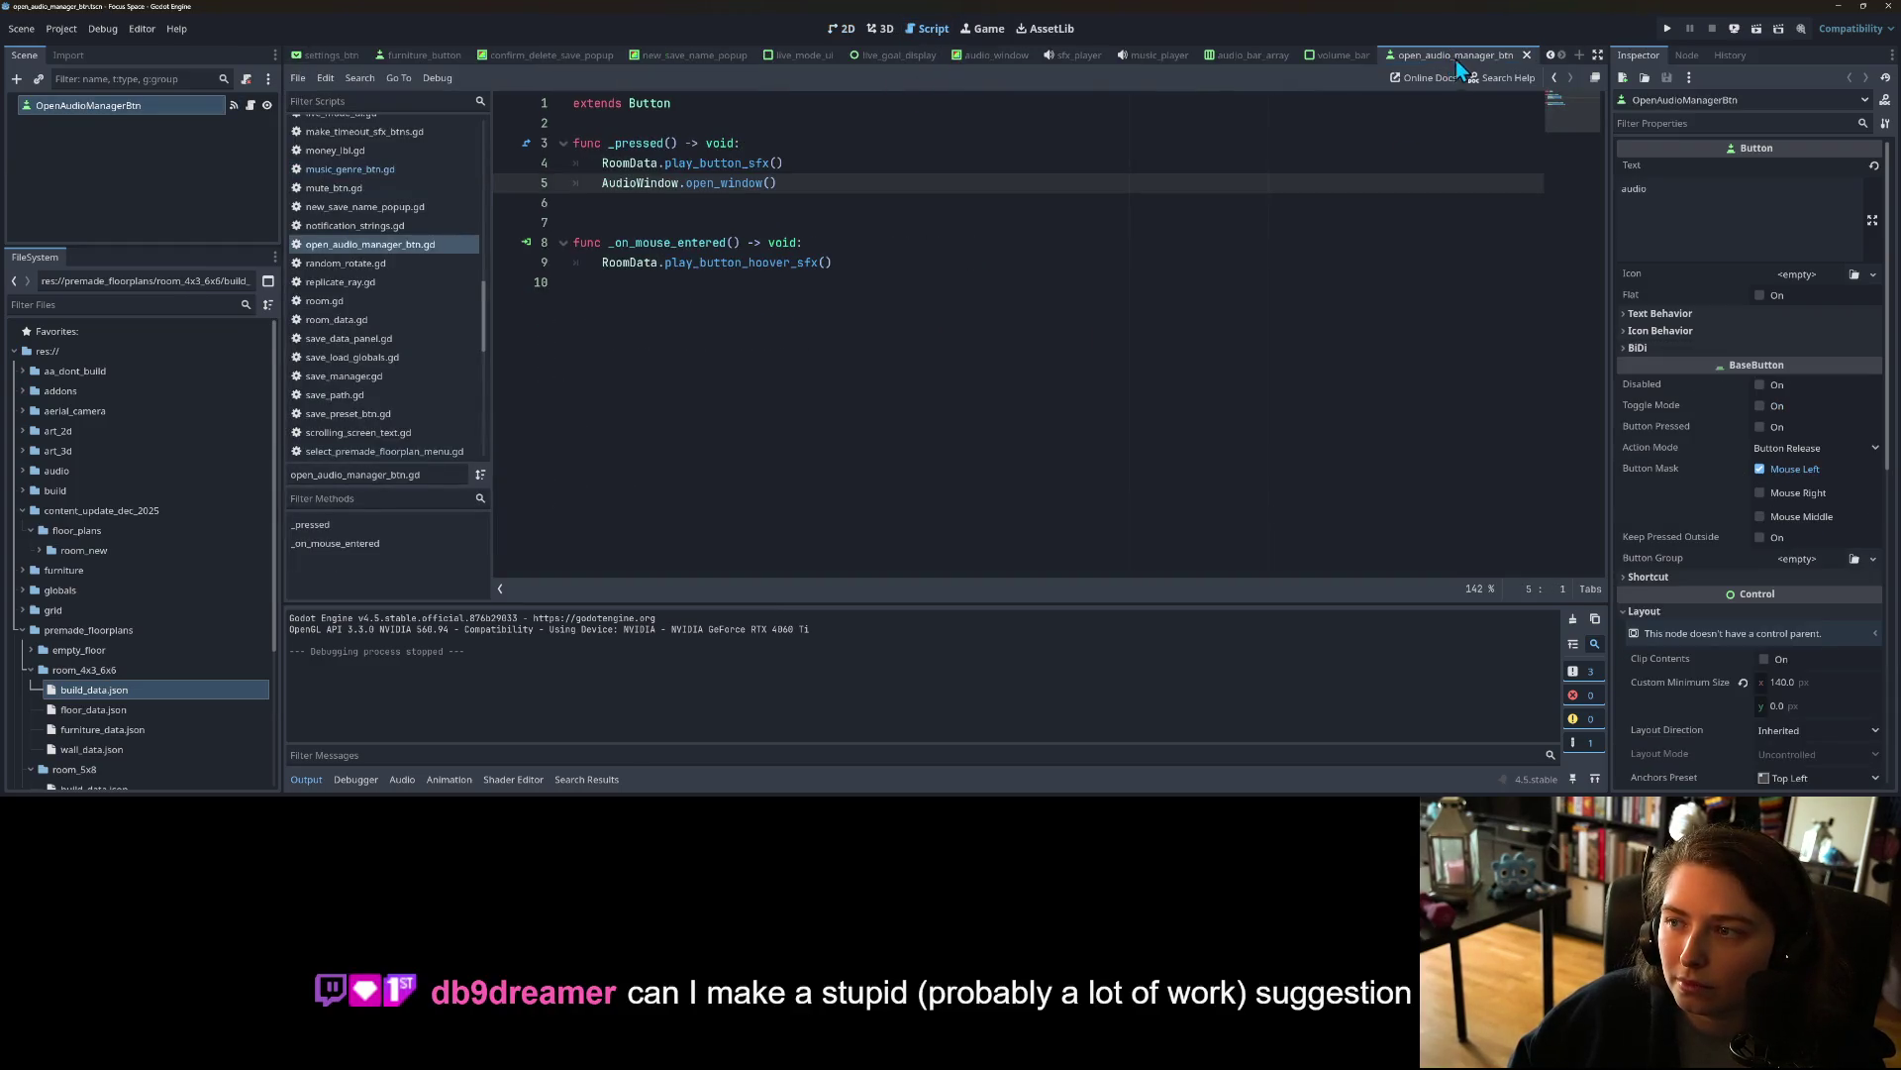
left_click(1529, 55)
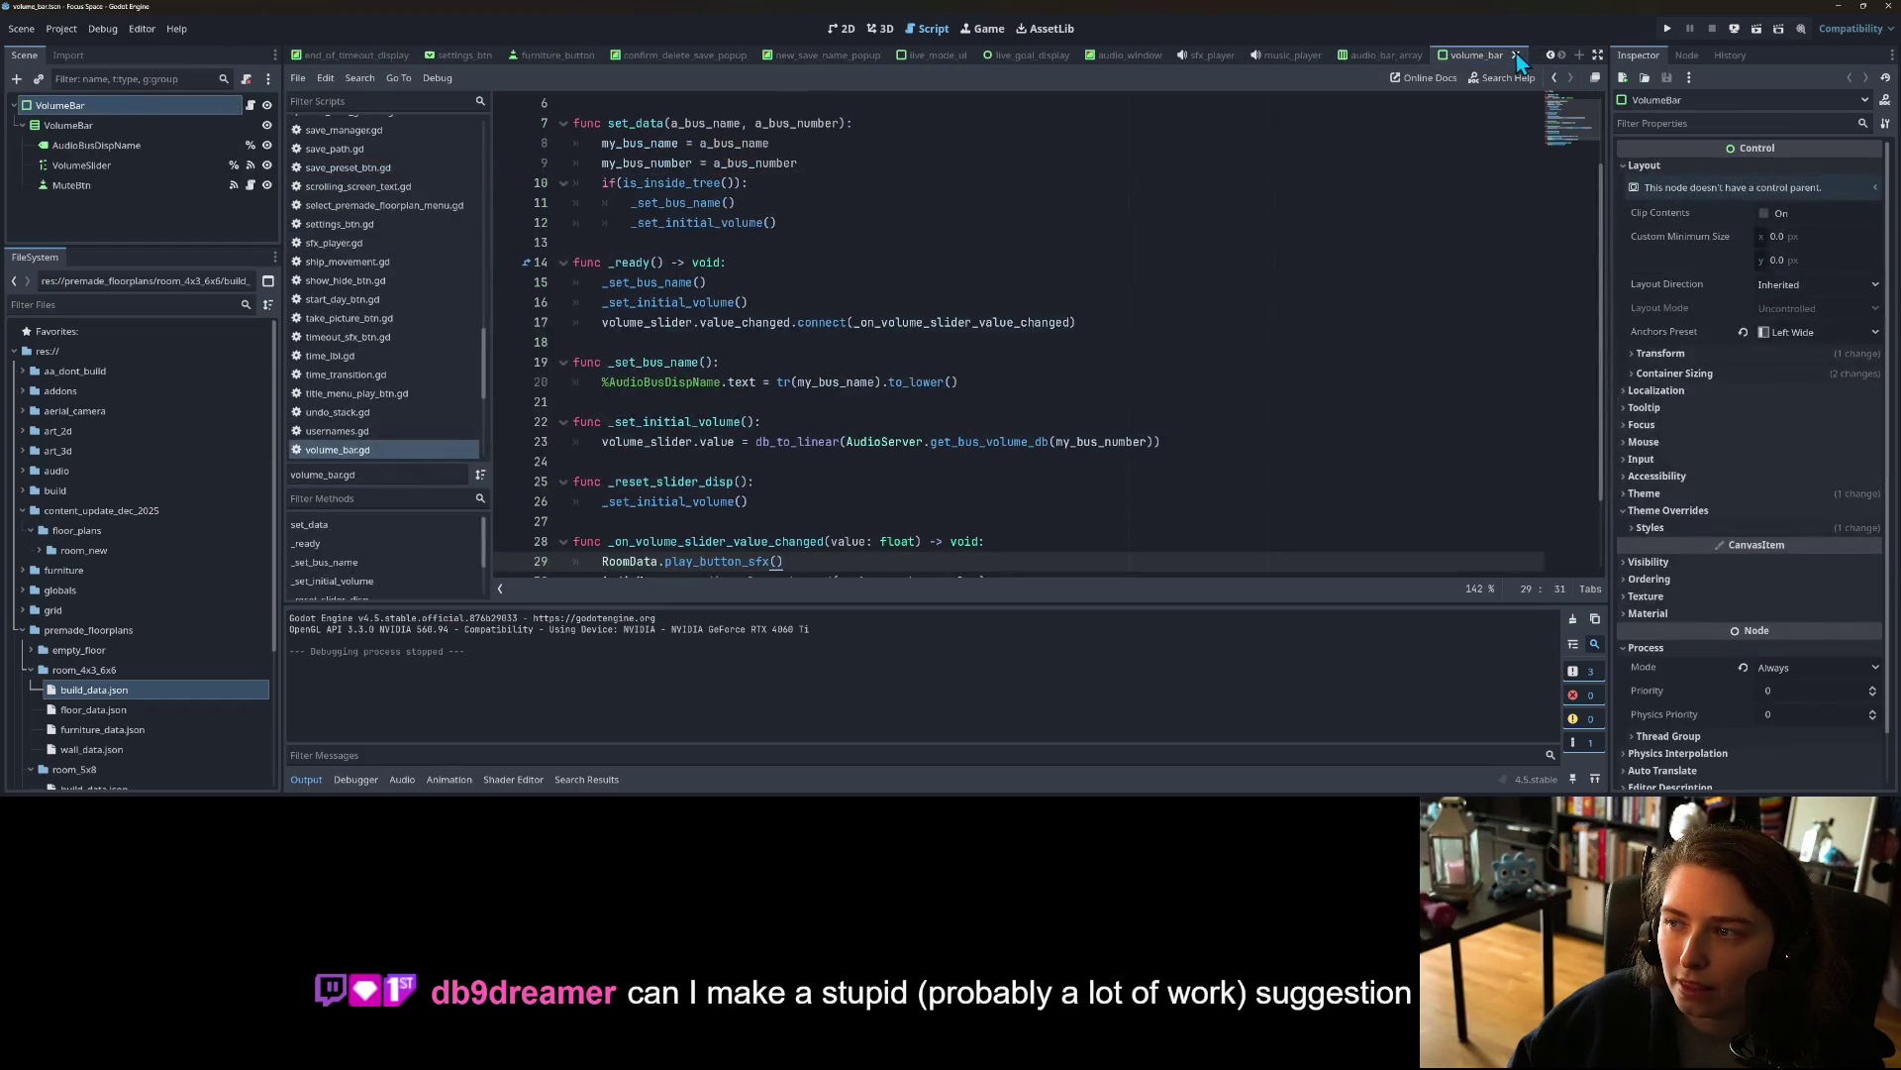
left_click(1515, 52)
left_click(1518, 54)
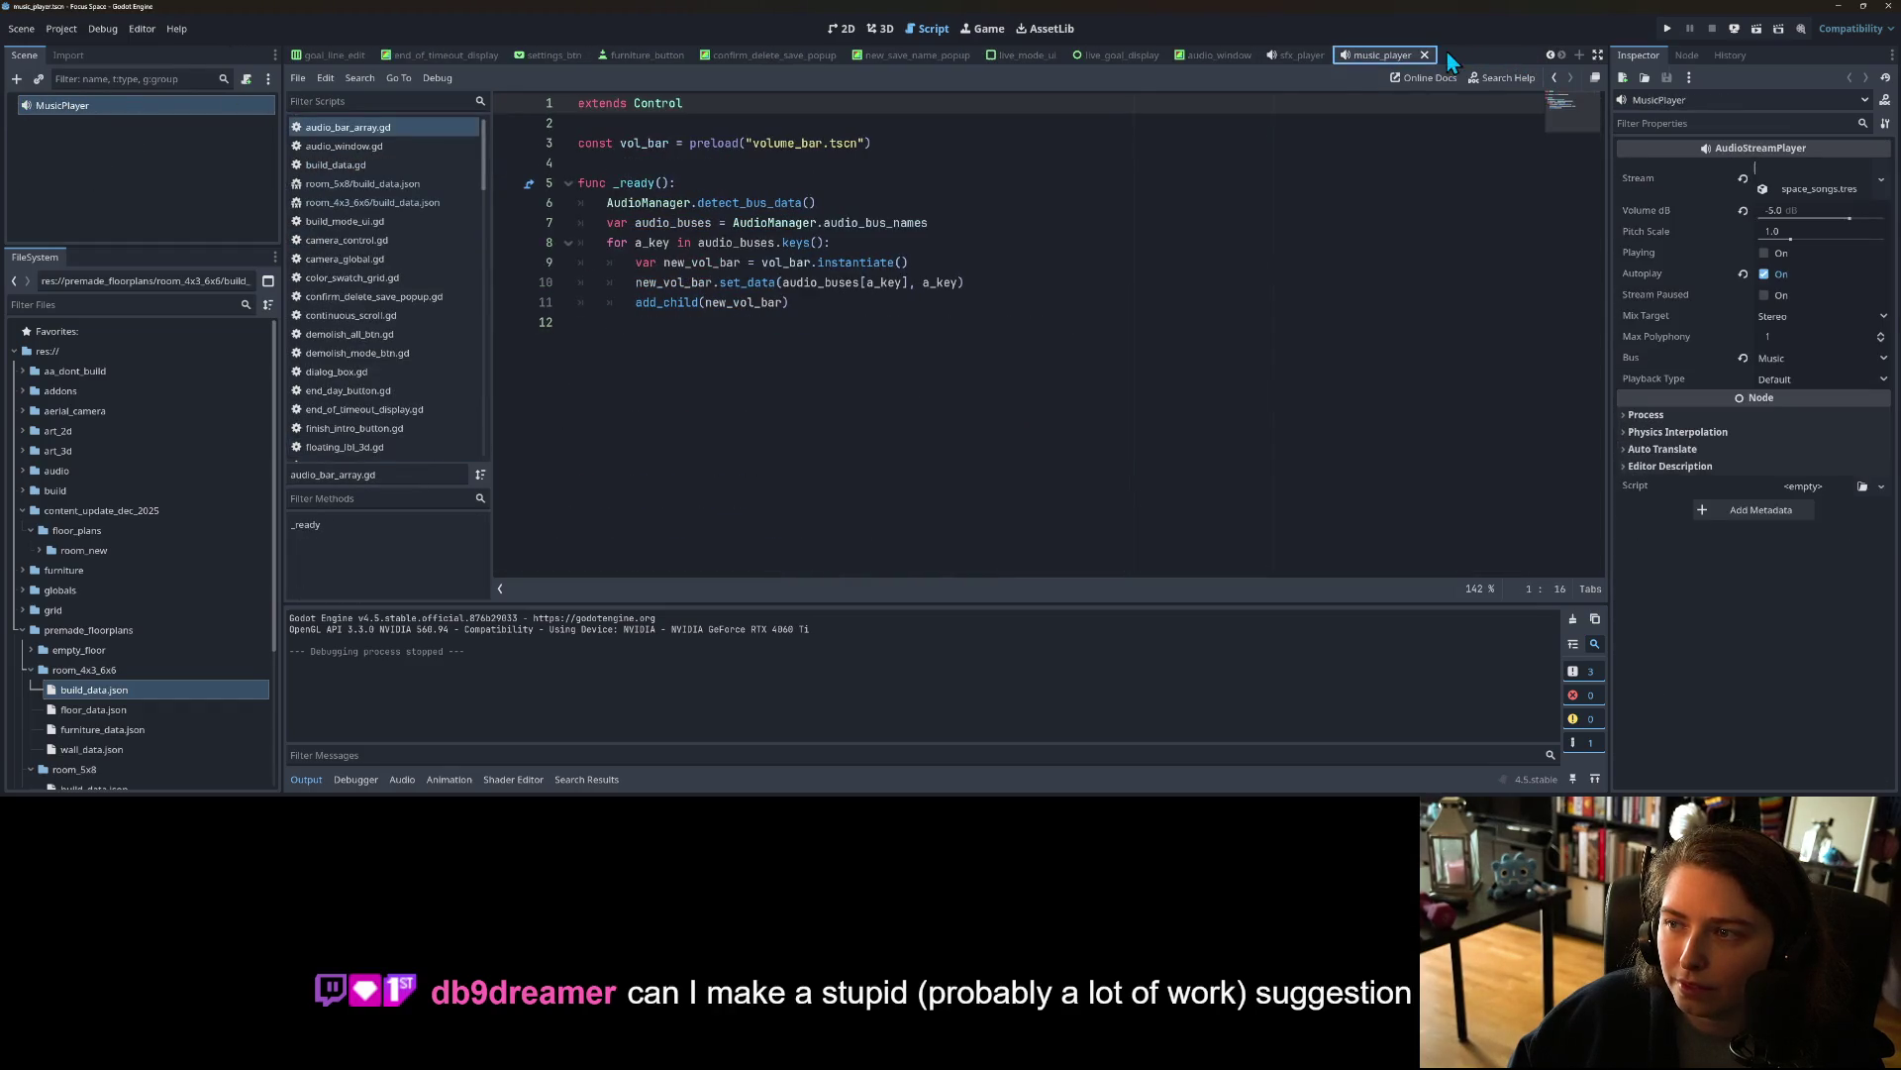
left_click(1297, 56)
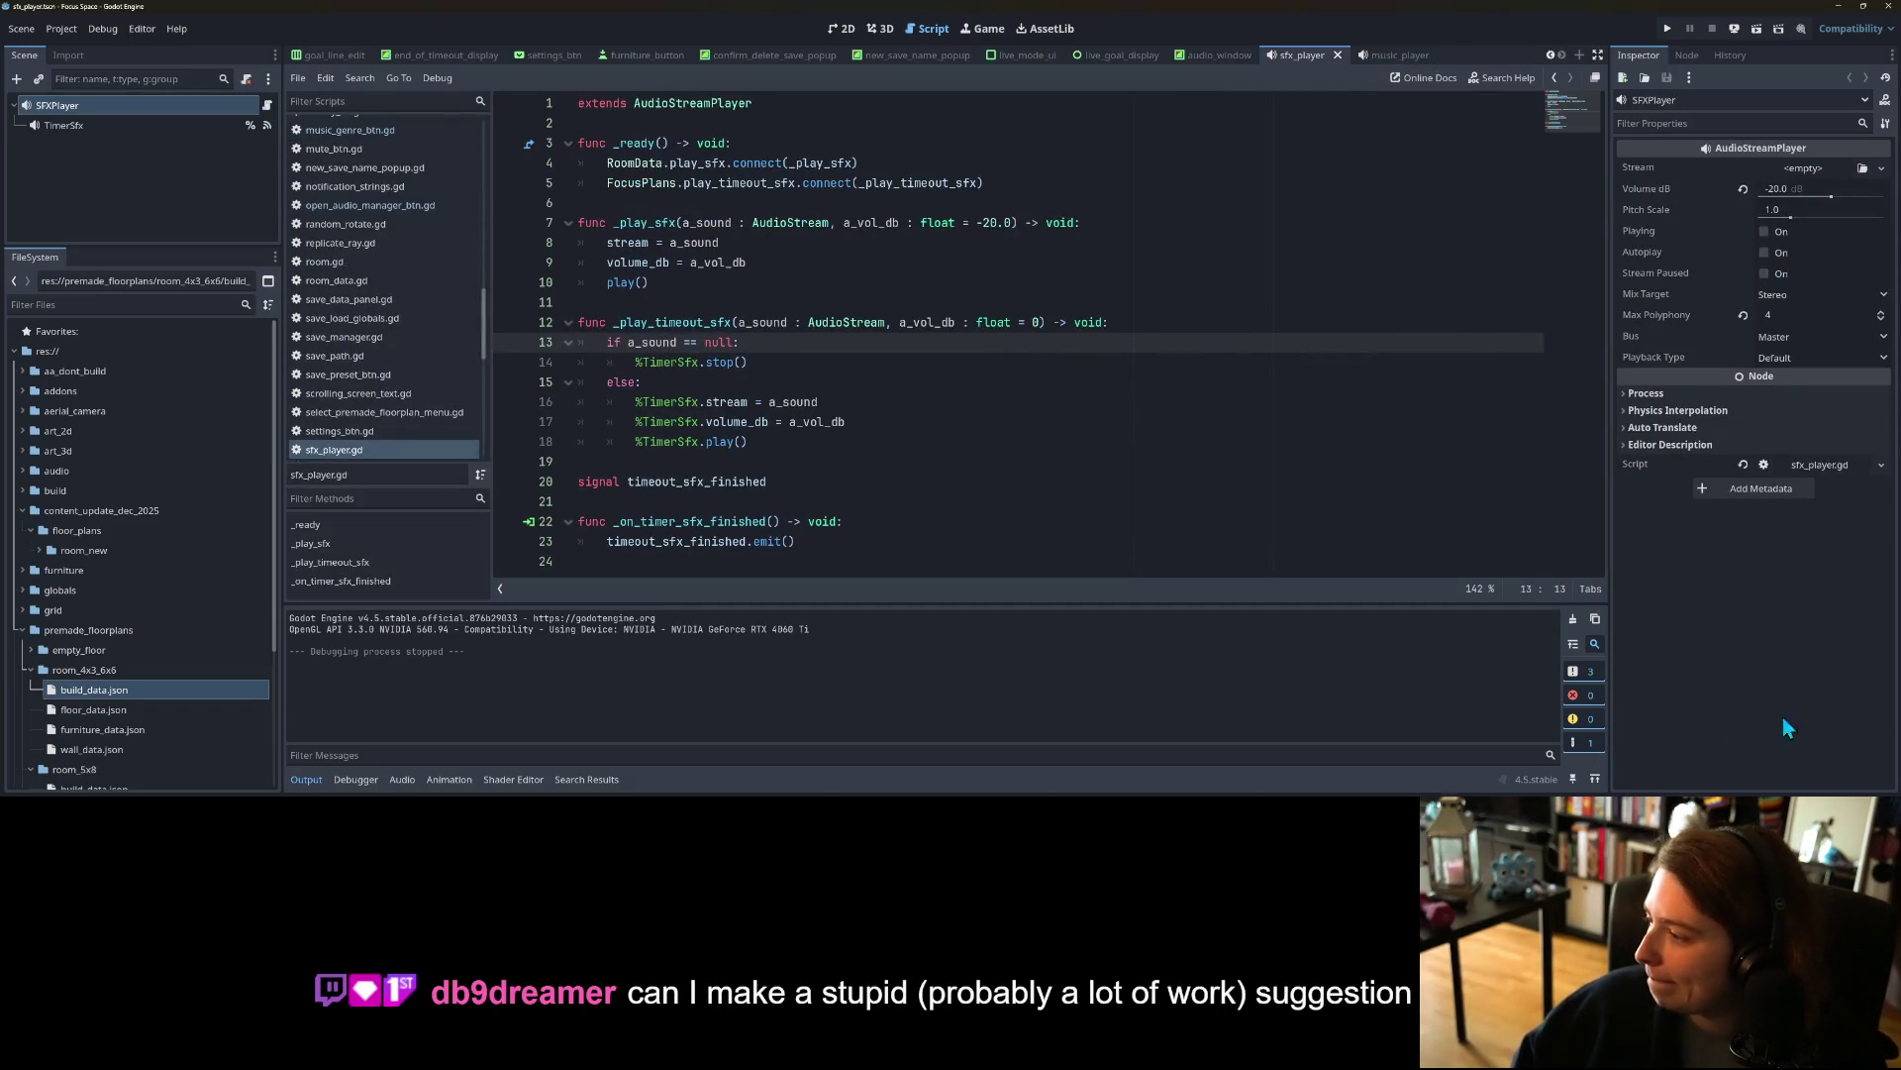
left_click(1684, 703)
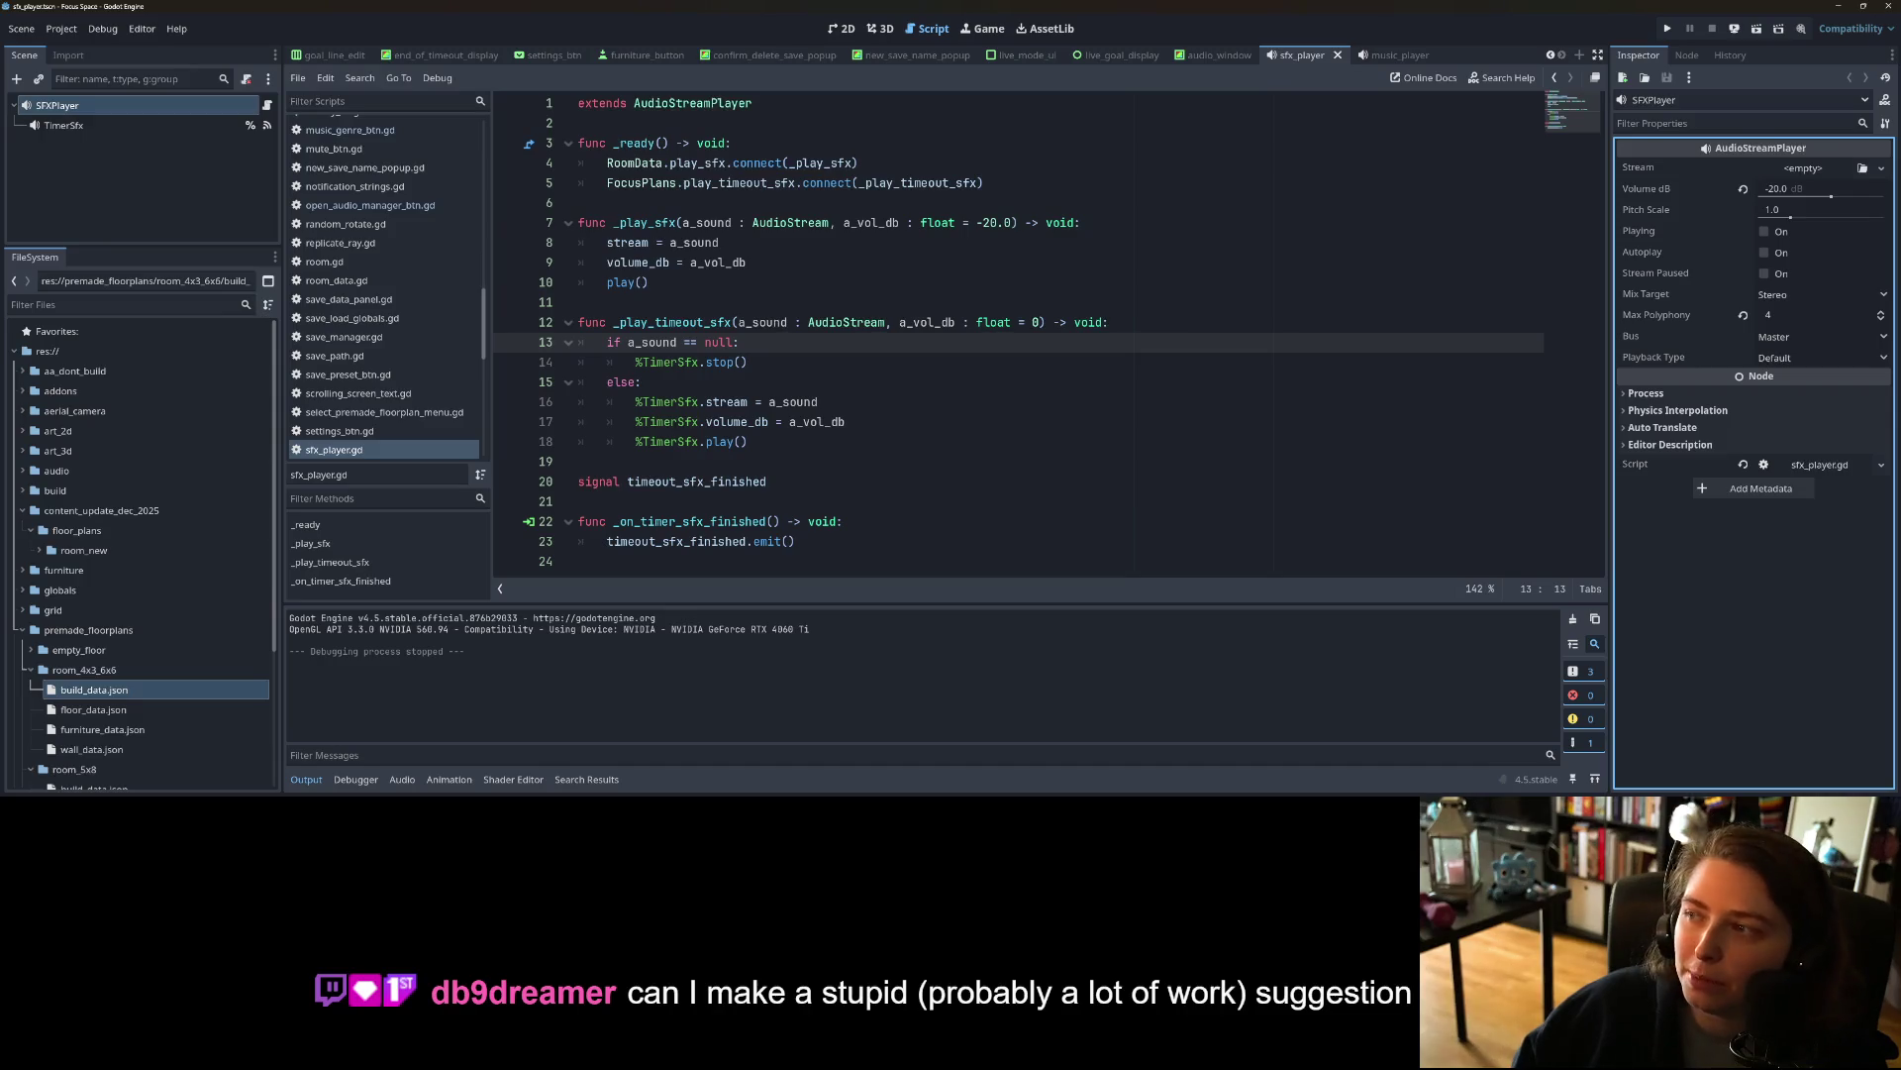
left_click(1837, 7)
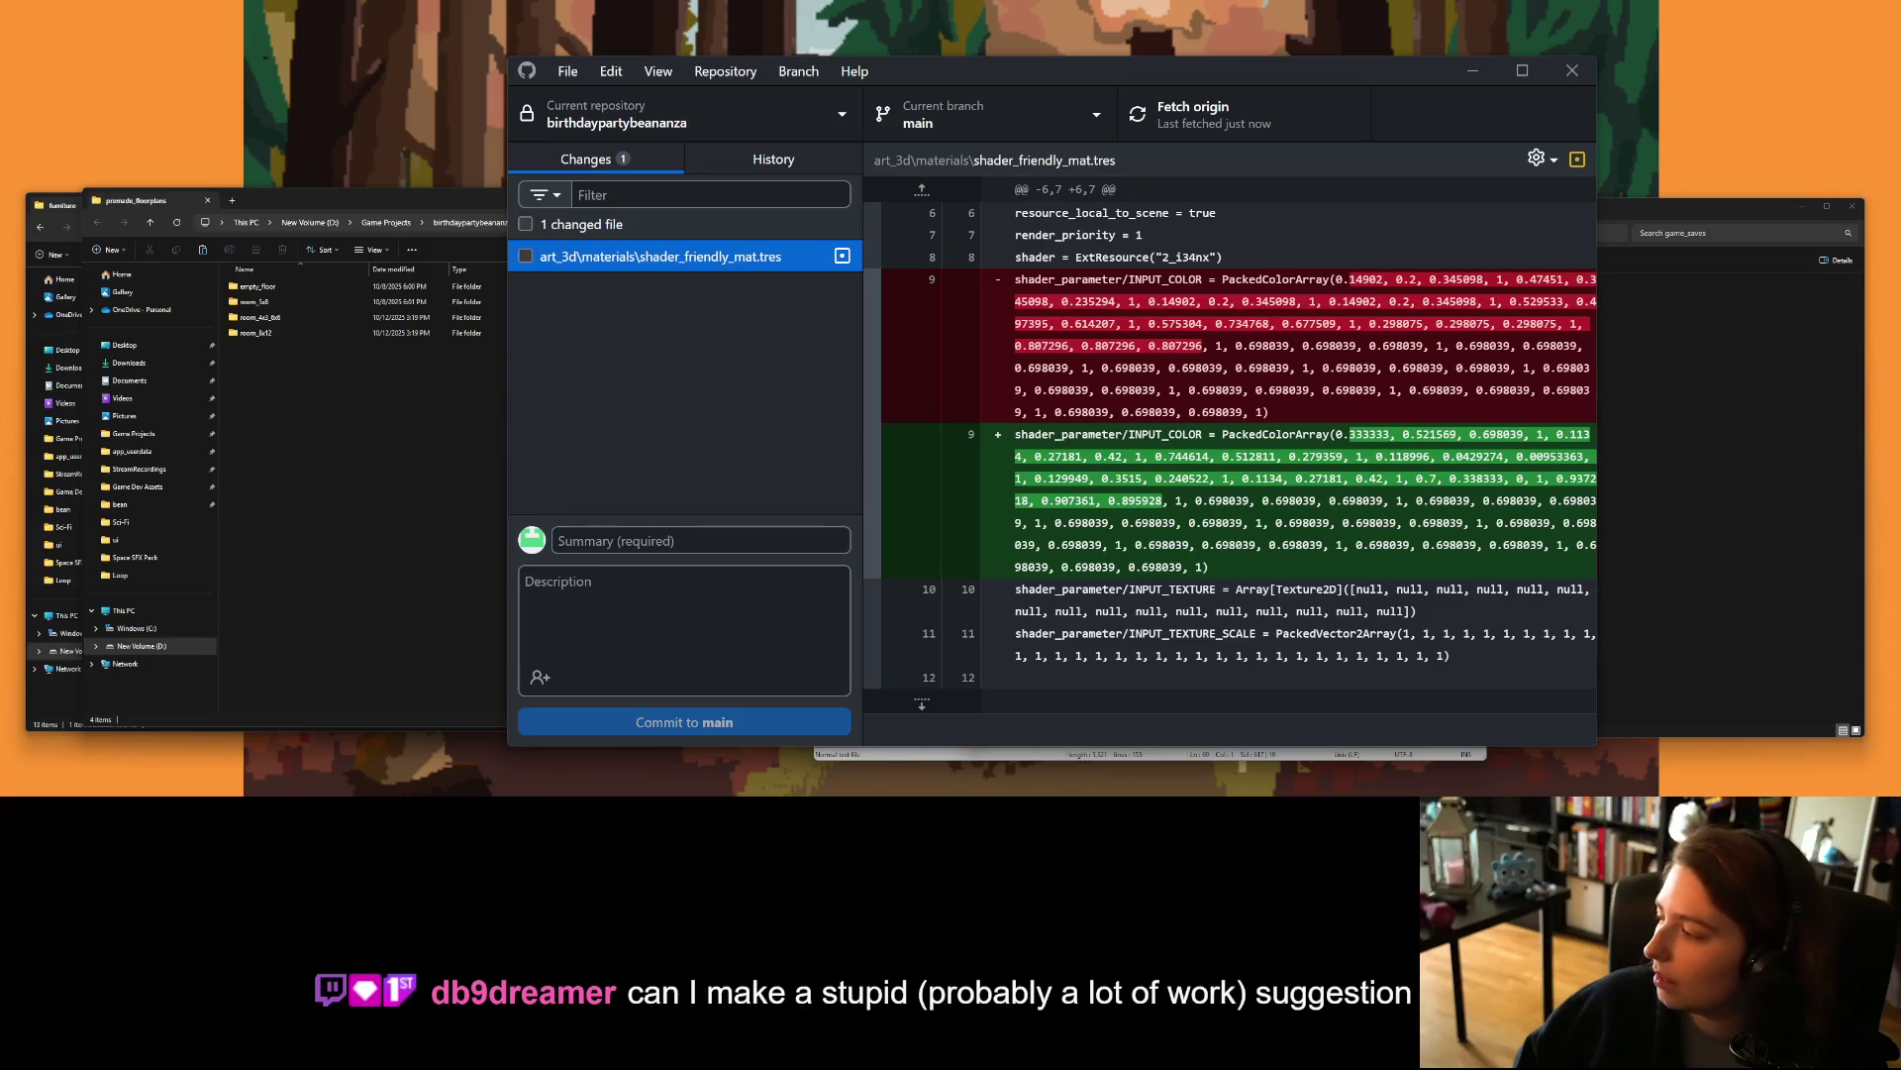
Step: Move the 'add more floor plans' Trello card into the Done list
key("alt+Tab")
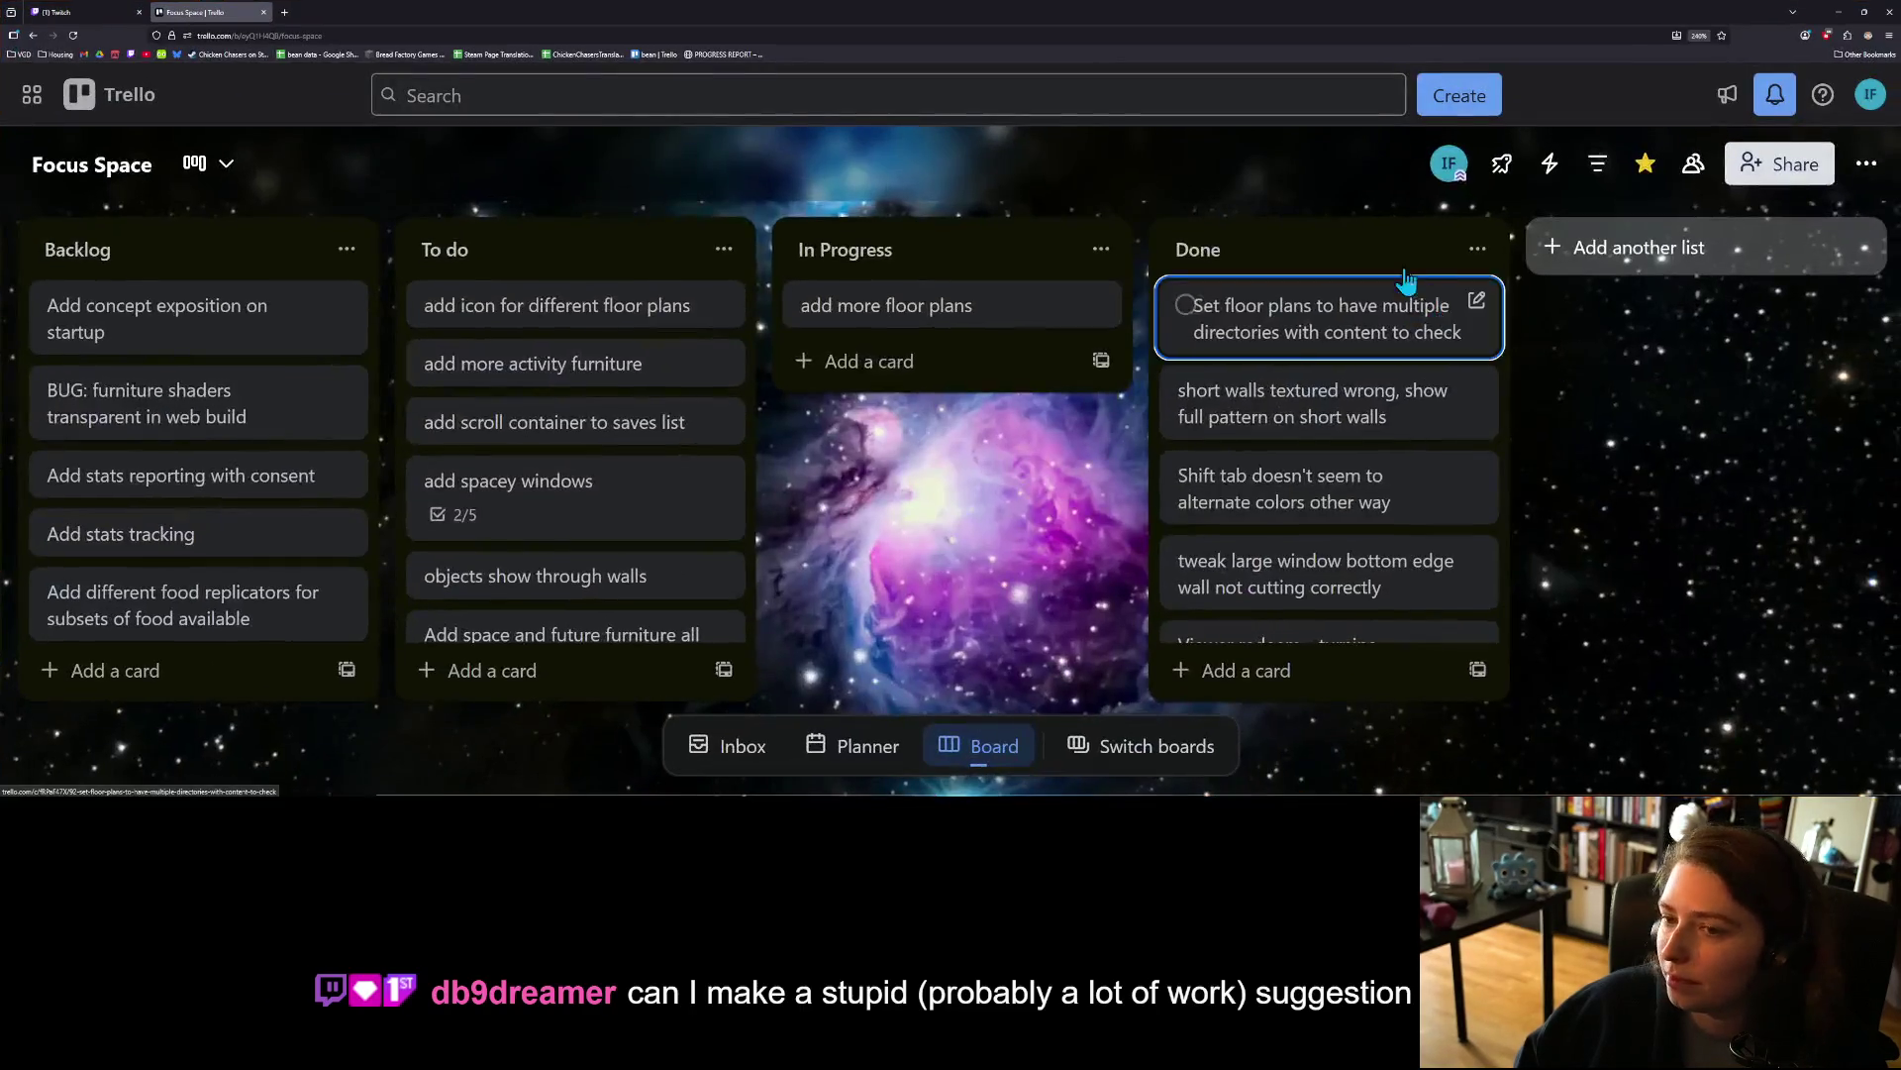
left_click_drag(1039, 307, 1292, 302)
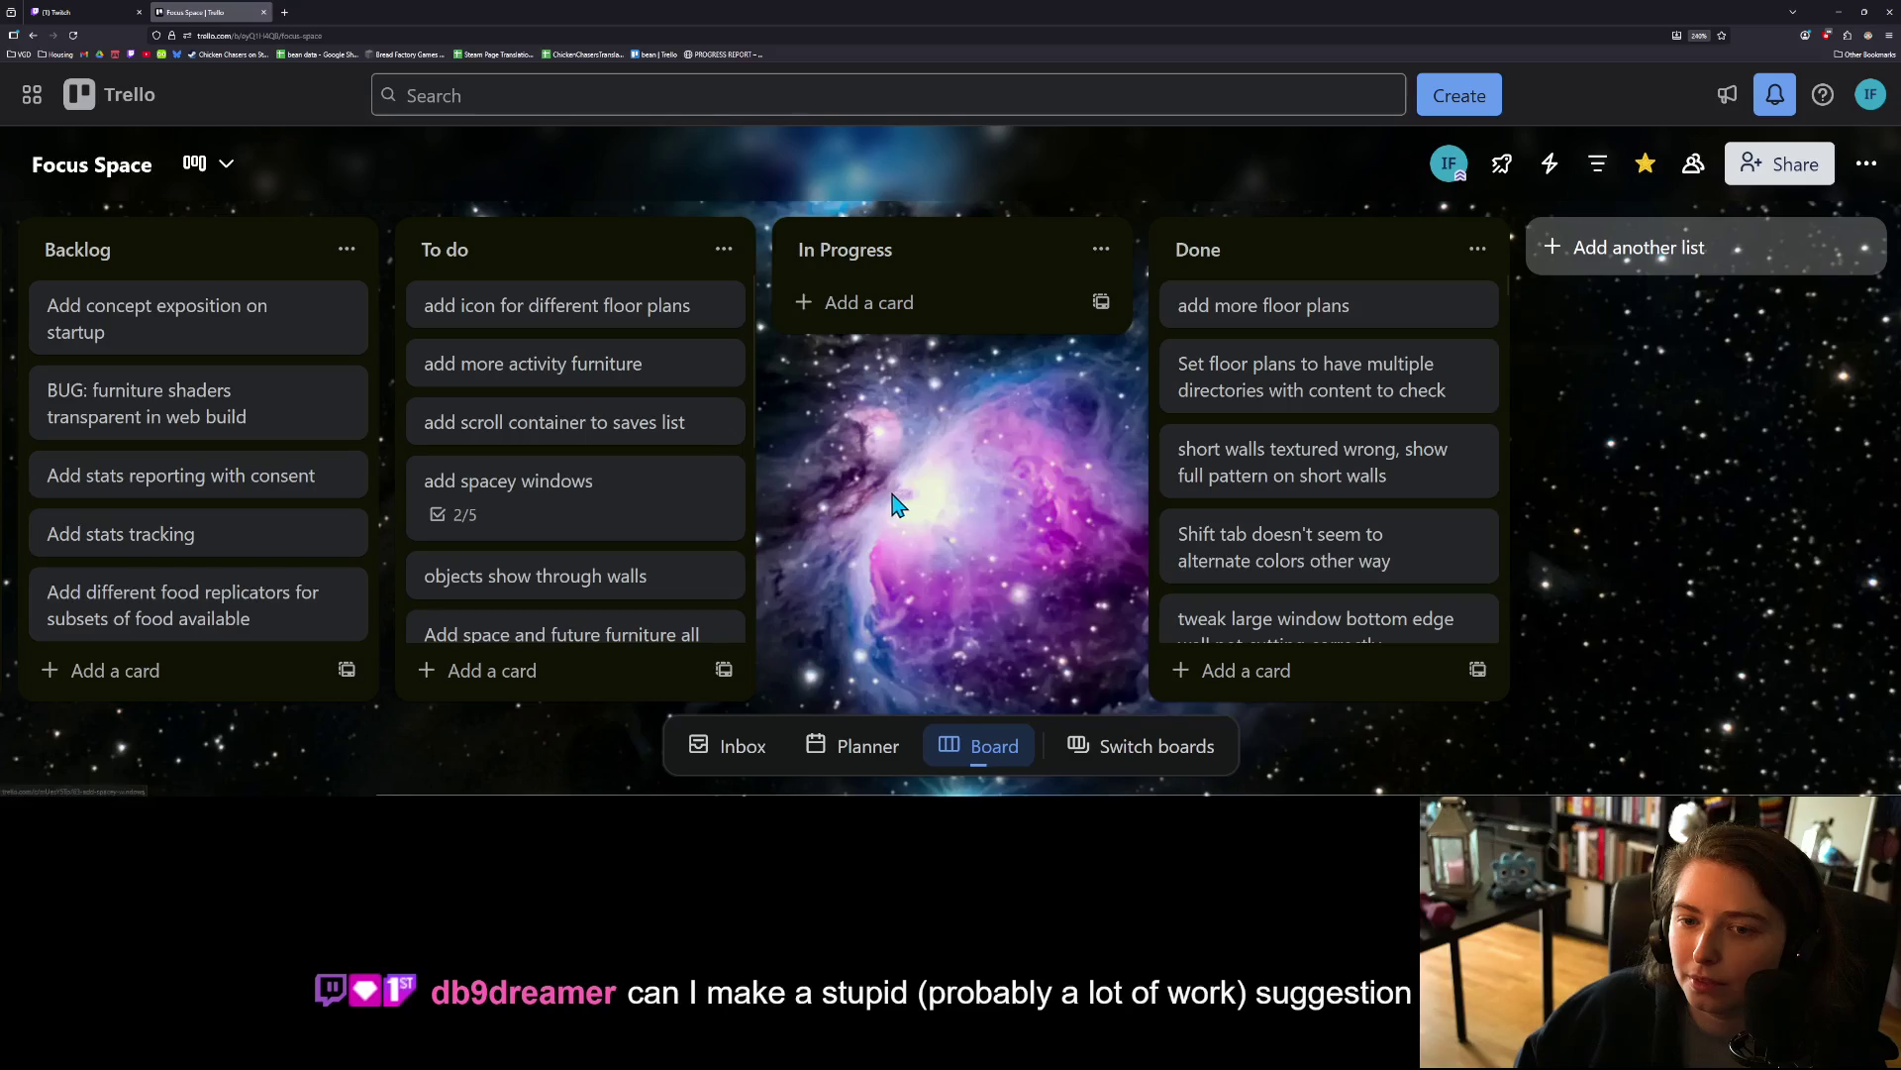
scroll(629, 463, "down", 1)
scroll(629, 462, "up", 1)
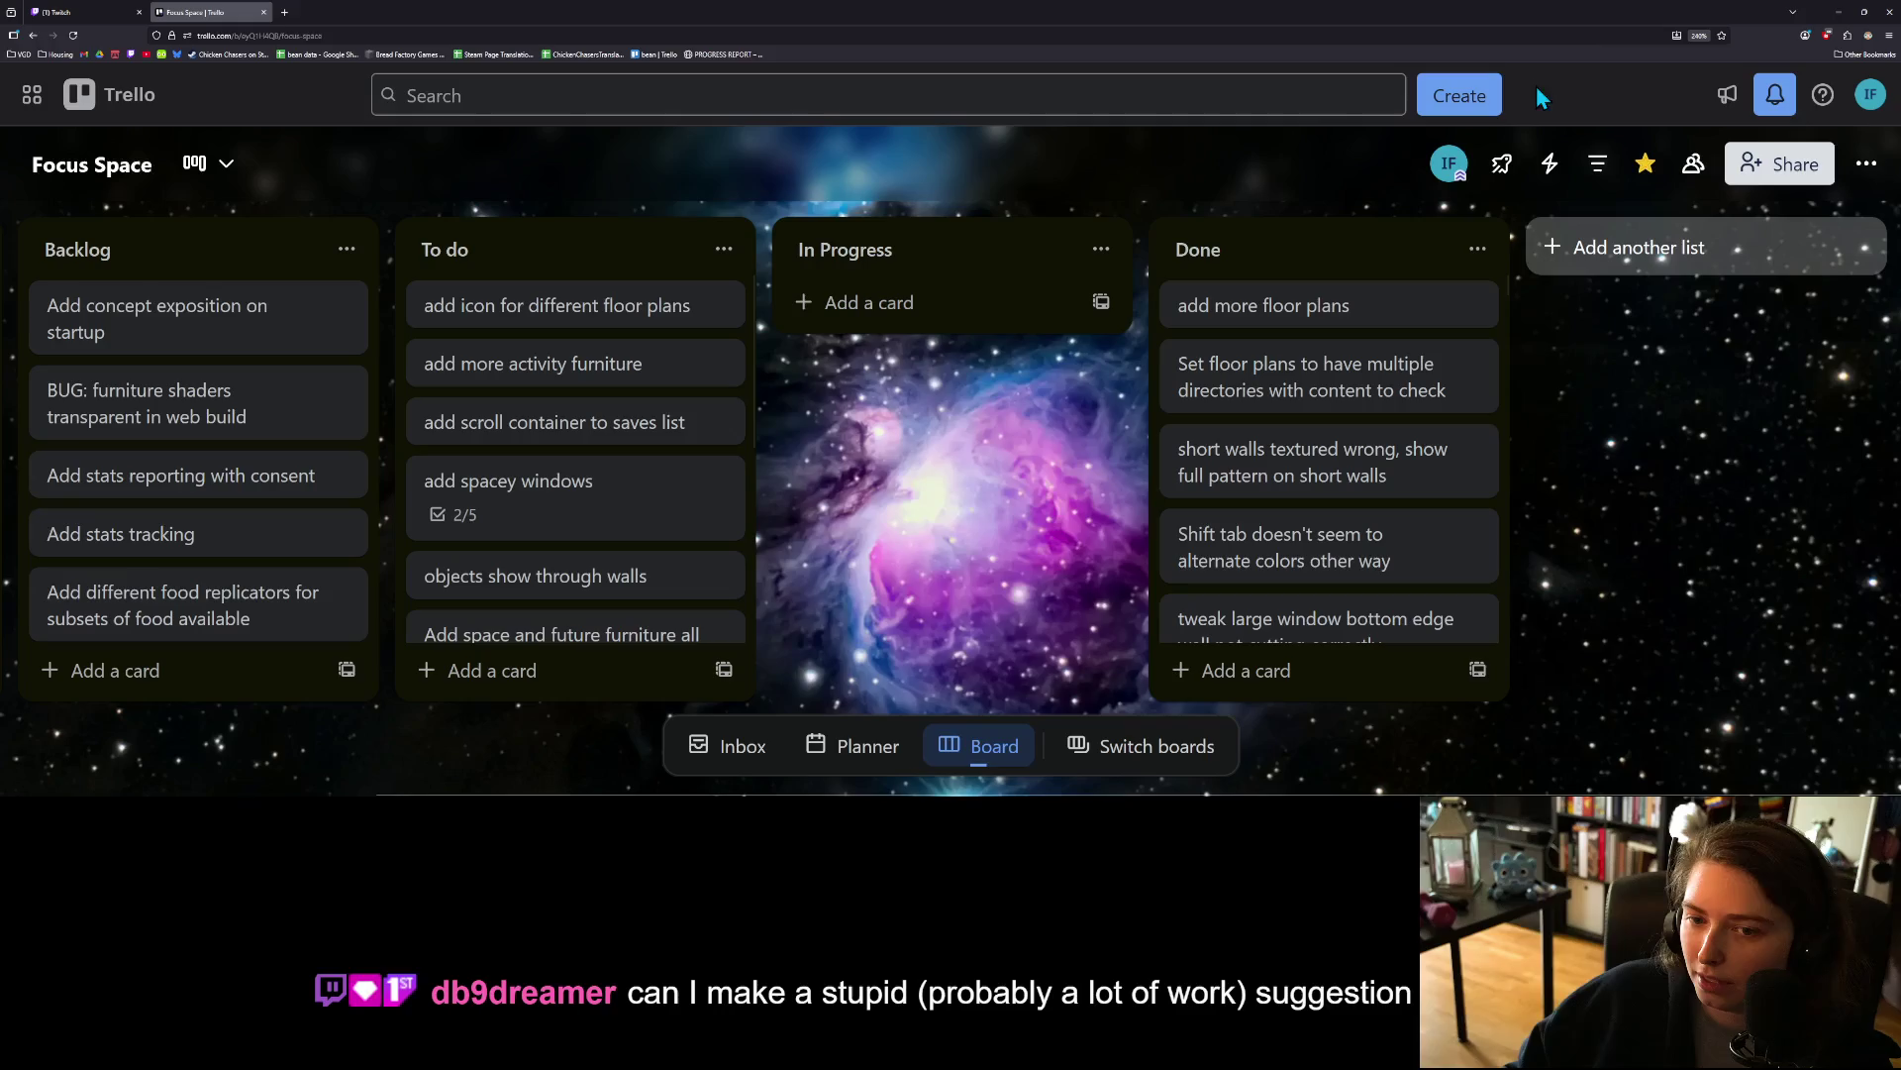
key("Down")
Step: Add a card 'change floor plans to be explicit order instead of discovered' atop To do, then minimise the browser
left_click(857, 302)
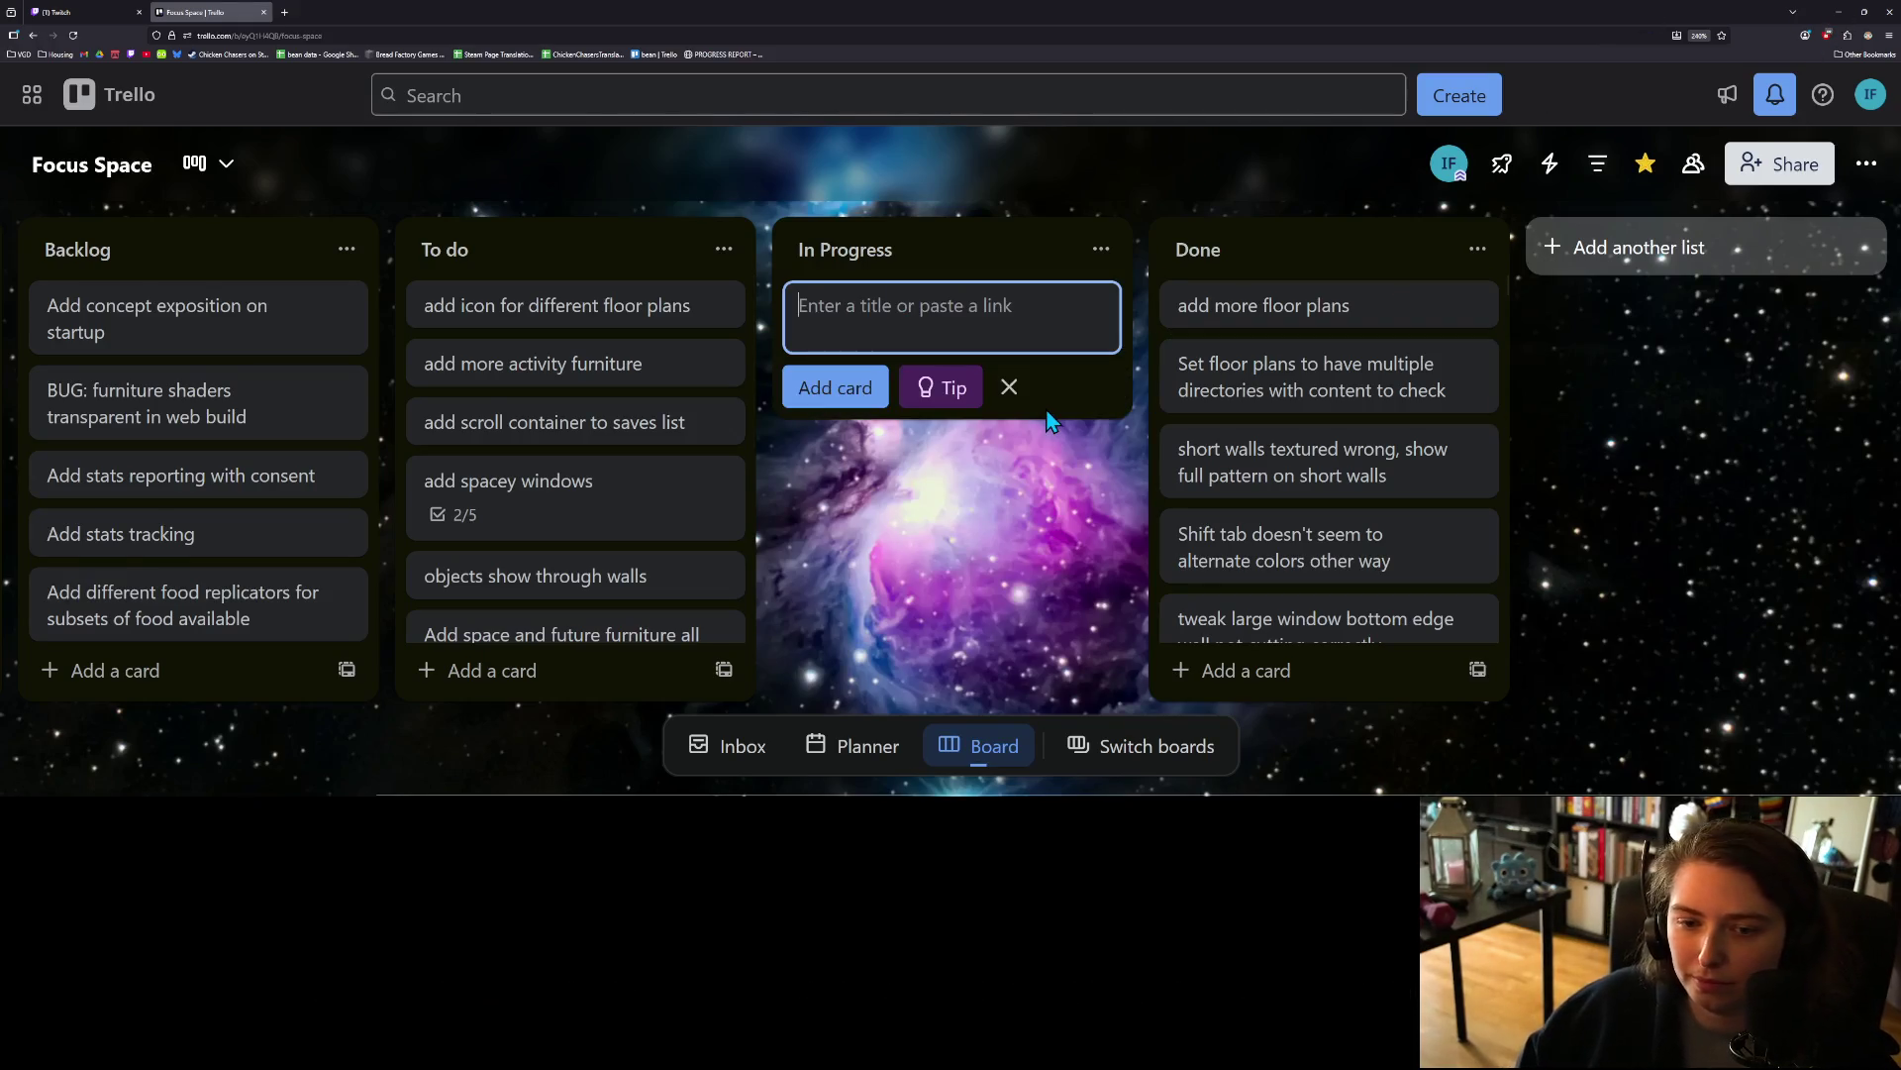
type("change floo")
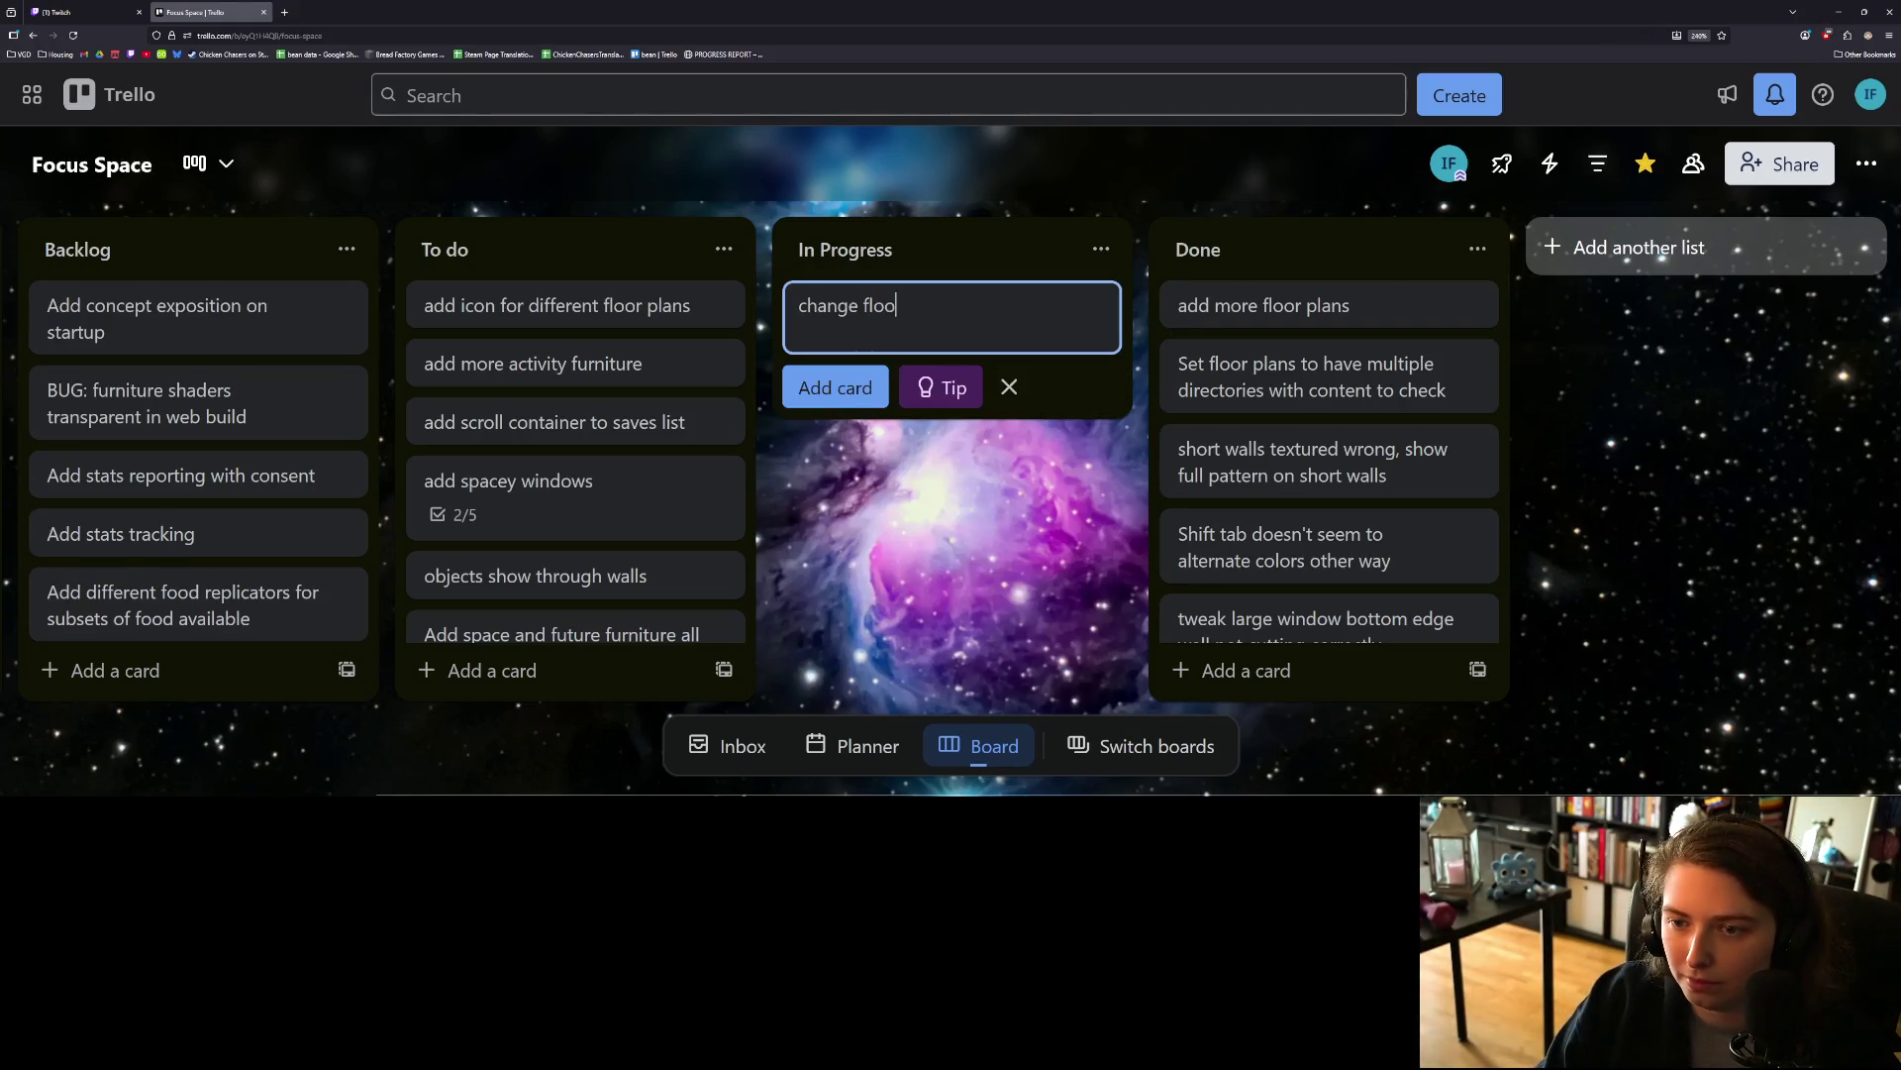
type("ans tobe ")
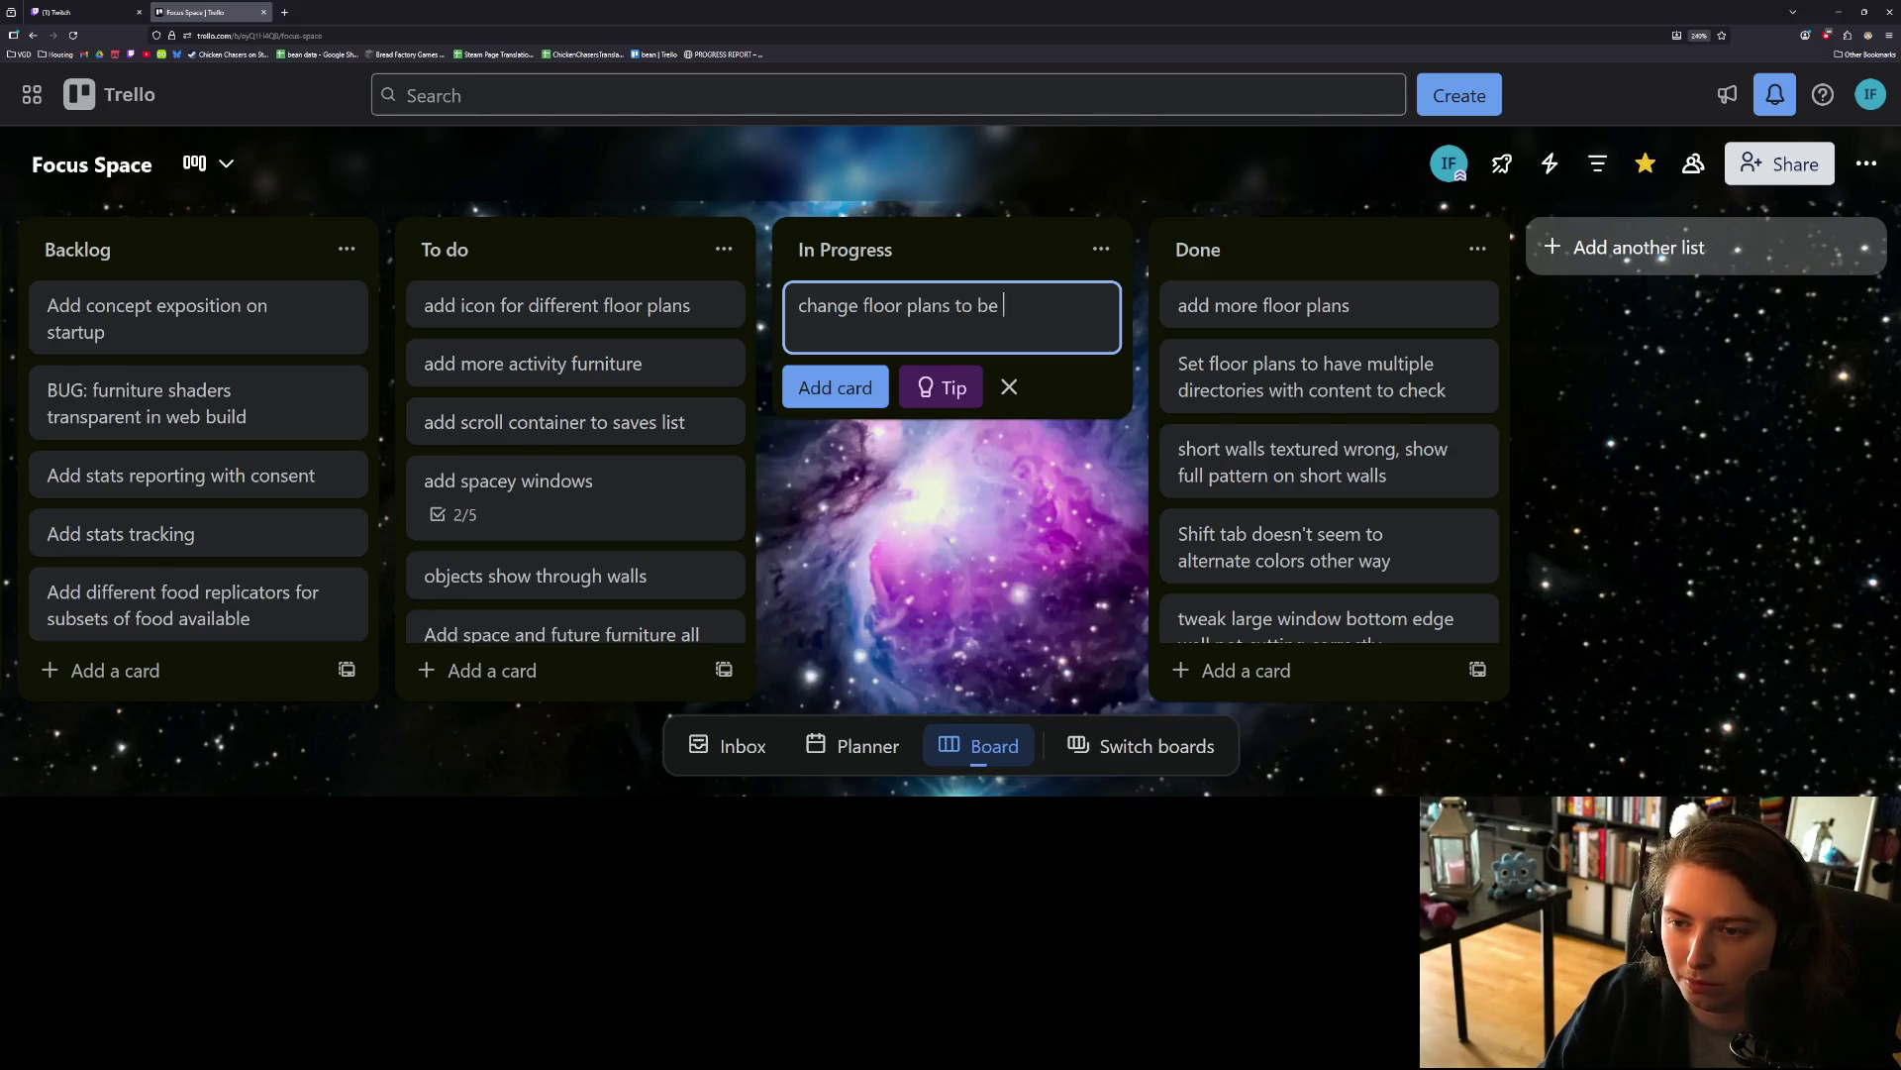
type("explicit in")
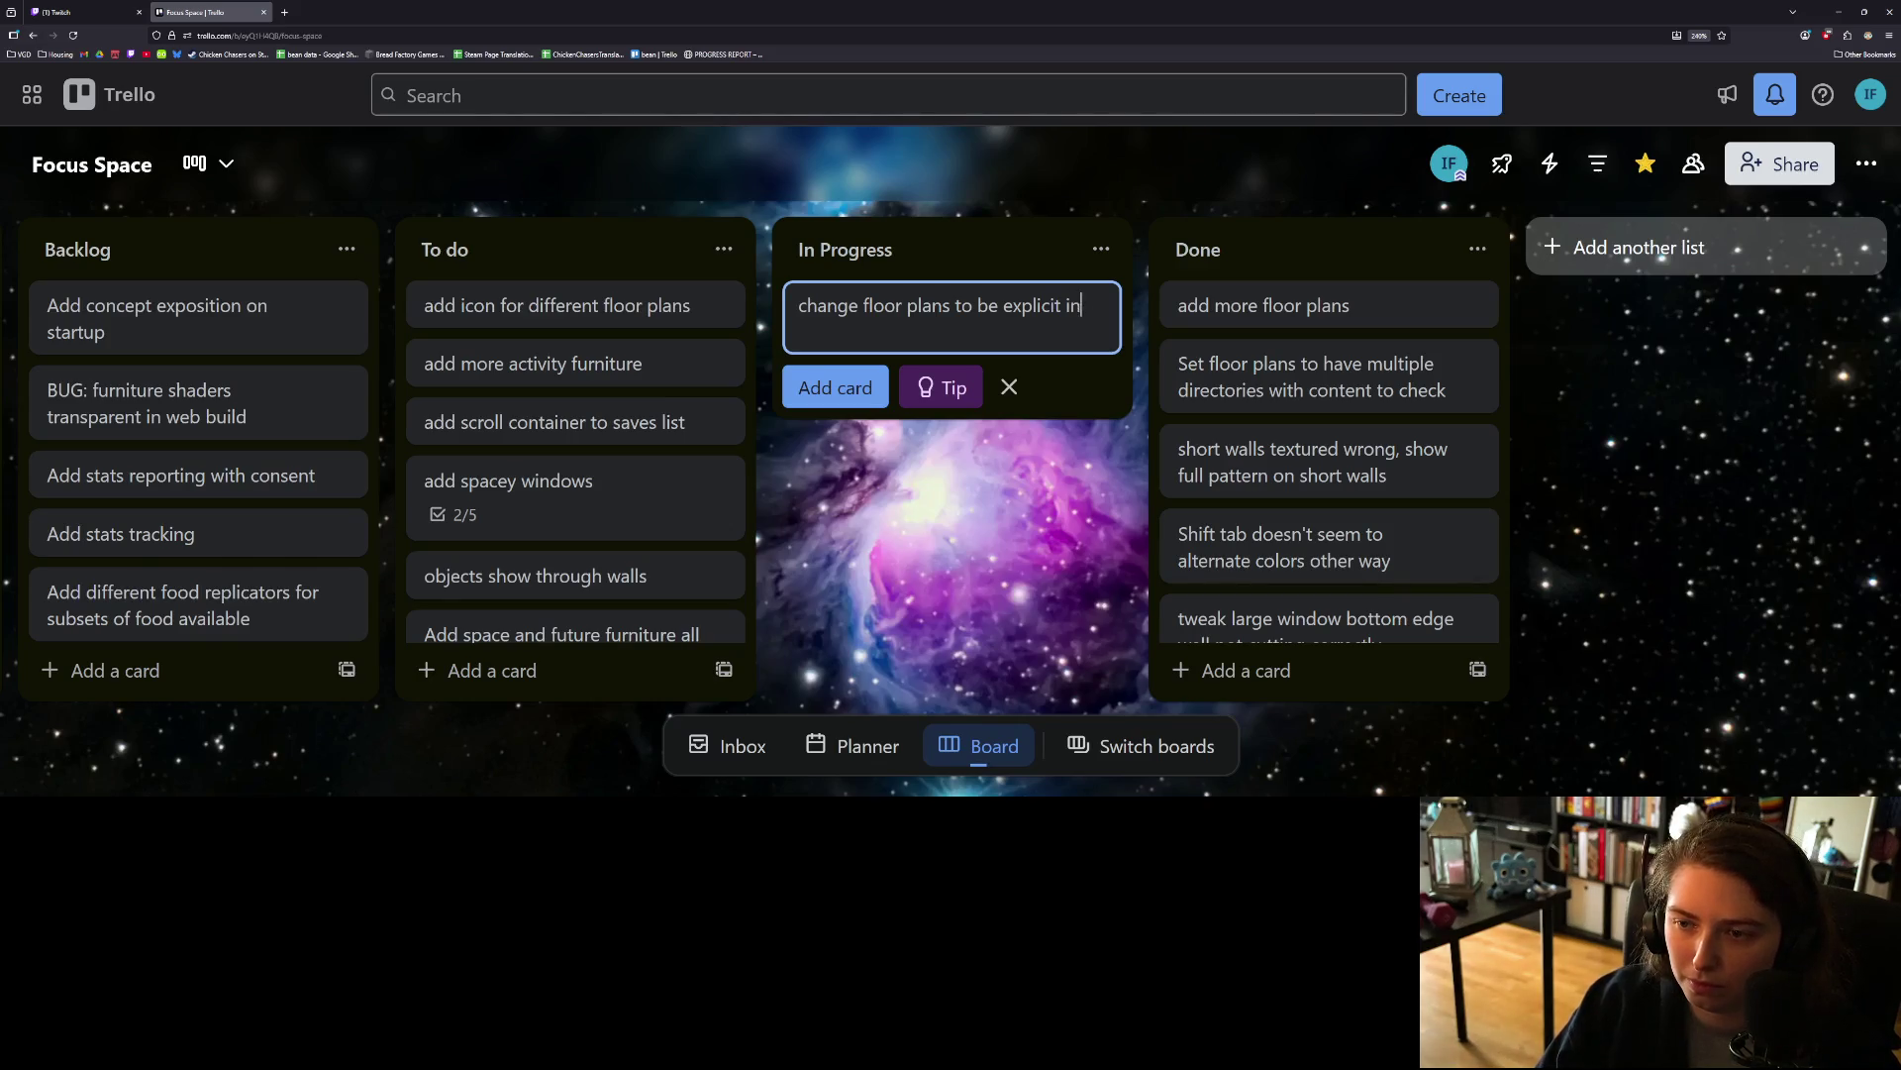
type("order instead of discovered")
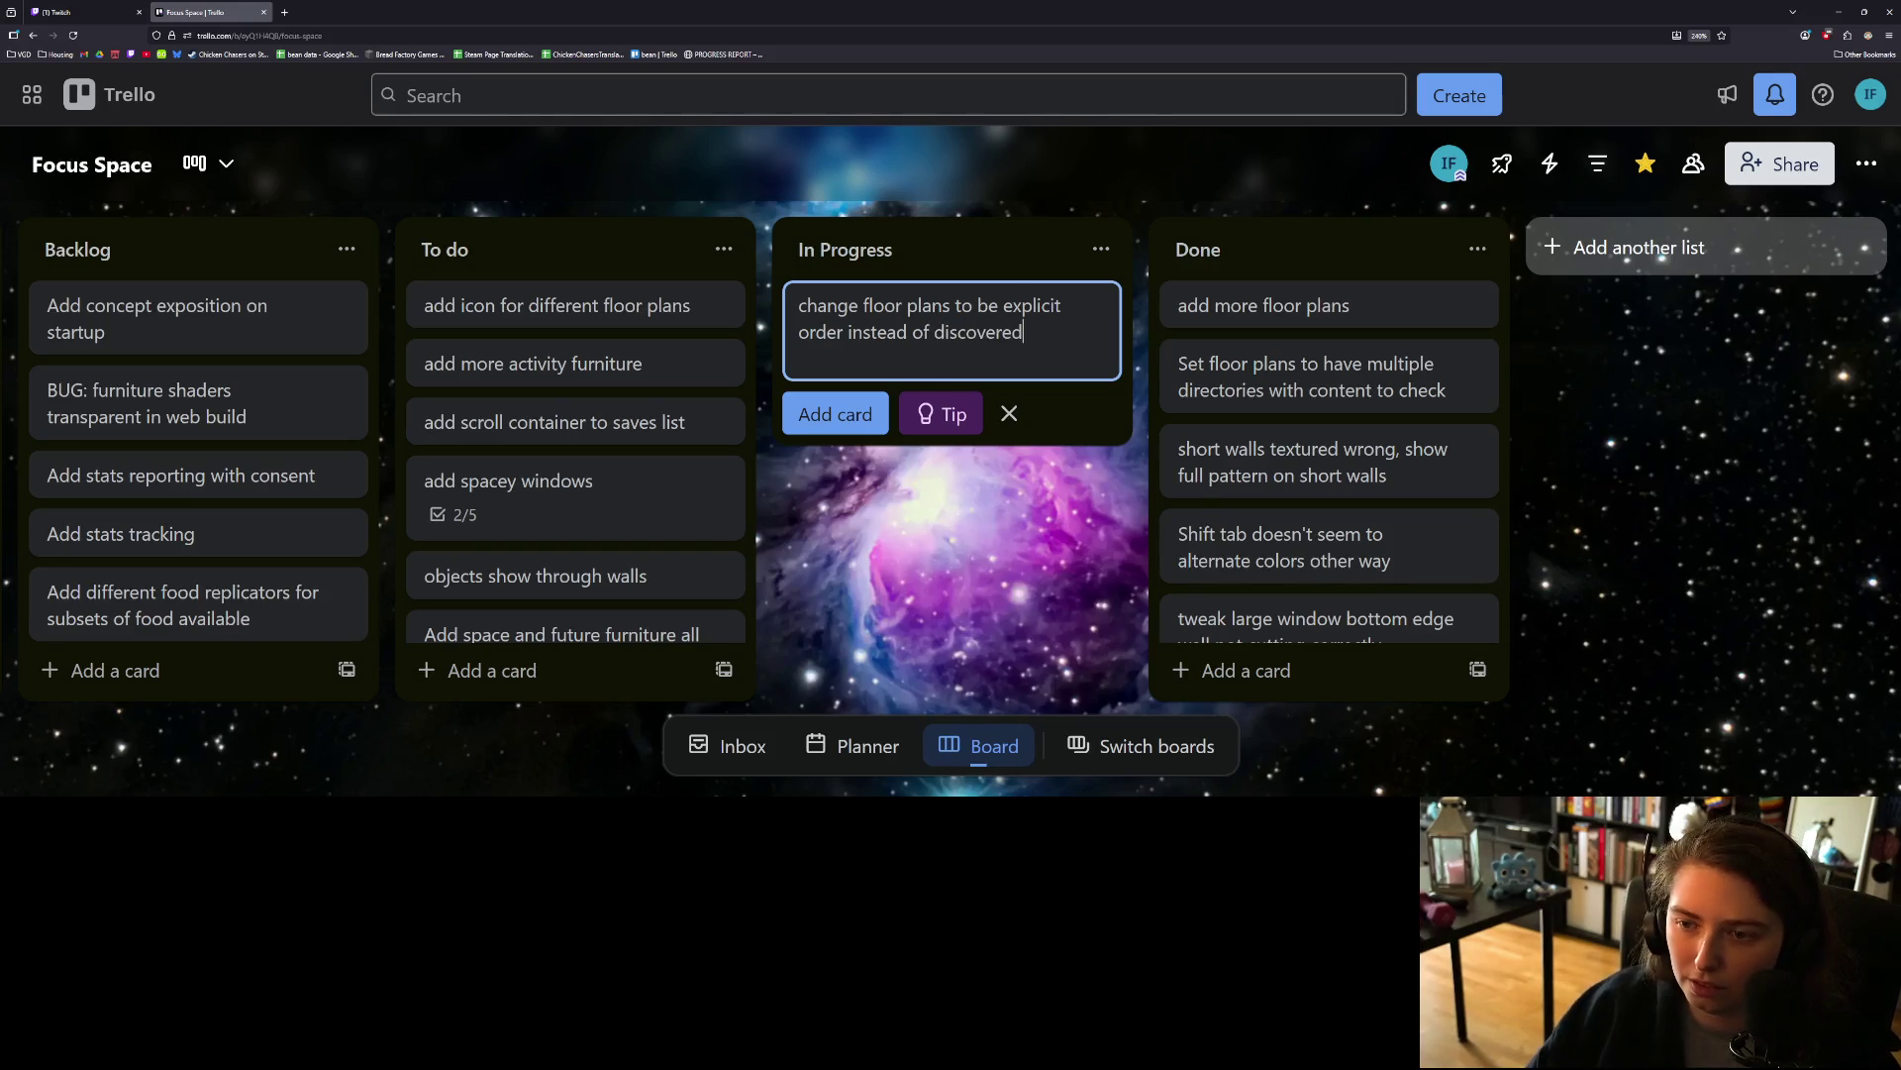
key("Return")
left_click_drag(1030, 317, 708, 308)
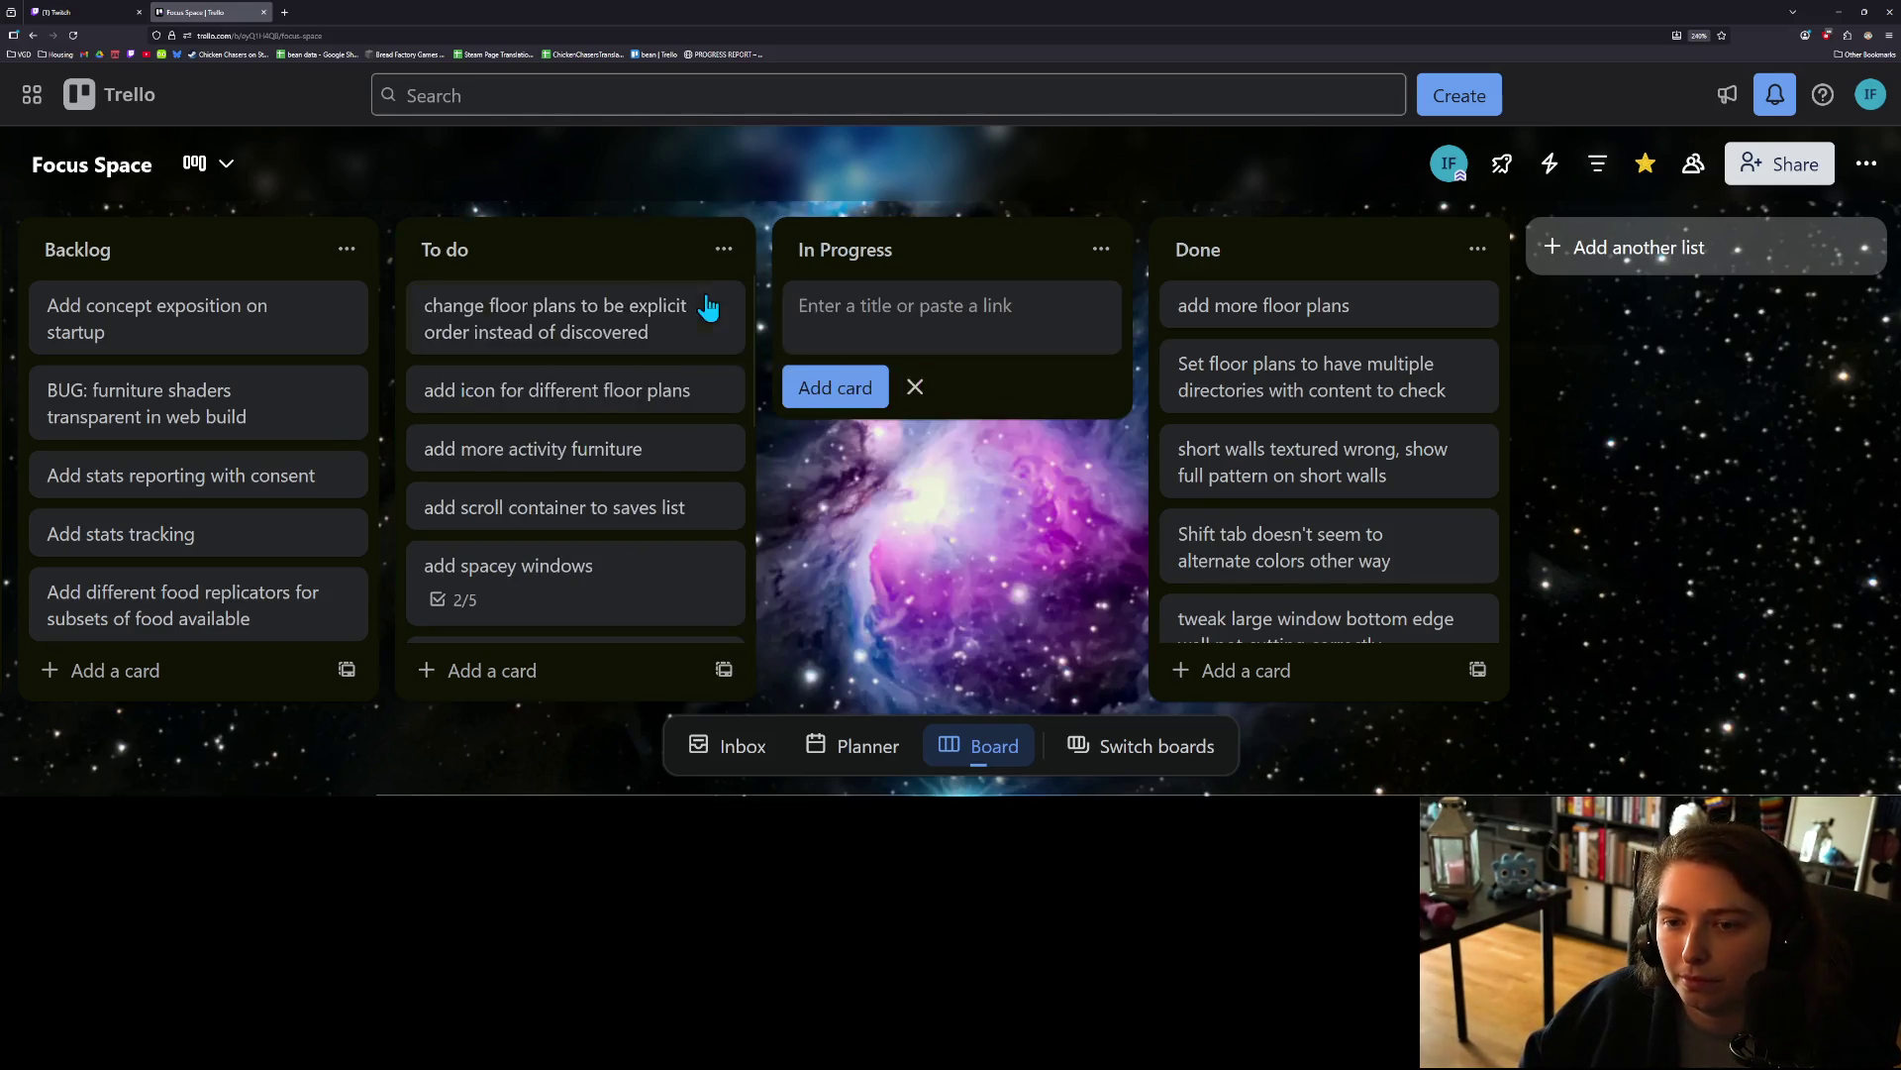
left_click(1839, 14)
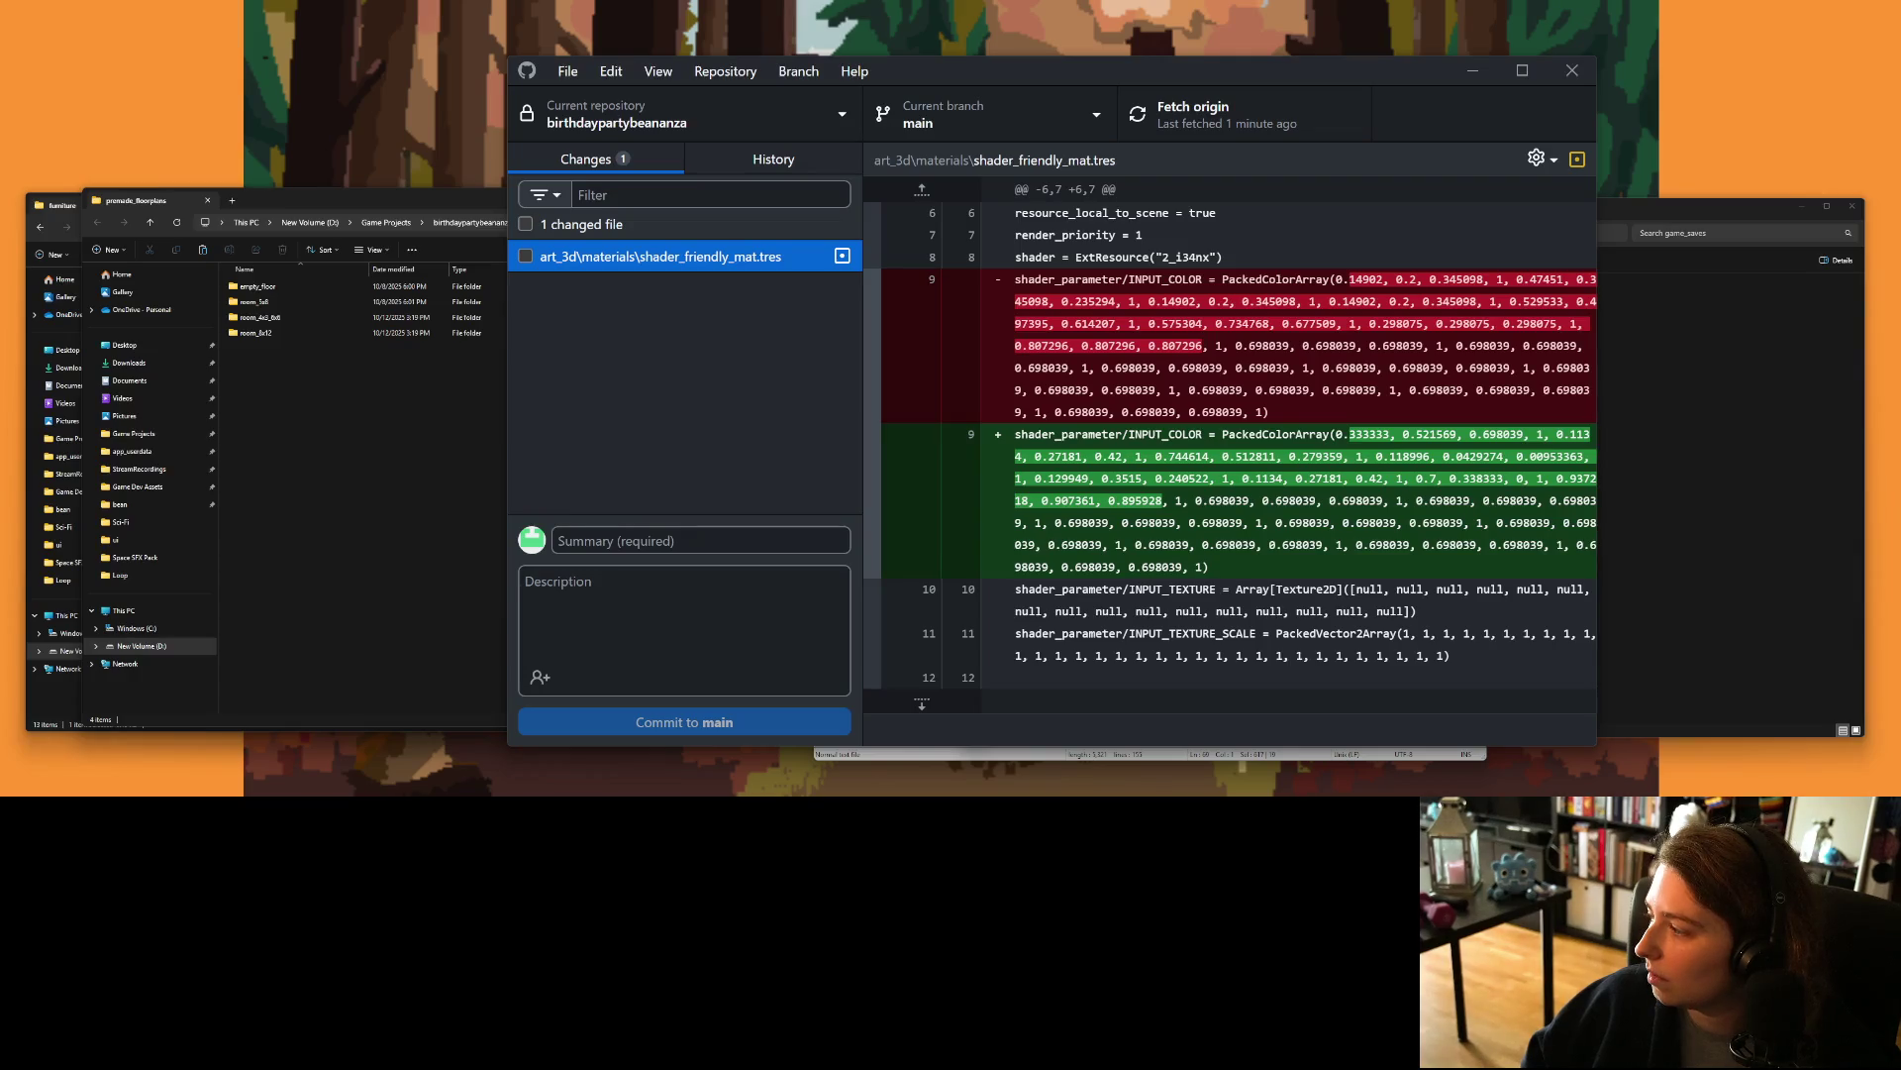
Step: Open select_premade_floorplan_menu.gd and put the first floorplan_folders path on its own line
key("alt+Tab")
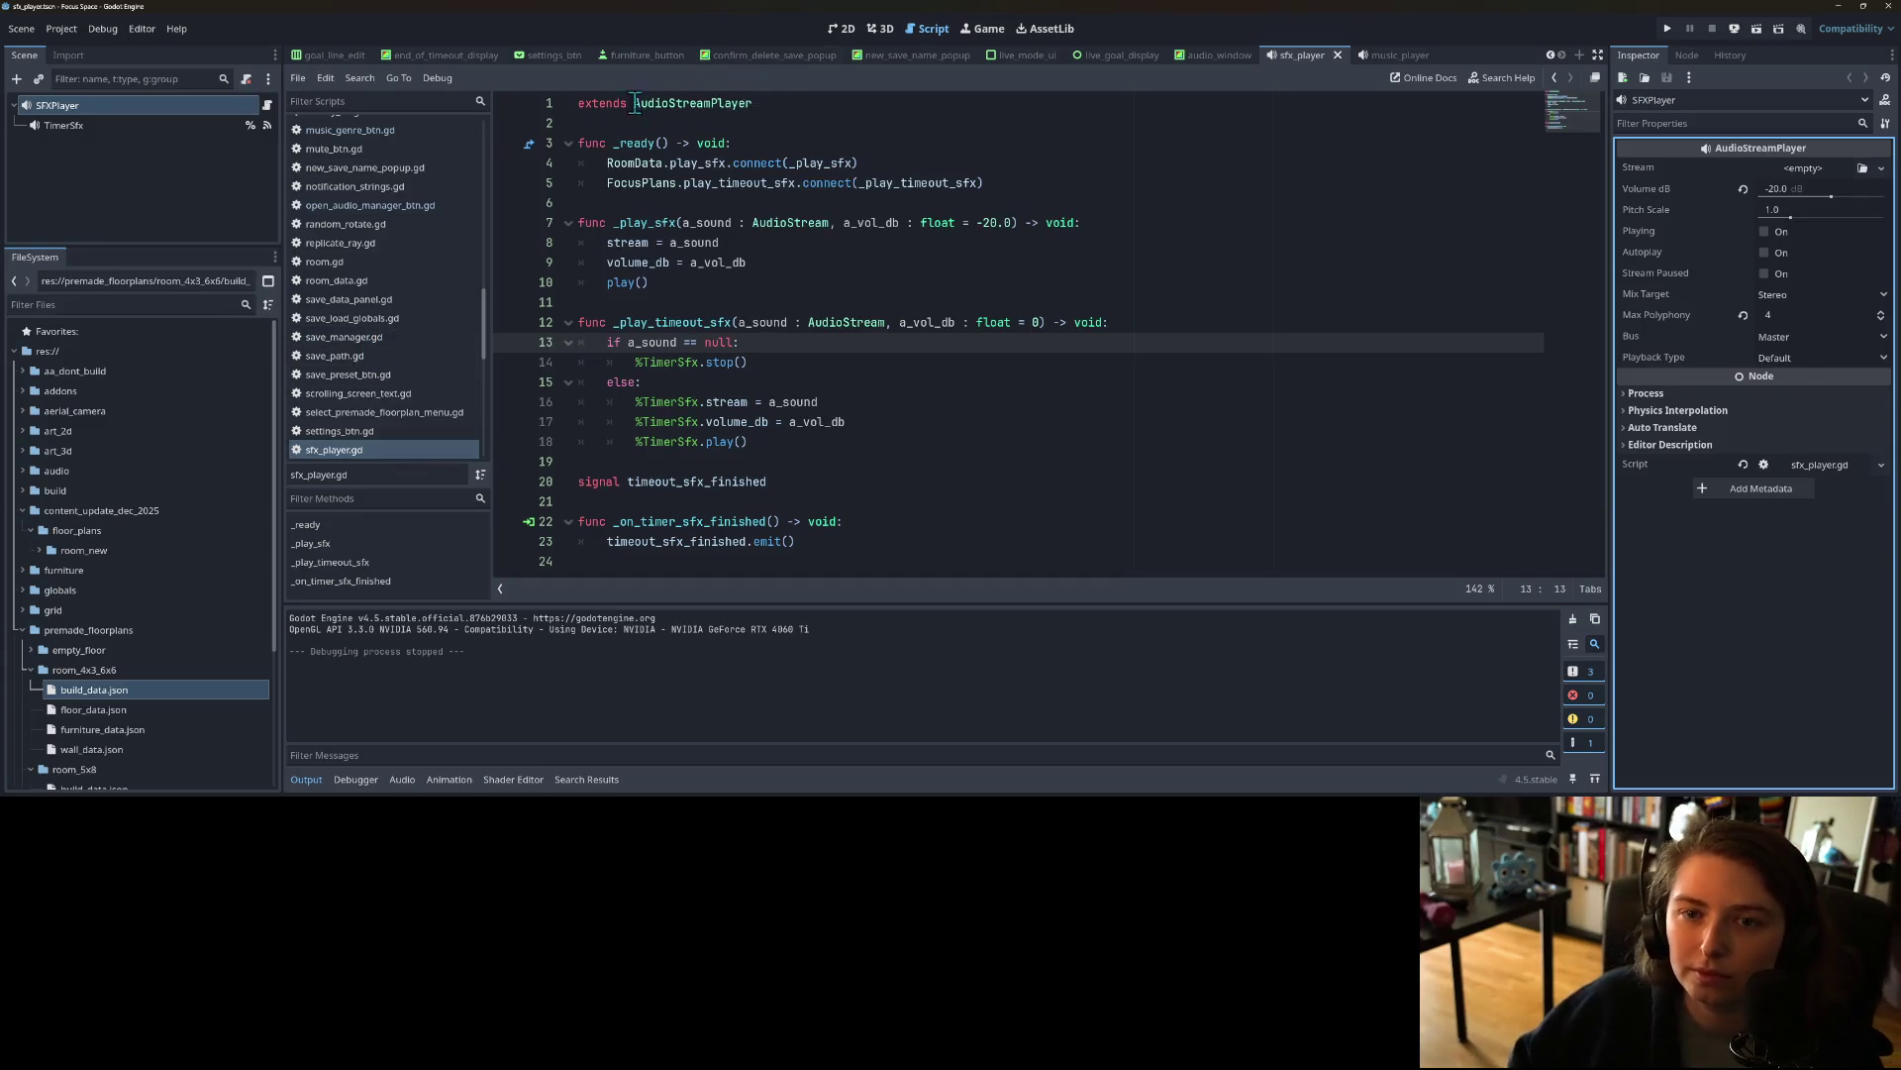
scroll(426, 328, "down", 5)
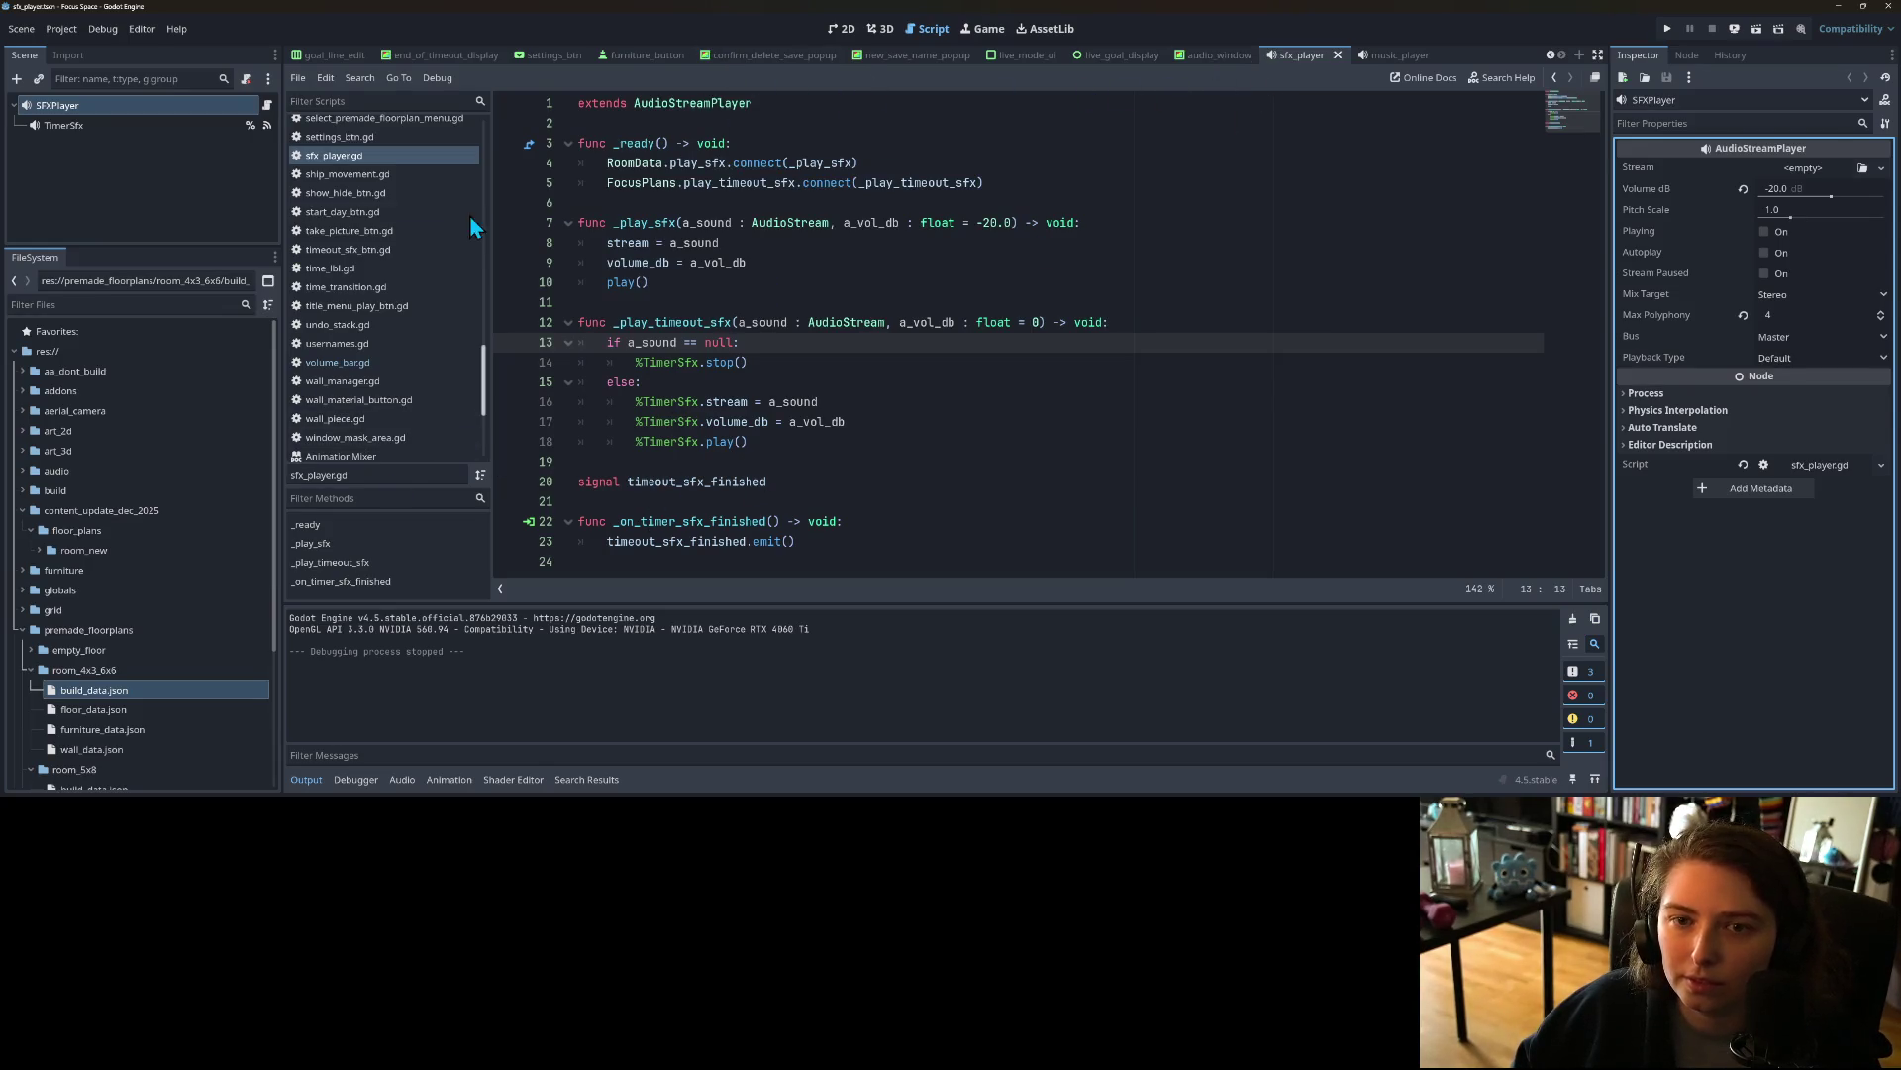
scroll(396, 422, "up", 2)
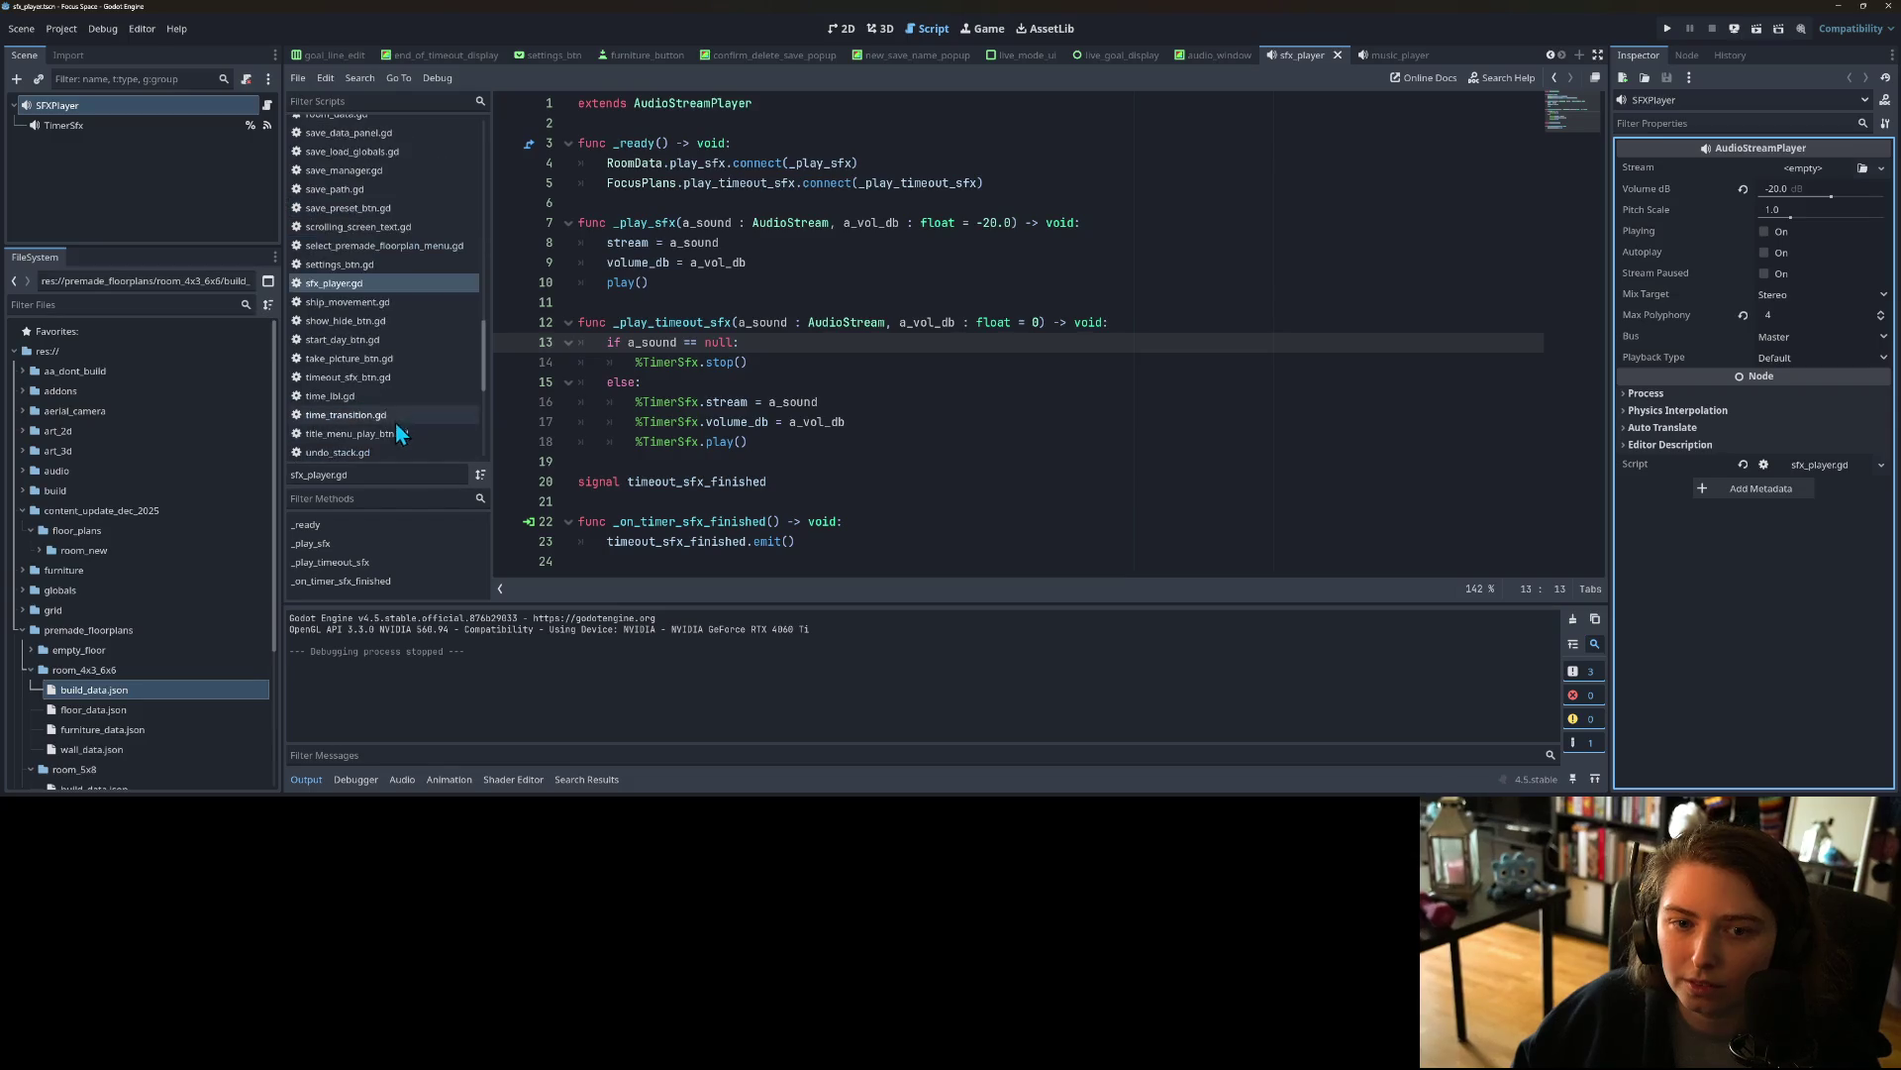
left_click(376, 245)
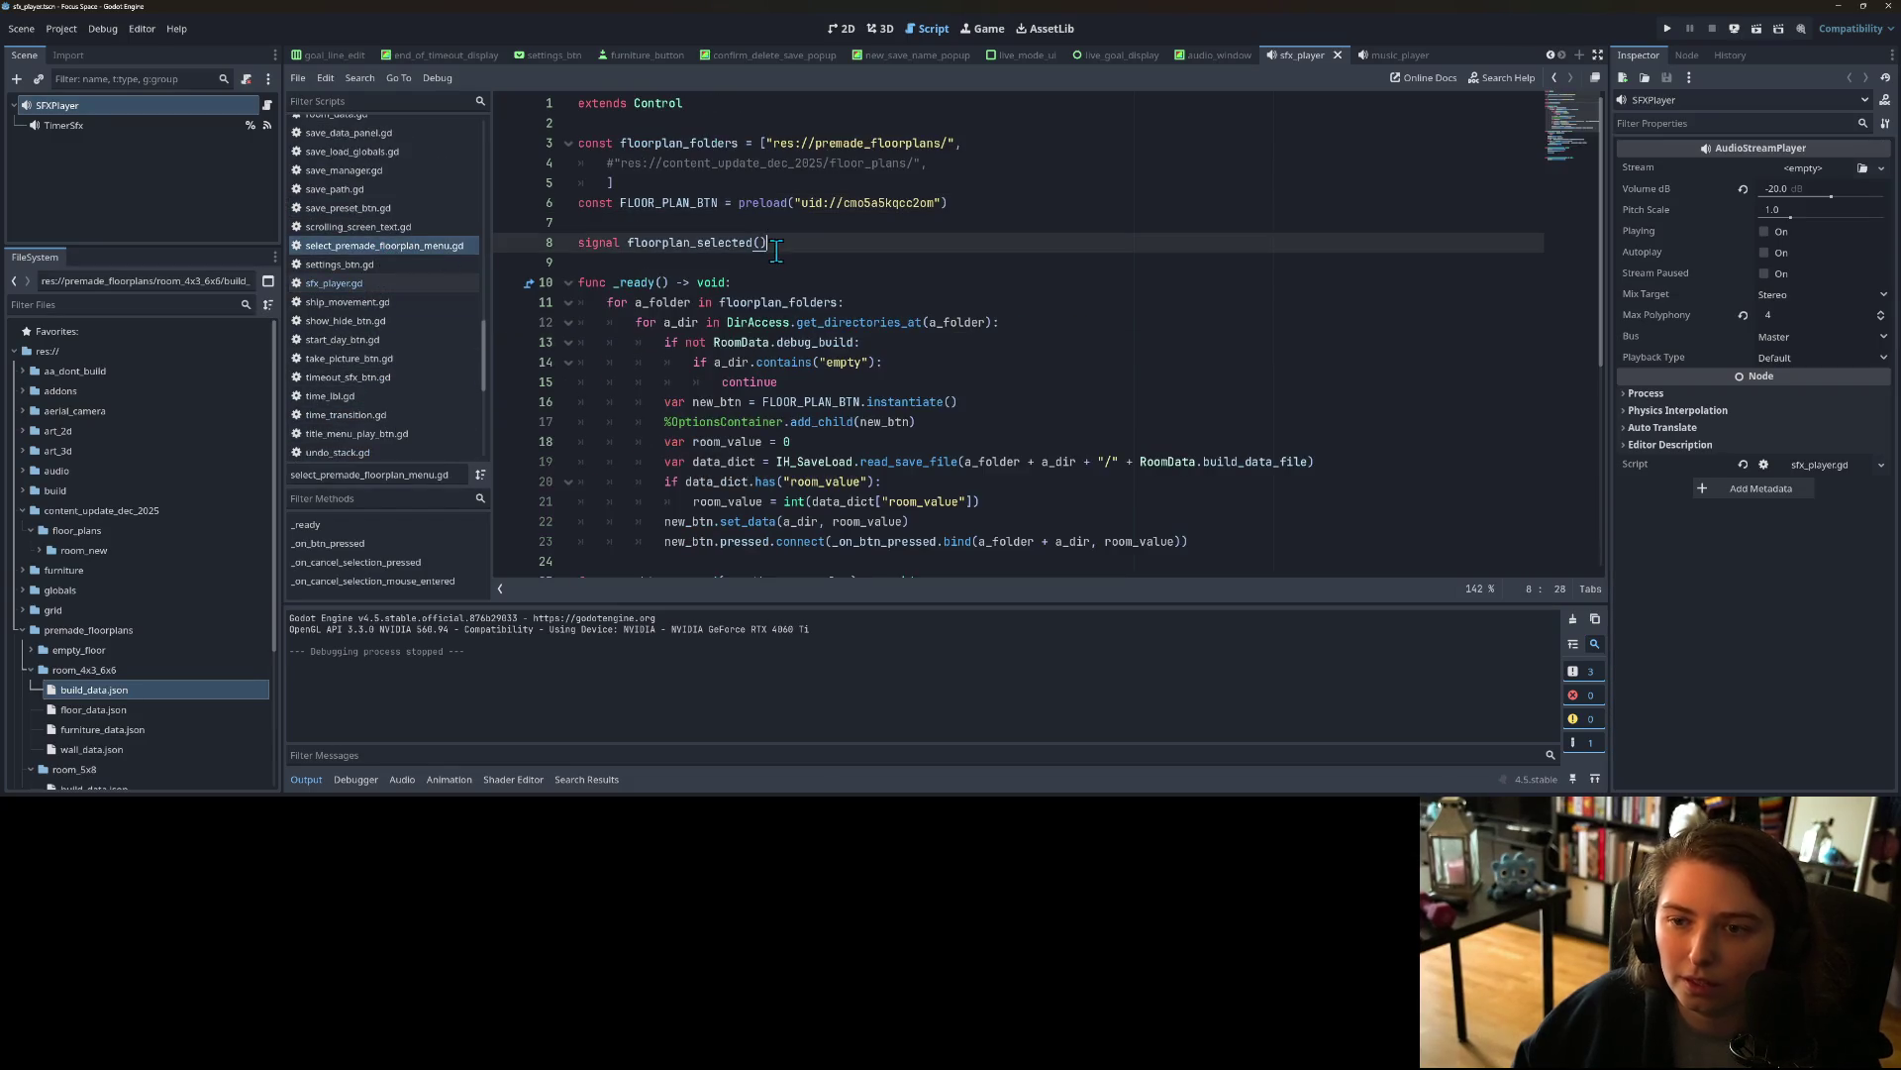
left_click(695, 137)
left_click(785, 123)
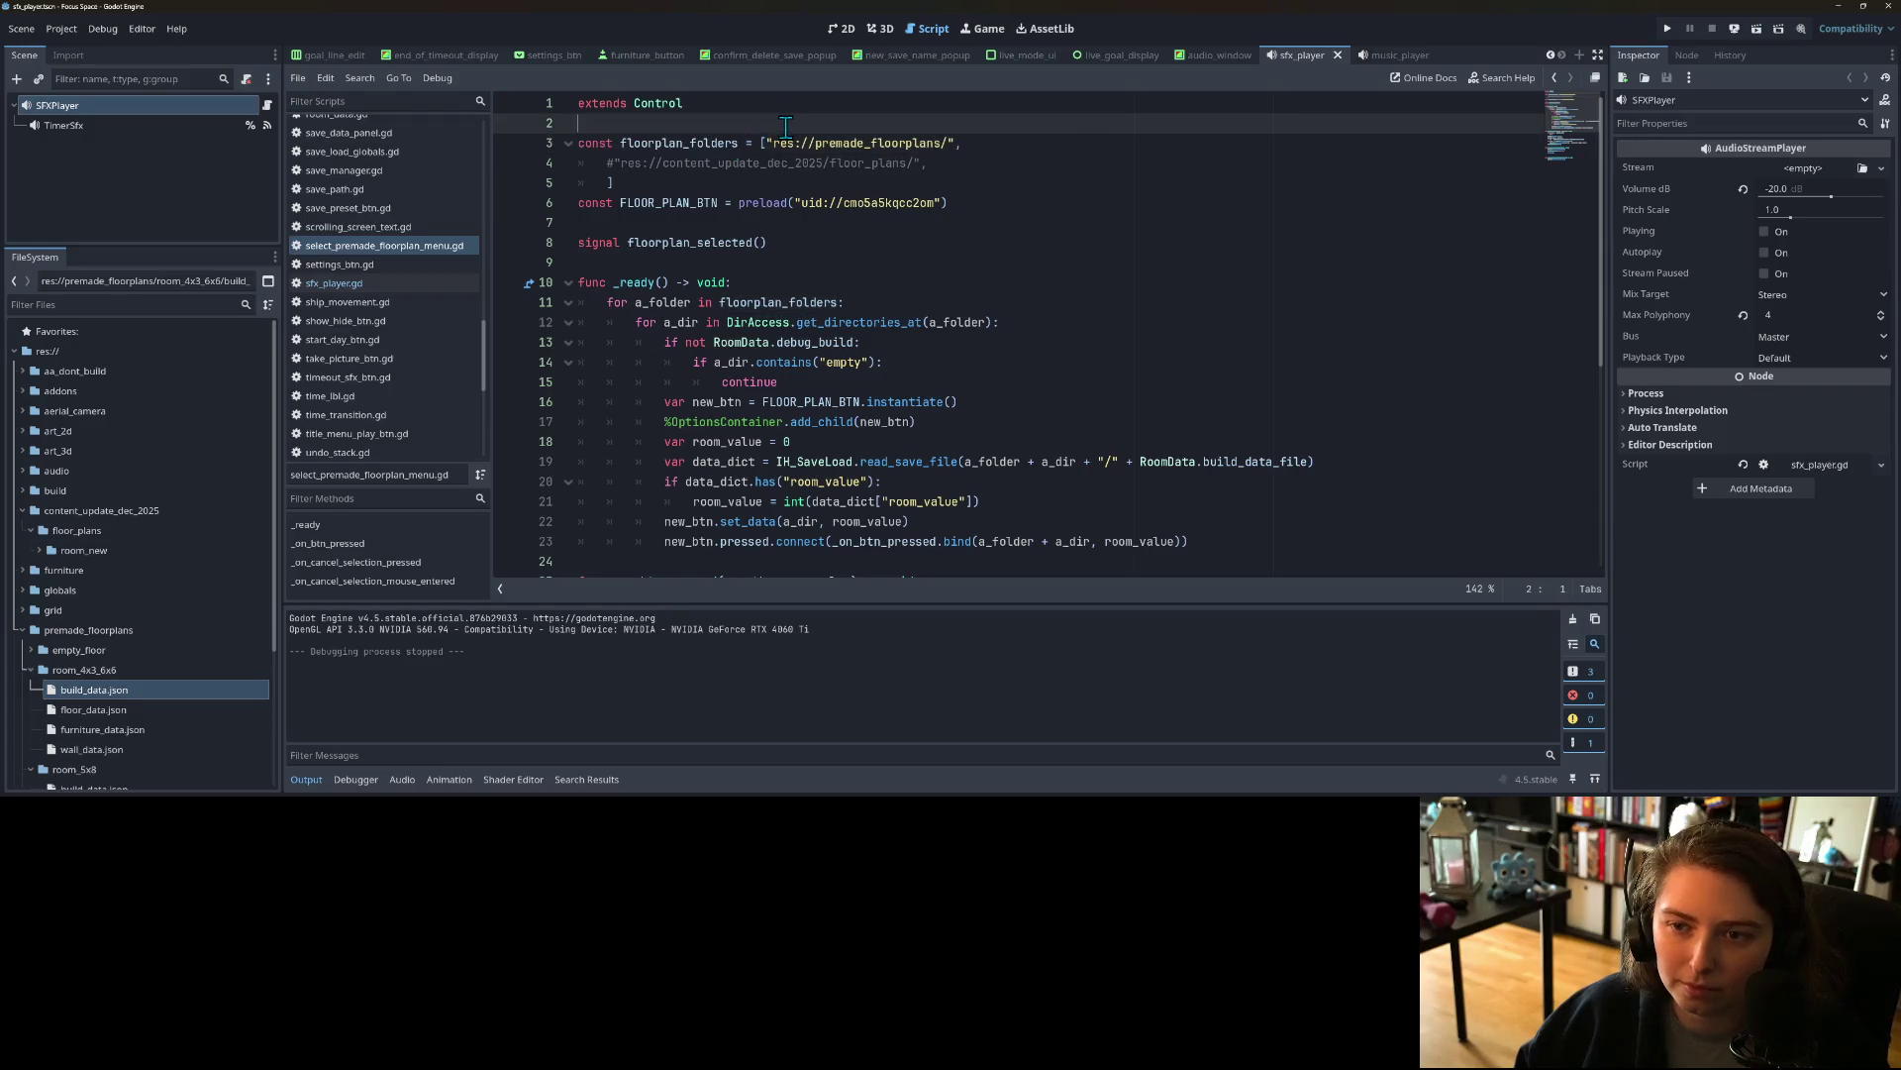
left_click(765, 144)
key("Return")
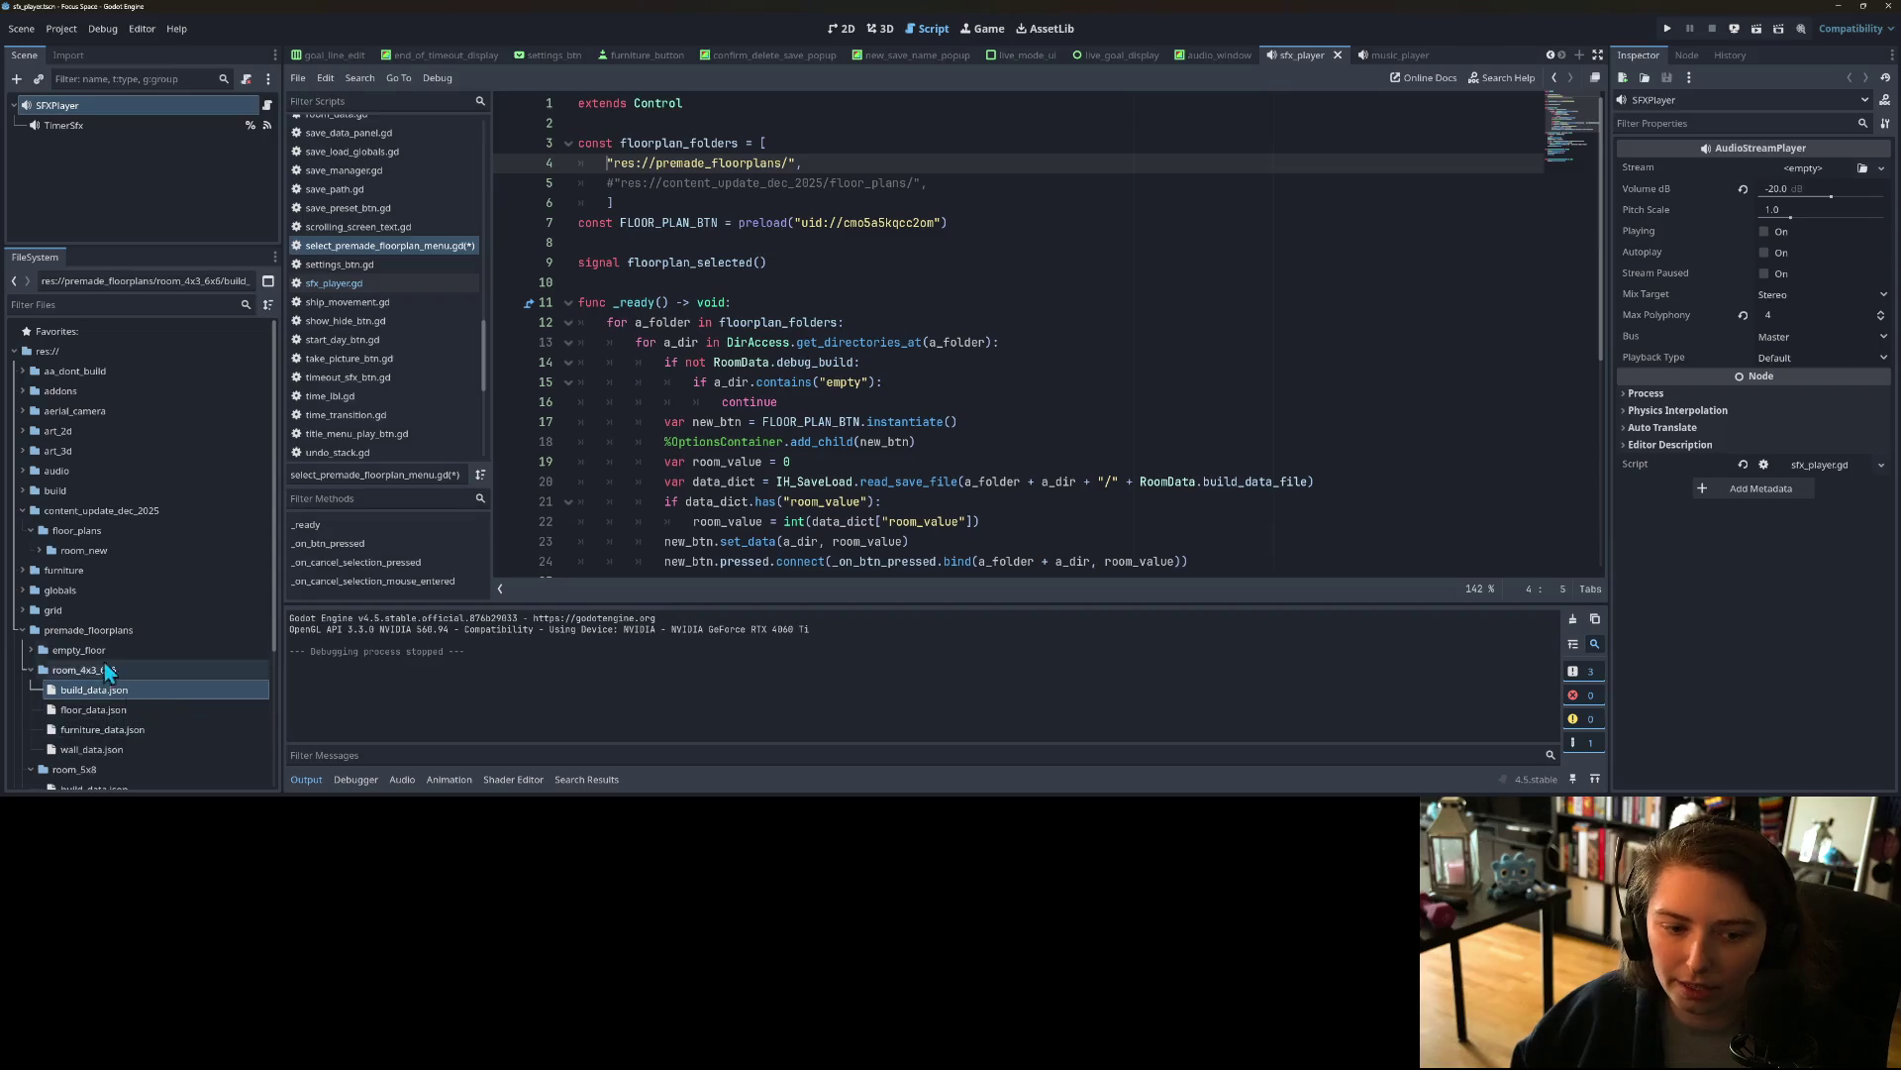
Step: Collapse the expanded room folders in the FileSystem dock and select the inner loop, lines 13–24
left_click(30, 669)
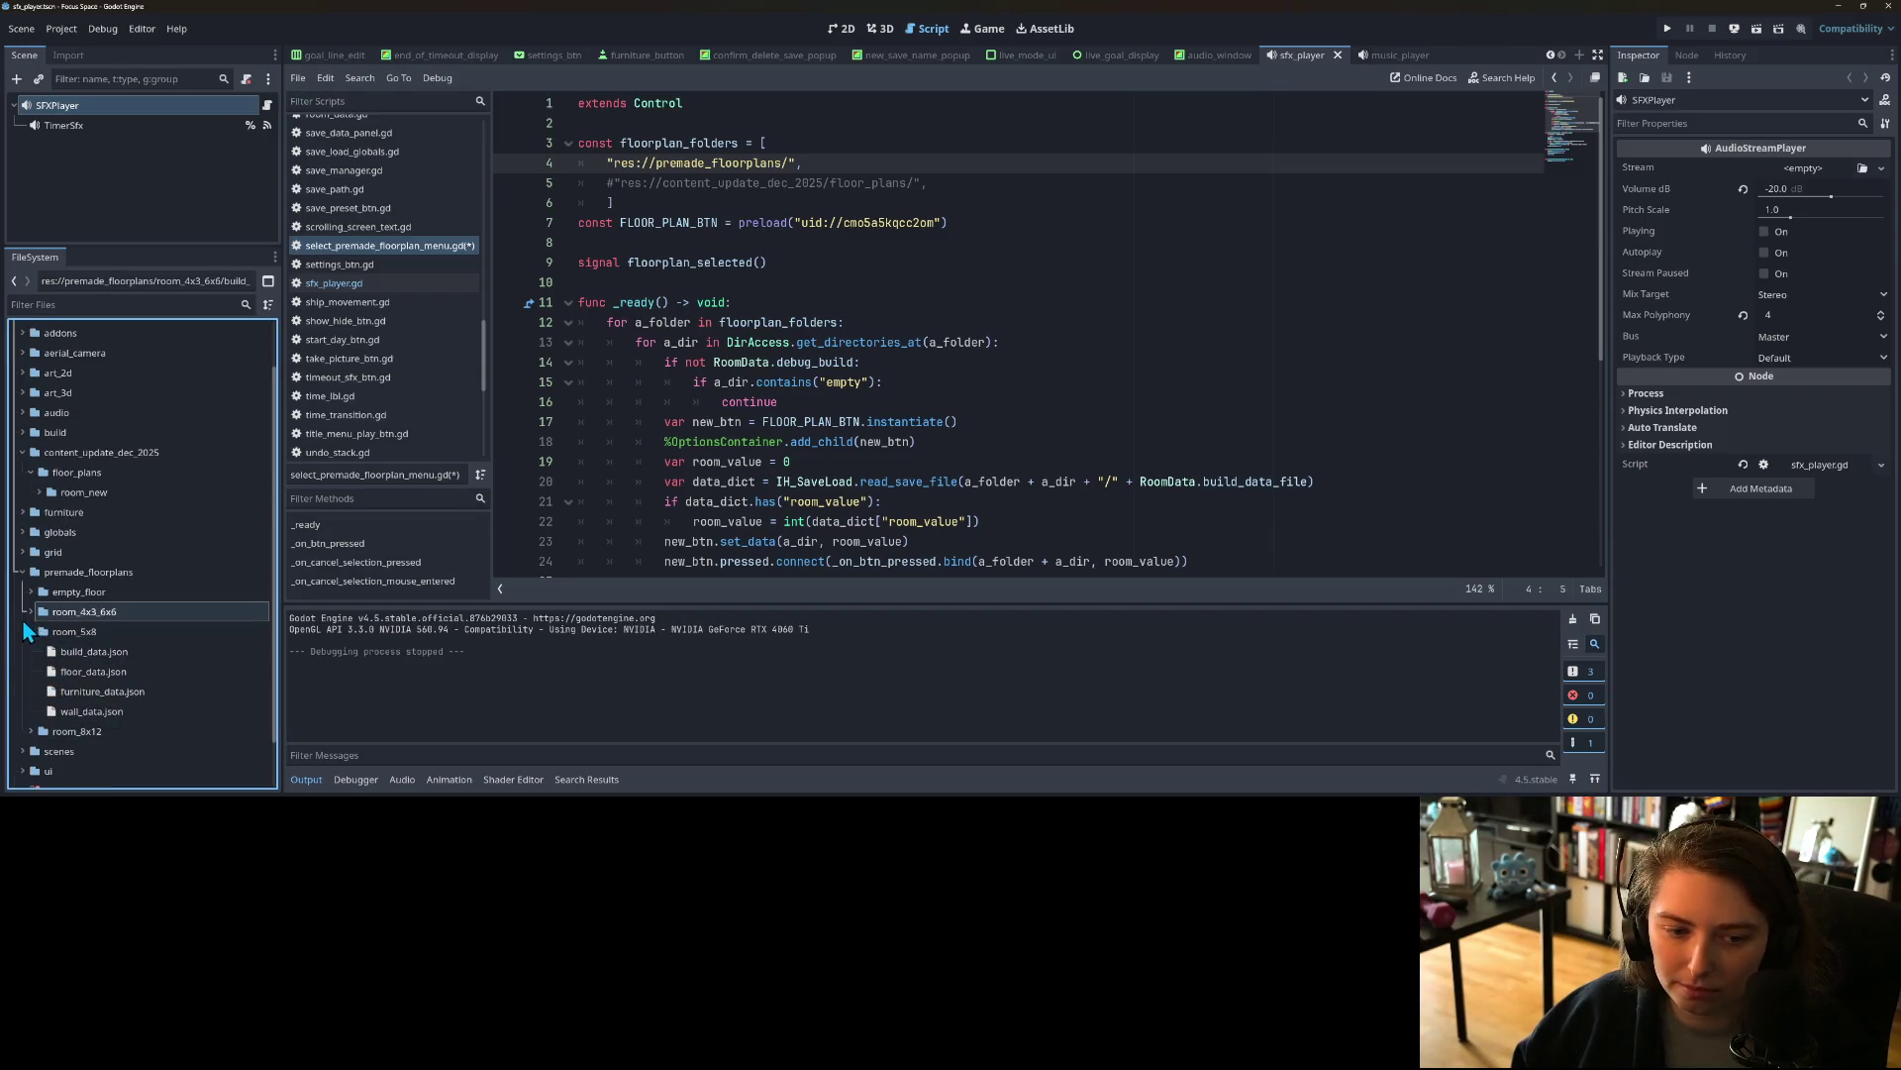
scroll(22, 616, "down", 1)
scroll(678, 297, "down", 2)
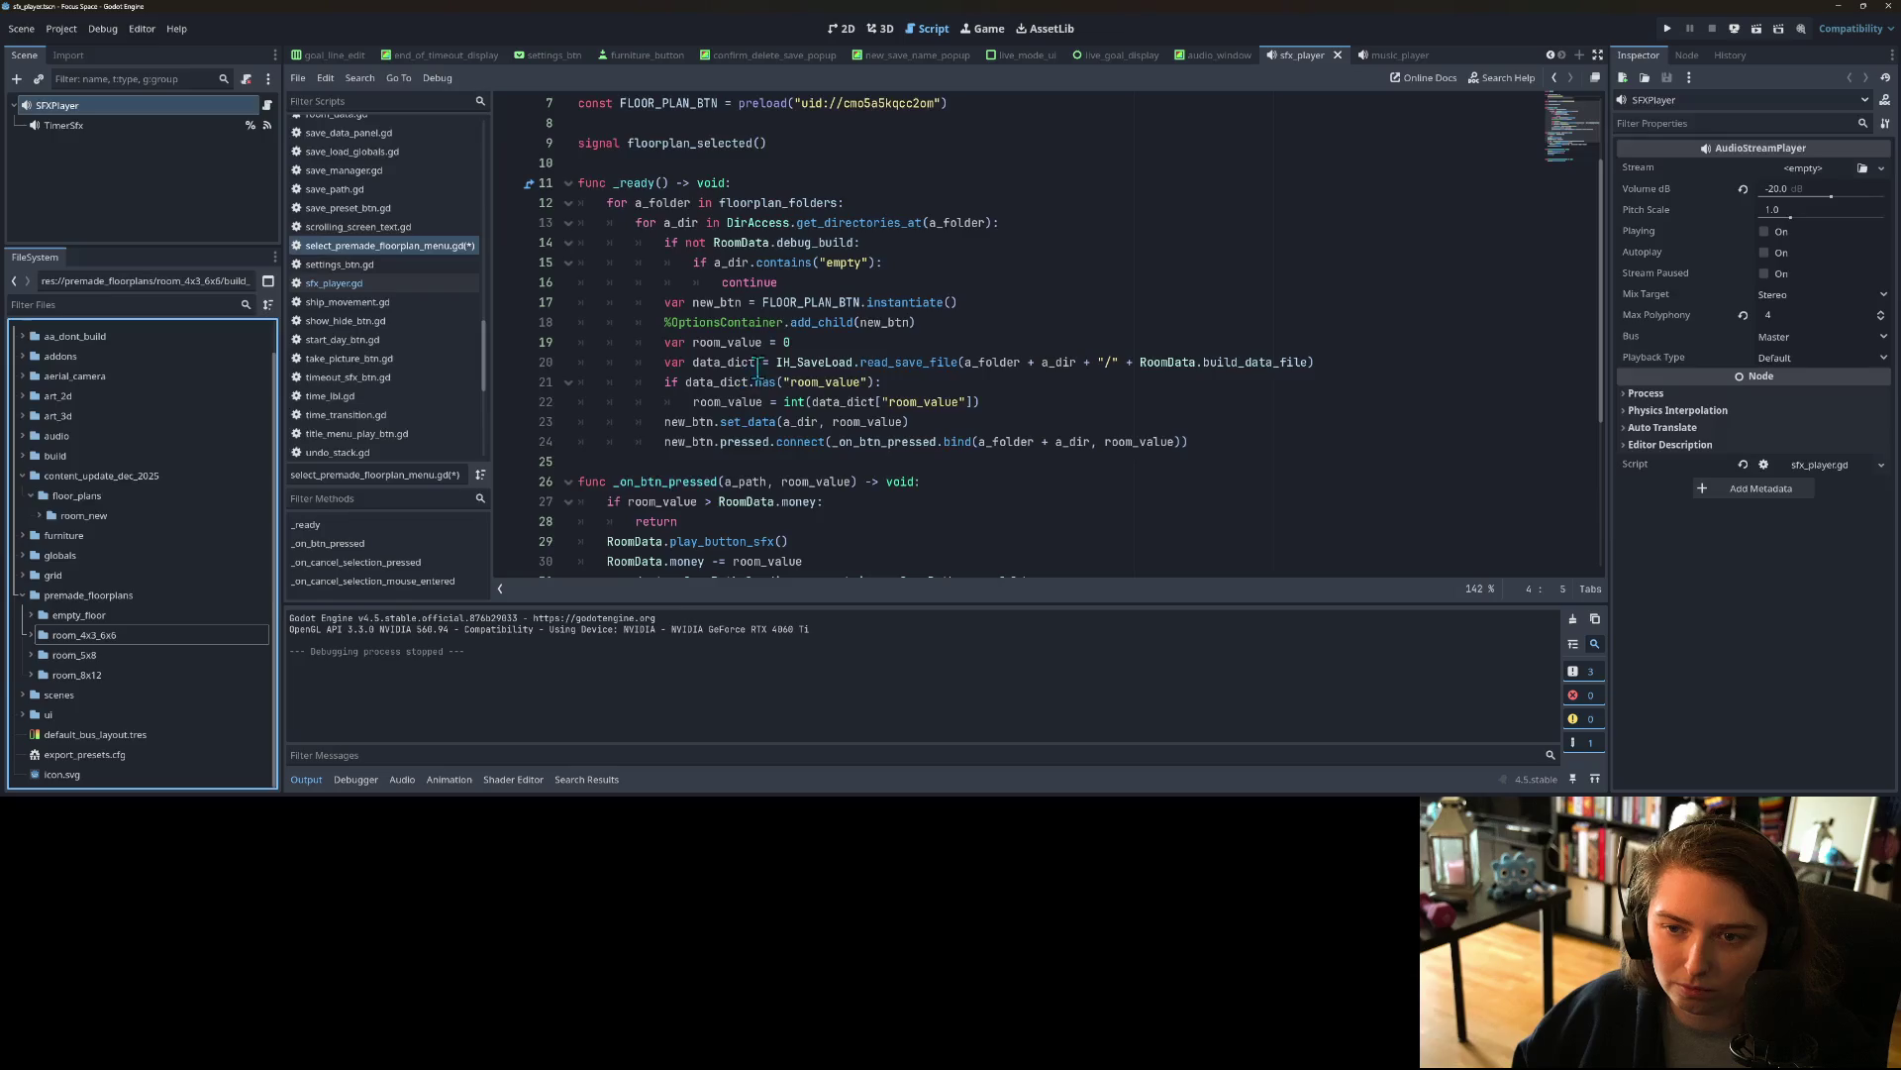
mouse_move(636, 221)
left_mouse_down()
mouse_move(792, 376)
mouse_move(786, 442)
left_mouse_up()
Step: Try dedenting lines 13–24 and renaming a_dir, undo both changes, and save the script
key("shift+Tab")
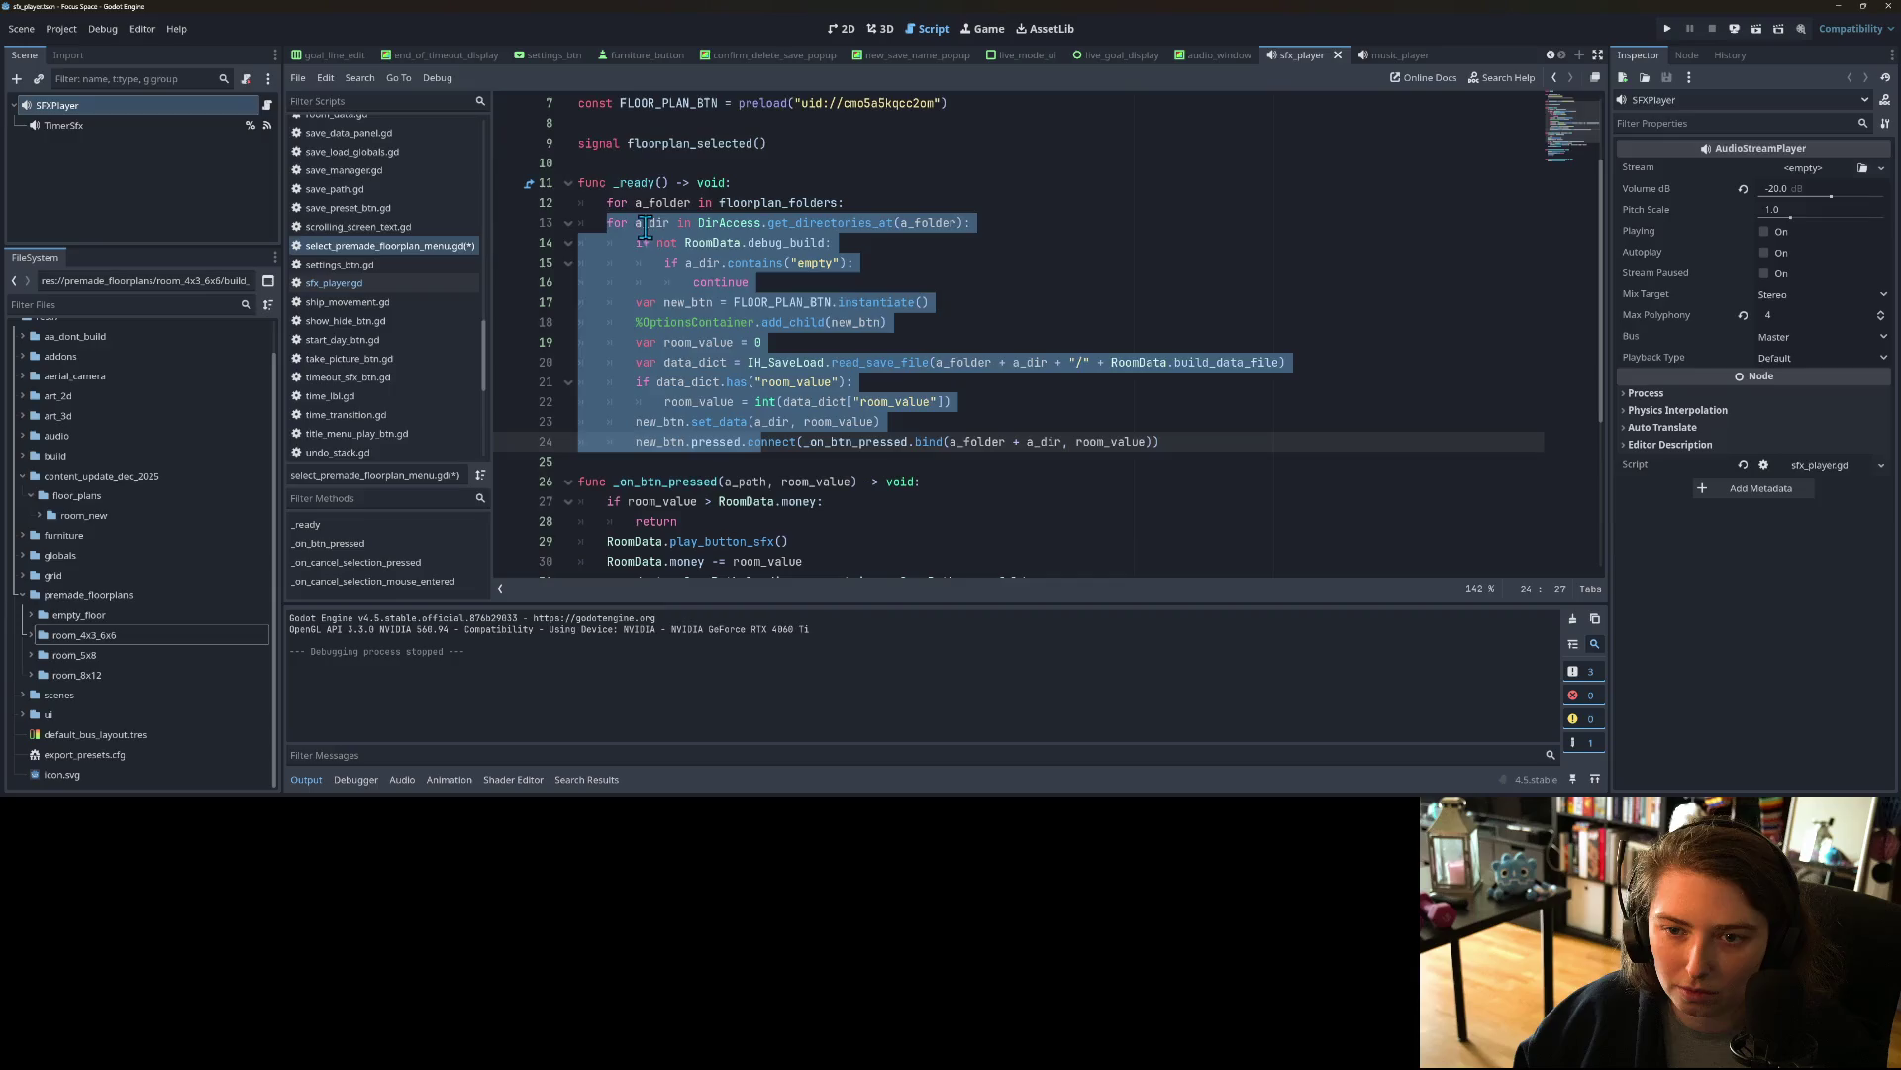
double_click(646, 226)
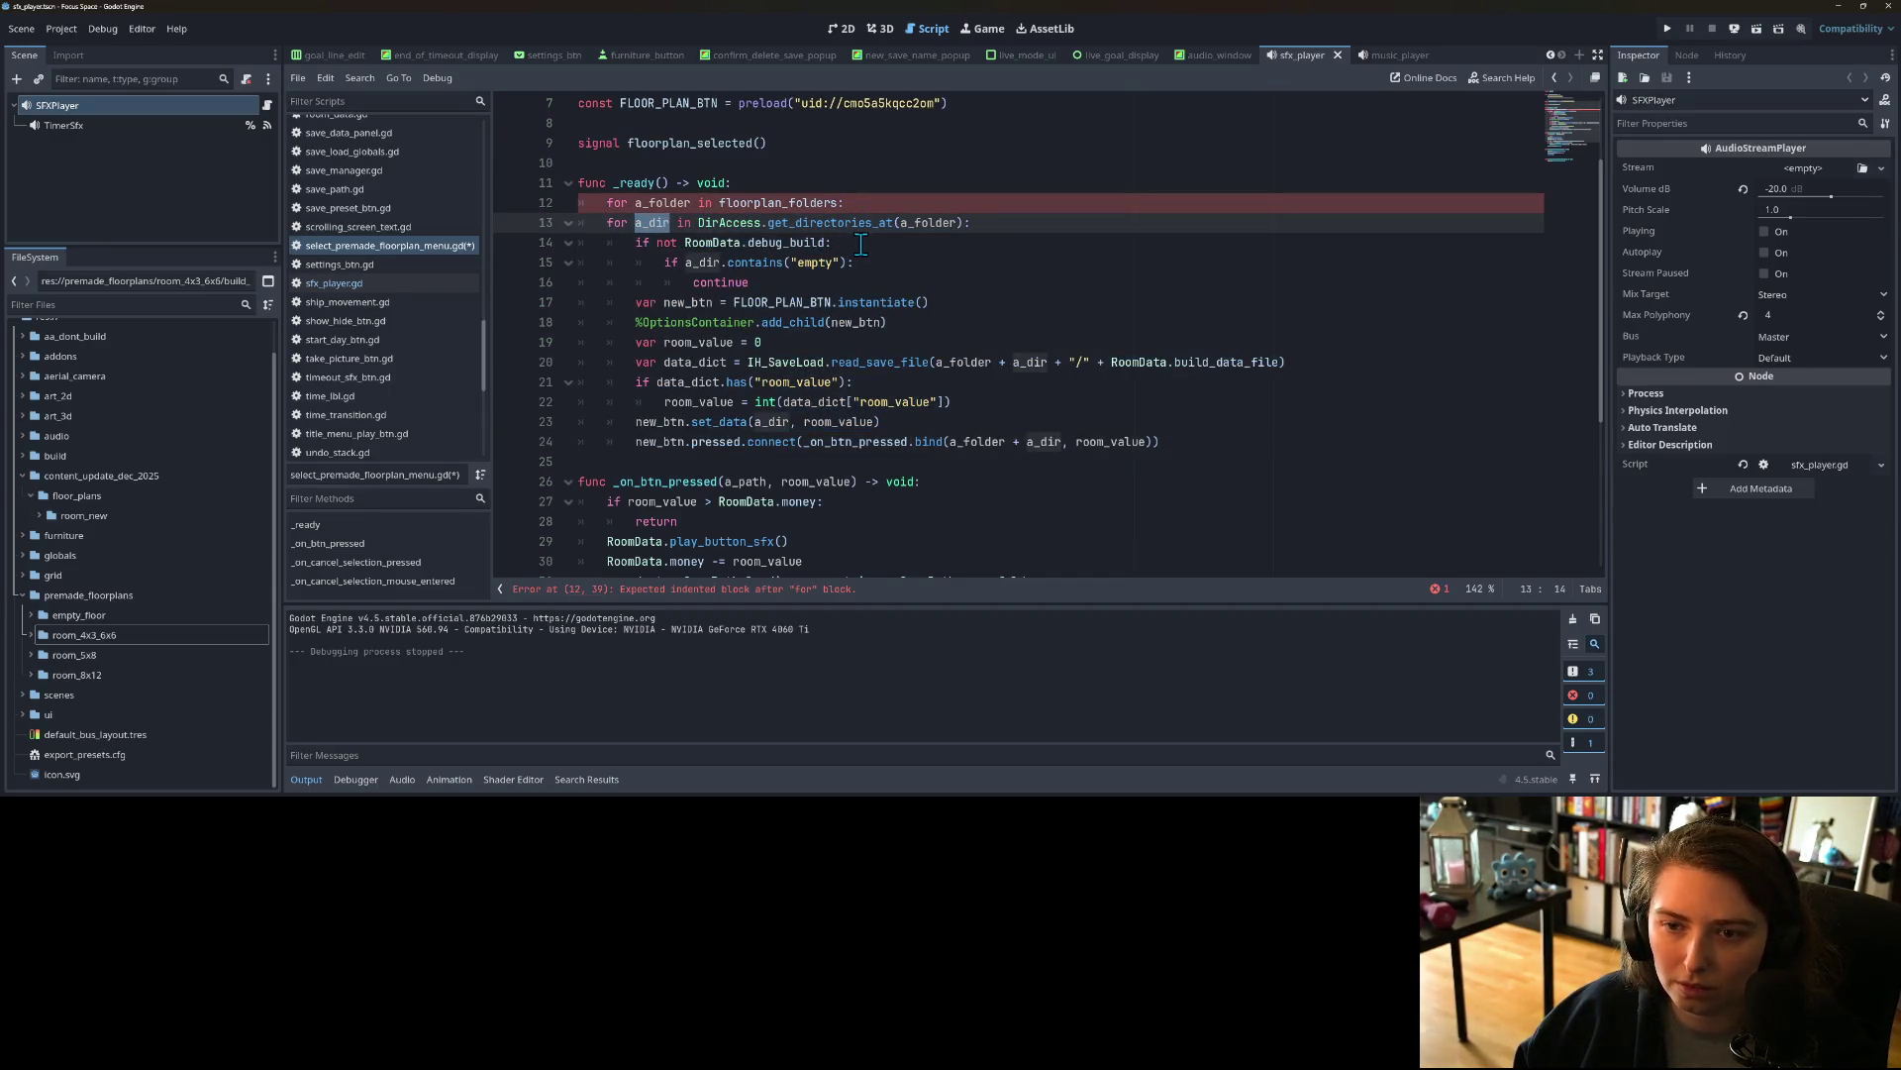
type("z")
key("ctrl+z")
key("ctrl+z")
left_click(854, 321)
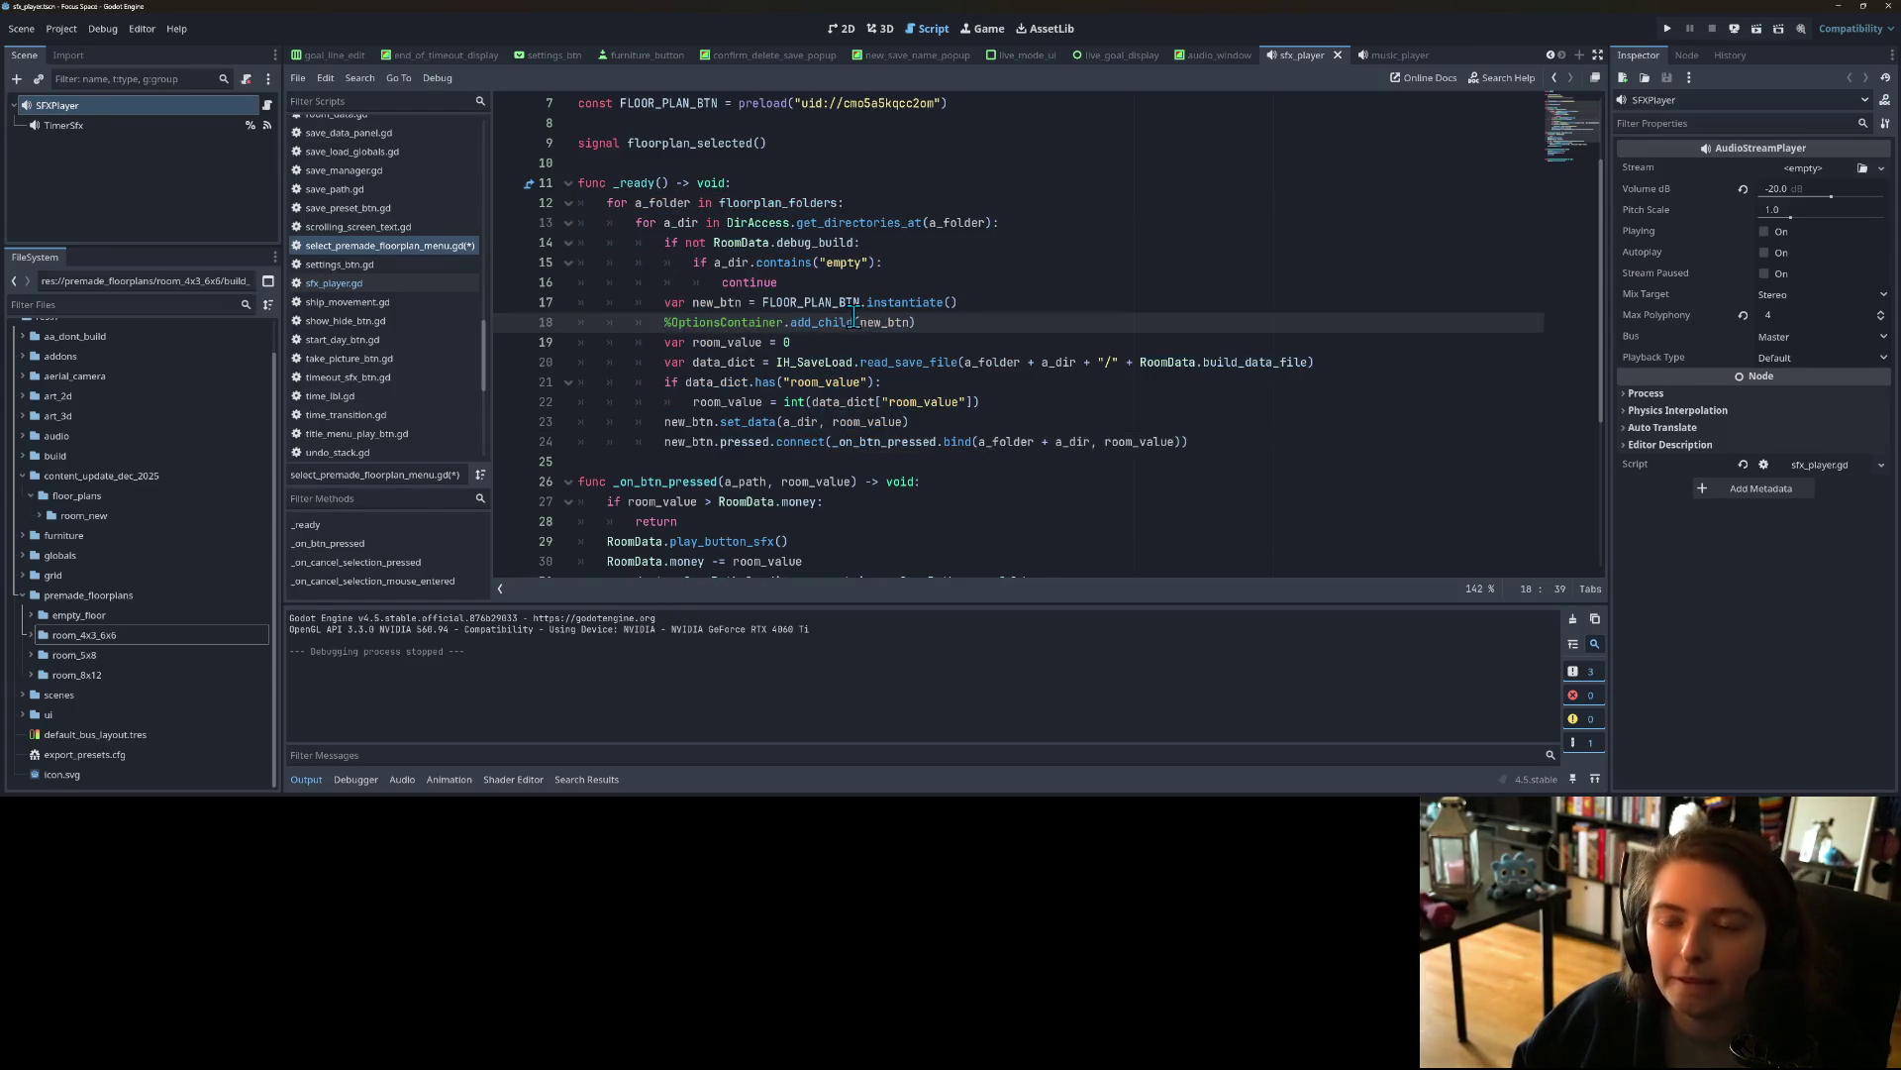
mouse_move(853, 314)
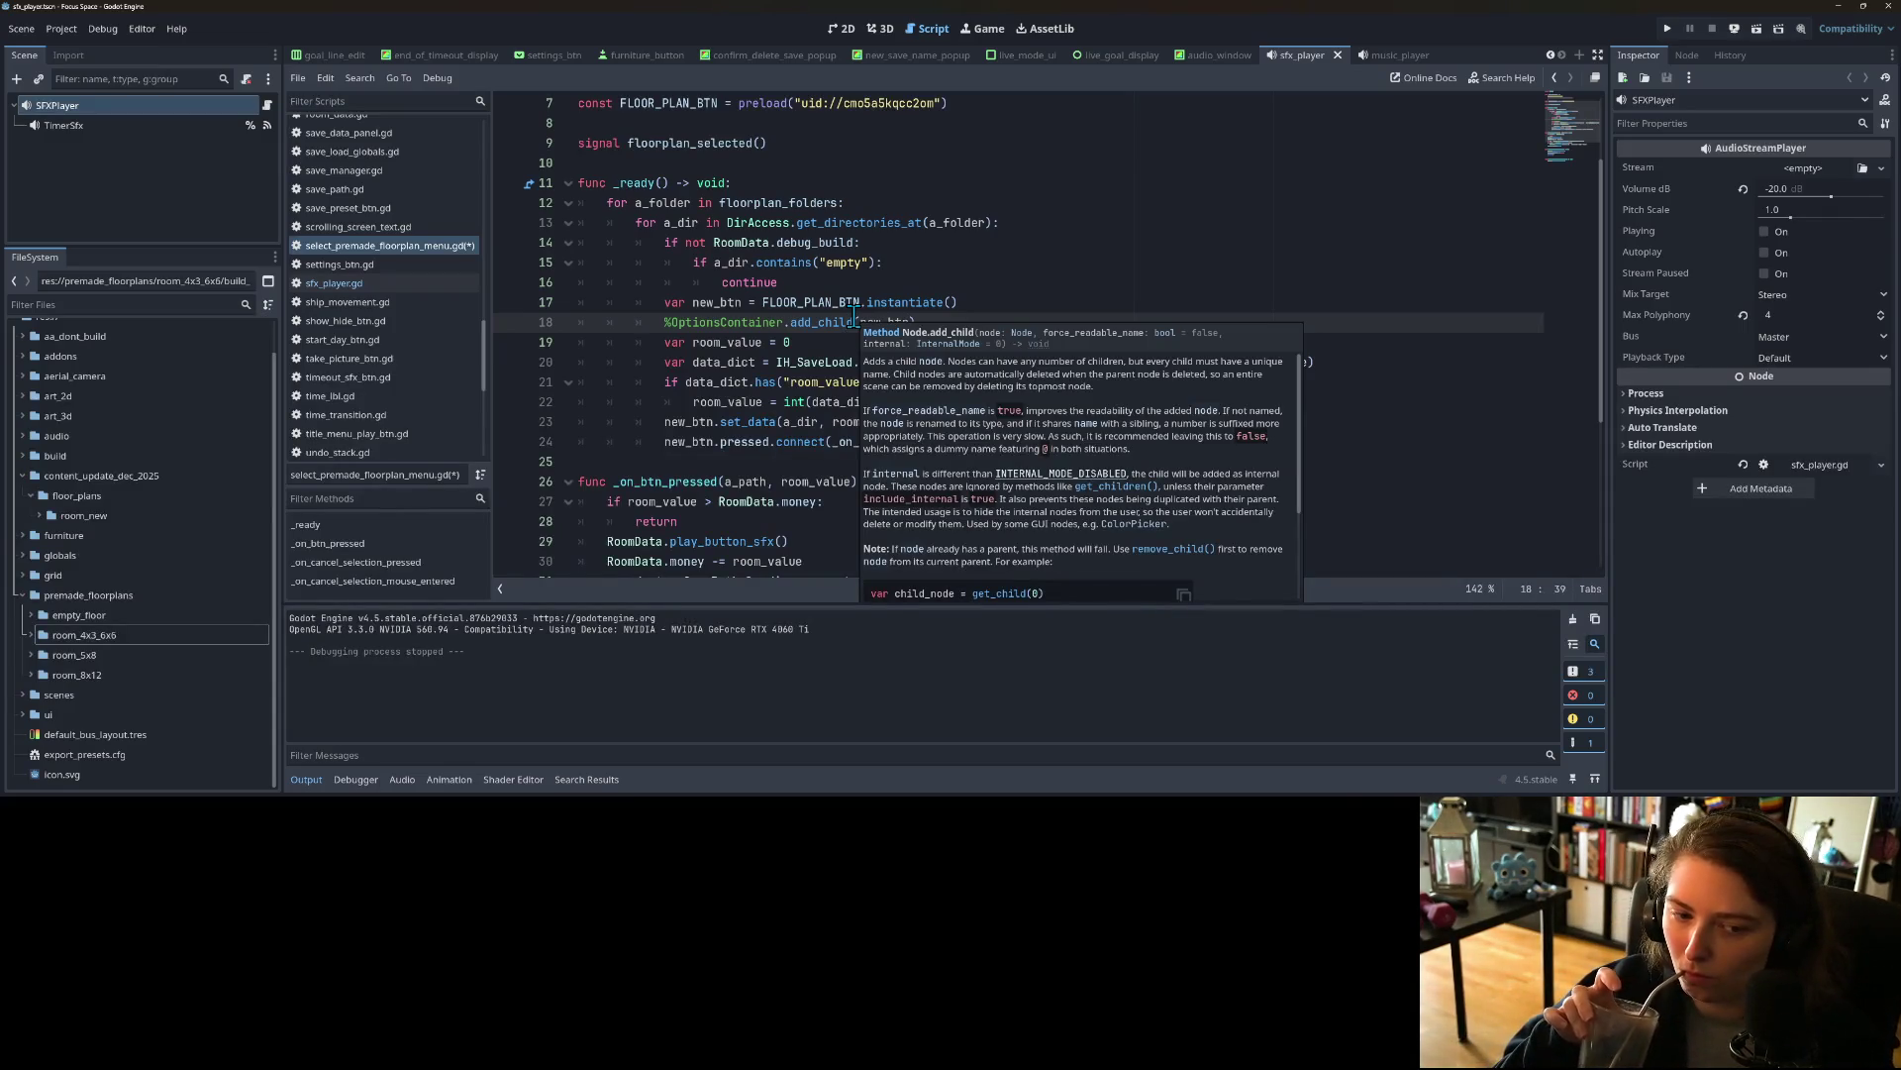
key("ctrl+s")
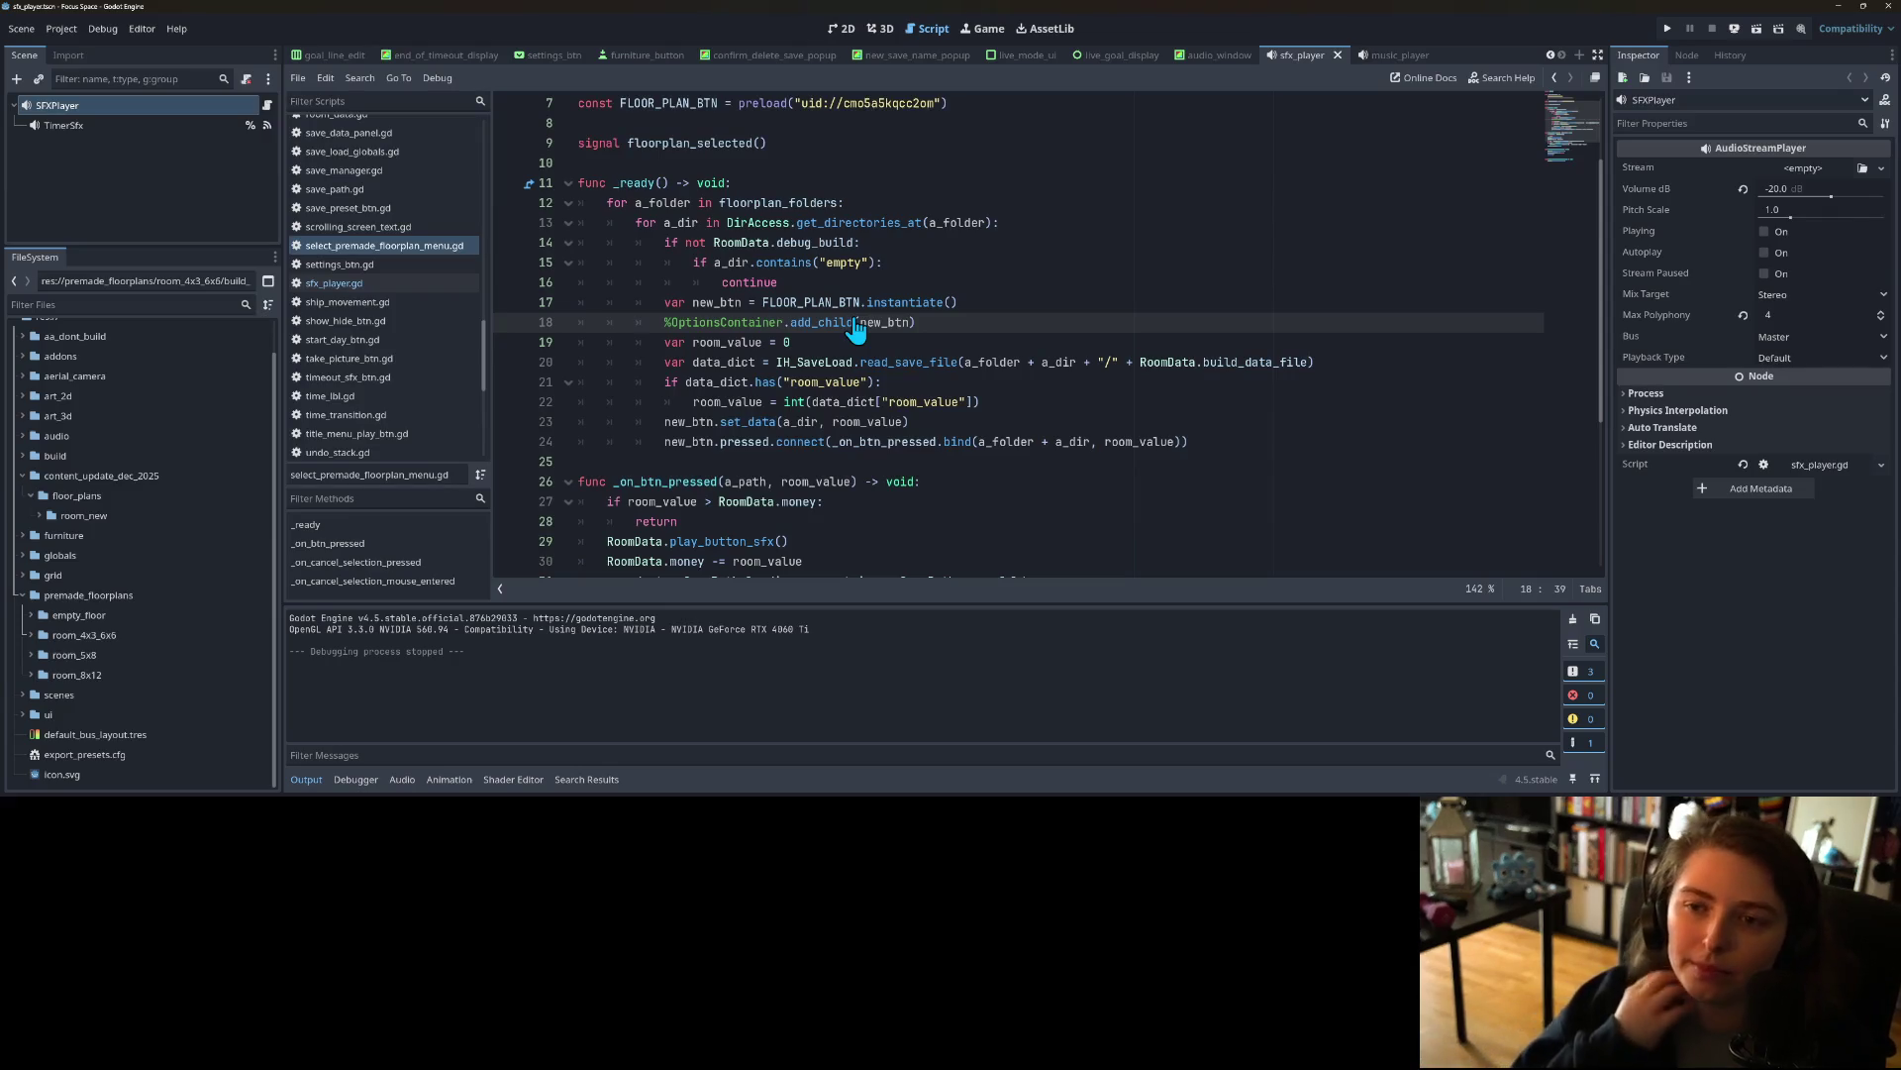
Step: Start turning the res://premade_floorplans/ entry into a dictionary key by wrapping it with '{ : ['
scroll(868, 353, "up", 1)
scroll(868, 354, "up", 2)
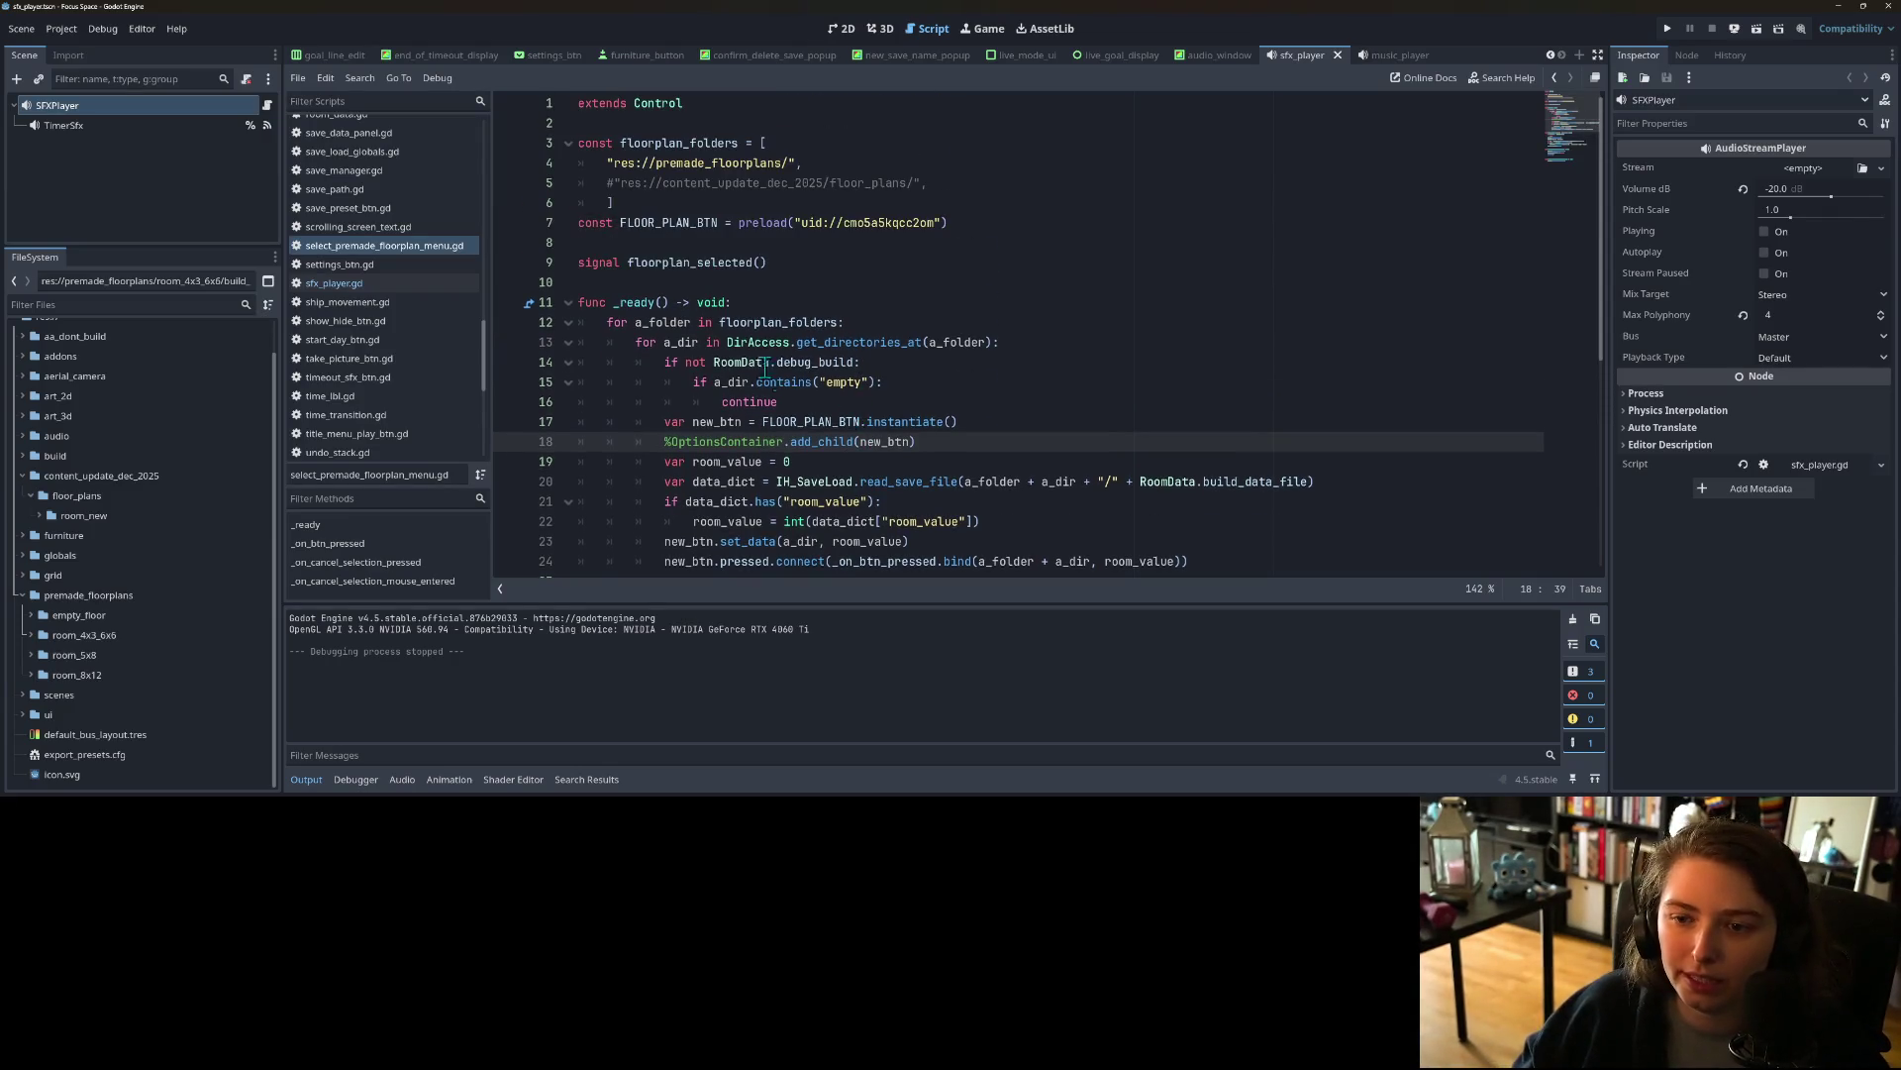
double_click(761, 325)
left_click(805, 161)
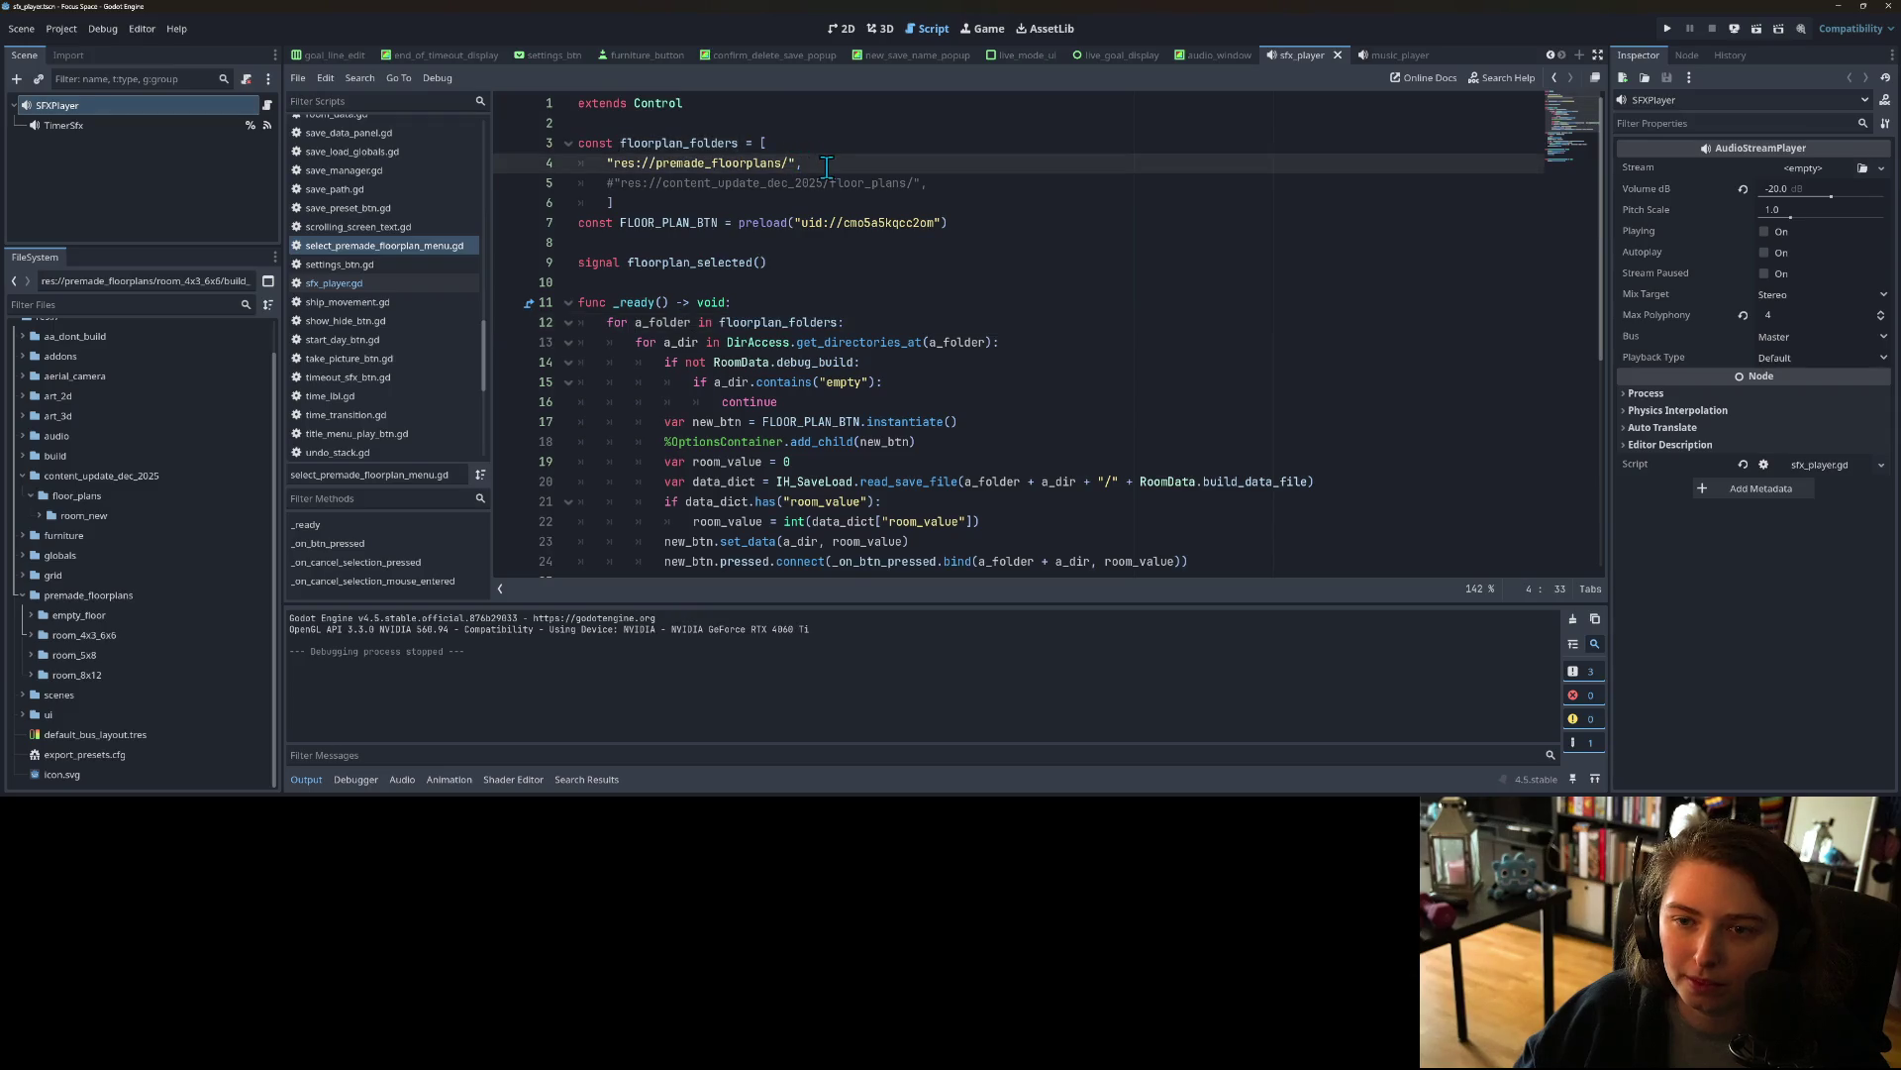
key("Up")
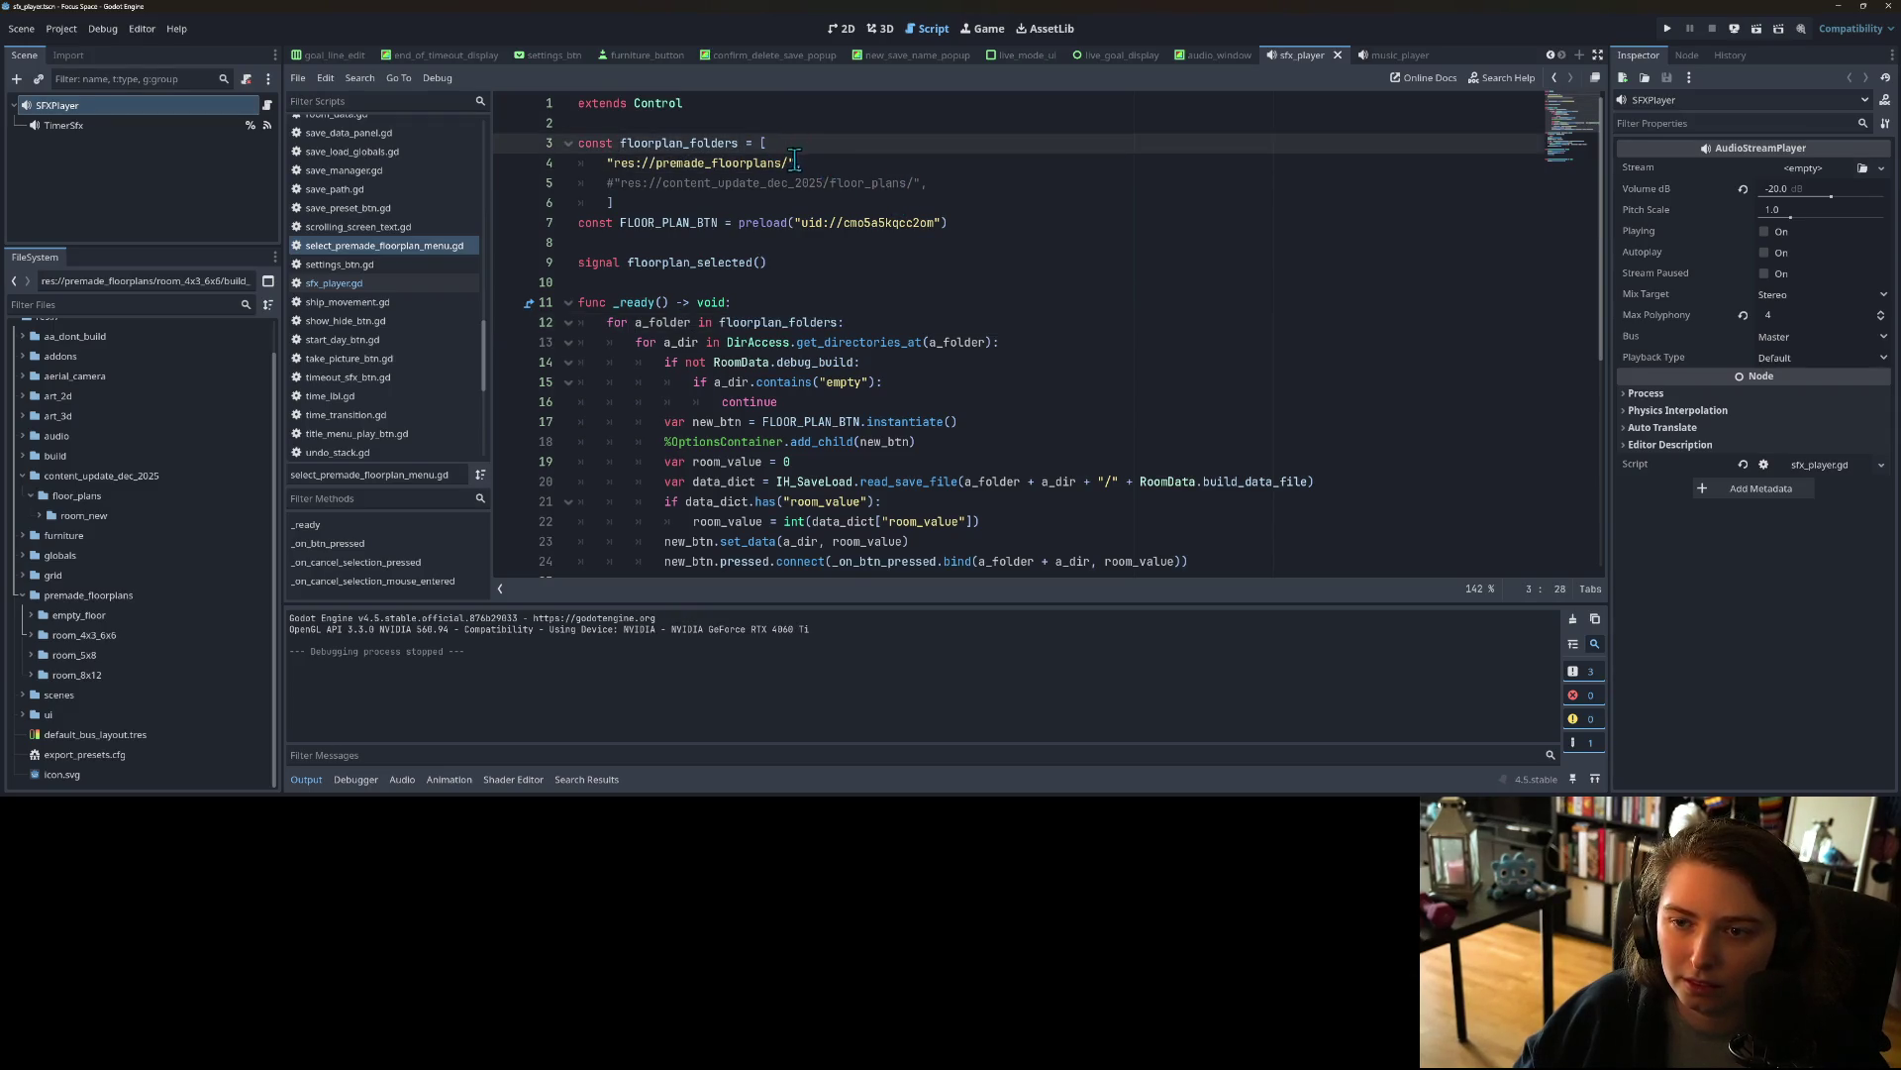
left_click(797, 165)
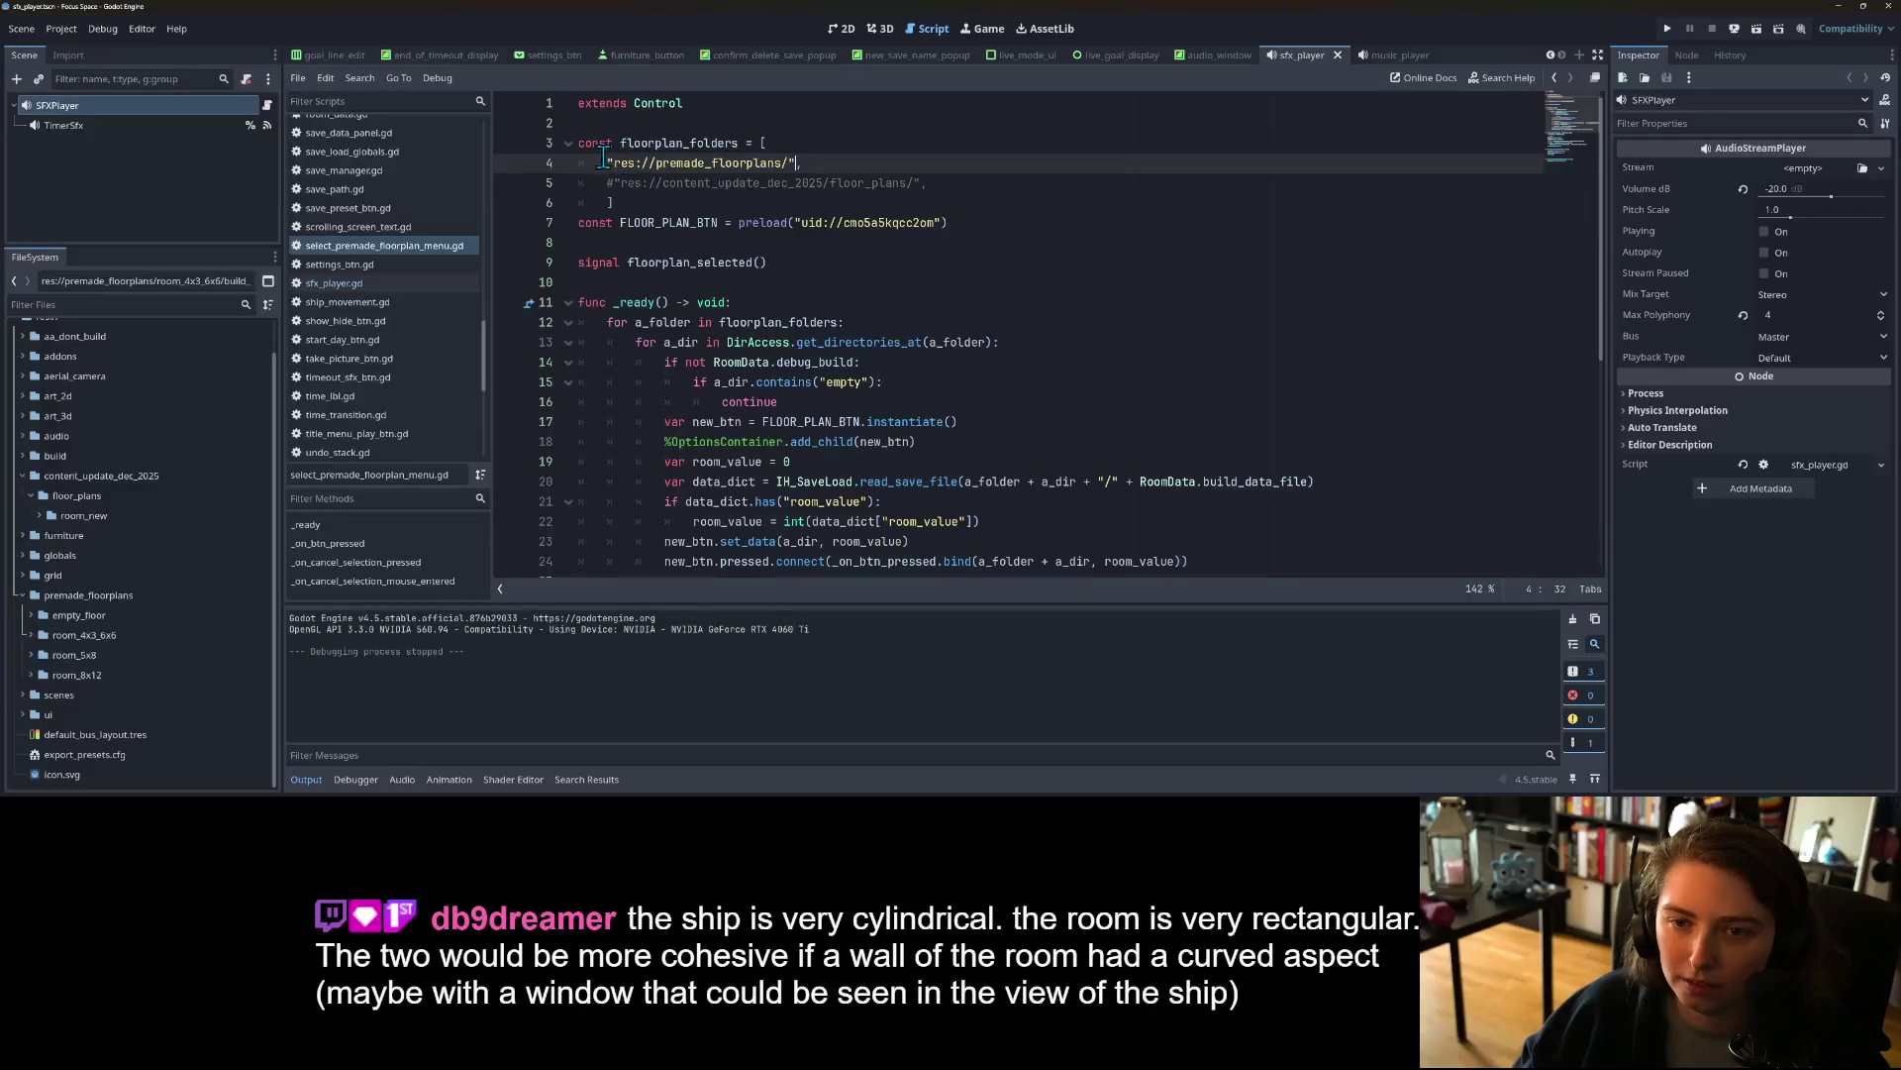
type(",")
left_click_drag(608, 161, 800, 162)
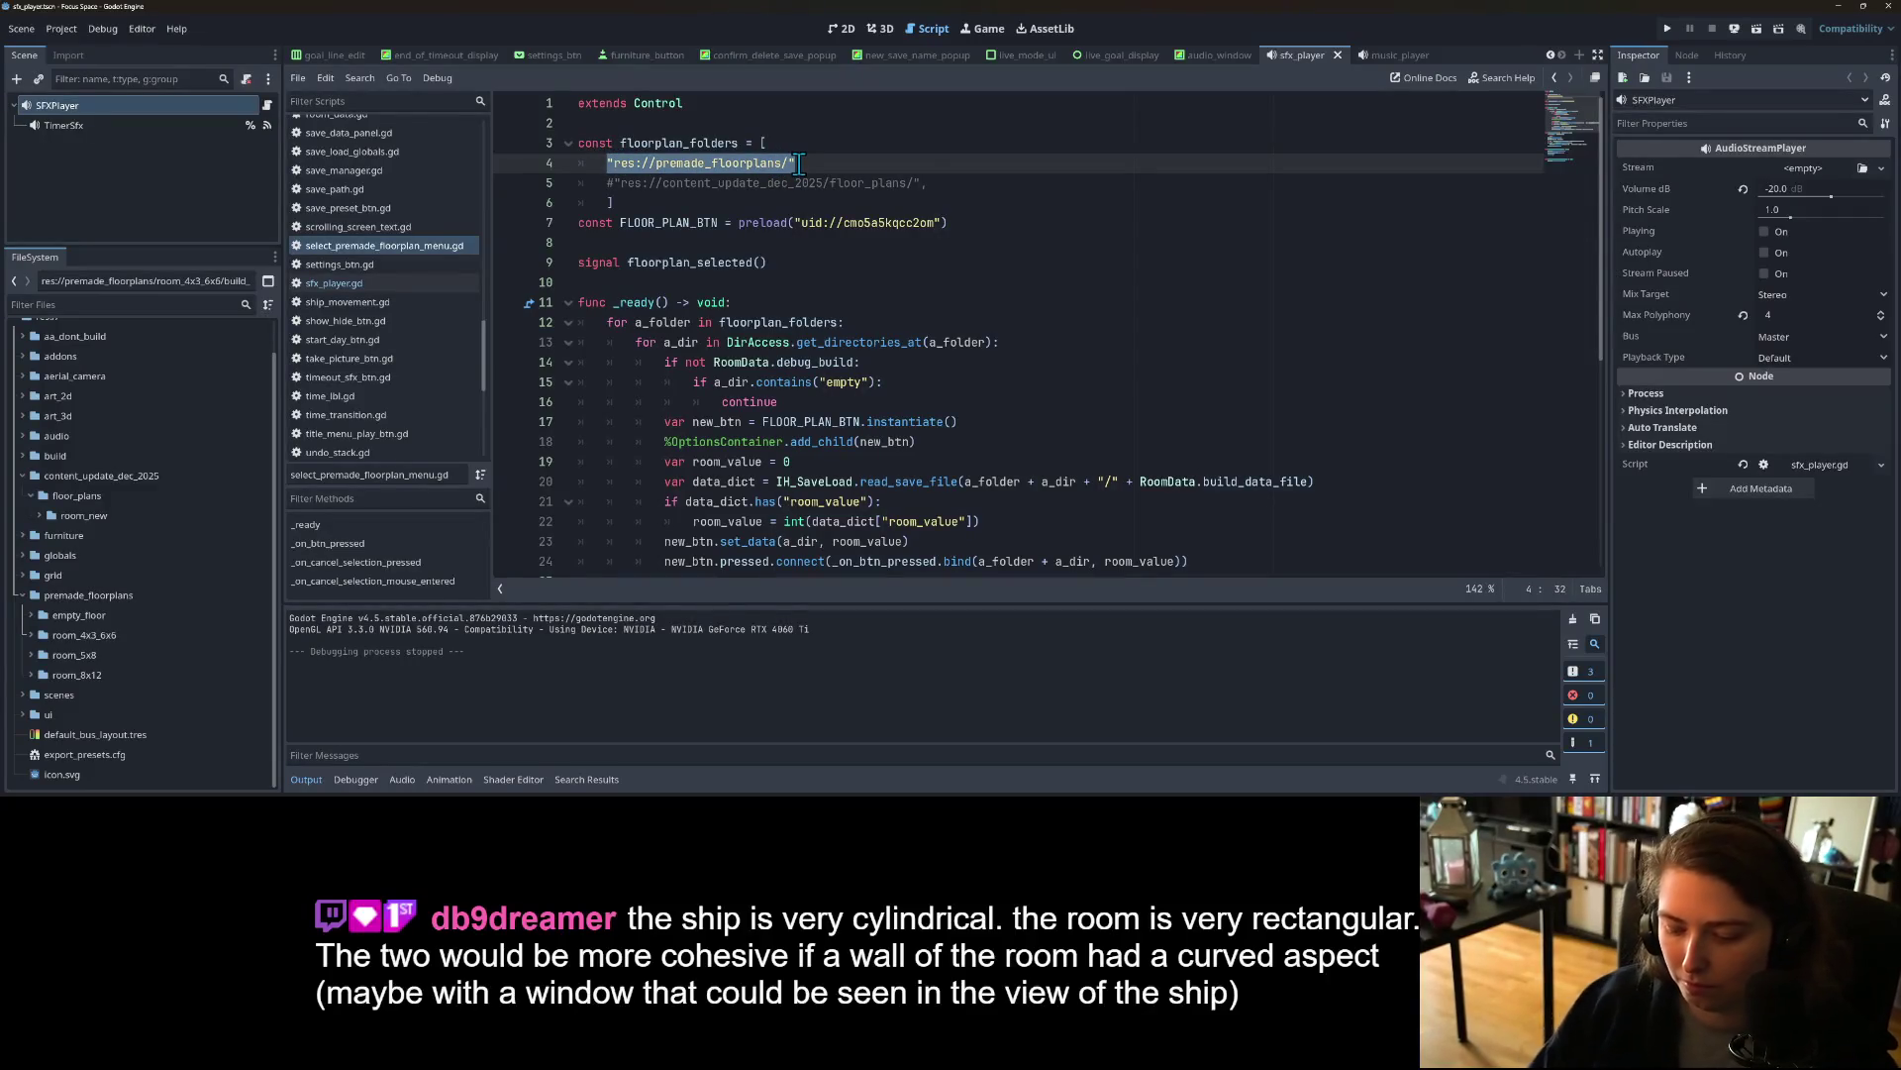
type("{")
type(" : ")
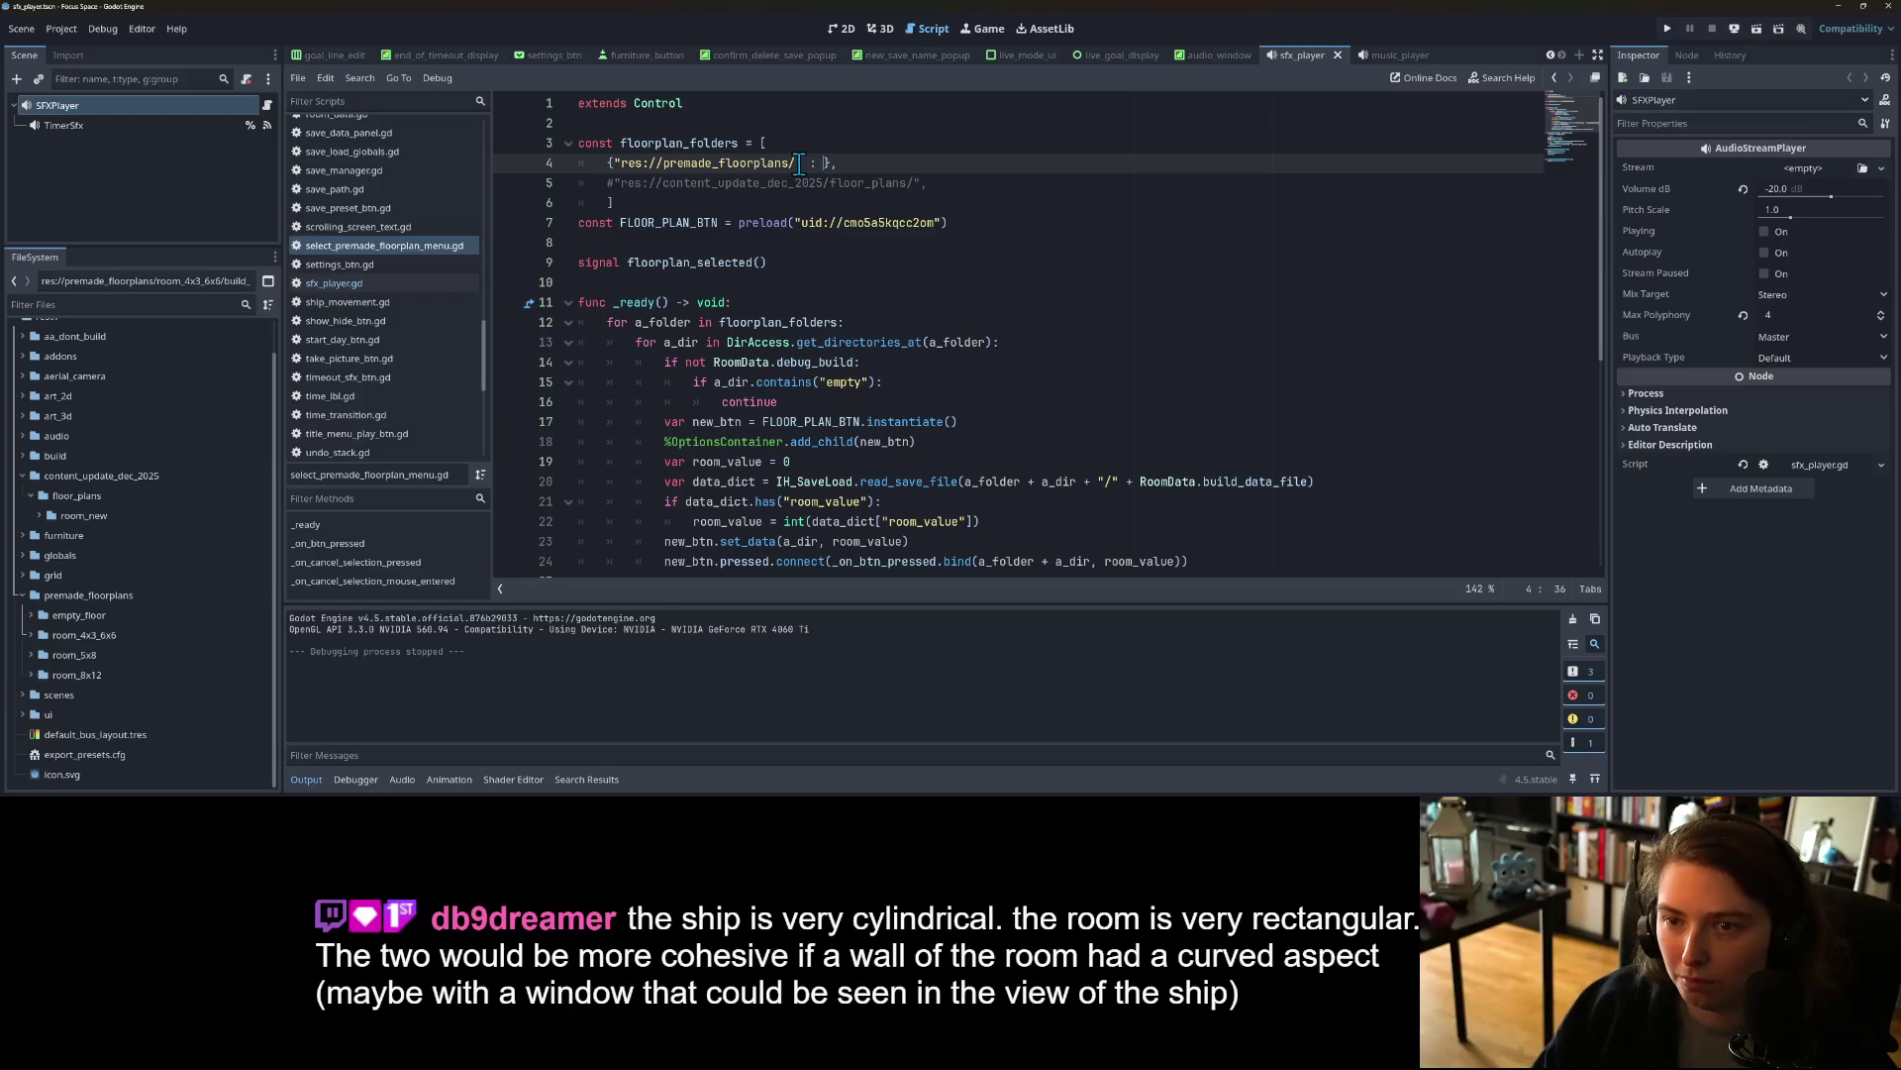
type("[")
Step: Open an empty line inside the premade_floorplans room list, save the script, and hide the Output panel
key("Return")
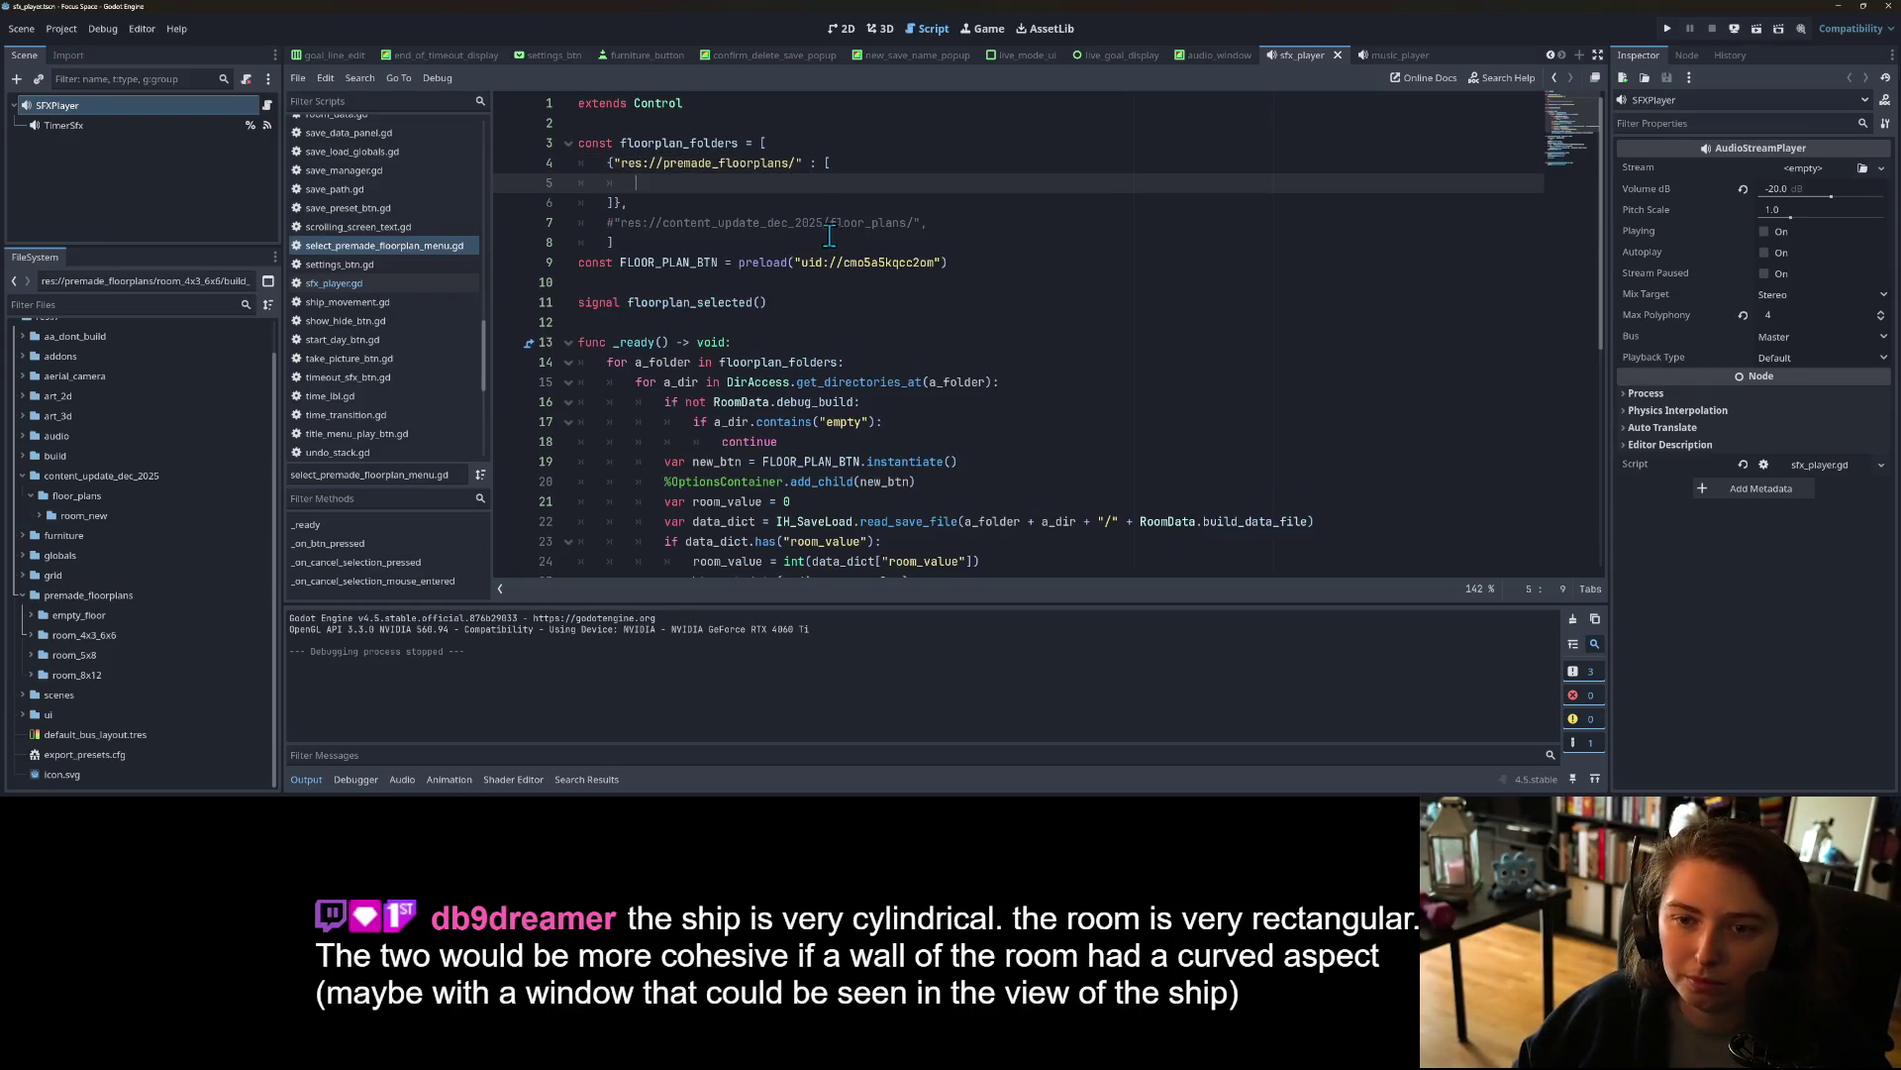
left_click(600, 224)
key("ctrl+s")
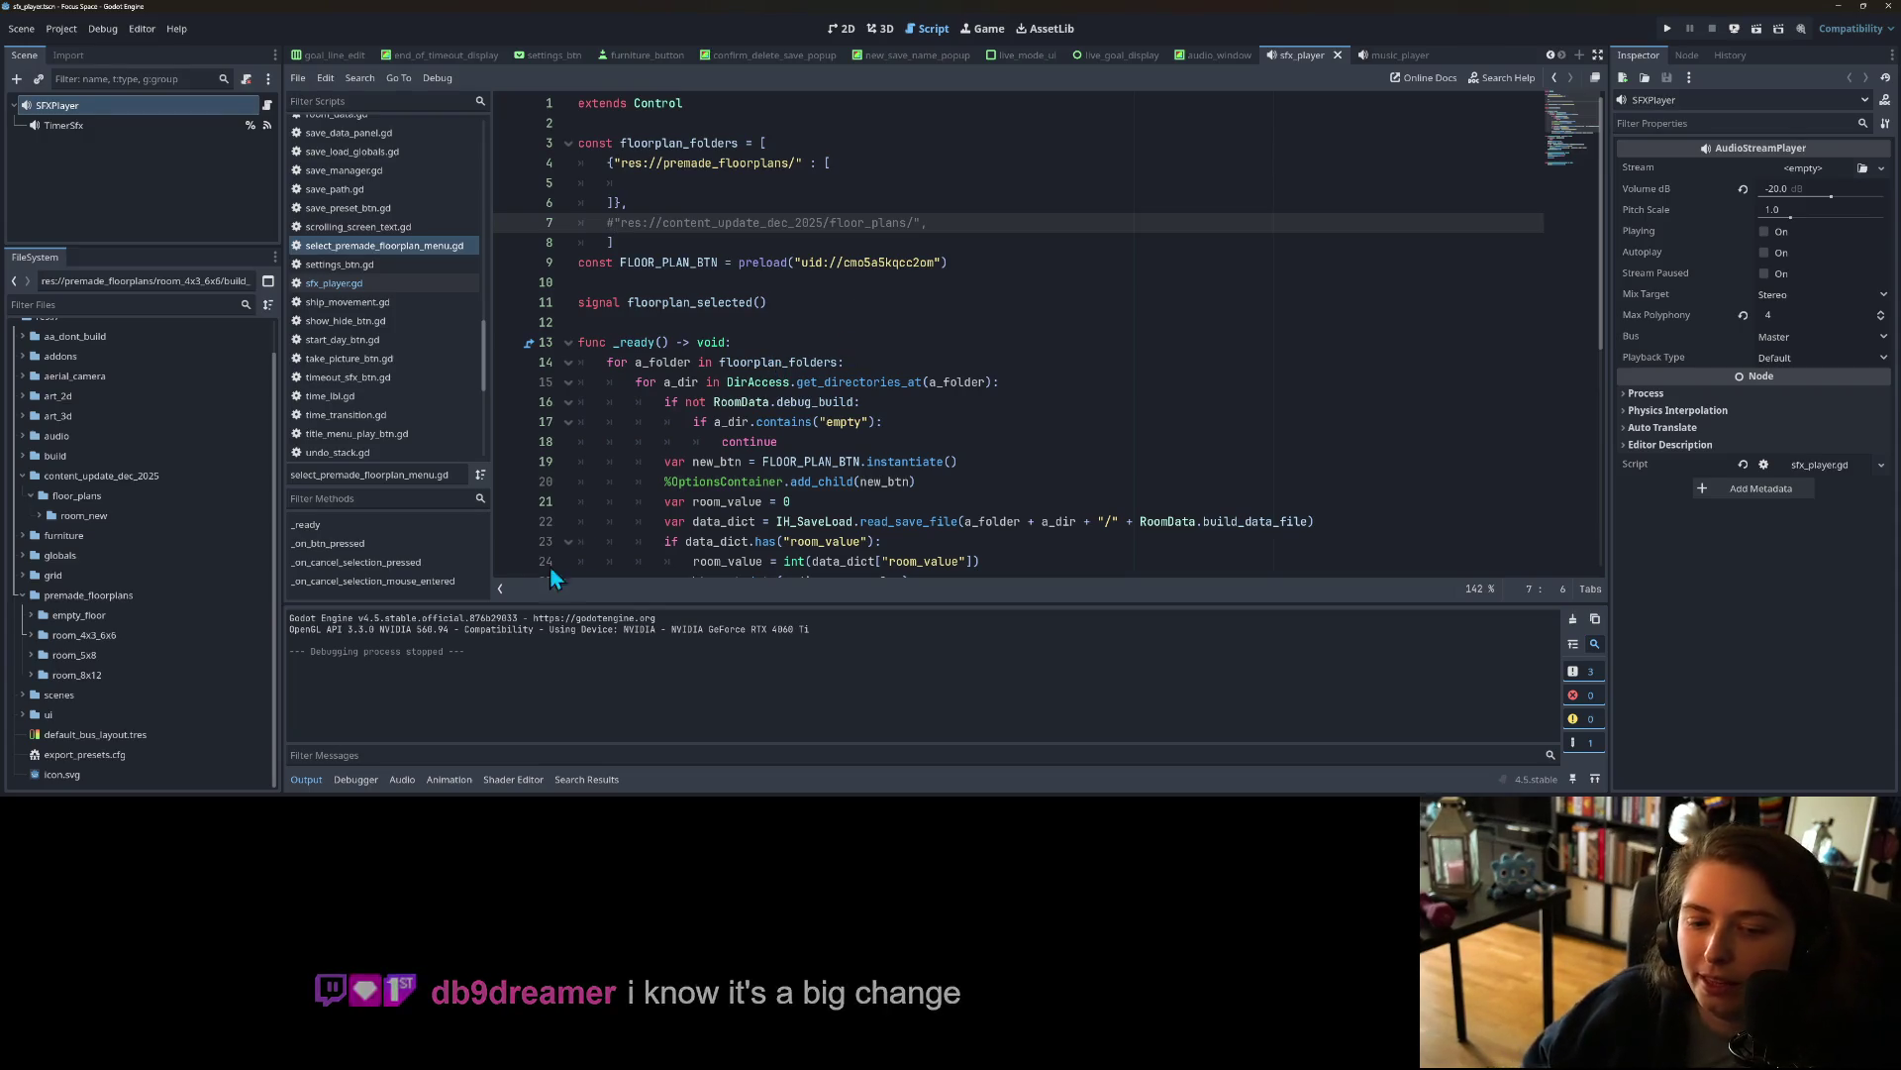
left_click(306, 780)
Step: Run the Focus Space project, start from the title screen, and open a saved room
left_click(1670, 28)
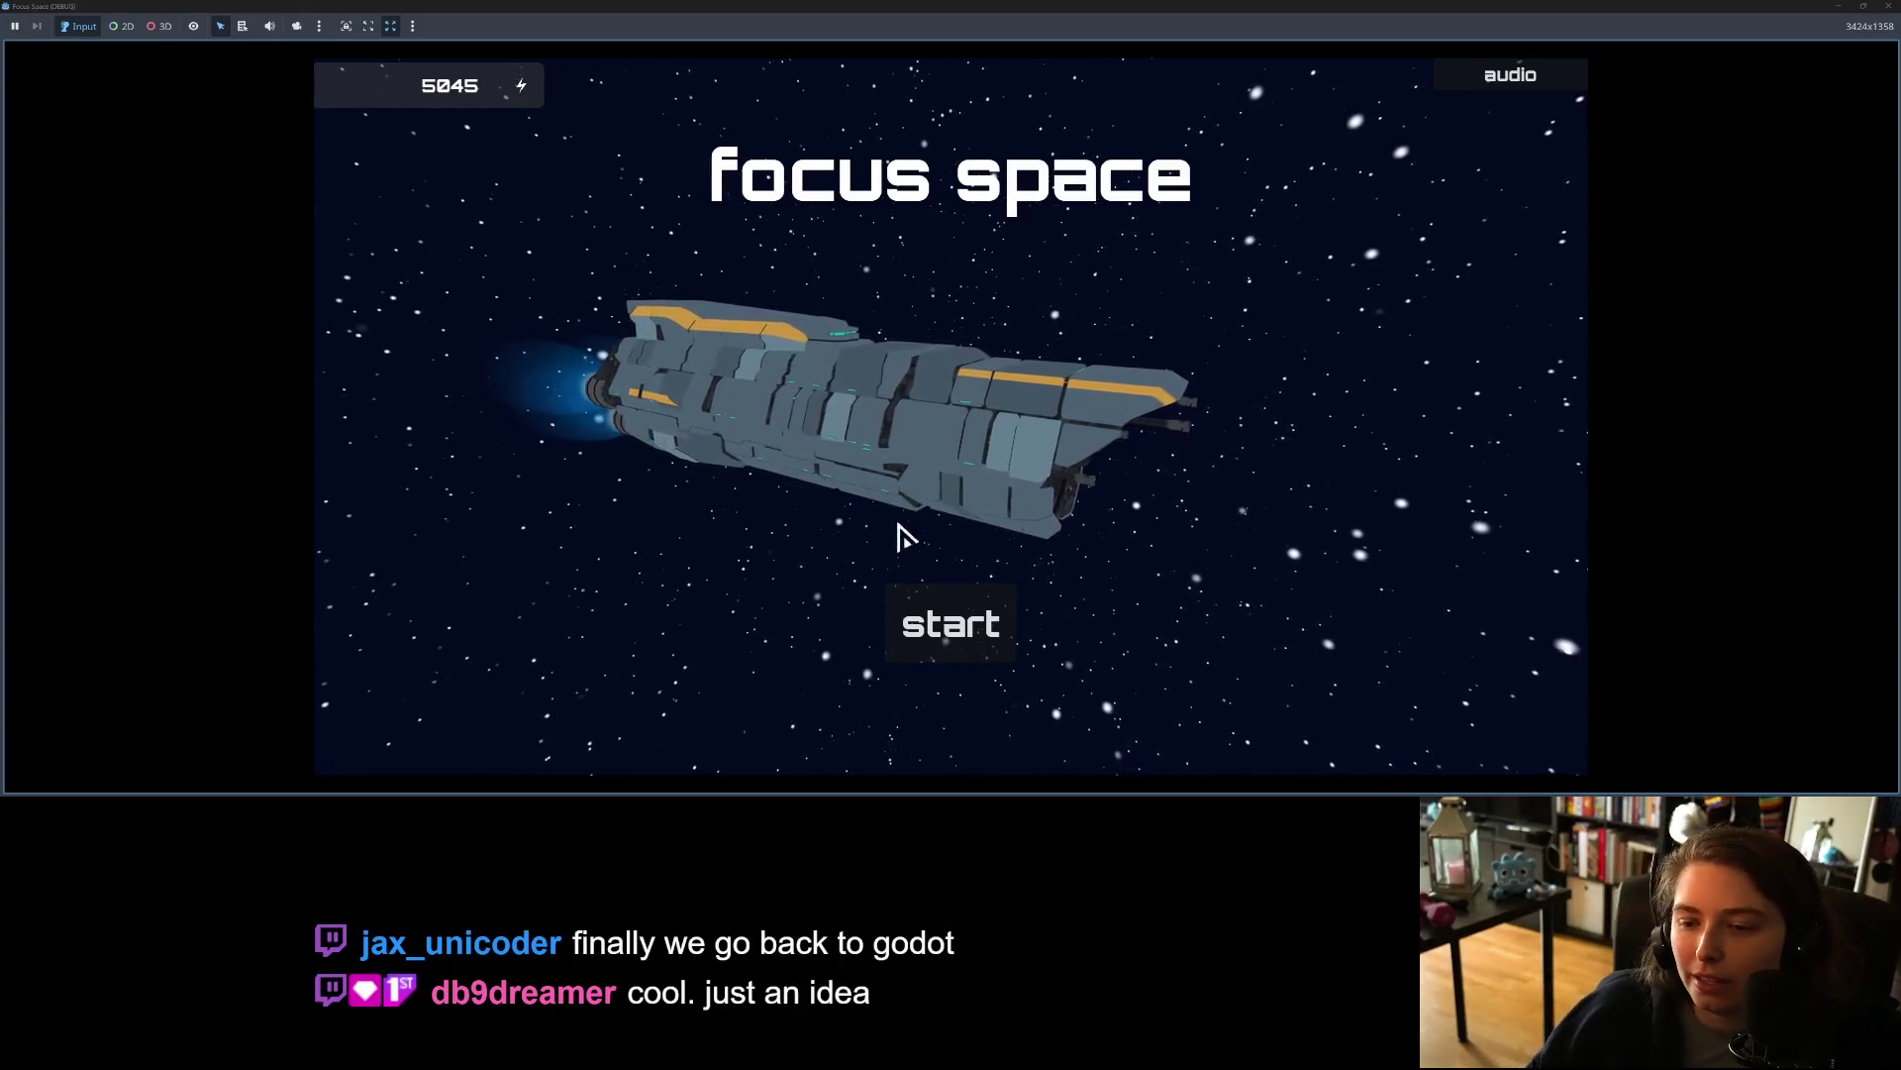
left_click(926, 615)
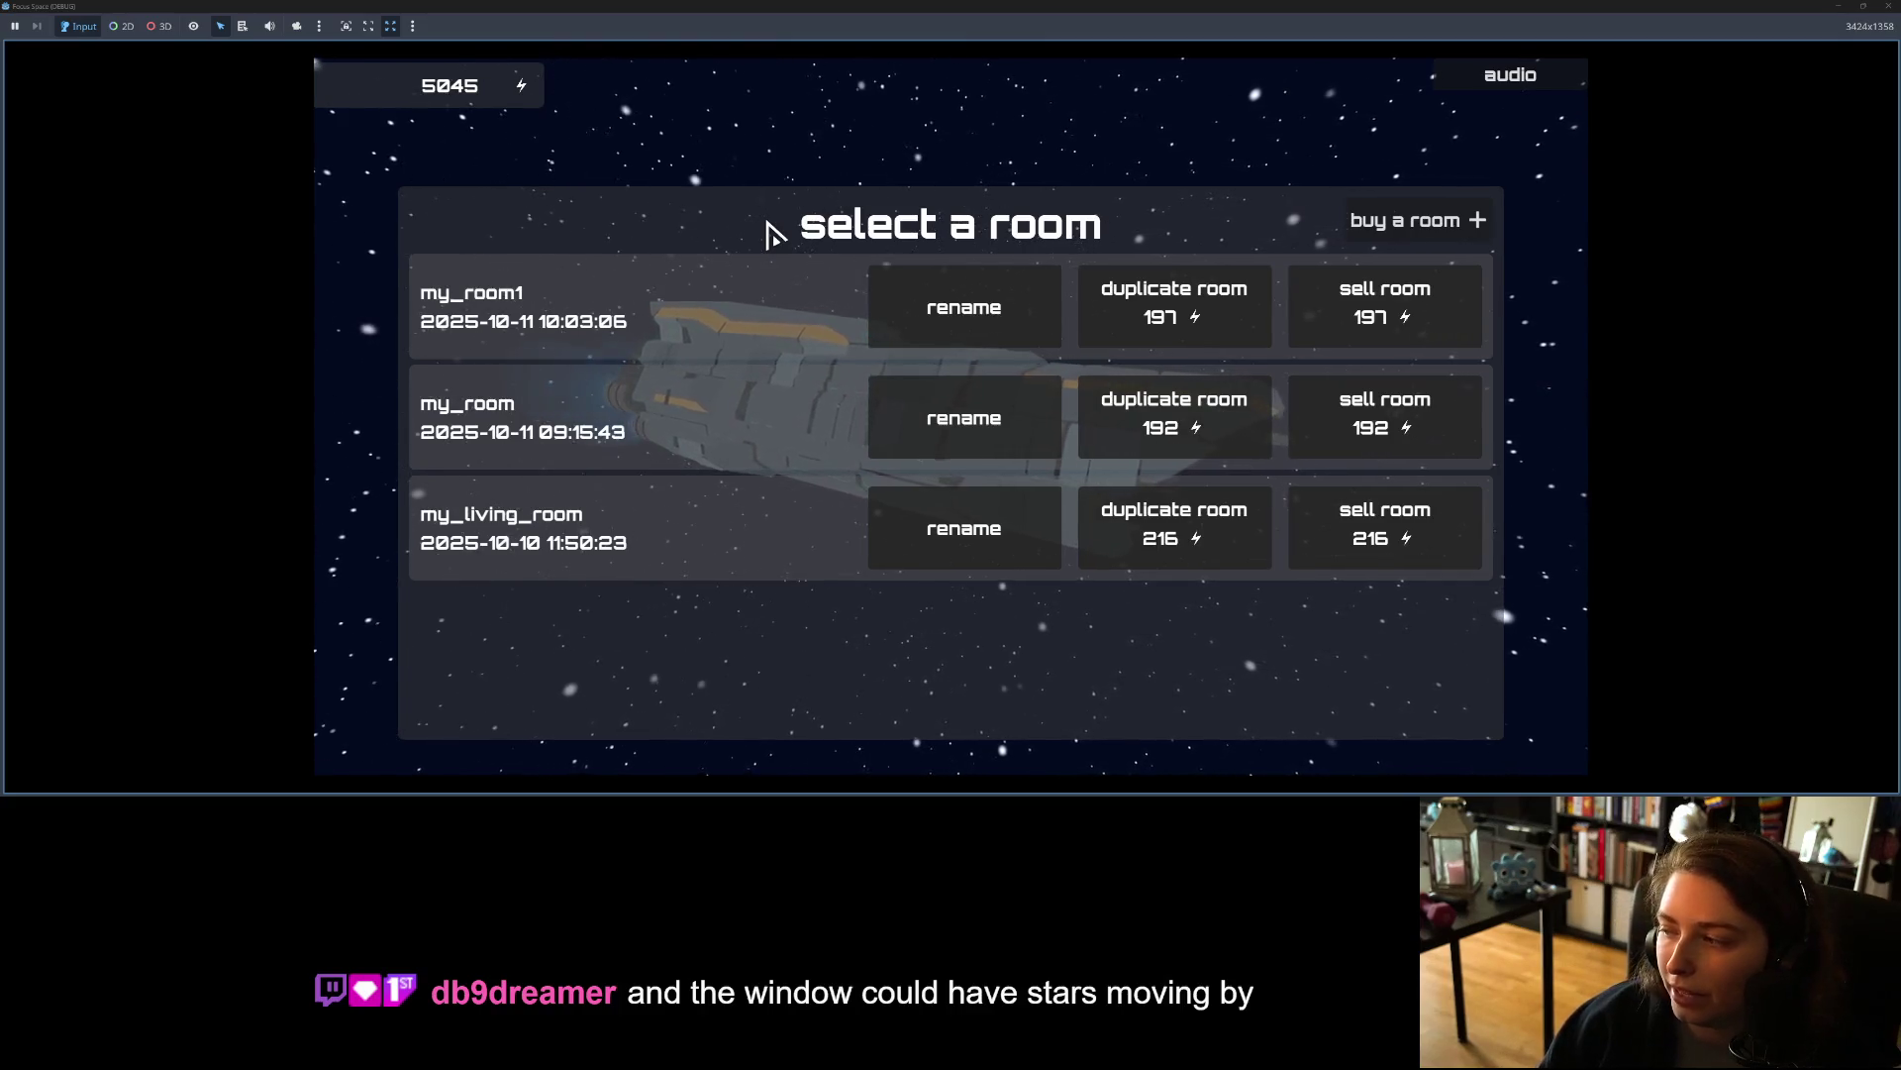
left_click(689, 353)
Step: Orbit around the room, demolish all furniture and decor (balance rises to 5087), then close the game
scroll(850, 406, "down", 5)
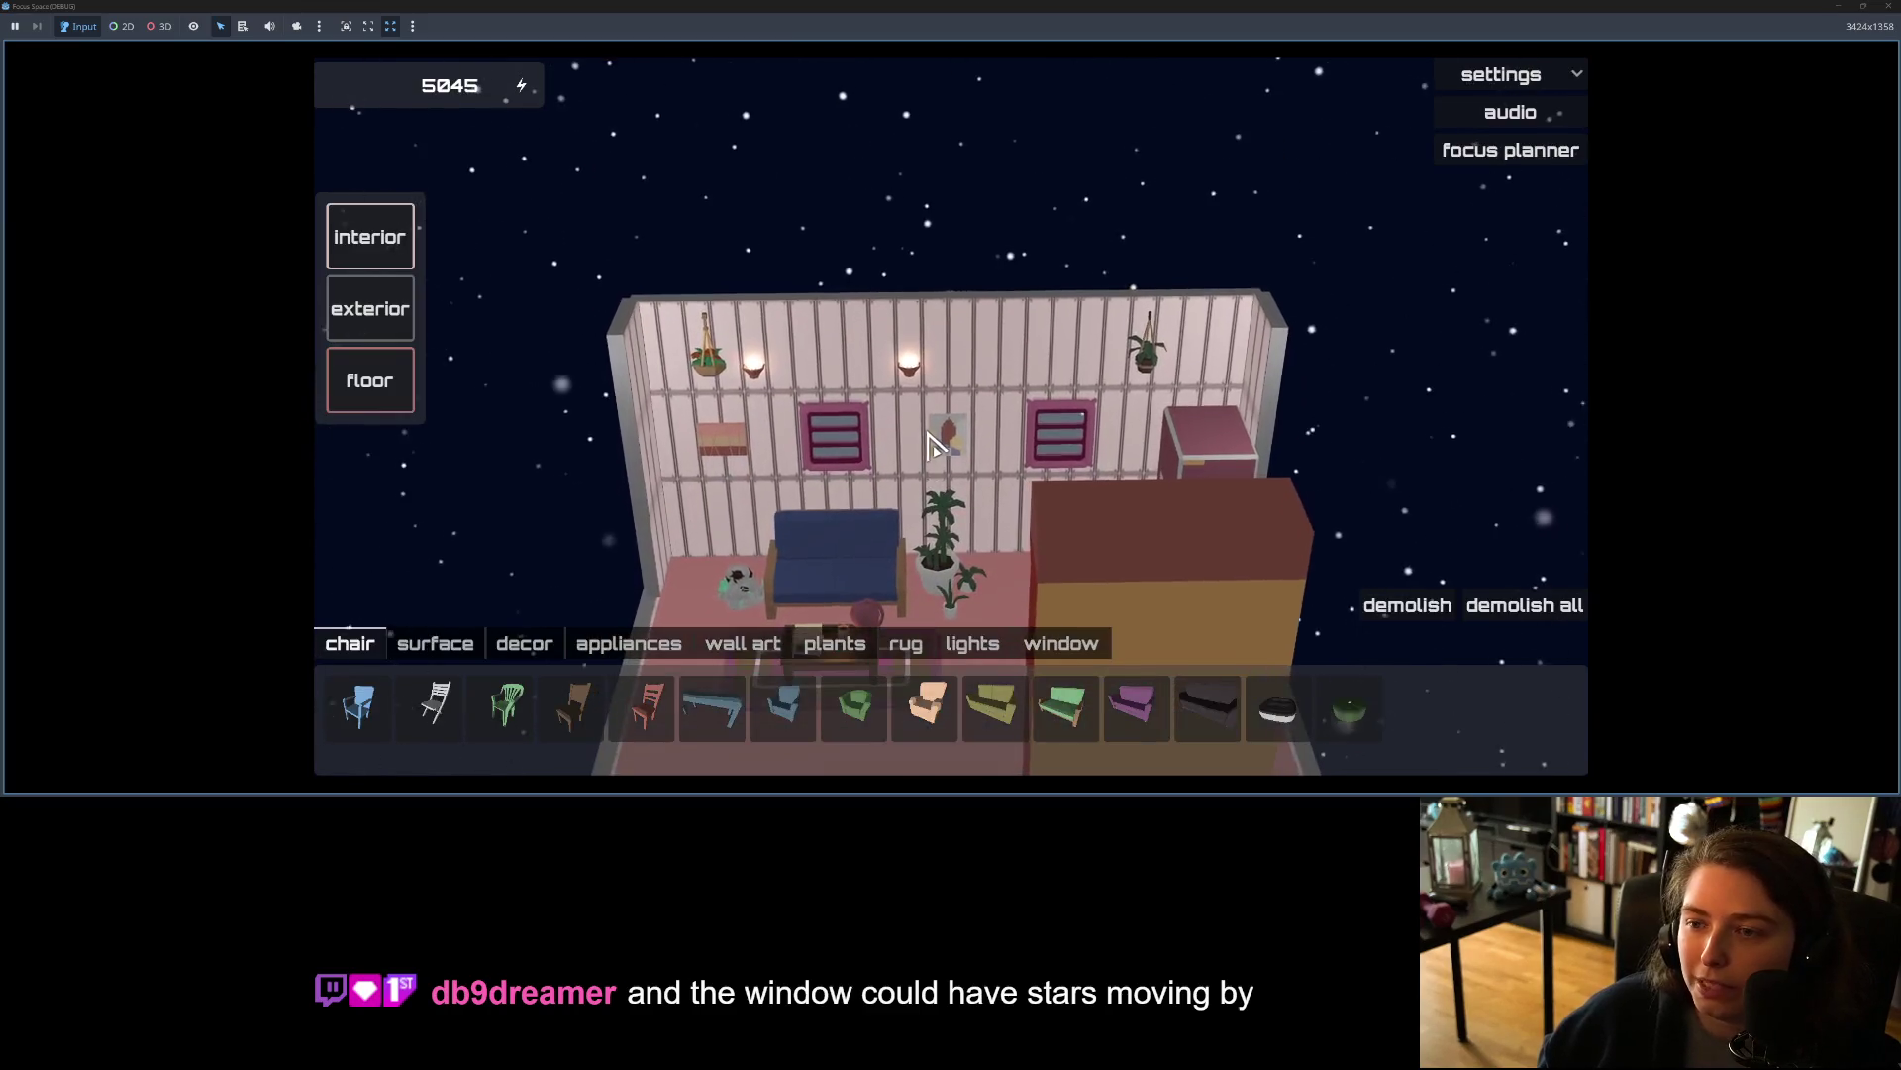
left_click_drag(917, 444, 848, 442)
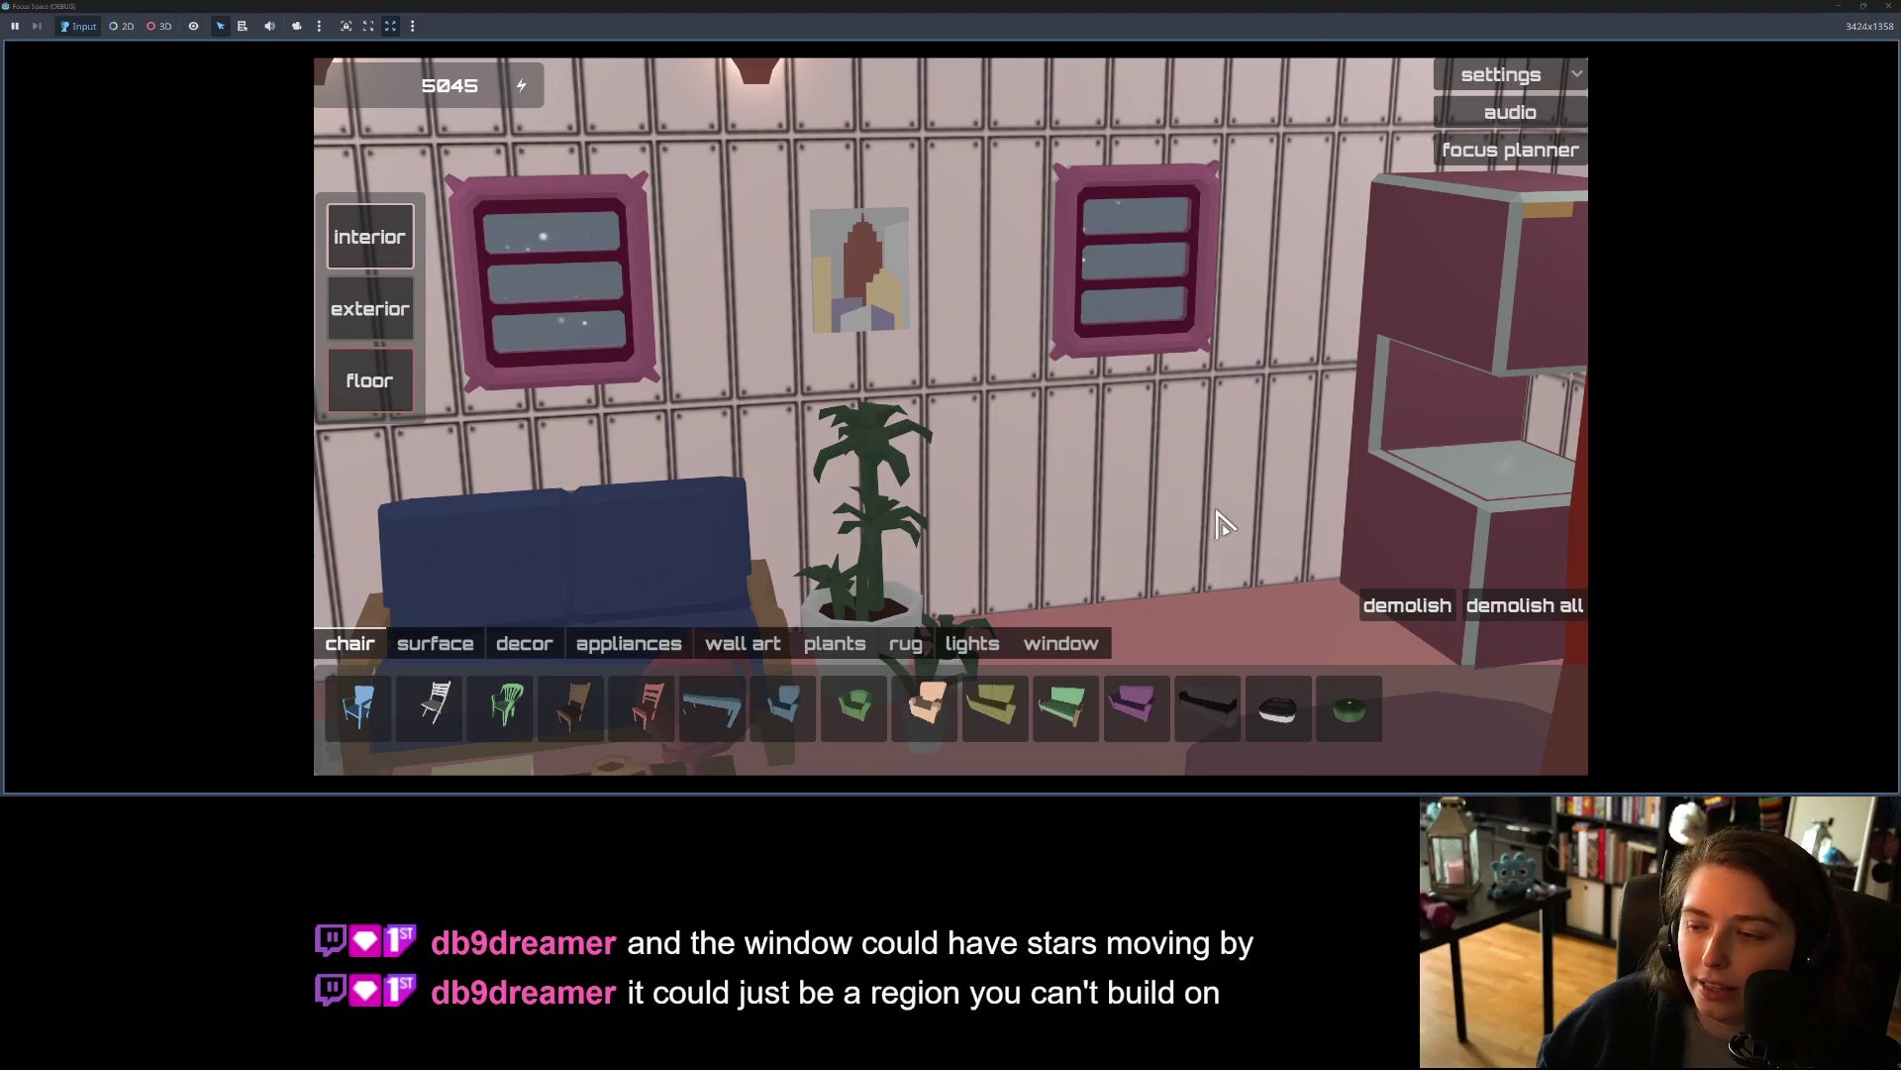
scroll(1228, 525, "down", 5)
key("q")
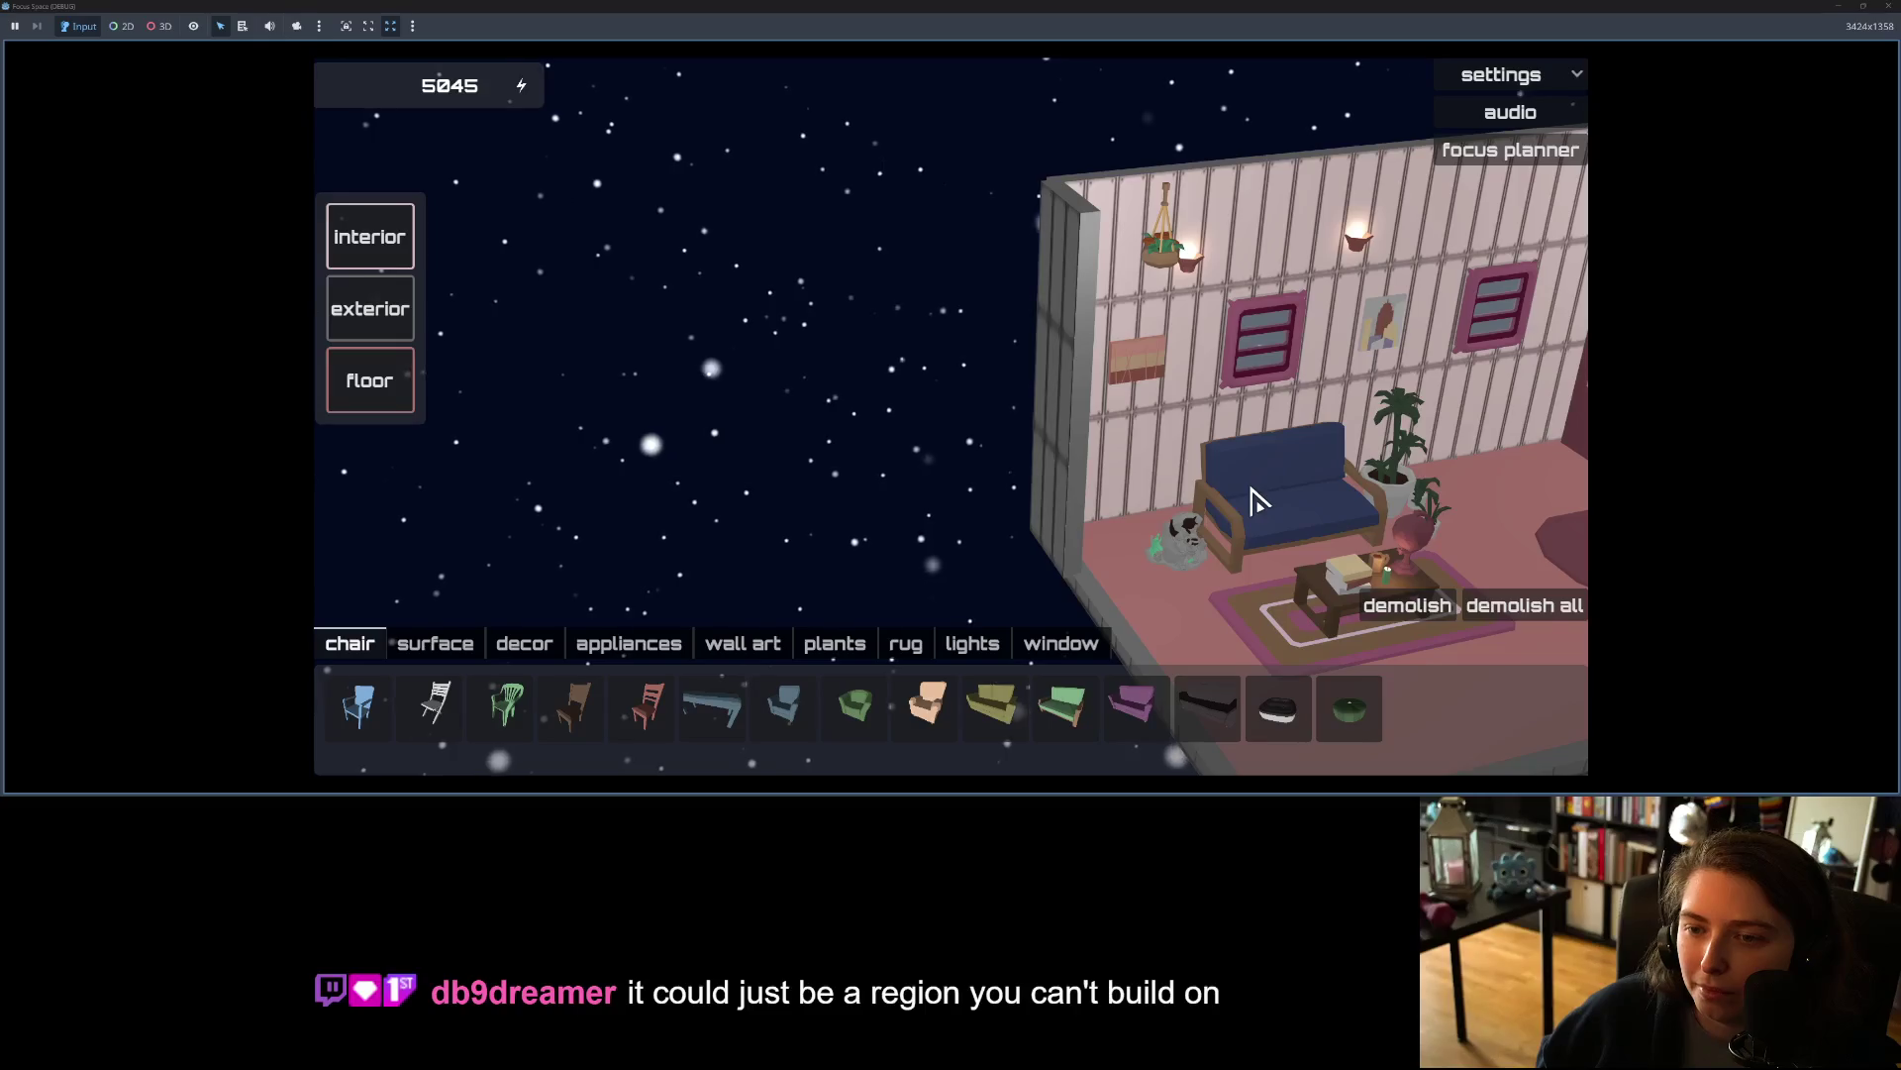
key("q")
scroll(1258, 503, "down", 2)
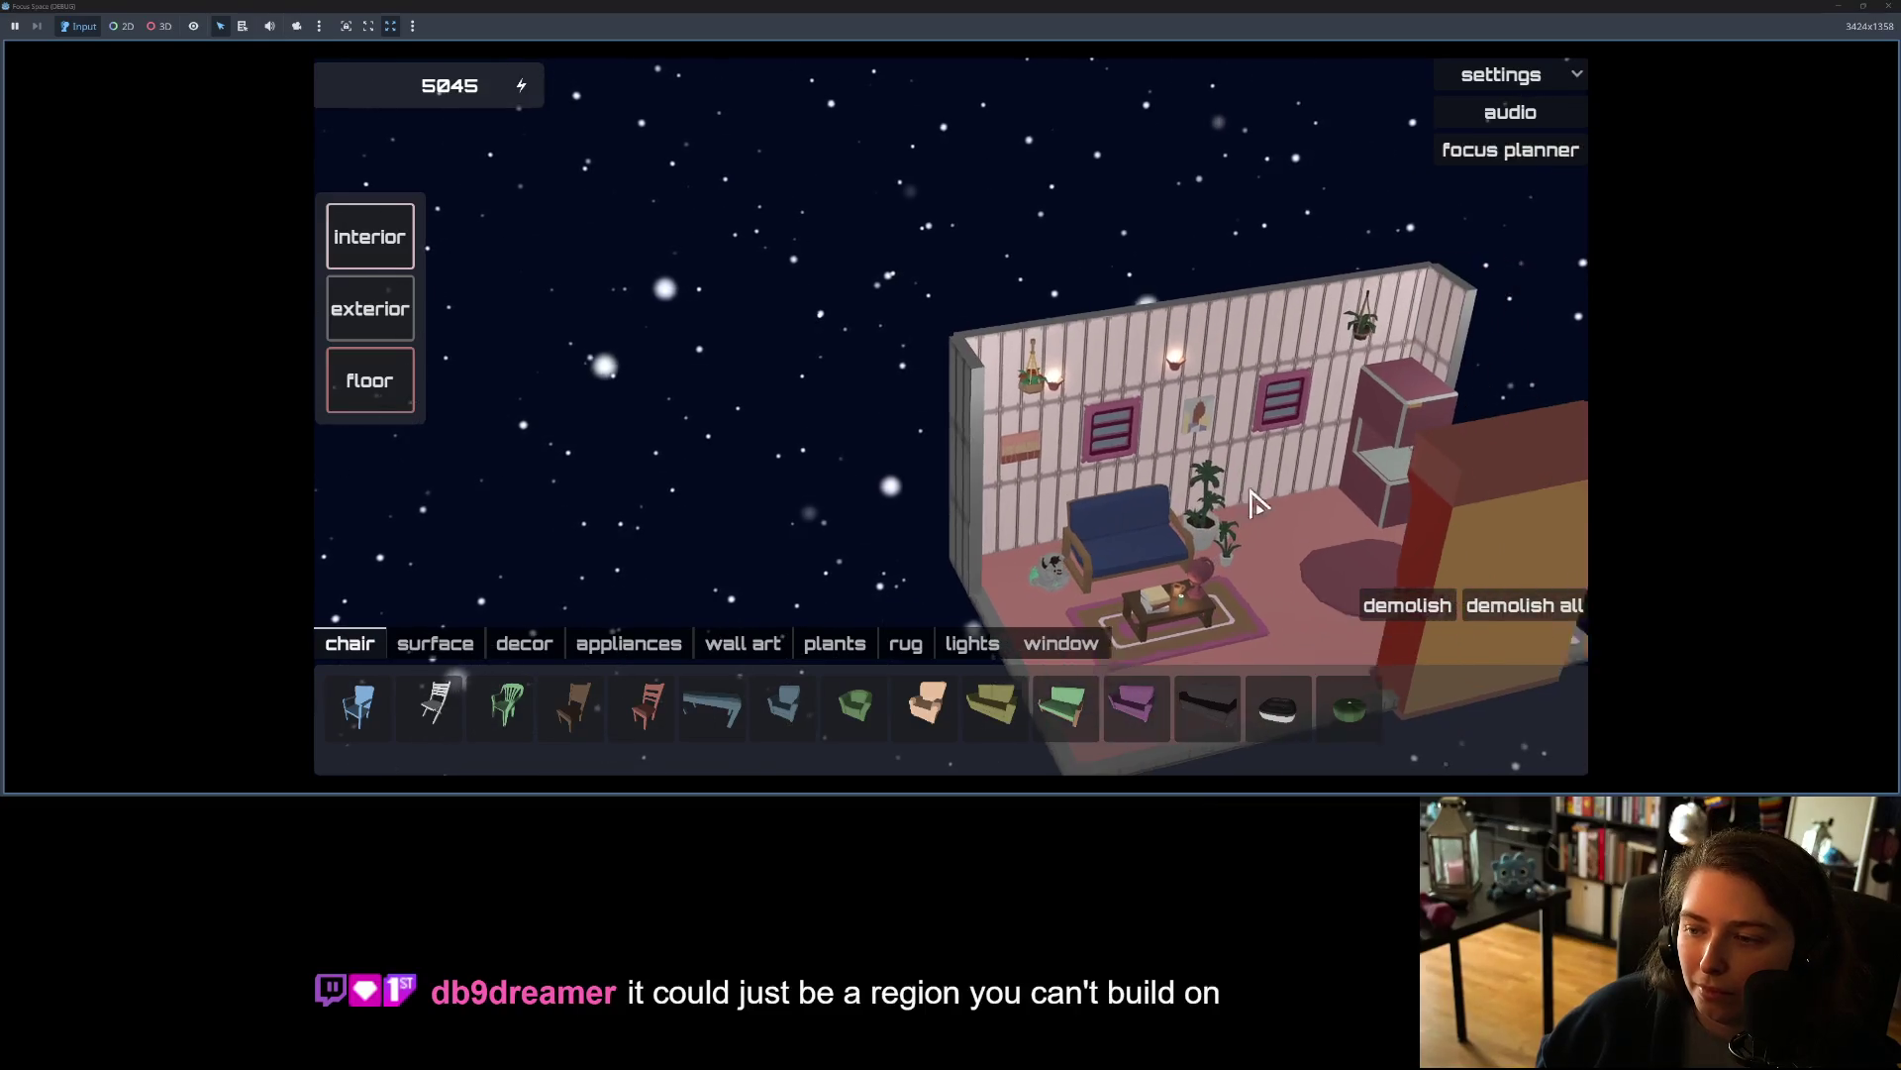
key("q")
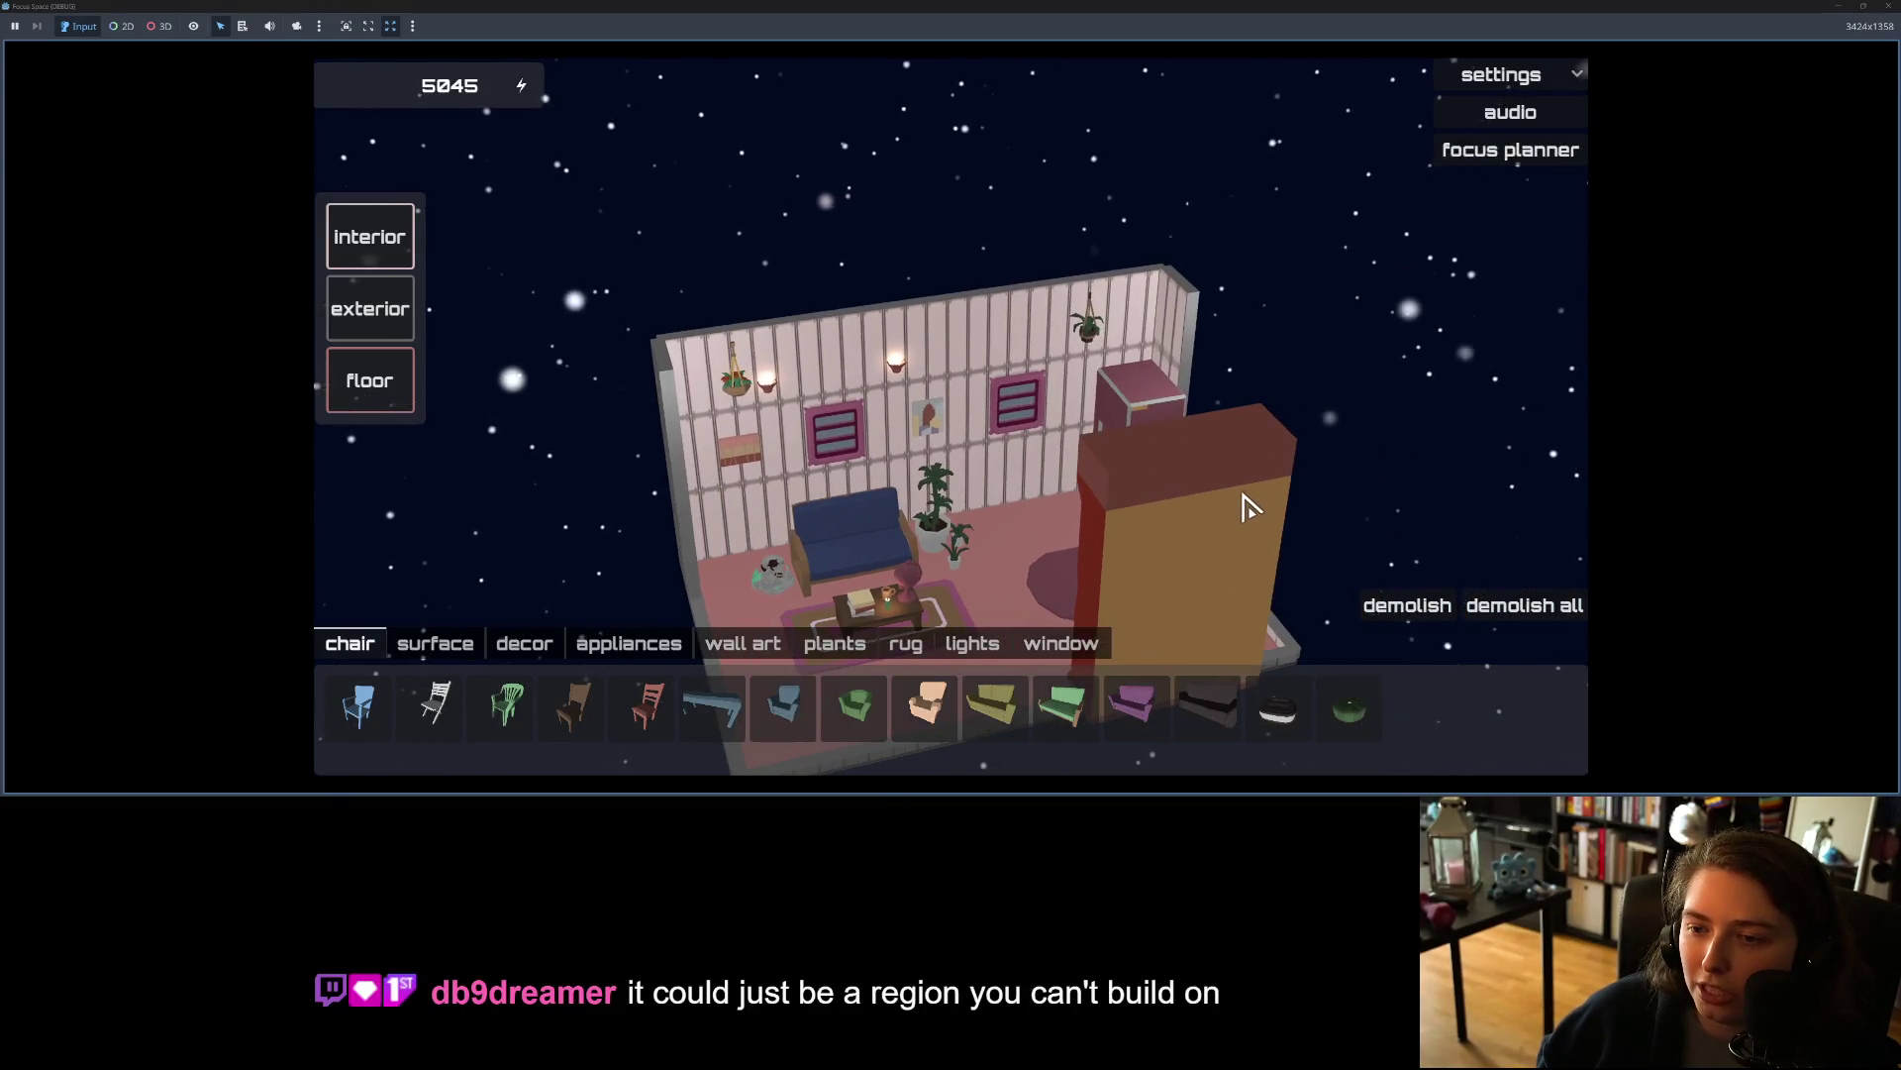
left_click(1500, 609)
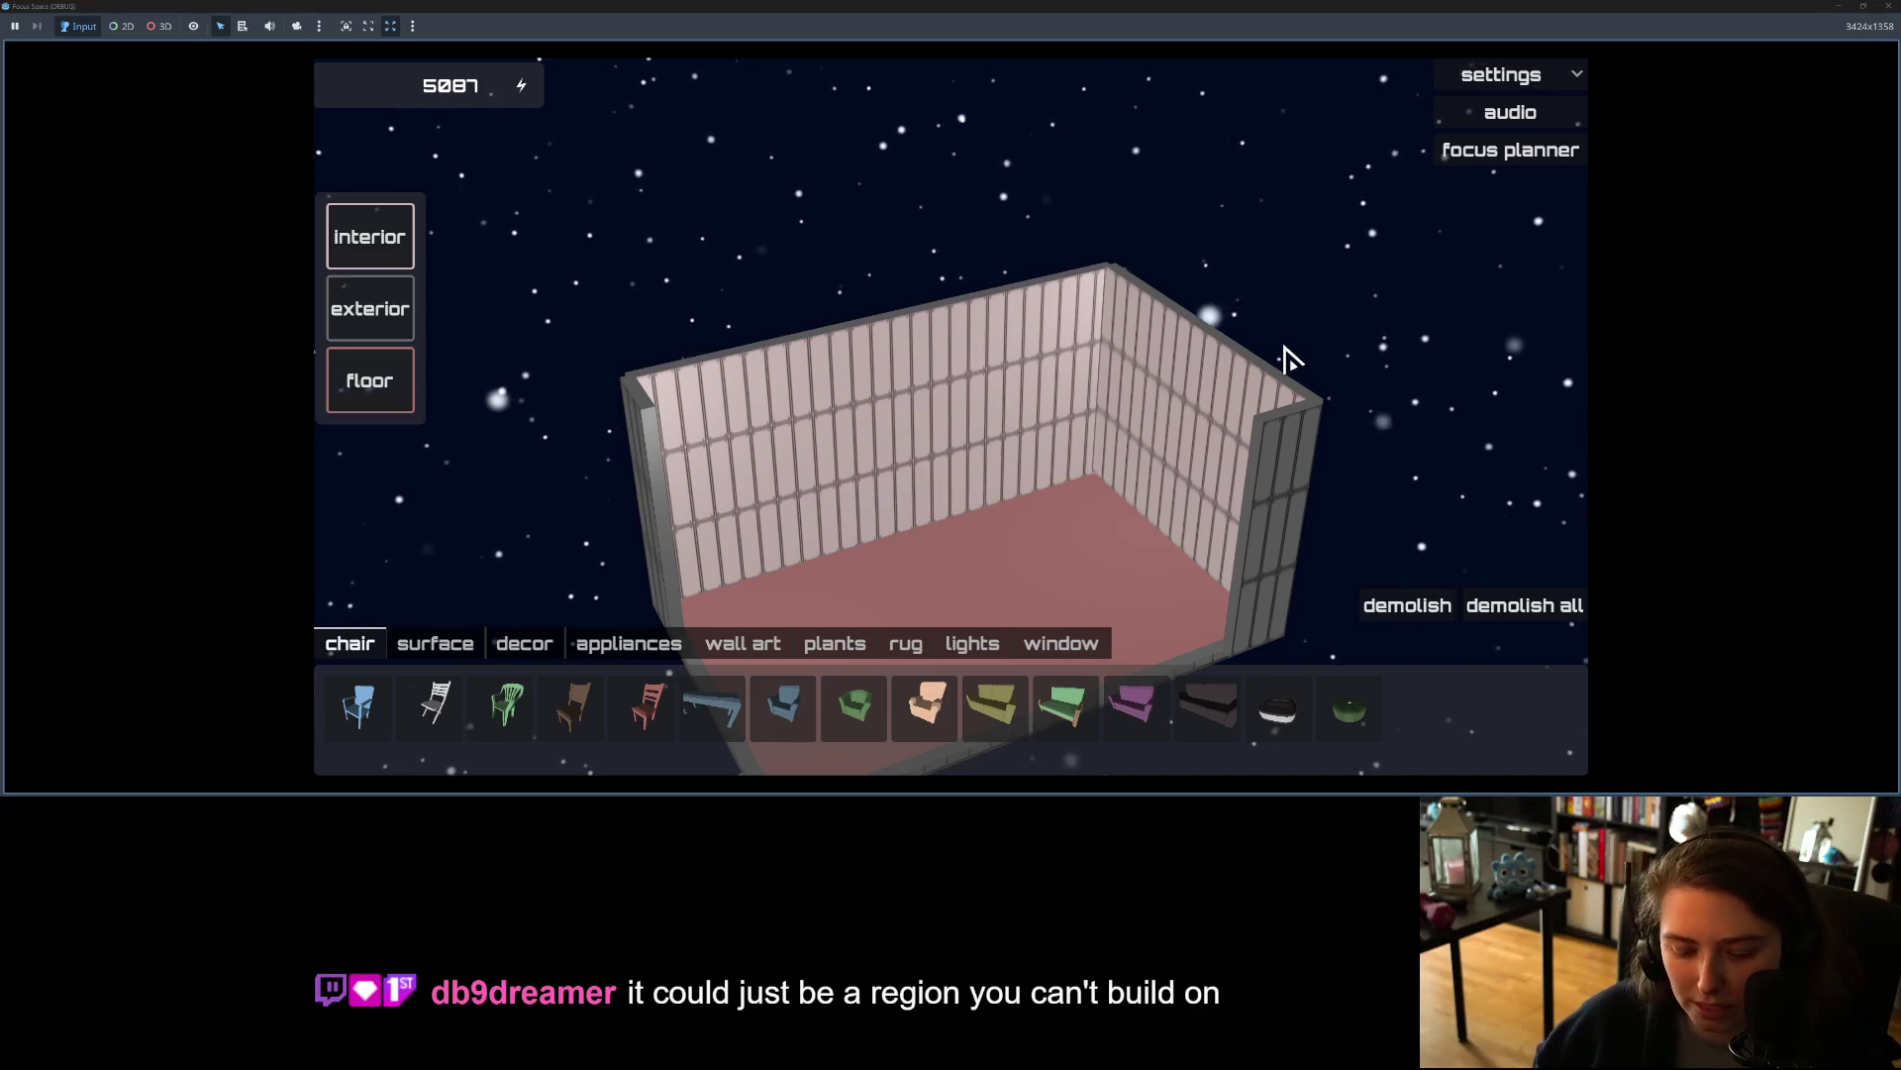
left_click(1888, 7)
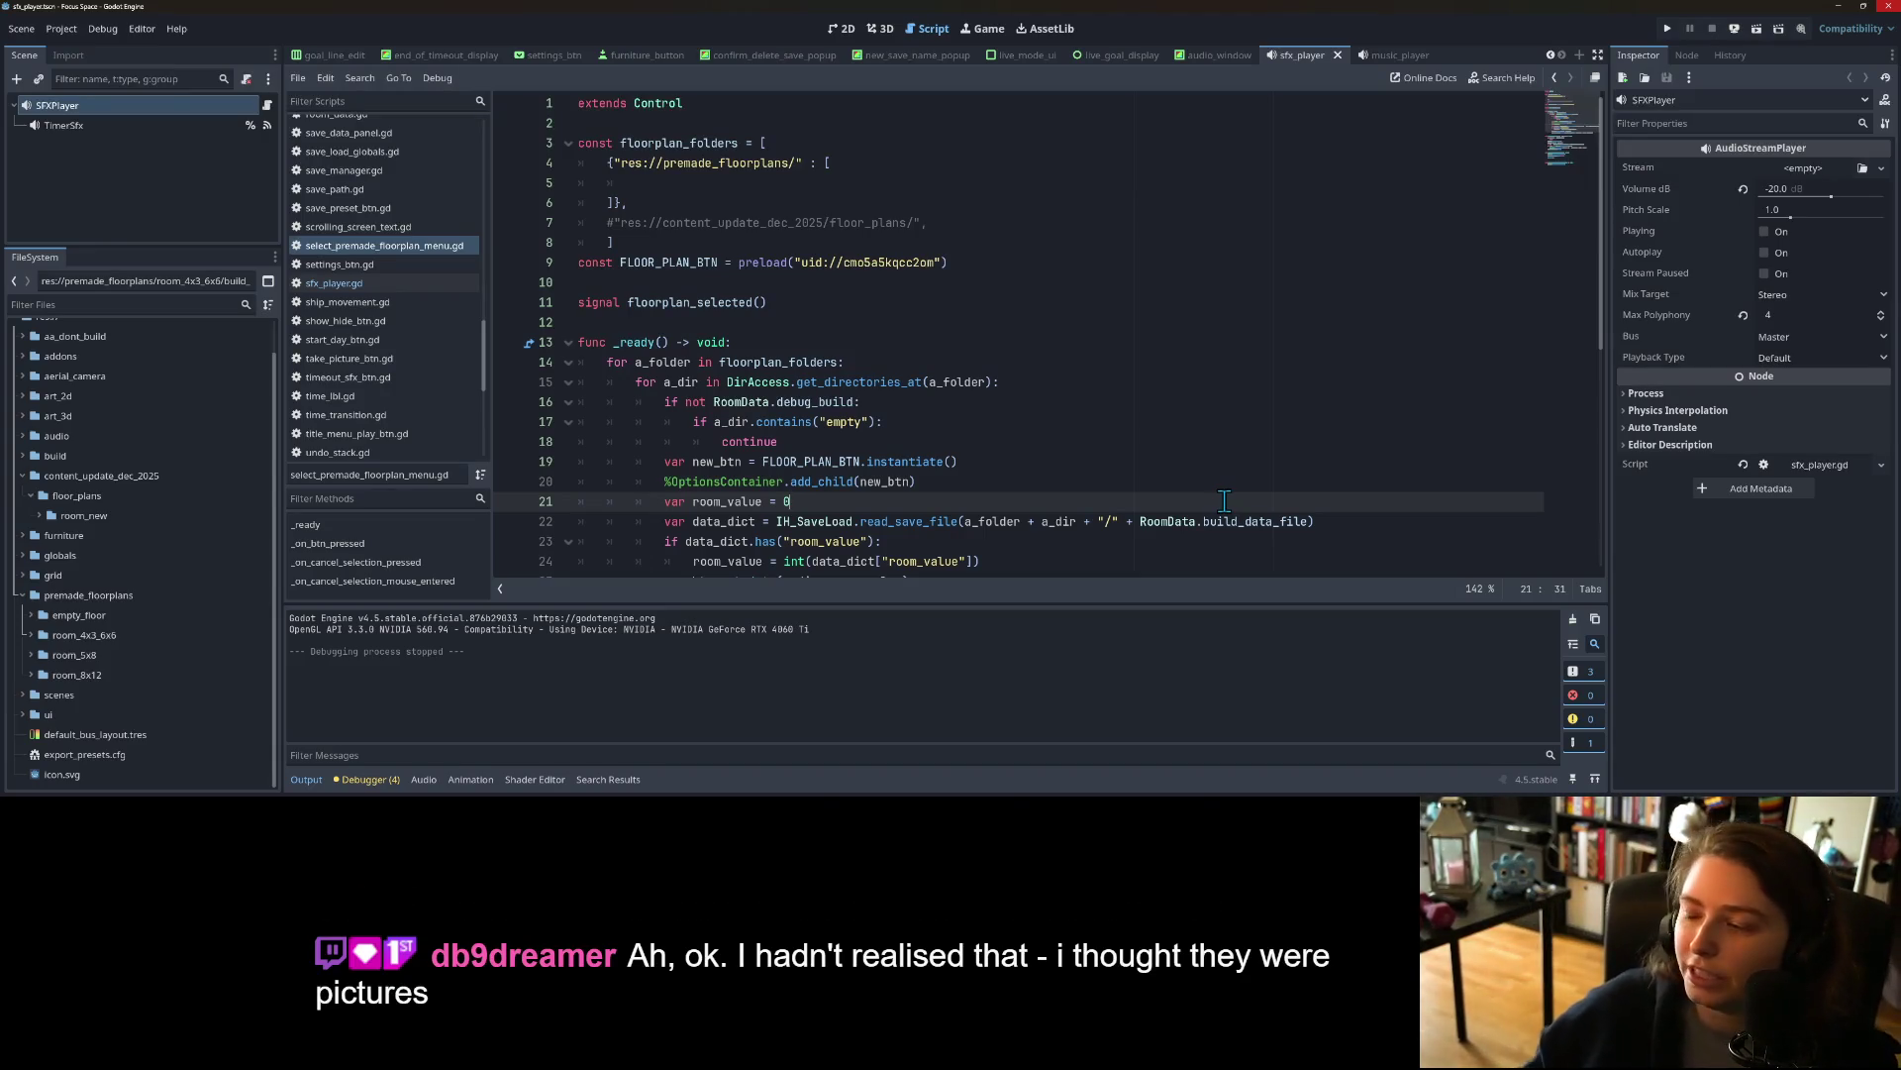
Step: Review the four remove_furniture_uid errors in the Debugger, then hide the bottom panel
left_click(394, 769)
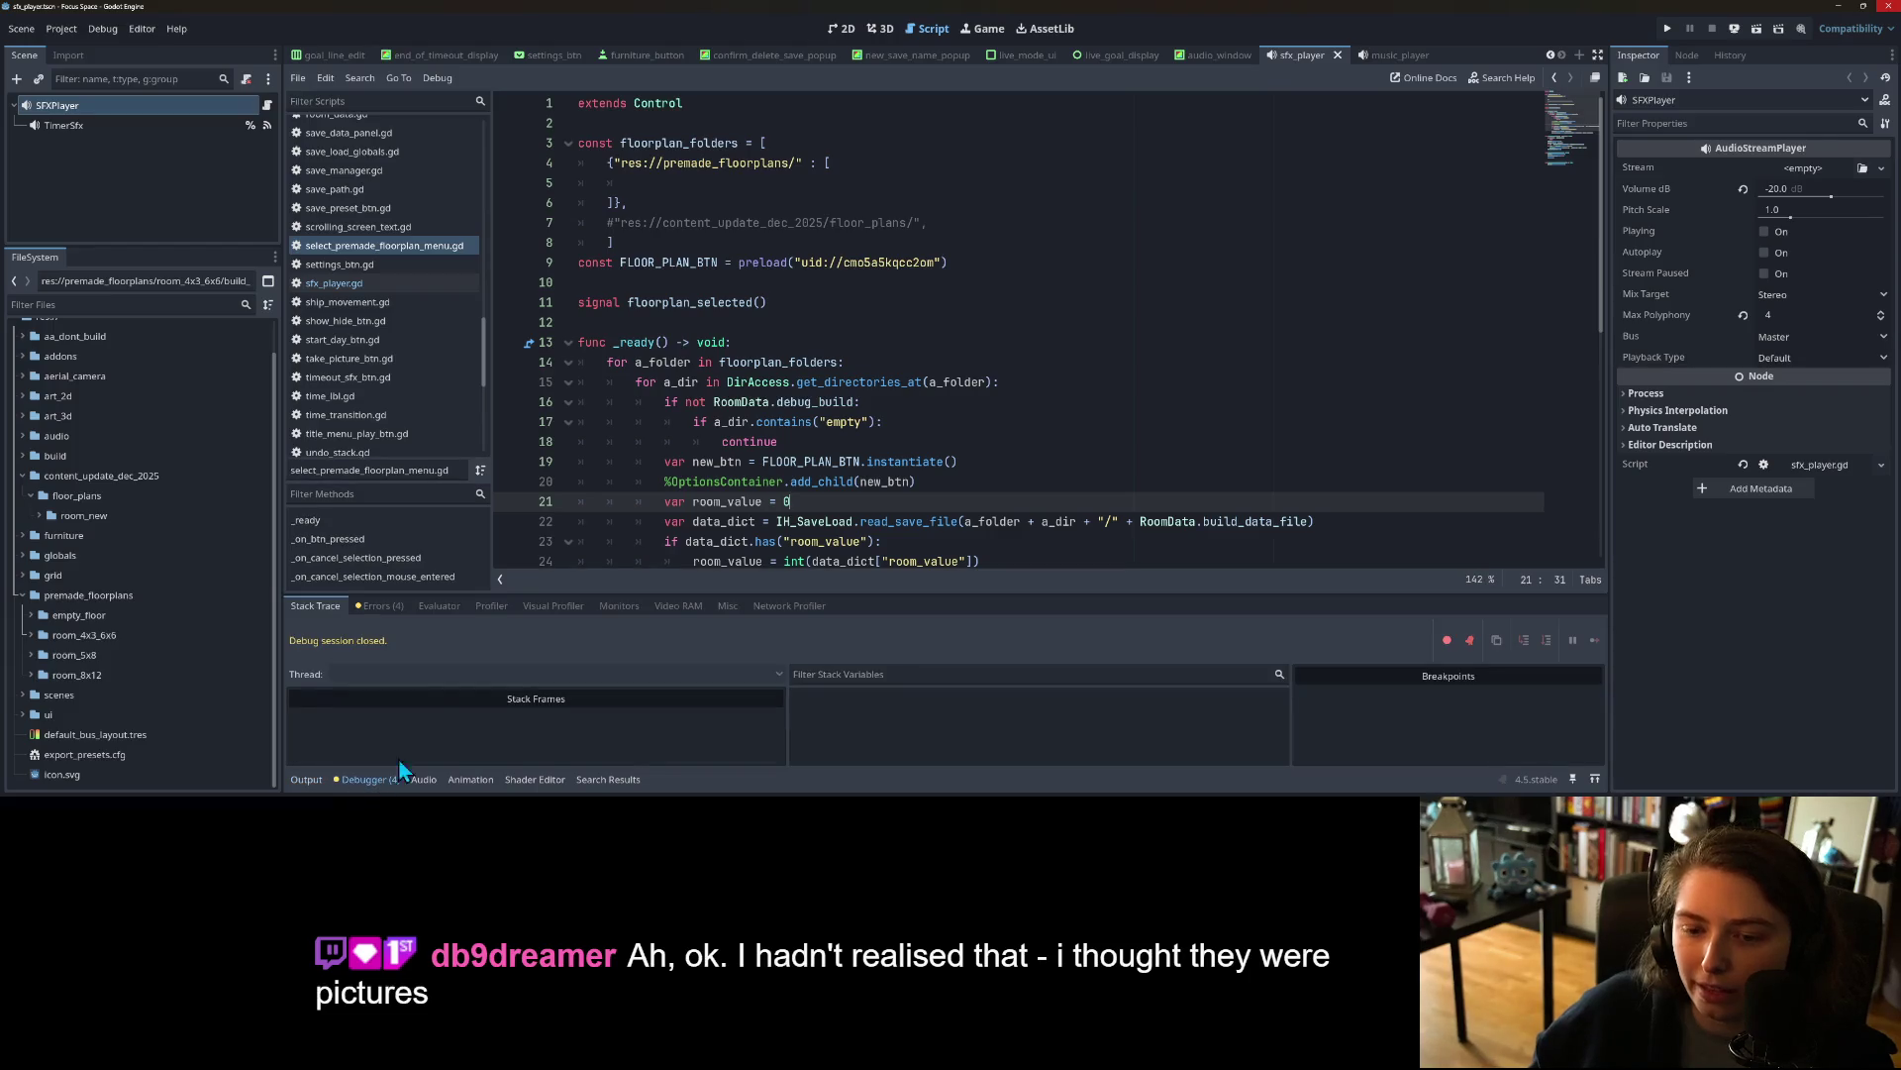
left_click(381, 607)
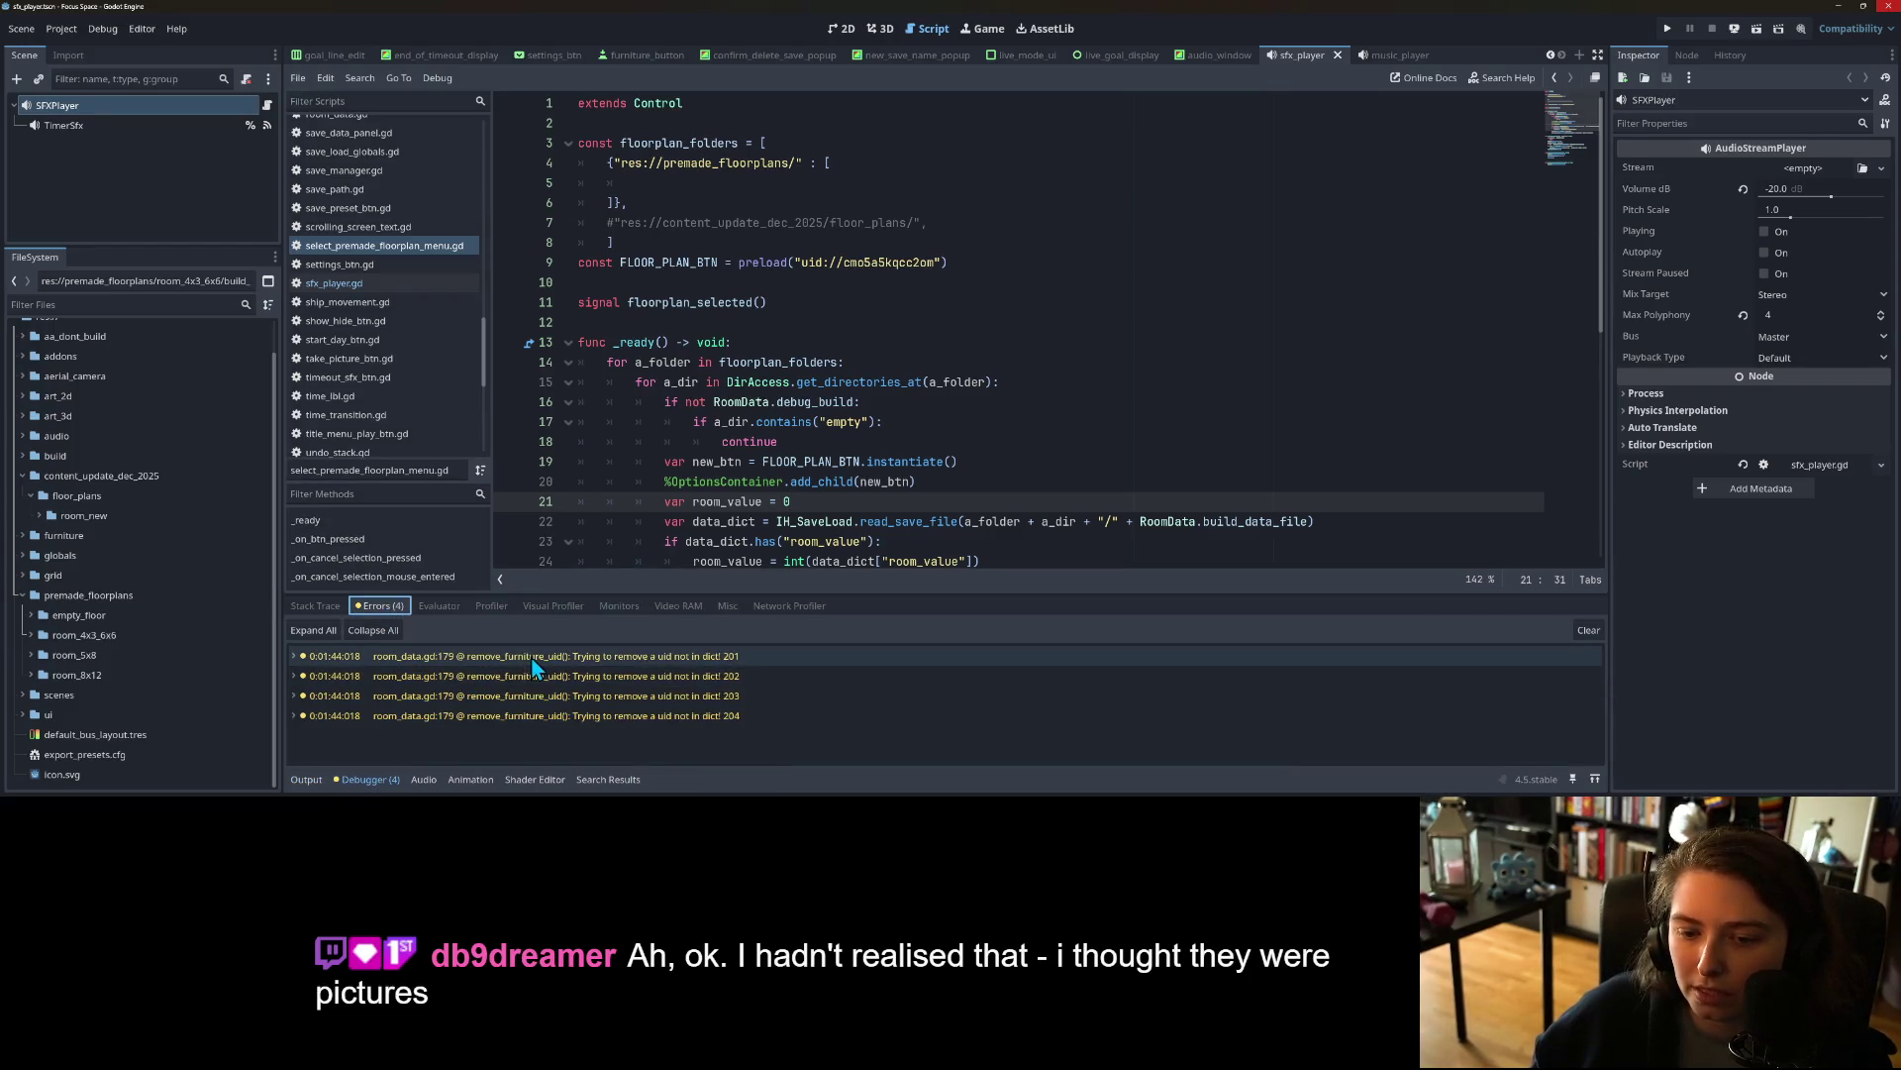
left_click(382, 783)
Step: Uncomment the content_update_dec_2025/floor_plans/ path on line 7 of floorplan_folders
left_click(928, 582)
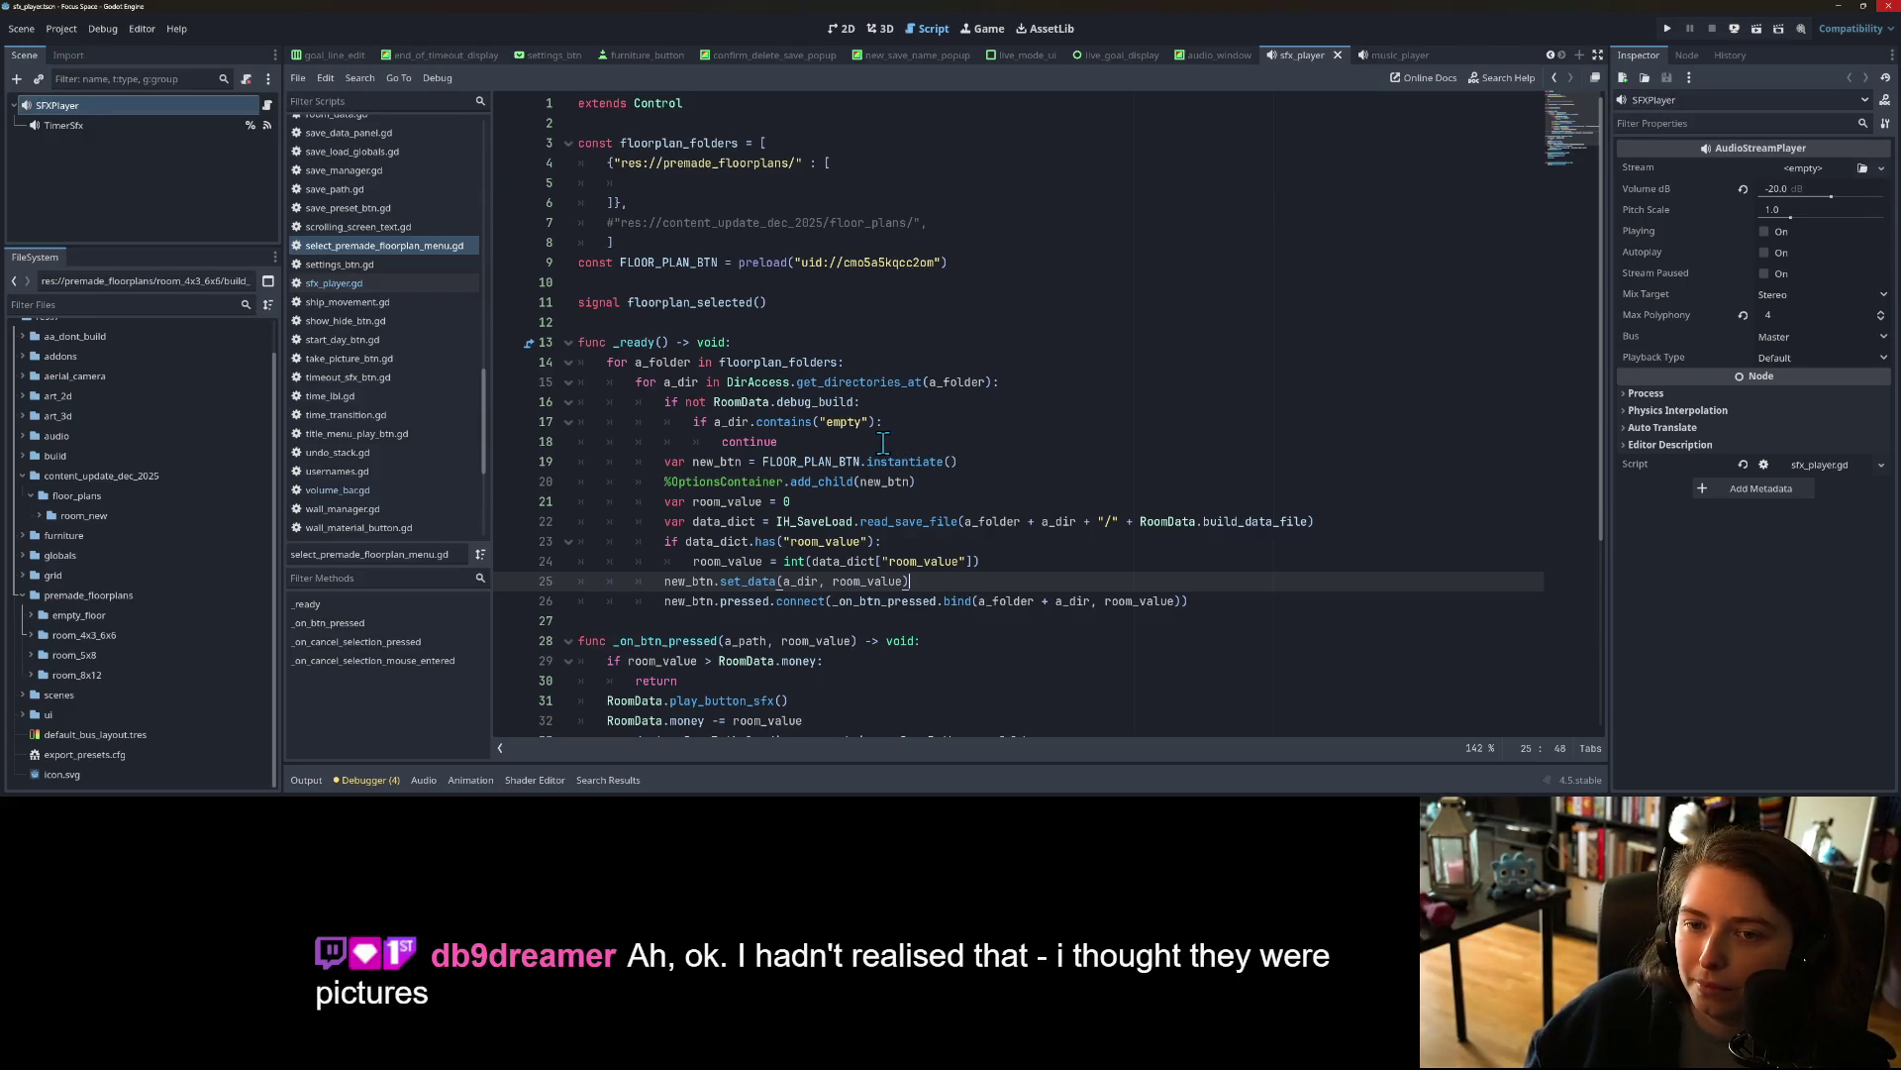
left_click(669, 191)
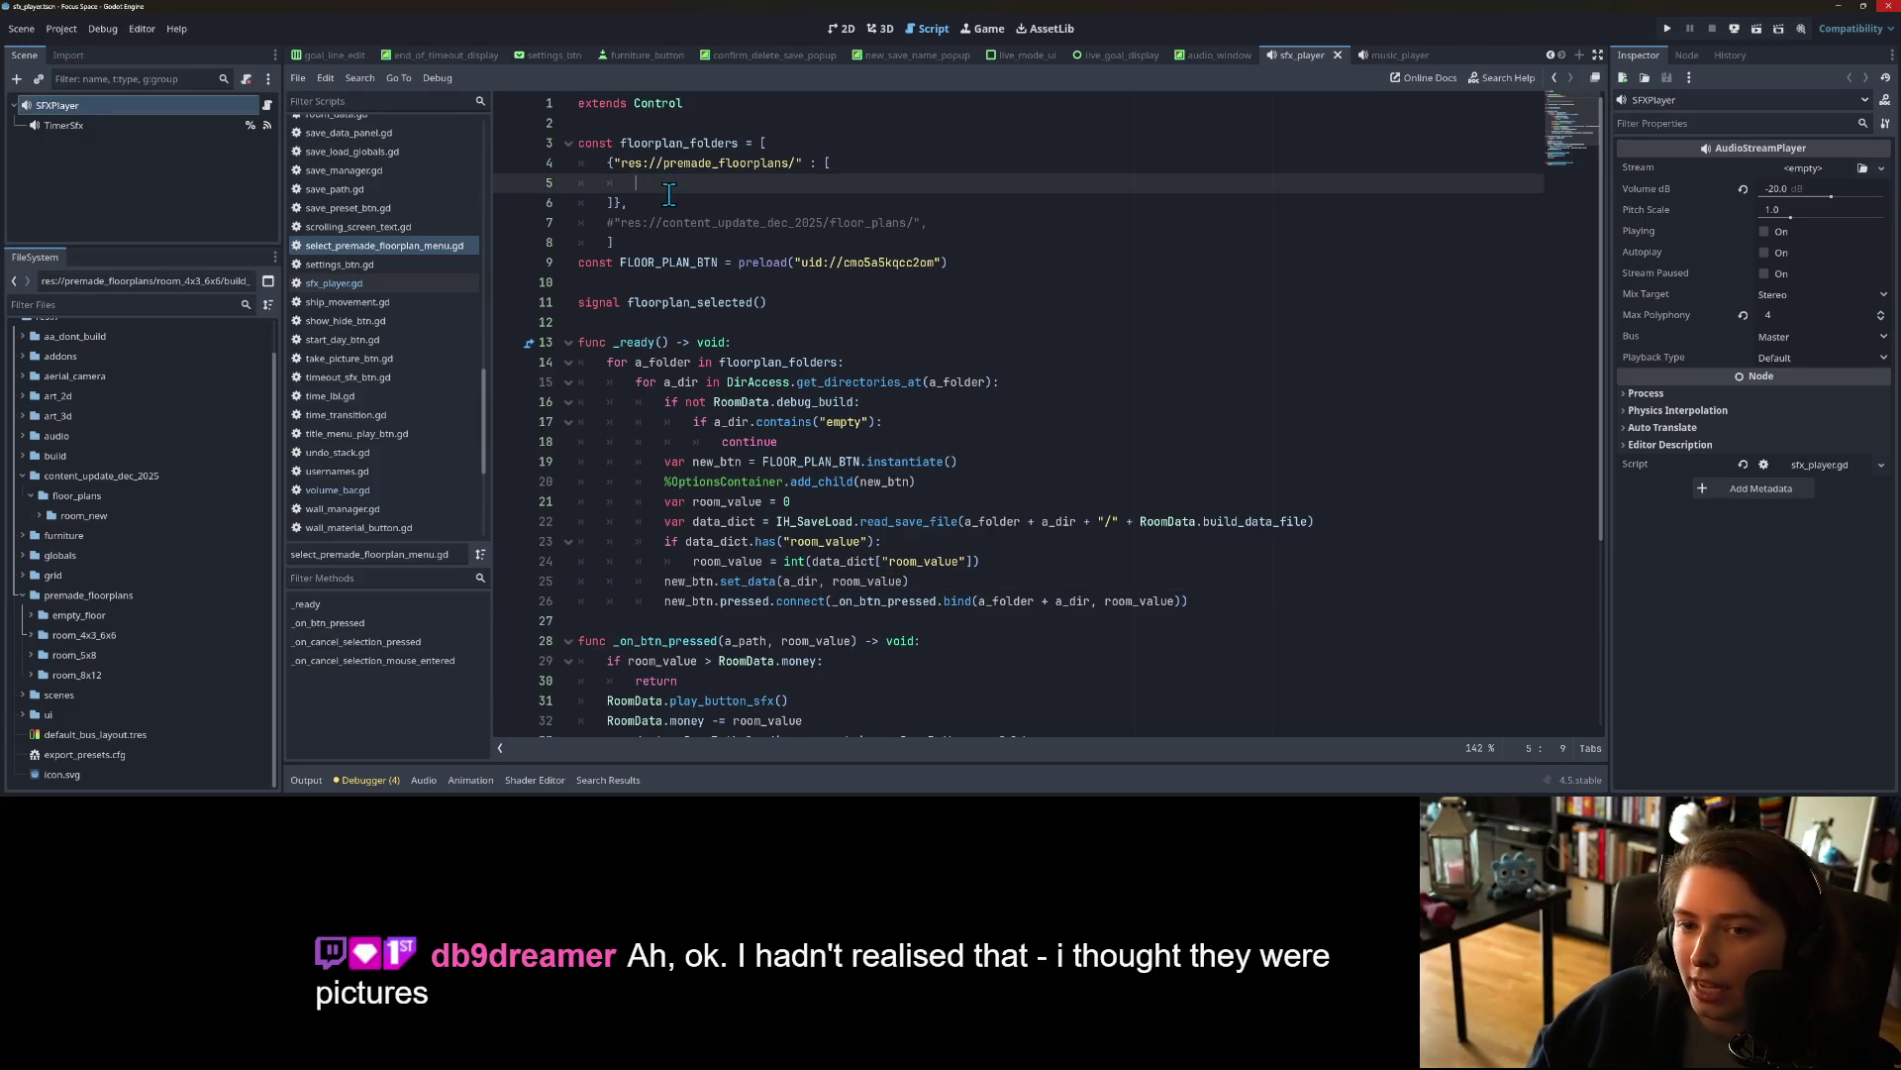
left_click(612, 223)
key("BackSpace")
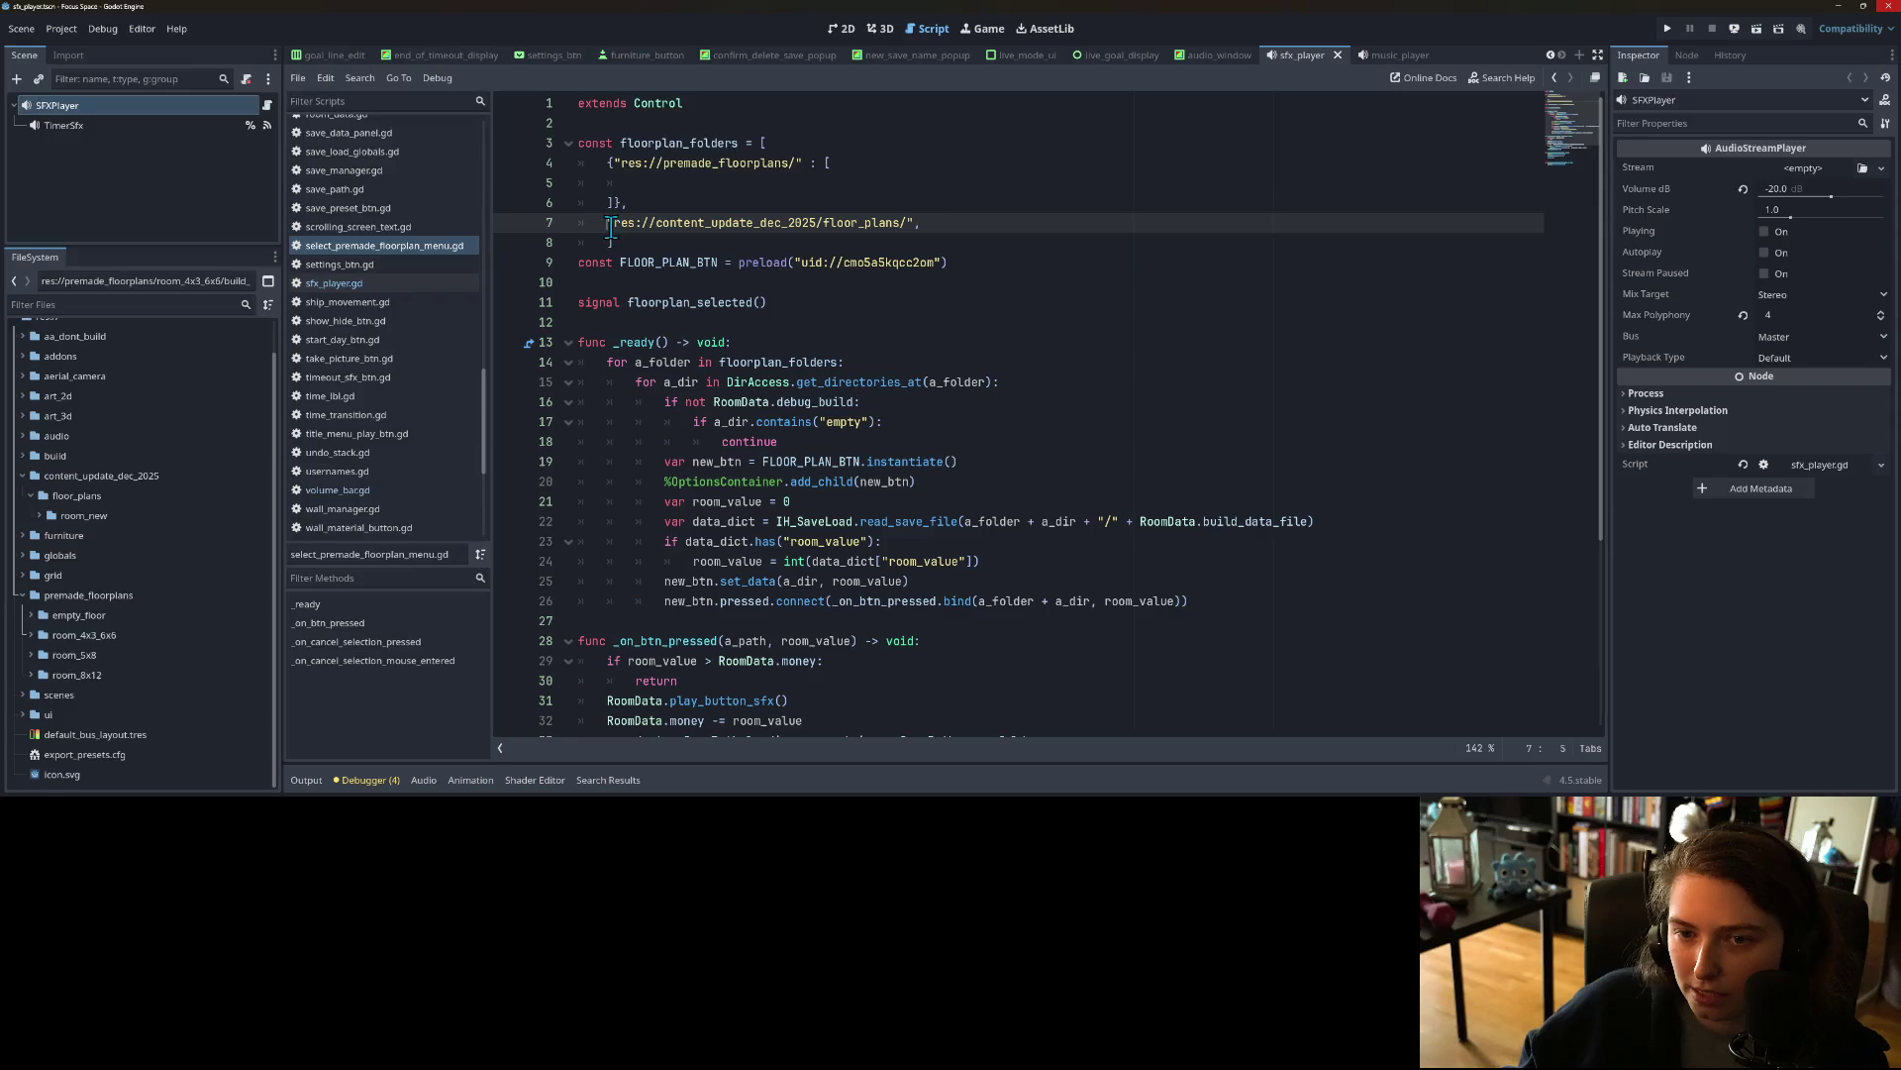
Step: Give the content_update_dec_2025/floor_plans/ entry an empty room list and save
mouse_move(612, 224)
left_mouse_down()
mouse_move(619, 243)
mouse_move(935, 222)
left_mouse_up()
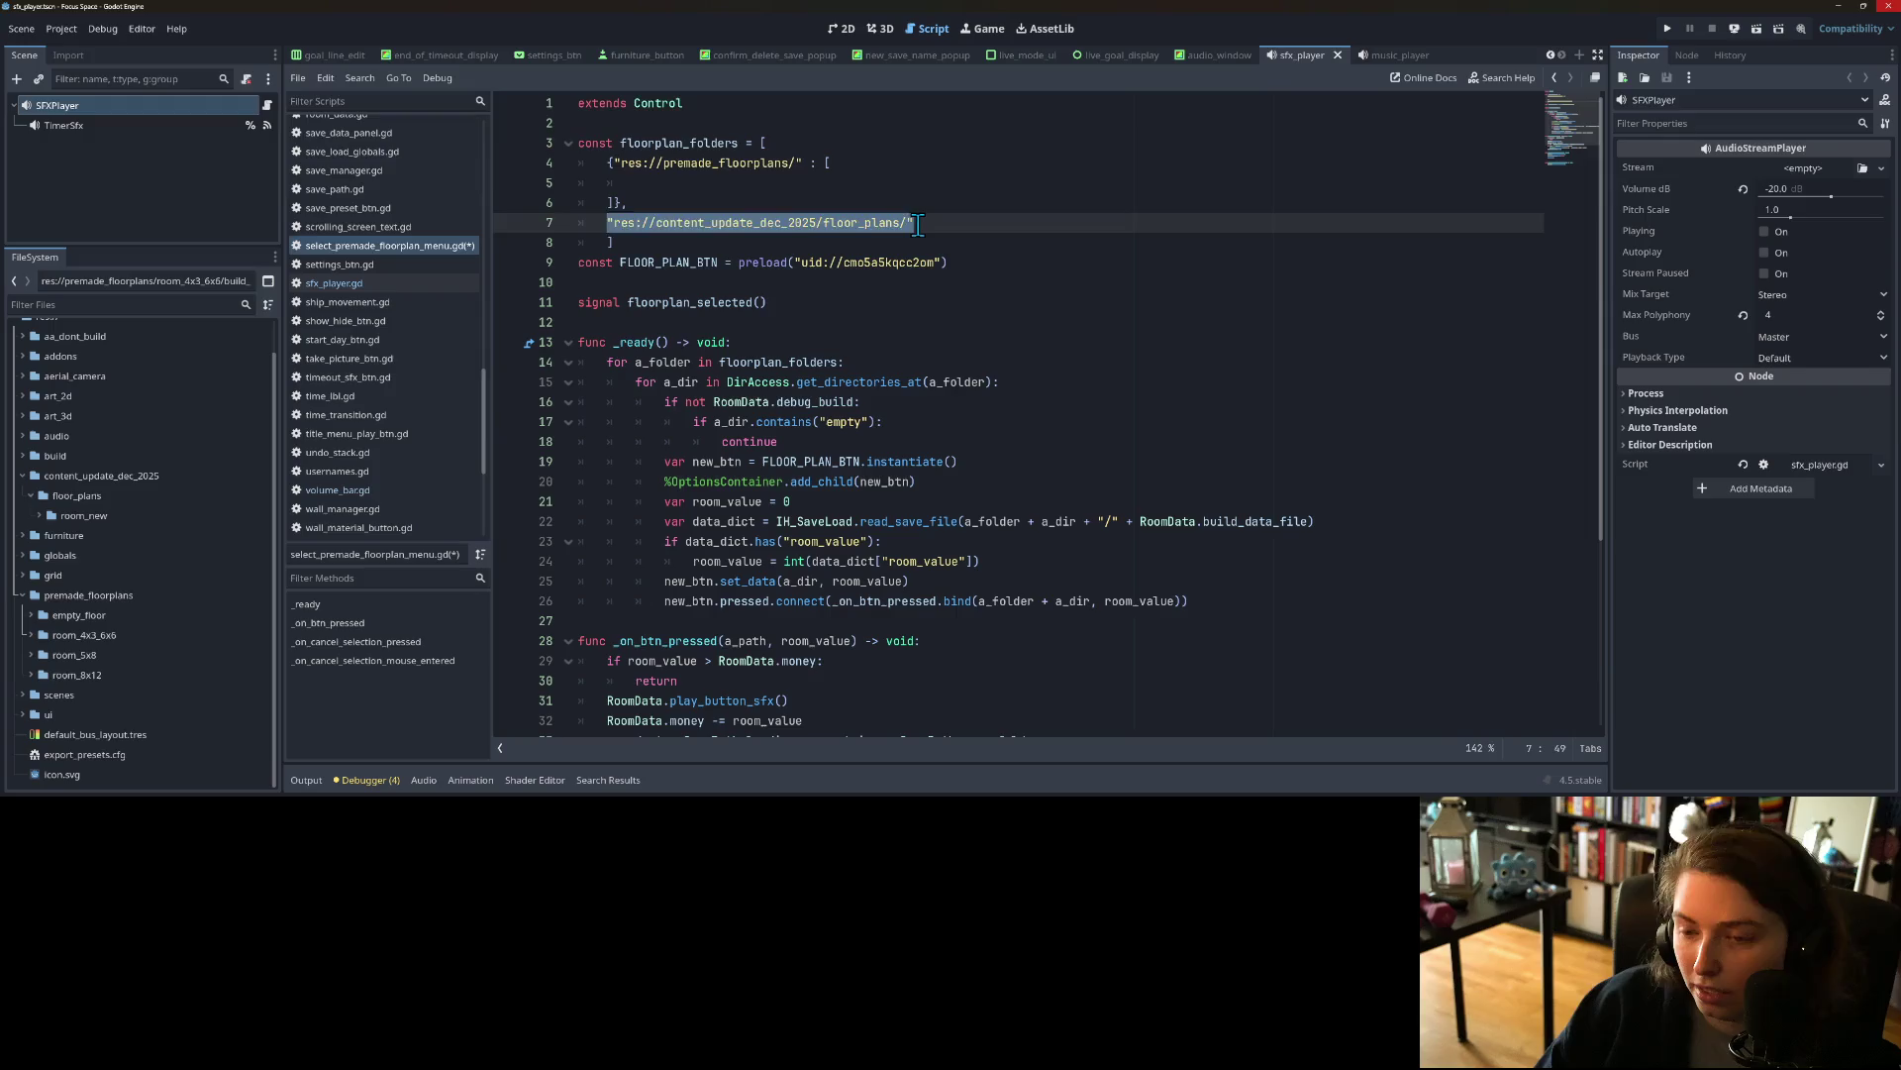
type("{")
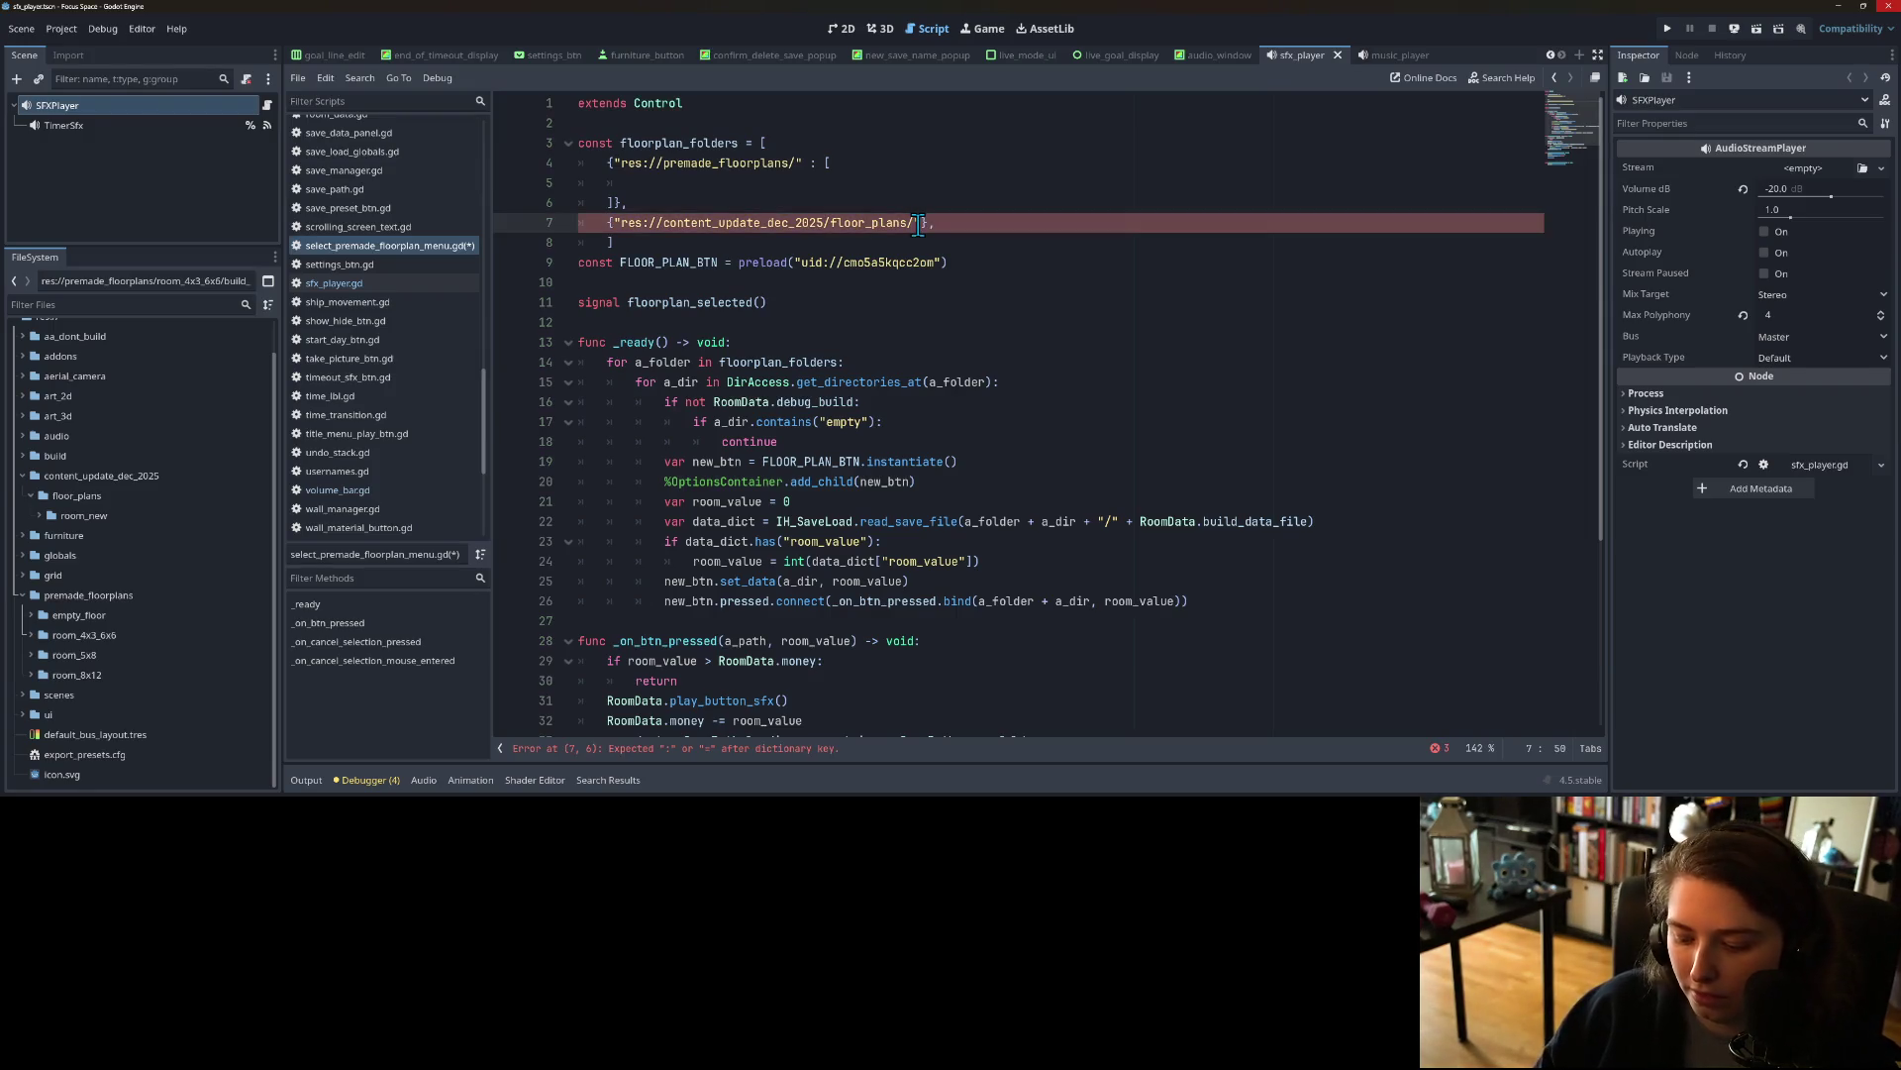
key("Left")
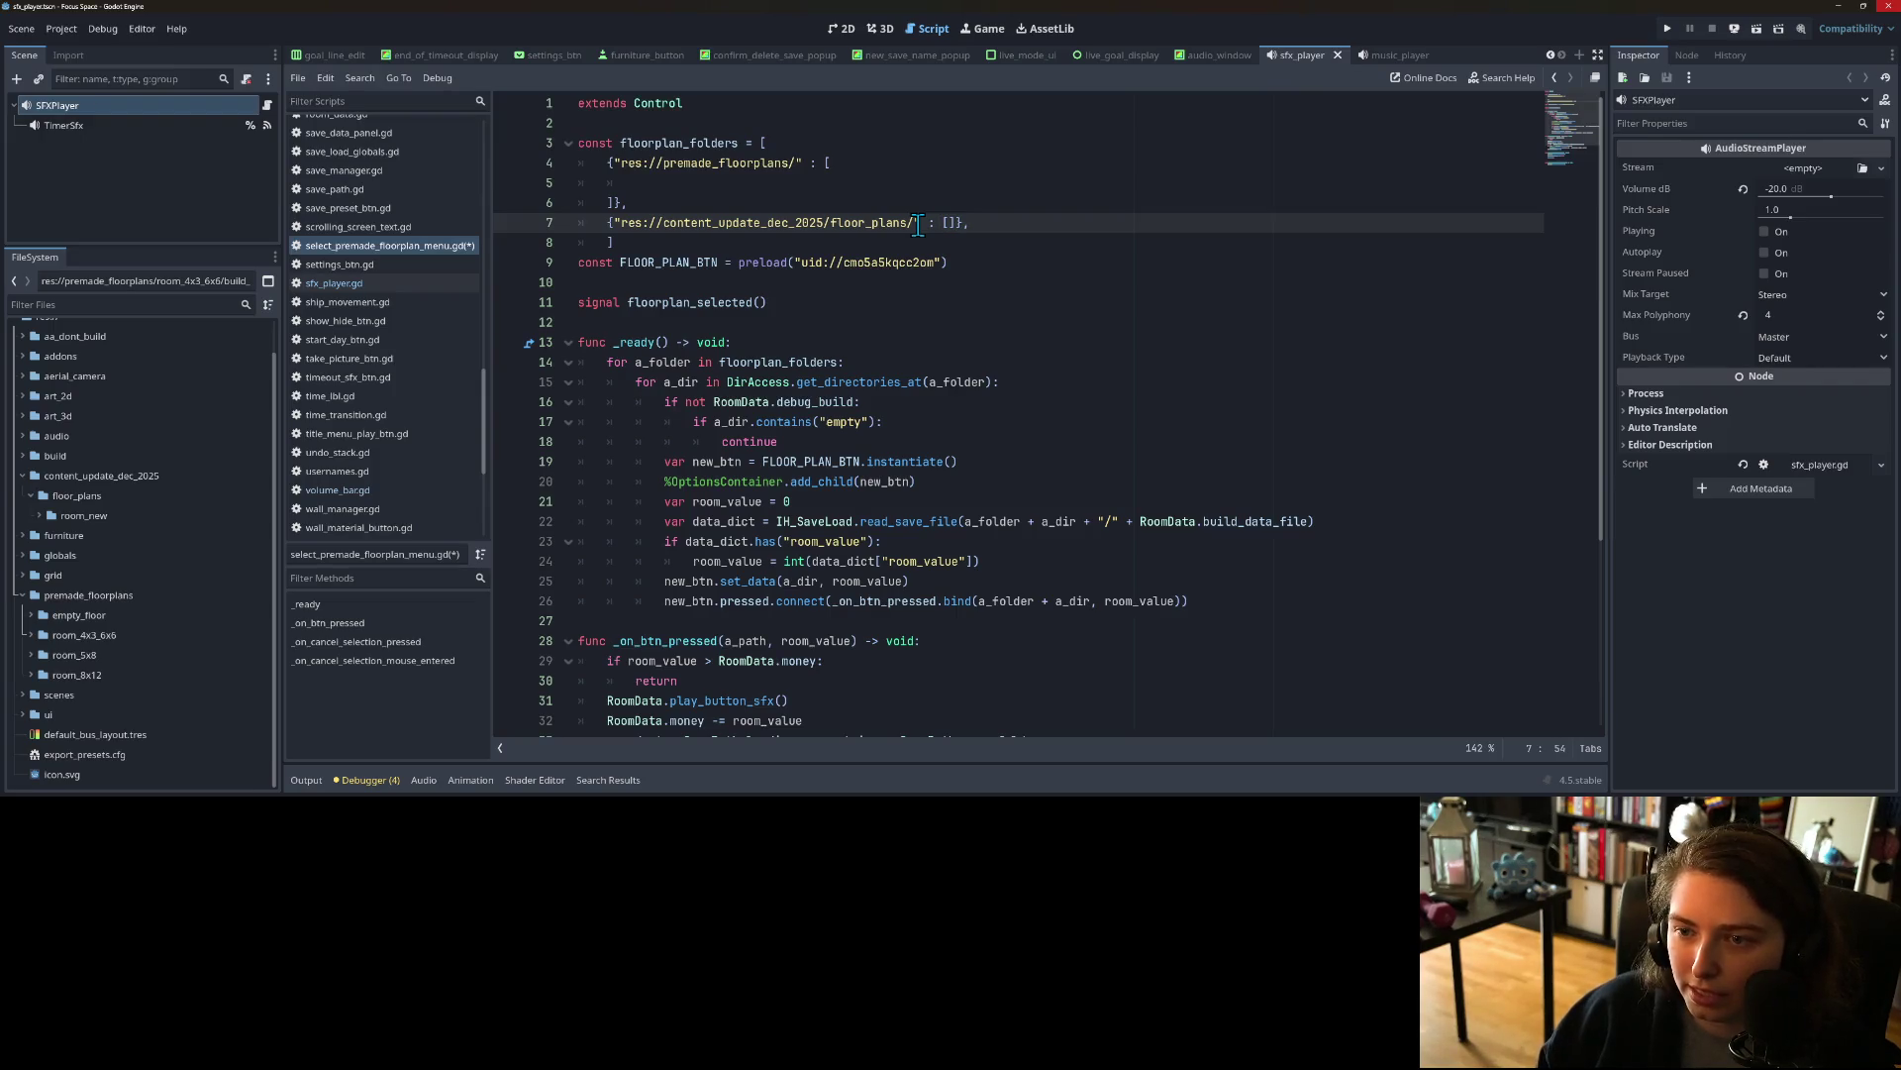
key("Return")
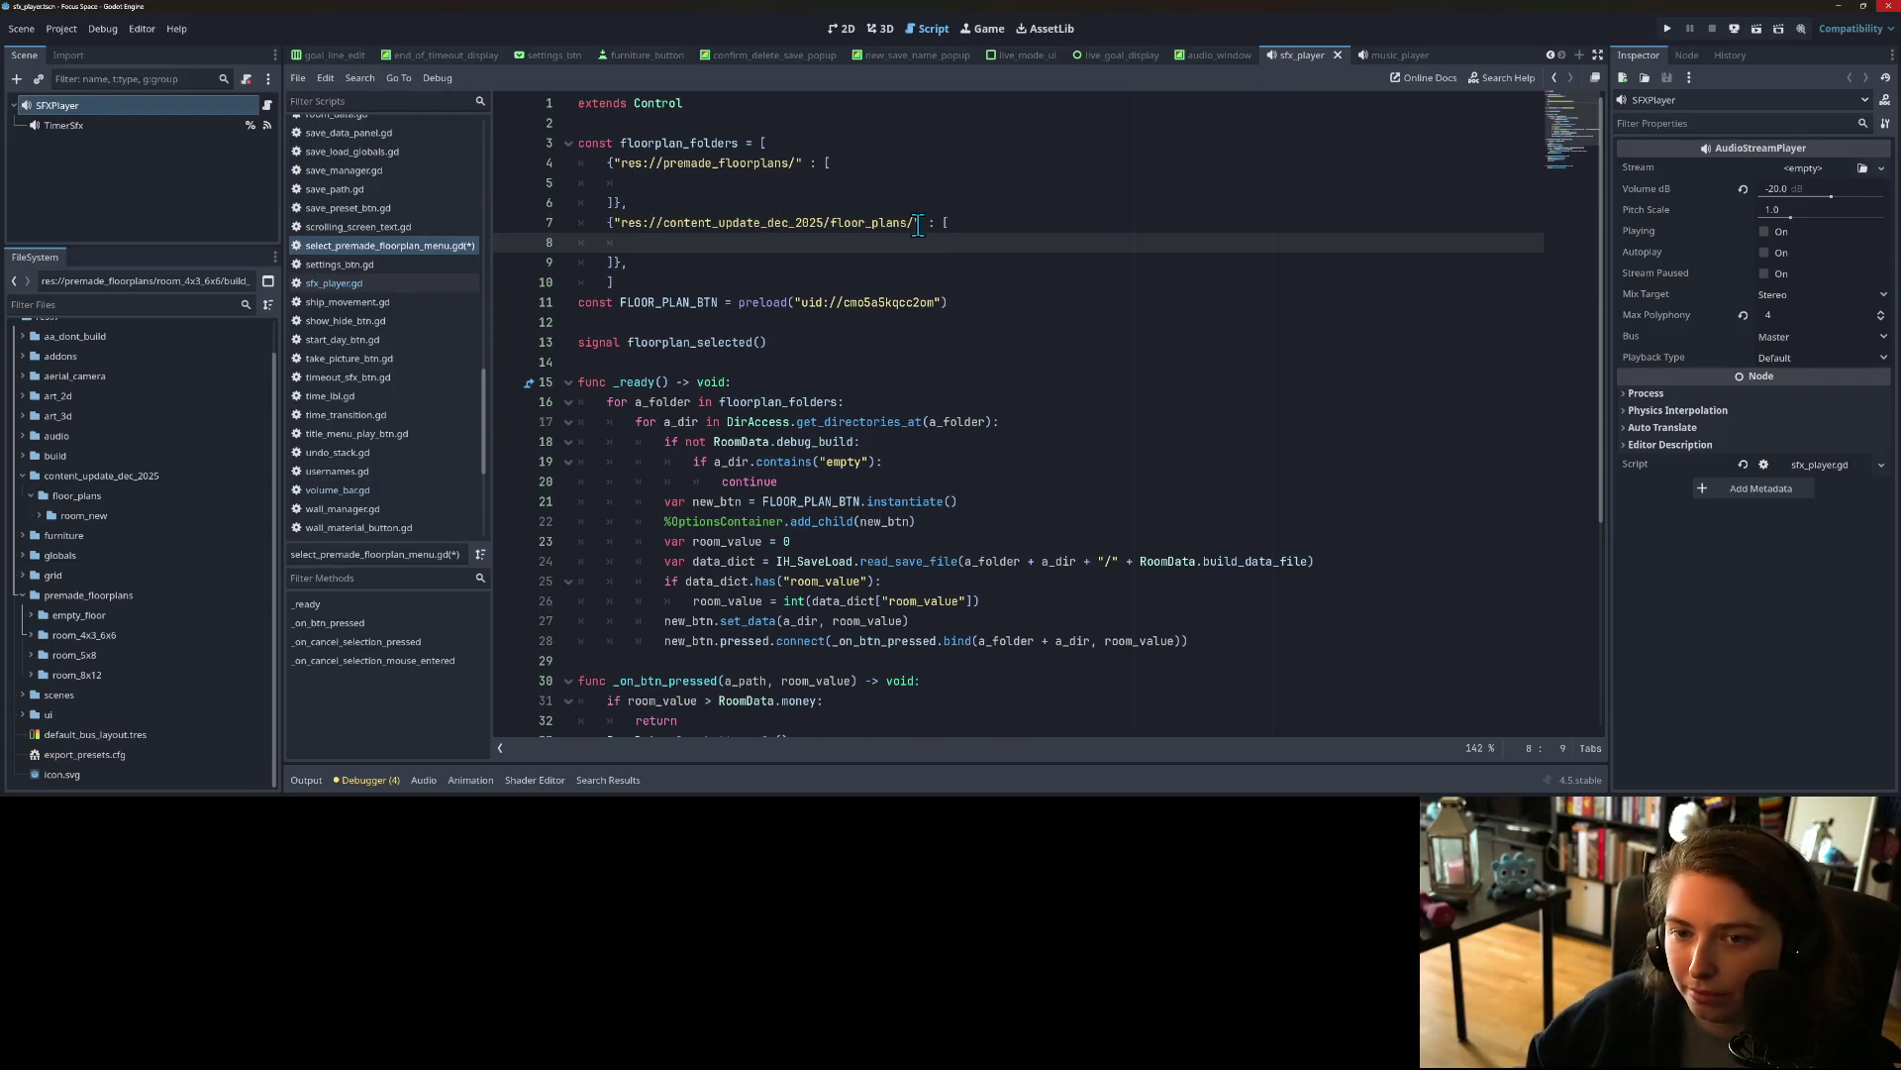
left_click(892, 262)
key("ctrl+s")
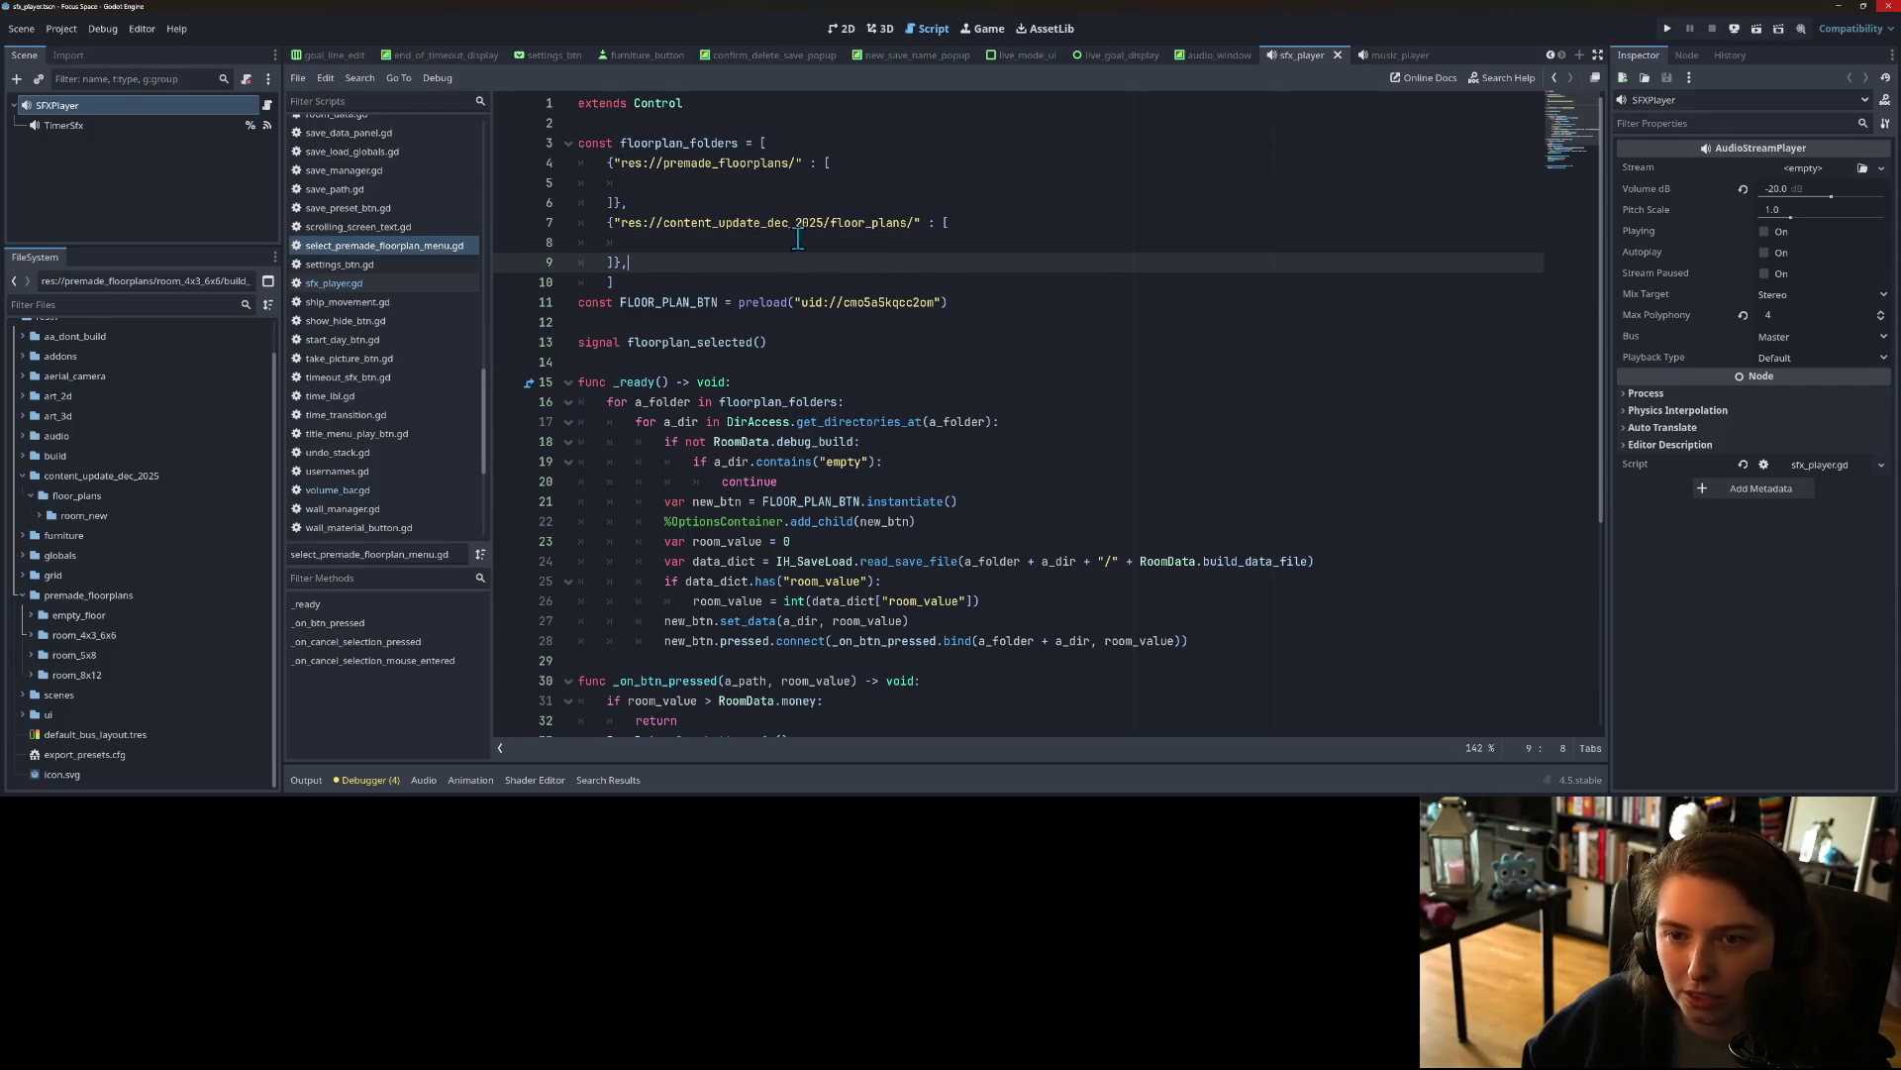
Step: Make the outer _ready loop iterate floorplan_folders.keys()
left_click(666, 226)
left_click(725, 381)
scroll(713, 389, "down", 1)
left_click(836, 361)
double_click(661, 341)
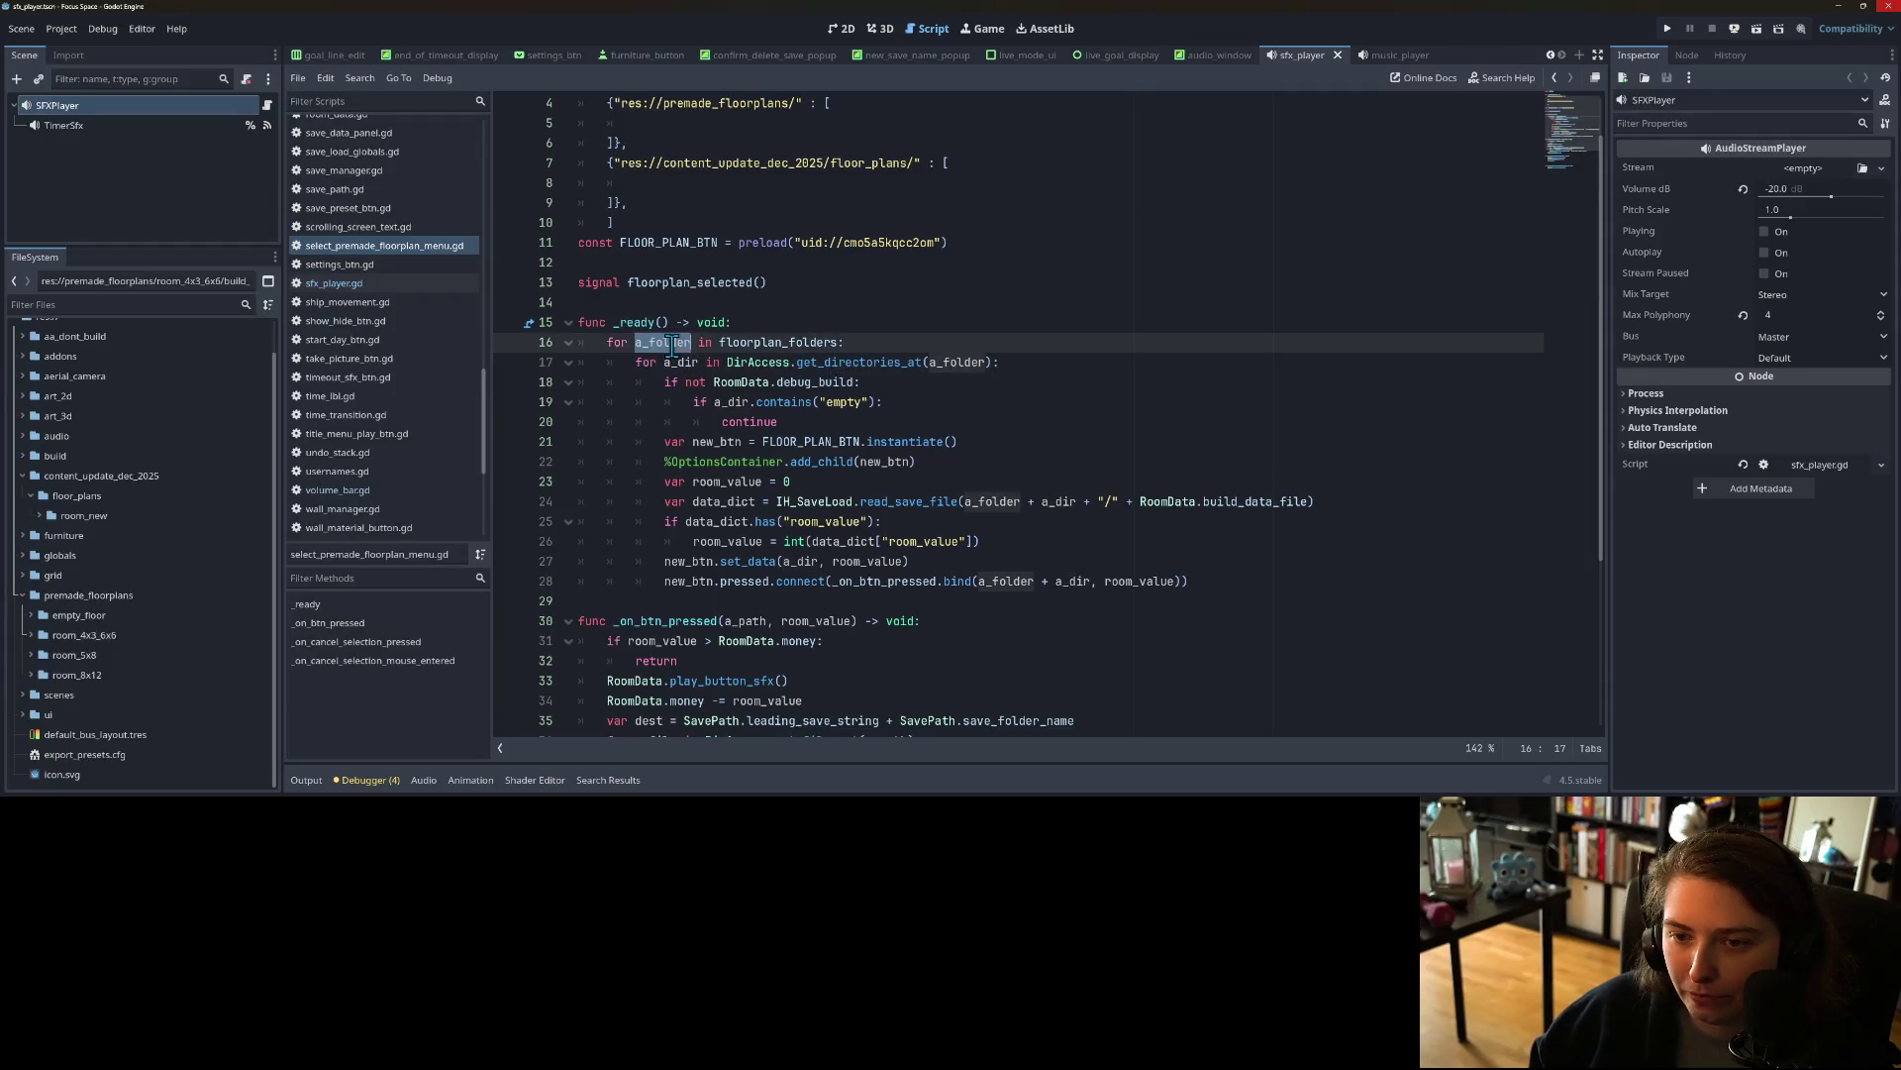
left_click(838, 342)
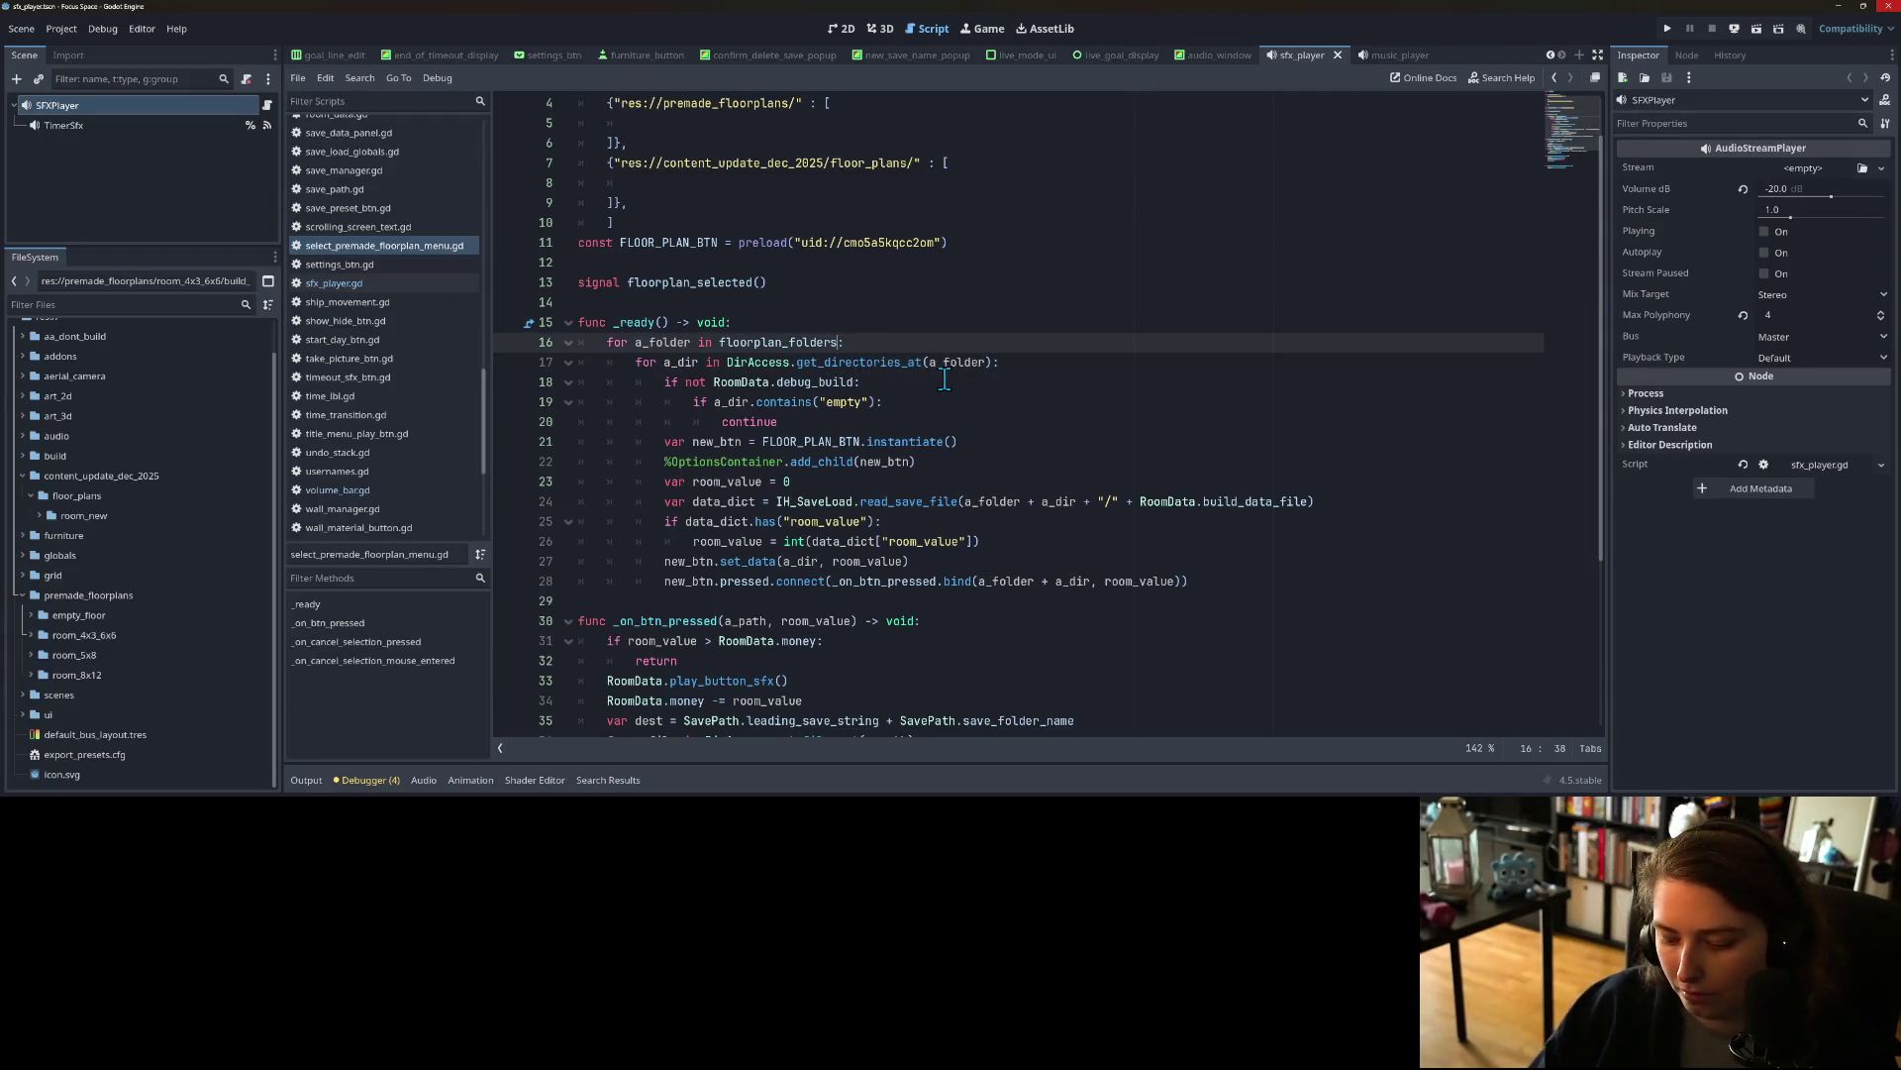
type(".ke")
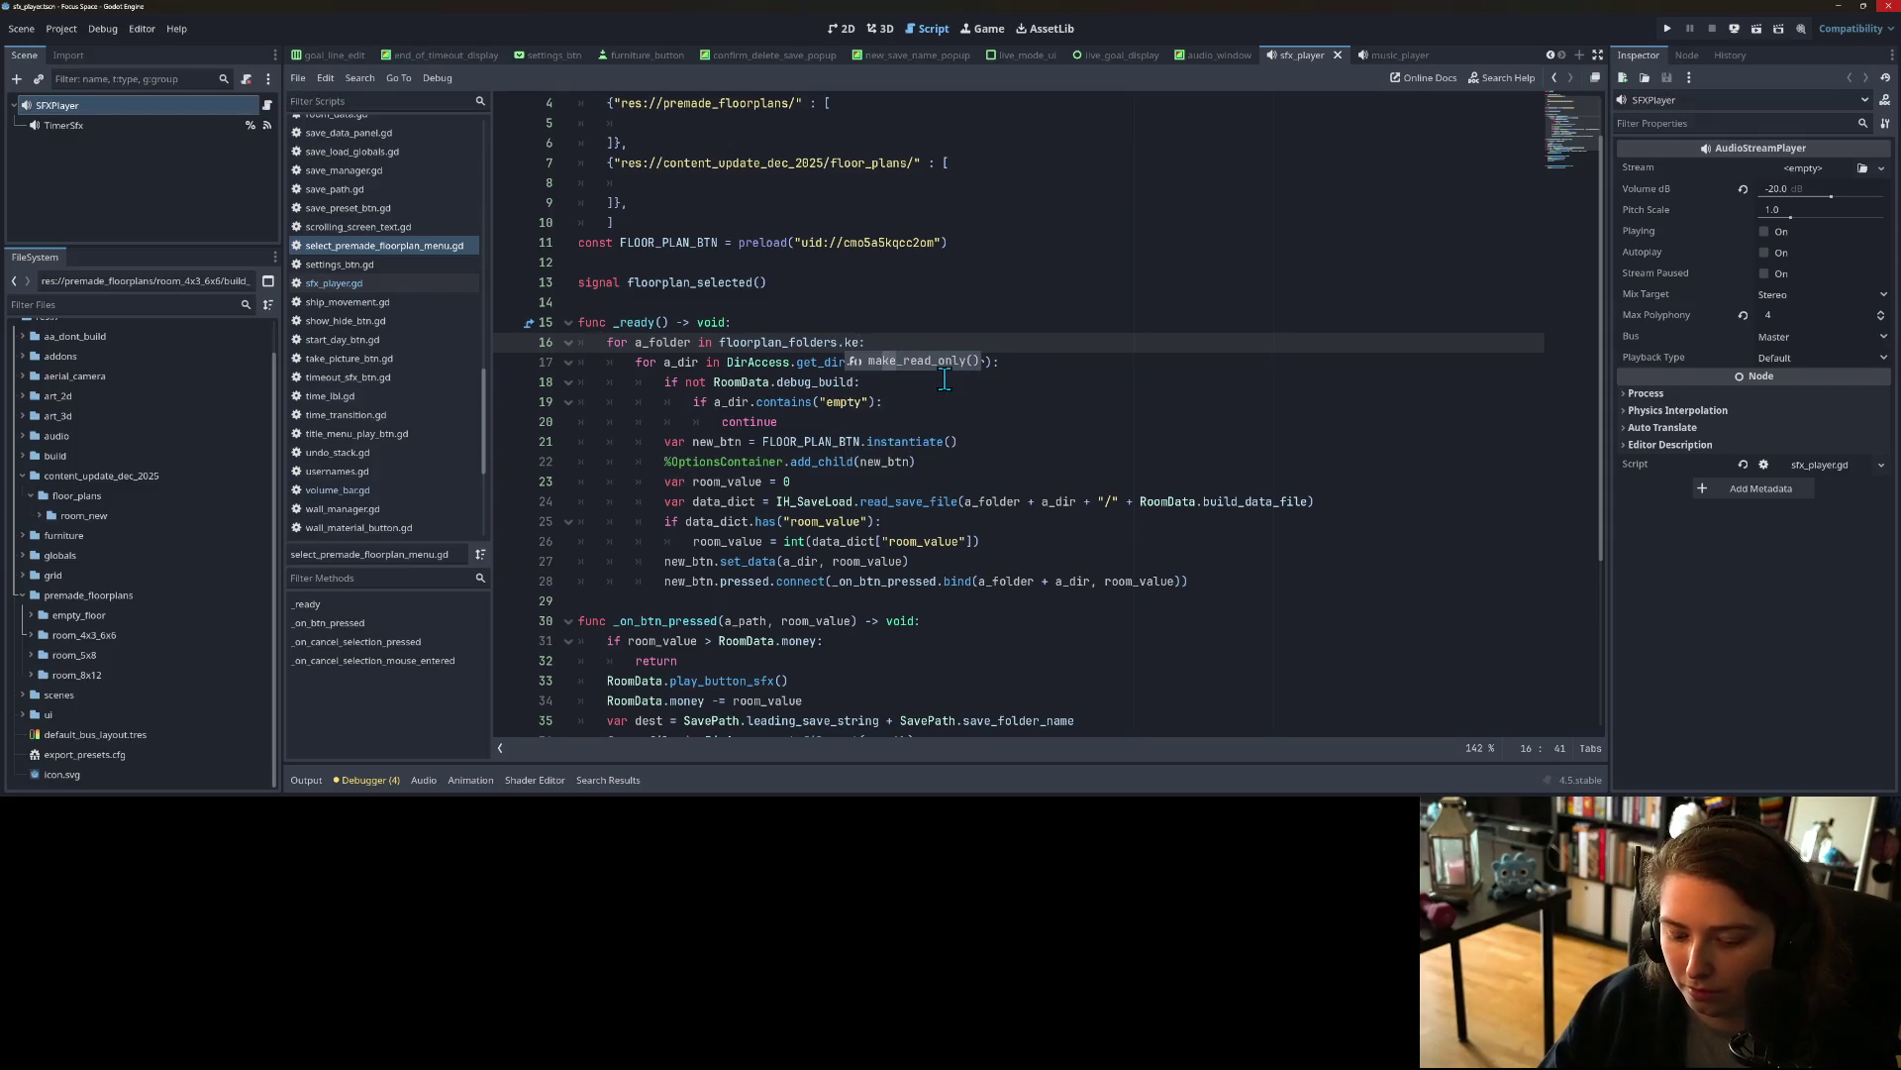
type("ys(")
Step: Replace DirAccess.get_directories_at(a_folder) in the inner loop with floorplan_folders[a_folder]
left_click(799, 363)
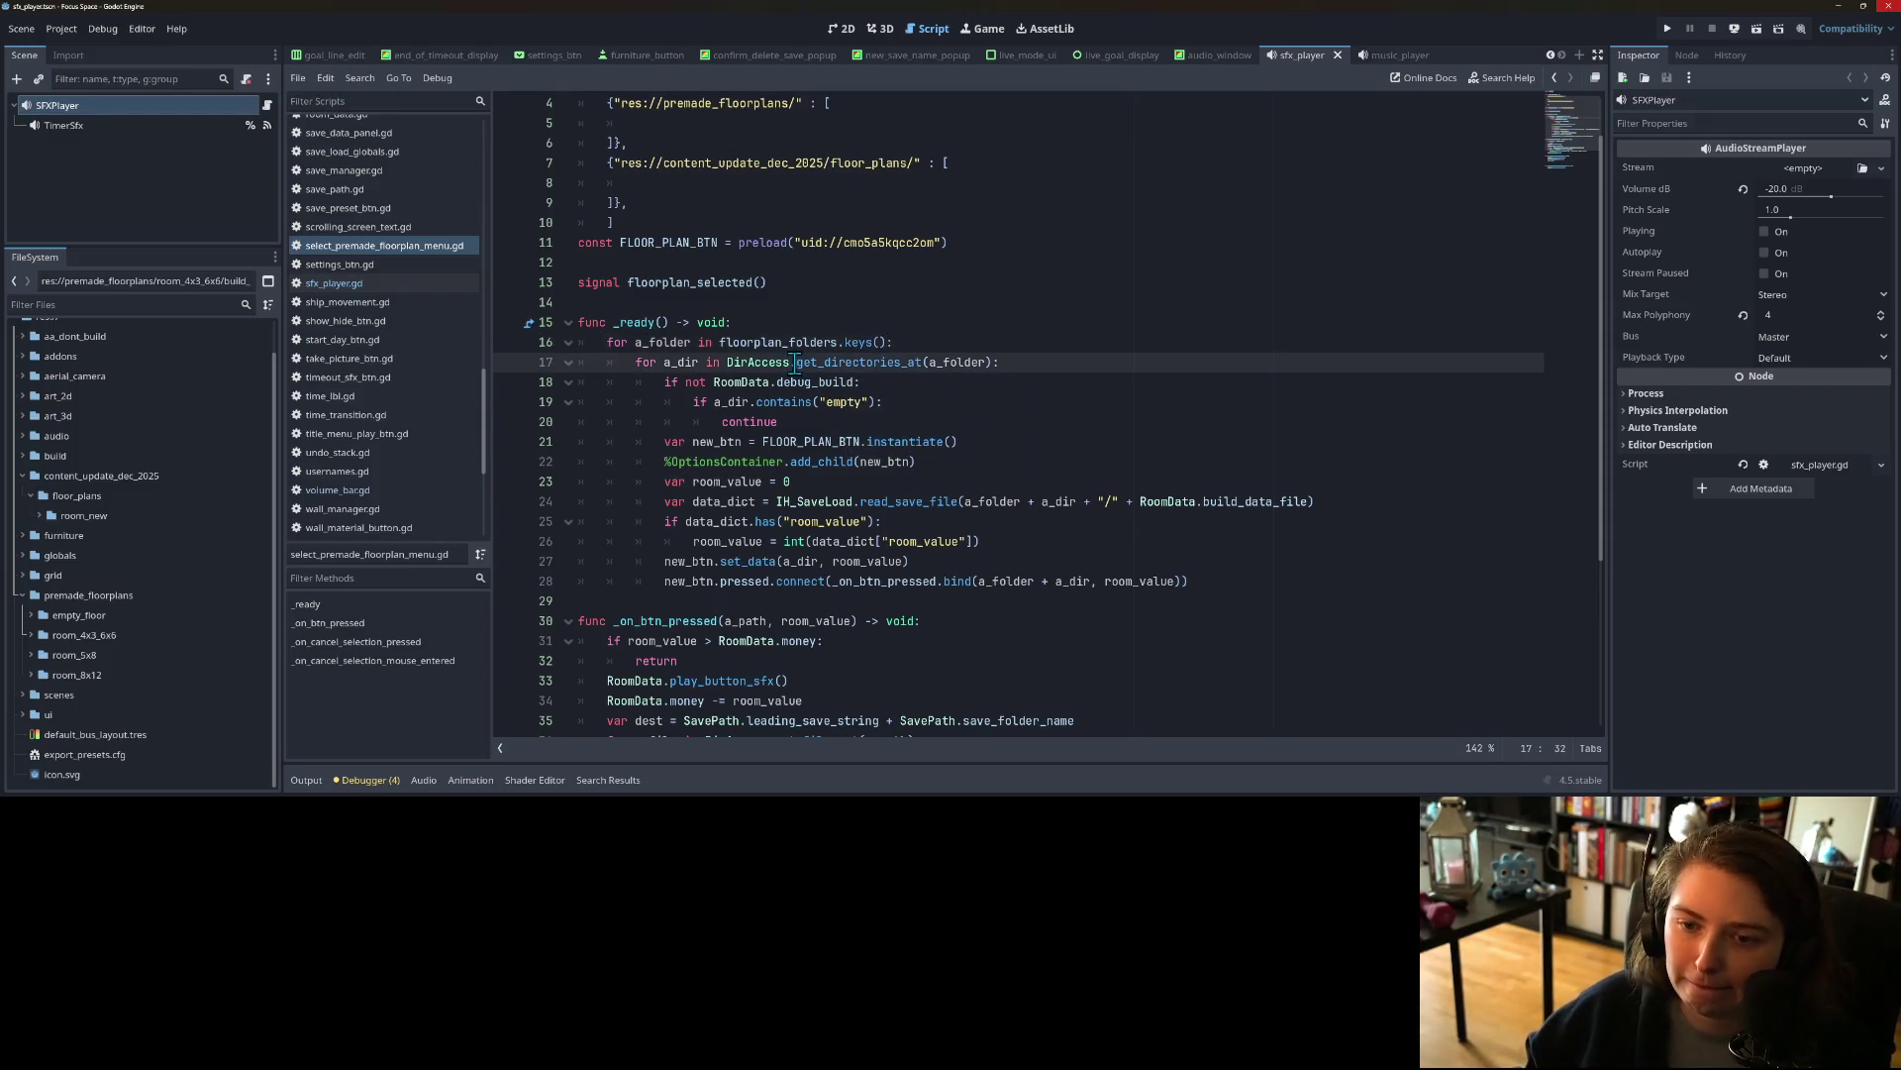
double_click(733, 342)
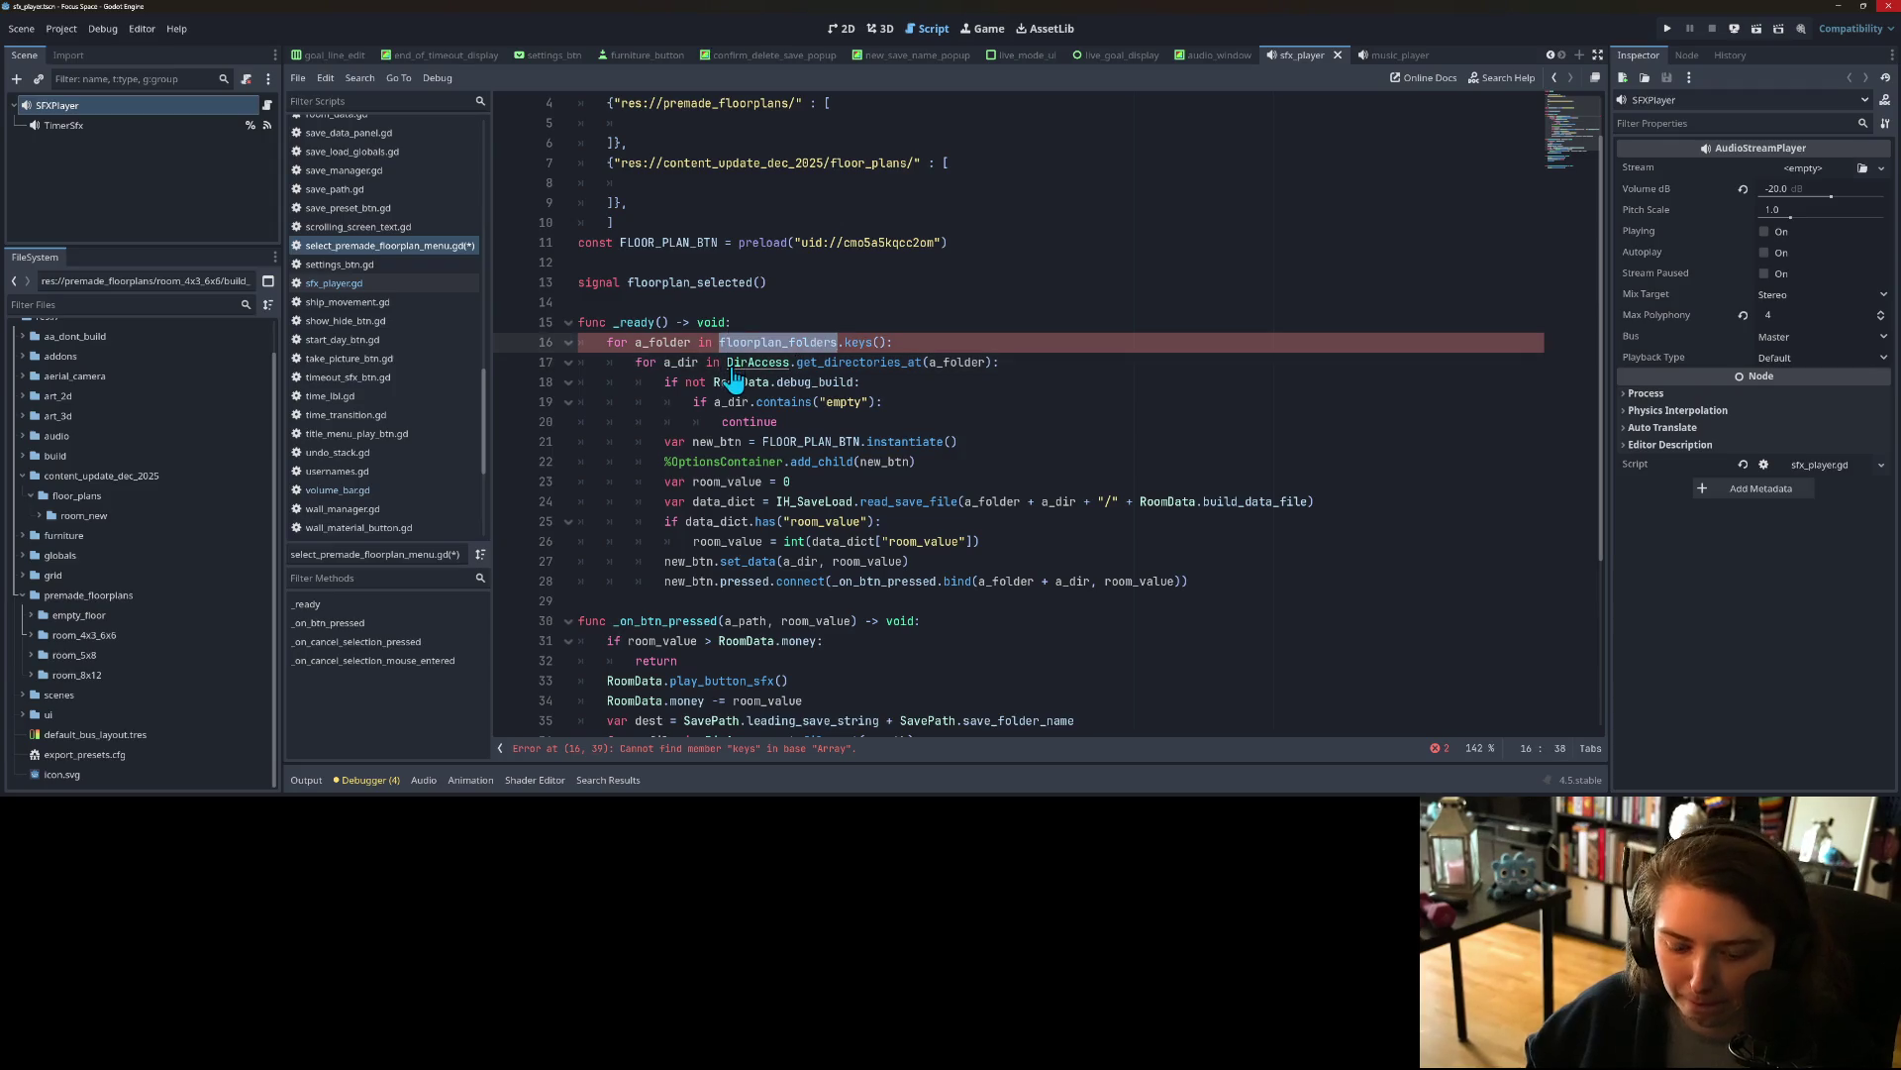
key("ctrl+c")
left_click_drag(727, 363, 996, 362)
key("ctrl+v")
type("[")
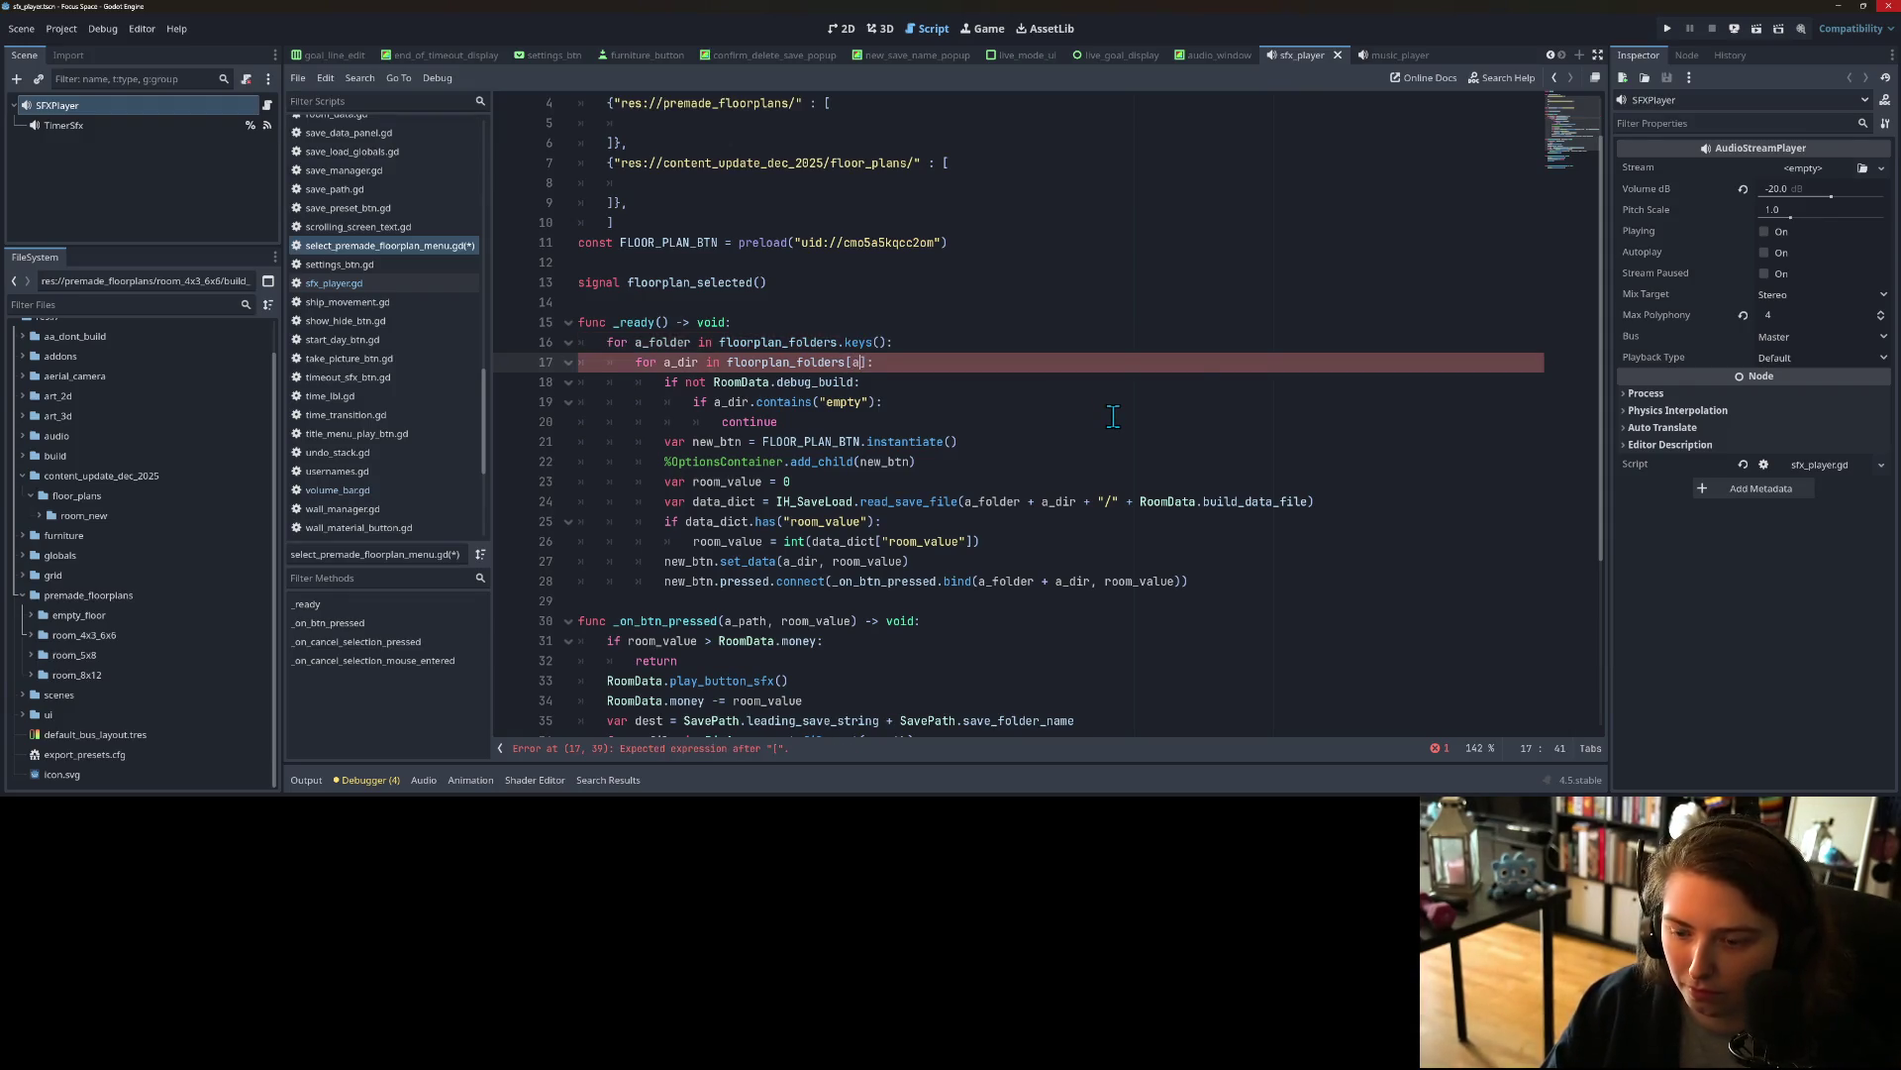
type("a_foler")
key("Return")
left_click(843, 416)
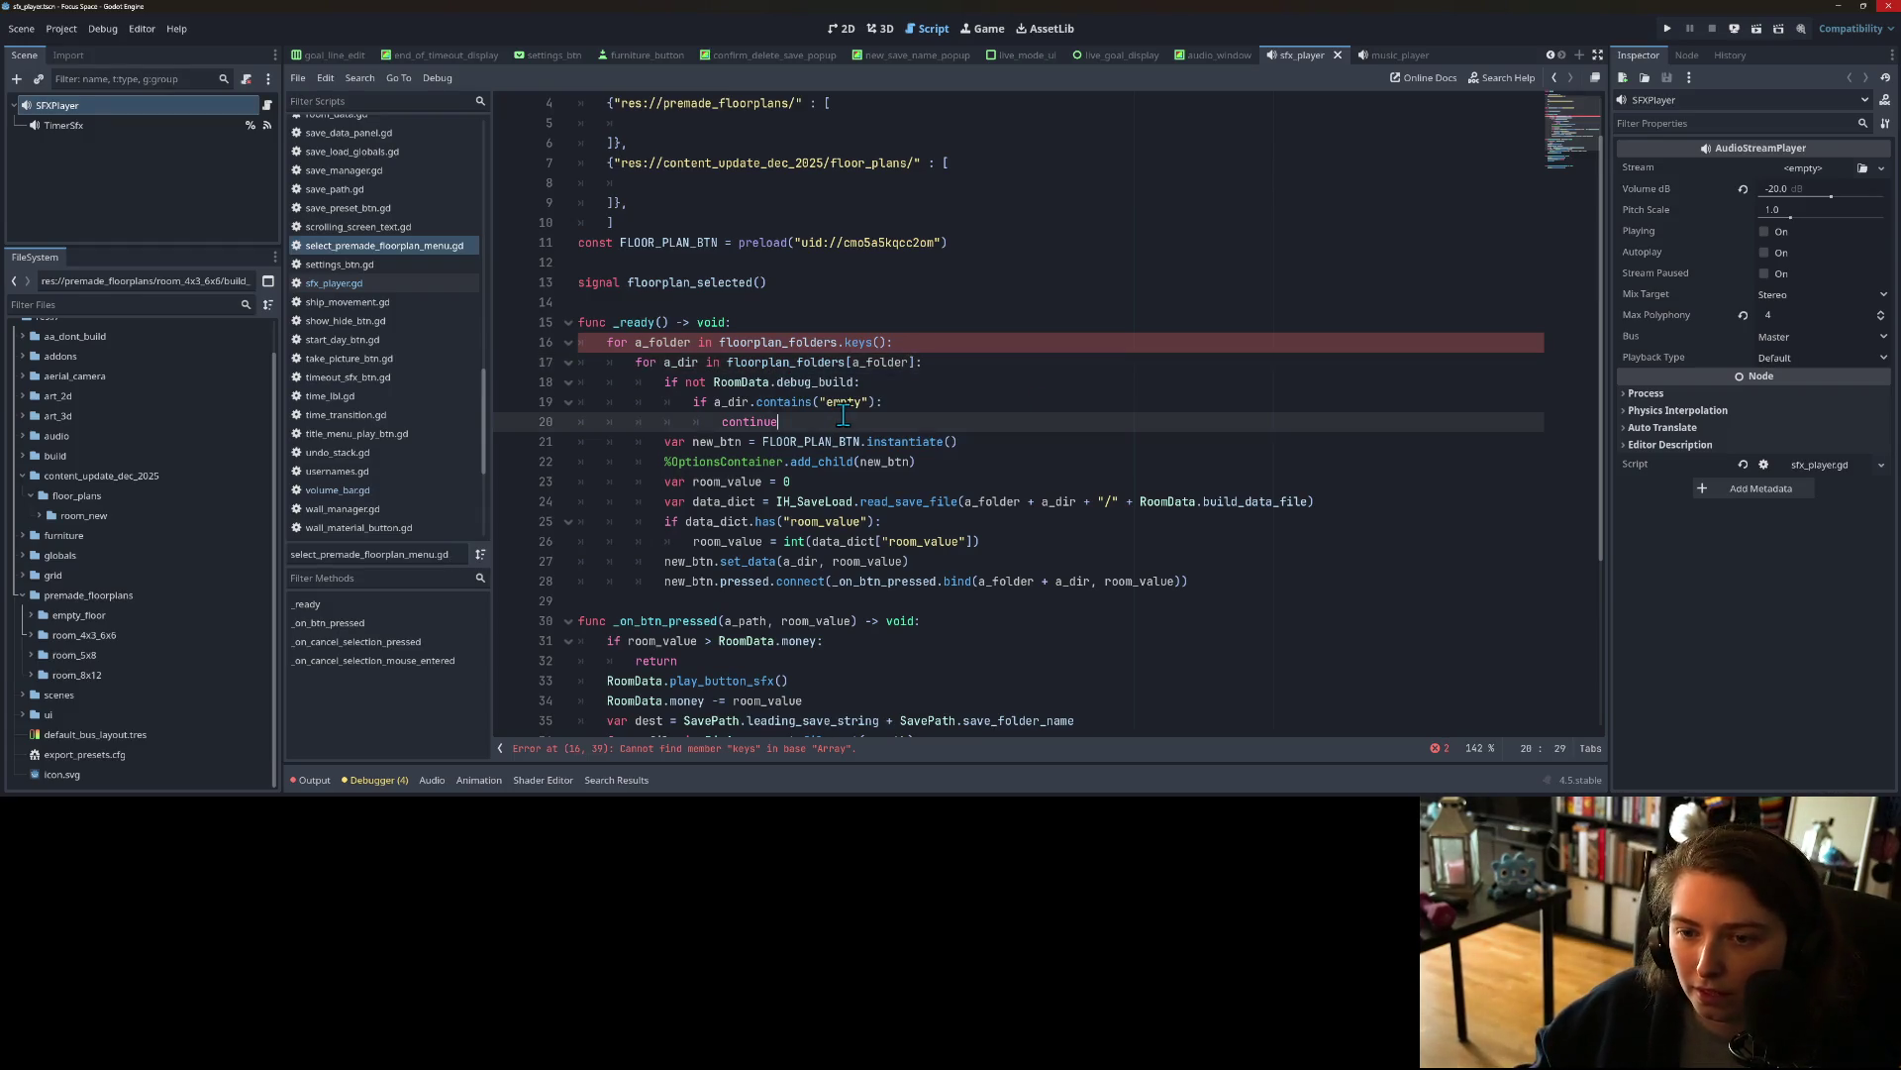
double_click(871, 363)
double_click(776, 342)
scroll(833, 406, "up", 1)
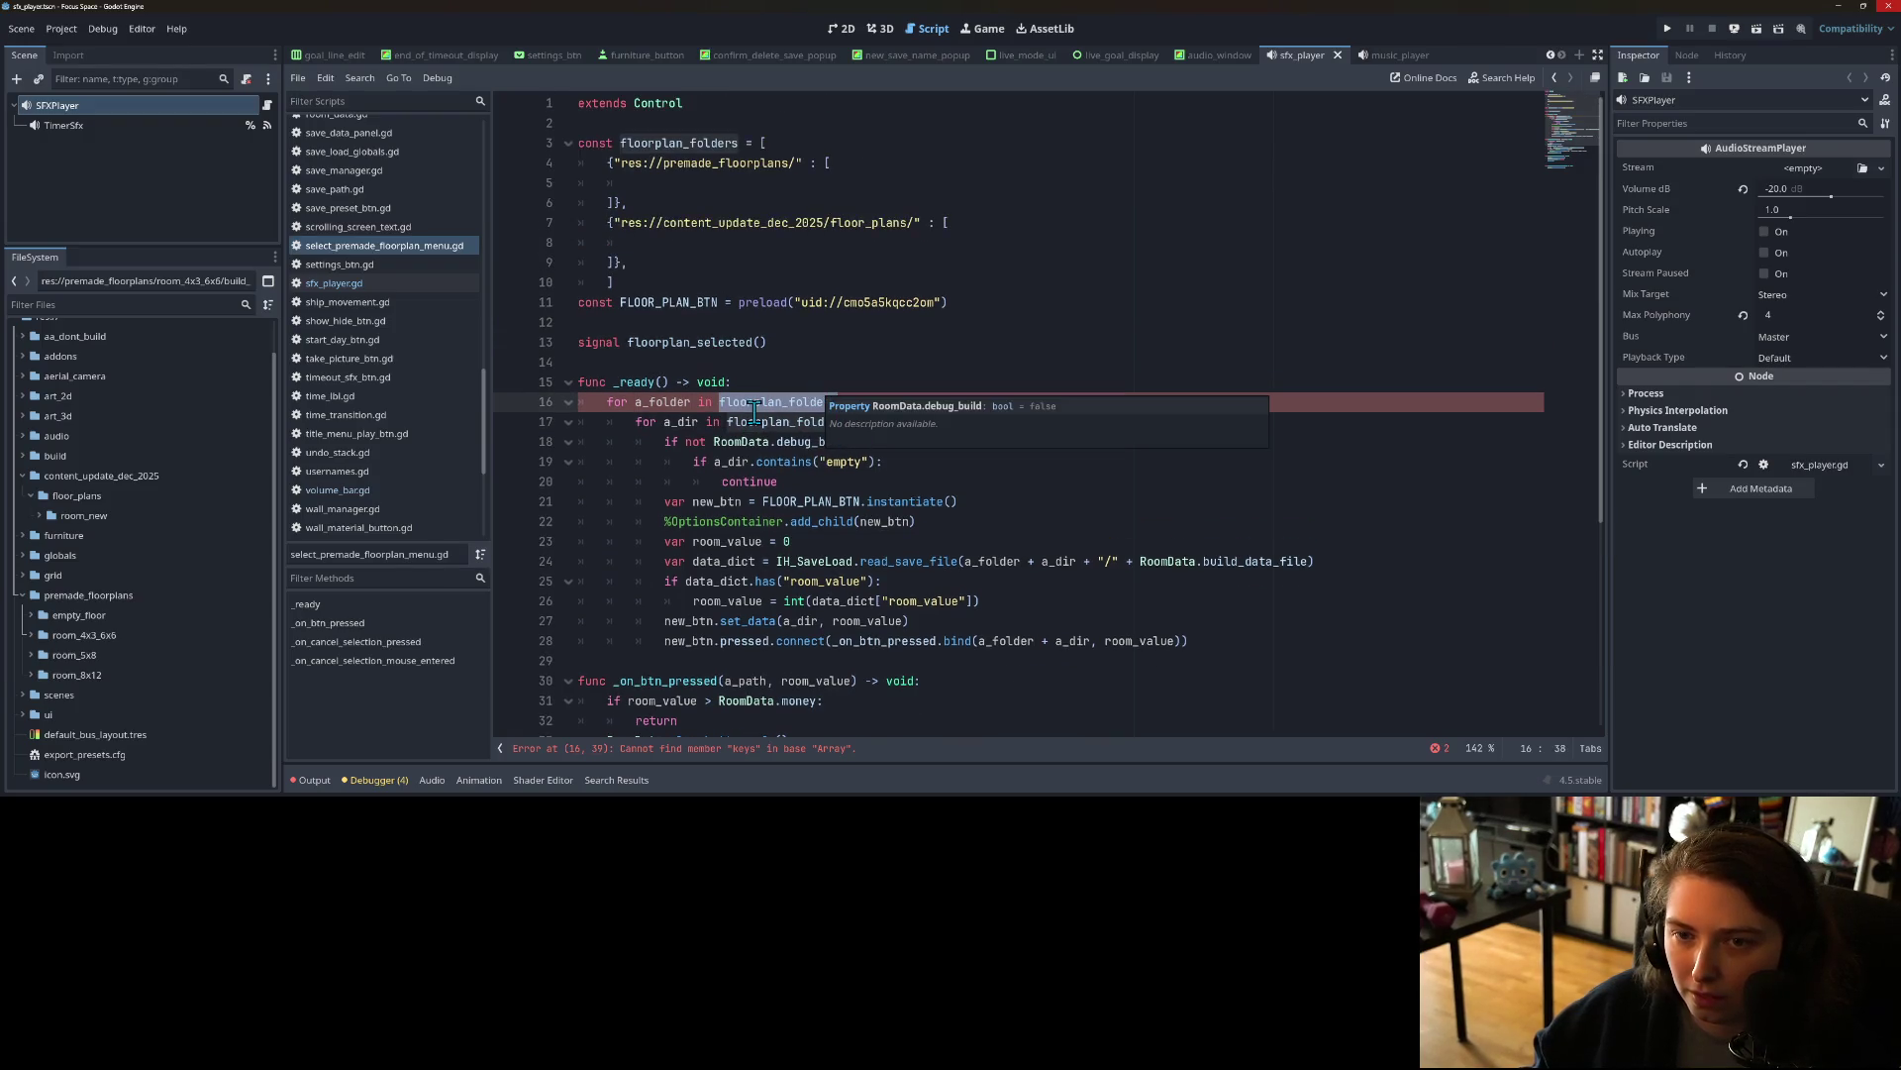
left_click(759, 180)
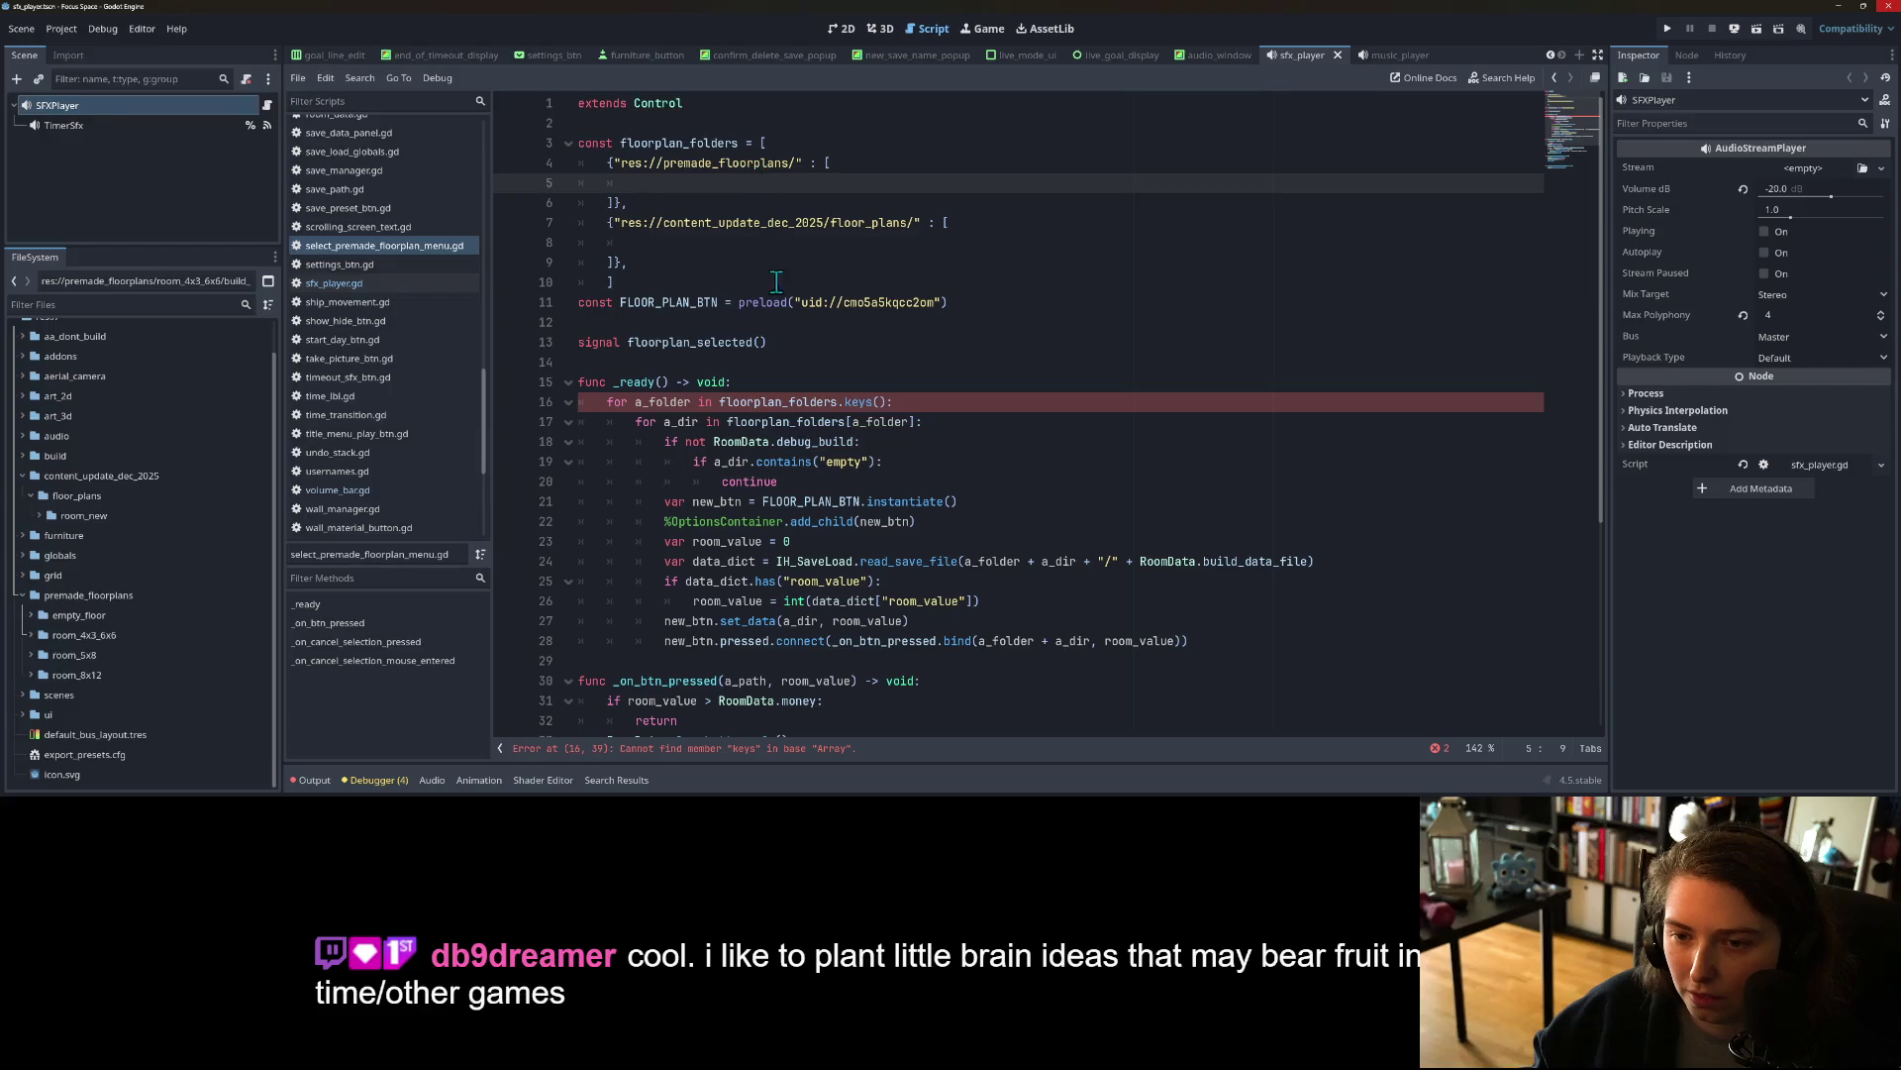
Step: Swap floorplan_folders' outer square brackets for curly braces and add a comma after the first entry's list
left_click(787, 143)
key("BackSpace")
type("{")
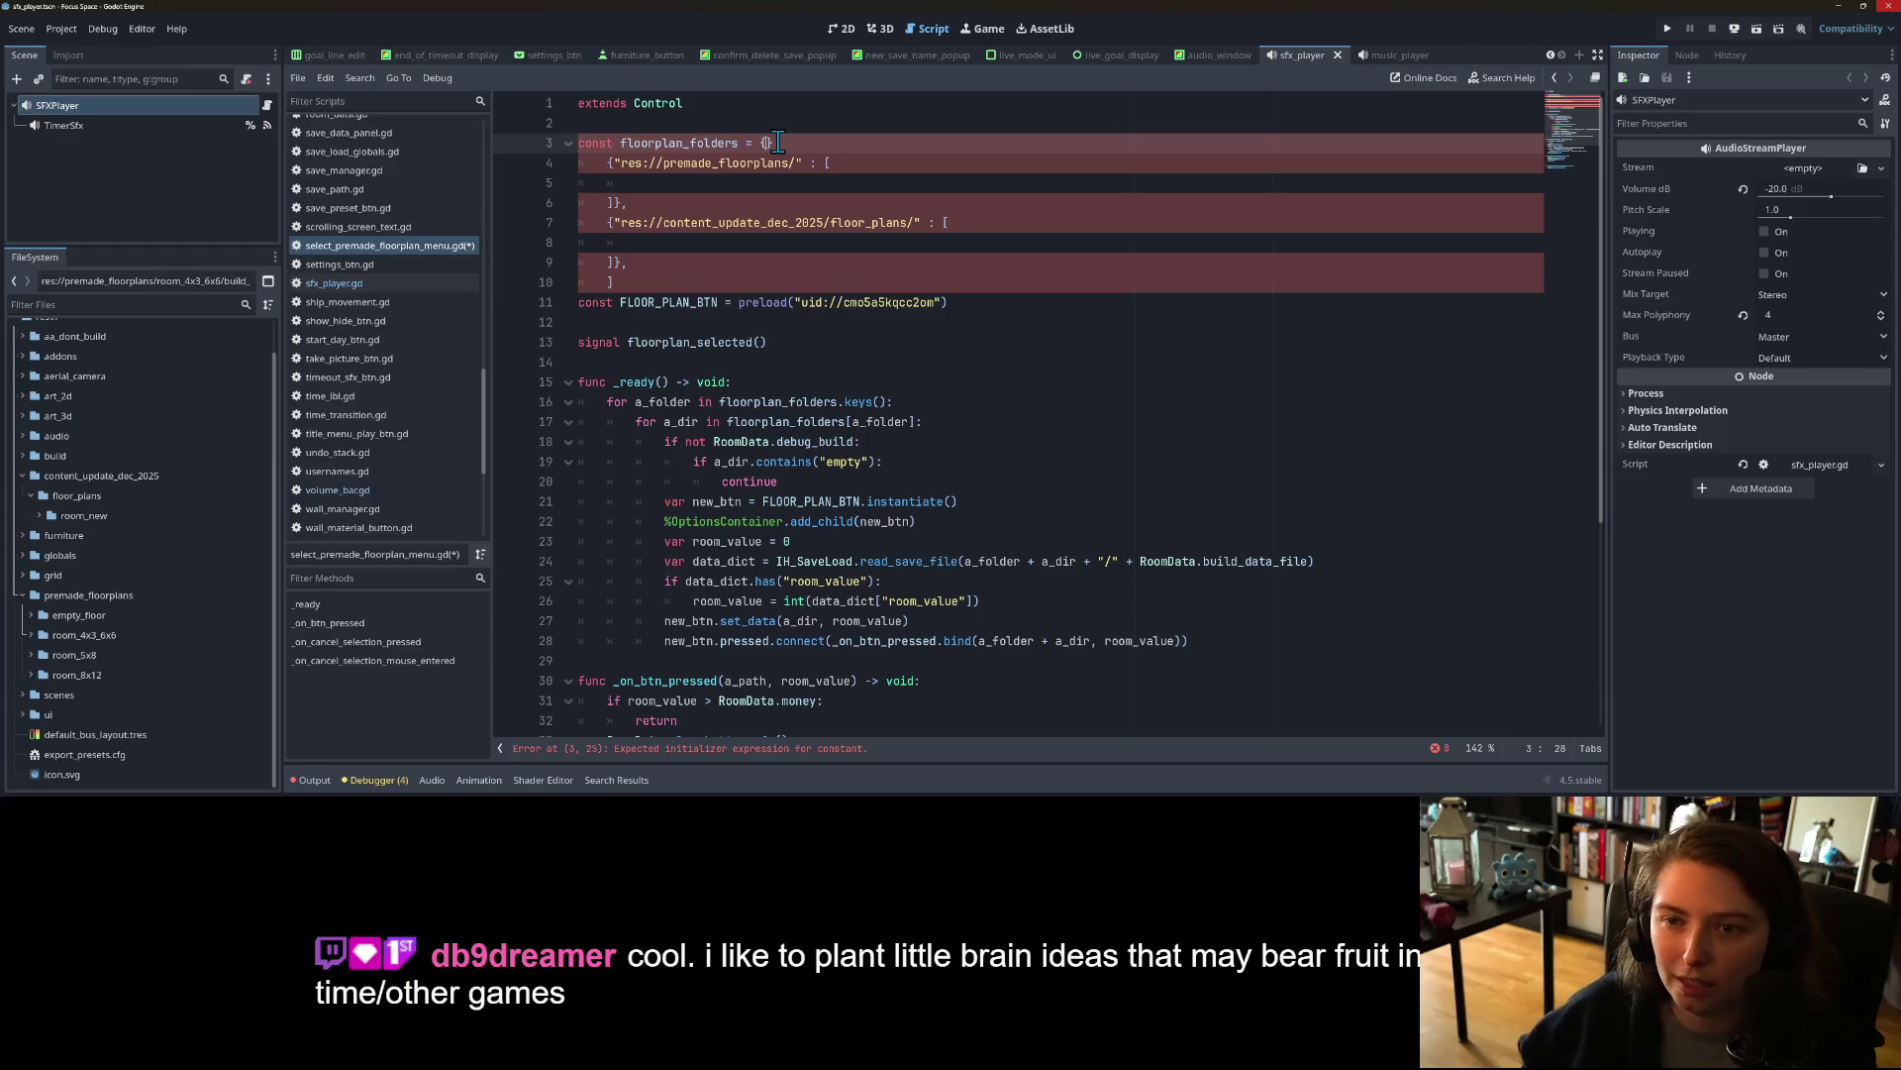
left_click(674, 285)
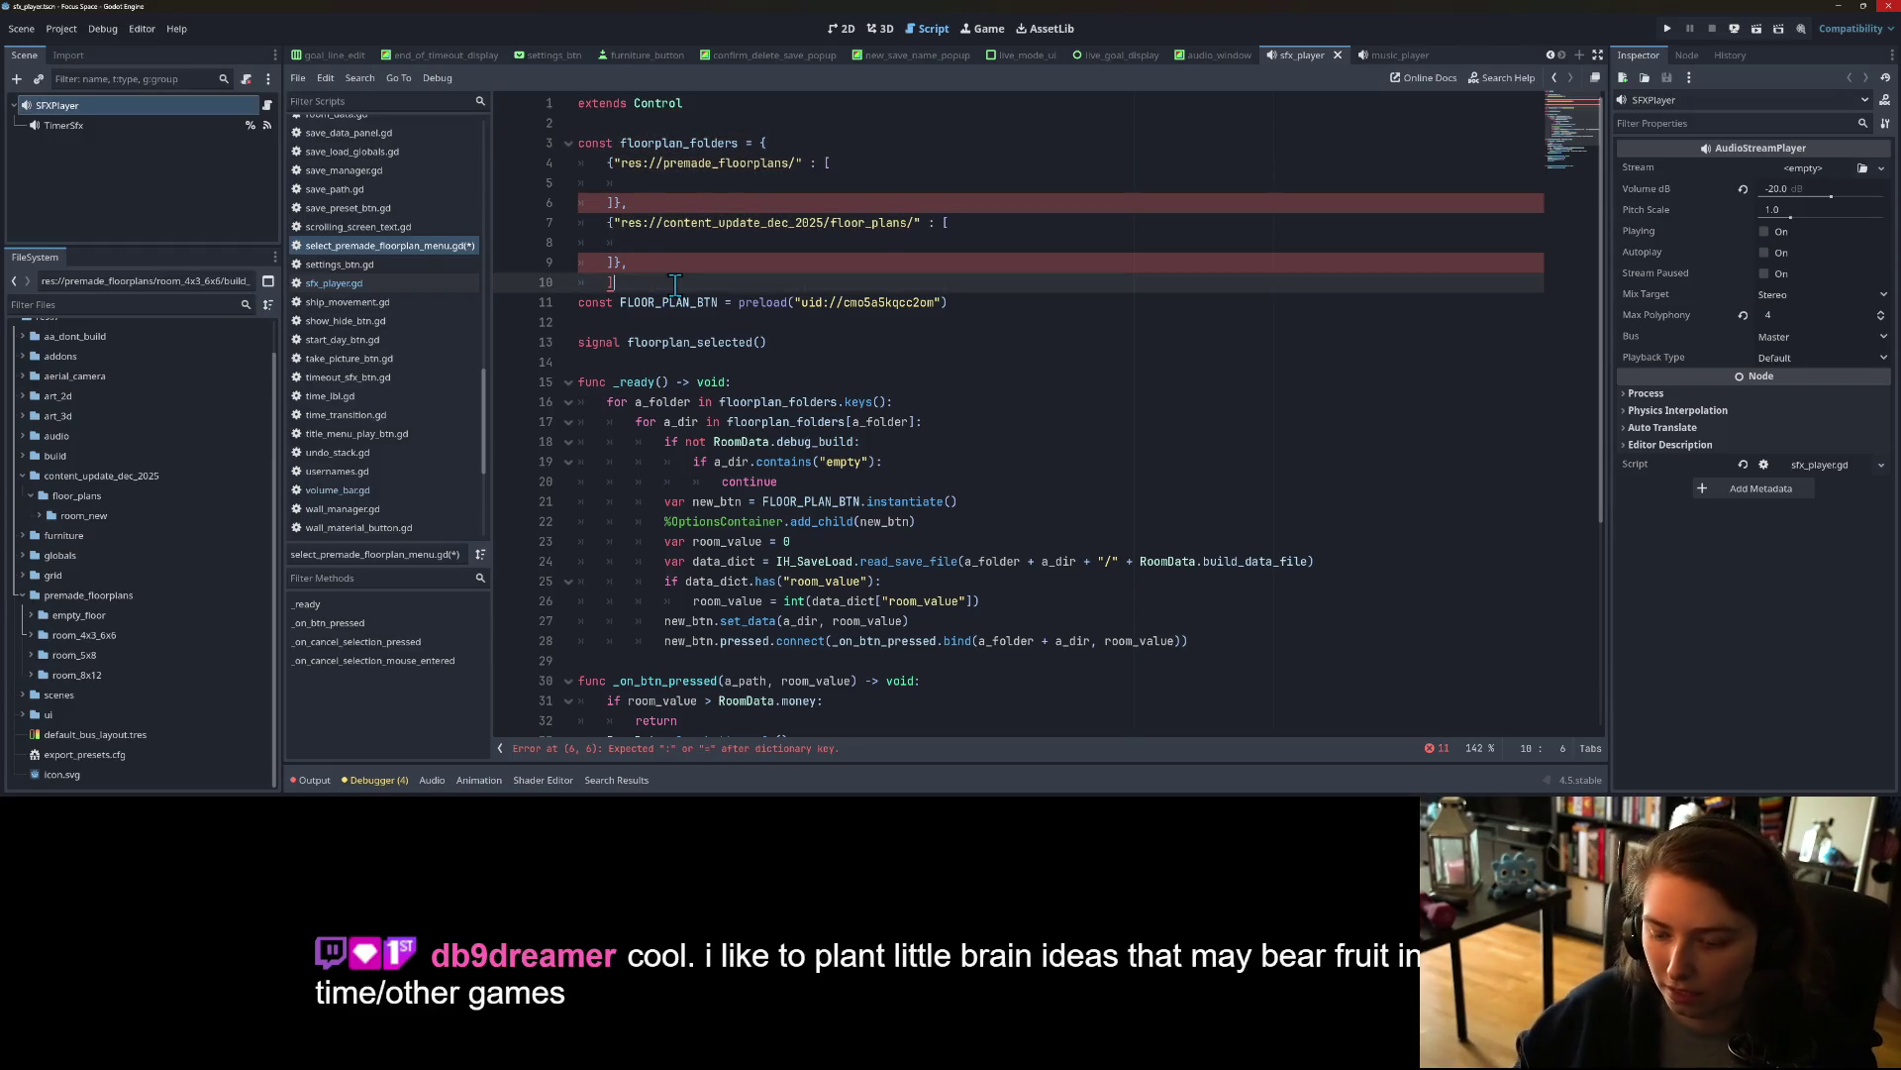
type("}")
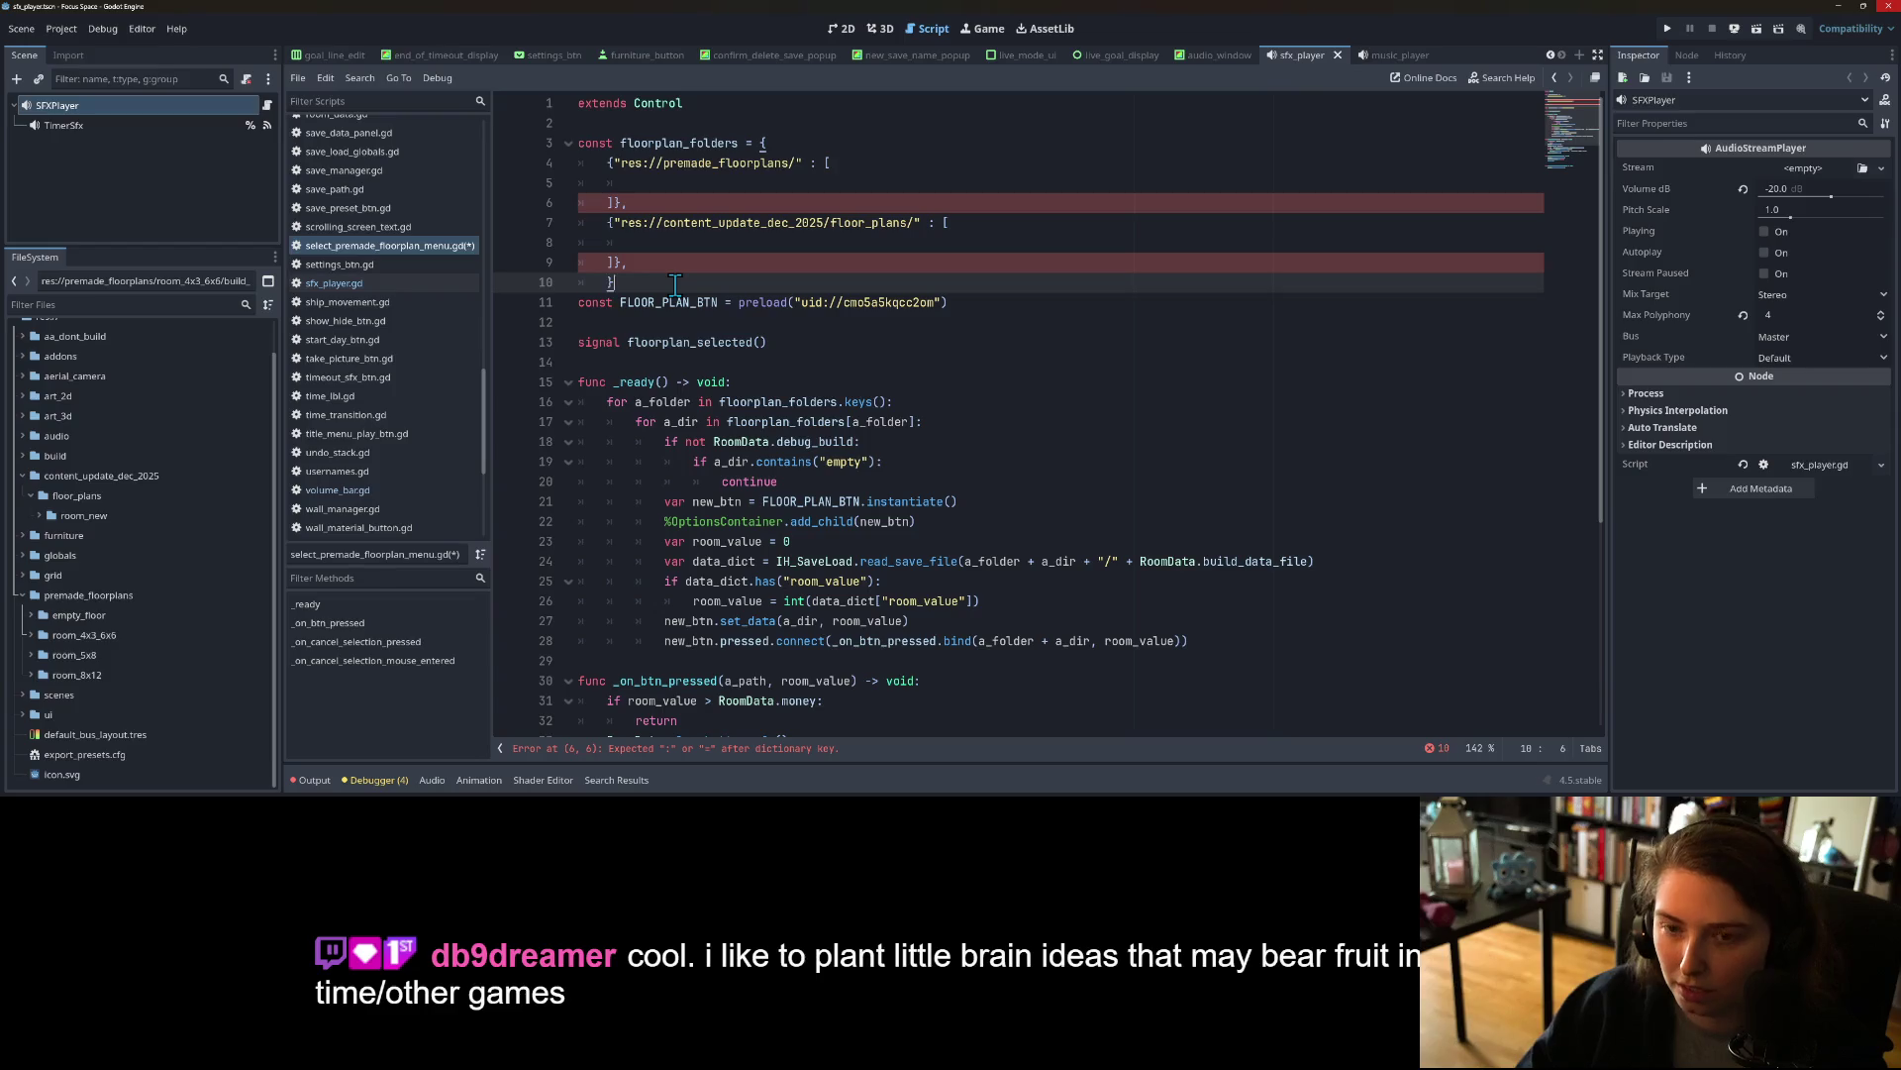
left_click(620, 263)
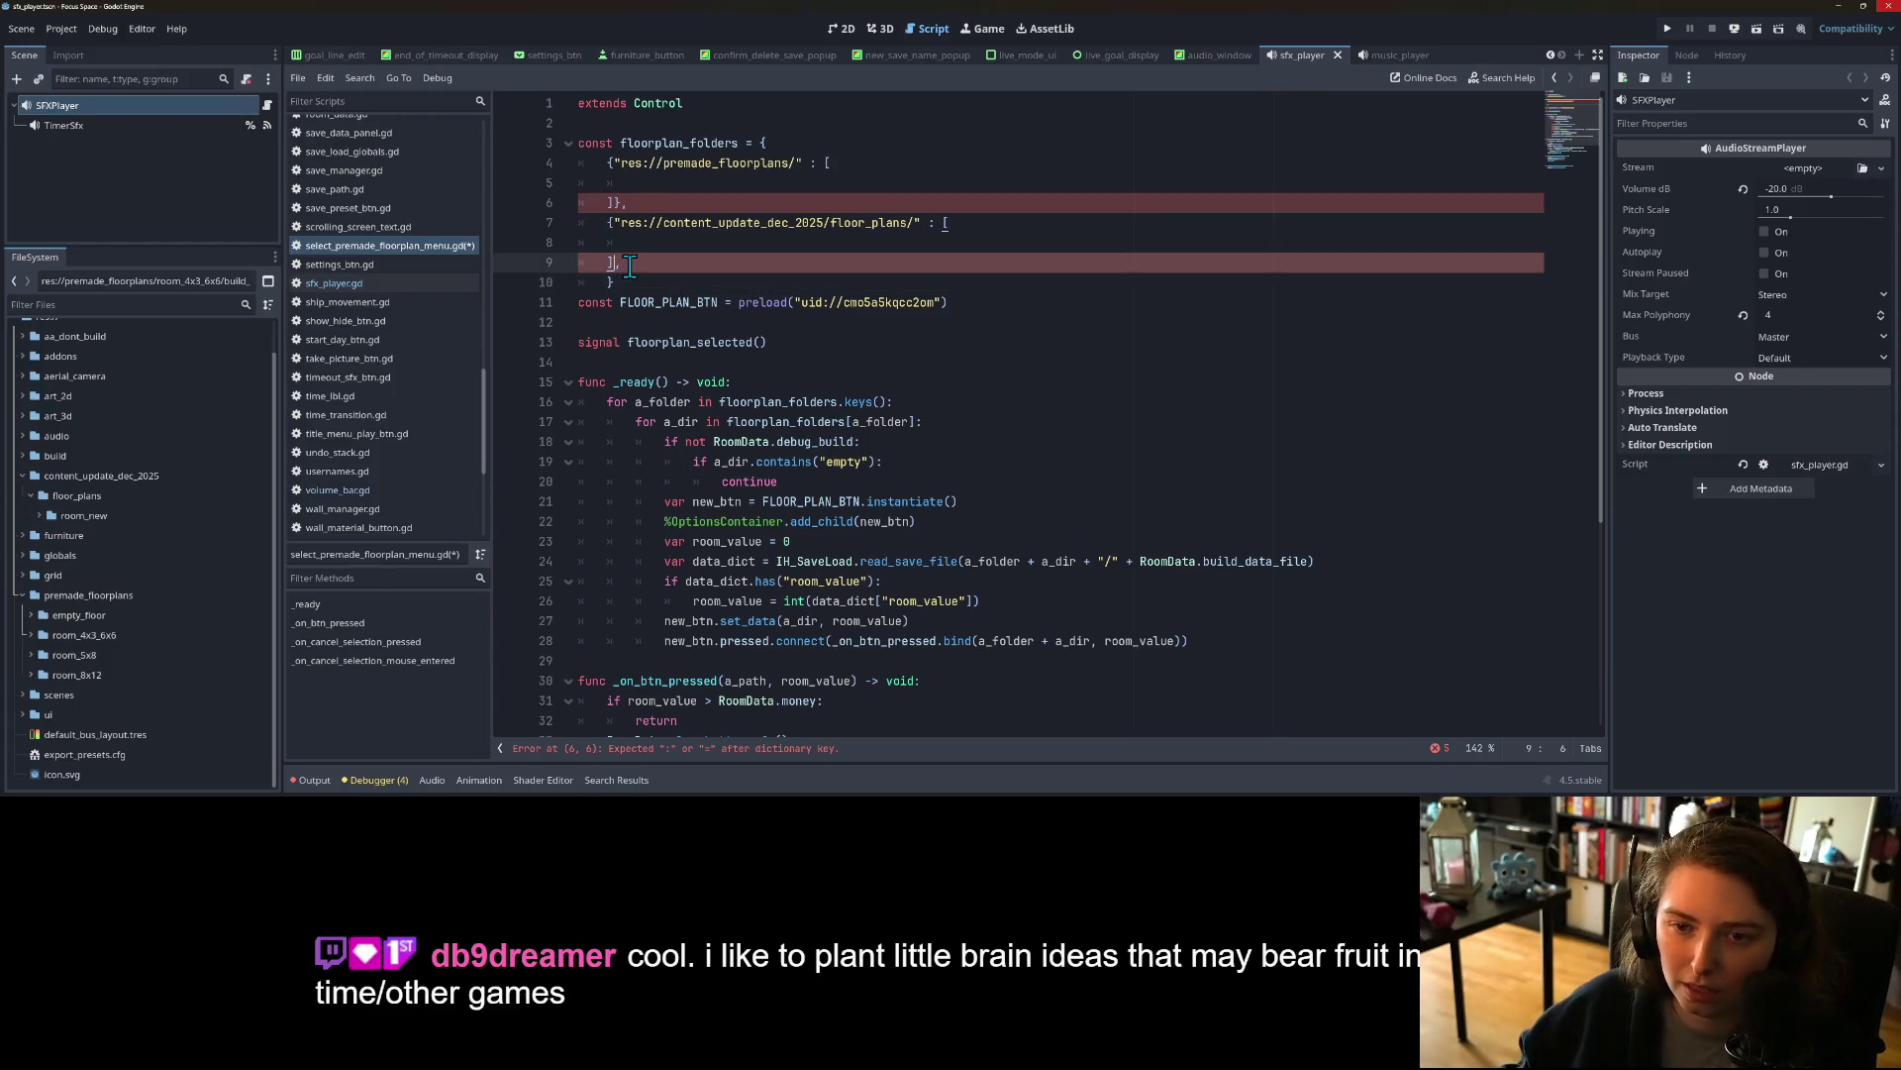
left_click(622, 203)
type(",")
Step: Delete the stray braces before both folder keys and save the script
left_click(613, 223)
key("BackSpace")
left_click(613, 163)
key("BackSpace")
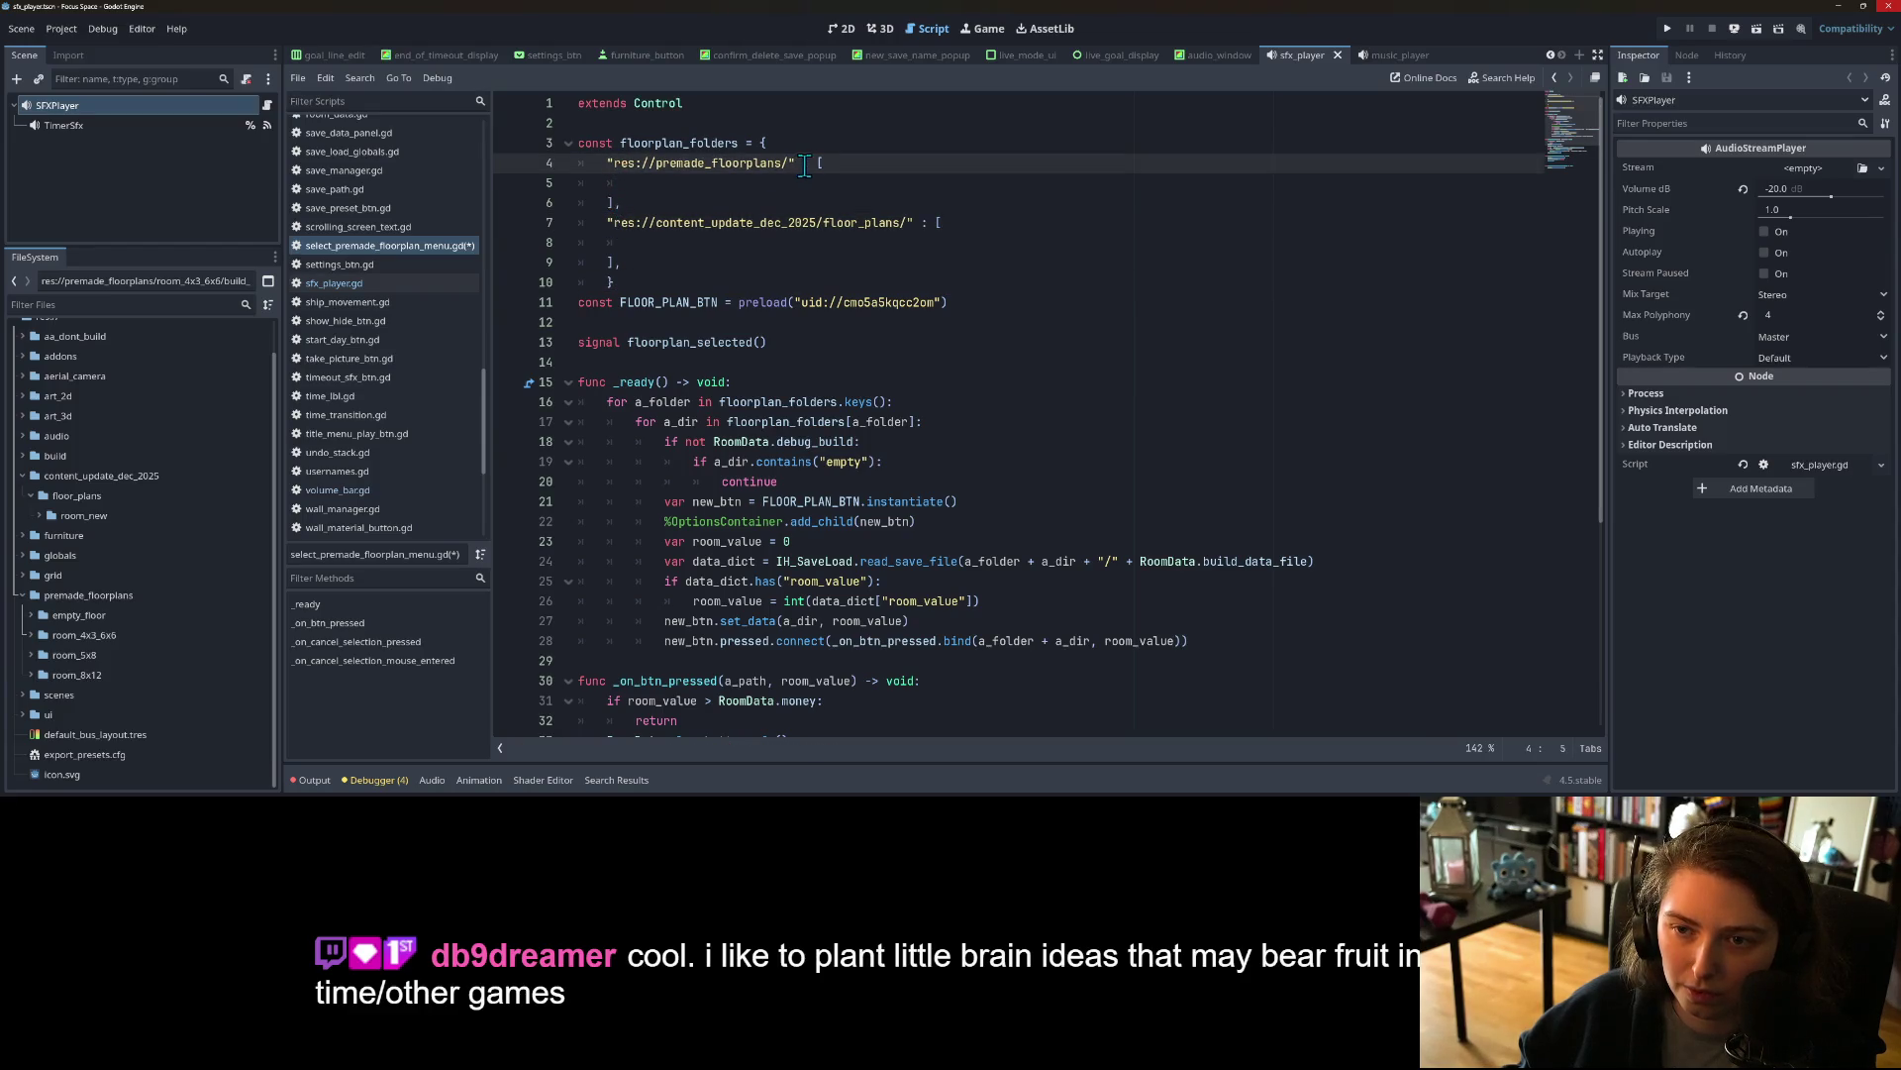
left_click(835, 203)
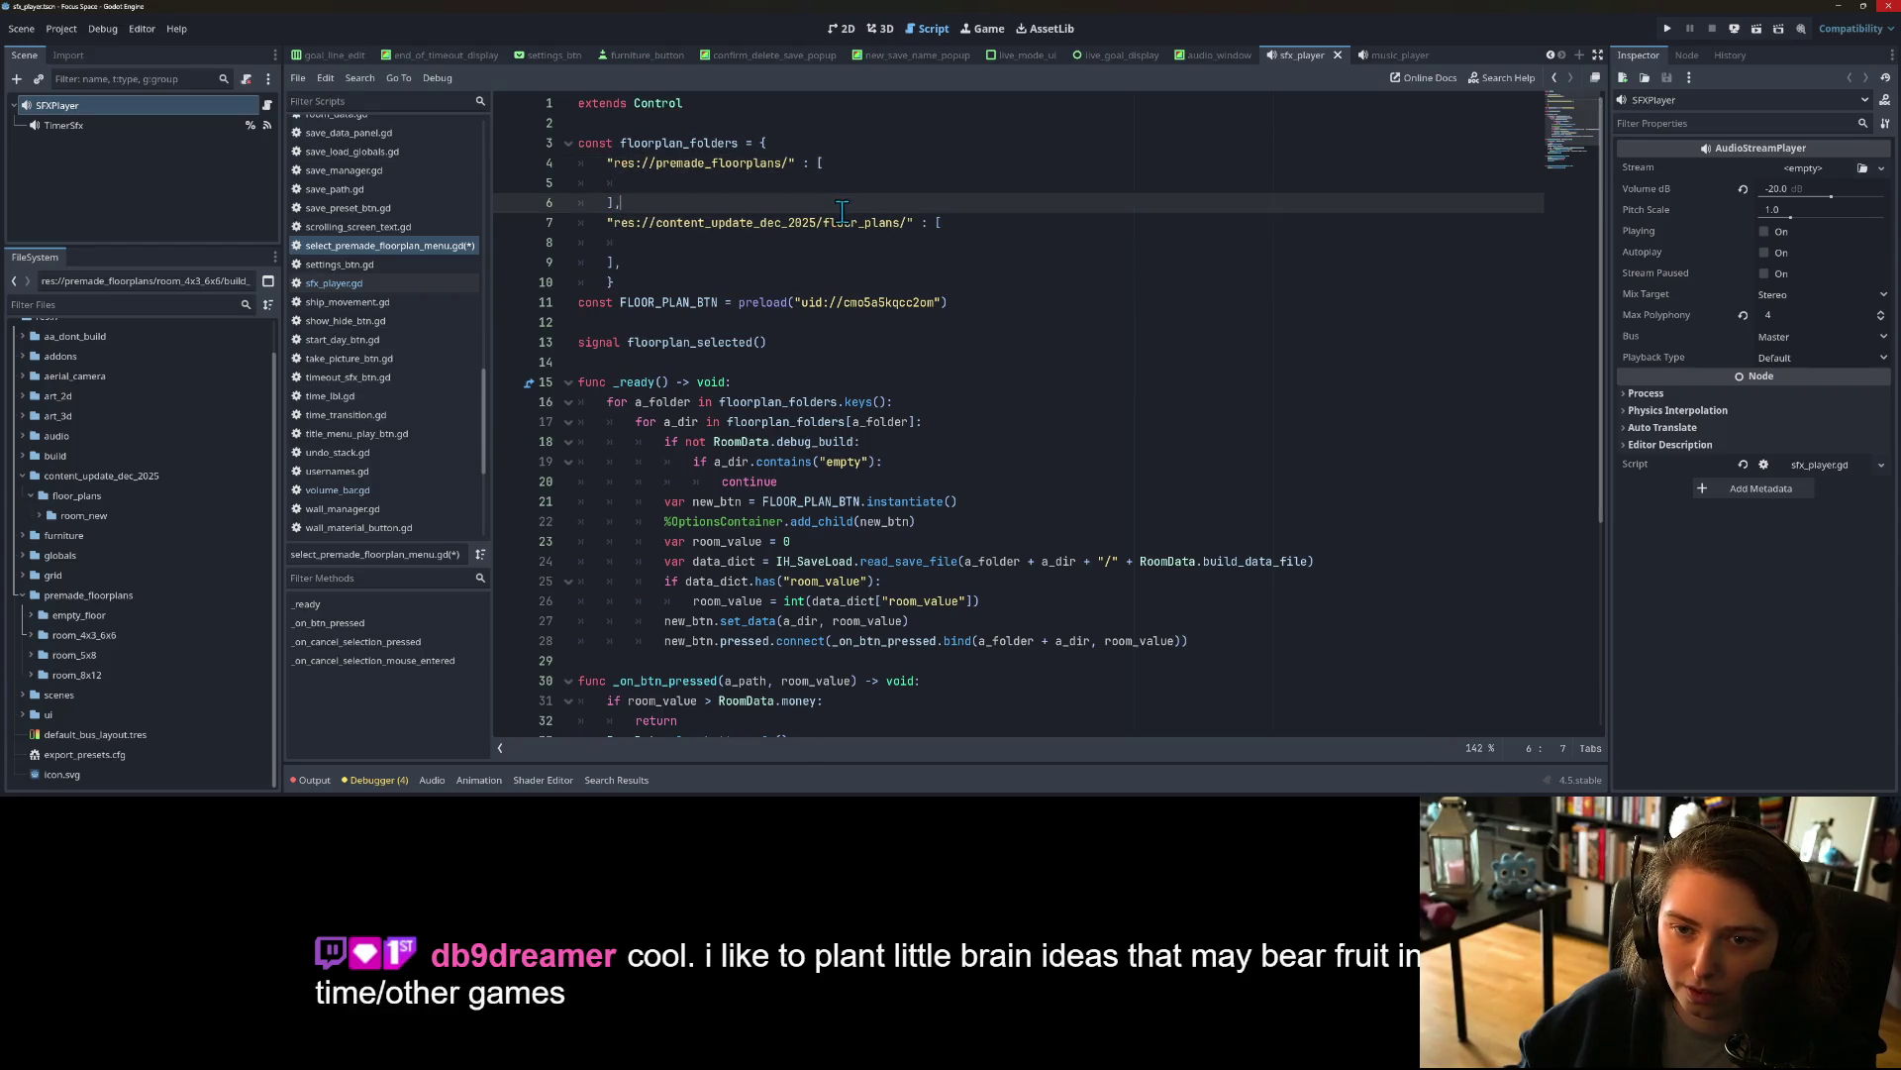
left_click(950, 266)
key("ctrl+s")
left_click(677, 183)
left_click(682, 269)
left_click(698, 242)
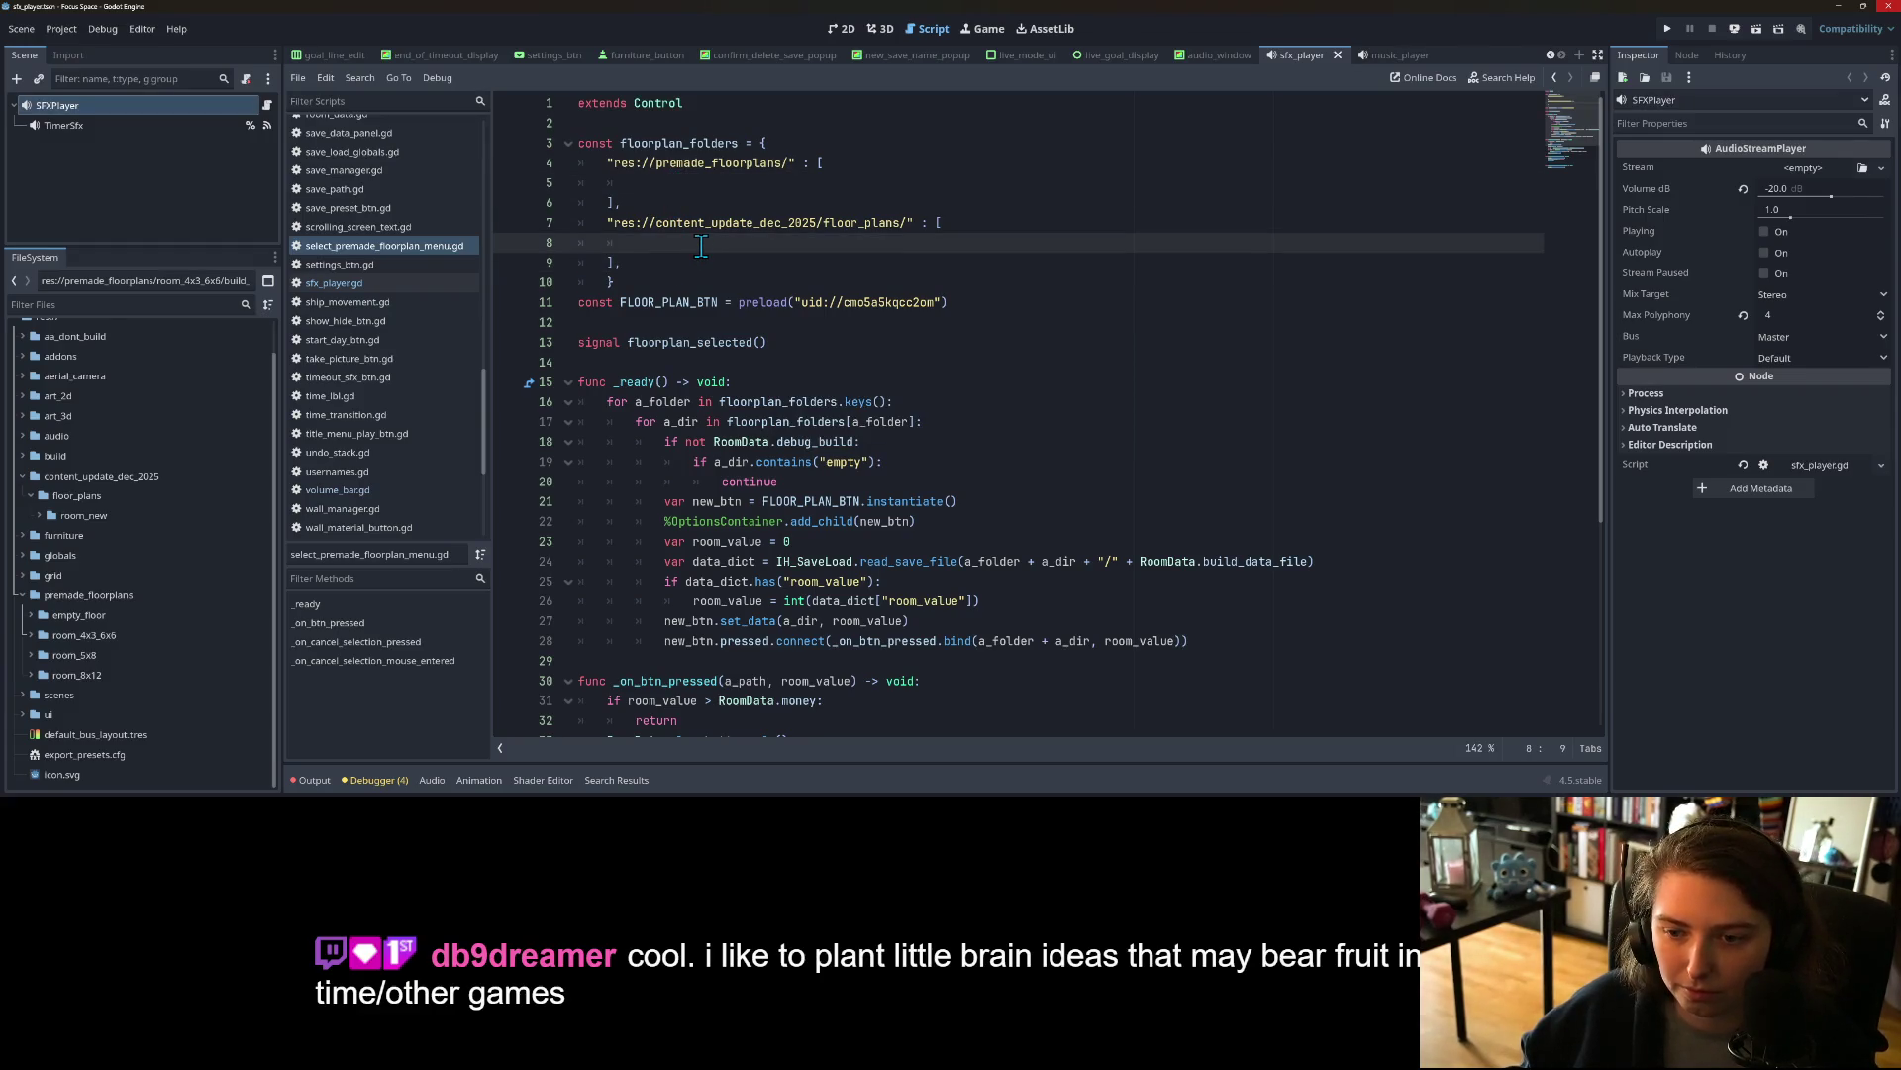
scroll(926, 515, "down", 1)
scroll(921, 521, "up", 1)
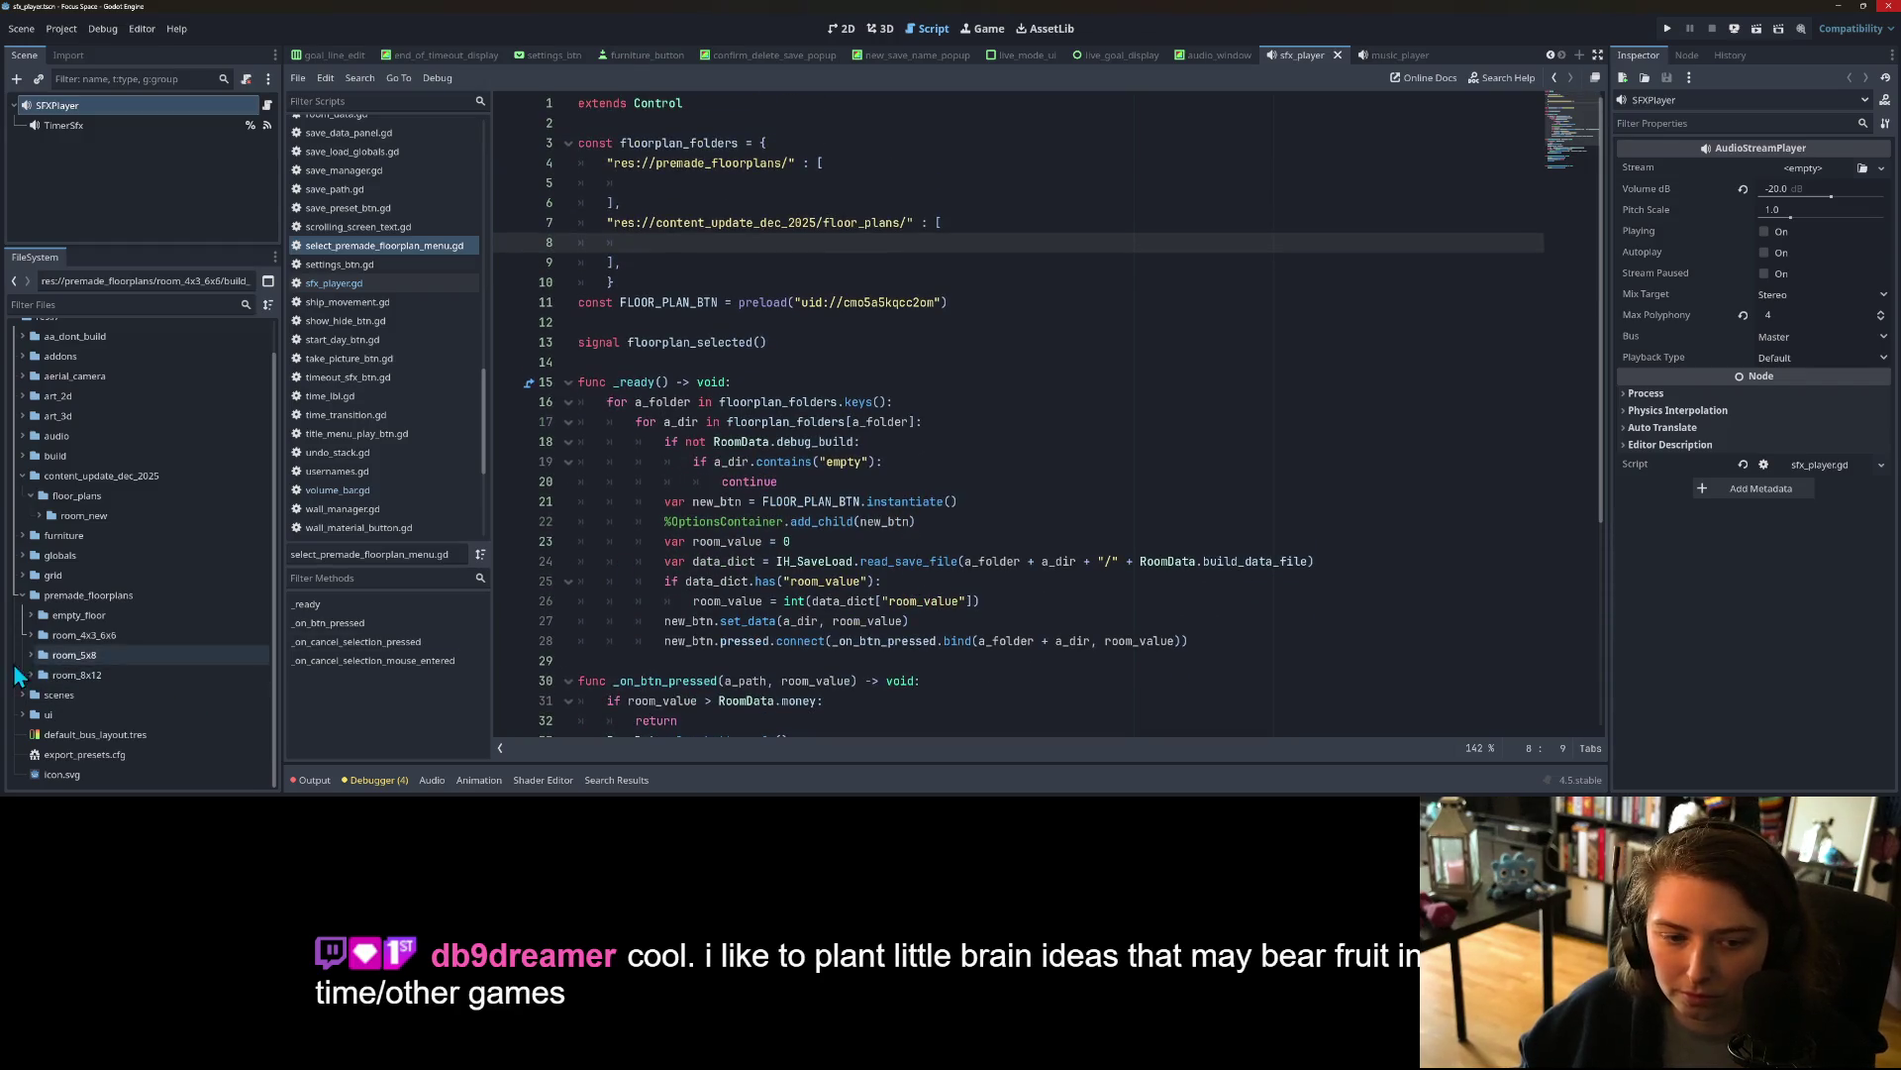
Step: Drag room_5x8/, room_8x12/ and room_4x3_6x6/ into the premade list, comma-separated, removing the blank line
mouse_move(91, 660)
left_mouse_down()
mouse_move(733, 297)
mouse_move(716, 190)
left_mouse_up()
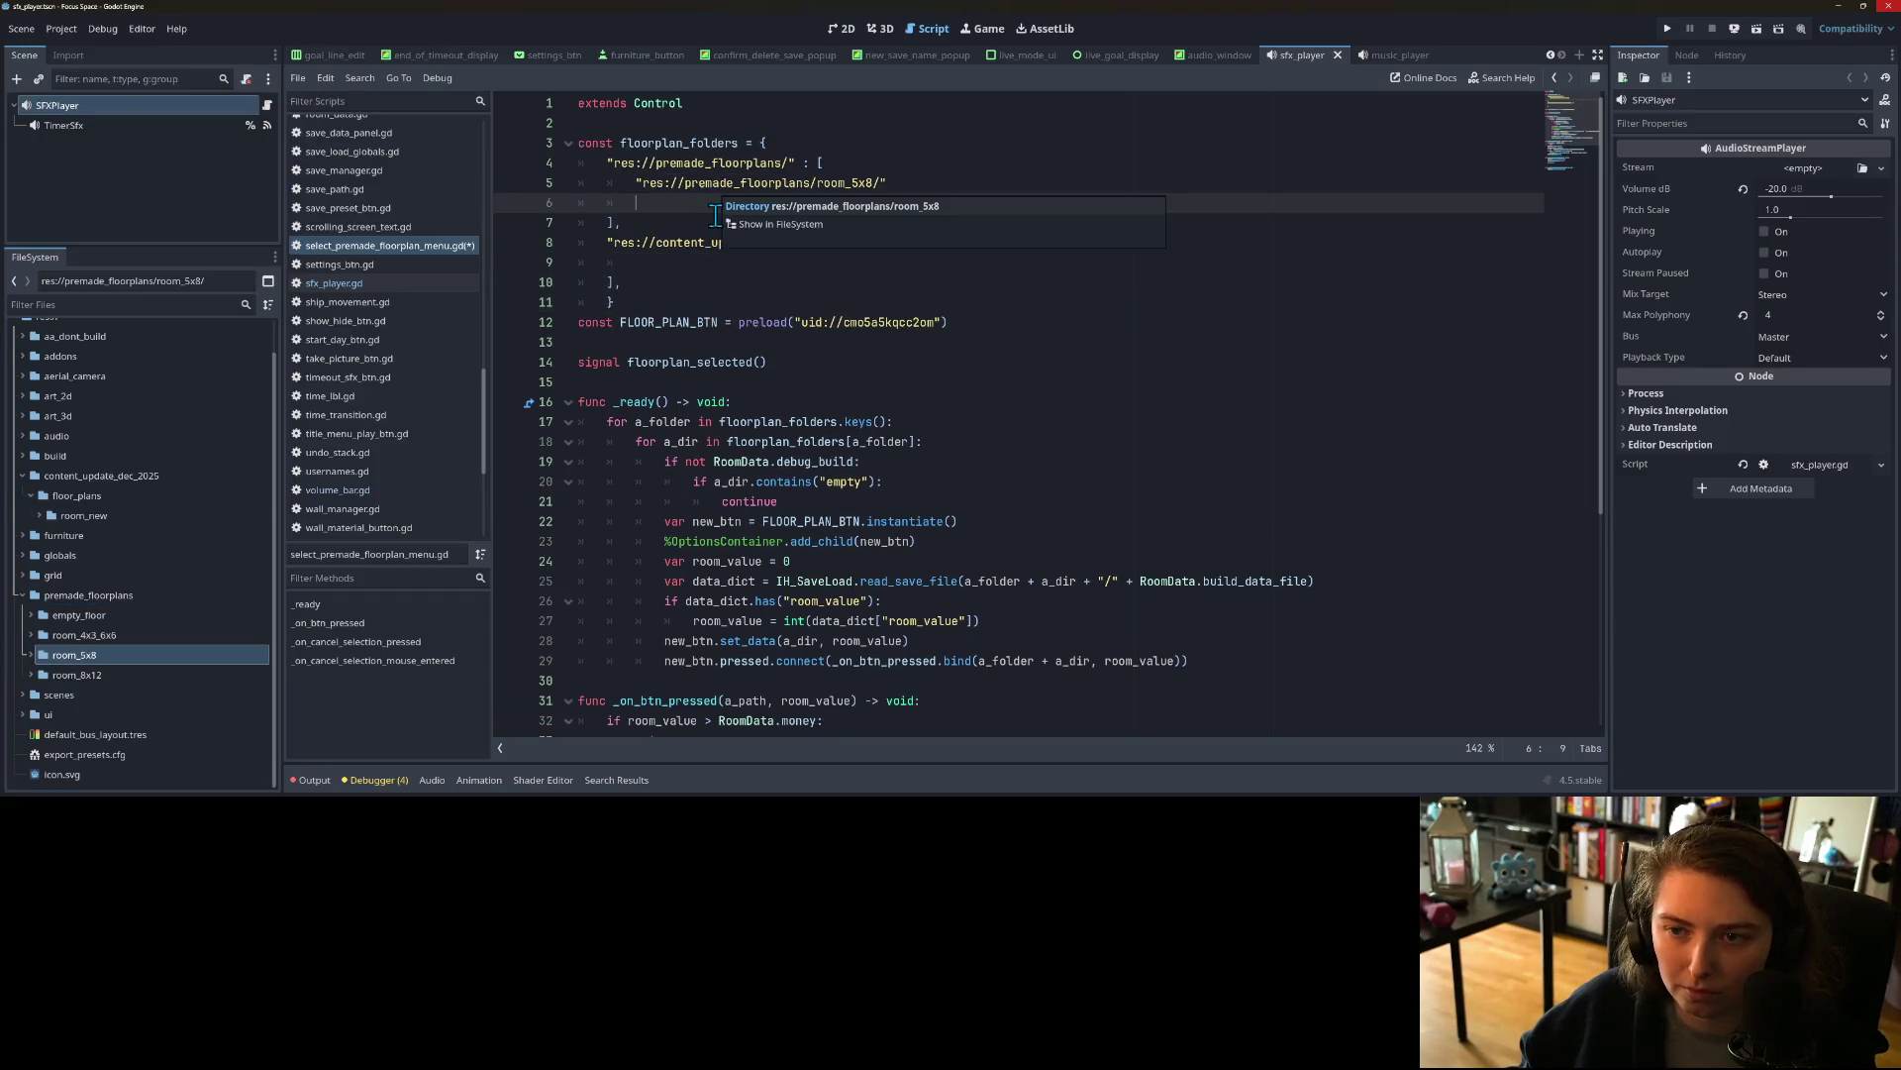
left_click(931, 181)
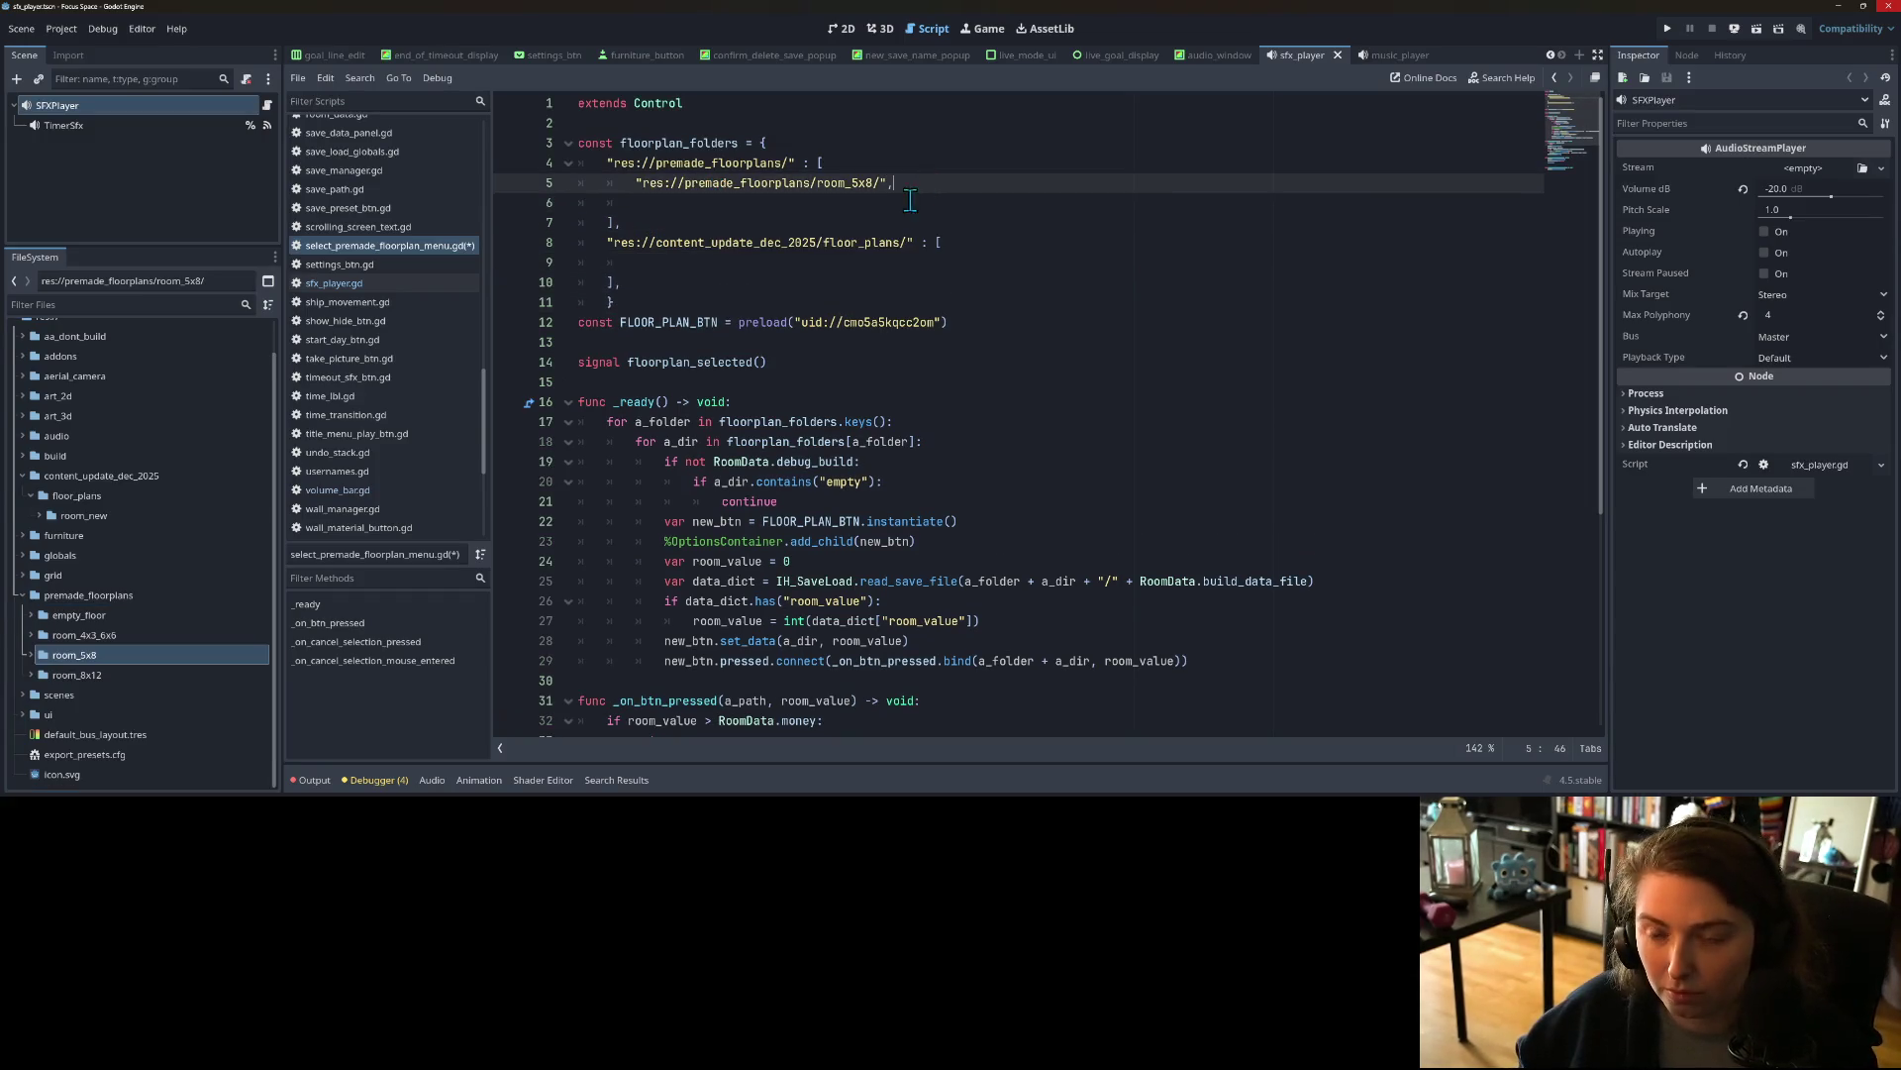
left_click(913, 203)
left_click_drag(83, 677, 942, 212)
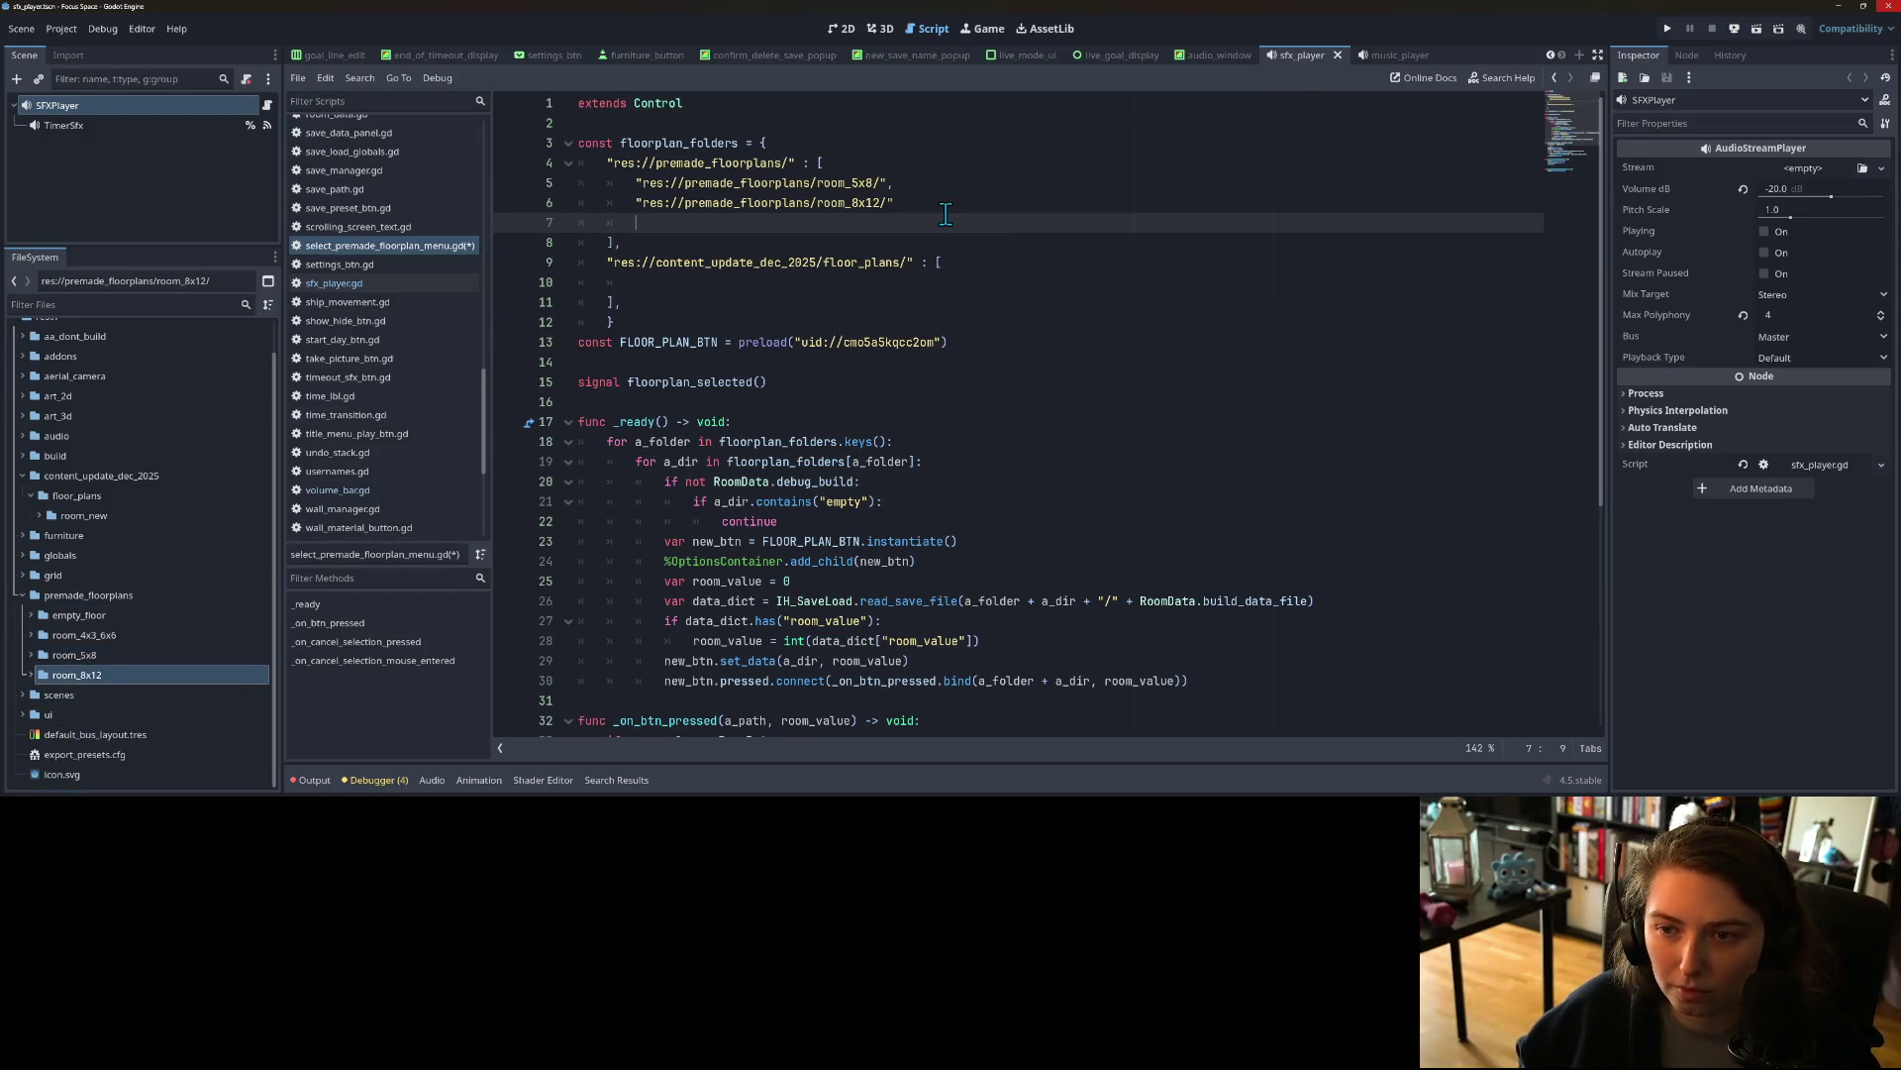
left_click(946, 214)
type(",")
left_click_drag(109, 635, 788, 229)
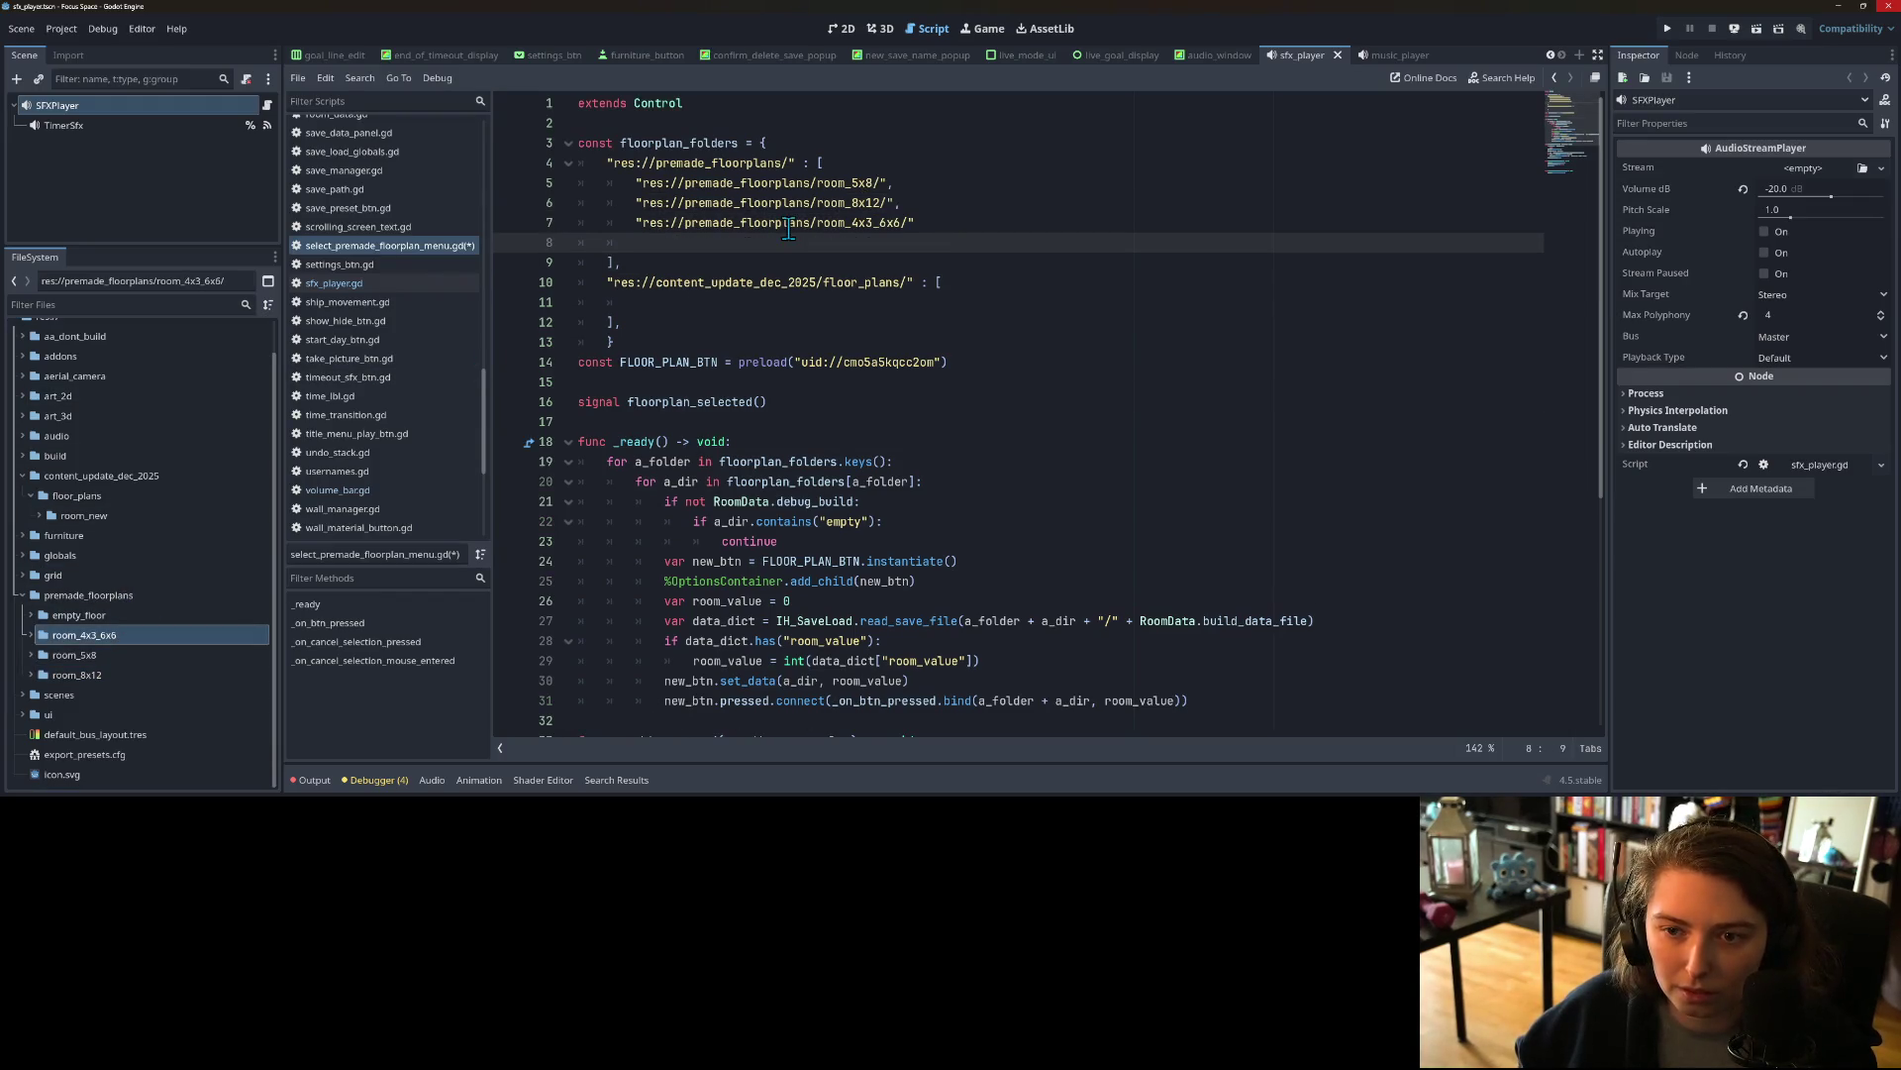
left_click(944, 226)
type(",")
left_click(911, 241)
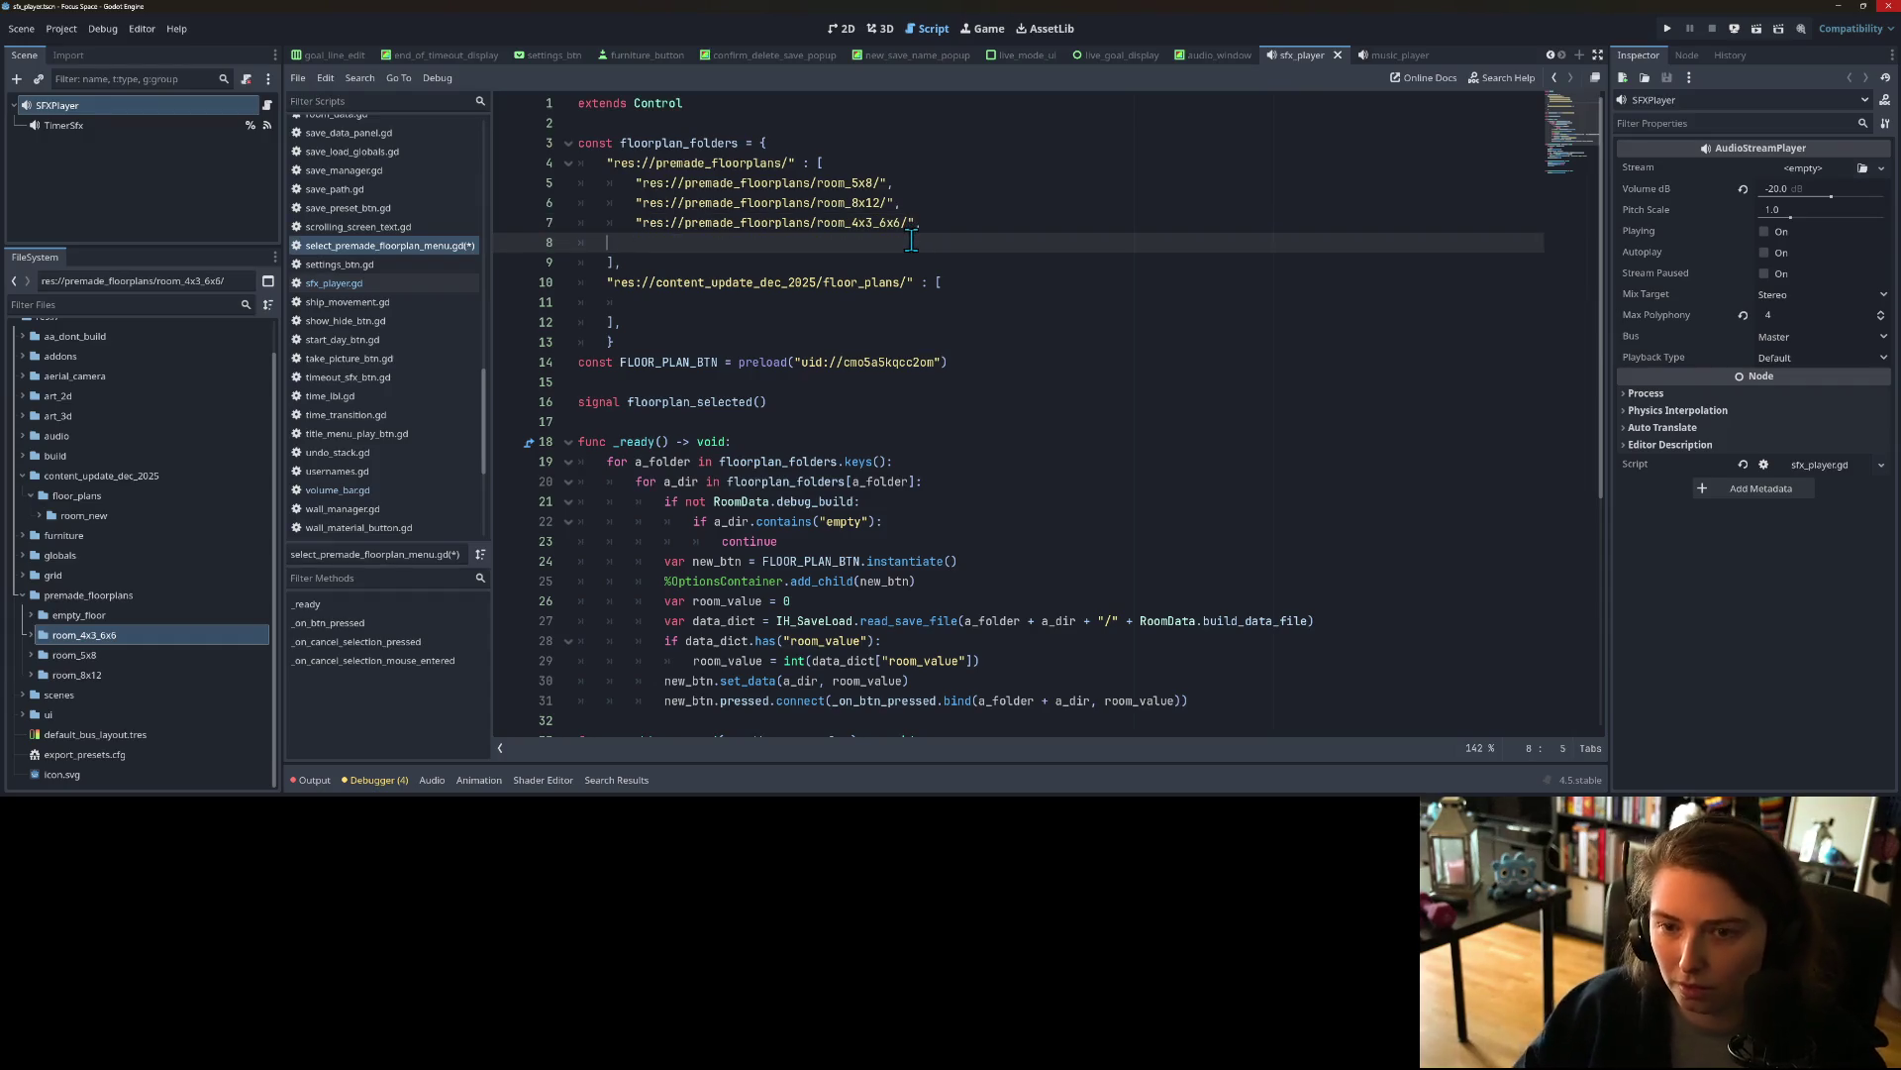
key("BackSpace")
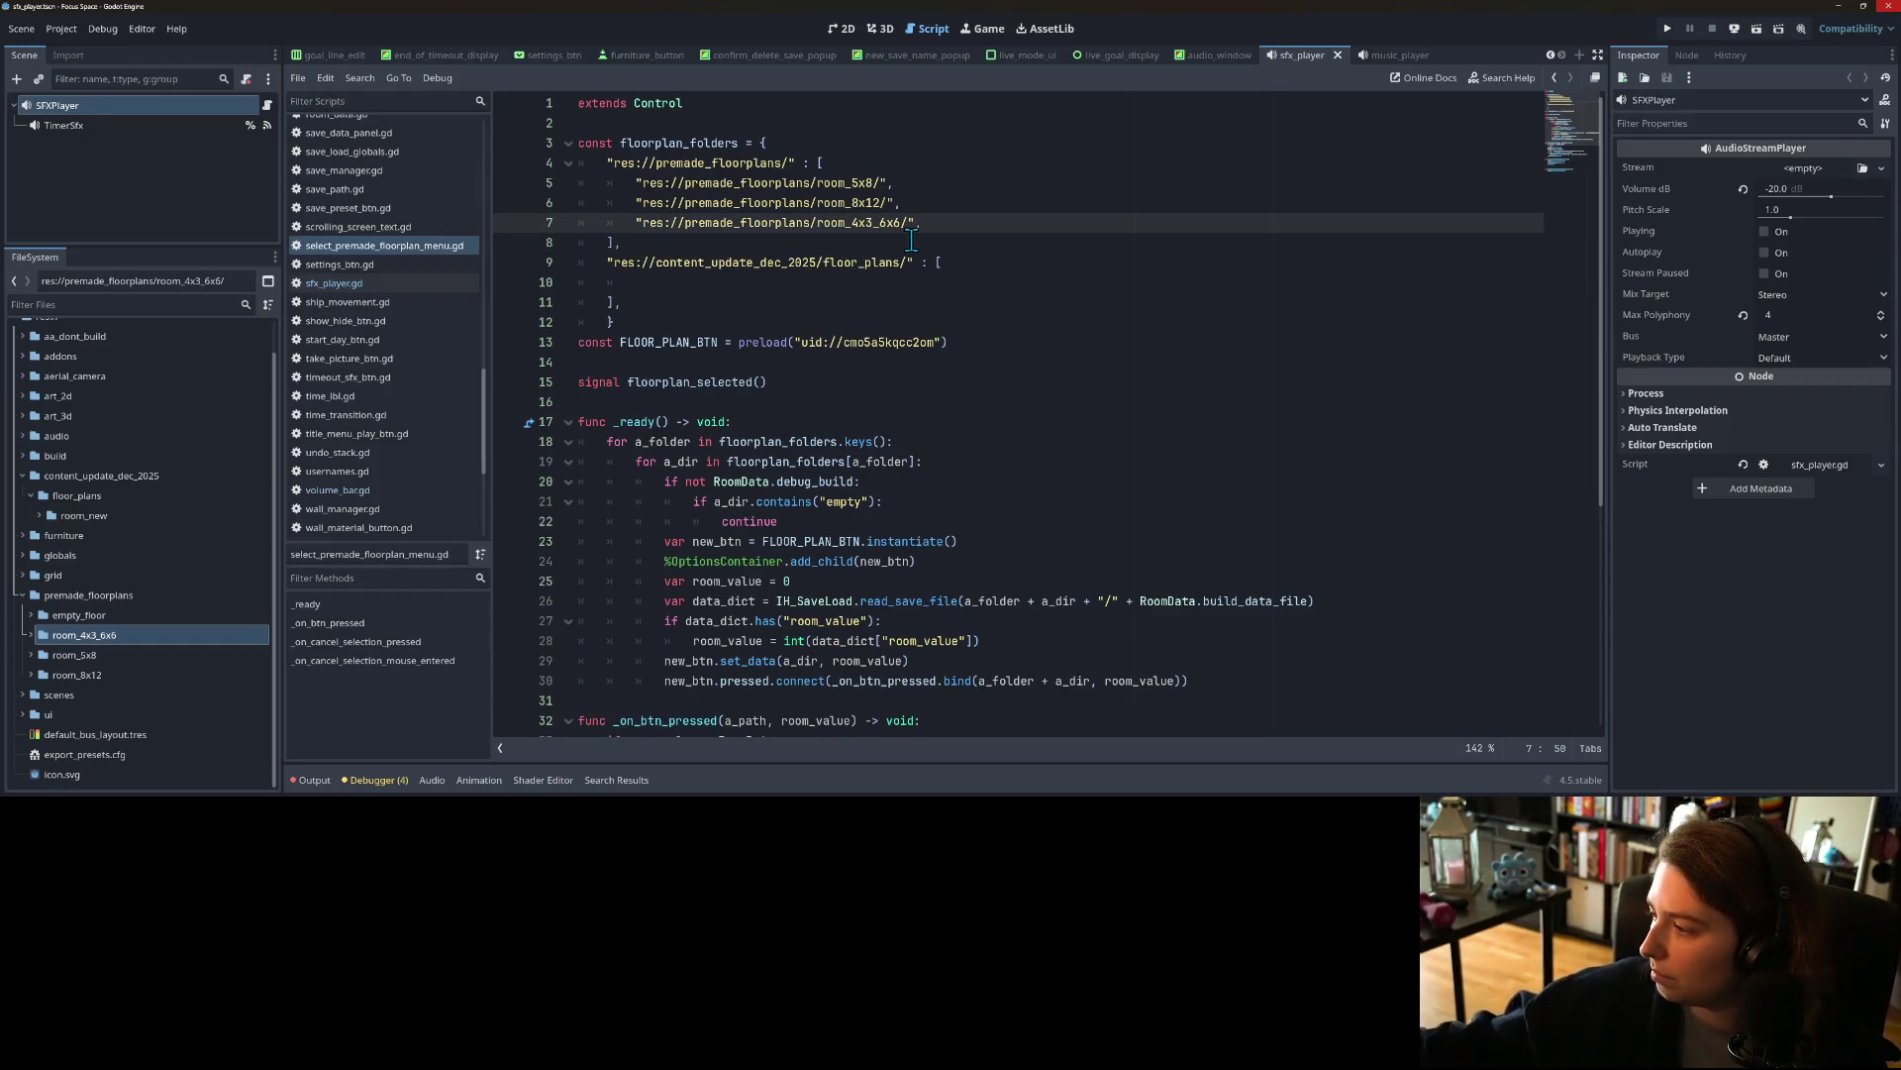
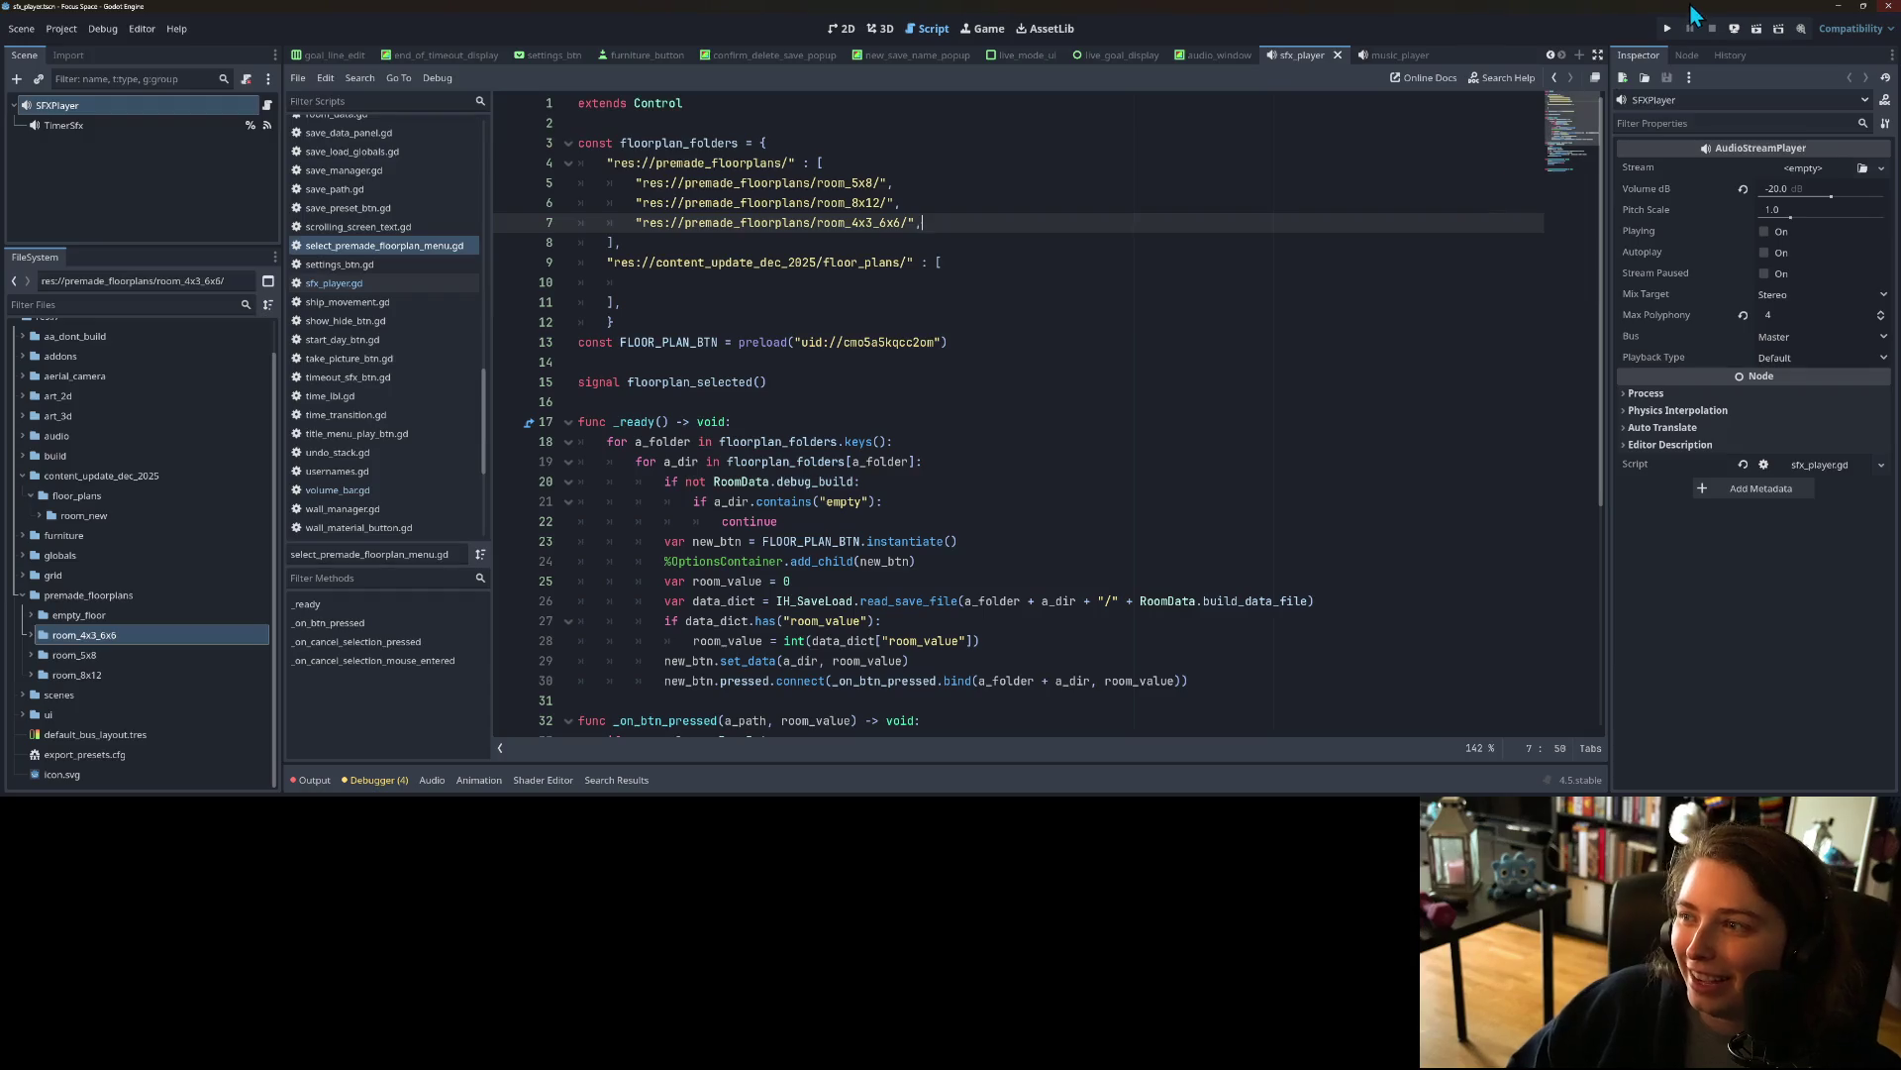
Step: Test-run the game up to the new room's floor plan picker, then stop it
left_click(1669, 27)
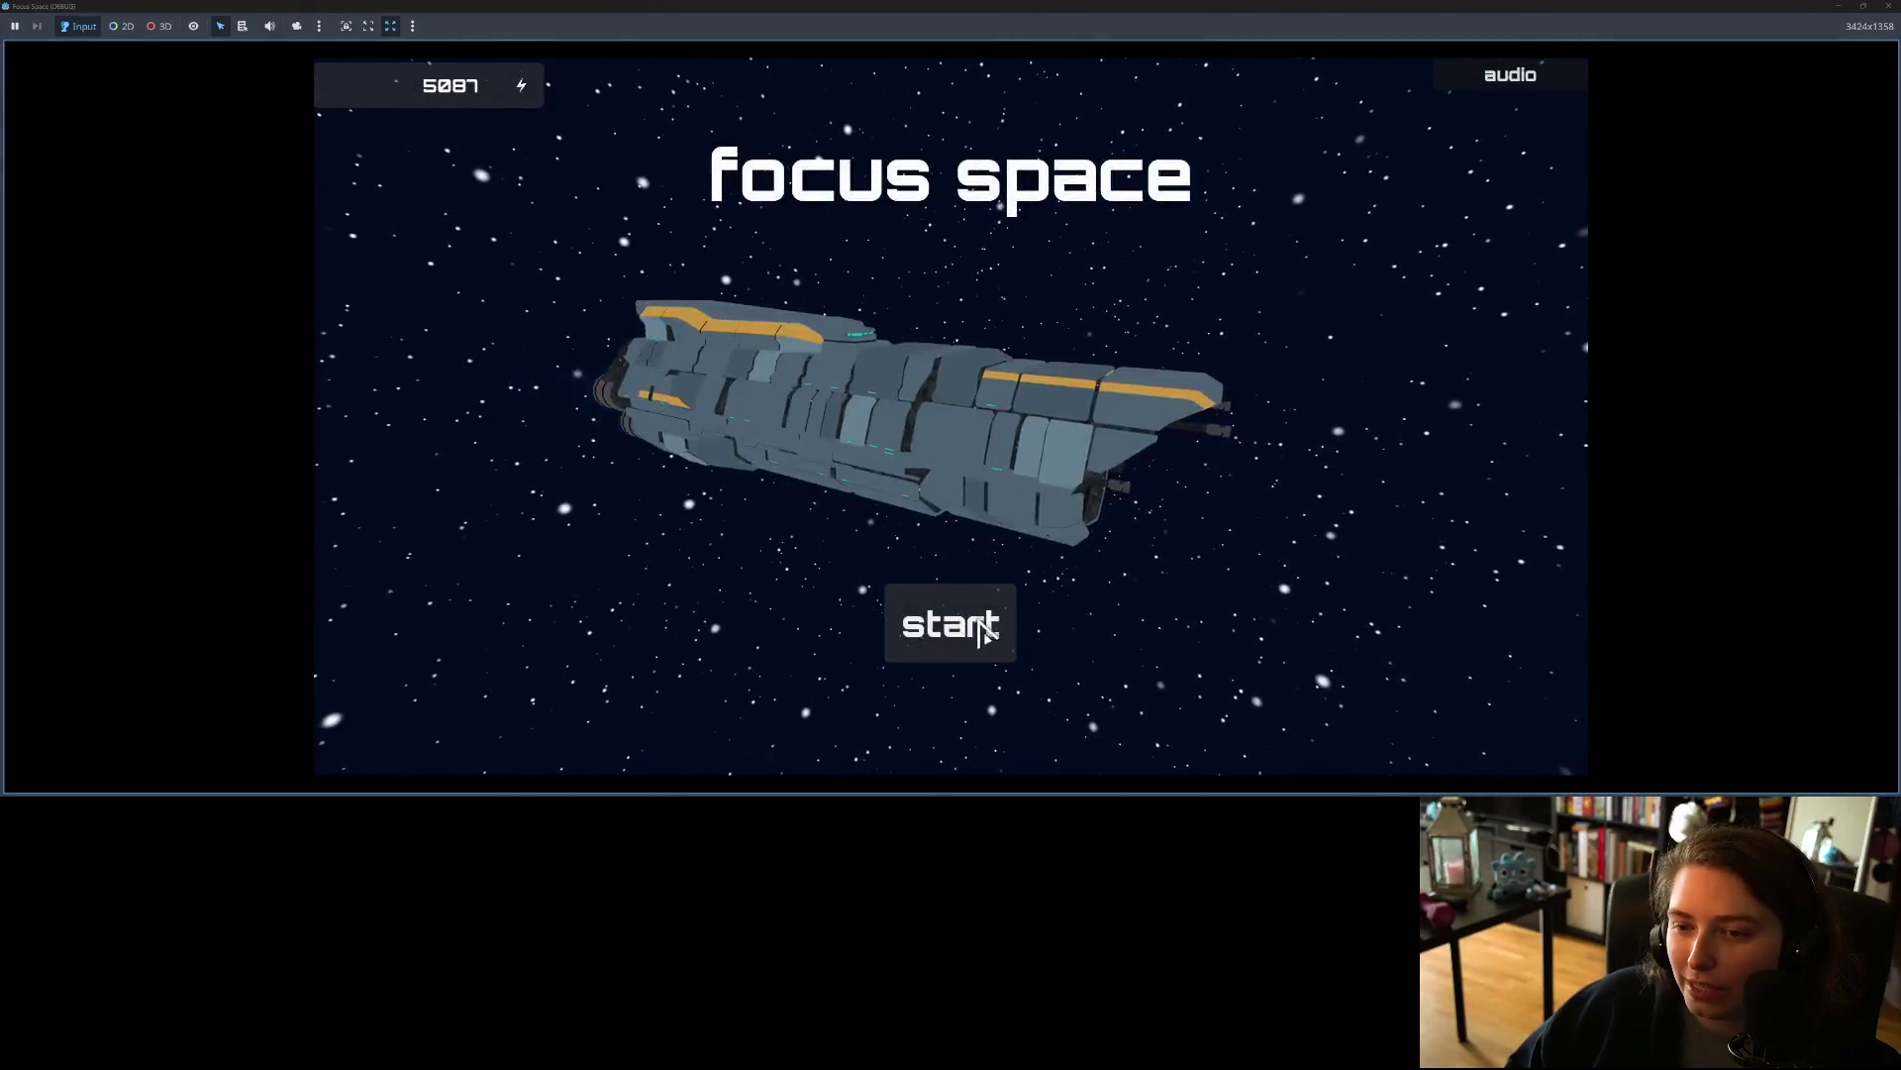
left_click(975, 624)
left_click(1431, 230)
left_click(1171, 455)
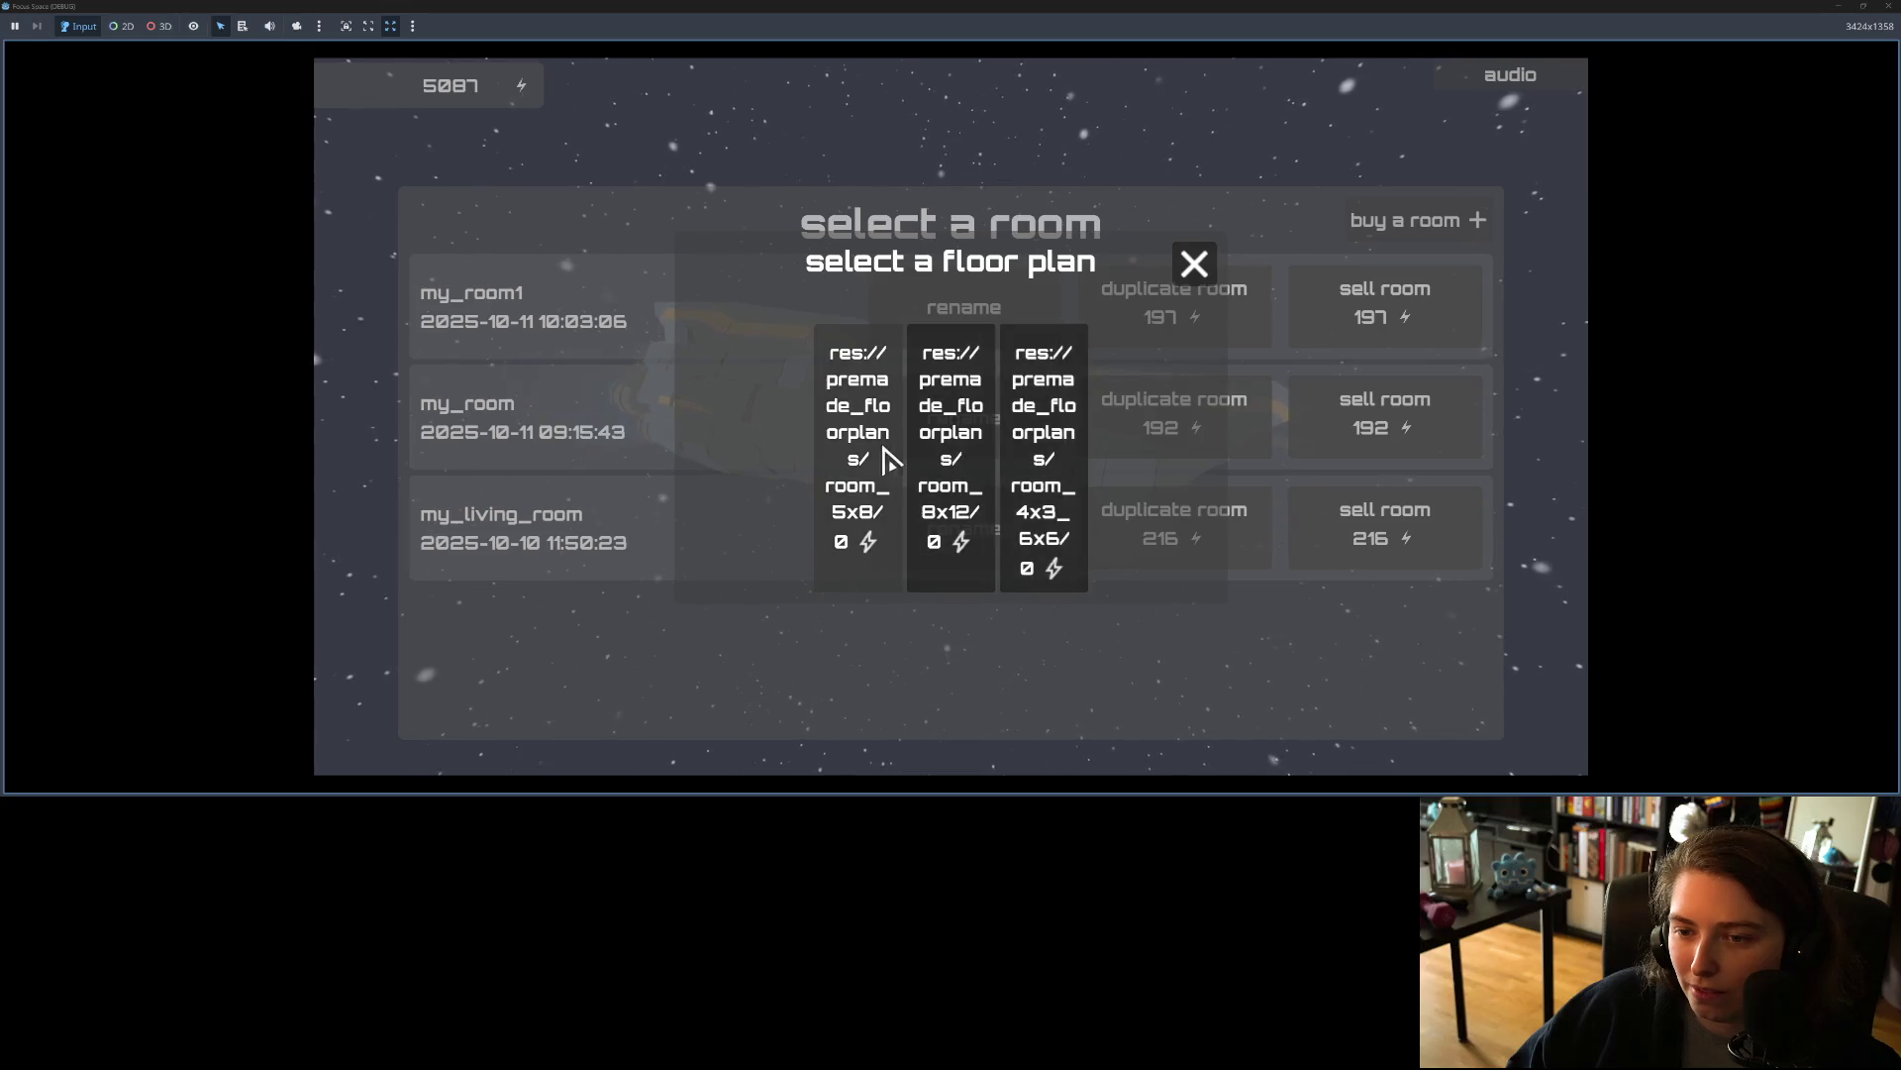
left_click(1193, 263)
key("F8")
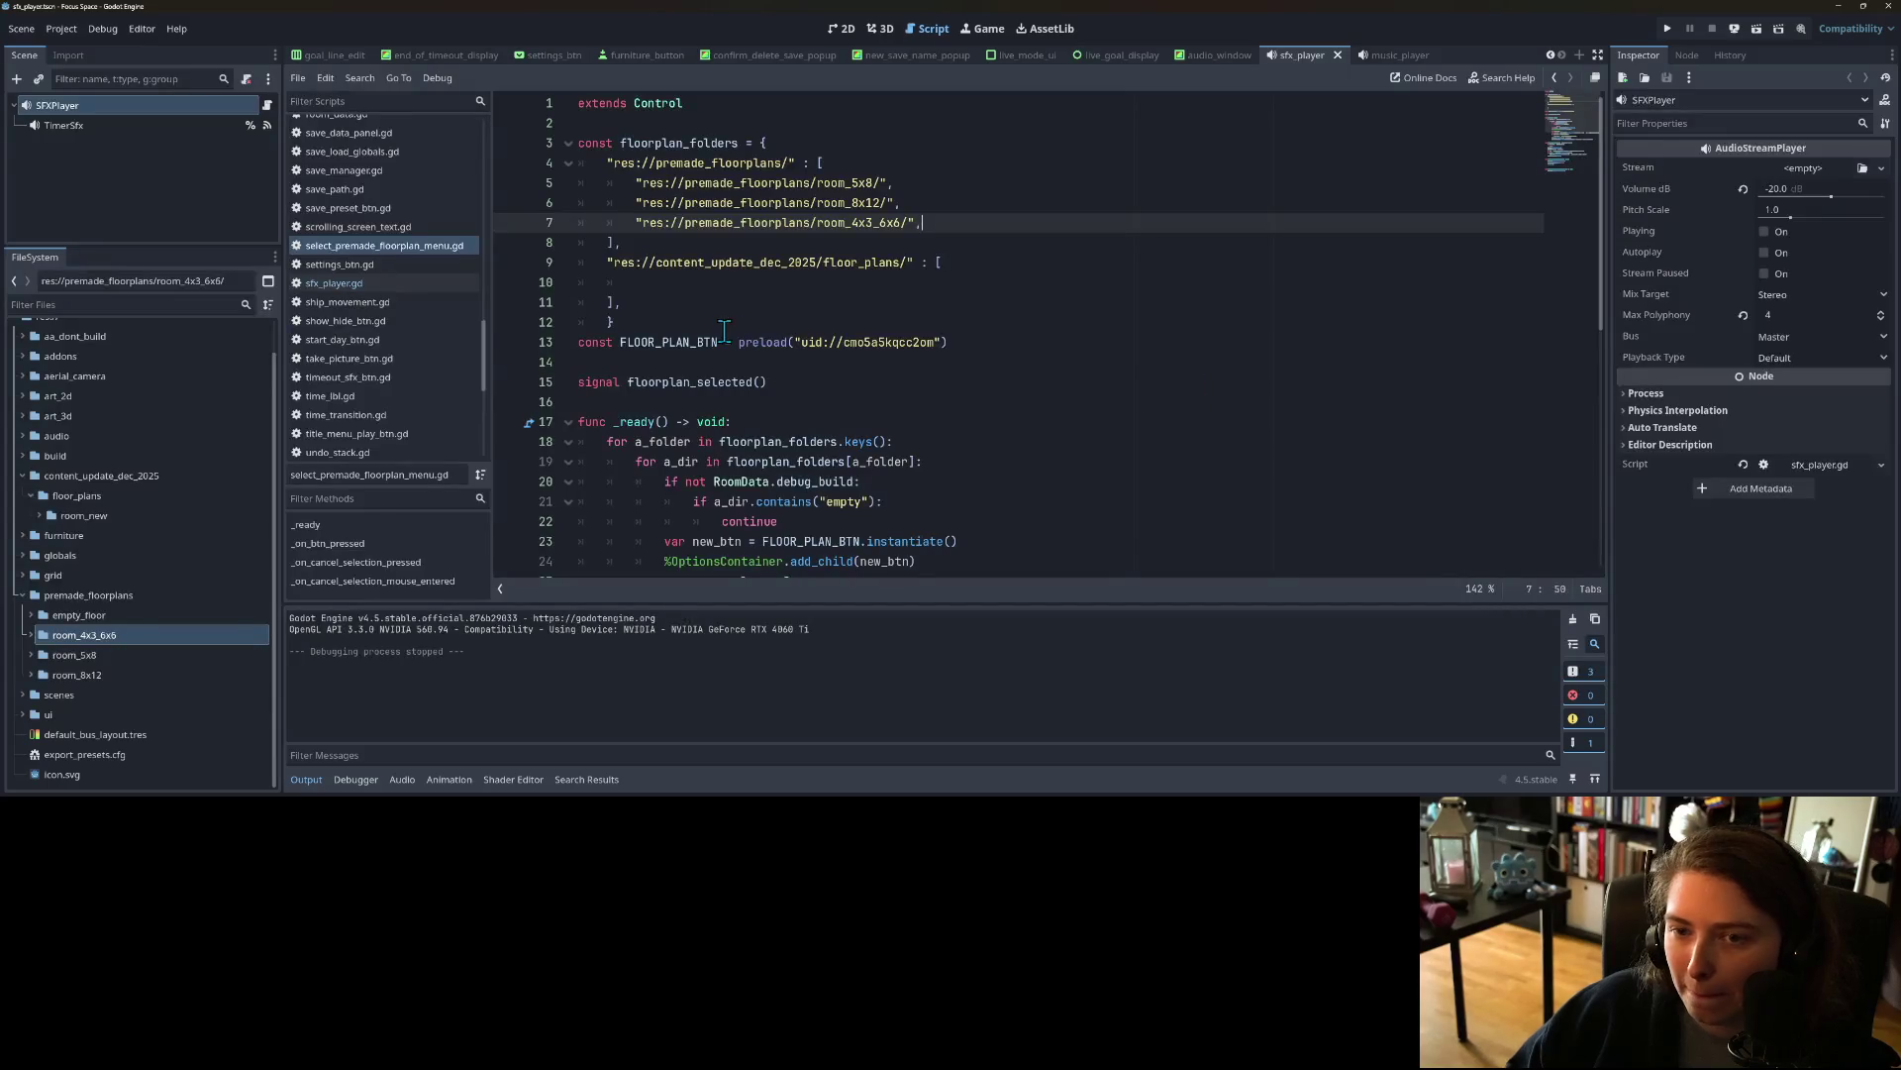
Step: Delete the res://premade_floorplans/ prefix from the floor plan entries on lines 5 and 7
left_click(684, 323)
left_click(778, 220)
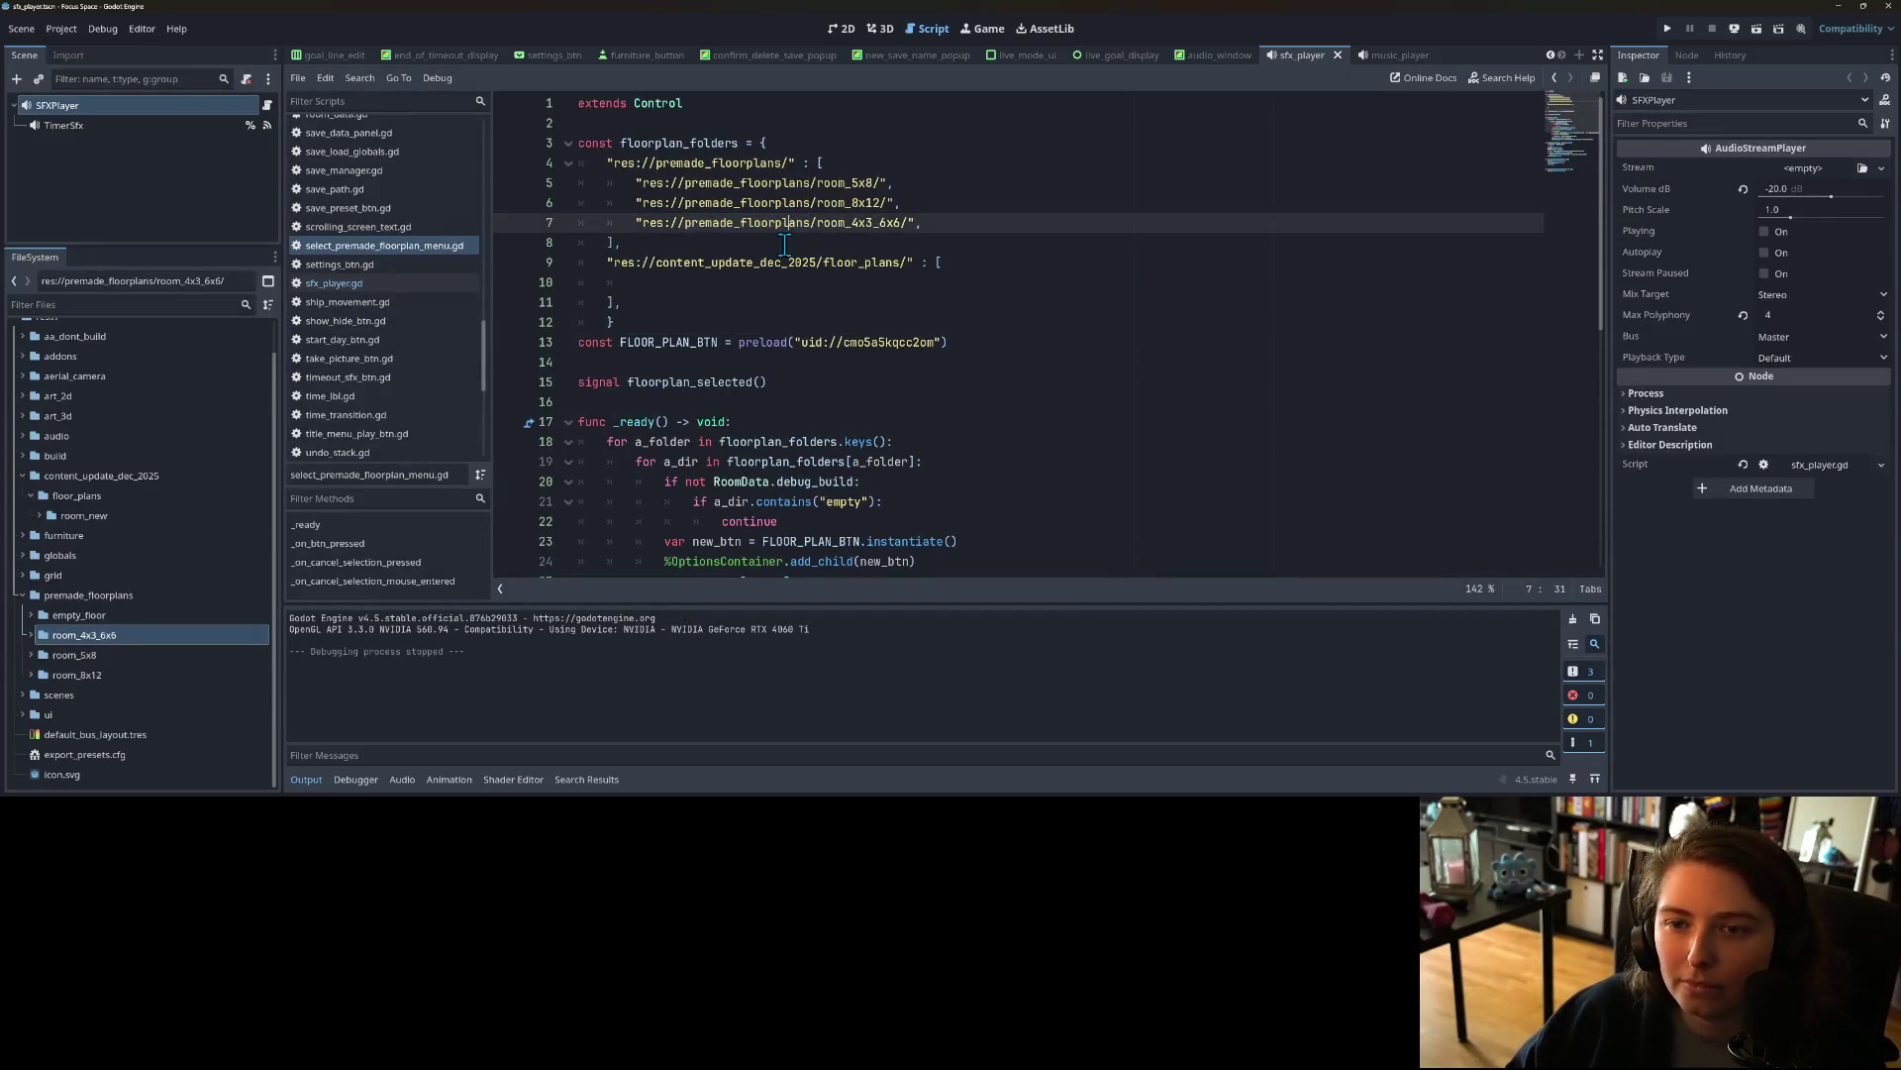
mouse_move(816, 182)
left_mouse_down()
mouse_move(643, 186)
mouse_move(644, 202)
mouse_move(815, 204)
left_mouse_up()
key("BackSpace")
key("BackSpace")
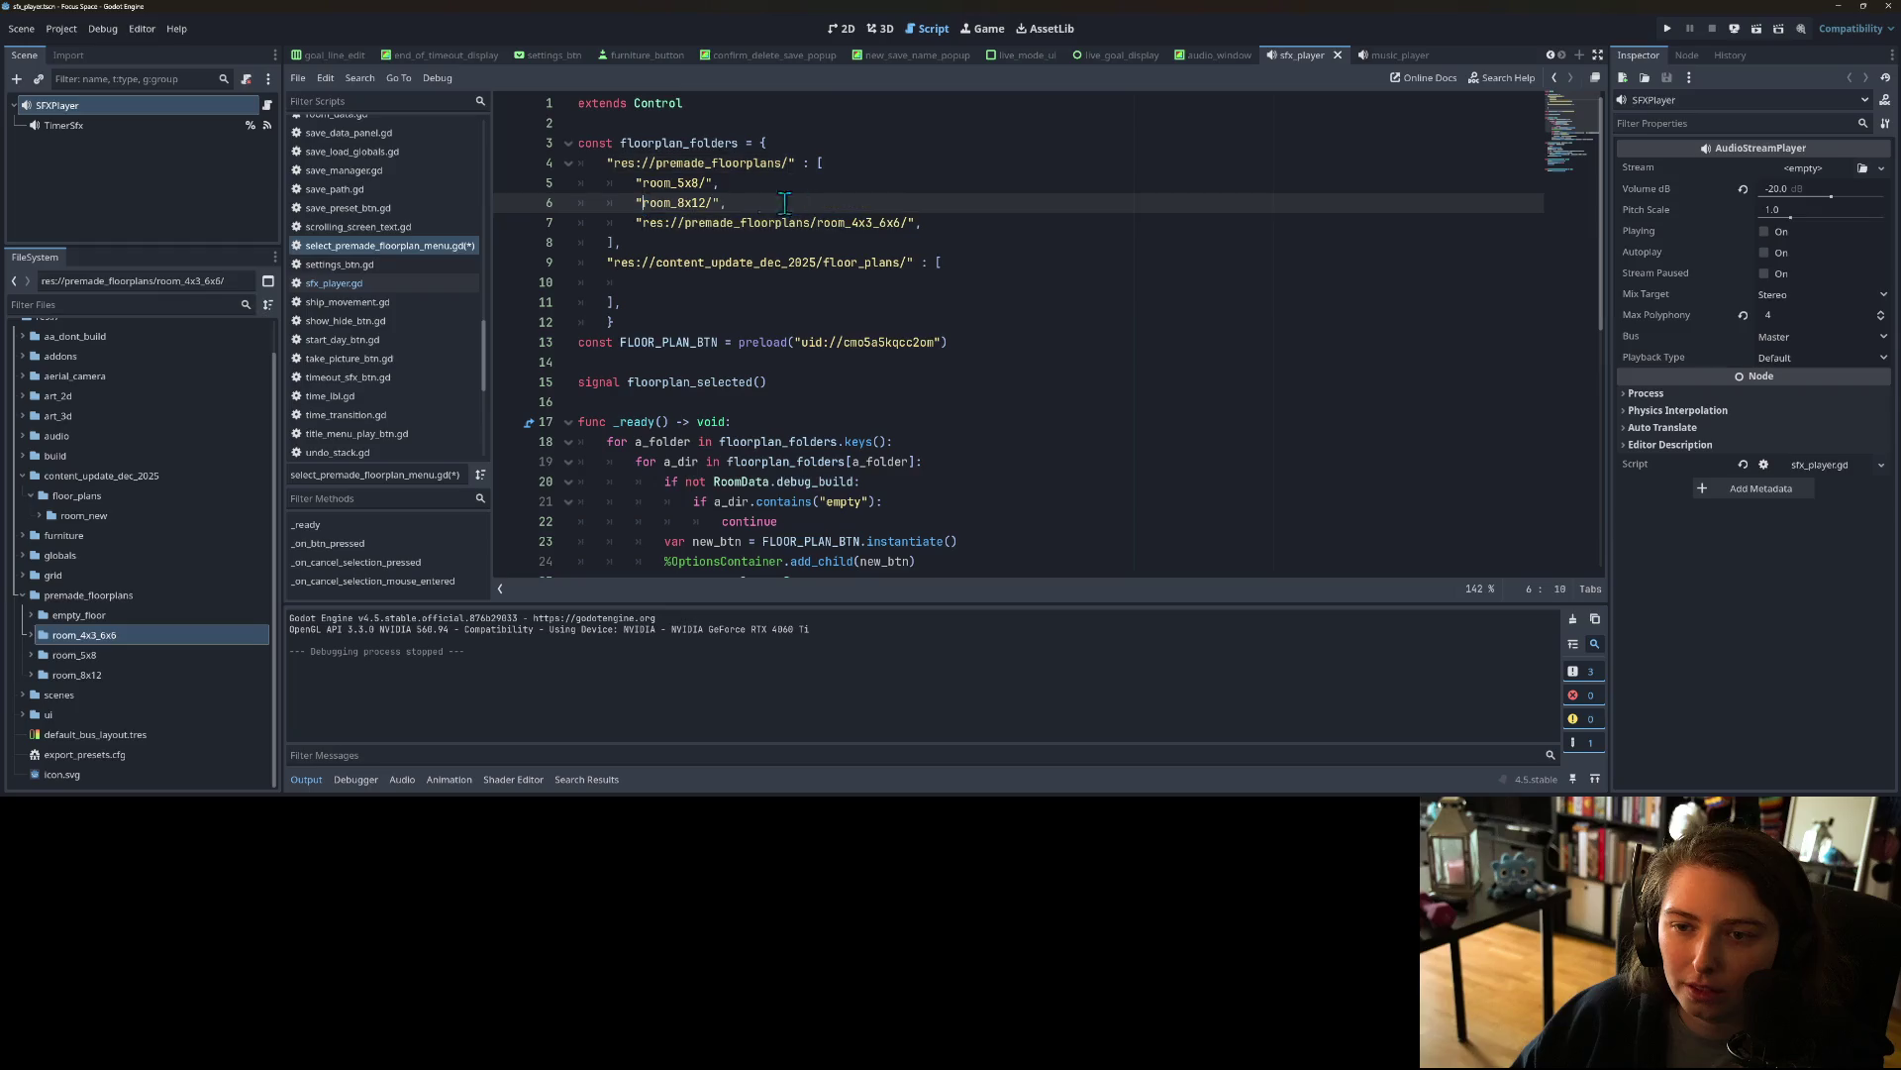
left_click(706, 183)
left_click(714, 203)
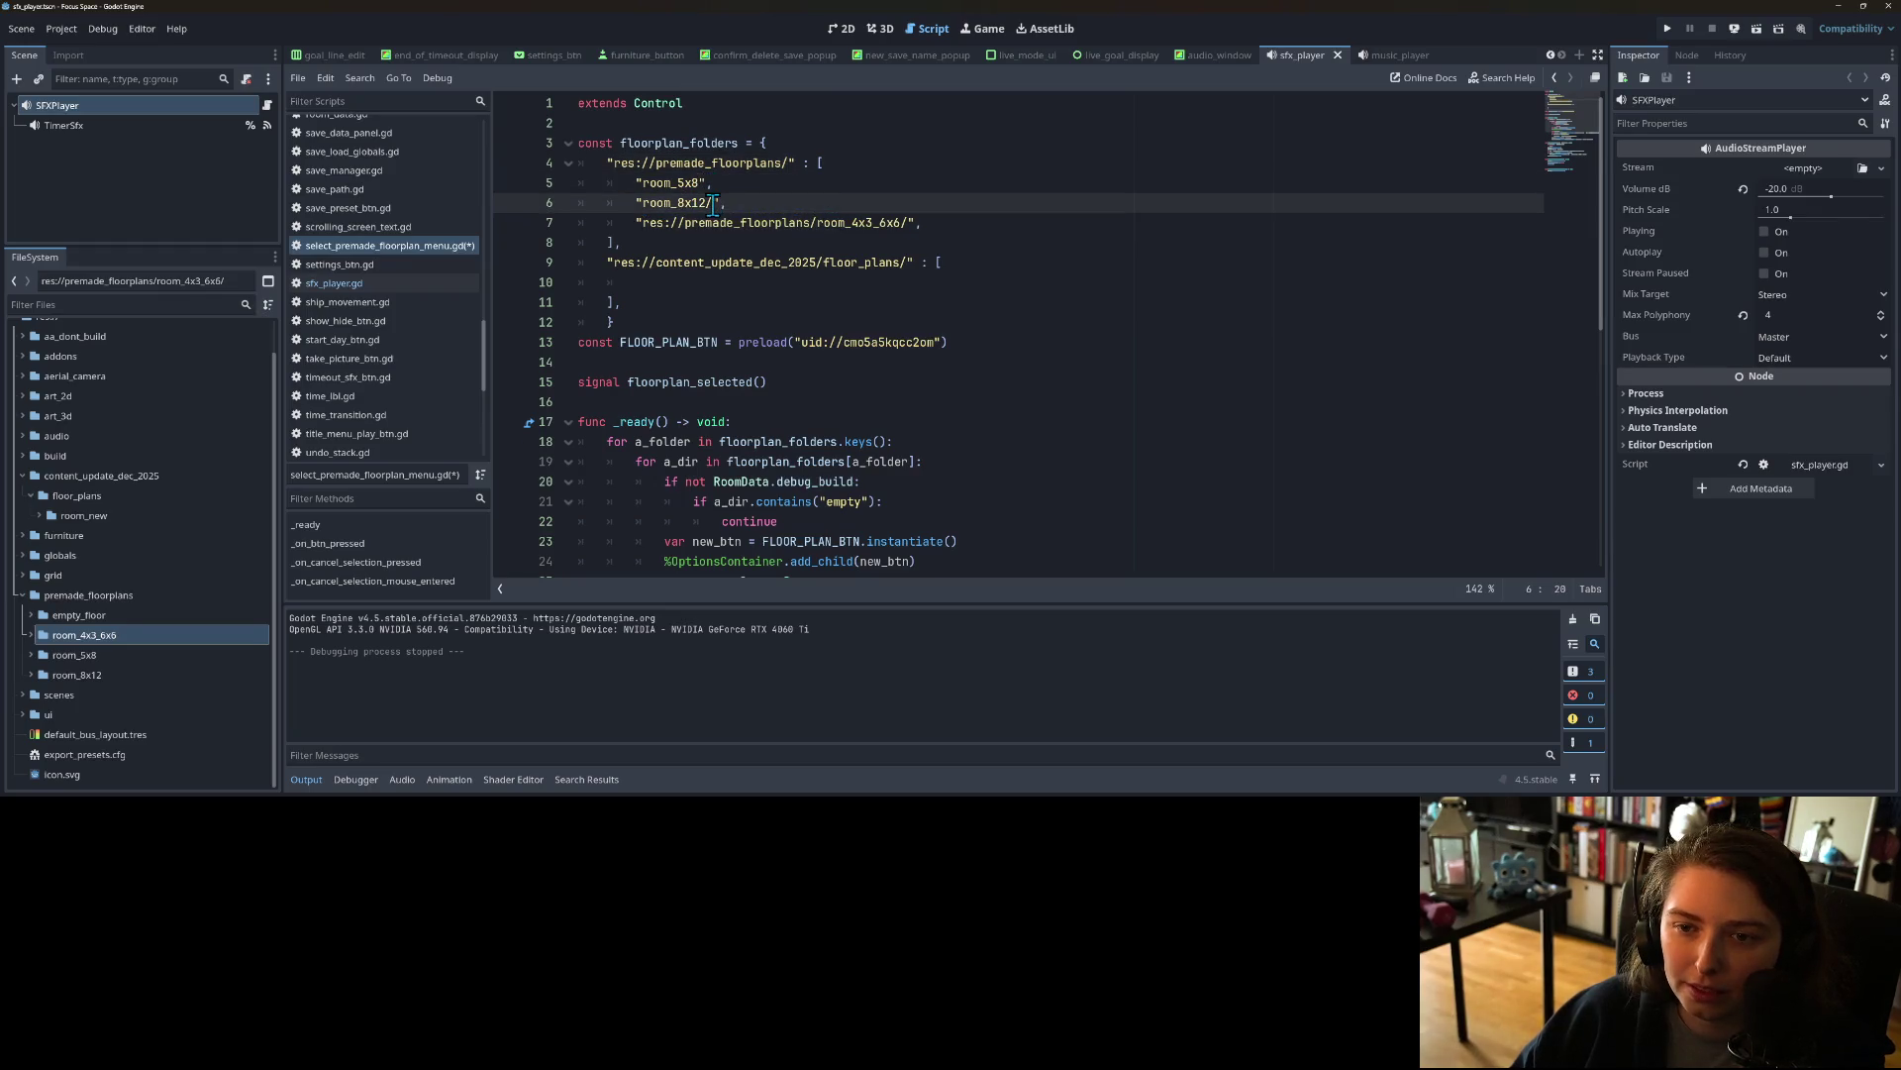
left_click_drag(814, 223, 643, 223)
key("BackSpace")
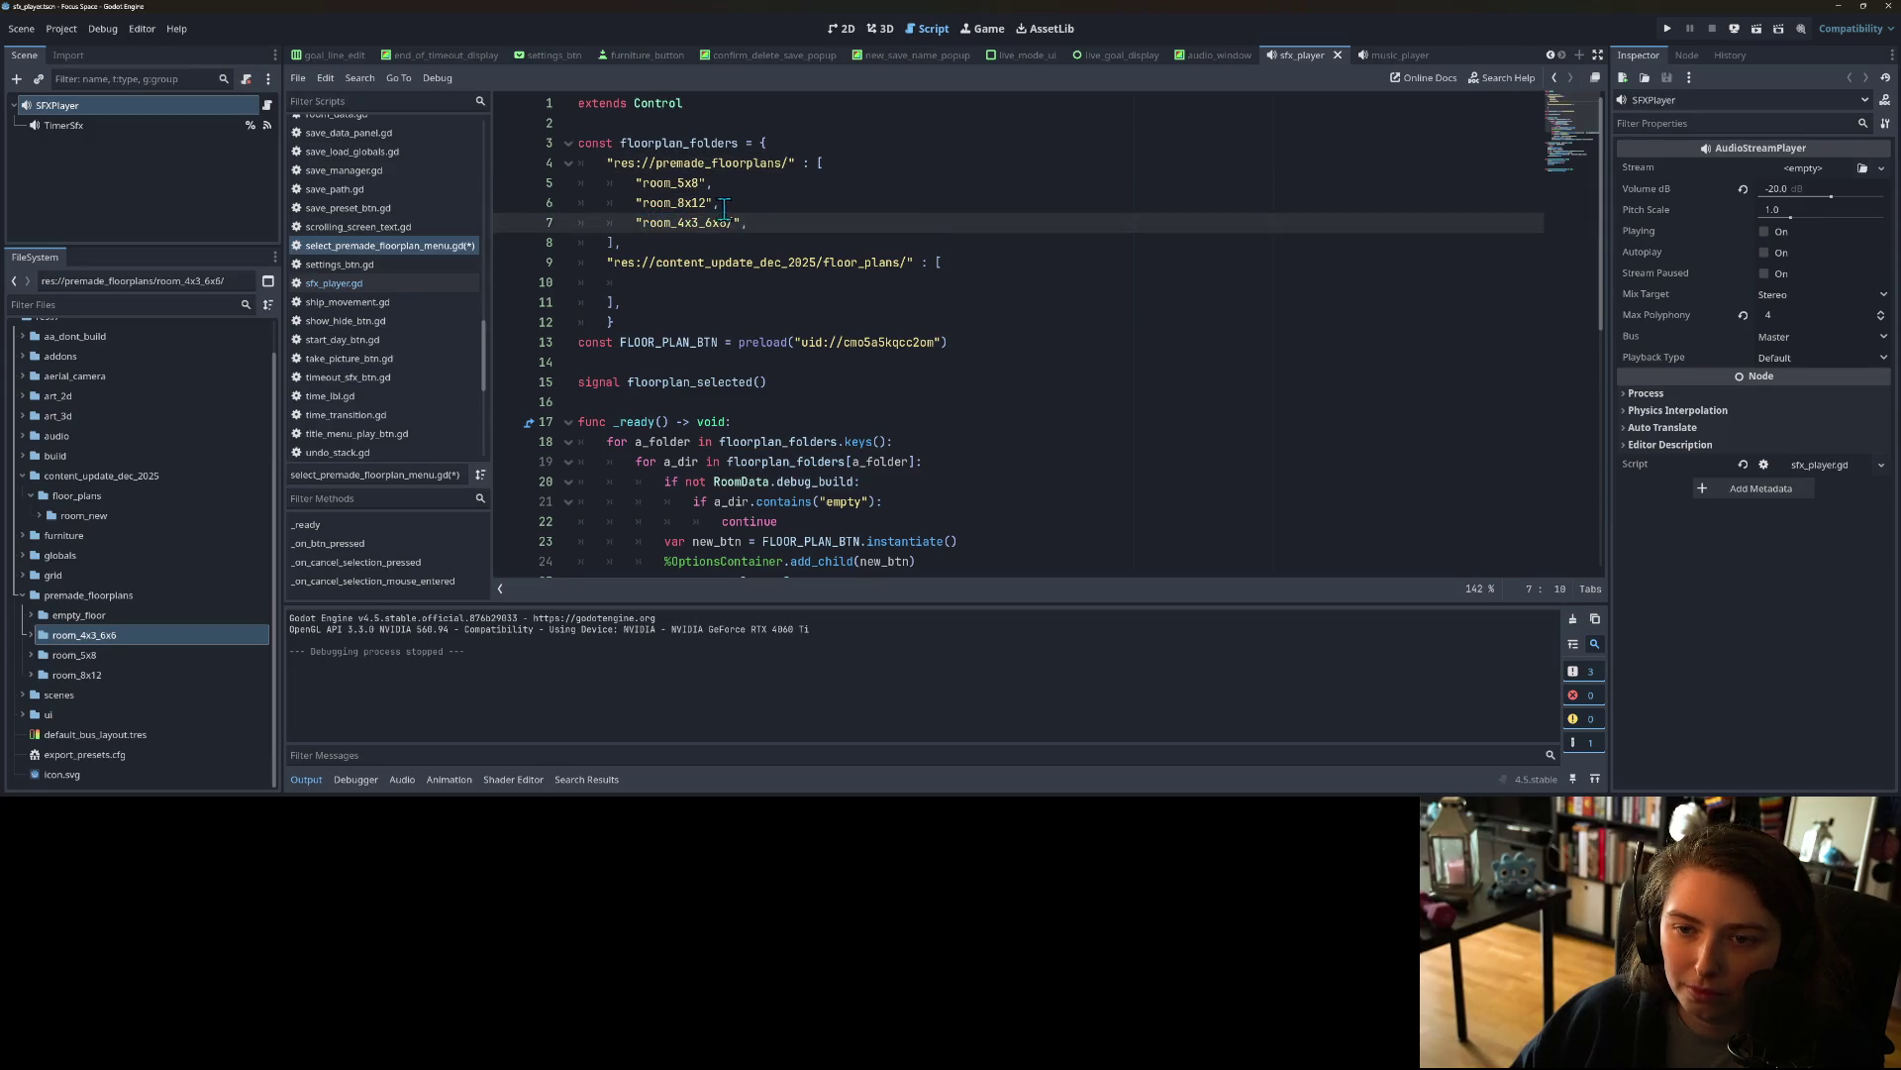
Step: Save the script and check where a_dir is used
double_click(679, 185)
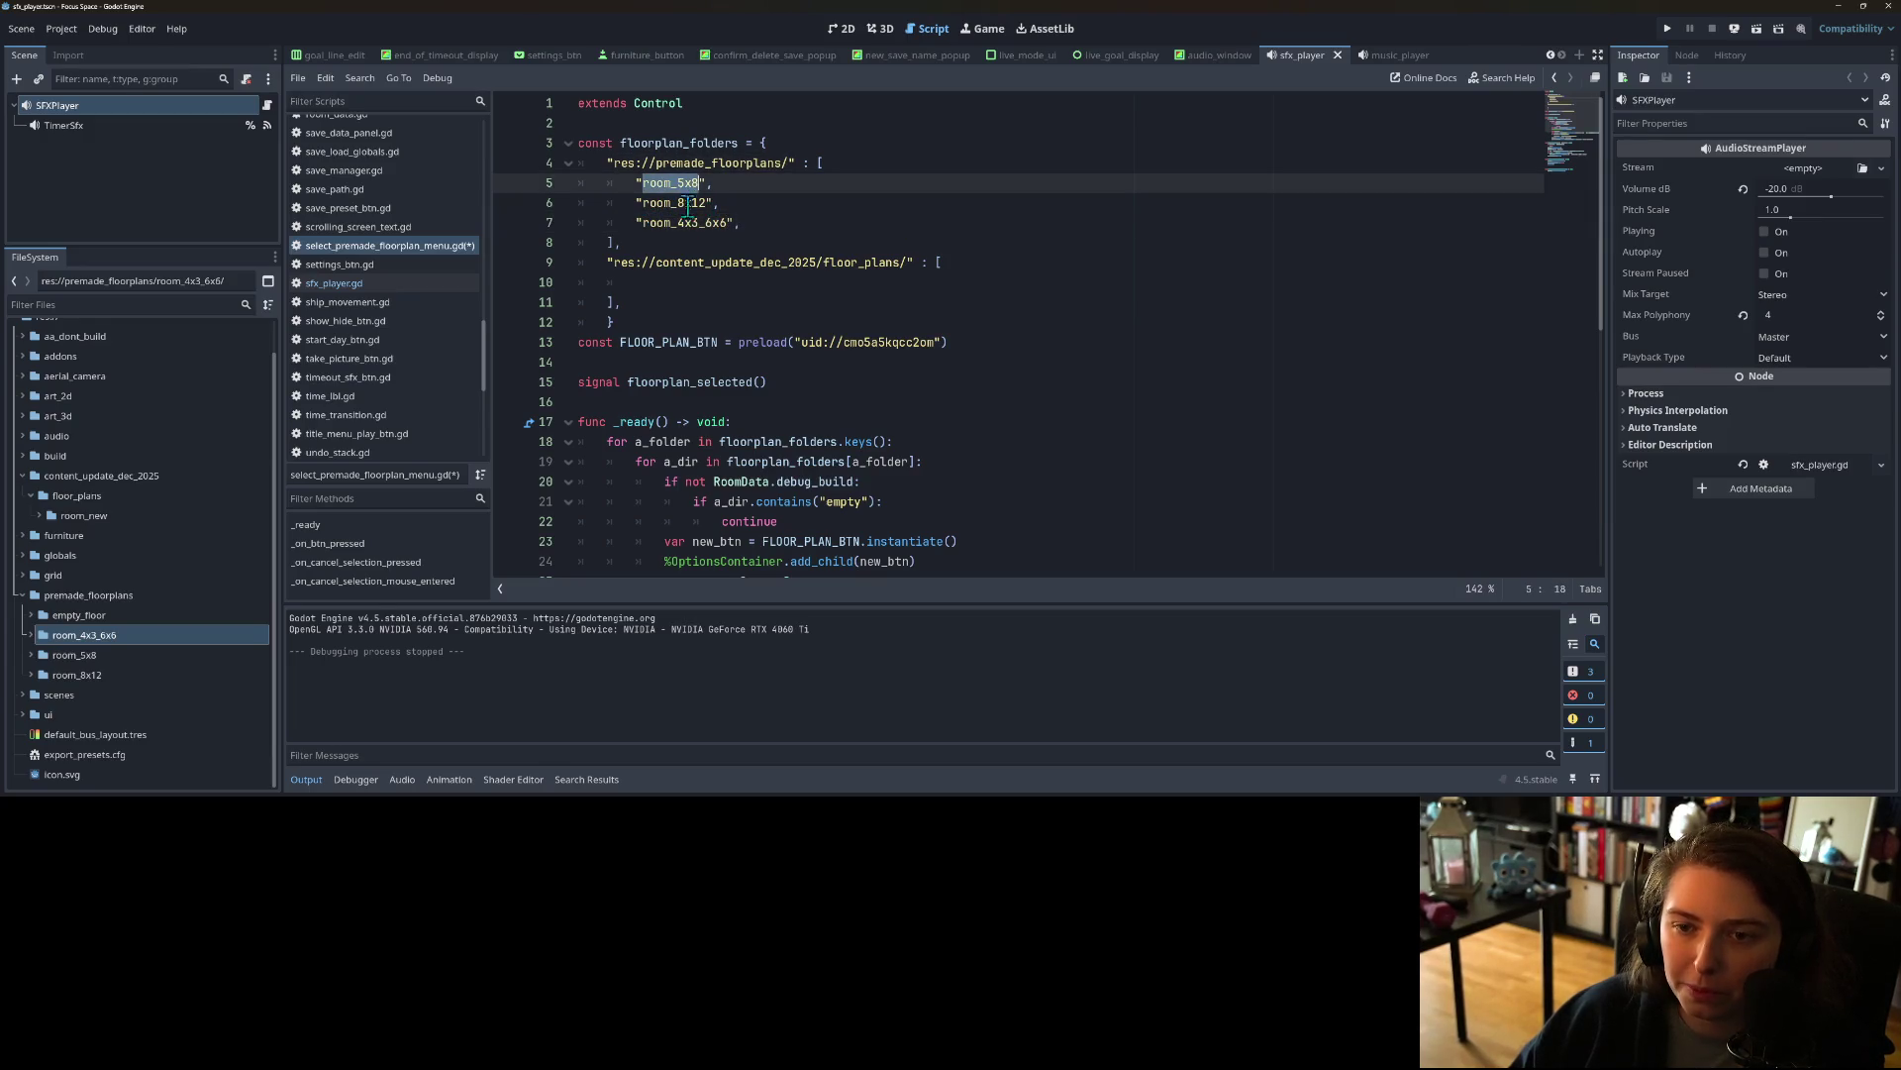
key("ctrl+s")
scroll(624, 229, "down", 4)
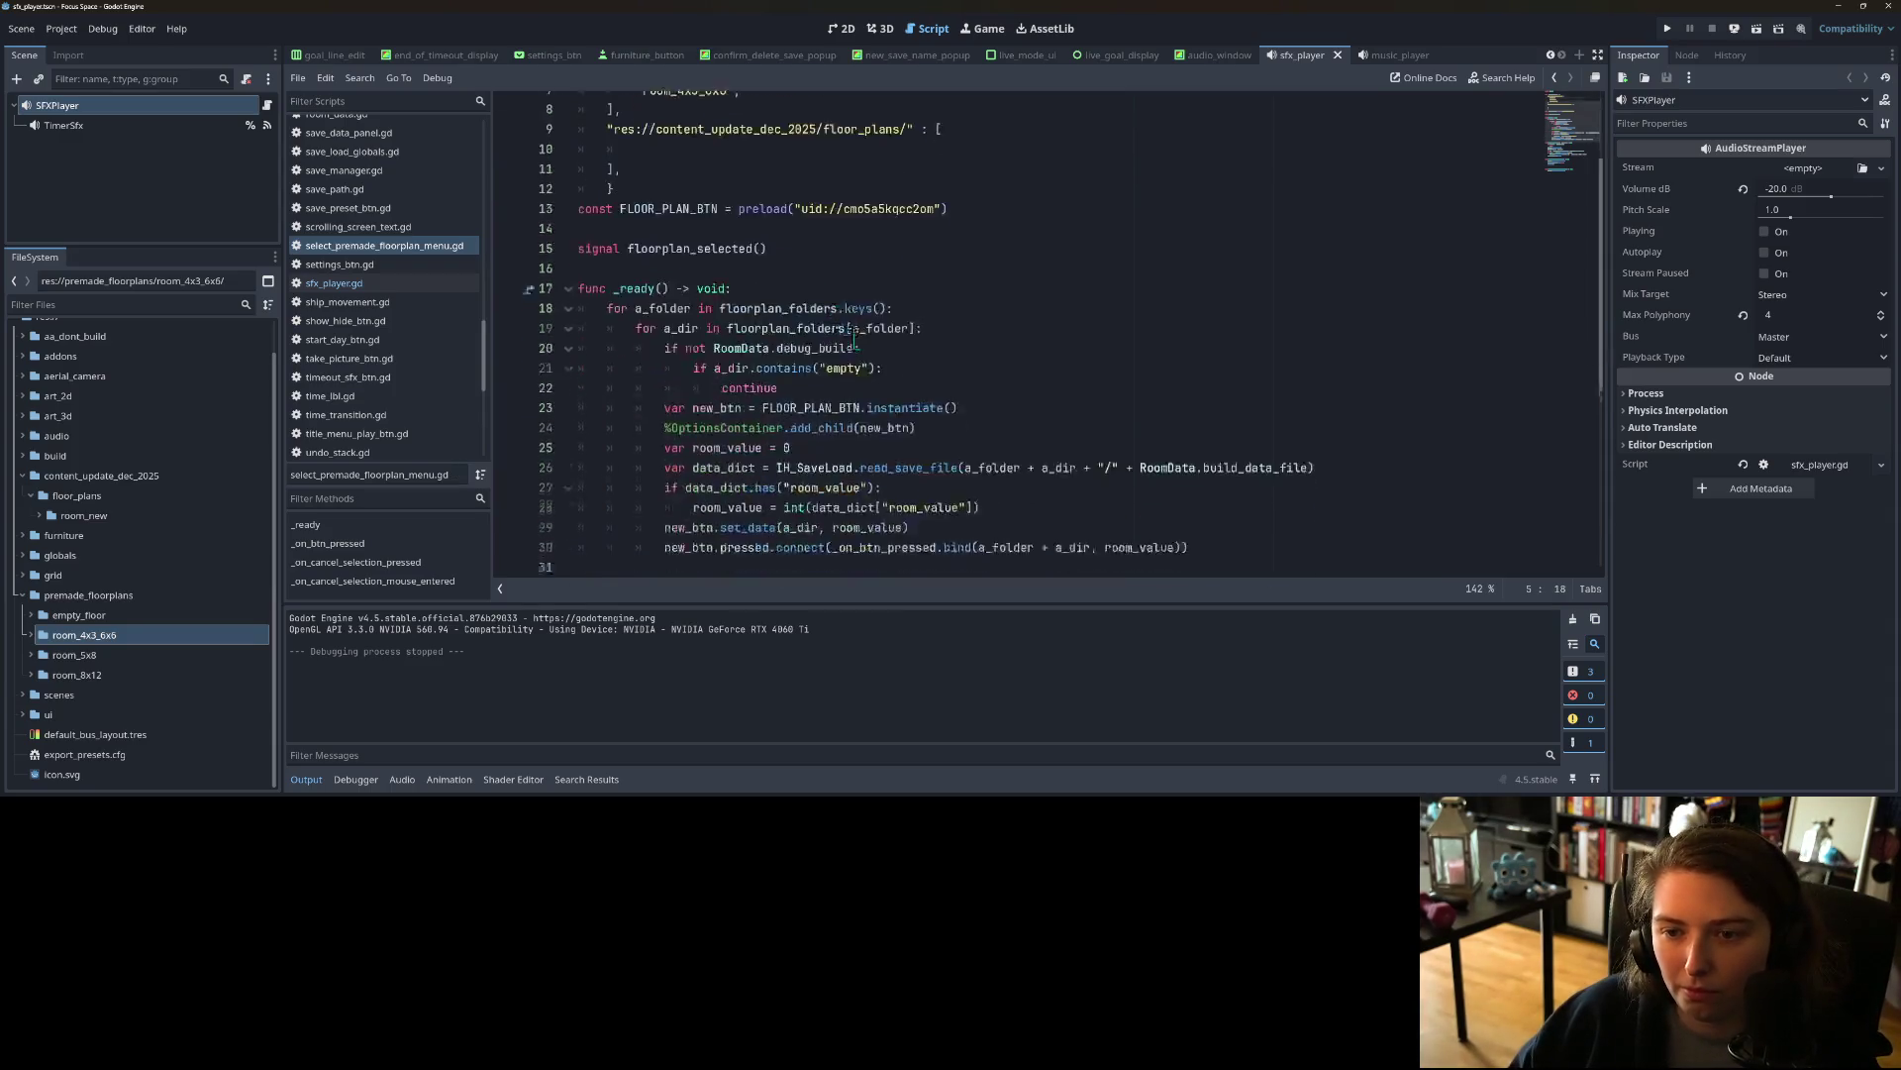
double_click(687, 223)
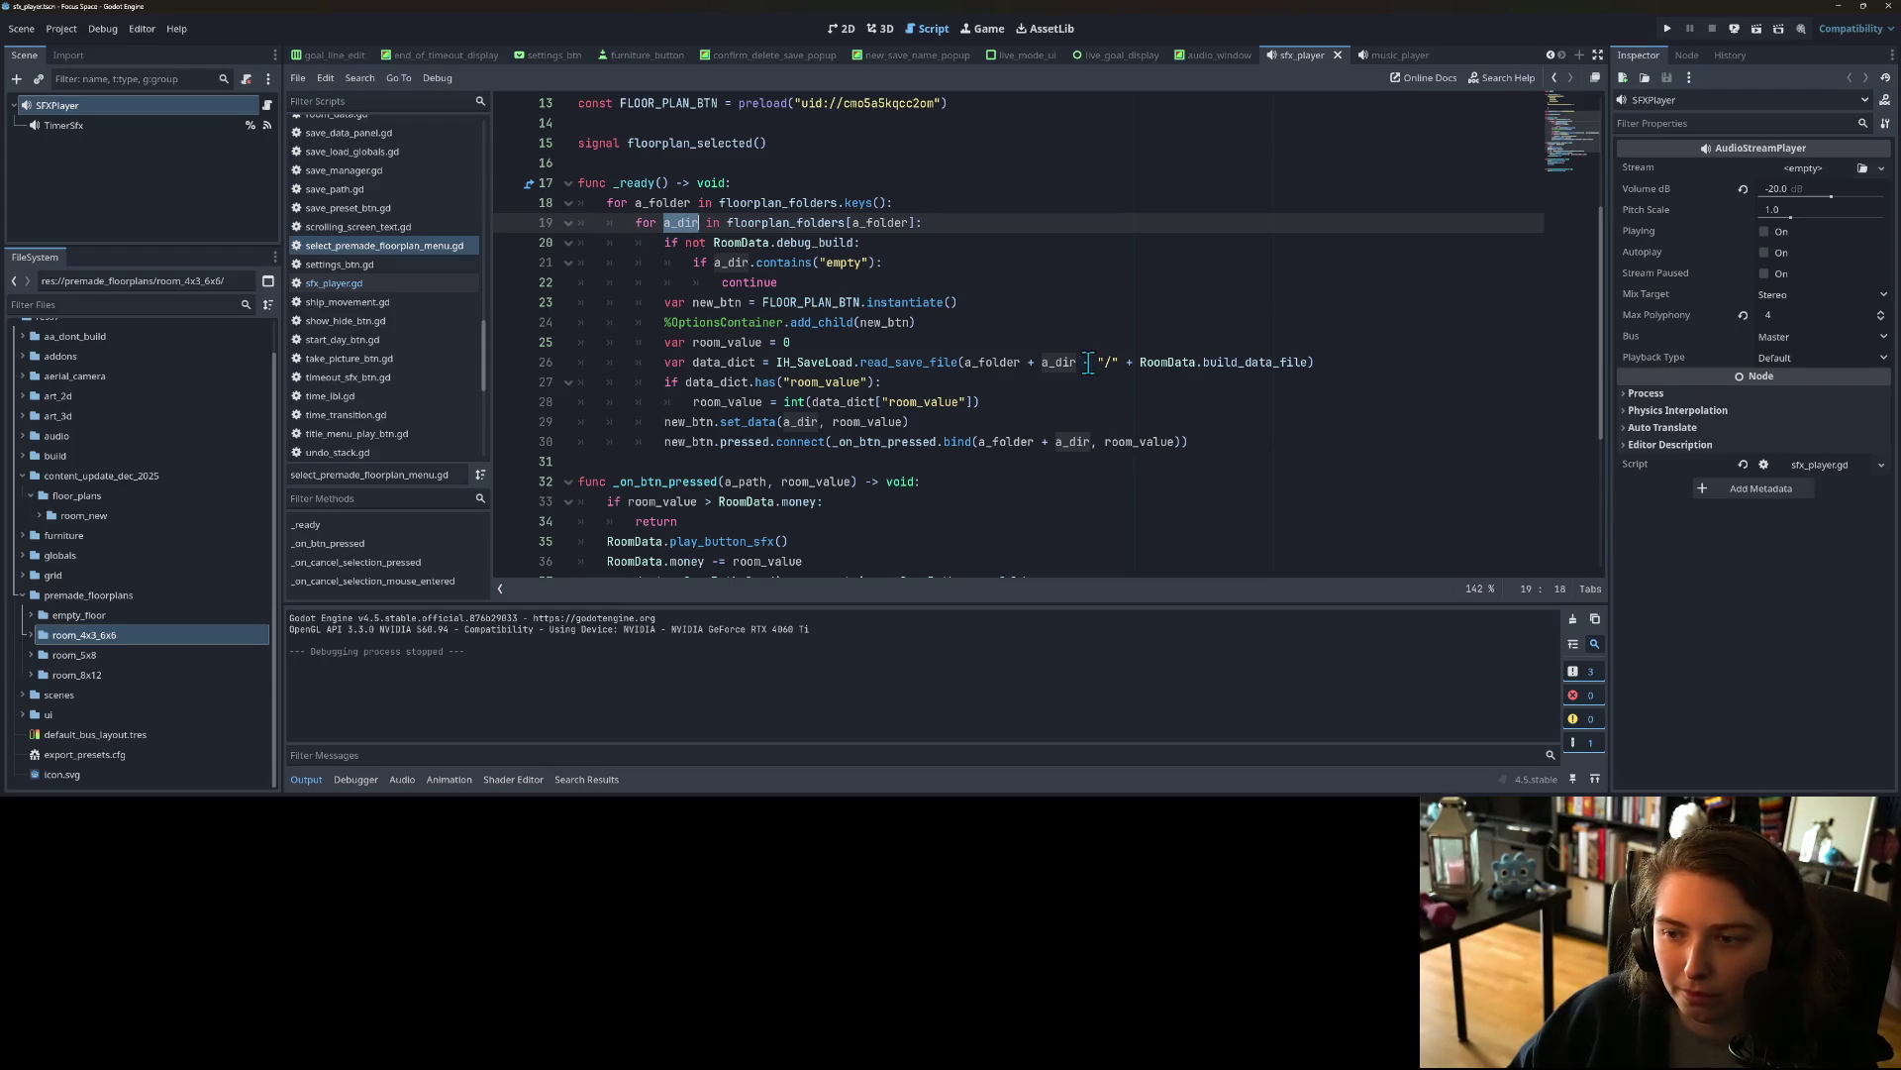
scroll(1079, 381, "up", 4)
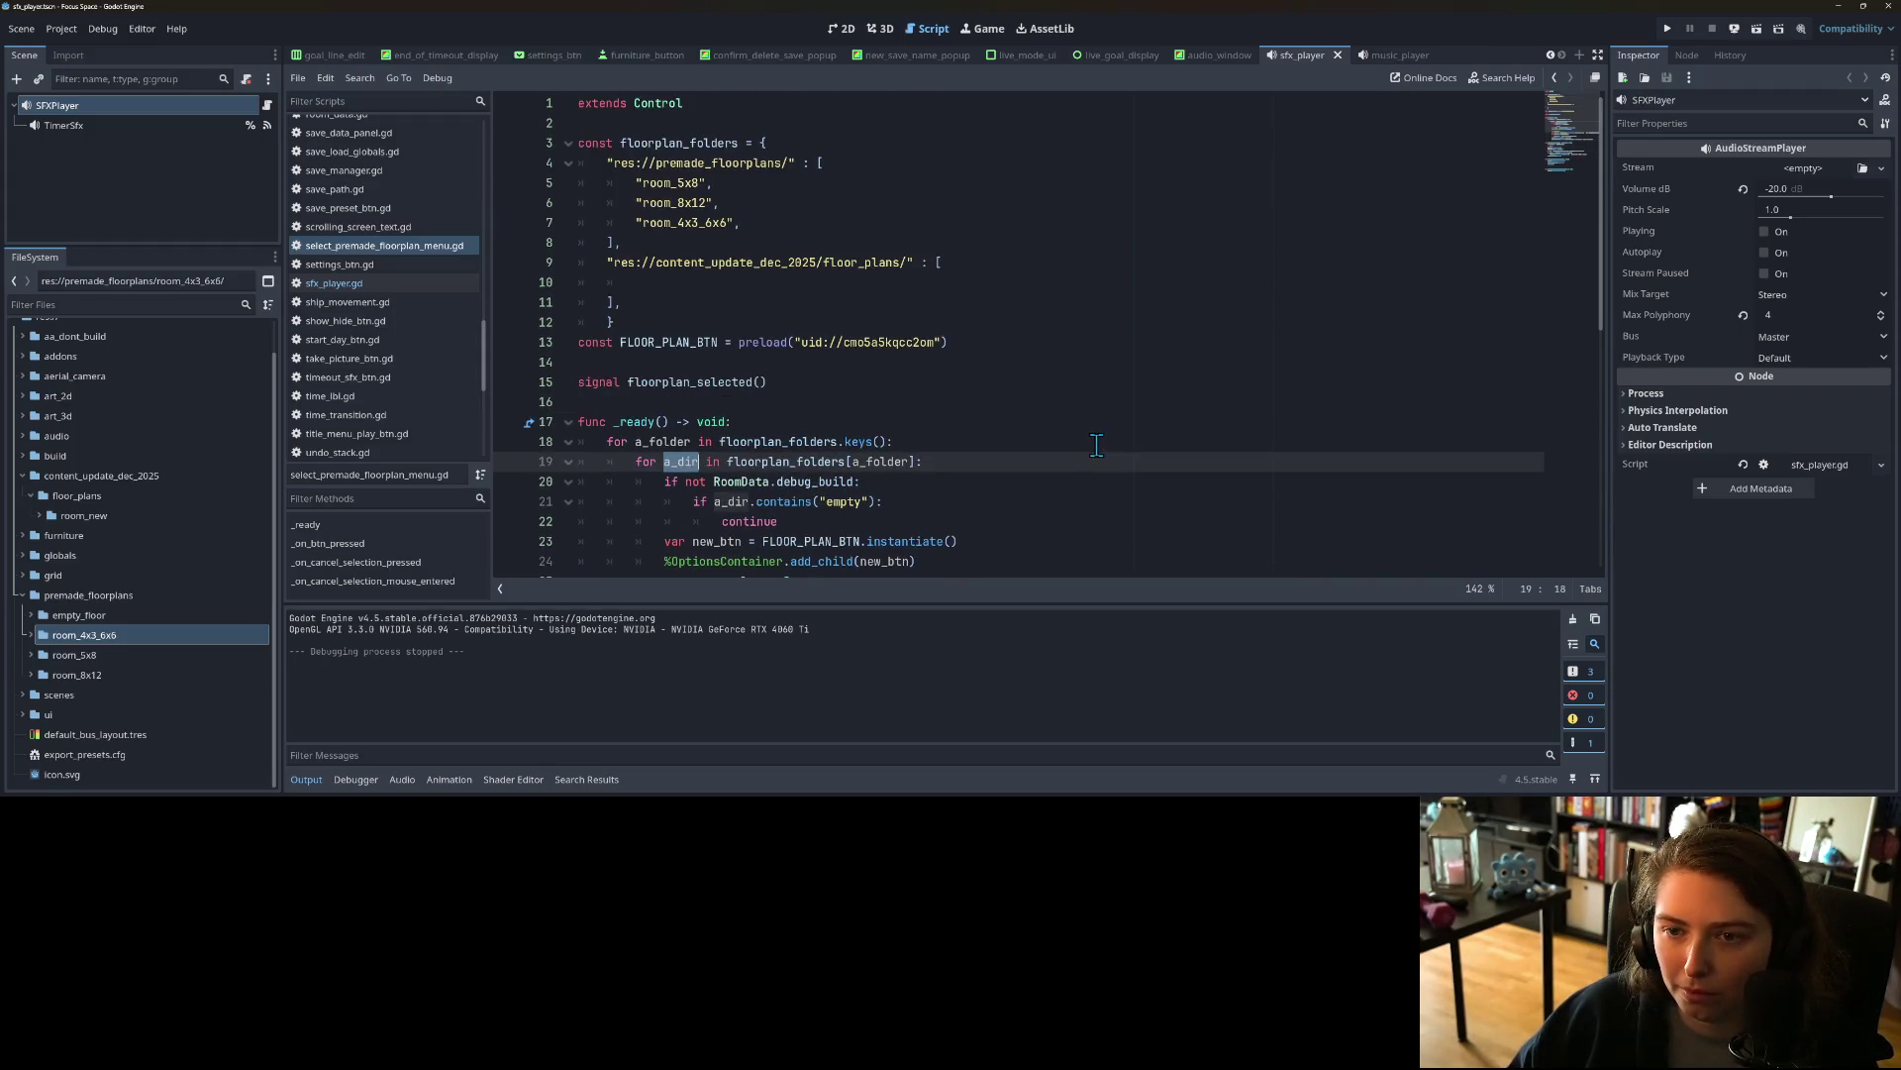
scroll(1097, 445, "down", 3)
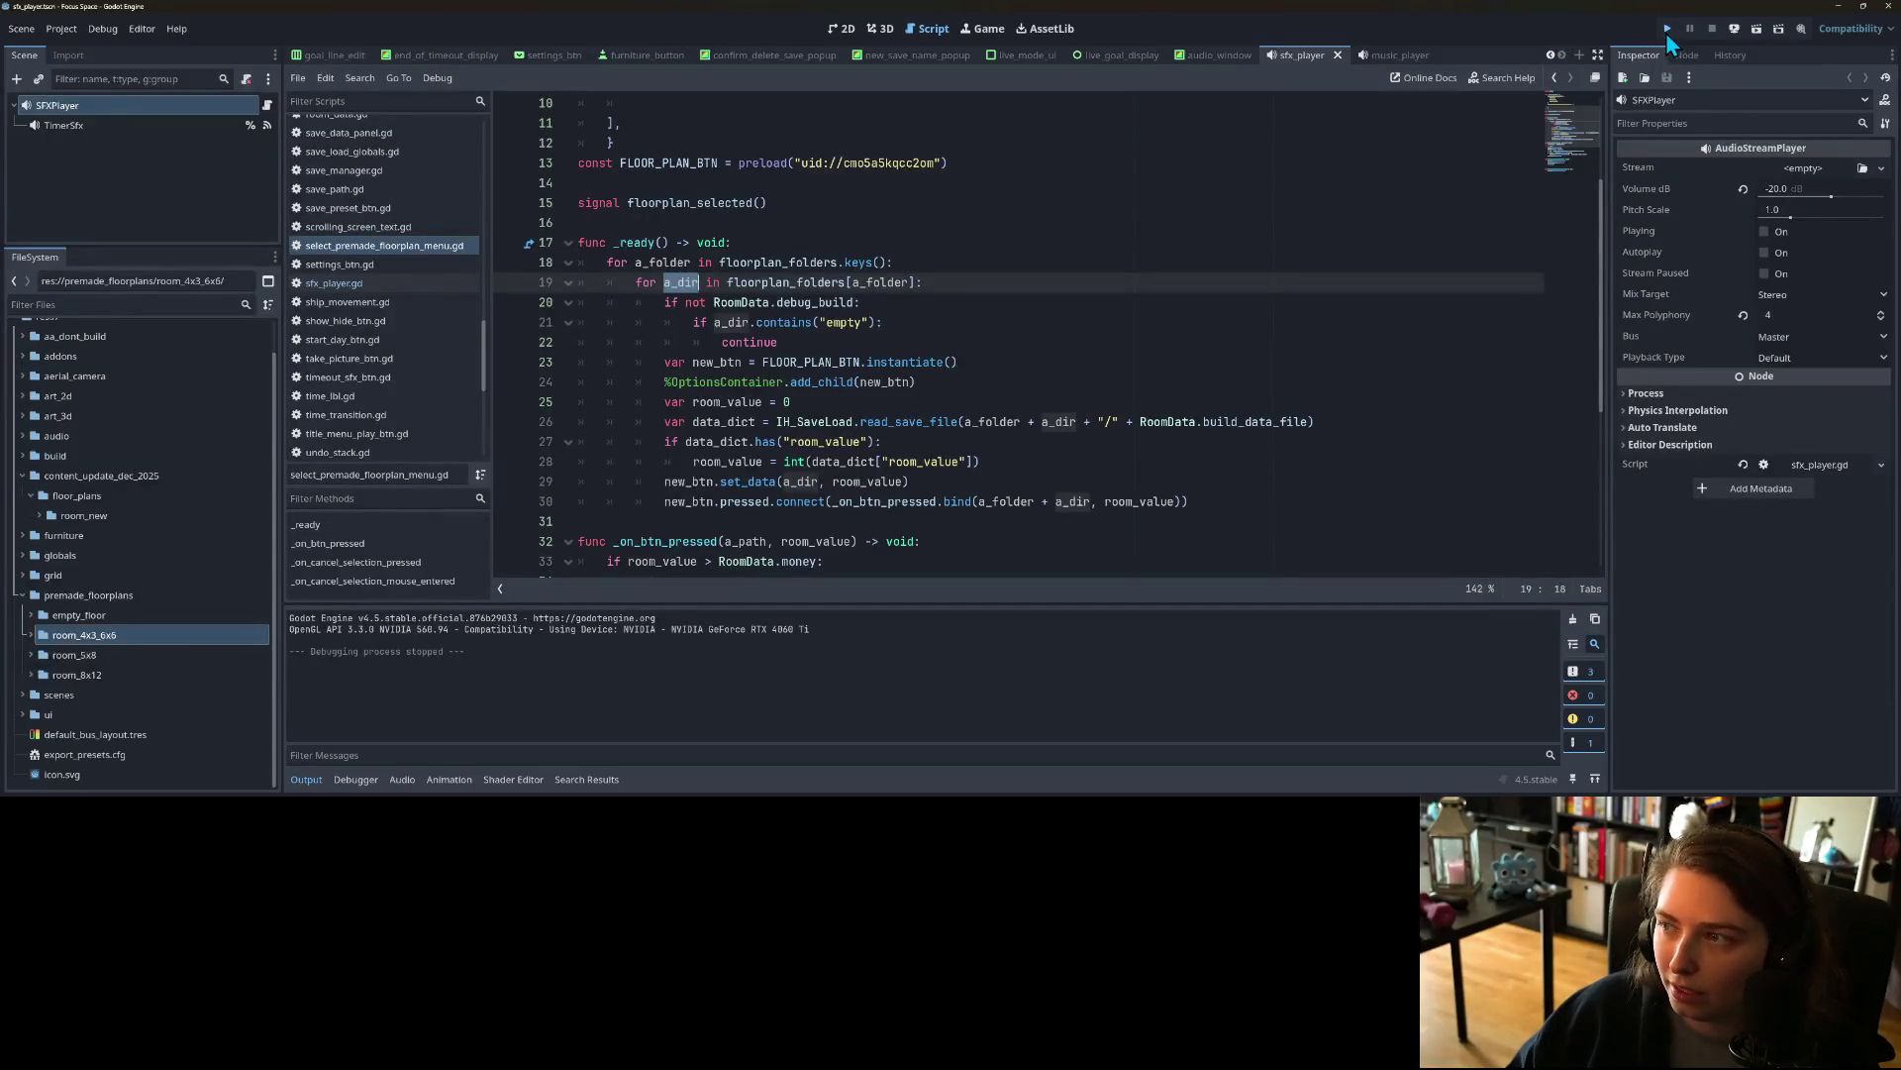
Step: Run the game and buy a room named my_room2 with the room_4x3_6x6 floor plan
left_click(1668, 30)
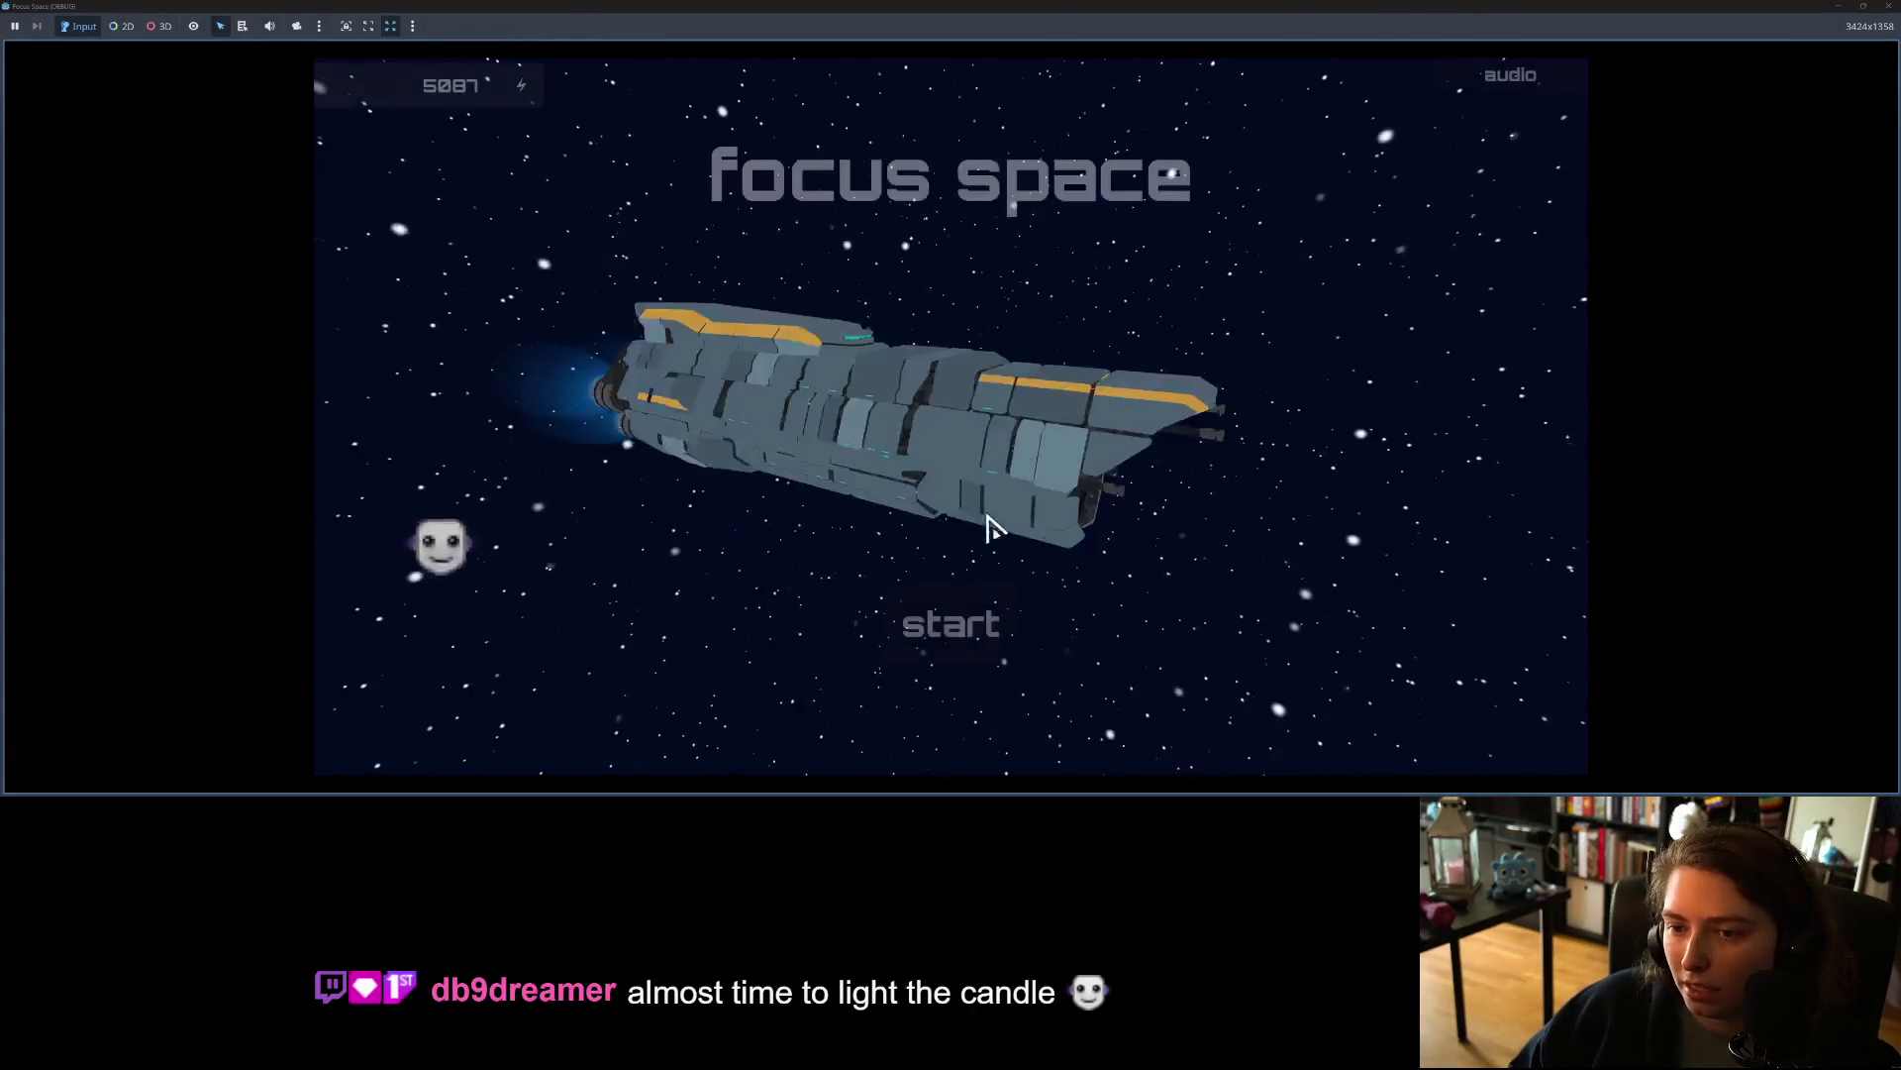
left_click(952, 620)
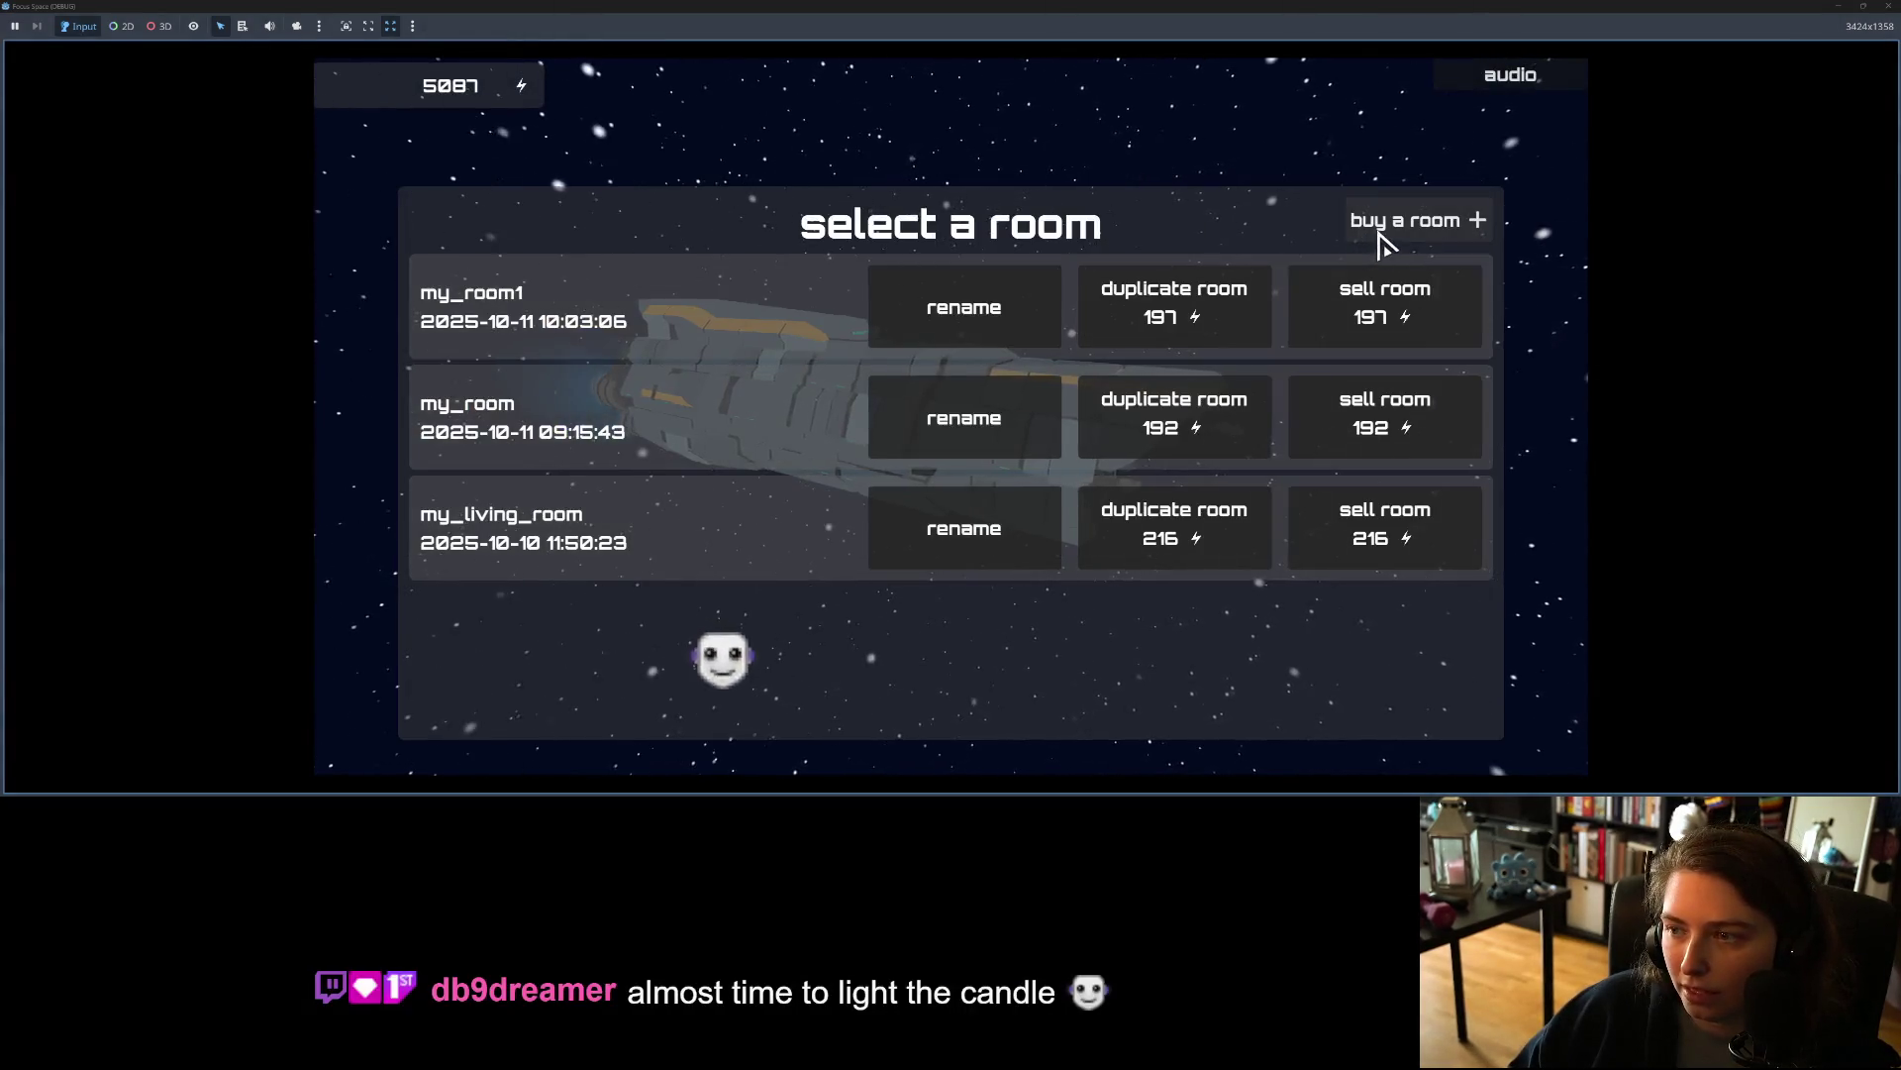
left_click(1381, 237)
type("my_room2")
left_click(1170, 457)
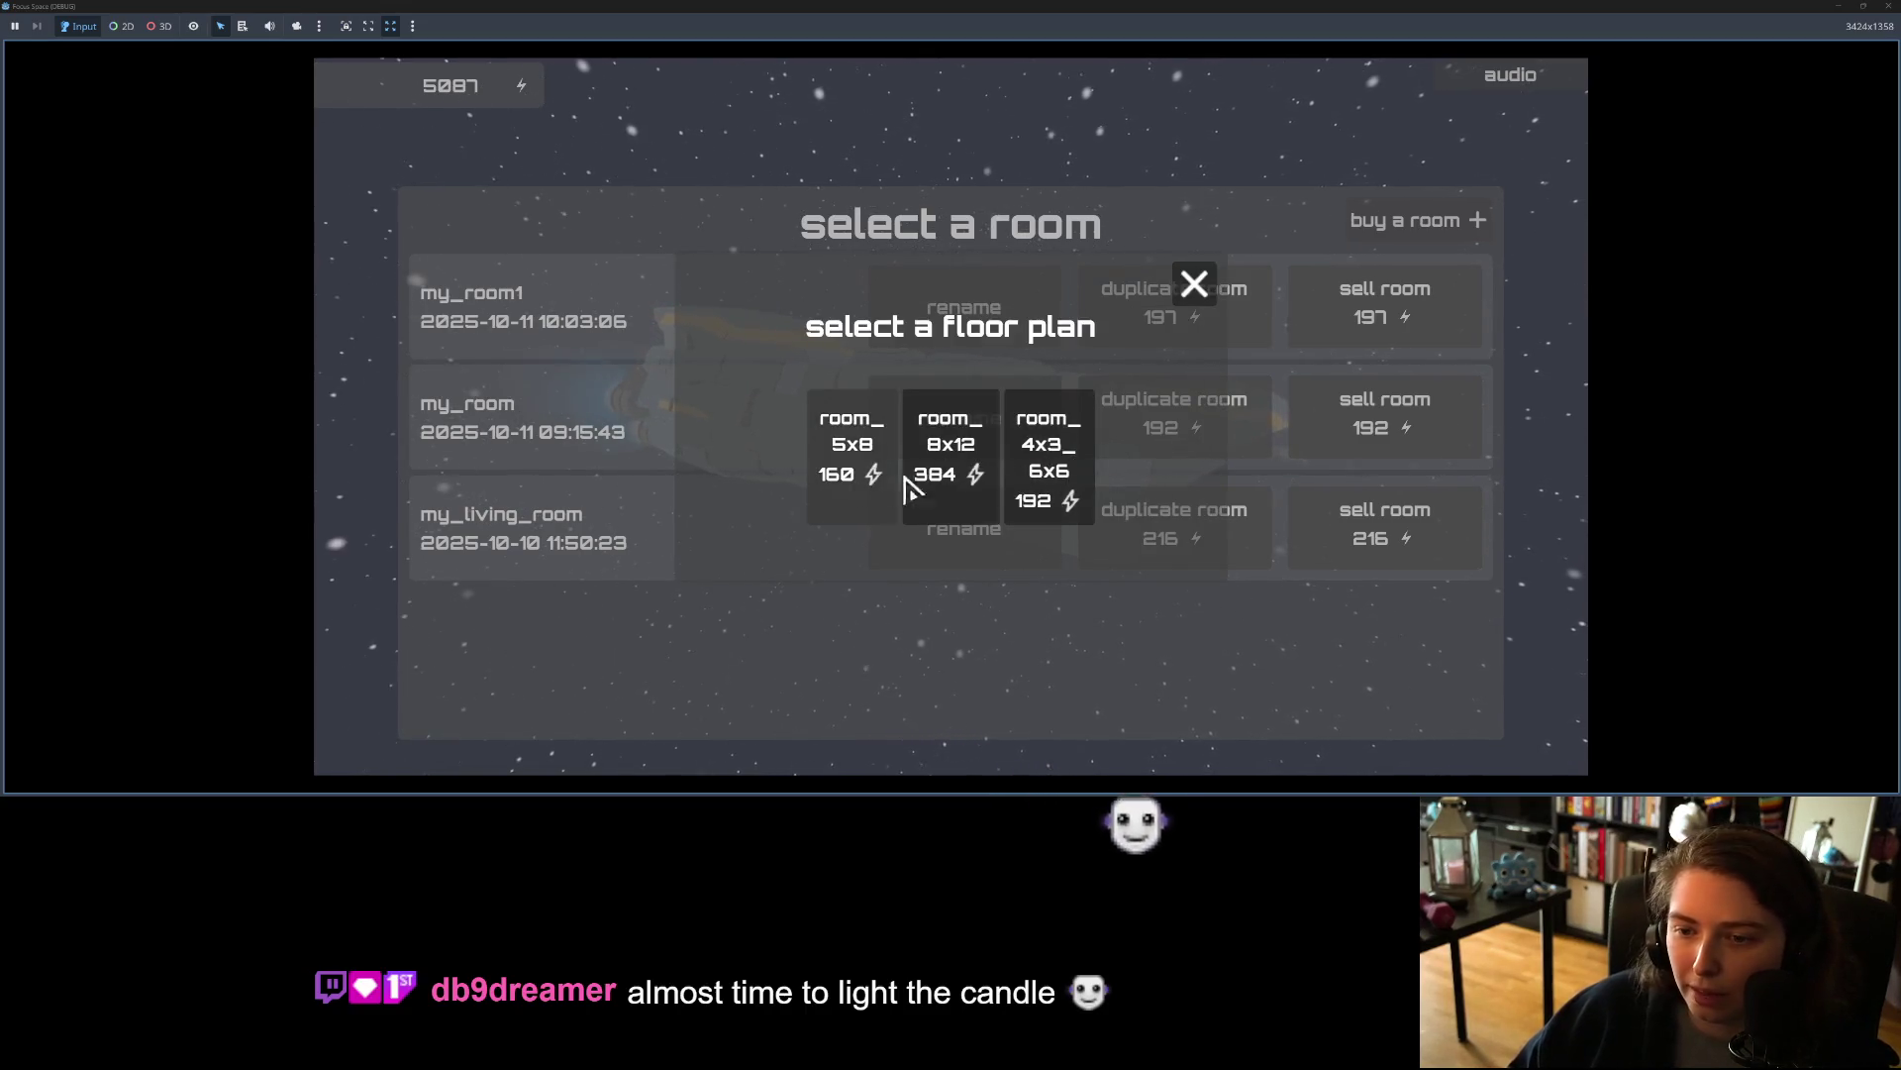
left_click(1073, 491)
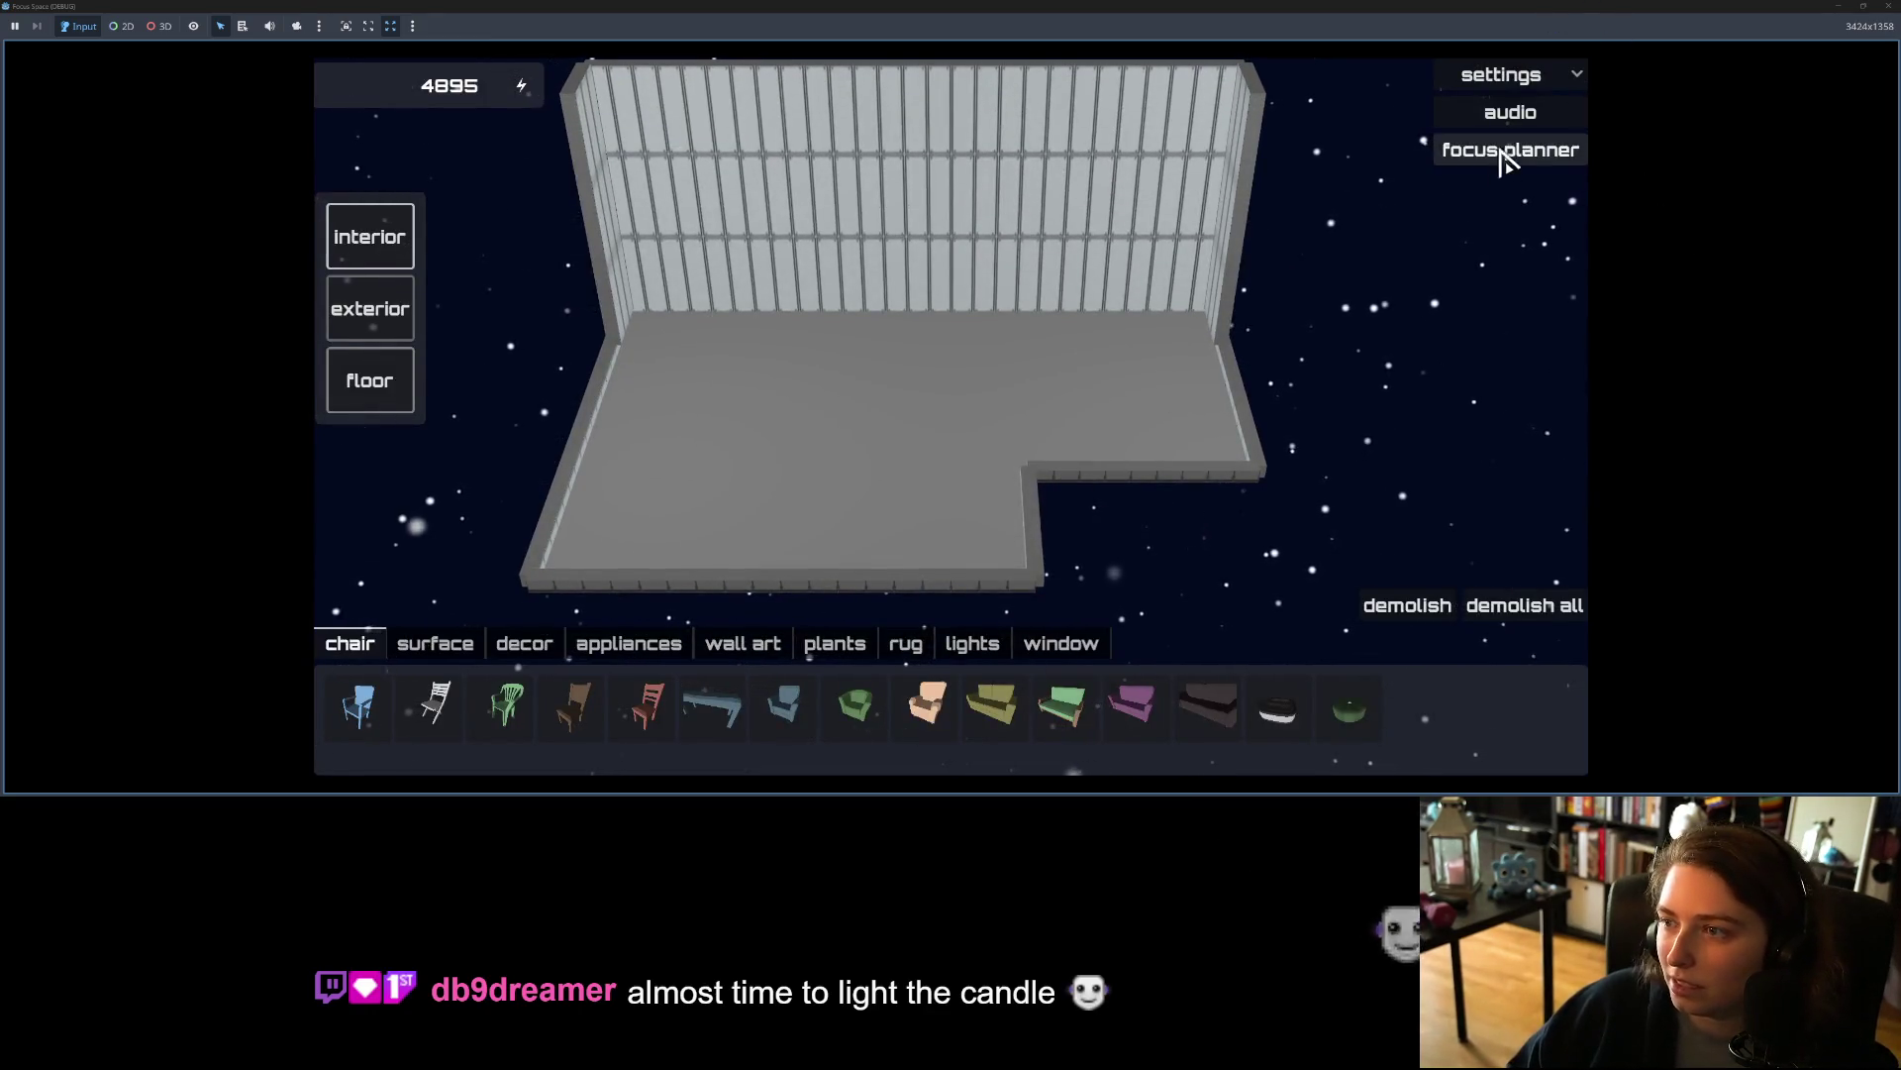
Step: Close the game, collapse the Output panel, and review the floor plan script changes in GitHub Desktop
left_click(1888, 6)
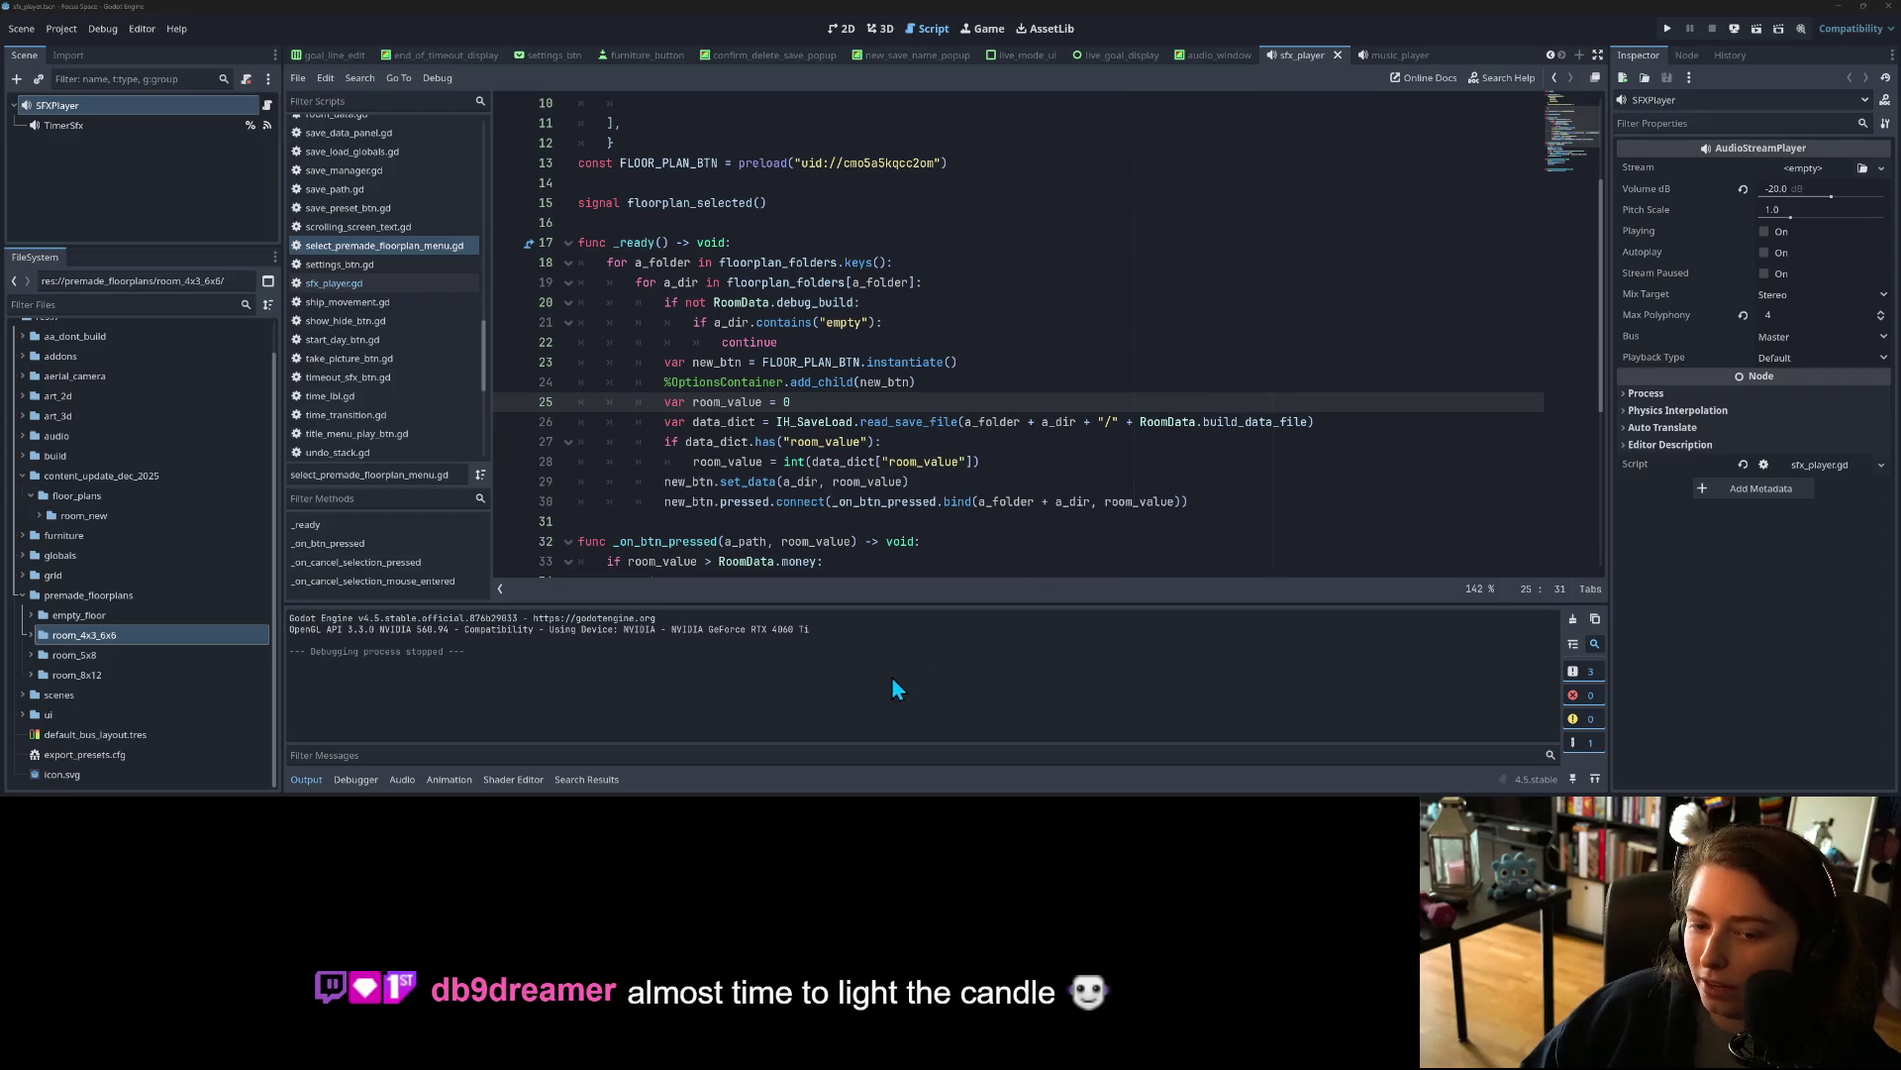
left_click(297, 782)
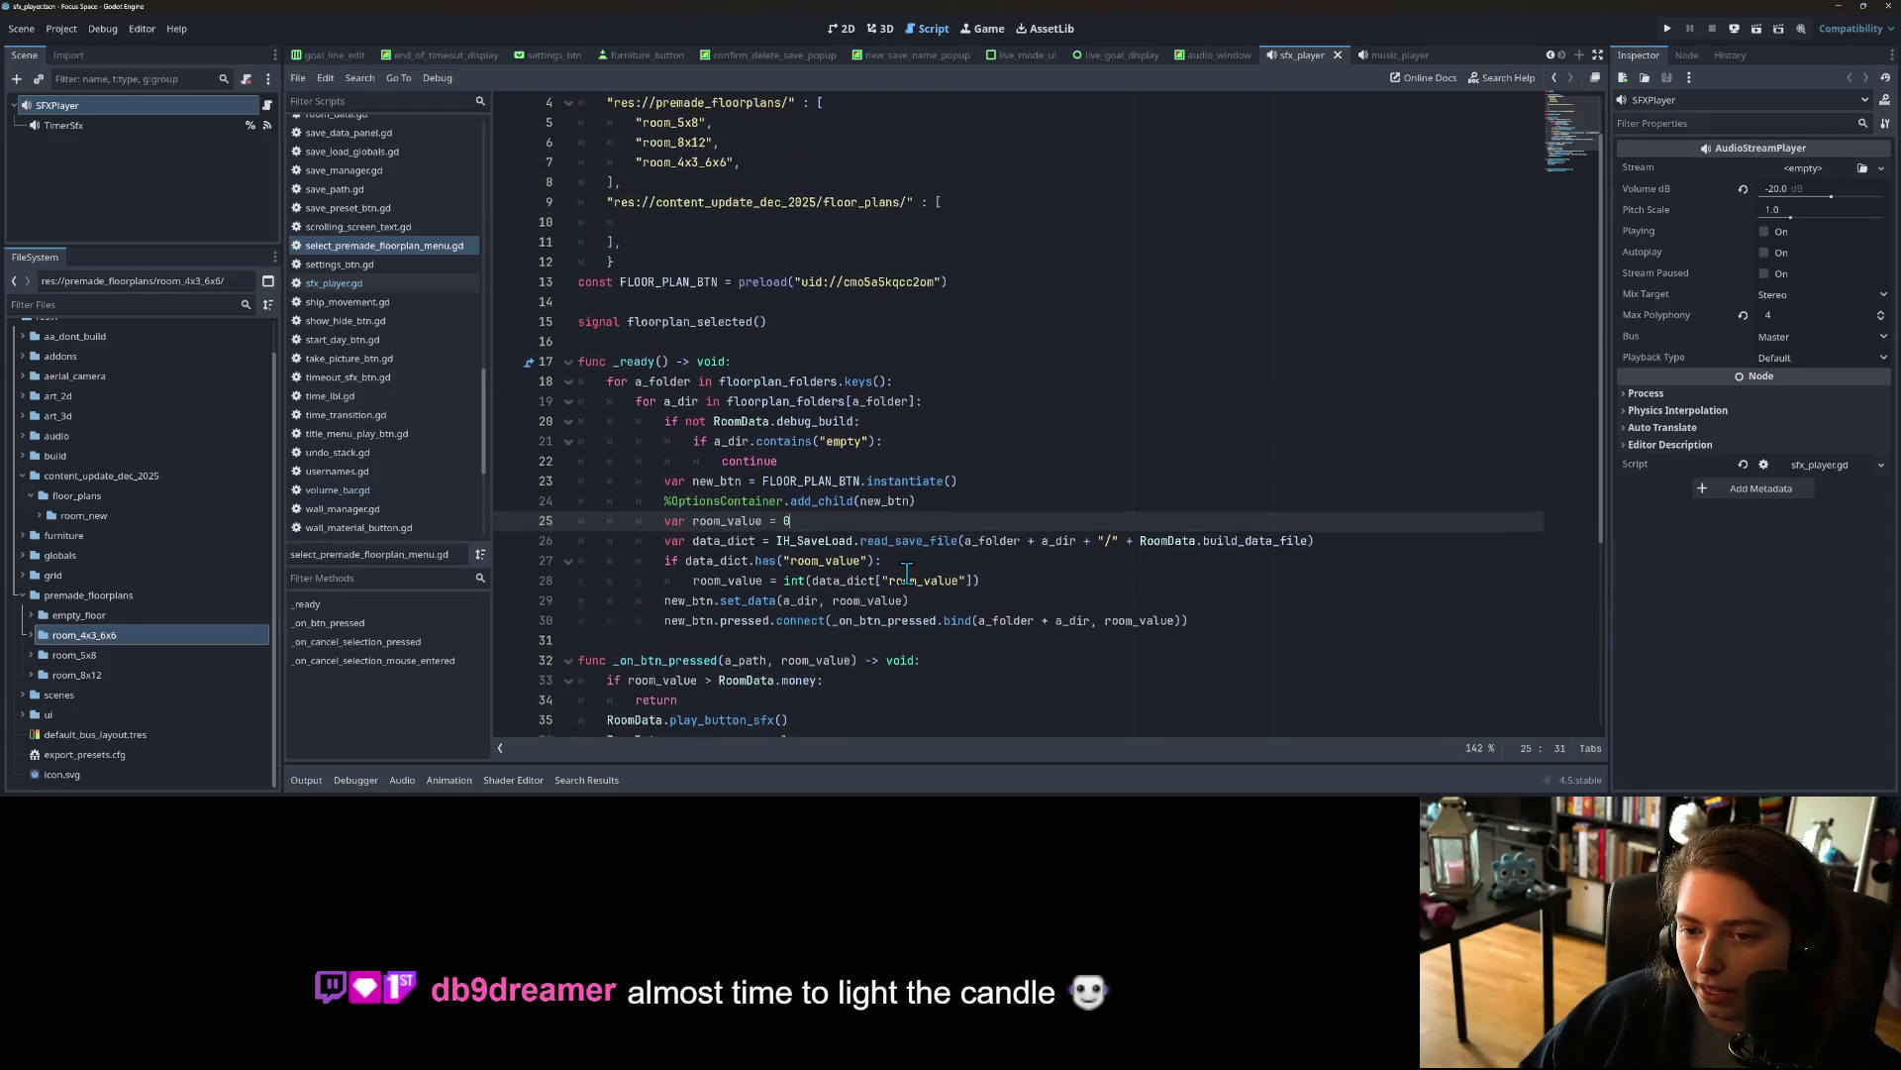
scroll(910, 574, "up", 3)
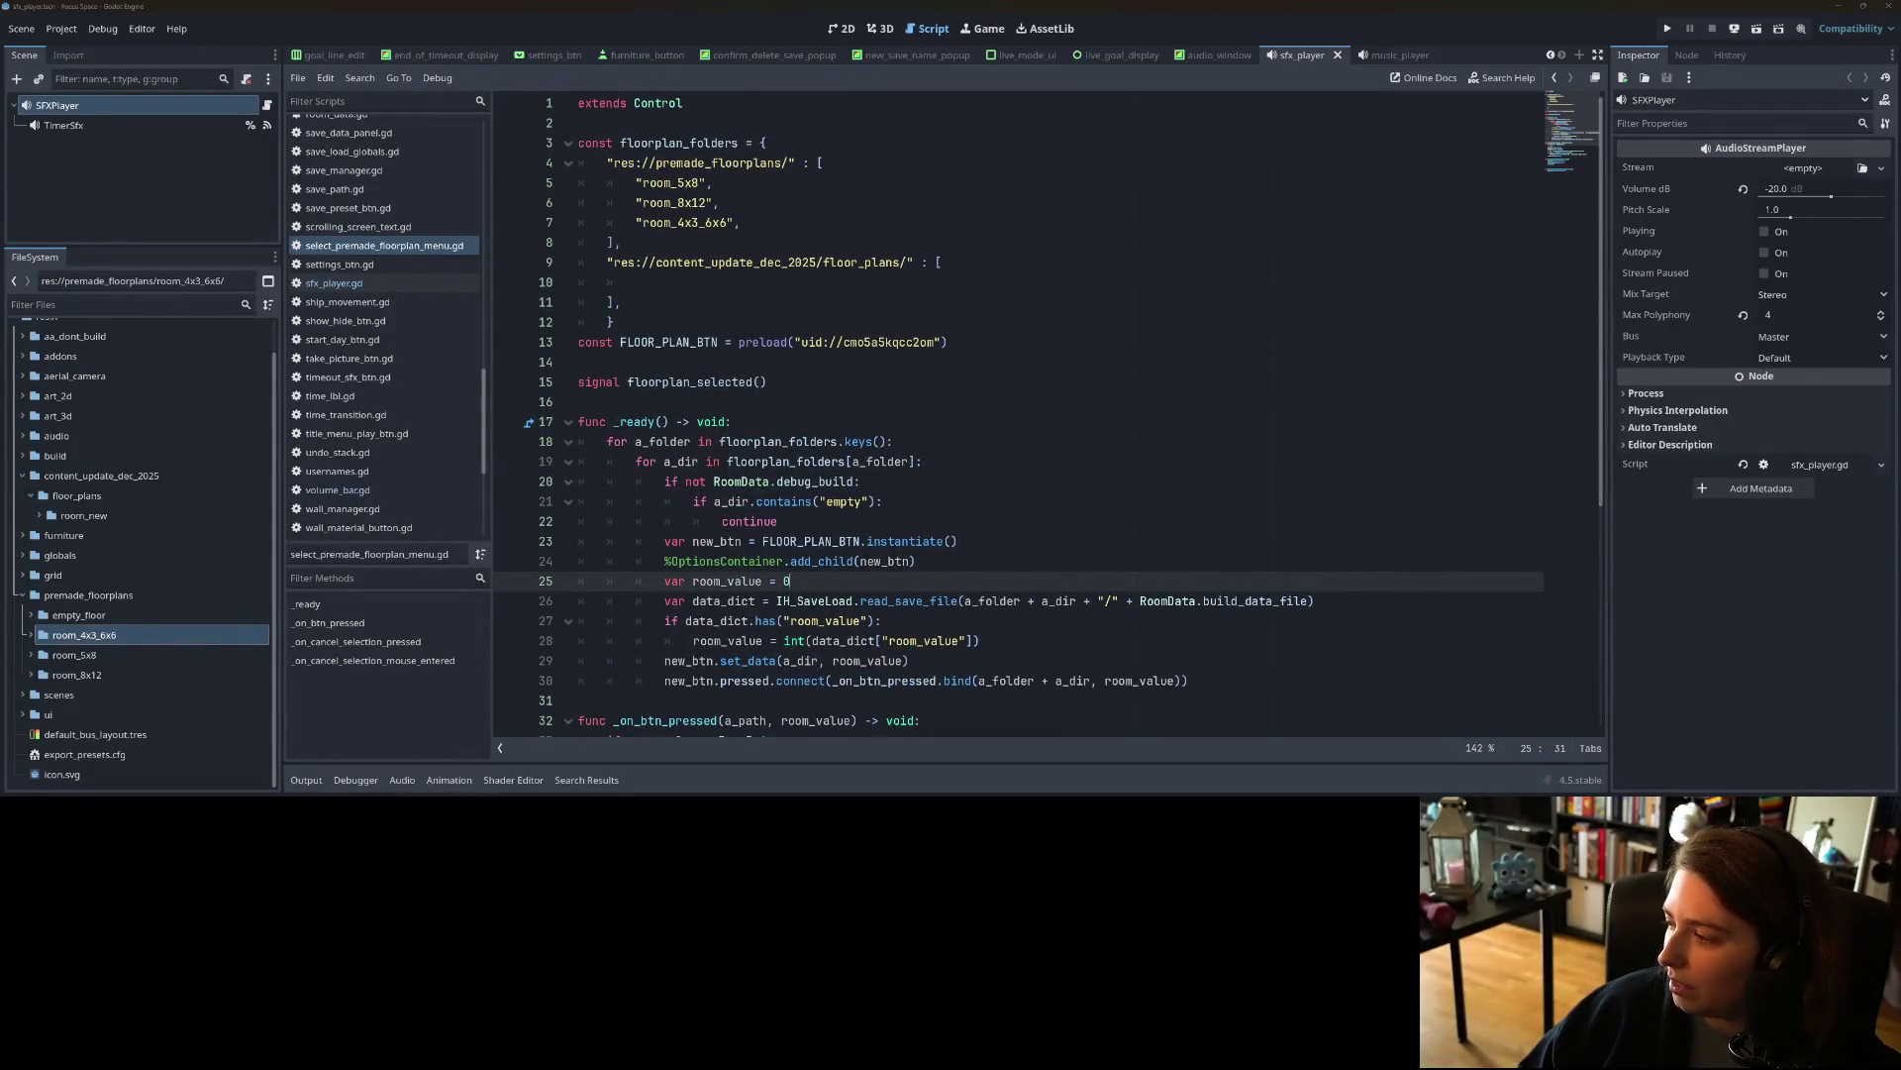
key("alt+Tab")
left_click(647, 311)
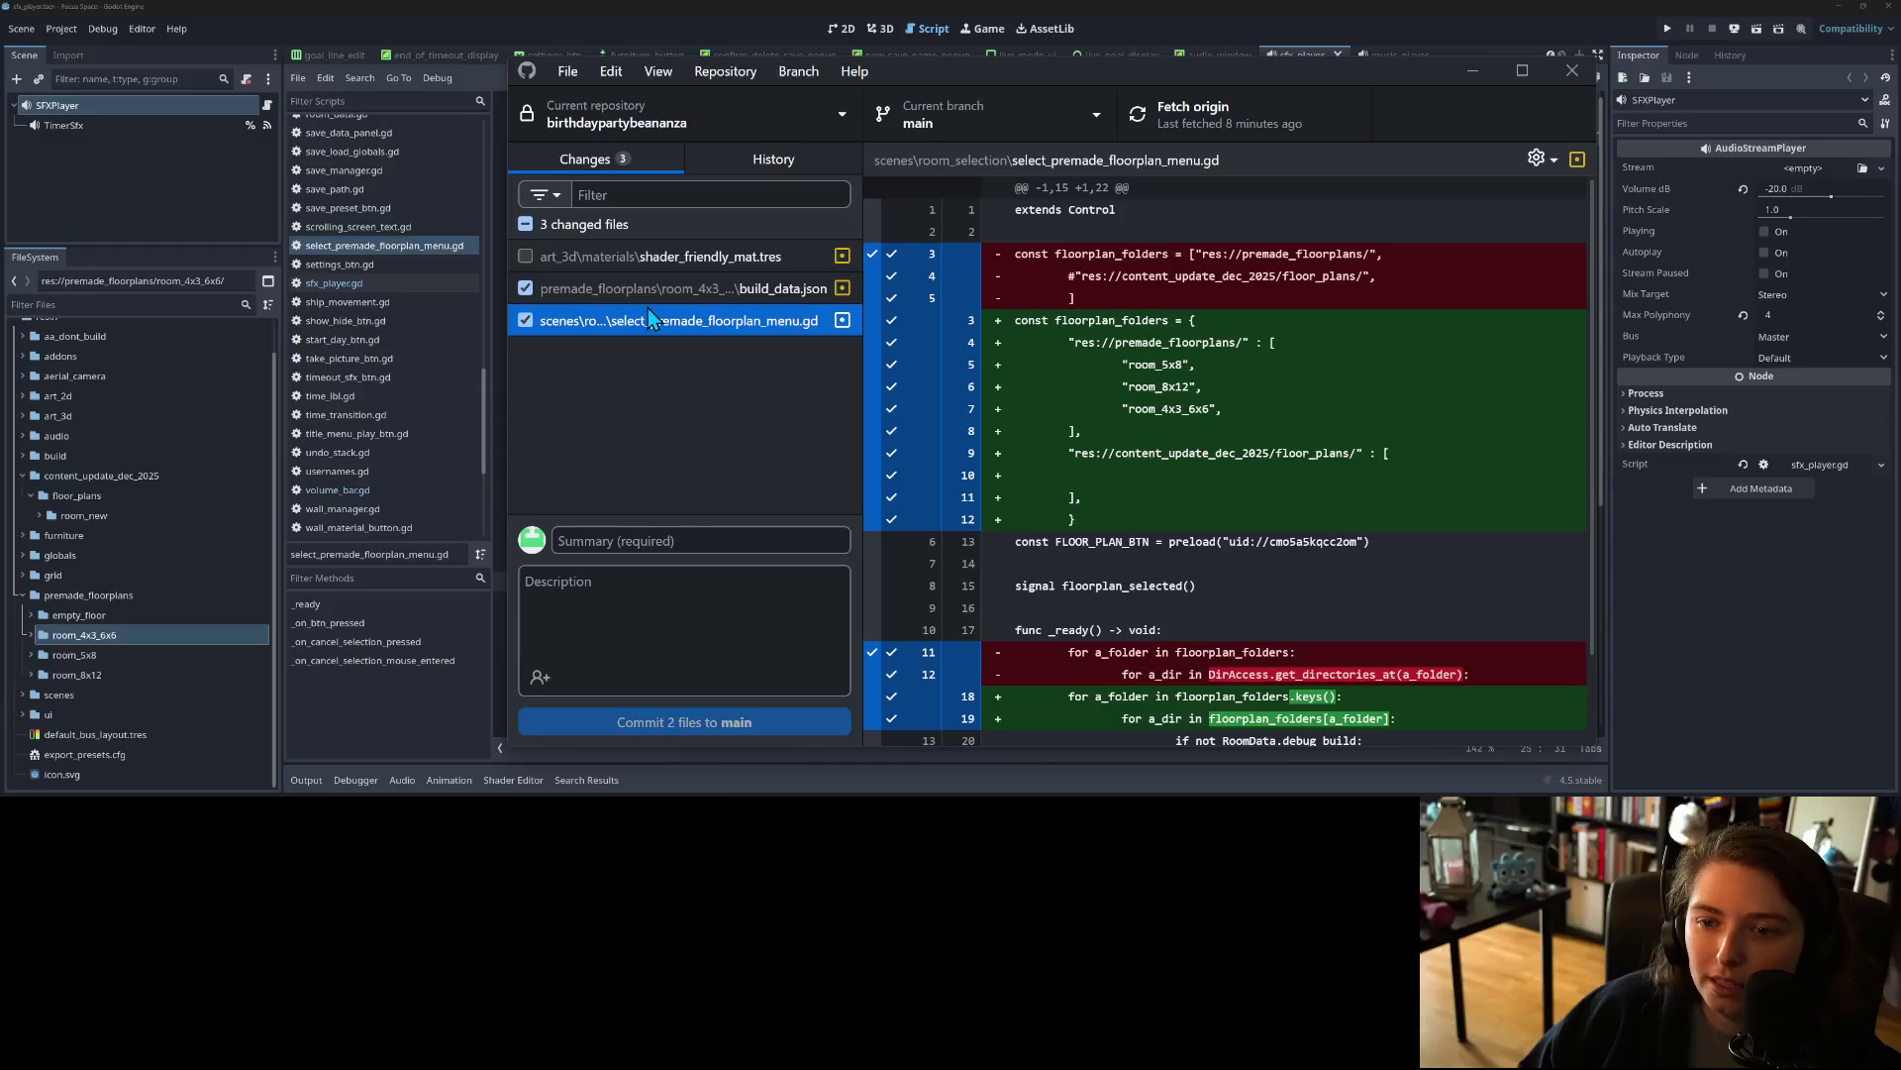
Step: Review the diffs of build_data.json and the floor plan menu script
left_click(671, 293)
left_click(675, 317)
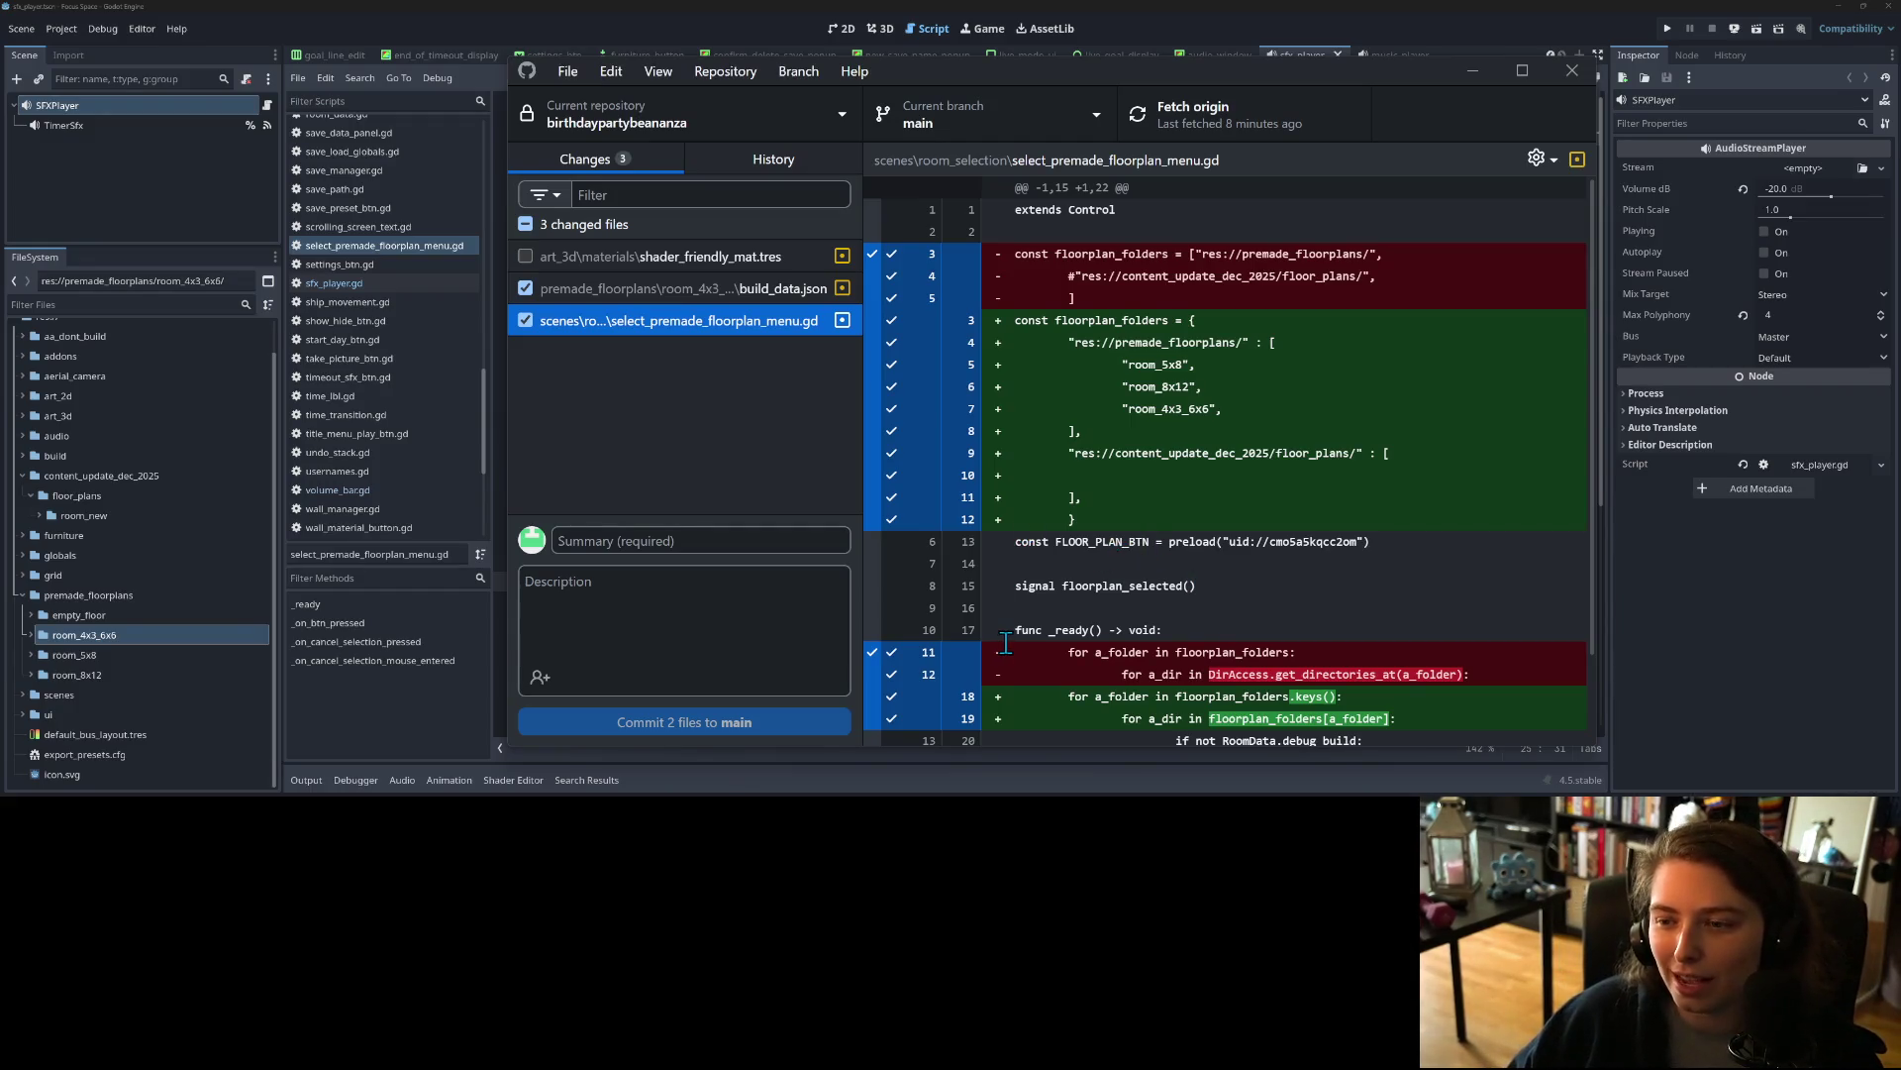
scroll(1005, 643, "down", 2)
scroll(1005, 644, "up", 2)
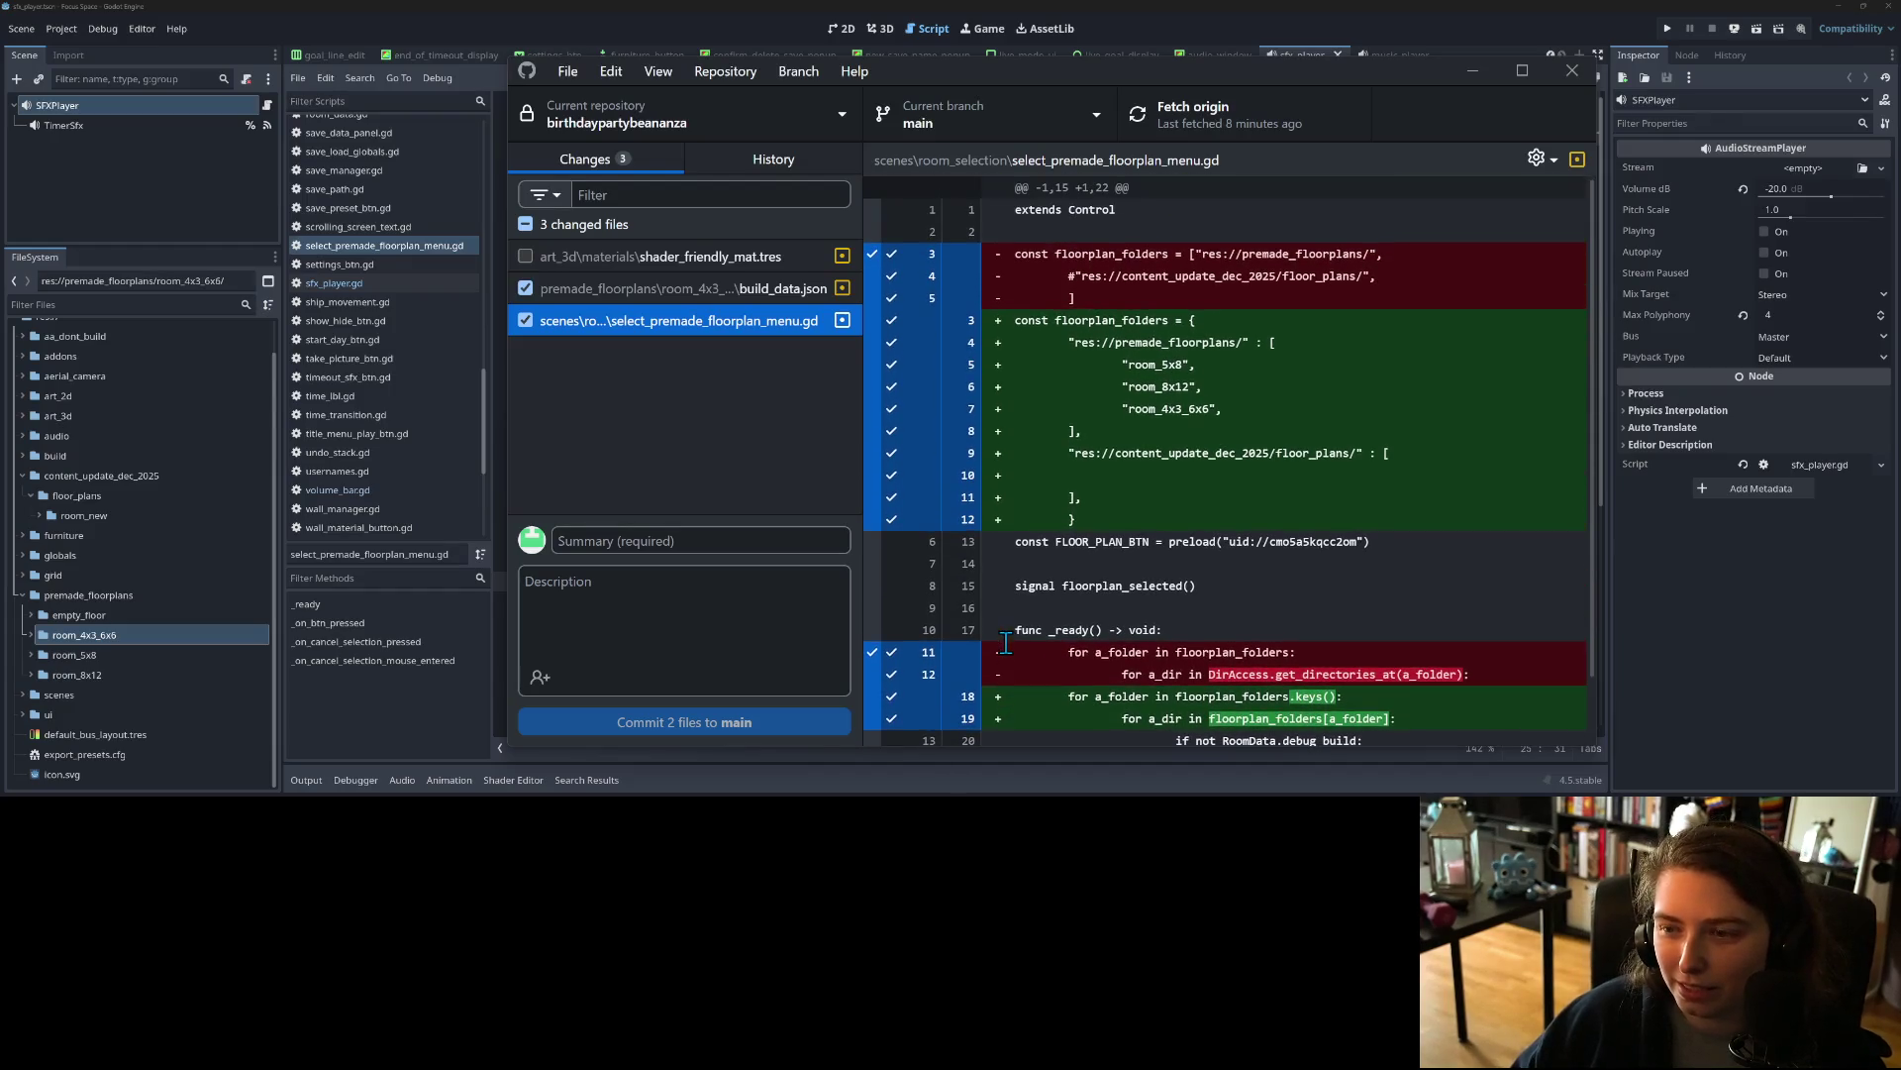
Step: Exclude build_data.json, commit as 'changes floor plans to be specific order', and push to origin
left_click(649, 540)
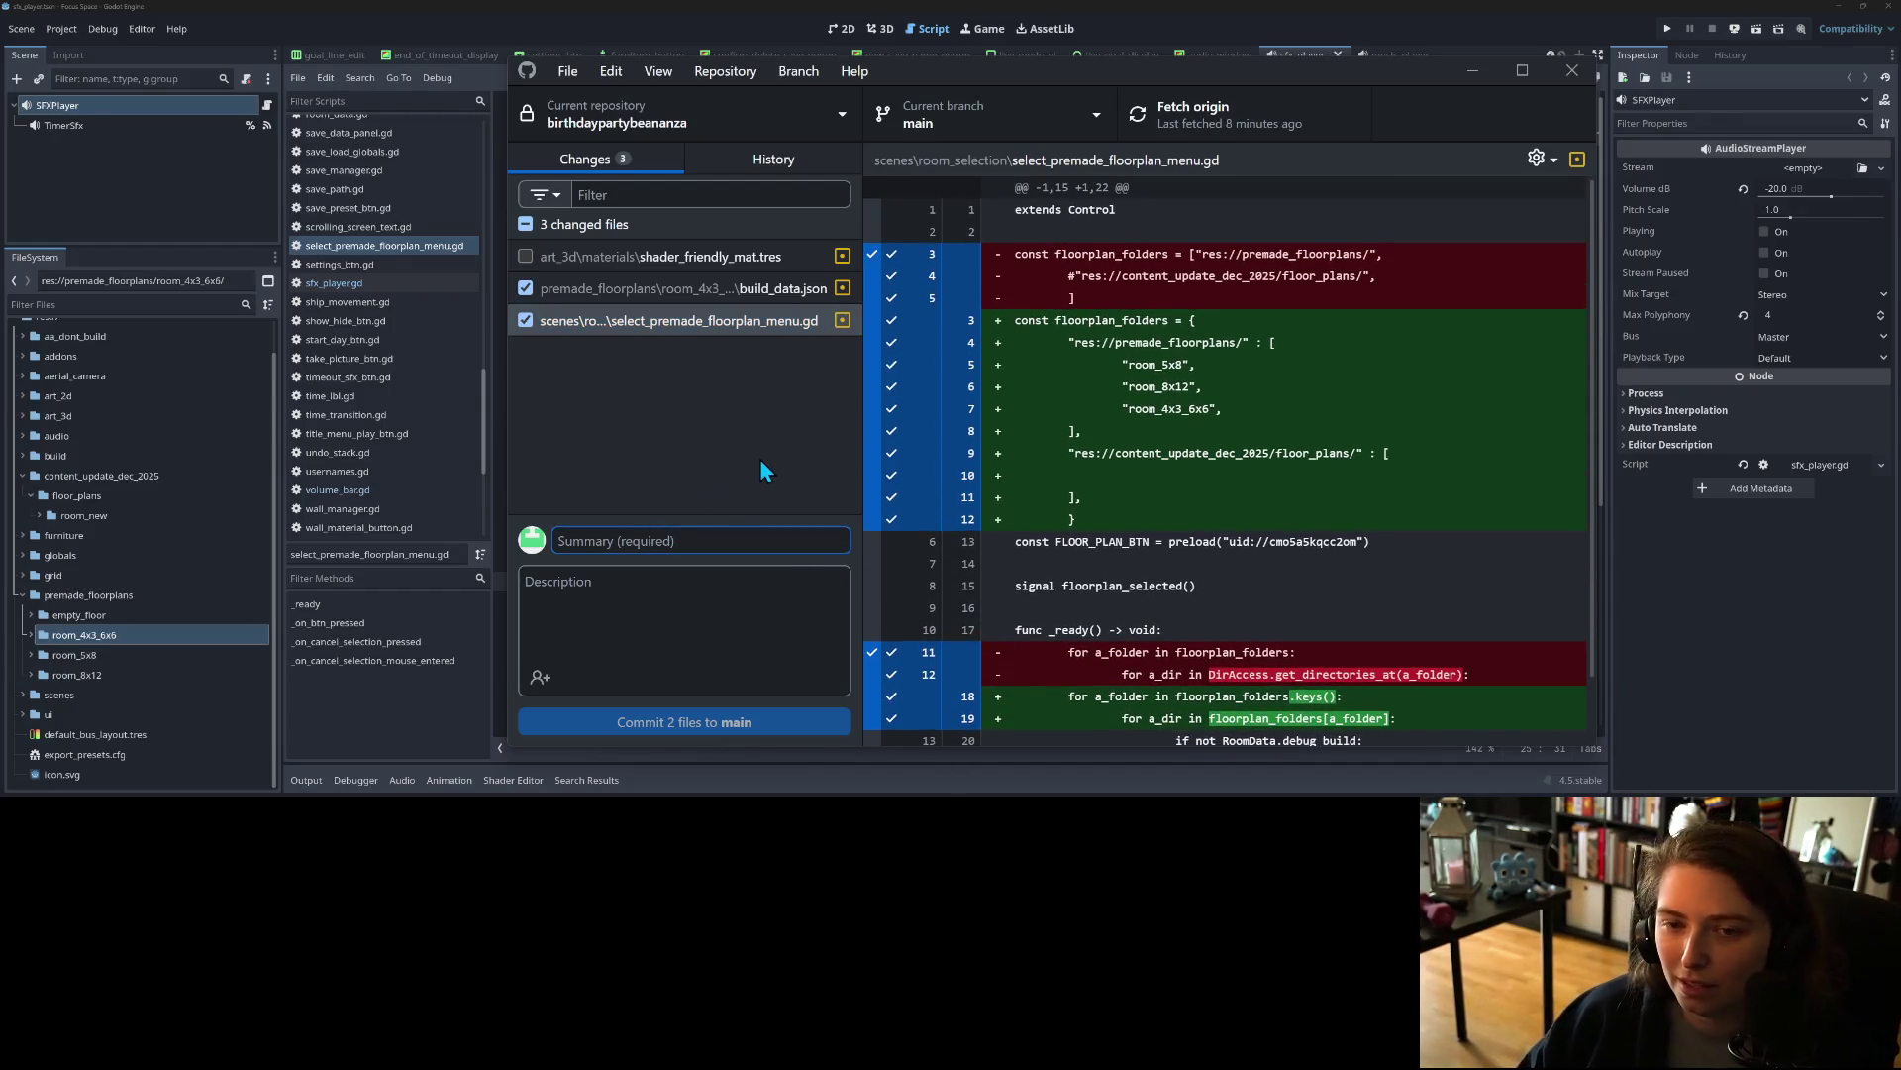
left_click(525, 289)
left_click(637, 541)
type("cha")
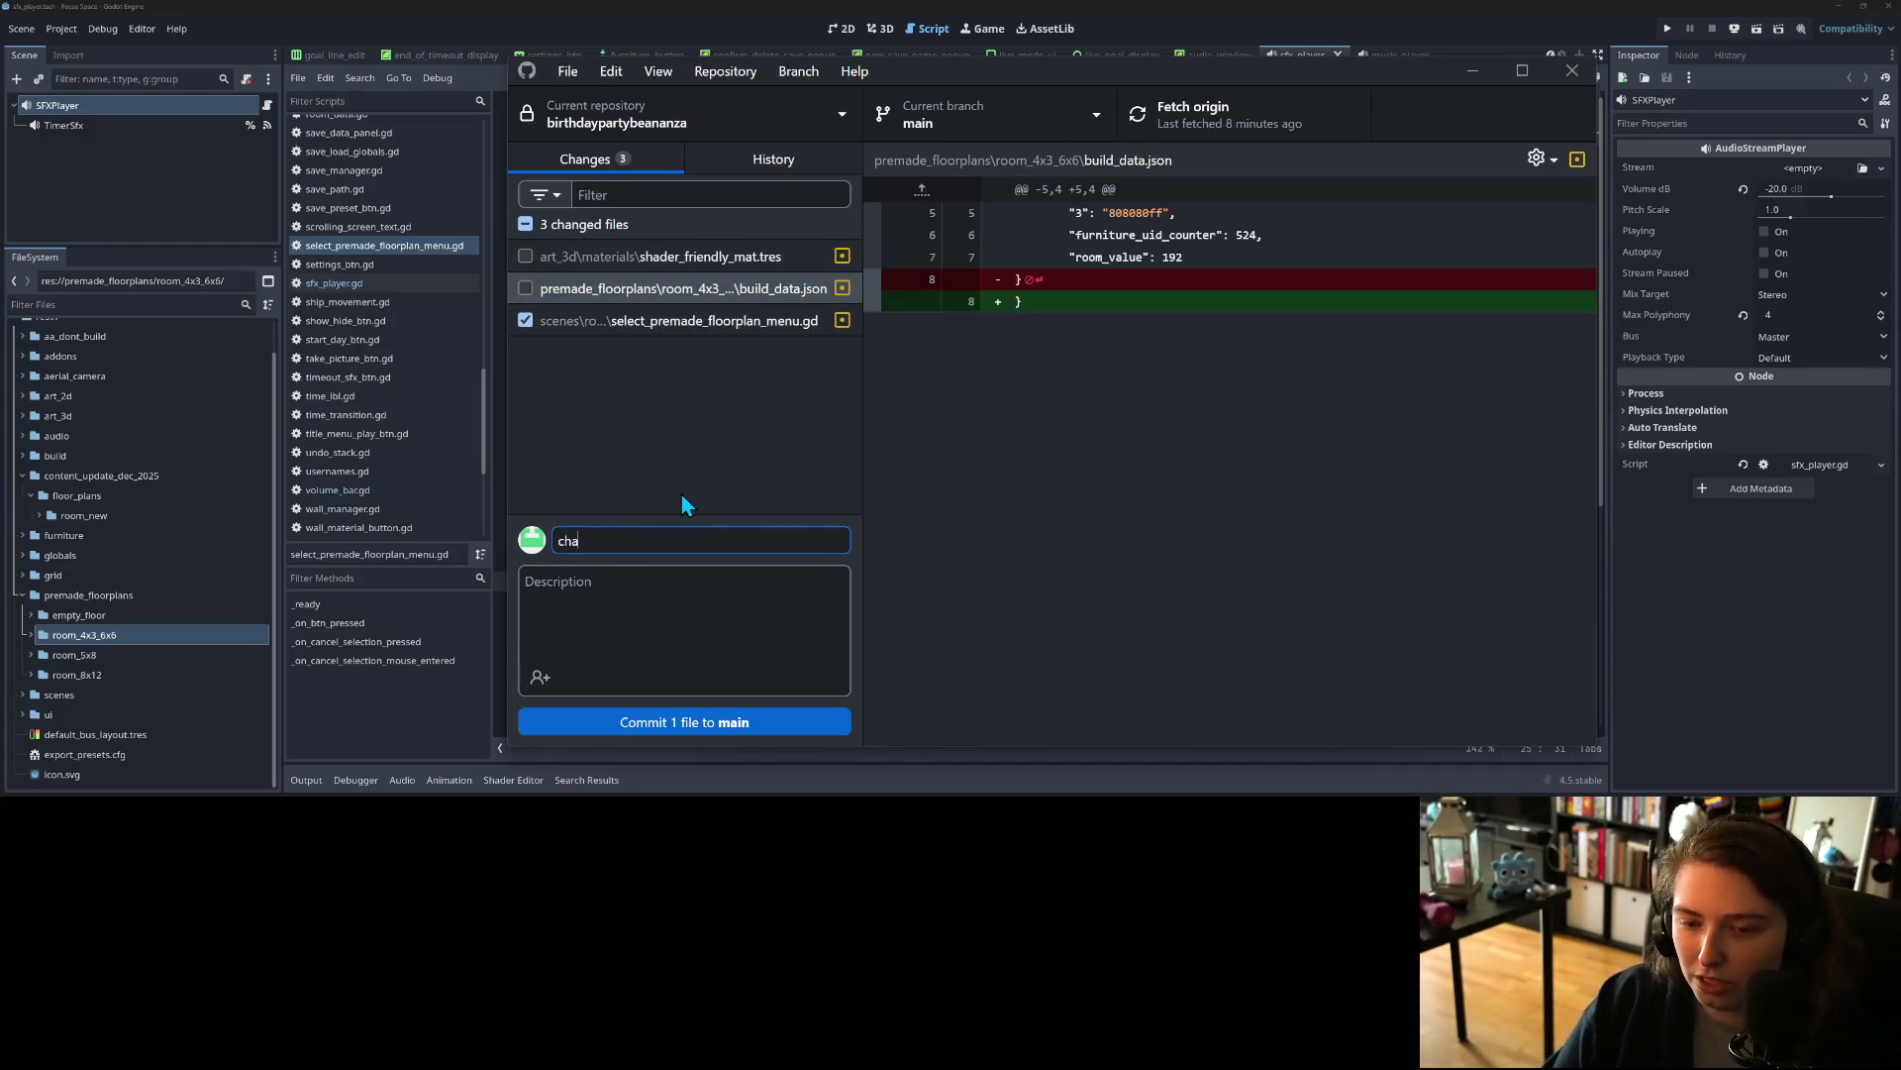
type("nges floor plan")
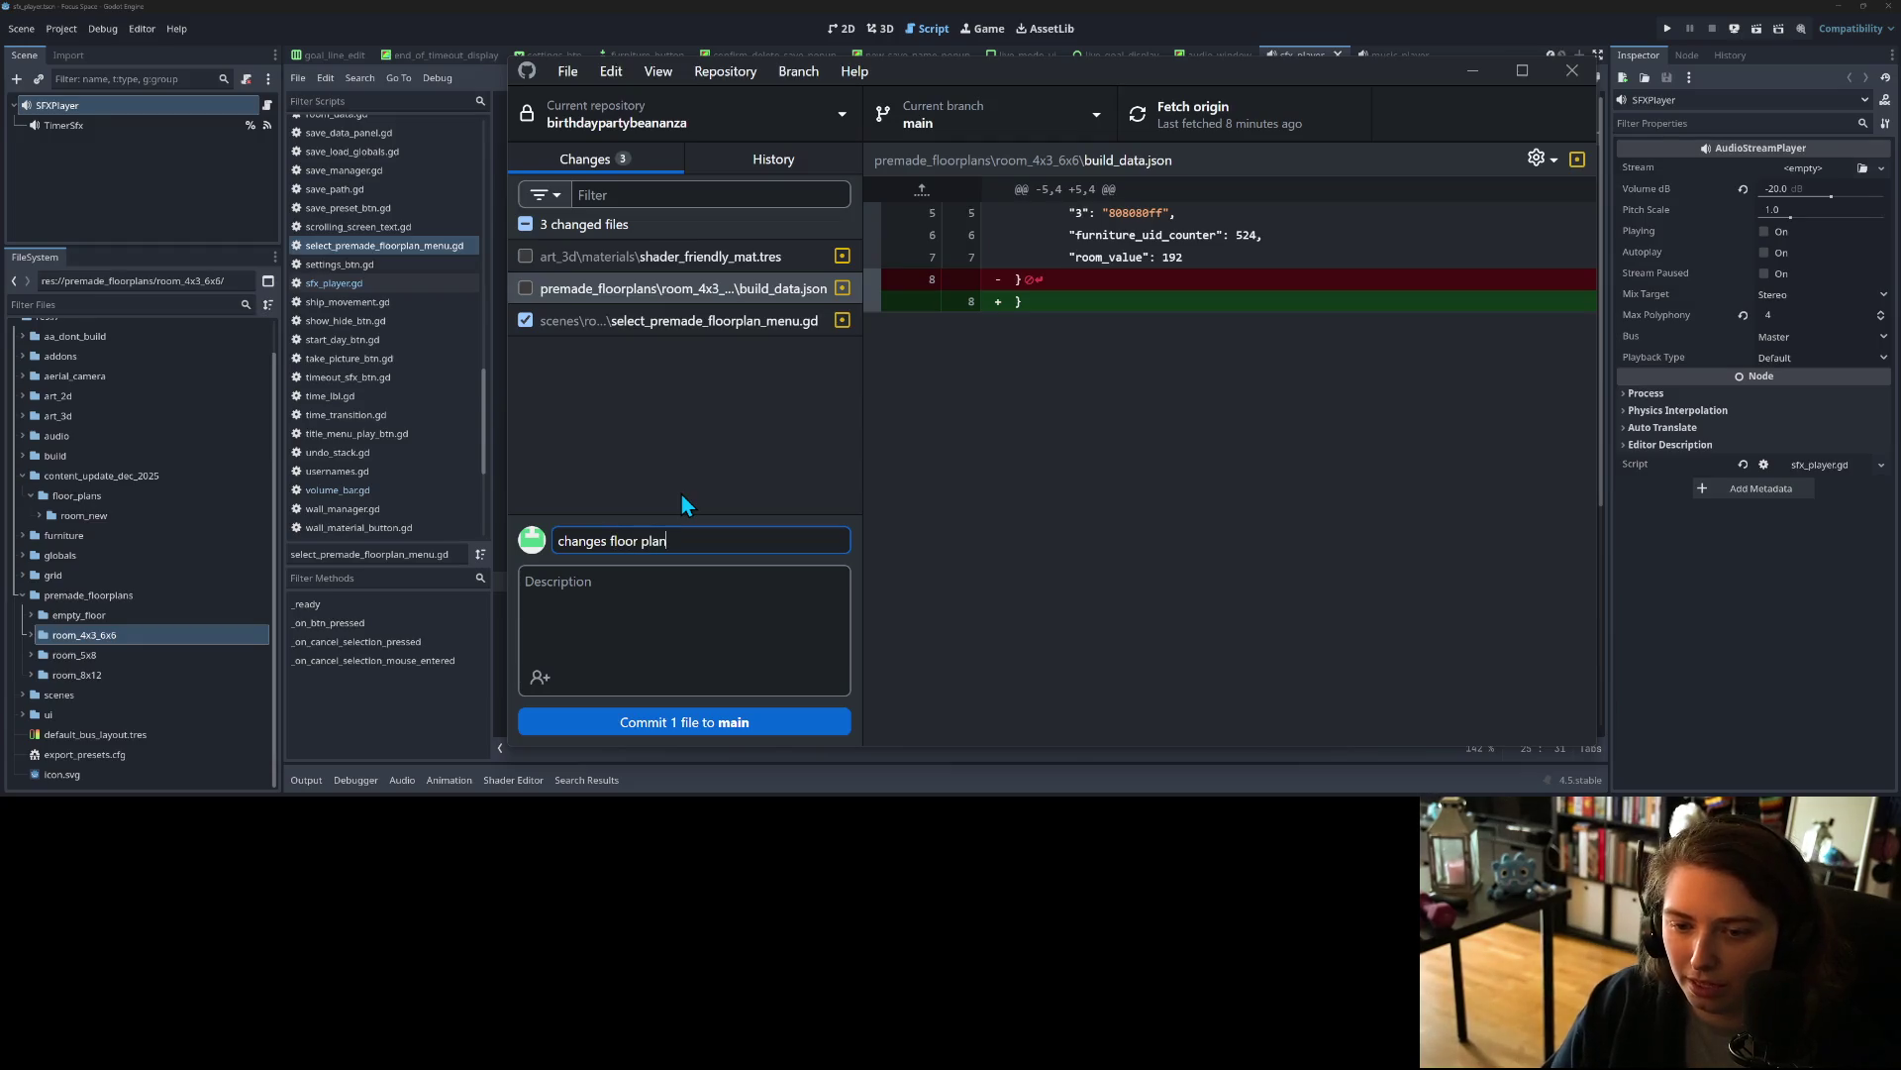
type("s to be sp")
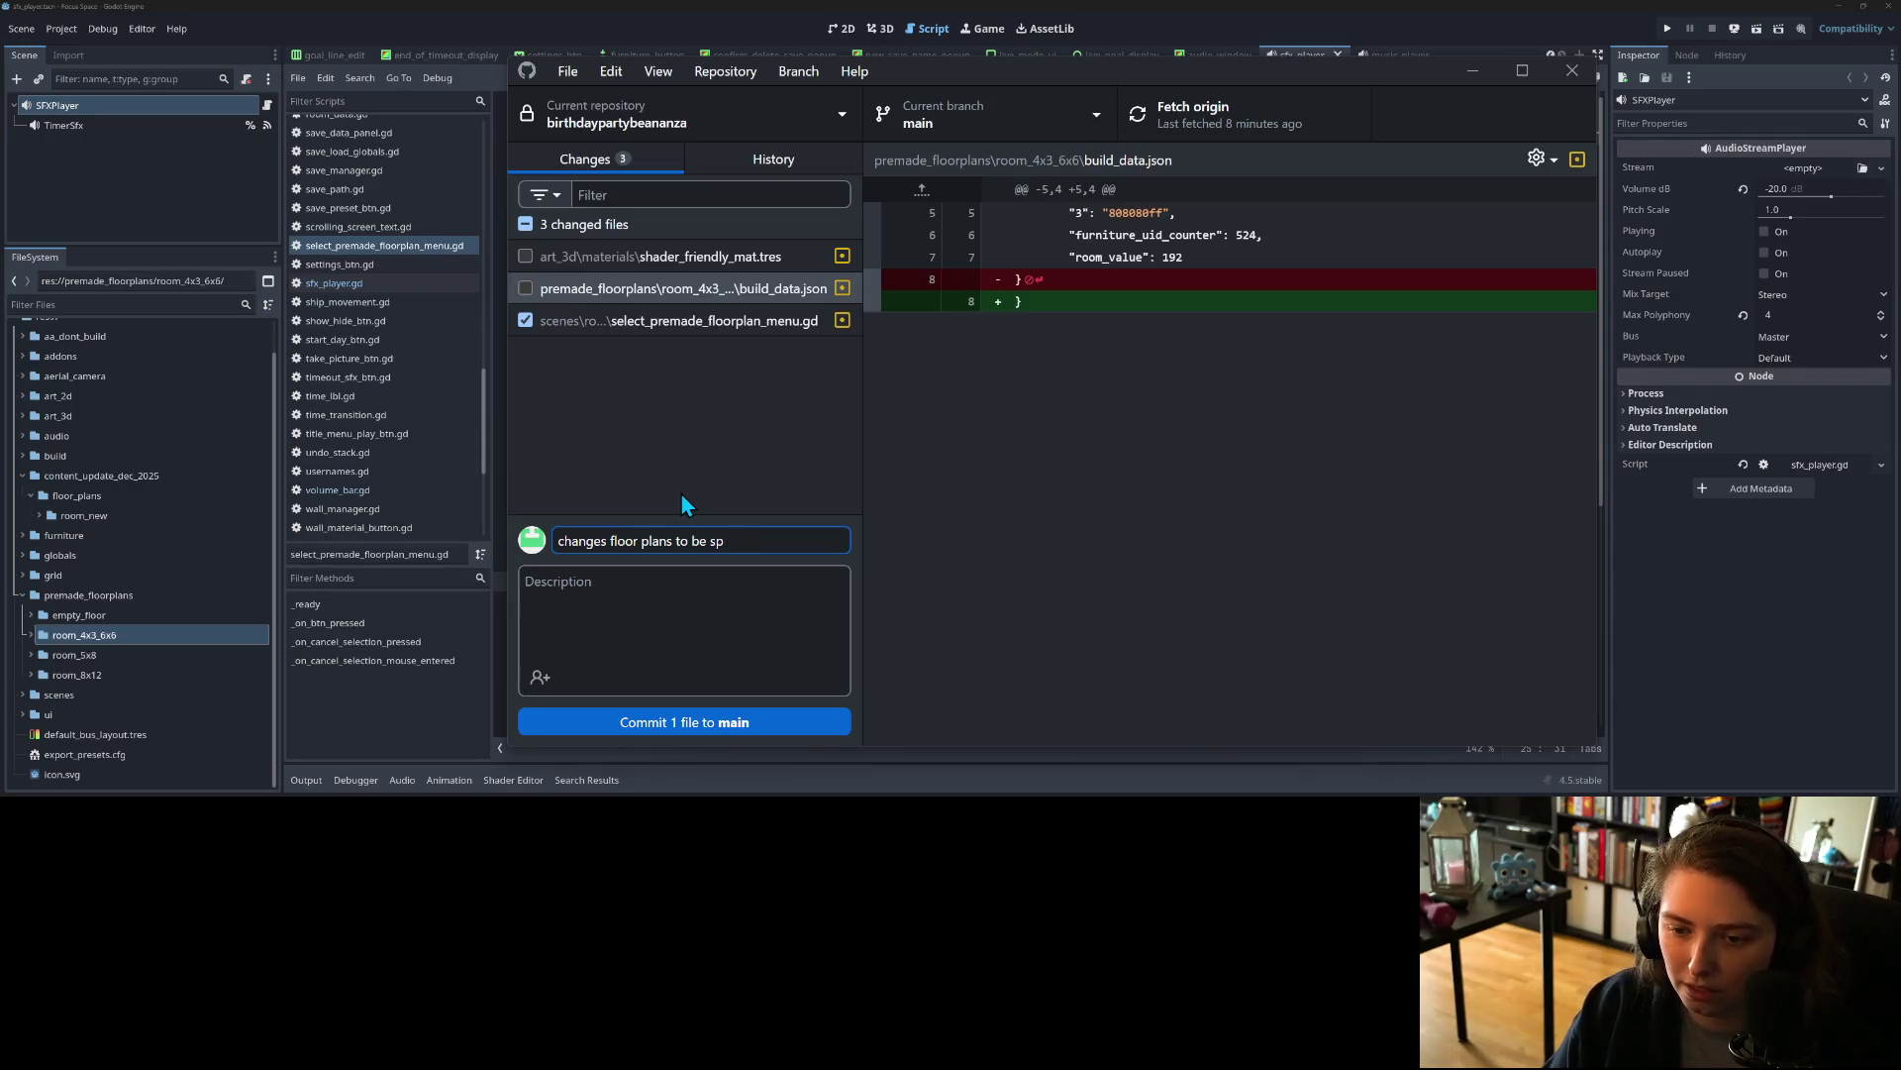
type("ecific ord")
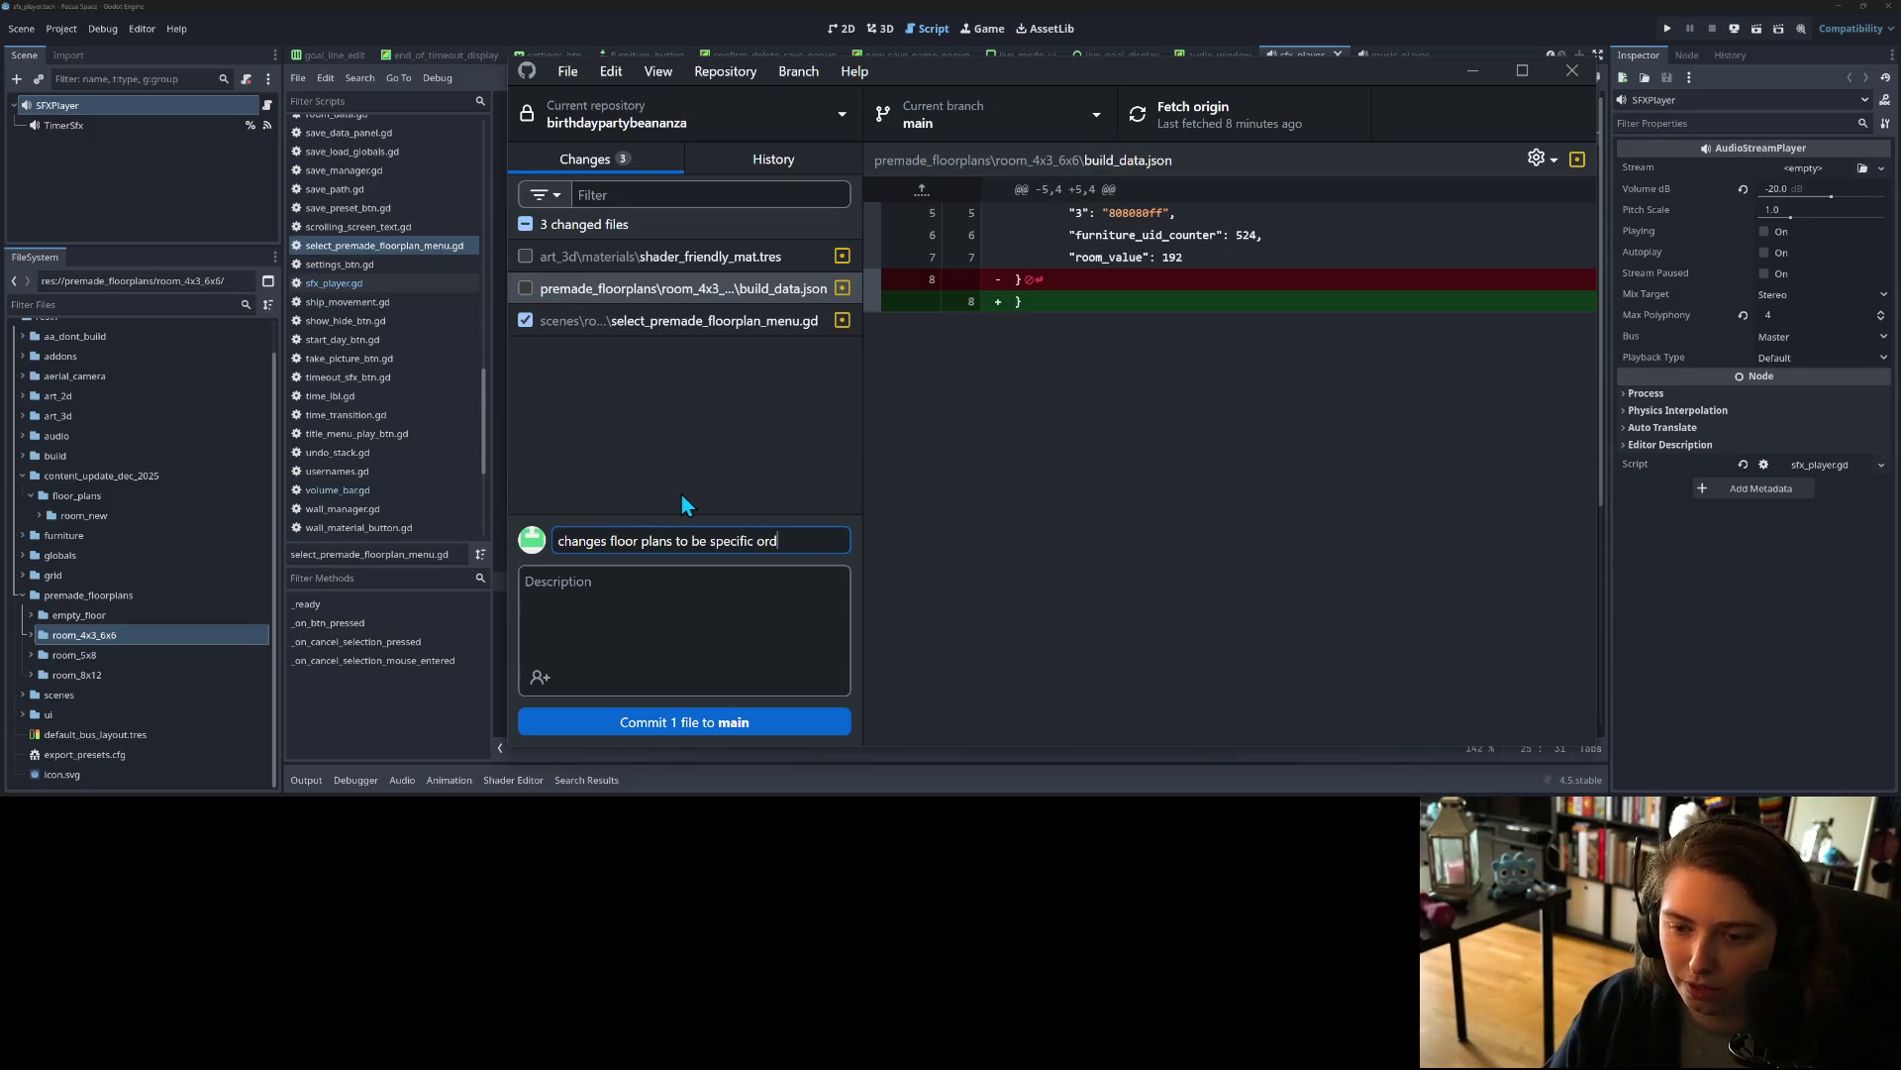
type("er")
left_click(734, 722)
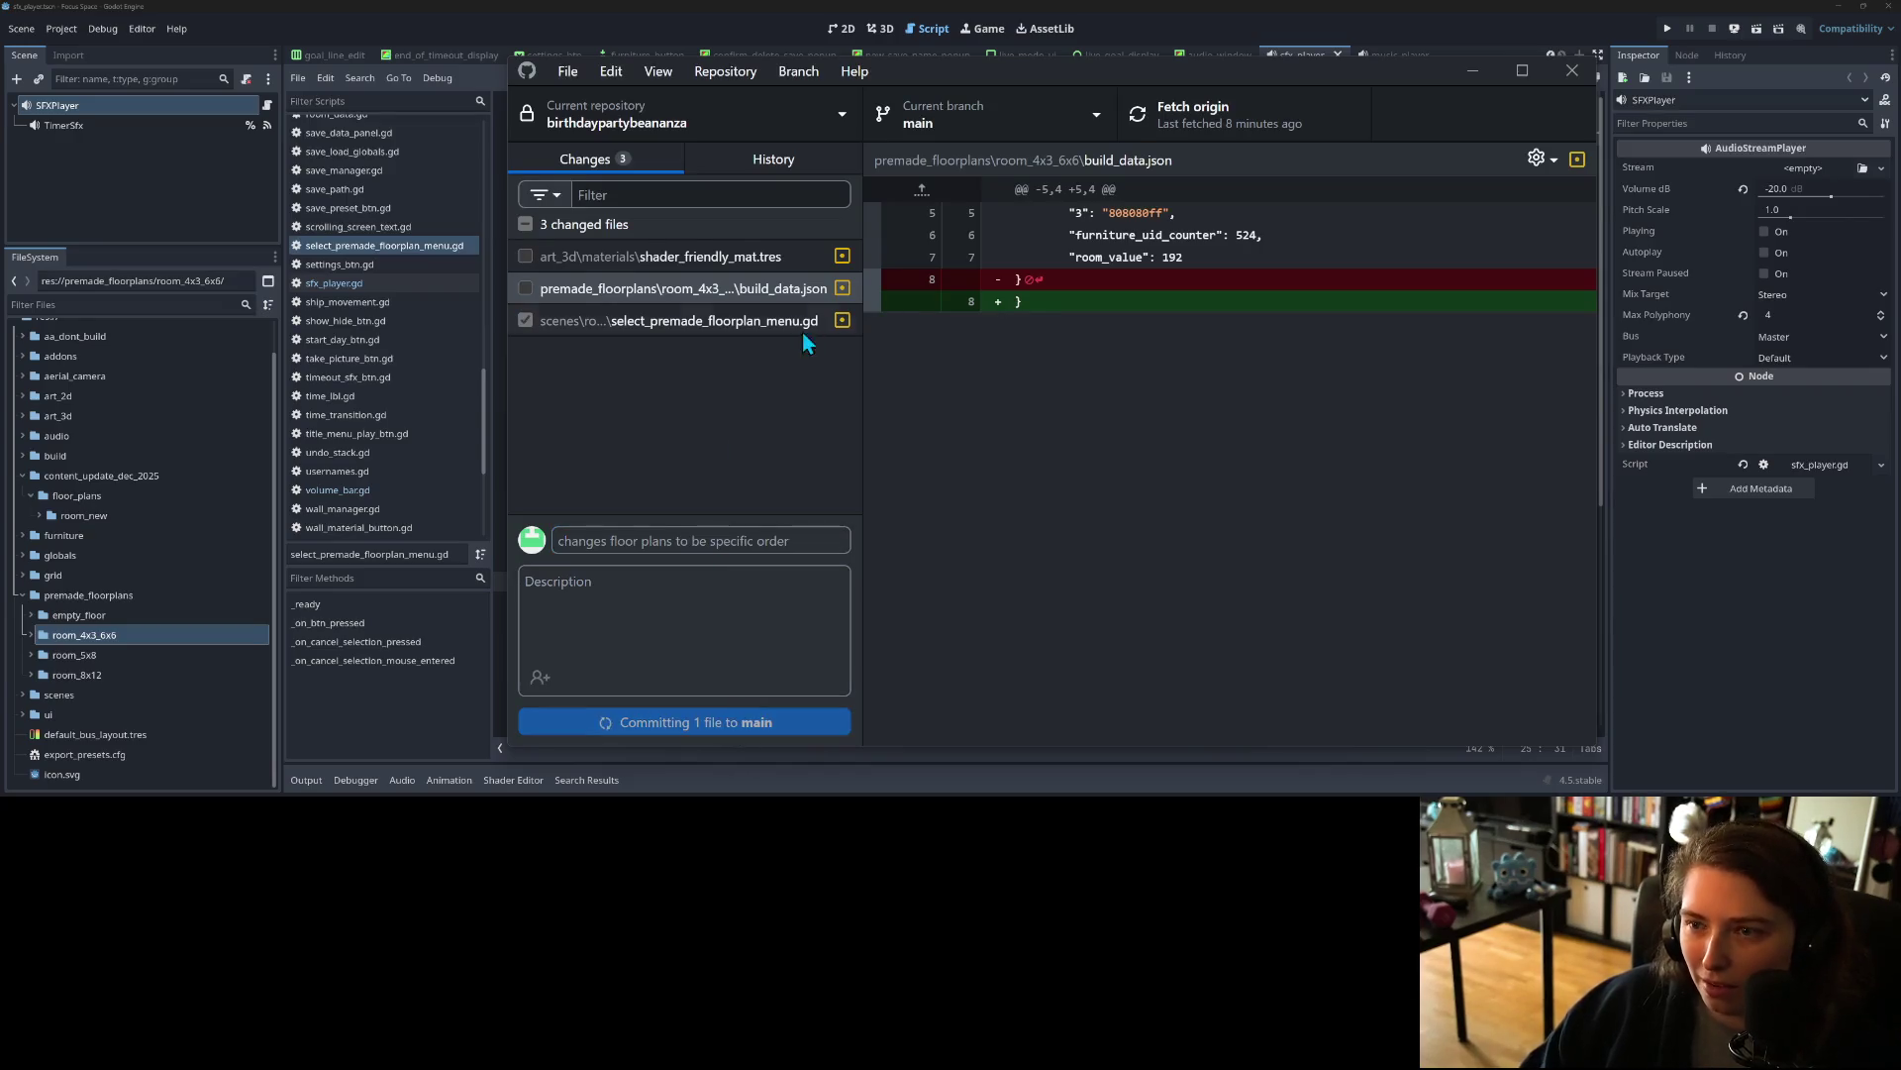
left_click(1267, 121)
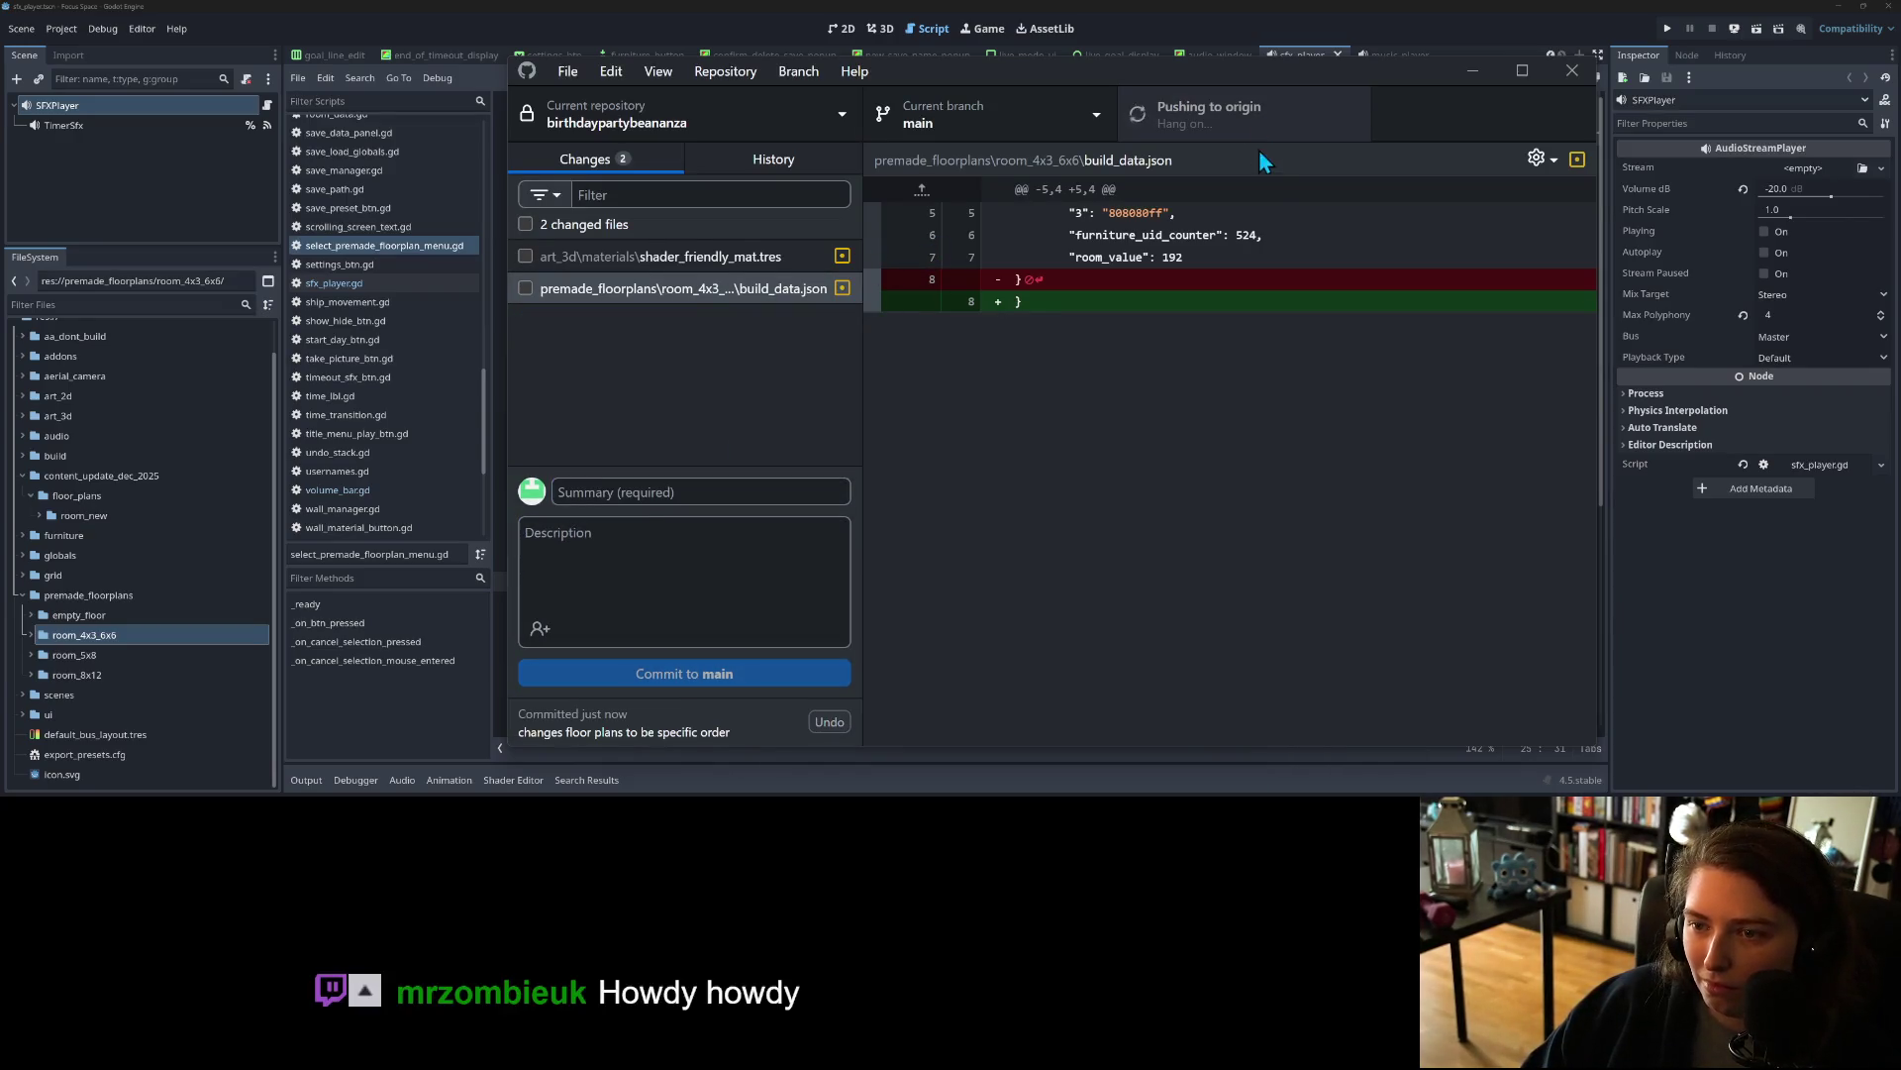
left_click(1788, 782)
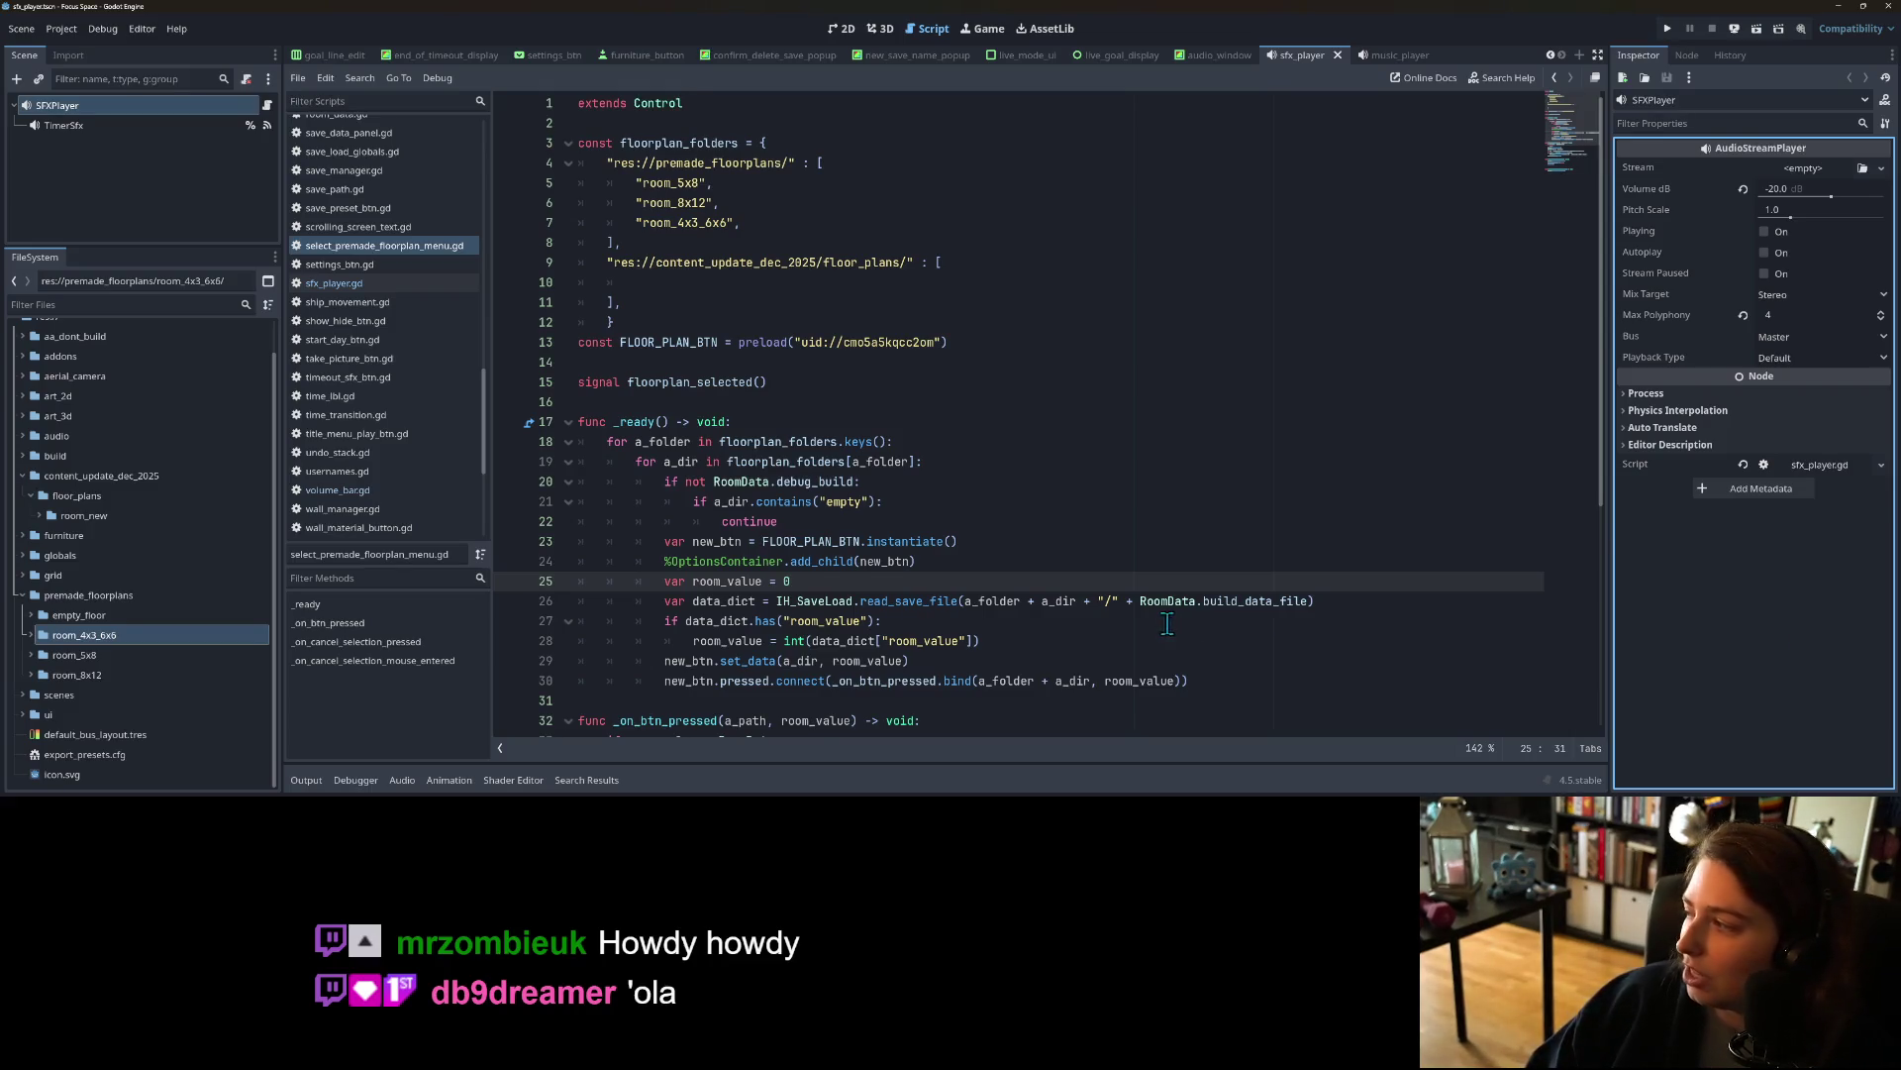
Step: Move 'change floor plans to be explicit order' to Done and 'add scroll container to saves list' to In Progress
scroll(1168, 600, "down", 1)
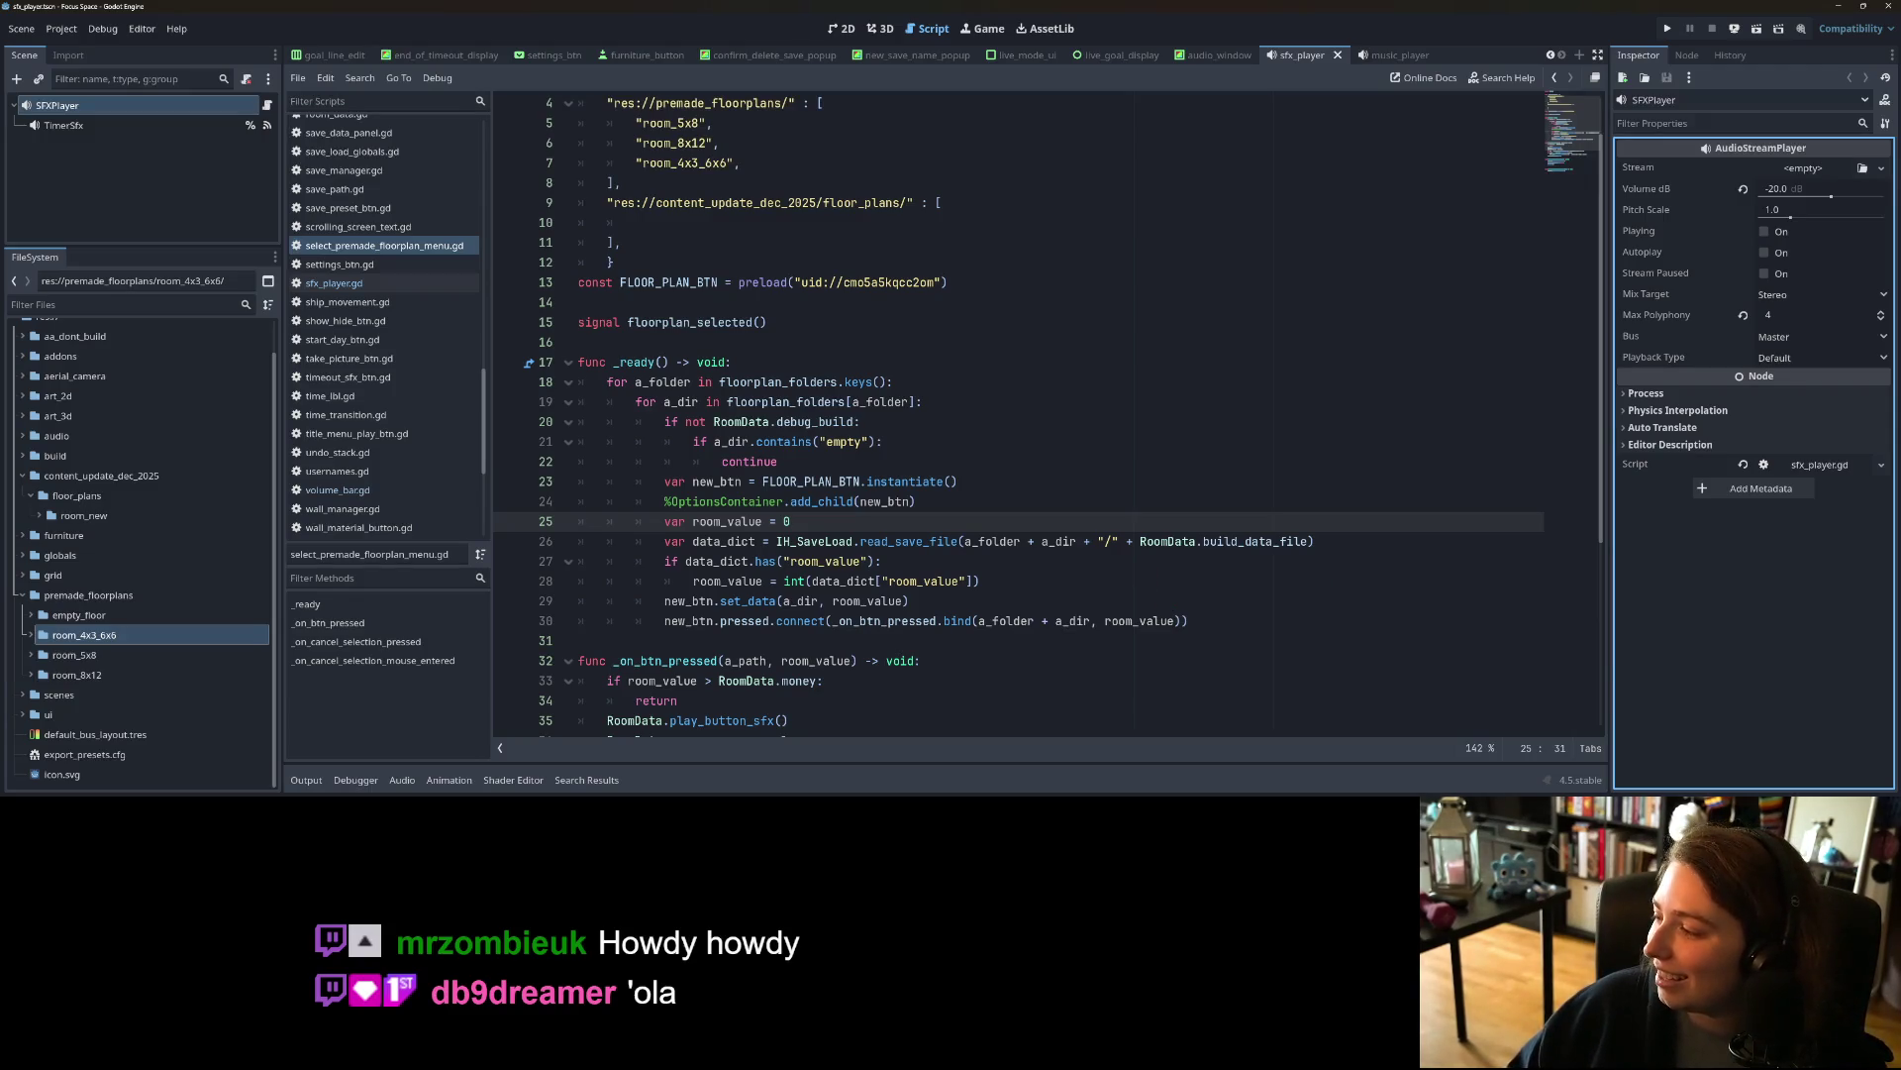
key("alt+Tab")
mouse_move(653, 326)
left_mouse_down()
mouse_move(661, 362)
mouse_move(1329, 319)
left_mouse_up()
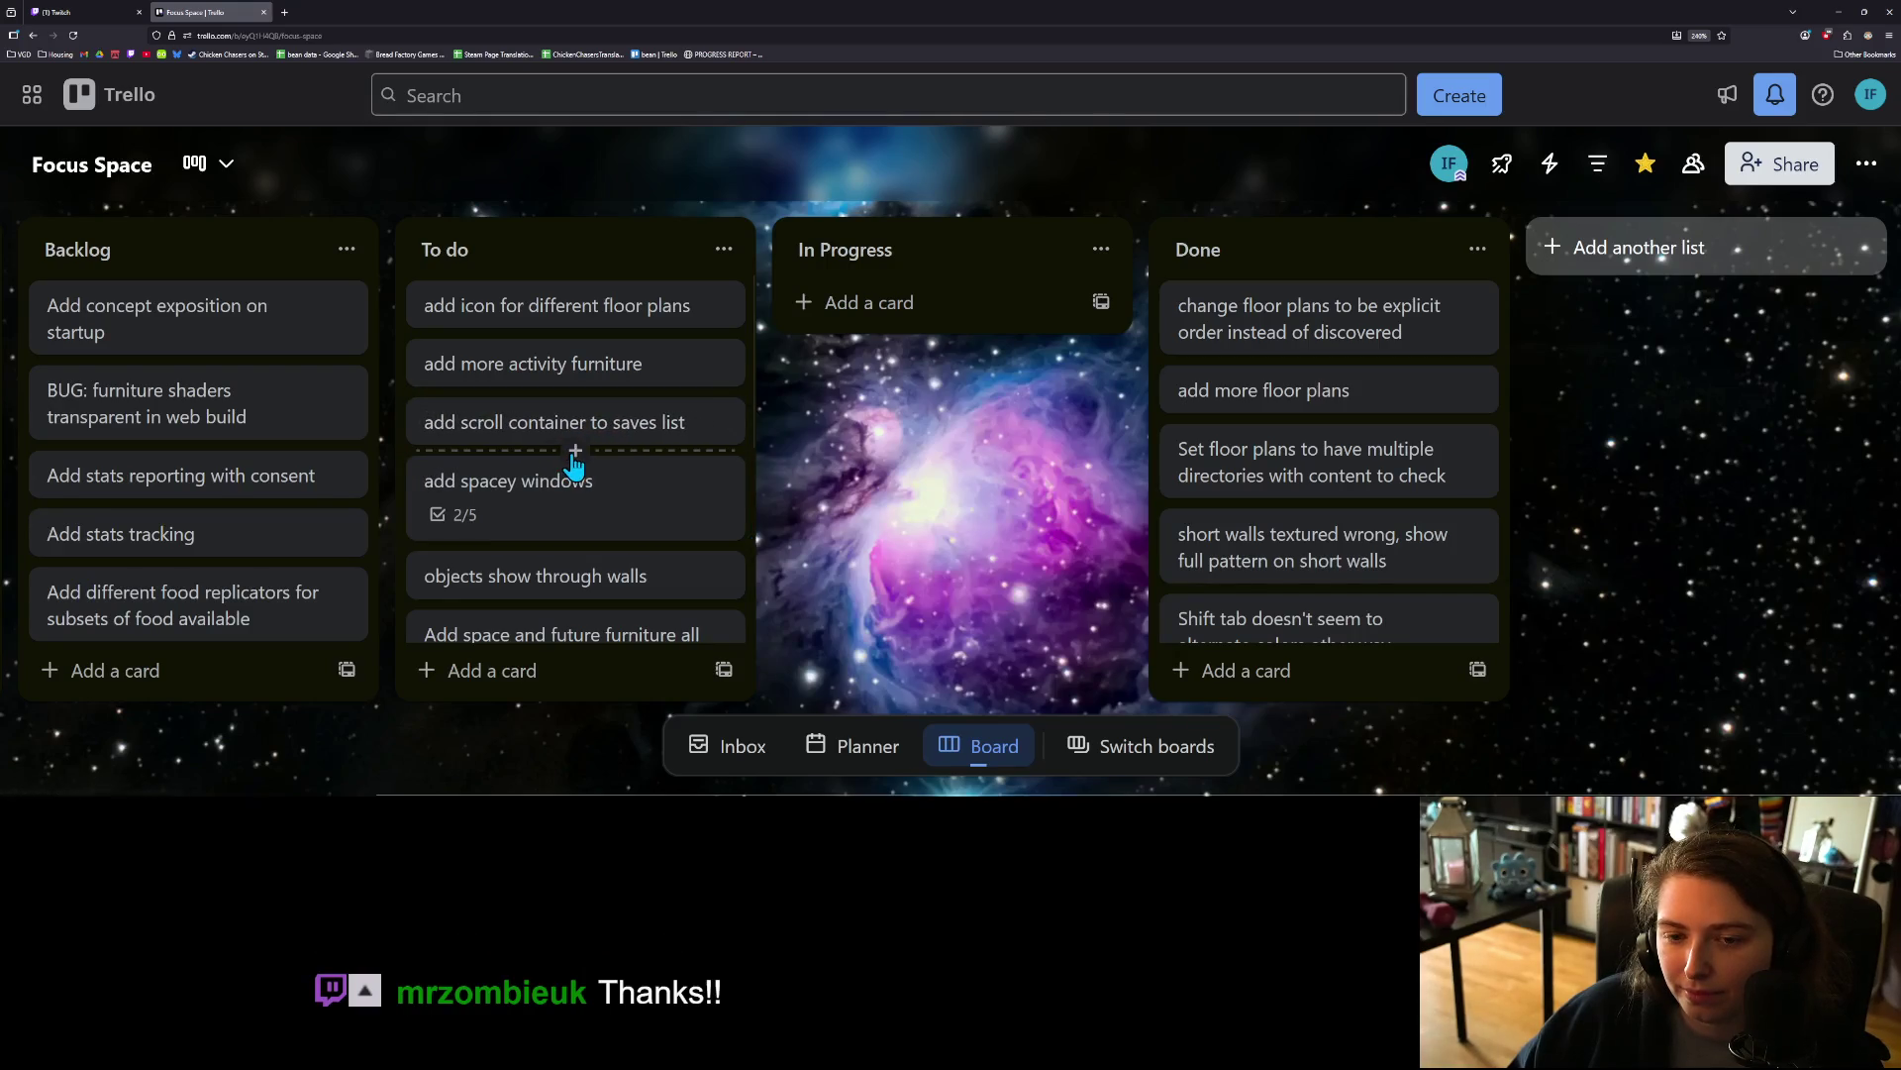
left_click_drag(614, 431, 1030, 332)
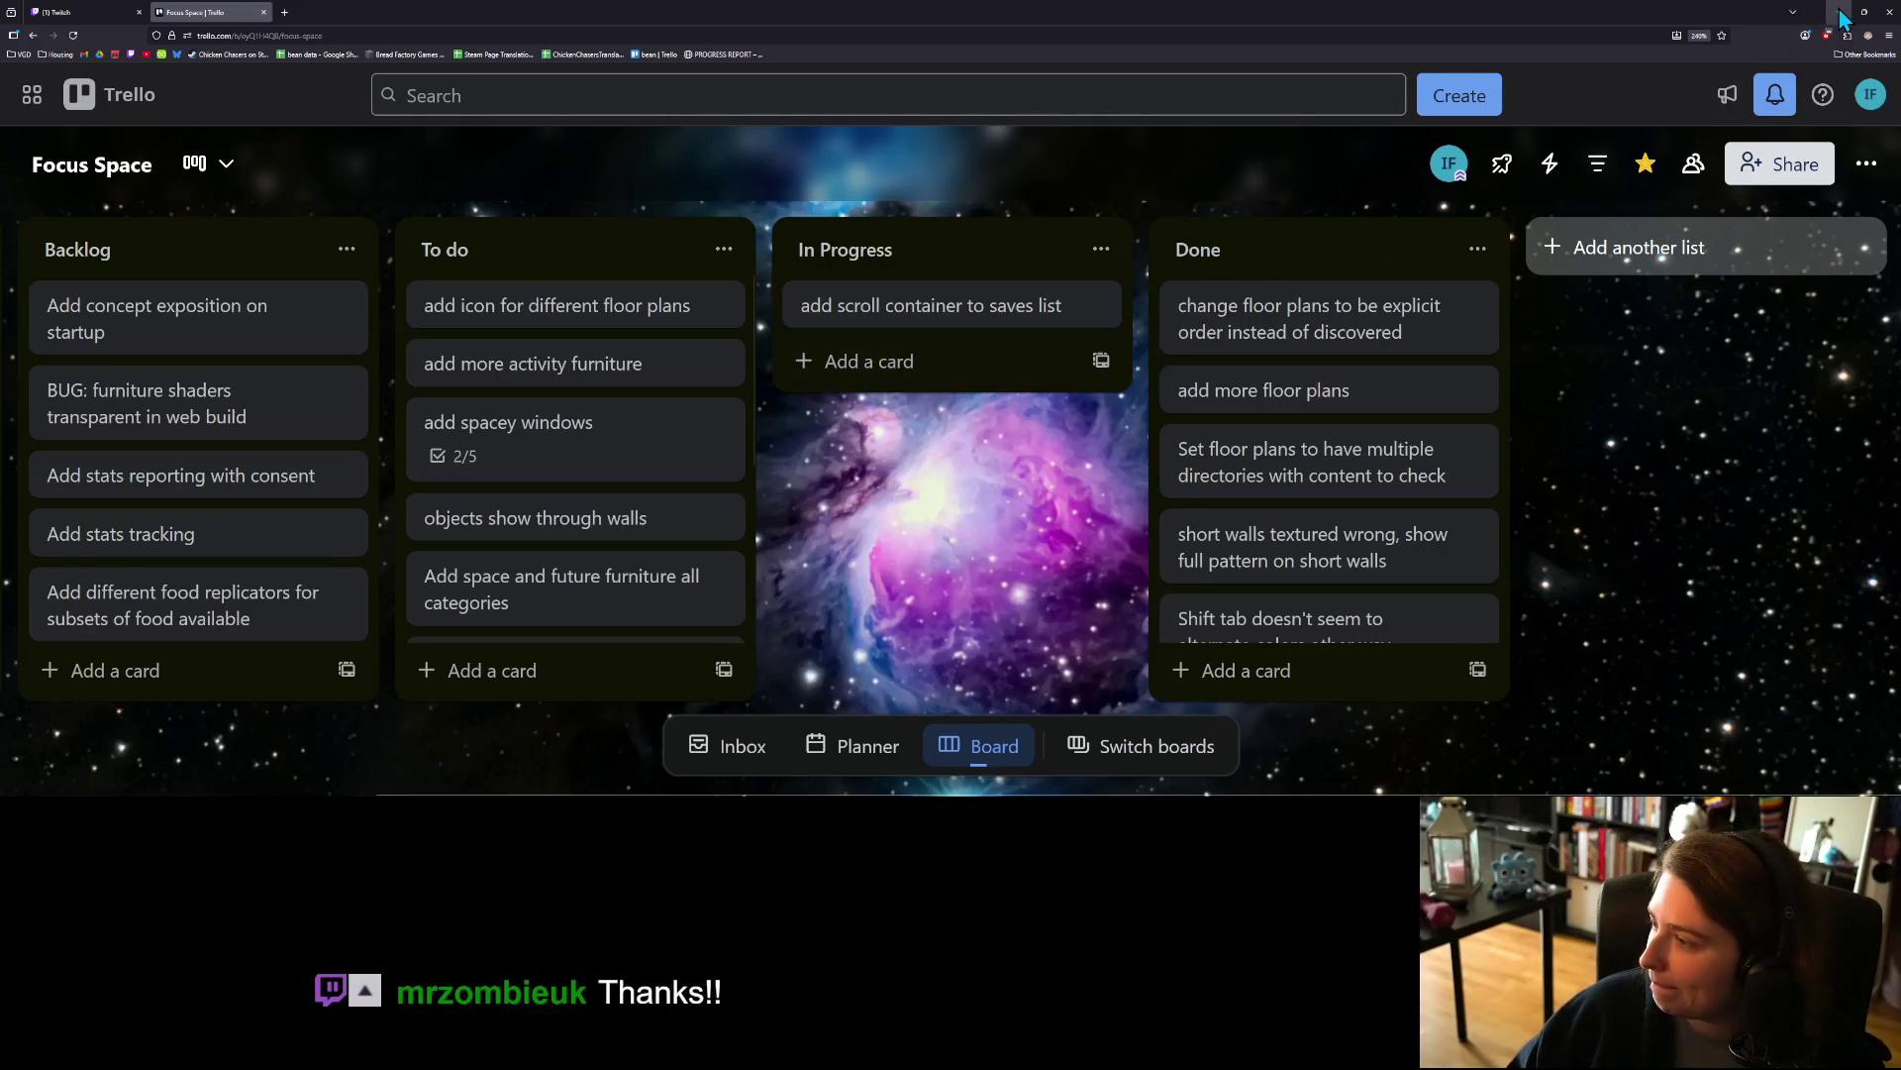
left_click(1840, 12)
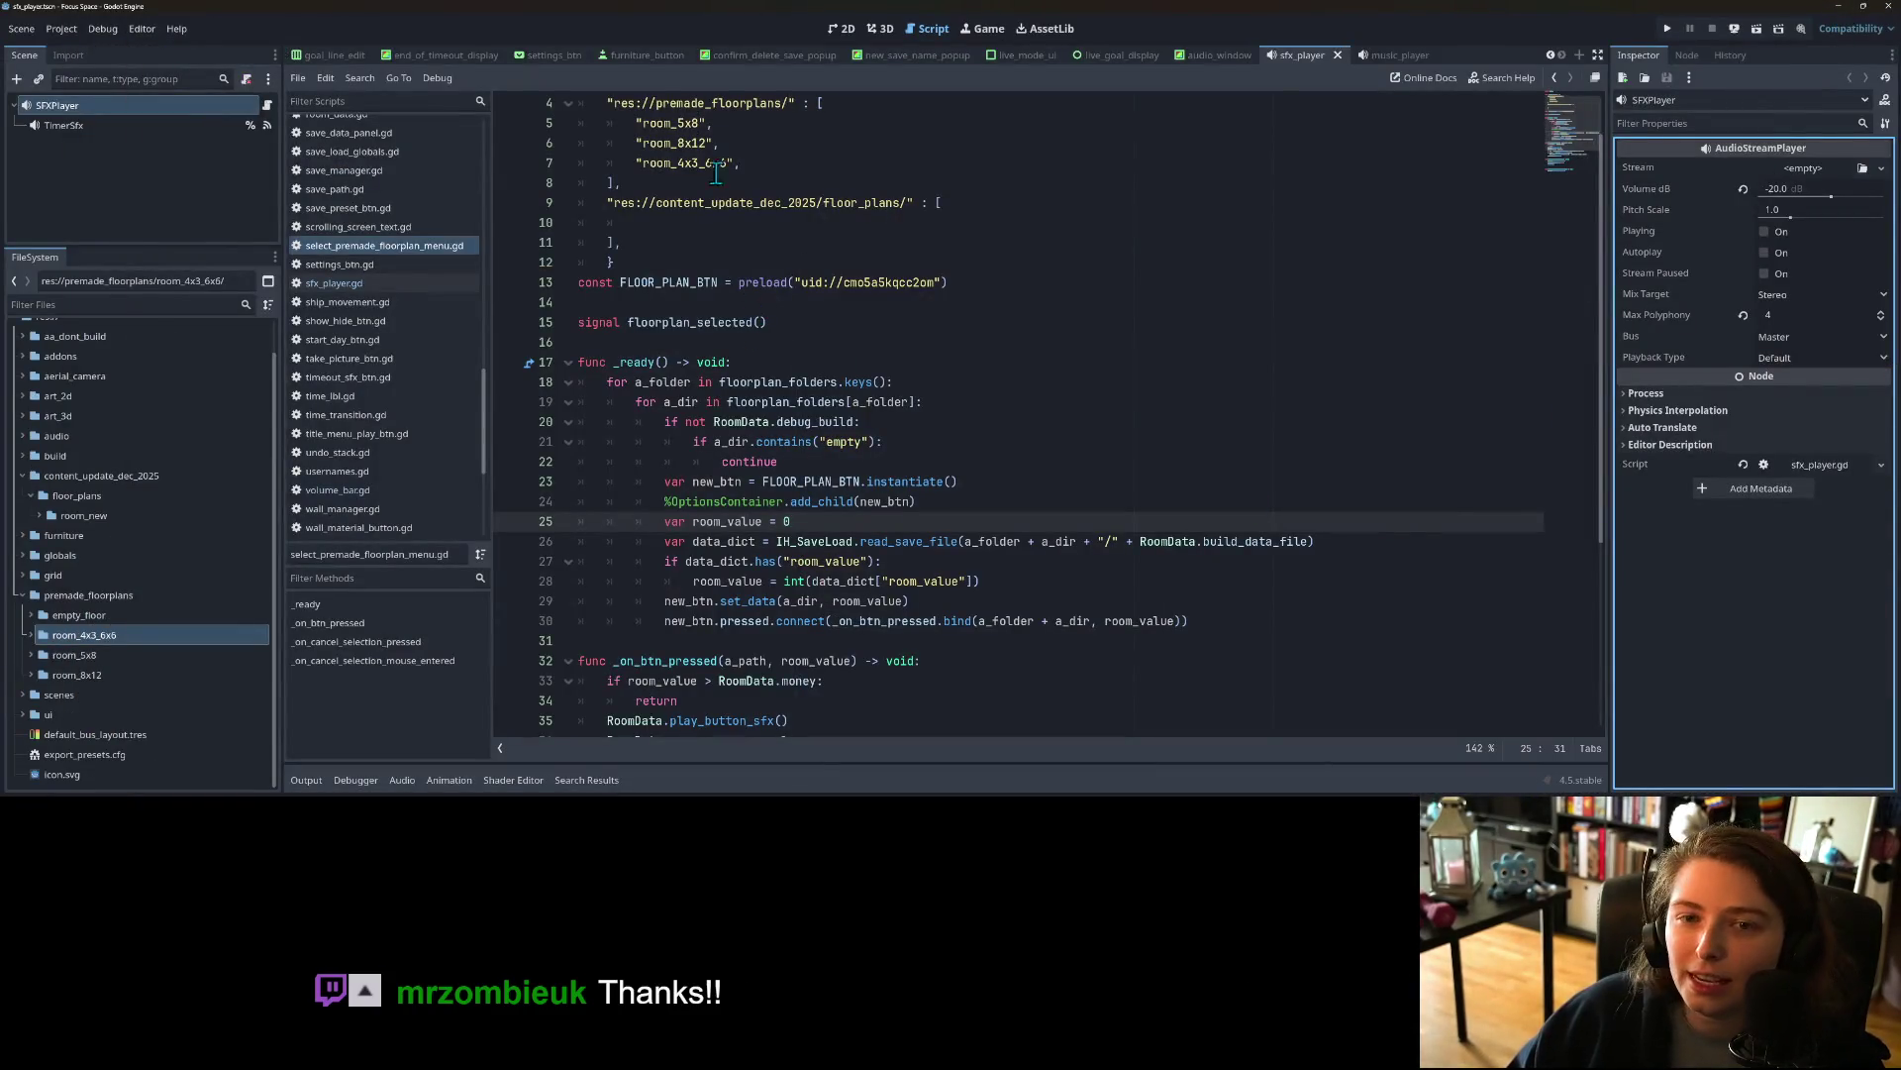
Step: Open the save_manager scene and add a ScrollContainer child under VBoxContainer
scroll(1550, 57, "up", 8)
scroll(1552, 60, "up", 1)
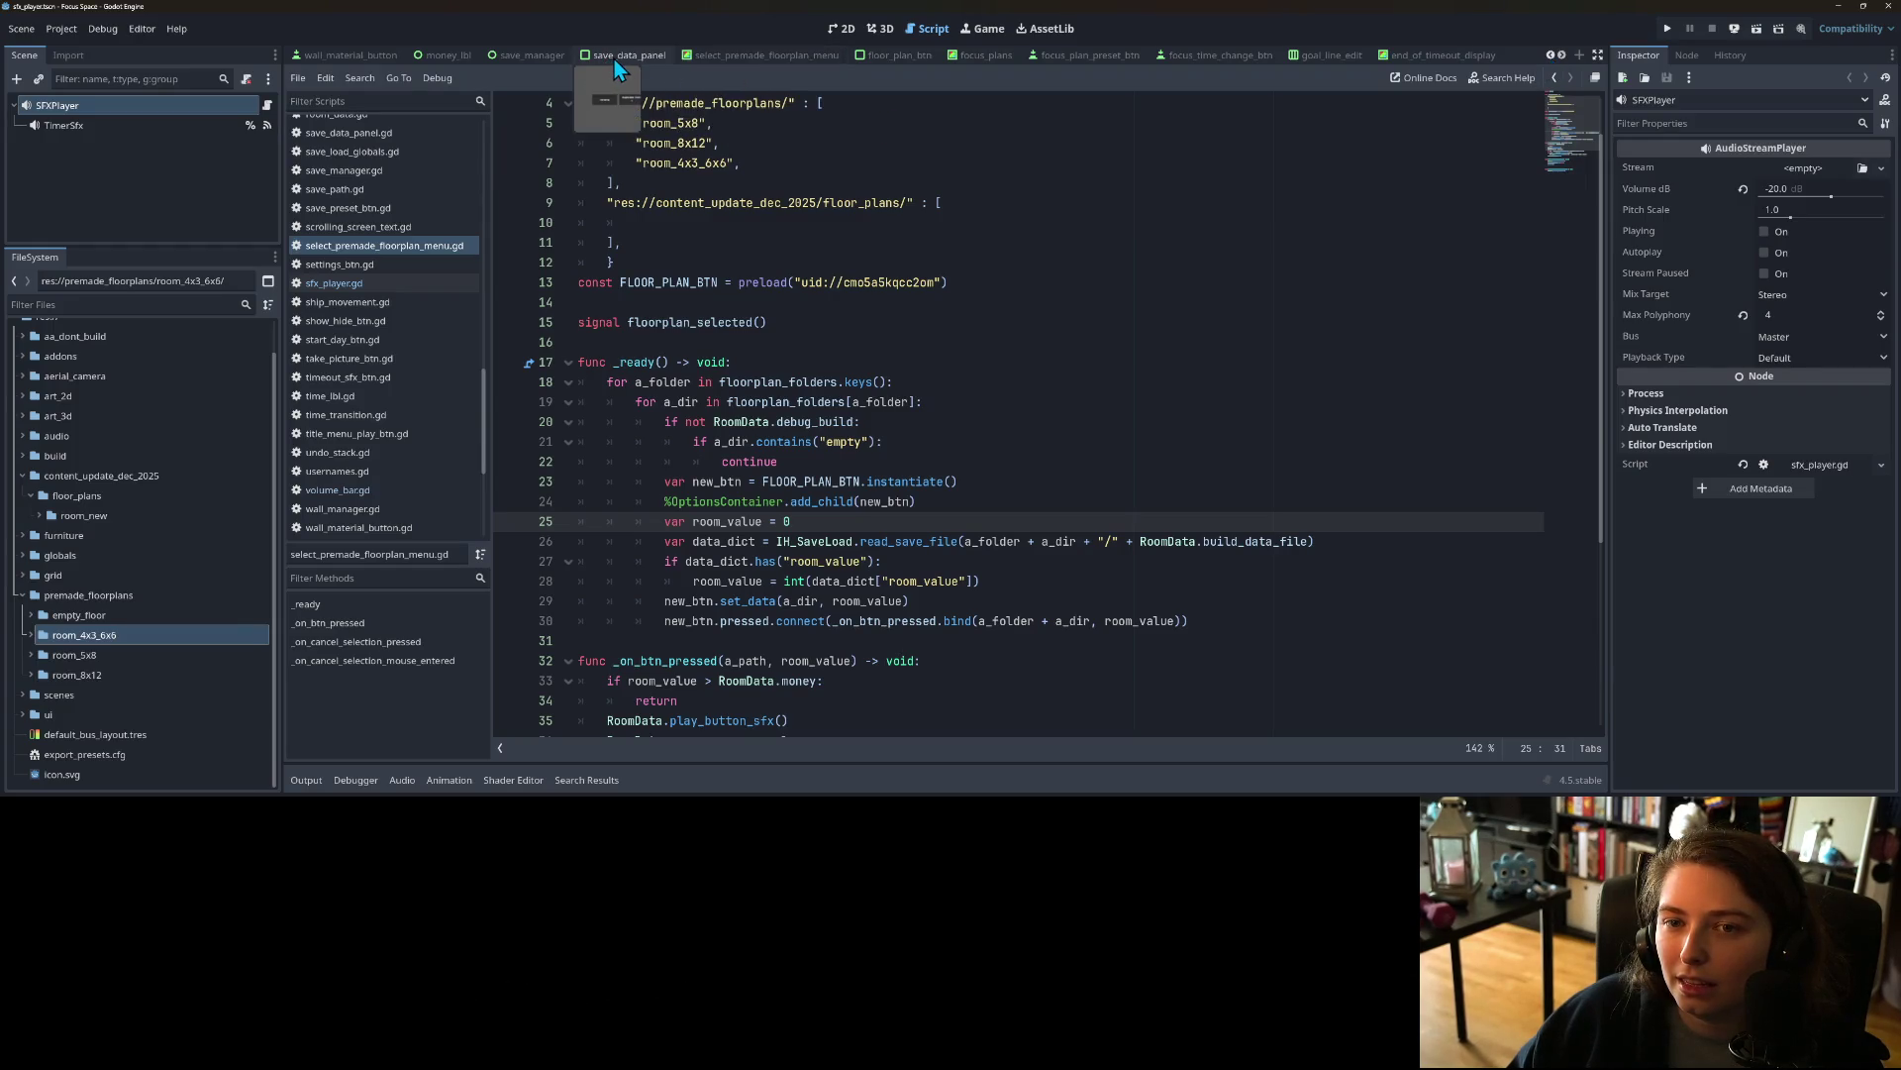
left_click(529, 57)
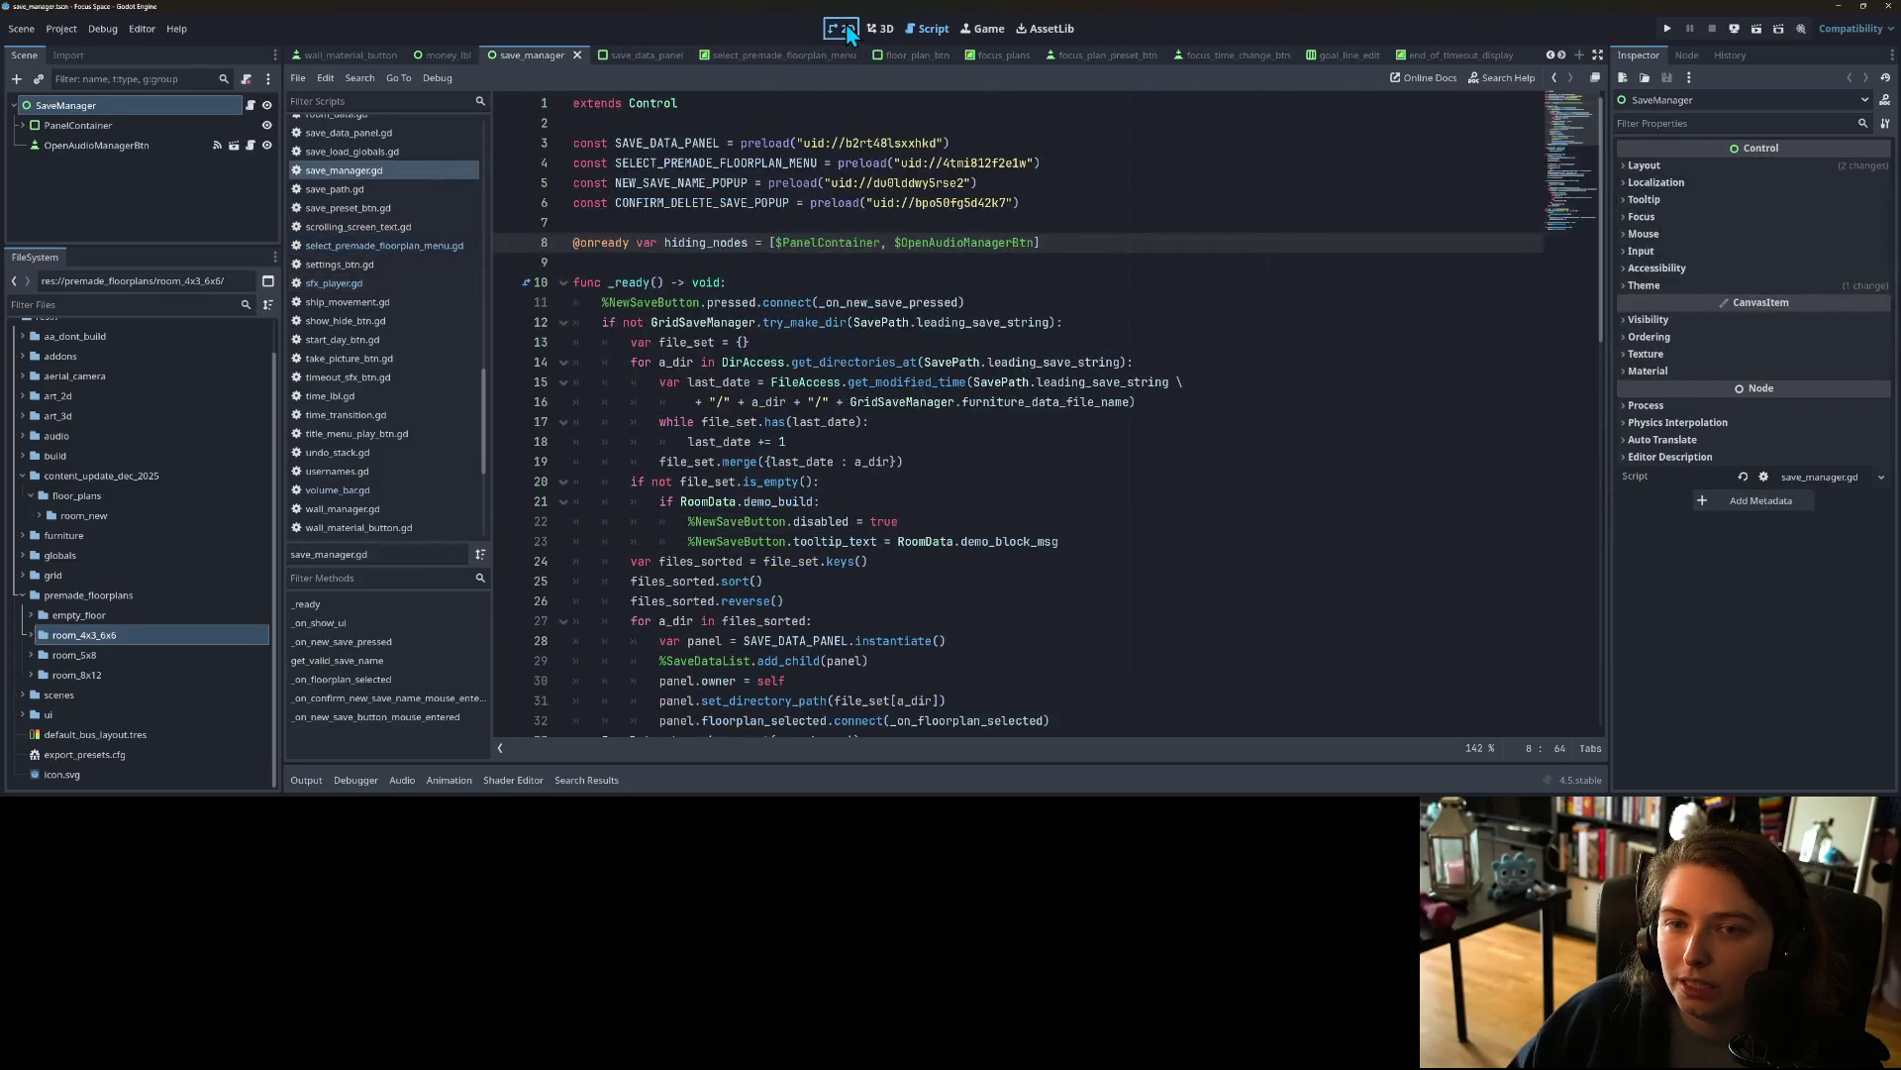
left_click(845, 30)
left_click(22, 125)
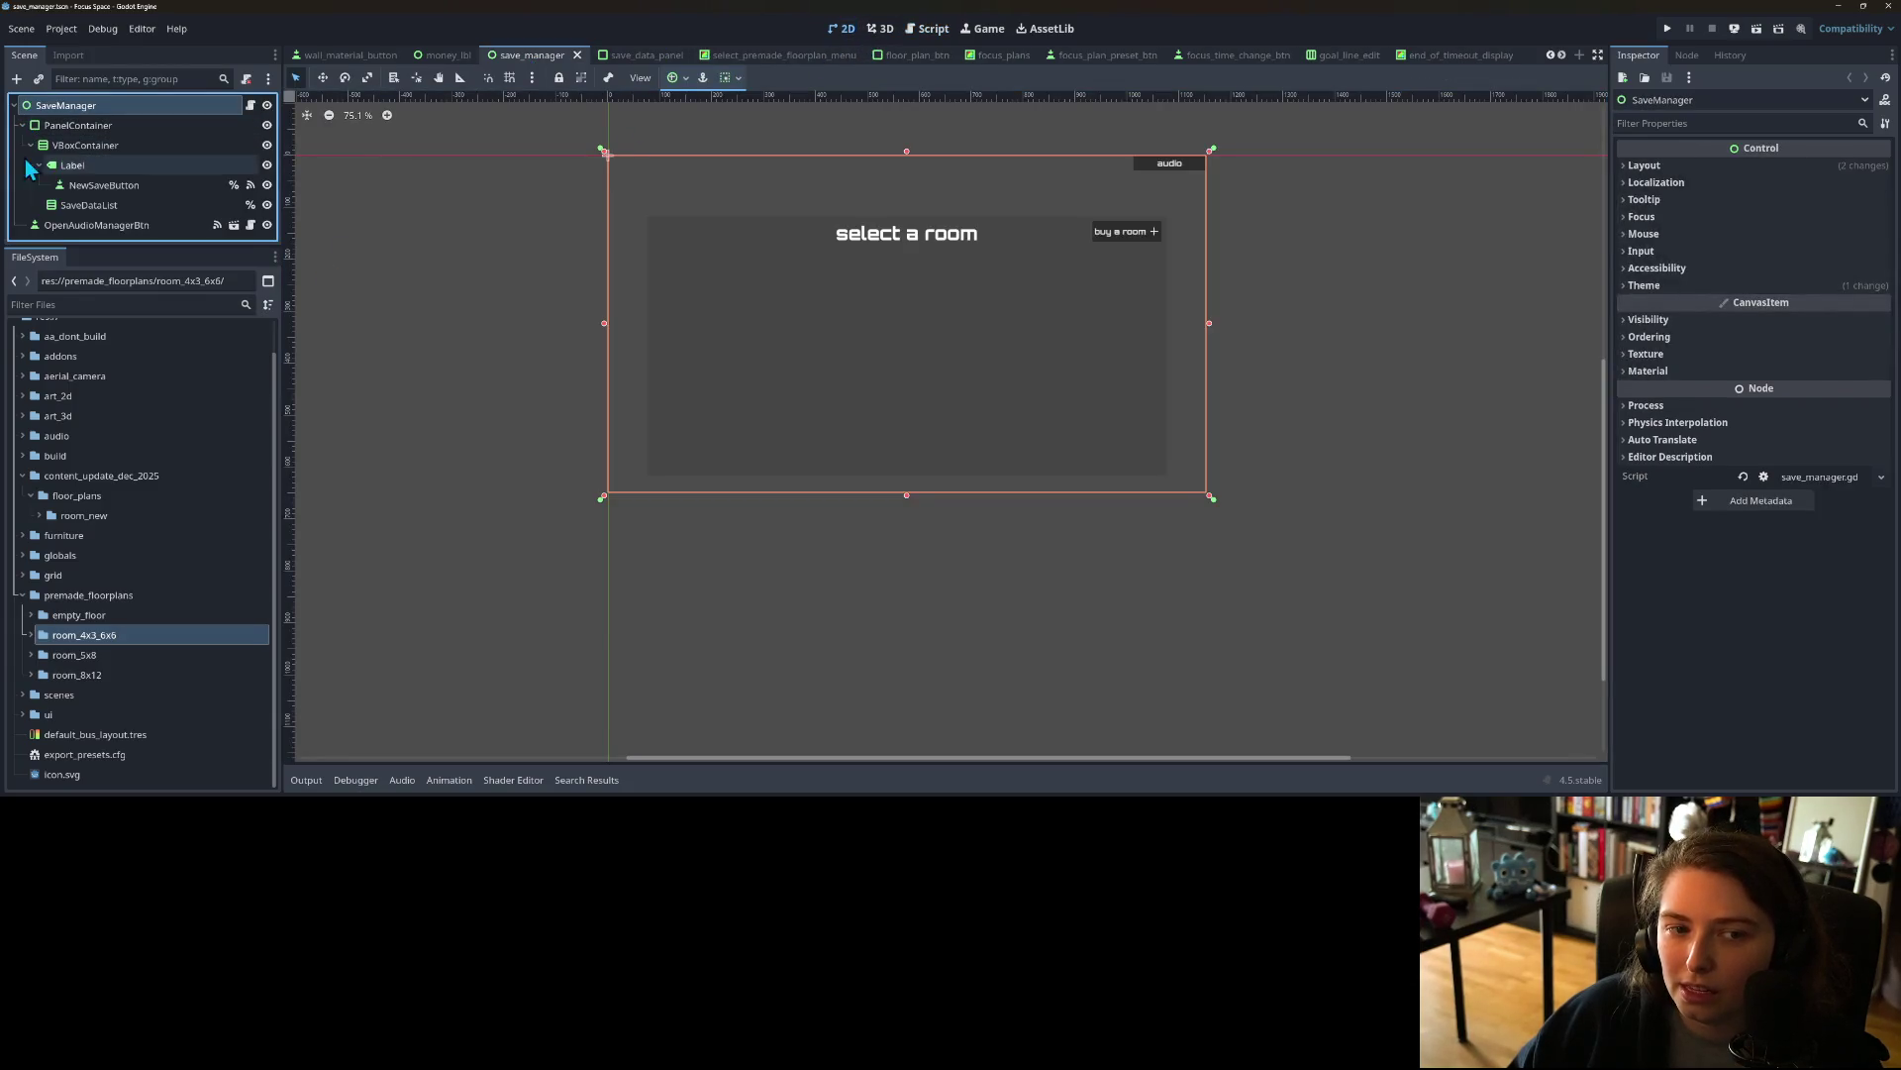
left_click(89, 205)
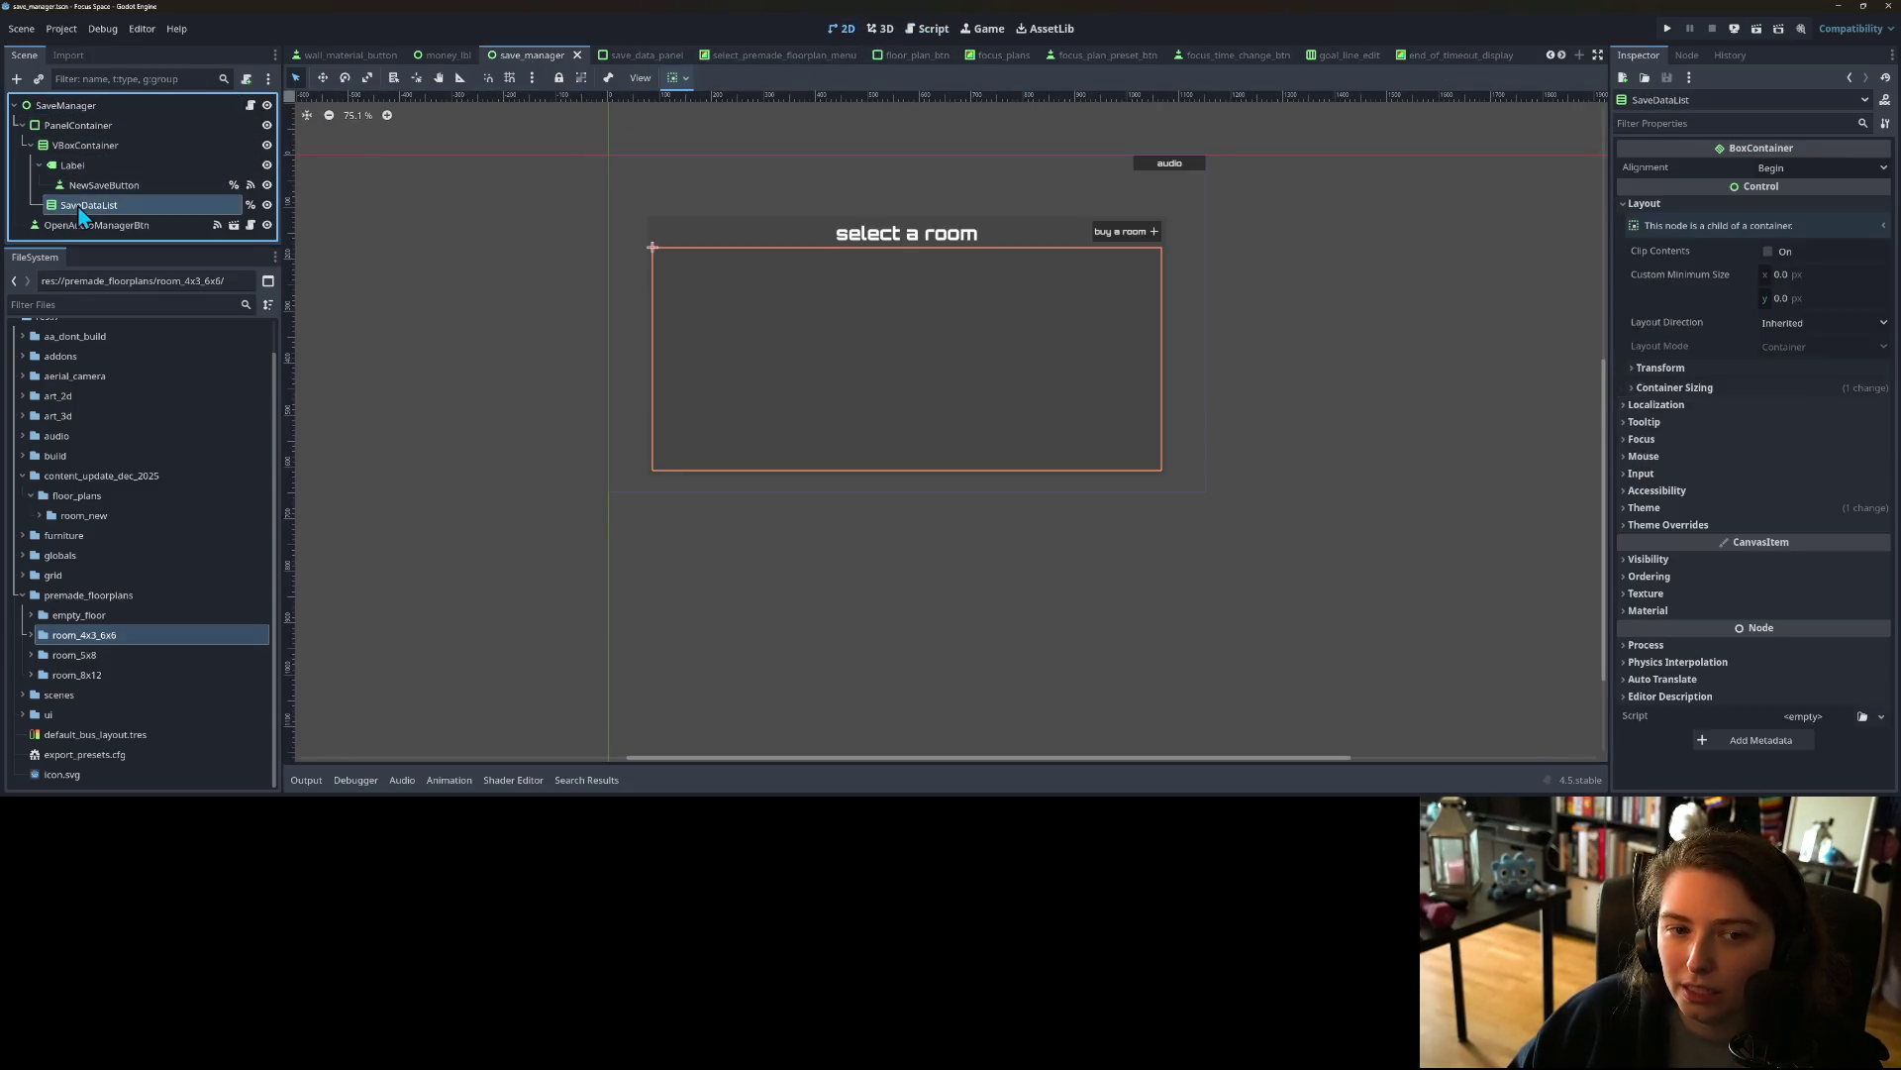
left_click(116, 145)
right_click(117, 145)
left_click(161, 155)
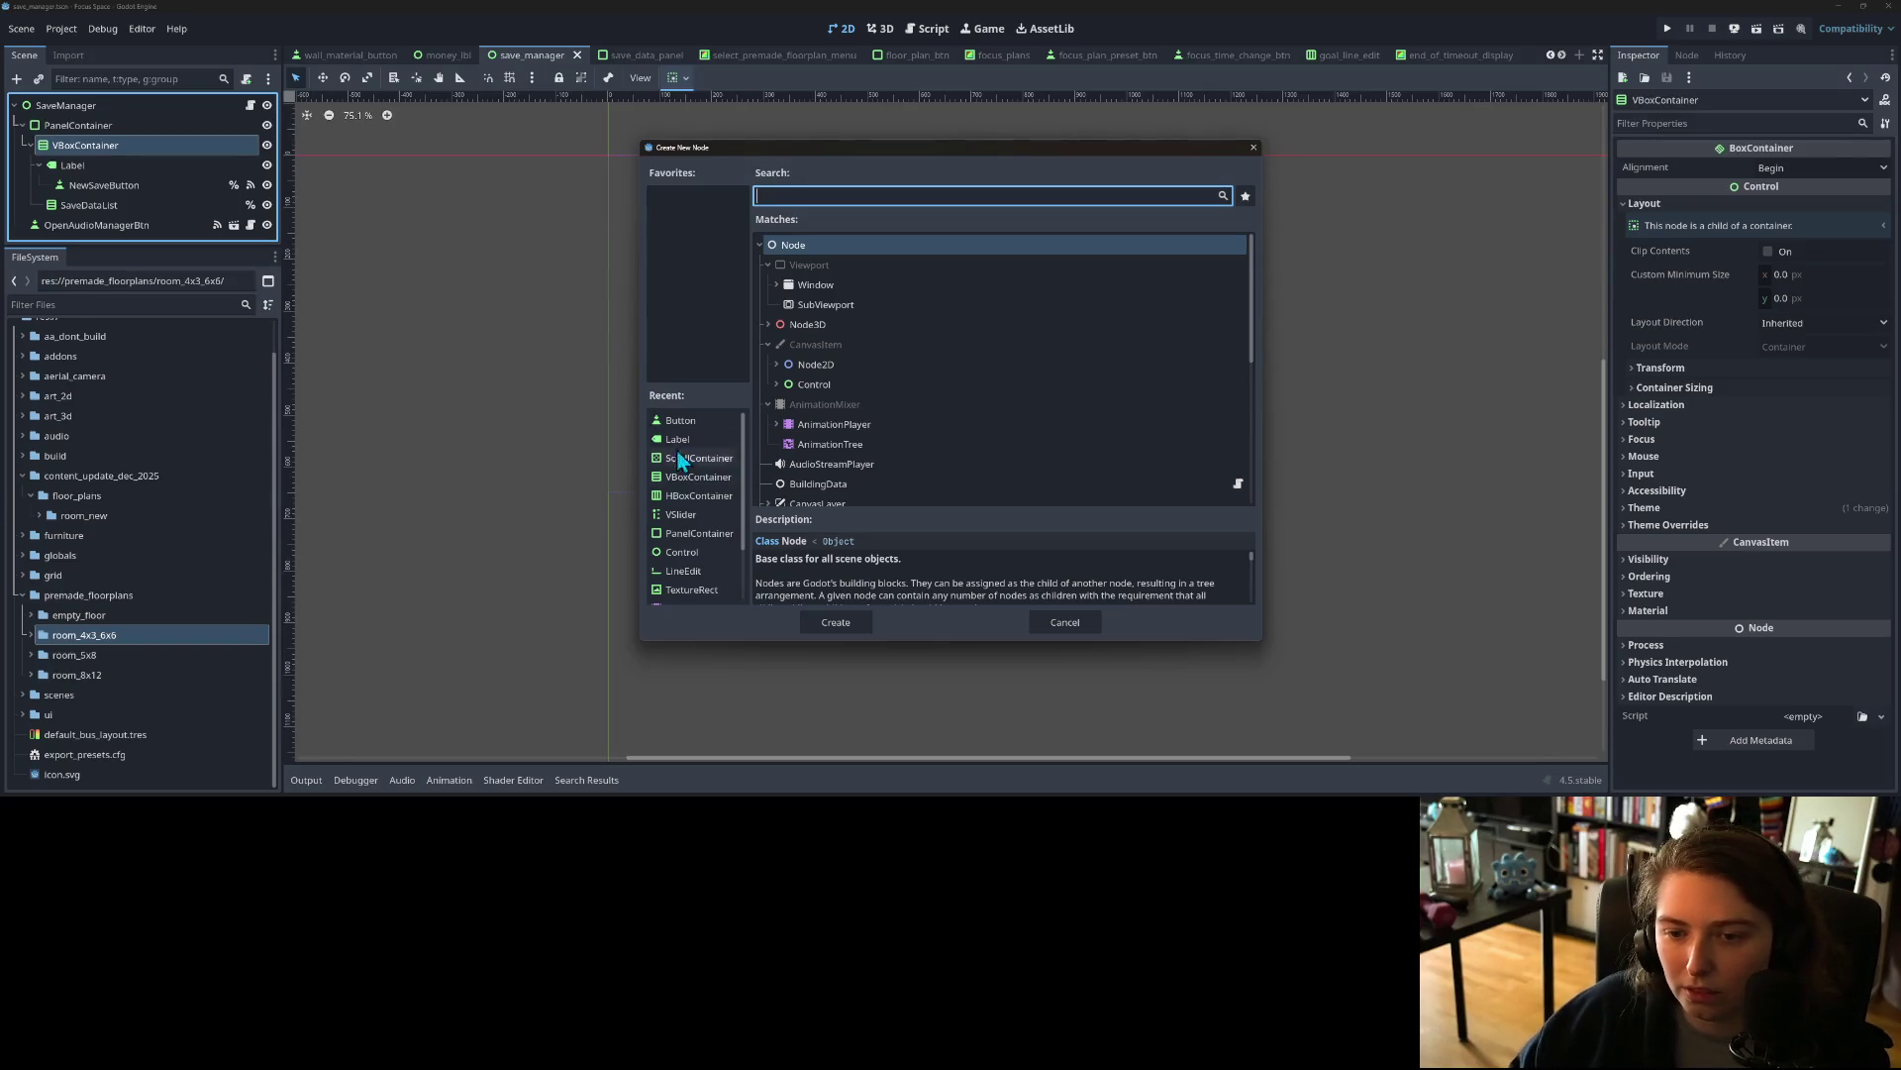
left_click(703, 459)
left_click(840, 624)
Step: Put SaveDataList inside the ScrollContainer, set it to expand vertically with horizontal scrolling disabled, and save
left_click_drag(139, 206, 134, 226)
left_click(118, 194)
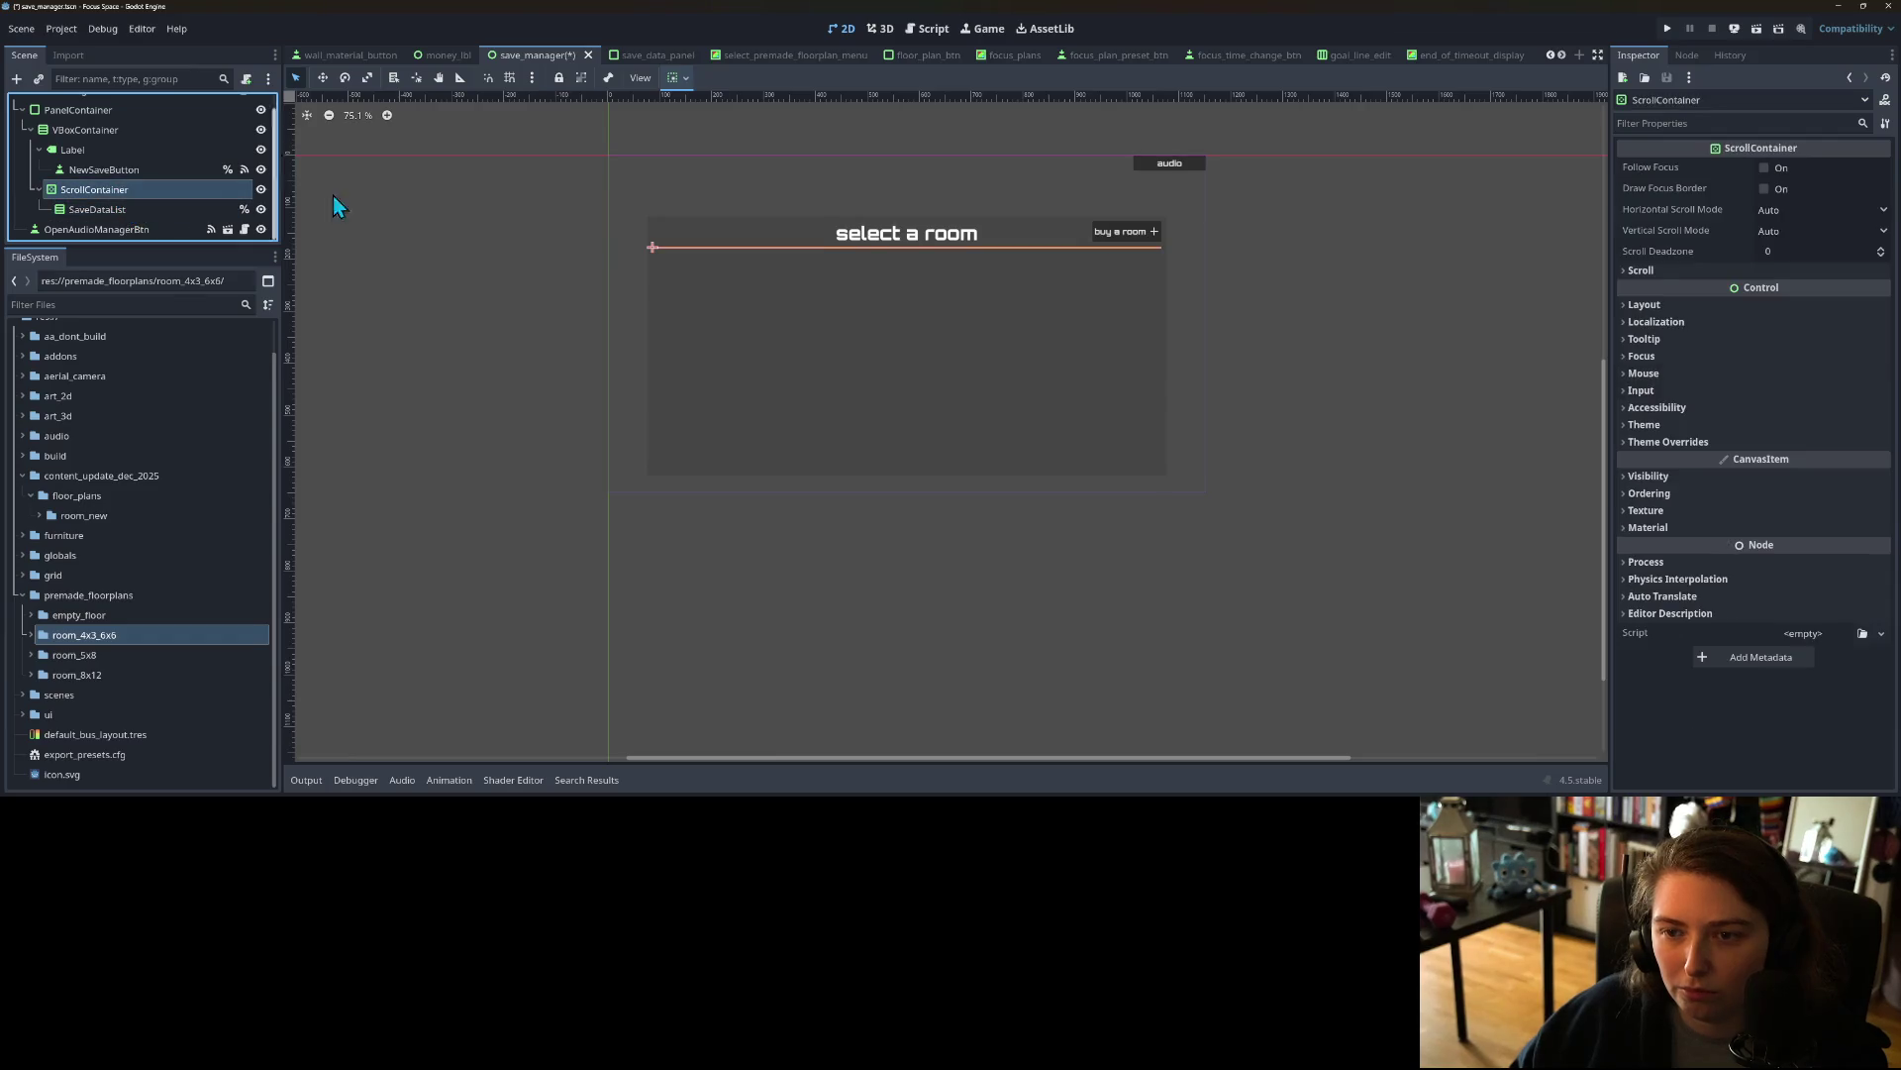
left_click(680, 79)
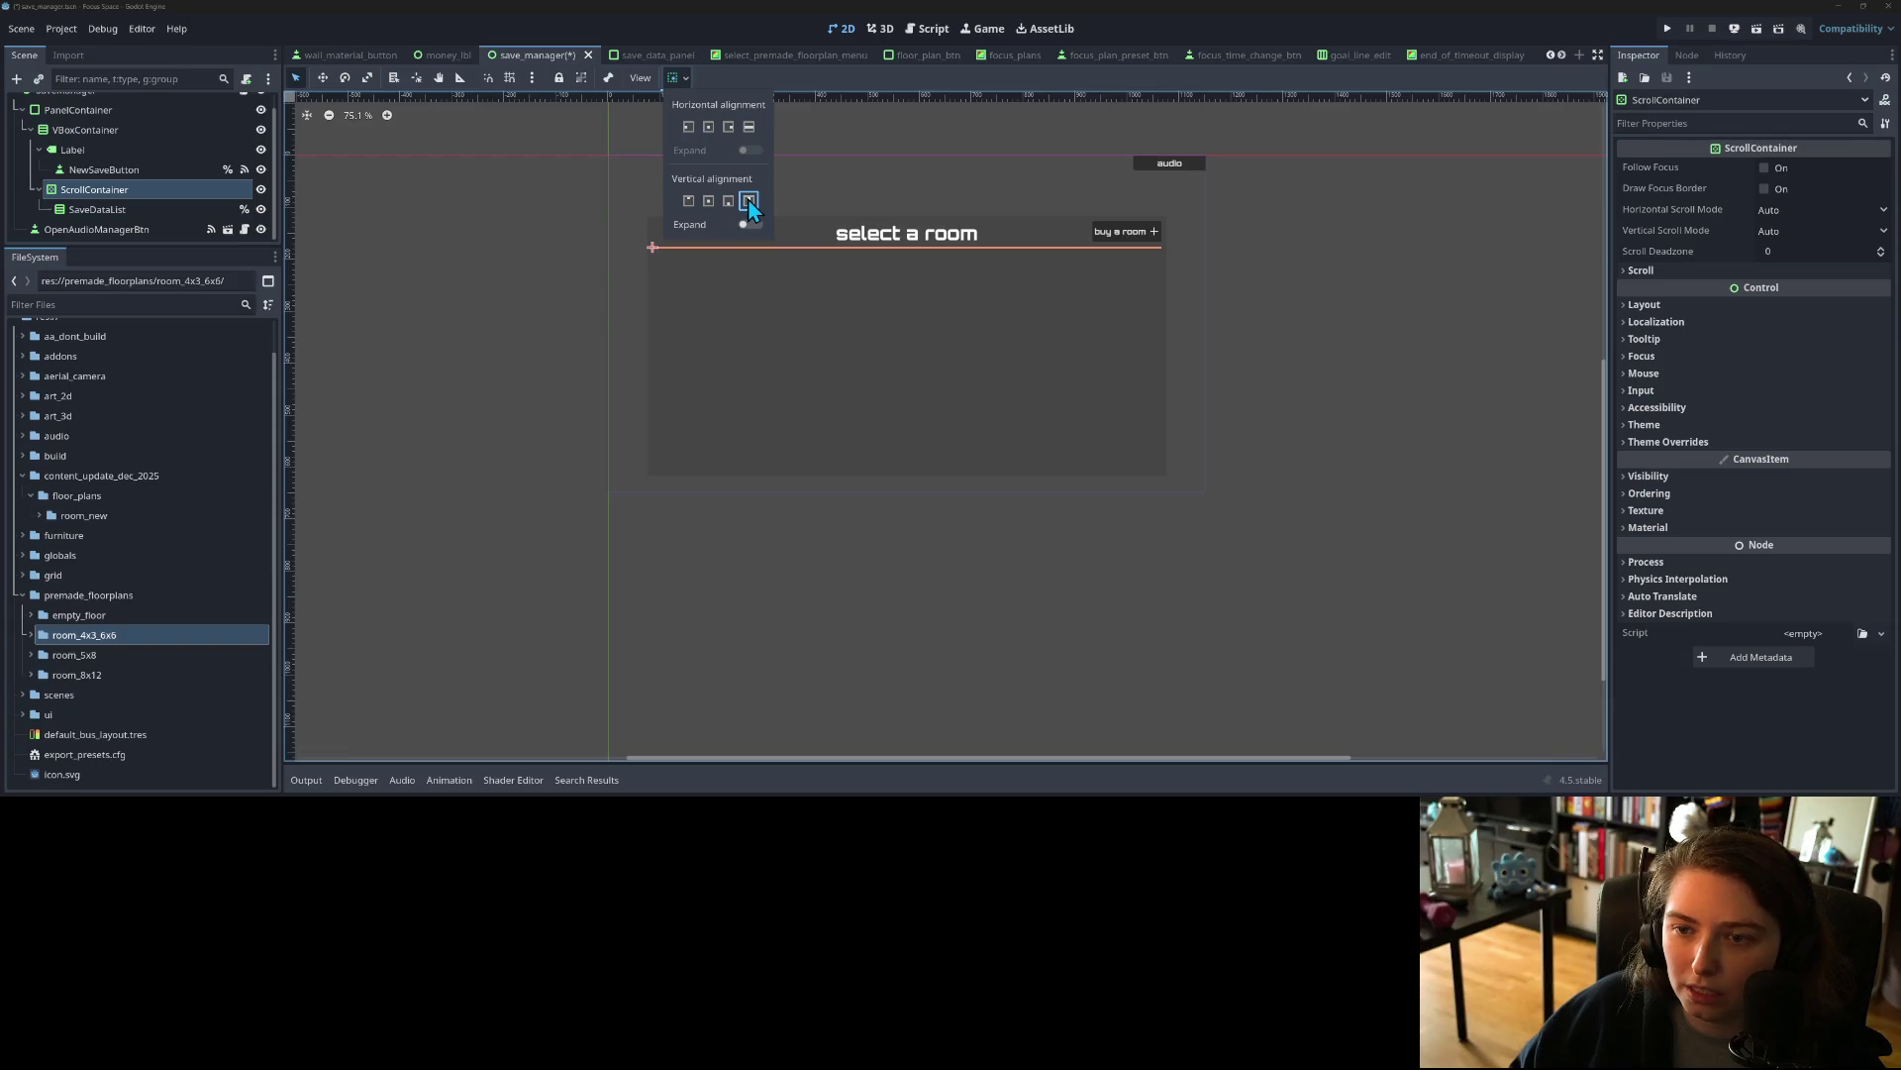
left_click(748, 222)
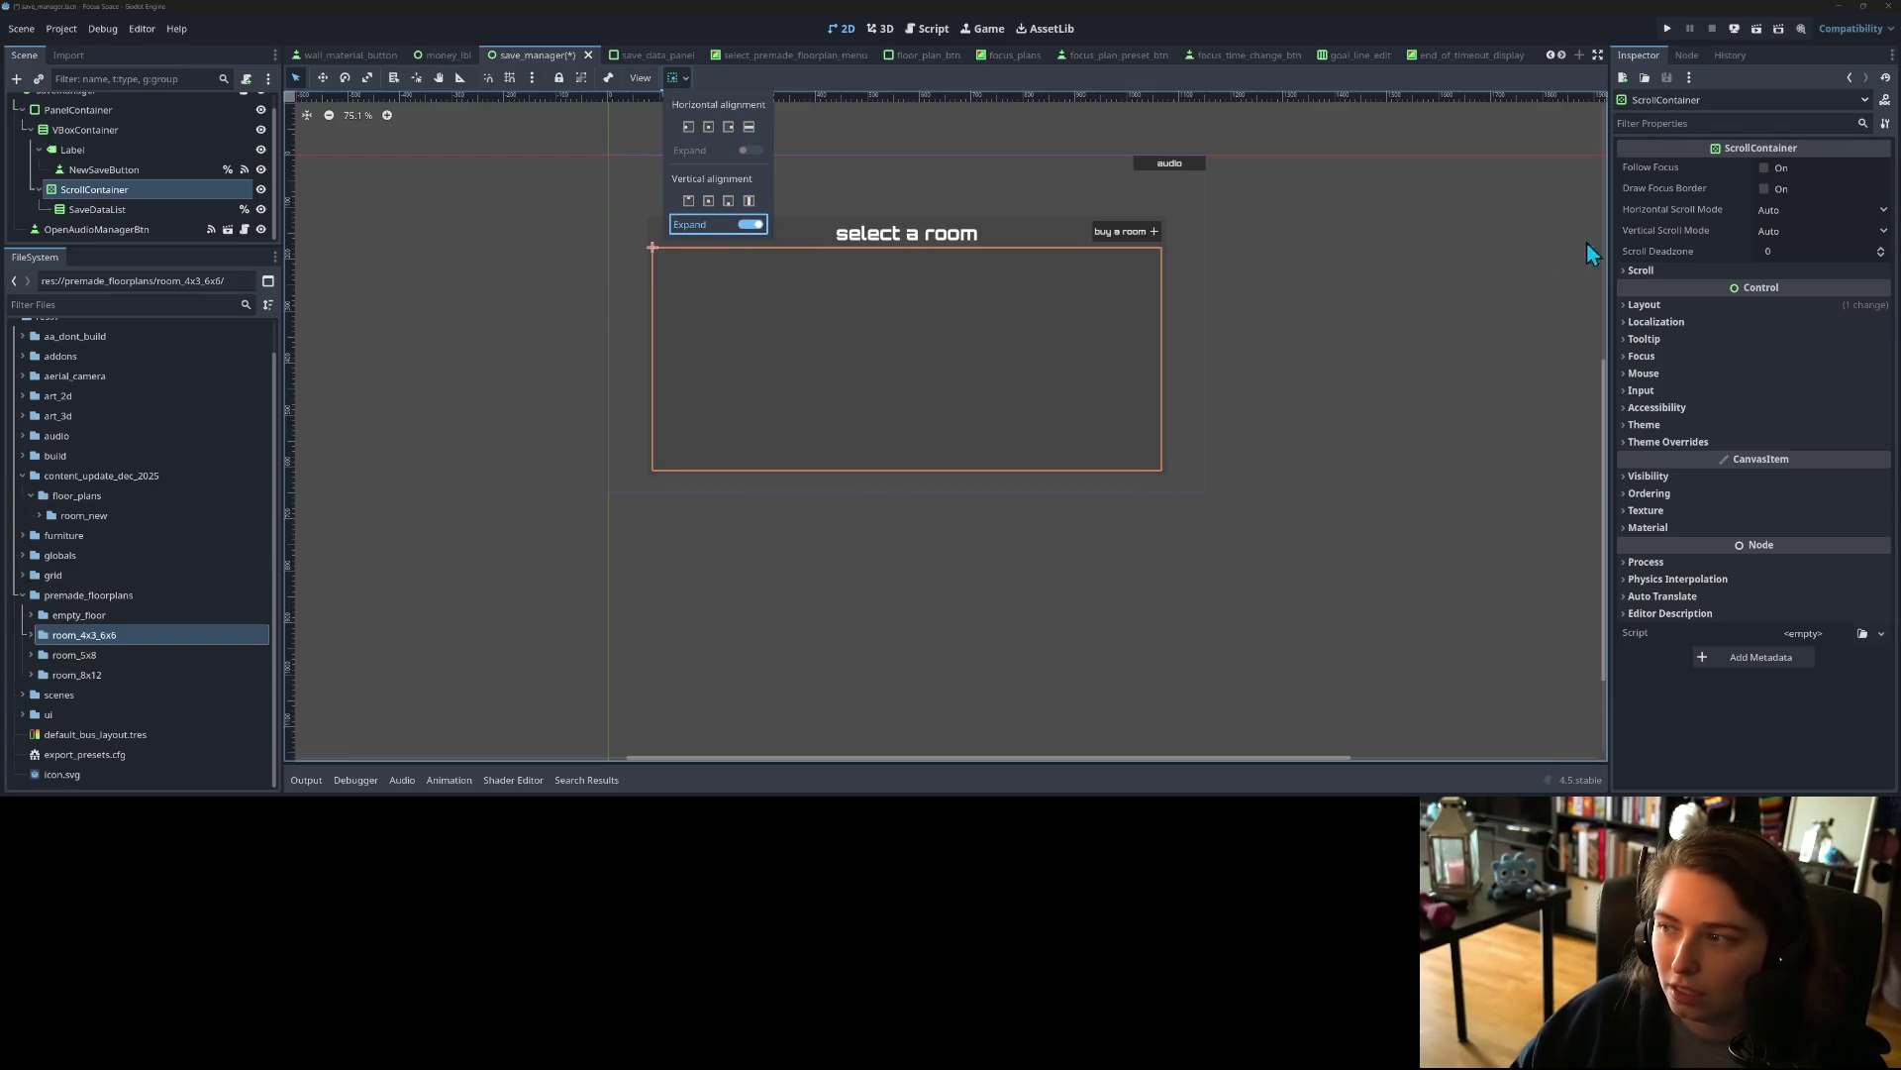
left_click(1781, 214)
left_click(1815, 235)
left_click(1798, 235)
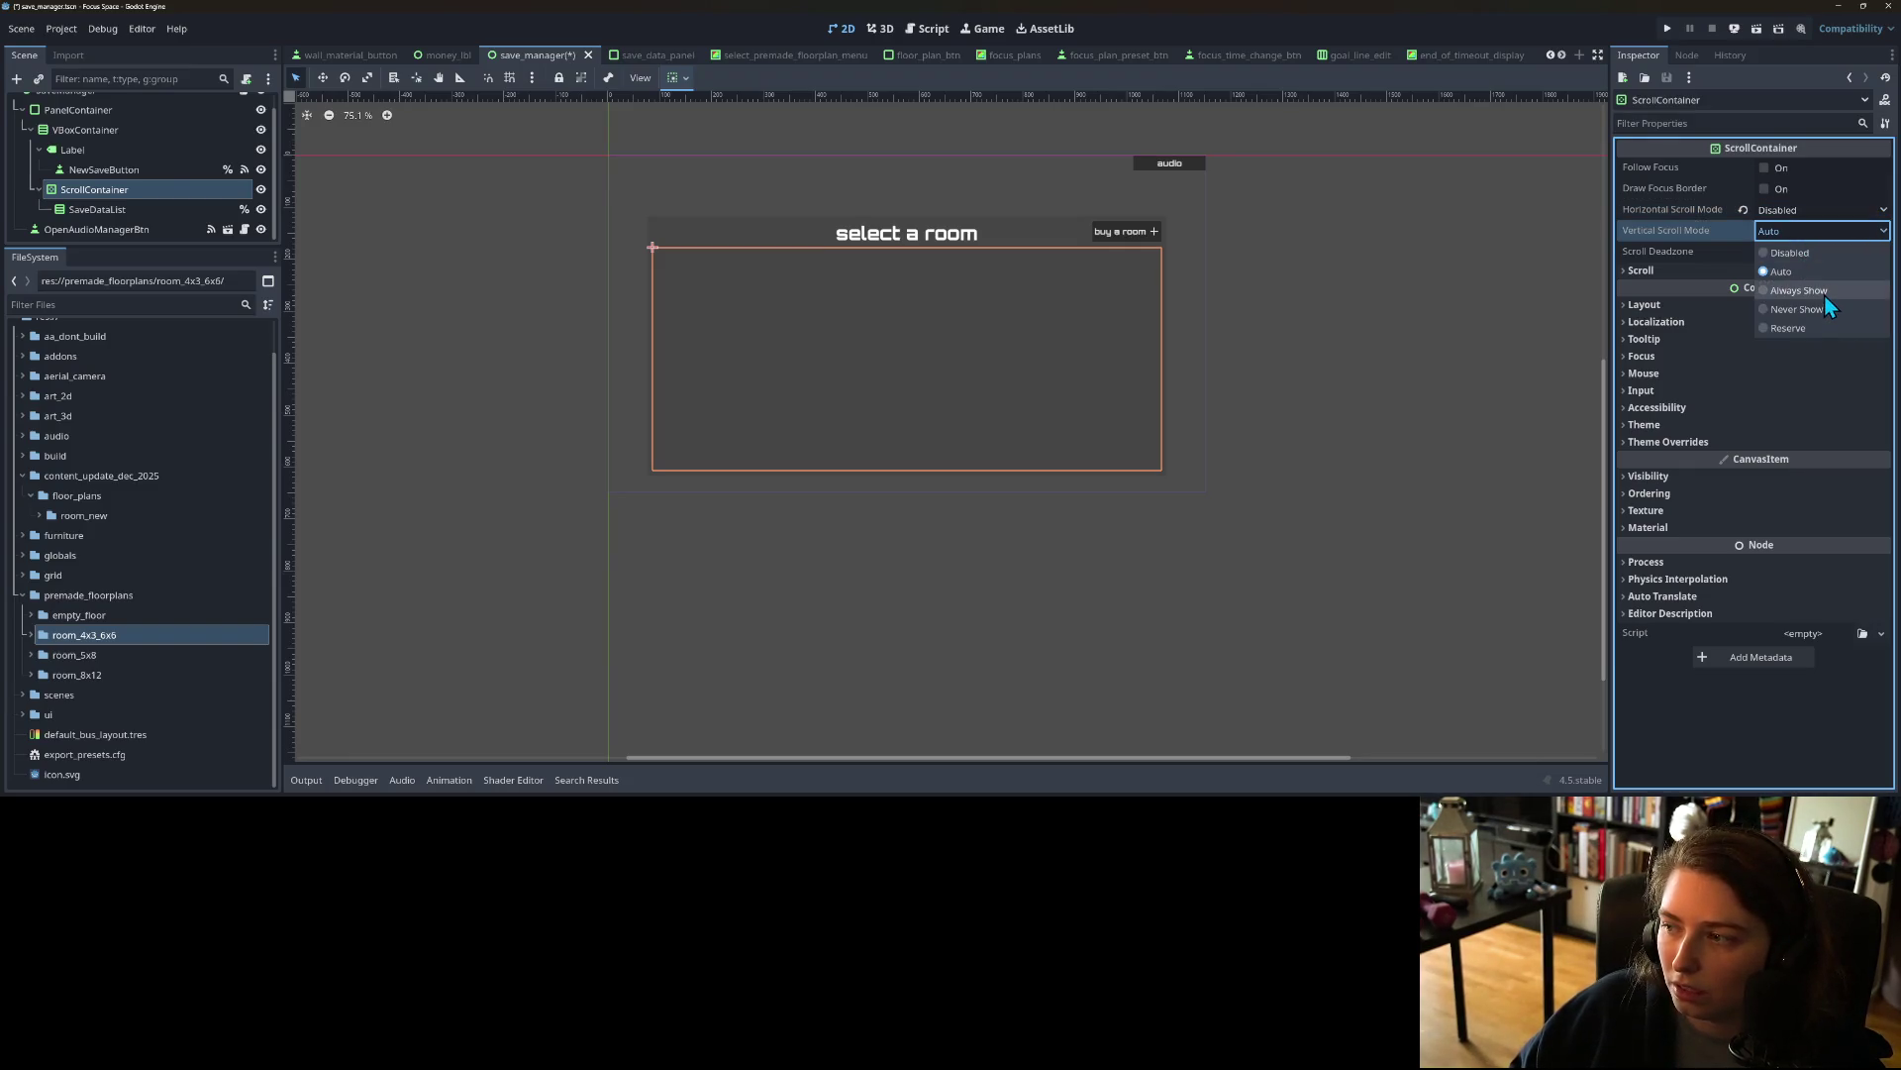
left_click(1790, 227)
key("ctrl+s")
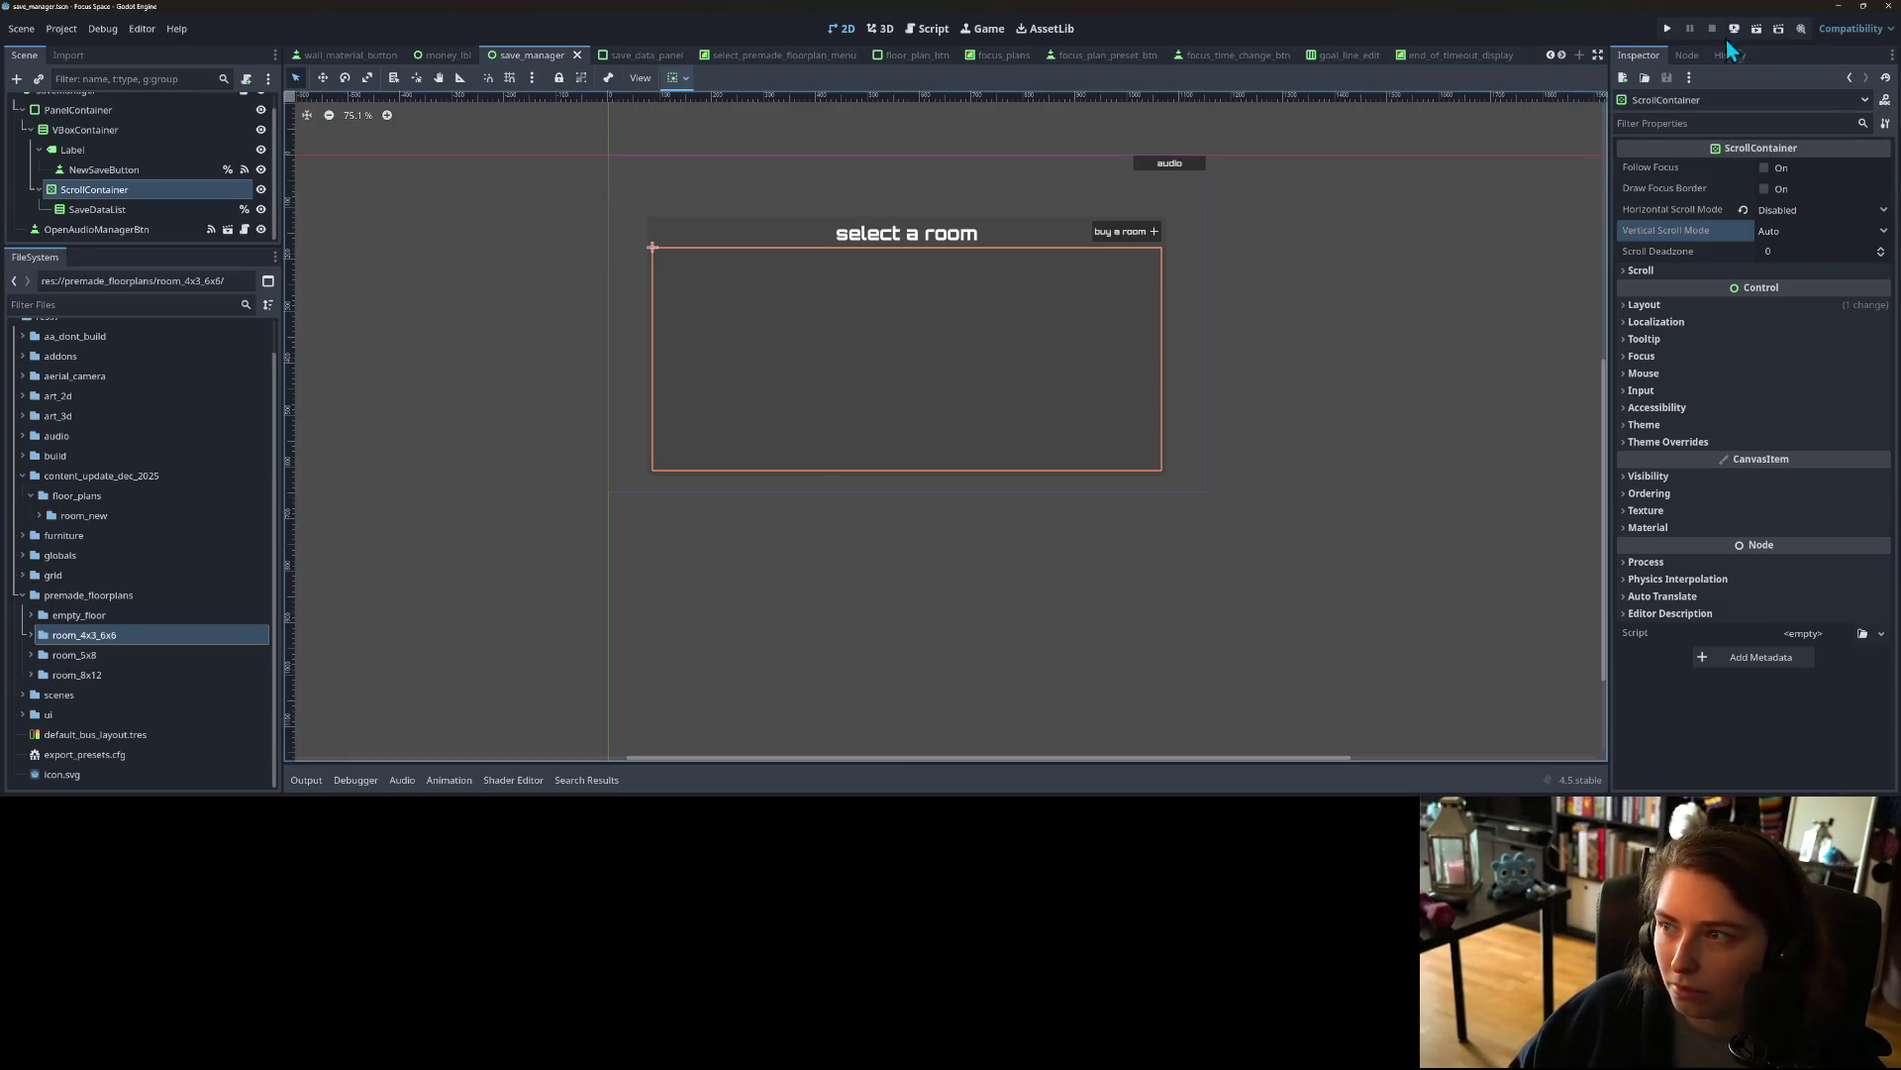
Step: After a test run, make ScrollContainer fill and SaveDataList expand horizontally, save, and rerun
left_click(1667, 30)
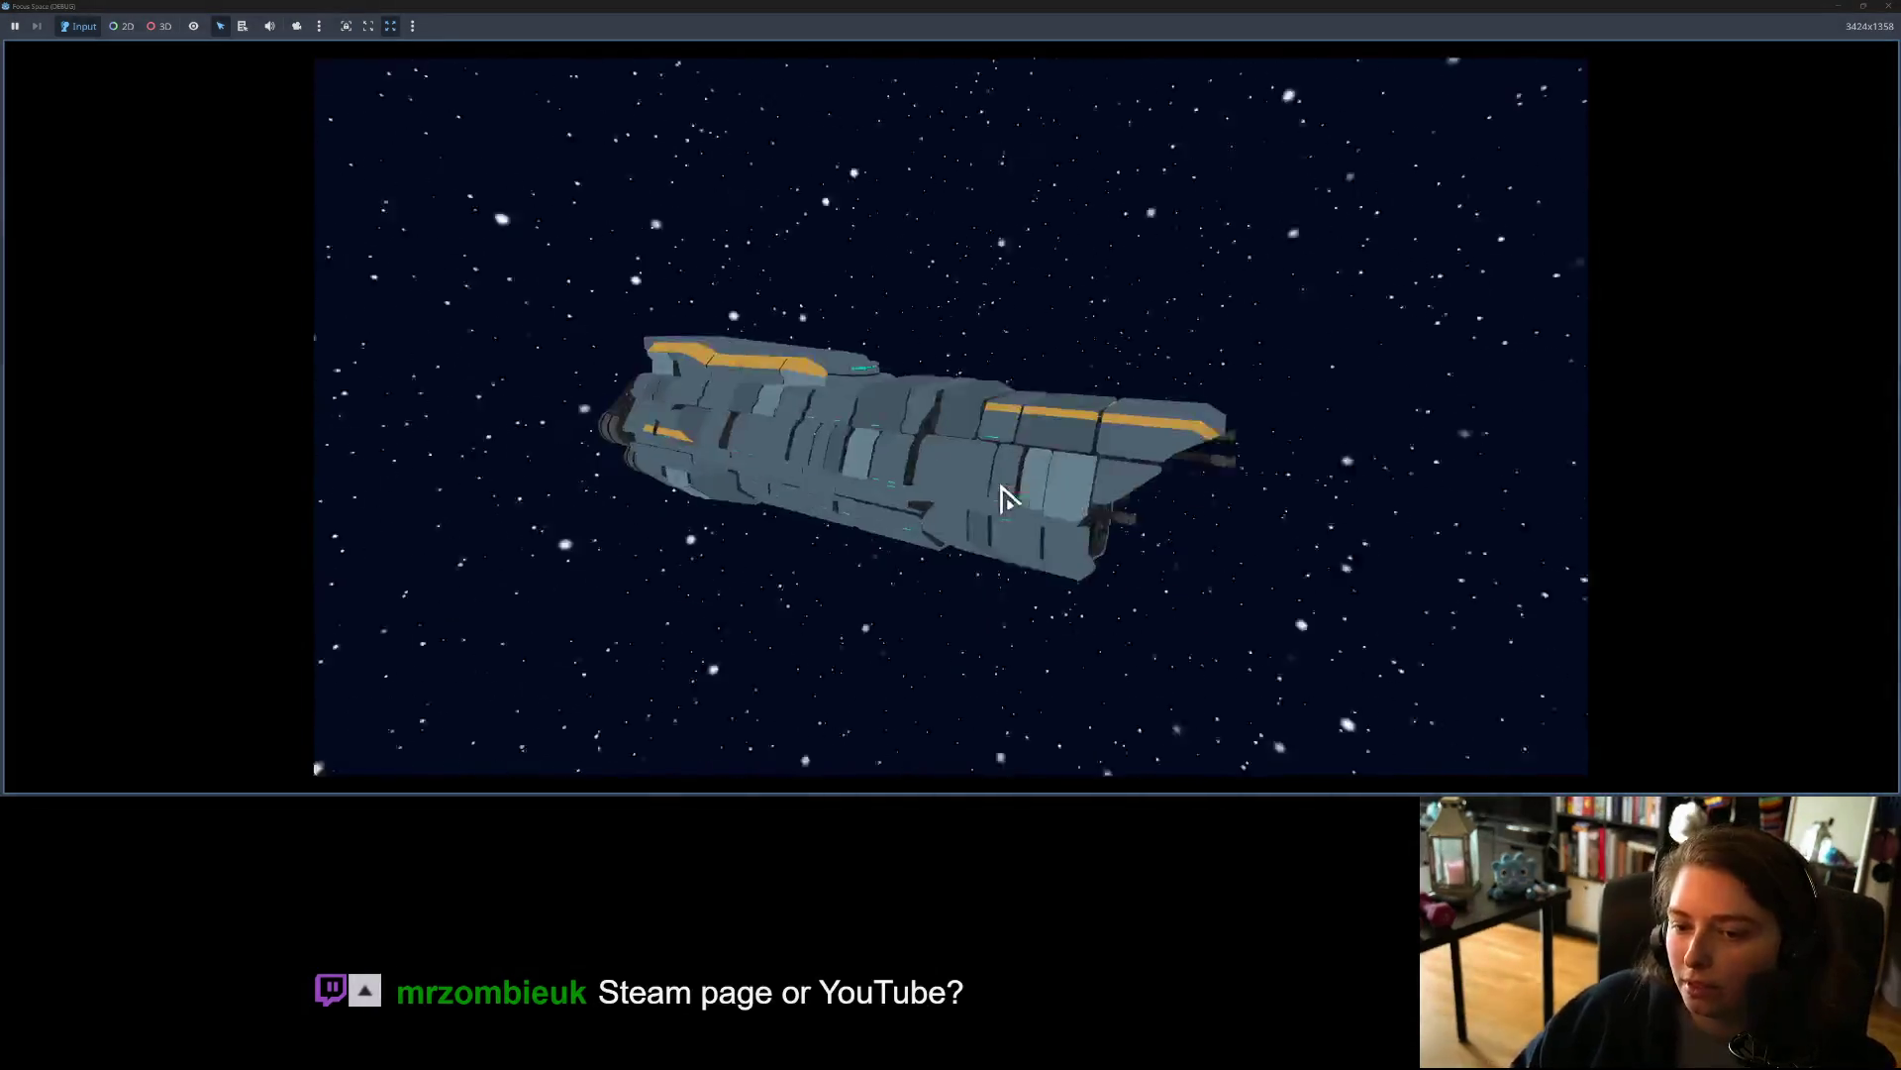
left_click(947, 622)
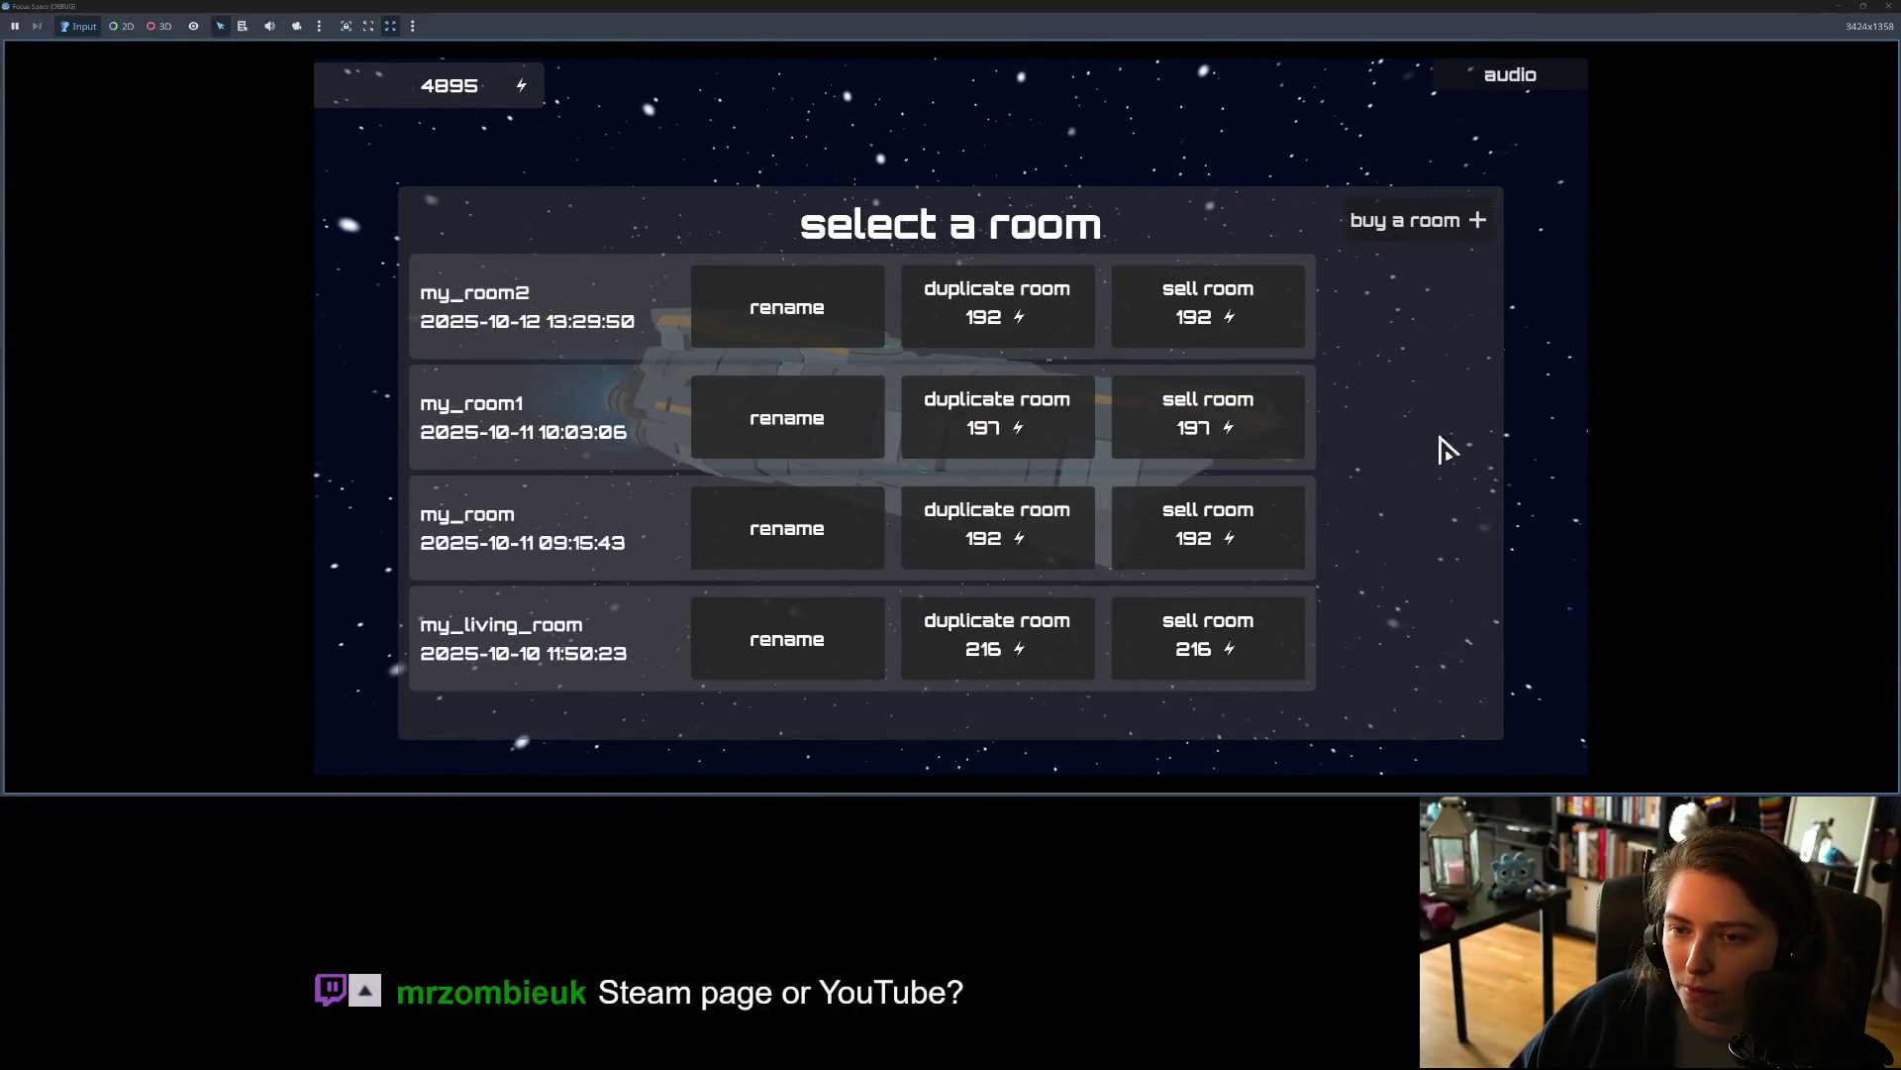
left_click(1889, 7)
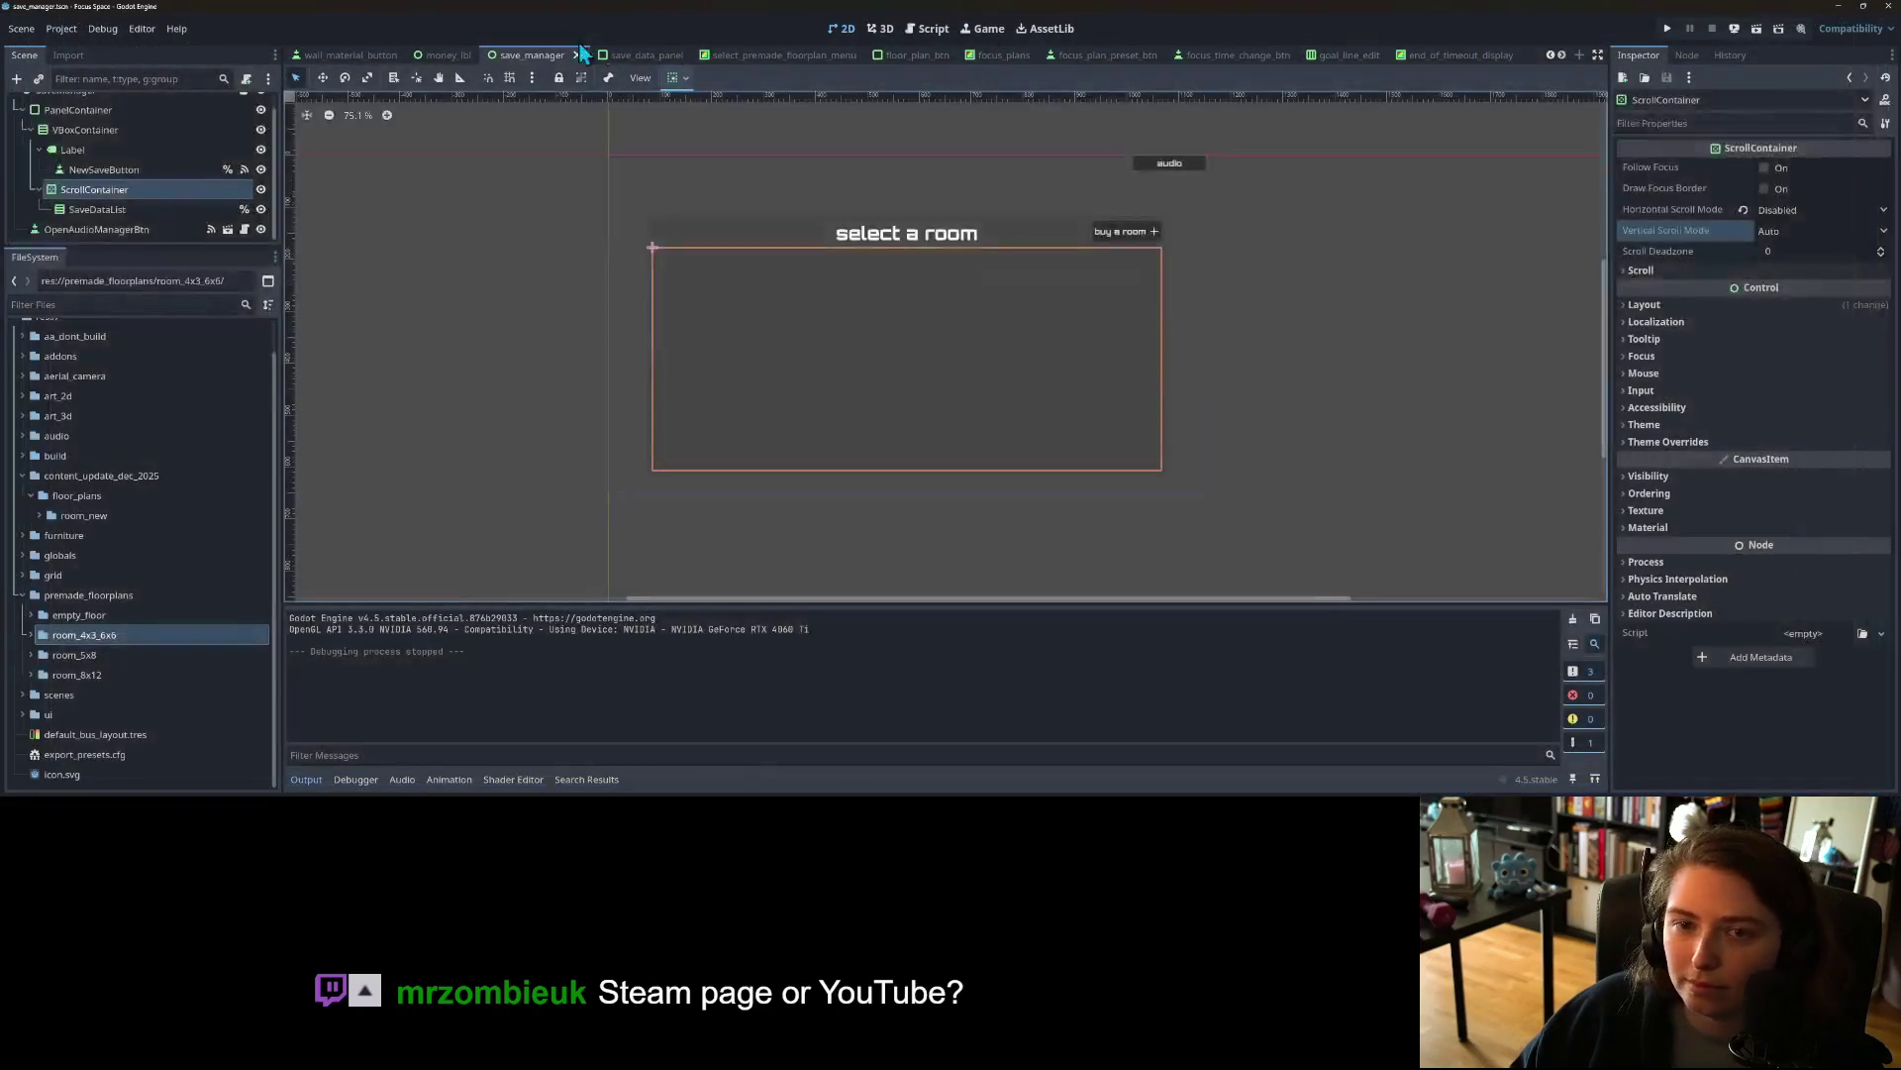
left_click(683, 79)
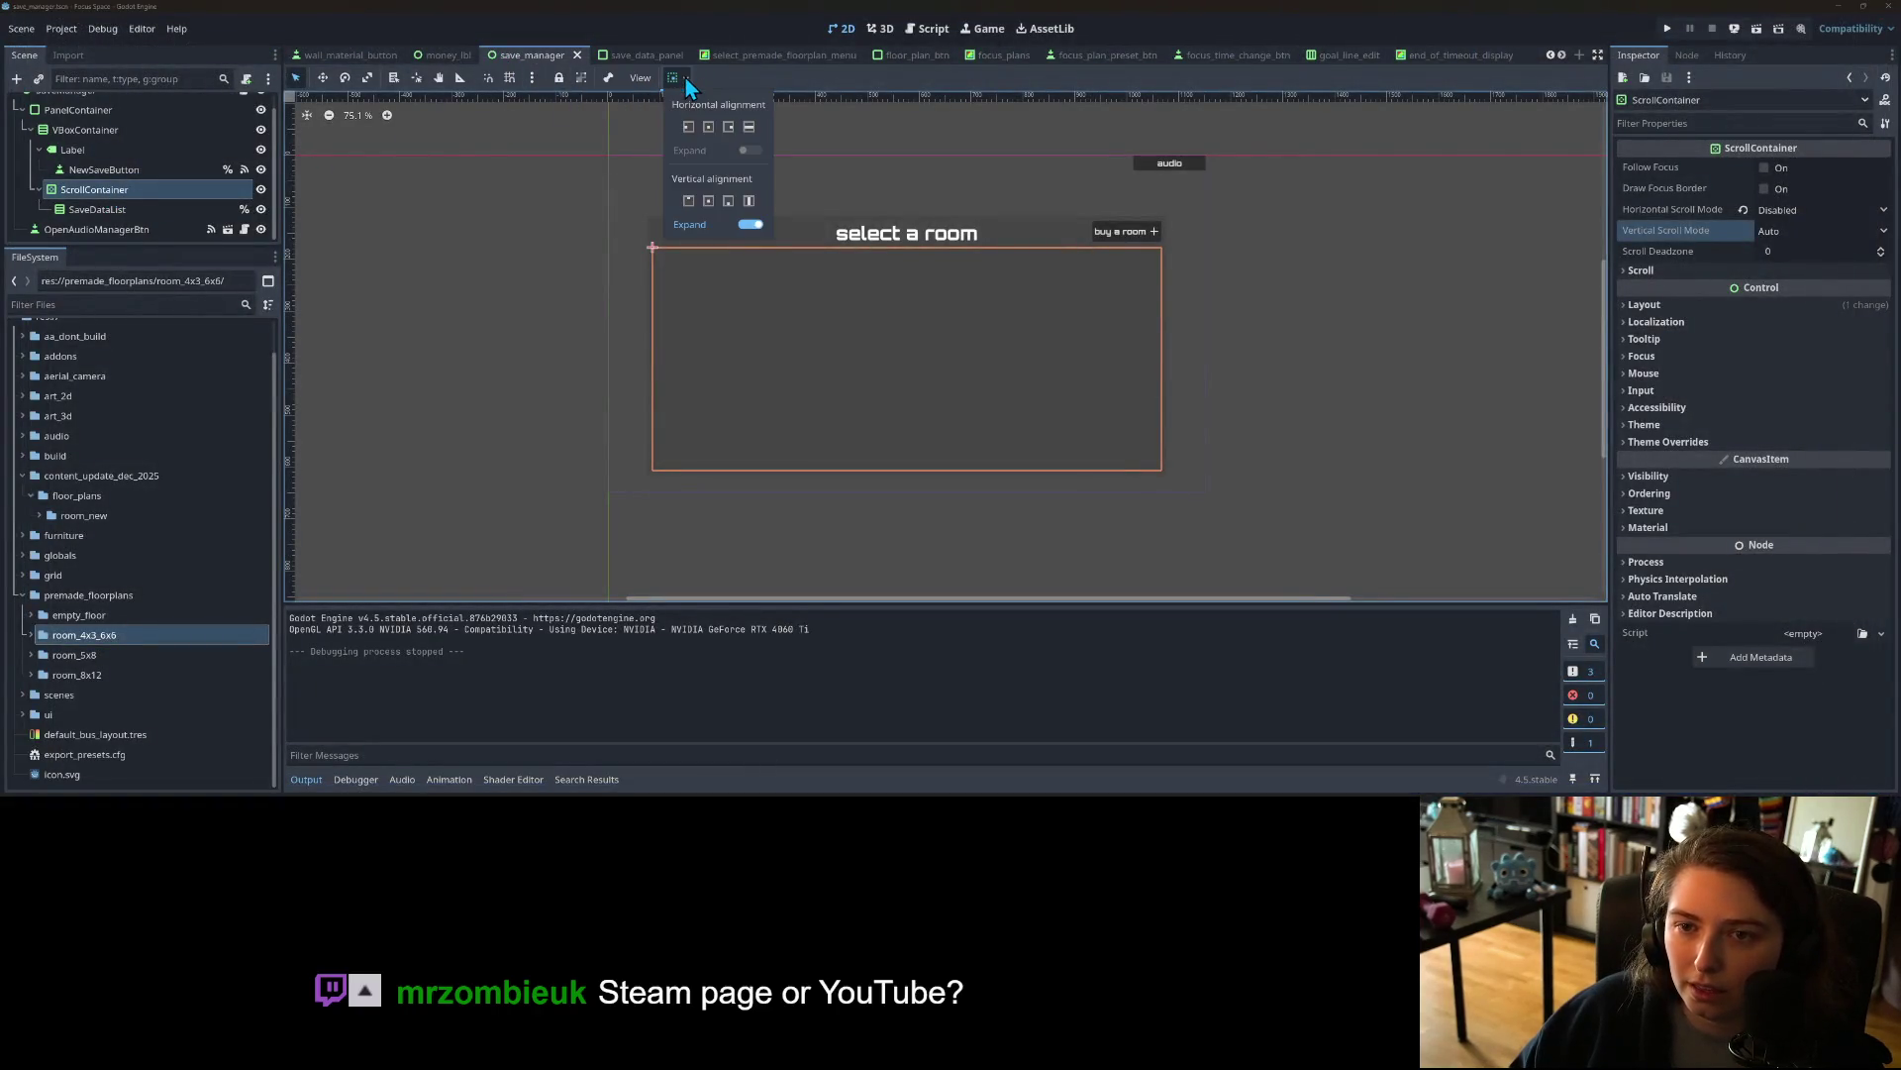
left_click(749, 126)
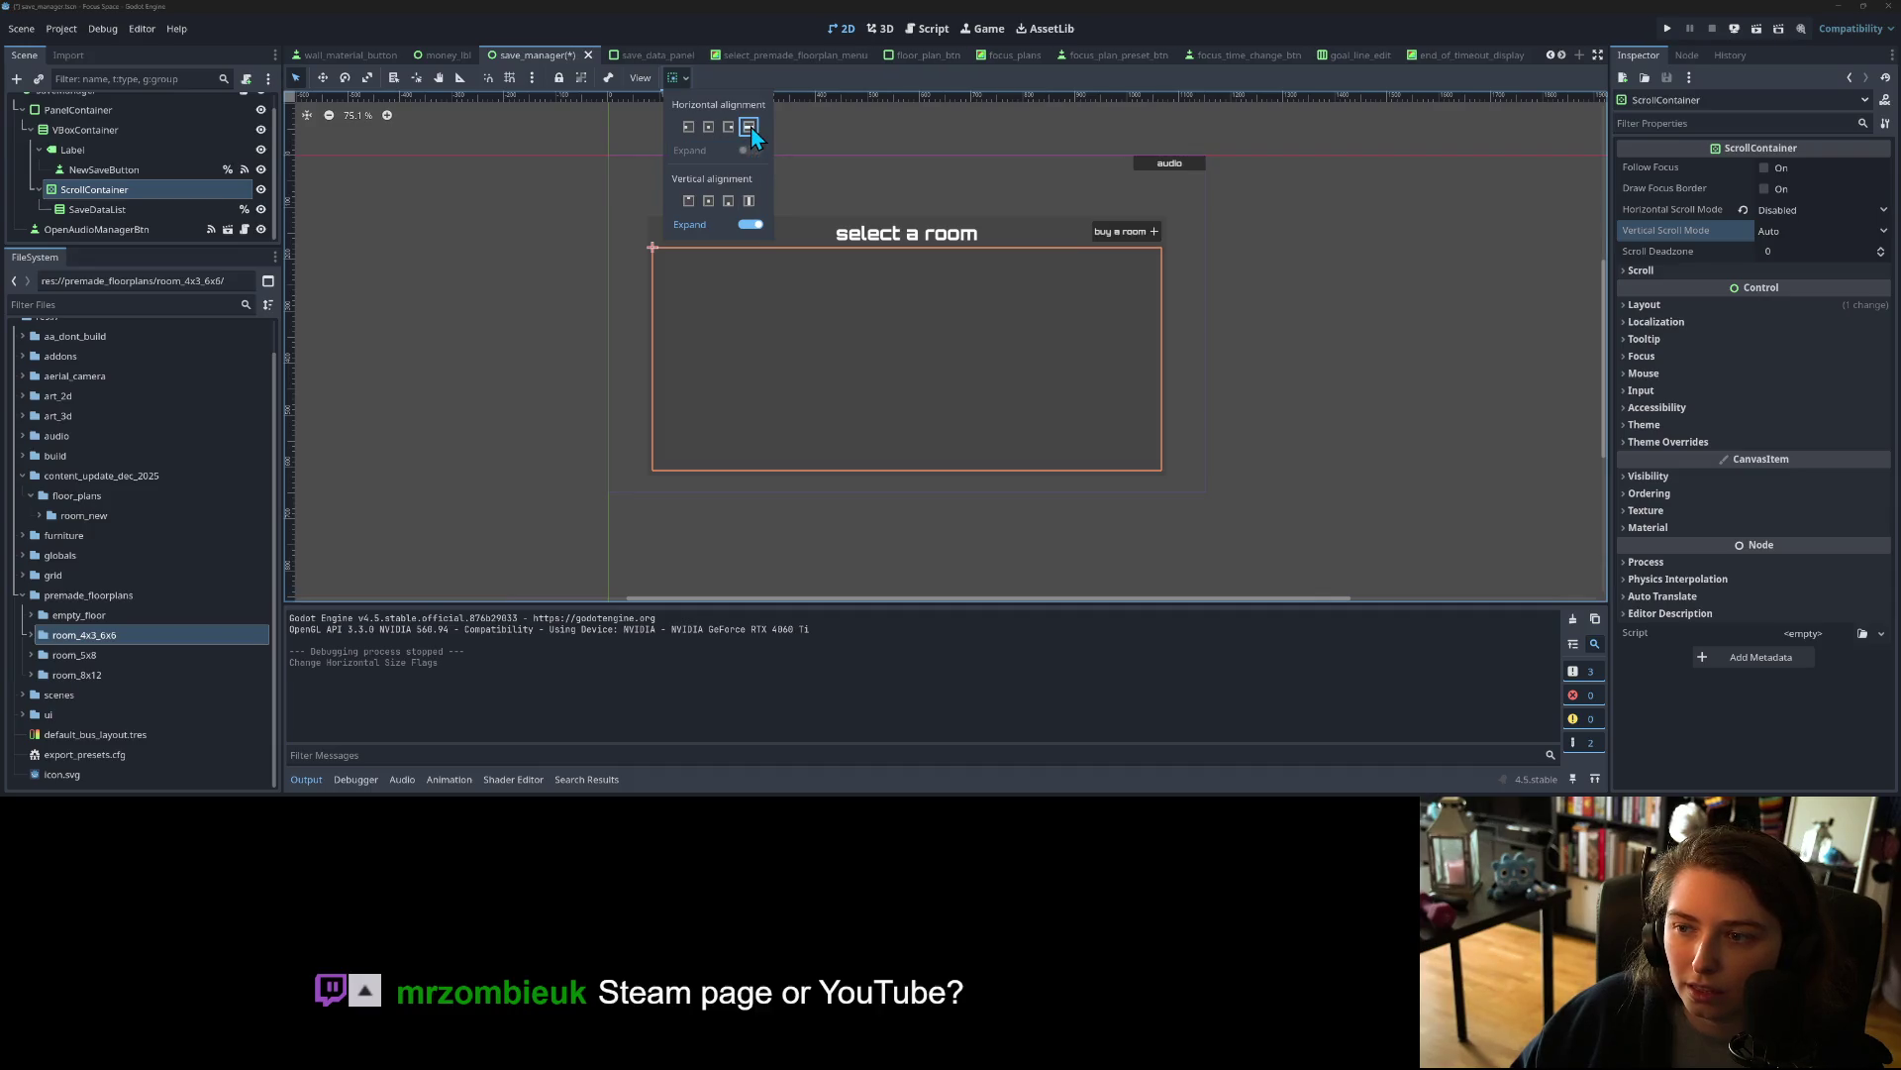
left_click(206, 216)
left_click(205, 216)
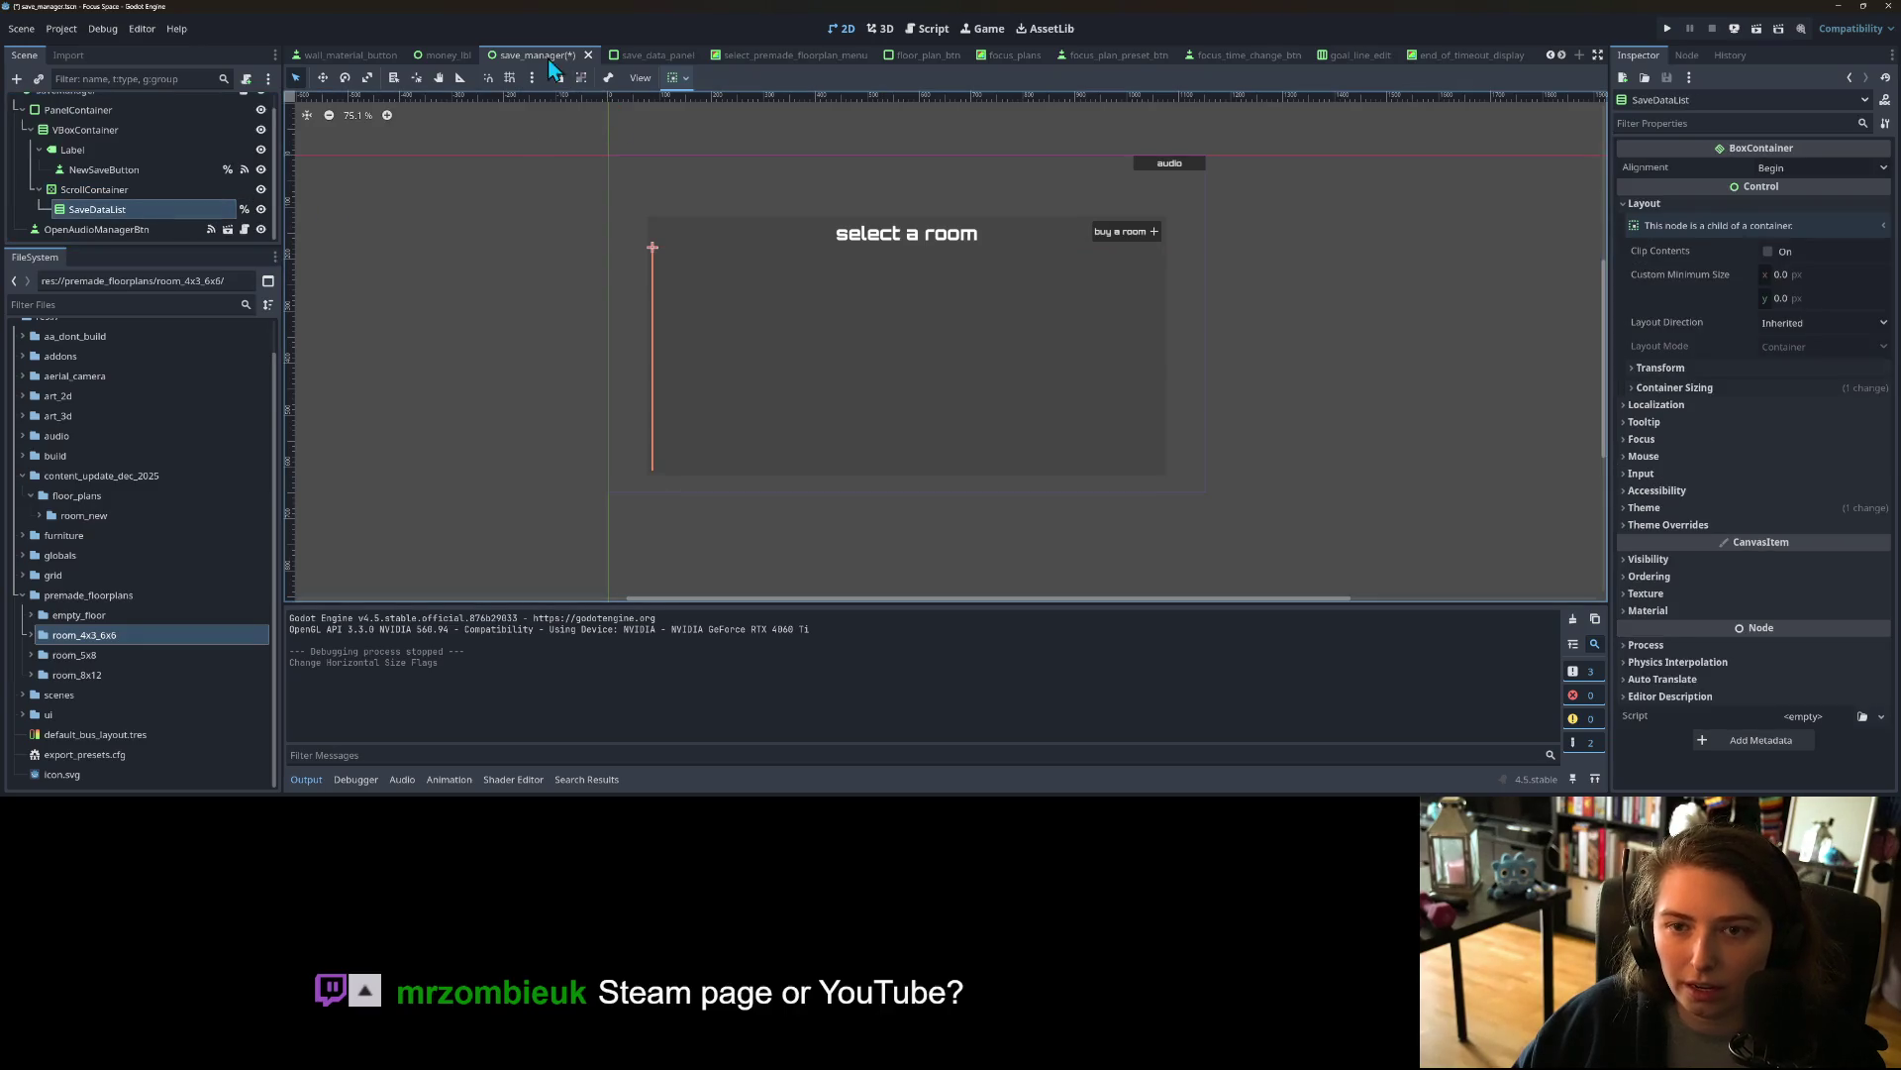
left_click(674, 81)
left_click(749, 152)
key("ctrl+s")
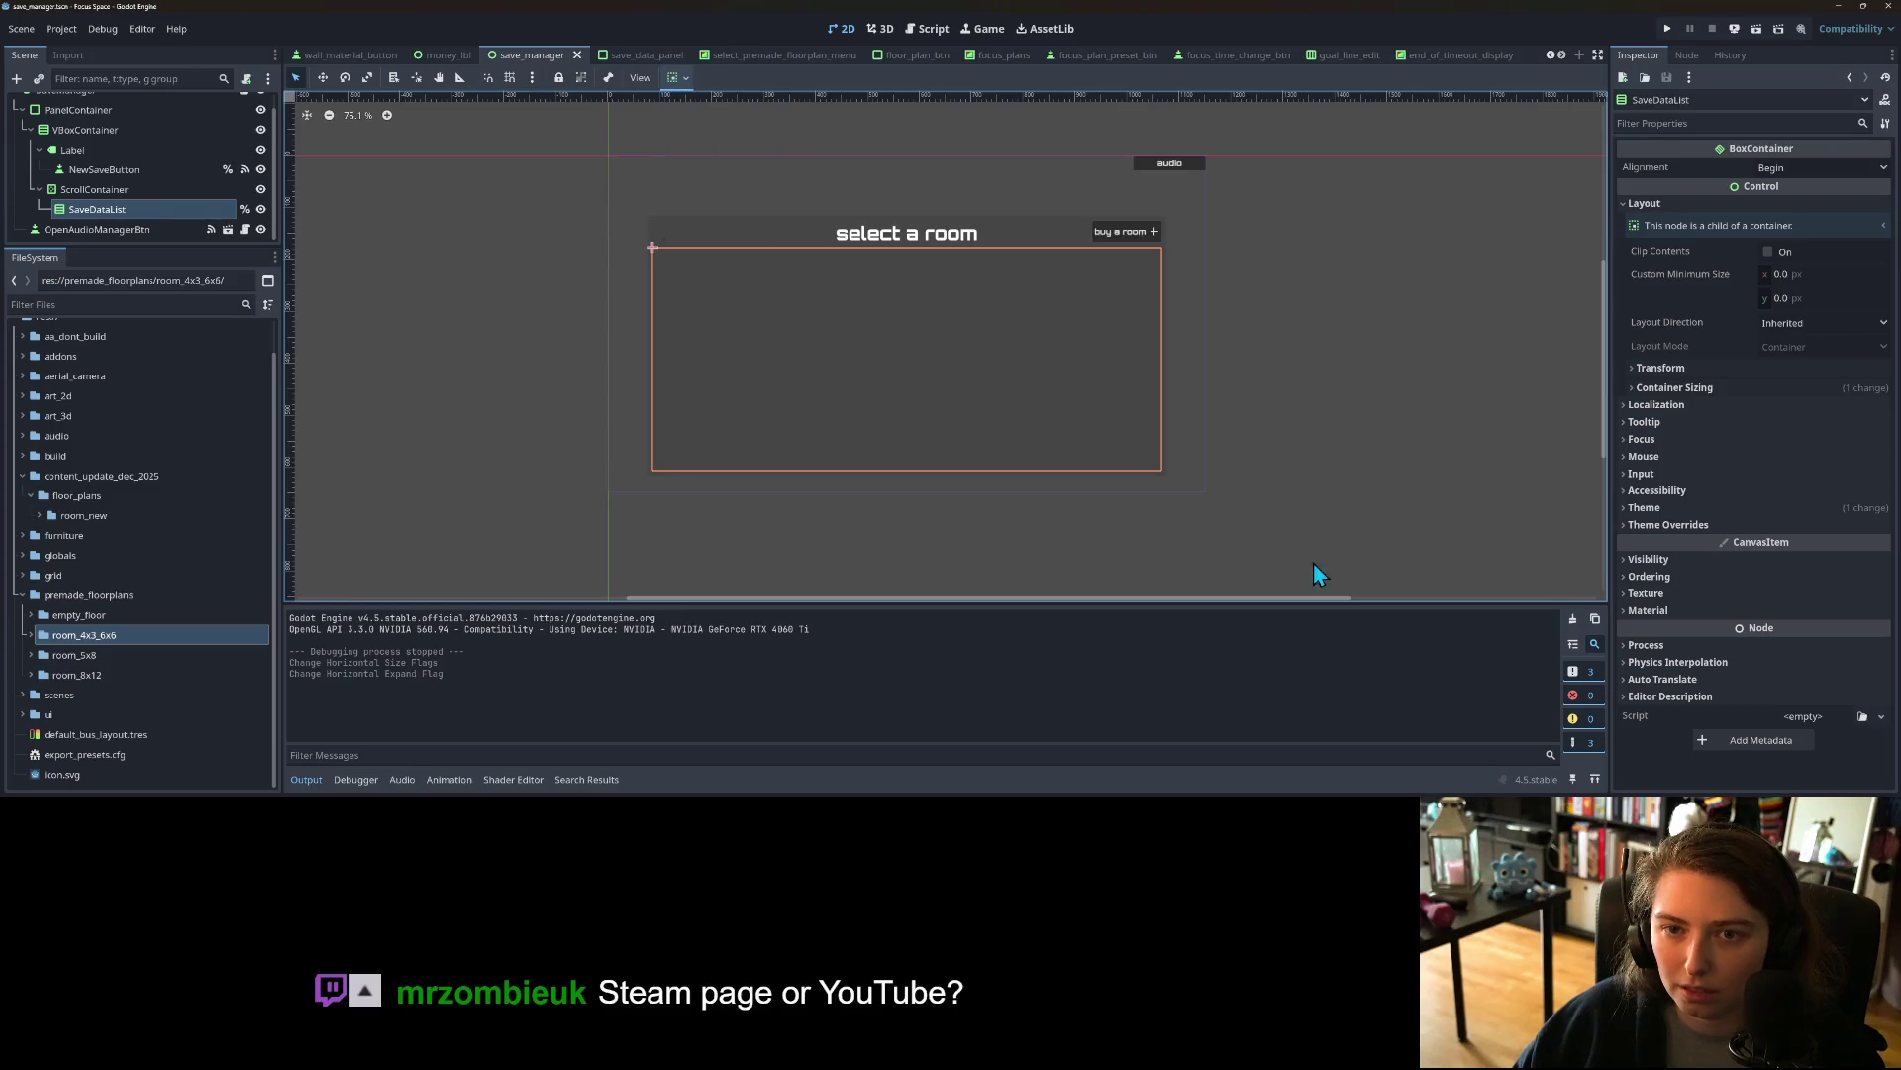
left_click(1668, 30)
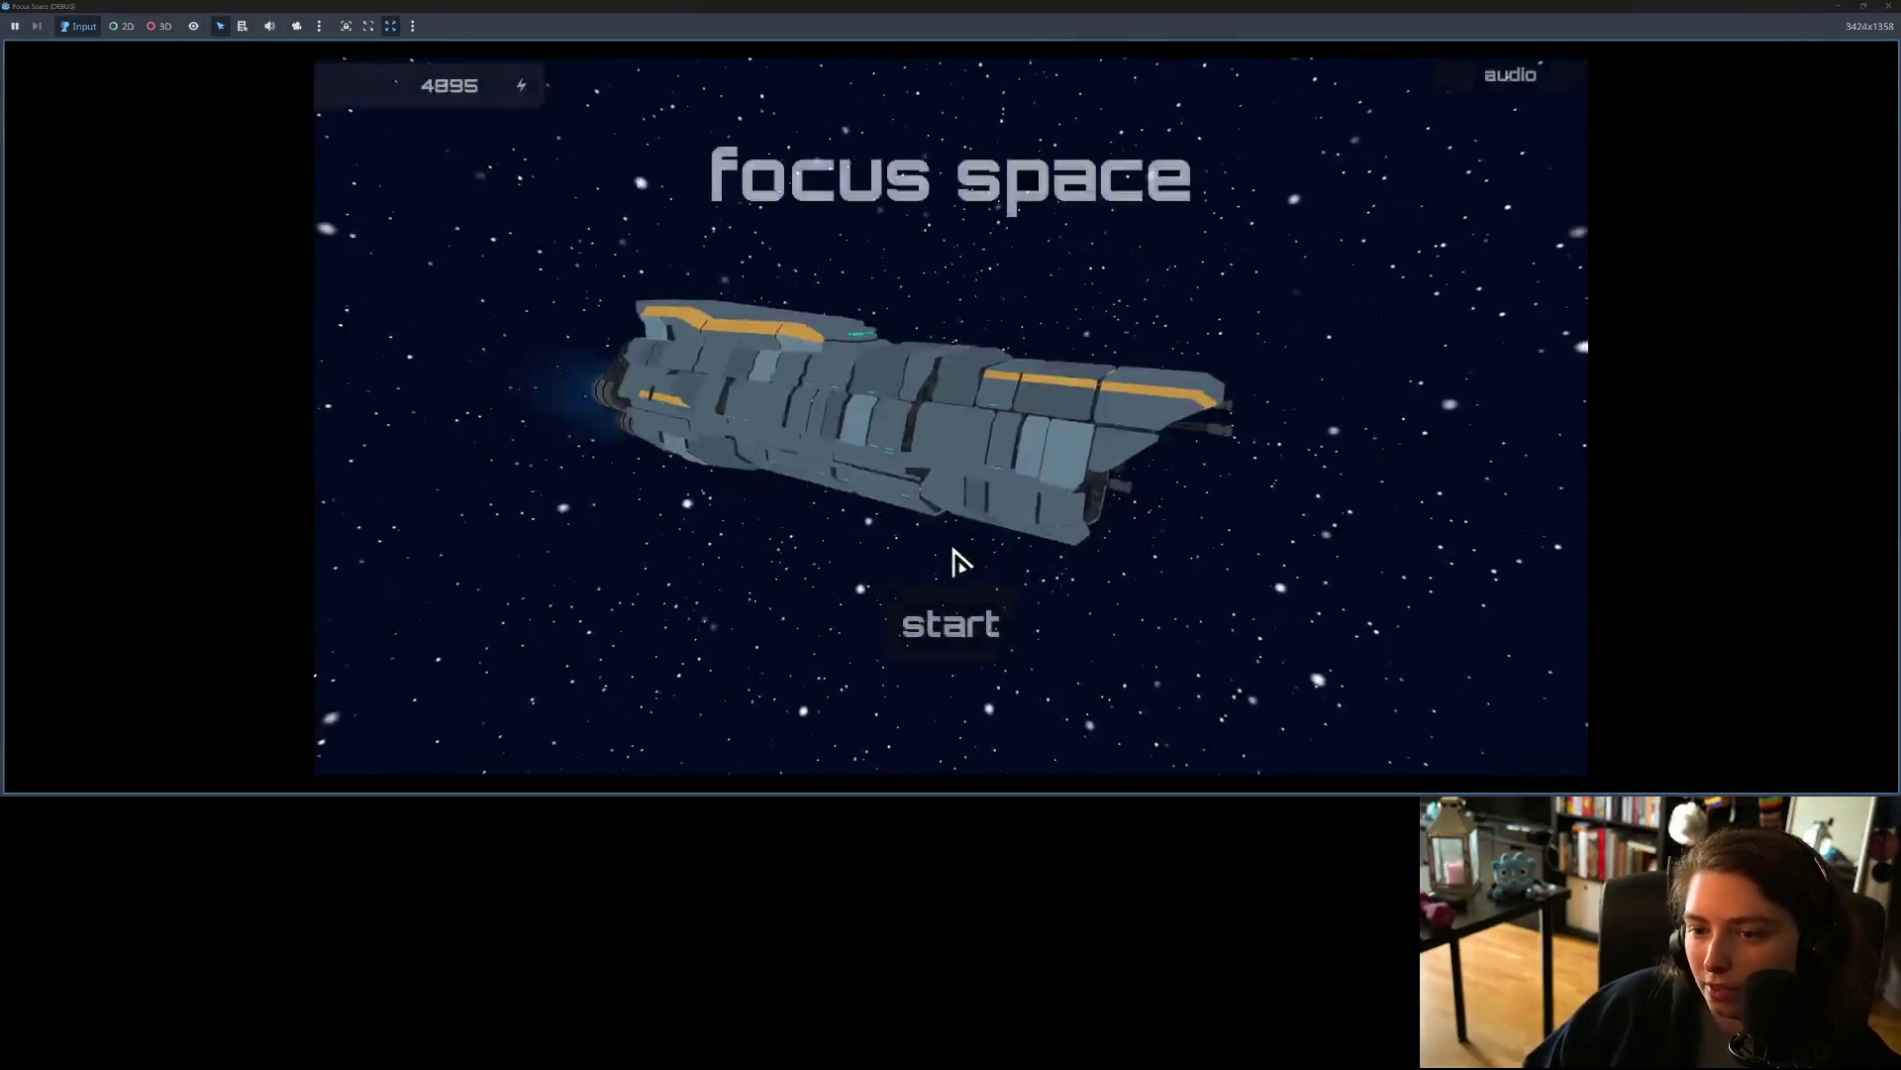
Step: Buy a new room with the default name, then return to the title and reopen the room list
left_click(924, 606)
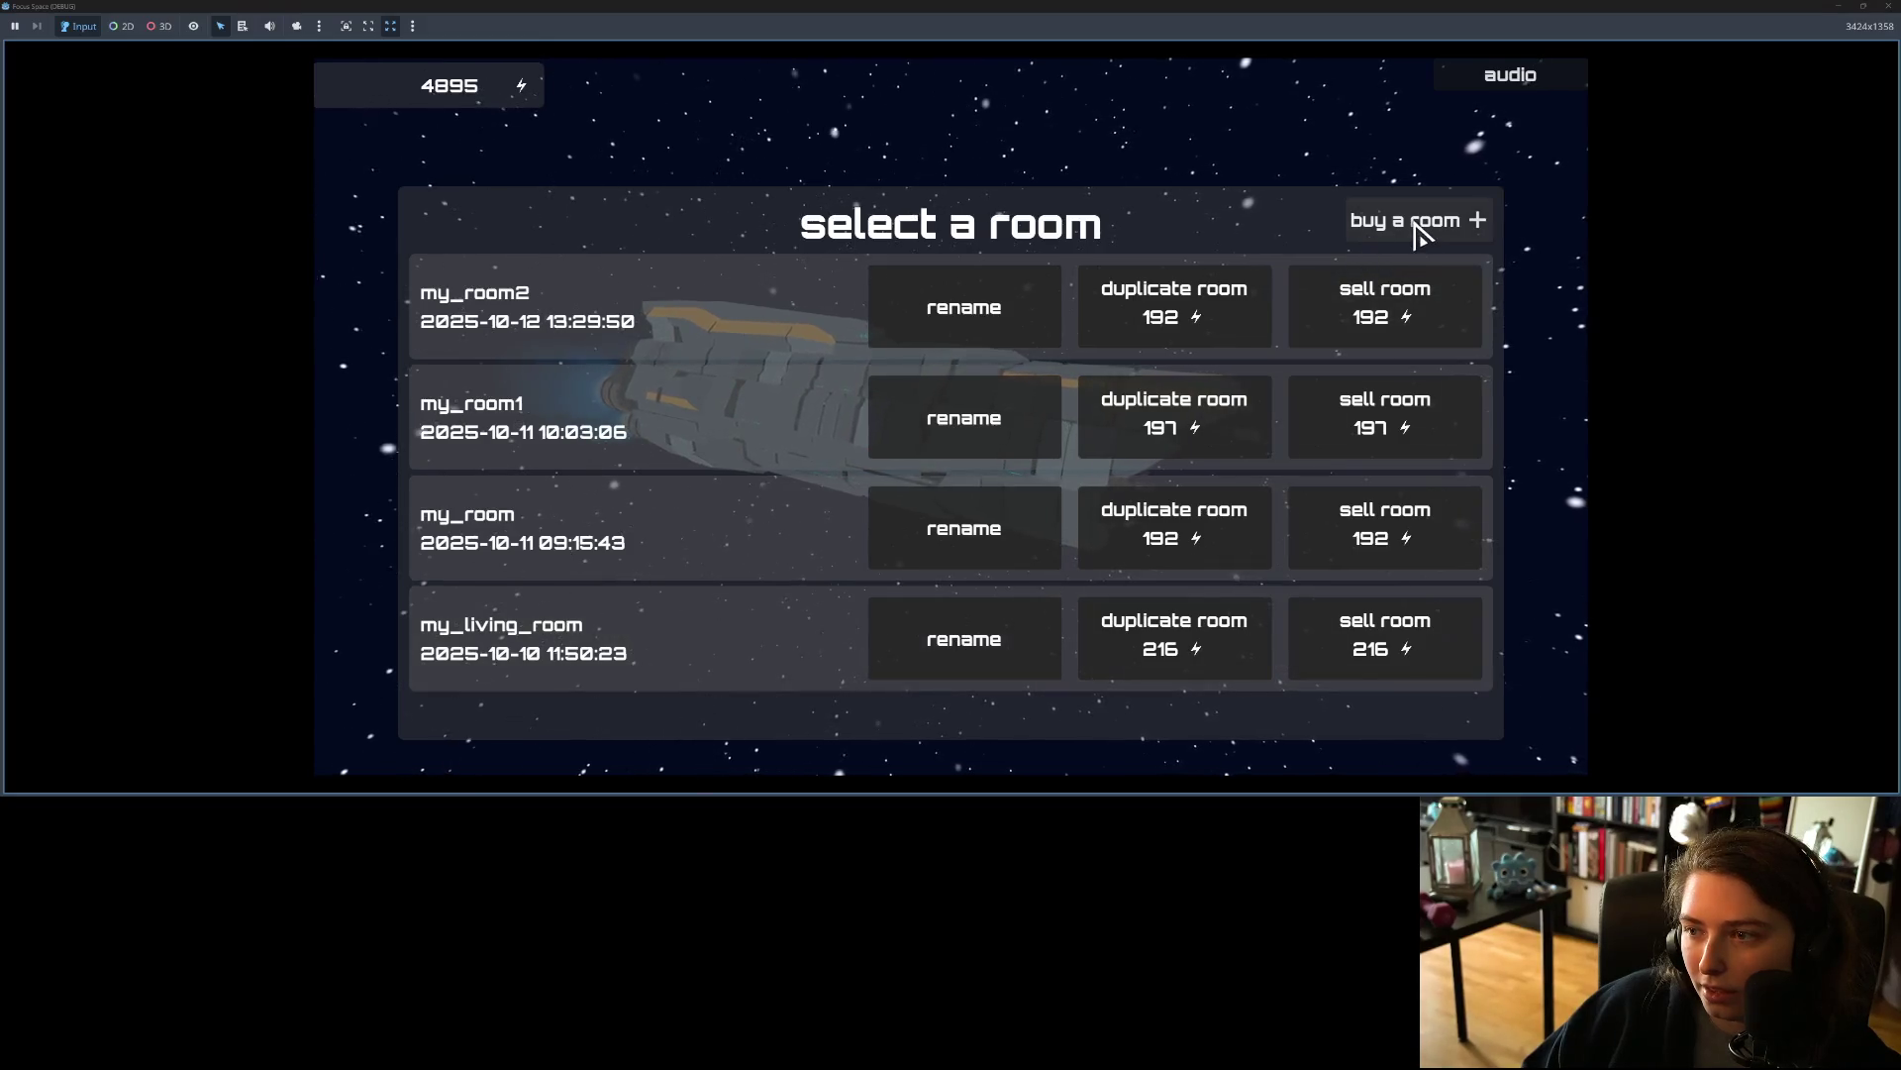
left_click(1416, 228)
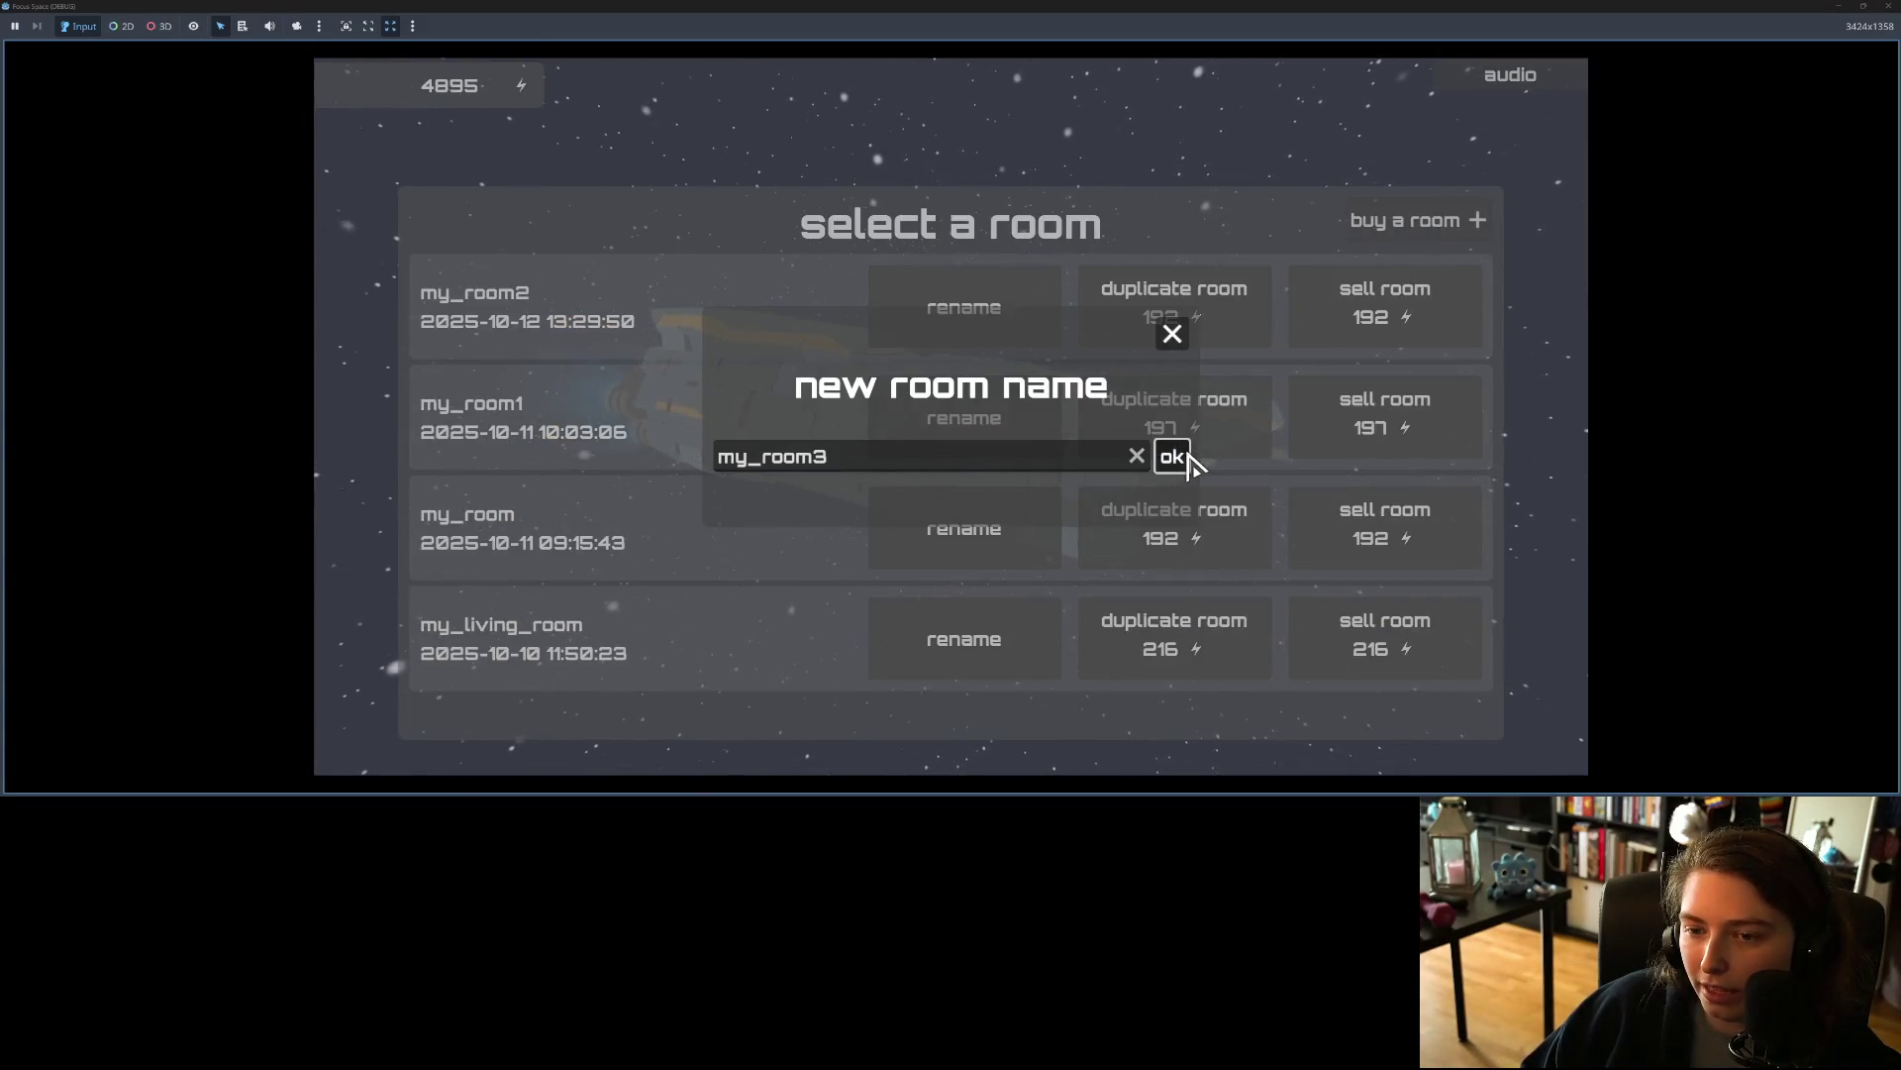
left_click(1172, 456)
left_click(1057, 461)
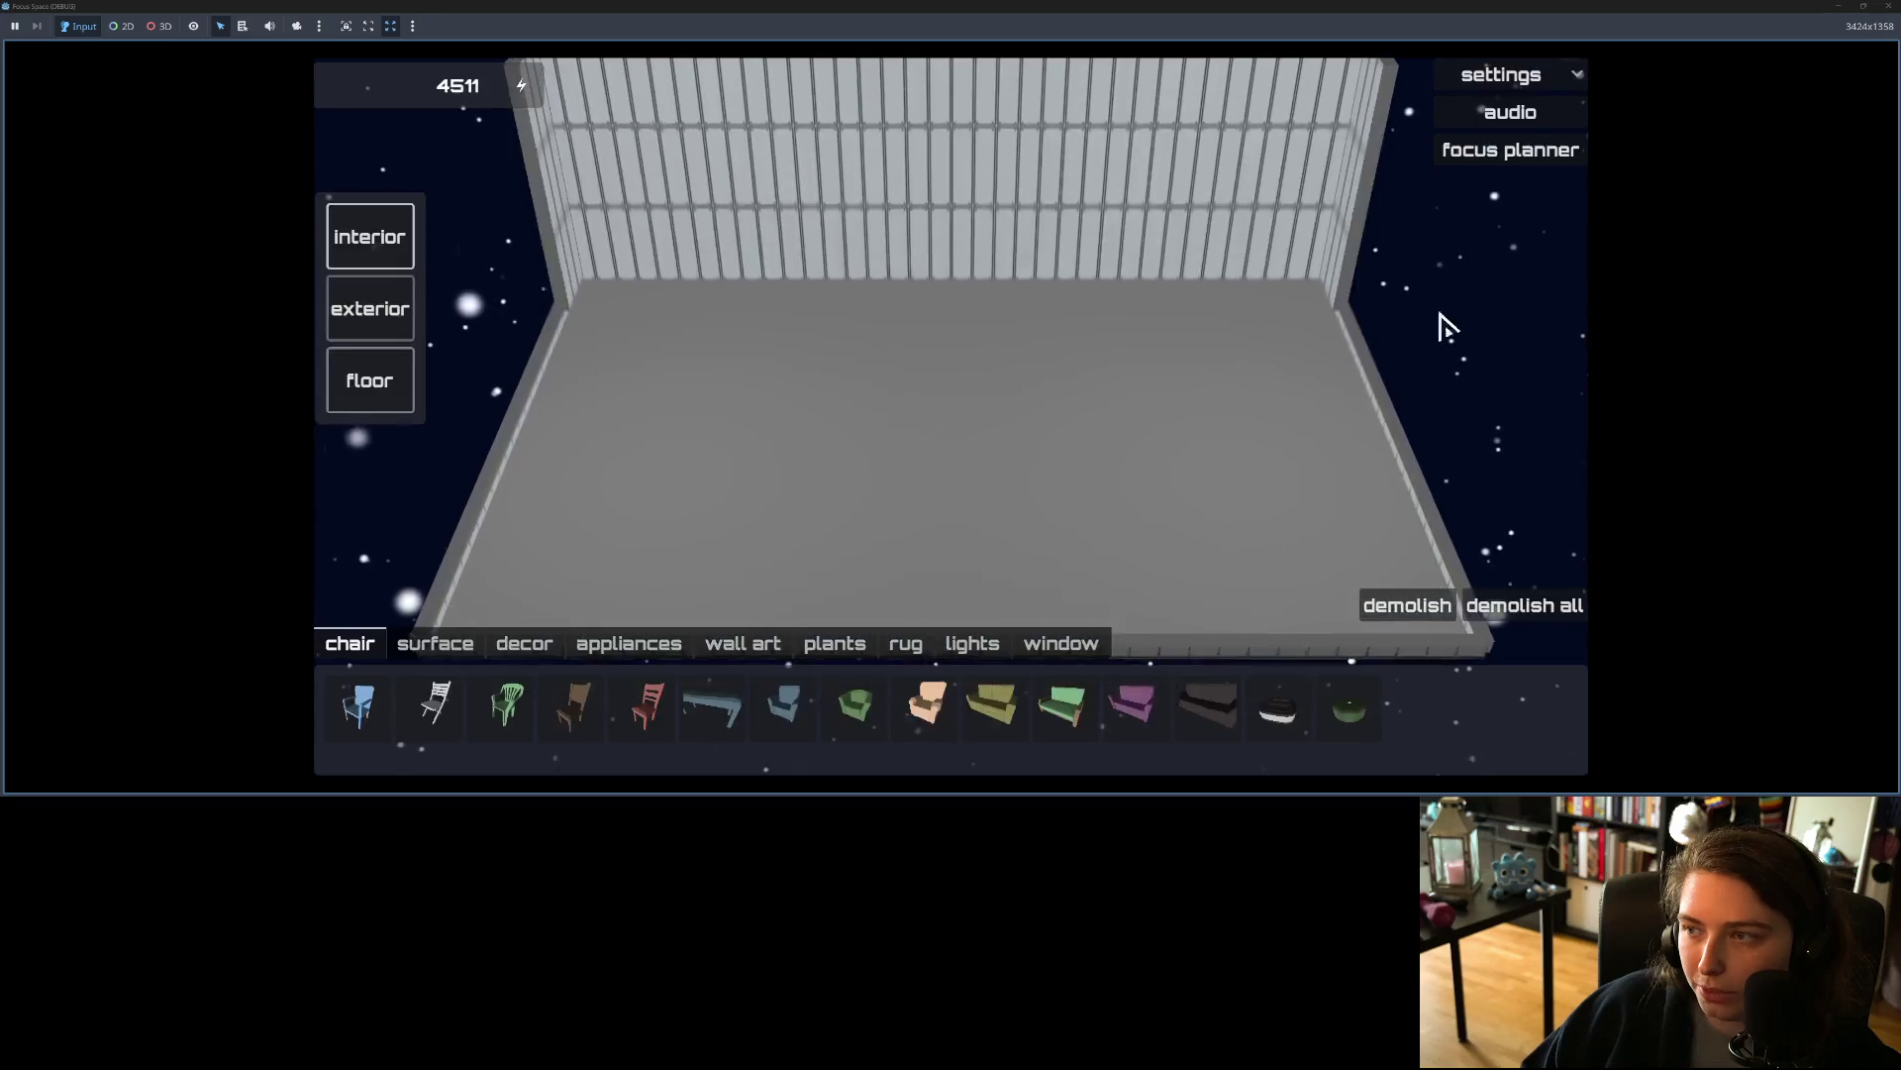
left_click(1567, 74)
left_click(1541, 177)
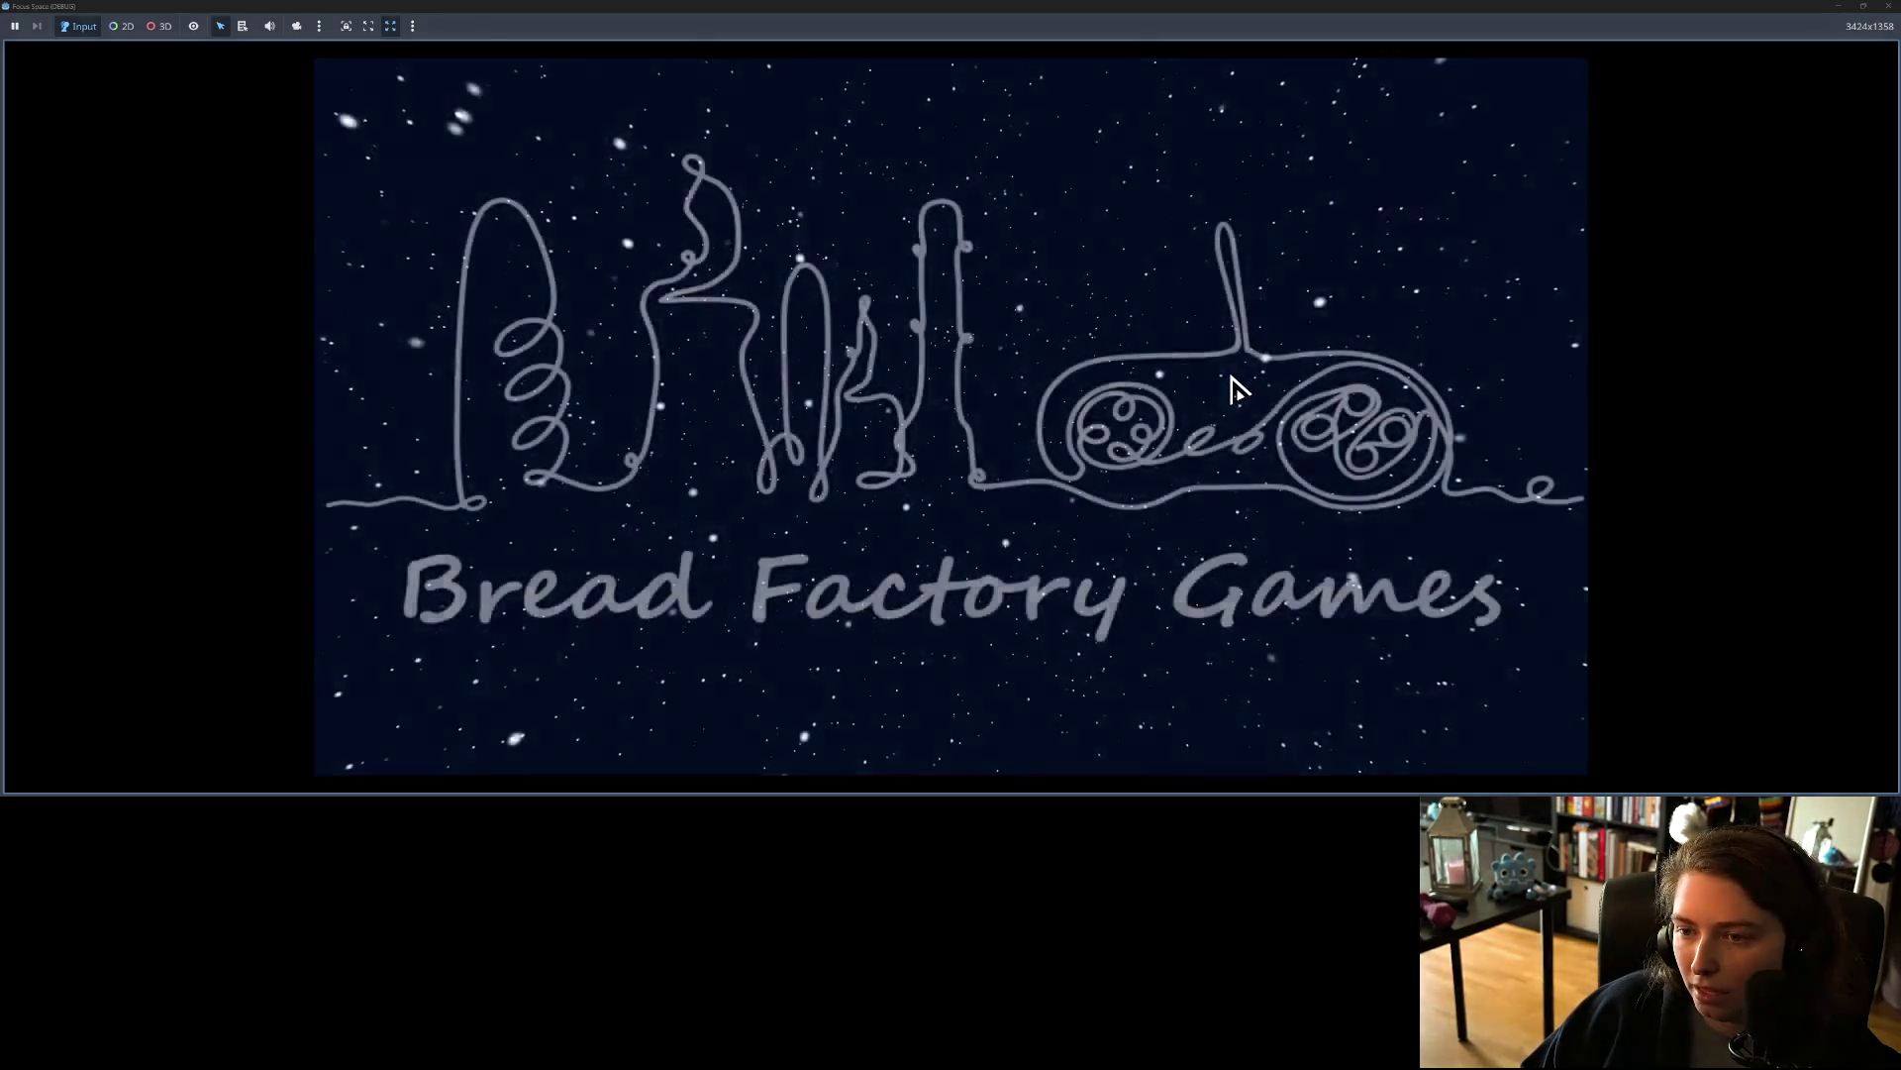
left_click(946, 624)
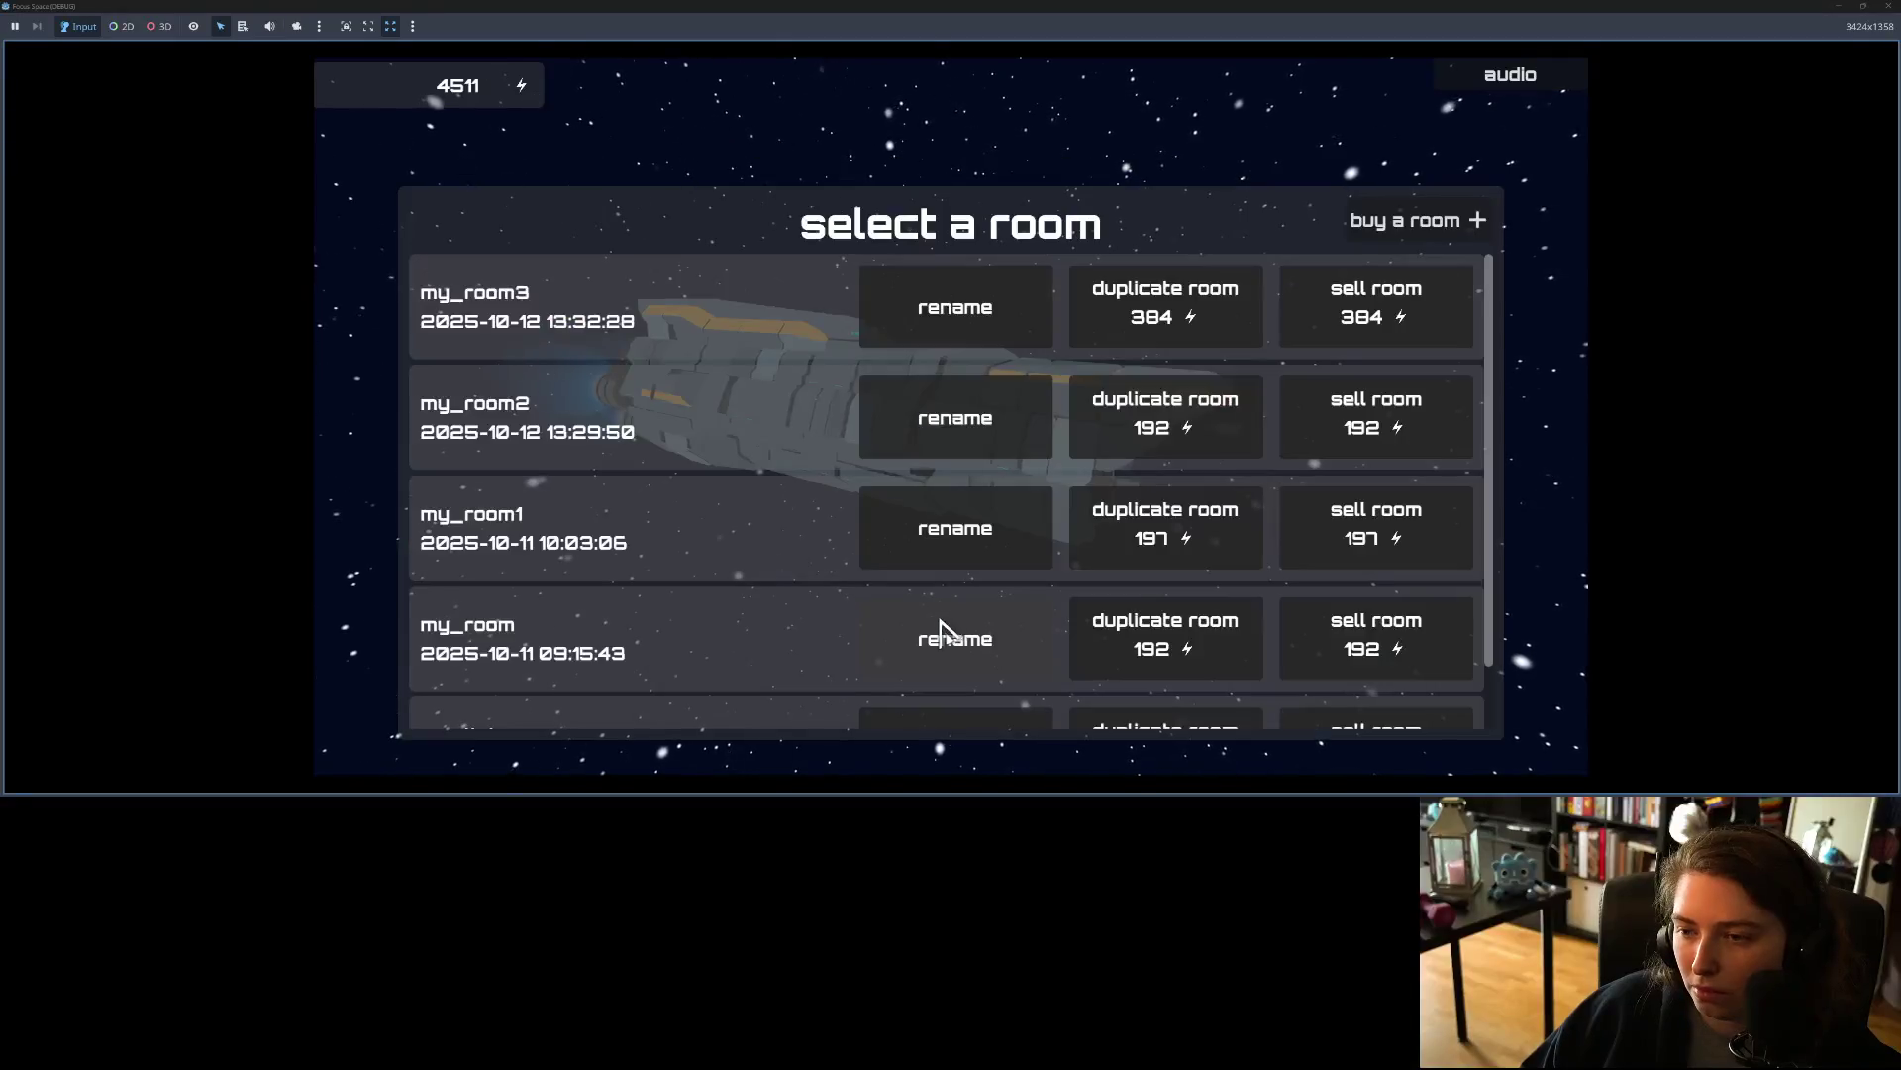
scroll(837, 531, "down", 2)
scroll(837, 531, "up", 2)
scroll(832, 530, "down", 2)
scroll(837, 535, "up", 2)
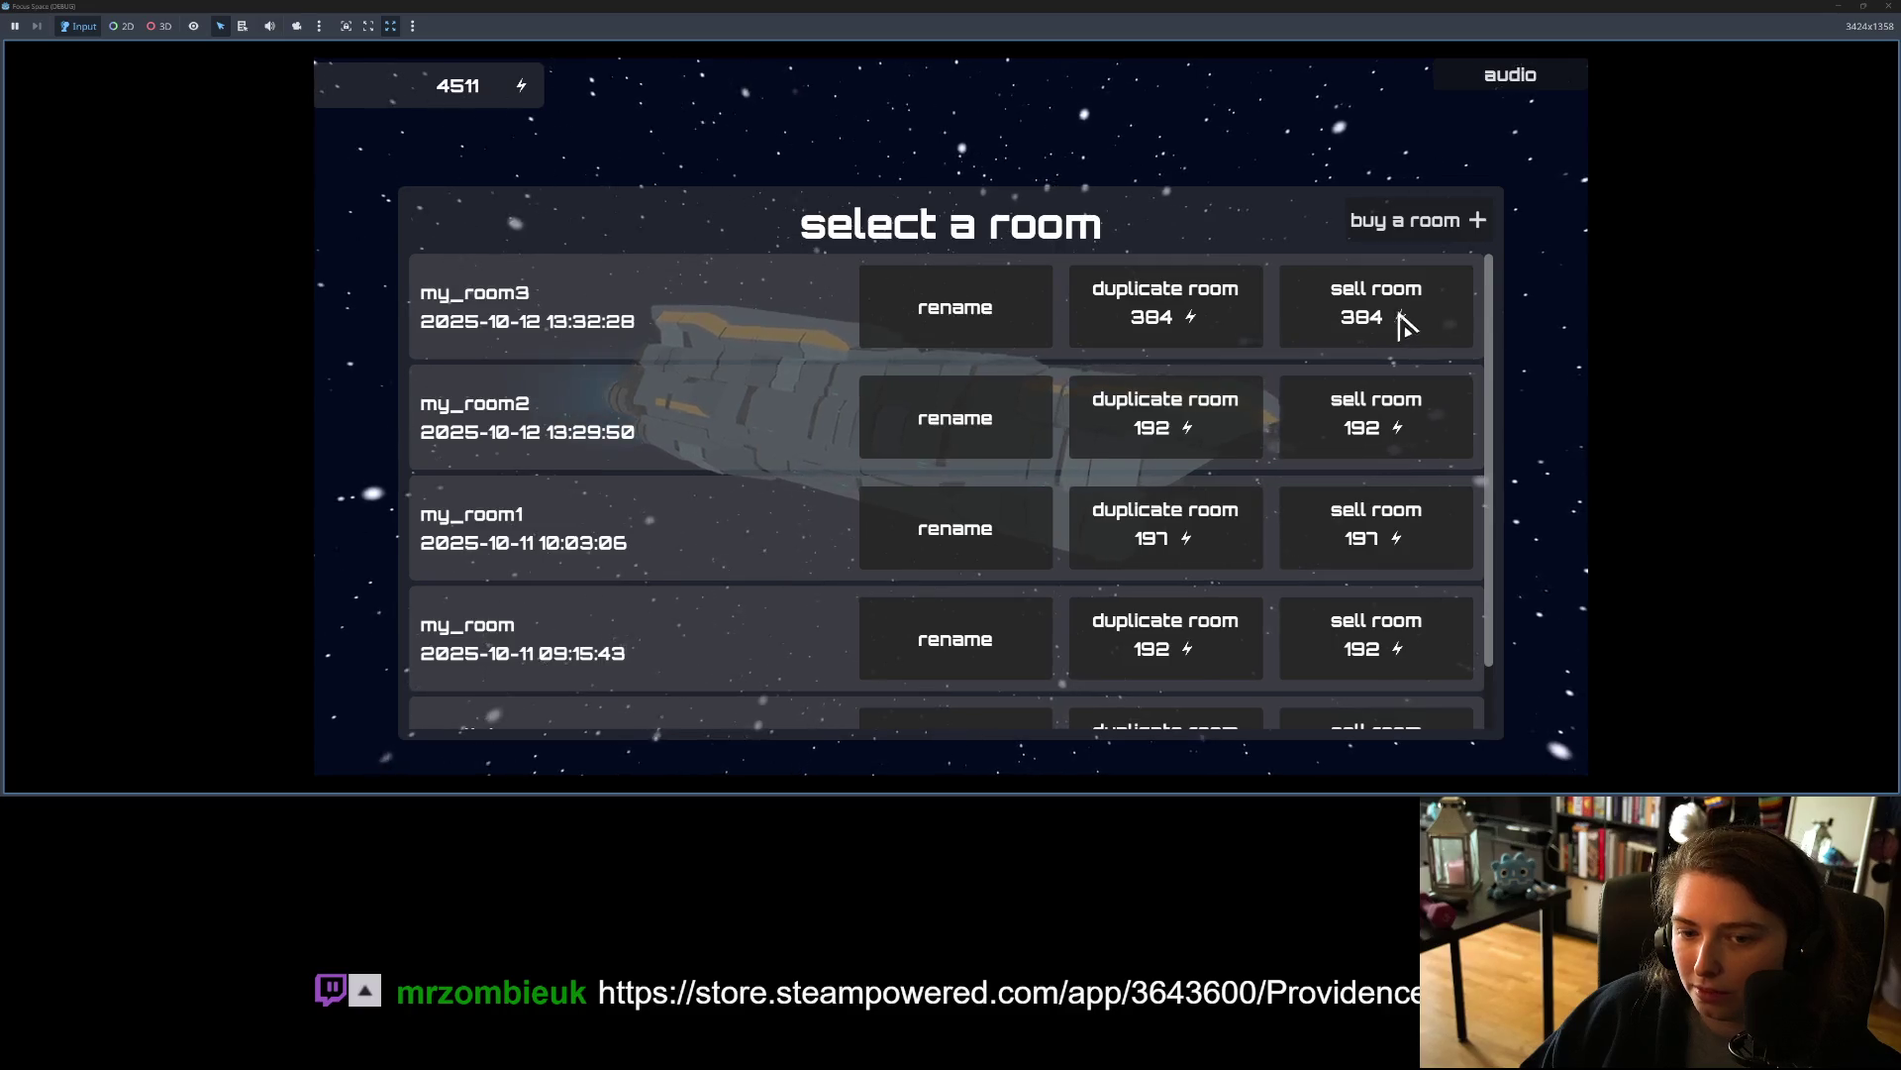
scroll(1400, 327, "down", 2)
scroll(1401, 401, "up", 1)
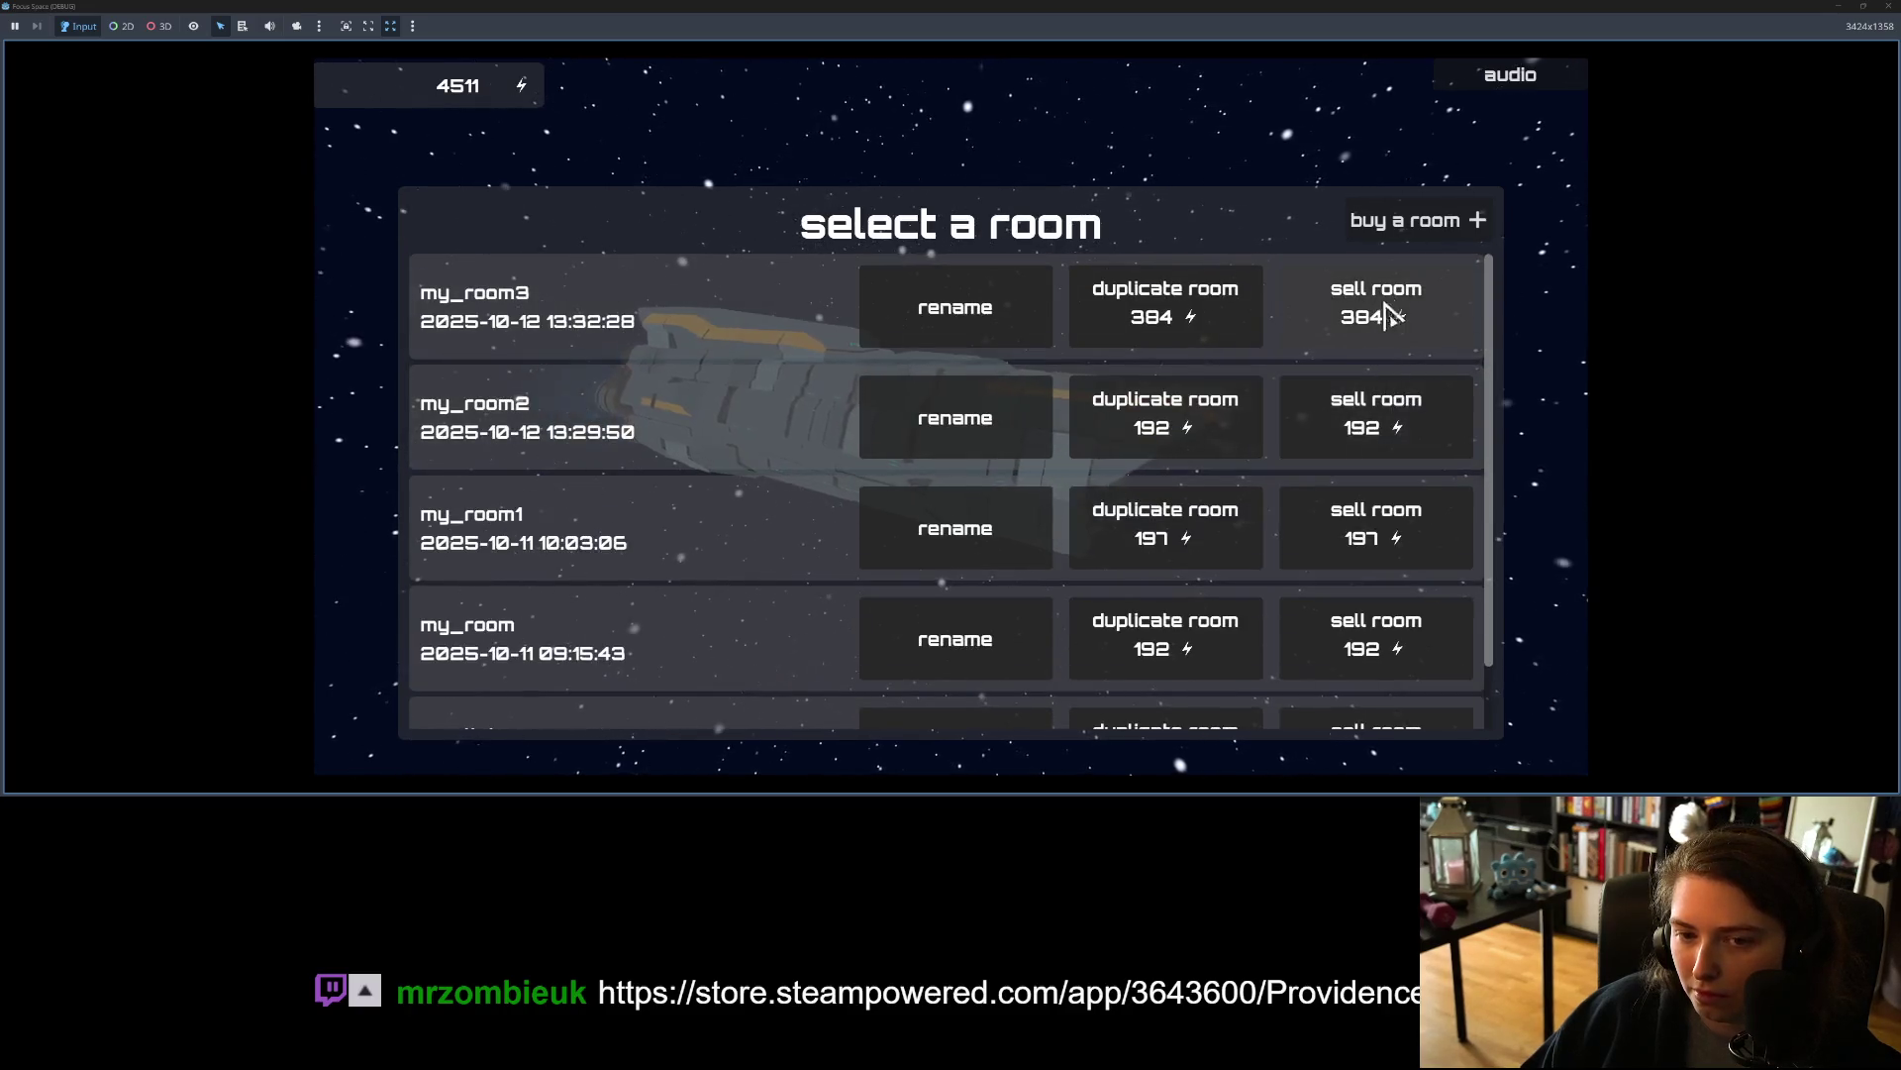
Step: Sell my_room3, my_room2 and my_room1, confirming each sale
left_click(1411, 315)
left_click(1000, 501)
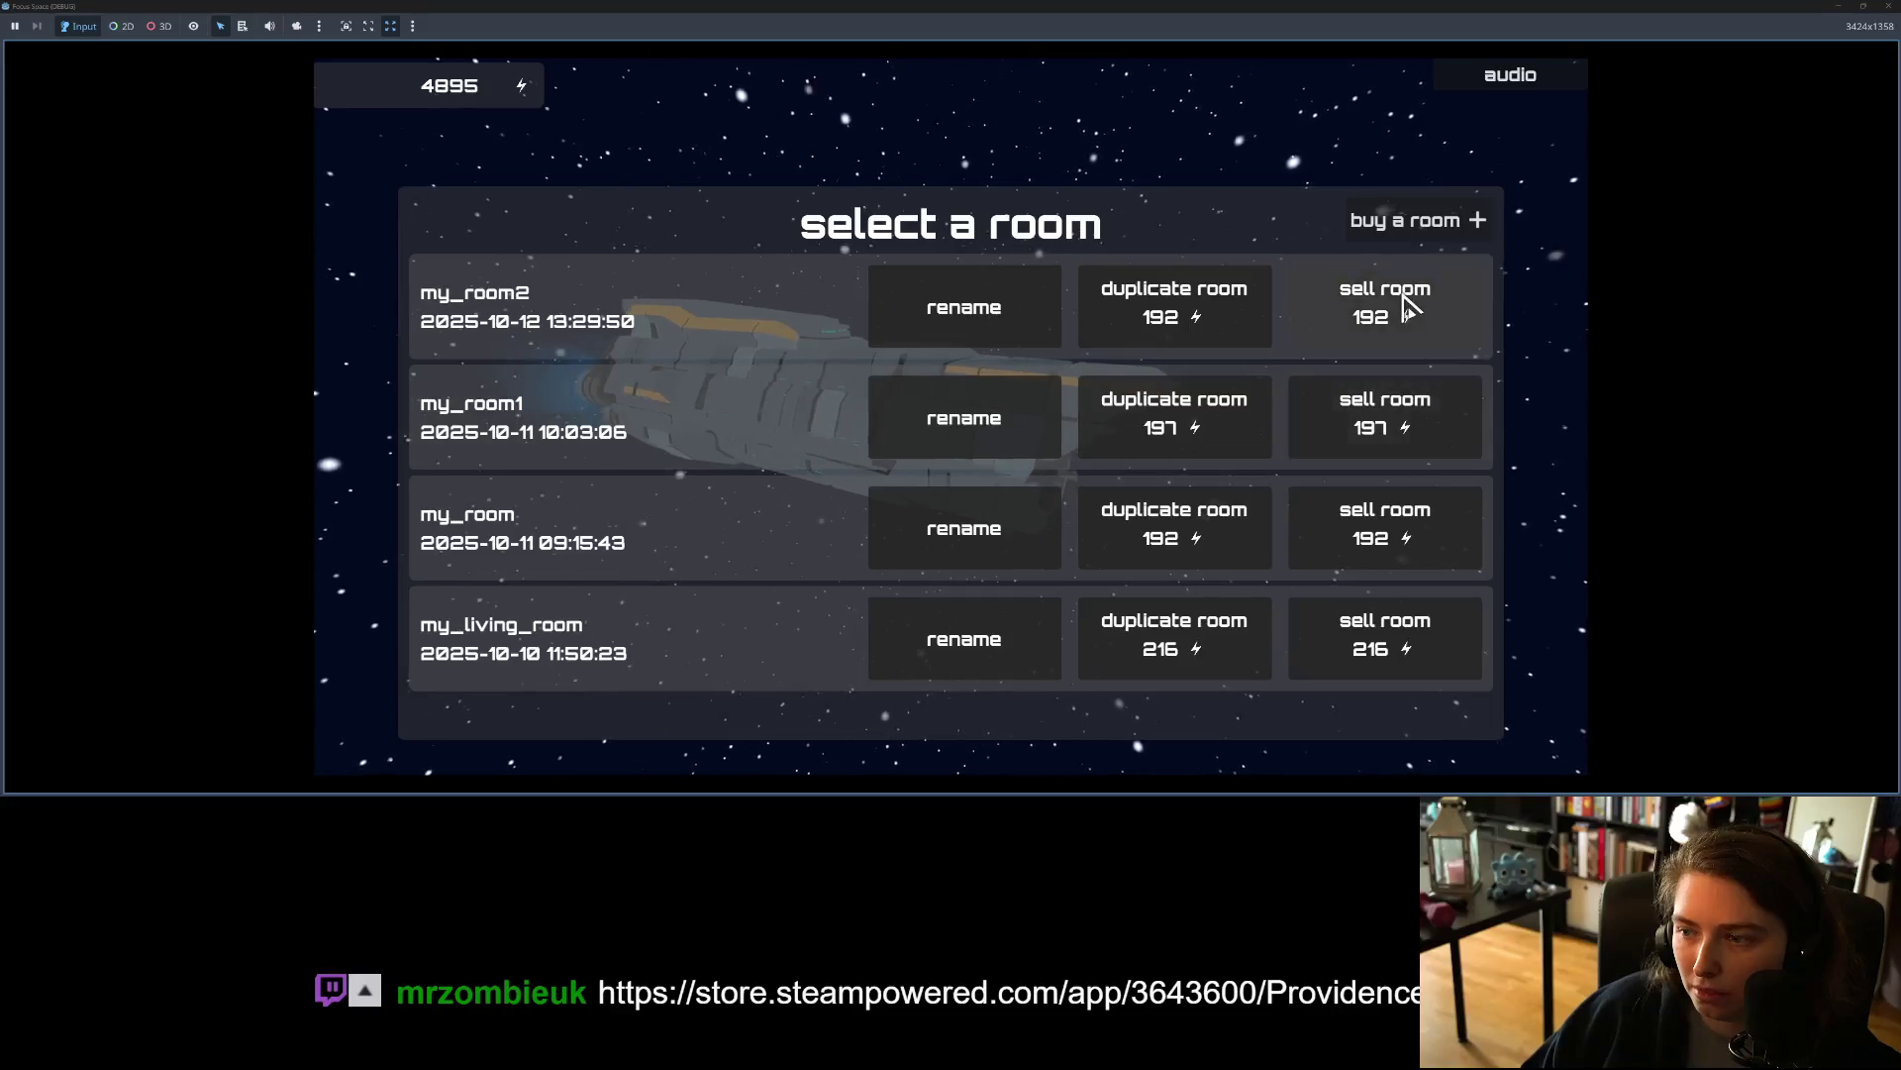
left_click(1411, 302)
left_click(1015, 493)
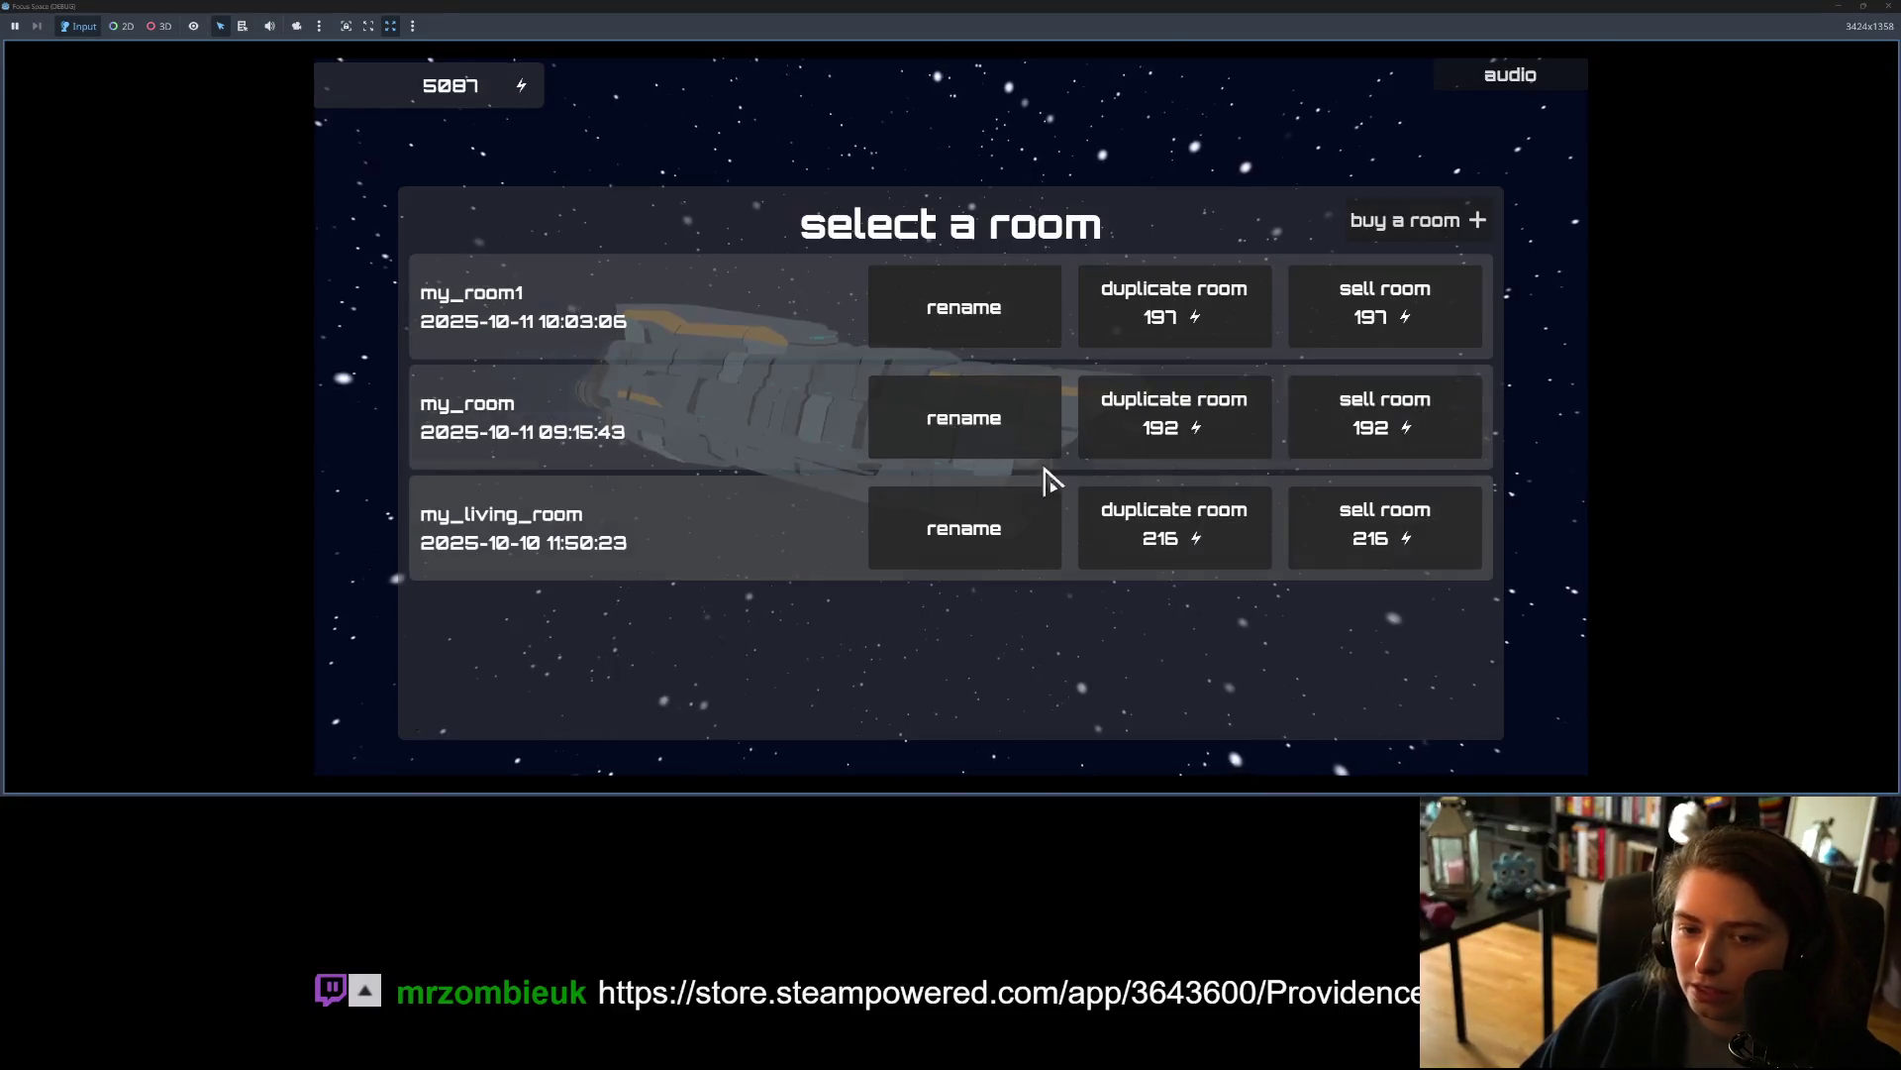
left_click(1317, 326)
left_click(1005, 482)
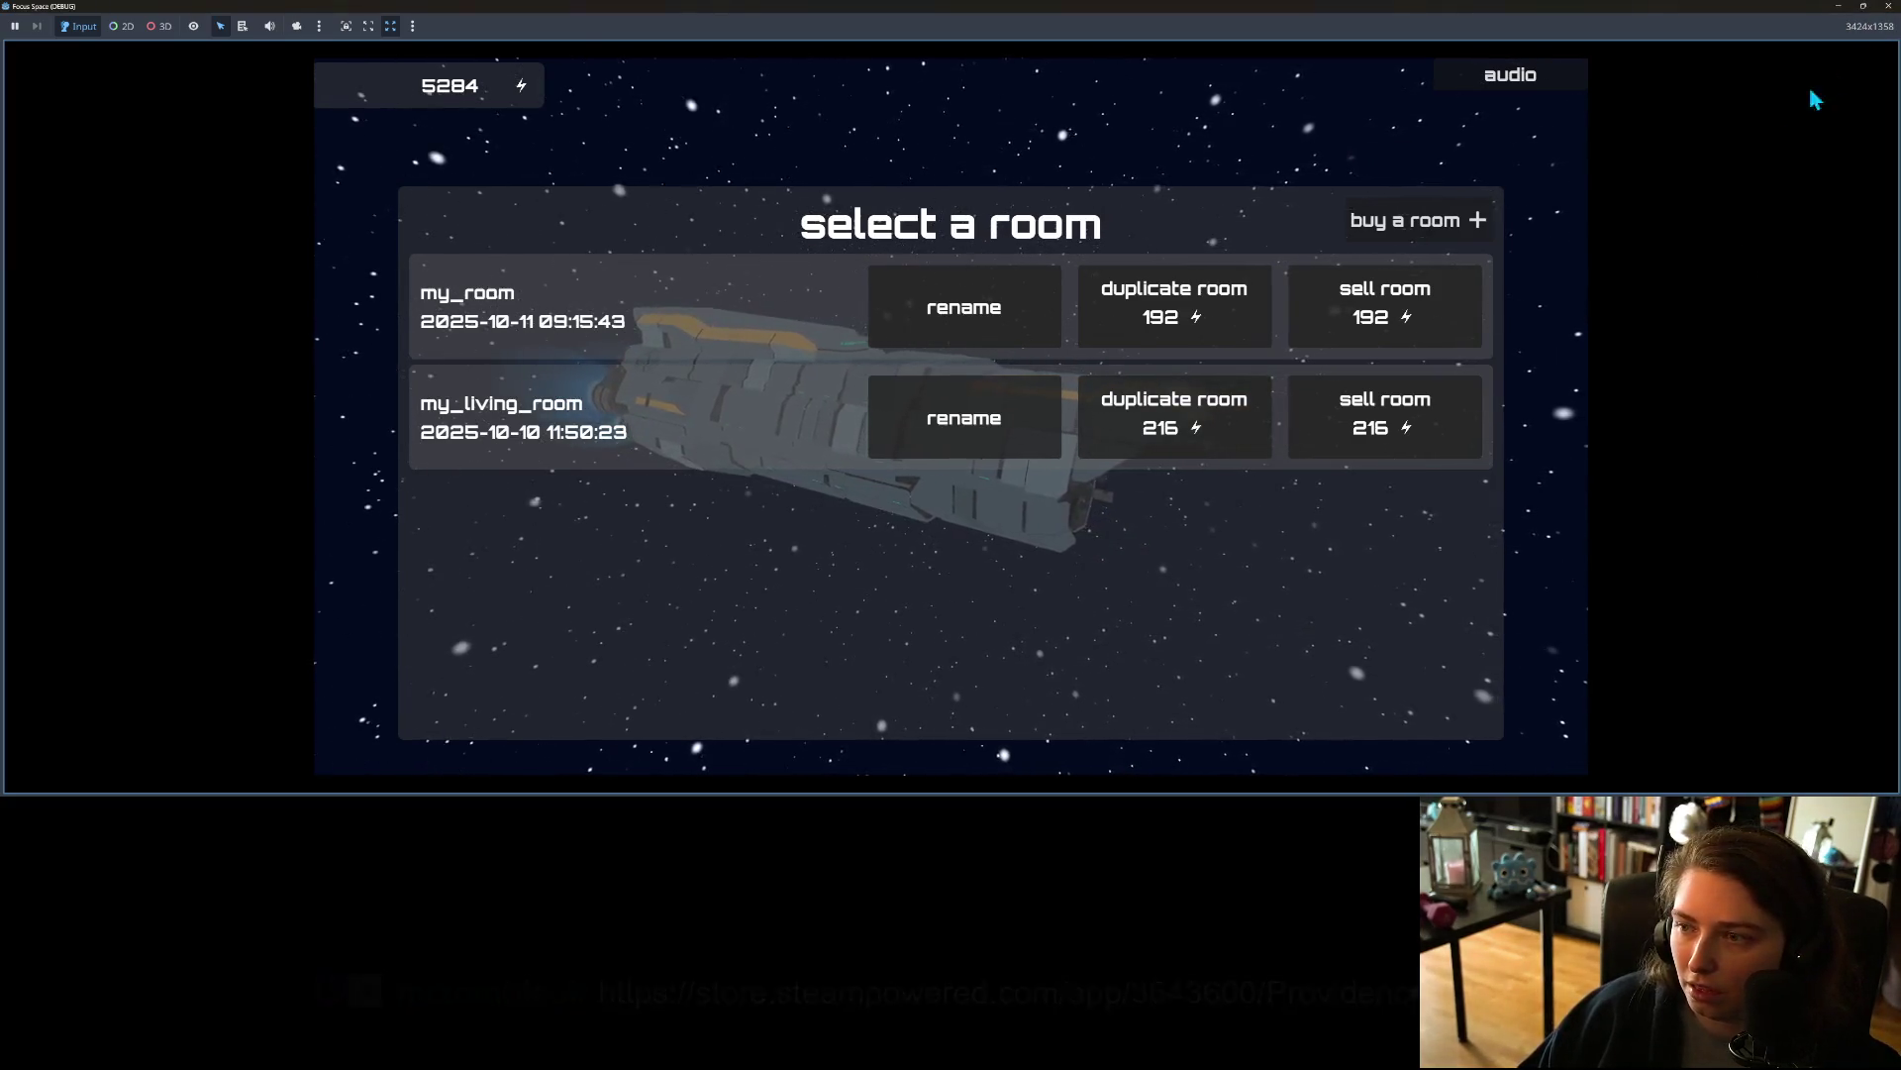
Step: Start buying a room named my_room1, cancel the floor plan choice, and close the game
left_click(1477, 220)
type("my_room1")
left_click(1165, 462)
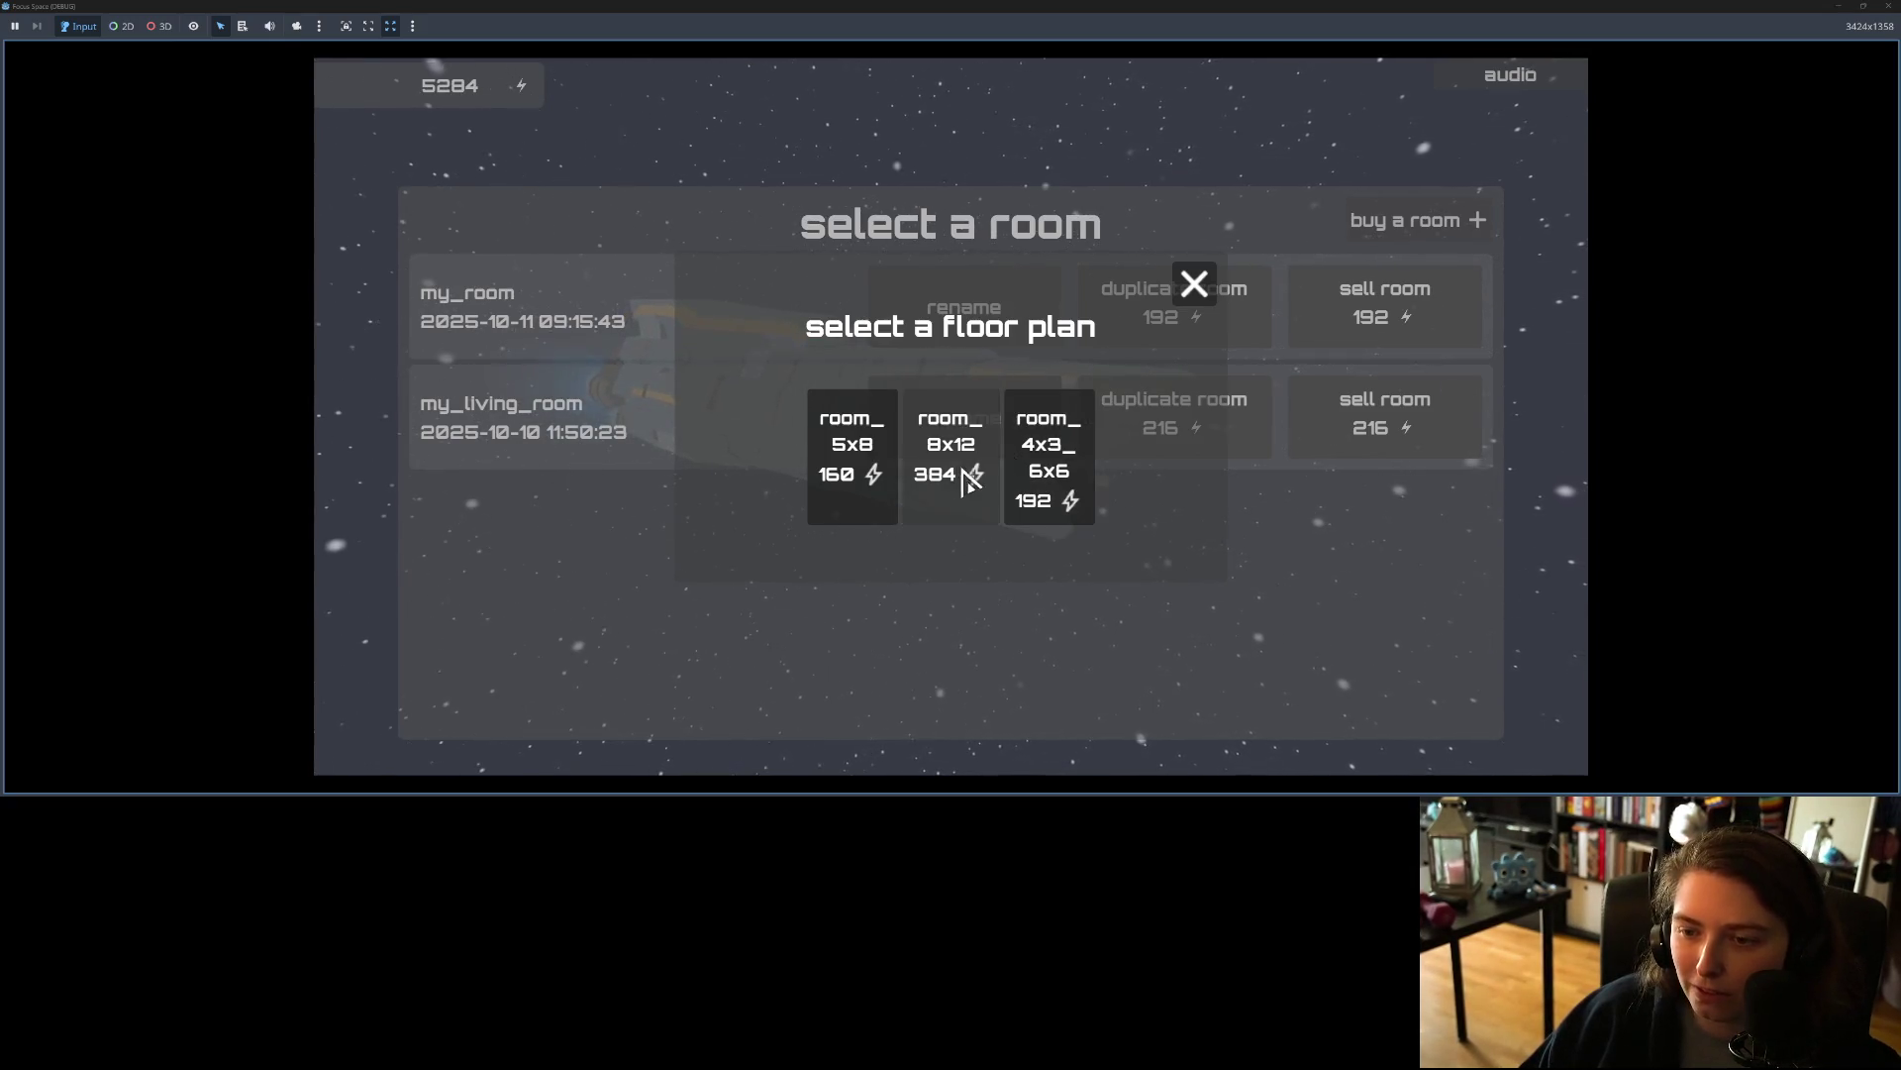
left_click(1194, 285)
left_click(1890, 8)
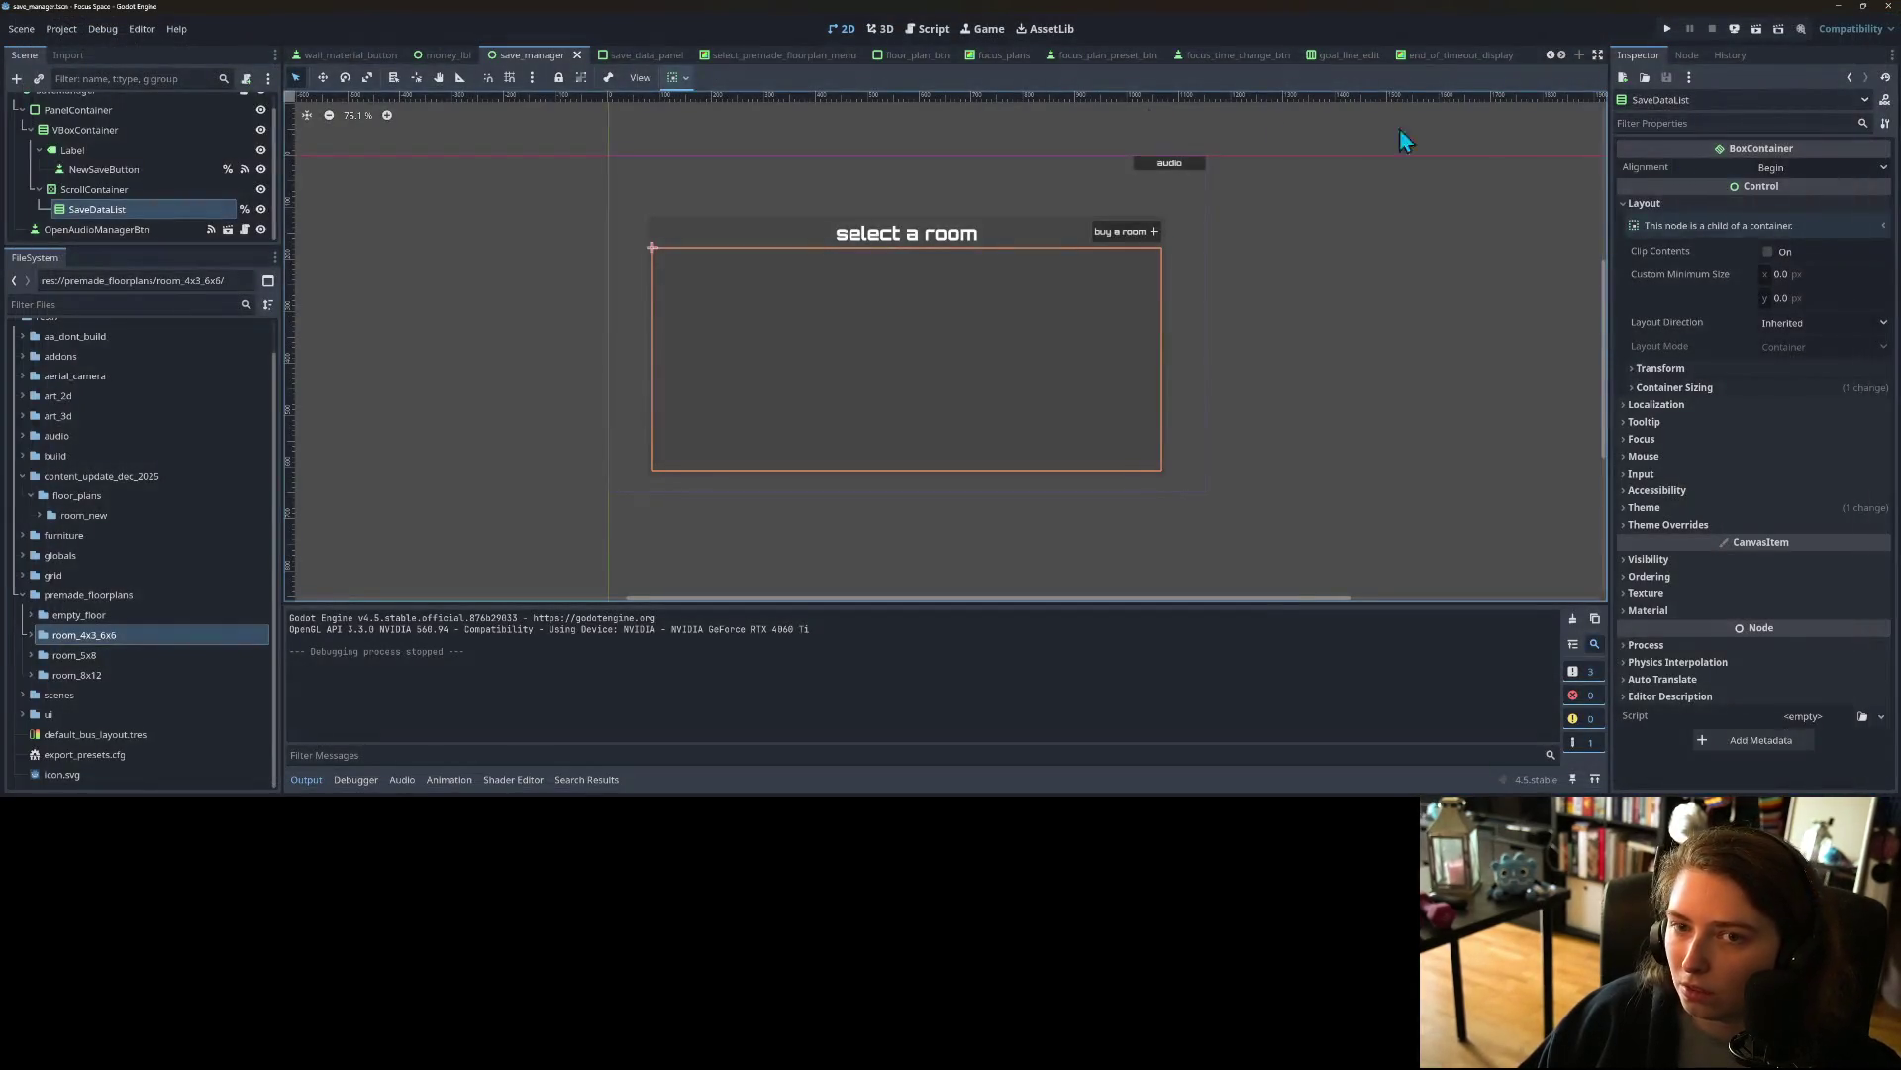
Step: In select_premade_floorplan_menu.gd, move the room_4x3_6x6 entry right after room_5x8 and remove the blank line
left_click(920, 30)
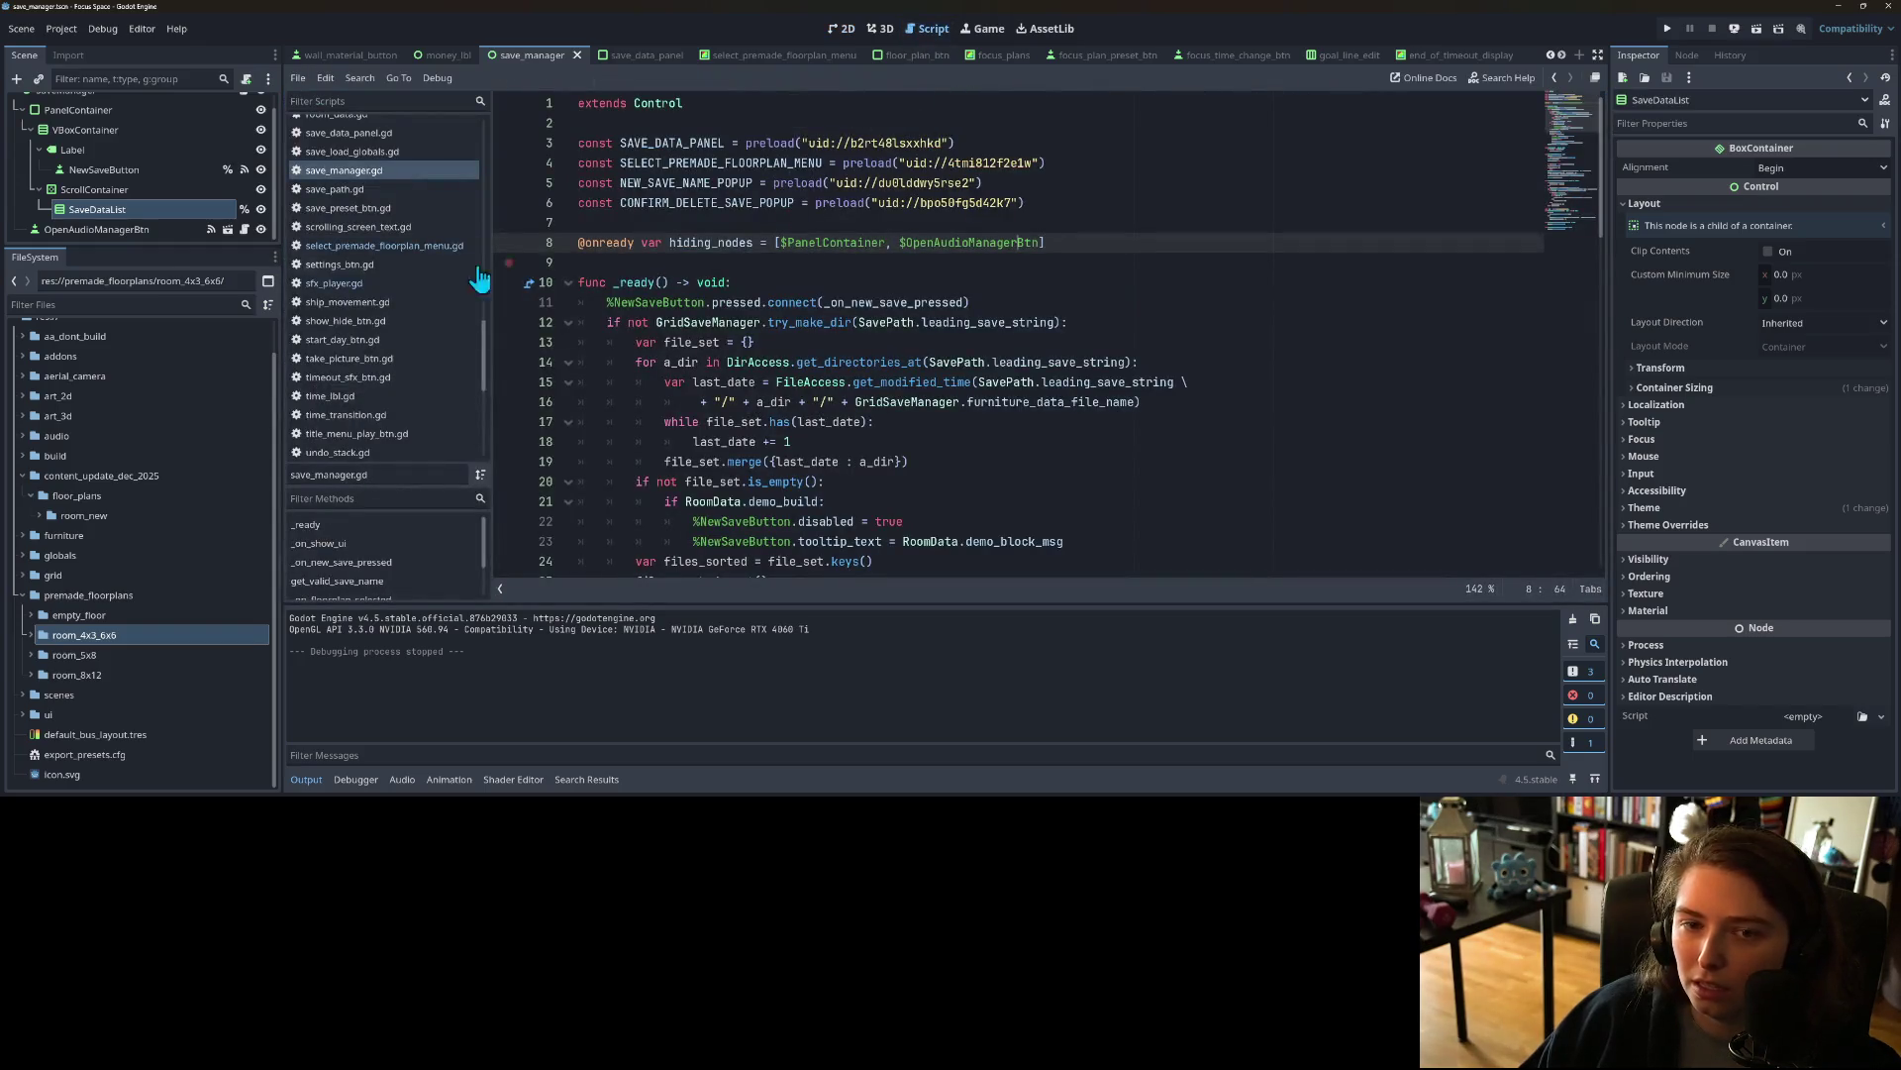
left_click(416, 247)
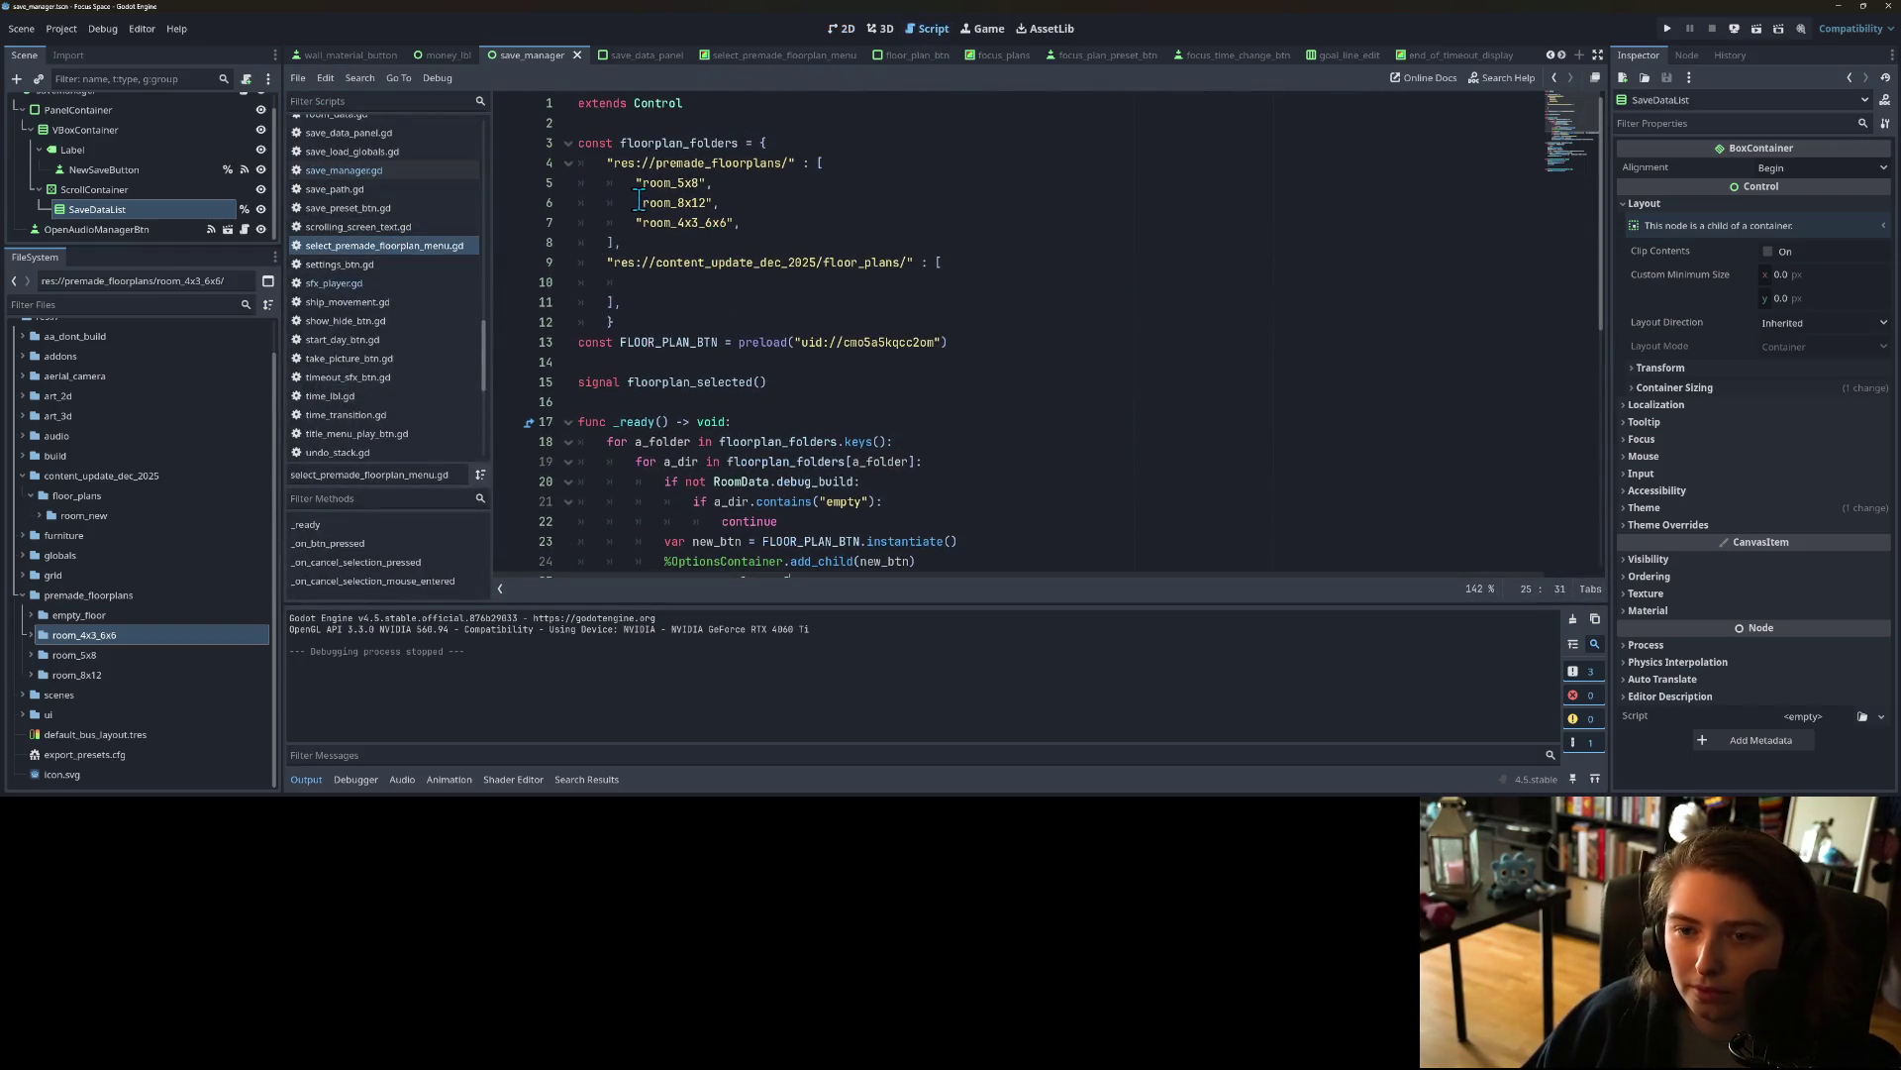
left_click_drag(639, 223, 782, 218)
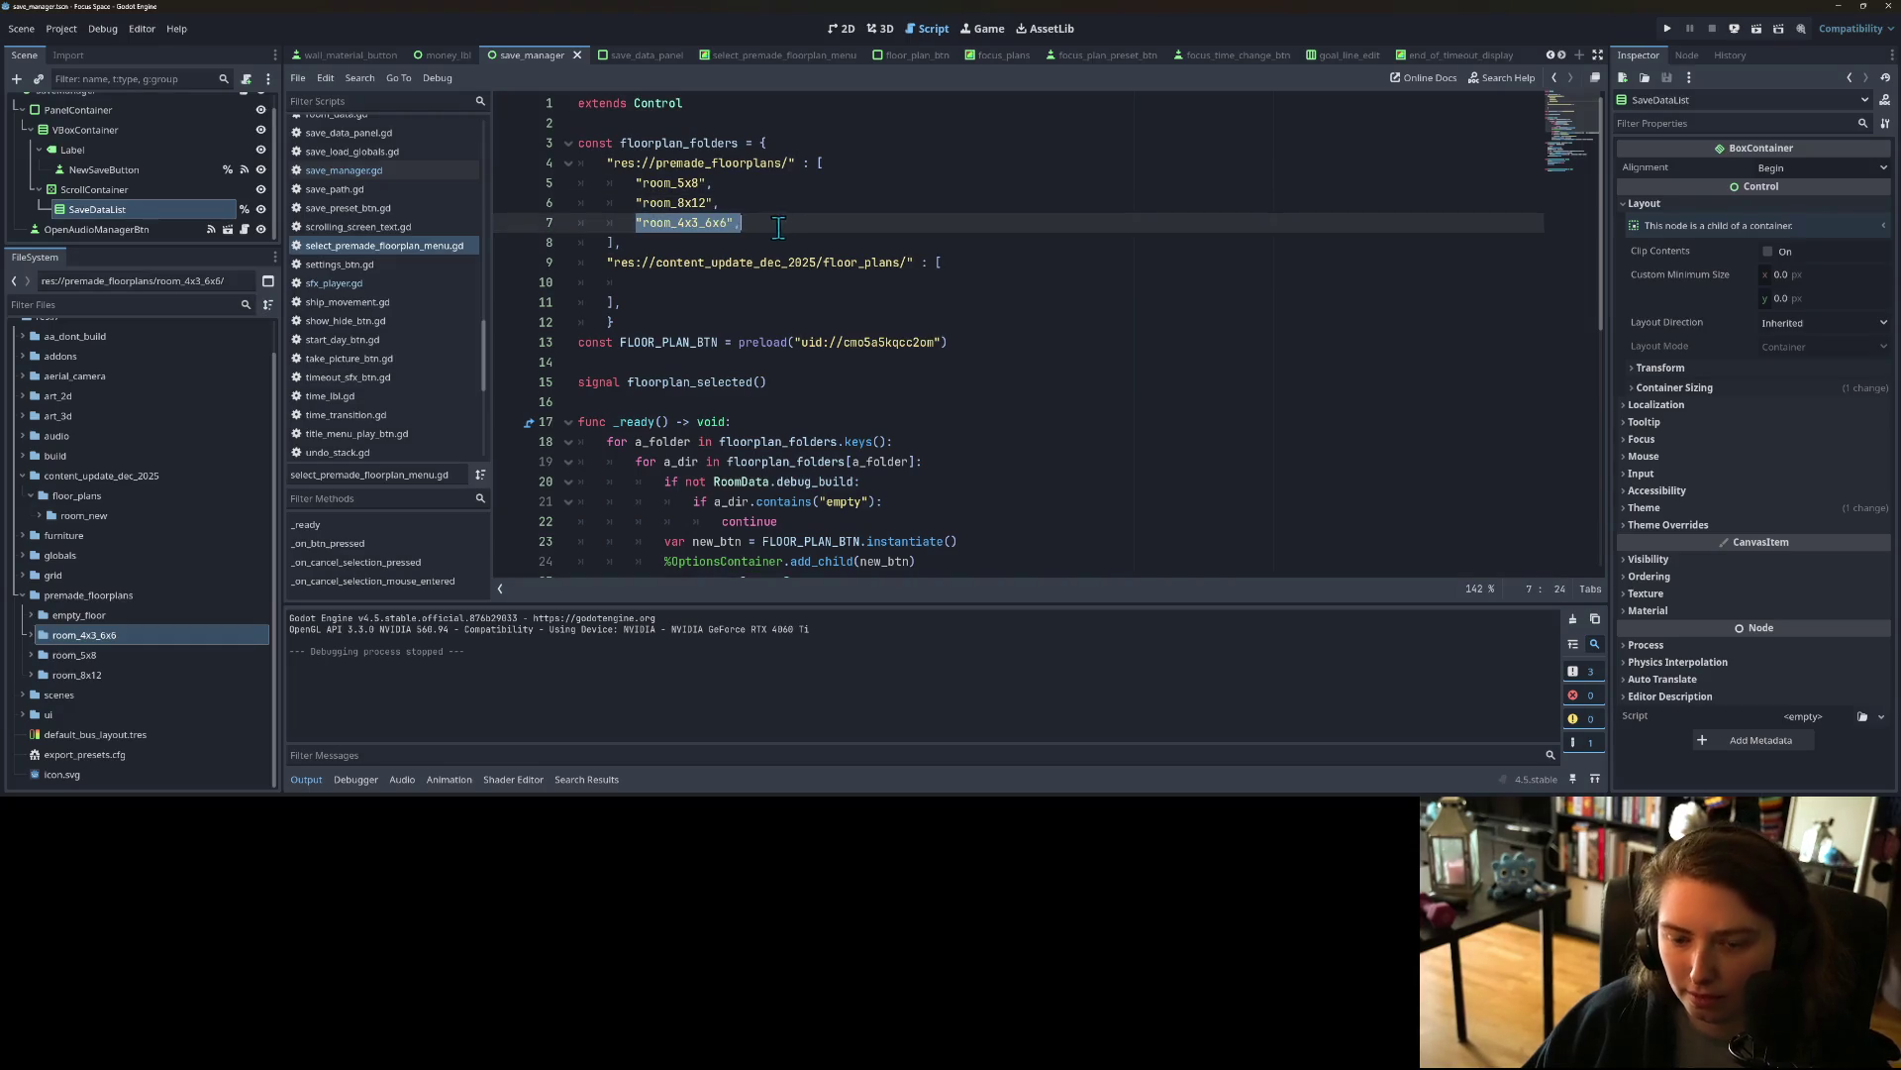
left_click(742, 186)
key("Return")
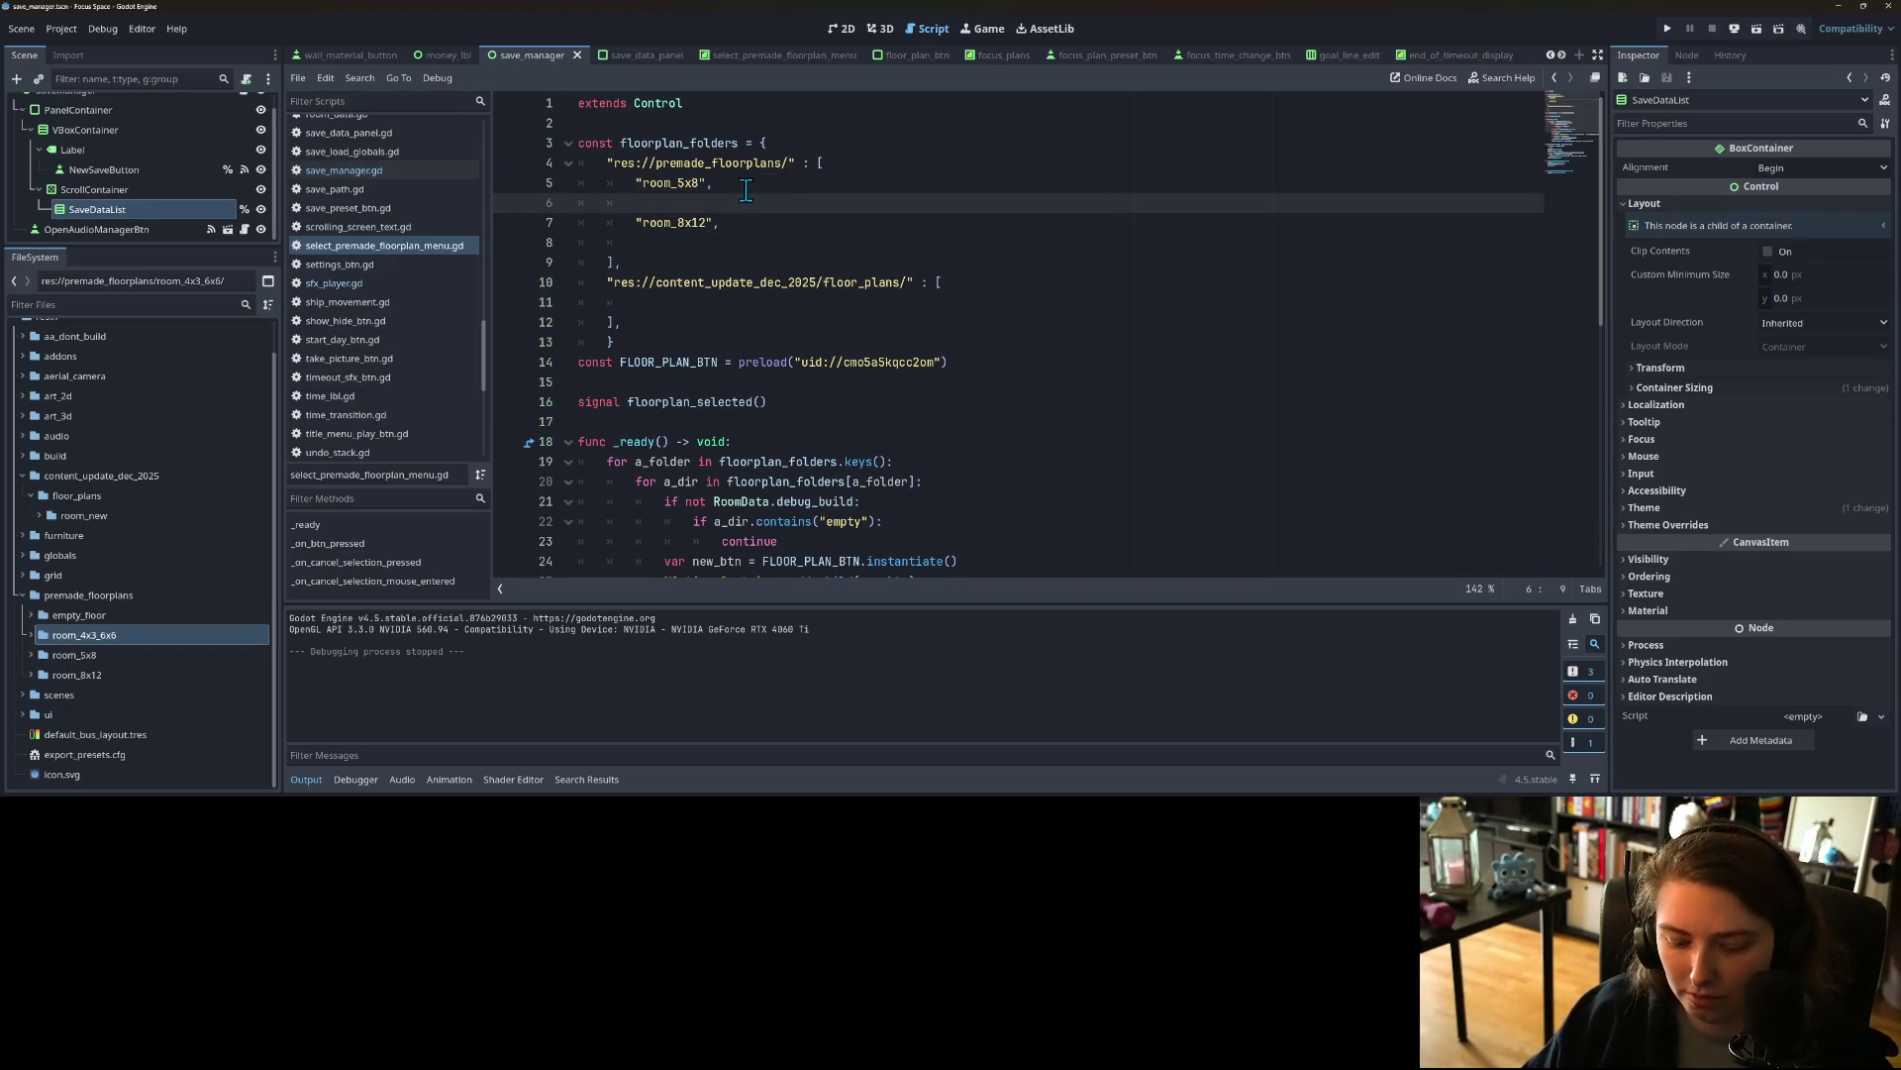
key("Down")
key("Down")
key("BackSpace")
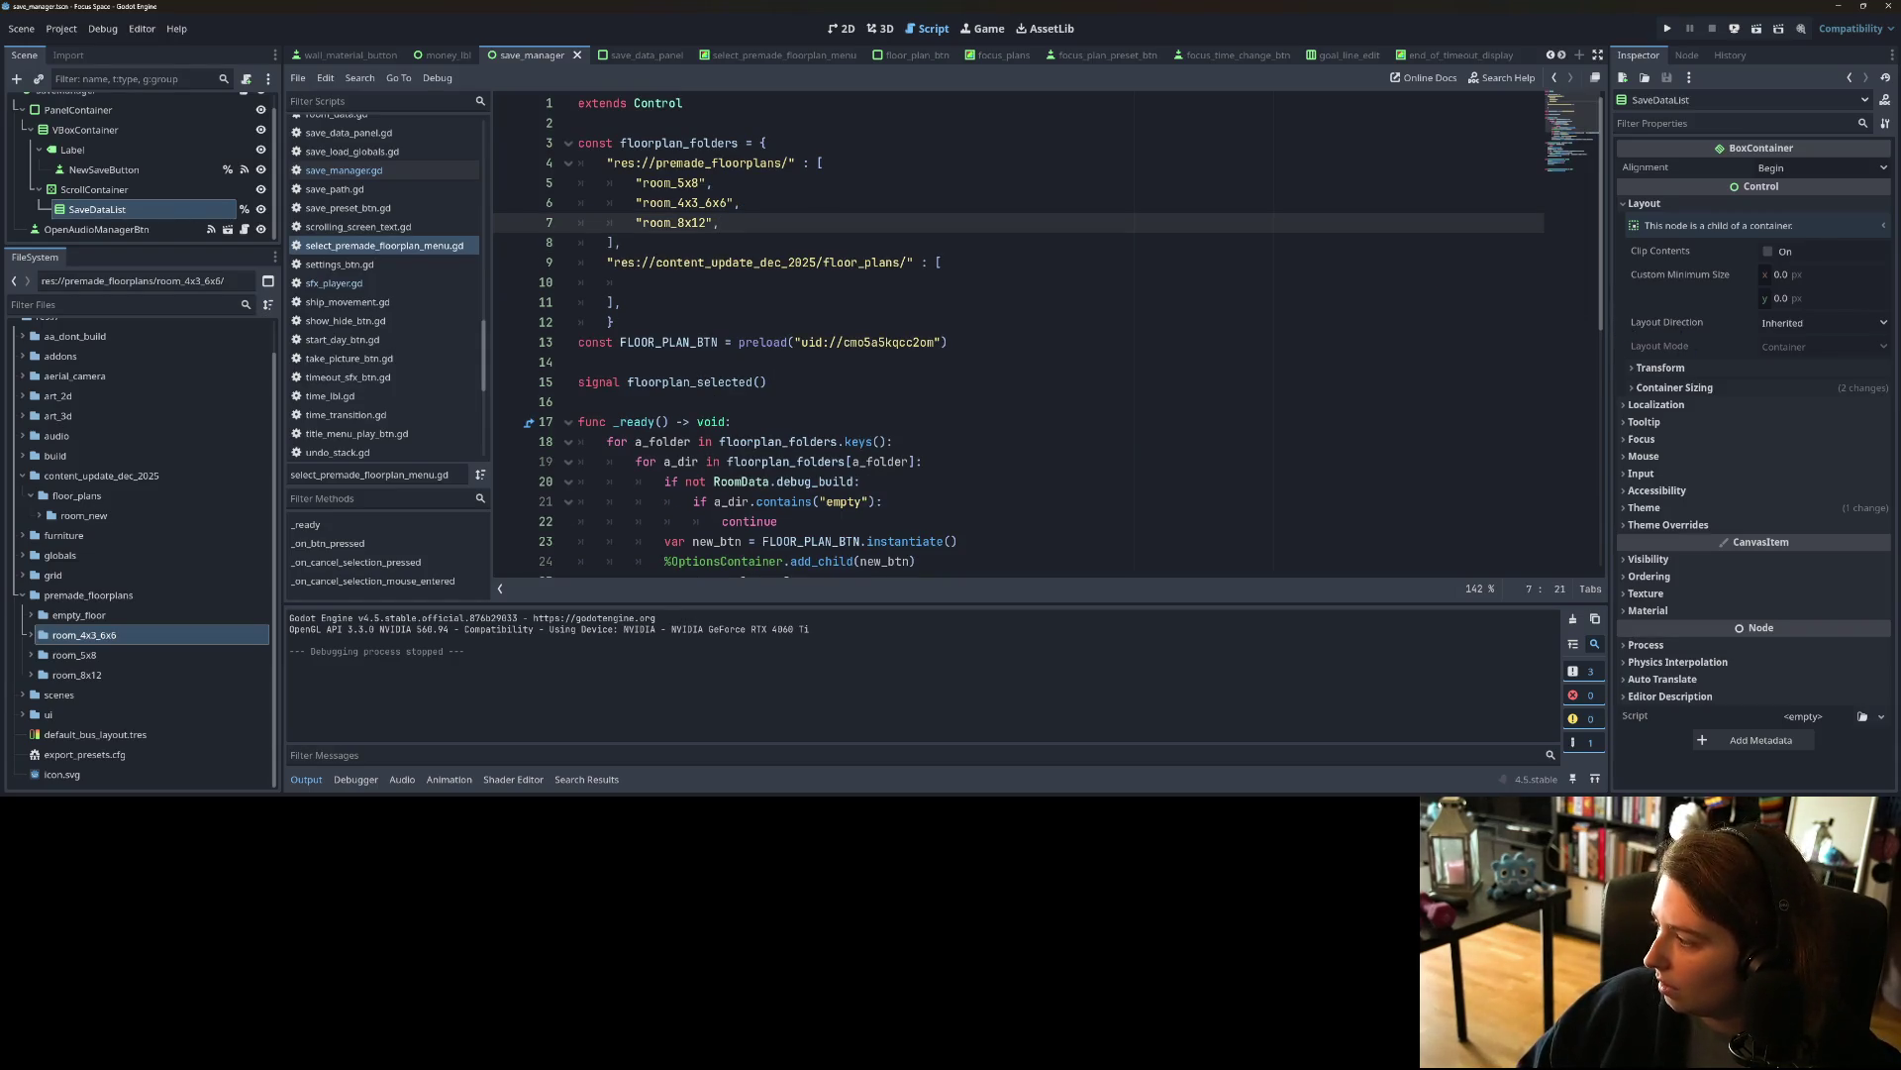
key("alt+Tab")
left_click(731, 323)
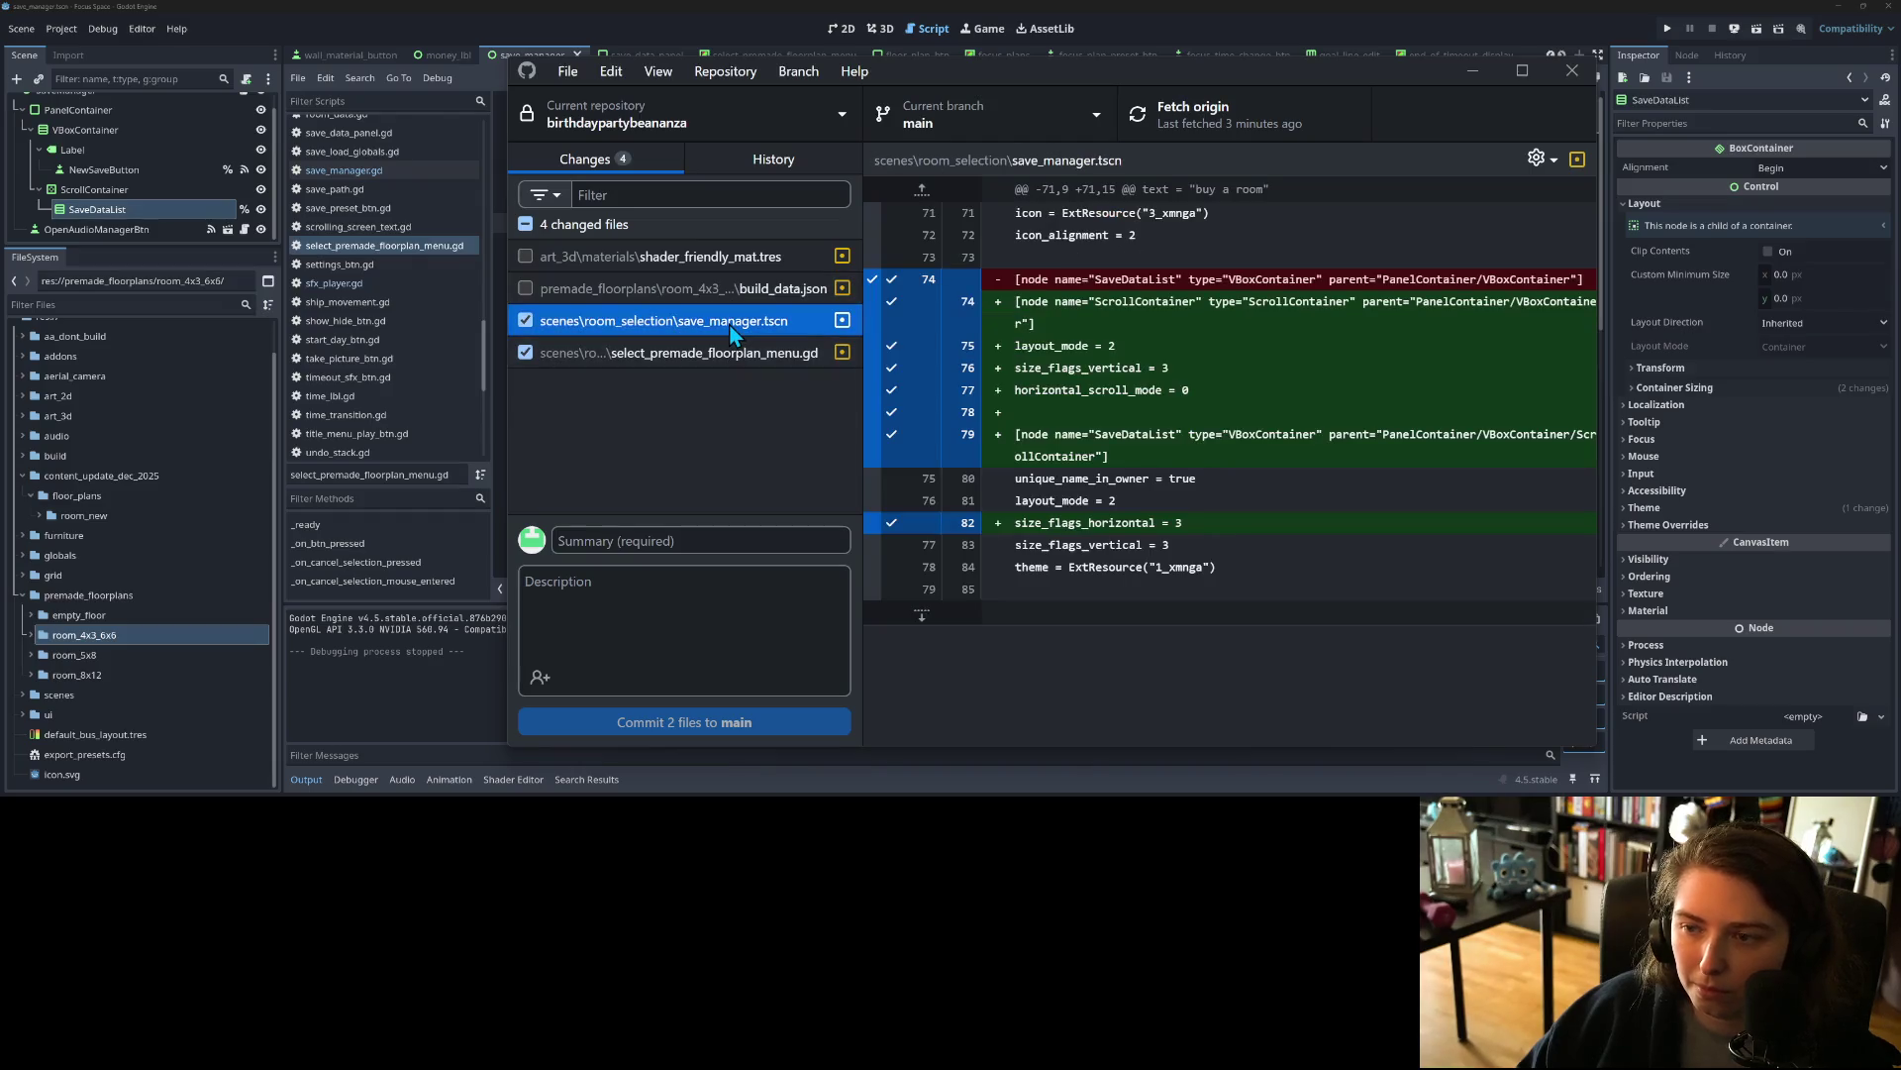
Step: Commit only save_manager.tscn with a summary about the save list scroll container
left_click(606, 363)
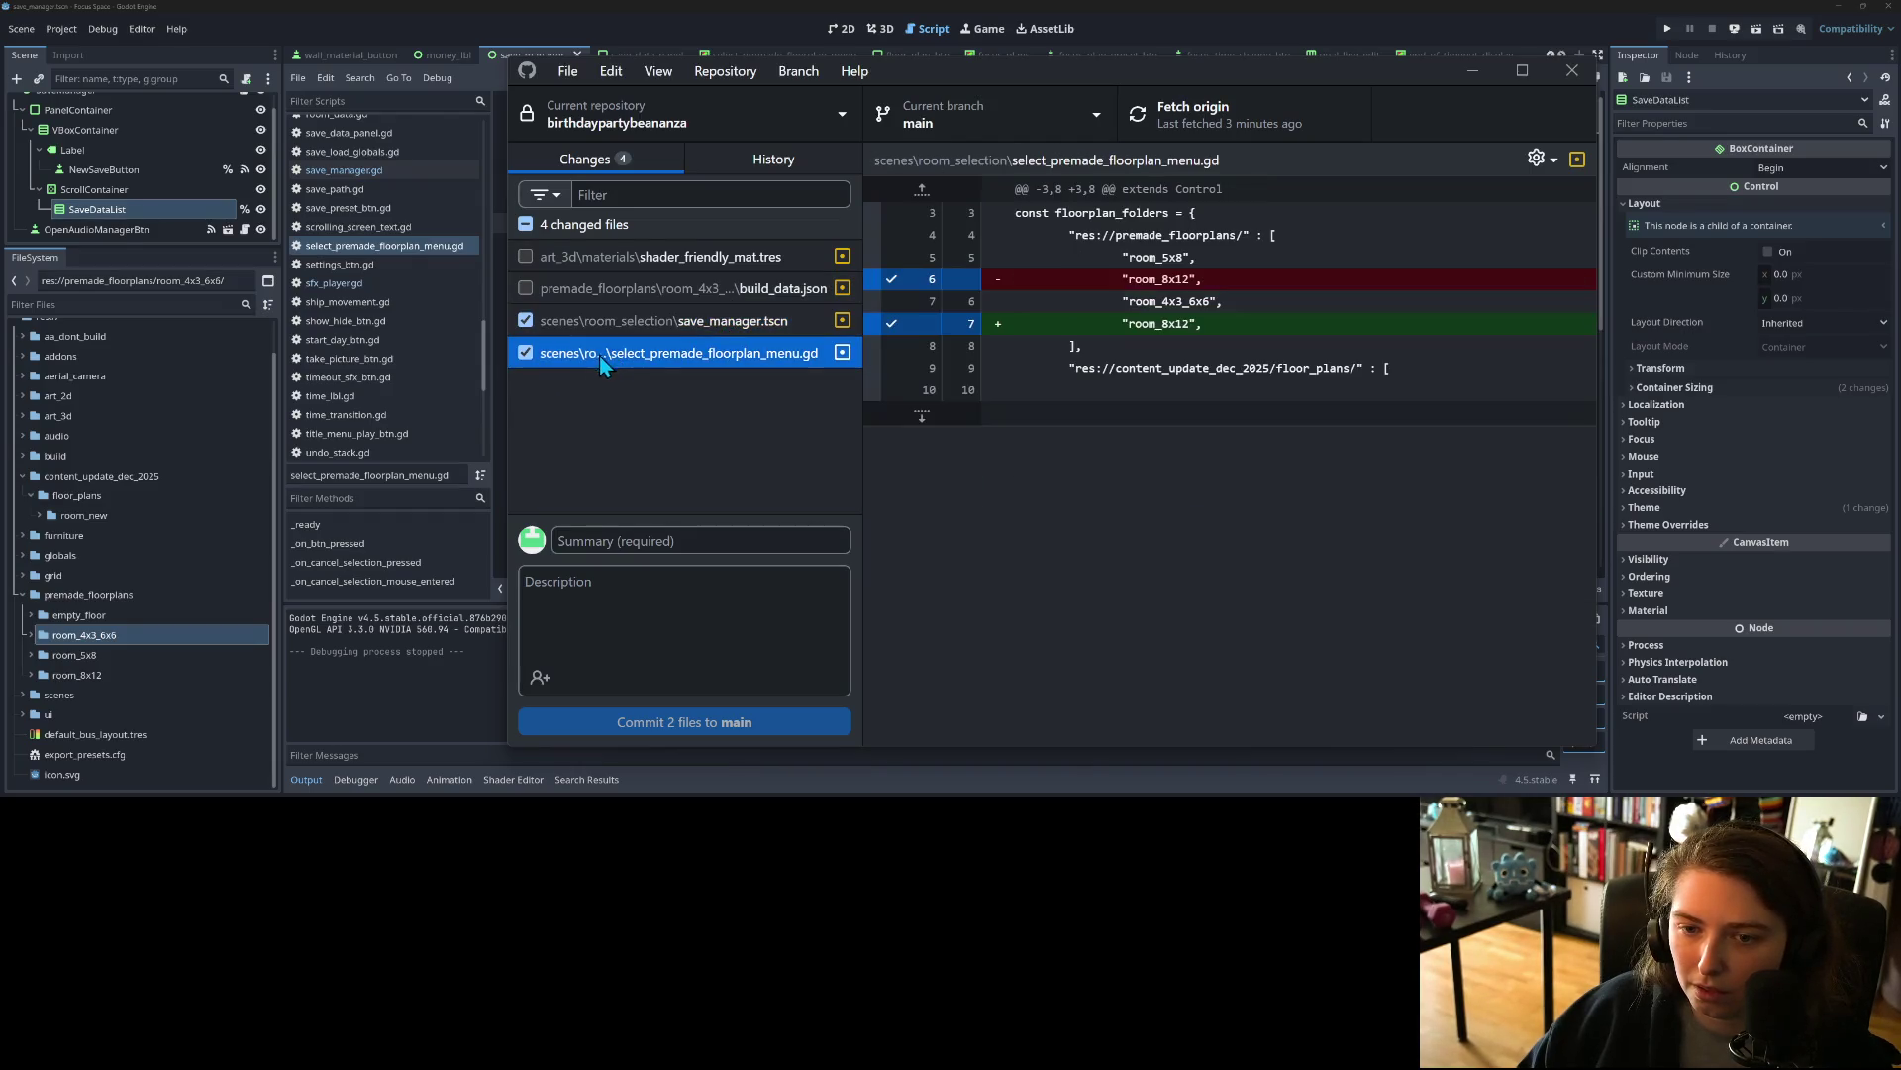
left_click(529, 354)
left_click(651, 539)
type("adds scroll container to room saves")
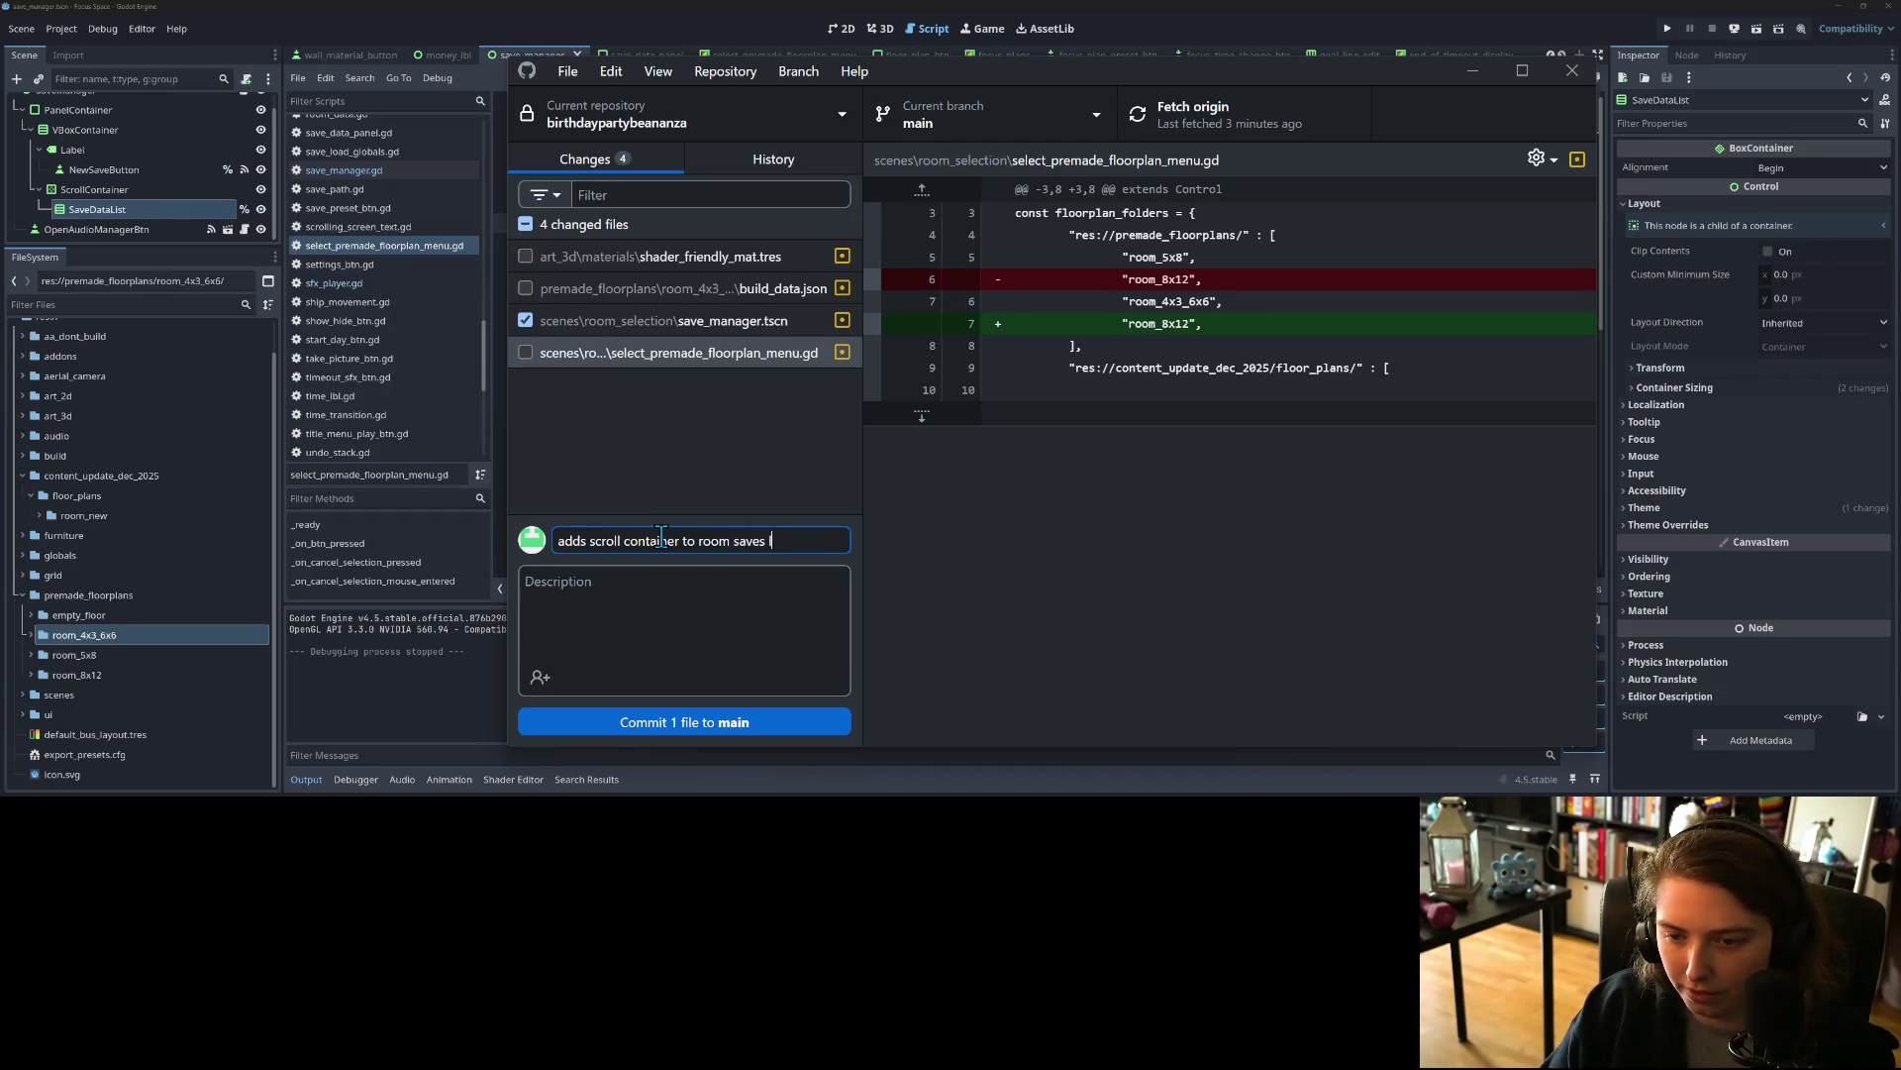
type("list")
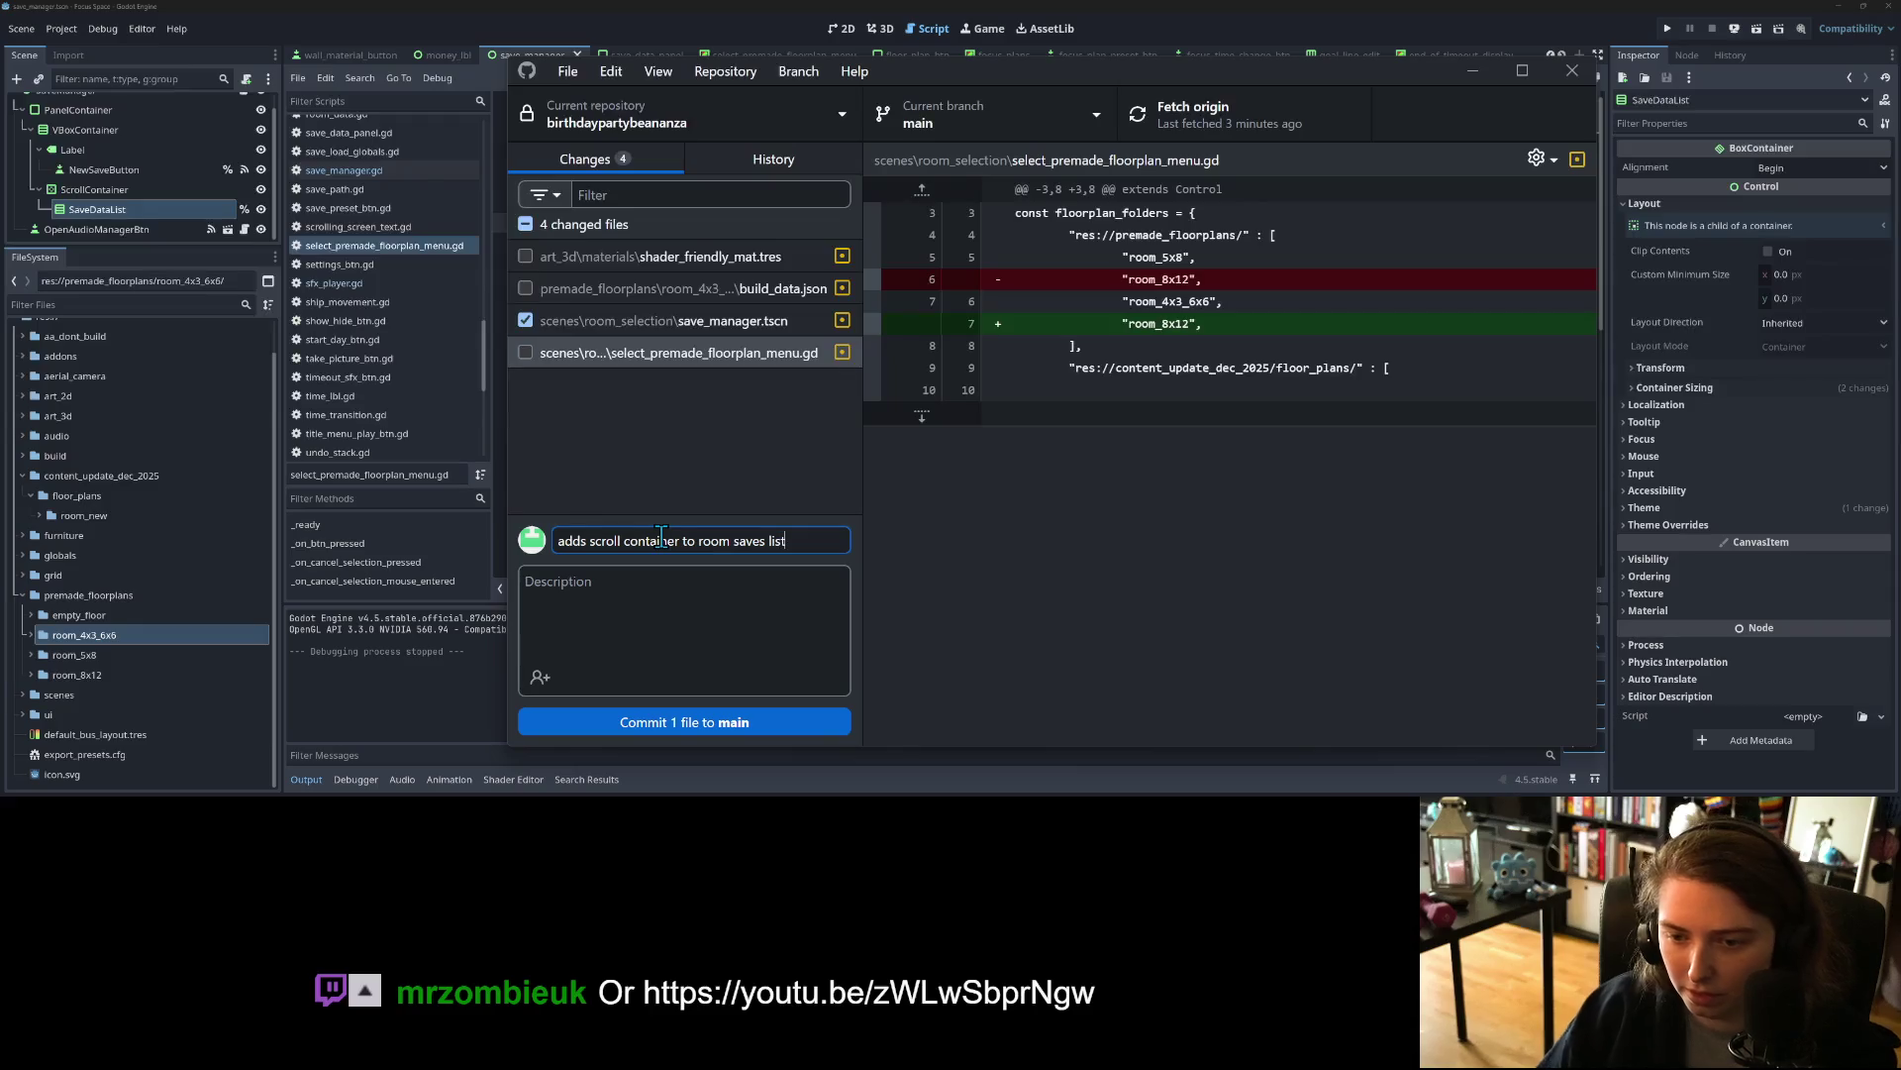
left_click(740, 723)
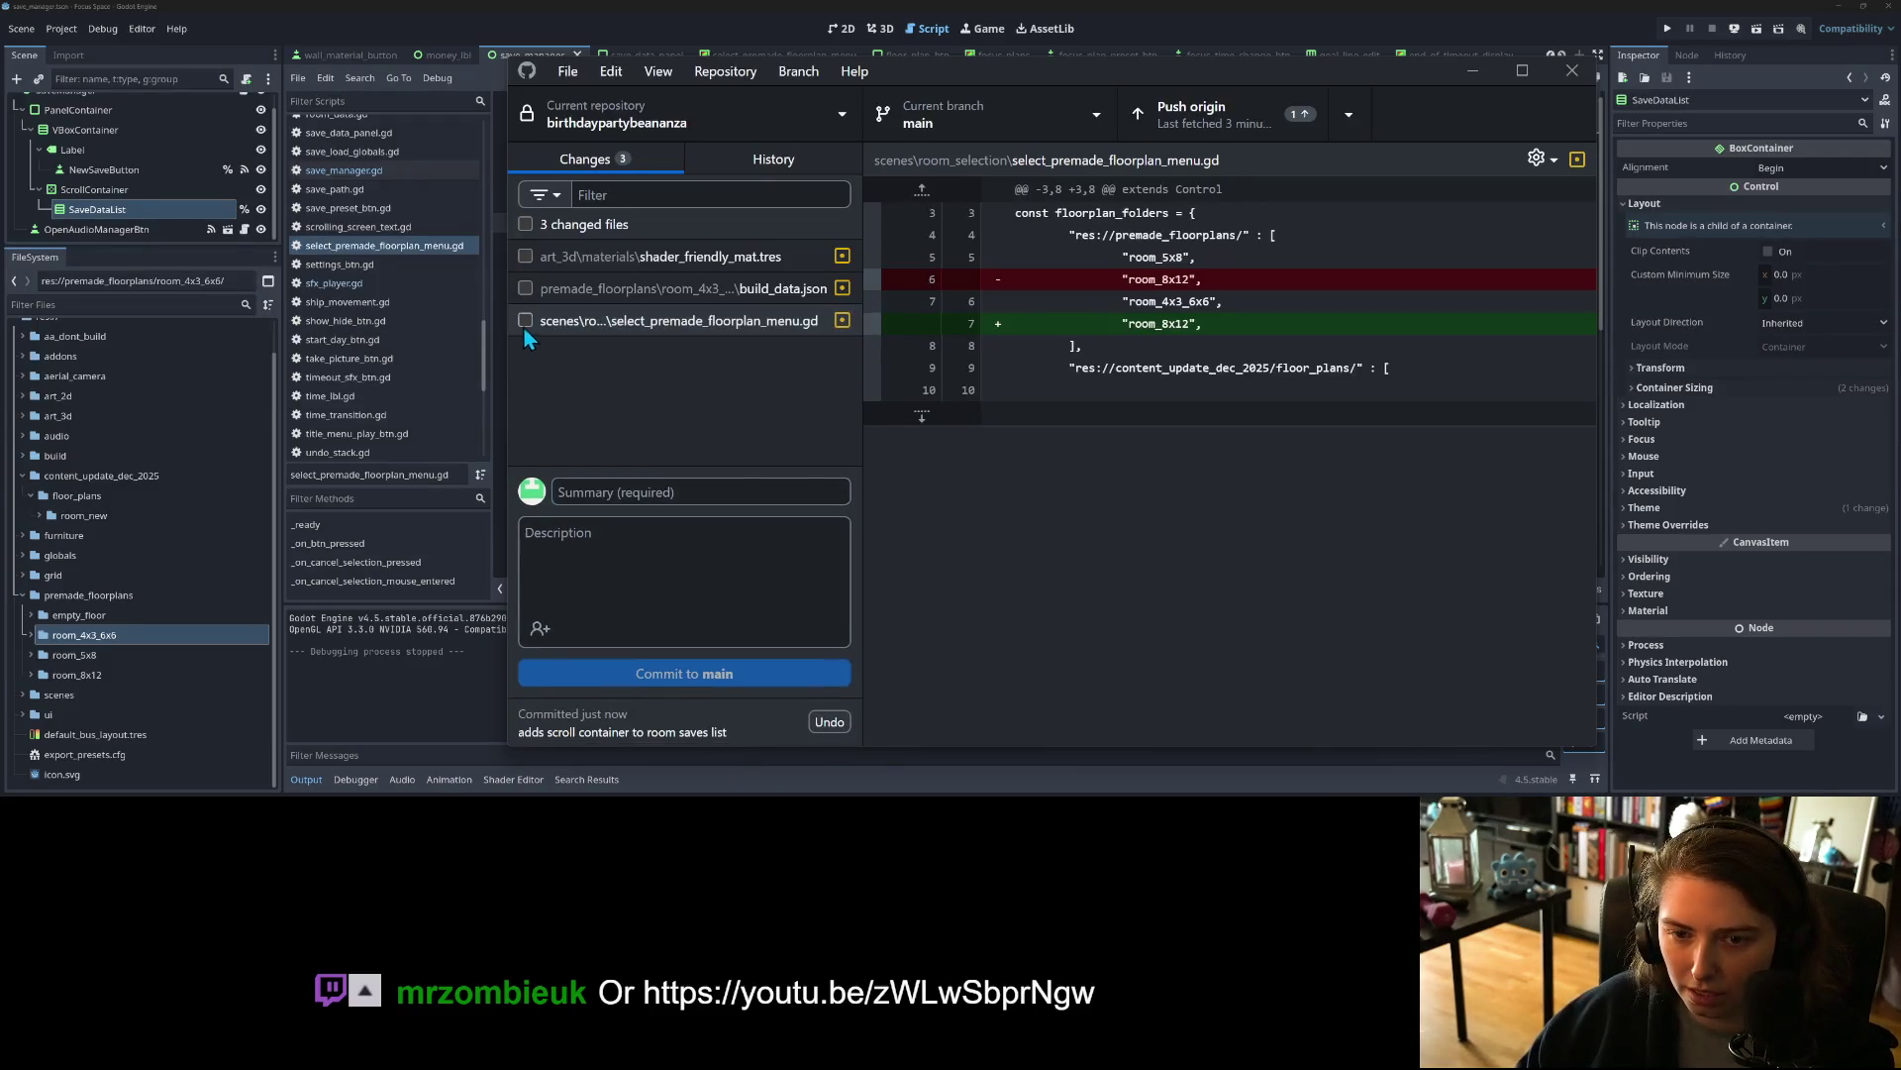
Step: Commit the floor plan script separately, summarized as reordering floorplans from least to most expensive
left_click(524, 322)
left_click(639, 492)
type("re")
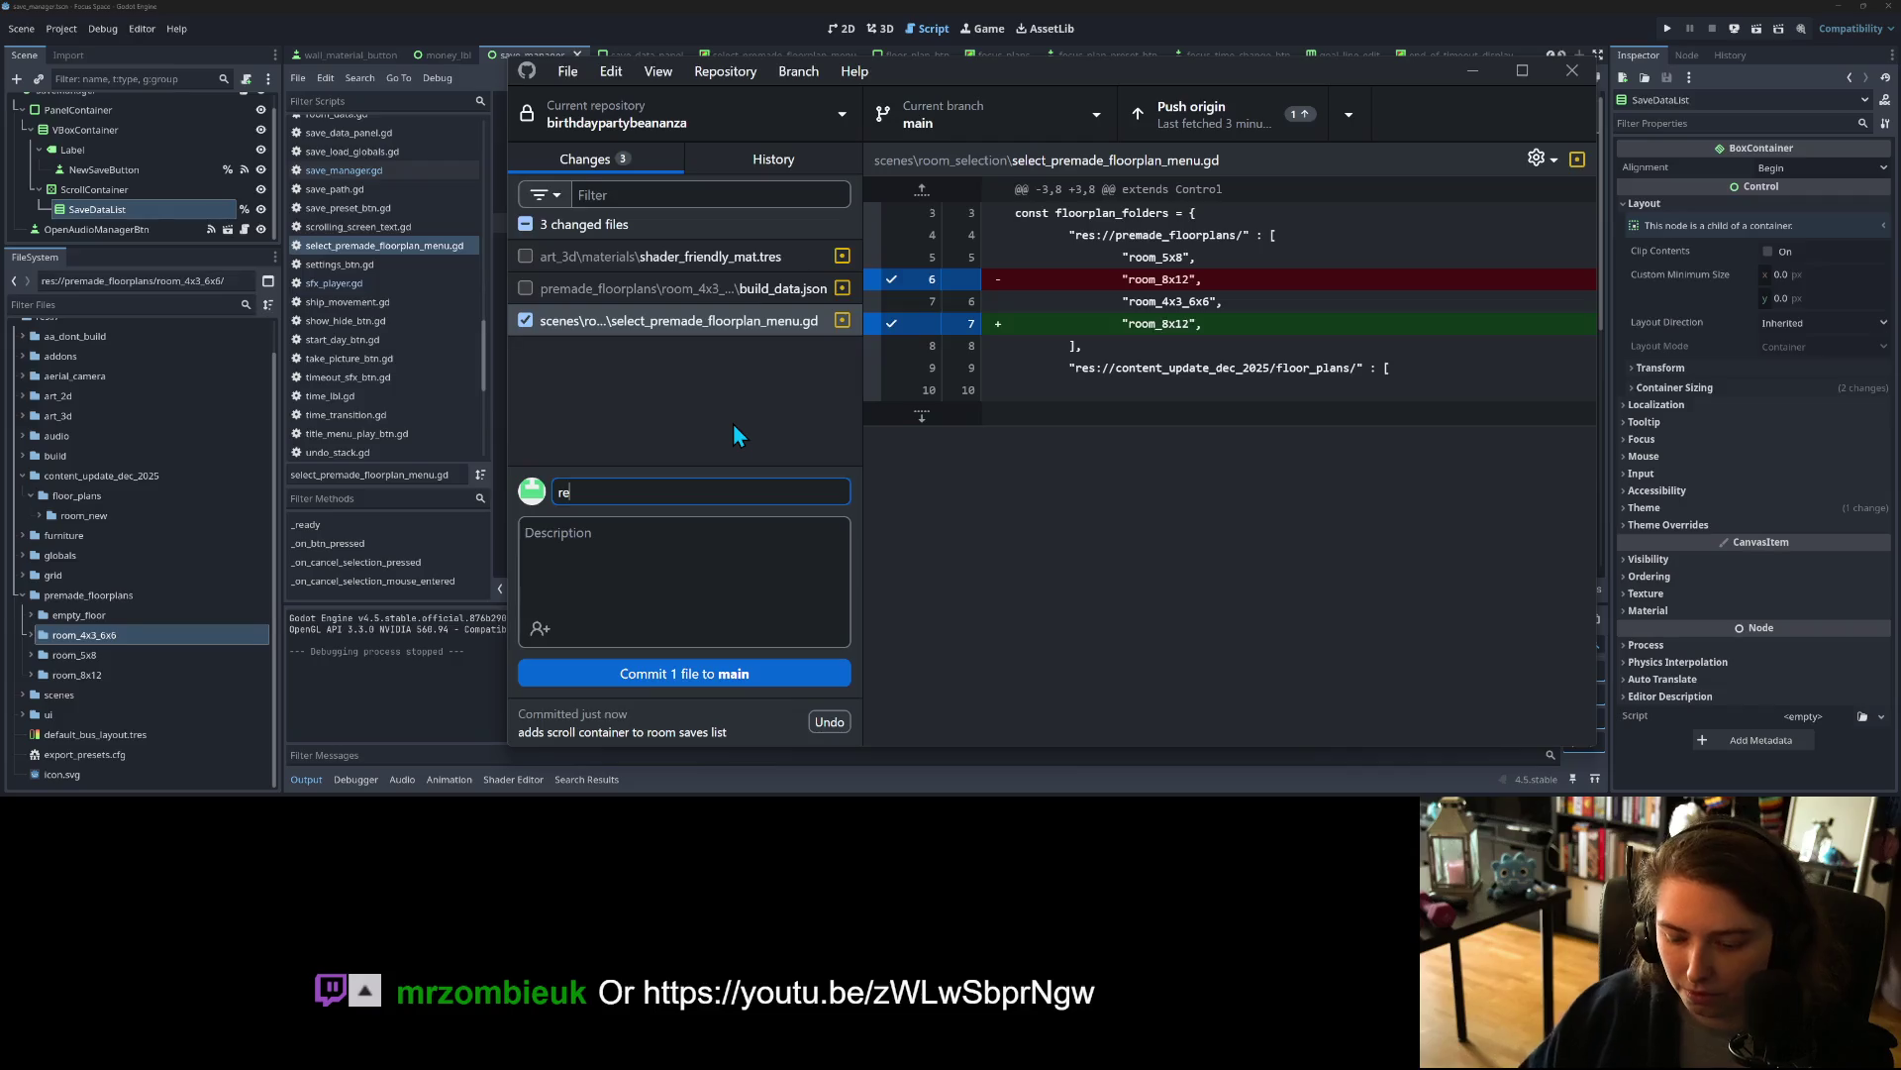
type("orders floor")
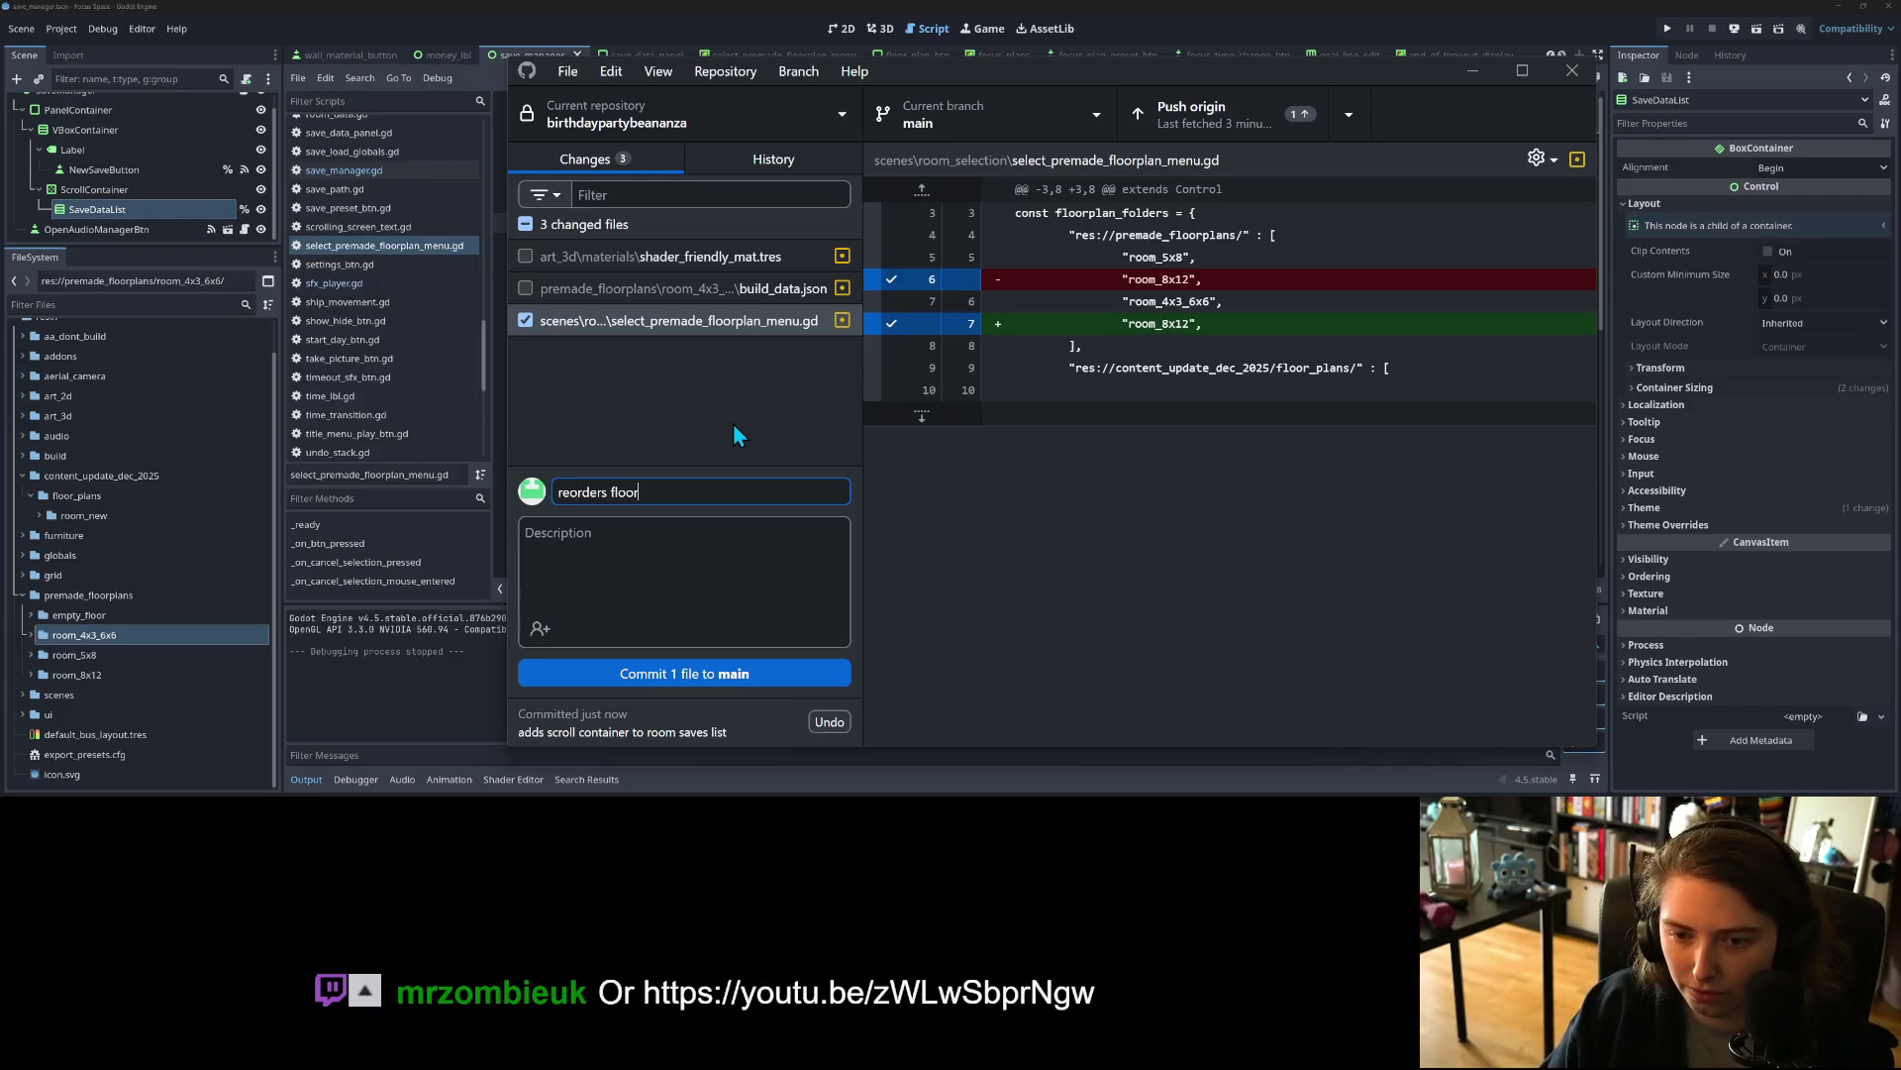
type("plans so")
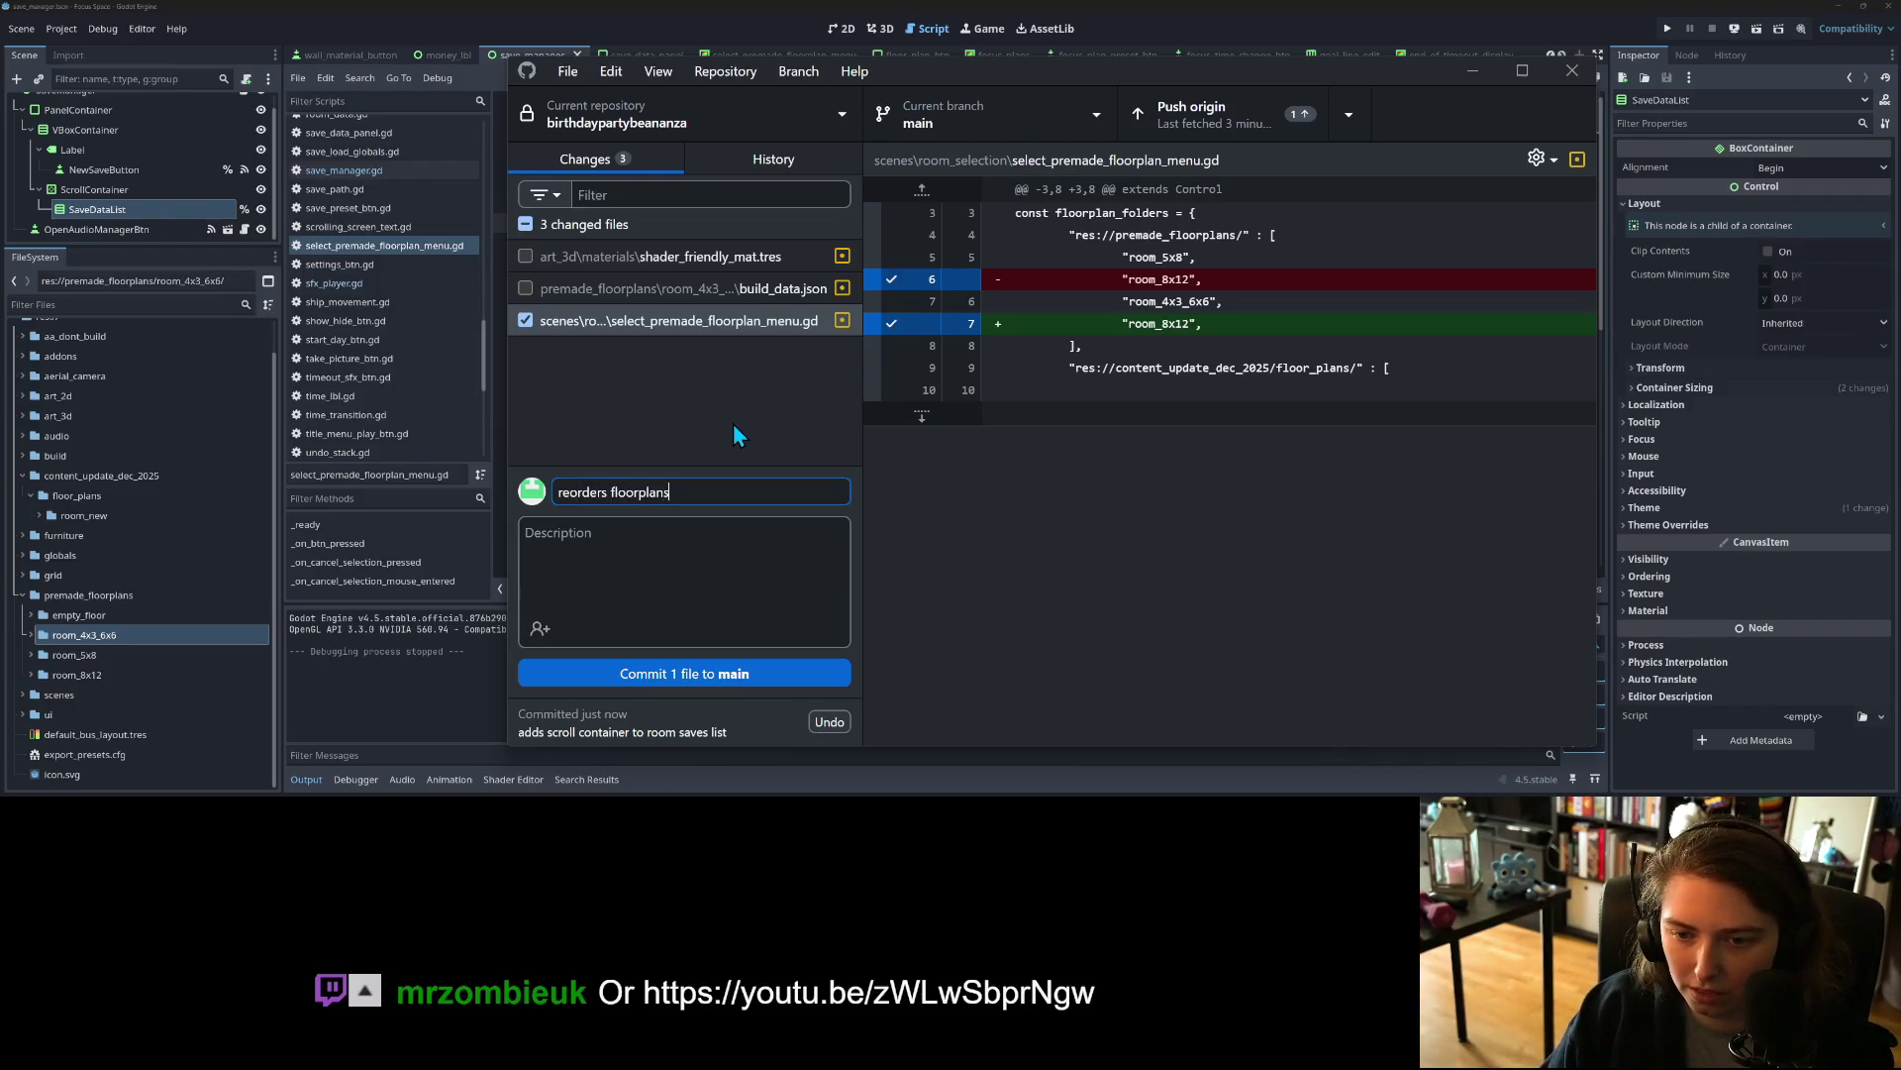
key("BackSpace")
type("fro")
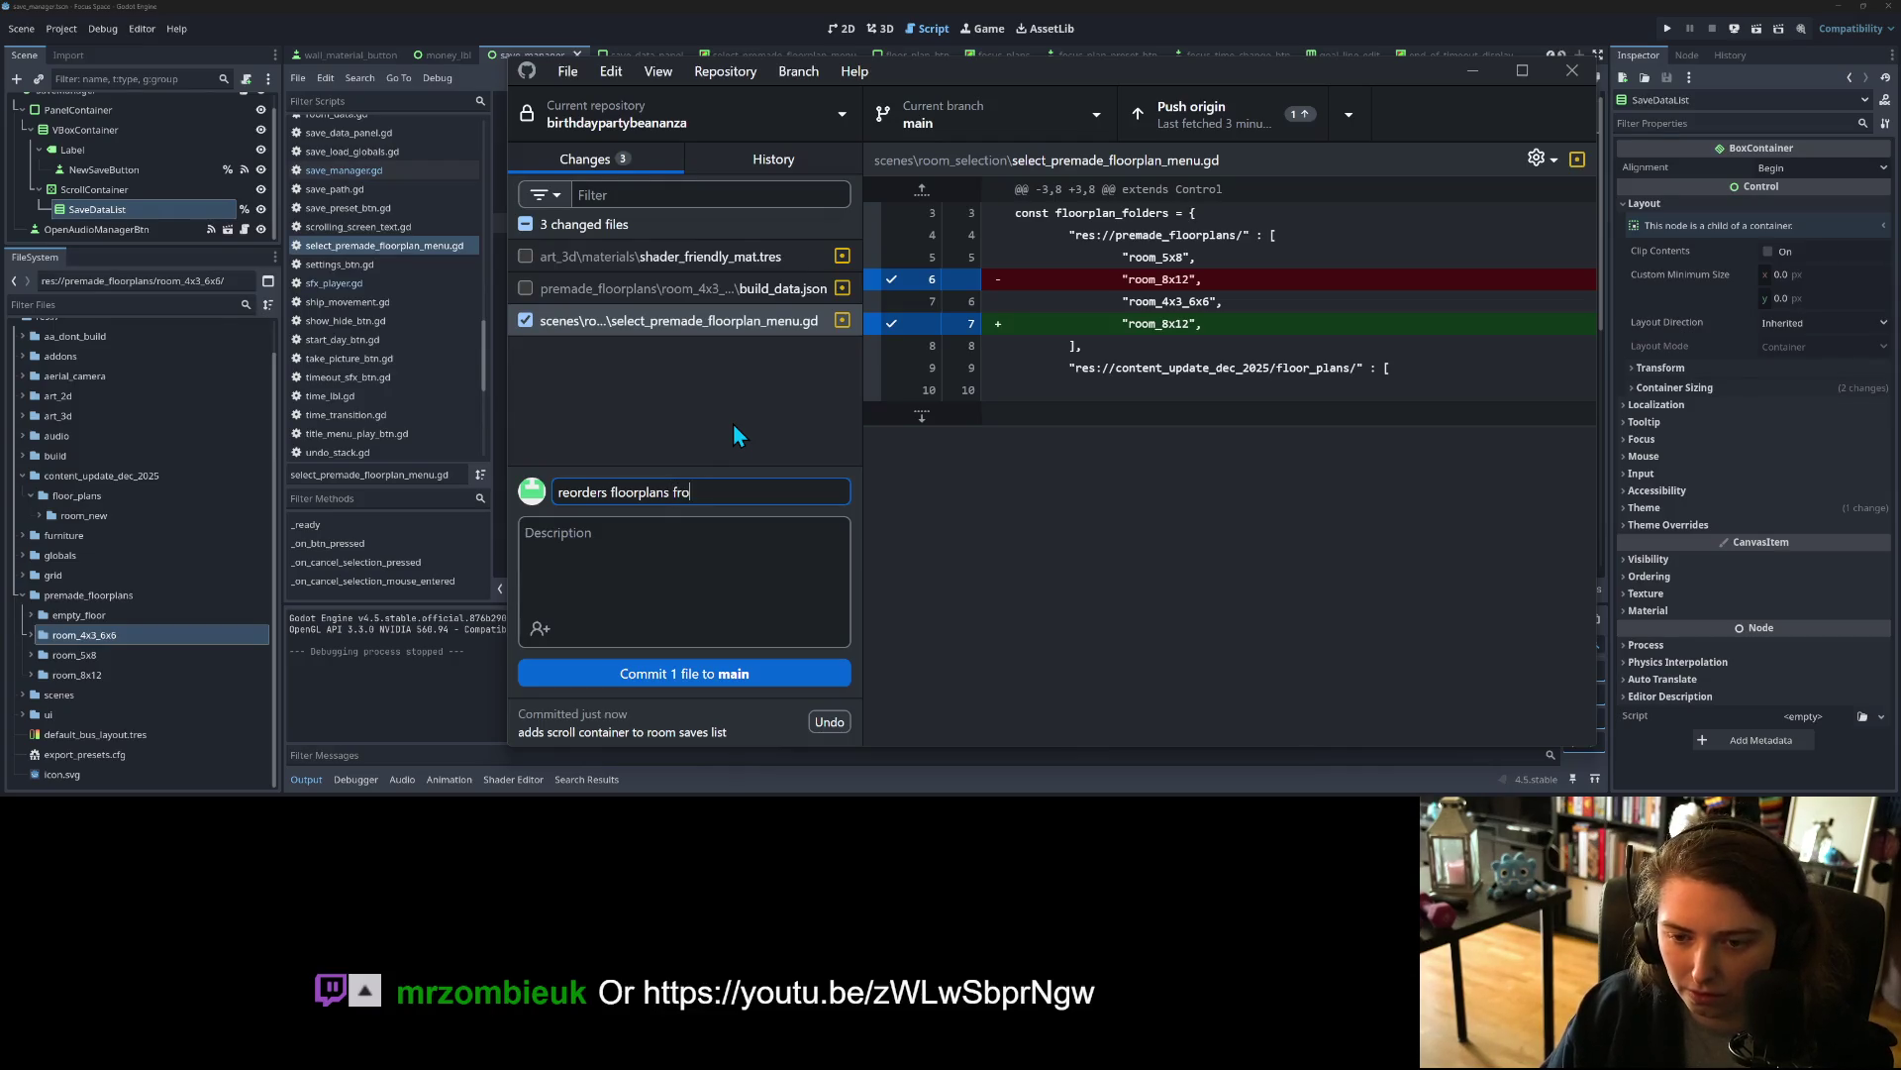
type("m least ")
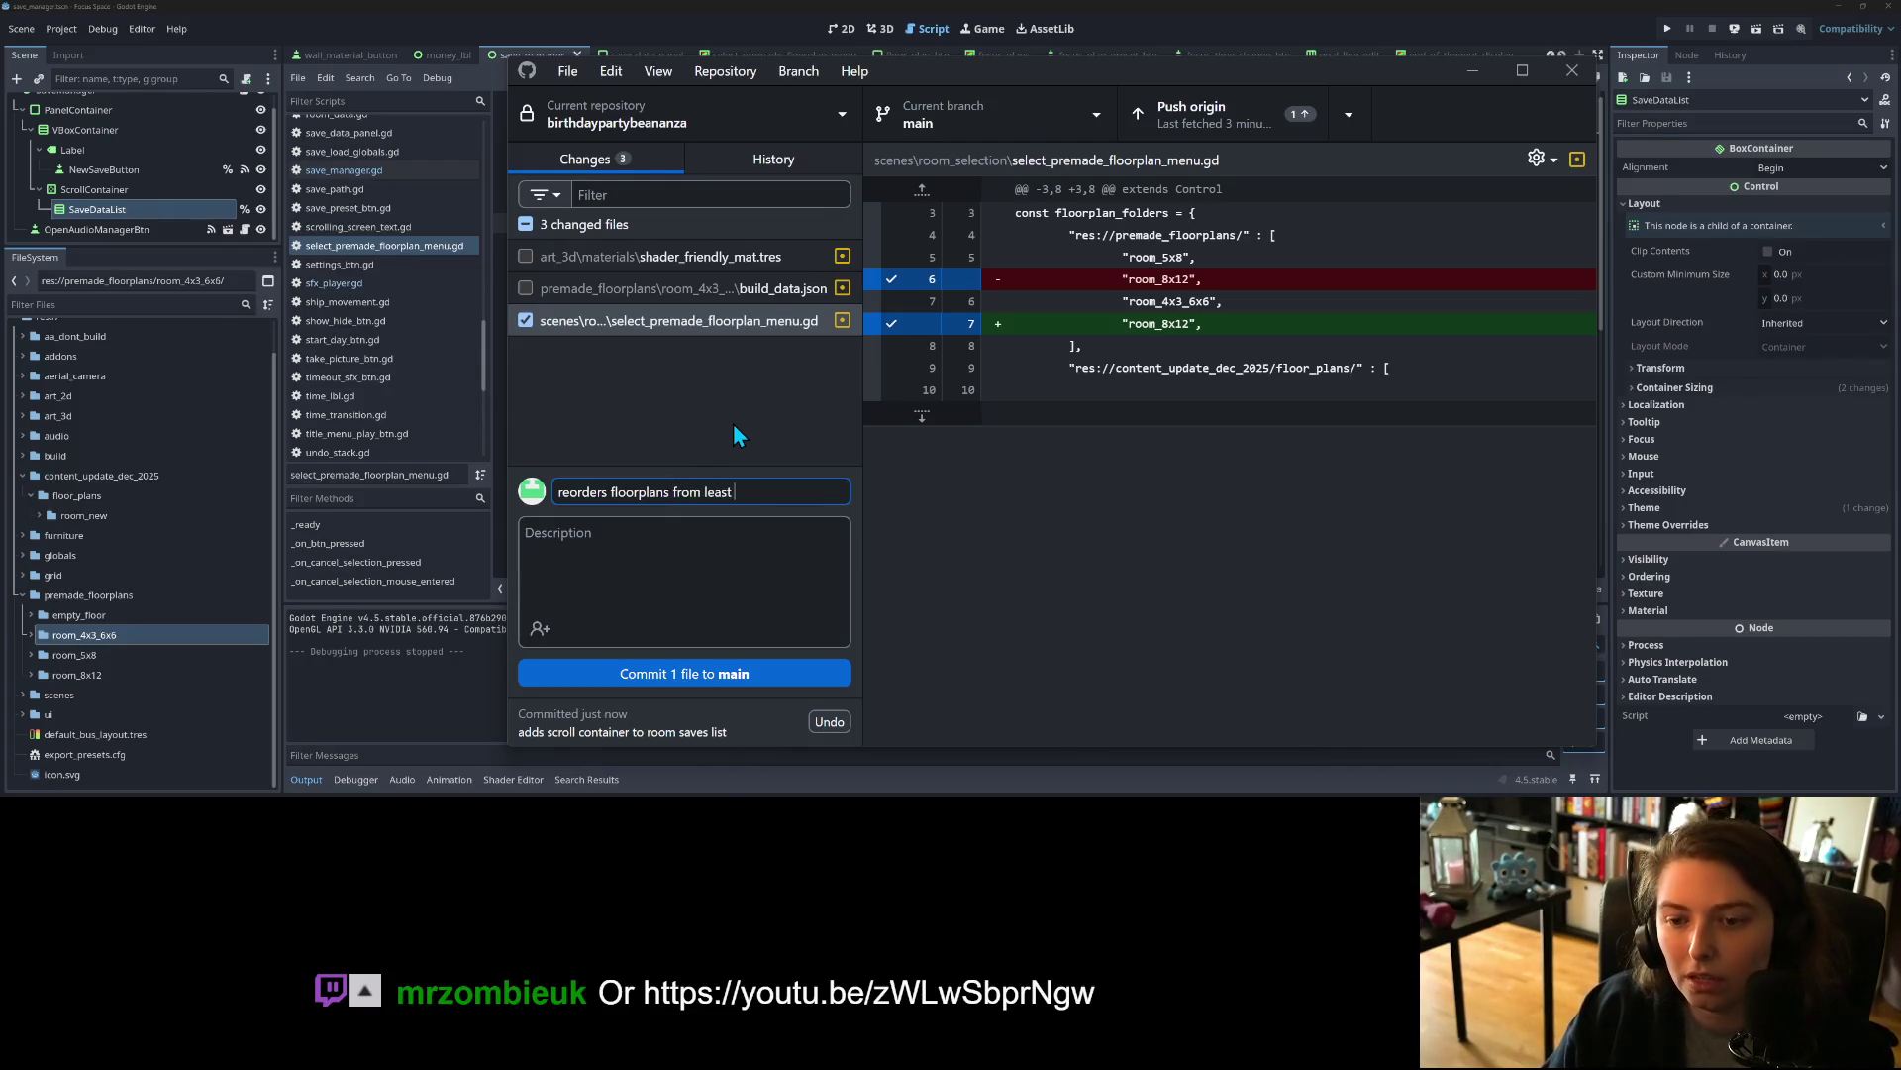
type("to most expensive")
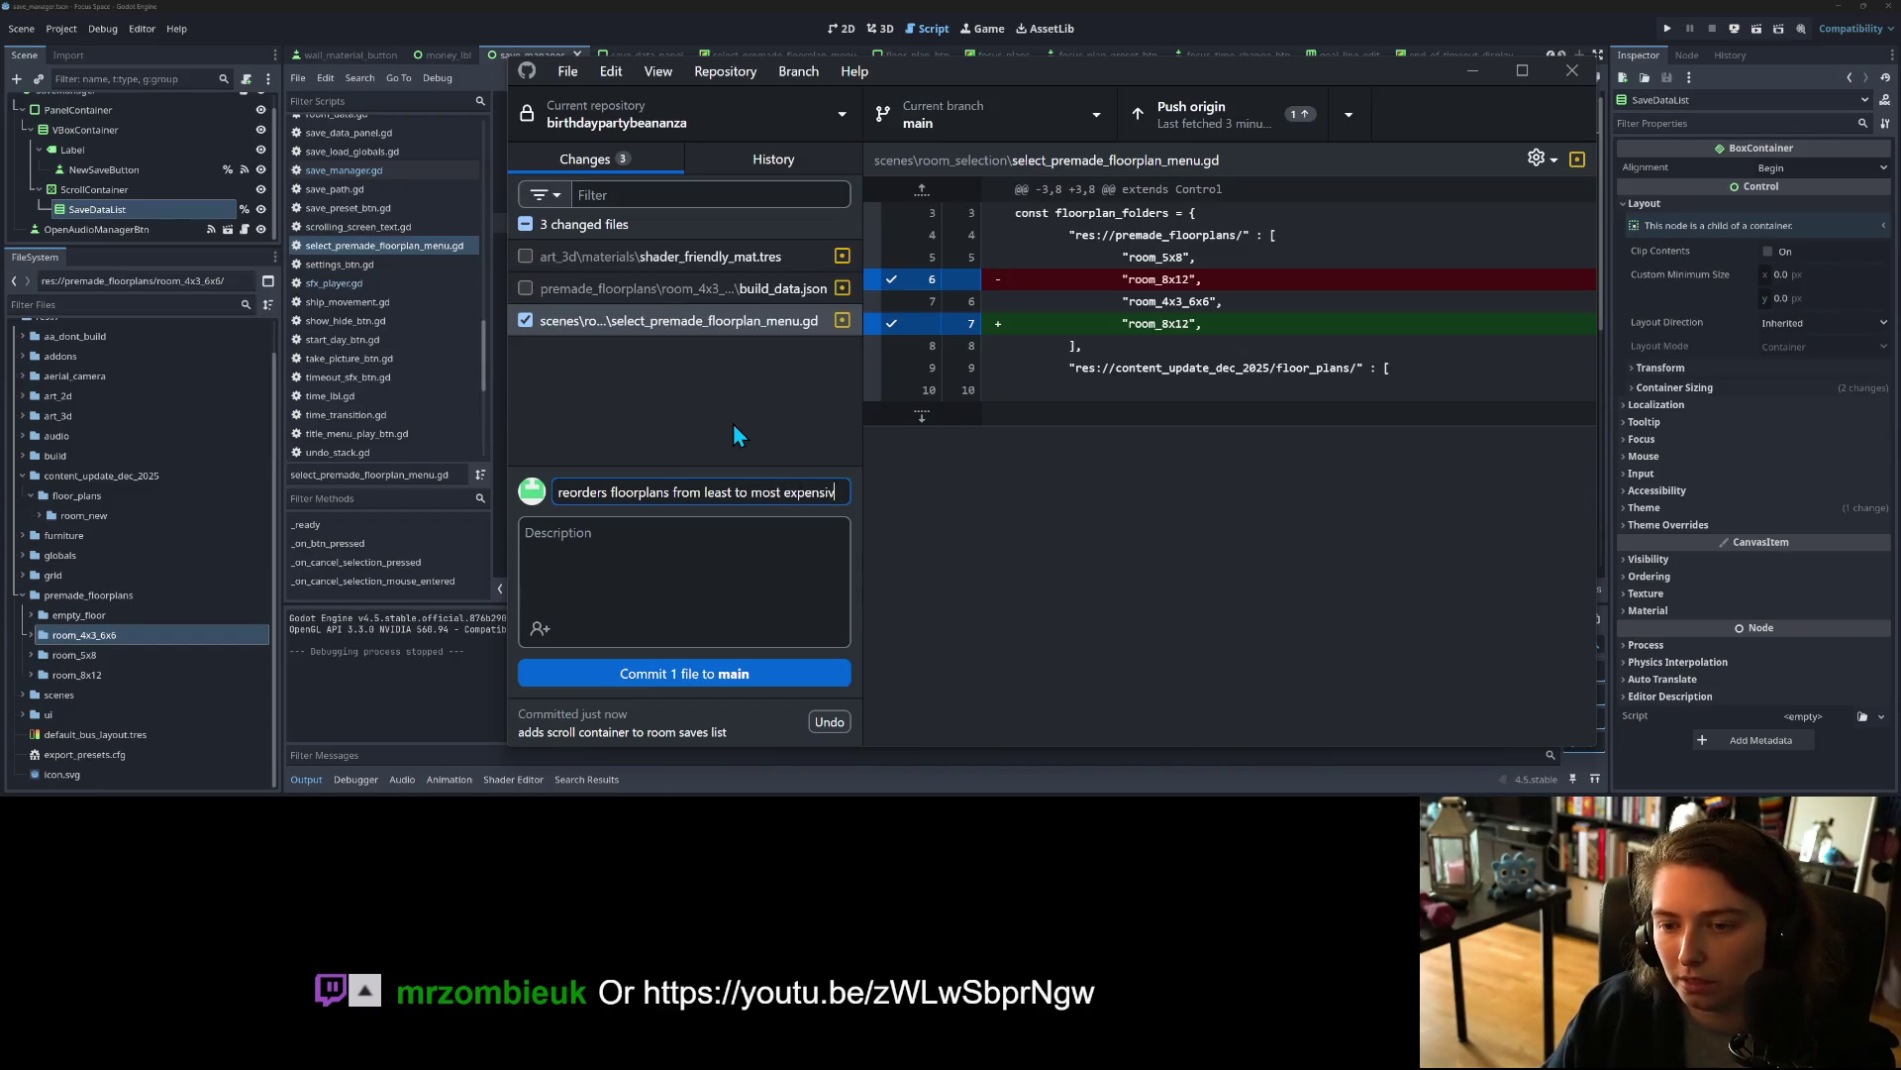
left_click(775, 668)
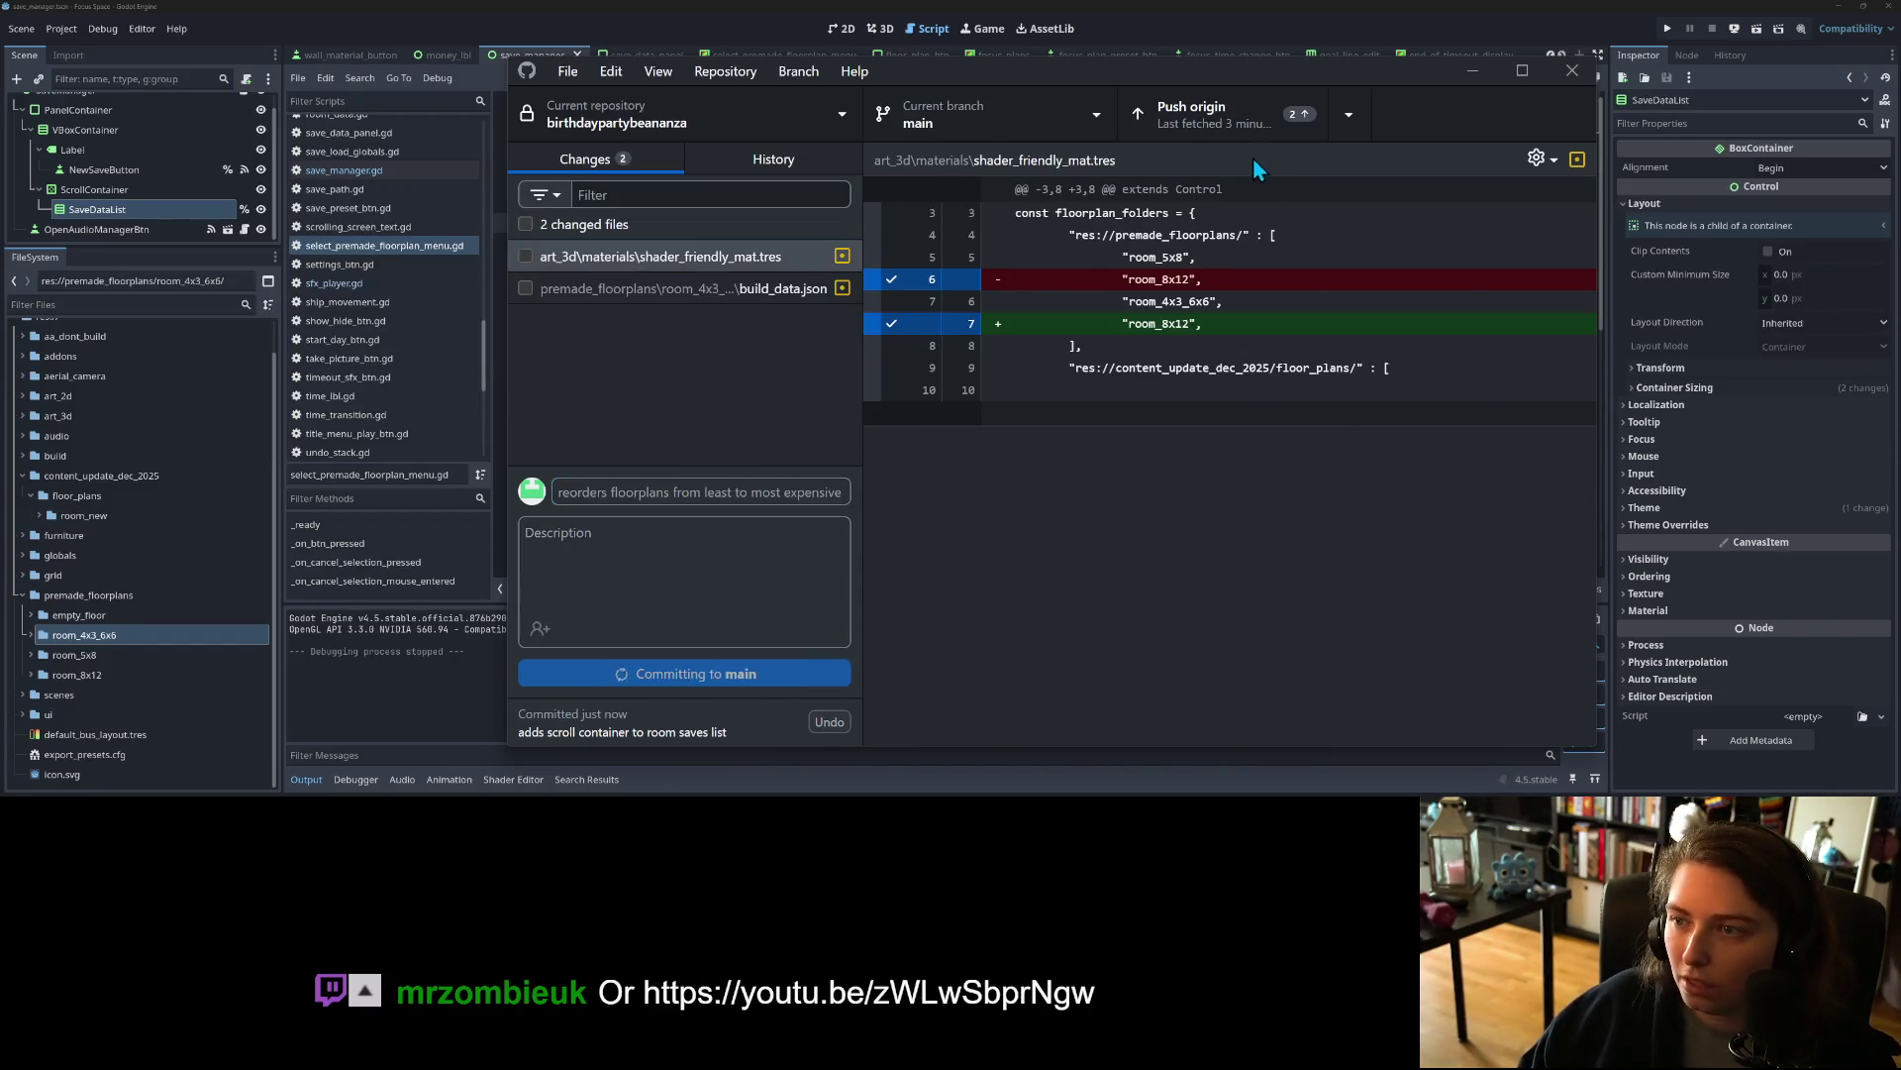
left_click(1473, 72)
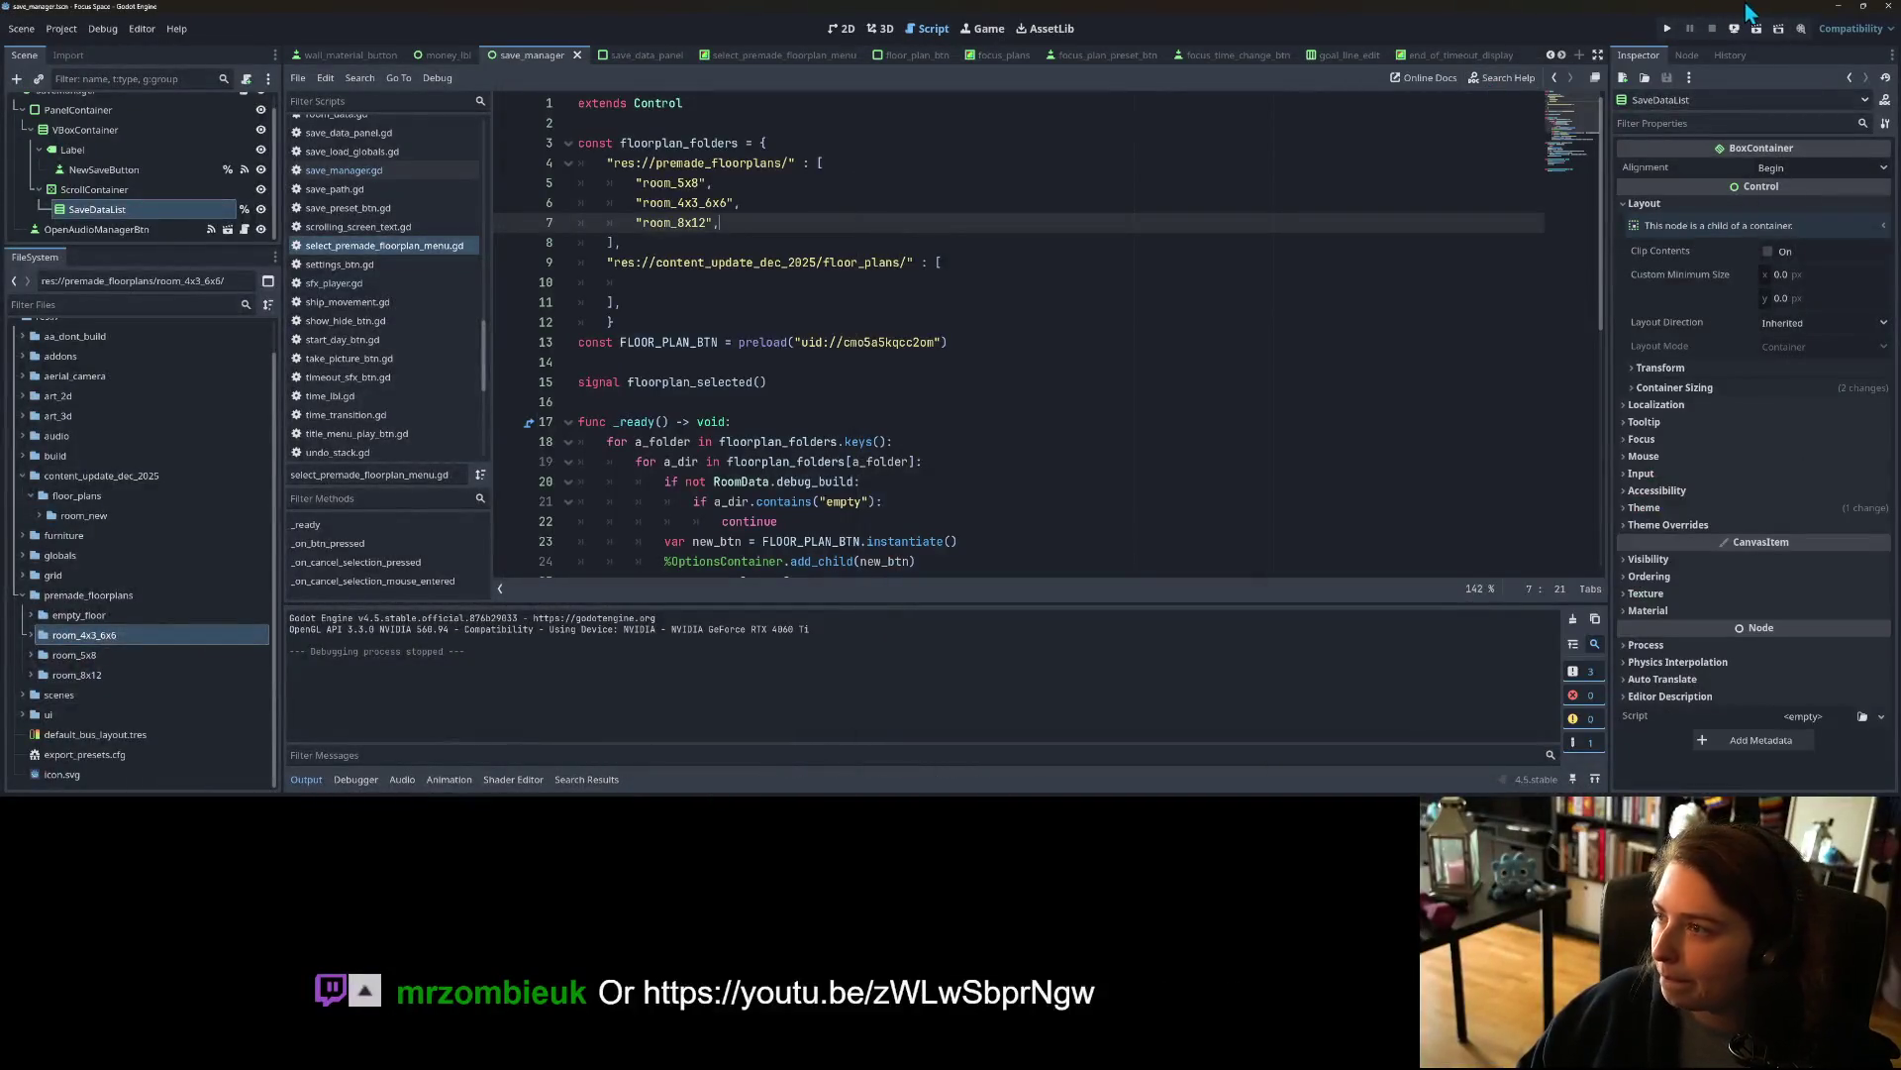
left_click(1832, 8)
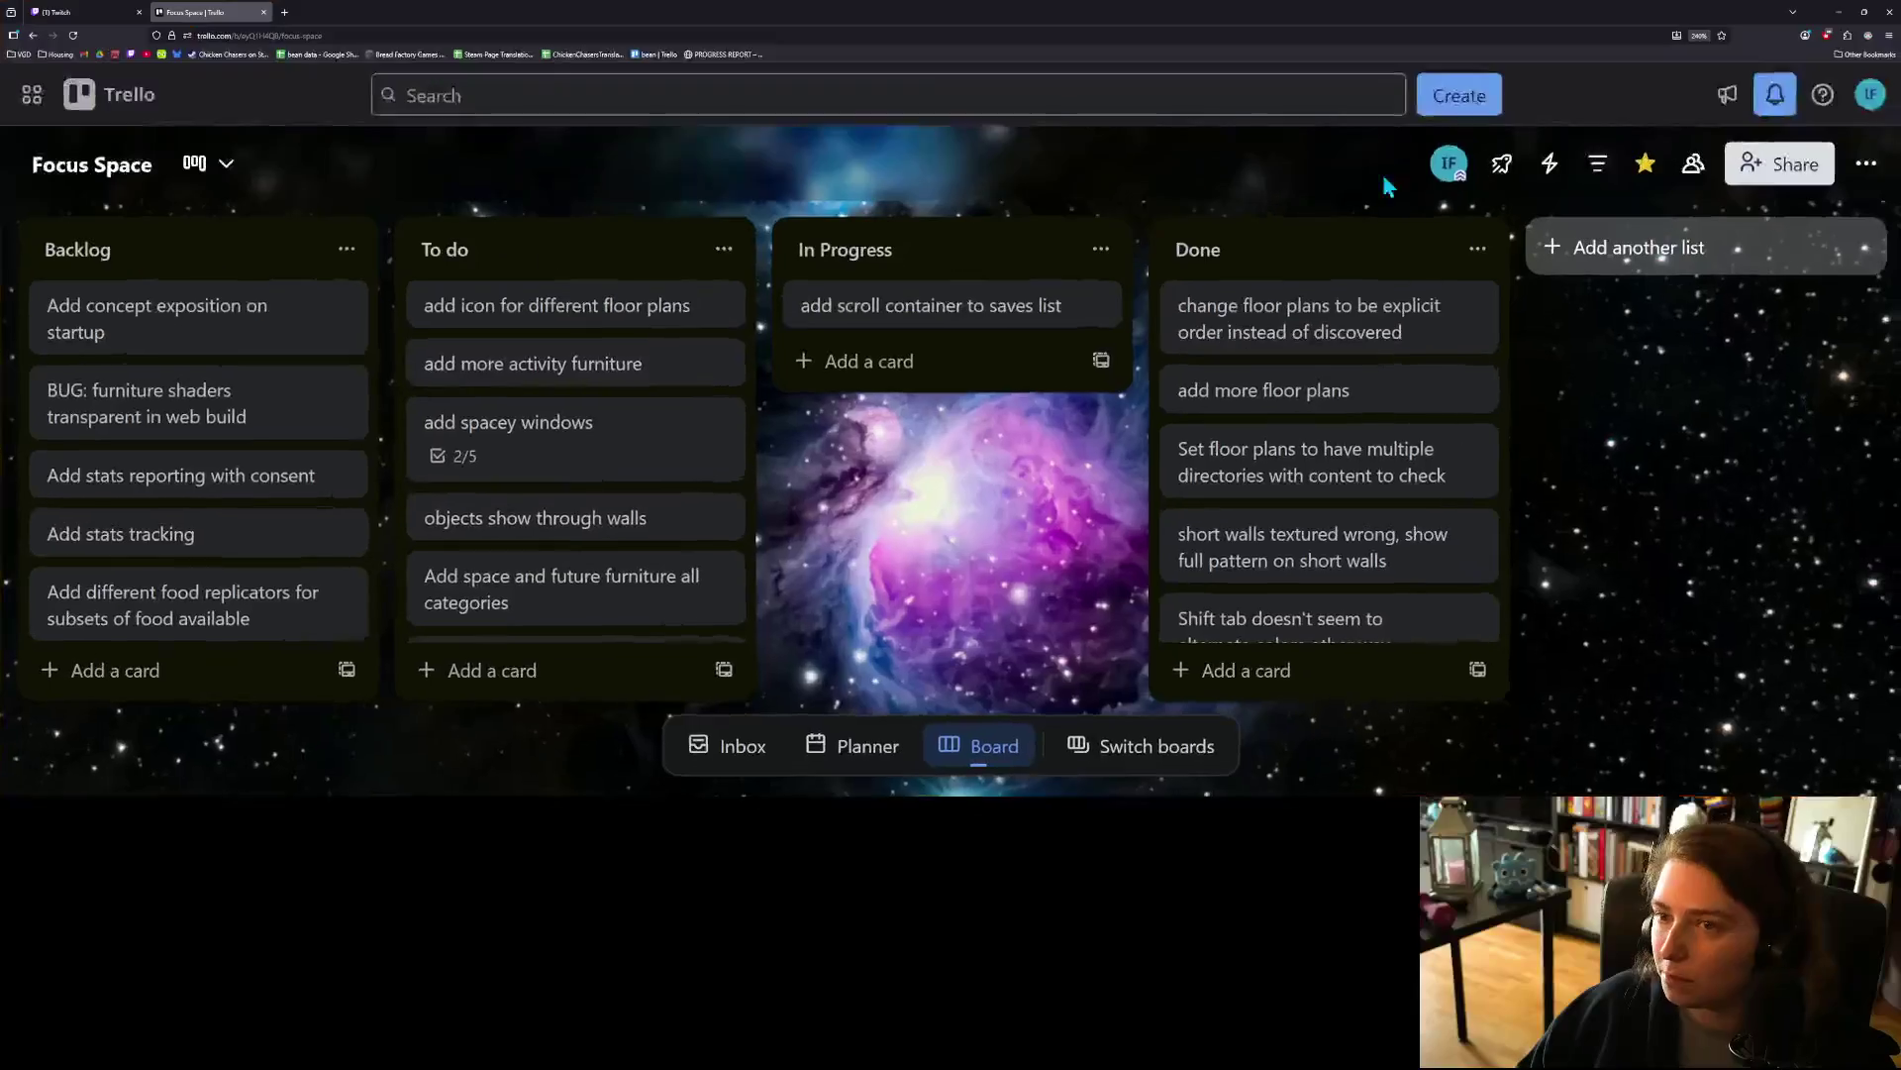
Step: Open a new browser tab and paste the youtu.be video link
left_click(287, 12)
key("ctrl+v")
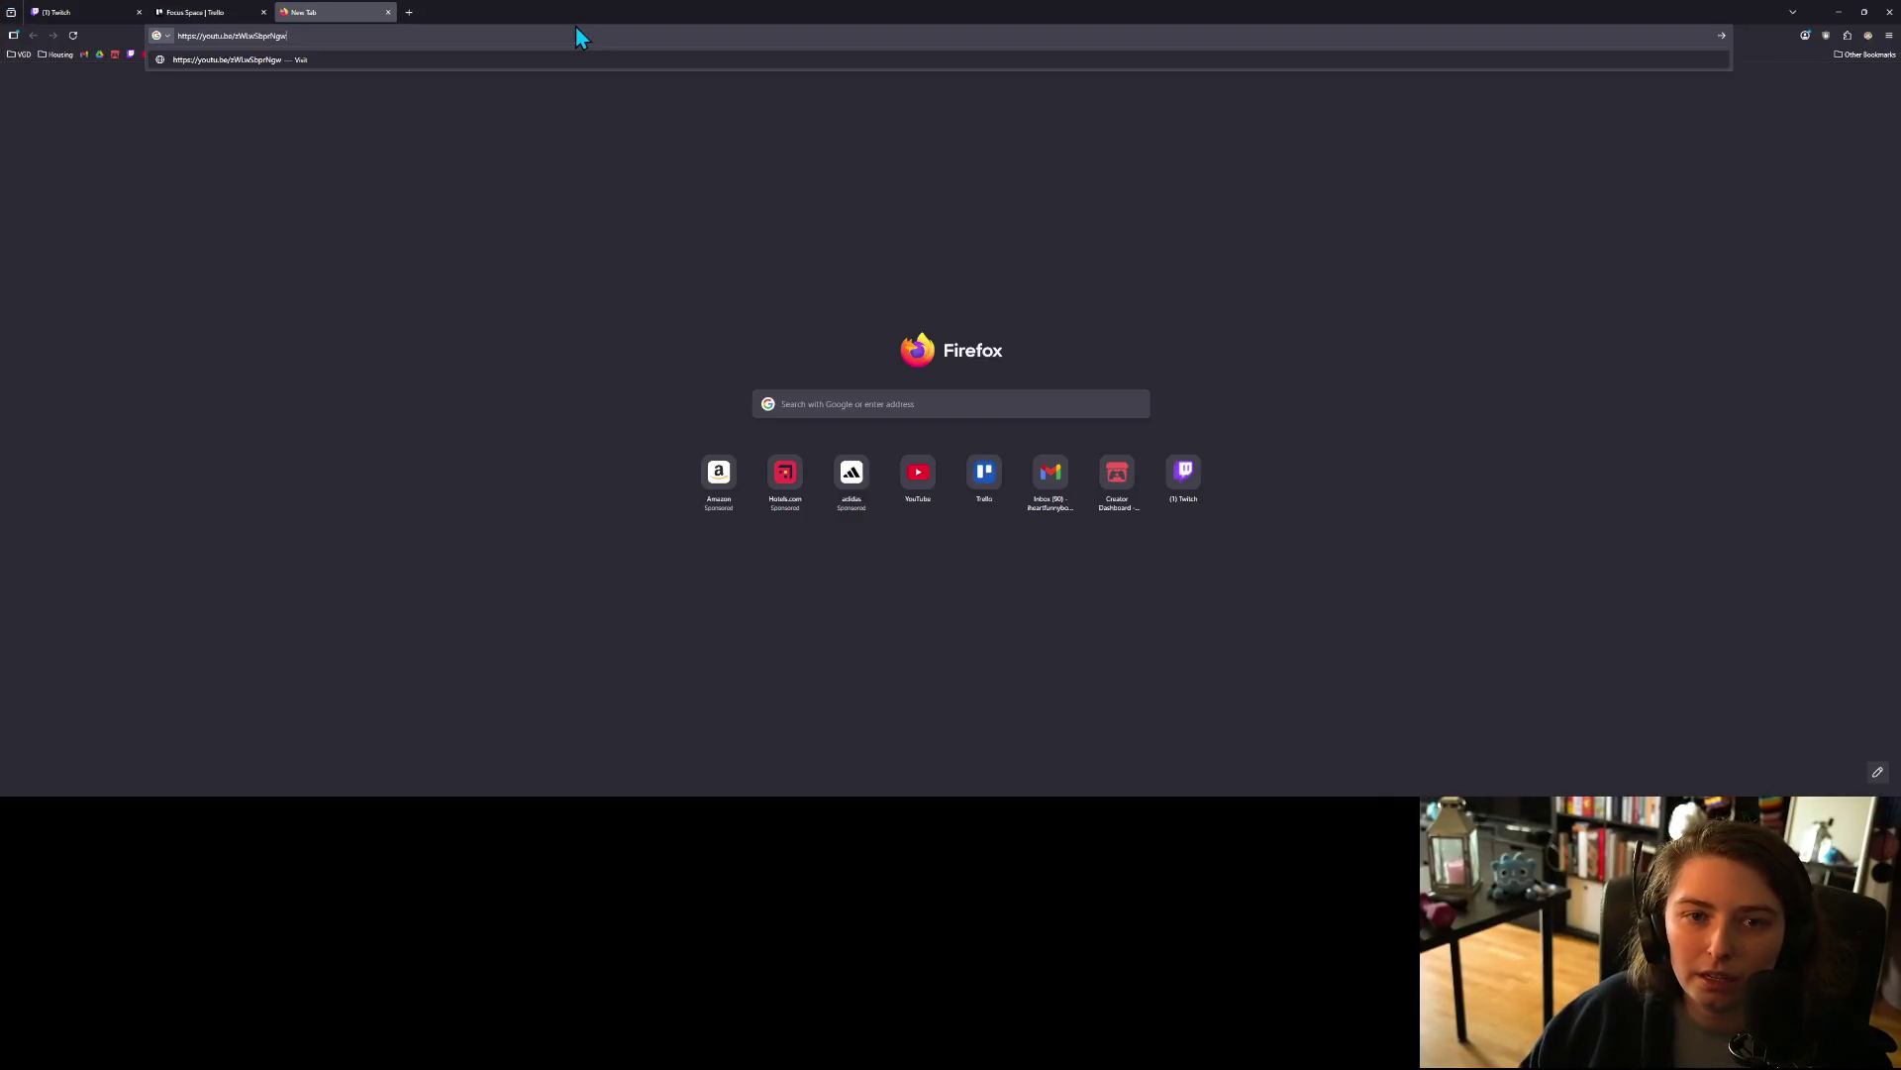
Step: Load the 'Providence remembers....' video and play it full screen to the end
key("Return")
key("alt+Tab")
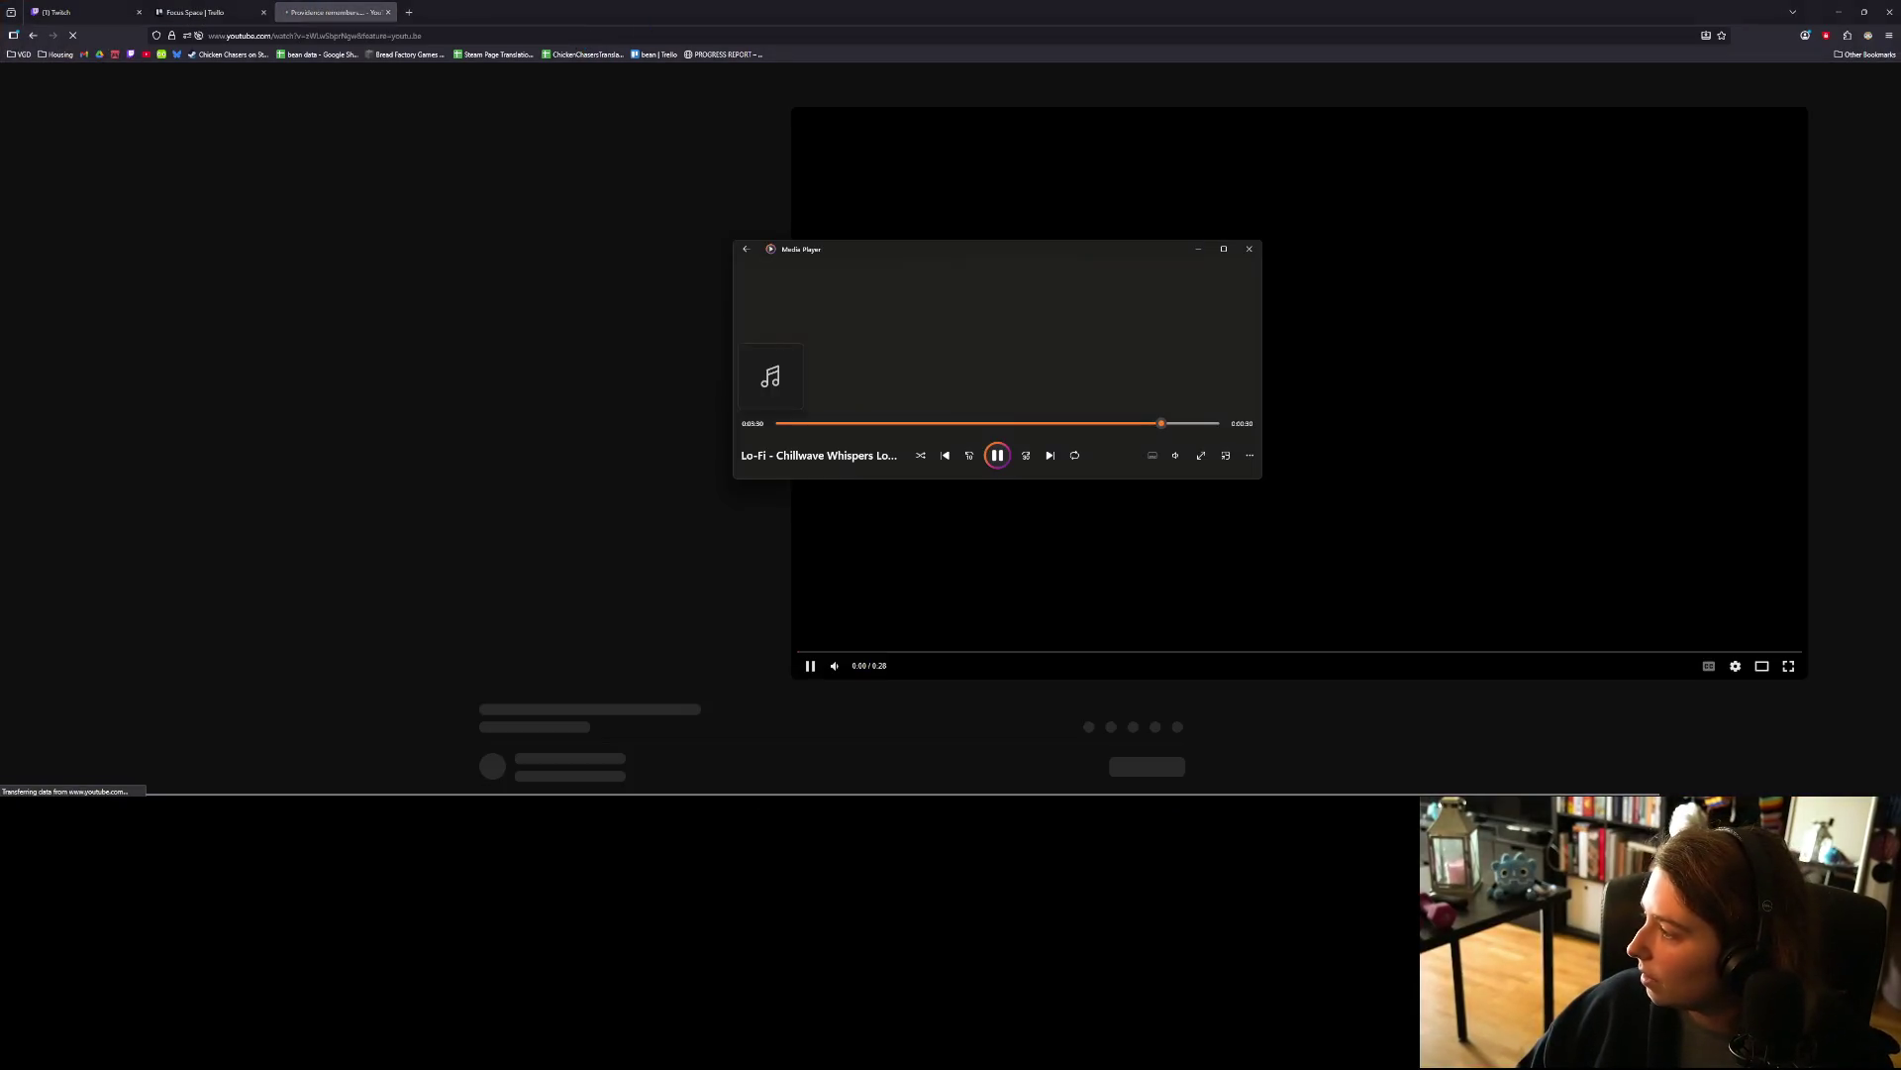
left_click(1023, 13)
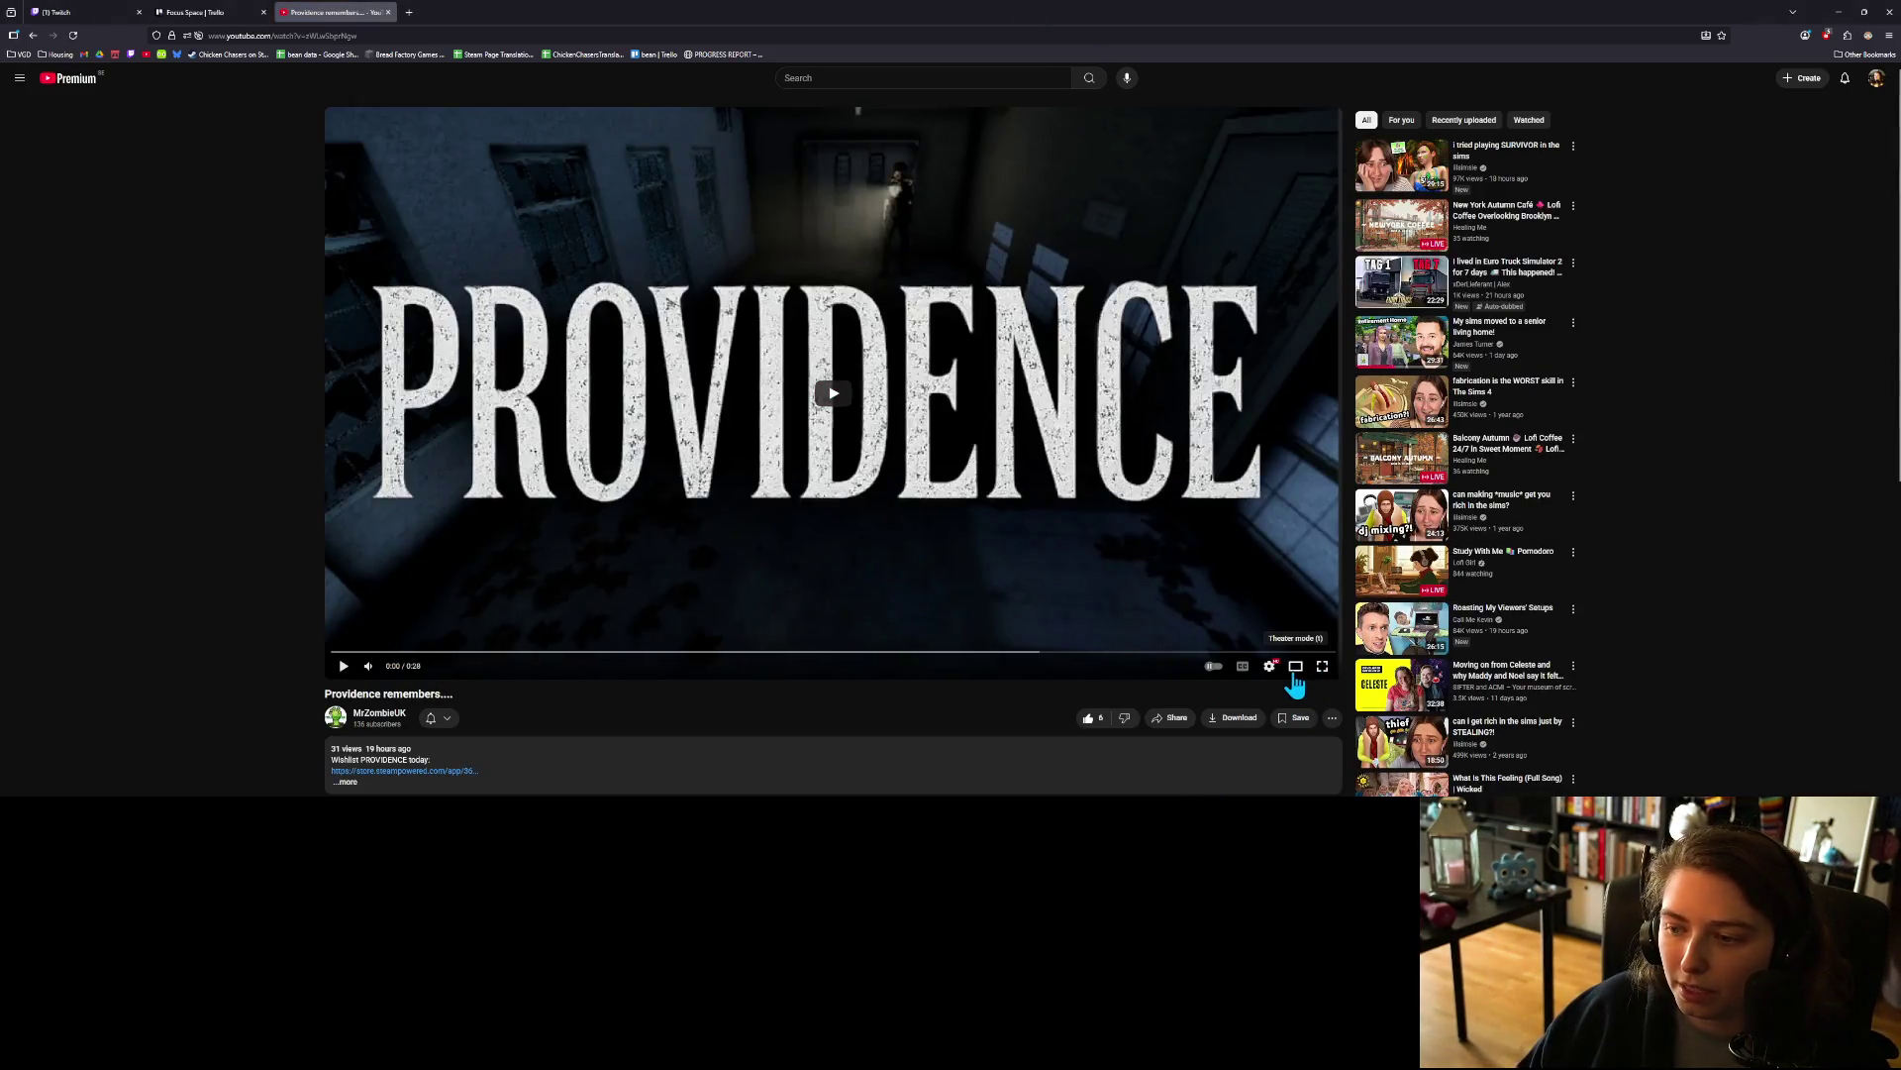
left_click(1323, 668)
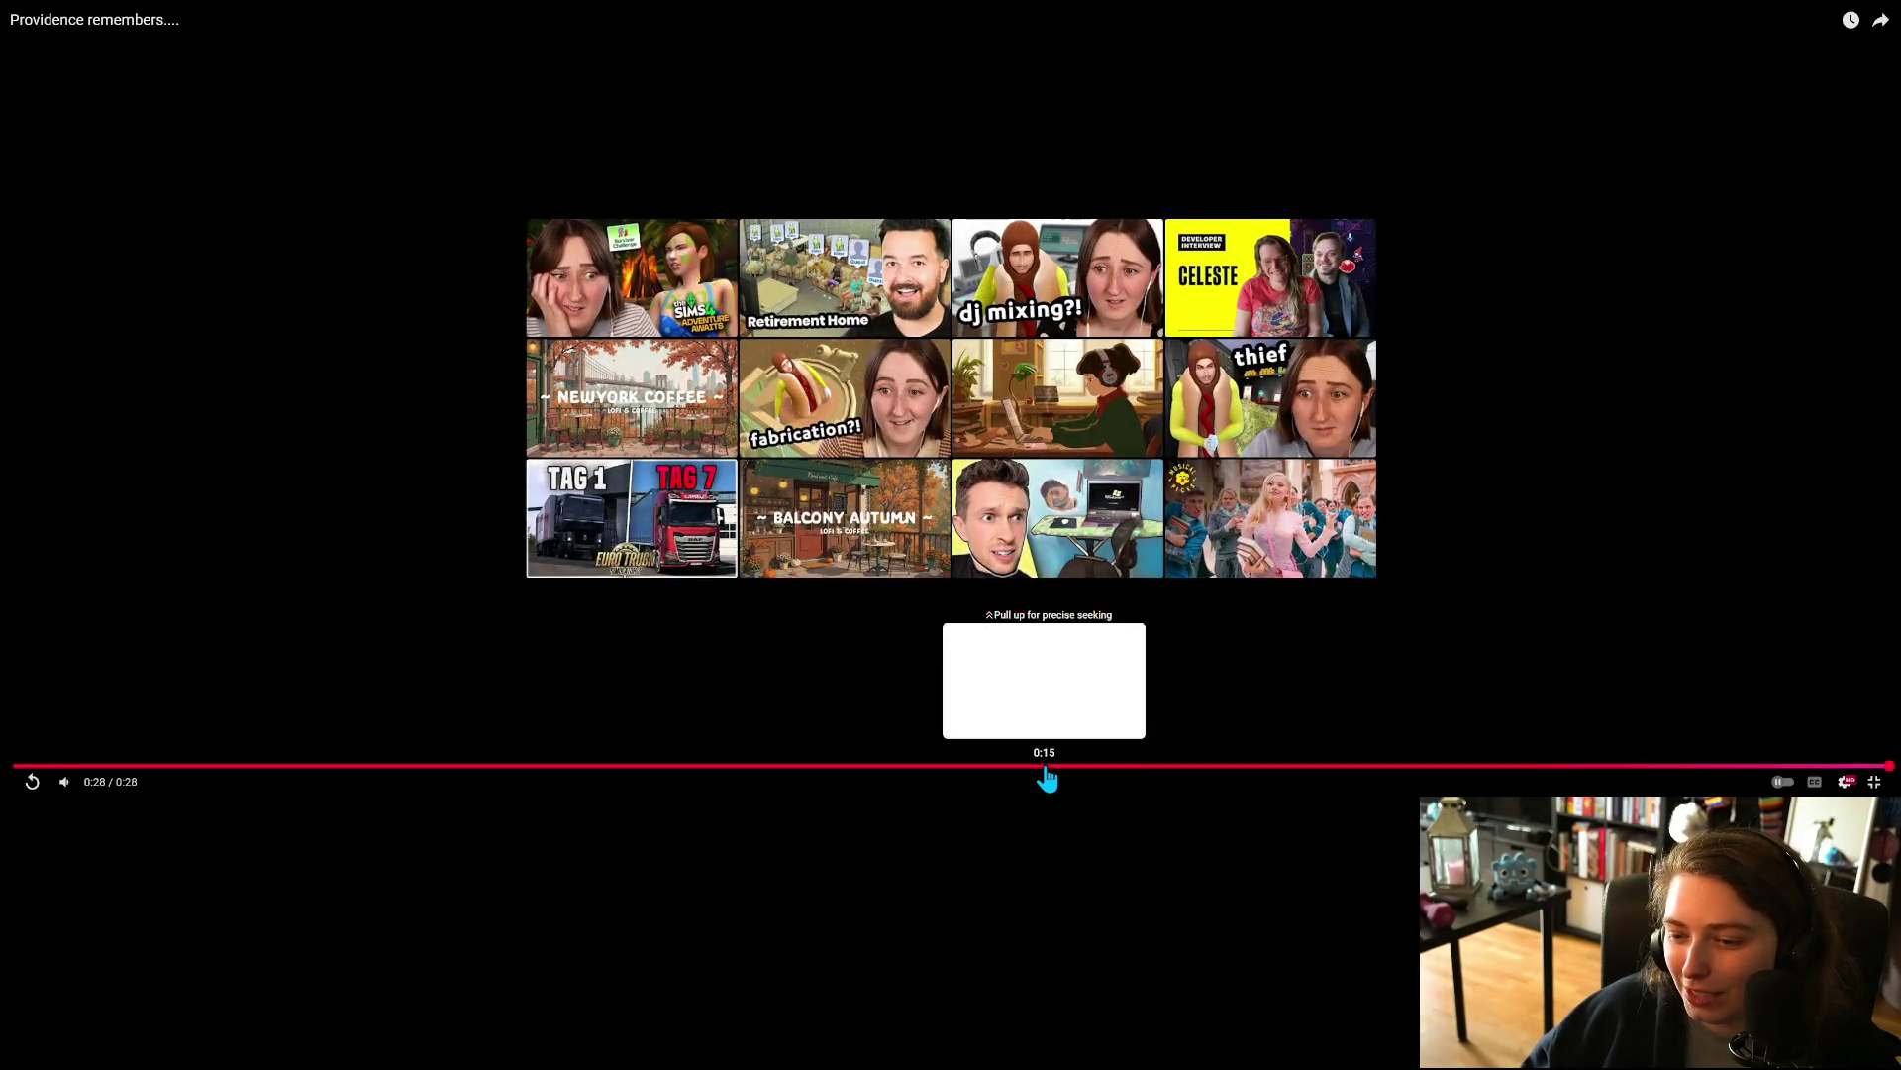
Step: Pause the trailer and scrub back to its opening 'Providence remembers' card
left_click(1045, 765)
left_click(928, 721)
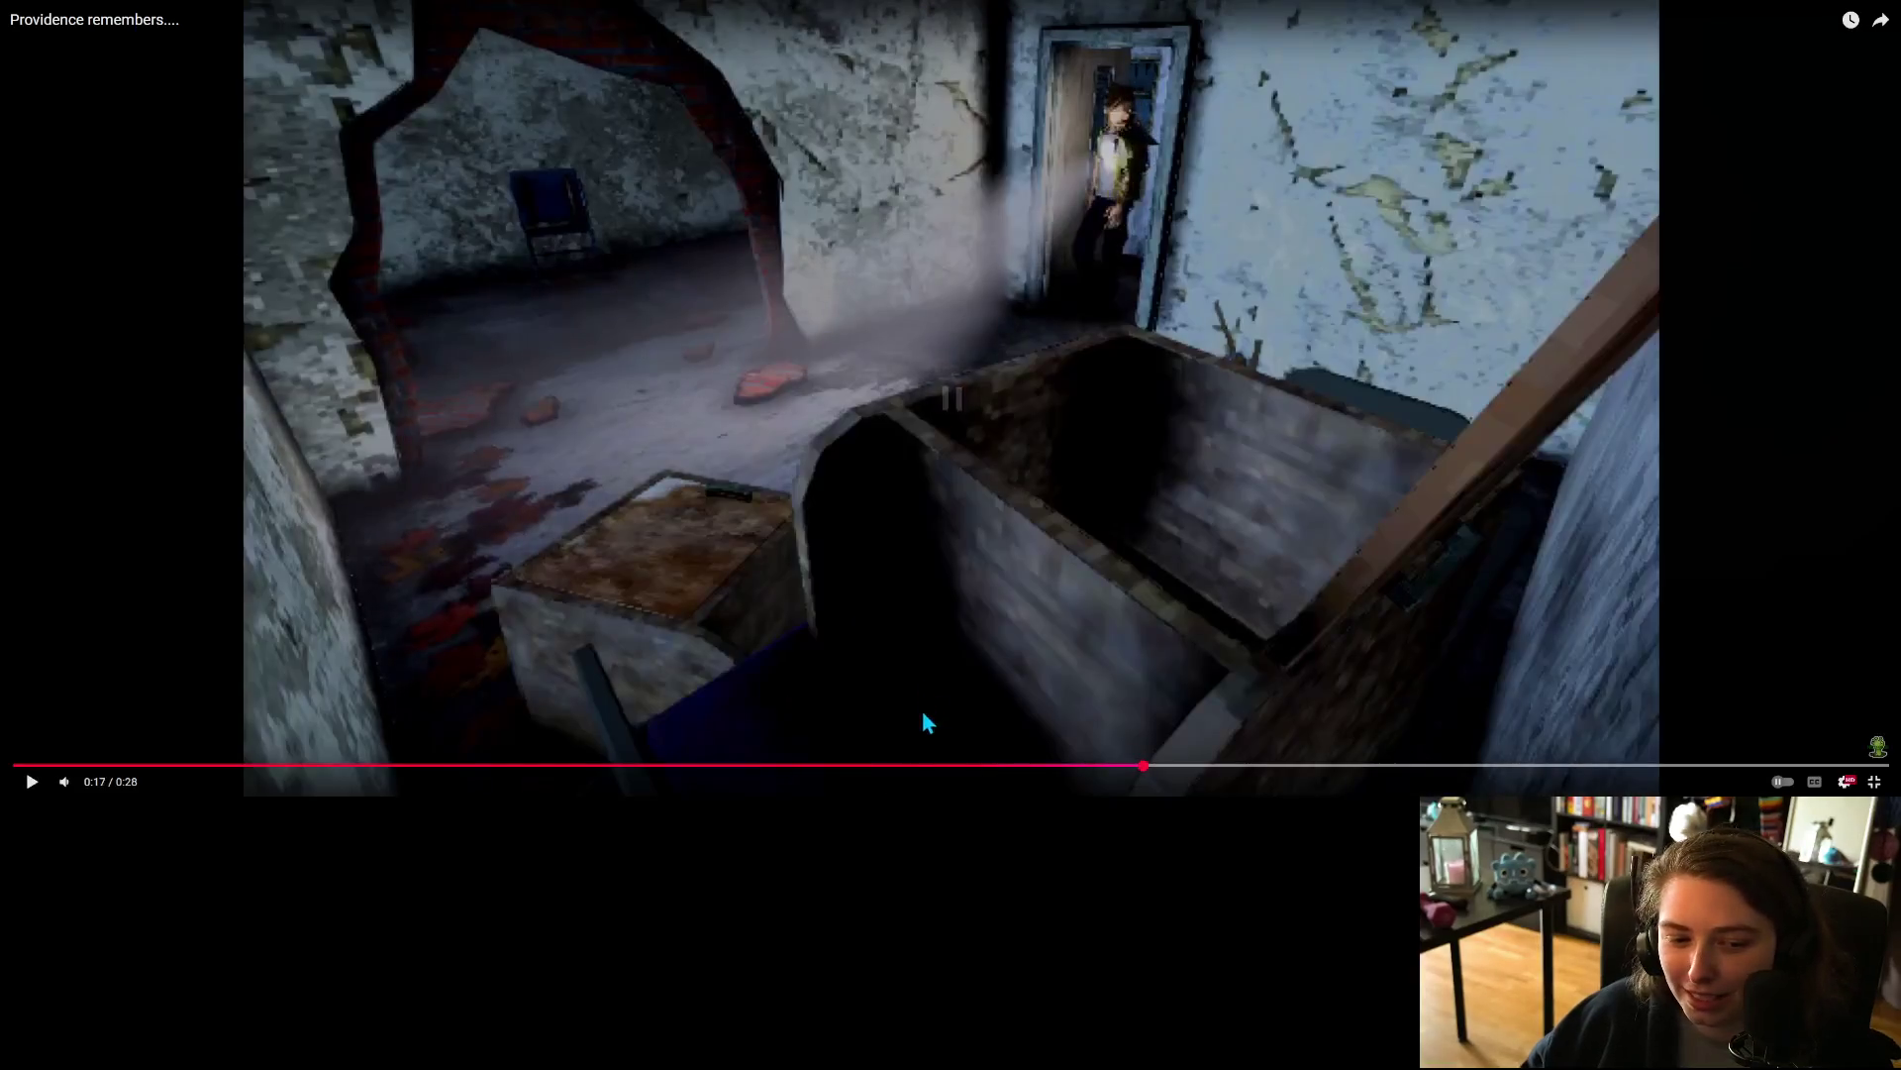
left_click_drag(1140, 783, 482, 758)
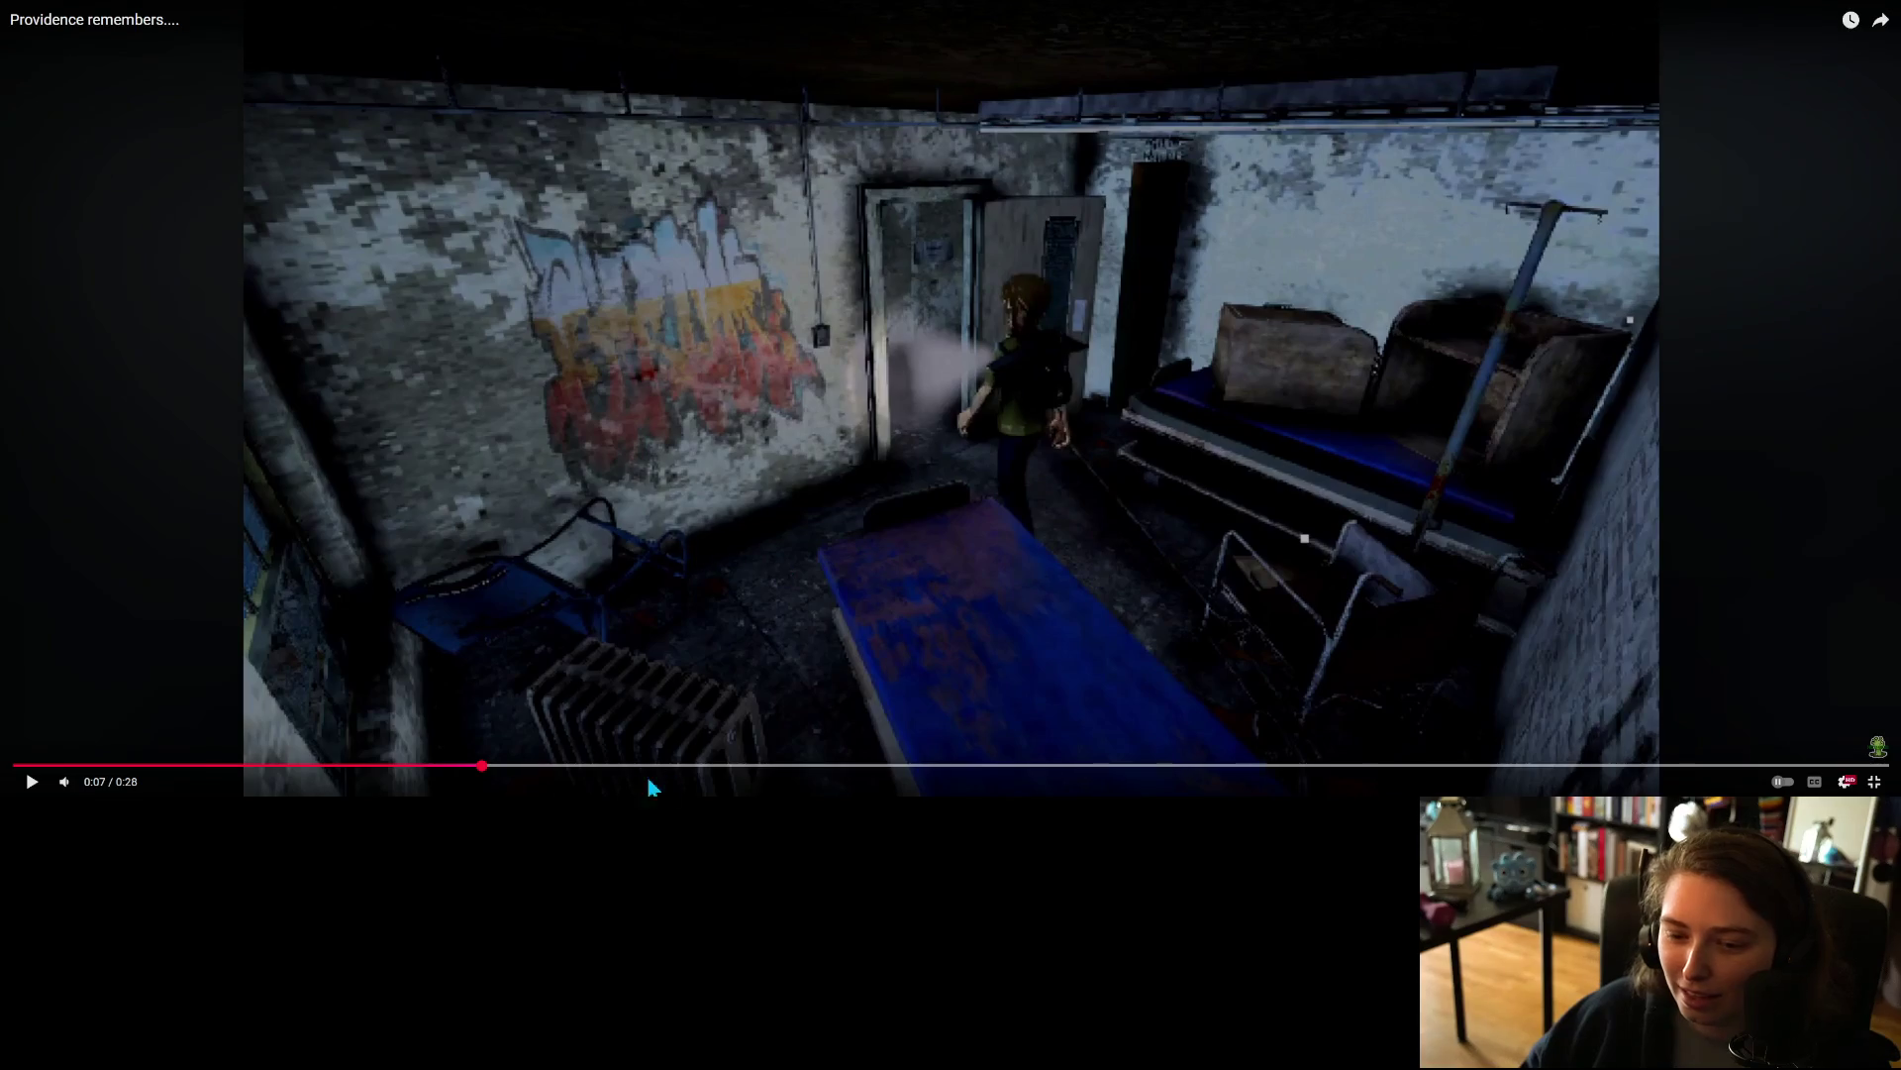
left_click(444, 768)
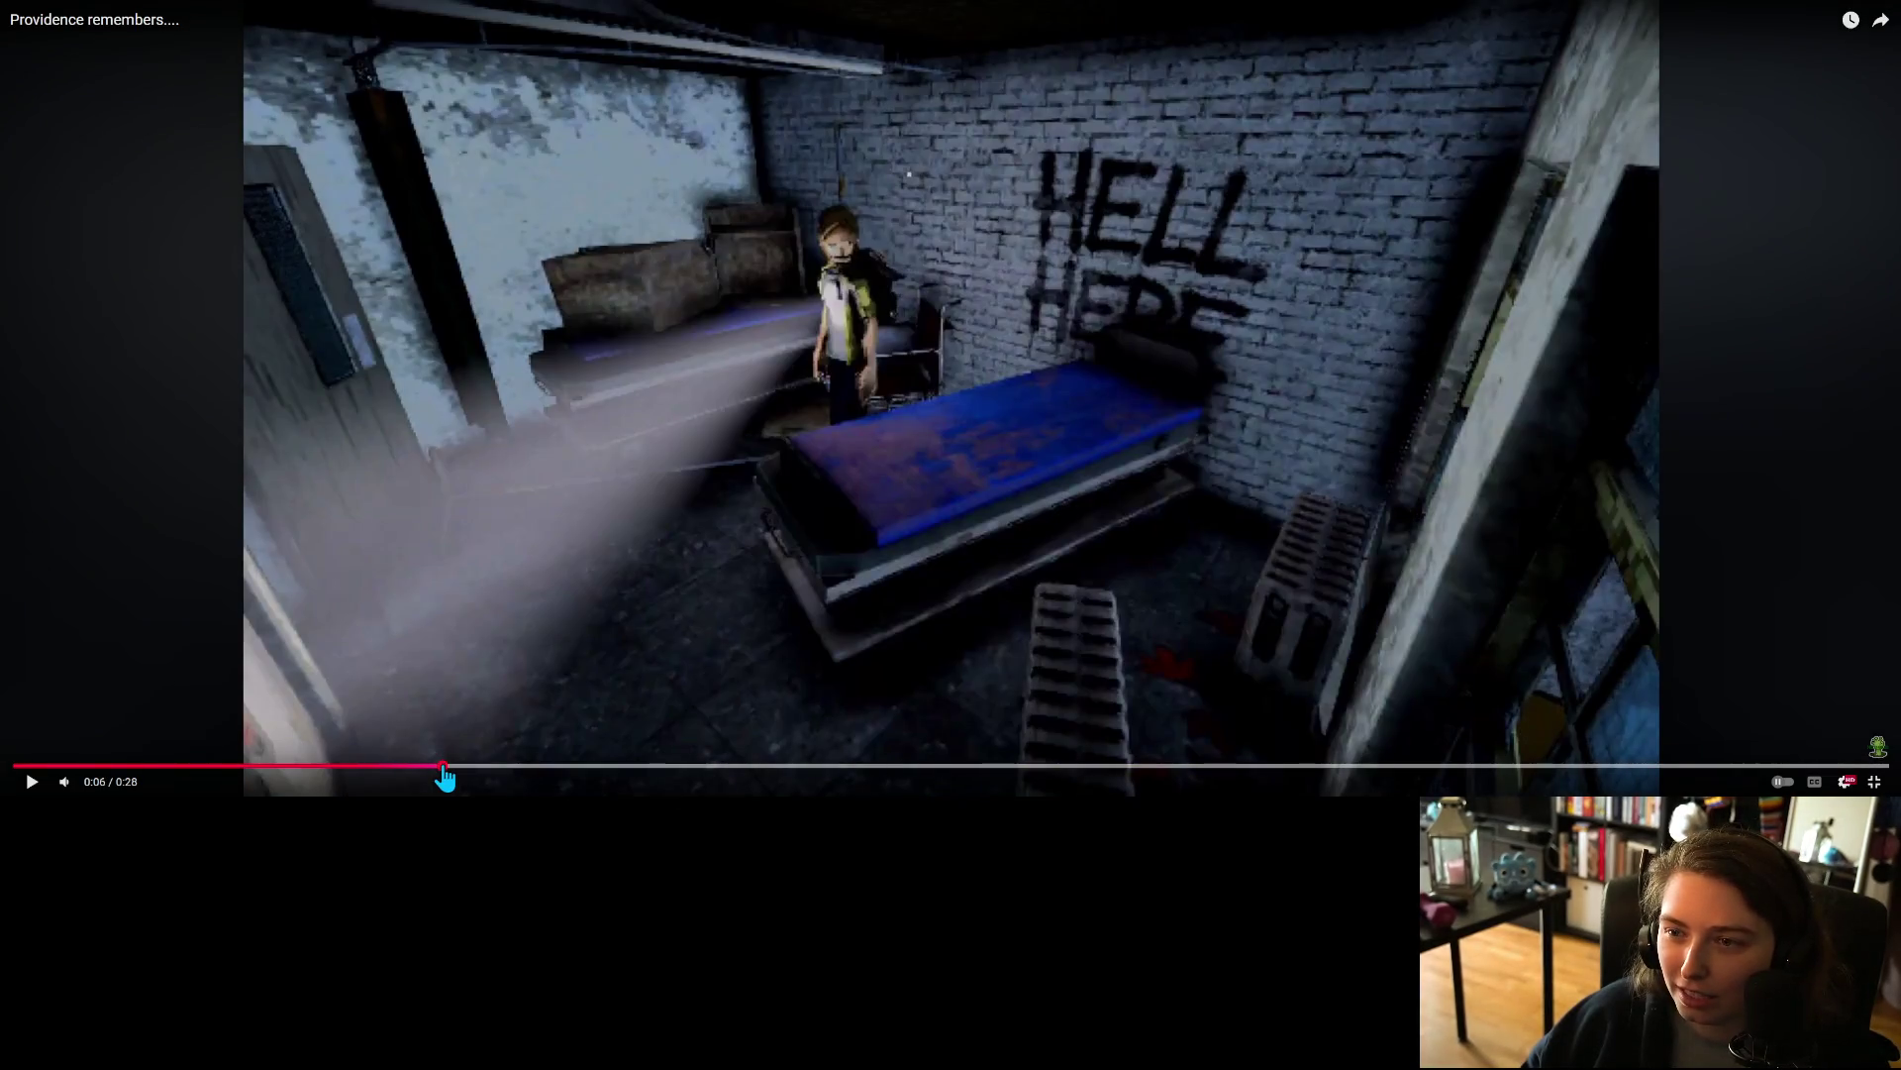
left_click(382, 767)
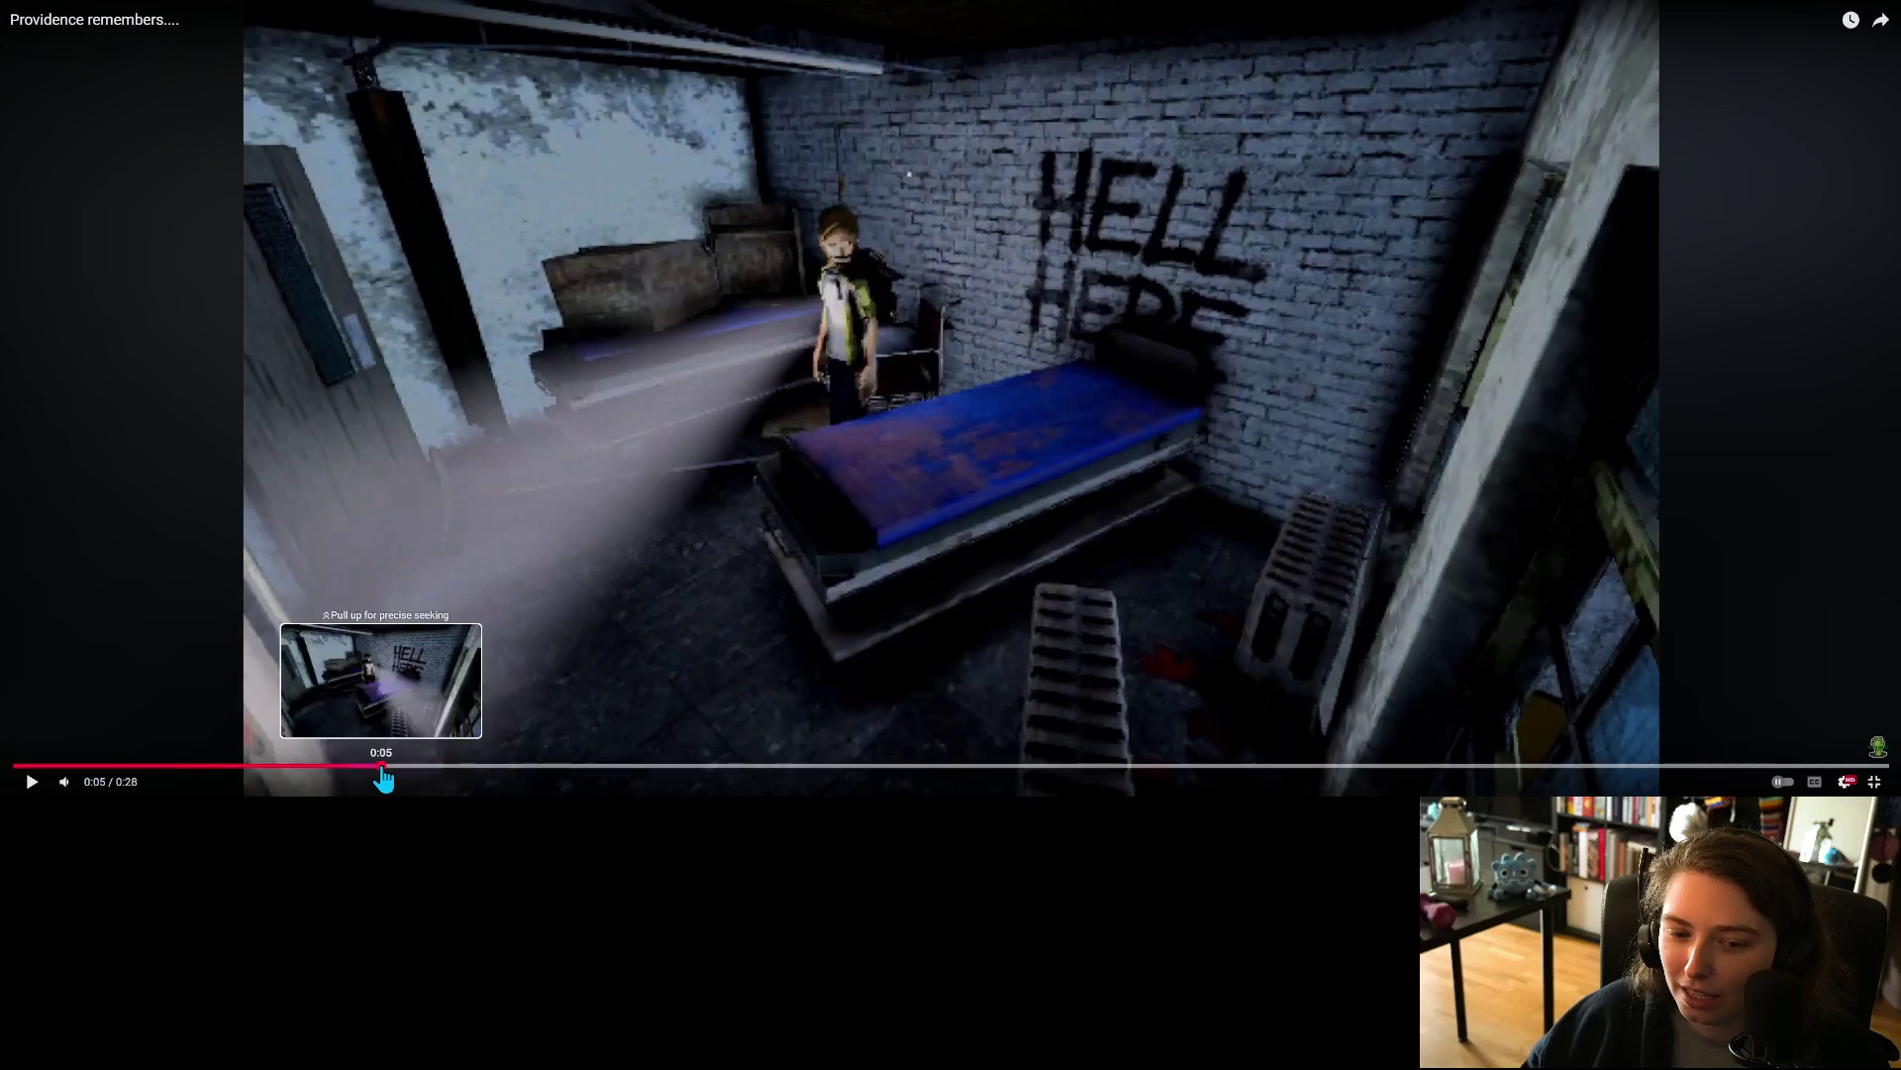
left_click(347, 767)
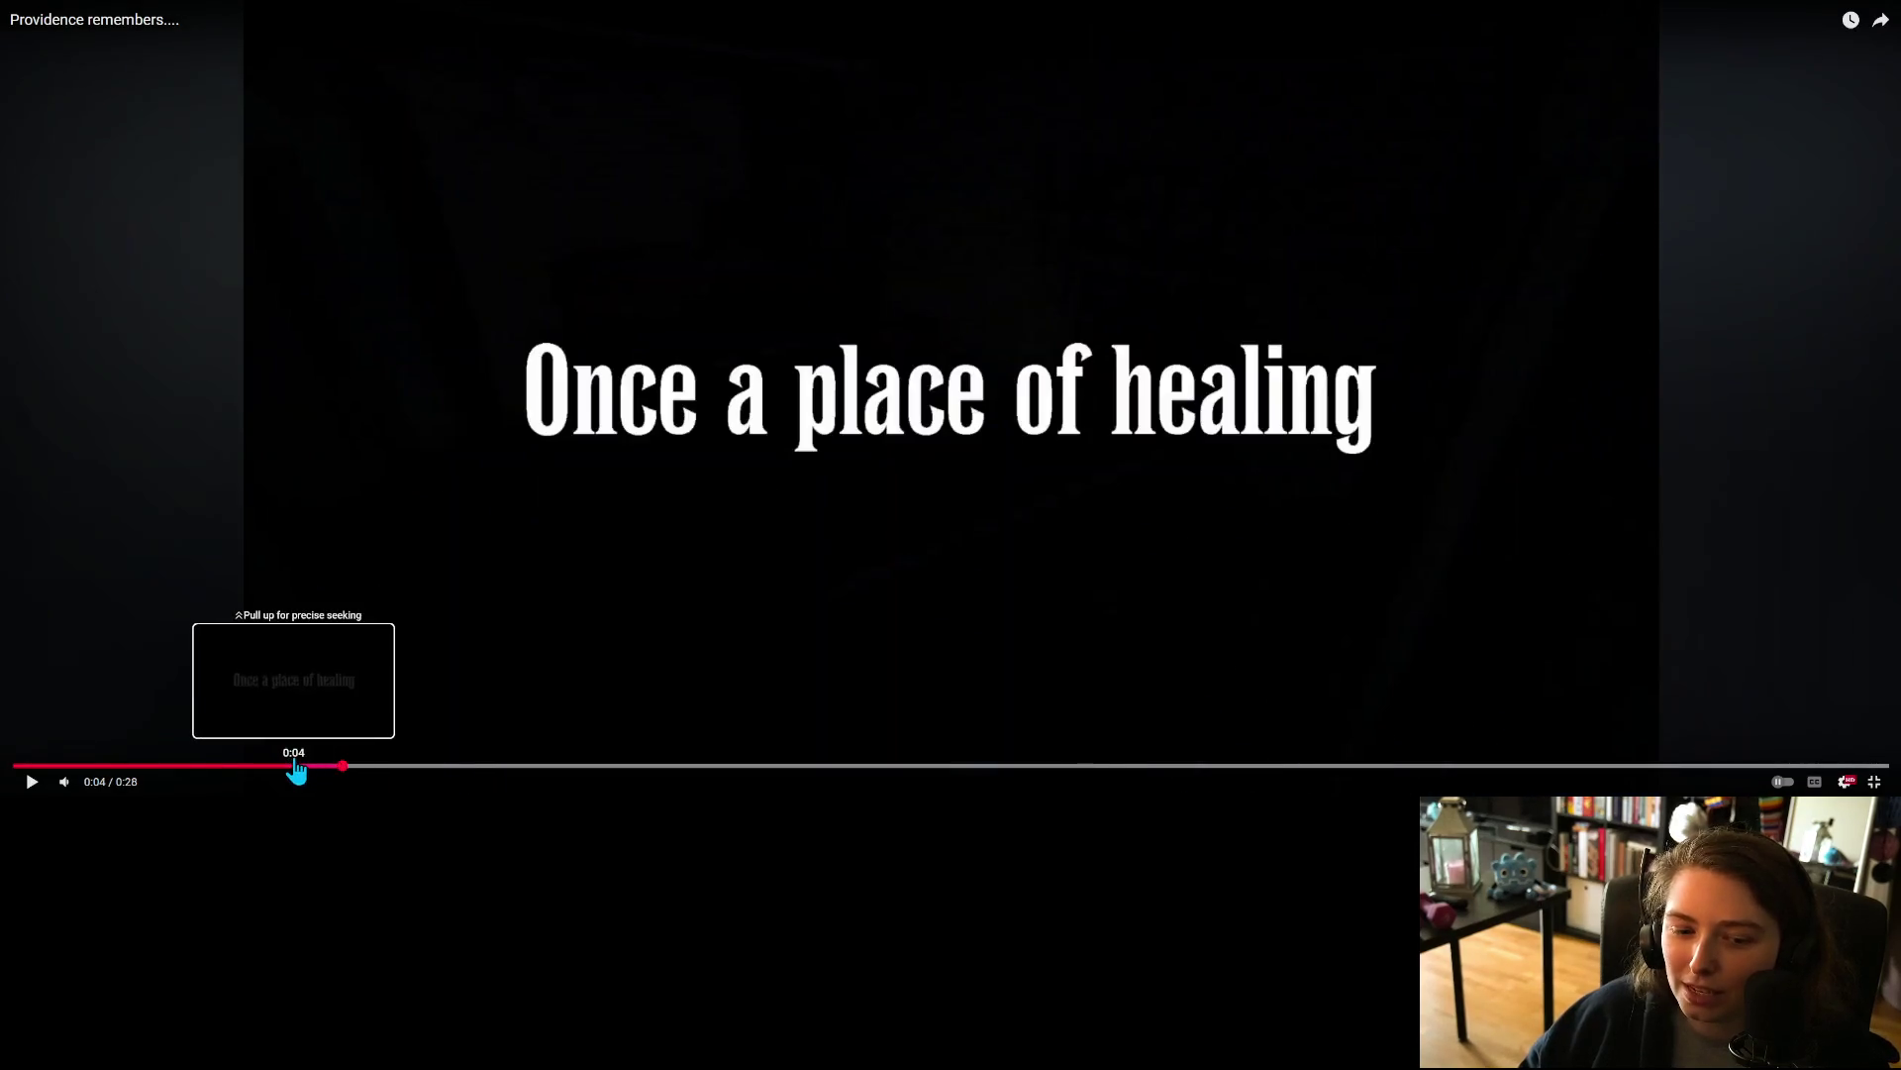
left_click(295, 768)
left_click(253, 767)
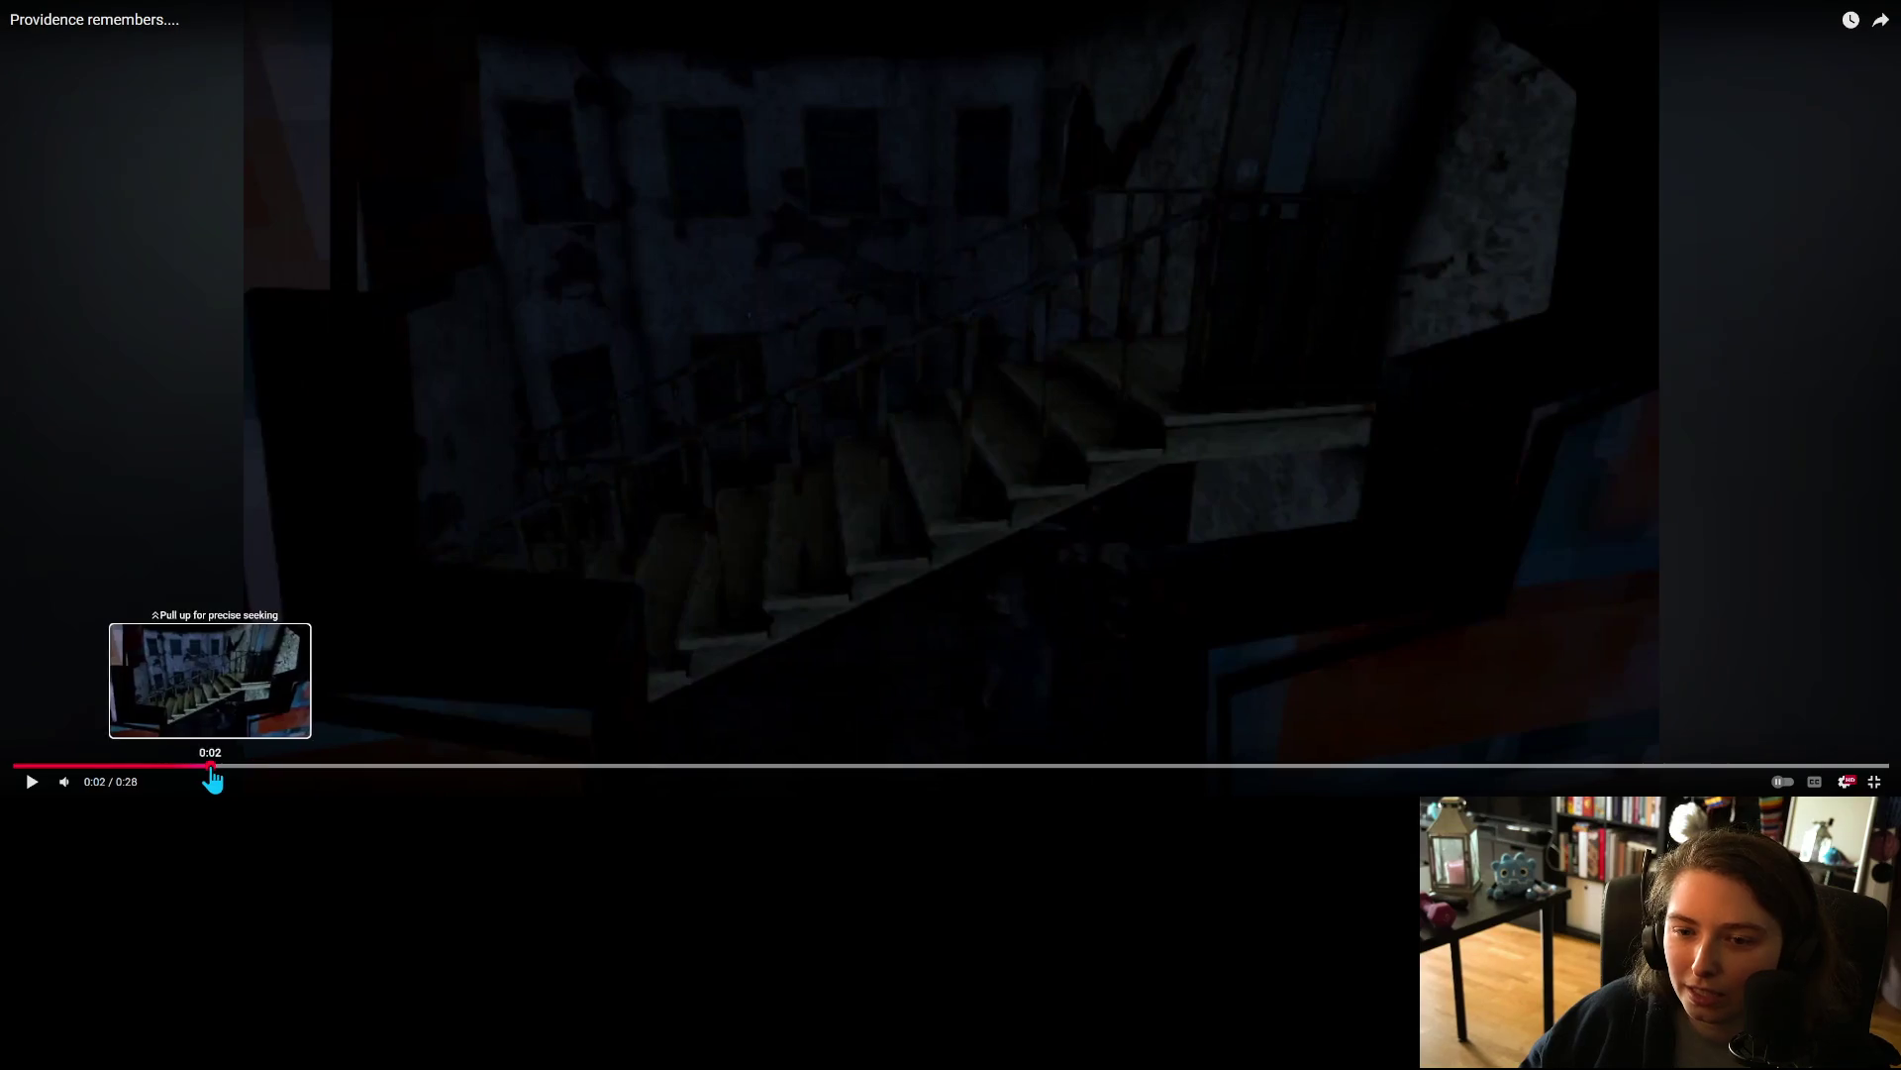
left_click(211, 767)
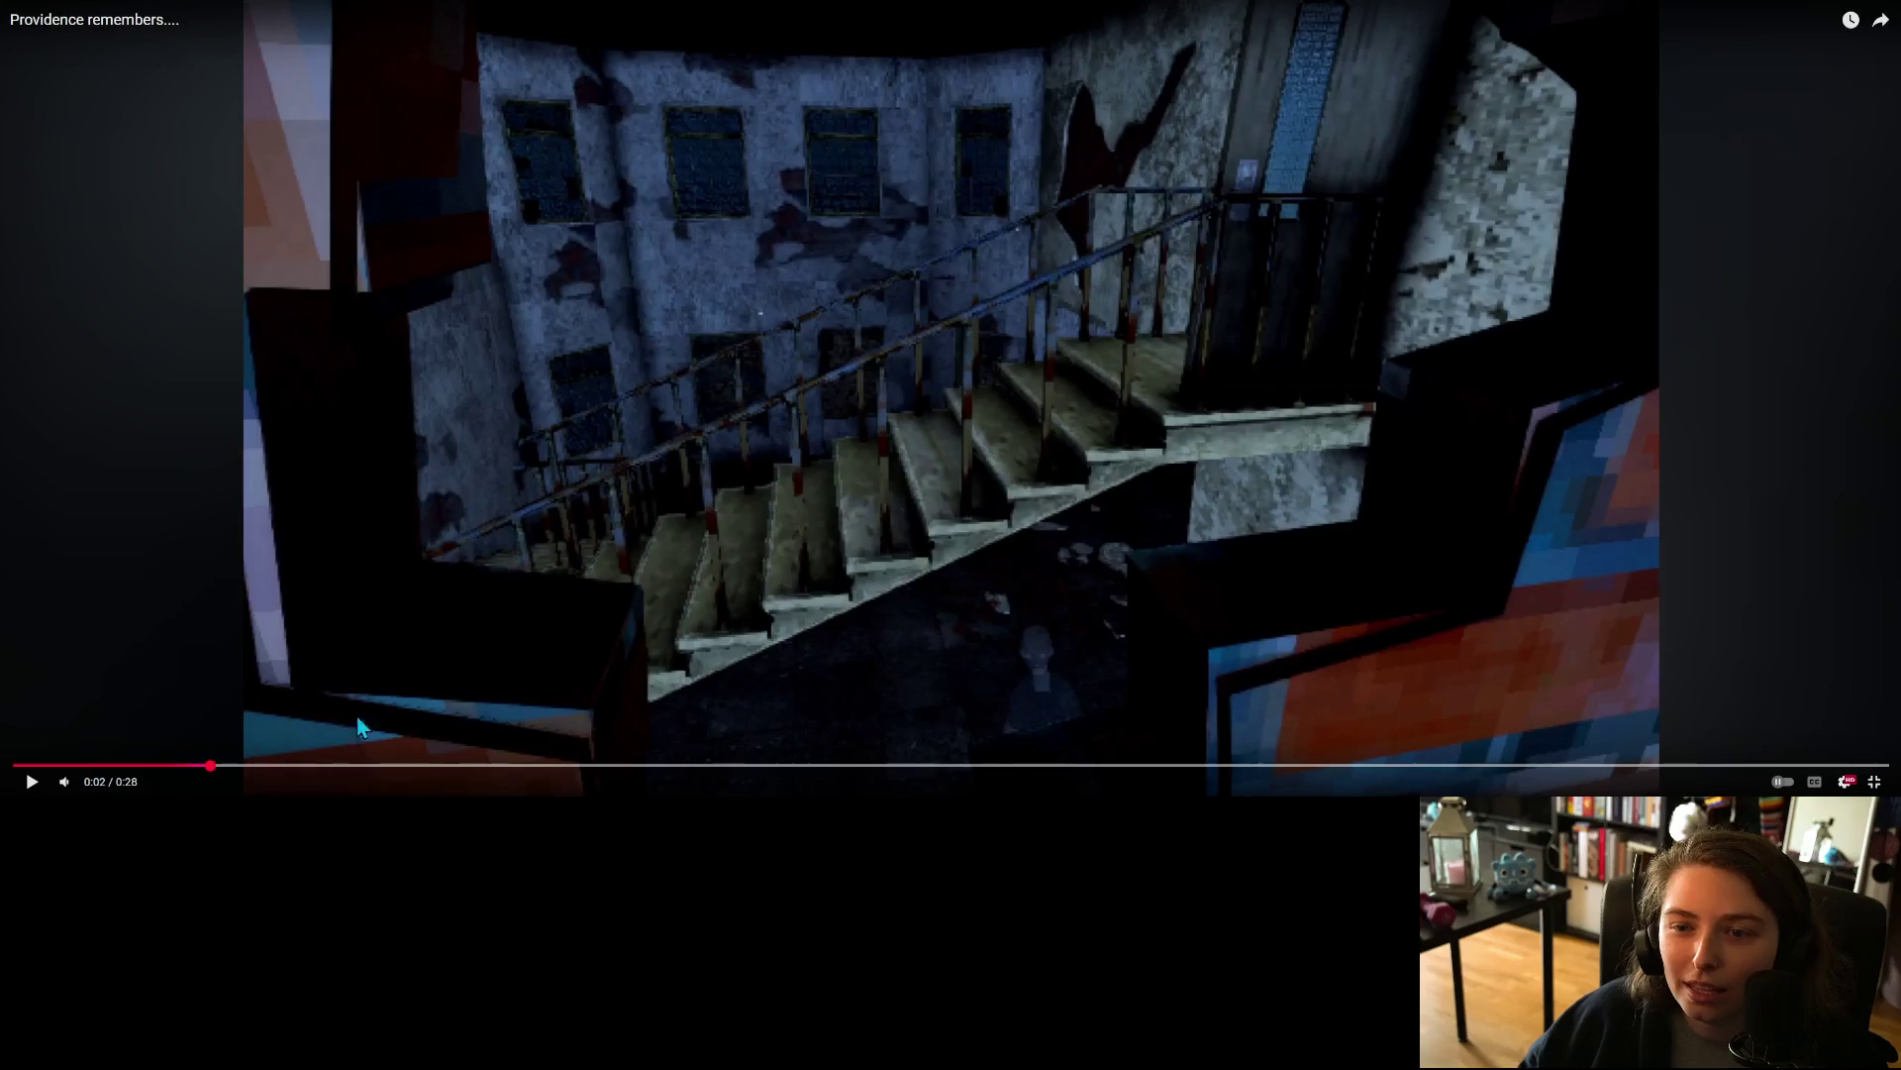
left_click(138, 768)
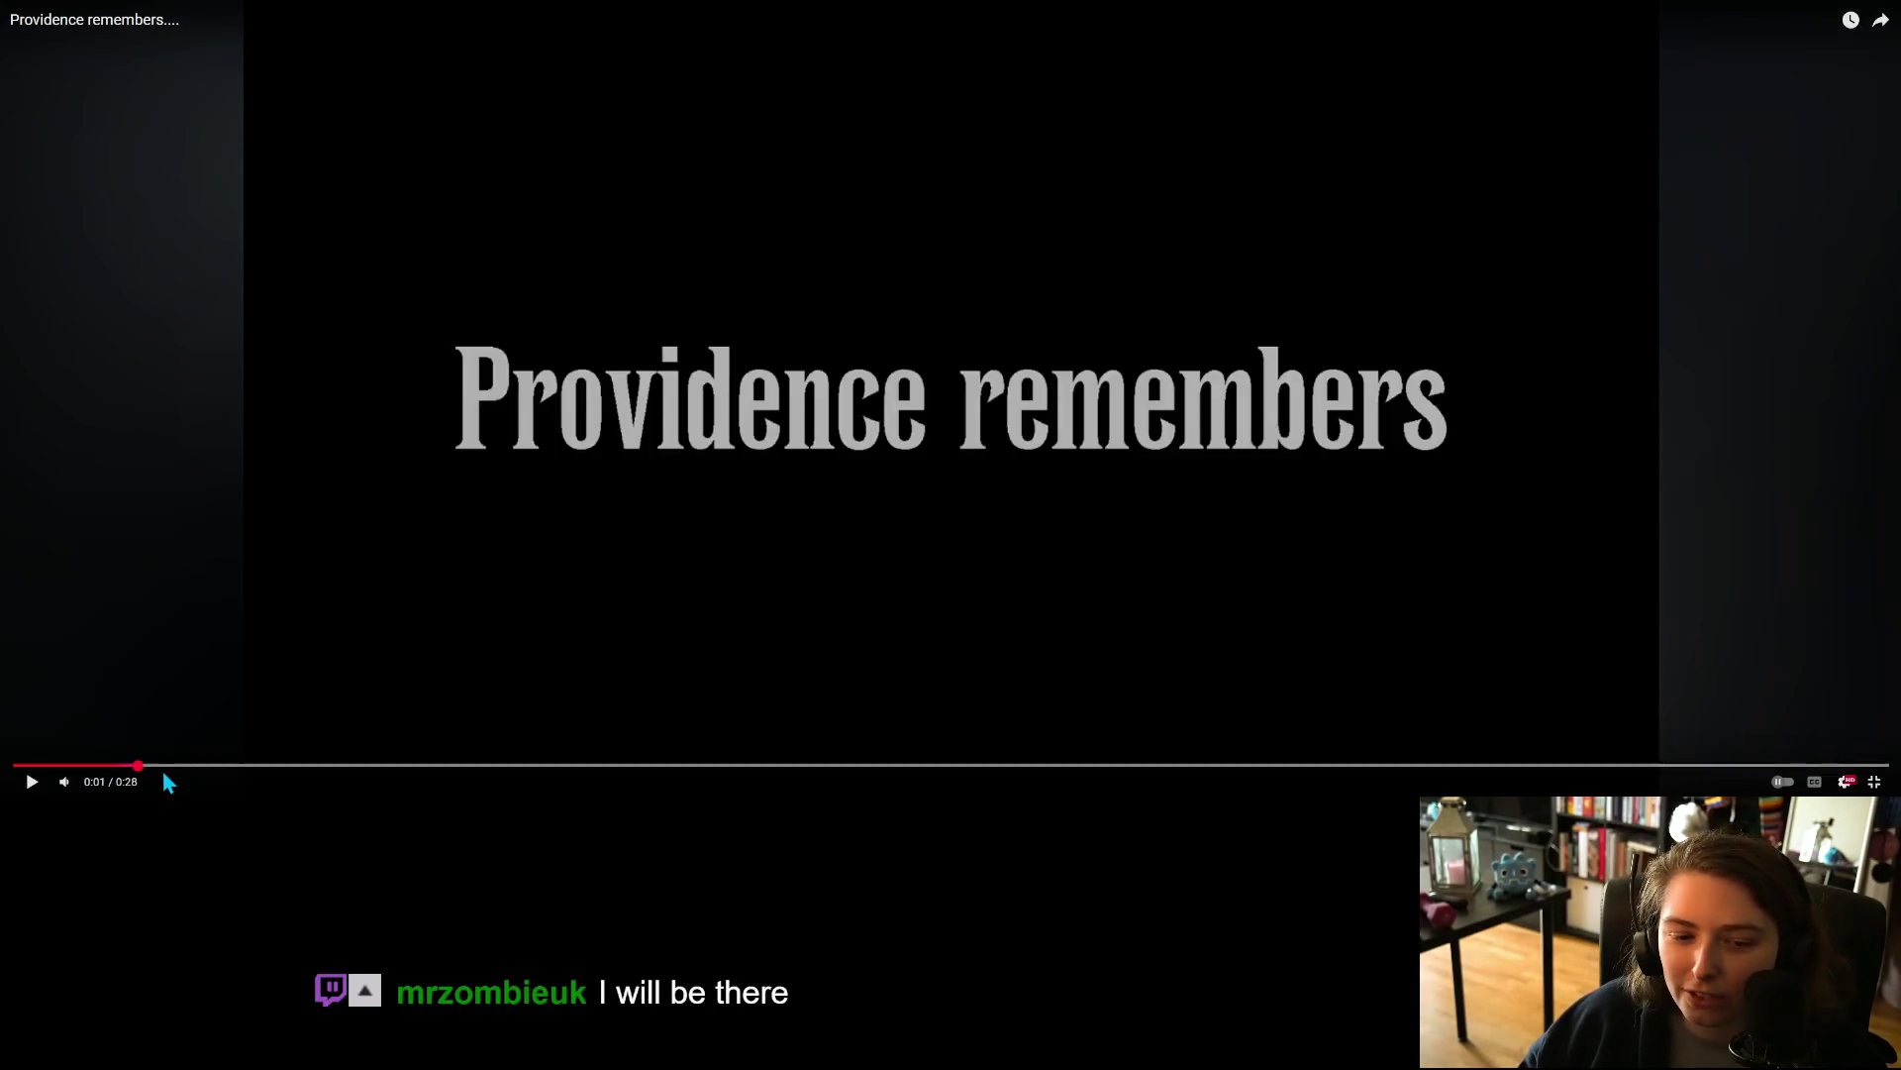
Step: Scrub forward to the PROVIDENCE title card at 0:22, then leave full screen
left_click(168, 769)
left_click(211, 769)
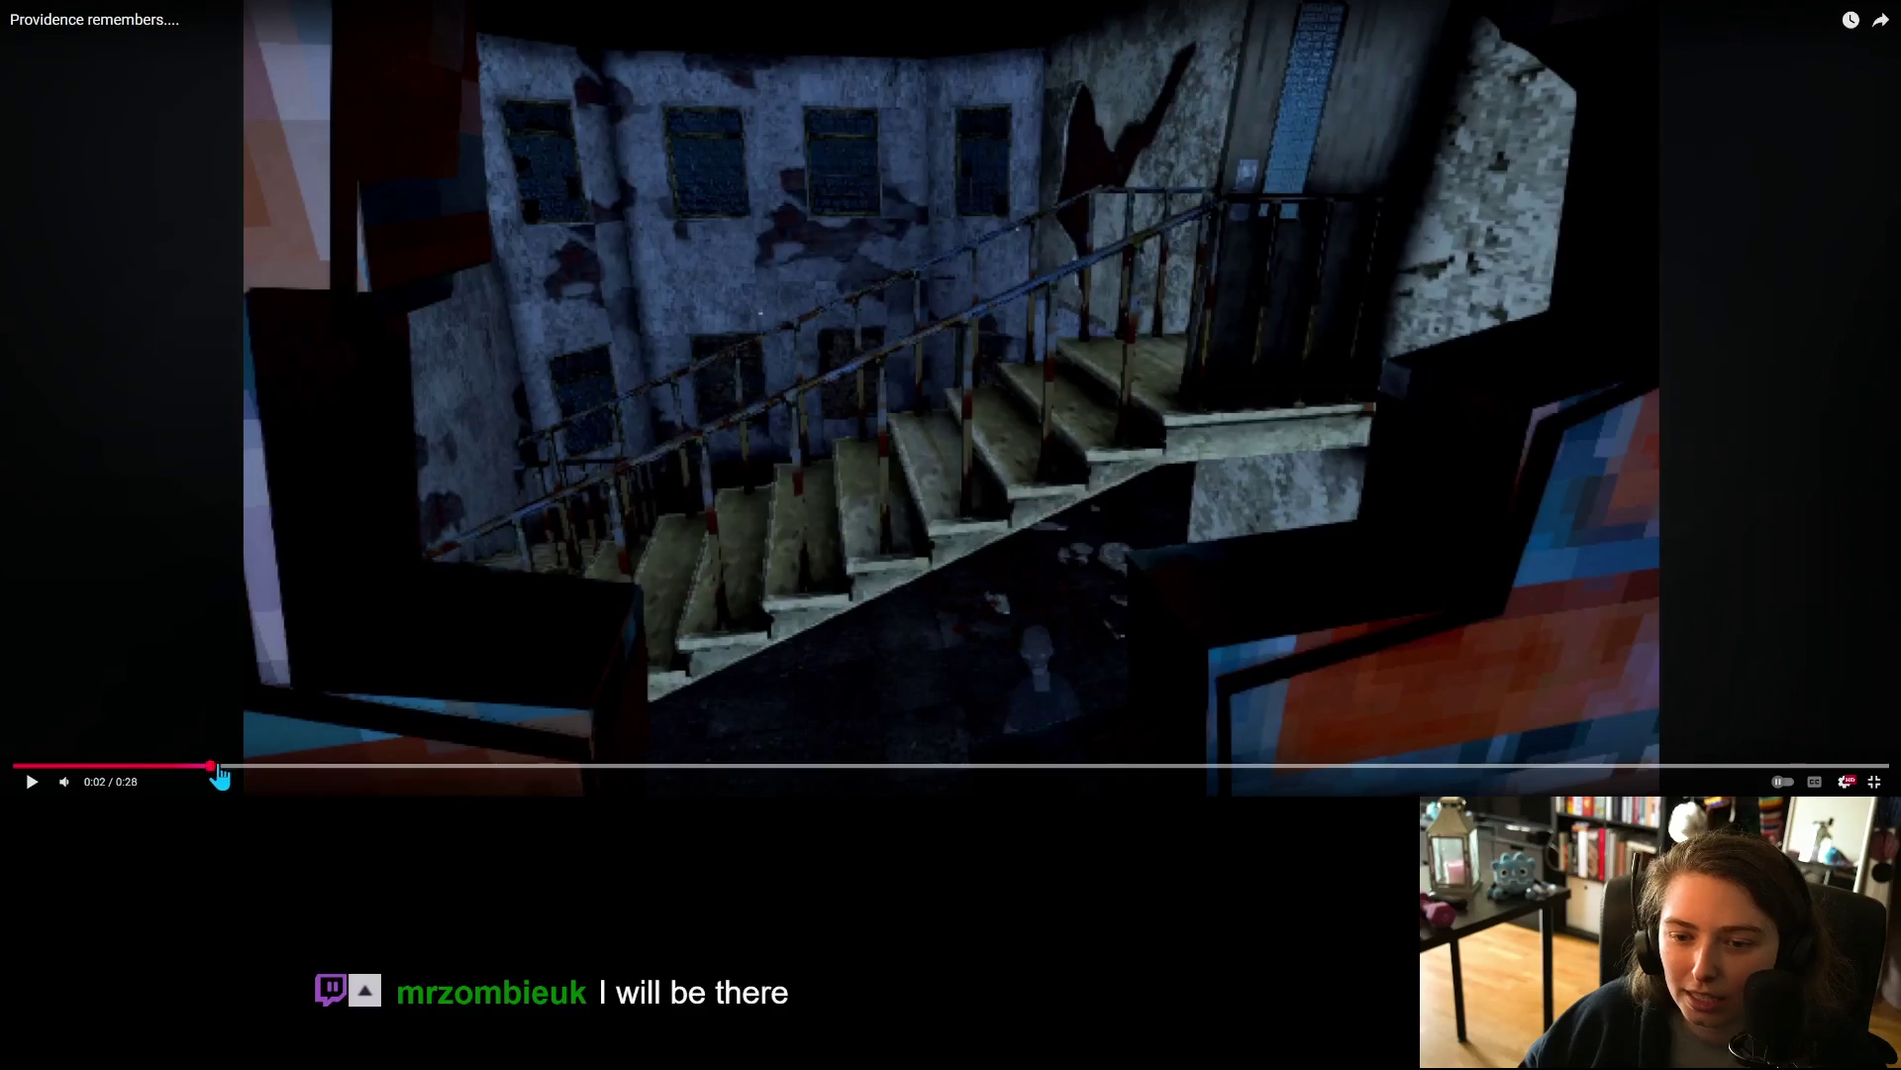
left_click(351, 768)
left_click(407, 768)
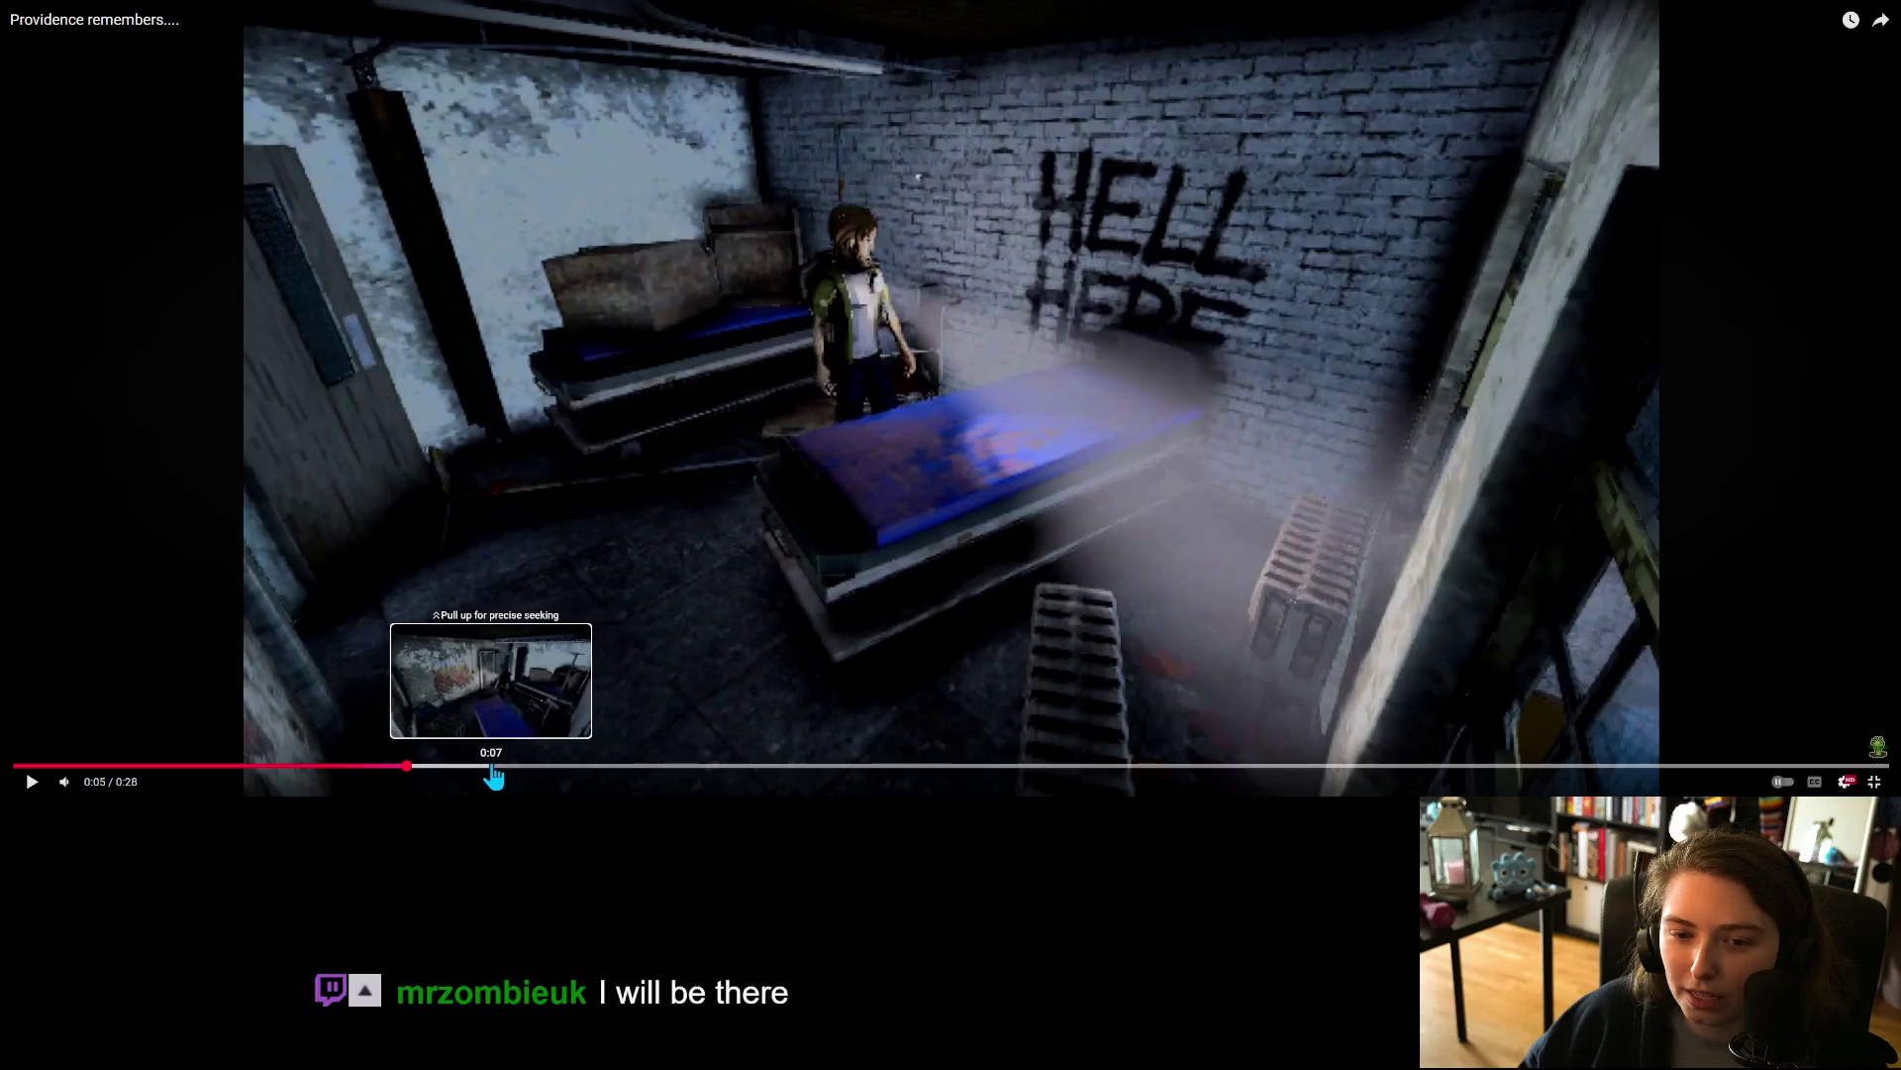
left_click(480, 768)
left_click(535, 769)
left_click_drag(536, 770, 1060, 777)
left_click(1020, 769)
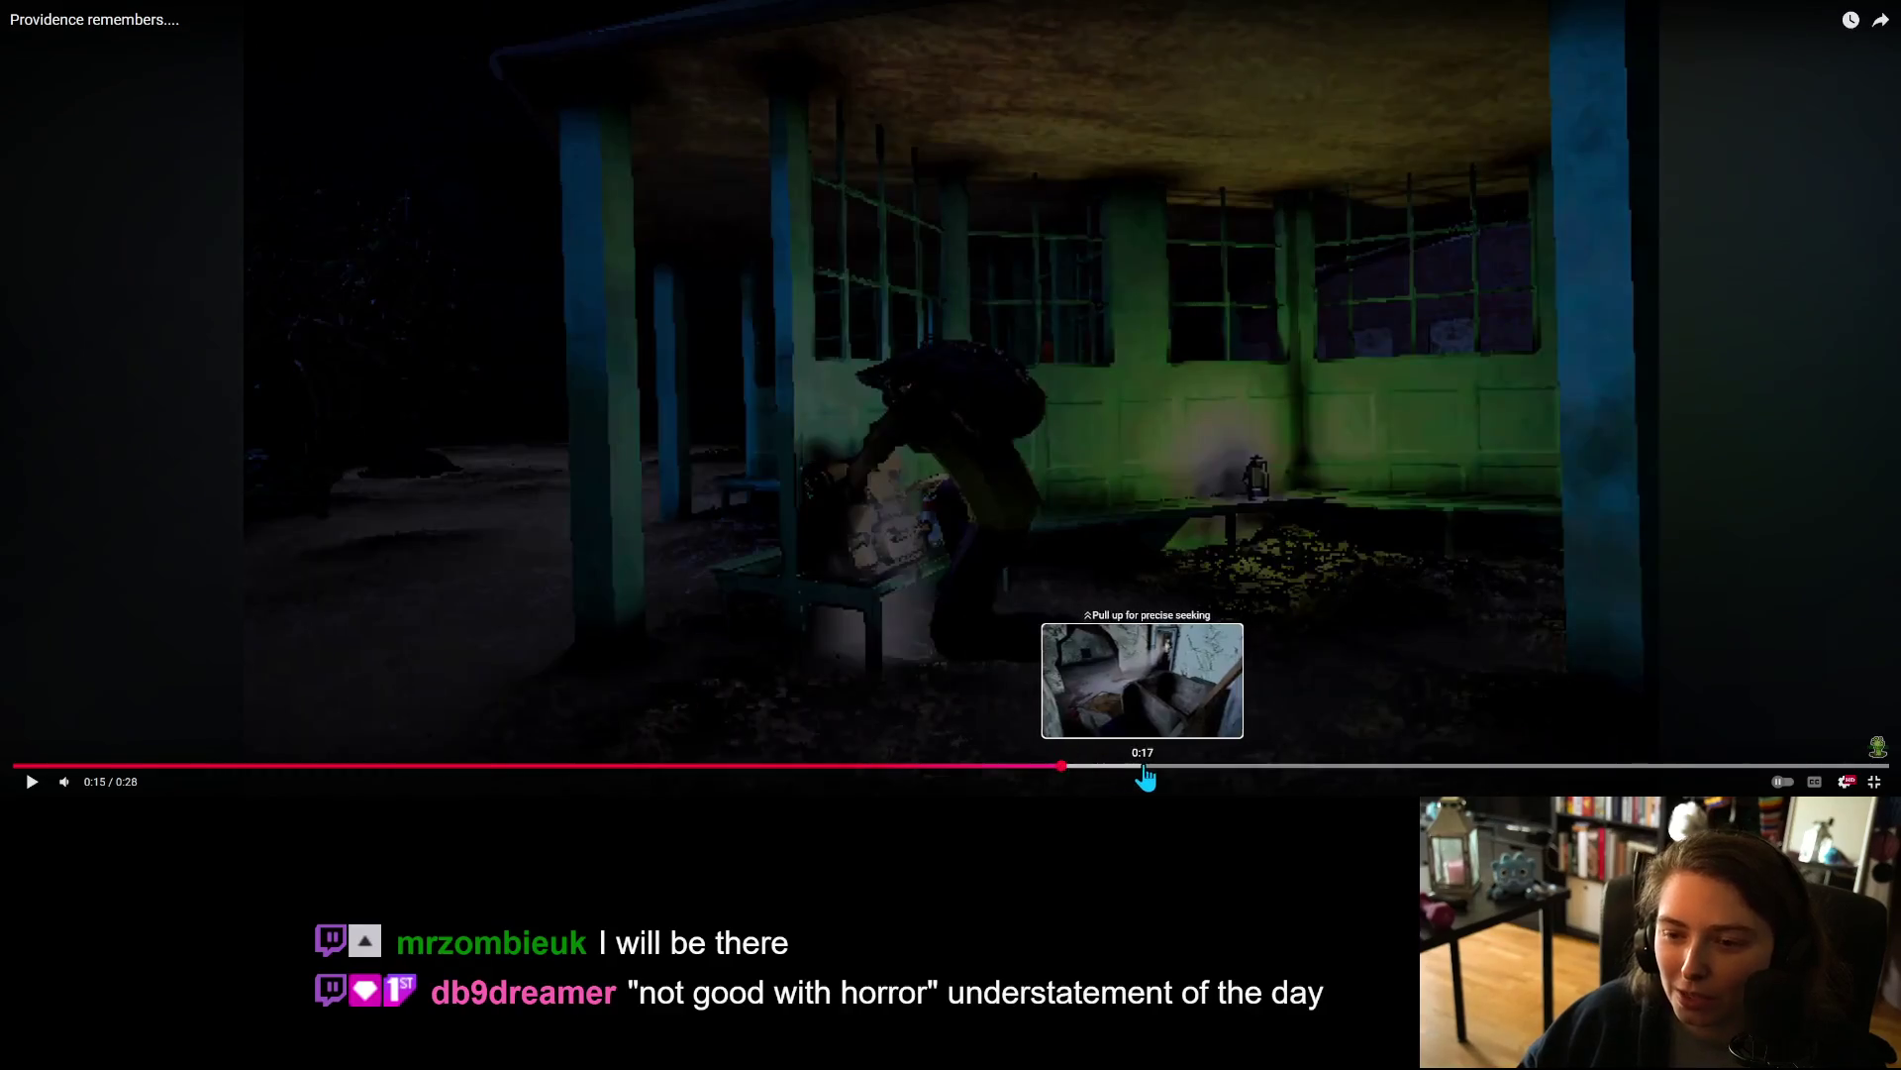
left_click(1142, 773)
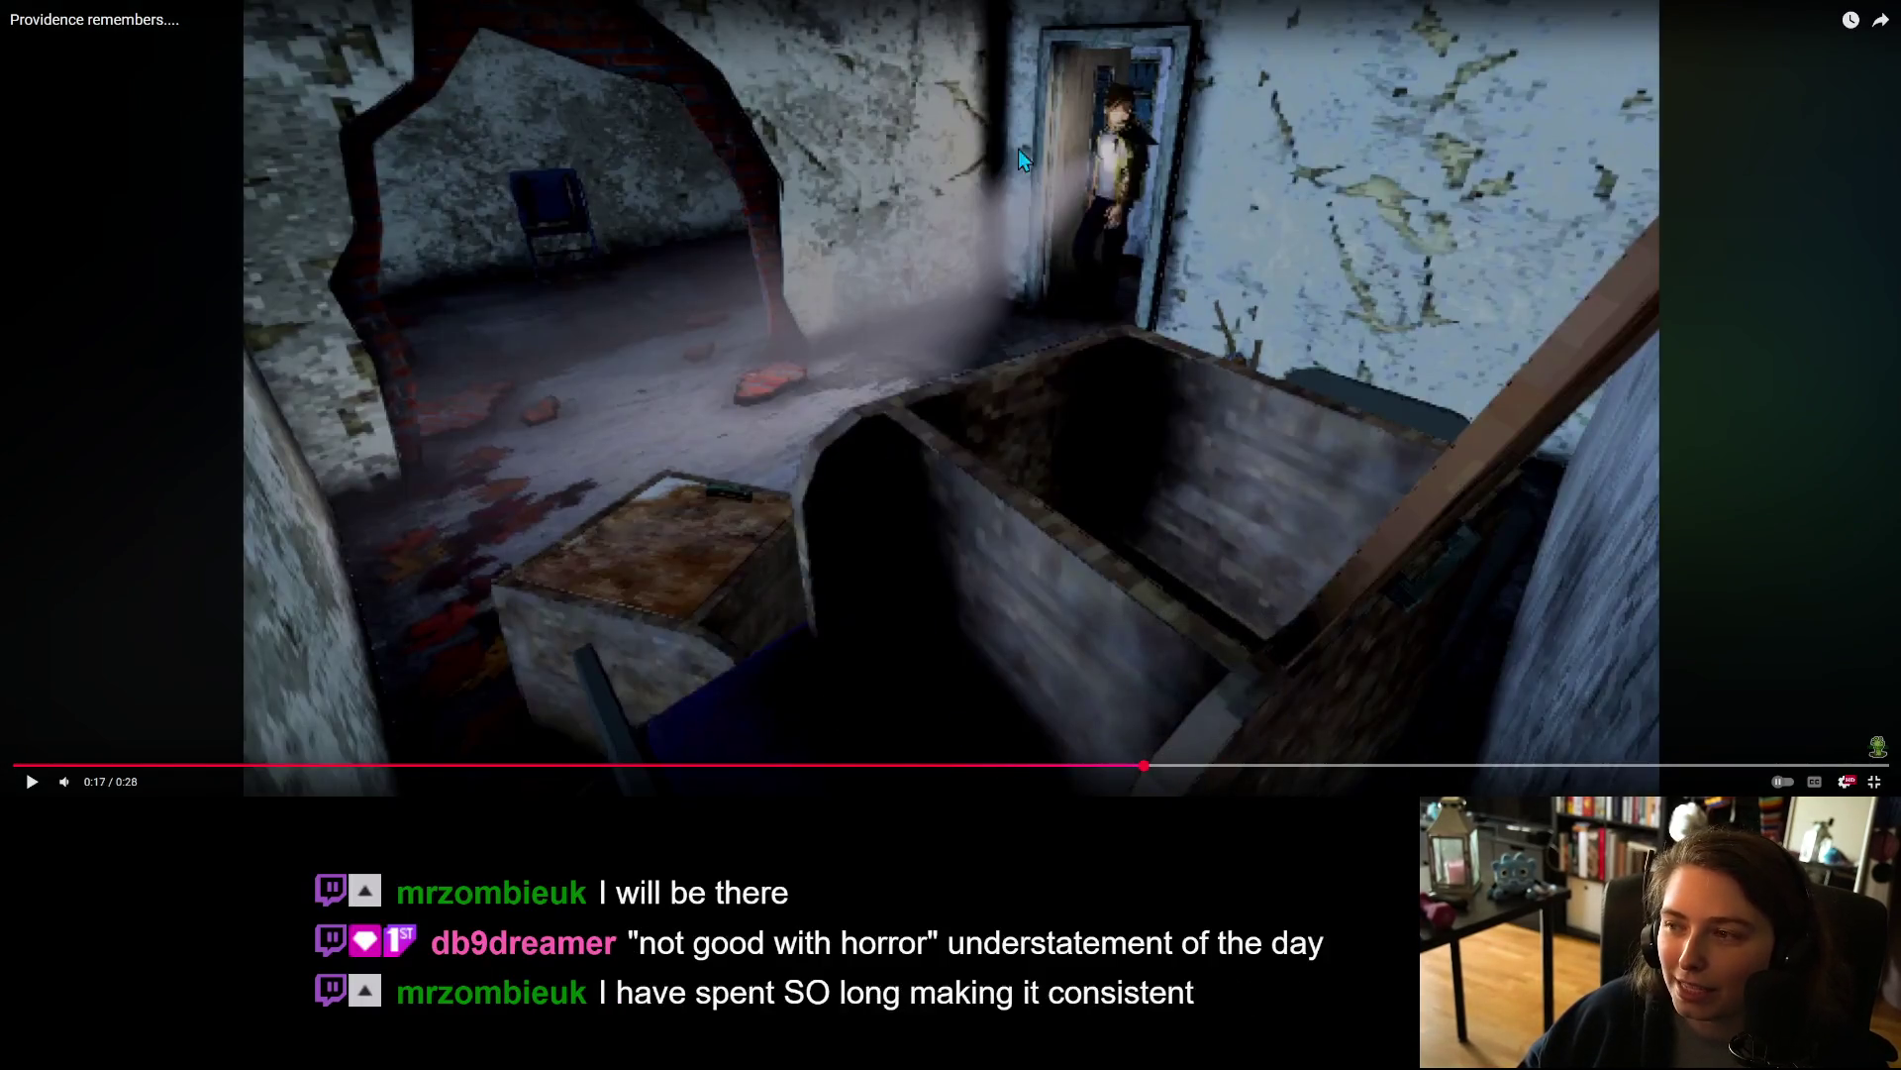
left_click(1192, 773)
left_click(1265, 776)
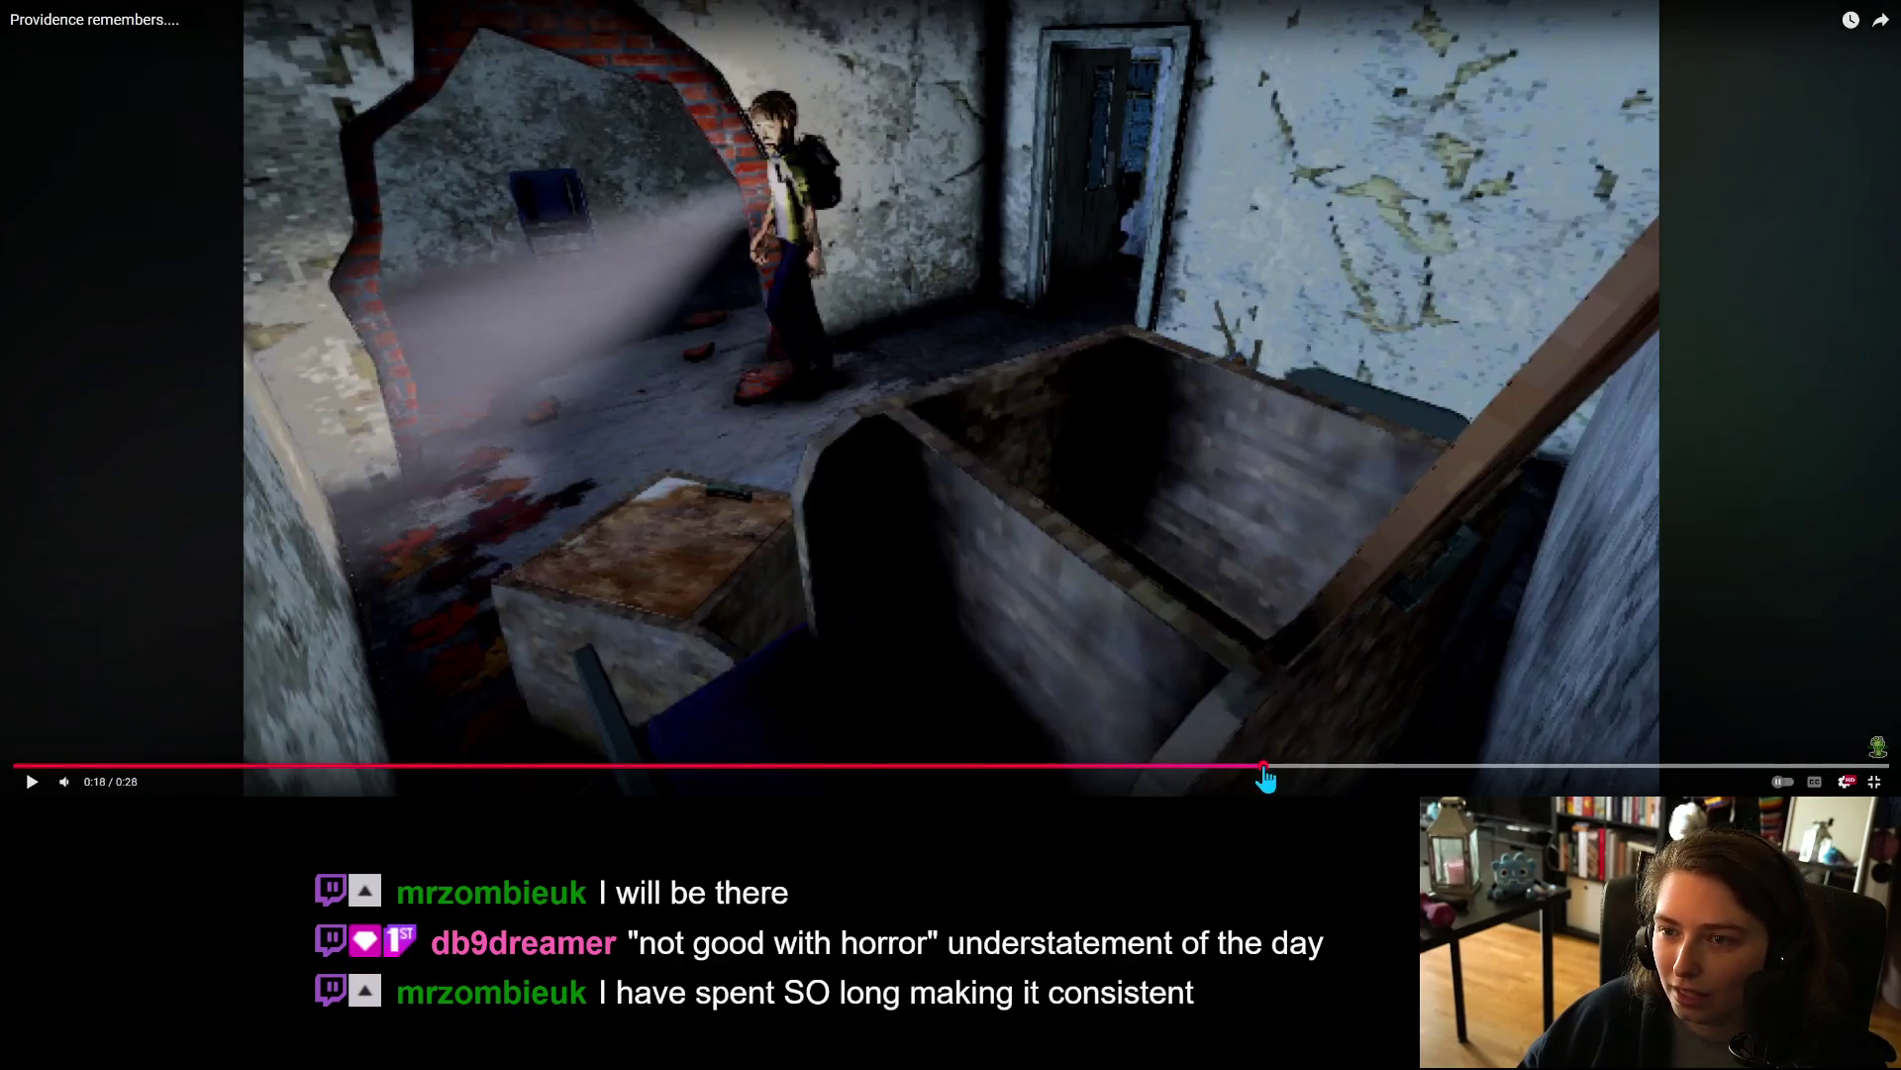
left_click(1336, 769)
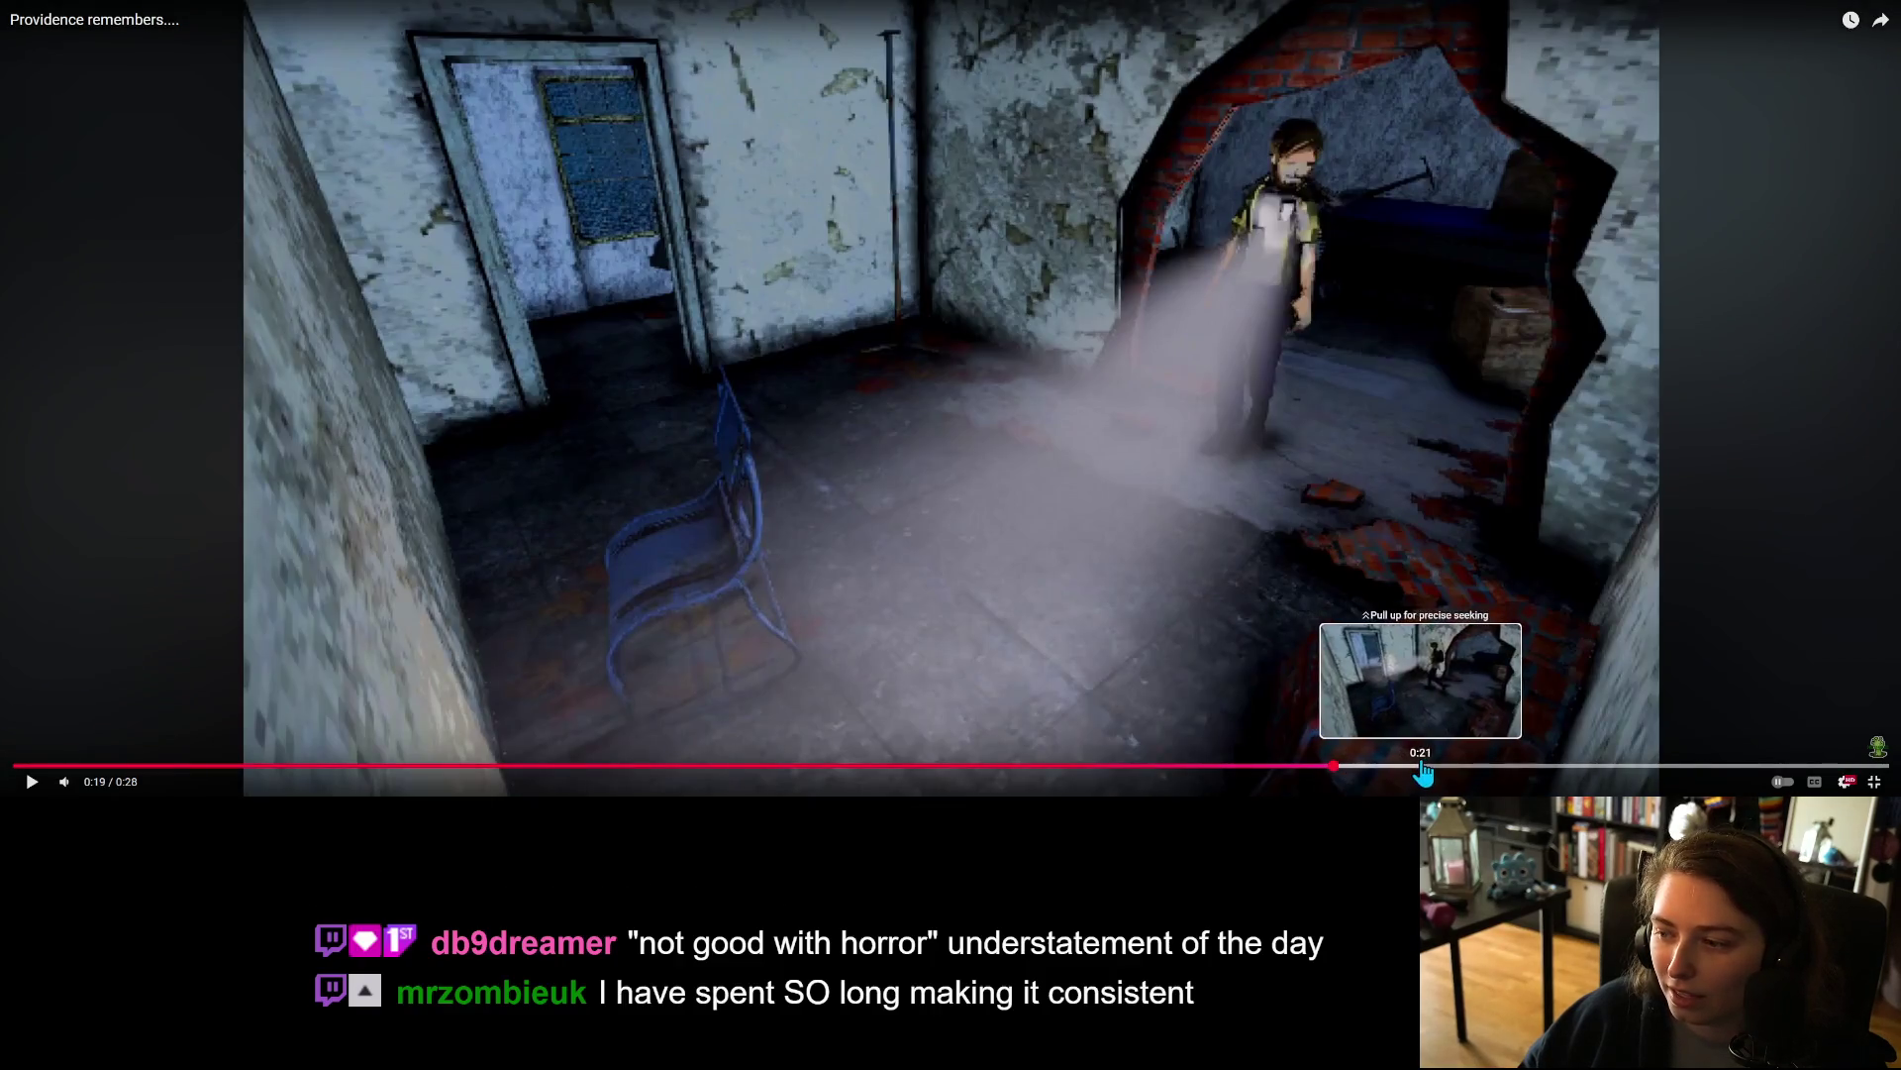
left_click(1396, 781)
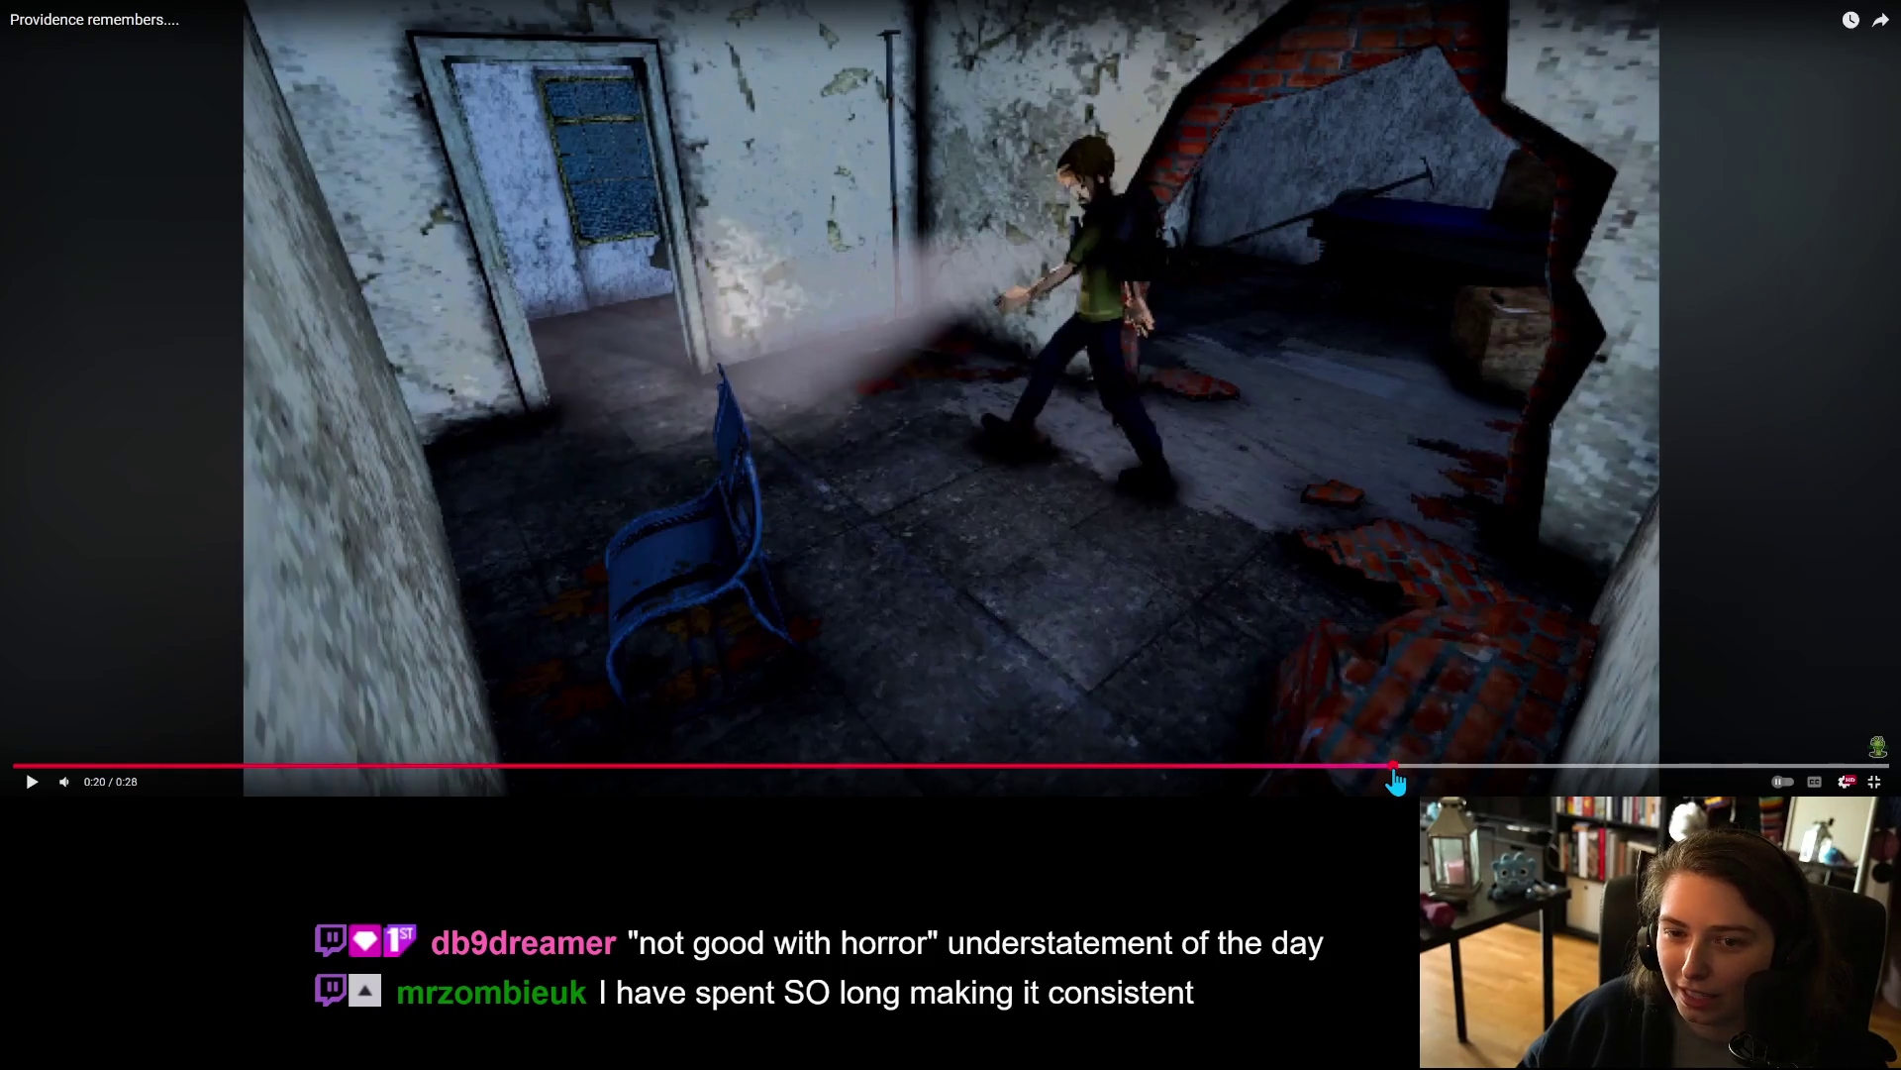
left_click(1463, 782)
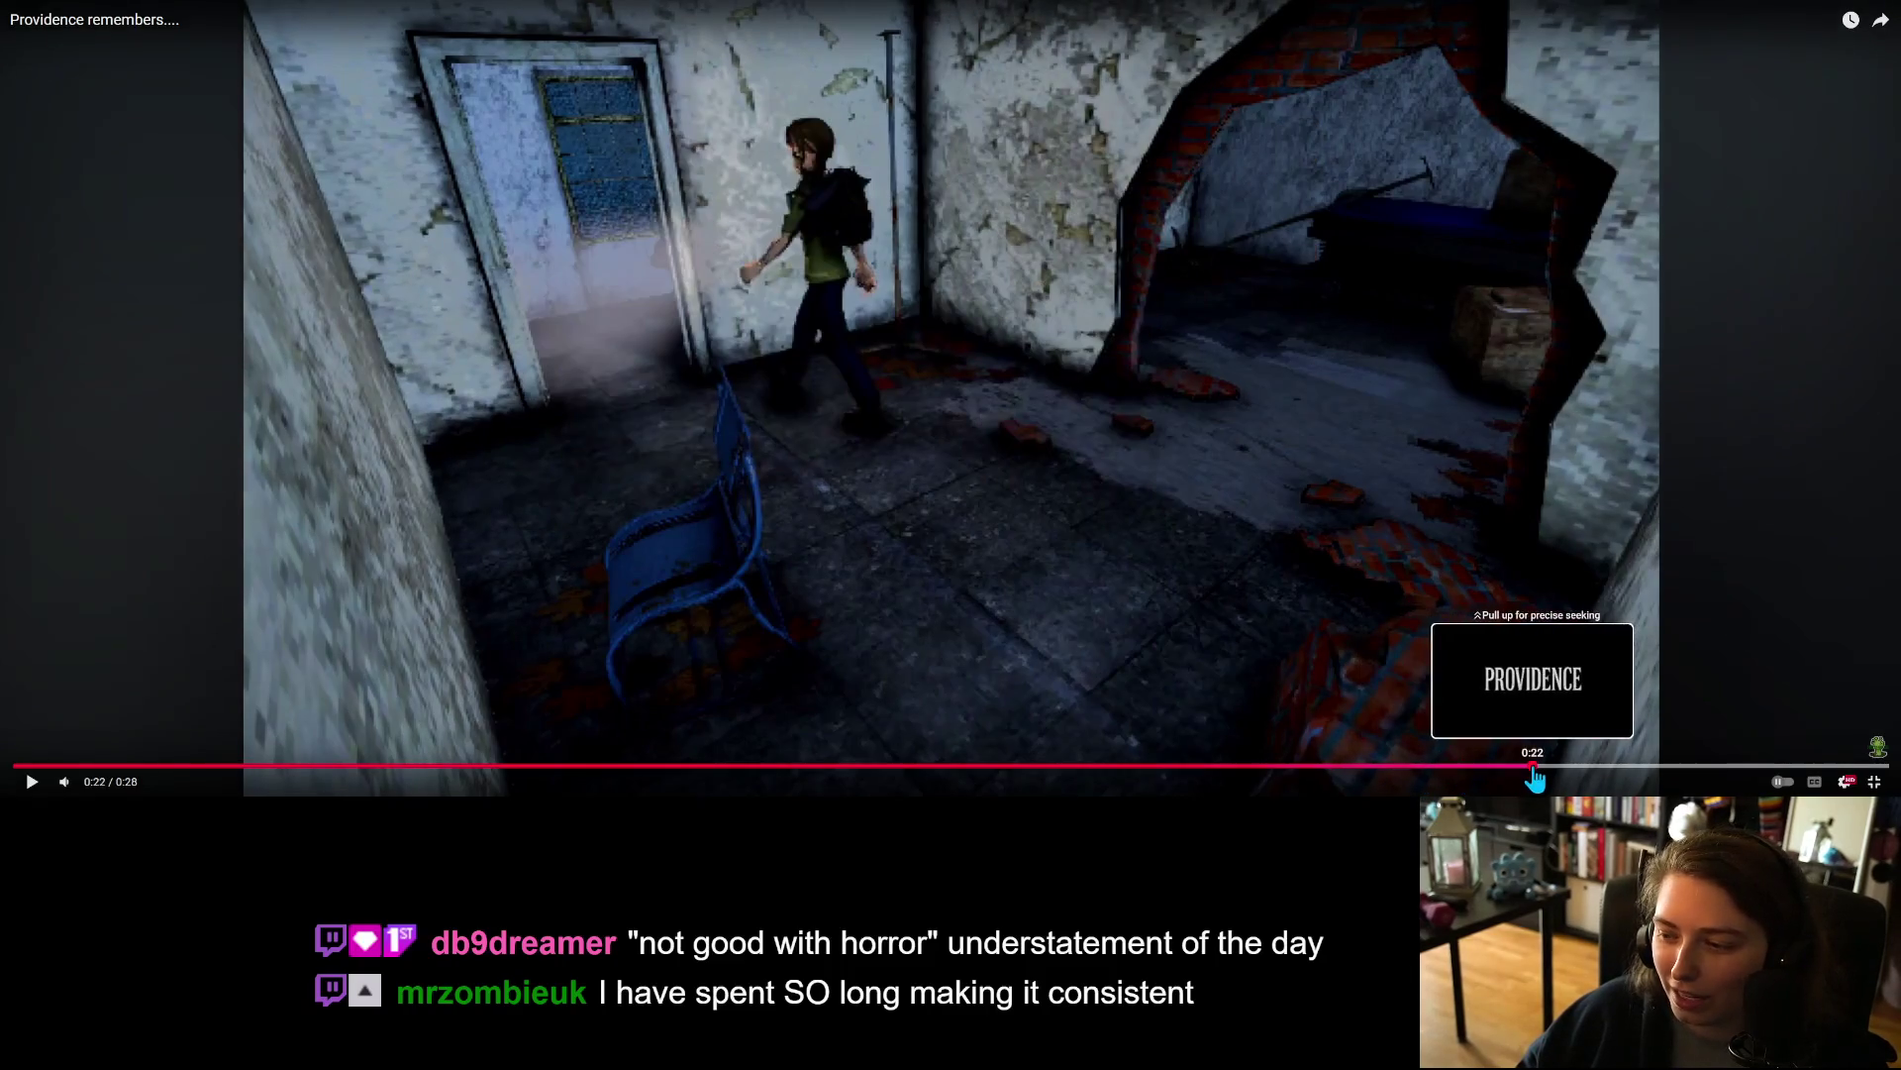
left_click(1533, 782)
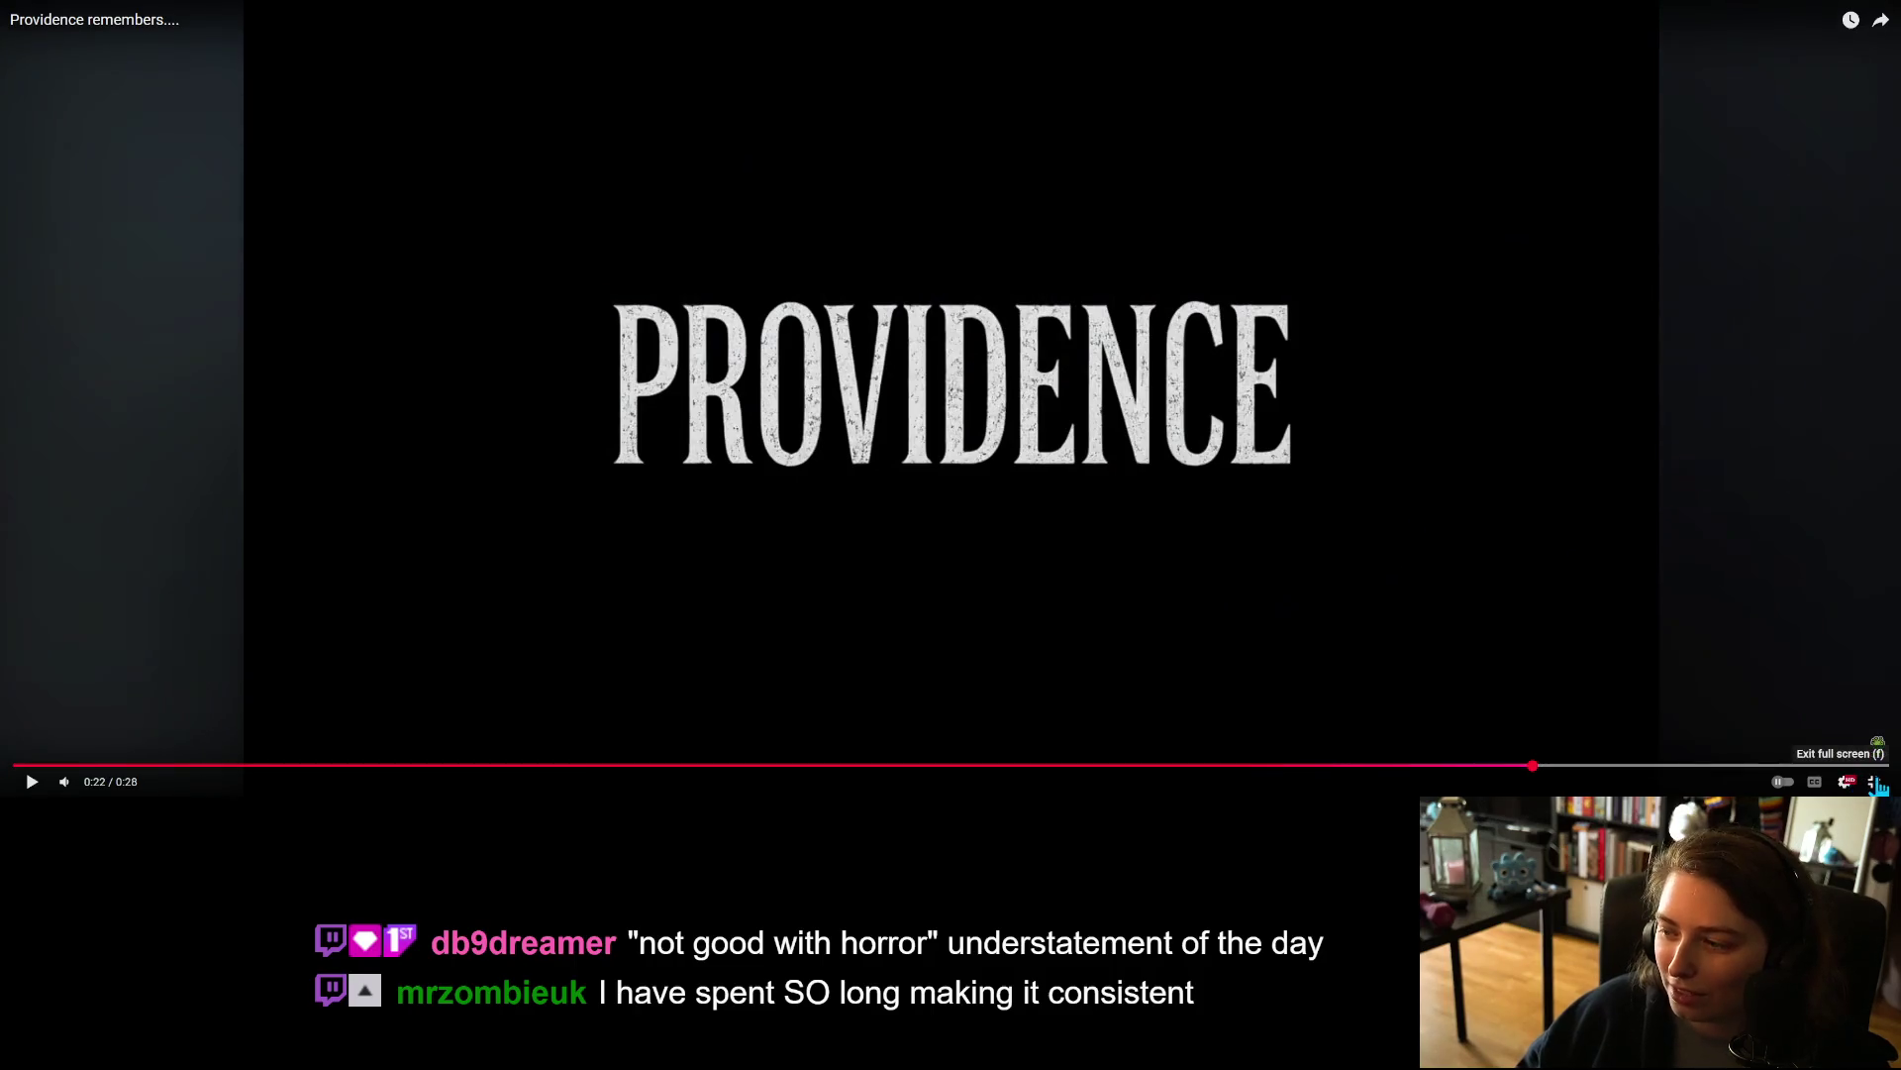
left_click(1874, 781)
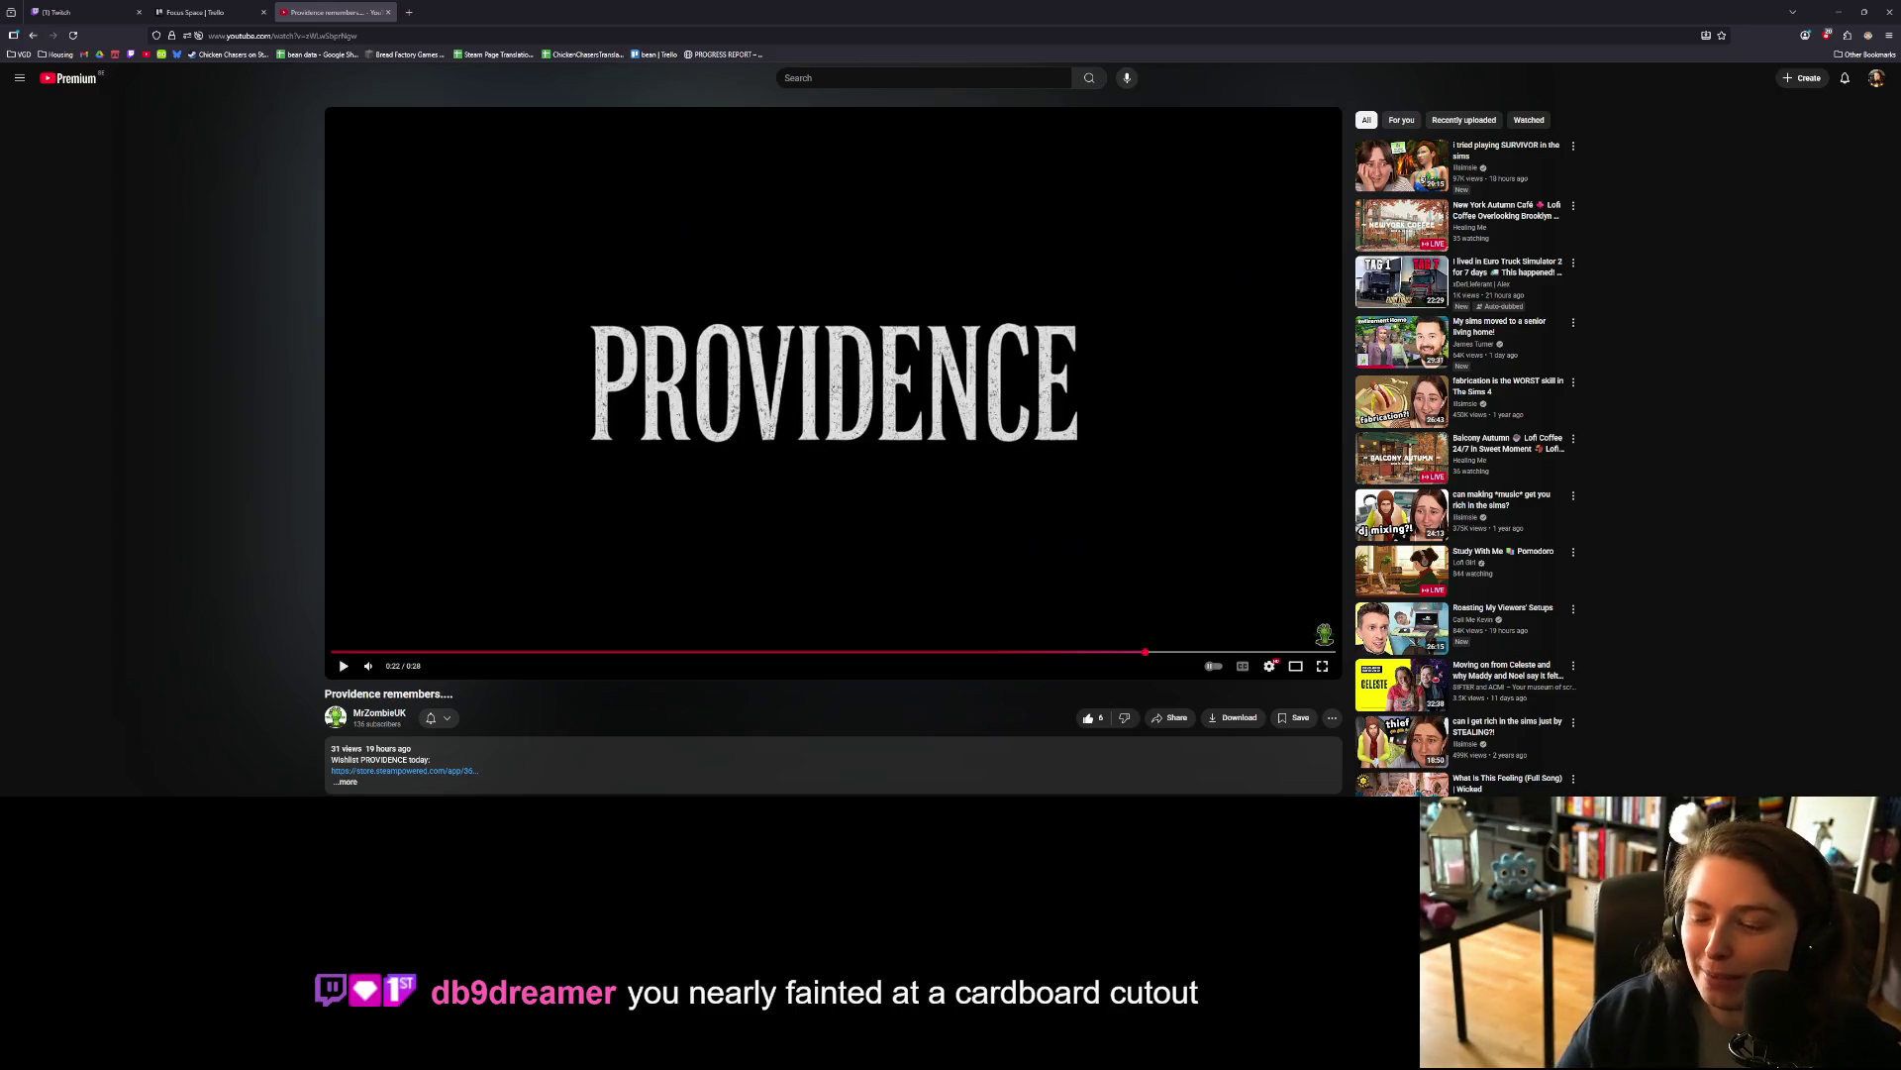
left_click(1095, 721)
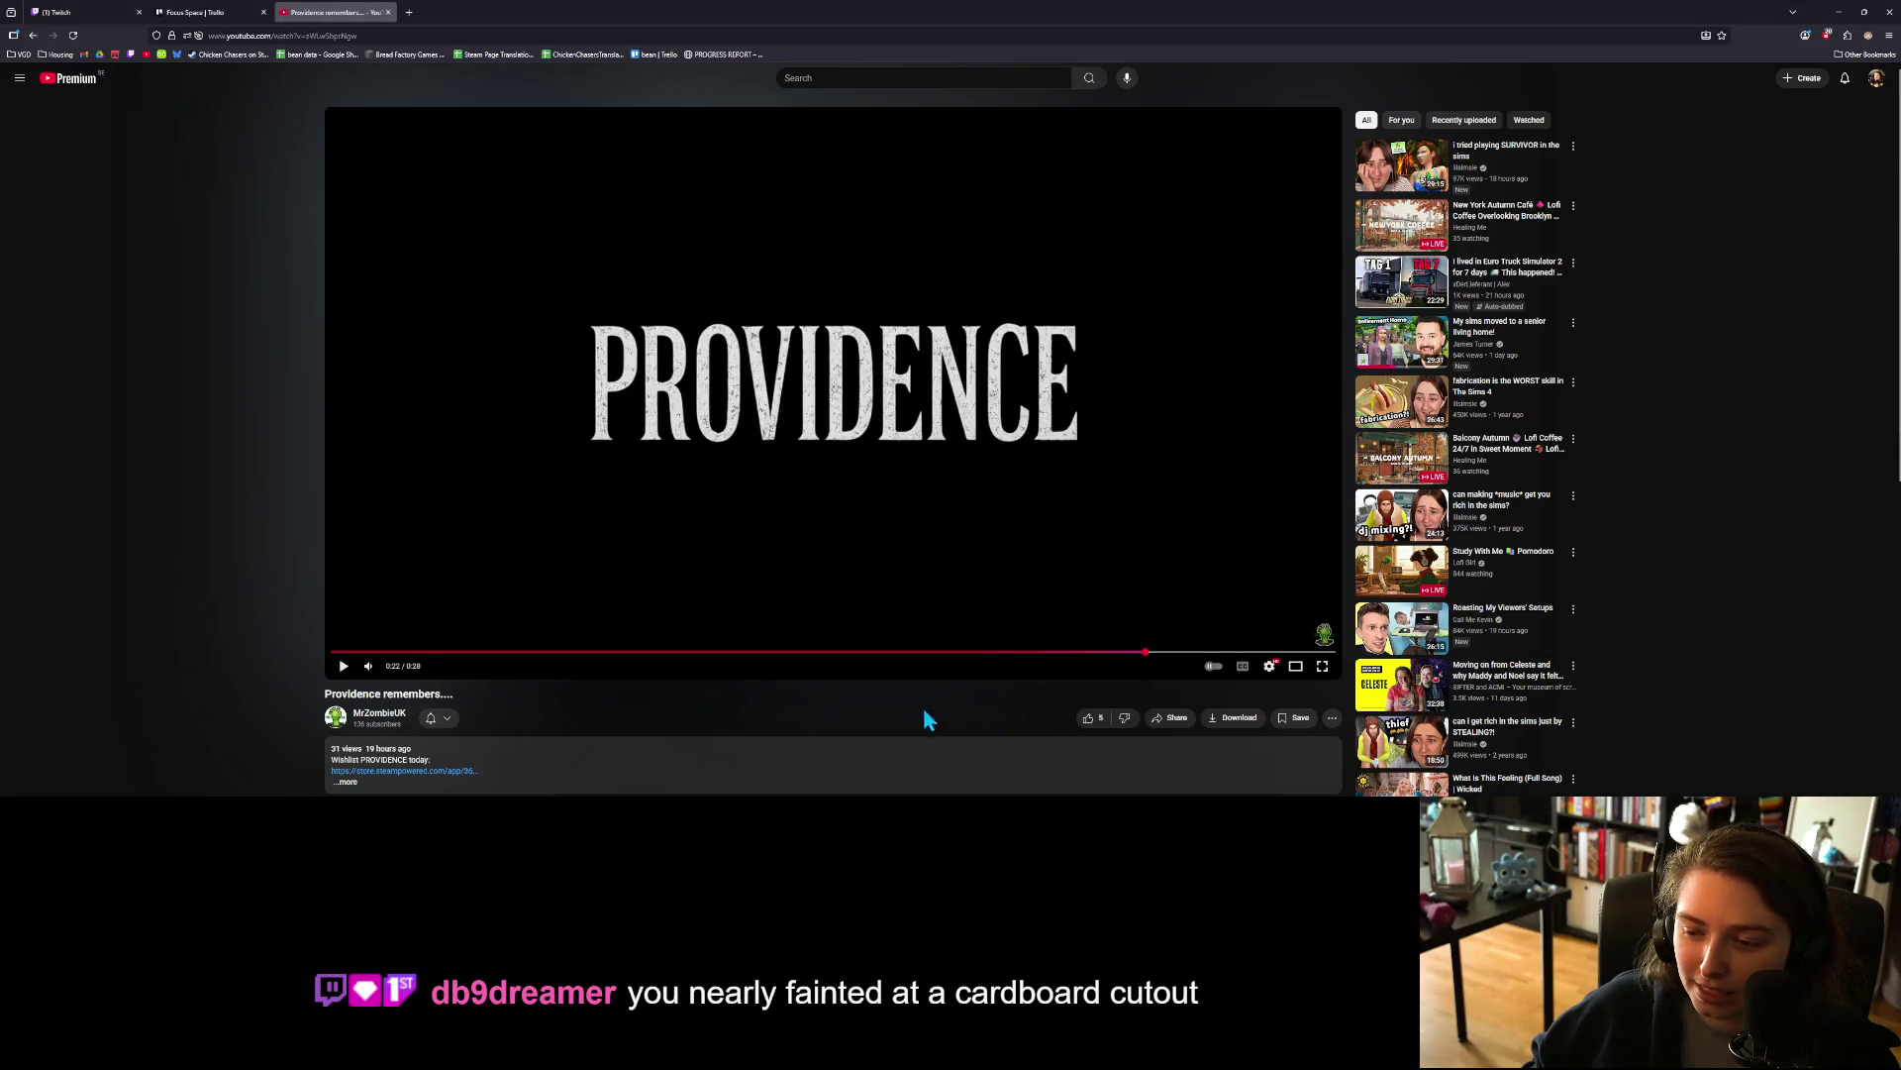
left_click(1092, 721)
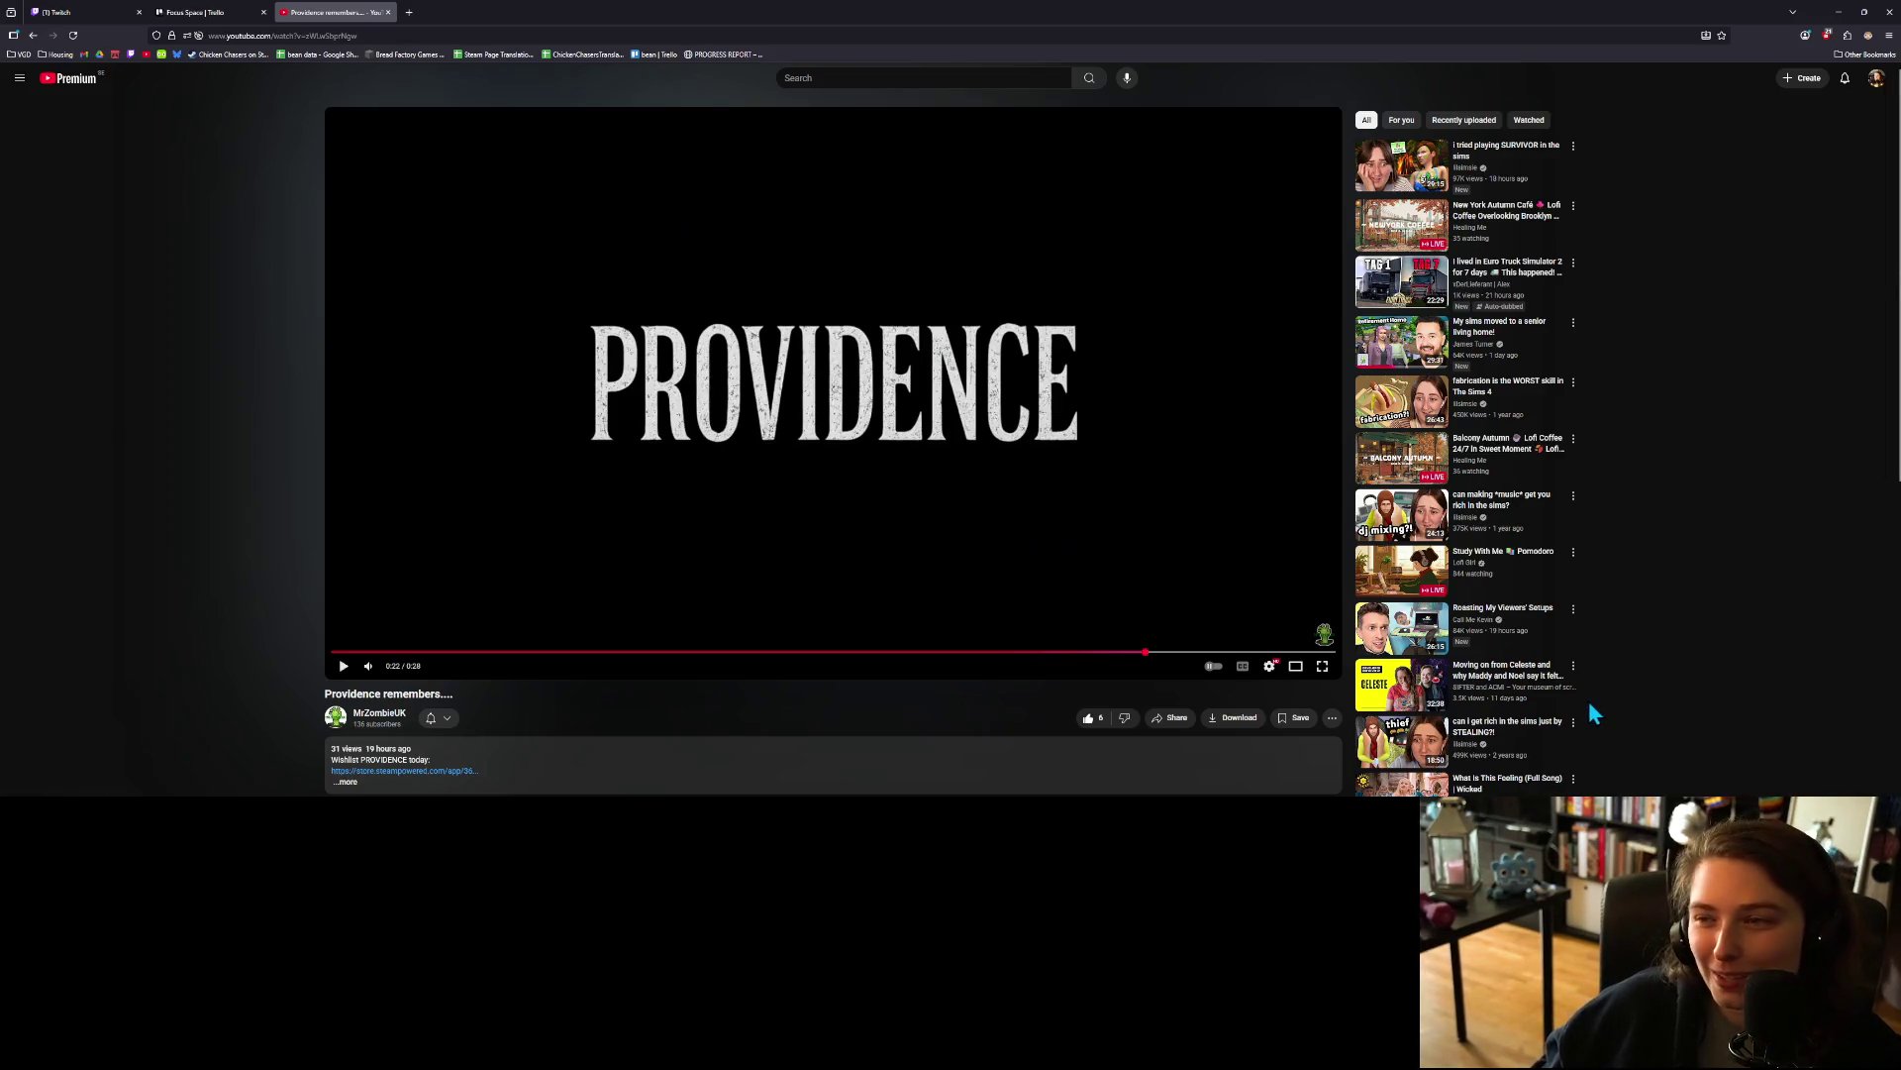
Step: On the Focus Space board, drag 'add scroll container to saves list' from In Progress into Done
left_click(198, 12)
left_click_drag(950, 305, 1233, 297)
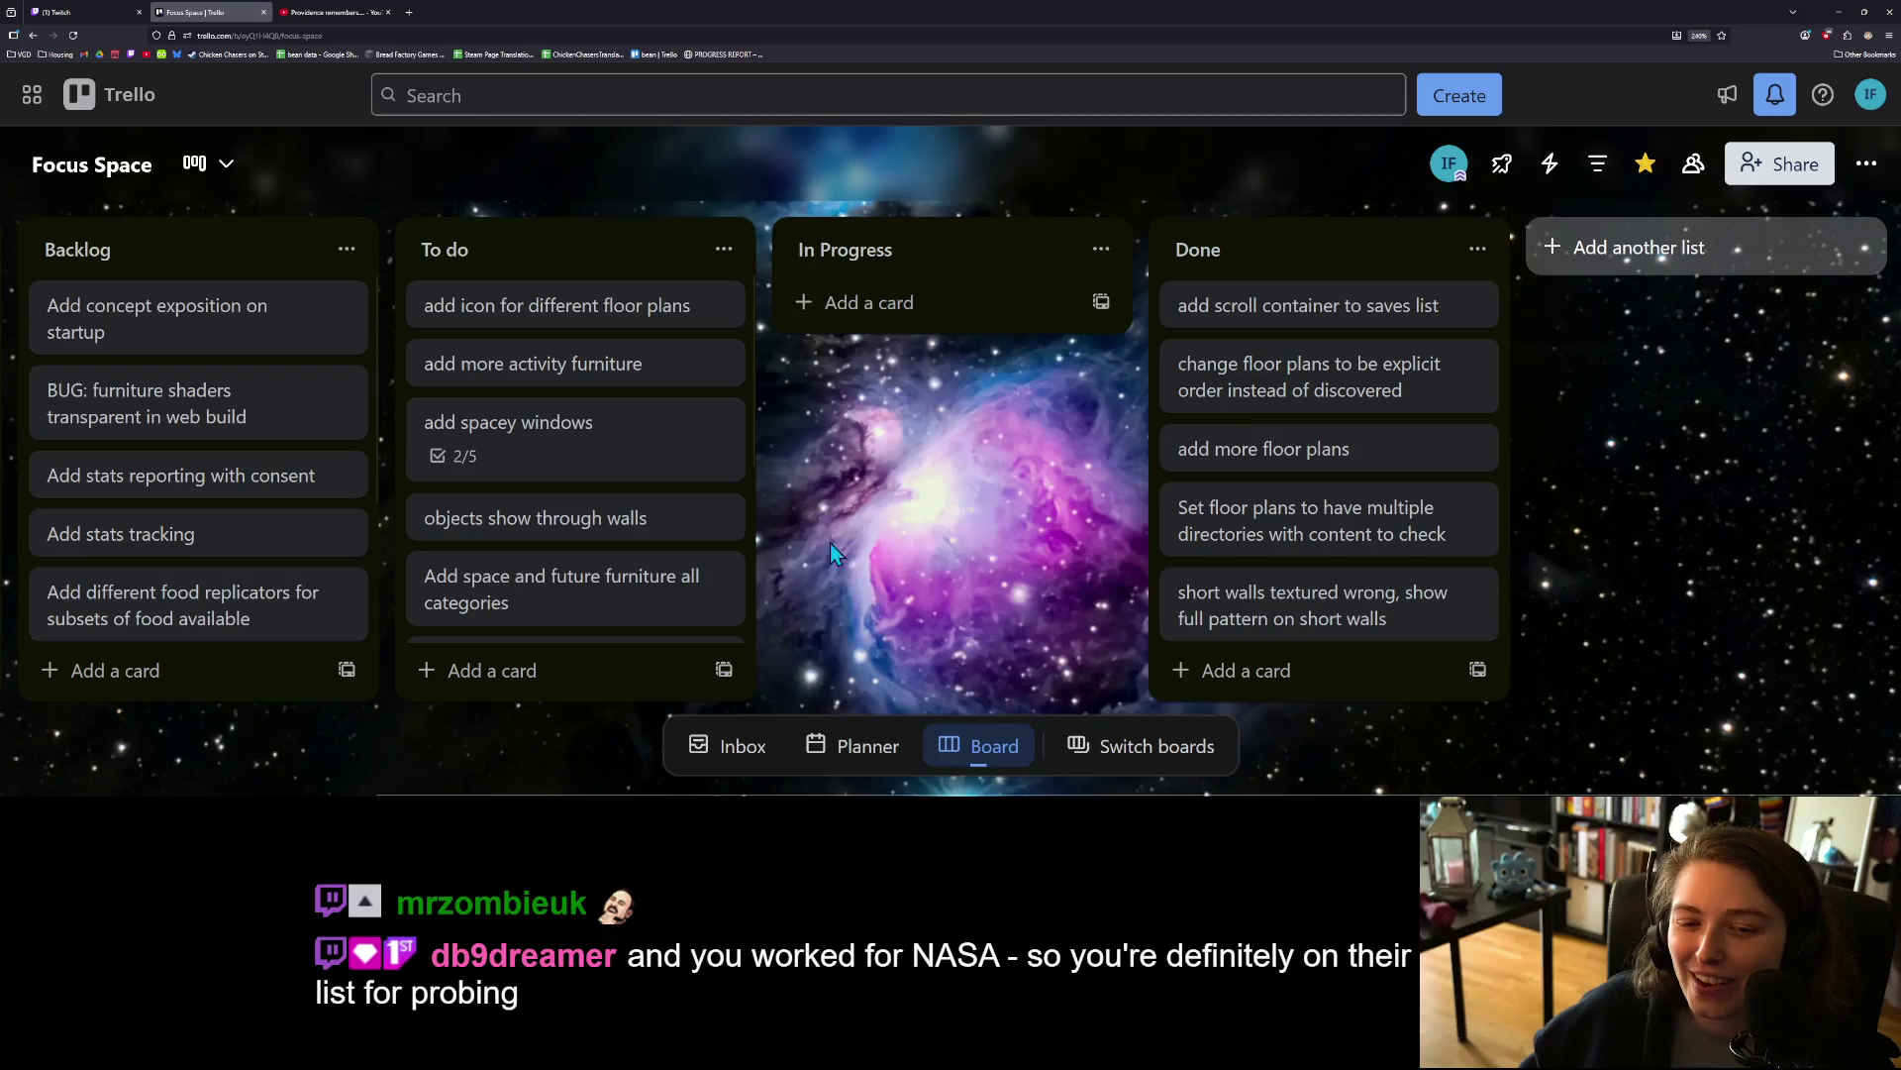
scroll(619, 515, "down", 2)
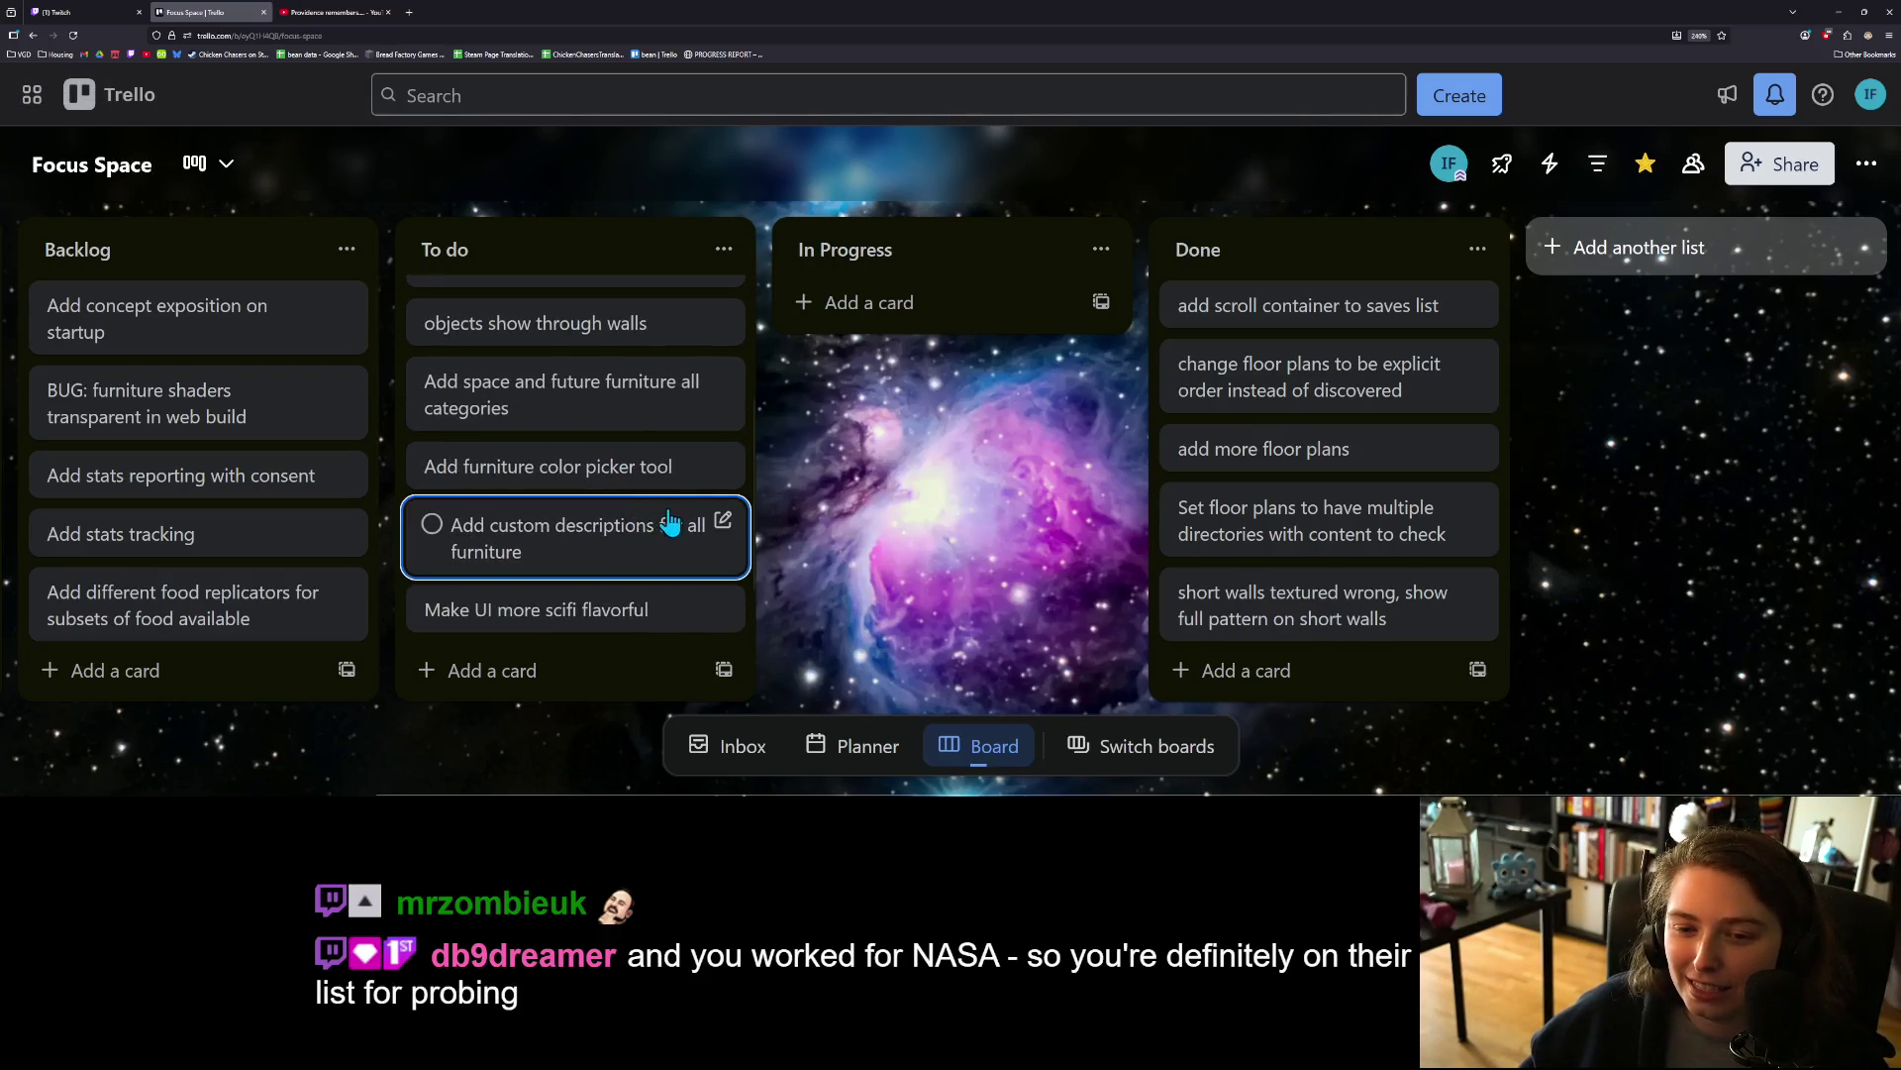
scroll(673, 523, "up", 1)
scroll(672, 525, "up", 2)
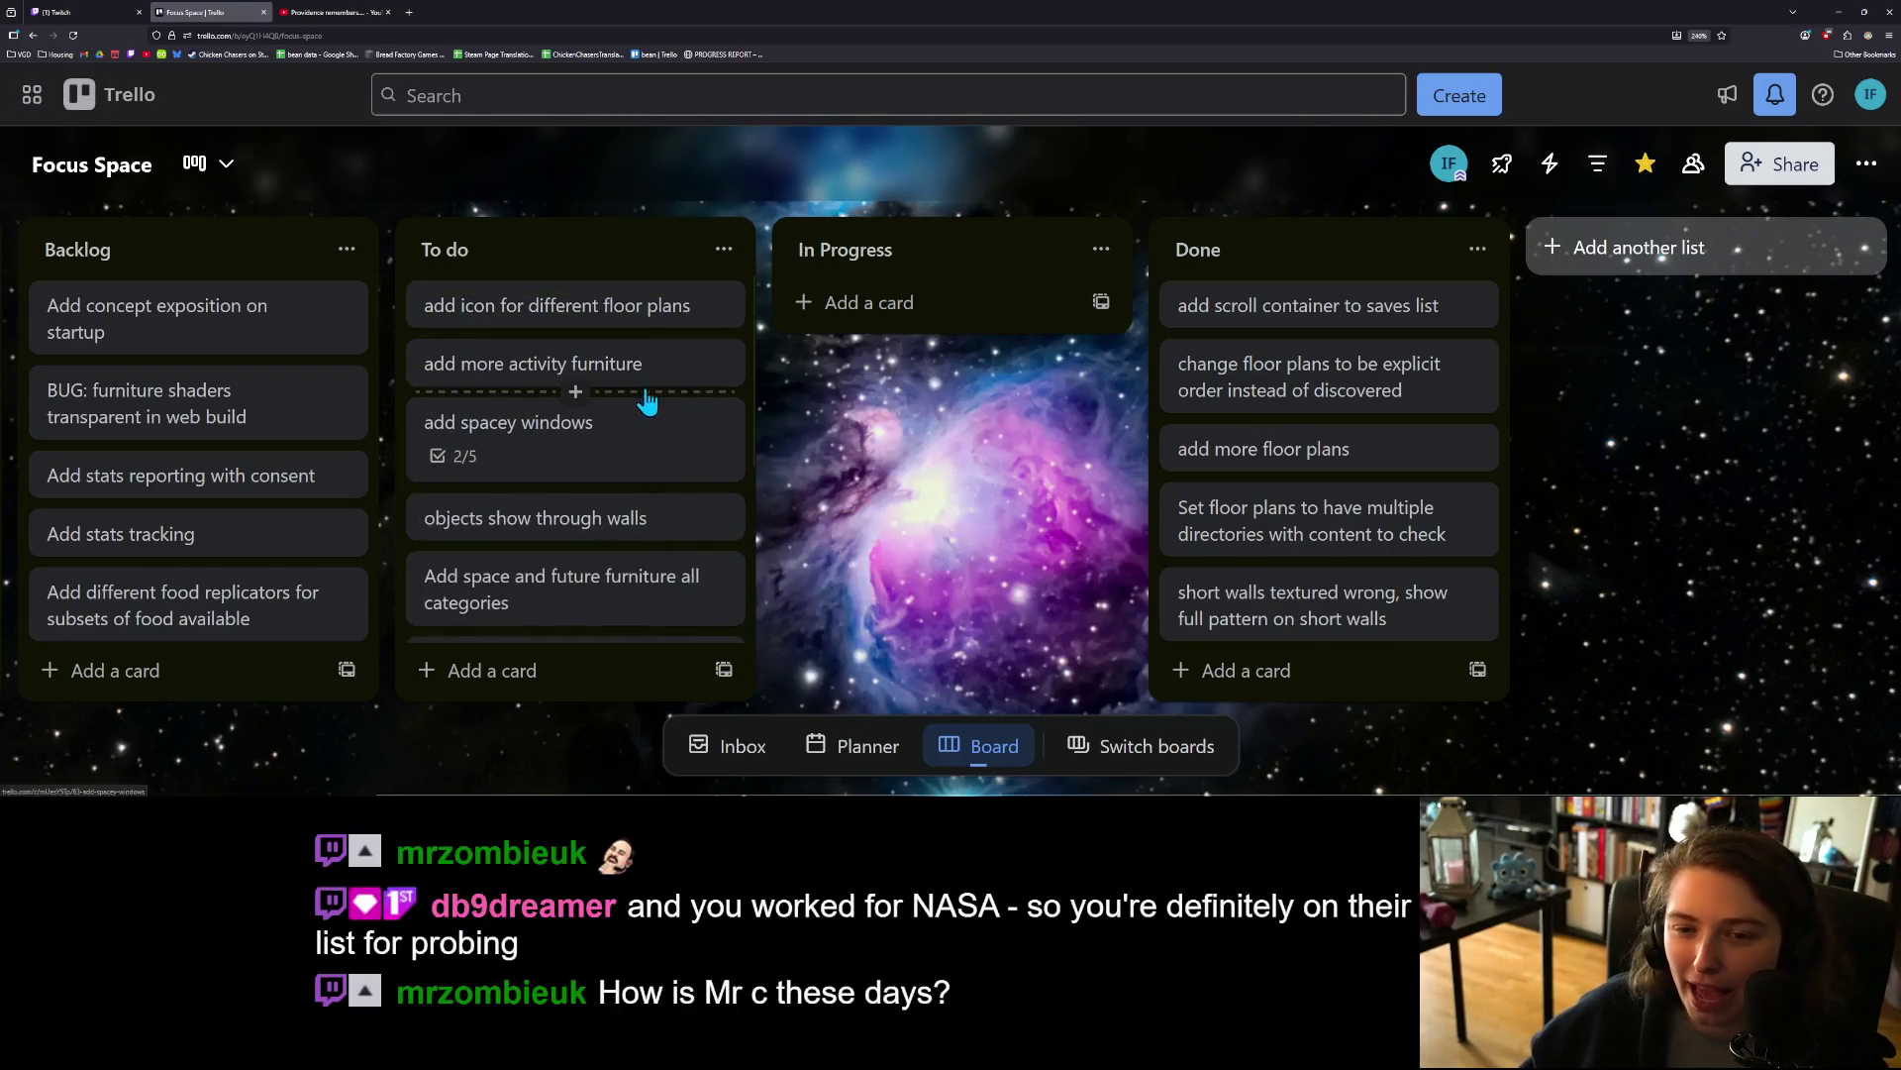
mouse_move(648, 398)
left_mouse_down()
mouse_move(941, 353)
mouse_move(995, 382)
left_mouse_up()
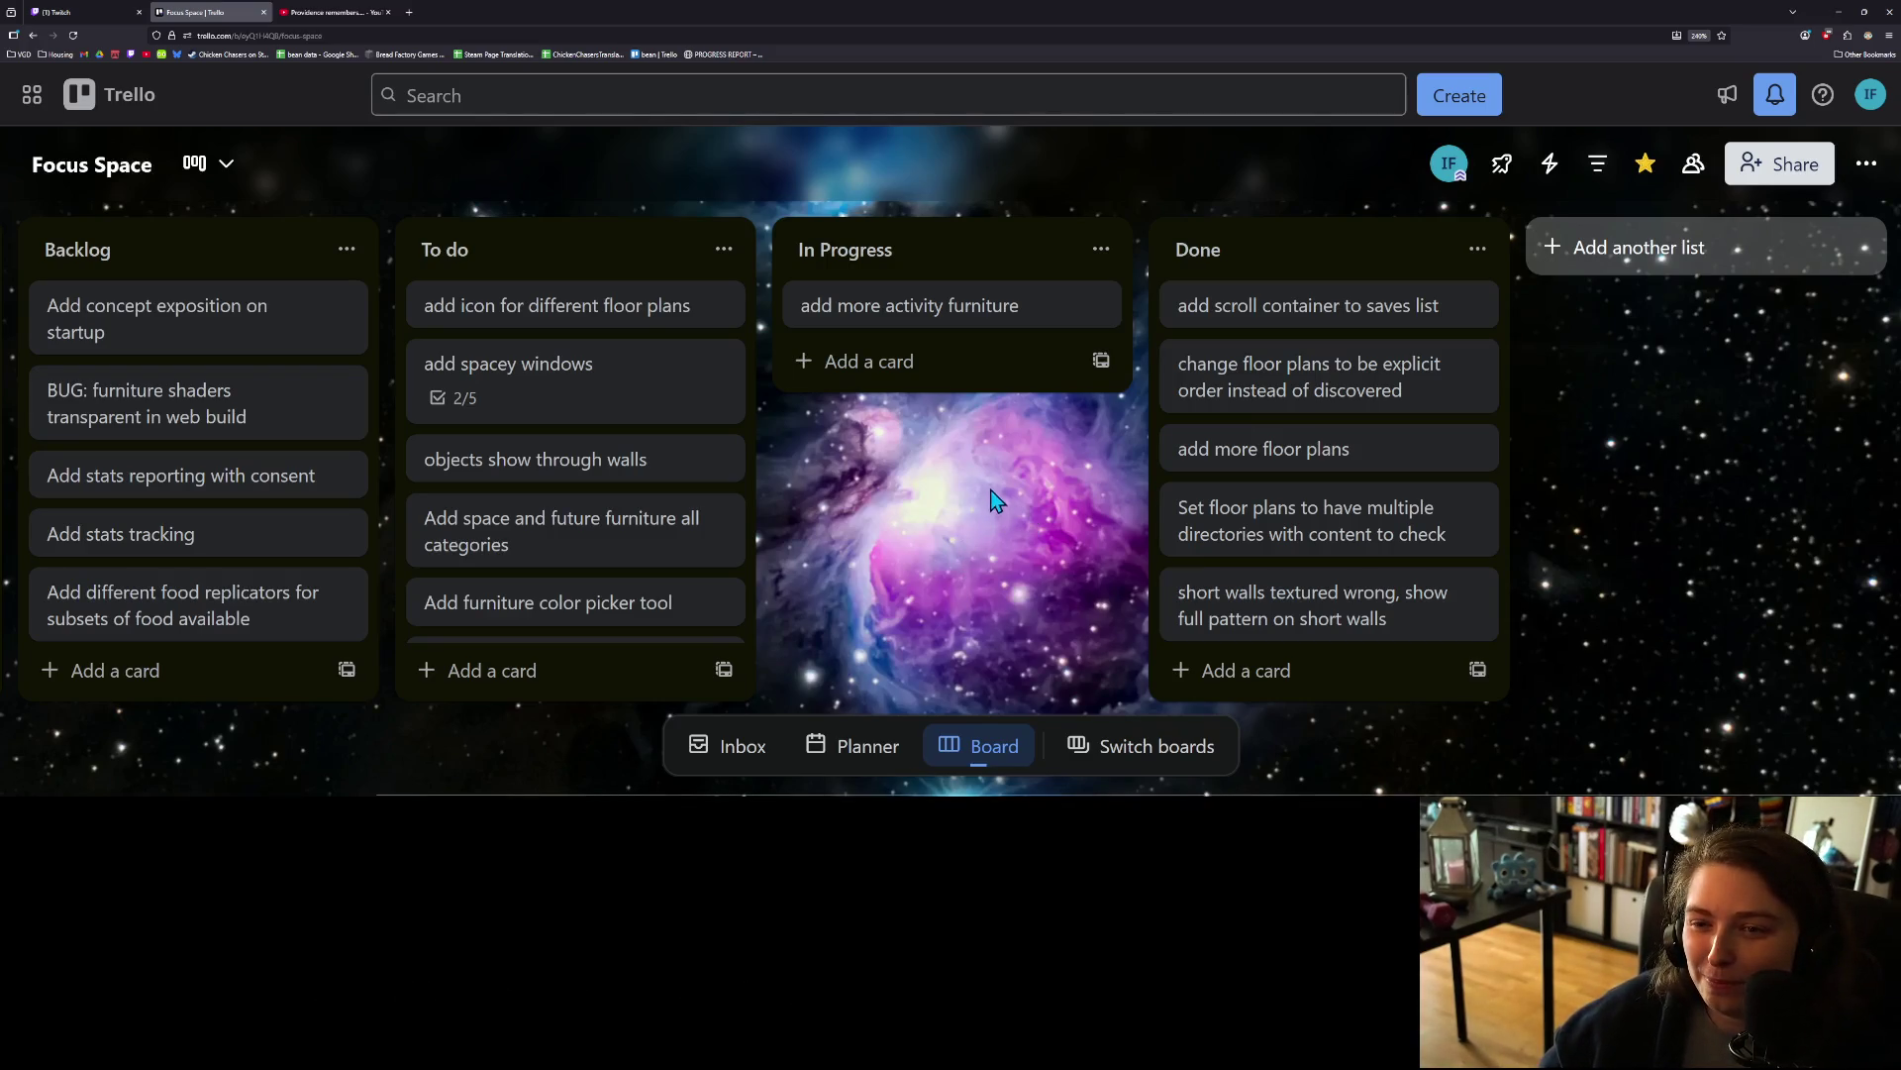
left_click(1839, 12)
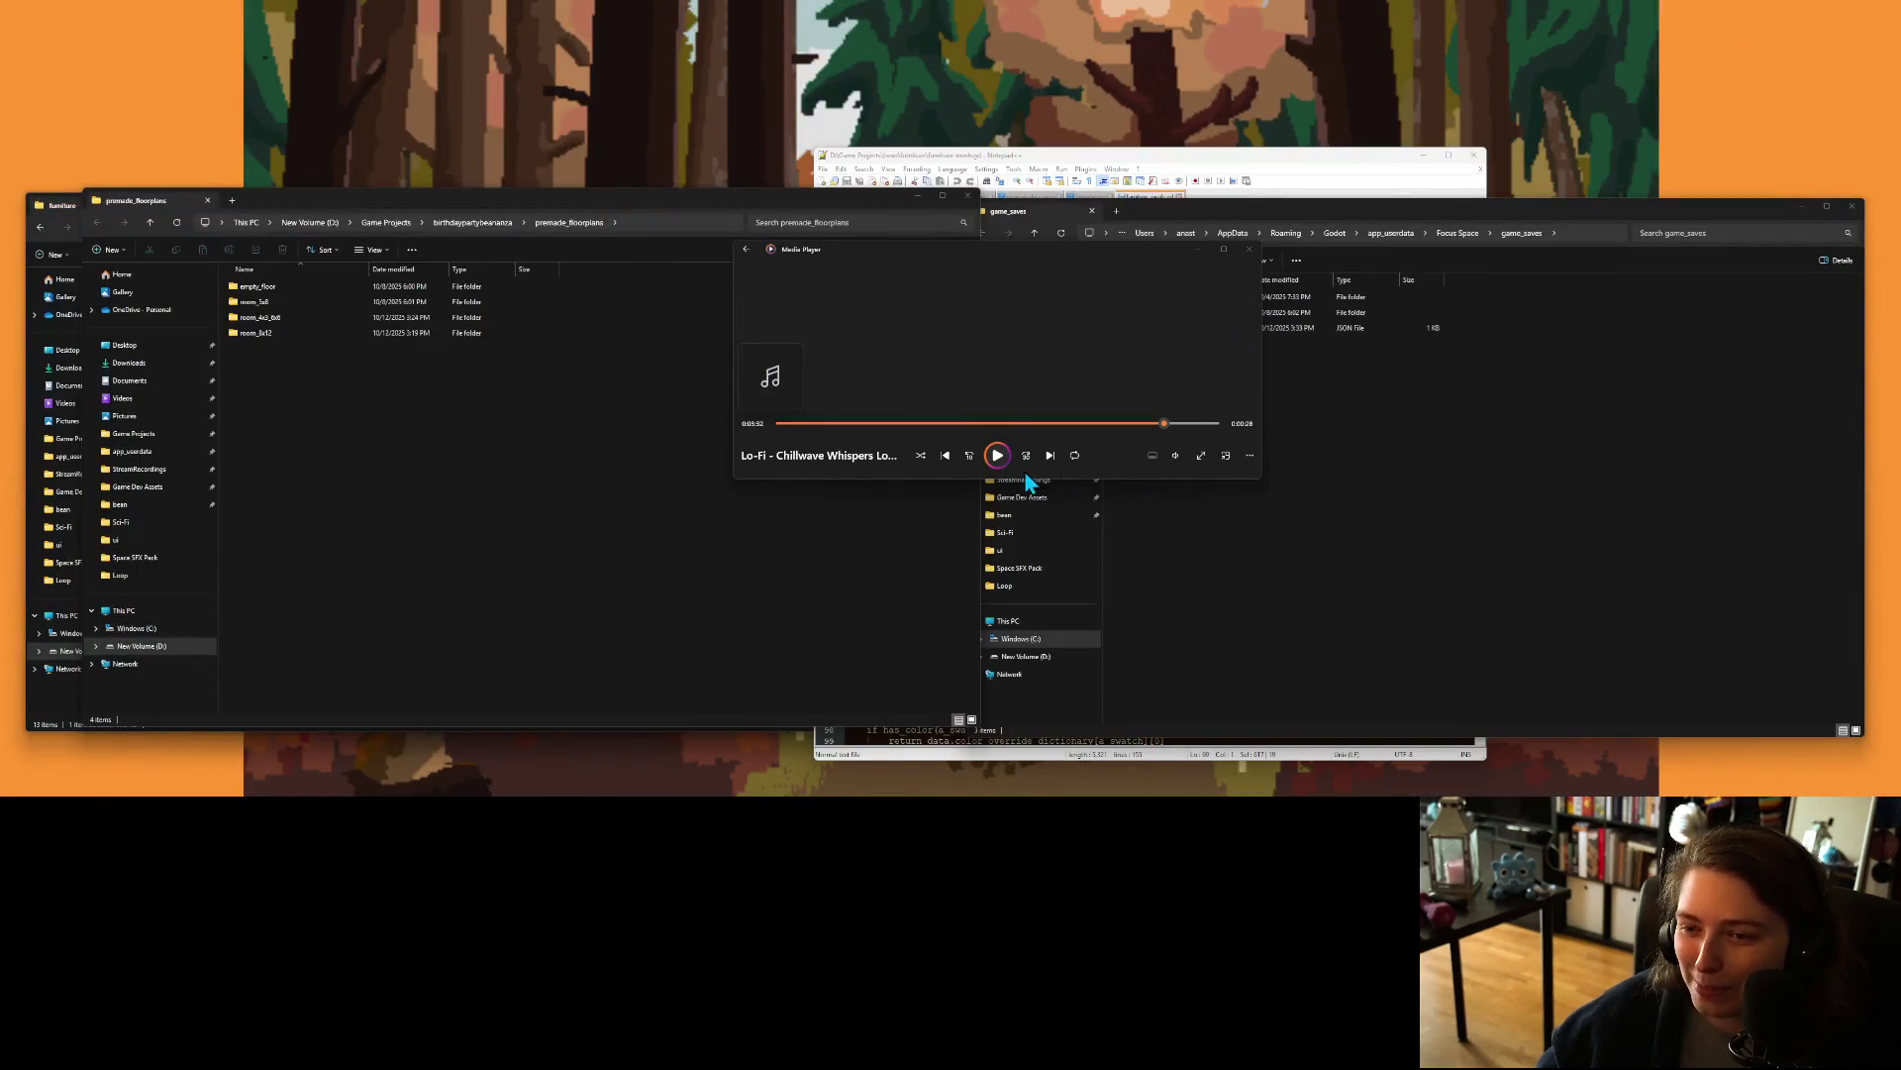
Step: Start the lo-fi music track and open a recently used .blend file
left_click(997, 454)
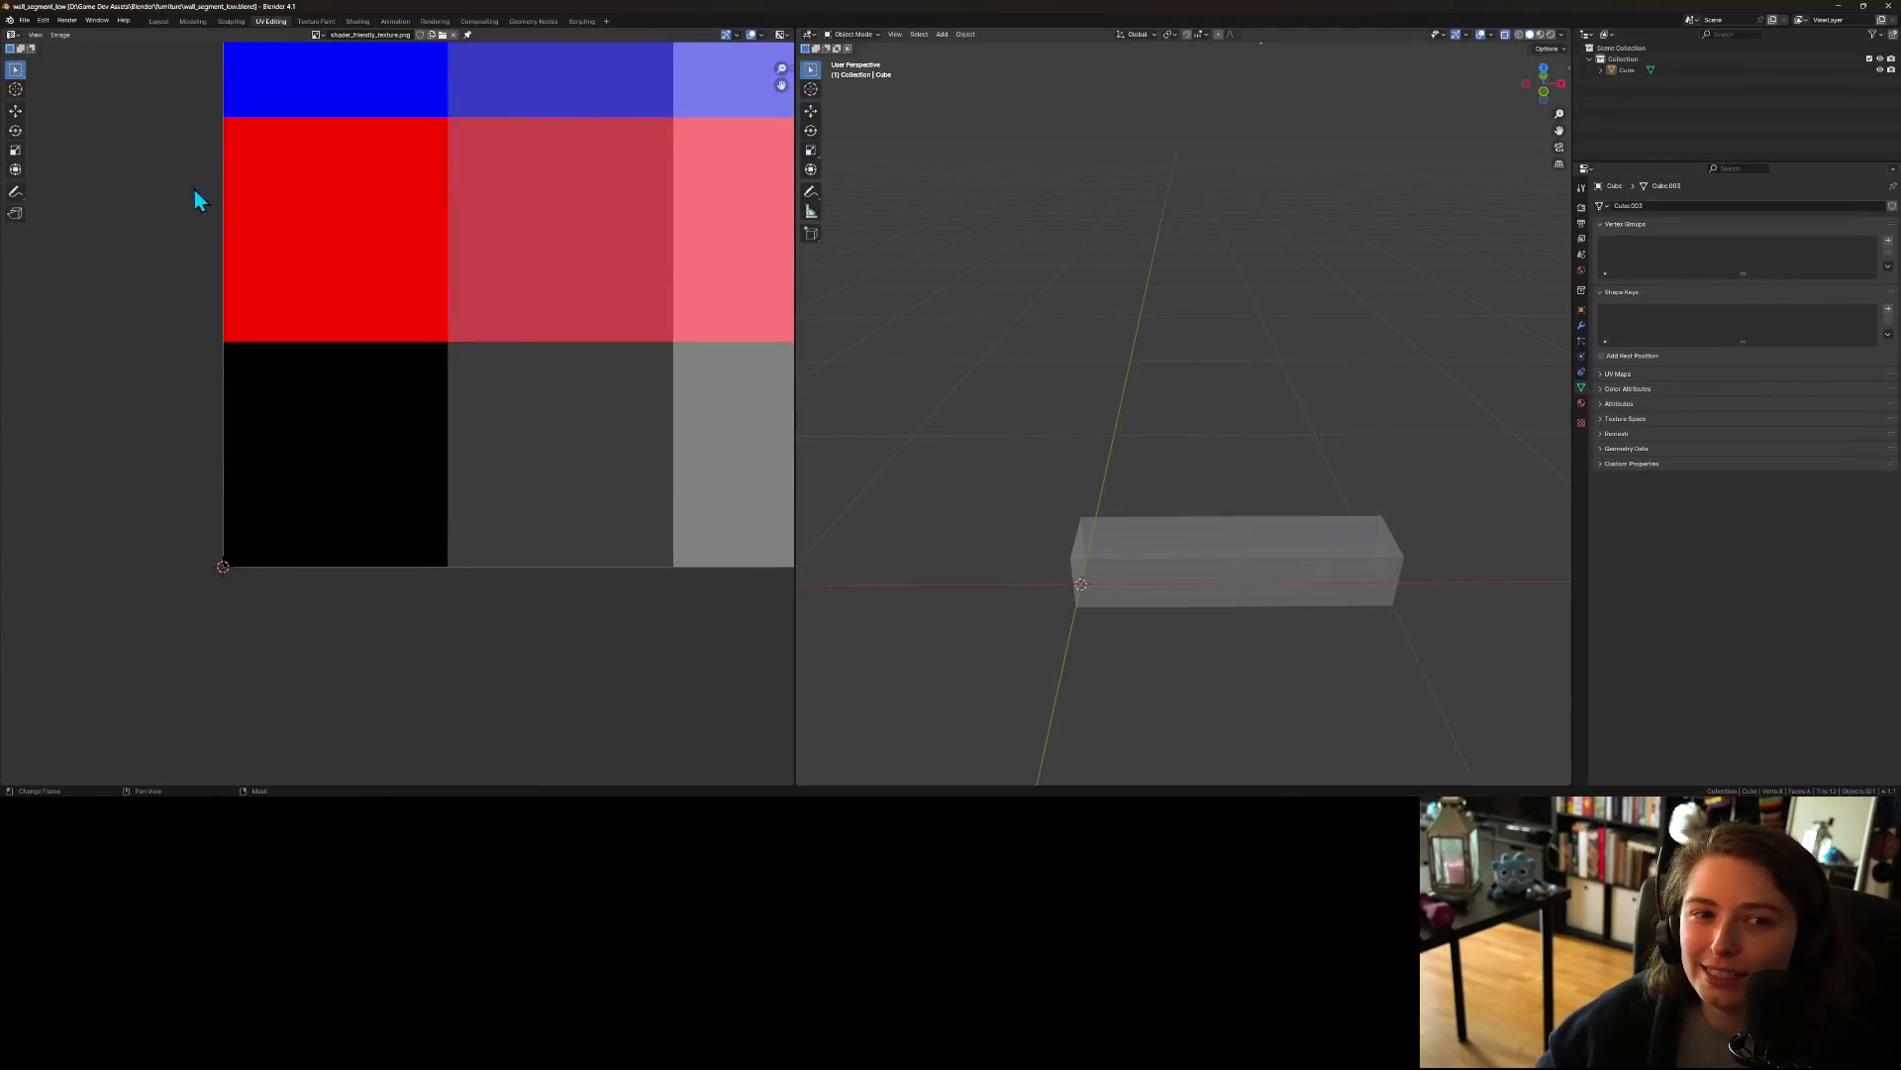
left_click(25, 19)
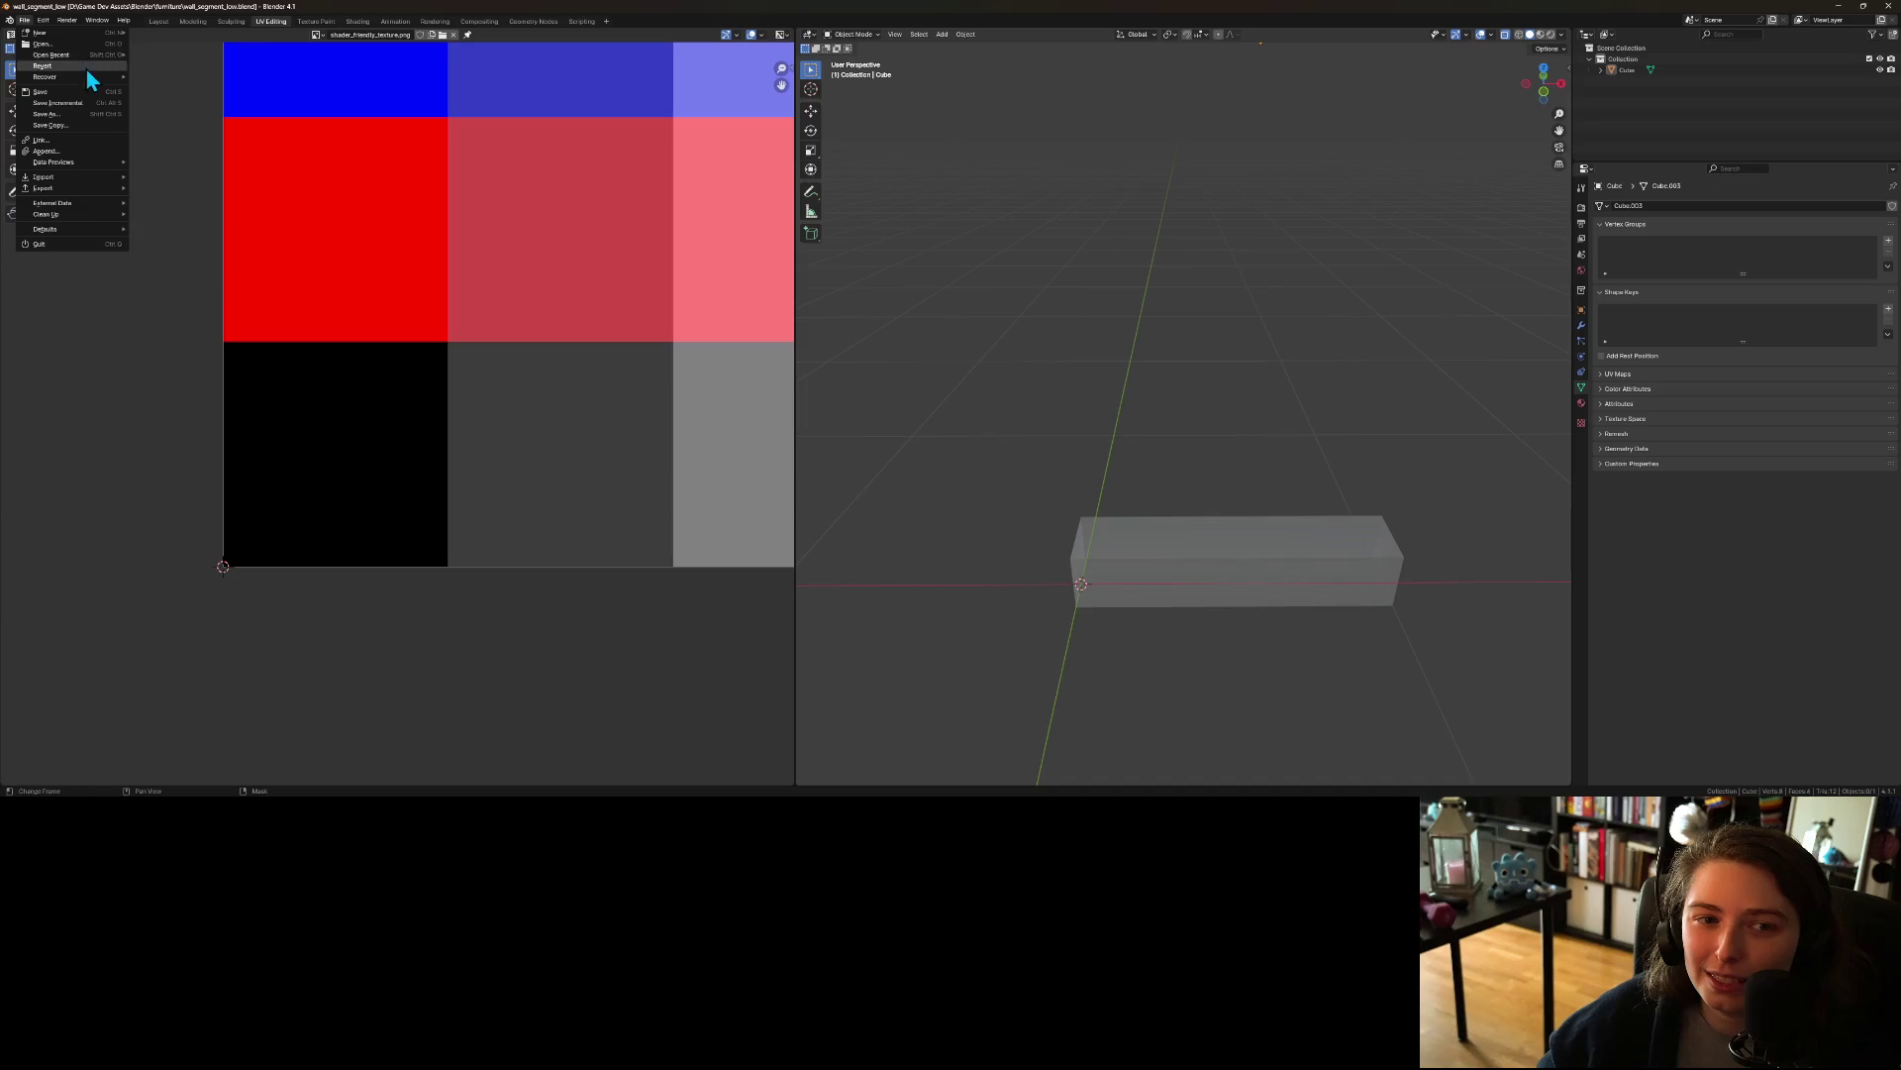
mouse_move(92, 53)
left_click(229, 66)
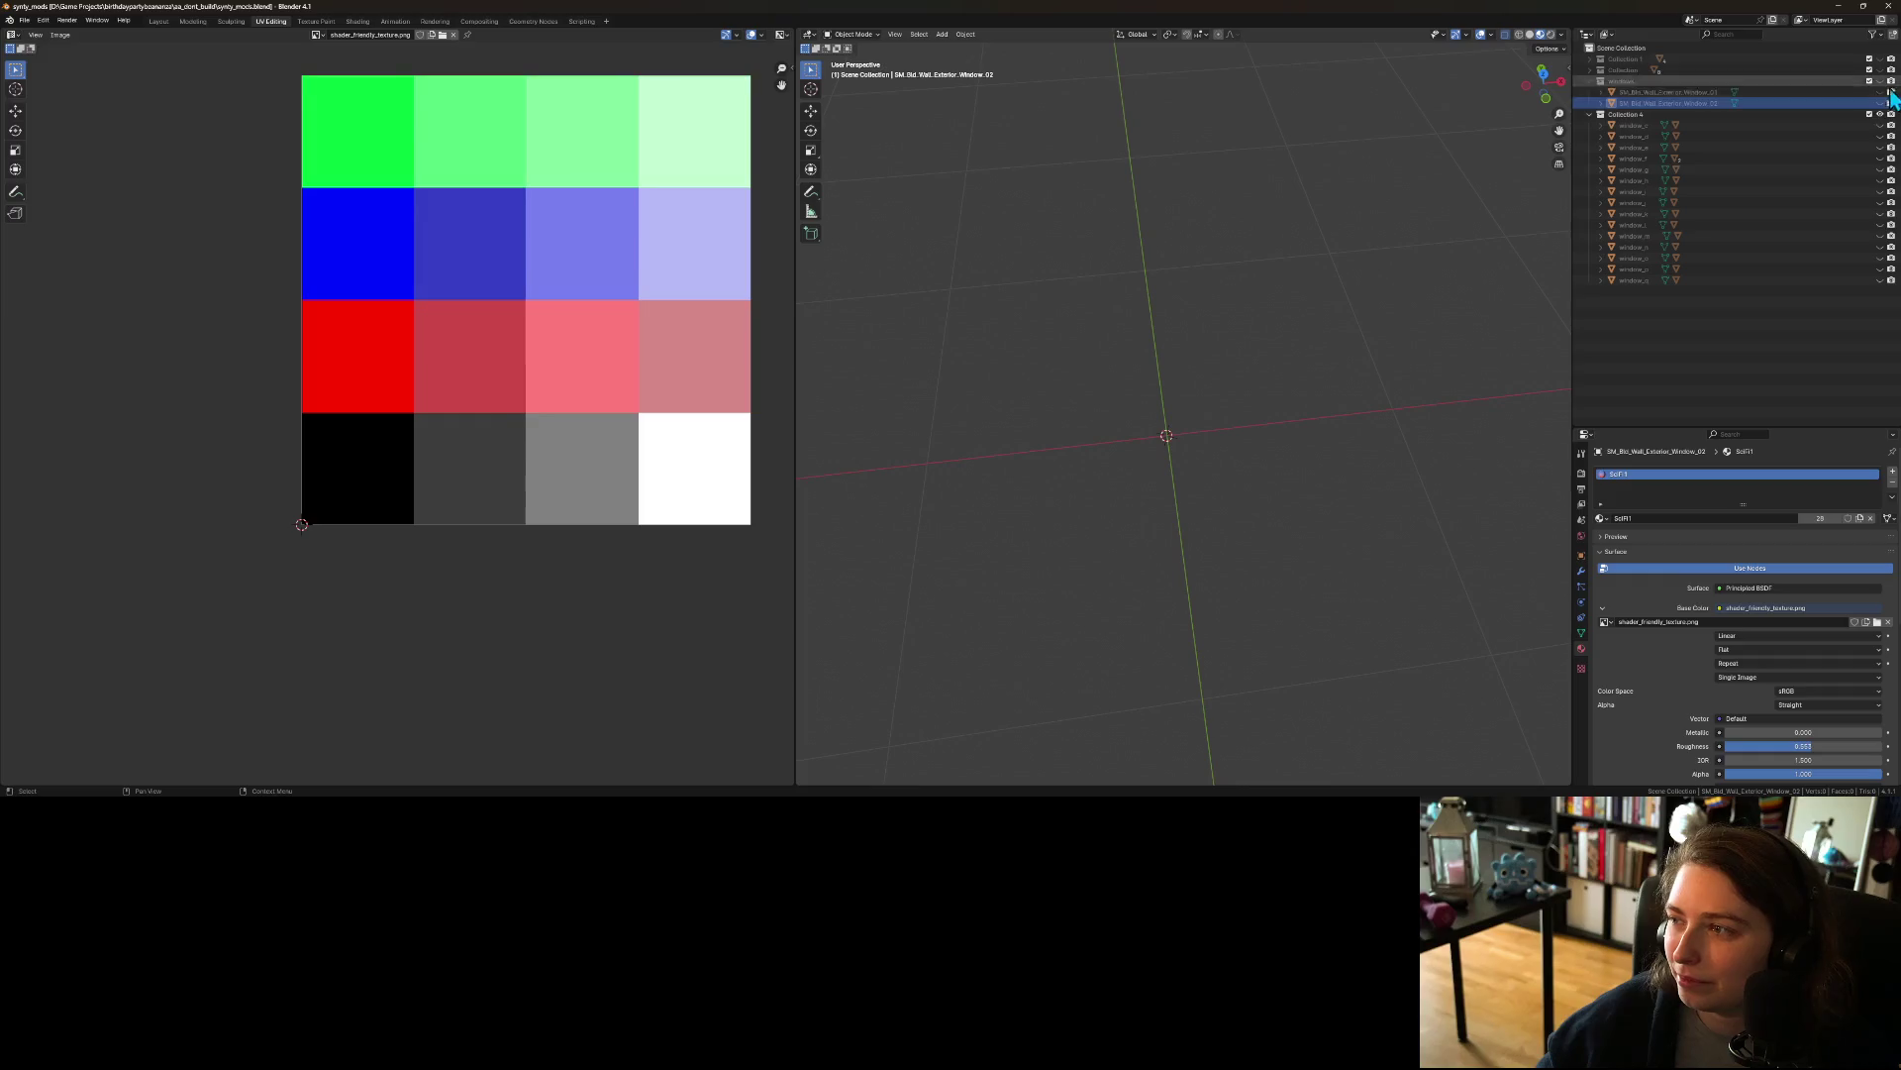
Step: Add a new scene collection named 'activities'
left_click(1590, 116)
right_click(1625, 50)
left_click(1626, 55)
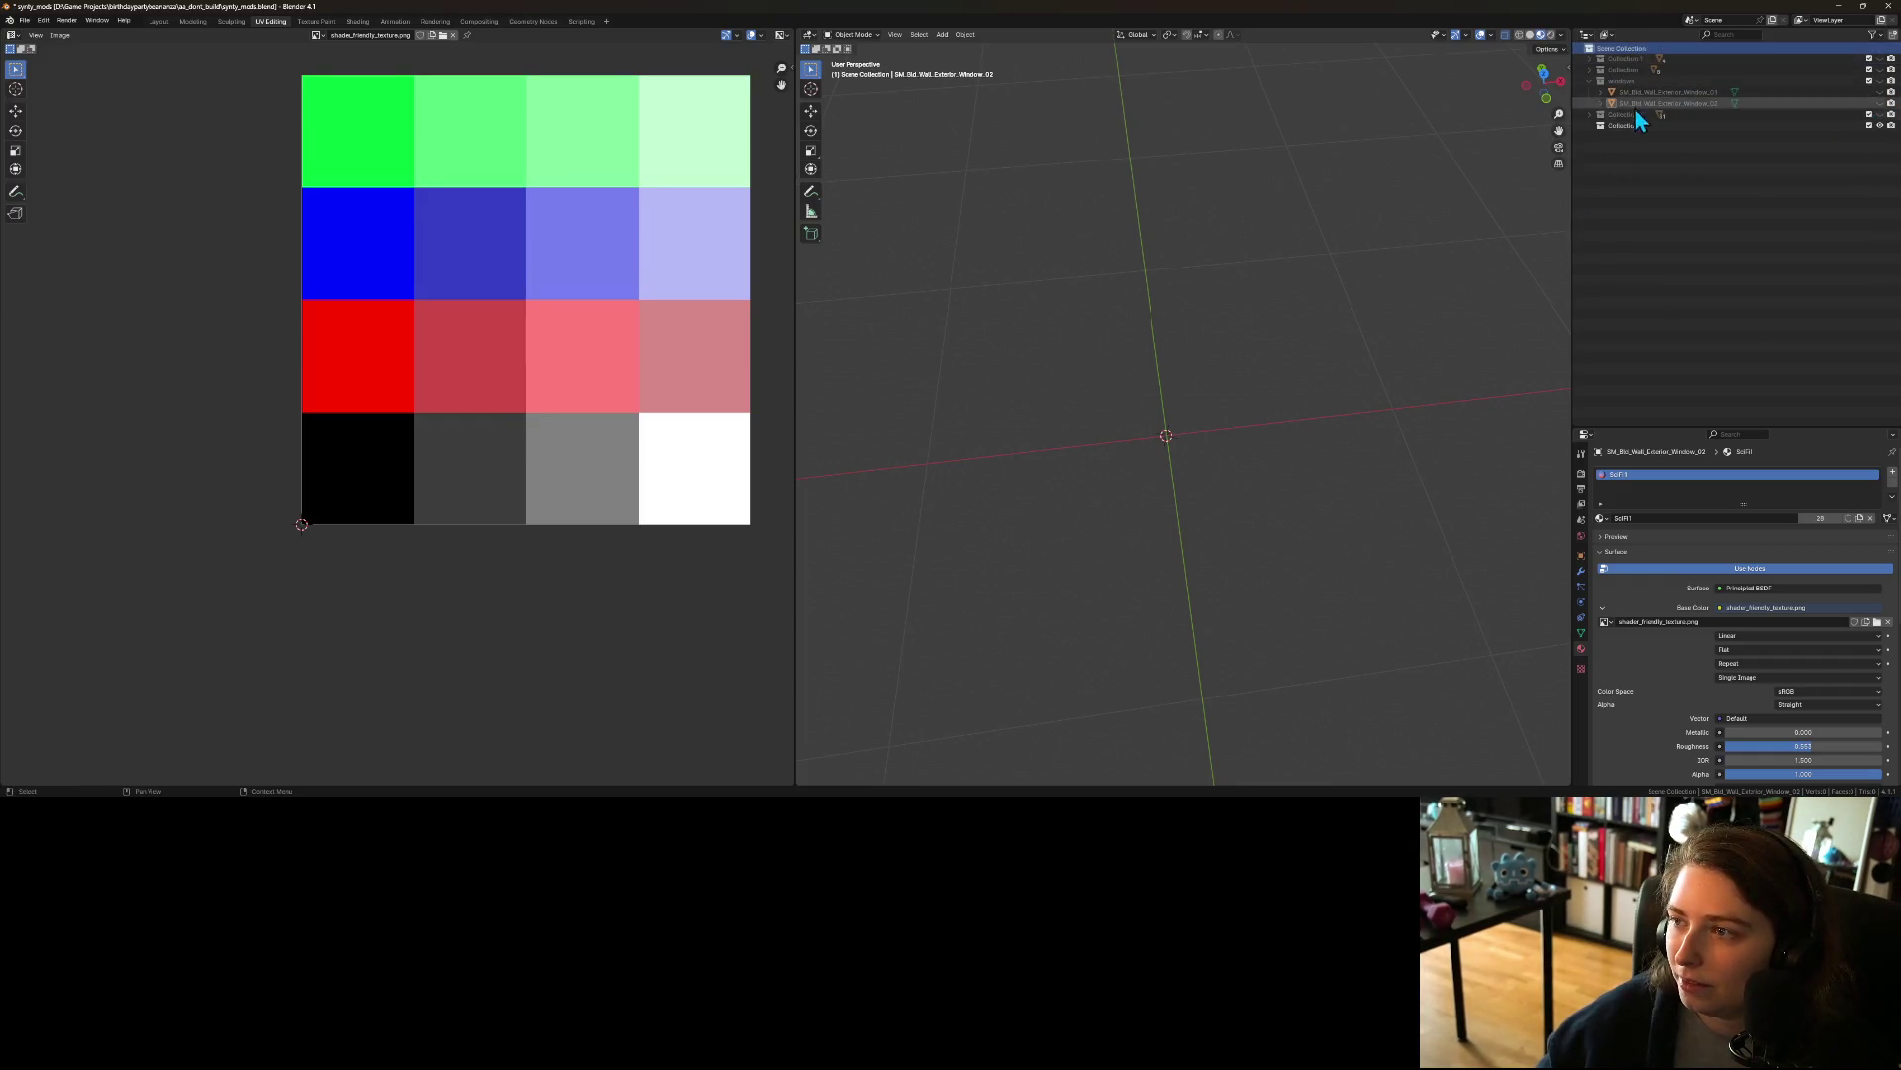
double_click(1624, 126)
type("ac")
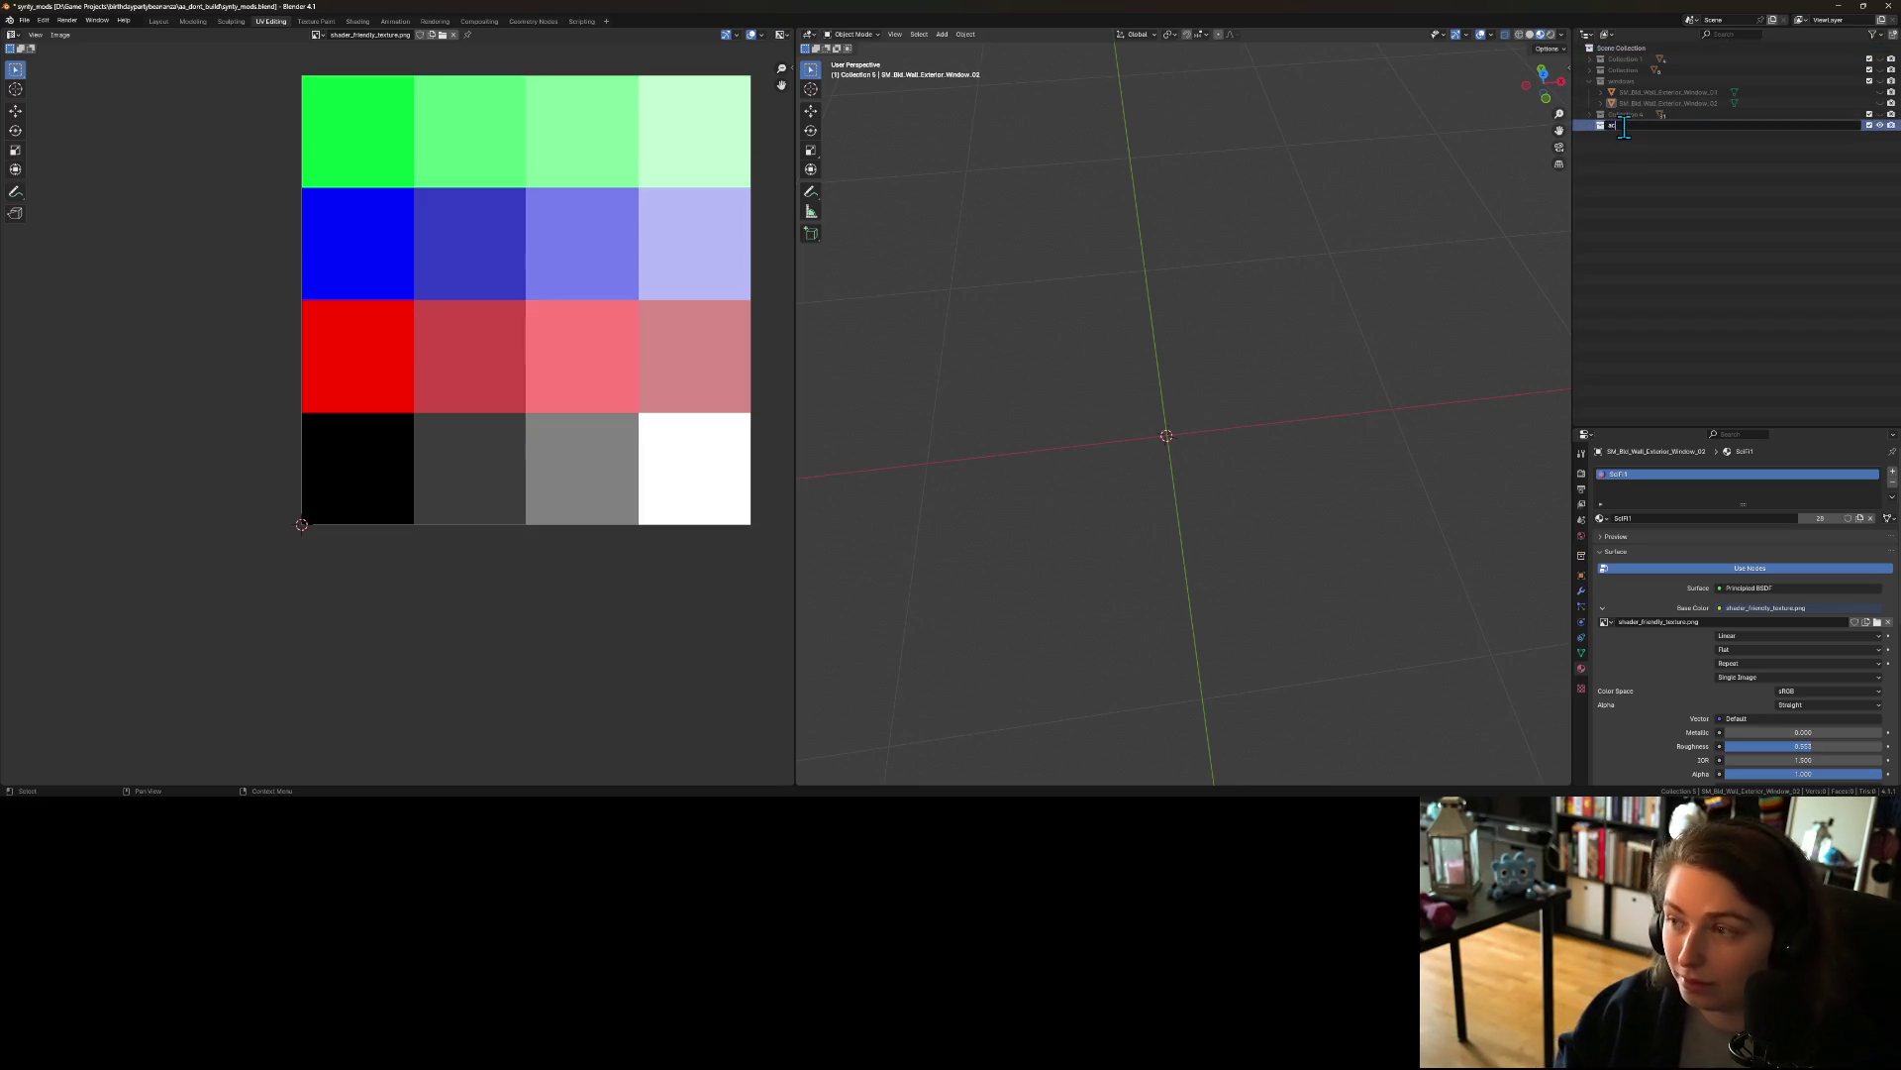
type("tivities")
key("Return")
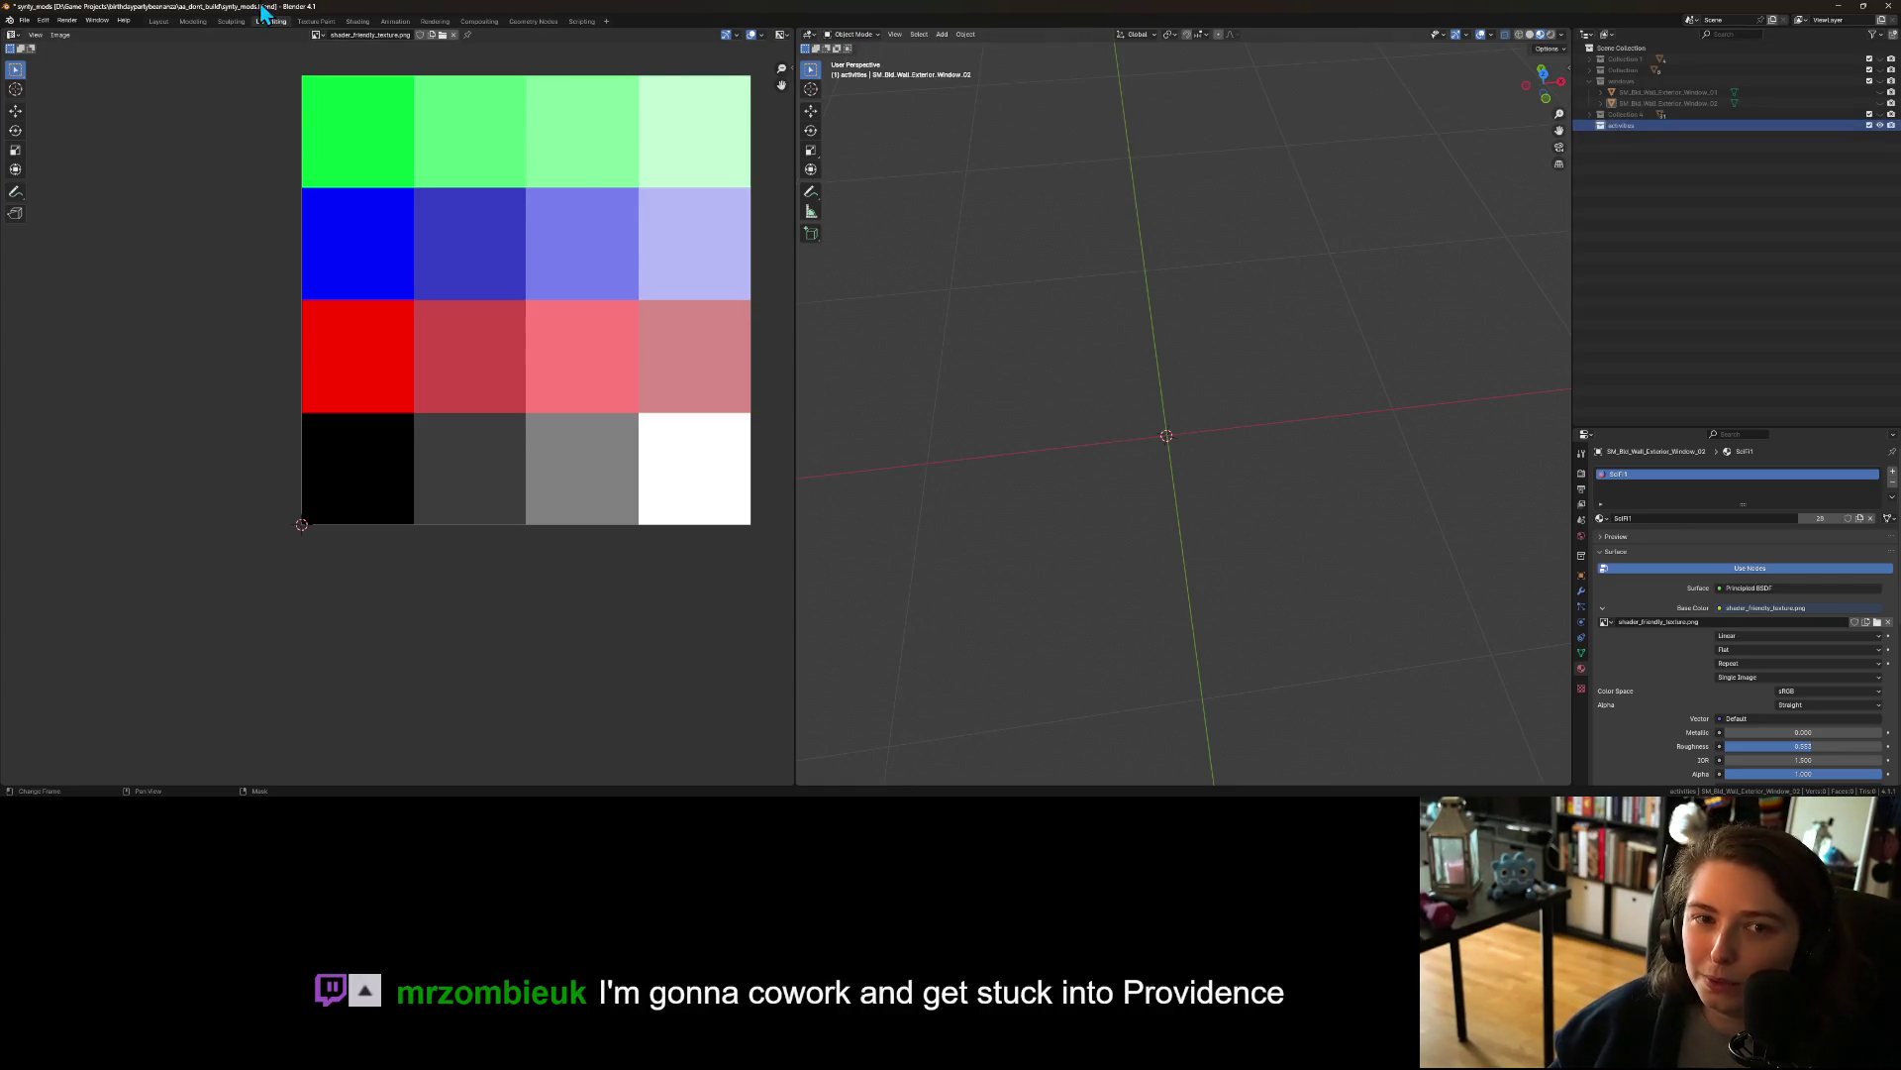
Step: Switch to the full 3D viewport workspace and collapse the other collections so 'activities' shows
left_click(161, 21)
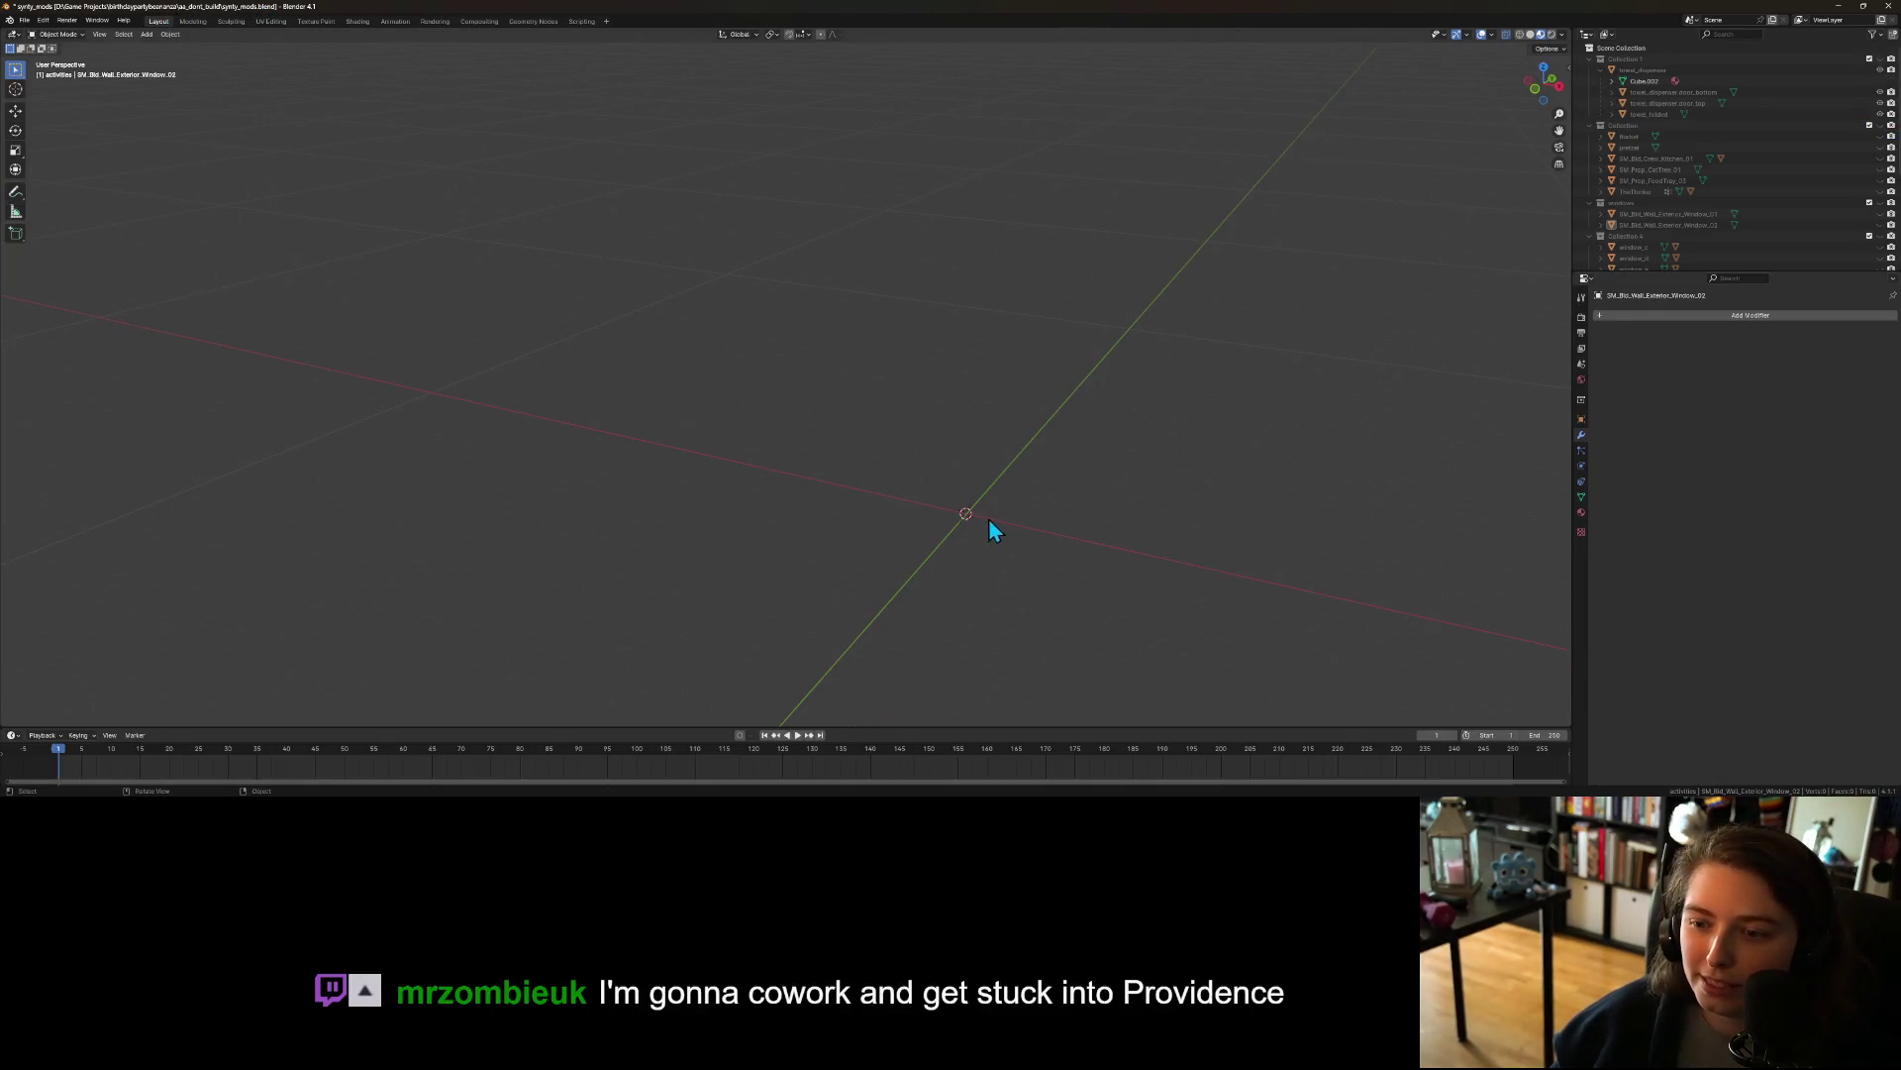
left_click(1590, 60)
left_click(1590, 70)
left_click(1590, 81)
left_click(1590, 92)
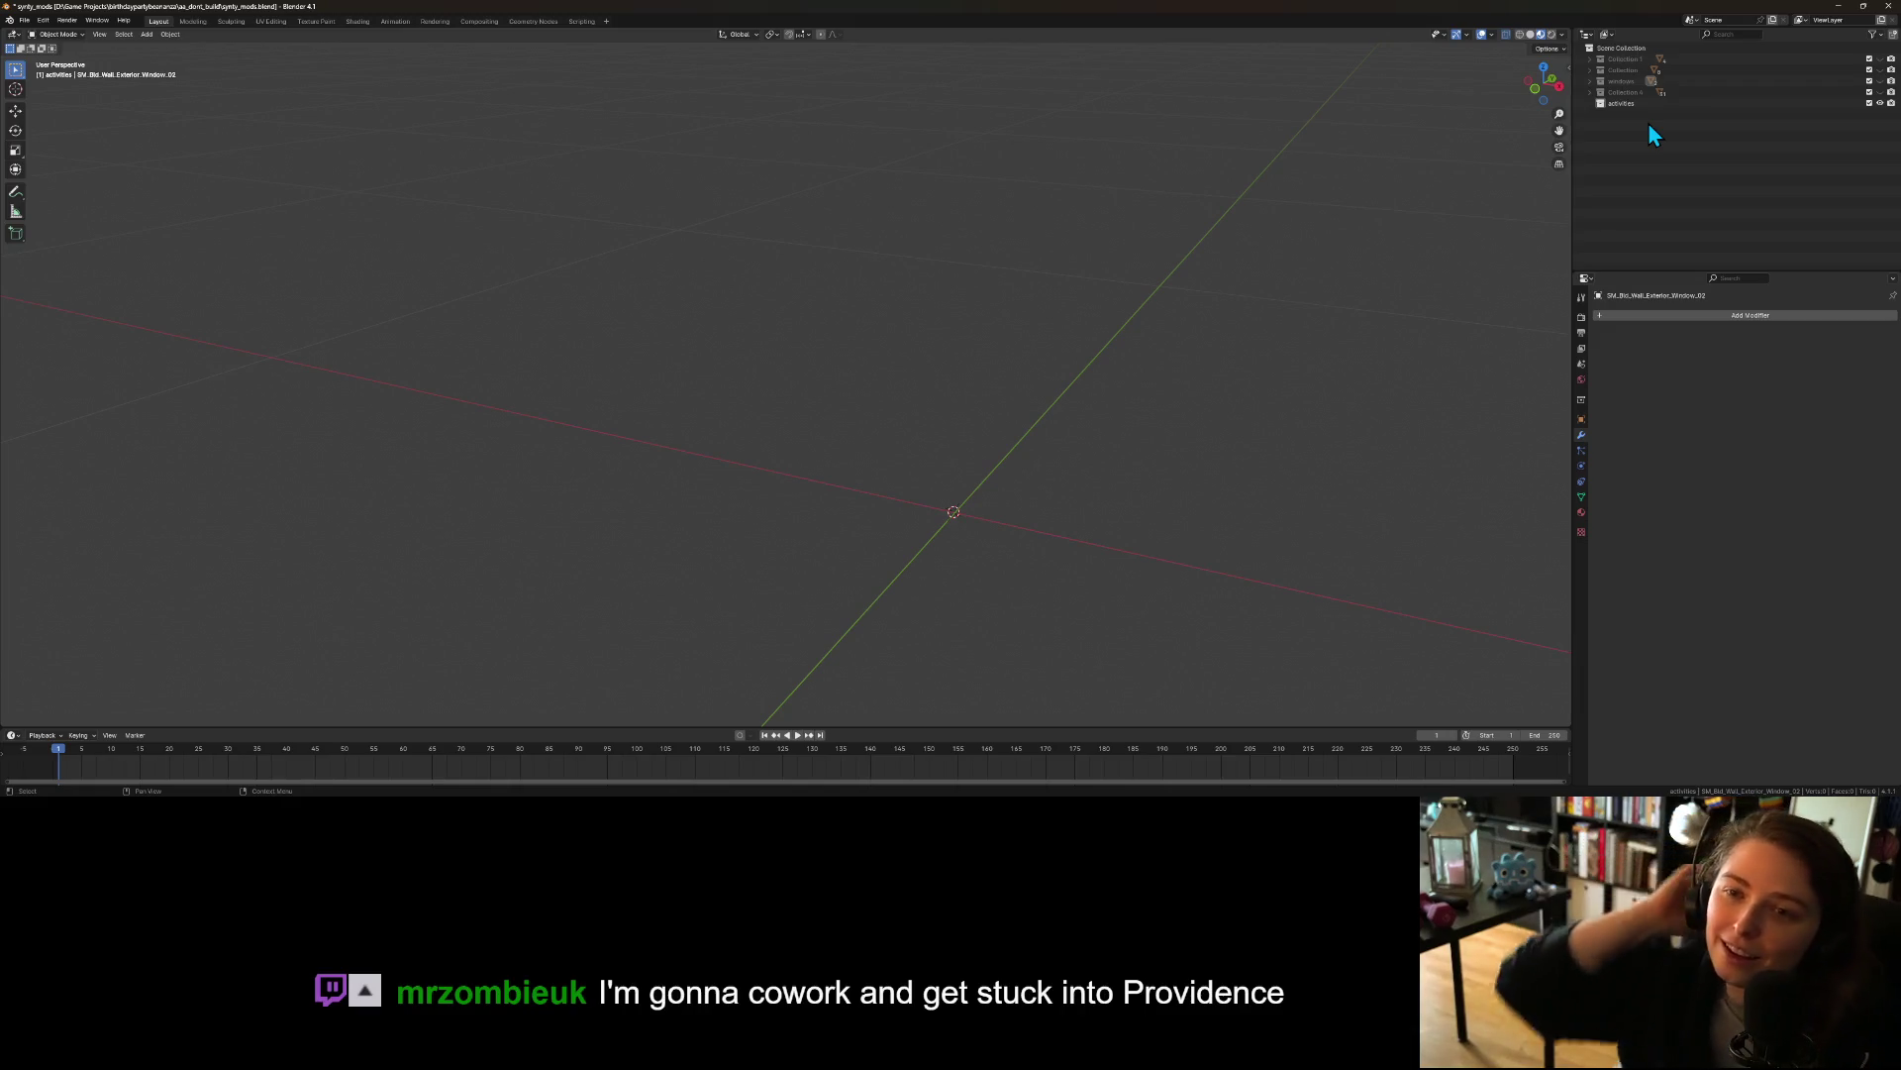
left_click(24, 21)
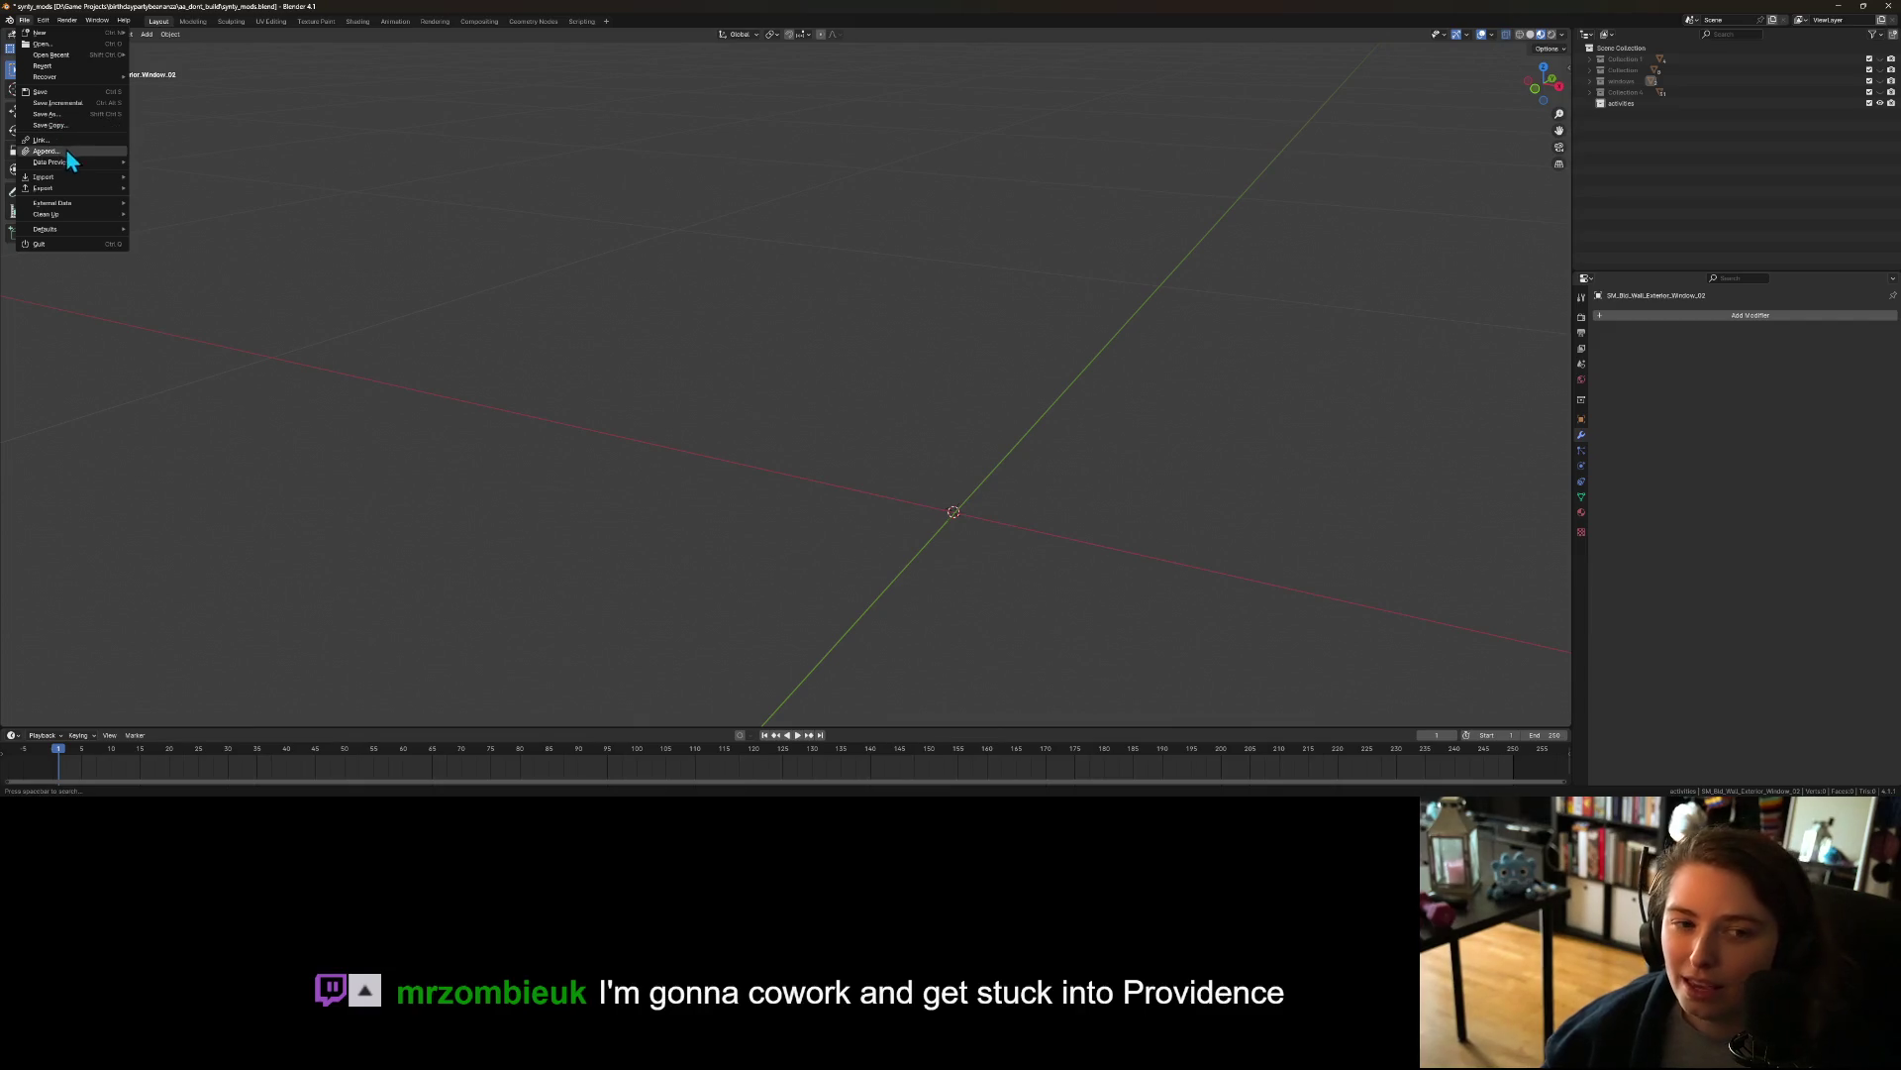
Step: Bring up the File > Import > FBX (.fbx) browser, reopening it after closing it once
mouse_move(77, 179)
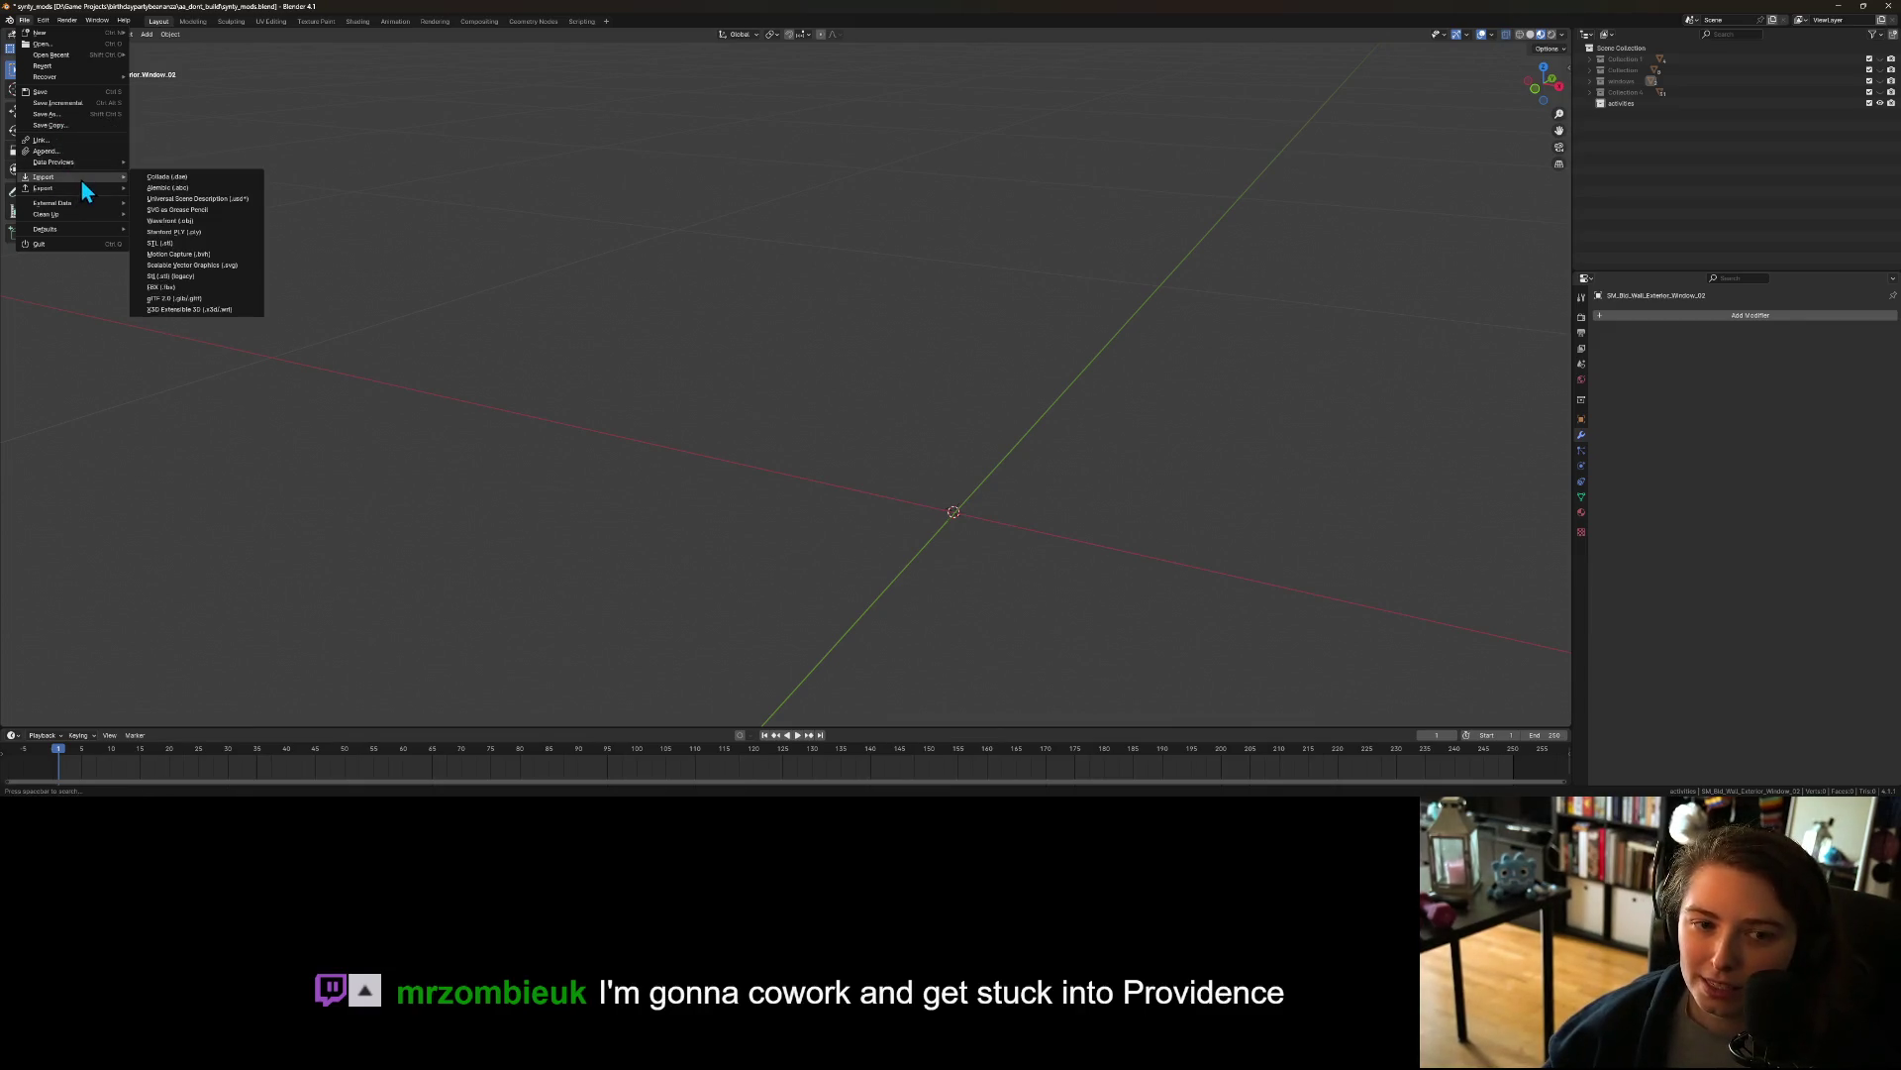
left_click(182, 287)
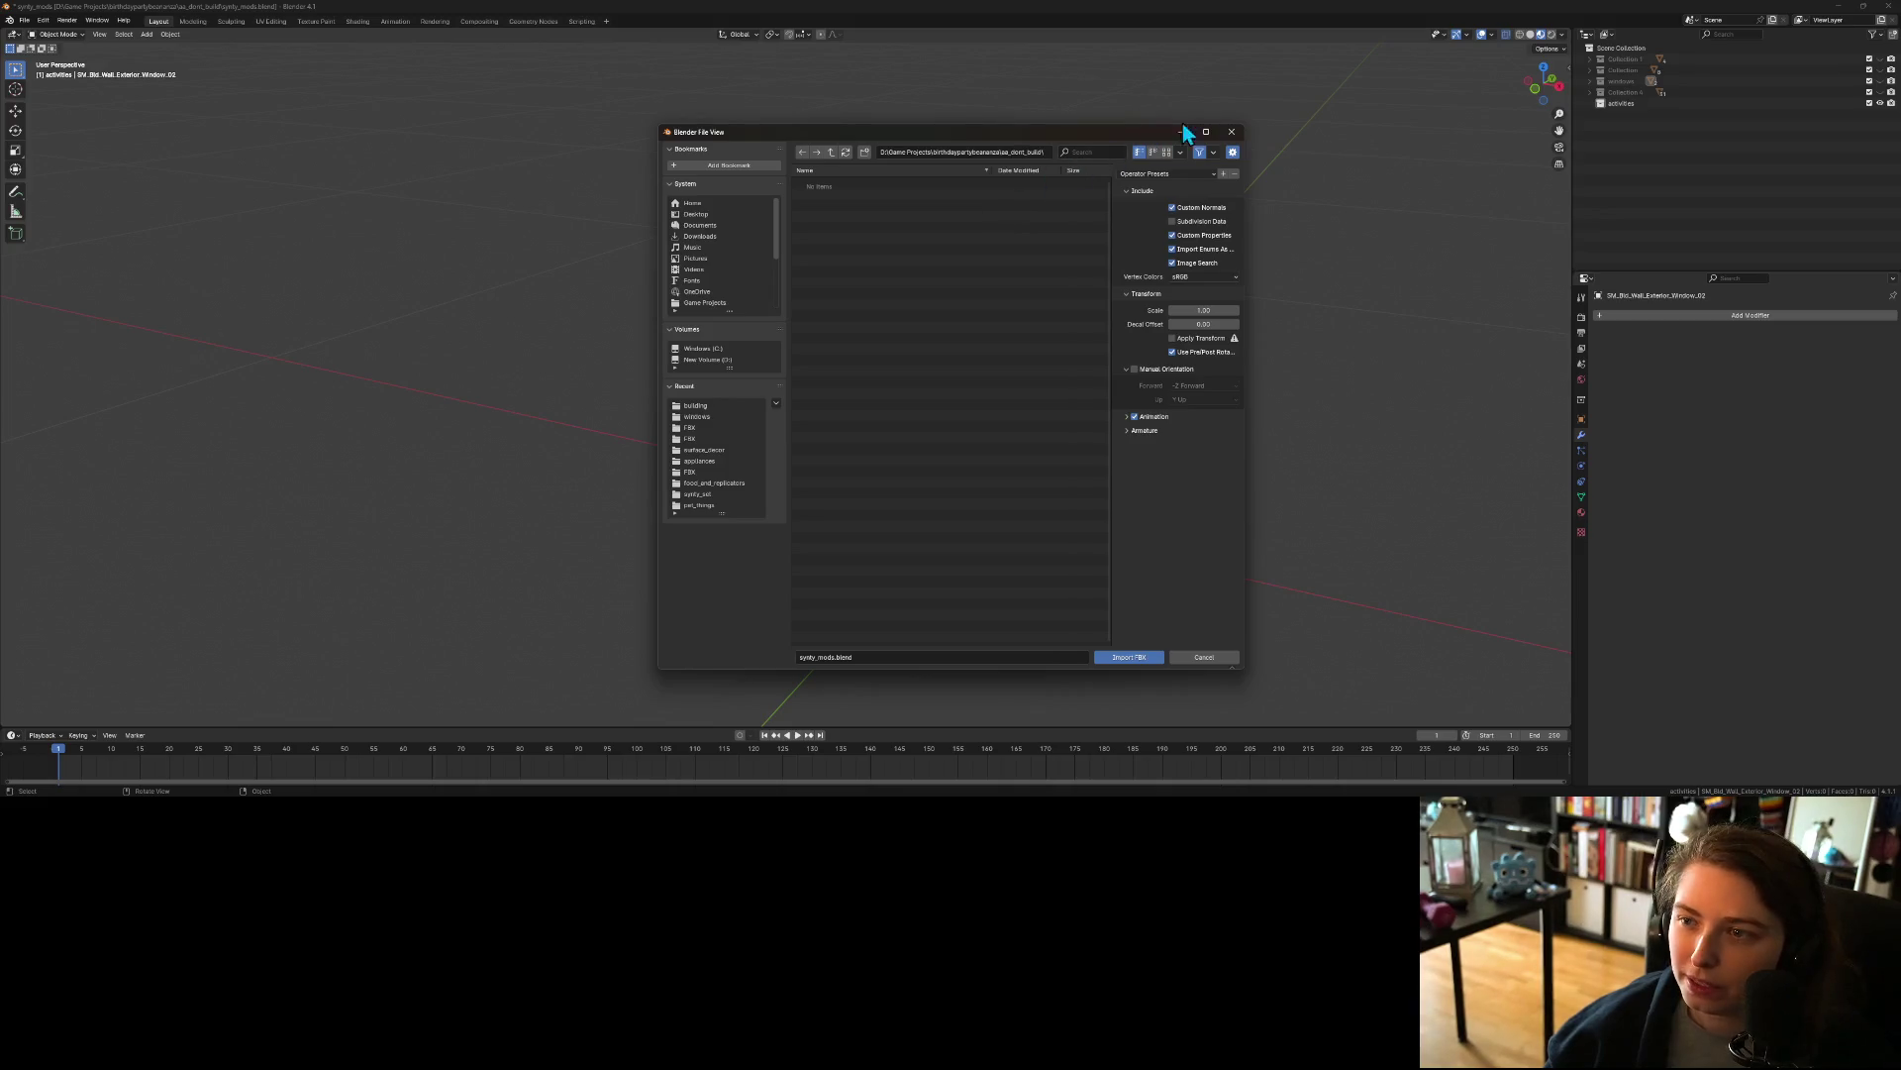
left_click(1230, 134)
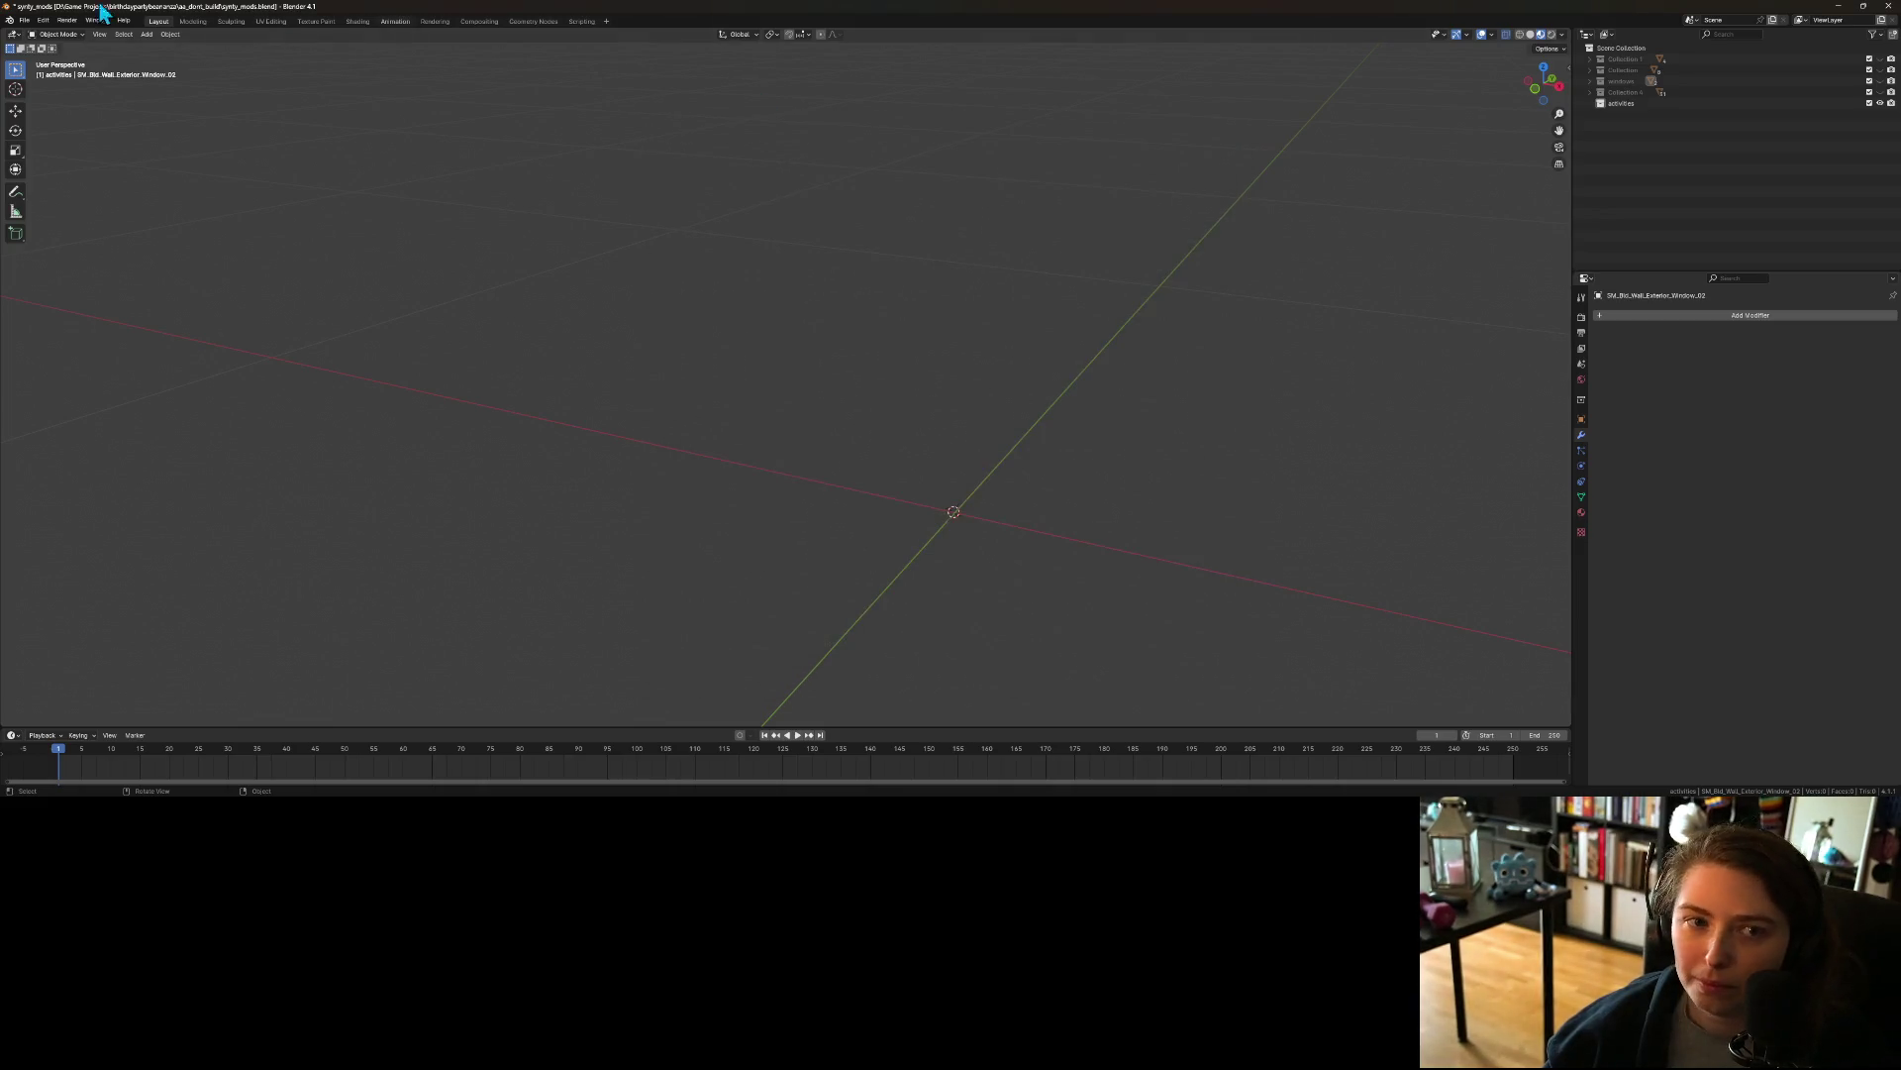
left_click(24, 20)
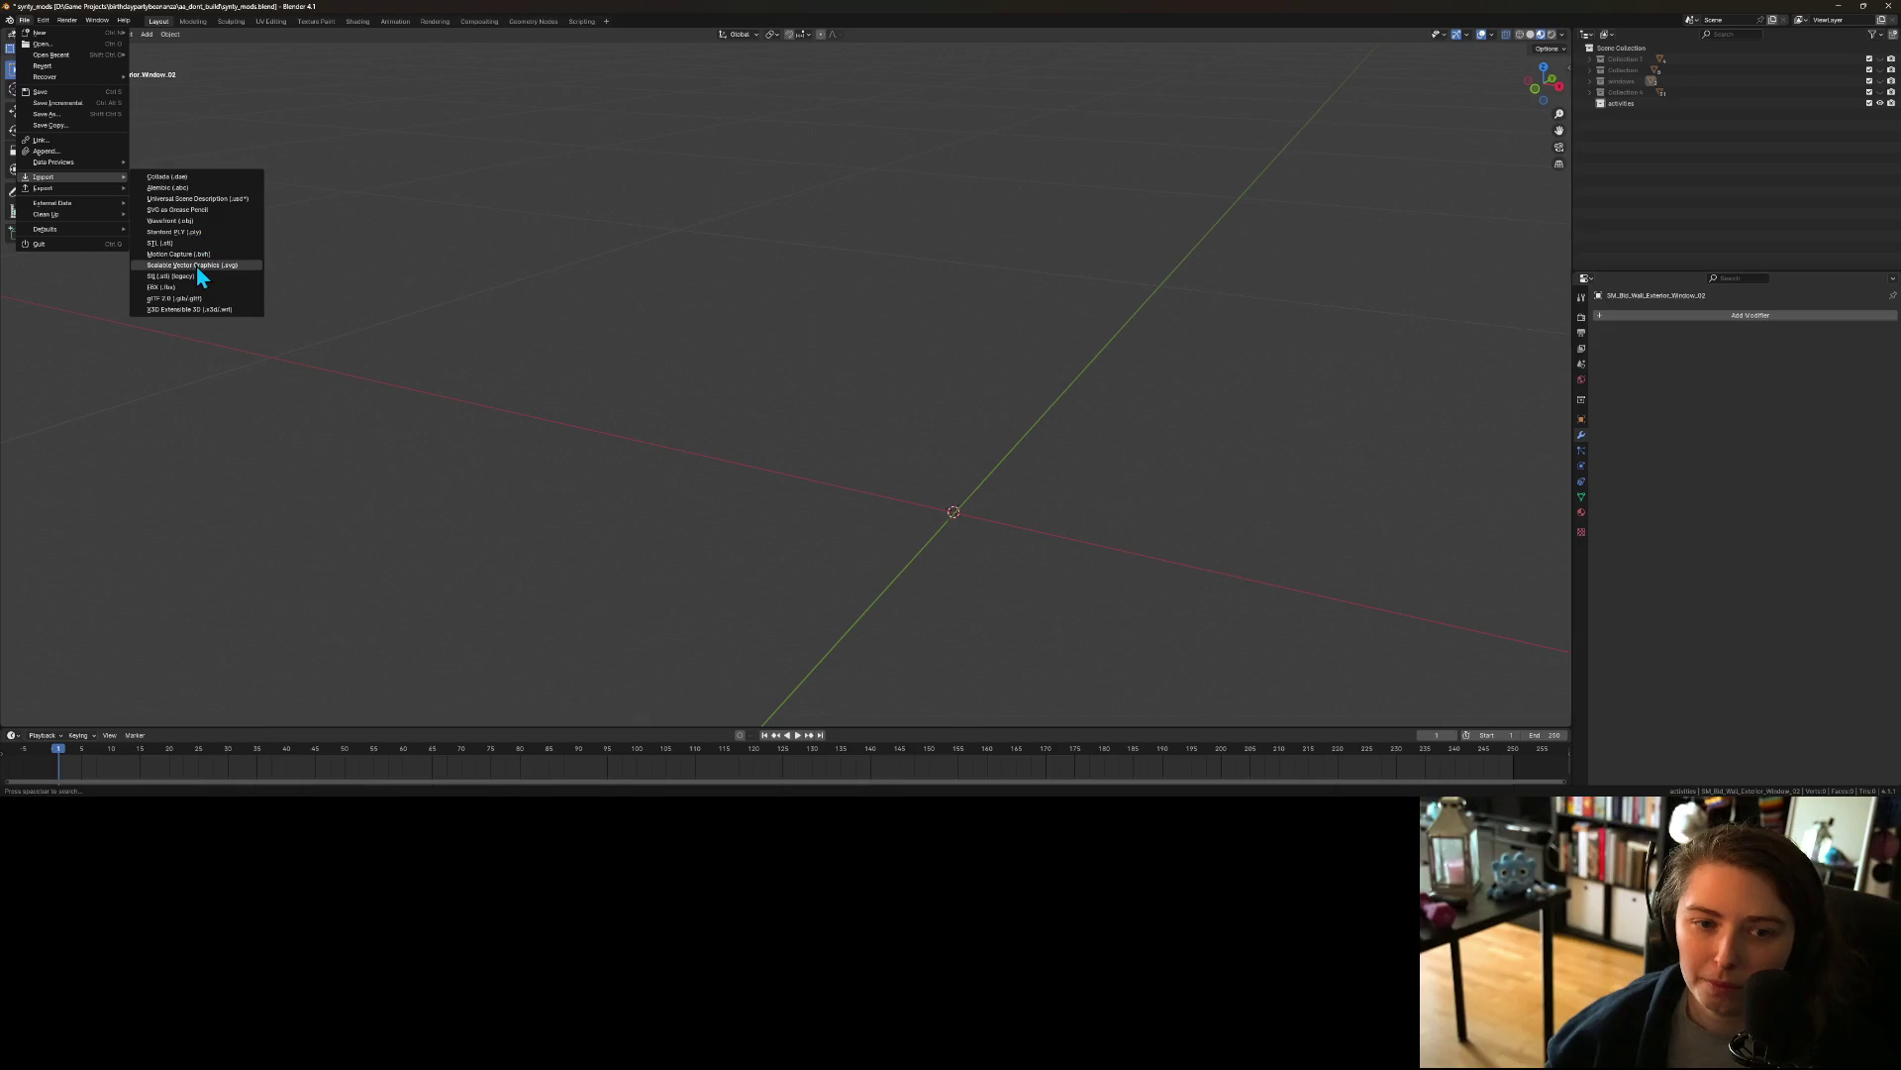
left_click(198, 283)
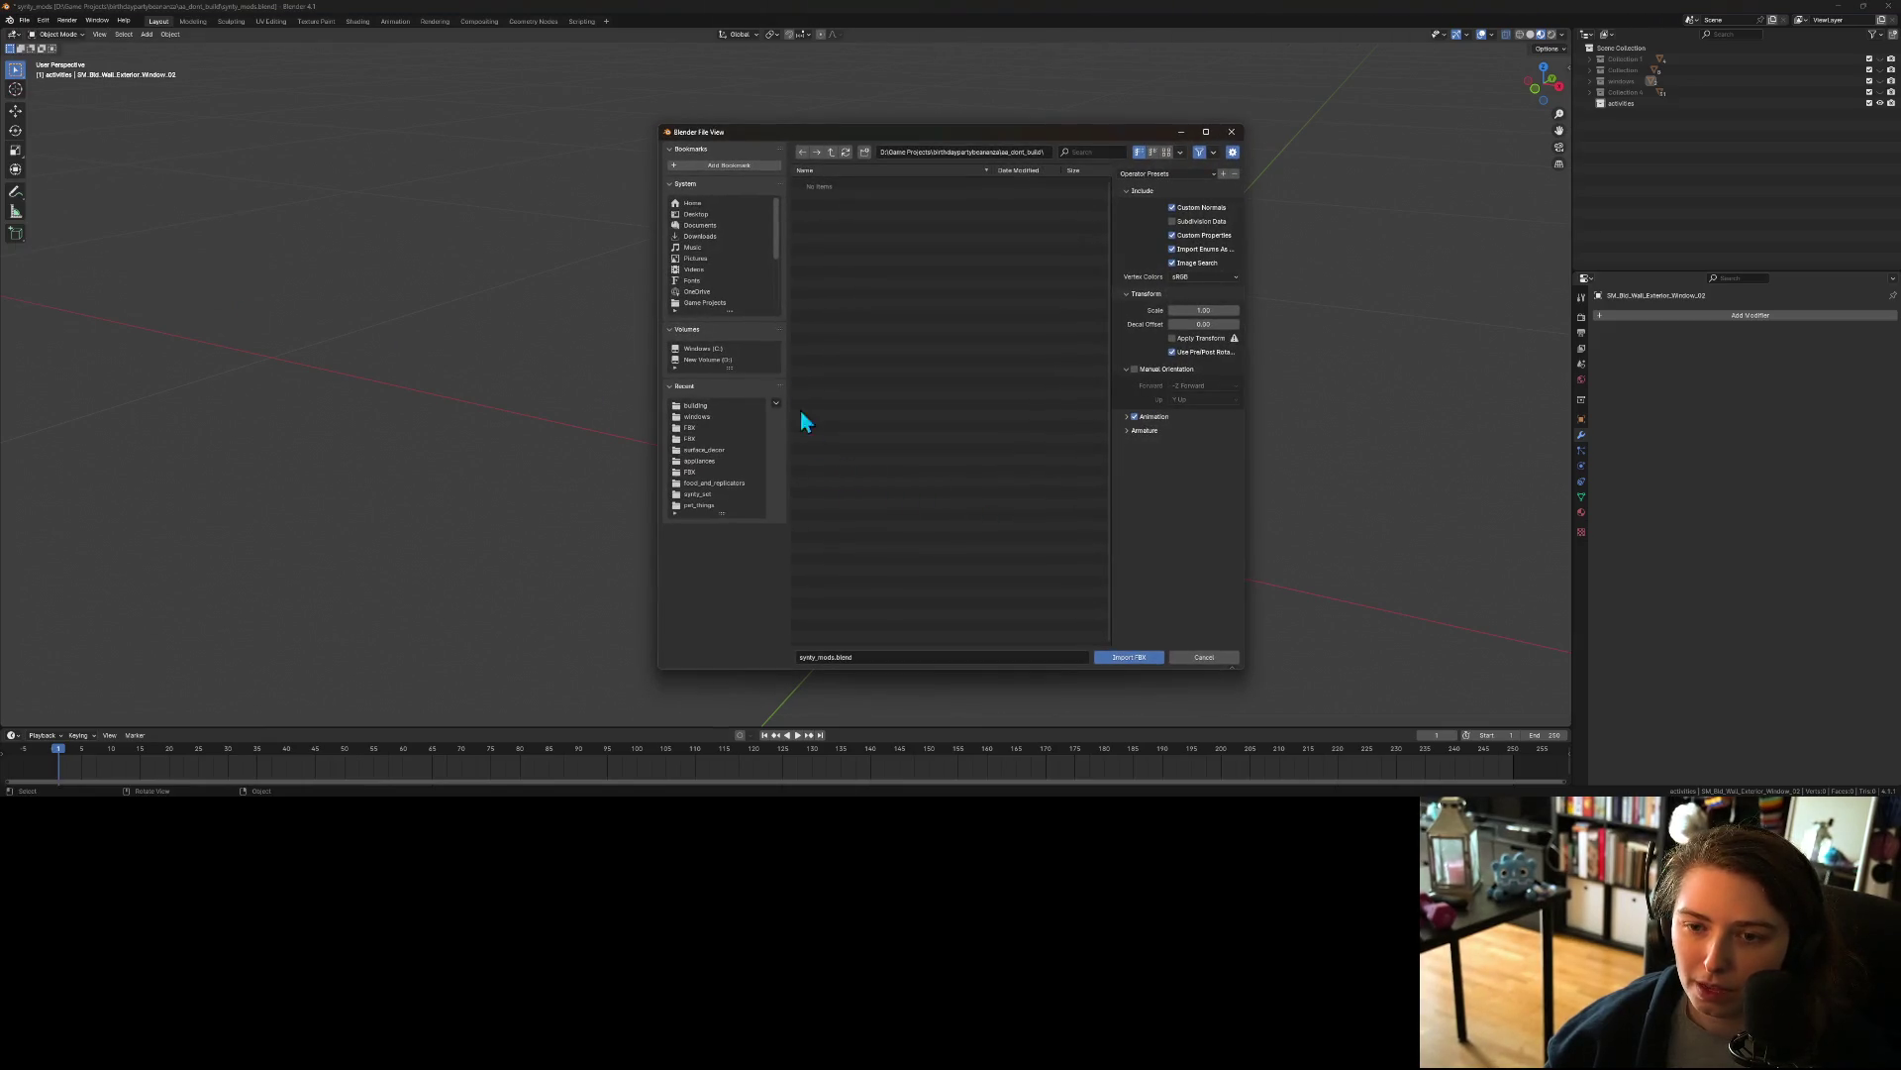
Step: From the recent FBX folder, browse up the folder tree and back to Sourcefiles
left_click(705, 428)
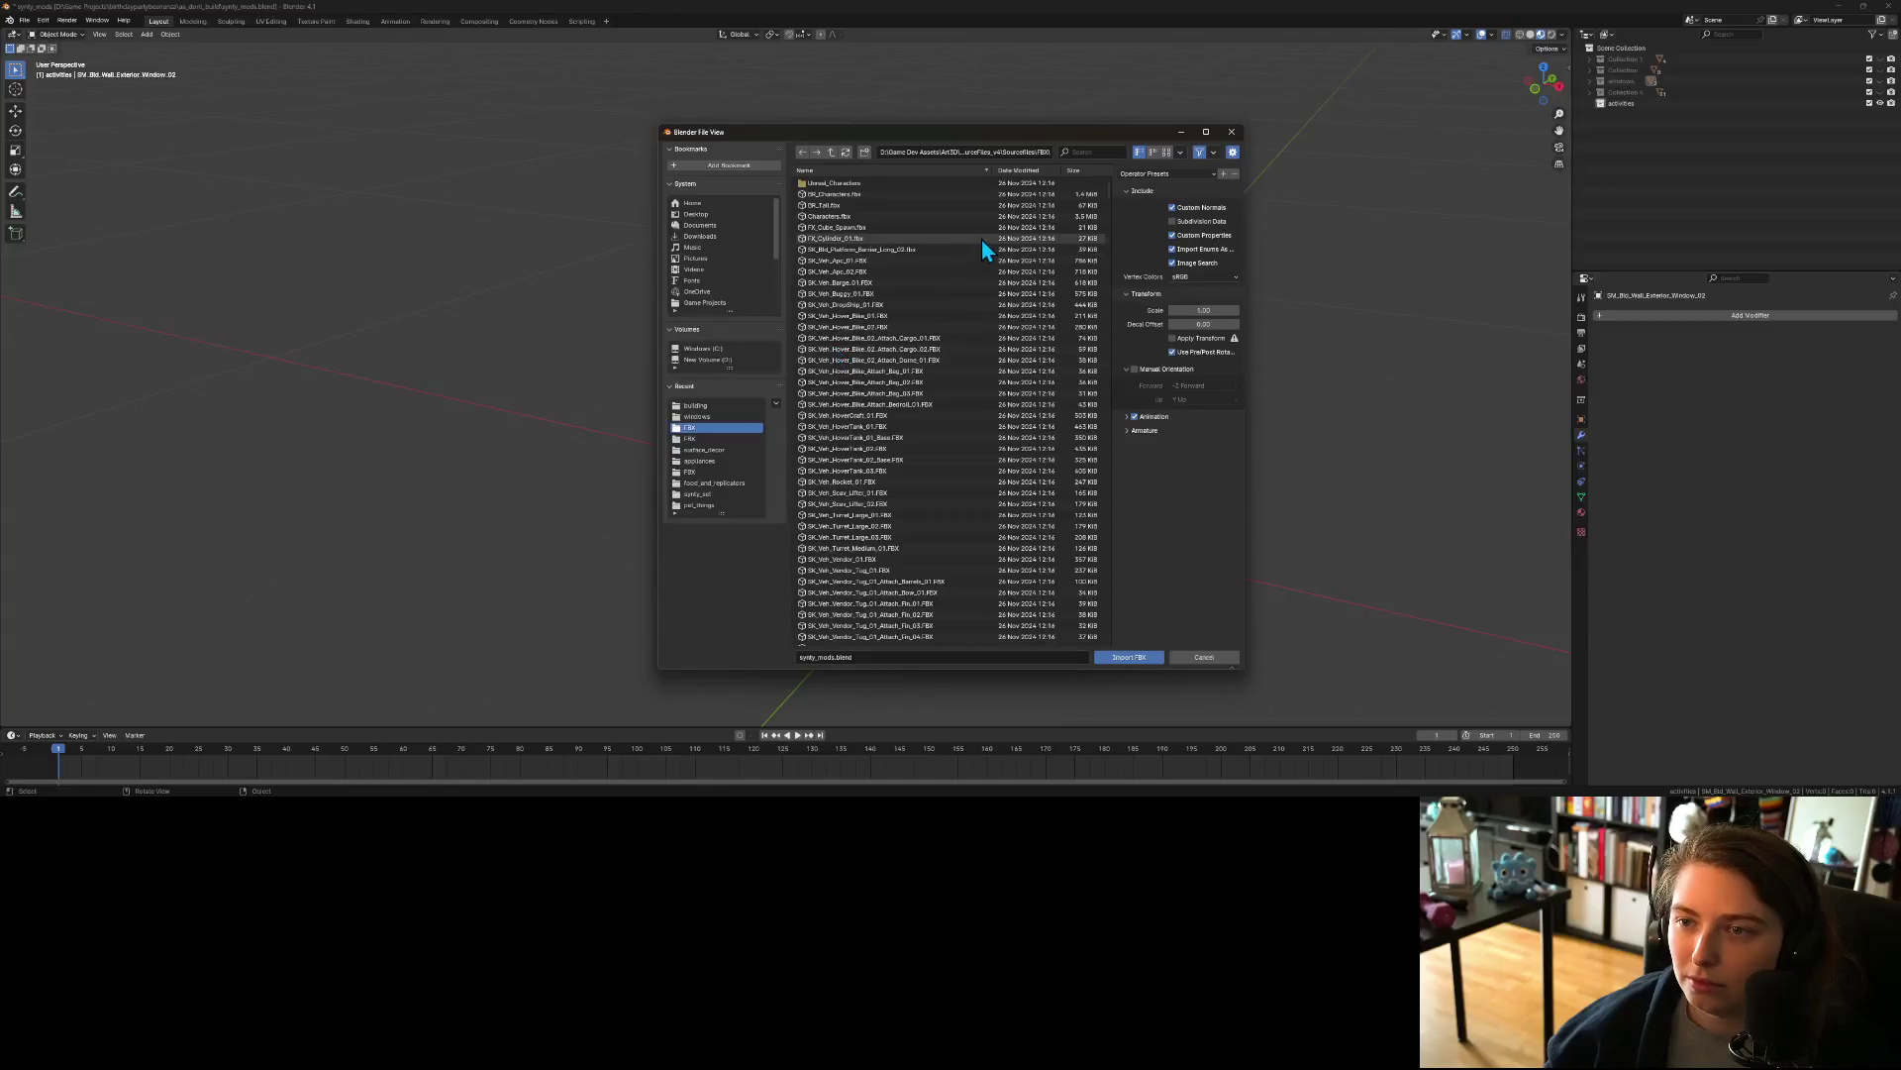
left_click(833, 150)
left_click(834, 151)
left_click(834, 151)
left_click(834, 151)
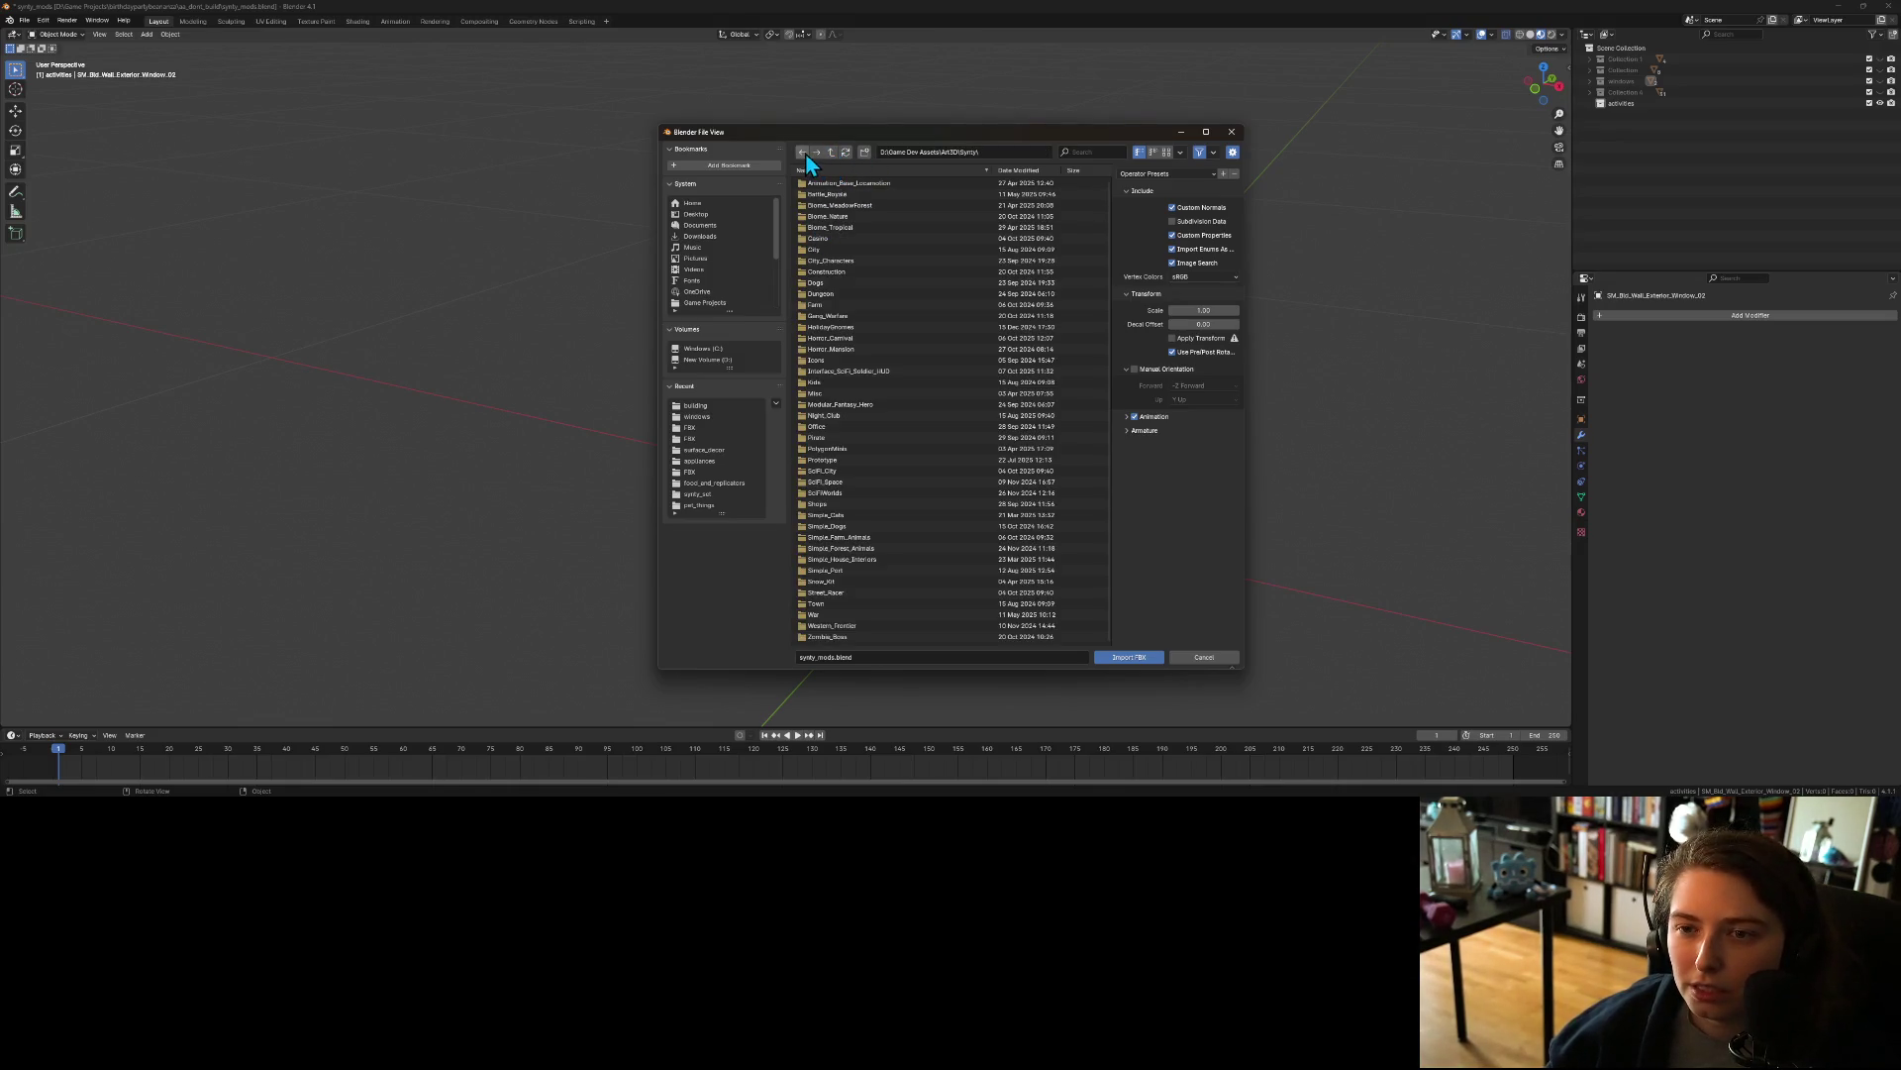
left_click(804, 151)
left_click(803, 152)
left_click(803, 151)
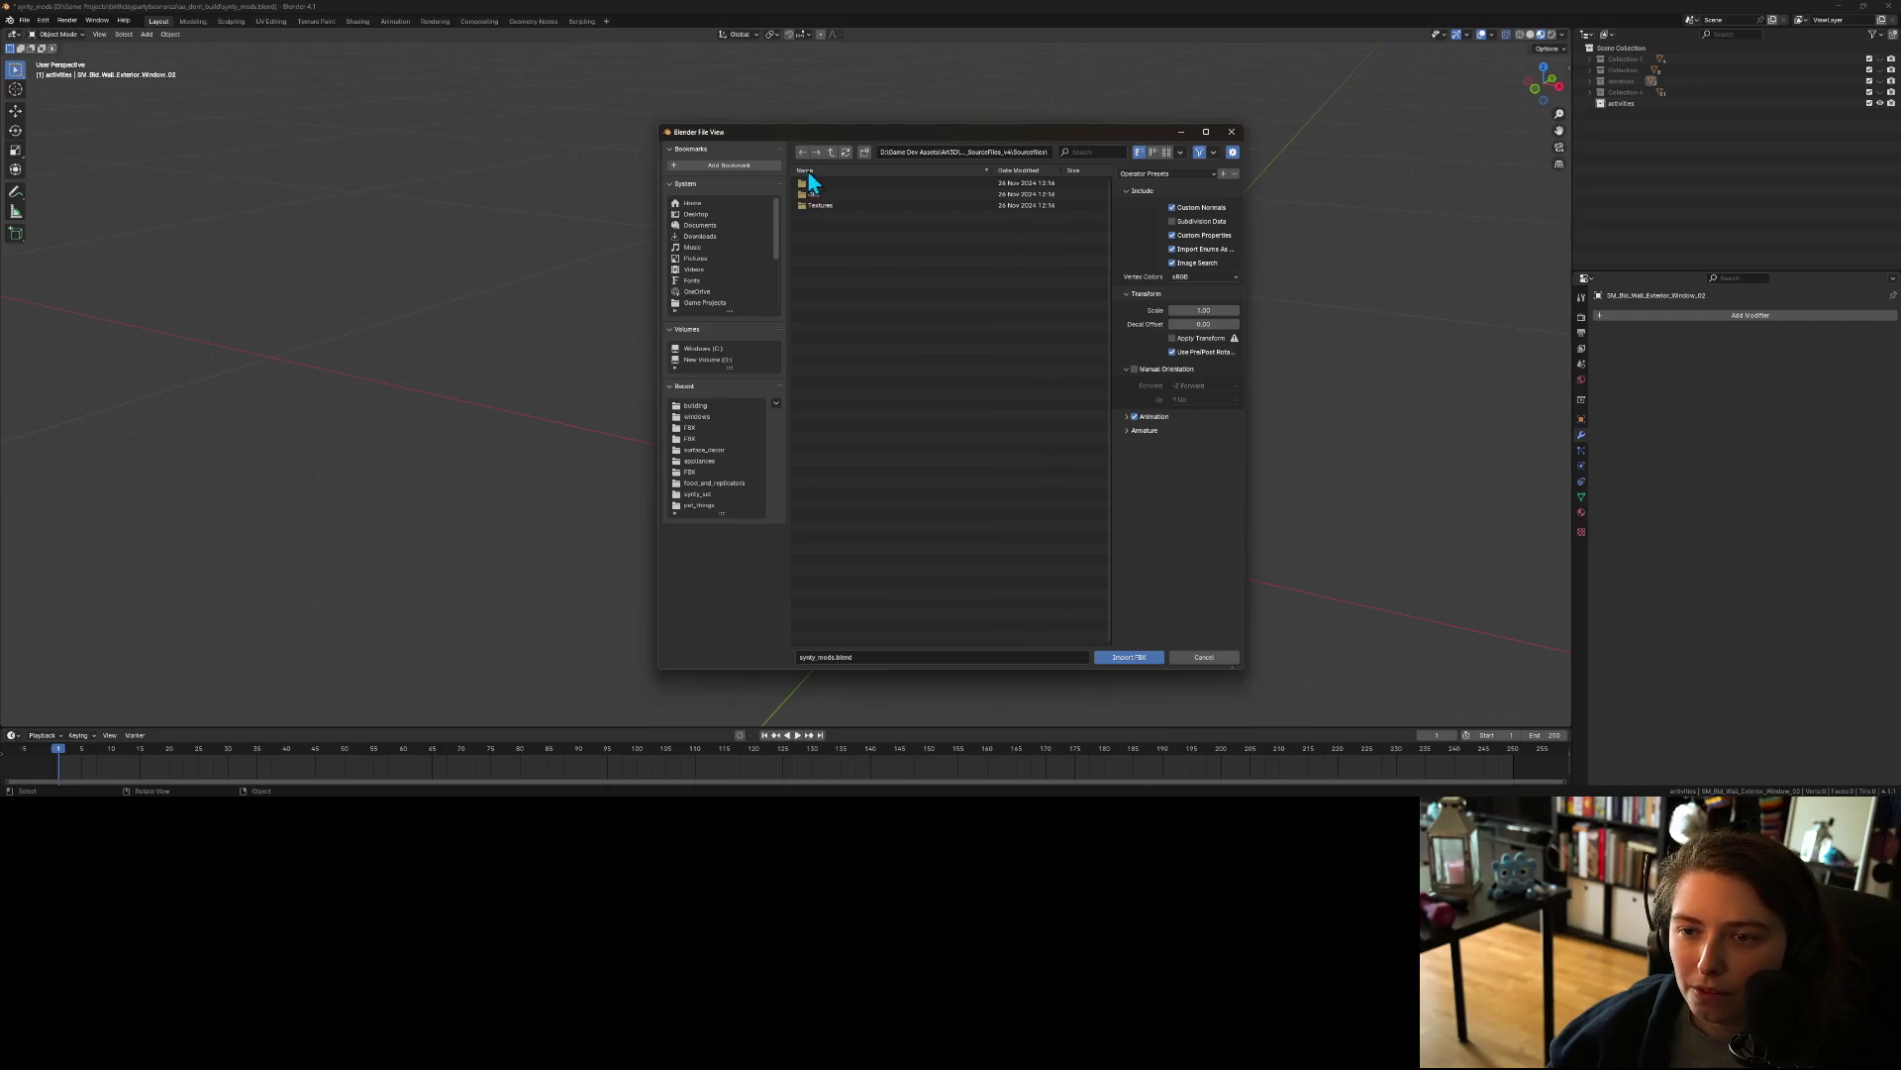
Step: Open the FBX folder and check the file list display options
double_click(814, 184)
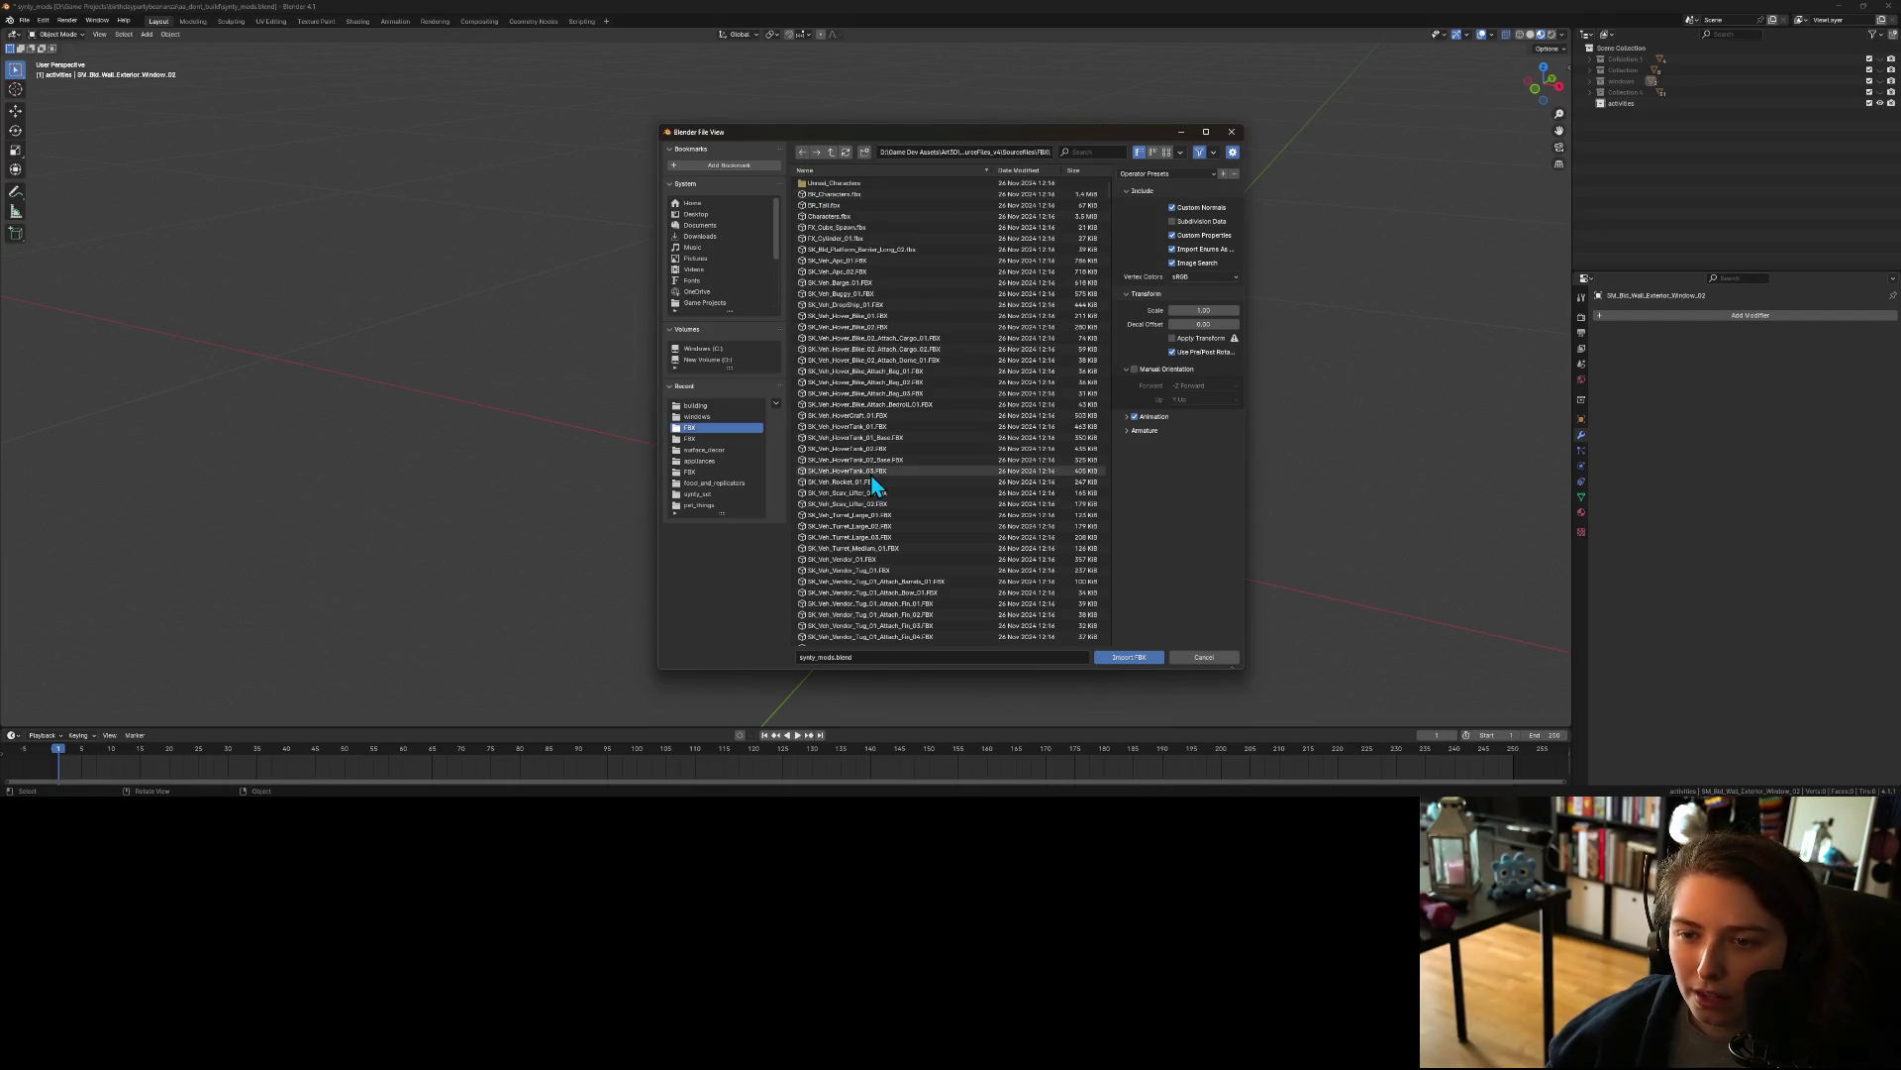
scroll(874, 485, "down", 1)
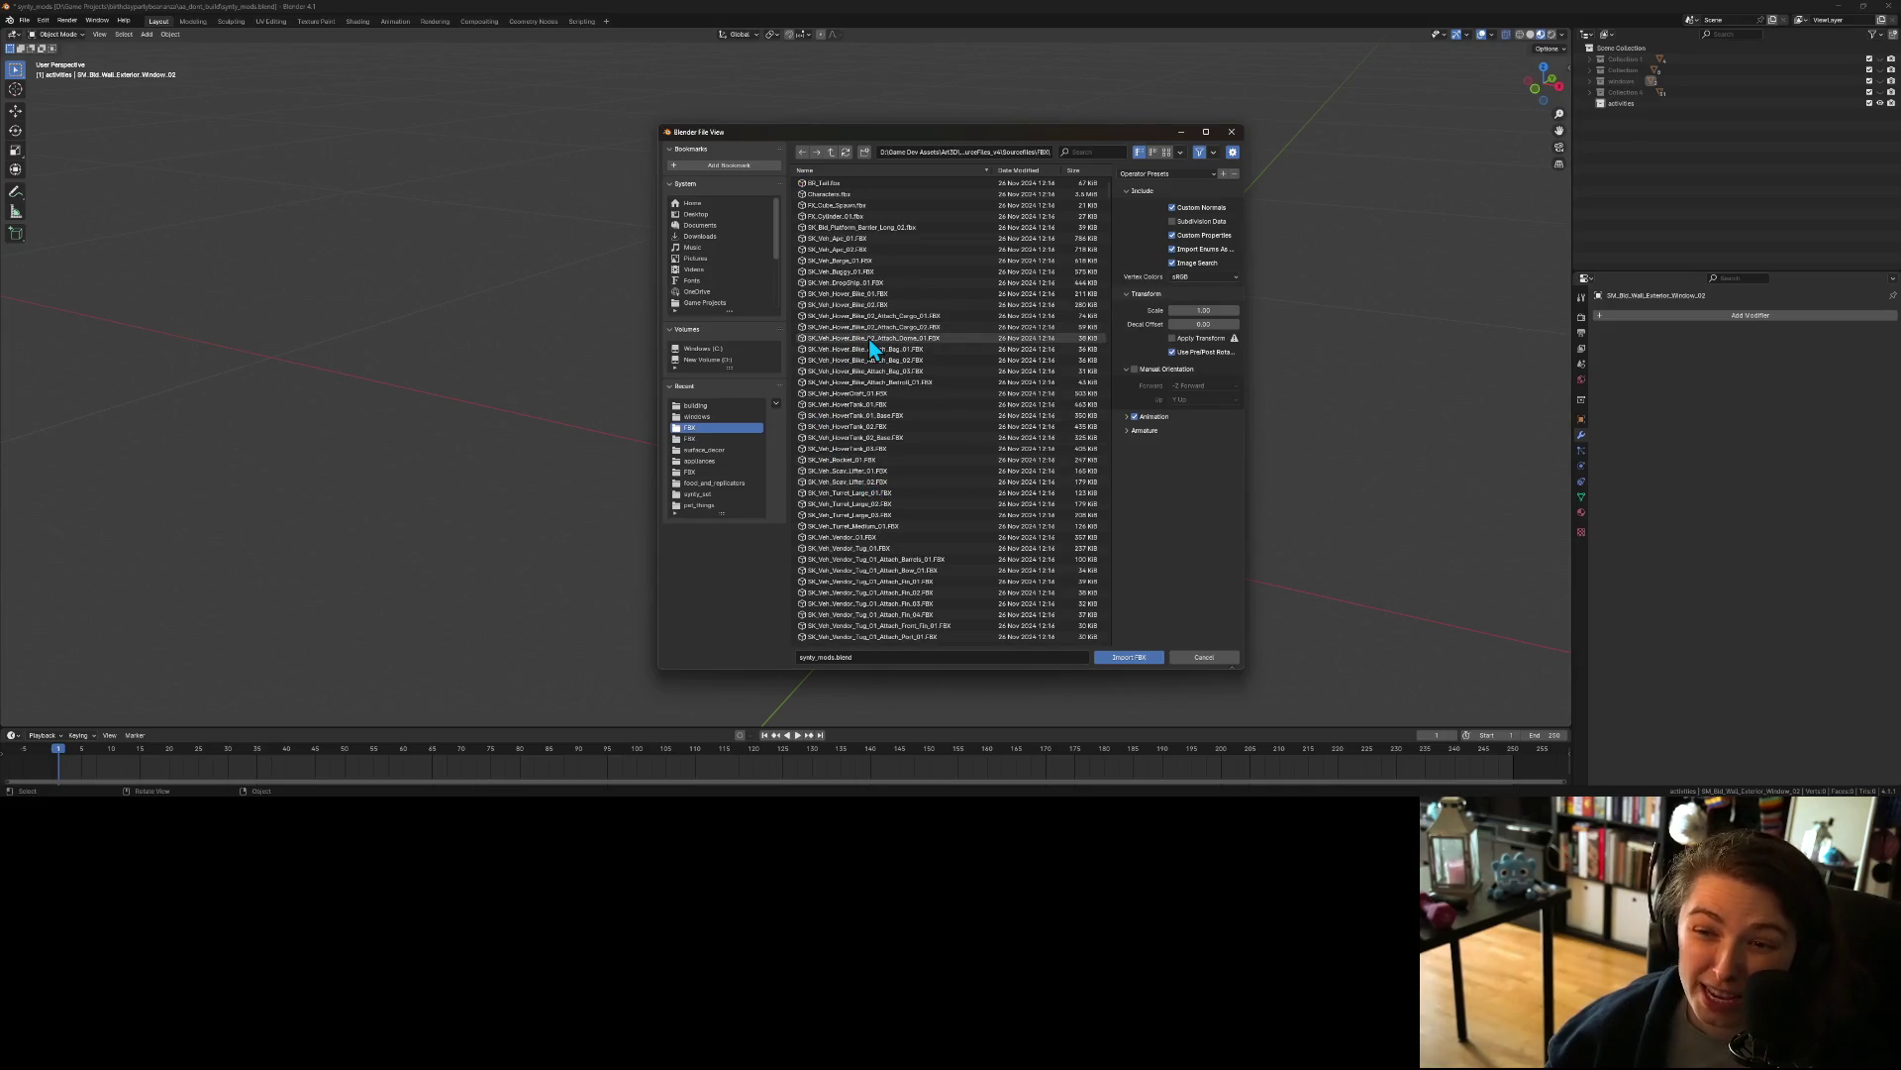
scroll(895, 370, "up", 1)
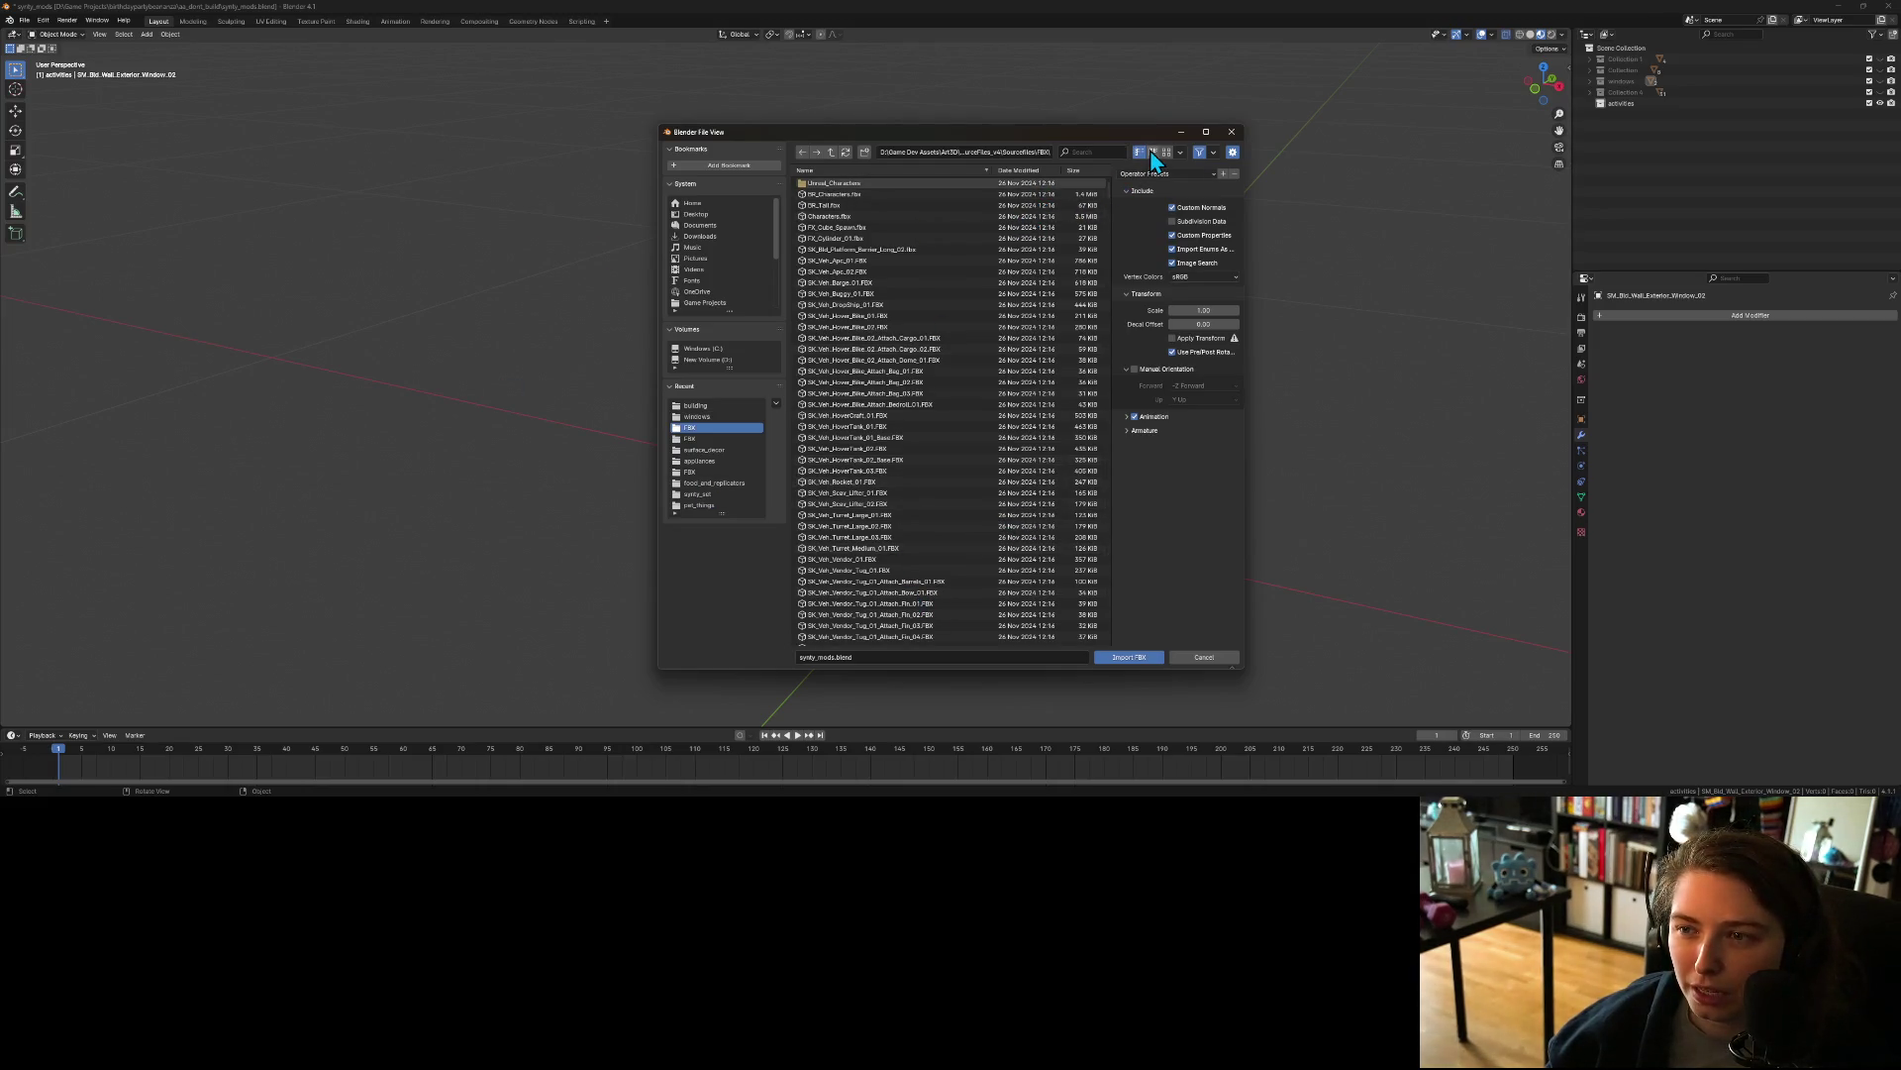
left_click(1181, 152)
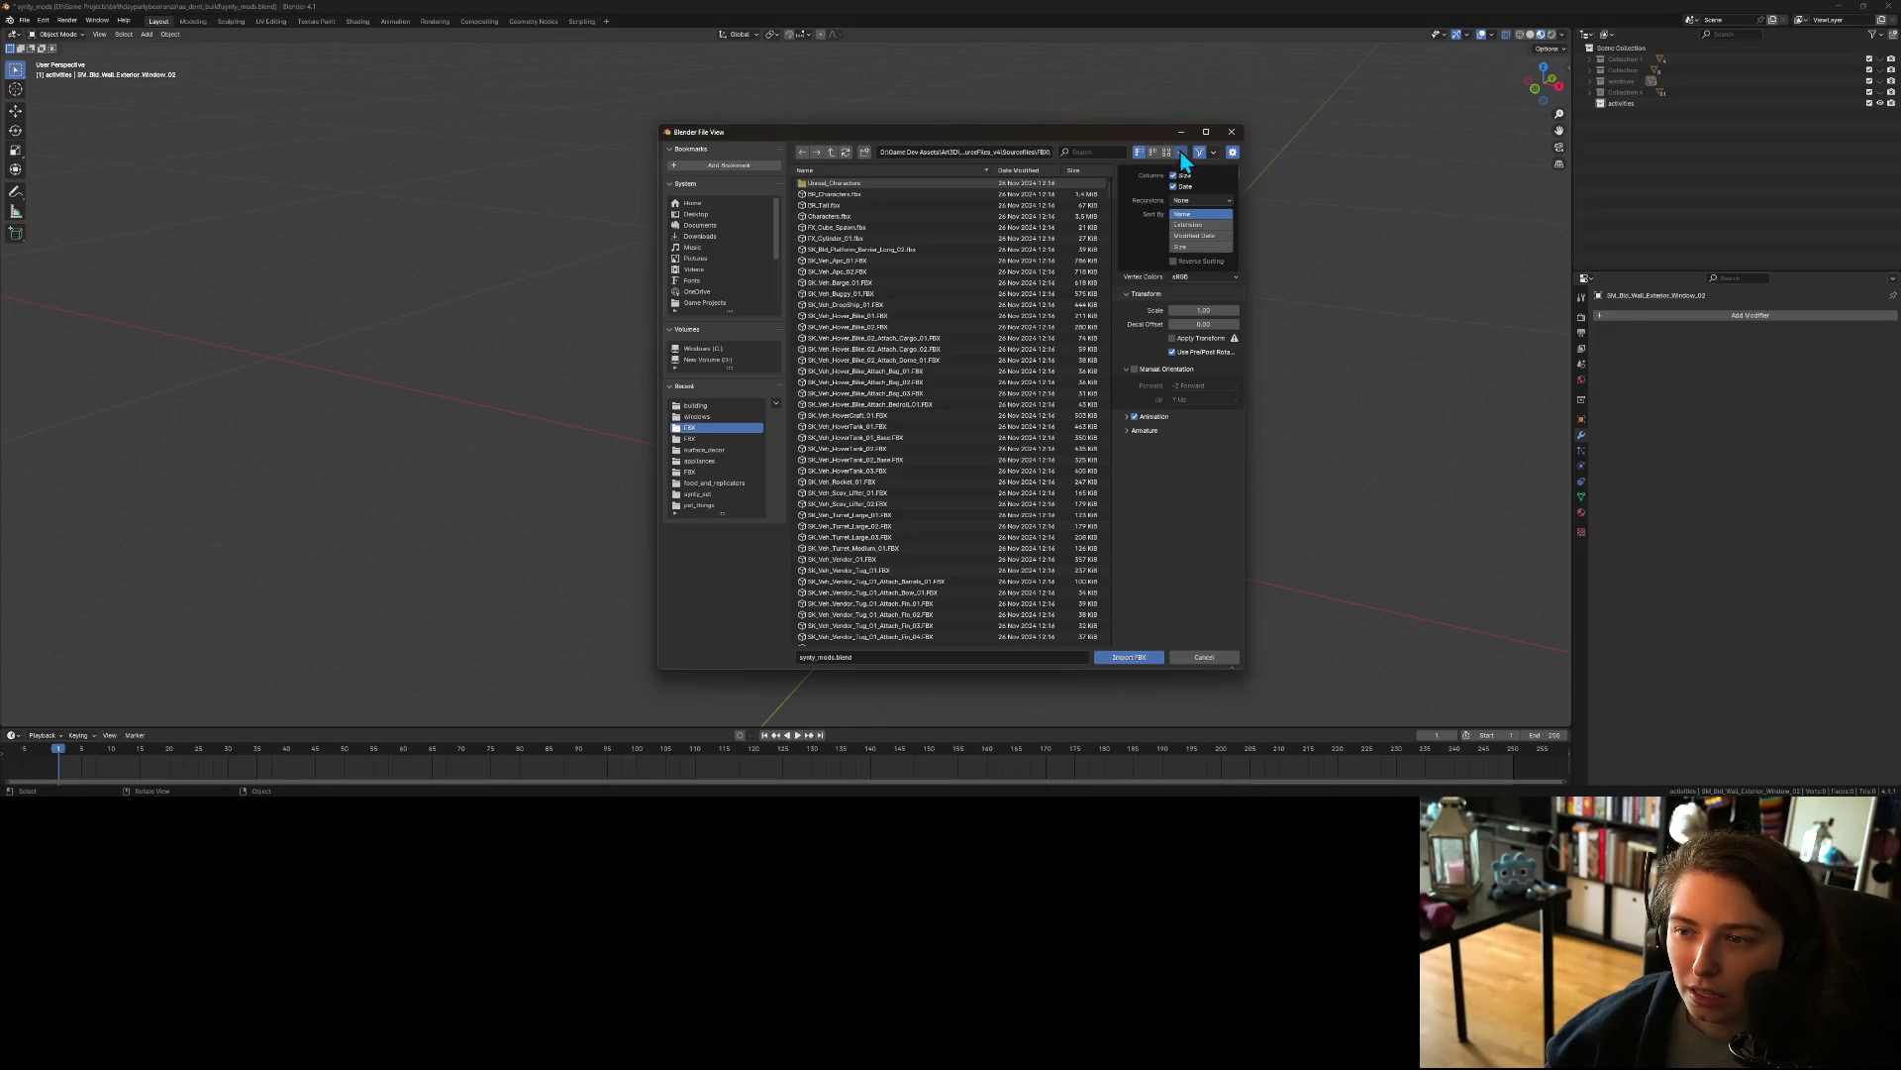
left_click(1180, 152)
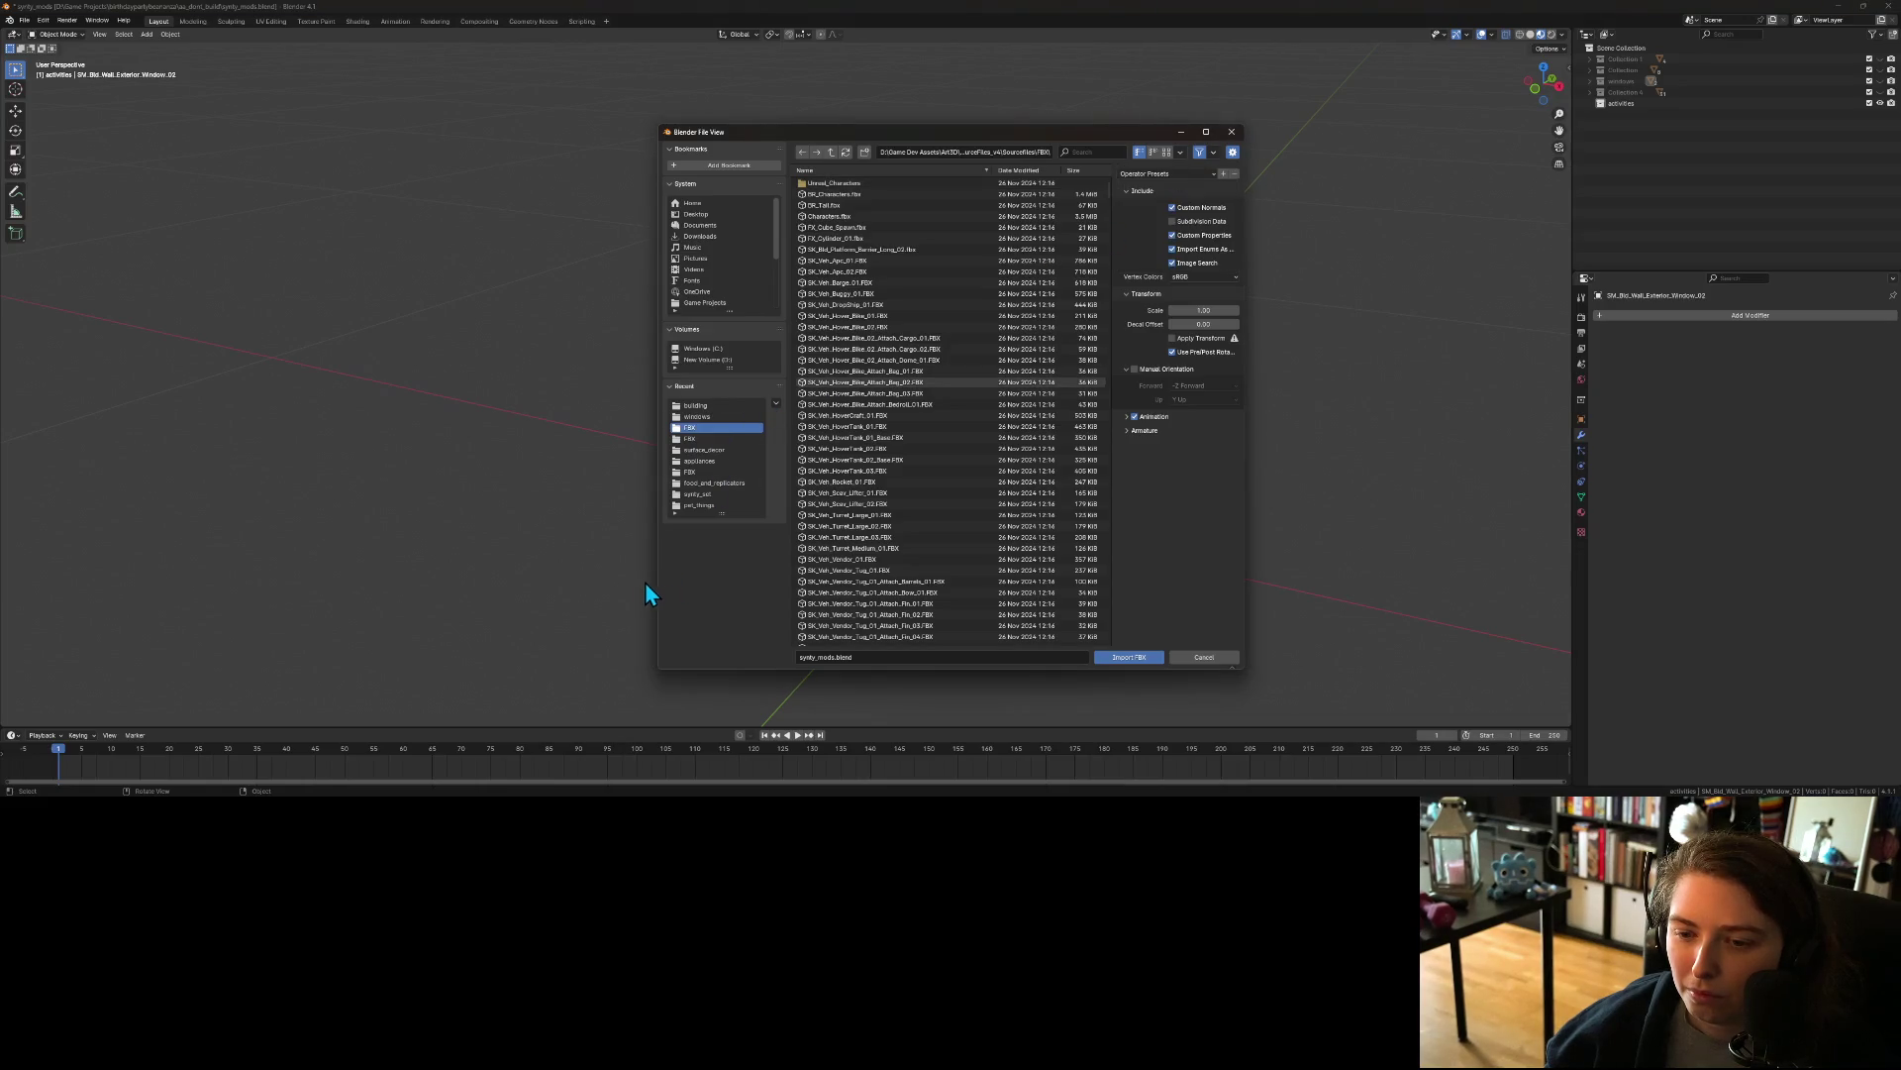
Step: Widen the import browser on both sides so the long FBX file names fit
left_click_drag(659, 580, 428, 569)
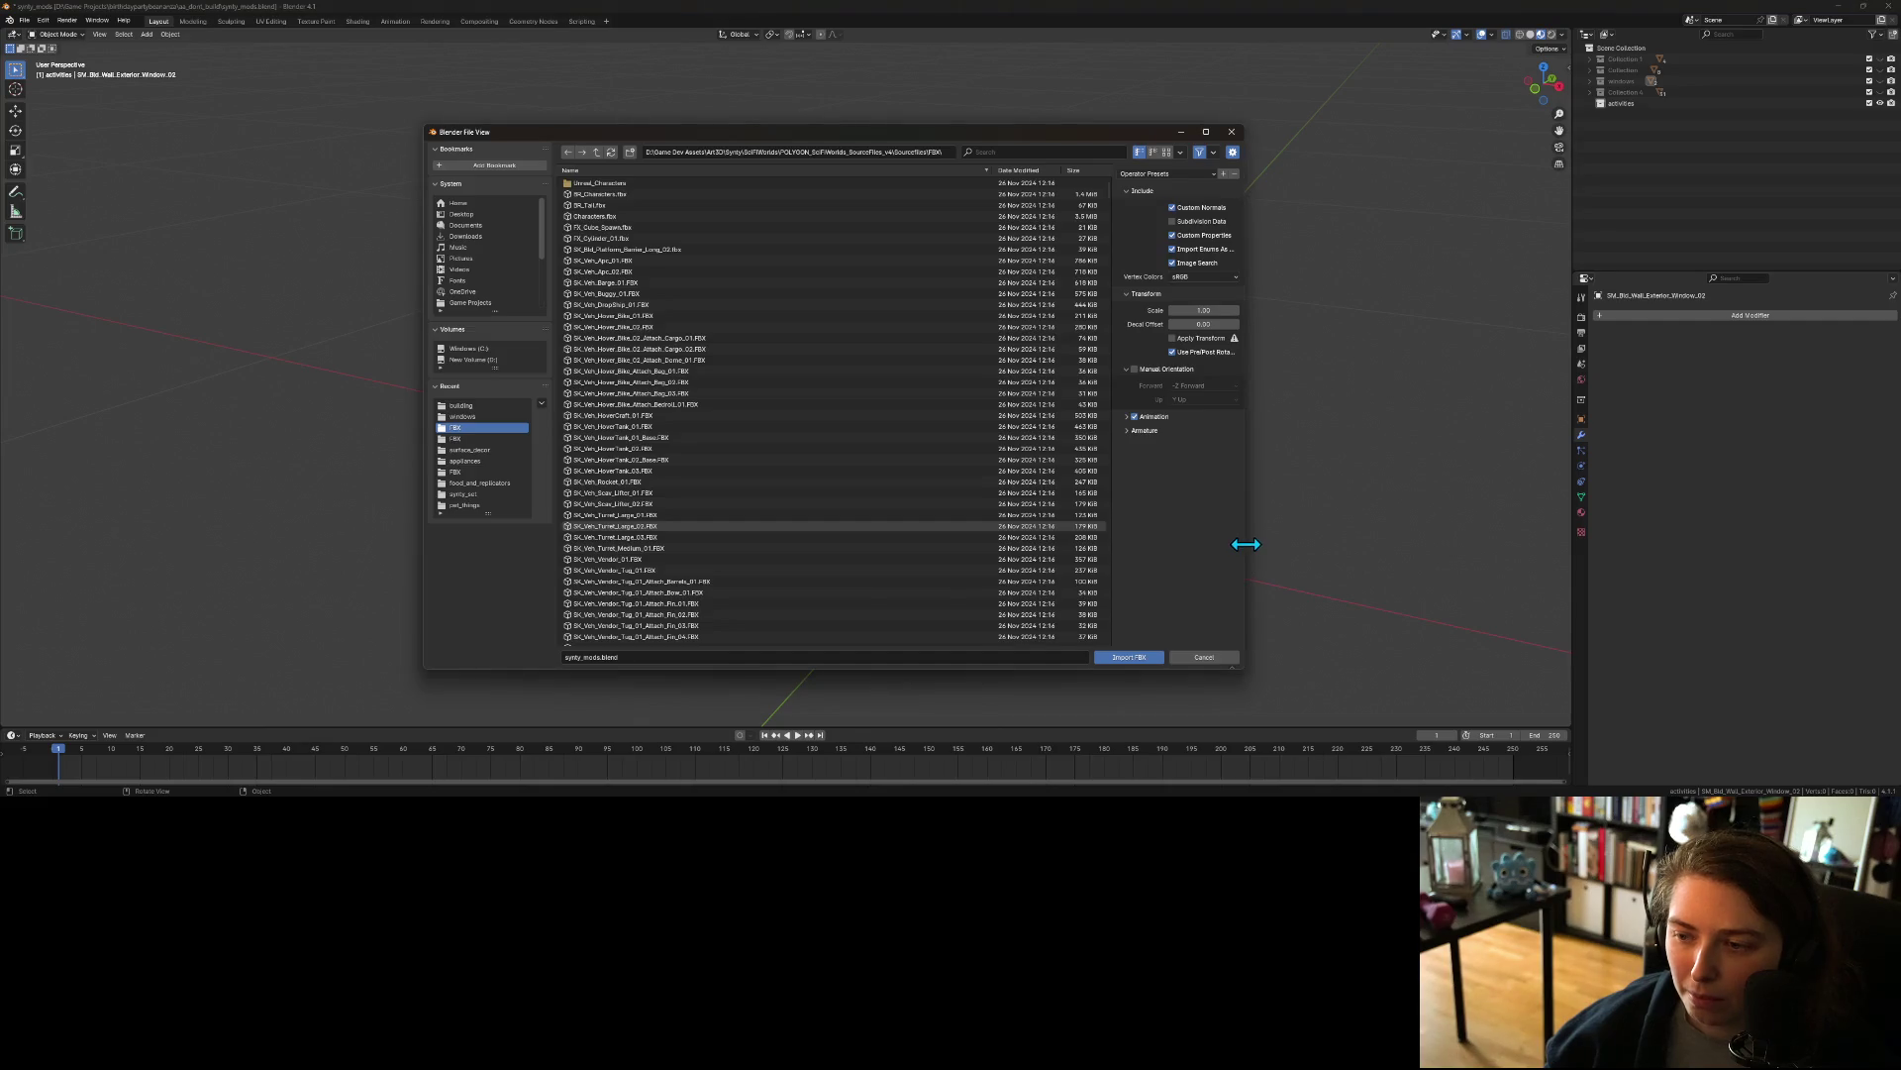
left_click_drag(1244, 556, 1454, 555)
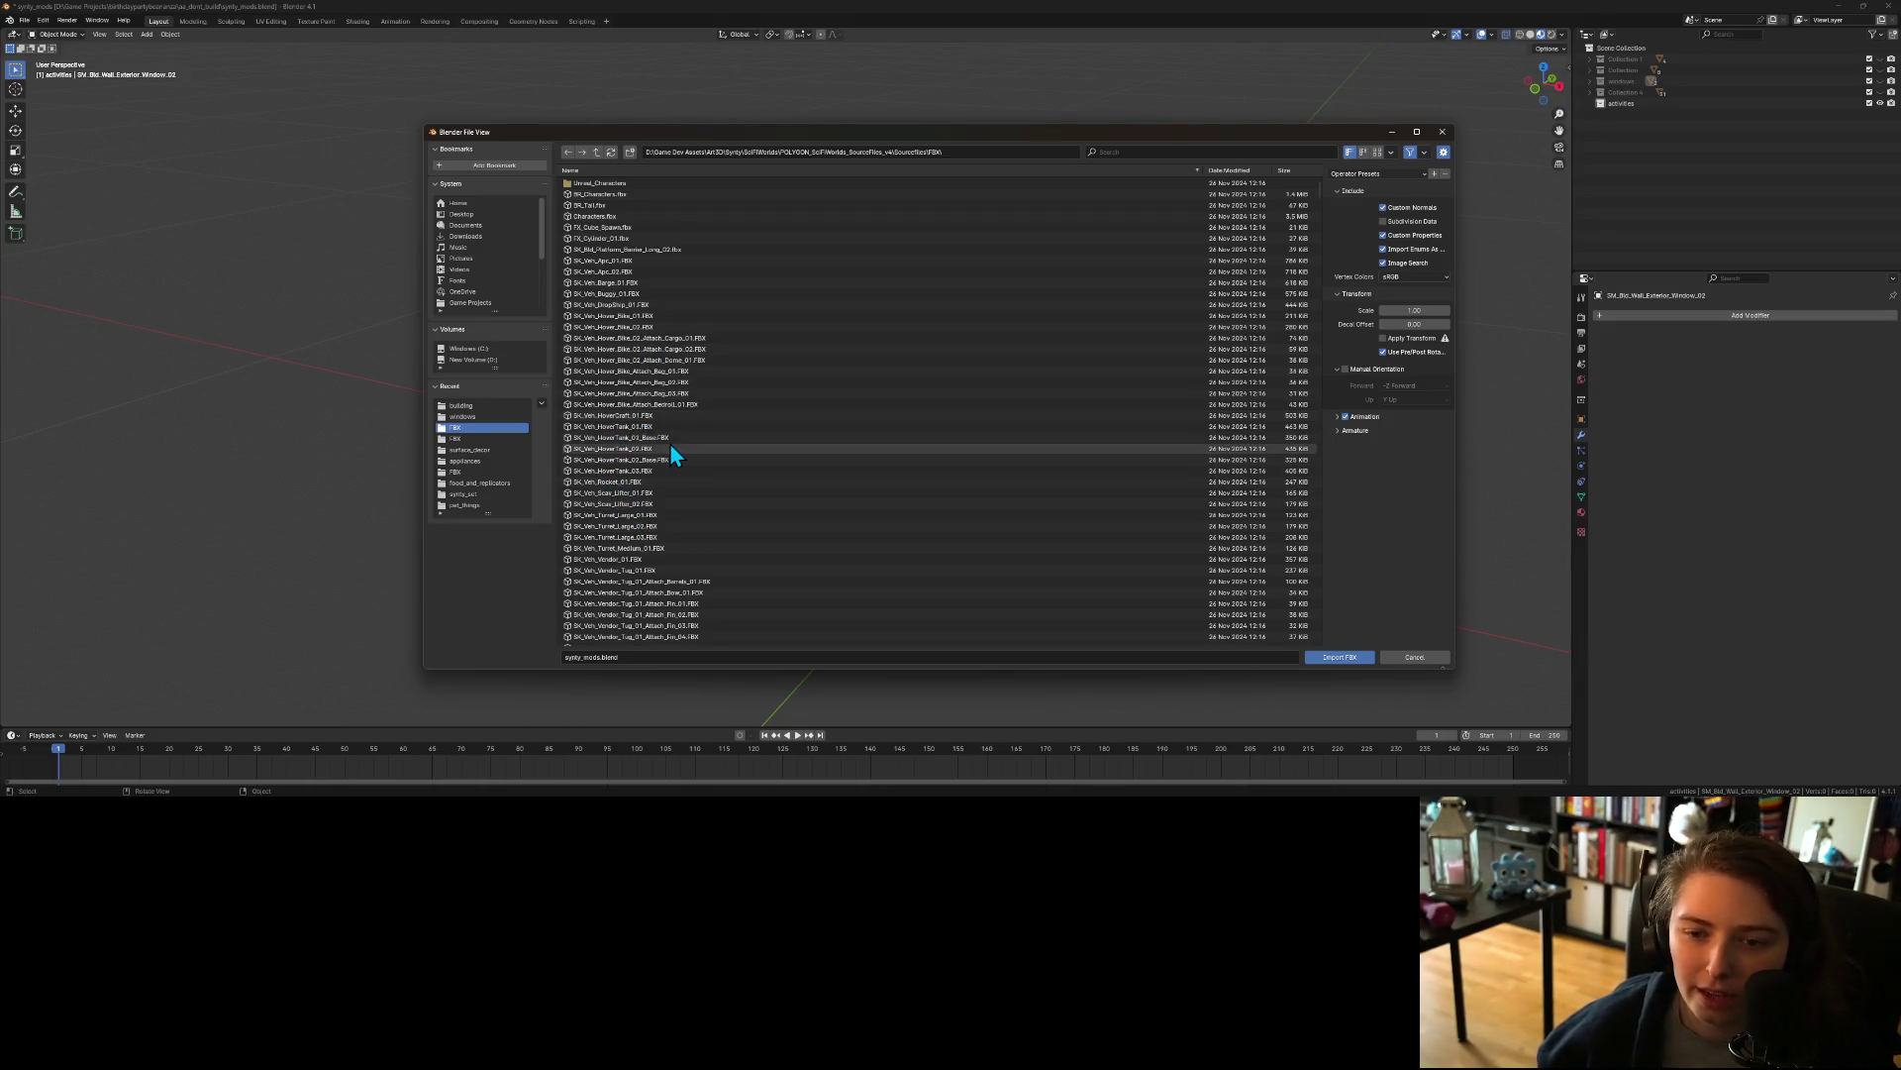
scroll(669, 443, "down", 5)
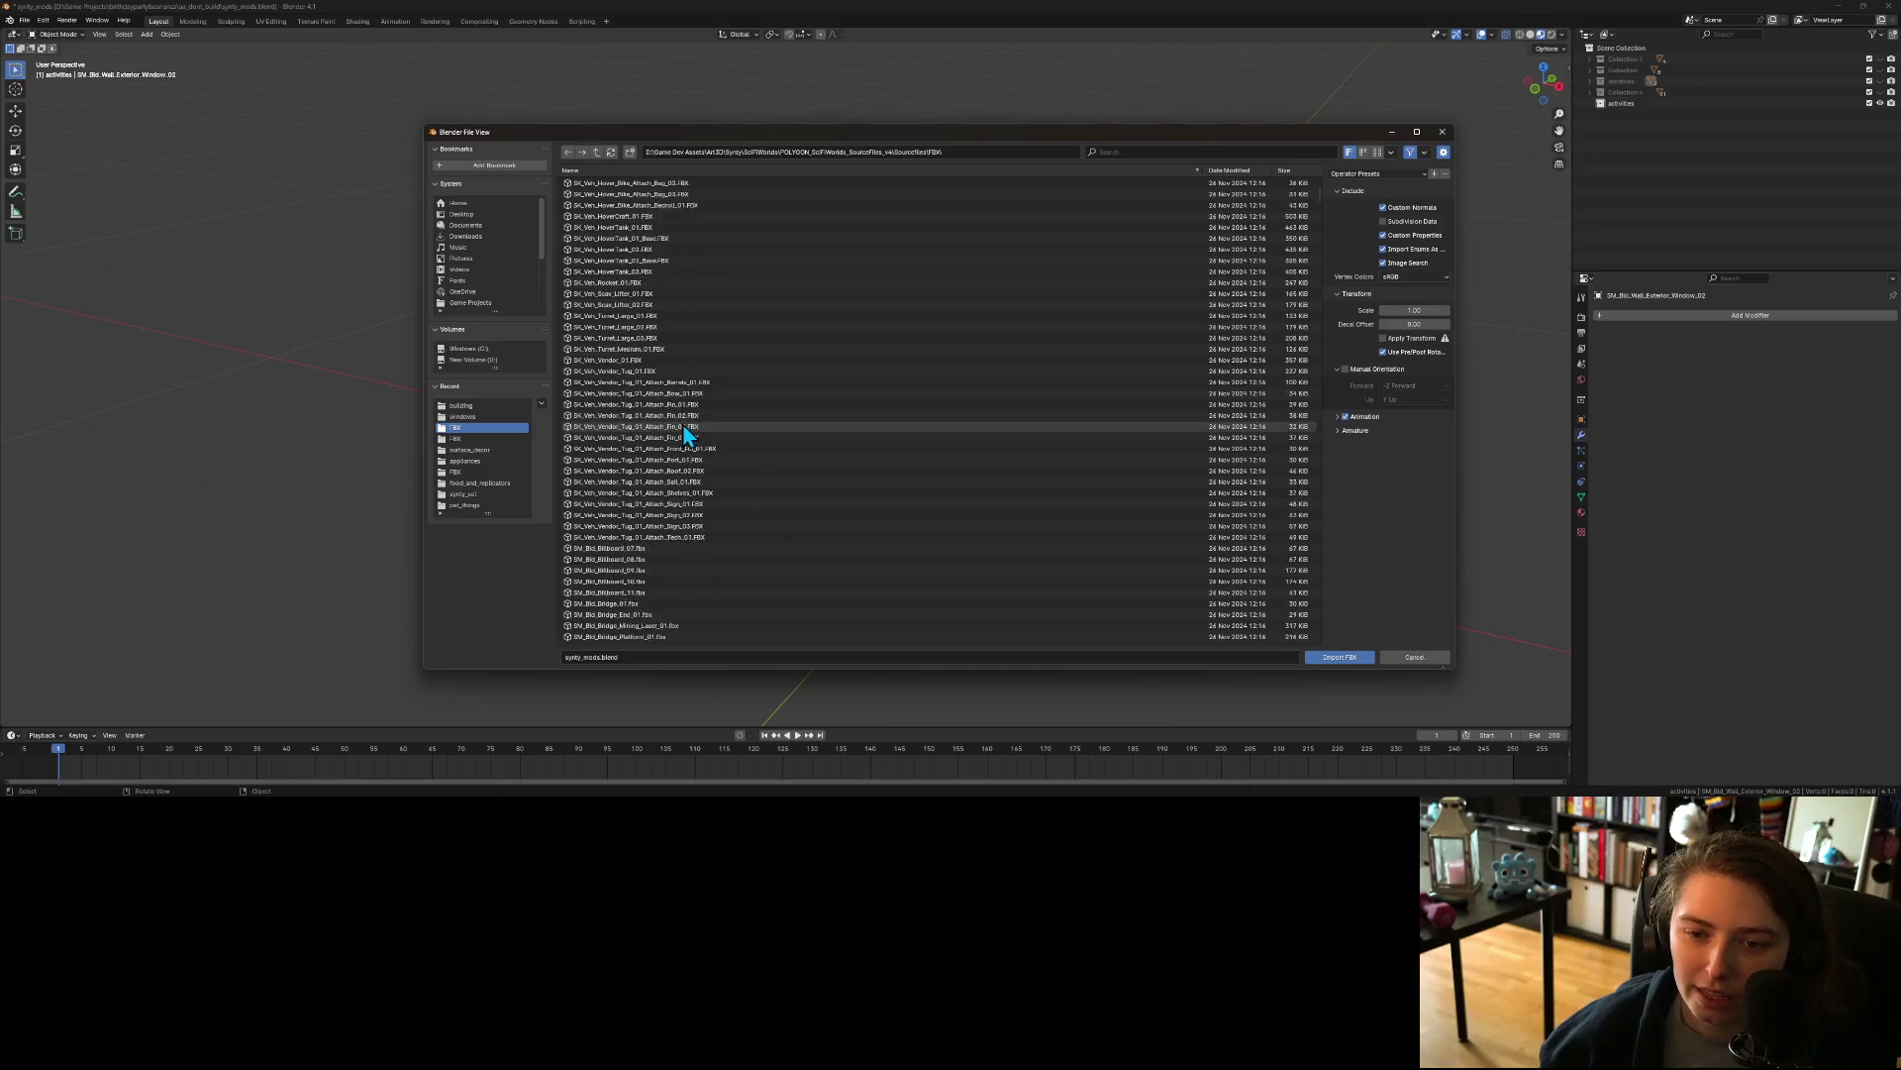
scroll(654, 411, "down", 5)
scroll(649, 401, "down", 4)
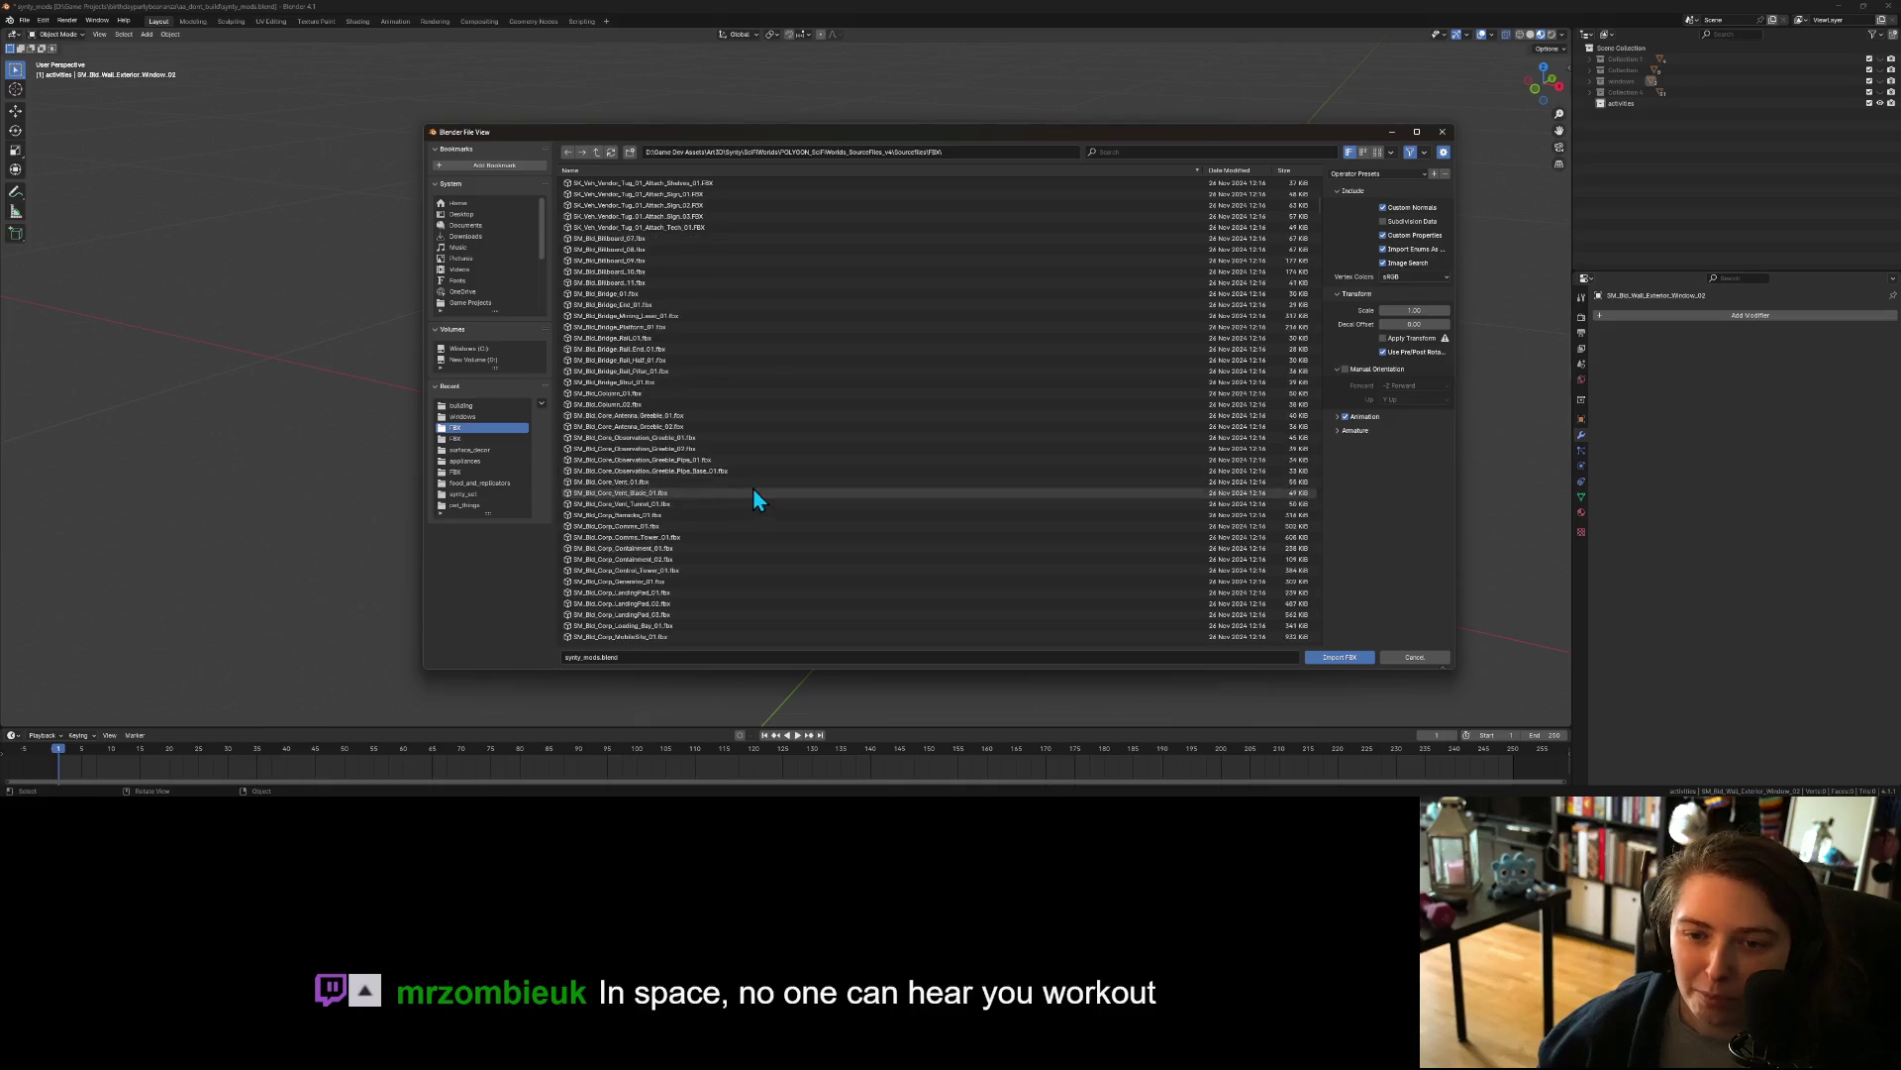
Step: Scroll down the FBX list to the SM_Bld door, light and platform meshes
scroll(739, 479, "down", 2)
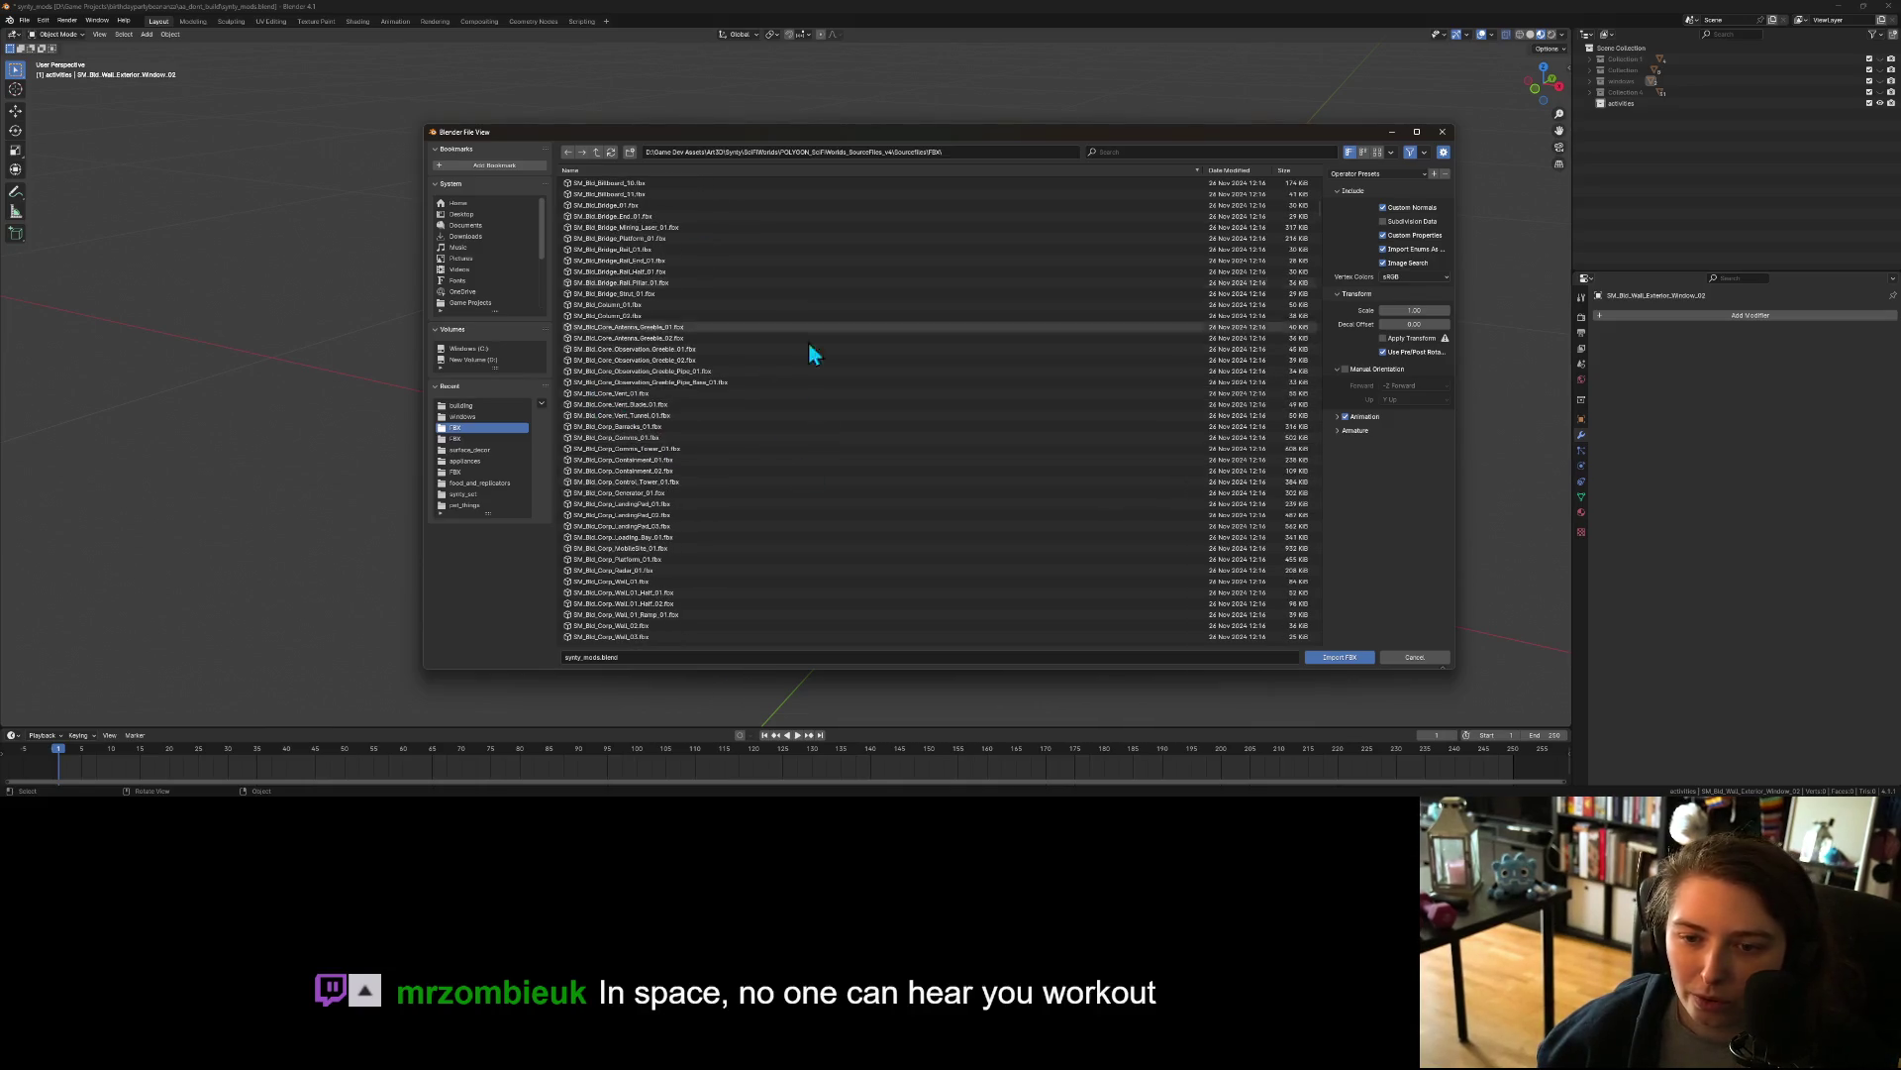
scroll(685, 548, "down", 5)
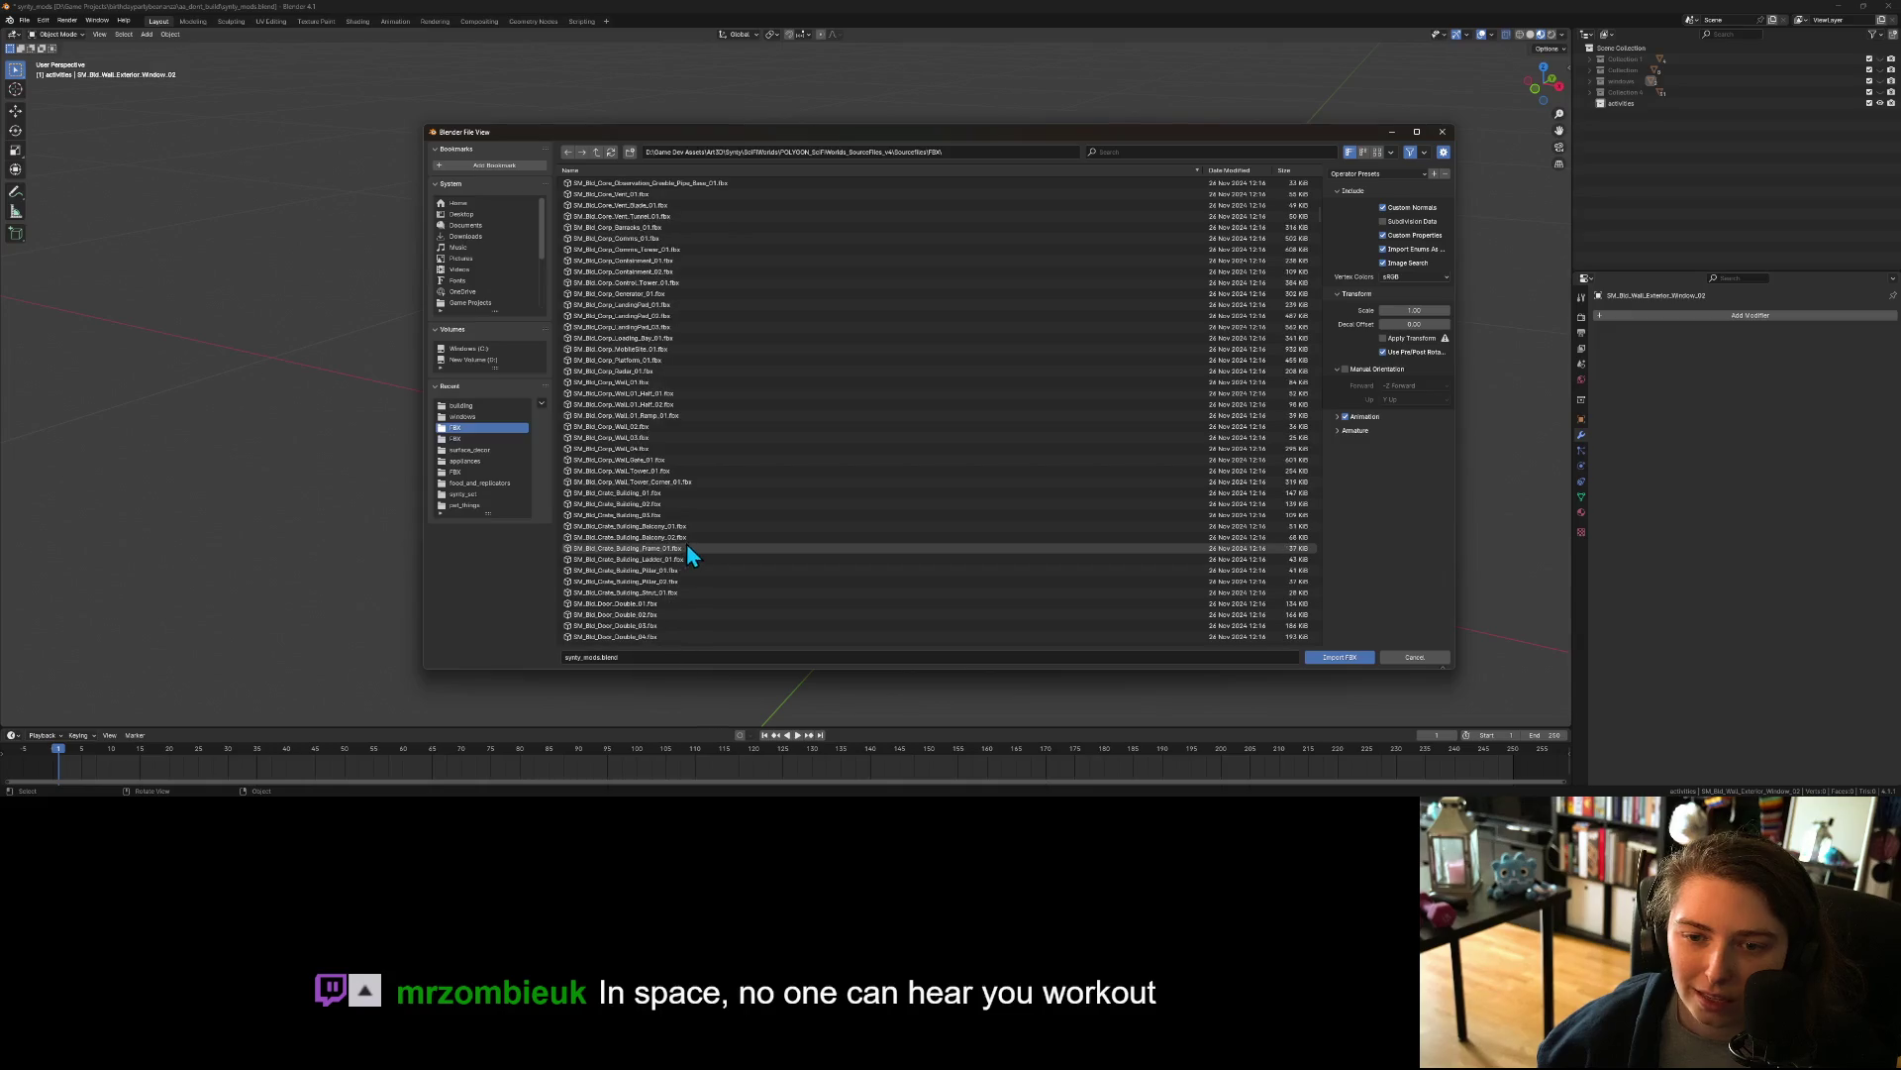
scroll(661, 426, "down", 4)
scroll(665, 461, "down", 5)
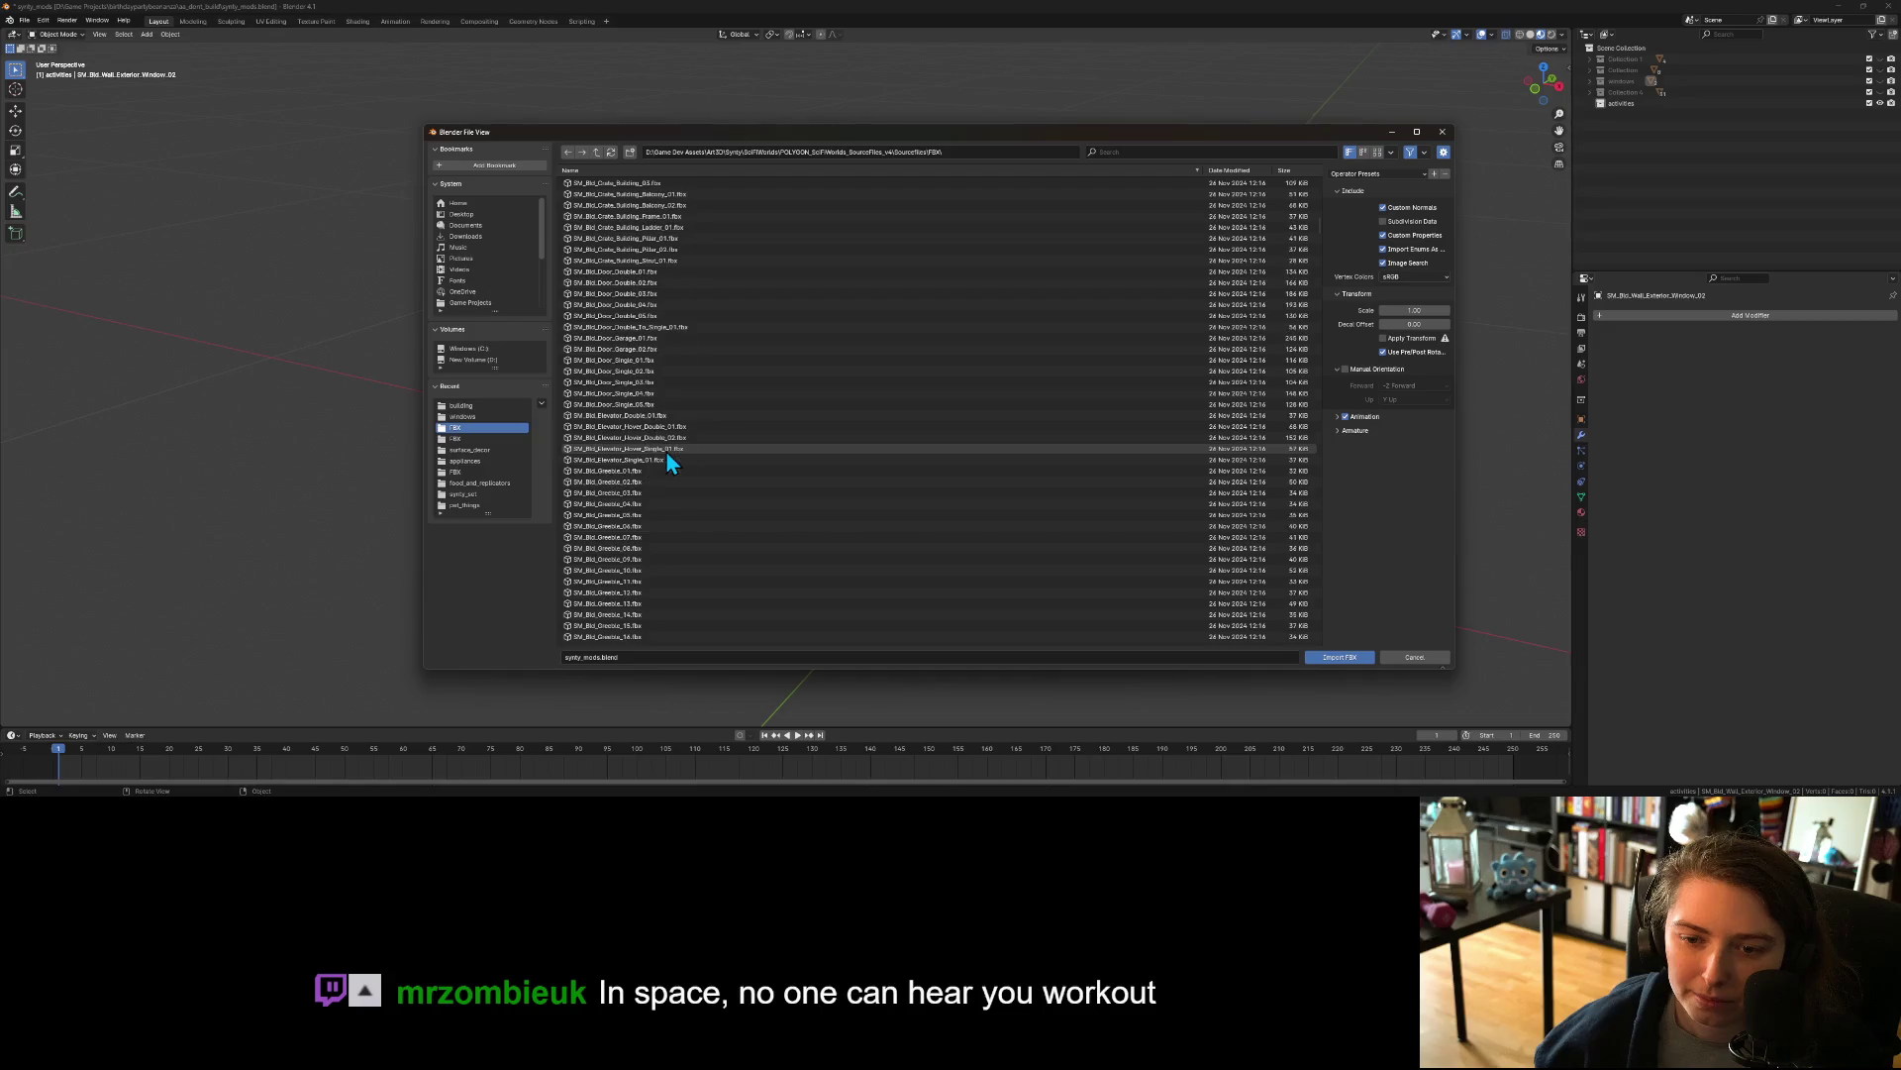
scroll(665, 454, "down", 1)
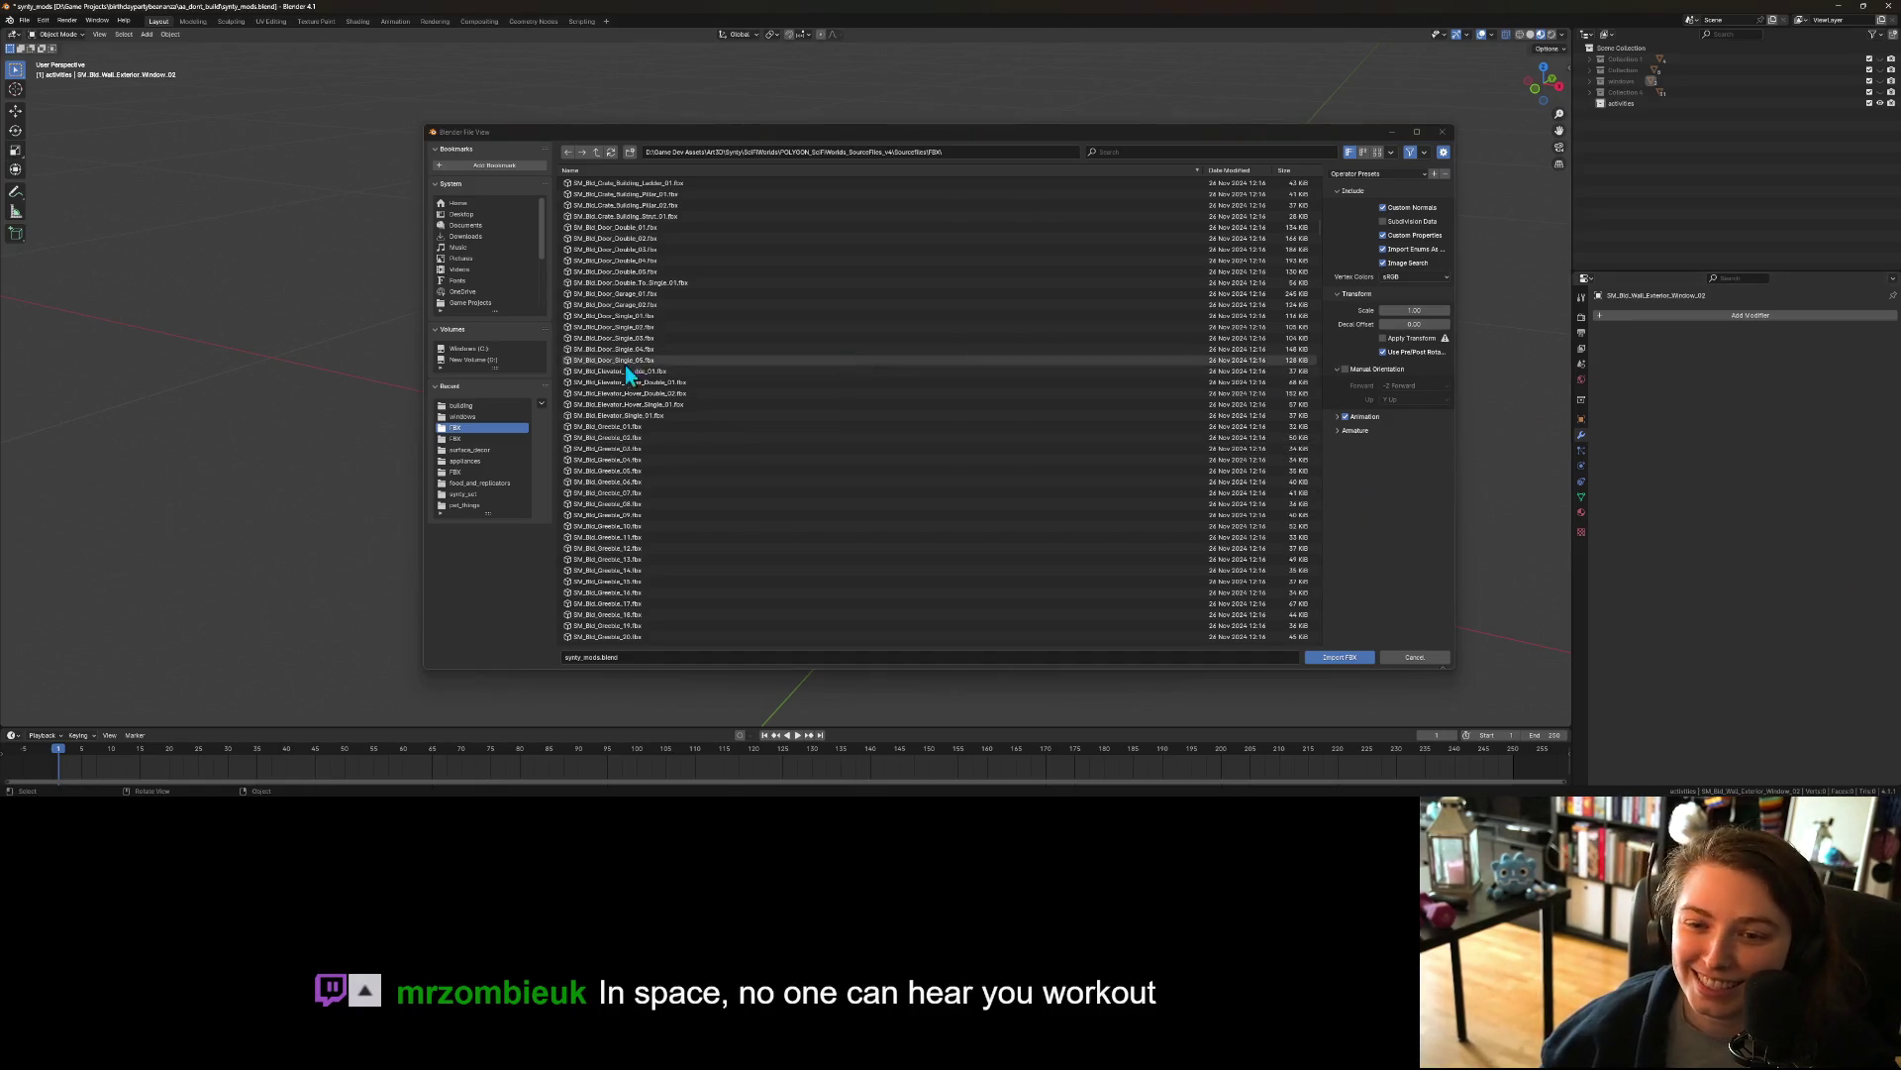
scroll(648, 454, "down", 1)
scroll(663, 525, "down", 10)
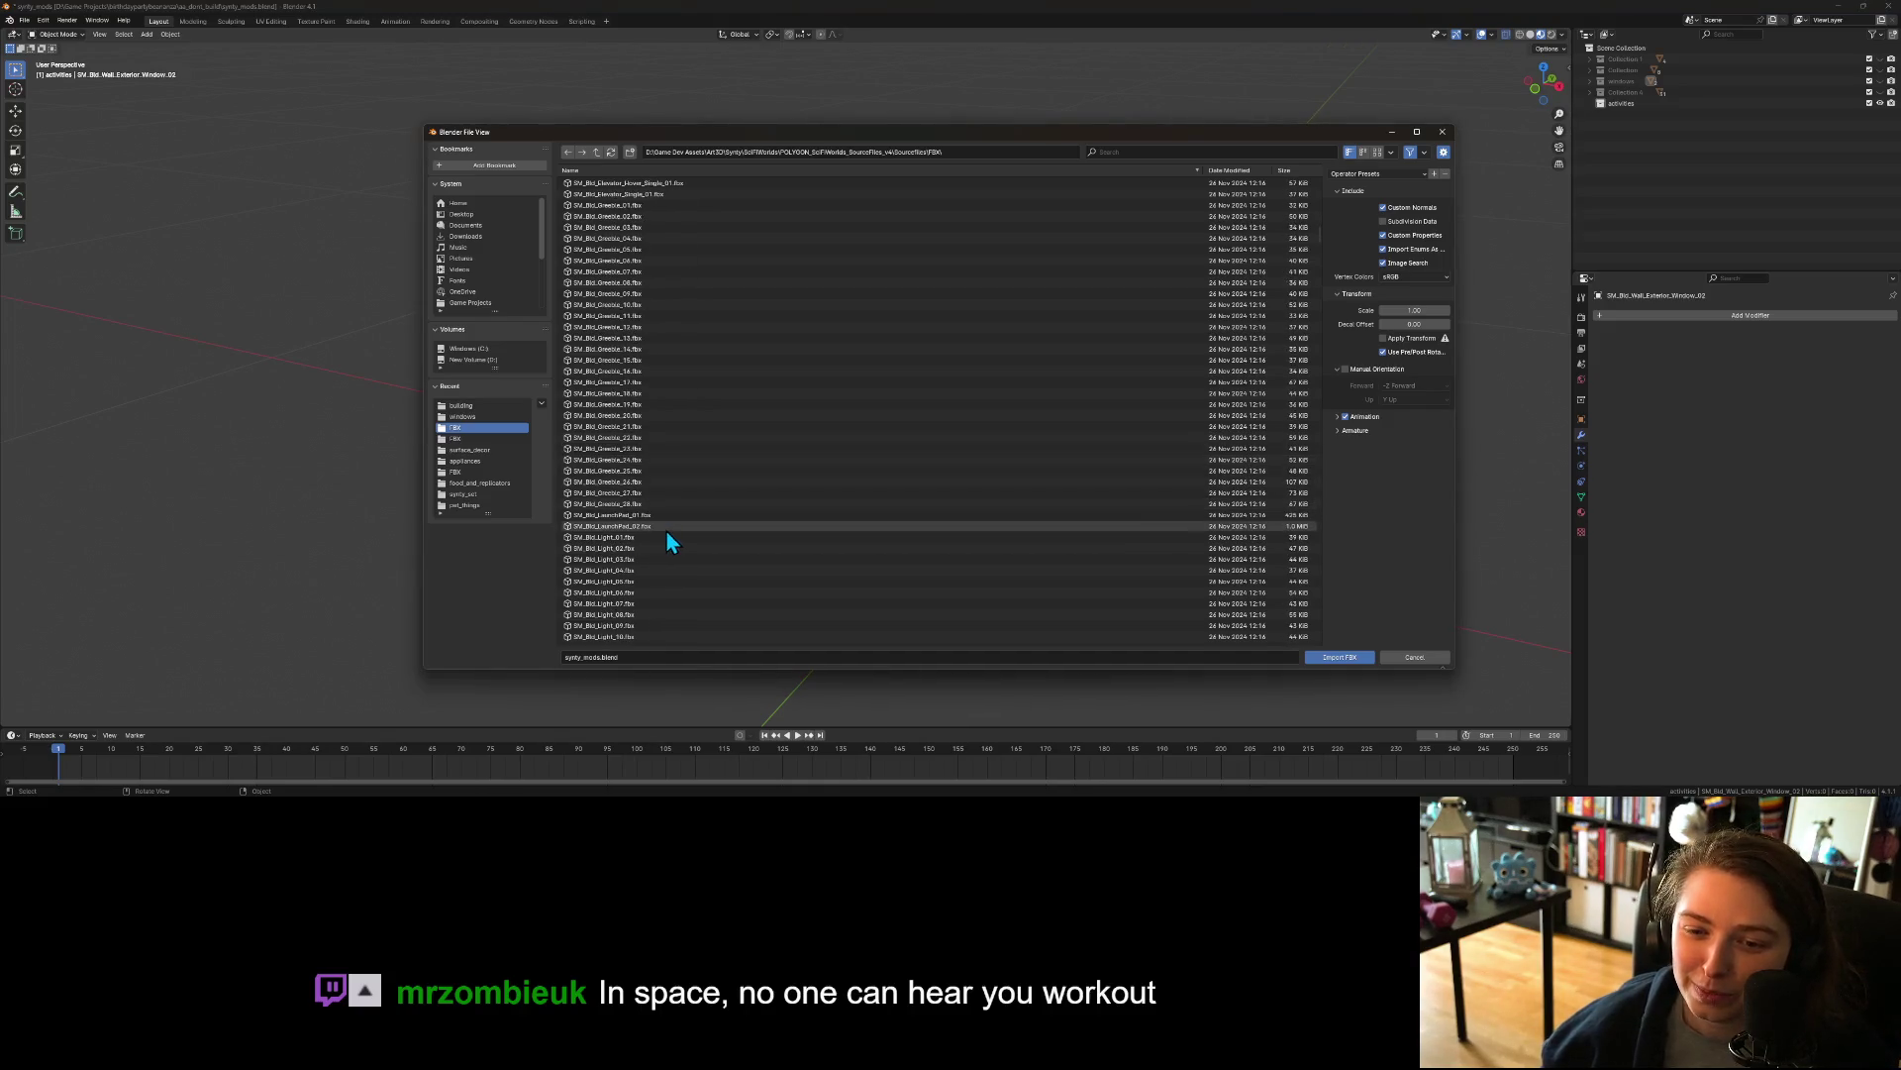
scroll(661, 525, "down", 4)
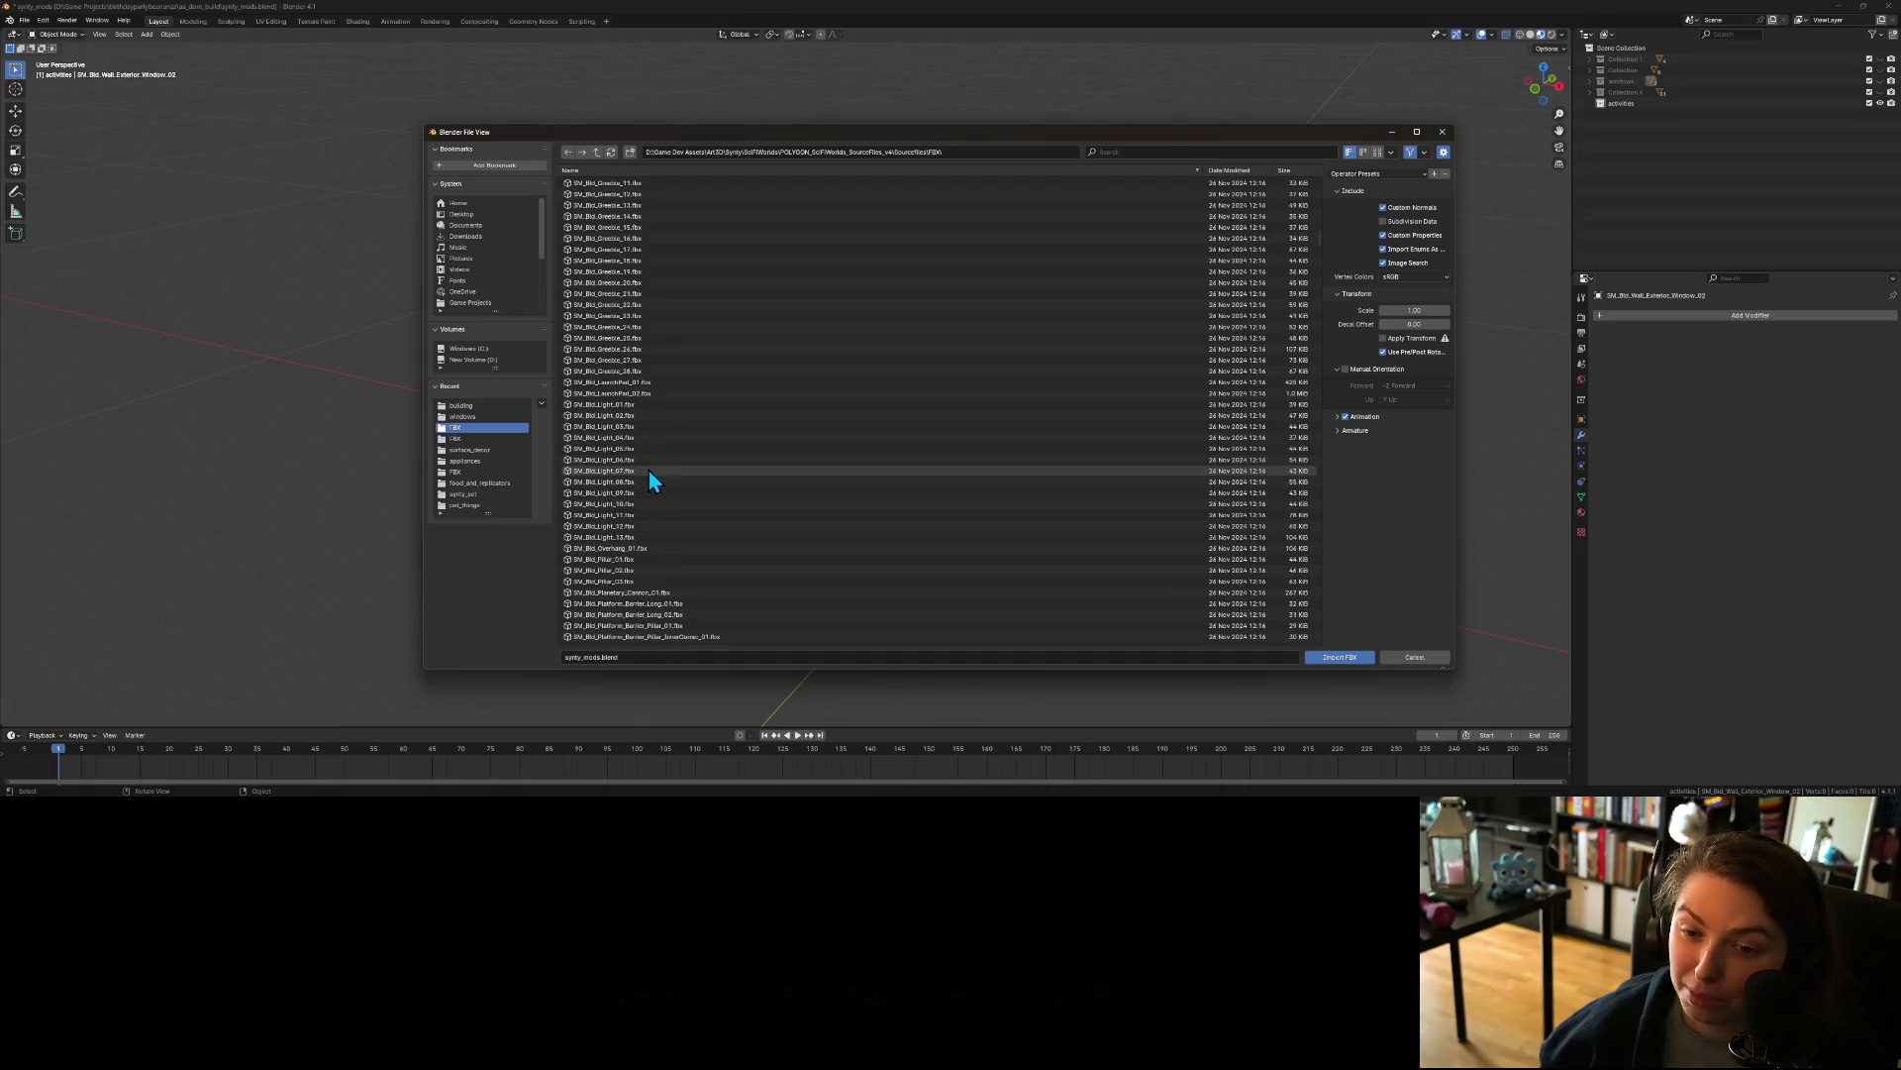
scroll(650, 482, "down", 3)
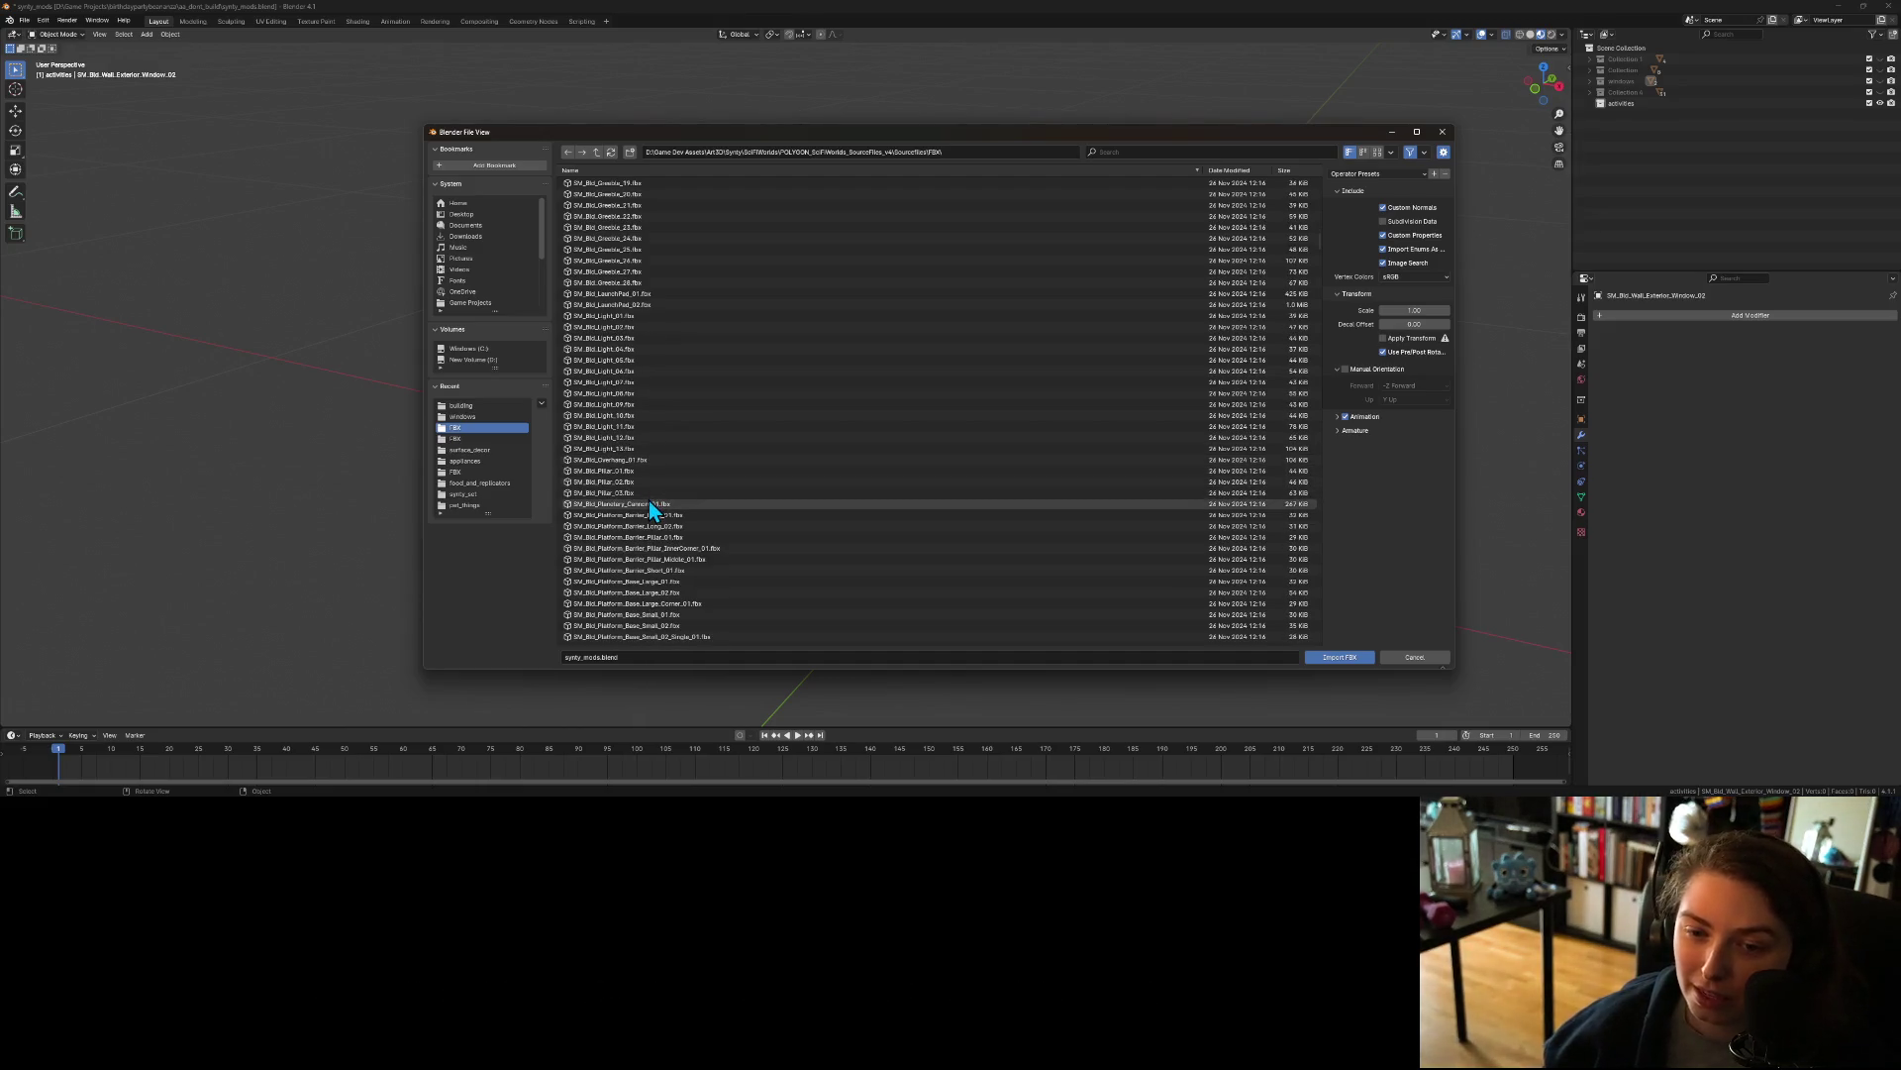
scroll(683, 520, "down", 3)
scroll(696, 532, "down", 6)
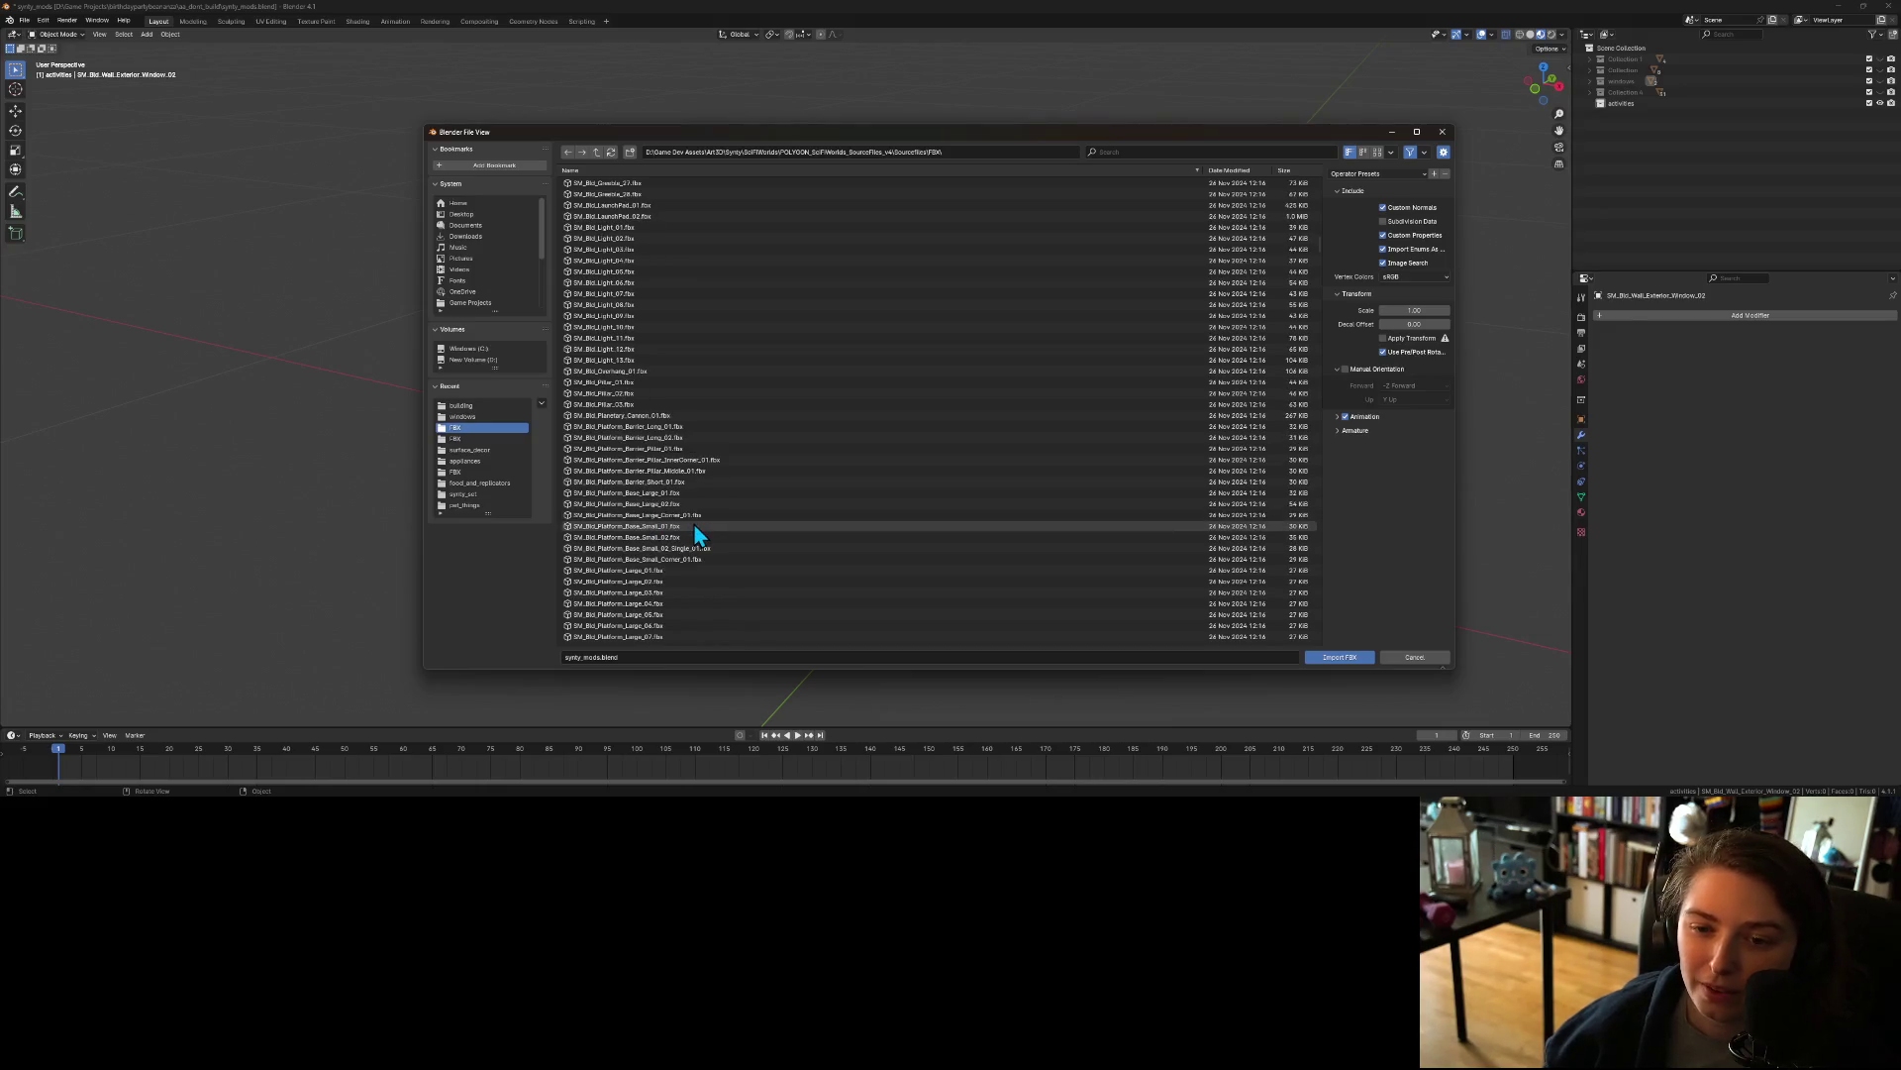
scroll(703, 507, "down", 8)
scroll(705, 515, "down", 4)
scroll(704, 513, "down", 5)
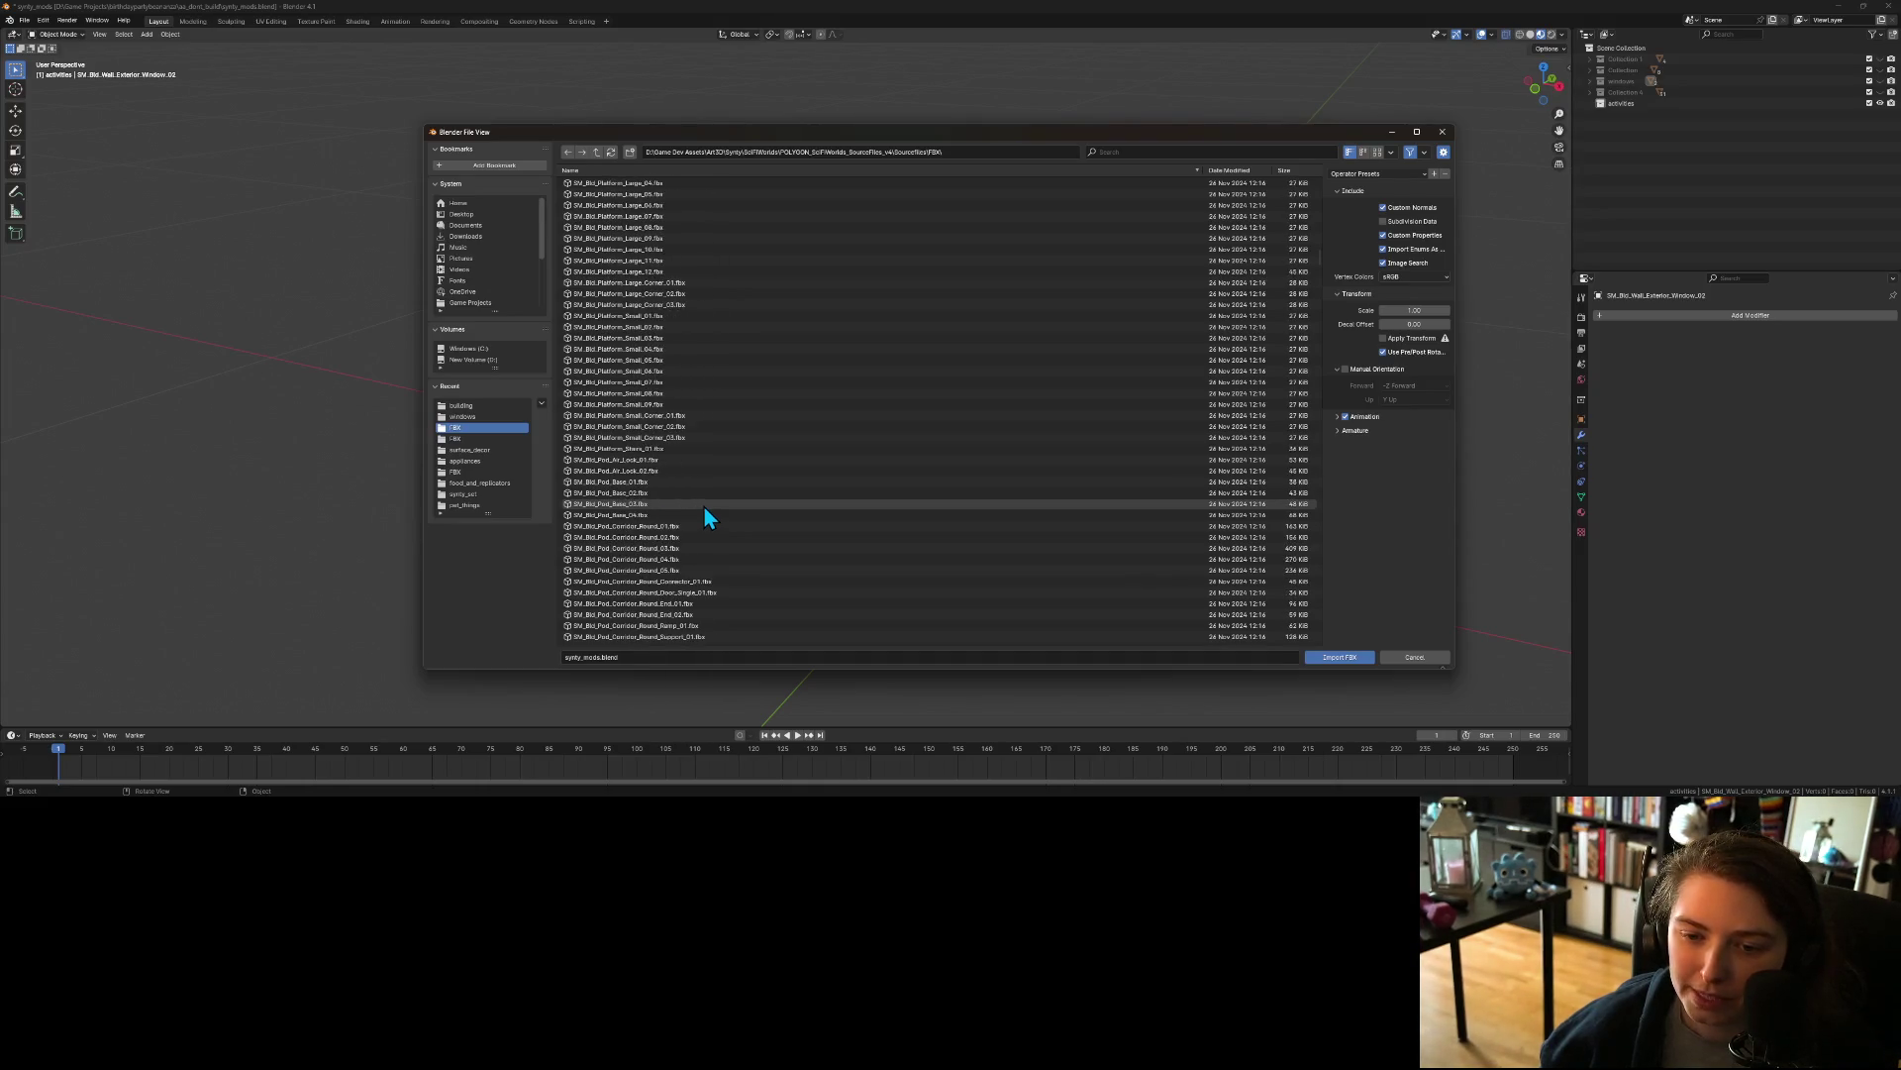
scroll(668, 483, "down", 11)
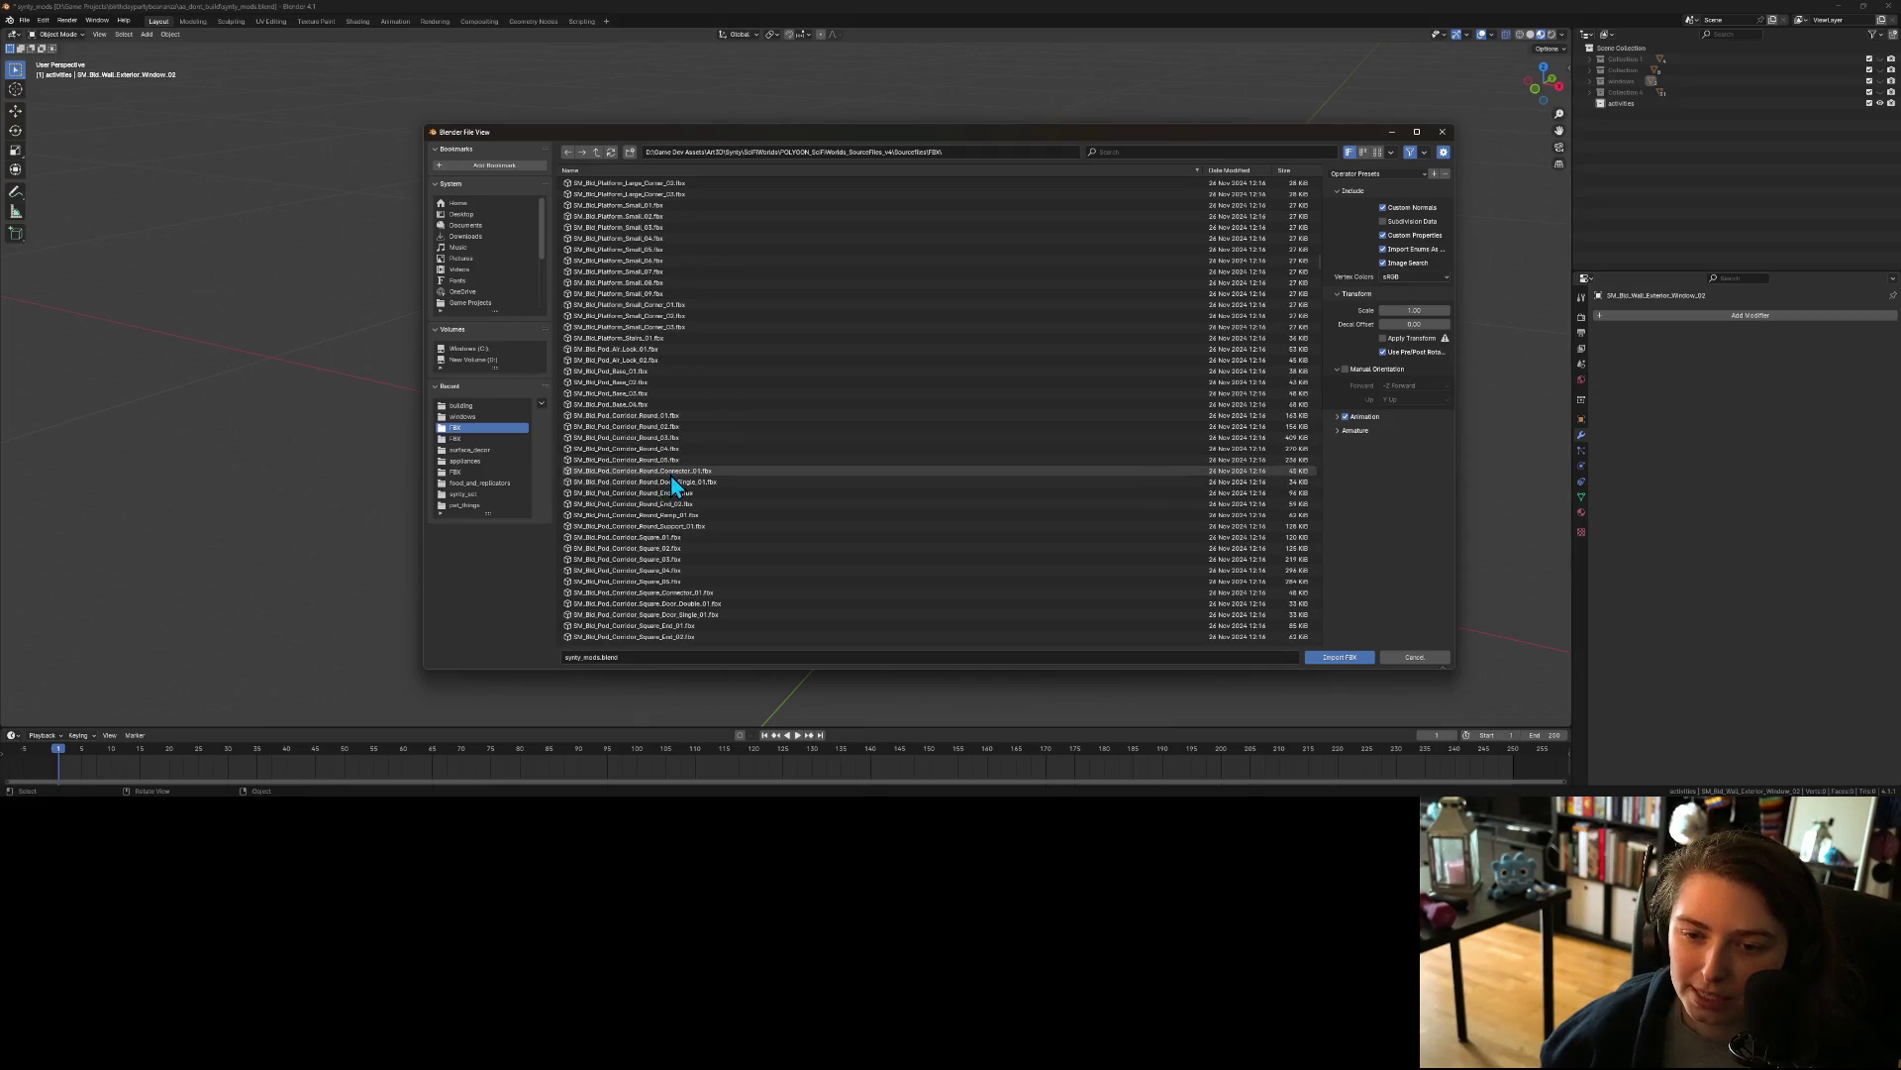
scroll(672, 478, "down", 17)
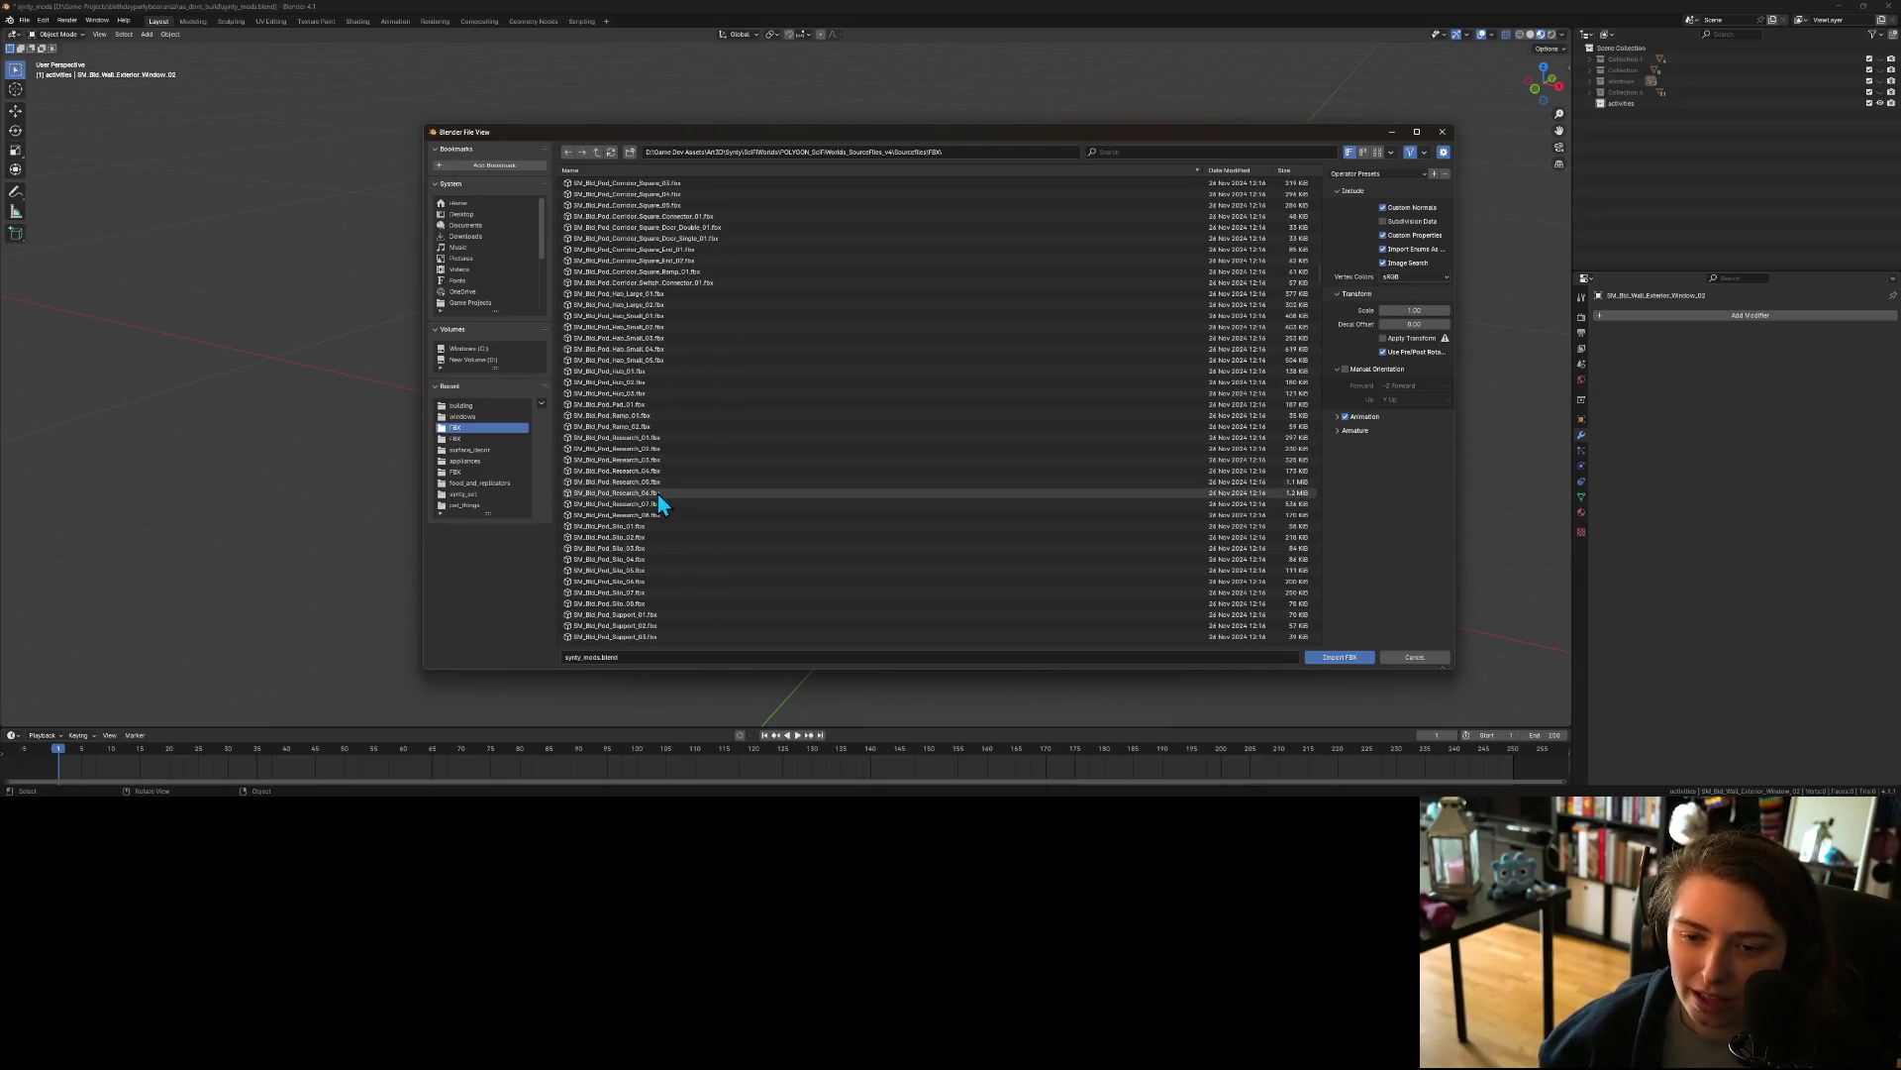
scroll(662, 507, "up", 1)
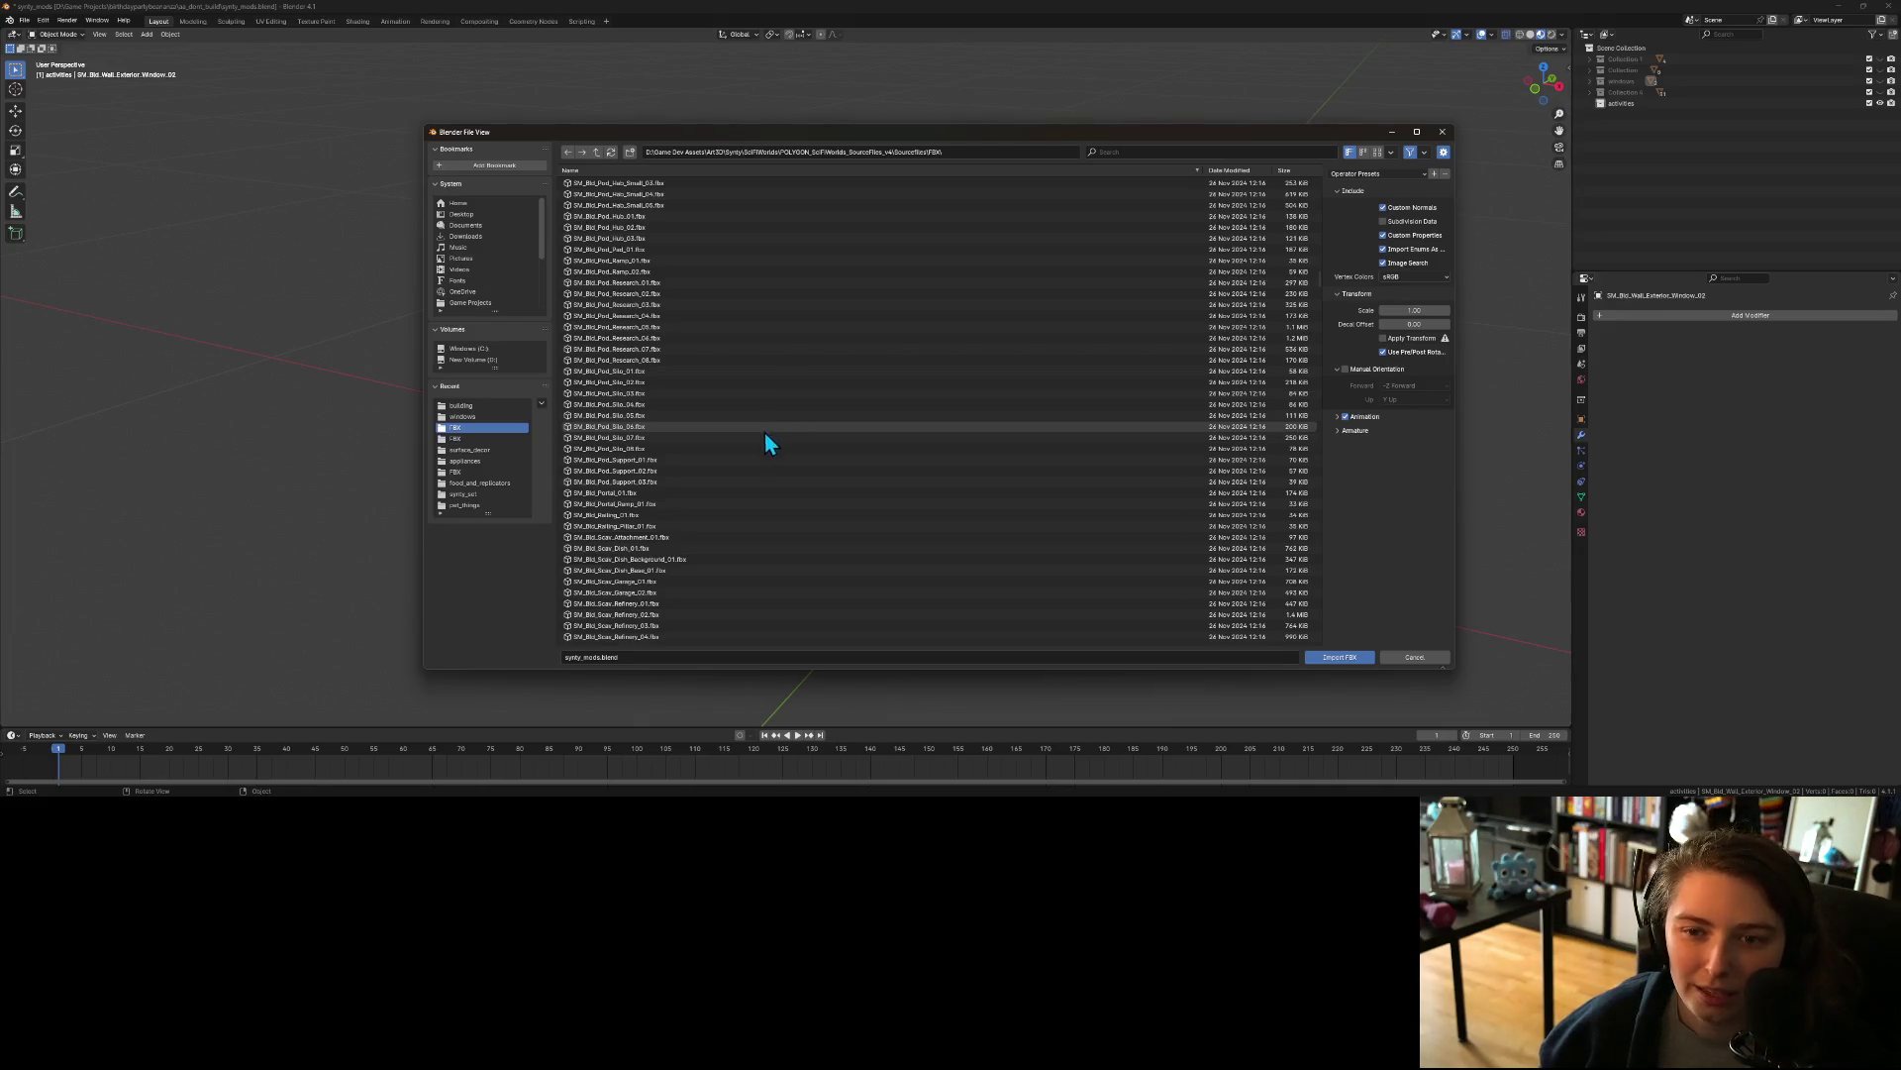
scroll(759, 436, "down", 7)
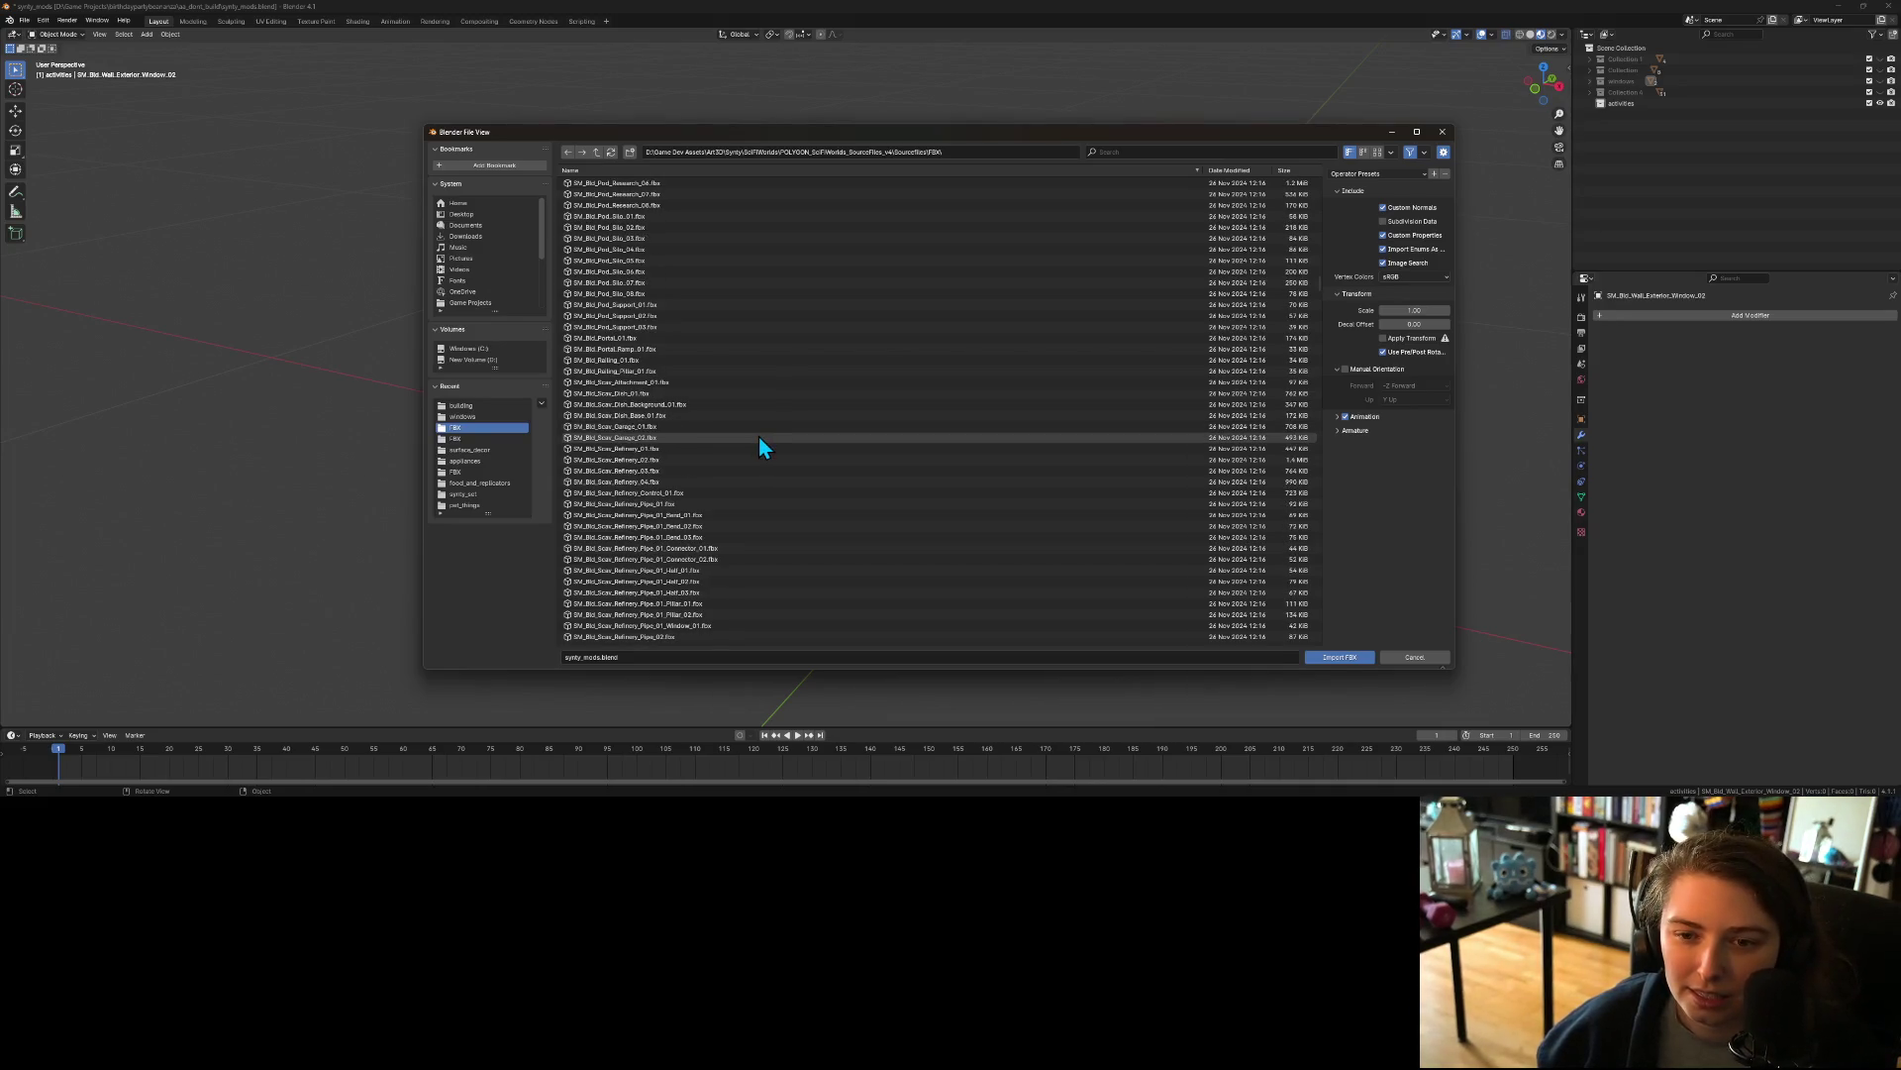
scroll(758, 446, "down", 1)
scroll(691, 346, "down", 1)
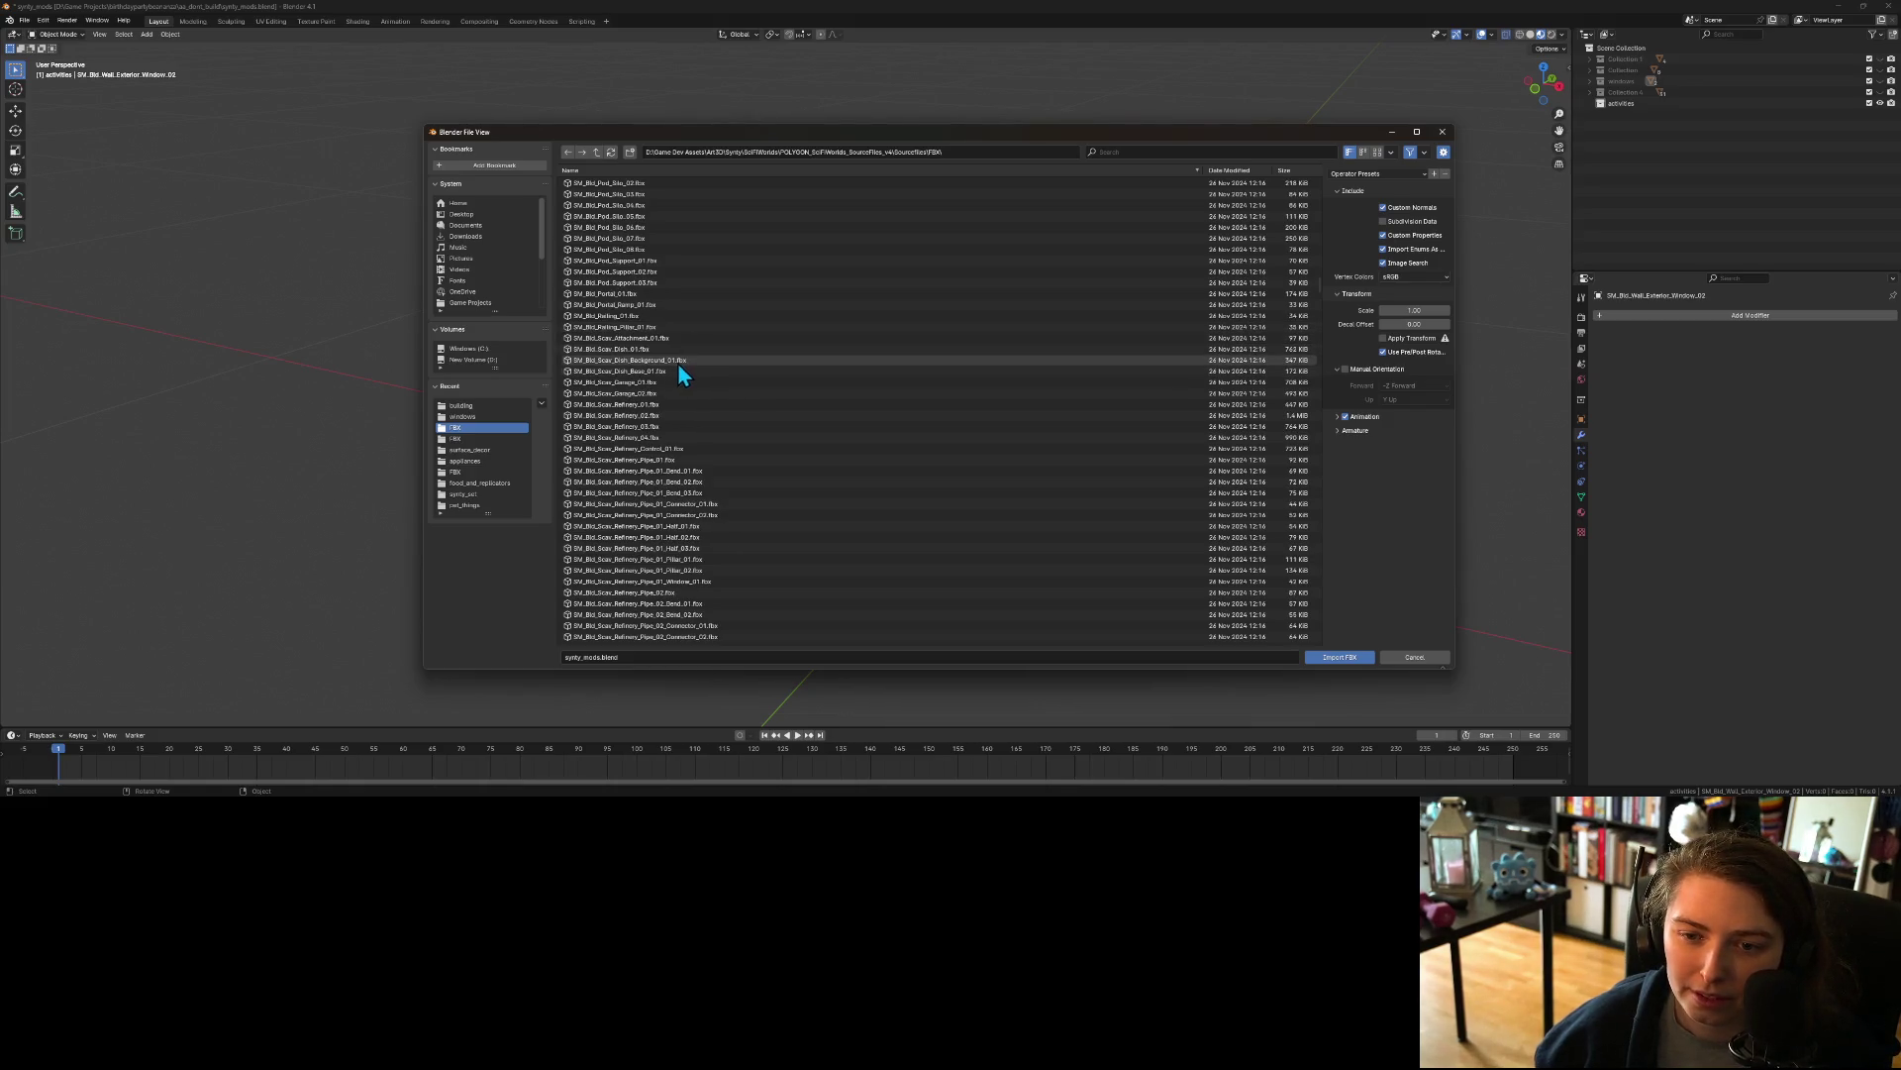
scroll(674, 374, "down", 4)
scroll(672, 376, "down", 10)
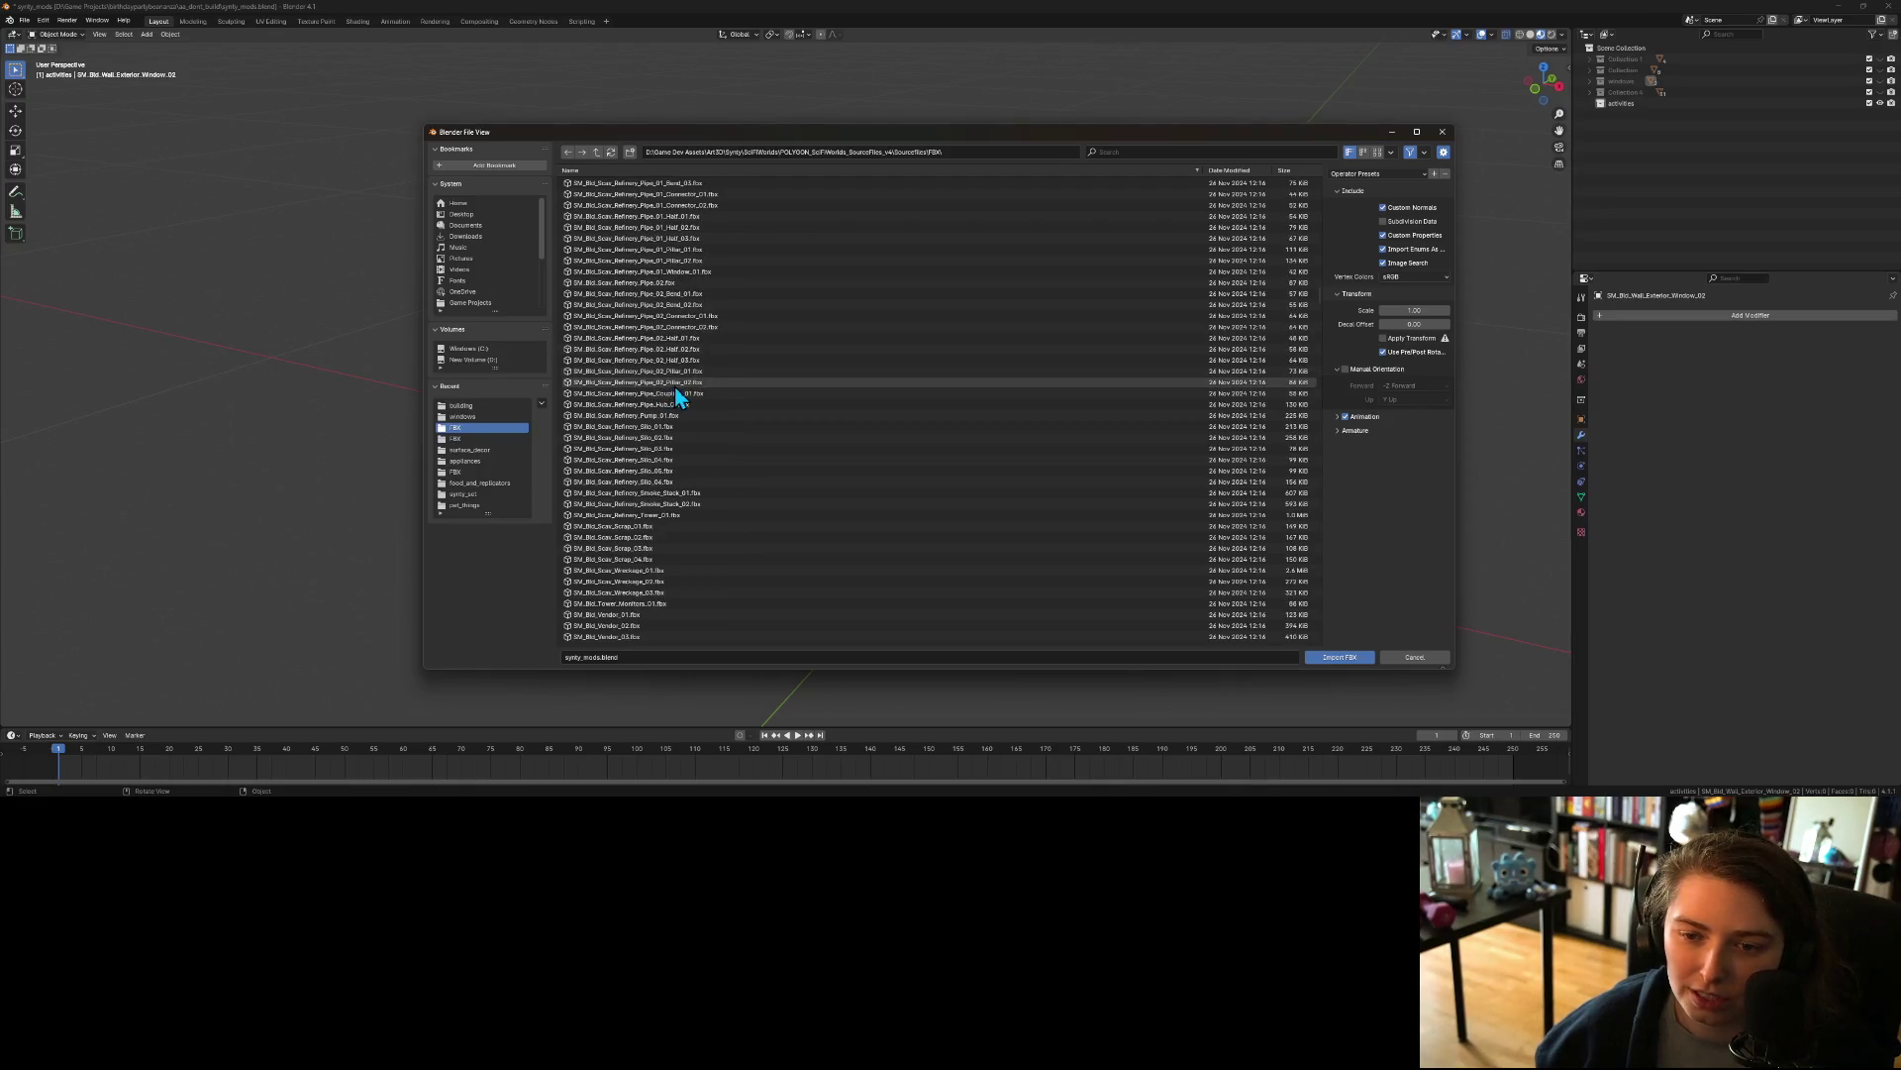
scroll(675, 394, "down", 9)
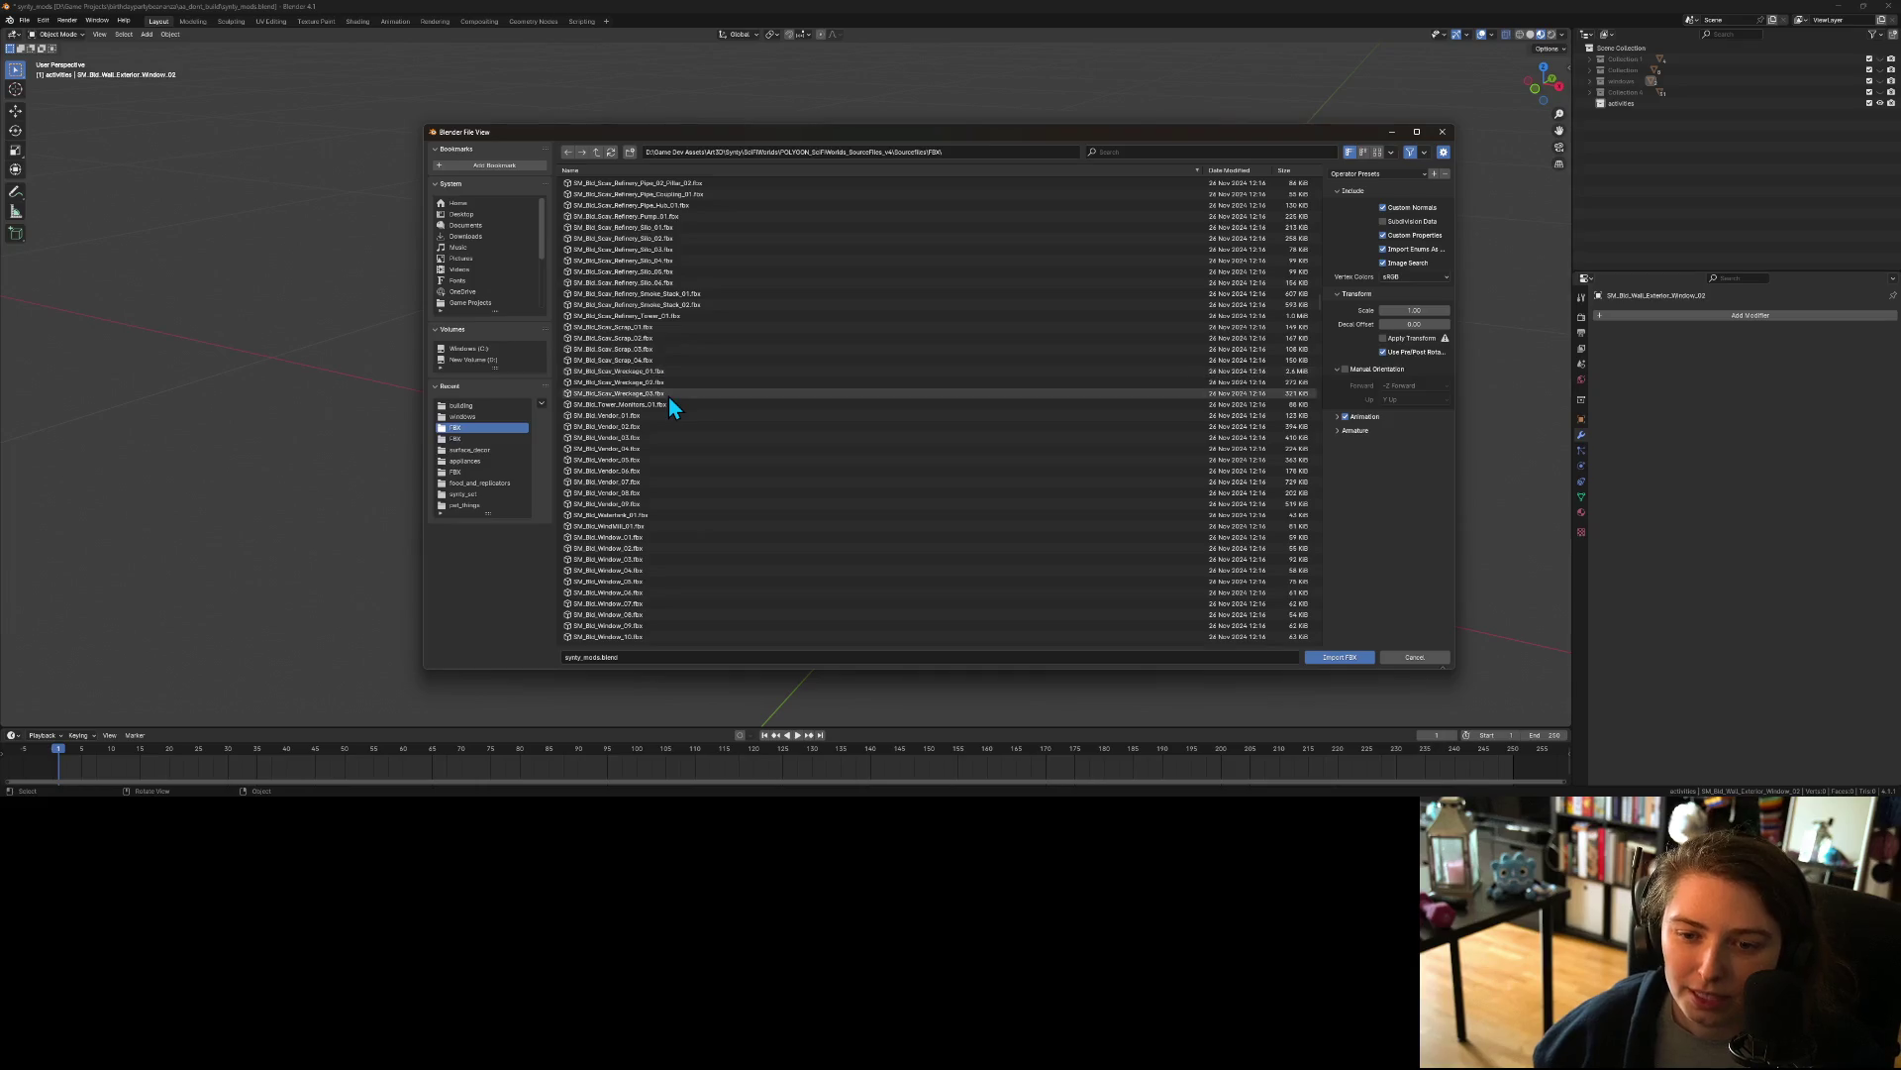
scroll(661, 392, "down", 2)
scroll(656, 394, "down", 12)
scroll(656, 376, "down", 4)
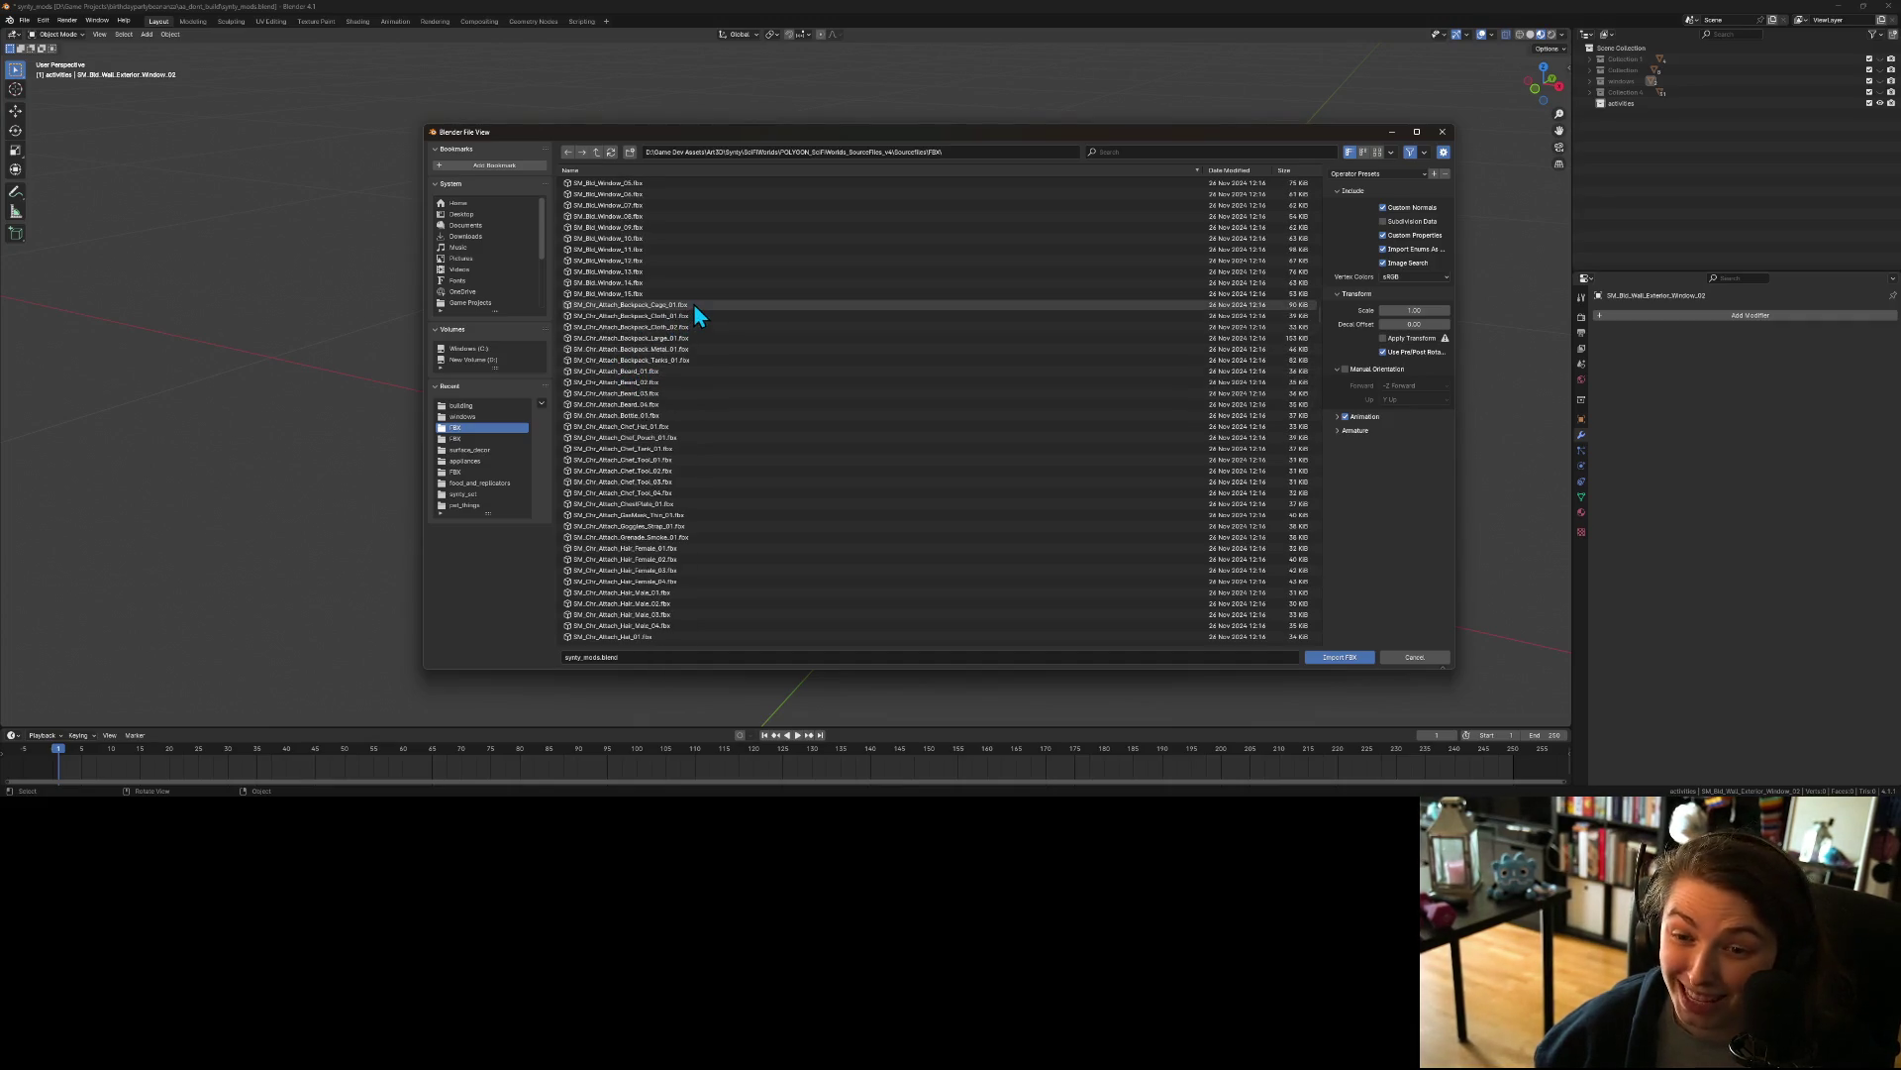
scroll(691, 319, "down", 5)
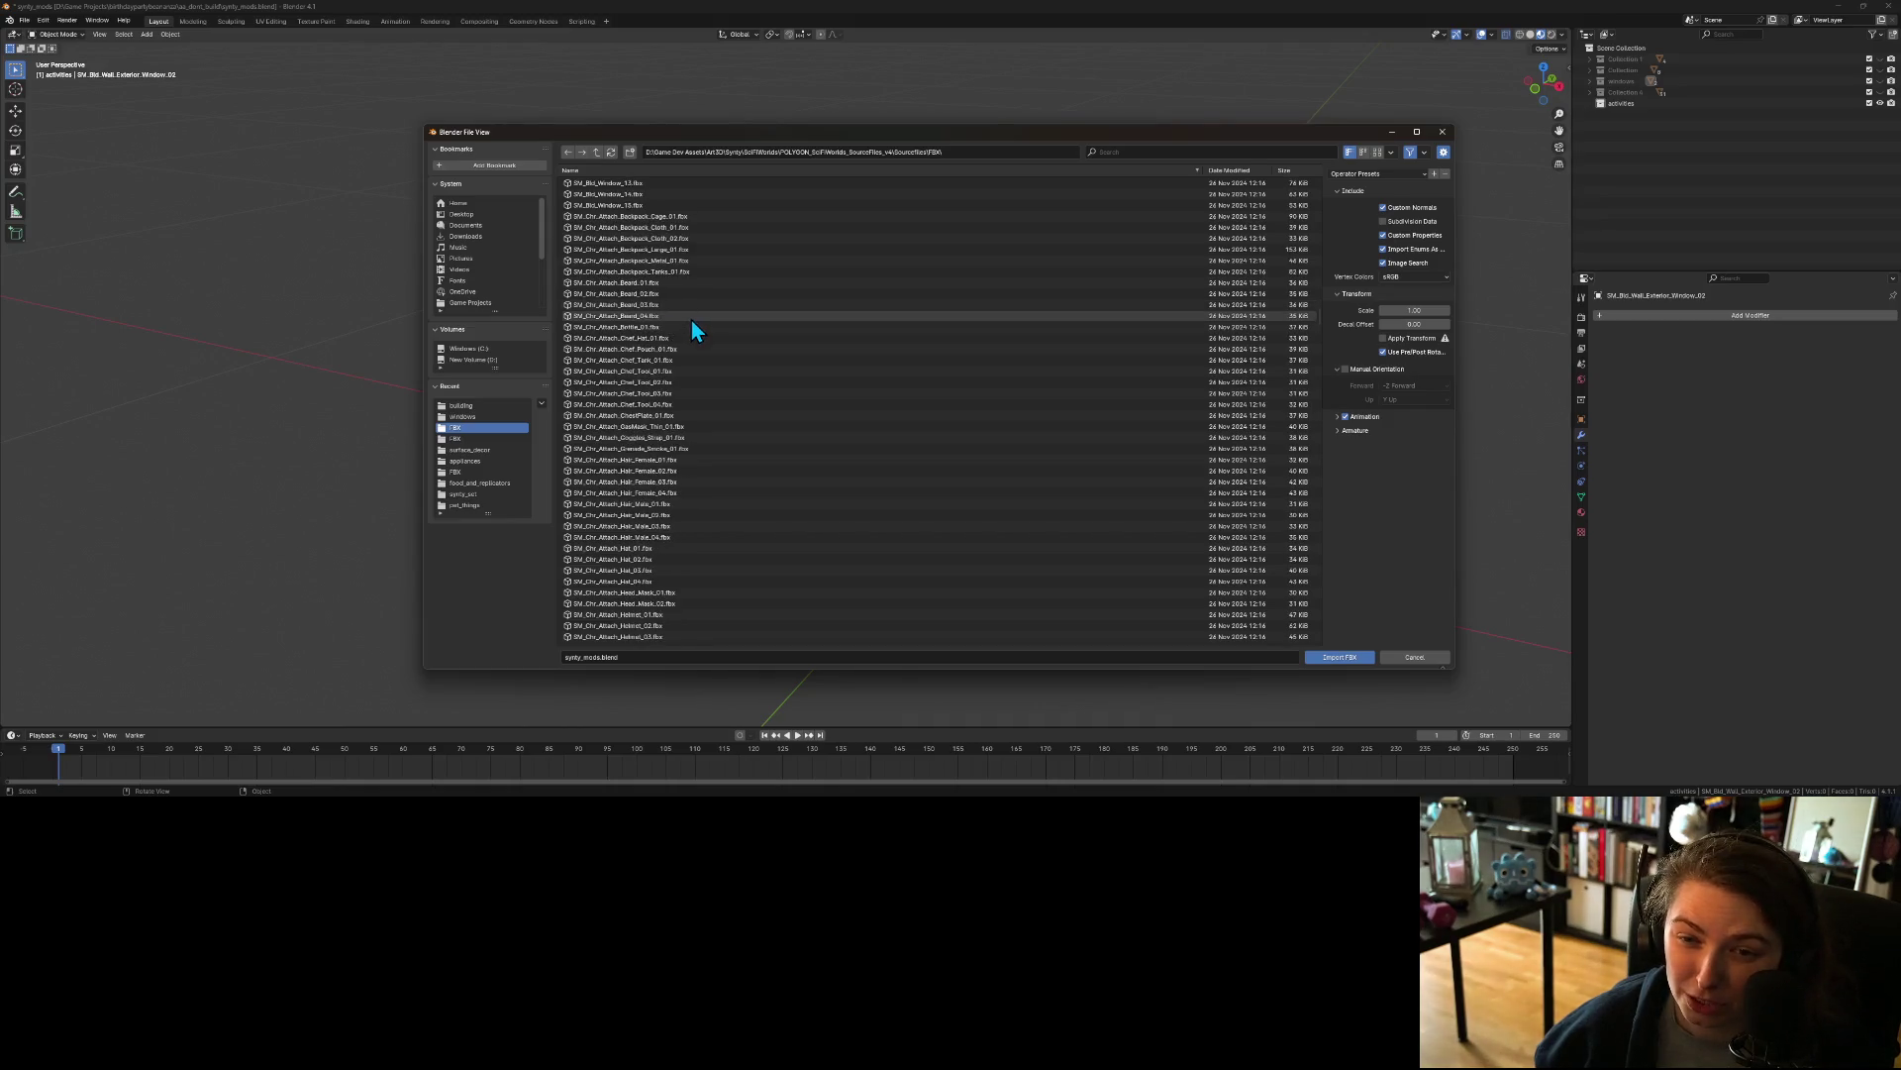
scroll(690, 345, "down", 1)
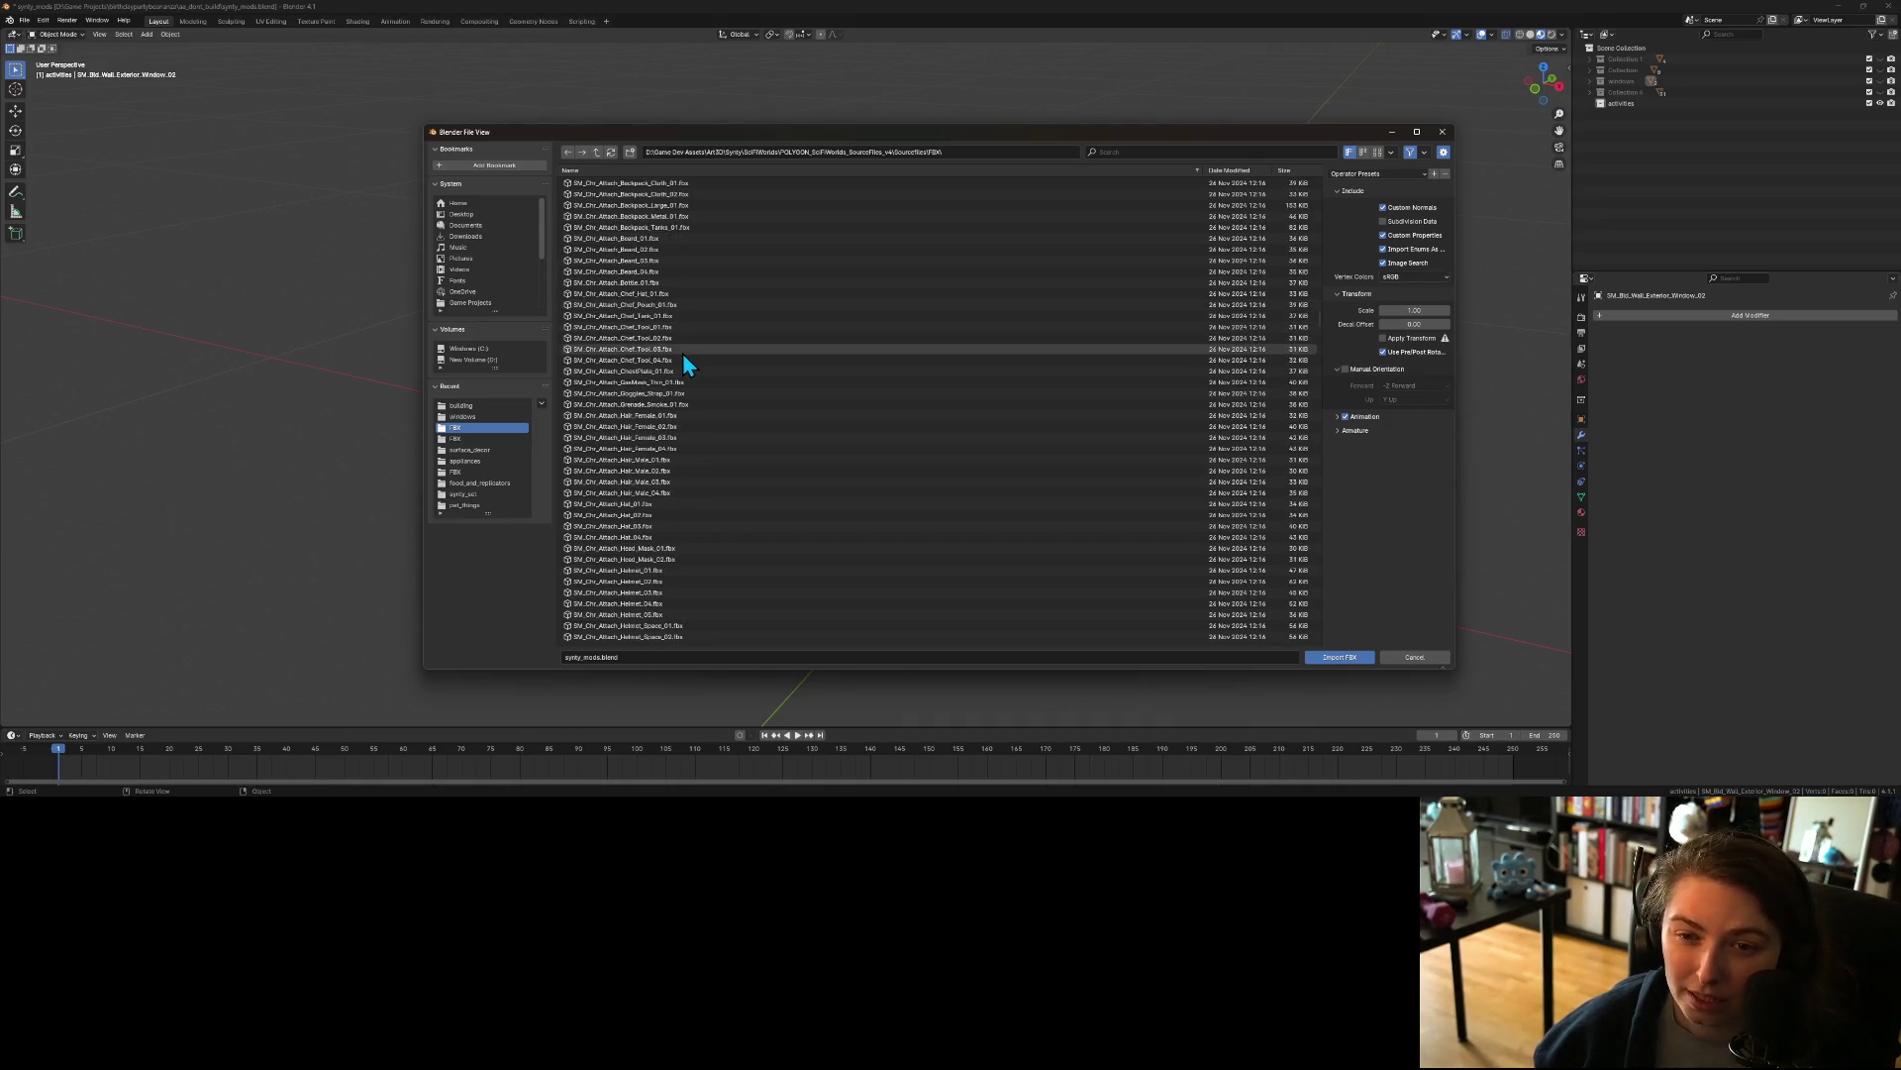
scroll(691, 315, "down", 3)
scroll(696, 341, "down", 3)
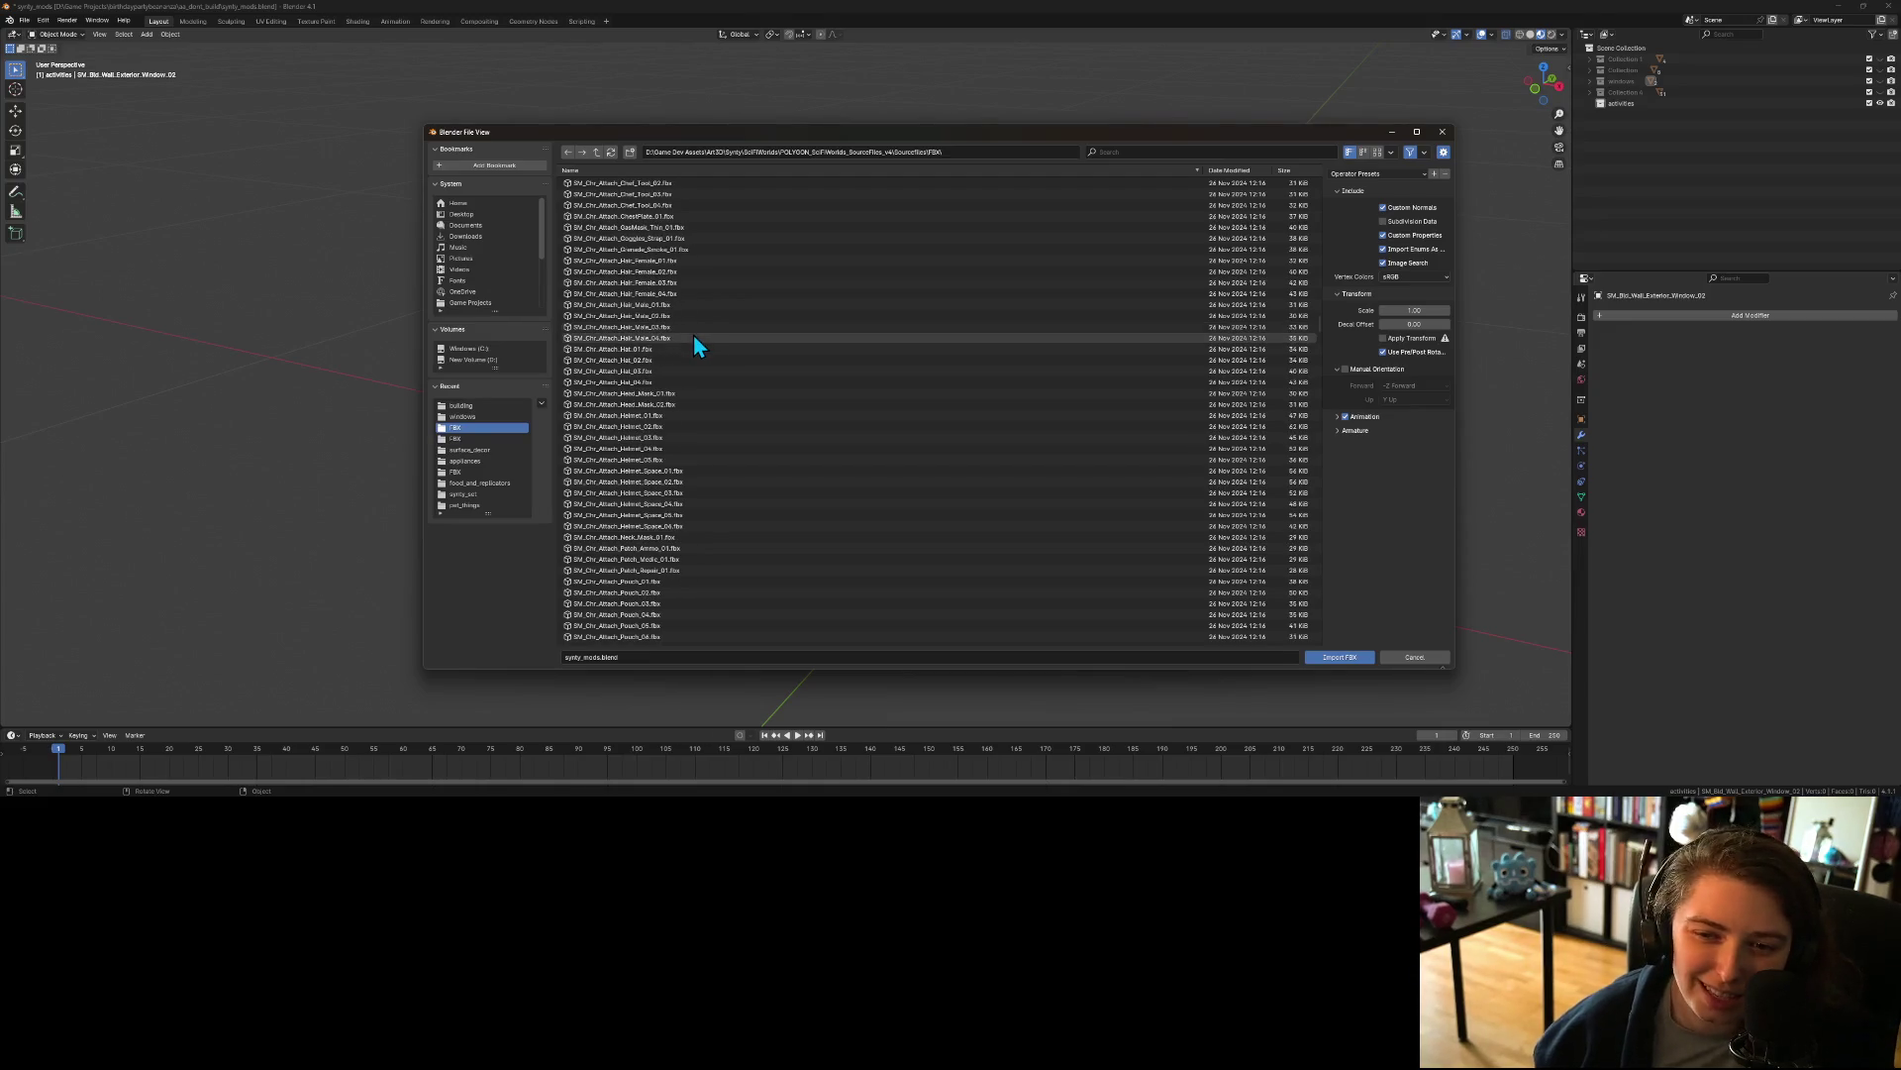
scroll(693, 337, "down", 6)
scroll(688, 356, "down", 2)
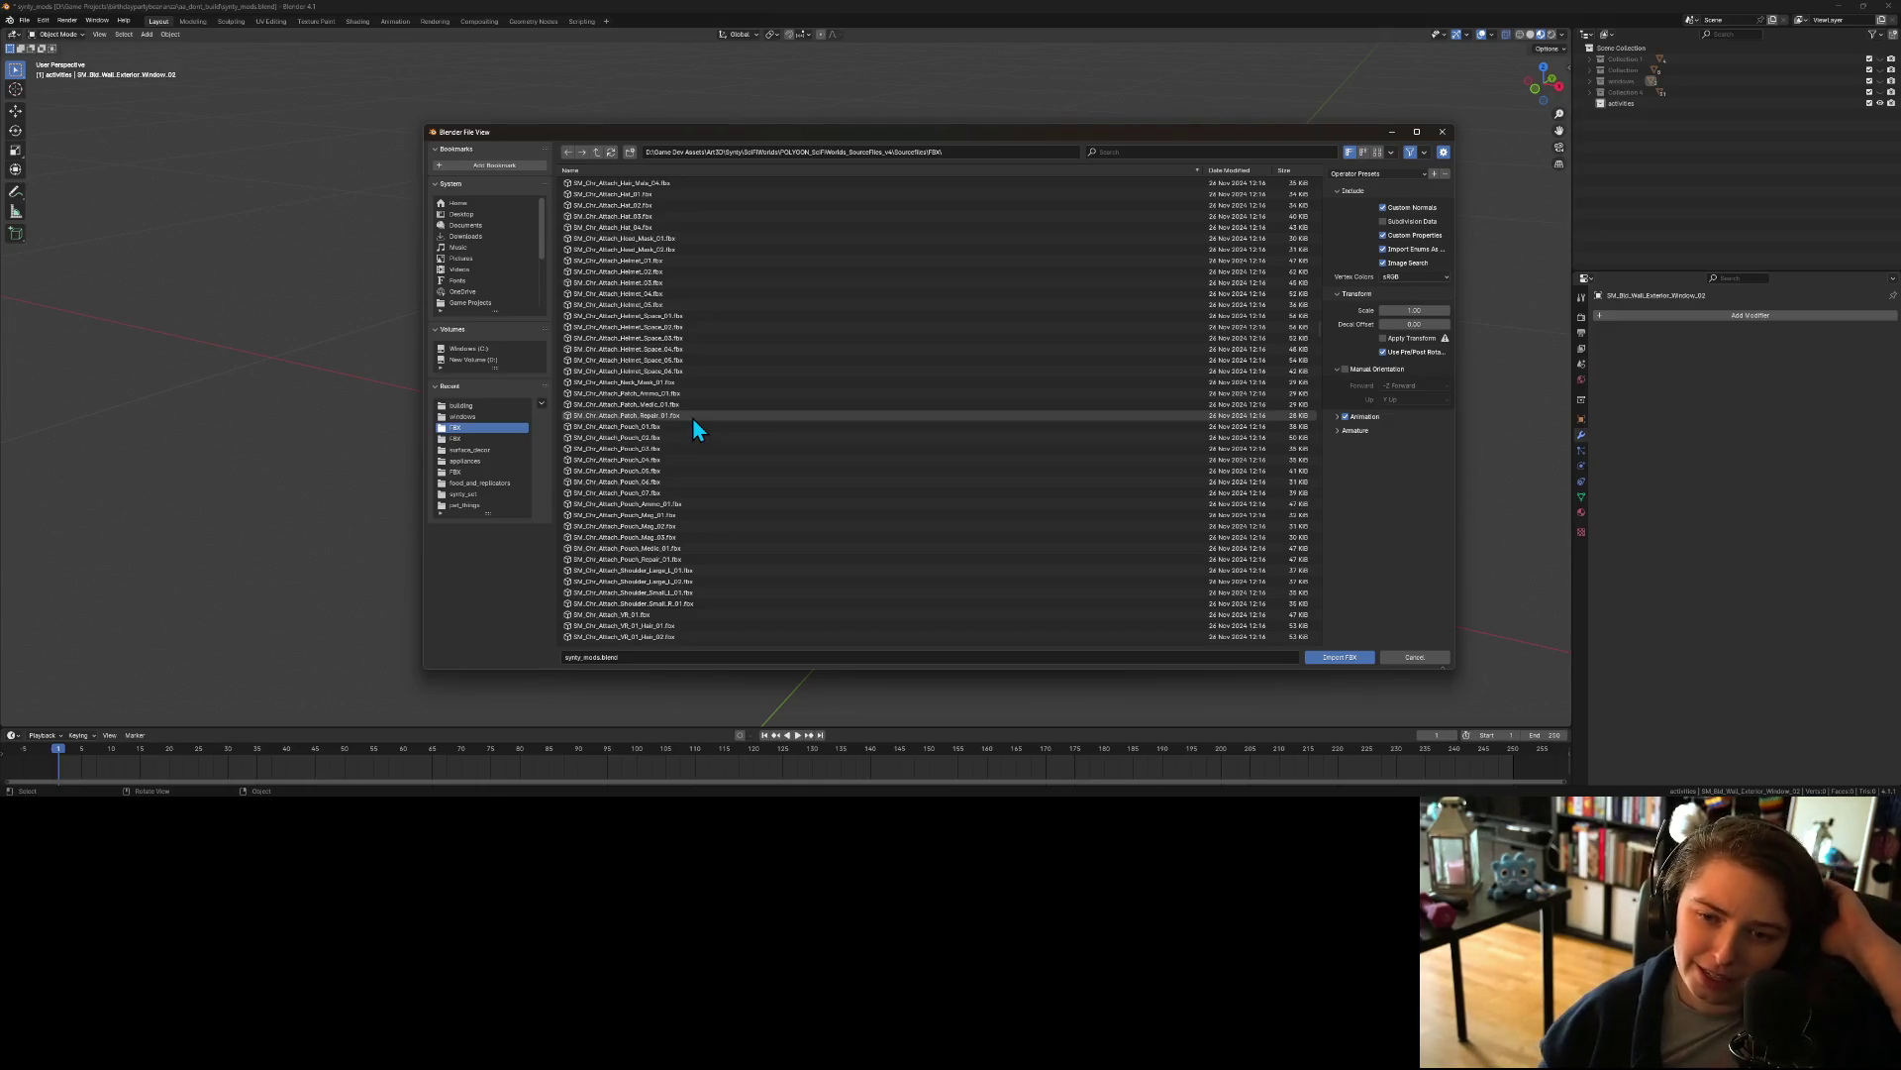
scroll(693, 418, "down", 4)
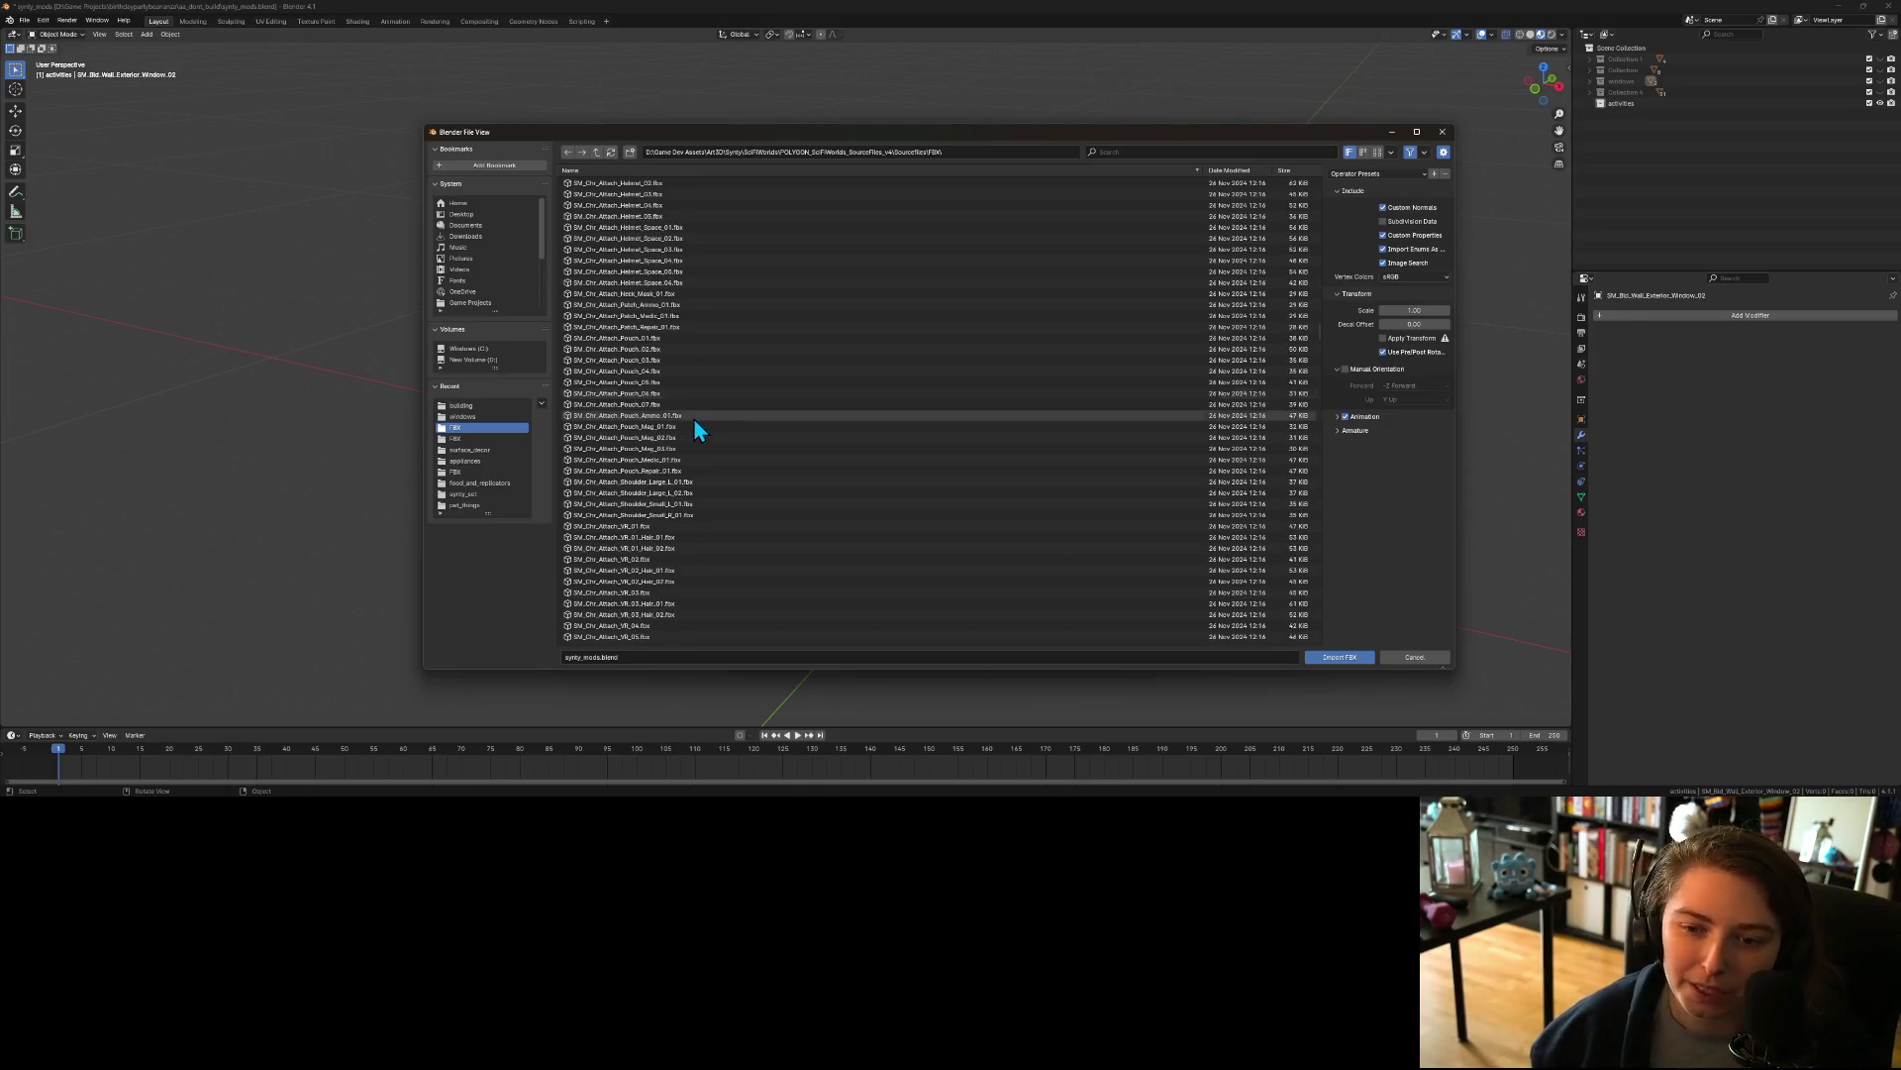
scroll(649, 503, "down", 4)
scroll(652, 503, "down", 1)
scroll(656, 511, "down", 4)
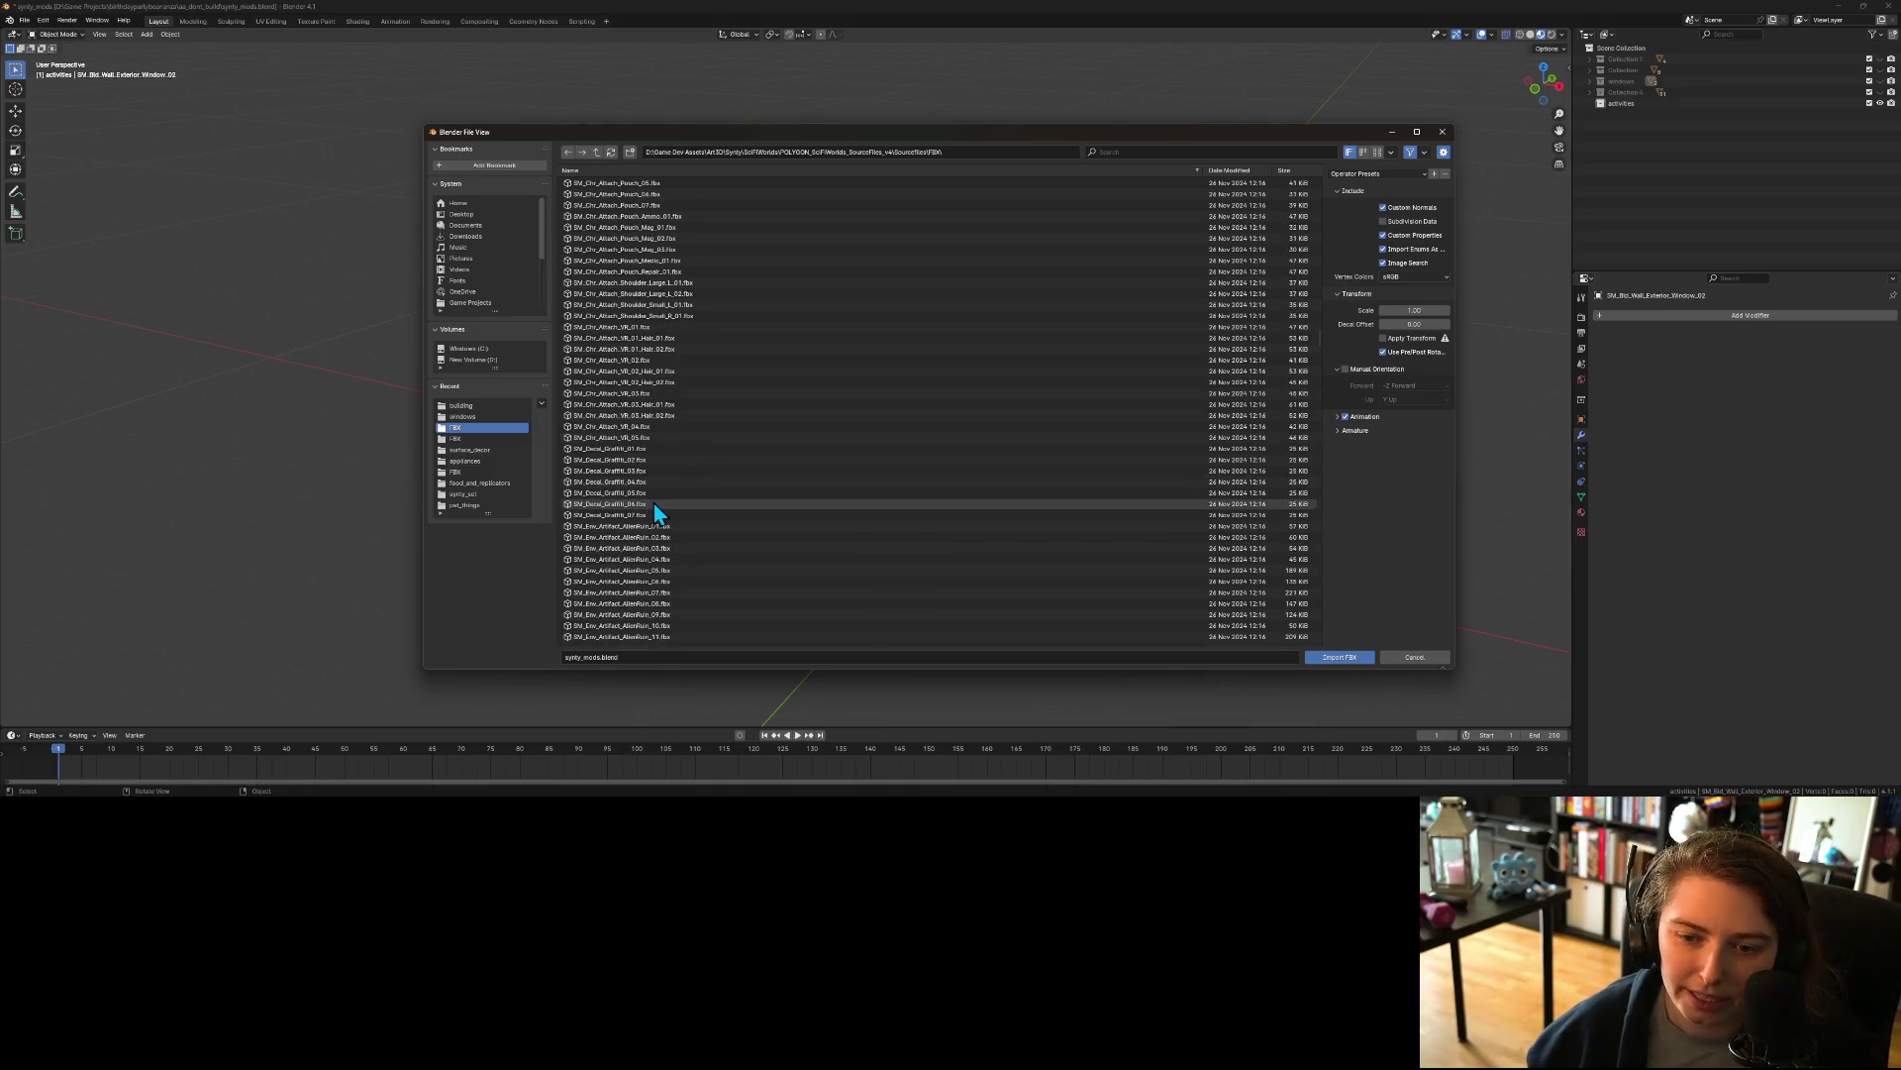
scroll(655, 511, "down", 3)
scroll(655, 511, "down", 5)
scroll(655, 511, "down", 4)
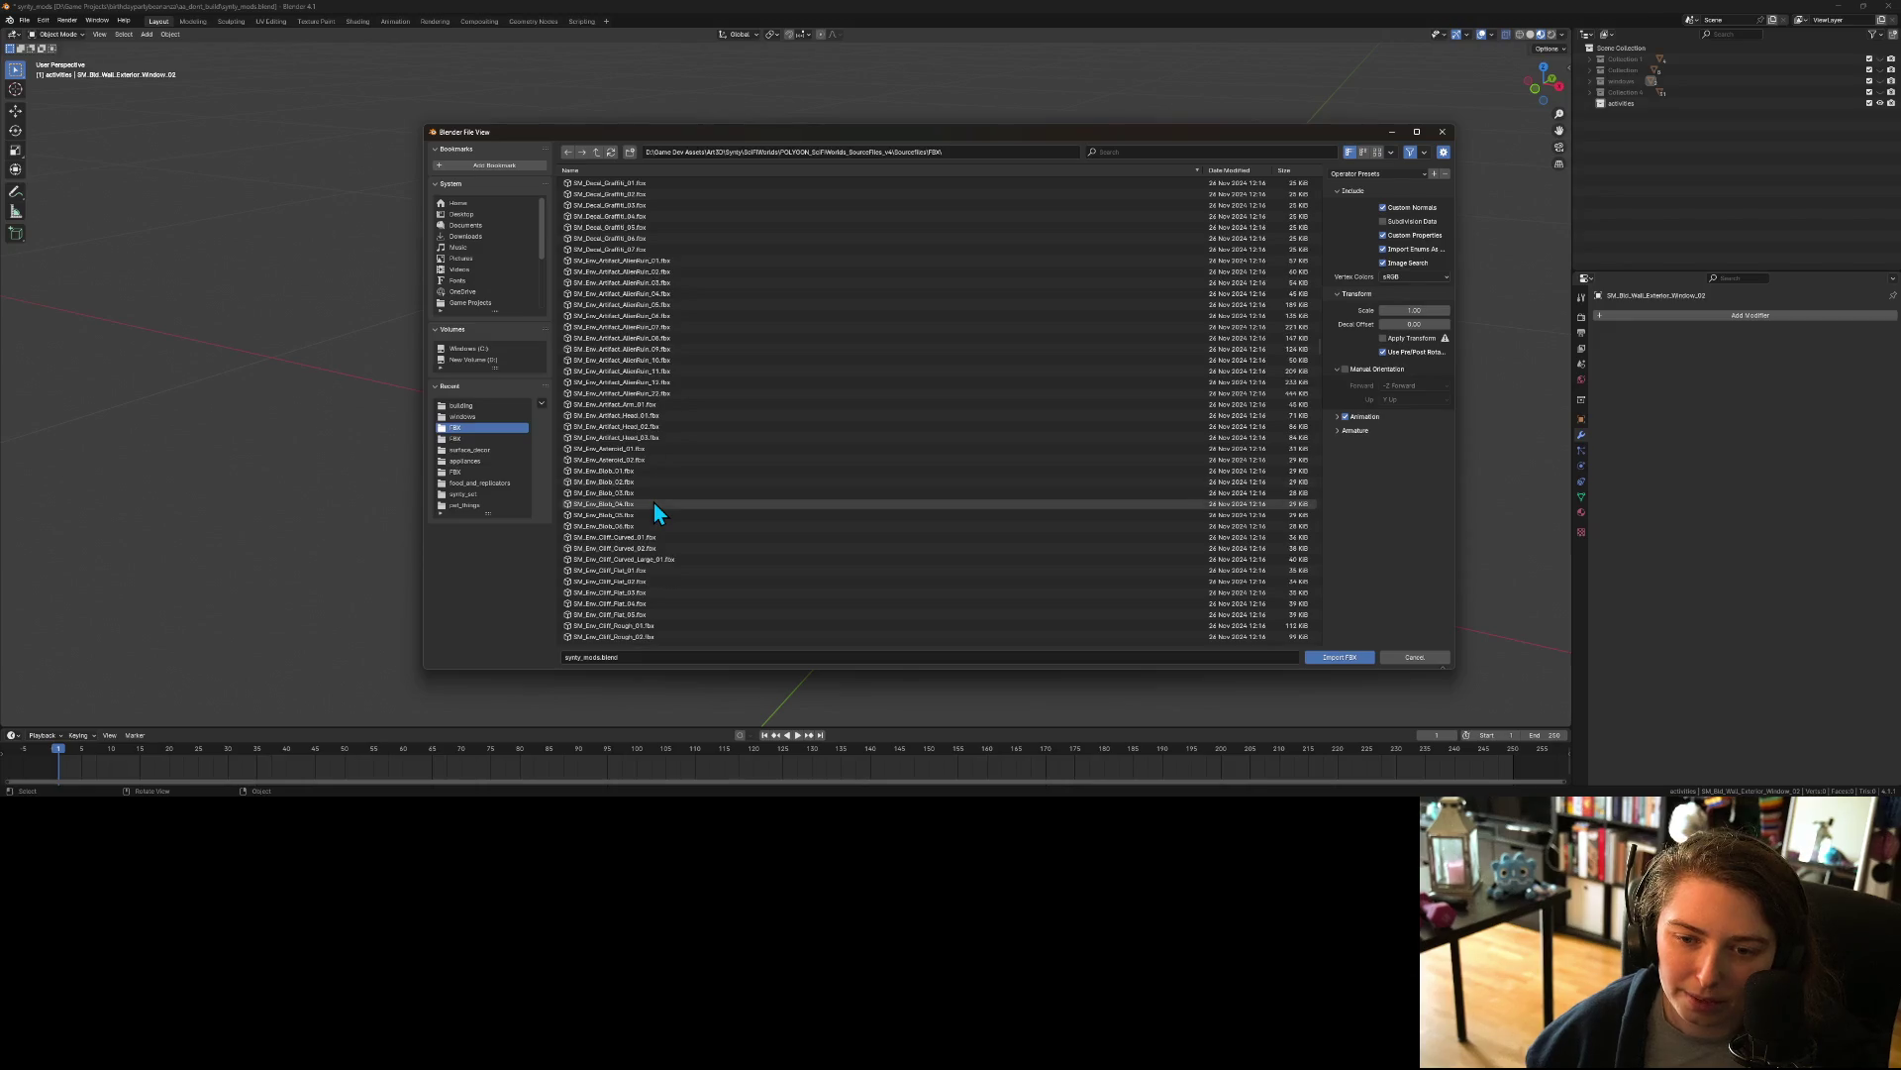
scroll(654, 503, "down", 7)
scroll(653, 503, "down", 11)
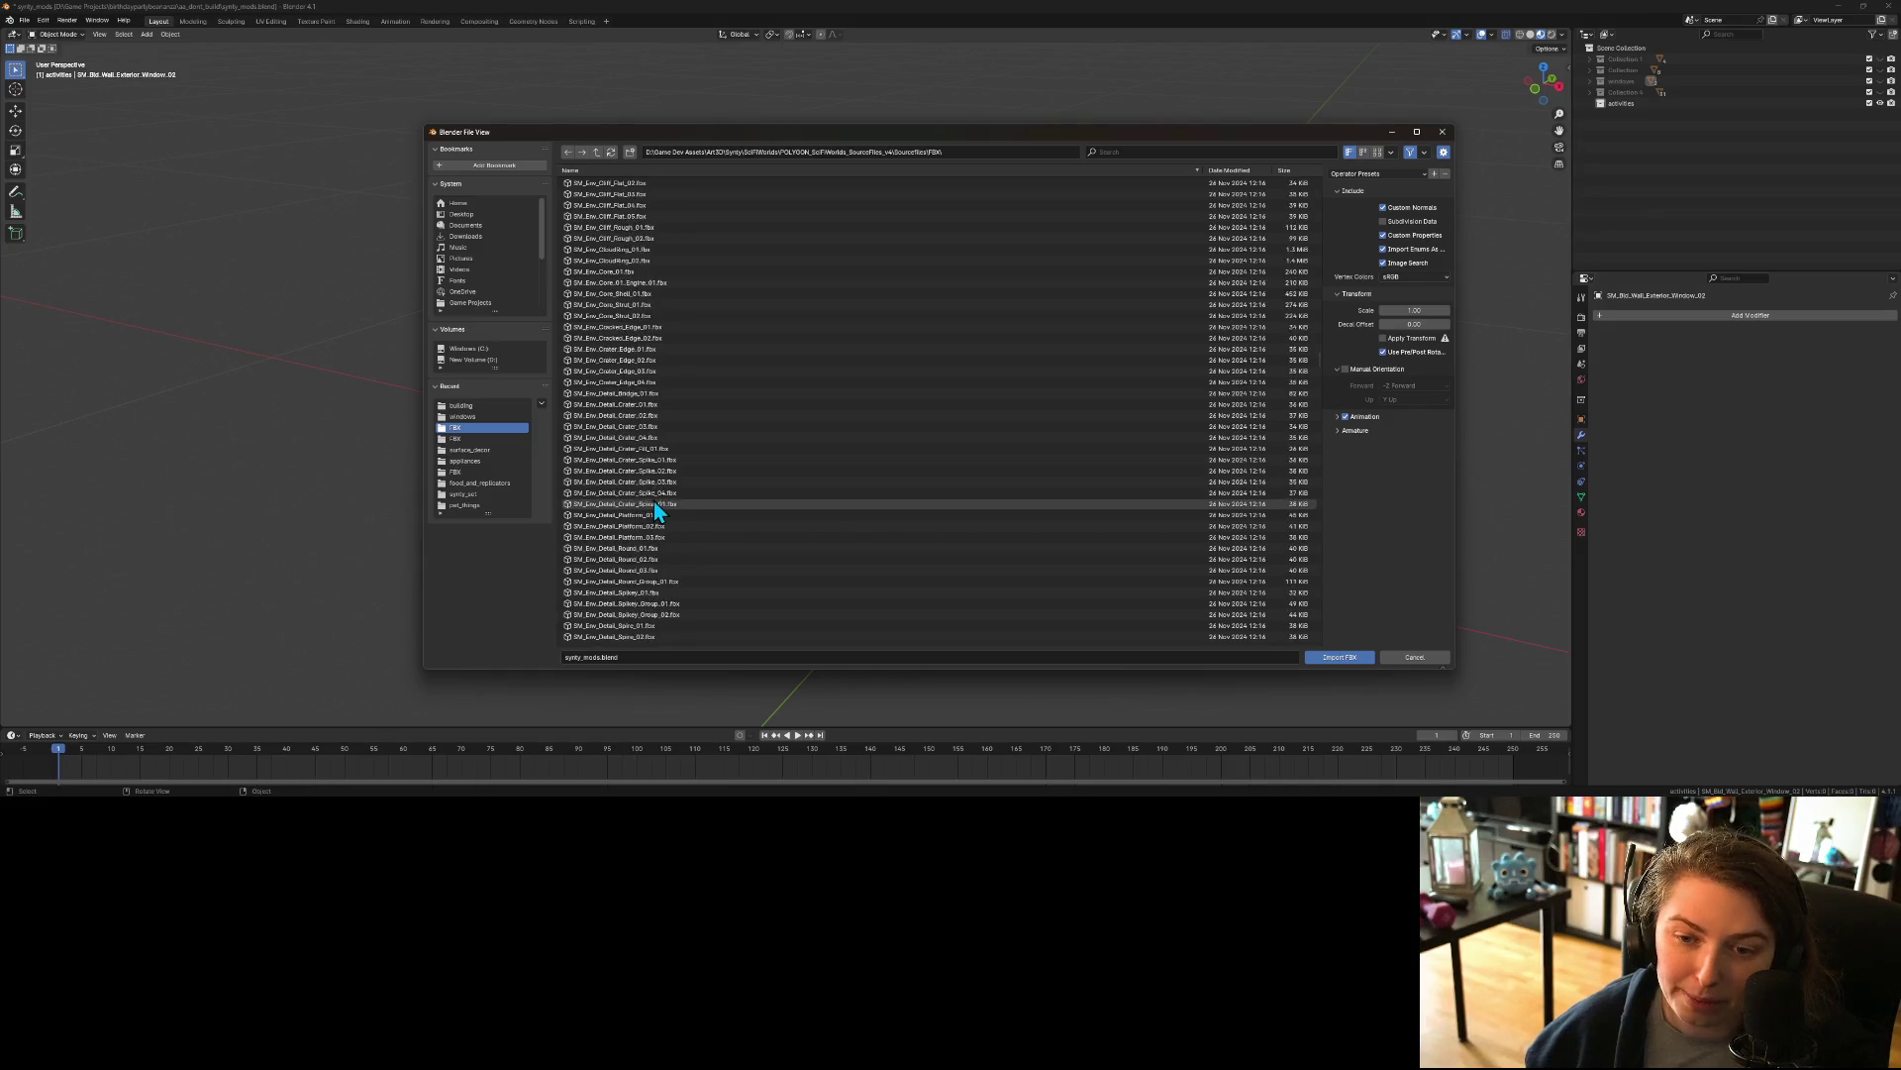
scroll(653, 503, "down", 8)
scroll(656, 499, "down", 5)
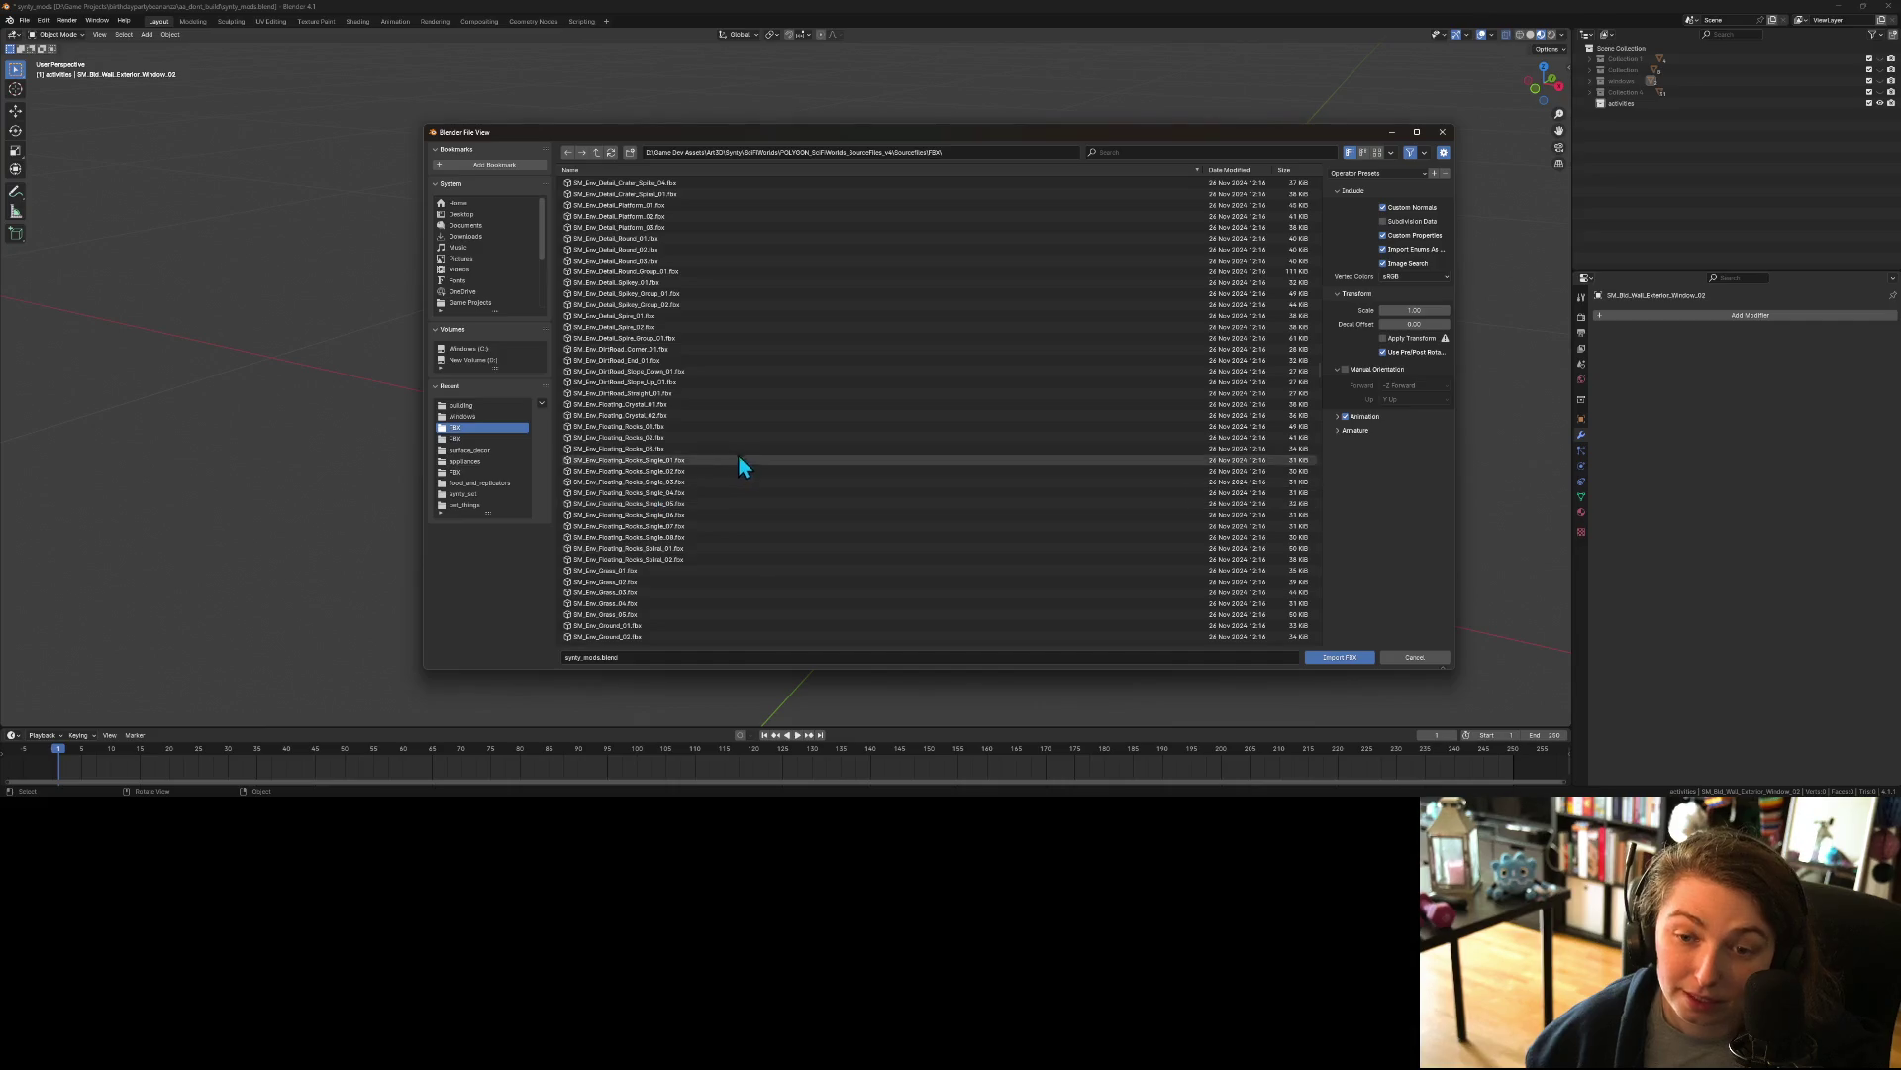
scroll(733, 465, "down", 10)
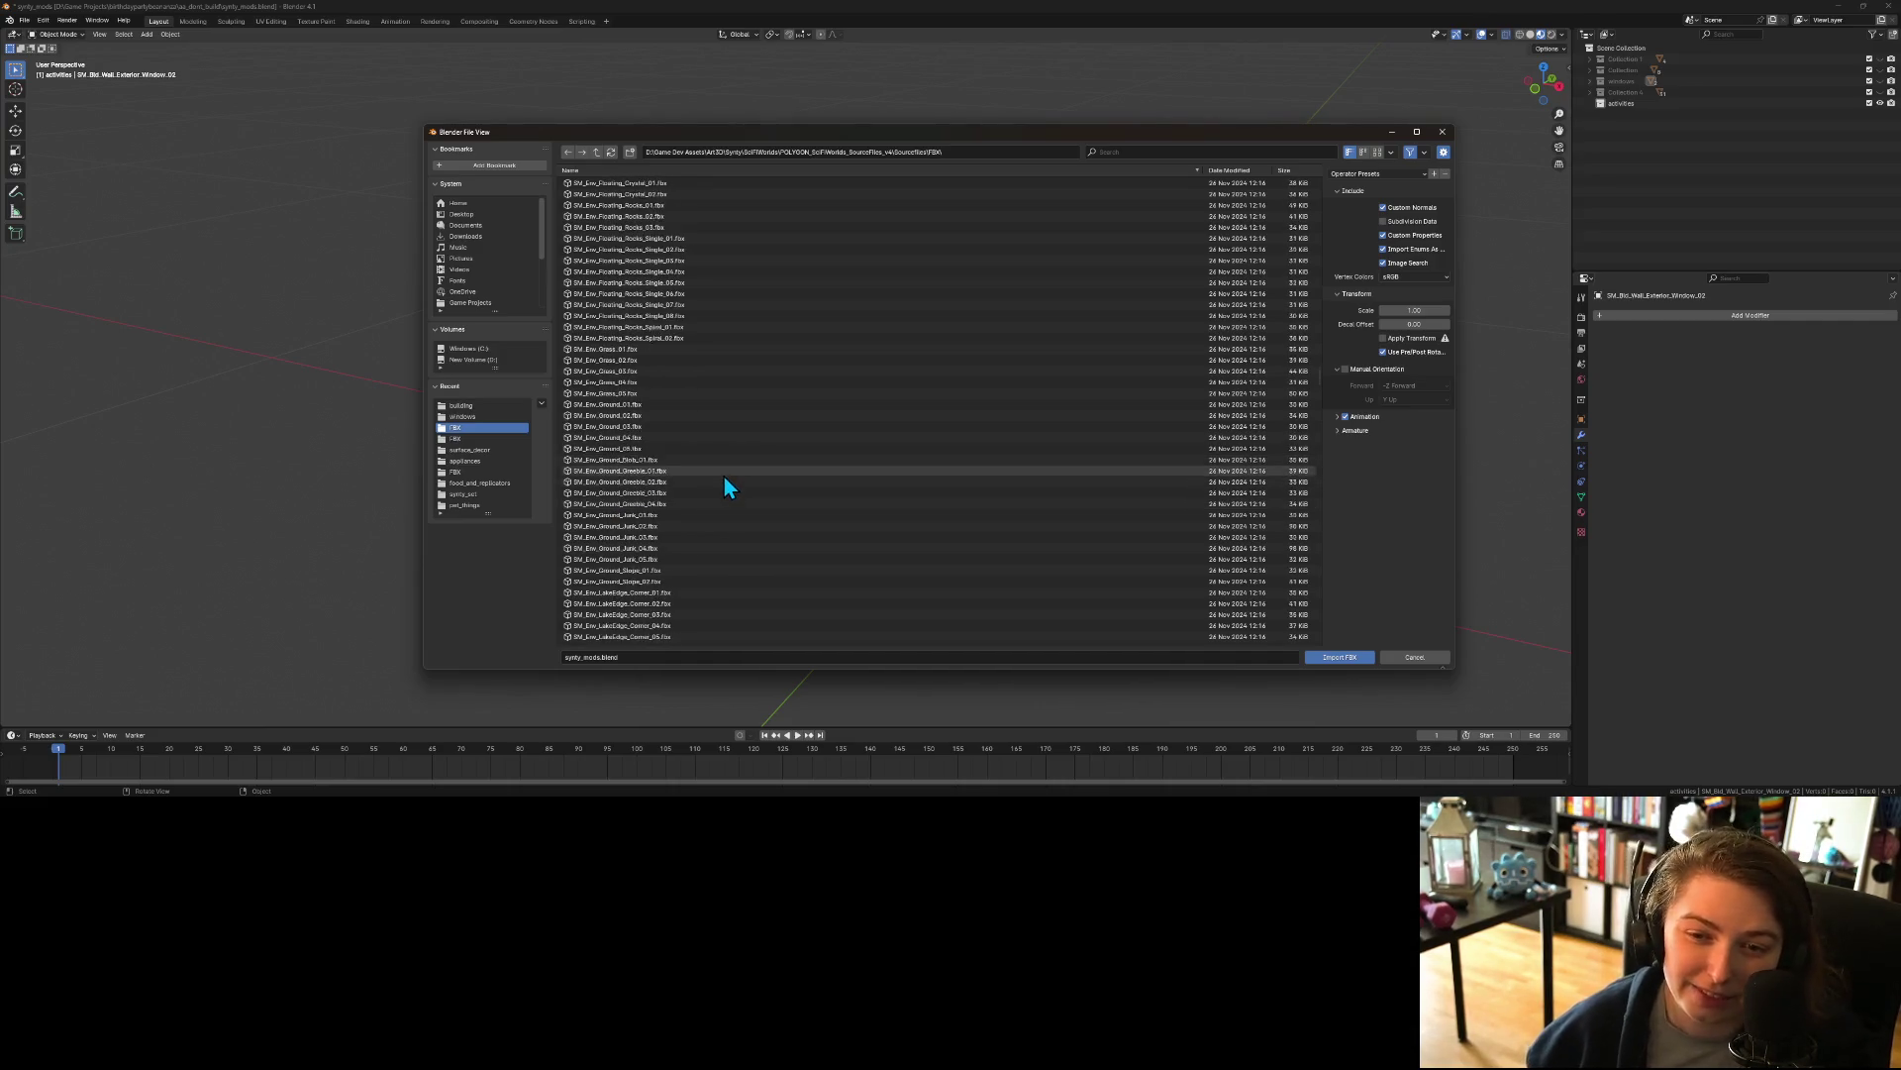
scroll(724, 477, "down", 20)
scroll(701, 466, "down", 20)
scroll(701, 475, "down", 12)
scroll(703, 475, "down", 13)
scroll(703, 471, "down", 18)
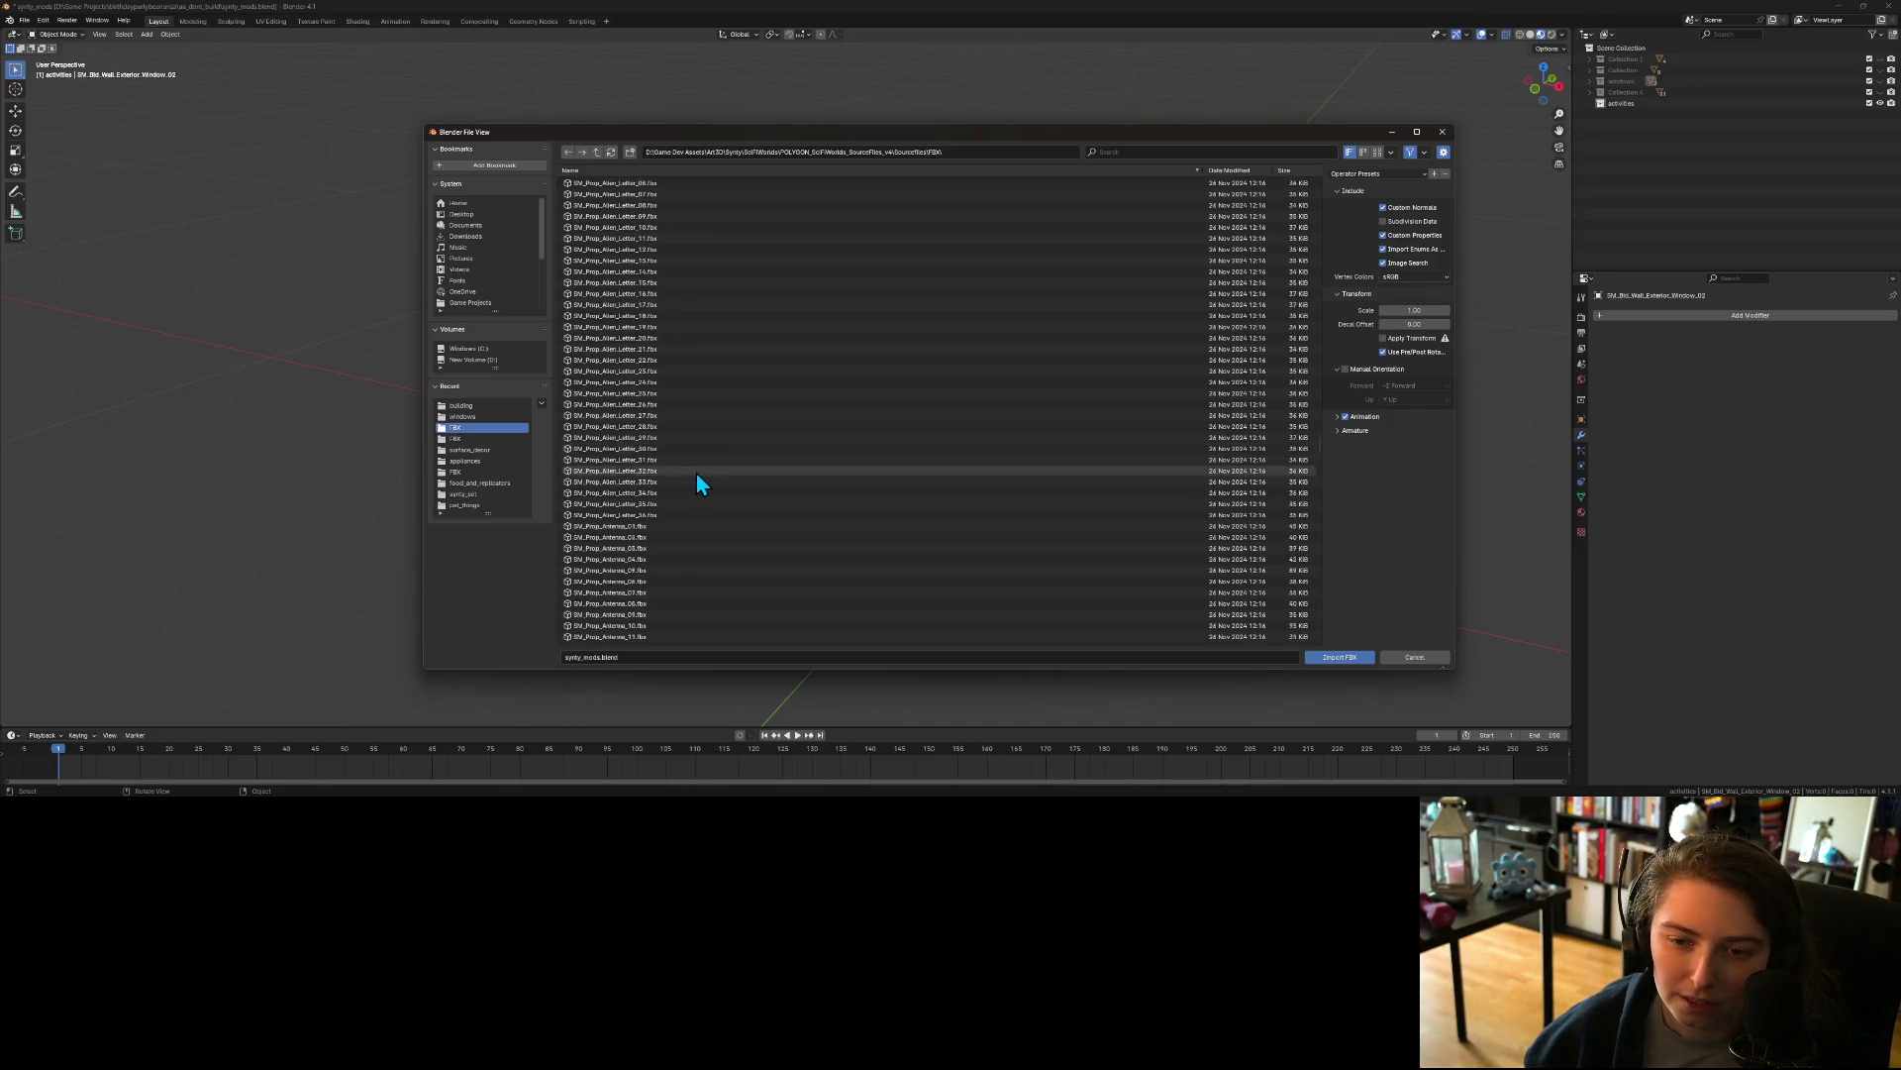
scroll(699, 489, "down", 15)
scroll(698, 485, "down", 20)
scroll(696, 493, "down", 2)
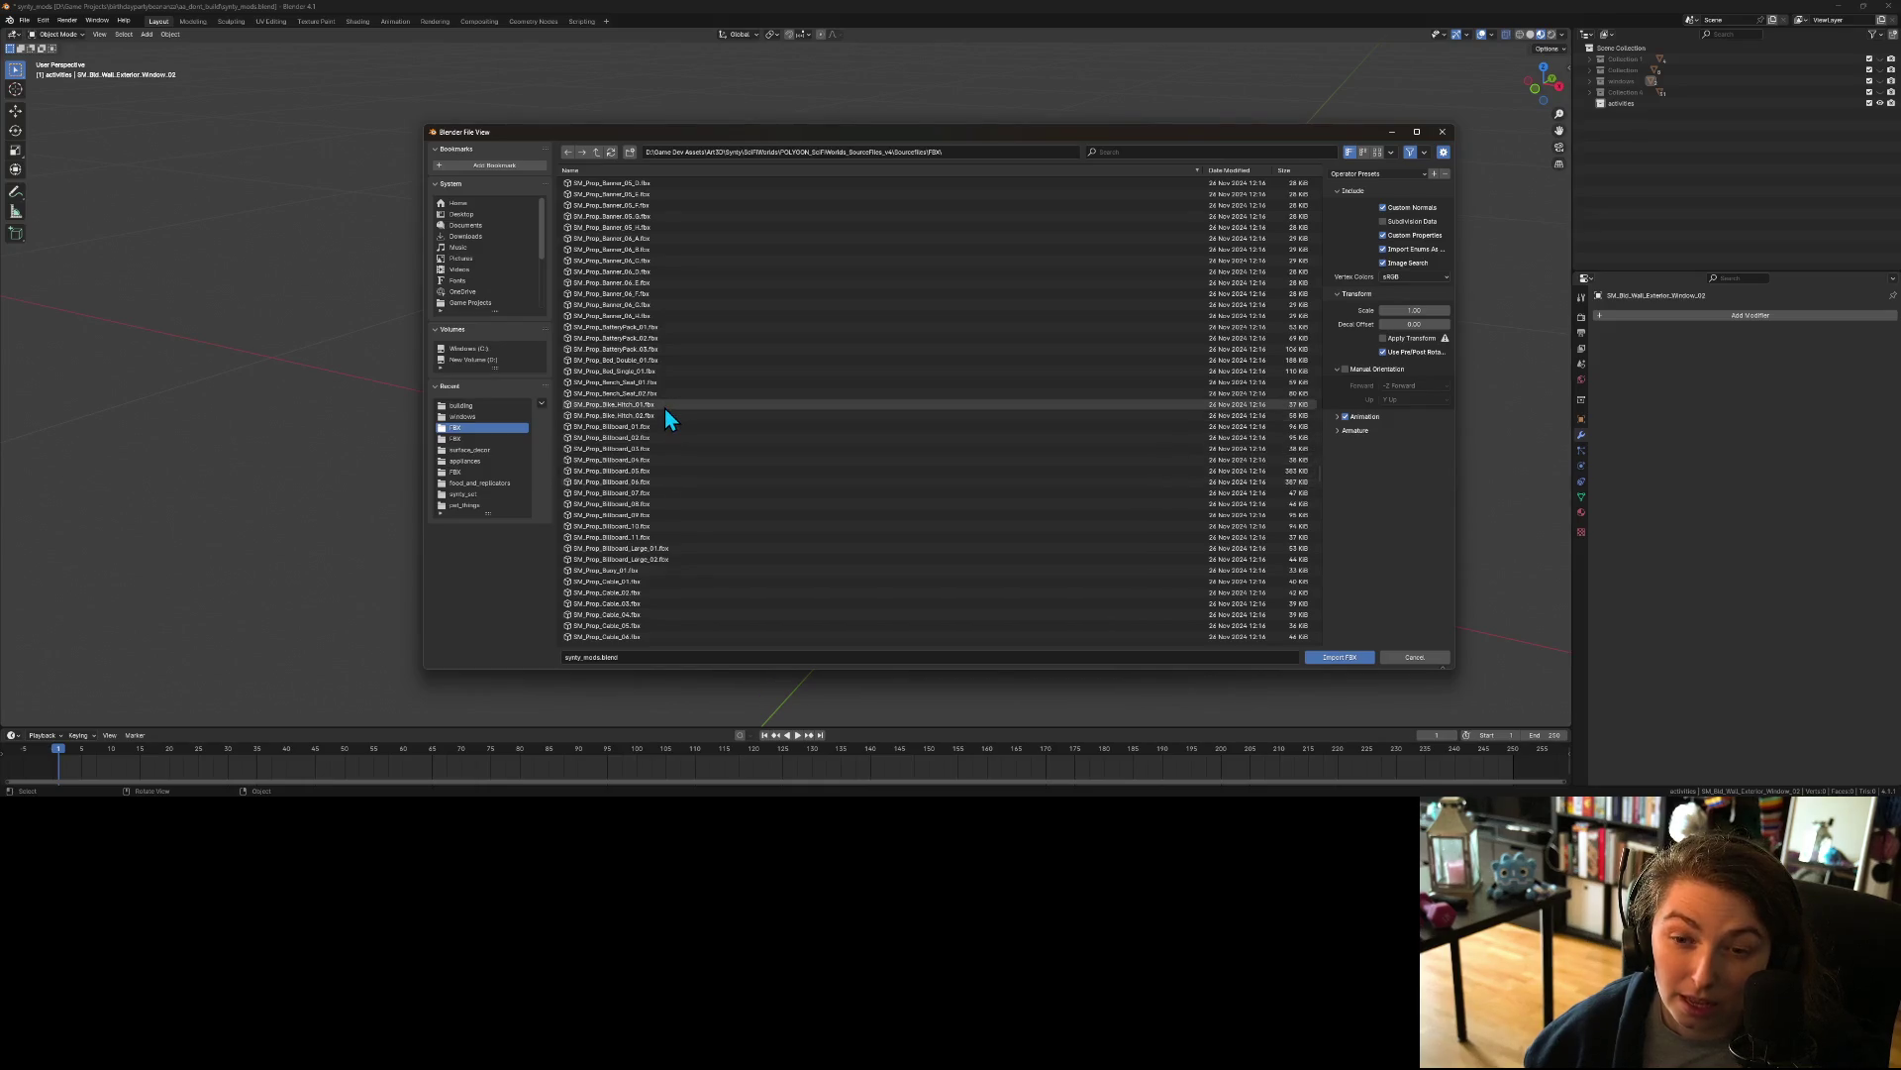
left_click(639, 362)
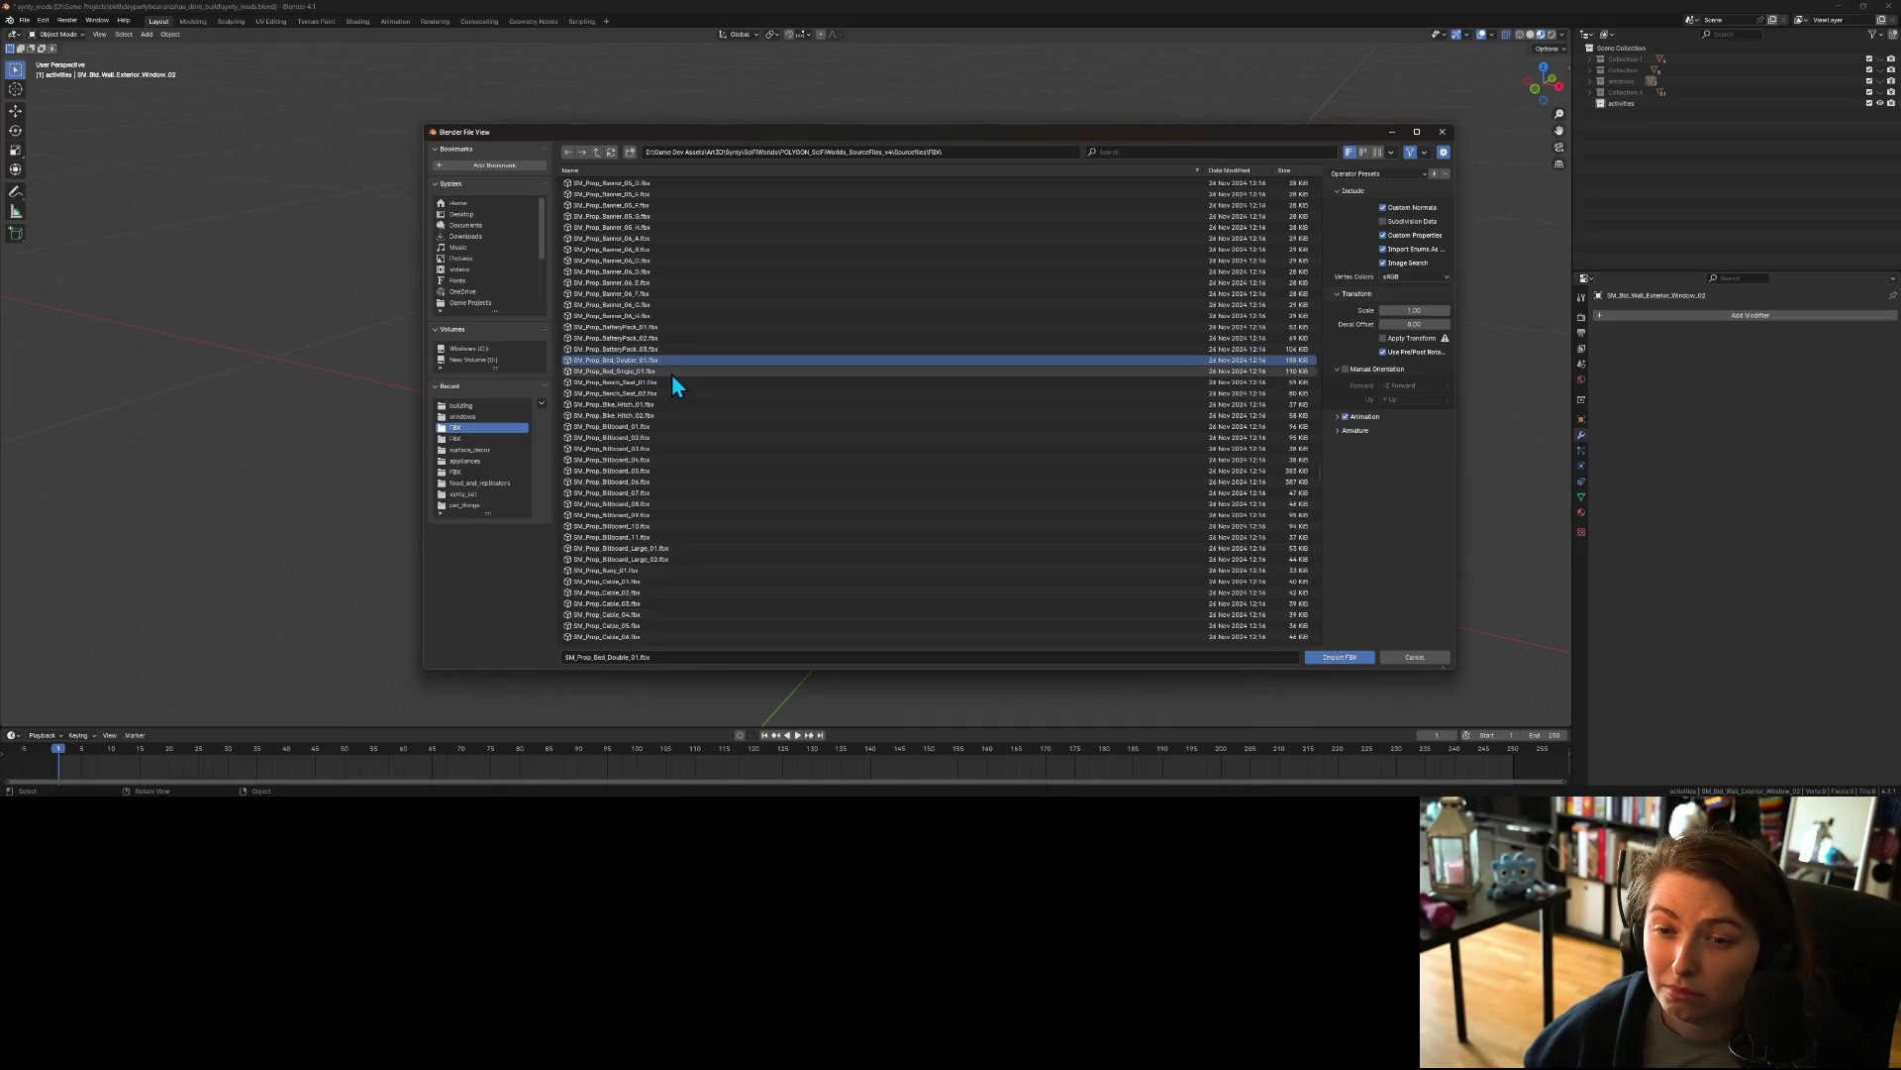
Step: Add Bed_Single_01 and Chair_01 through Chair_04 to the import selection
left_click(670, 371, "shift")
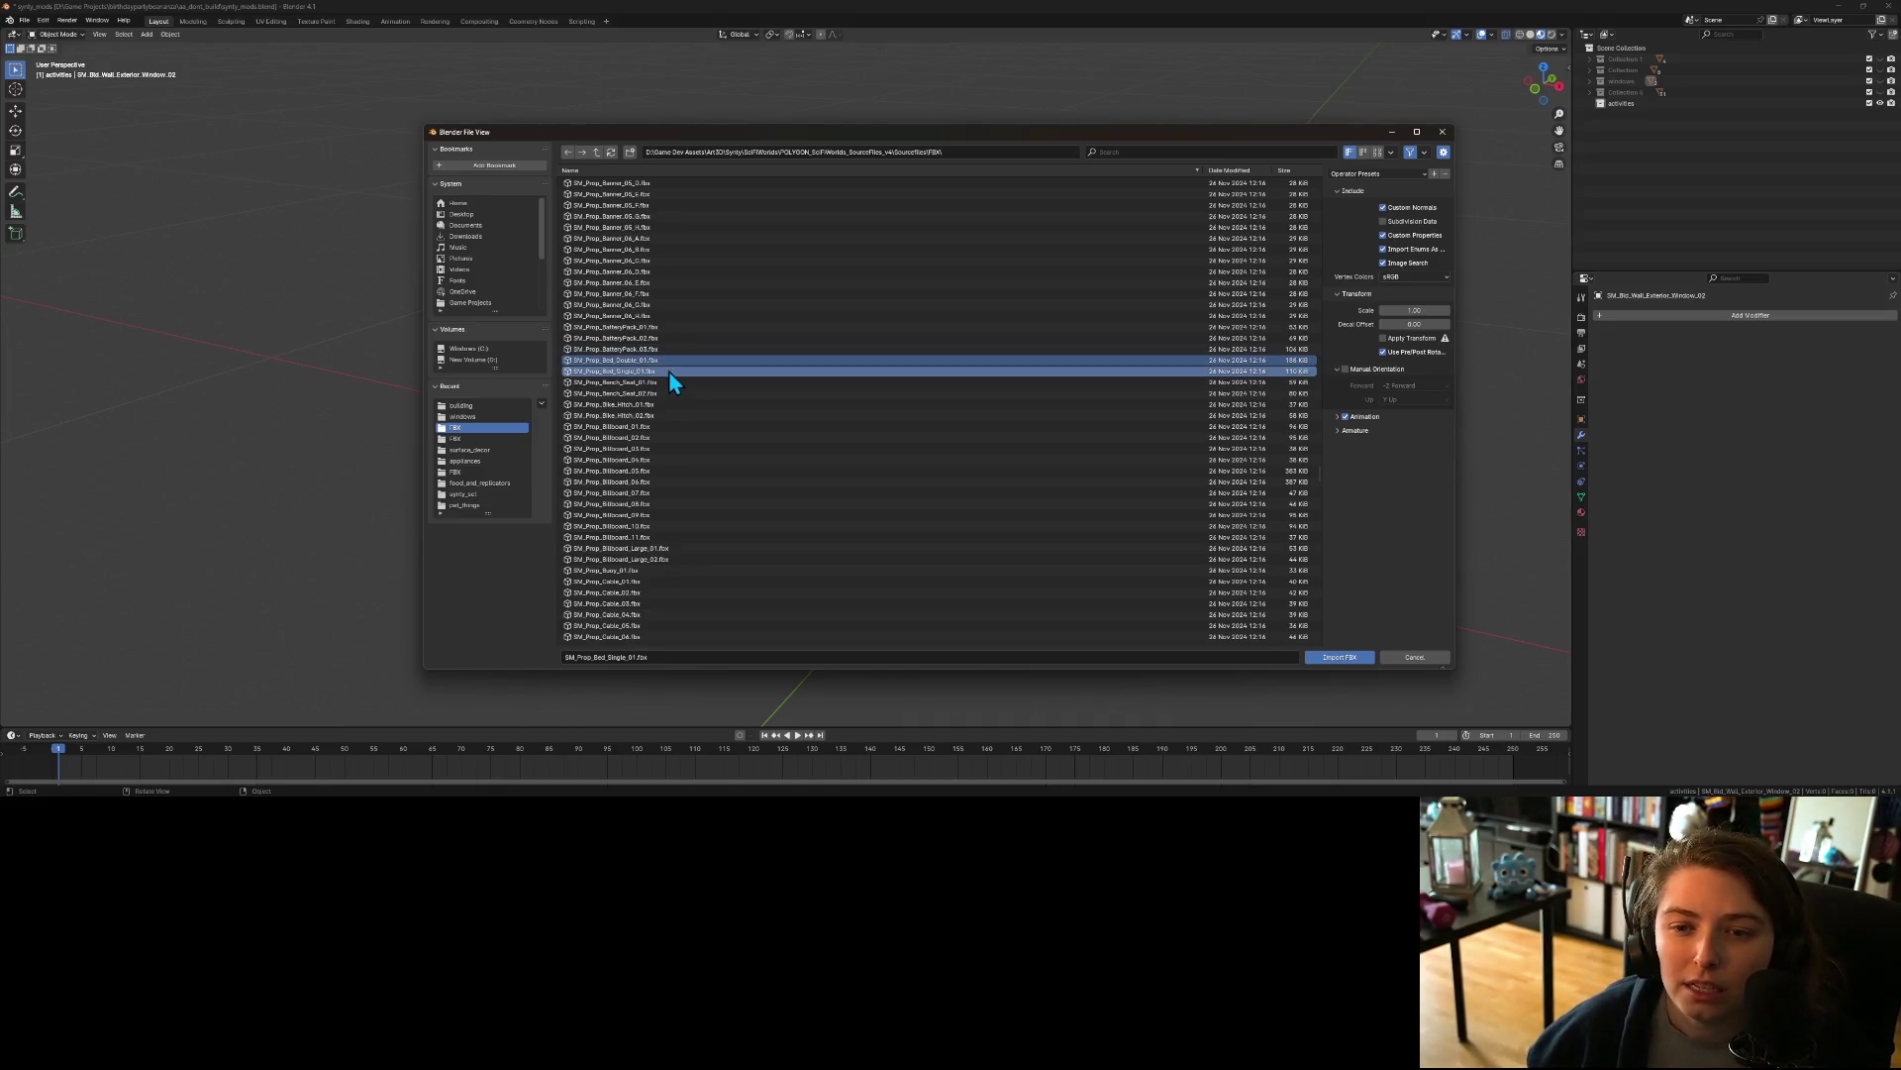
scroll(687, 514, "down", 5)
scroll(687, 509, "down", 6)
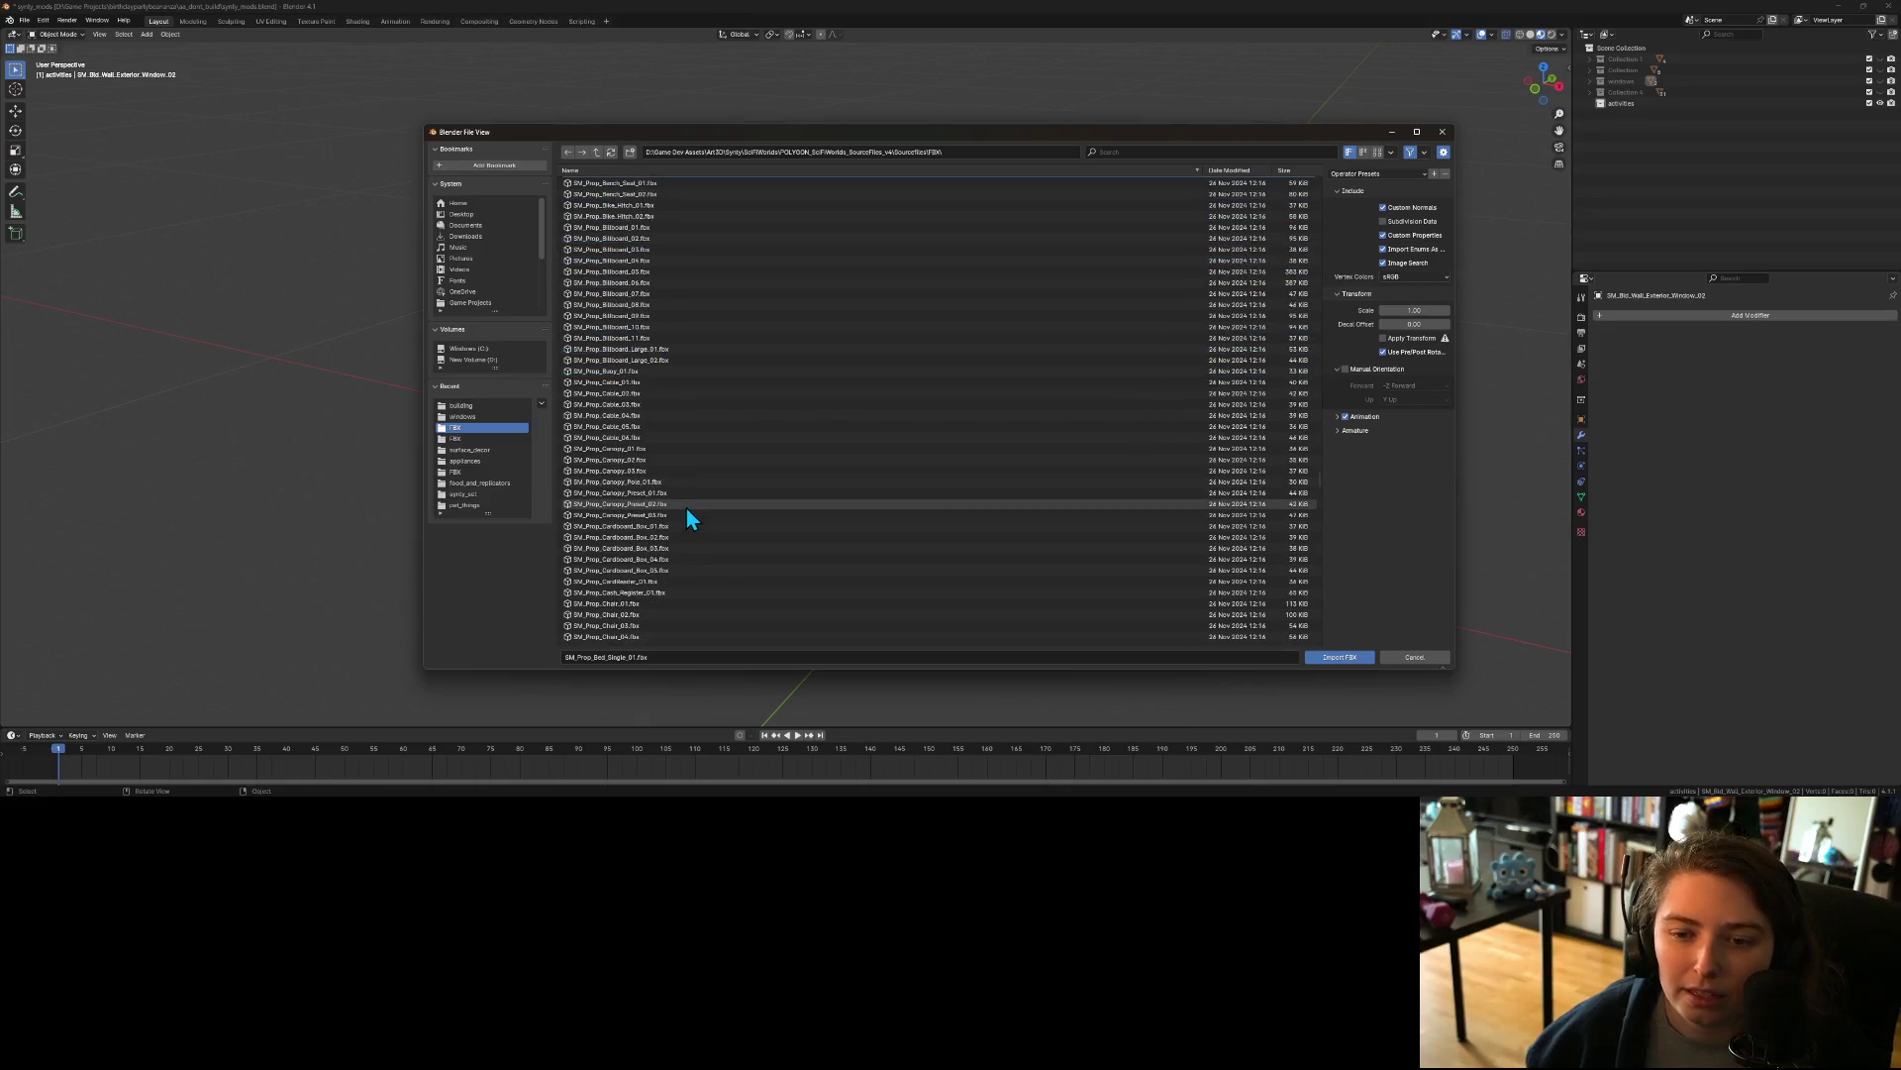
scroll(672, 485, "down", 3)
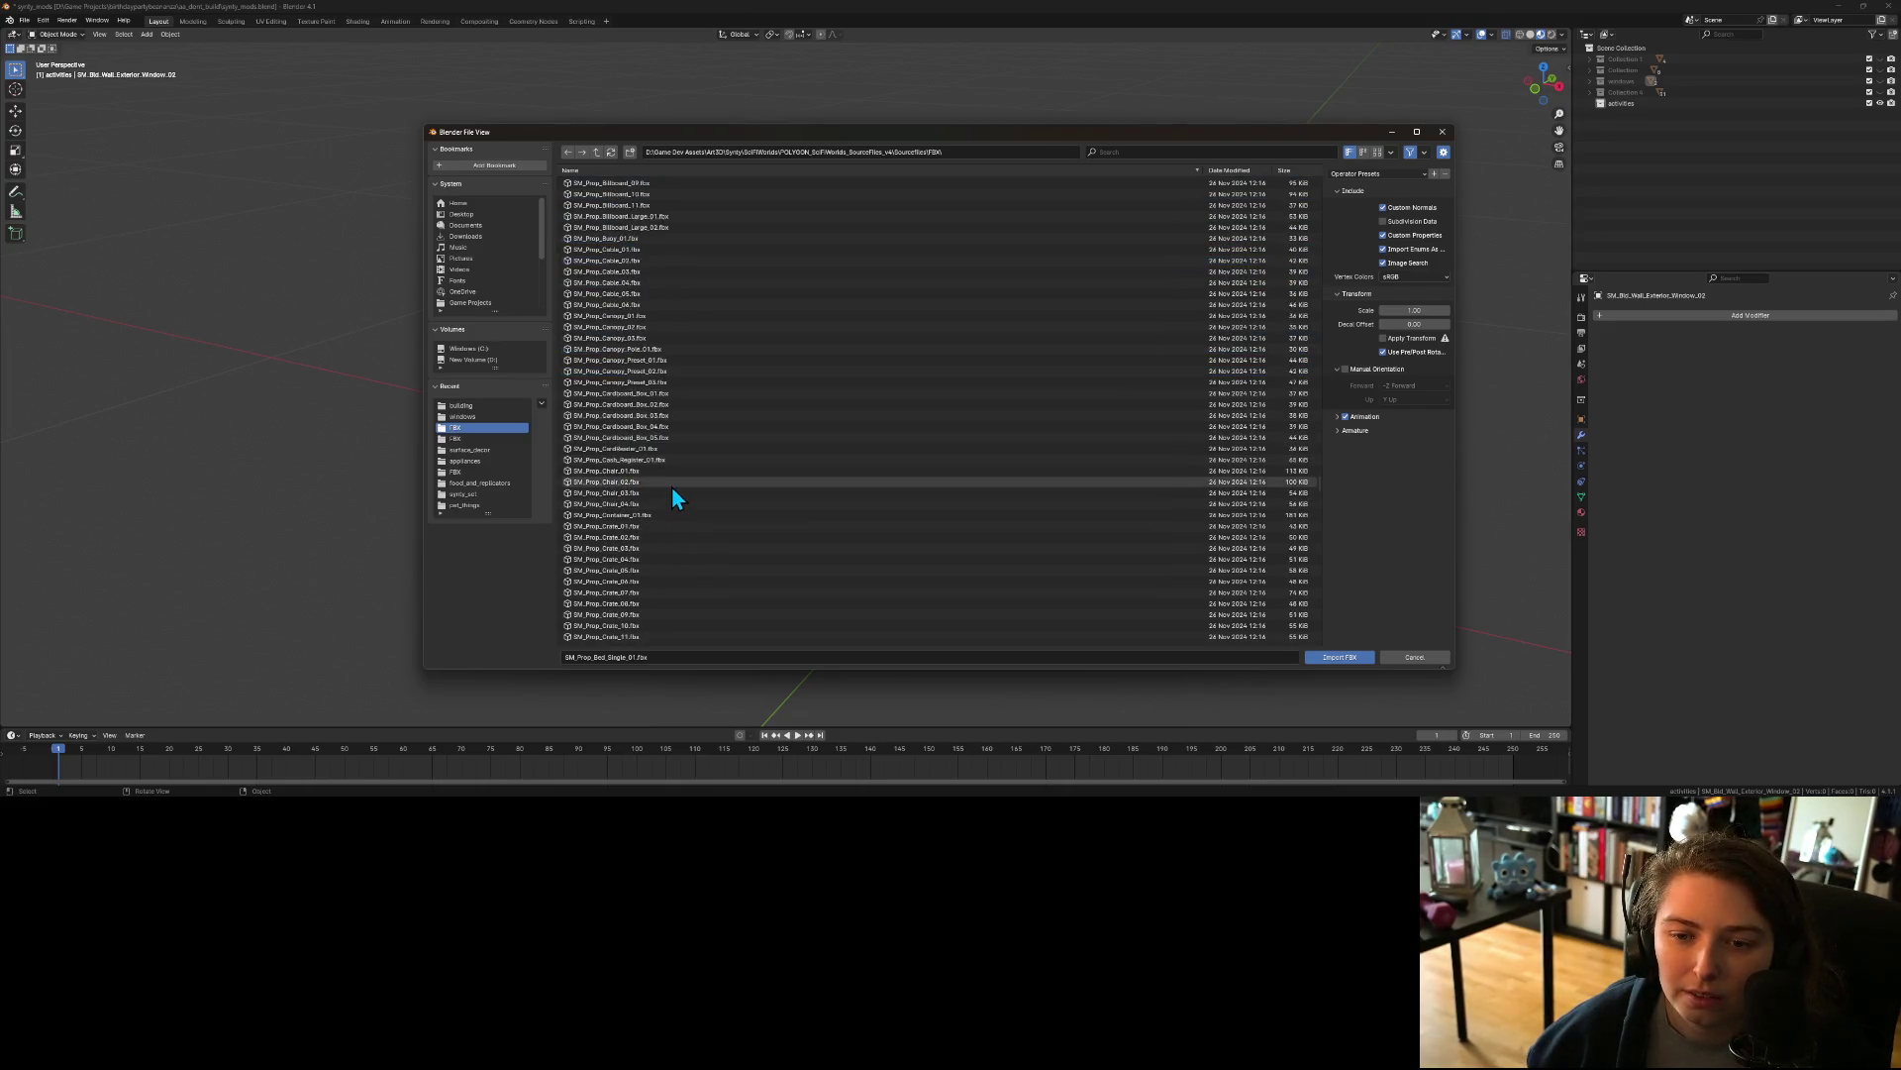
scroll(677, 488, "down", 5)
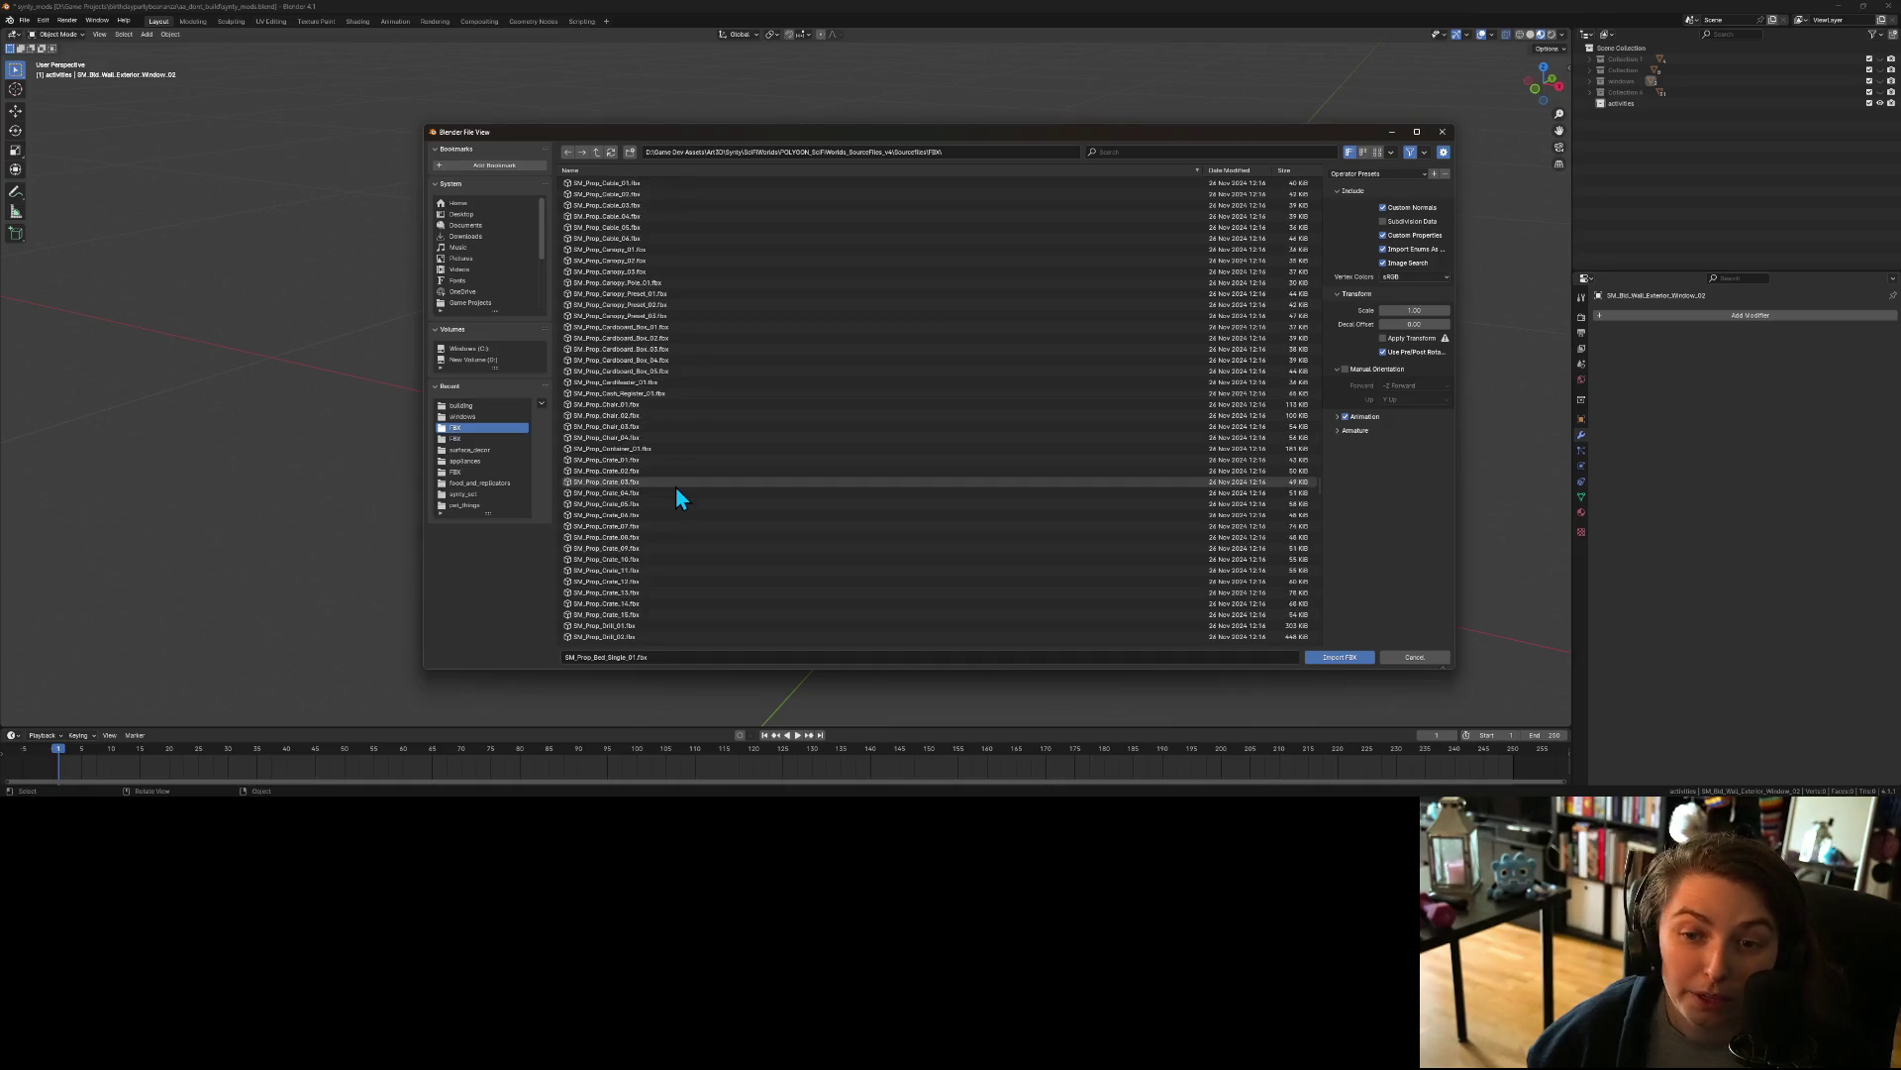
left_click(634, 305)
left_click_drag(636, 296, 639, 327)
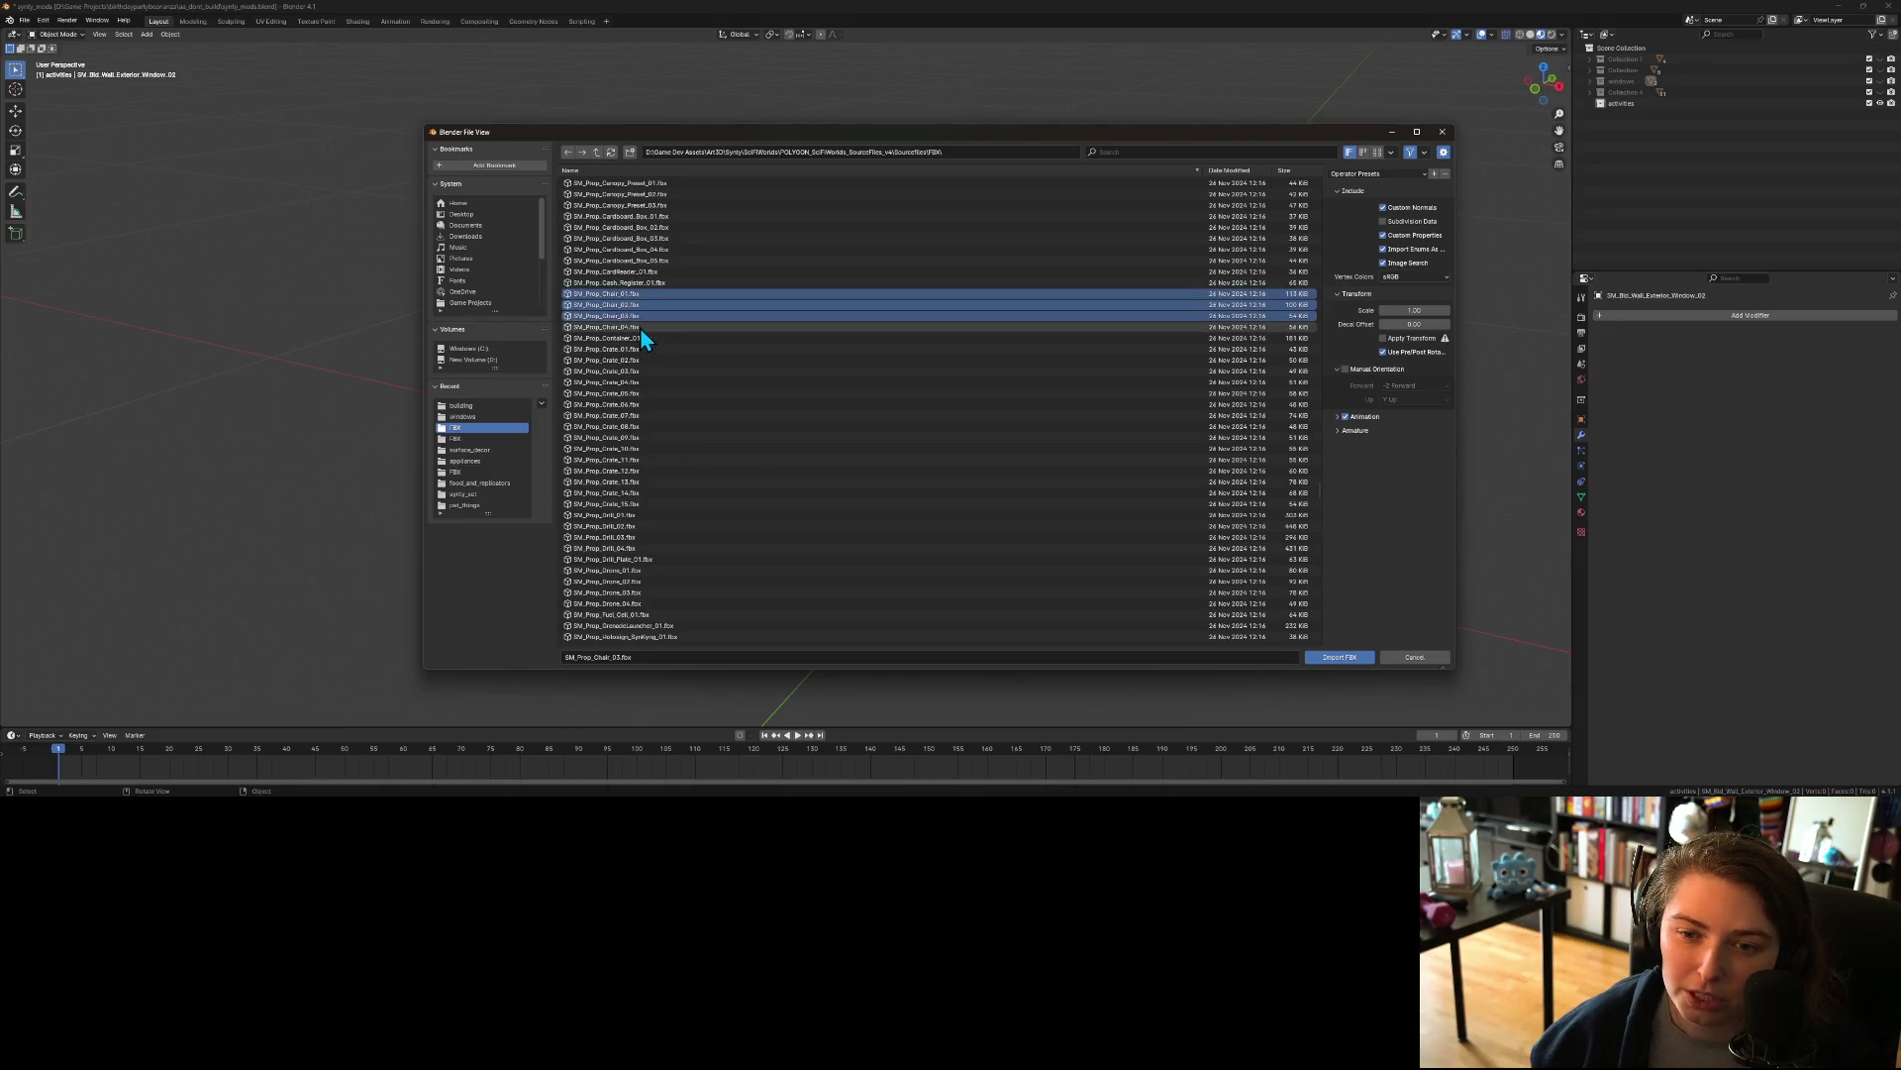
Step: Add Drone_01 through Drone_04 to the import selection
scroll(680, 440, "down", 5)
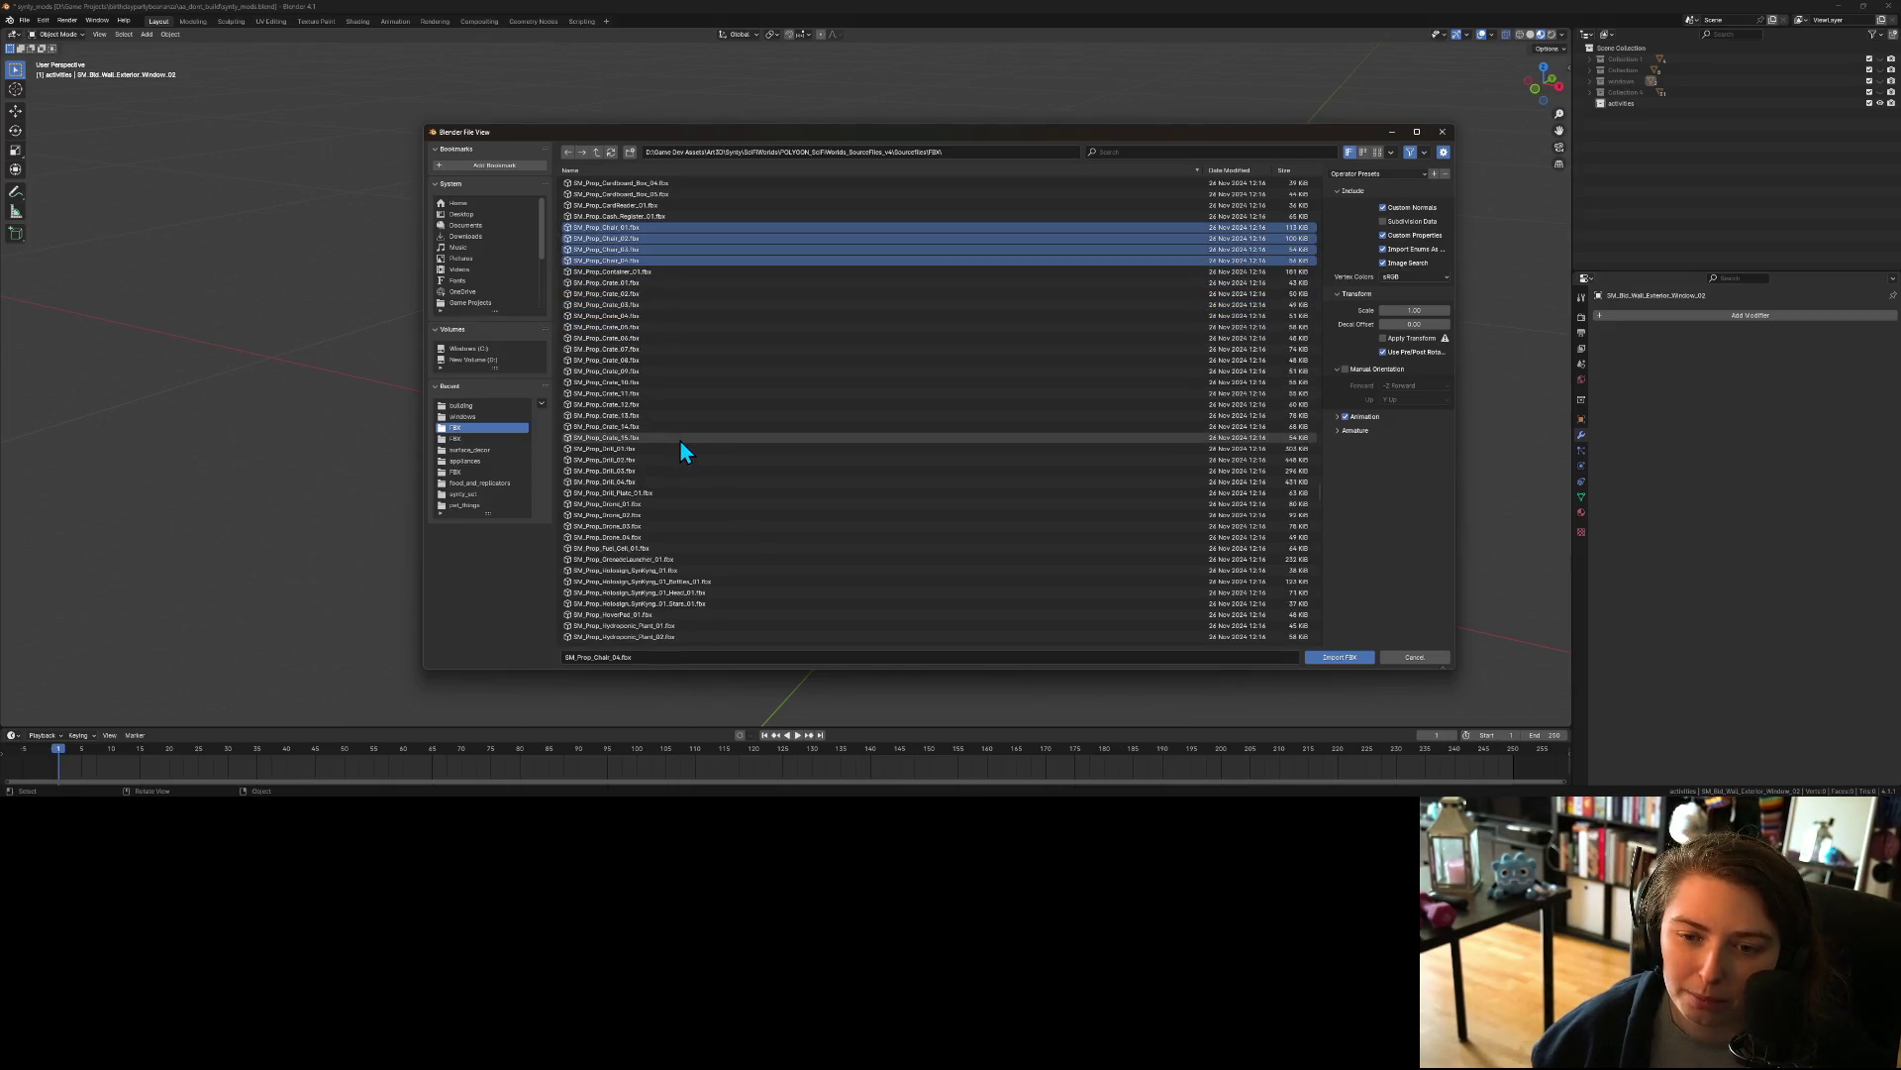
scroll(673, 440, "down", 3)
left_click_drag(626, 338, 644, 376)
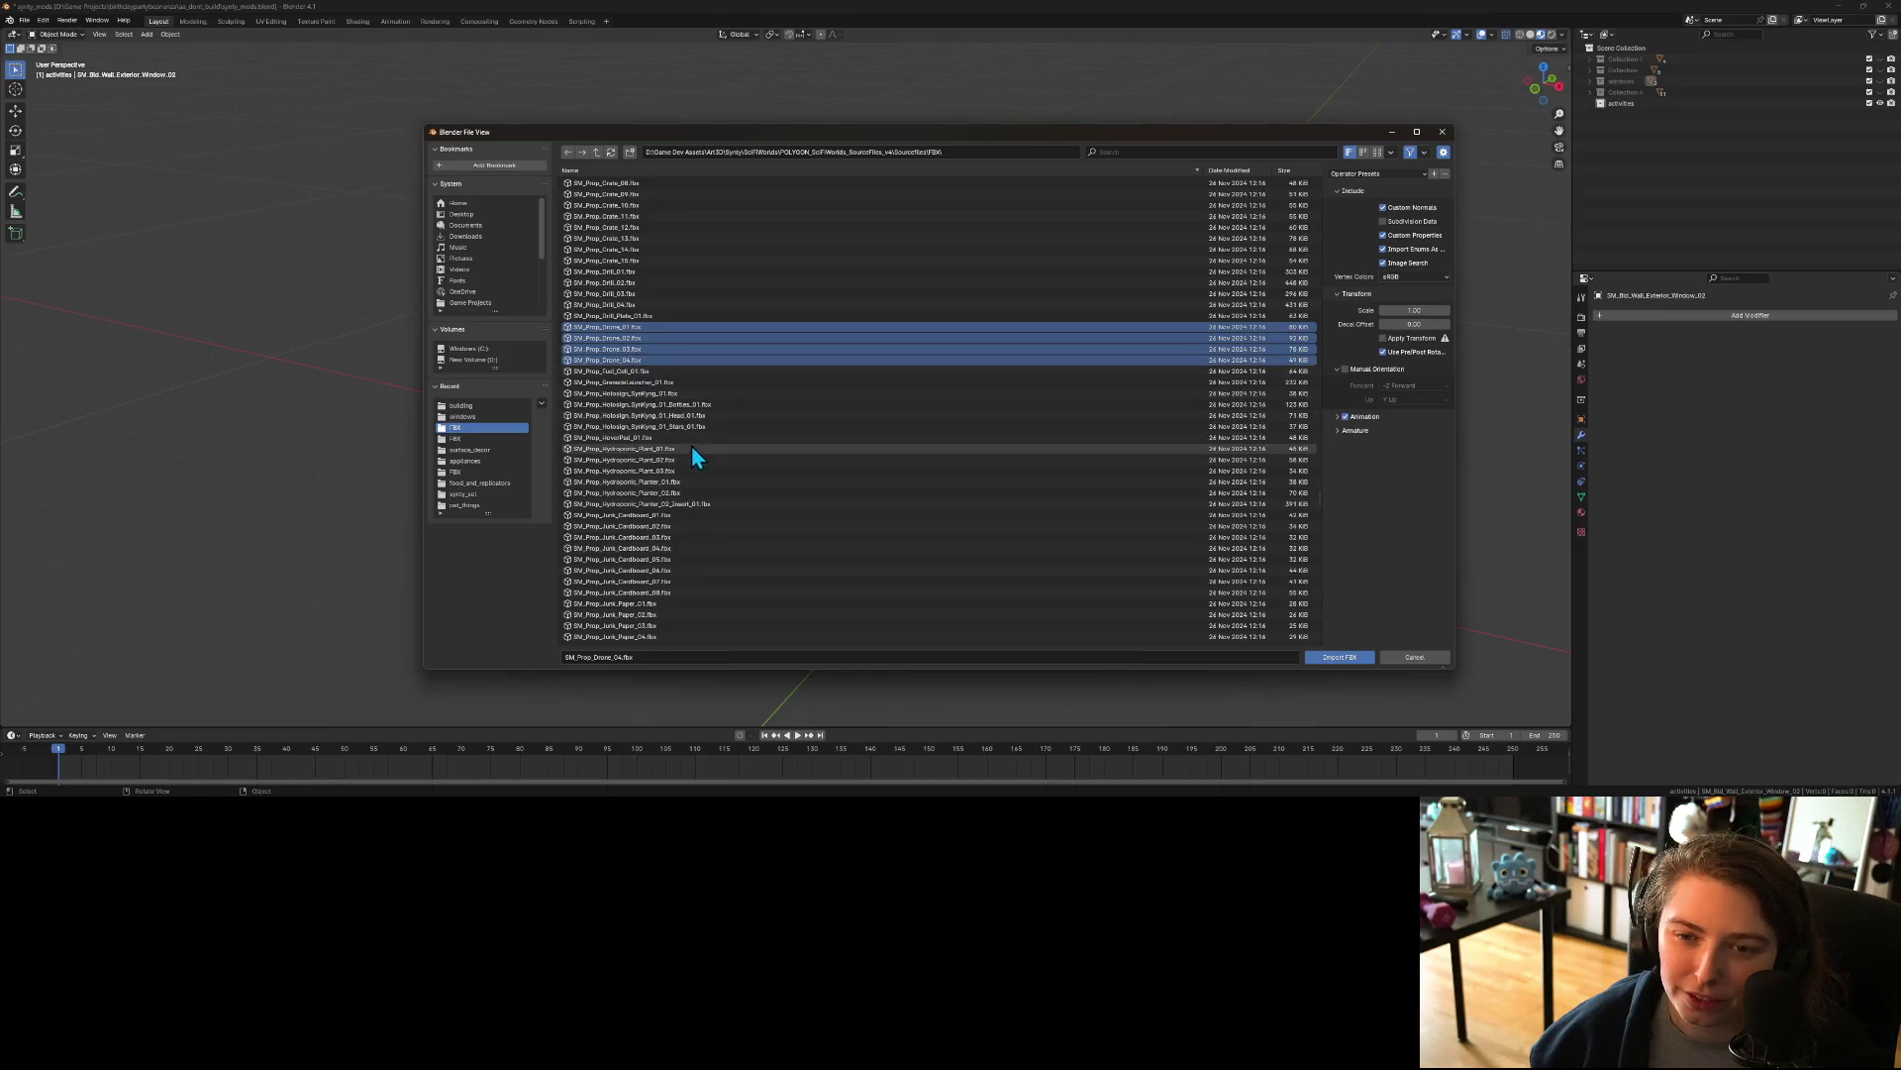
scroll(728, 515, "down", 2)
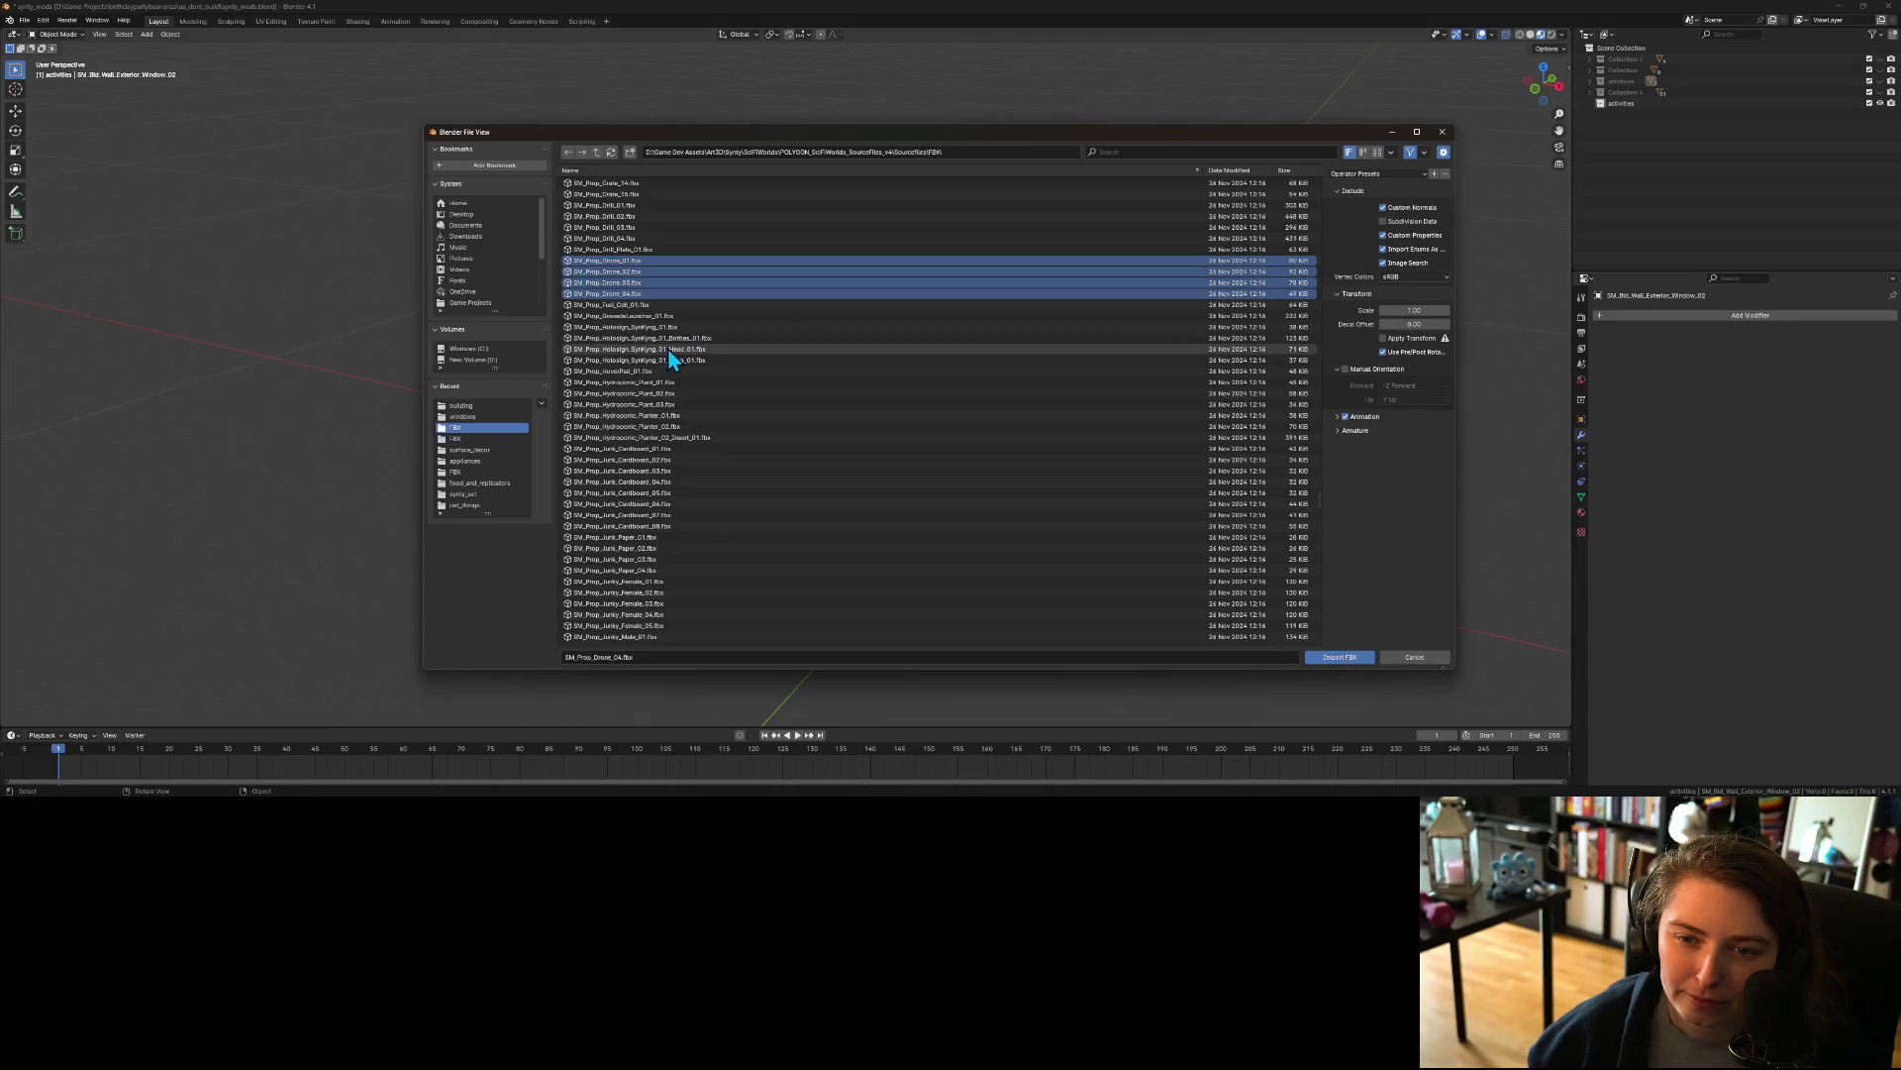
scroll(659, 348, "down", 2)
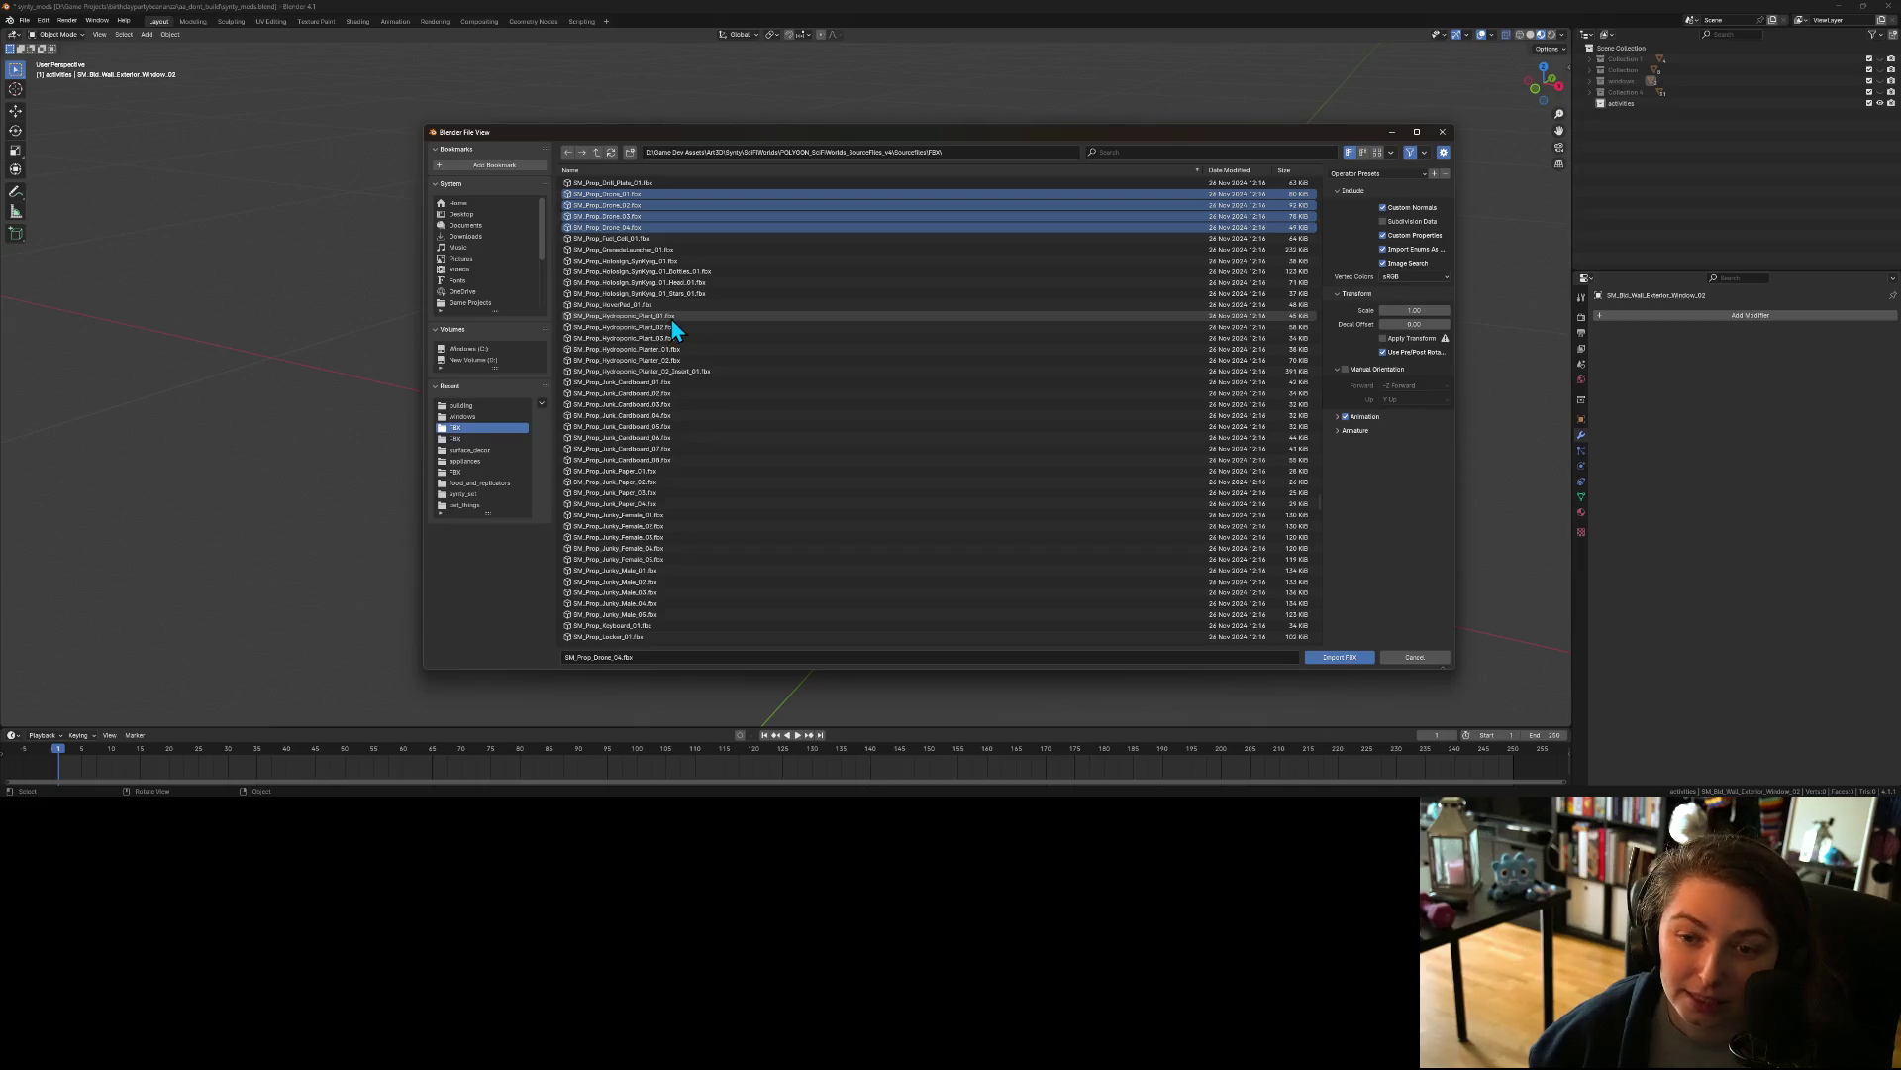
Step: Add the Hydroponic_Planter files and the planter insert to the selection
left_click(671, 361, "ctrl")
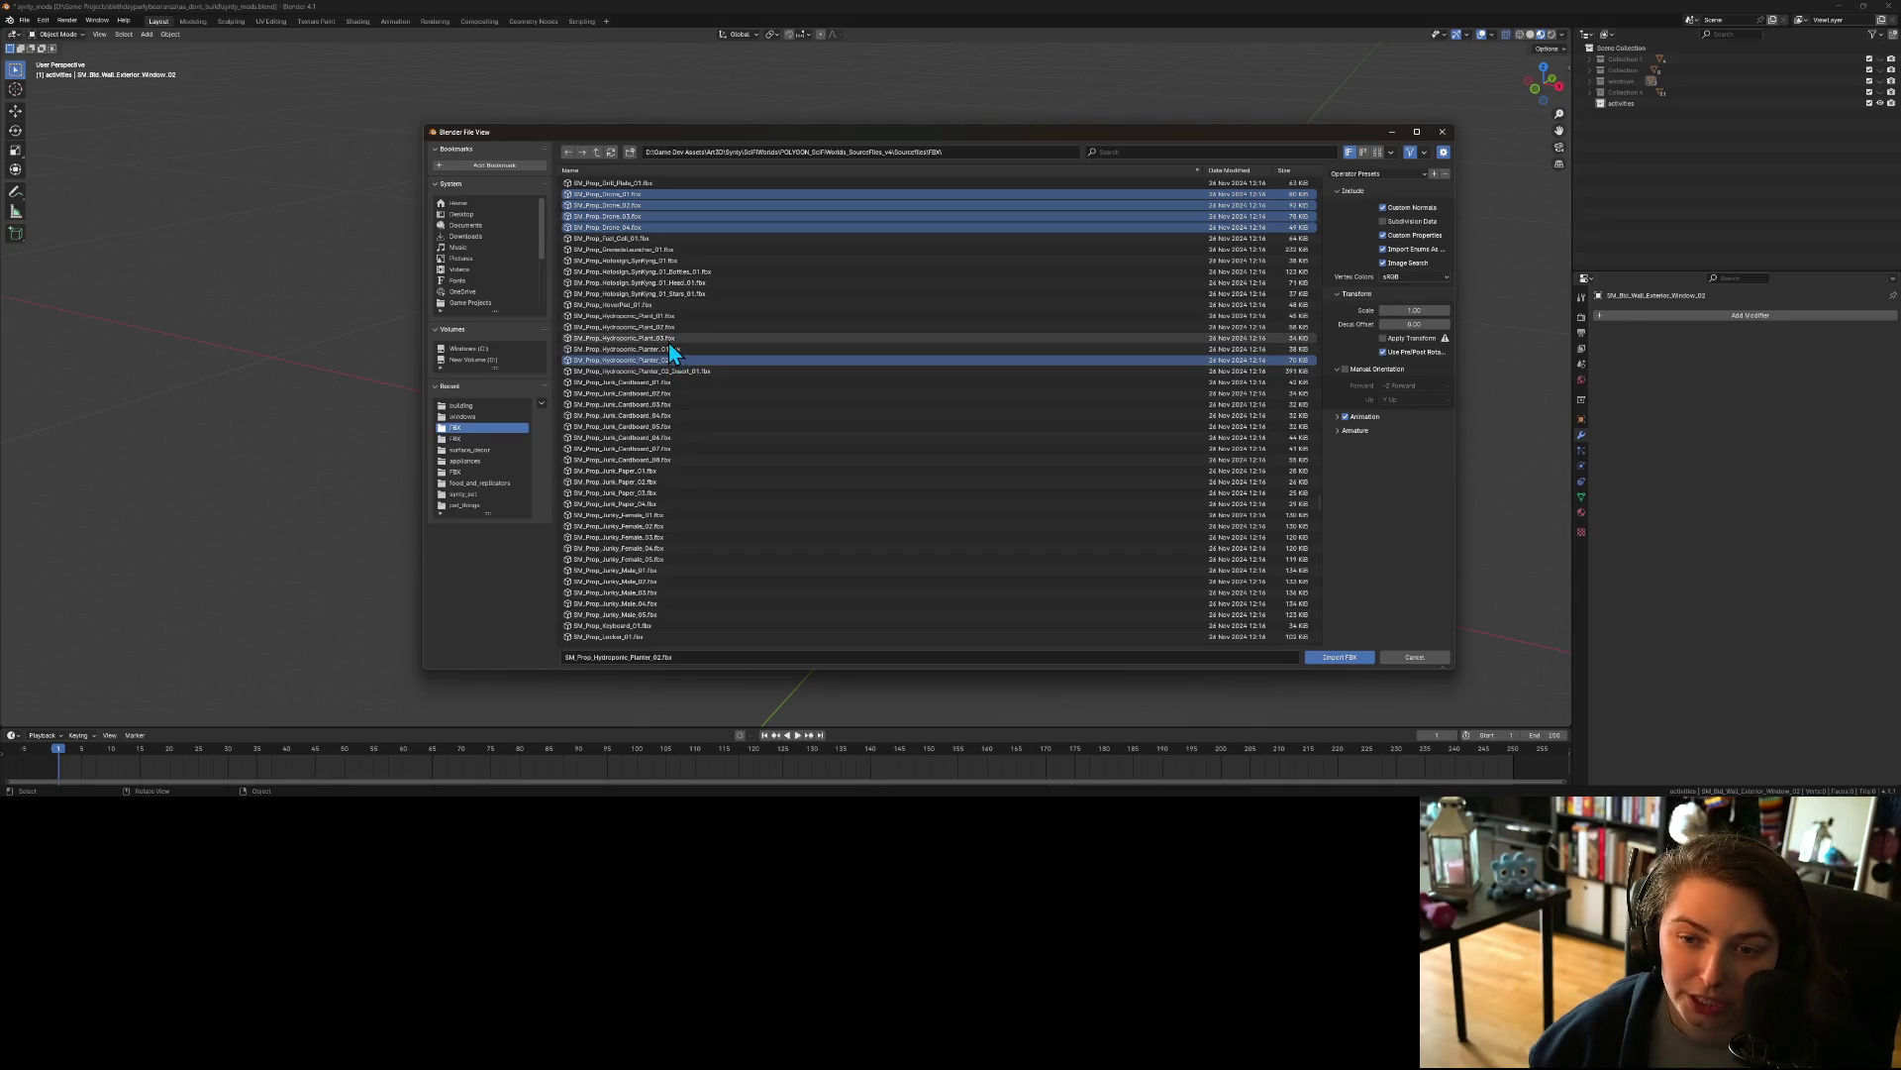
left_click(669, 349, "ctrl")
left_click(665, 373, "ctrl")
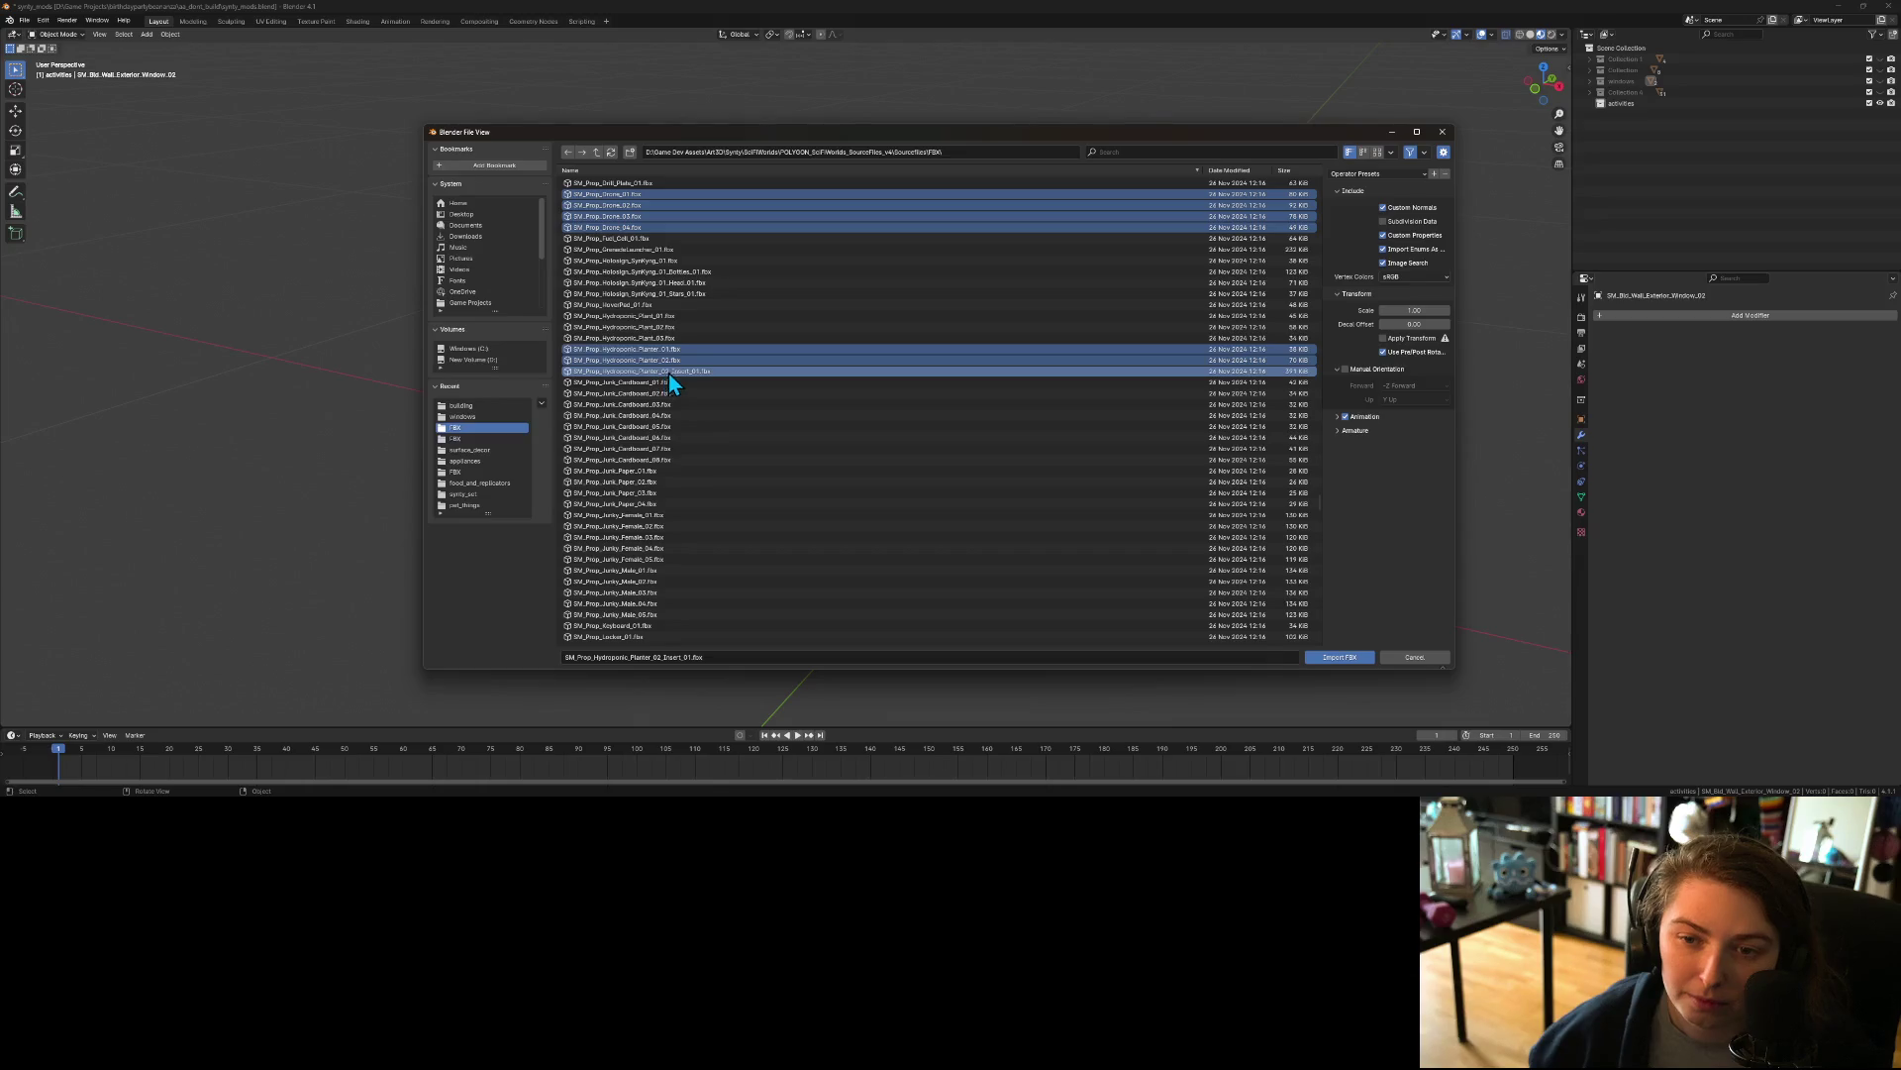
Step: Add Hydroponic_Plant_01, _02 and _03 to the selection
left_click(668, 315, "ctrl")
left_click(666, 327, "ctrl")
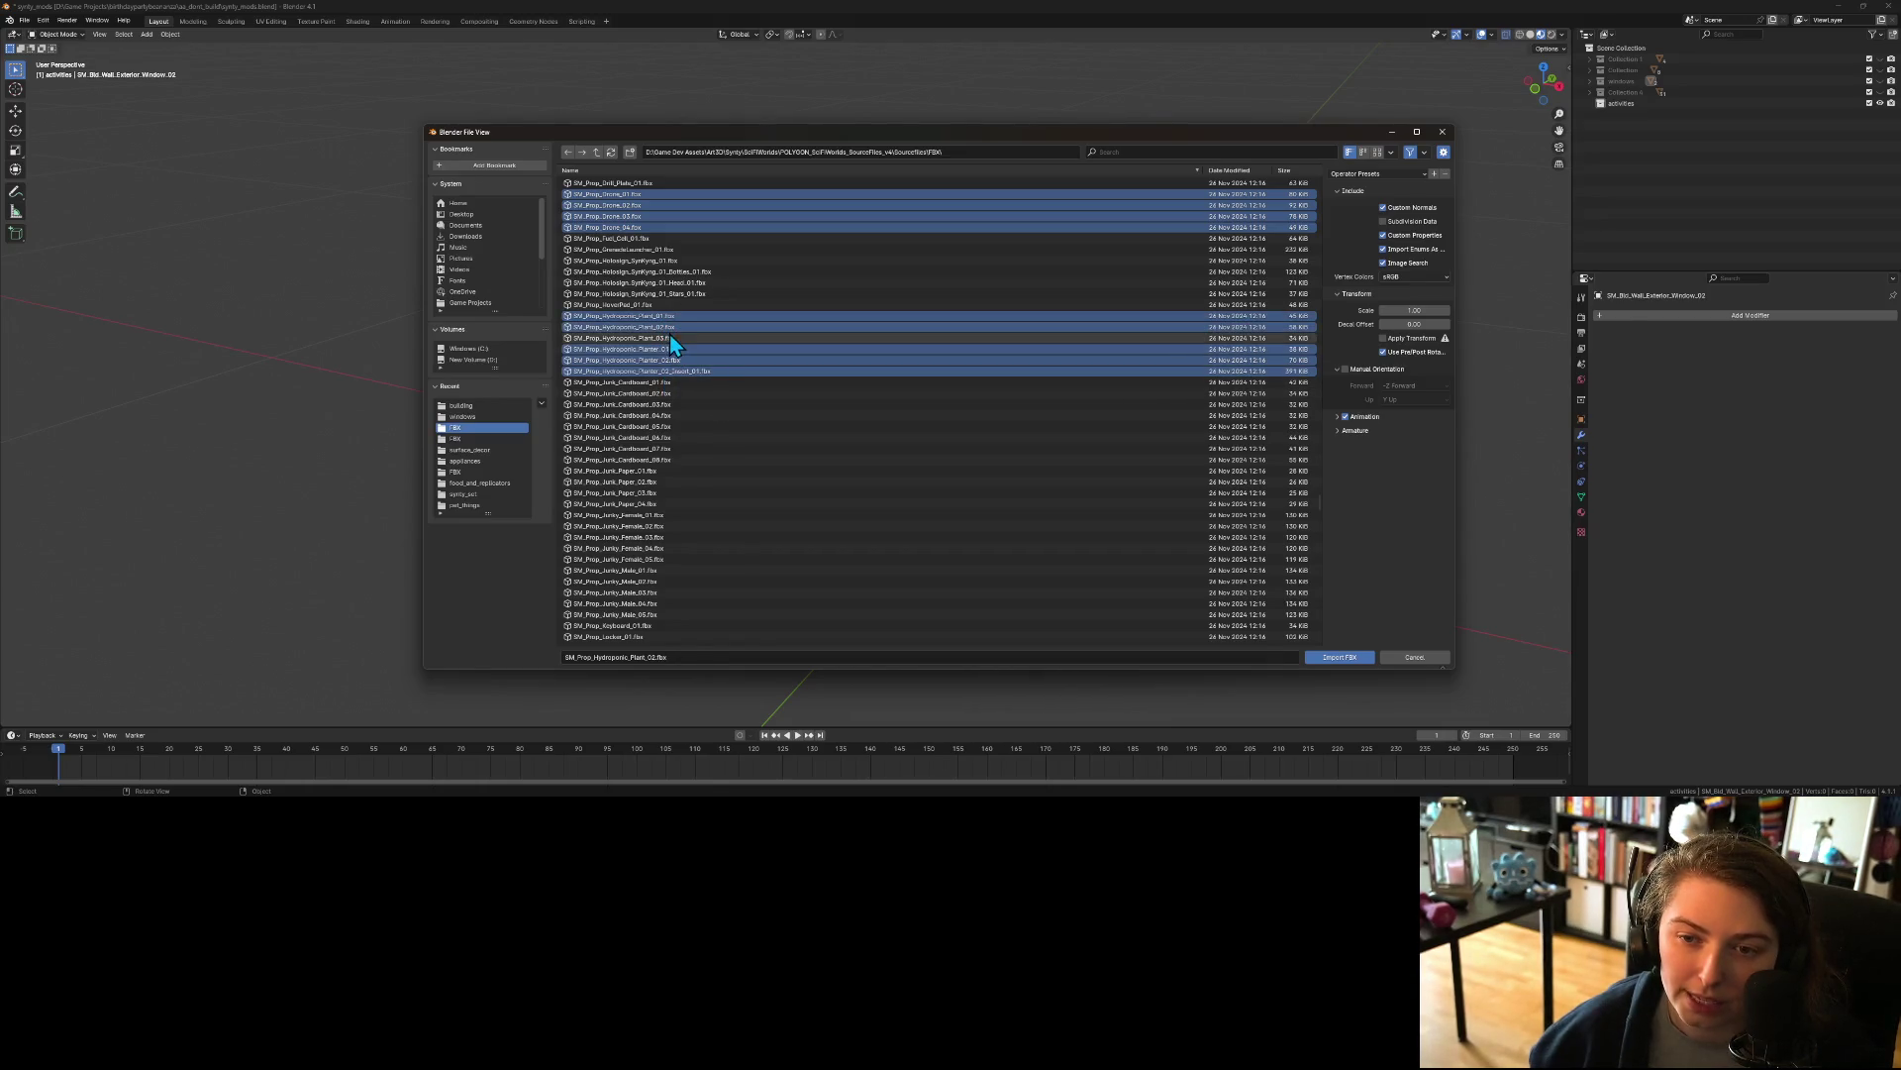
left_click(669, 338, "ctrl")
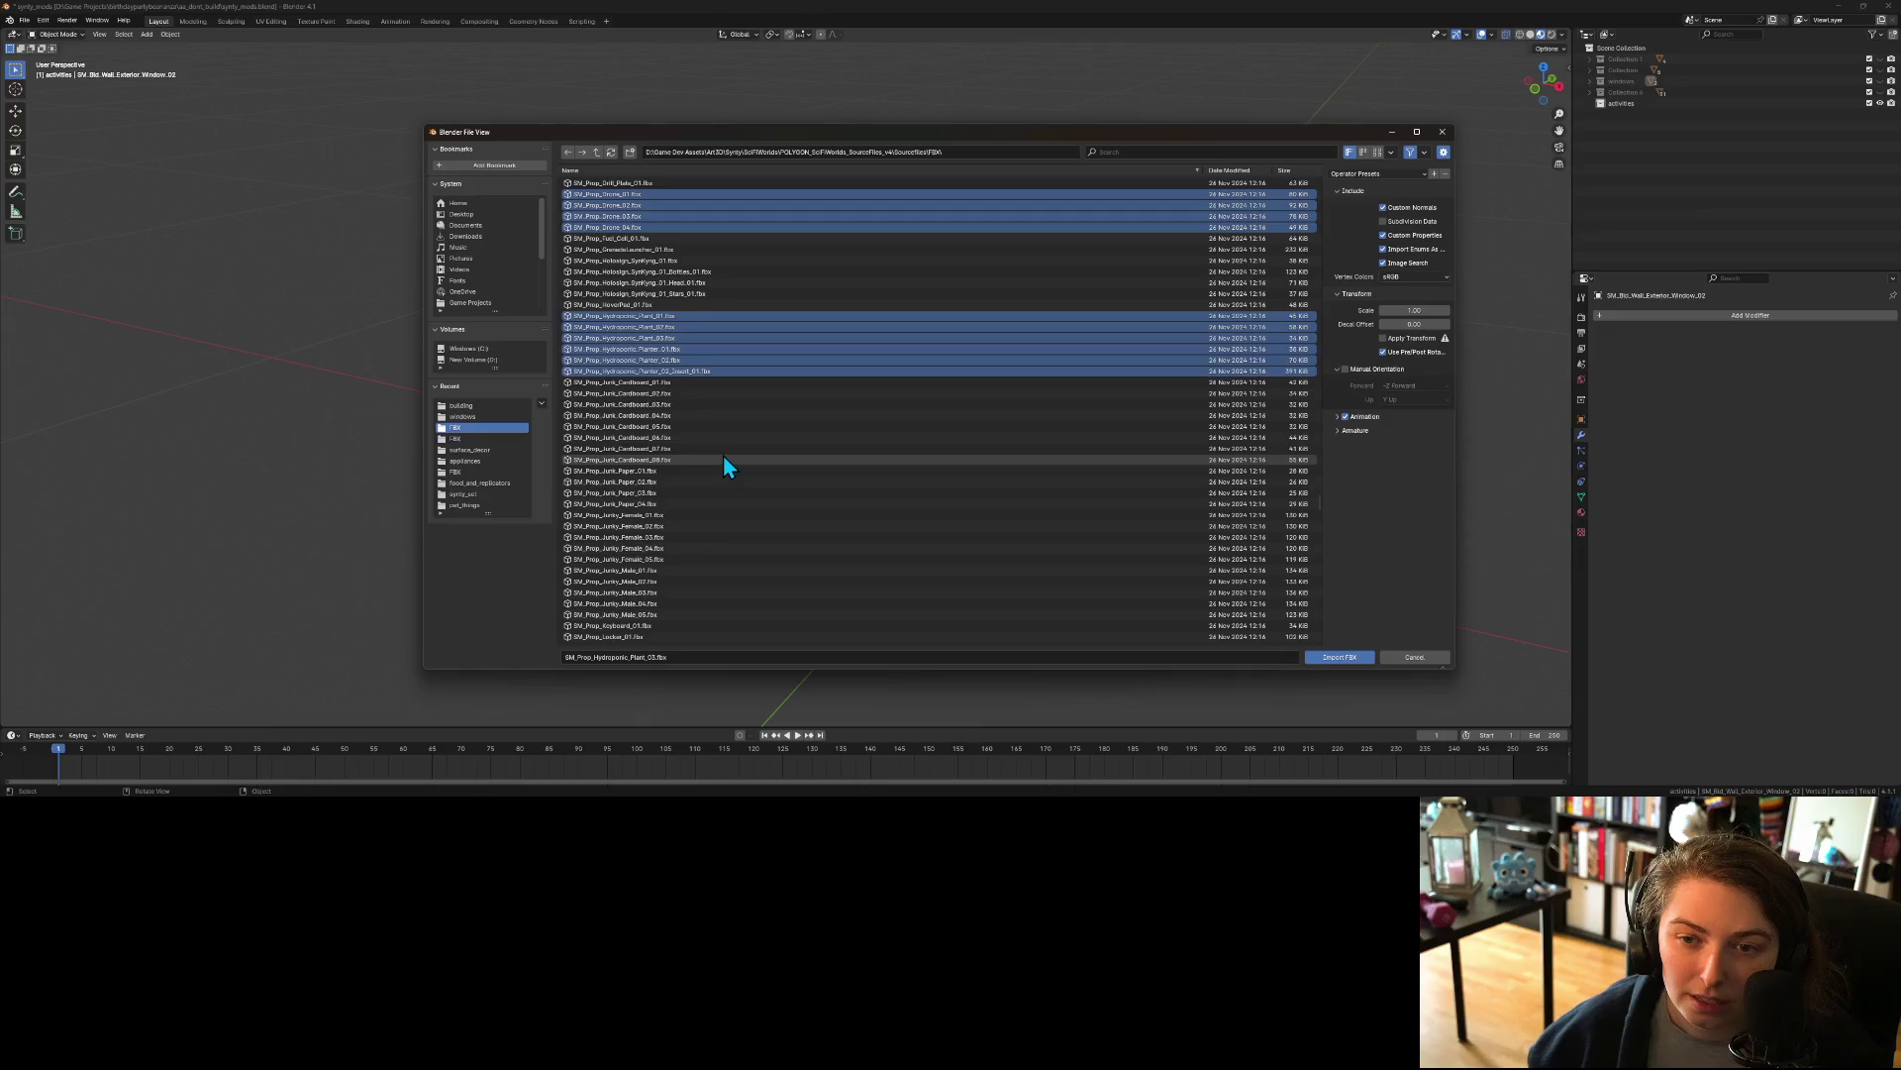
scroll(723, 455, "down", 5)
scroll(723, 457, "down", 5)
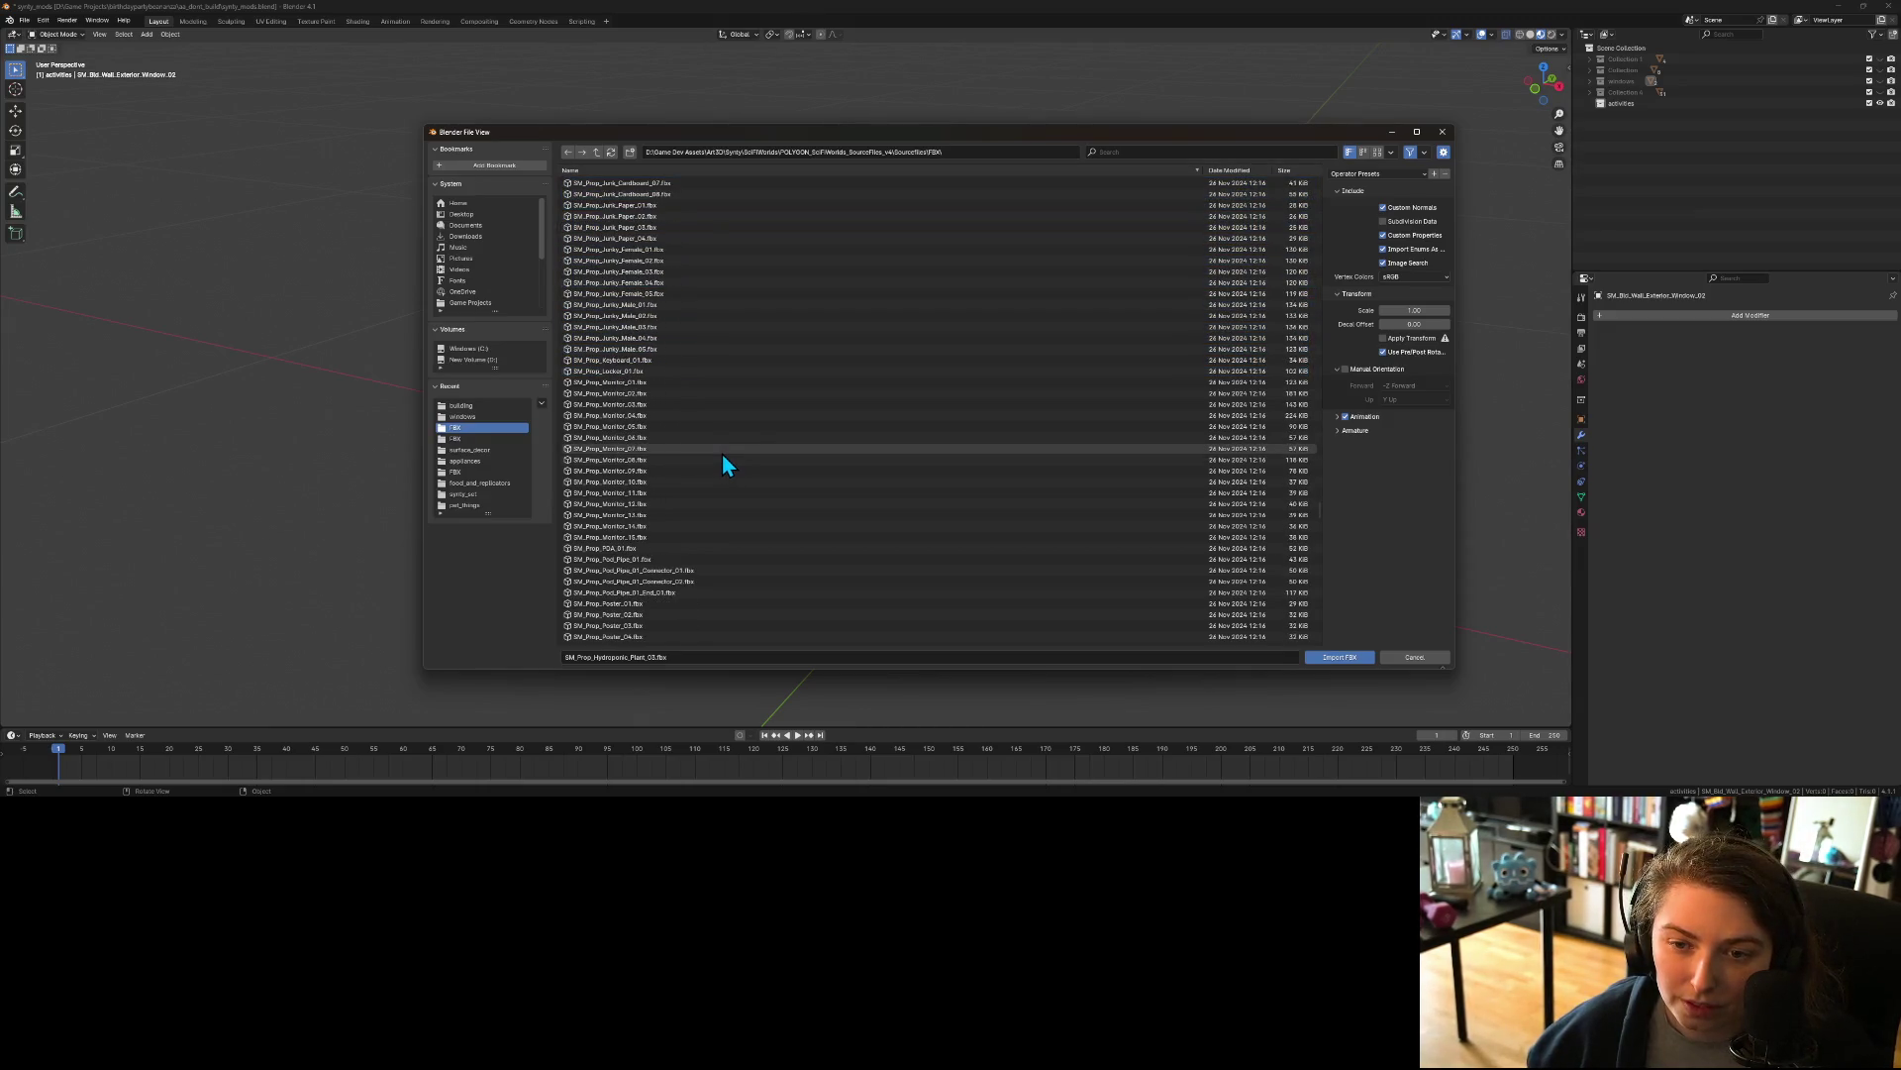
scroll(722, 458, "down", 1)
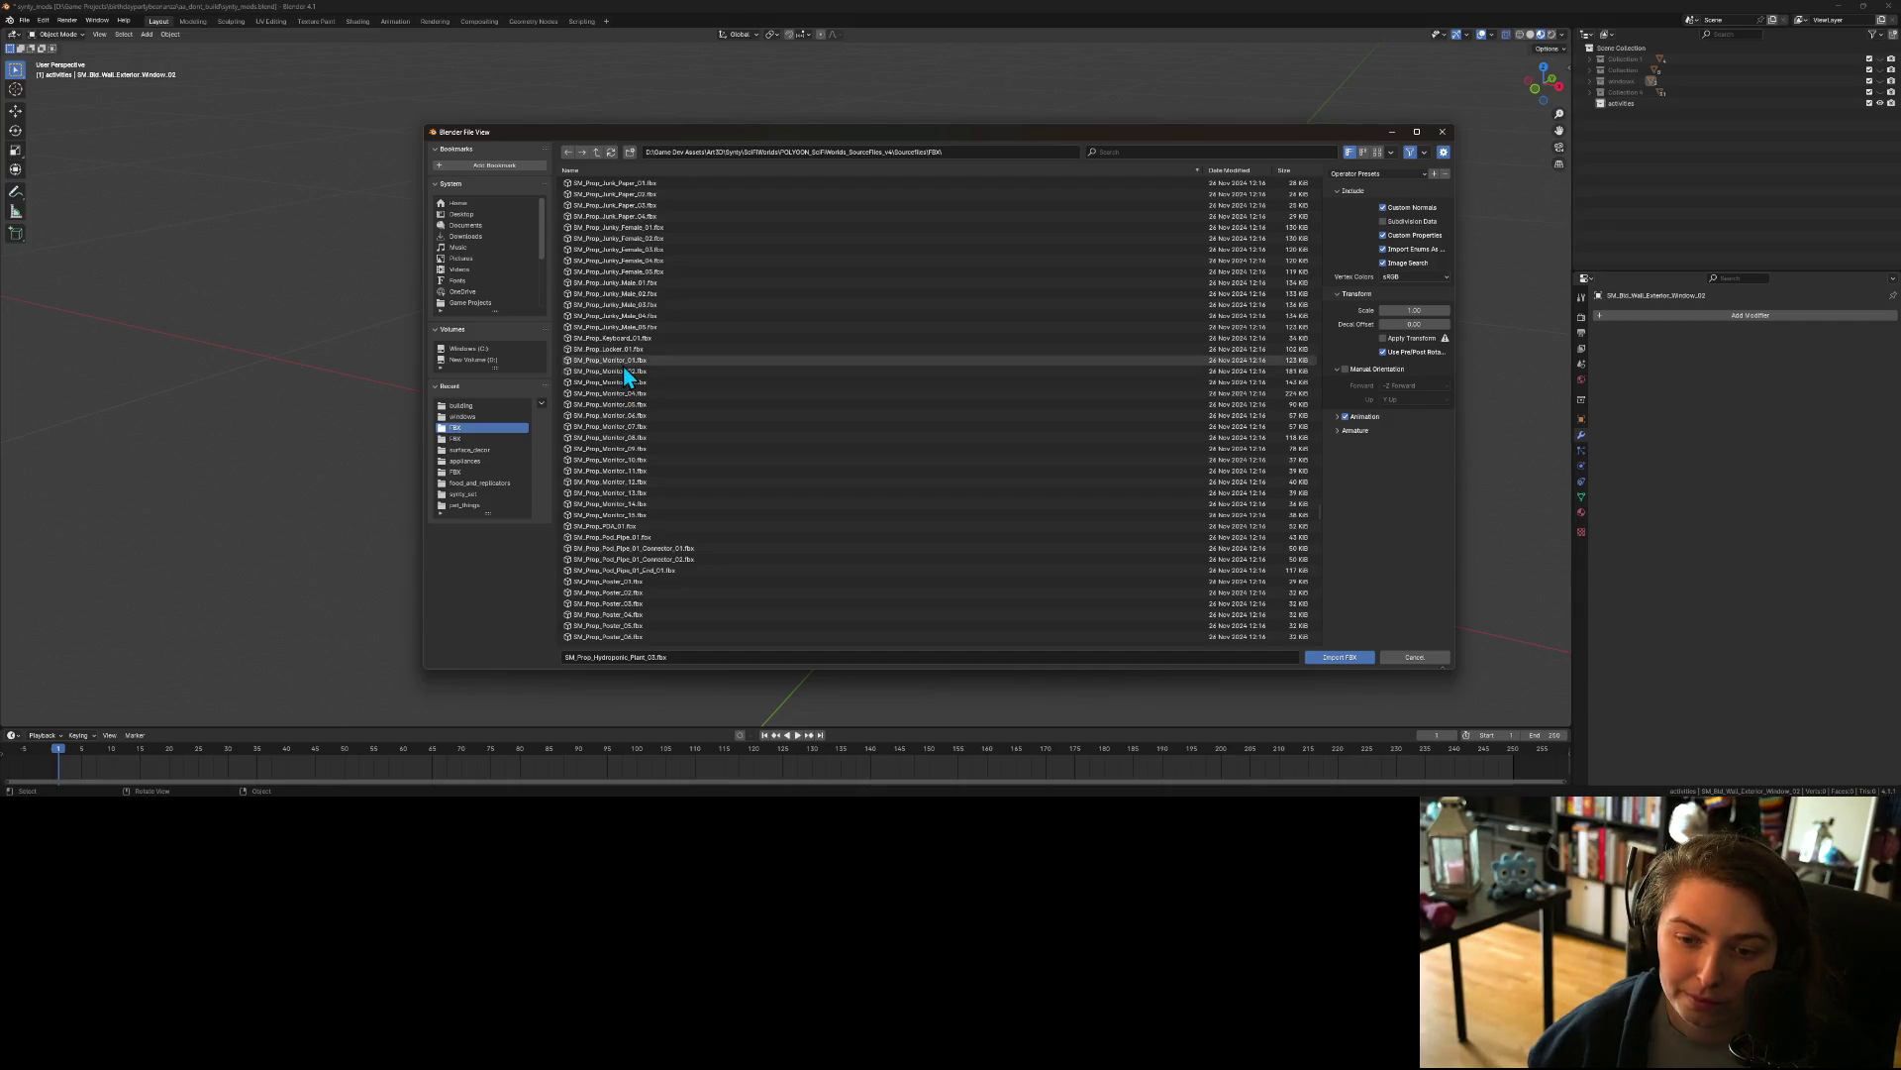
Step: Select PDA_01, Locker_01, Keyboard_01 and Monitor_01 through Monitor_15 for import
left_click(646, 525)
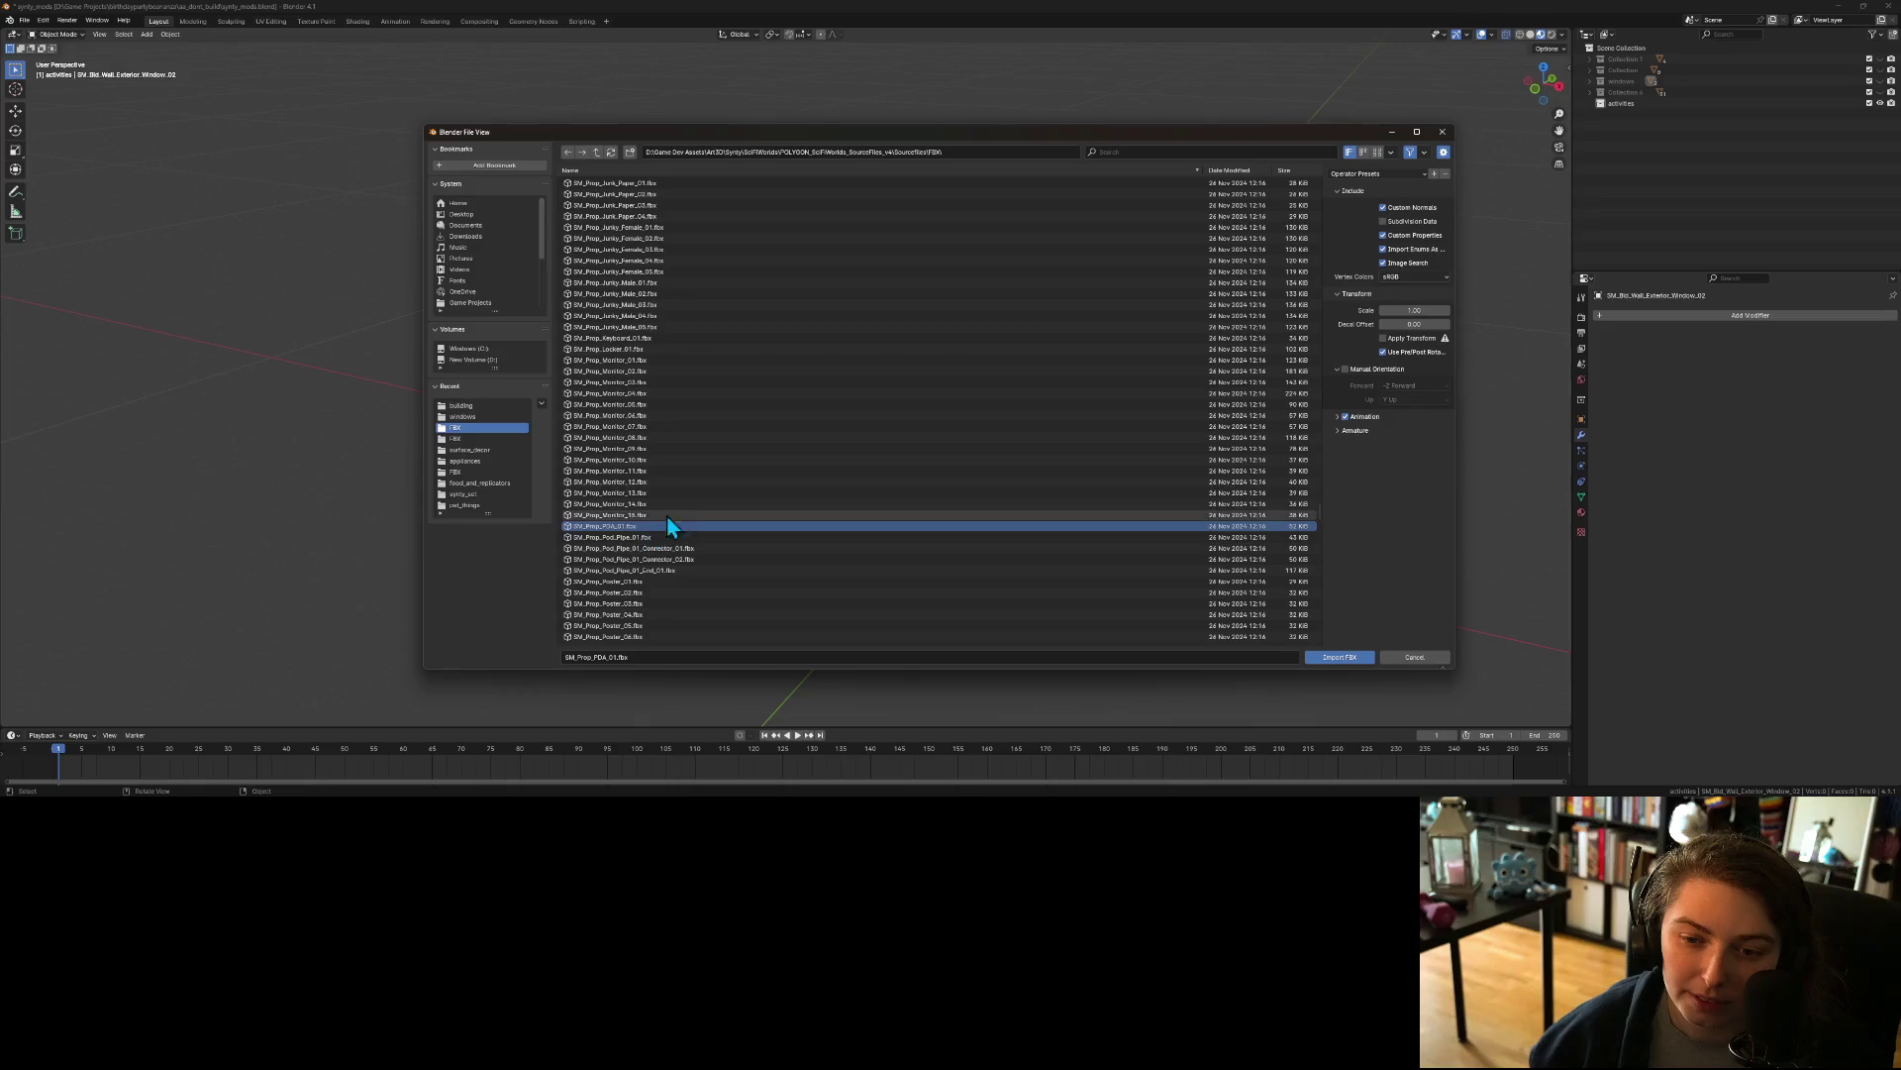
left_click(626, 350, "ctrl")
left_click(638, 339, "ctrl")
scroll(647, 476, "down", 2)
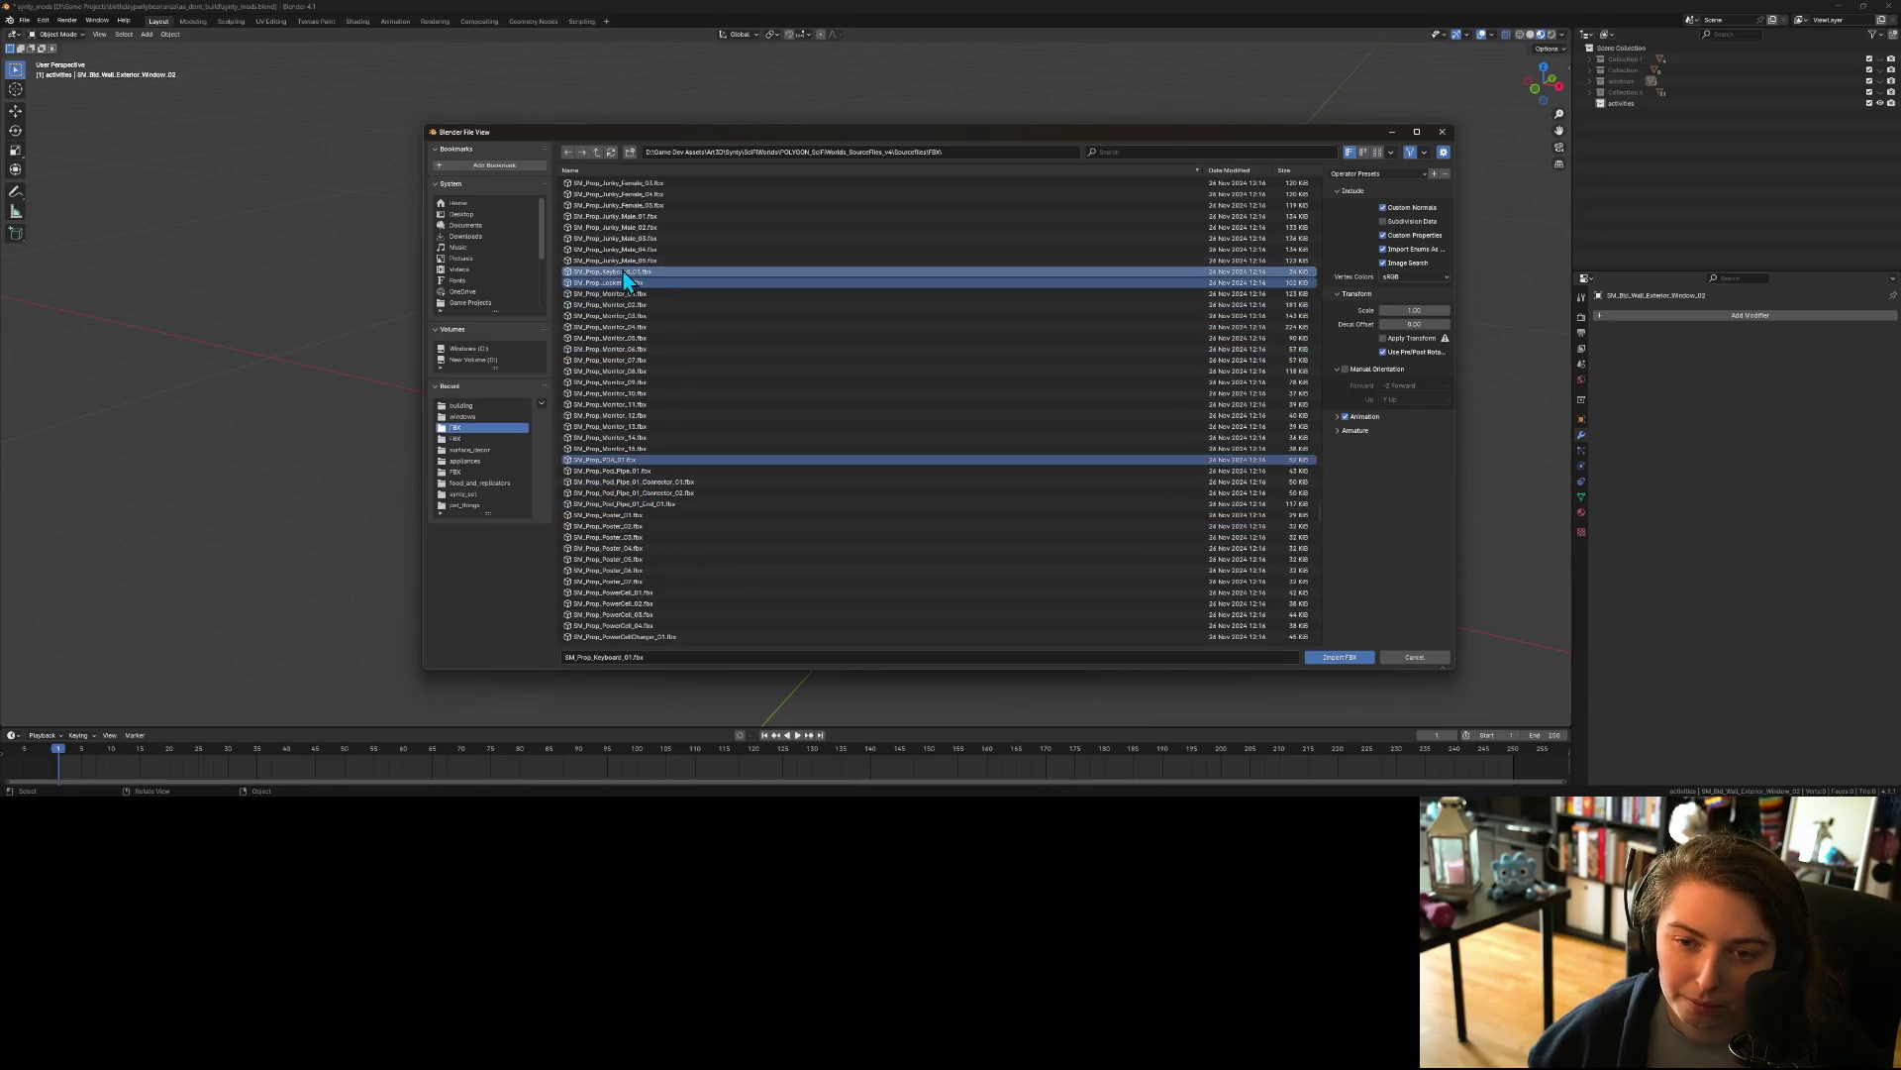
left_click(626, 295, "ctrl")
left_click(626, 305, "ctrl")
left_click(629, 315, "ctrl")
left_click(630, 327, "ctrl")
left_click(631, 338, "ctrl")
left_click(631, 349, "ctrl")
left_click(632, 359, "ctrl")
left_click(633, 370, "ctrl")
left_click(633, 383, "ctrl")
left_click(634, 393, "ctrl")
left_click(634, 404, "ctrl")
left_click(634, 416, "ctrl")
left_click(634, 427, "ctrl")
left_click(635, 438, "ctrl")
left_click(636, 449, "ctrl")
Step: Add Poster_01 through Poster_07 and Scanner_01 to the import selection
scroll(692, 426, "down", 10)
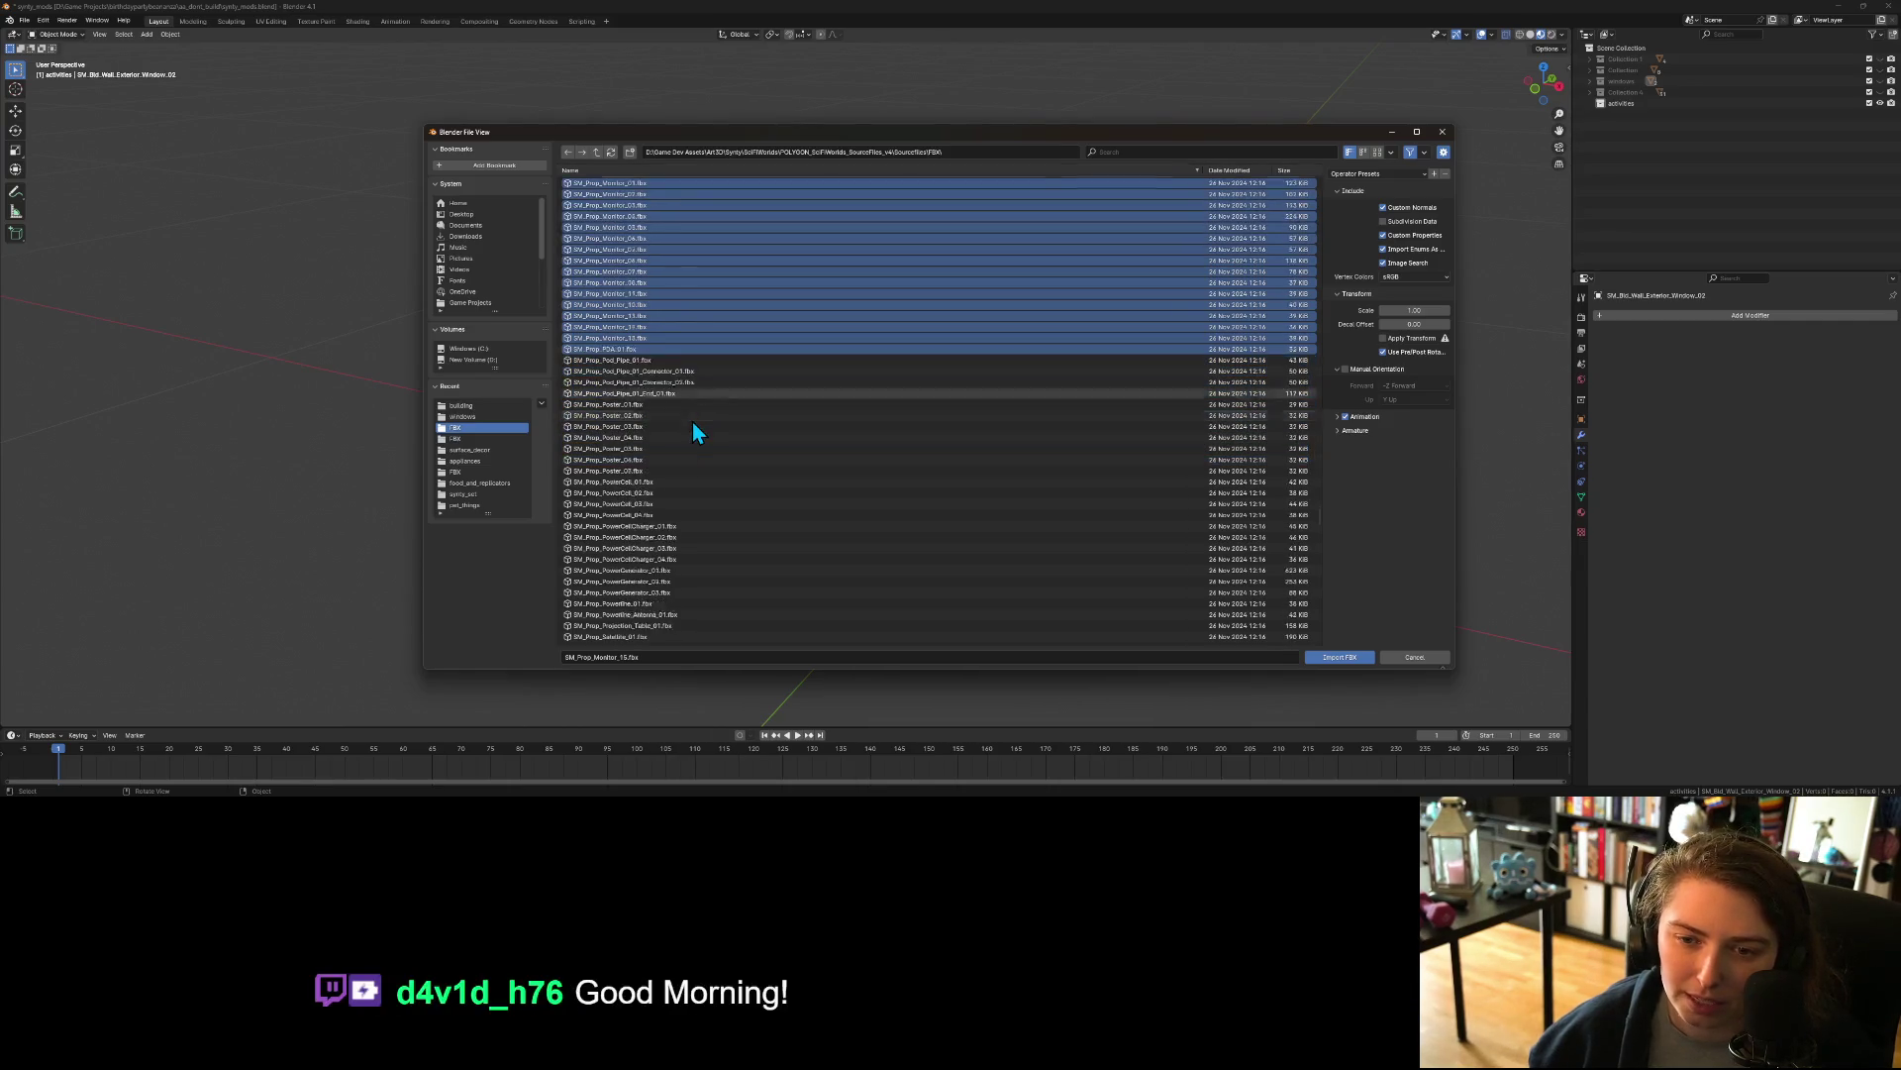
scroll(669, 452, "up", 2)
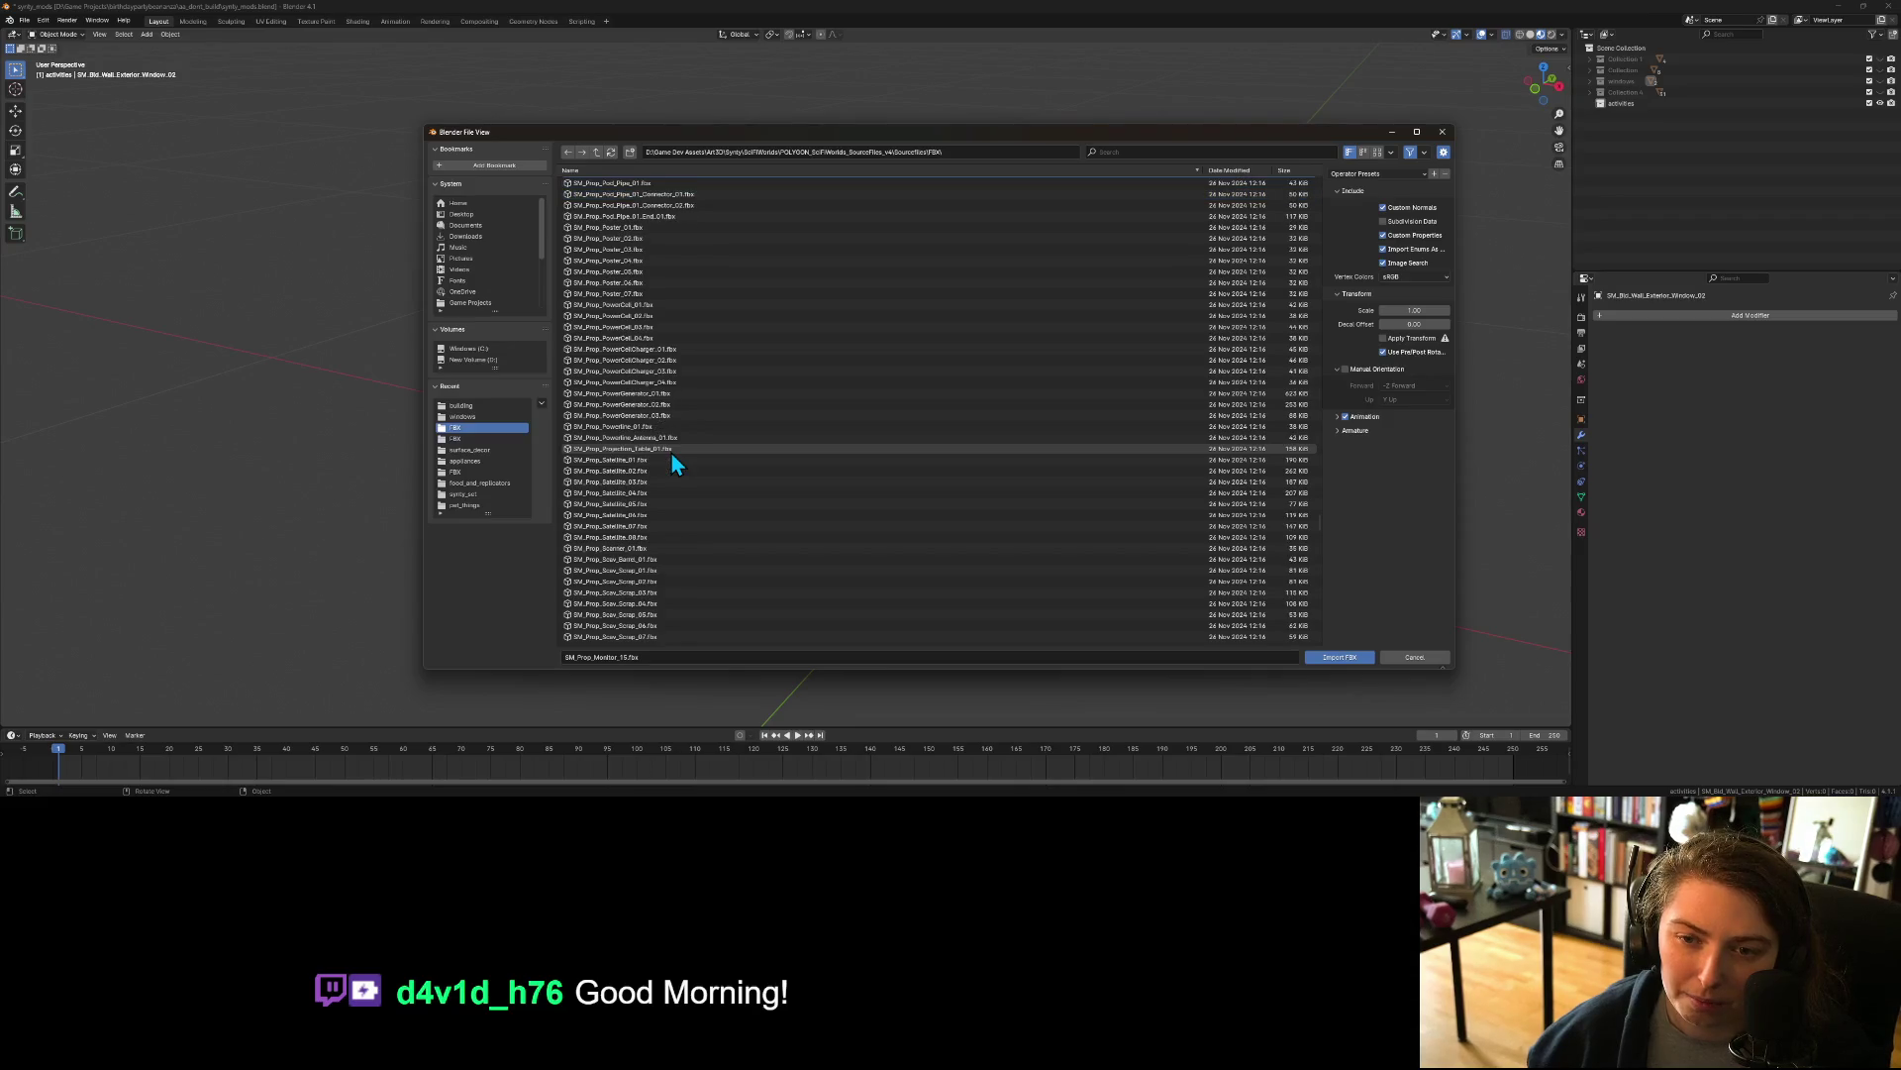
left_click(614, 271, "ctrl")
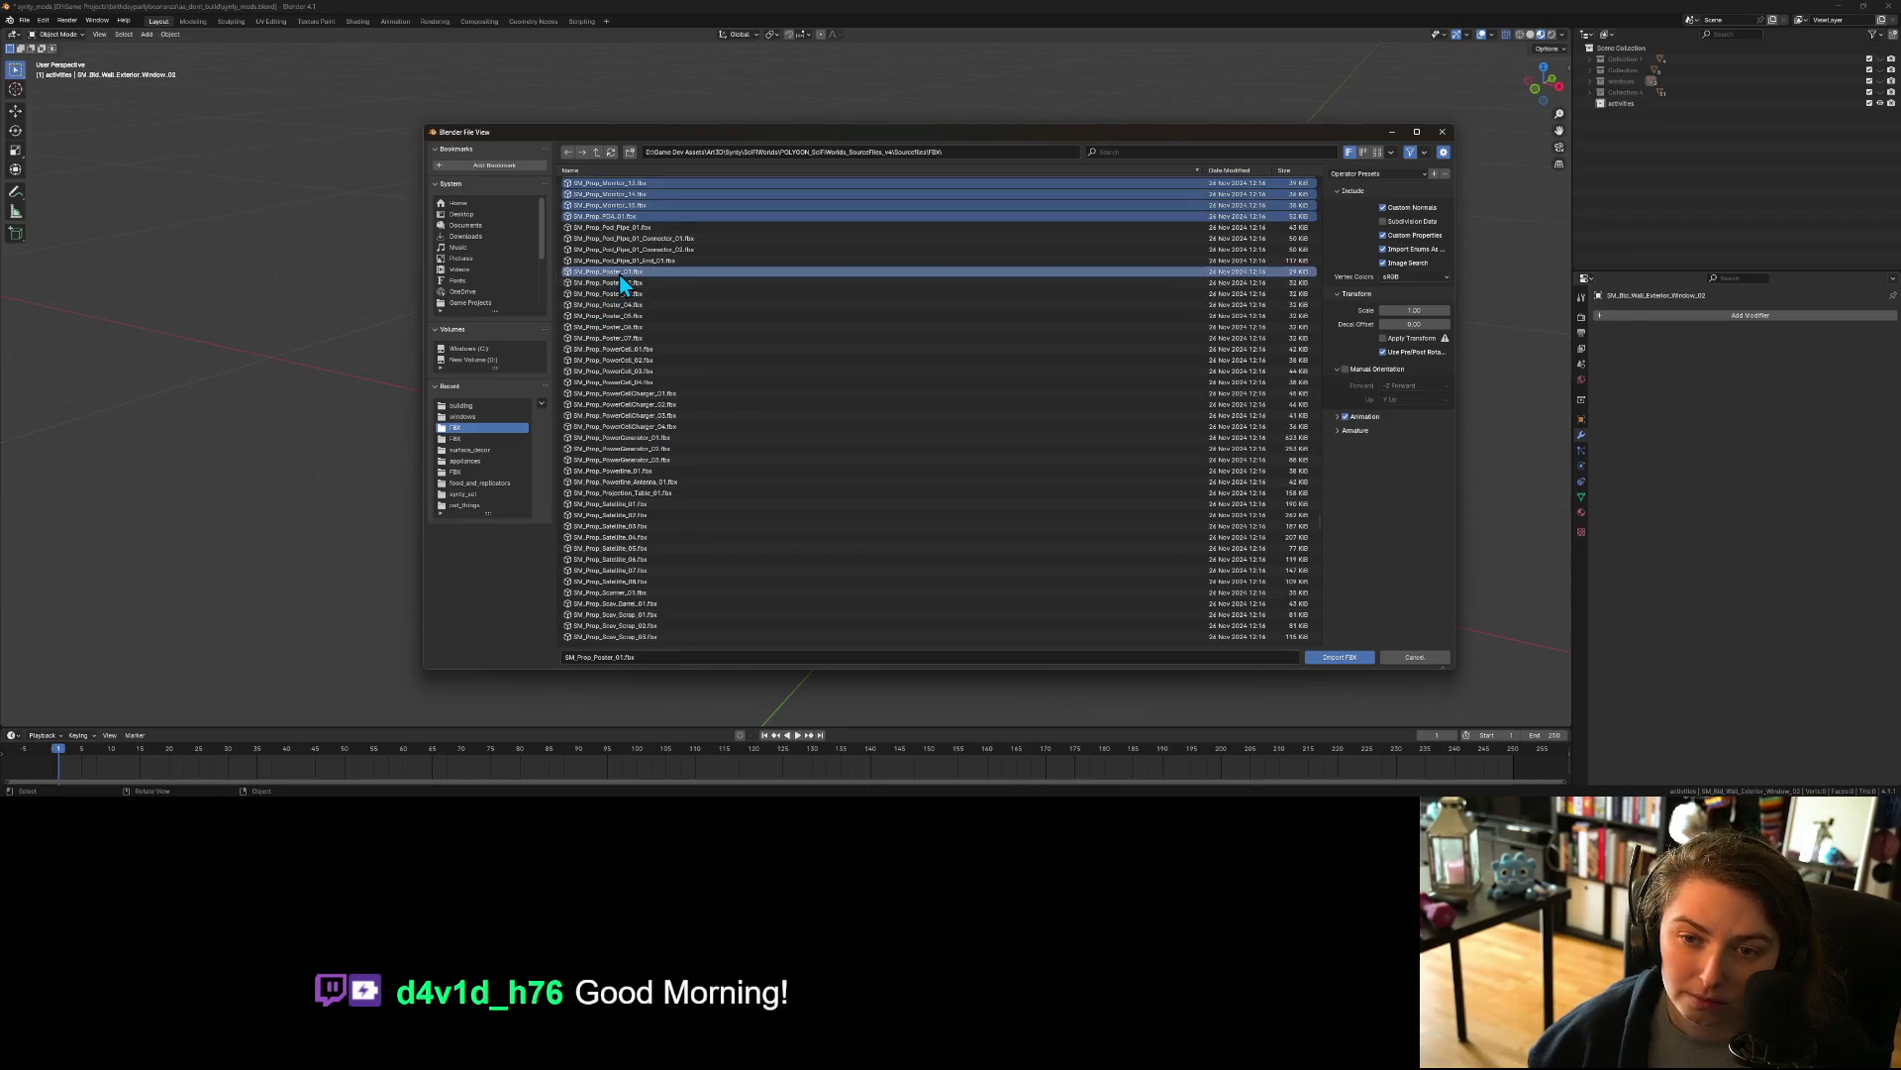
left_click(621, 283, "ctrl")
left_click(622, 294, "ctrl")
left_click(623, 305, "ctrl")
left_click(625, 315, "ctrl")
left_click(625, 326, "ctrl")
left_click(627, 338, "ctrl")
scroll(713, 406, "down", 5)
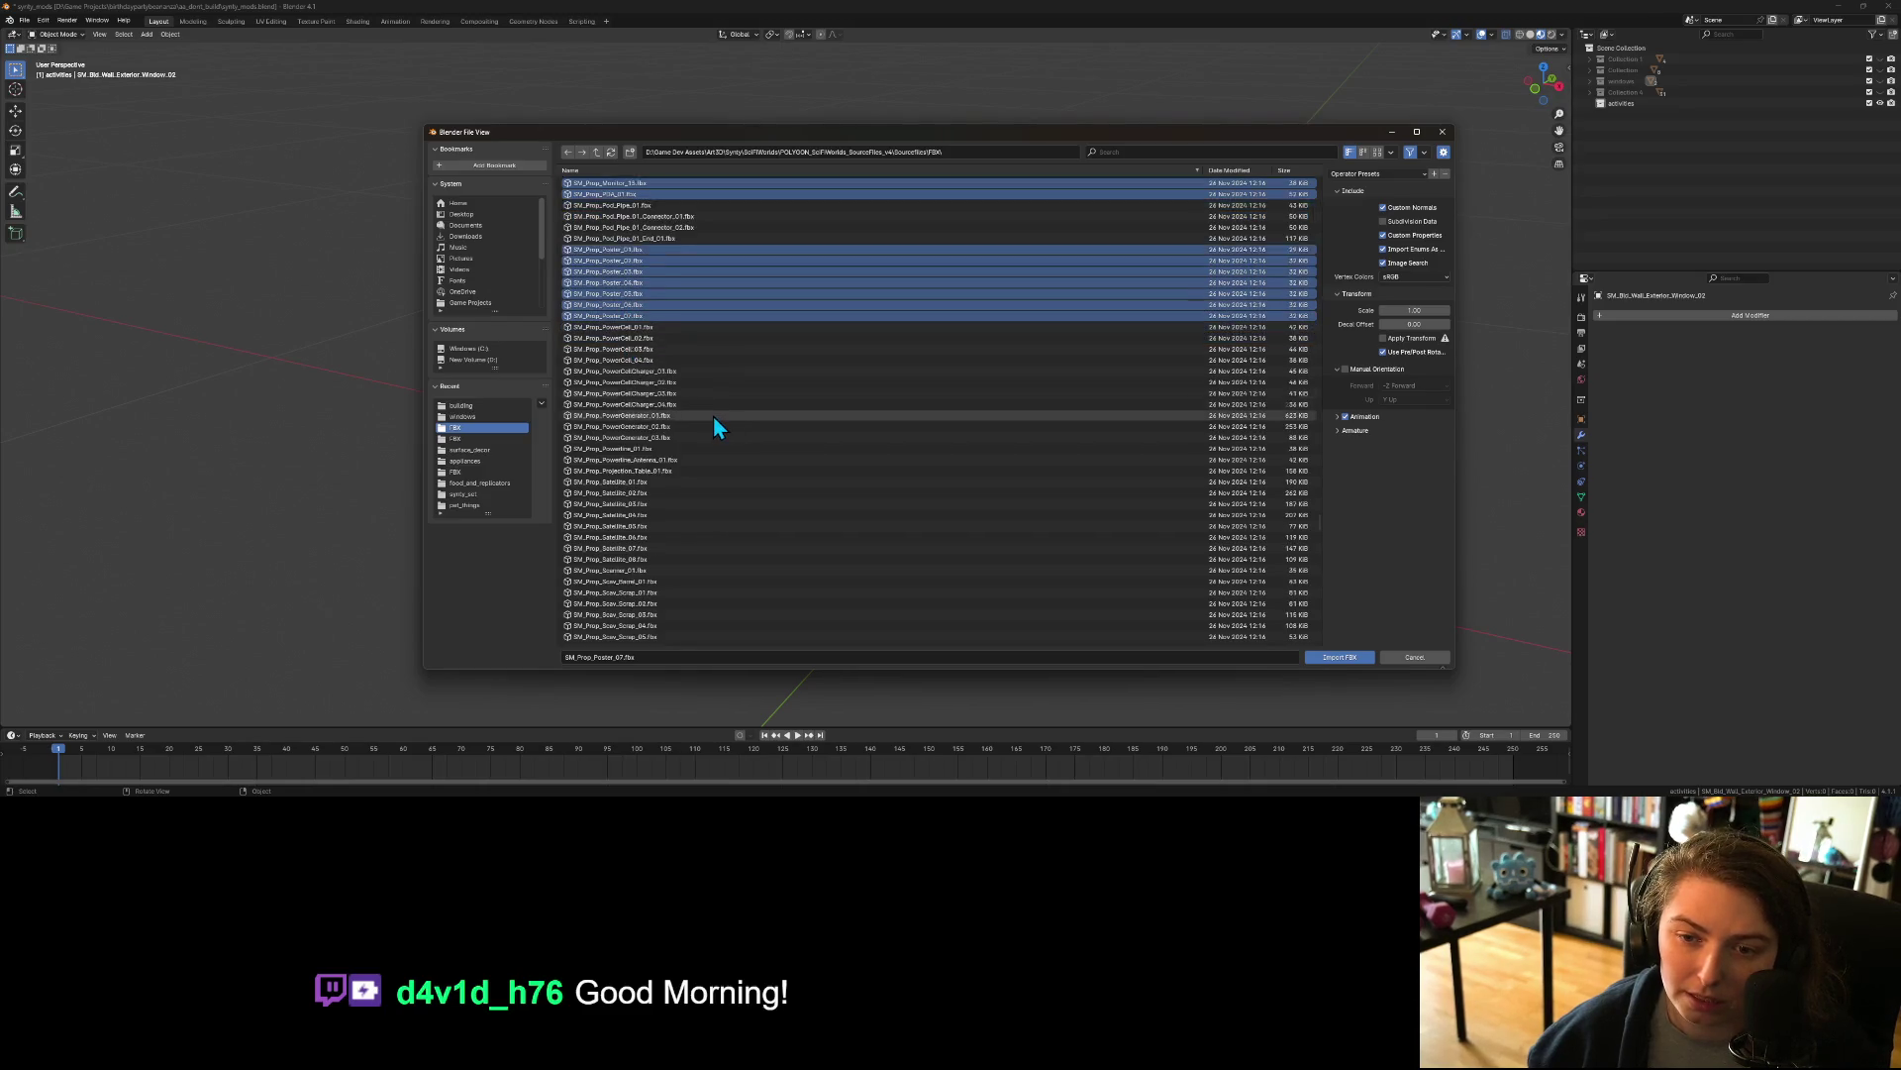
scroll(713, 416, "down", 5)
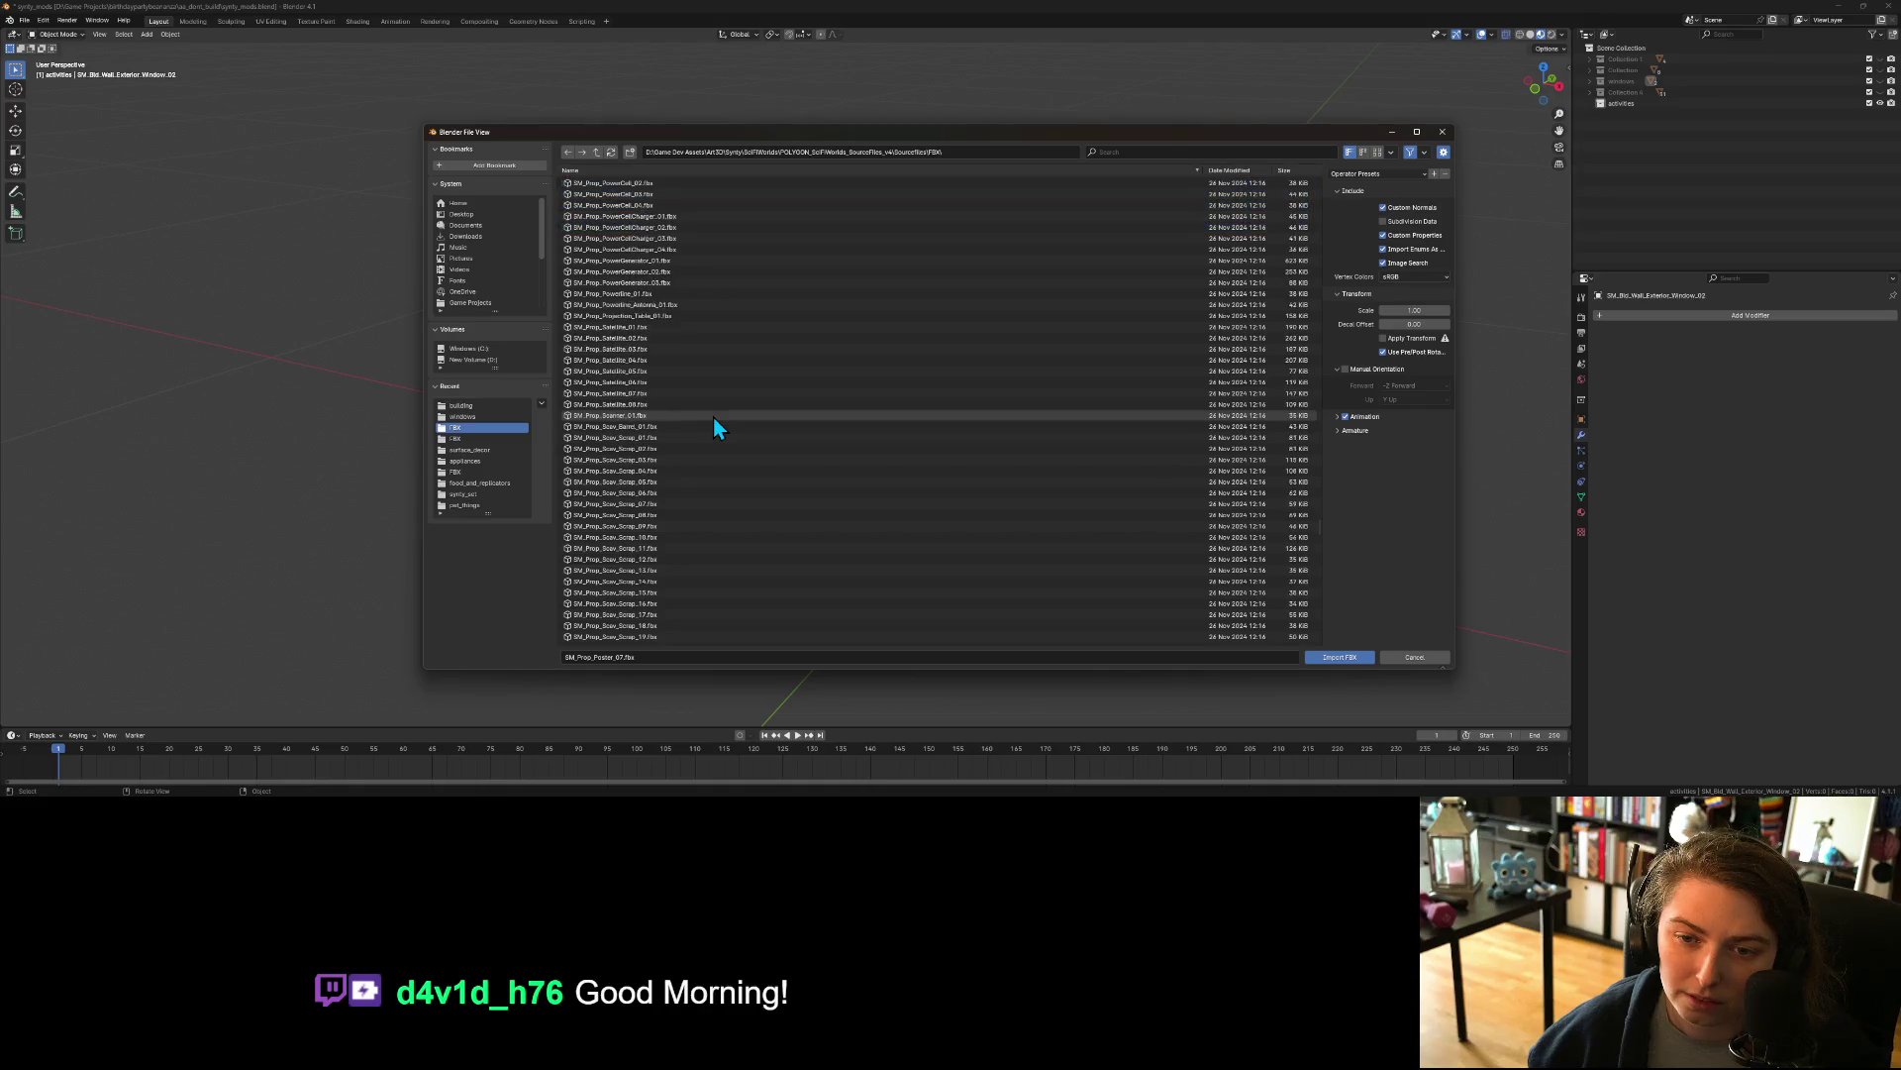
scroll(711, 416, "down", 2)
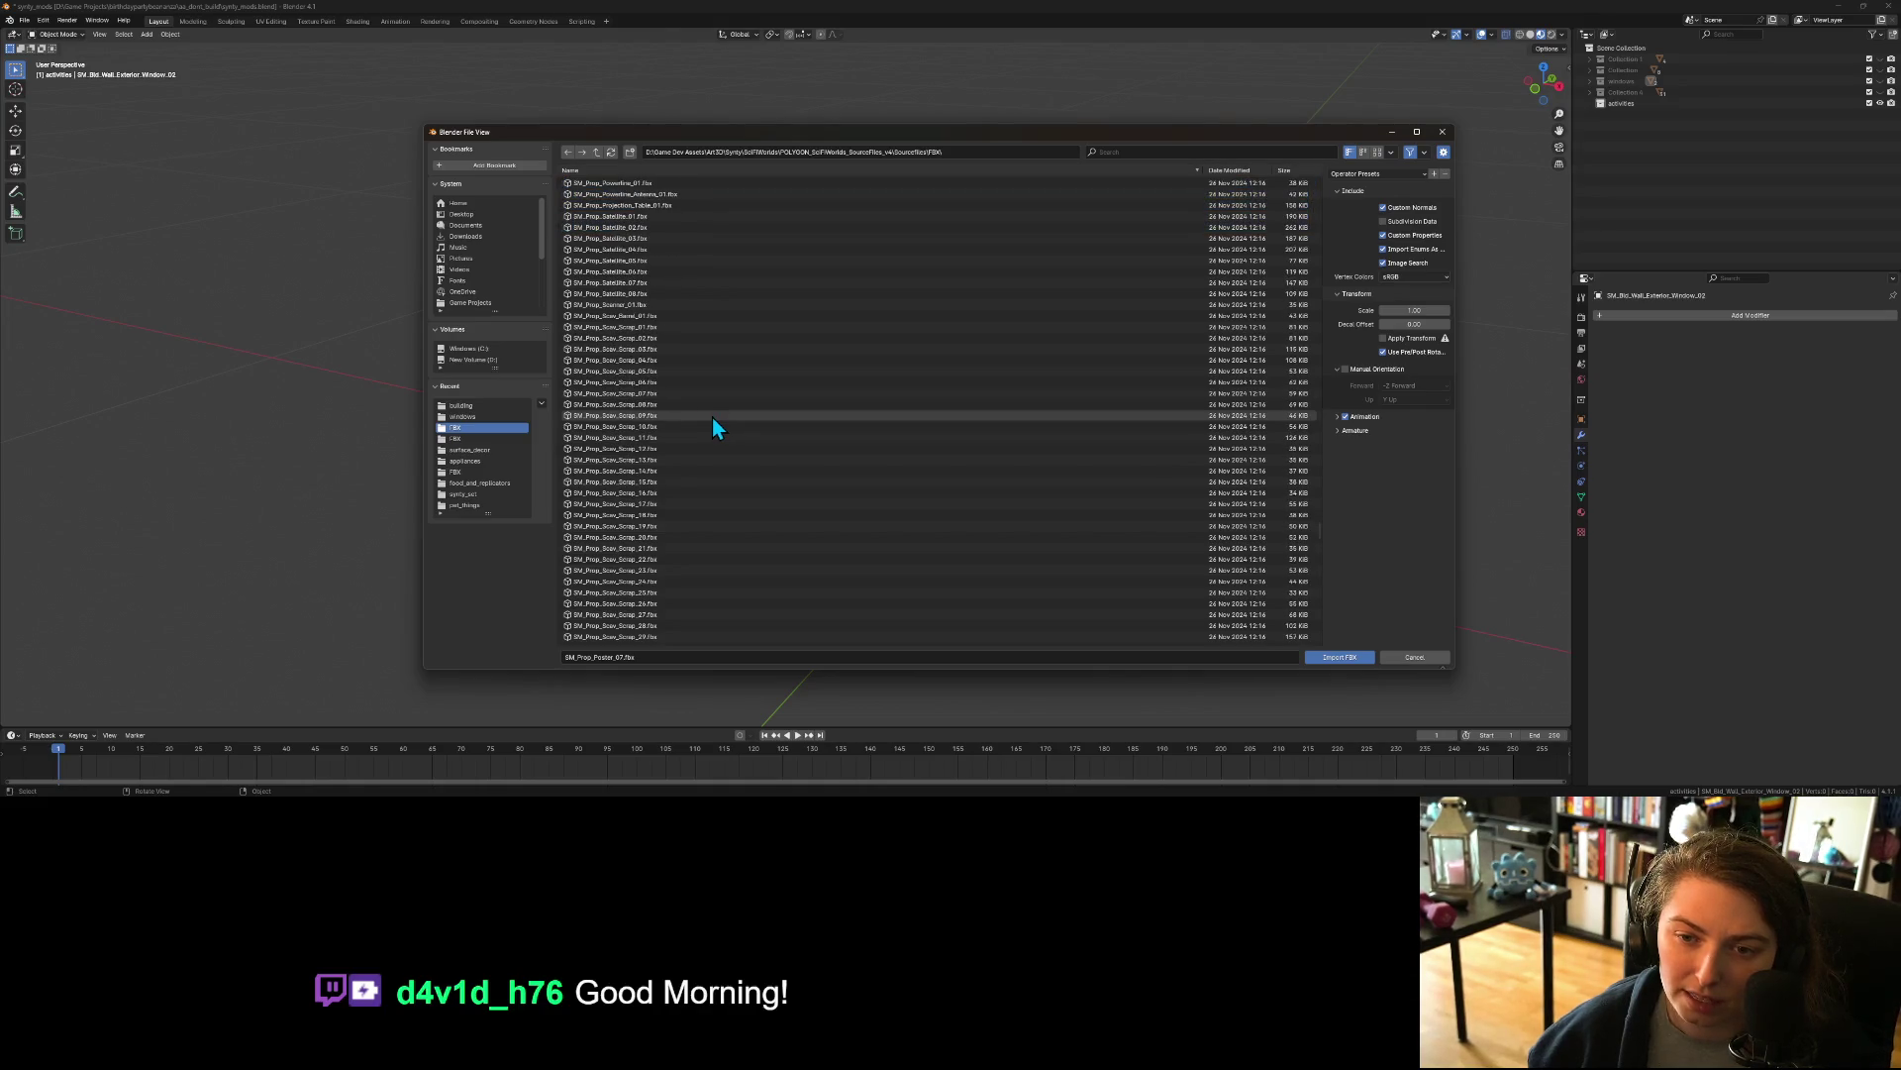
scroll(646, 325, "down", 1)
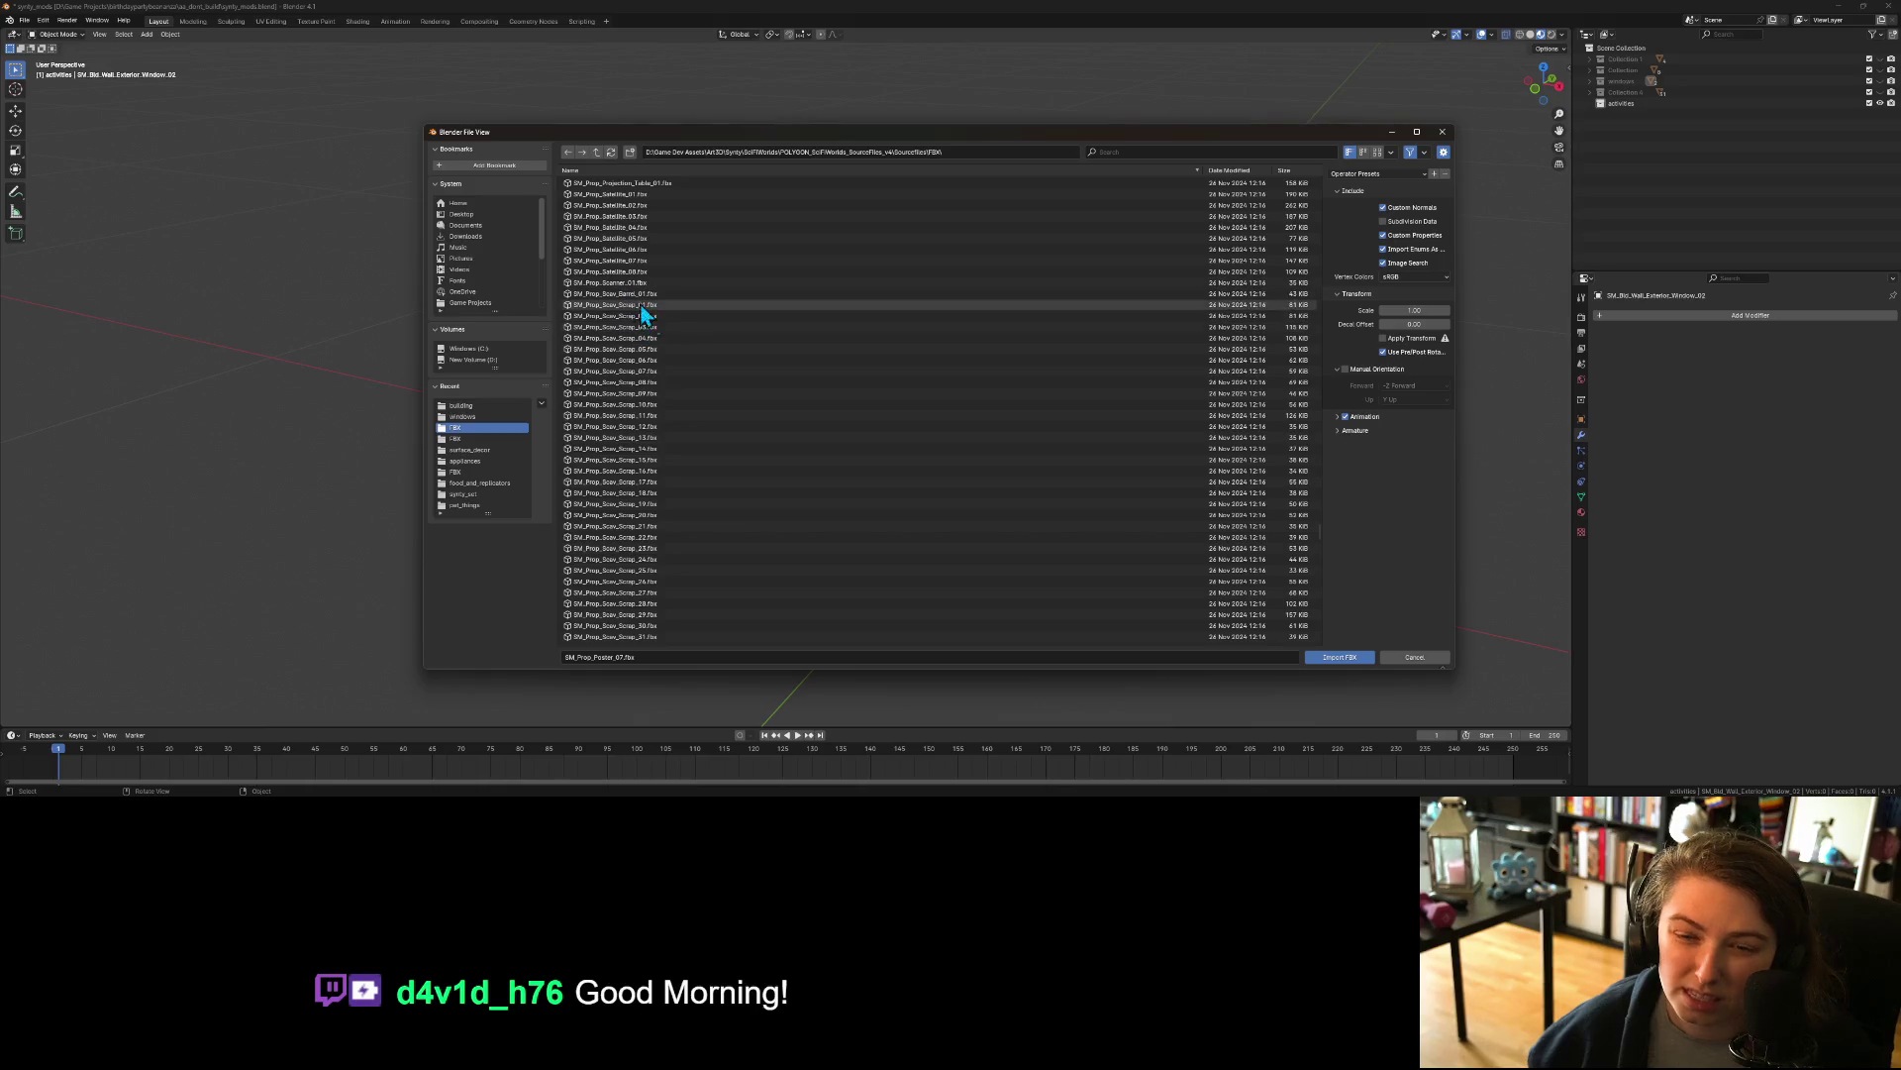
left_click(616, 285)
Step: Add Sofa_01, Suit_Hanging_01, SwipeCards, Syncola cans and stacks, and Large/Medium/Small tables
scroll(670, 442, "down", 2)
scroll(670, 446, "down", 4)
scroll(670, 444, "down", 15)
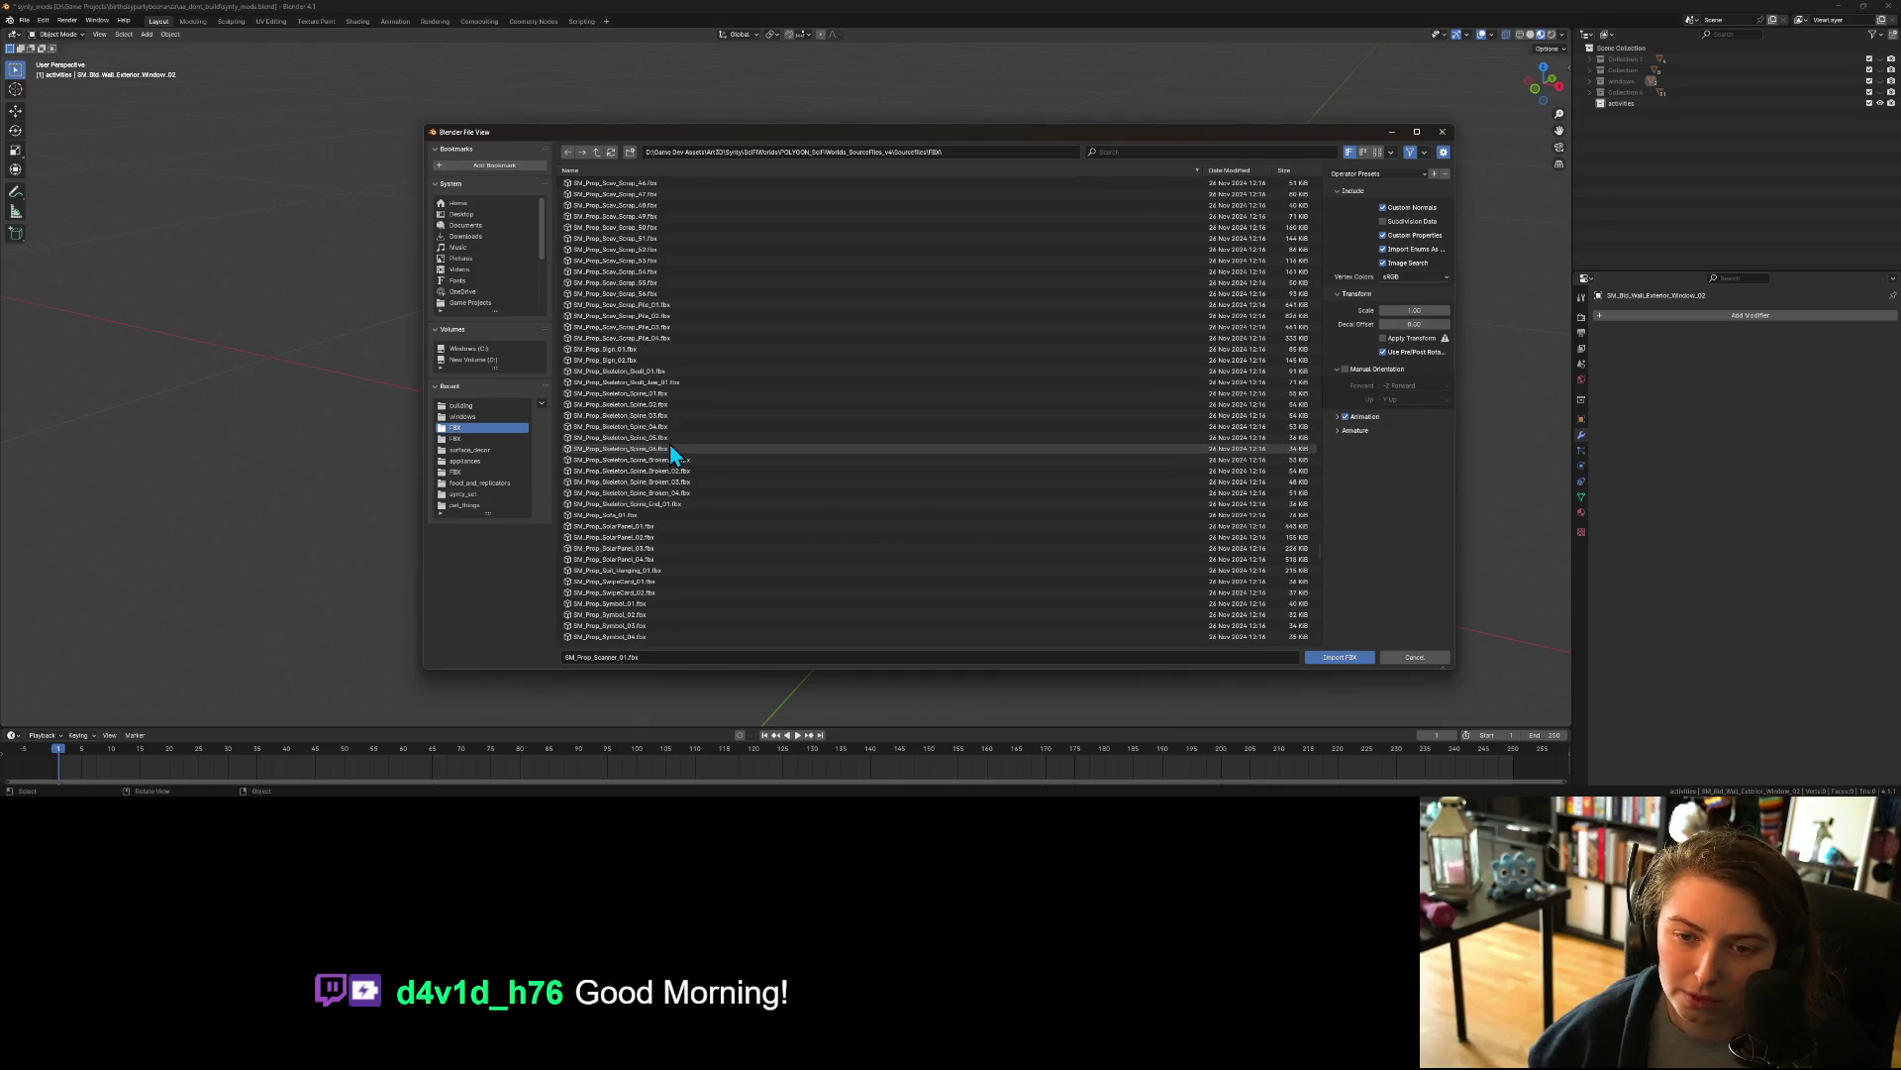
scroll(671, 446, "down", 5)
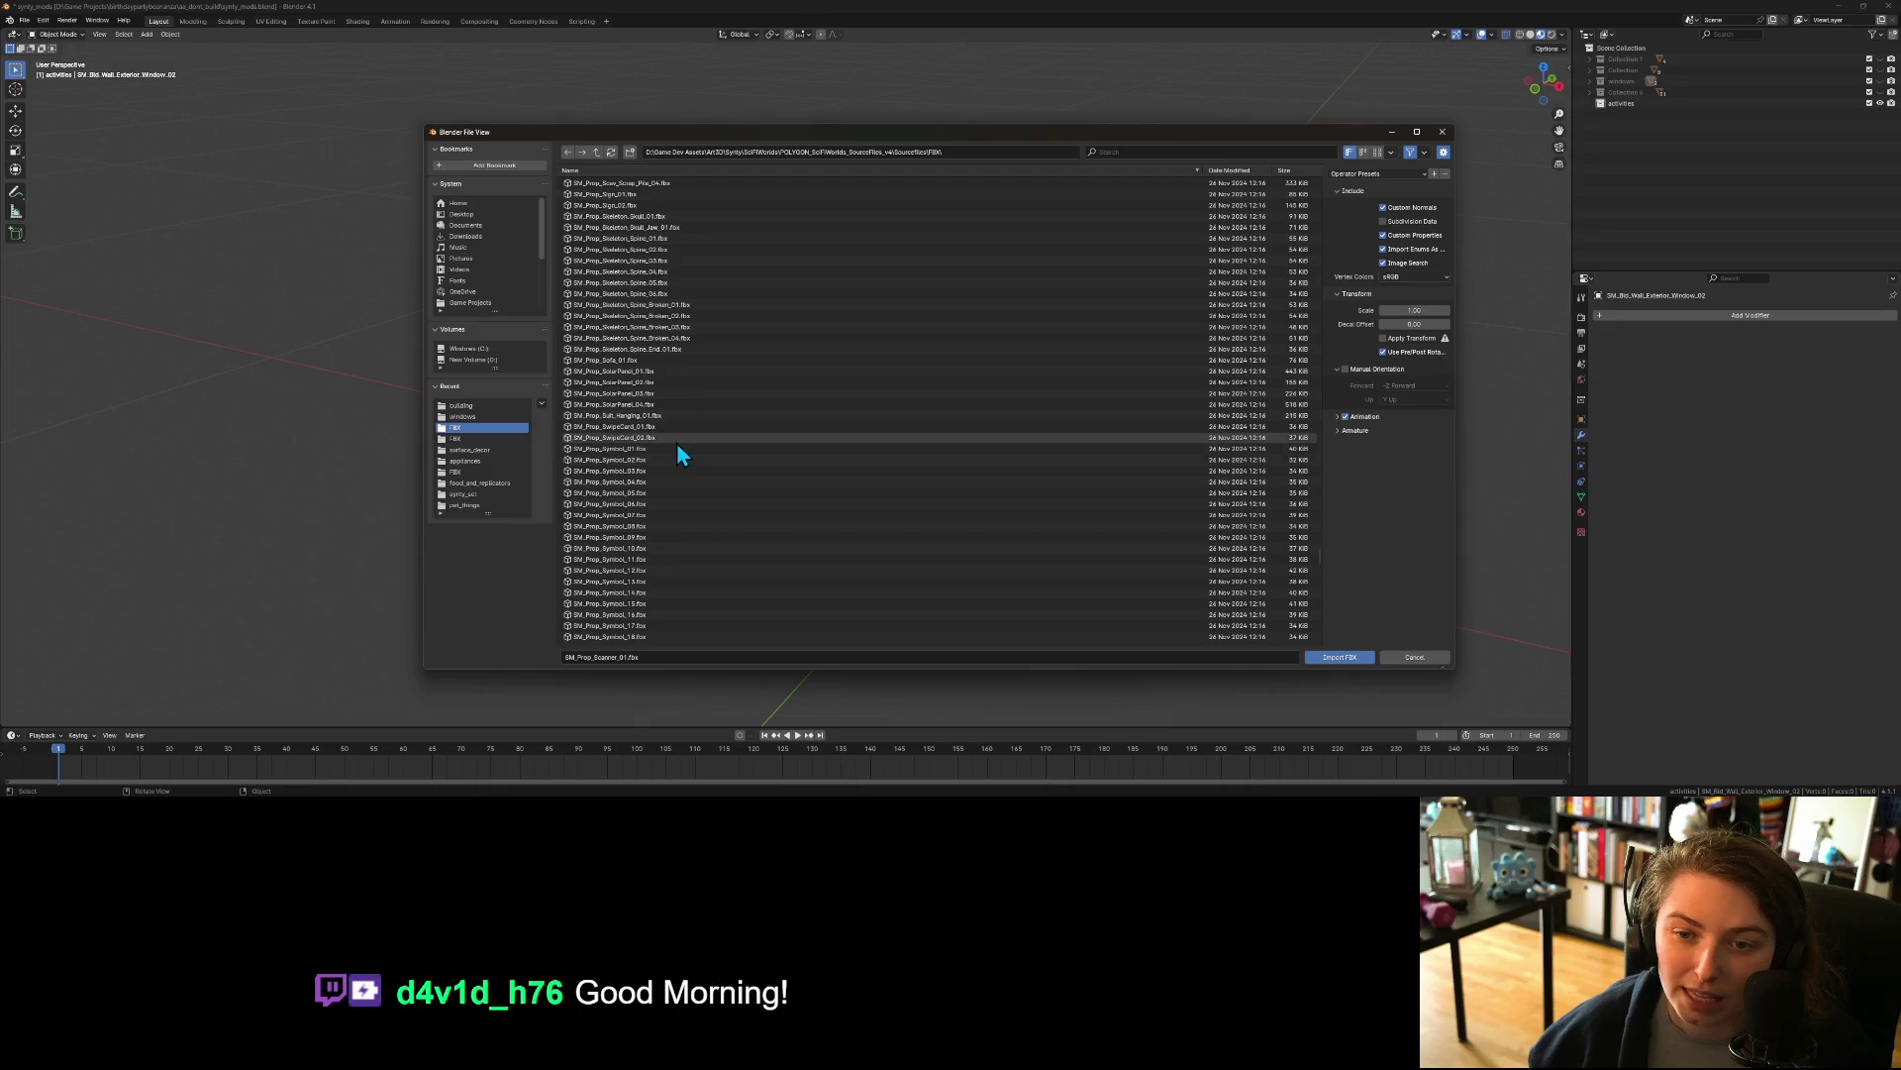
left_click(616, 360)
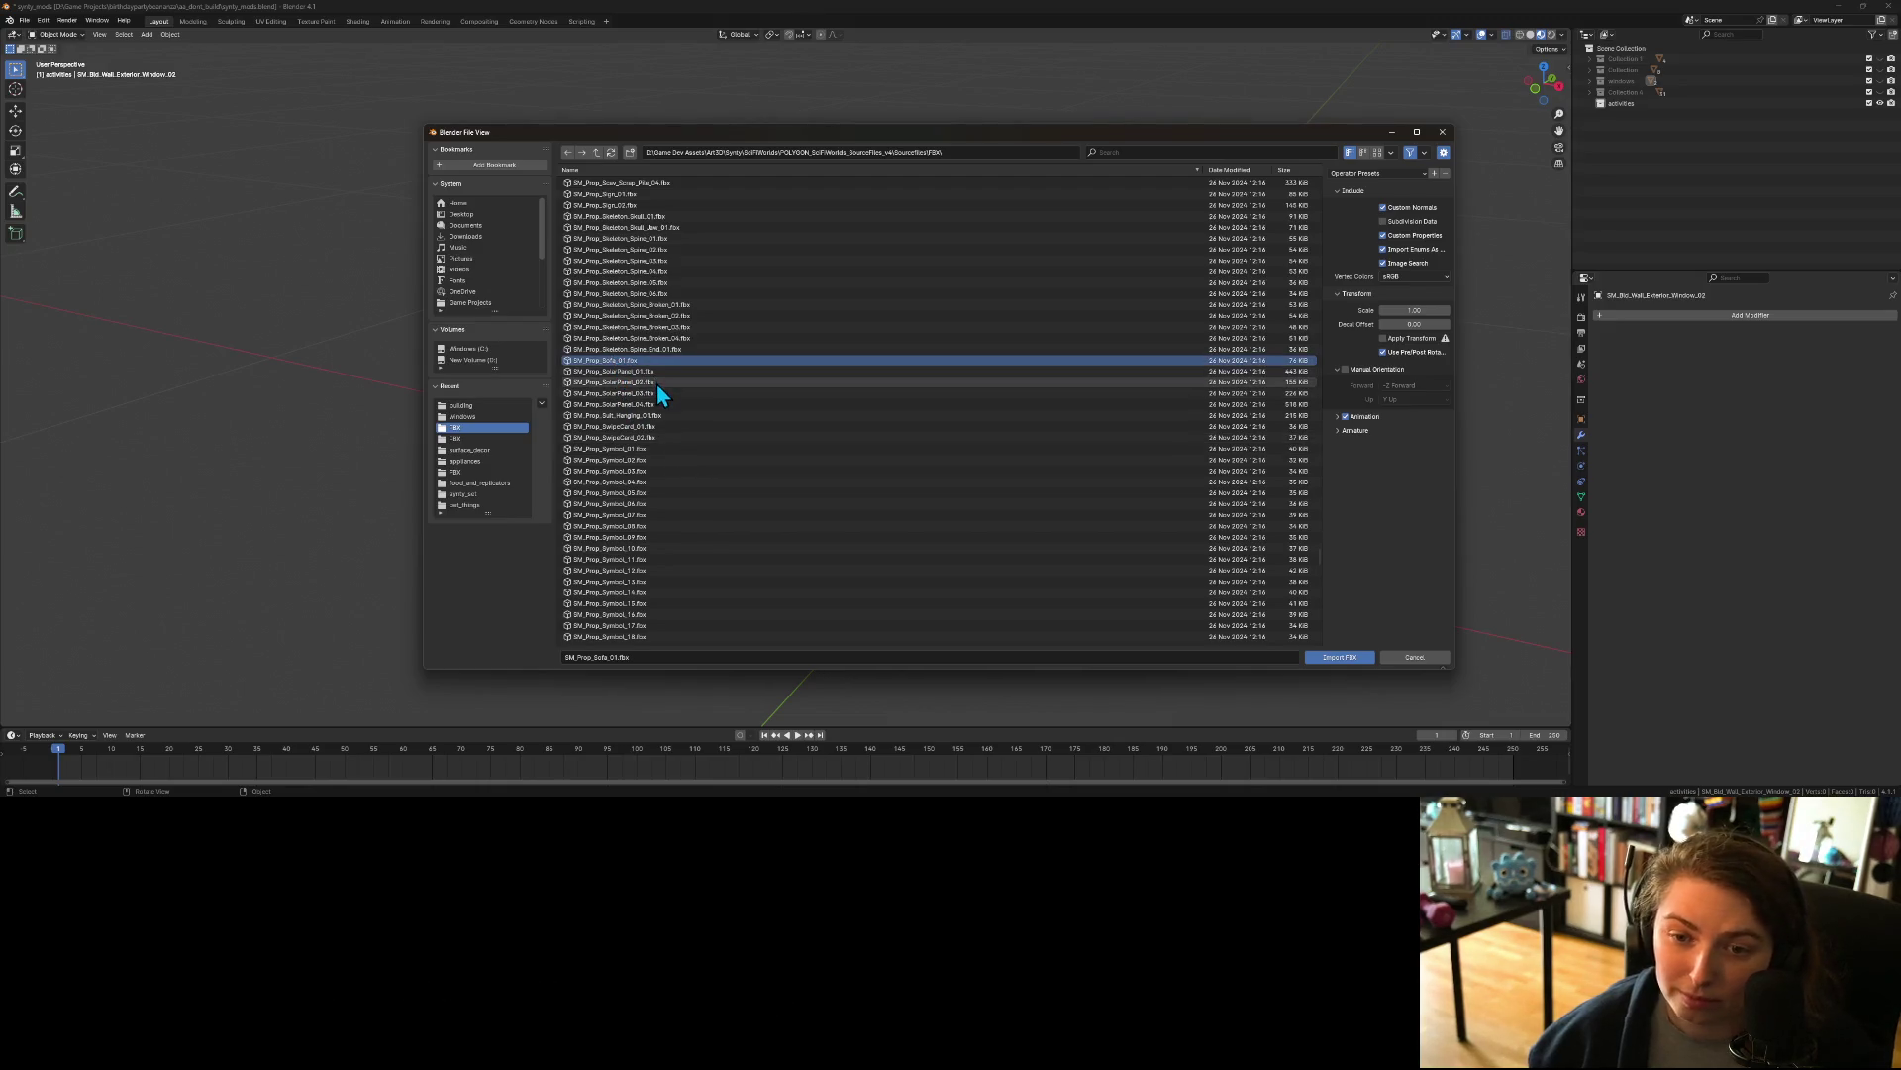
scroll(665, 401, "down", 3)
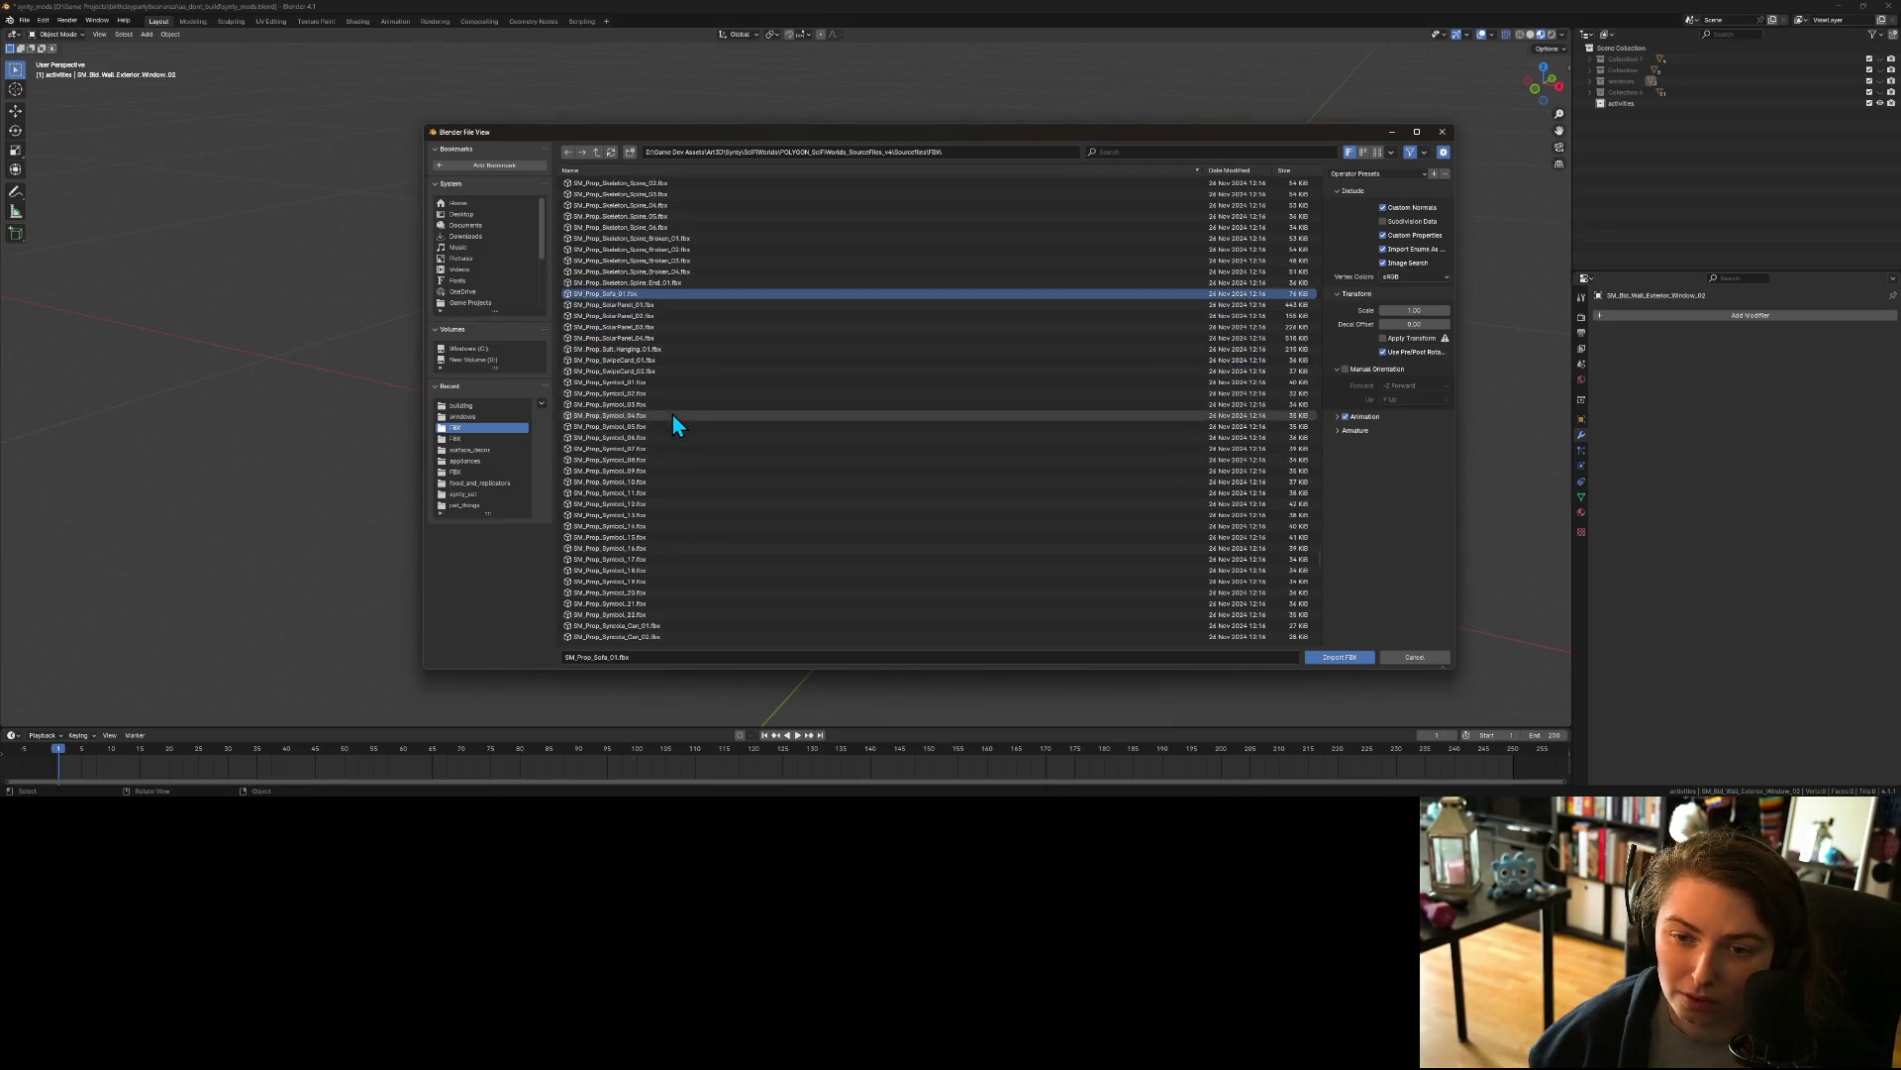
left_click(644, 350, "ctrl")
scroll(656, 385, "down", 1)
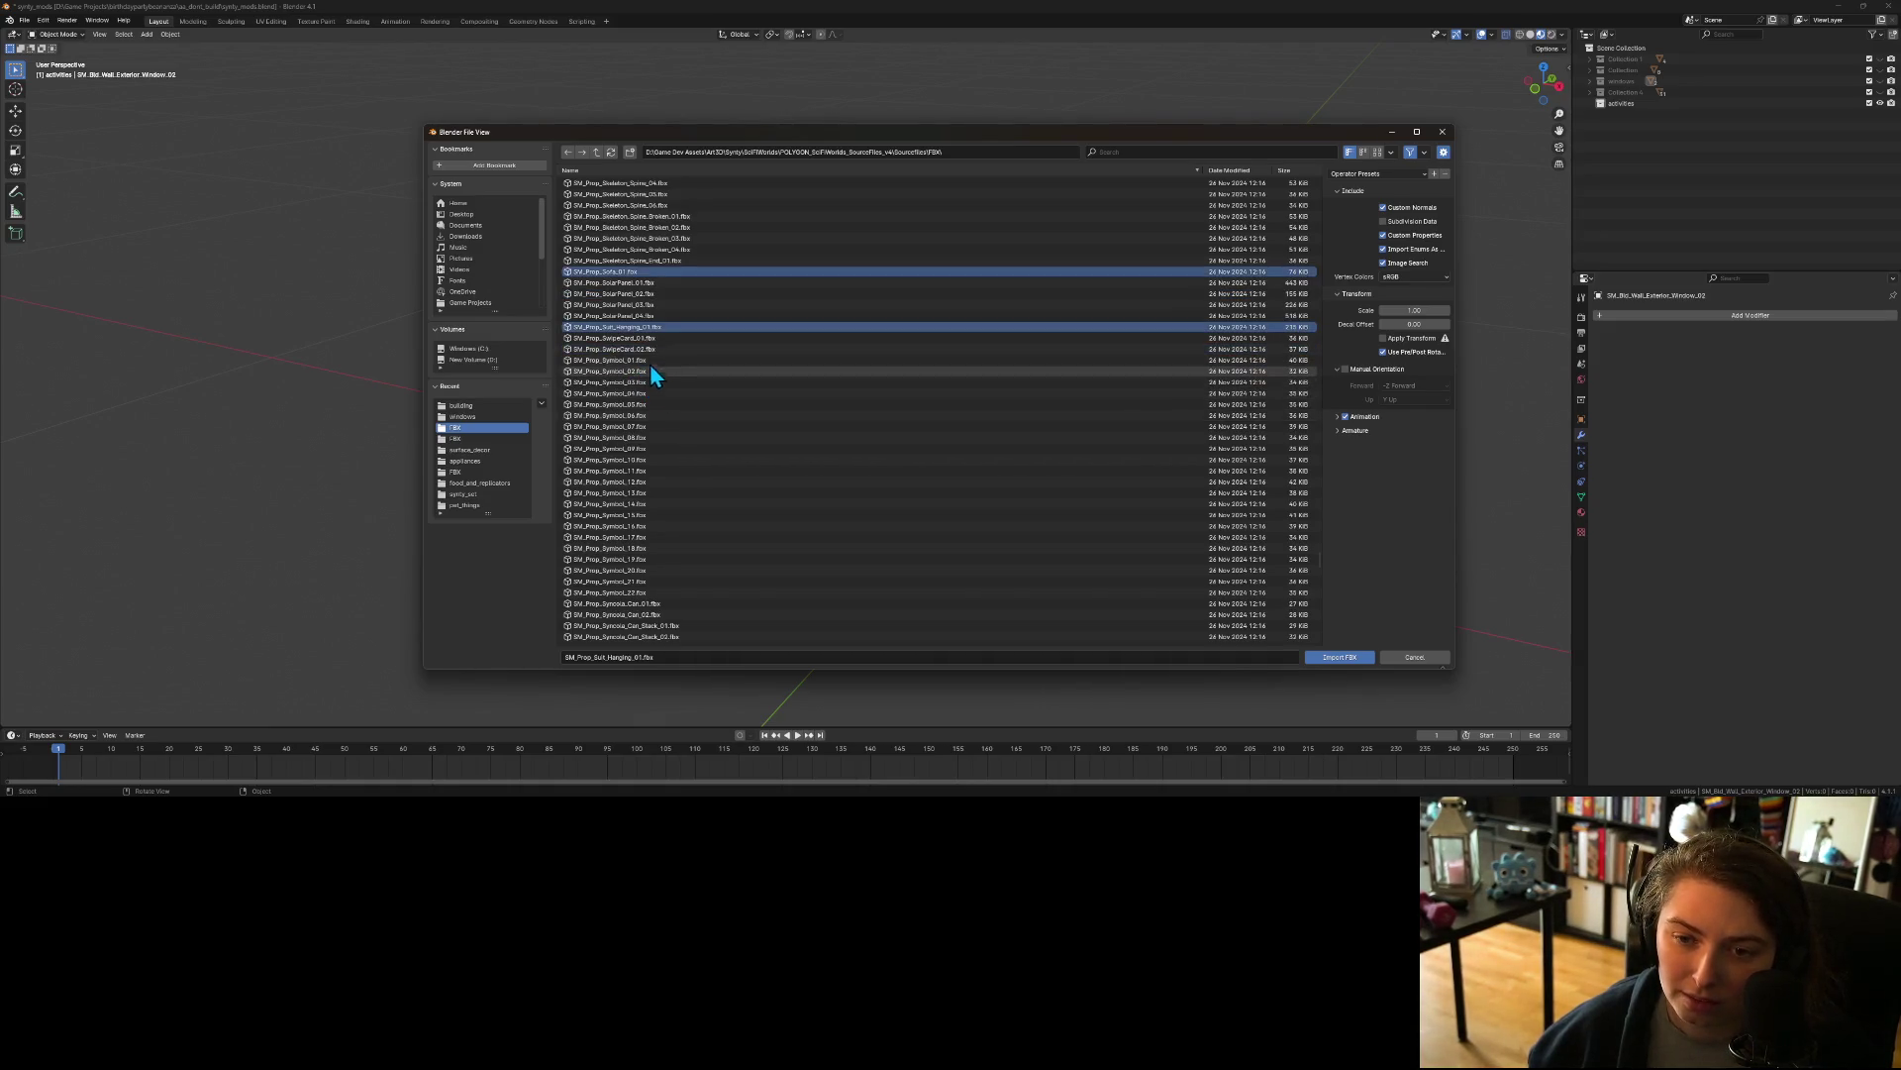
left_click(640, 341, "ctrl")
left_click(640, 350, "ctrl")
scroll(694, 396, "down", 4)
scroll(733, 446, "down", 5)
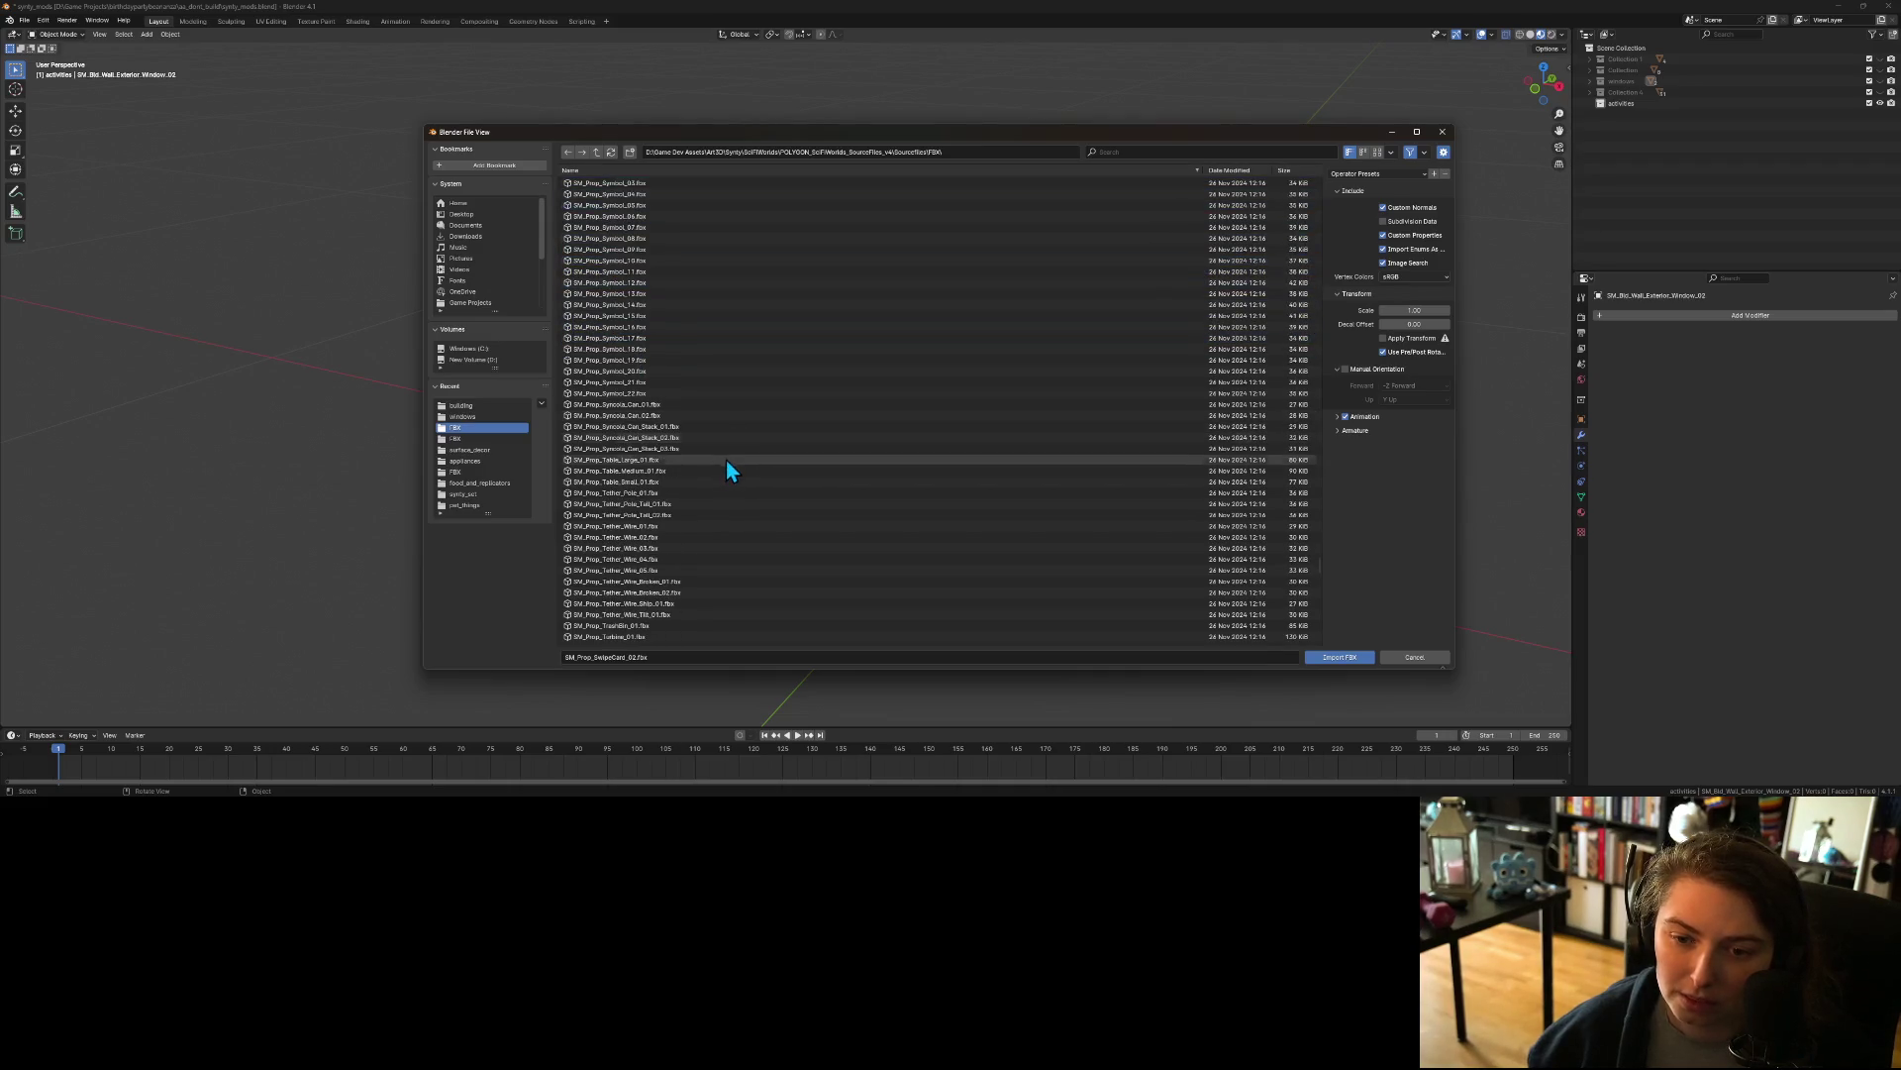
left_click(639, 406, "ctrl")
left_click(644, 415, "ctrl")
left_click(657, 426, "ctrl")
left_click(661, 438, "ctrl")
left_click(661, 449, "ctrl")
left_click(661, 461, "ctrl")
left_click(662, 472, "ctrl")
left_click(667, 492, "ctrl")
left_click(668, 484, "ctrl")
left_click(667, 491, "ctrl")
Step: Add TrashBin_01, Vending_Machine_01 through 05 and Vendor_TV_01 to the selection
scroll(693, 515, "down", 3)
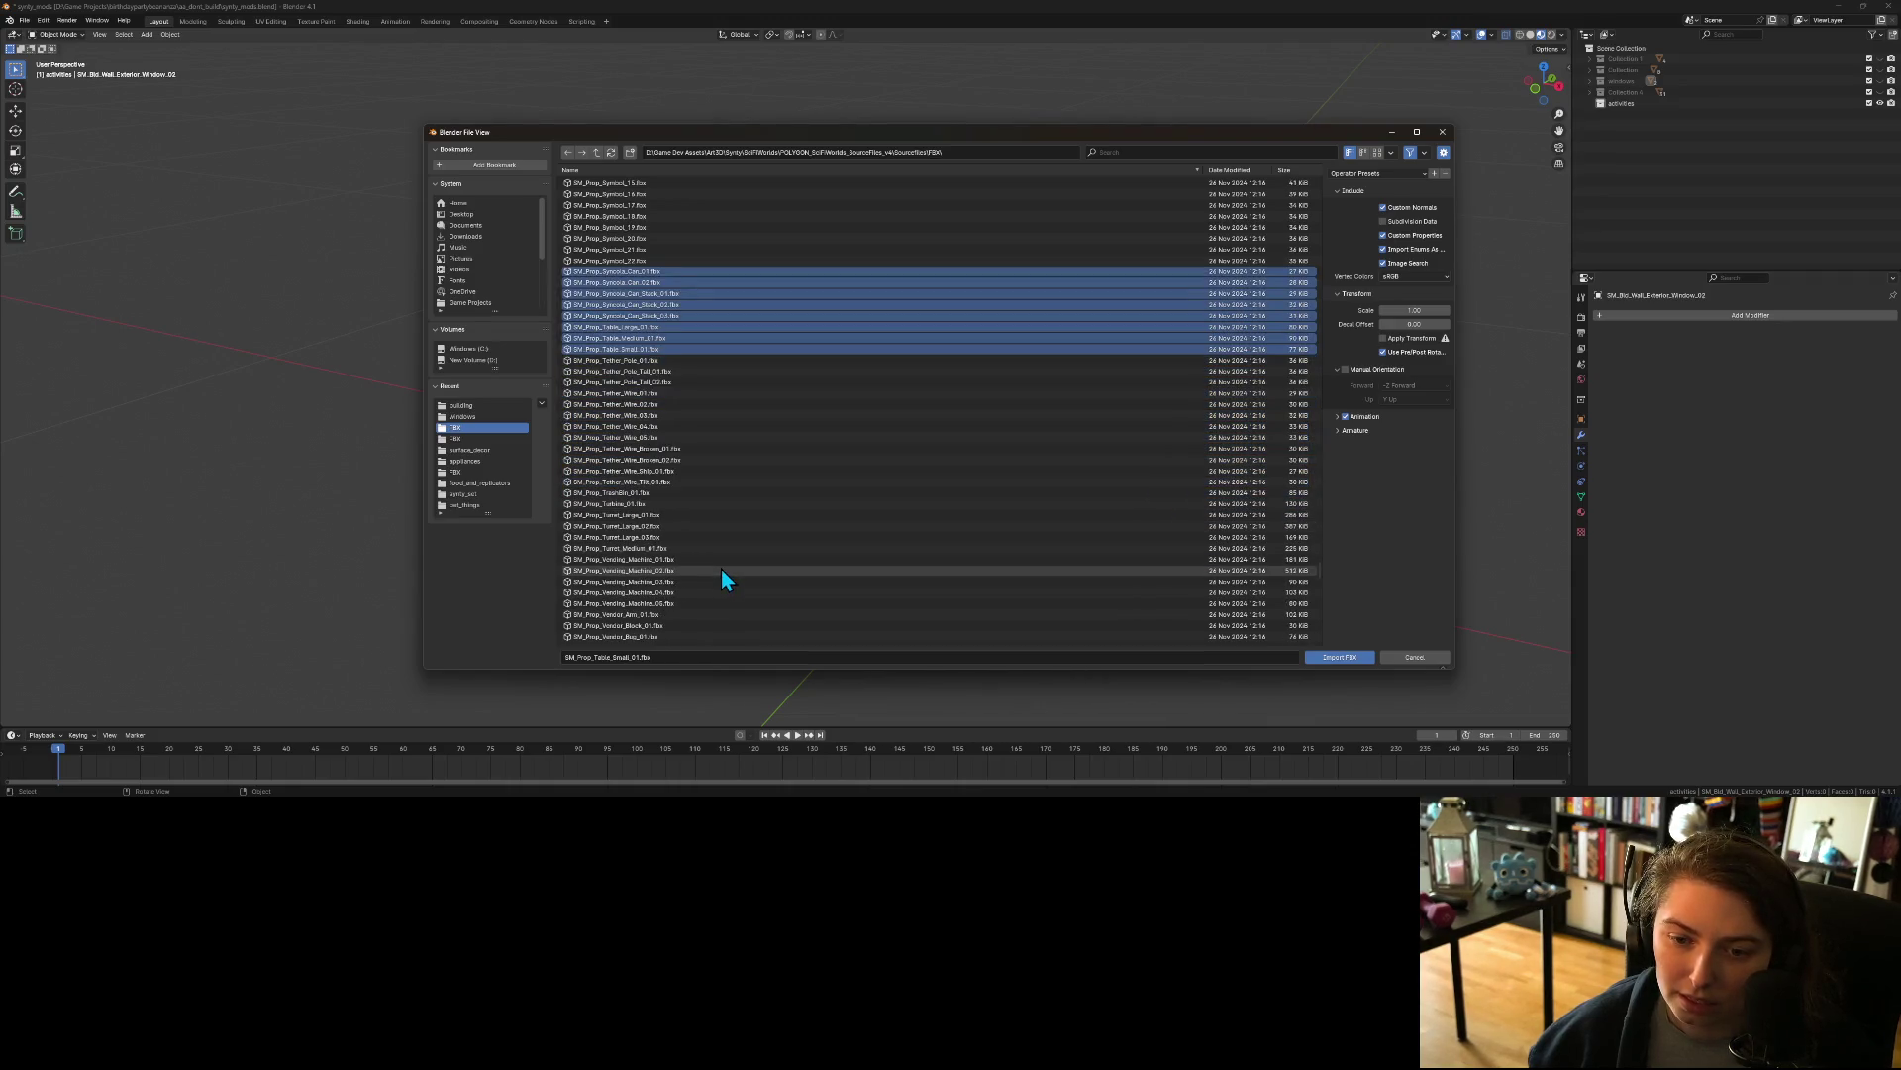
scroll(721, 570, "down", 1)
left_click(633, 473, "ctrl")
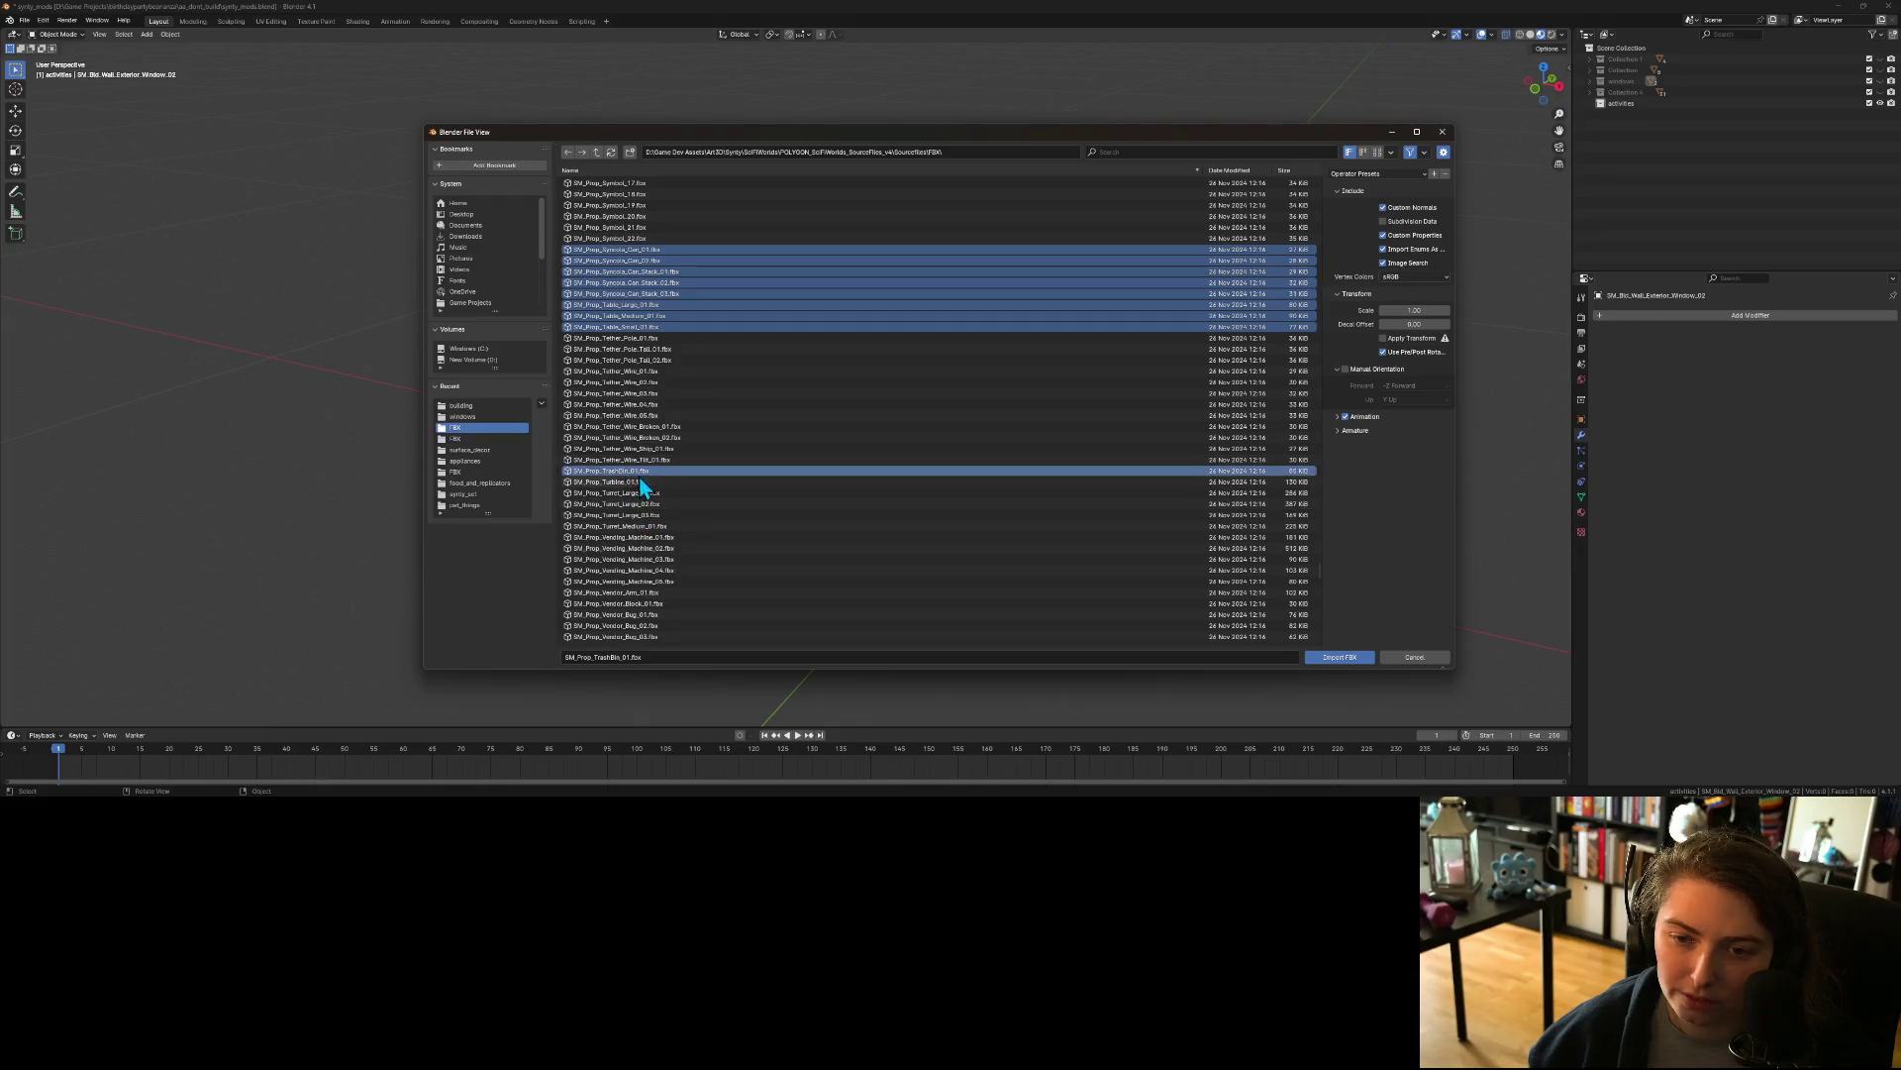
scroll(710, 503, "down", 3)
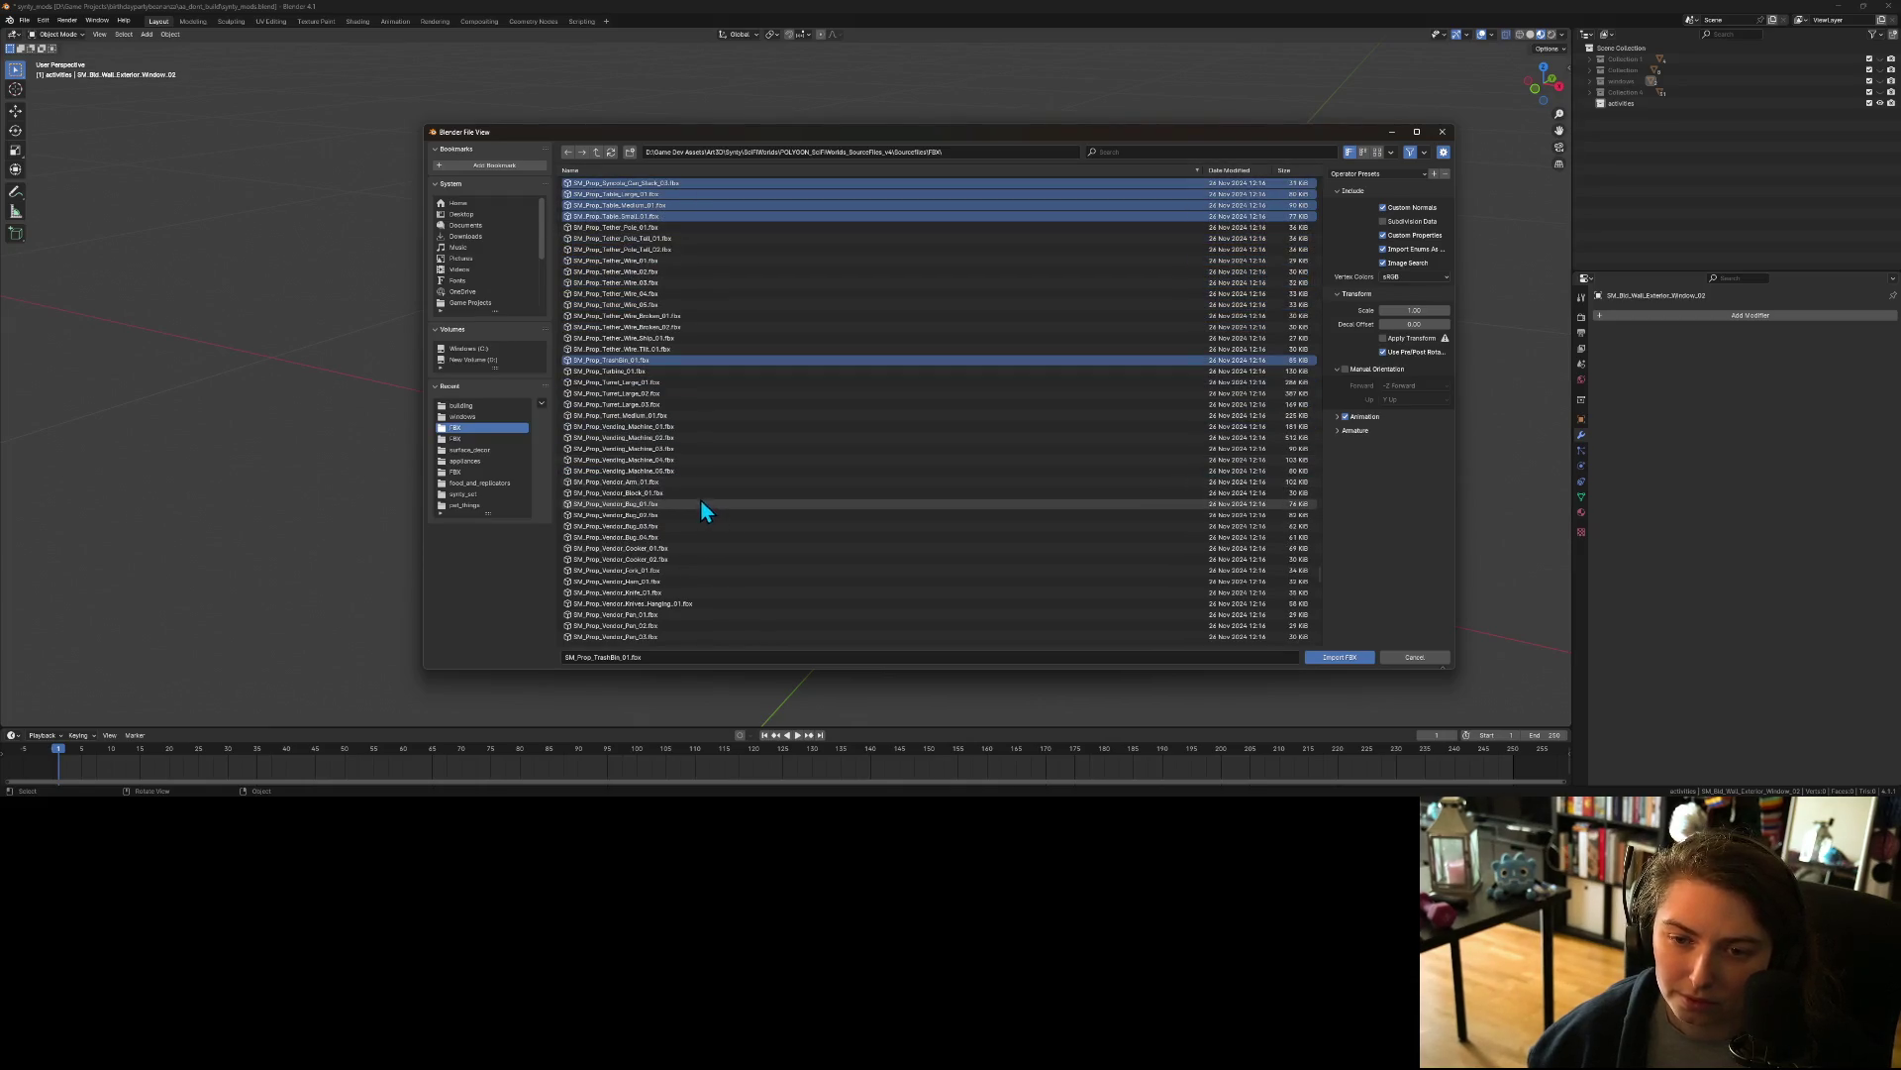
scroll(701, 501, "down", 1)
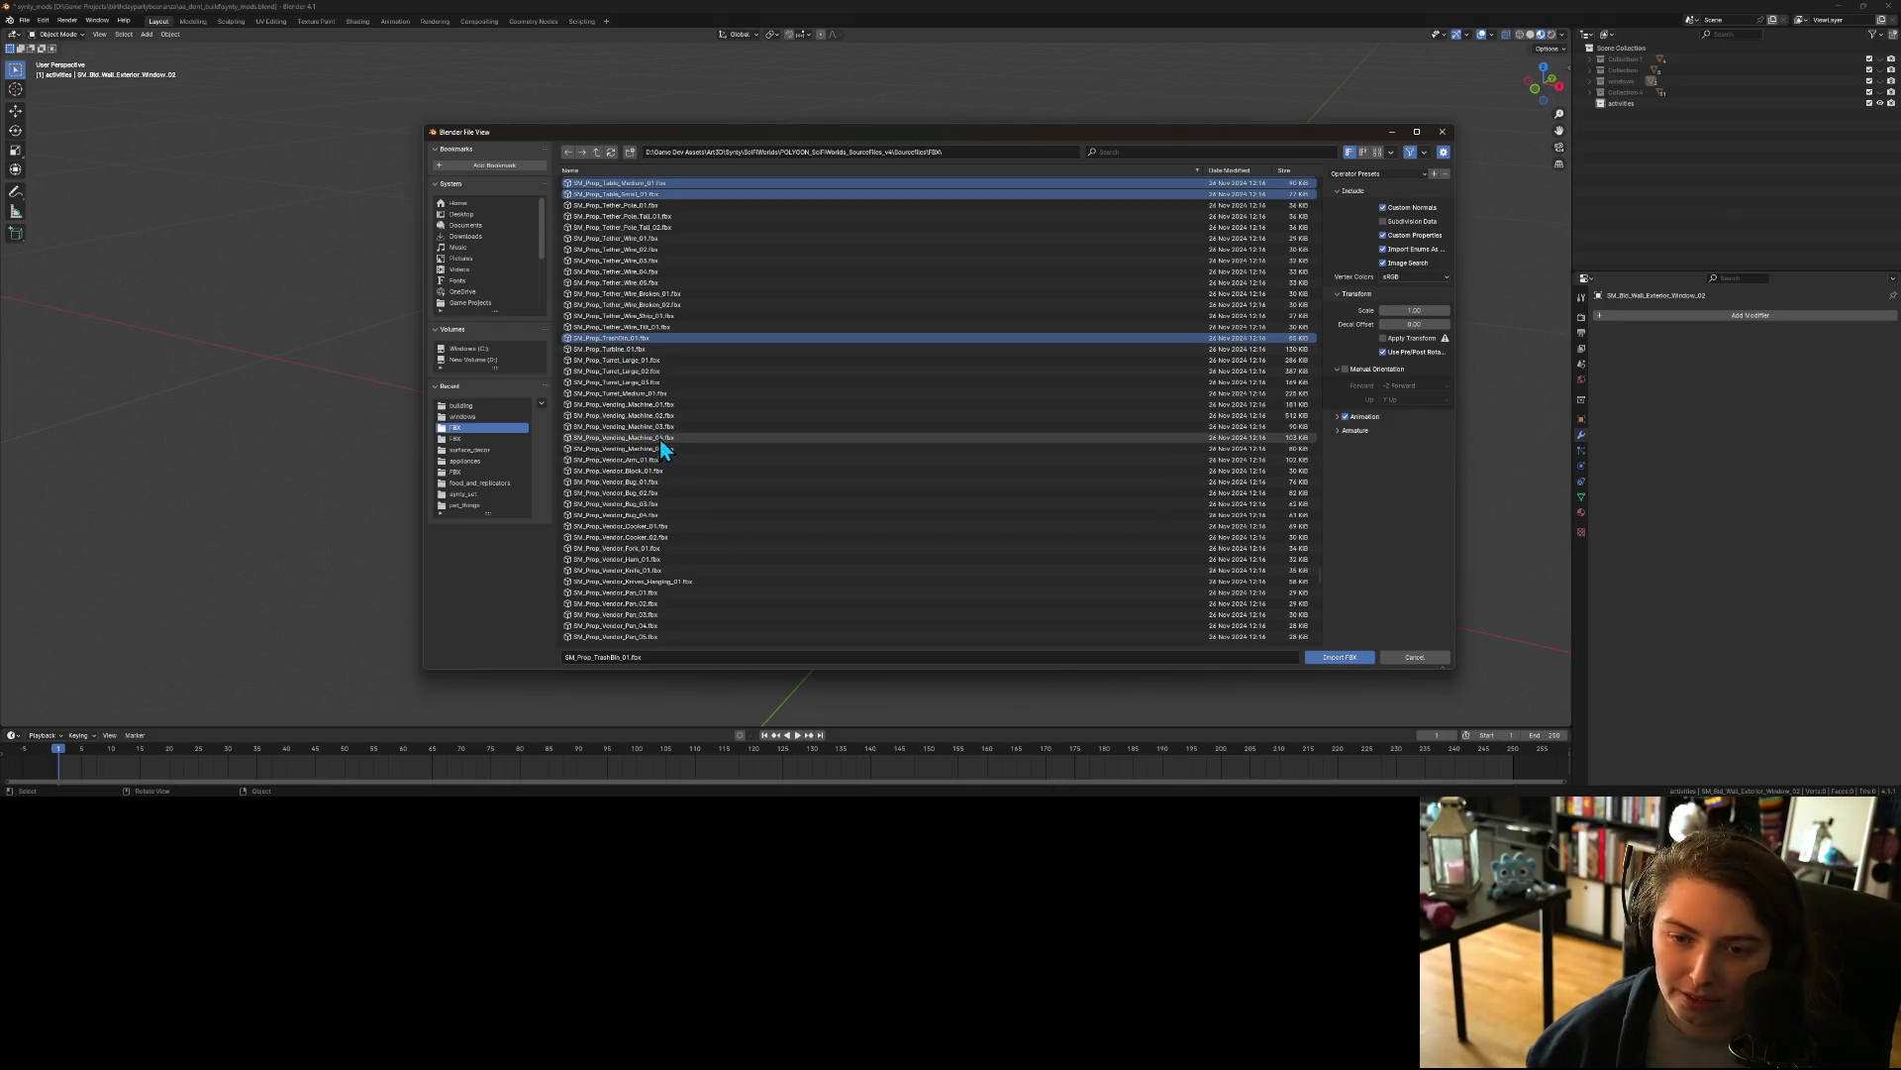
scroll(658, 436, "down", 2)
left_click(644, 372, "ctrl")
left_click(645, 360, "ctrl")
left_click(650, 382, "ctrl")
left_click(657, 395, "ctrl")
left_click(658, 406, "ctrl")
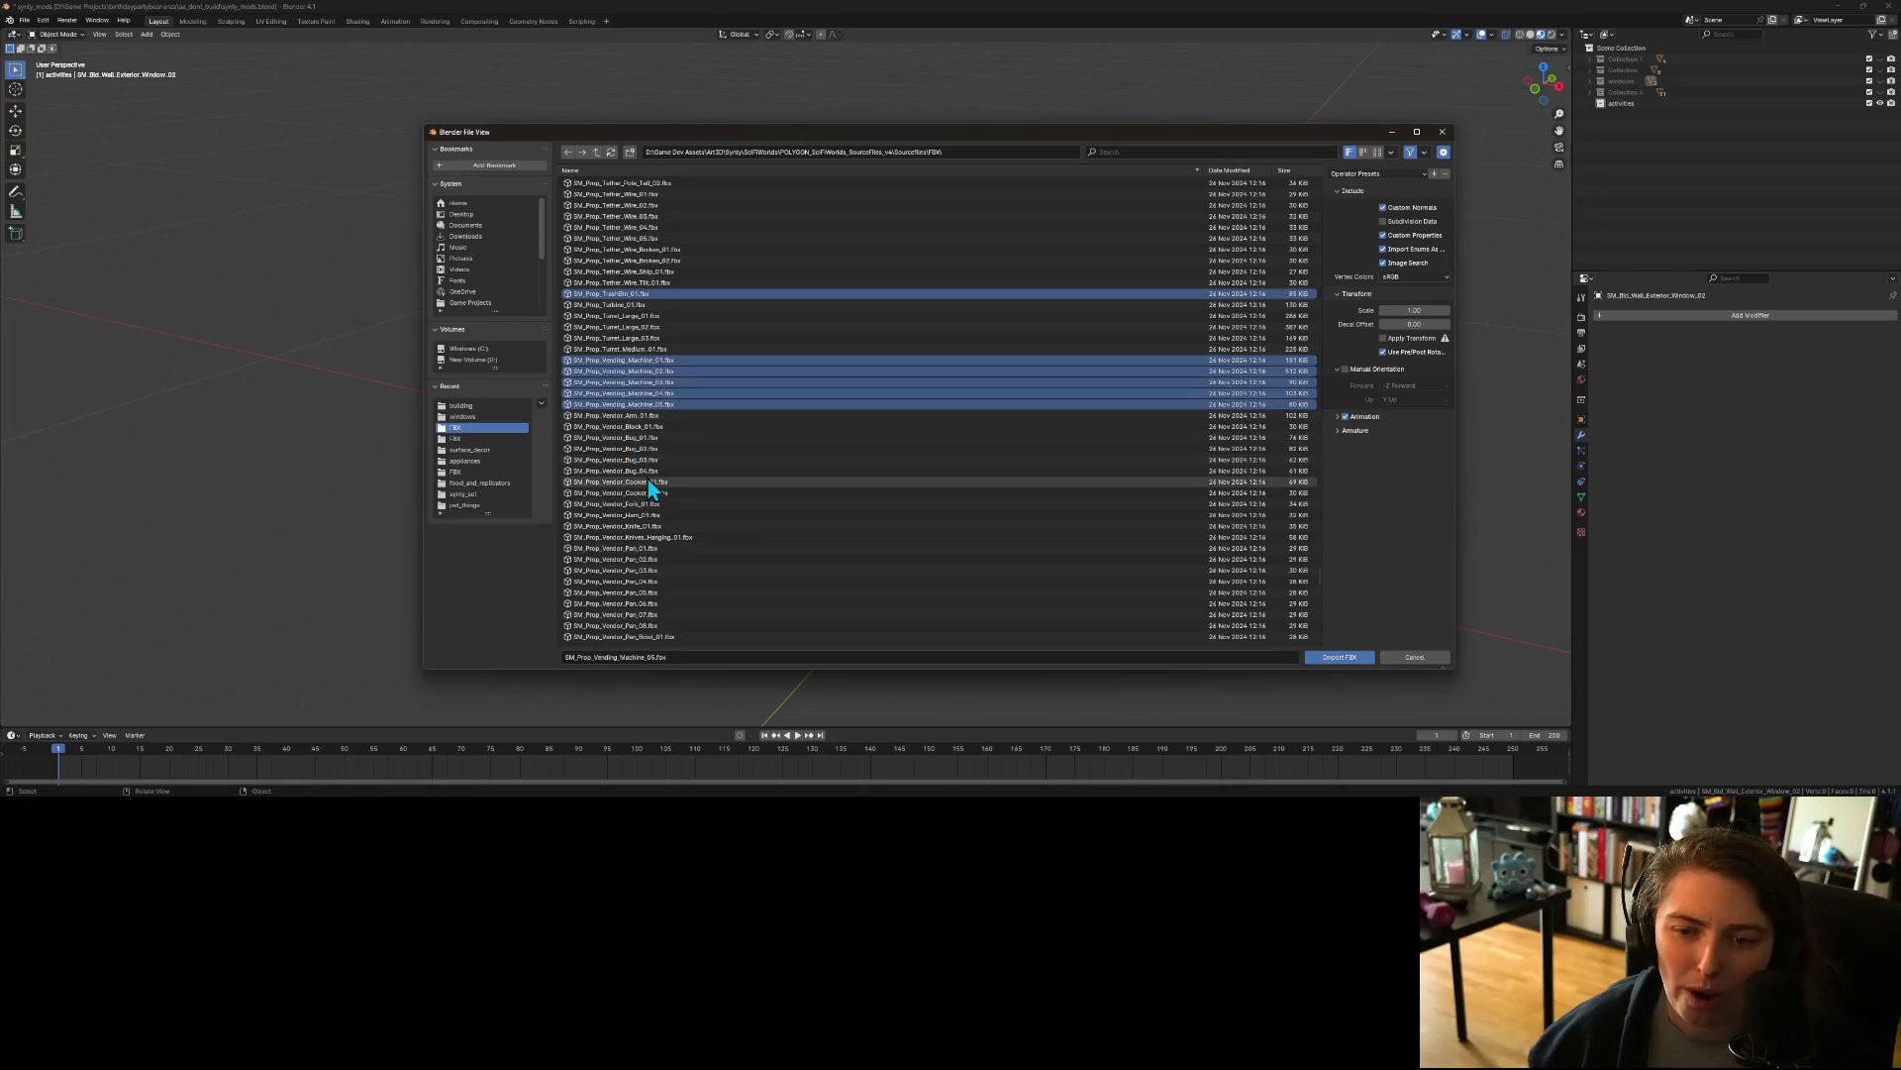
scroll(650, 485, "down", 4)
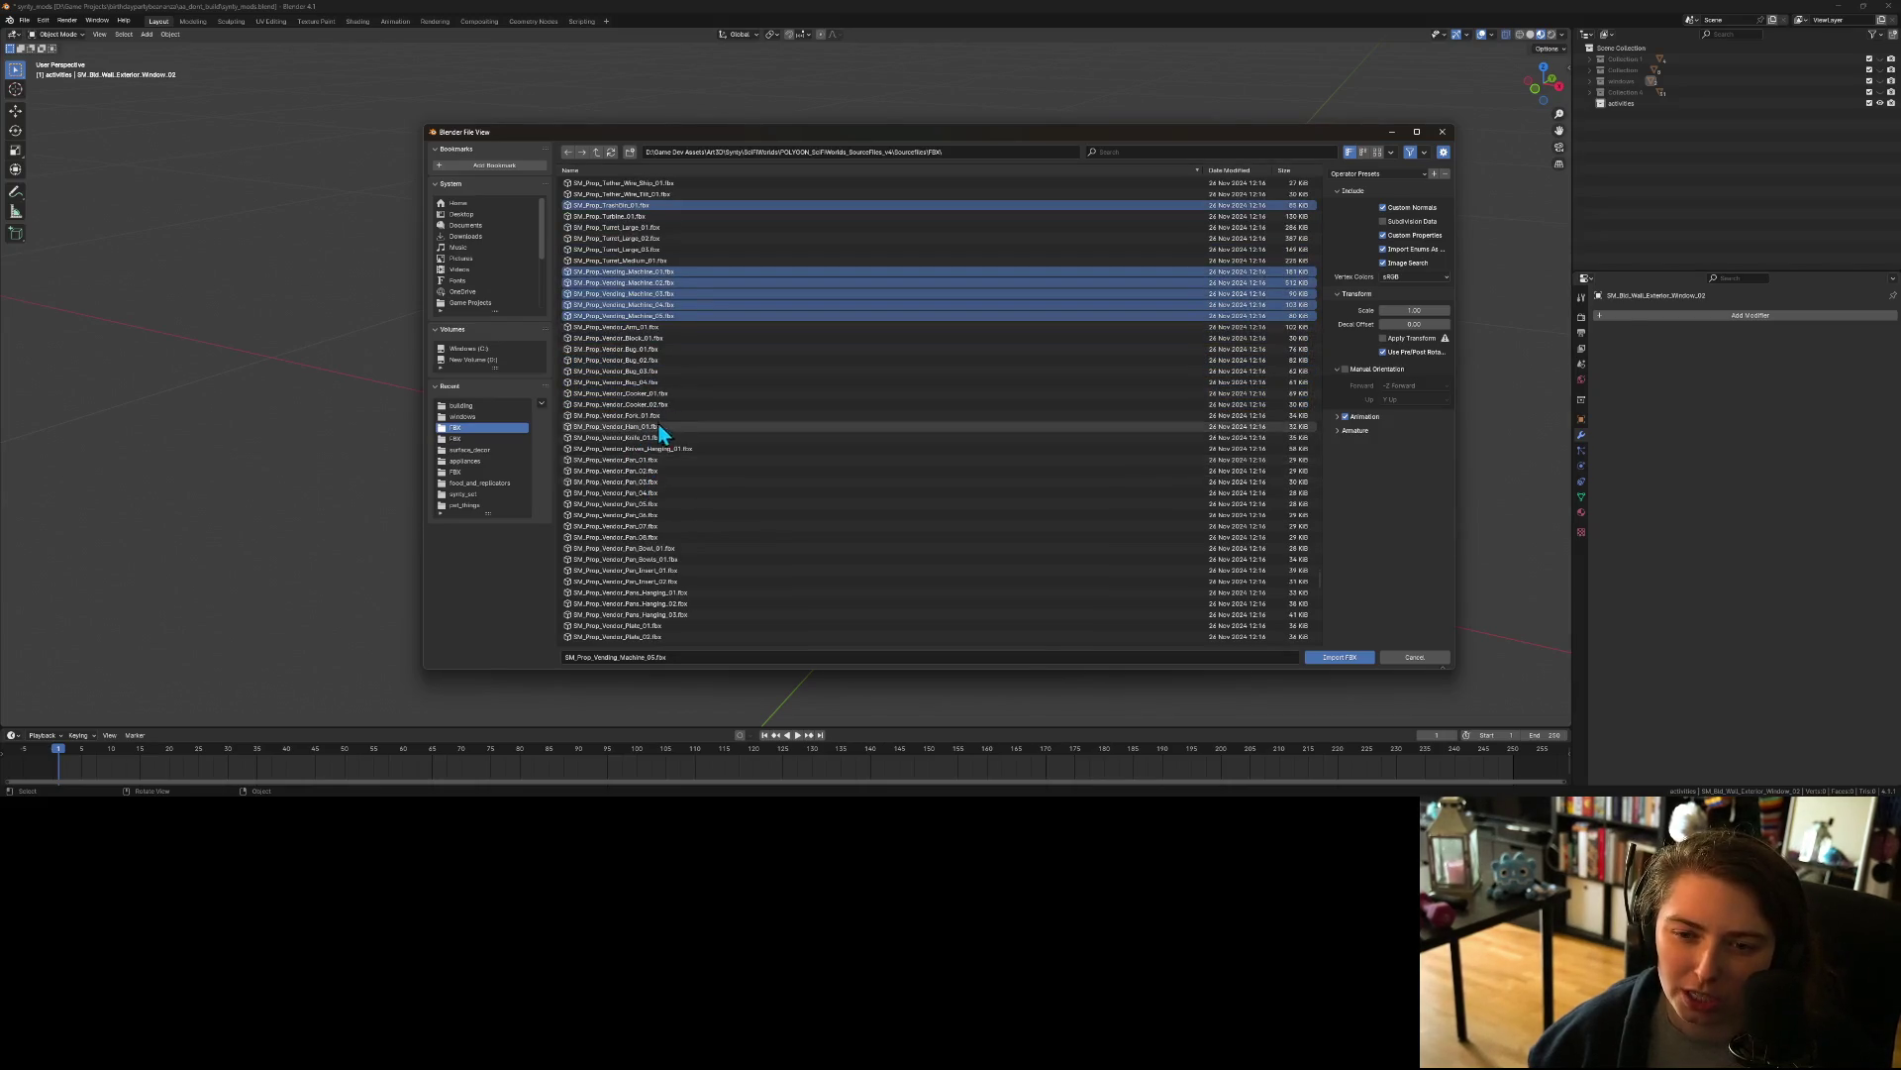
scroll(677, 454, "down", 4)
scroll(678, 454, "down", 2)
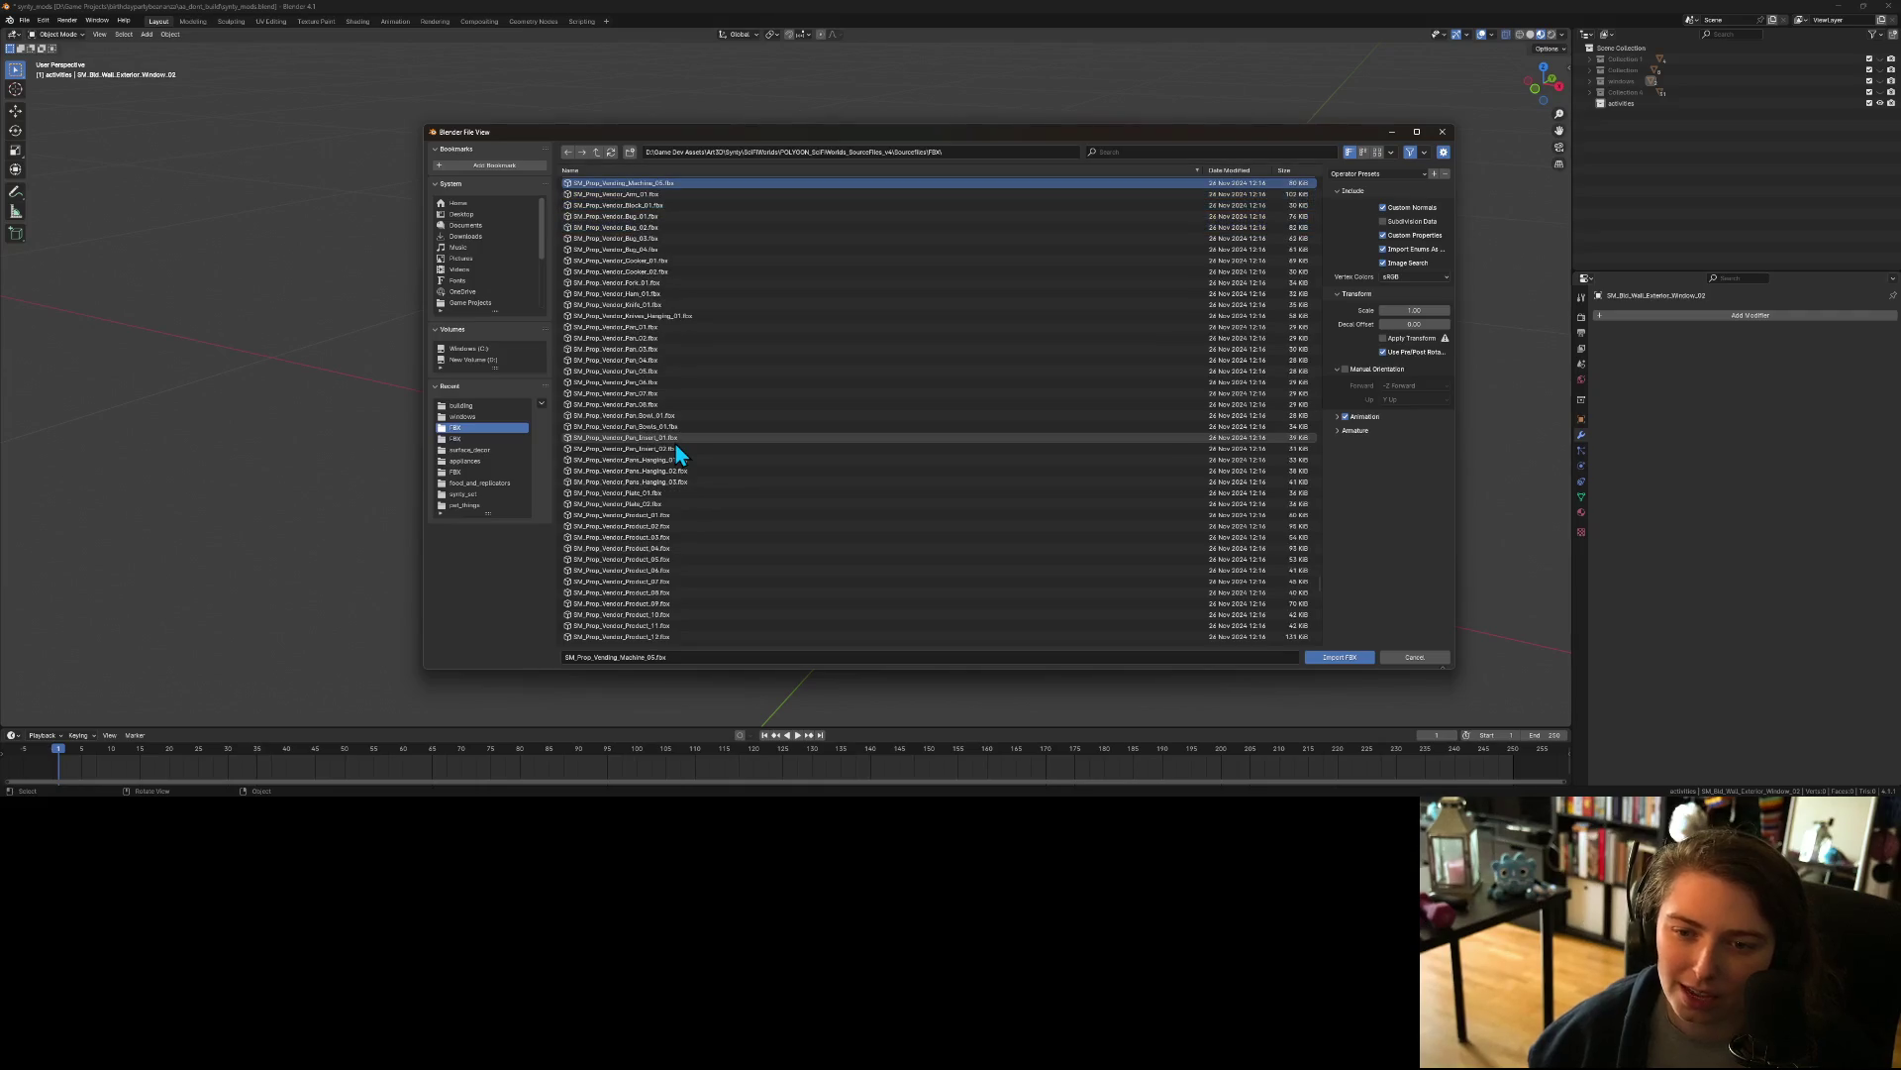
scroll(656, 456, "down", 5)
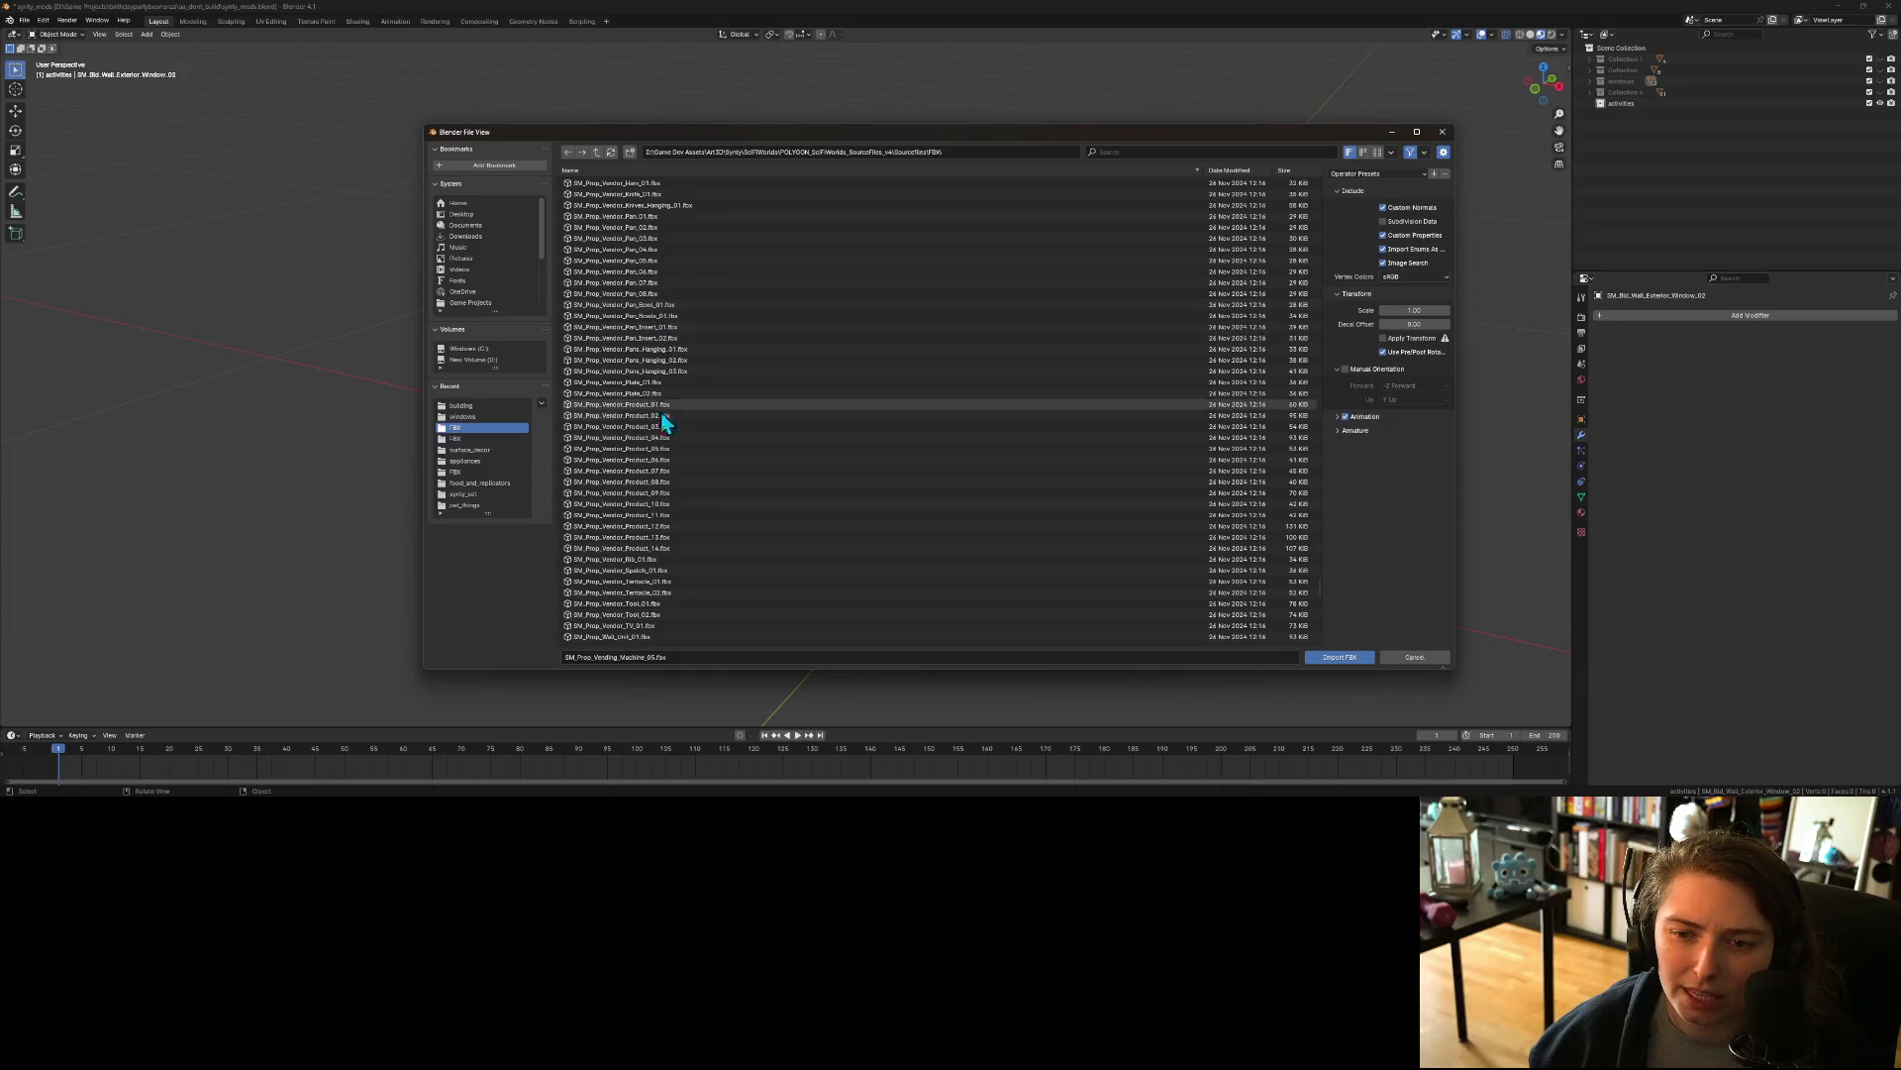
scroll(666, 475, "down", 6)
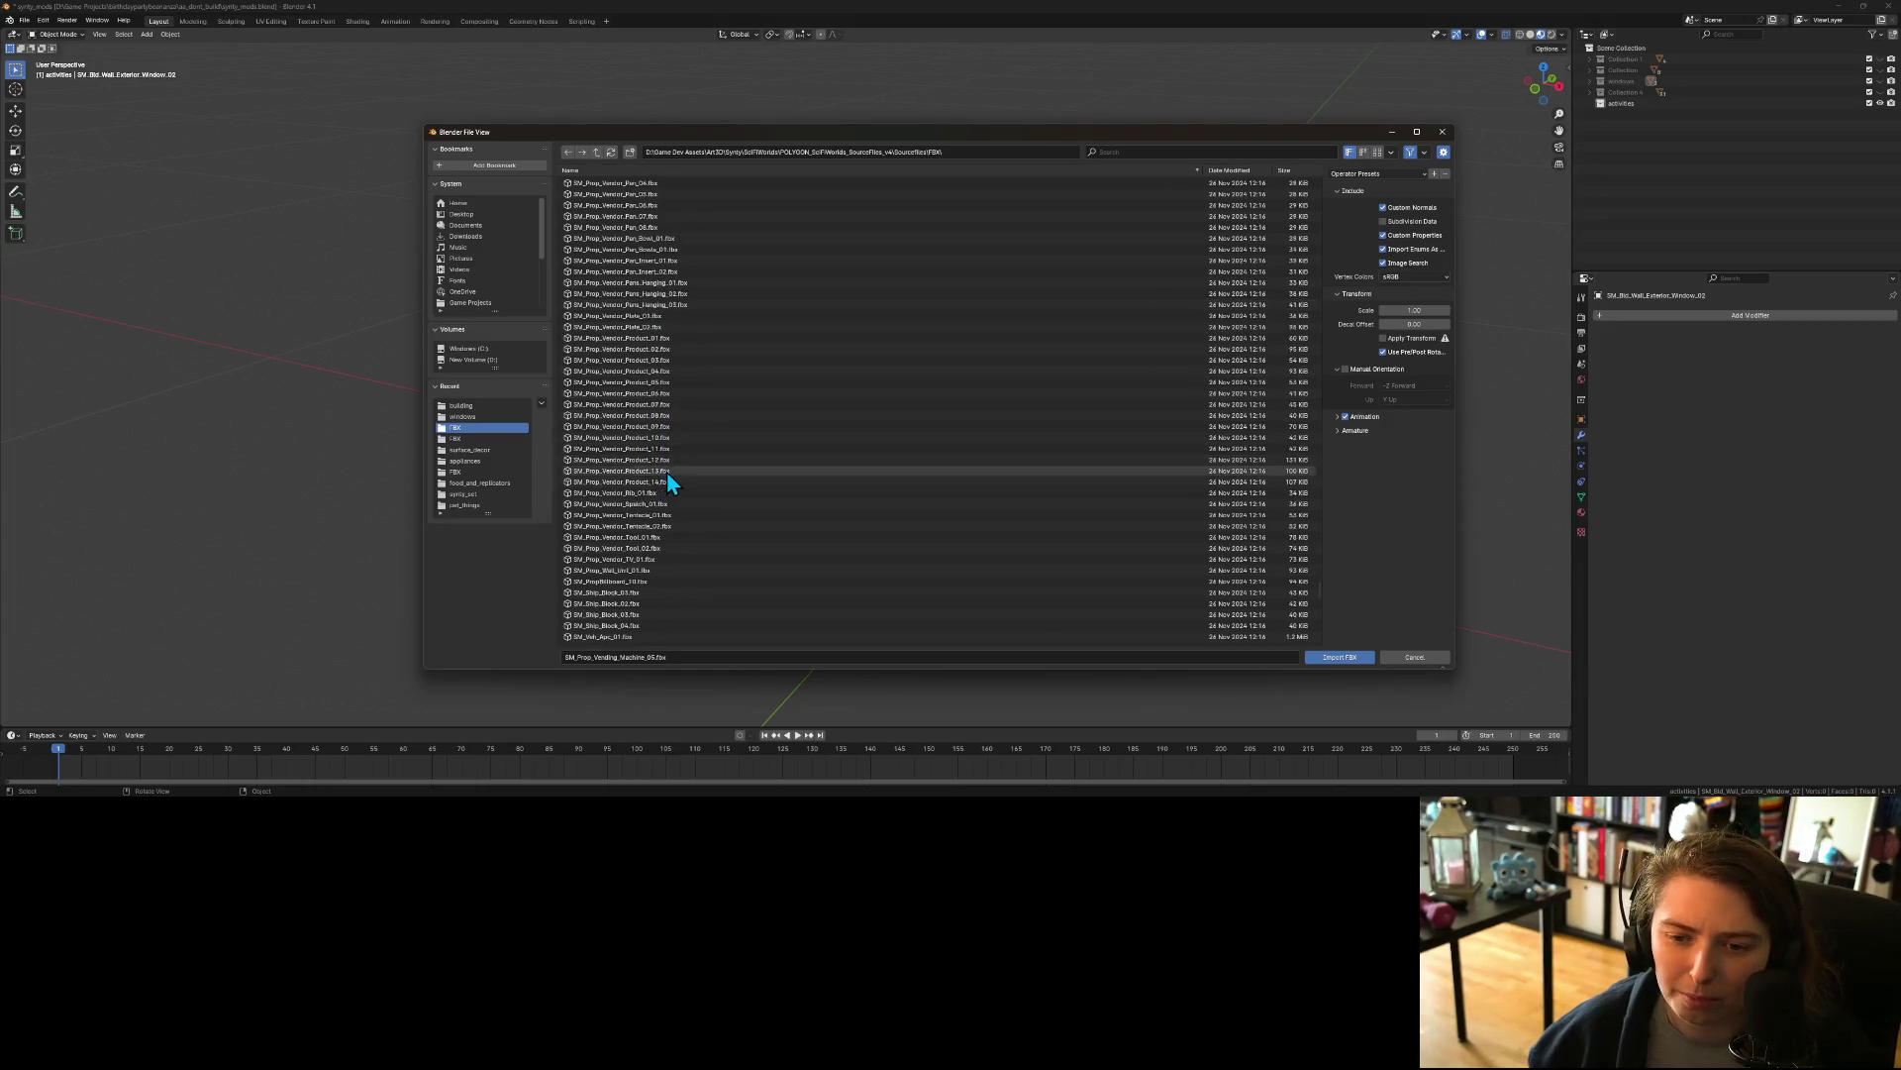
scroll(667, 476, "down", 1)
left_click(649, 449)
Step: Import all the selected prop FBX files into the scene
scroll(663, 464, "down", 1)
scroll(666, 466, "down", 1)
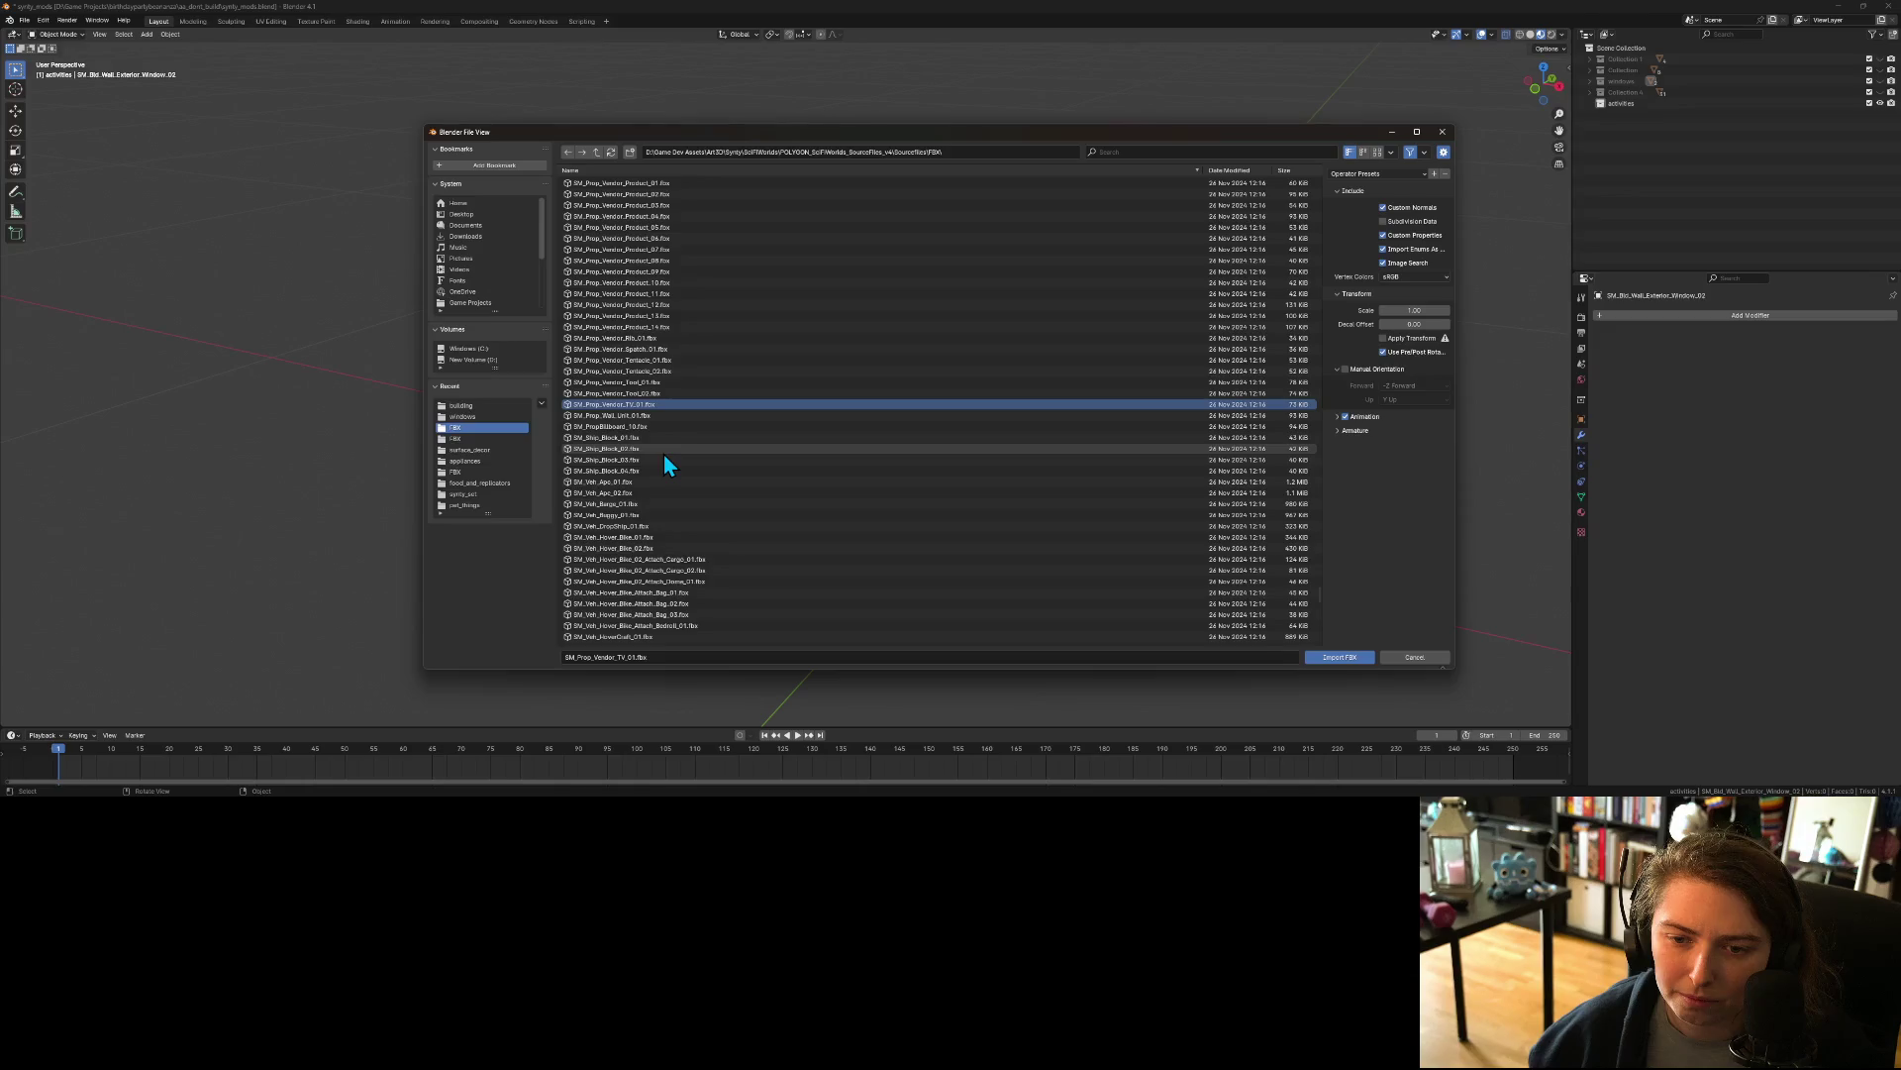
scroll(663, 453, "down", 2)
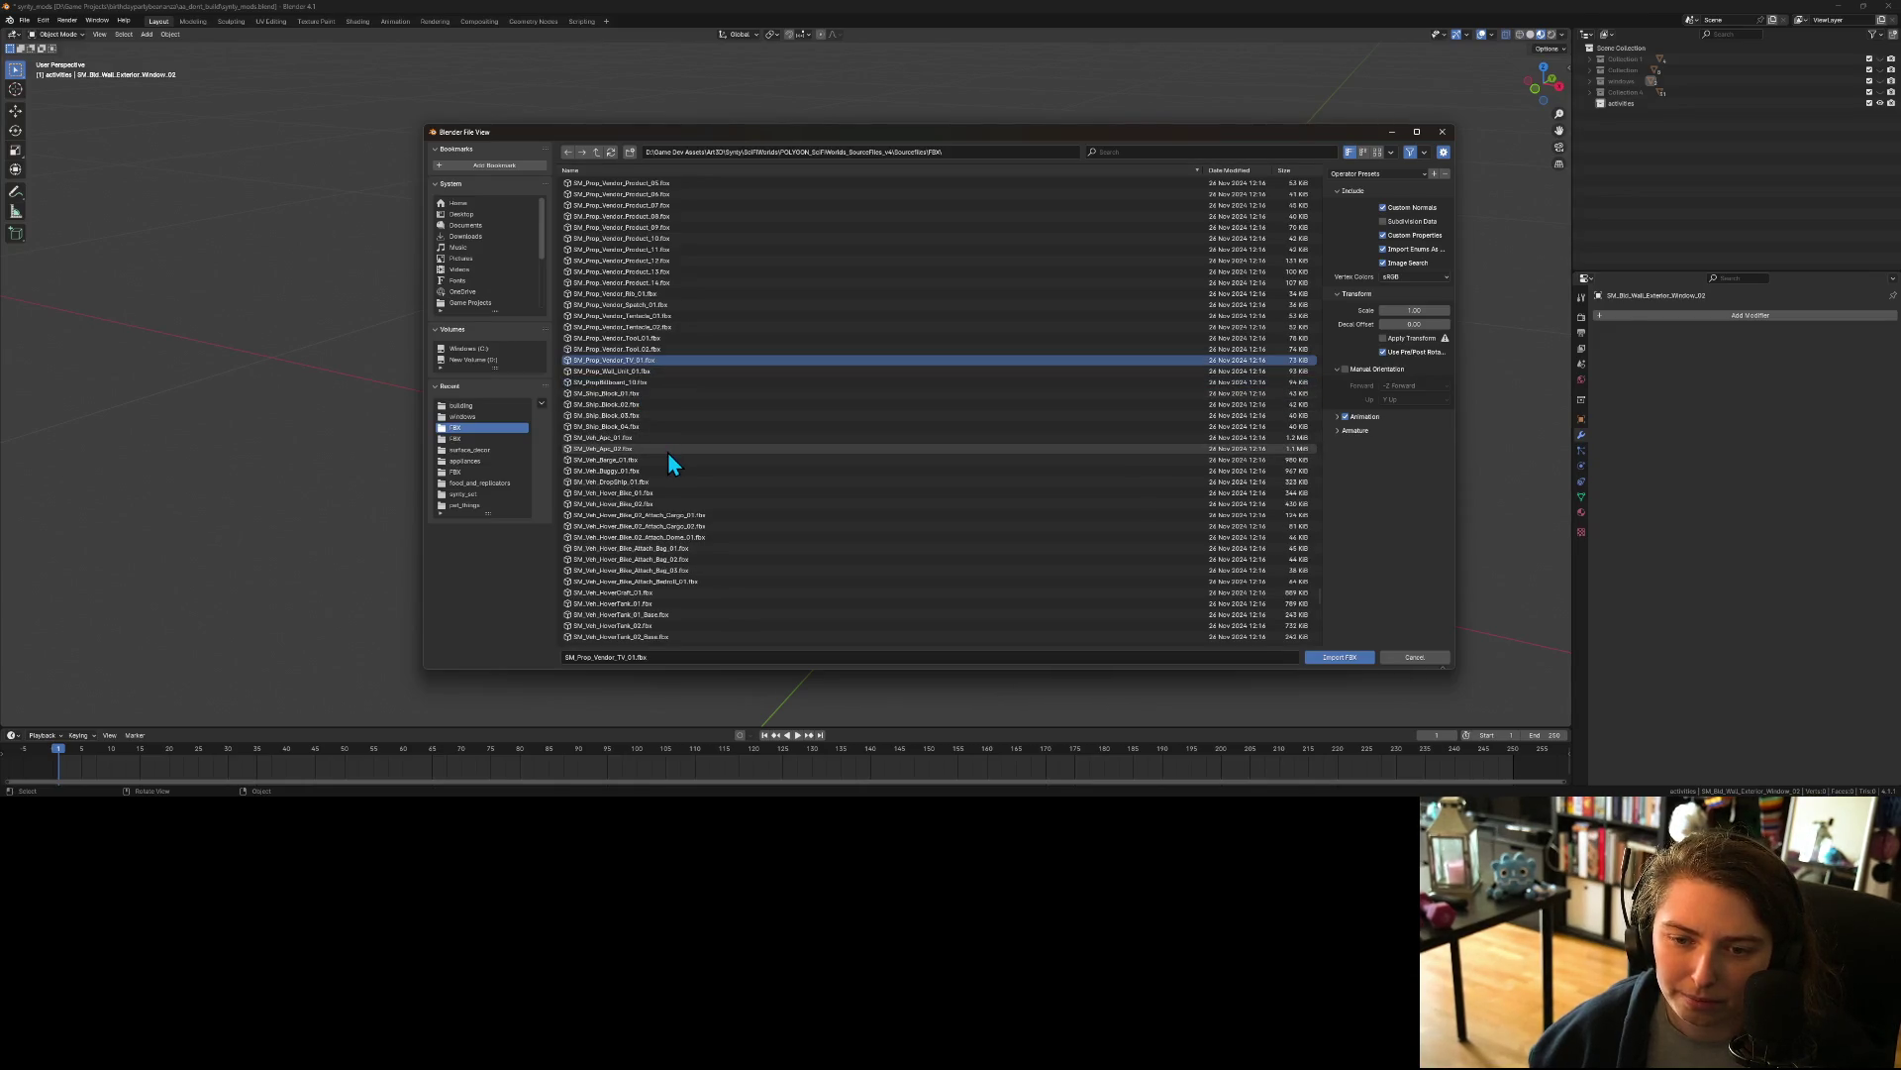
scroll(670, 458, "down", 5)
scroll(668, 451, "down", 11)
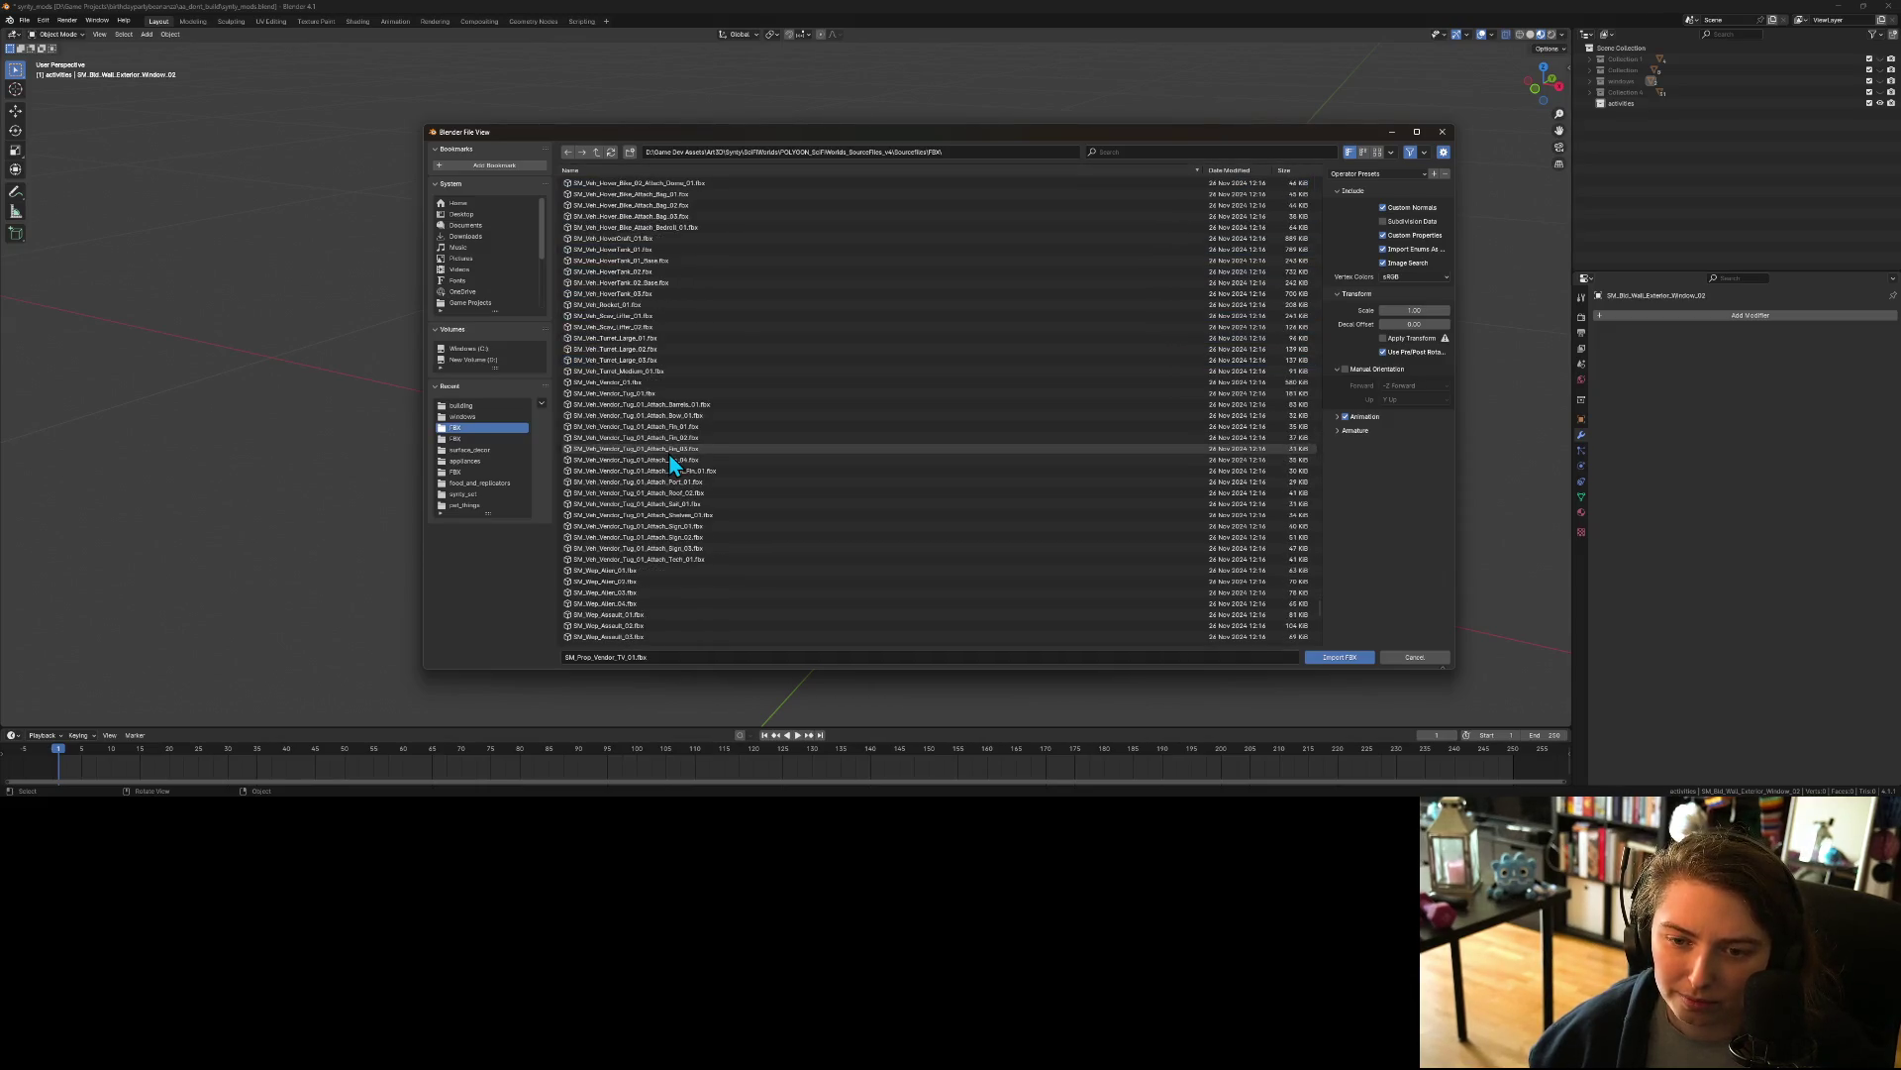
scroll(669, 457, "down", 15)
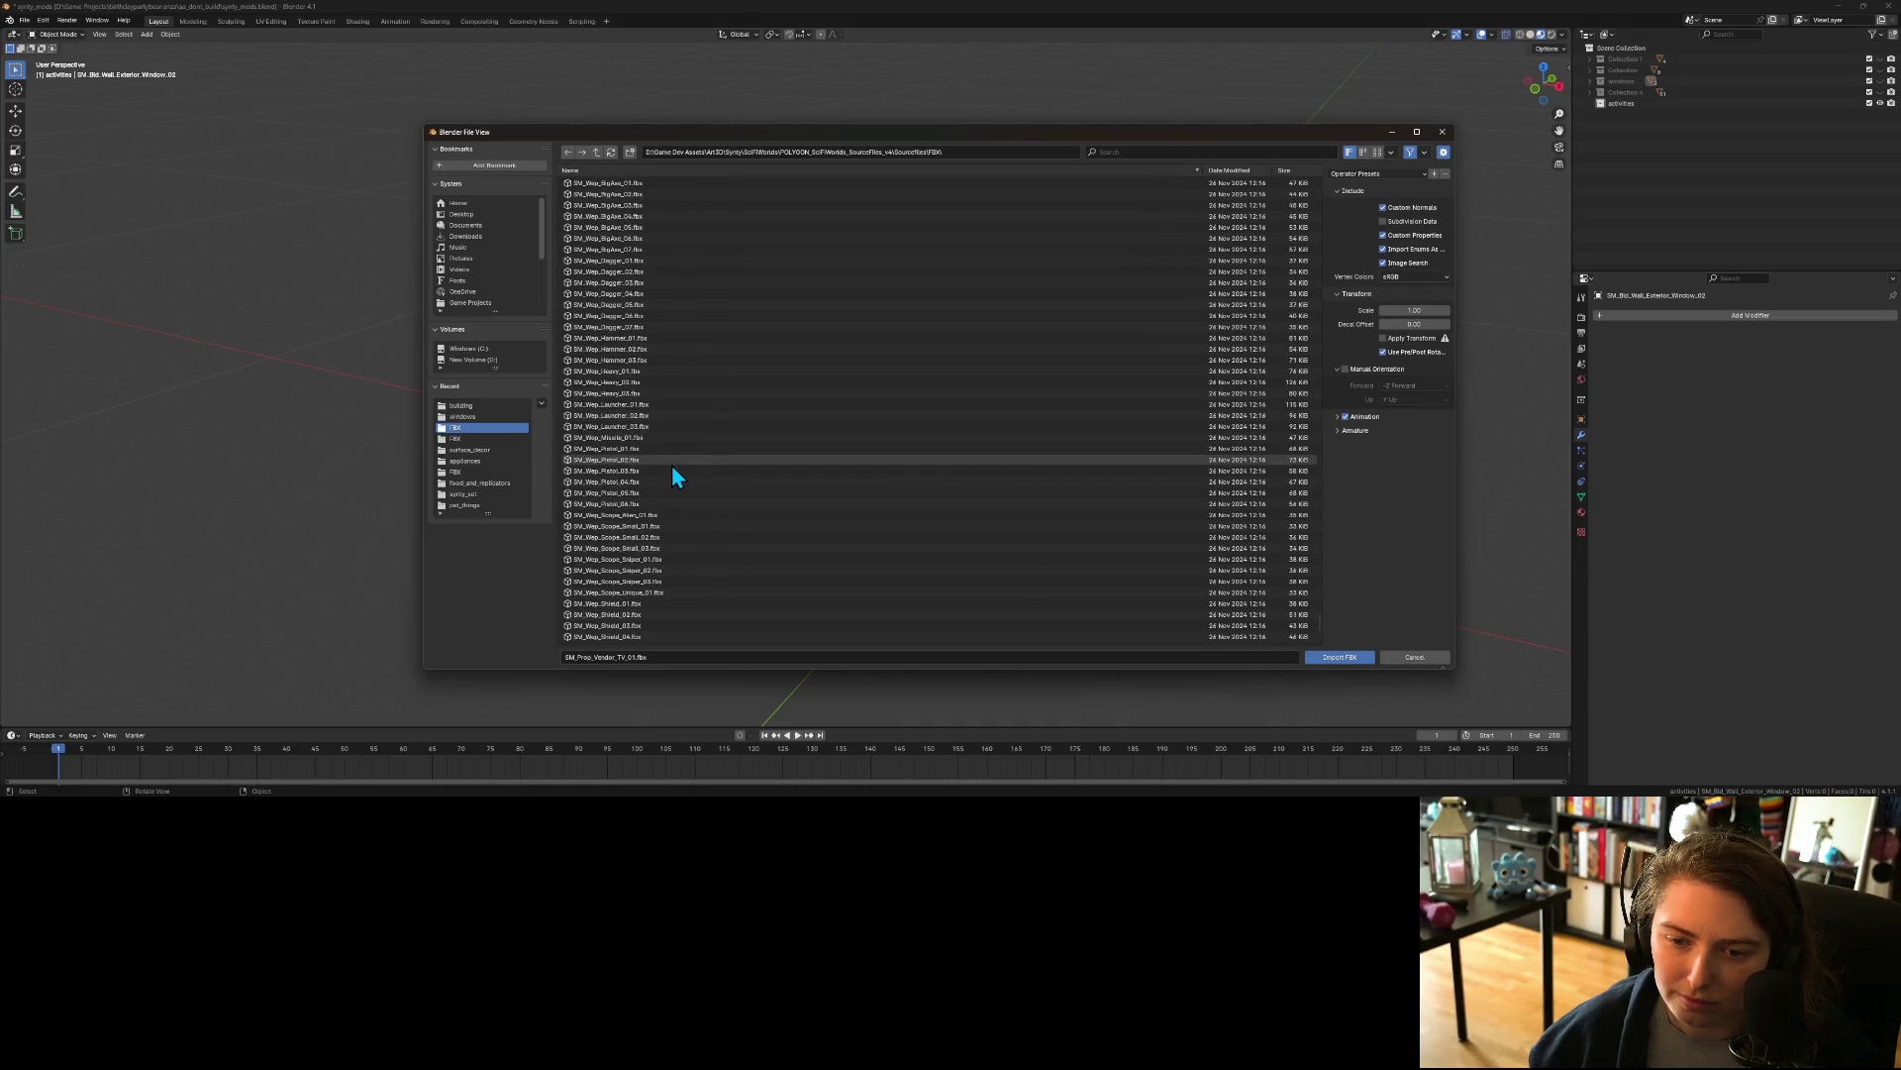
scroll(678, 469, "down", 15)
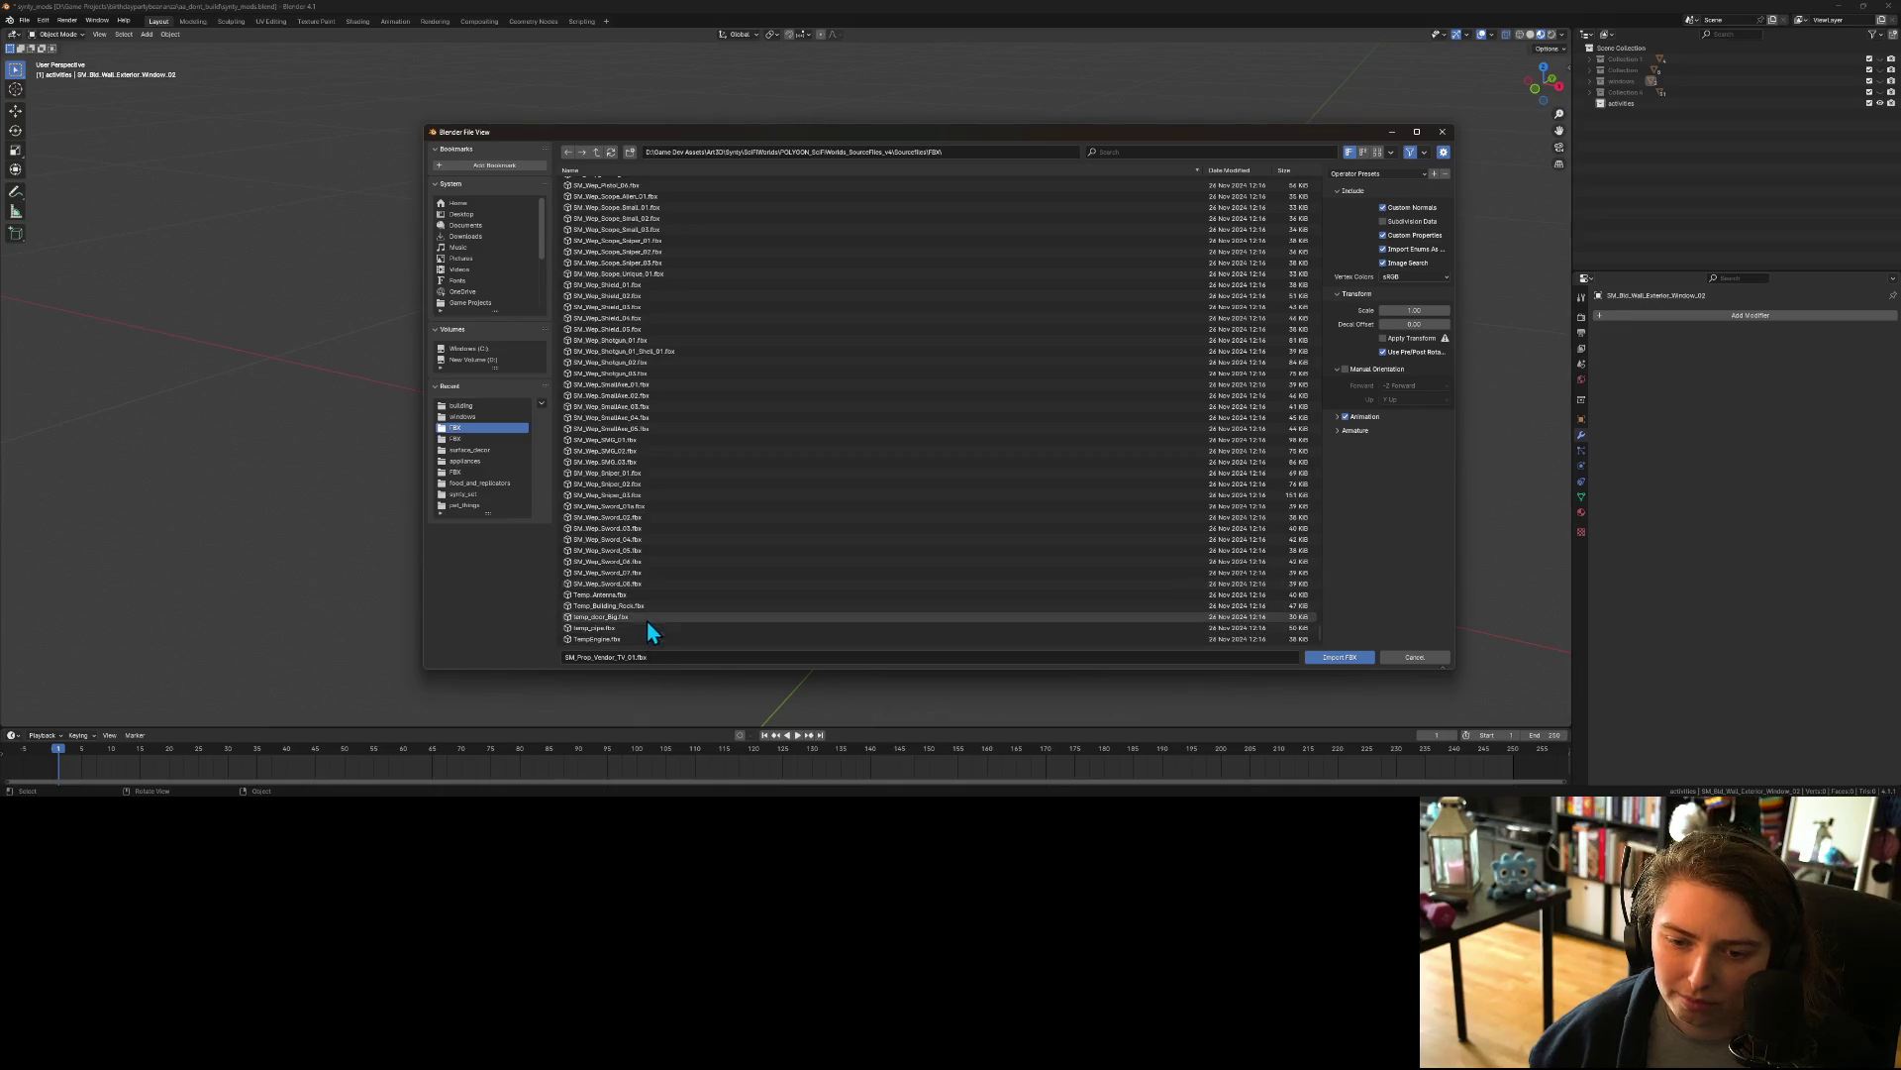
left_click(1350, 657)
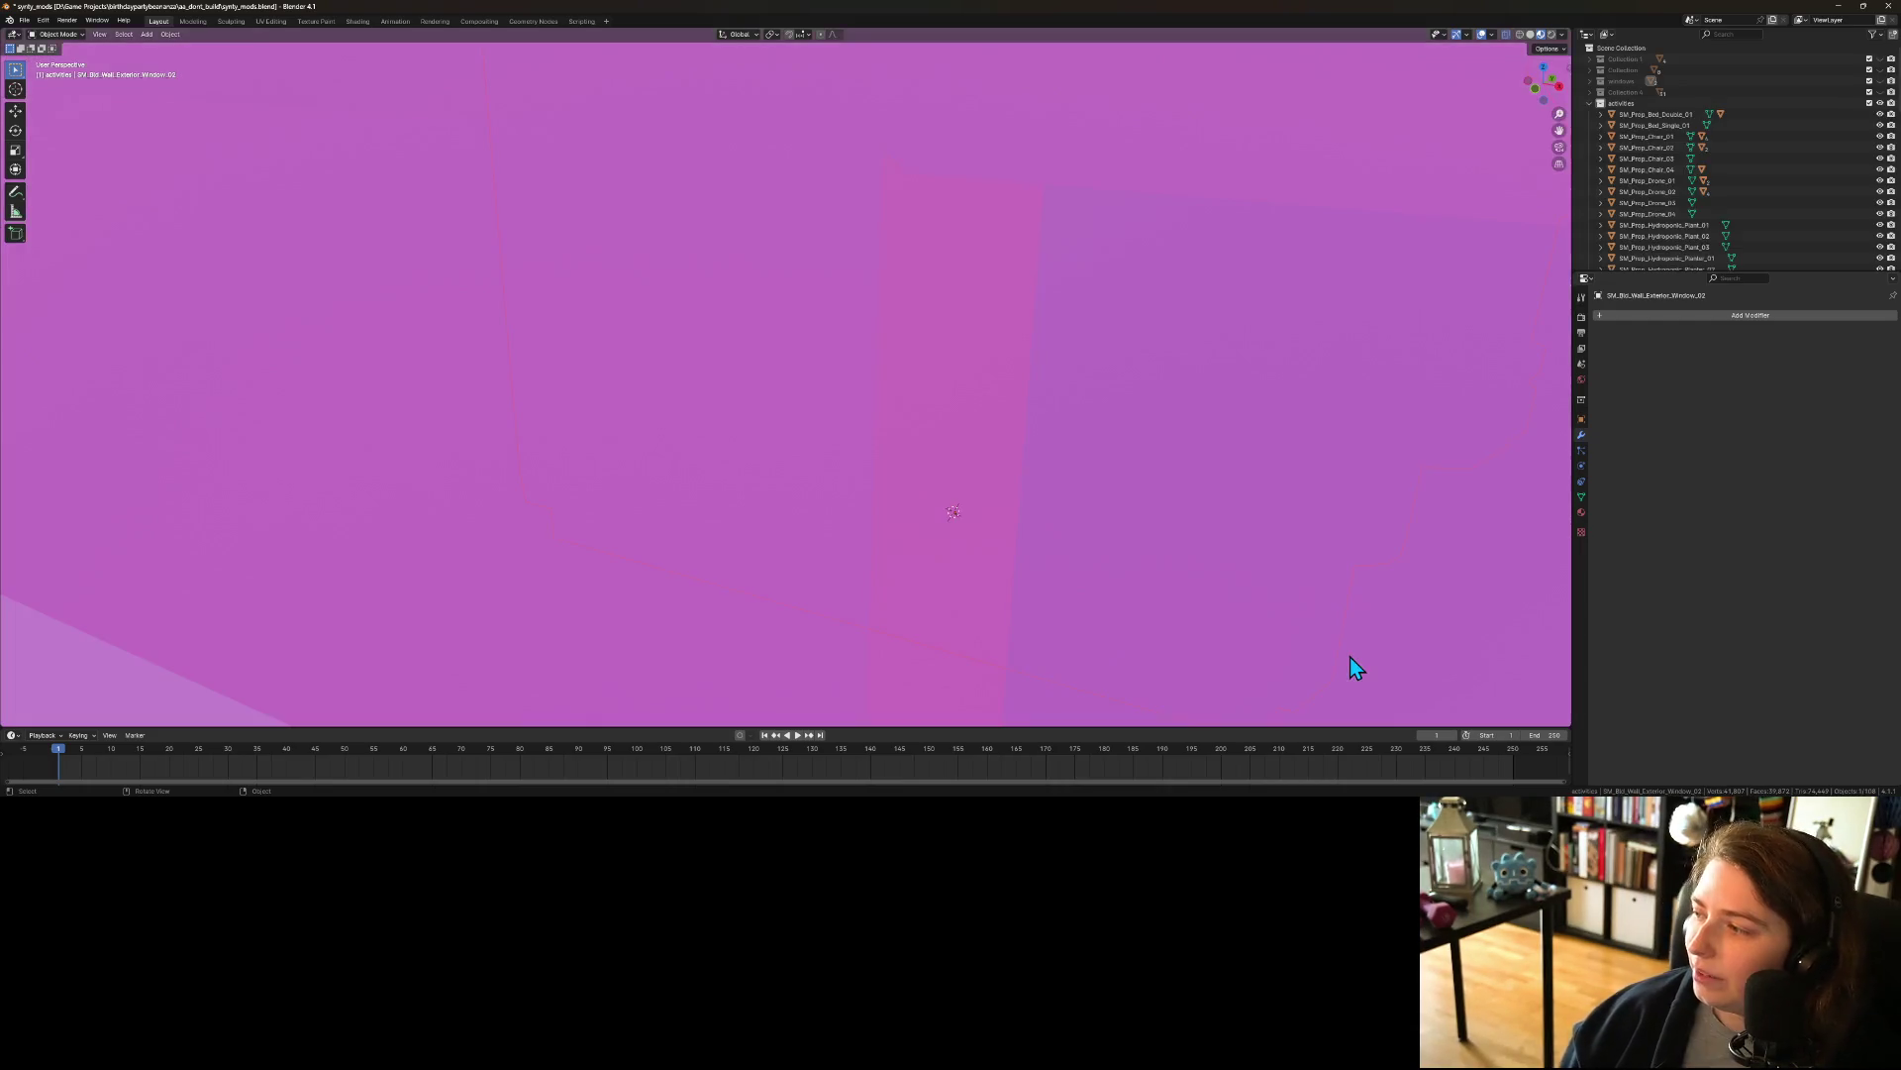
scroll(1244, 544, "down", 10)
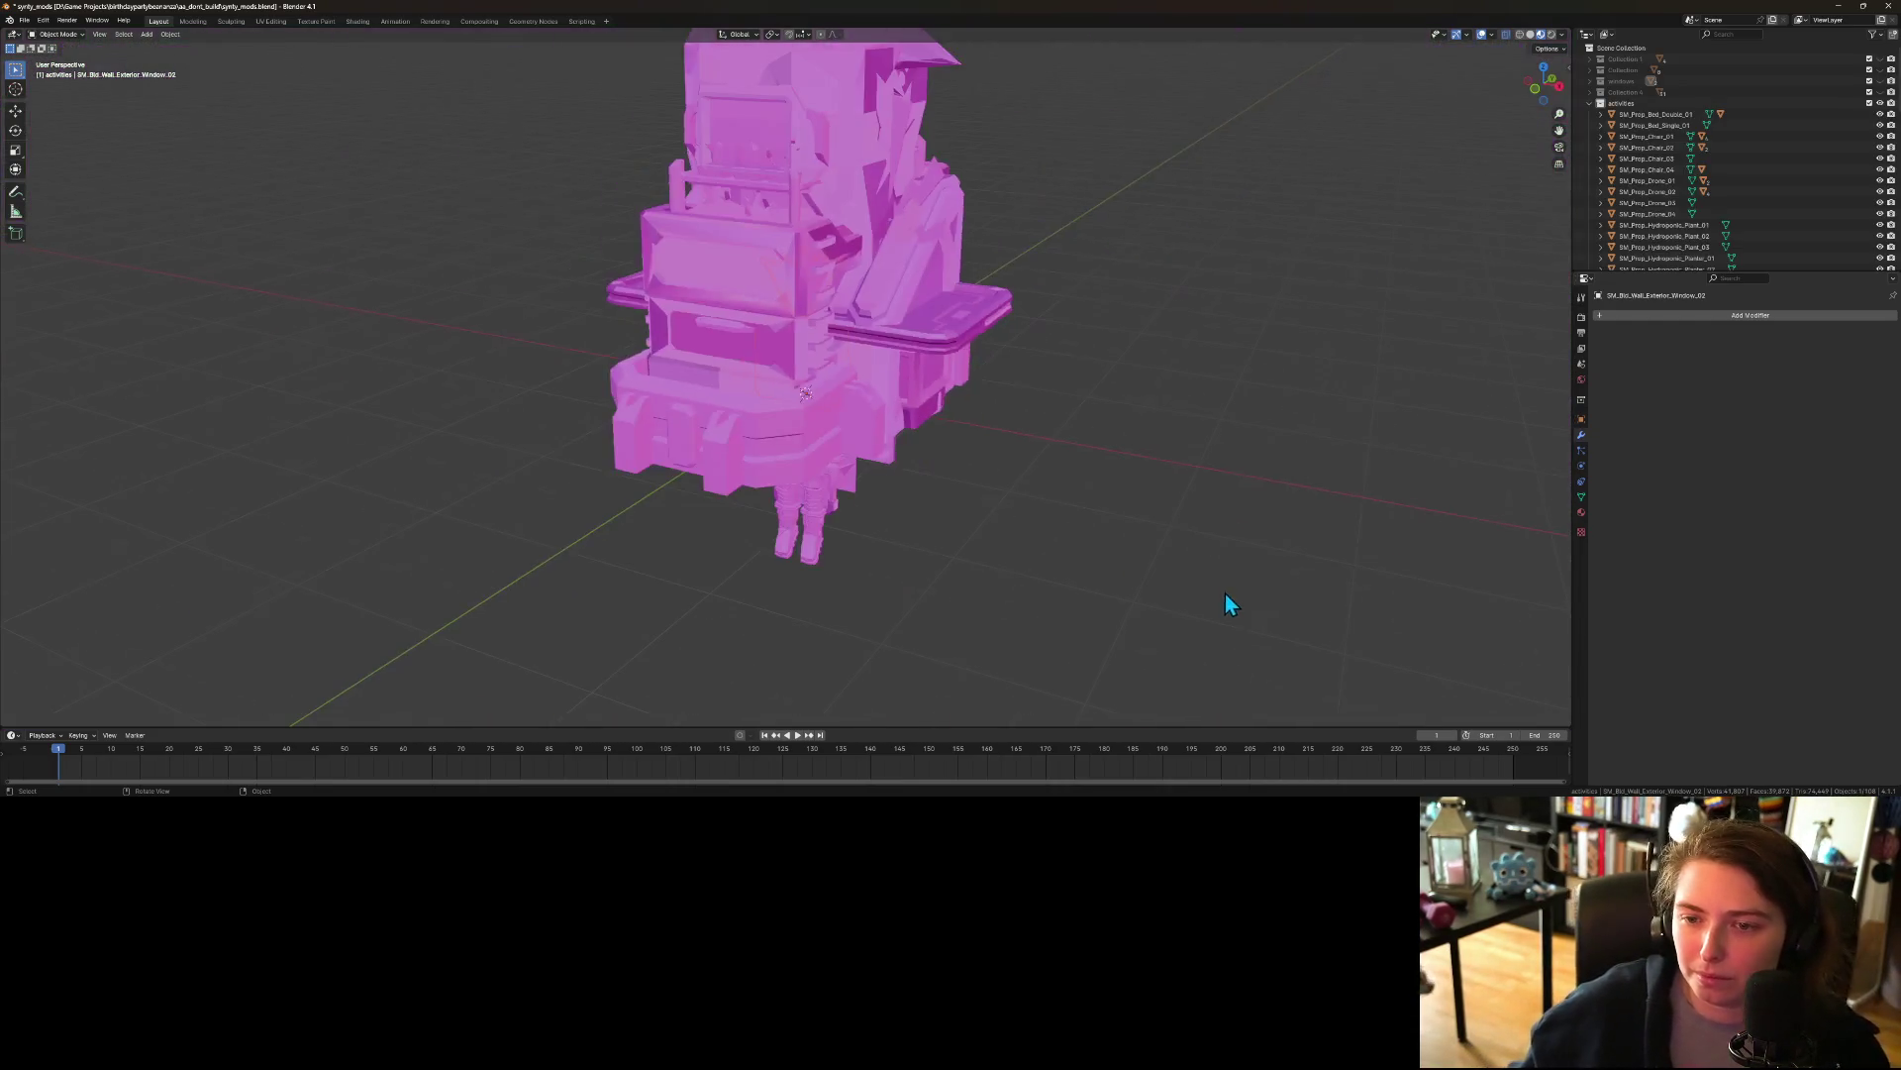
mouse_move(1183, 579)
left_mouse_down()
mouse_move(1032, 590)
mouse_move(1197, 539)
mouse_move(1027, 530)
mouse_move(1184, 514)
mouse_move(1141, 465)
mouse_move(871, 556)
mouse_move(866, 495)
mouse_move(922, 510)
left_mouse_up()
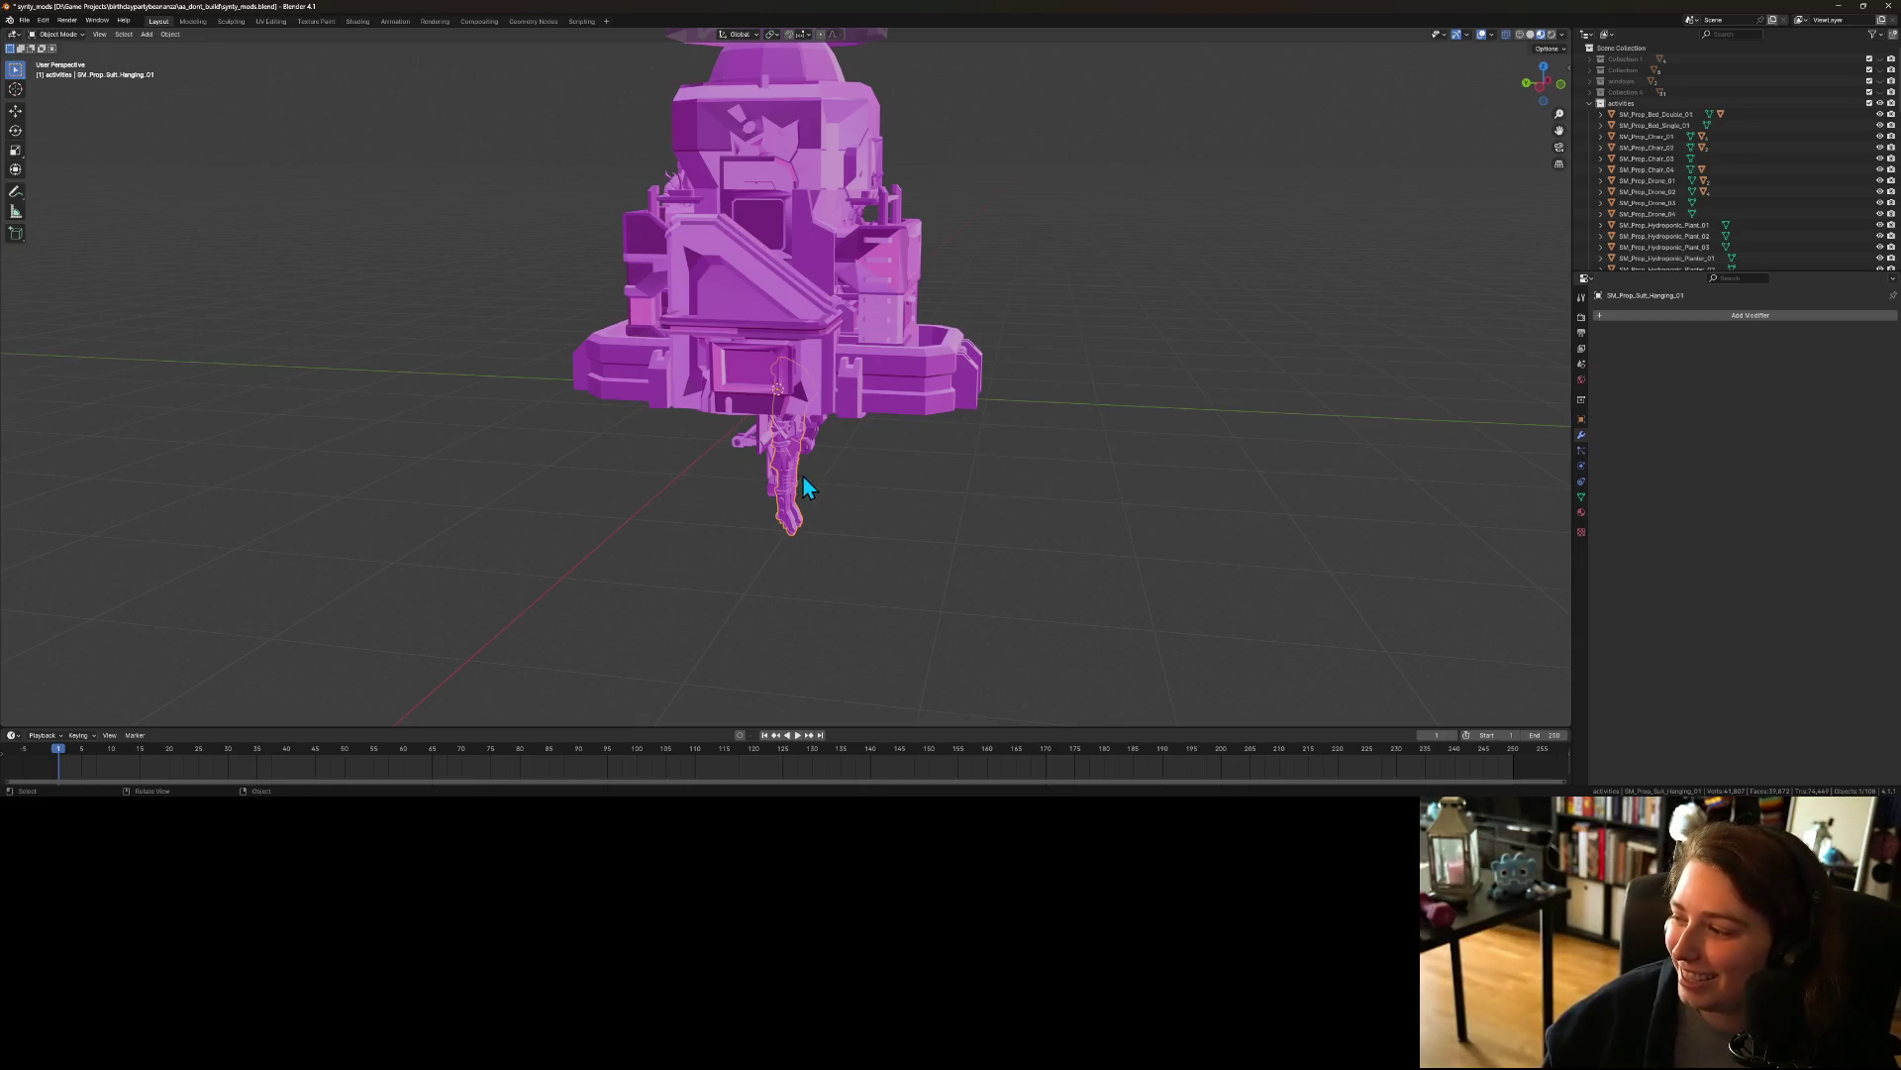
scroll(802, 472, "down", 3)
mouse_move(785, 482)
left_mouse_down()
mouse_move(951, 432)
mouse_move(993, 506)
mouse_move(1103, 467)
mouse_move(1078, 519)
left_mouse_up()
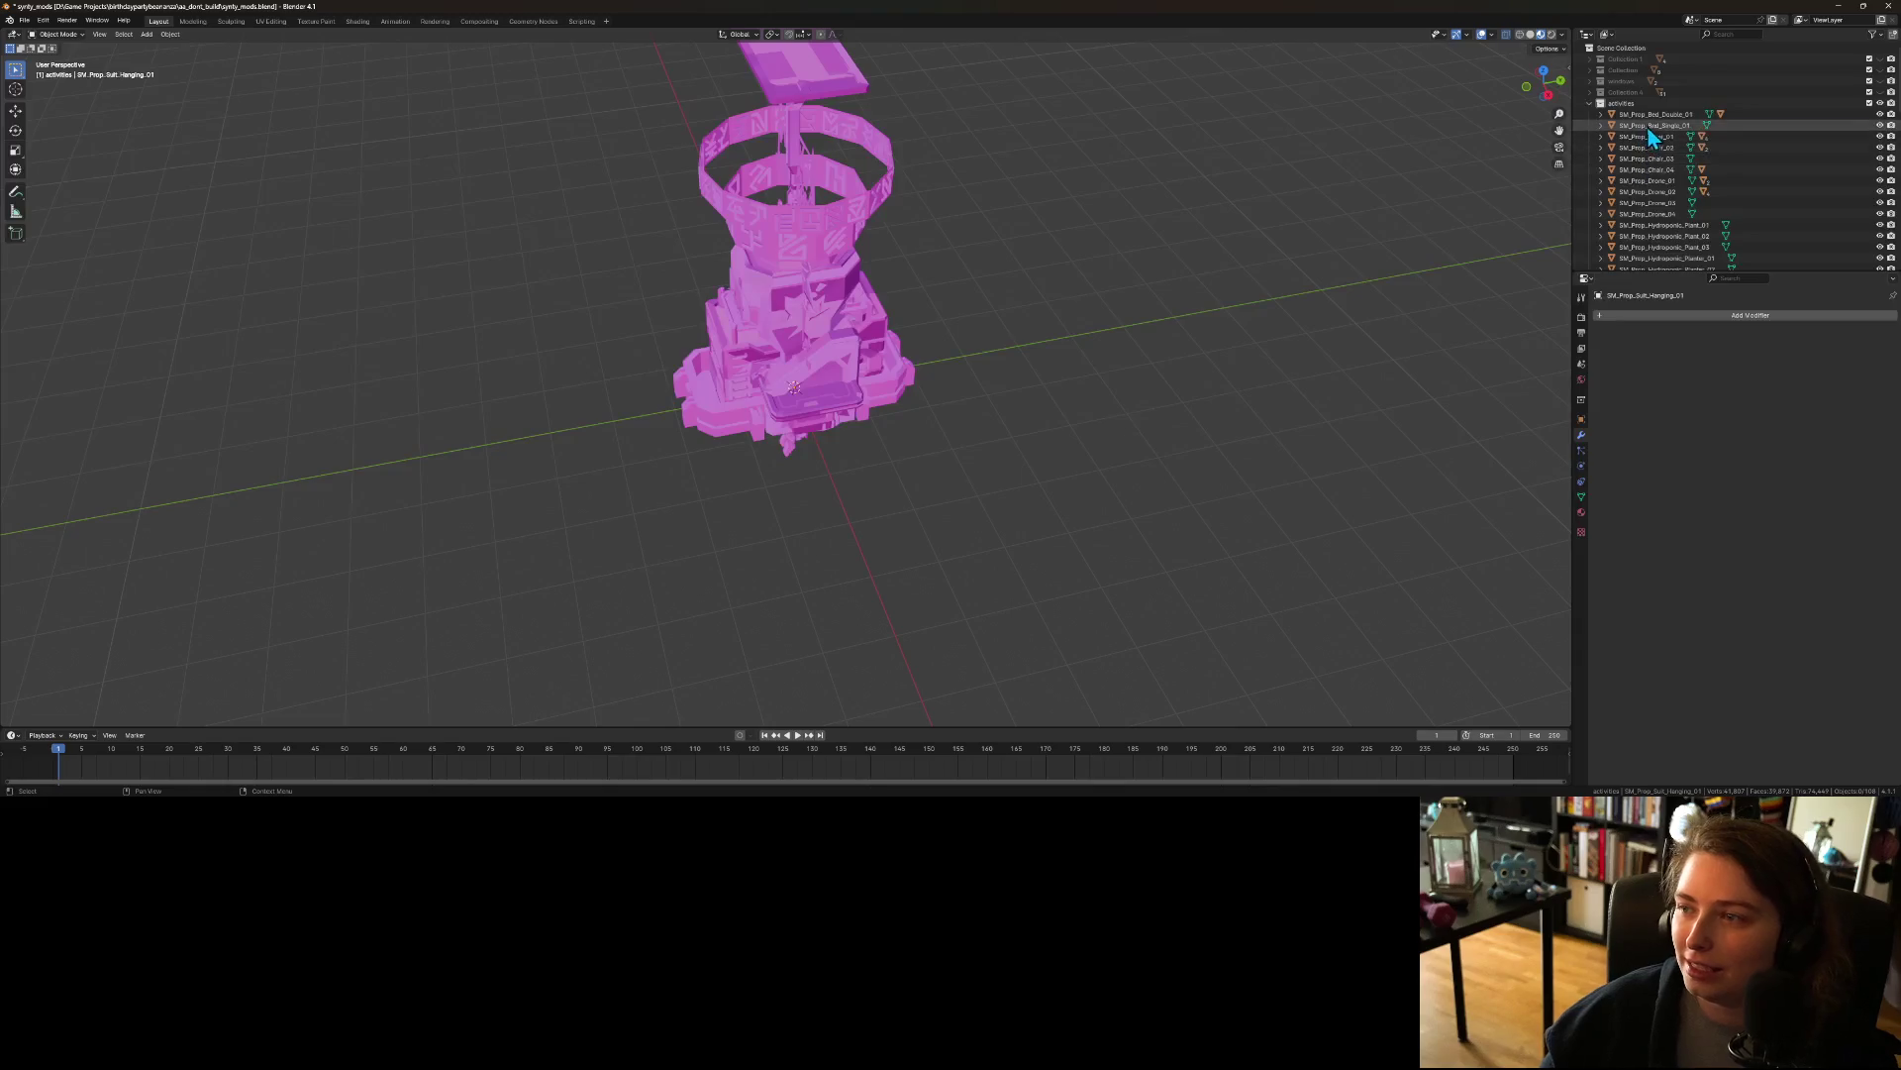
Step: Move the double bed along the Y axis out beside the tower
key("g")
key("y")
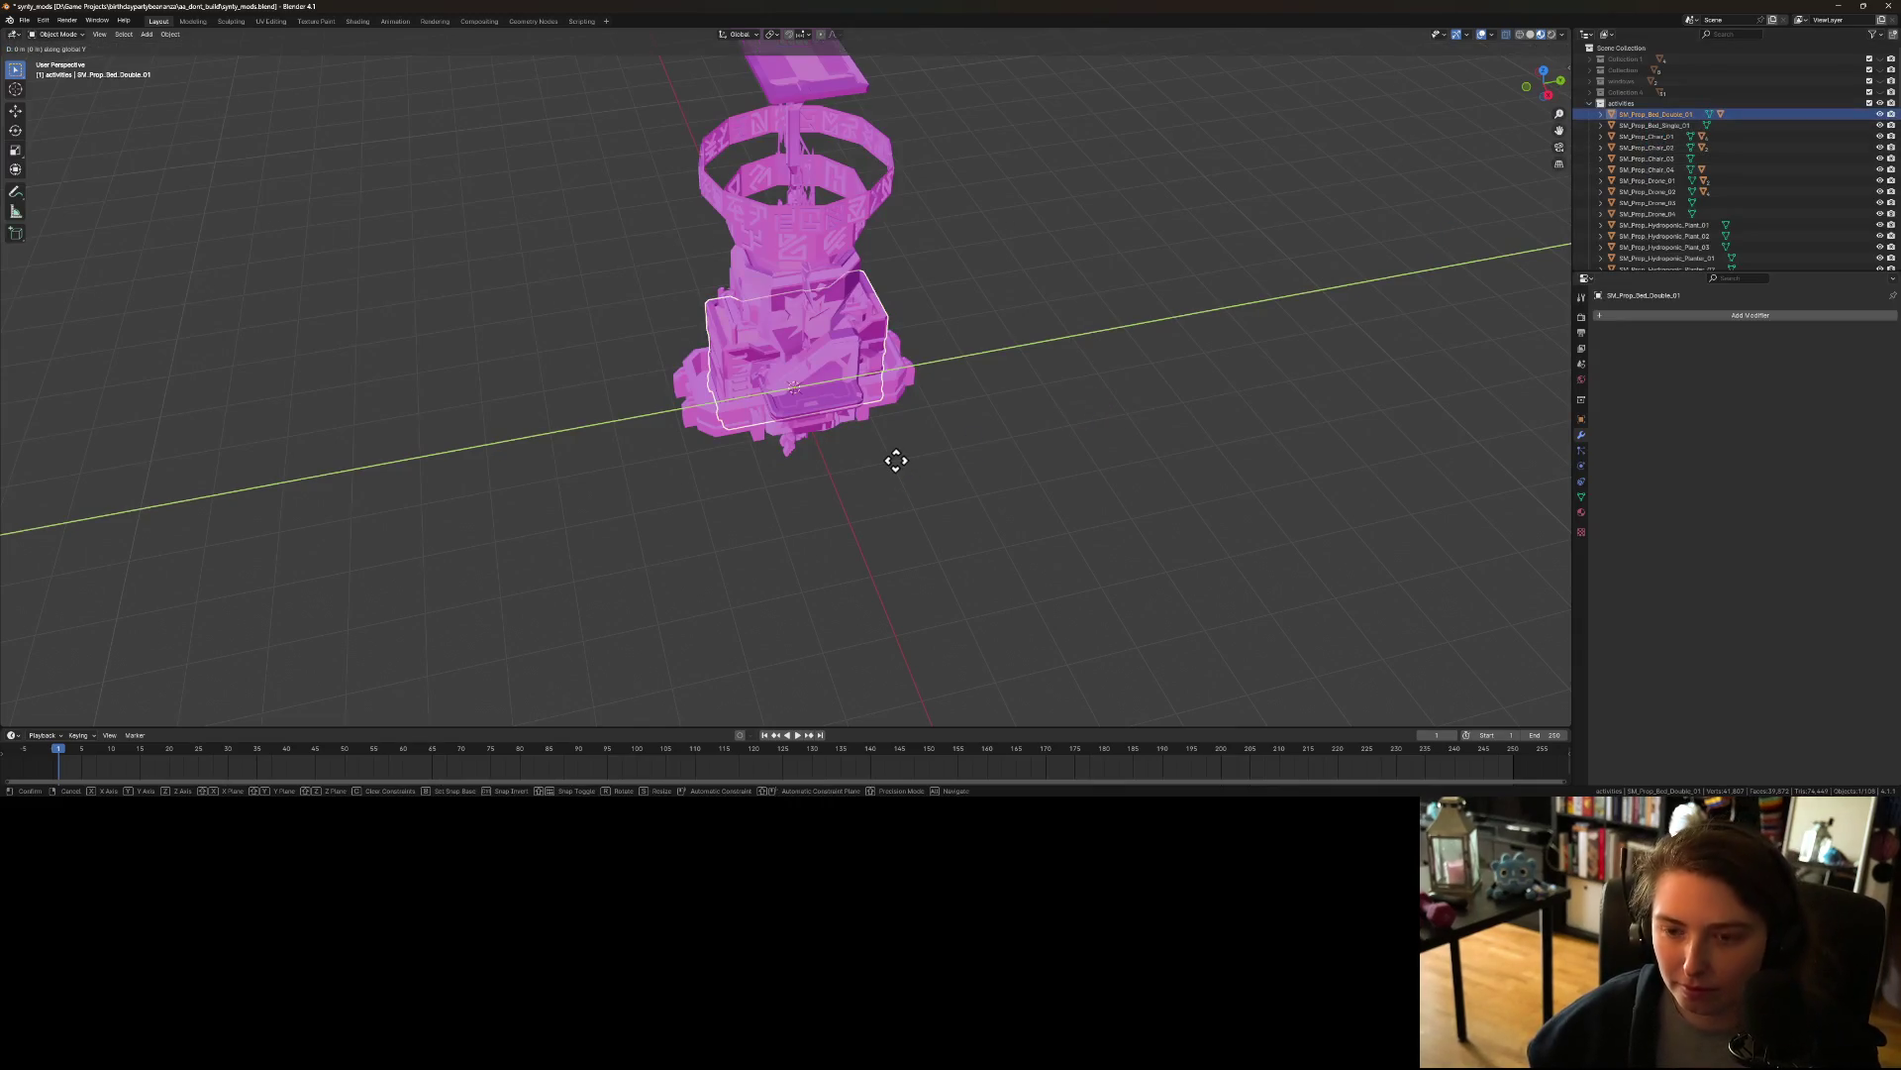
left_click(1134, 430)
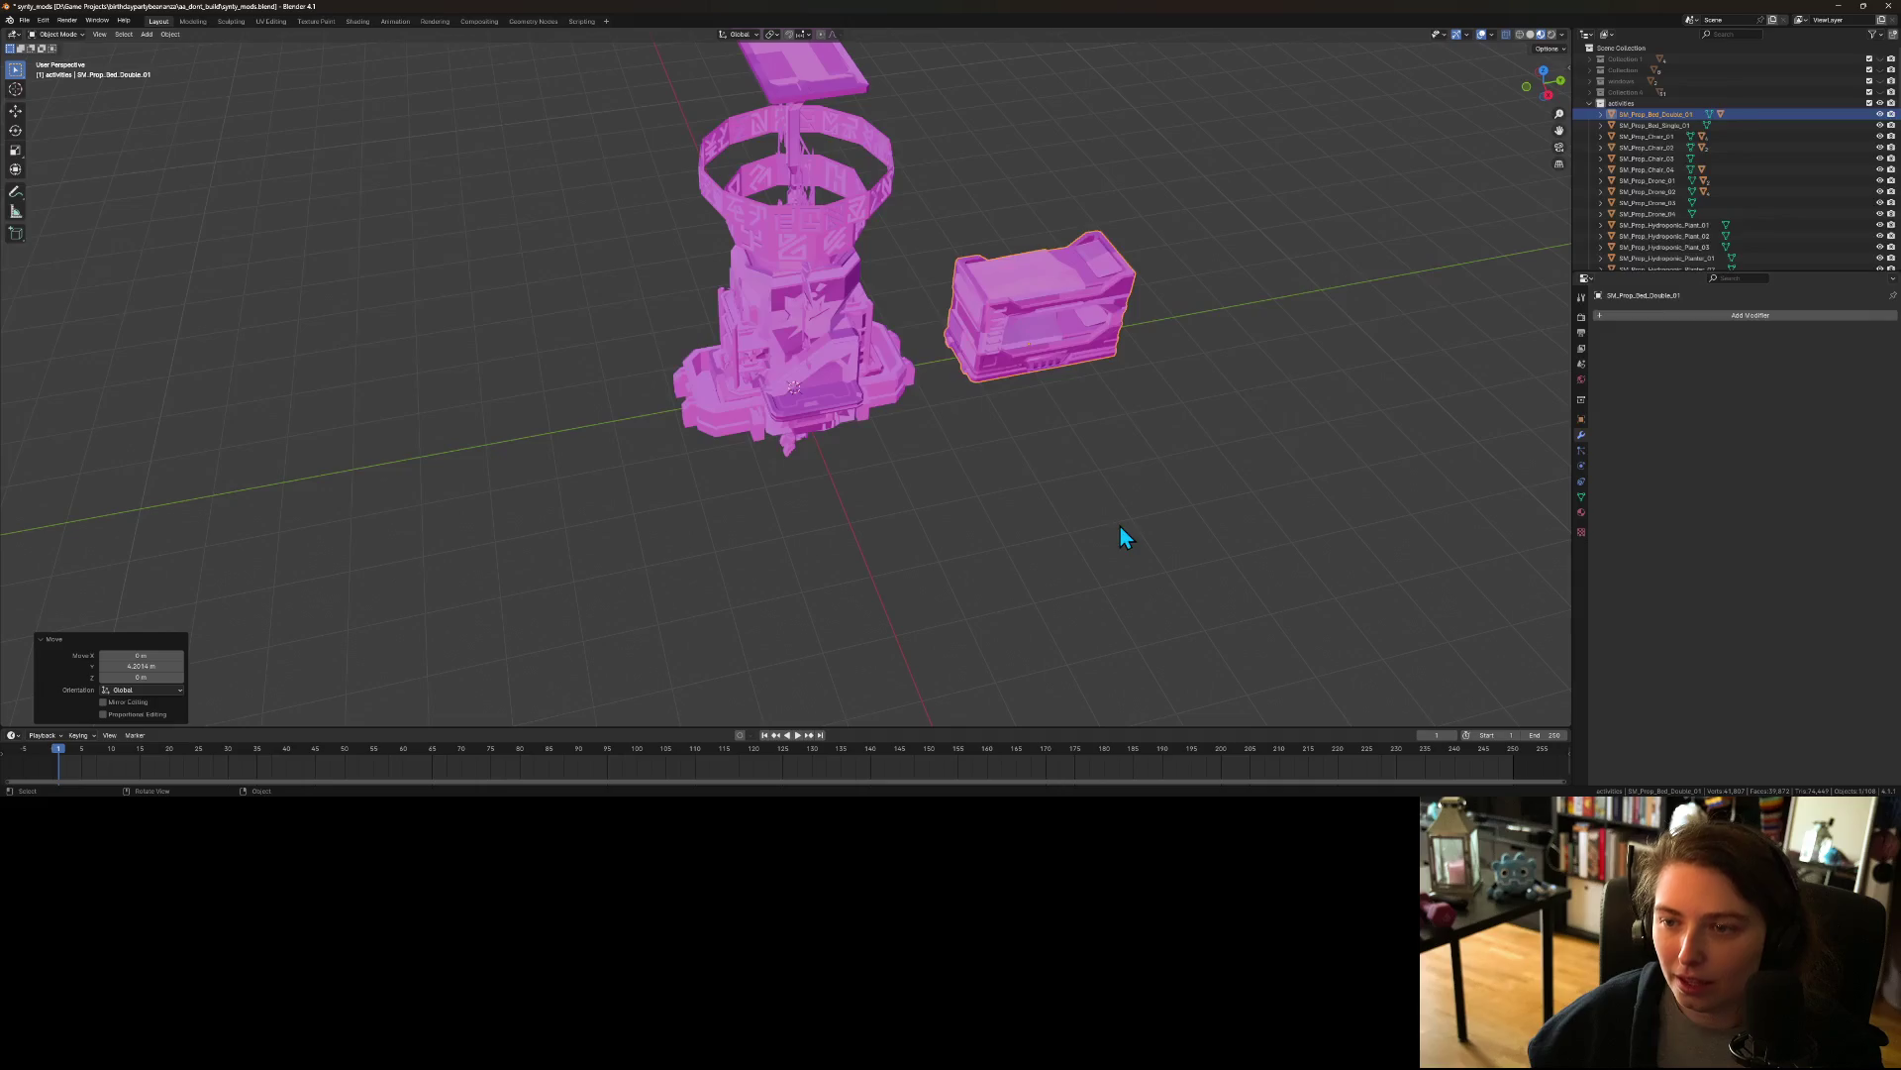
mouse_move(1156, 513)
left_mouse_down()
mouse_move(1067, 460)
mouse_move(1018, 469)
mouse_move(1013, 497)
mouse_move(1049, 526)
left_mouse_up()
right_click(1050, 527)
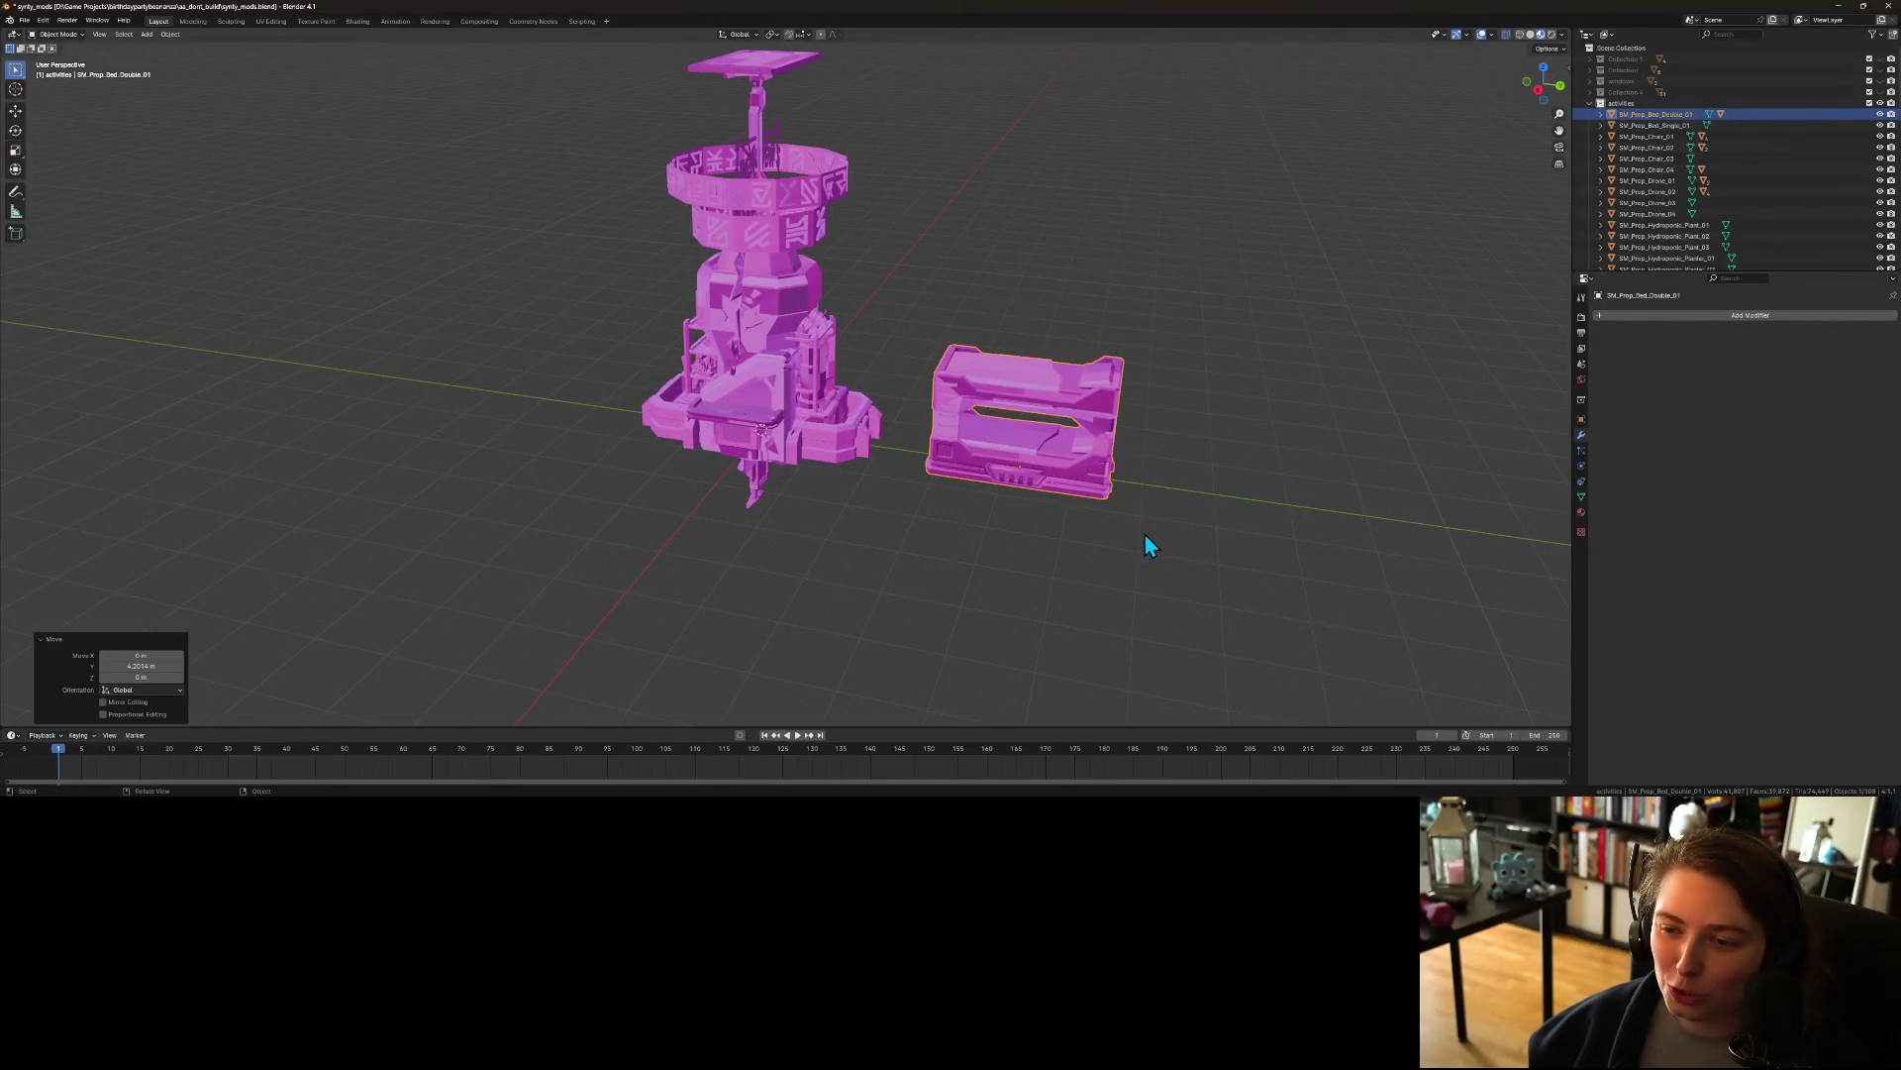
mouse_move(965, 579)
left_mouse_down()
mouse_move(1009, 583)
mouse_move(941, 550)
mouse_move(1093, 504)
left_mouse_up()
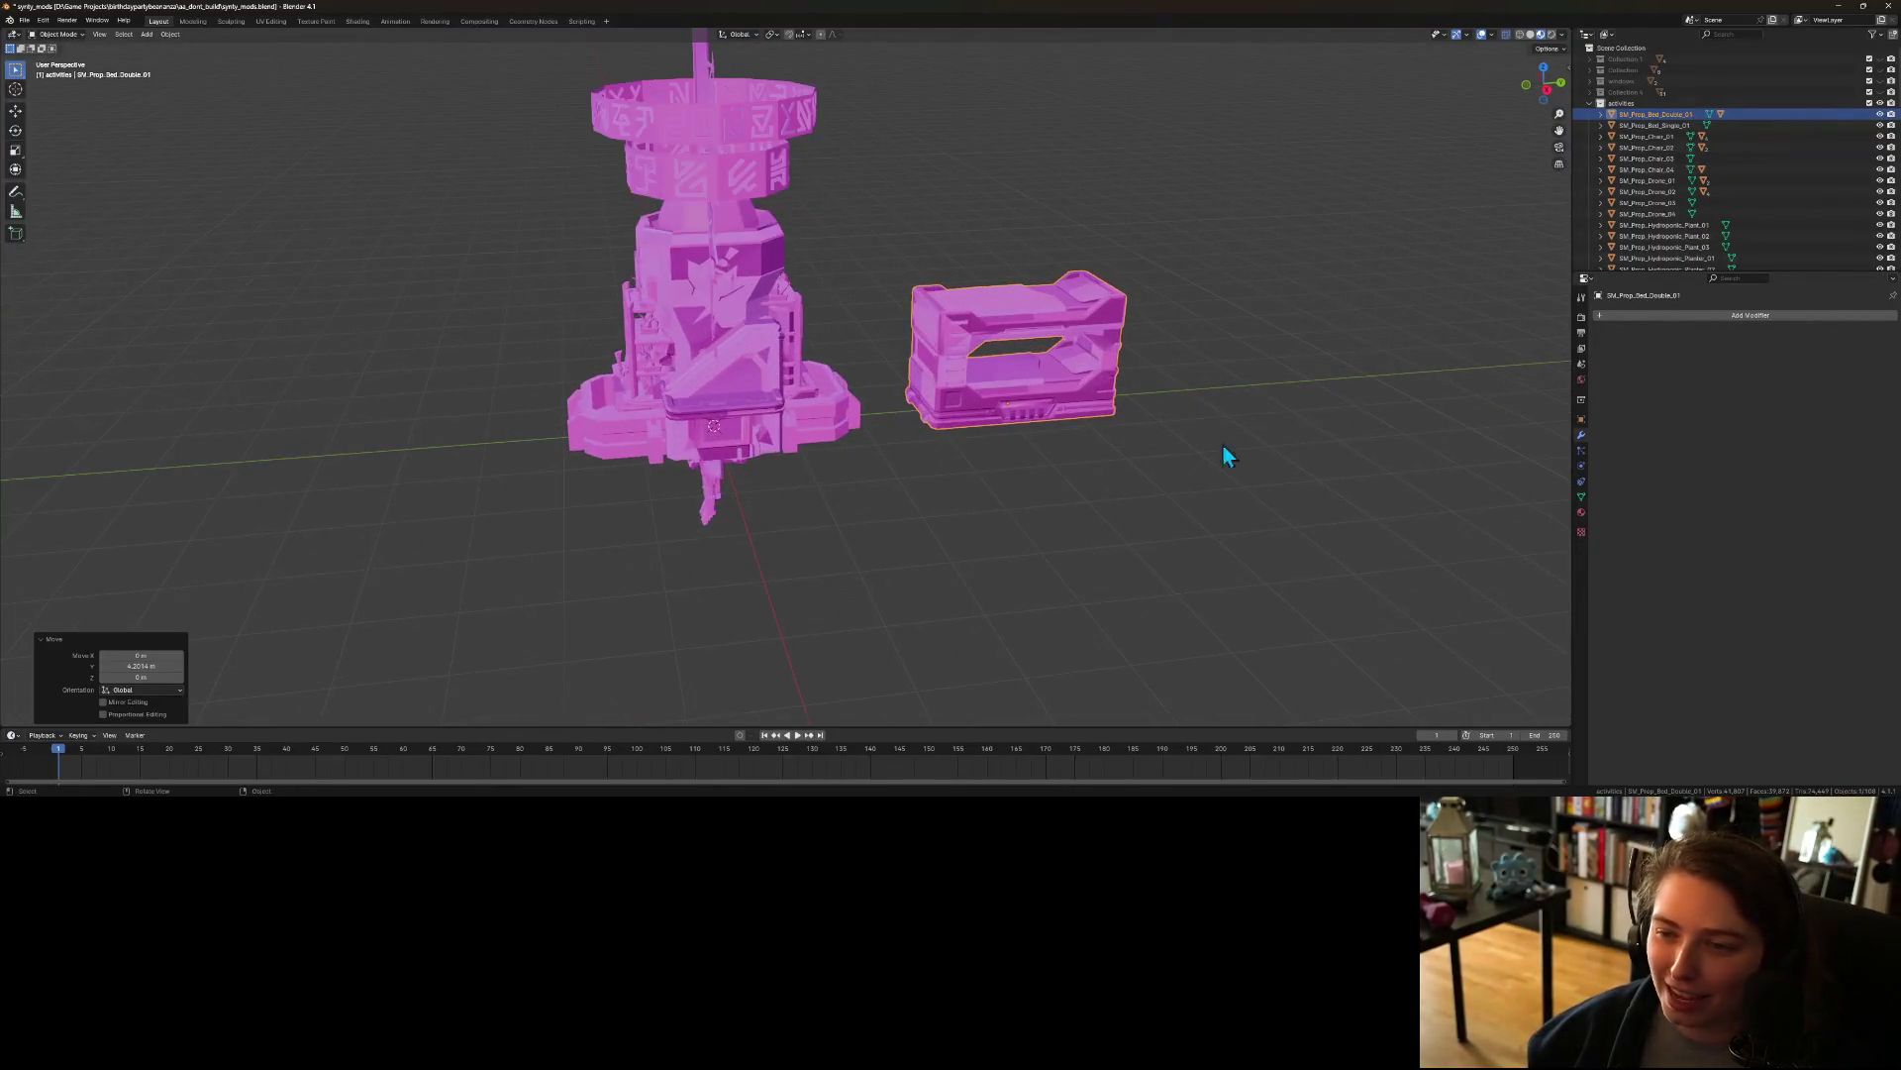
Step: Move SM_Prop_Bed_Single_01 along Y to sit past the double bed
left_click(1694, 126)
key("g")
key("y")
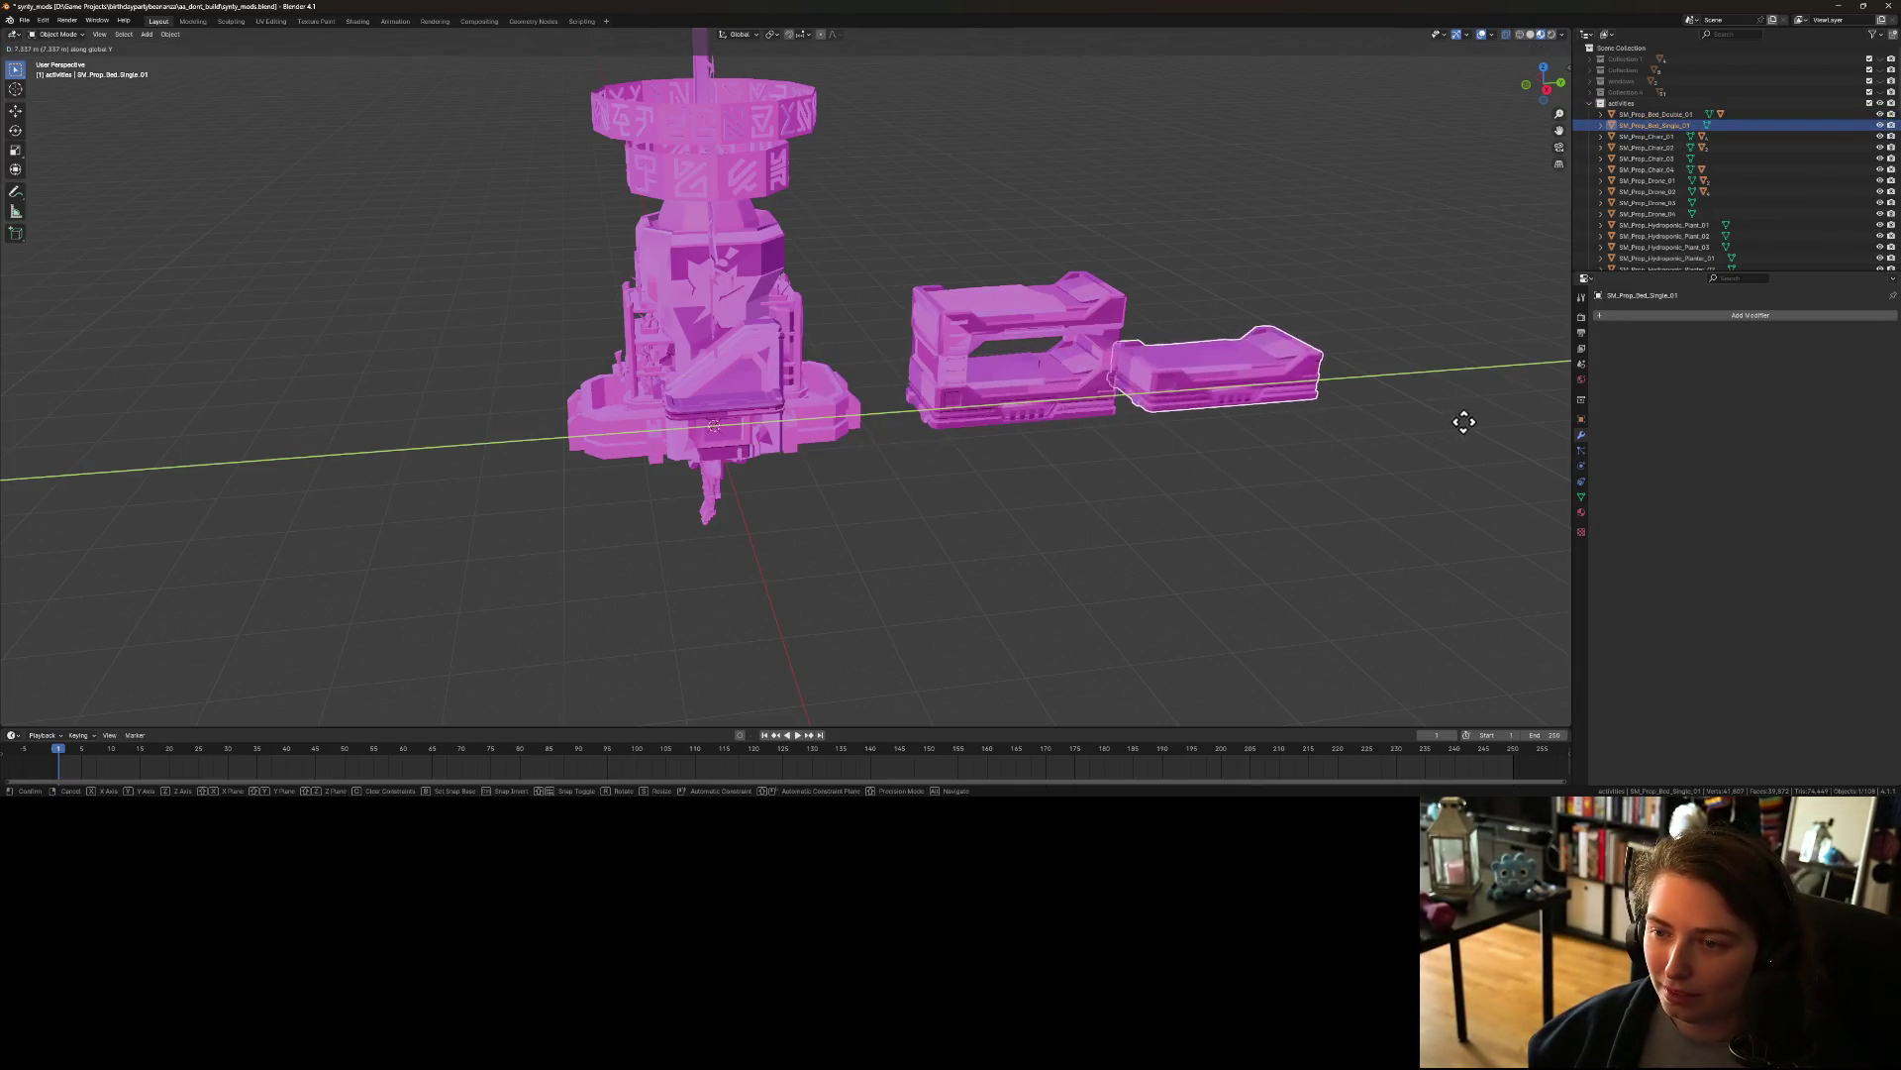
left_click(1477, 426)
mouse_move(1074, 528)
left_mouse_down()
mouse_move(1137, 523)
mouse_move(1061, 502)
mouse_move(960, 527)
mouse_move(984, 512)
mouse_move(1057, 545)
left_mouse_up()
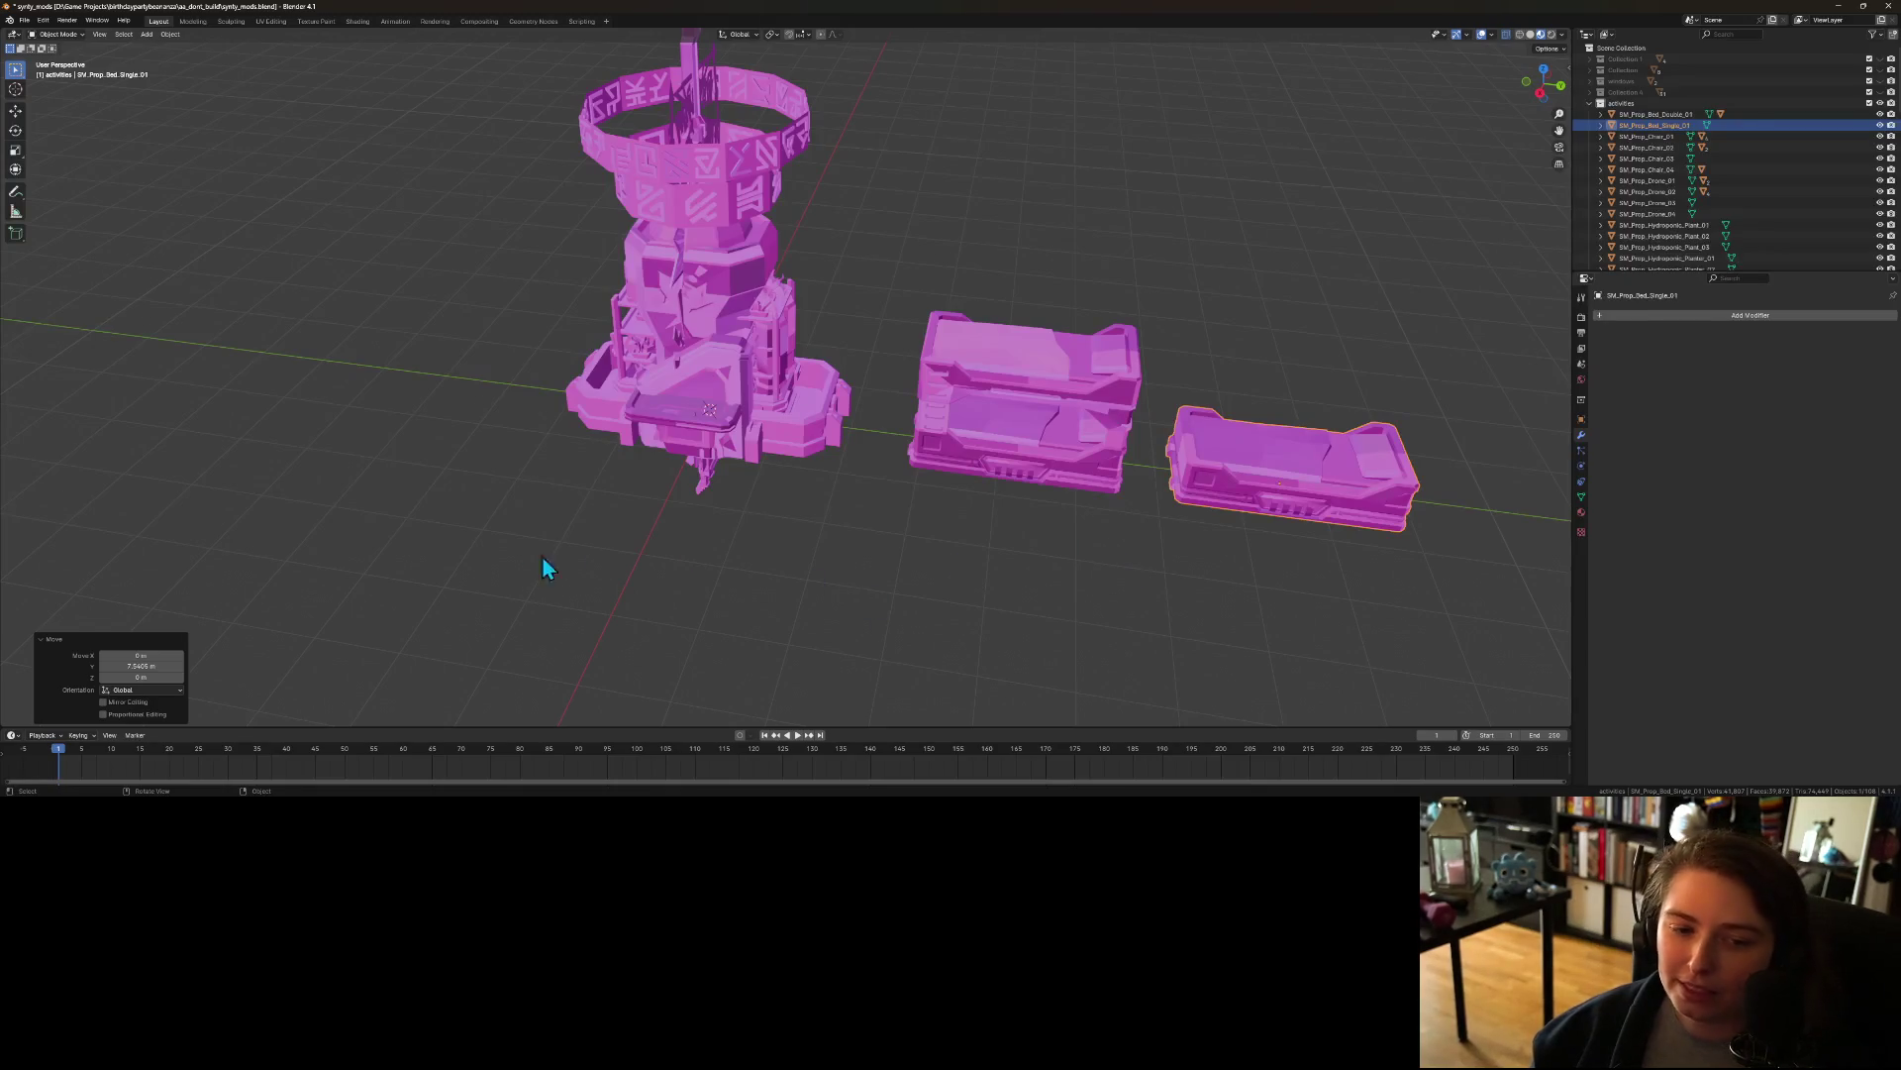
left_click(1669, 136)
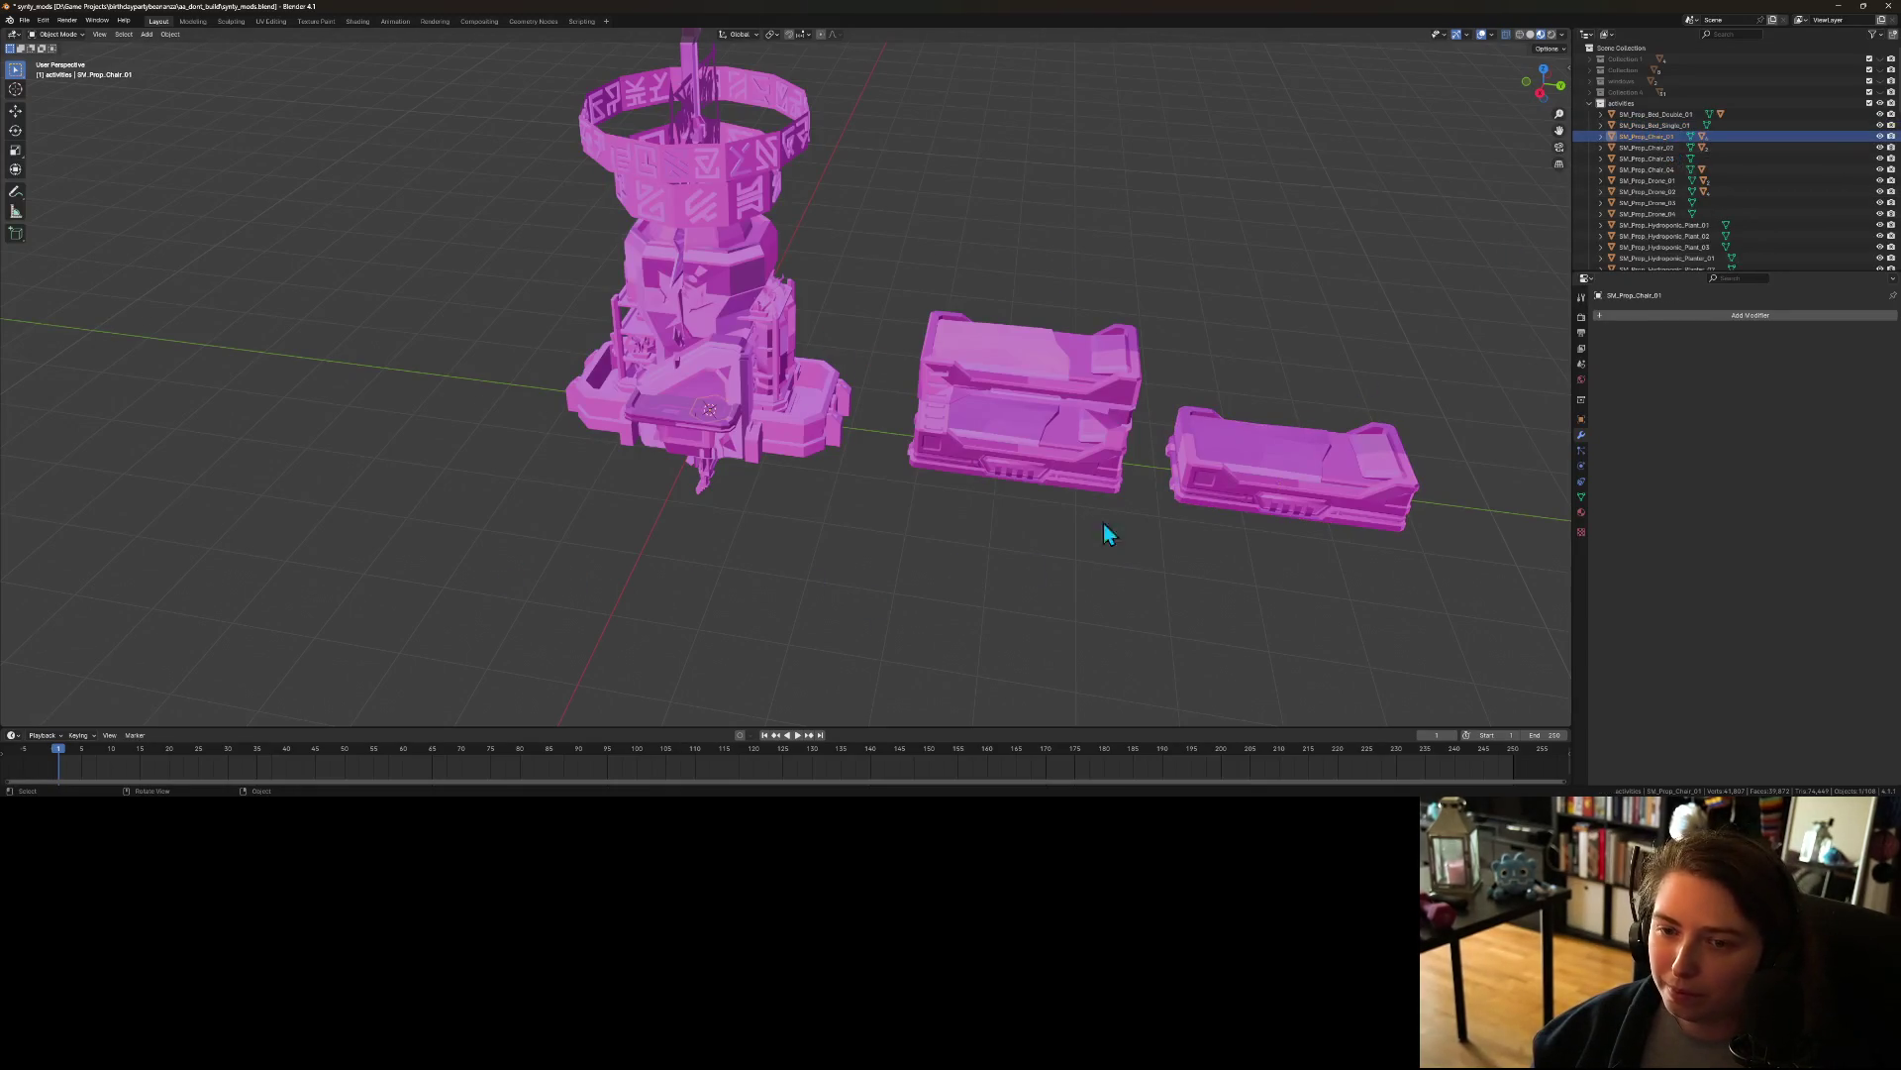
Step: Move Chair_01 along the Y axis out beside the tower
key("g")
key("y")
scroll(917, 589, "down", 2)
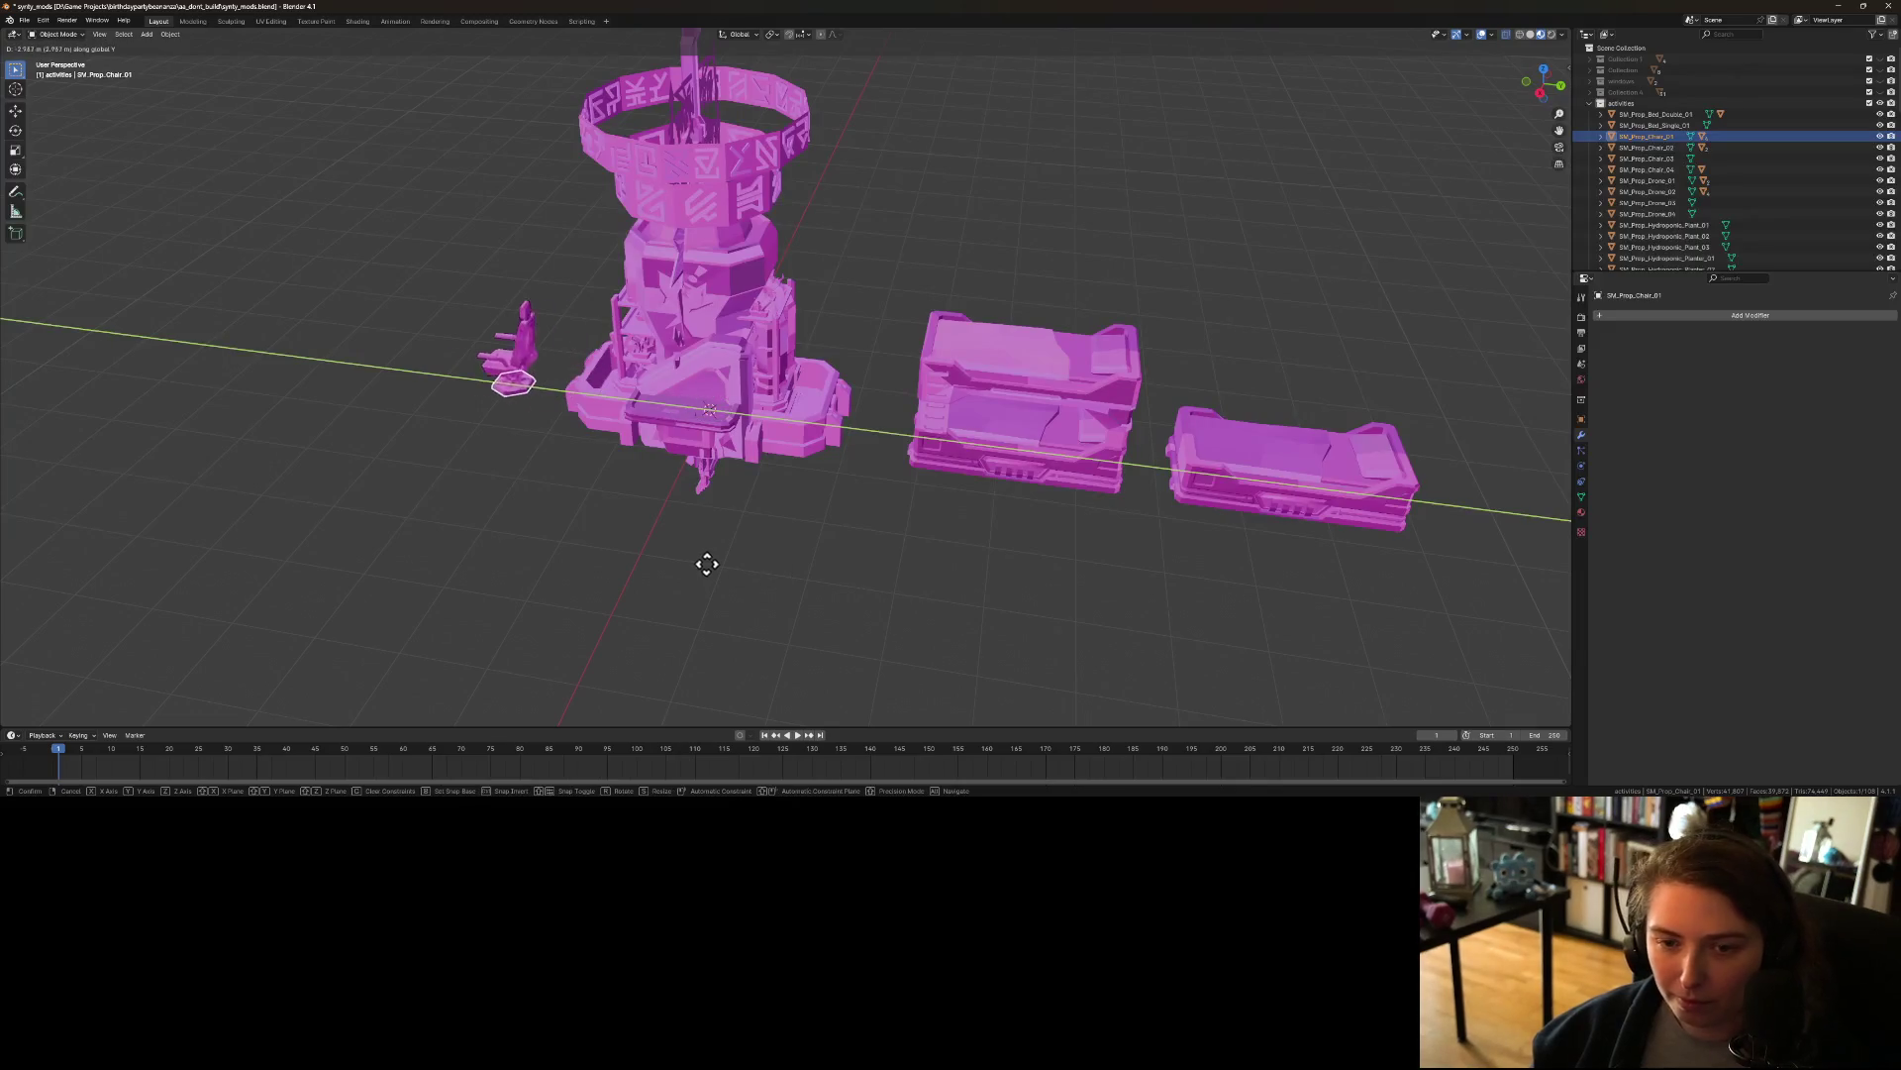
left_click(701, 557)
scroll(566, 532, "down", 1)
mouse_move(567, 533)
left_mouse_down()
mouse_move(703, 466)
mouse_move(721, 507)
left_mouse_up()
scroll(733, 508, "up", 5)
scroll(749, 507, "down", 3)
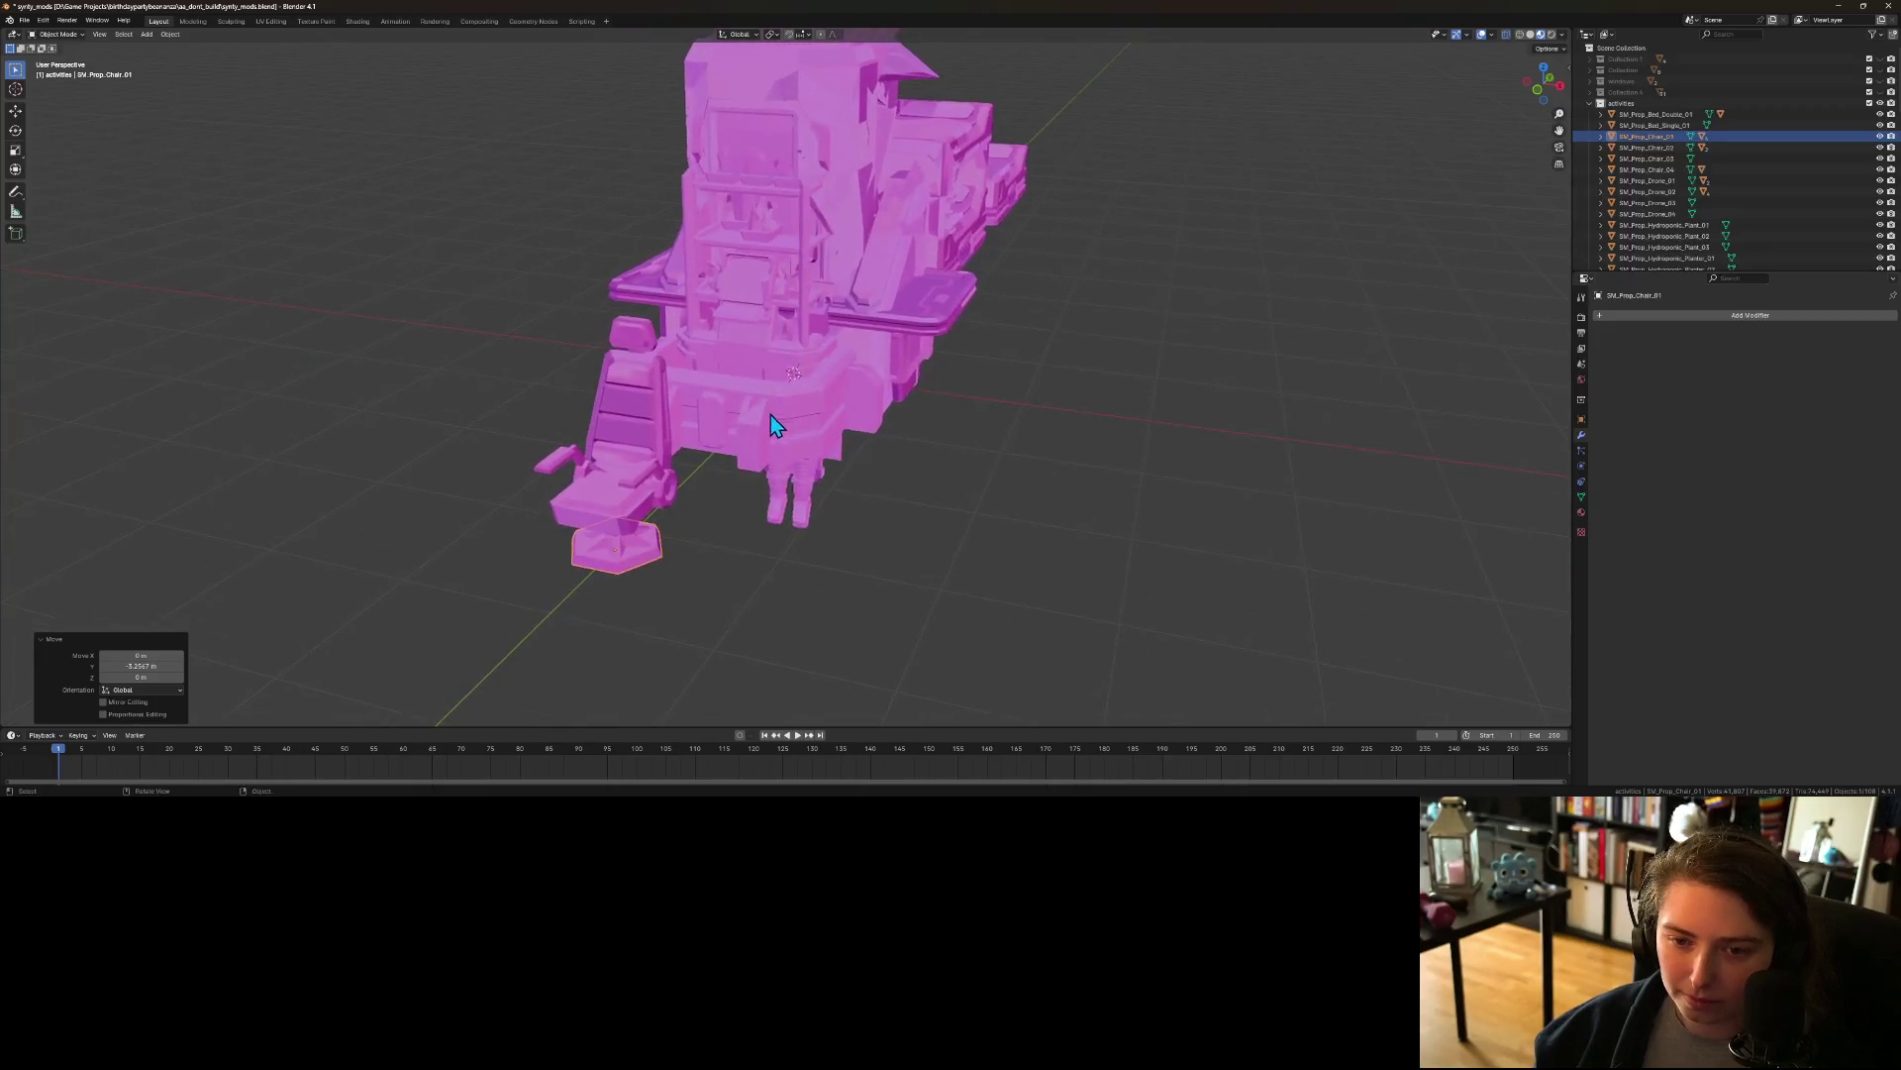
left_click_drag(771, 412, 834, 513)
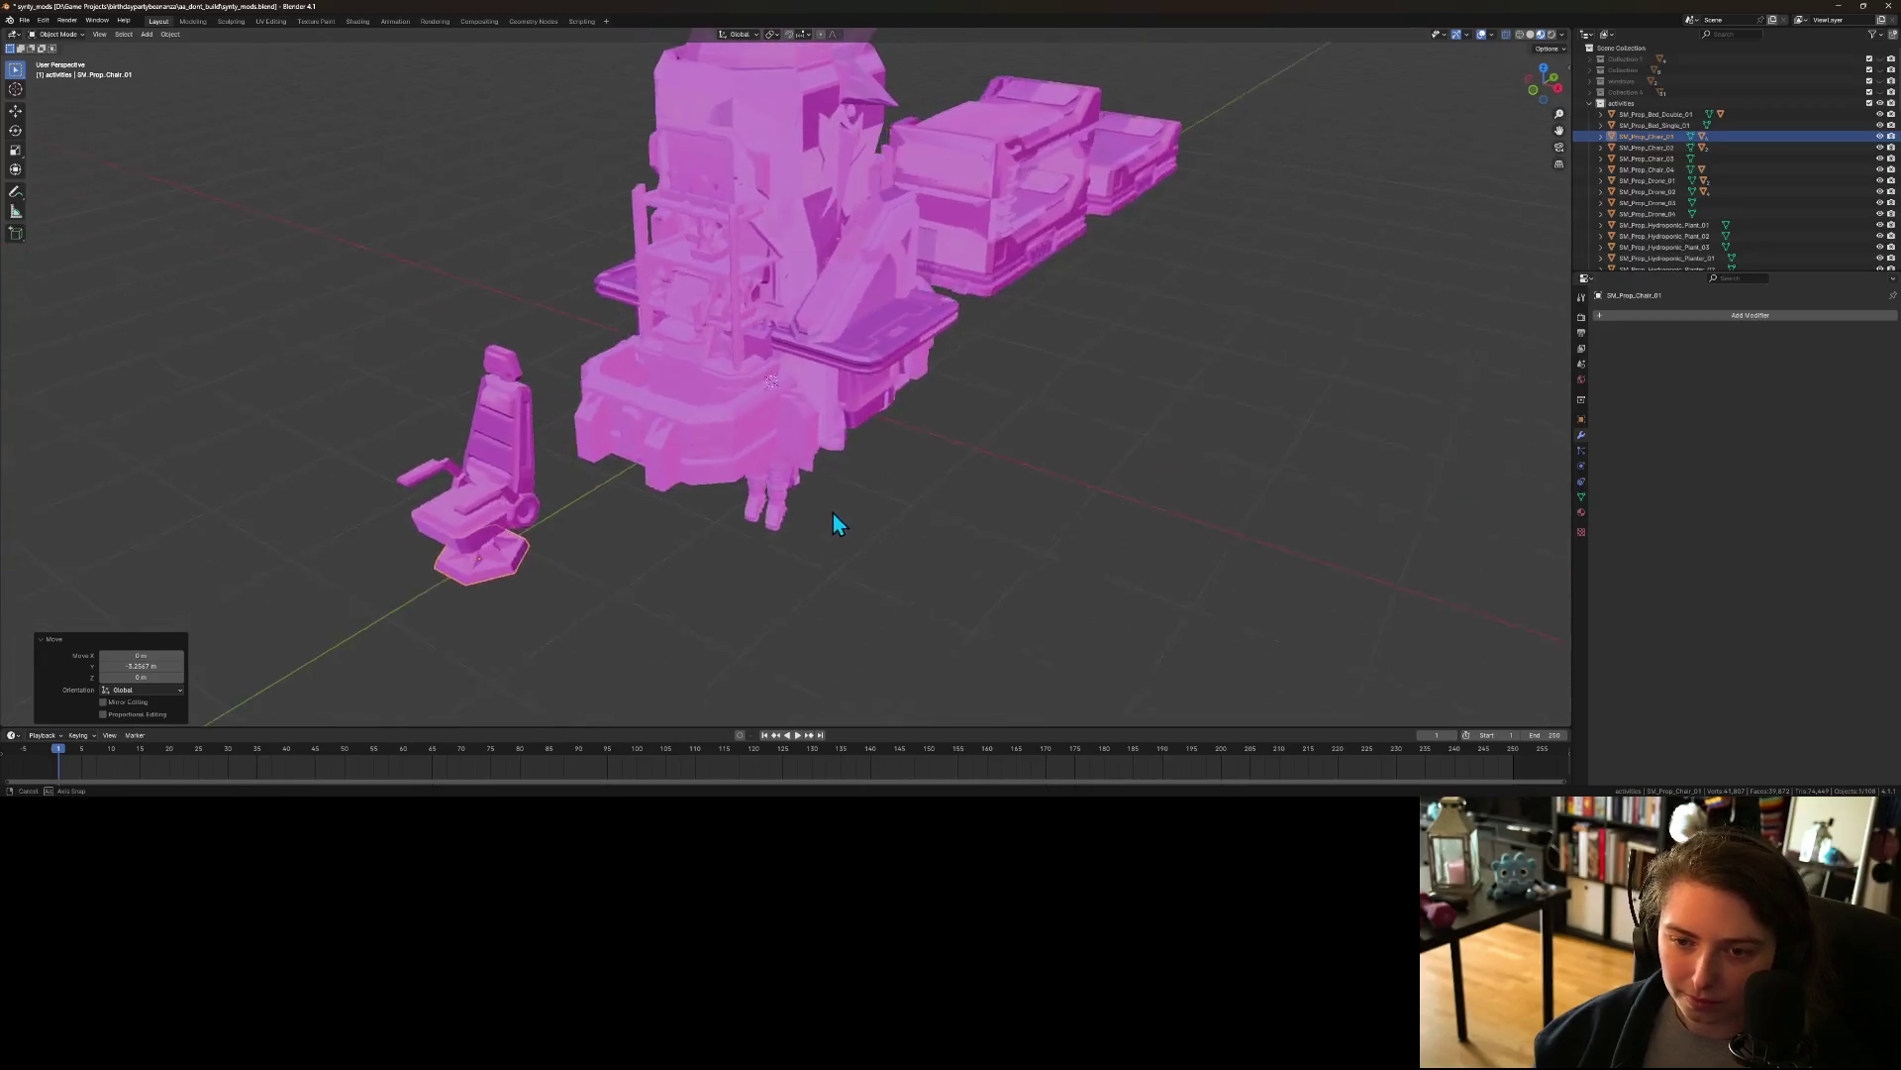
Step: Move Chair_02 and Chair_03 along Y, continuing the row
left_click(1649, 147)
key("g")
key("y")
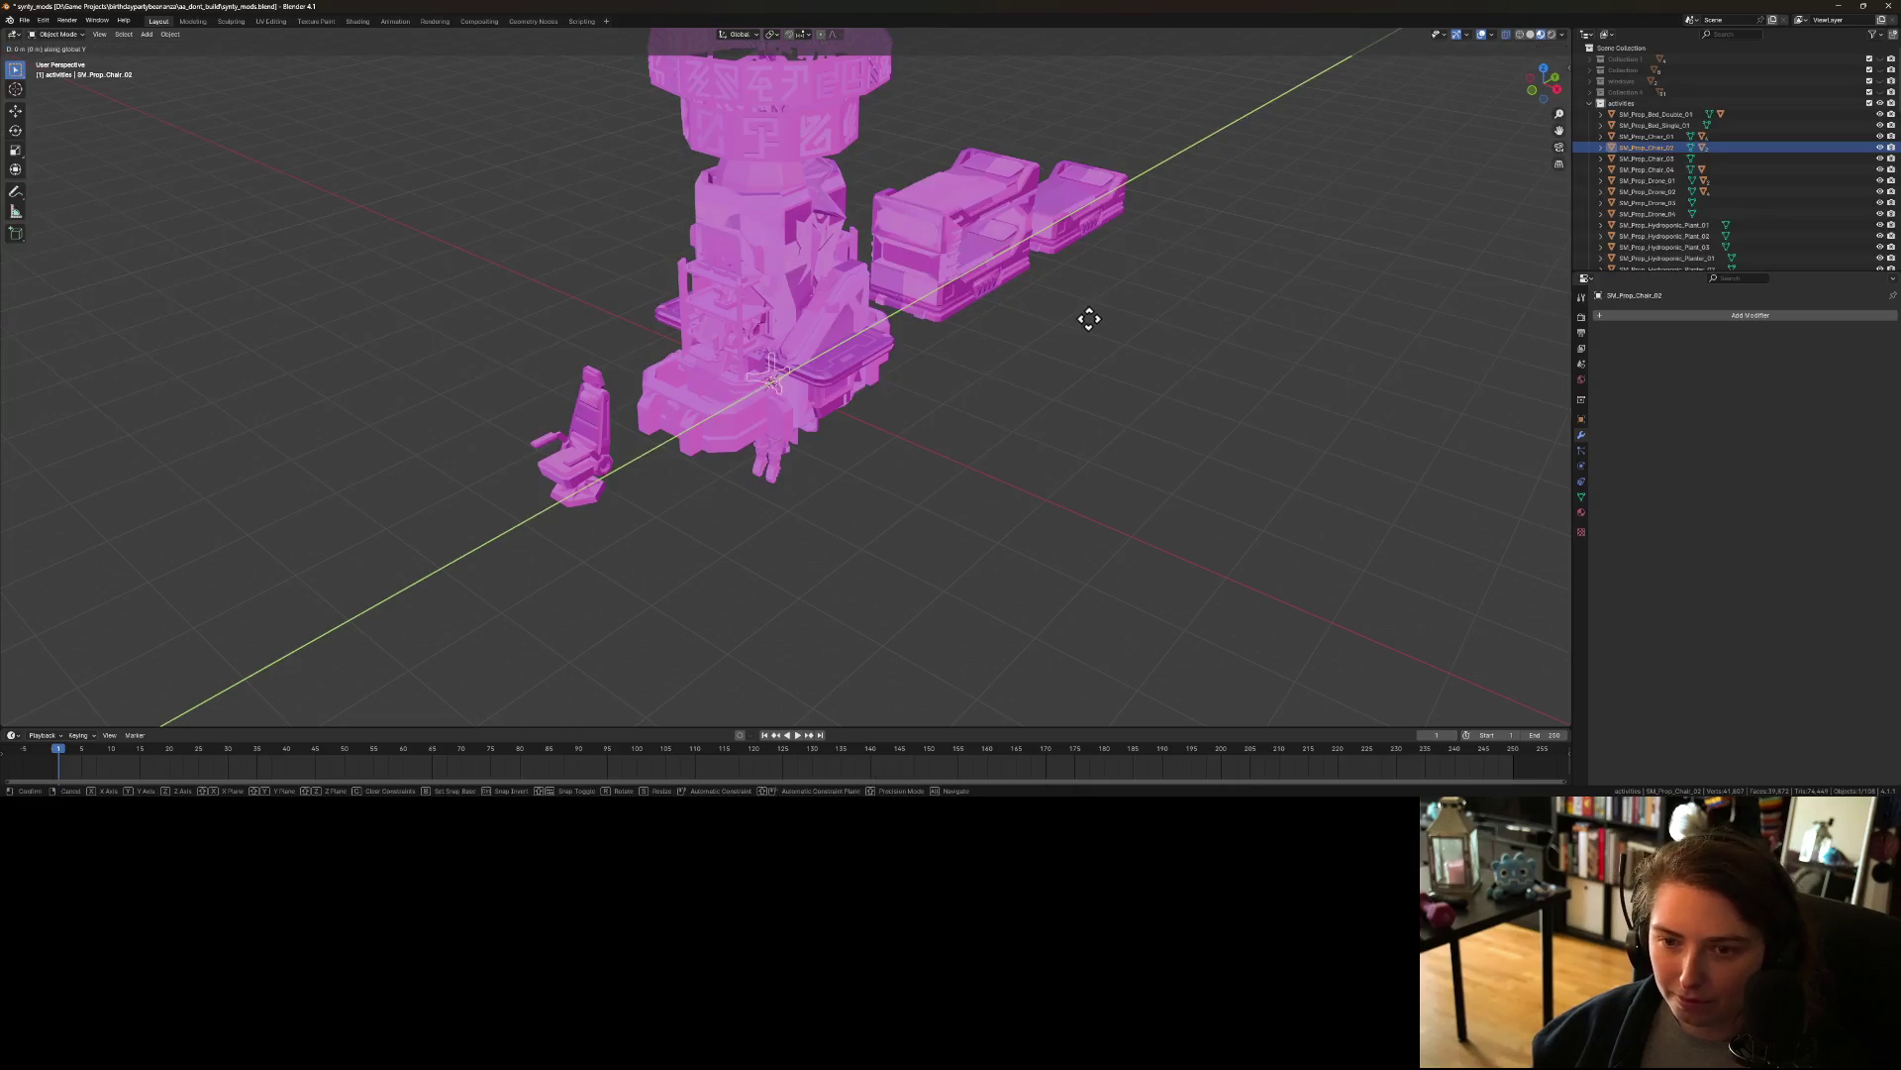
left_click(983, 343)
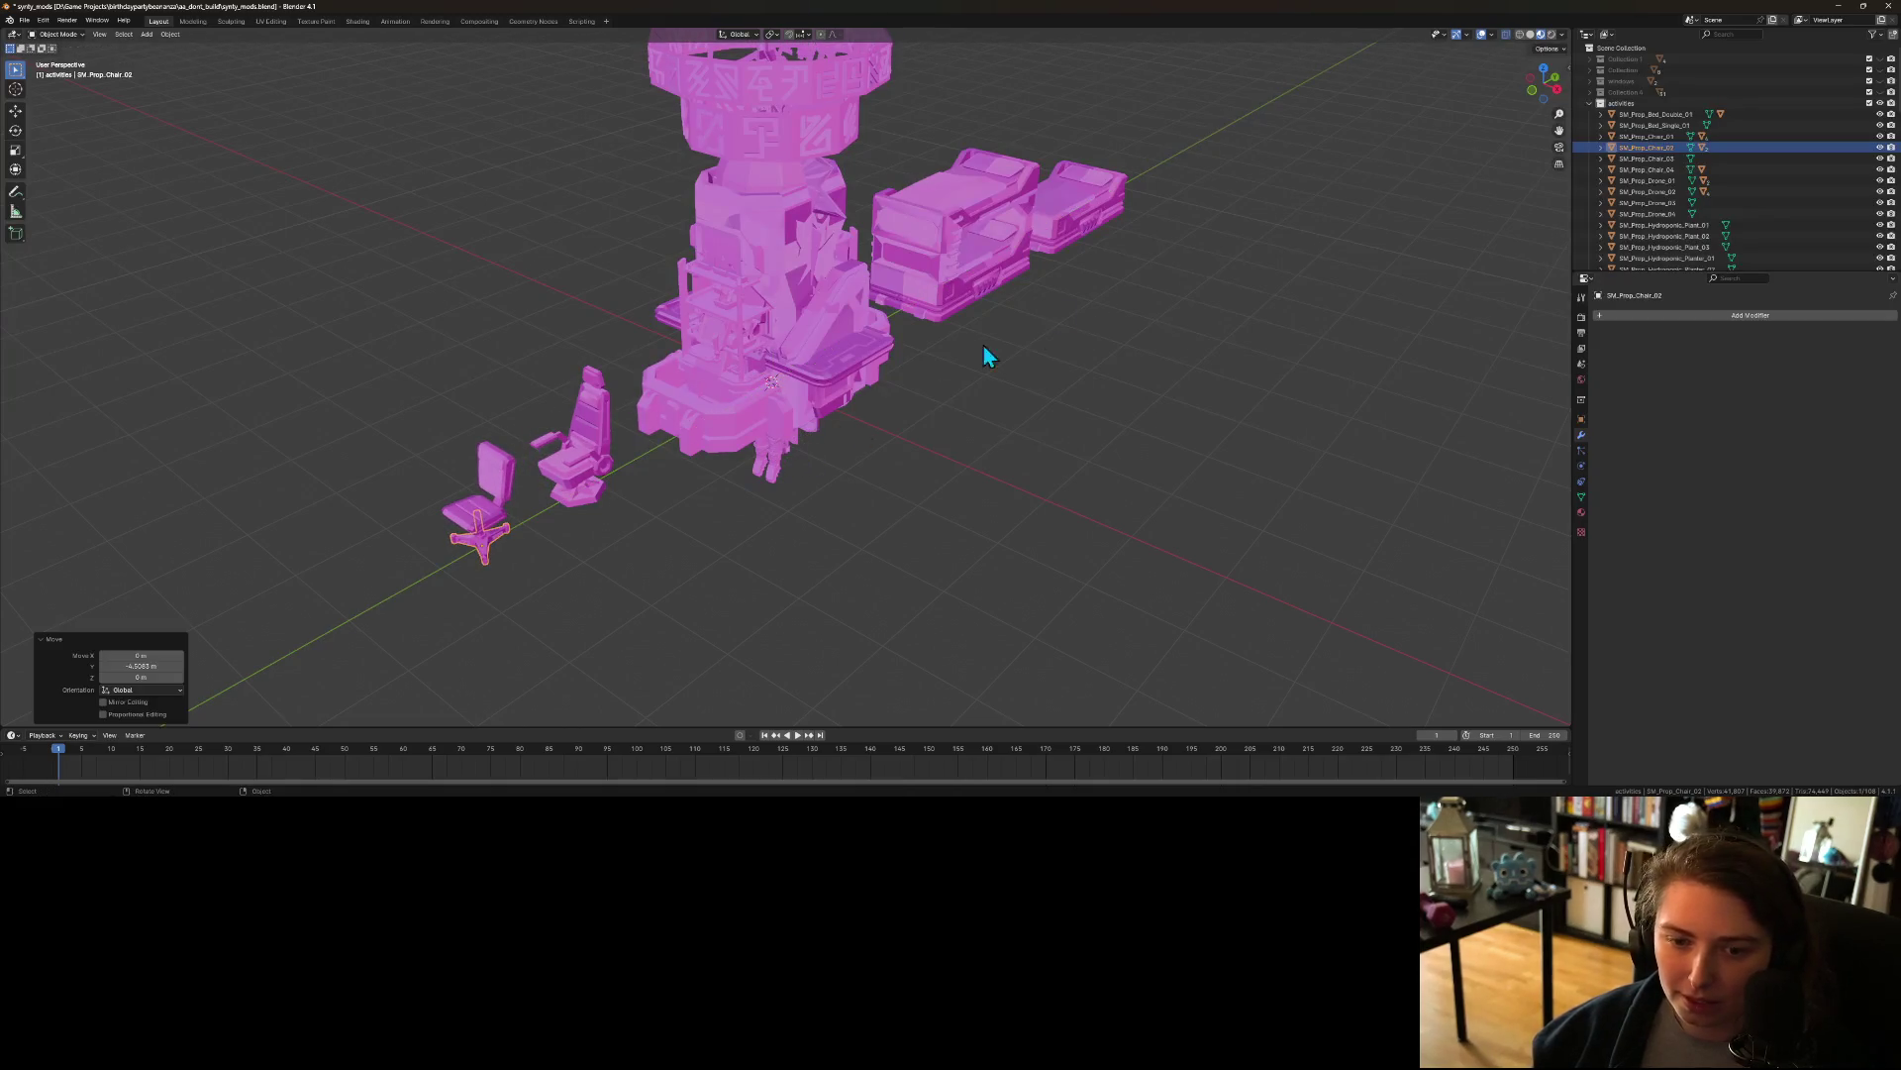
left_click(1649, 159)
key("g")
key("y")
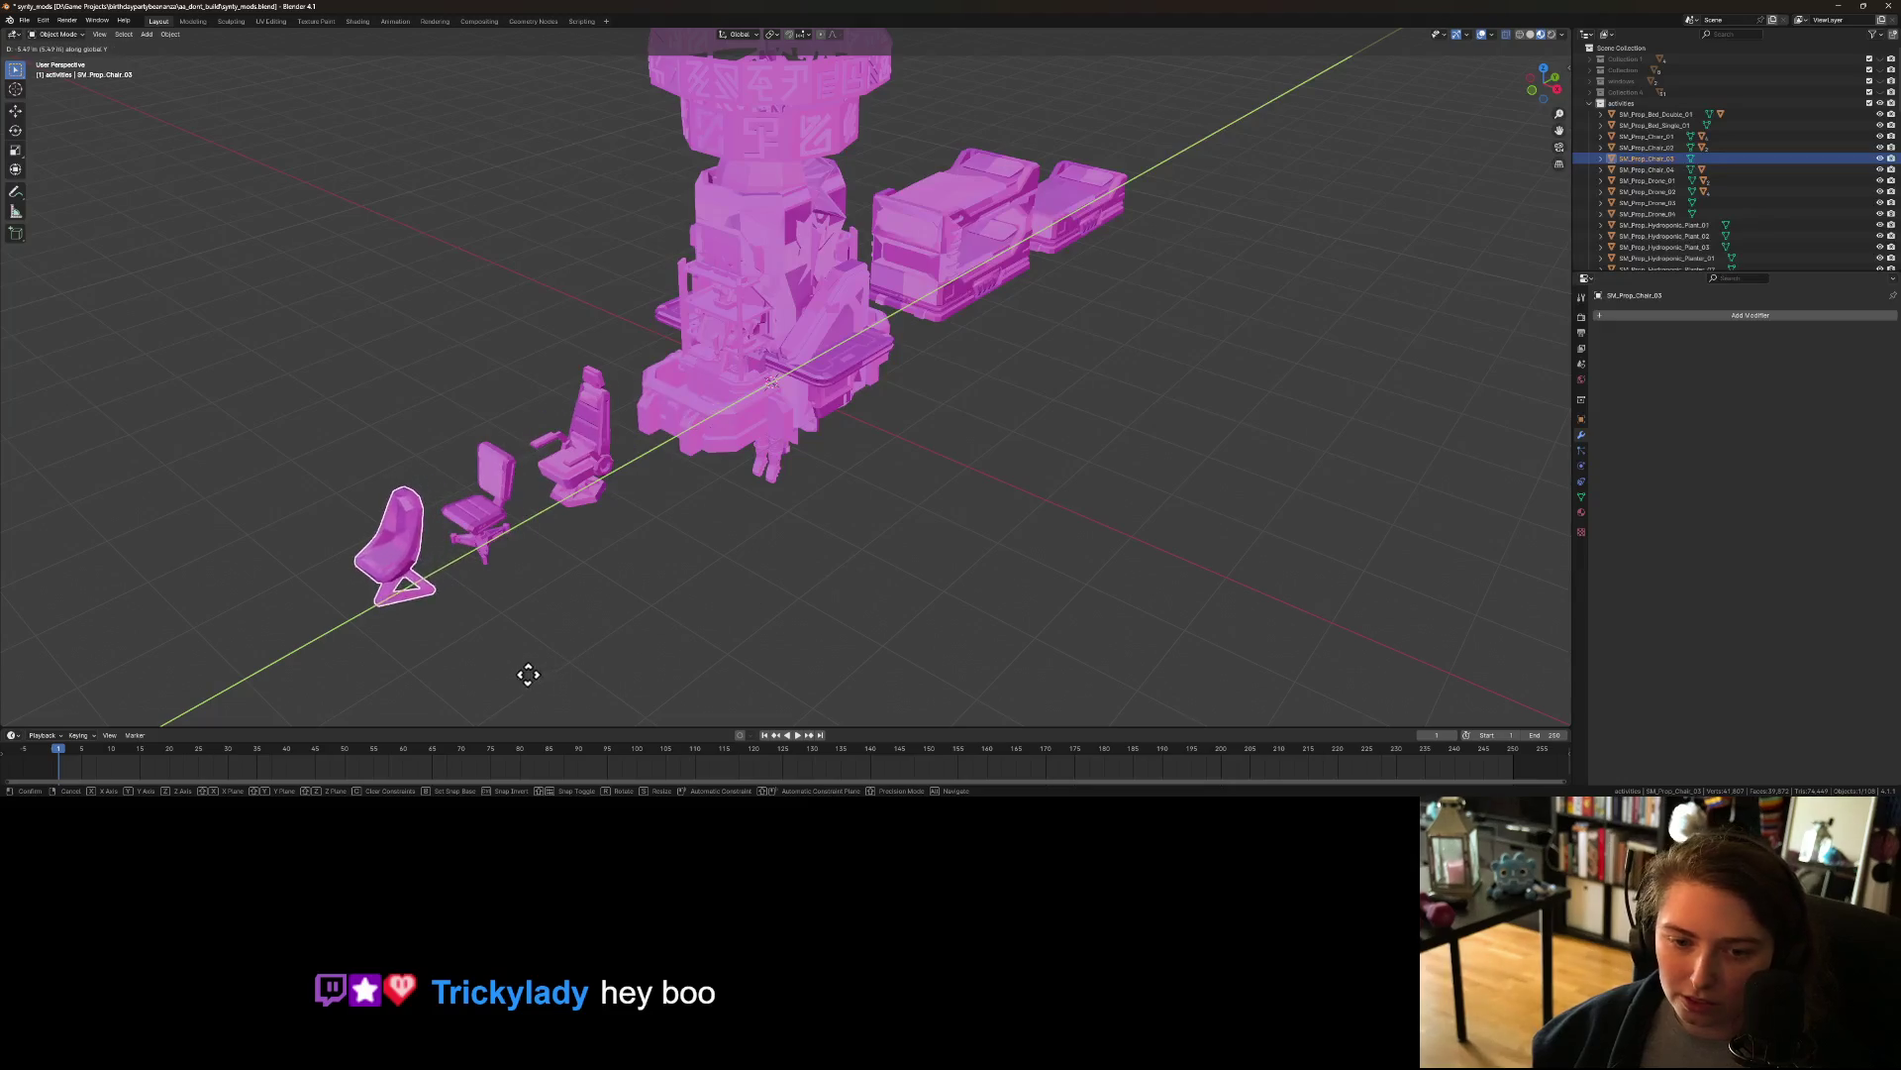
left_click(556, 639)
Step: Move Chair_04 along Y to the end of the row
left_click_drag(700, 583, 673, 585)
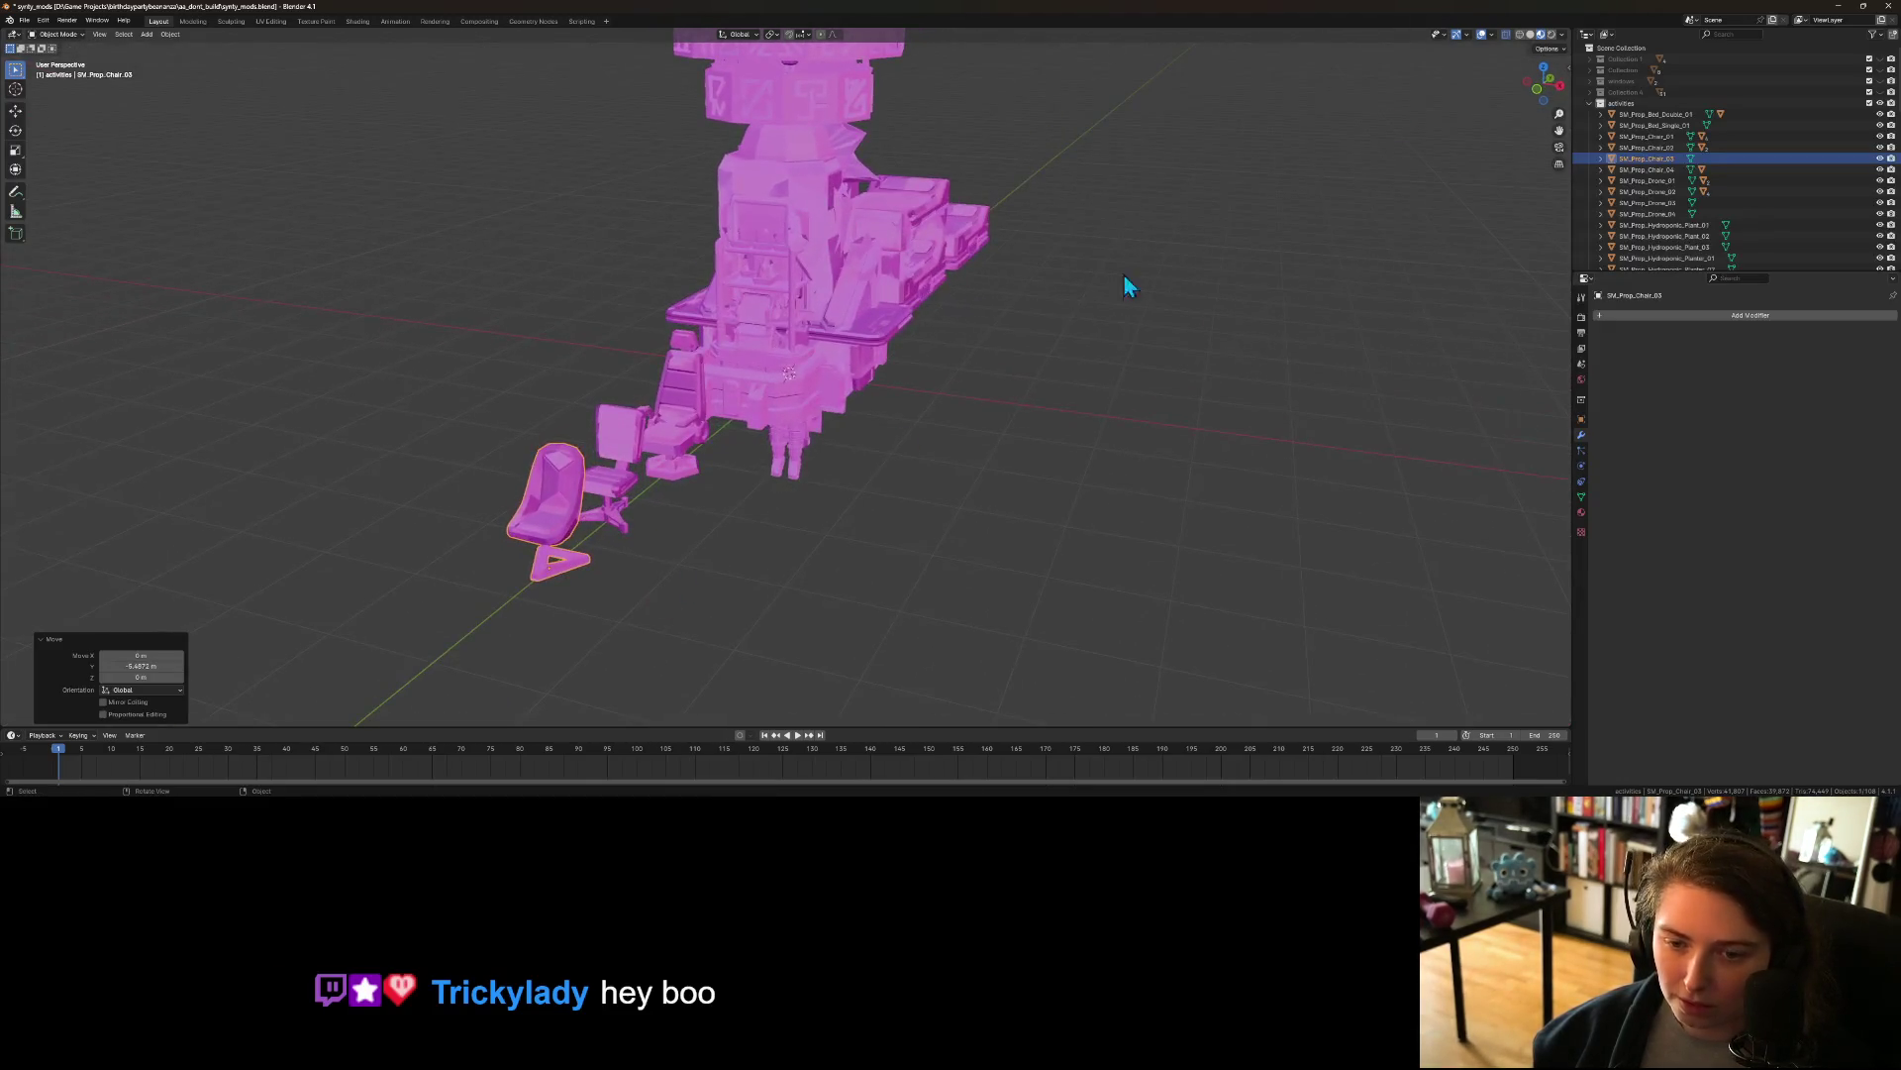
left_click(1685, 169)
key("g")
key("y")
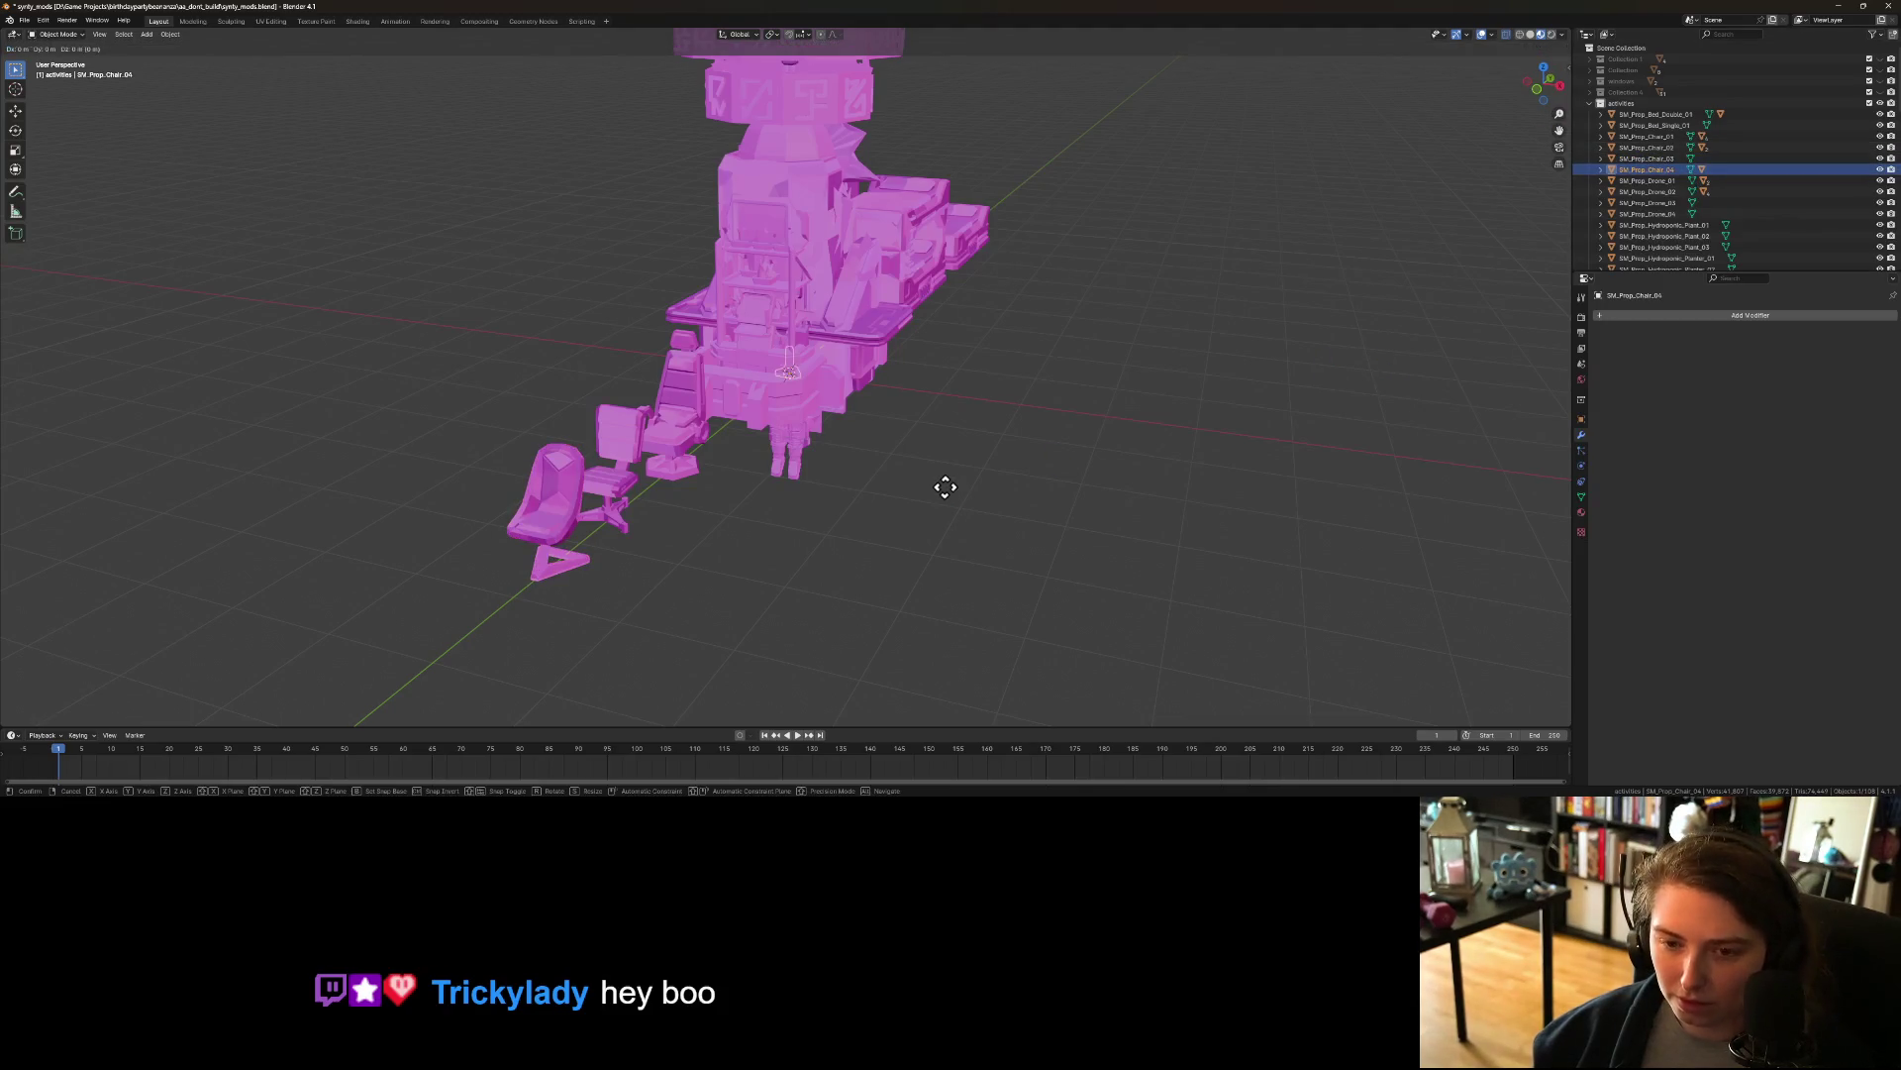
left_click(607, 709)
left_click(738, 666)
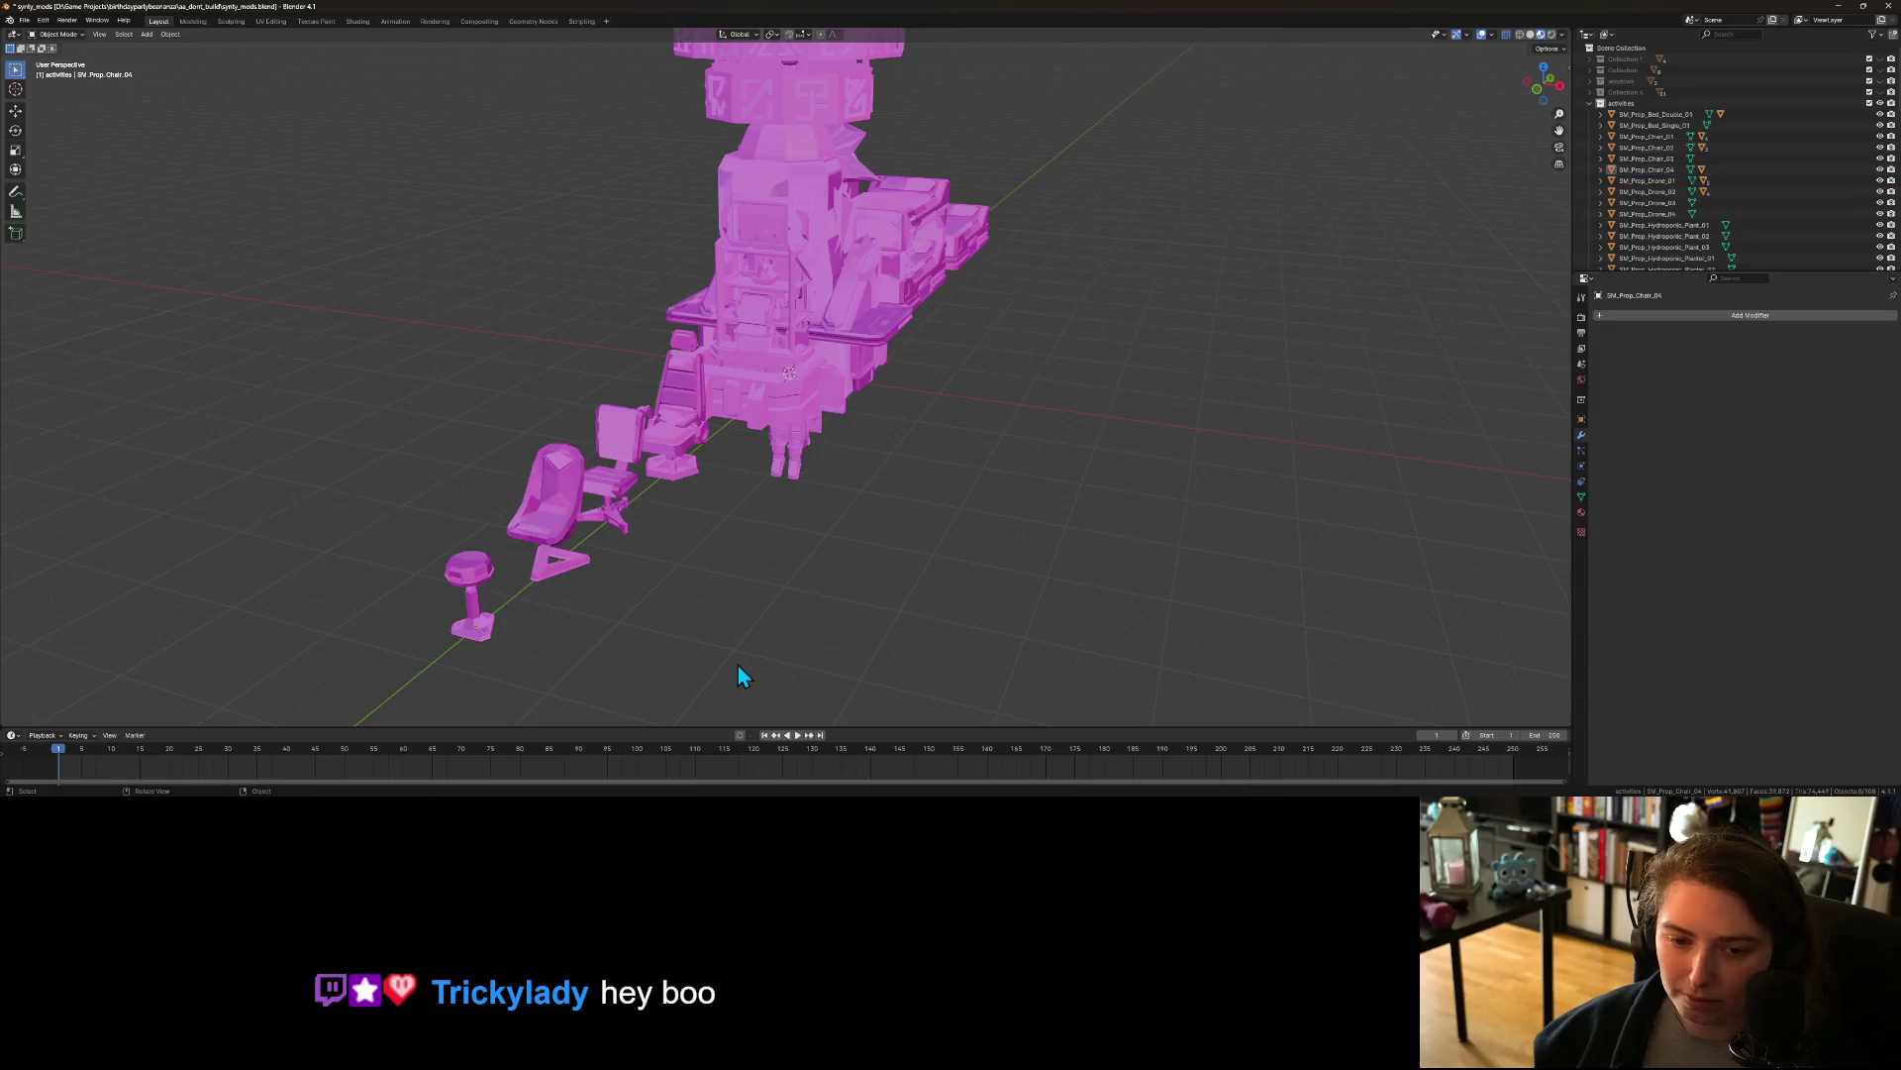
left_click(1649, 180)
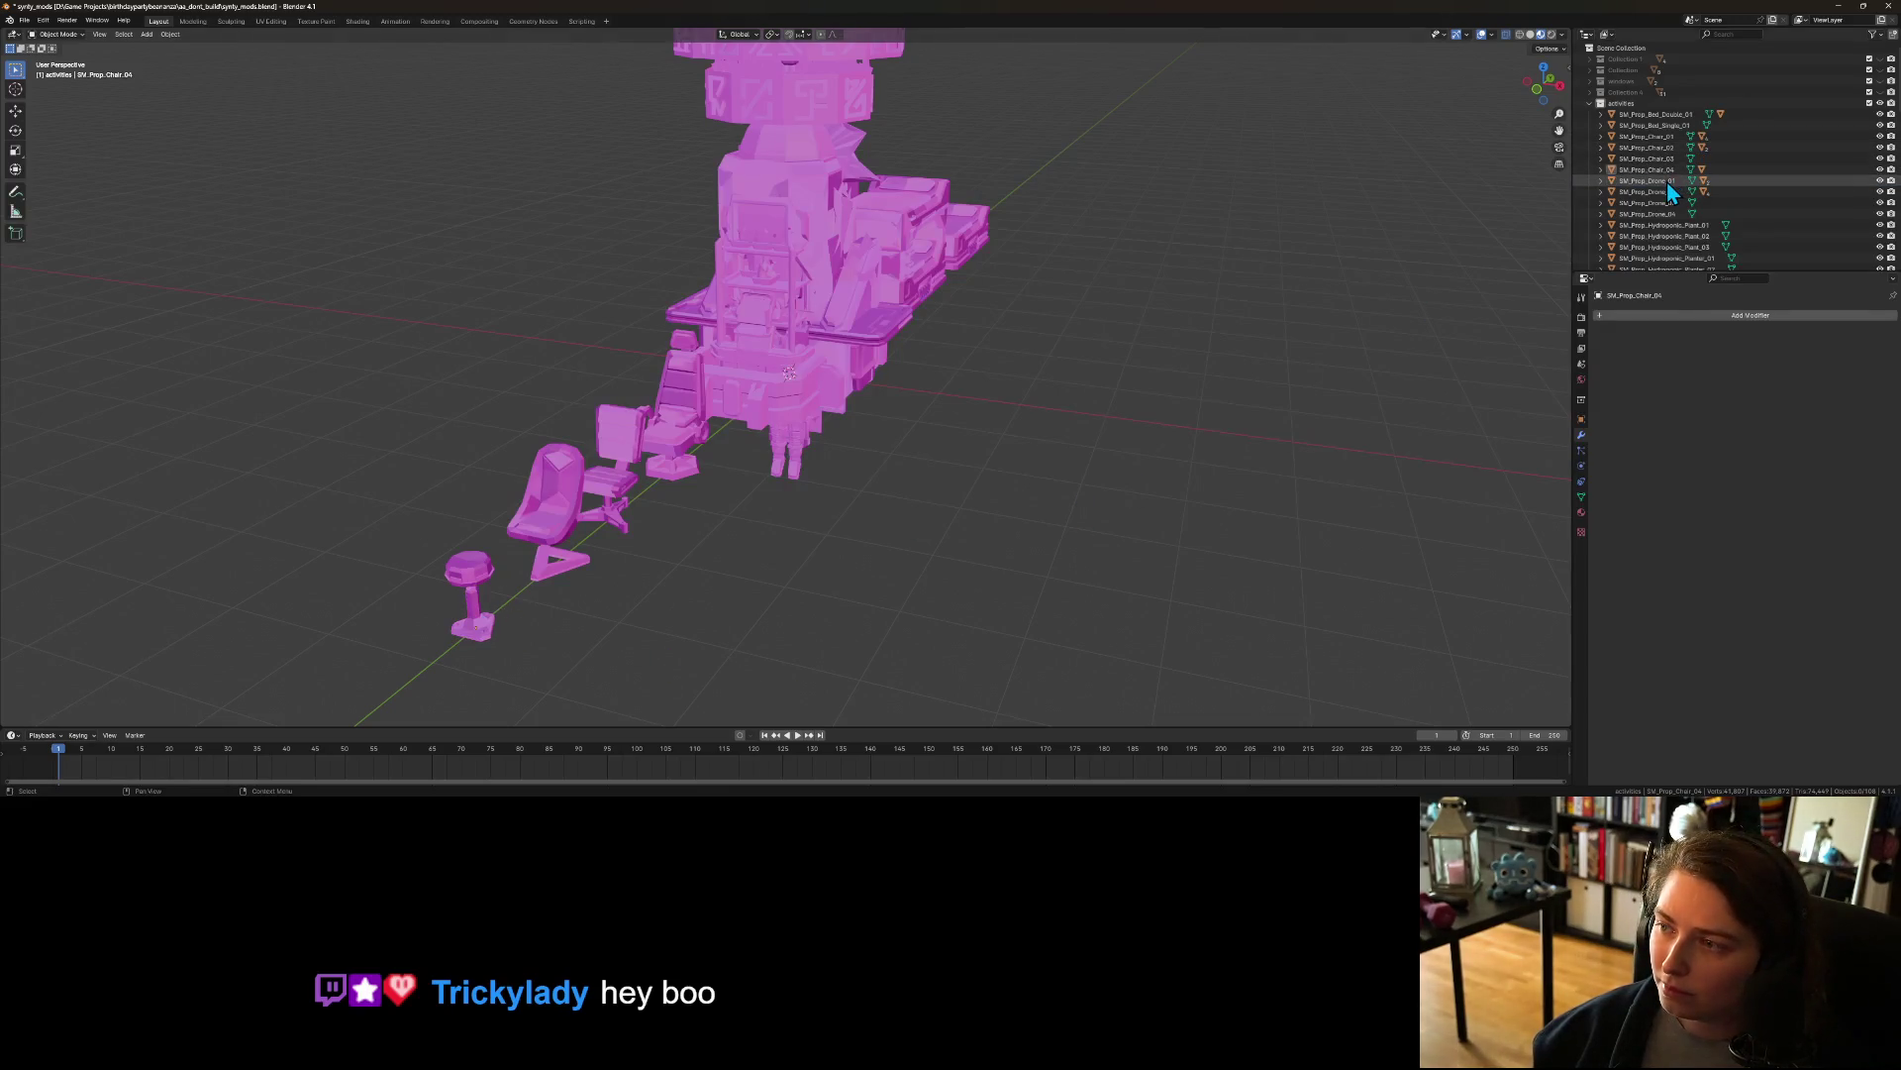
scroll(901, 552, "down", 2)
left_click_drag(894, 543, 925, 542)
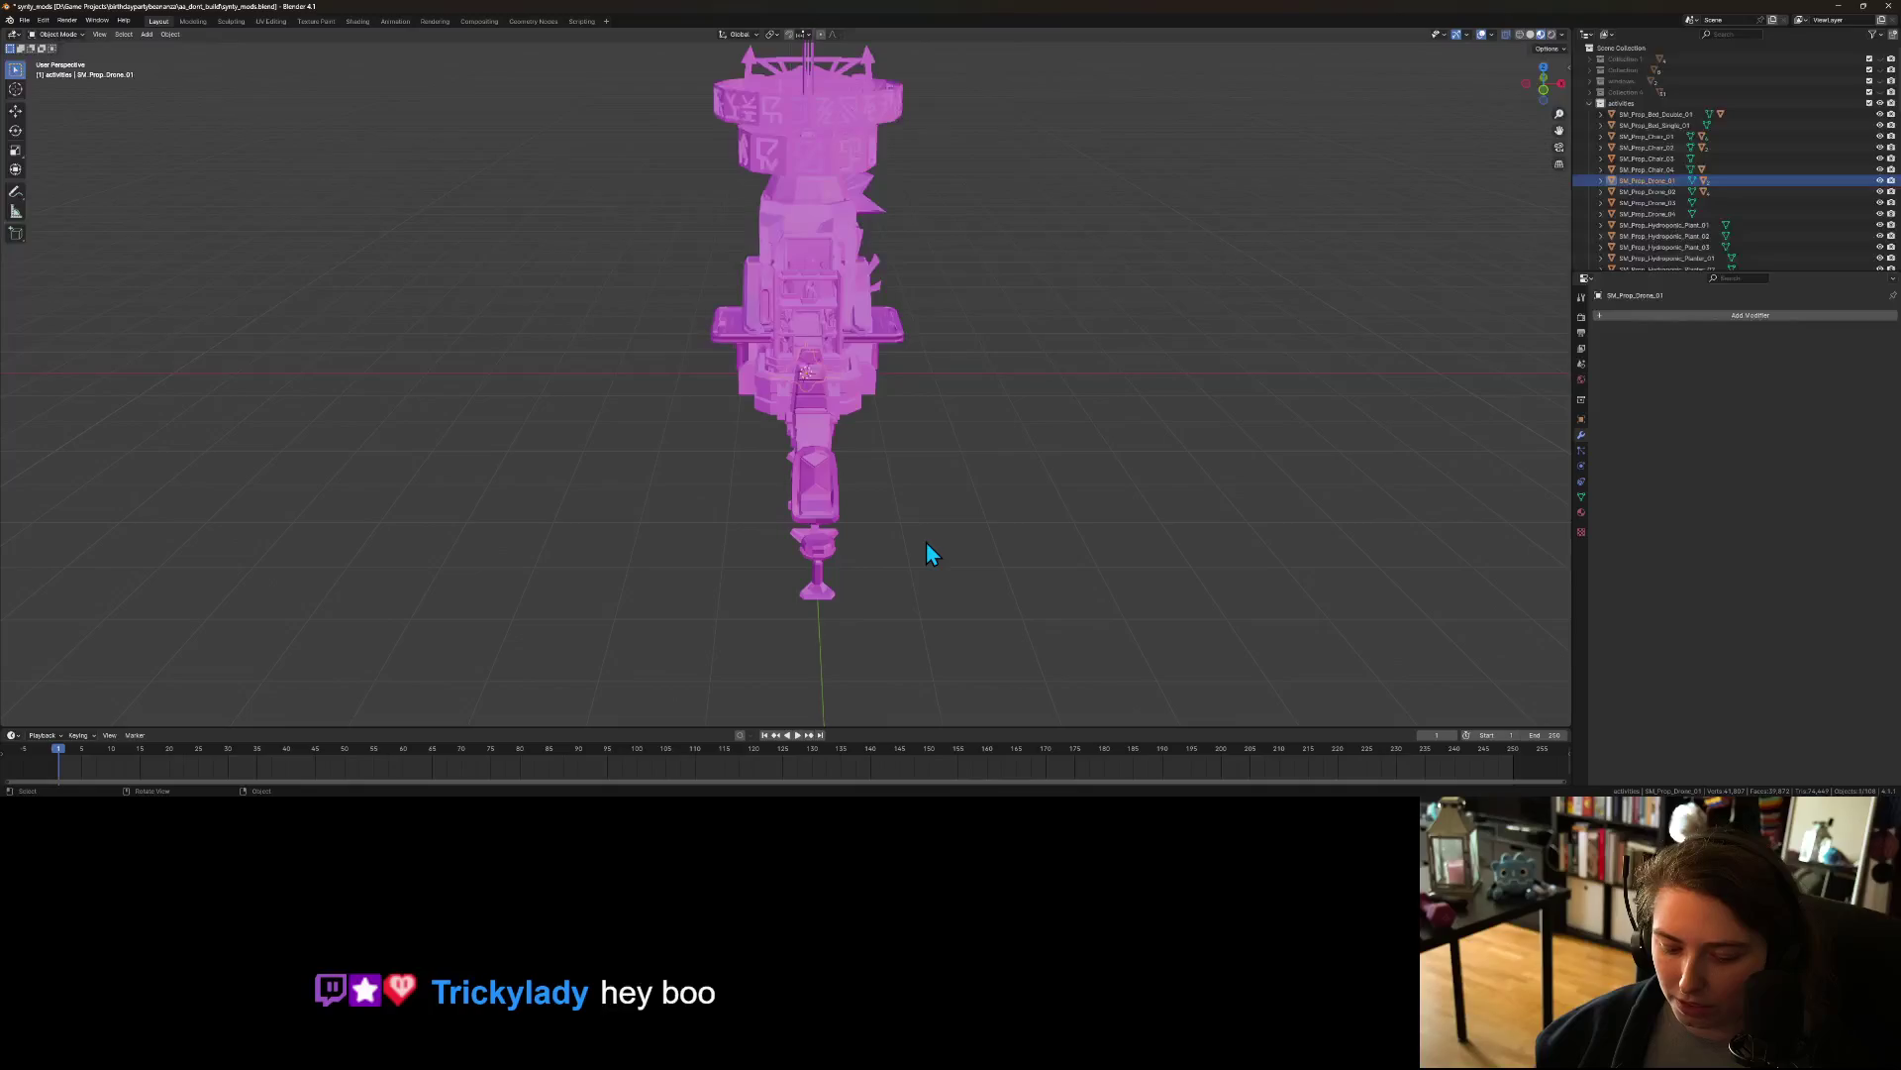